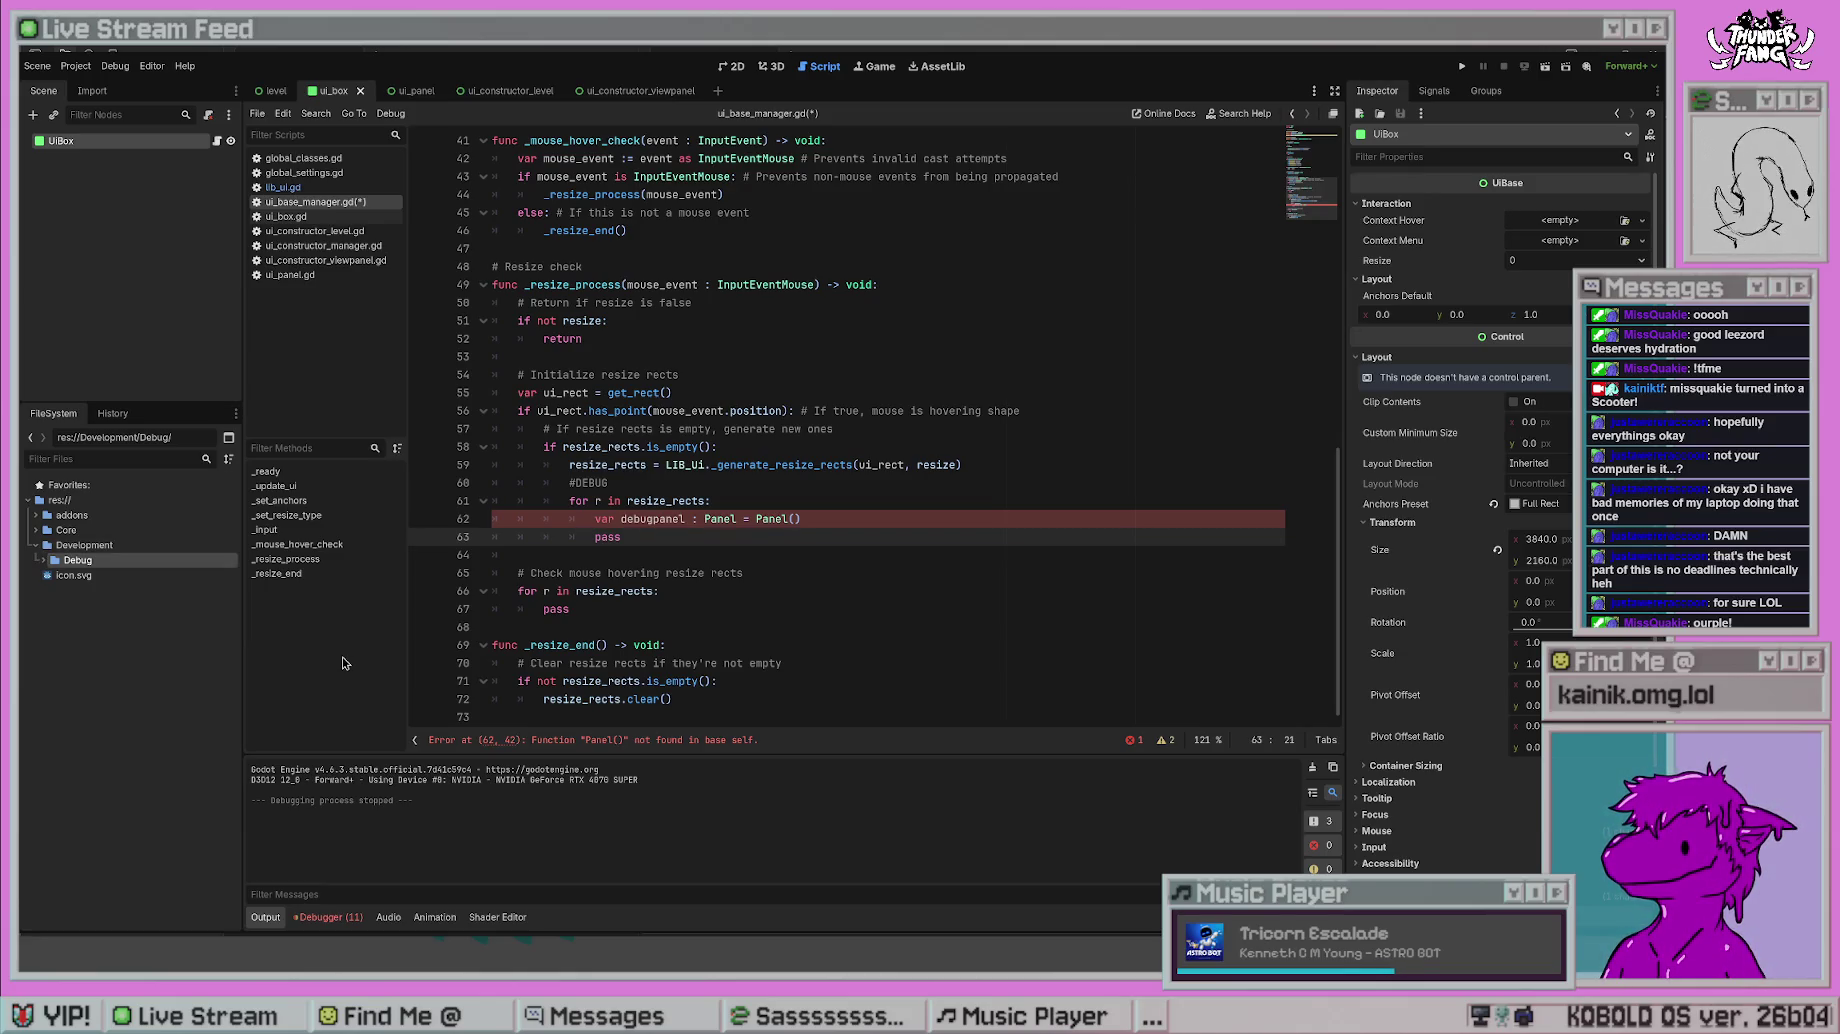
- Create a Ui folder with a DebugPanel subfolder under Debug, save the manager script, and start a new scene
click(181, 576)
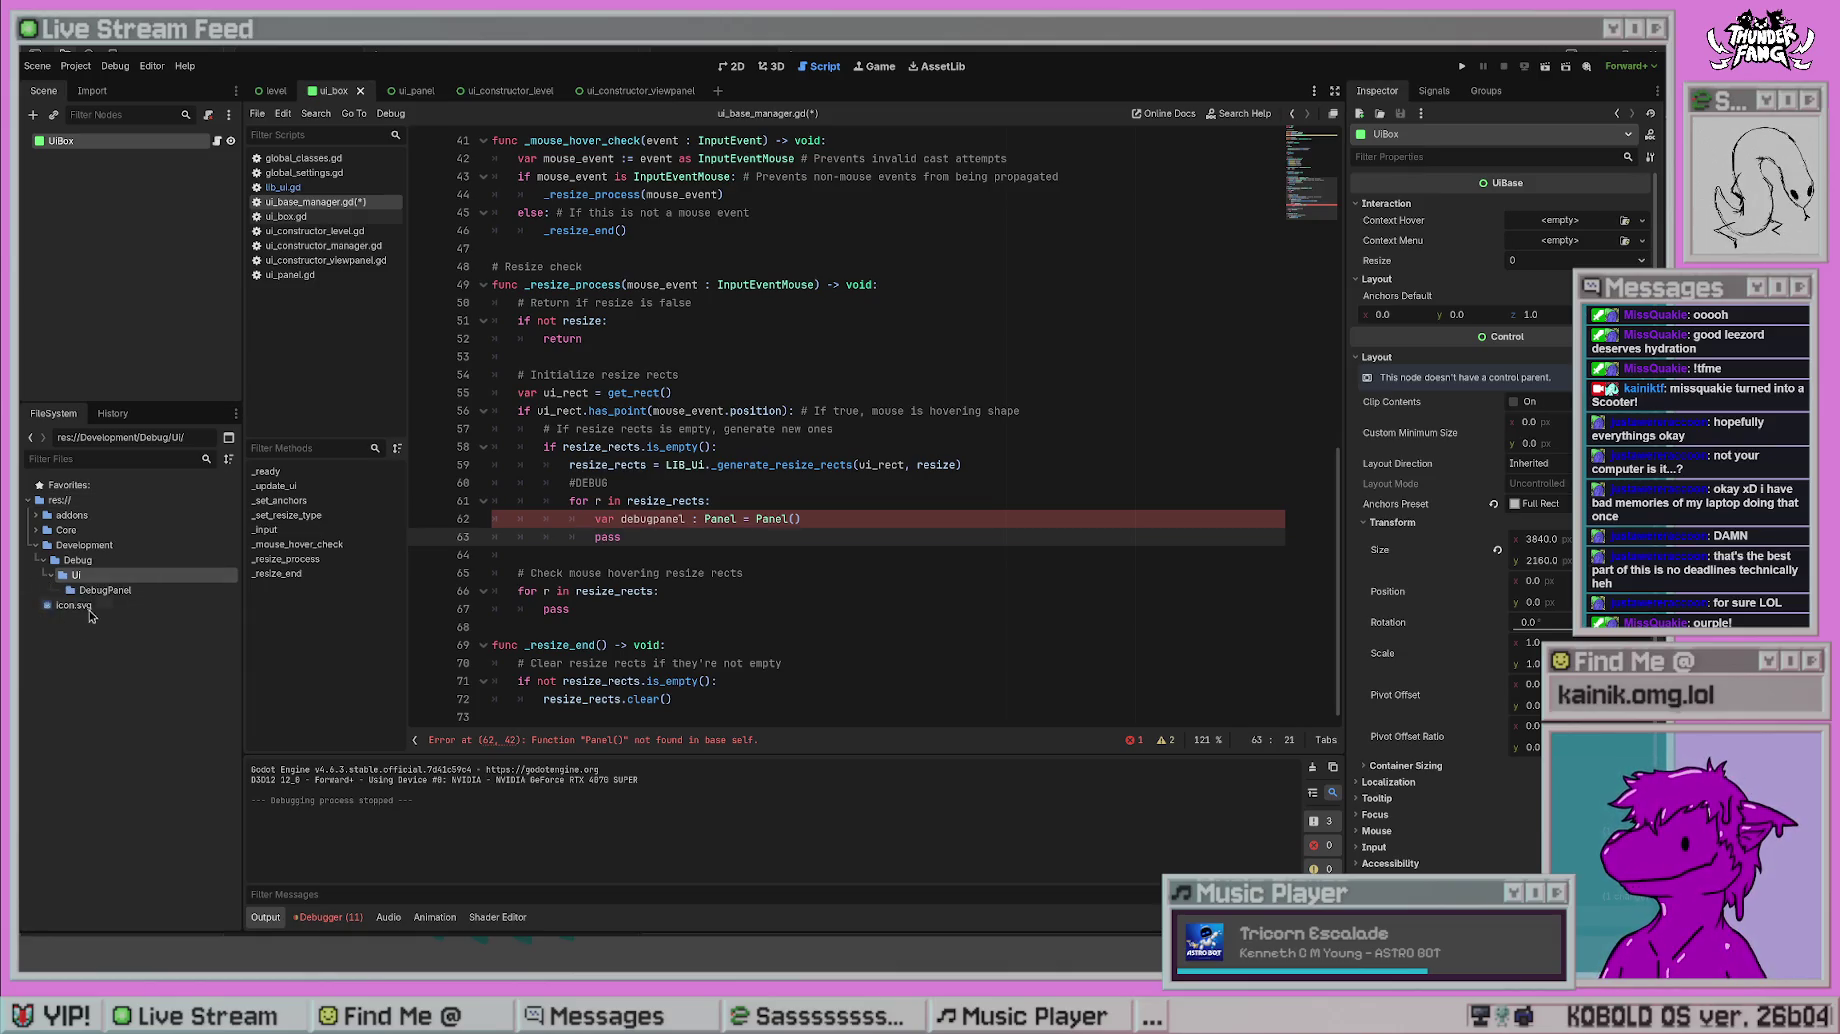
click(90, 591)
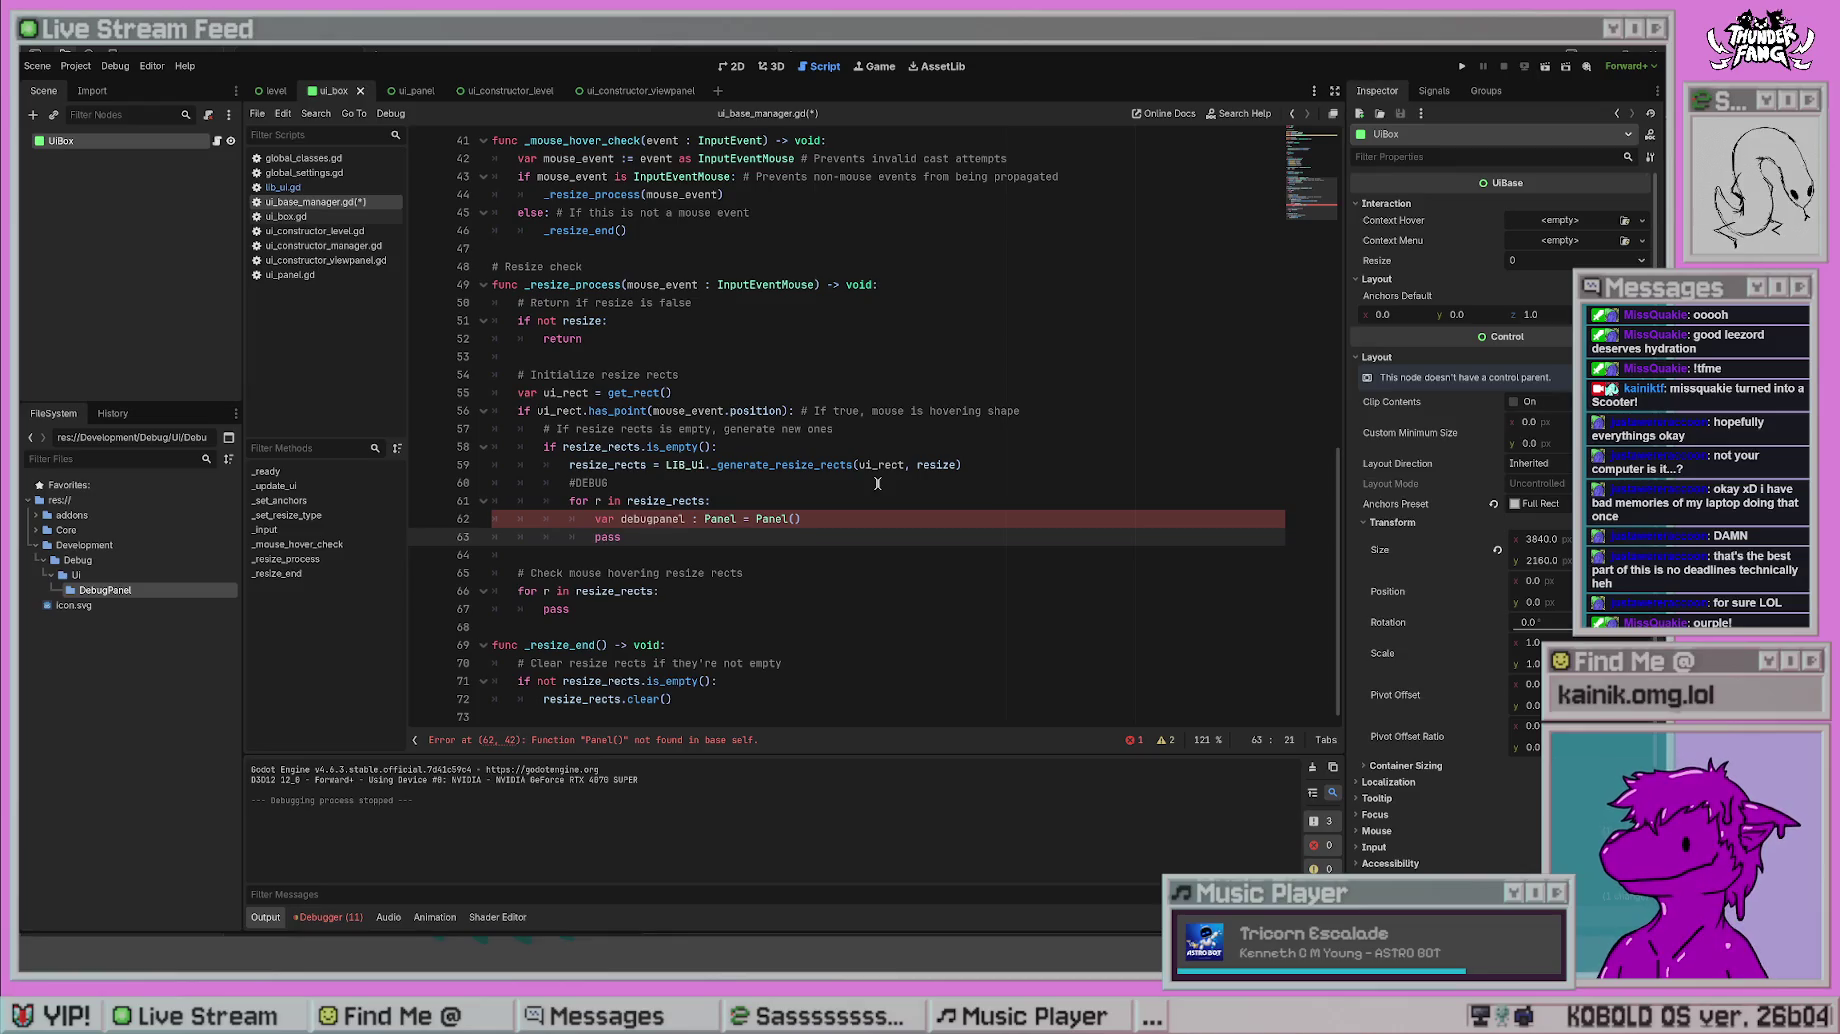
key(ctrl+s)
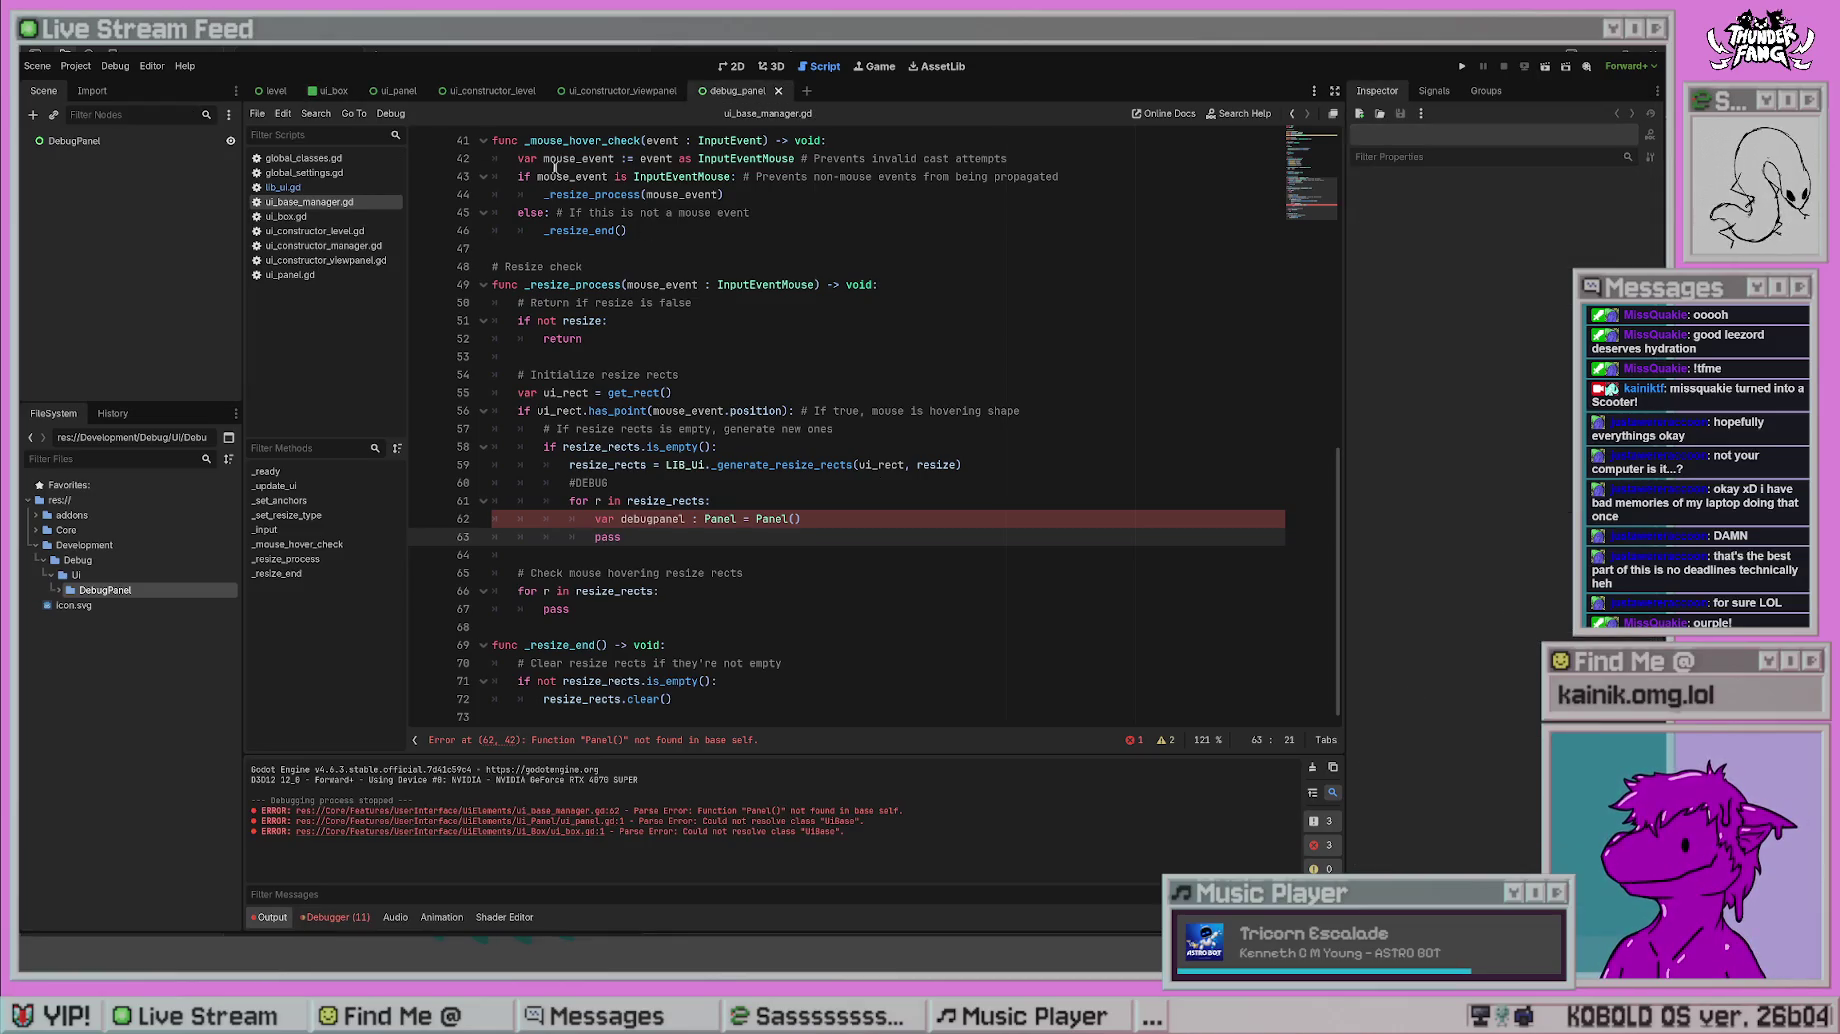
- Replace the scene root with a Panel node named DebugPanel and save the scene
click(180, 141)
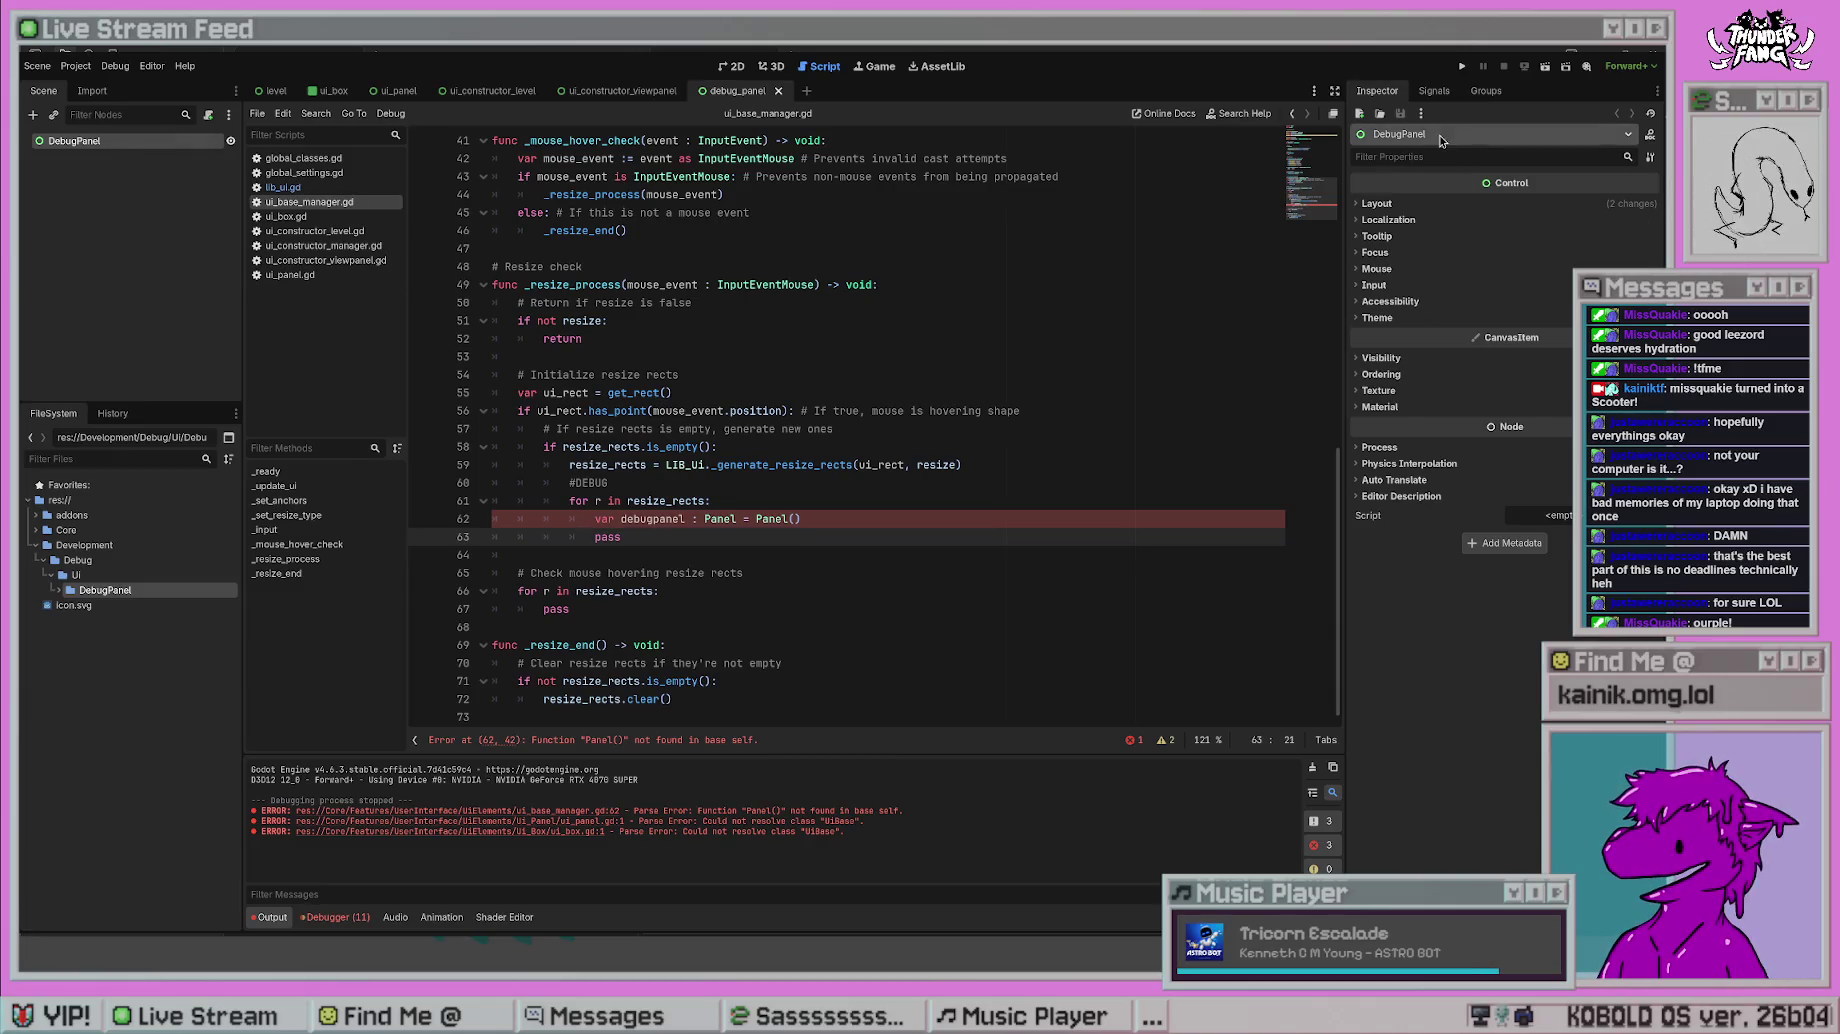
click(140, 141)
key(ctrl+x)
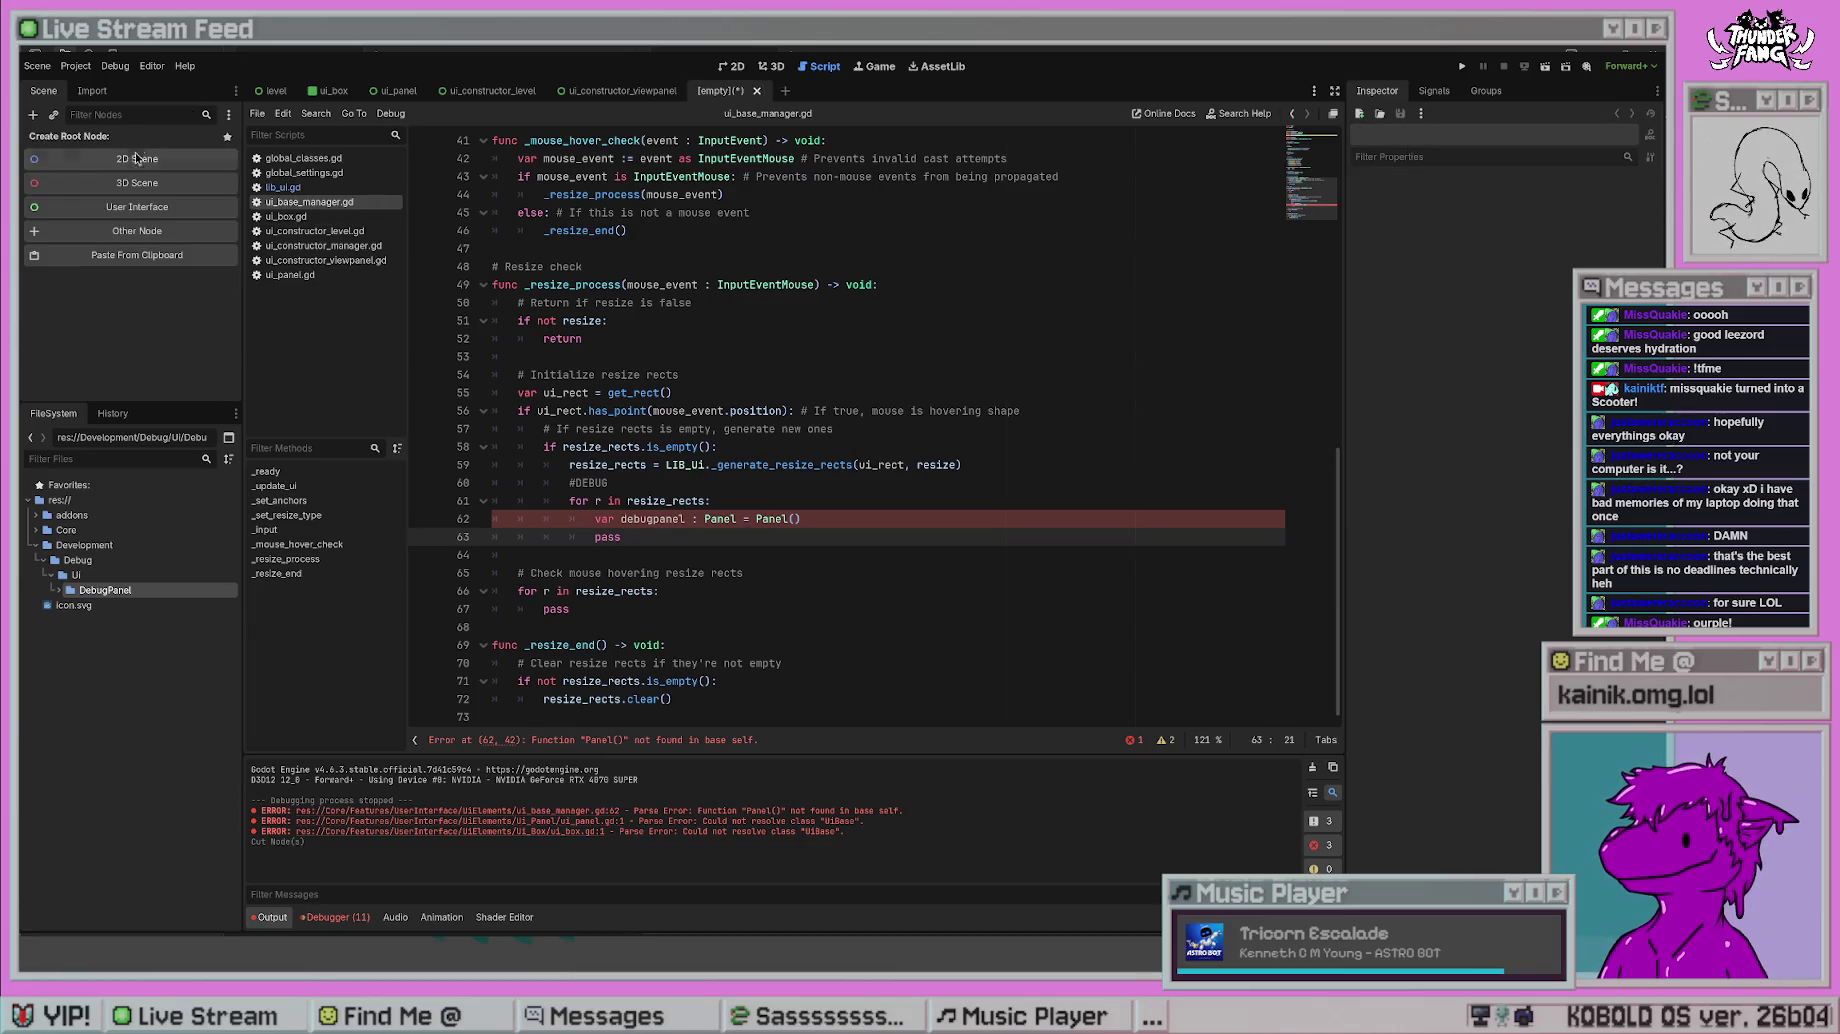
click(115, 210)
key(ctrl+x)
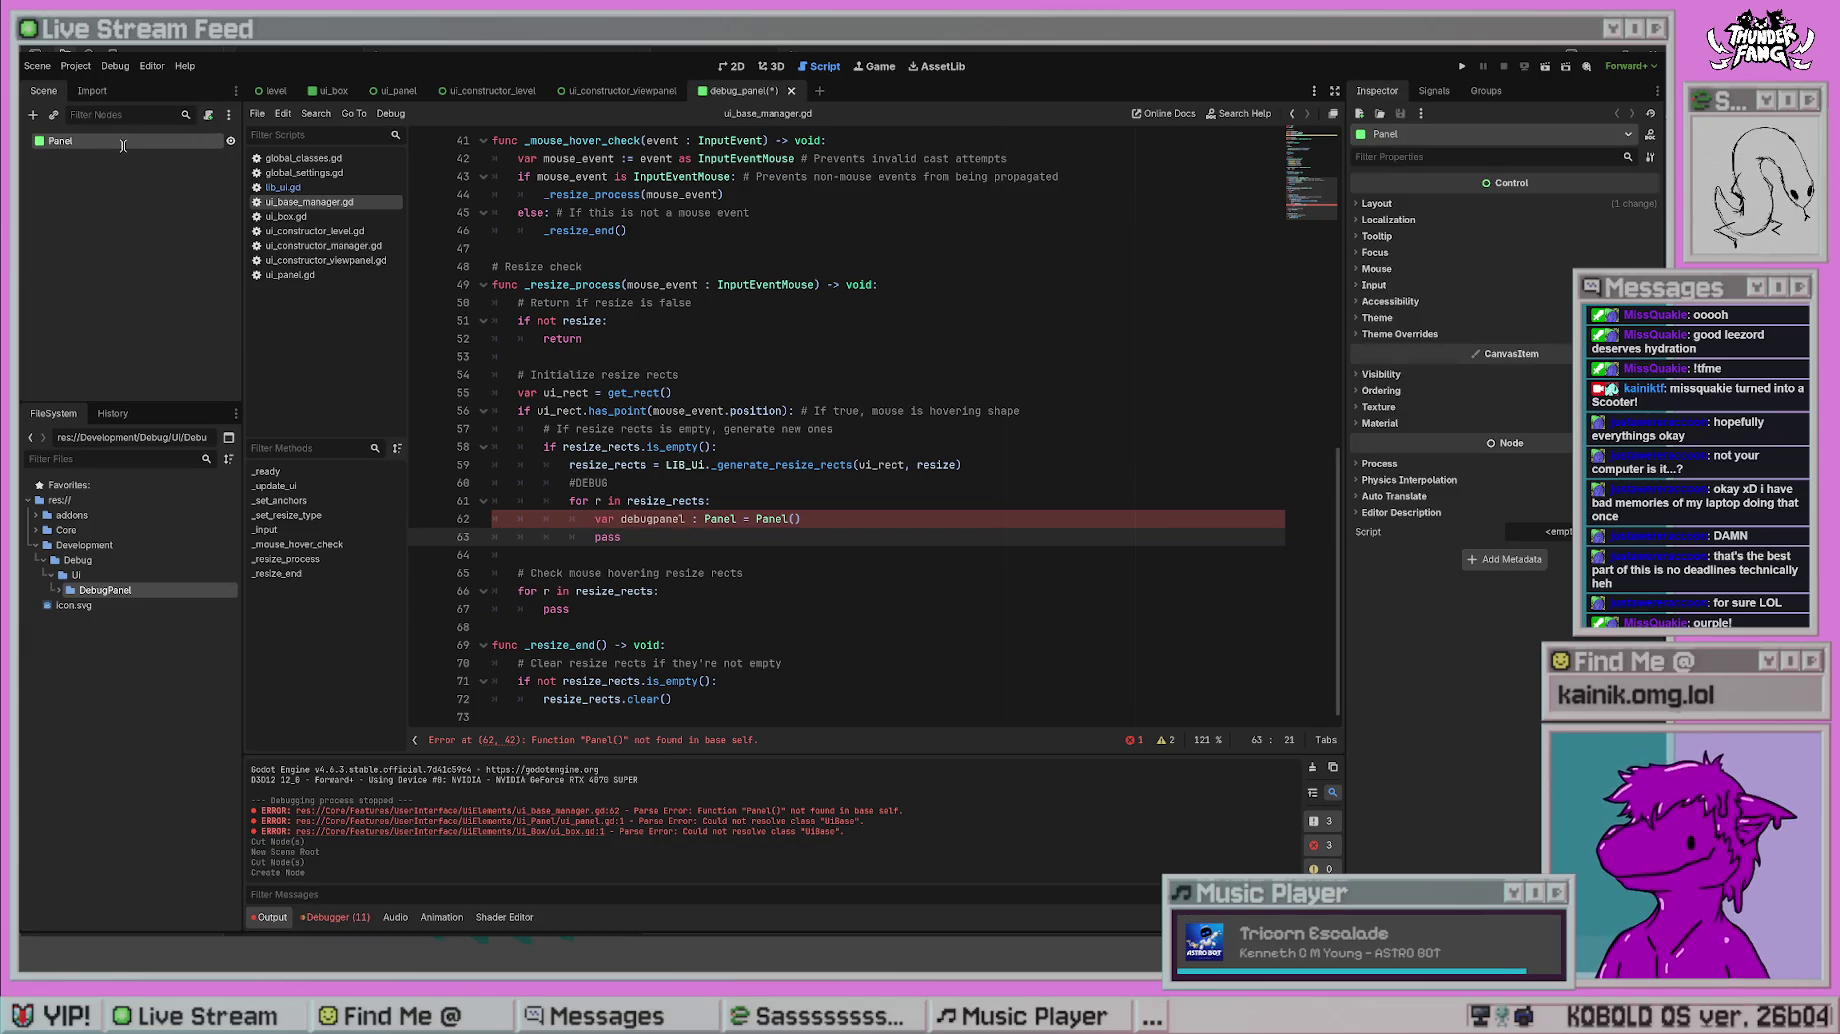
key(ctrl+s)
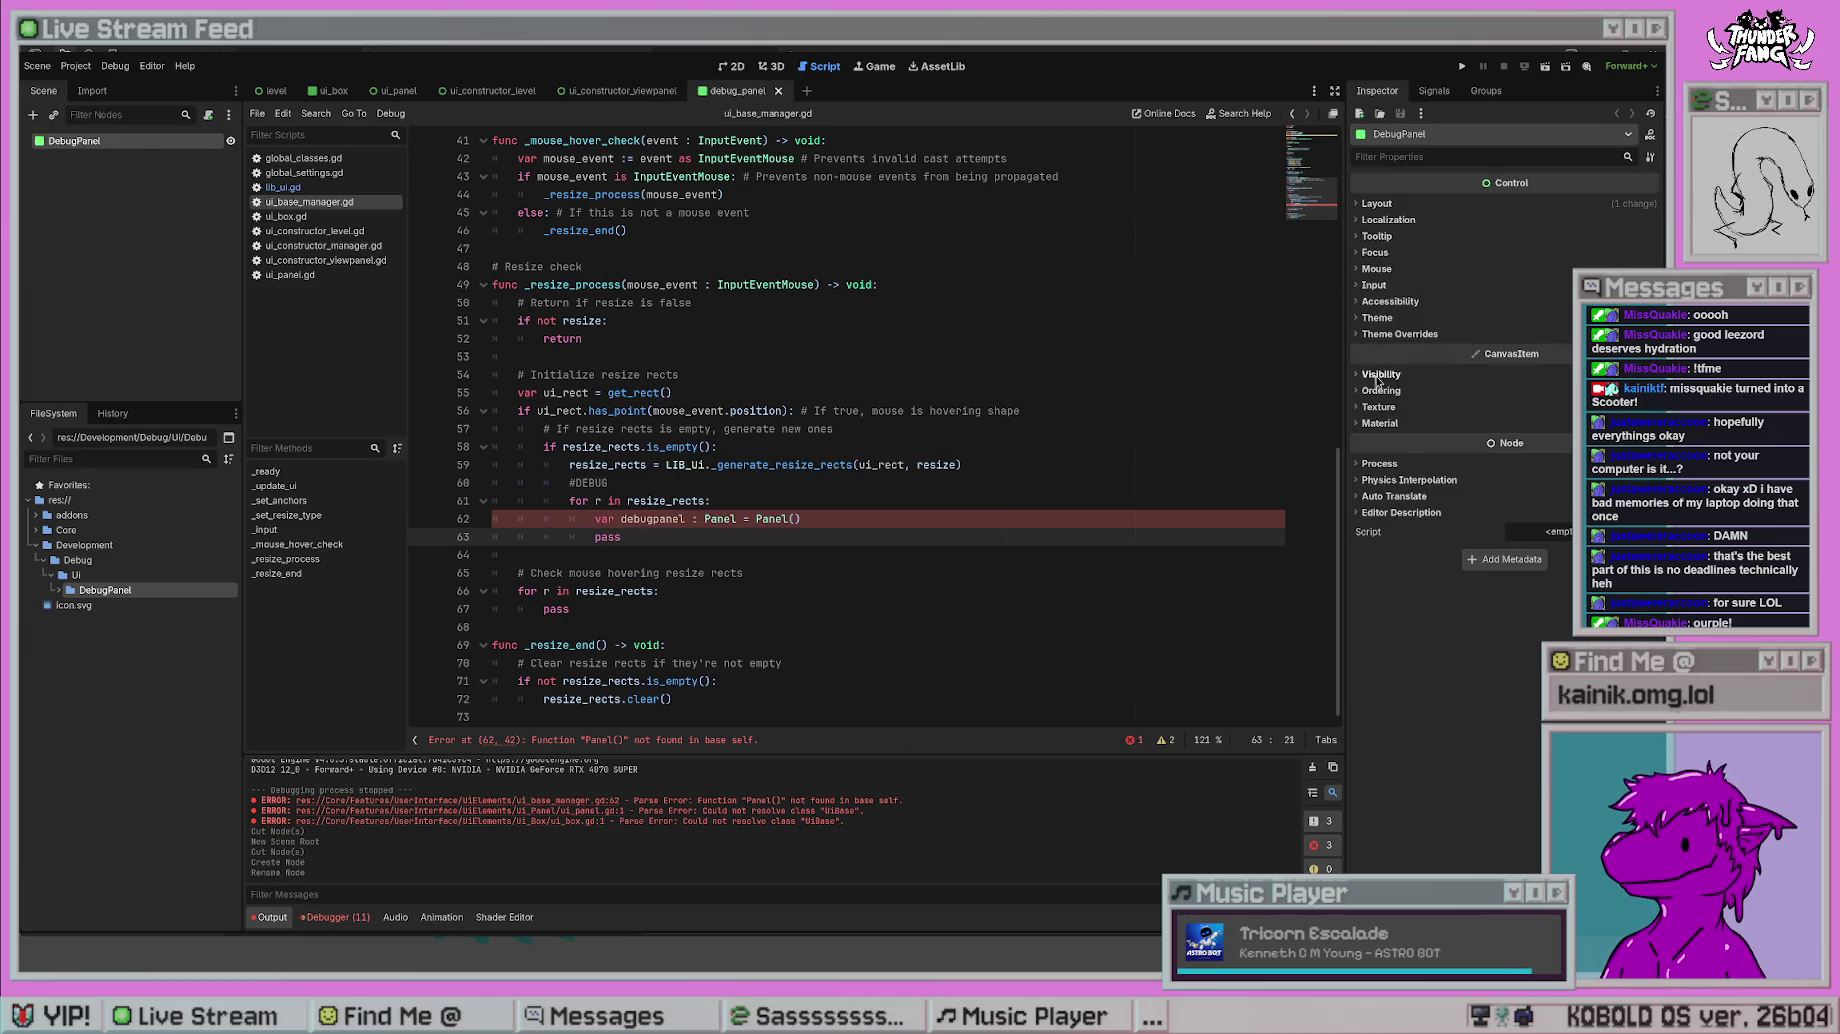
- Expand the DebugPanel's Theme Overrides > Styles in the Inspector to show the Panel style entry
click(1380, 374)
click(1381, 376)
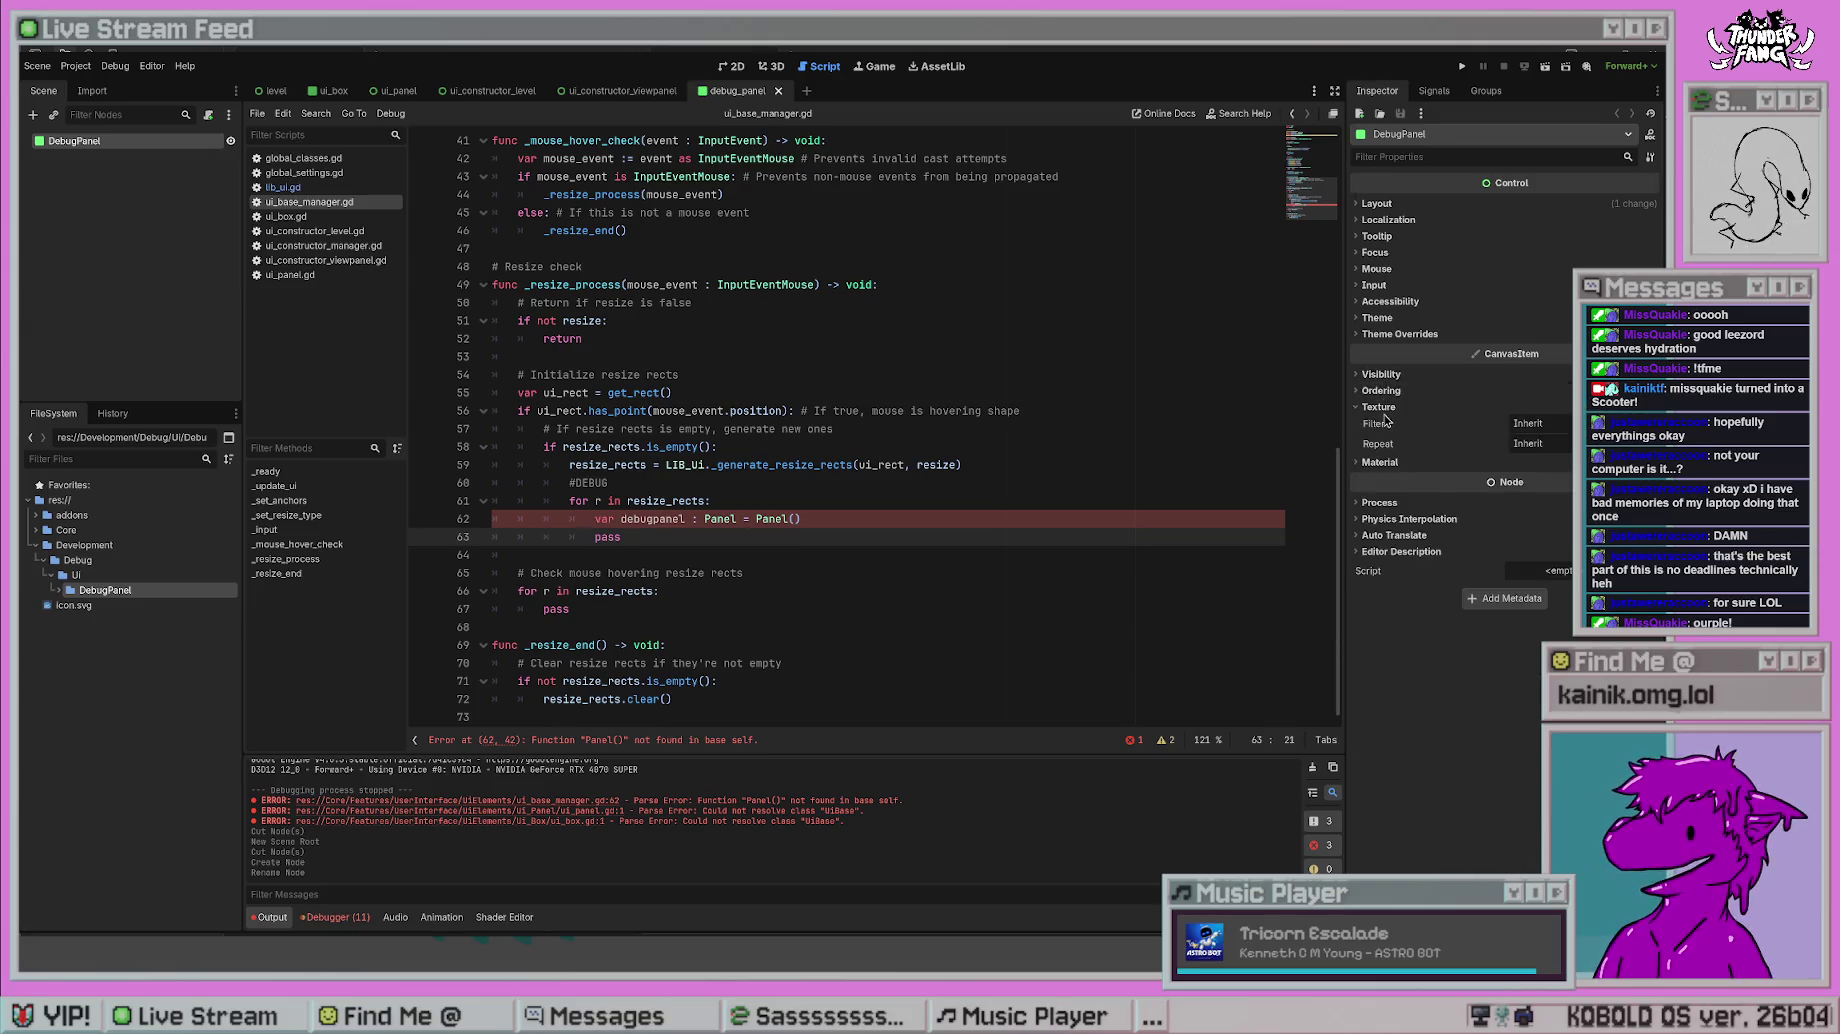
click(1381, 423)
click(1381, 423)
click(1390, 334)
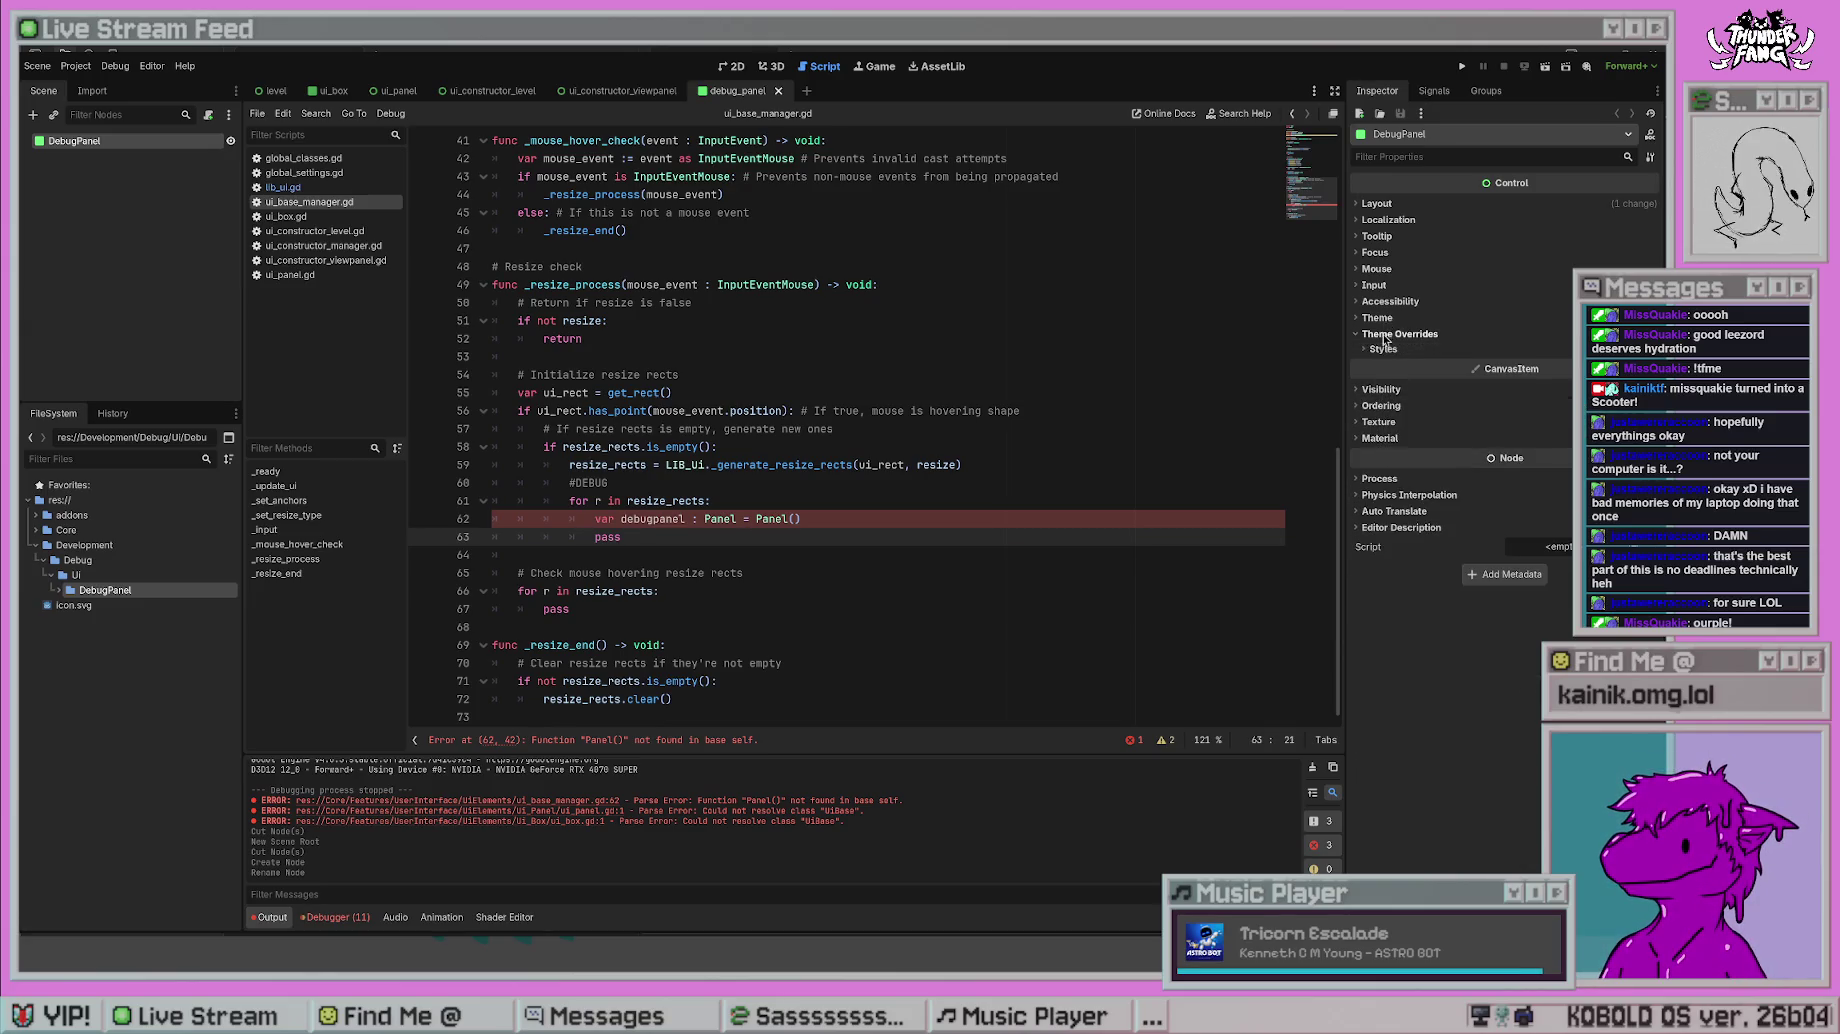
click(1383, 349)
click(1426, 366)
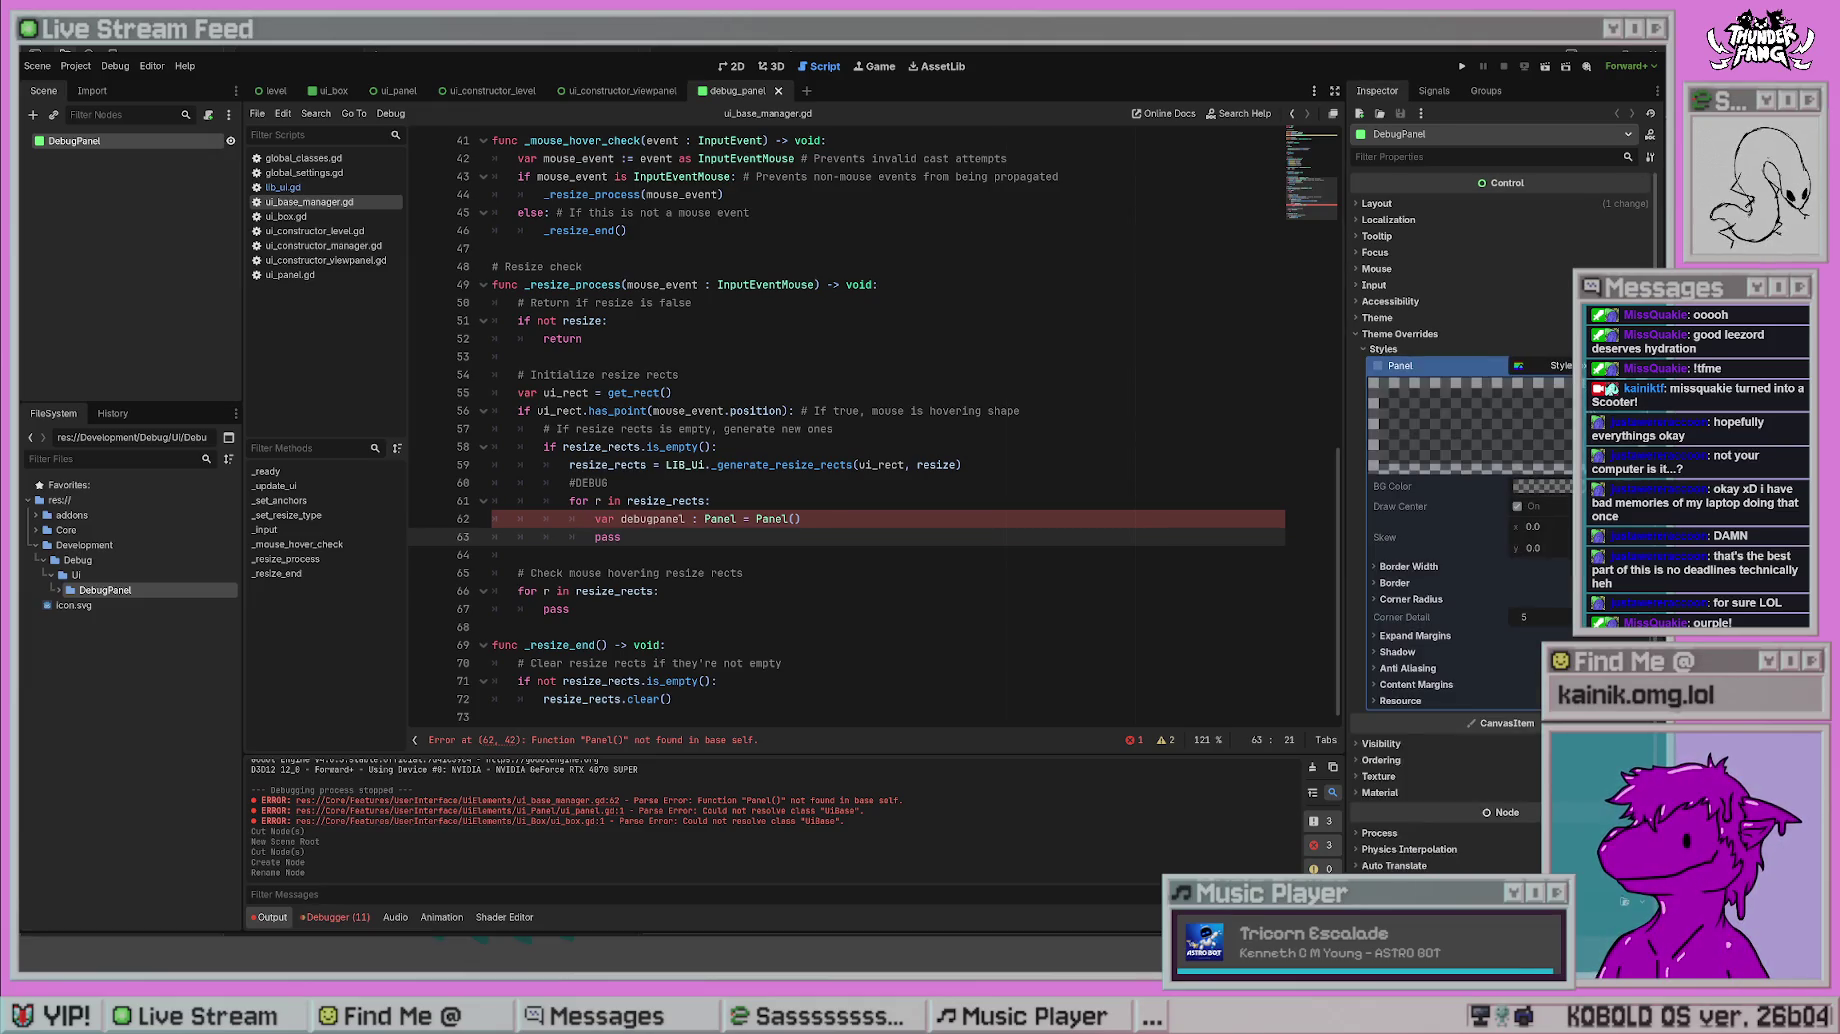
- Give DebugPanel a new StyleBoxFlat panel override with a cyan background and save the scene
click(1378, 366)
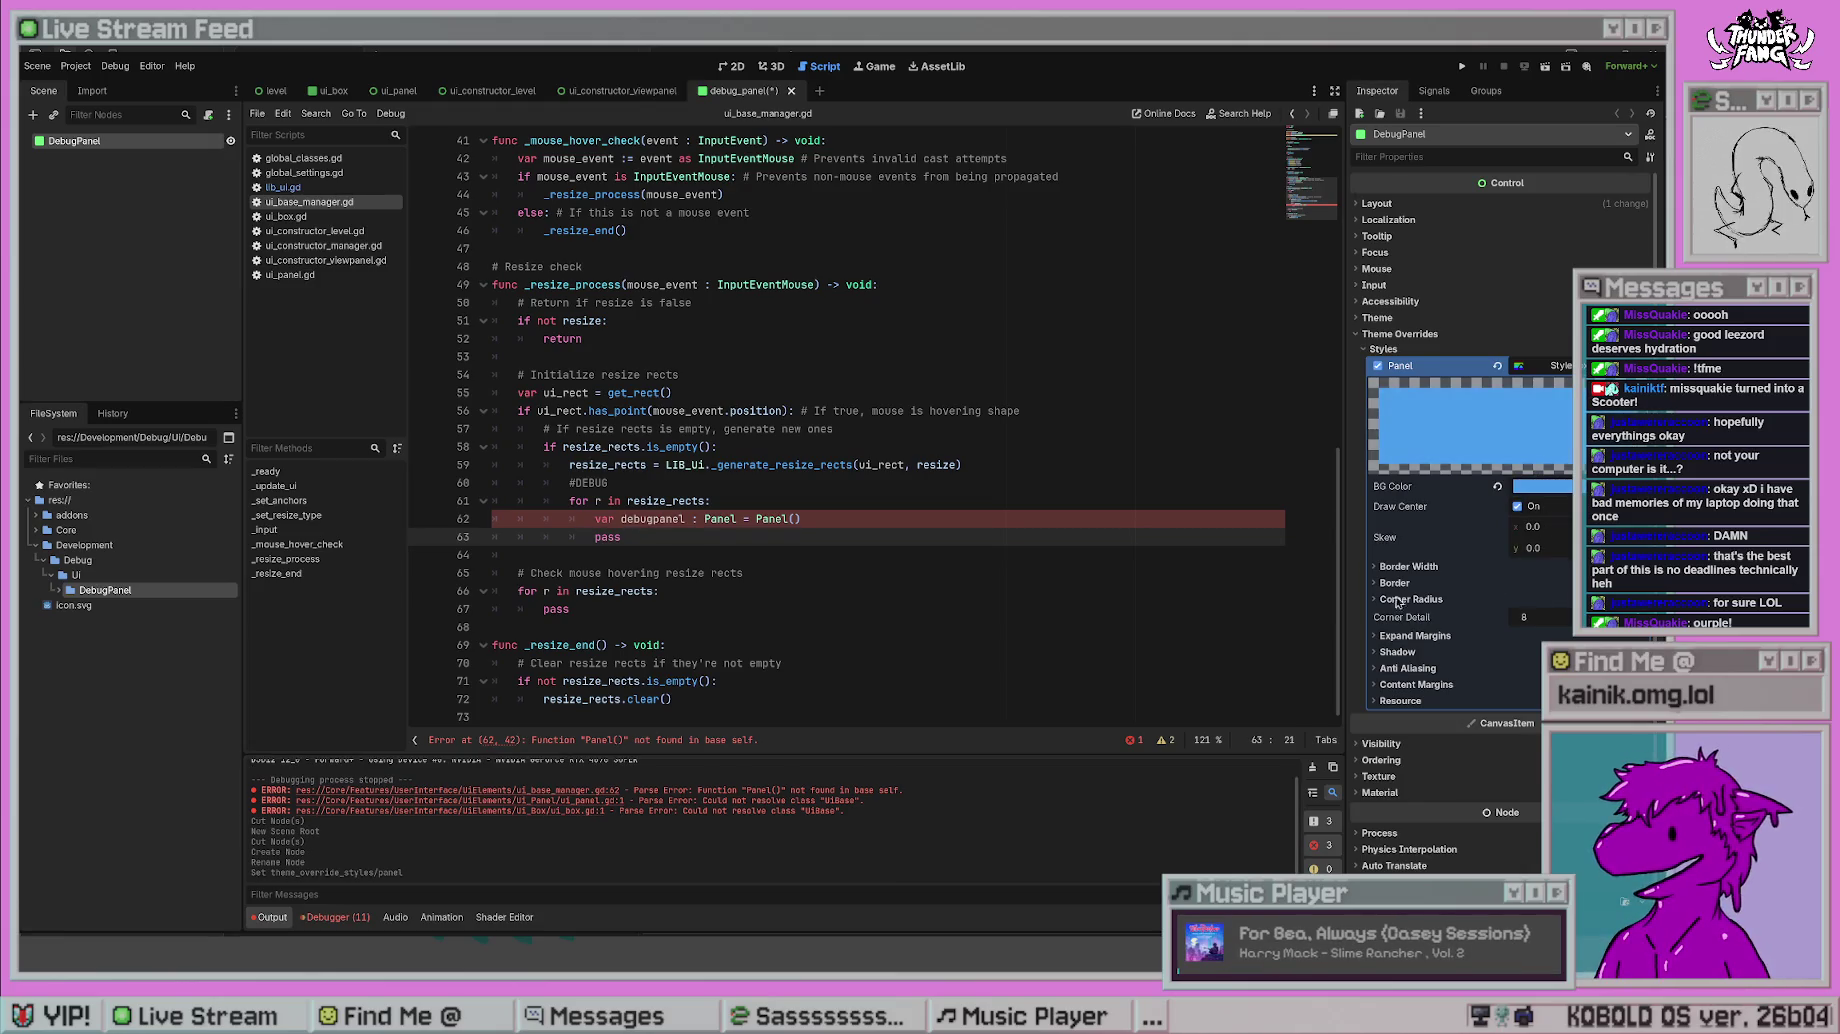
mouse_move(1361, 513)
mouse_down()
mouse_move(1480, 600)
mouse_move(1567, 513)
mouse_move(1515, 543)
mouse_up()
key(ctrl+s)
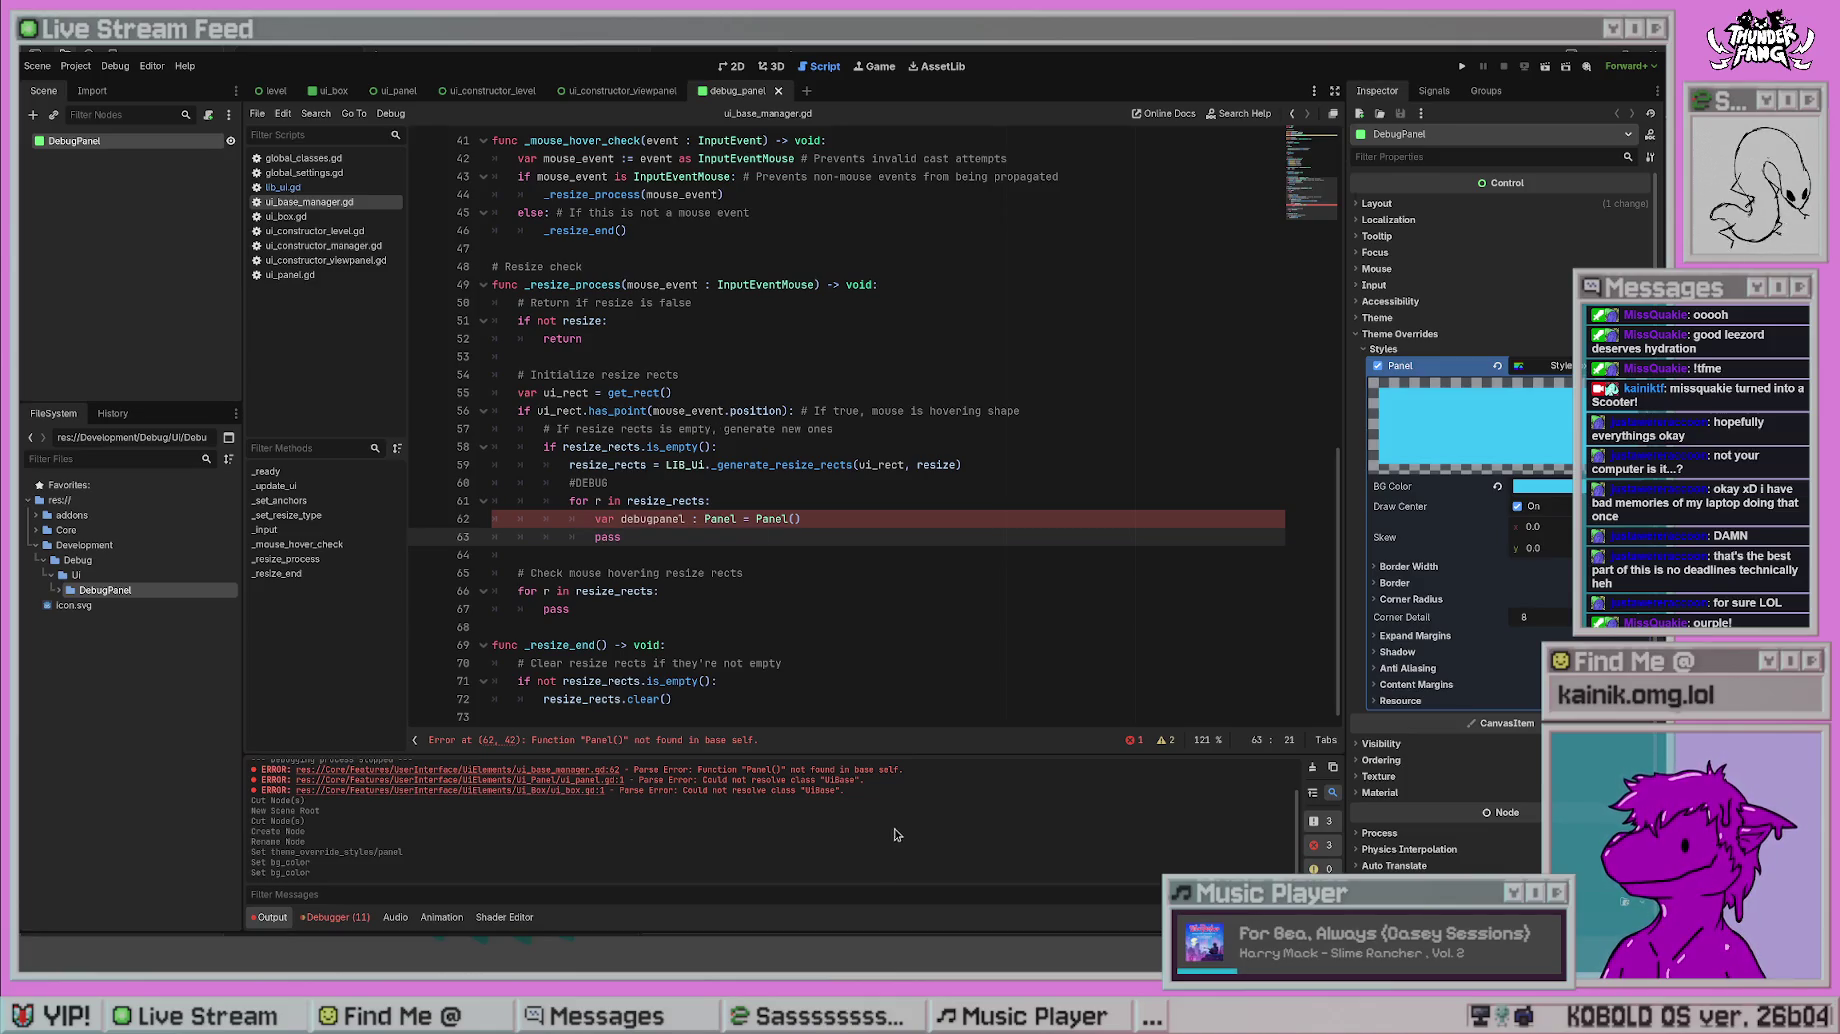
click(151, 275)
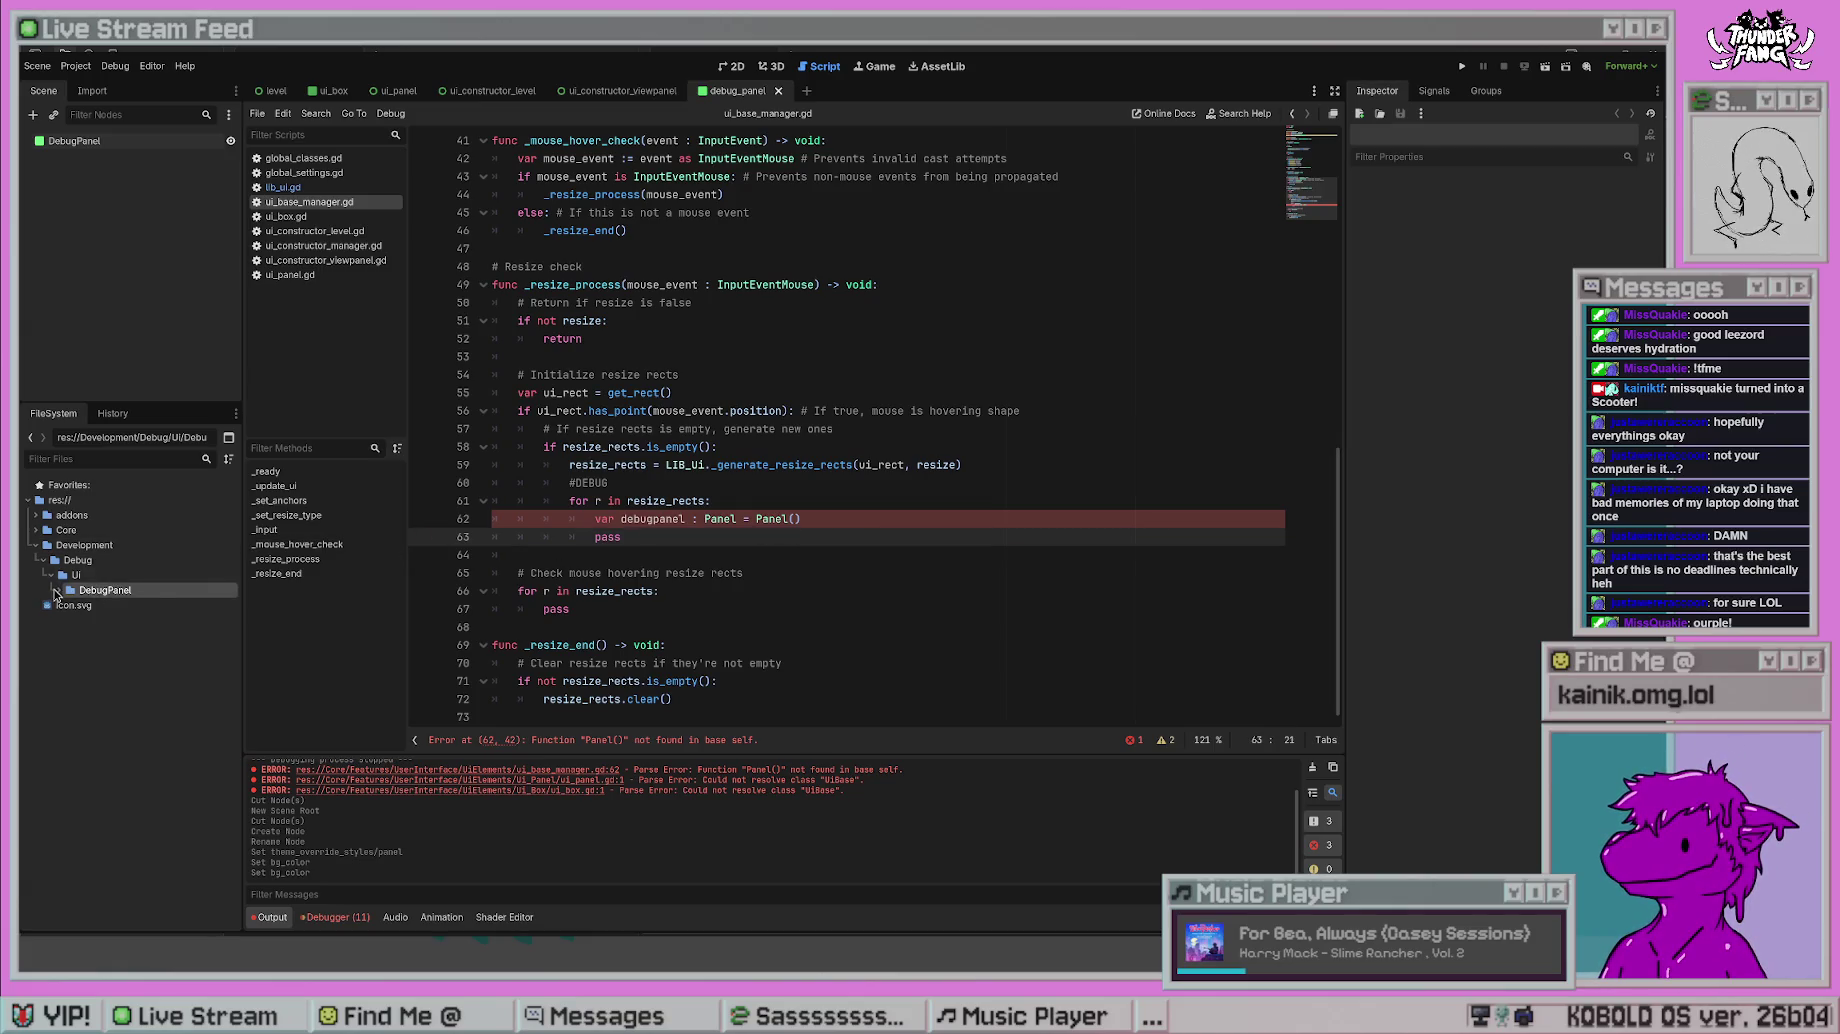
- Open debug_panel.gd, change its base class from Node to Control, and add a blank first line
click(57, 591)
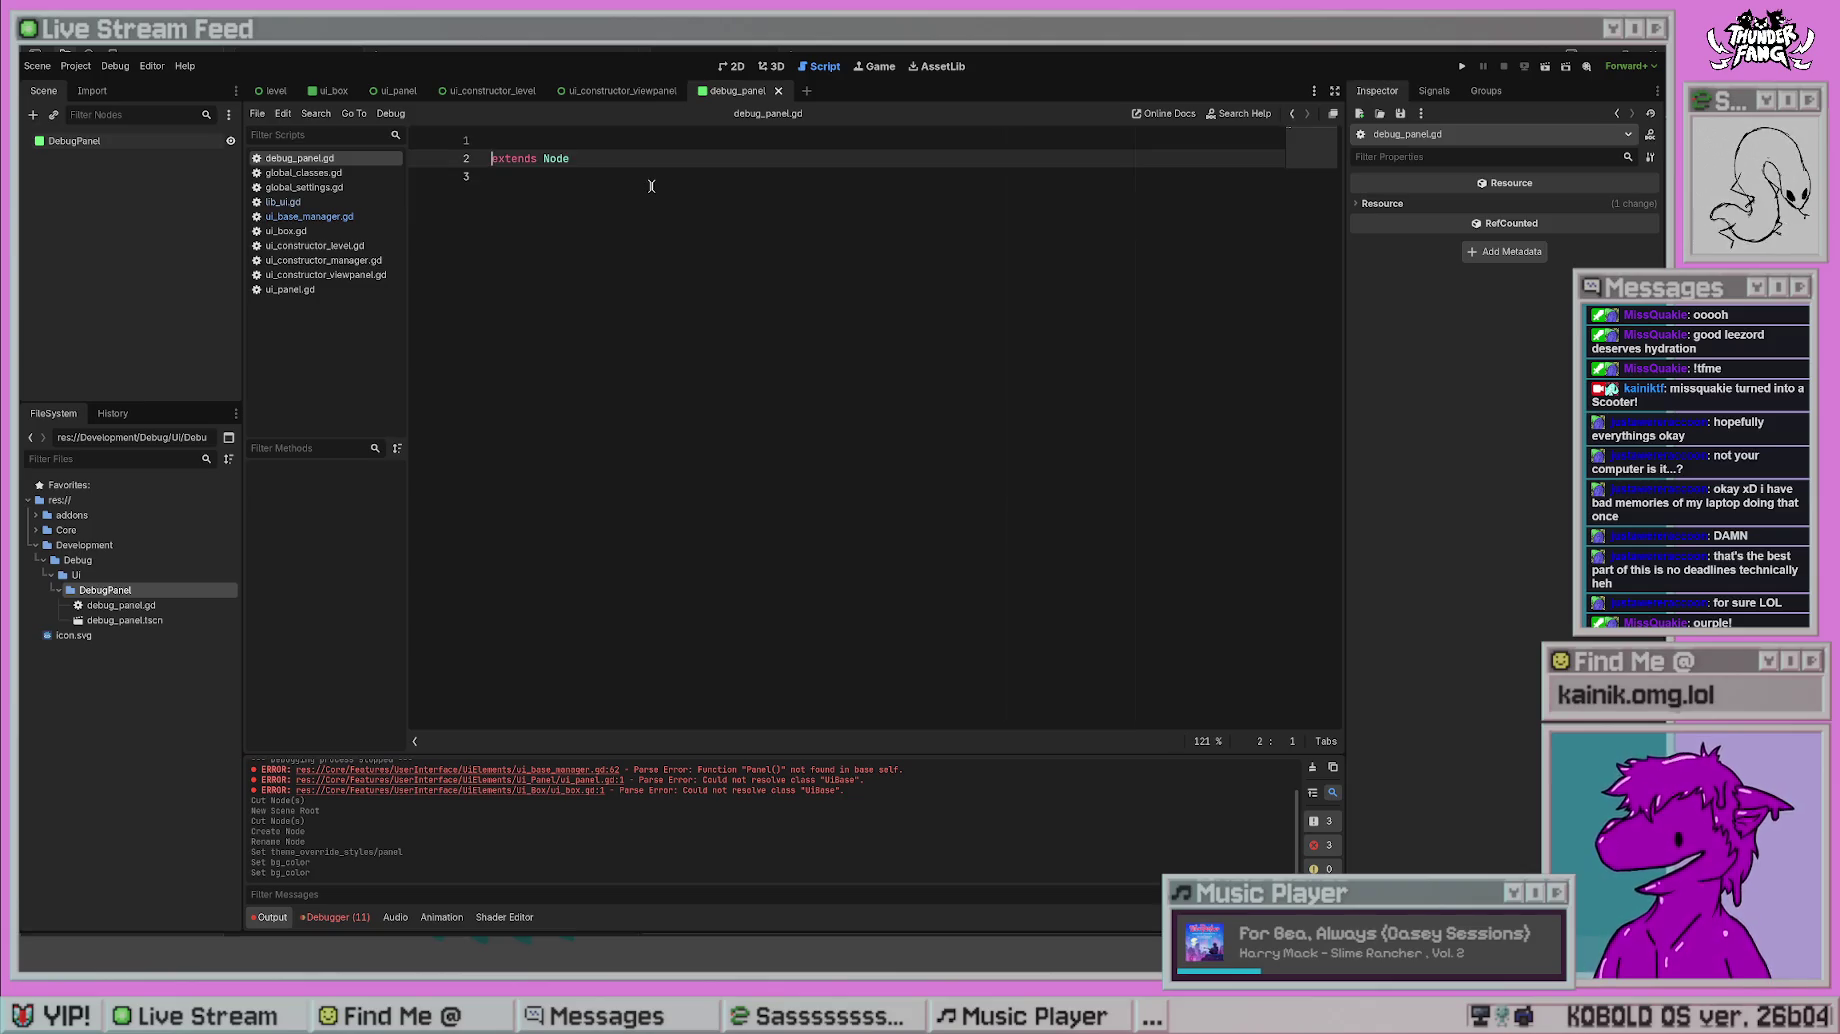
key(Up)
key(Right)
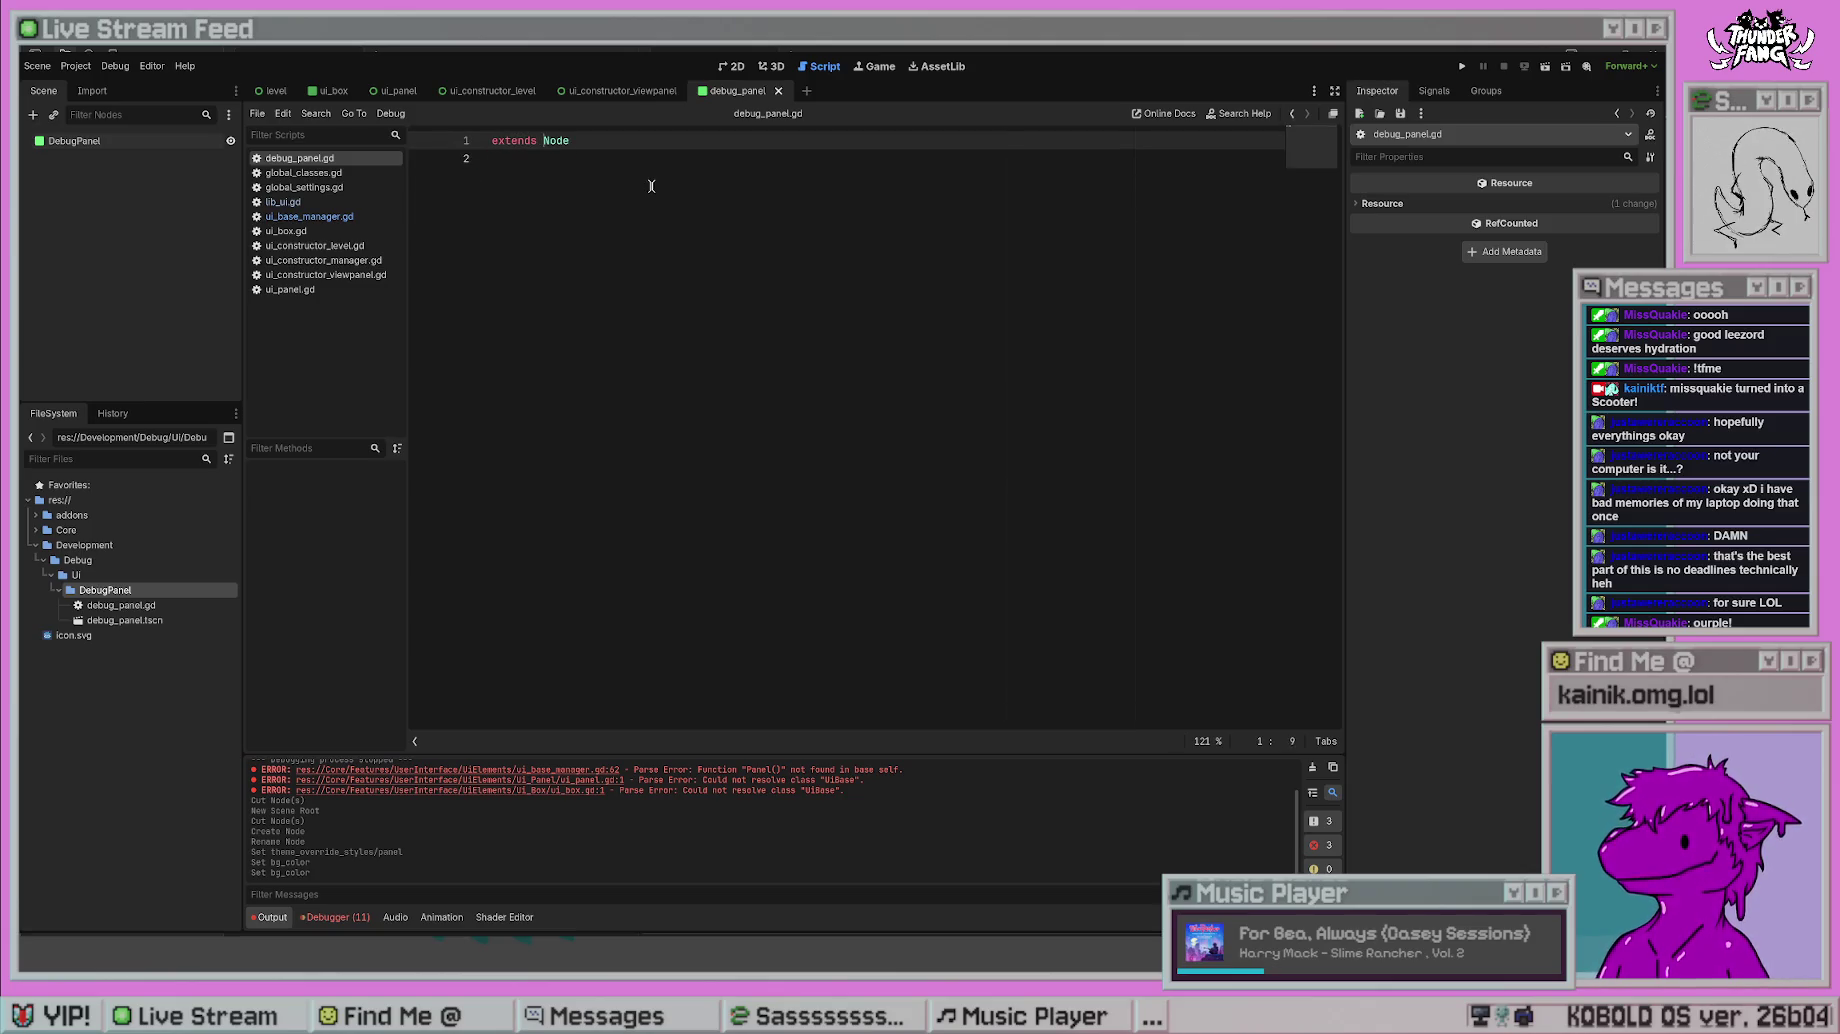
key(ctrl+shift+Right)
text(Control)
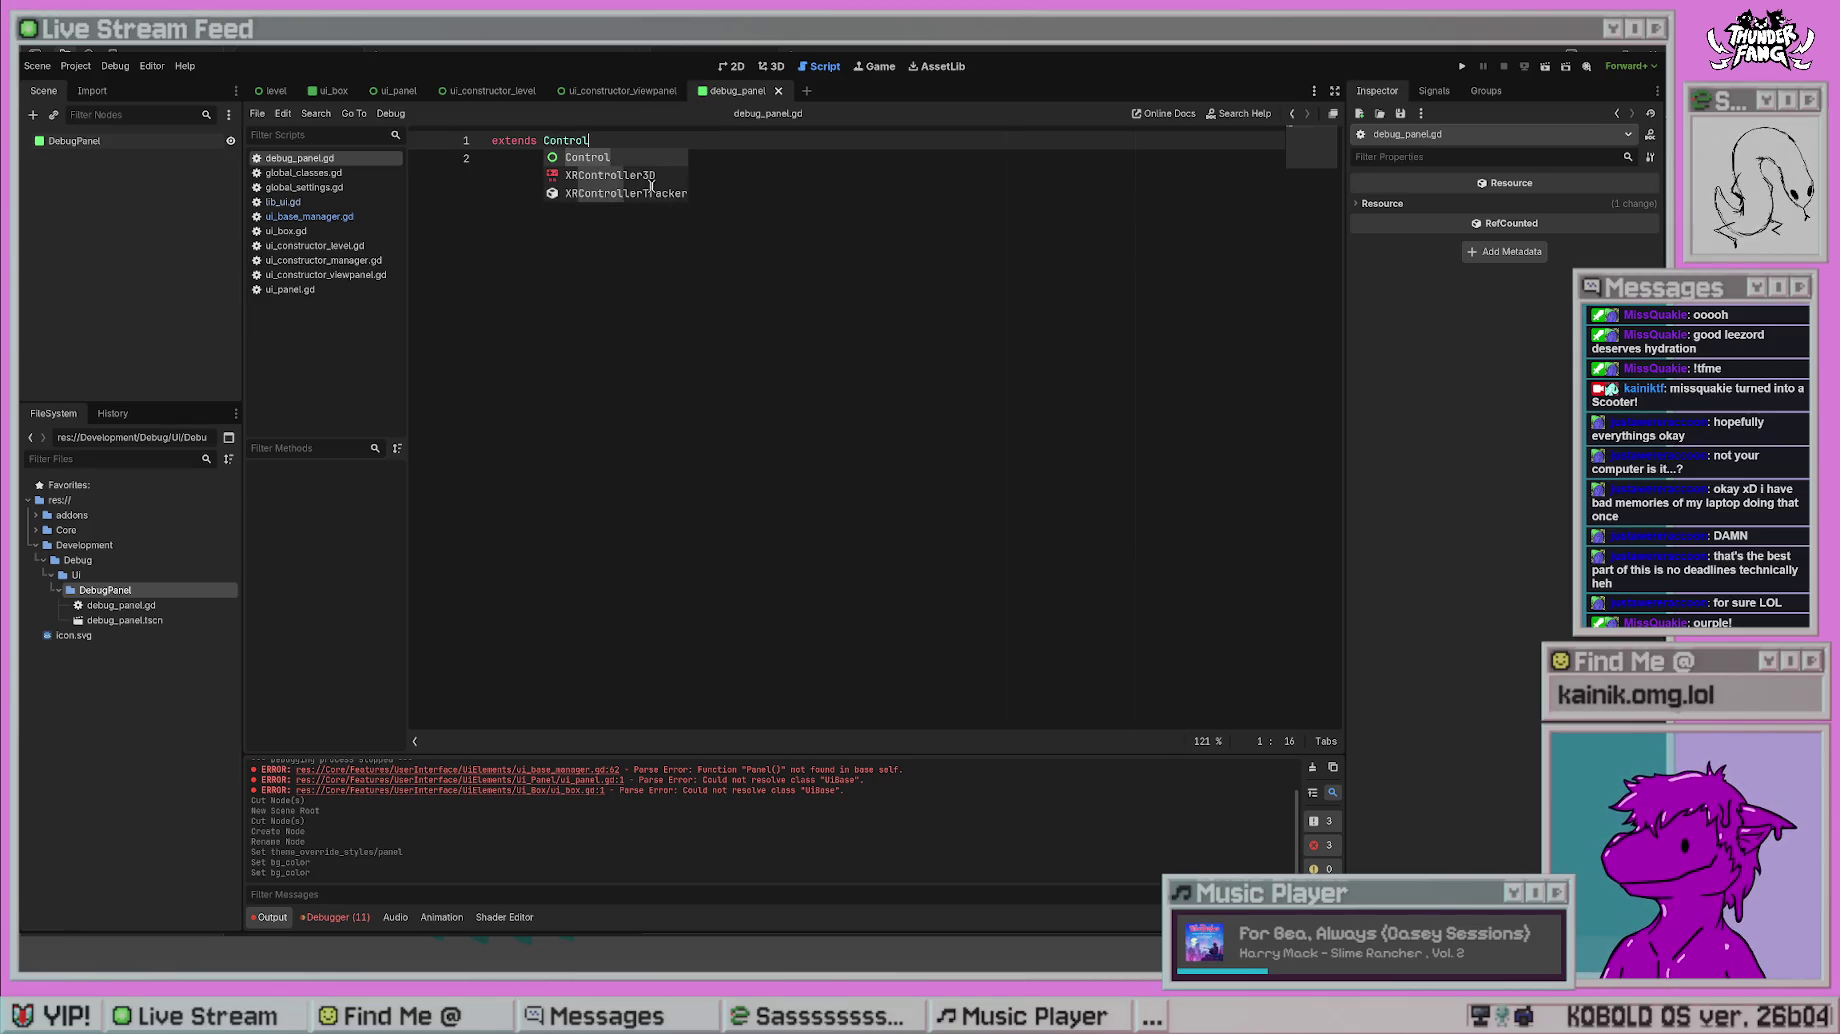
key(Home)
key(Return)
key(Up)
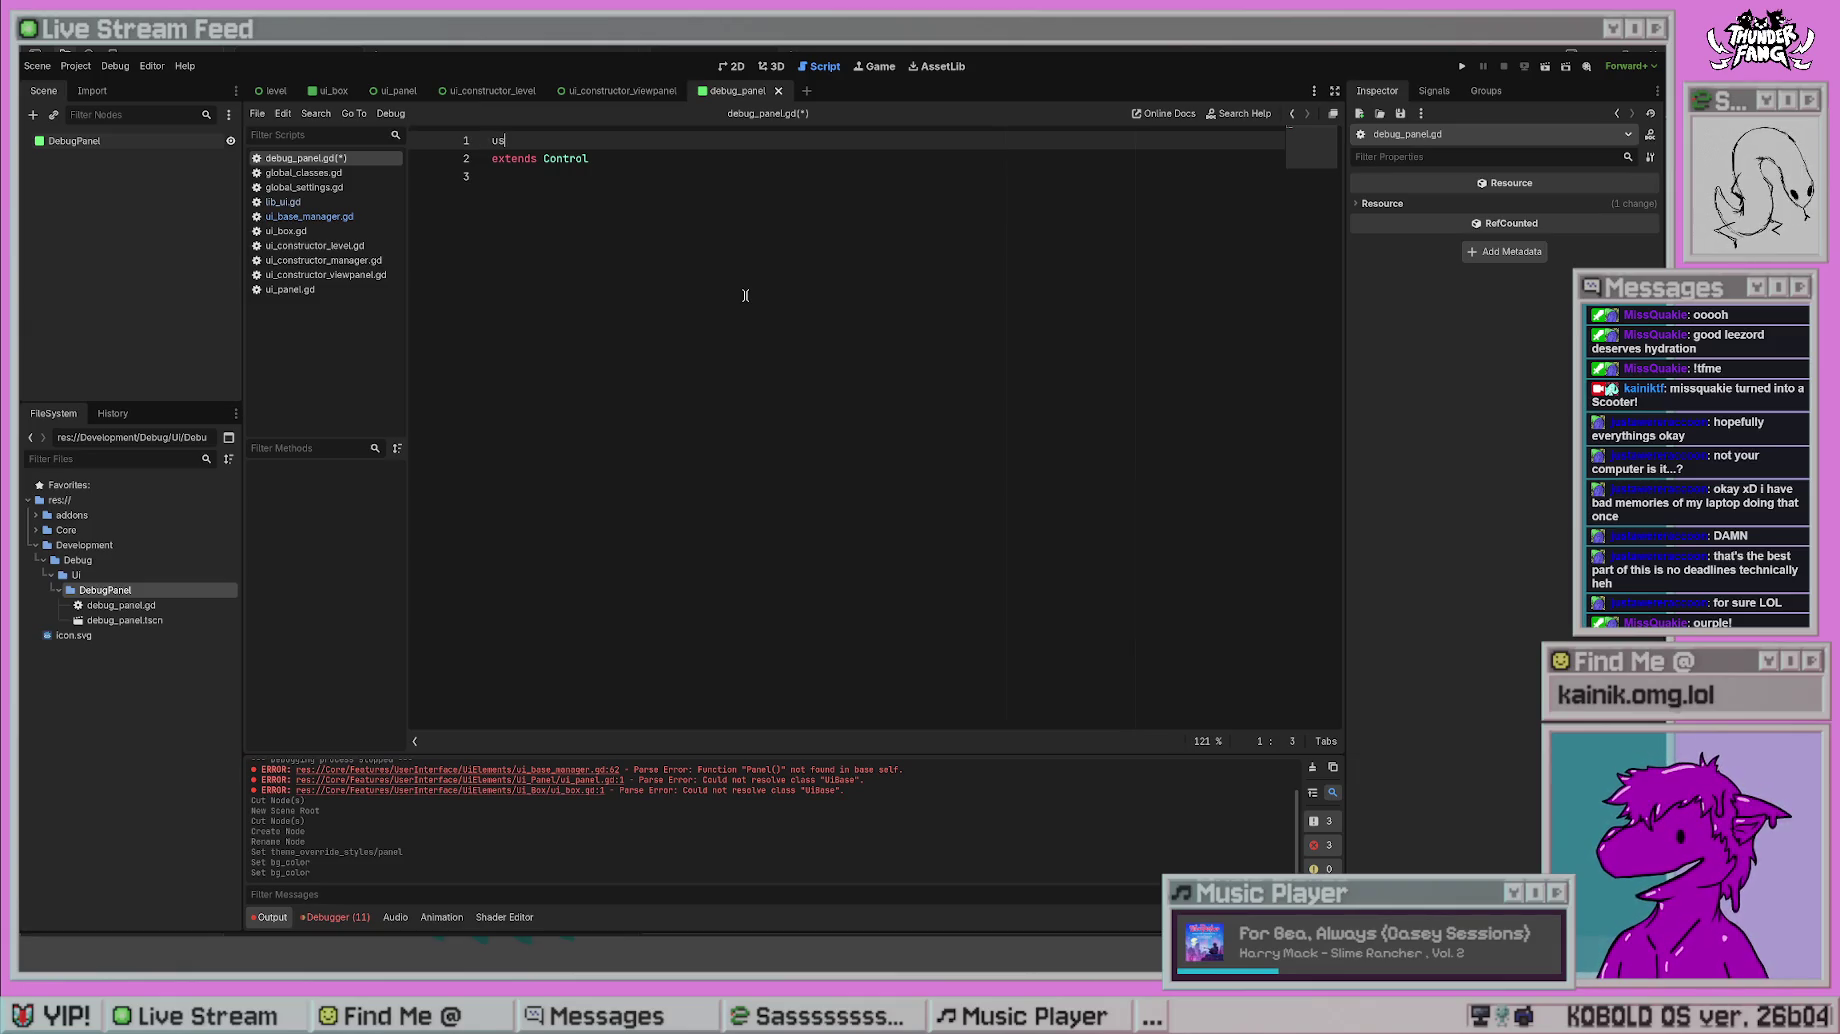
key(BackSpace)
key(BackSpace)
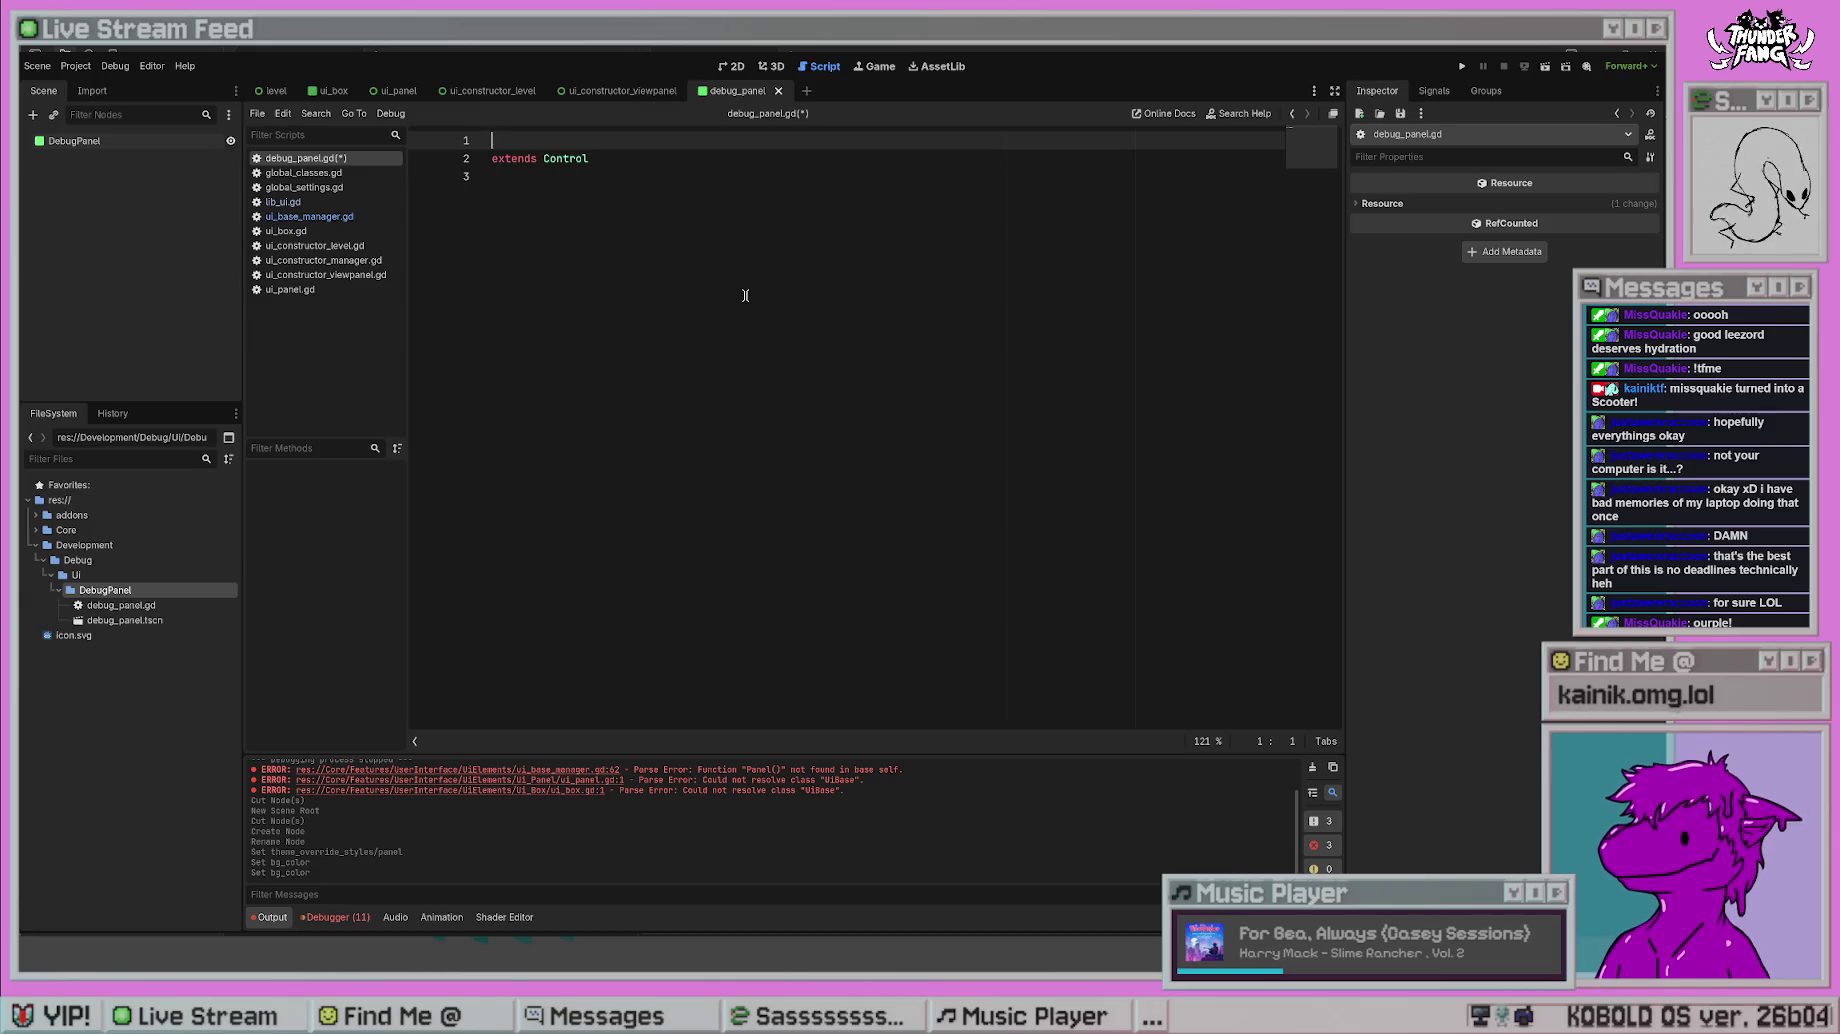
click(304, 187)
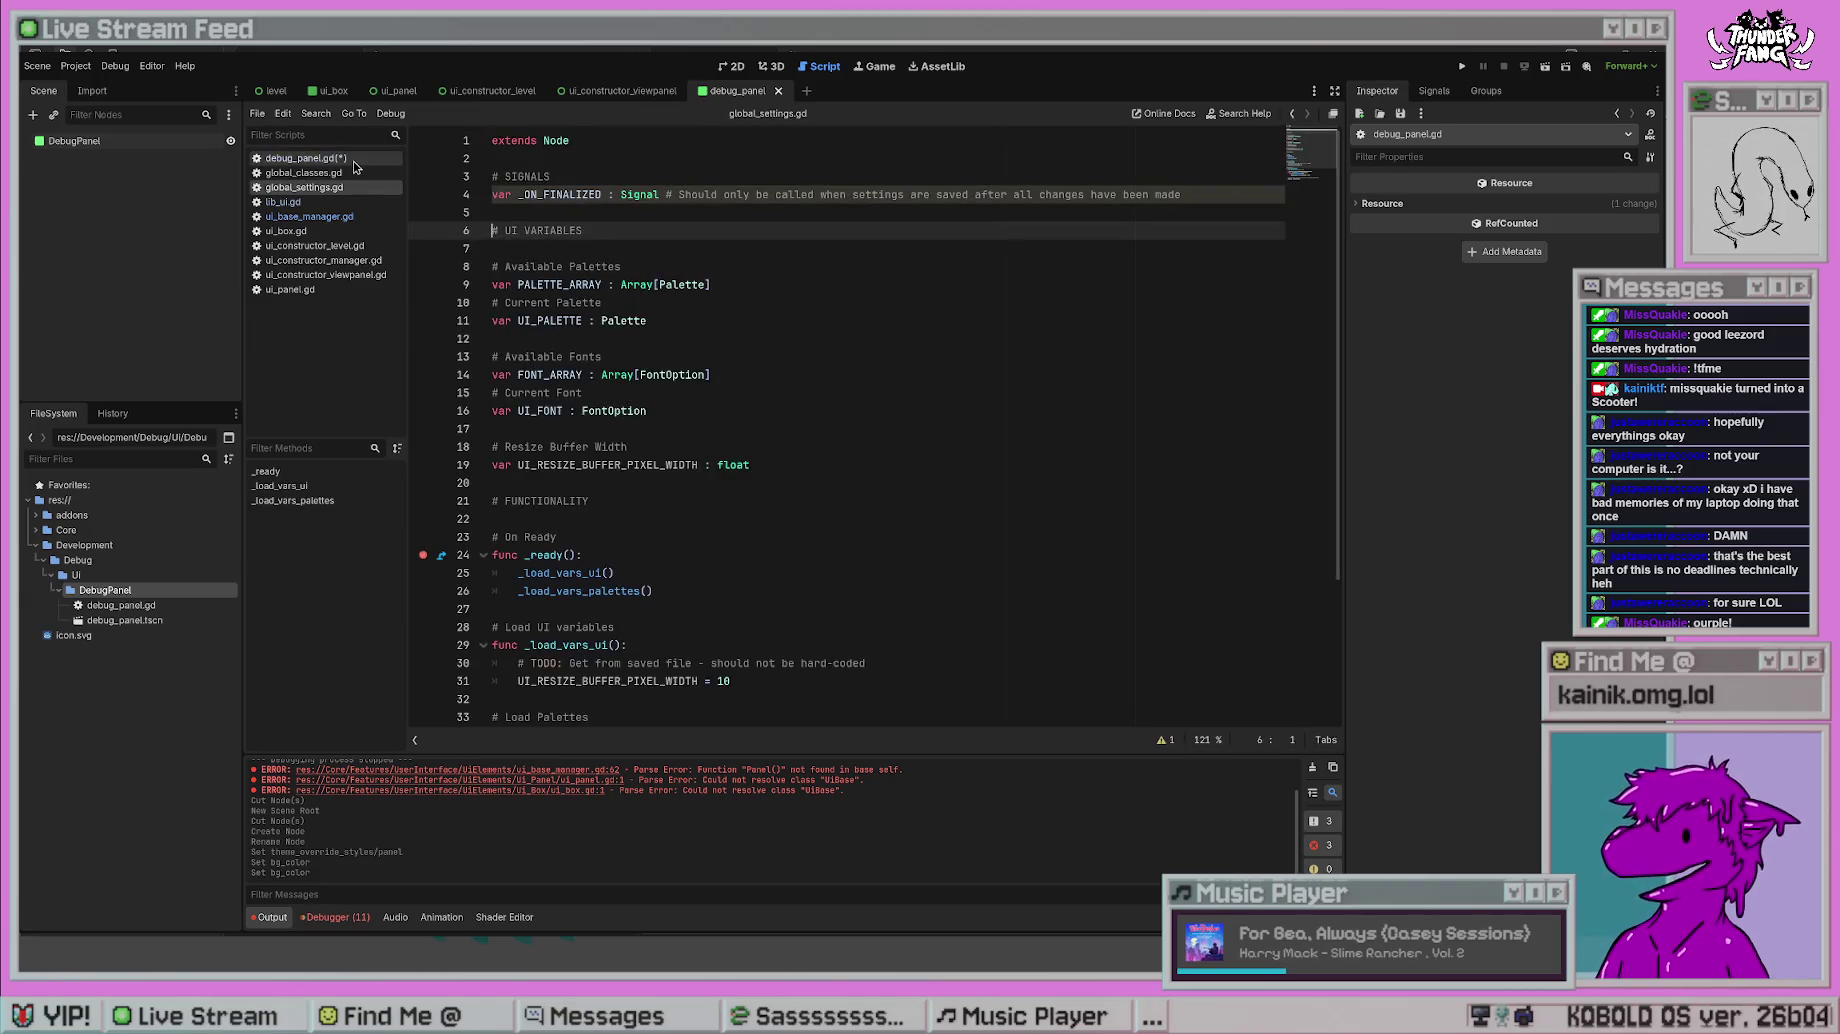
- Add class_name DEBUG_Panel on the first line of debug_panel.gd and save it
click(350, 157)
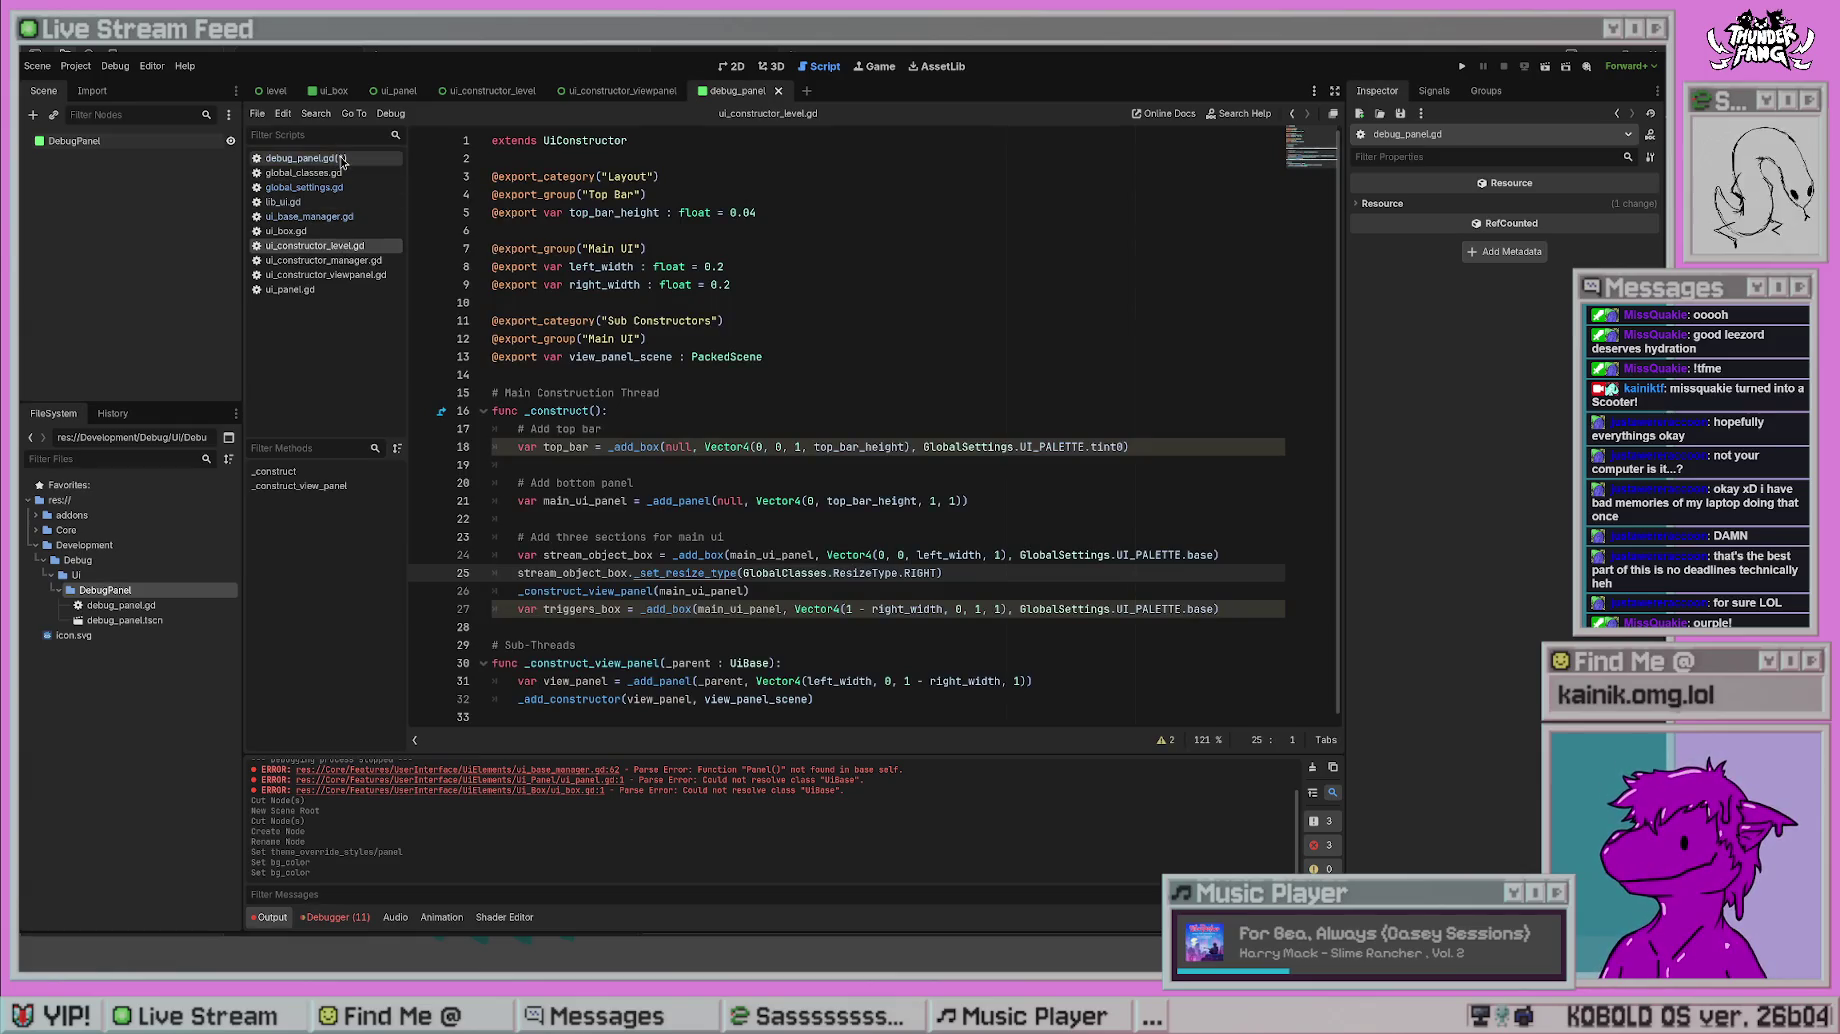
key(Down)
key(Down)
key(Down)
click(338, 158)
click(601, 150)
text(class_)
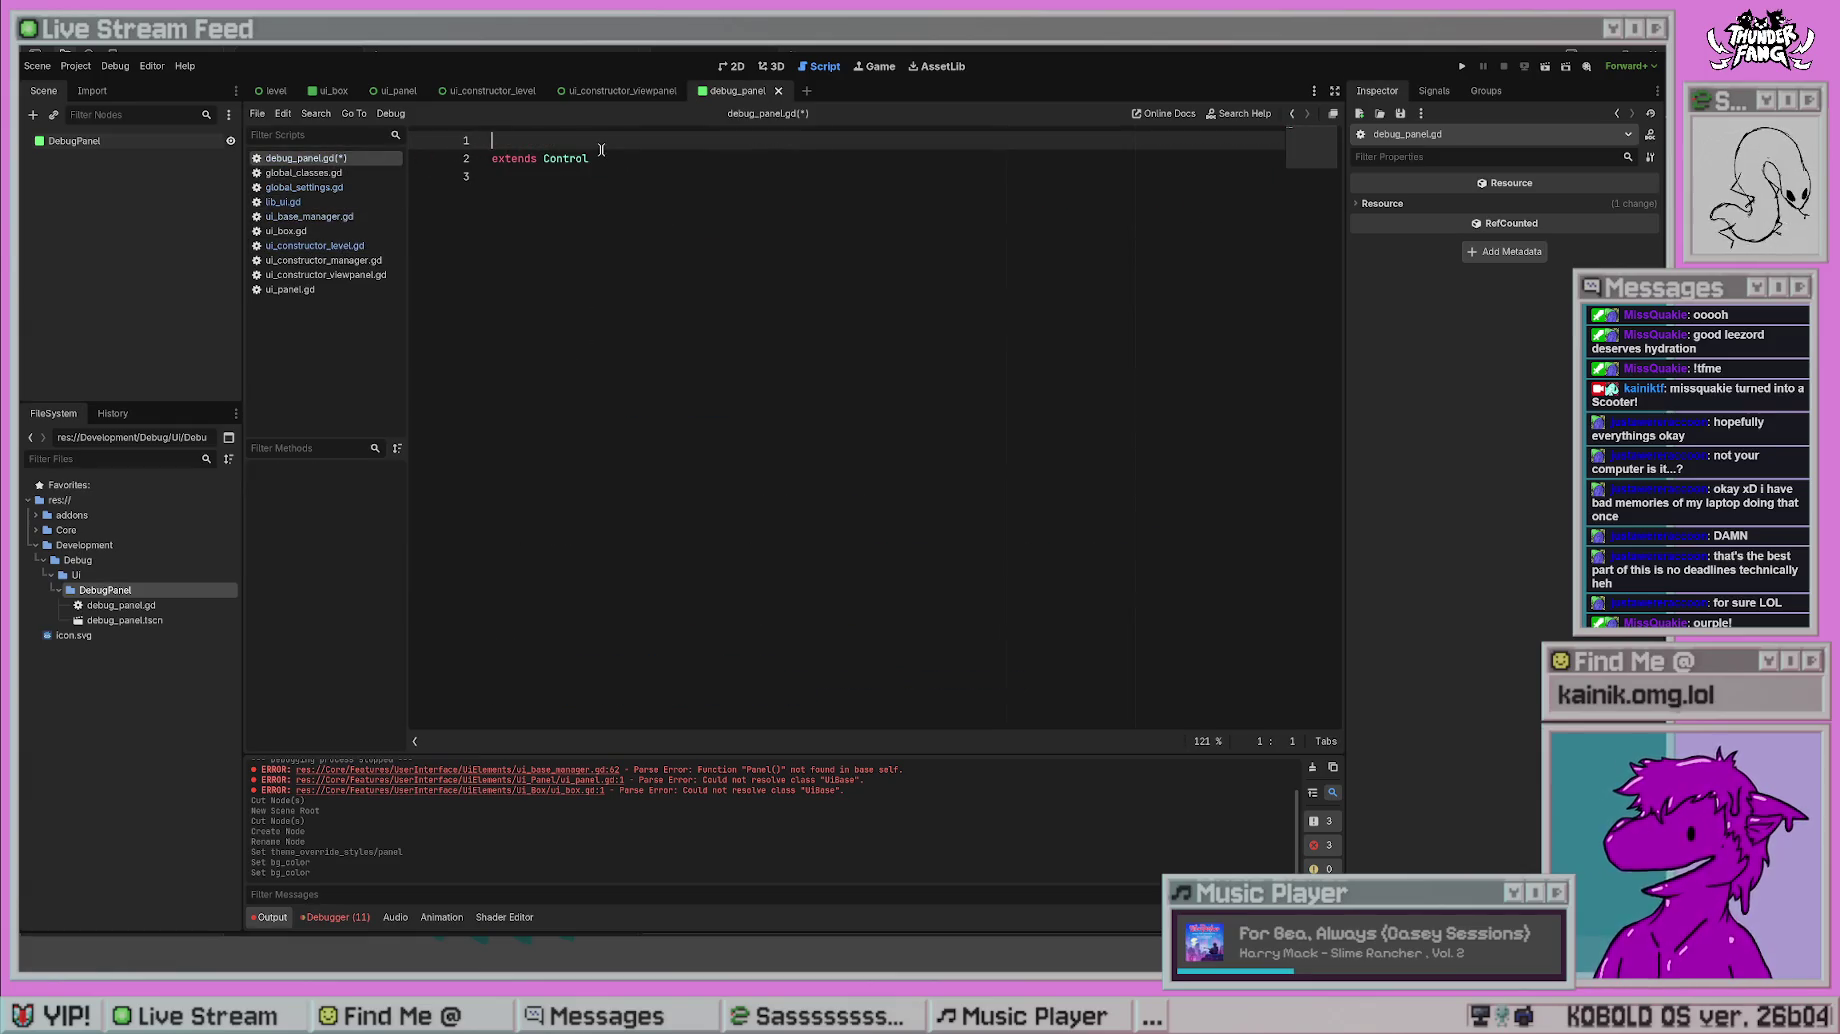
text(name )
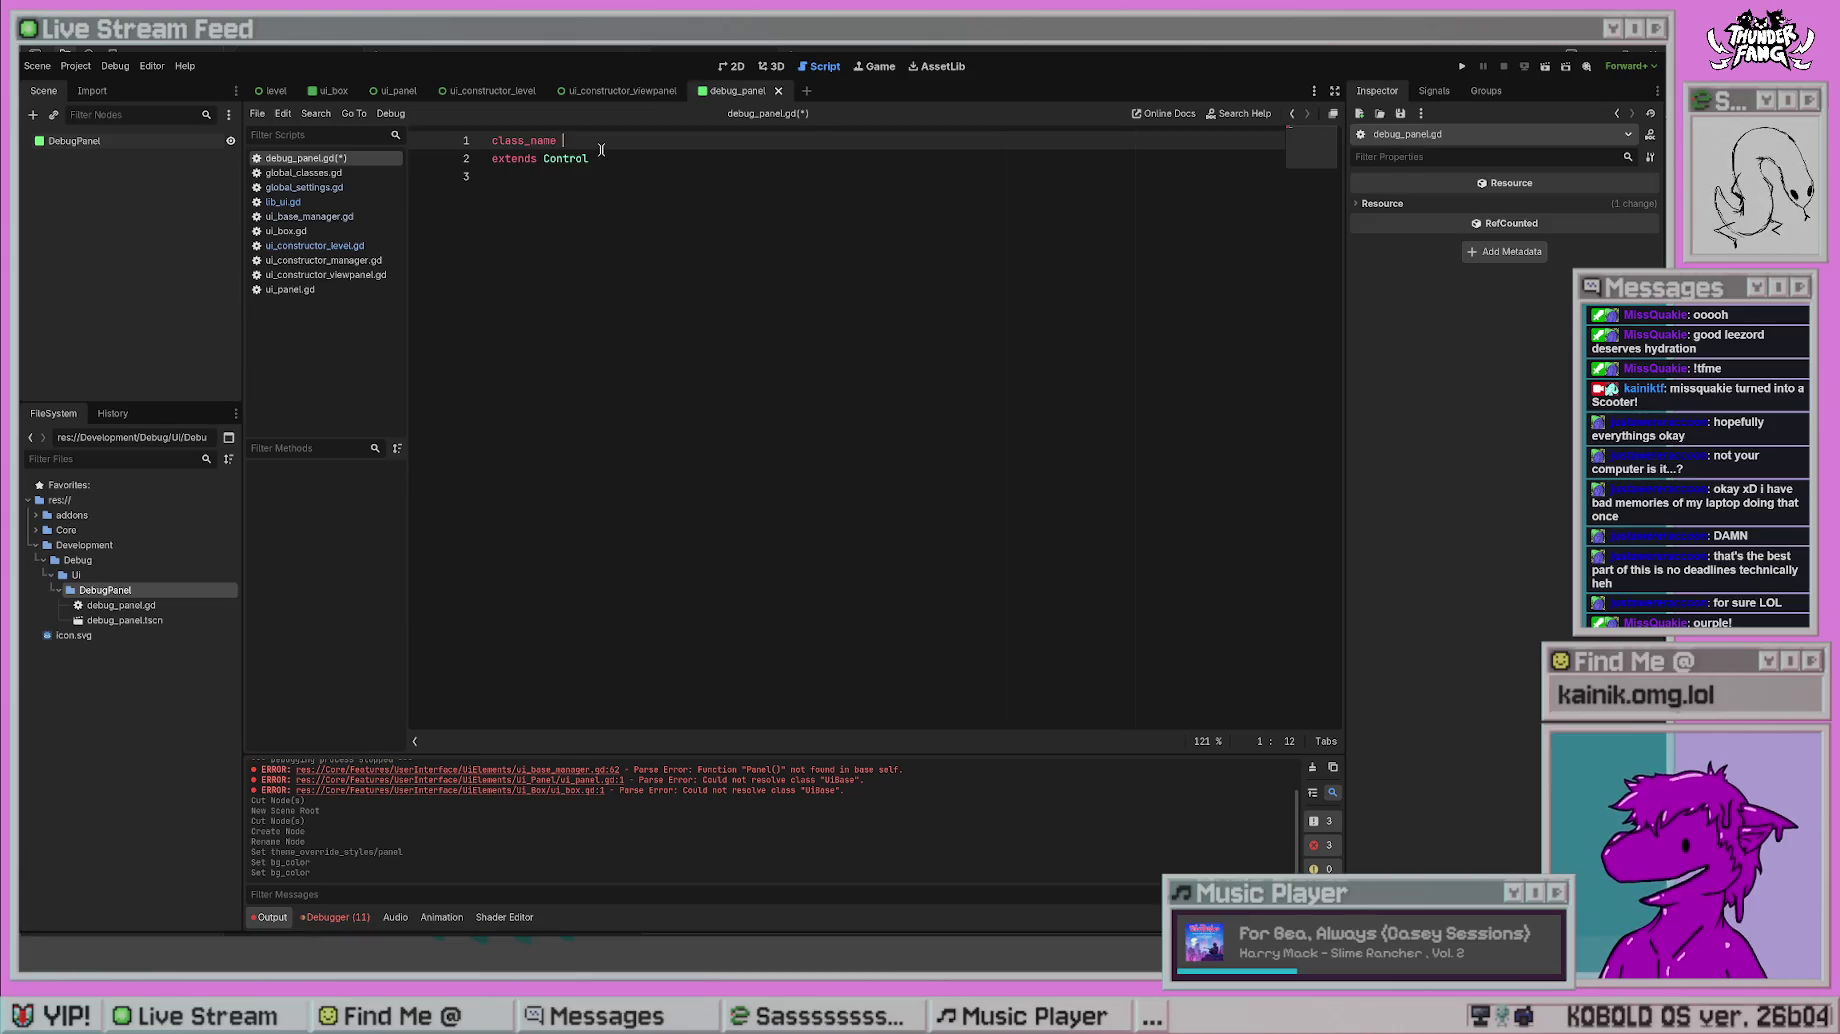
text(Debug_Panel)
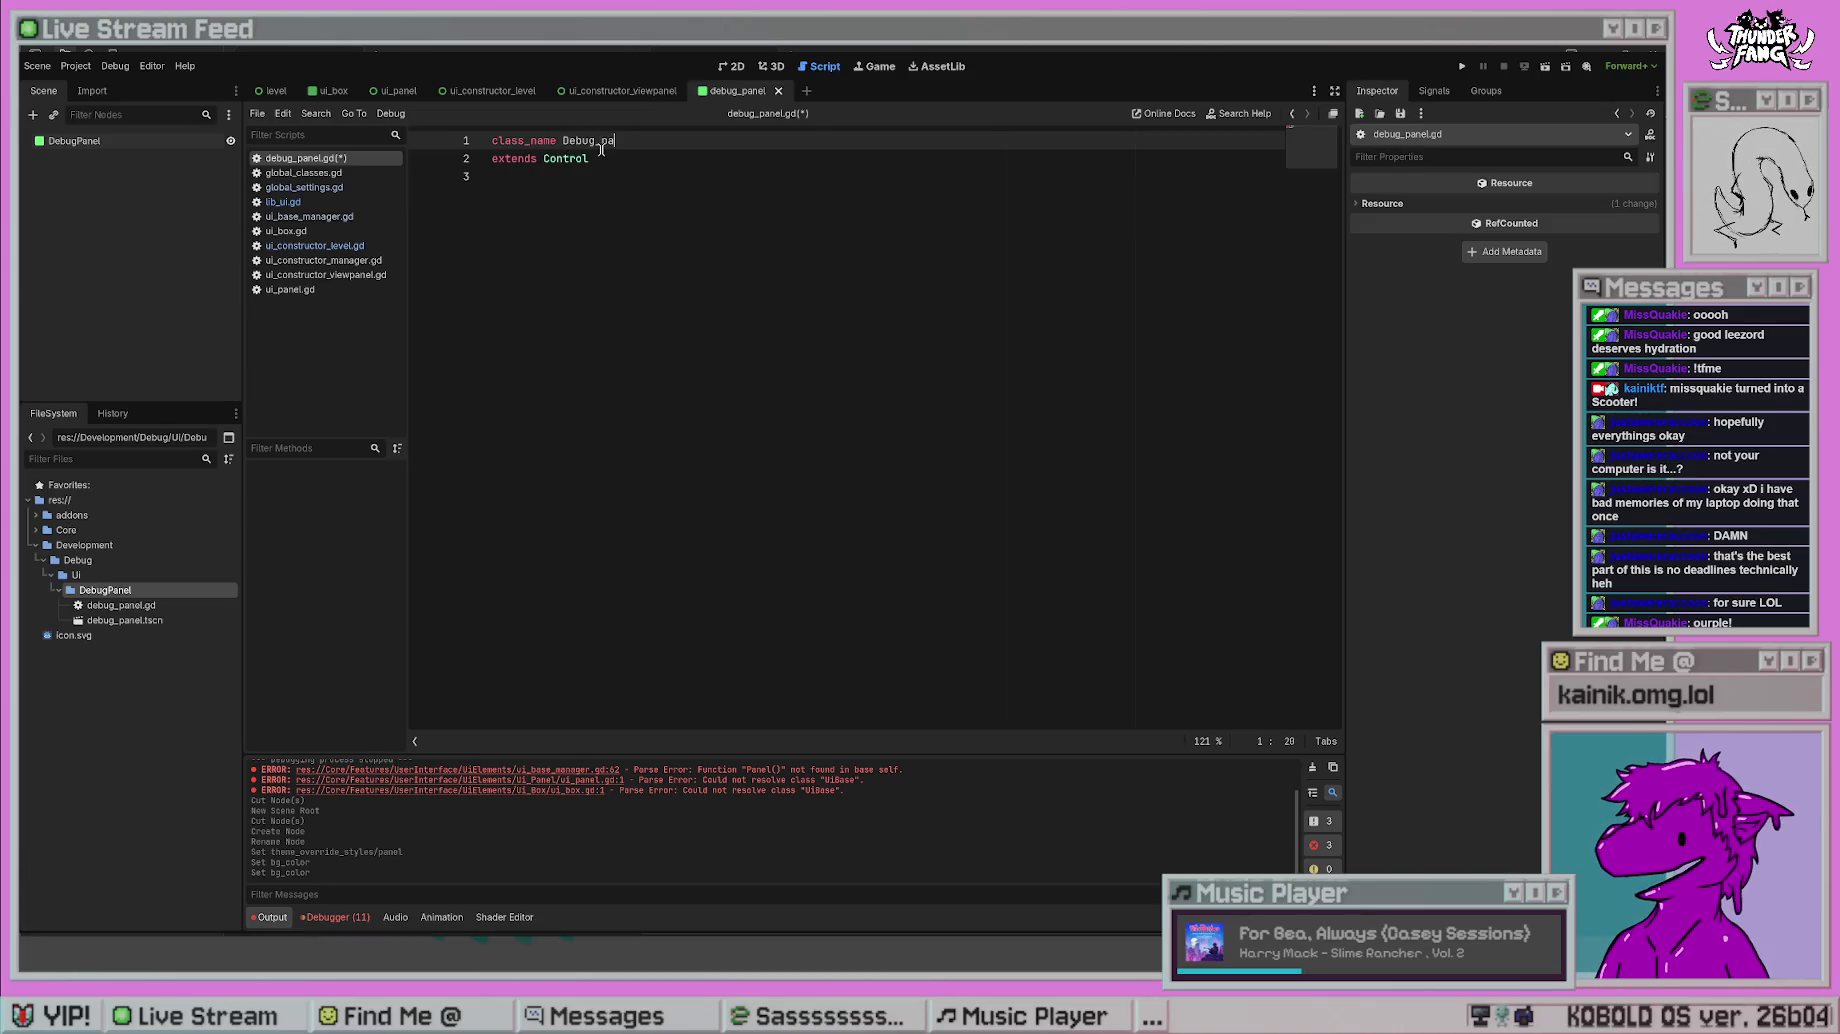
drag(595, 142, 563, 142)
text(DEBUG_Panel)
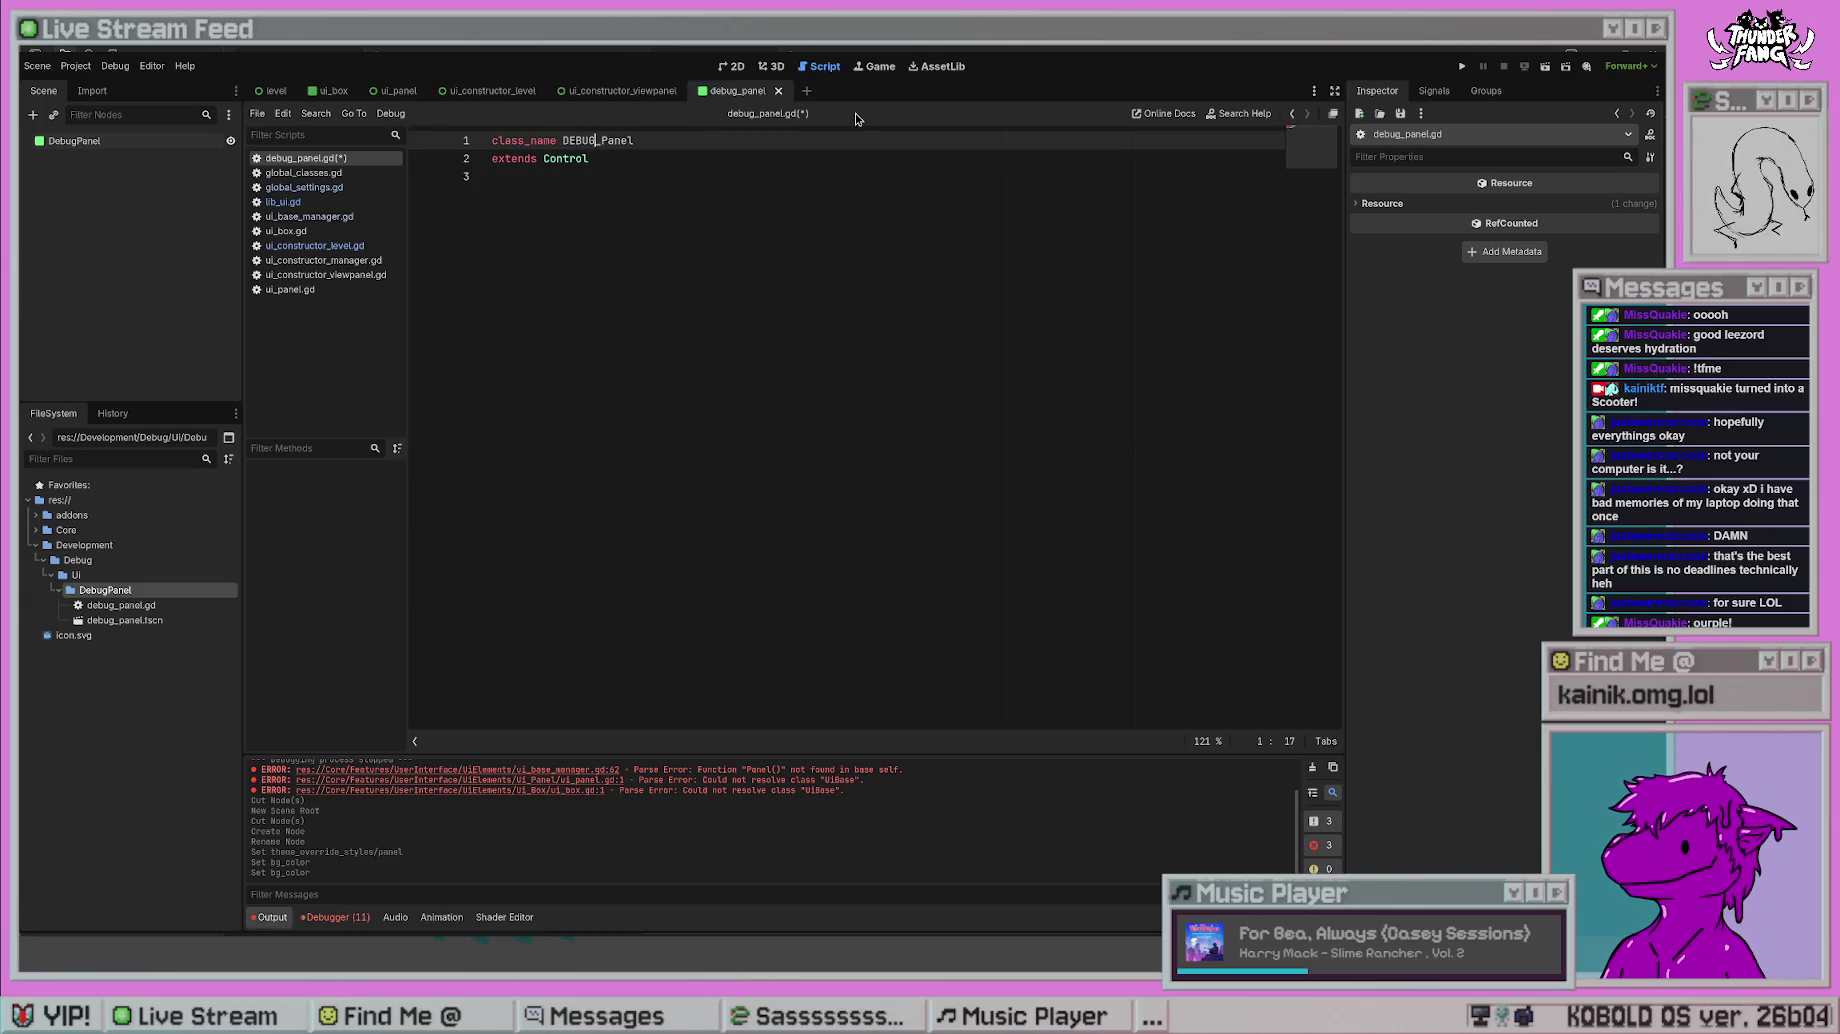
click(701, 199)
key(ctrl+s)
- Browse the other scripts, including global_classes.gd, ui_base_manager.gd and ui_box.gd, then return to debug_panel.gd
click(328, 176)
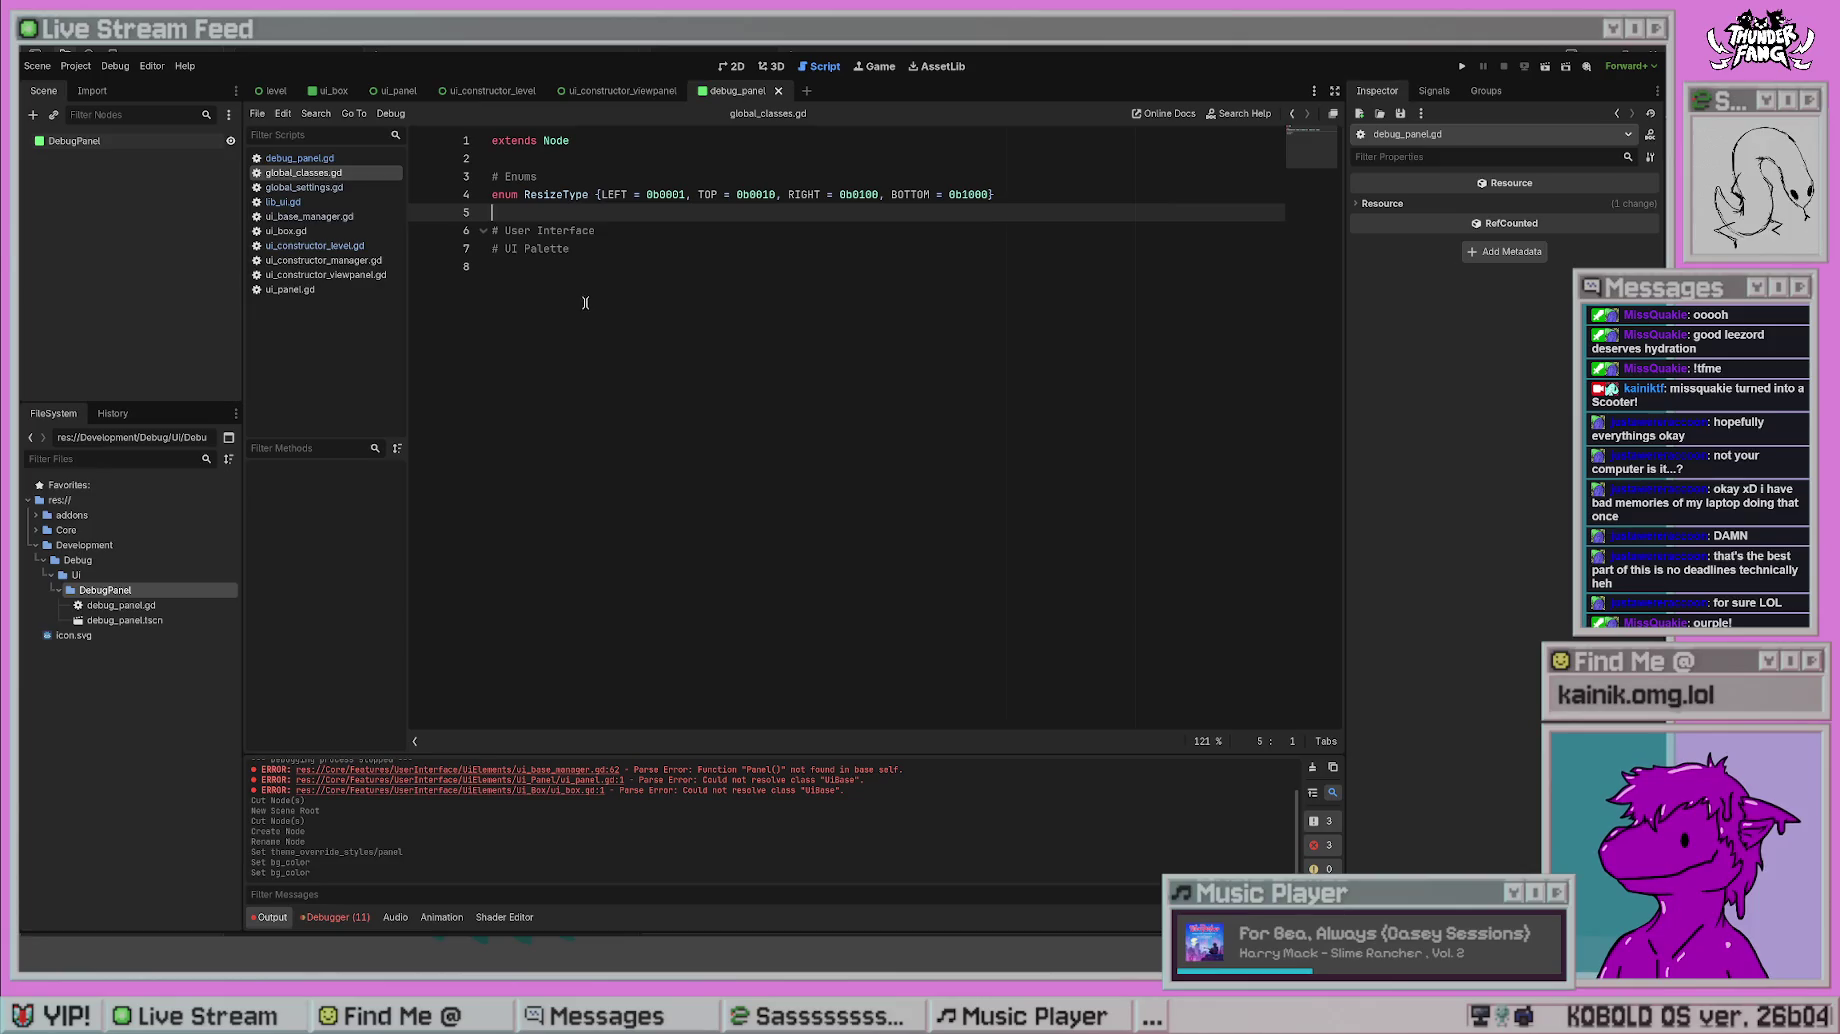
click(389, 202)
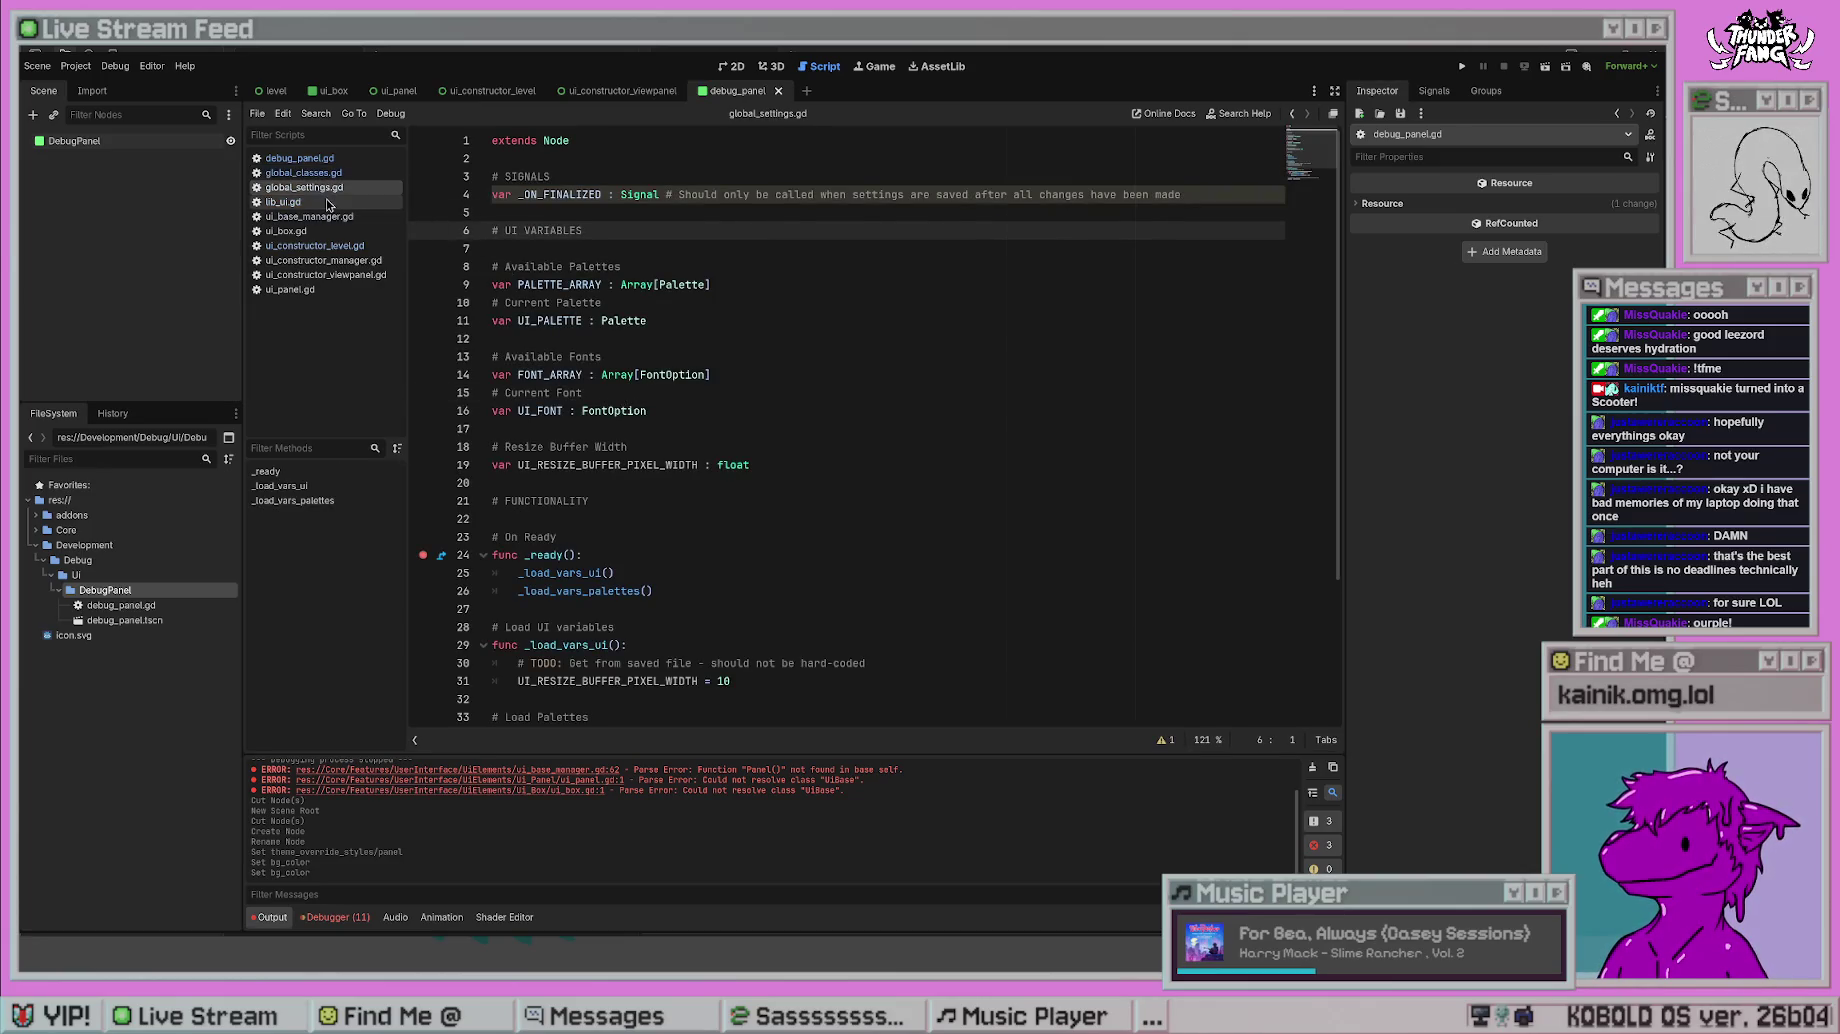
click(309, 216)
scroll(599, 321, up, 10)
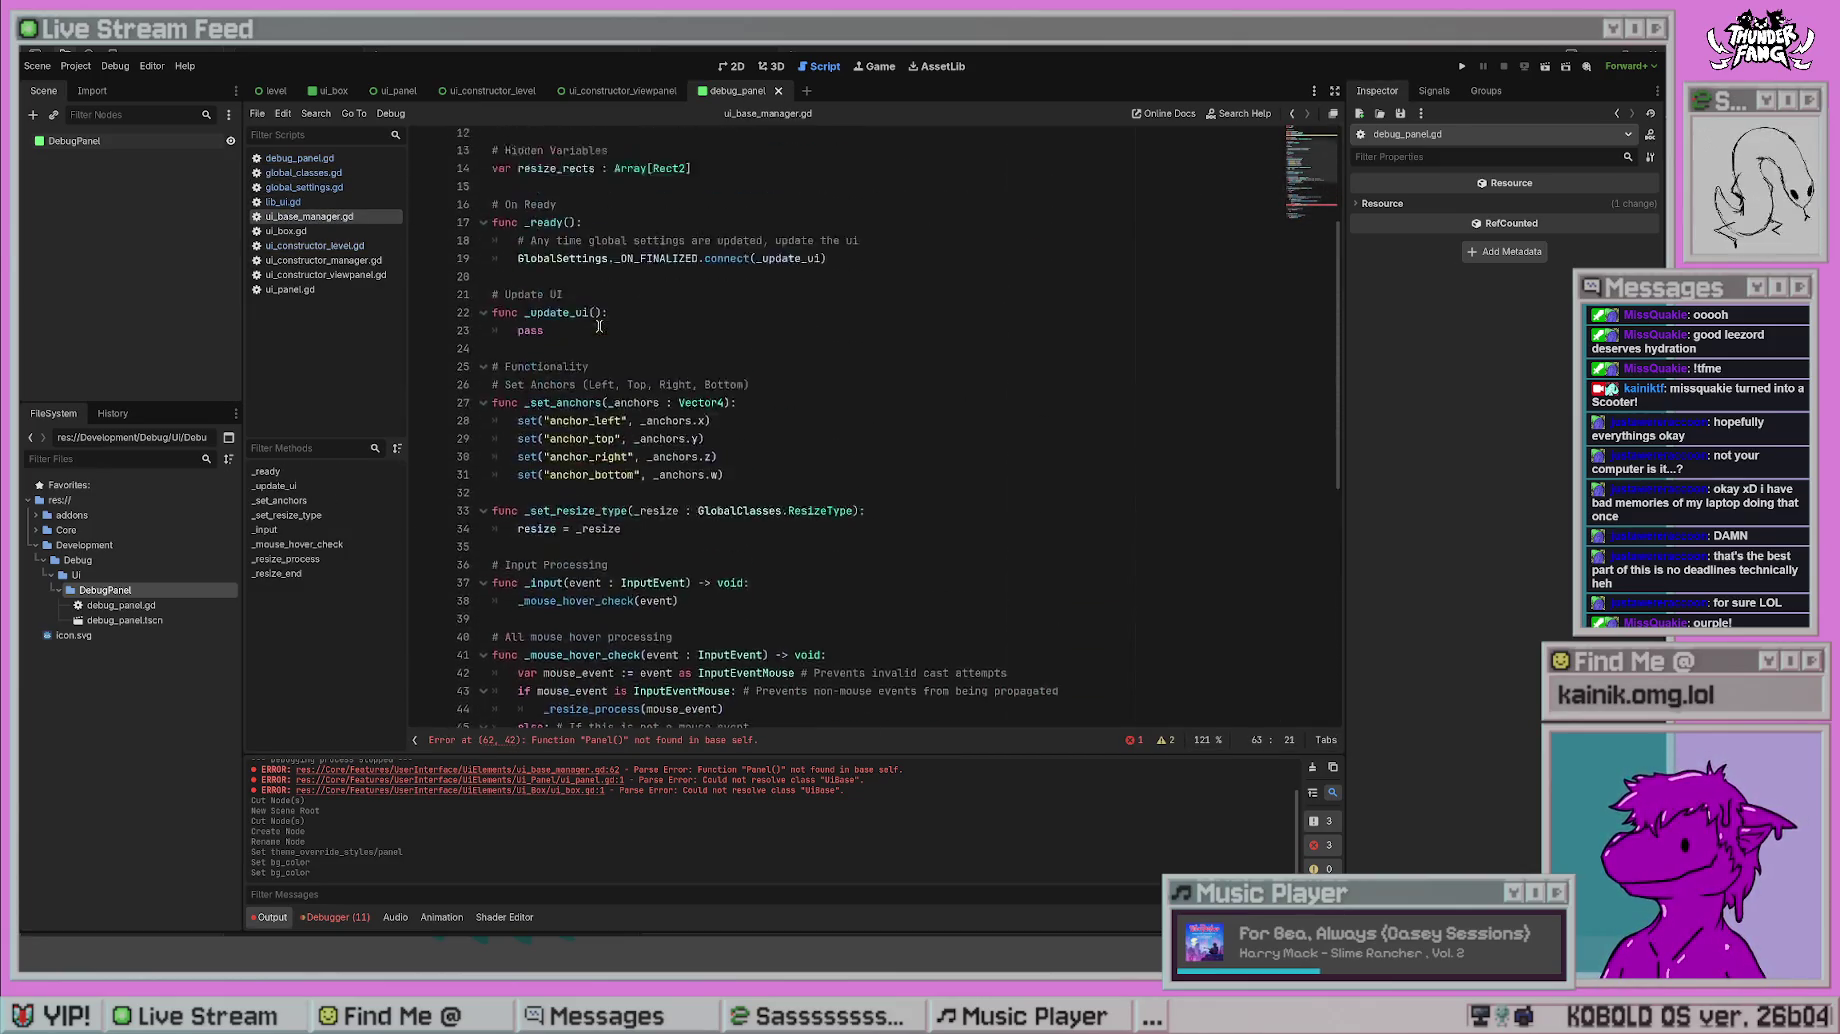
click(300, 289)
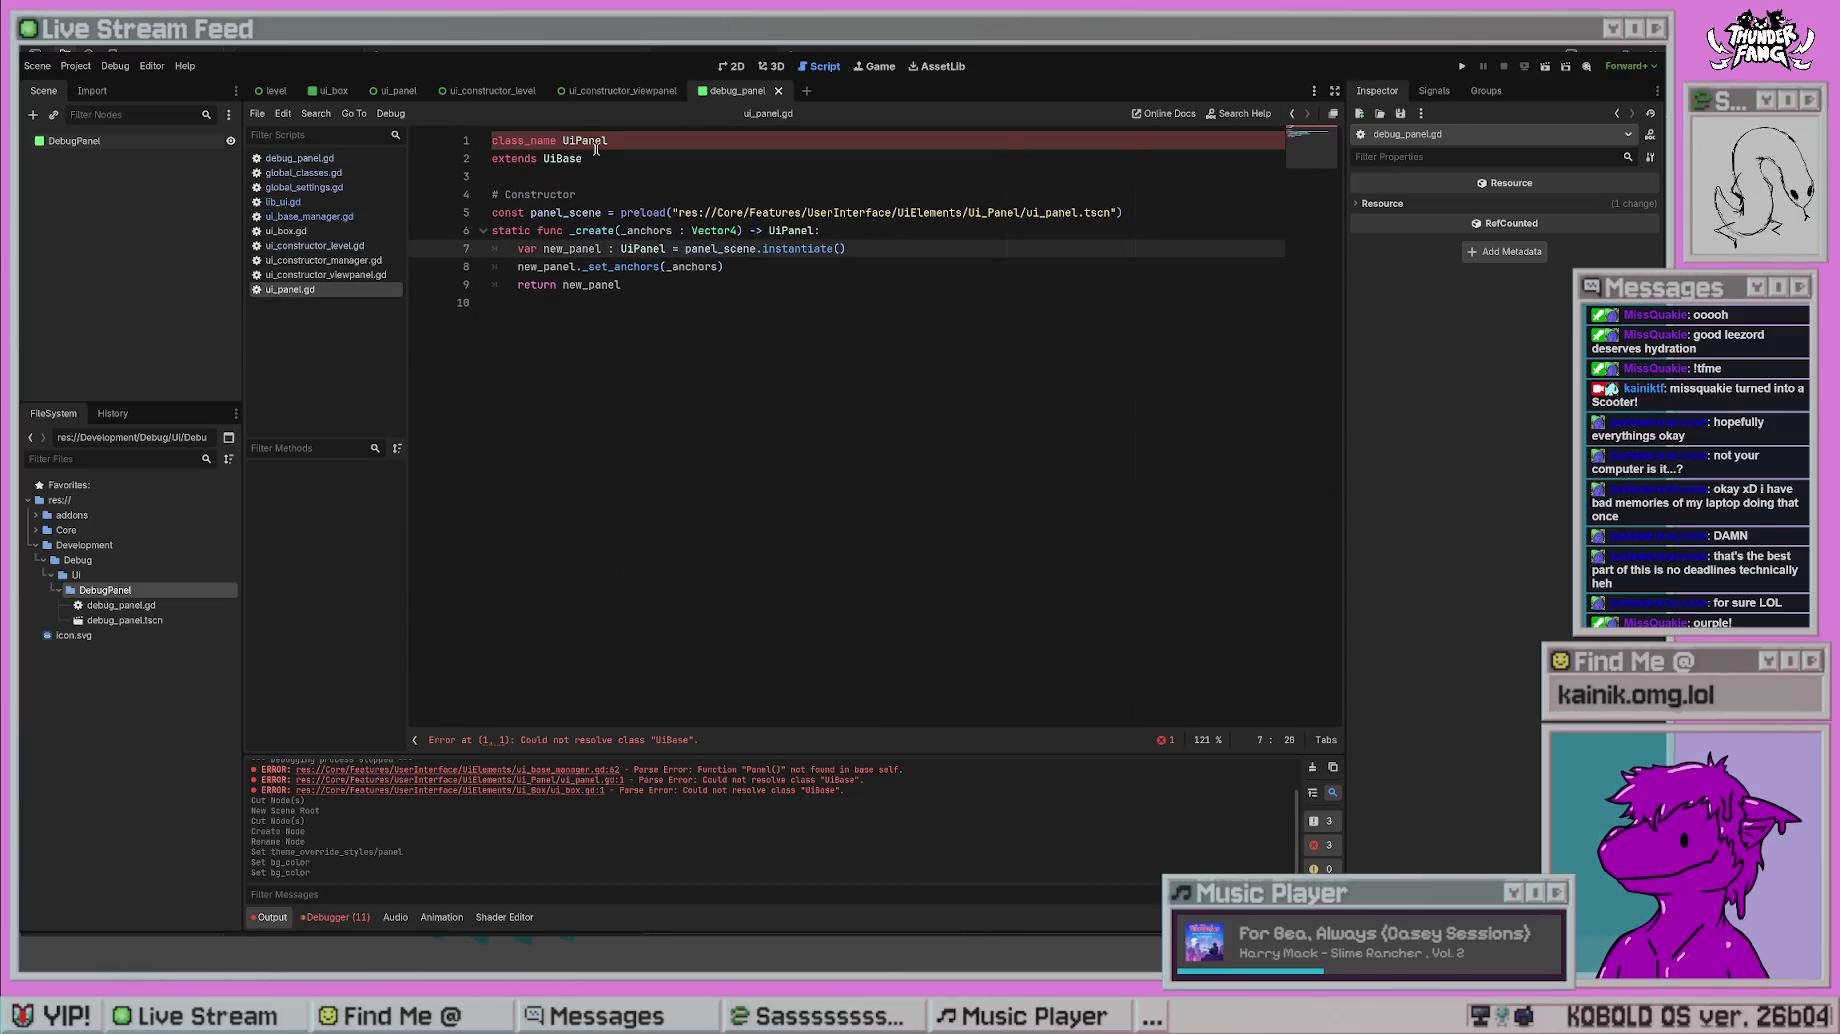
click(315, 260)
click(320, 245)
click(326, 231)
click(328, 217)
click(330, 203)
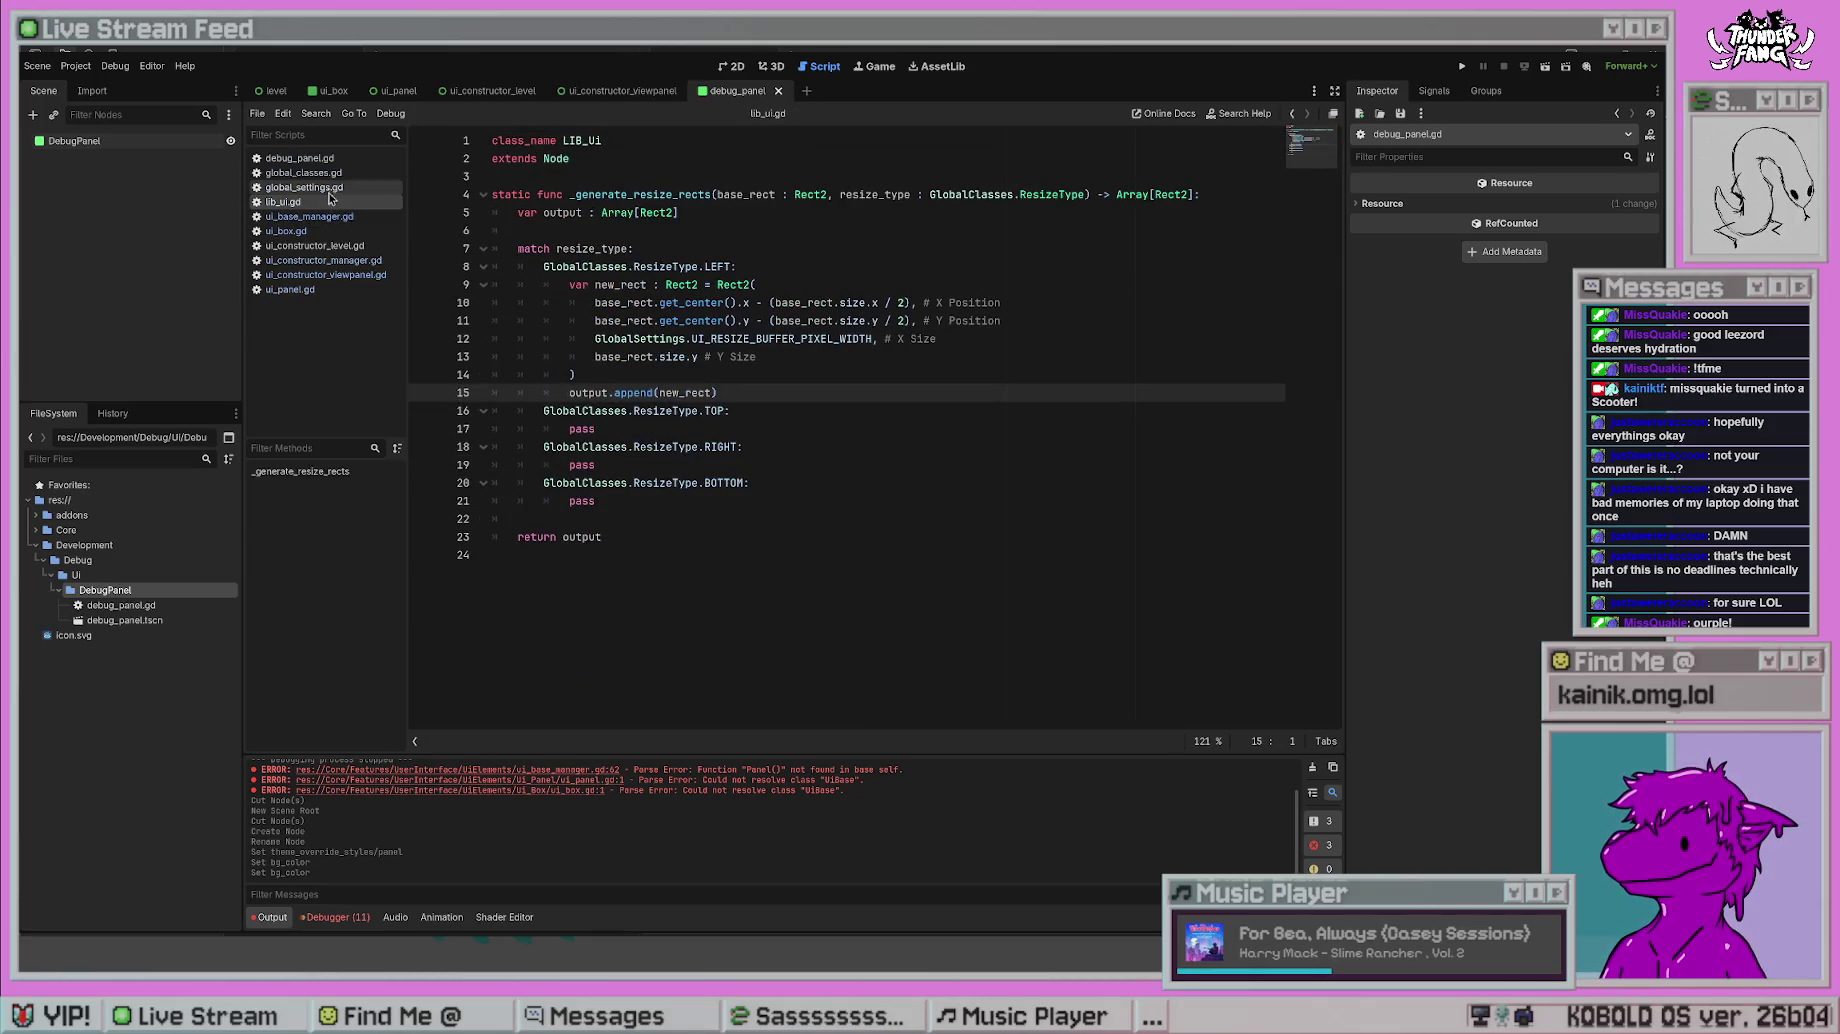
click(330, 189)
click(332, 173)
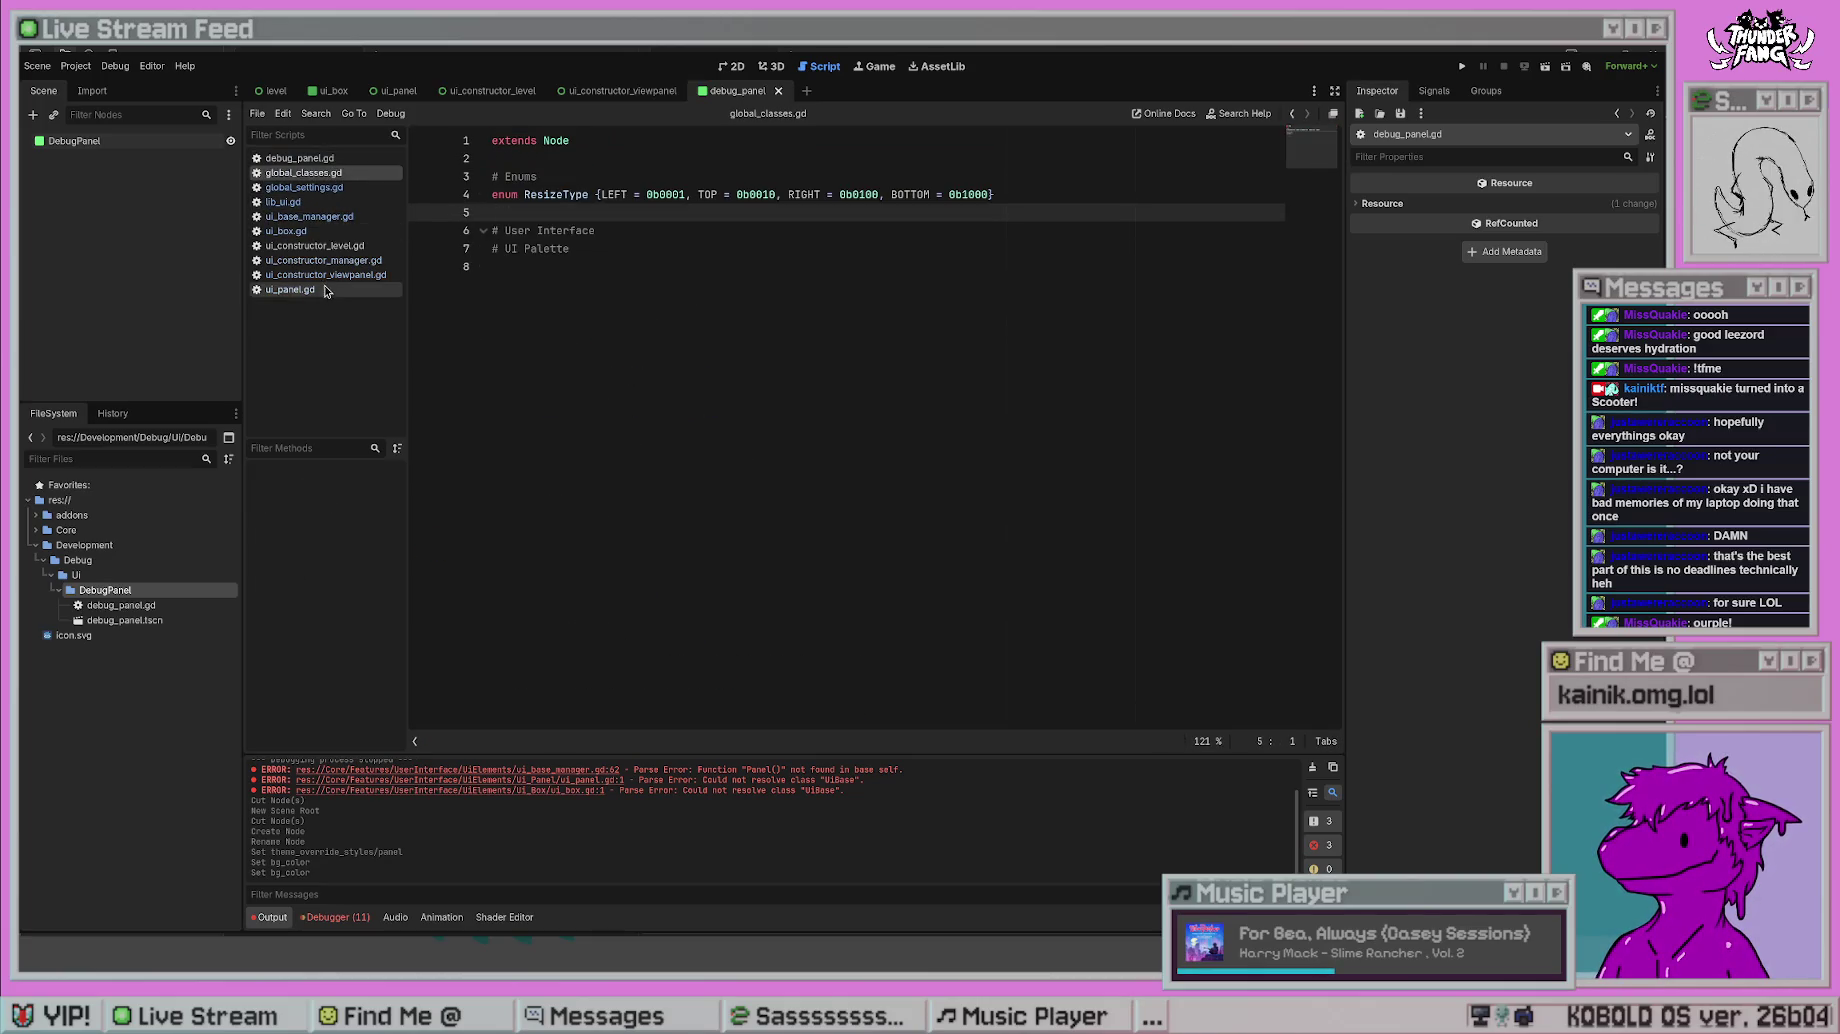
click(335, 158)
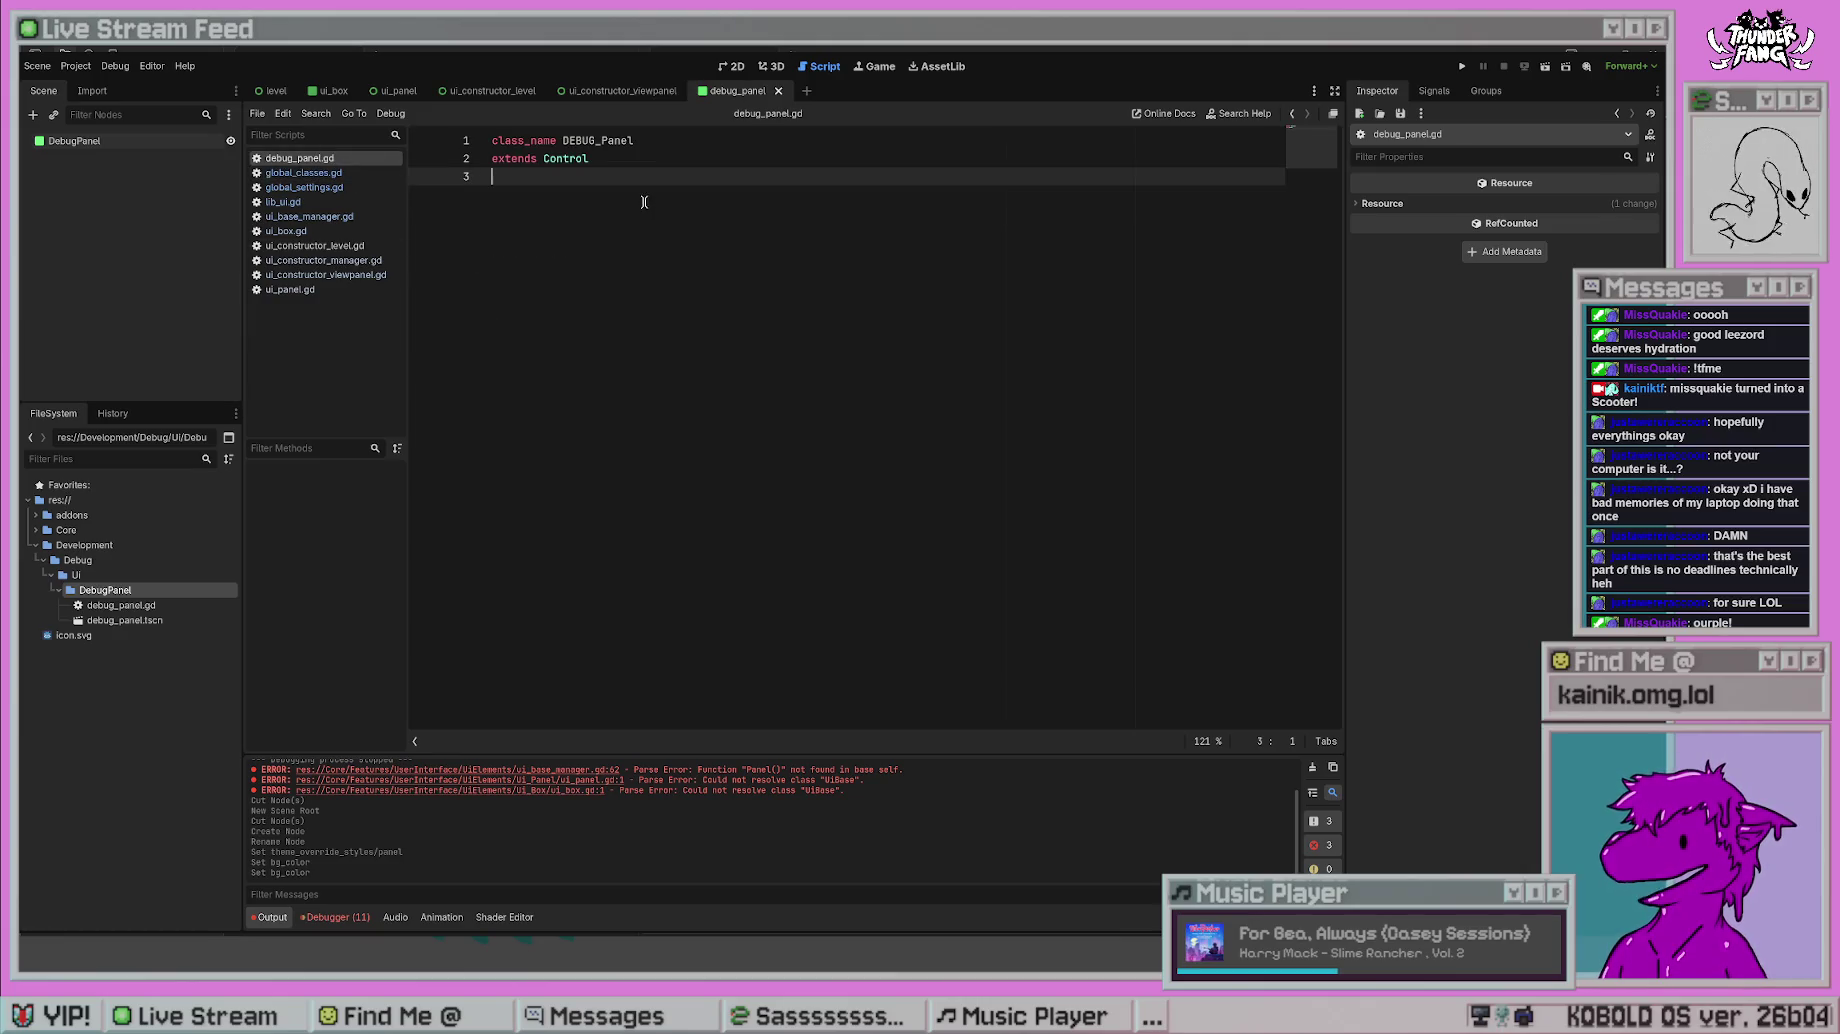
- Draft a _create(_pos : Vector2, _size : Vector2) signature below extends Control, then erase the attempt
key(Return)
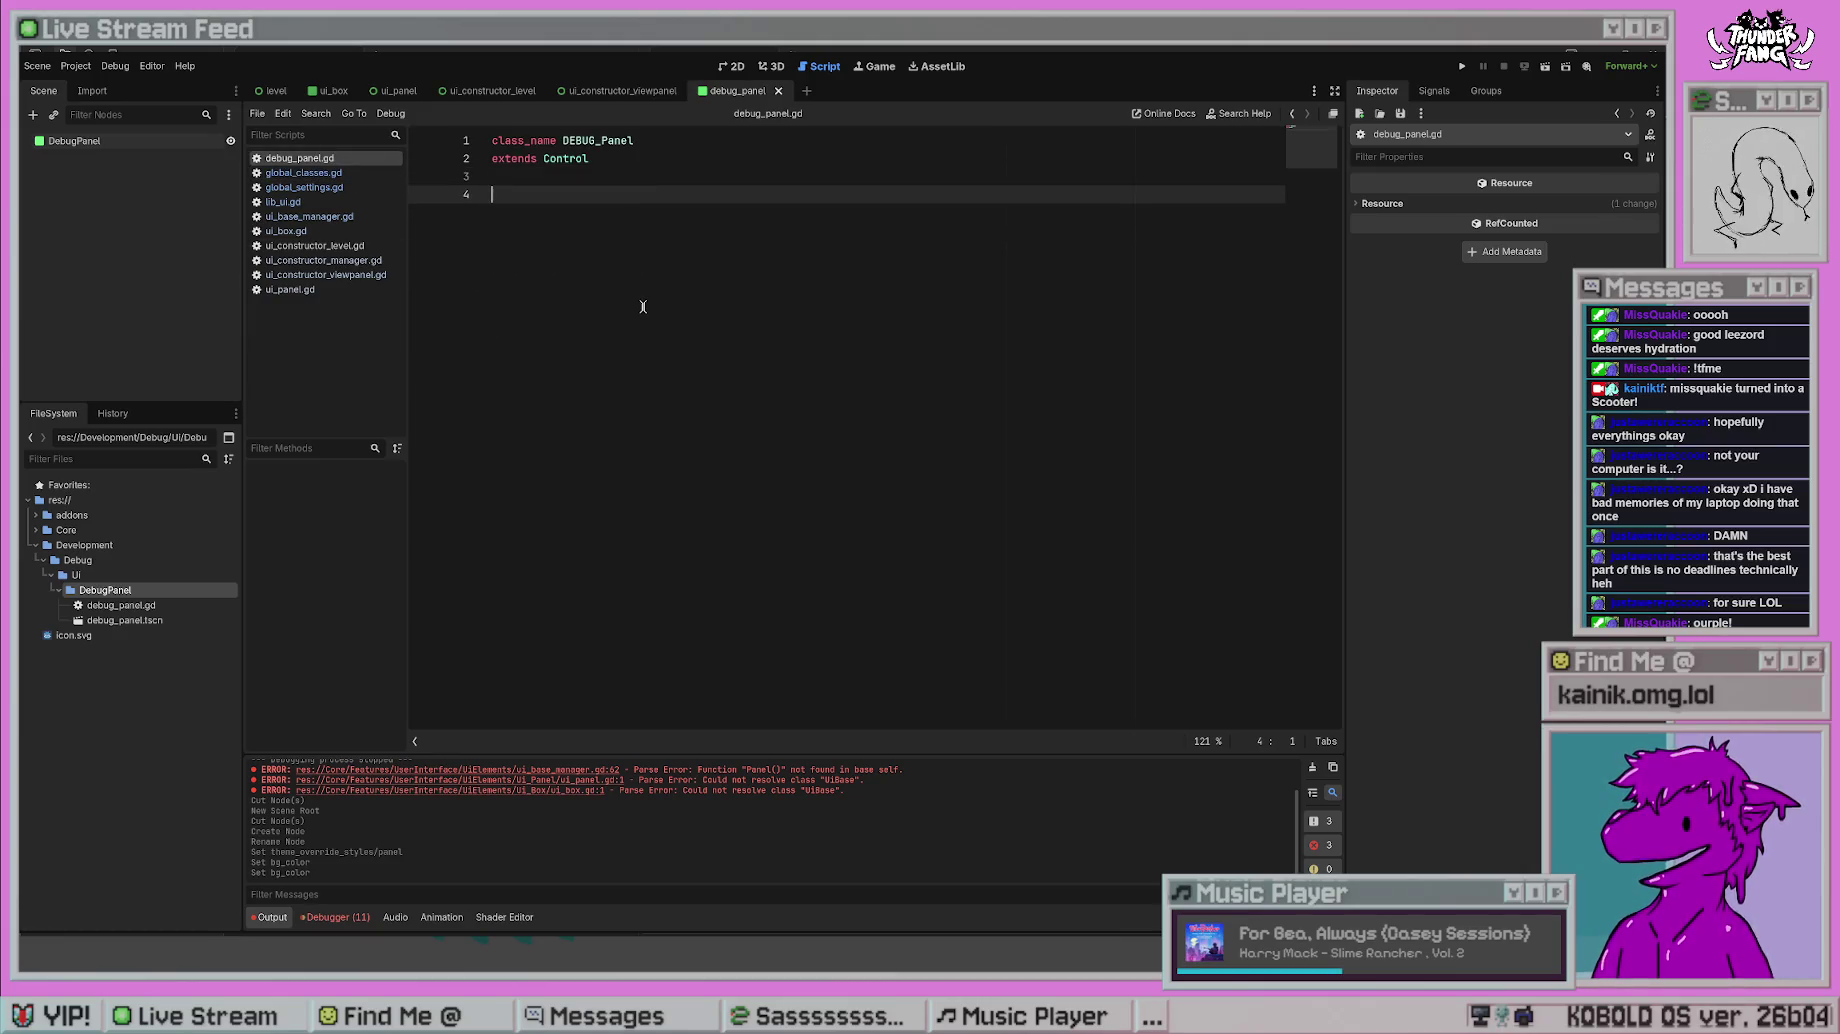
text(static func)
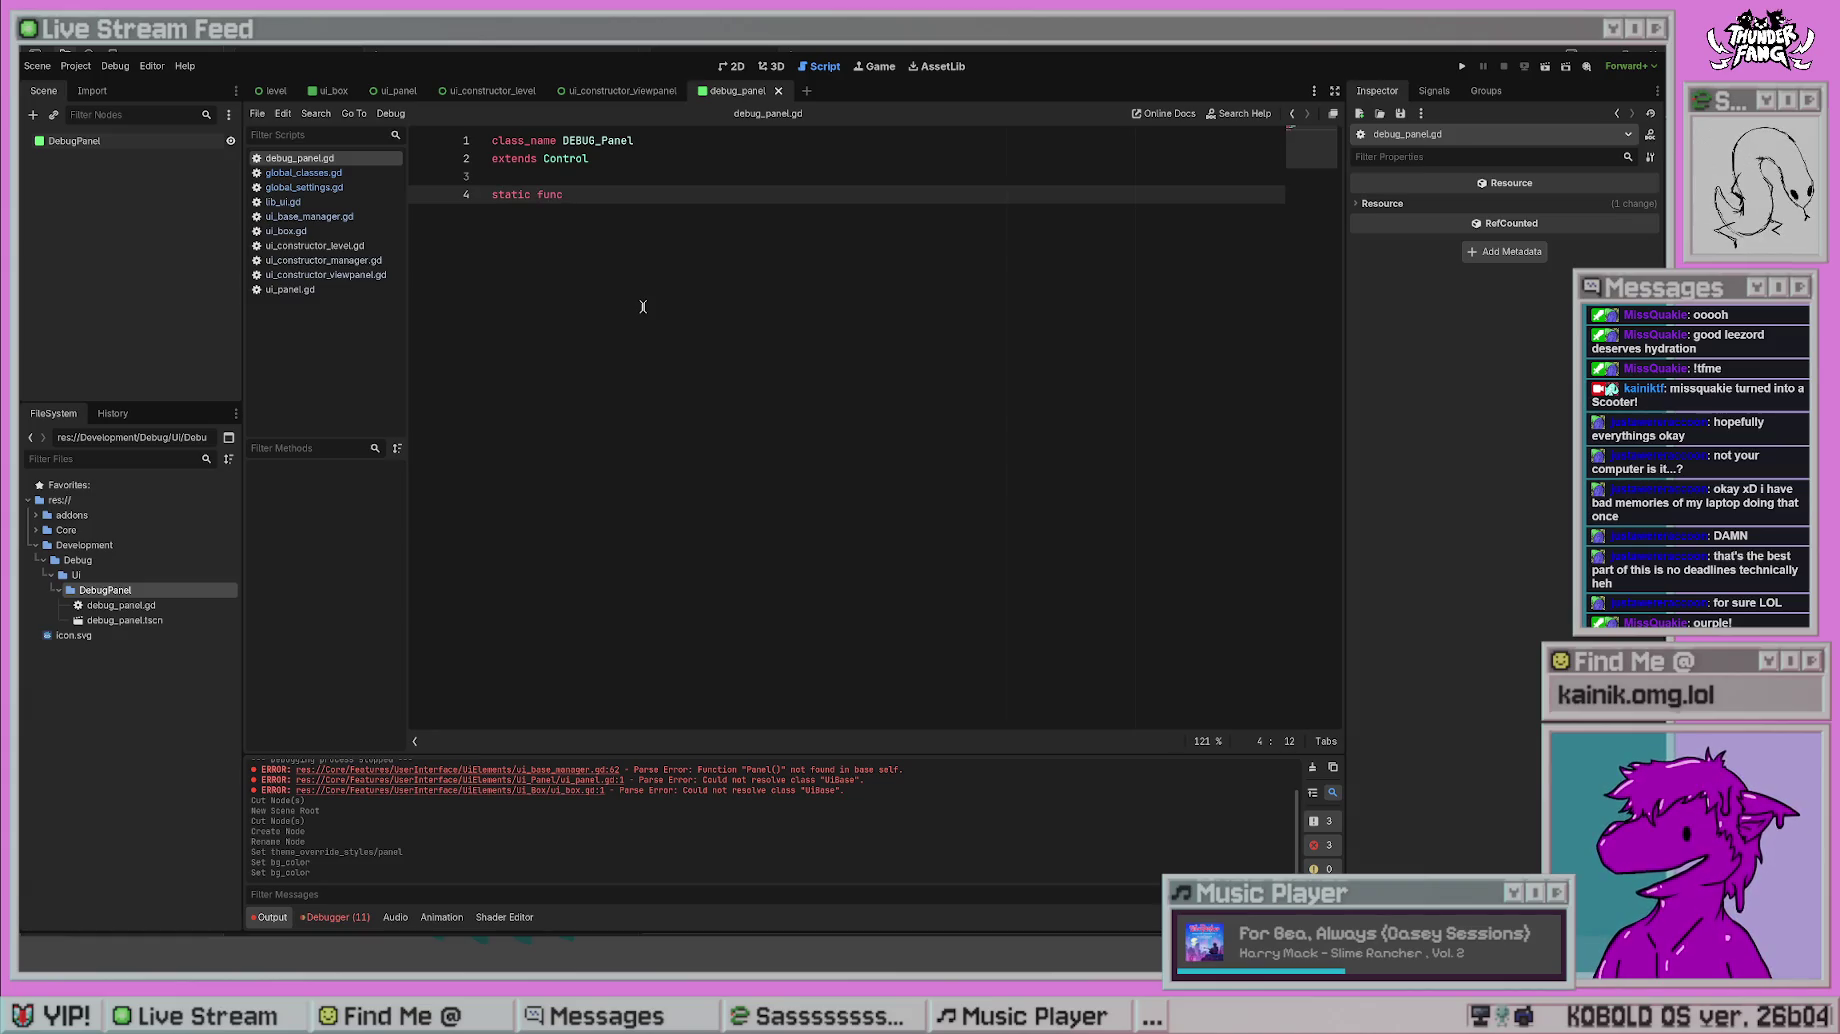
text( _create()
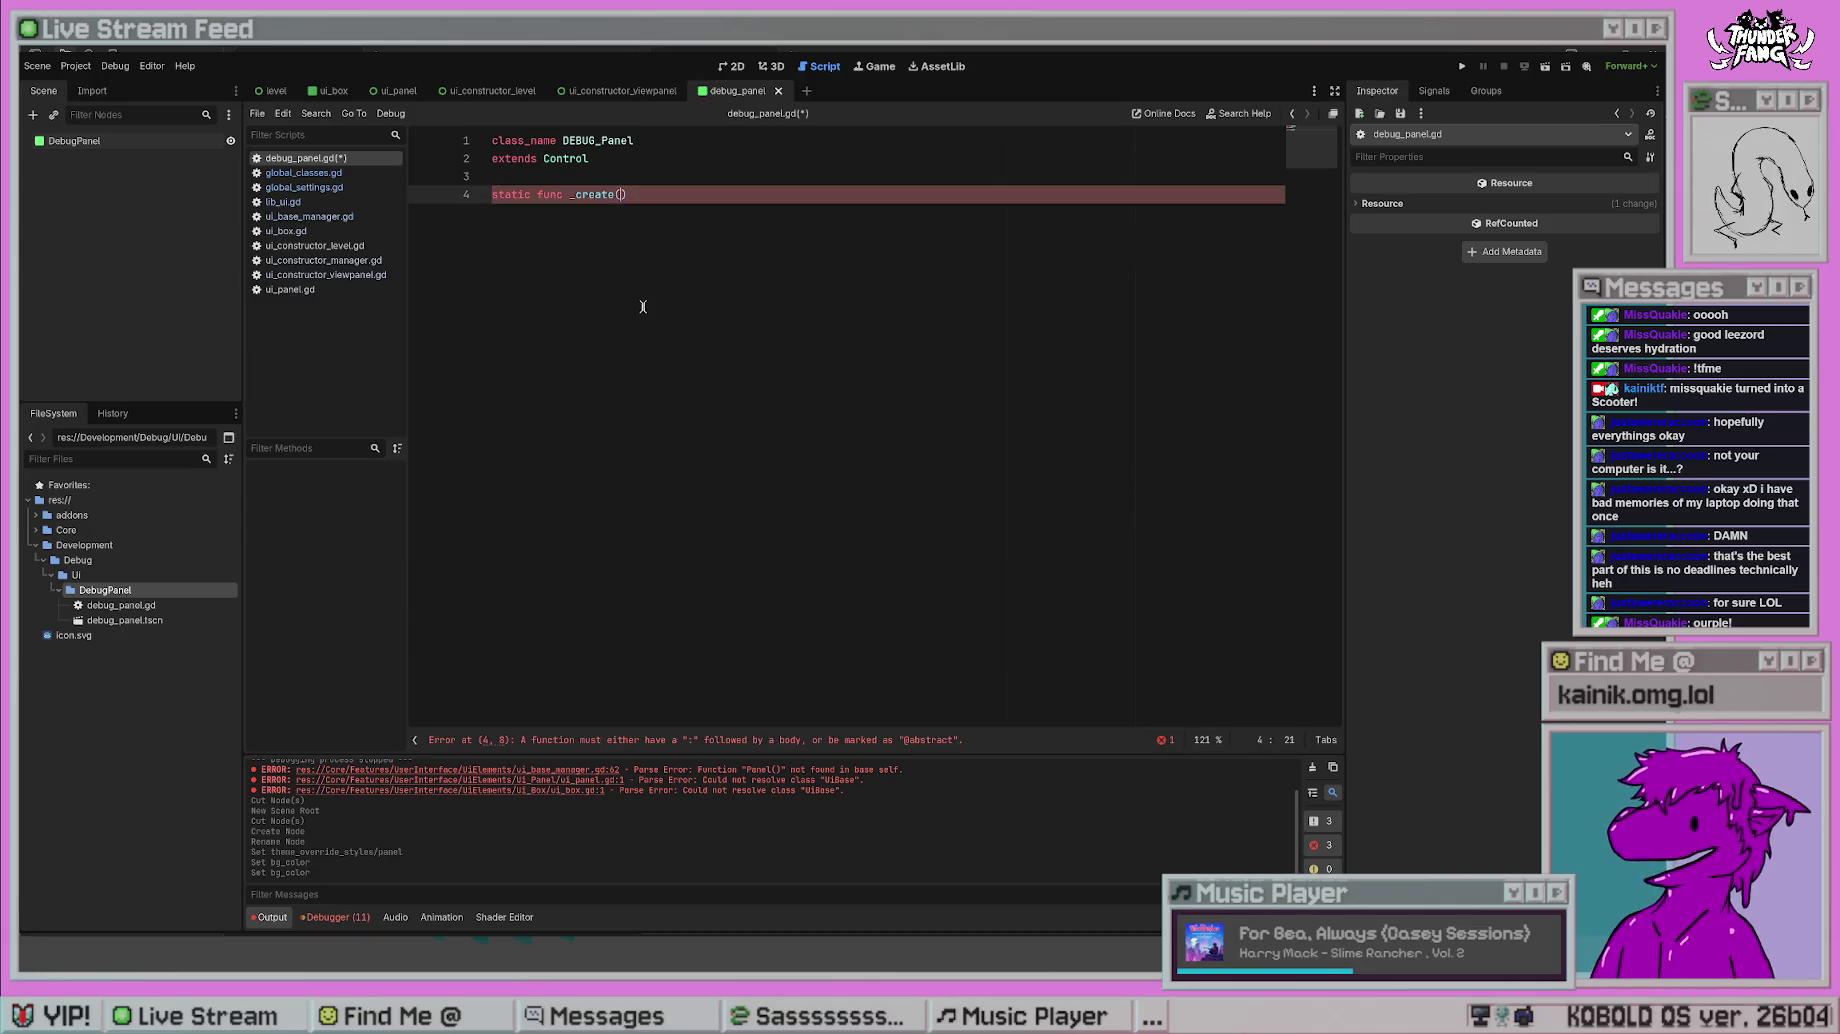
text(Vector4)
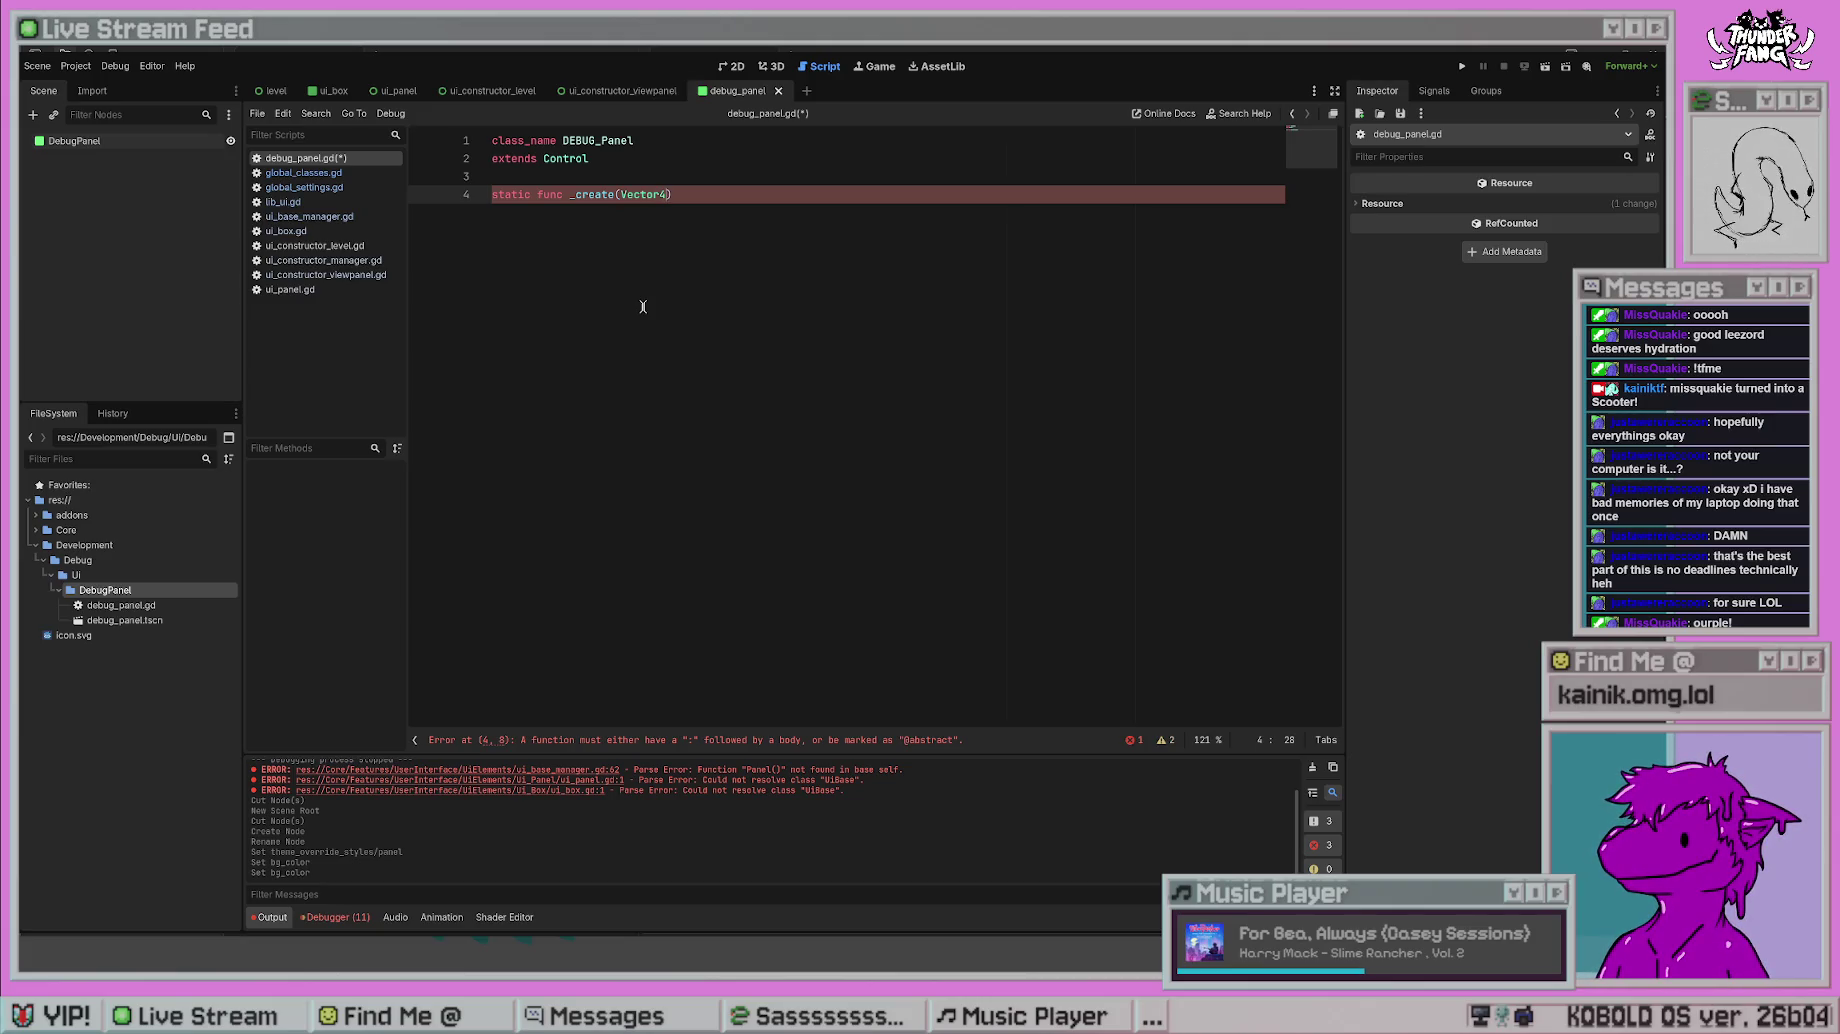
key(BackSpace)
key(BackSpace)
key(BackSpace)
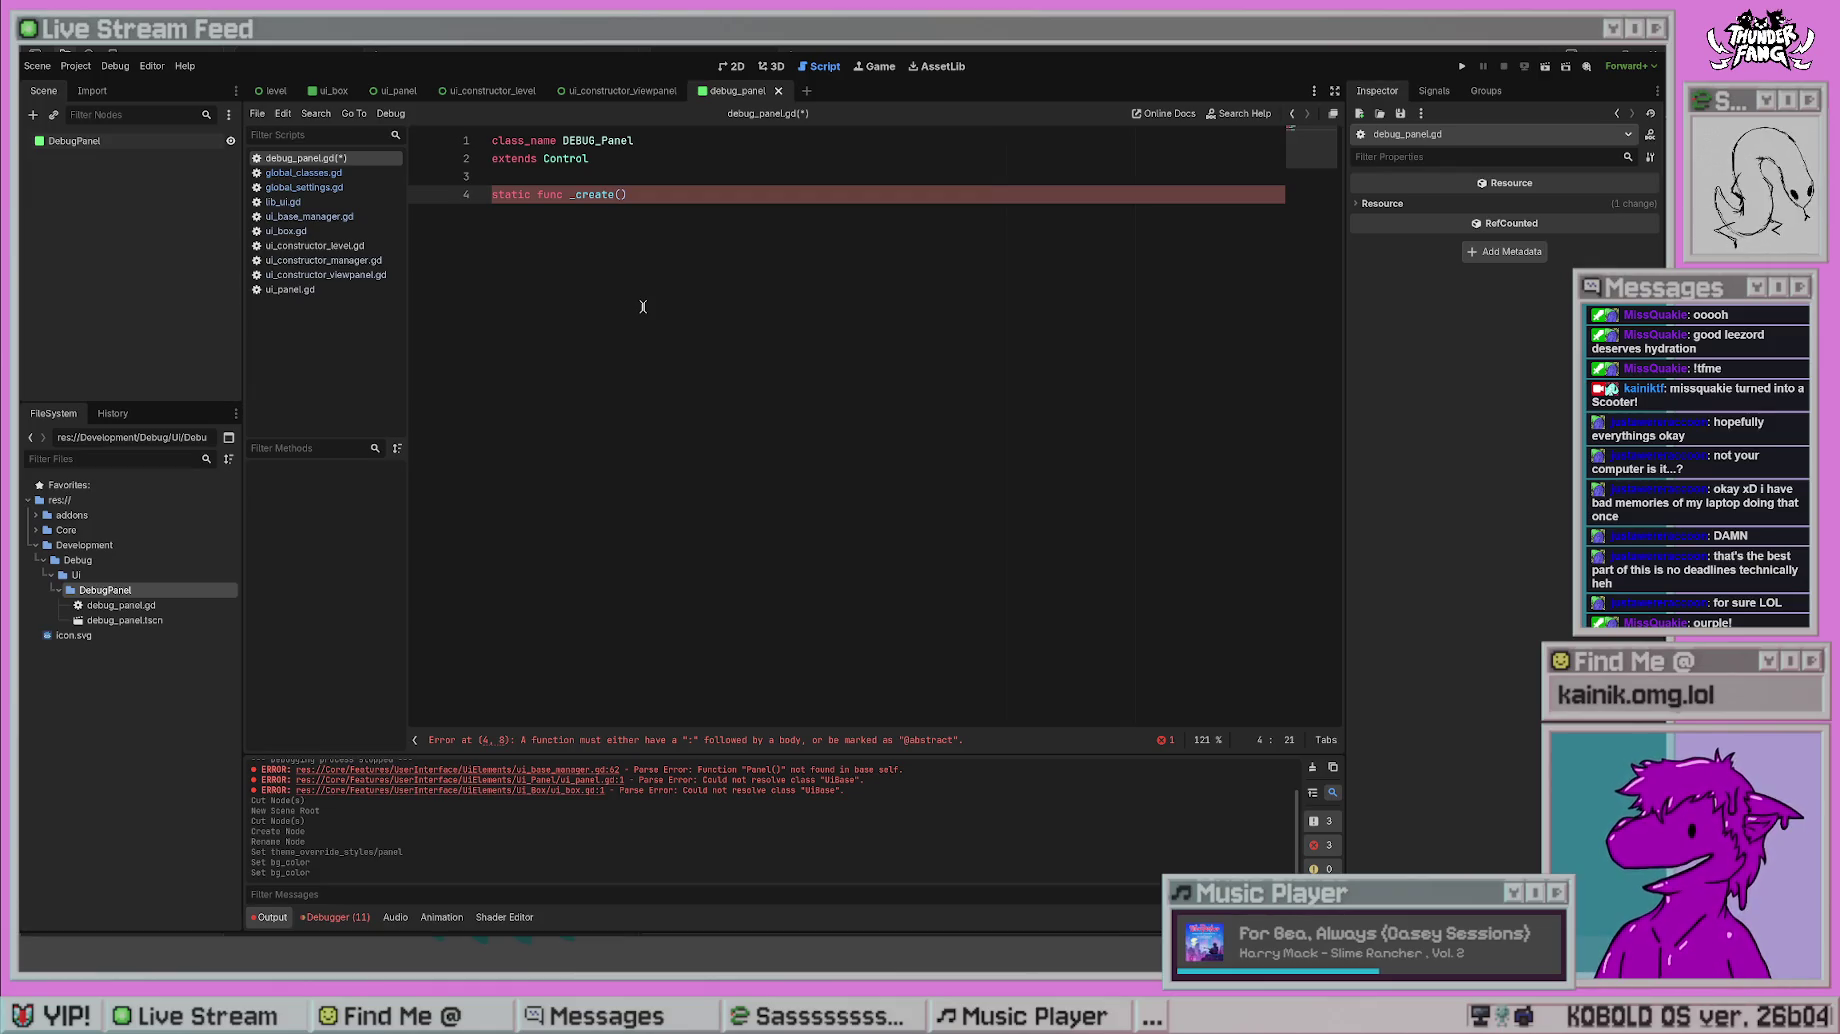
text(size)
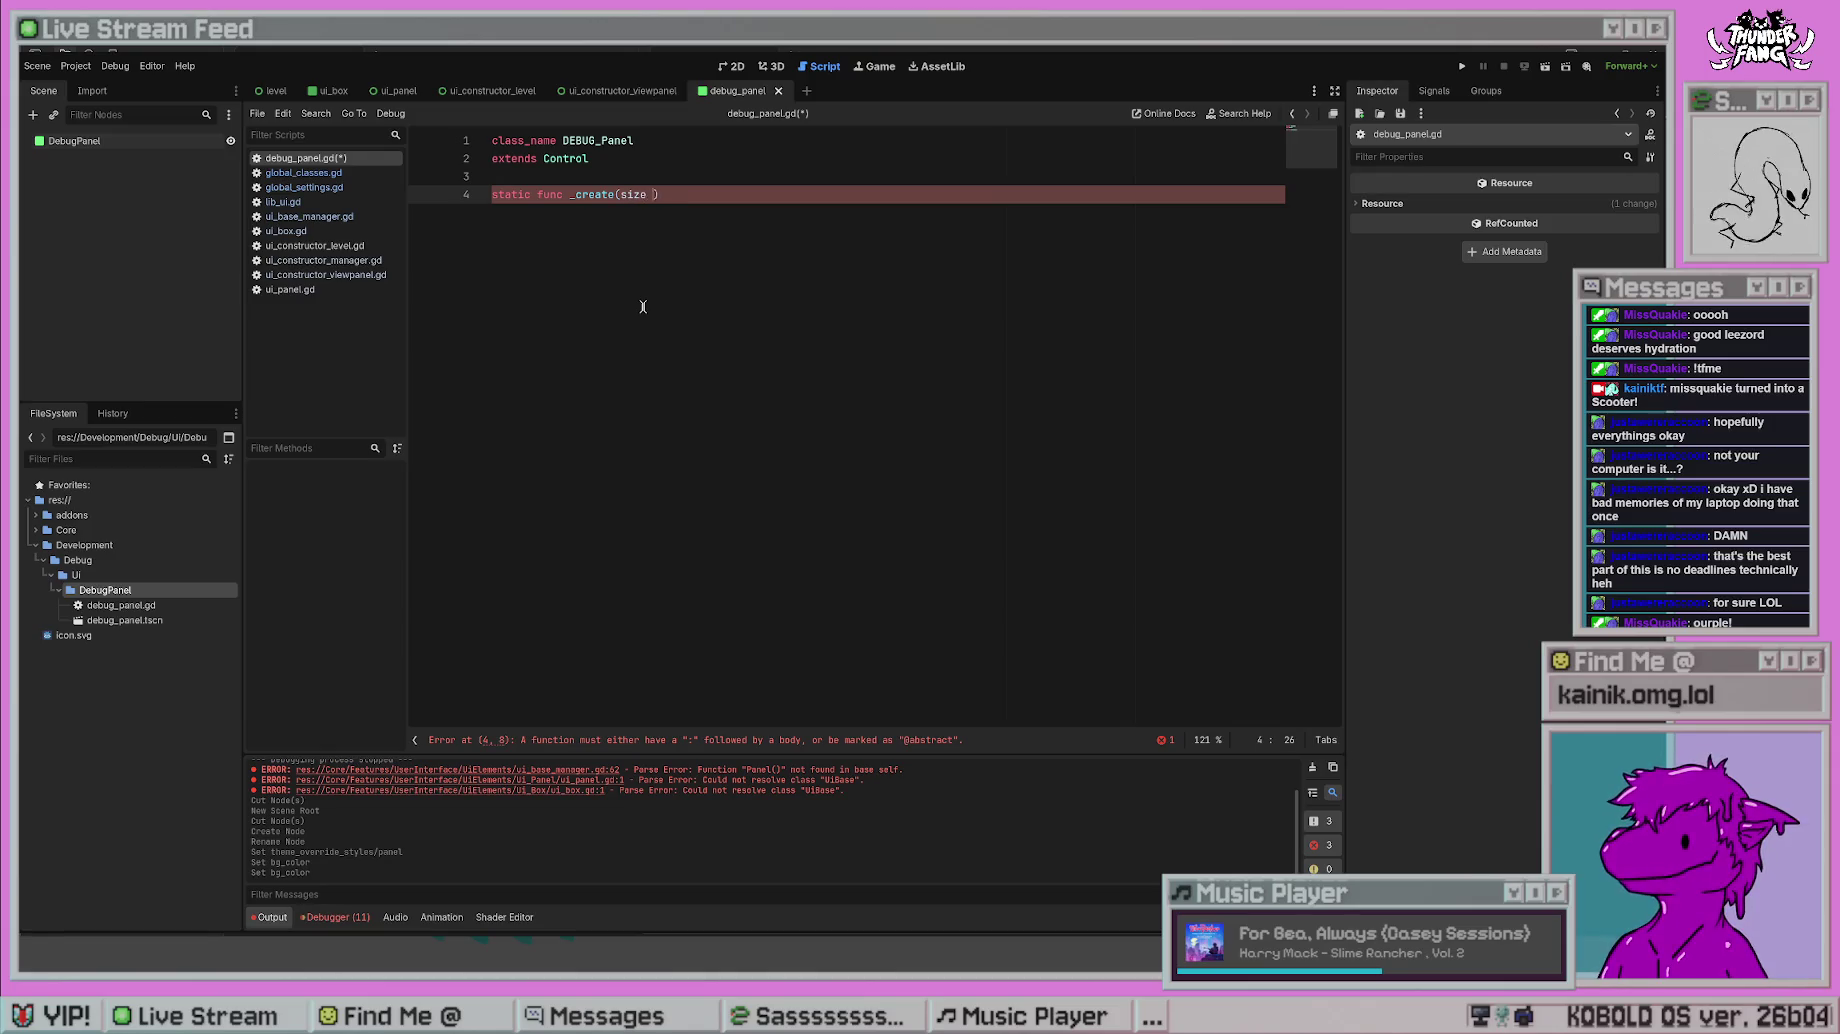
key(BackSpace)
key(BackSpace)
key(BackSpace)
text(pos)
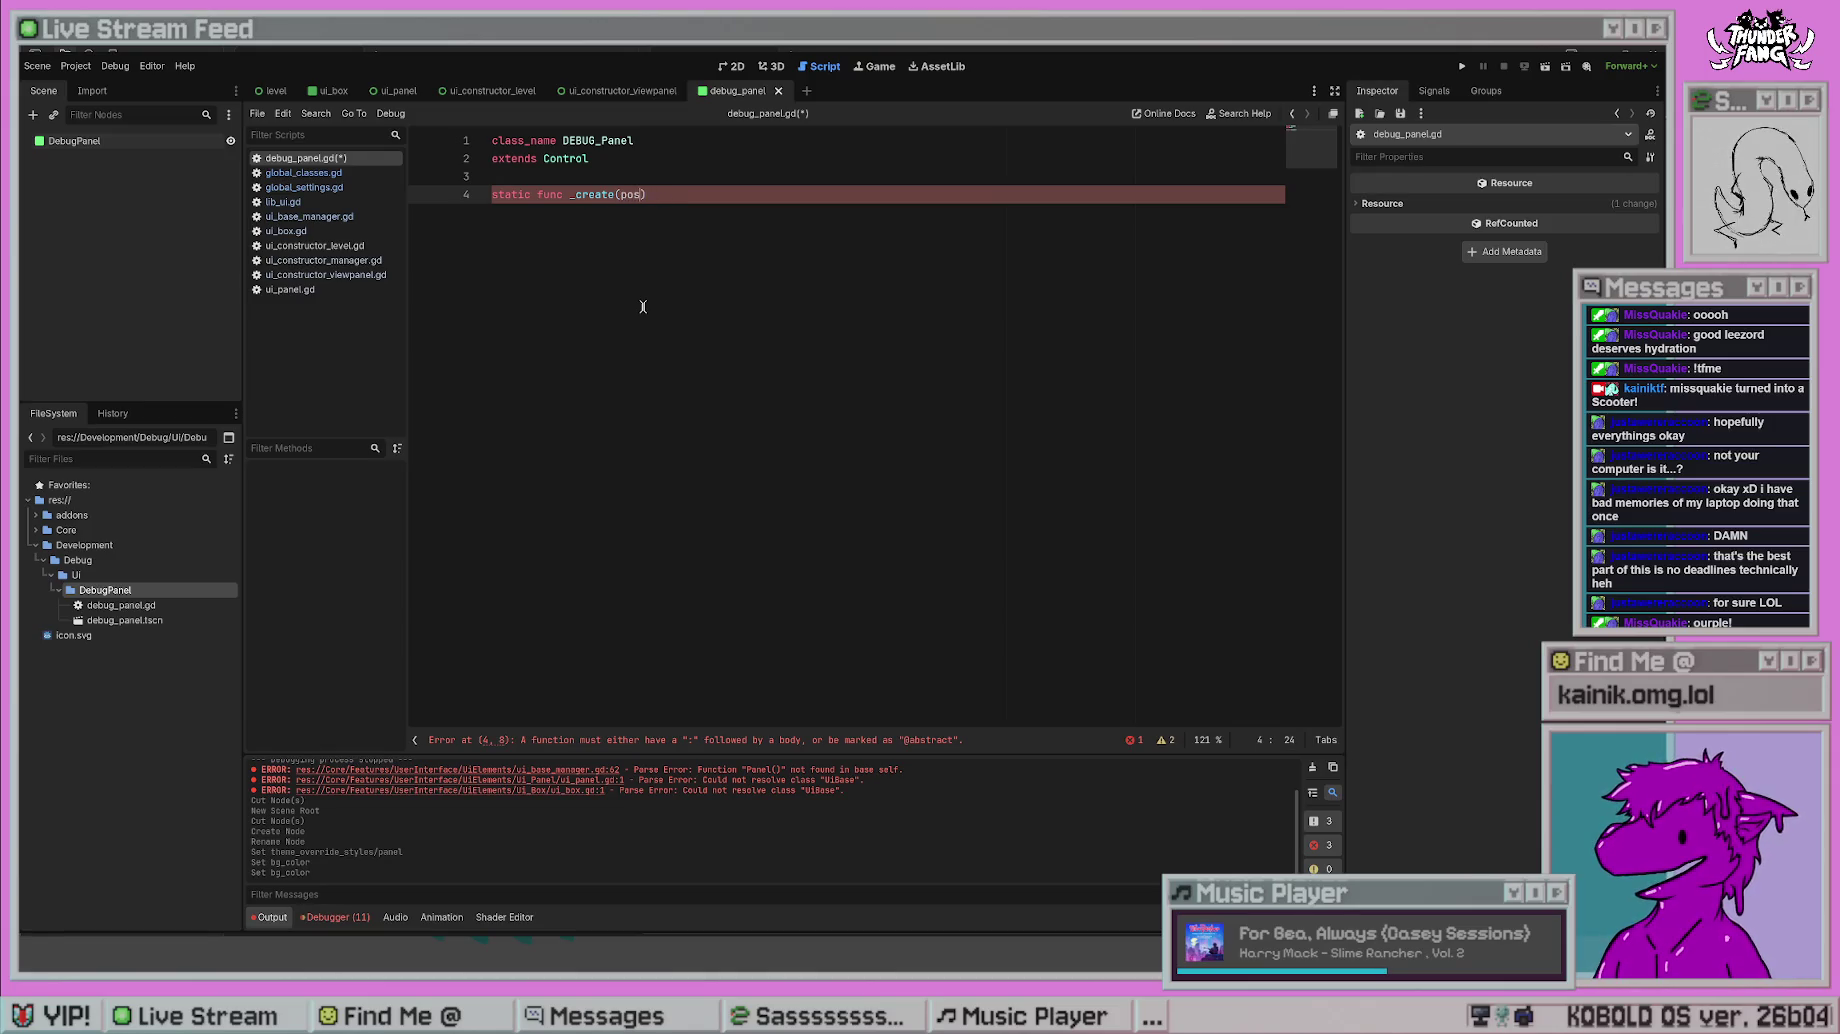
text(ition :)
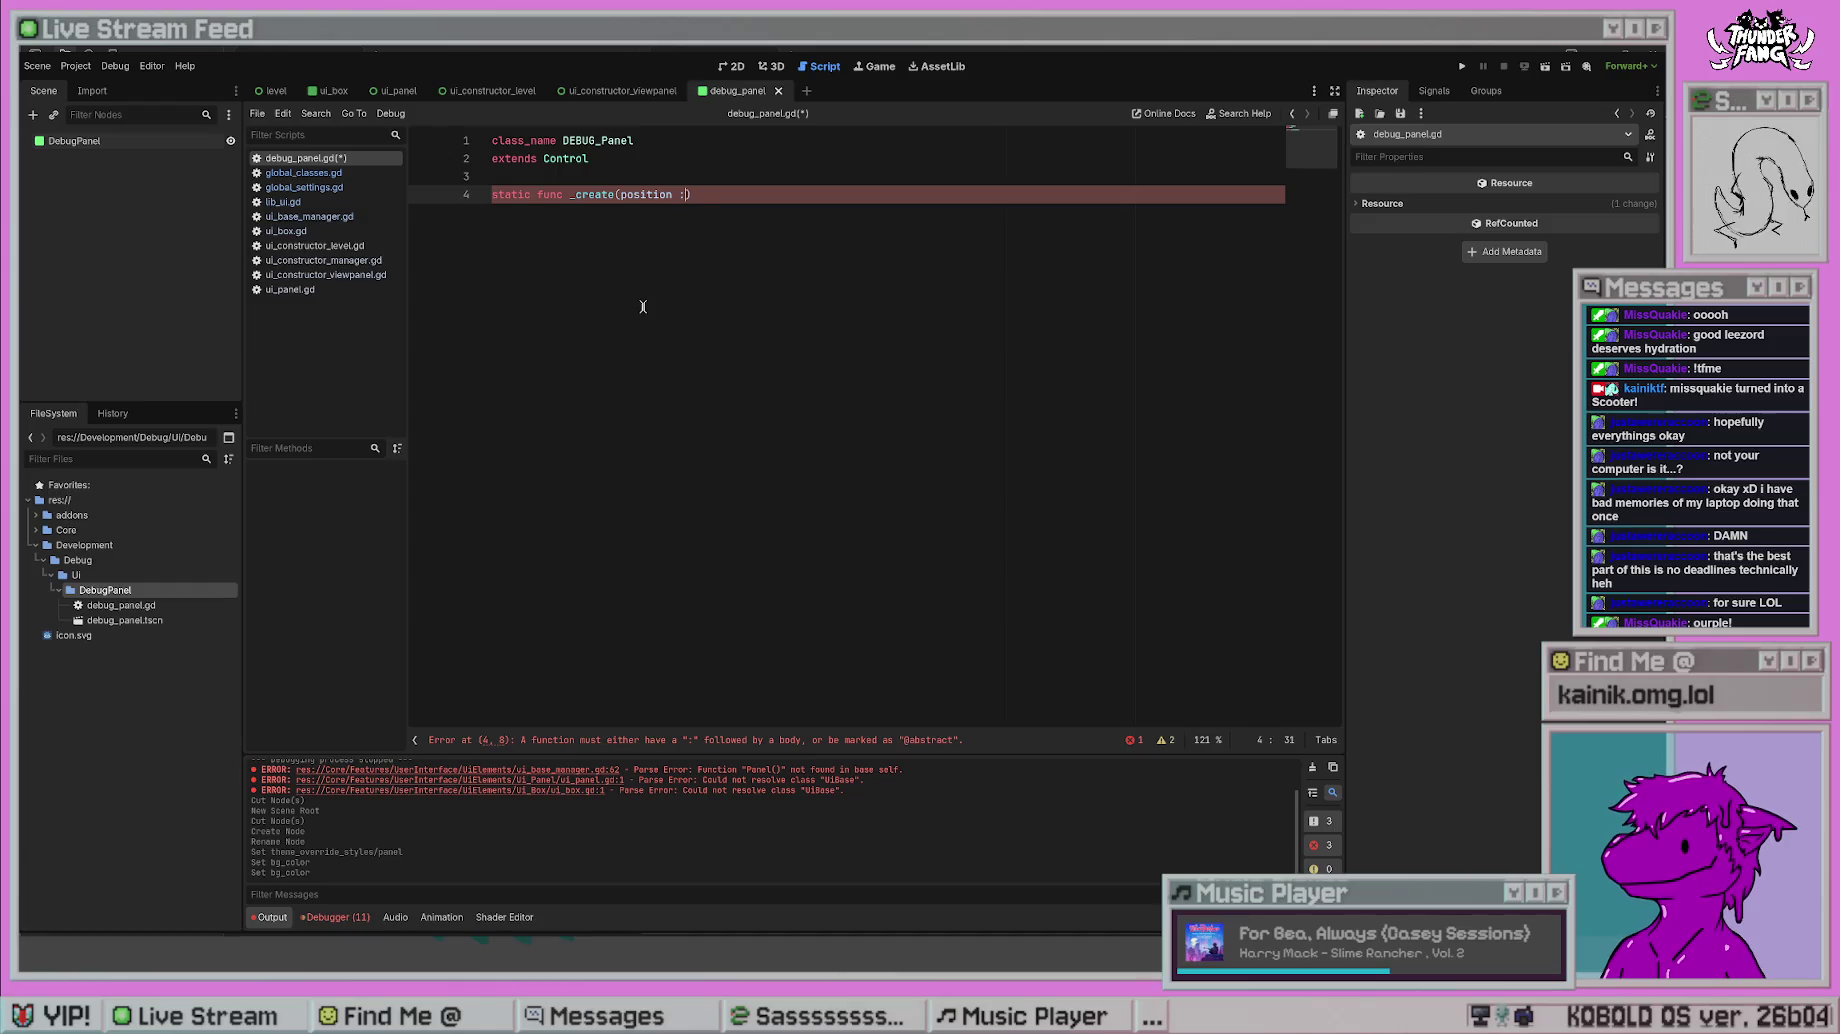
key(BackSpace)
key(BackSpace)
key(BackSpace)
text(pos : )
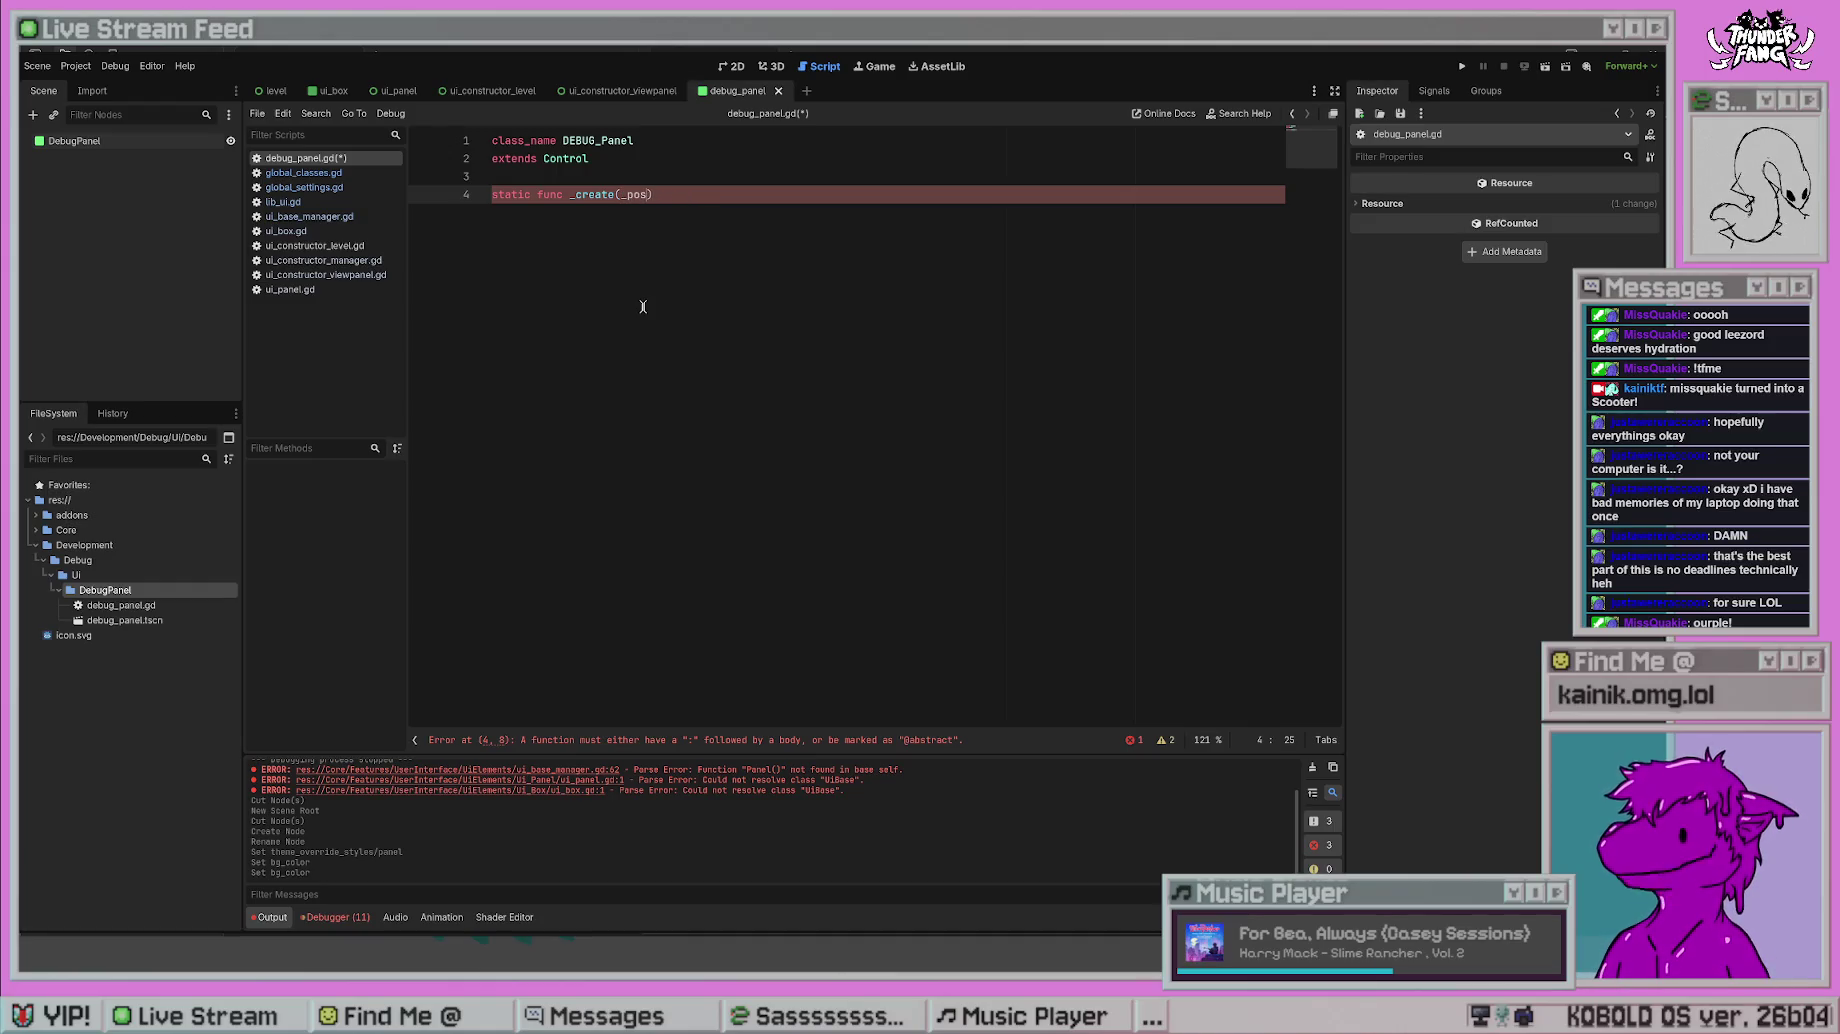
text(Vector2)
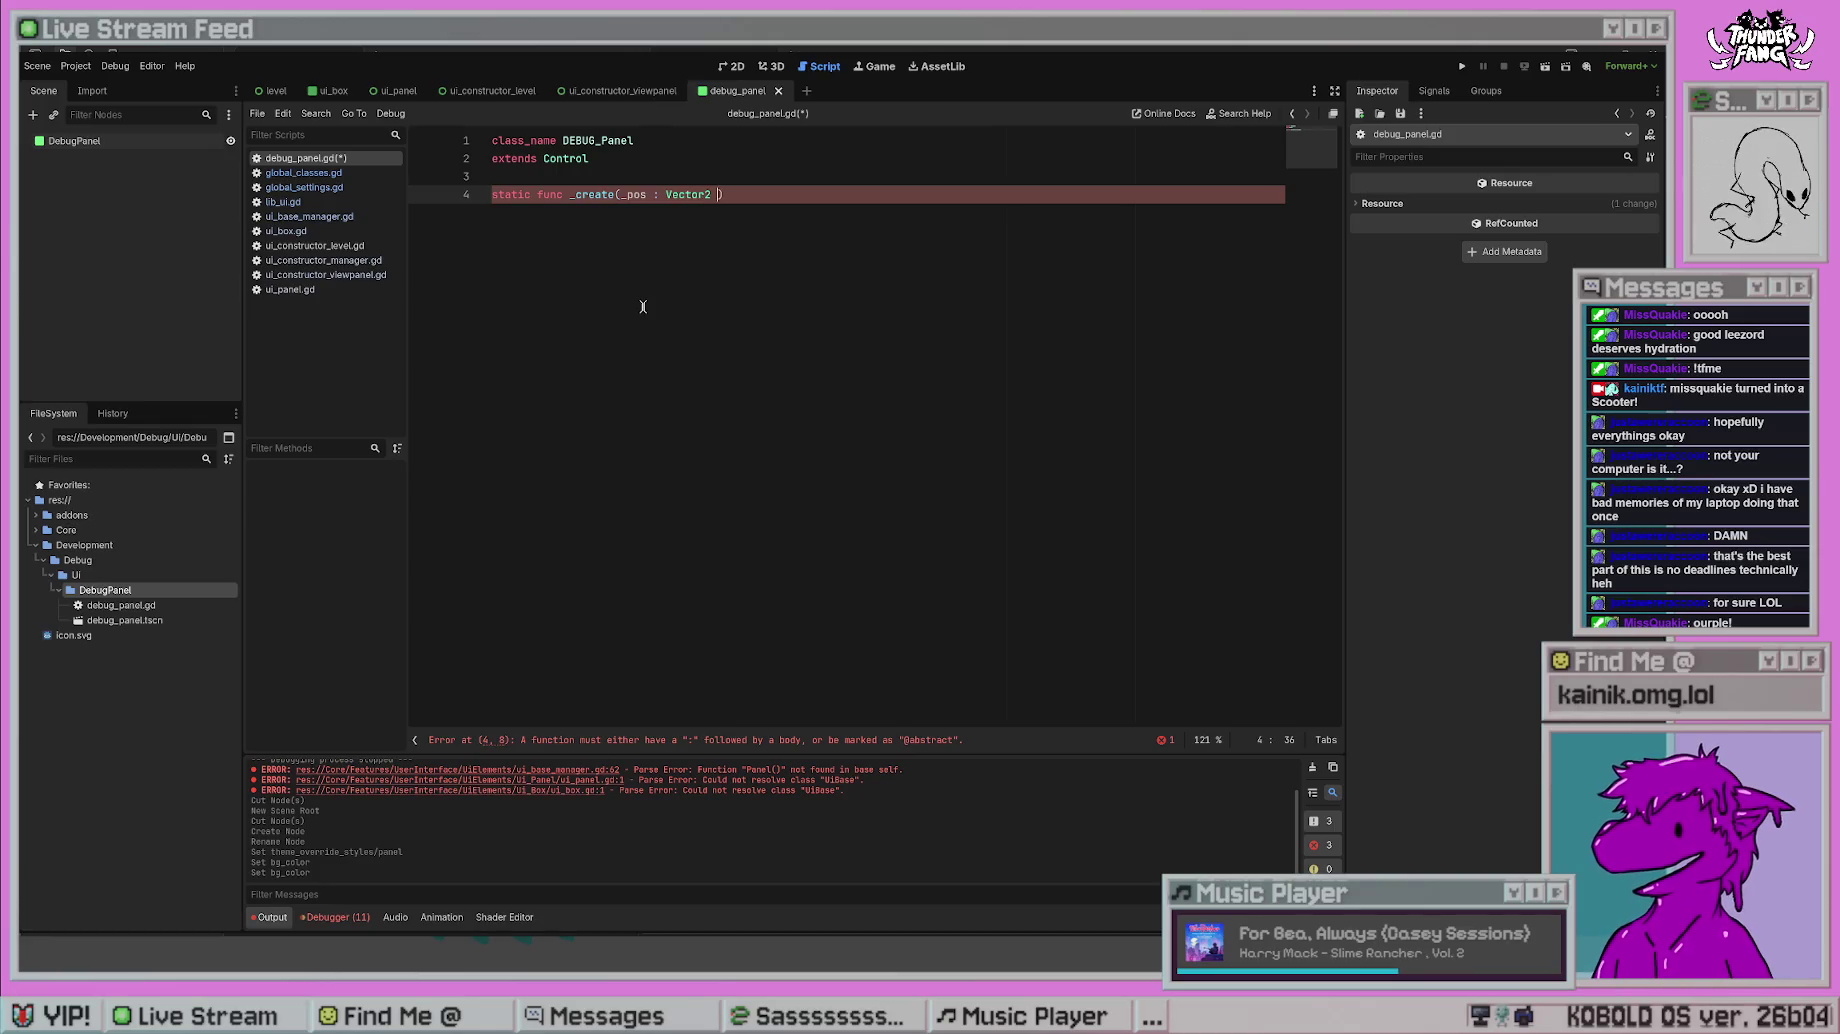
key(BackSpace)
text(, _)
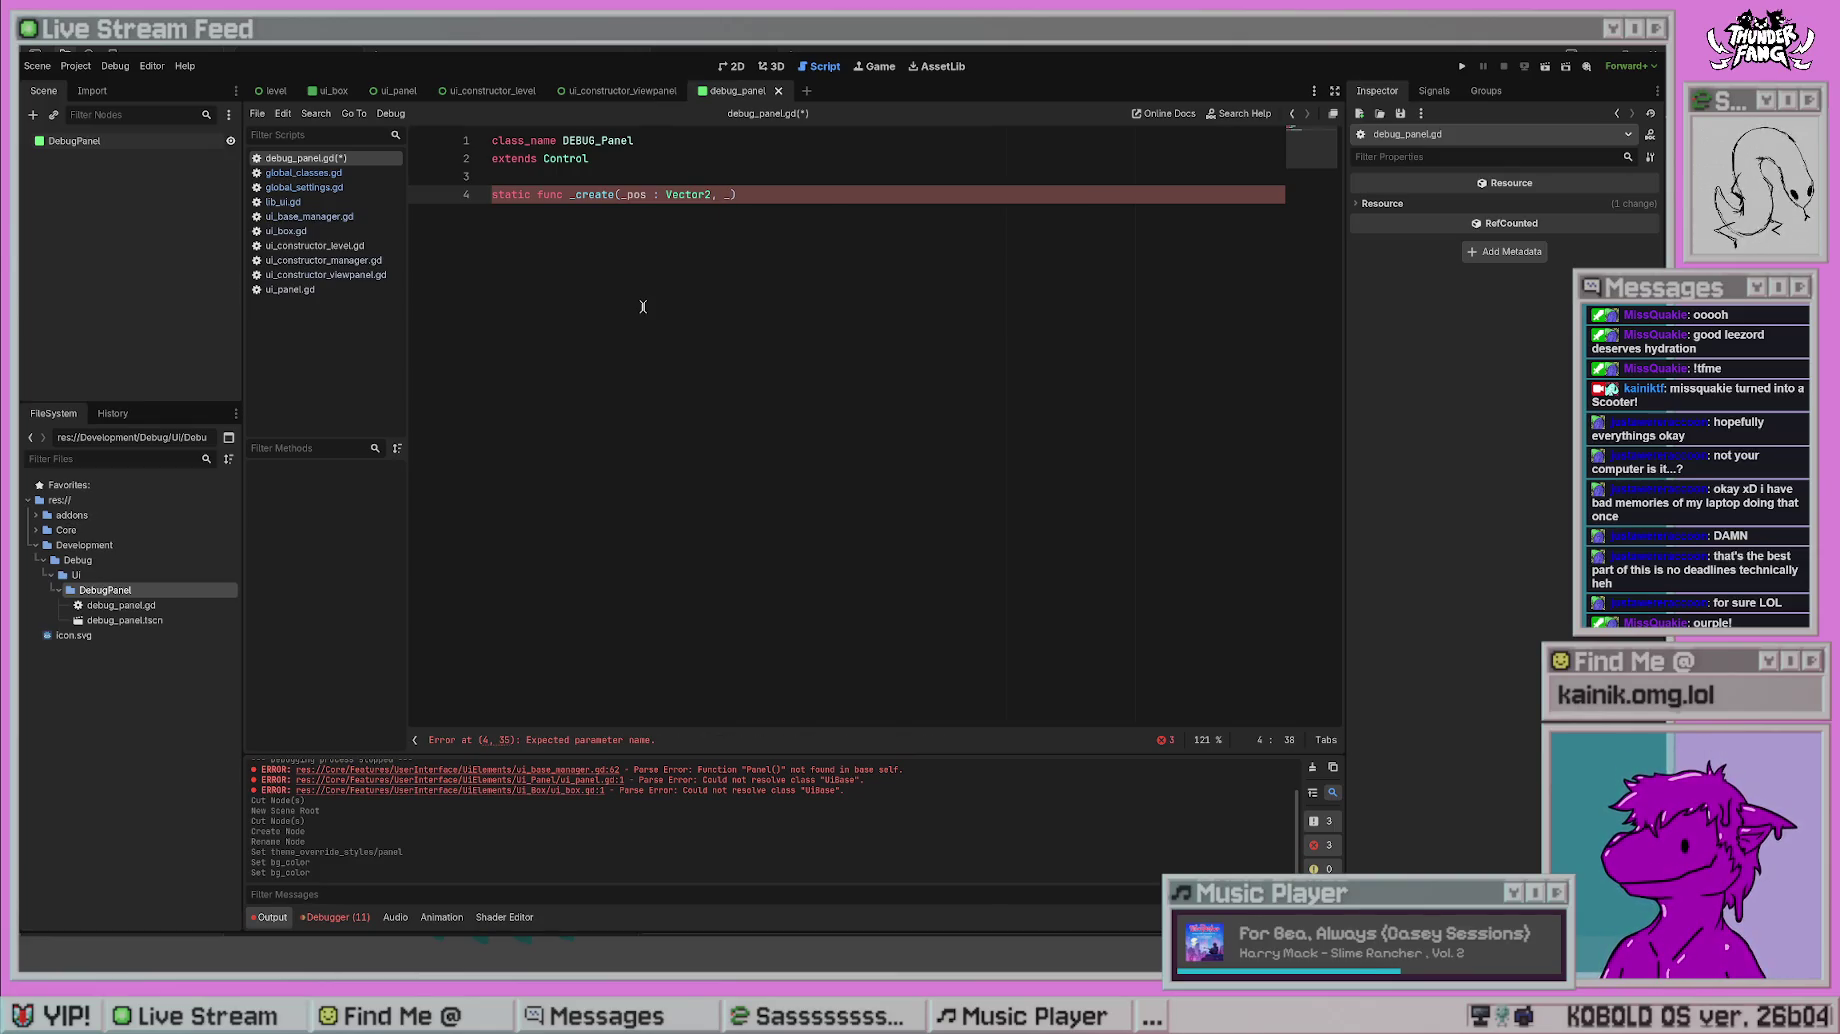
text(size)
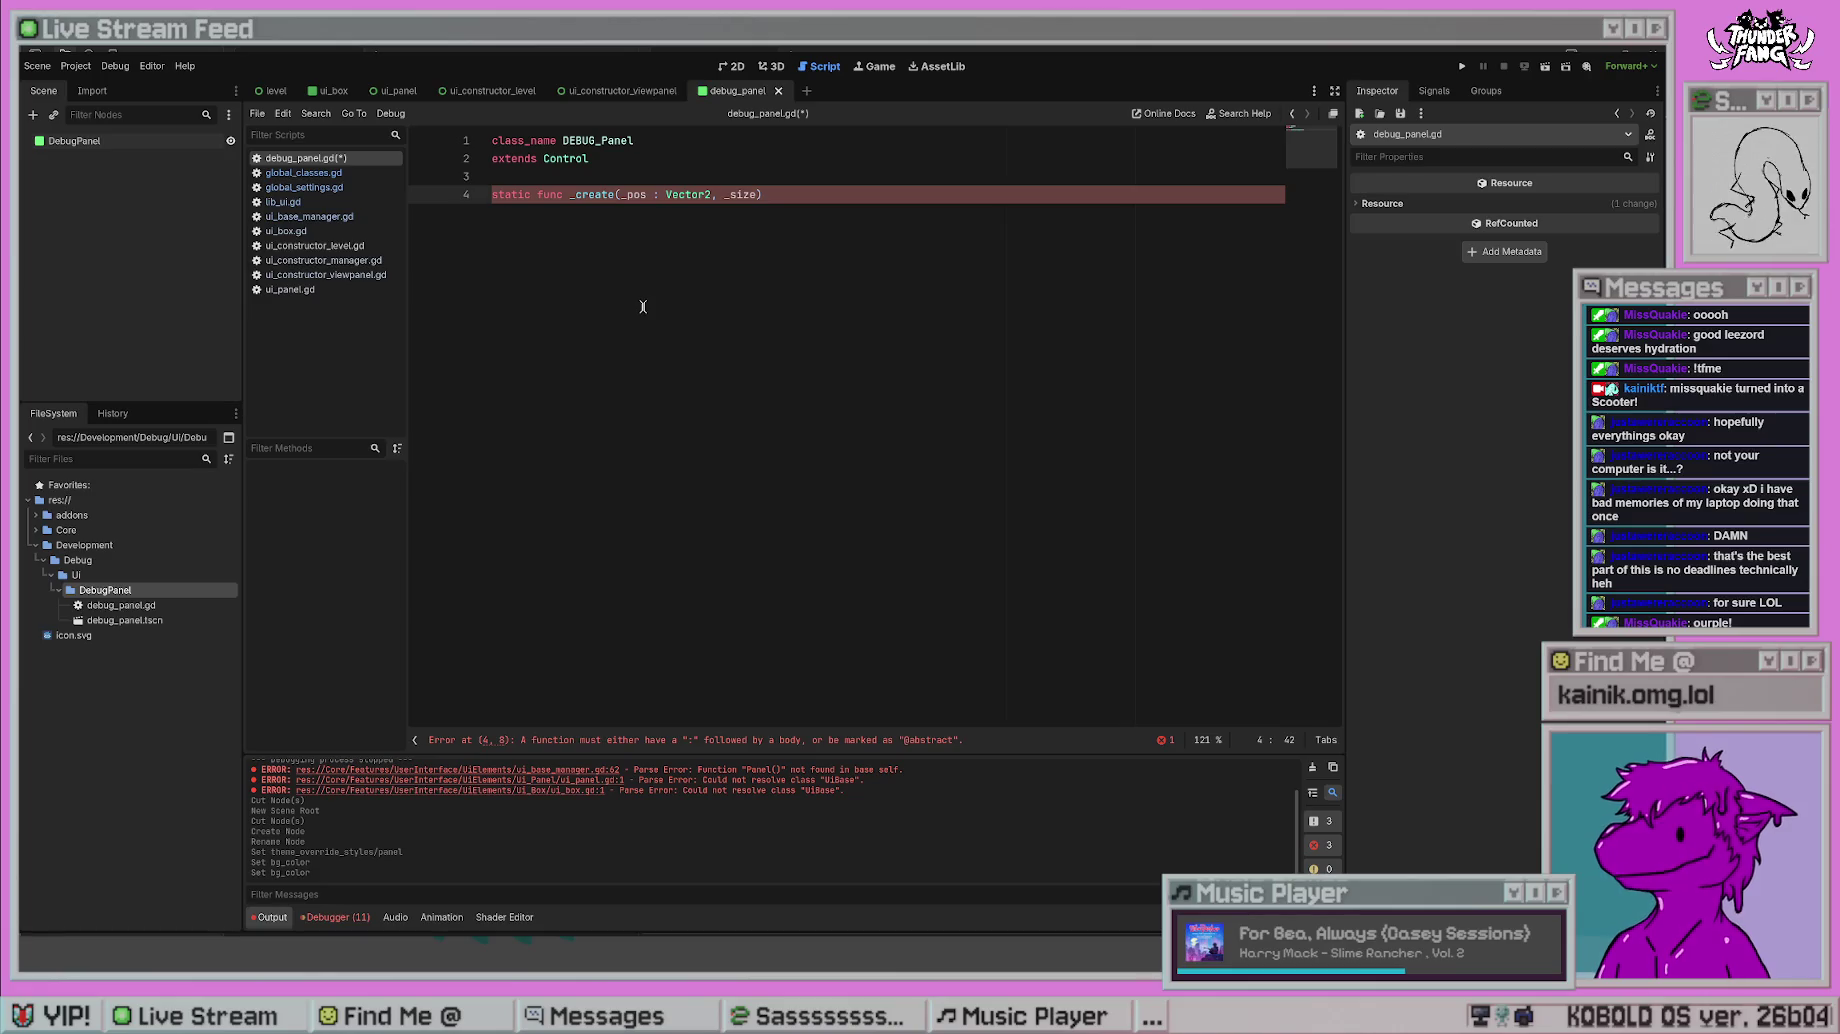
text( : Vector2)
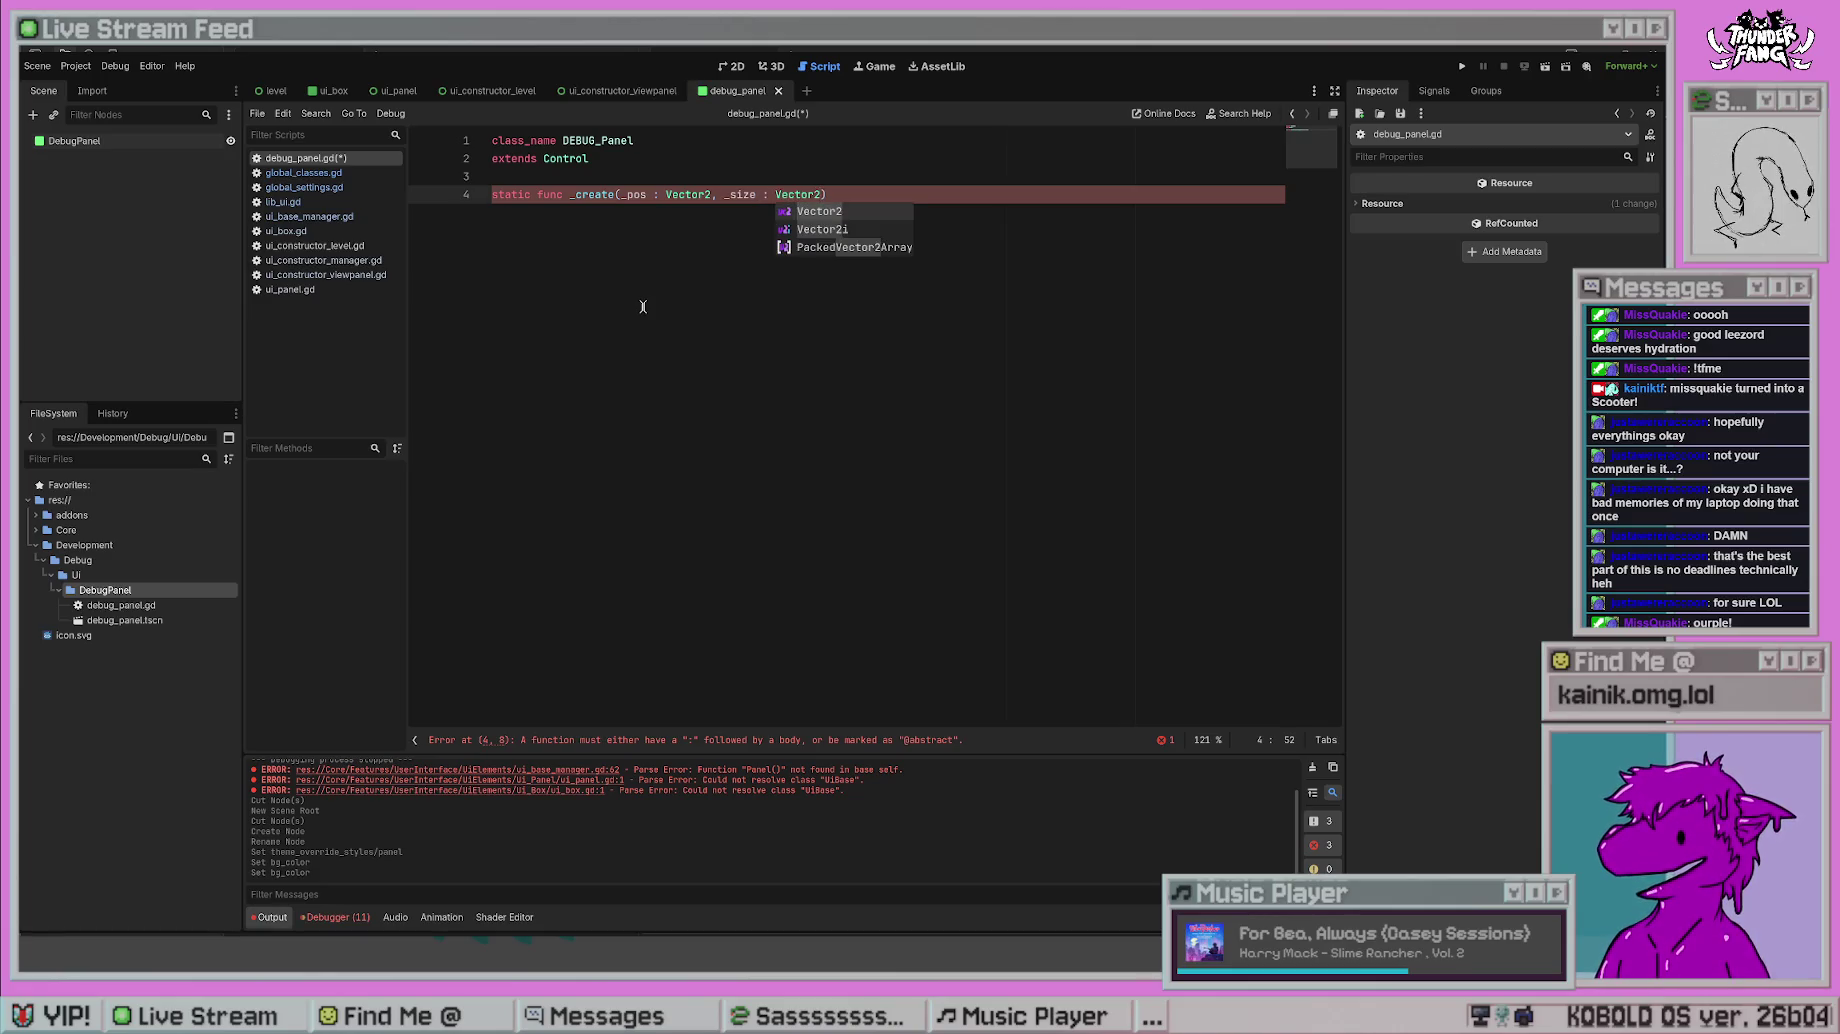
text())
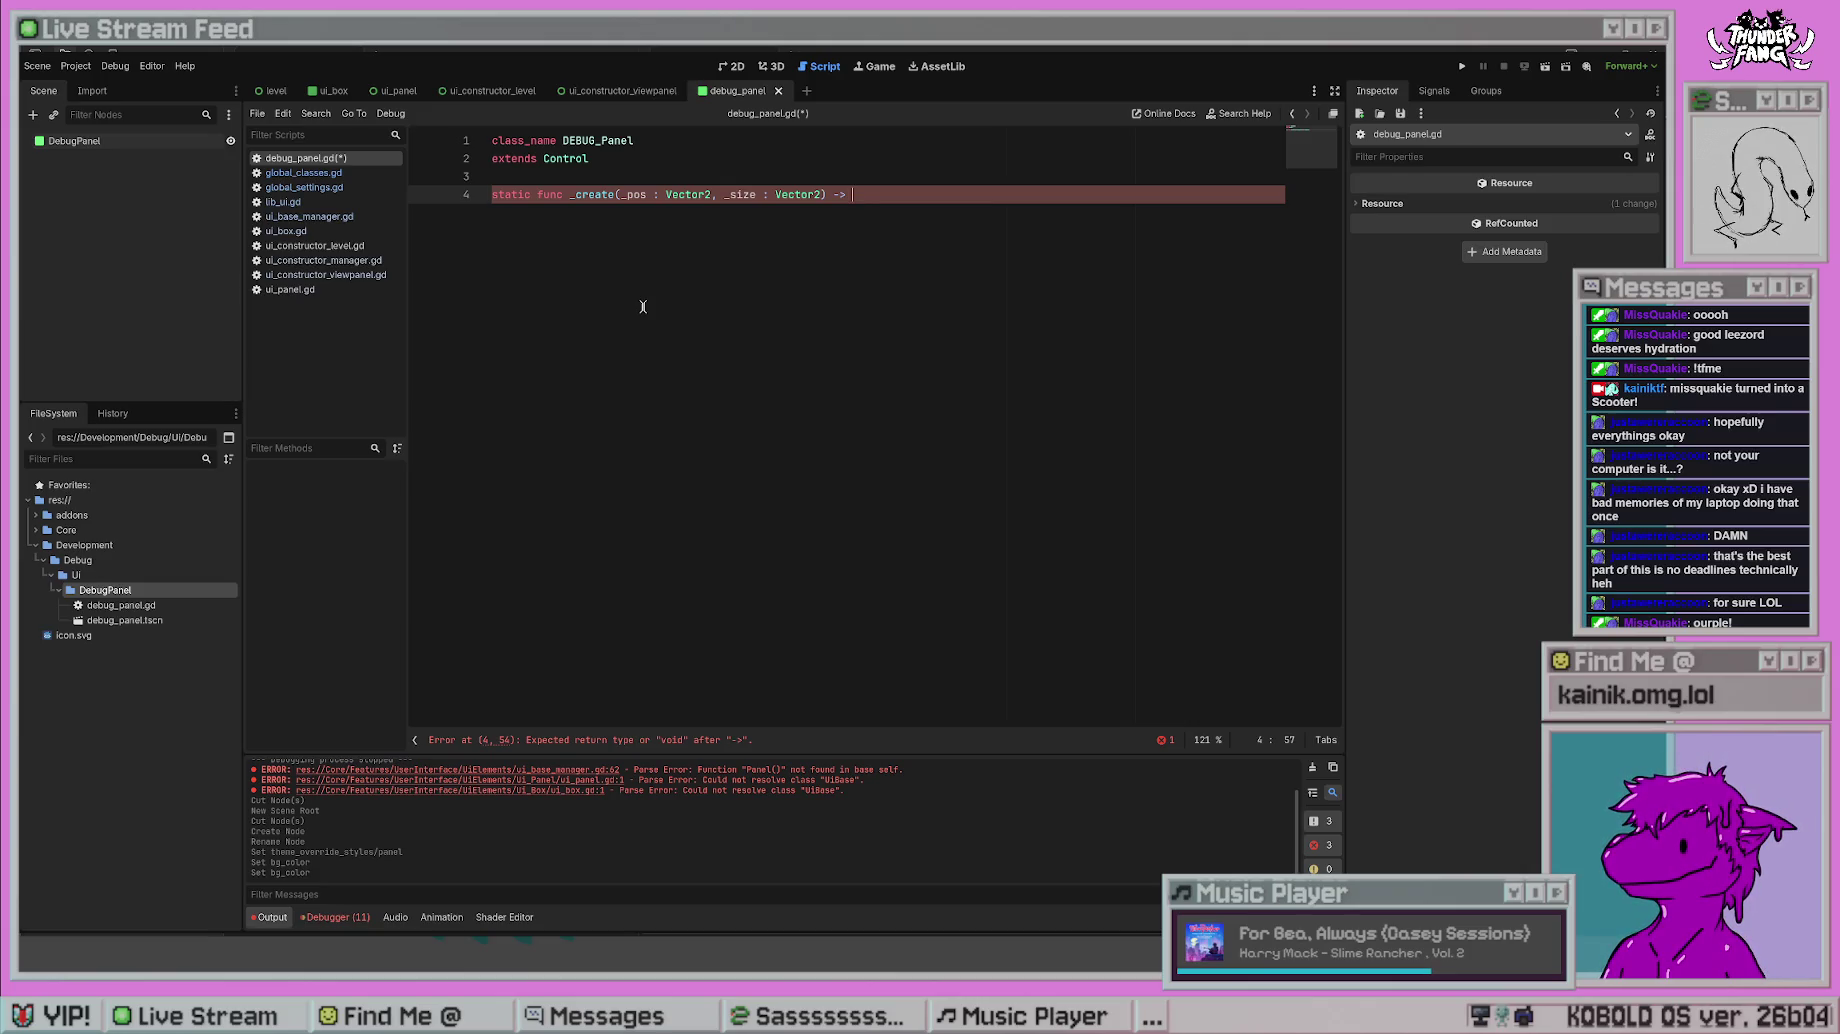
key(BackSpace)
key(BackSpace)
key(BackSpace)
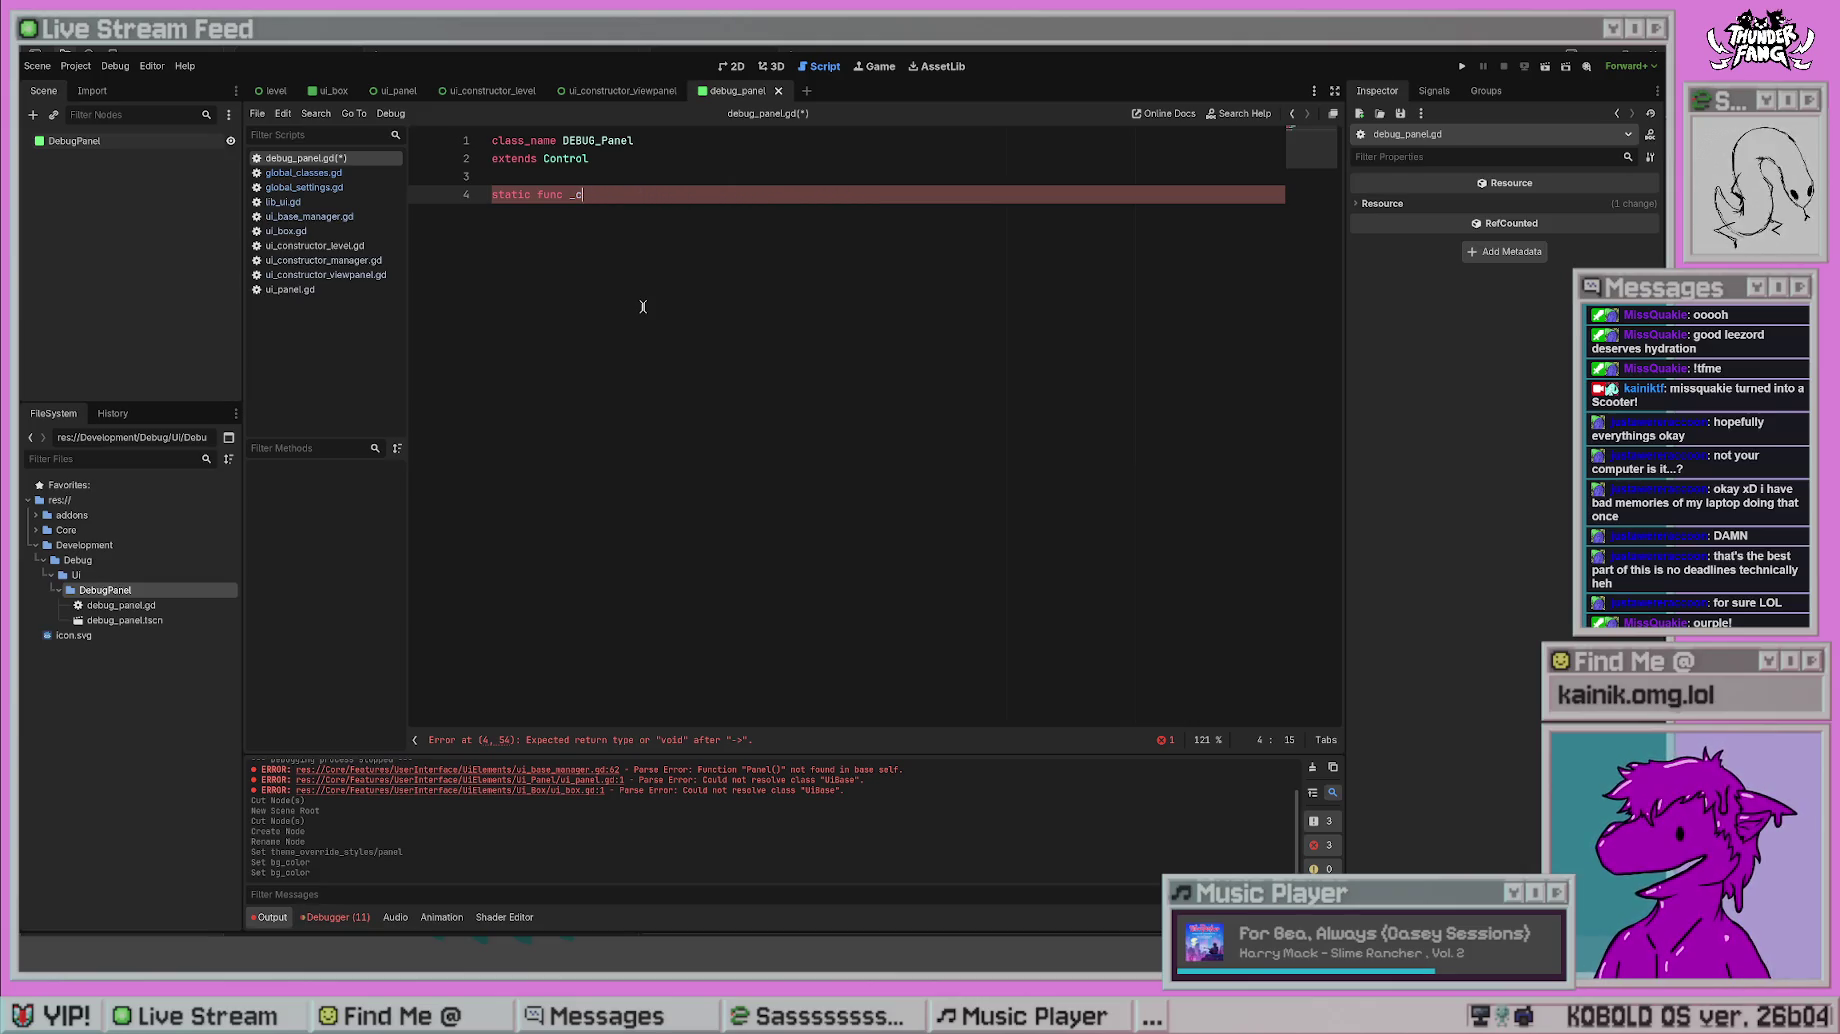
text(descr)
text(troy)
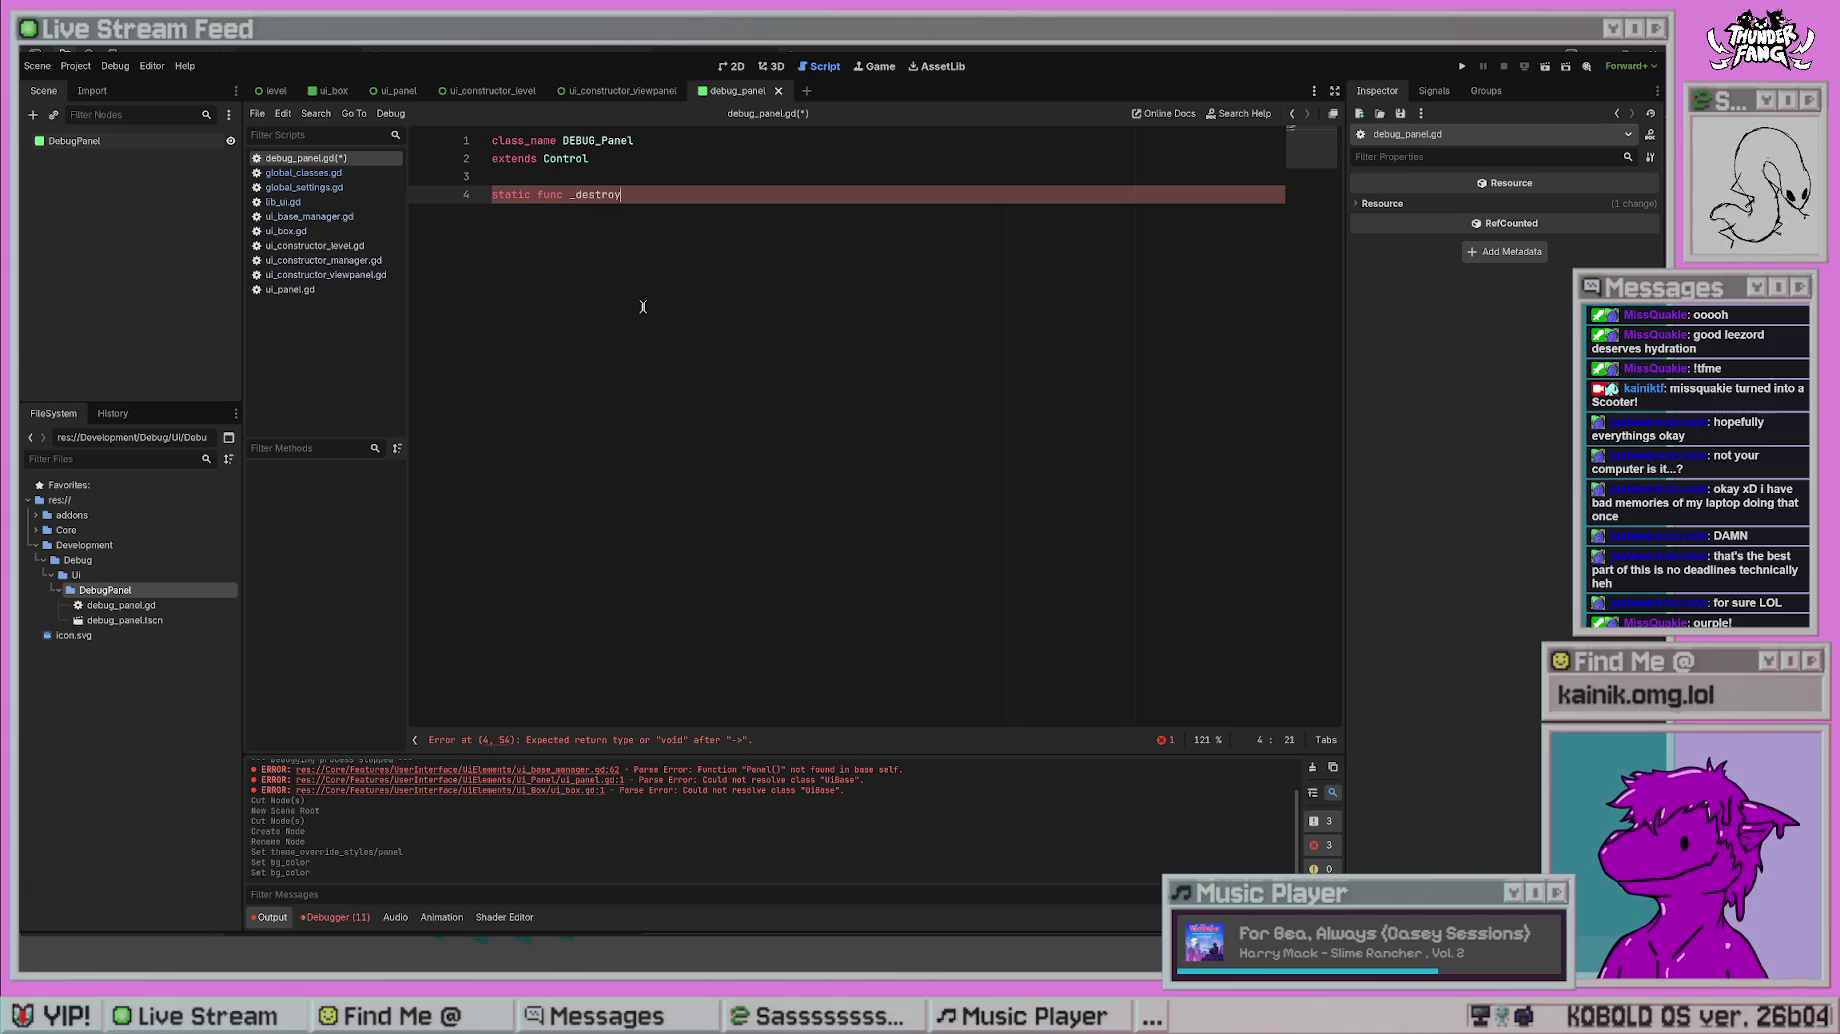
text(_())
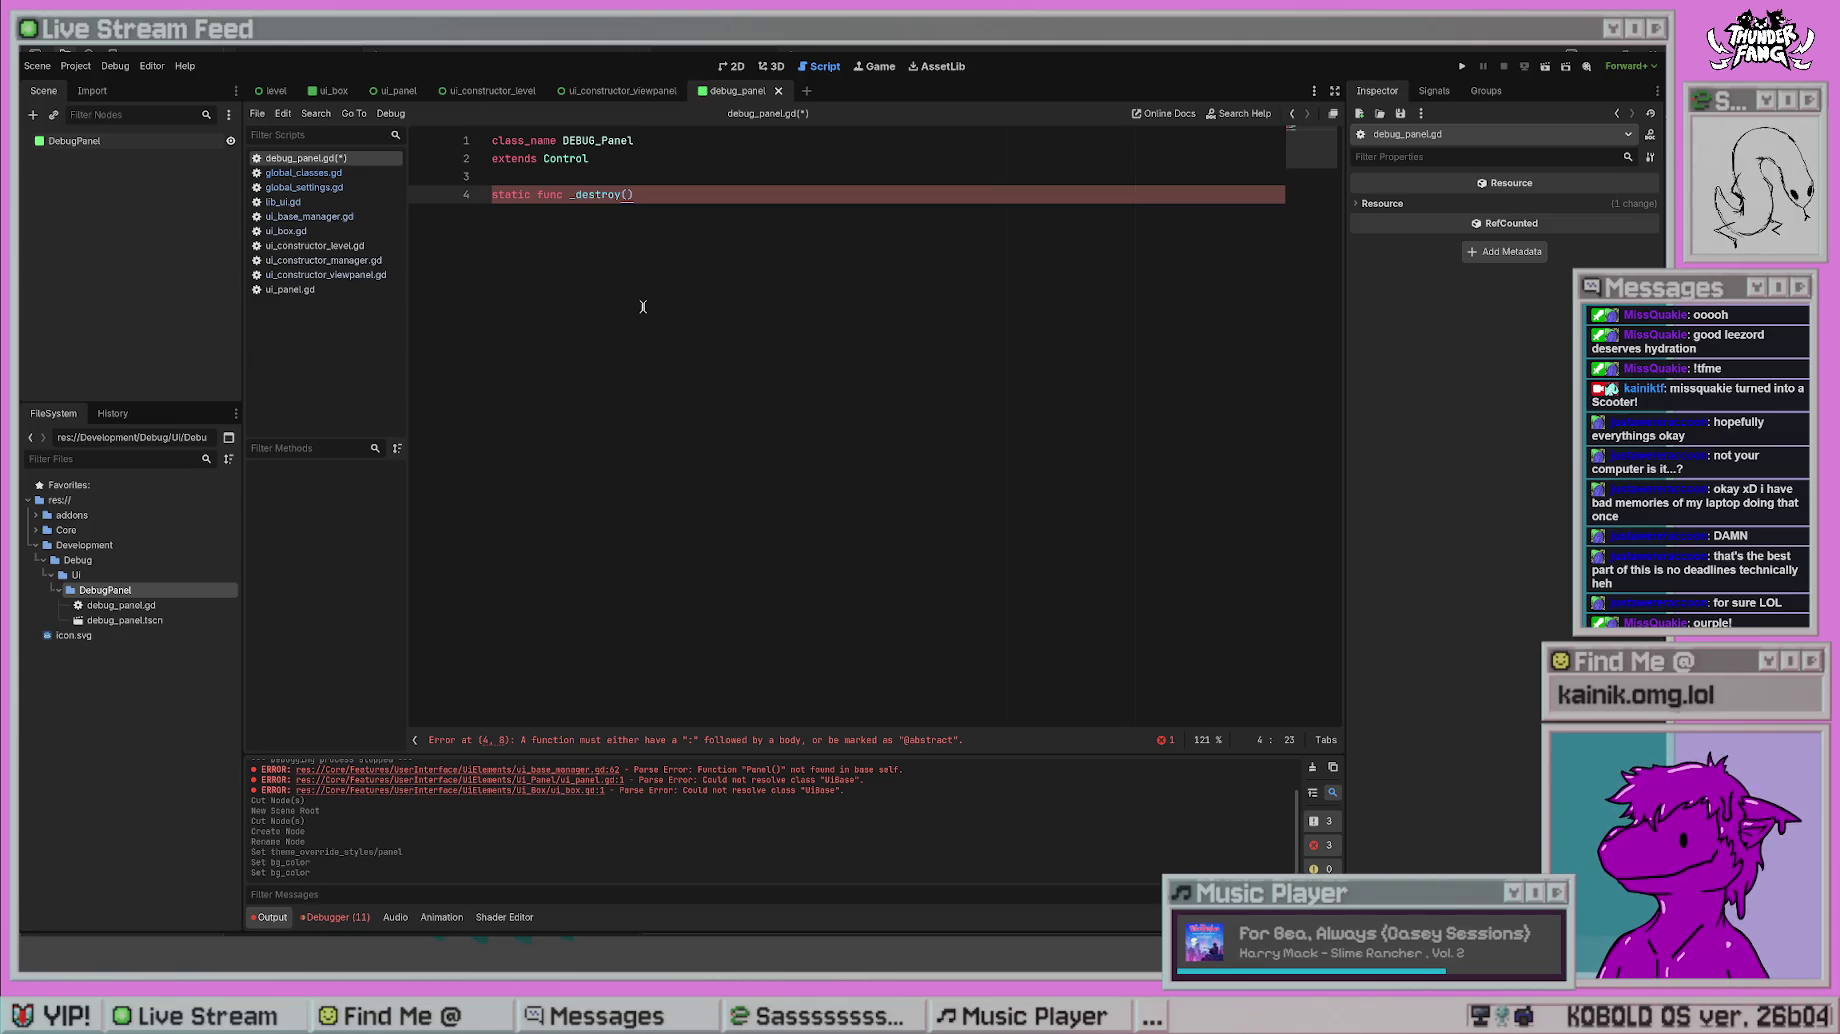
key(BackSpace)
key(BackSpace)
key(BackSpace)
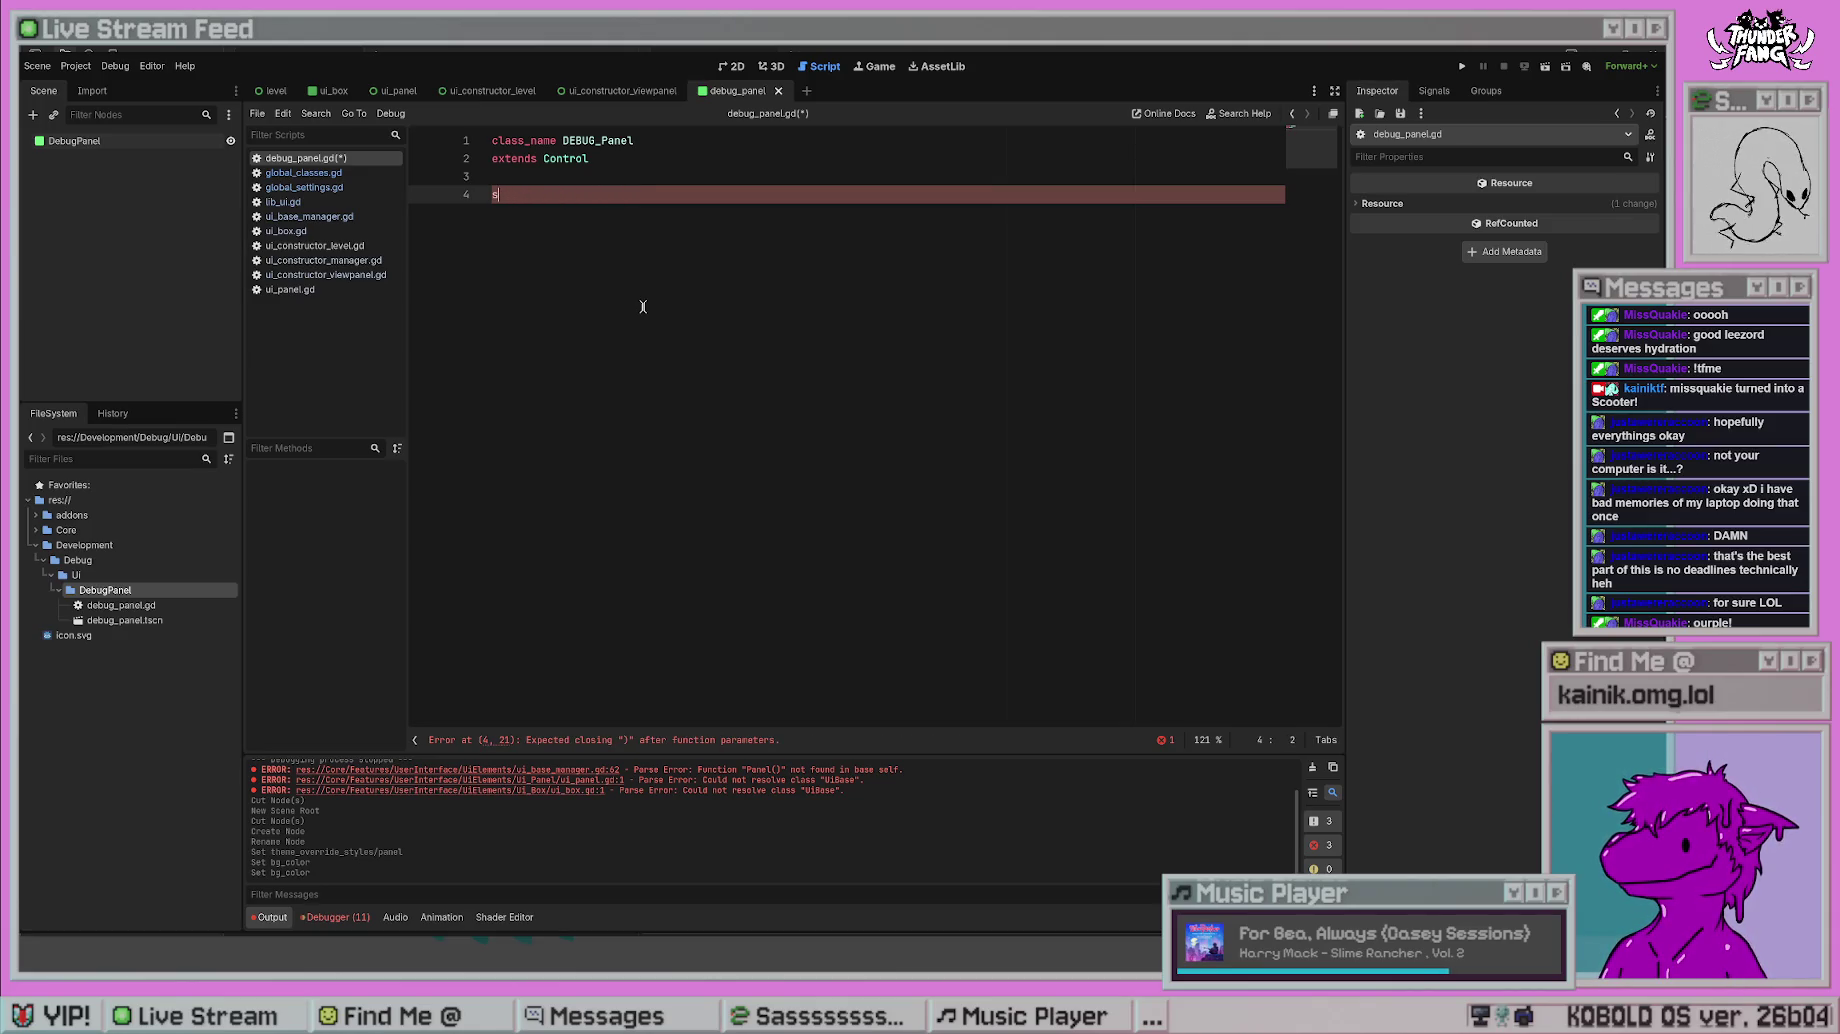
- Write static func _create(_pos : Vector2, _size : Vector2) -> Panel returning null, and save
key(Return)
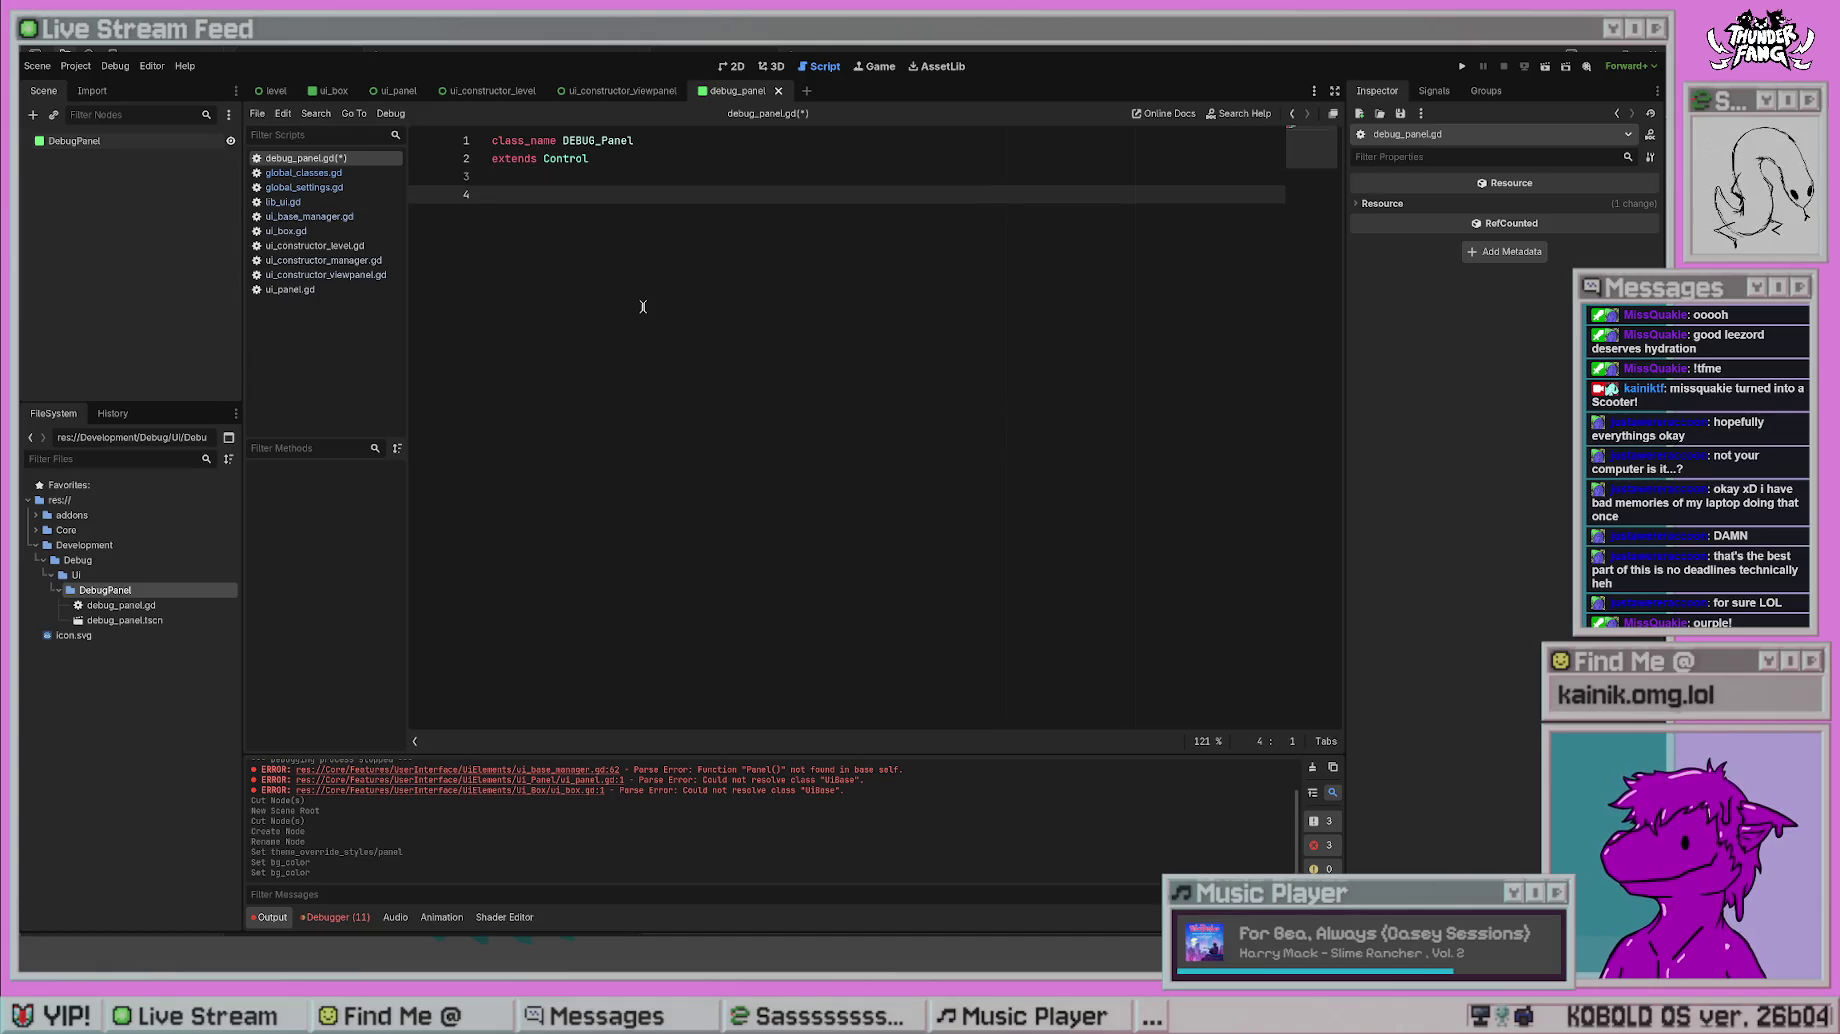
text(static func _create(_pos : Vector2, _size : Vector2) ->)
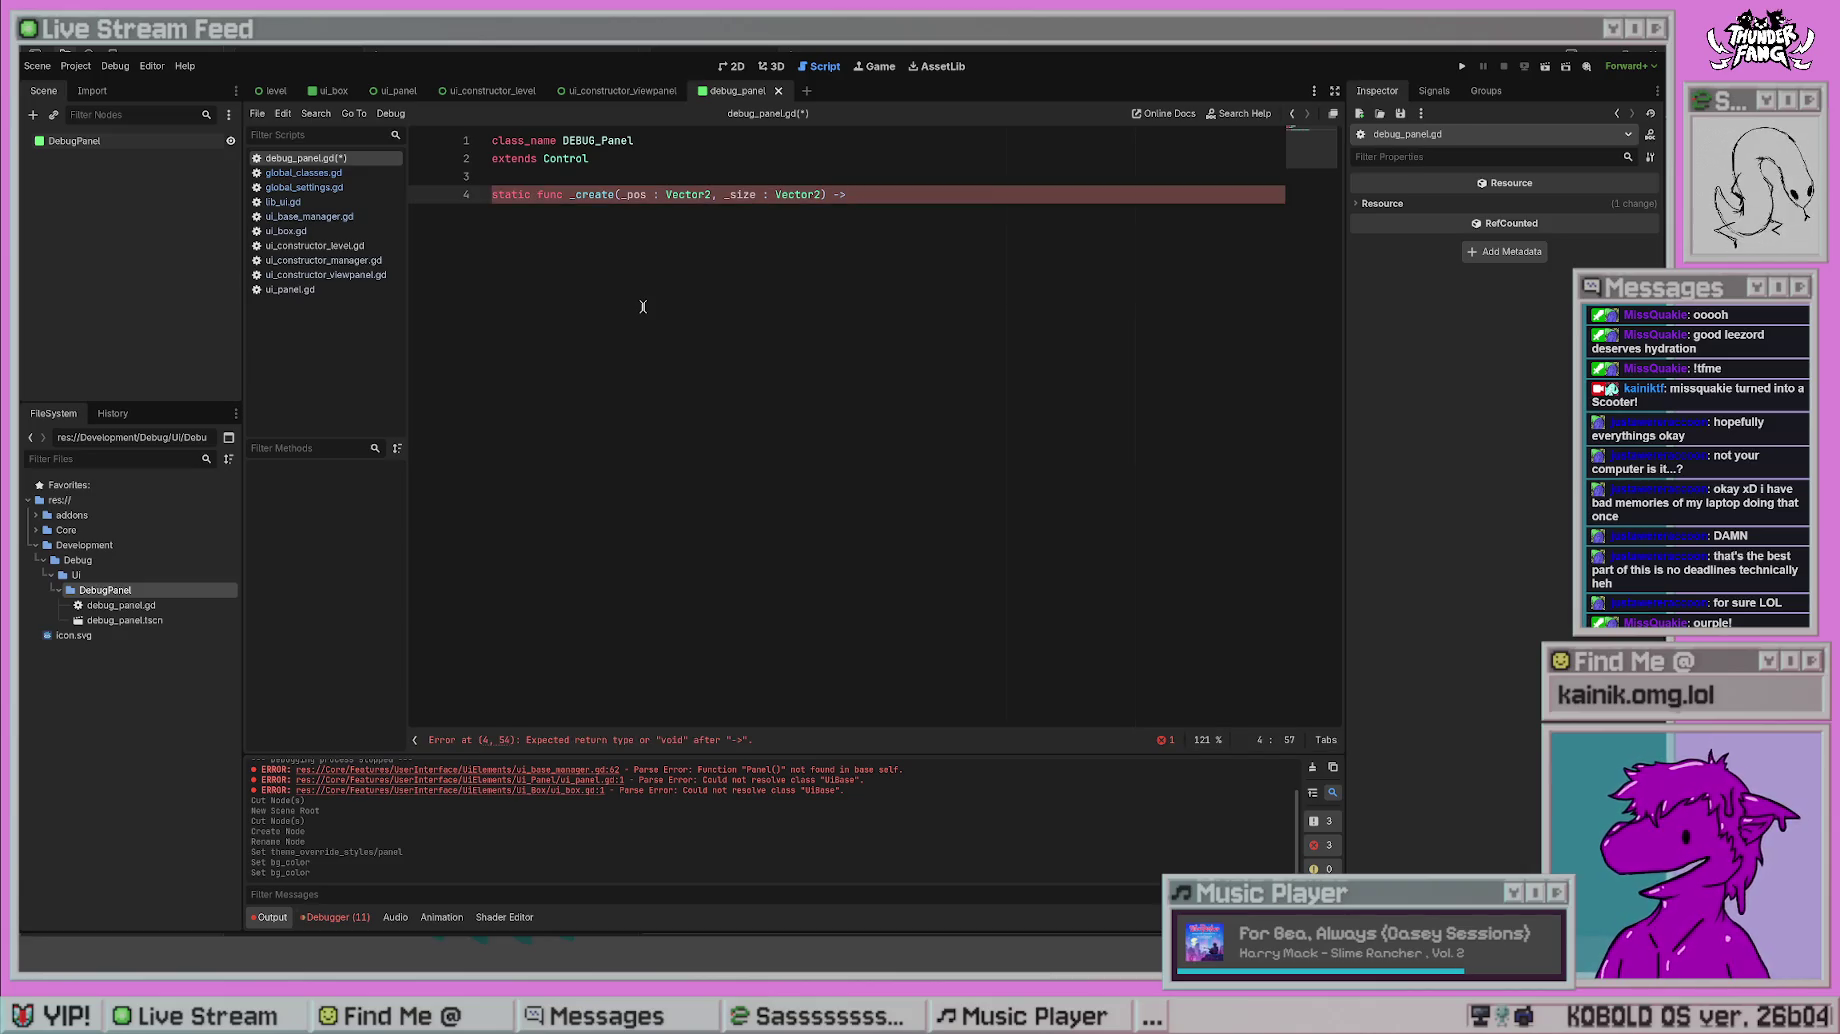
text(el()
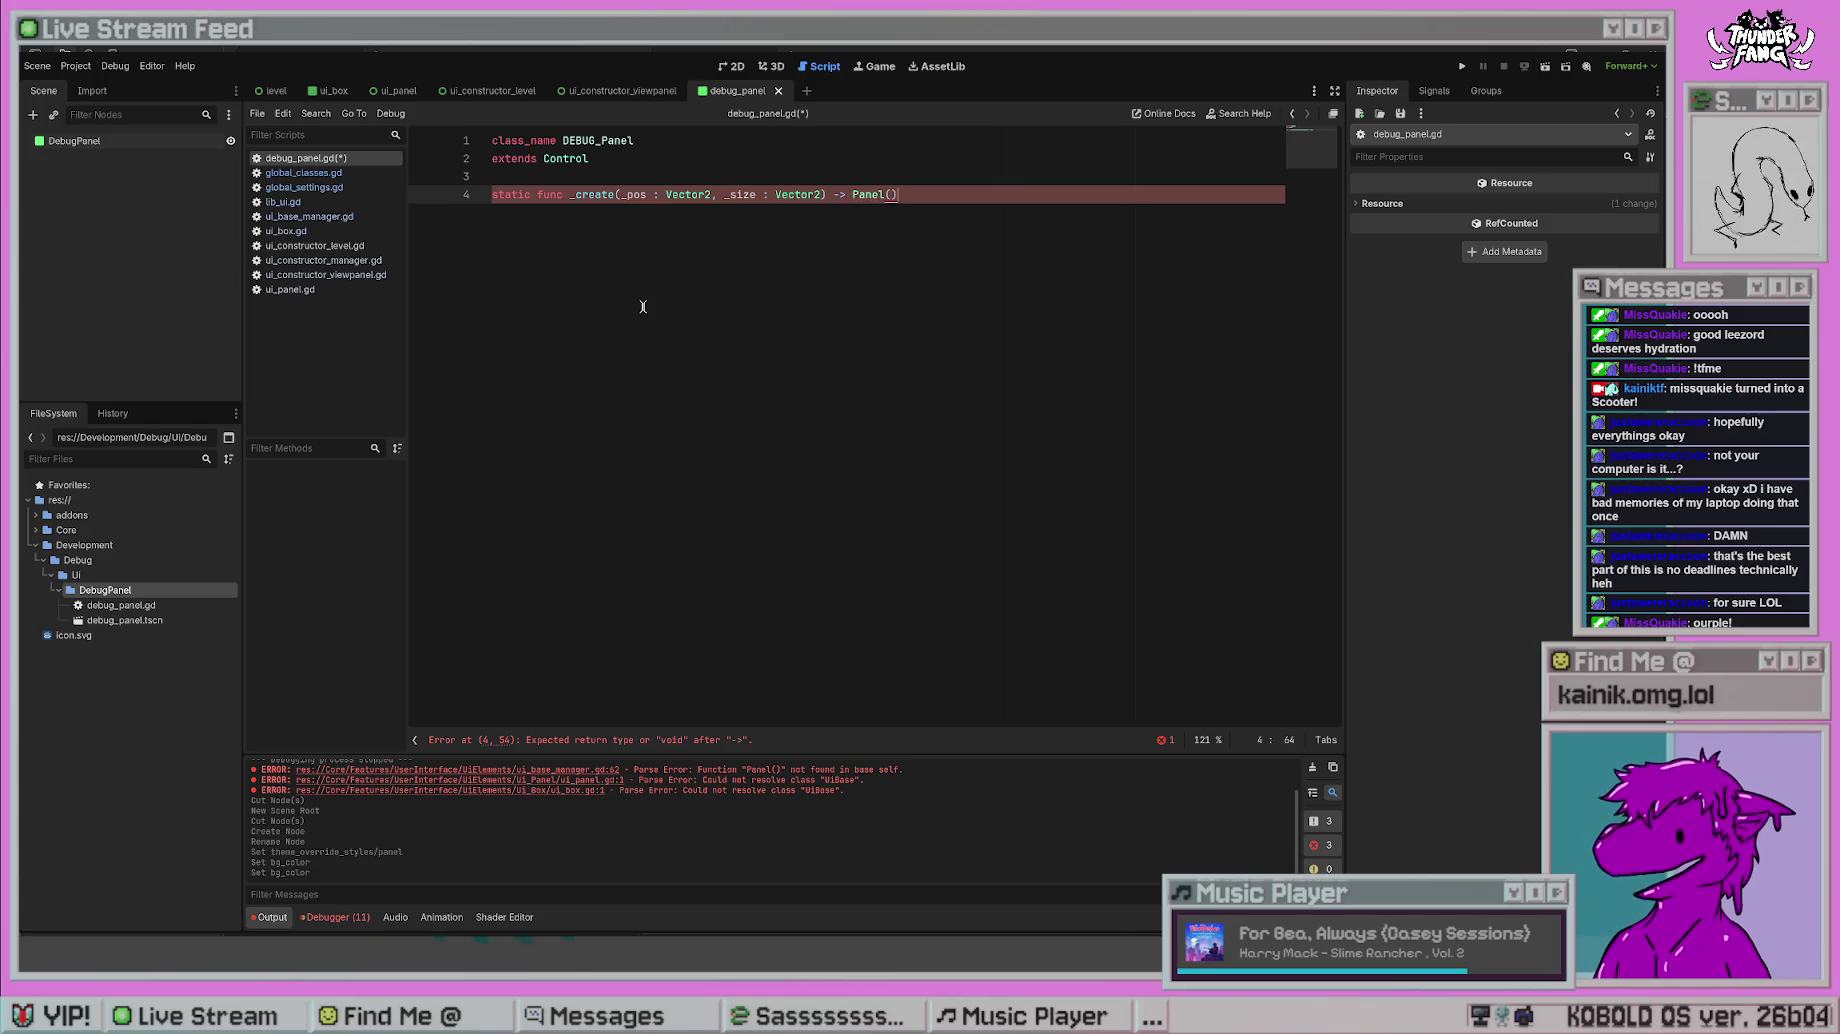
text(:)
key(Return)
text(p)
text(retur)
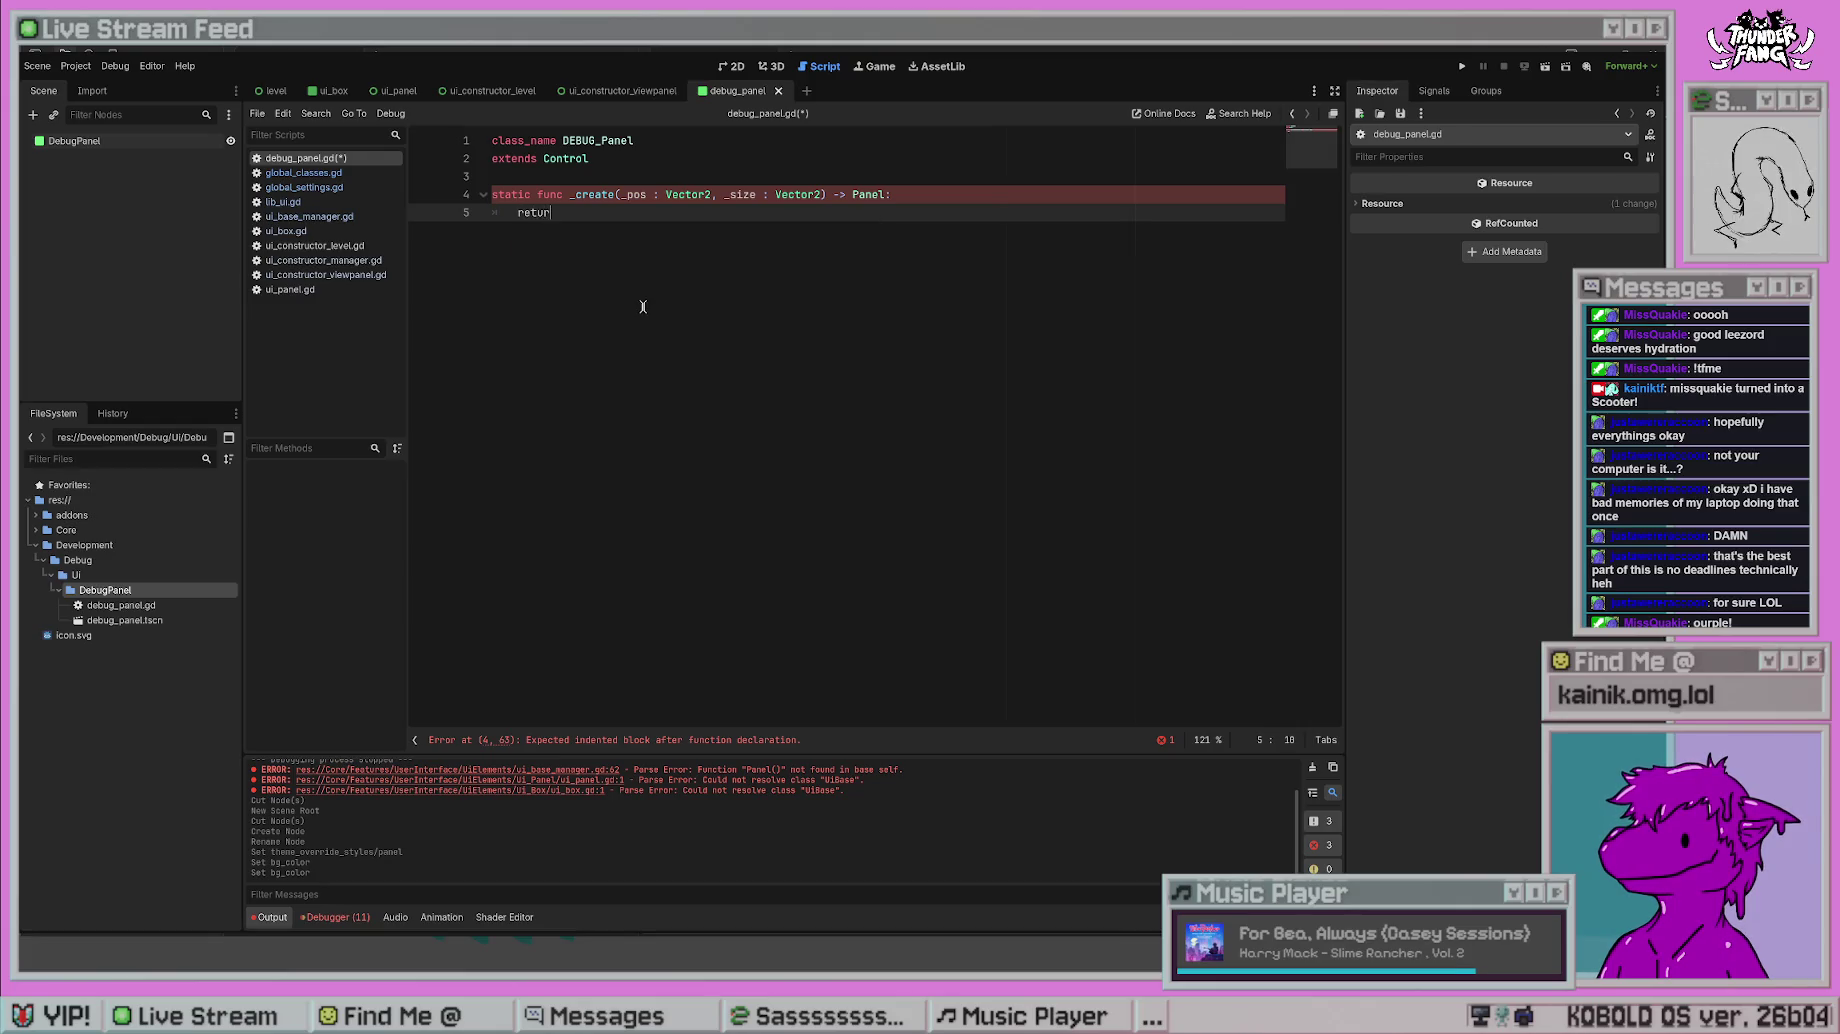
text(ll)
key(ctrl+s)
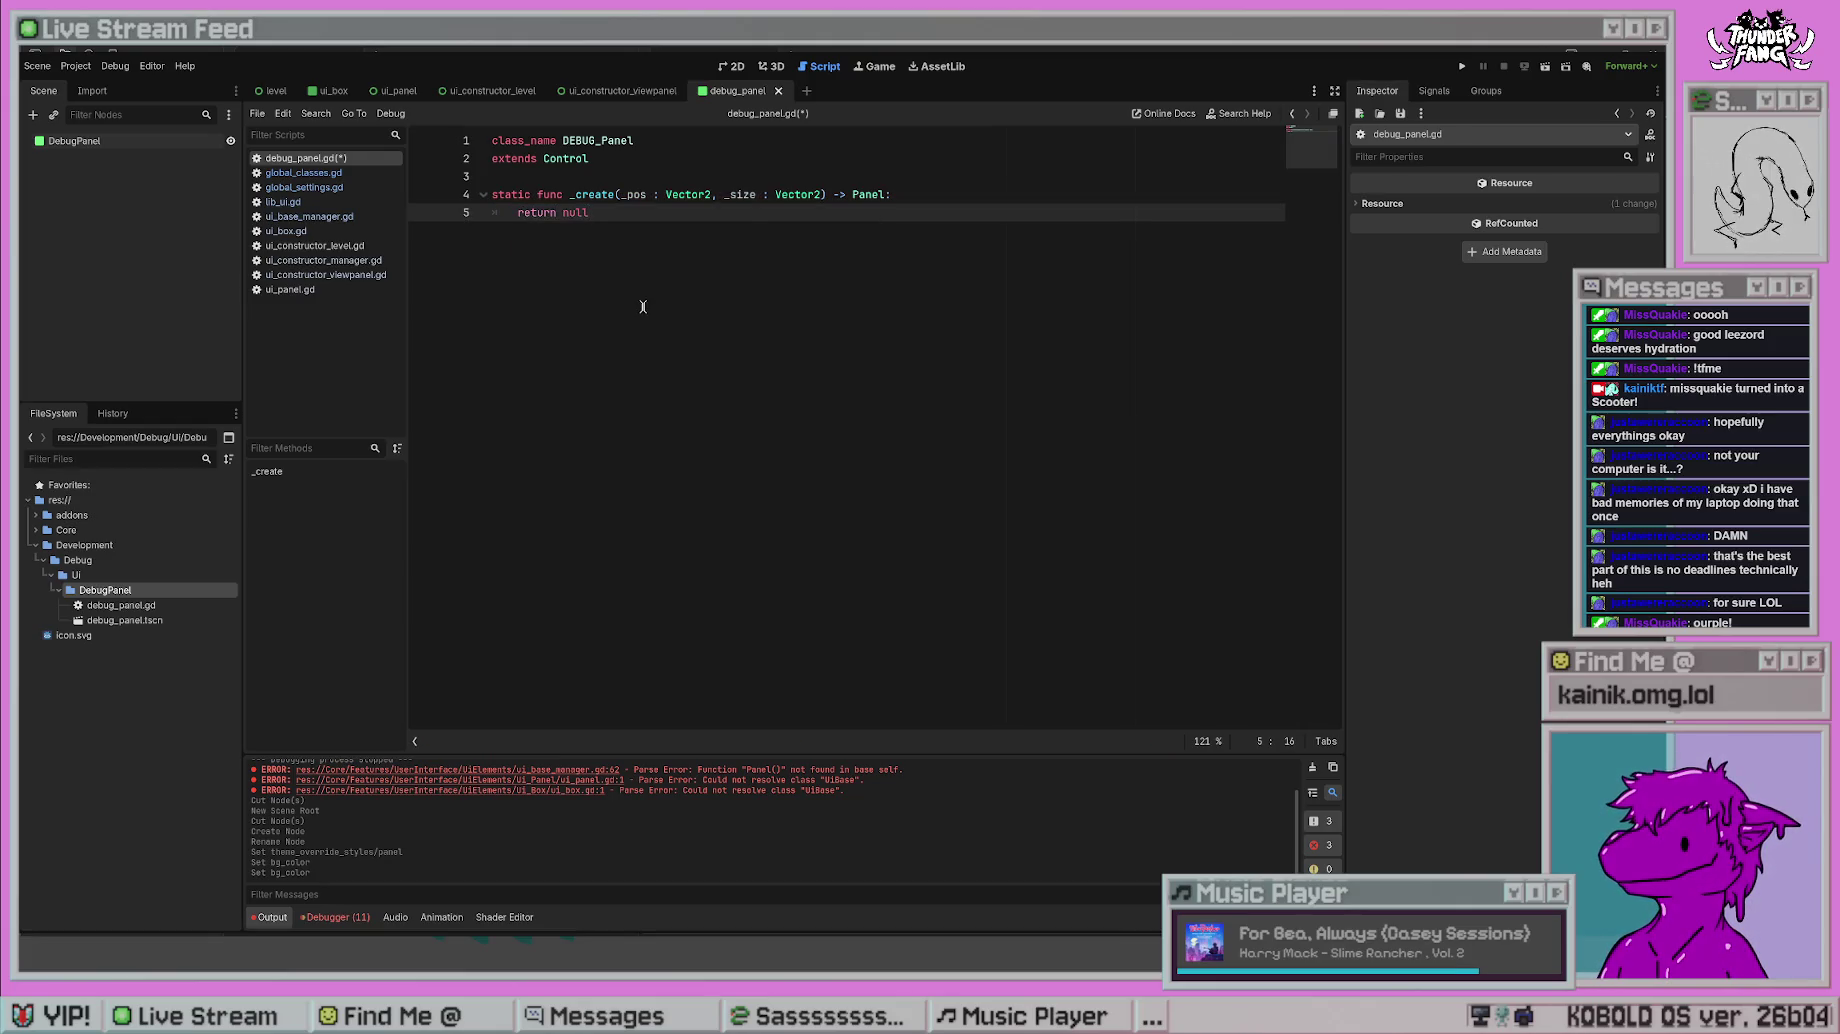
- Try inserting the debug_panel.tscn path into the function body, then undo it
click(970, 177)
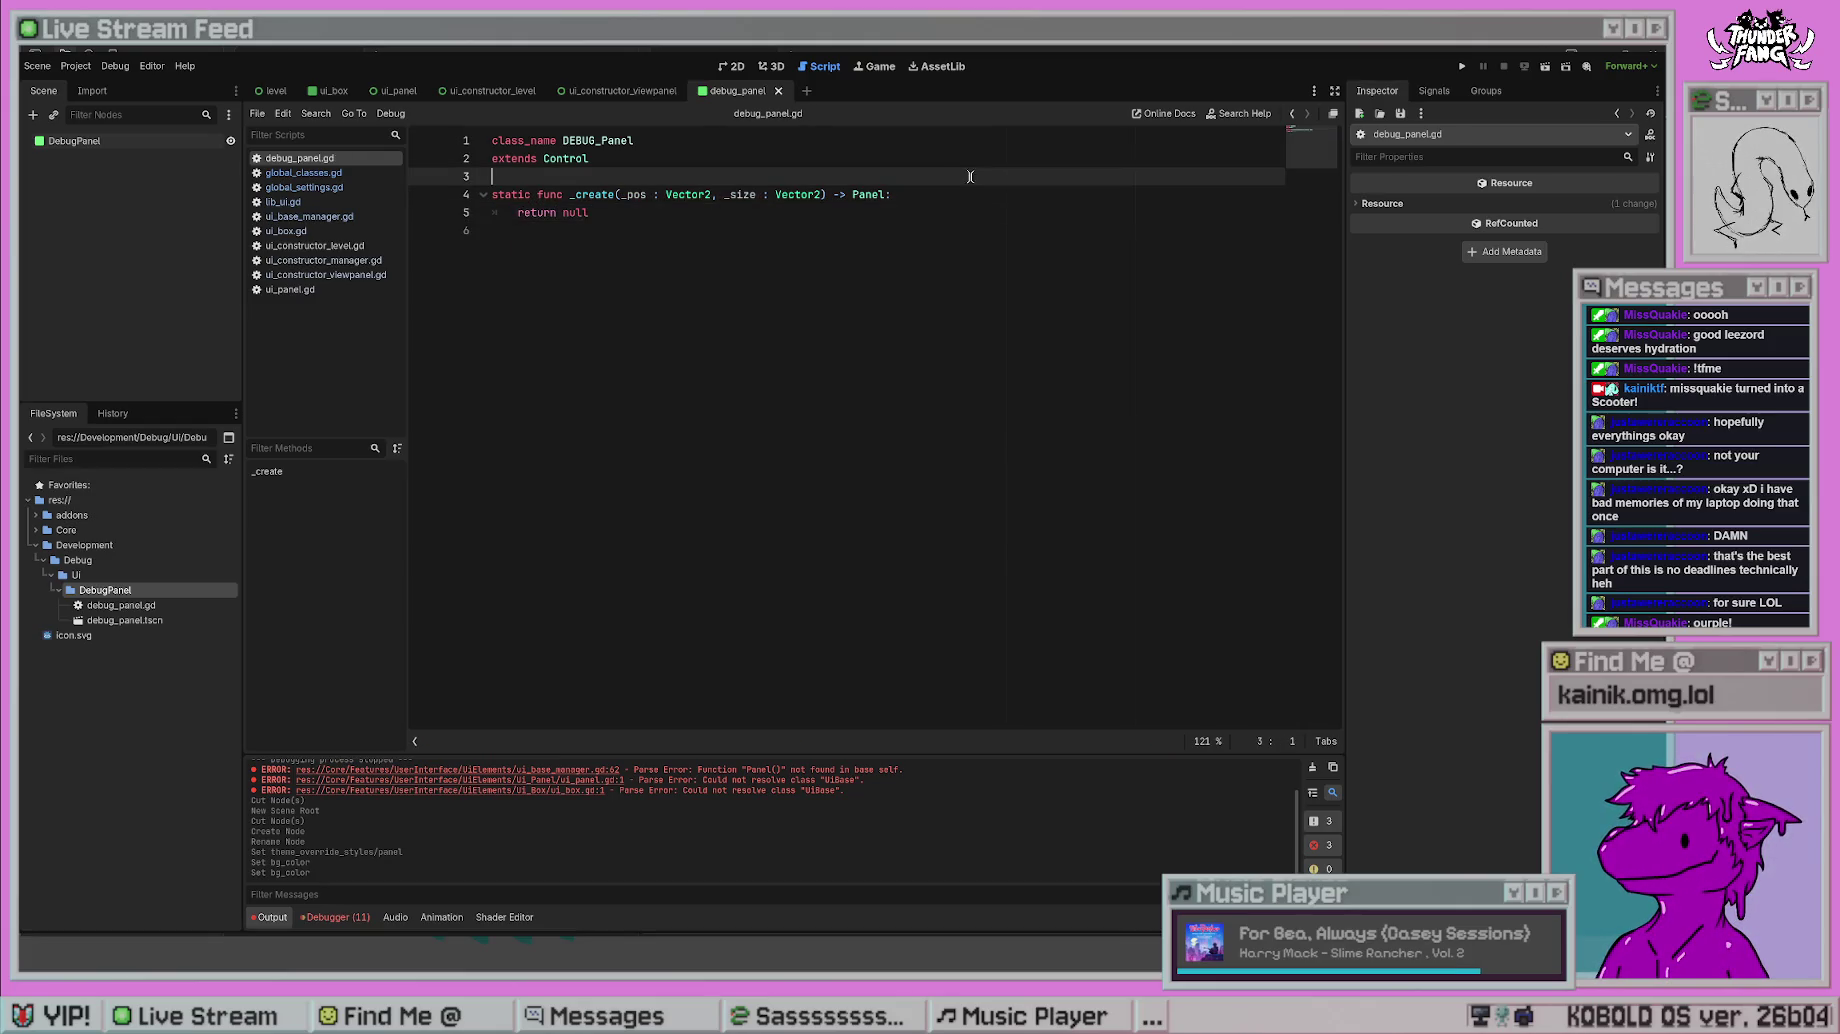
click(1065, 198)
key(Return)
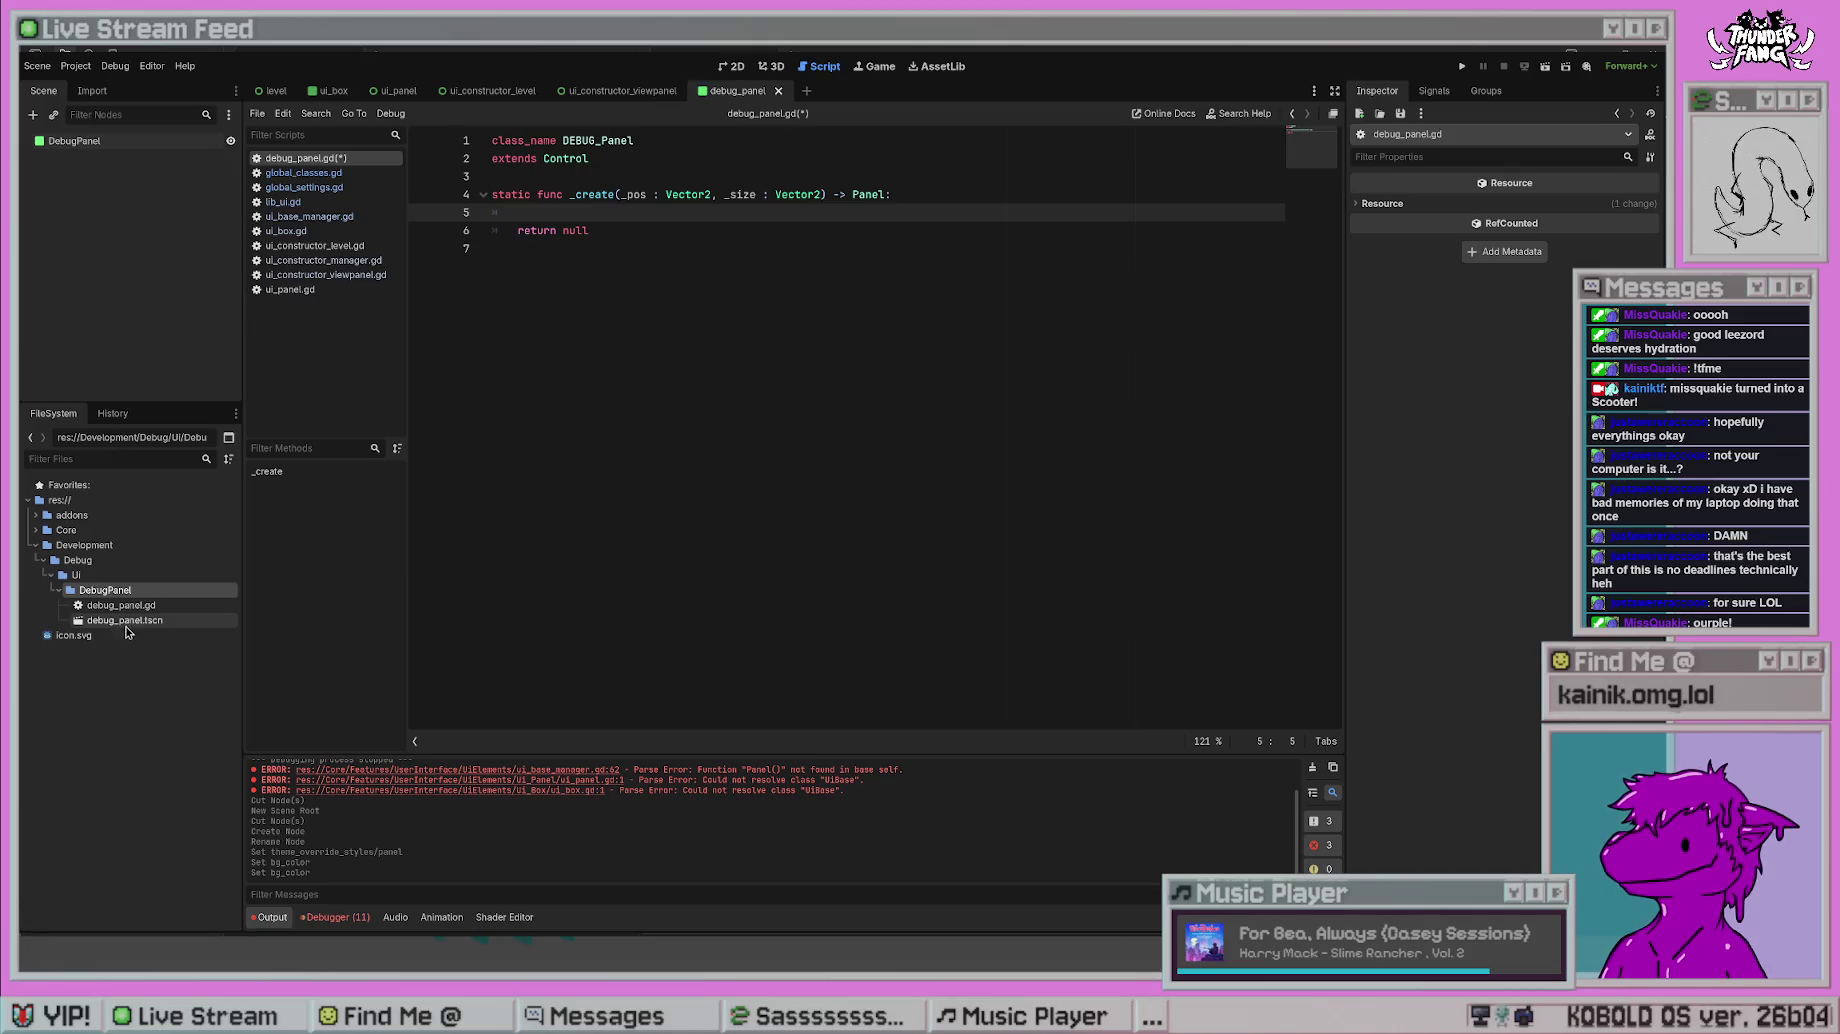
mouse_move(127, 620)
mouse_down()
mouse_move(536, 198)
mouse_move(530, 212)
mouse_up()
key(Return)
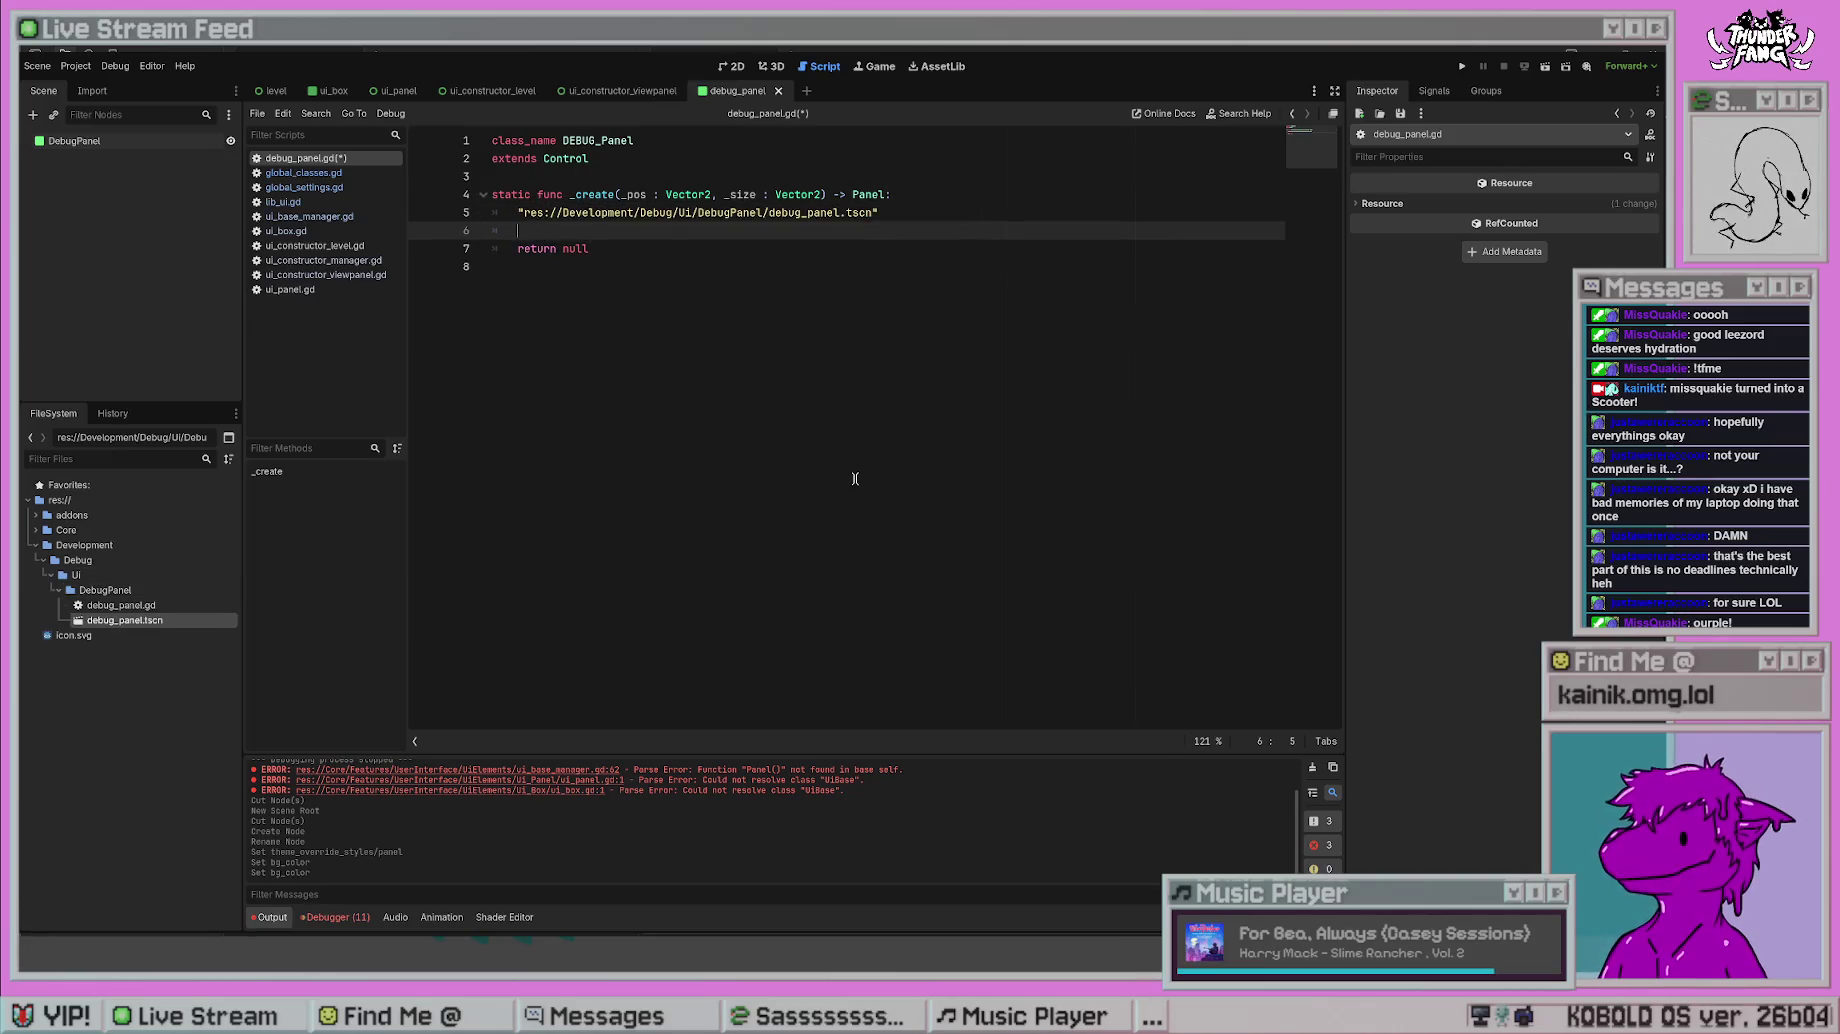
key(ctrl+z)
- Add an empty preload() line above the _create function
click(631, 166)
key(Return)
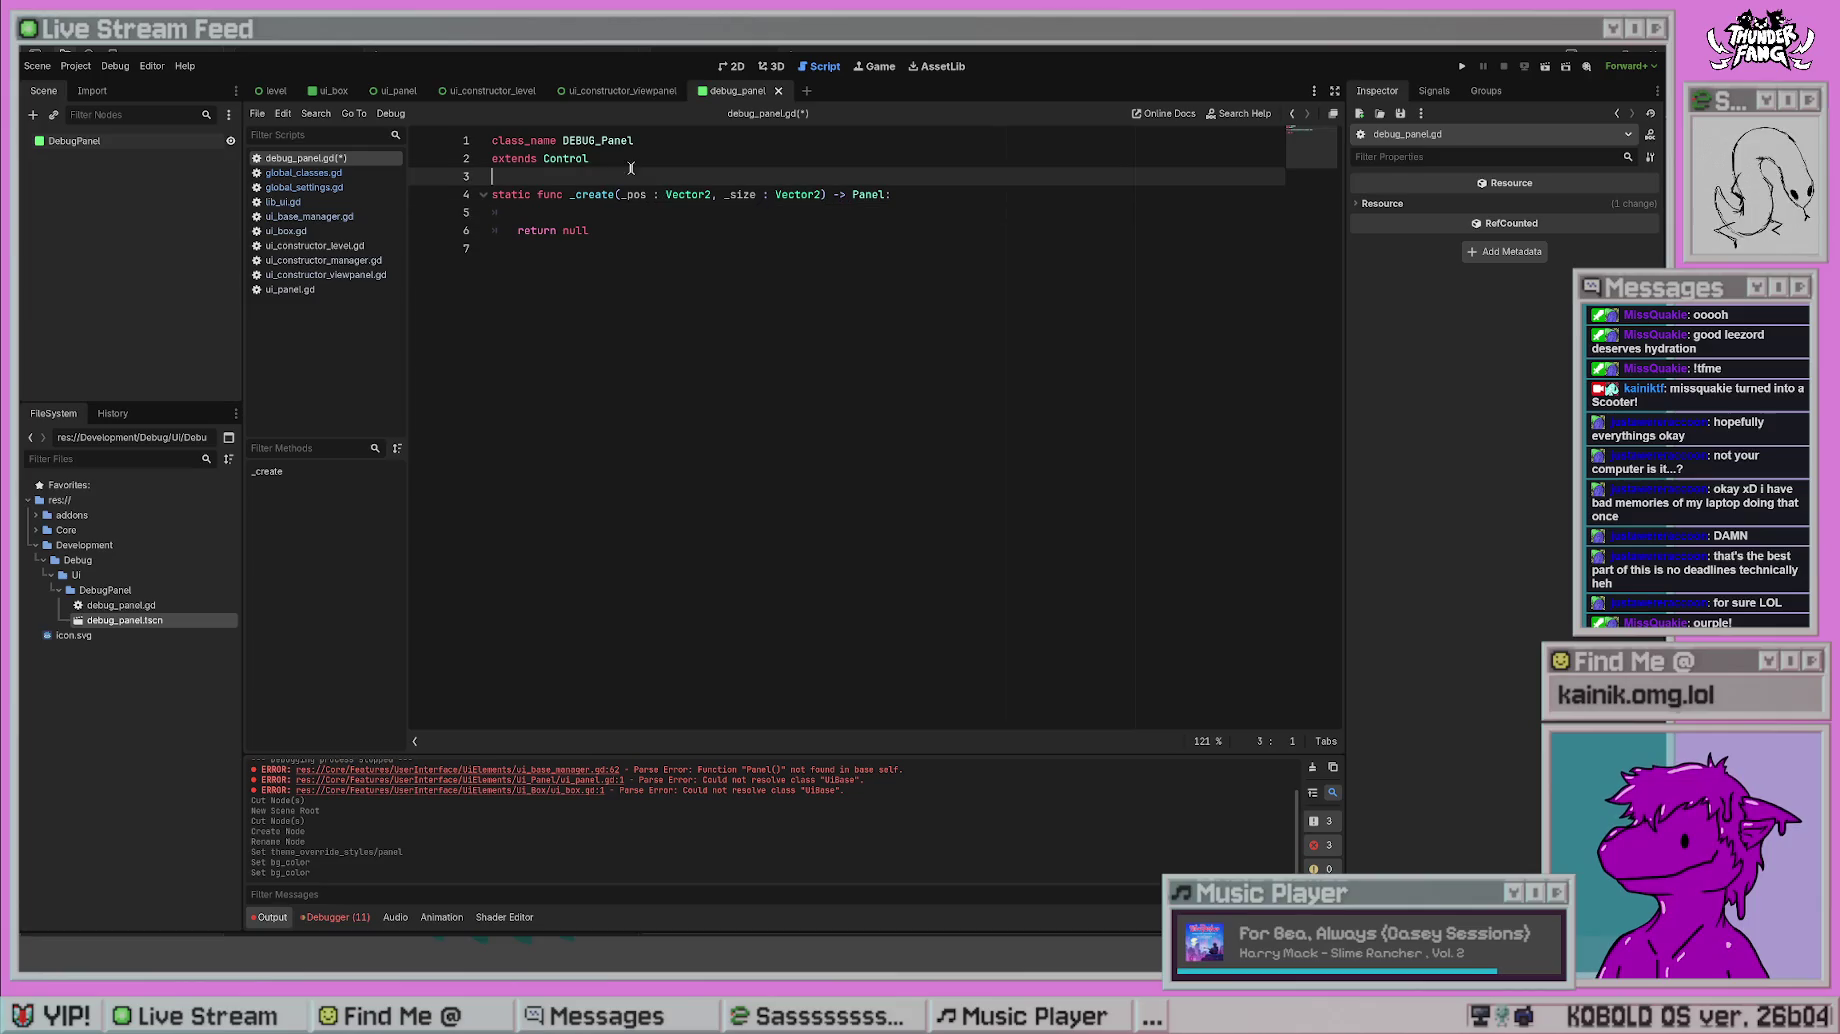
key(Return)
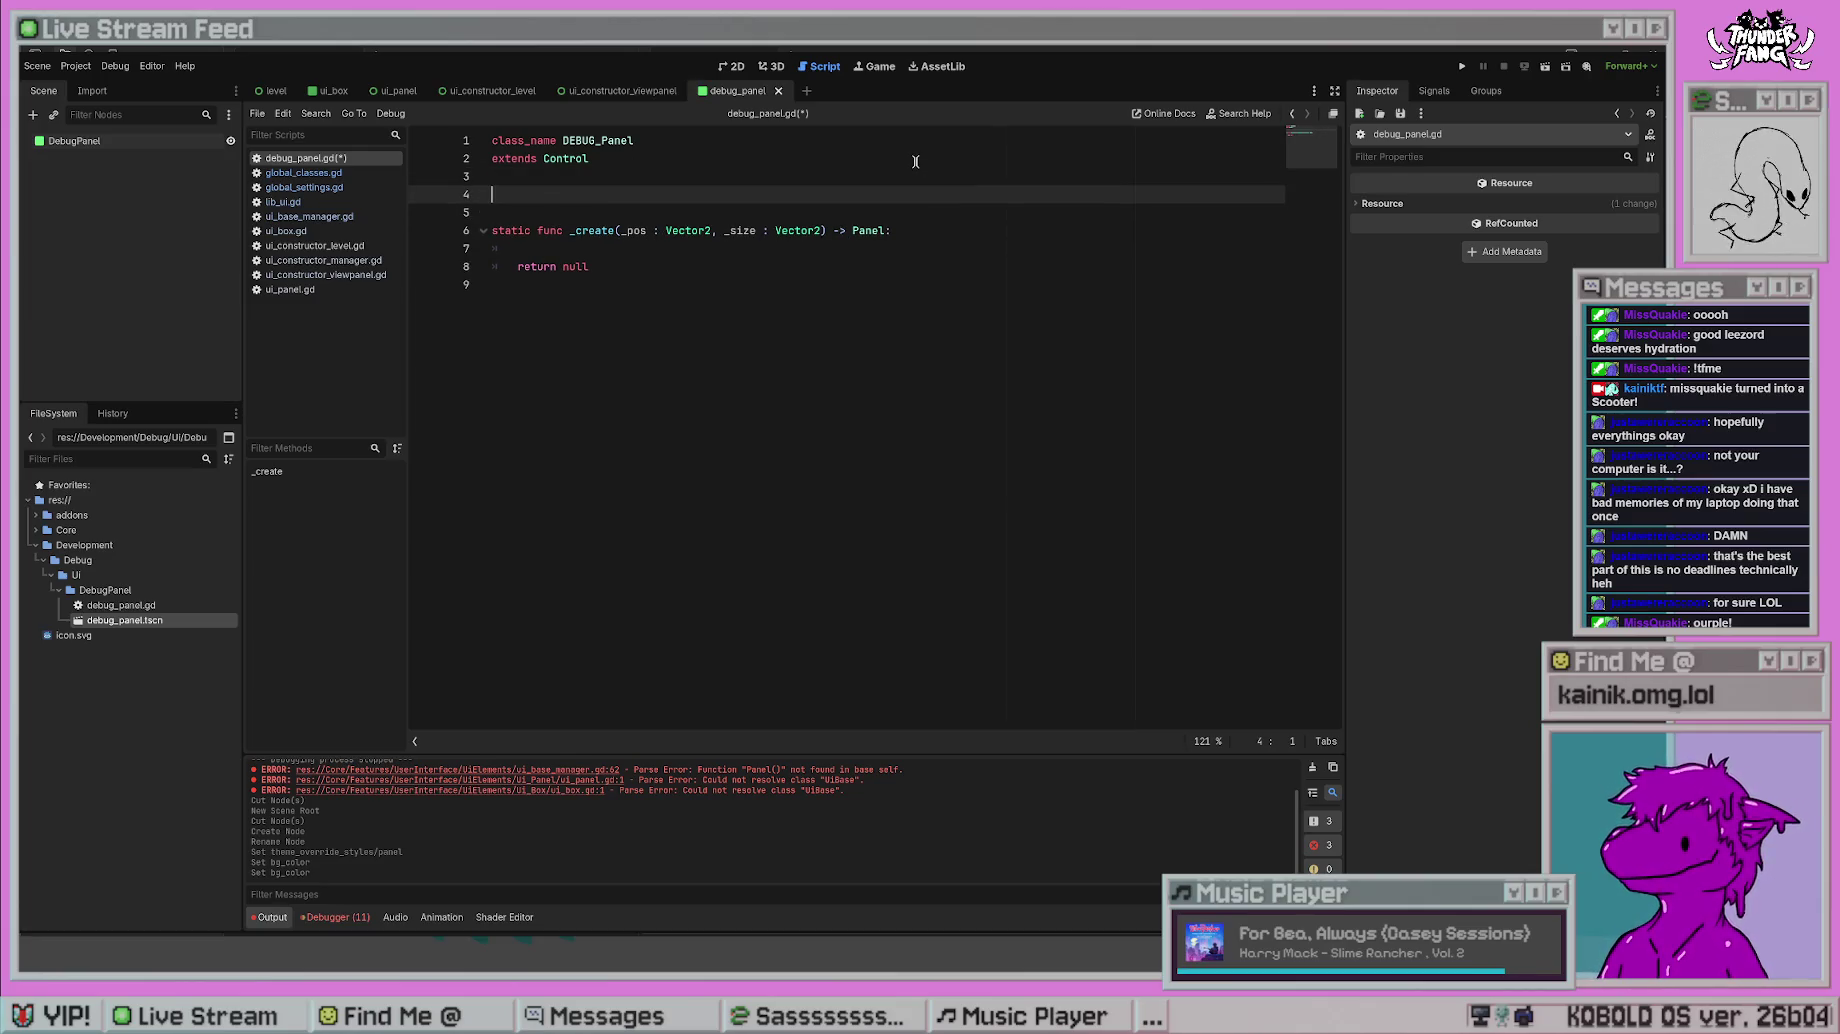
key(ctrl+z)
key(ctrl+z)
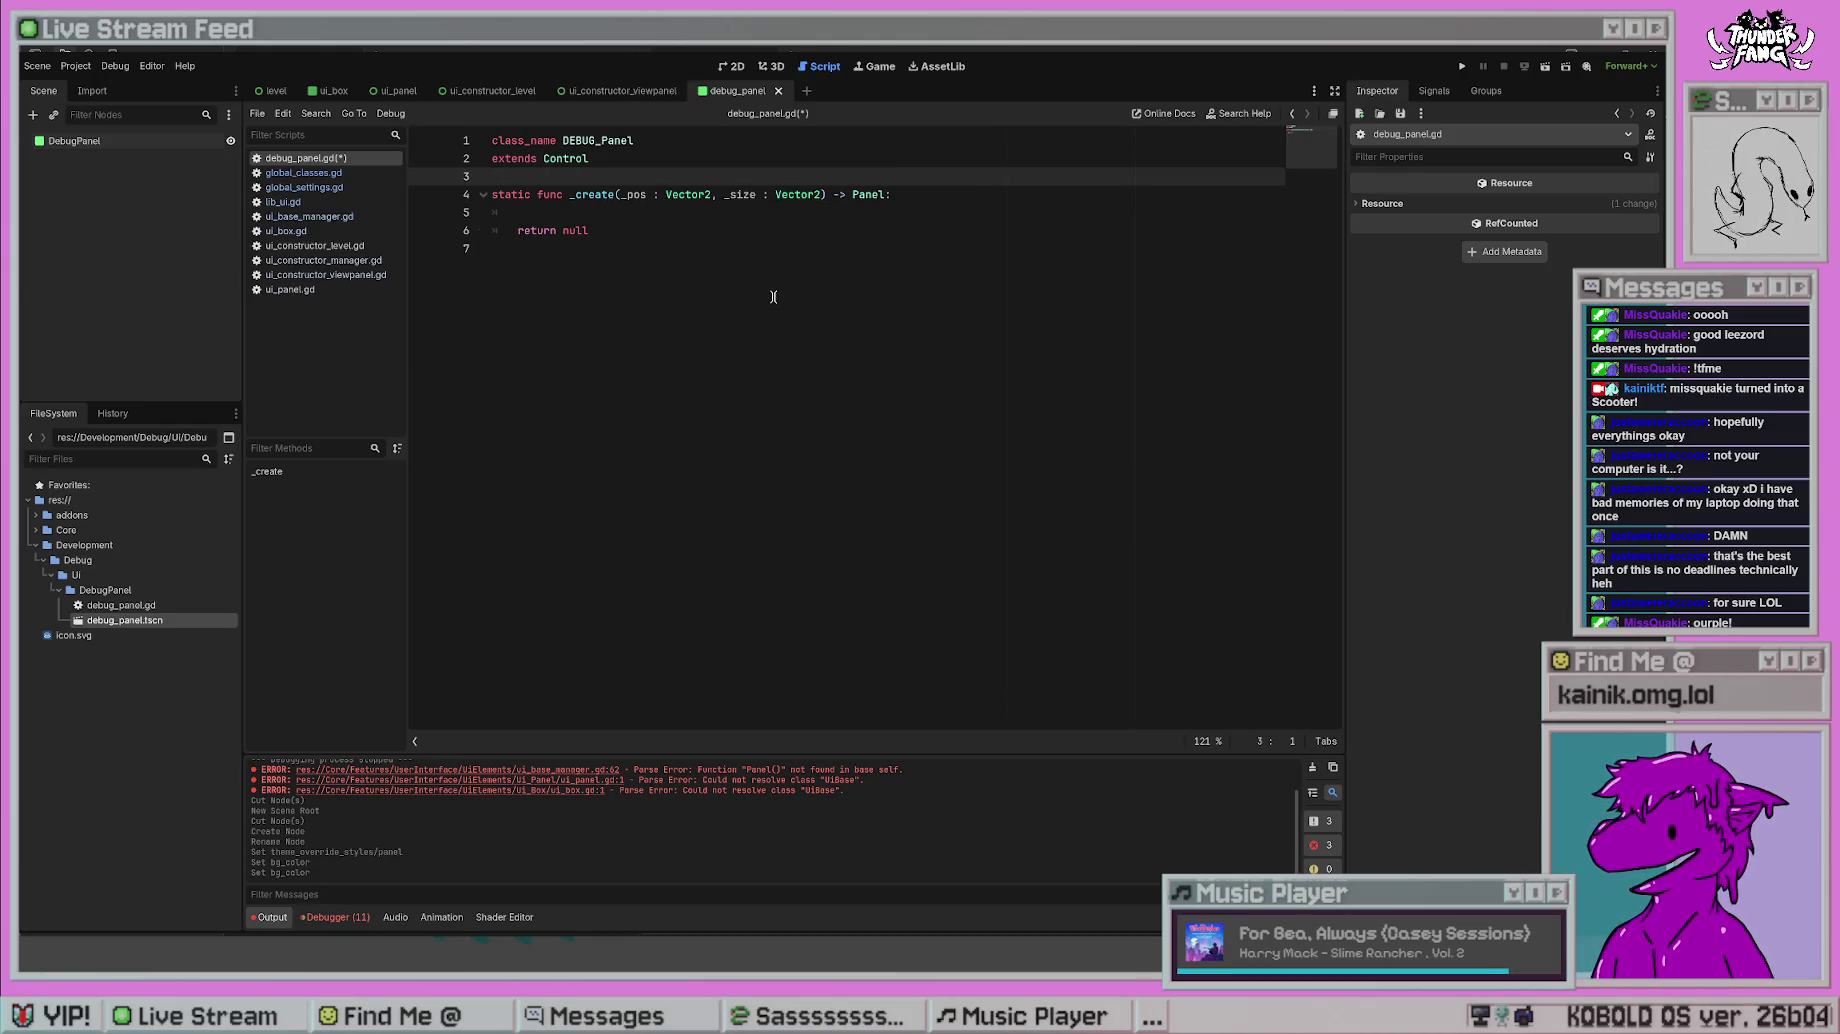
key(Return)
text(preload())
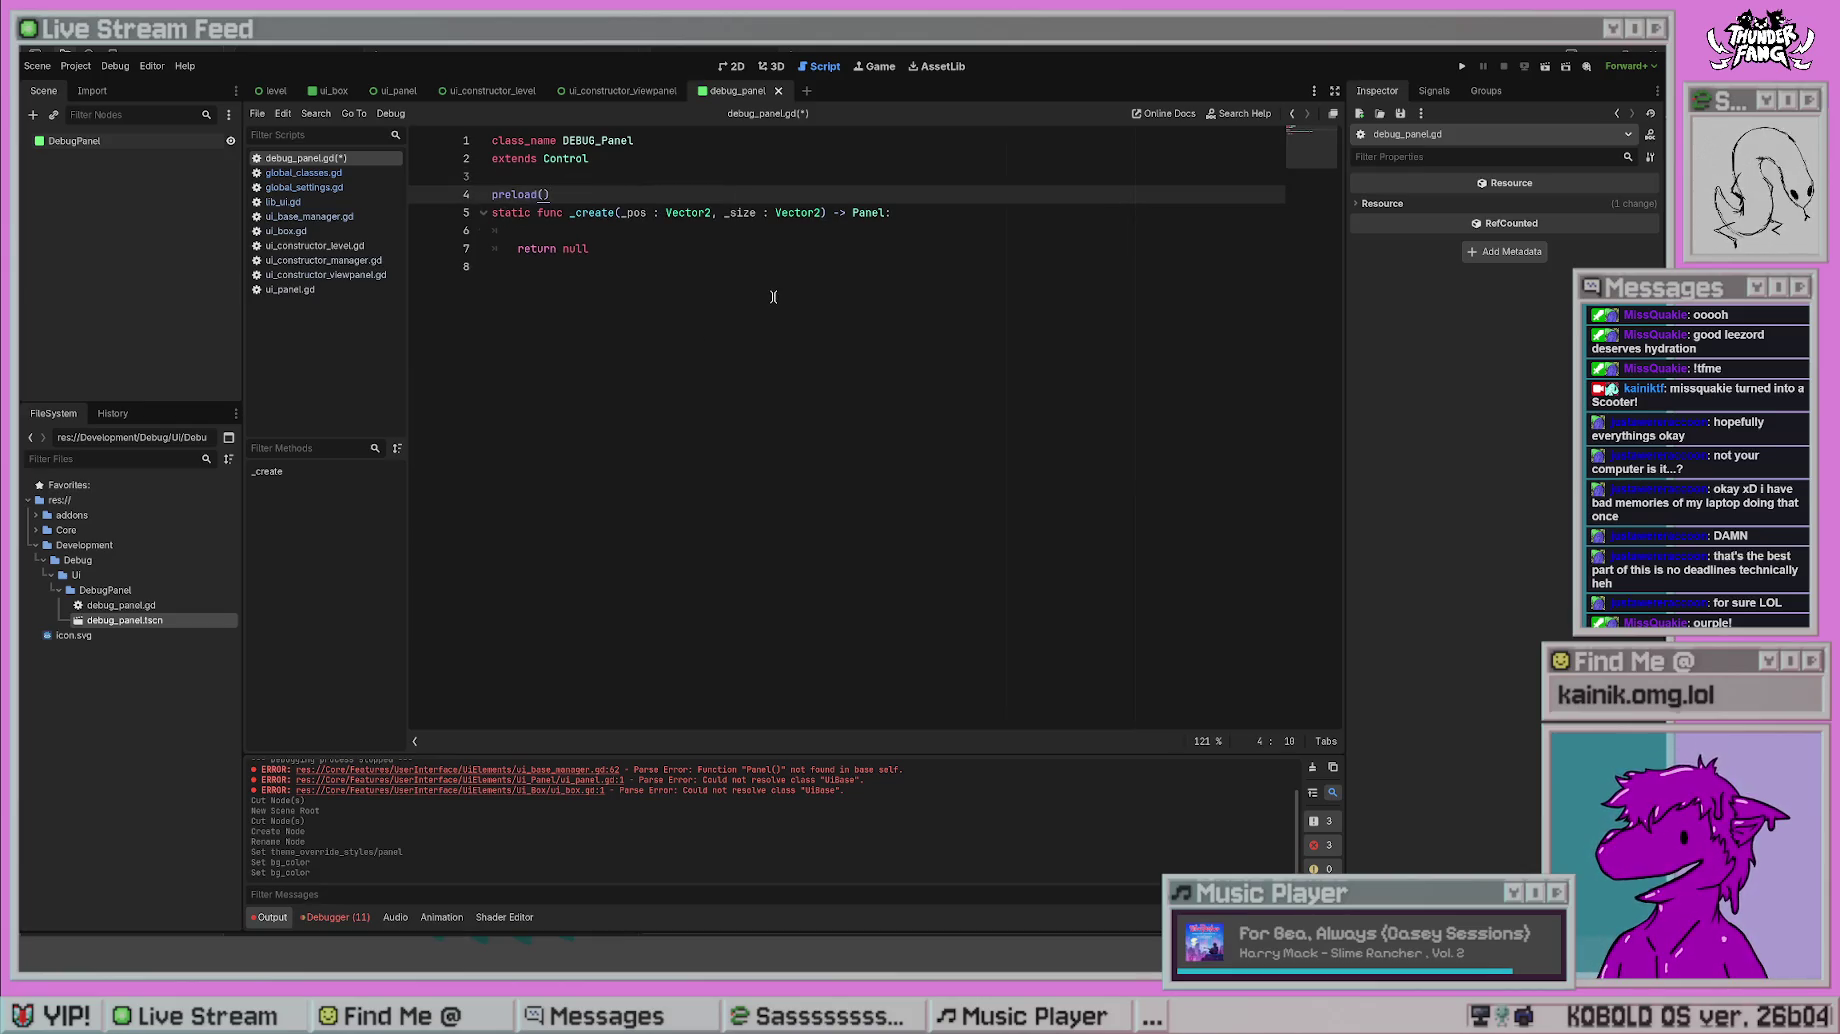
click(309, 216)
- Copy the box_scene preload line from ui_box.gd over the unfinished preload() on line 4 of debug_panel.gd
scroll(505, 397, down, 10)
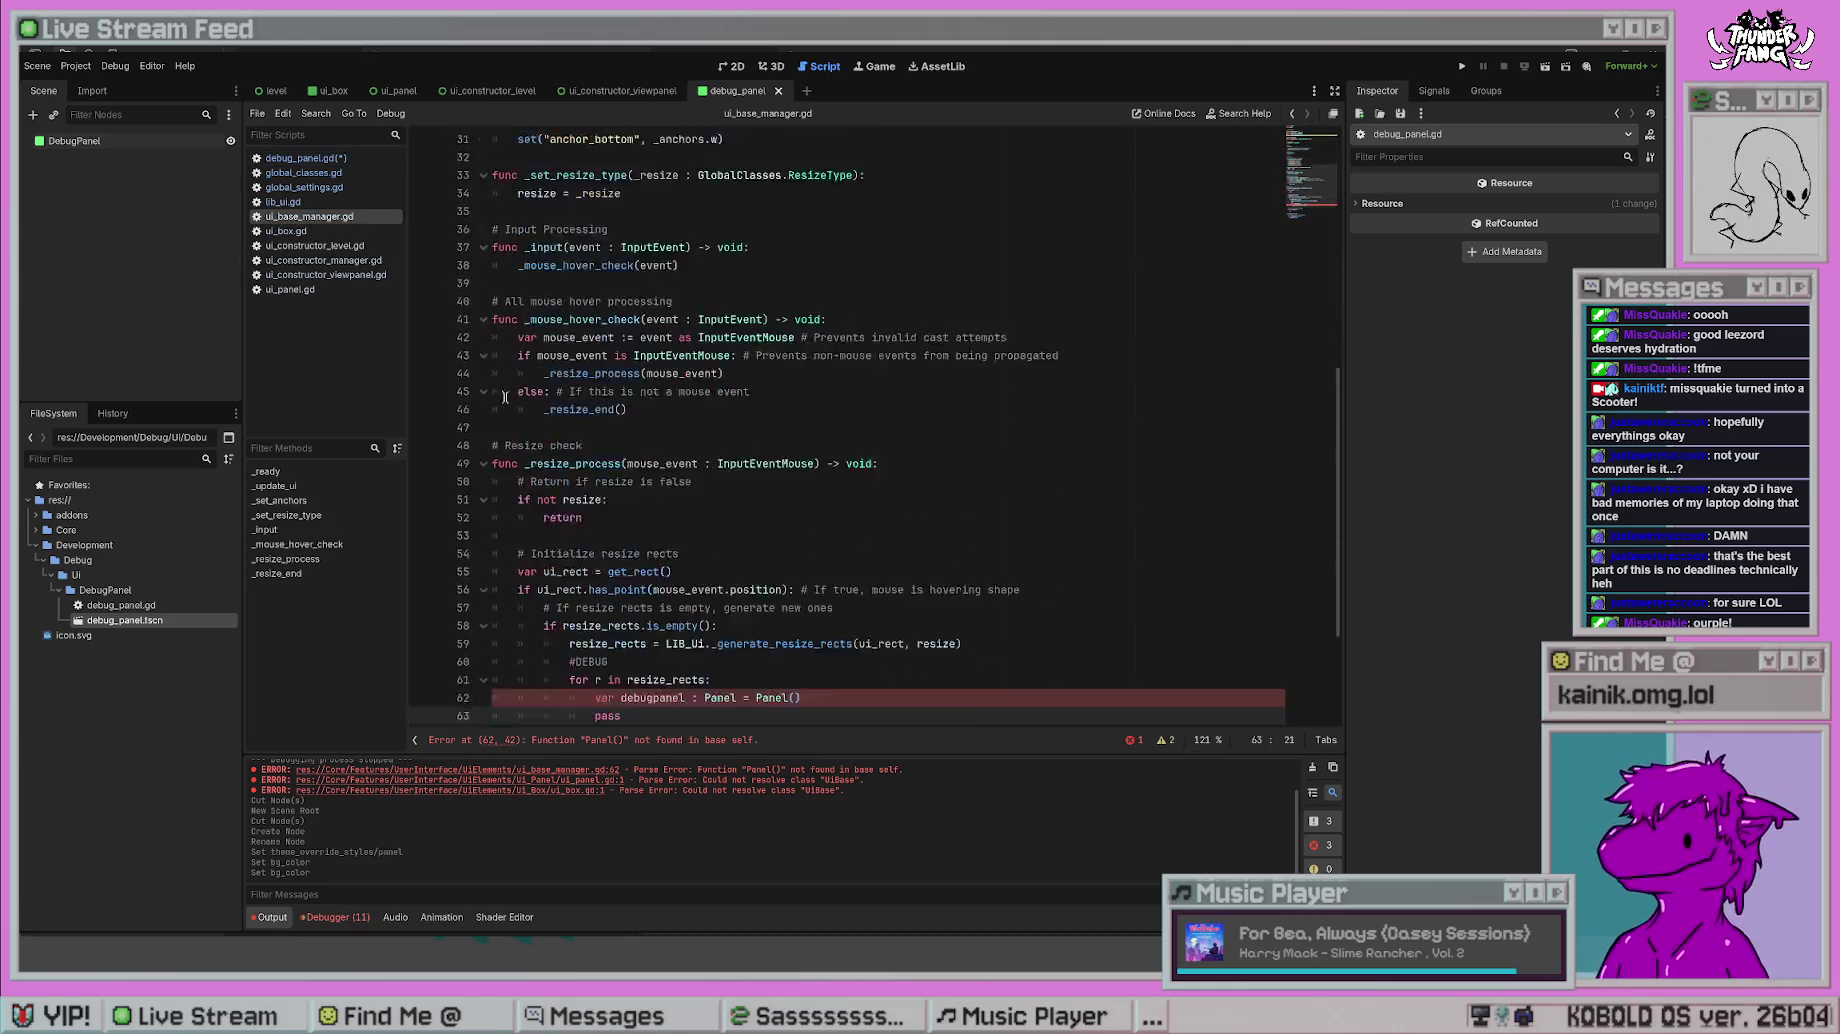
scroll(505, 397, down, 3)
click(300, 231)
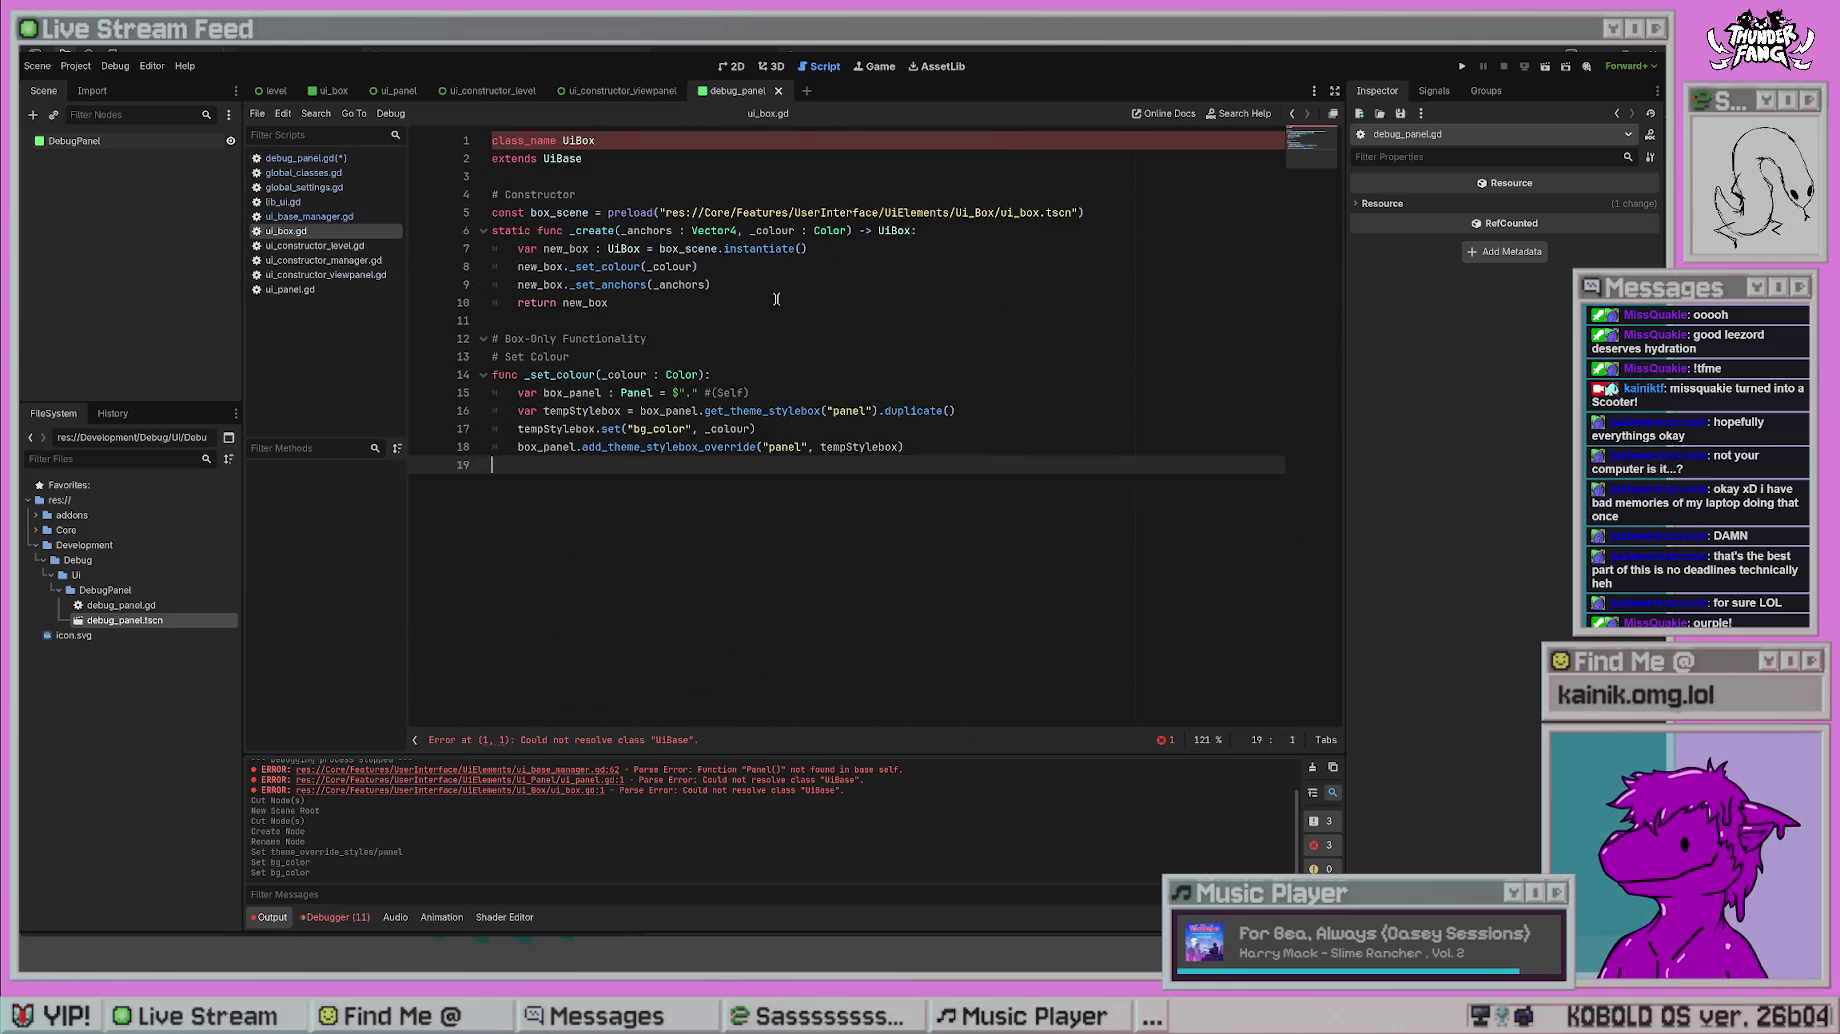
drag(1086, 213, 484, 206)
key(ctrl+c)
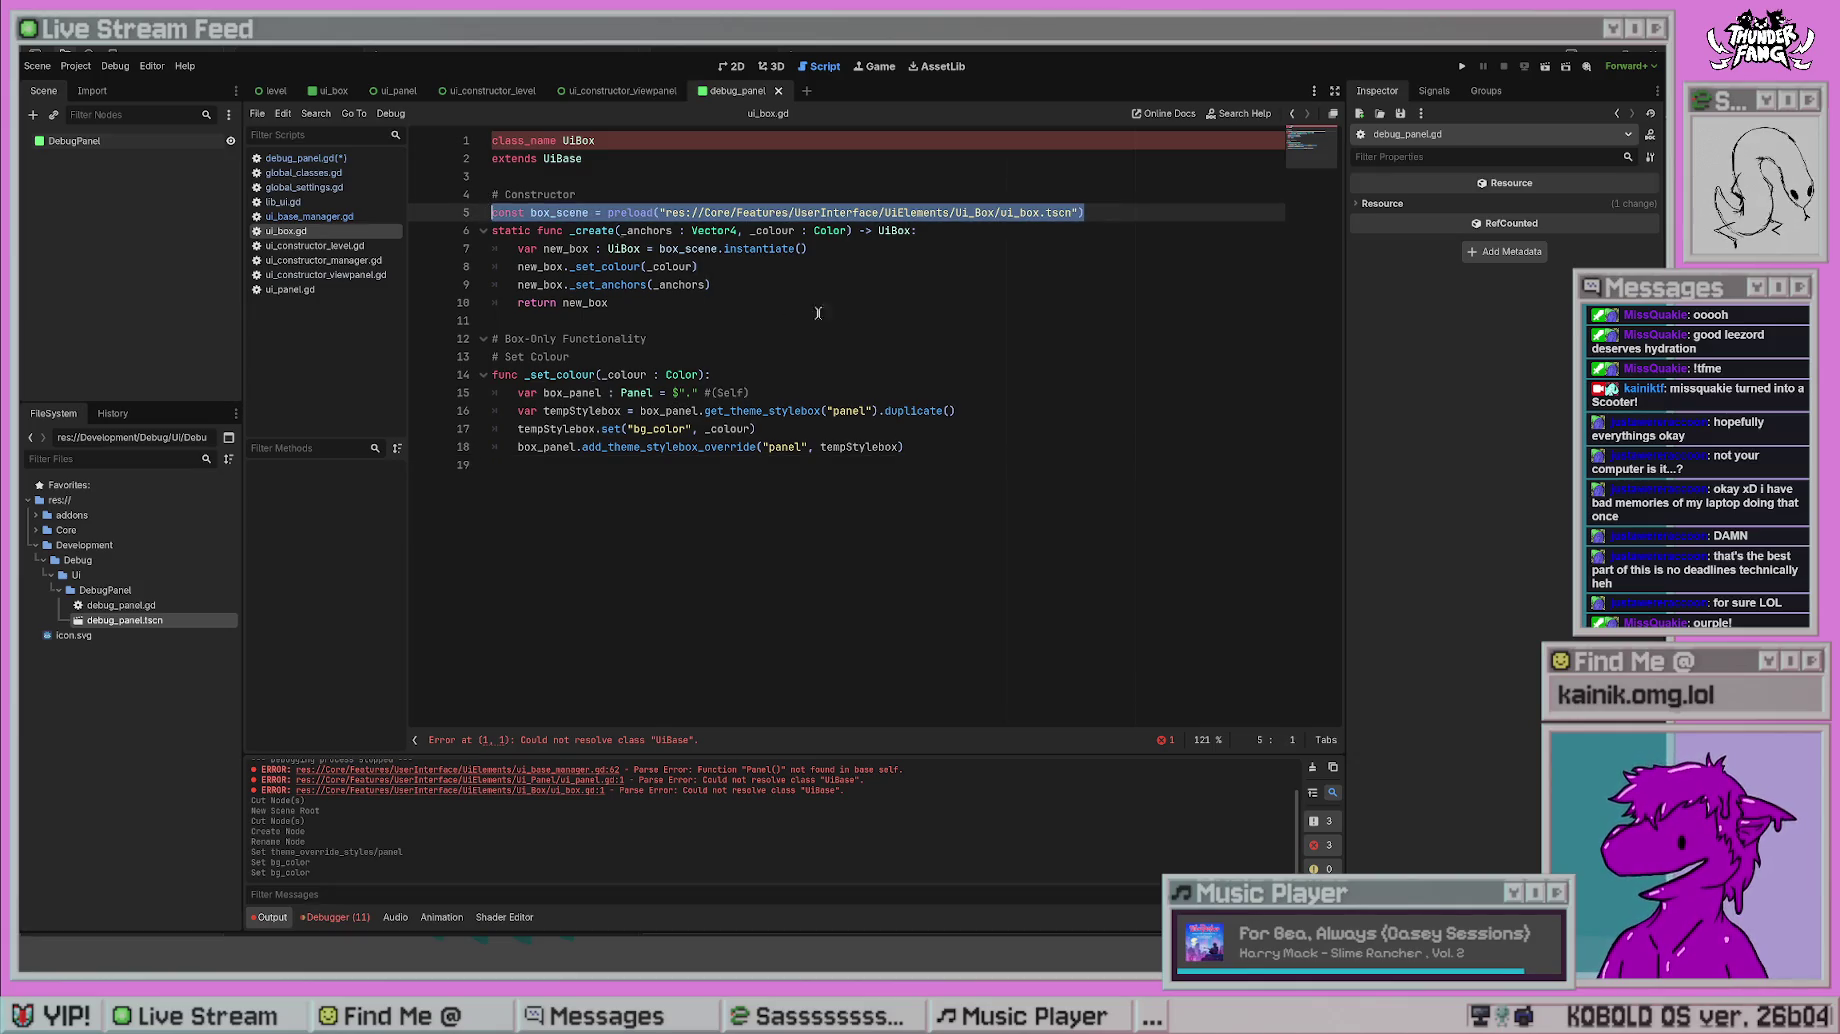
key(alt+Left)
key(alt+Left)
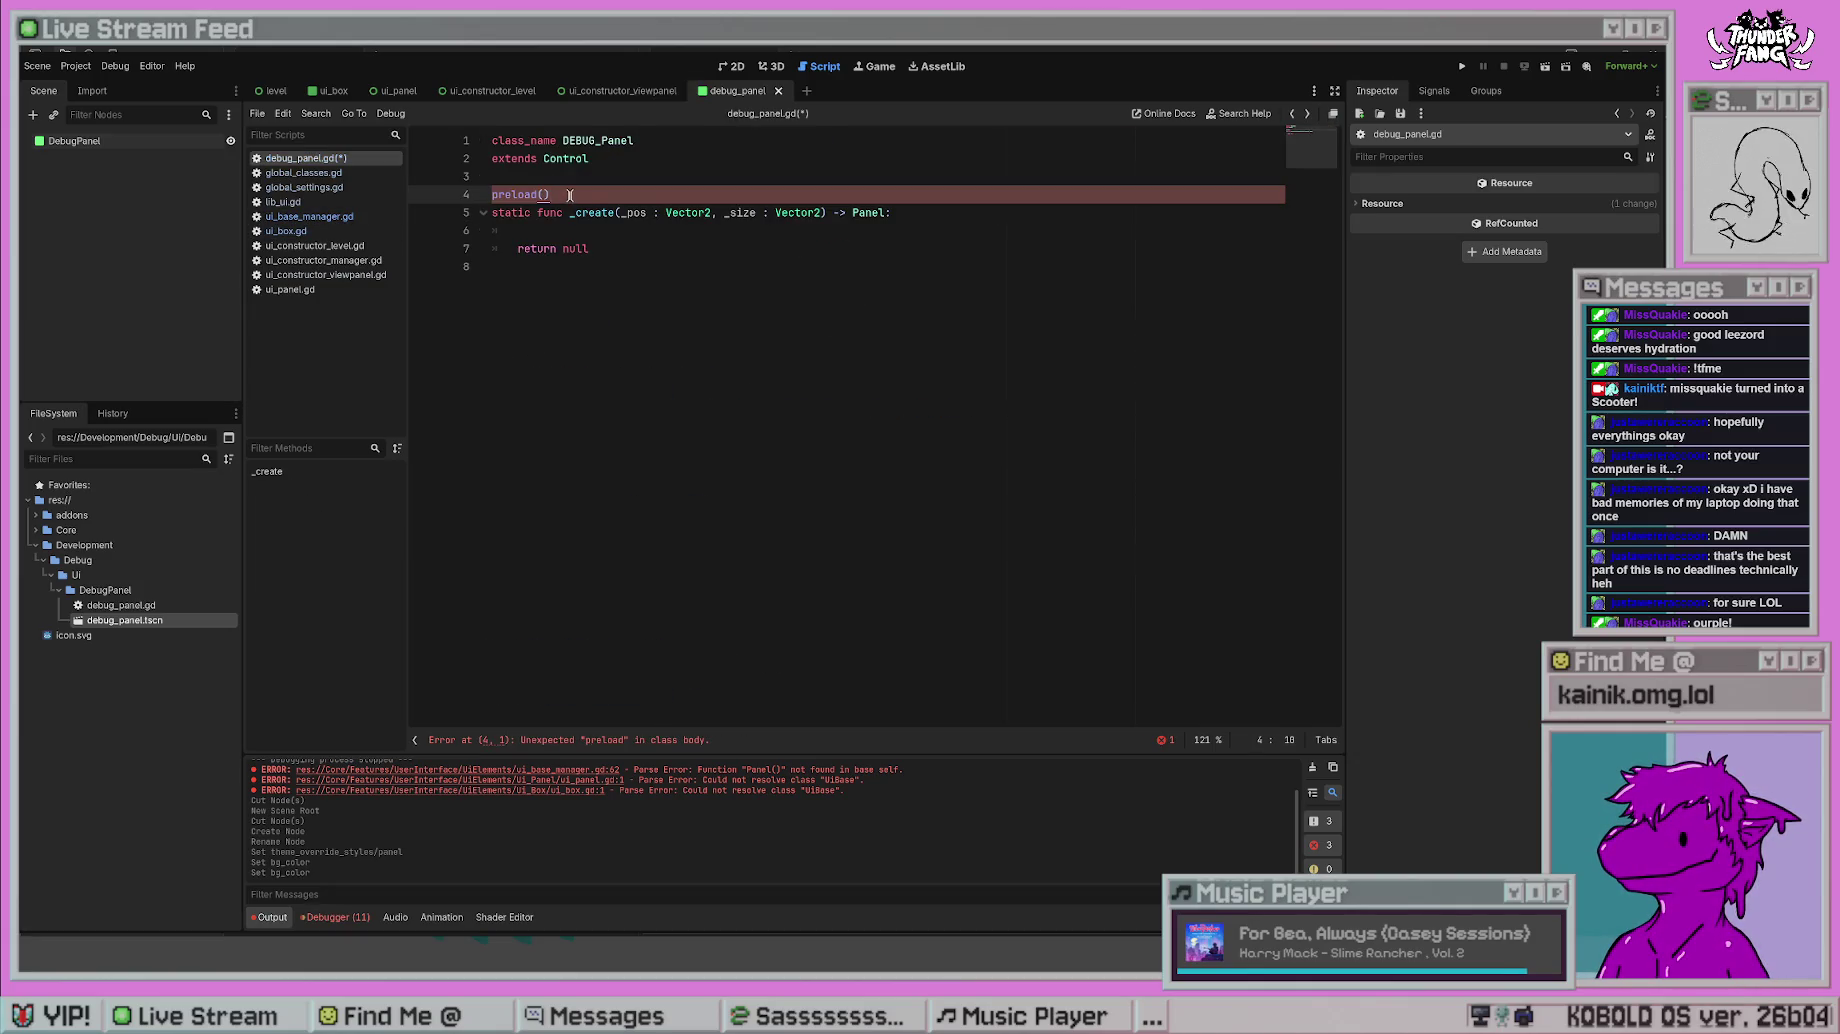
key(shift+Home)
key(ctrl+v)
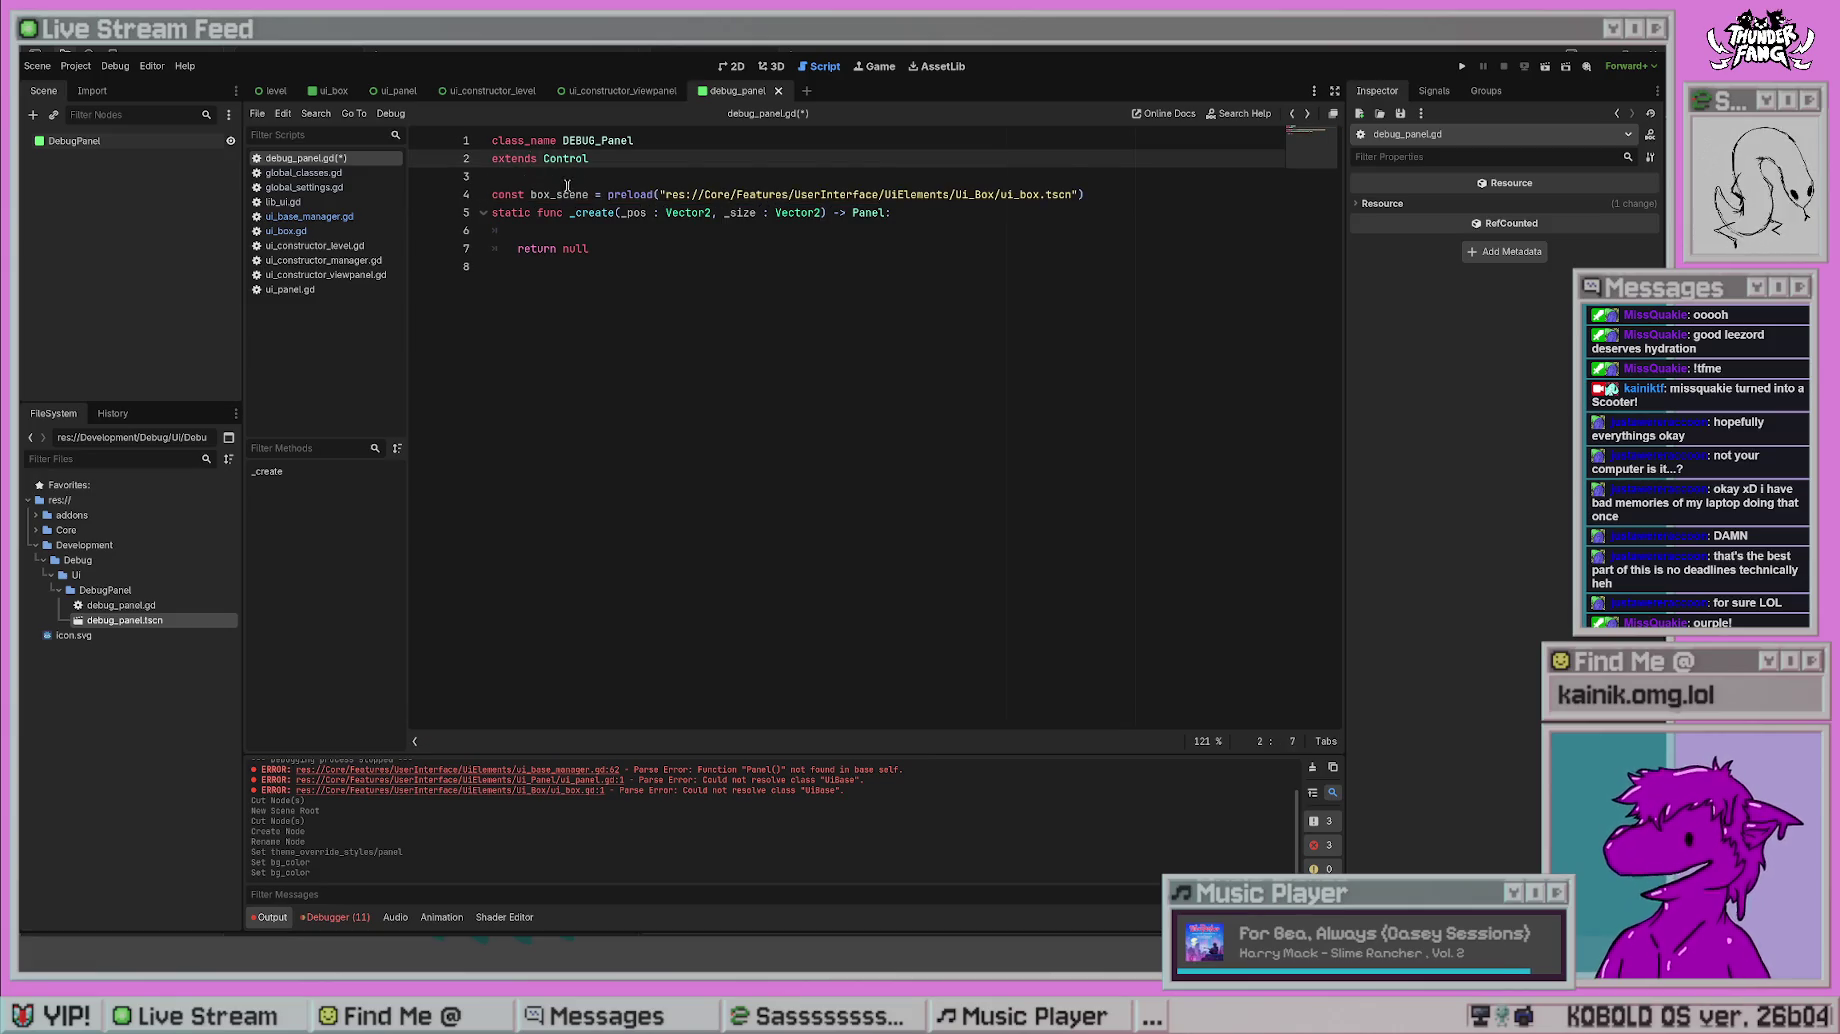
- Rename the constant to panel_scene, point its preload at debug_panel.tscn, and save
double_click(567, 186)
text(panel_scene)
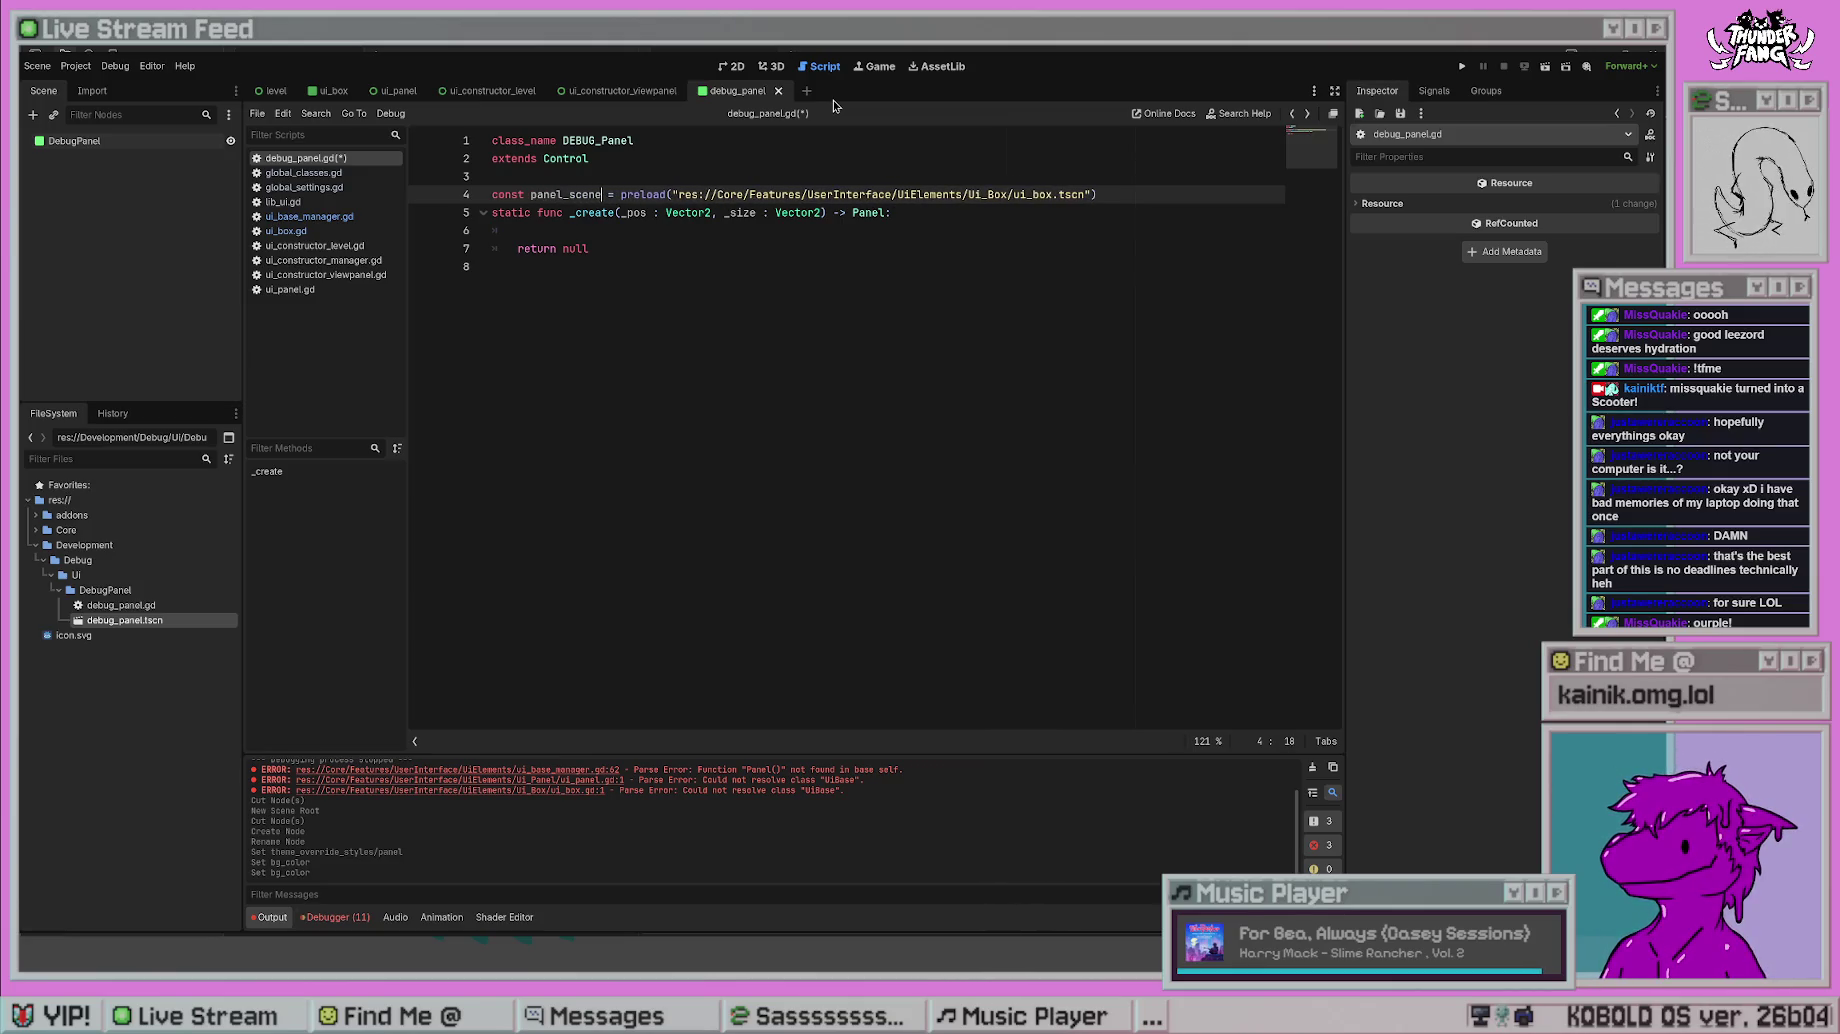
mouse_move(1092, 194)
mouse_down()
mouse_move(706, 185)
mouse_move(1095, 194)
mouse_up()
key(Delete)
mouse_move(124, 620)
mouse_down()
mouse_move(448, 465)
mouse_move(676, 200)
mouse_up()
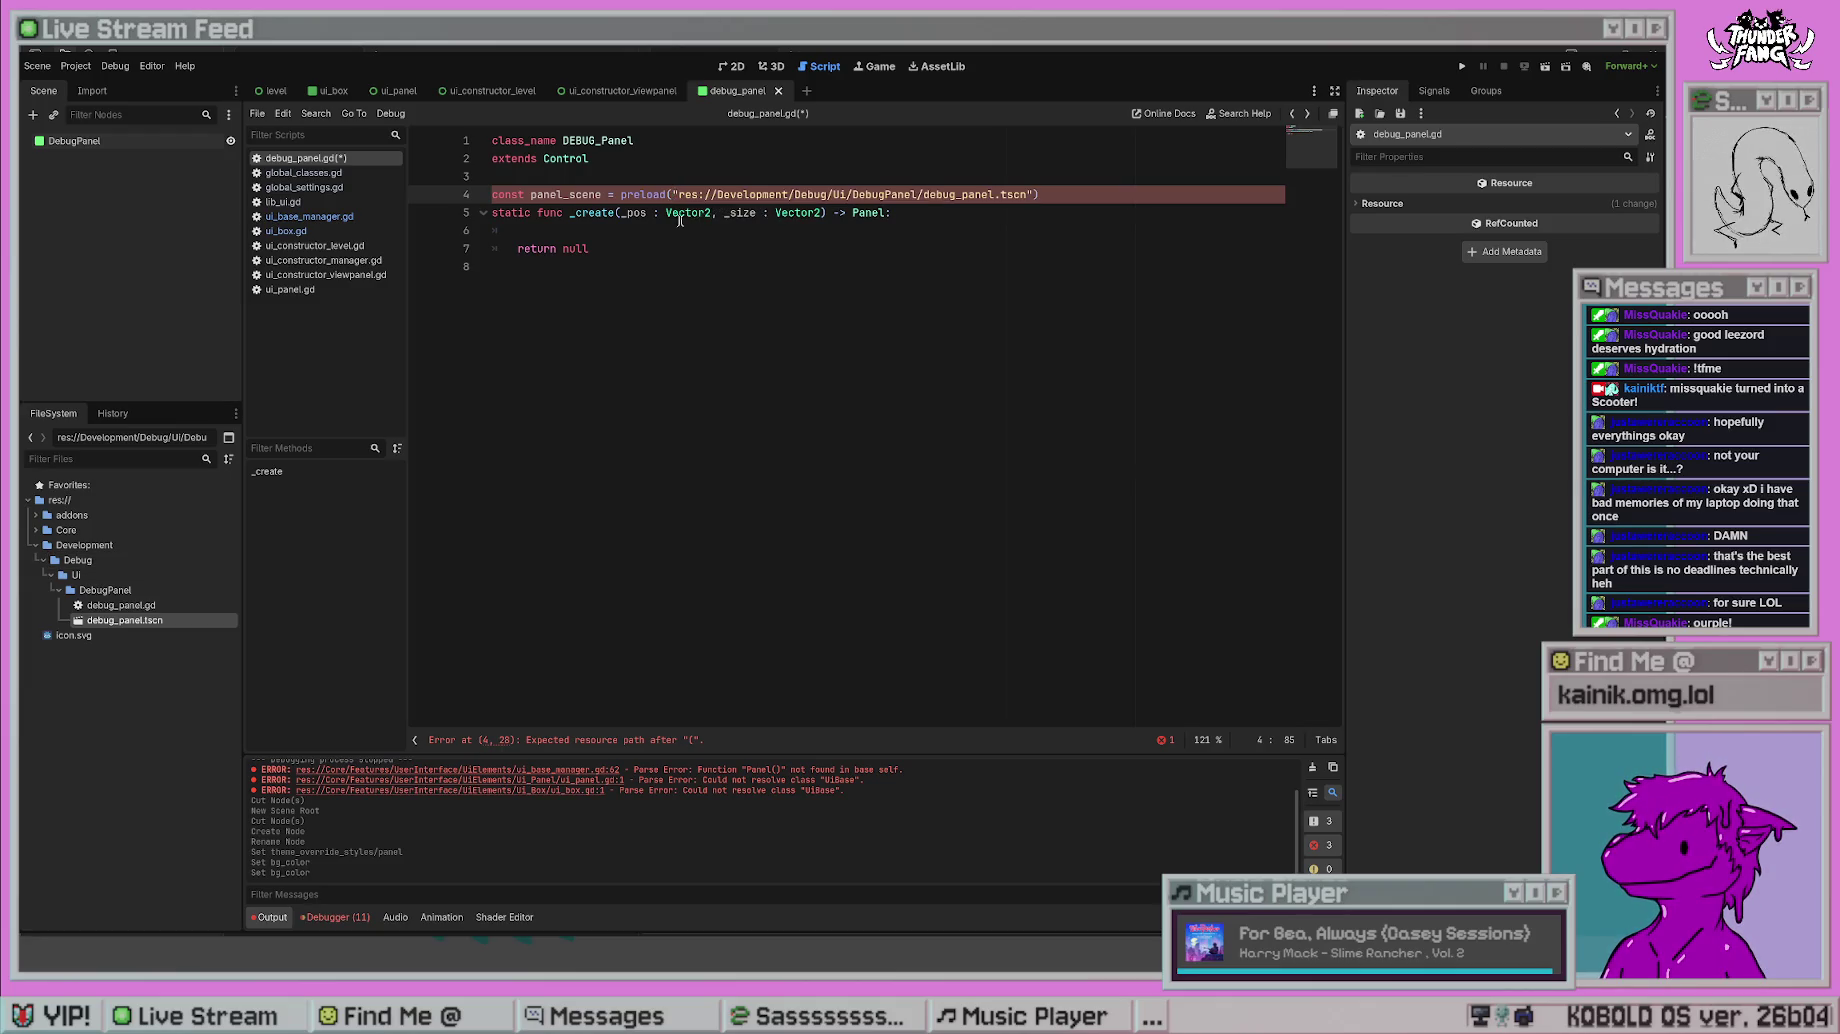
key(ctrl+s)
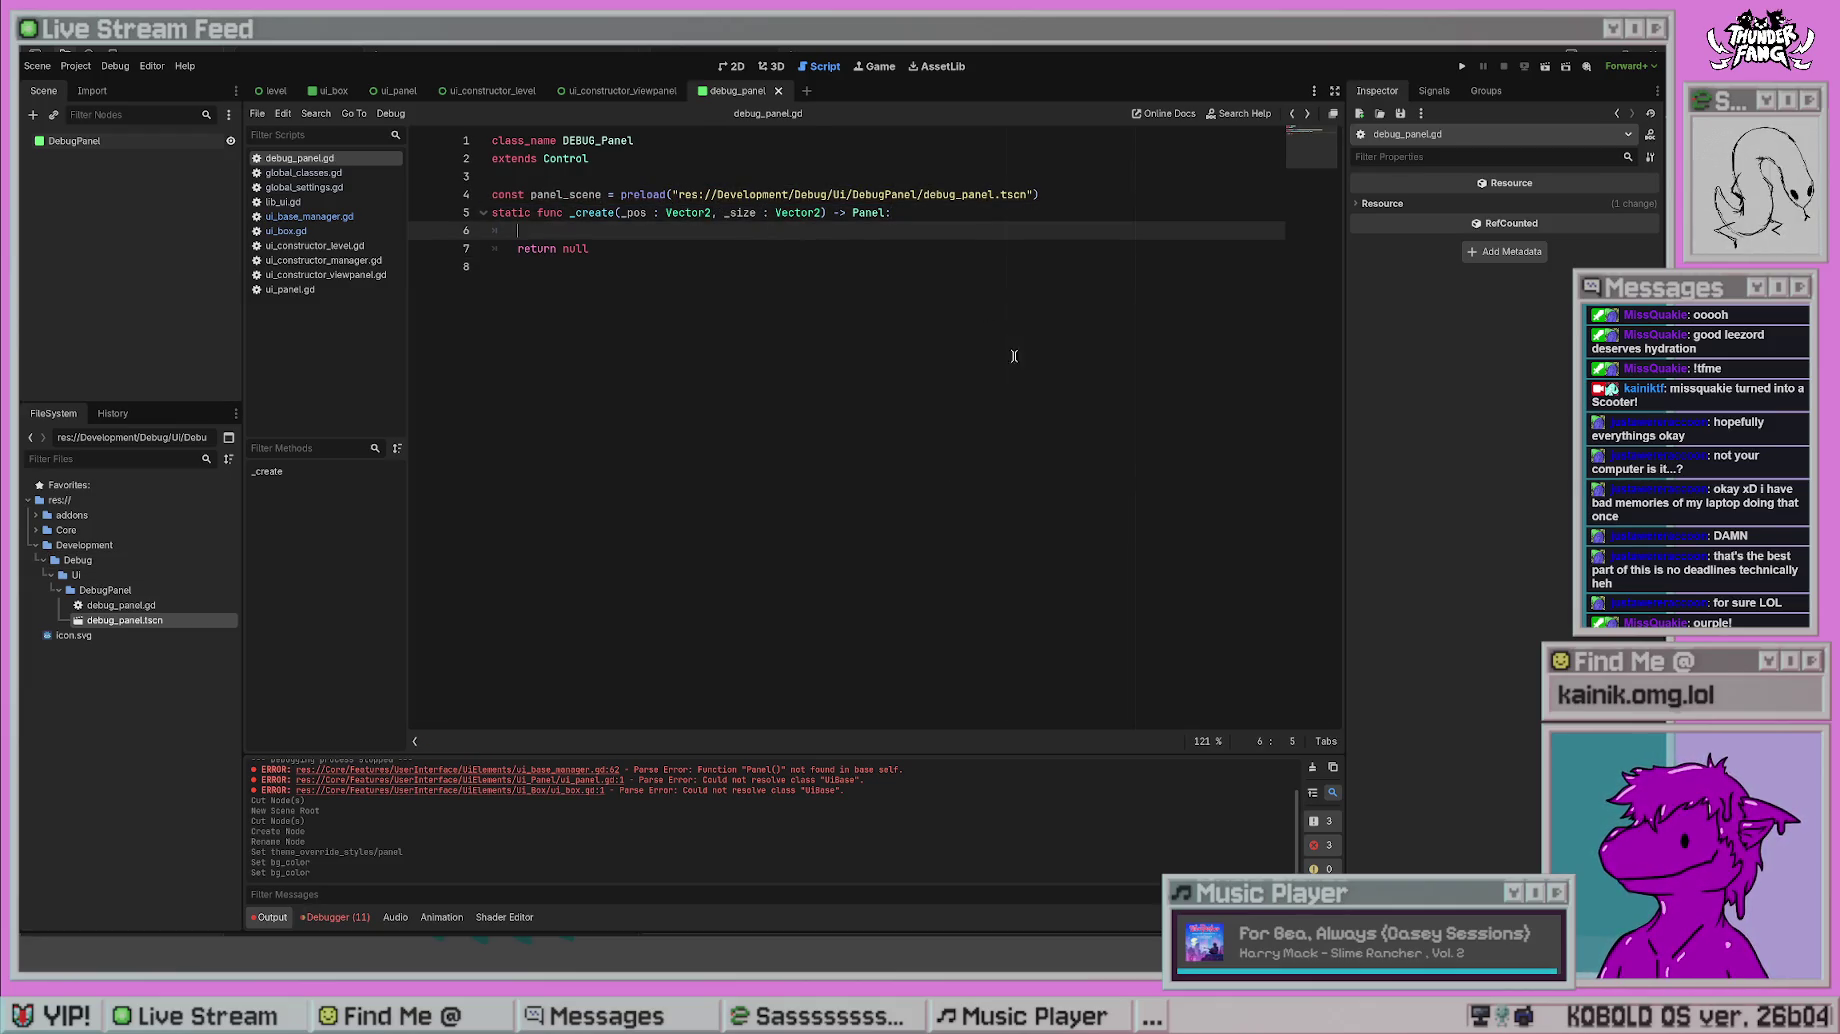
key(ctrl+shift+period)
- Add new_panel = panel_scene.instantiate() on line 6 of _create and save
key(ctrl+shift+comma)
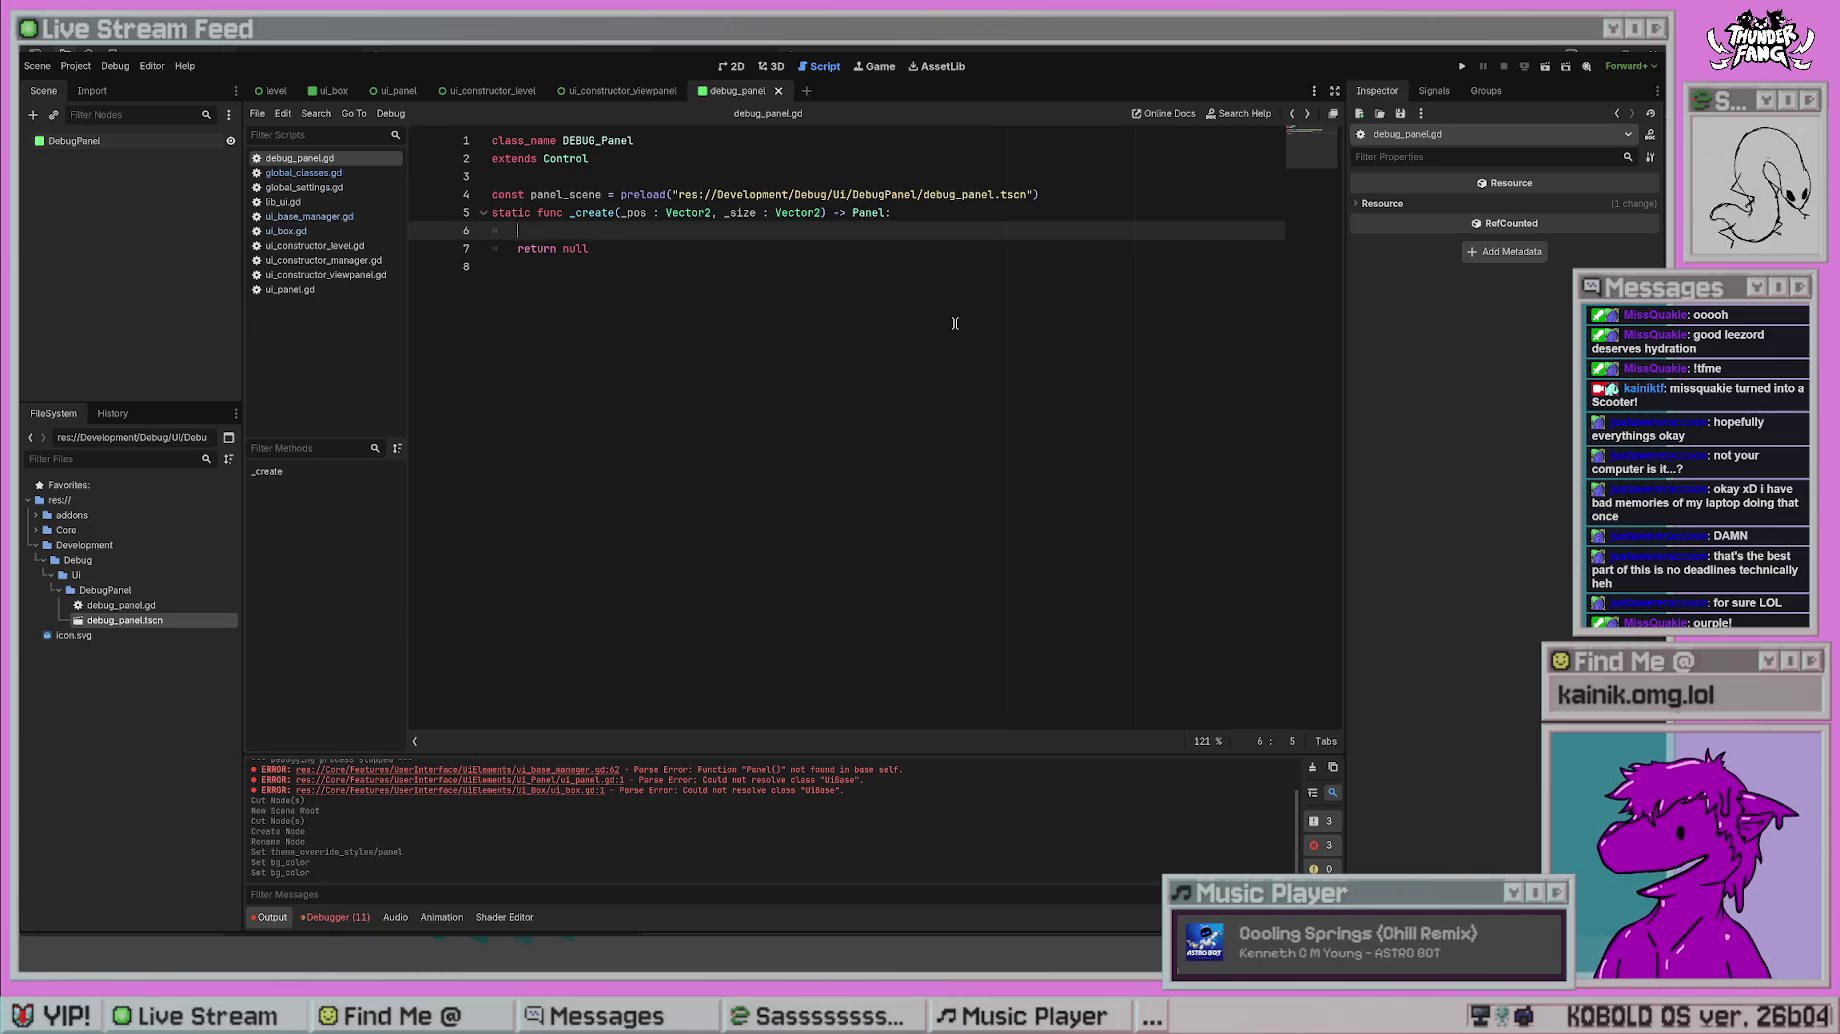
text(panel_scene.inst)
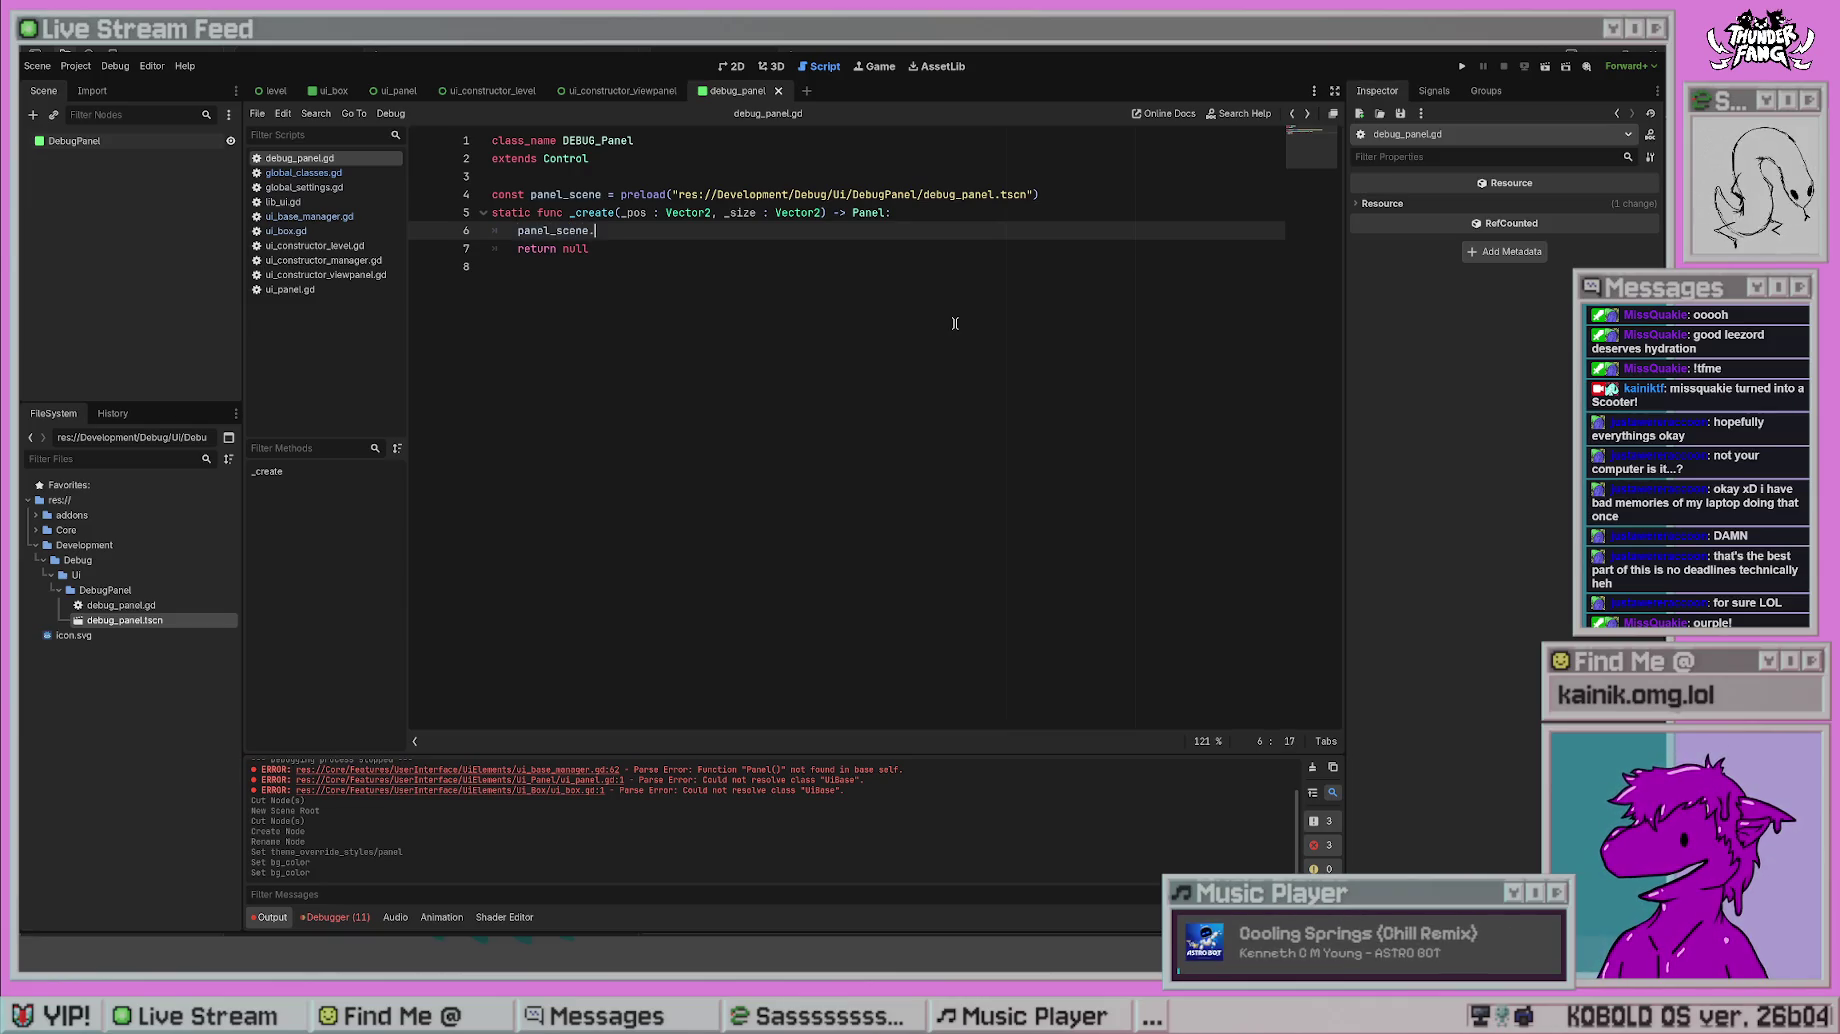
key(Return)
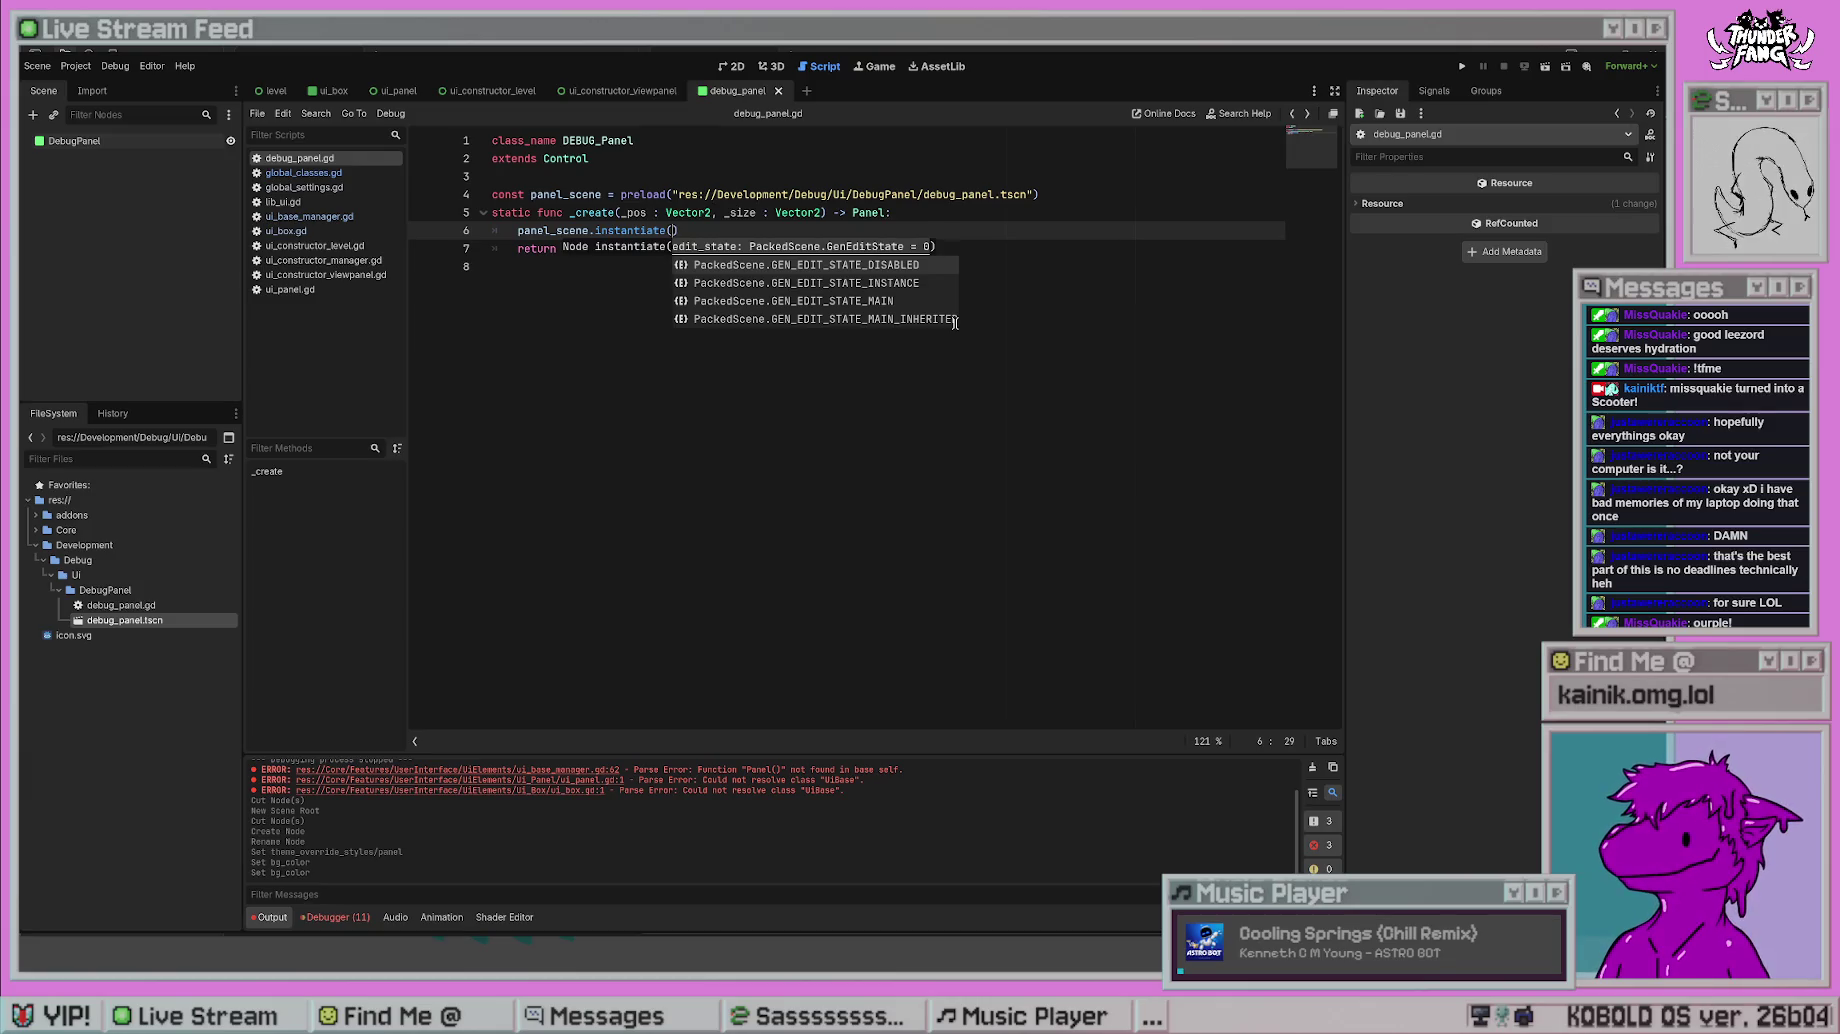
key(Escape)
click(515, 230)
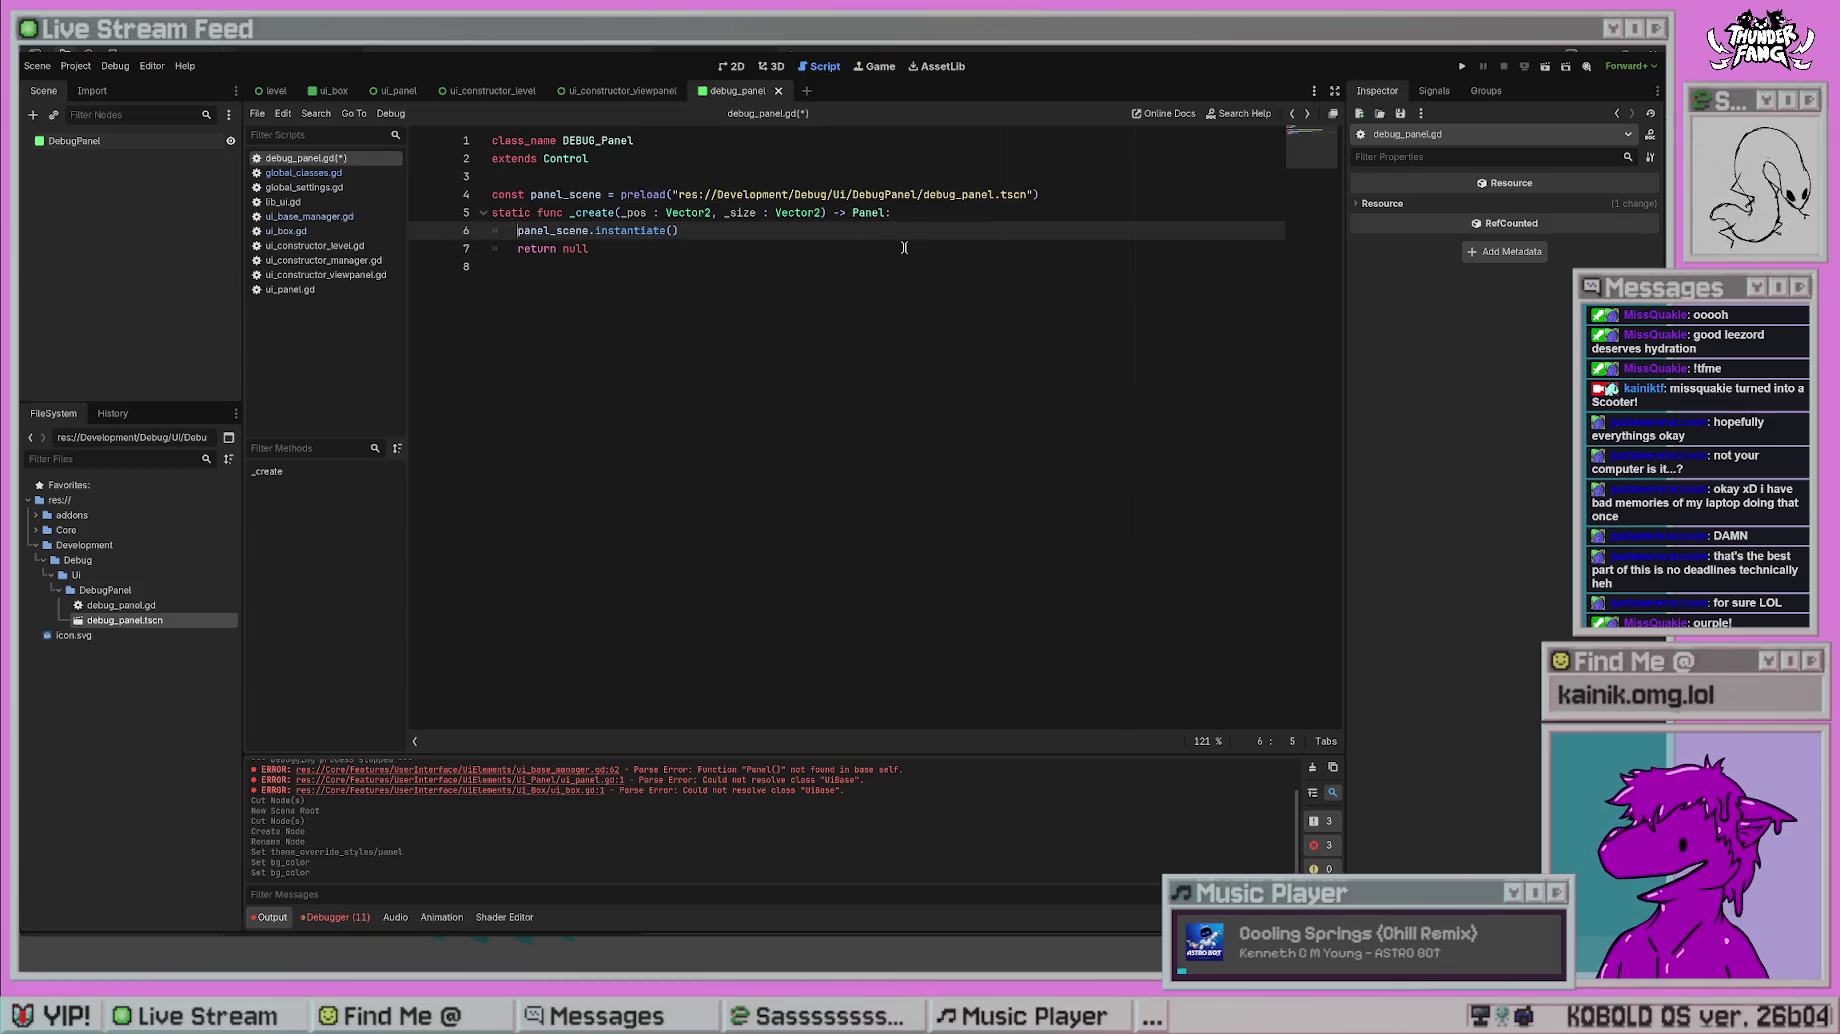
text(new_pane)
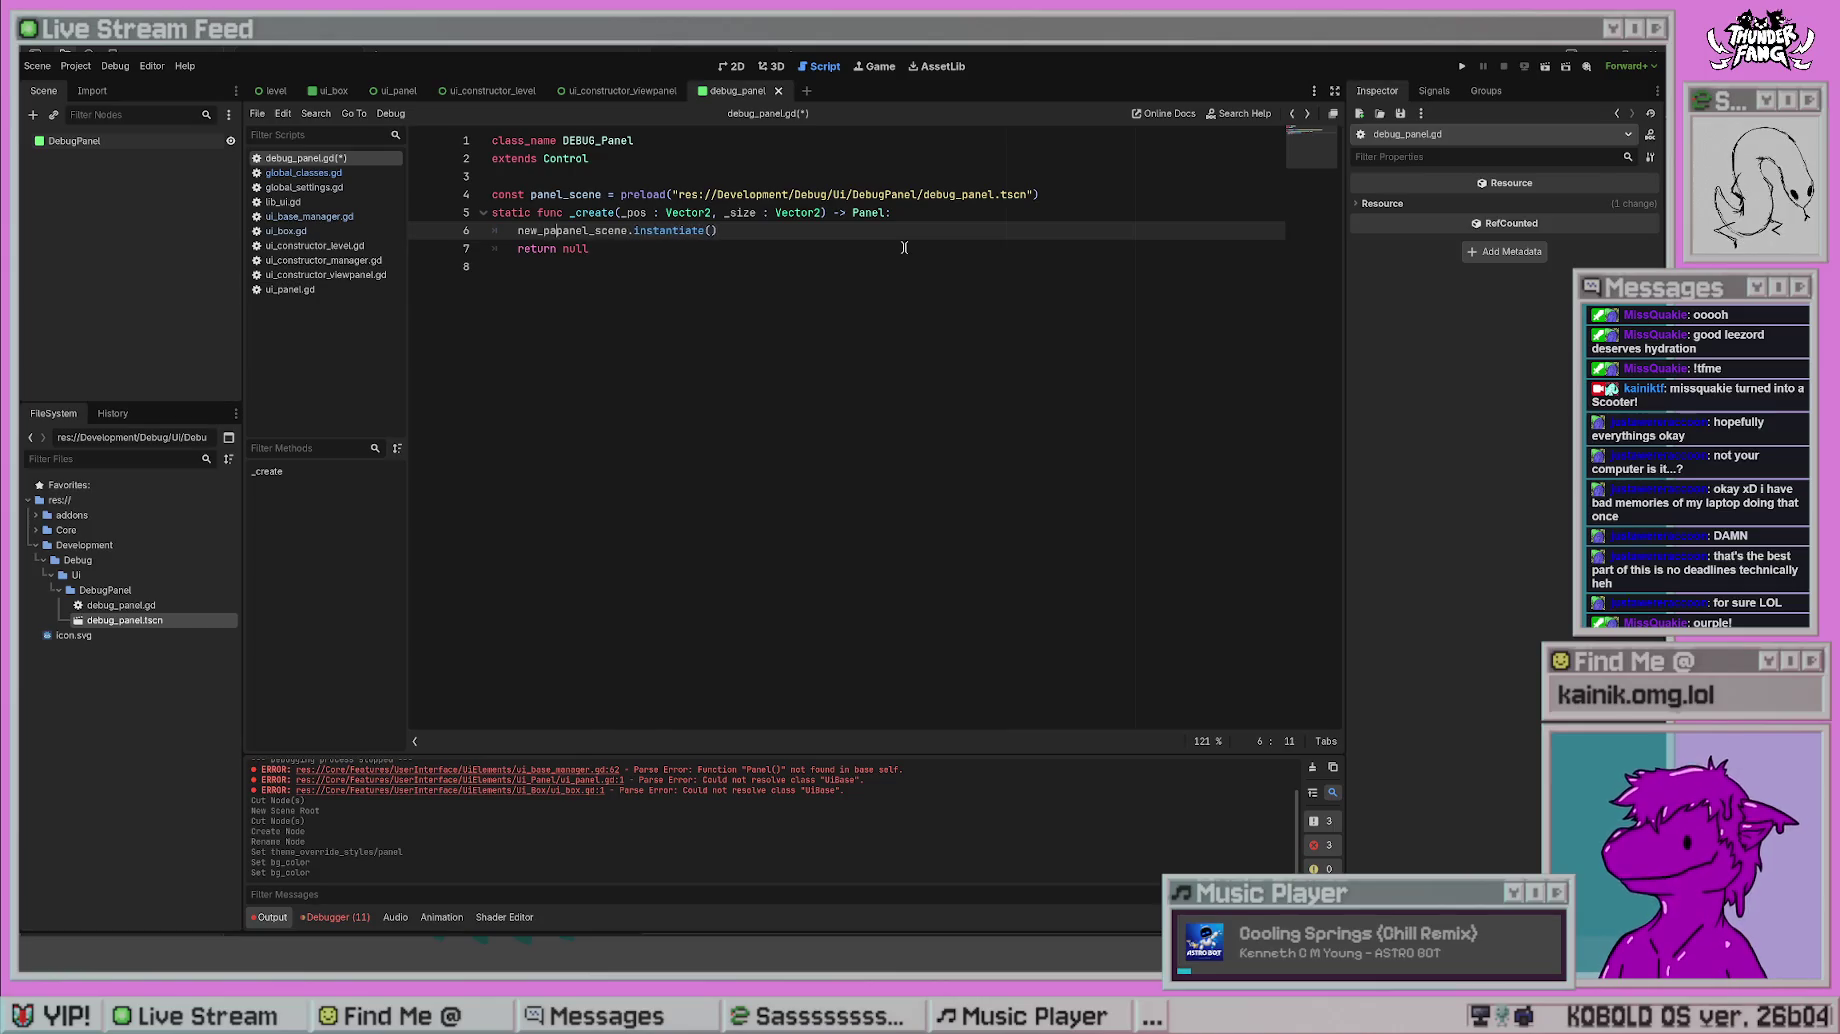
text(l =)
key(End)
key(ctrl+s)
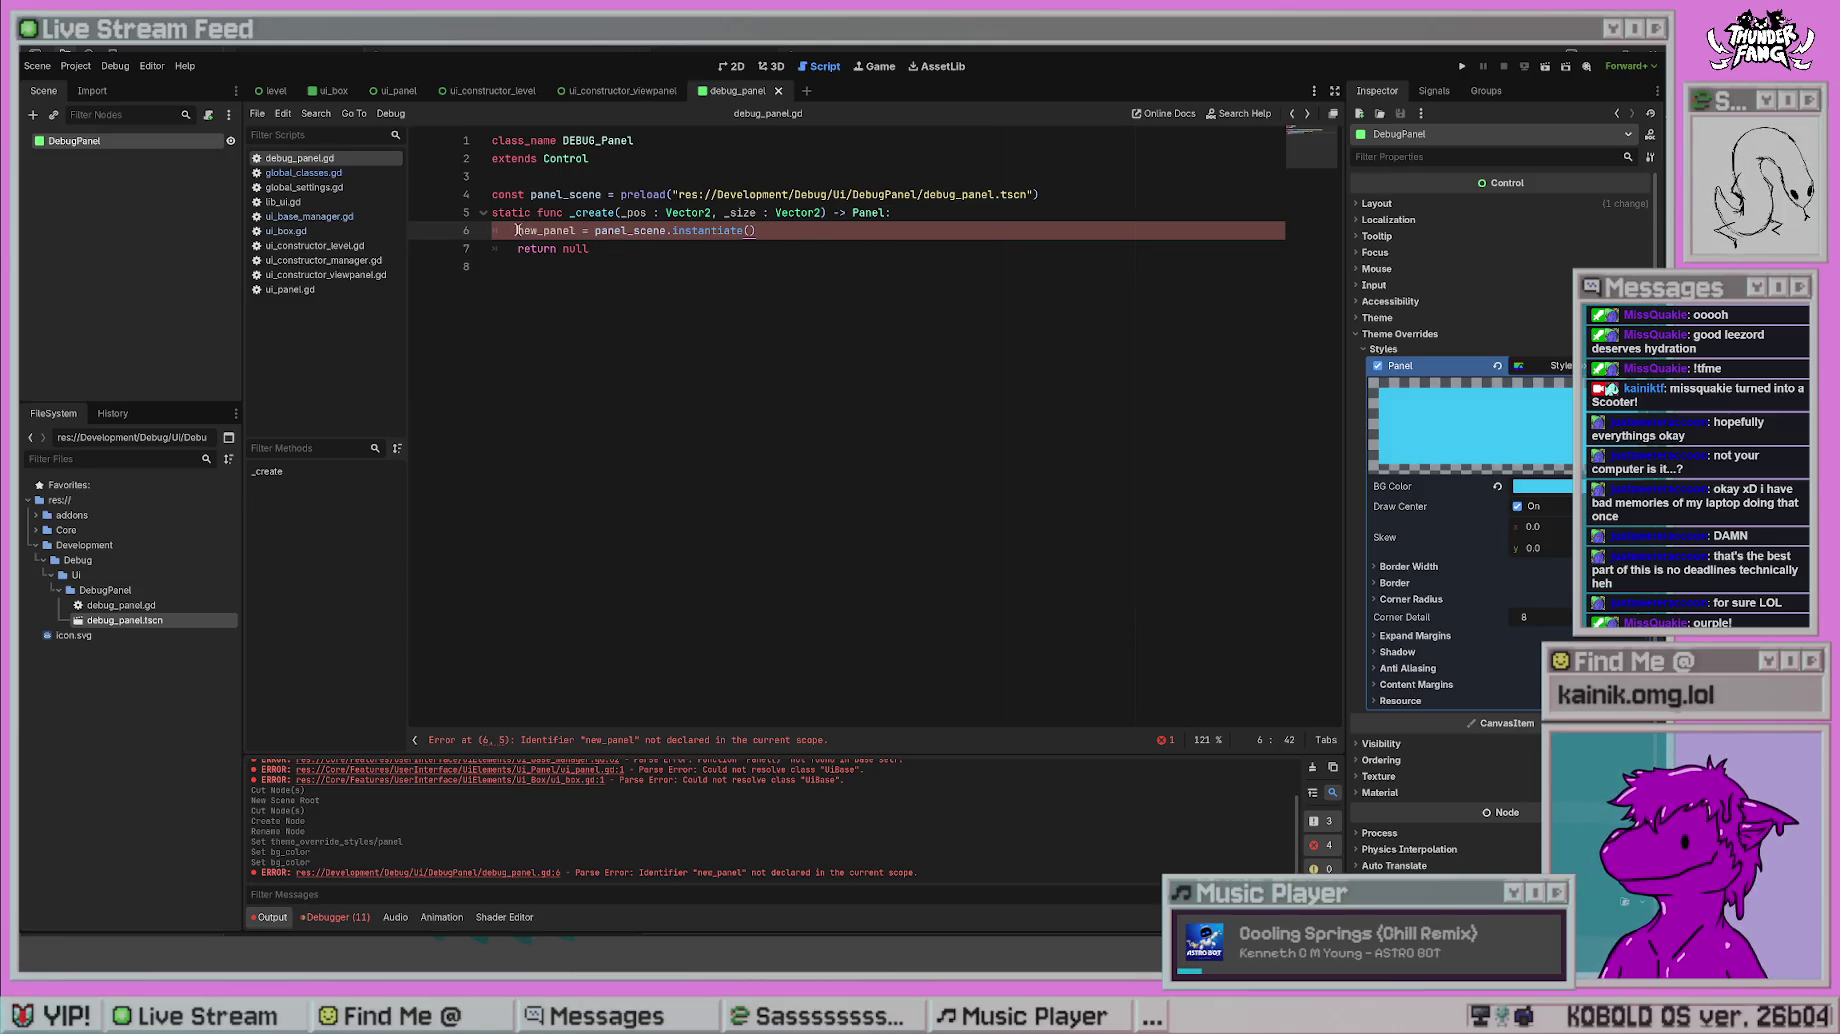
- Declare it as var new_panel : Panel, return new_panel instead of null, and save
text(var)
click(612, 228)
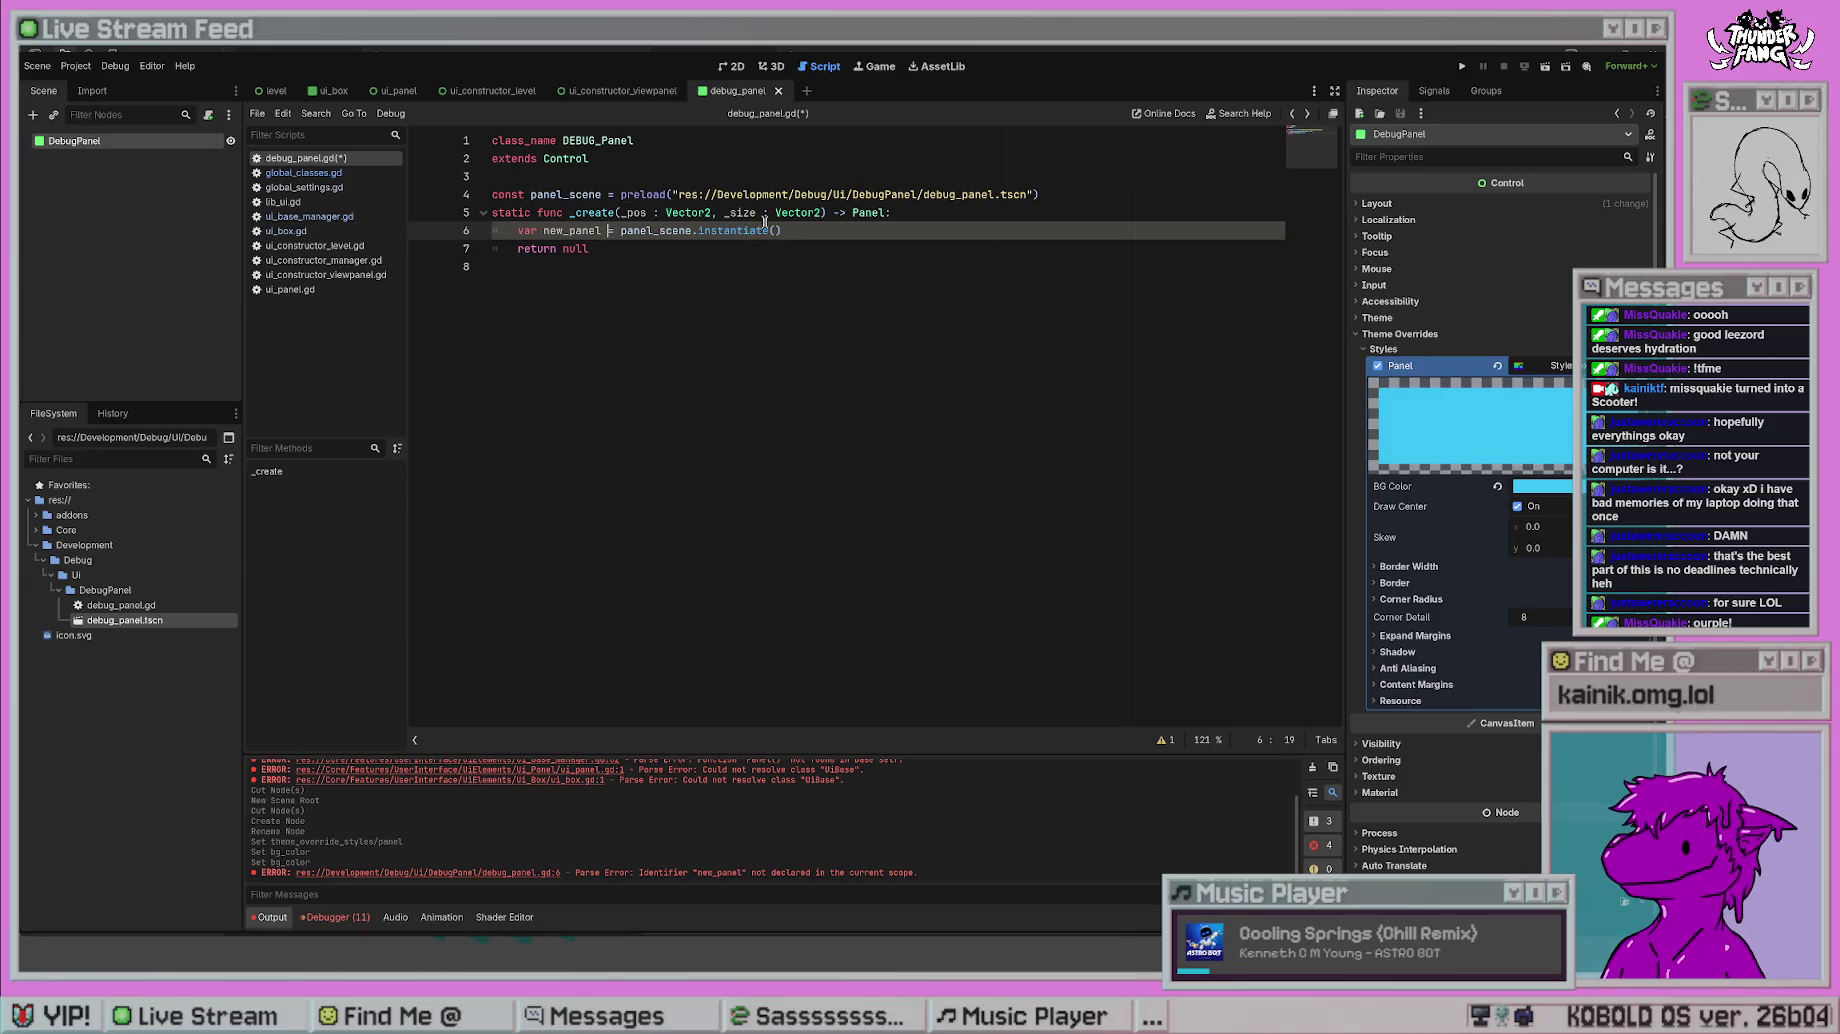
click(614, 250)
key(BackSpace)
key(BackSpace)
key(BackSpace)
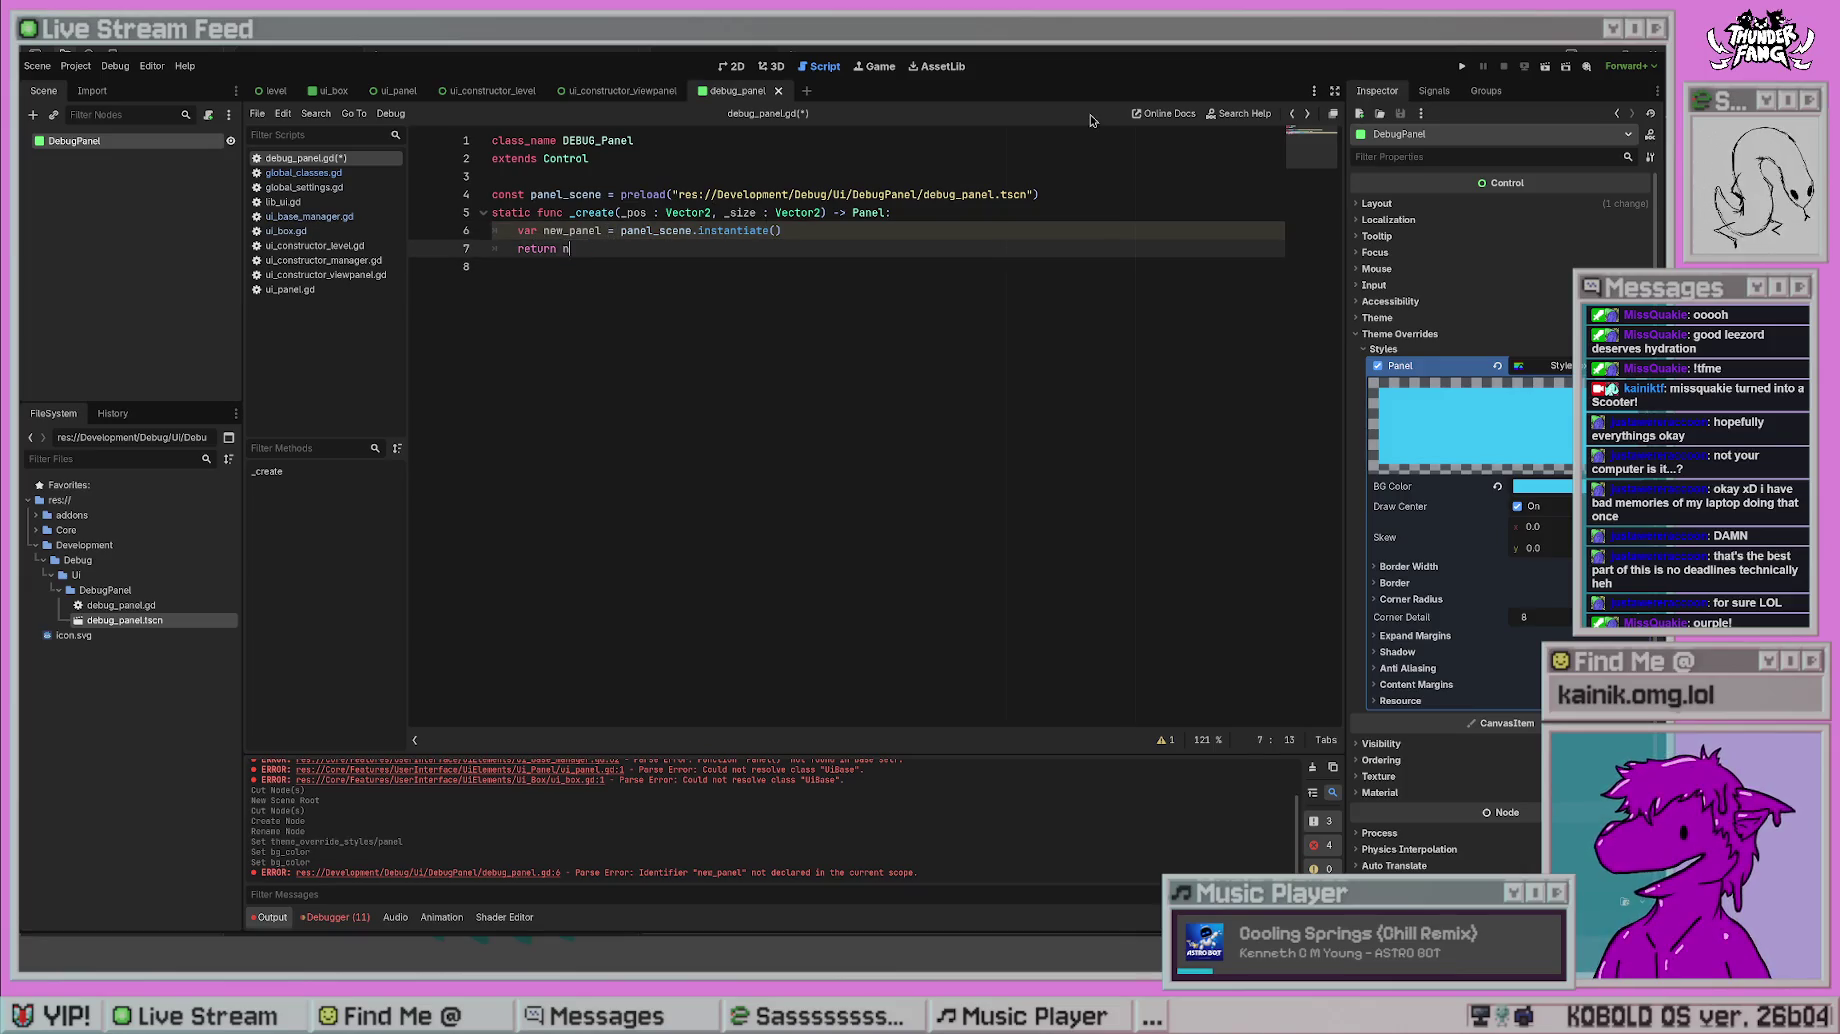
text(panel)
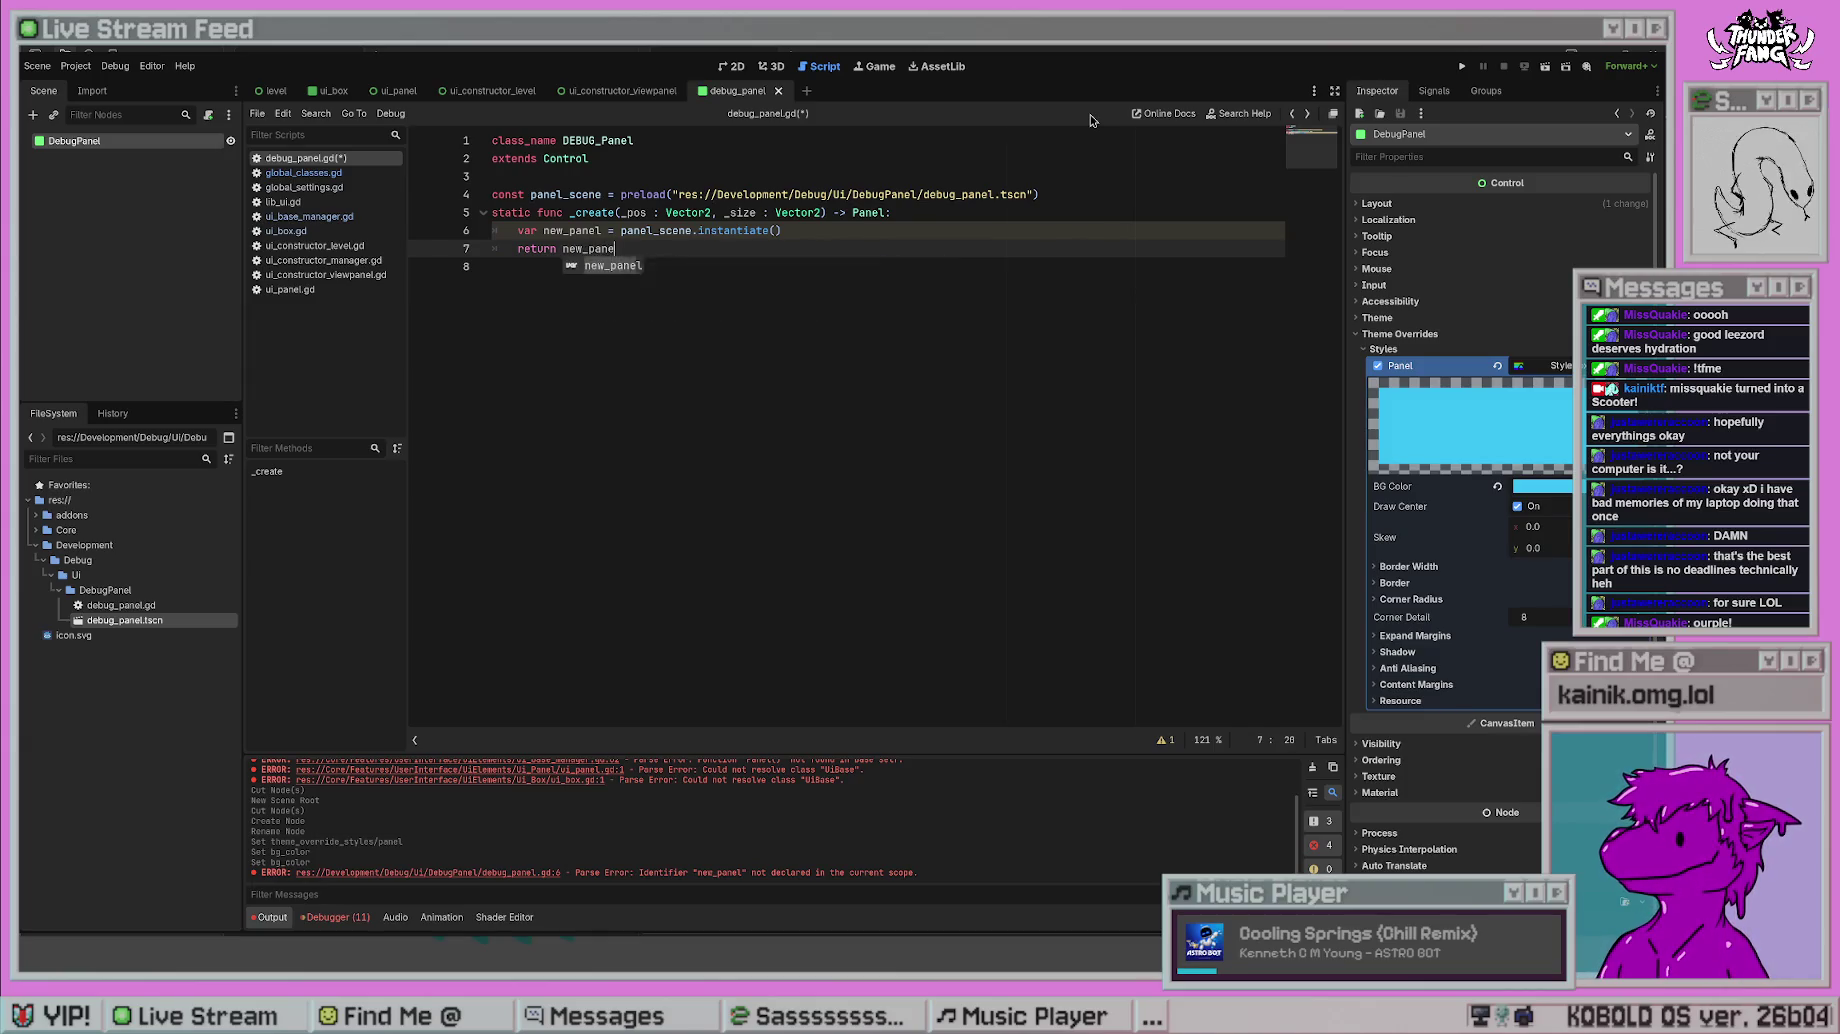
click(608, 230)
key(ctrl+s)
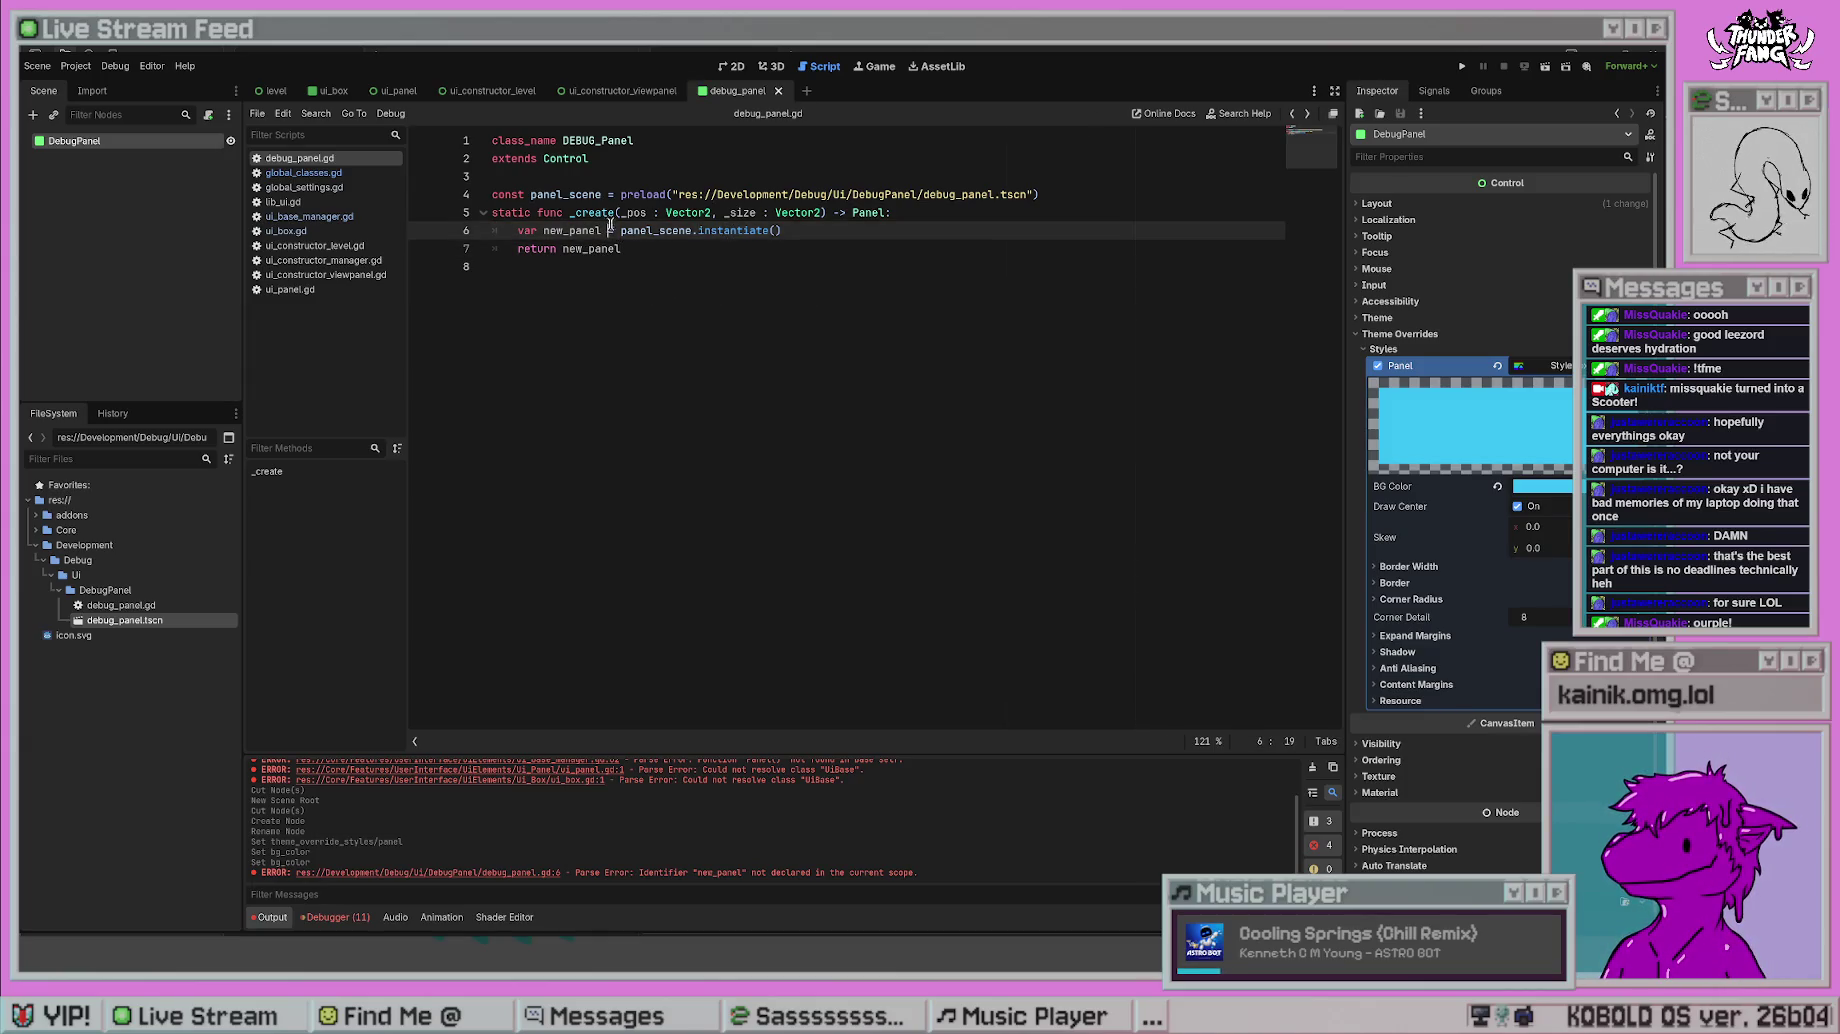
text(: Panel)
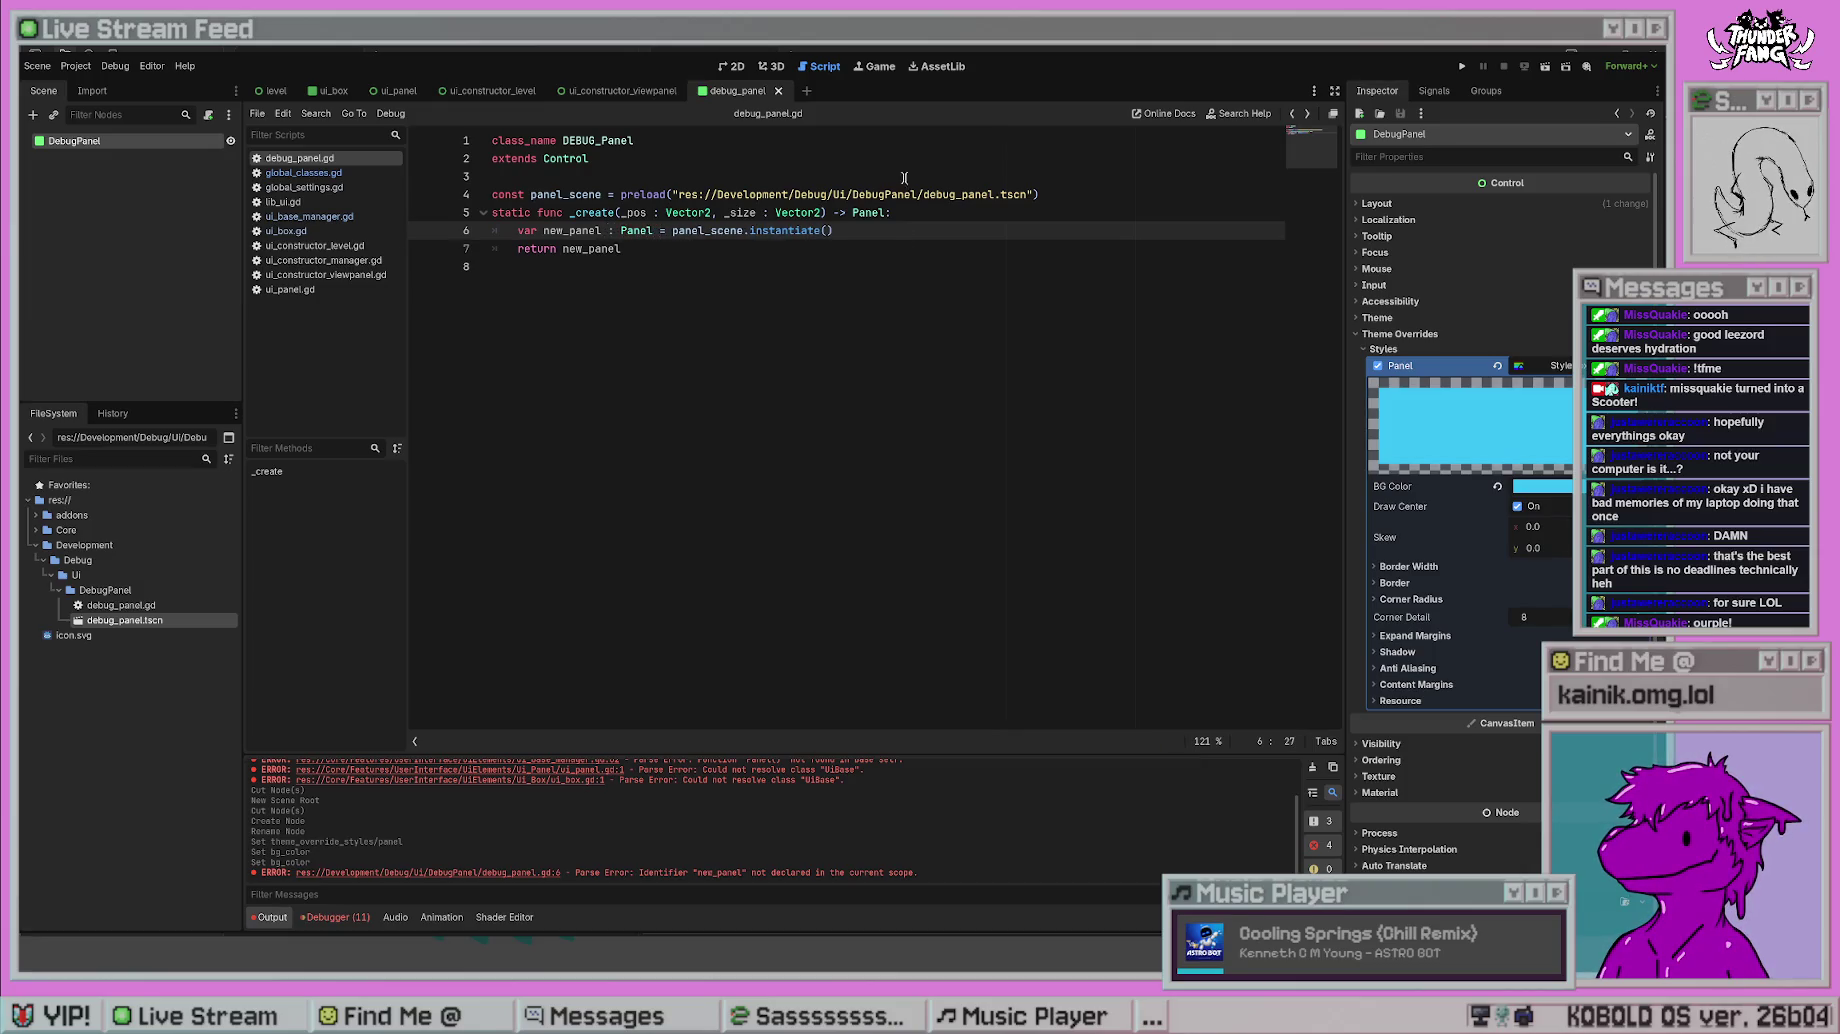
click(771, 272)
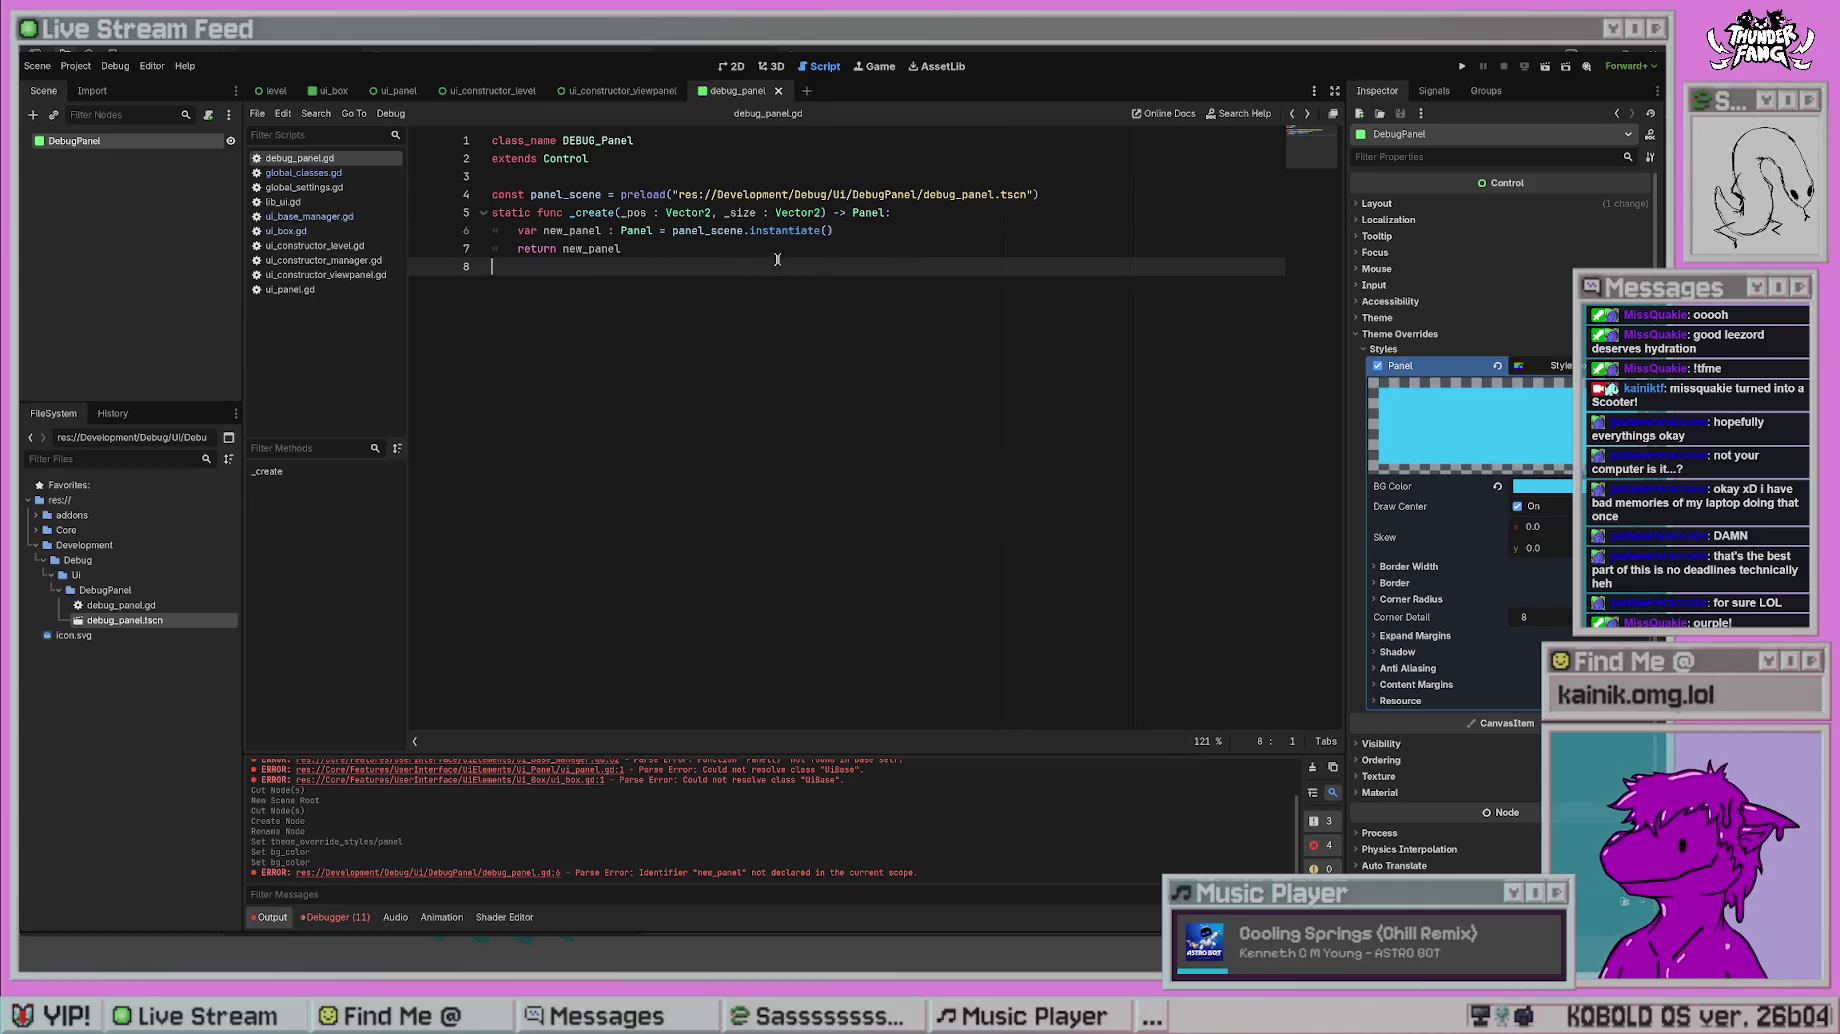
click(984, 231)
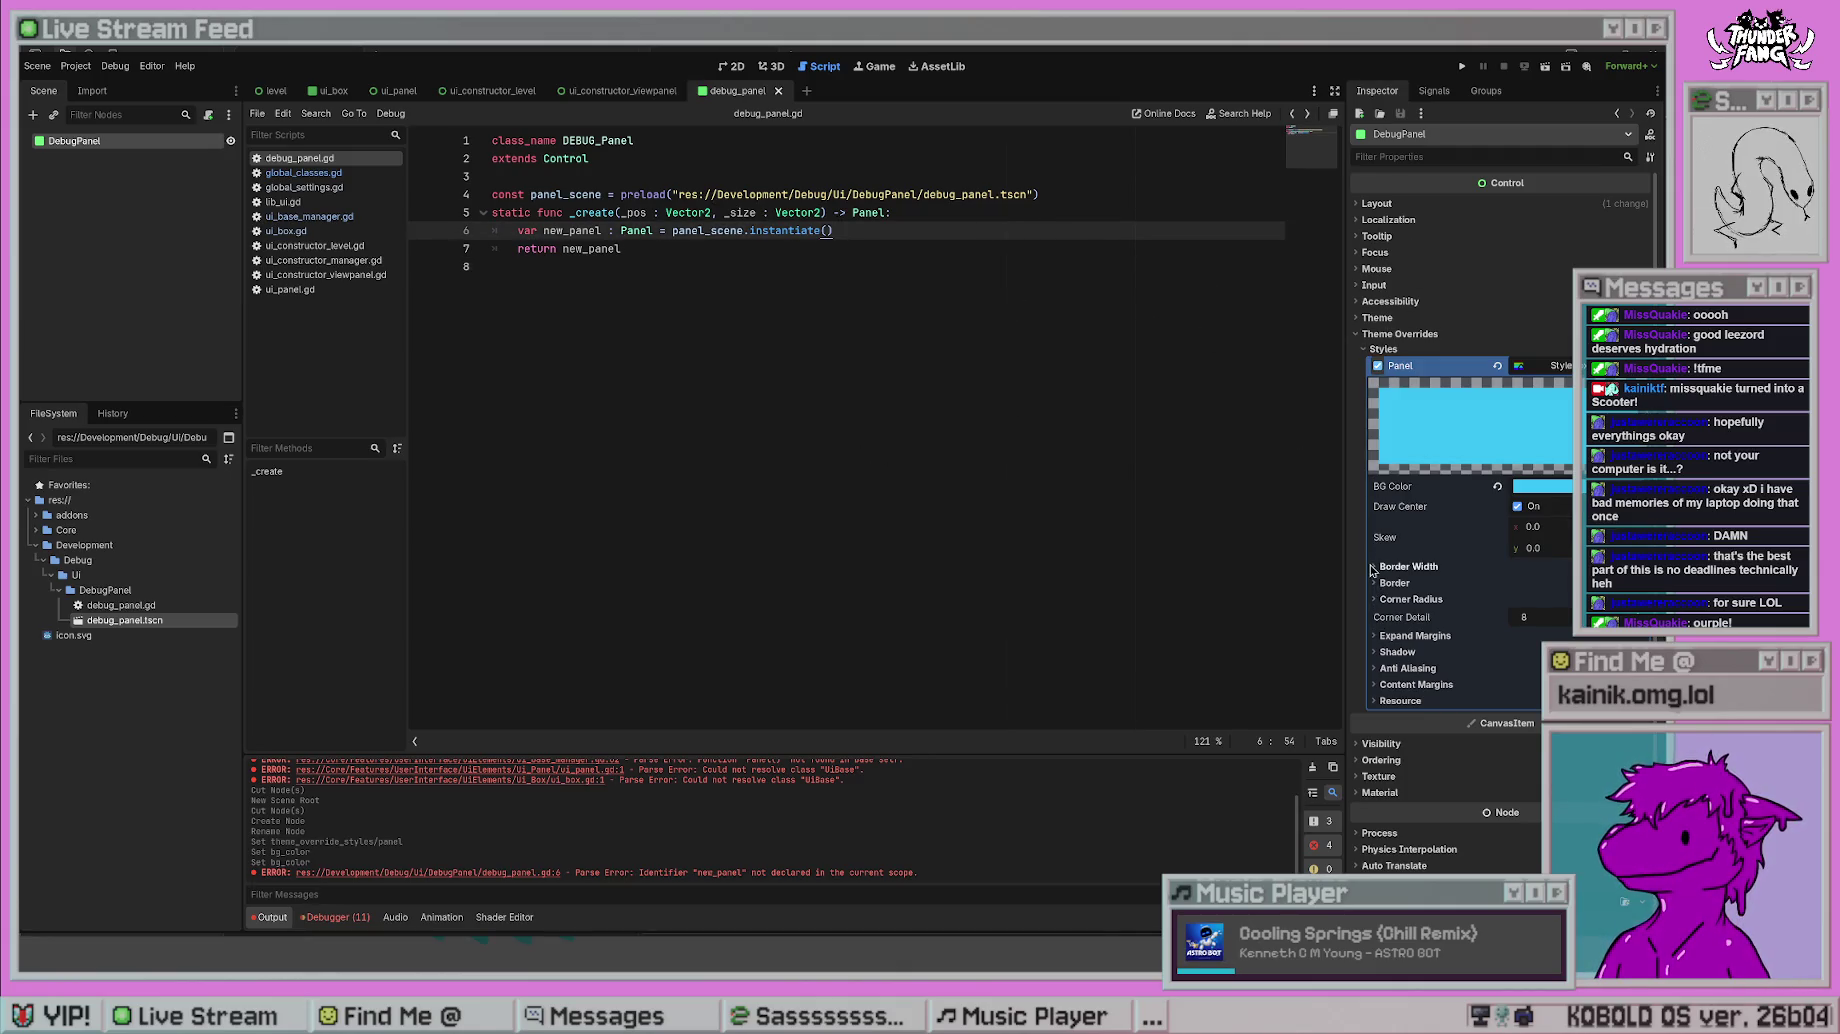
click(1360, 237)
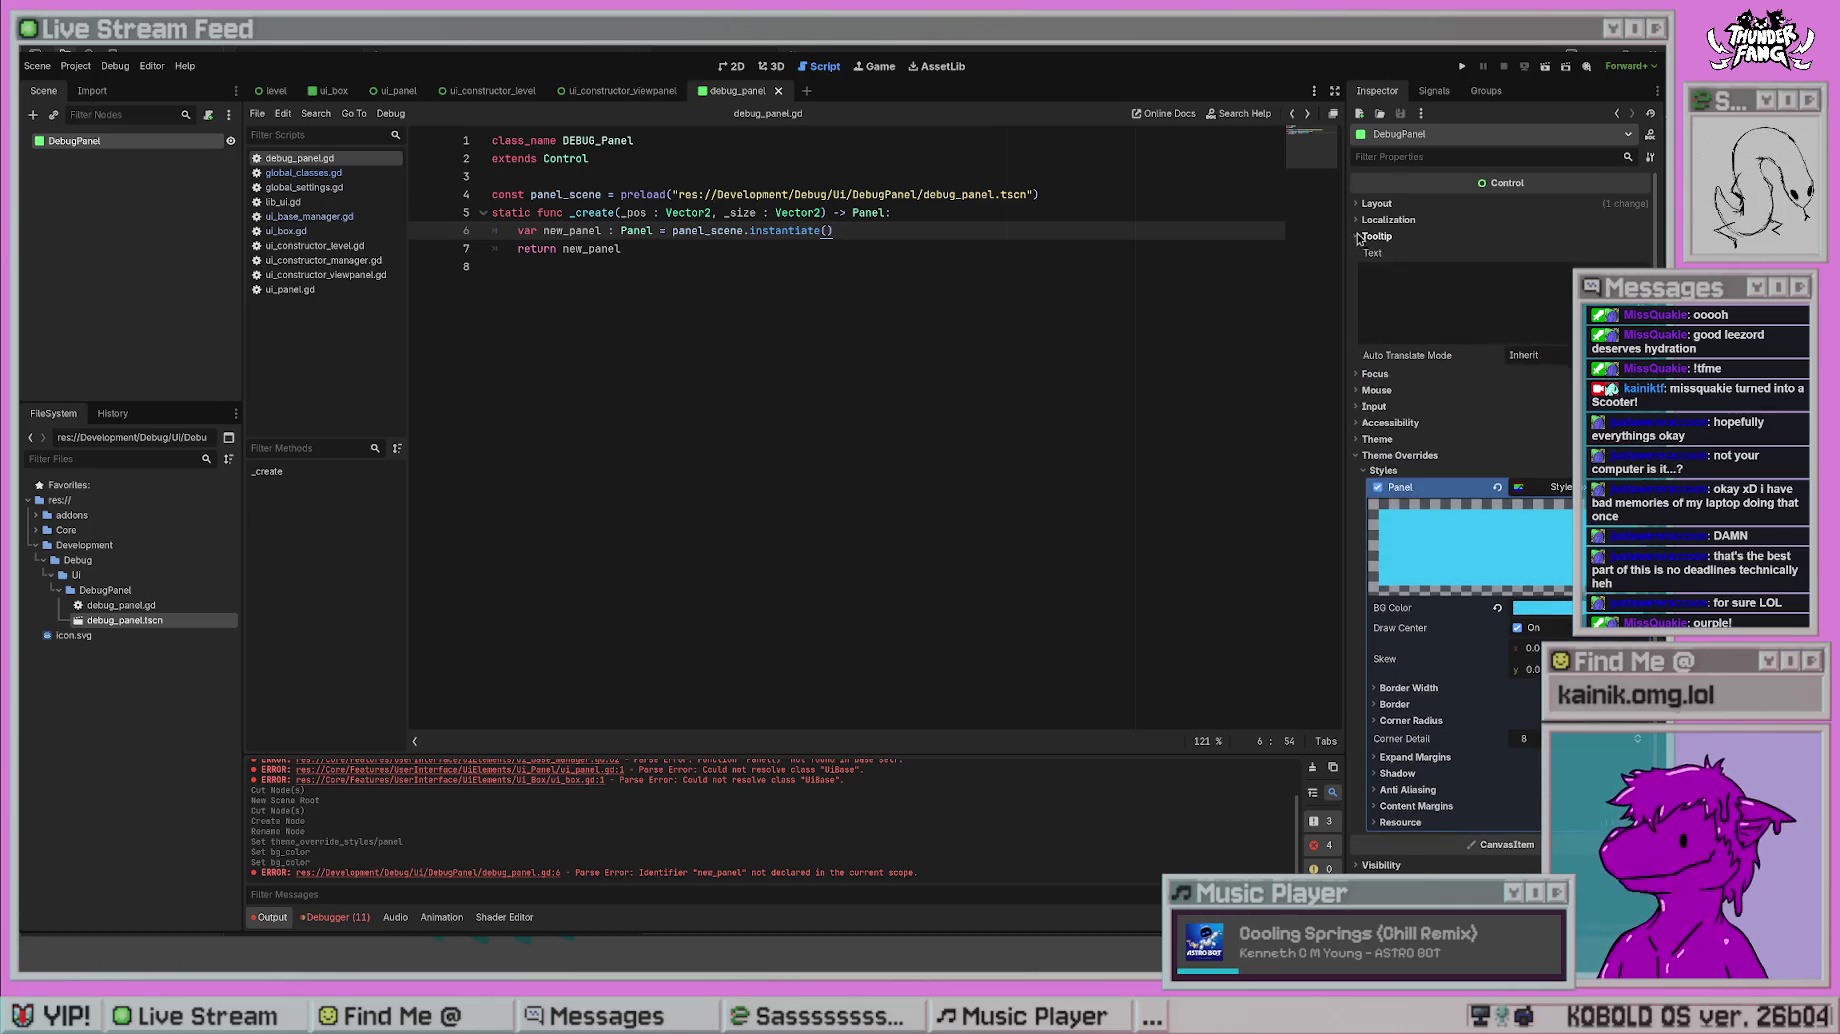
click(1362, 204)
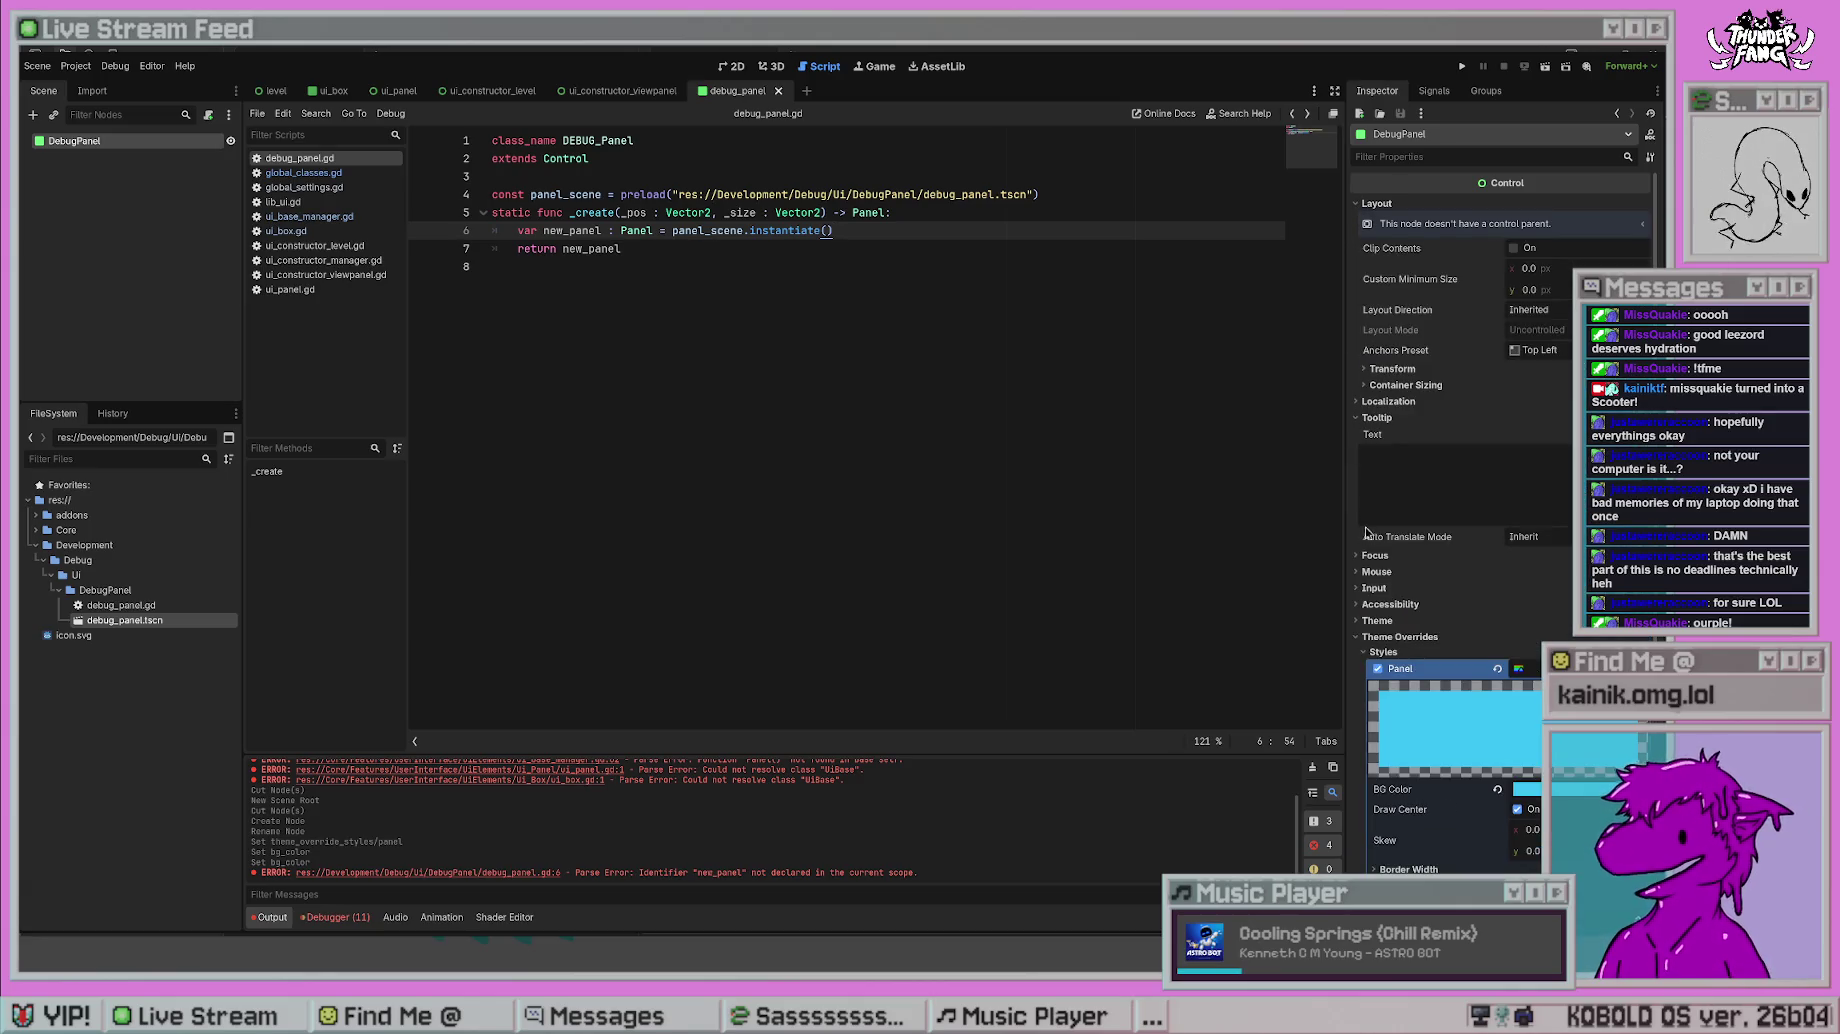
- Collapse Tooltip and expand Transform to show DebugPanel's 40 × 40 size and position fields
click(1366, 417)
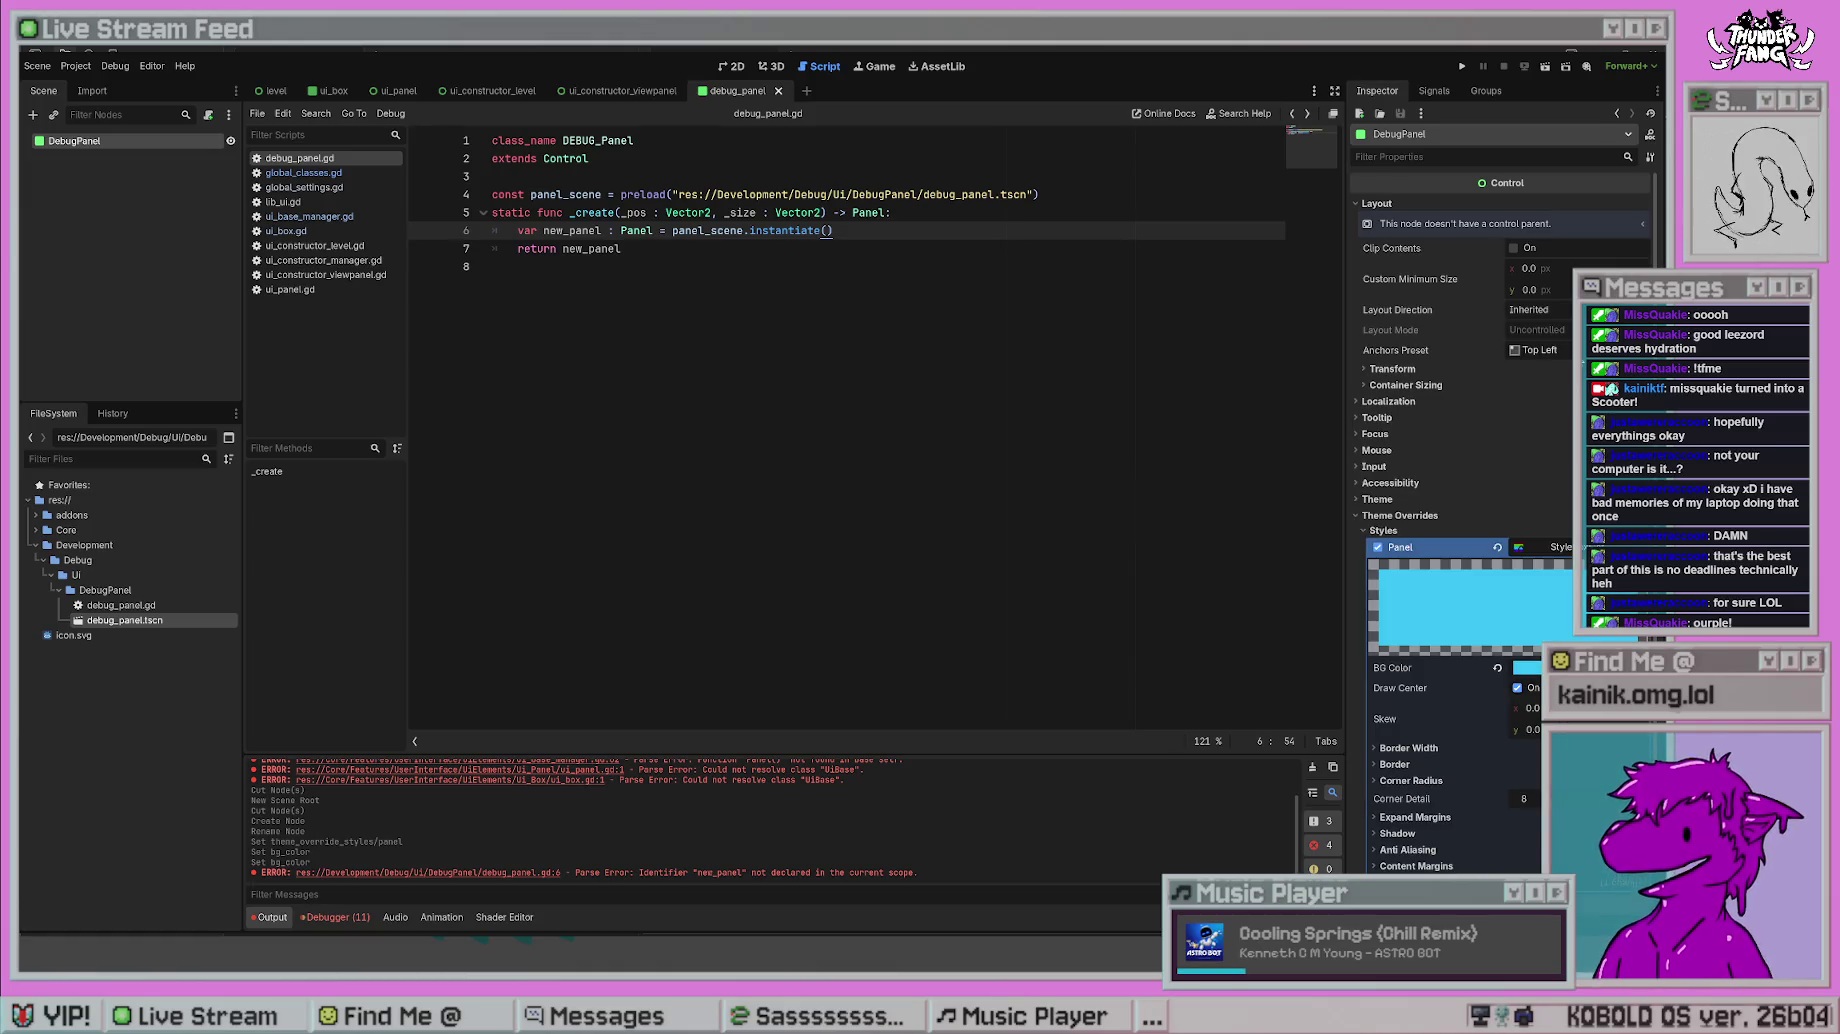
click(1364, 369)
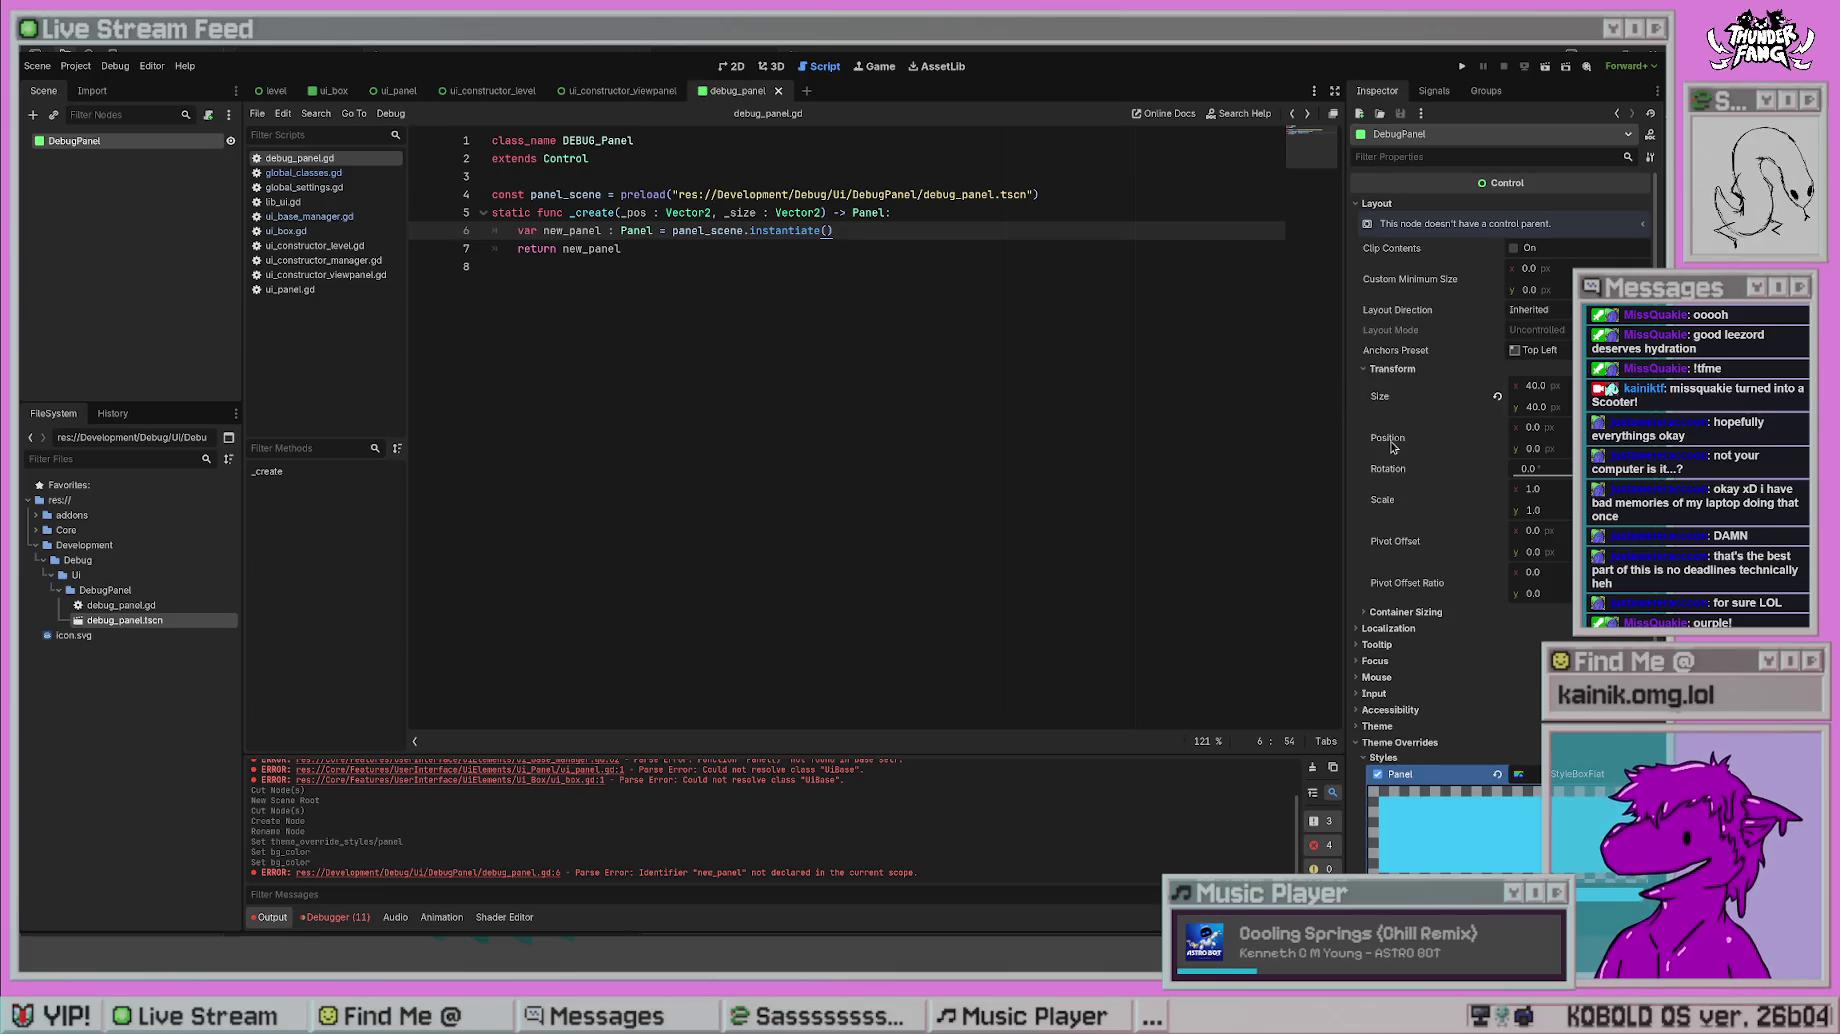
- Add a size setter, a position setter and 'return new_panel' to _create, then save
click(942, 231)
key(Return)
key(BackSpace)
text(new)
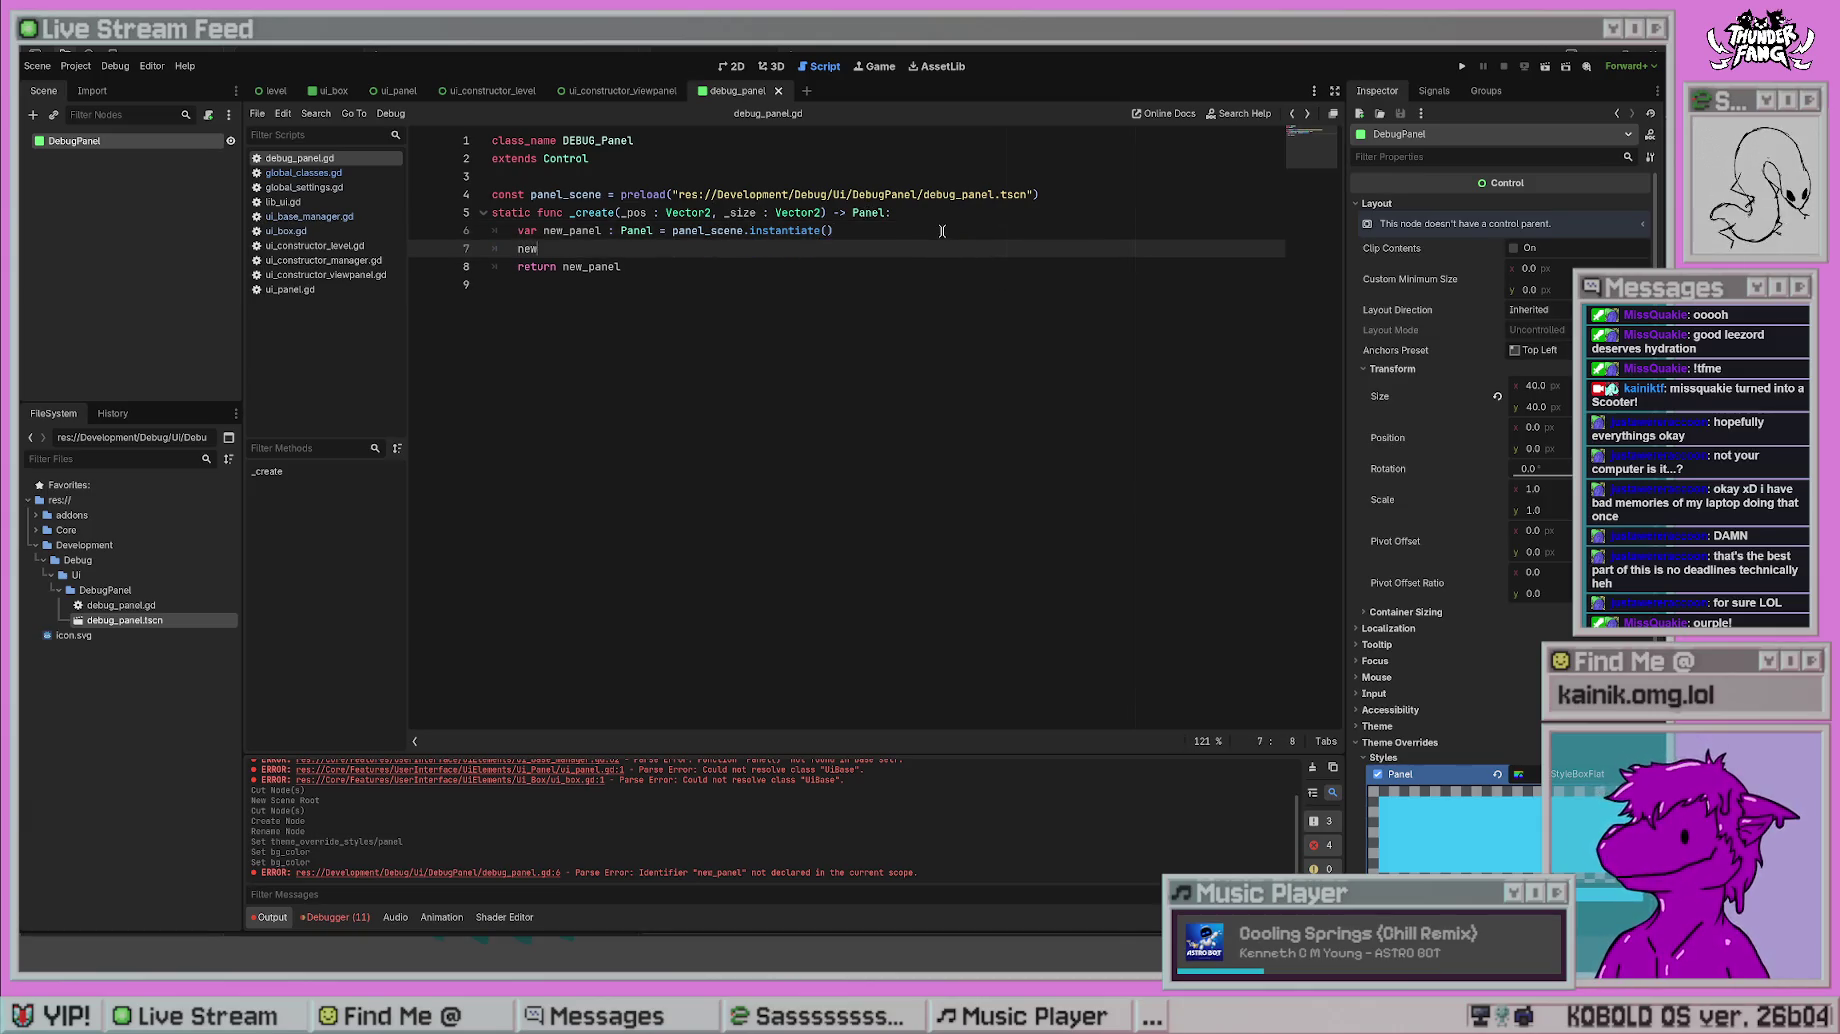
text(_panel.set(")
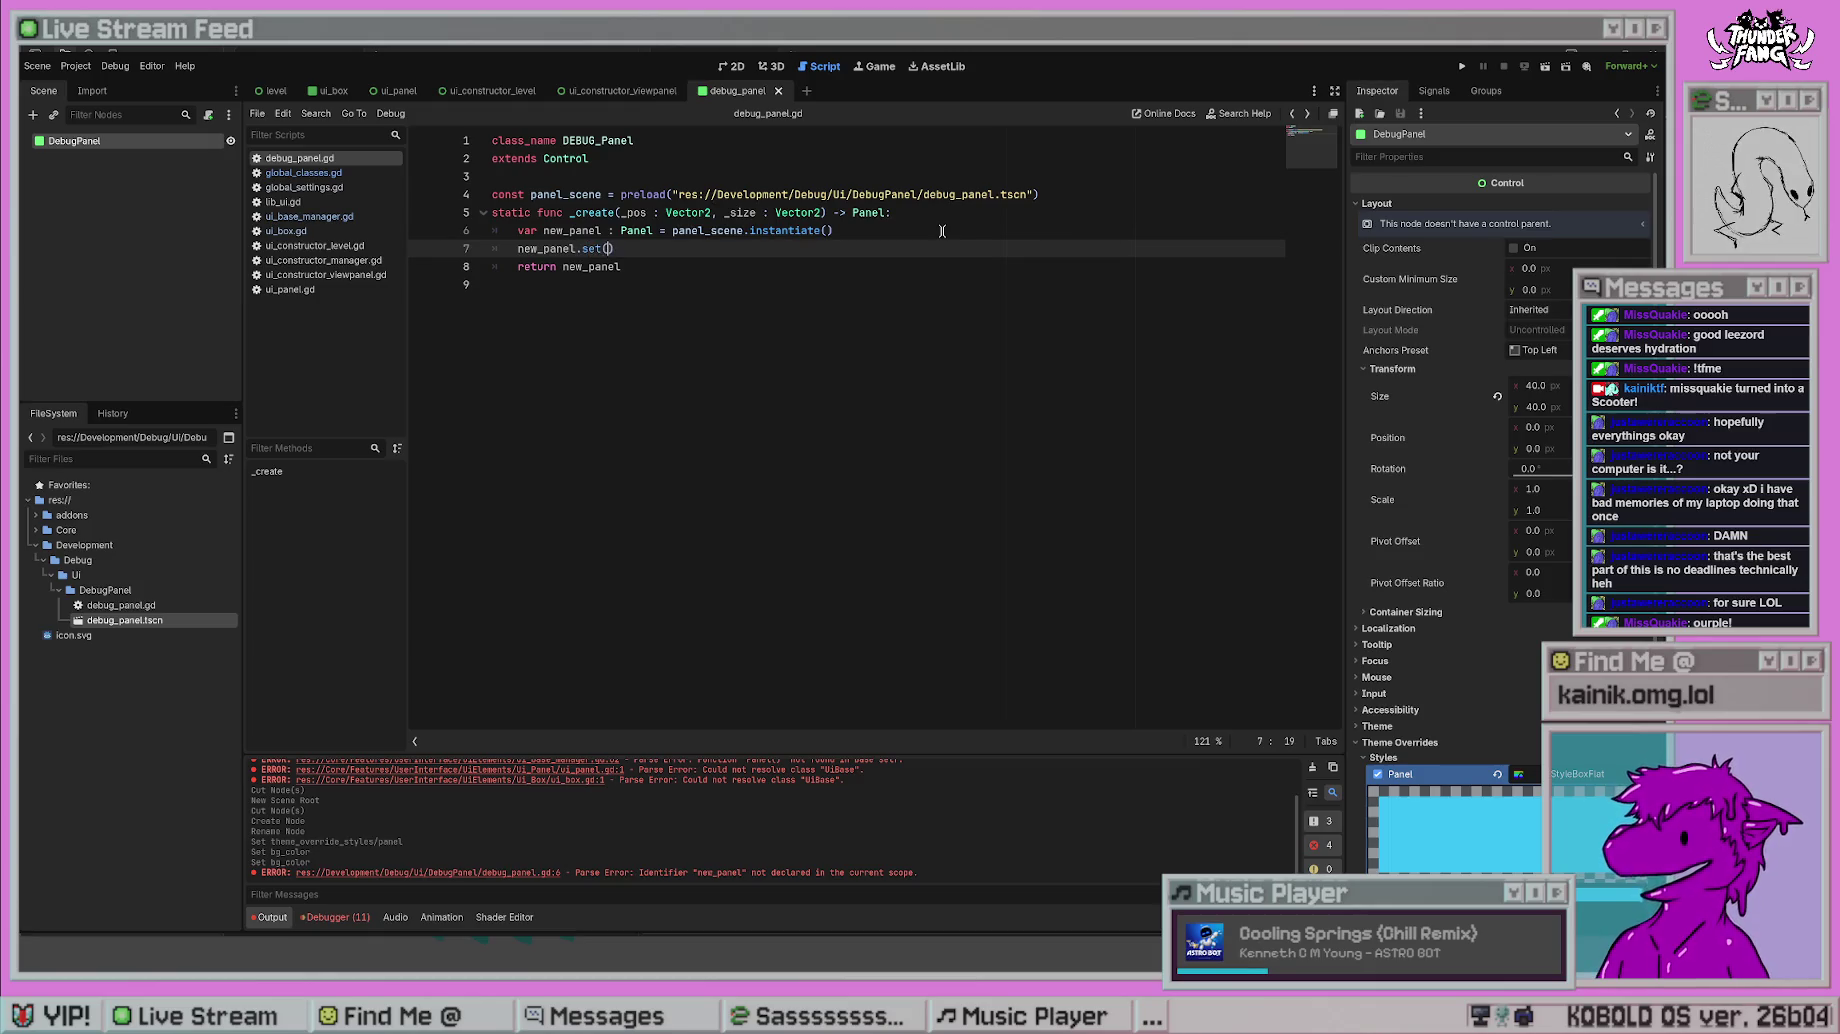
text(size",)
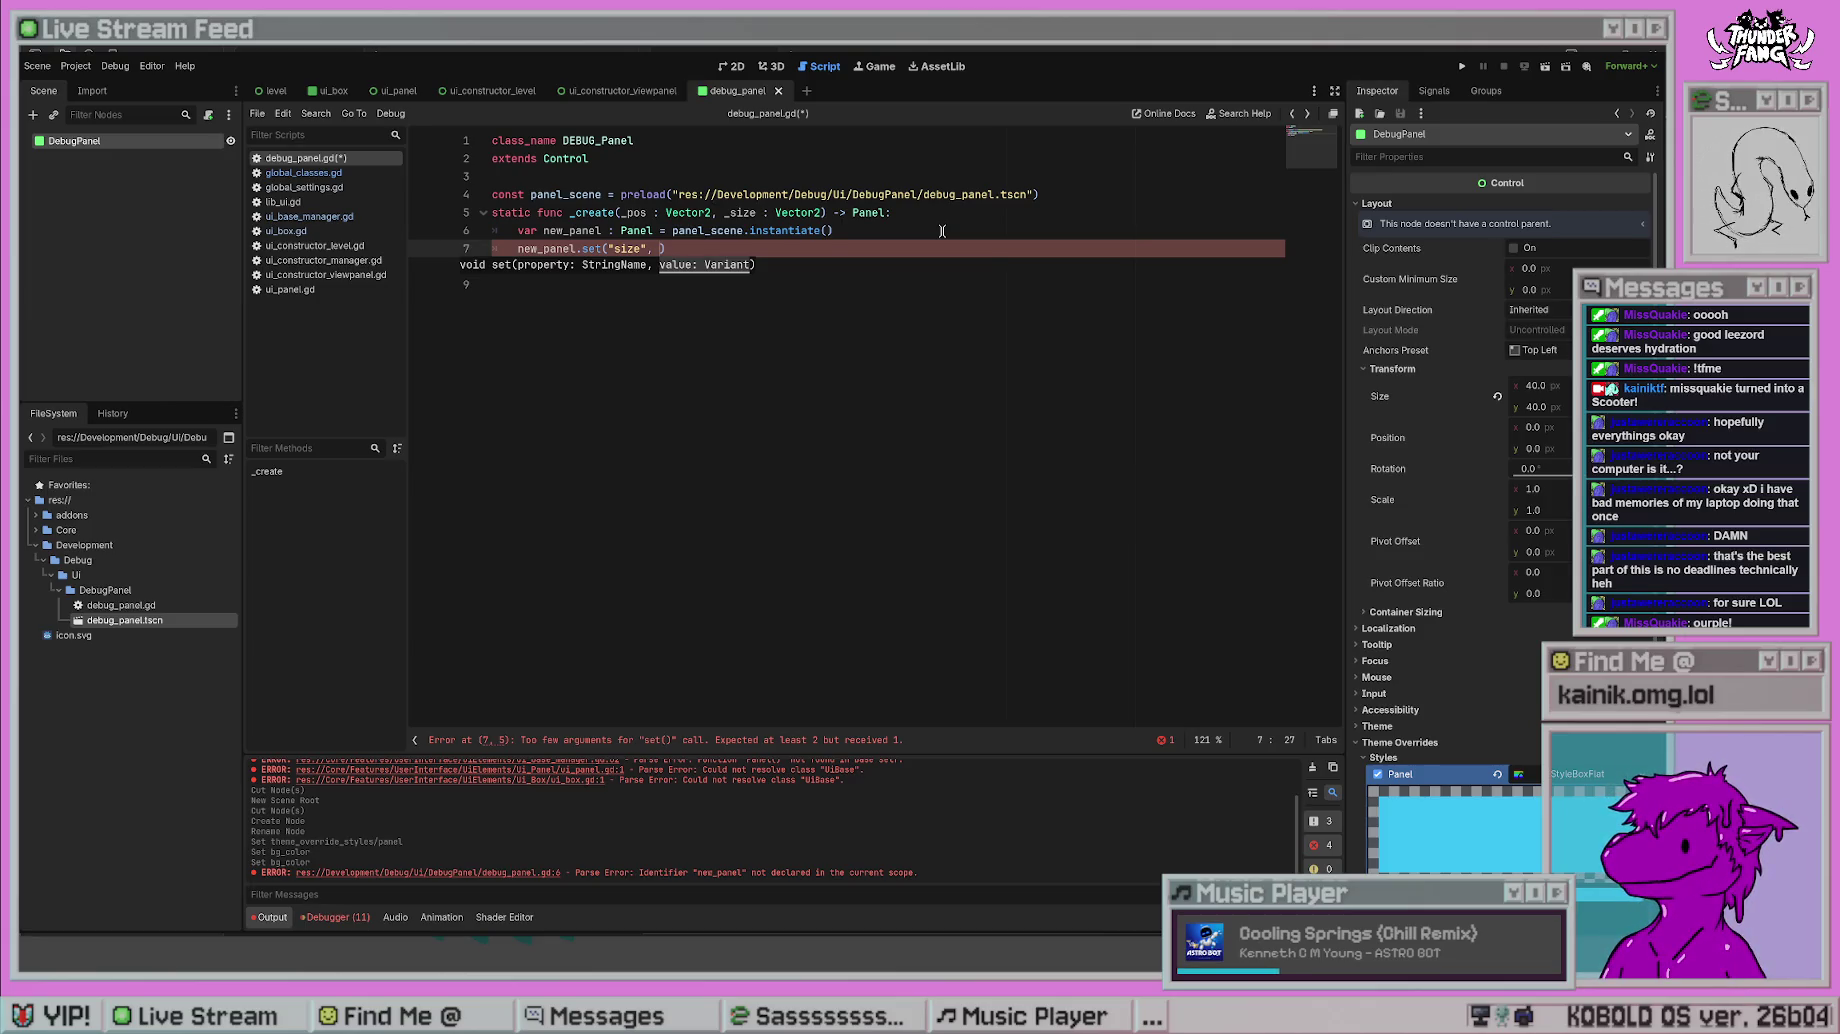
text(si)
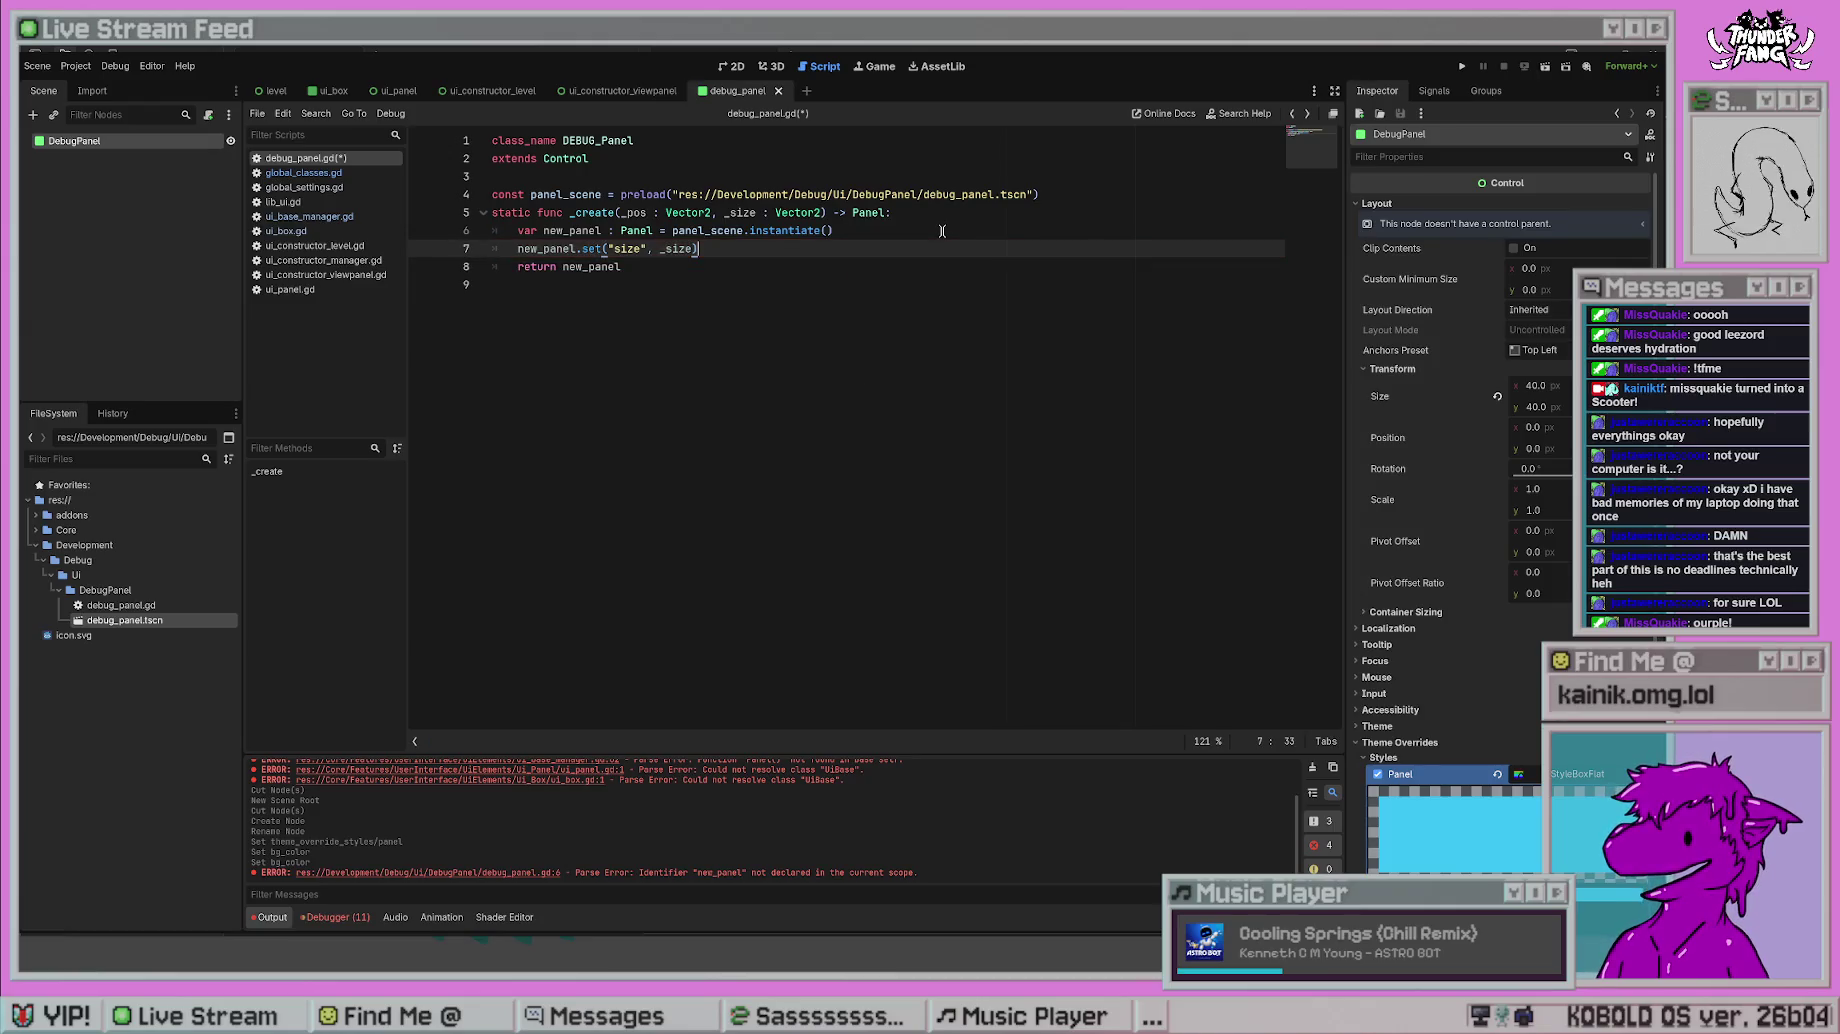
key(End)
key(Return)
text(+poa)
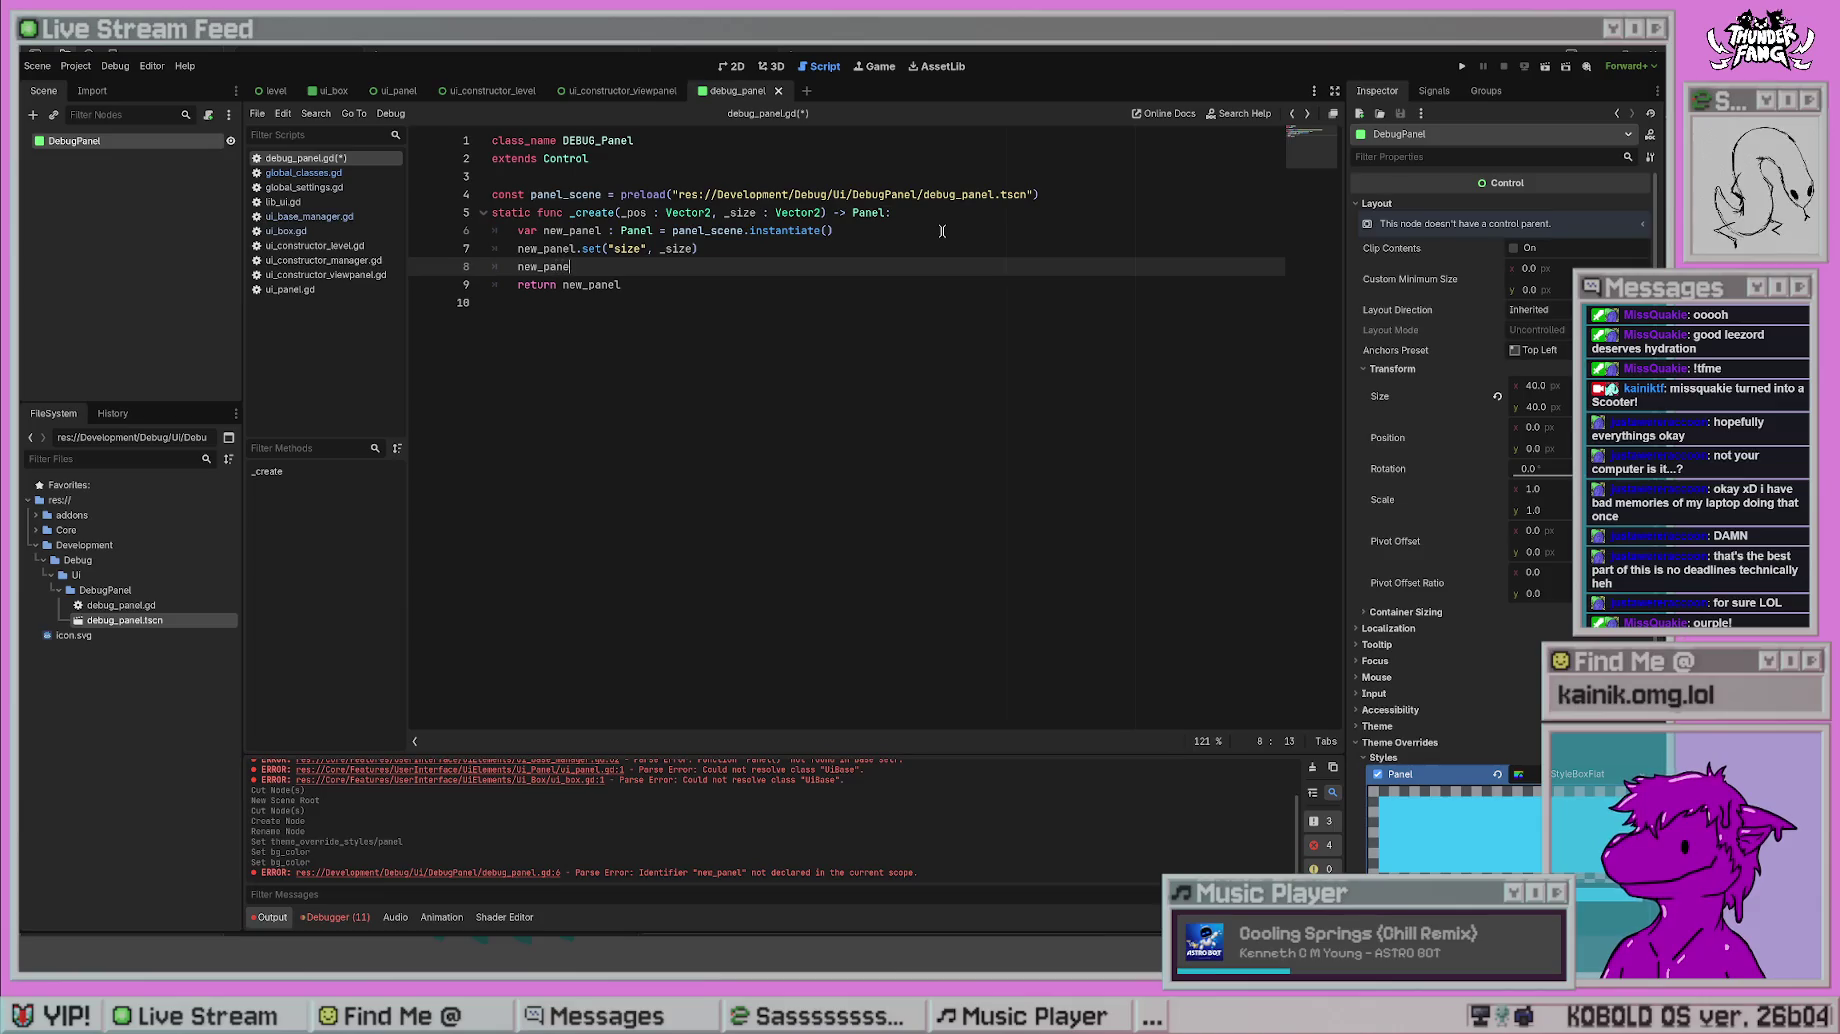
text(et("position")
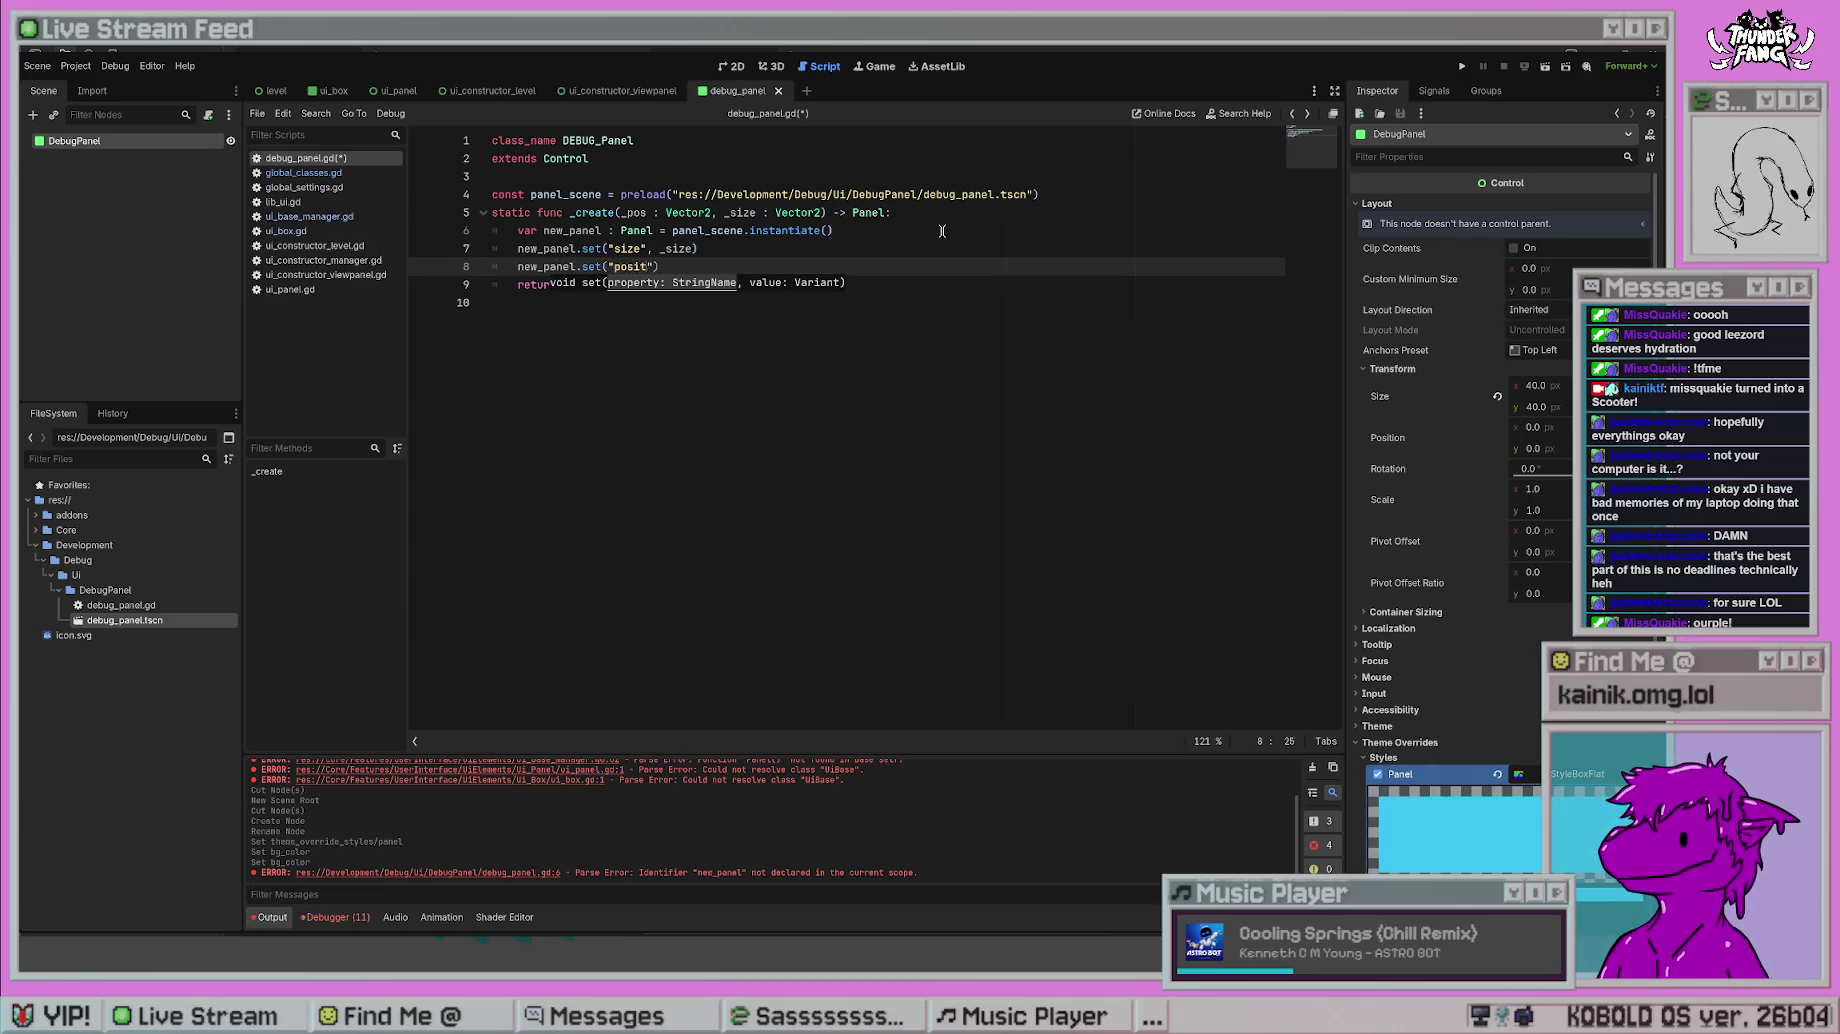
text(, _position)
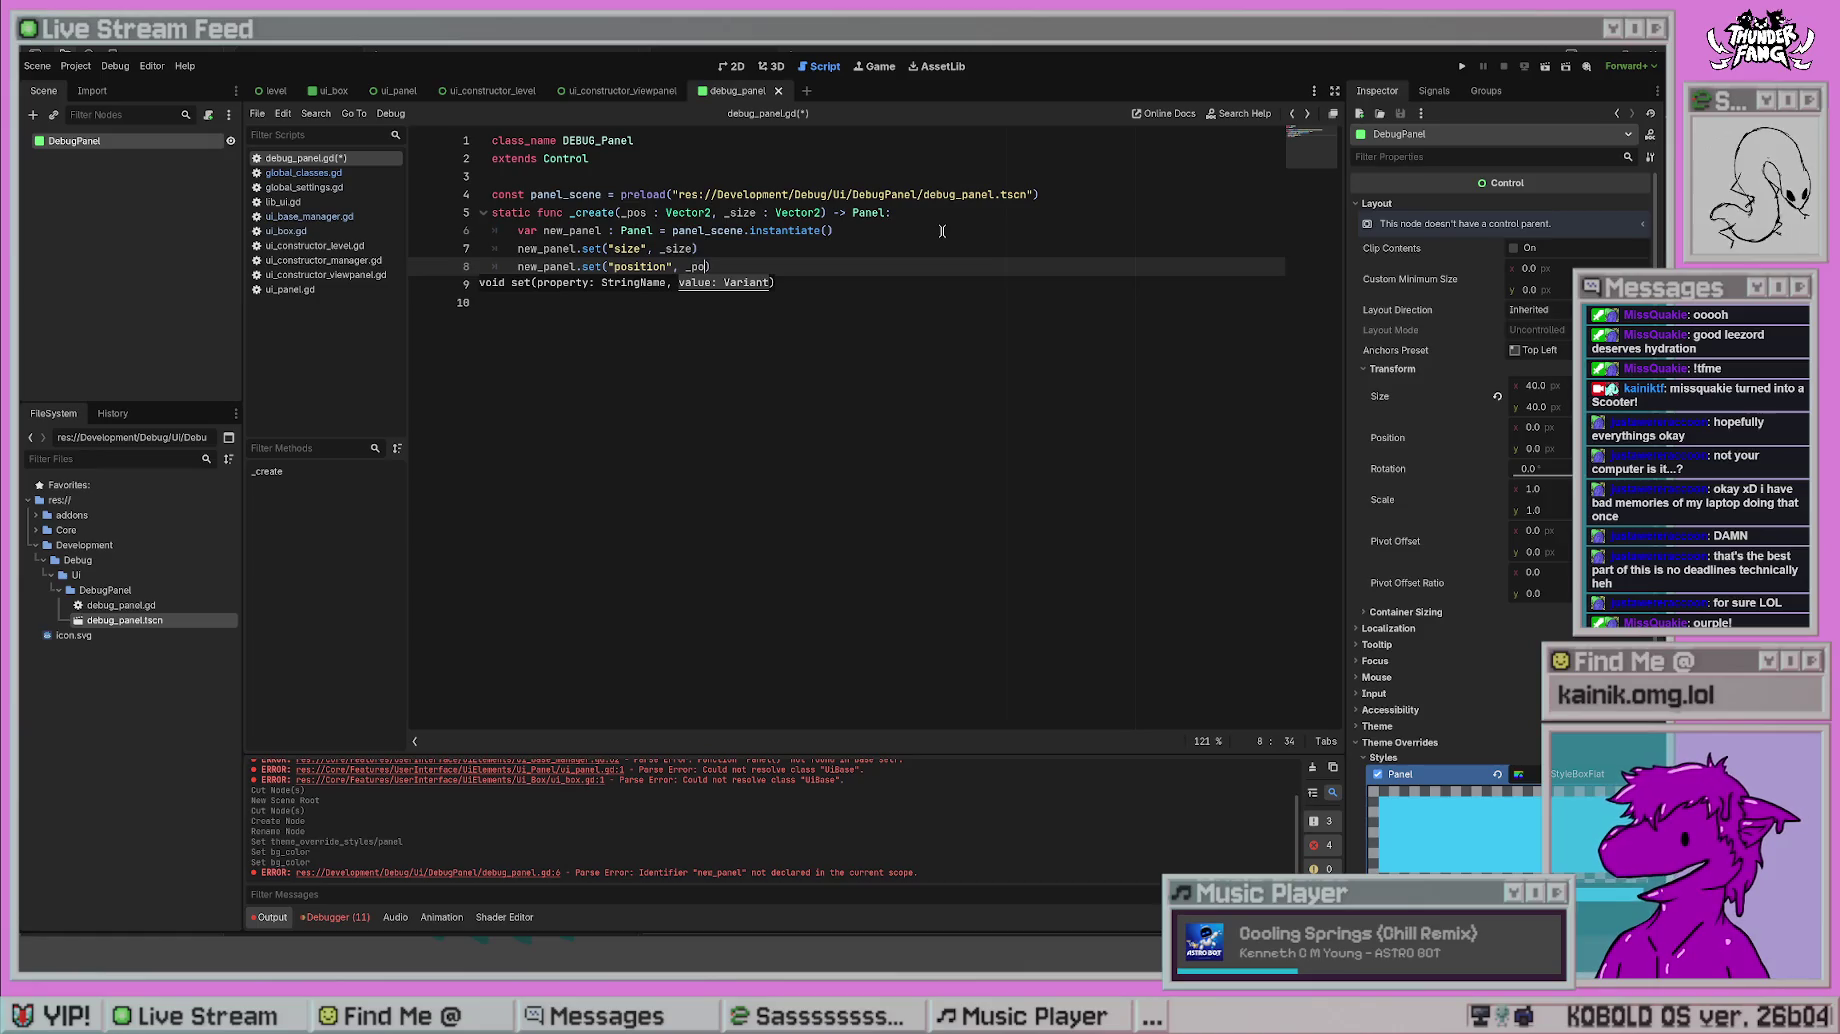
key(Down)
text(return new_panel)
key(ctrl+s)
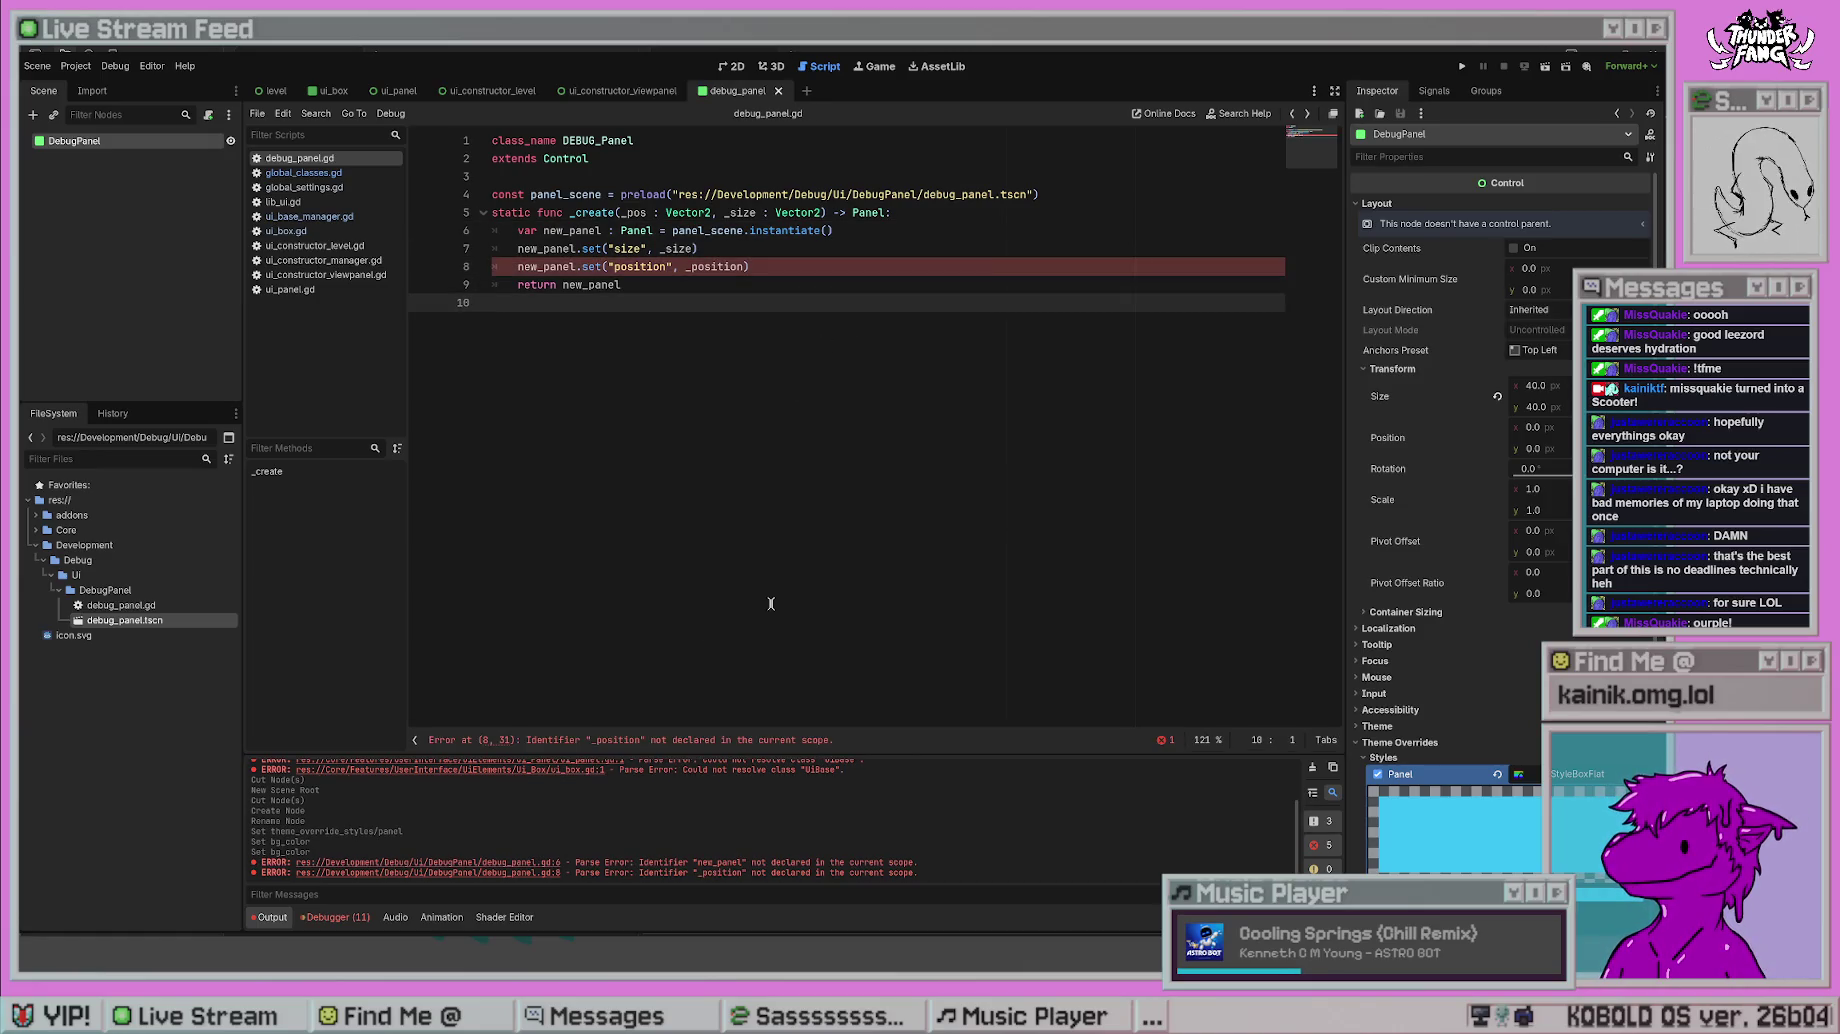
- Correct the position argument to _pos and move the position line above the size line
click(628, 318)
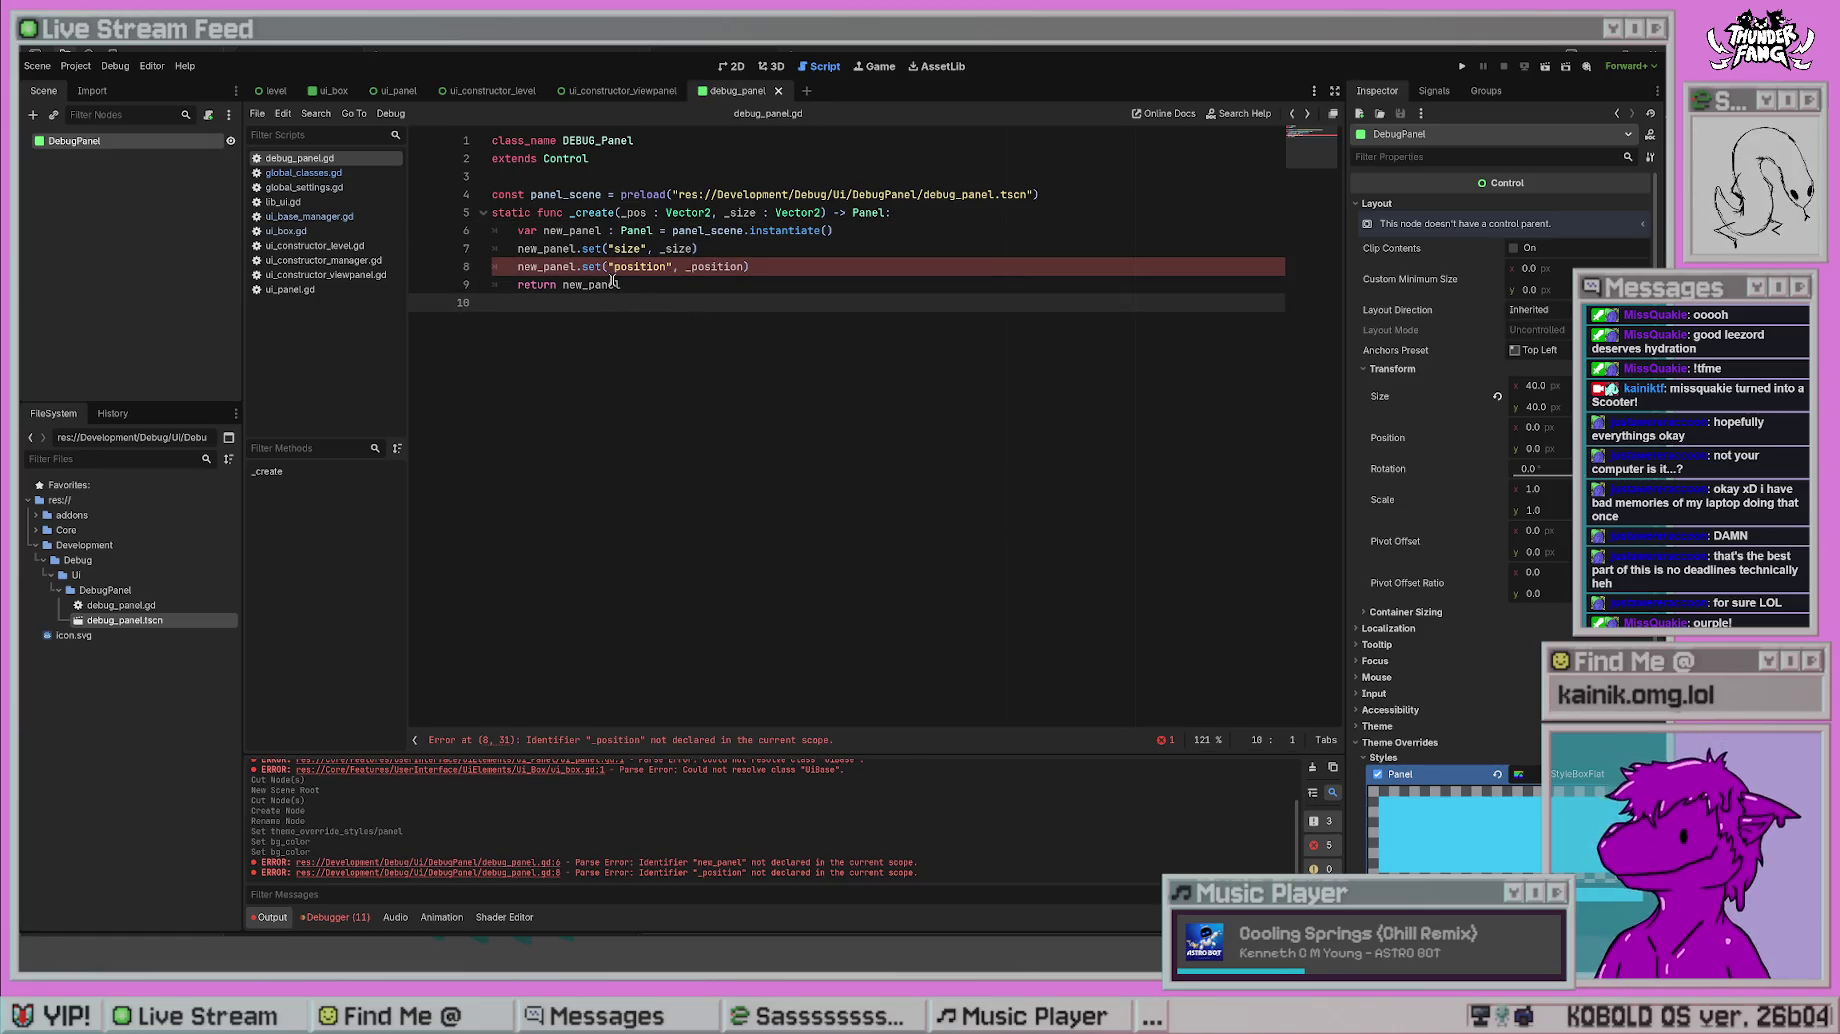
click(744, 266)
key(BackSpace)
key(BackSpace)
key(BackSpace)
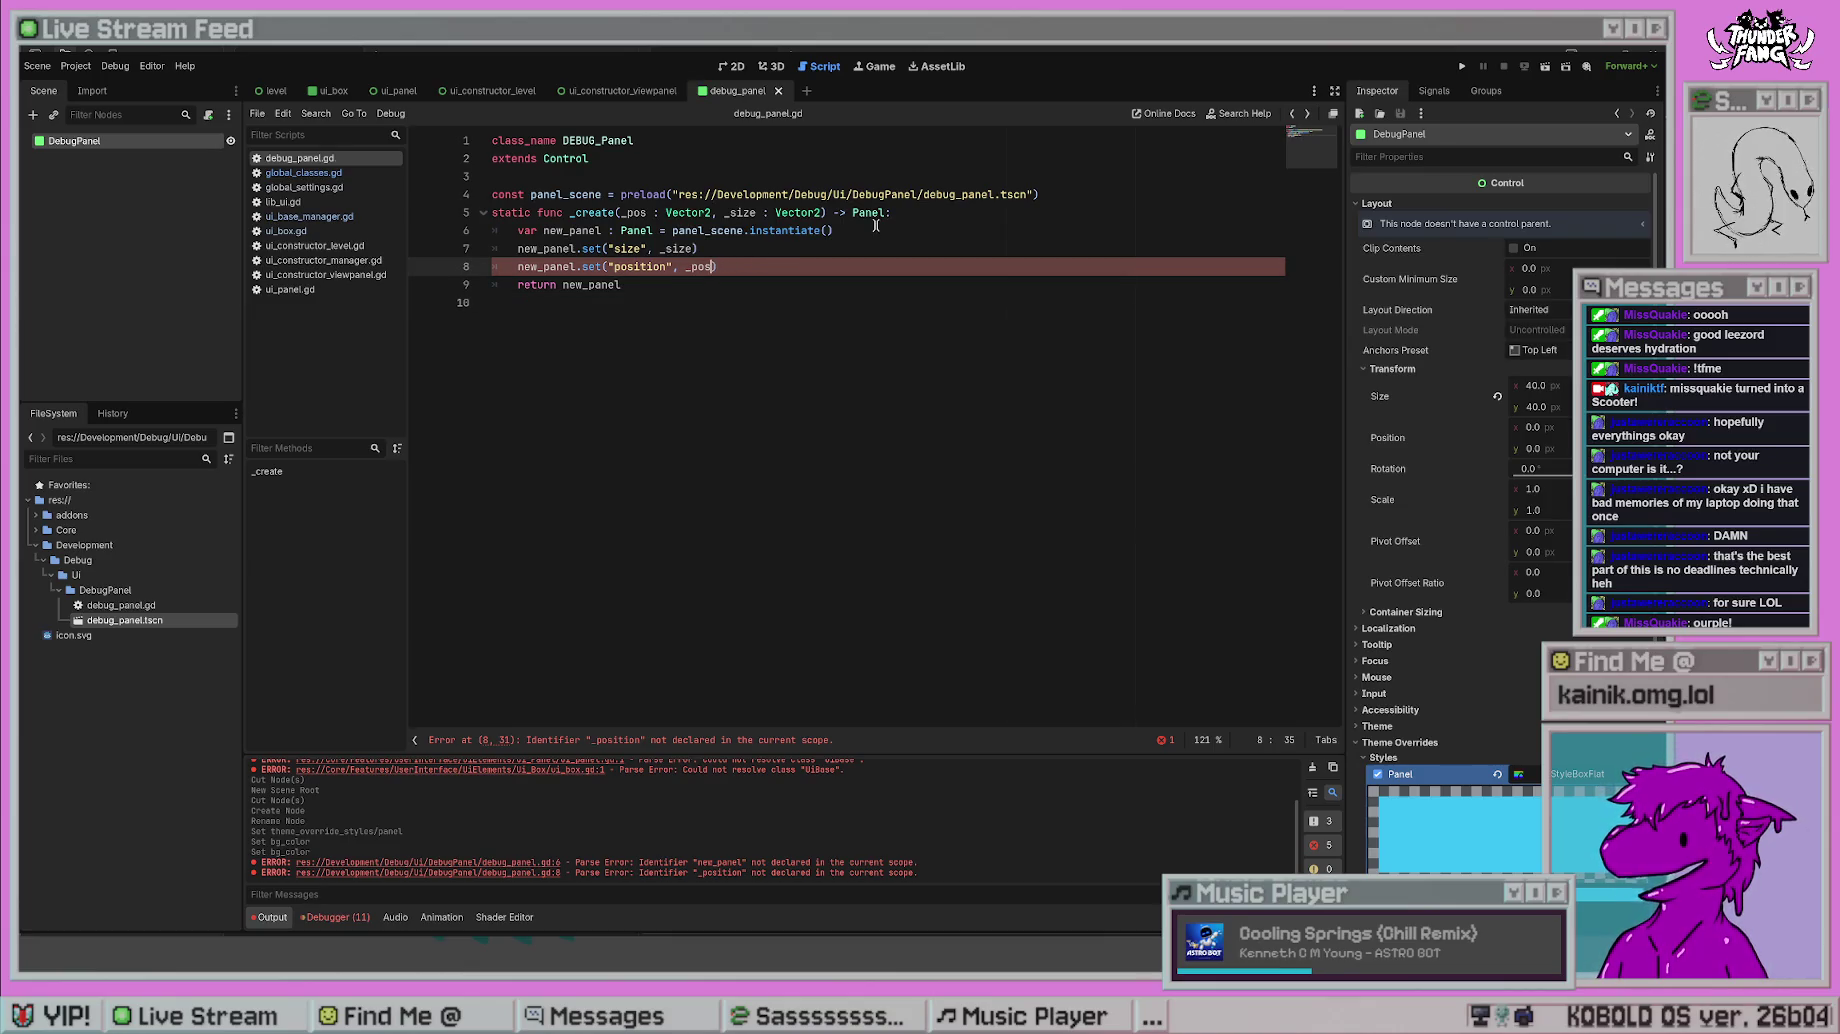
click(790, 250)
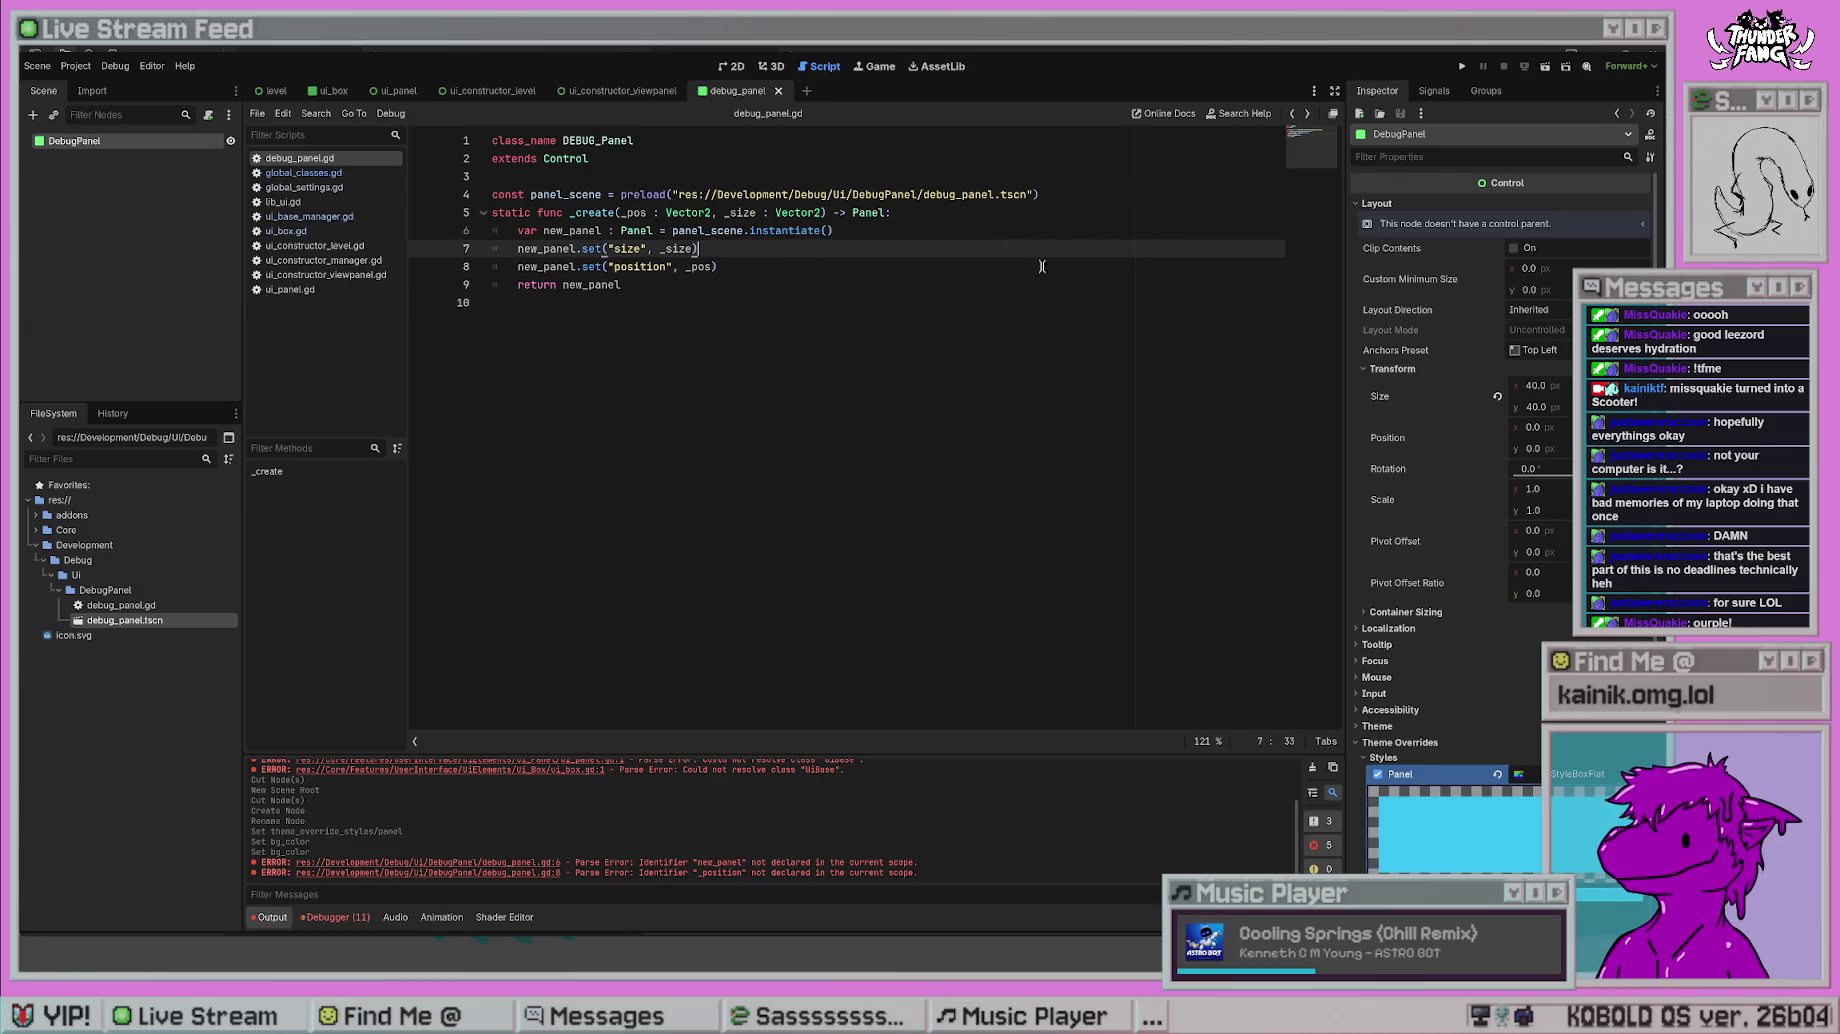
click(799, 264)
key(alt+Up)
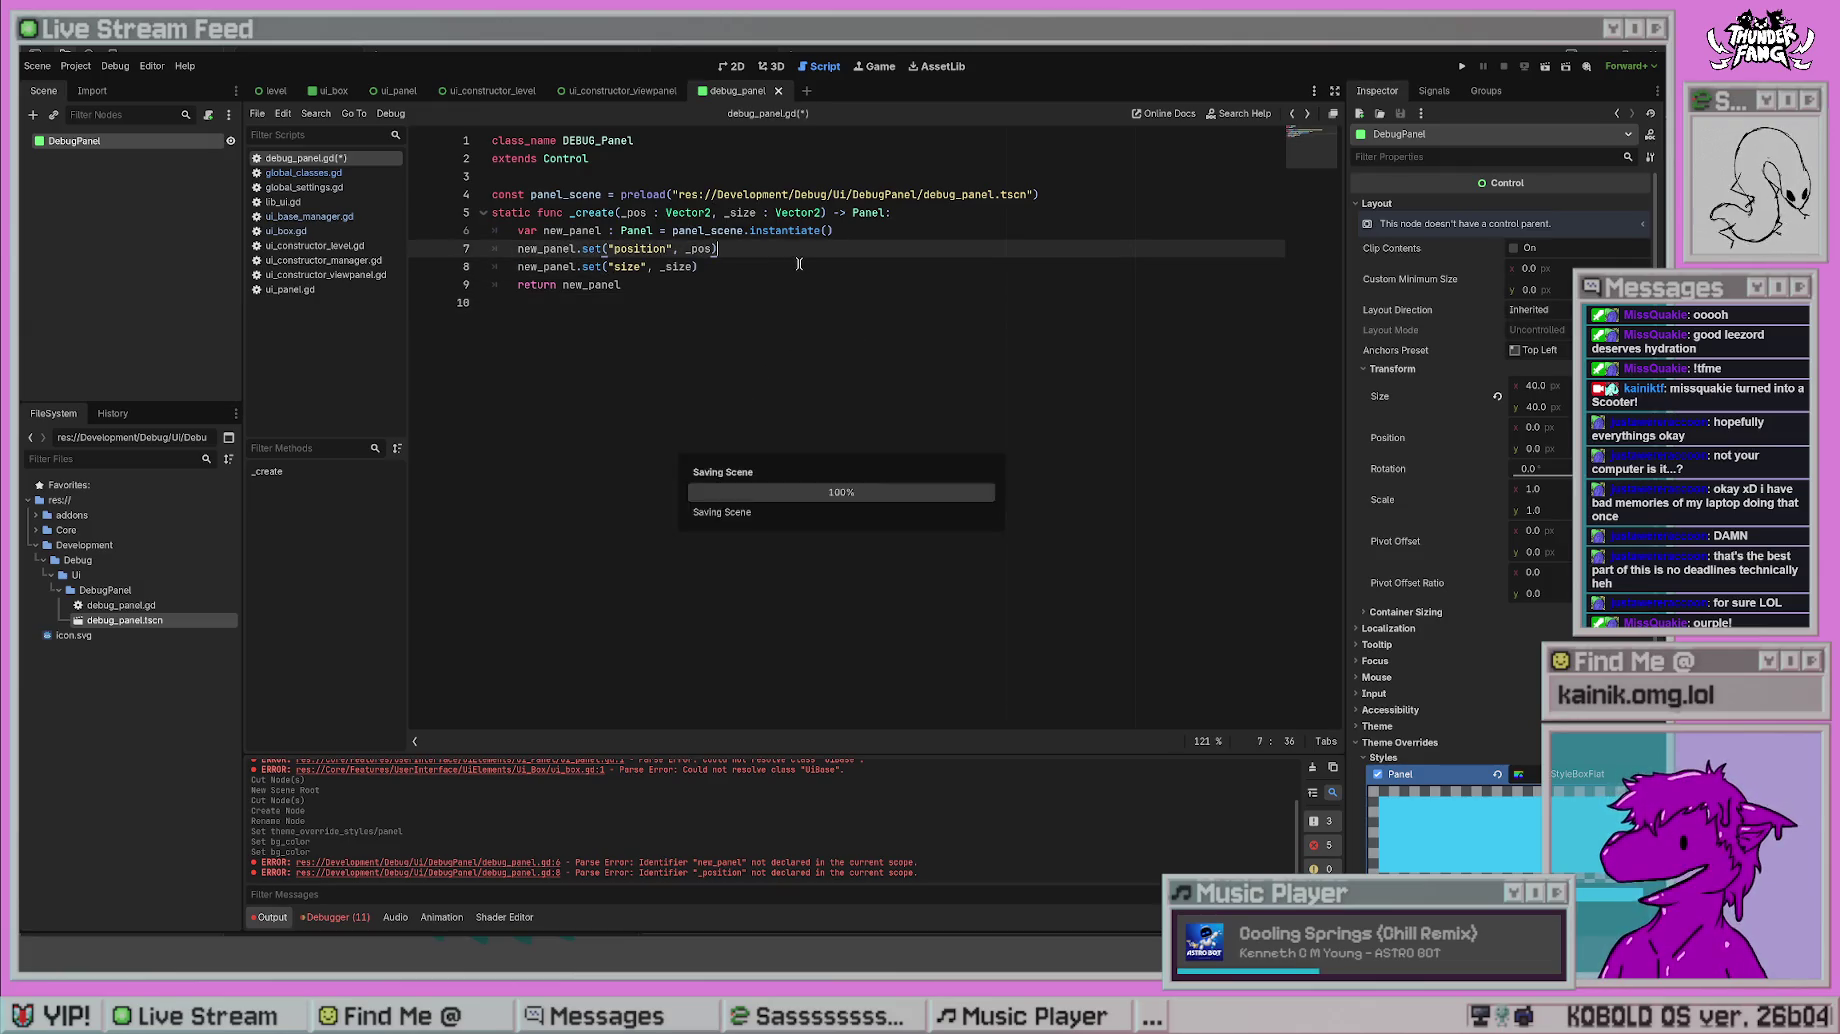
click(800, 285)
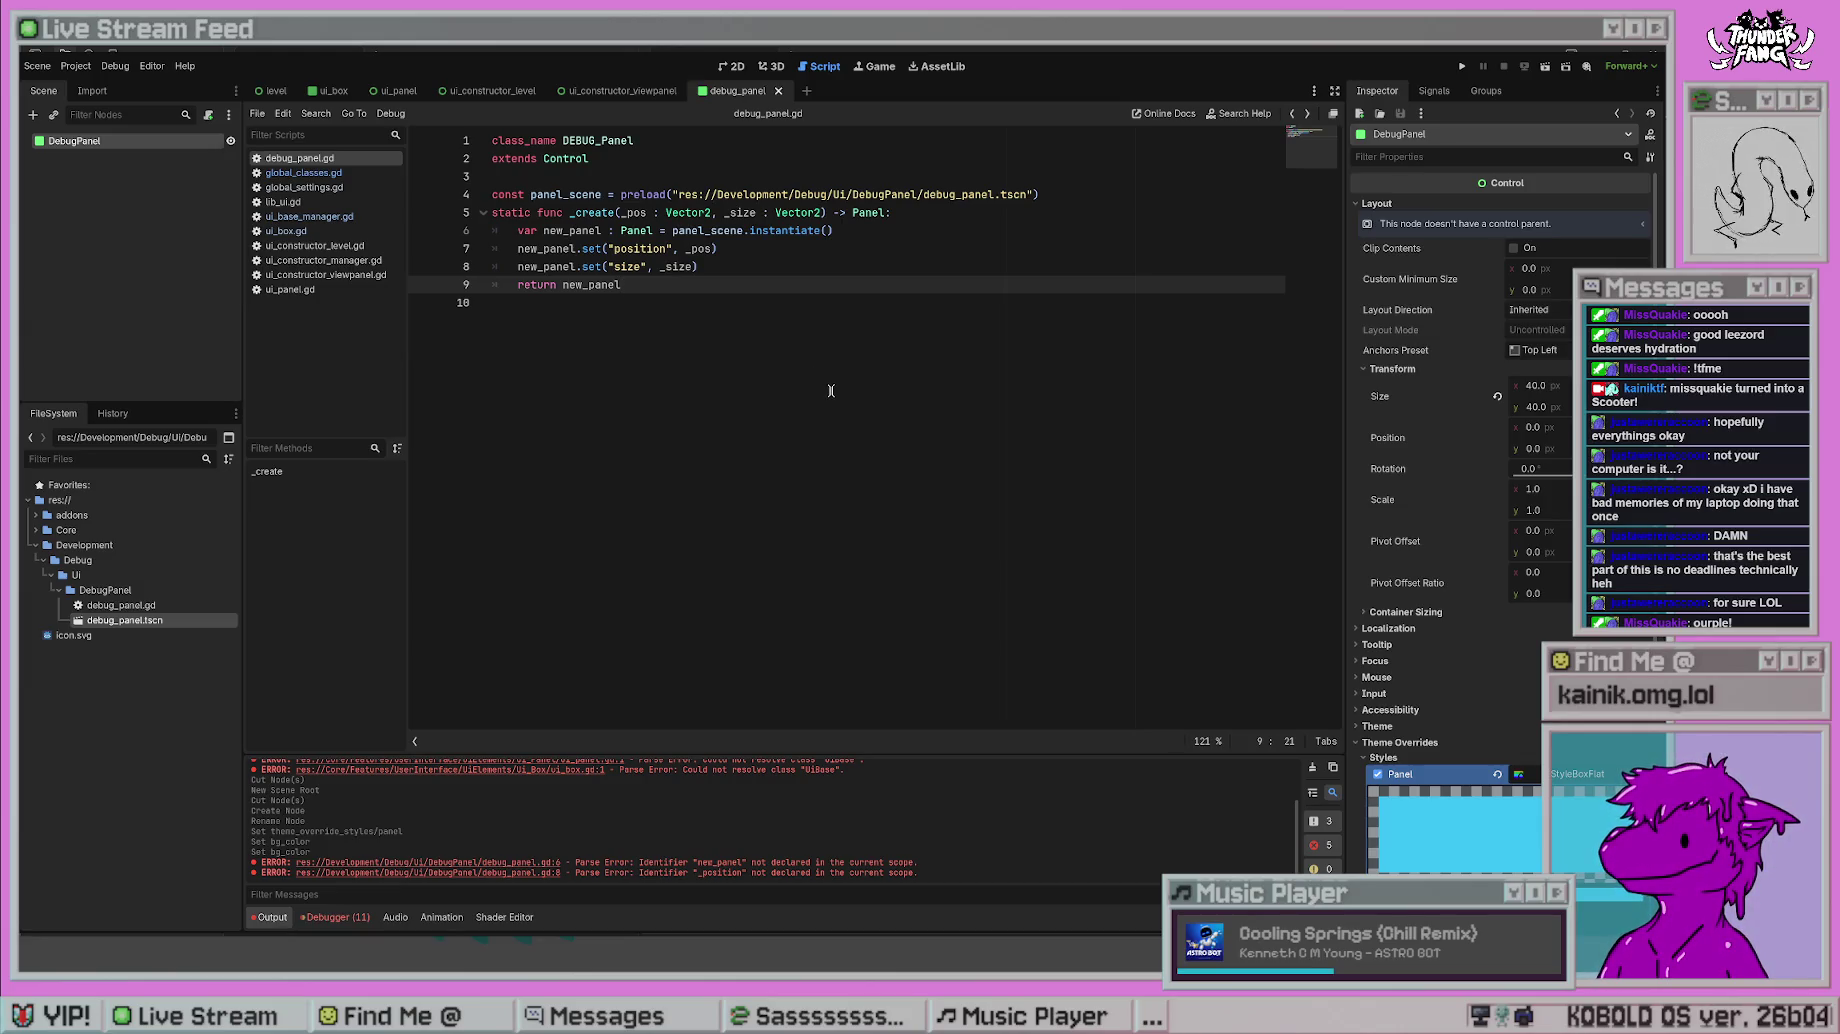
- Attach debug_panel.gd as the script of the DebugPanel root node
click(167, 150)
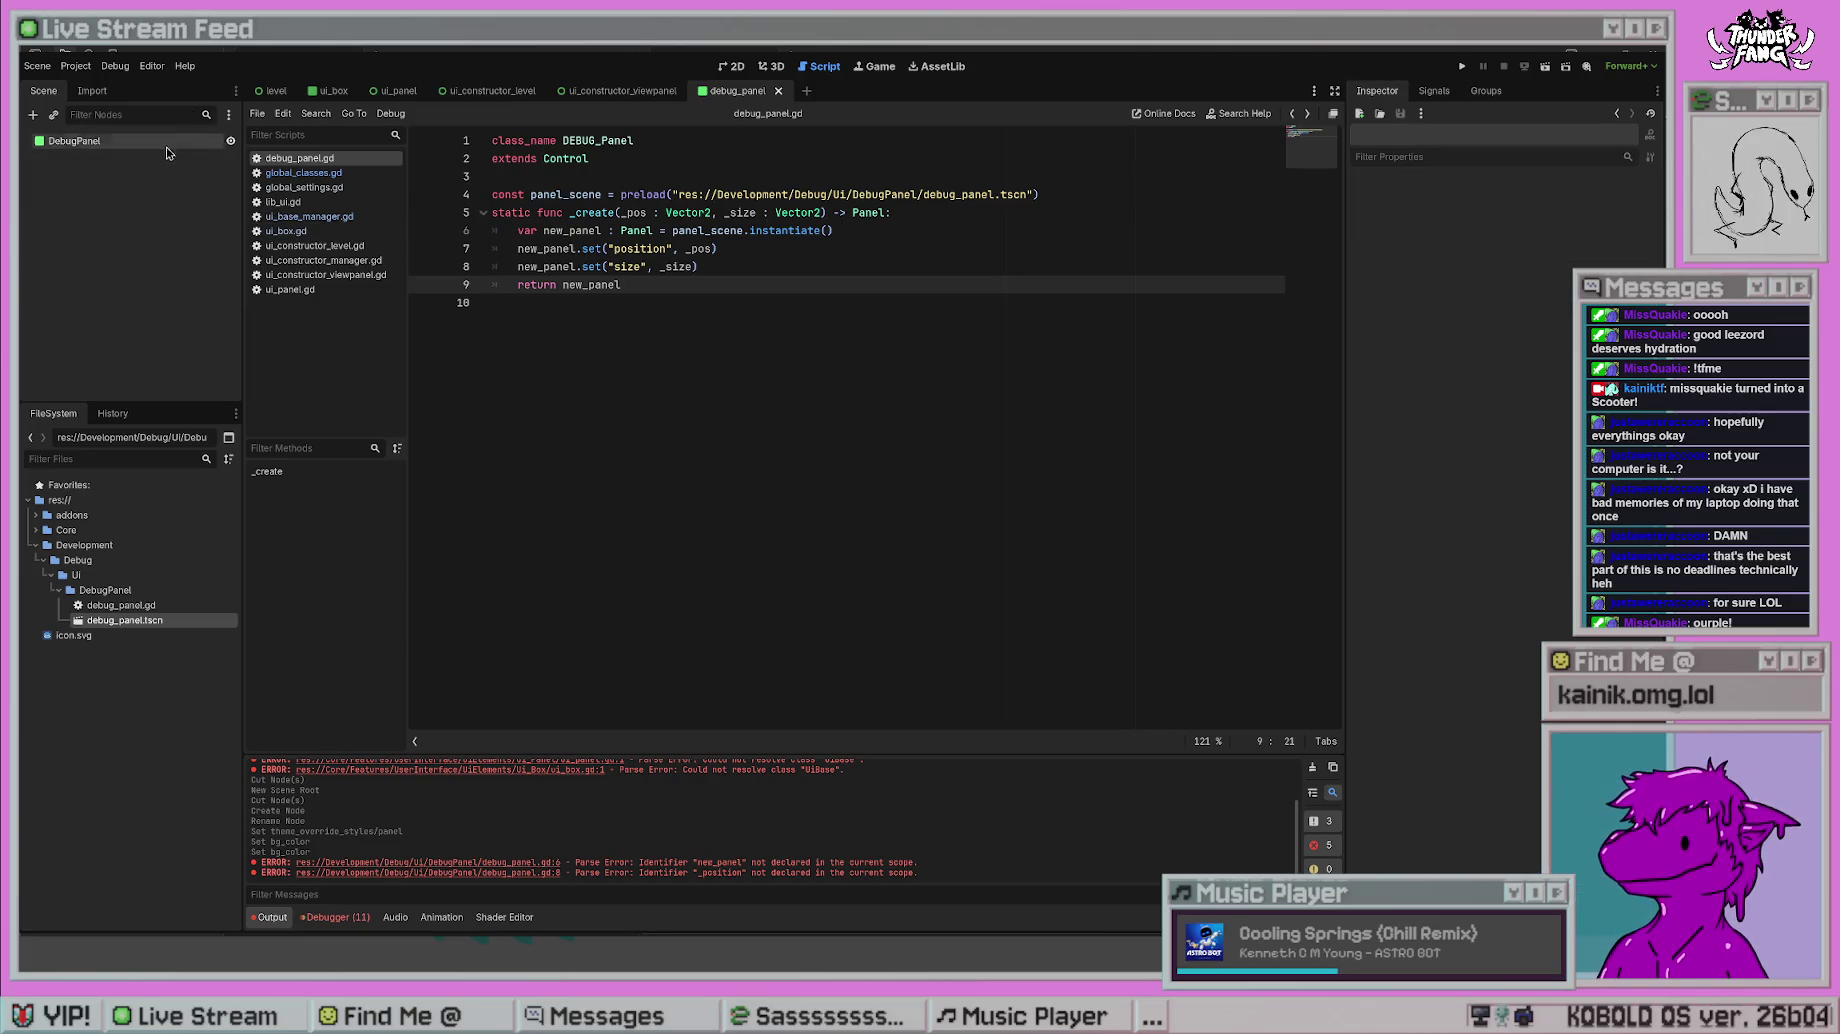
click(167, 150)
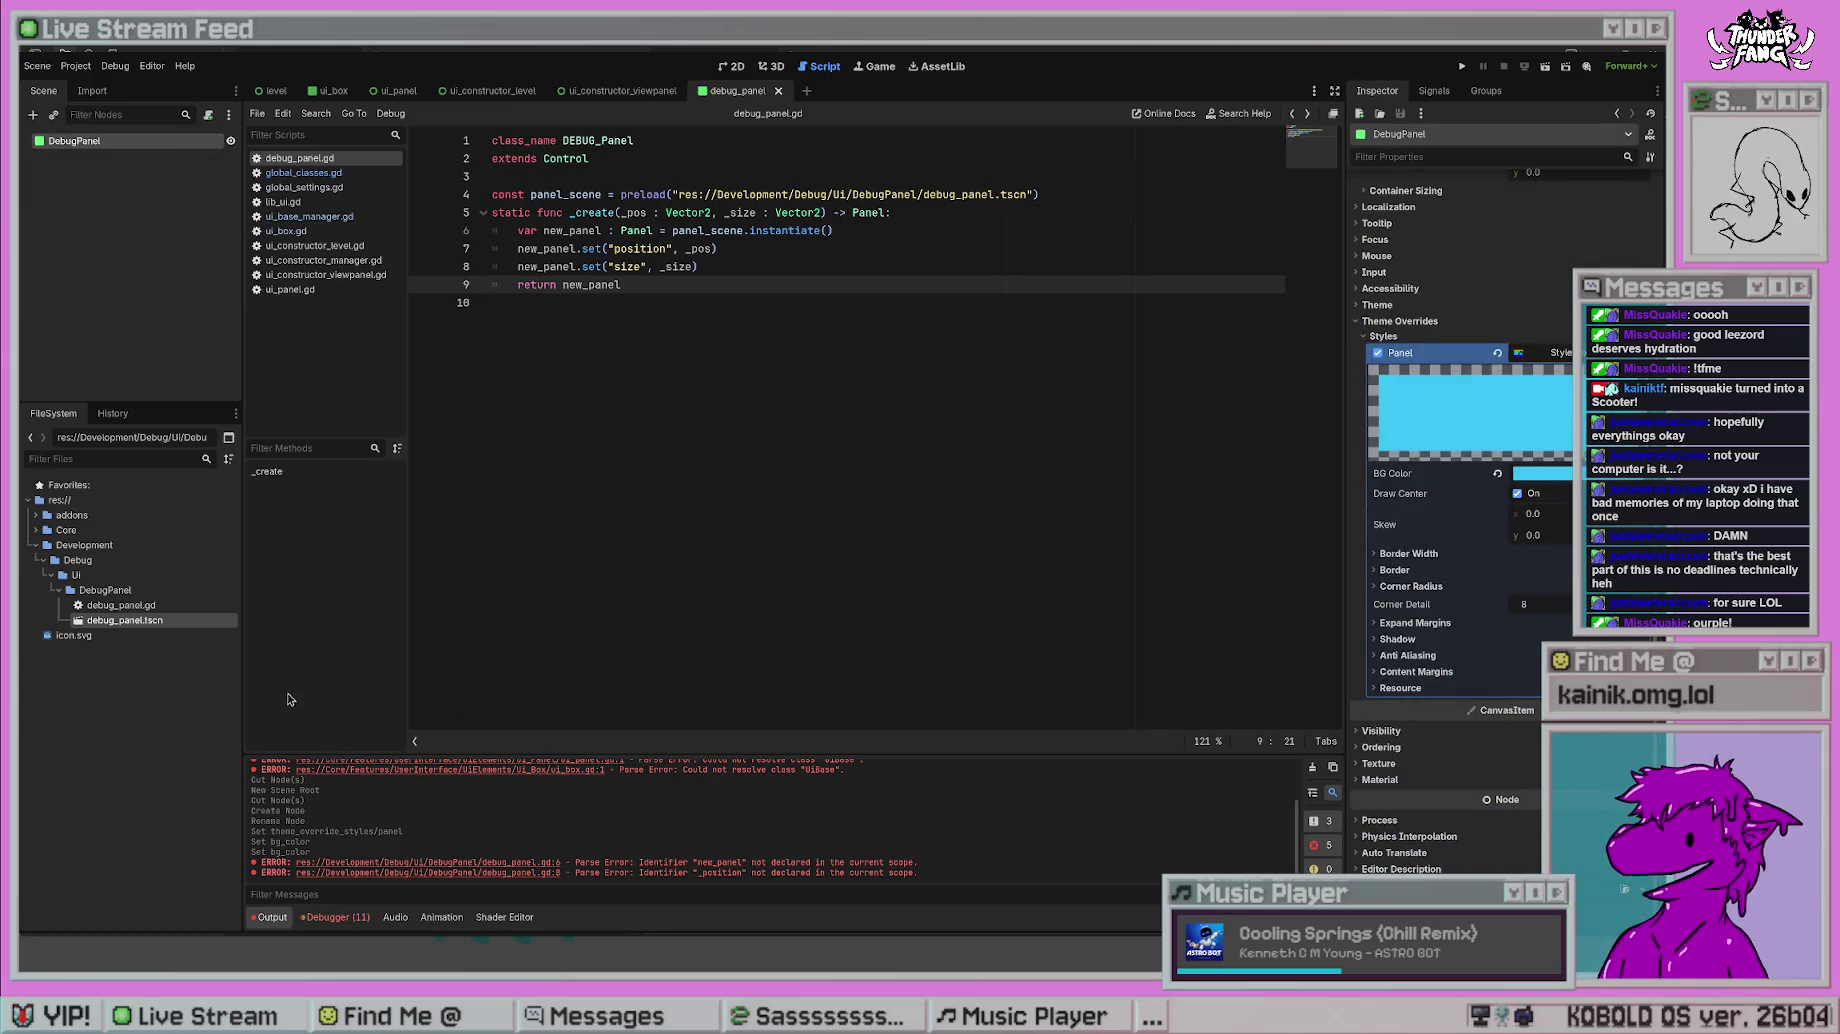
drag(121, 605, 80, 141)
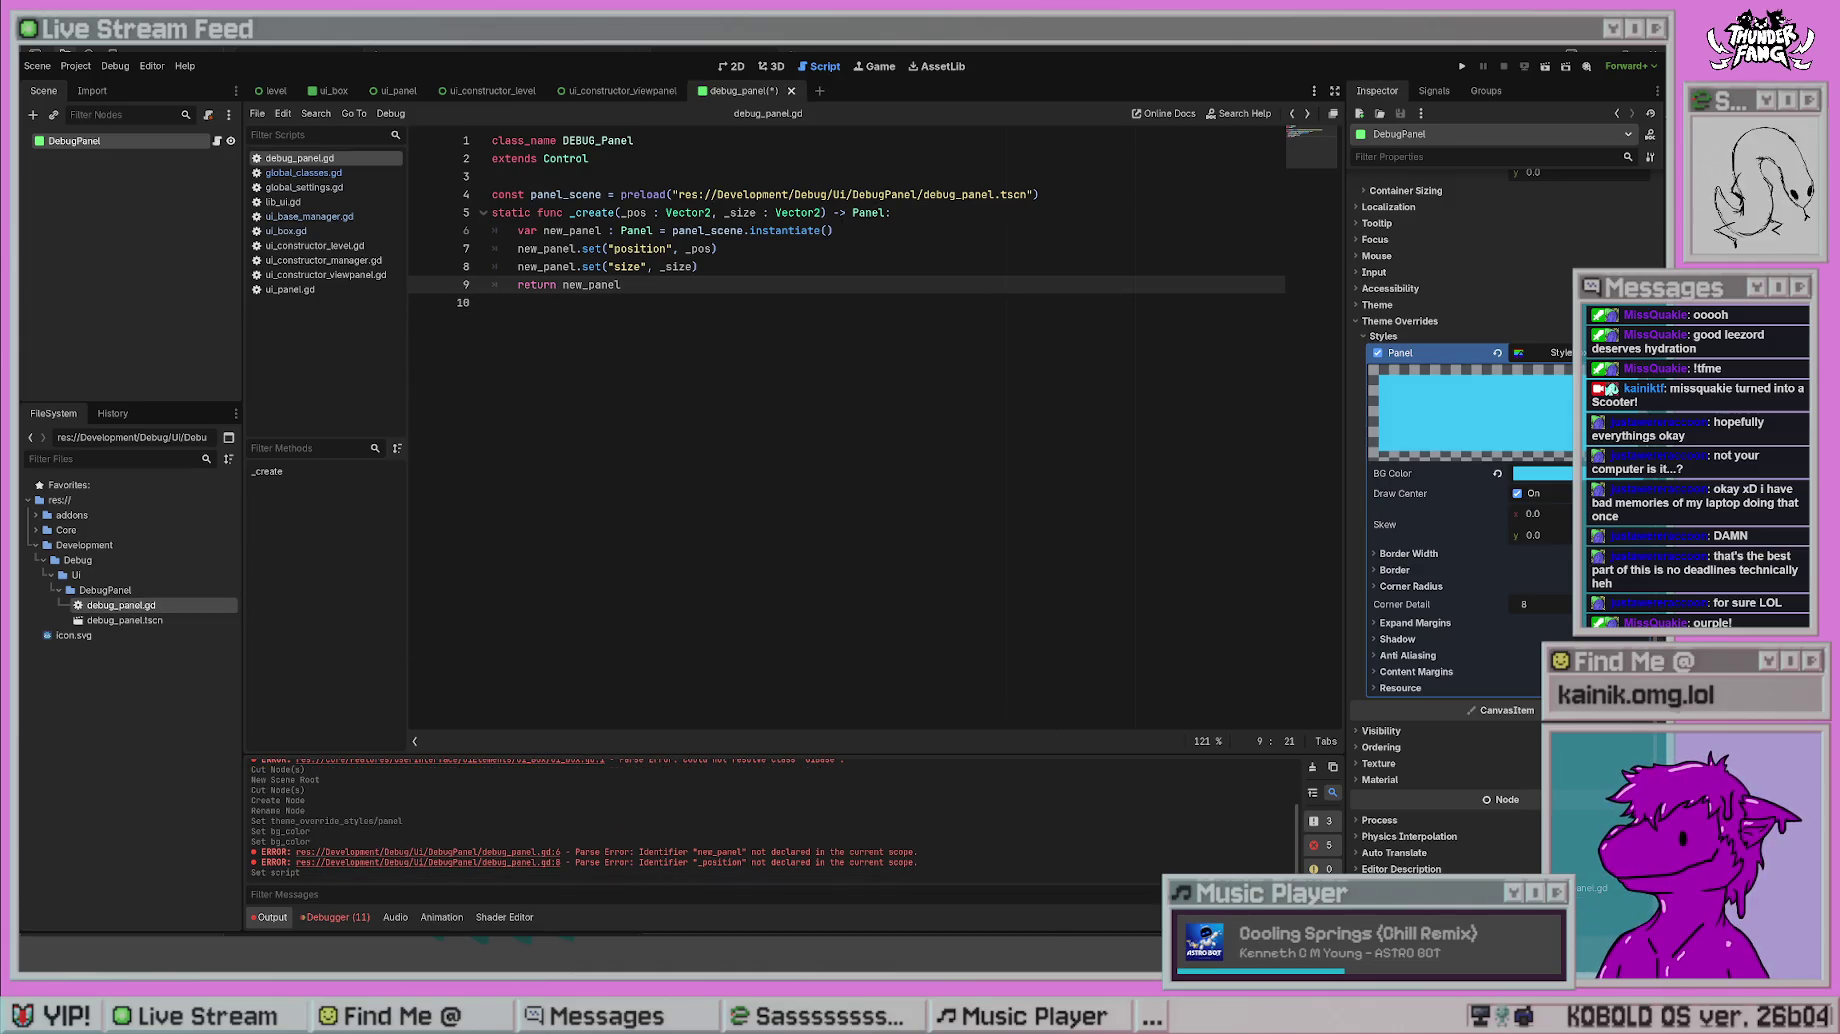
- Save debug_panel.gd and add an empty line below the _create function
click(828, 395)
key(ctrl+s)
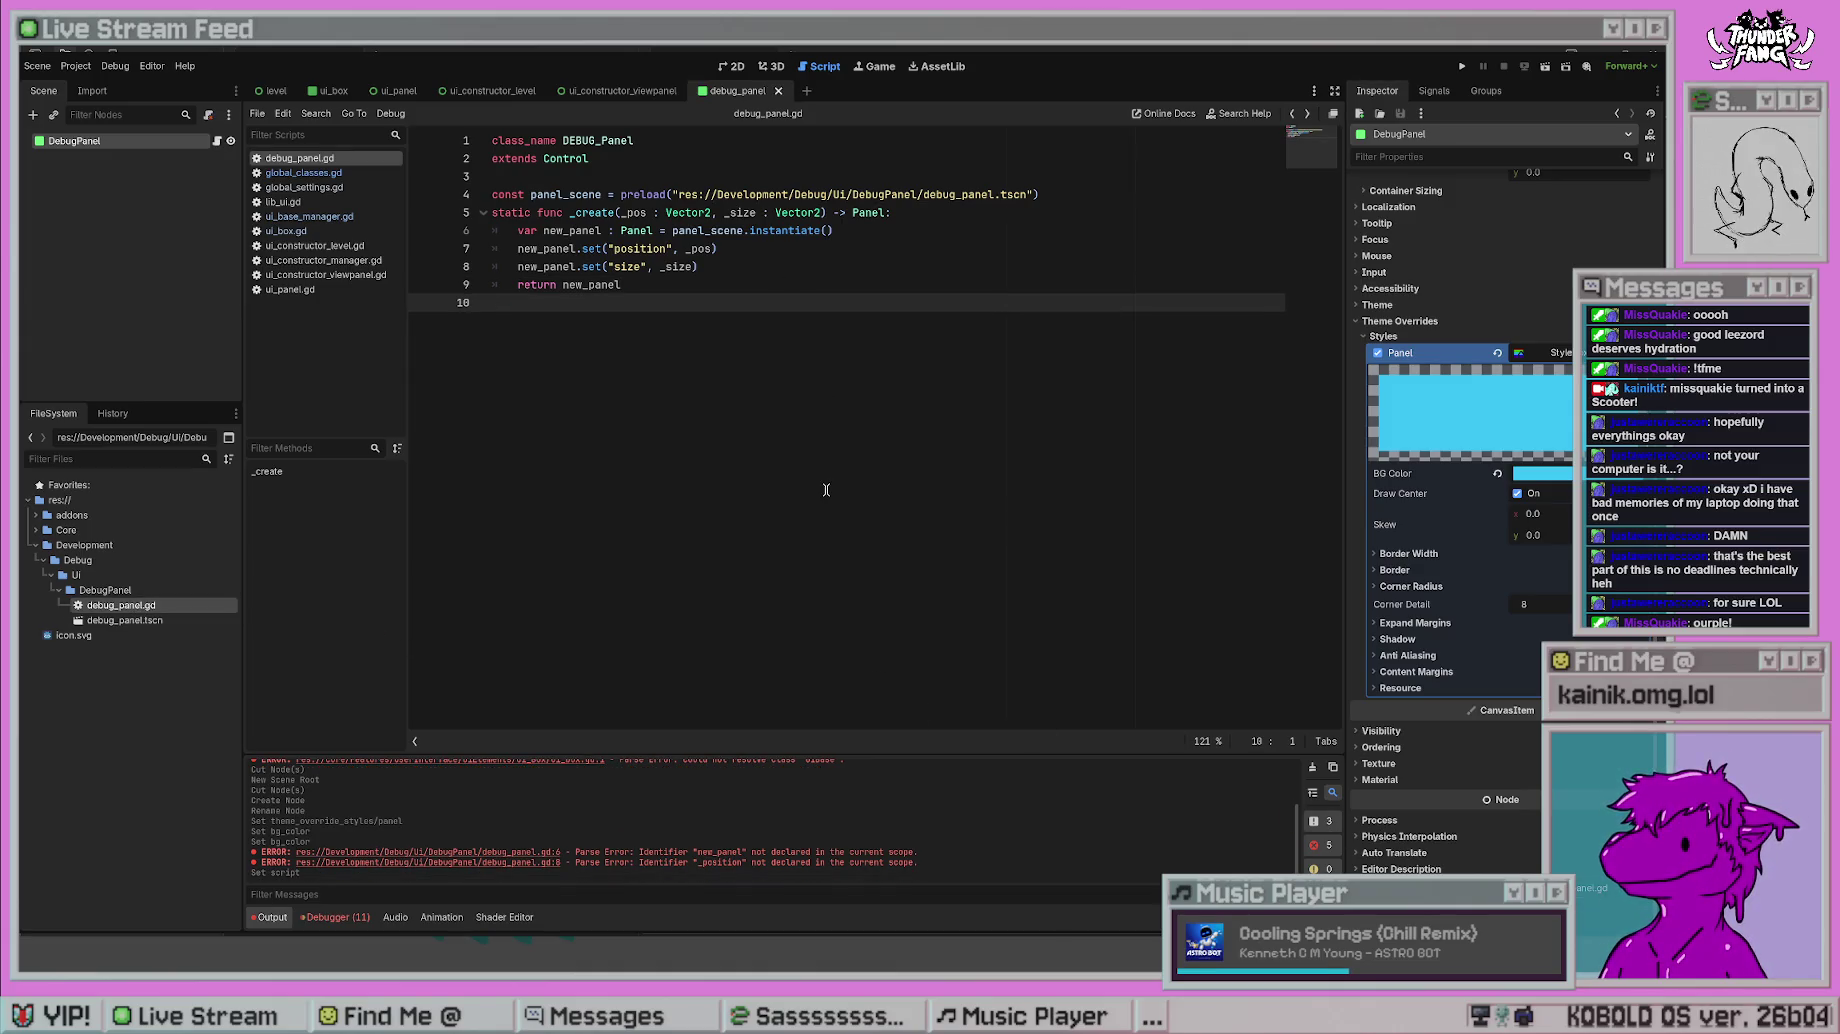
key(Return)
- Declare a new function header 'func _destroy():' below _create
text(func )
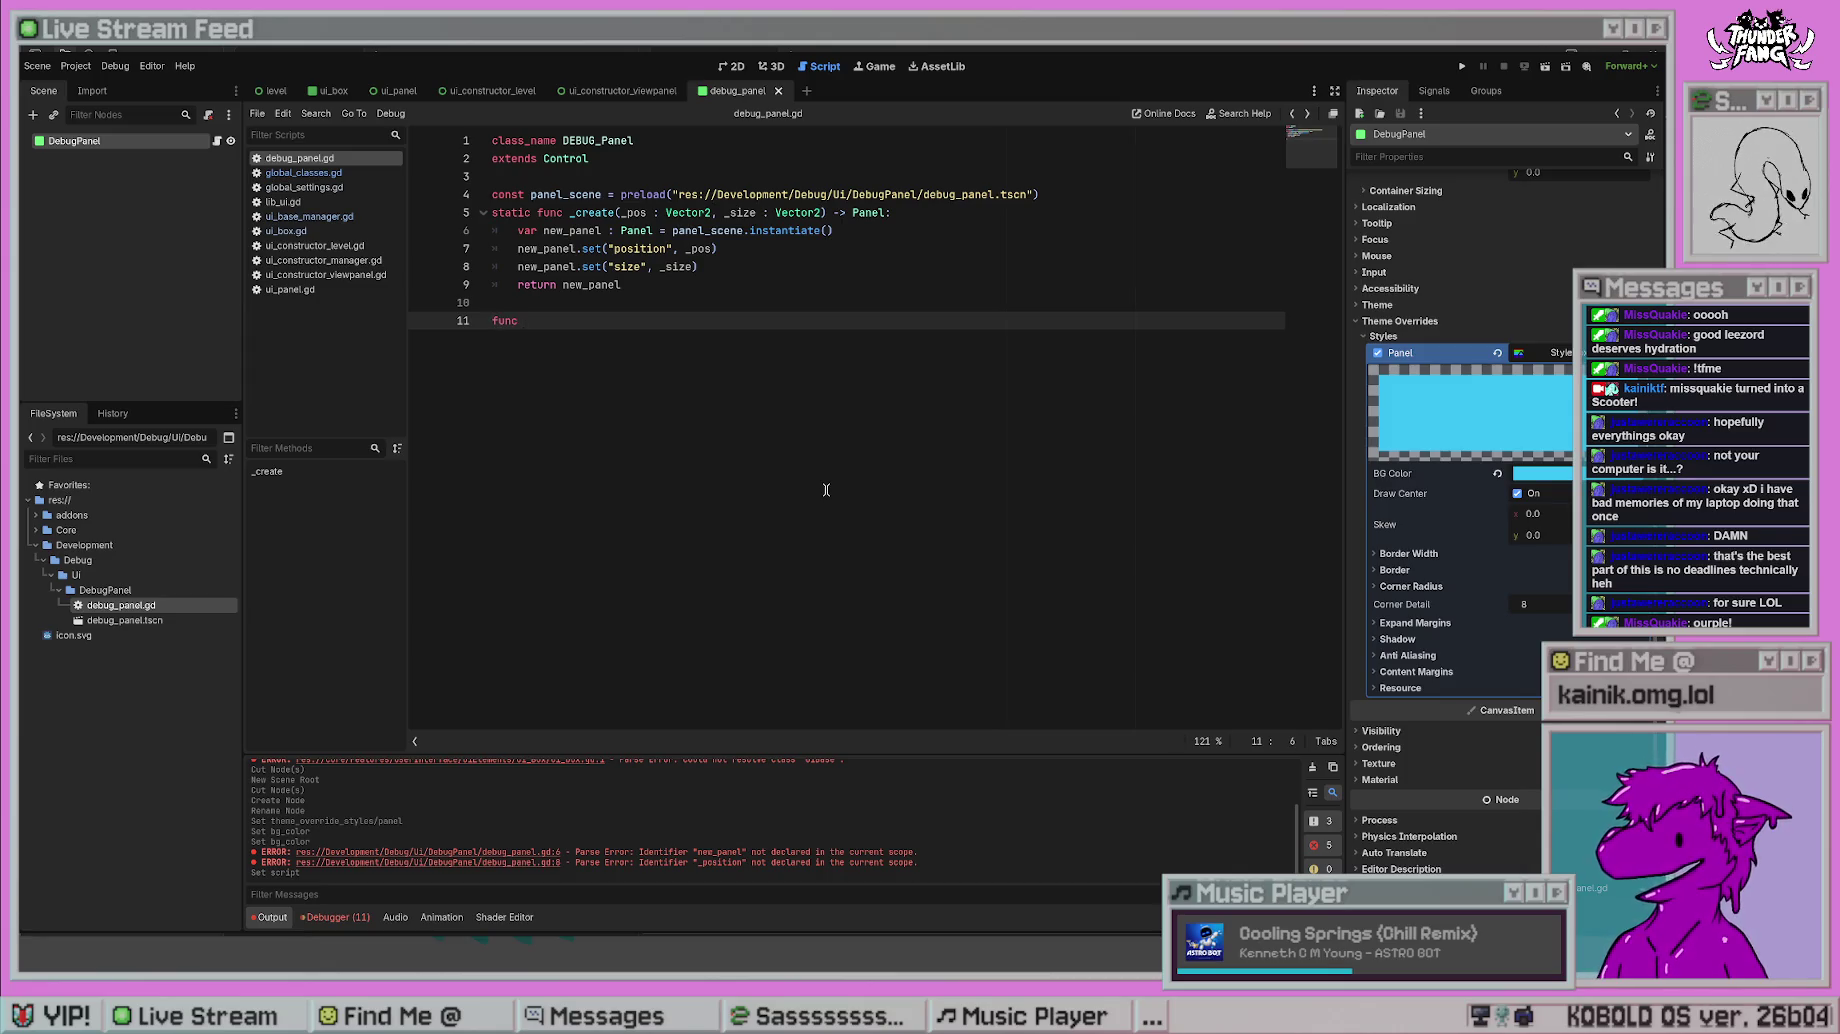
text(destroy)
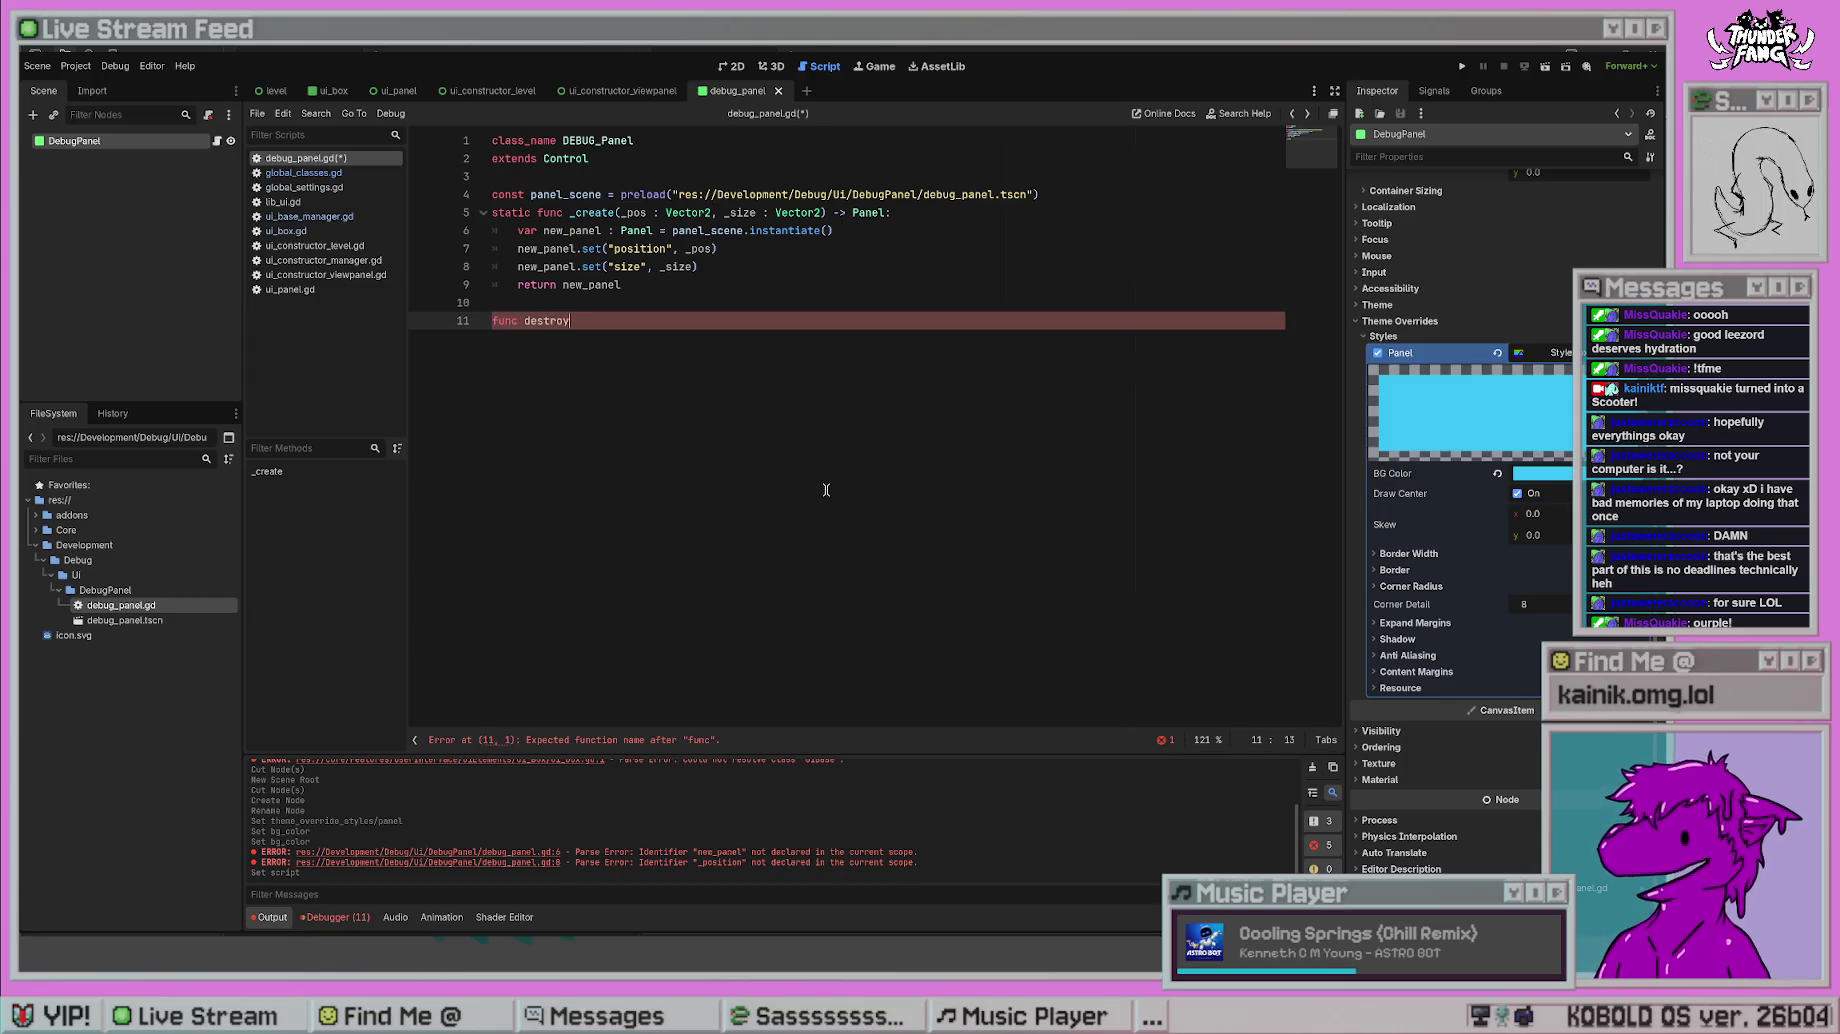
text(())
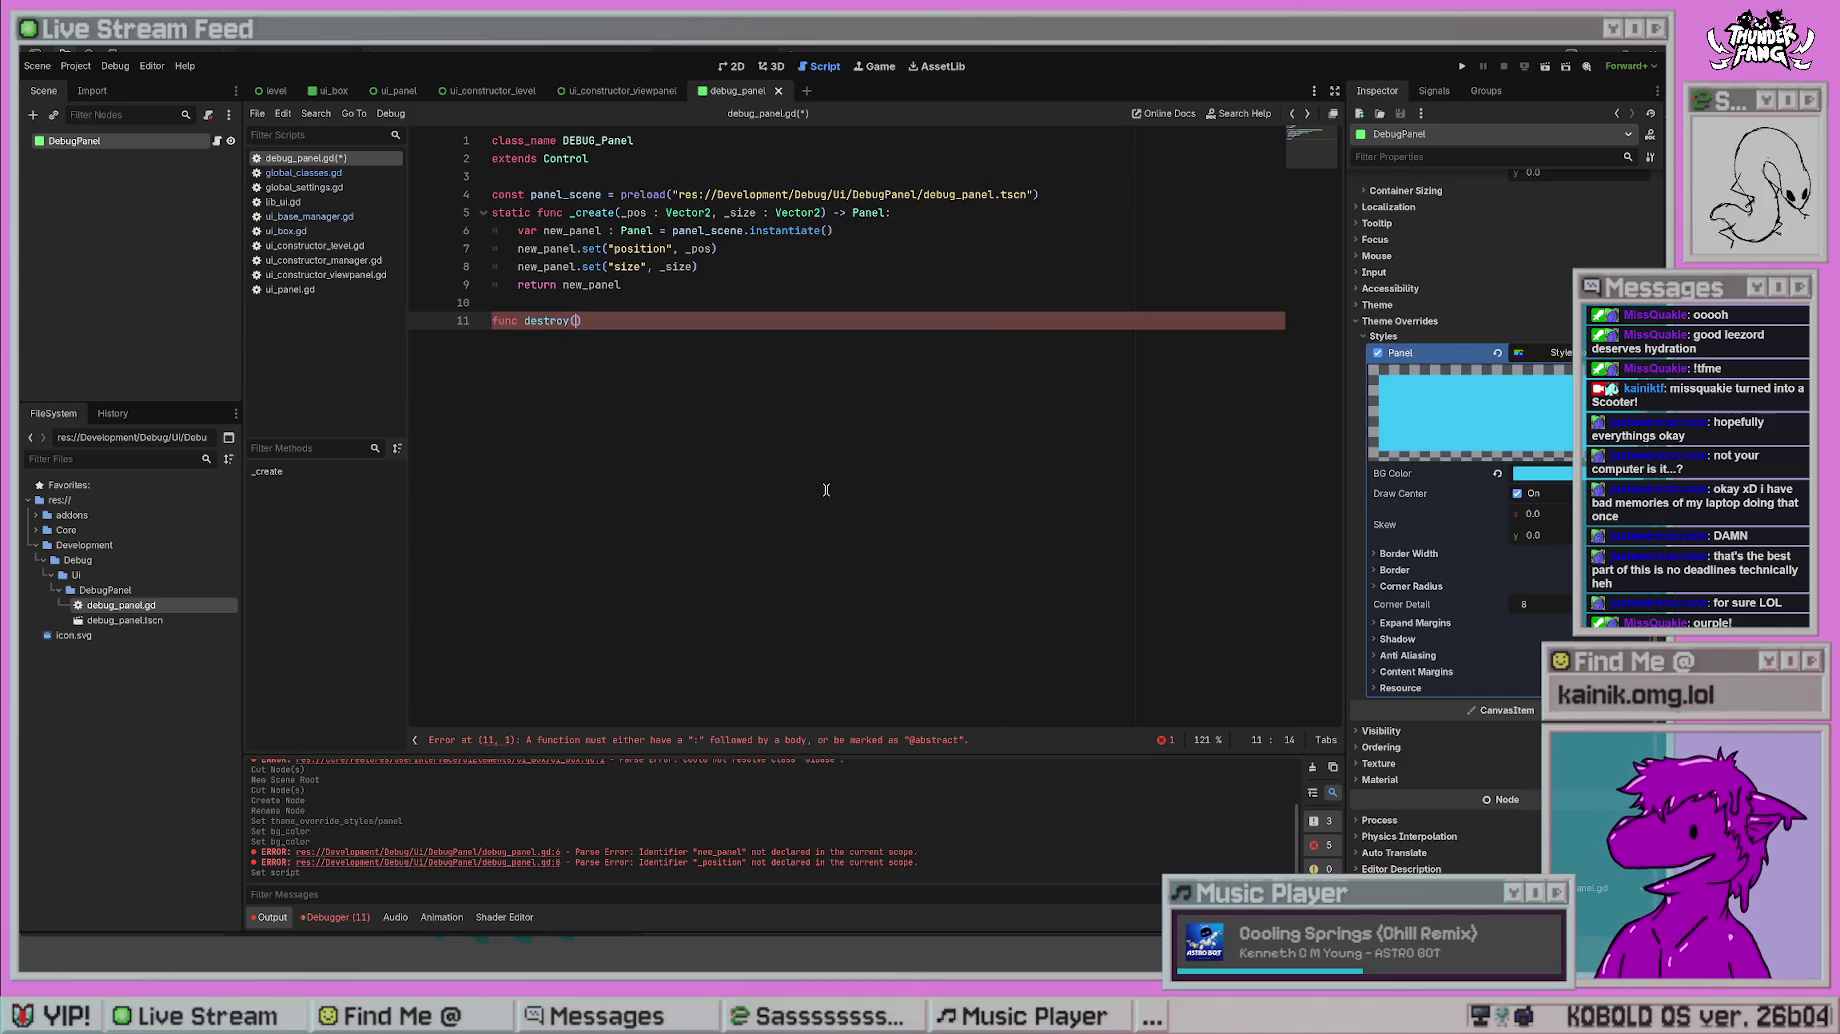
key(ctrl+shift+Left)
key(ctrl+shift+Left)
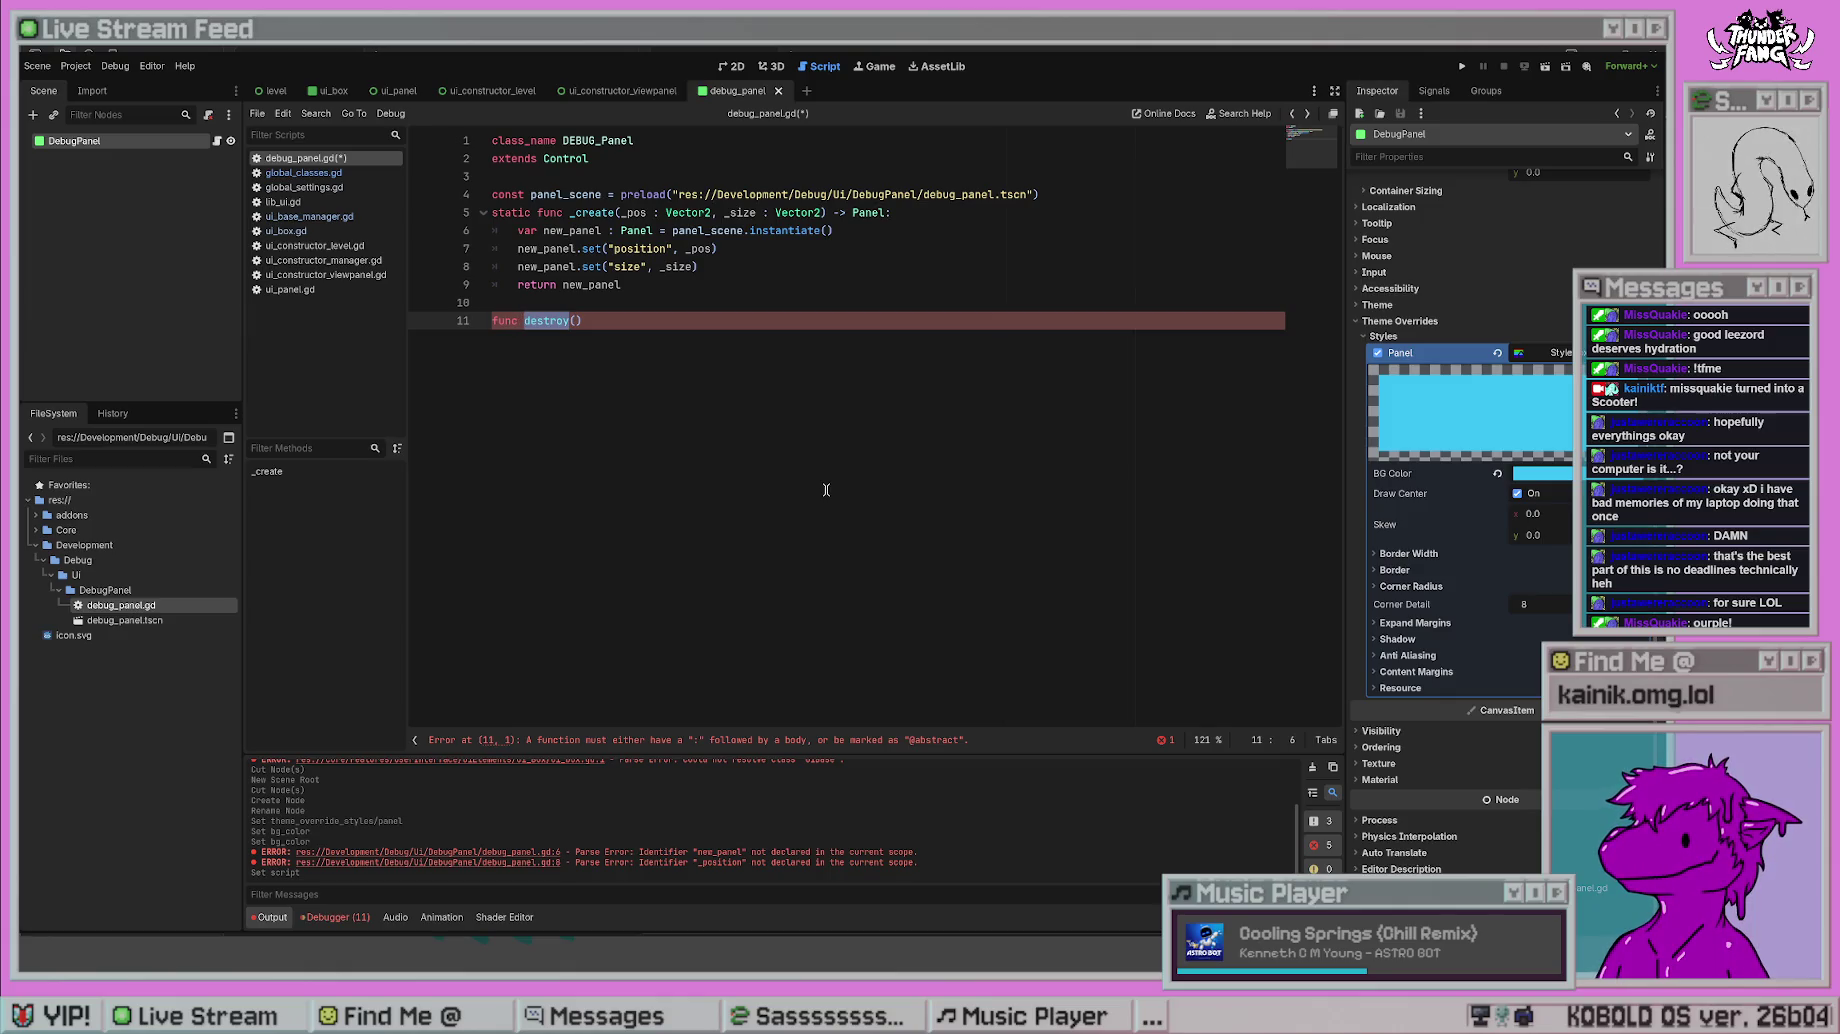
text(_remove()
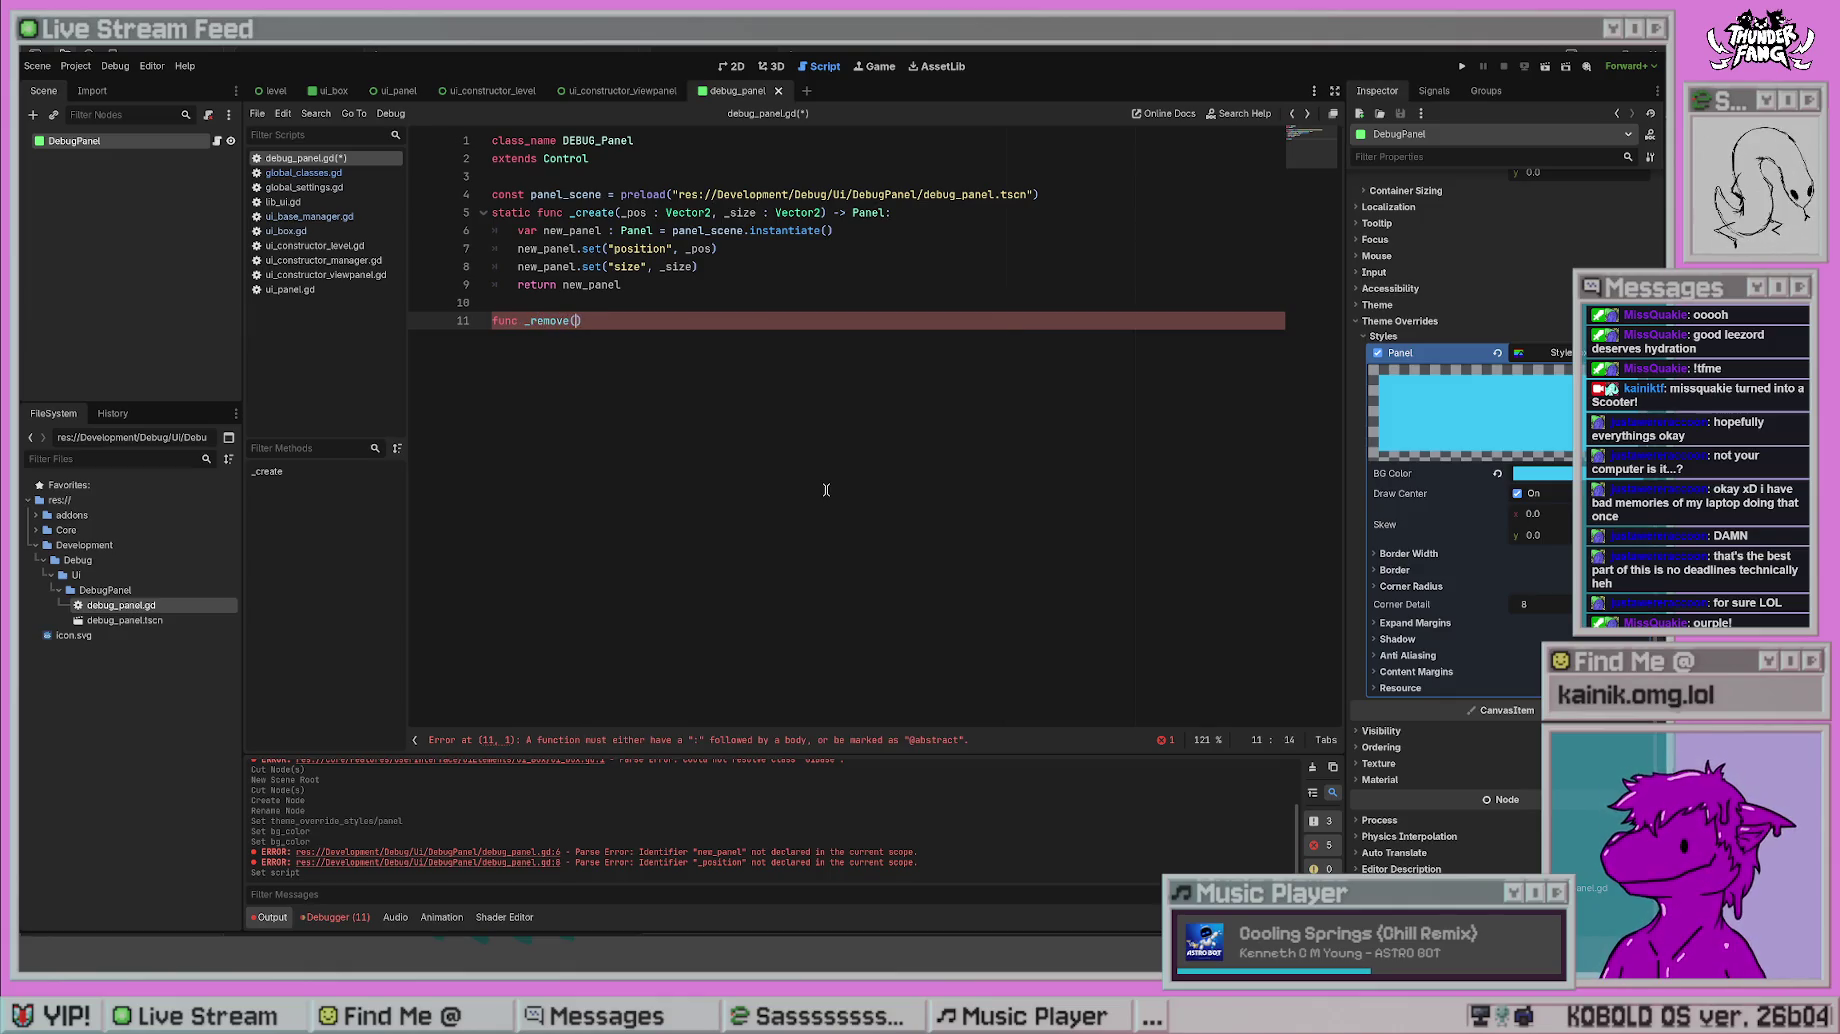
key(Left)
key(Left)
key(BackSpace)
key(BackSpace)
key(BackSpace)
key(Delete)
text(dest)
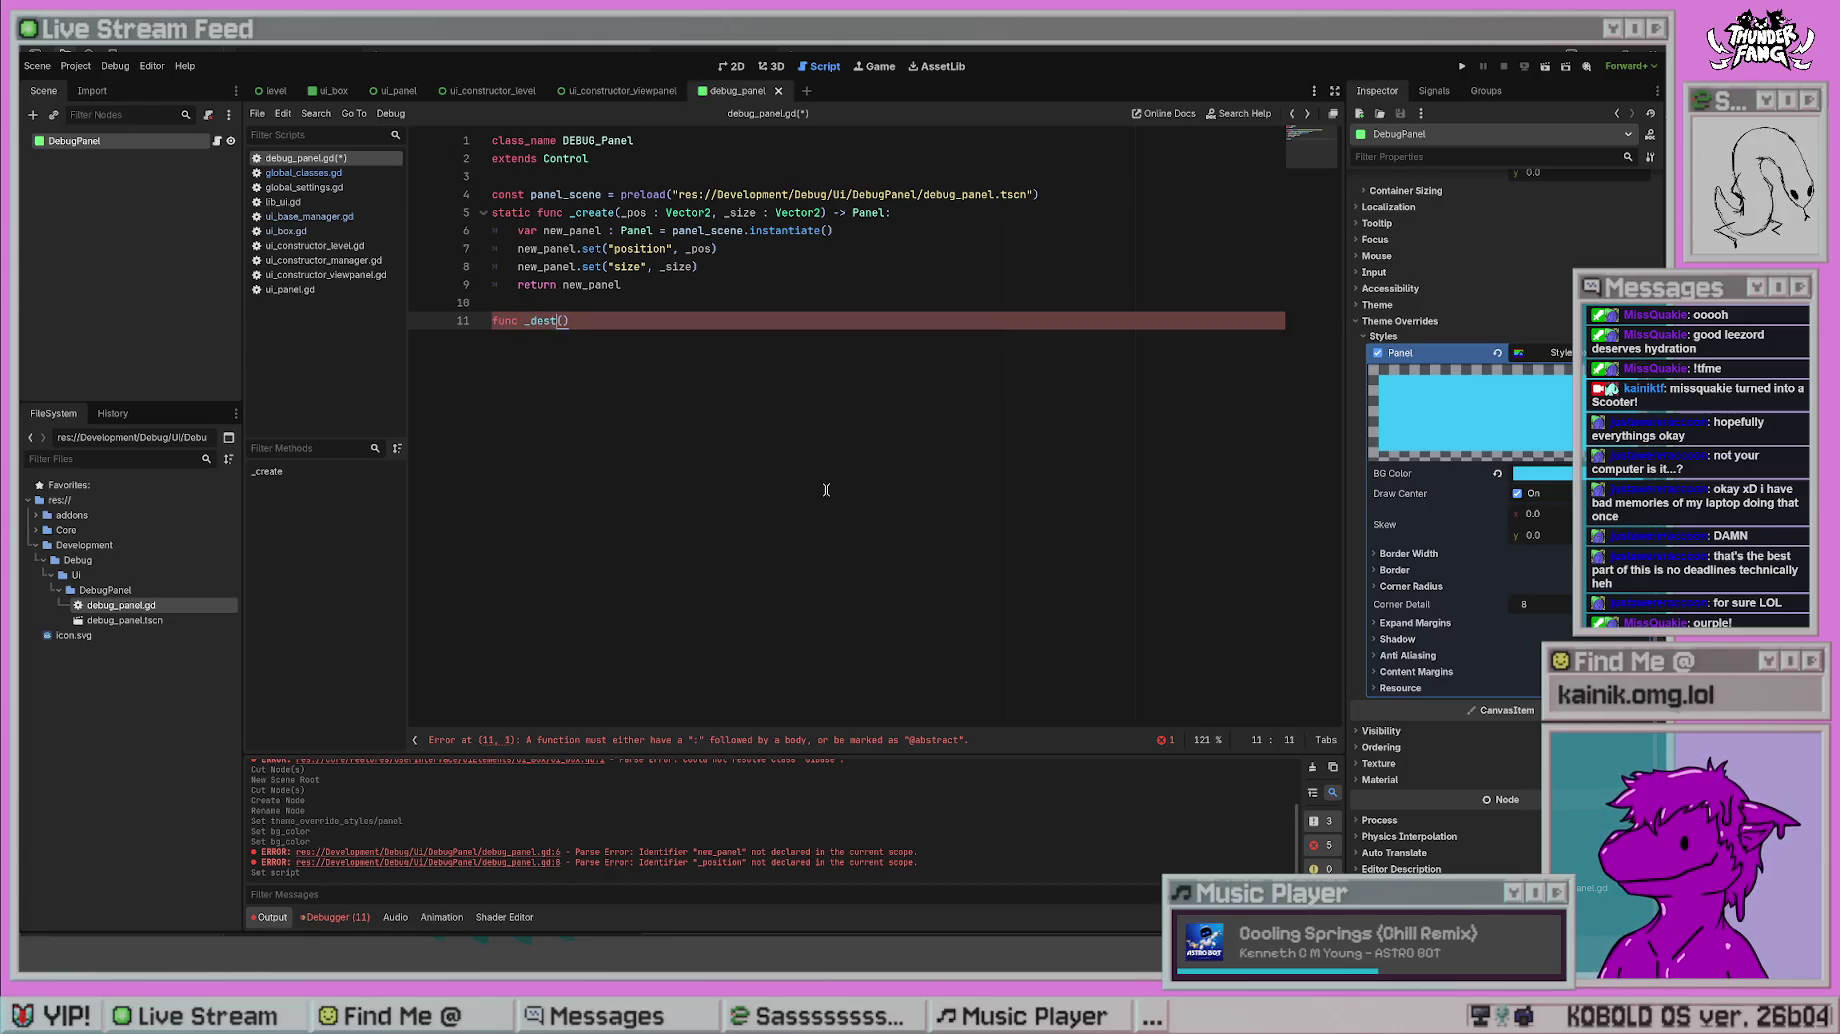
text(roy)
key(End)
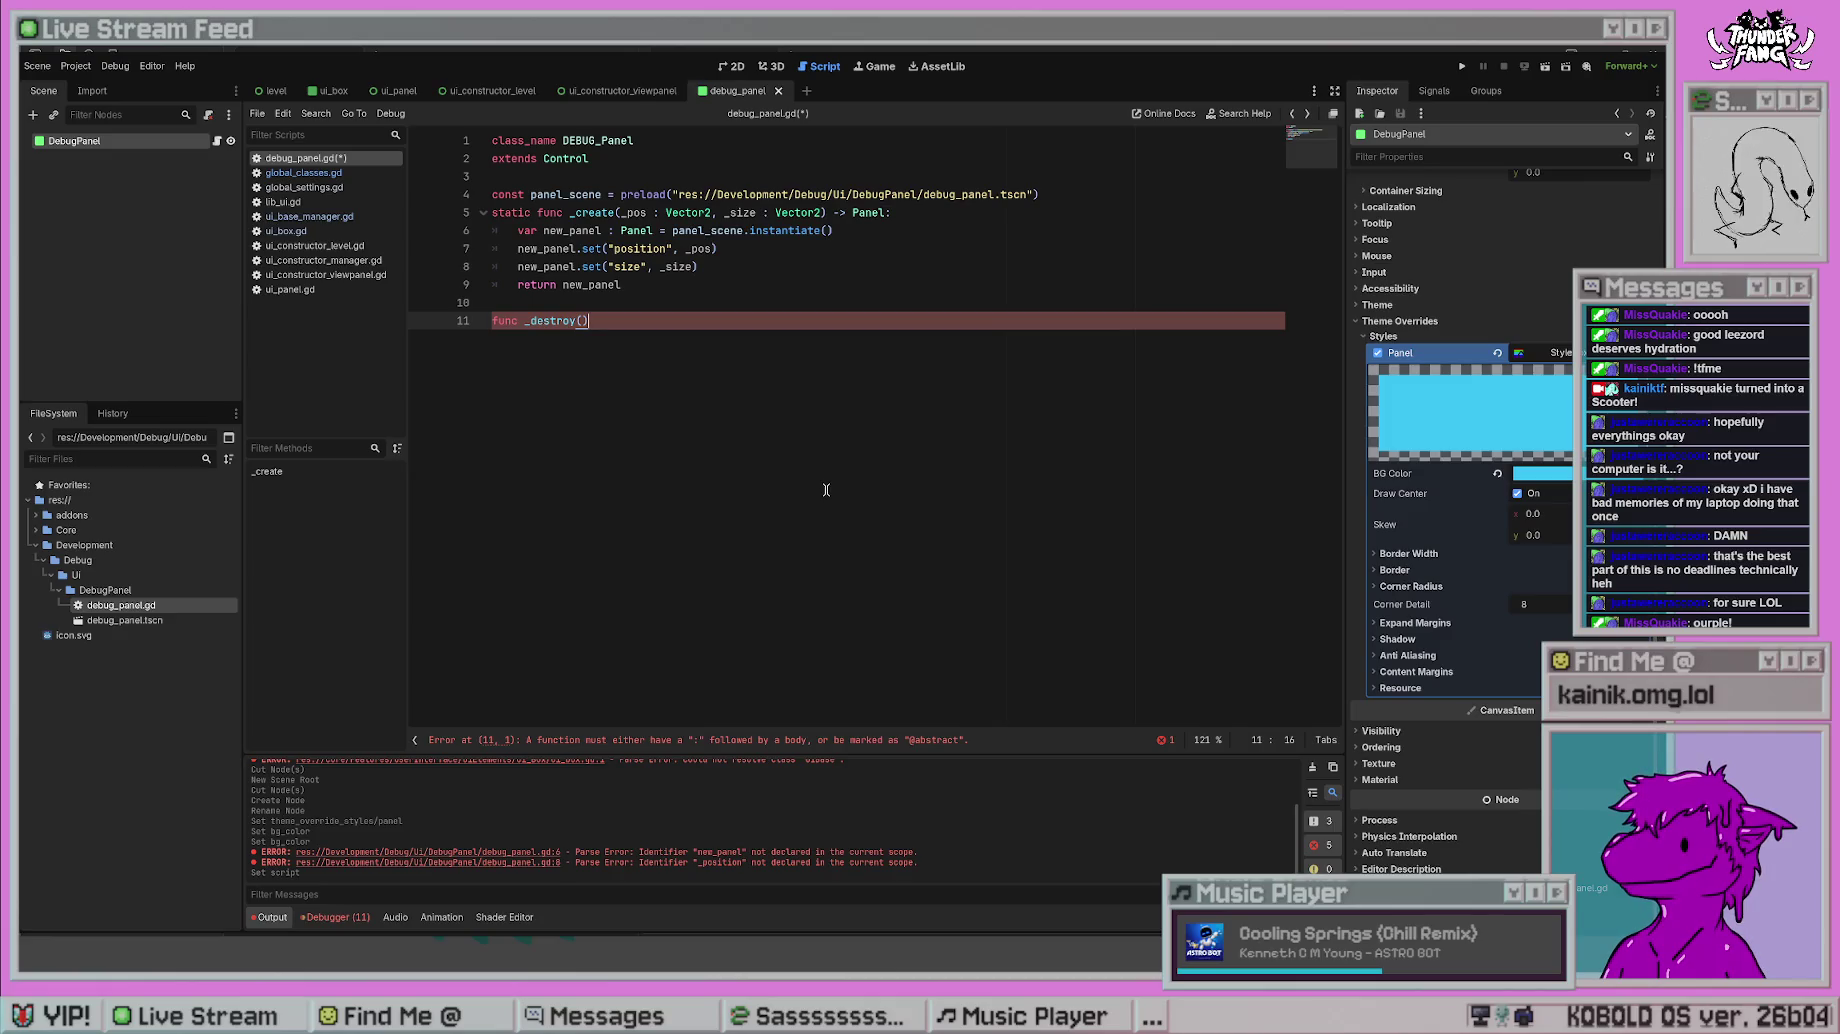
key(Return)
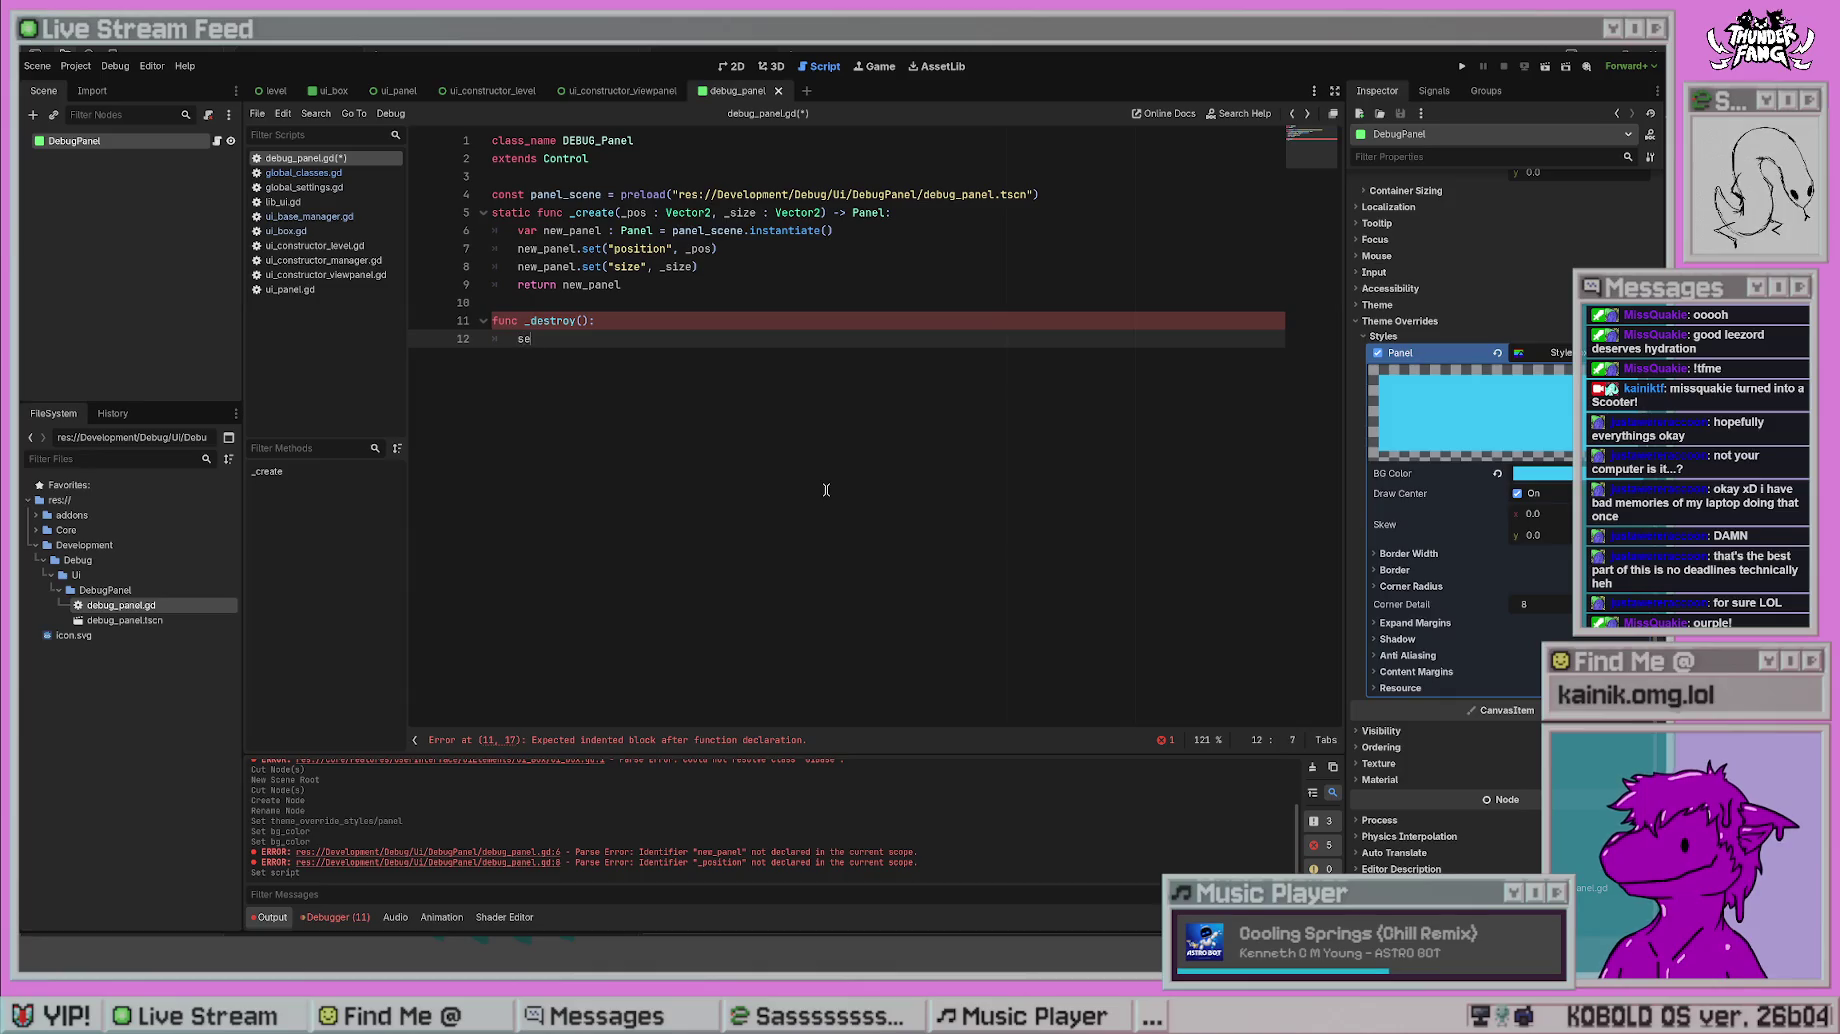
- Begin the _destroy body with $".".tree and dismiss the autocomplete popup
key(BackSpace)
key(BackSpace)
key(BackSpace)
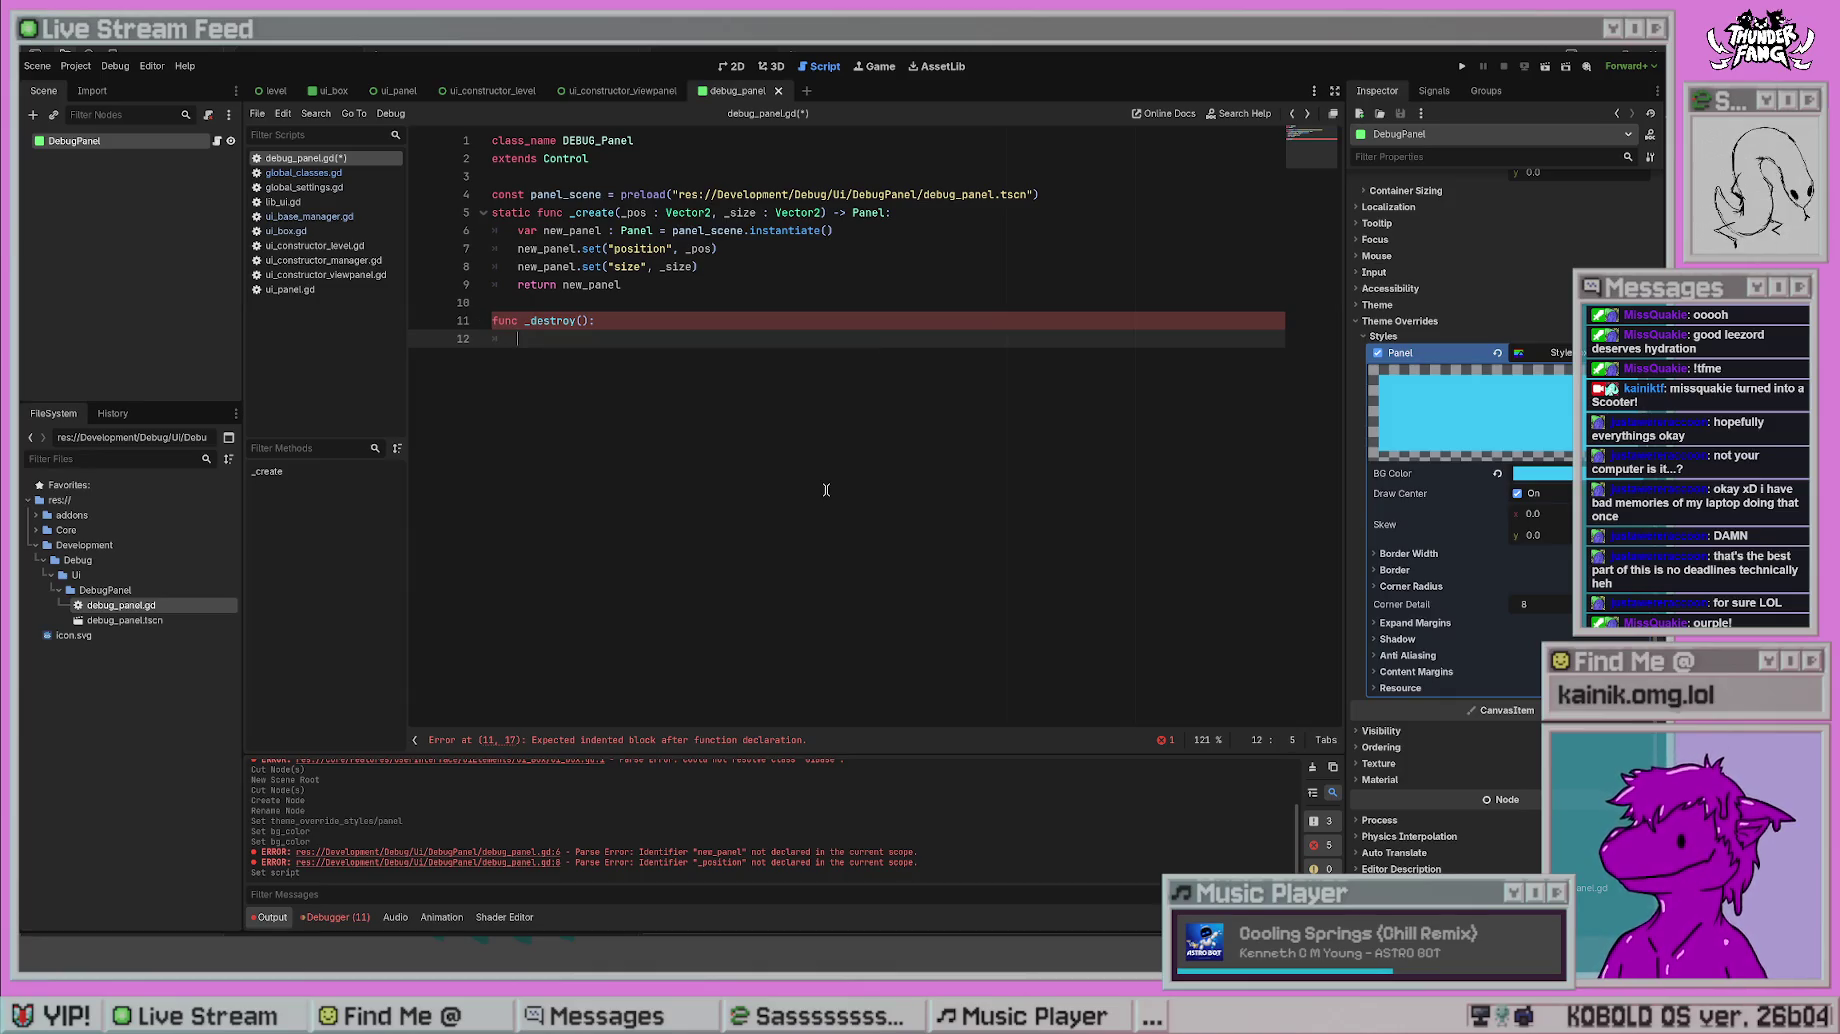
text($".")
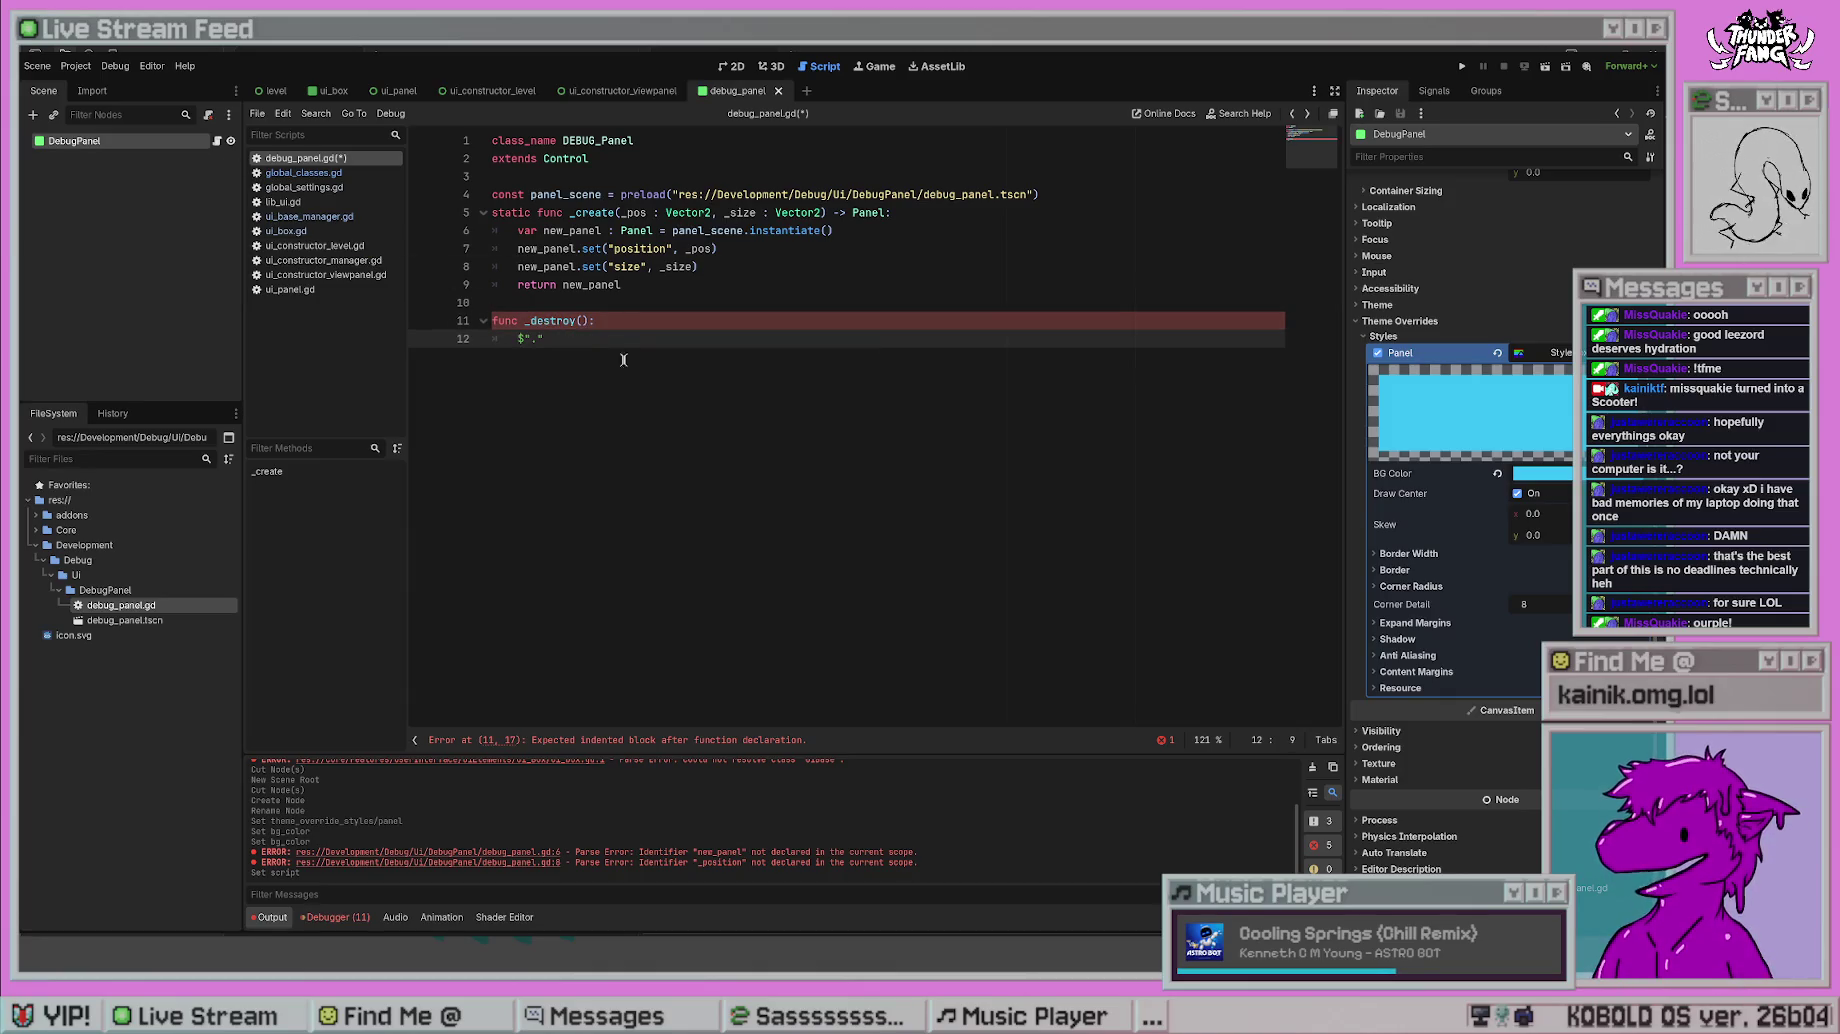
text(.rem)
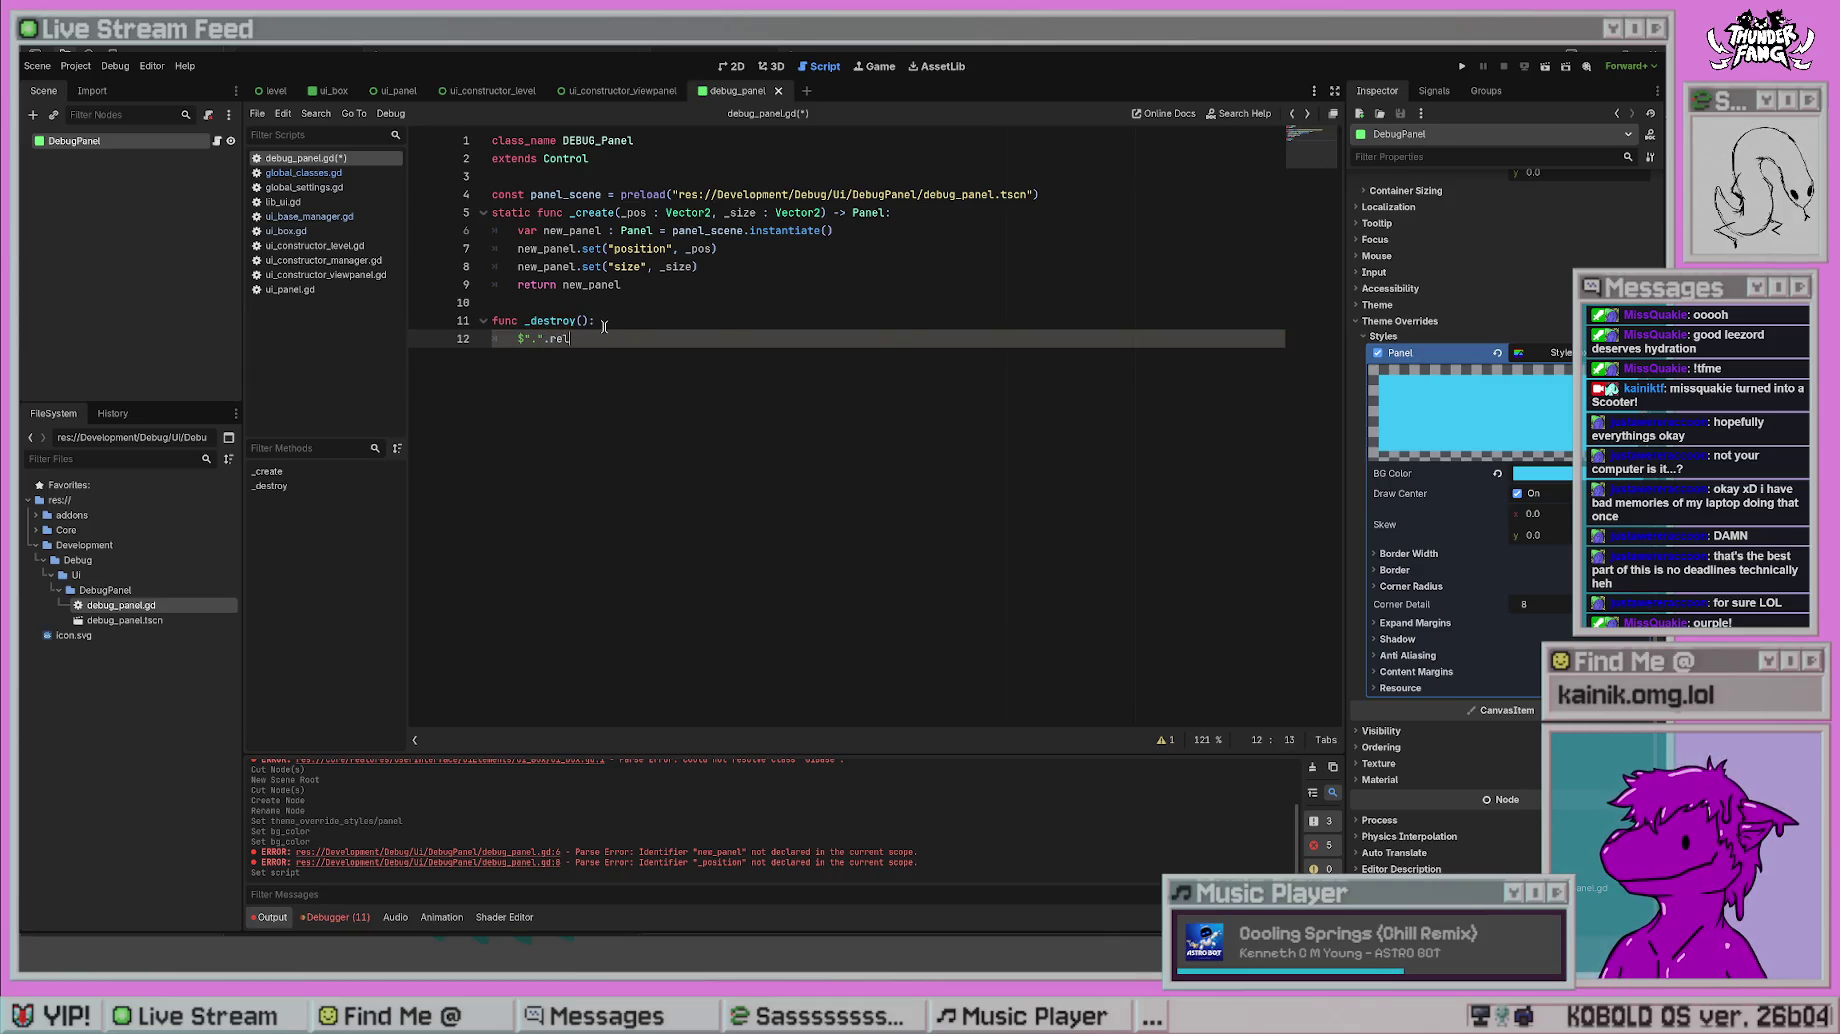
key(BackSpace)
text(move)
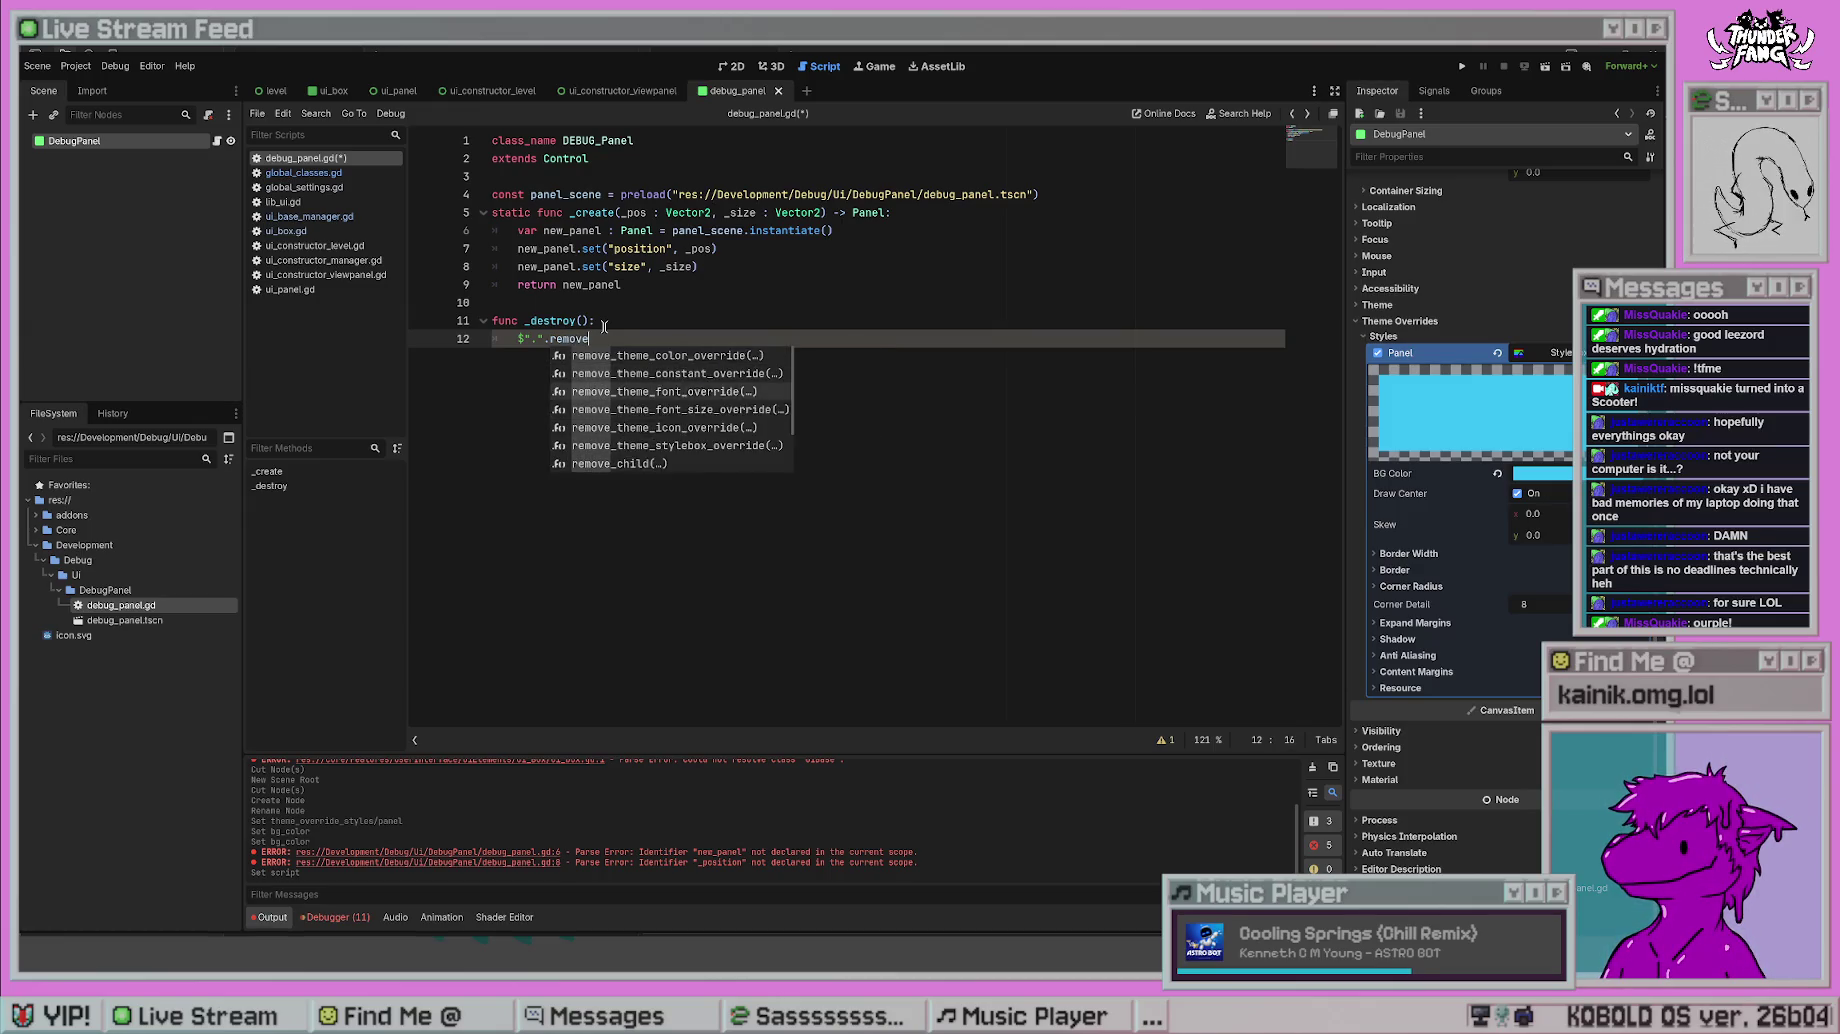
key(BackSpace)
key(BackSpace)
key(BackSpace)
text(tree)
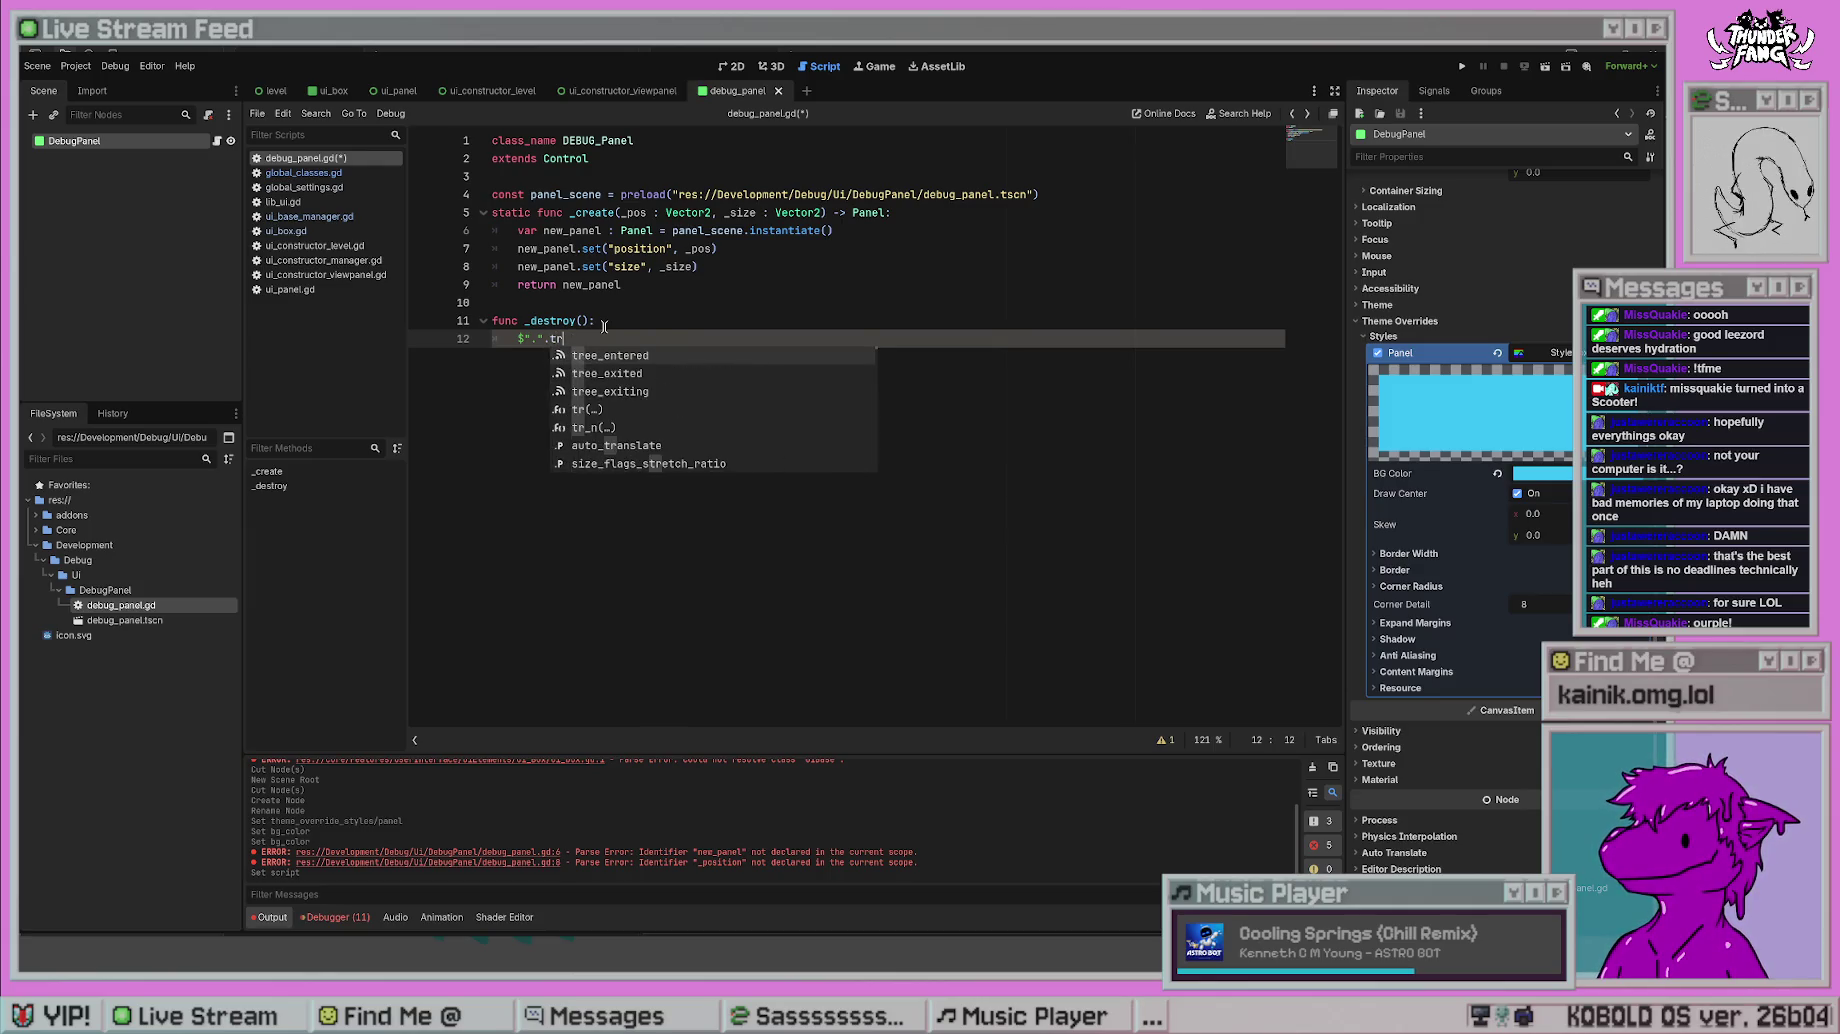
scroll(700, 415, down, 10)
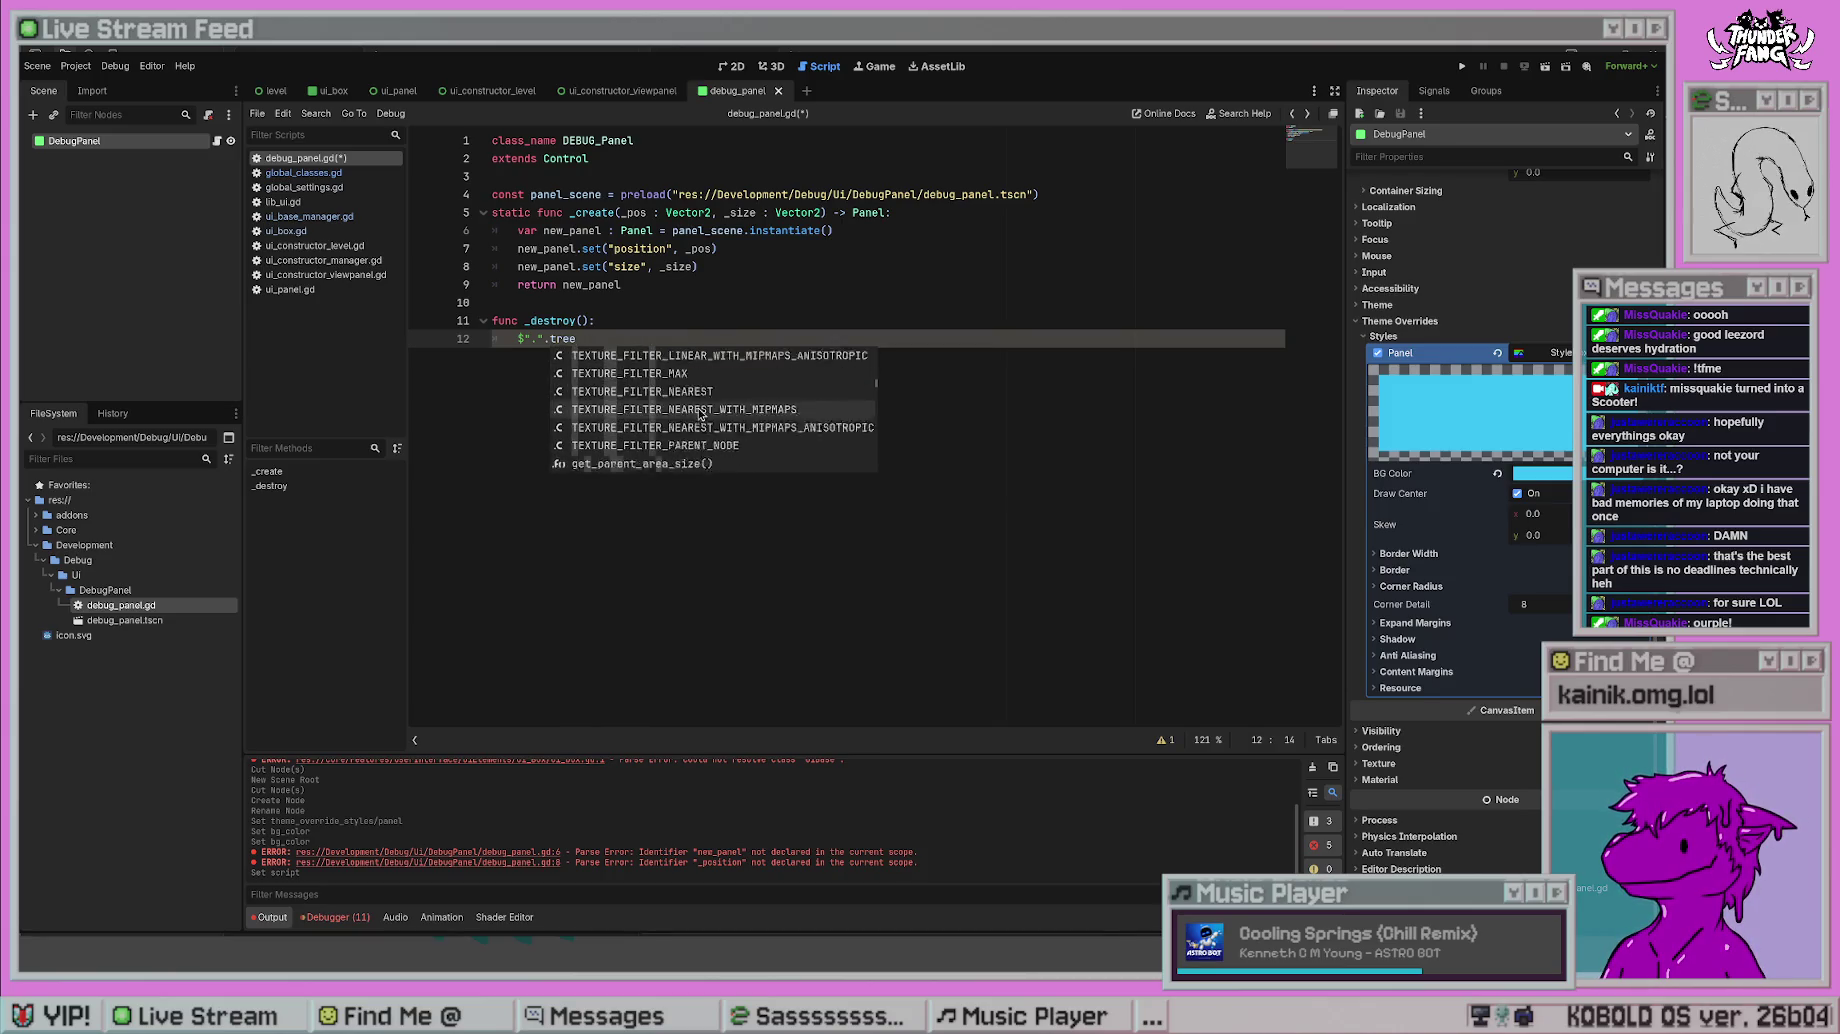
scroll(700, 415, down, 10)
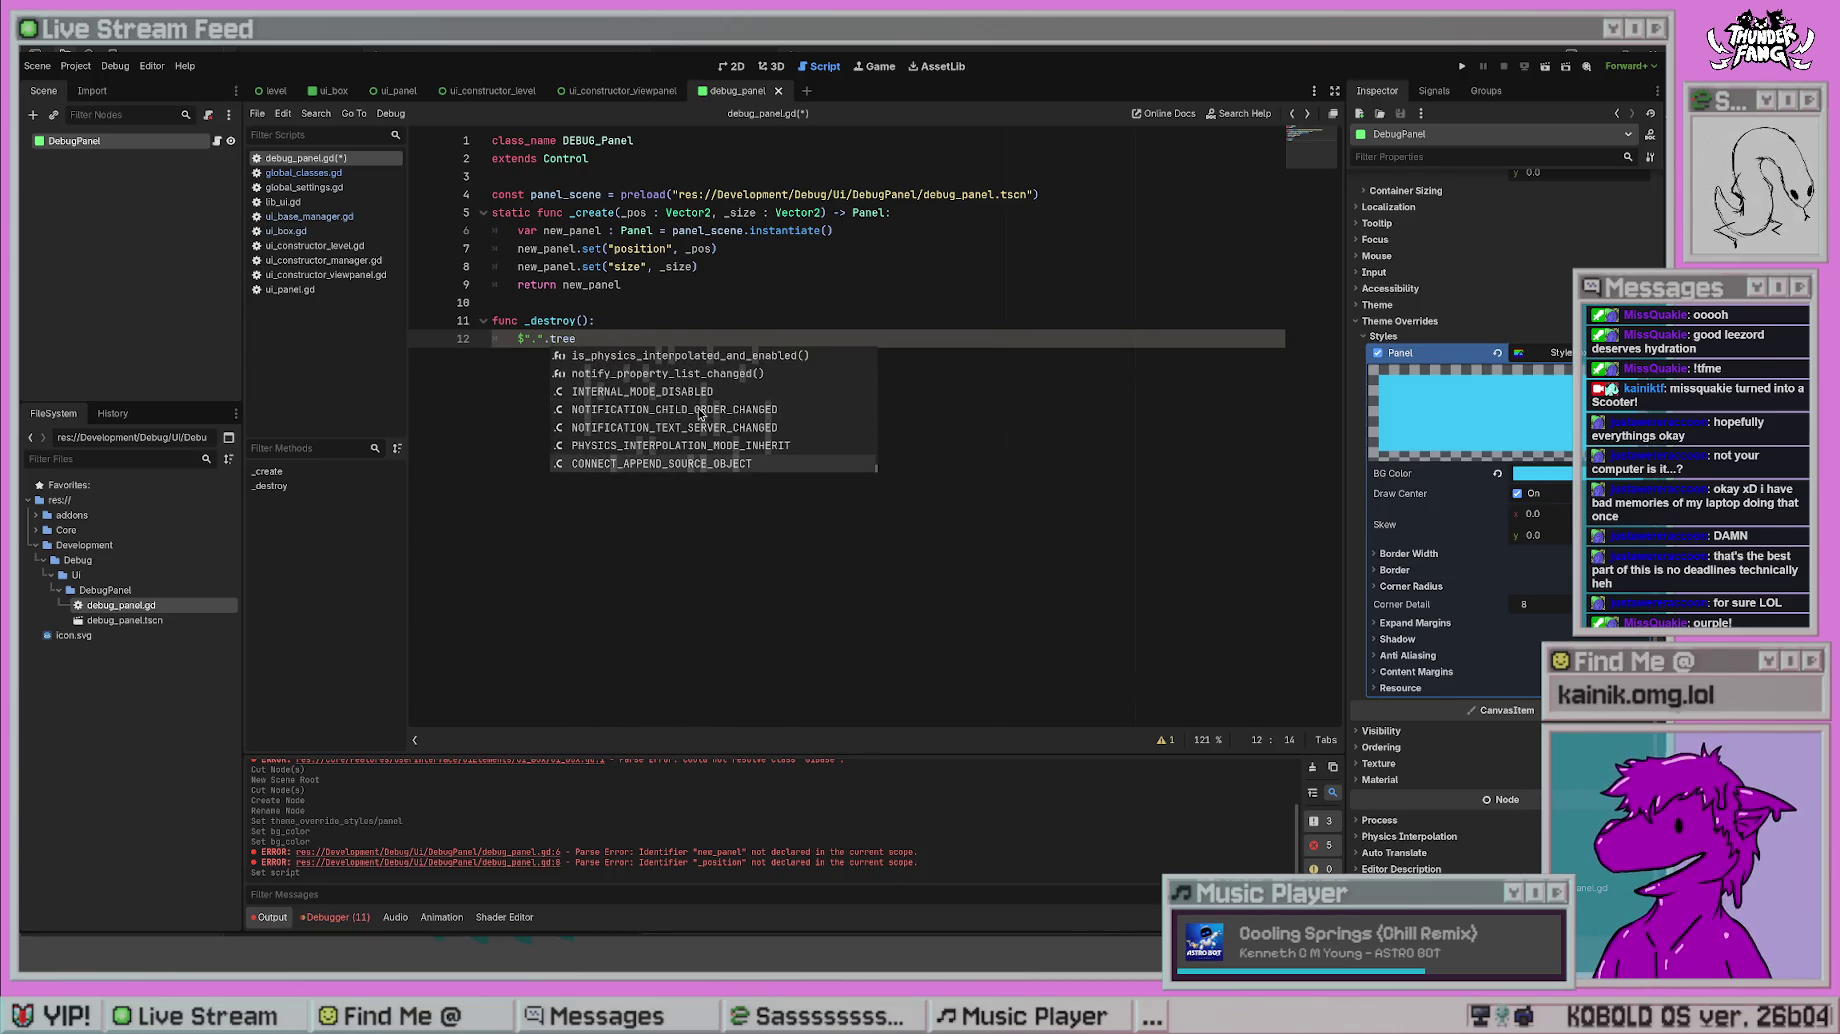
key(Escape)
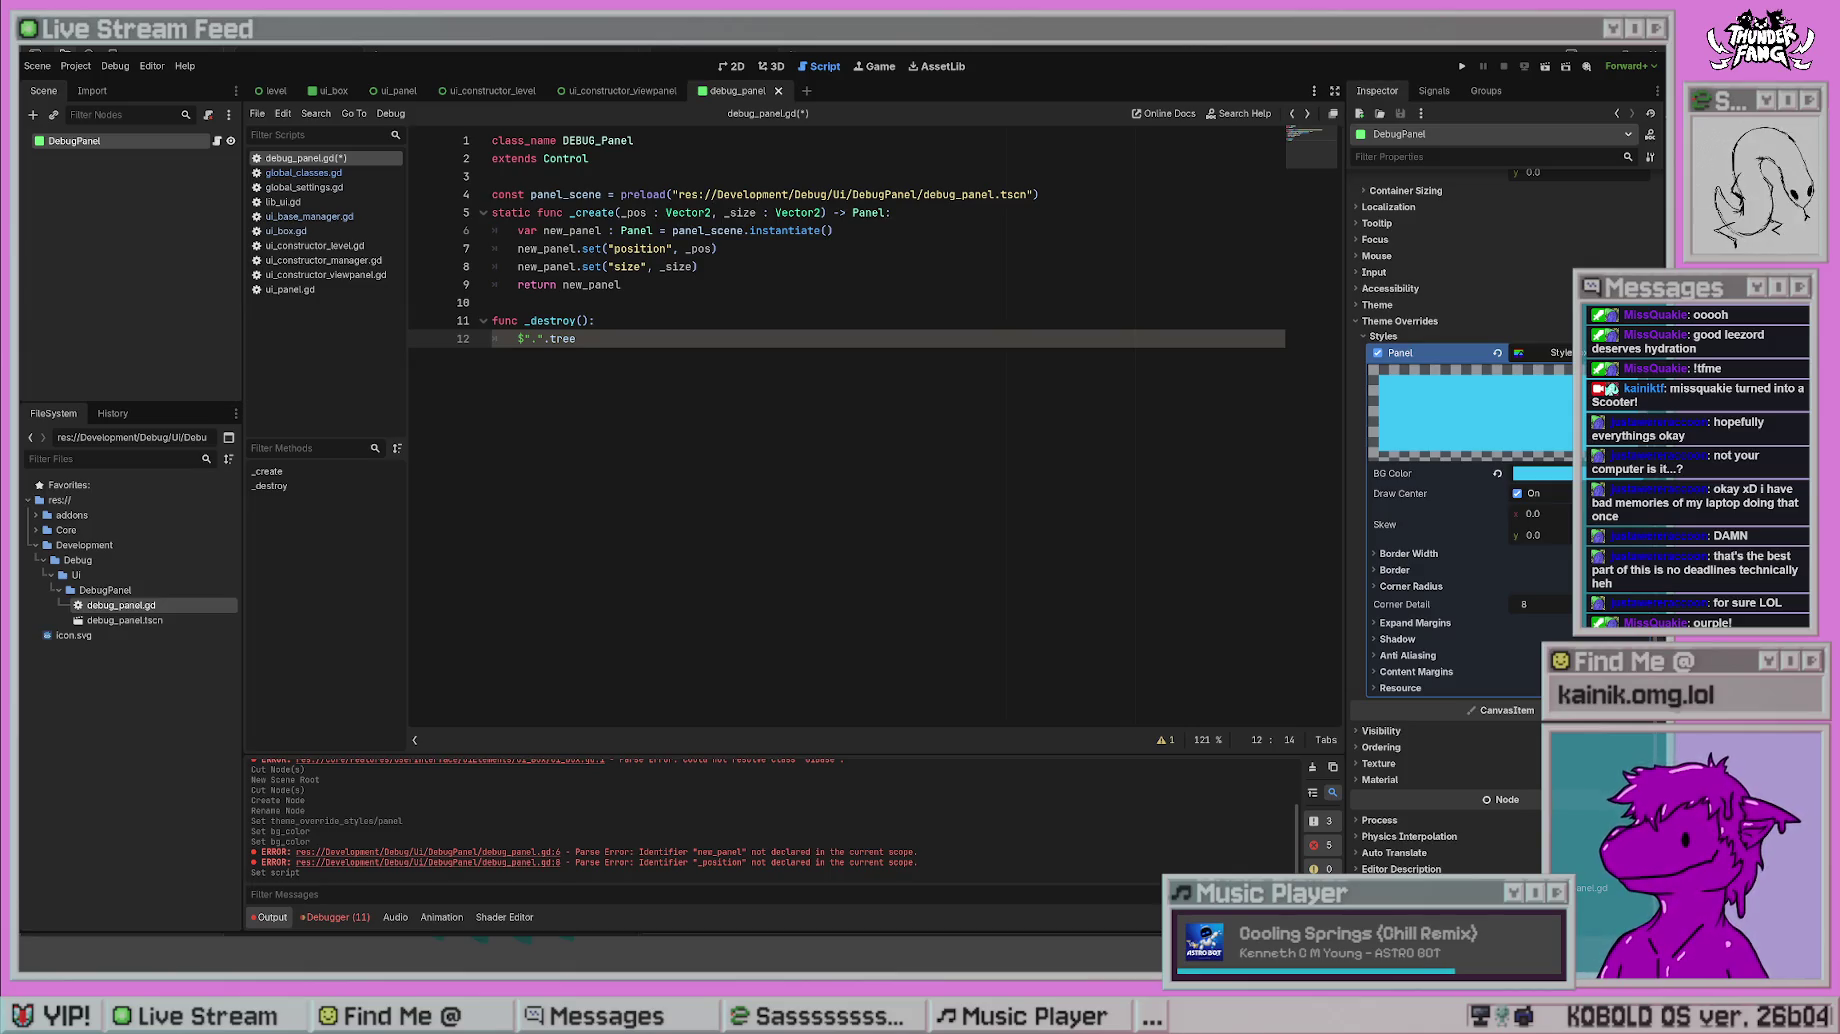
- Replace tree with queue_free() so _destroy reads $".".queue_free(), and save the script
double_click(576, 339)
text(queue_free)
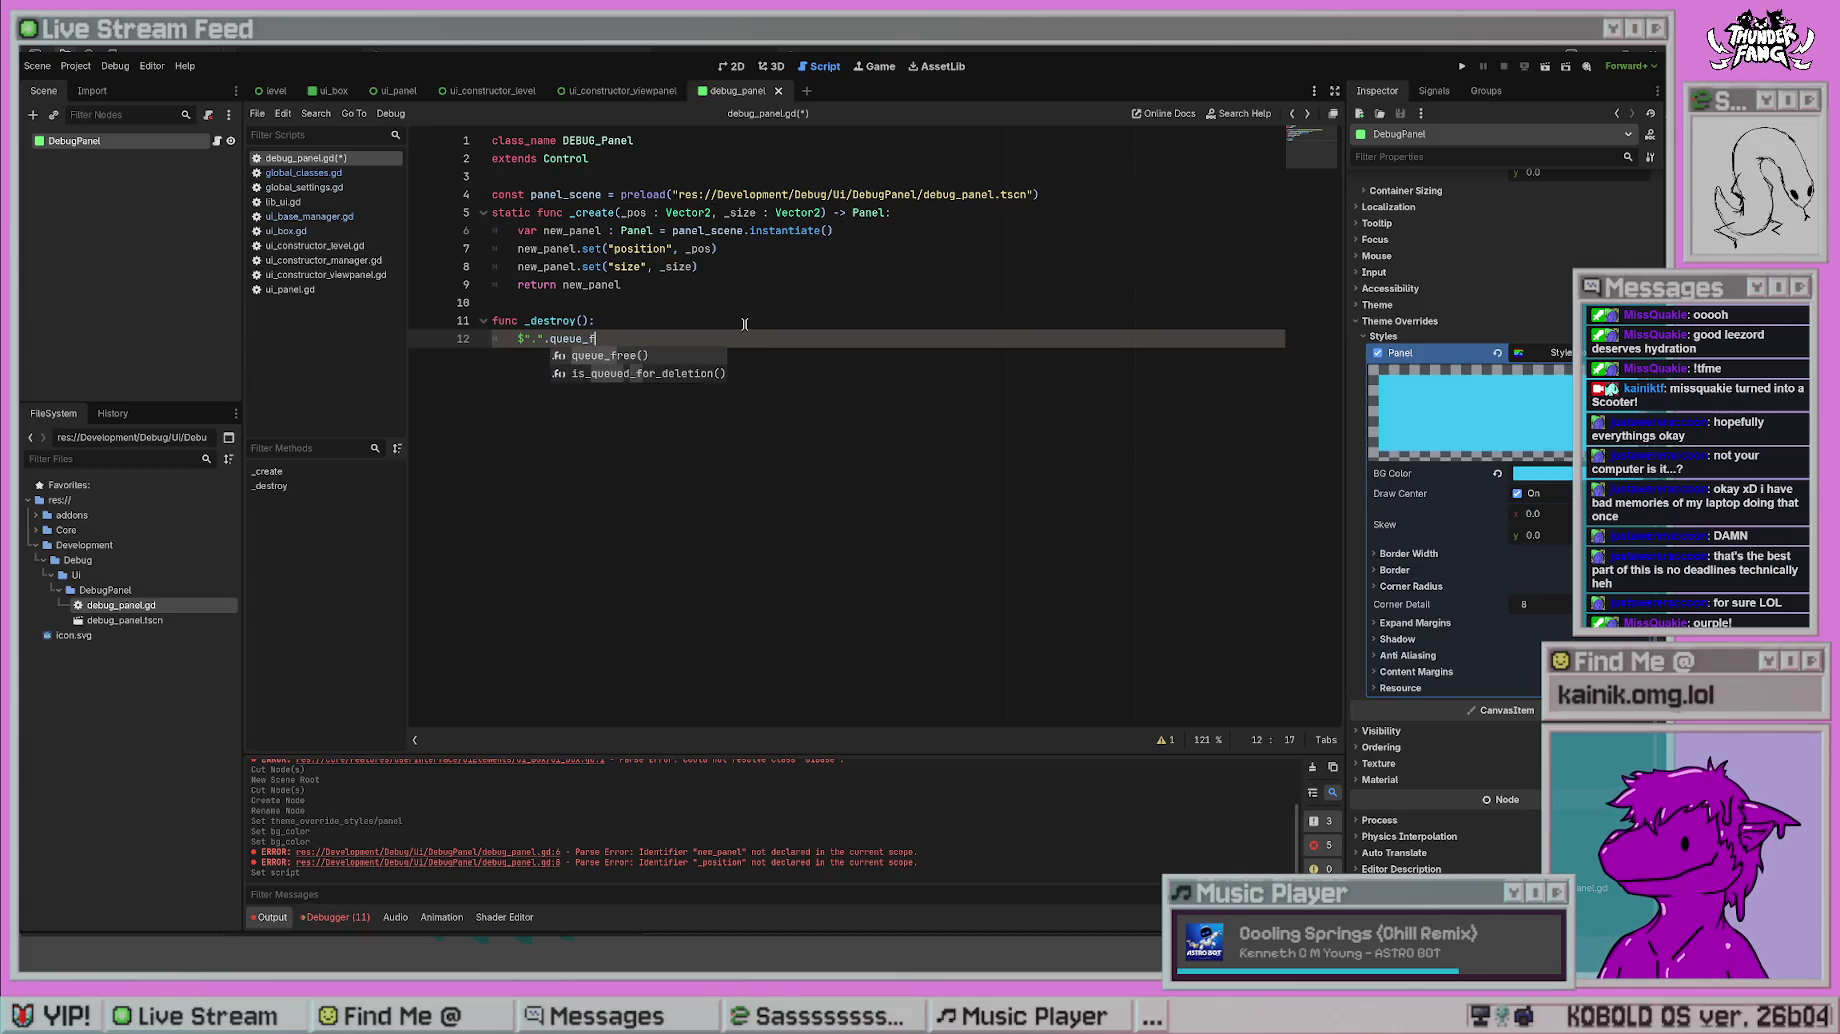
key(Return)
key(Return)
key(ctrl+s)
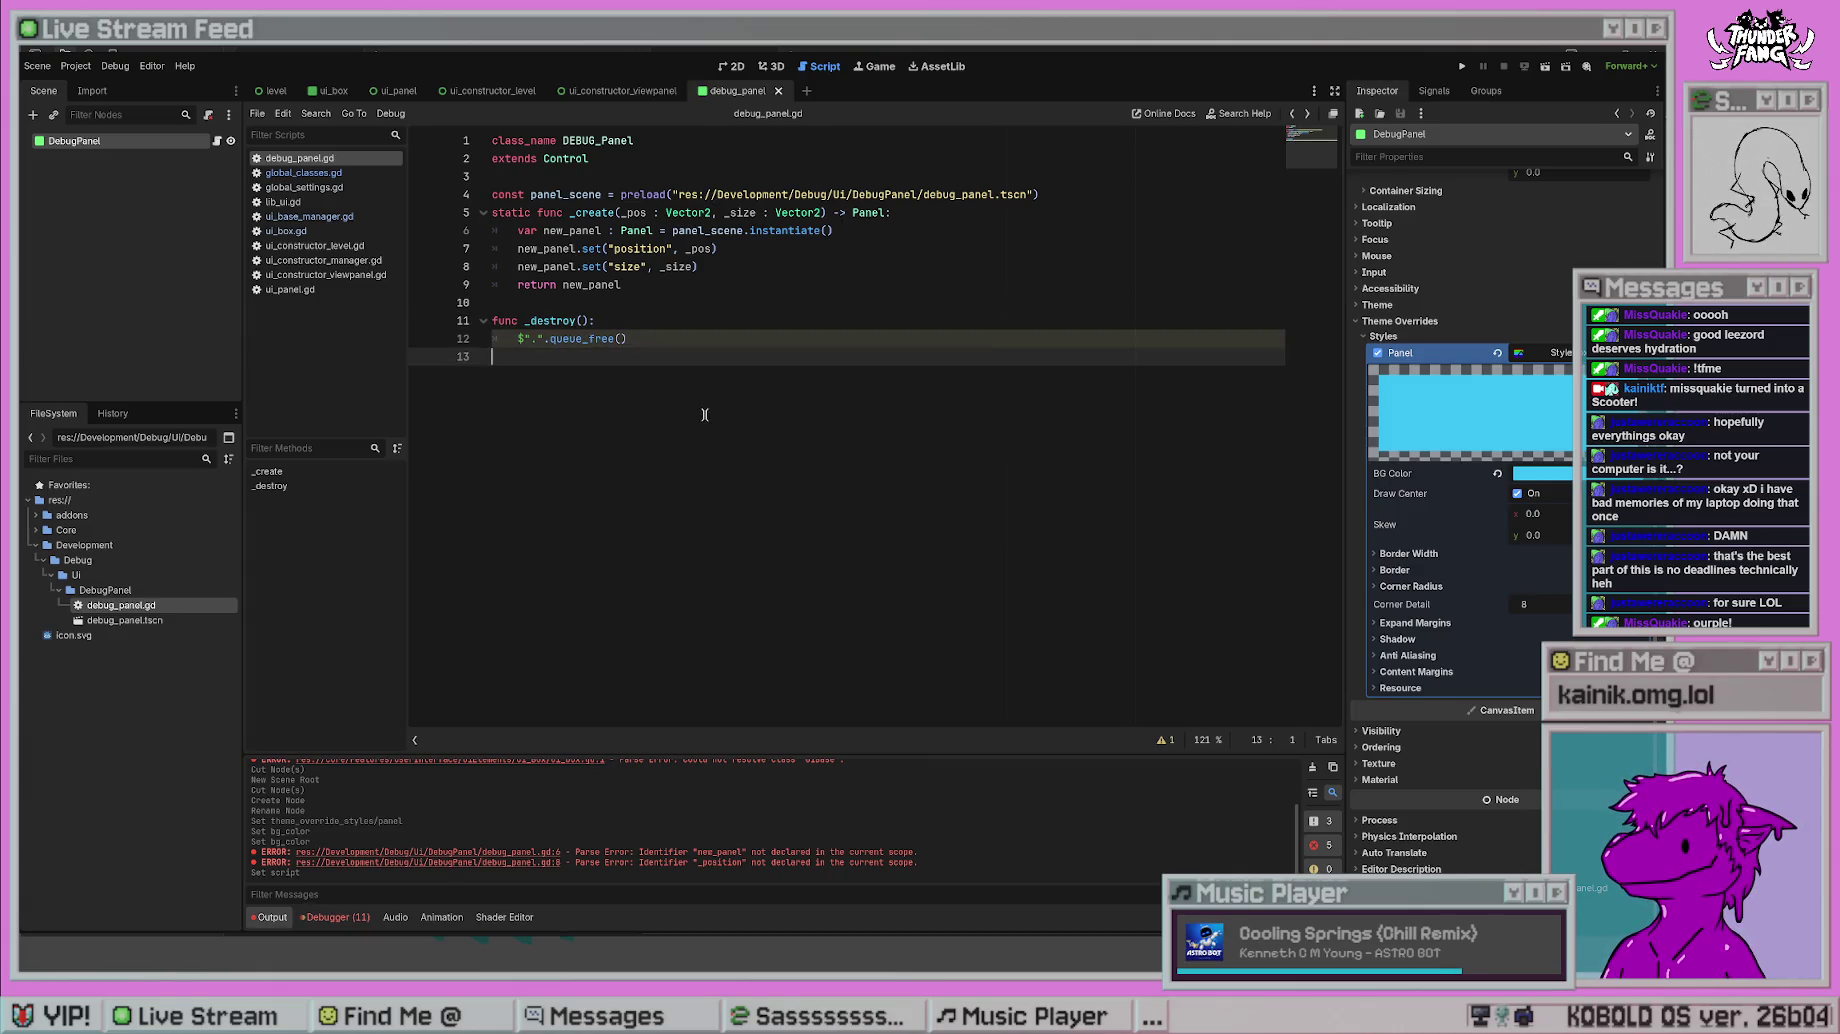
click(524, 338)
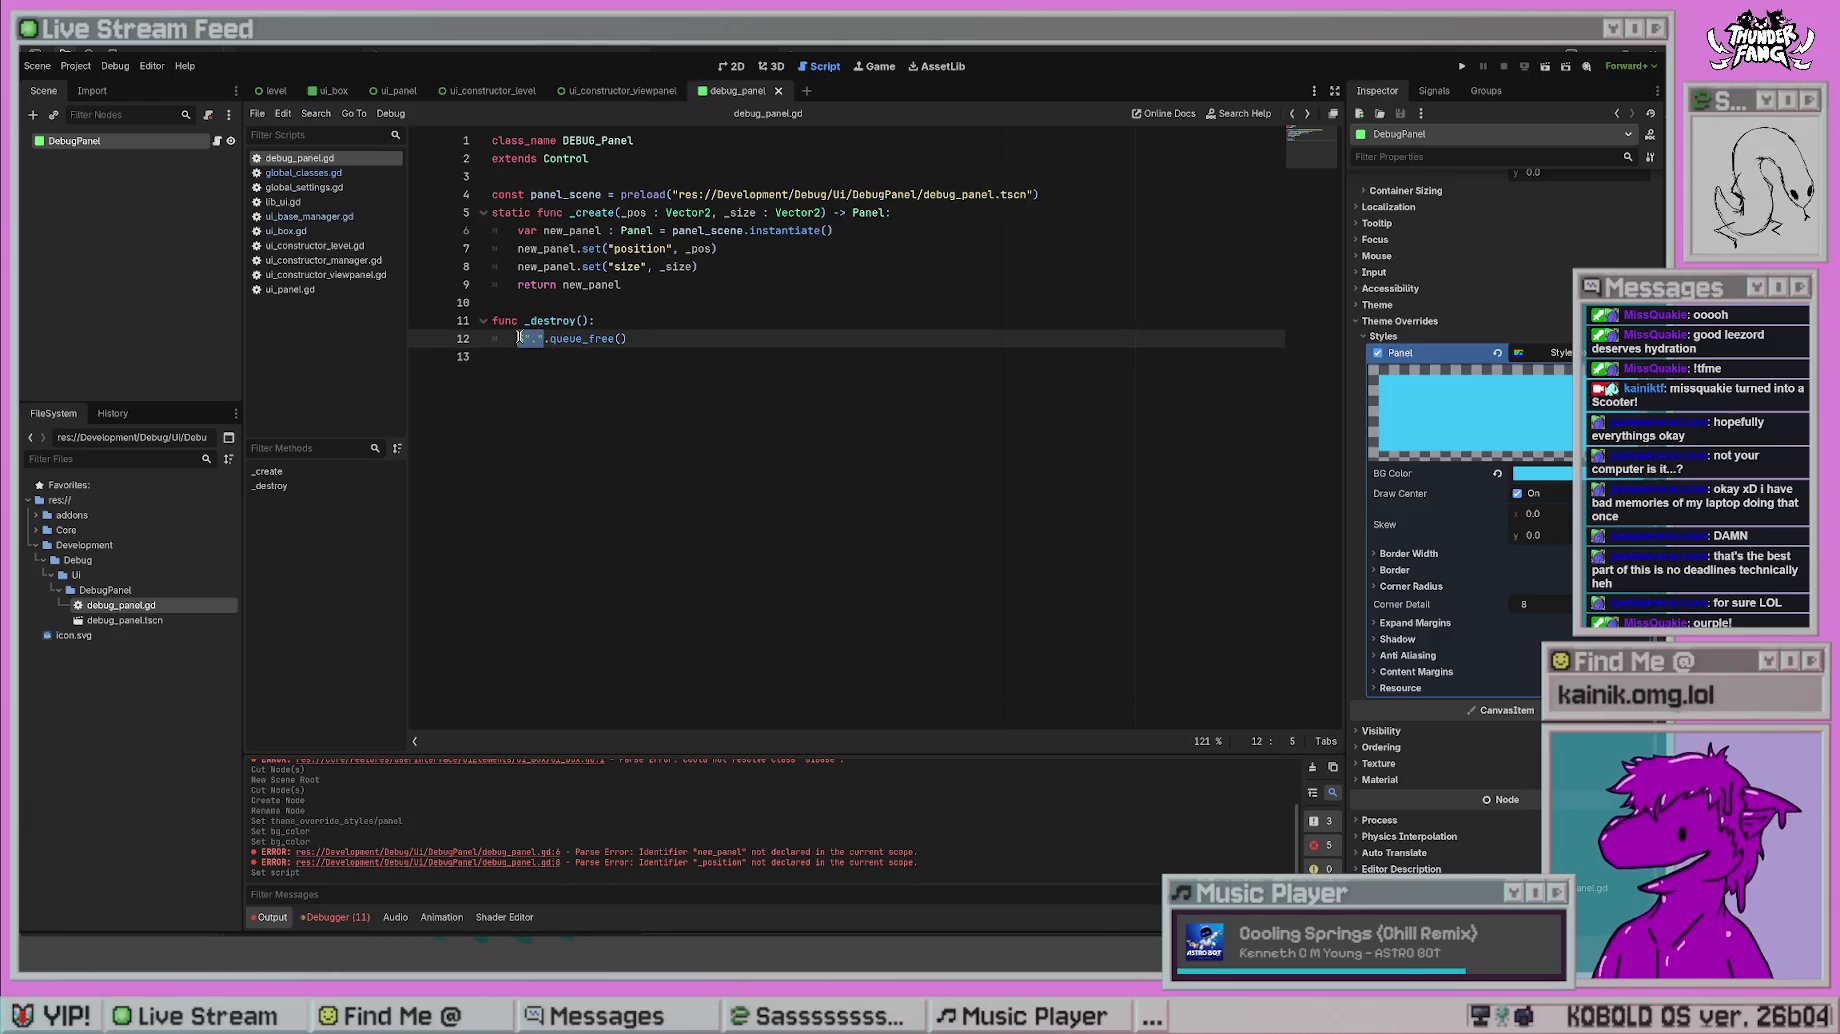
click(603, 392)
click(545, 342)
click(786, 318)
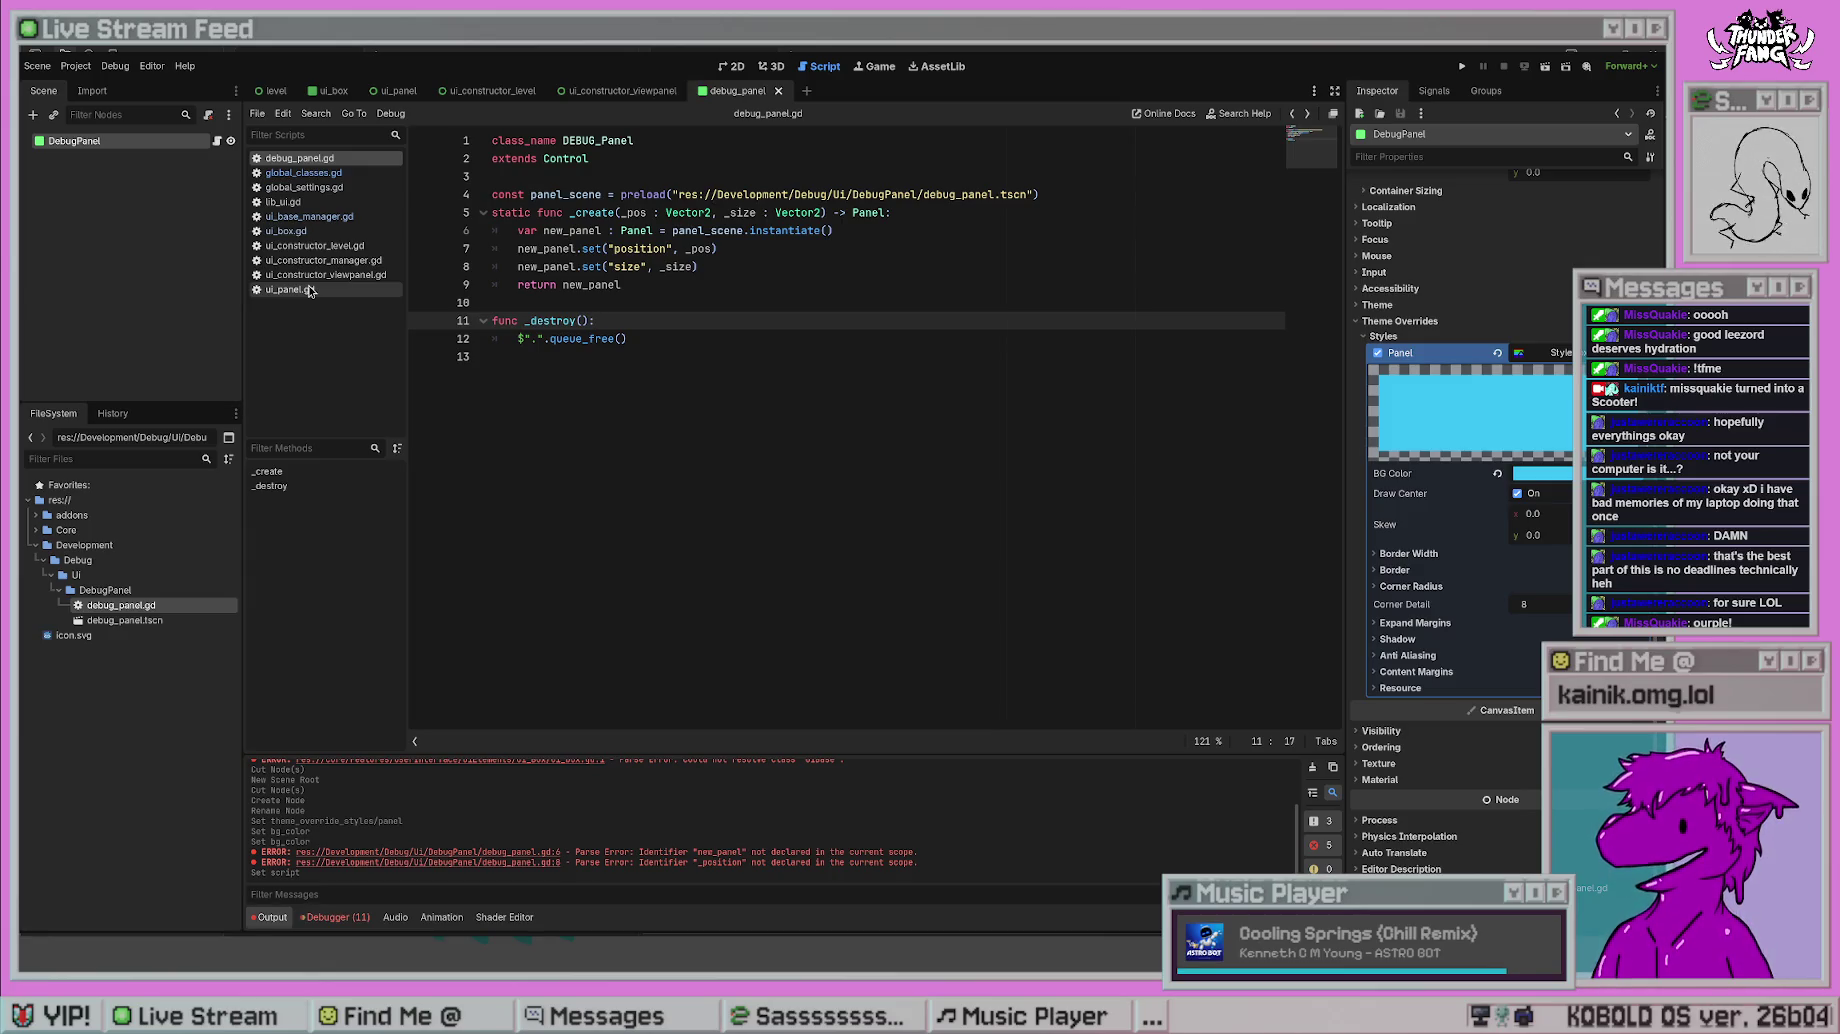
- Open ui_panel.gd and clear the Output log
click(309, 290)
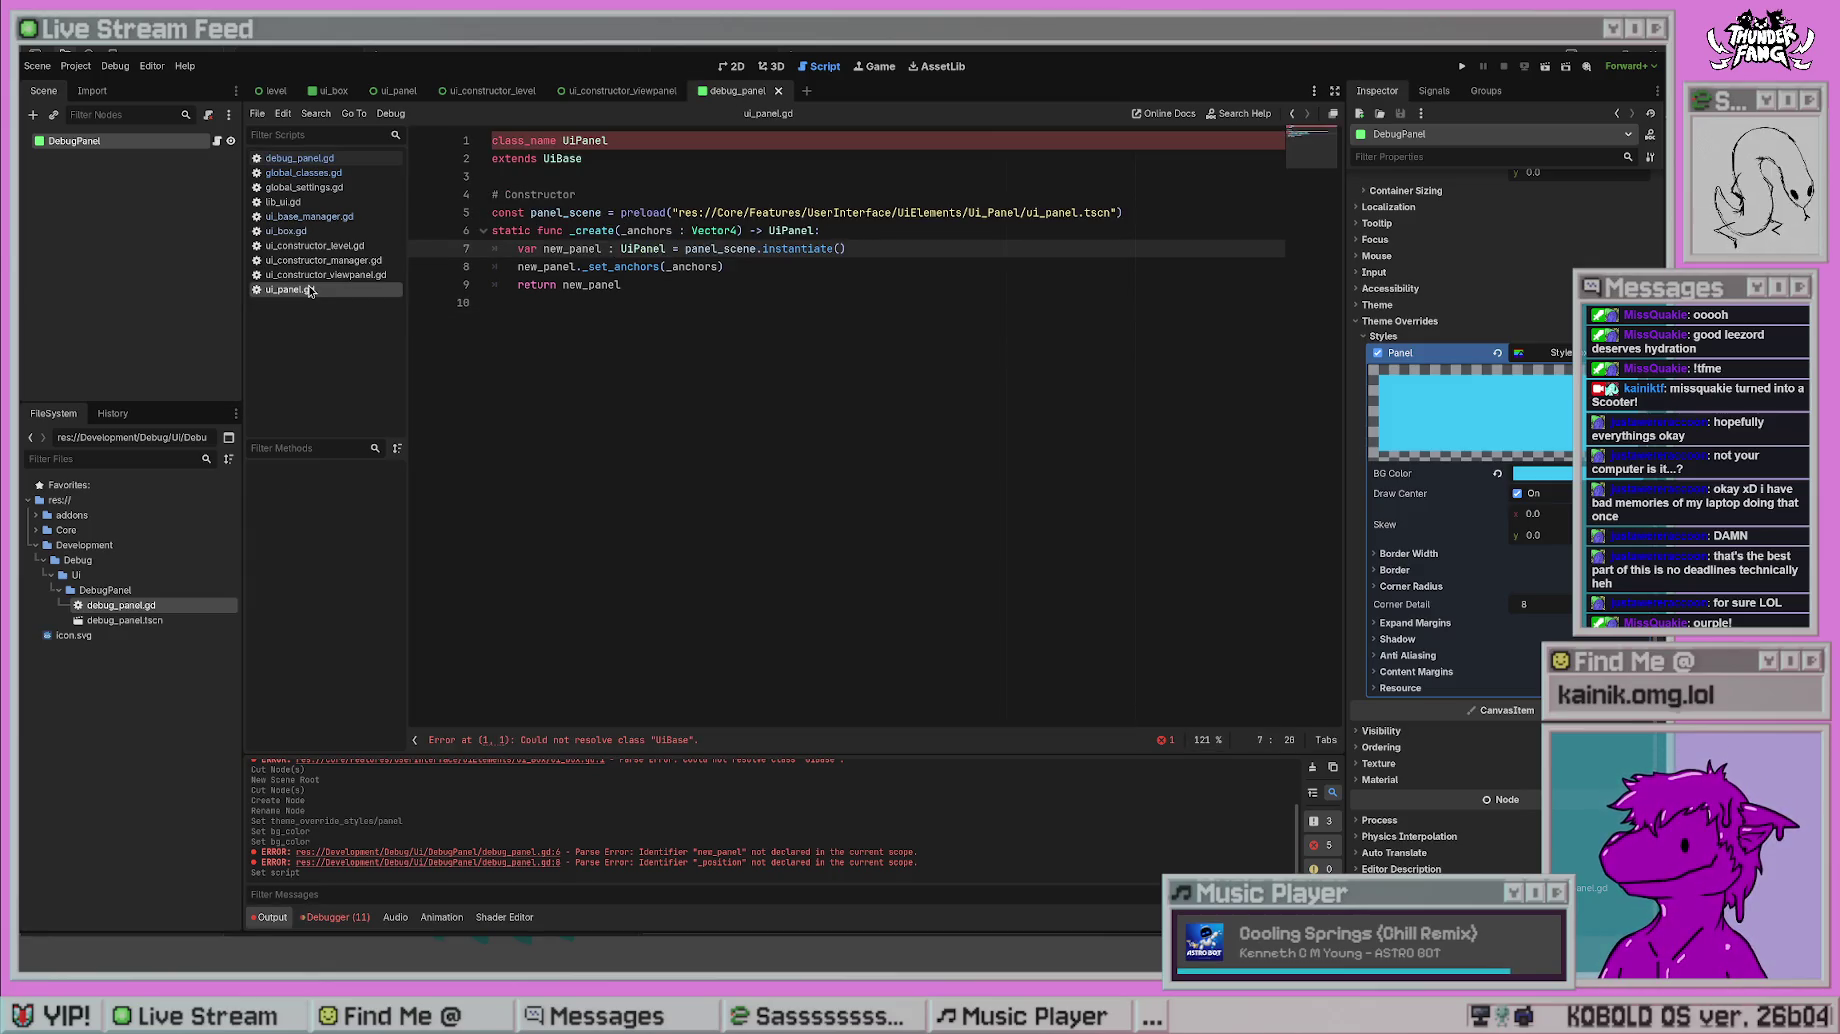
click(605, 142)
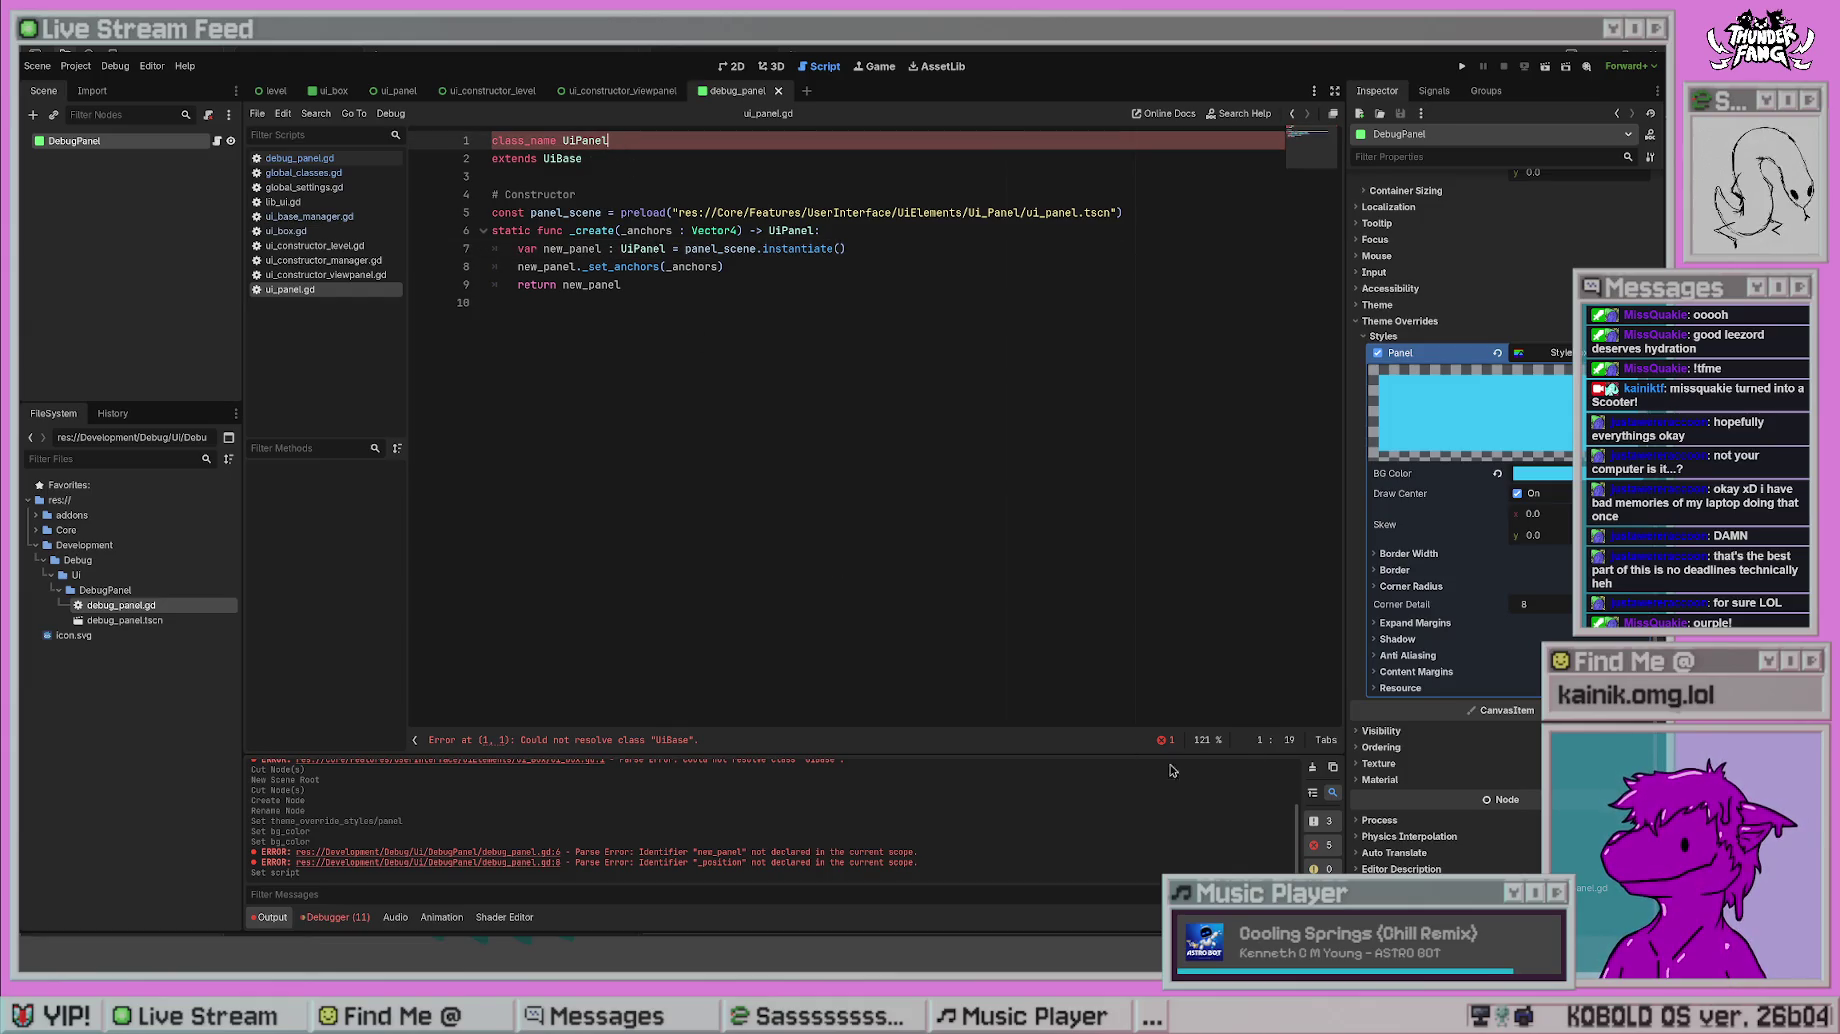
click(1312, 767)
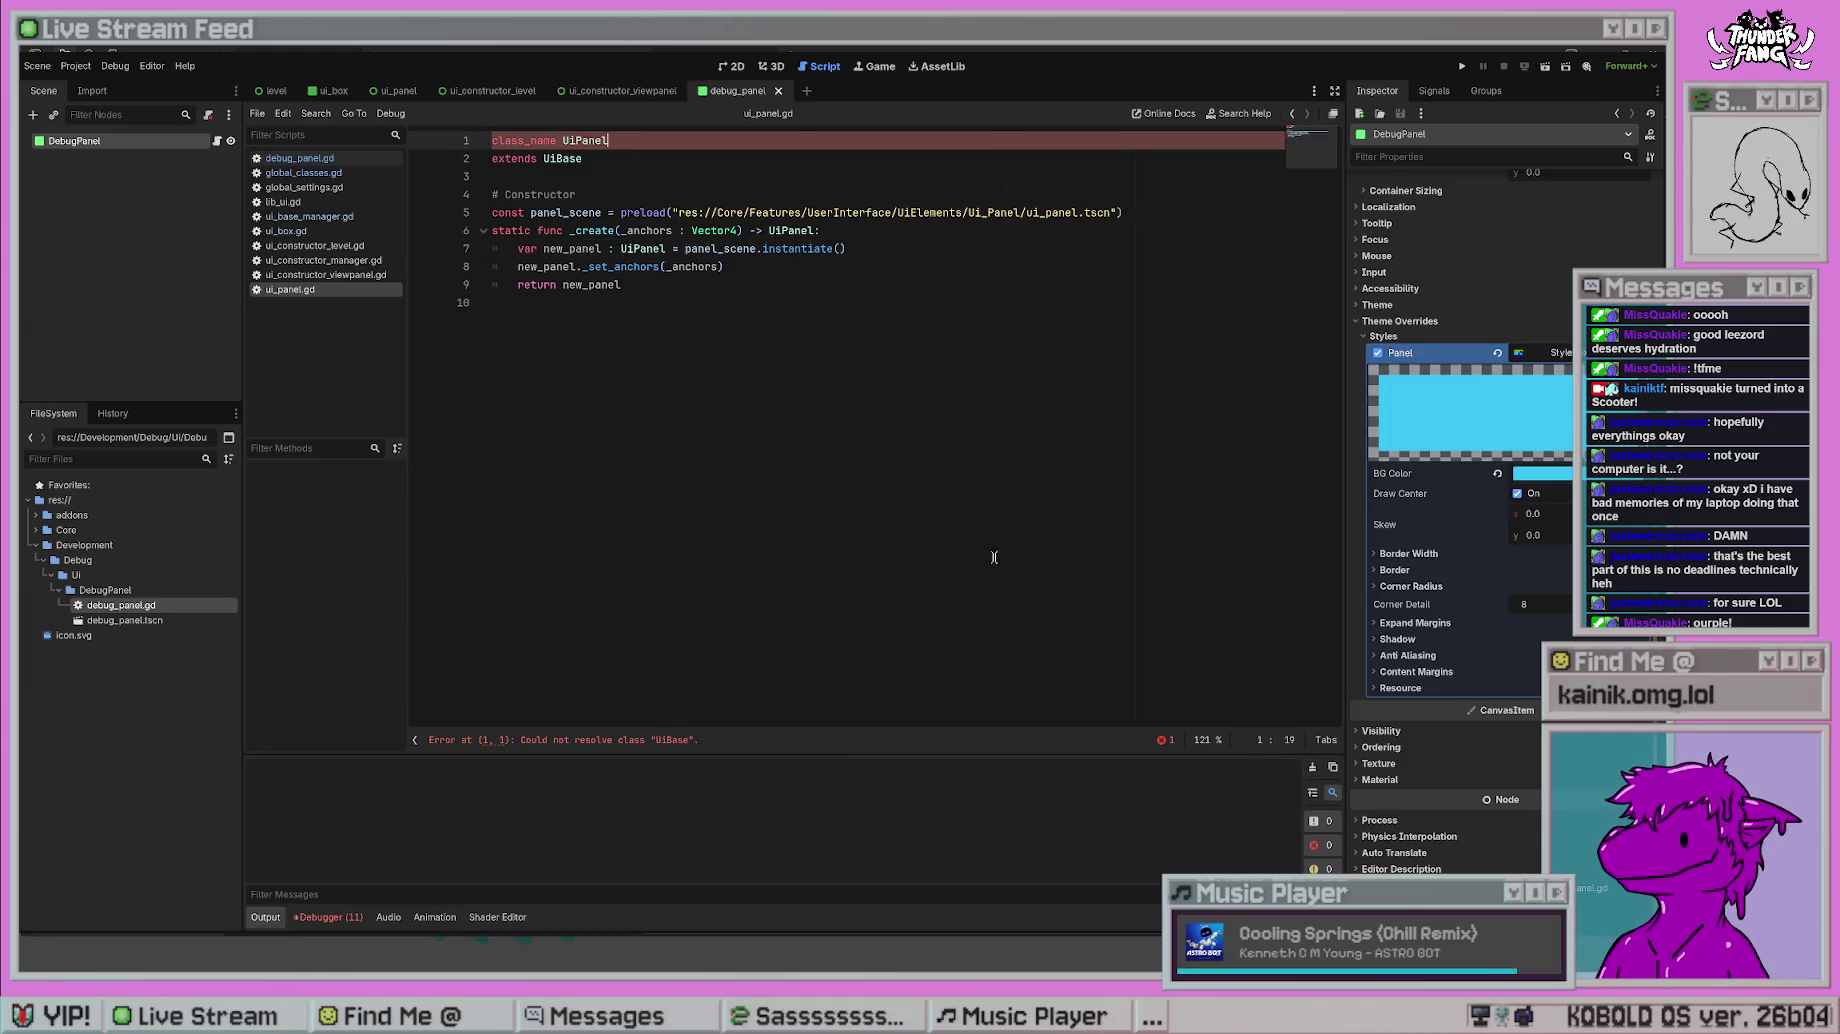
click(703, 250)
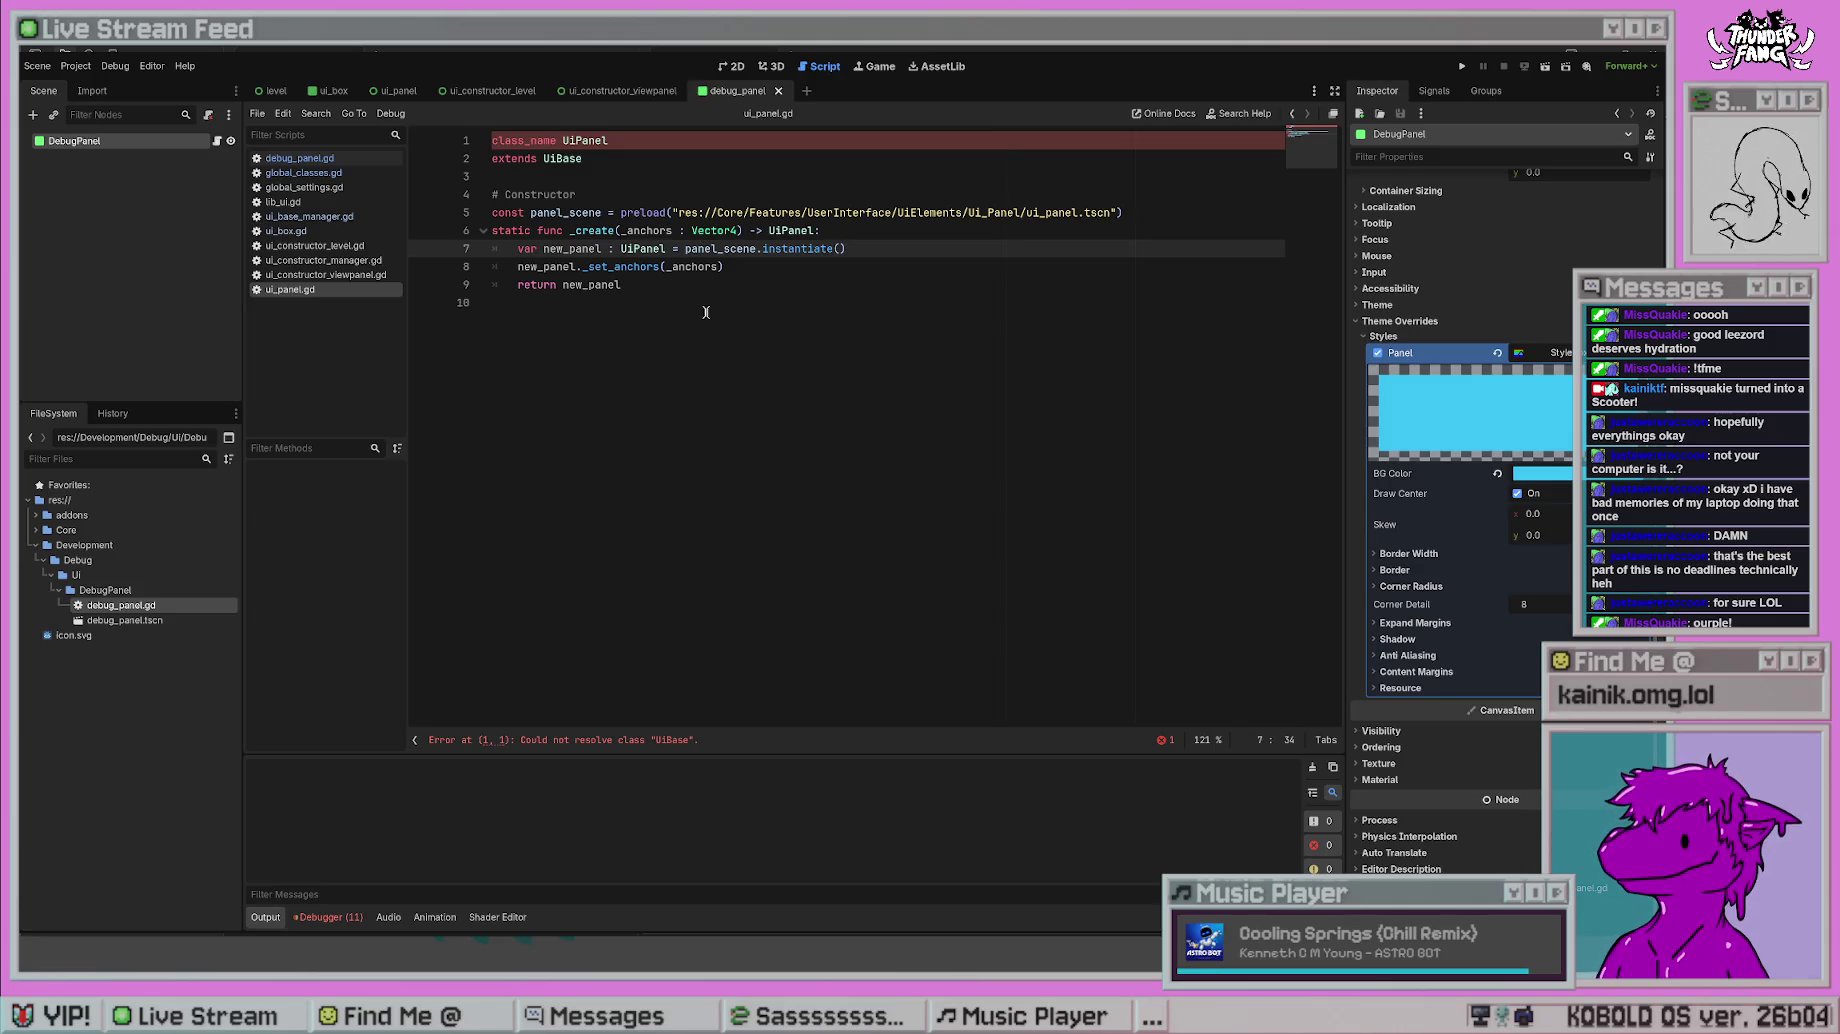
- Compare ui_panel.gd with debug_panel.gd, jump to the UiBase error, then open ui_base_manager.gd
key(alt+Left)
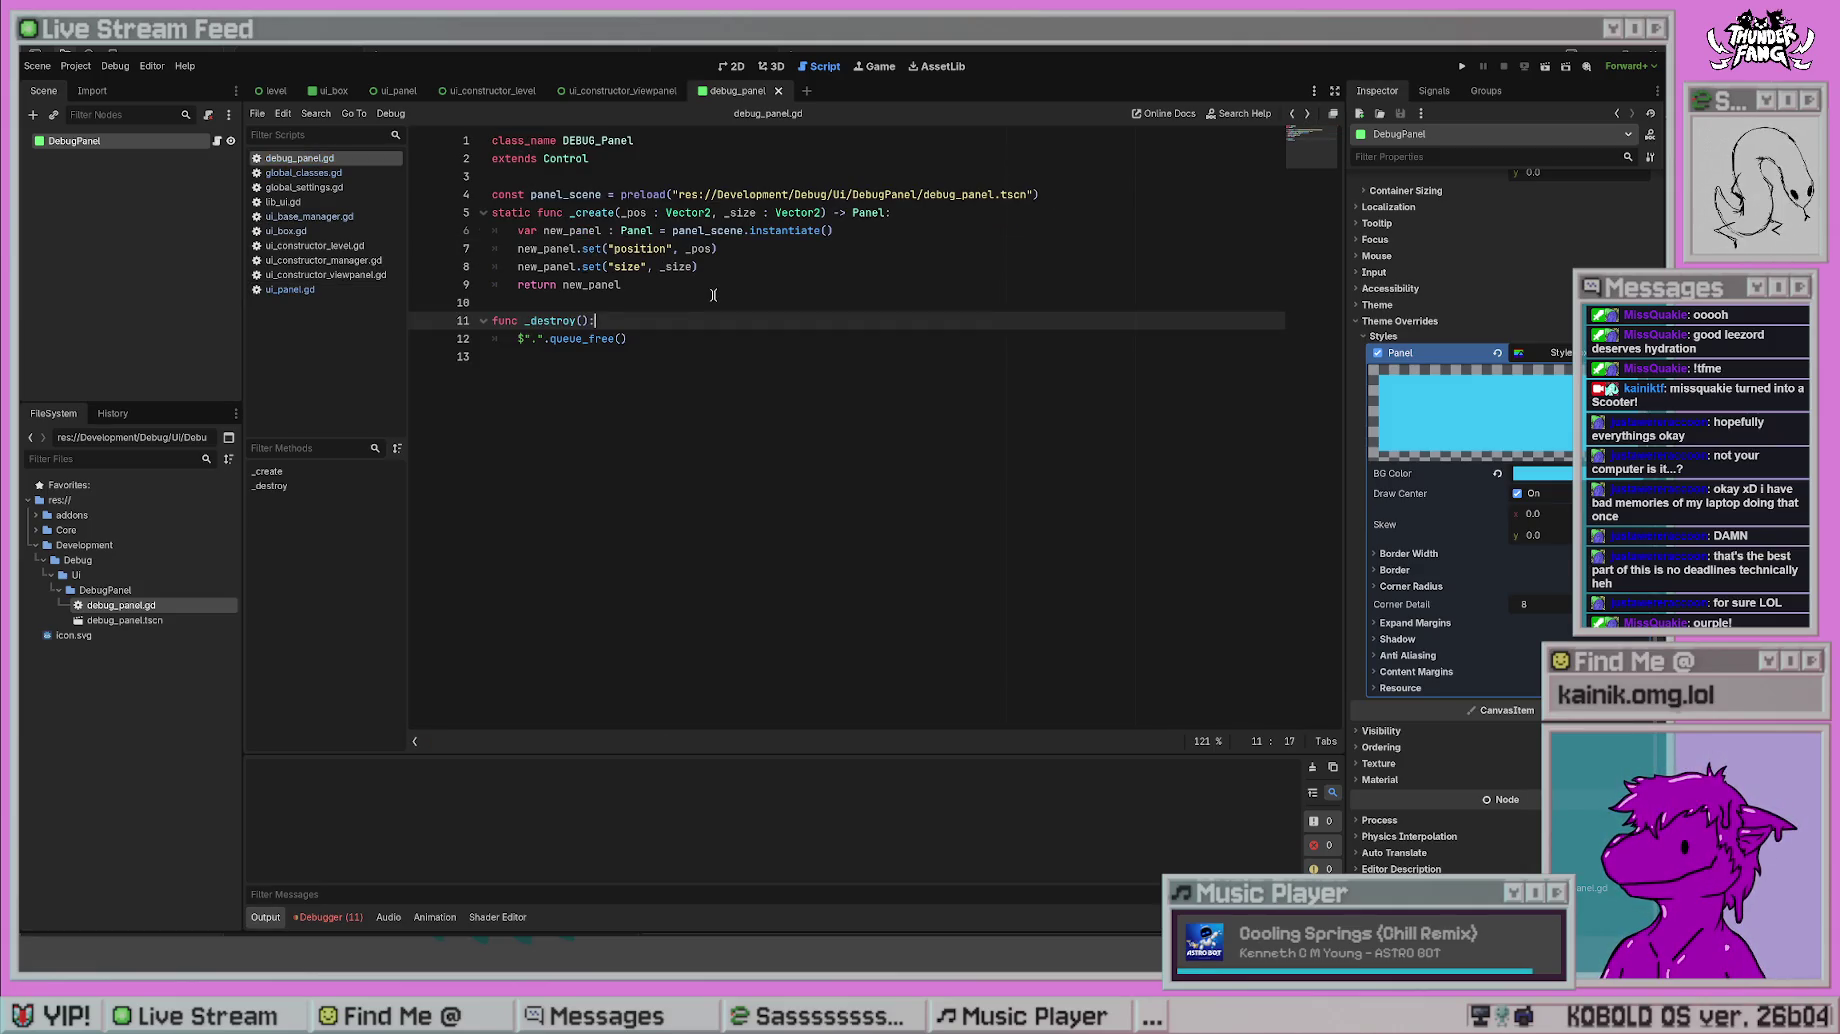
key(alt+Right)
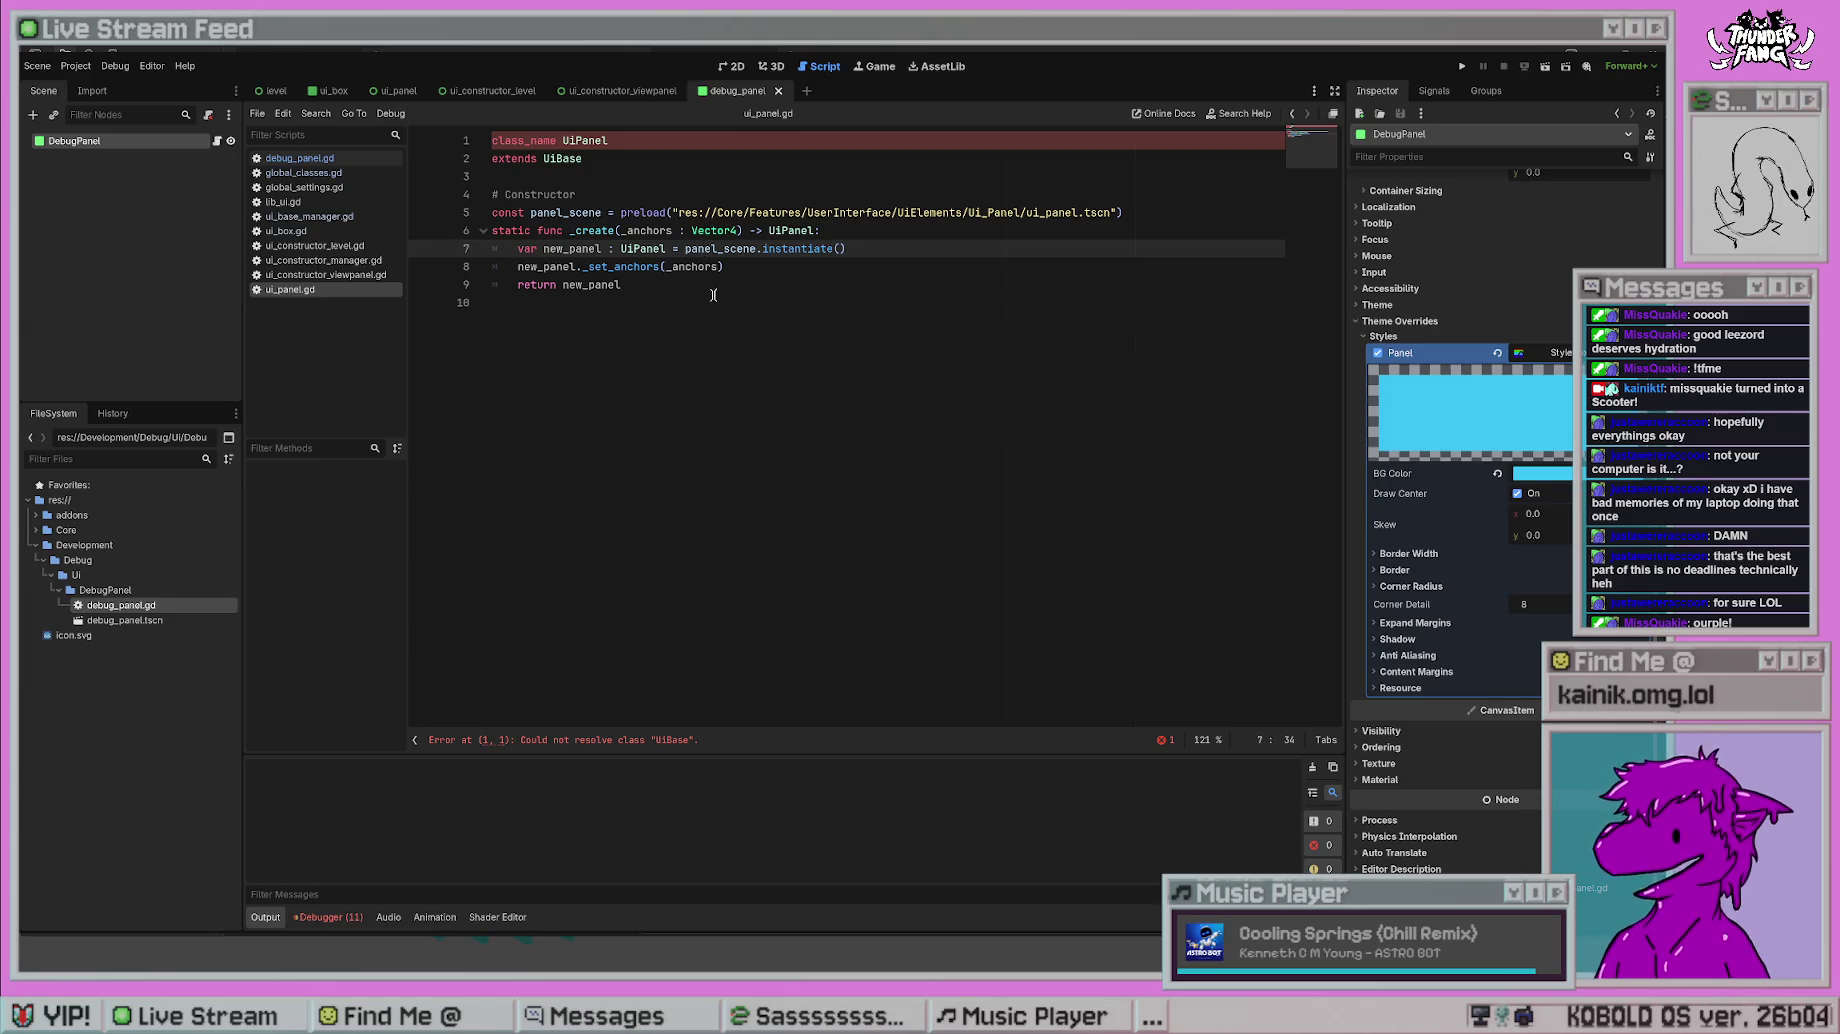
key(alt+Left)
key(alt+Right)
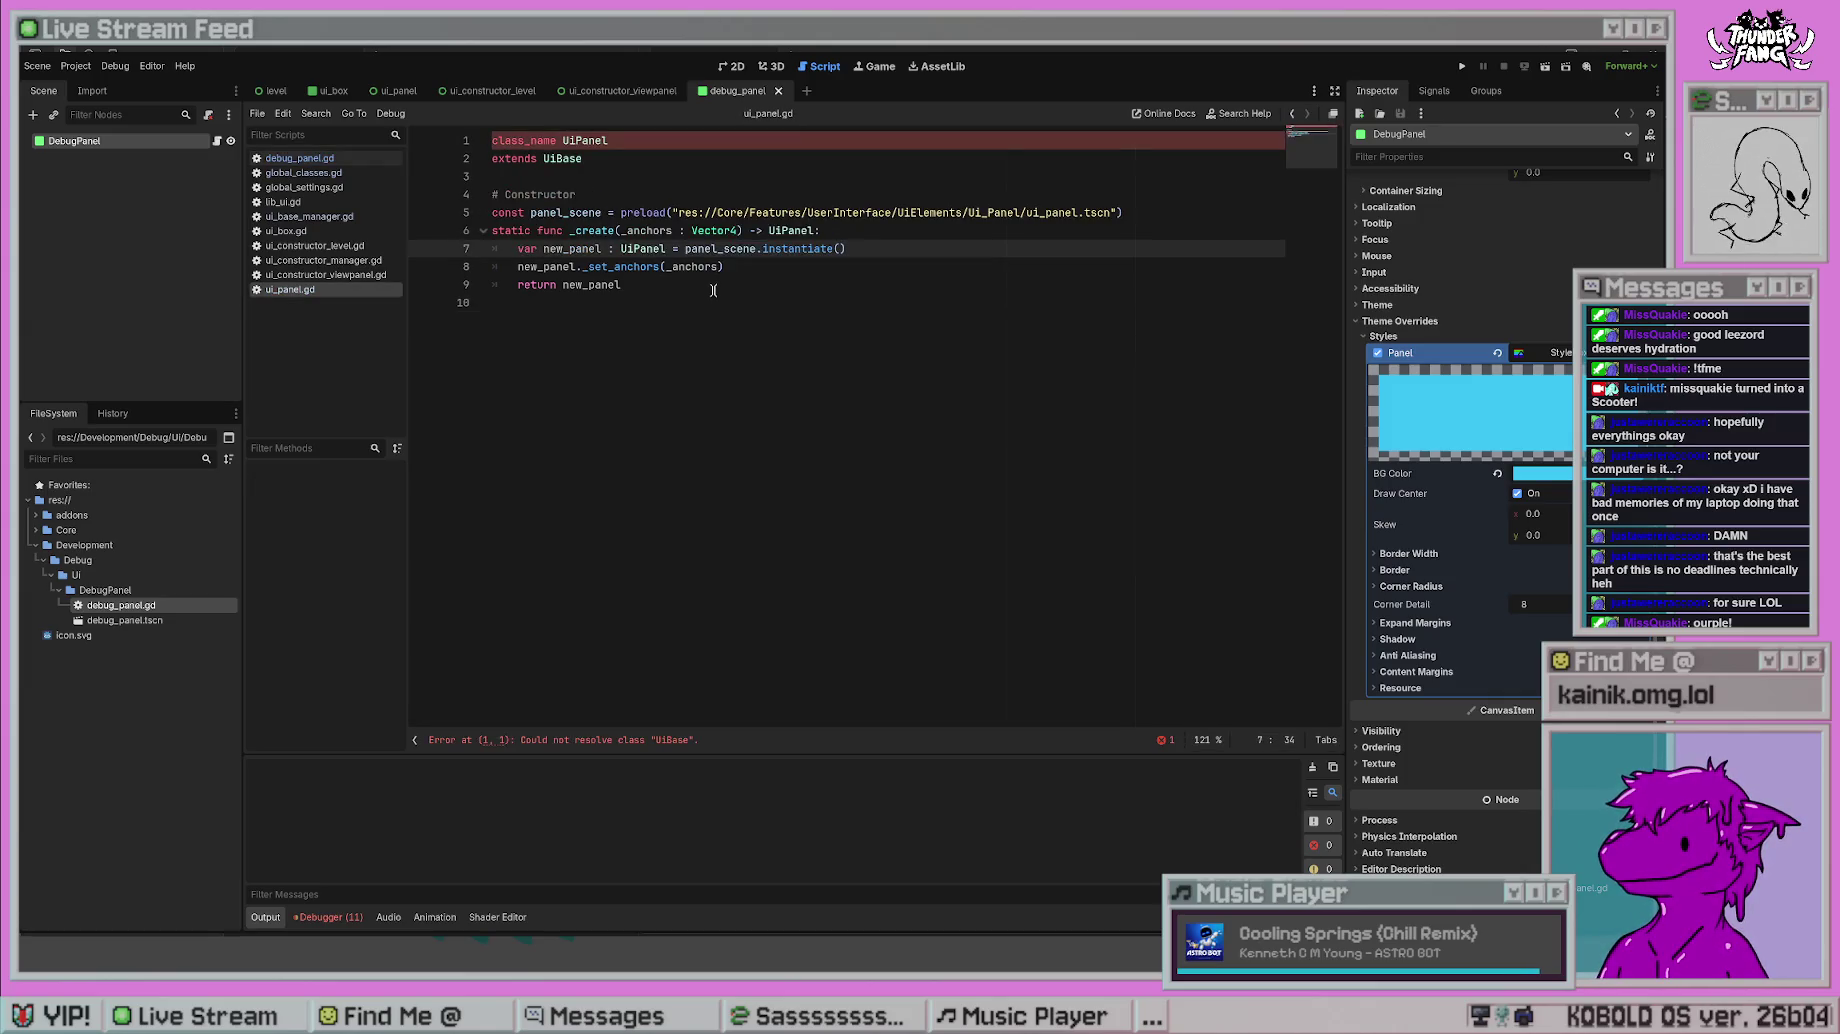
click(703, 305)
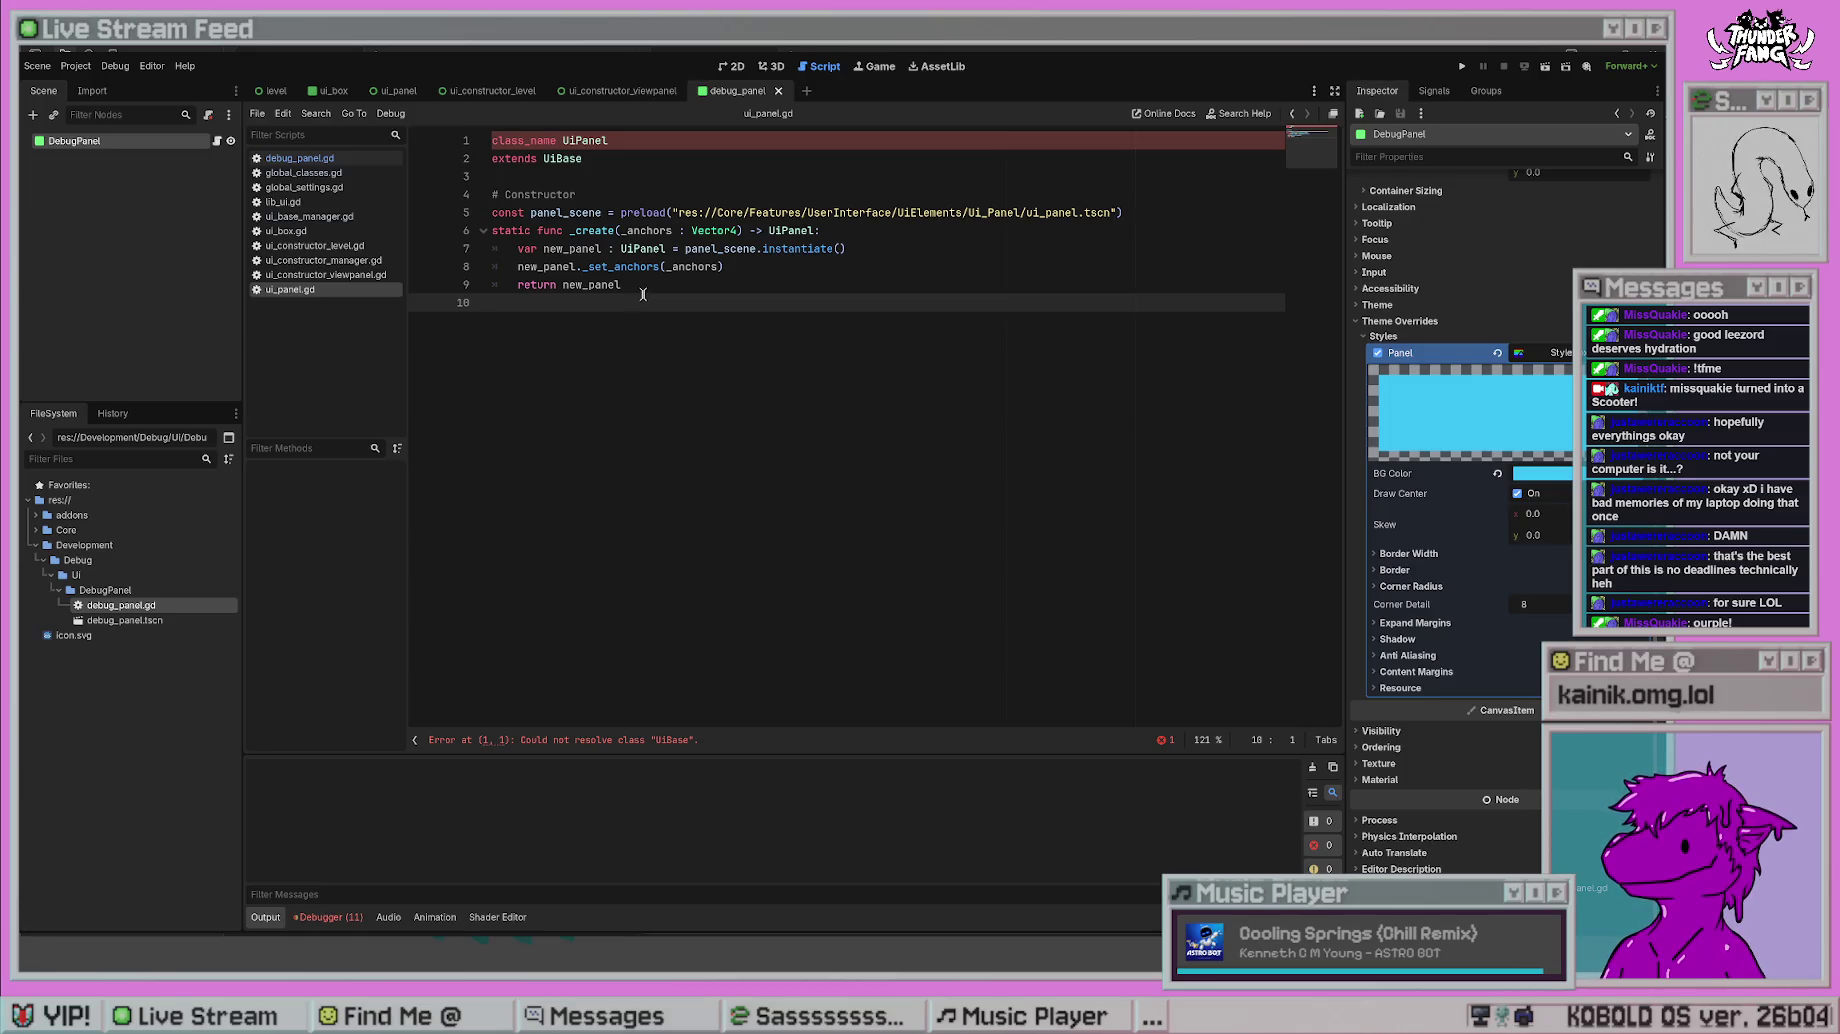
key(alt+Left)
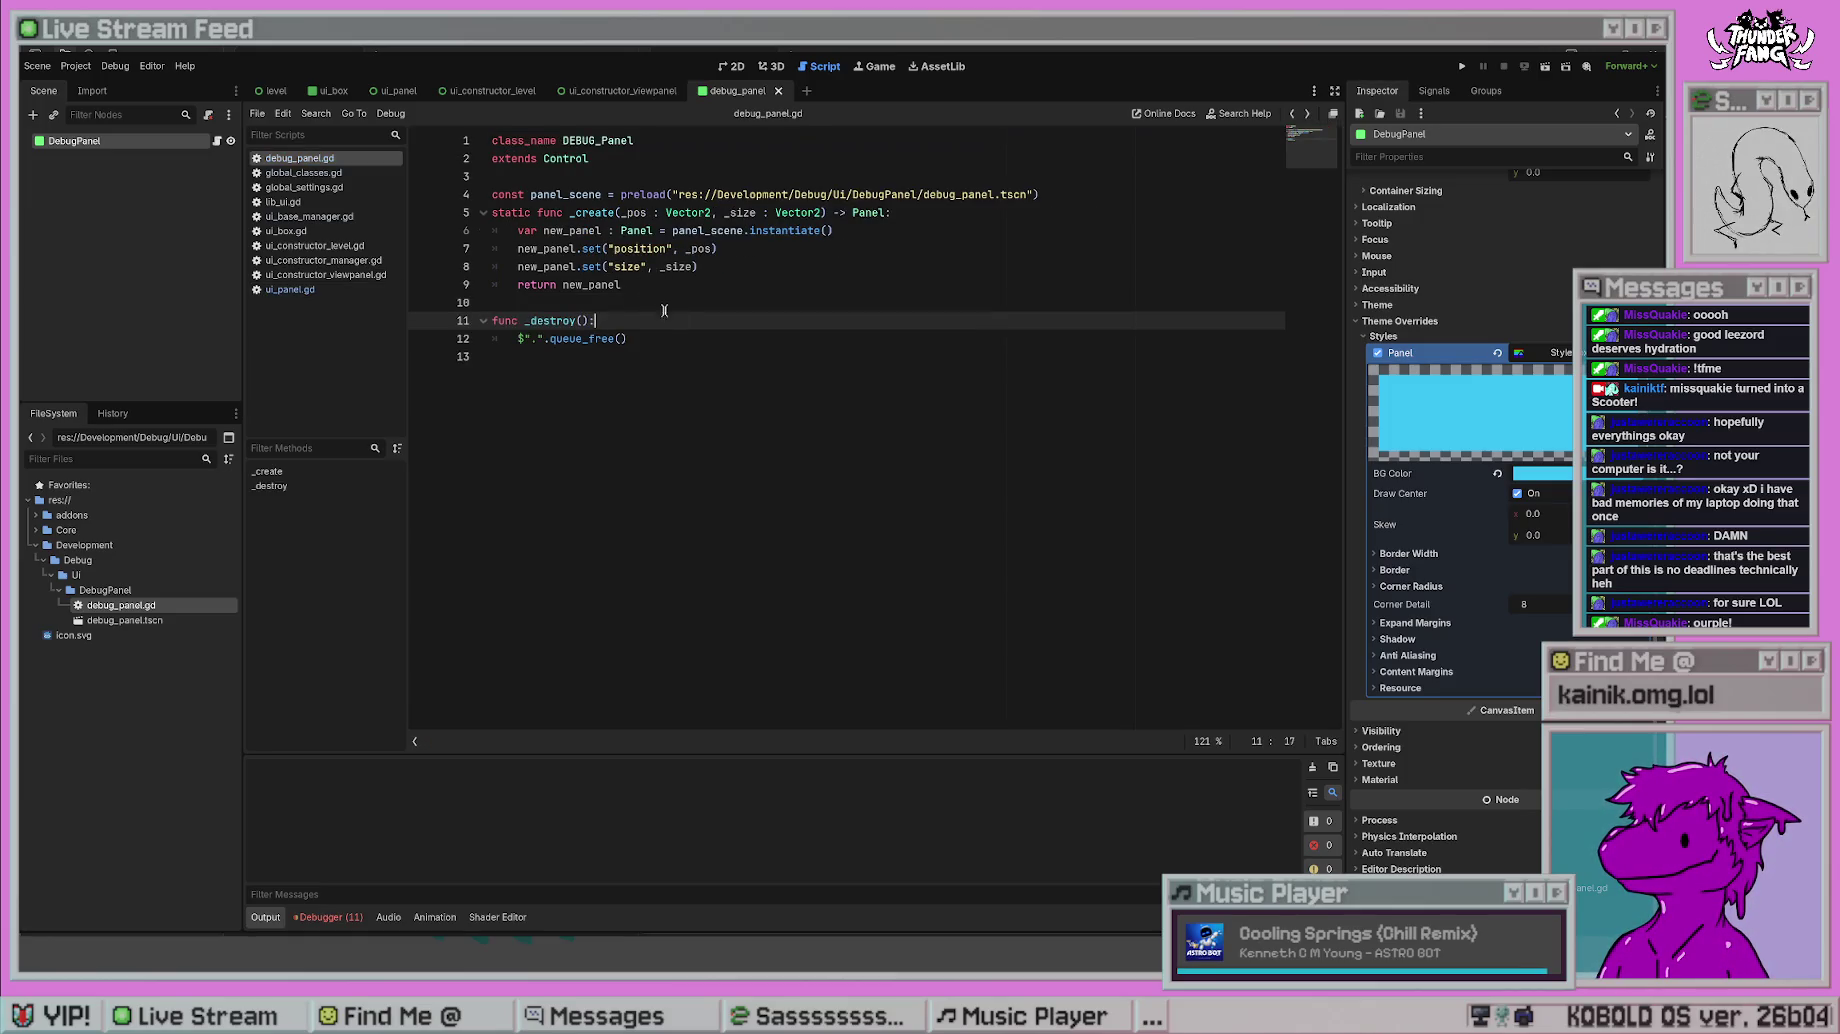
key(alt+Right)
key(alt+Left)
key(alt+Right)
key(alt+Left)
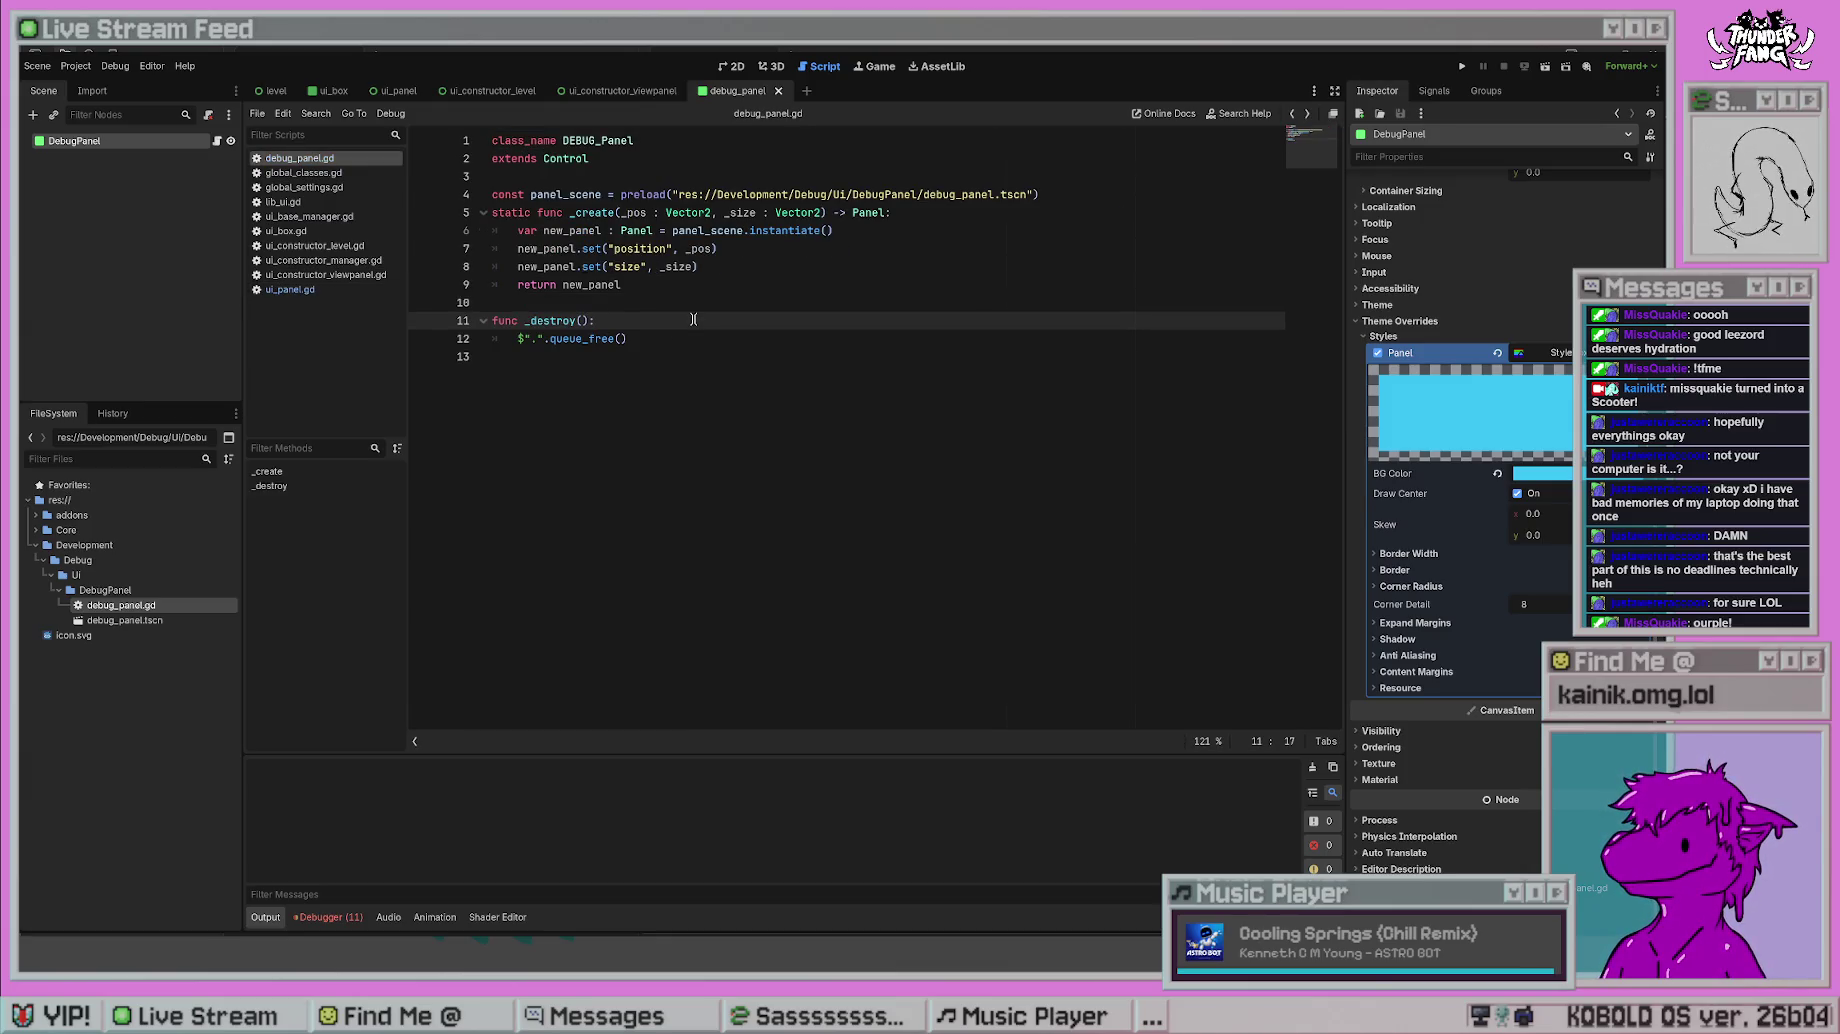
key(alt+Right)
key(alt+Left)
key(alt+Right)
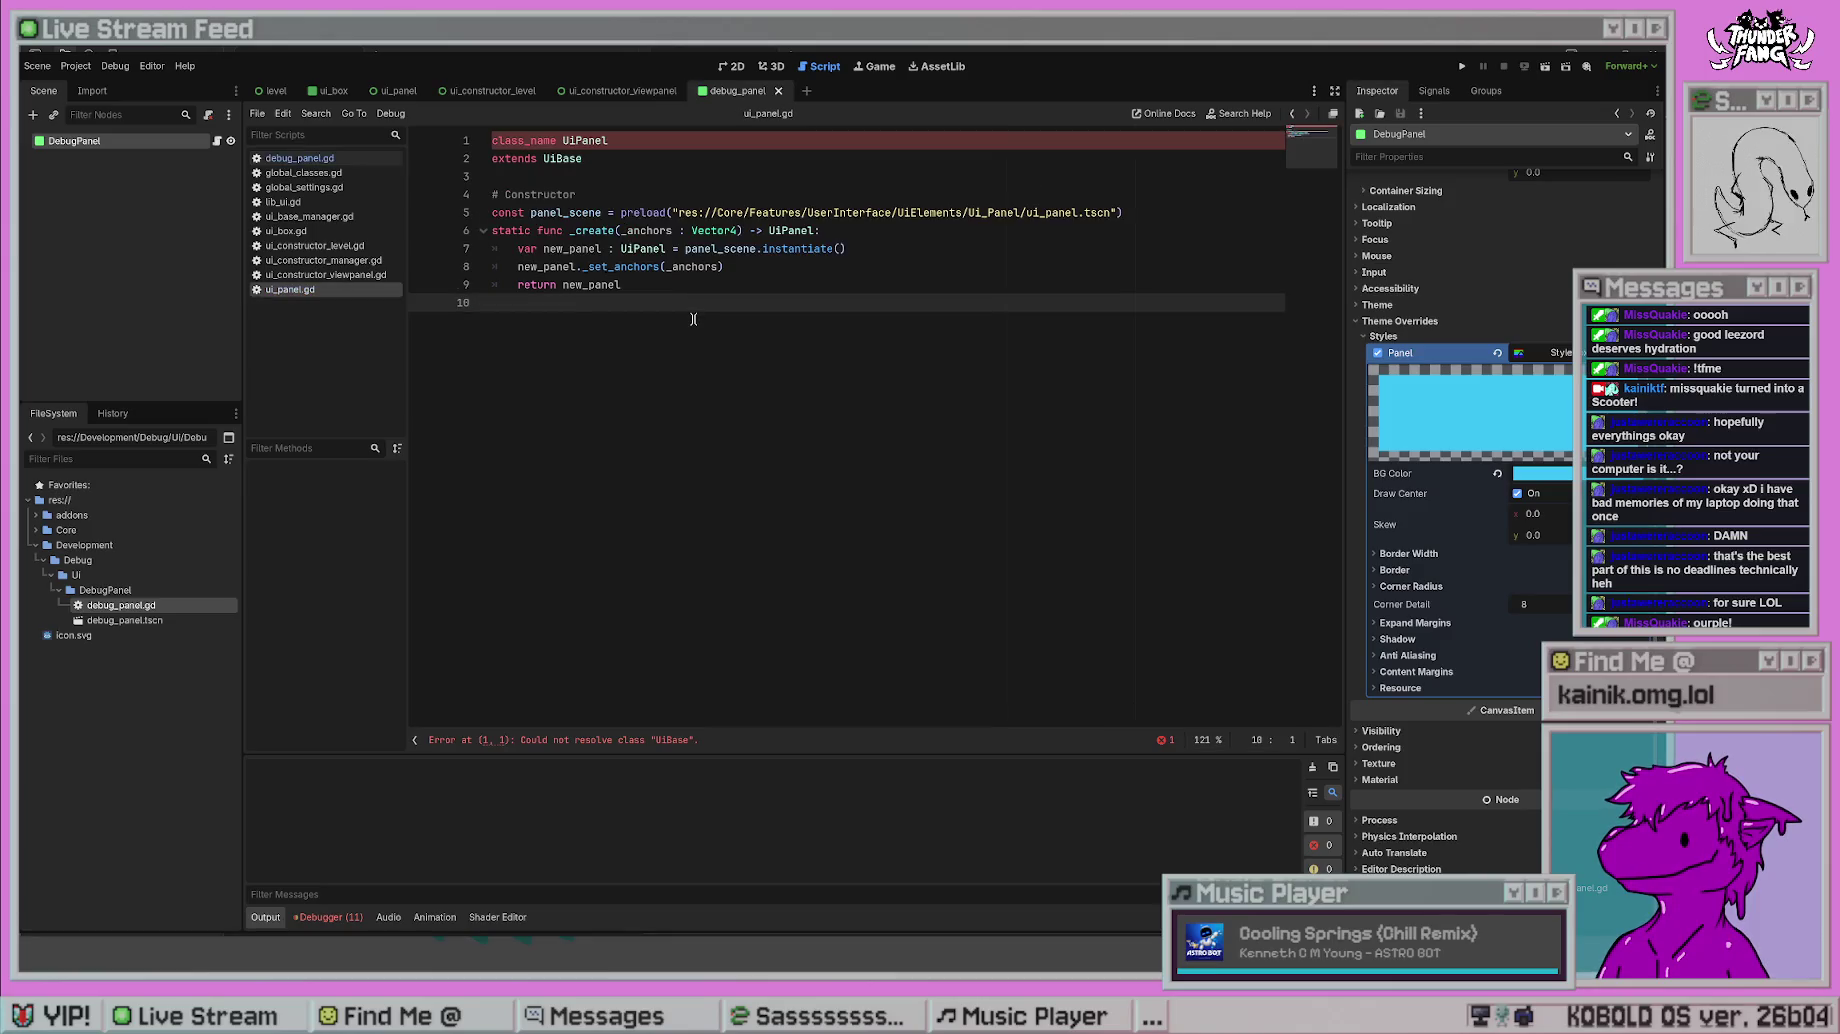
click(688, 741)
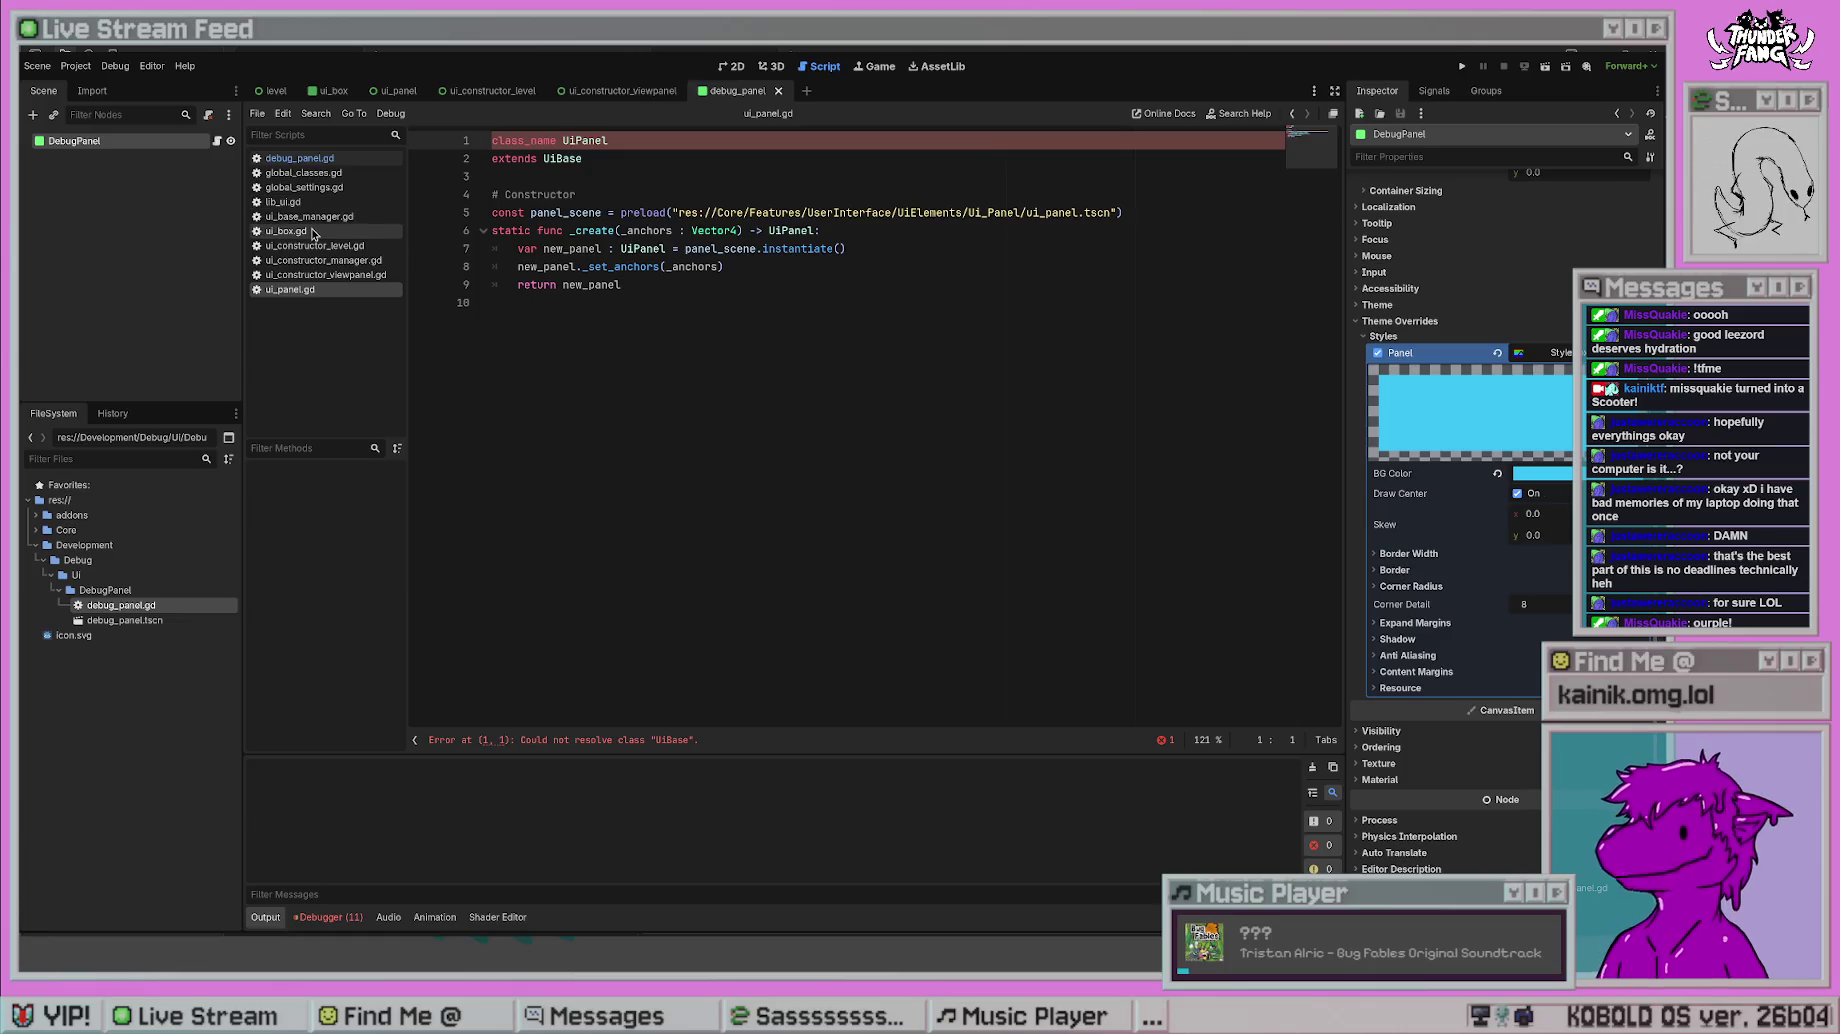
click(313, 218)
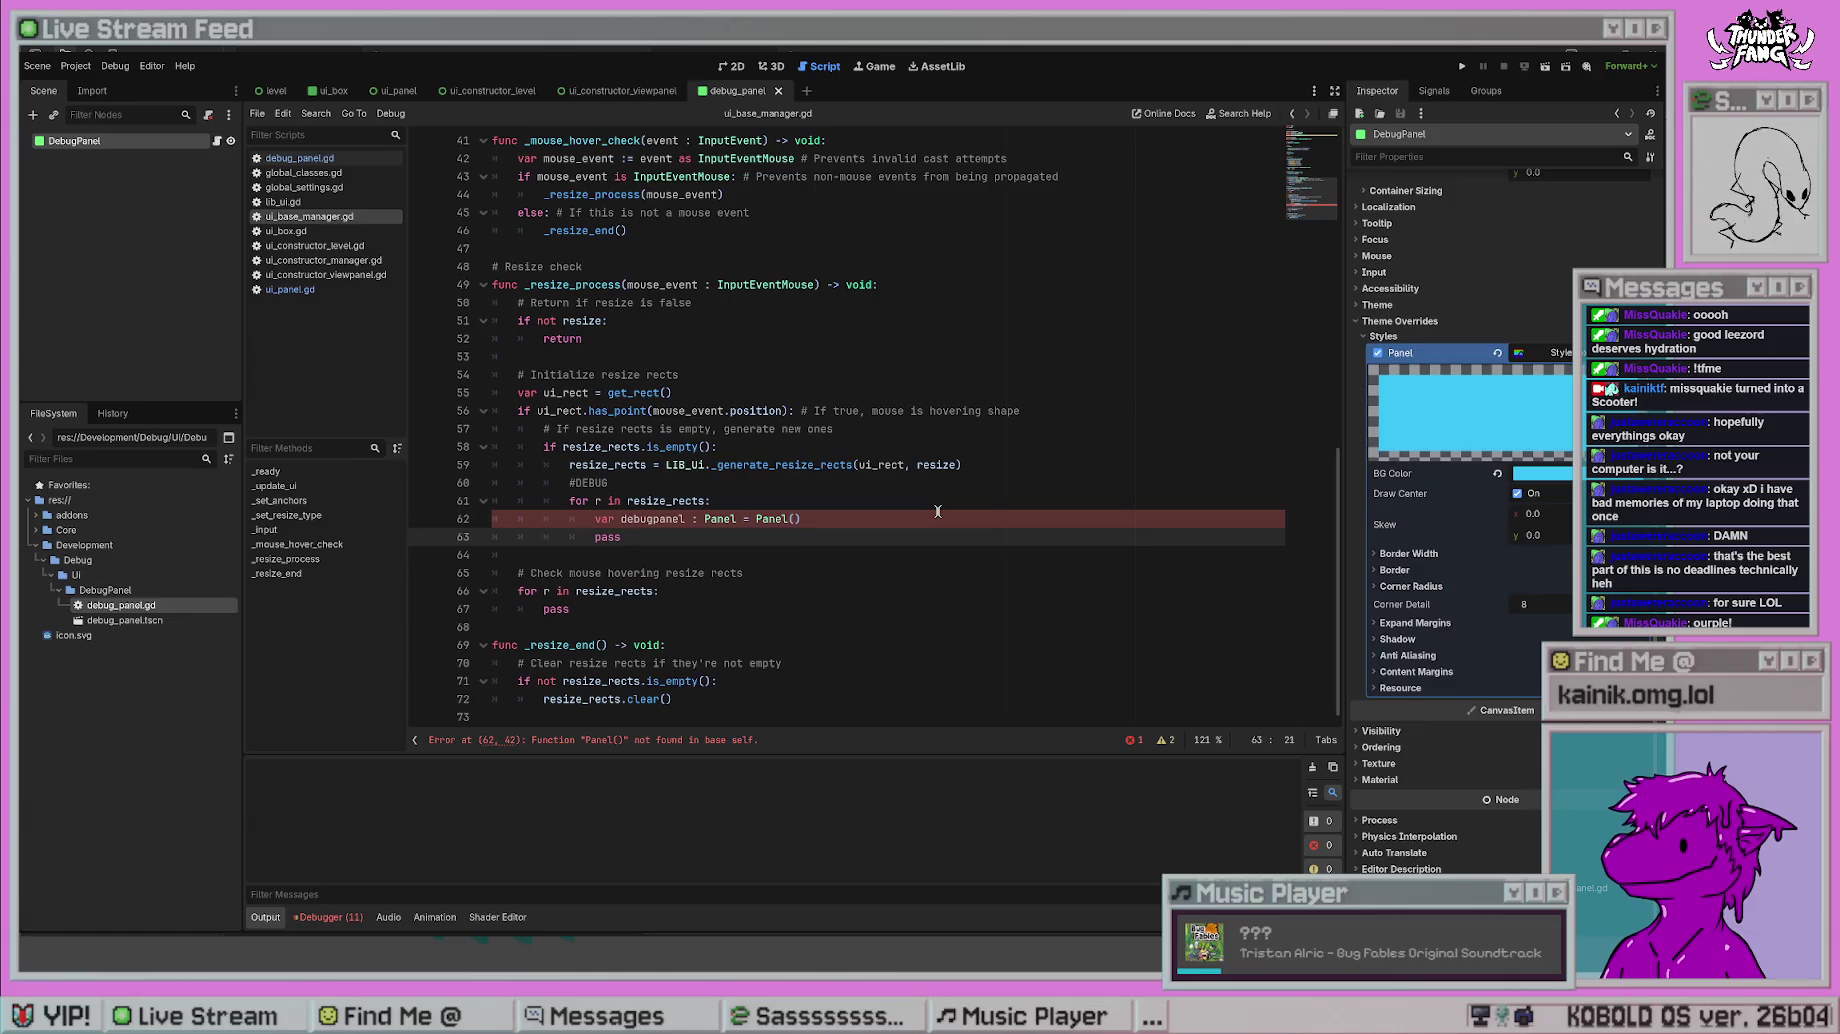
- Replace Panel() on line 62 with DEBUG_Panel._create(r.position, r.size) and save
drag(803, 518, 592, 514)
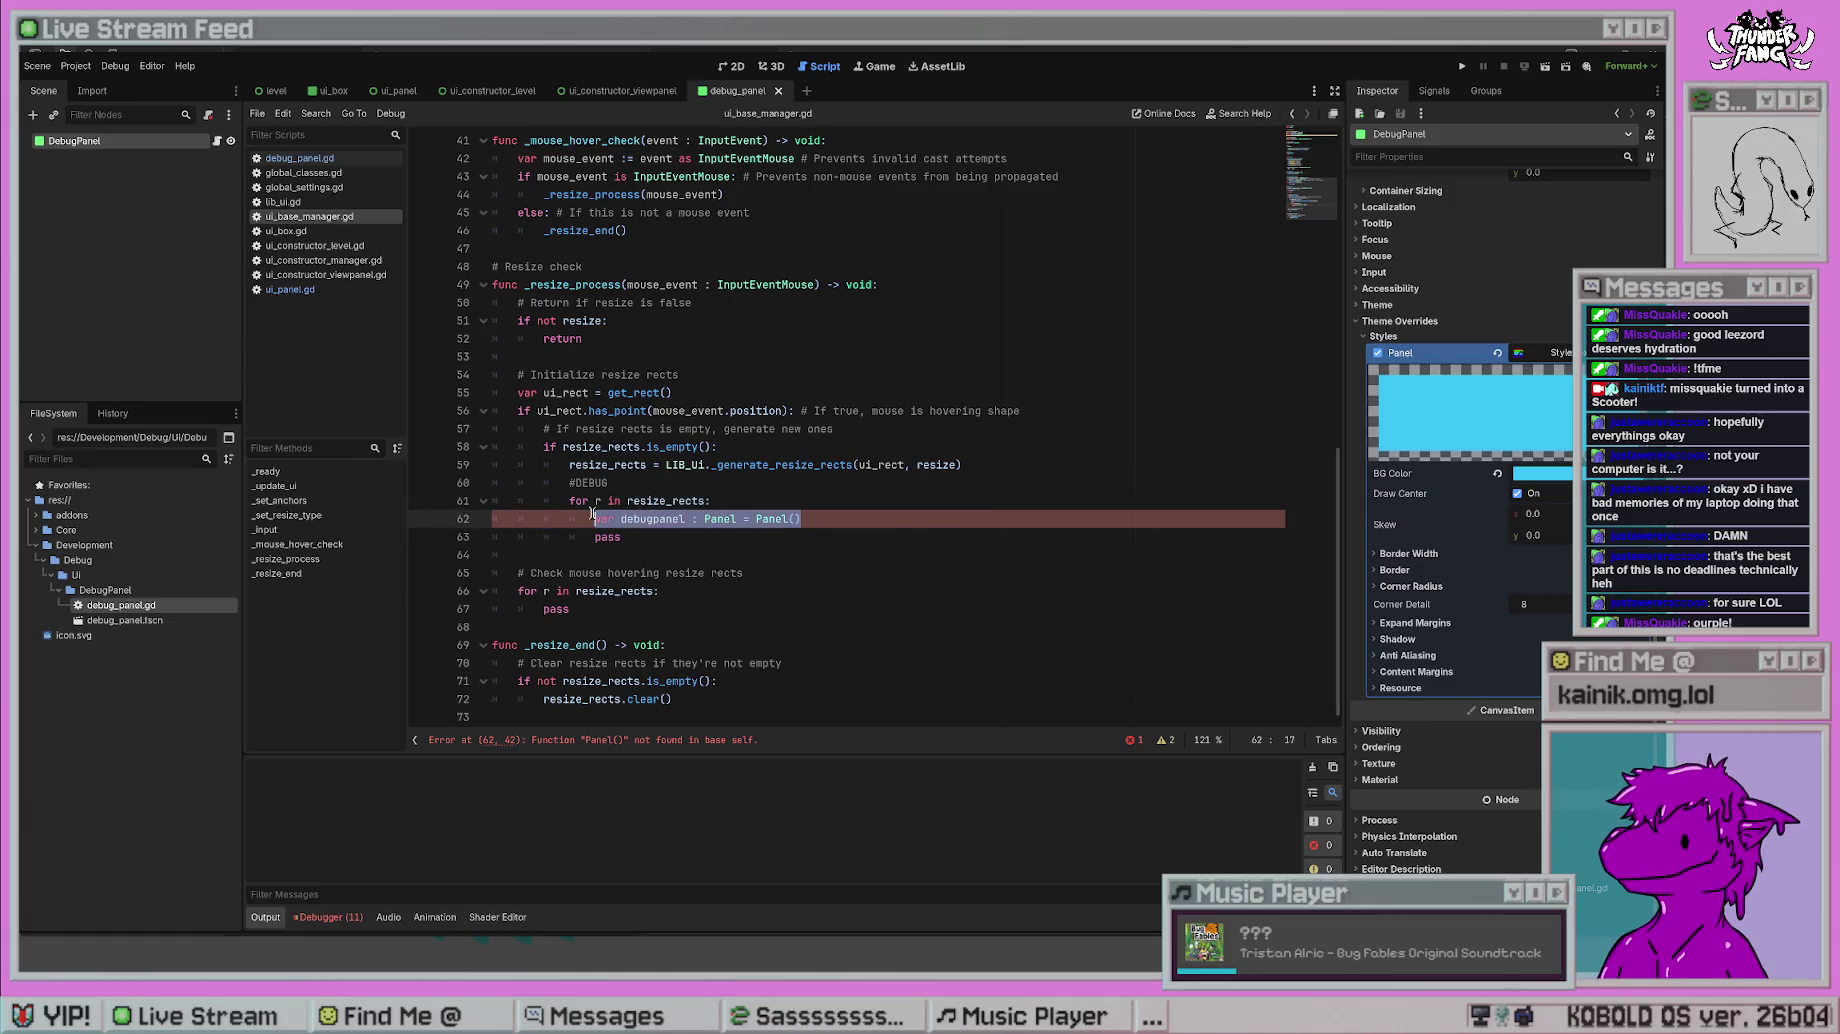
drag(801, 518, 696, 518)
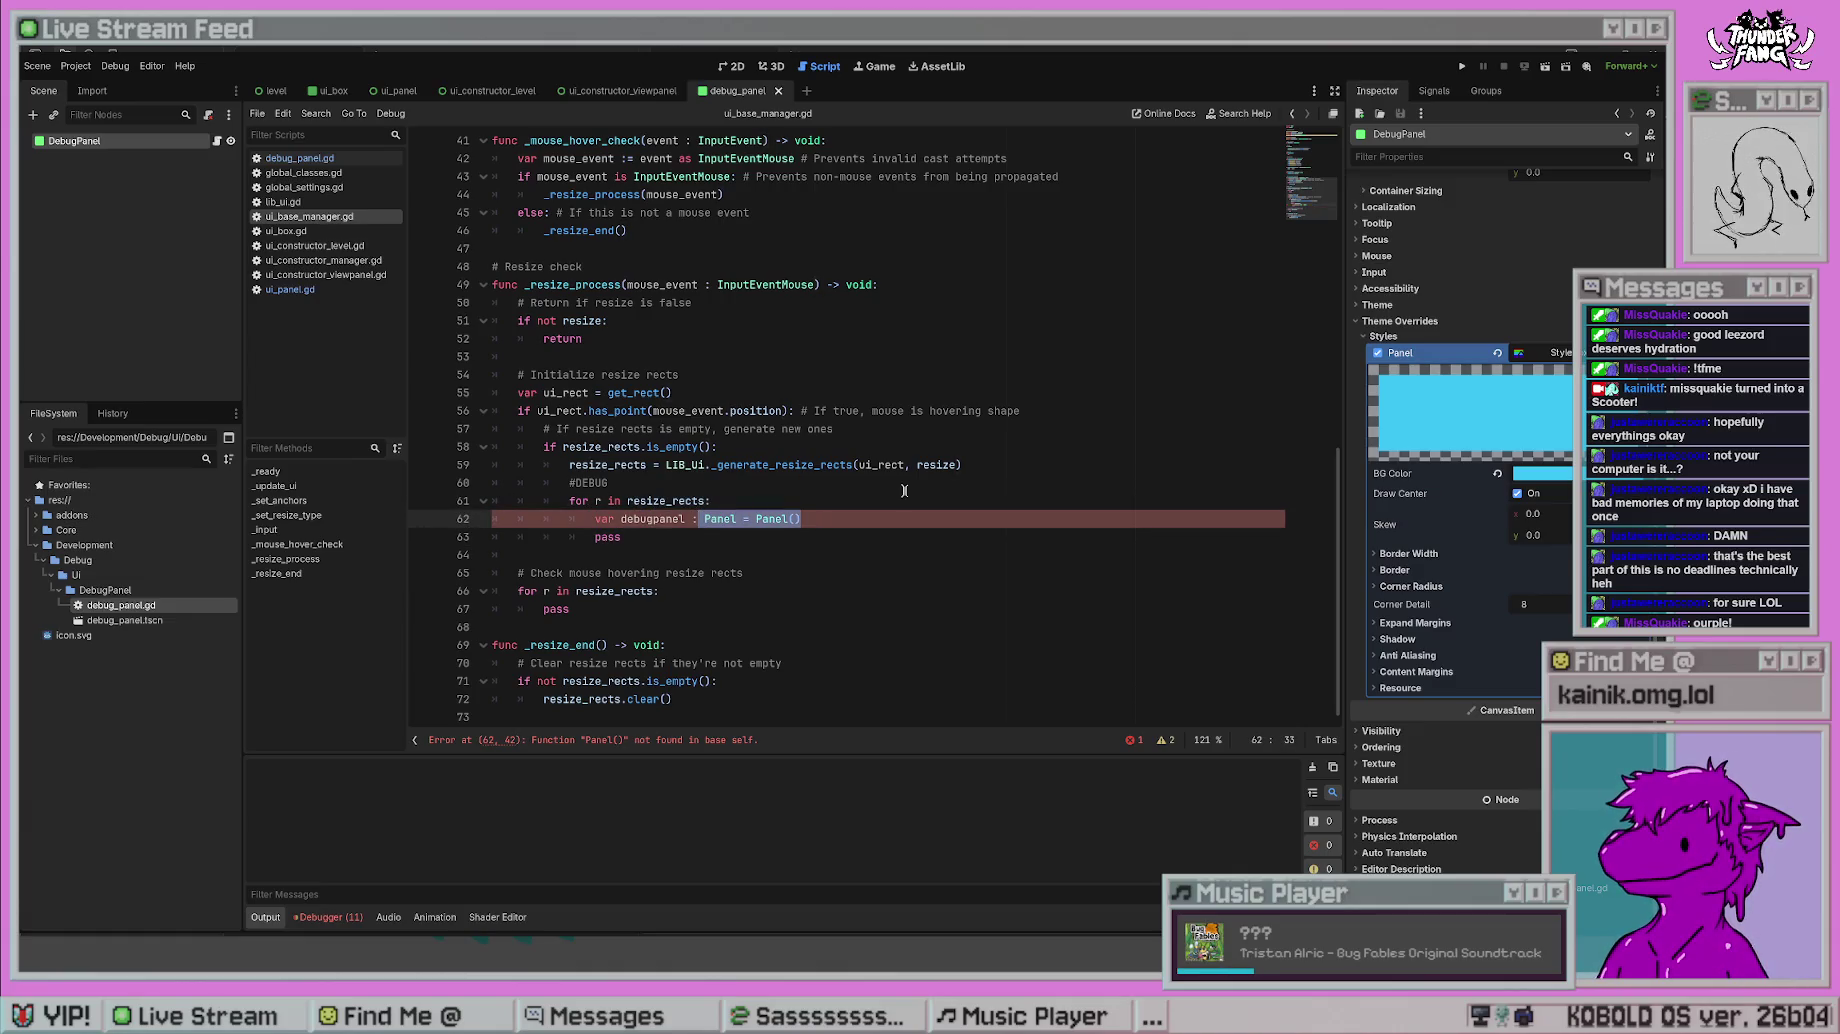
key(BackSpace)
key(BackSpace)
text(= LIB_Ui.)
key(BackSpace)
key(BackSpace)
key(BackSpace)
text(DEB)
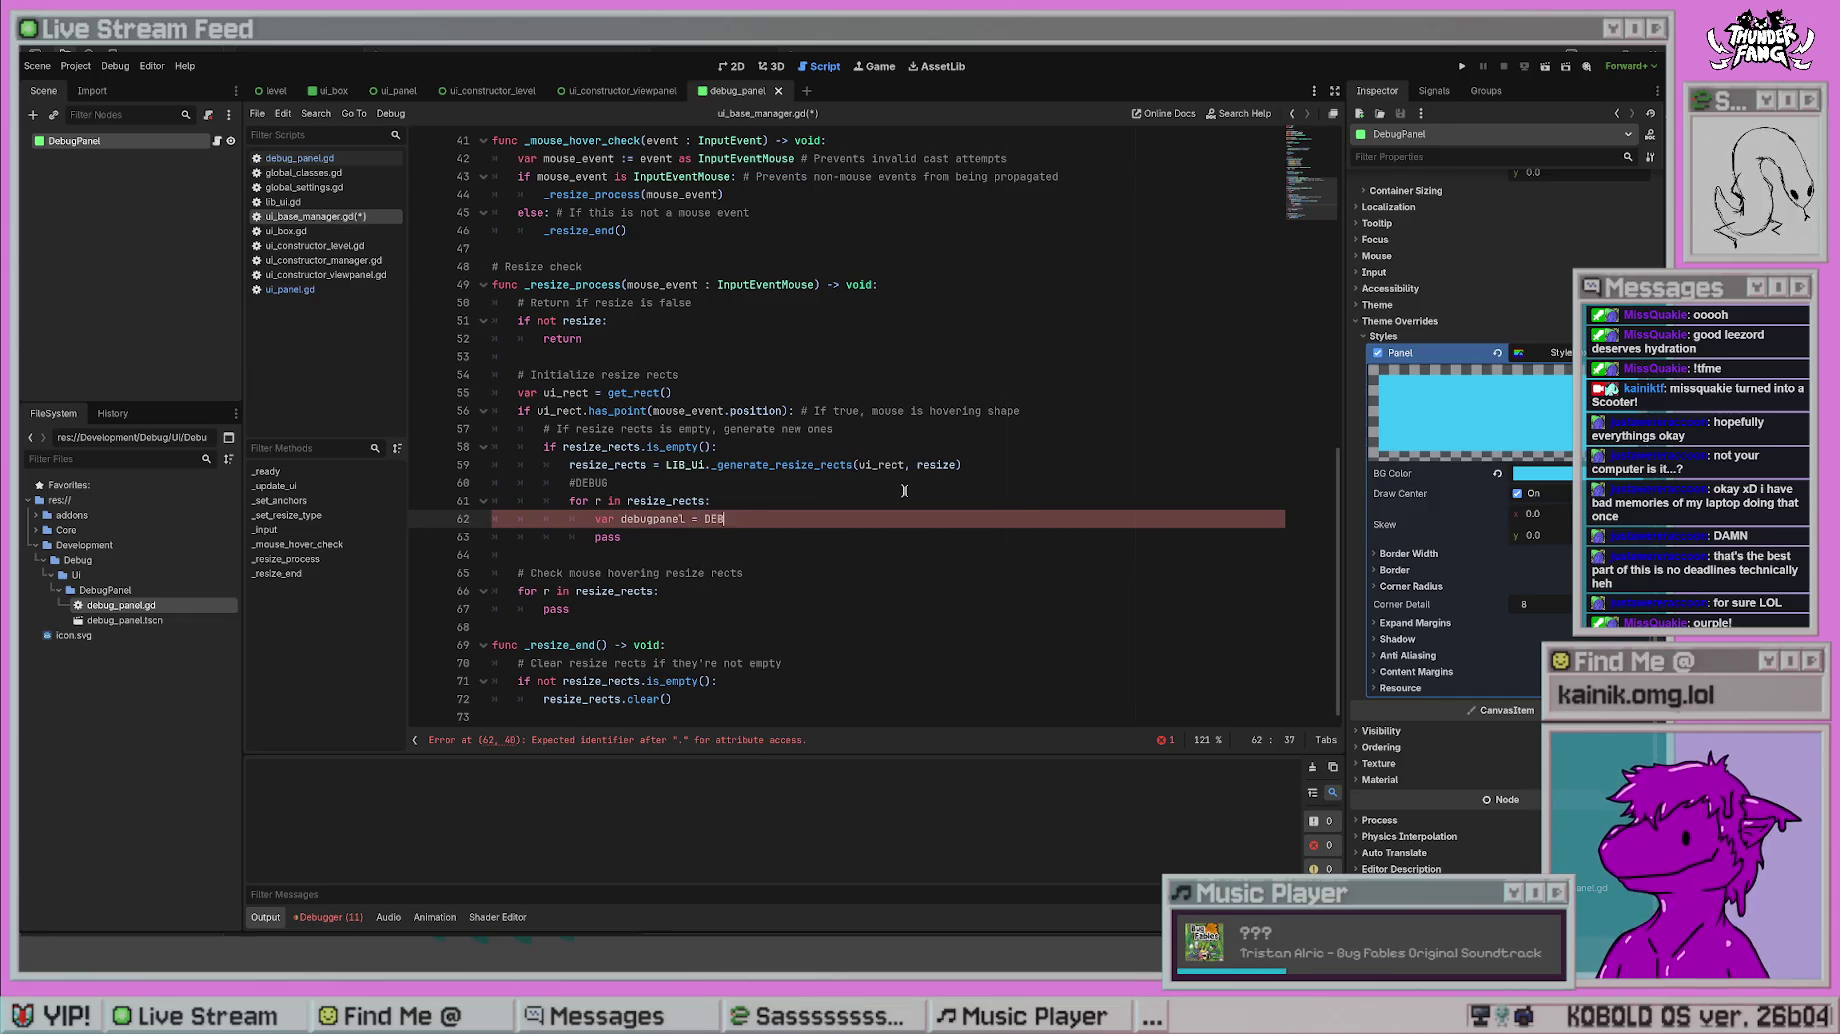
text(UG_)
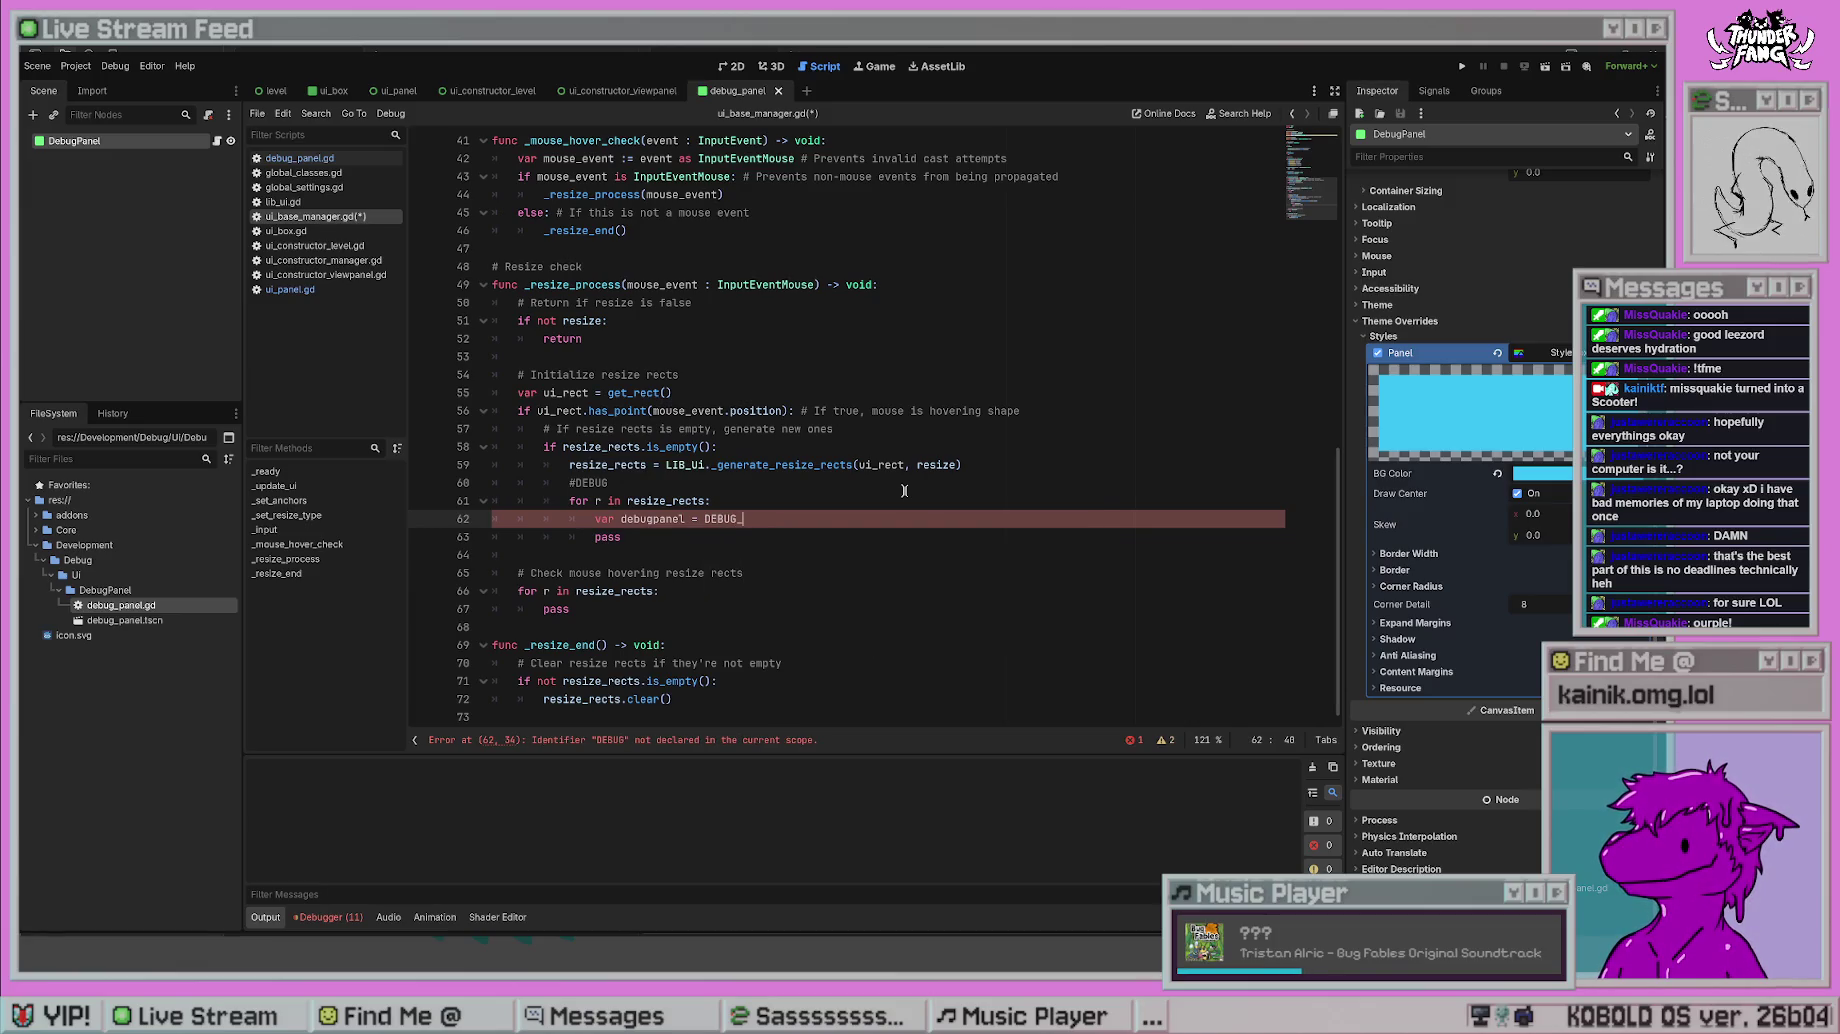
key(Return)
text(._cr)
key(Return)
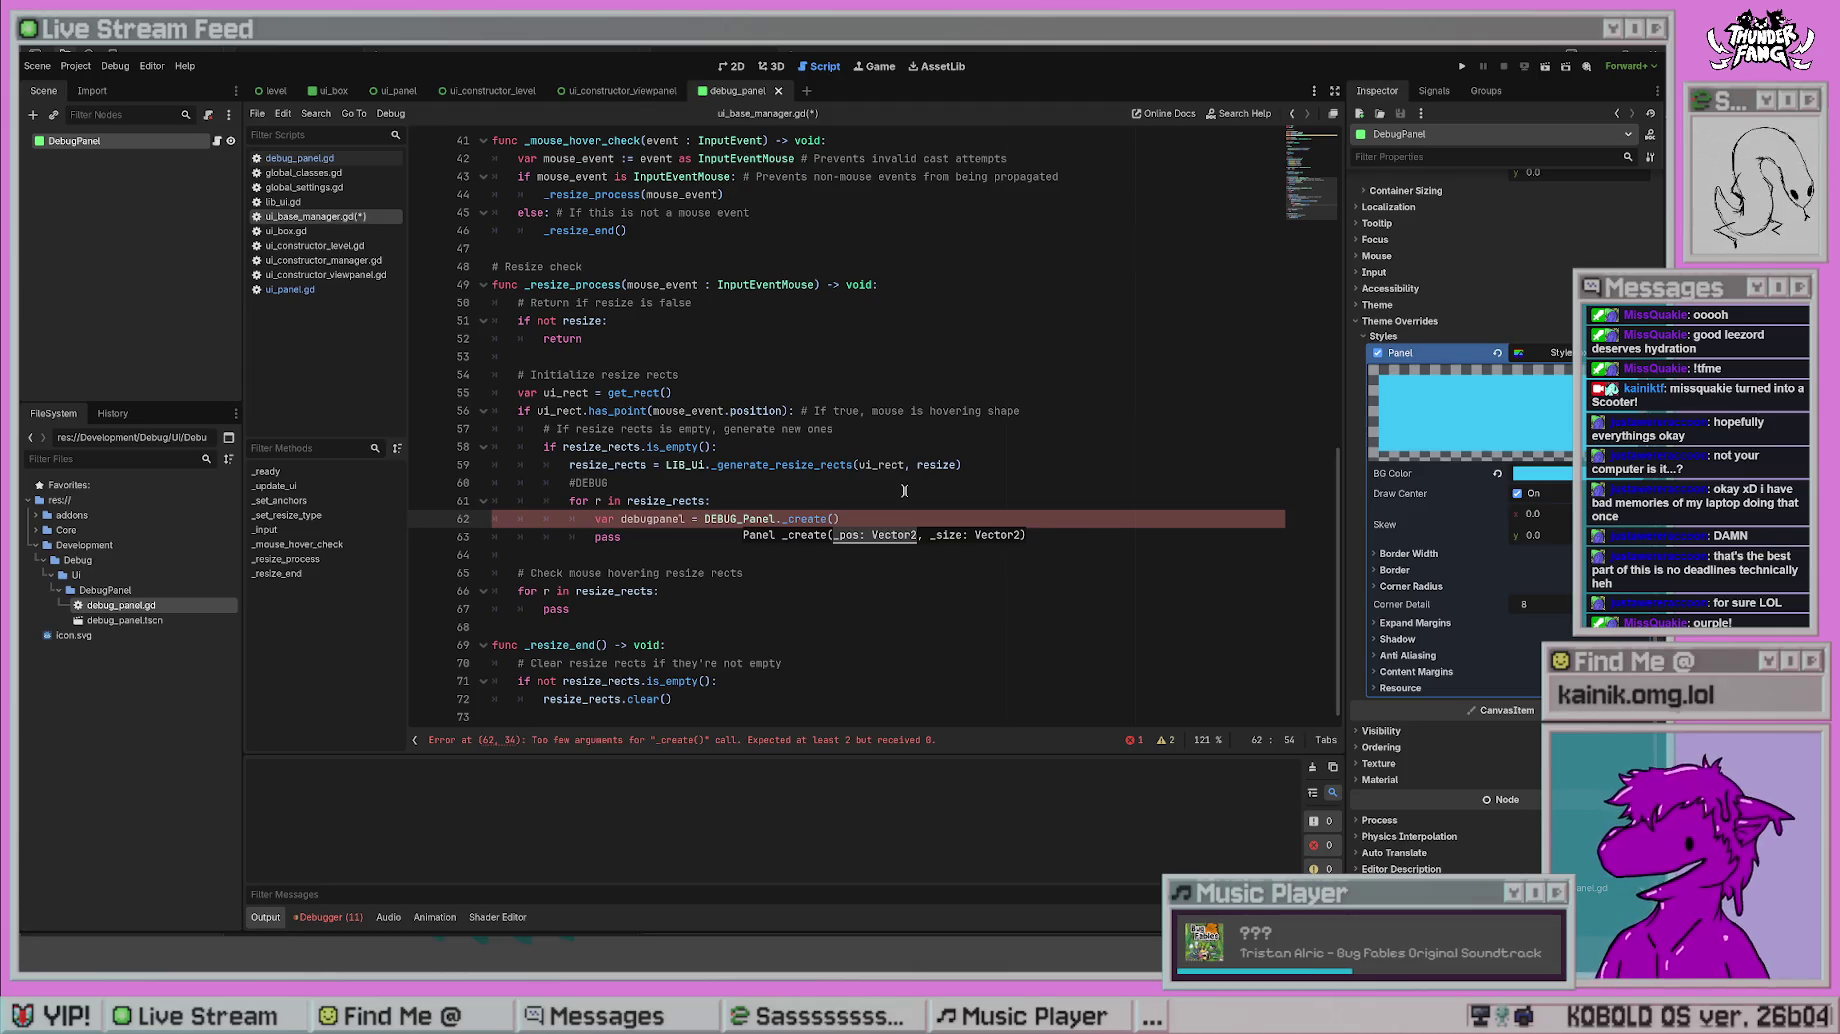
text(r.position, )
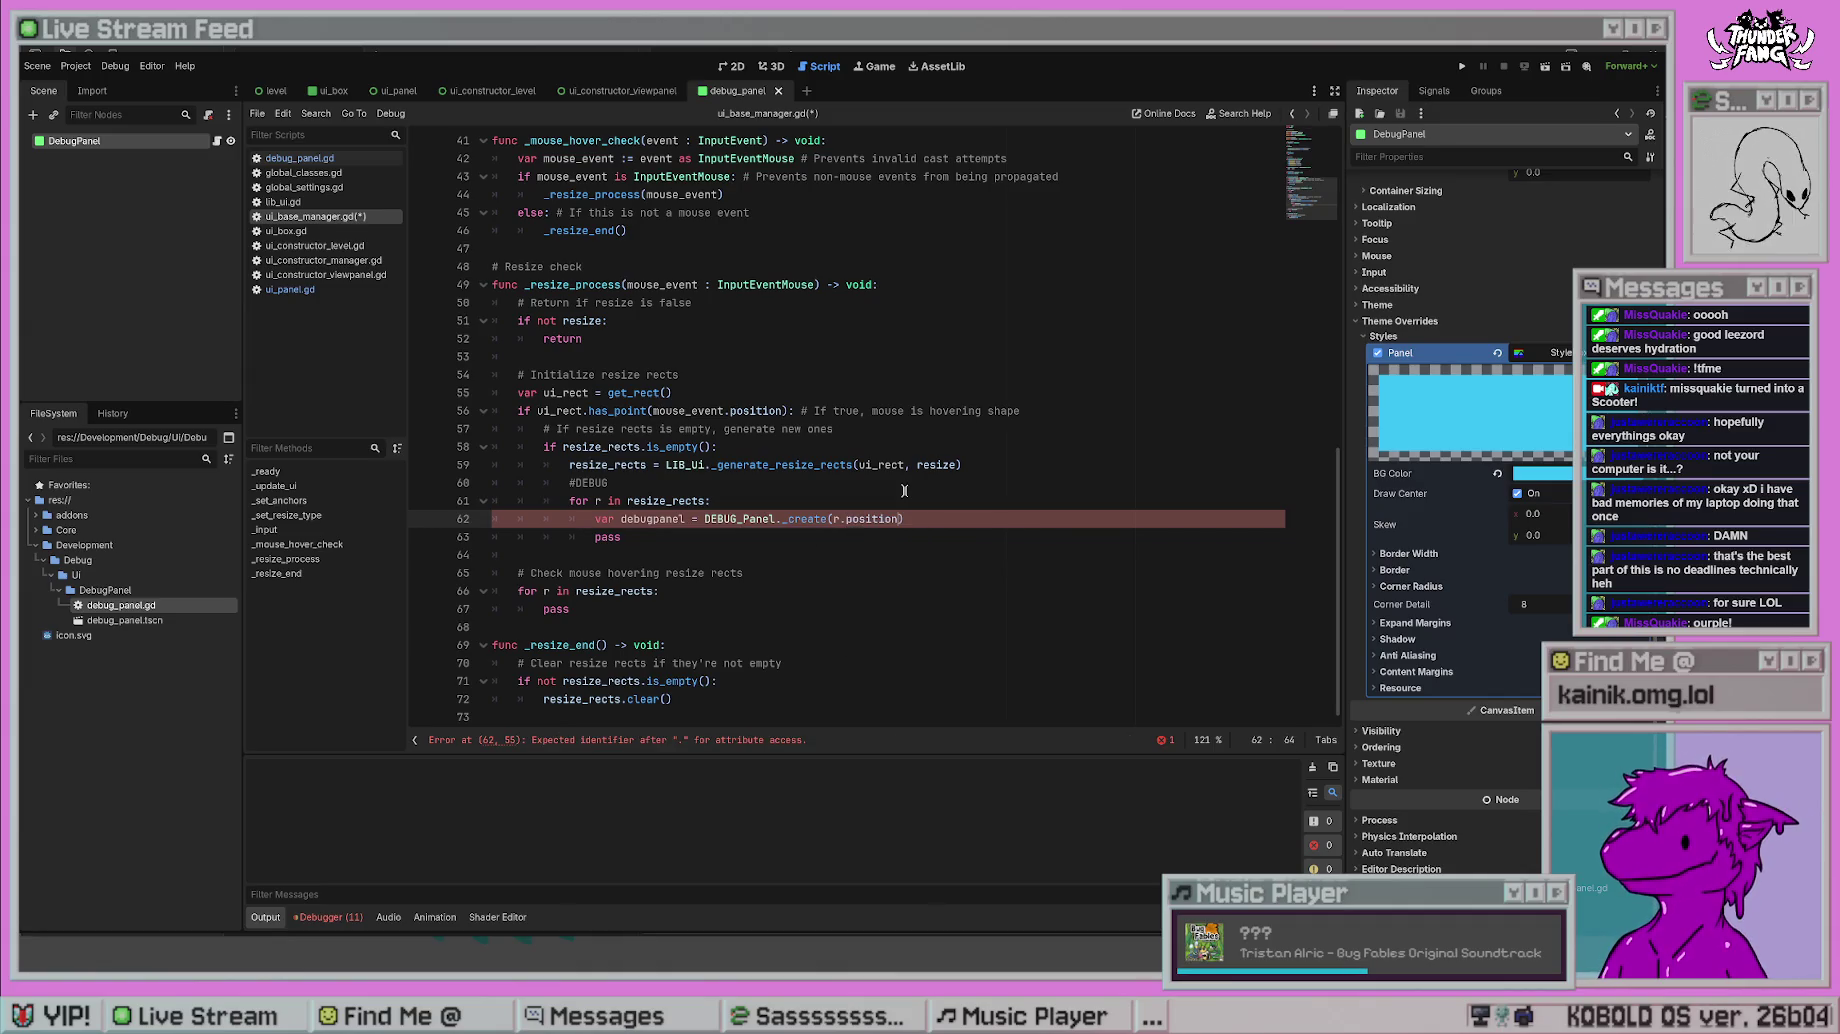
text(r.size)
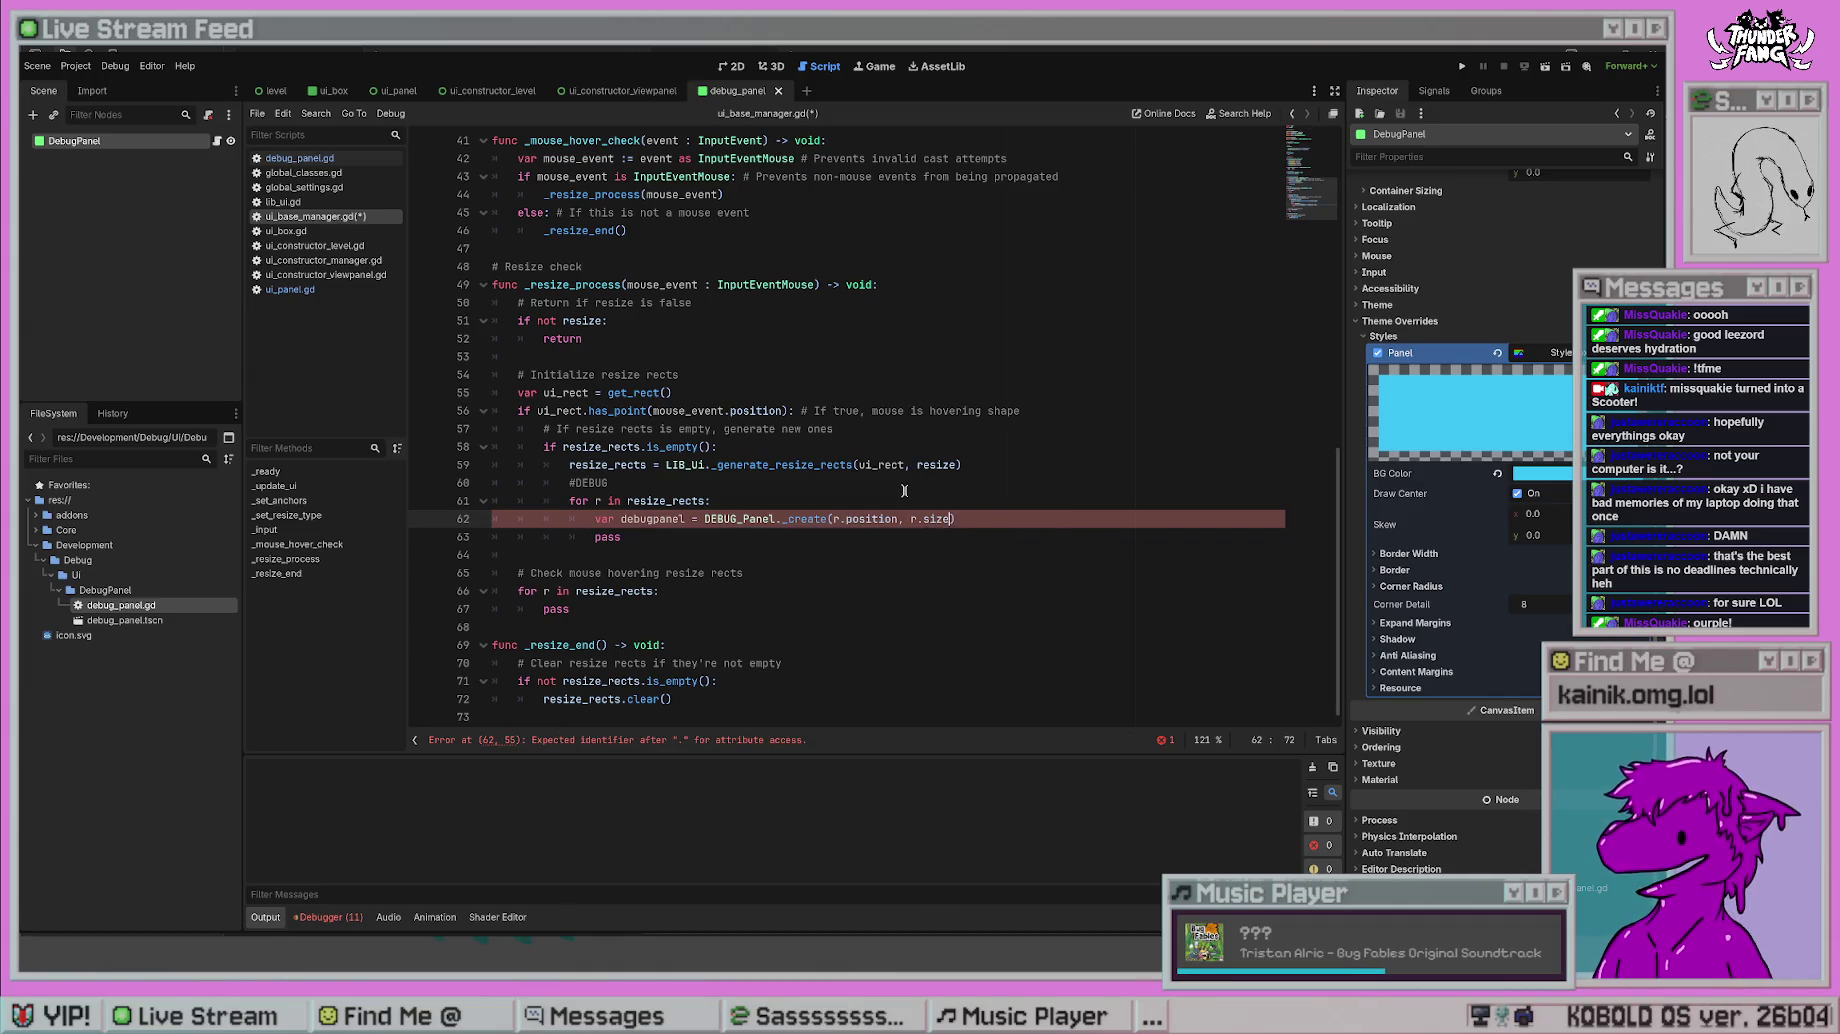
key(ctrl+s)
- Delete the leftover pass line and add a new indented line in the hover loop
drag(621, 537, 480, 537)
key(BackSpace)
key(BackSpace)
click(864, 568)
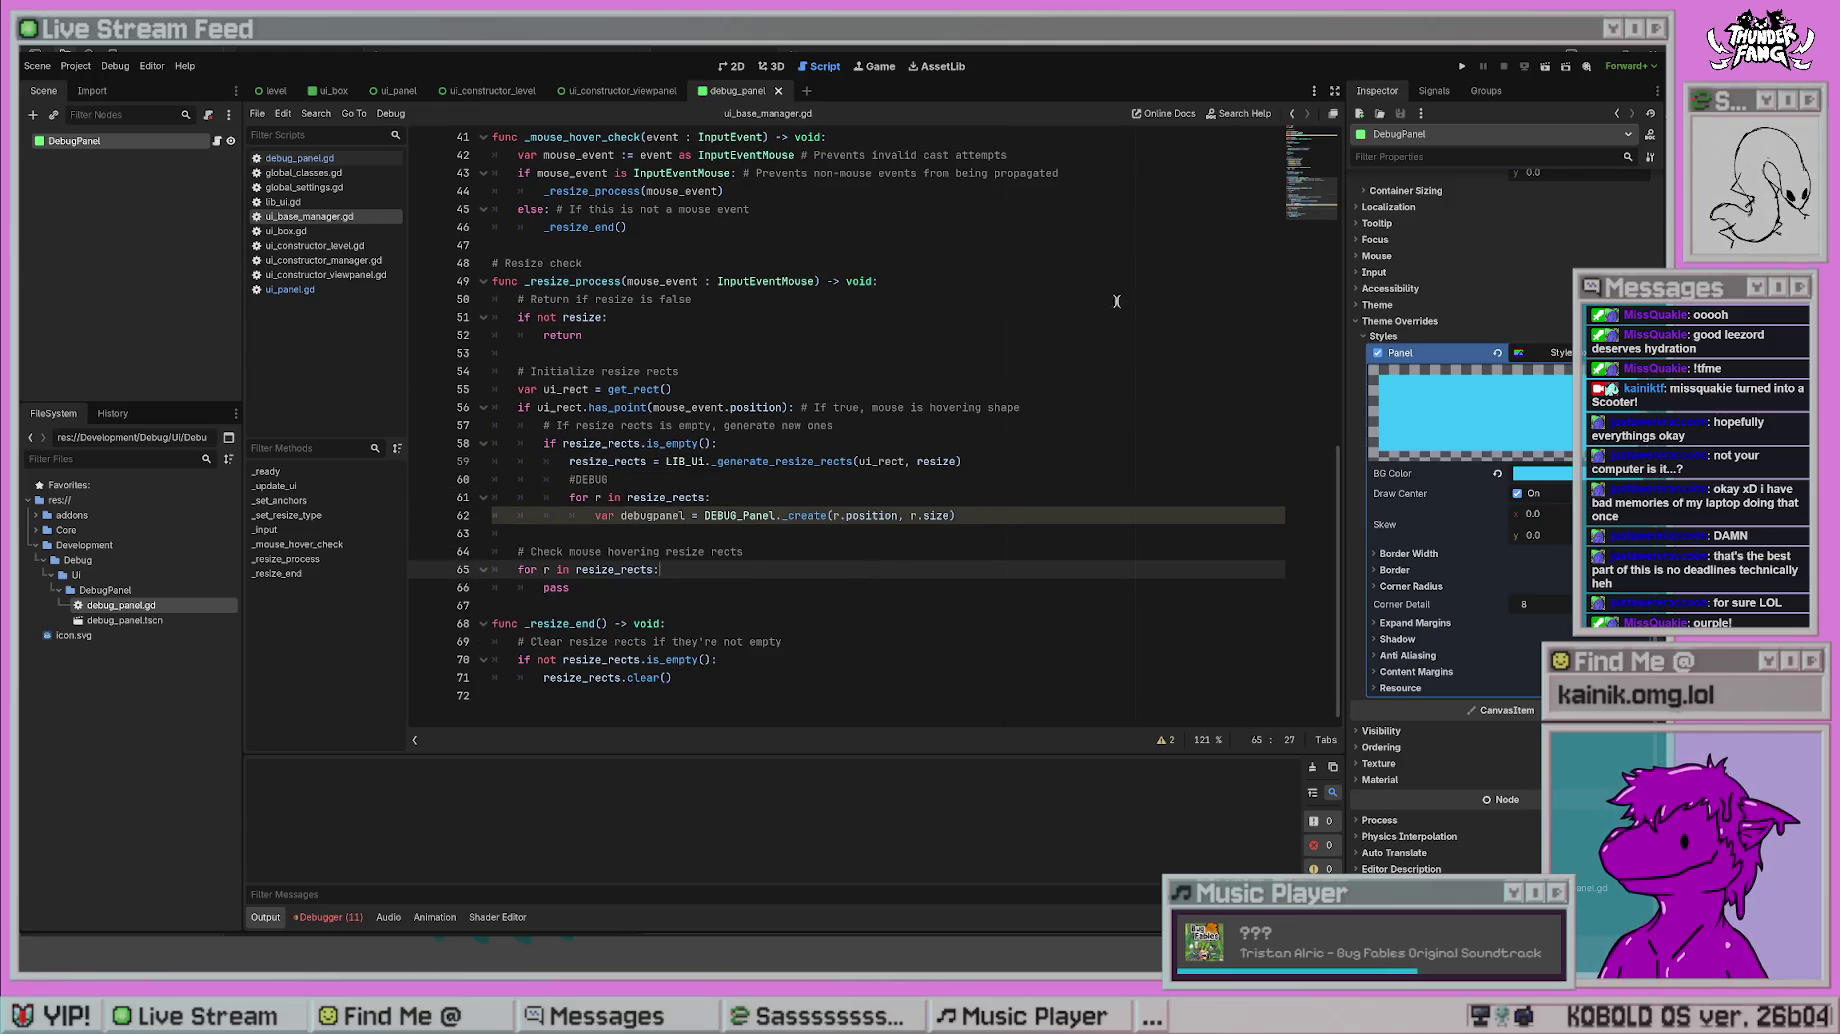
key(Return)
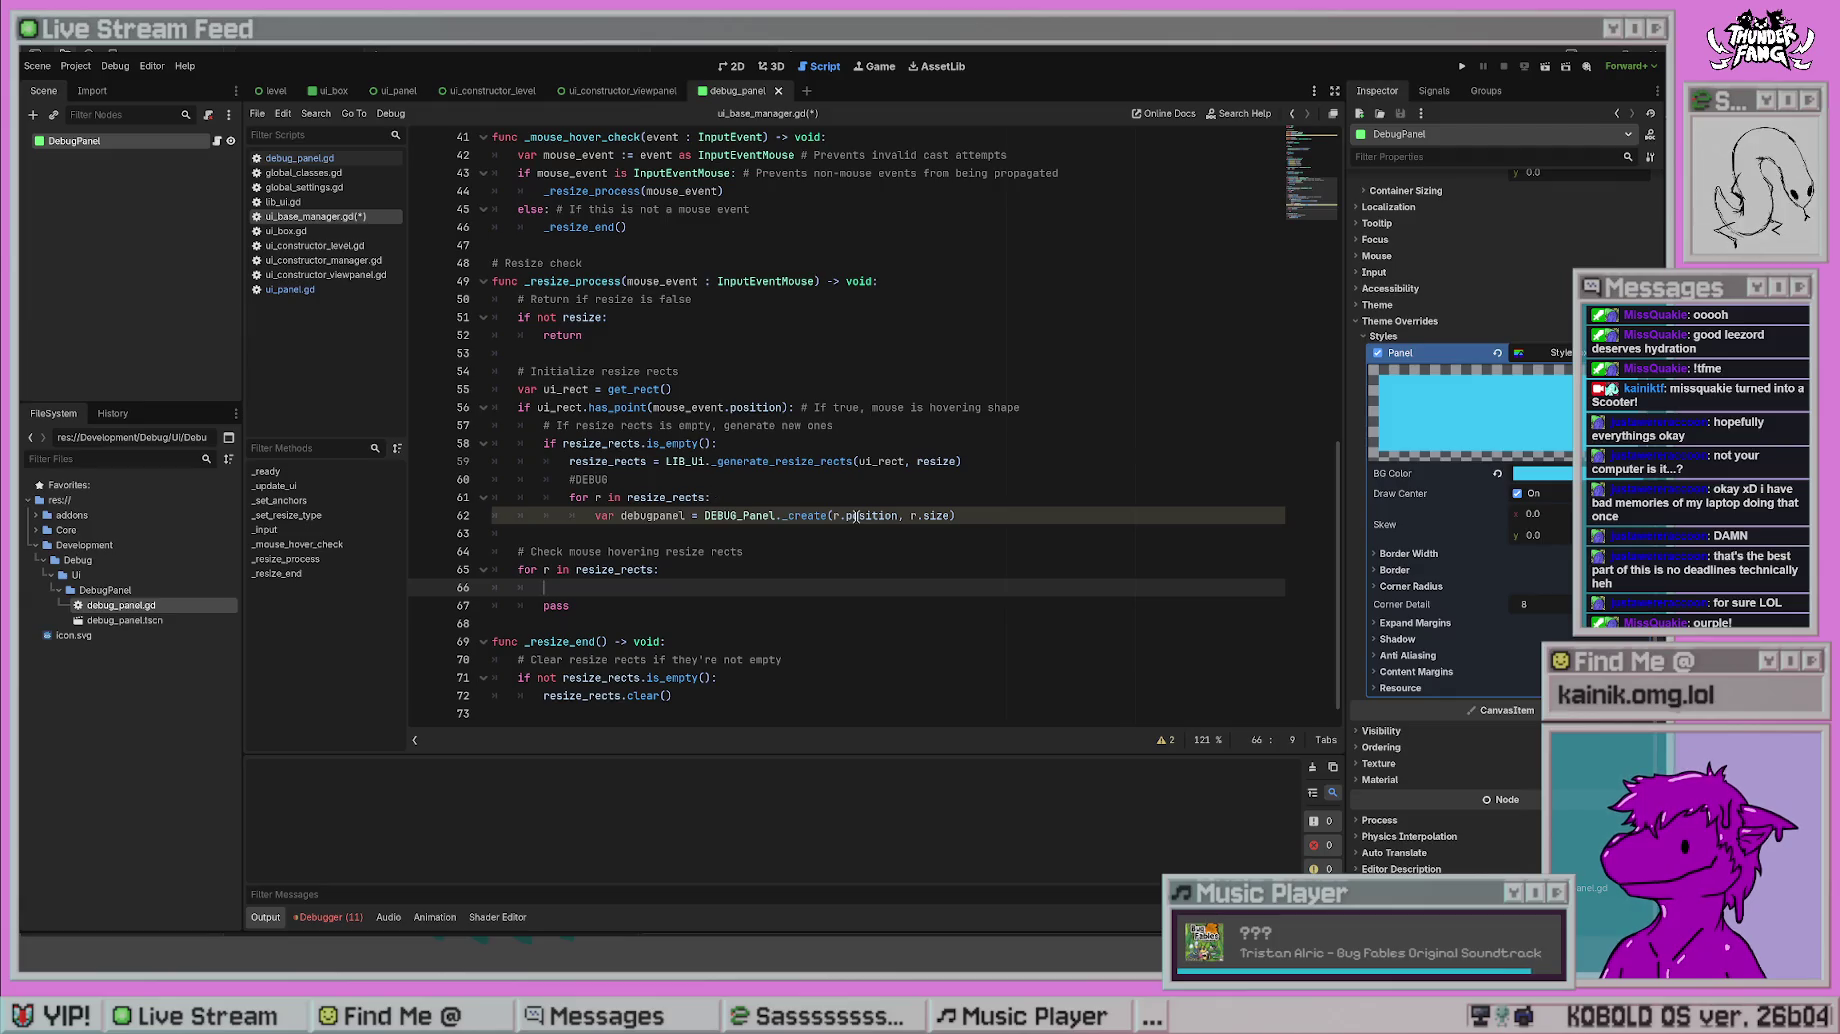
scroll(862, 490, up, 5)
- Declare 'var debug_panels : Array[Panel]' under resize_rects and save
scroll(864, 481, down, 3)
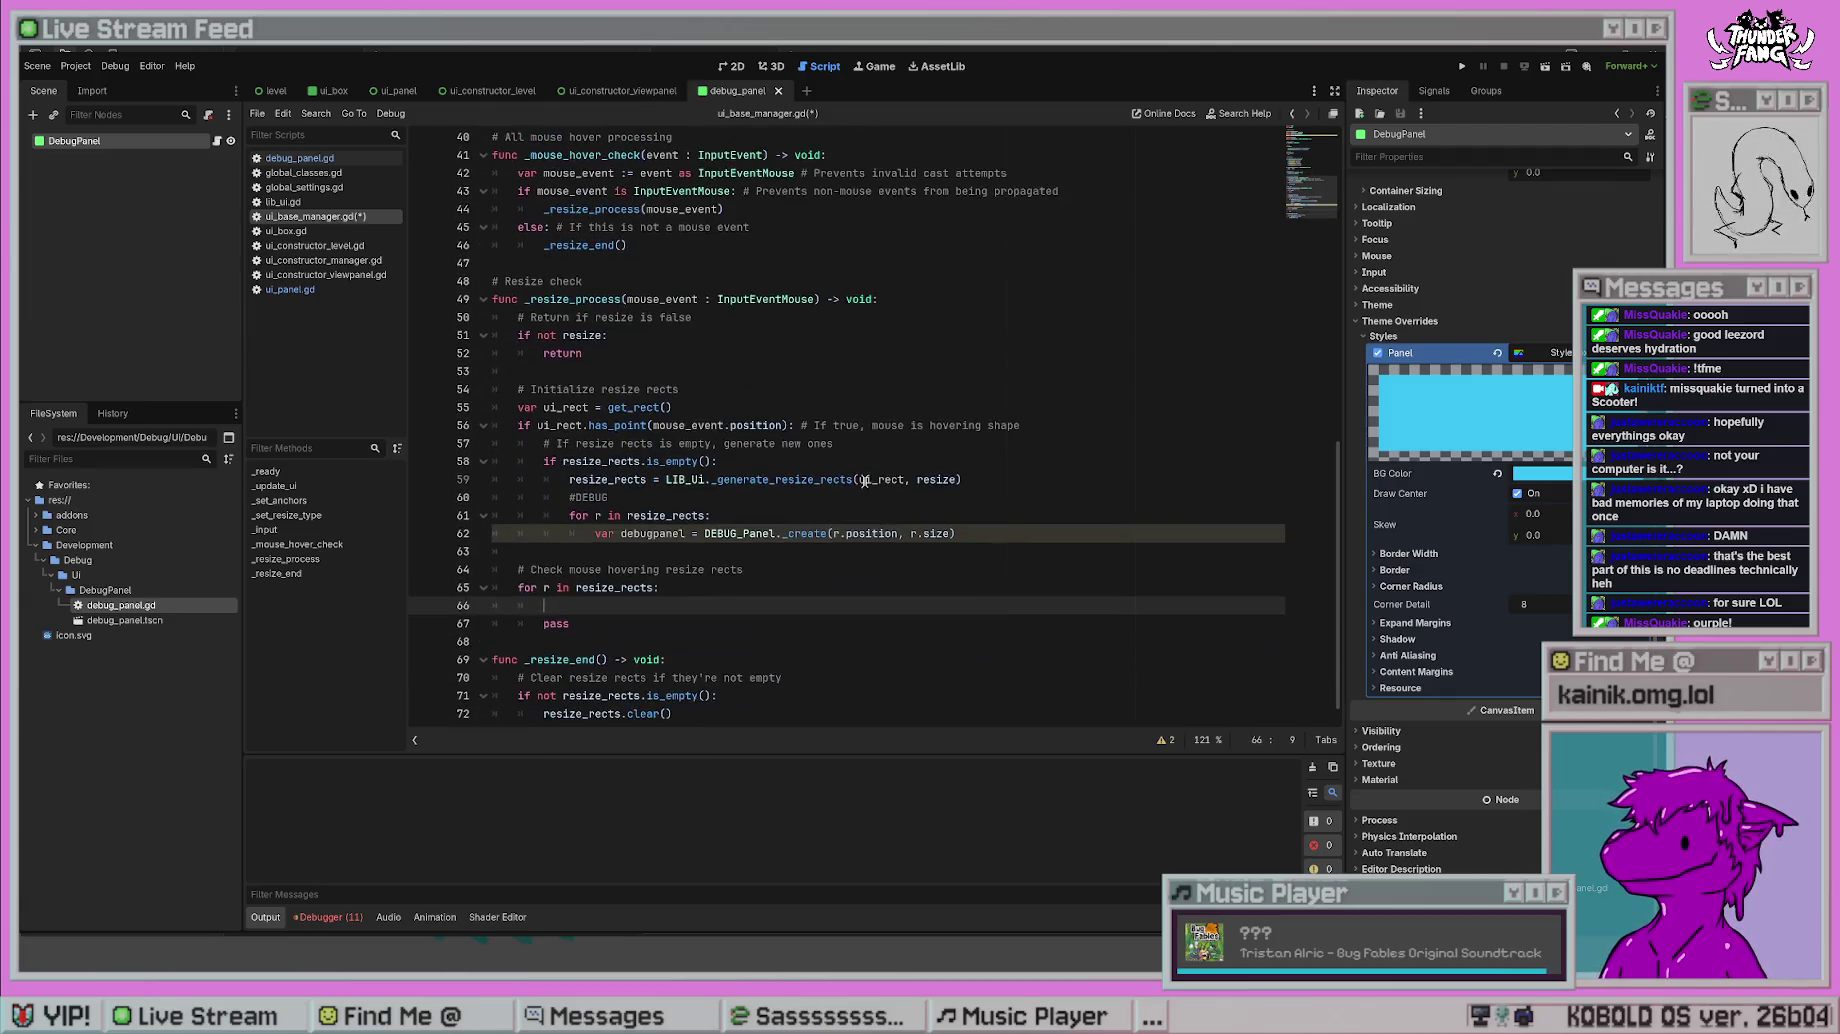
scroll(936, 438, up, 6)
scroll(936, 438, up, 7)
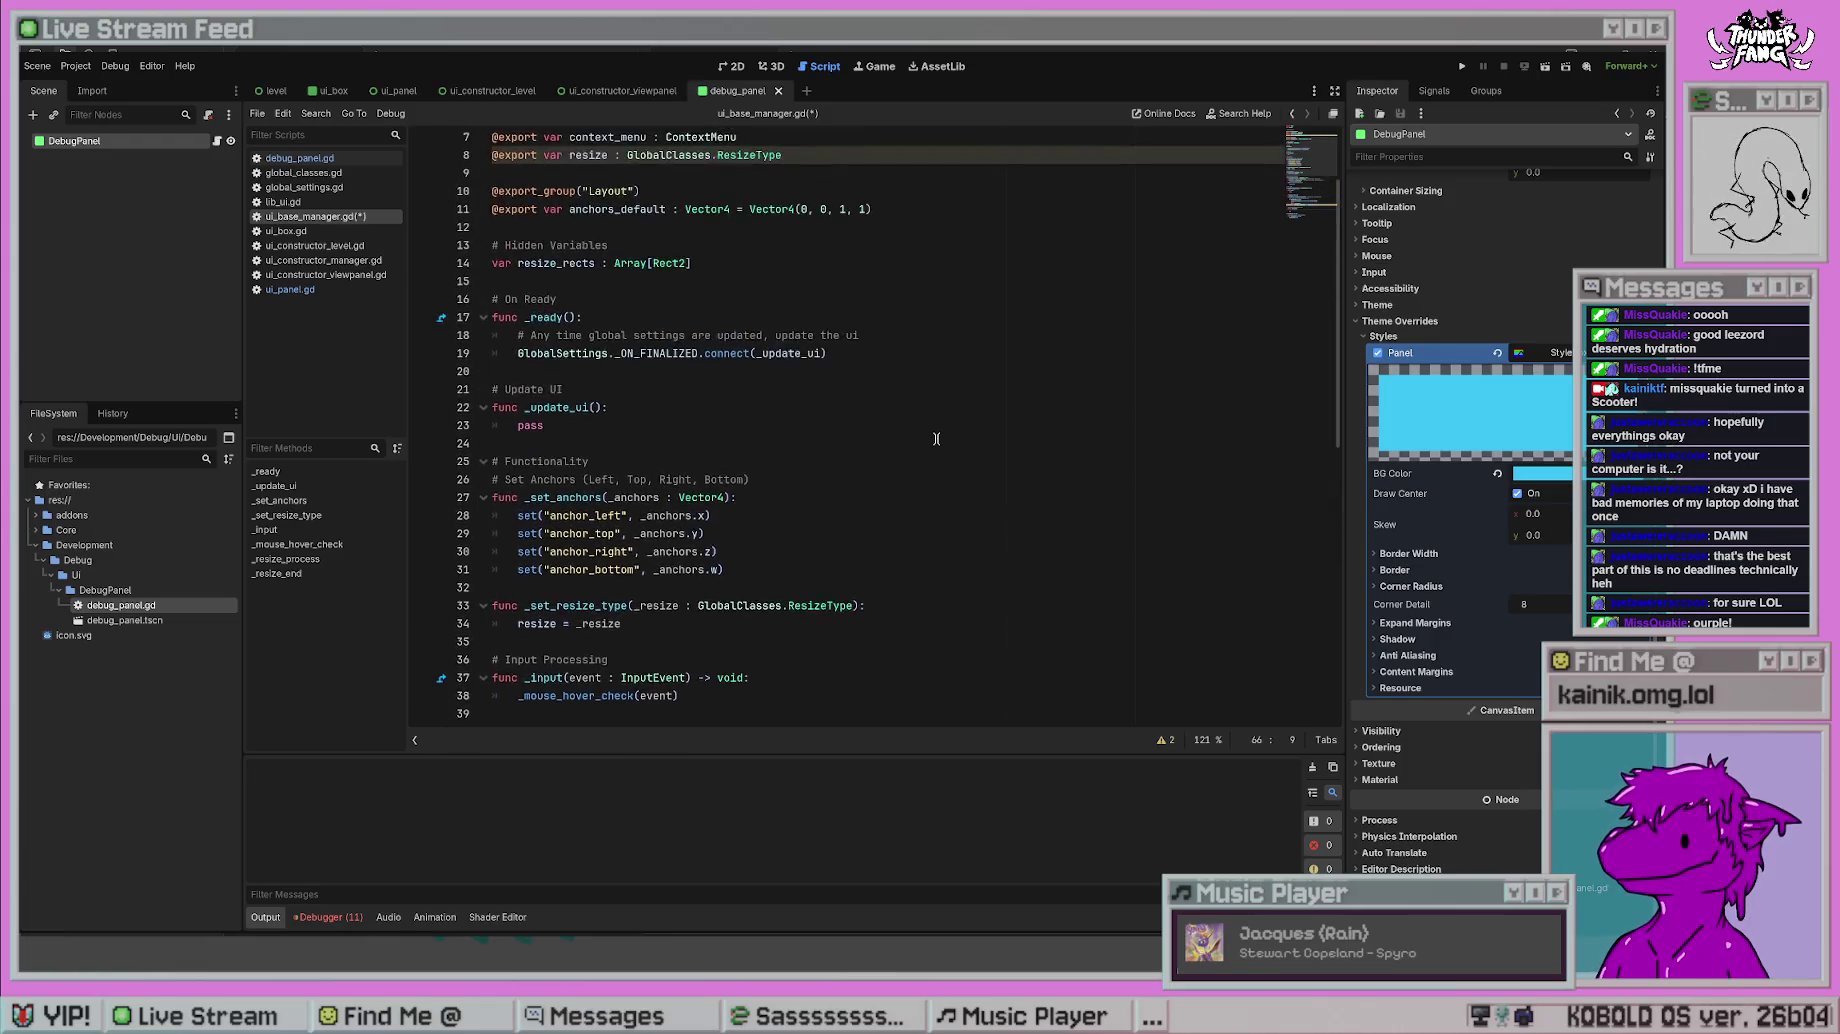
click(886, 364)
key(Return)
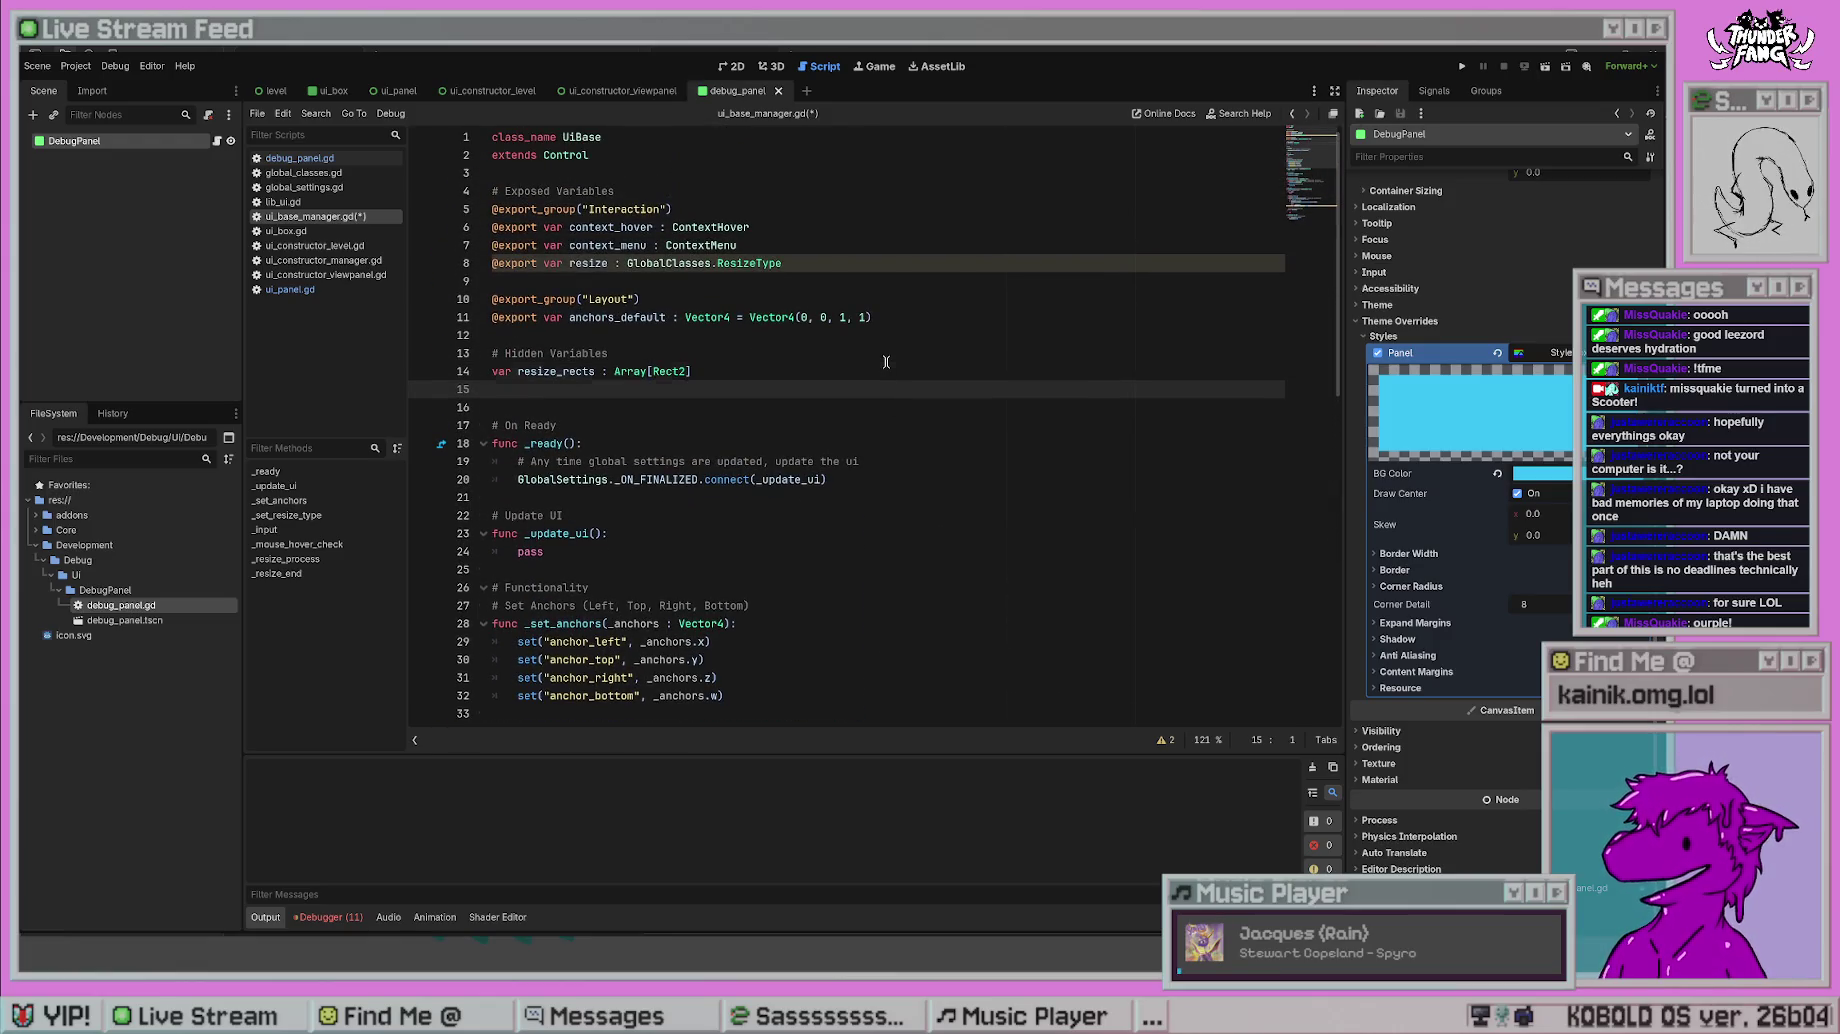
text(var debug_)
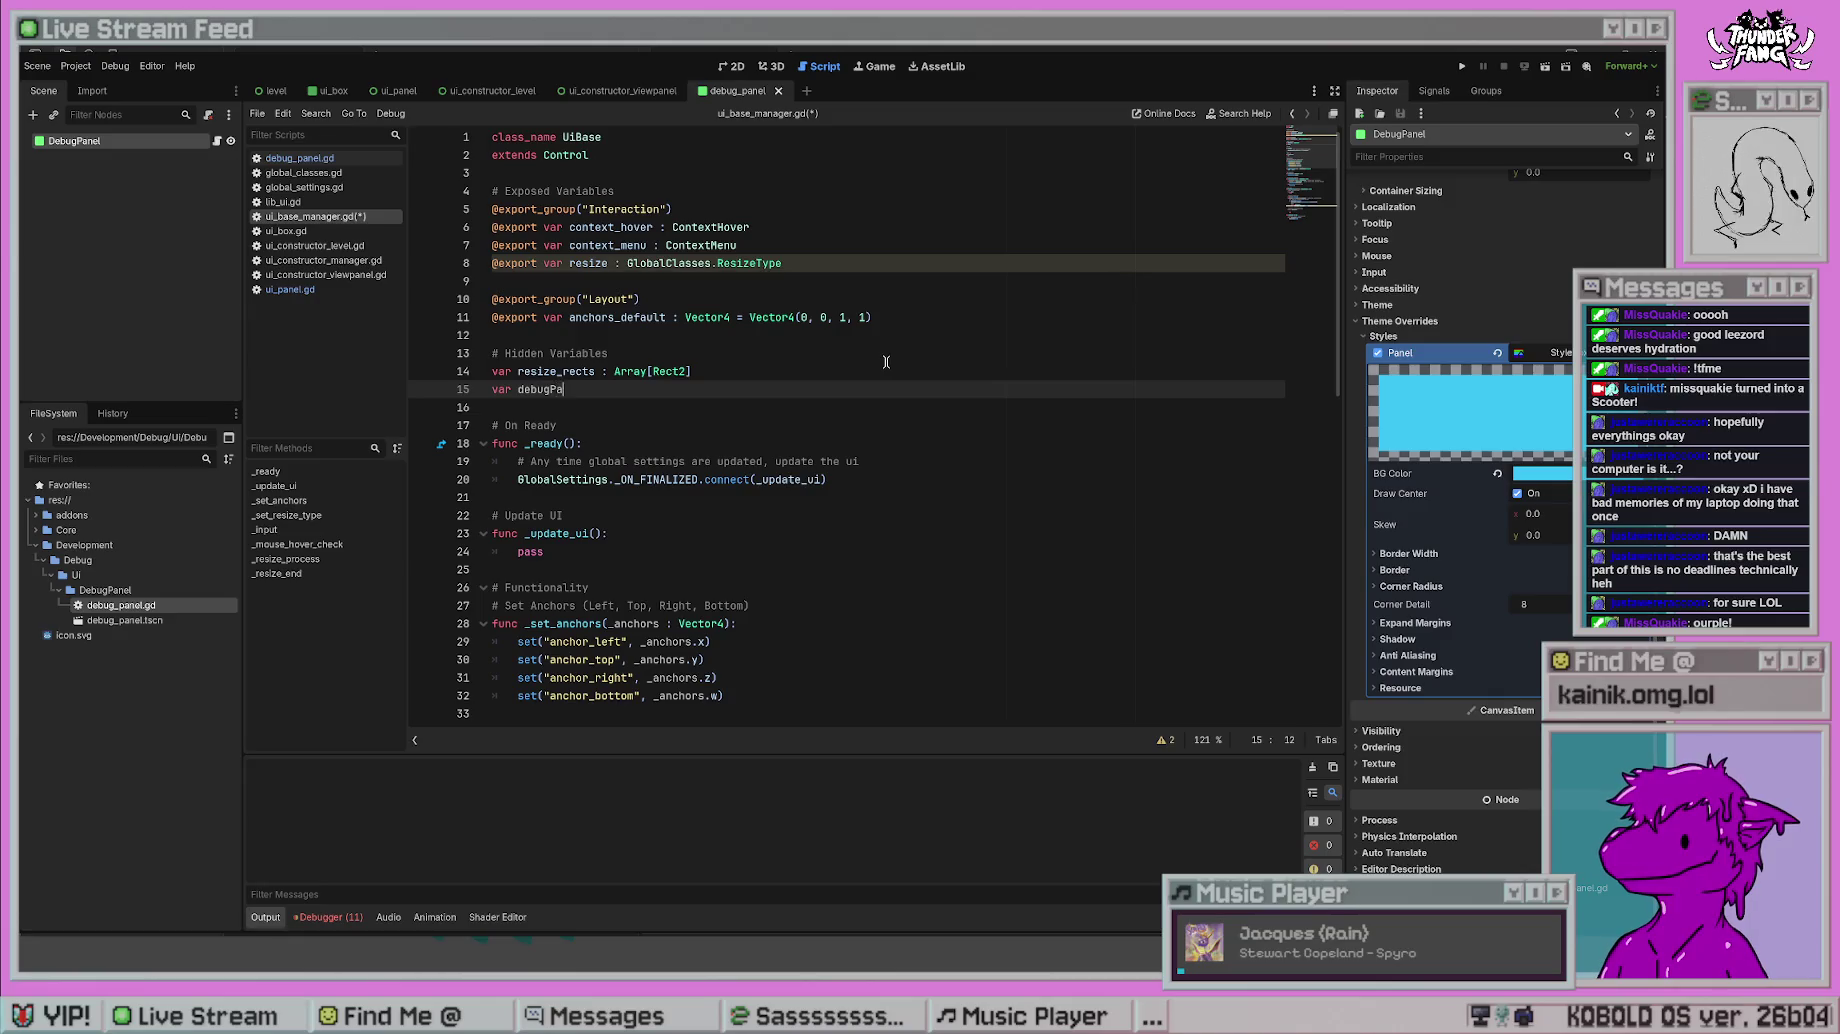
text(panels : )
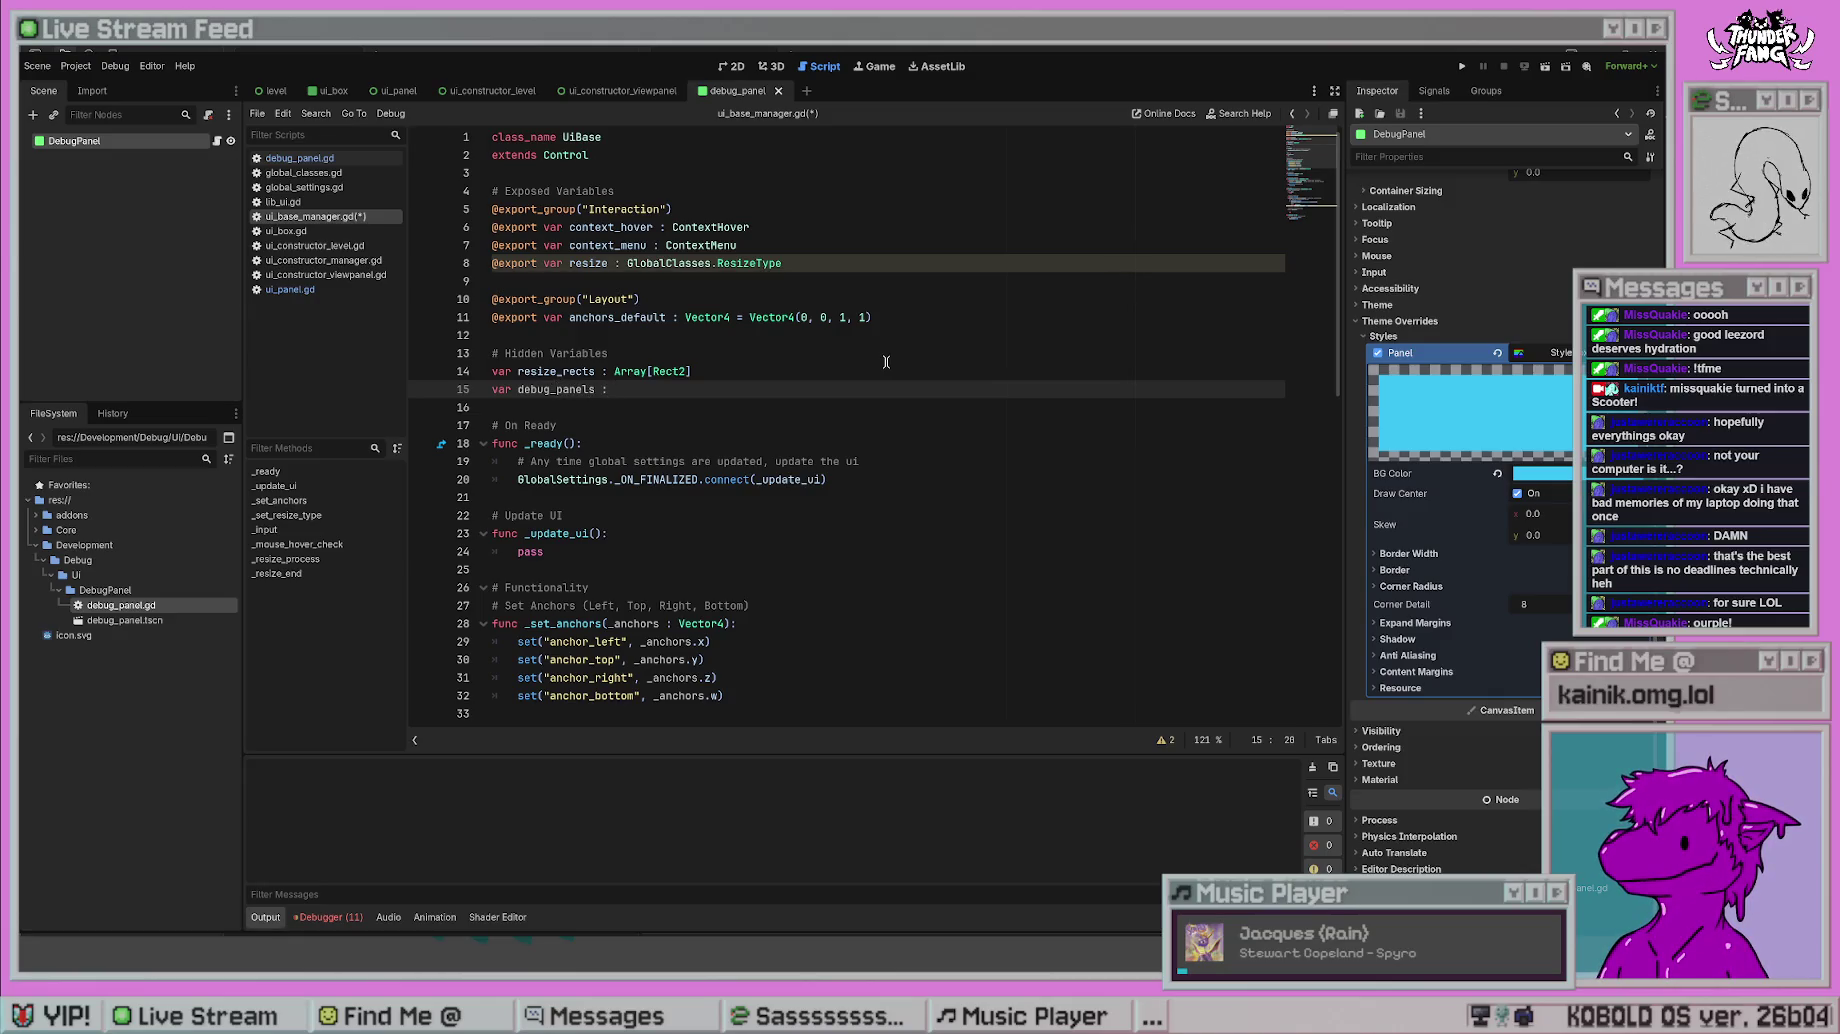
text(DEBUG_Panel.)
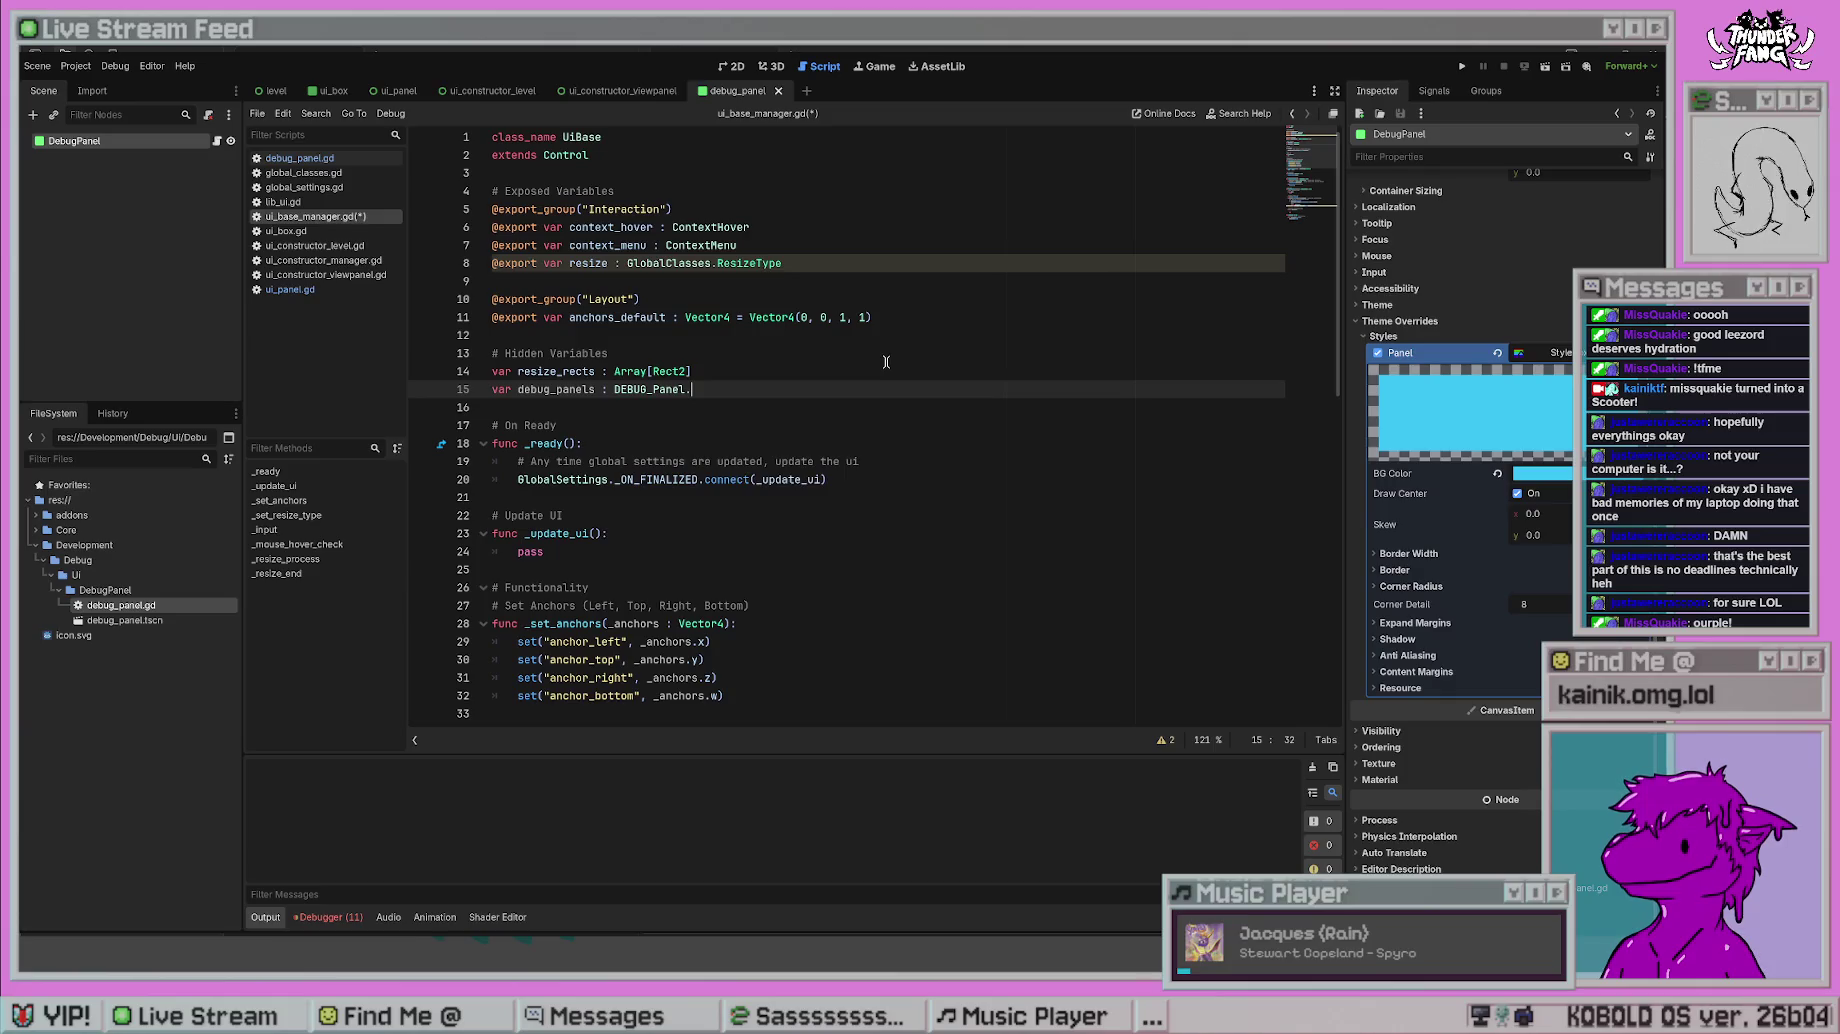
key(BackSpace)
key(BackSpace)
key(BackSpace)
key(BackSpace)
text(Ar)
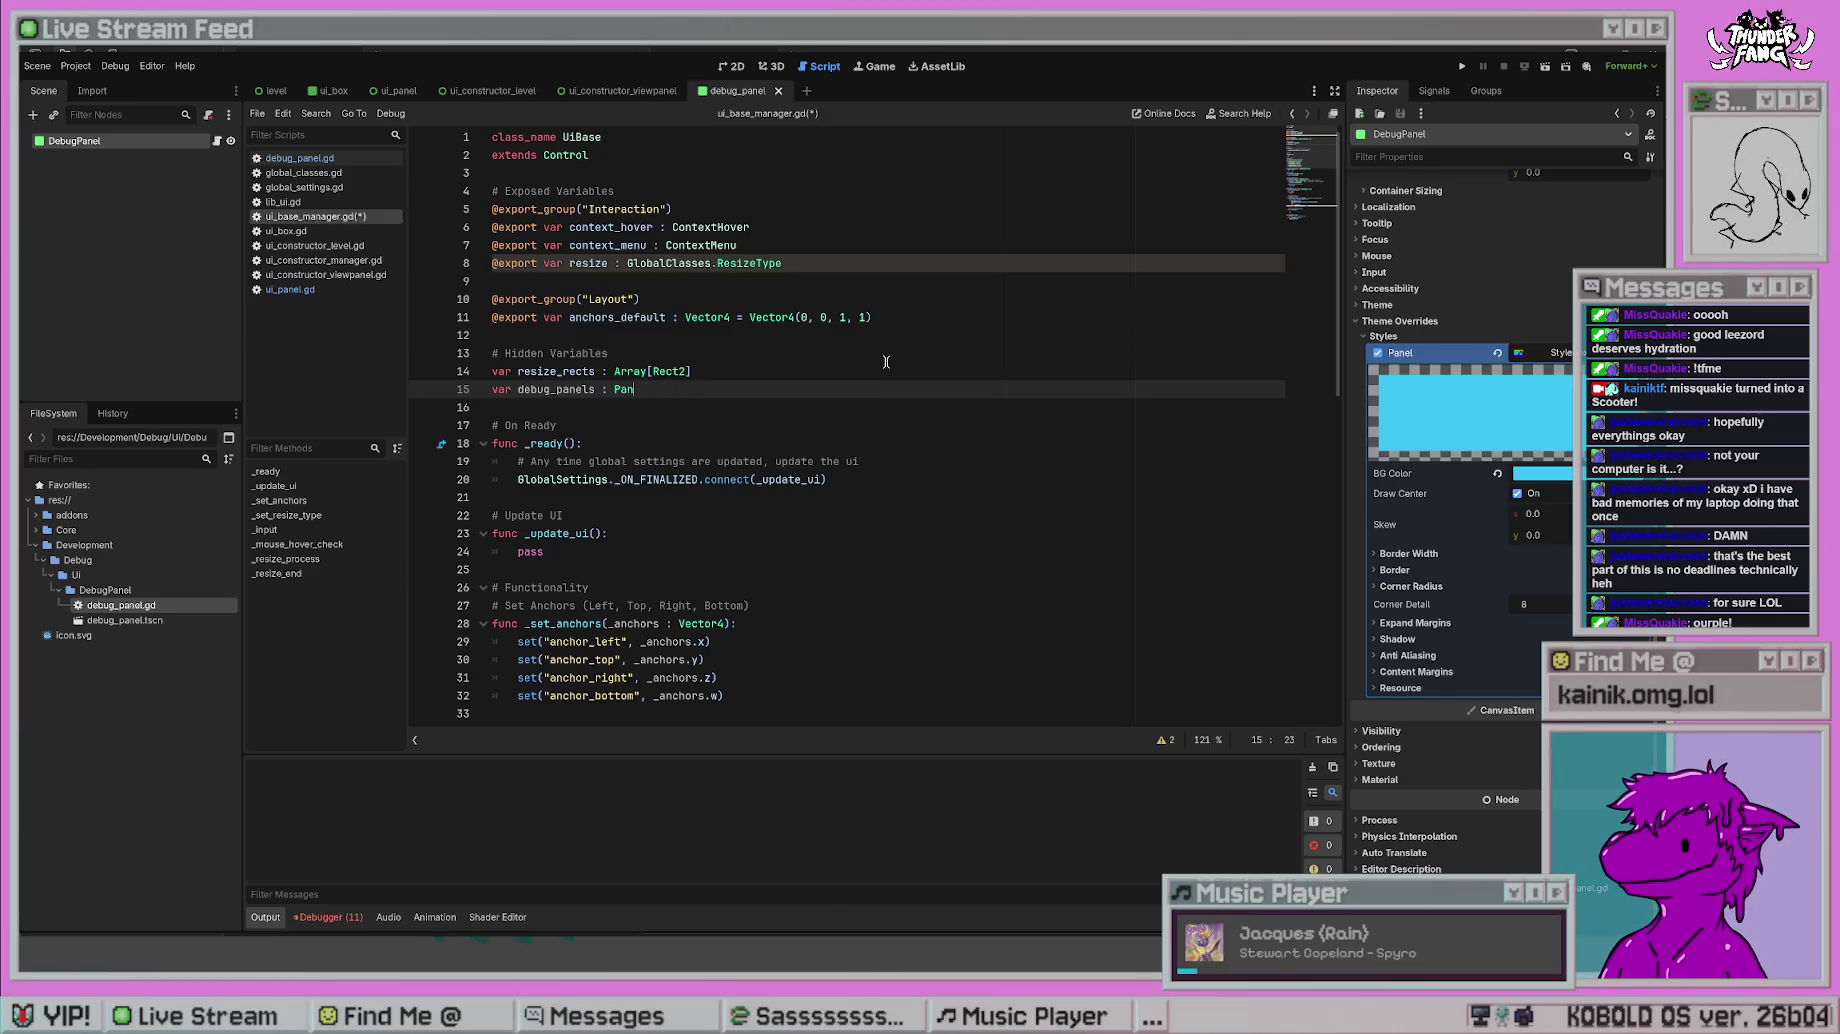
text(ray[Panel)
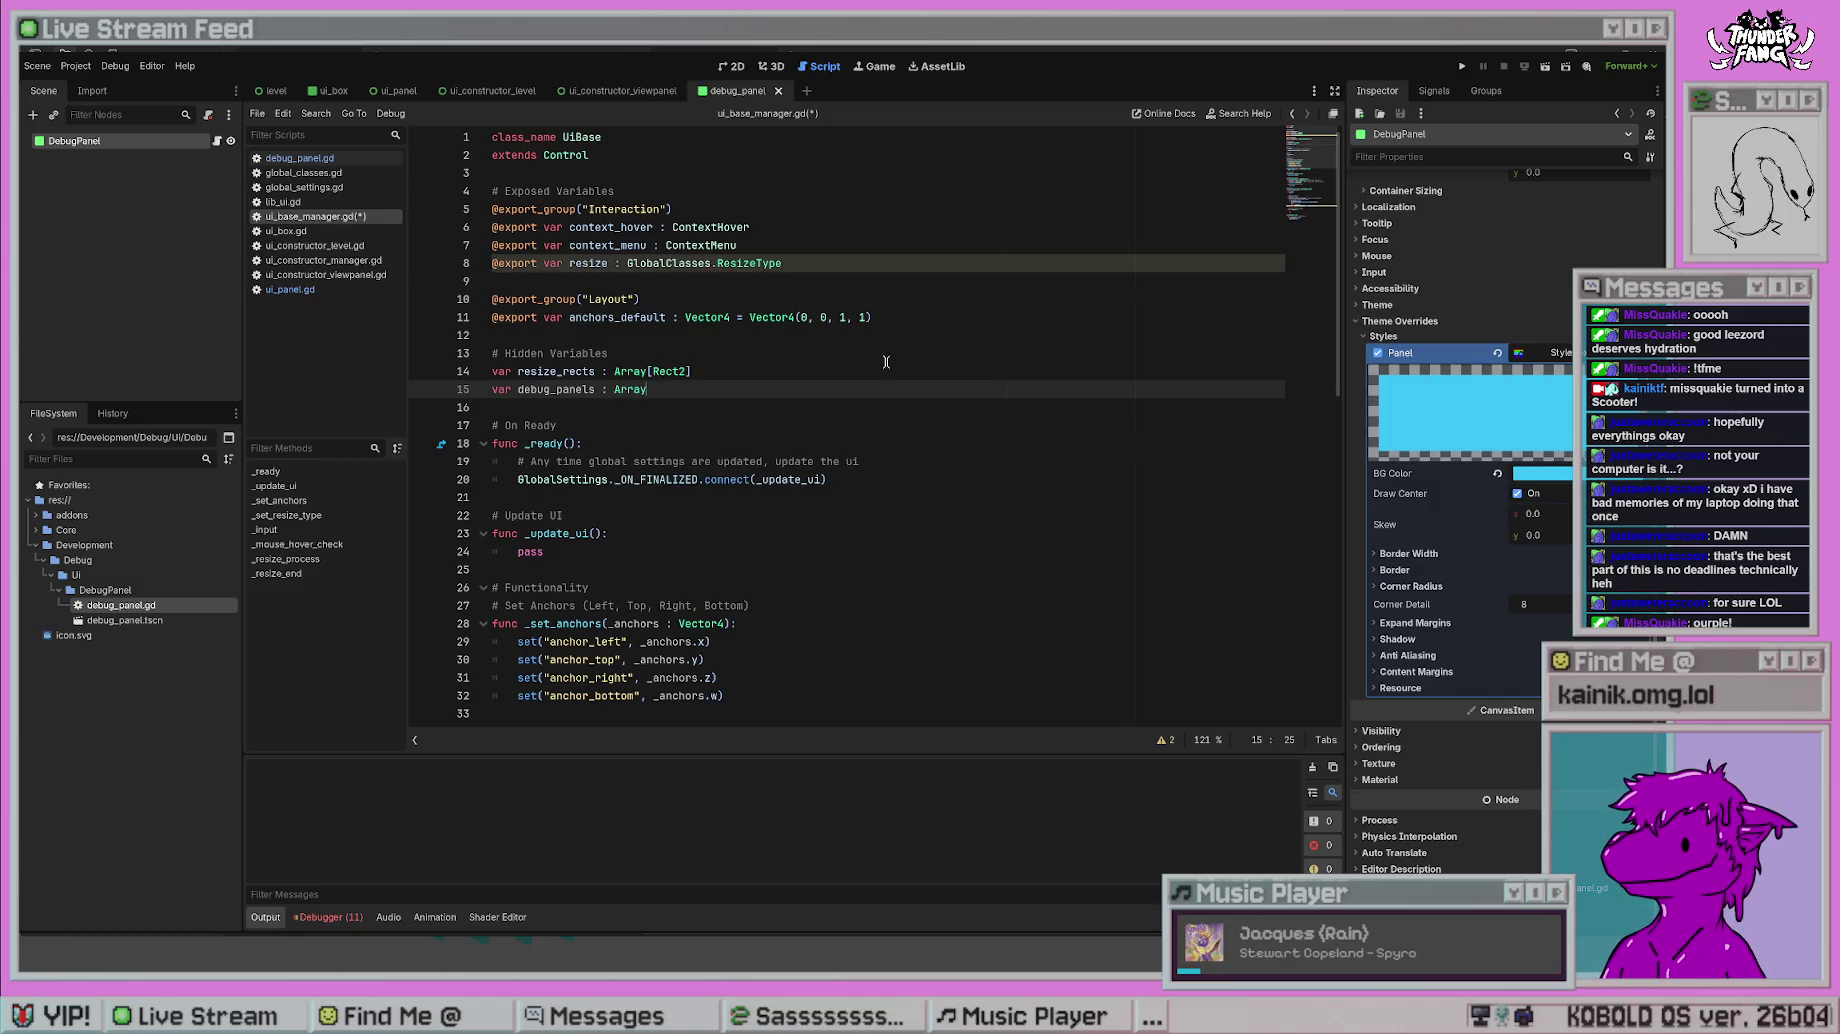
key(ctrl+s)
- Change the debug_panels element type so it reads Array[DEBUG_Panel]
click(838, 497)
scroll(804, 600, down, 5)
scroll(804, 627, up, 5)
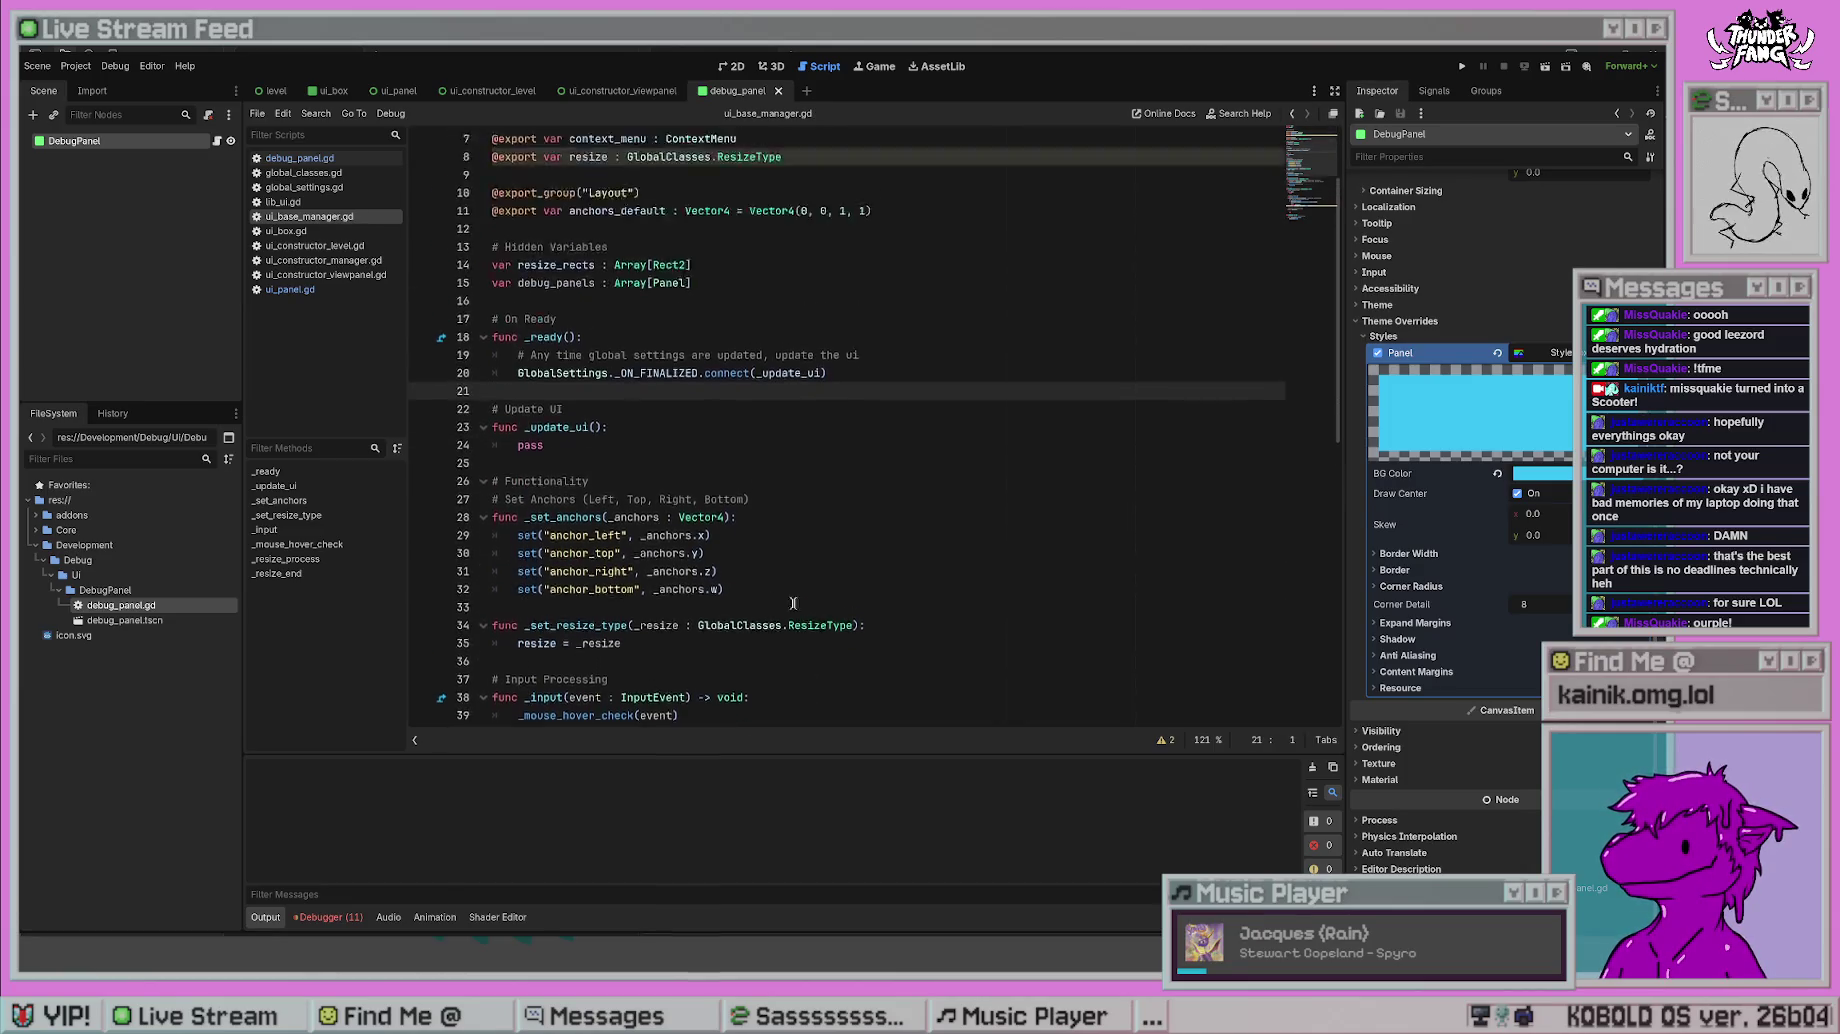
double_click(672, 393)
text(DEBUG_P)
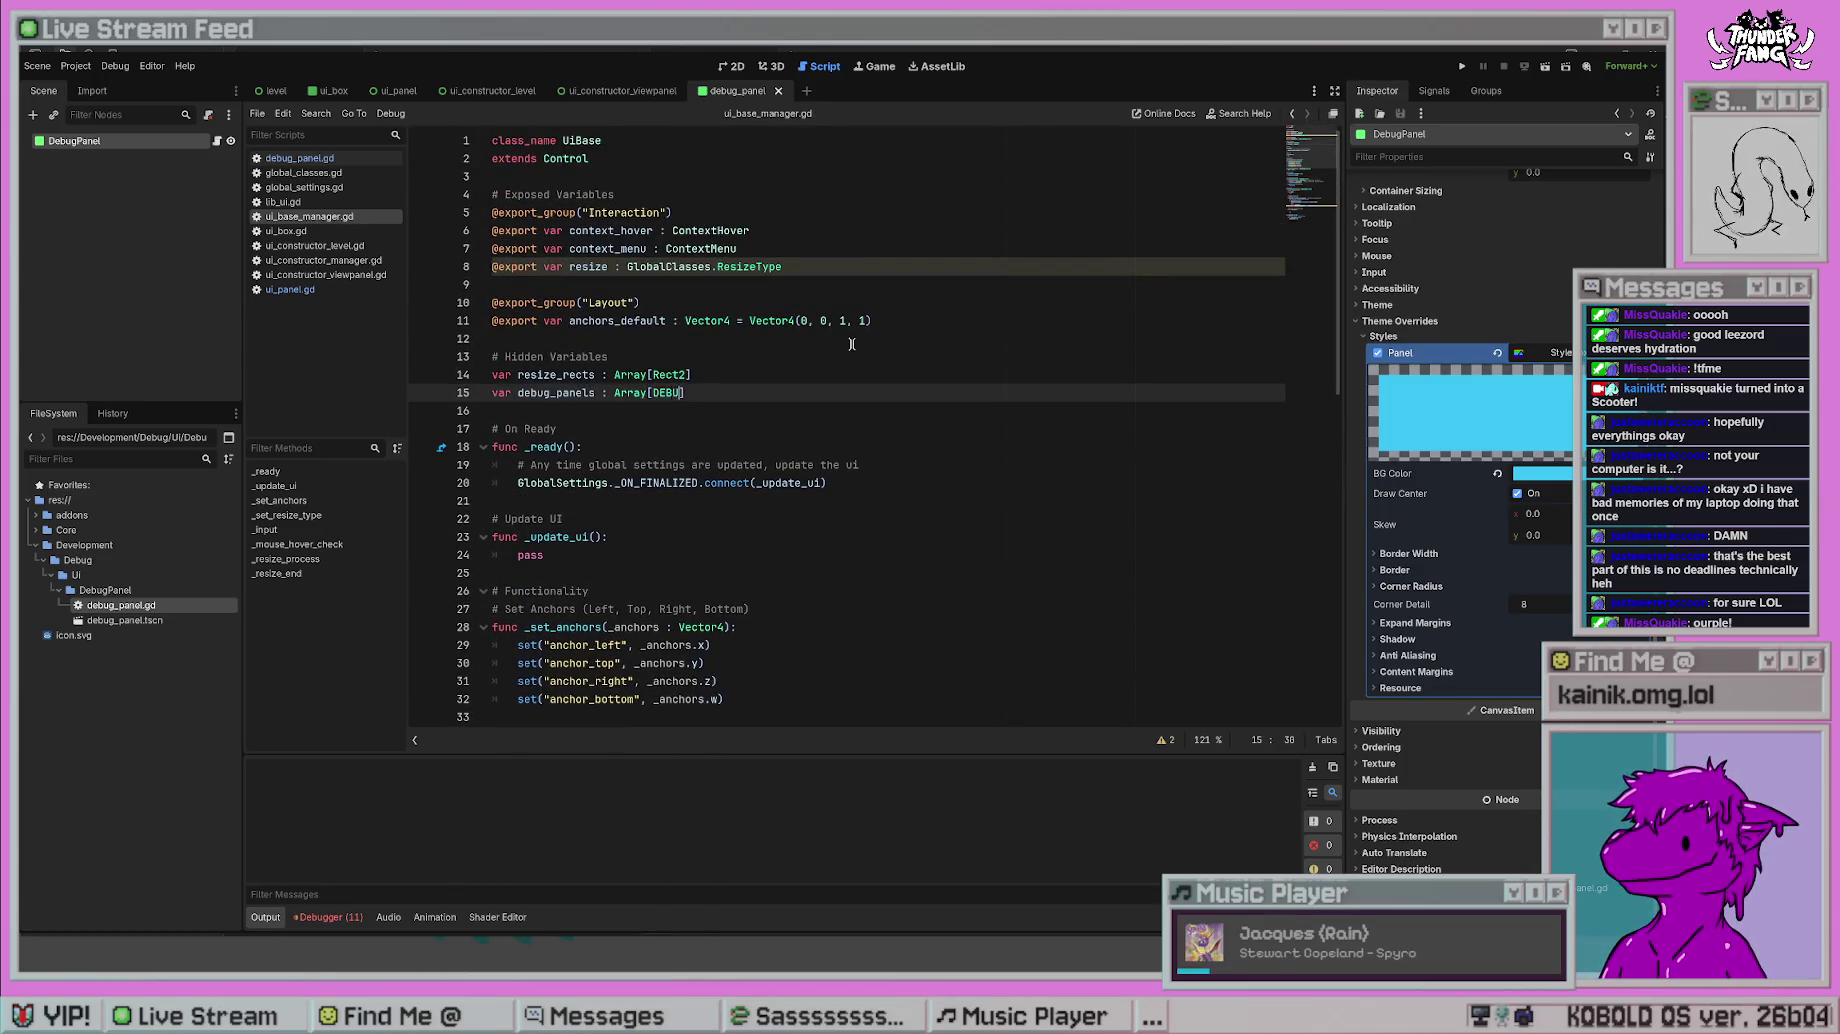
key(Return)
click(851, 344)
scroll(820, 539, down, 14)
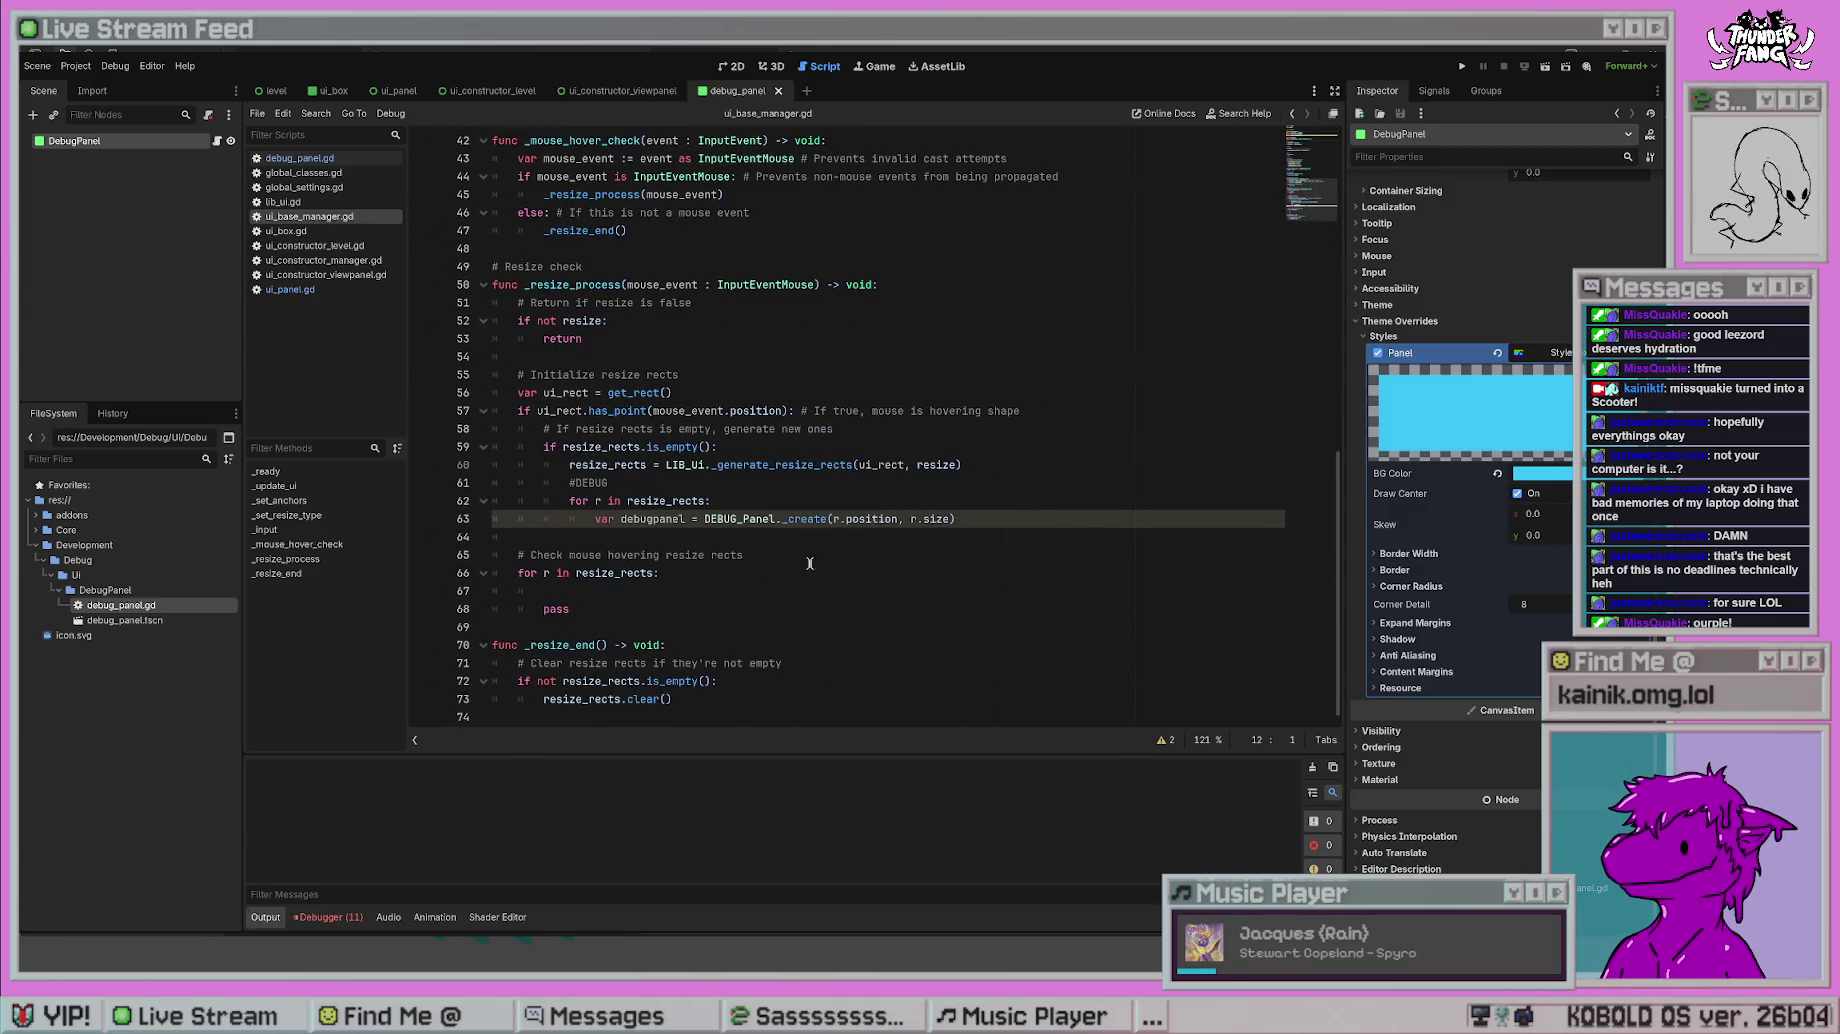
click(980, 516)
- Add debug_panels.append(debugpanel) after each panel is created, and save
key(Return)
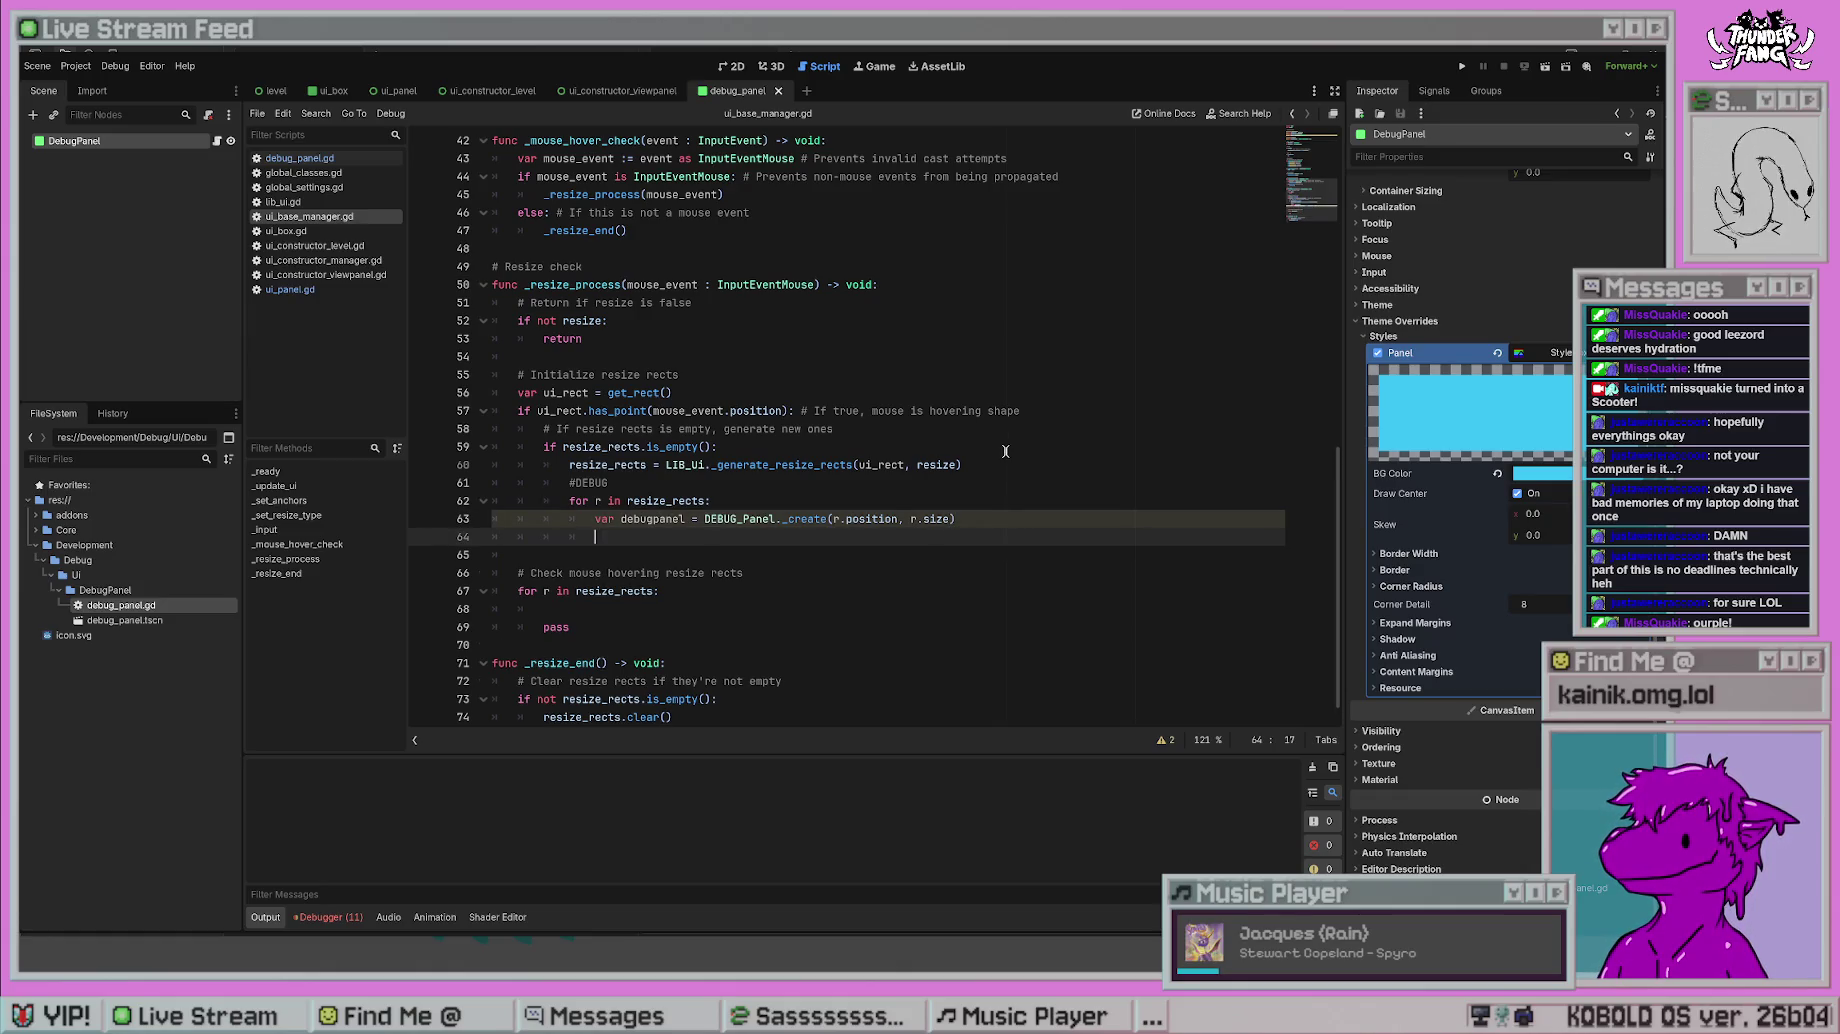
text(debug)
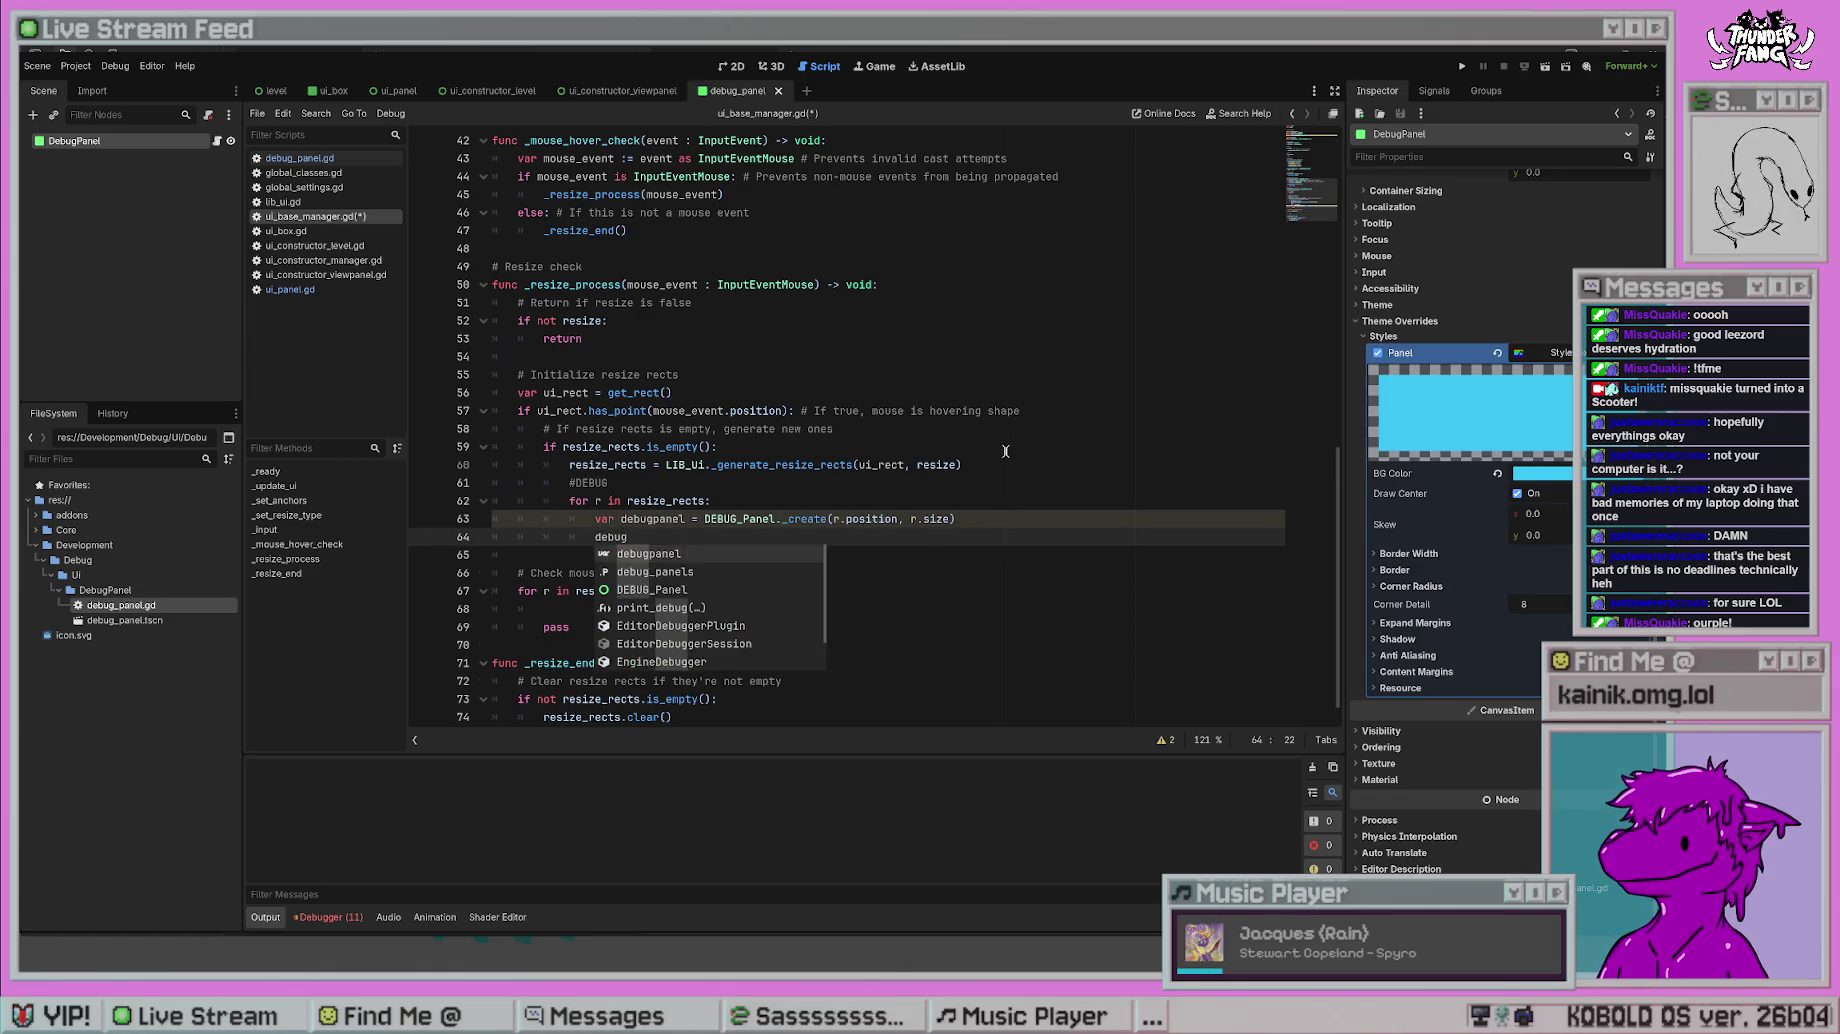
key(Down)
key(Return)
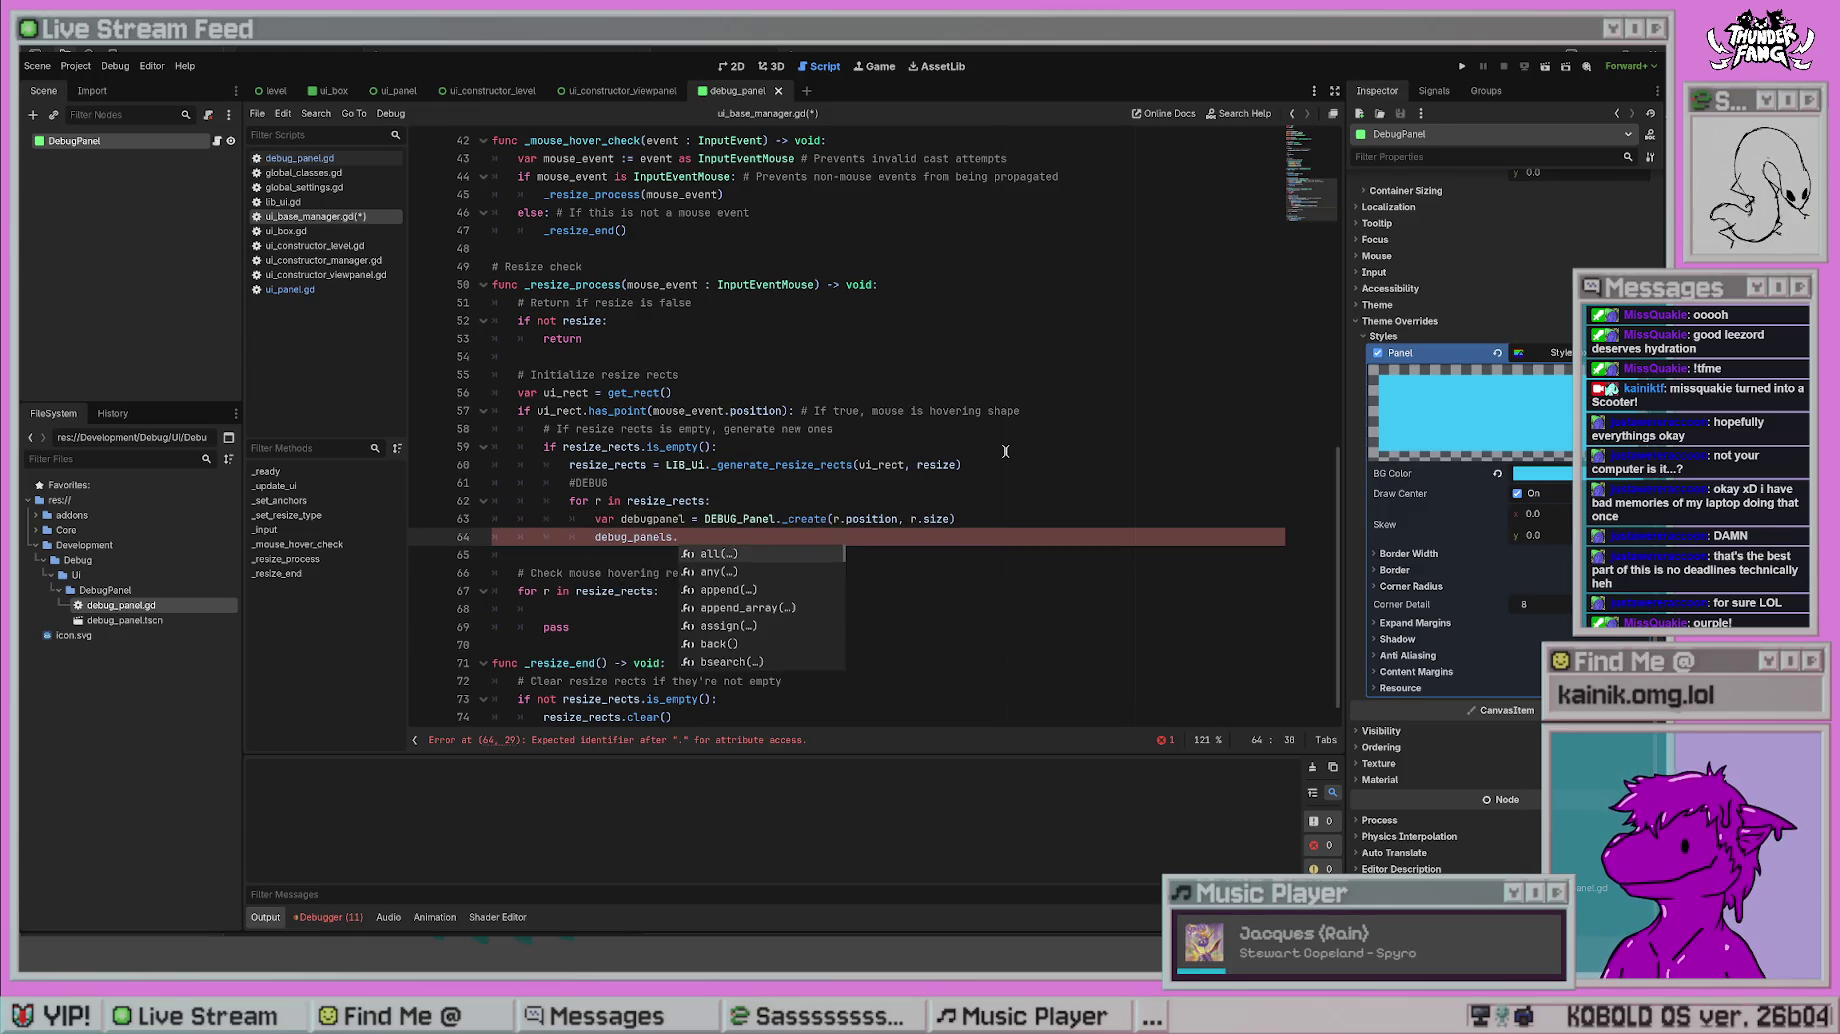
text(app)
key(Return)
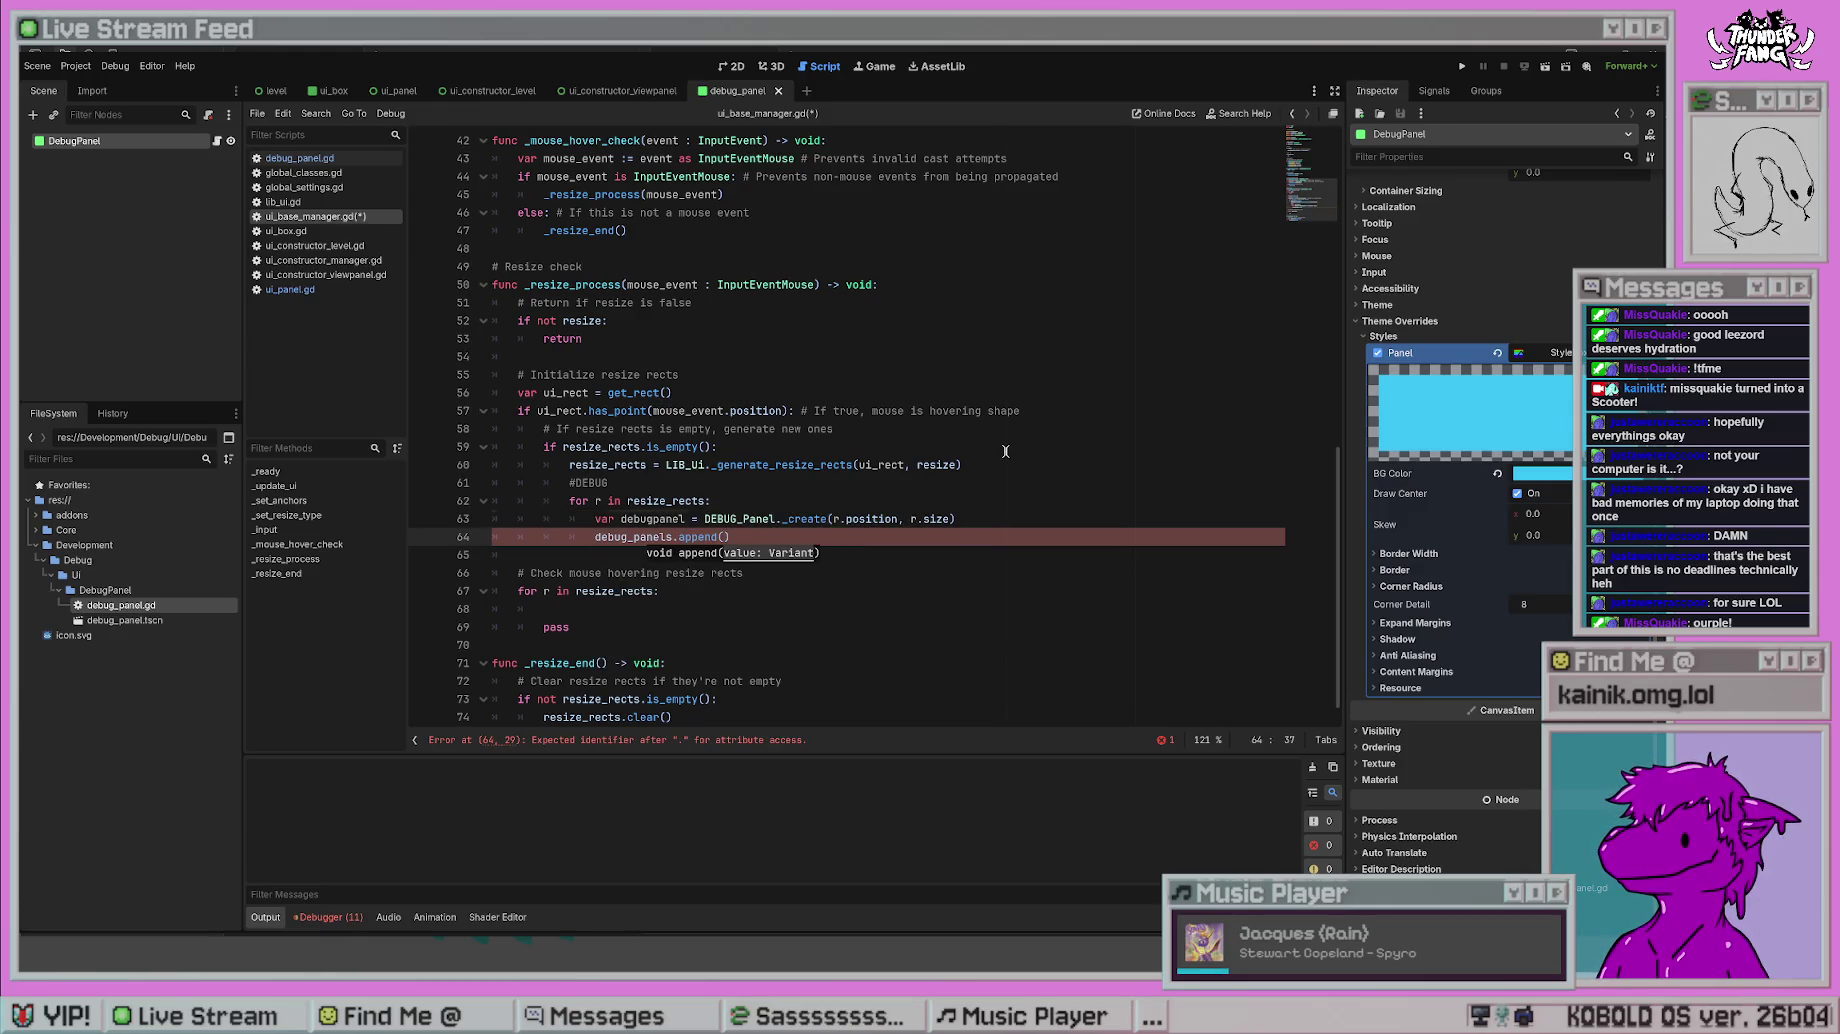
text(debugpanel)
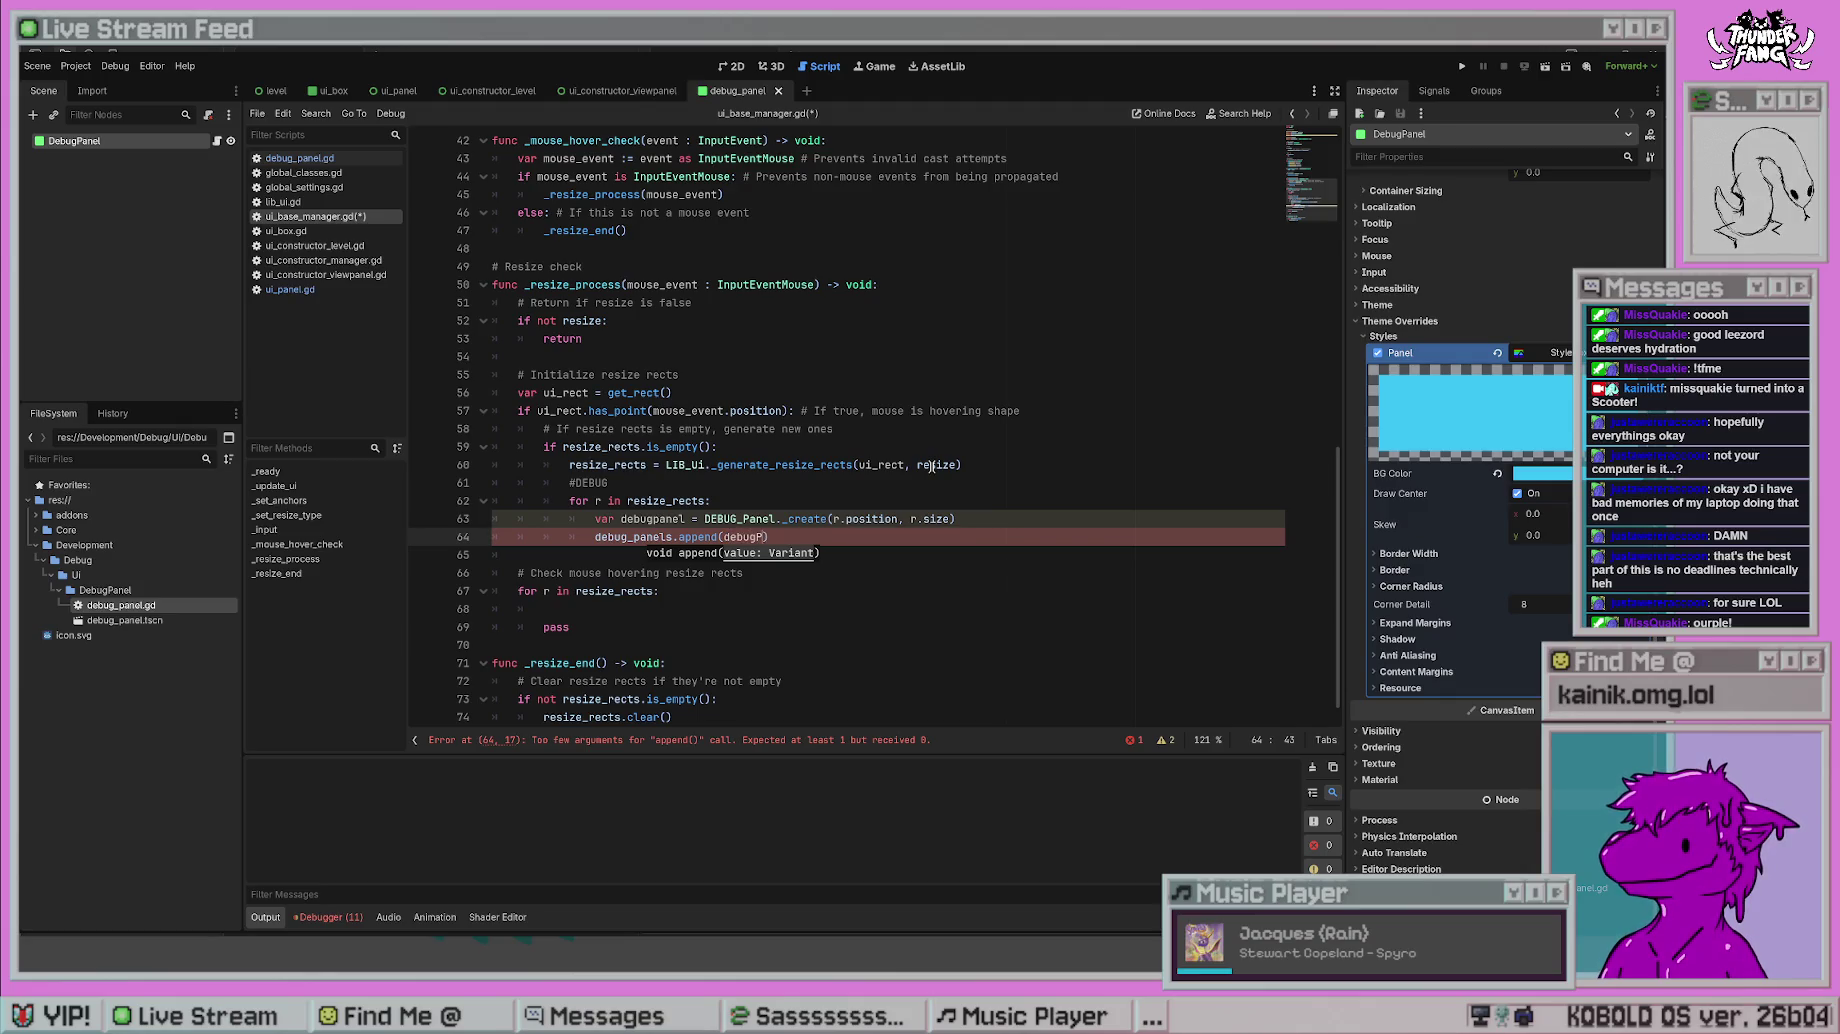
key(ctrl+s)
key(Down)
key(Down)
key(Down)
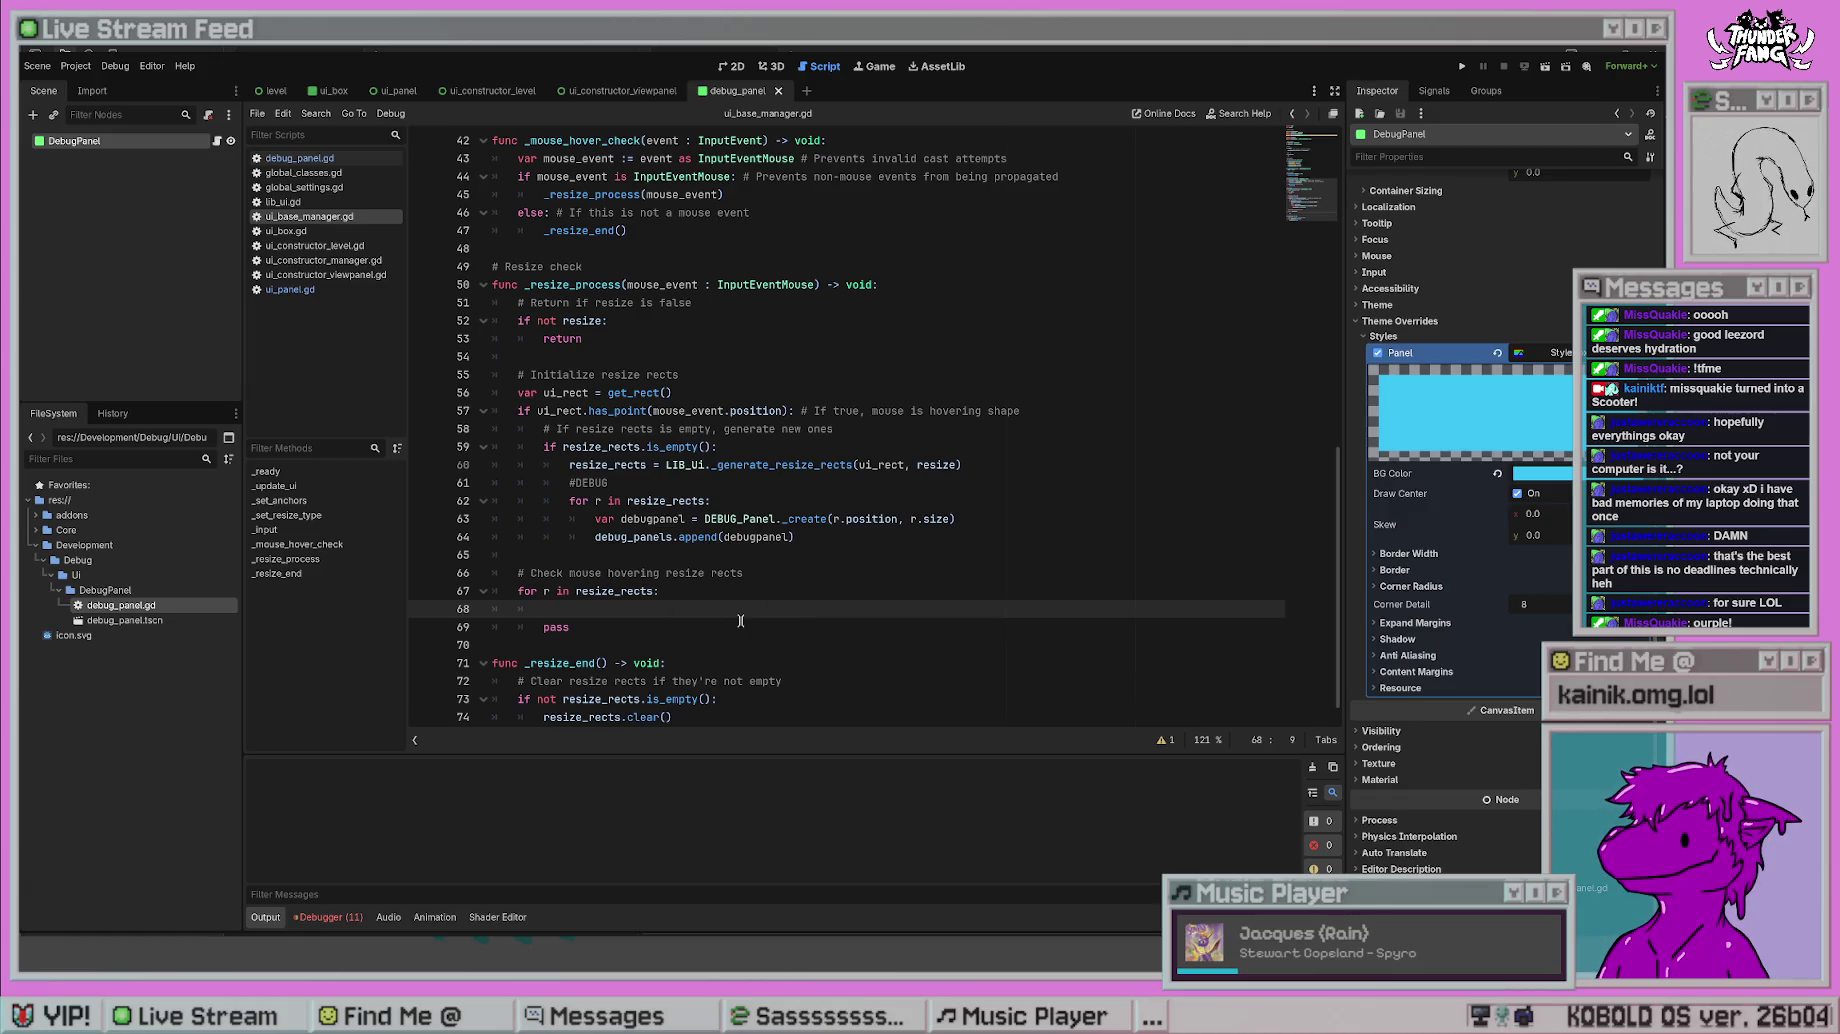
key(BackSpace)
key(BackSpace)
key(BackSpace)
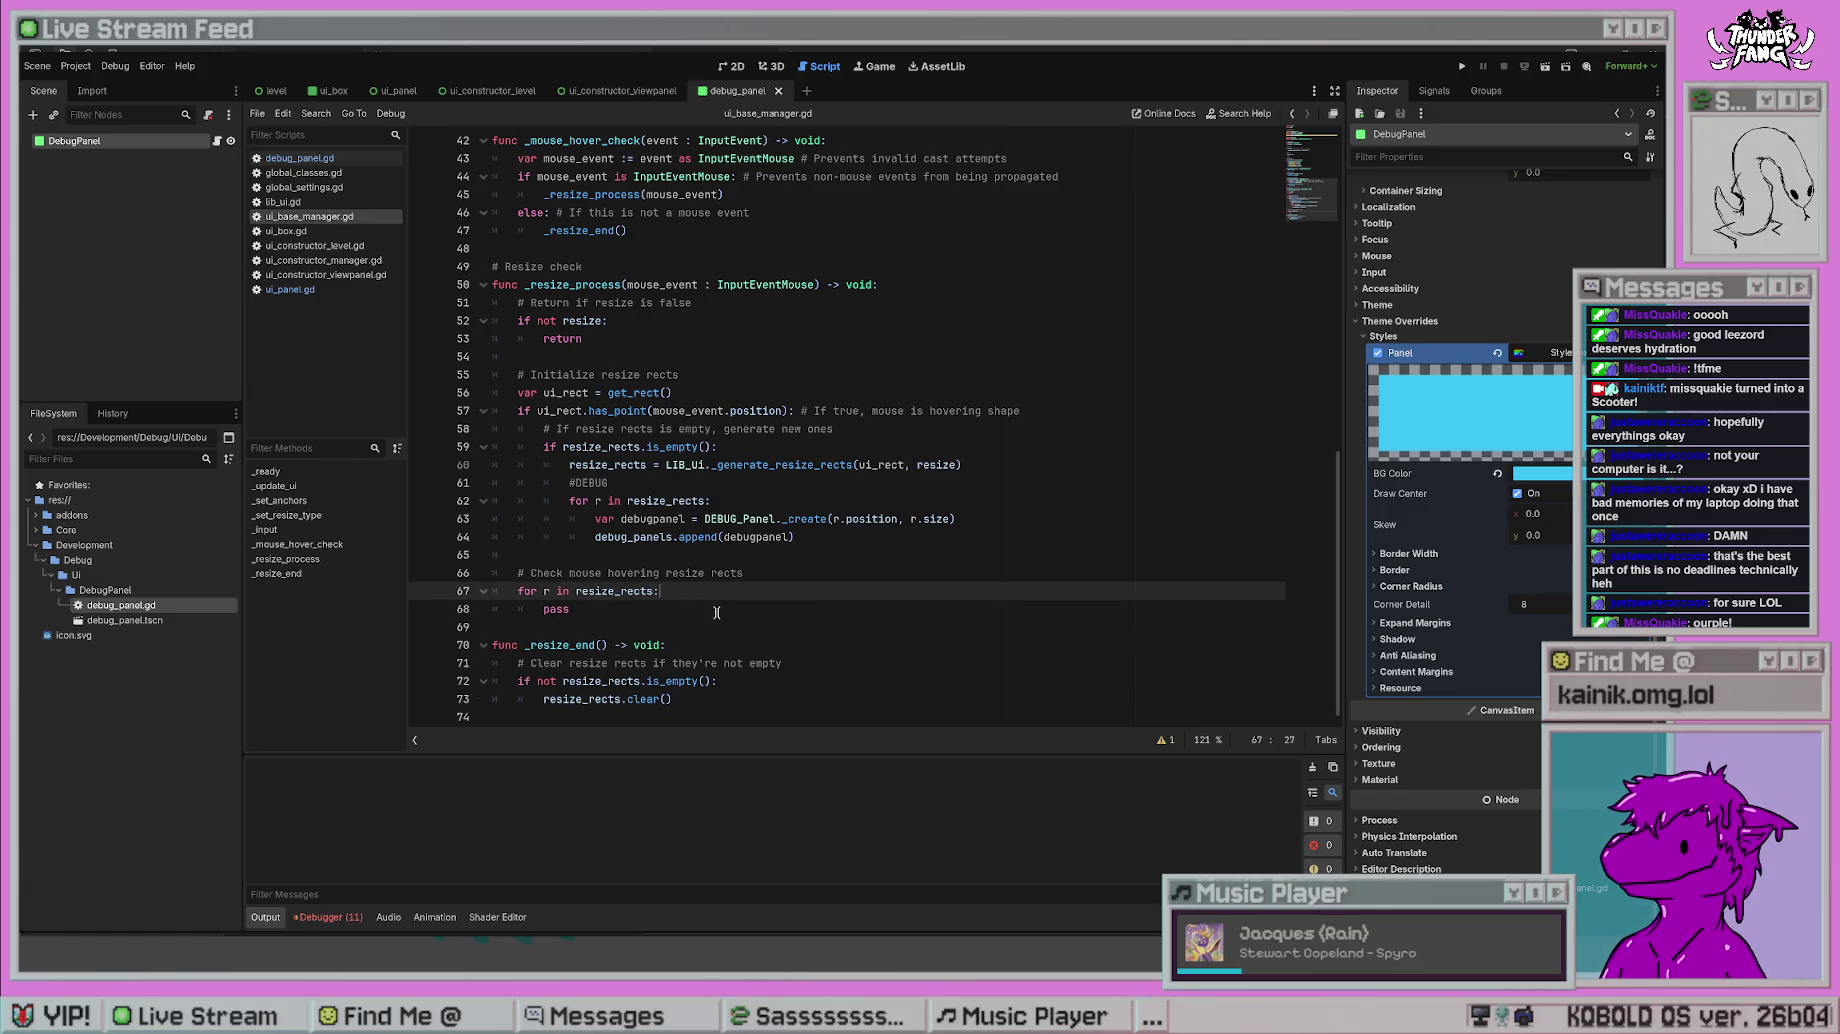
- In _resize_end, loop over debug_panels calling d._destroy(), then call debug_panels.clear()
click(673, 706)
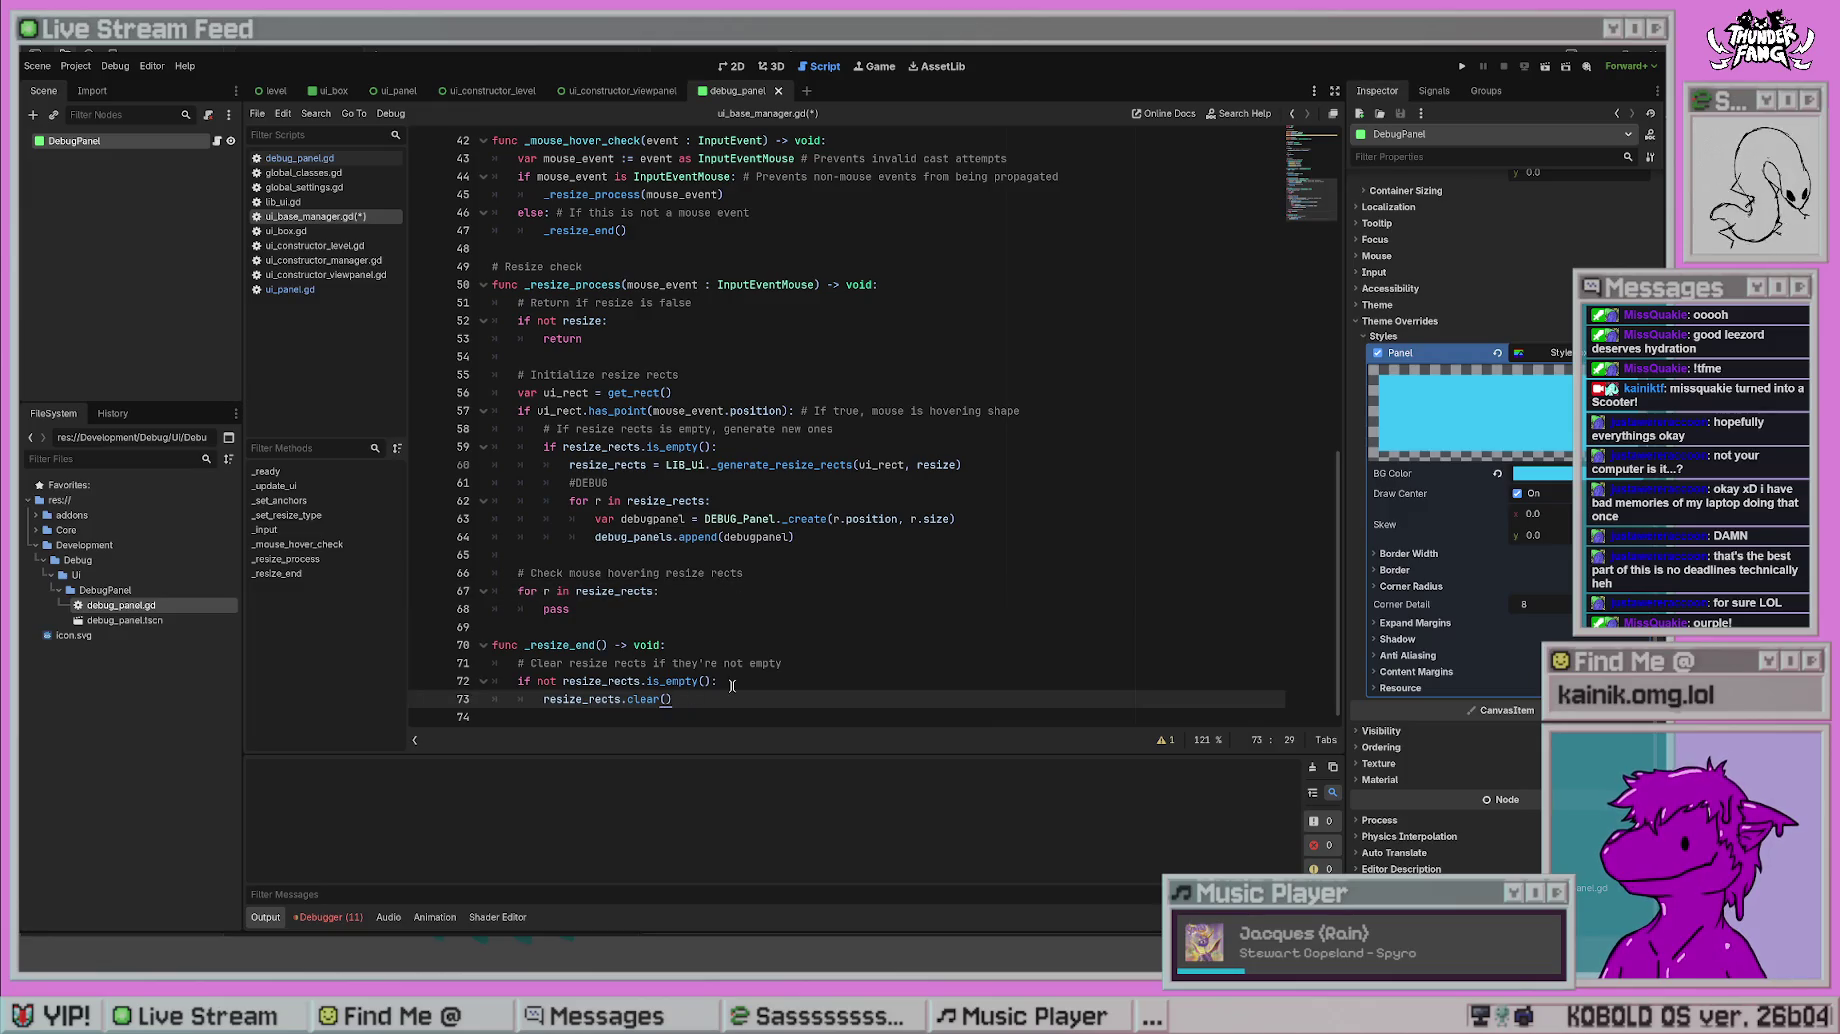
key(Return)
text(de)
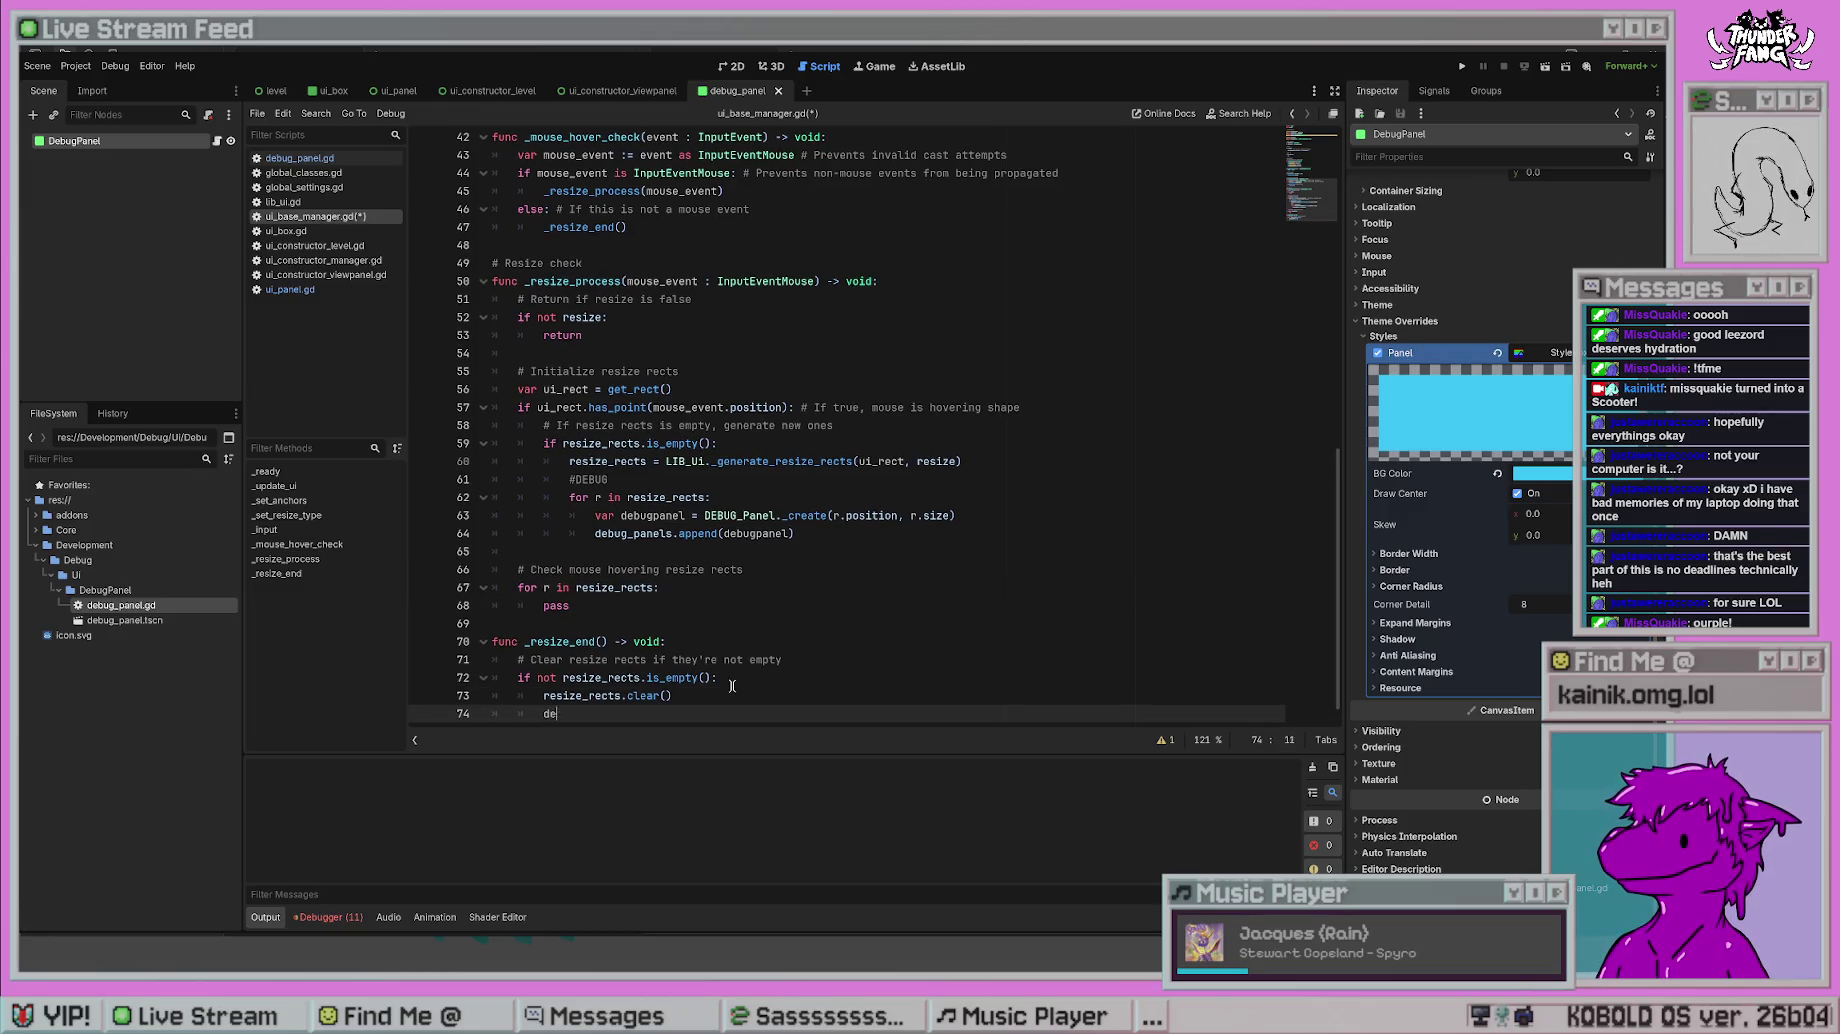
text(for )
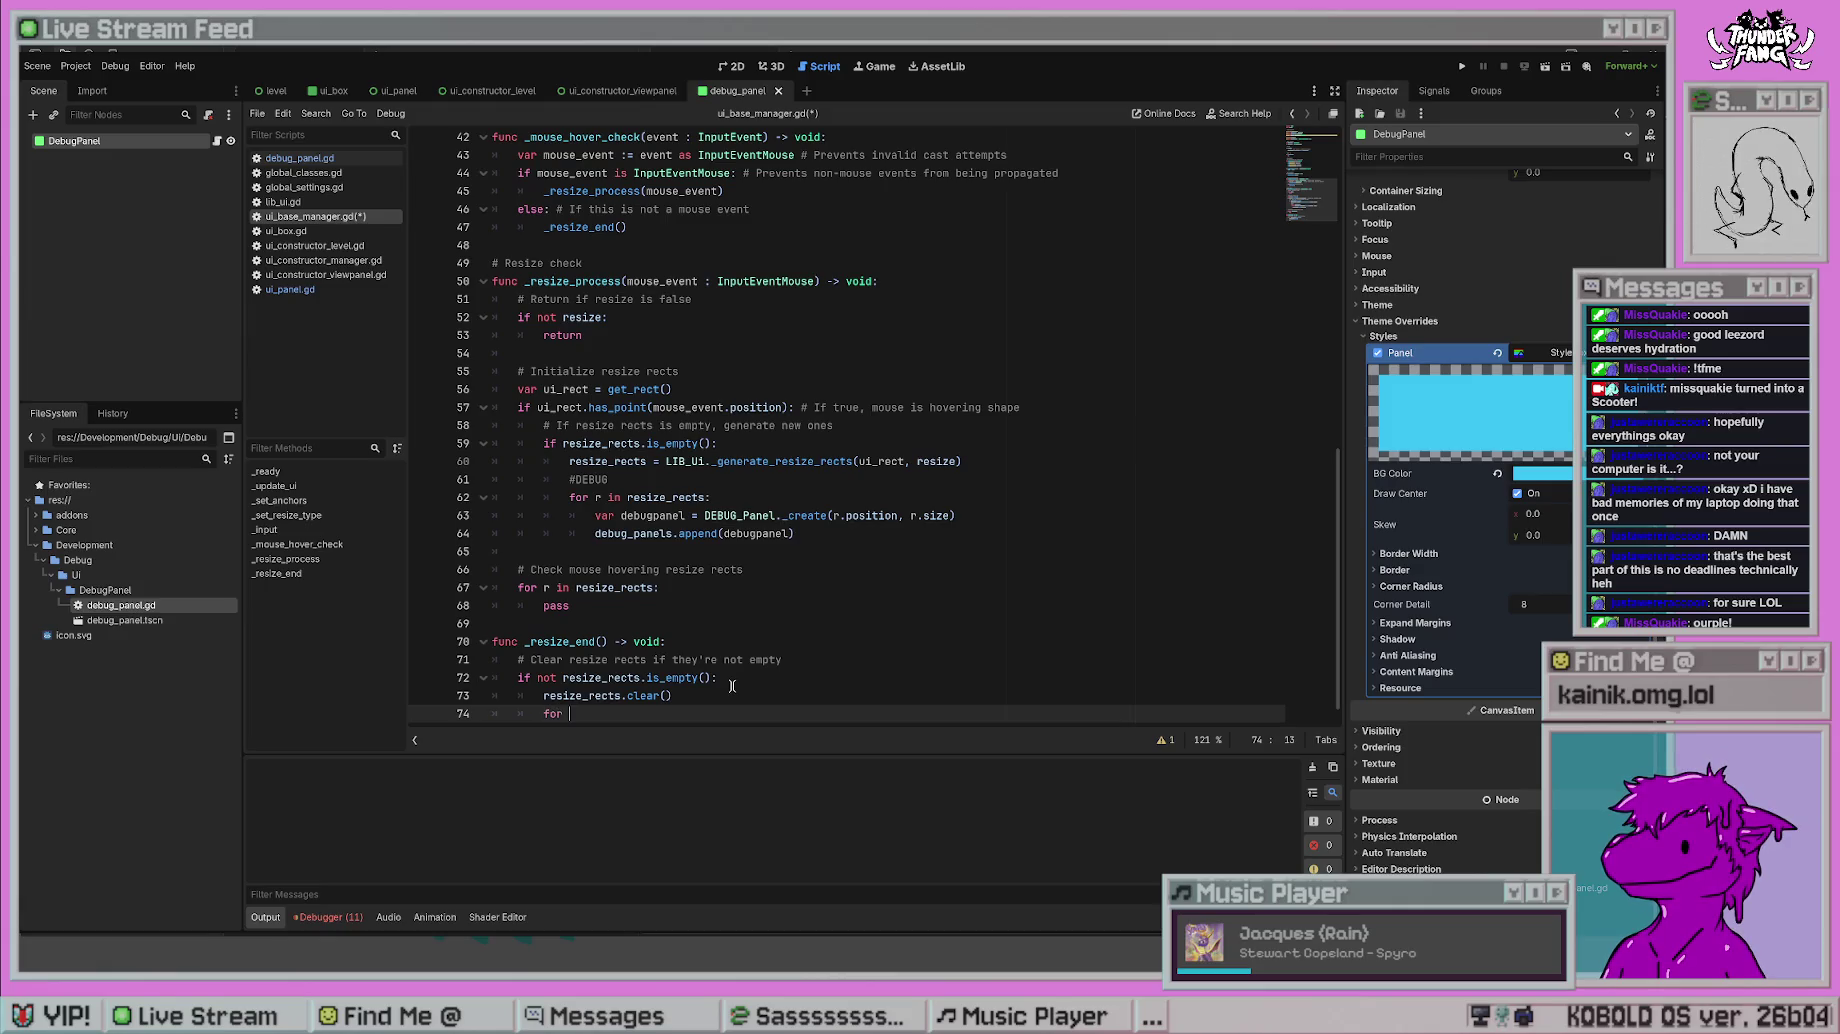
text(d in debug_panels)
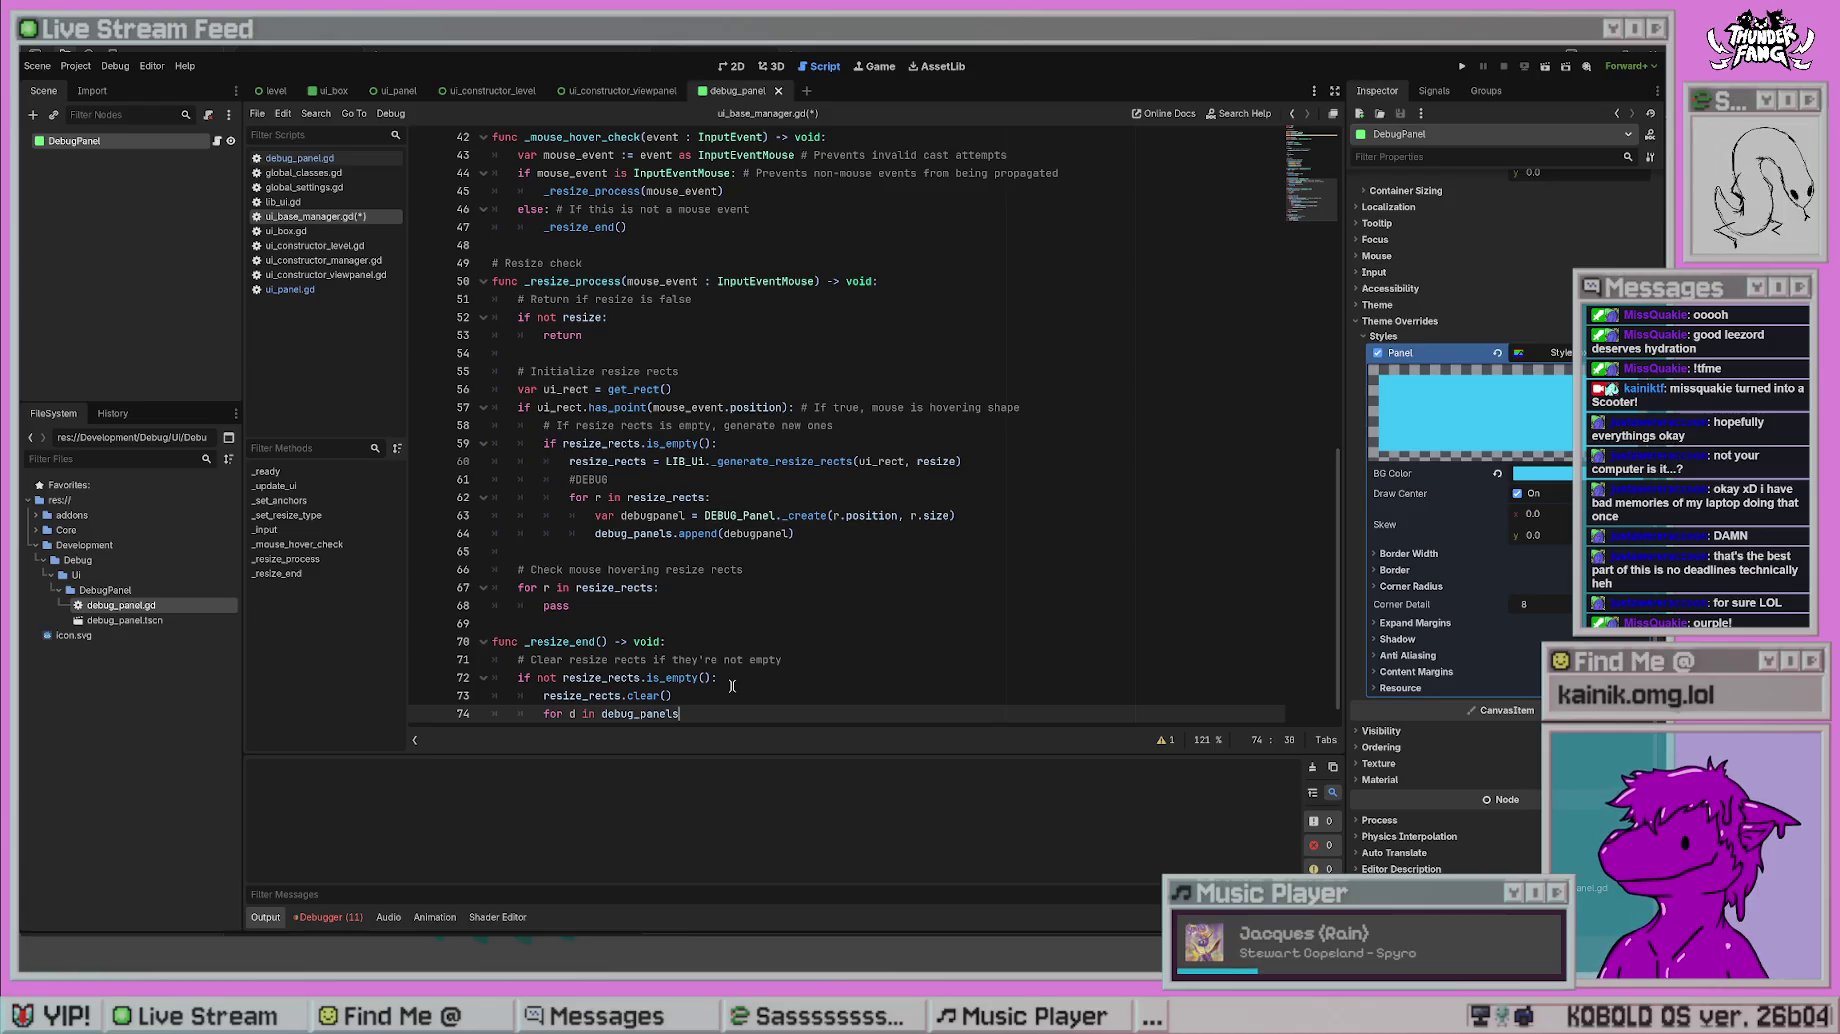
text(:)
key(Return)
text(d.)
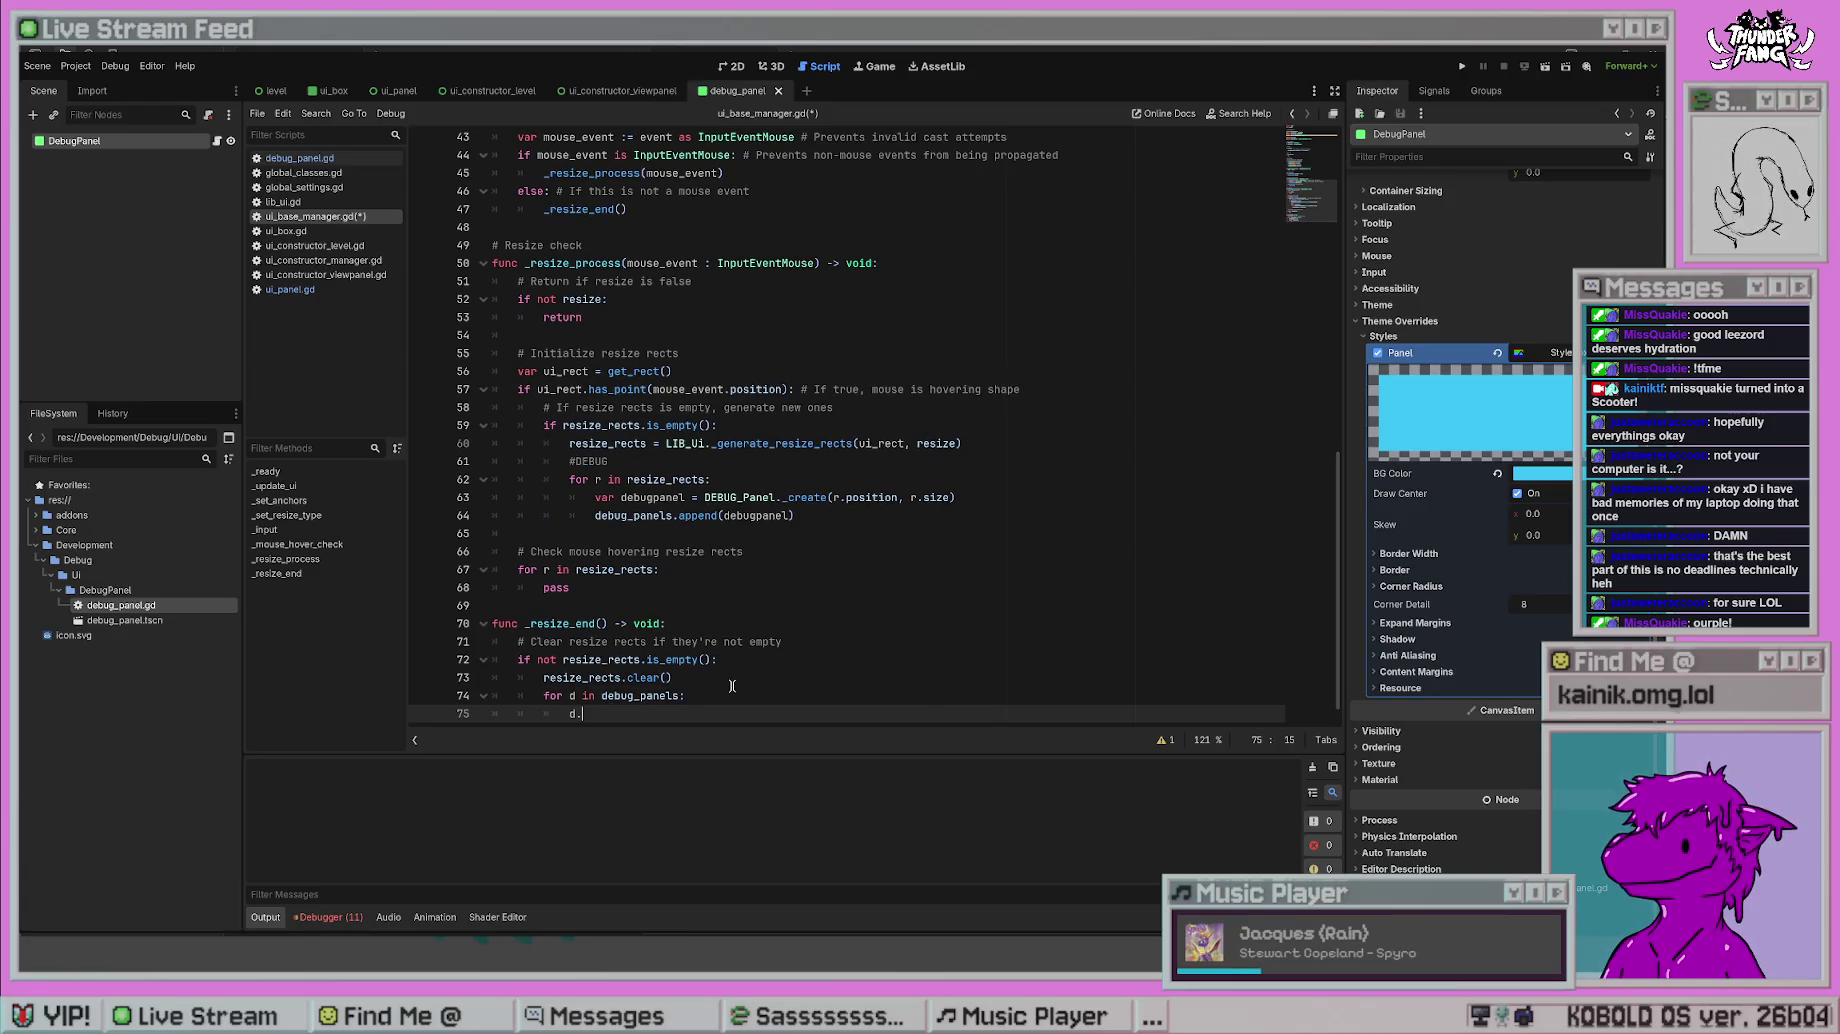
text(dest)
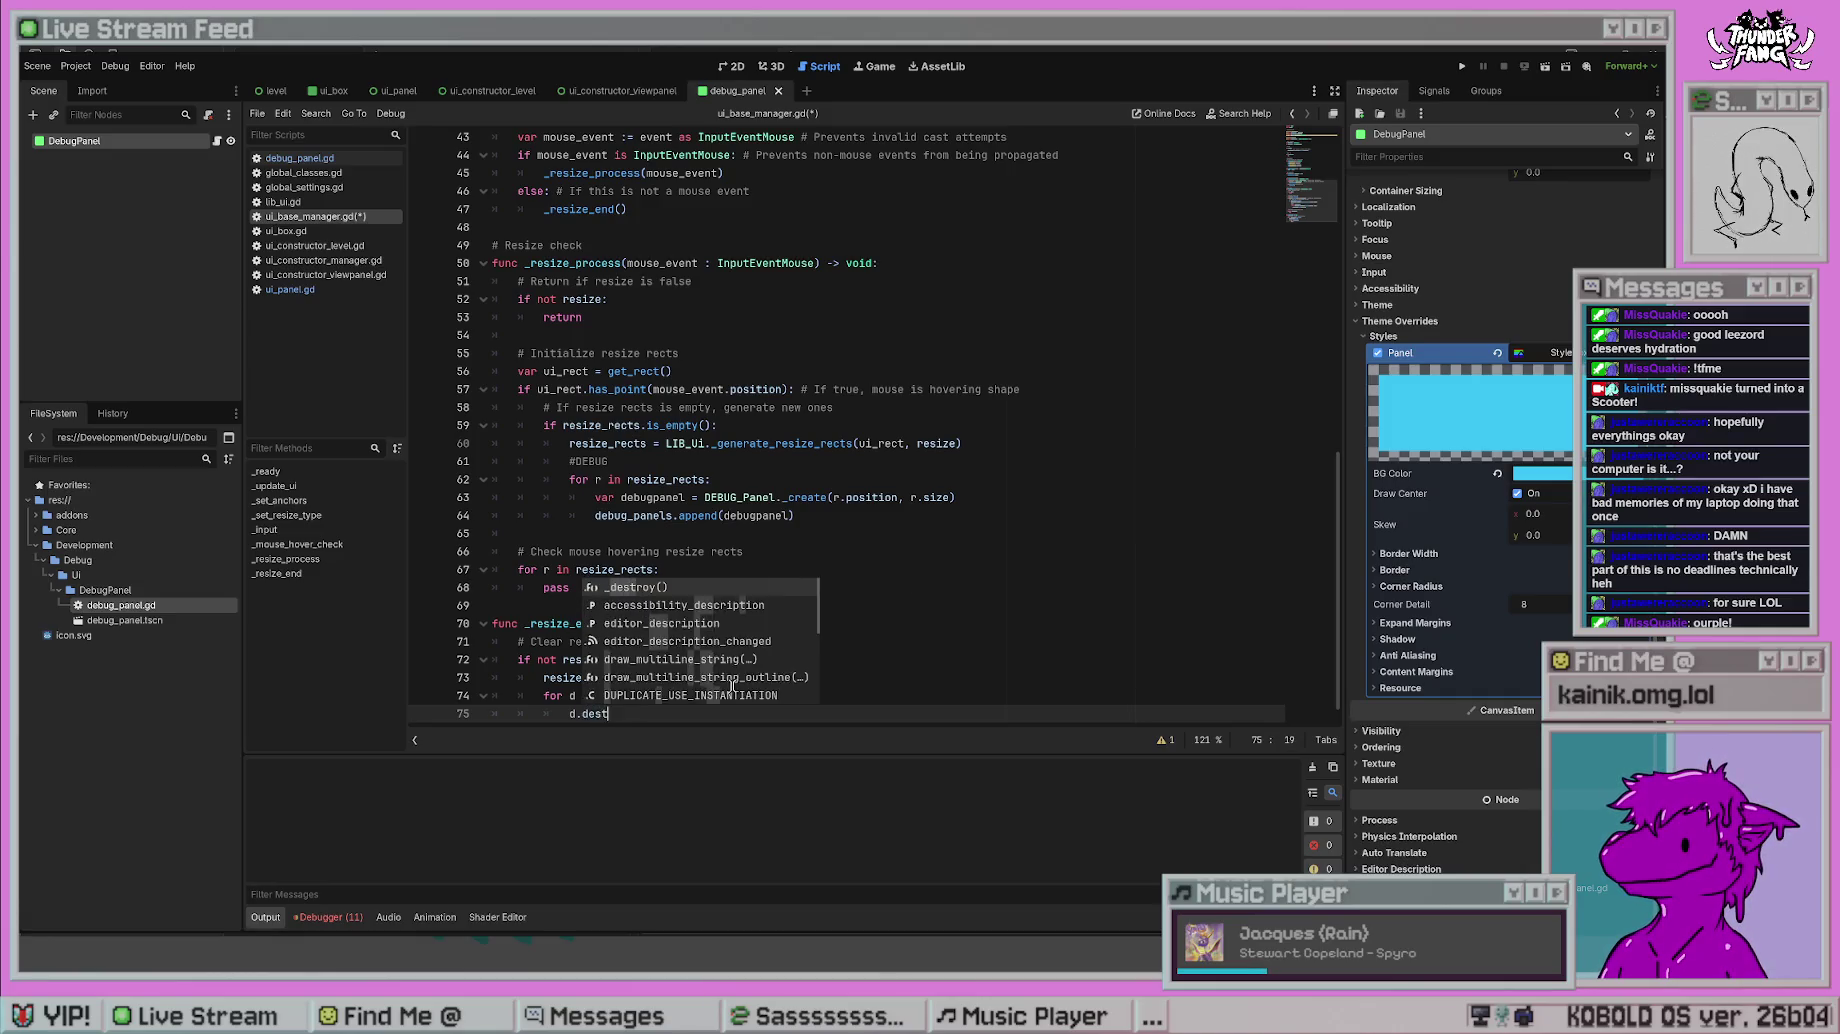
key(Return)
key(Return)
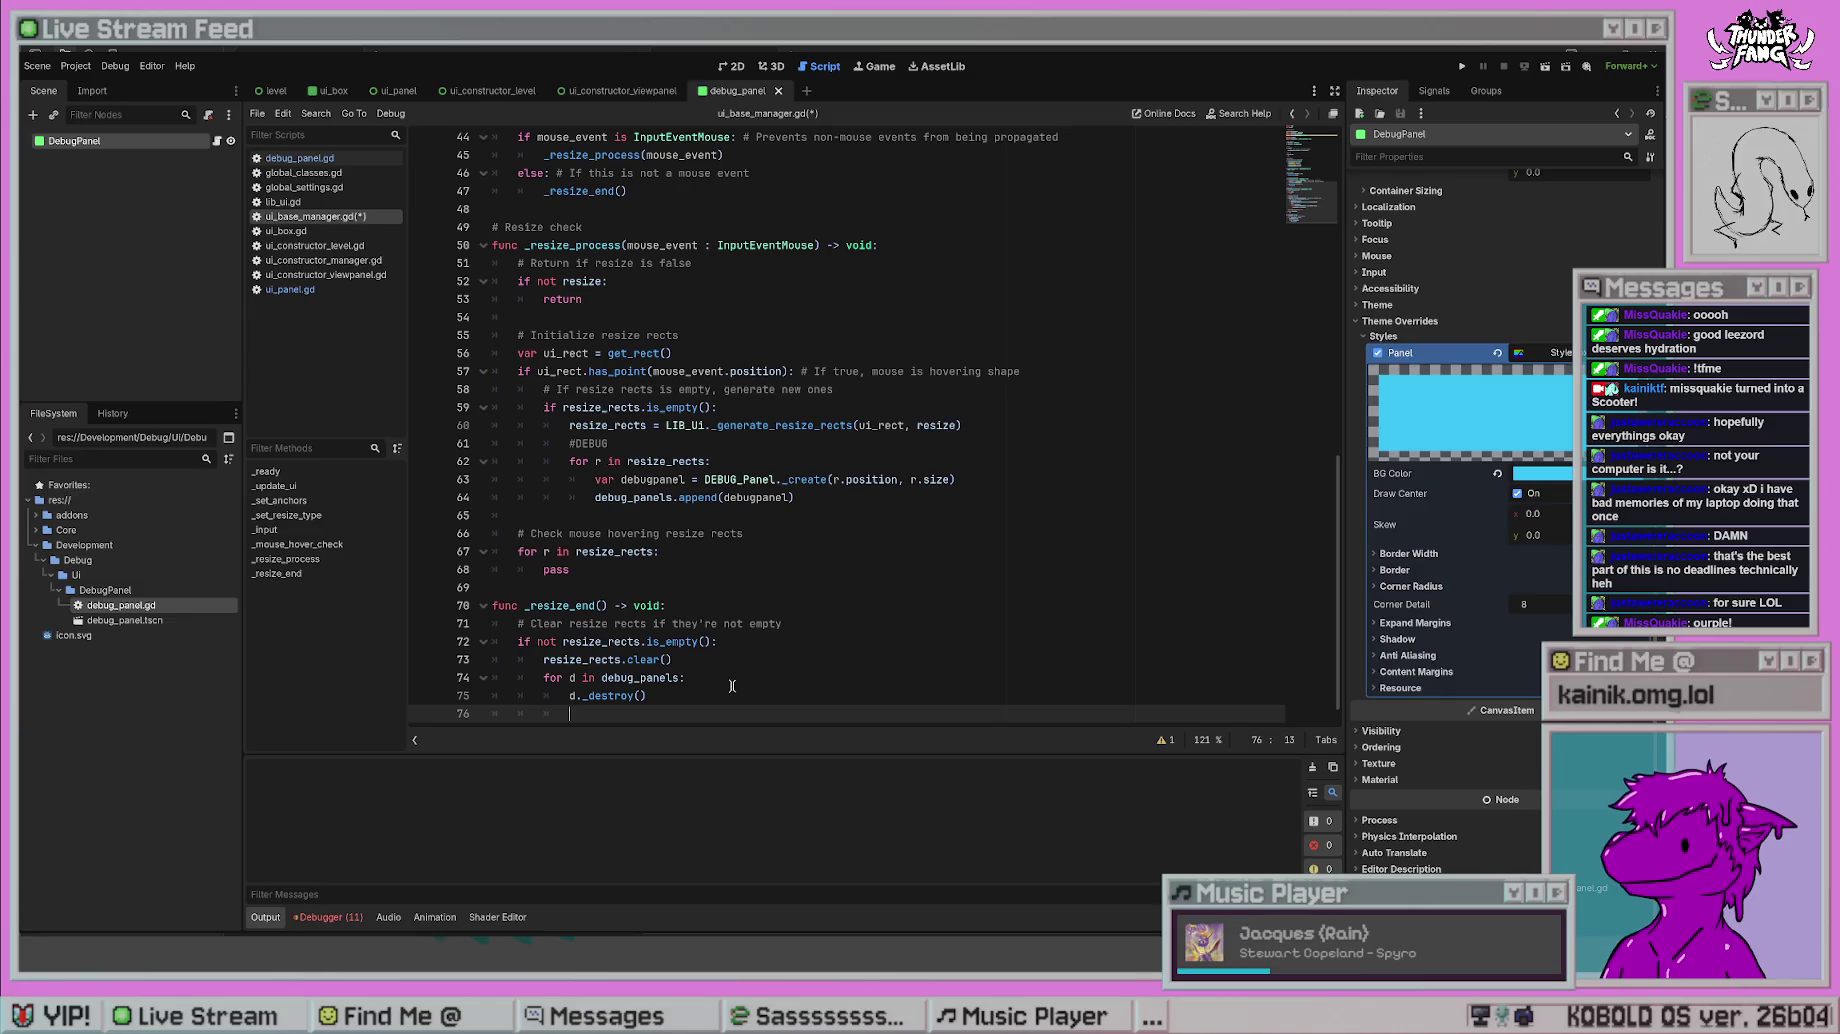
key(BackSpace)
key(BackSpace)
key(Return)
text(de)
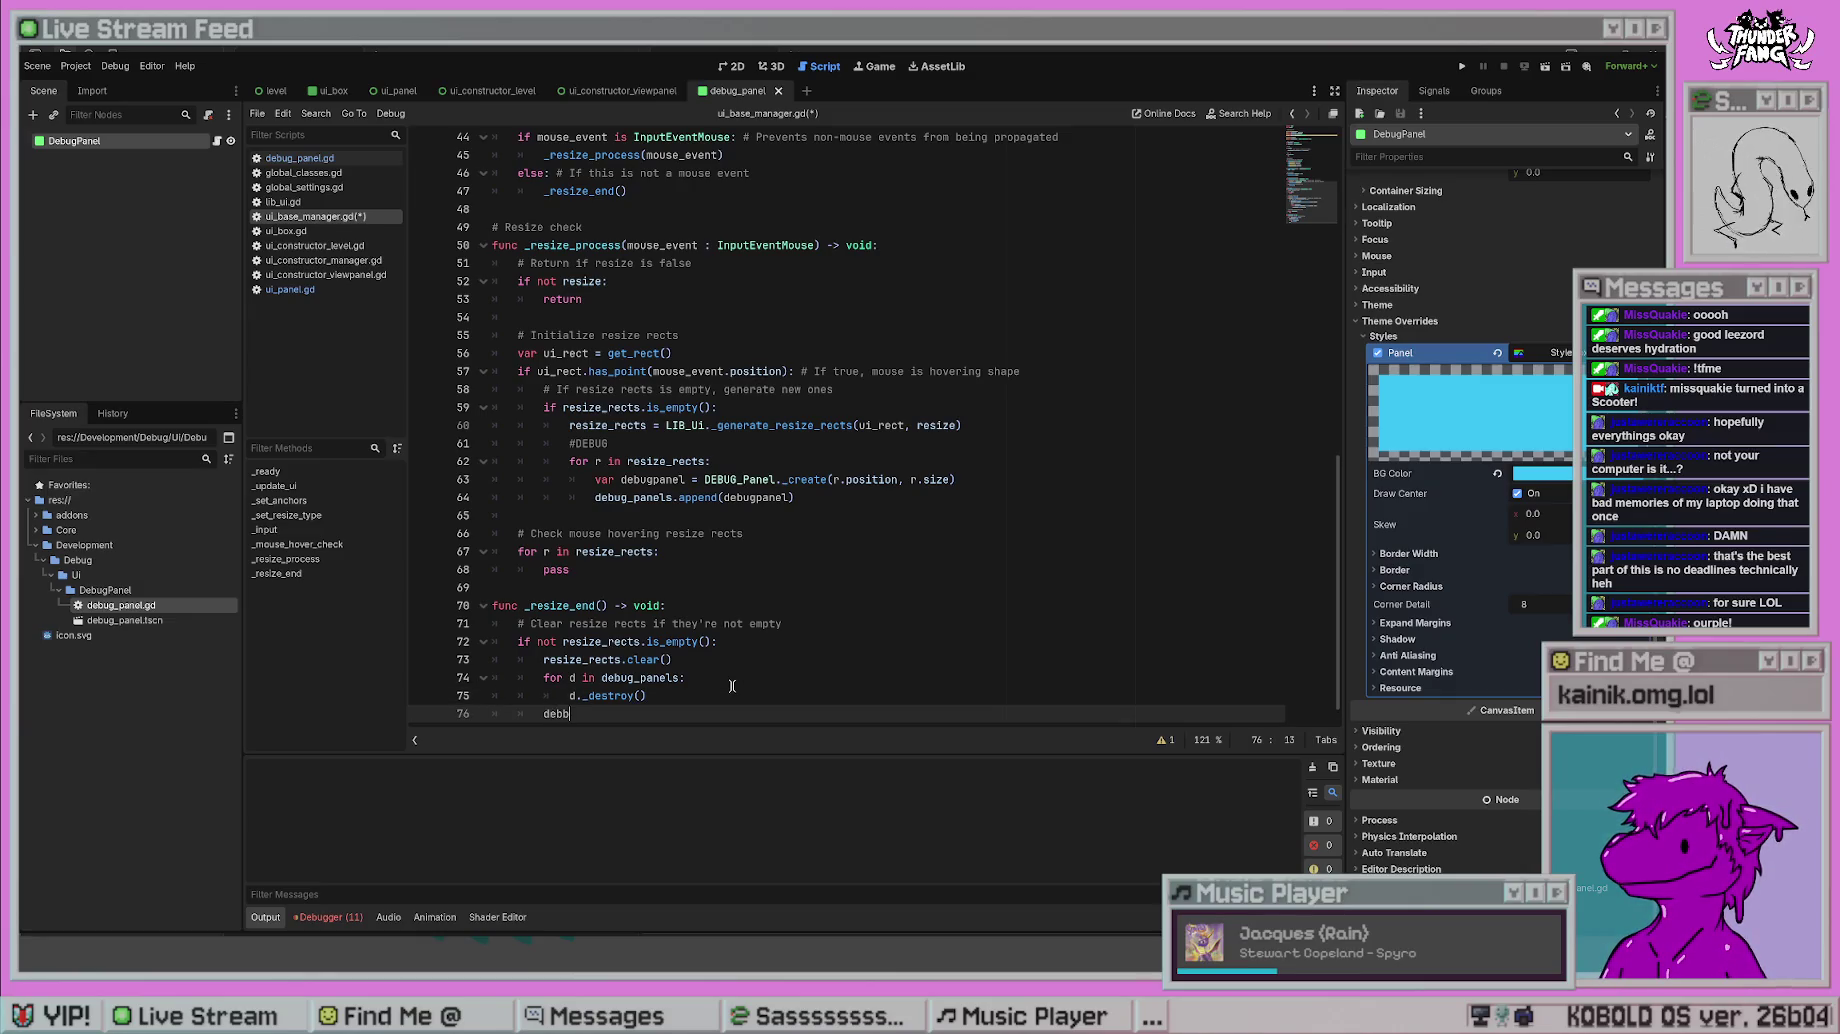
text(bug_panels.)
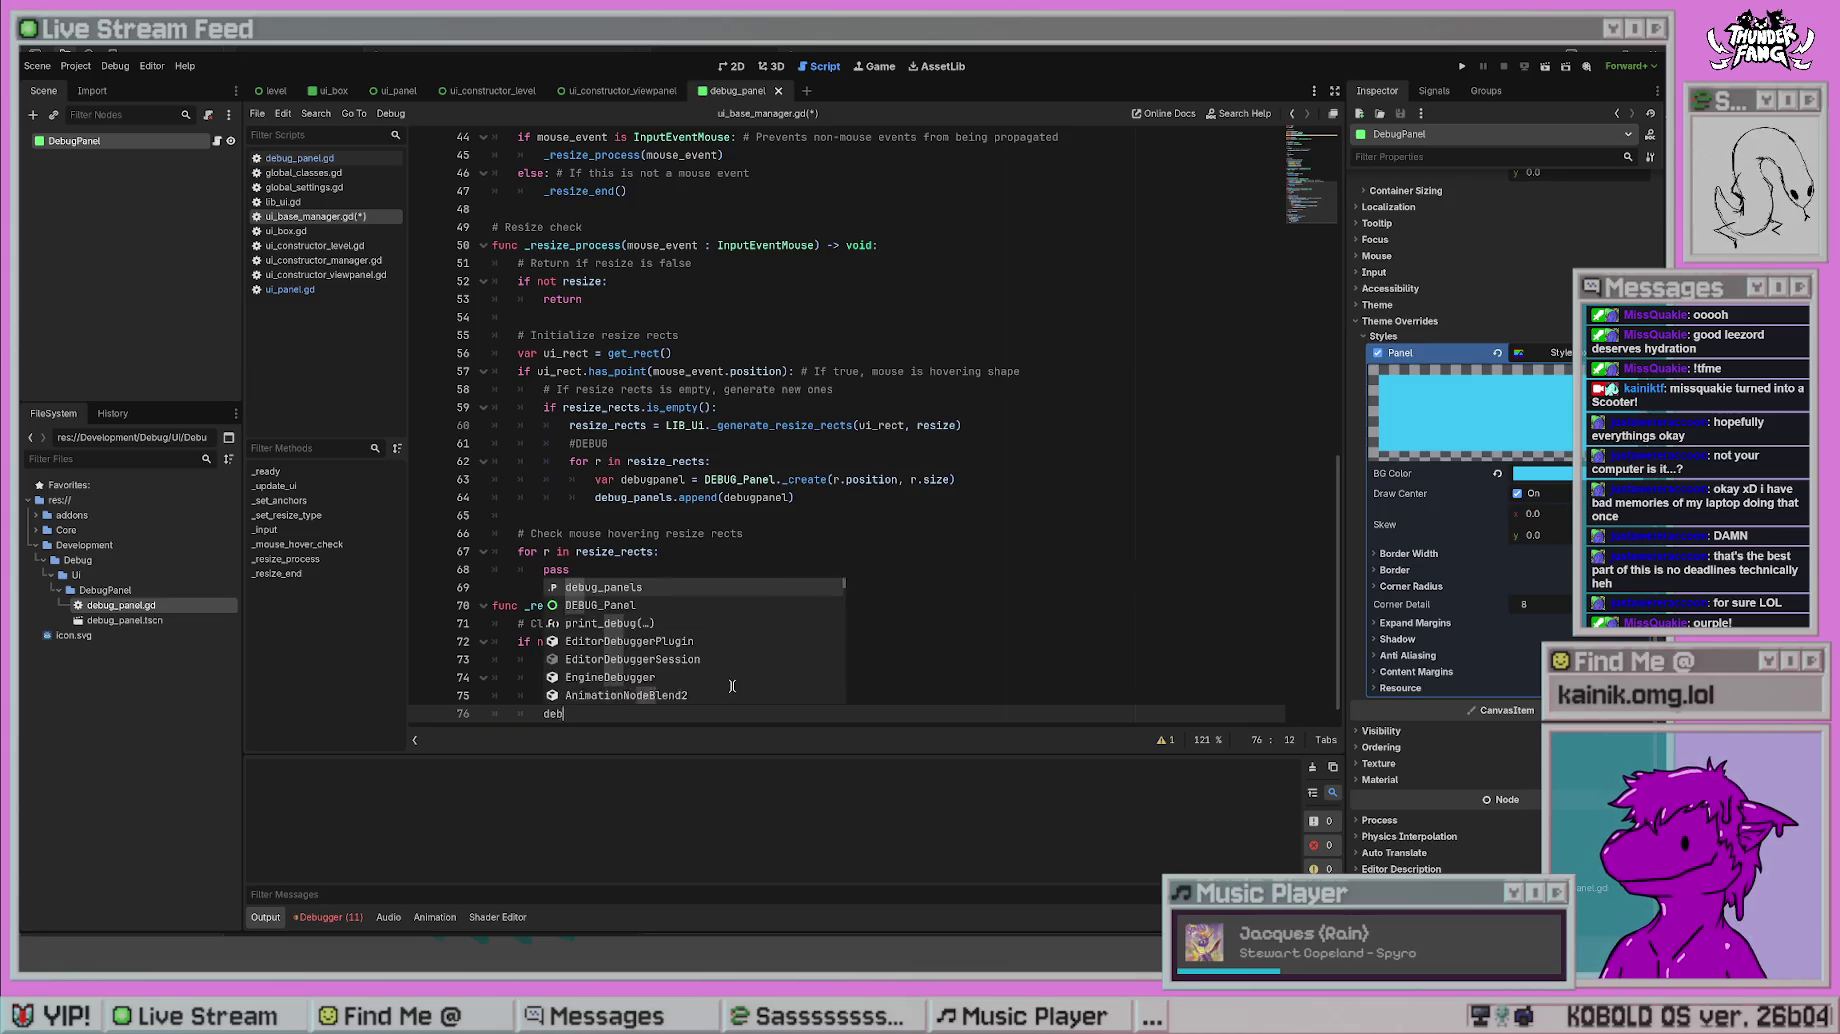
text(clear())
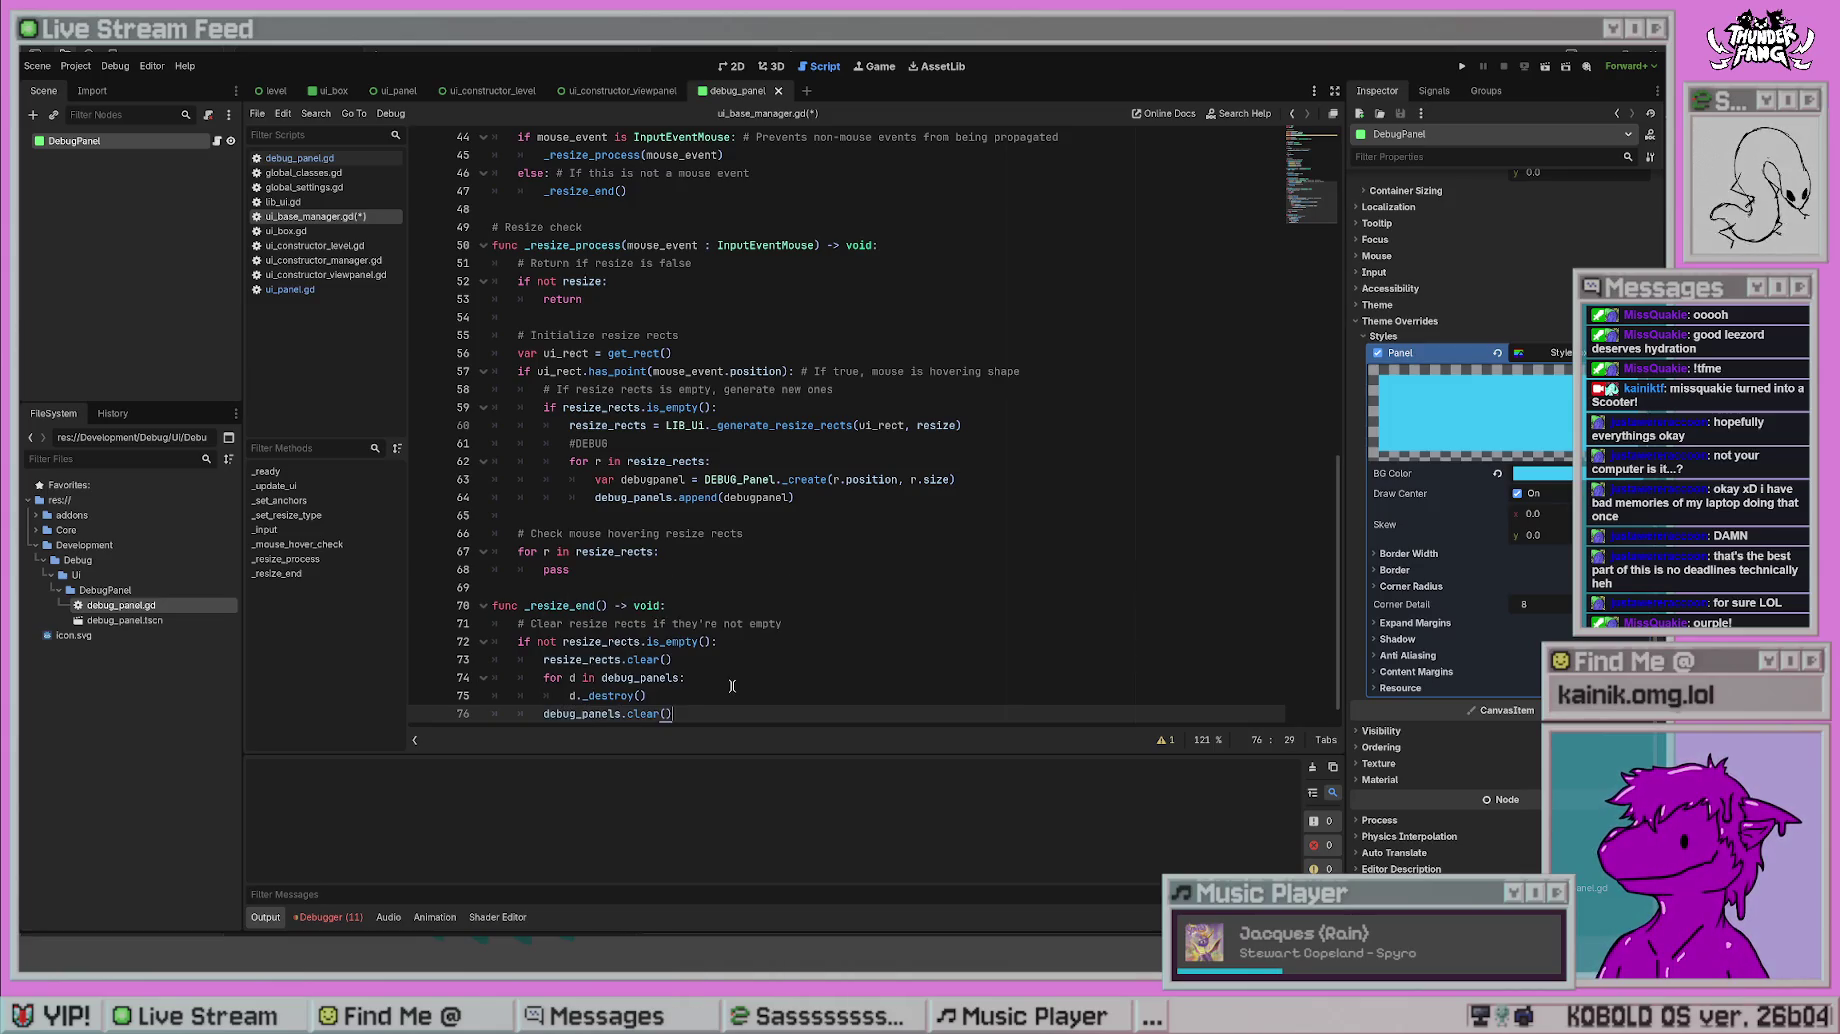
- Insert a blank line before the loop and run the project to test the debug panels
click(727, 684)
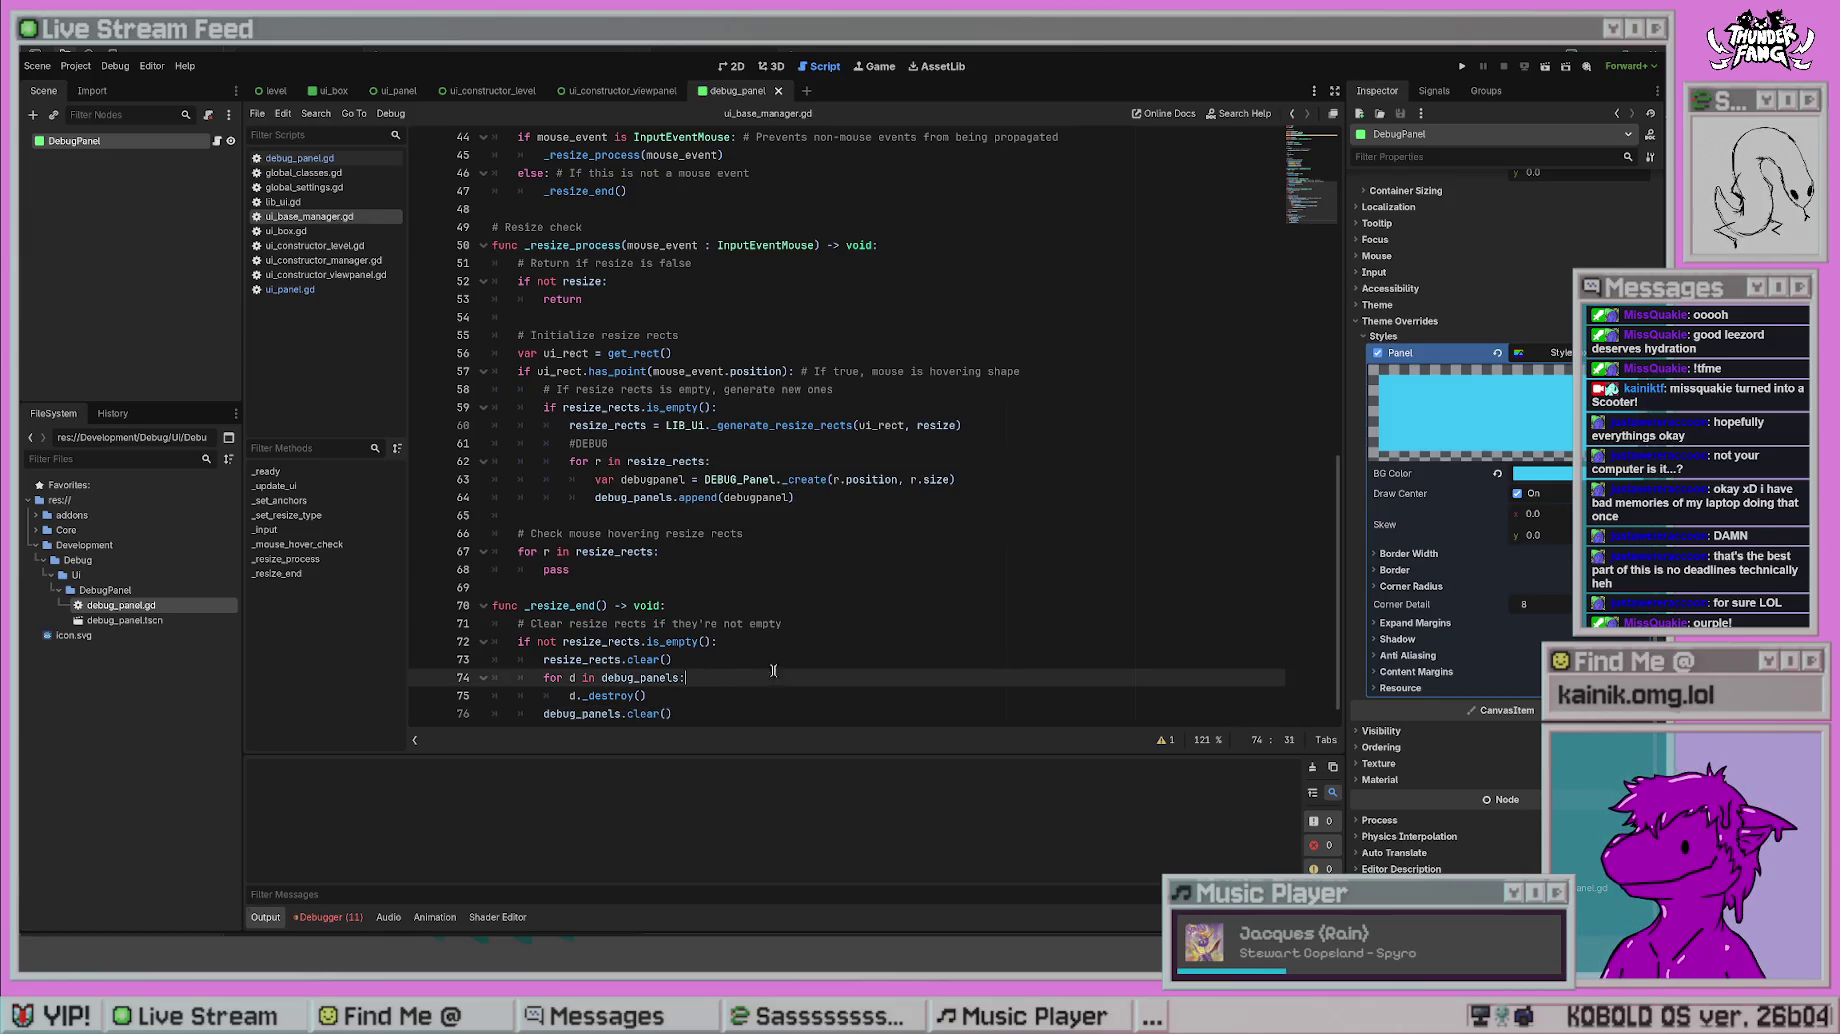
click(839, 659)
key(Return)
click(826, 576)
click(905, 645)
scroll(903, 622, down, 1)
click(938, 398)
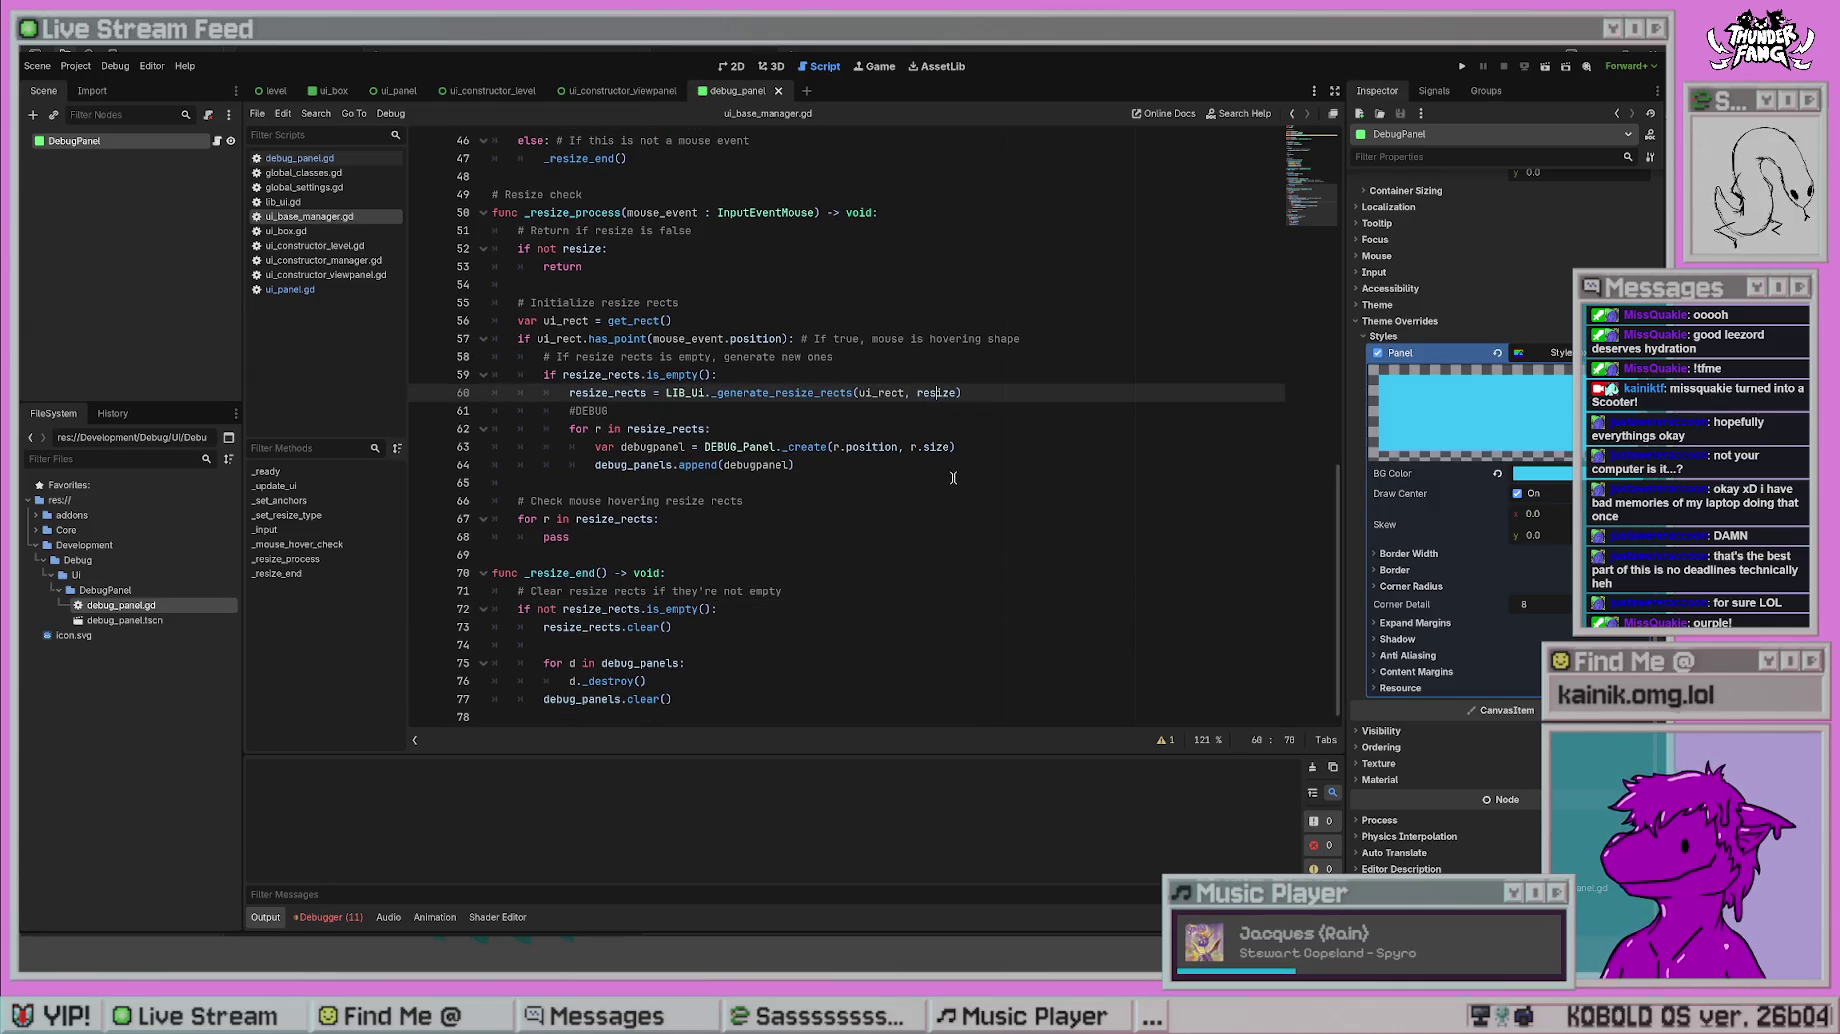
click(1462, 66)
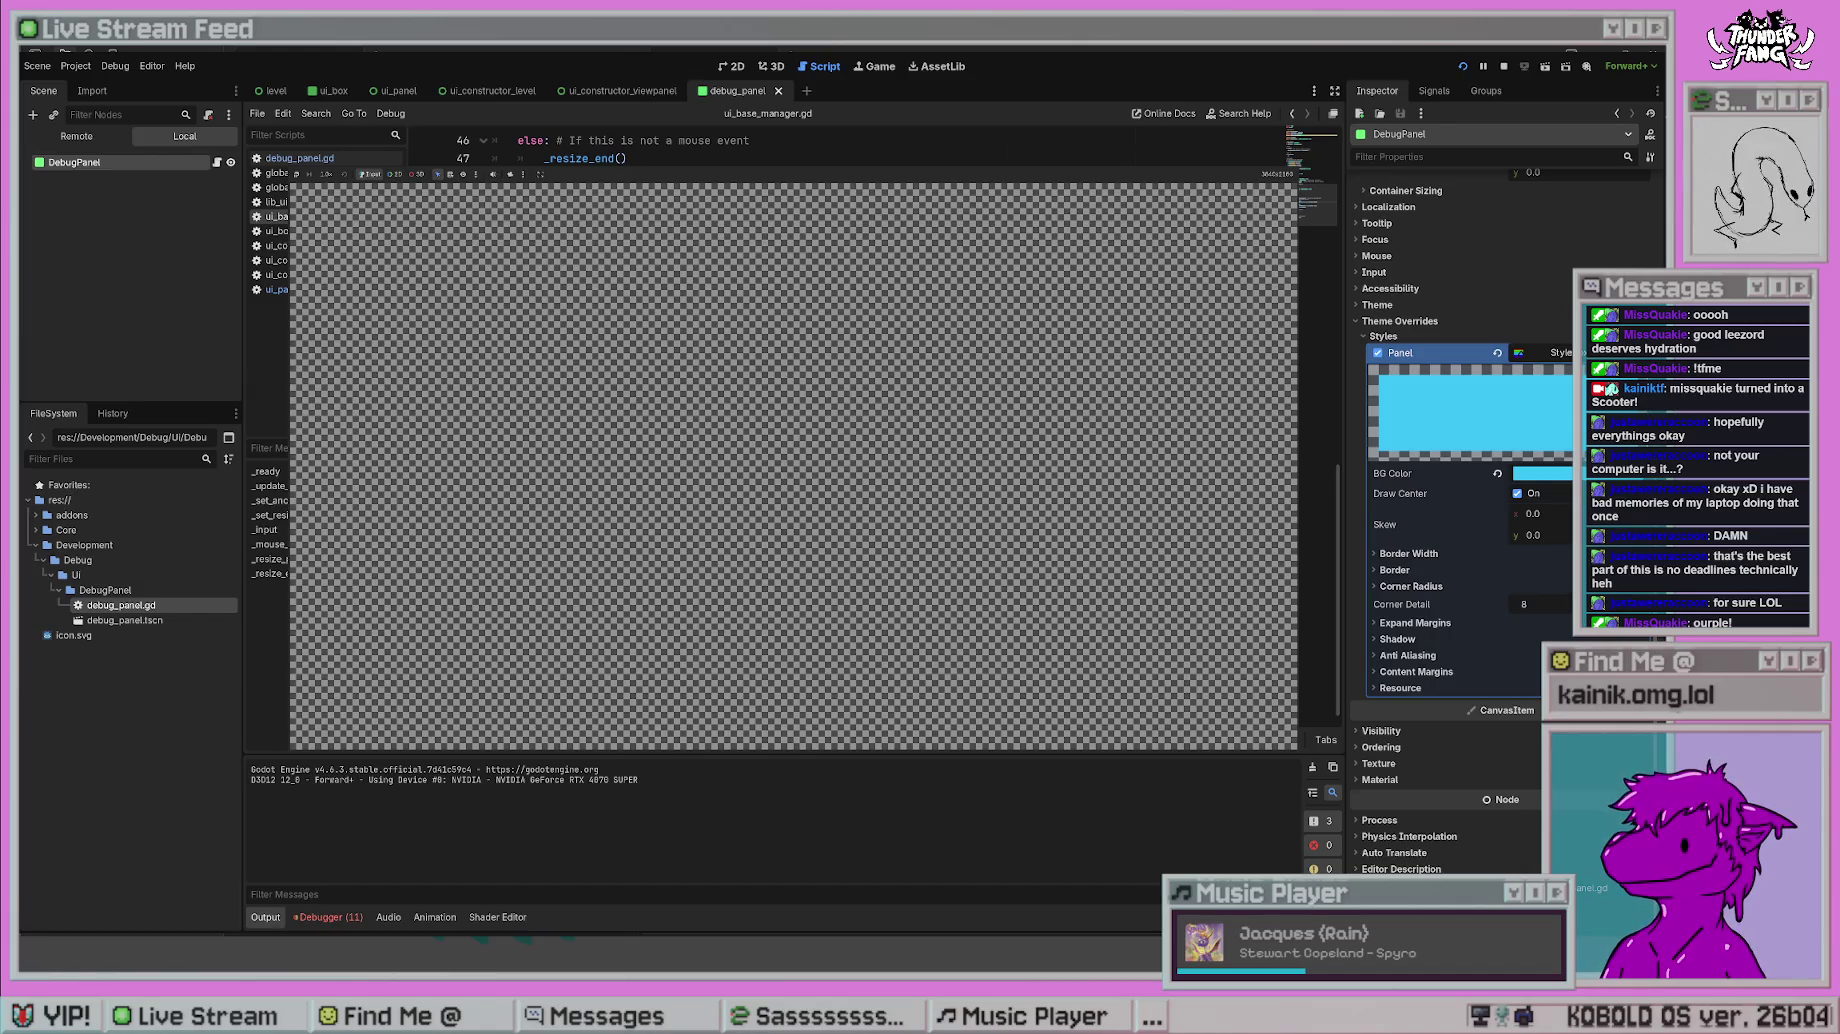
- Stop the running game and scroll through the output
key(F8)
click(898, 575)
scroll(921, 364, up, 15)
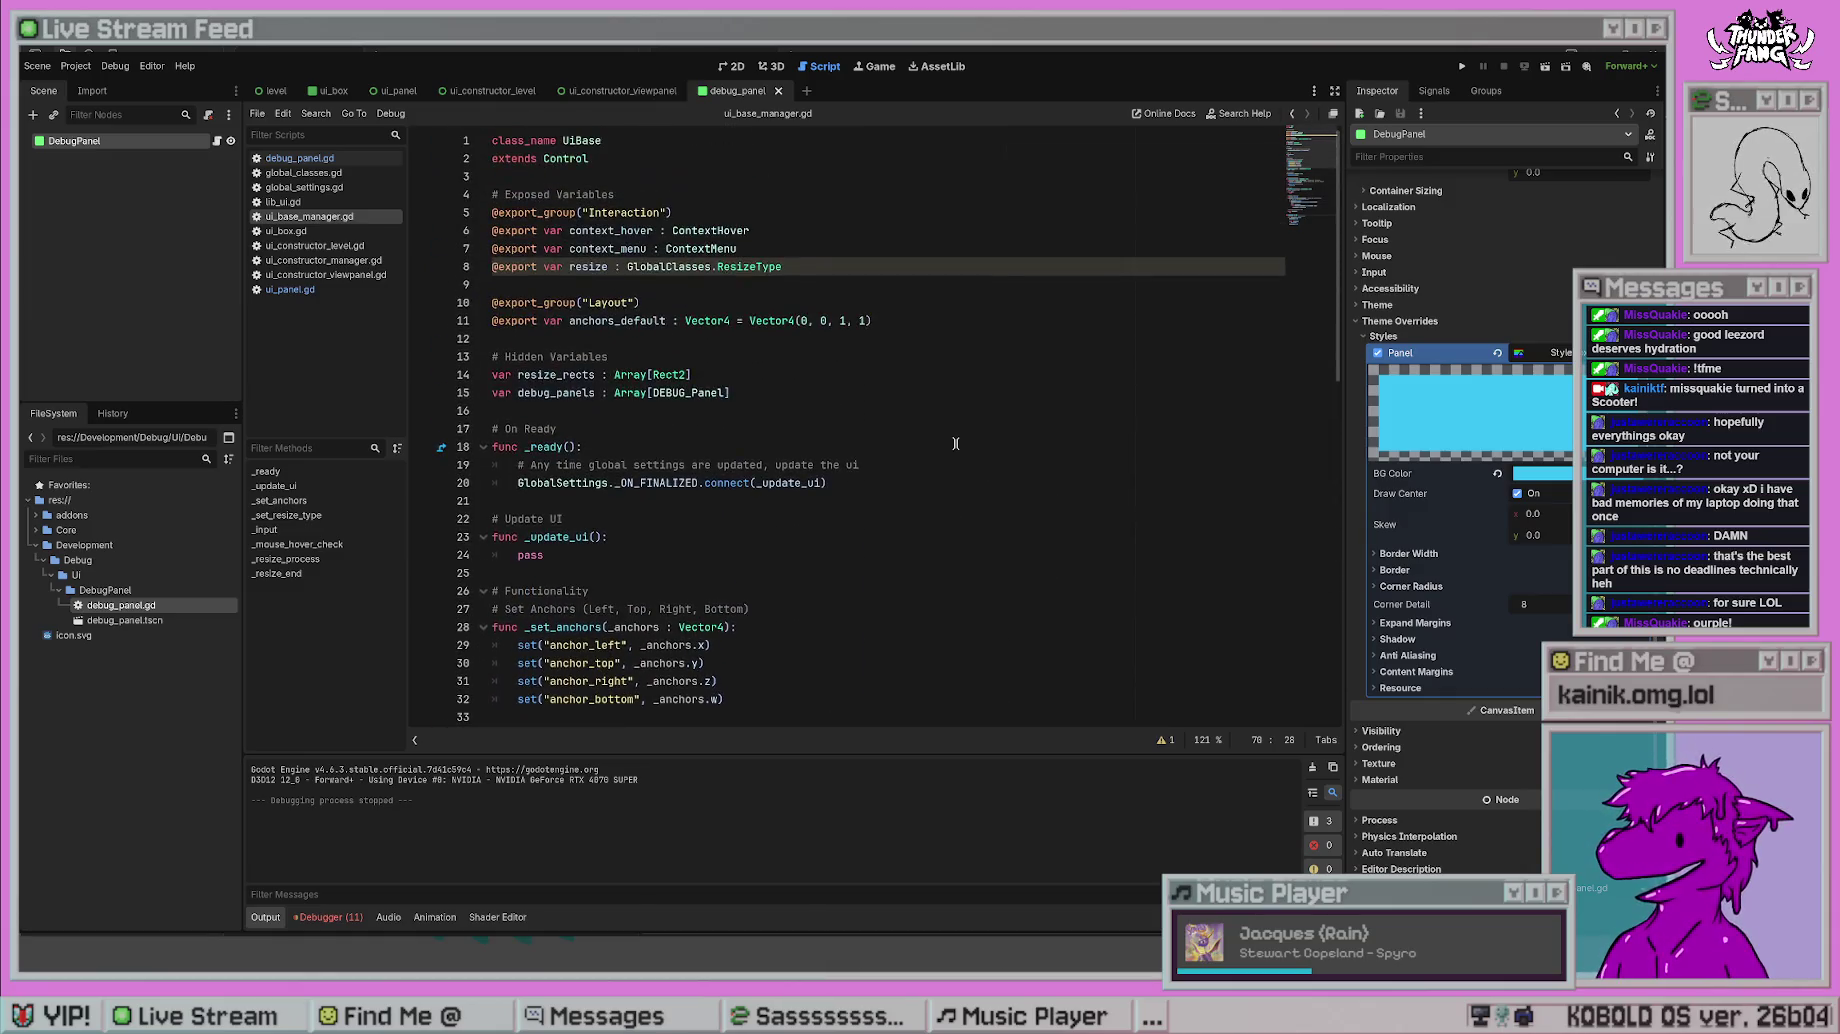
scroll(728, 330, down, 15)
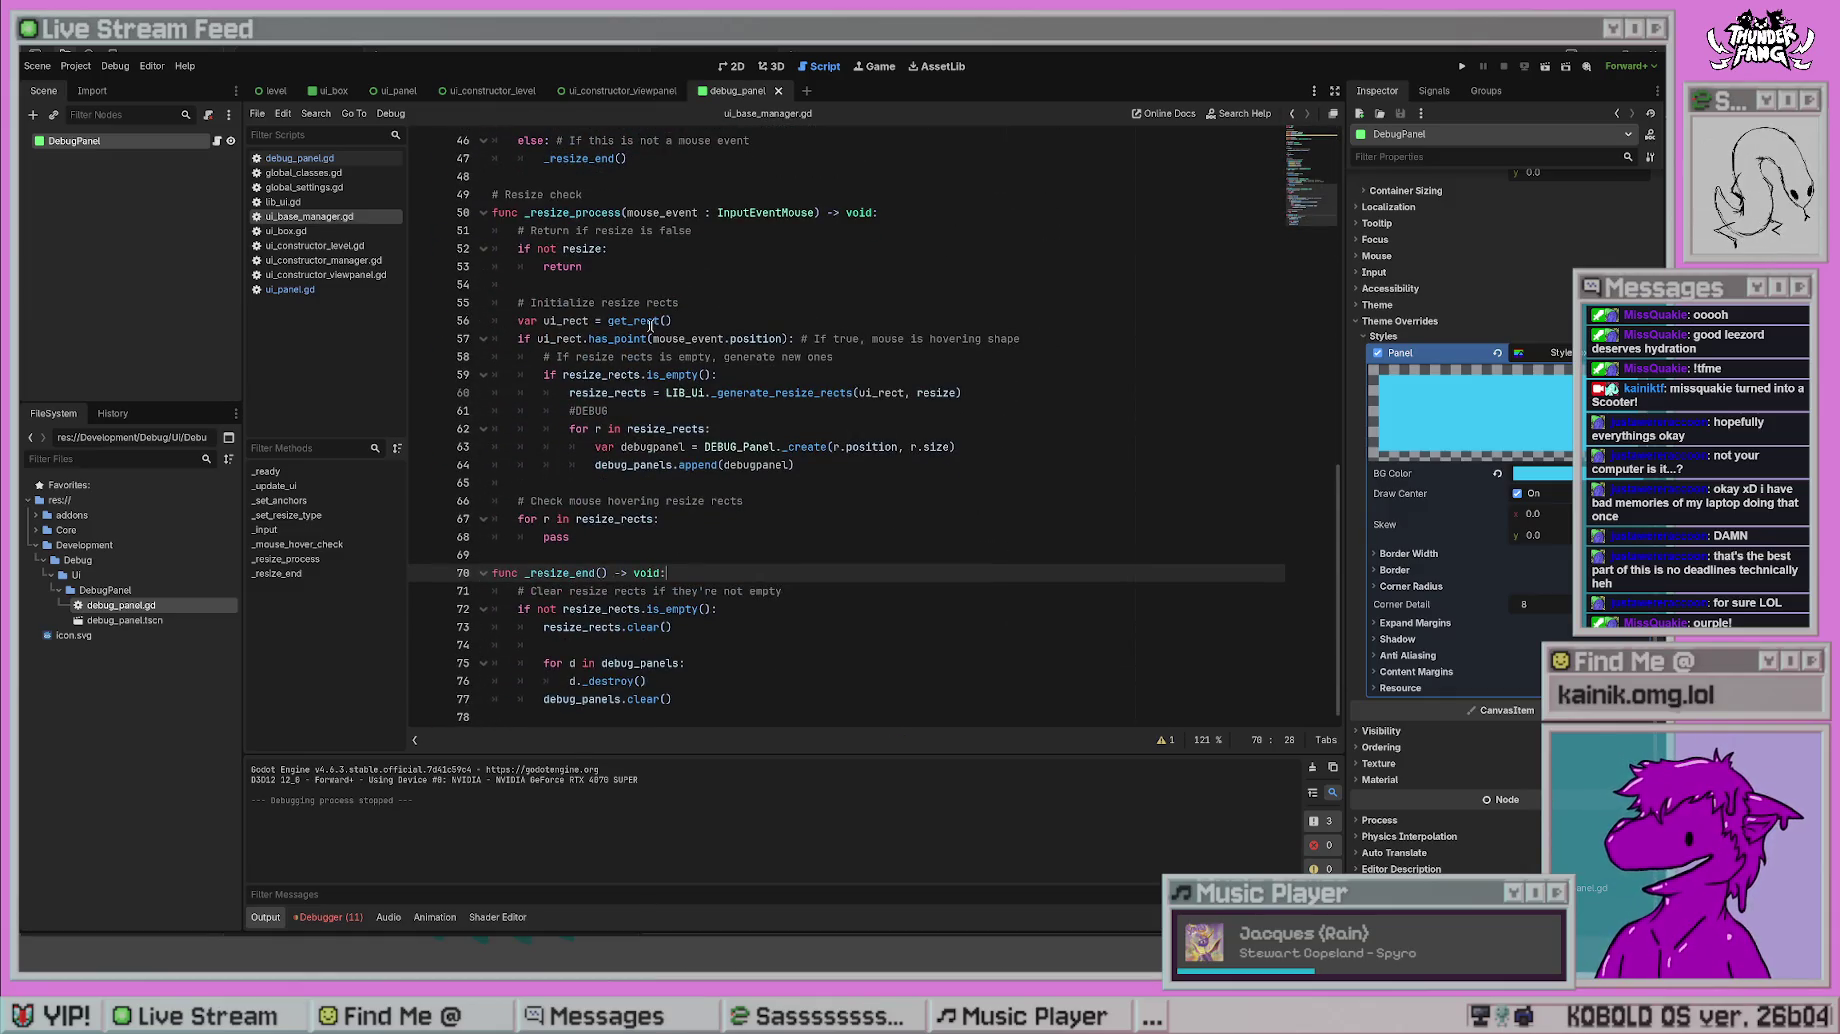
- Review debug_panel.gd's queue_free and panel instantiation lines, then return to ui_base_manager.gd
click(300, 159)
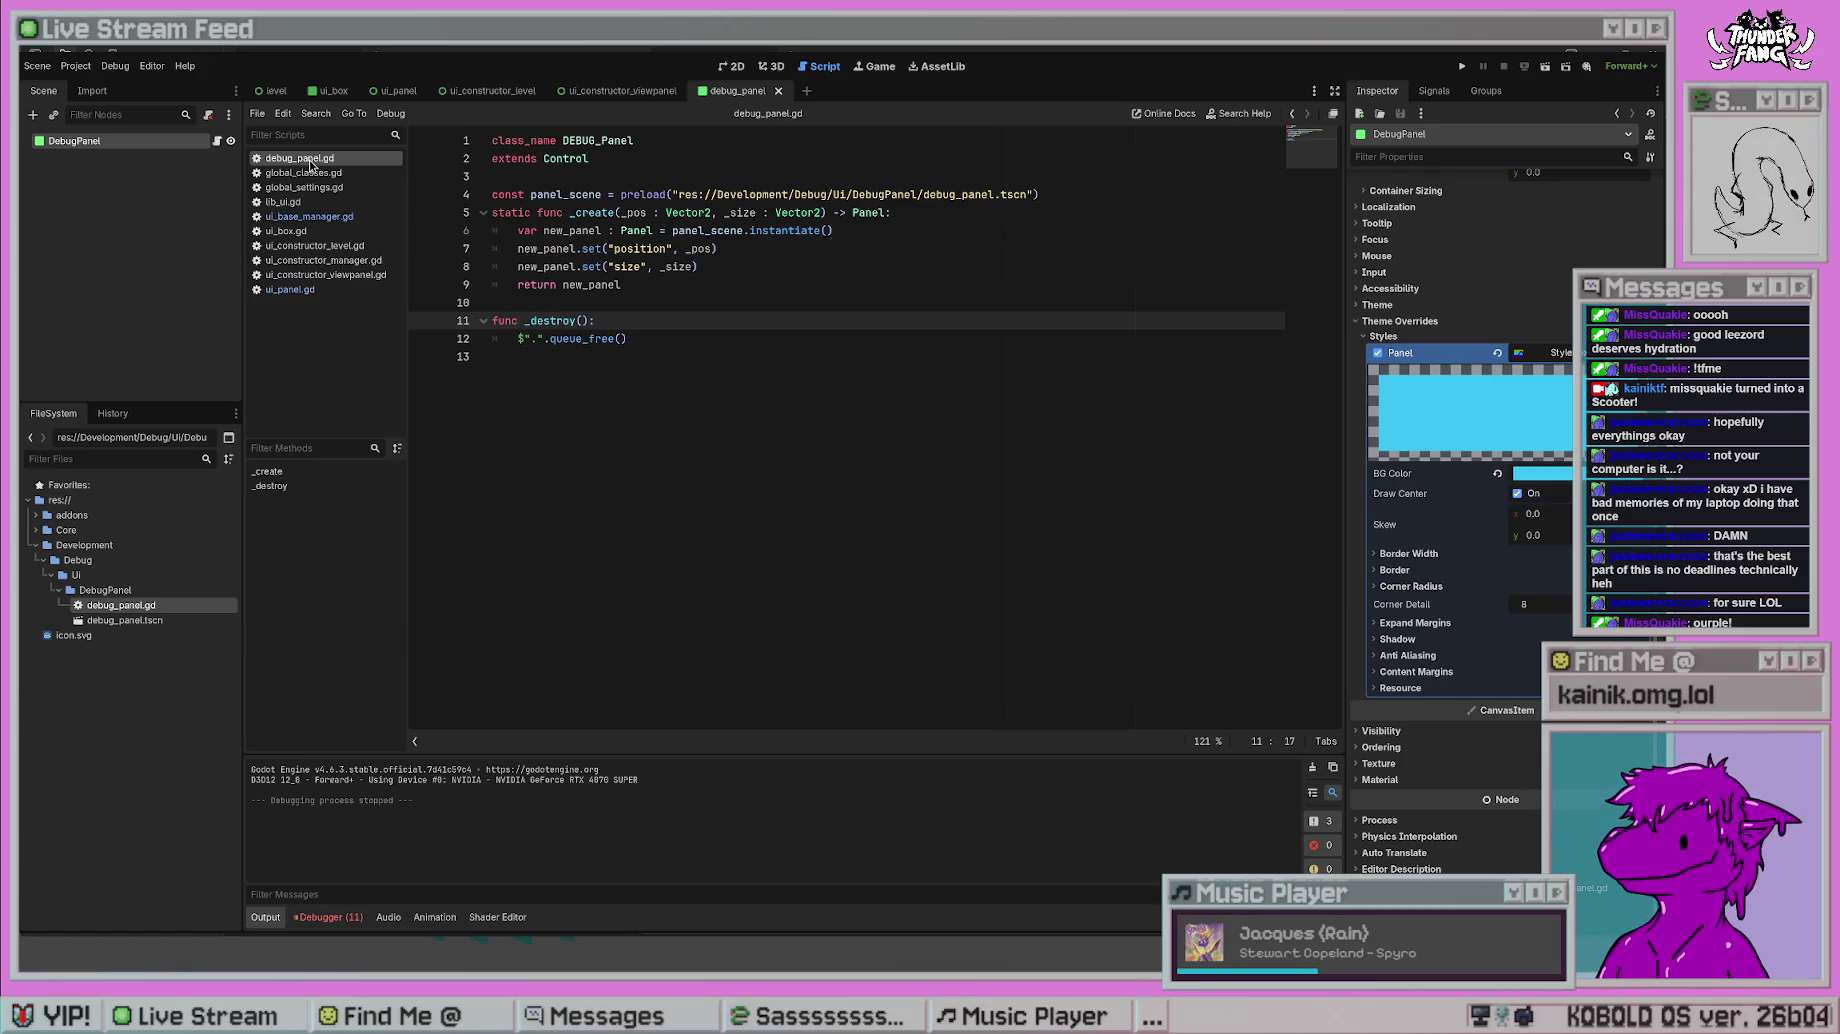
click(614, 166)
click(730, 346)
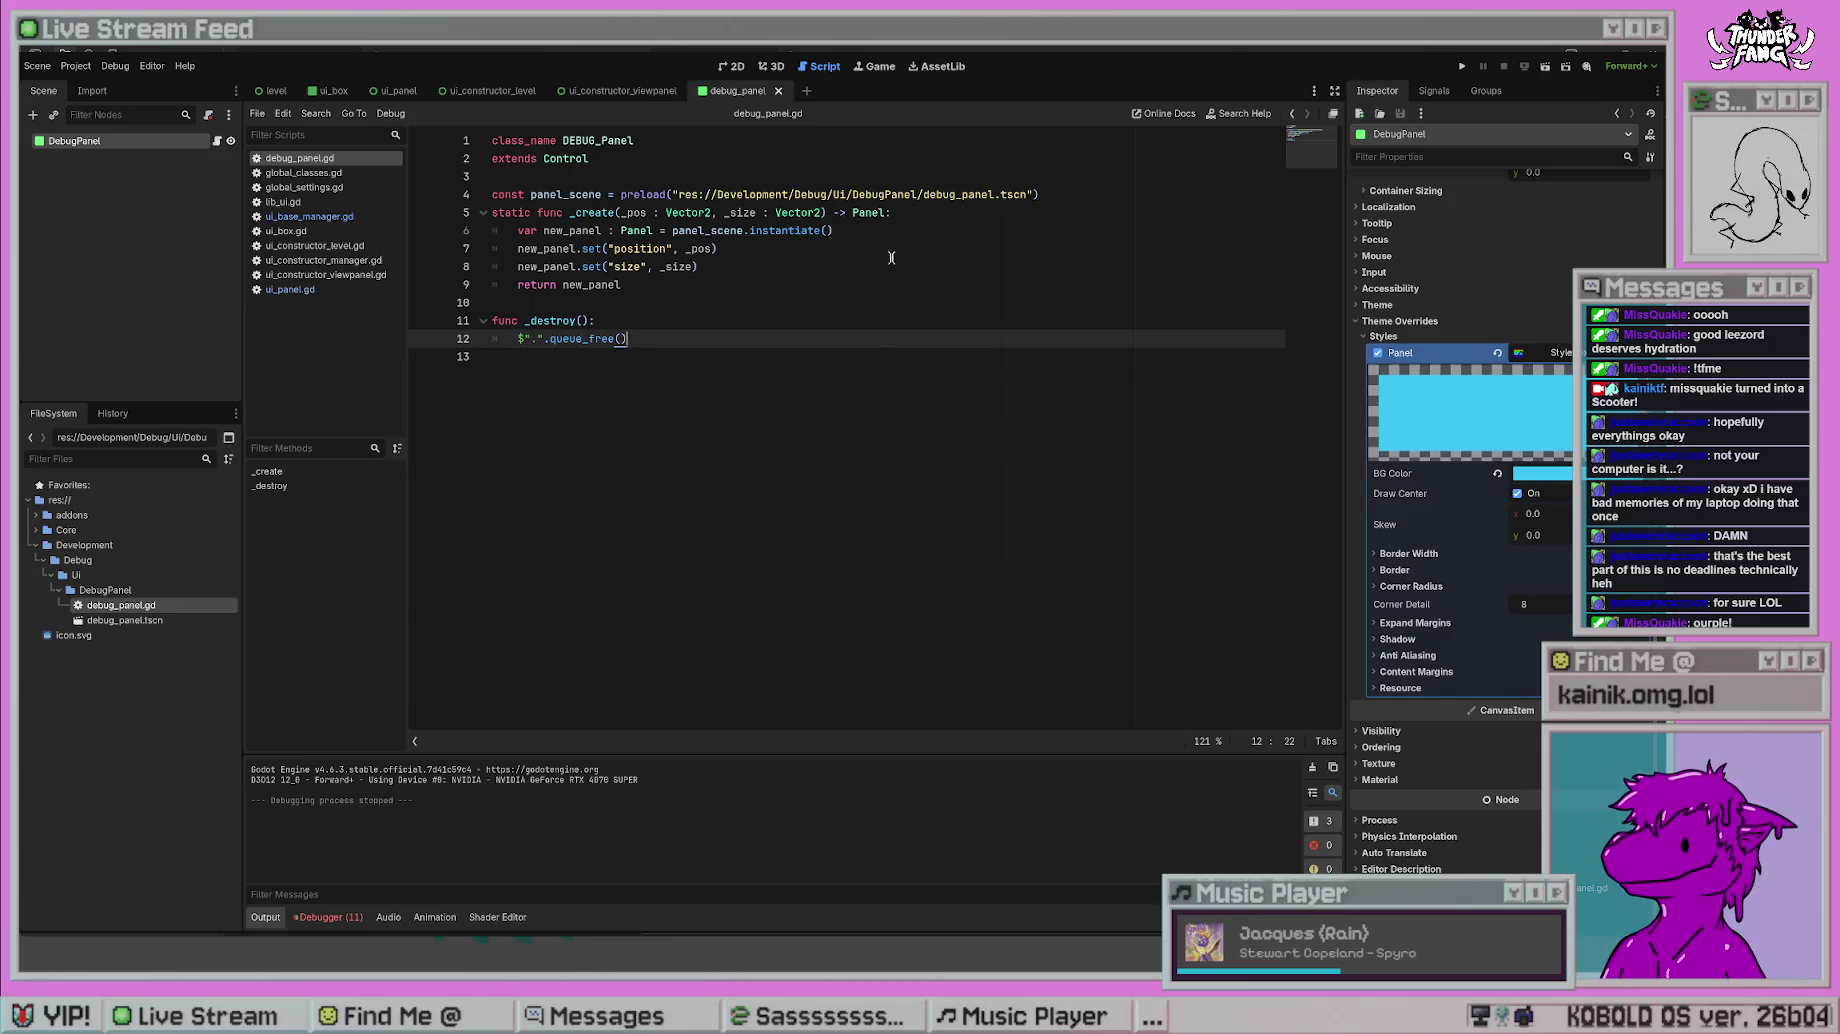
click(855, 237)
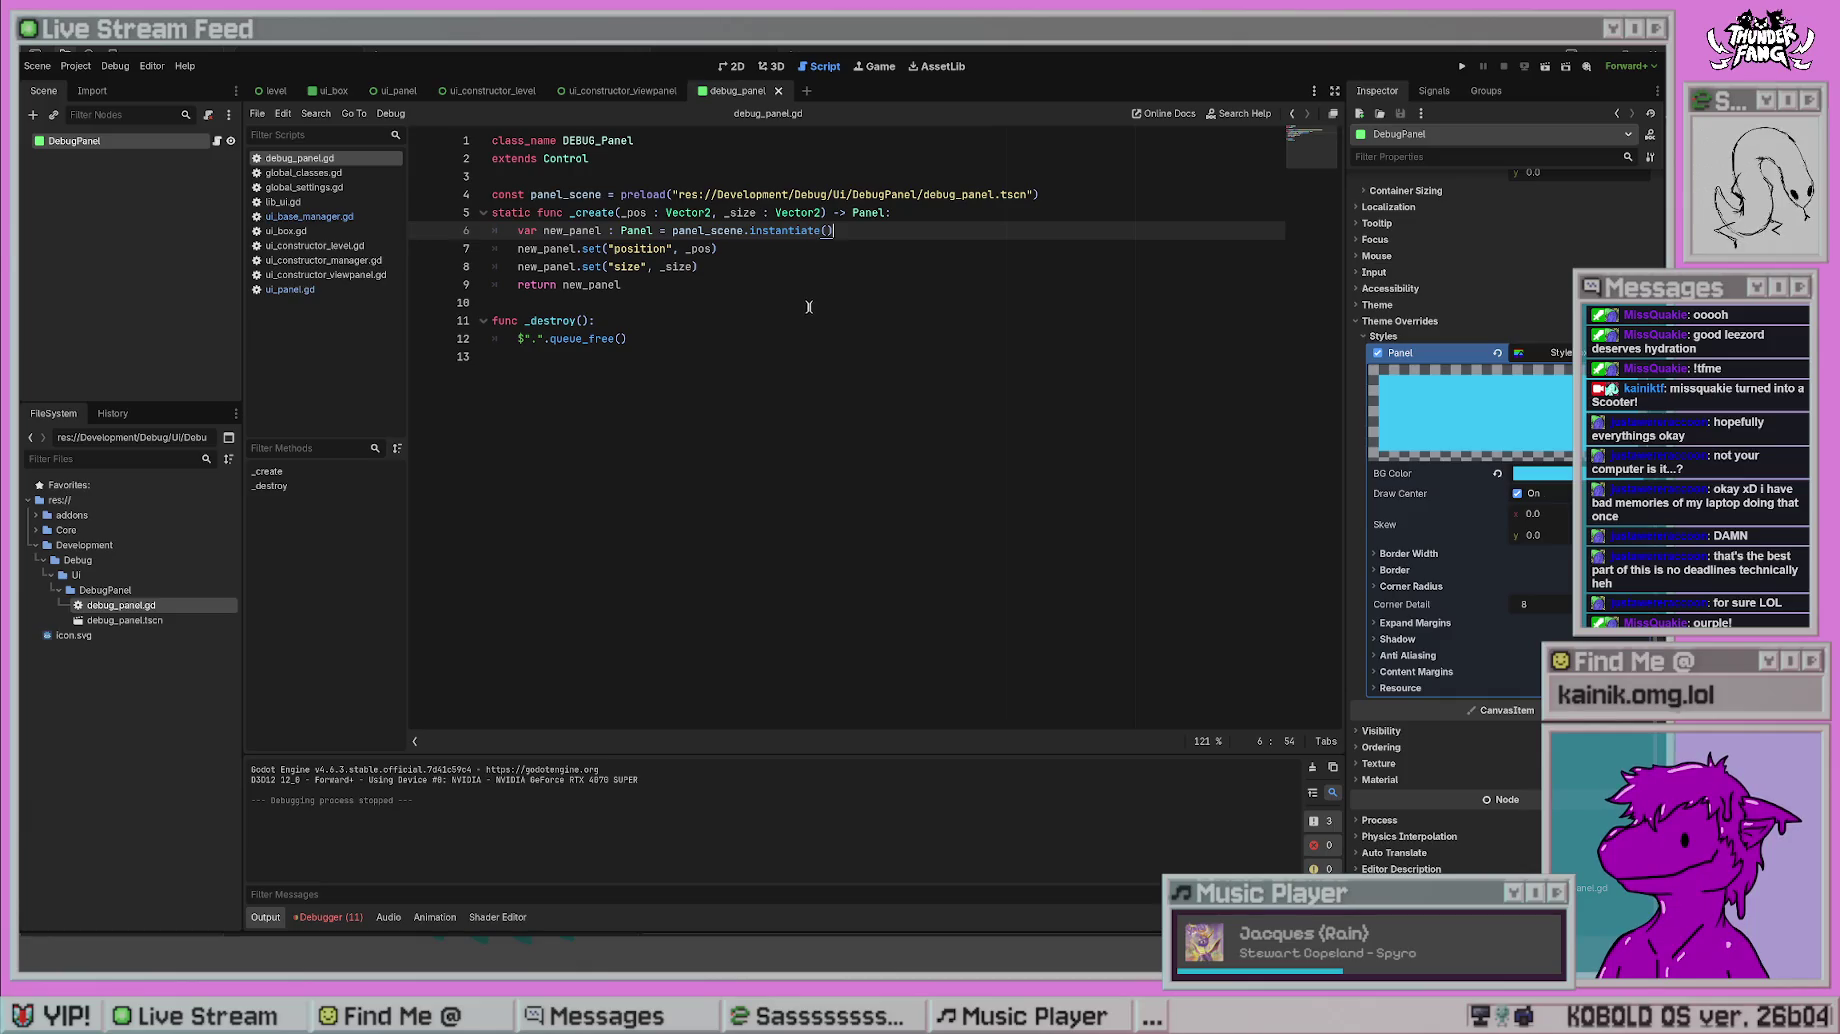
key(Down)
key(Down)
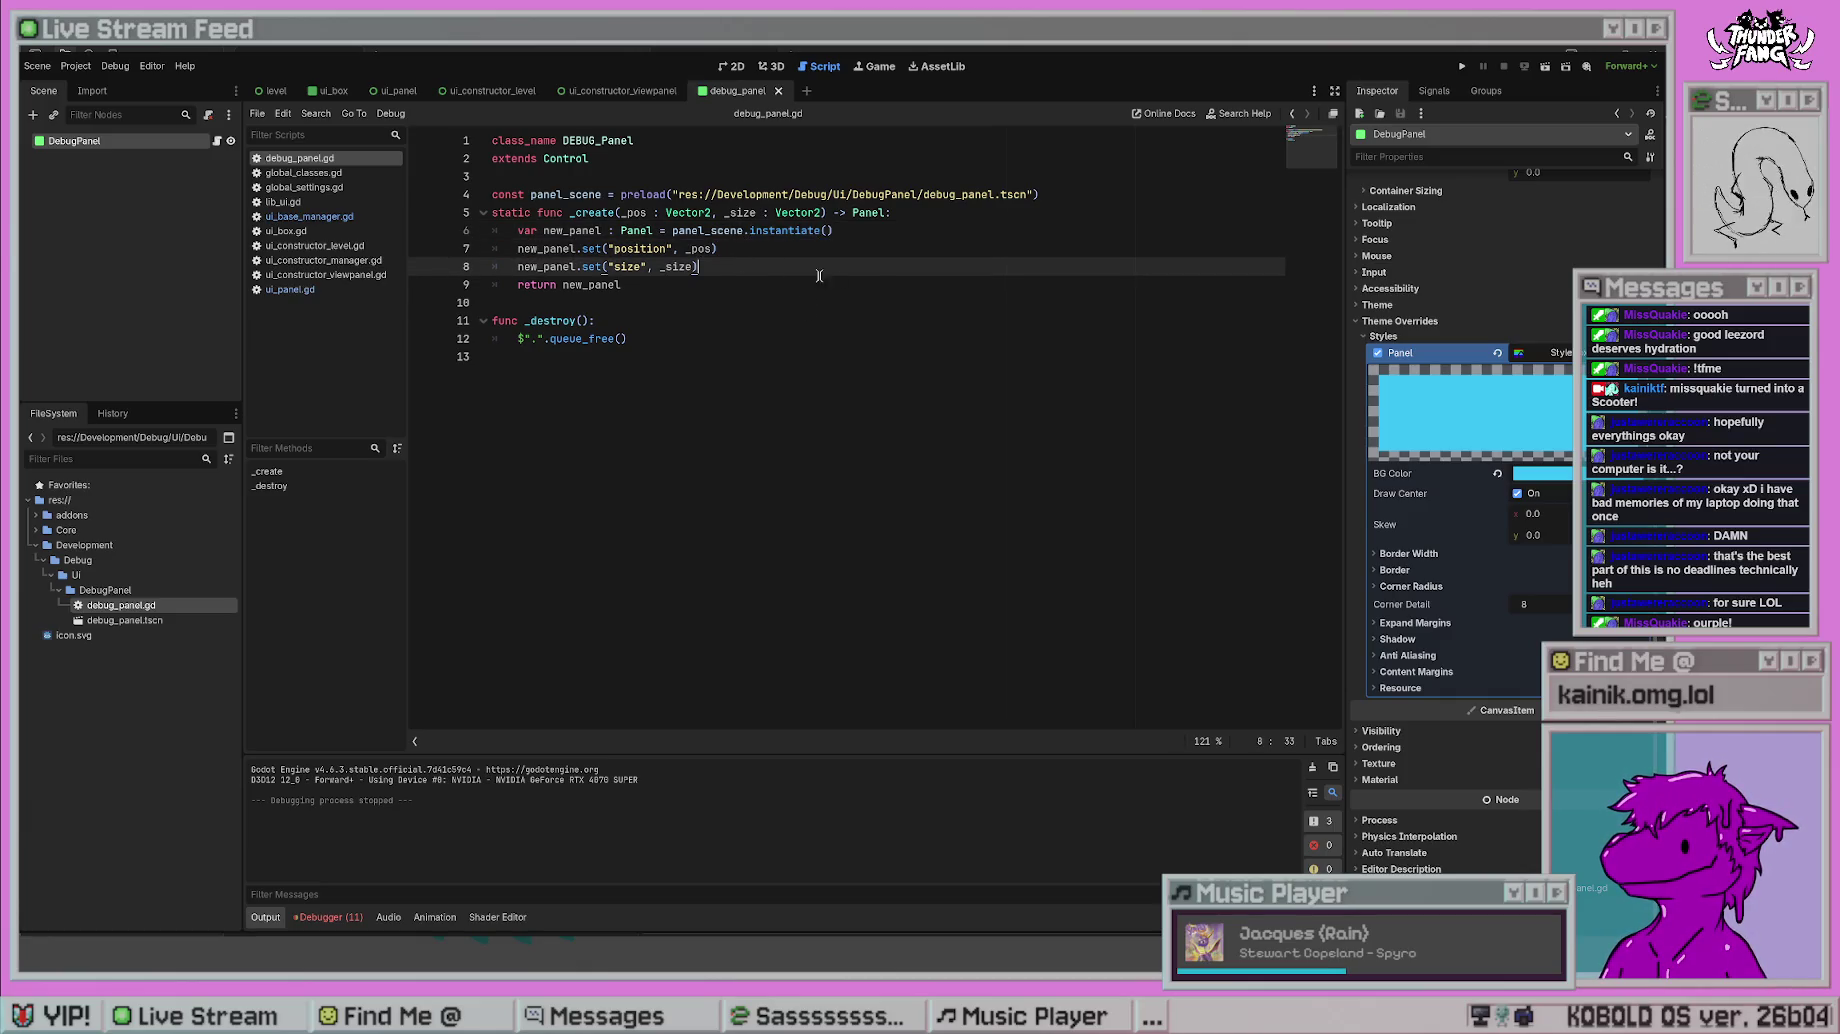
key(alt+Left)
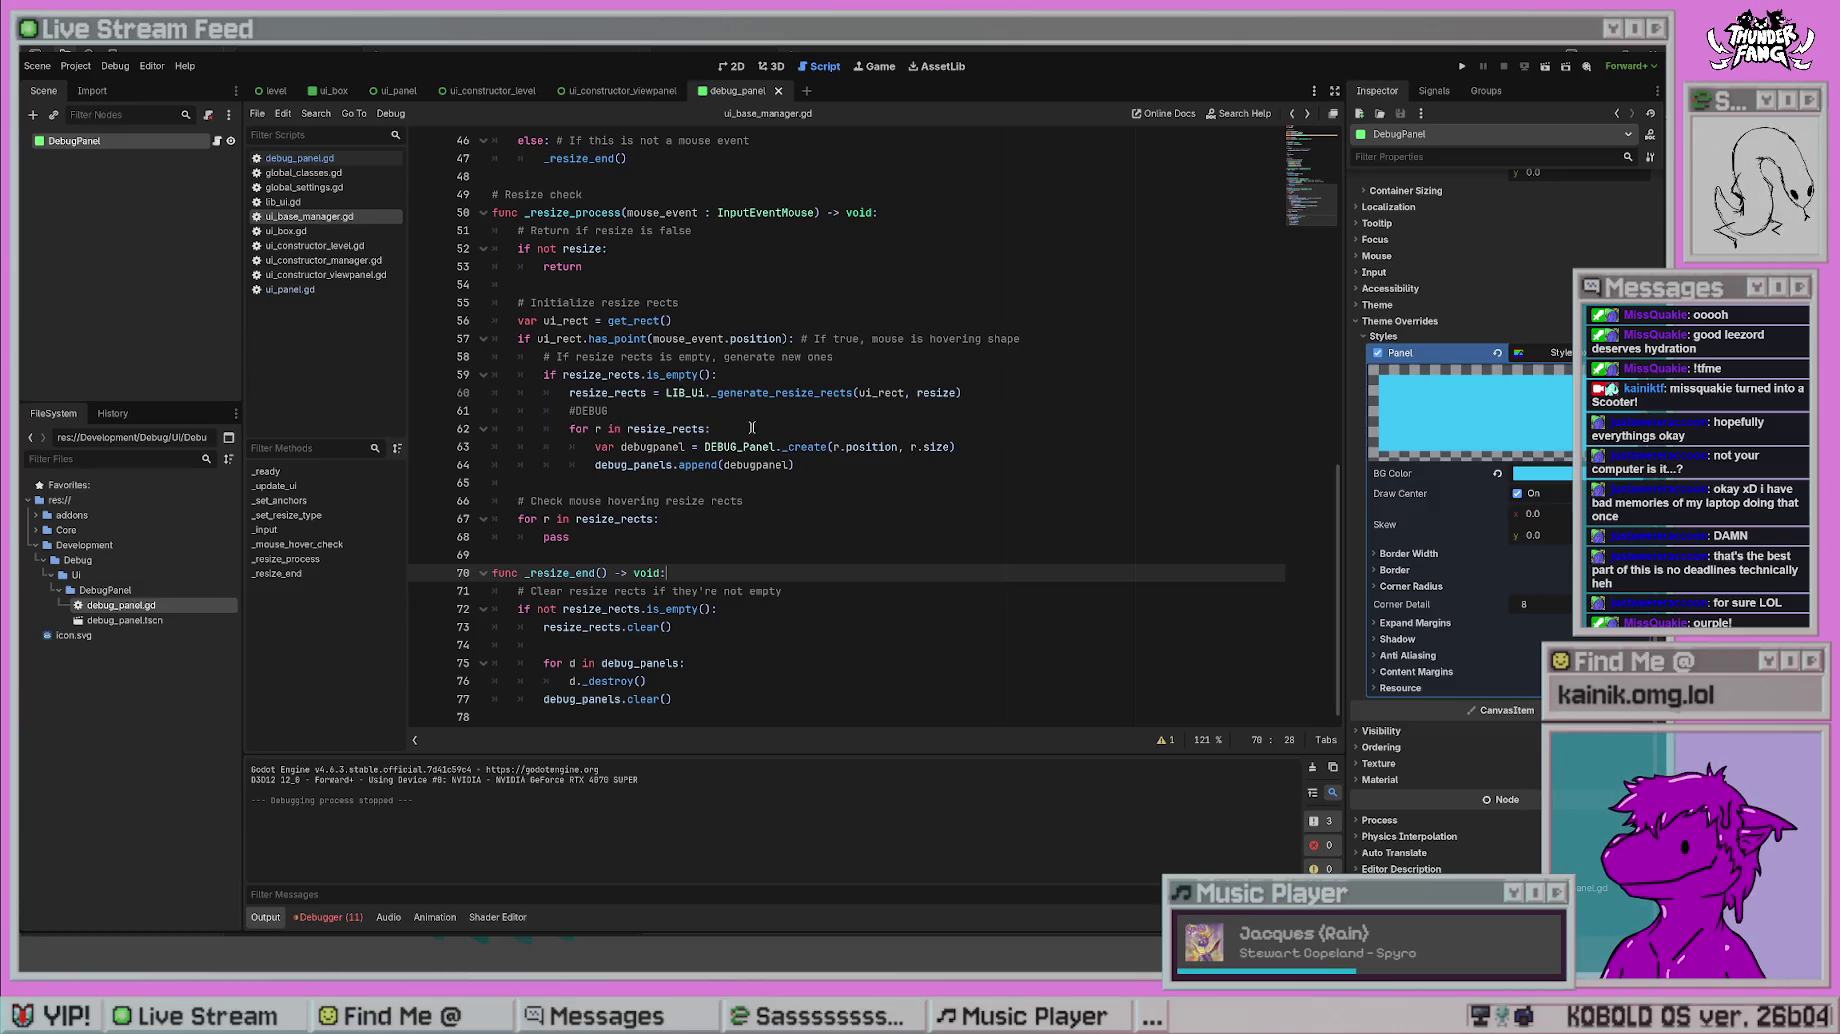
- Add print("pos" + r.position) inside the resize rects loop and save to expose the String/Vector2 error
click(817, 428)
key(Return)
text(pri)
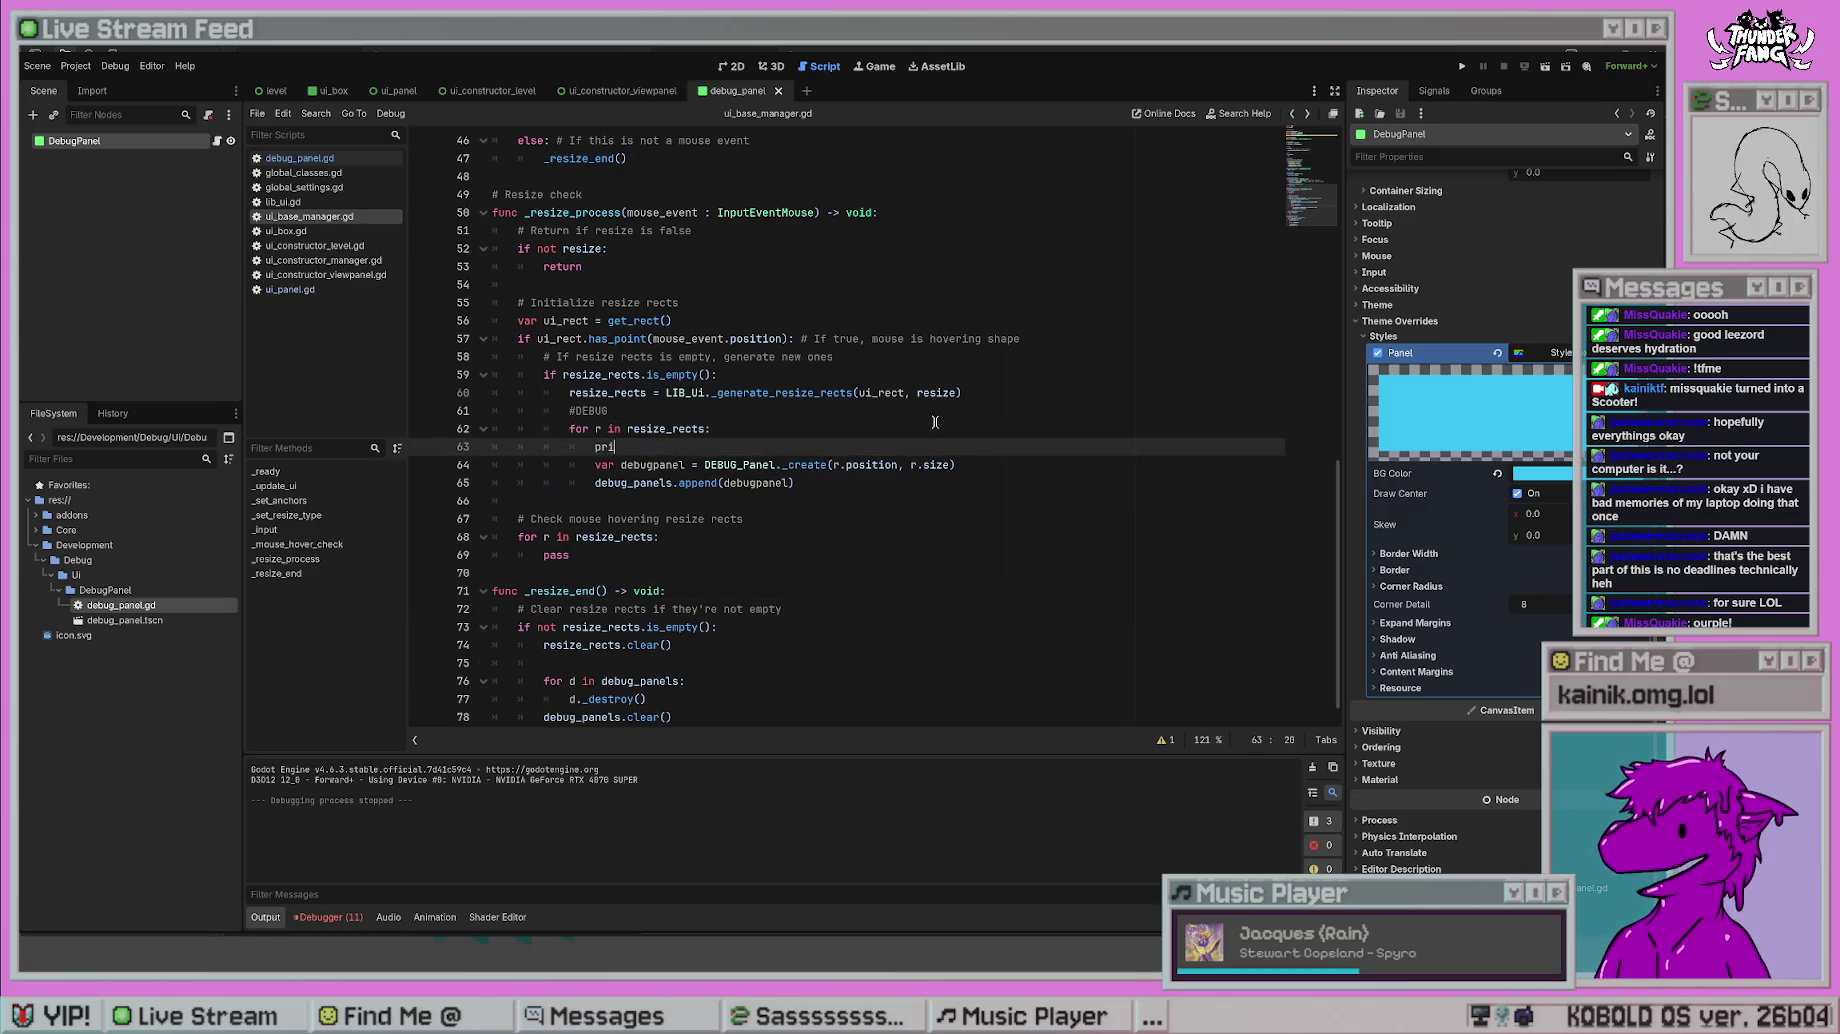
text(nt(")
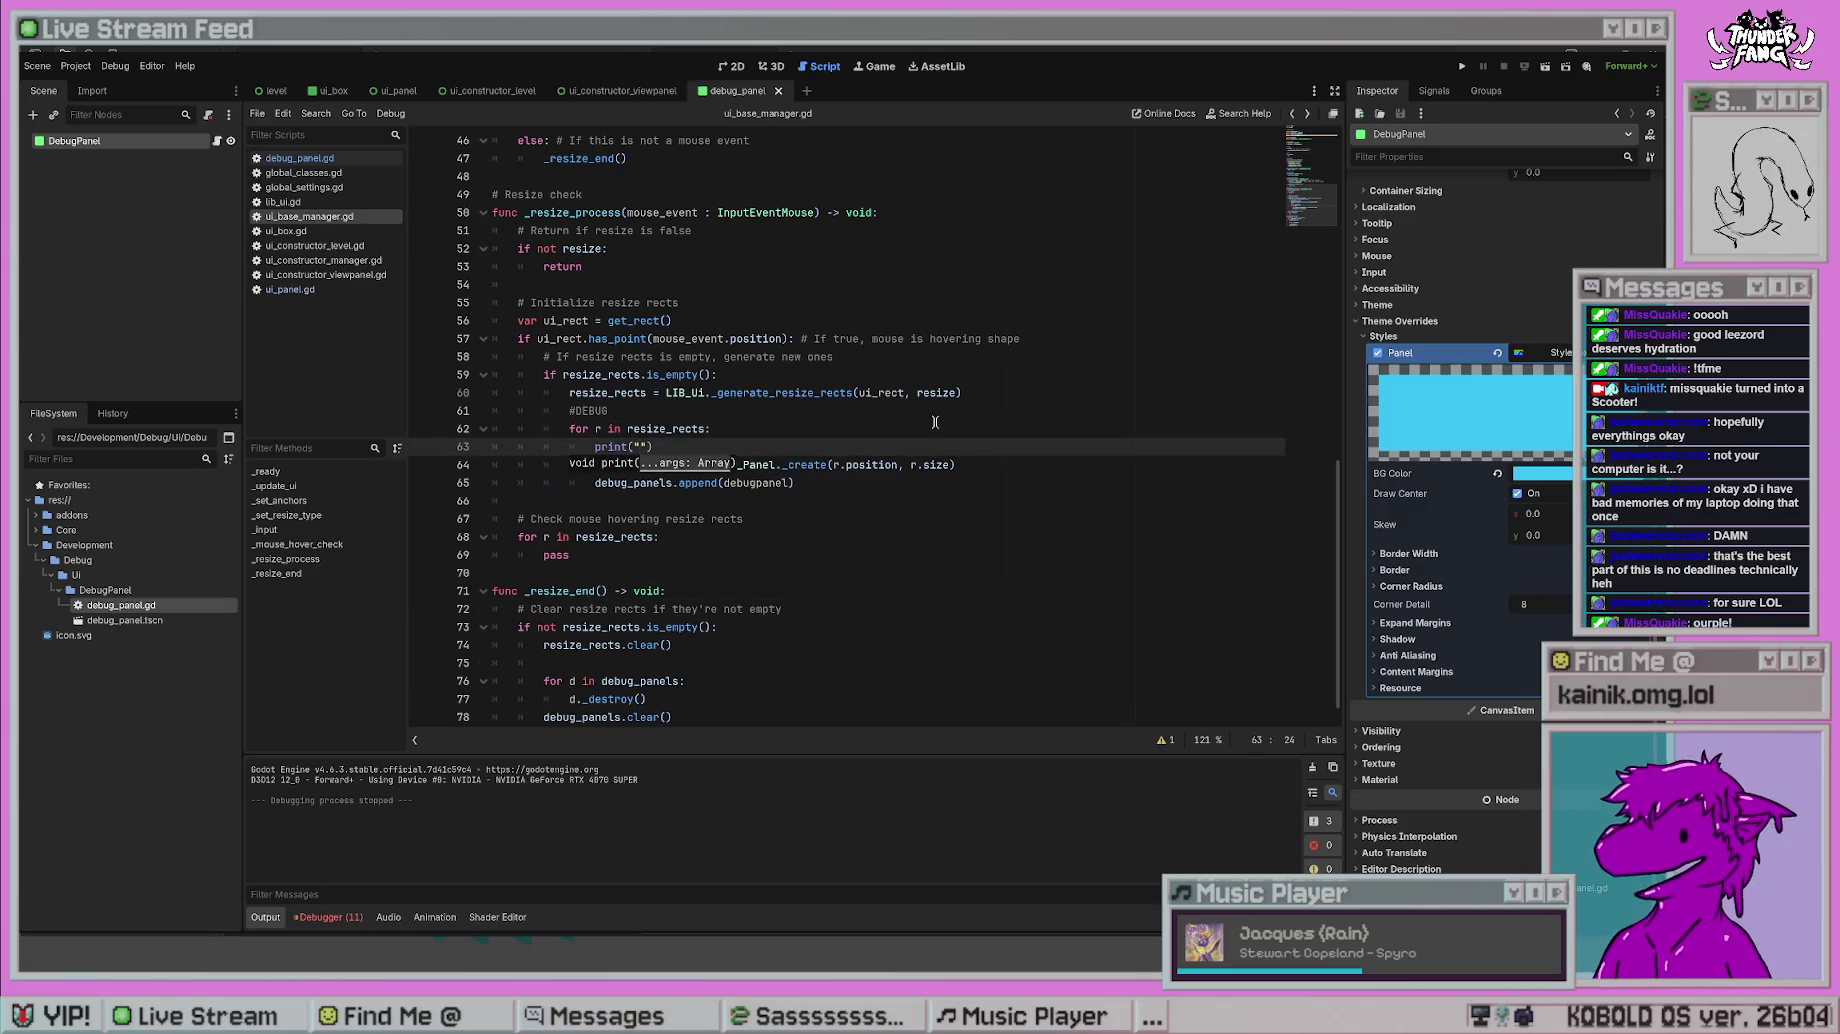
text(pos")
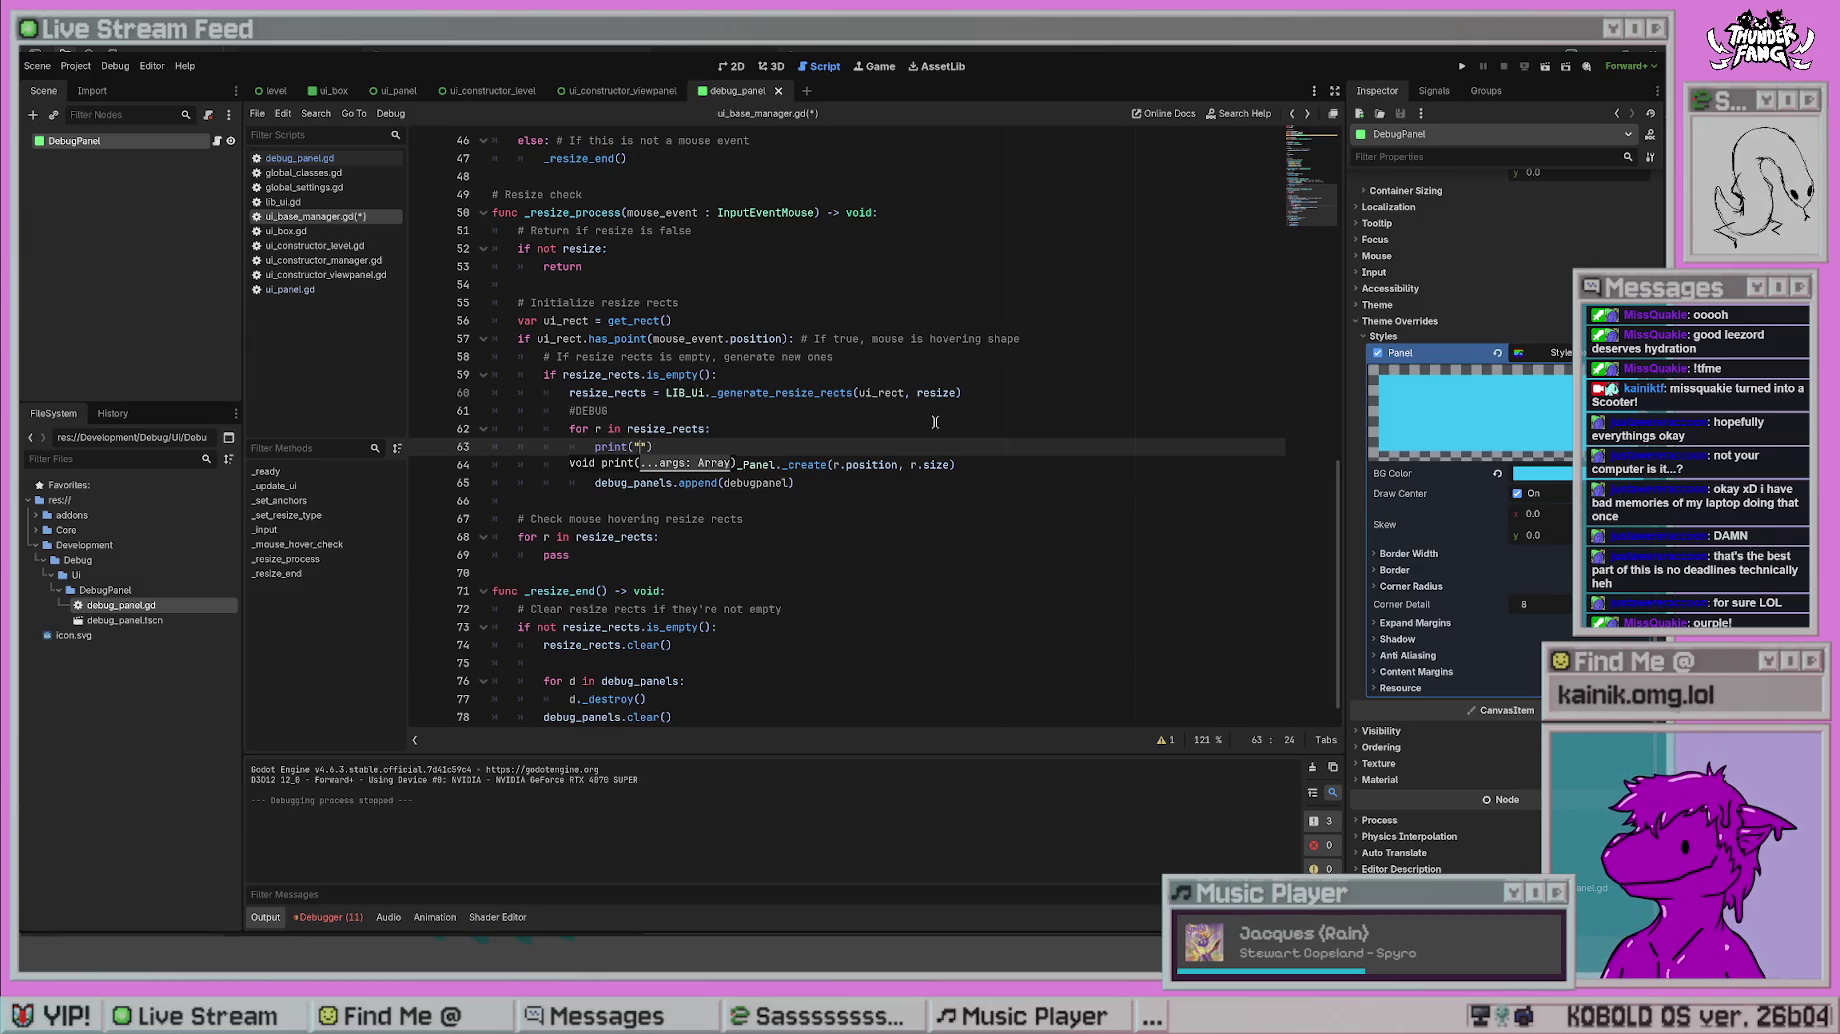
text( + r.position.to)
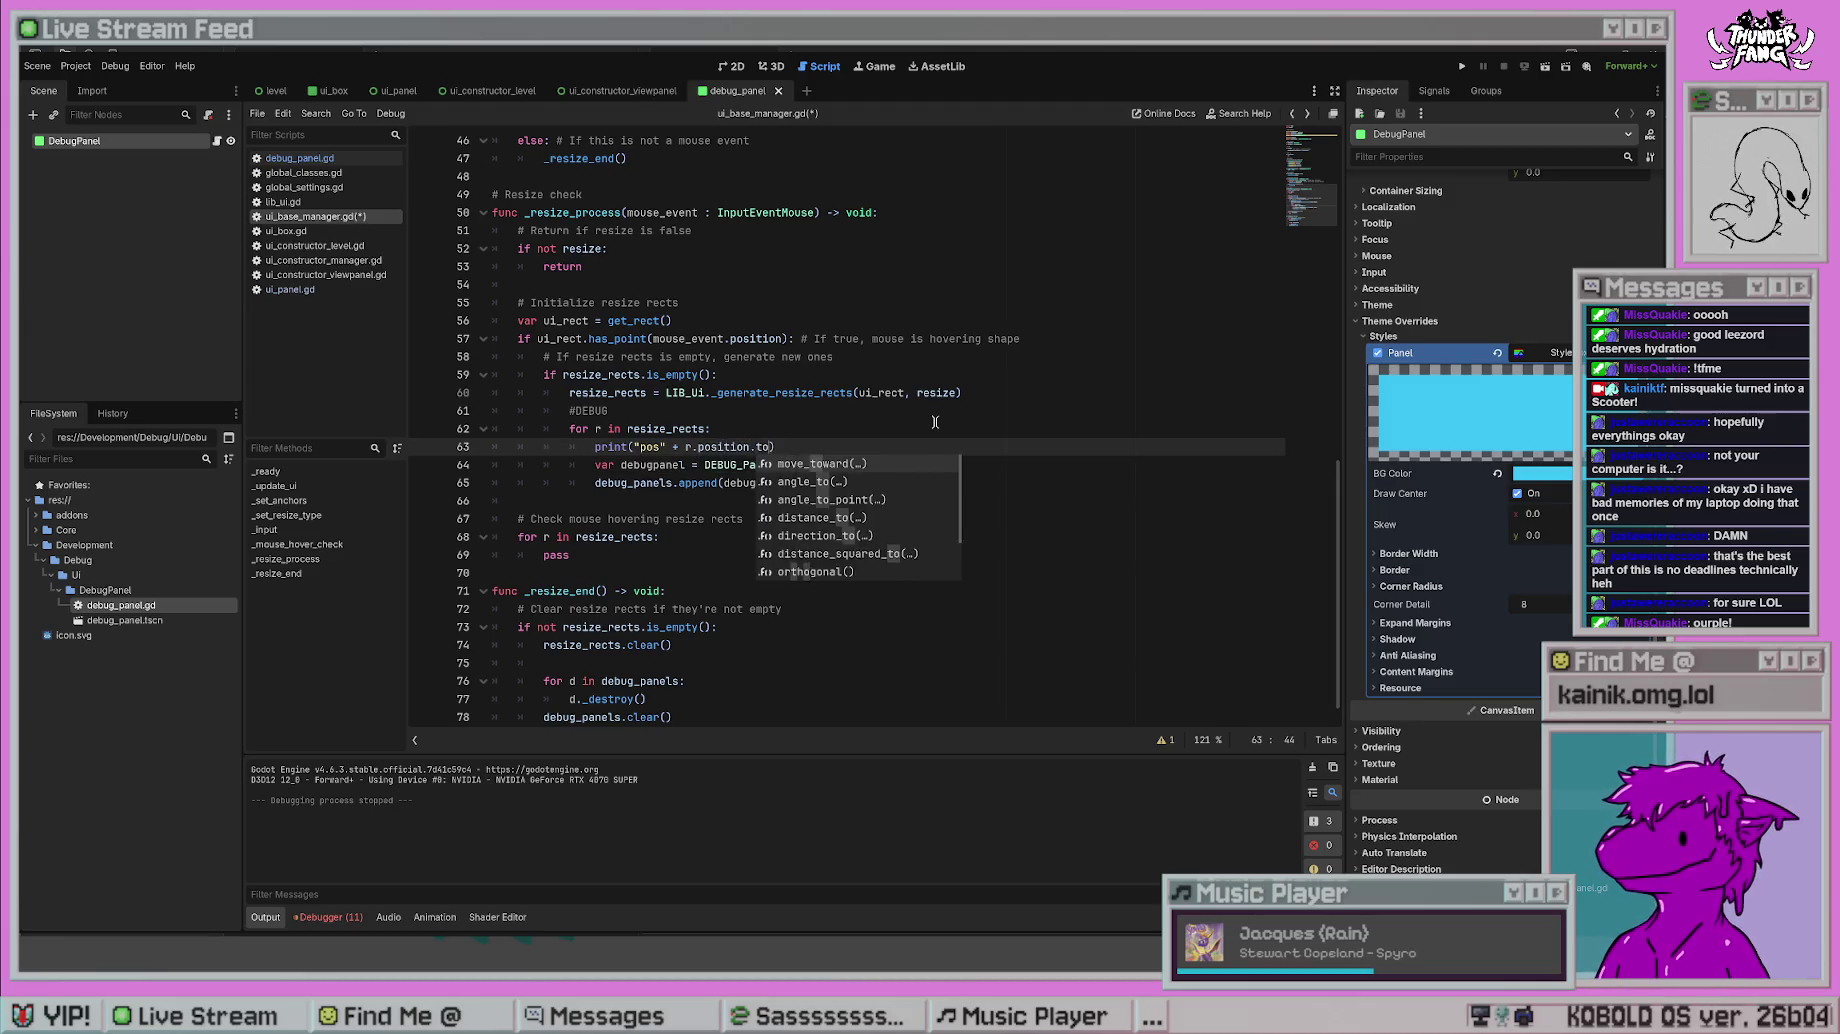
key(BackSpace)
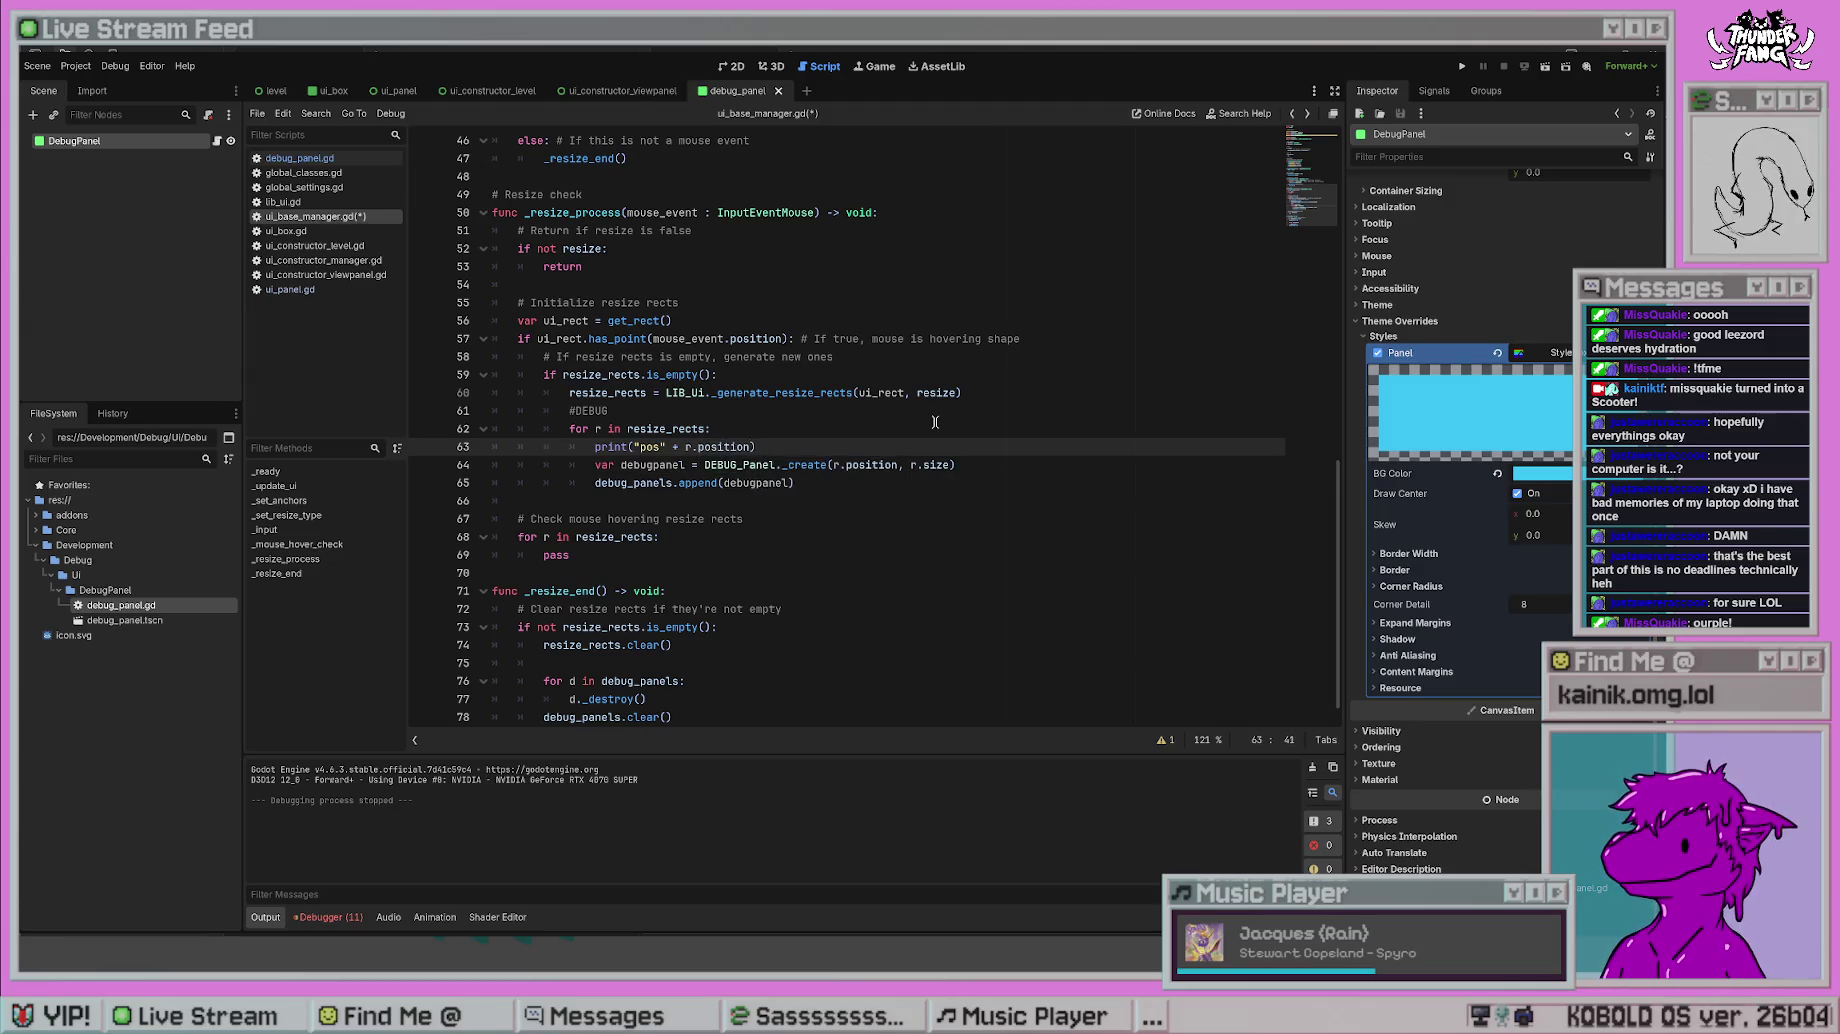
click(888, 431)
key(ctrl+s)
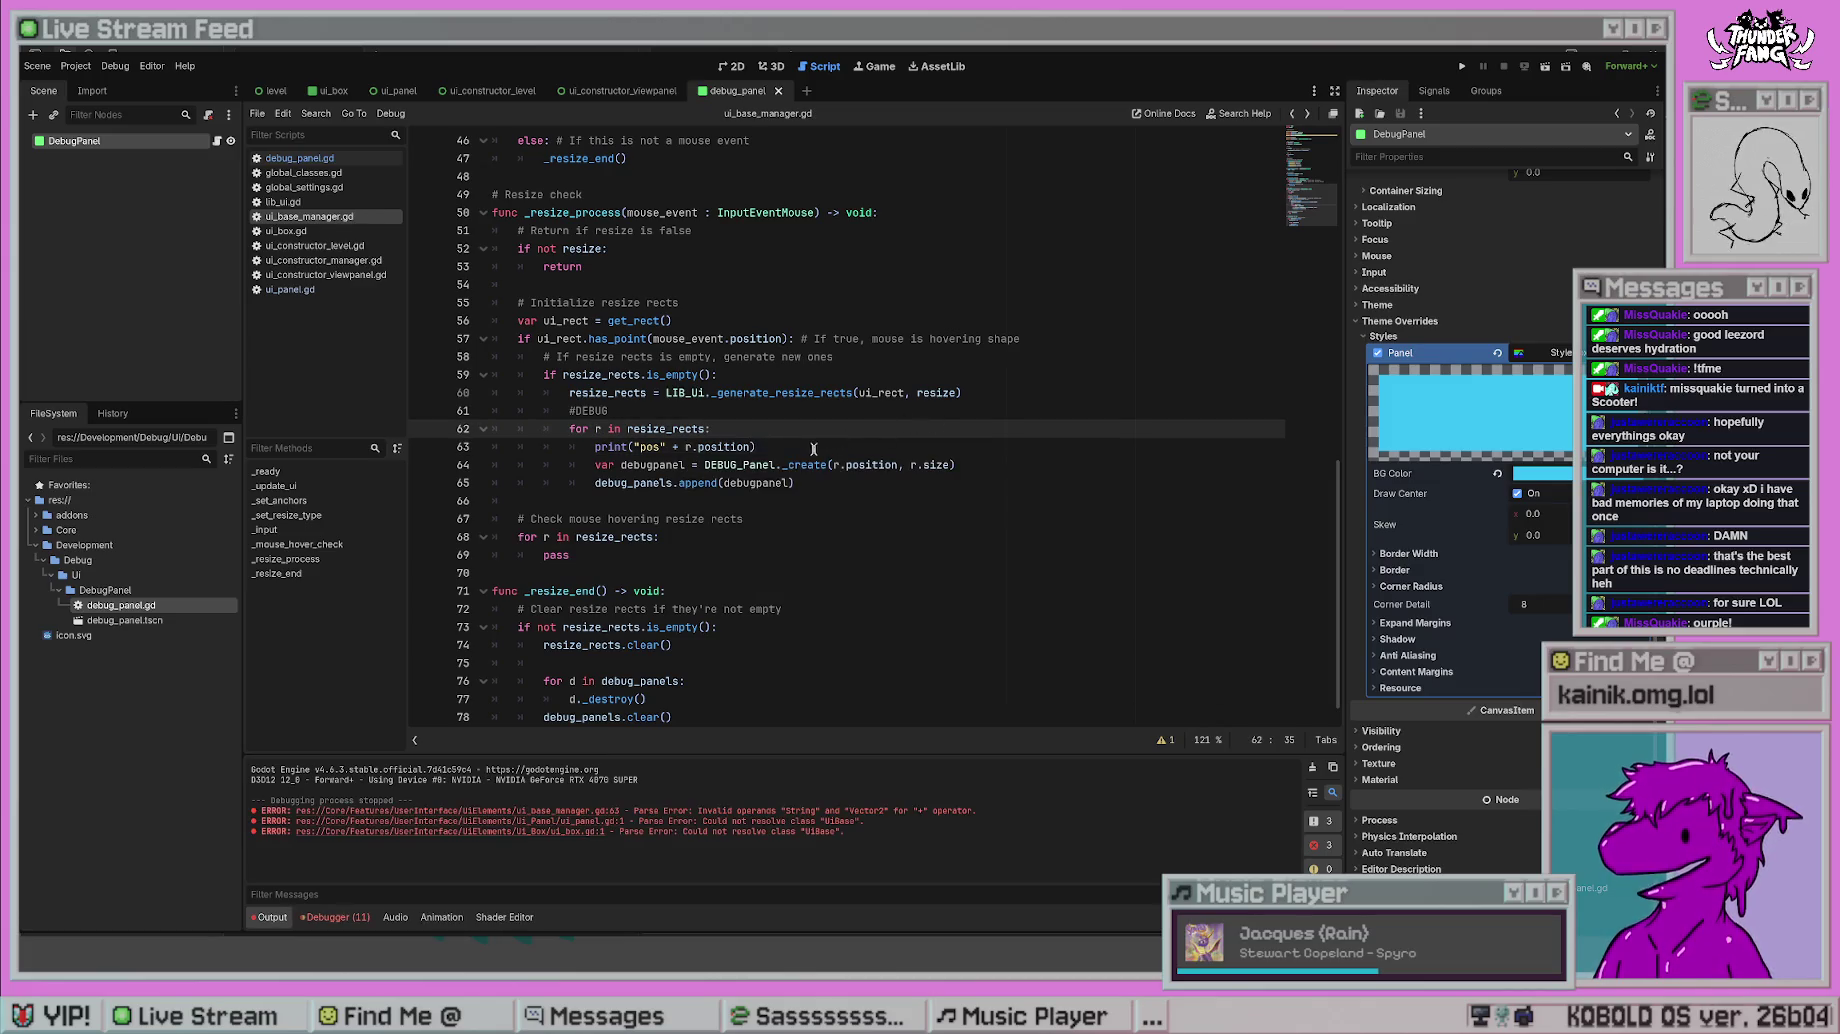
click(805, 448)
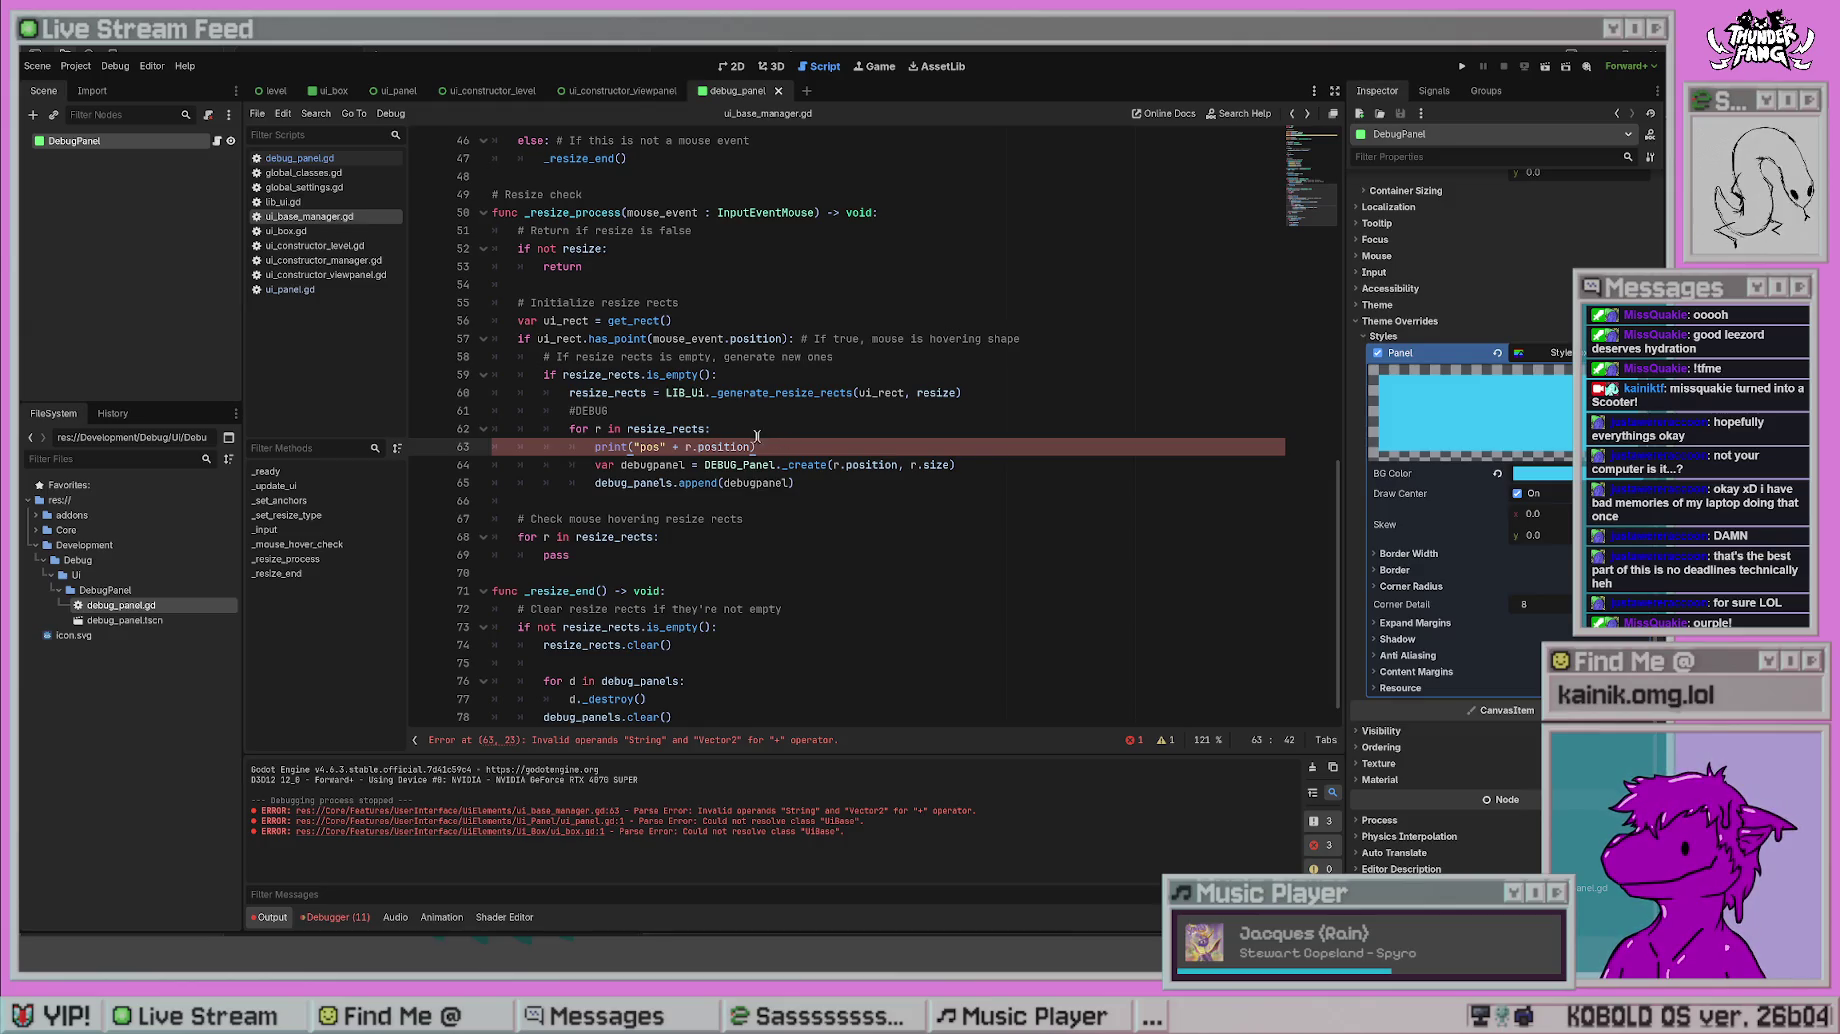
- Change the printed value to r.position.to_string() and save
drag(748, 446, 686, 446)
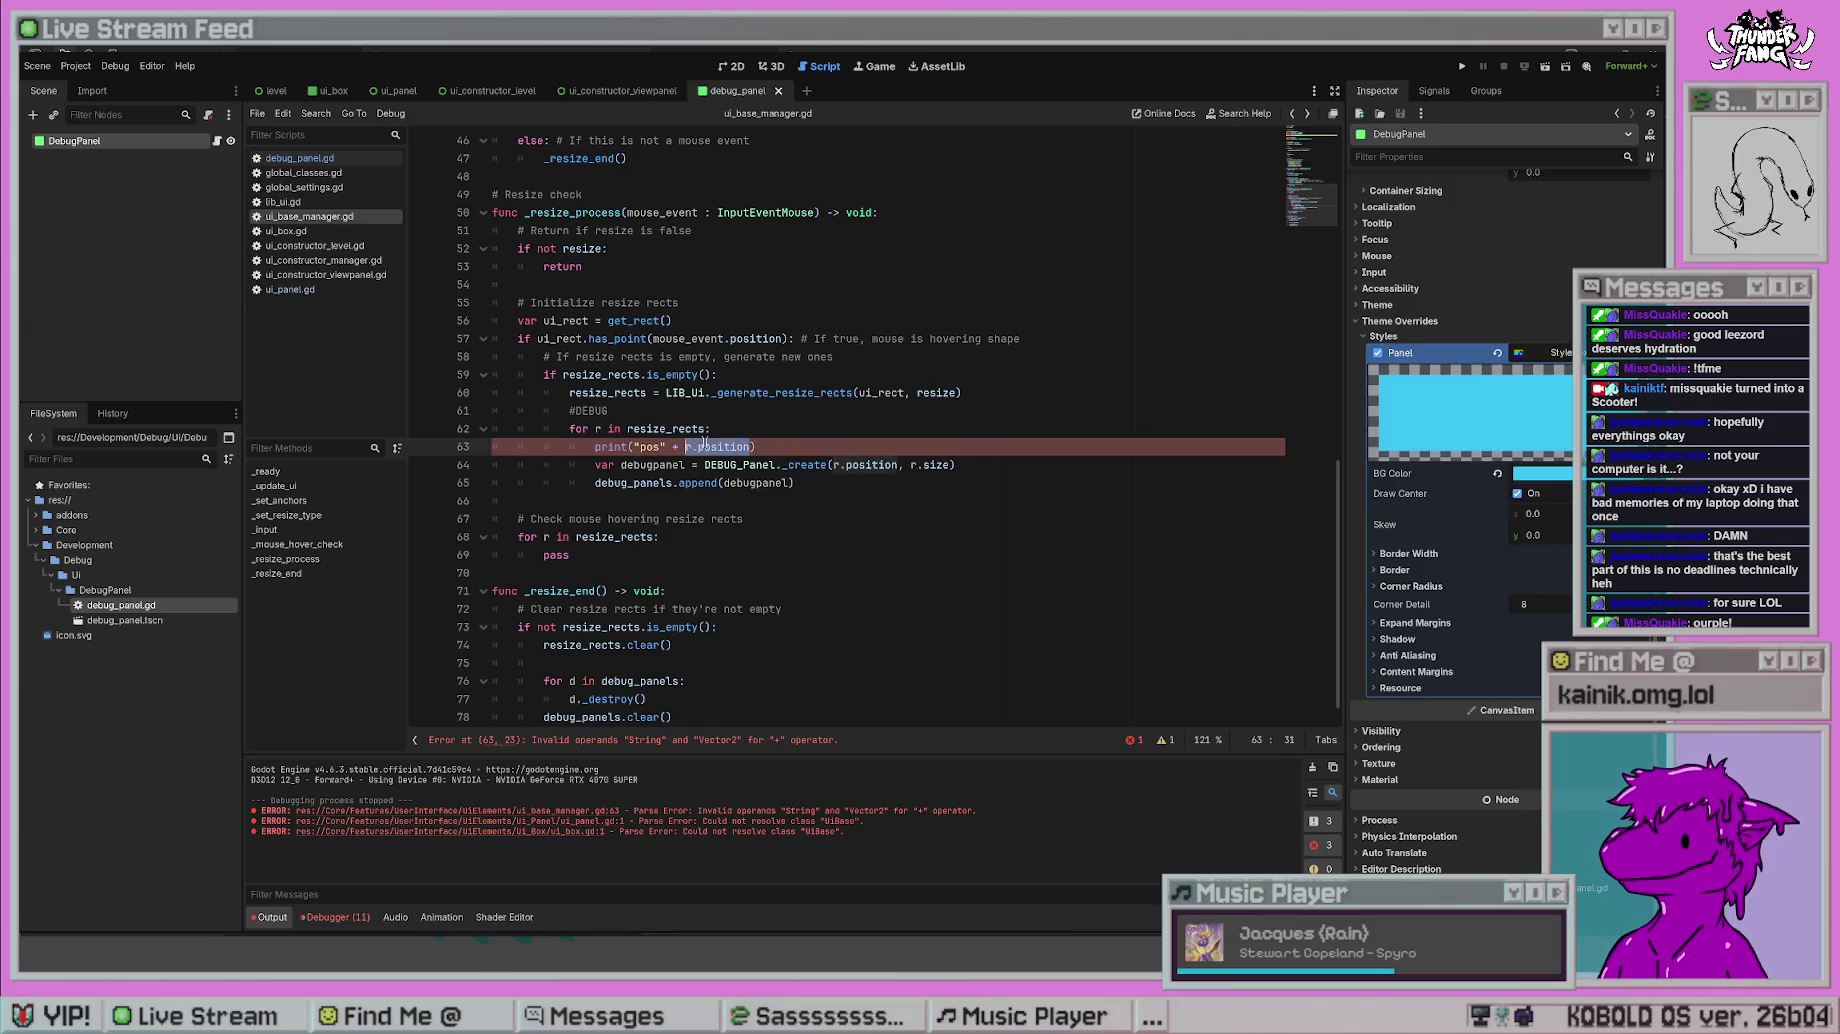
text(stri)
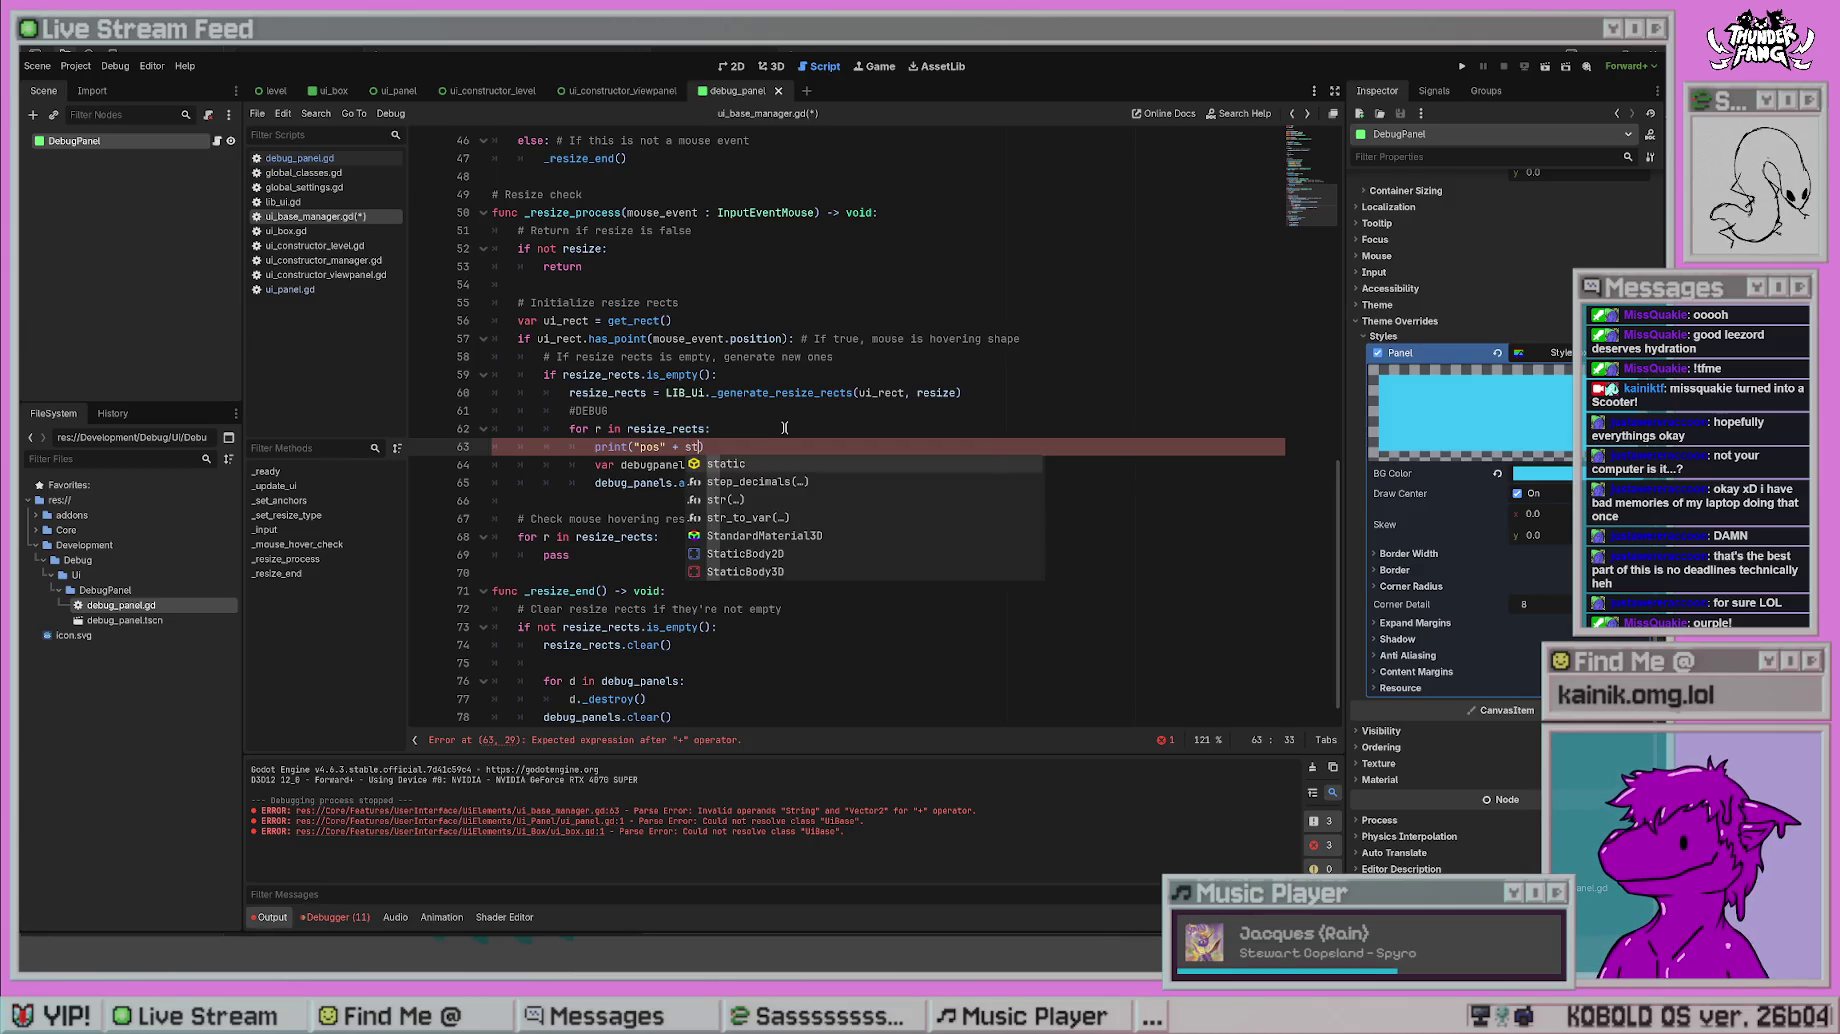
text(ng)
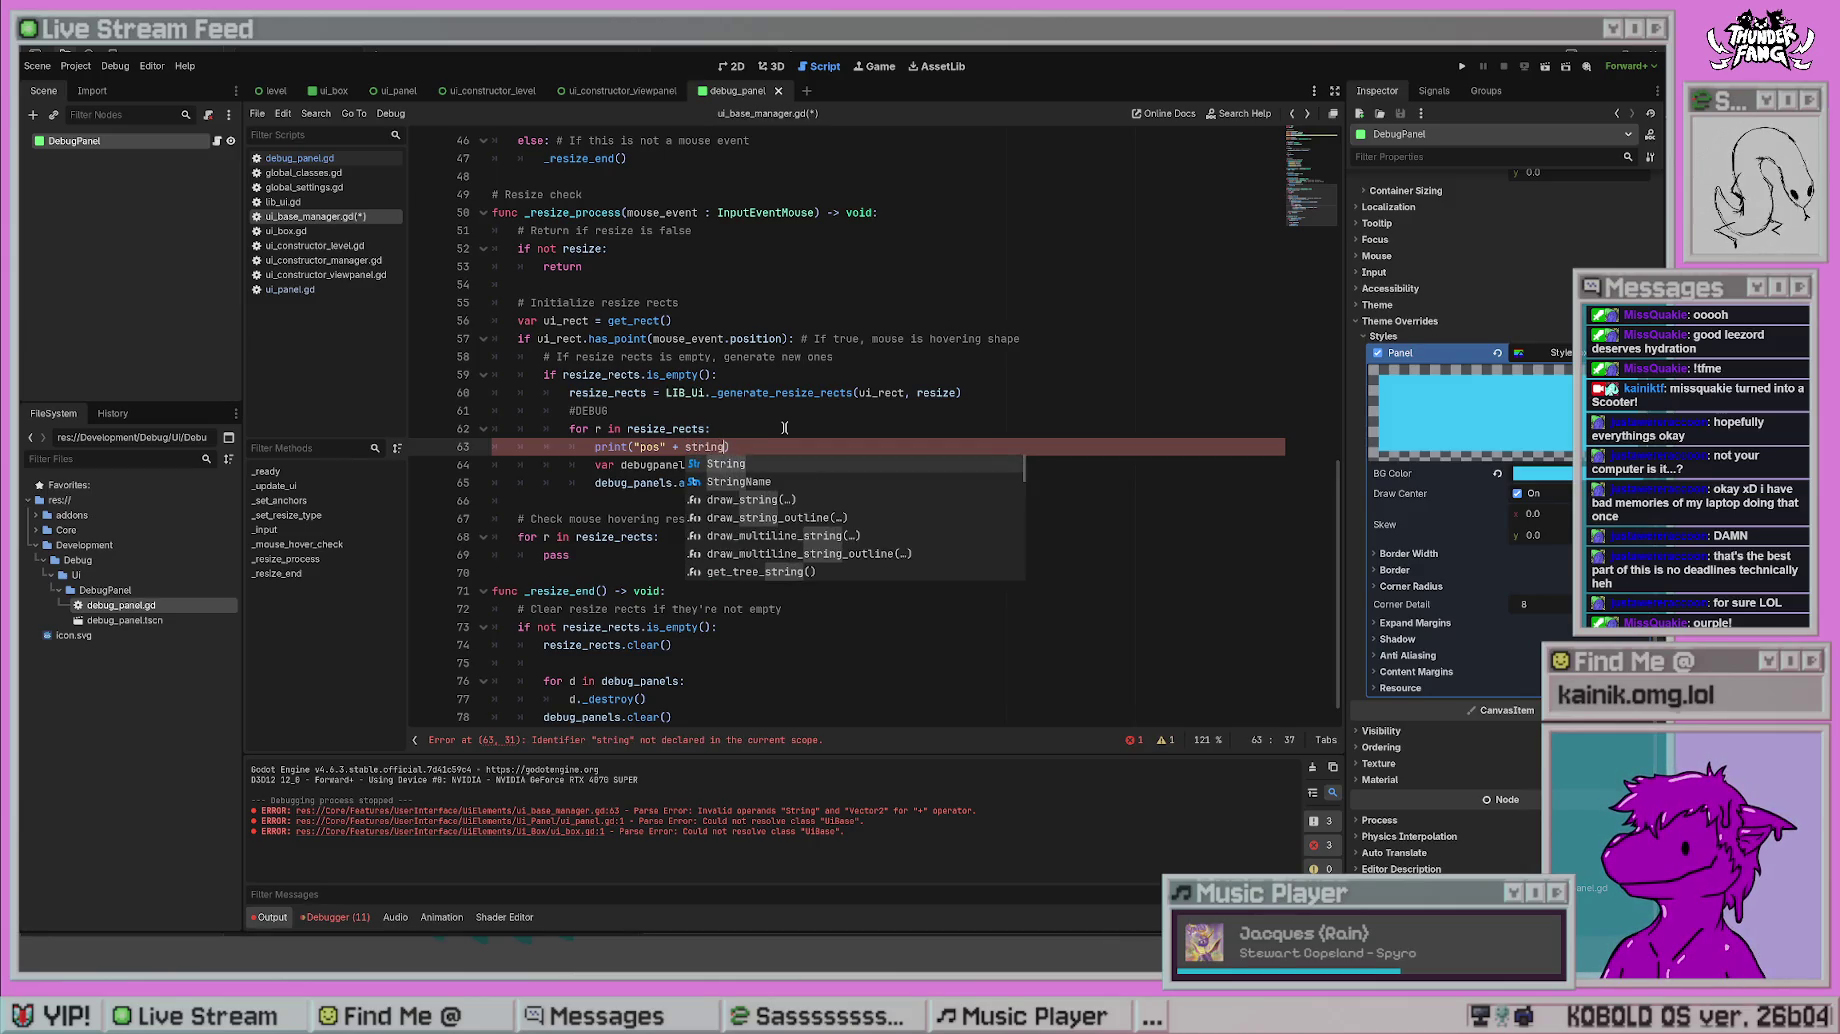
key(BackSpace)
key(BackSpace)
key(BackSpace)
text(r.)
text(position.string)
key(BackSpace)
key(BackSpace)
key(BackSpace)
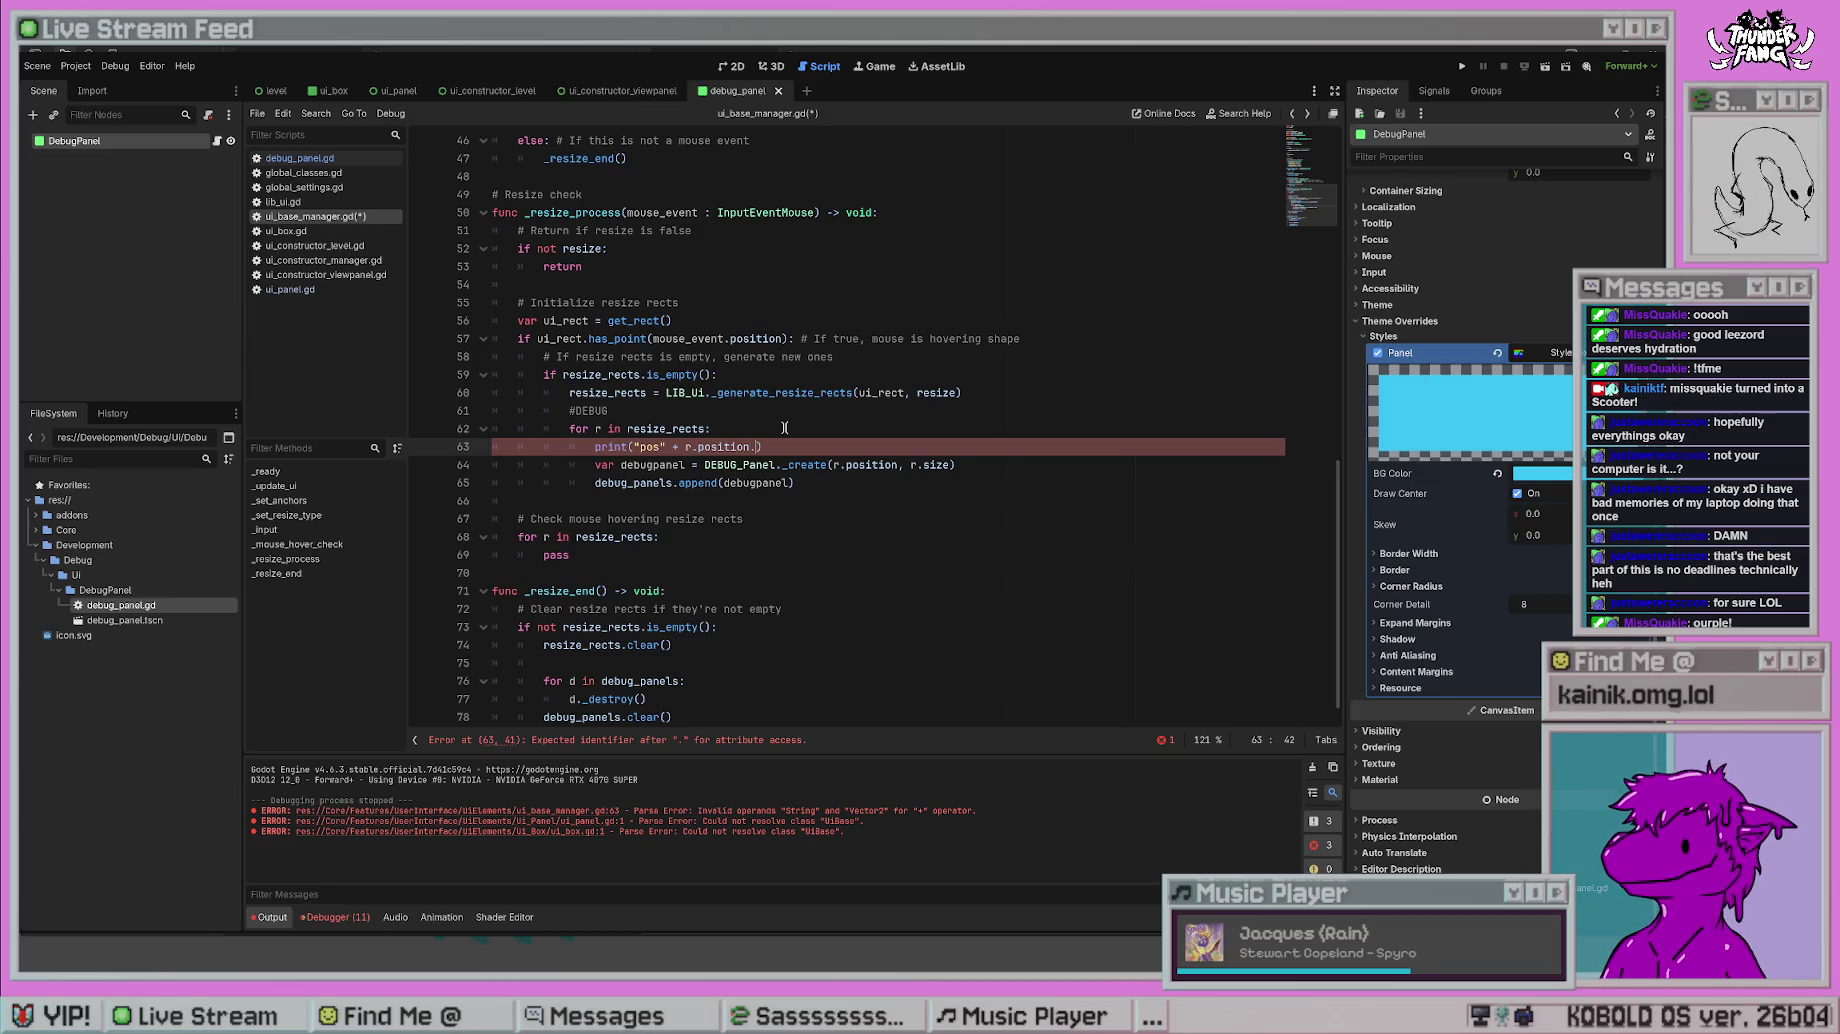
text(to)
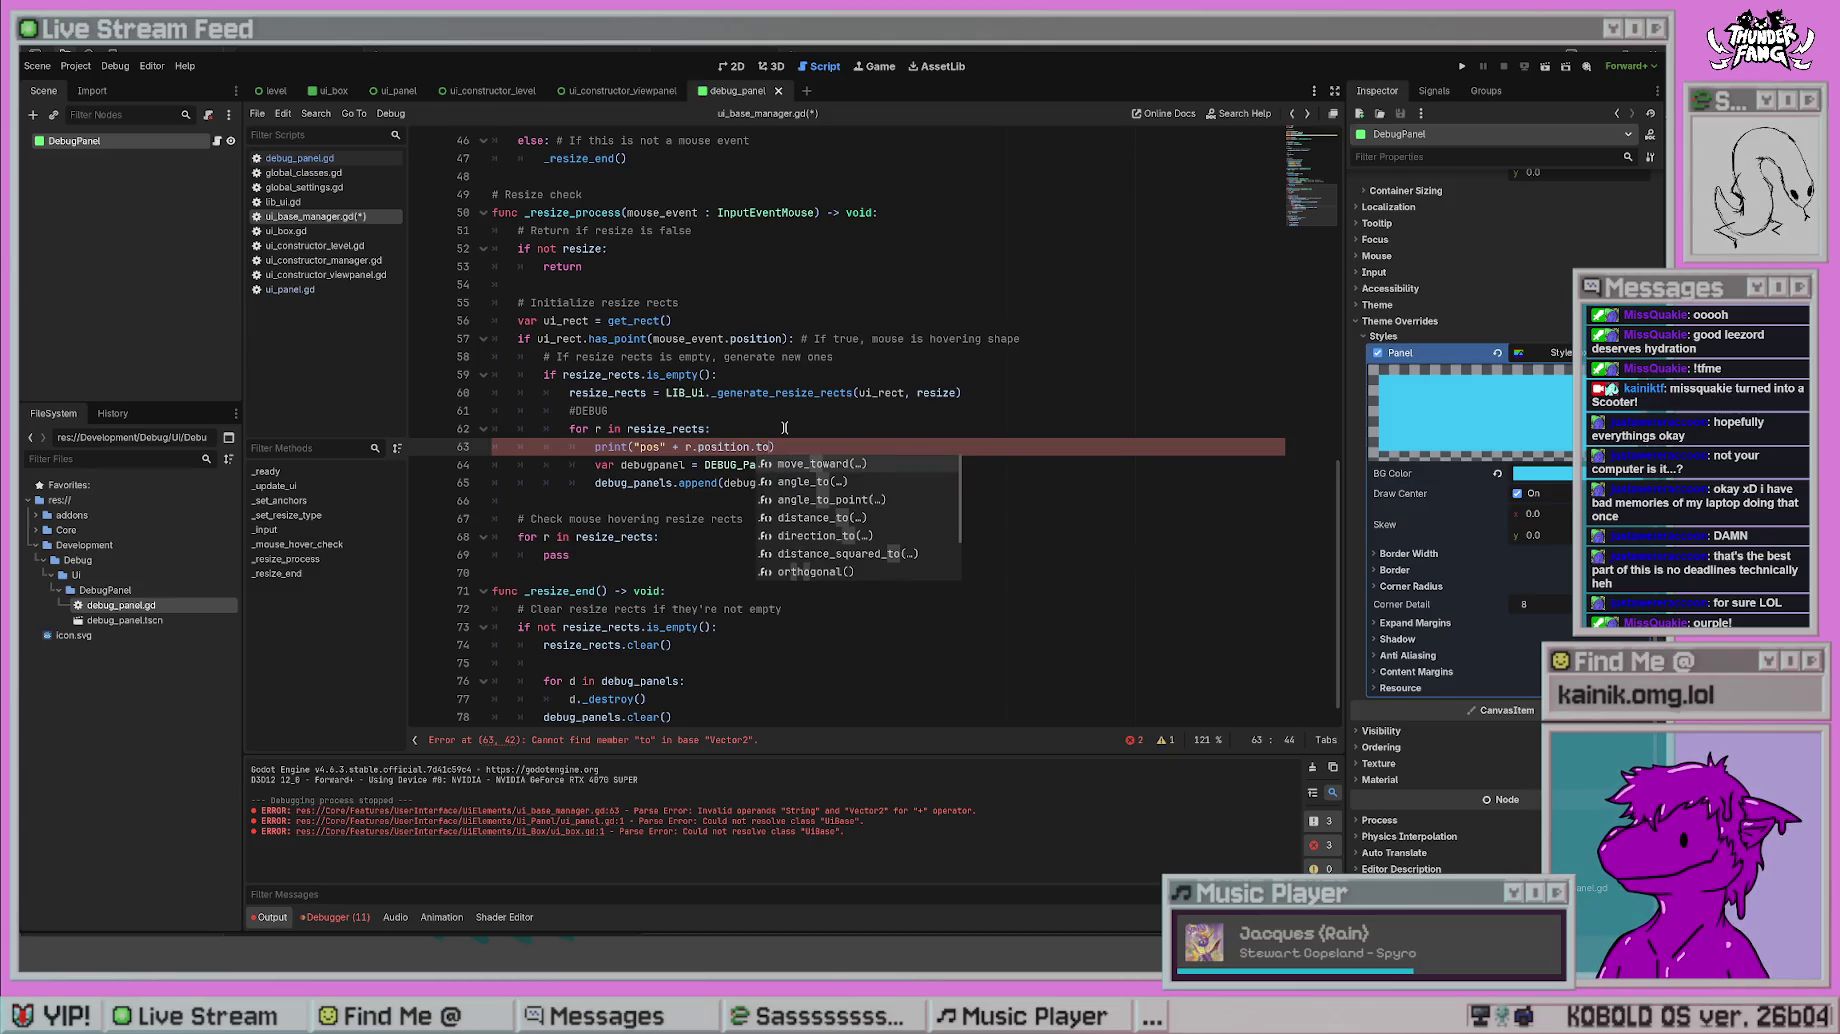
text(_s)
key(Return)
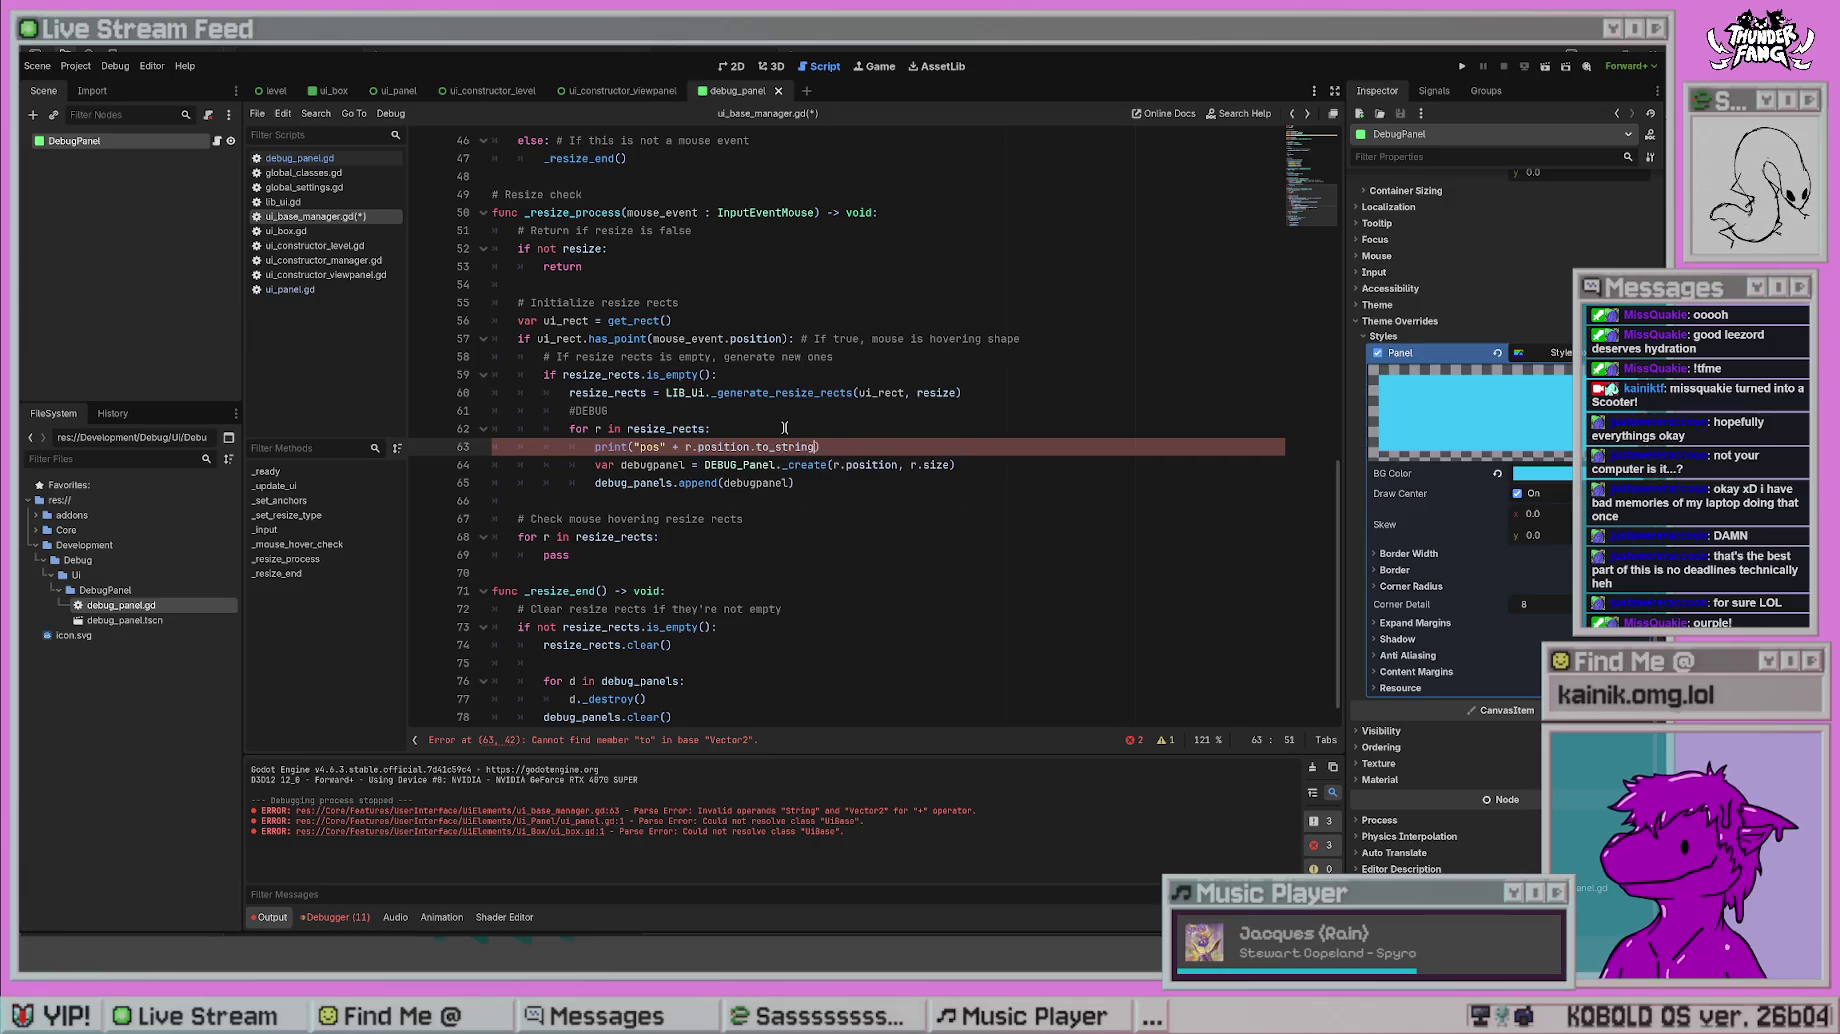
key(ctrl+s)
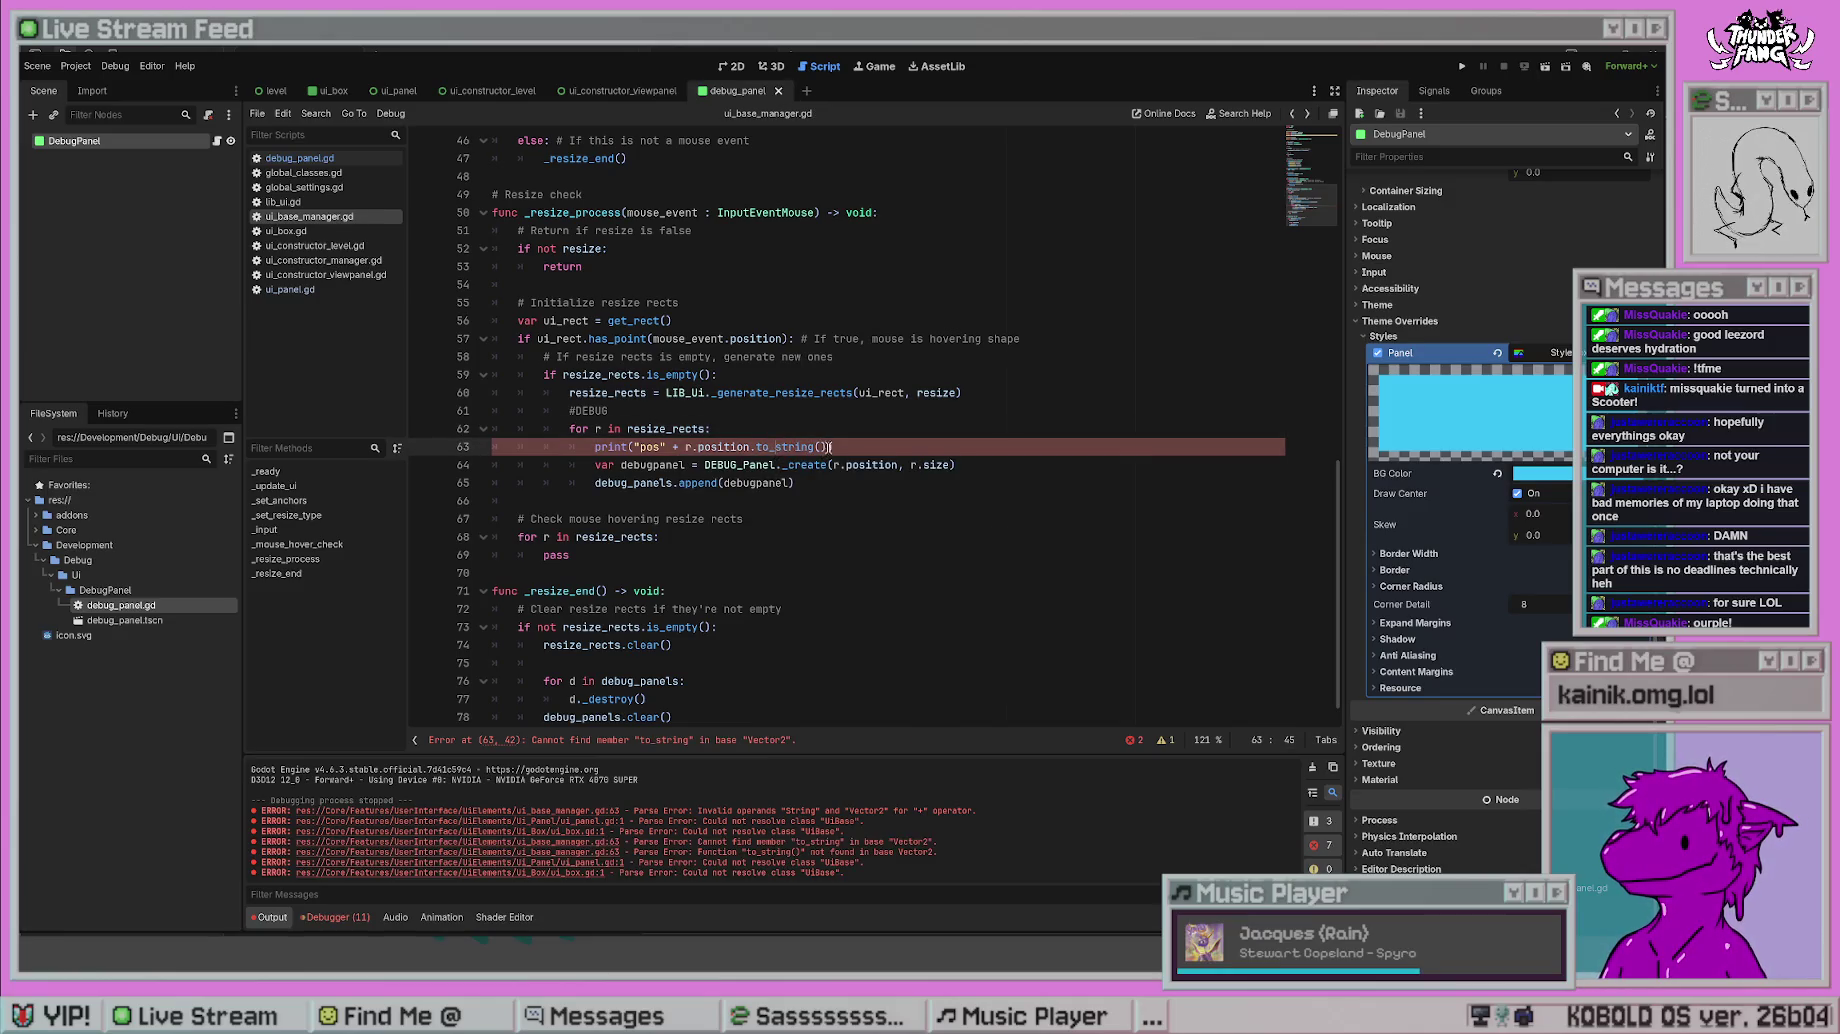
key(Down)
key(Down)
key(Down)
- Try r.position.x.to_string(), then trim it to r.position.x and clear the output log
drag(830, 447, 752, 447)
text(.x.)
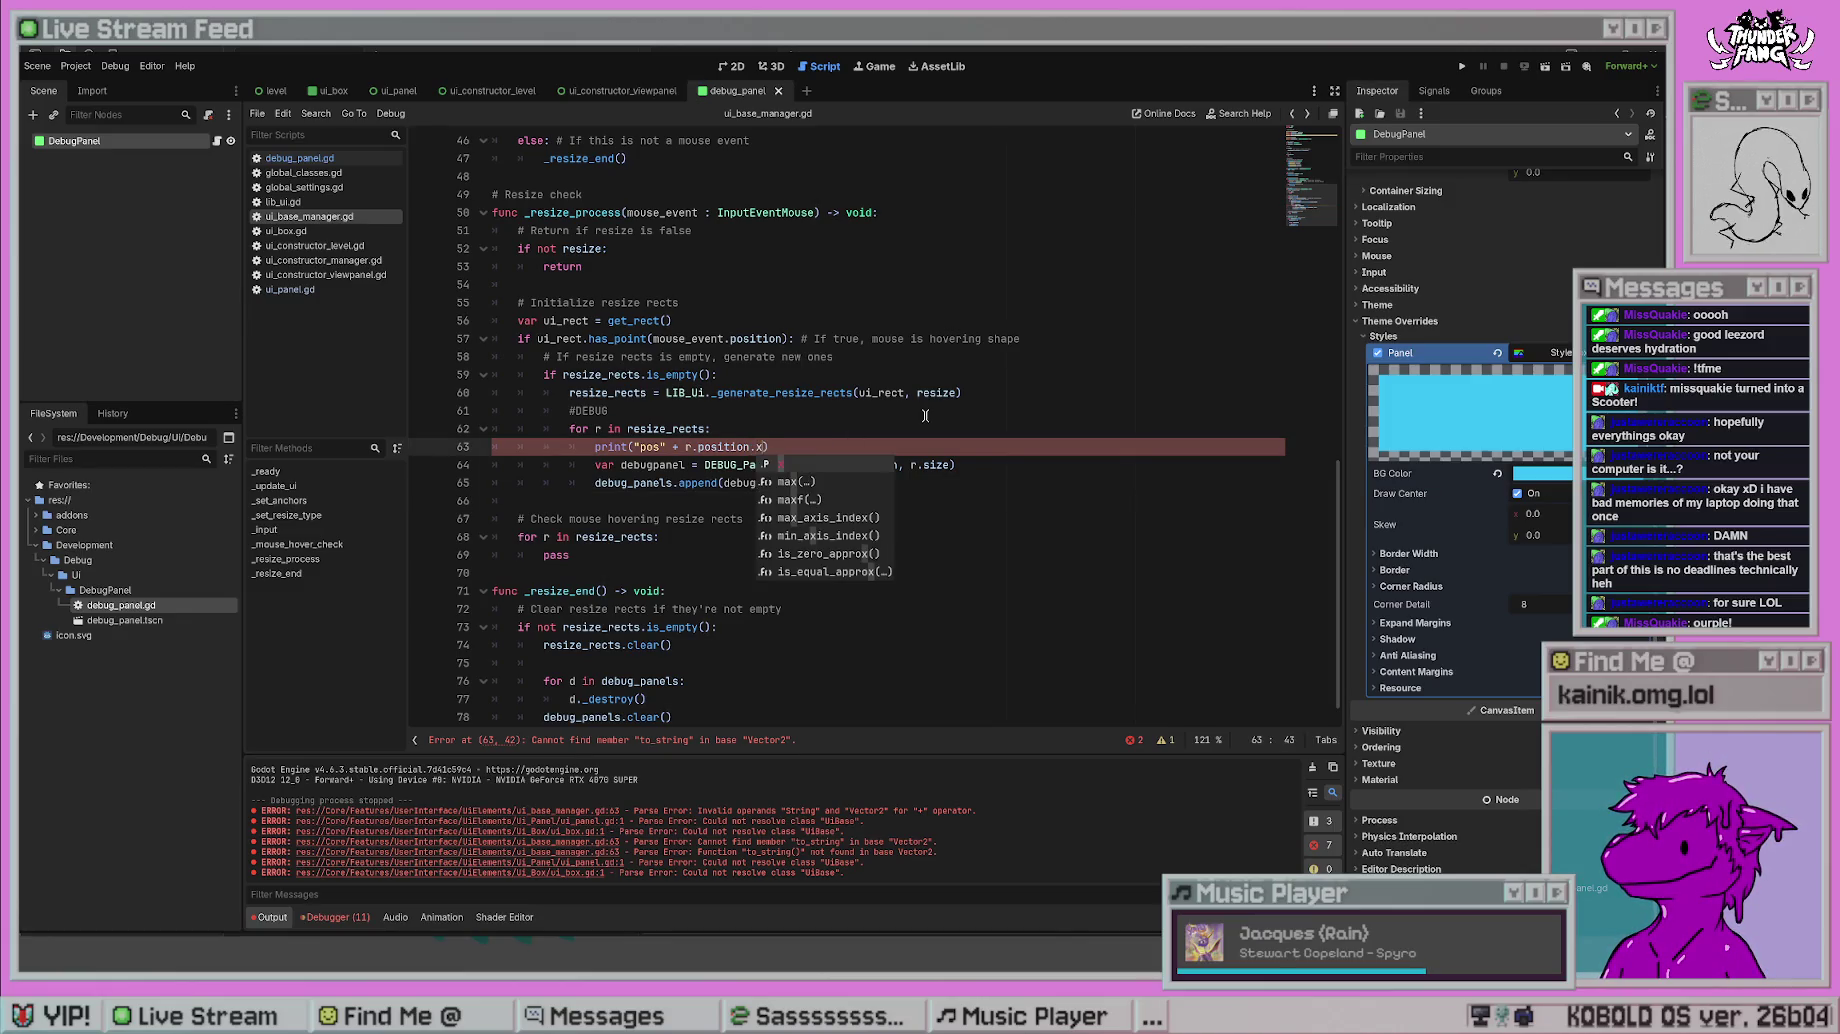
text(to_string())
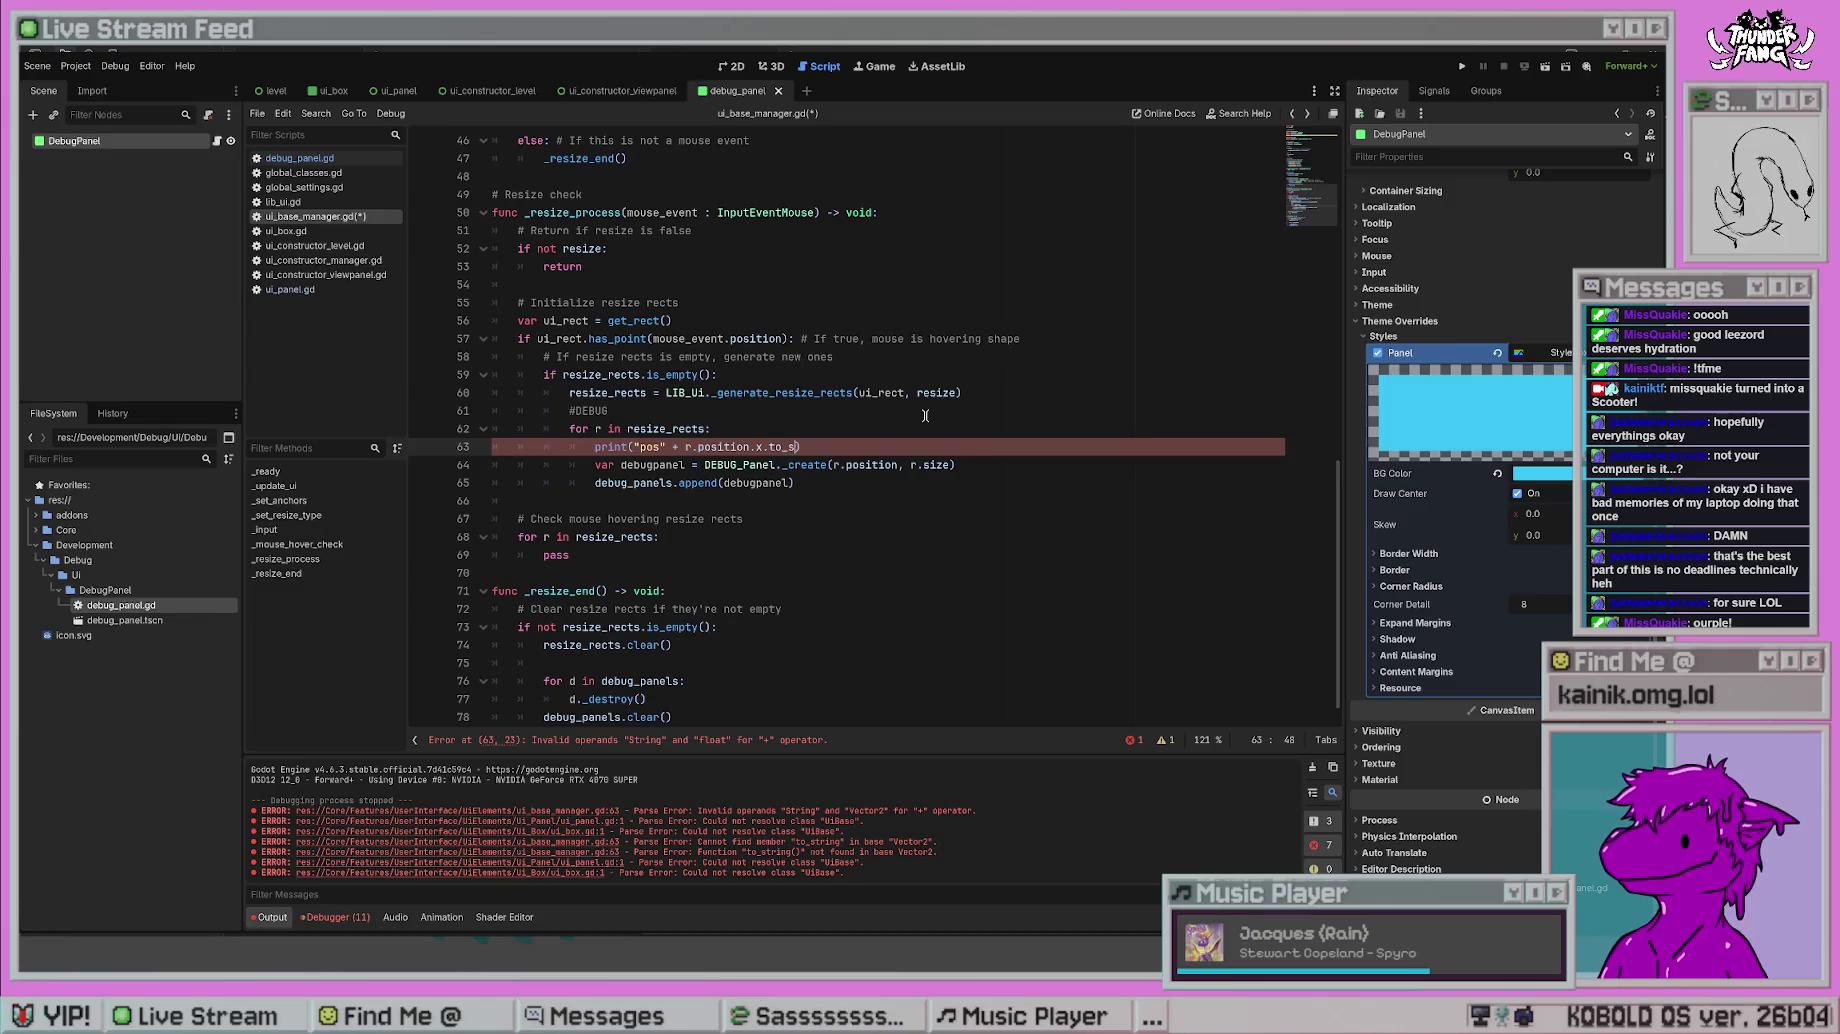
key(ctrl+s)
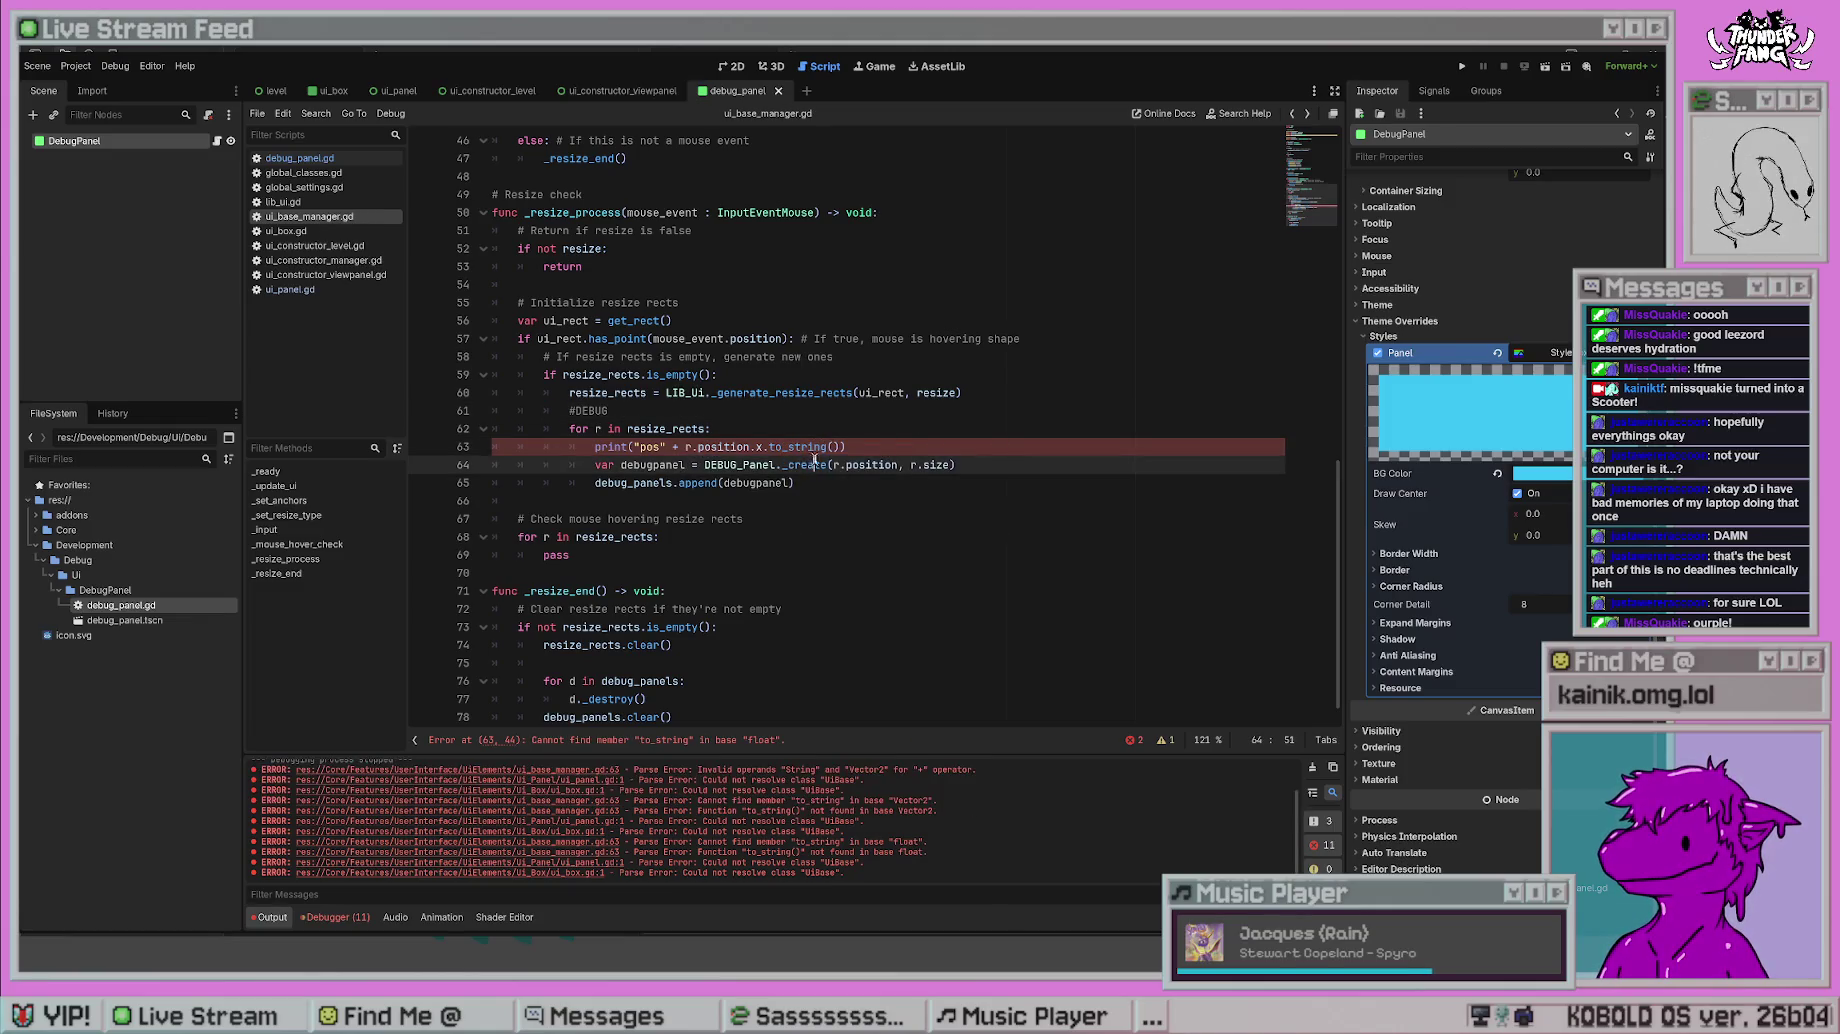
drag(845, 447, 768, 444)
key(BackSpace)
key(BackSpace)
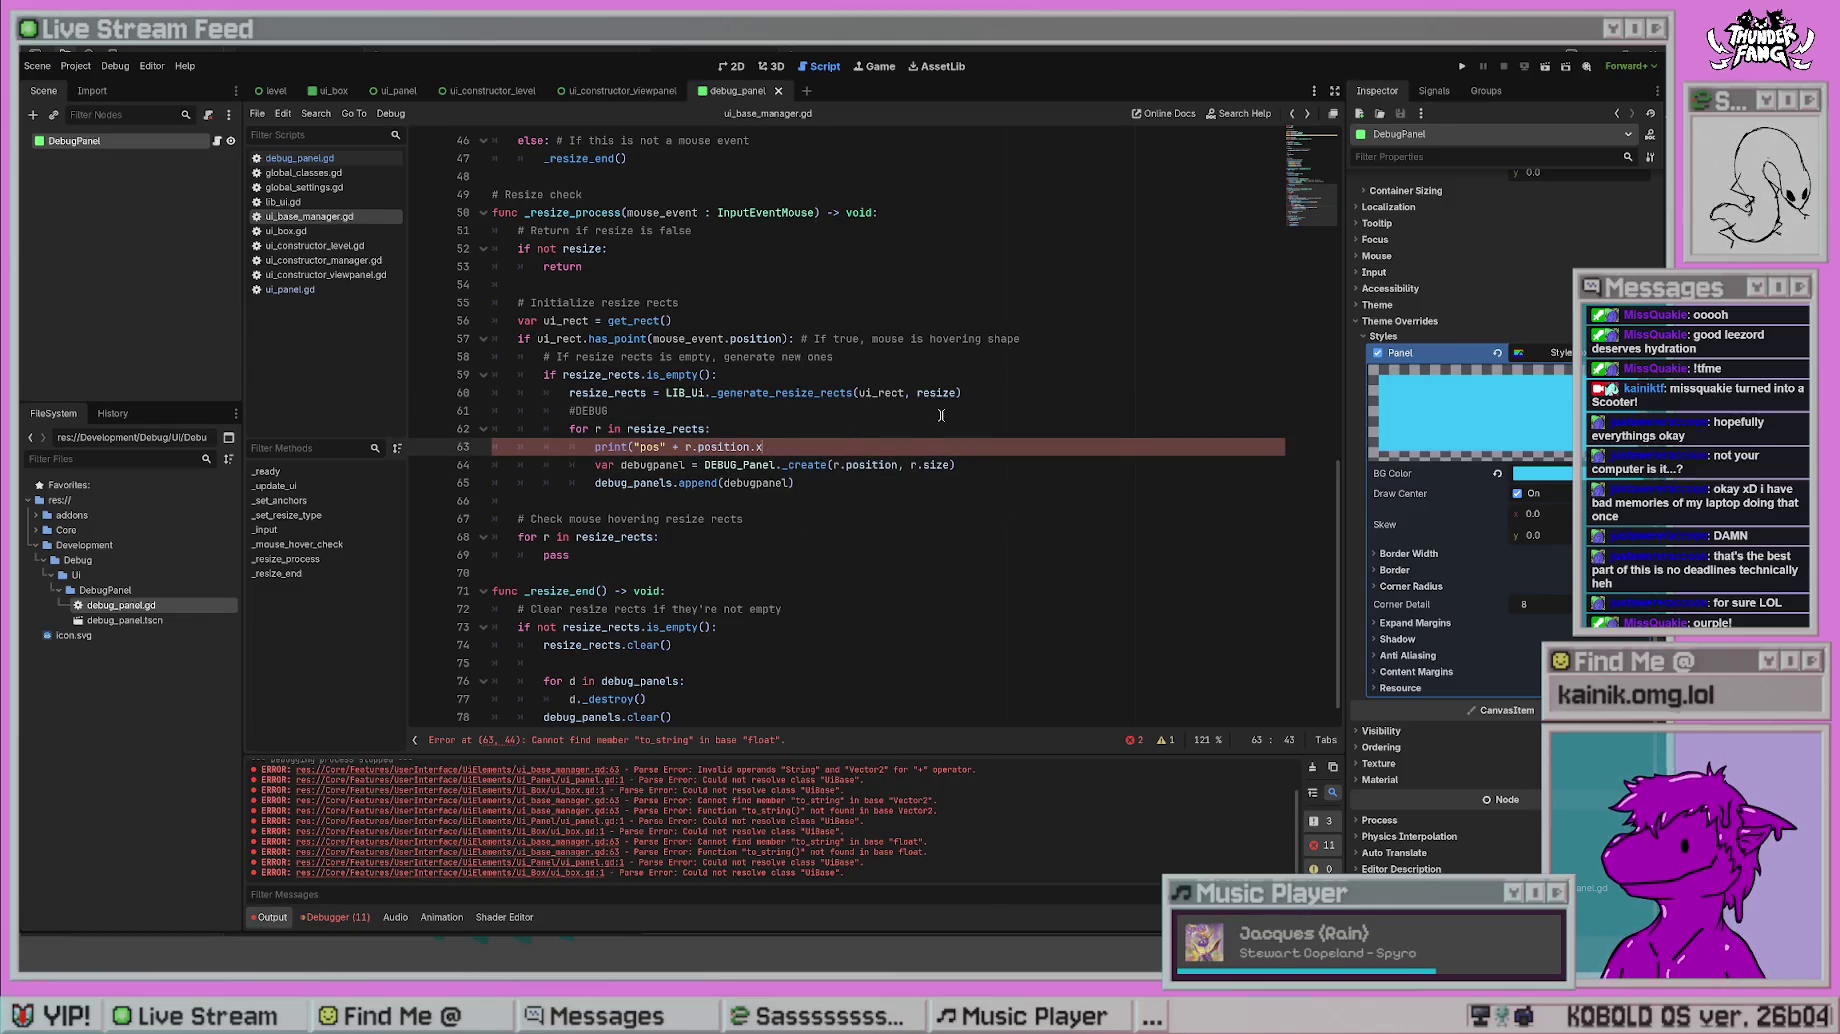
text())
click(941, 415)
click(832, 465)
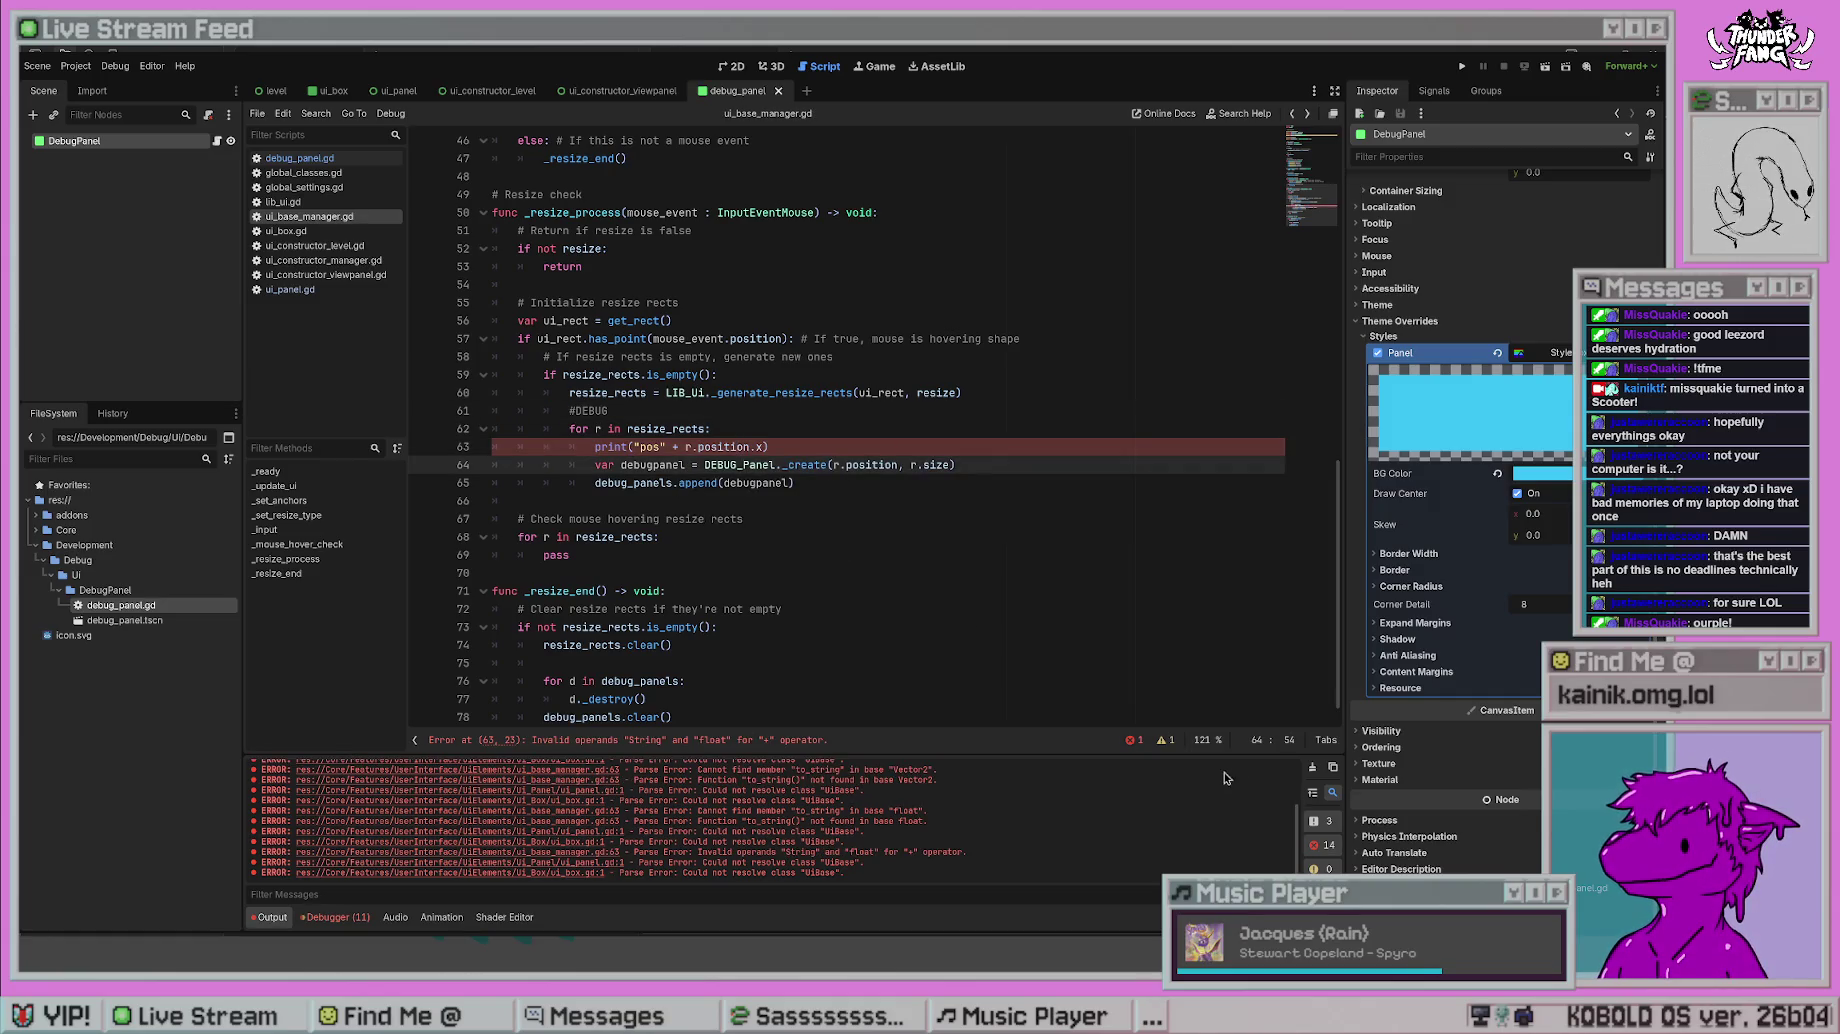
click(1312, 767)
click(600, 447)
- Retype r.position.x on line 63, browsing the Vector2 member suggestions
click(661, 392)
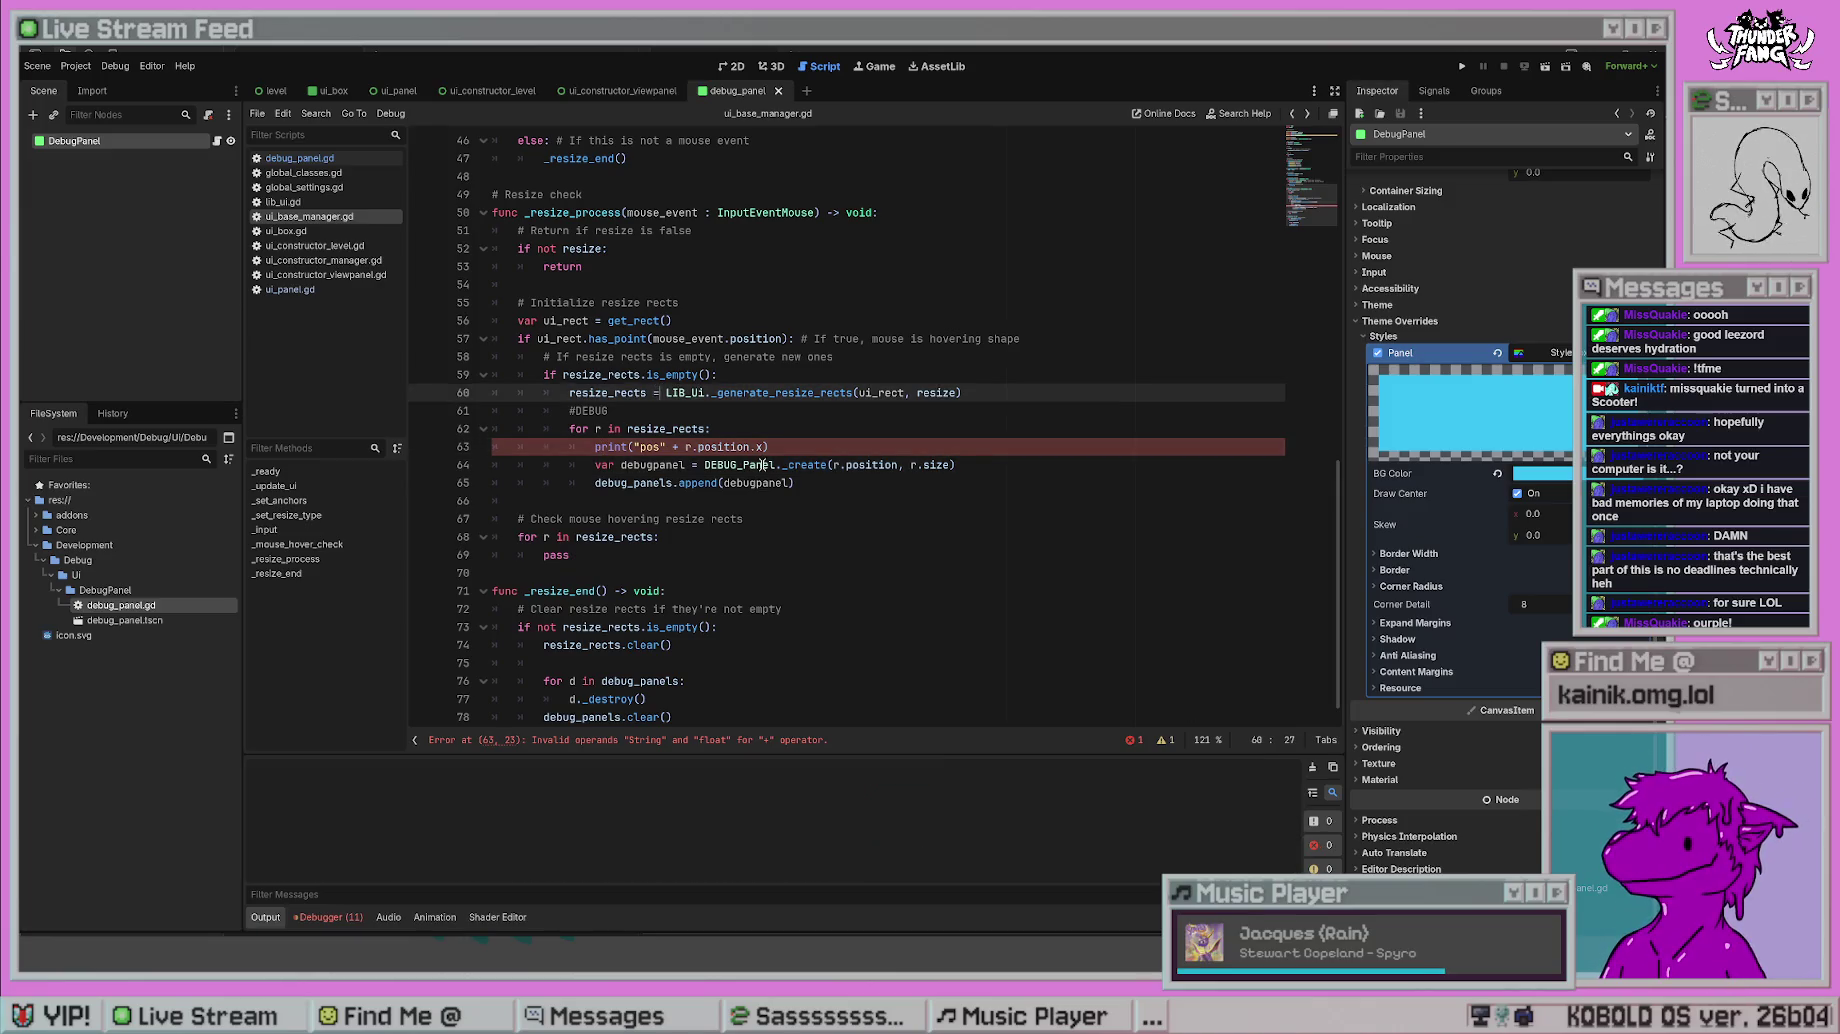
drag(764, 446, 686, 446)
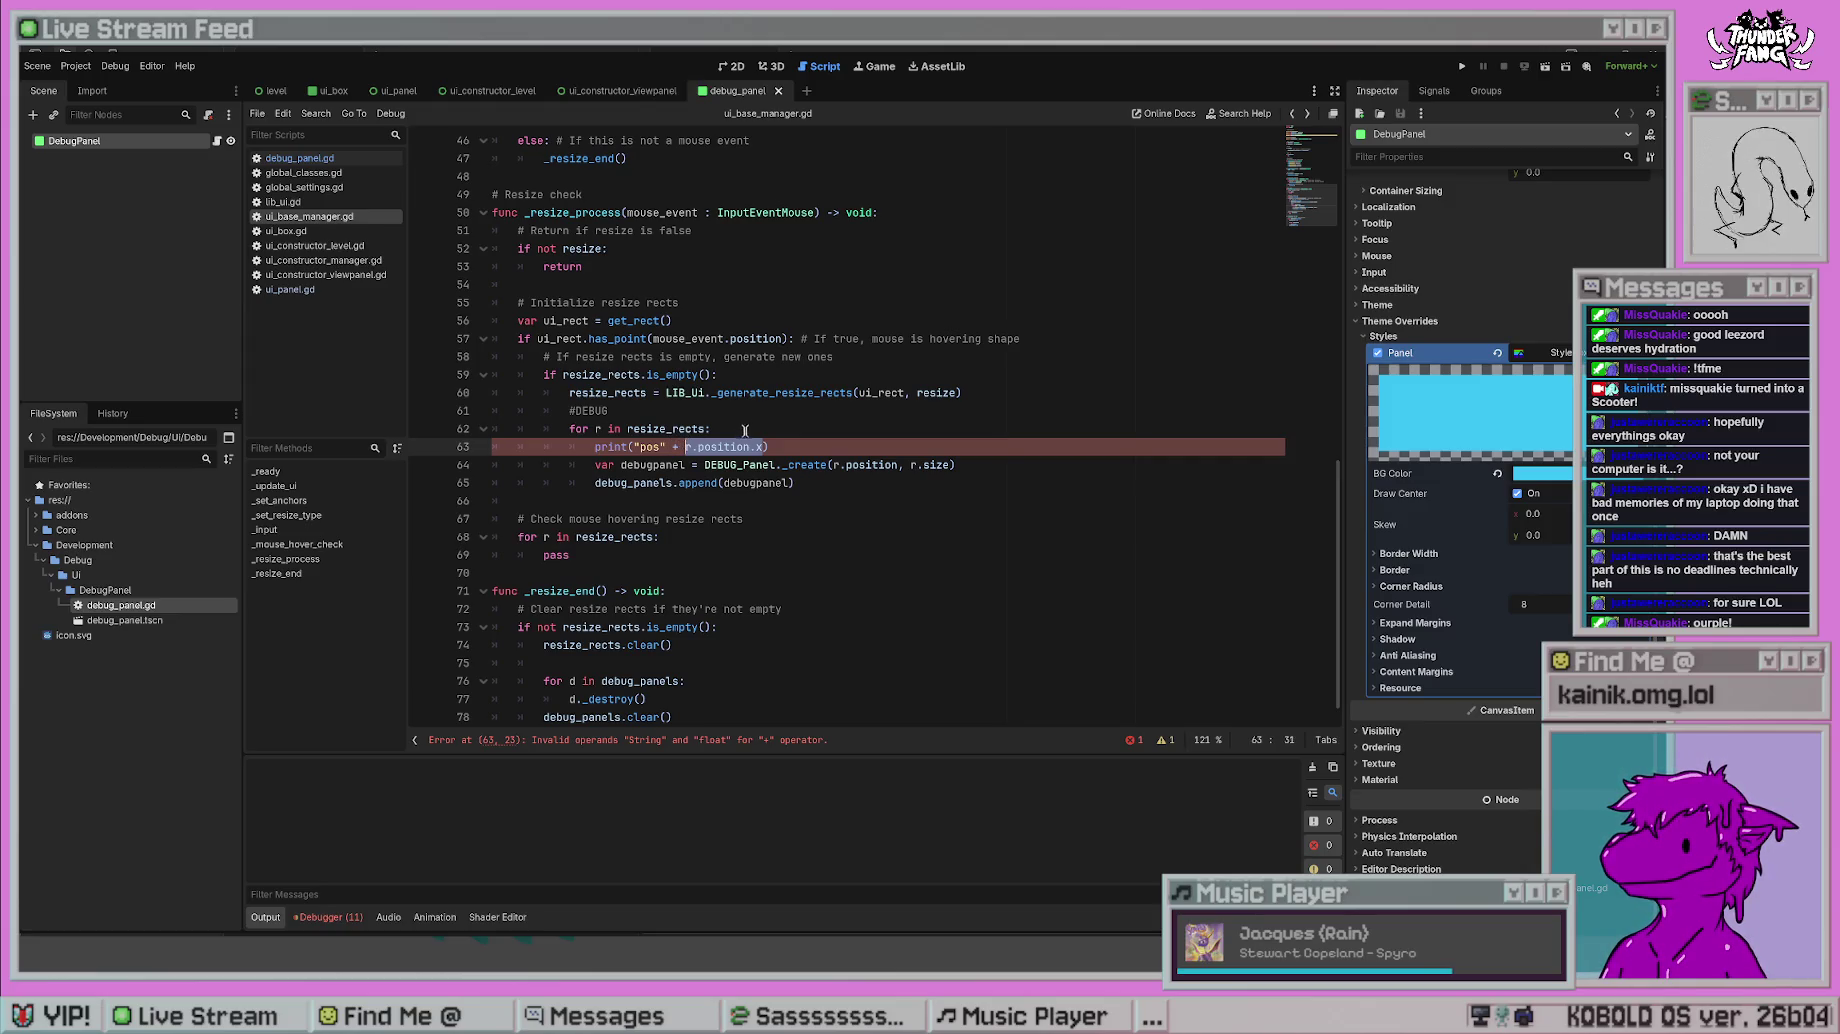
text(r.)
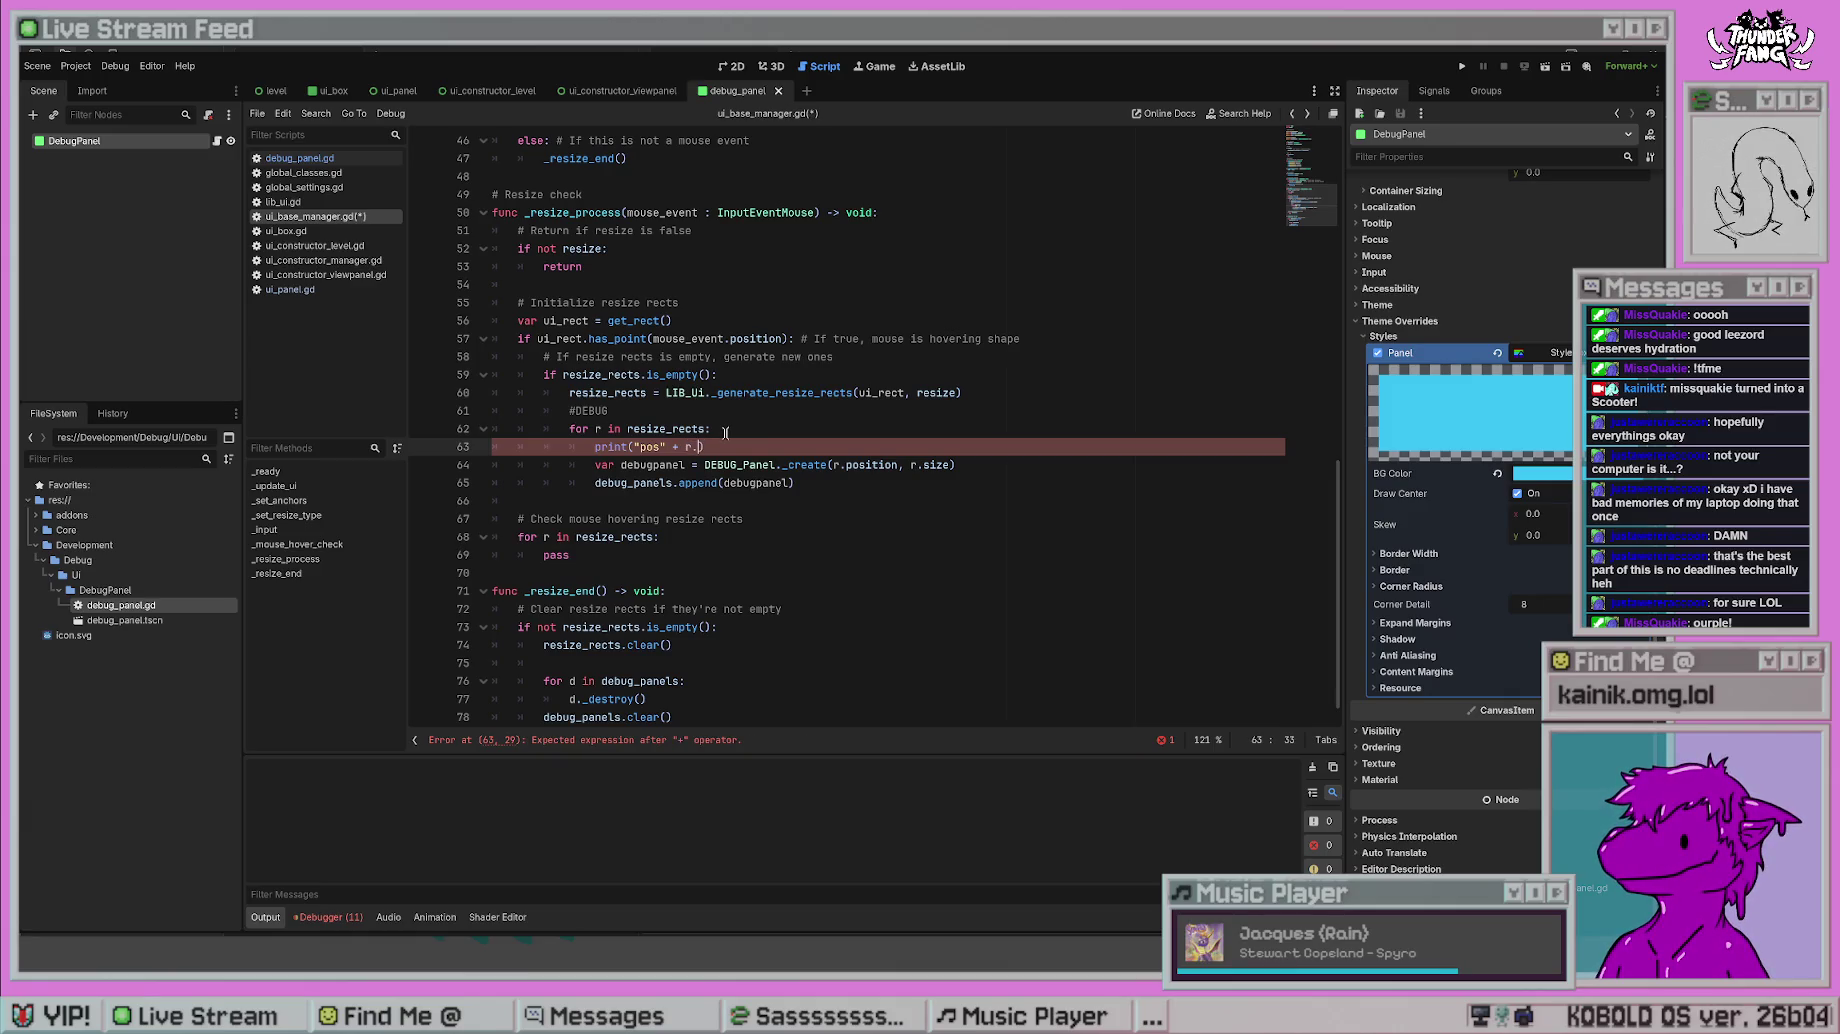
text(position.)
key(Down)
key(Down)
key(Down)
key(Up)
key(Up)
key(Up)
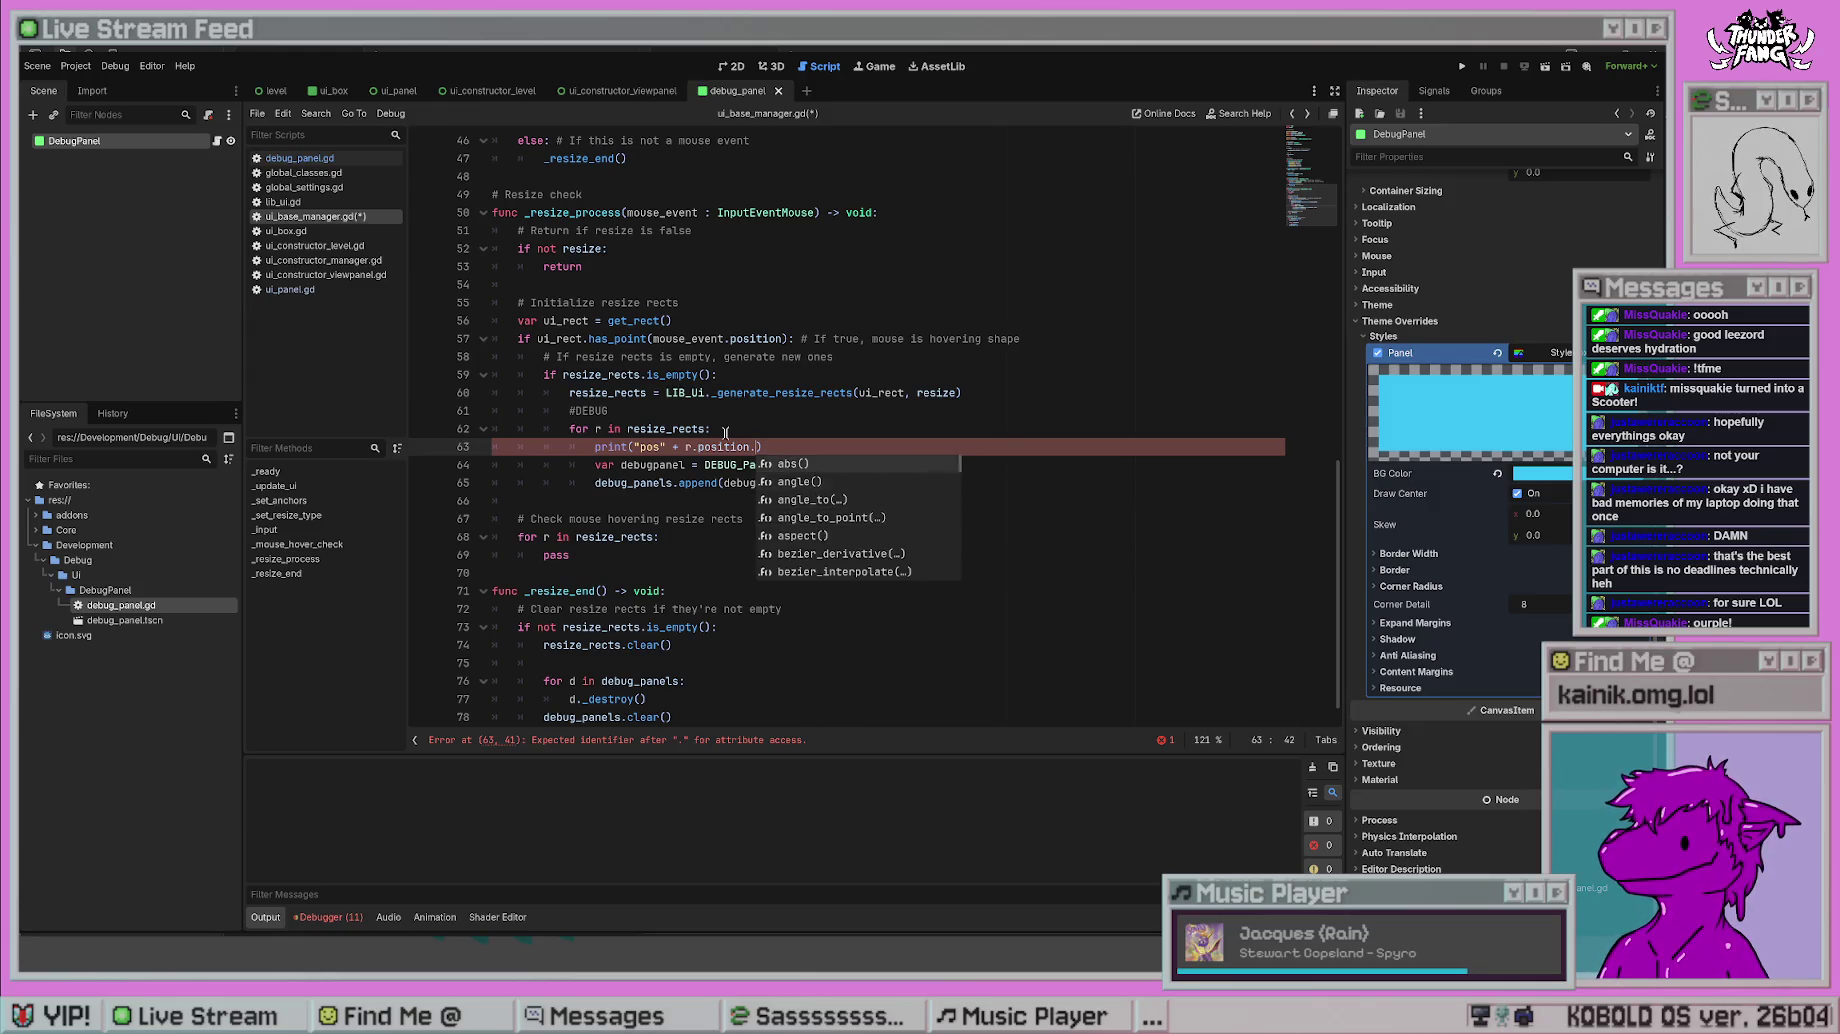
text(x)
key(Escape)
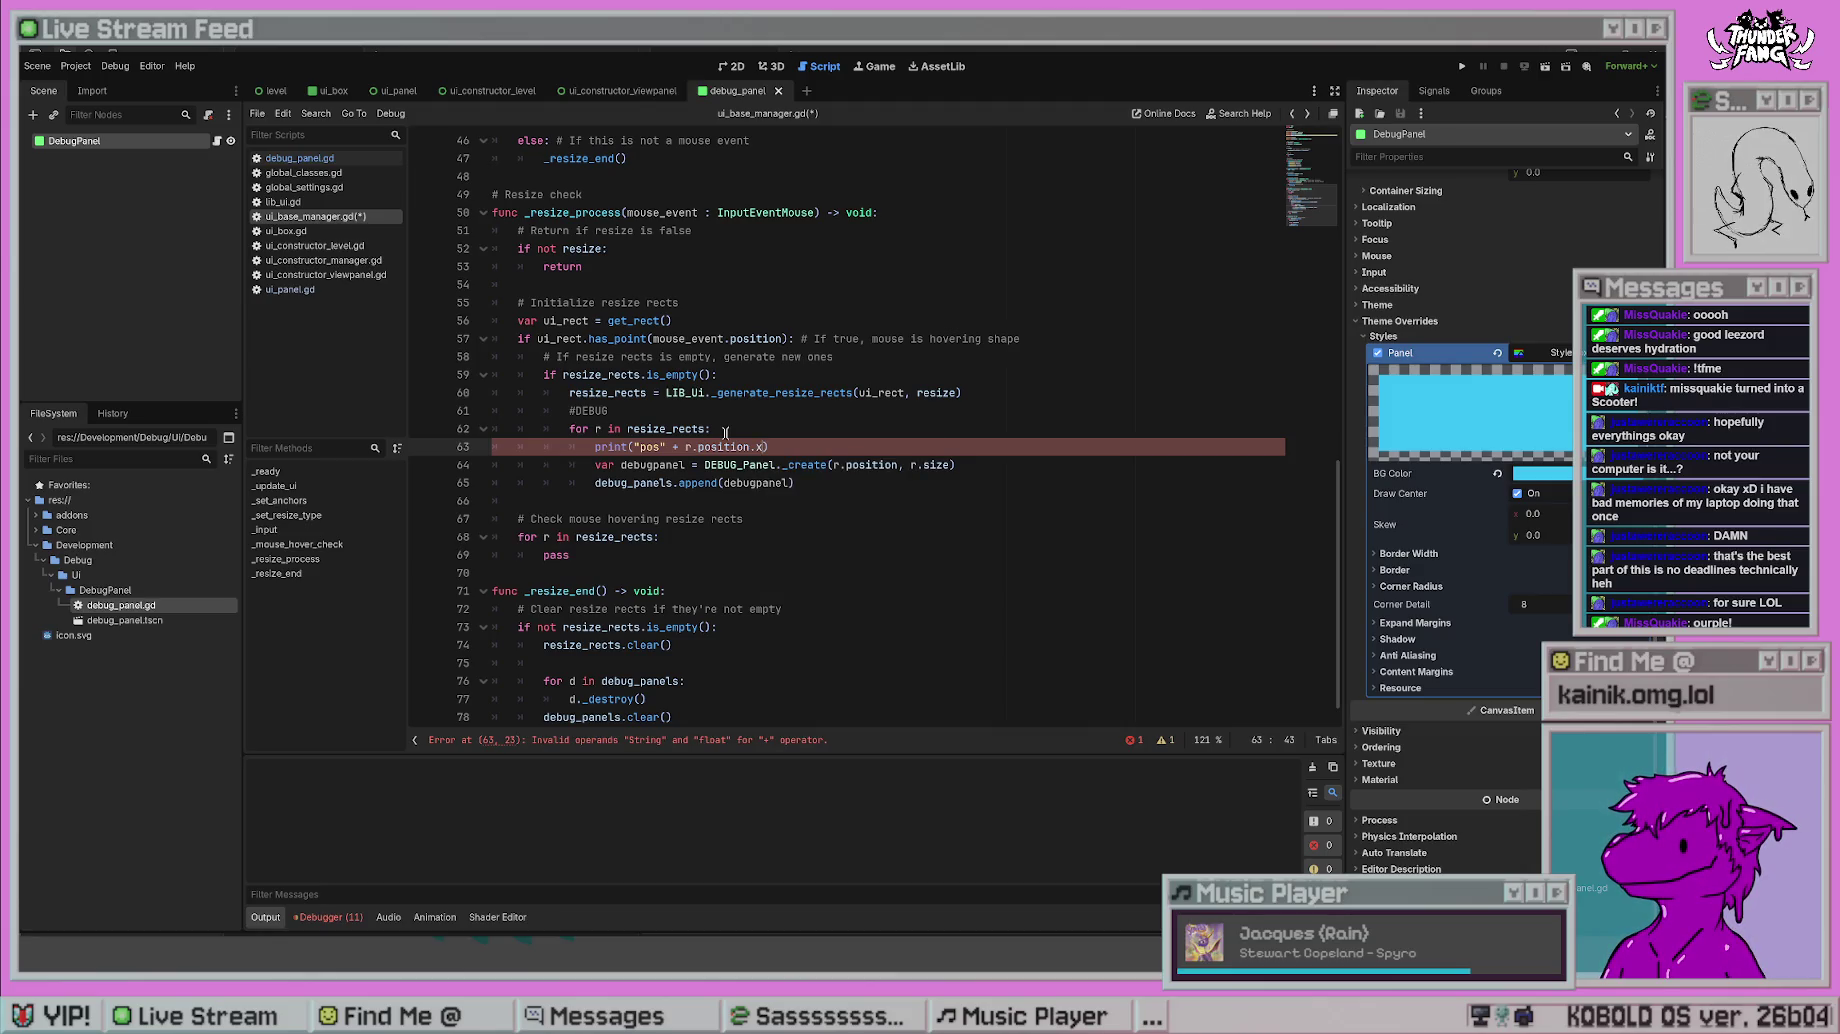
- Wrap the value as String(r.position.x) in the print call and save
key(BackSpace)
key(BackSpace)
key(BackSpace)
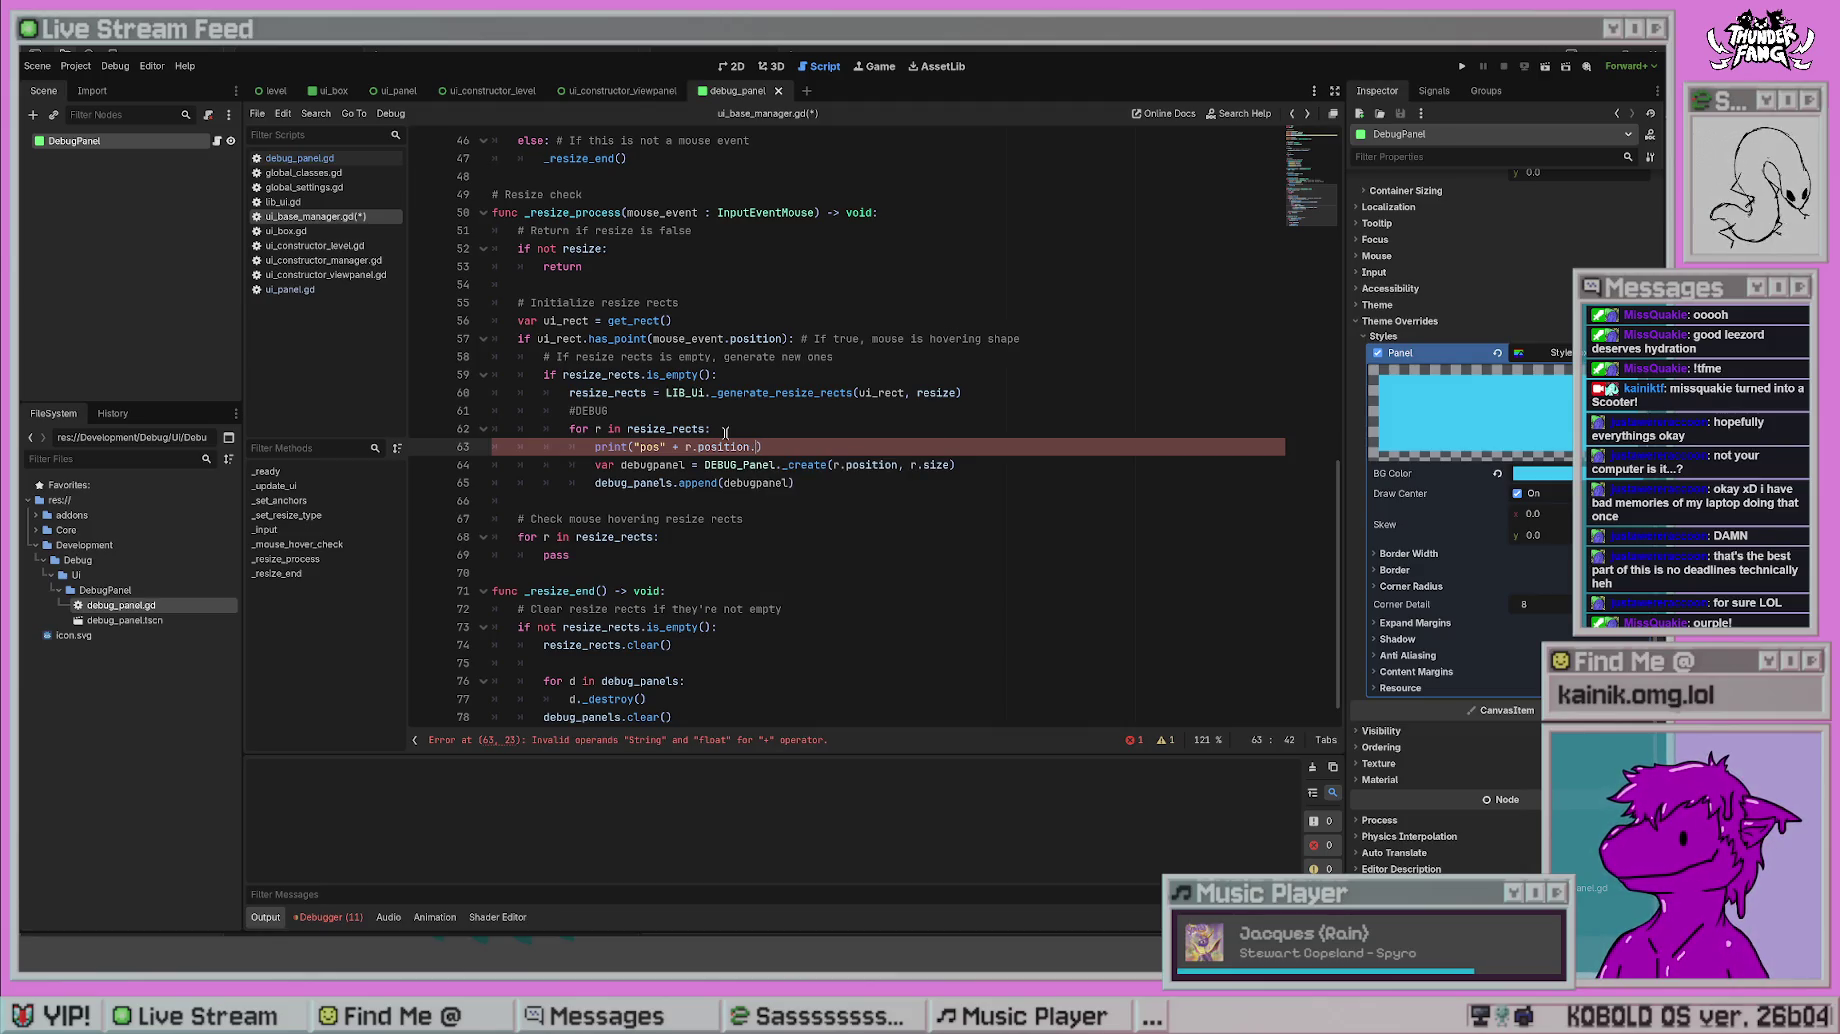
text(String)
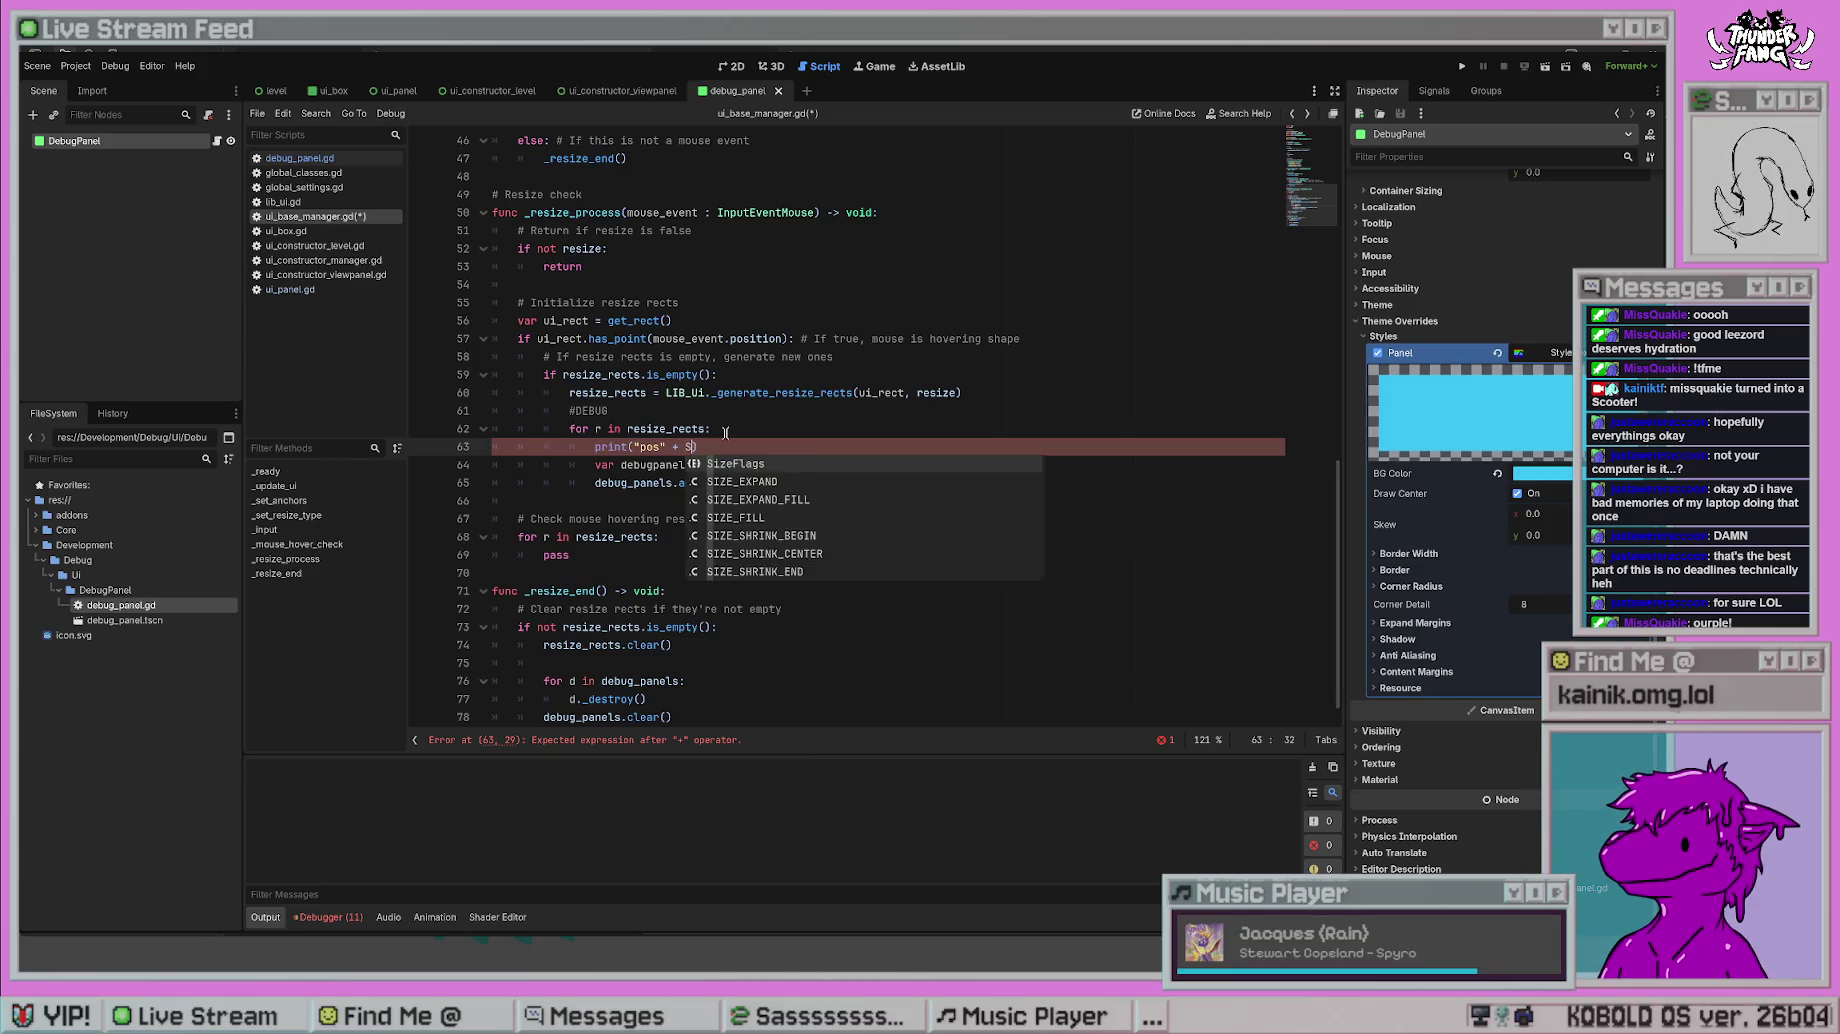
key(Escape)
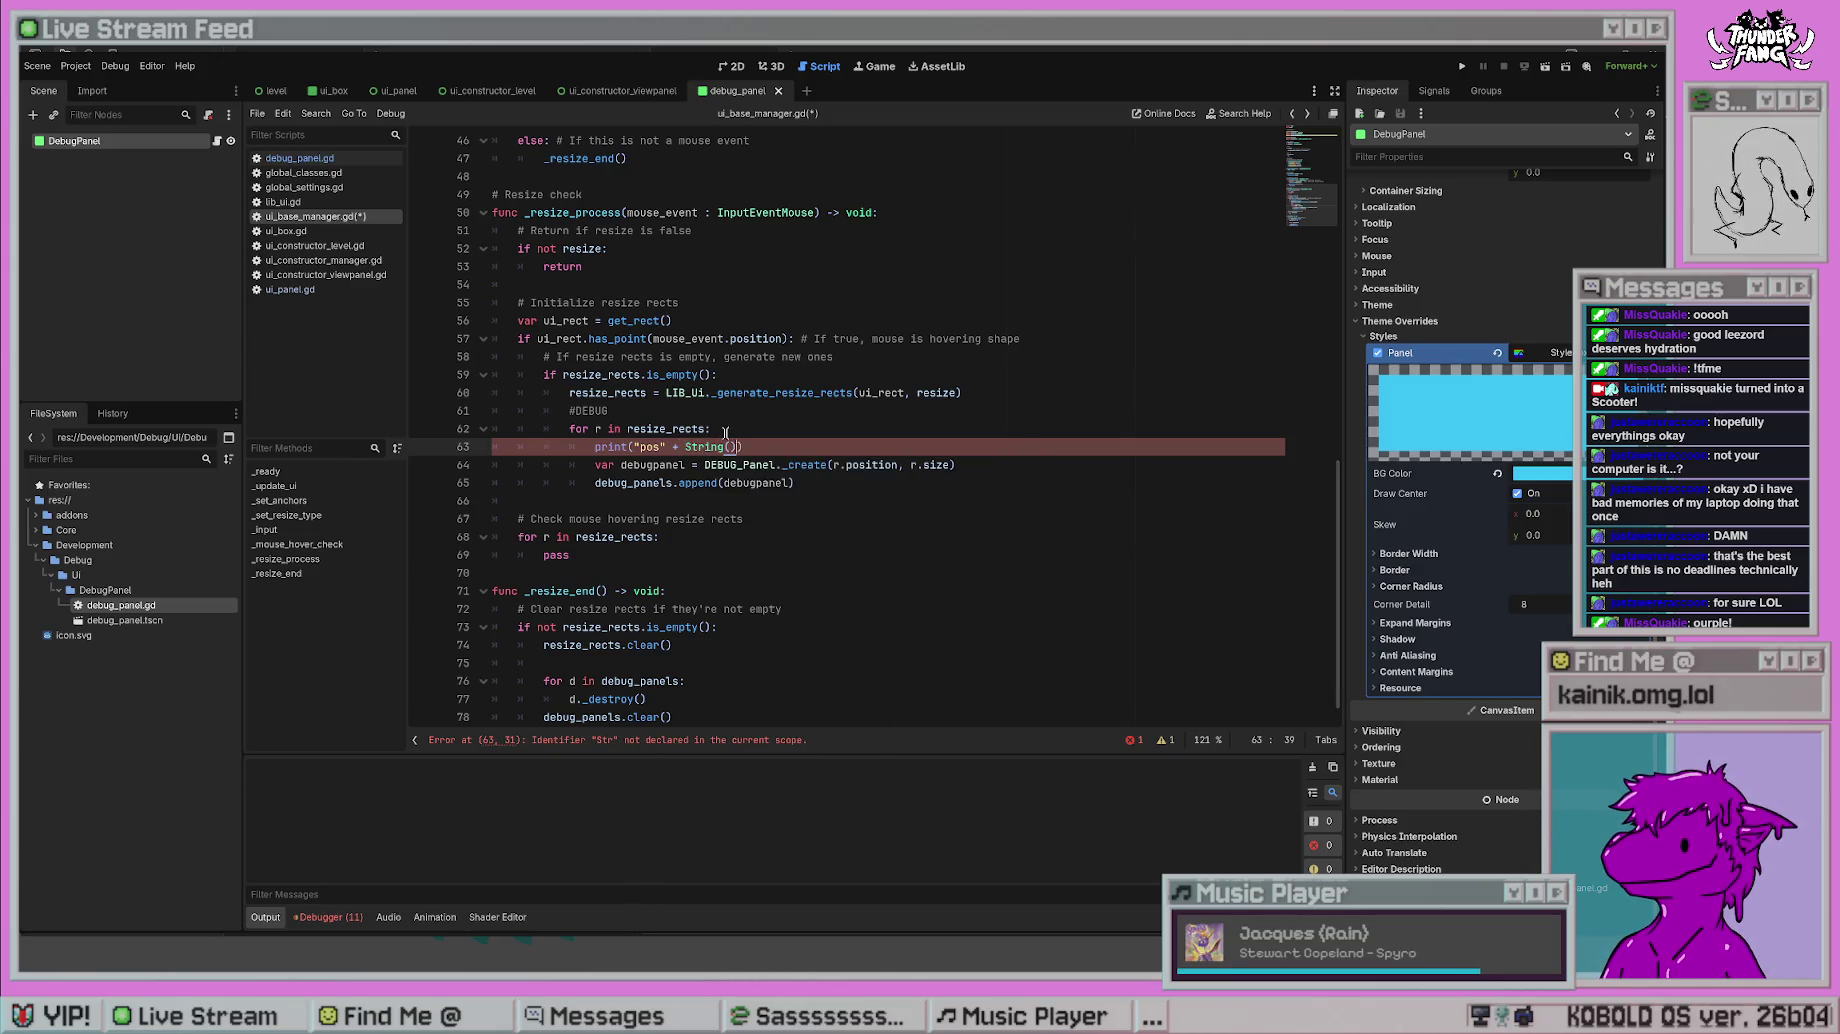
text((r.po)
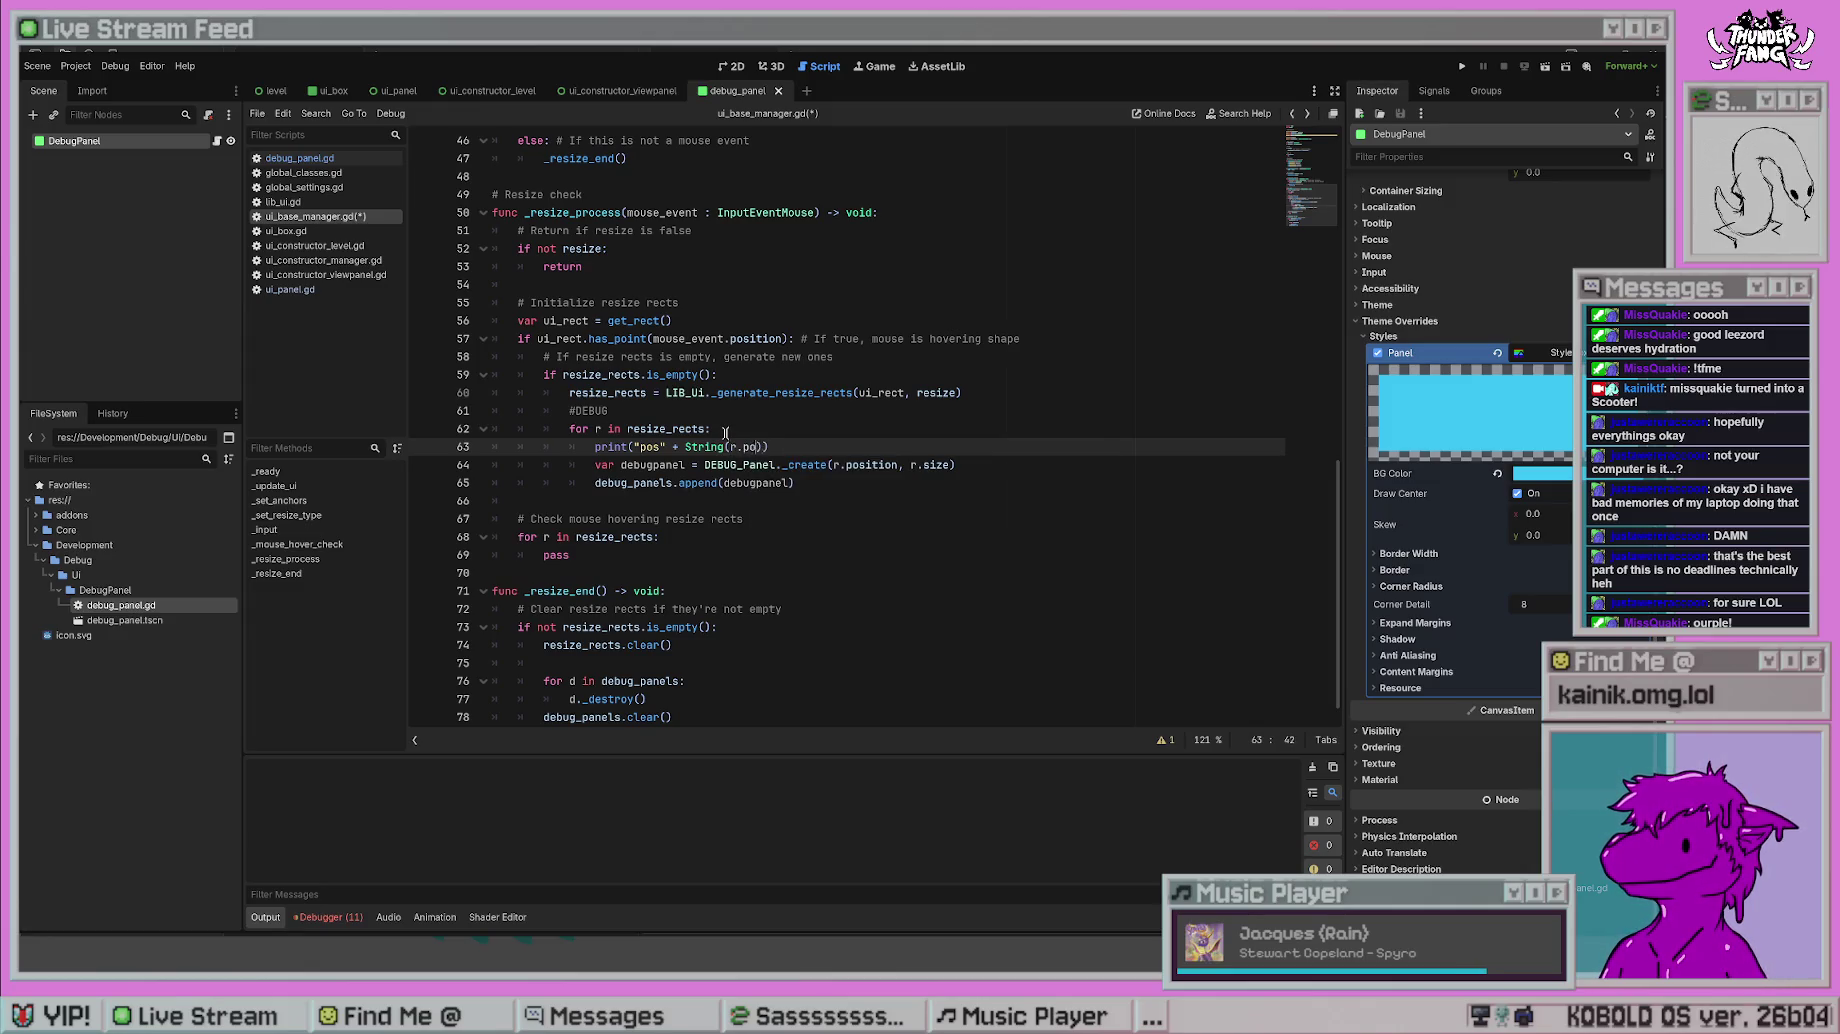
text(sition.x)
key(ctrl+s)
click(669, 465)
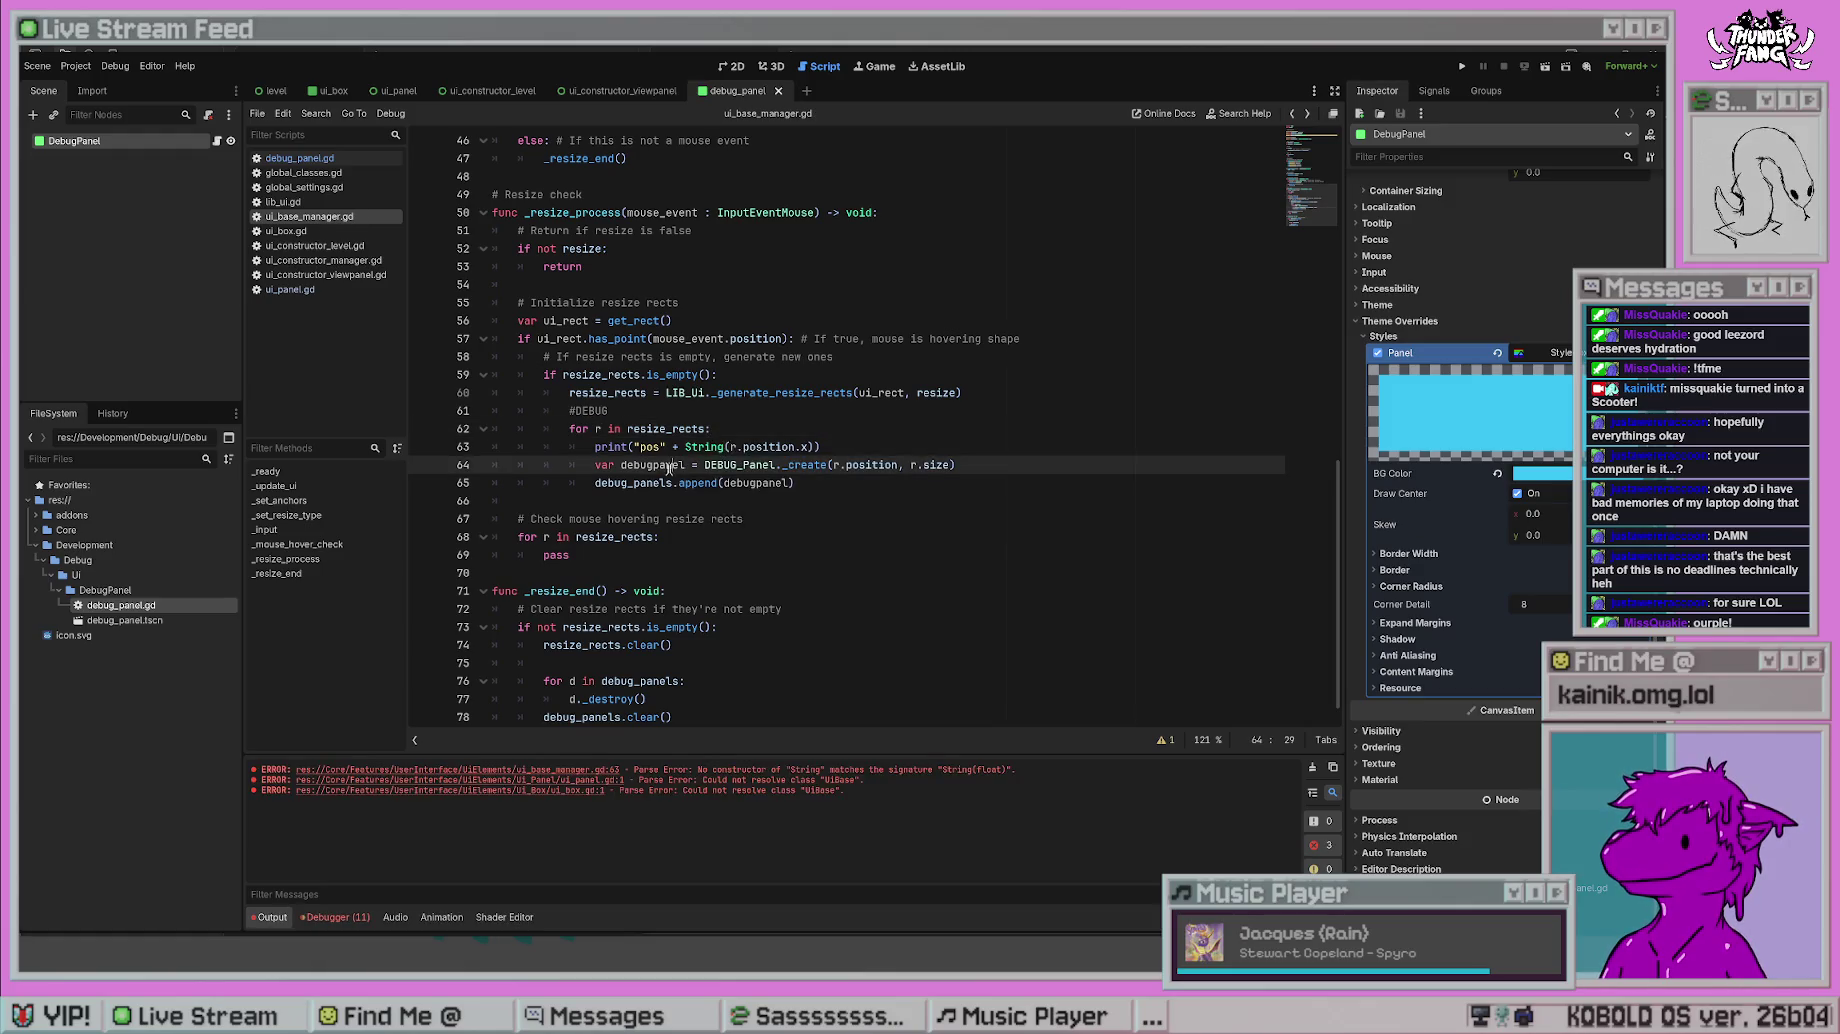
click(798, 393)
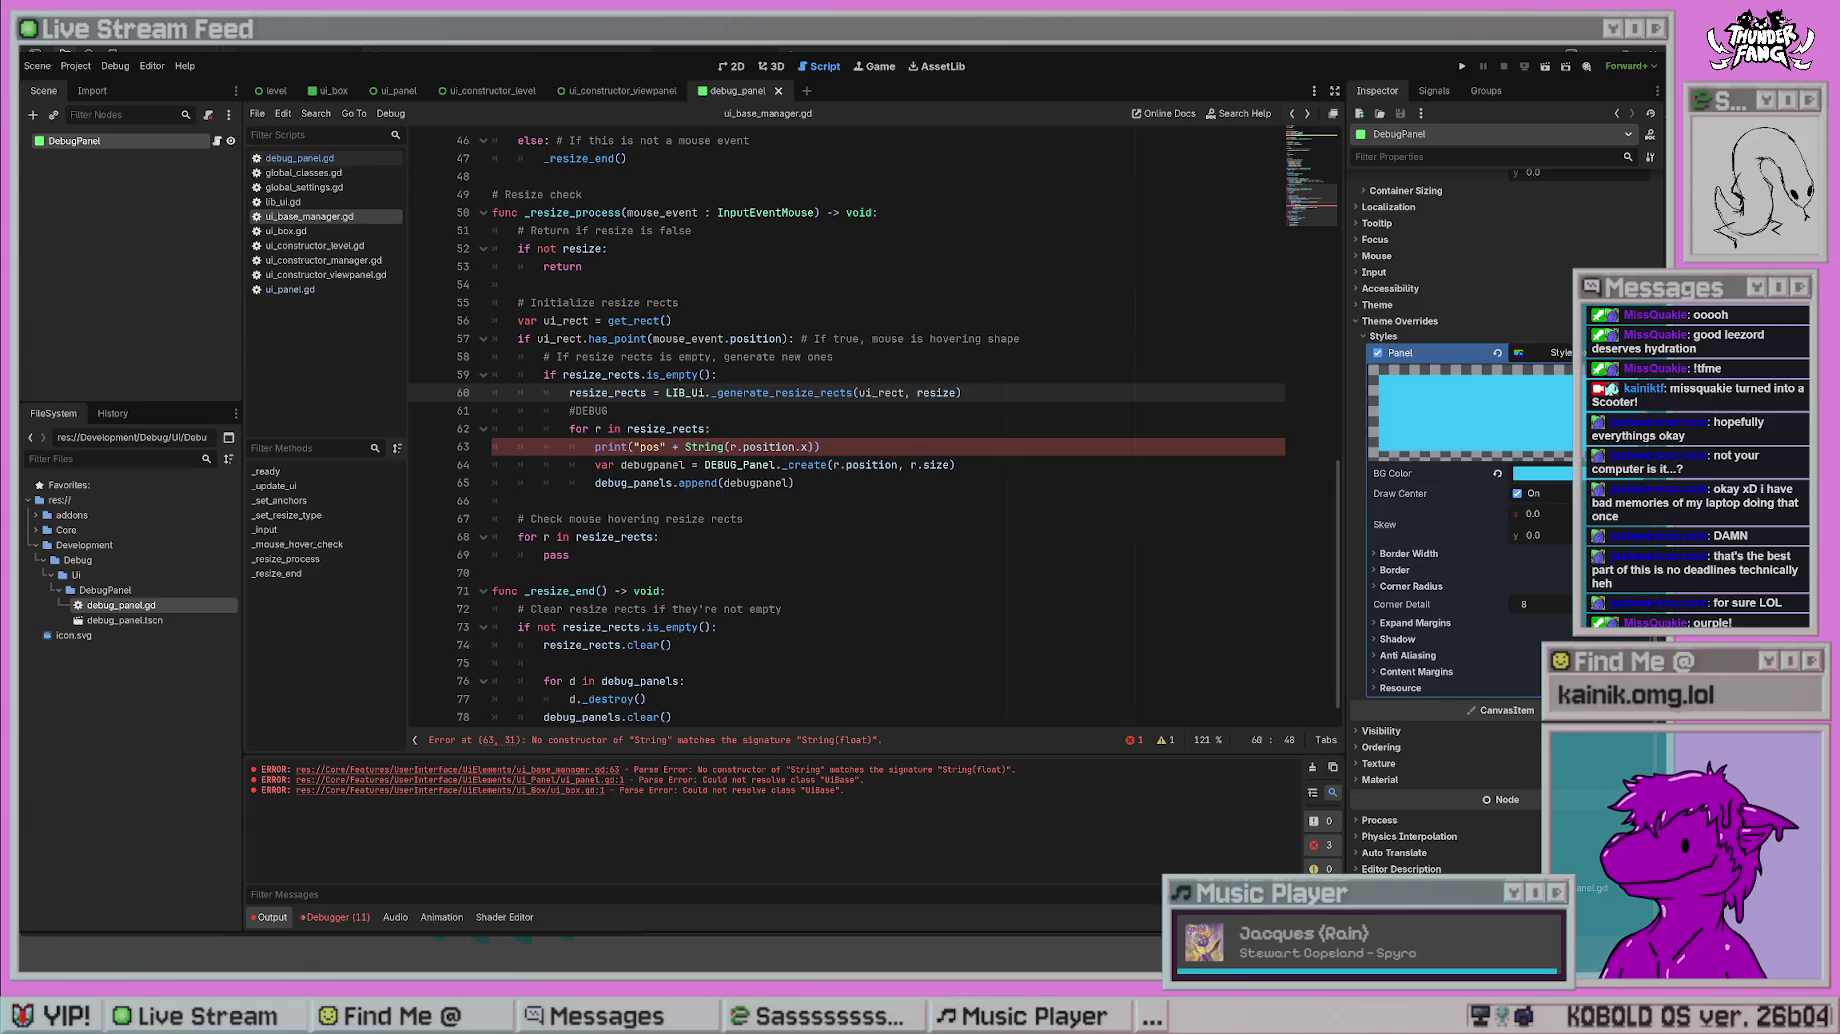
- Simplify the debug line on line 63 to print(r.position.x) and save
drag(816, 447, 729, 447)
text(.)
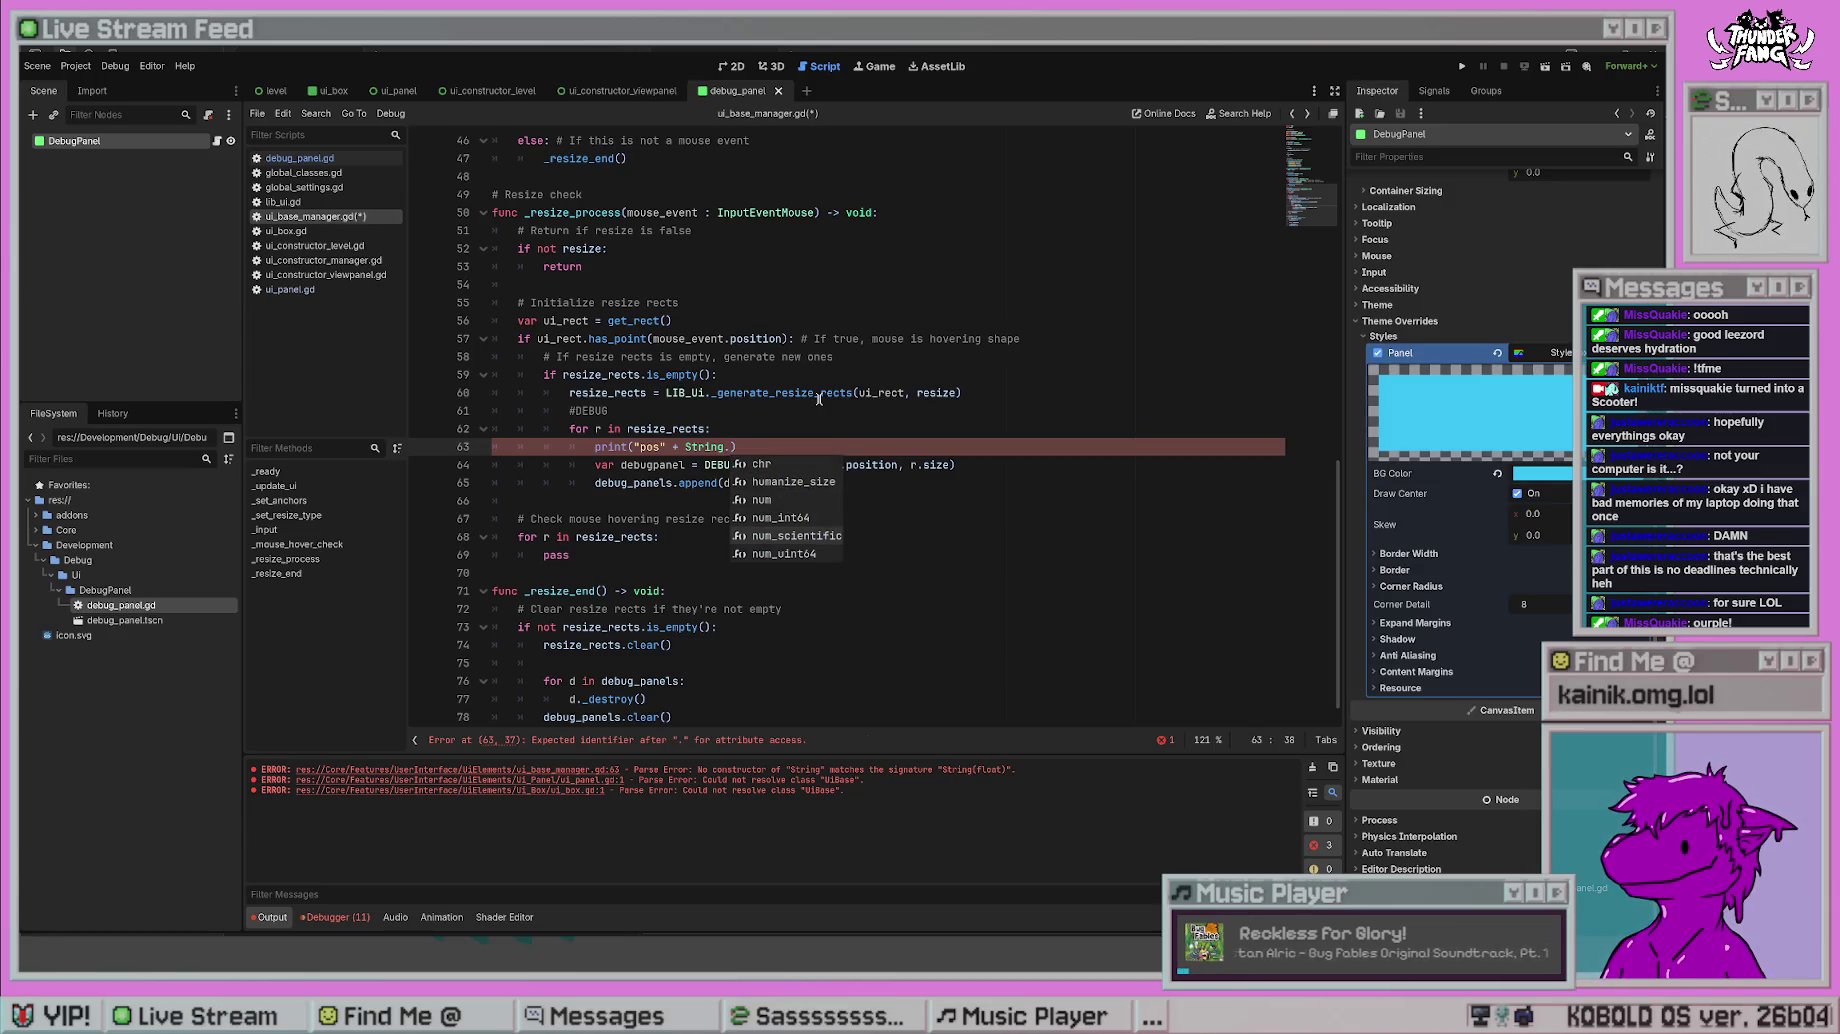
key(Down)
key(Down)
key(Down)
key(Up)
key(Up)
key(Up)
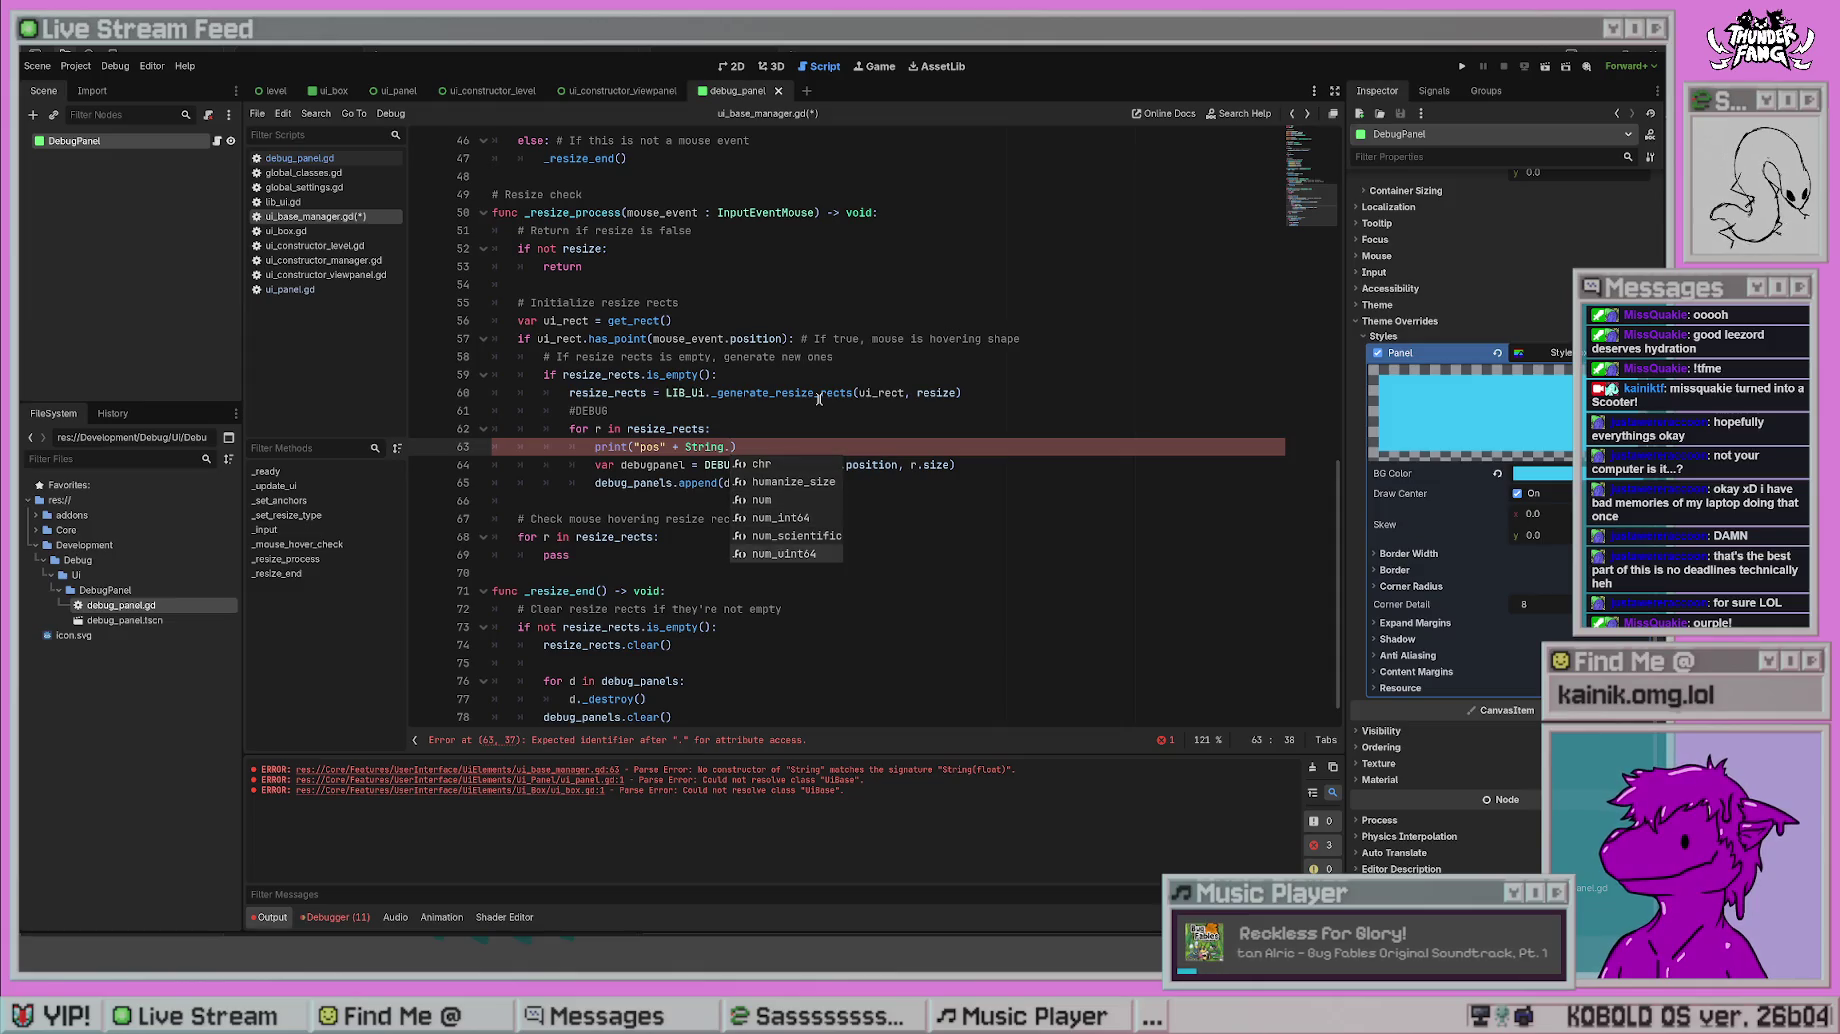
key(BackSpace)
key(BackSpace)
key(BackSpace)
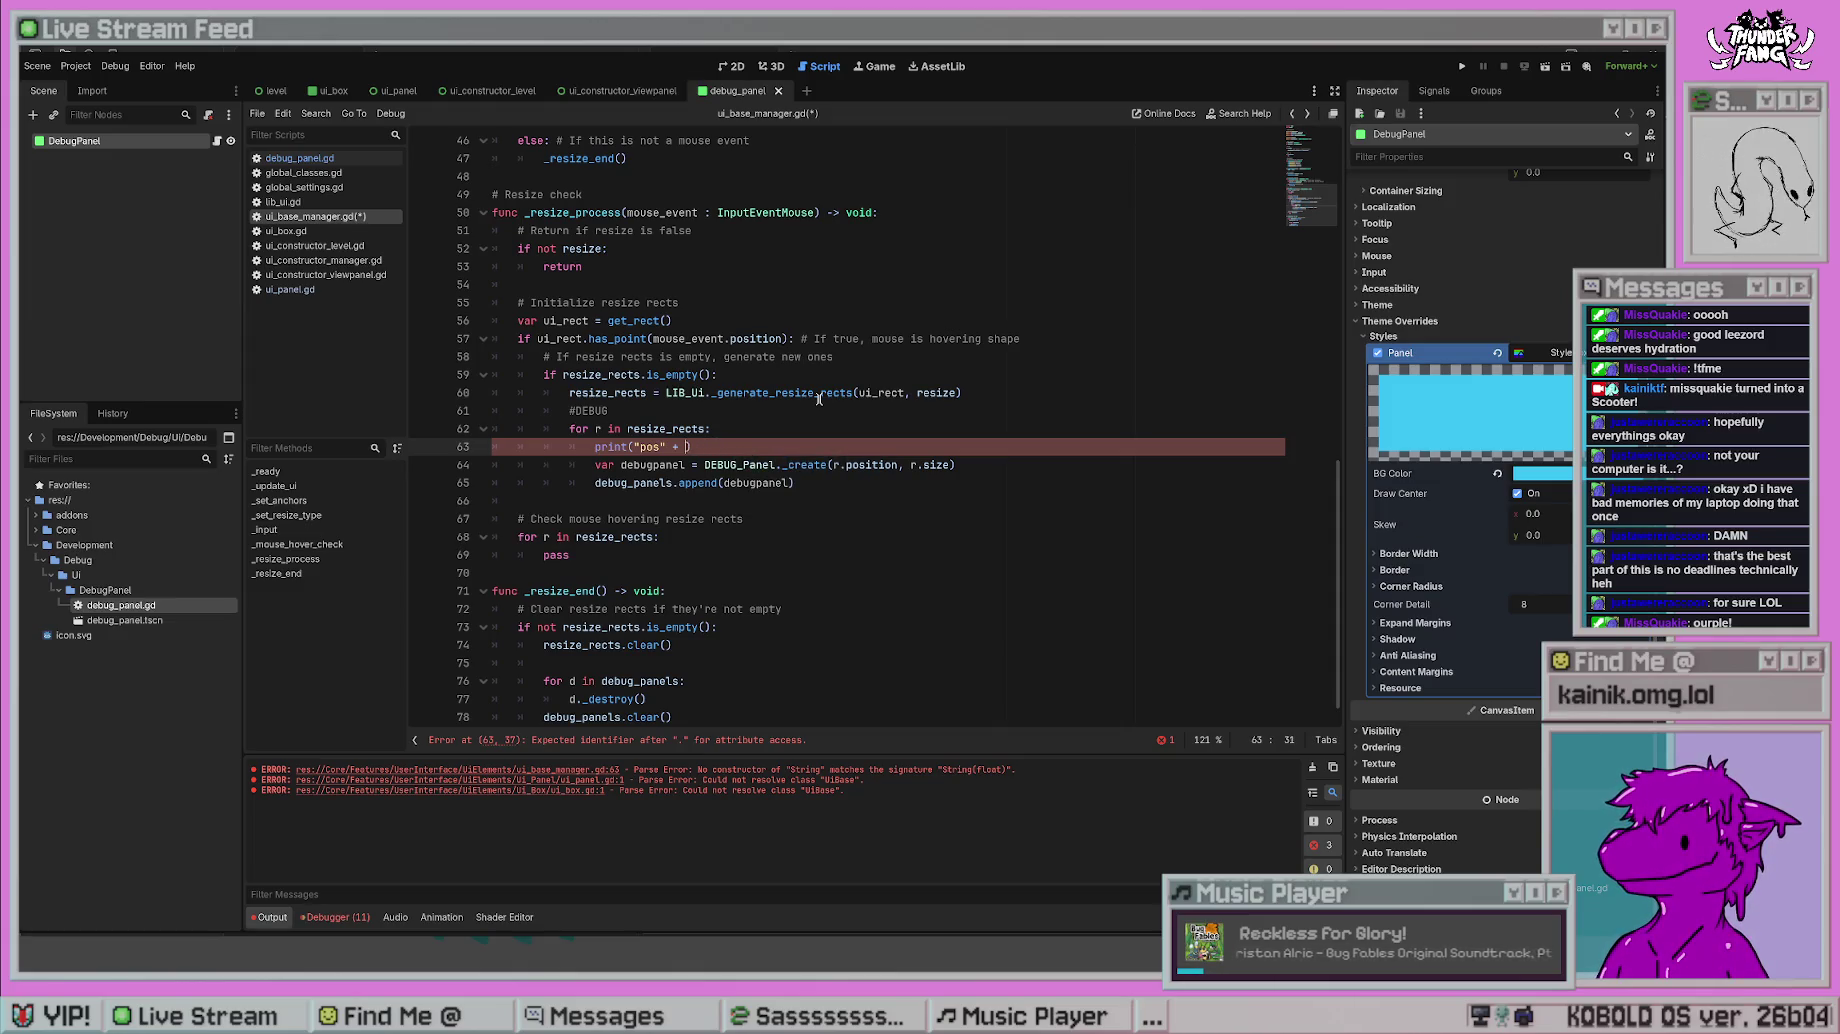
key(BackSpace)
key(BackSpace)
key(BackSpace)
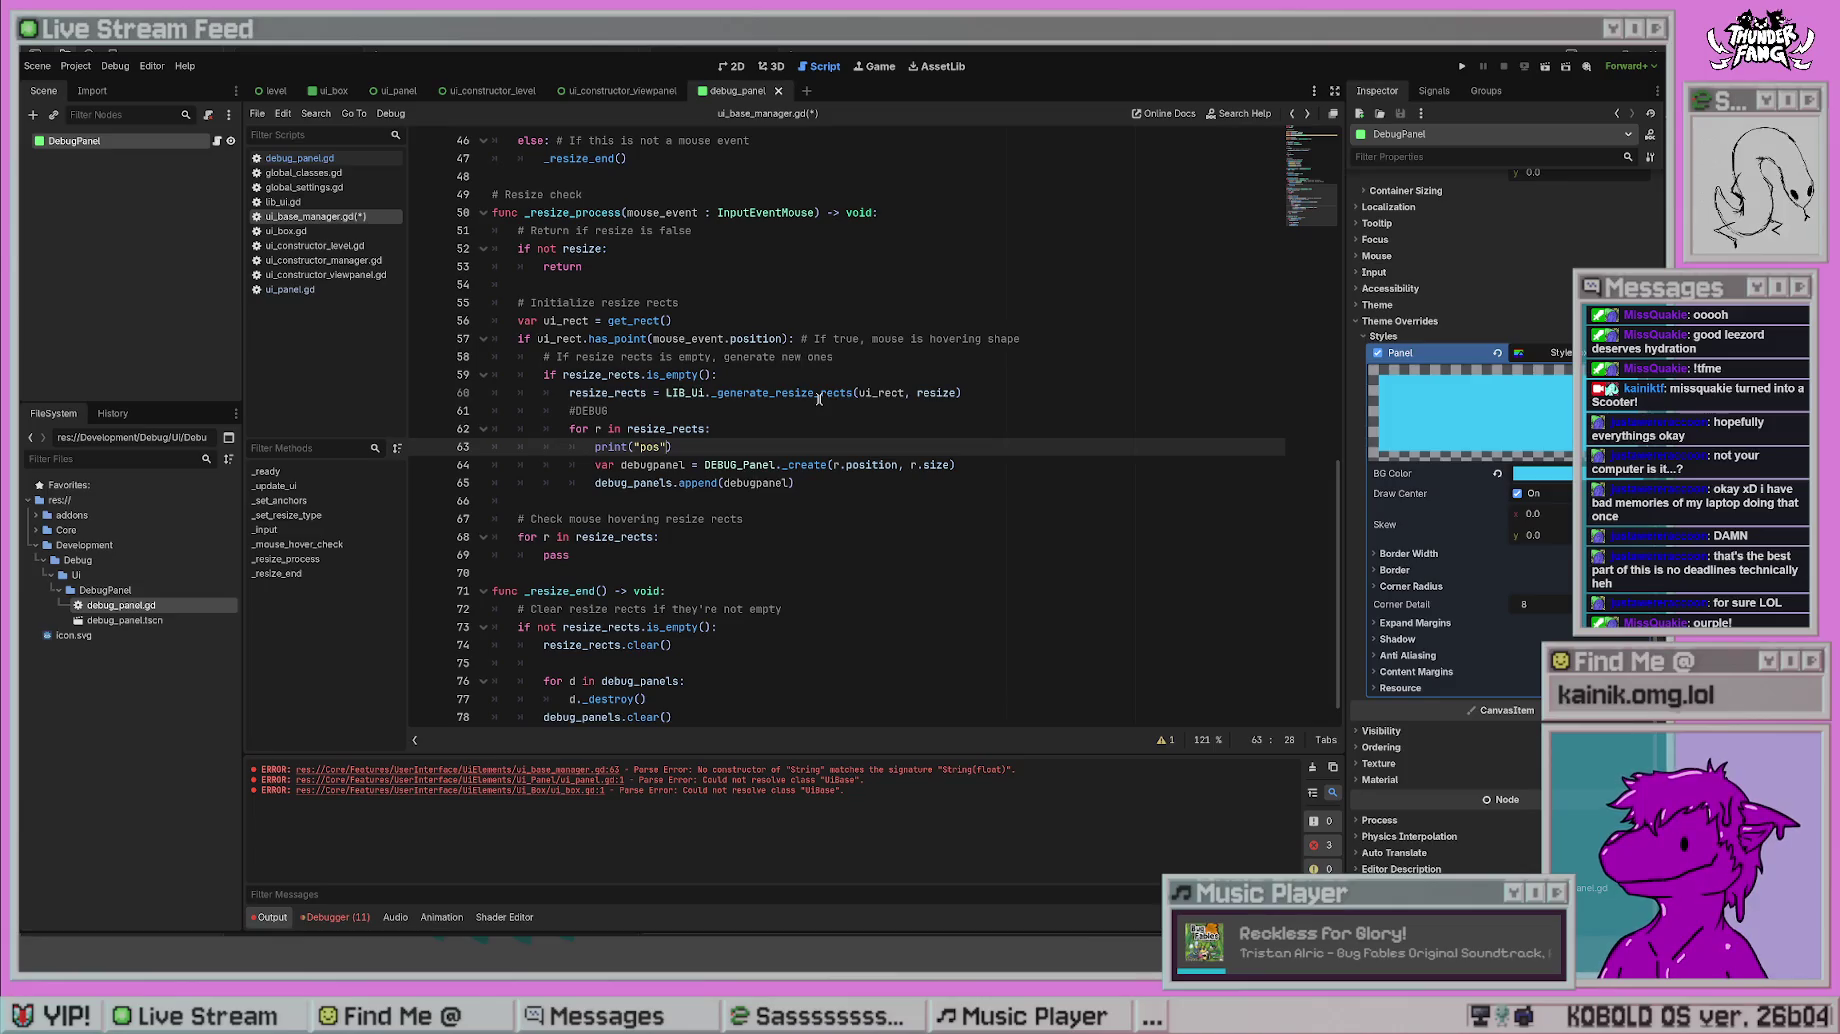
key(BackSpace)
key(BackSpace)
key(BackSpace)
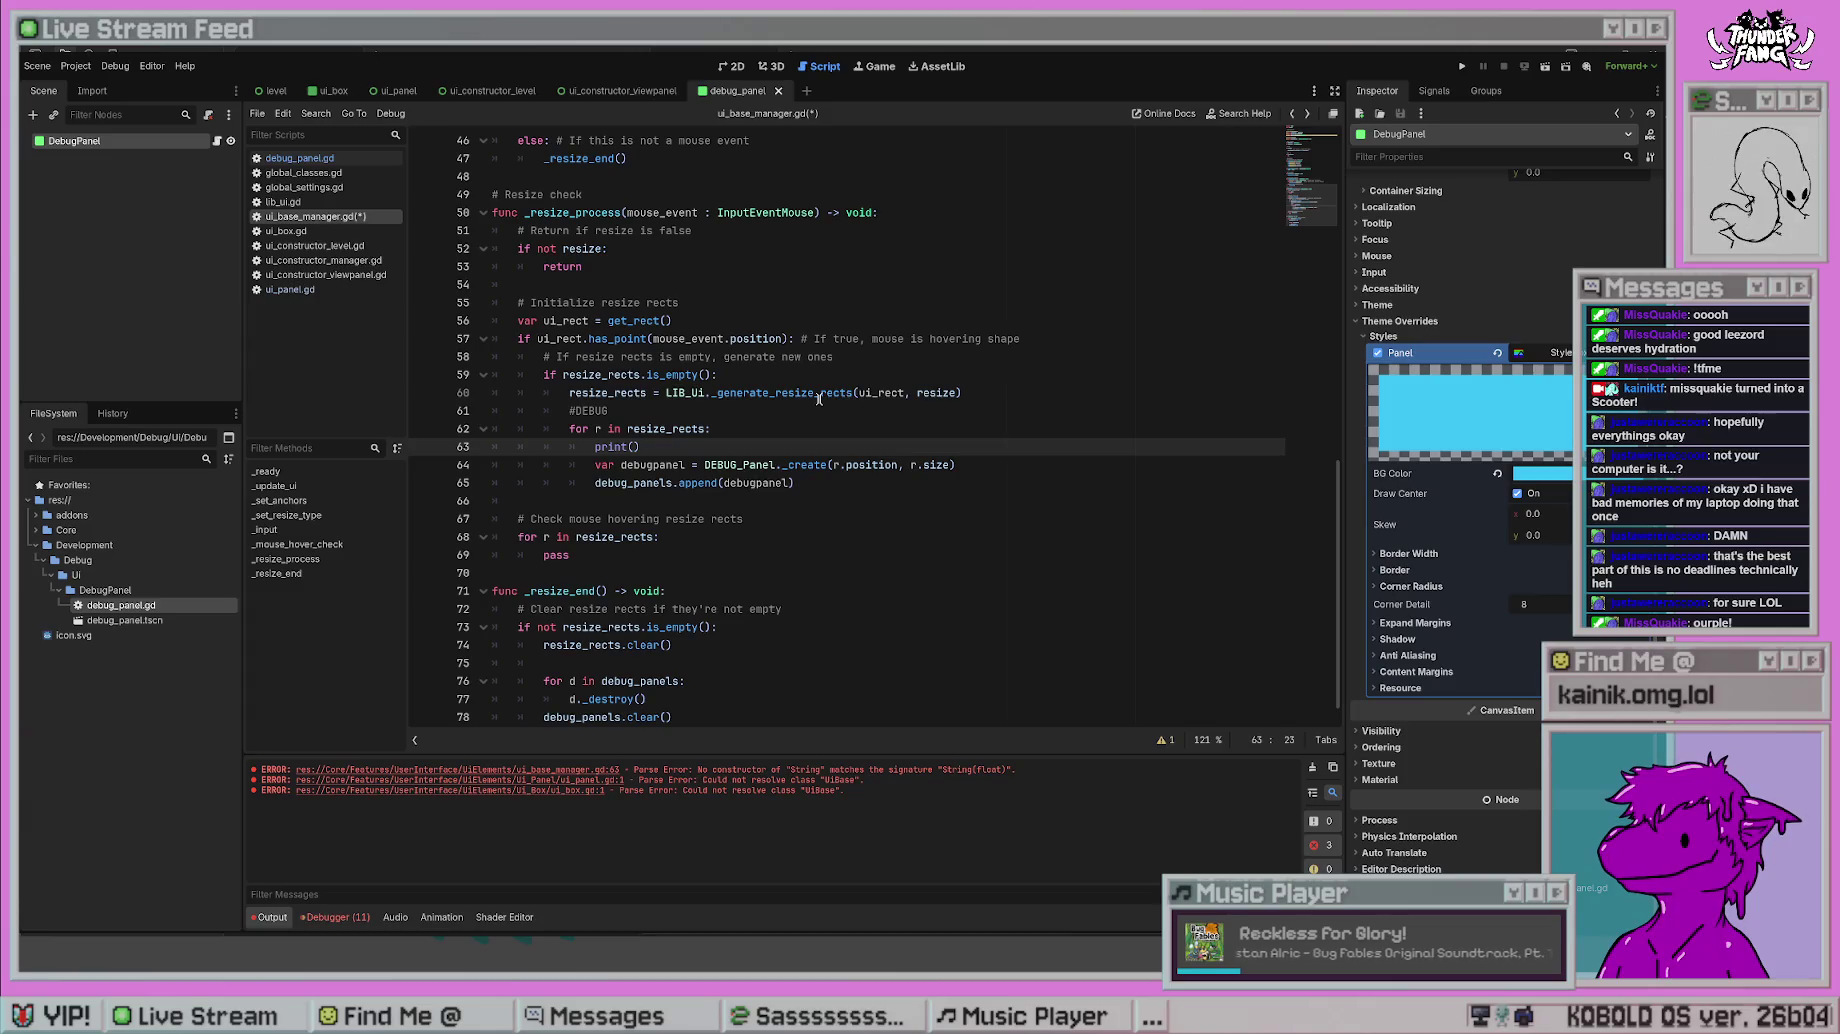
text(r.position.x)
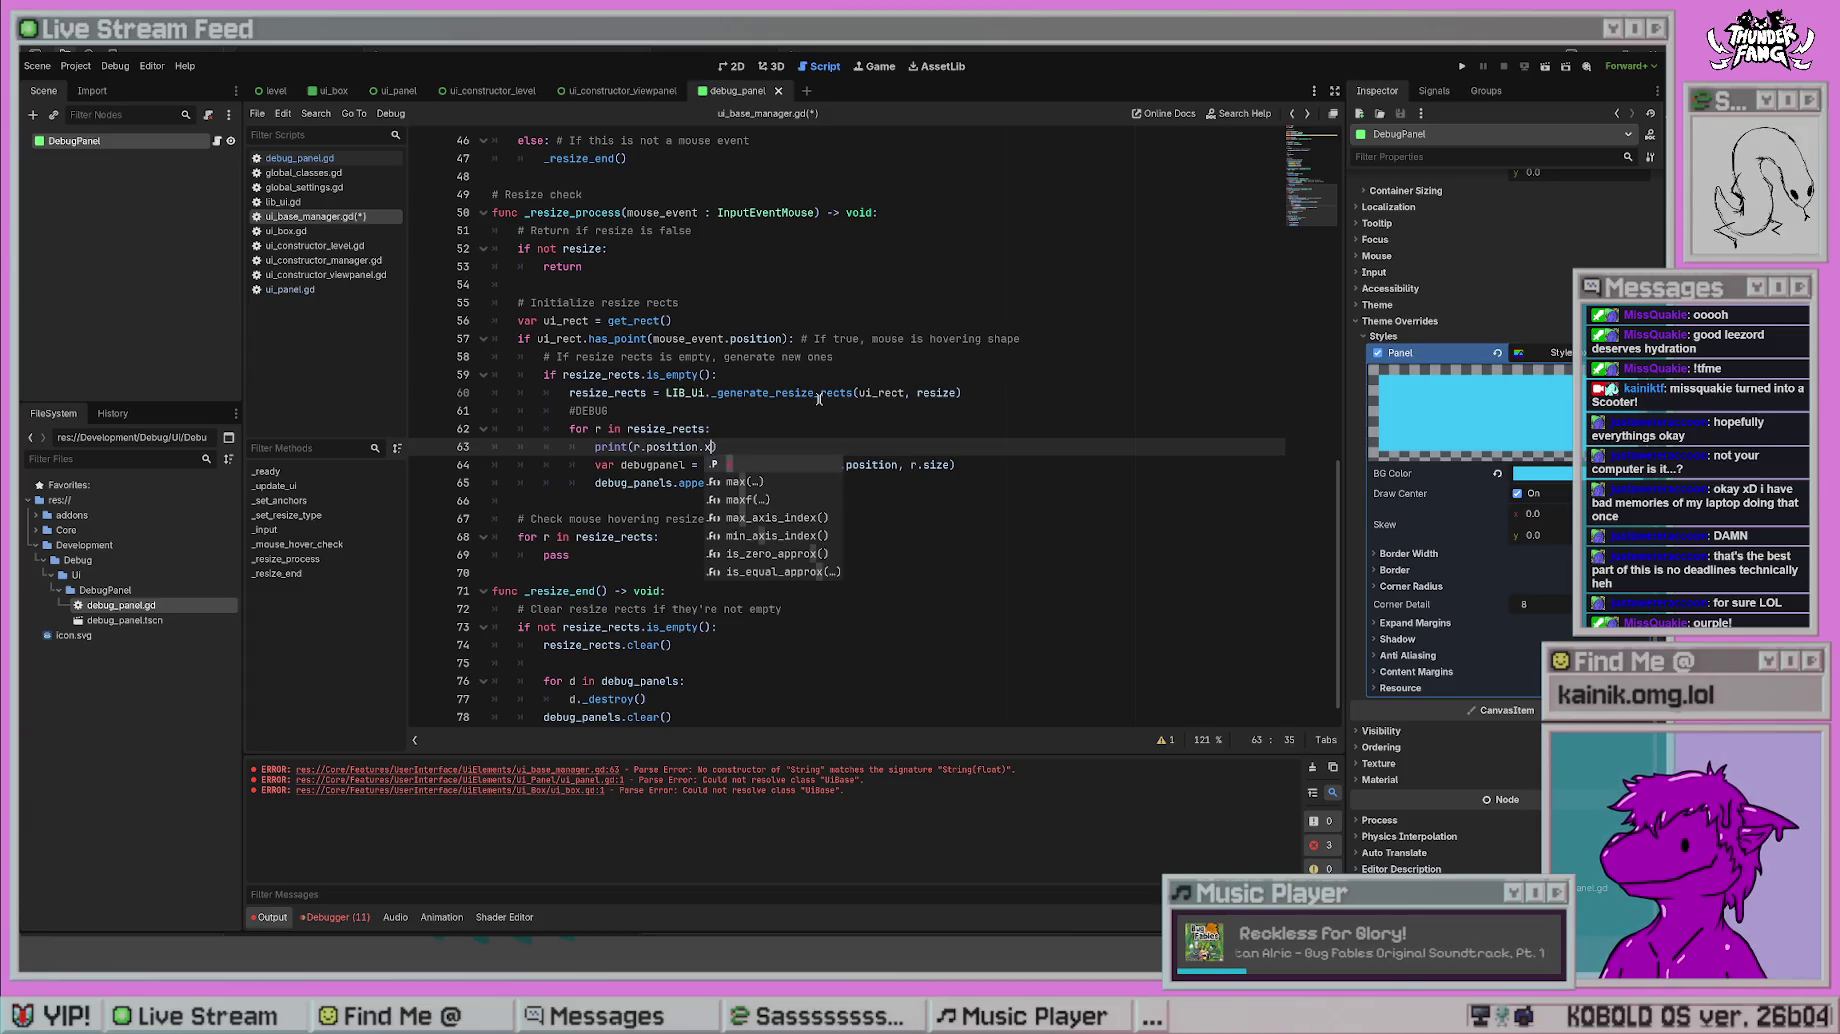
click(820, 393)
key(ctrl+s)
click(780, 447)
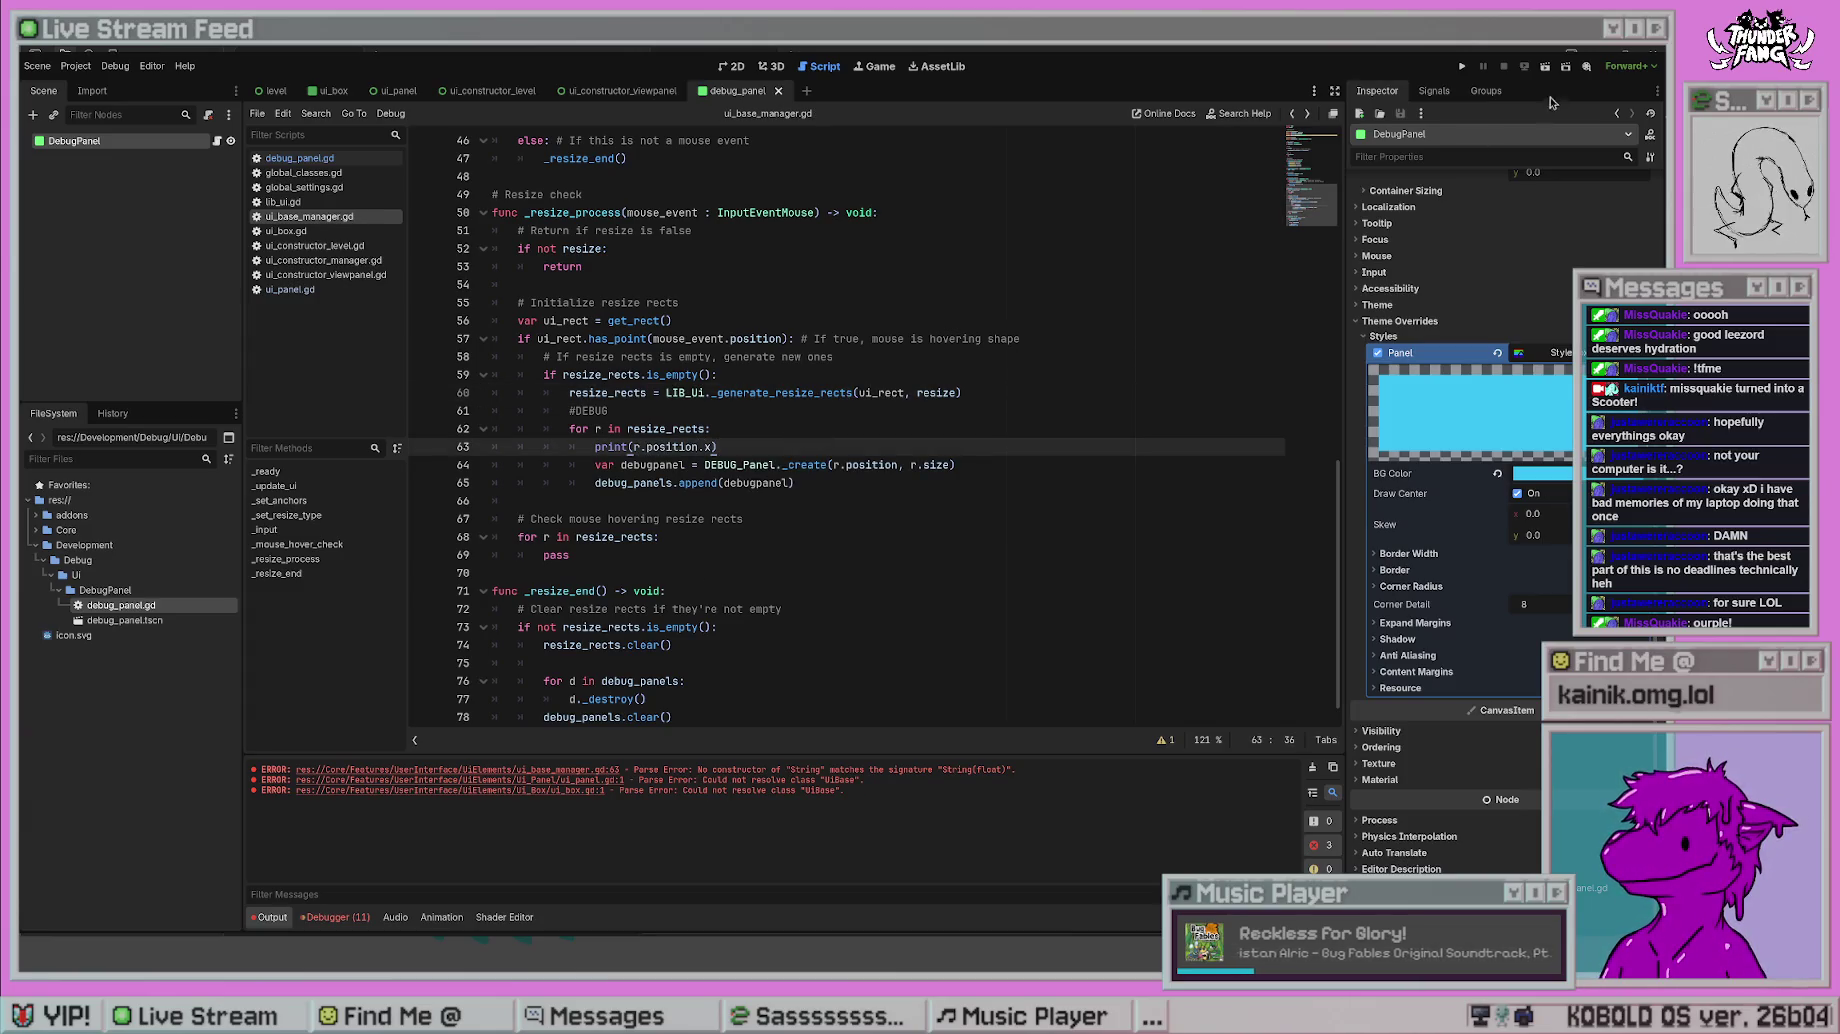
- Run and stop the project twice, then return to the resize_rects empty check
click(1463, 67)
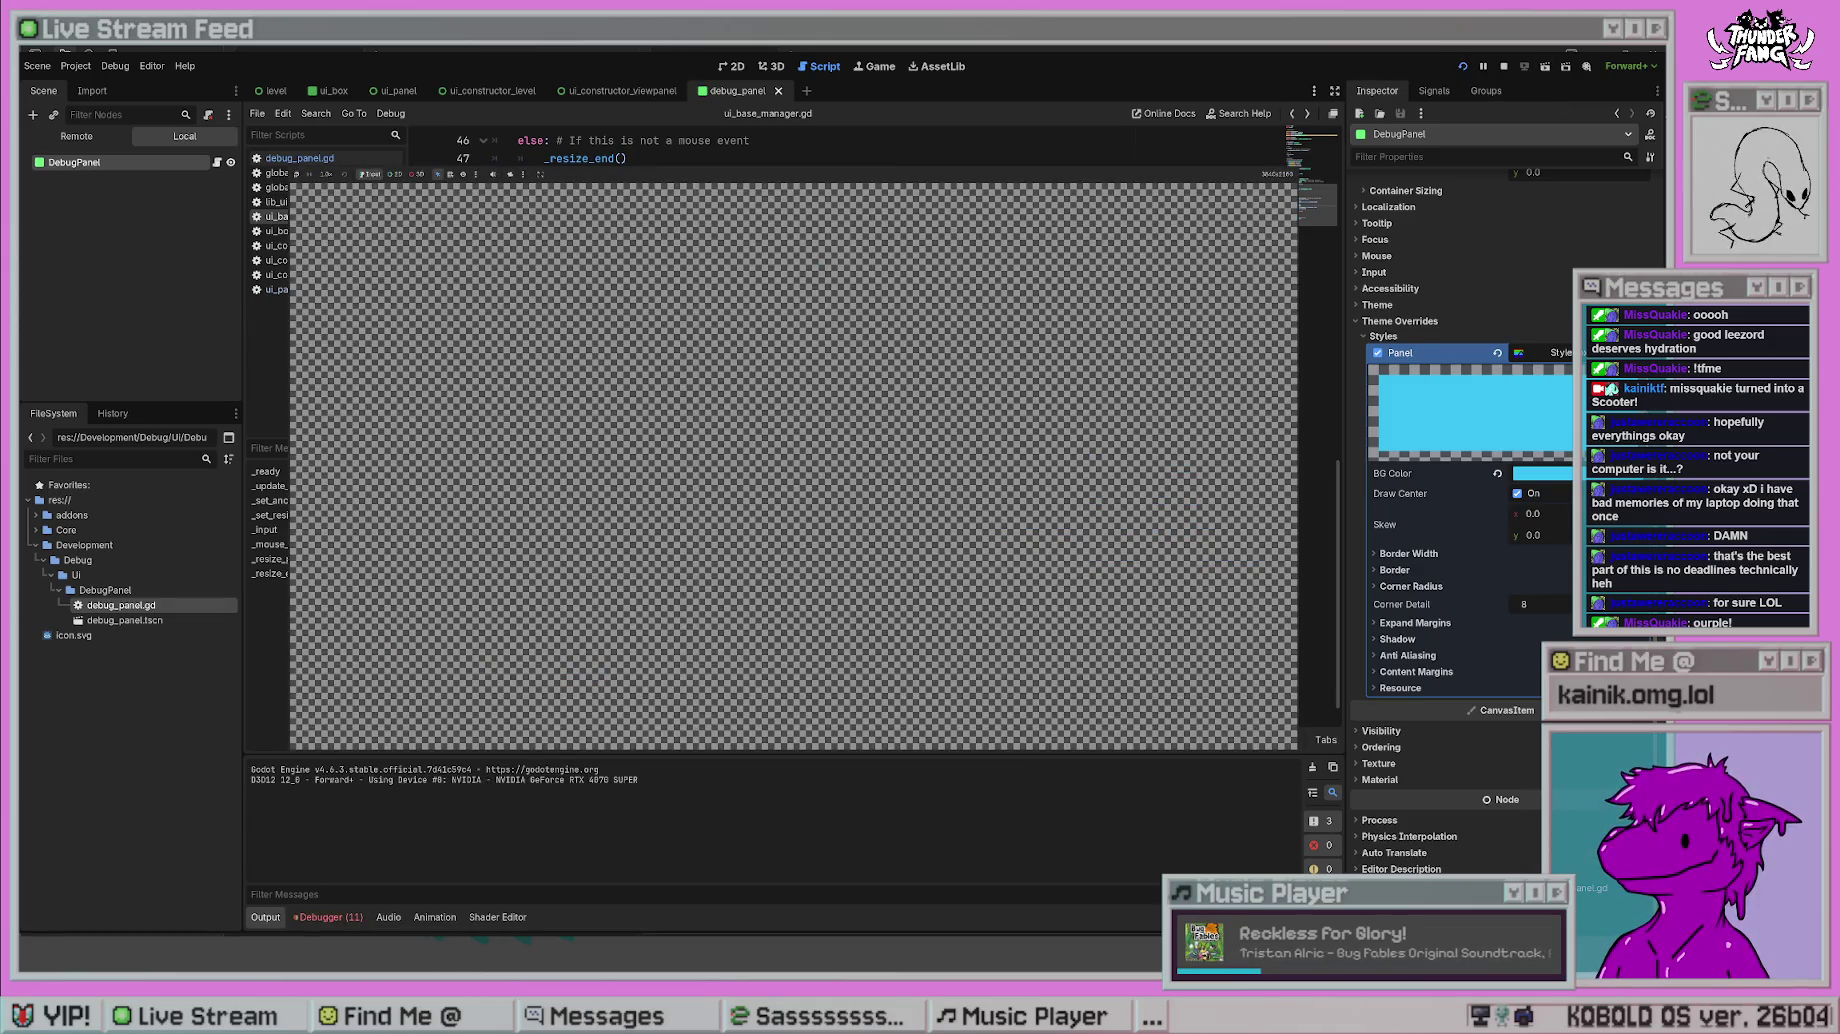
key(F8)
click(836, 542)
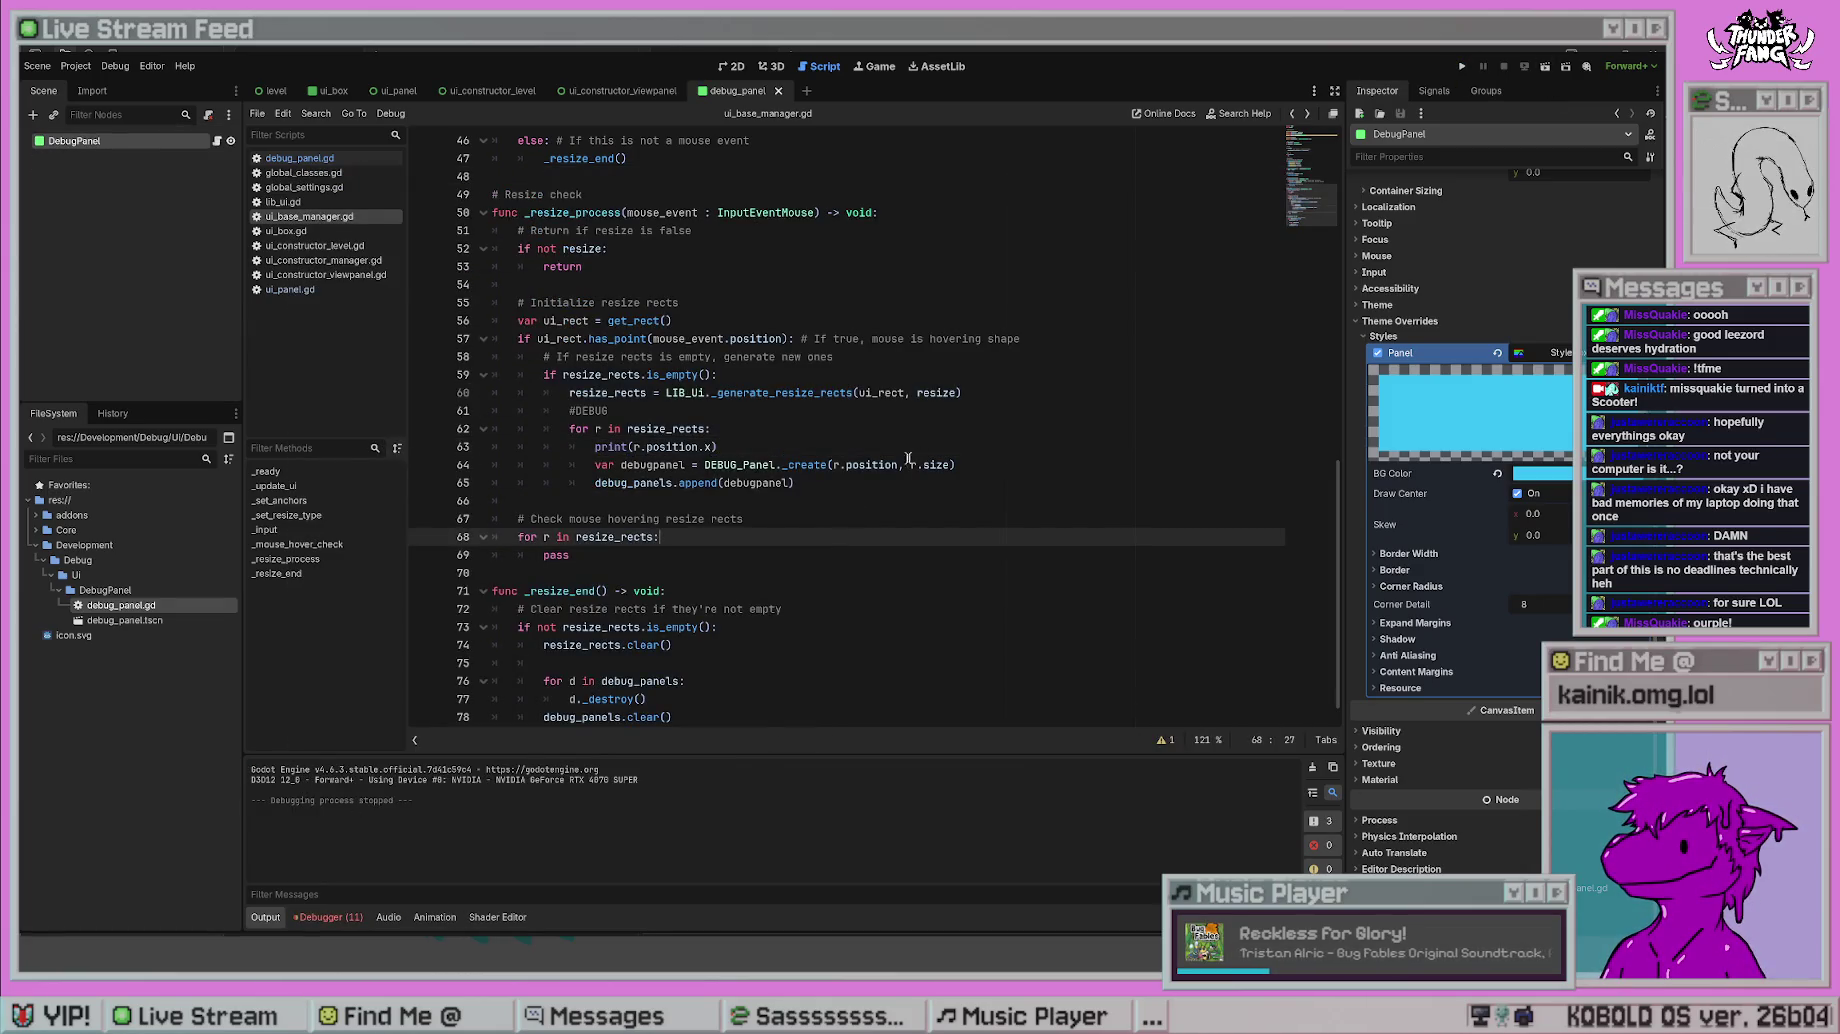
click(1463, 67)
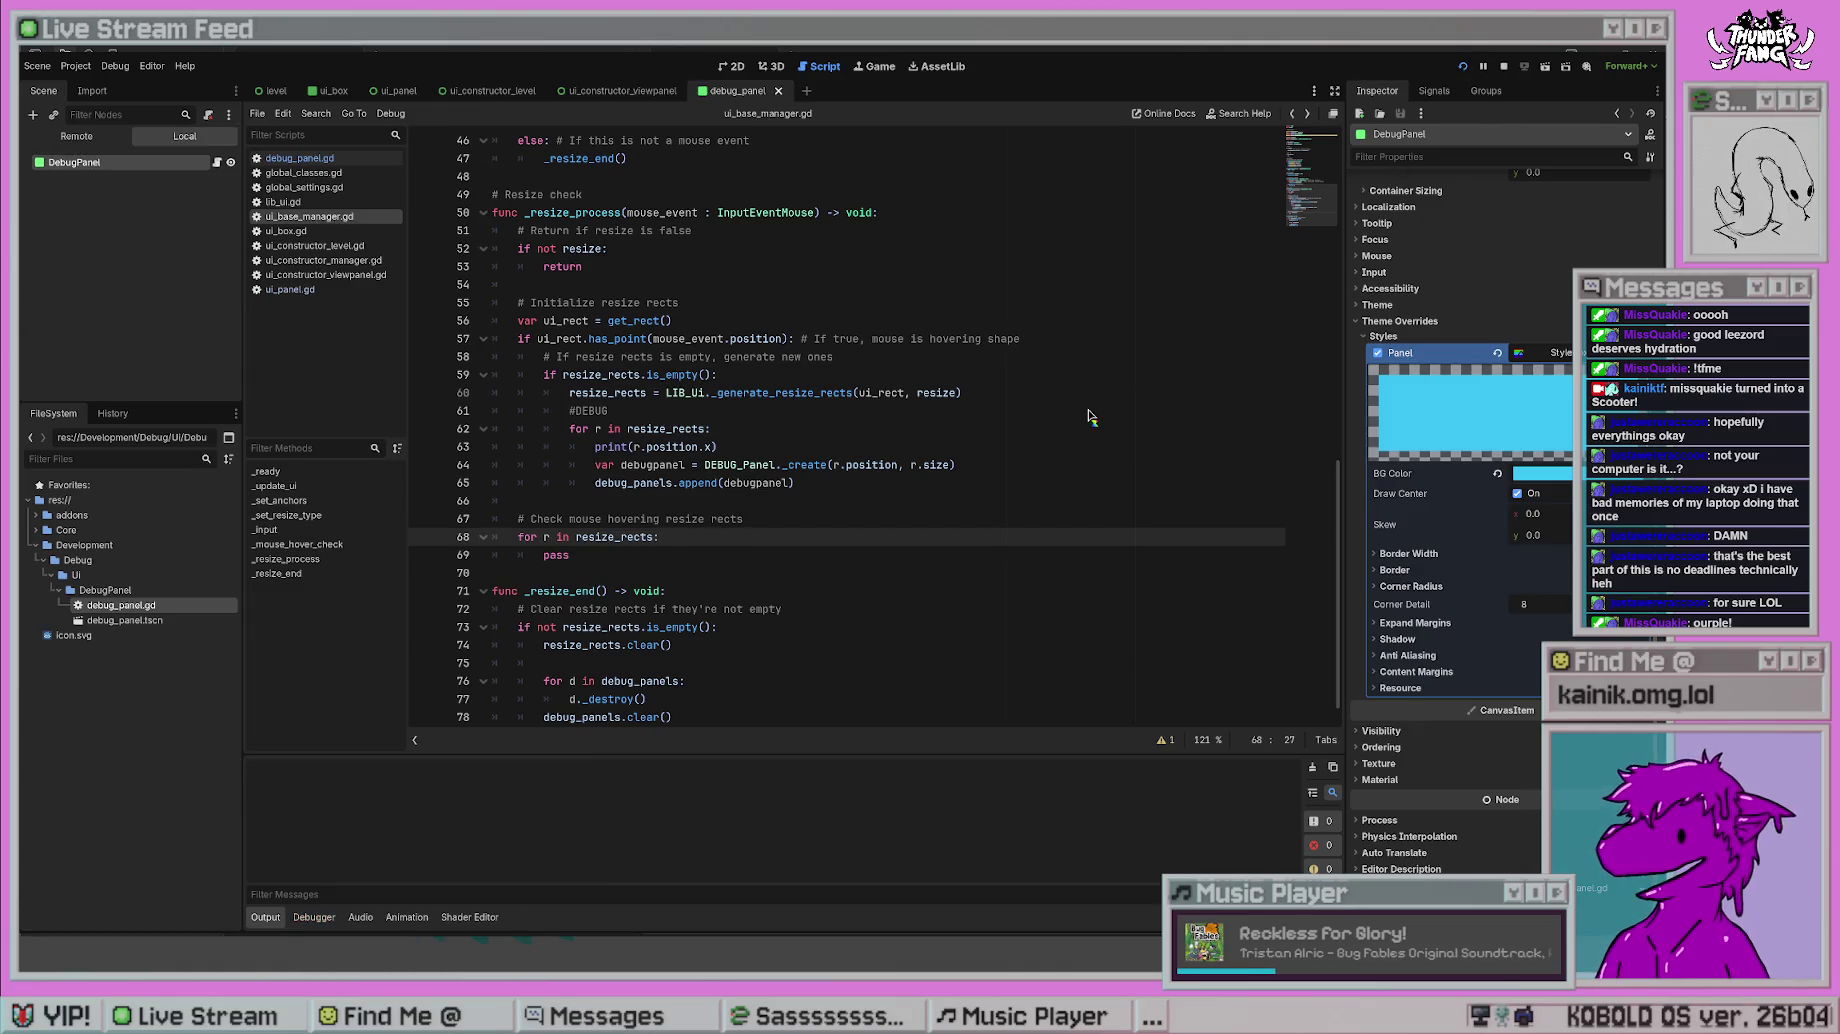
key(F8)
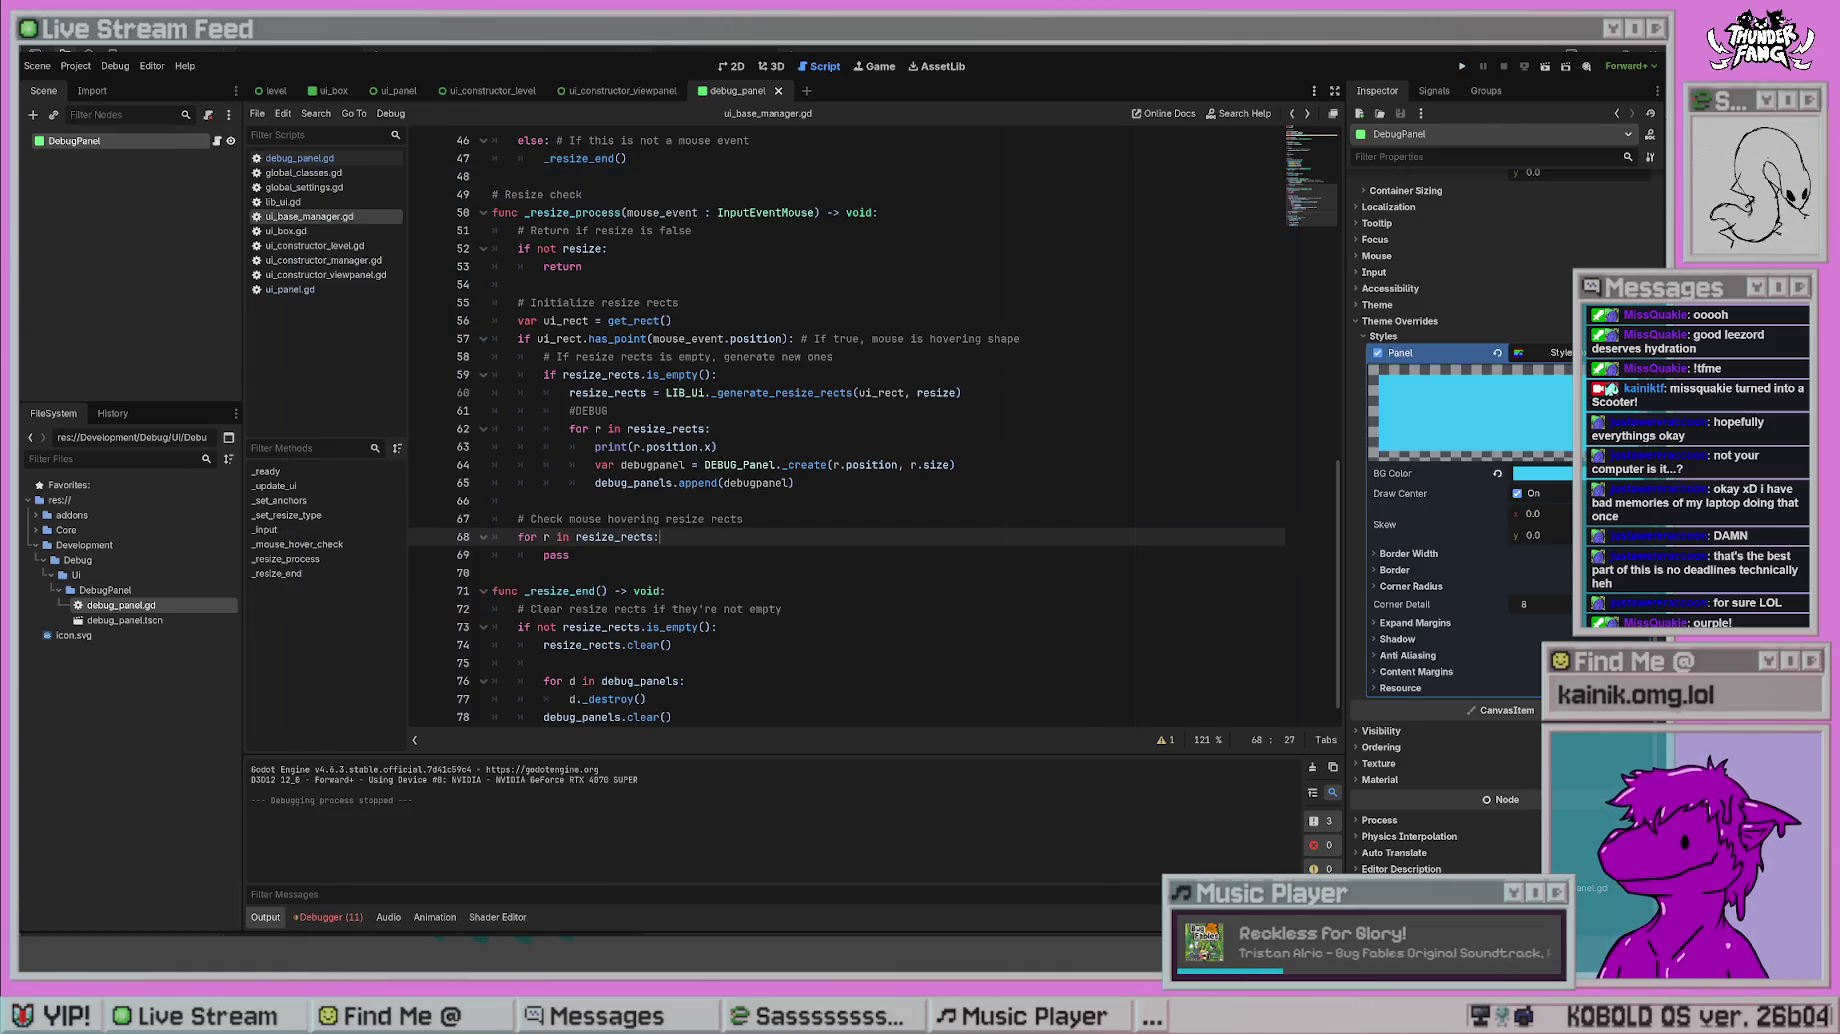
click(825, 374)
scroll(845, 553, up, 1)
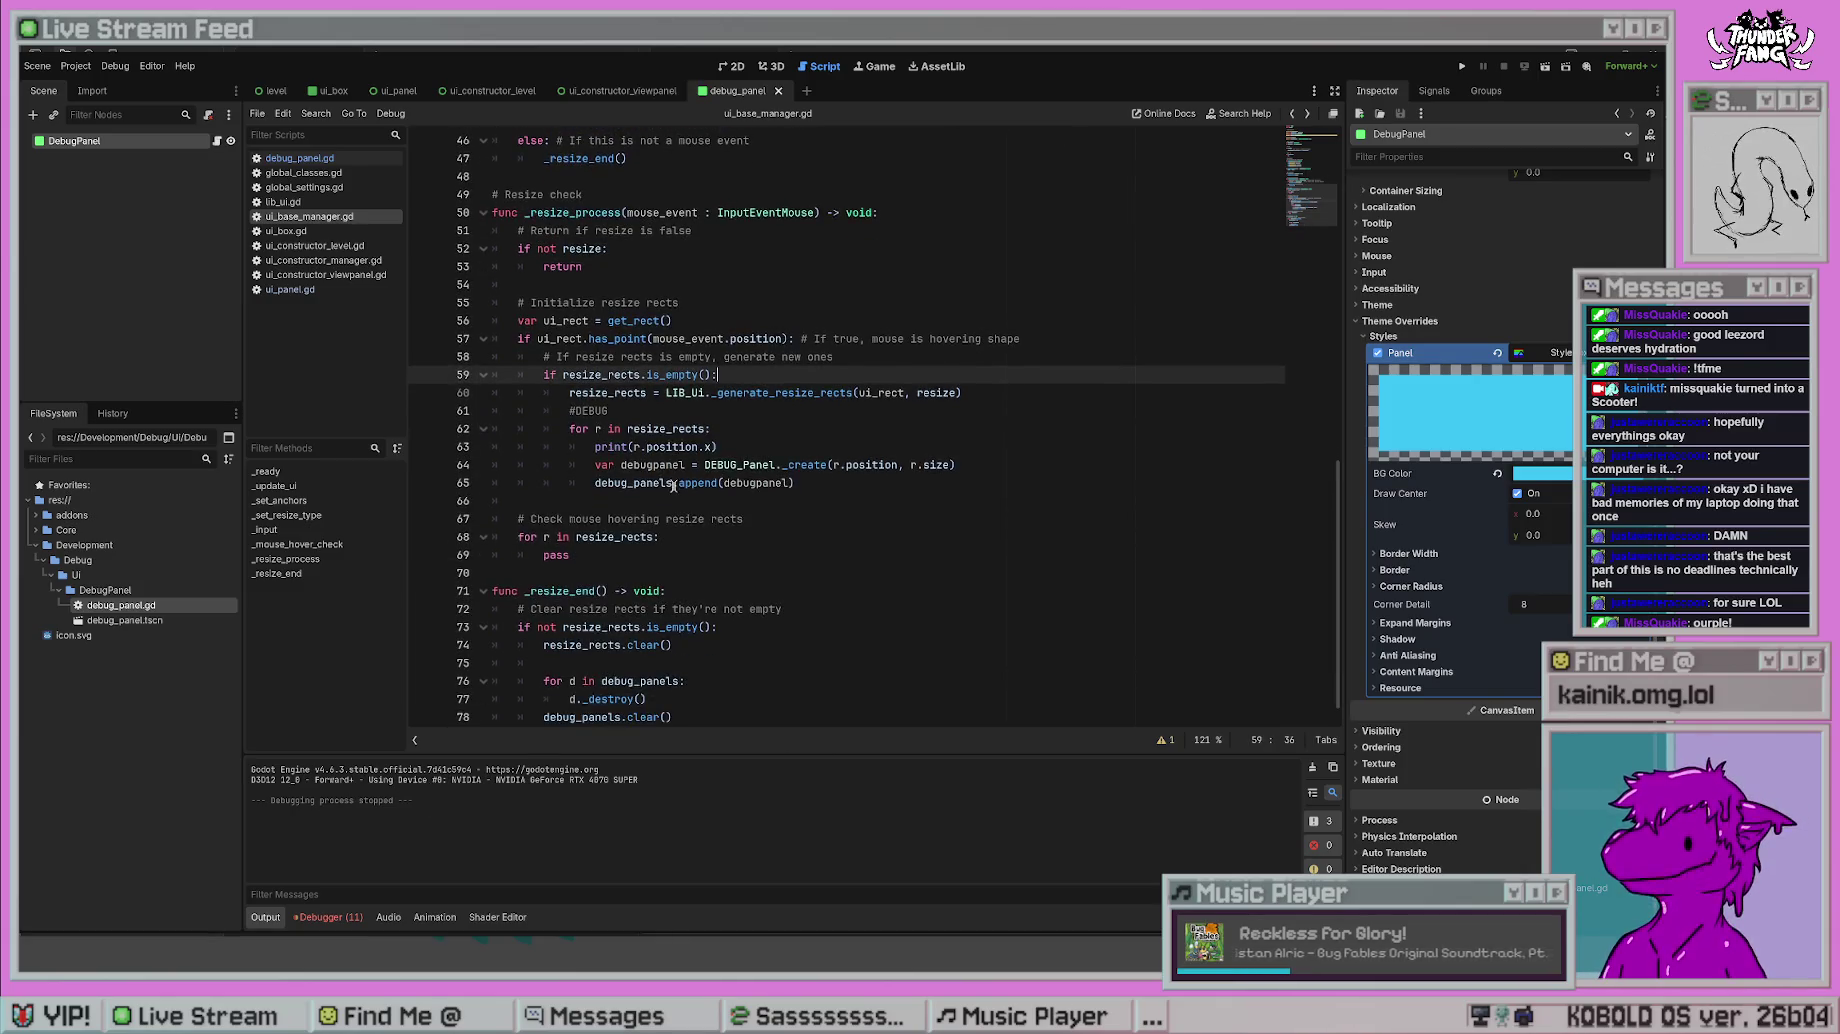
- Inspect the resize_rects is_empty check, consulting the Array documentation
click(765, 434)
scroll(790, 450, up, 1)
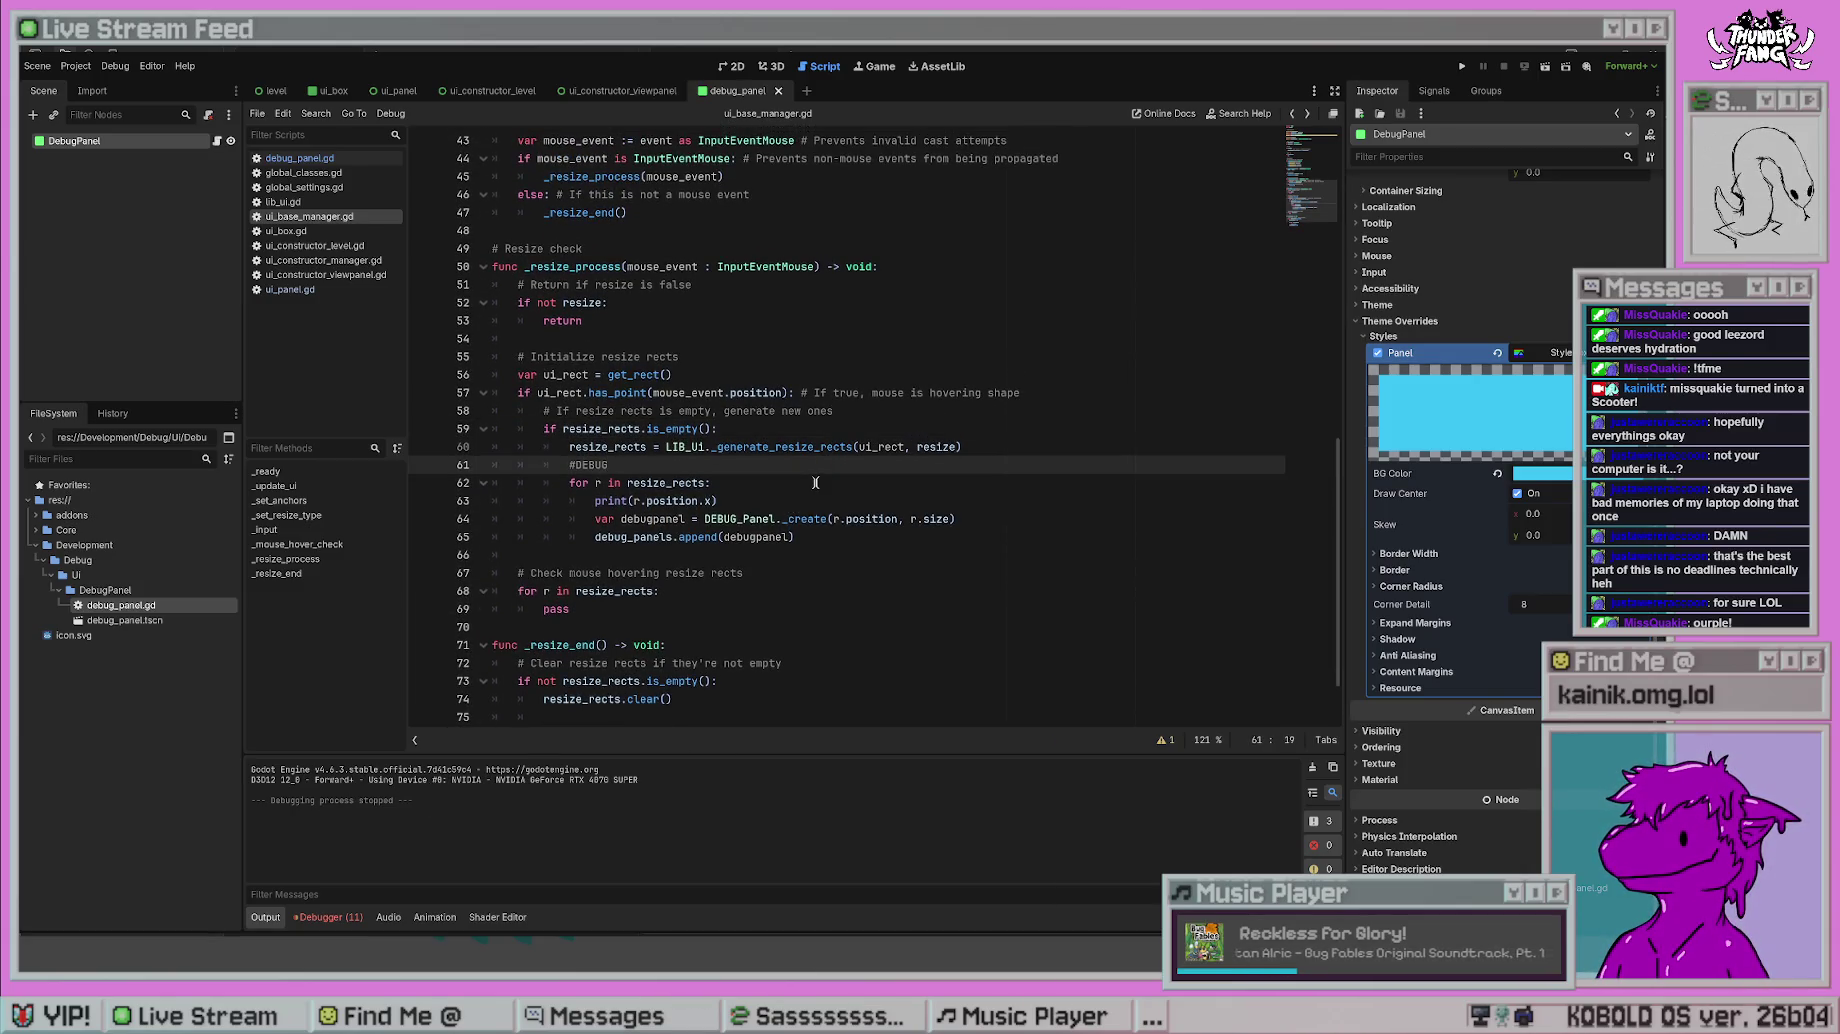
click(610, 428)
click(809, 378)
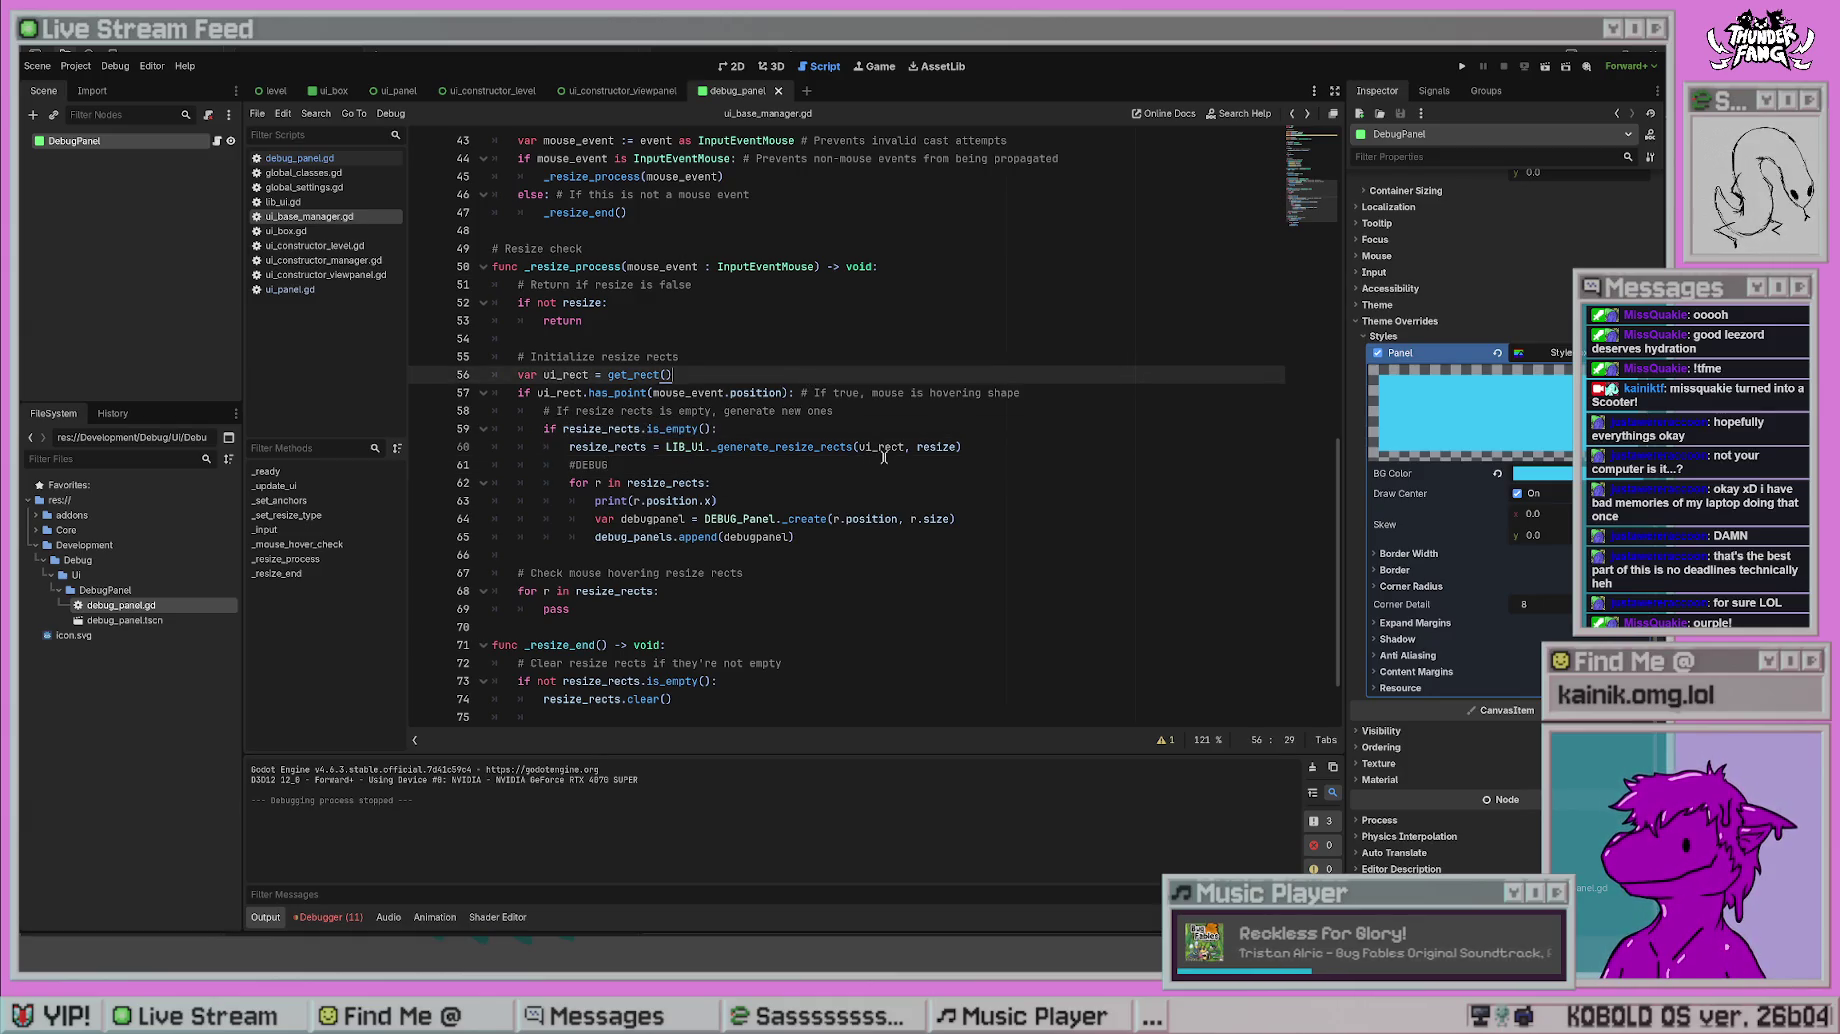
click(750, 428)
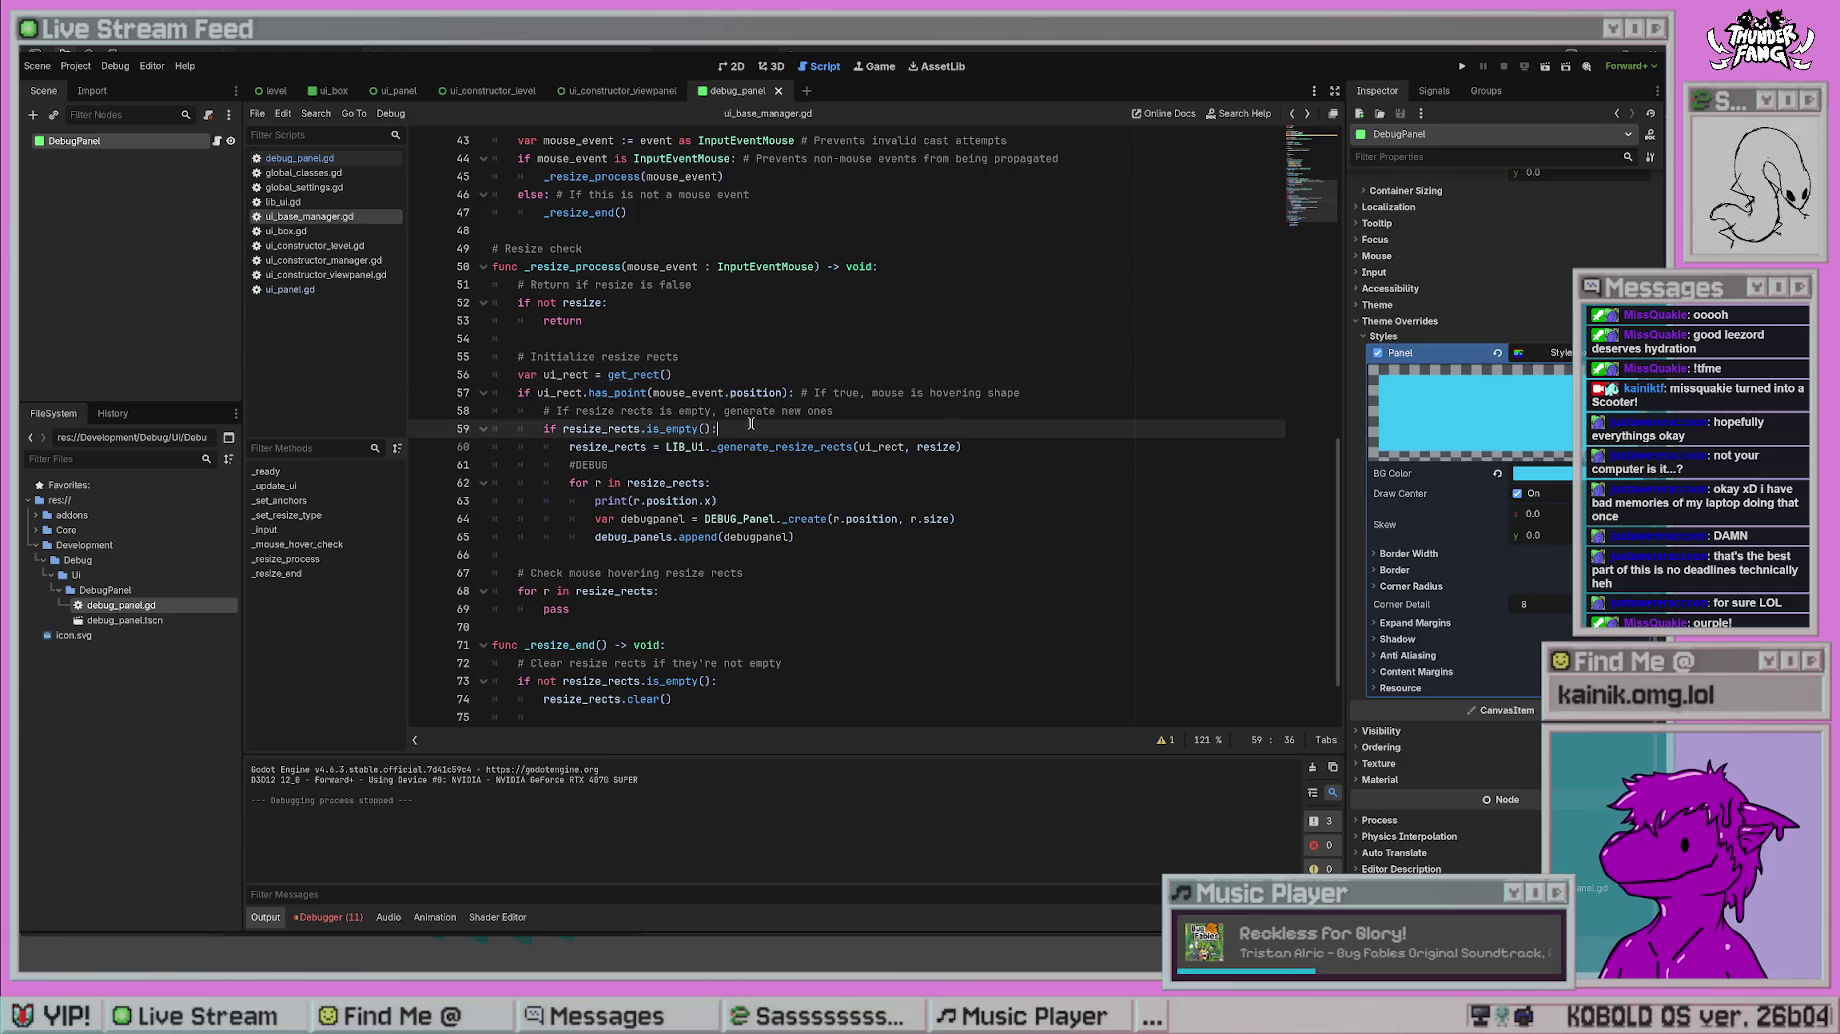
ctrl+click(671, 428)
key(alt+Left)
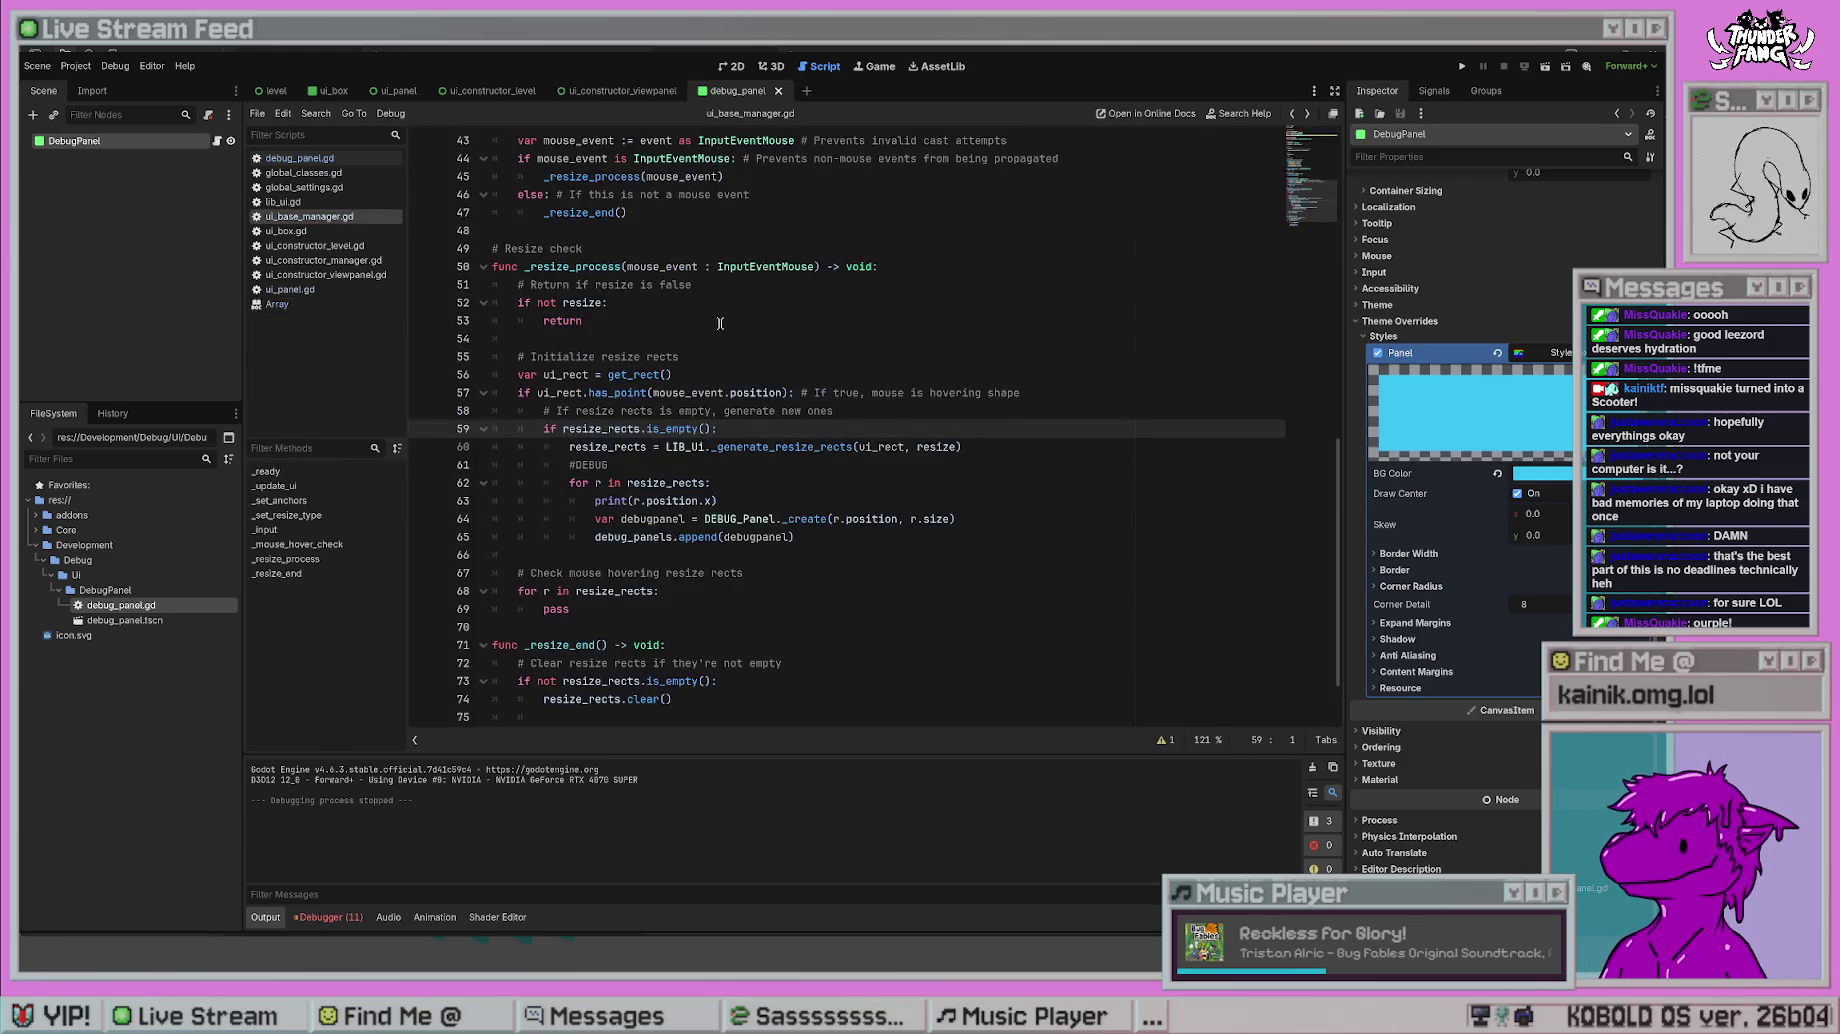
click(902, 462)
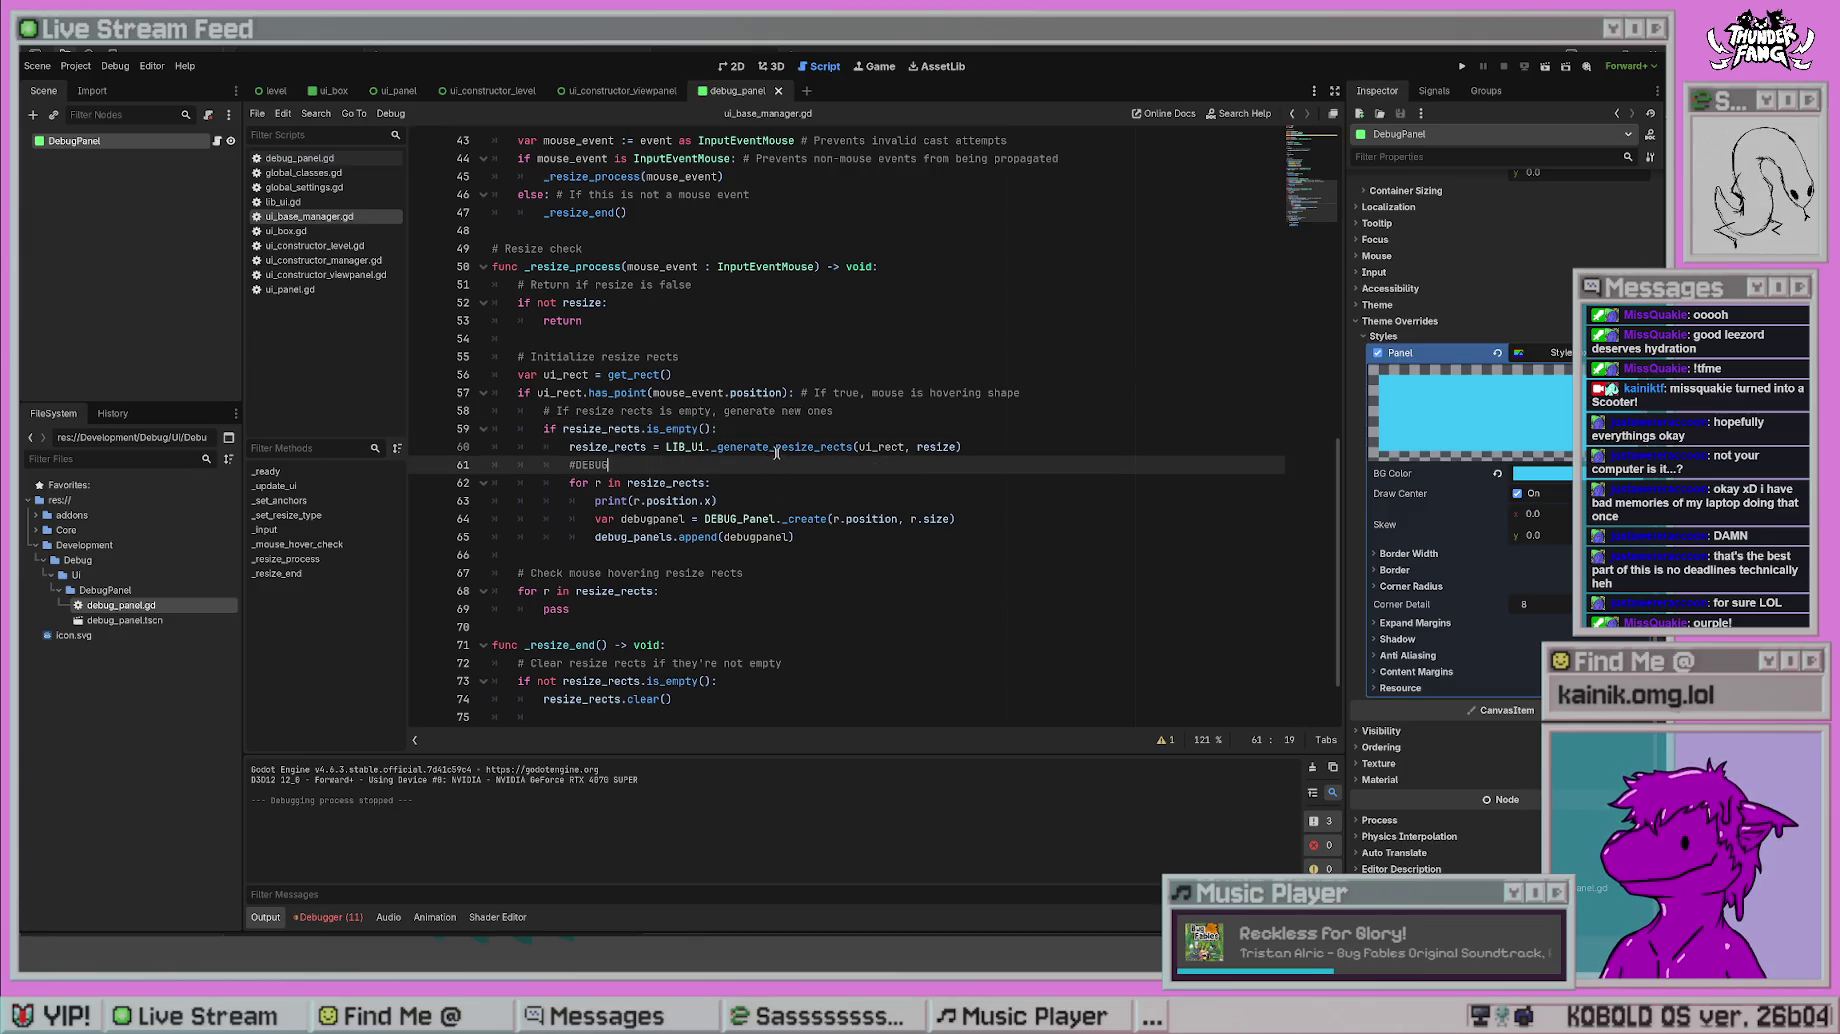
- Examine the LEFT case of _generate_resize_rects in lib_ui.gd, then open ui_constructor_level.gd
ctrl+click(779, 452)
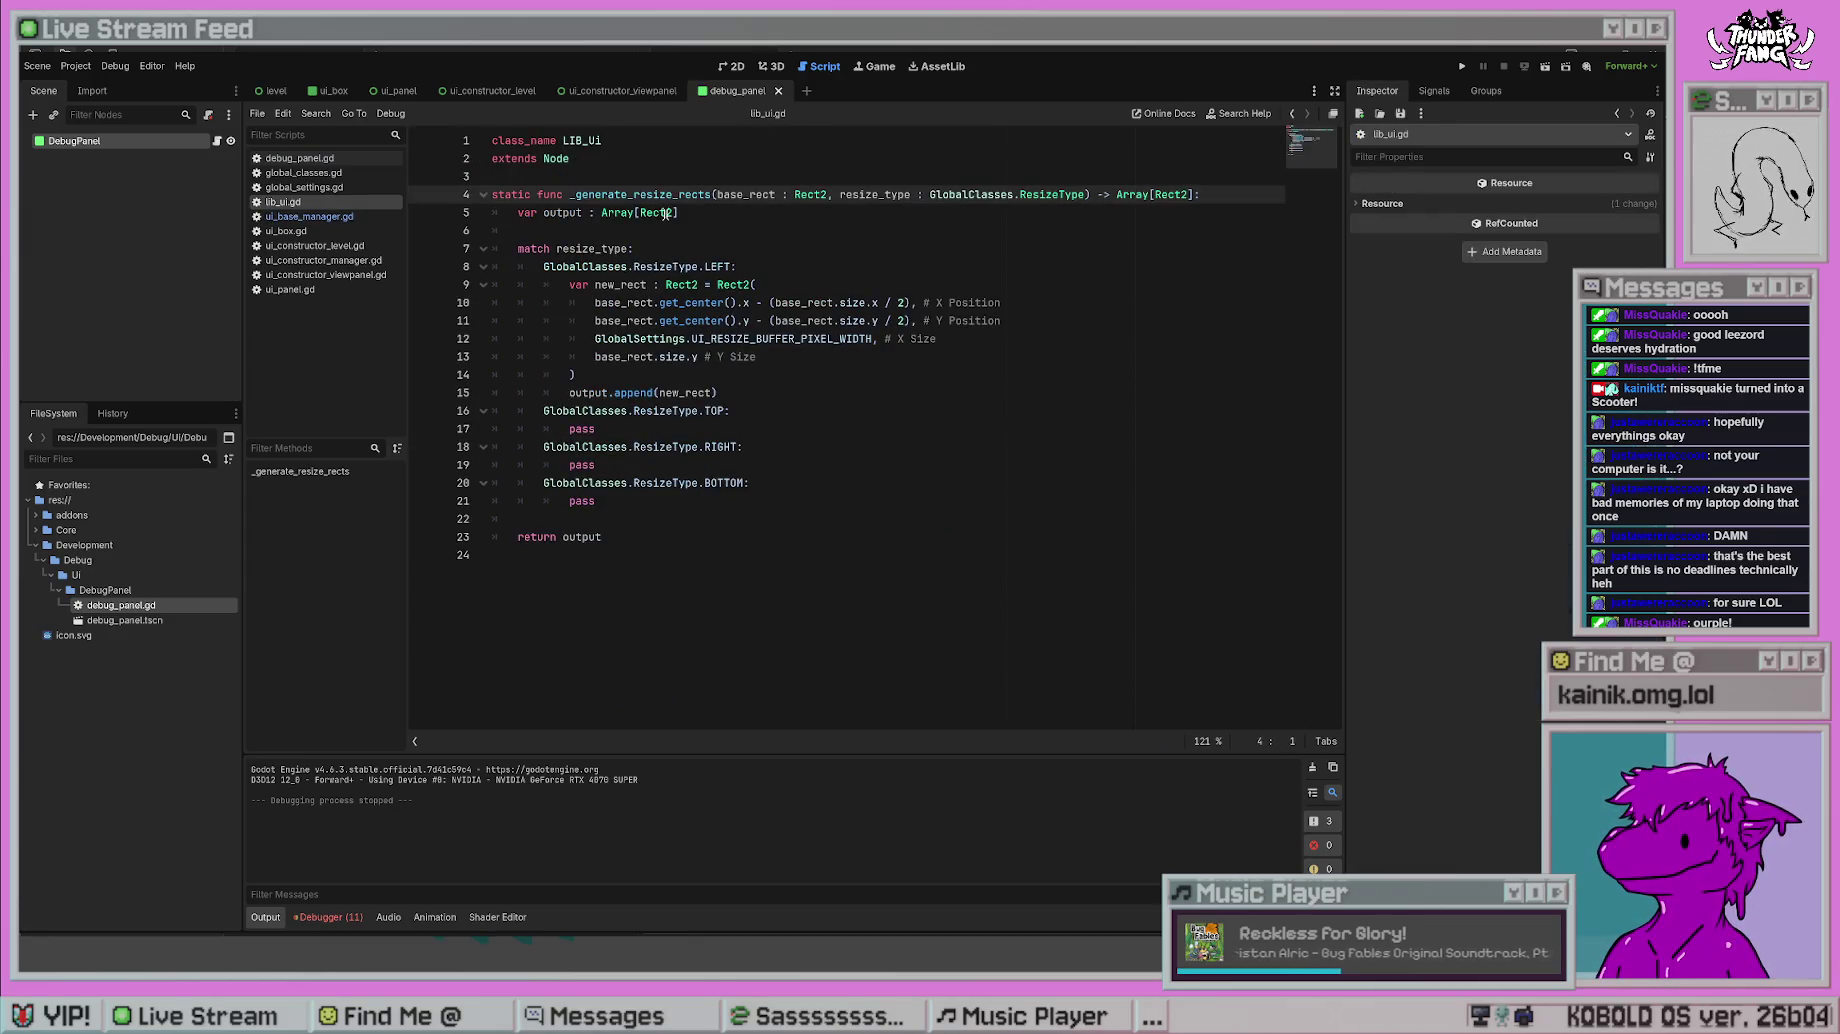
key(Down)
key(Down)
key(Down)
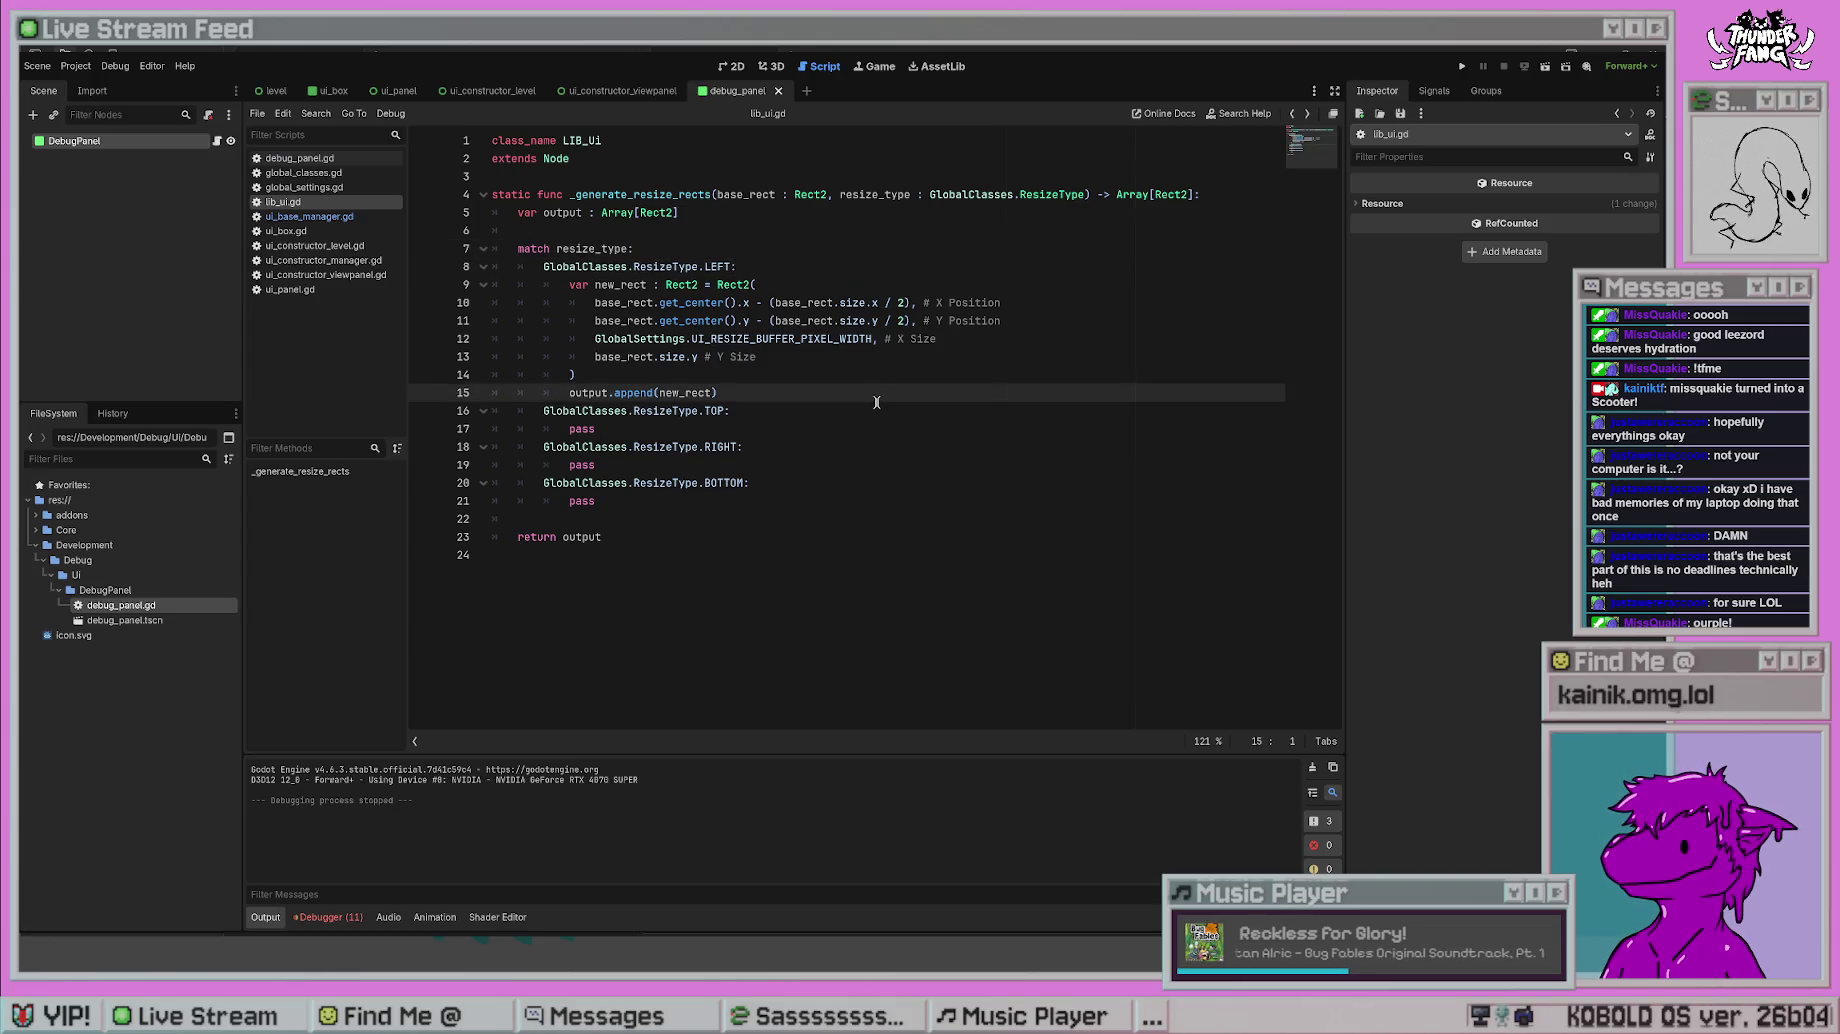
key(Up)
key(Up)
key(Up)
key(End)
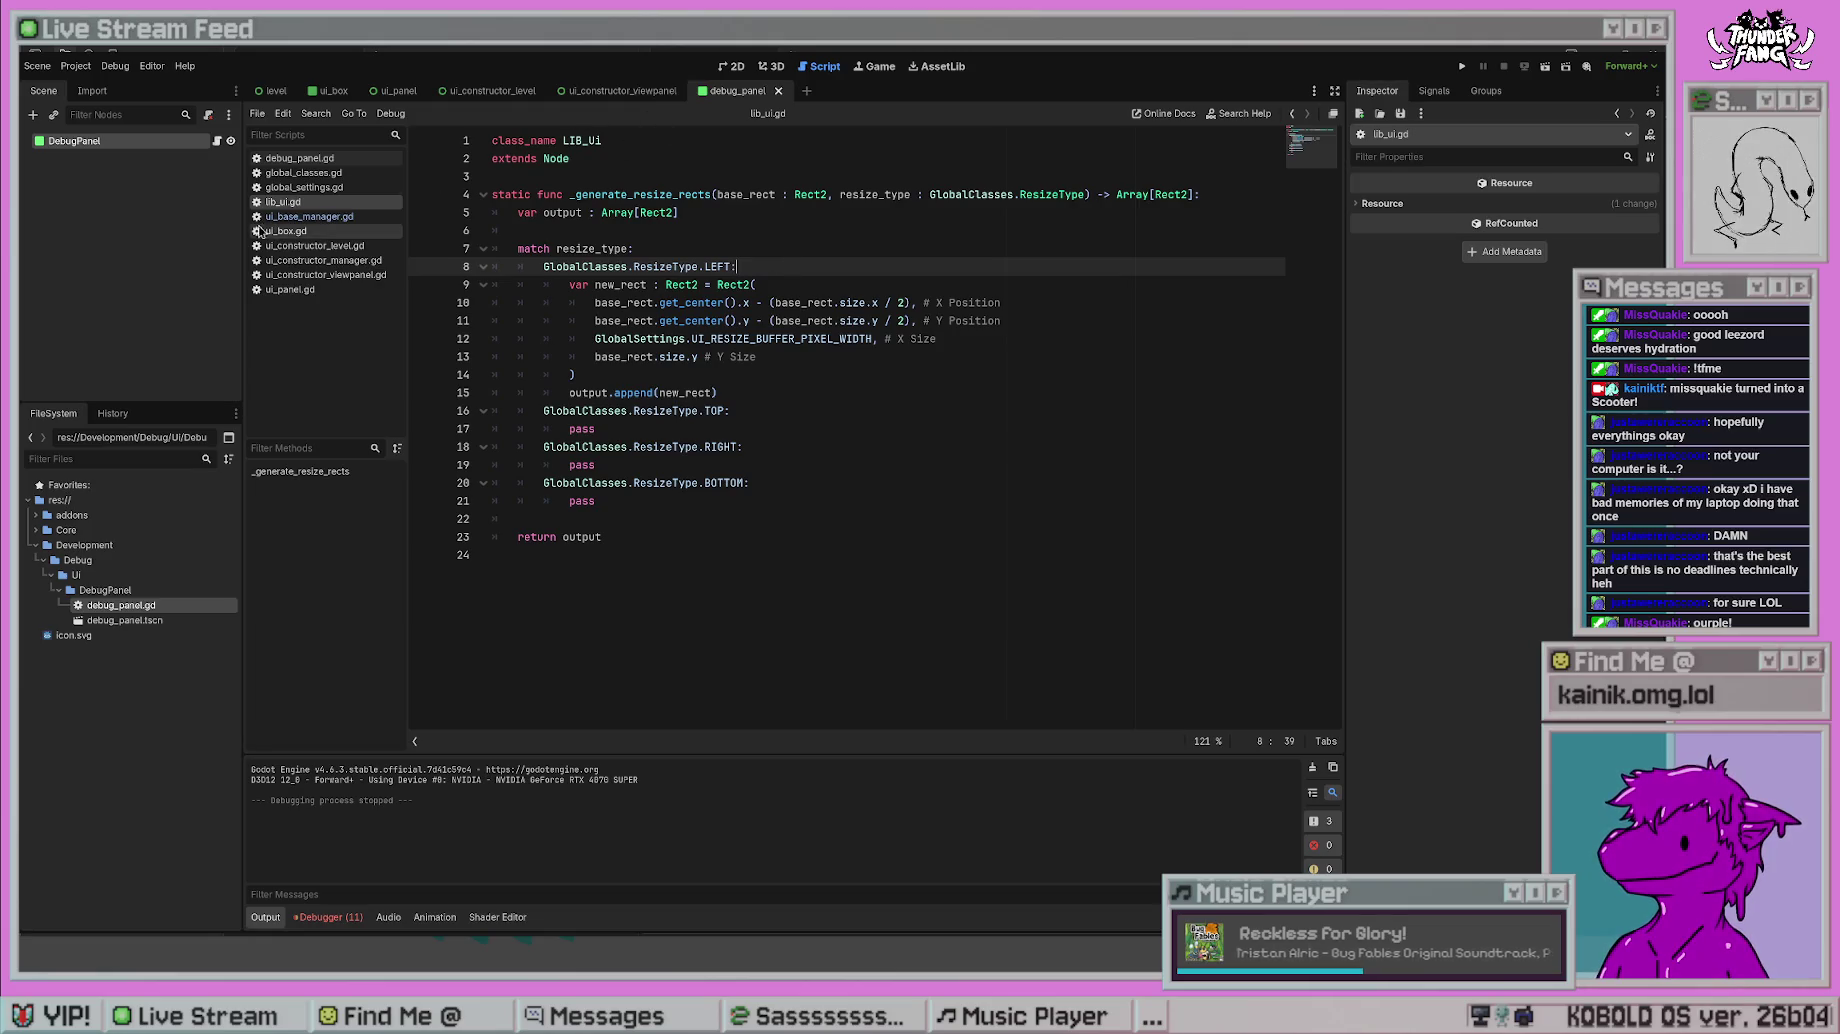
click(316, 218)
click(327, 248)
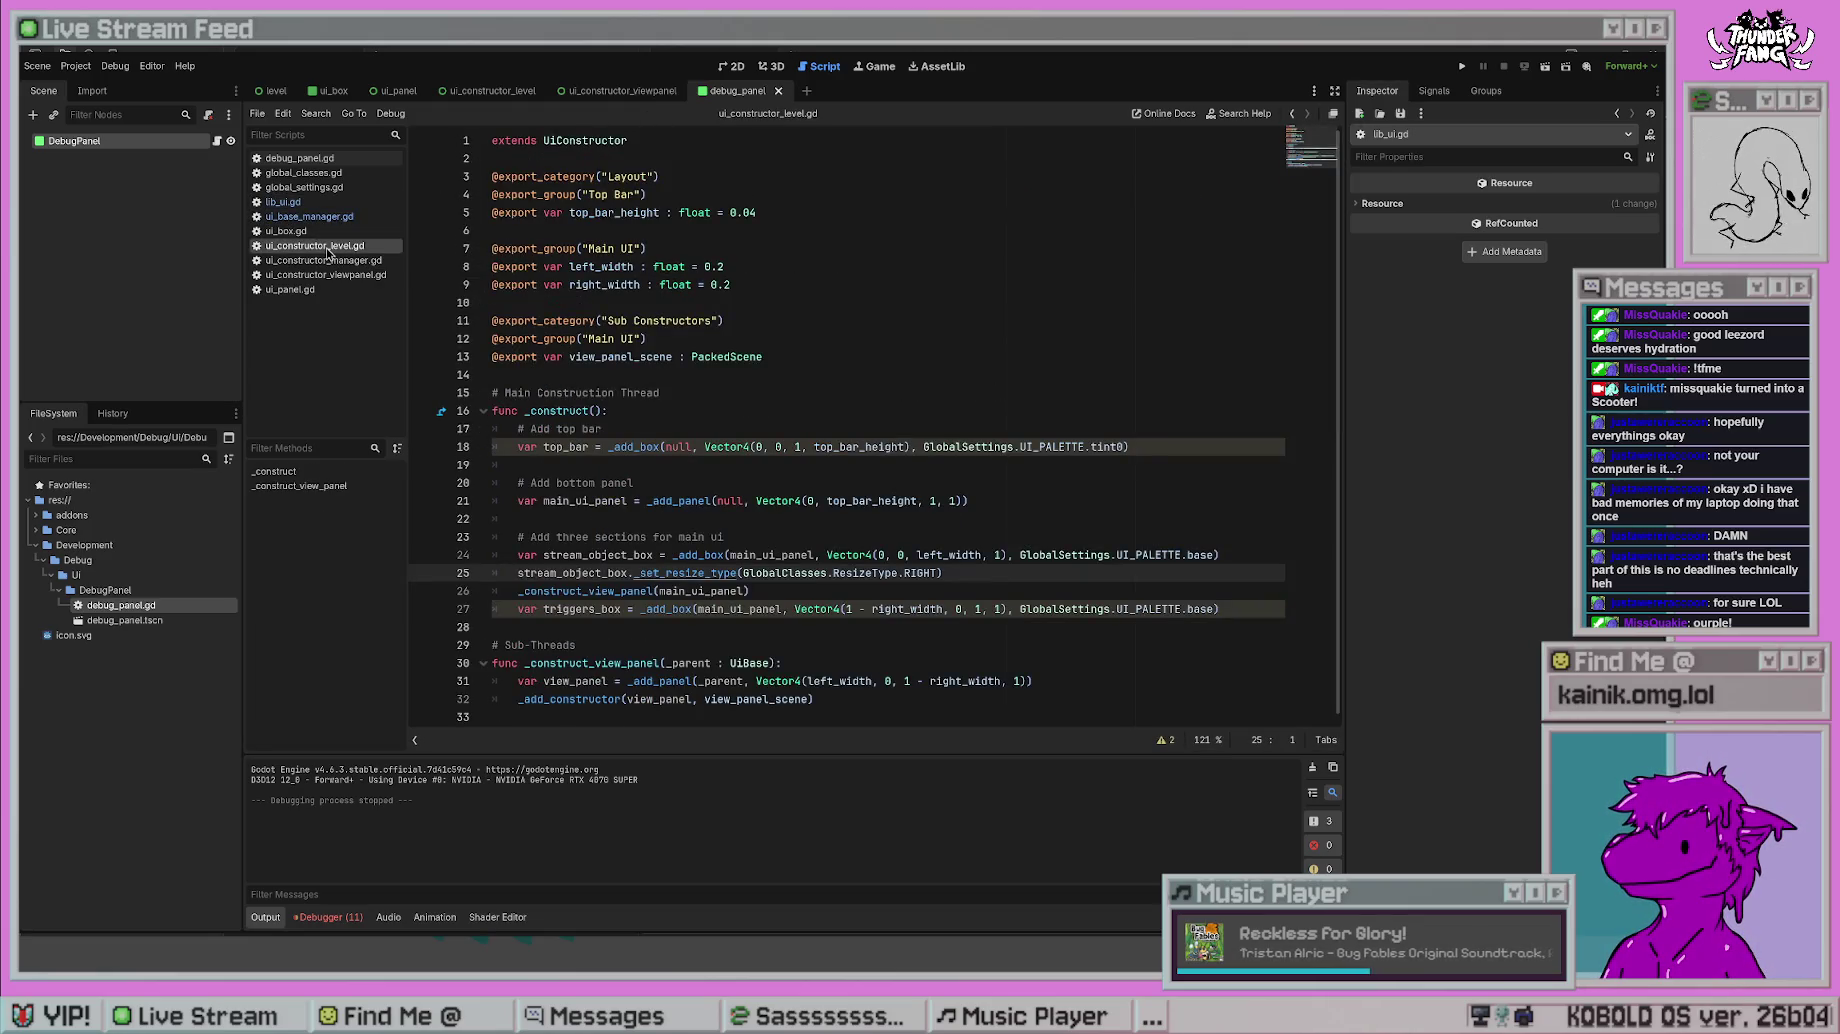
- Change stream_object_box's resize type from RIGHT to LEFT and test-run the project
double_click(918, 573)
text(LEF)
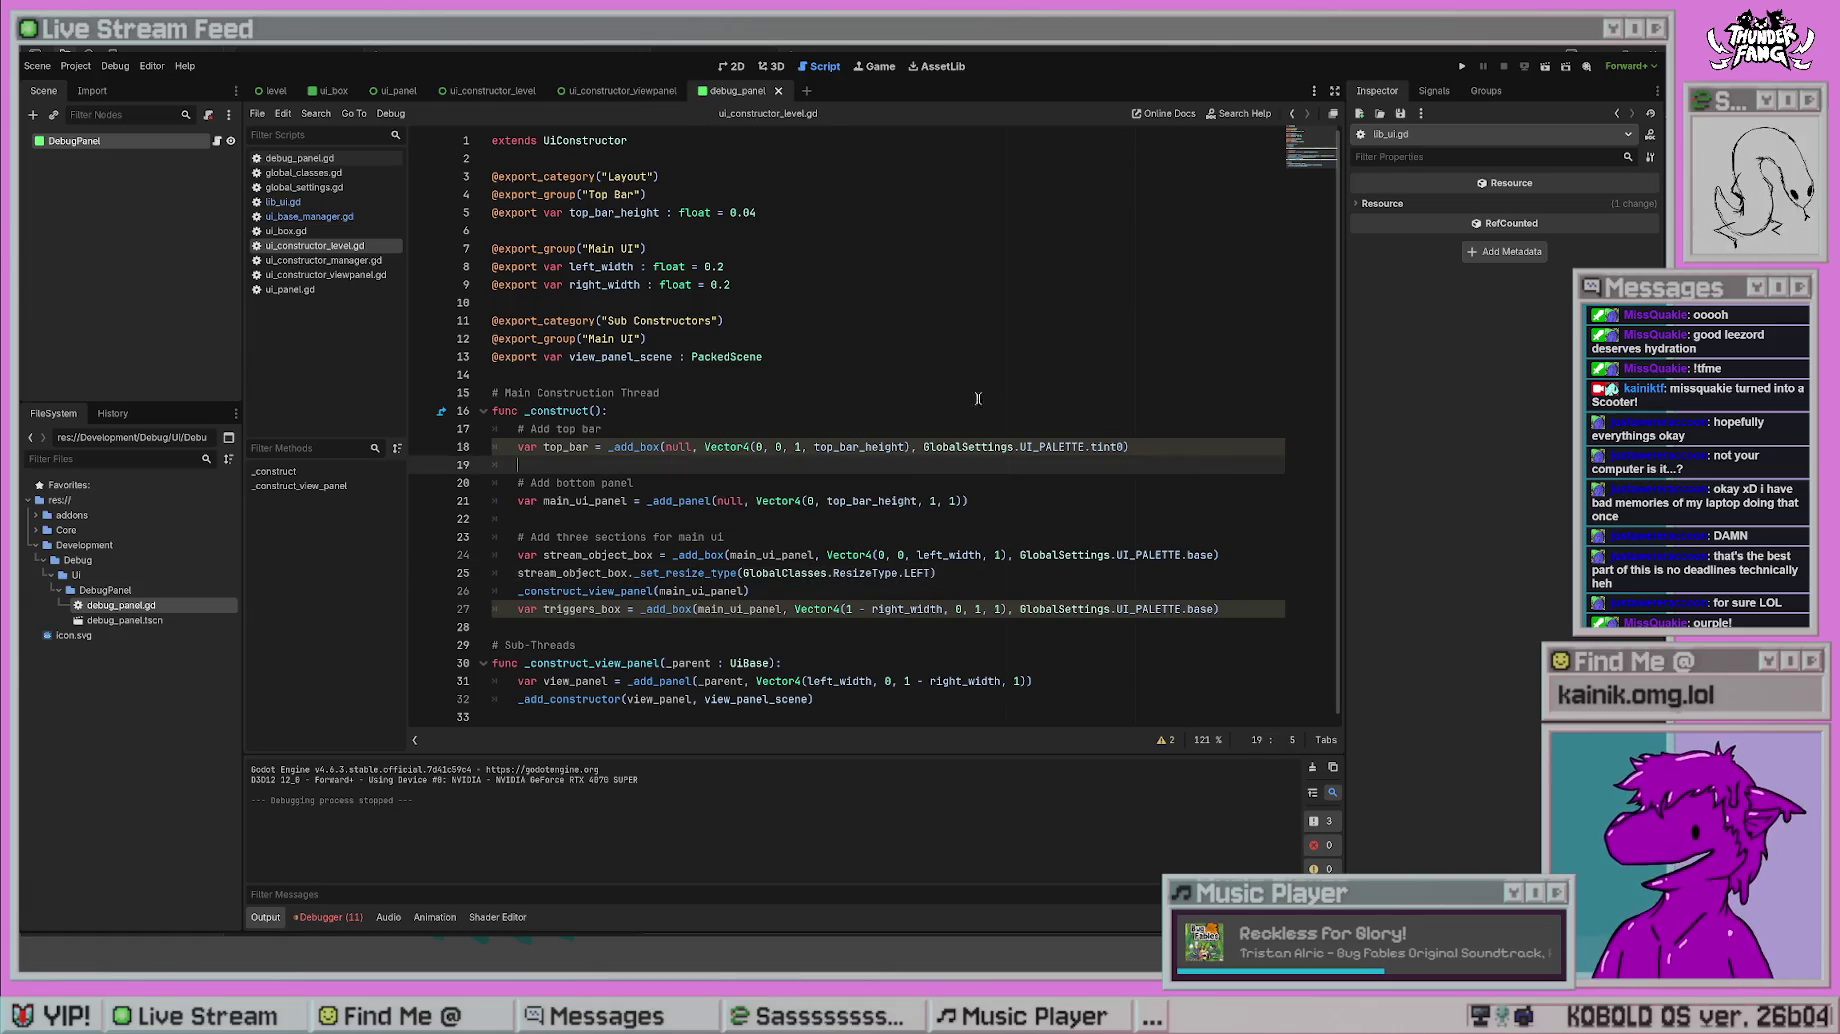
click(1462, 66)
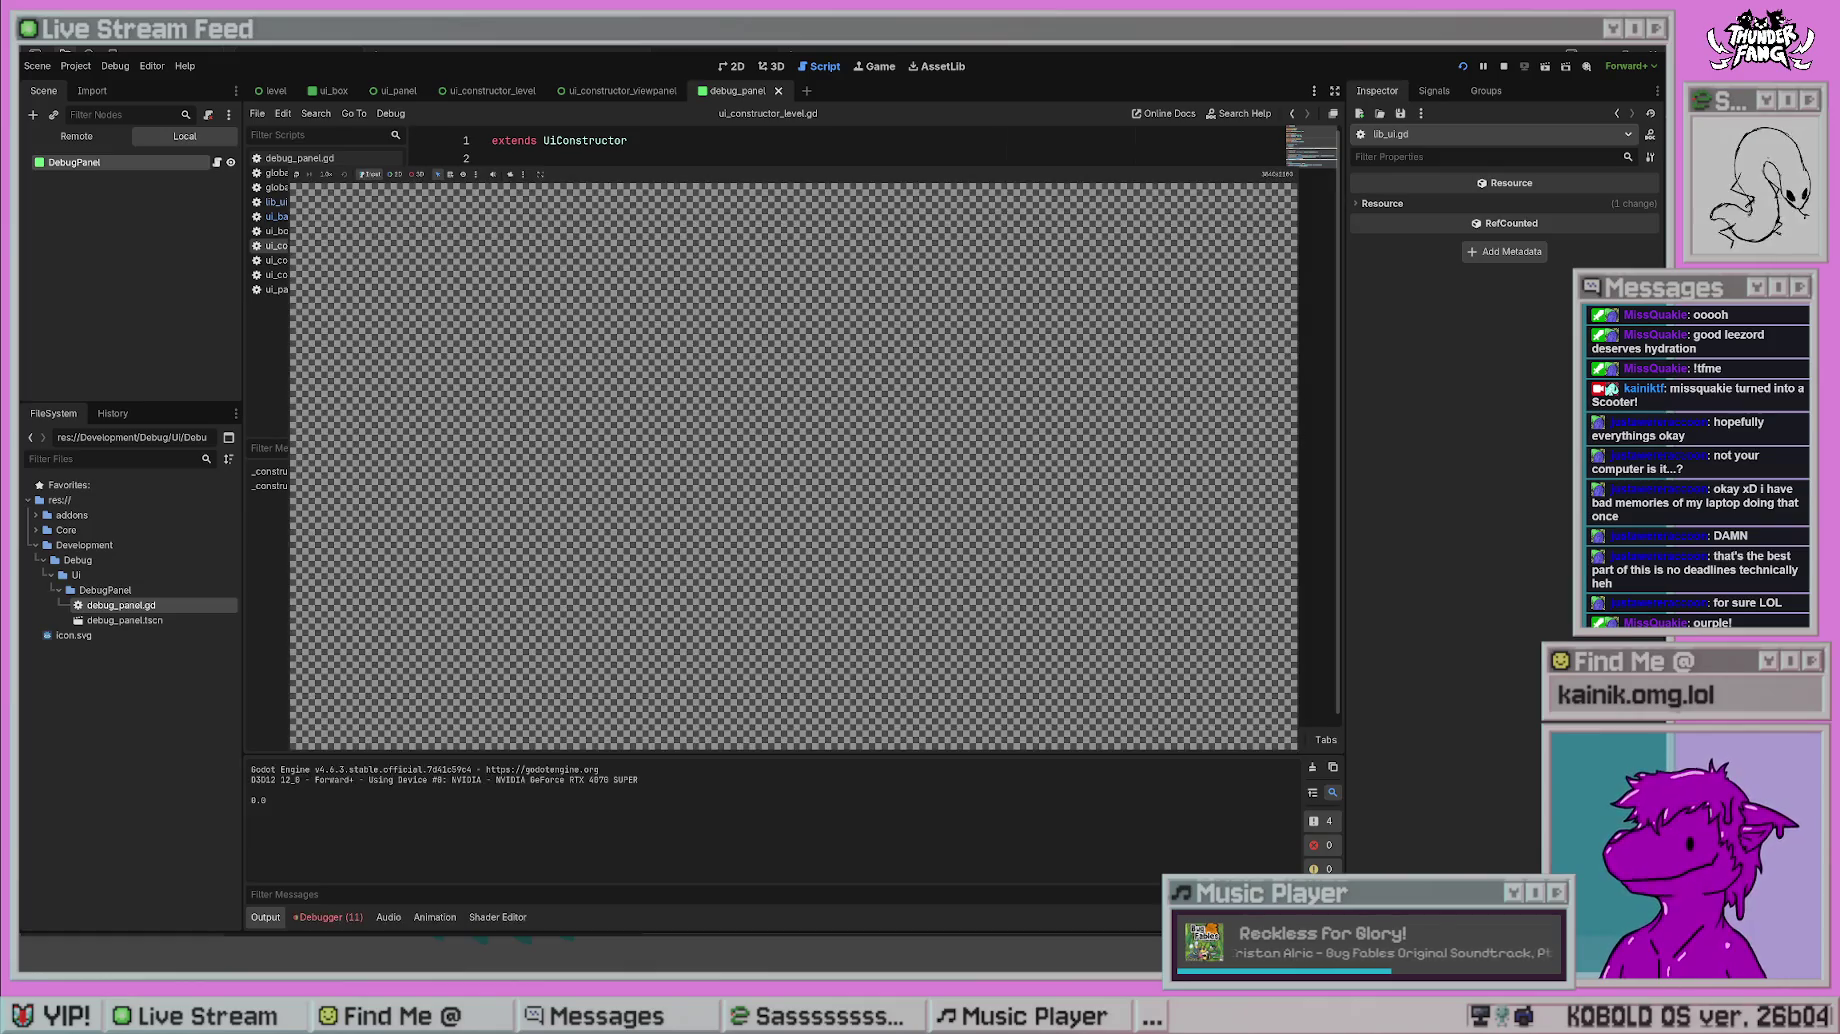
key(F8)
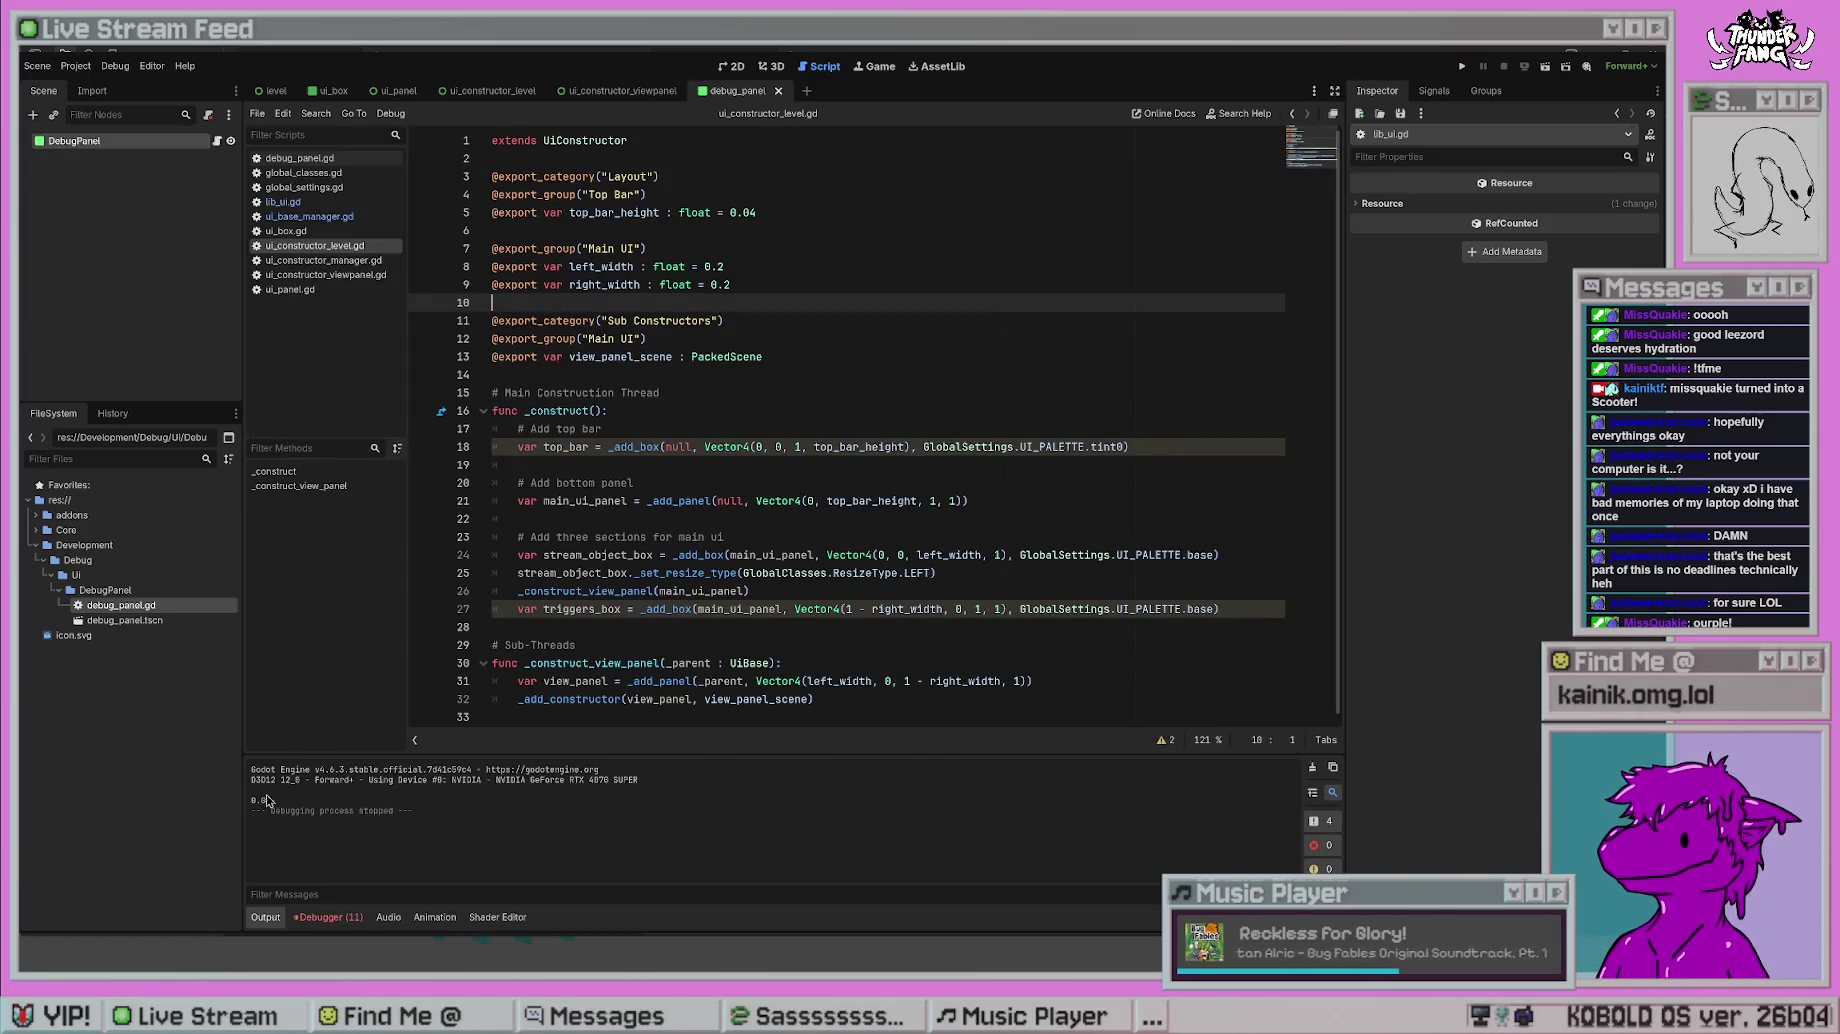
- Check the 0.0 printed in the output, then open lib_ui.gd
double_click(258, 800)
click(895, 429)
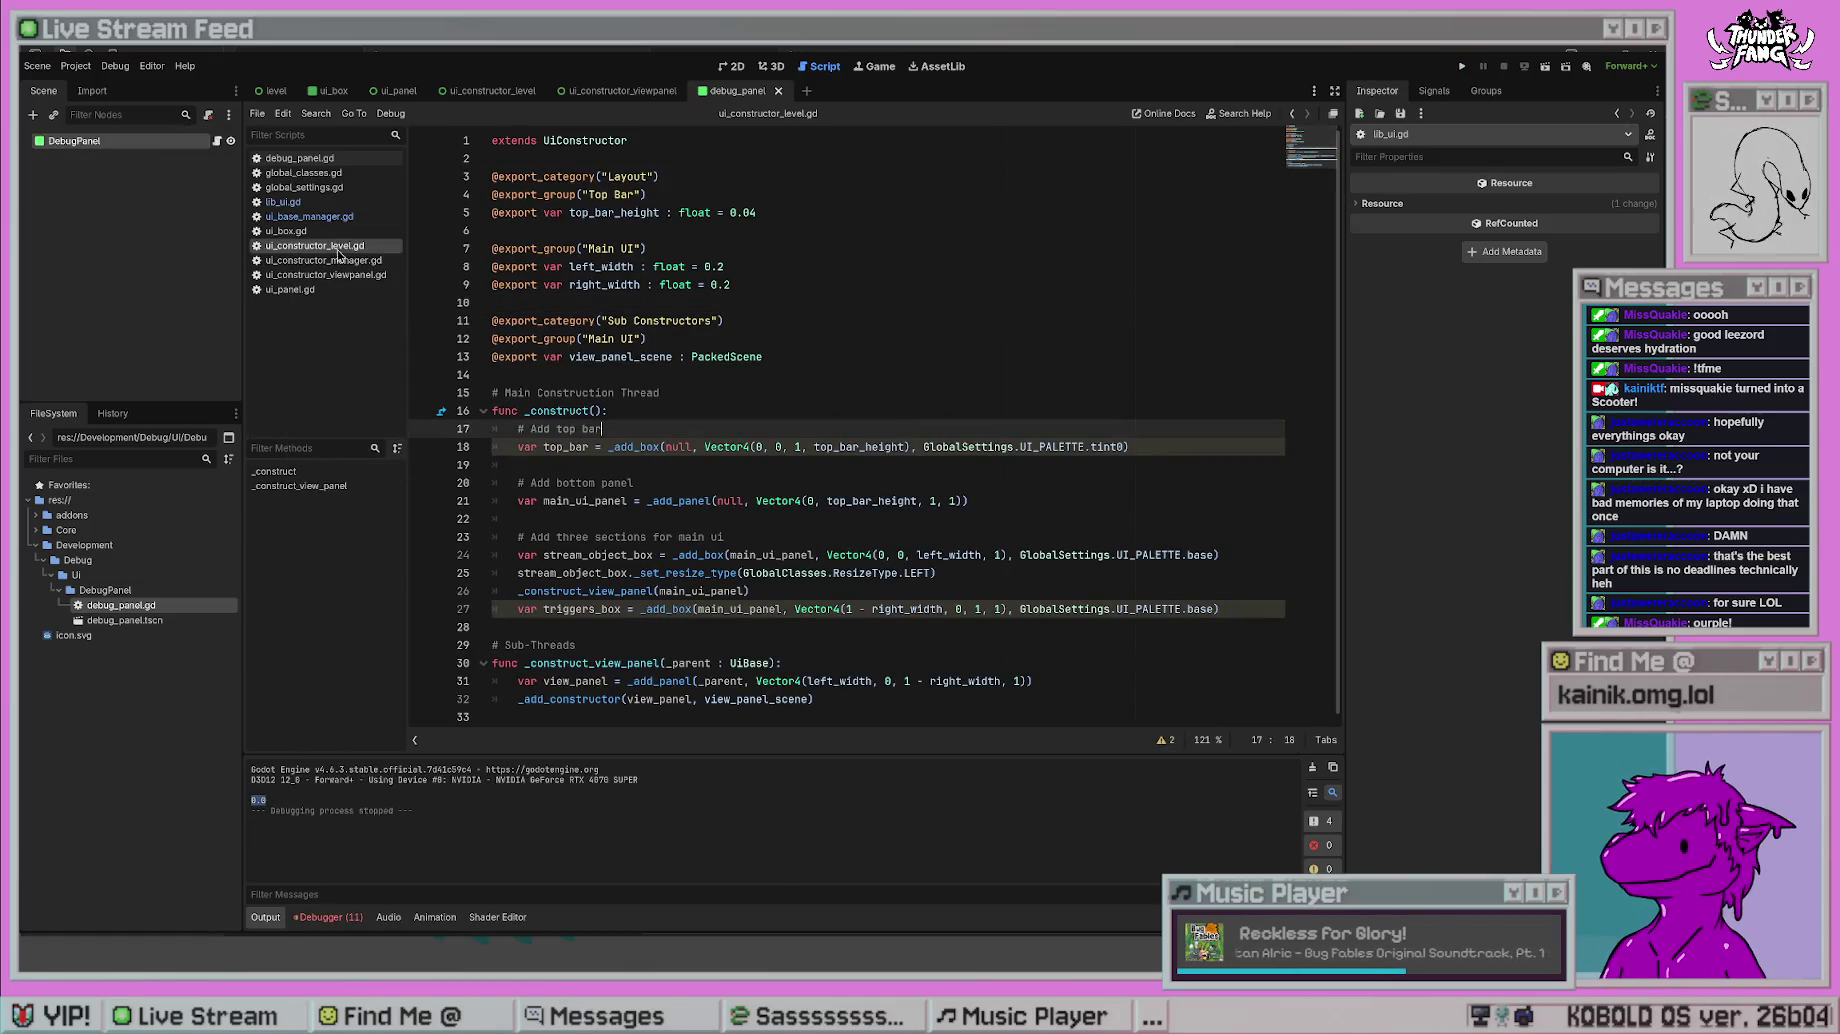
click(311, 206)
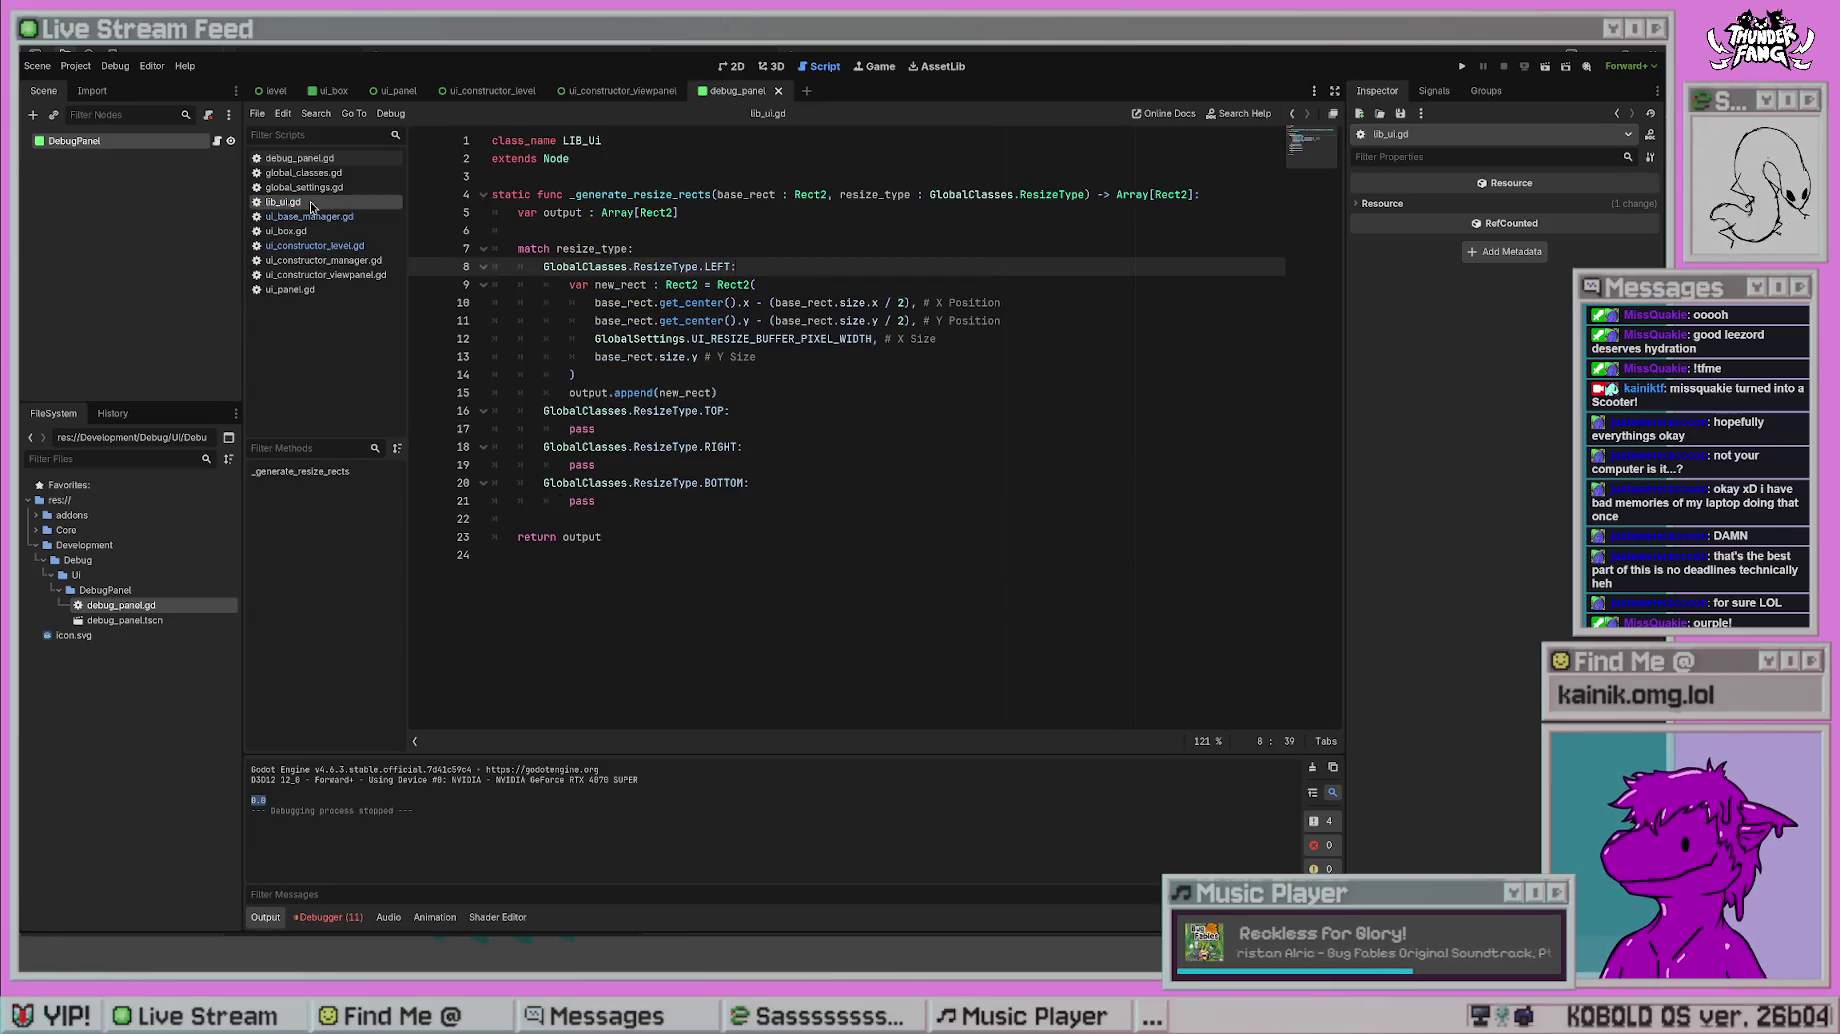
- Look over the new_rect line in lib_ui.gd and run the project once more
click(311, 216)
click(311, 202)
click(975, 291)
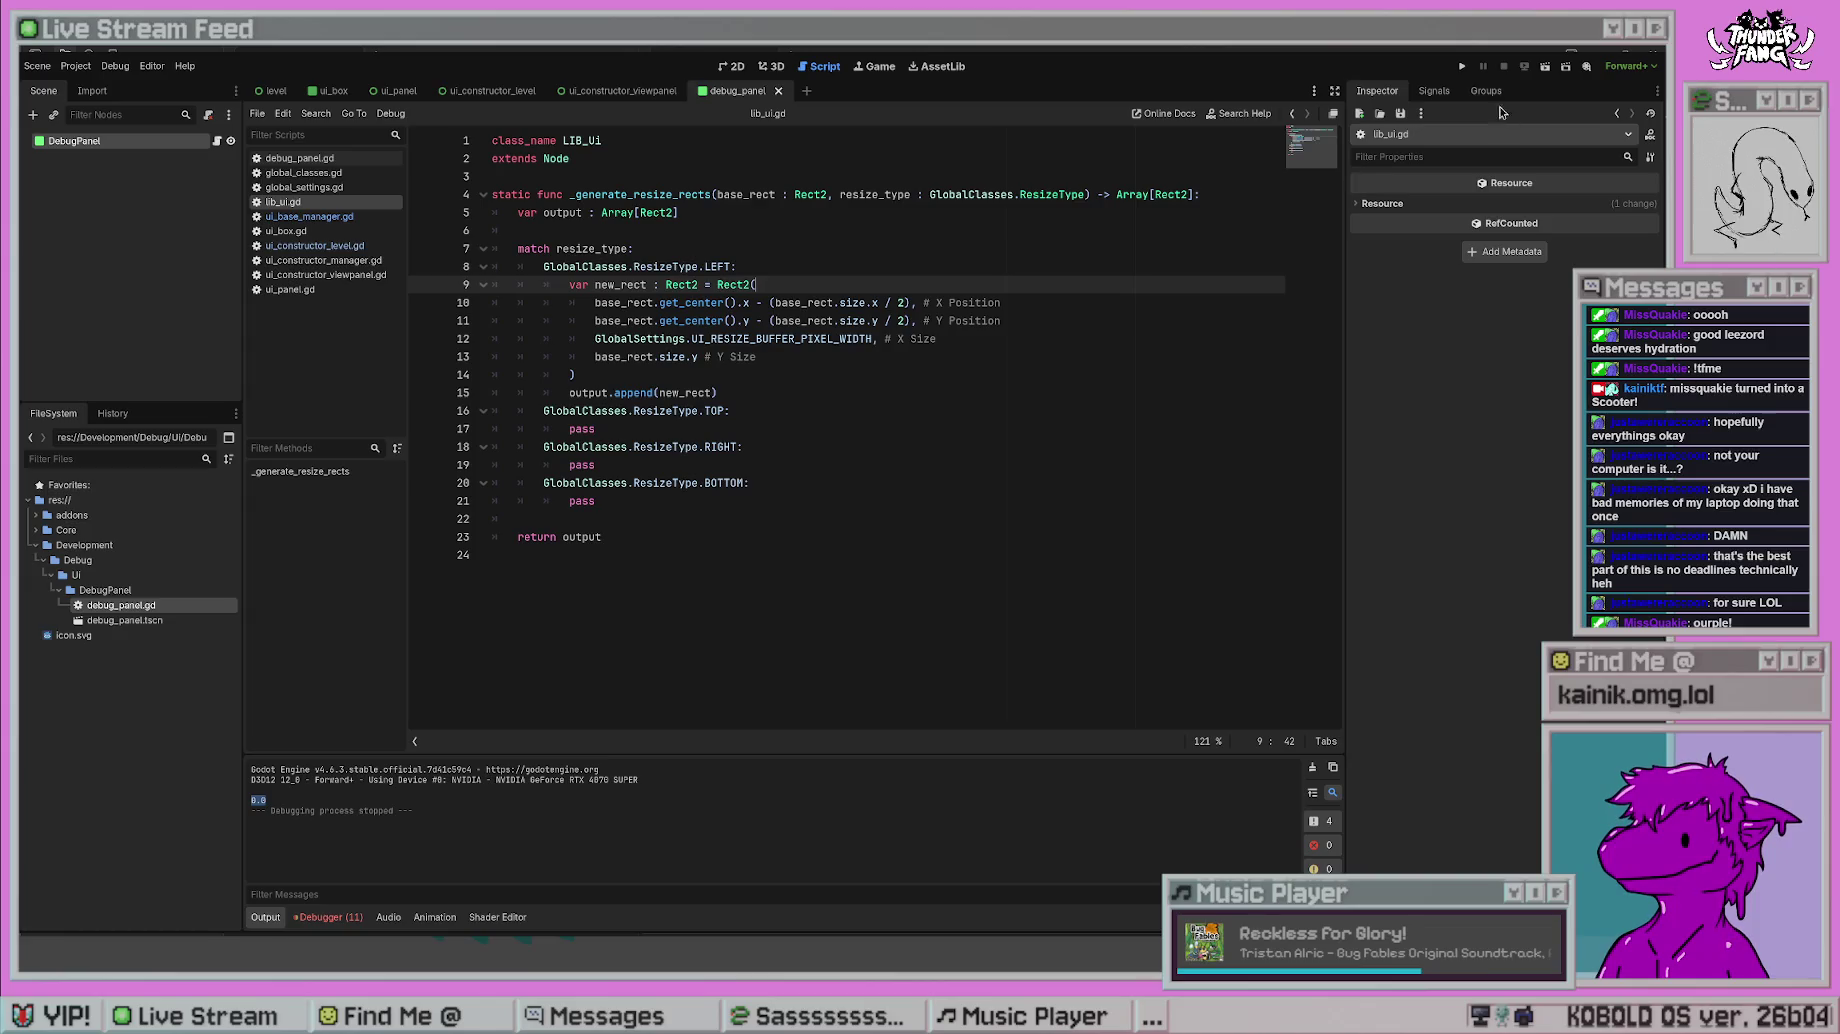
click(1462, 66)
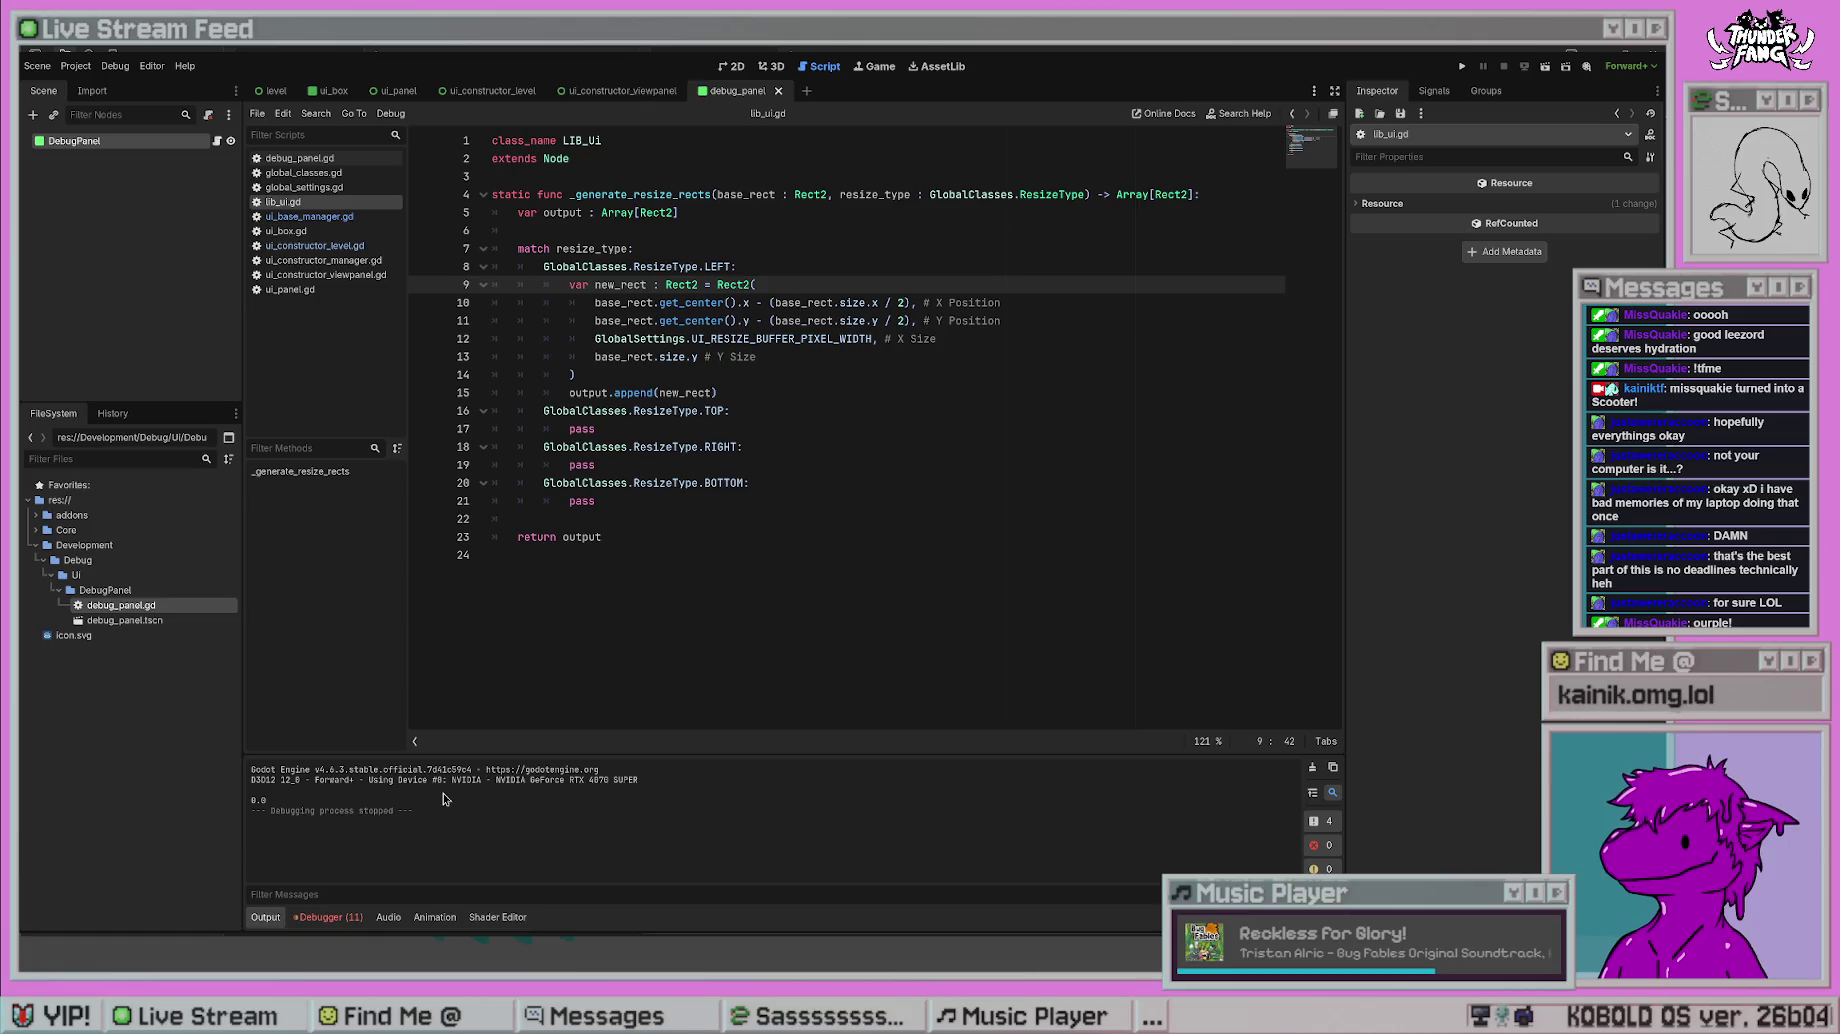
click(685, 529)
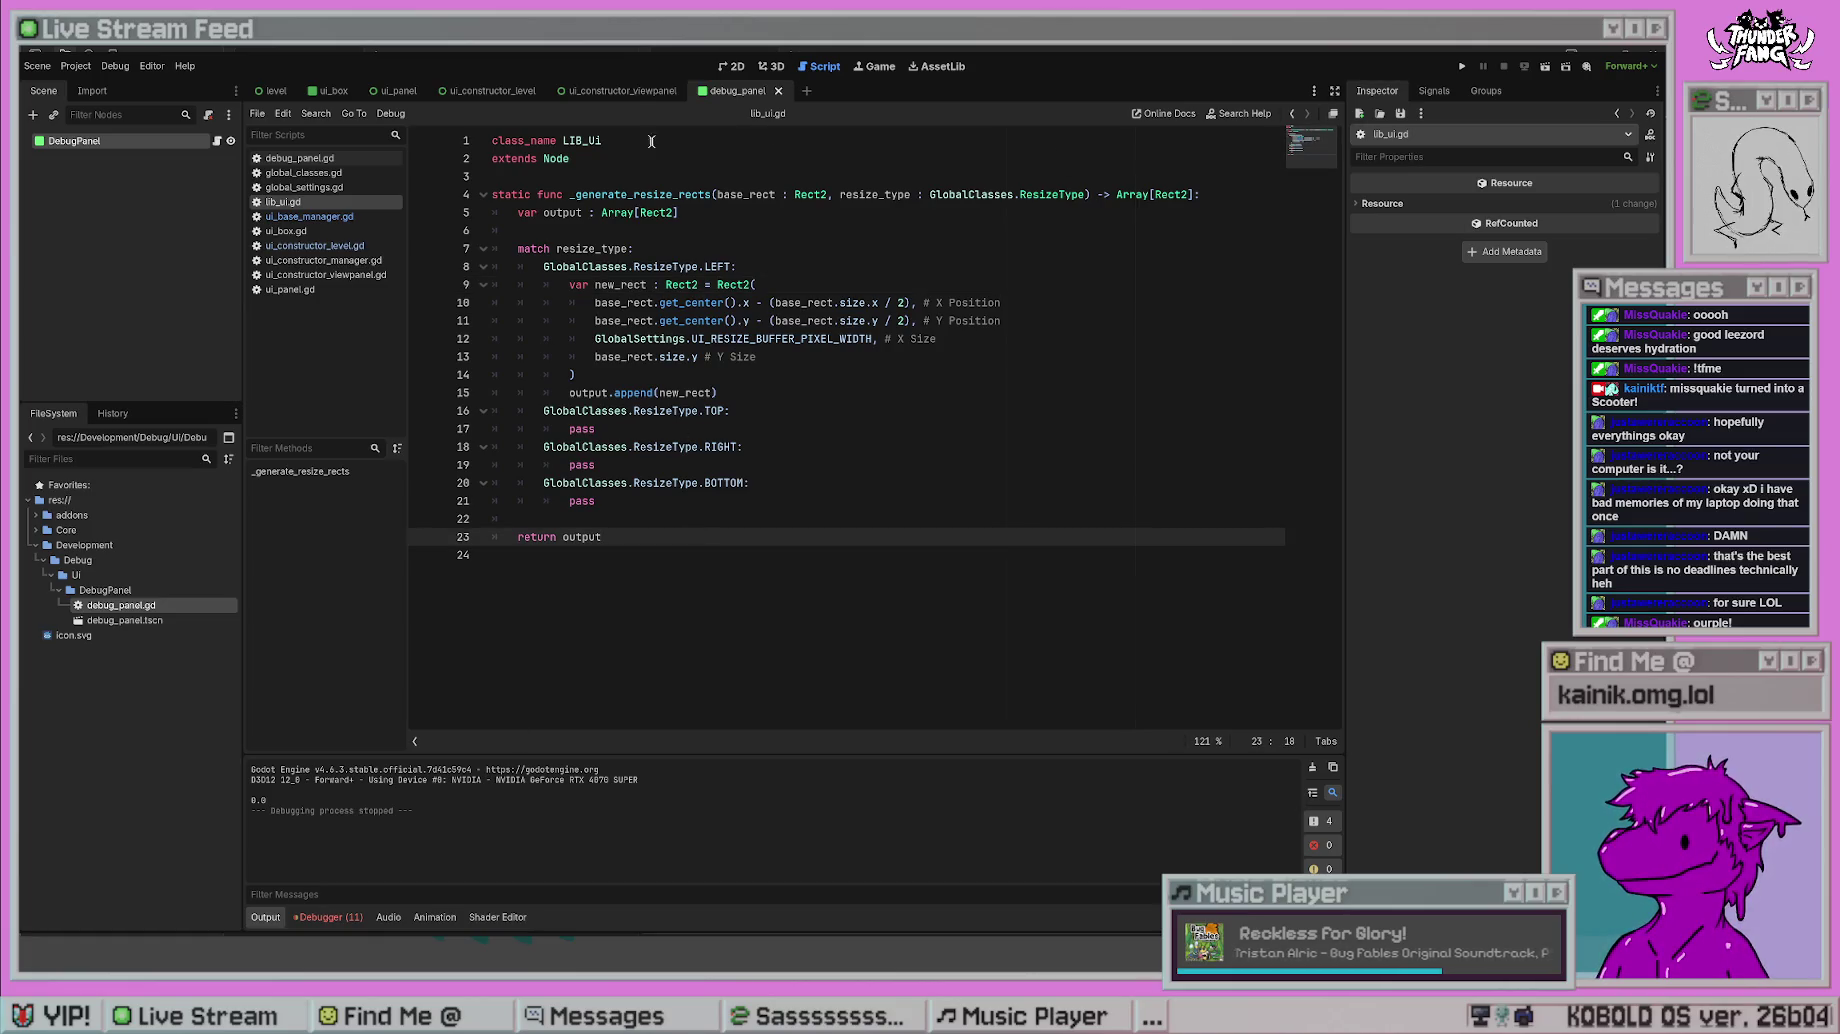
- Follow the DEBUG_Panel _create call from ui_base_manager.gd into debug_panel.gd and inspect the DebugPanel node
click(315, 216)
click(987, 446)
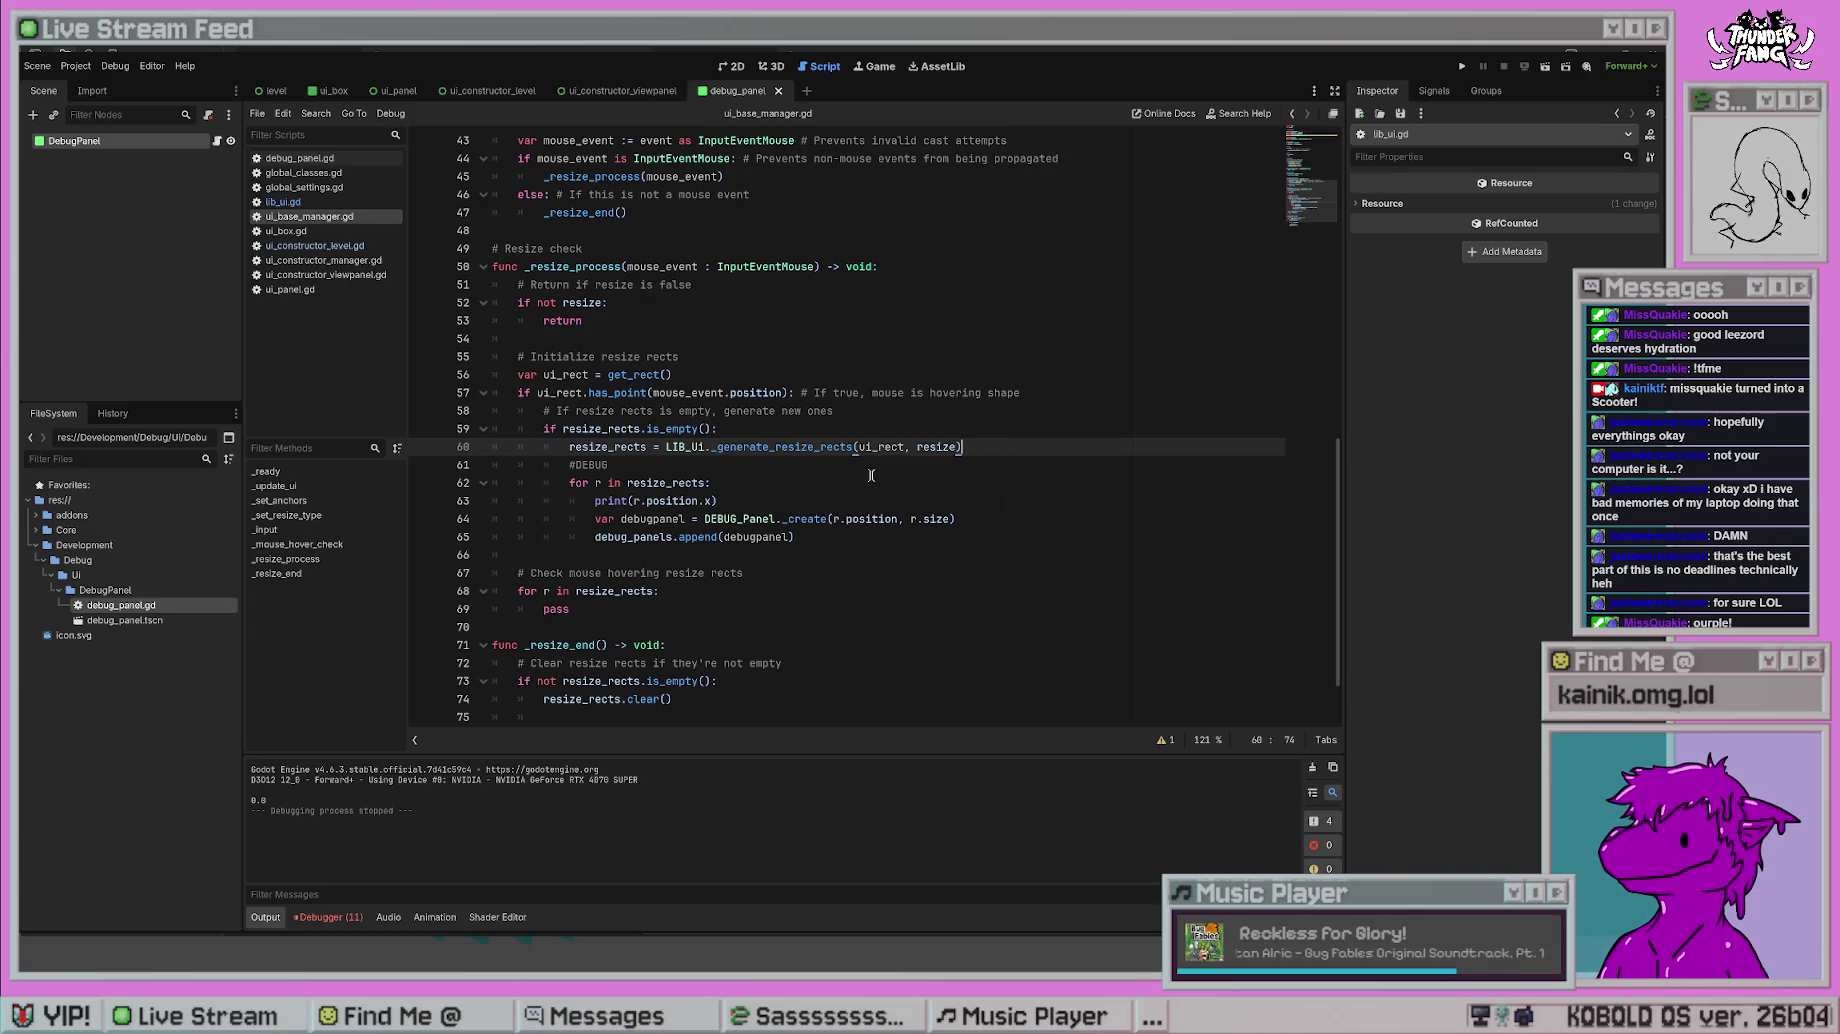
click(987, 520)
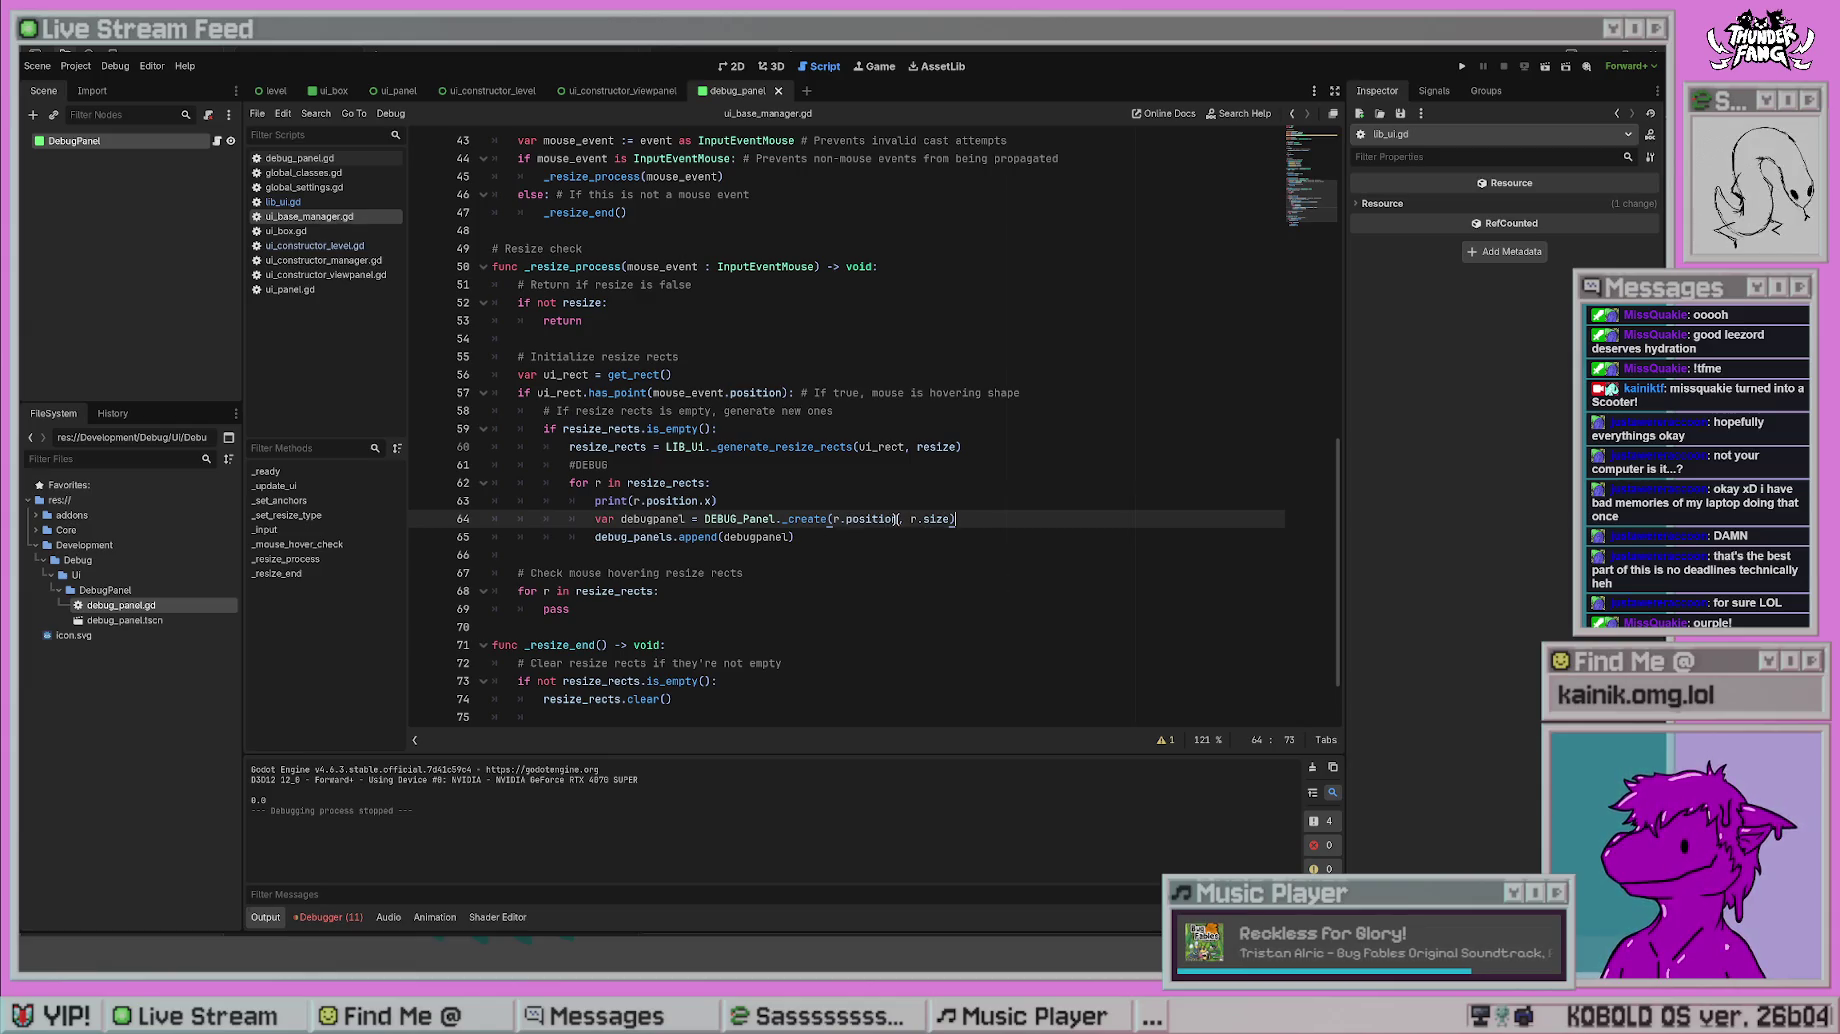
click(790, 481)
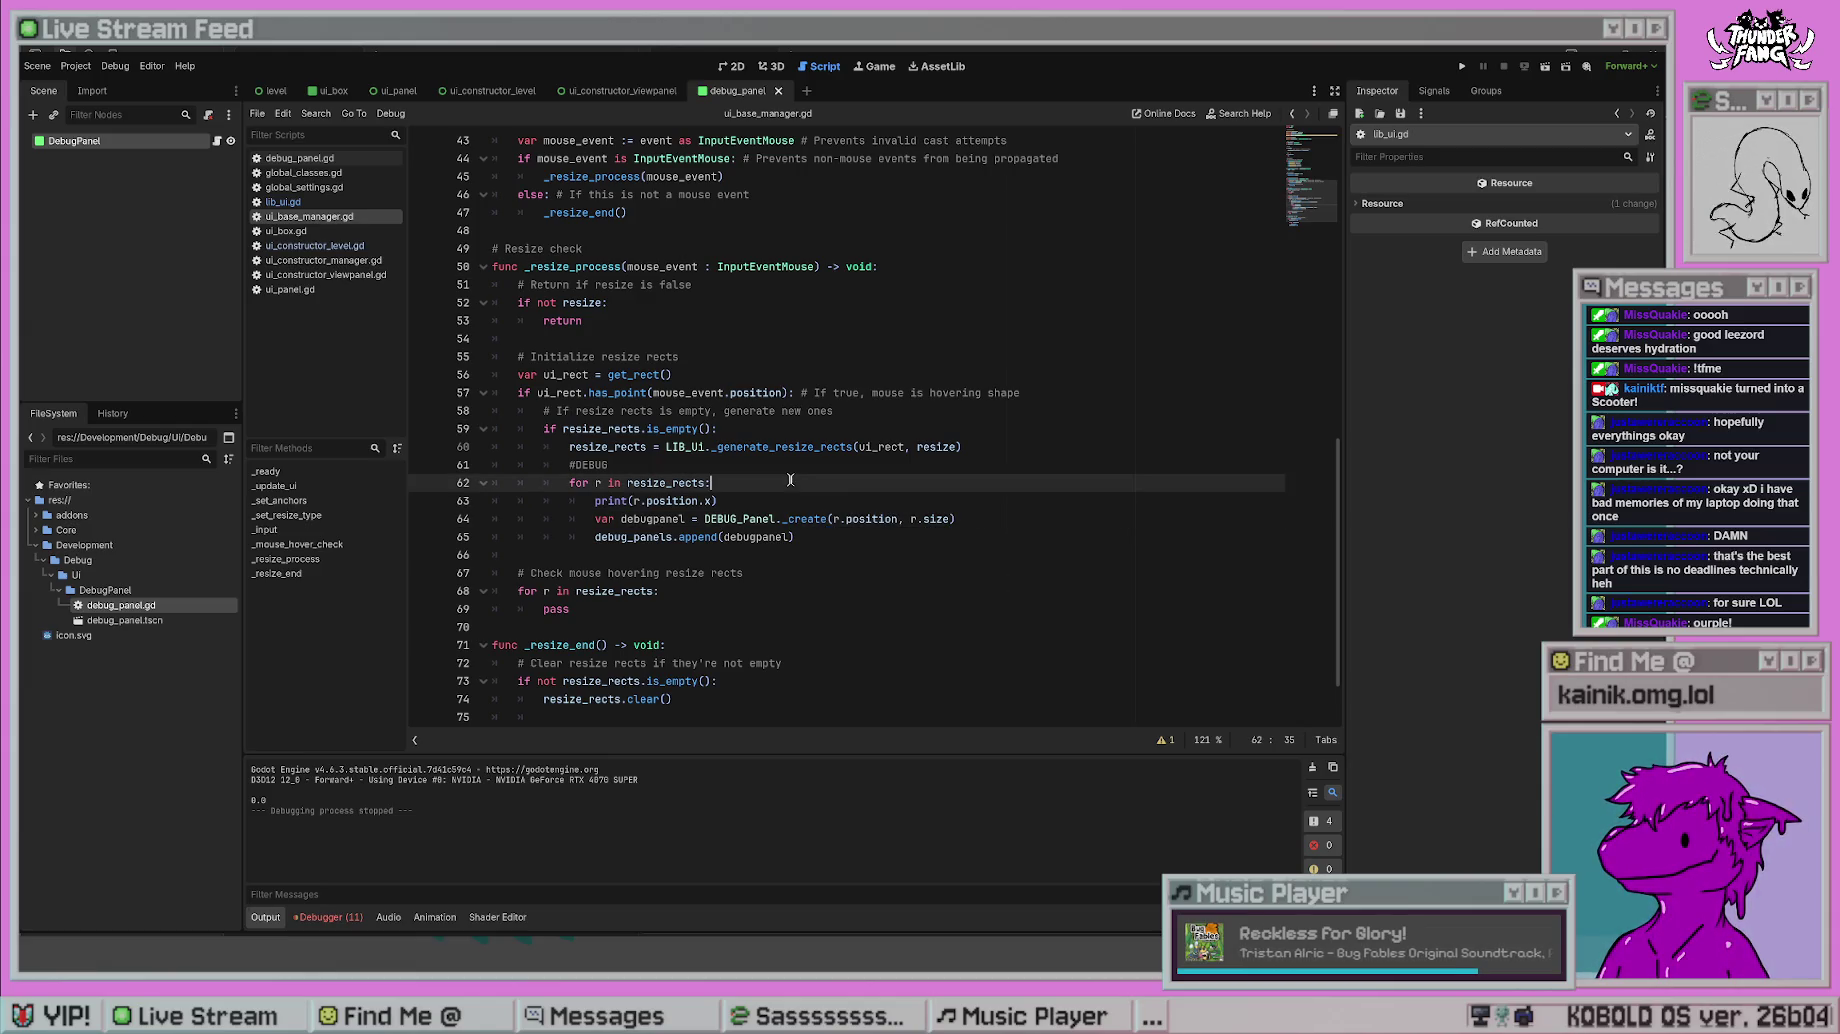
click(766, 505)
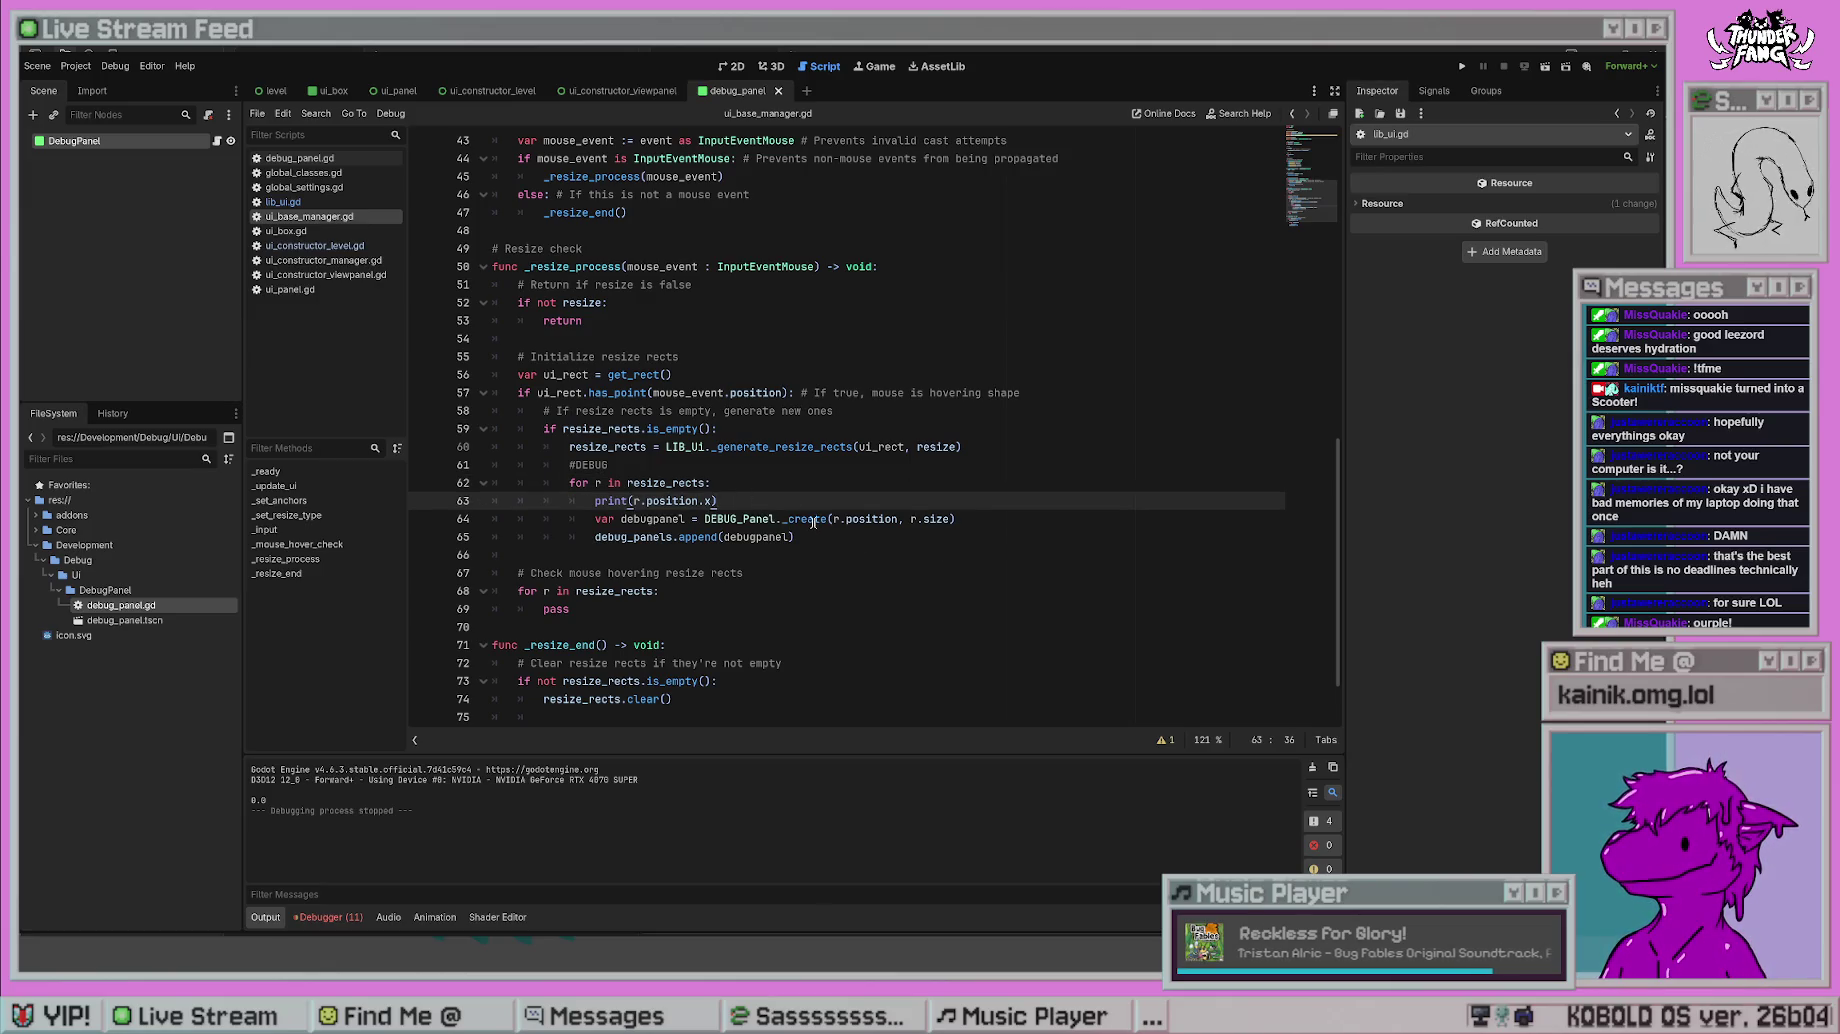
ctrl+click(813, 520)
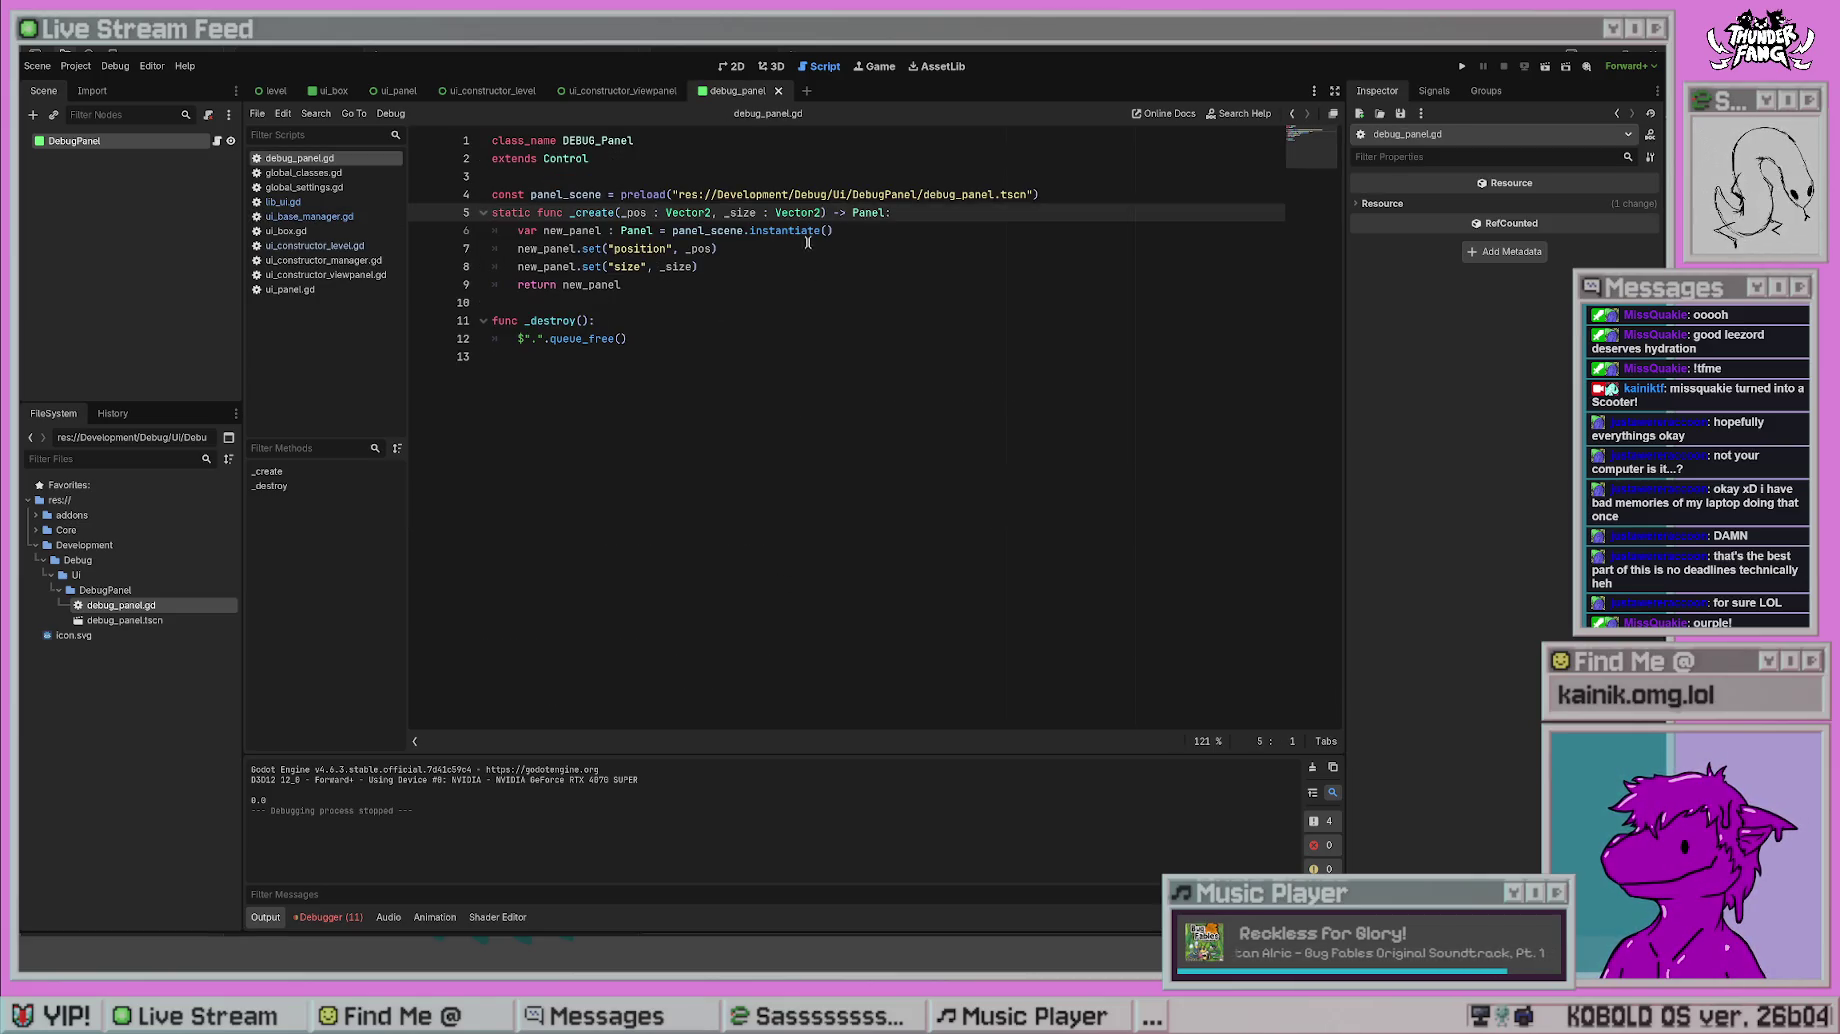
click(74, 141)
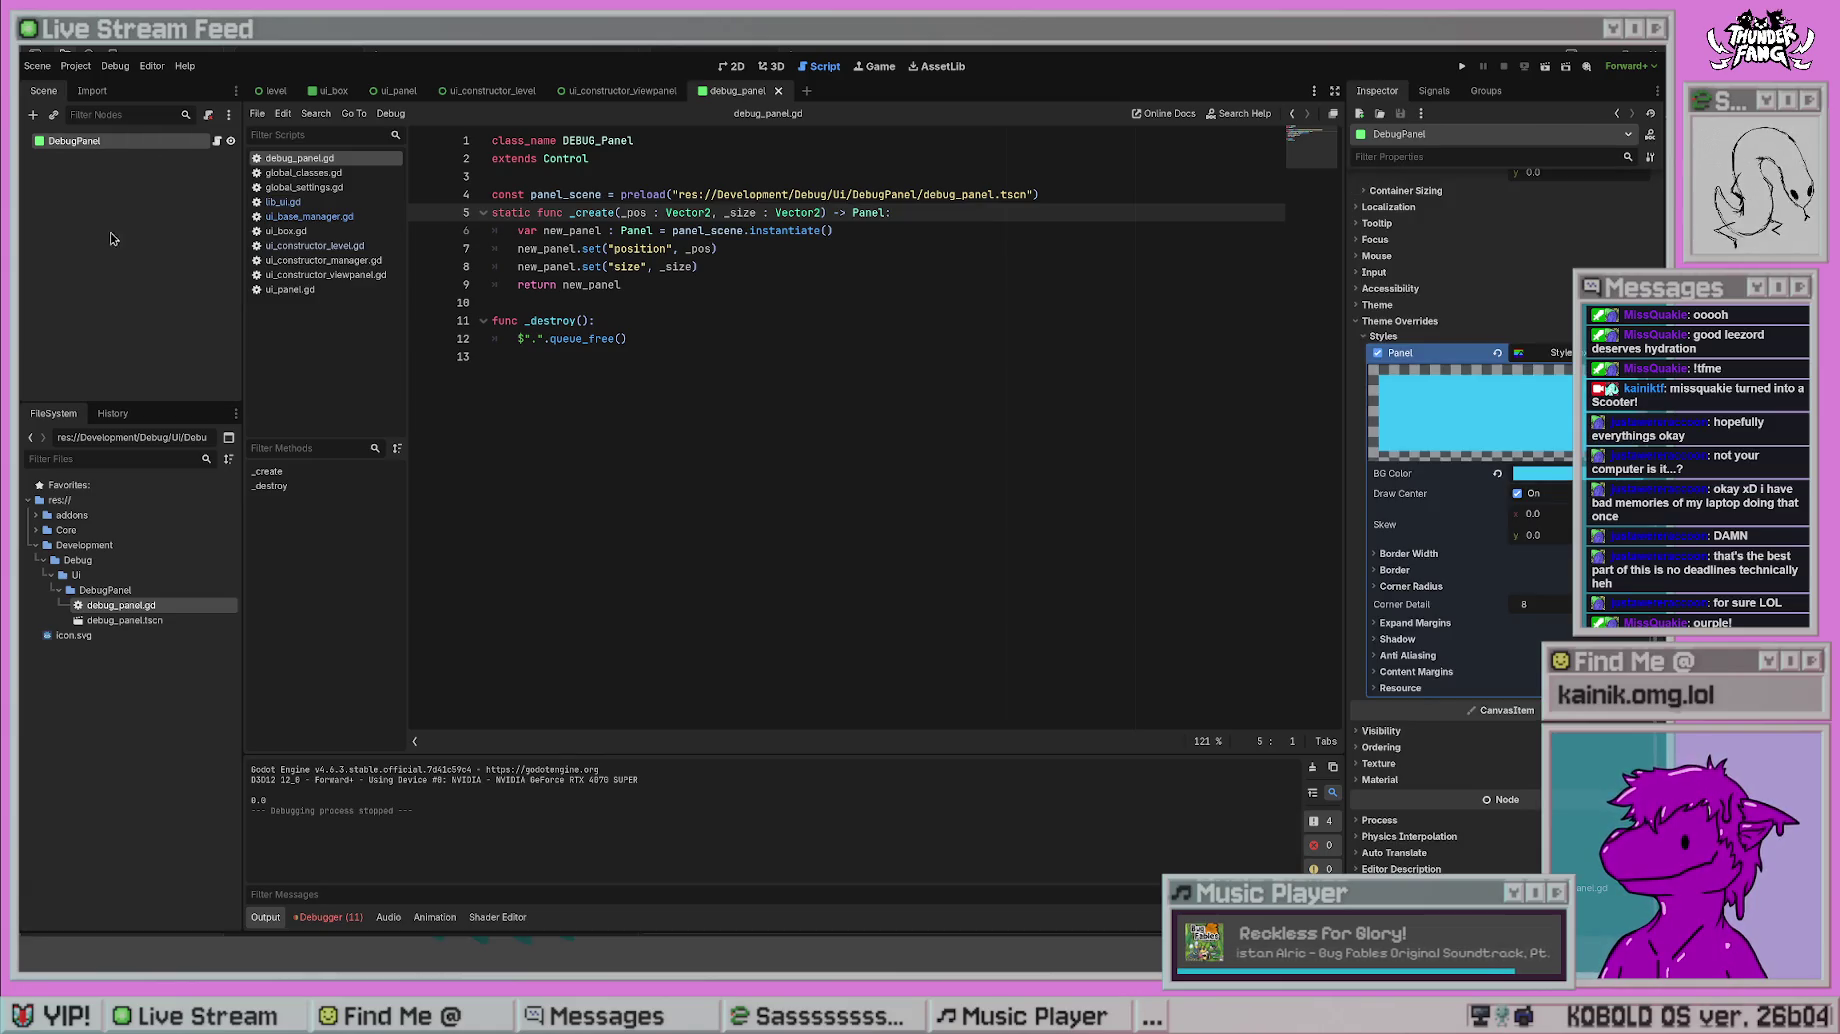
scroll(1459, 454, up, 5)
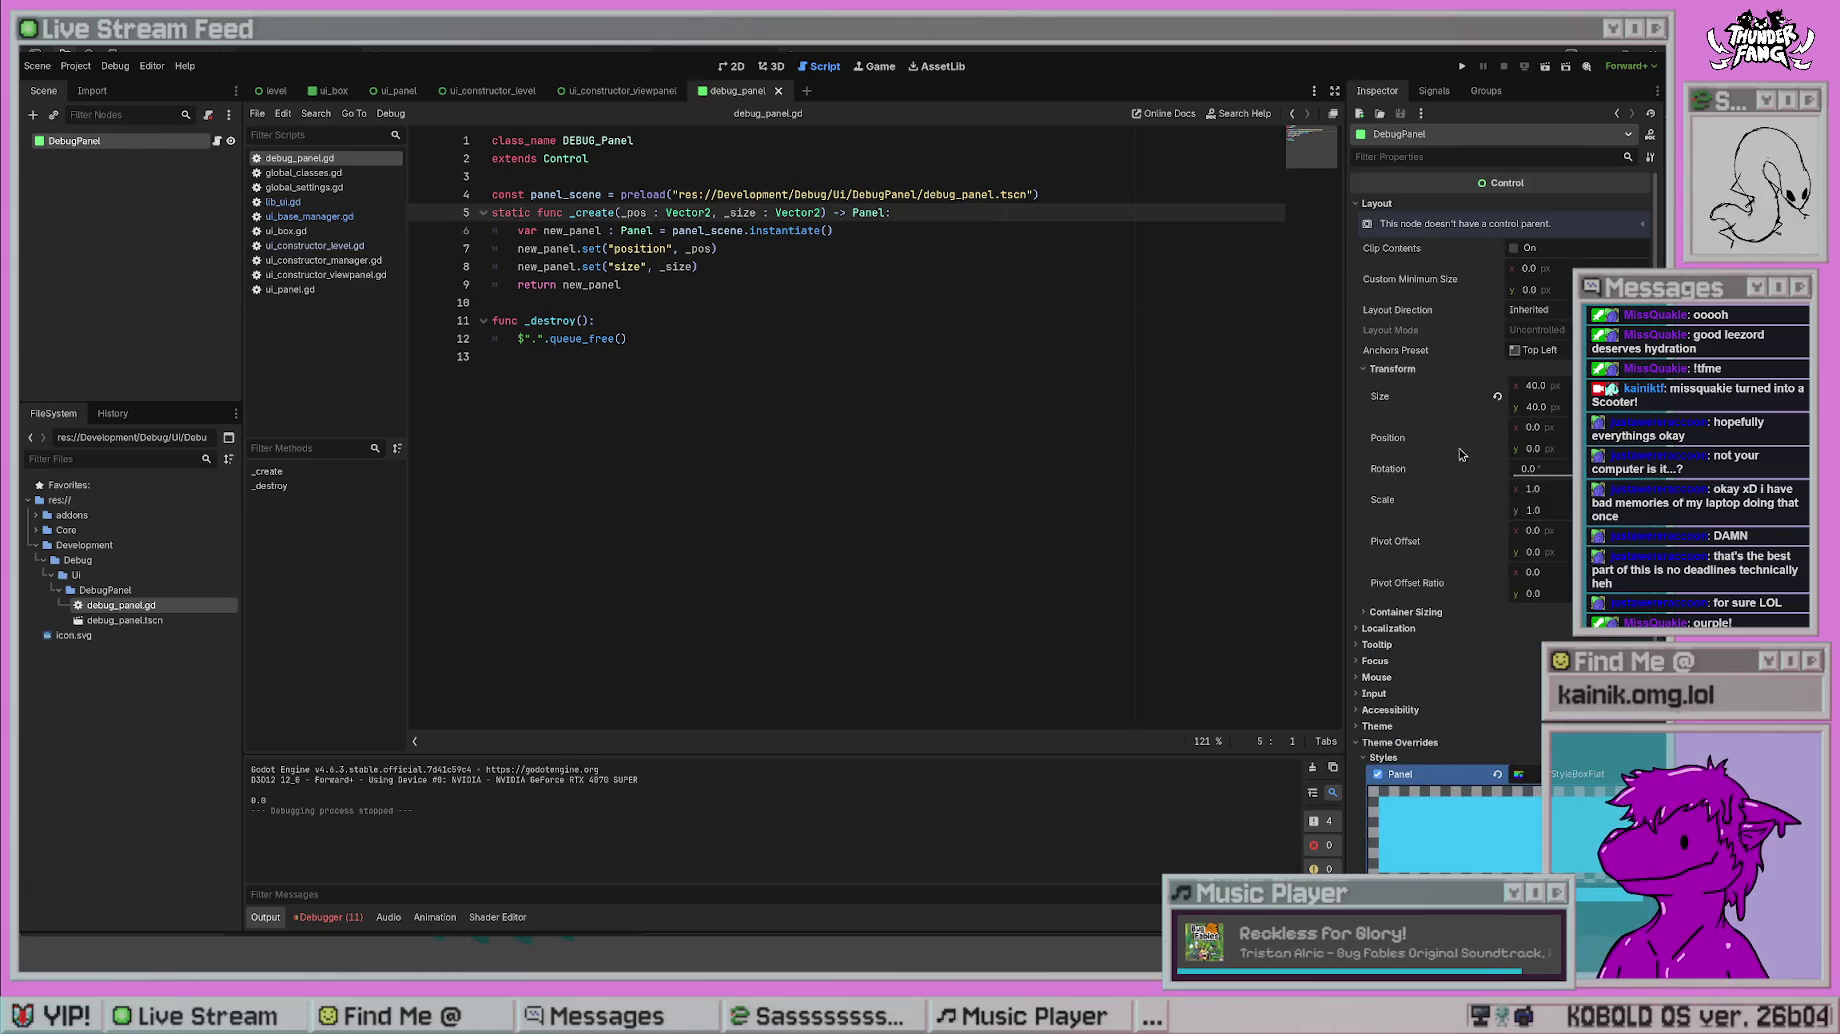
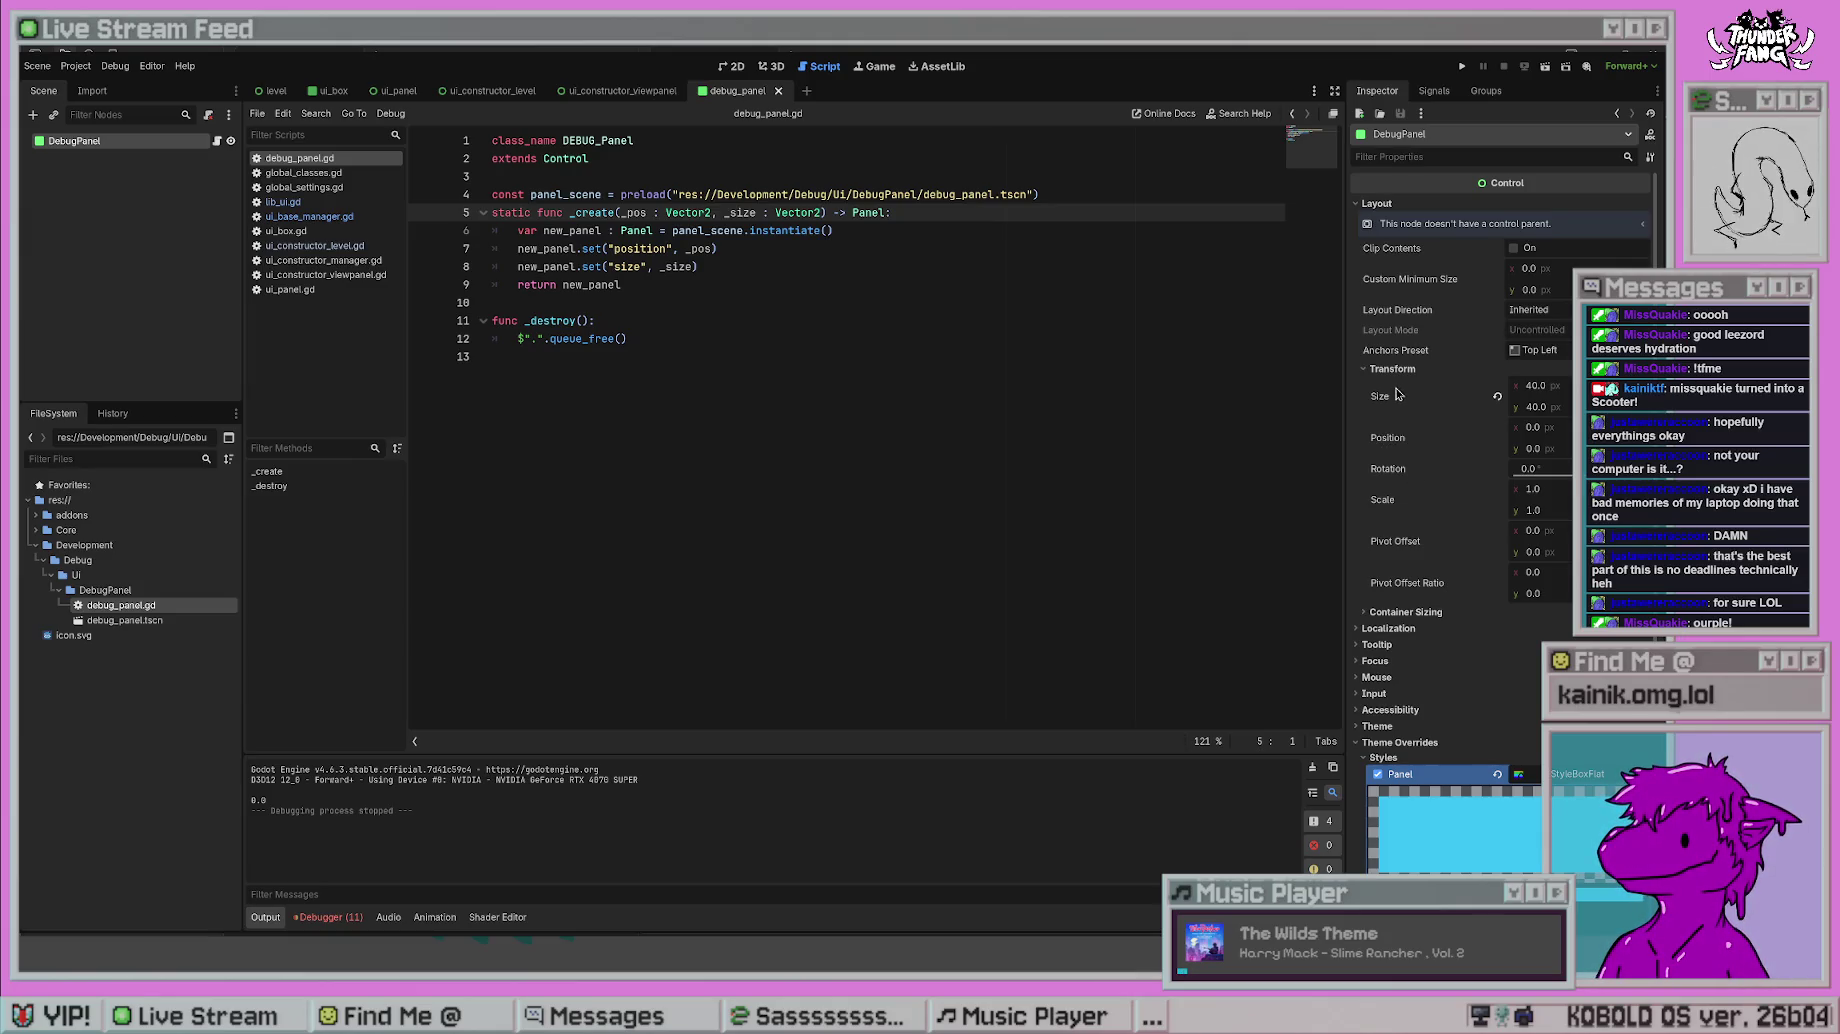
- Change the print in ui_base_manager.gd to r.position.y and test-run the project
click(863, 302)
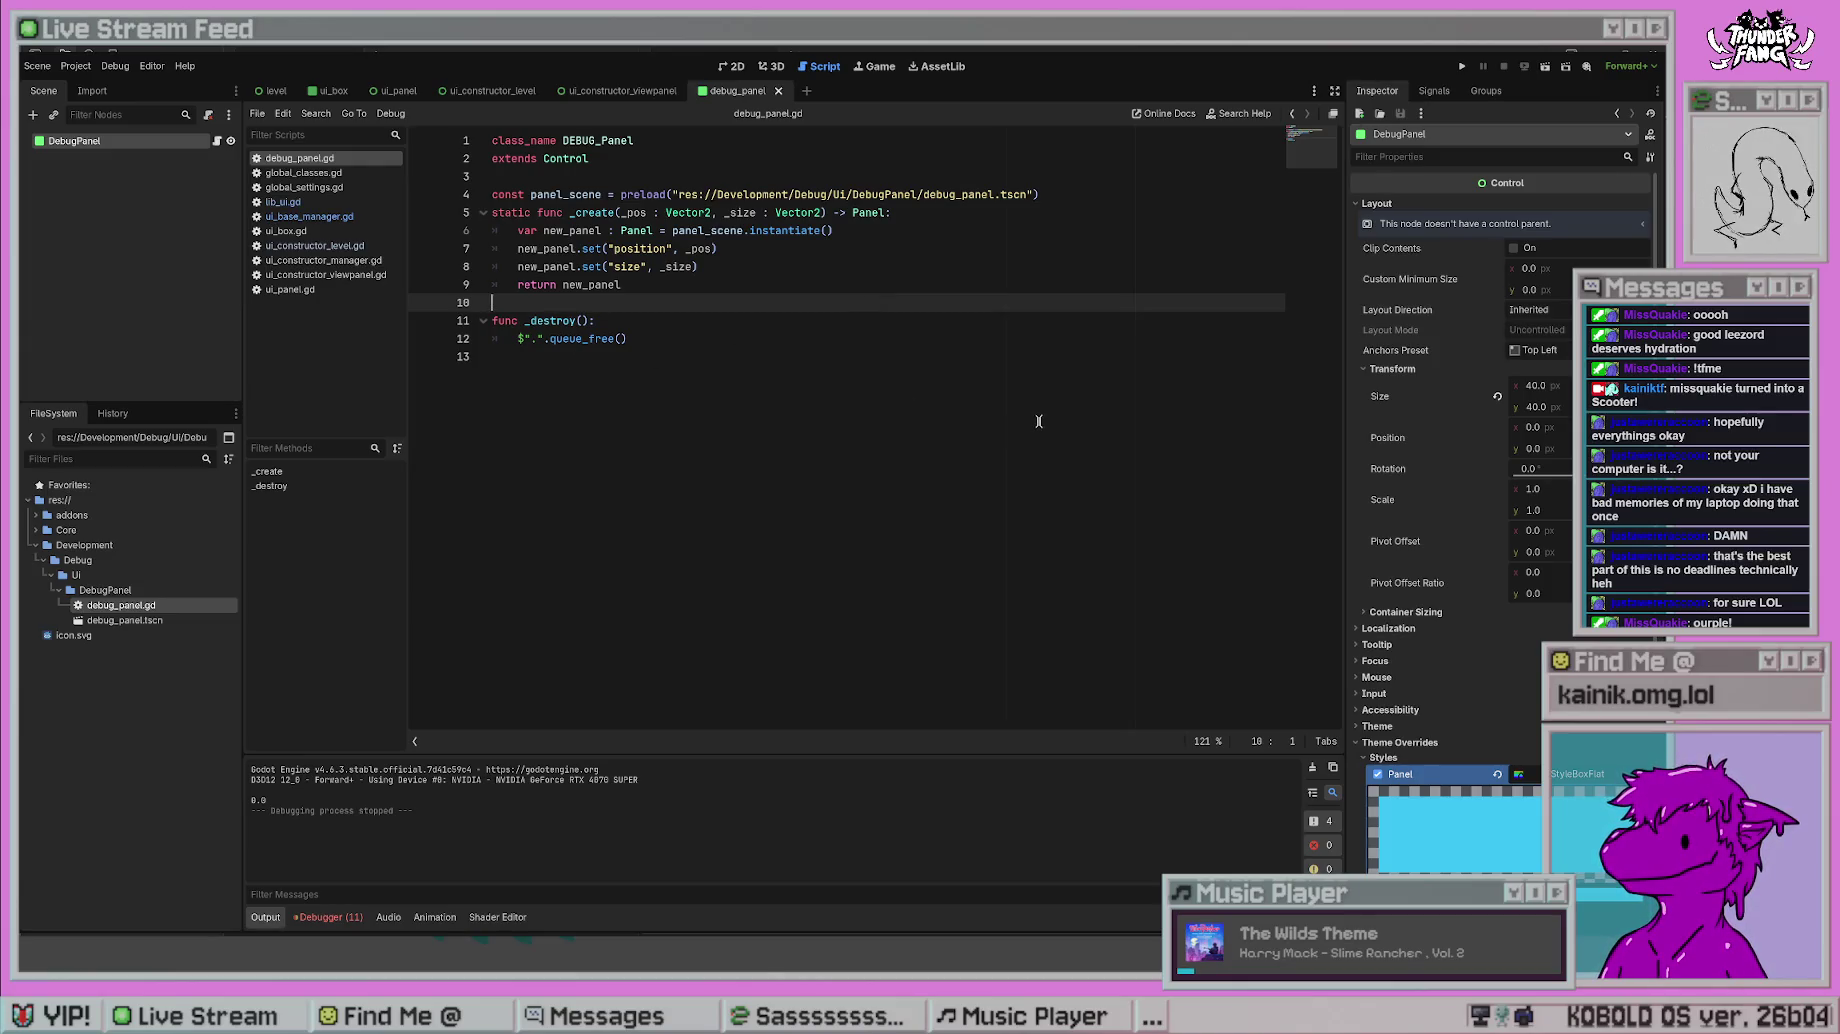
key(alt+Left)
key(alt+Left)
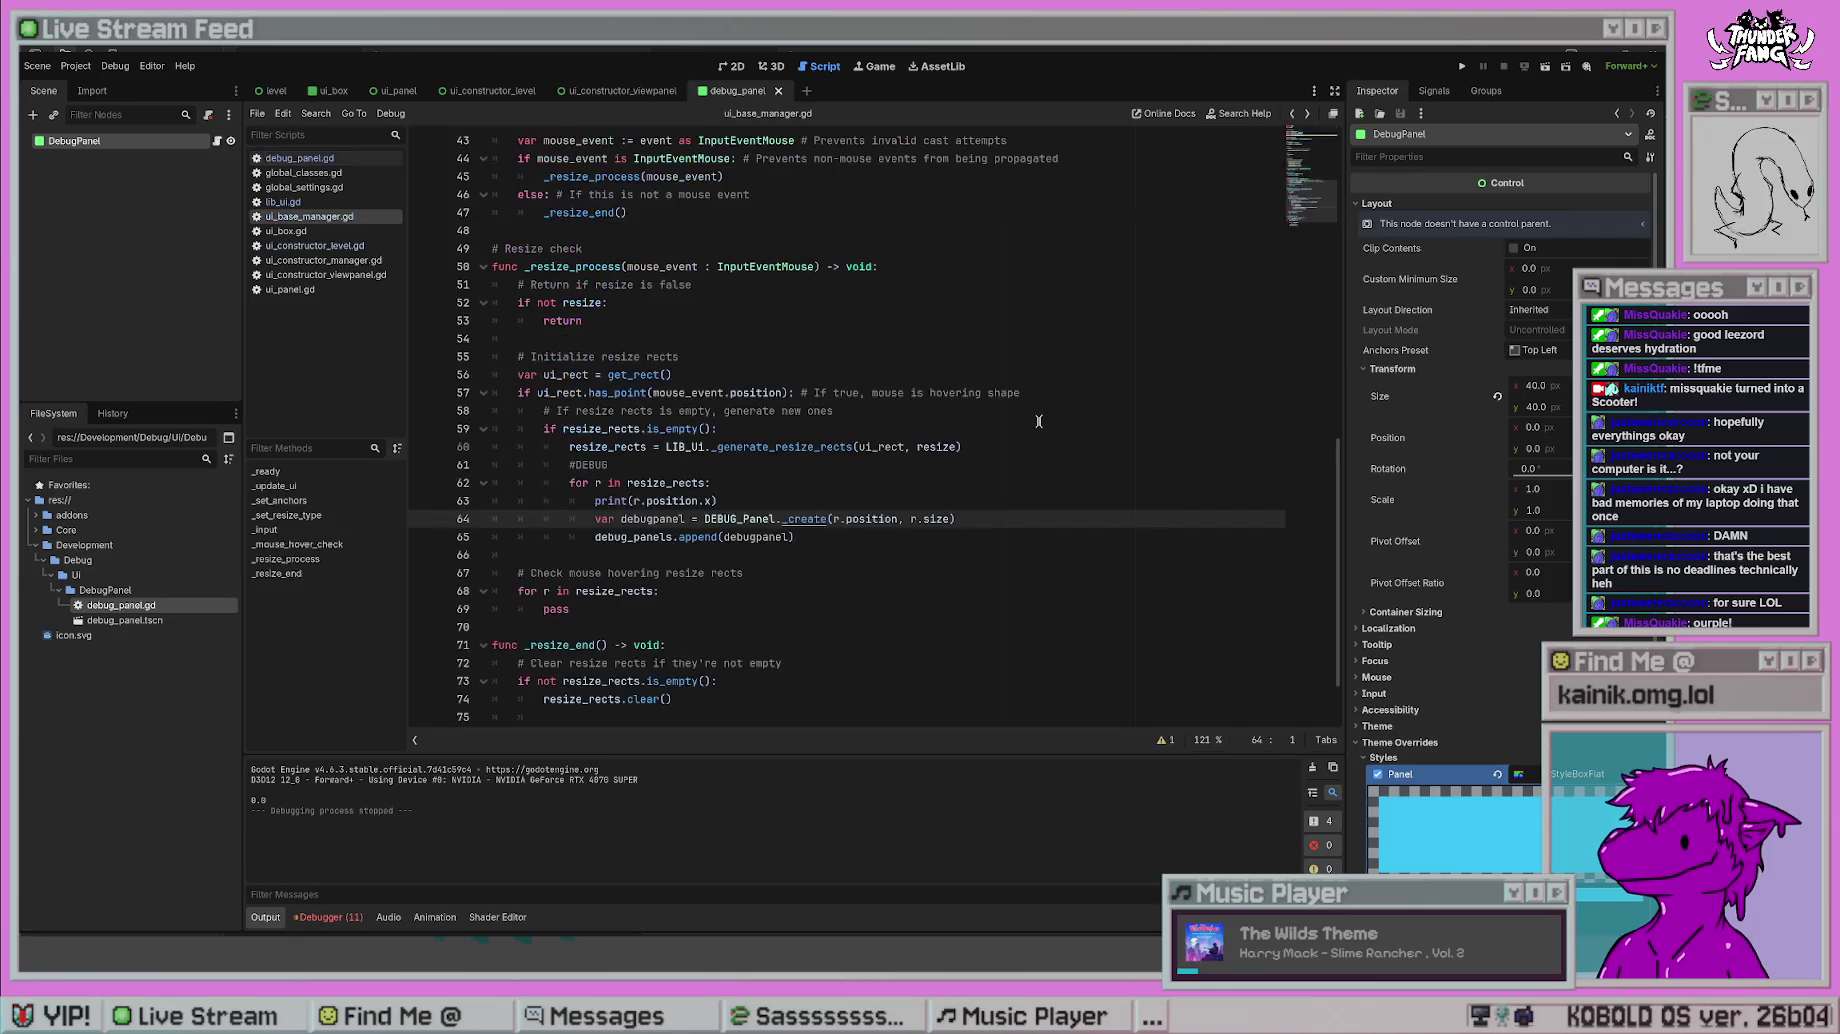
double_click(709, 500)
text(y)
click(840, 344)
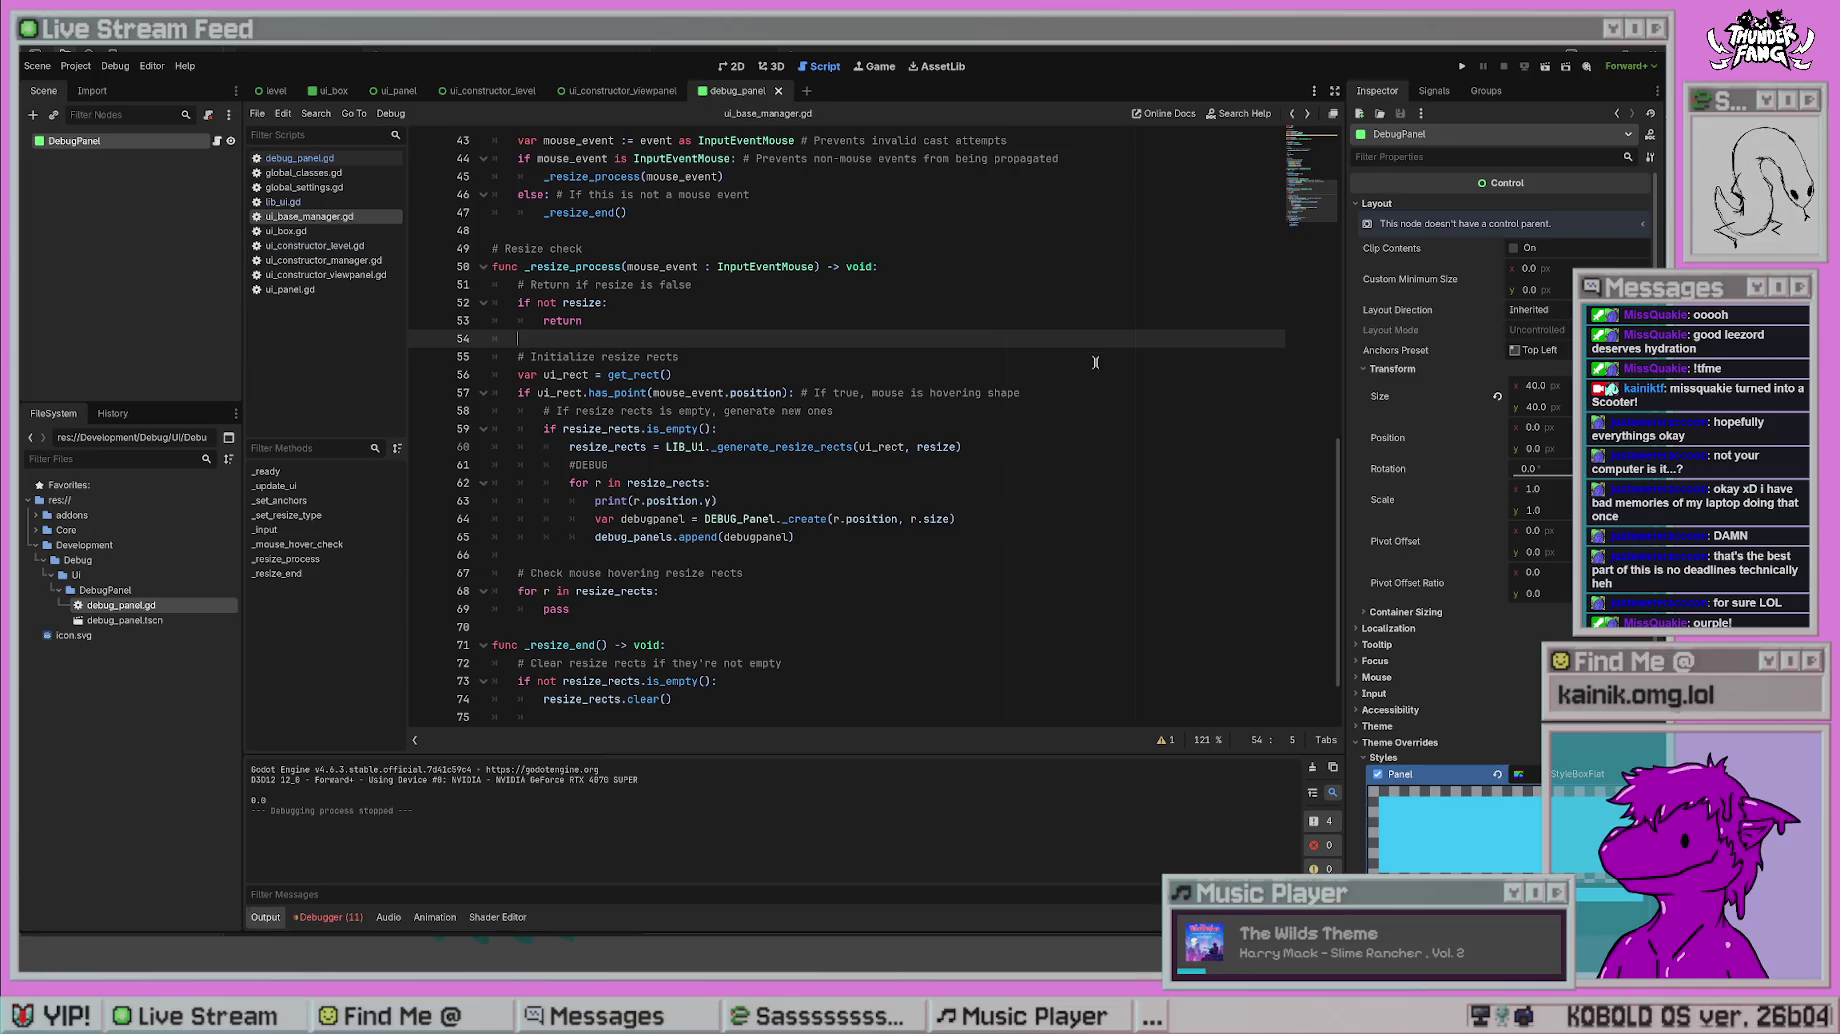
click(1461, 66)
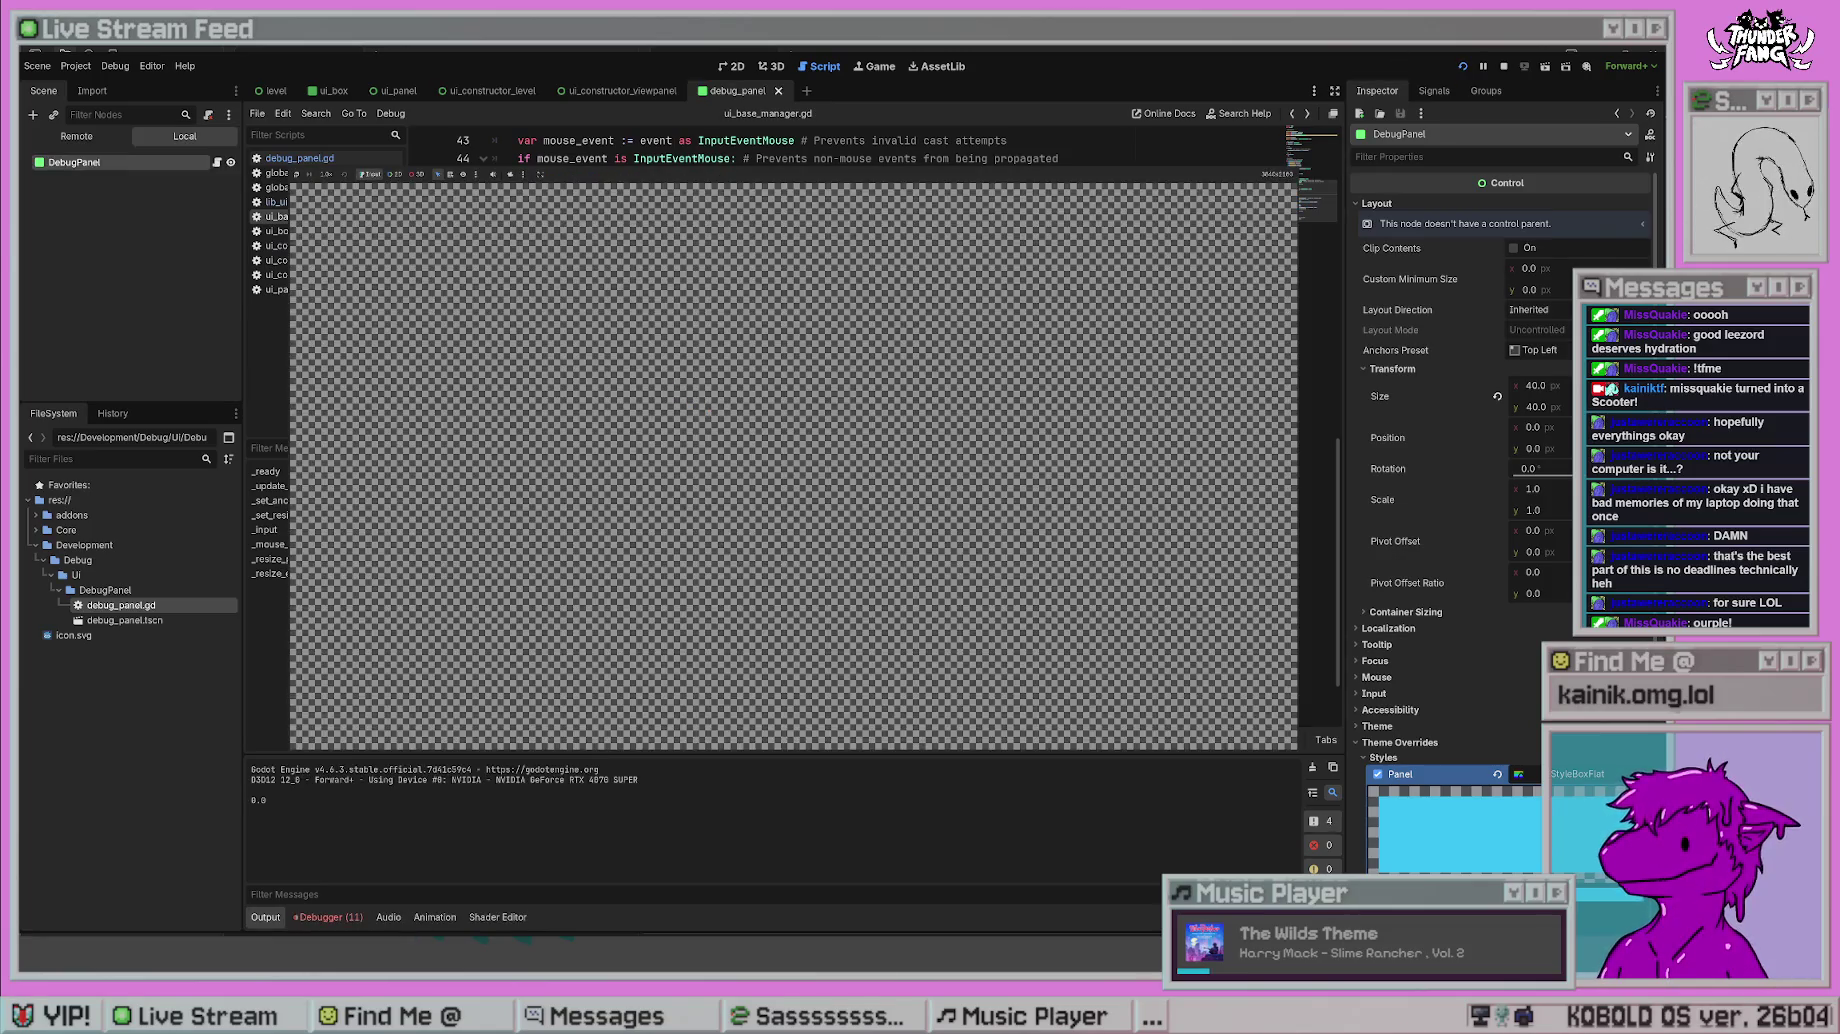
key(F8)
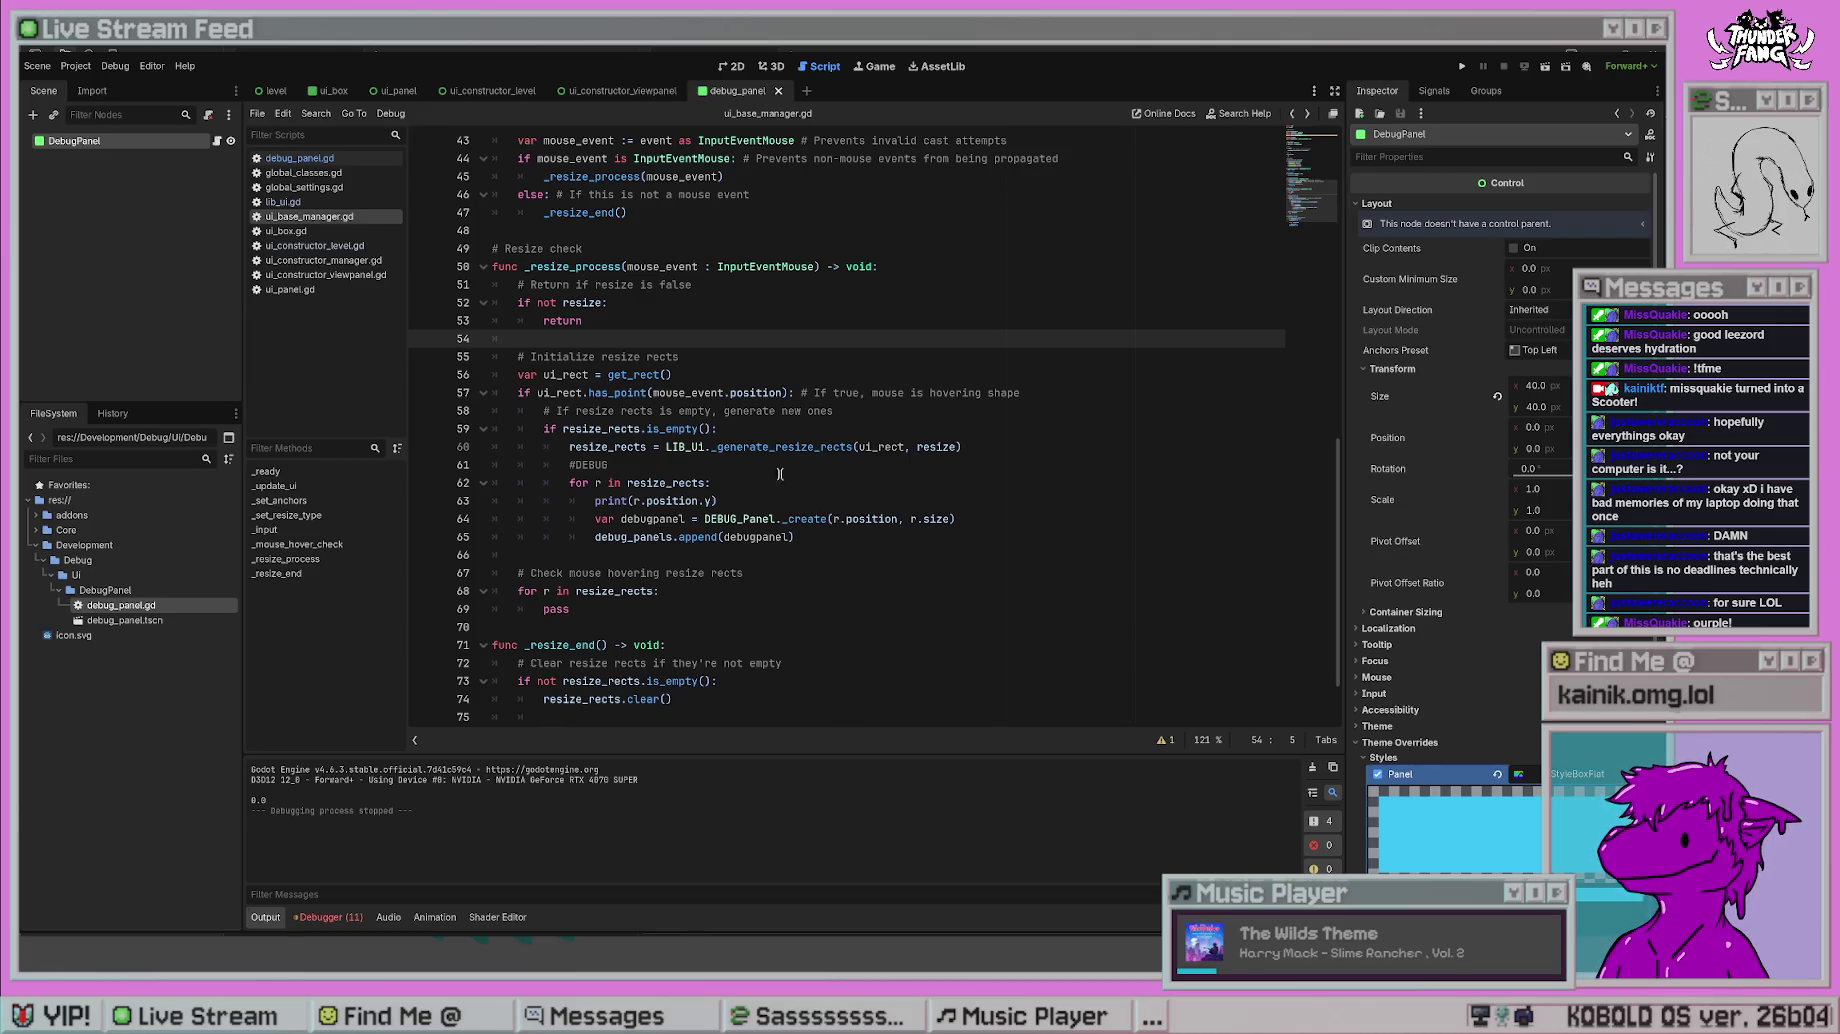
- Print r.size.y instead, run again, and select the logged 2073.68809765625
click(724, 410)
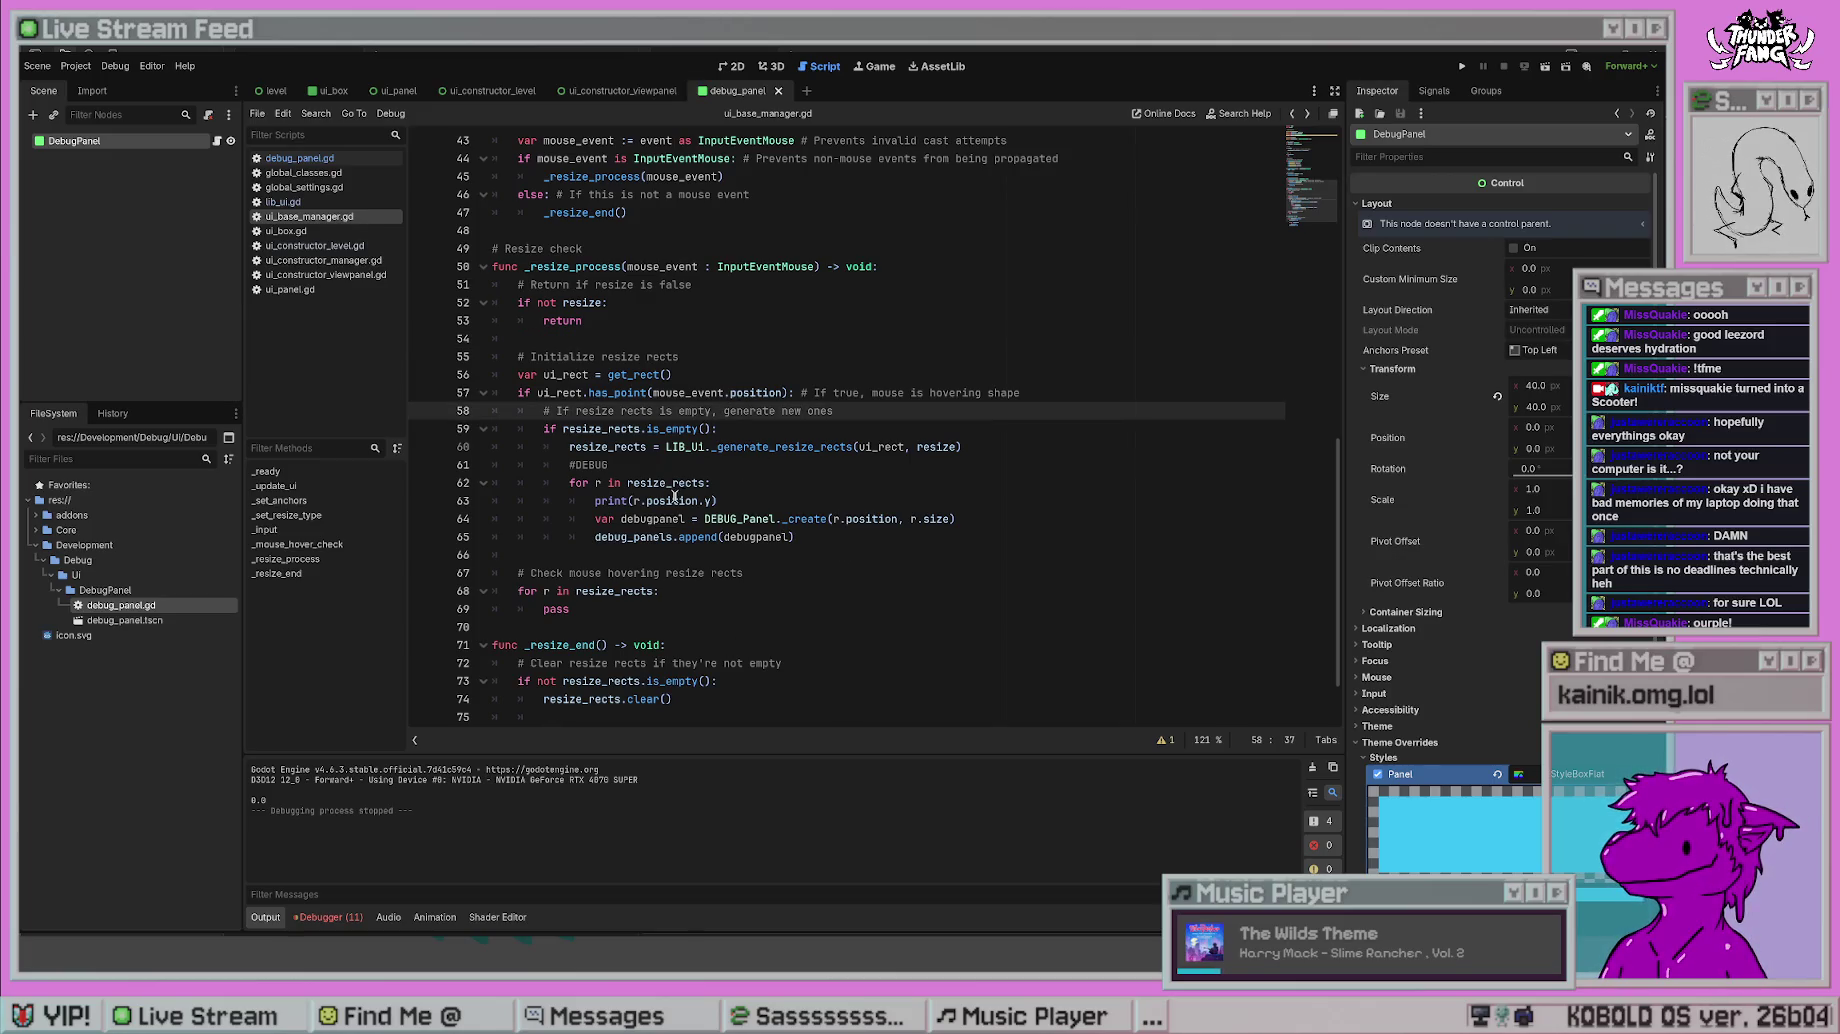
double_click(674, 500)
text(size)
click(1156, 302)
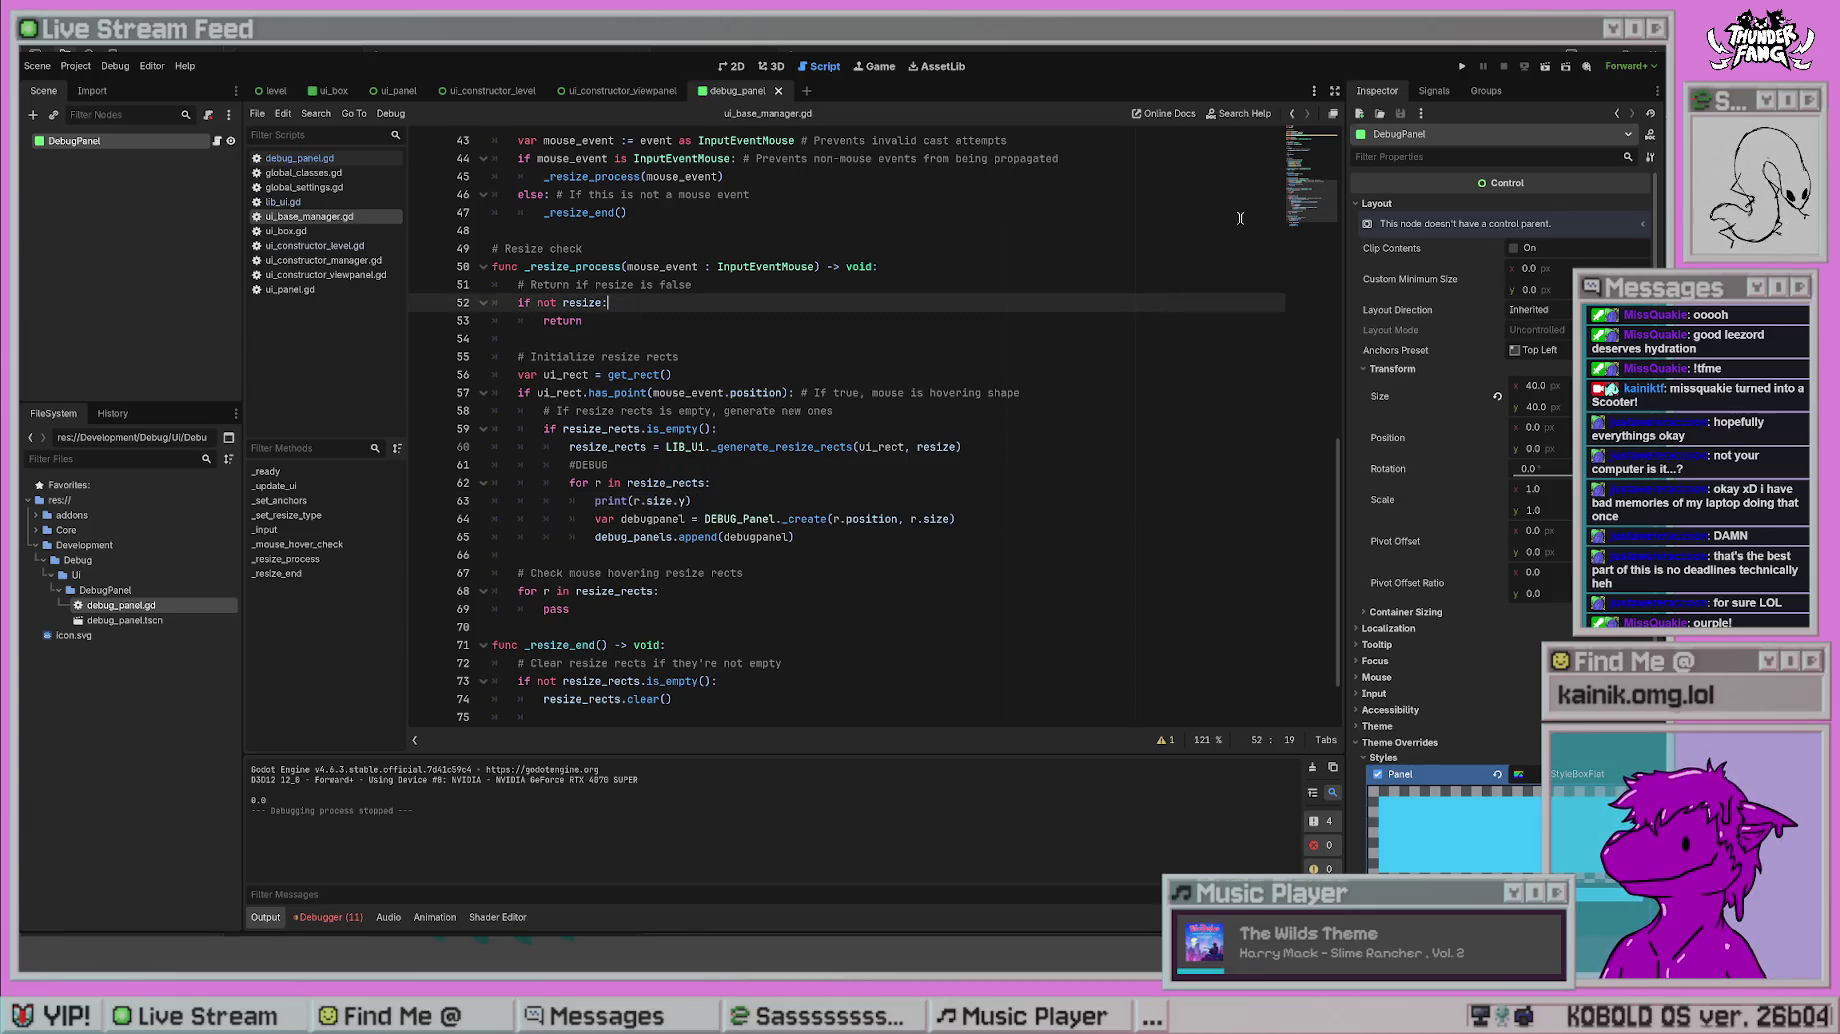
click(1462, 67)
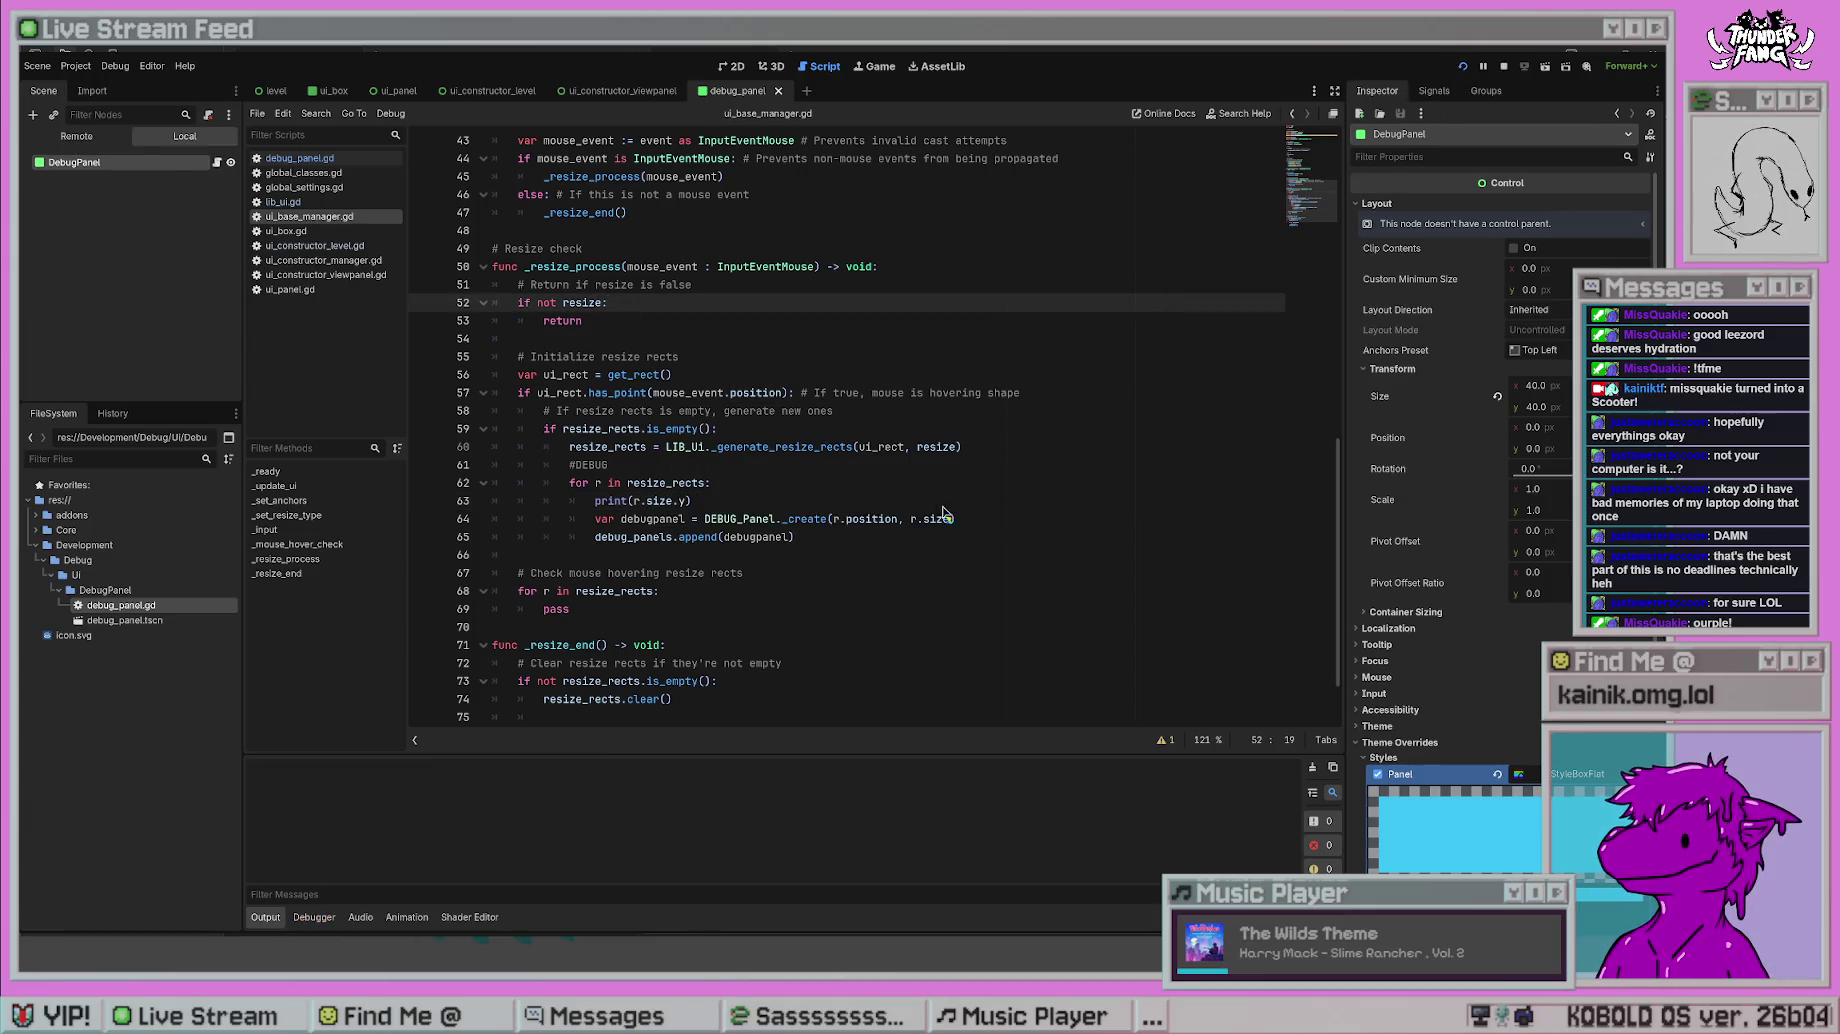
key(F8)
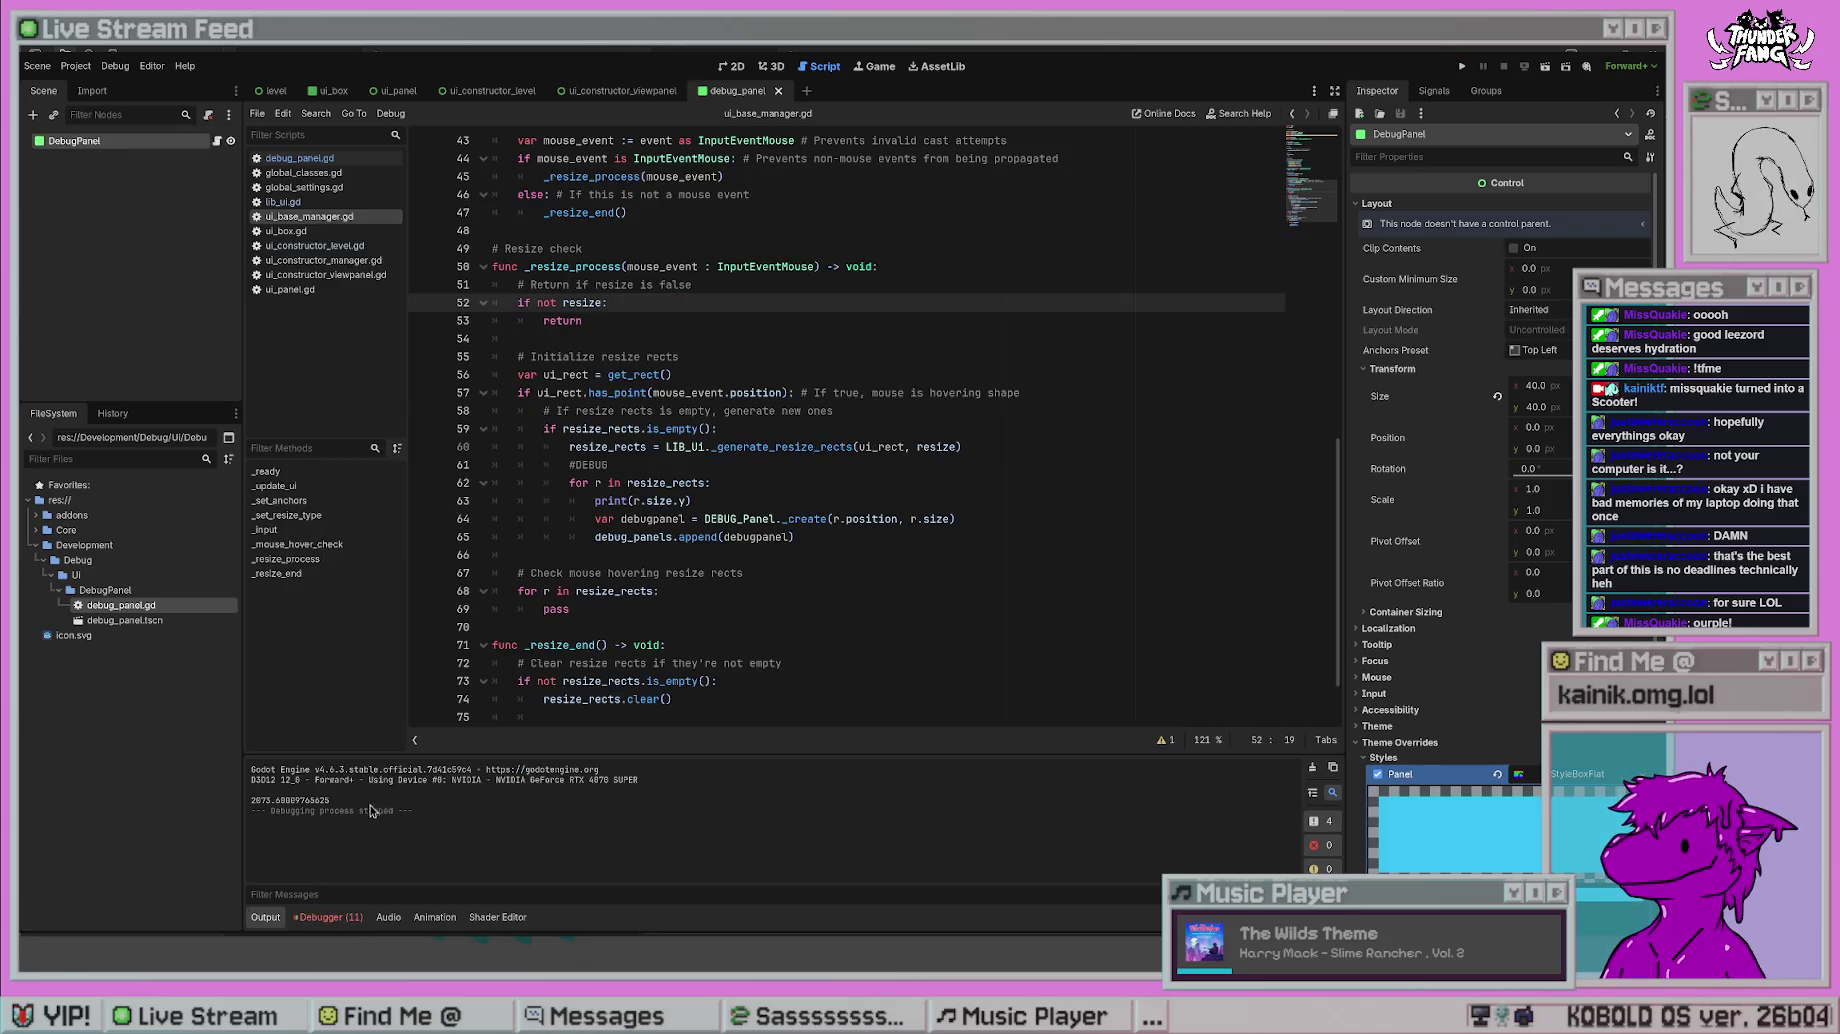
drag(255, 800, 331, 801)
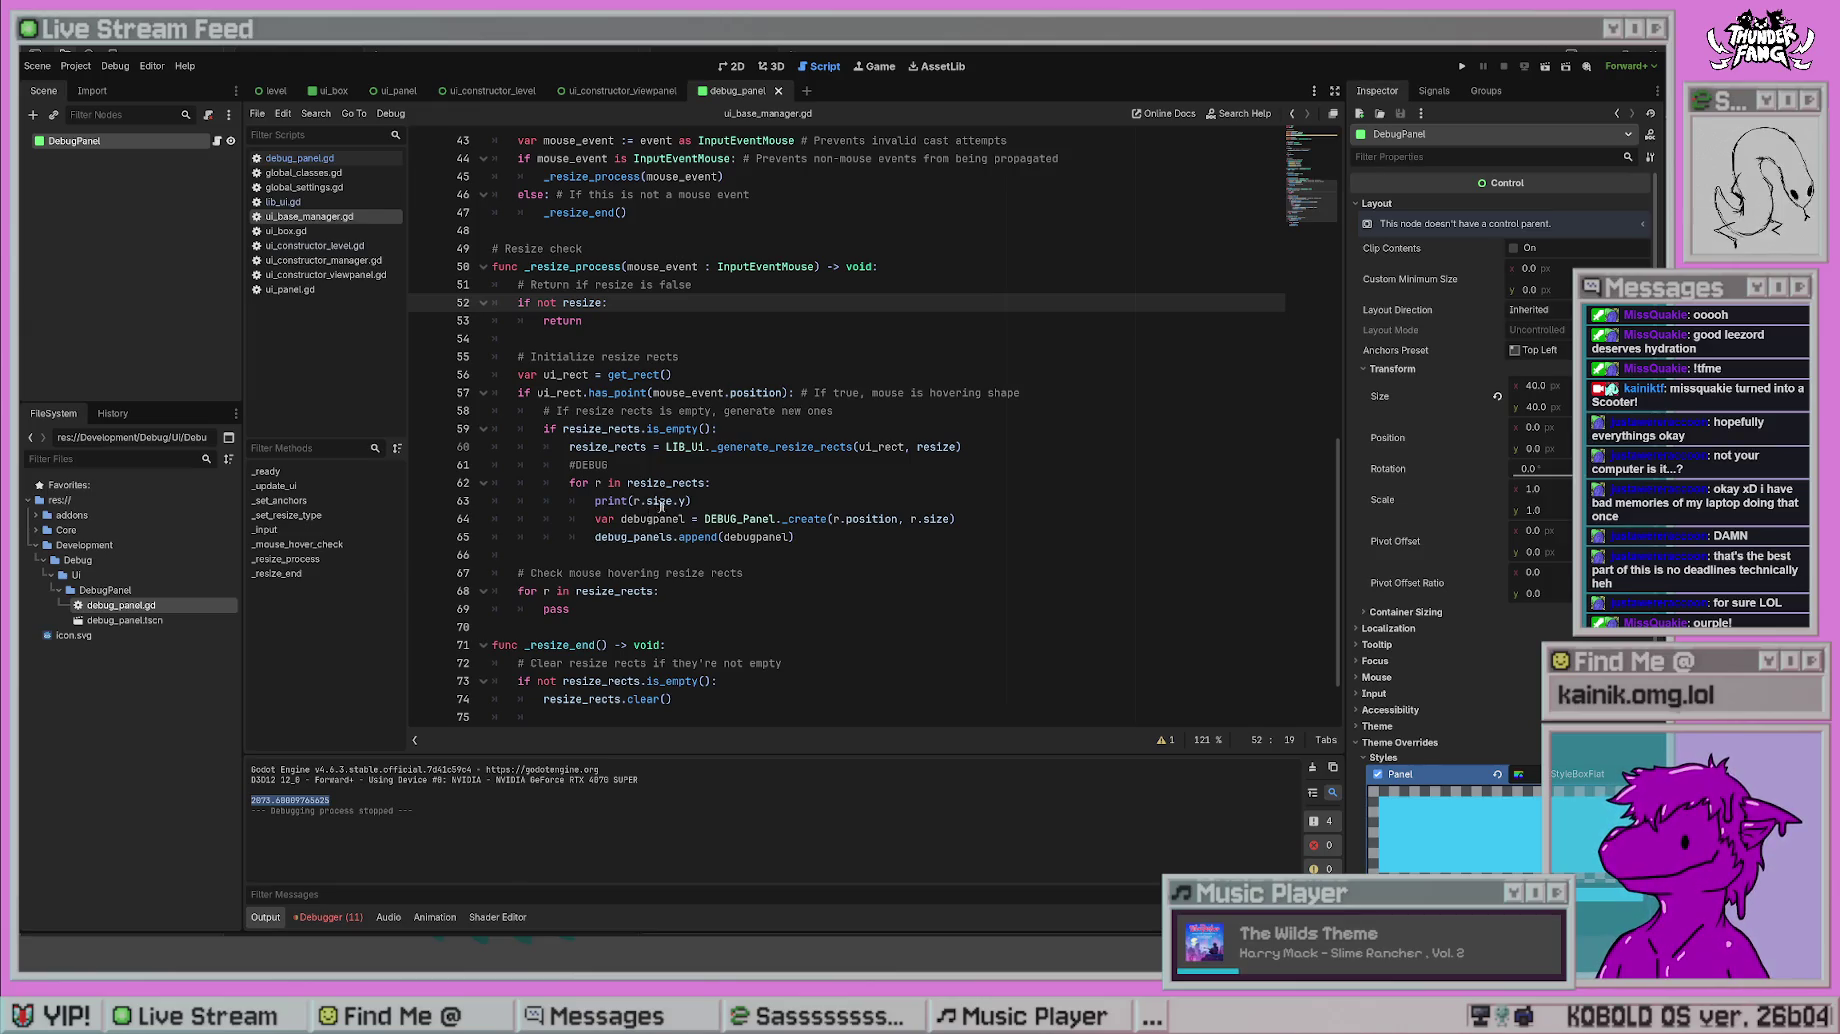
- Switch line 63 to print r.size.x and run, reading 10.0 in the output
double_click(683, 500)
text(x)
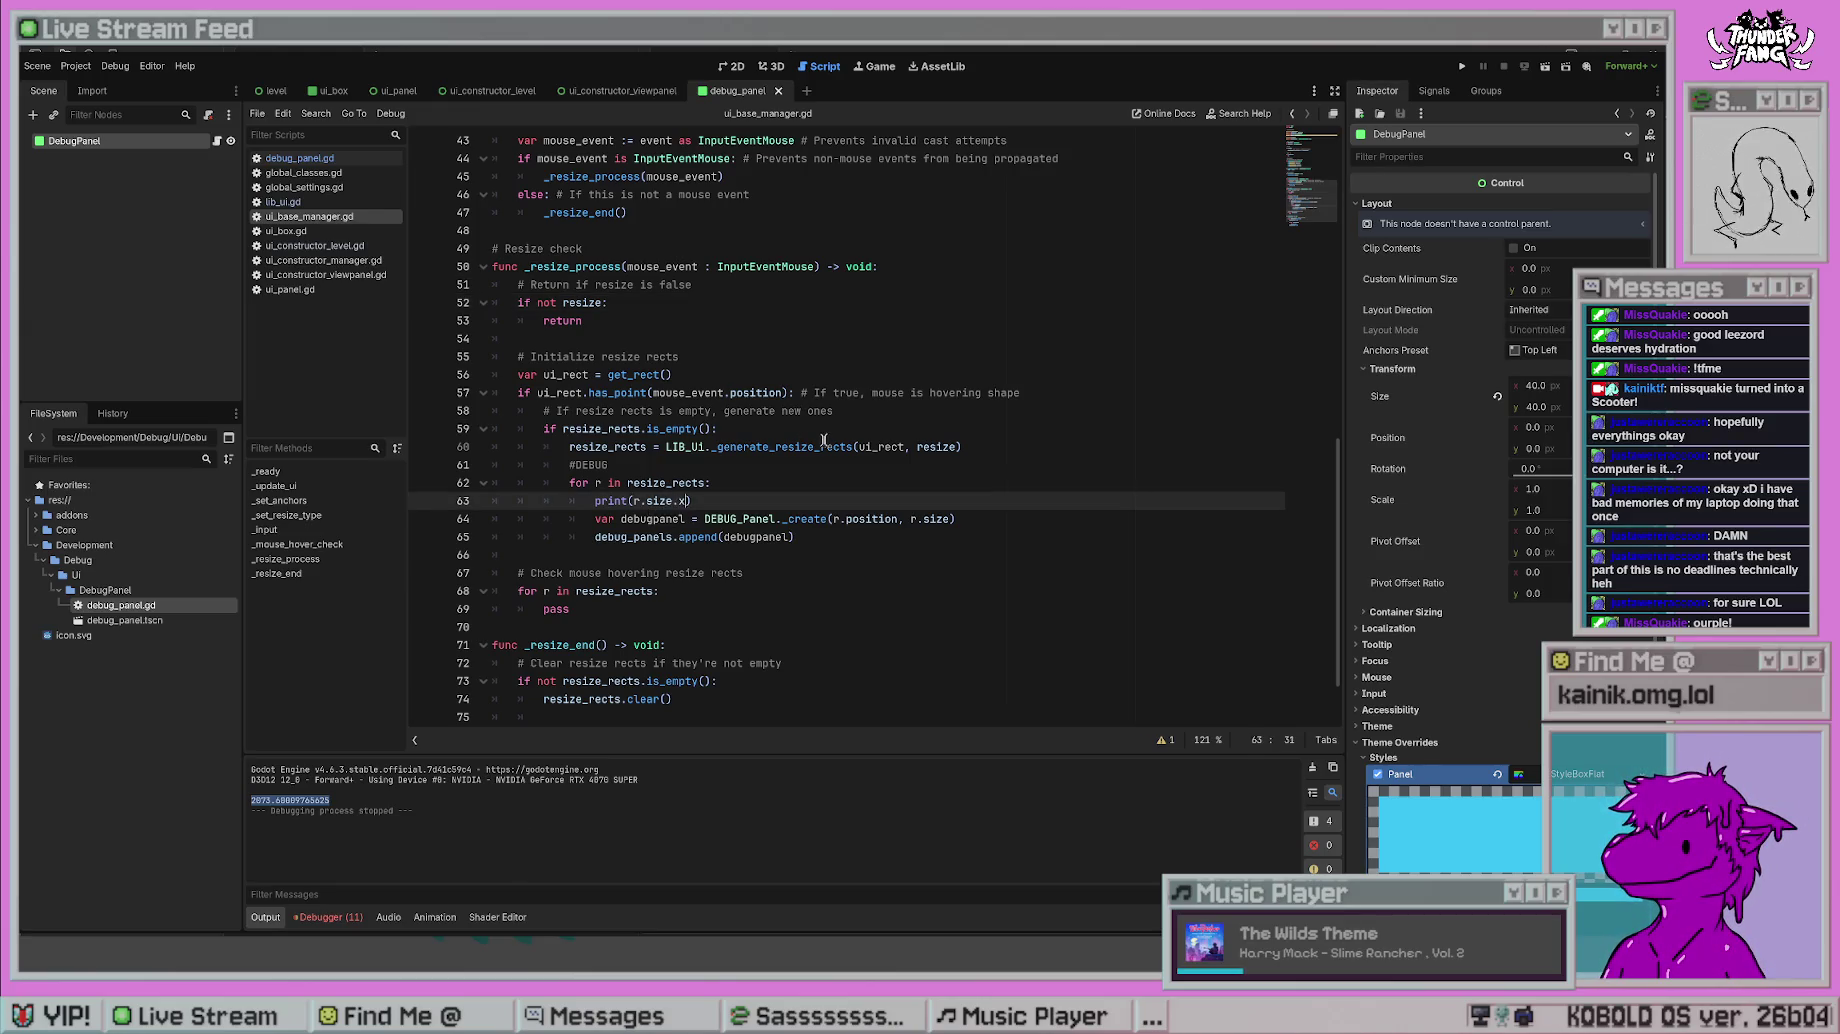
click(824, 440)
key(F5)
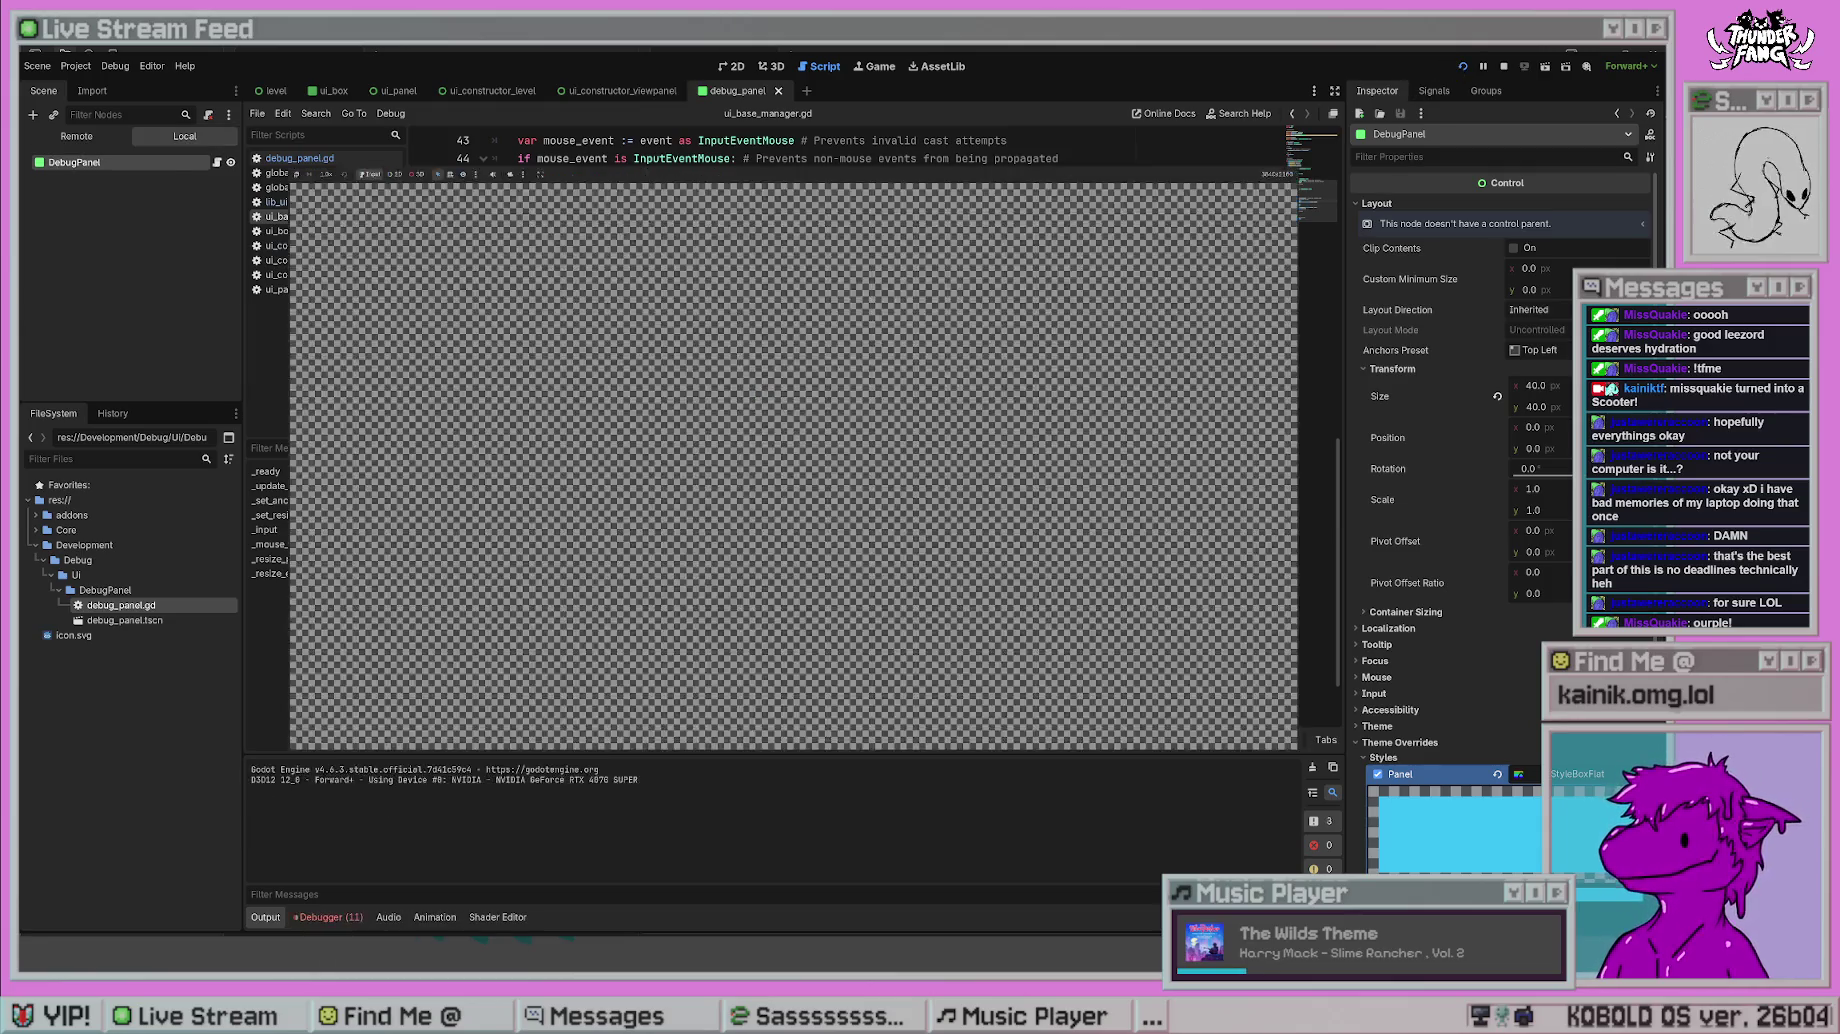
key(F8)
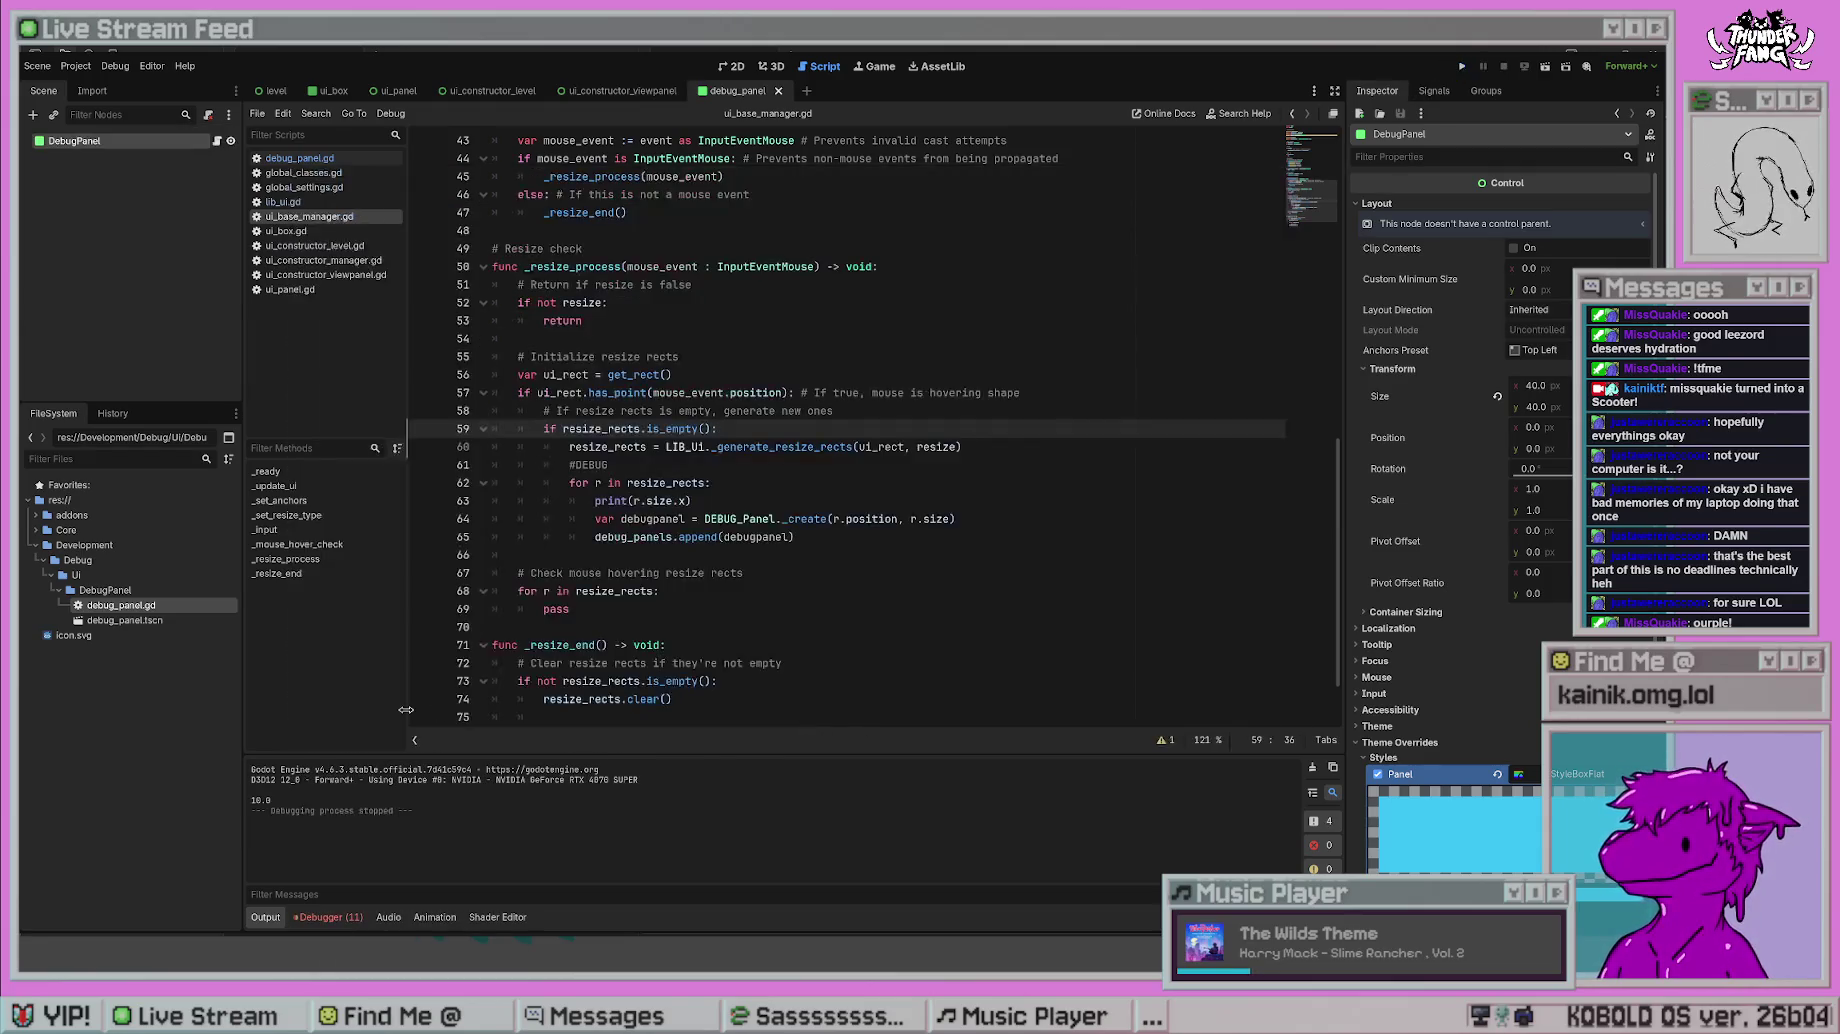
drag(255, 805, 297, 800)
click(933, 537)
click(779, 501)
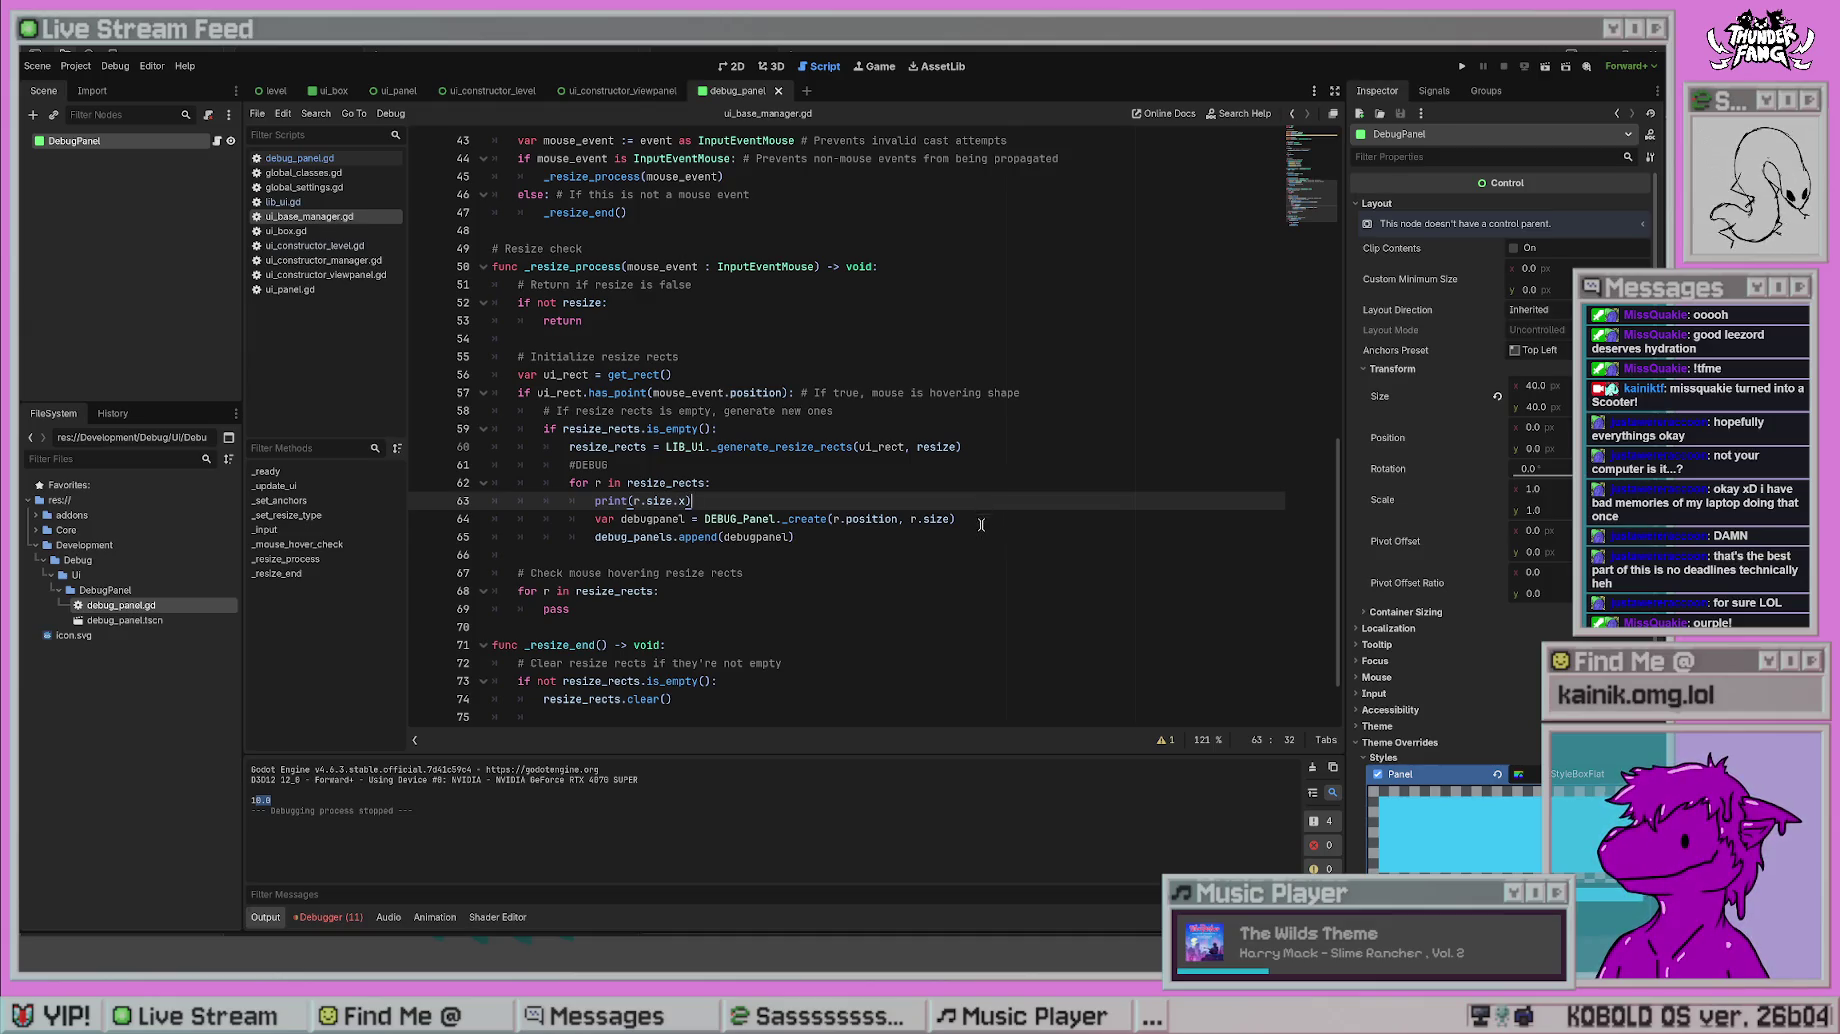
click(987, 513)
key(Return)
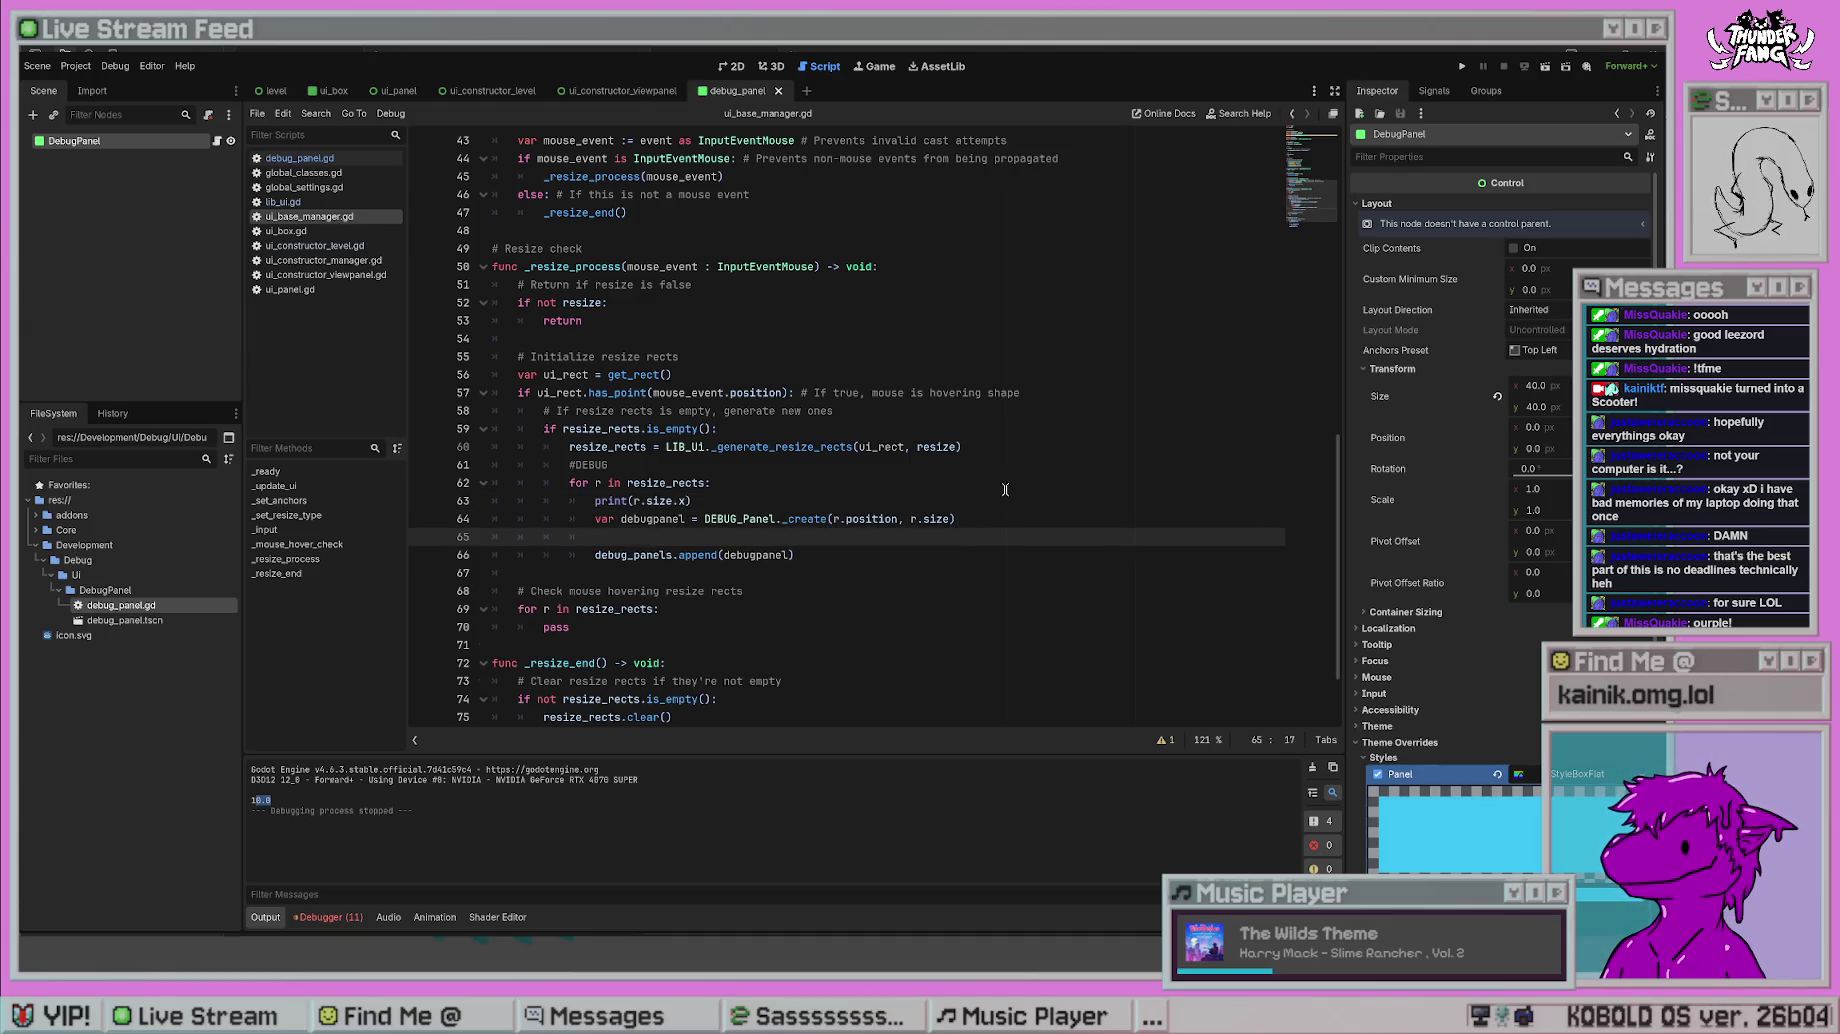
text(debug)
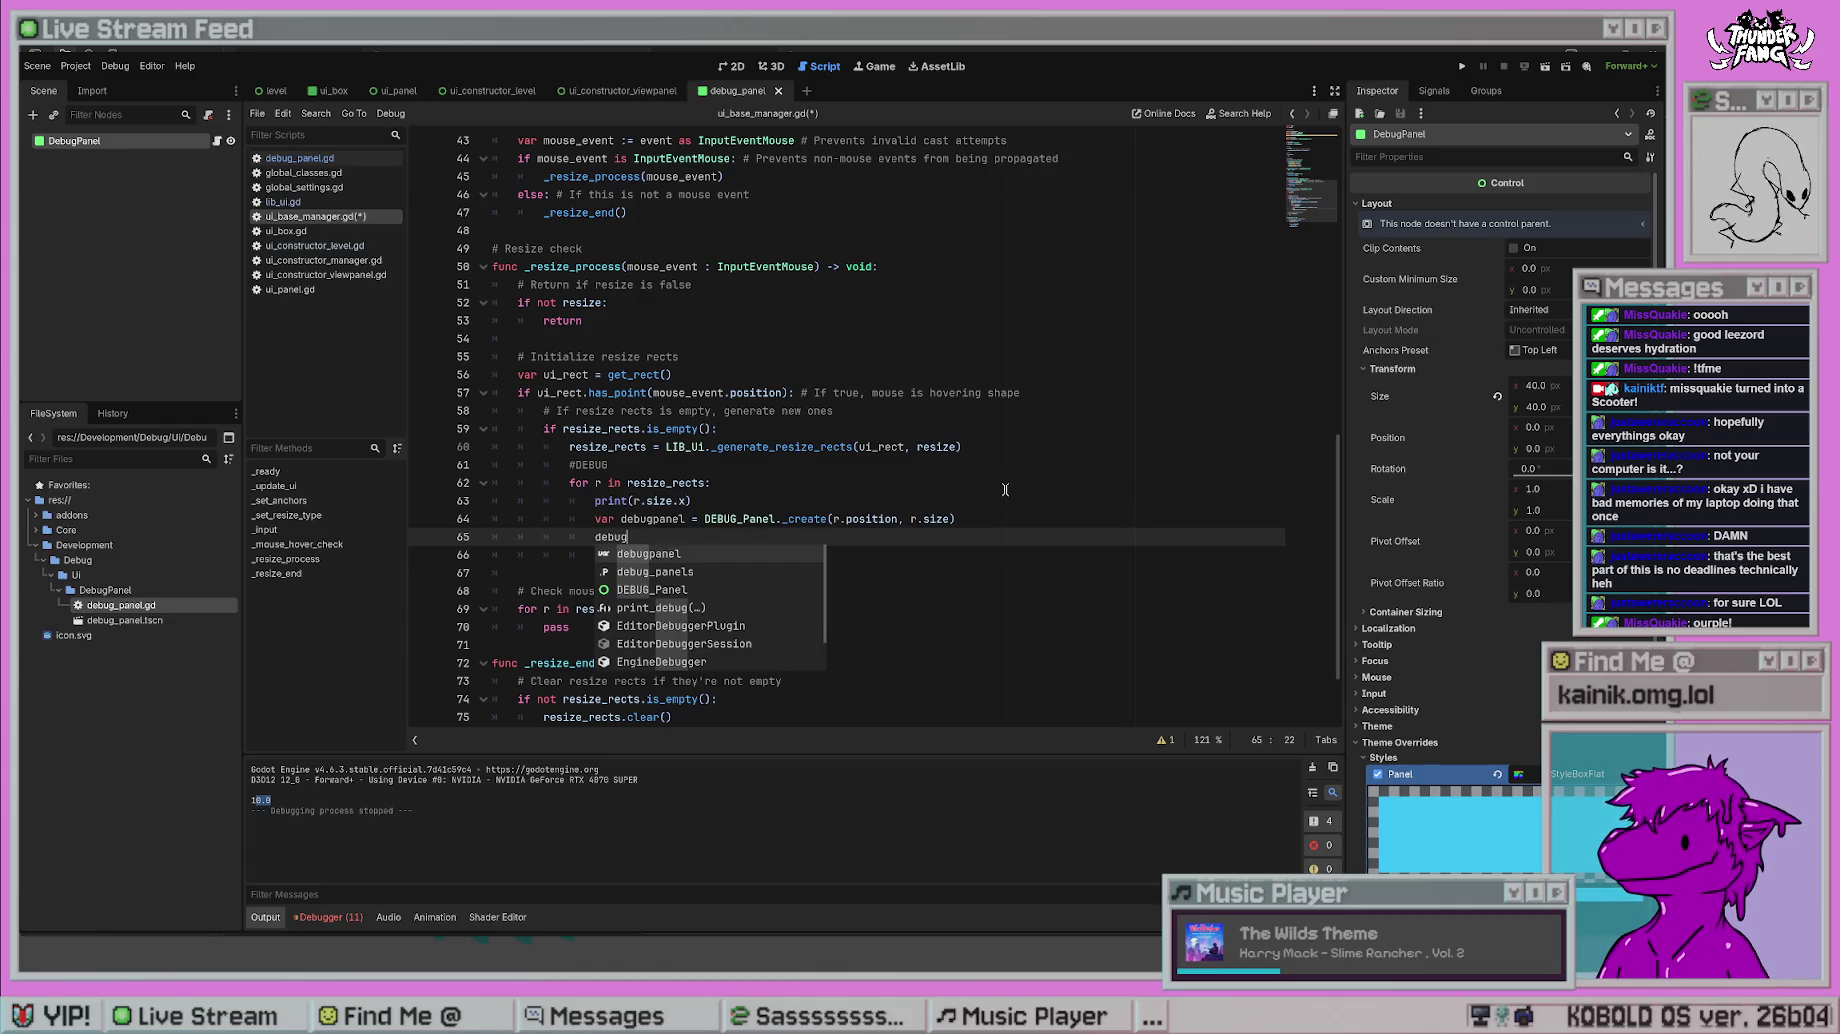
key(BackSpace)
key(BackSpace)
key(BackSpace)
key(BackSpace)
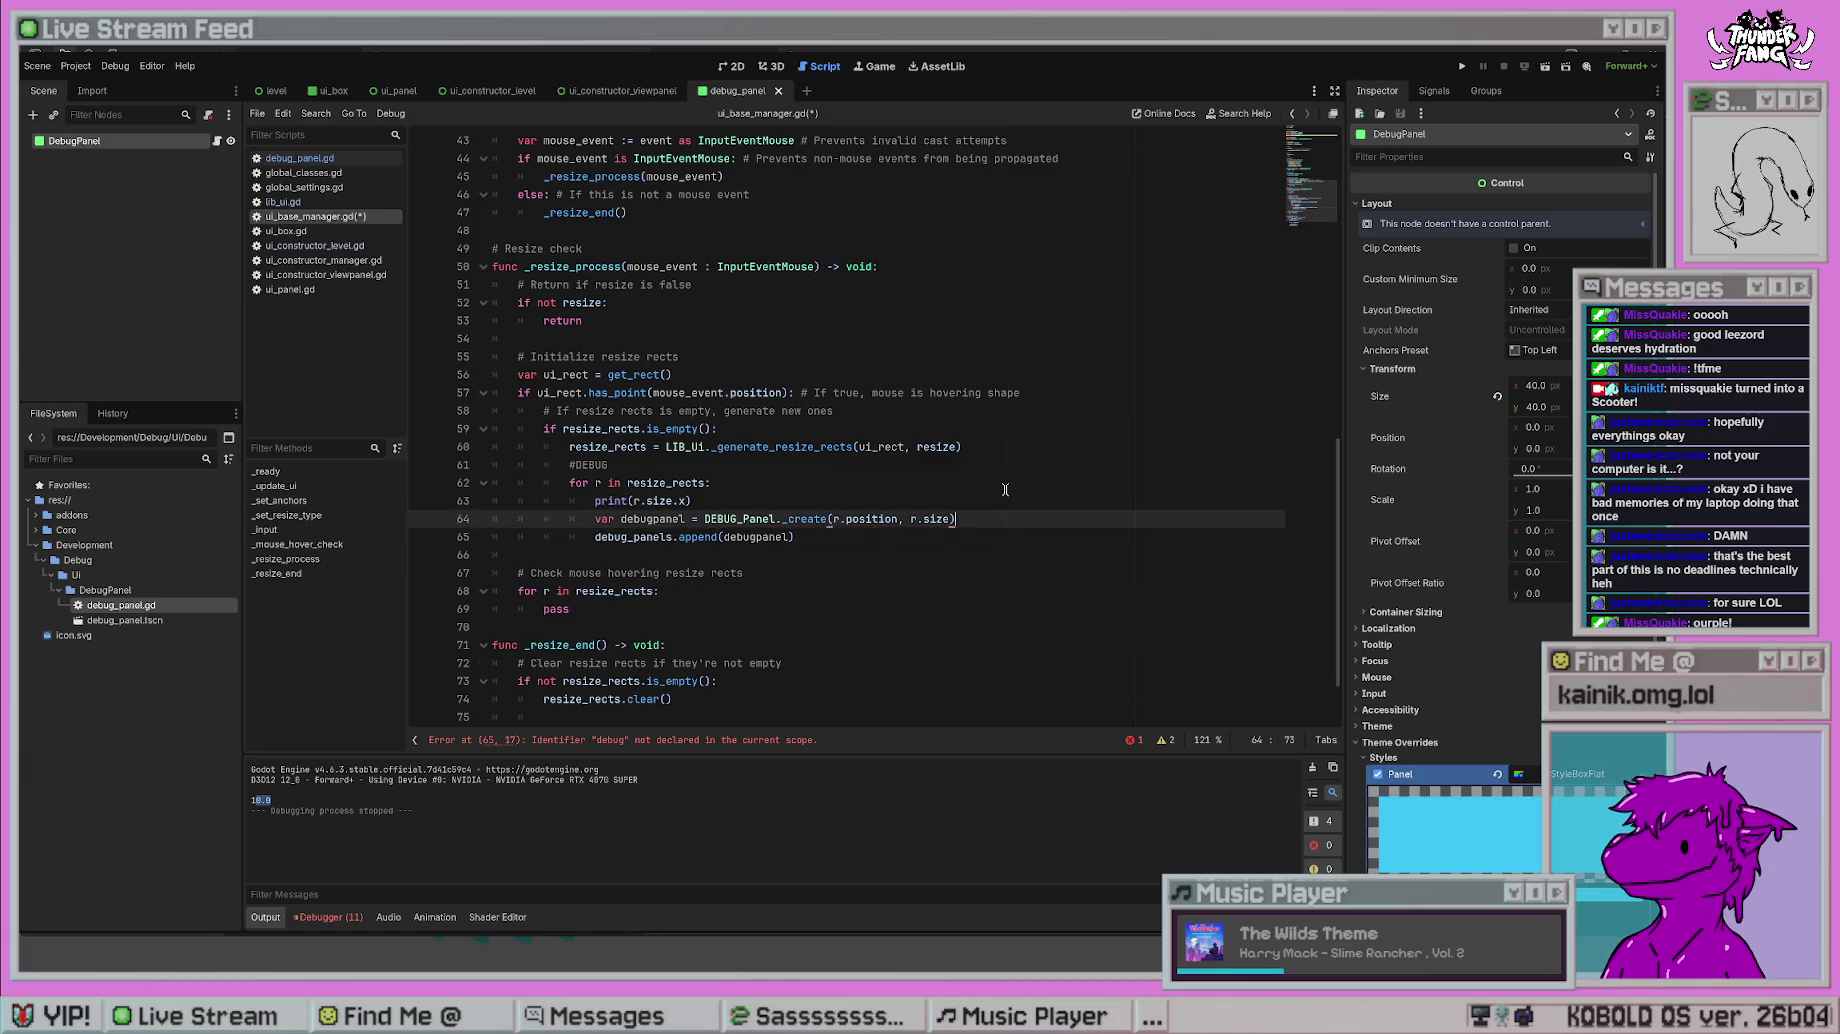
click(1005, 489)
key(ctrl+s)
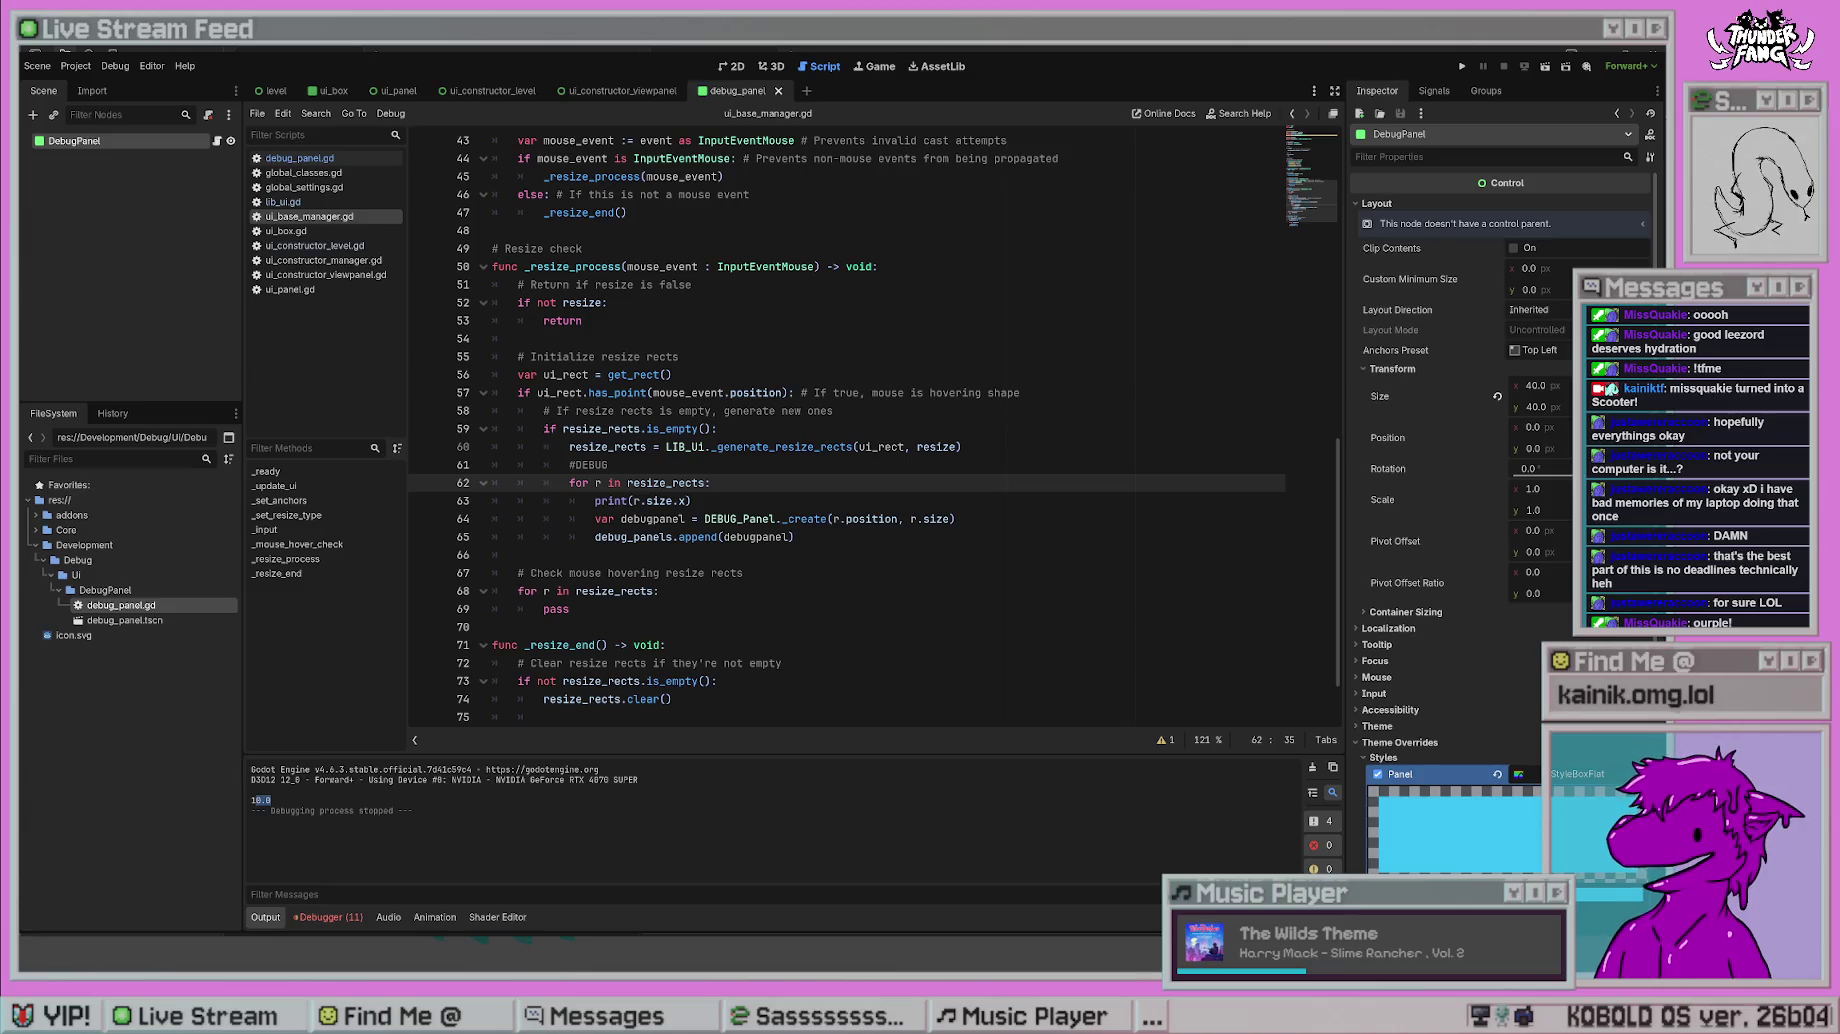
scroll(1660, 226, down, 2)
scroll(1660, 226, up, 2)
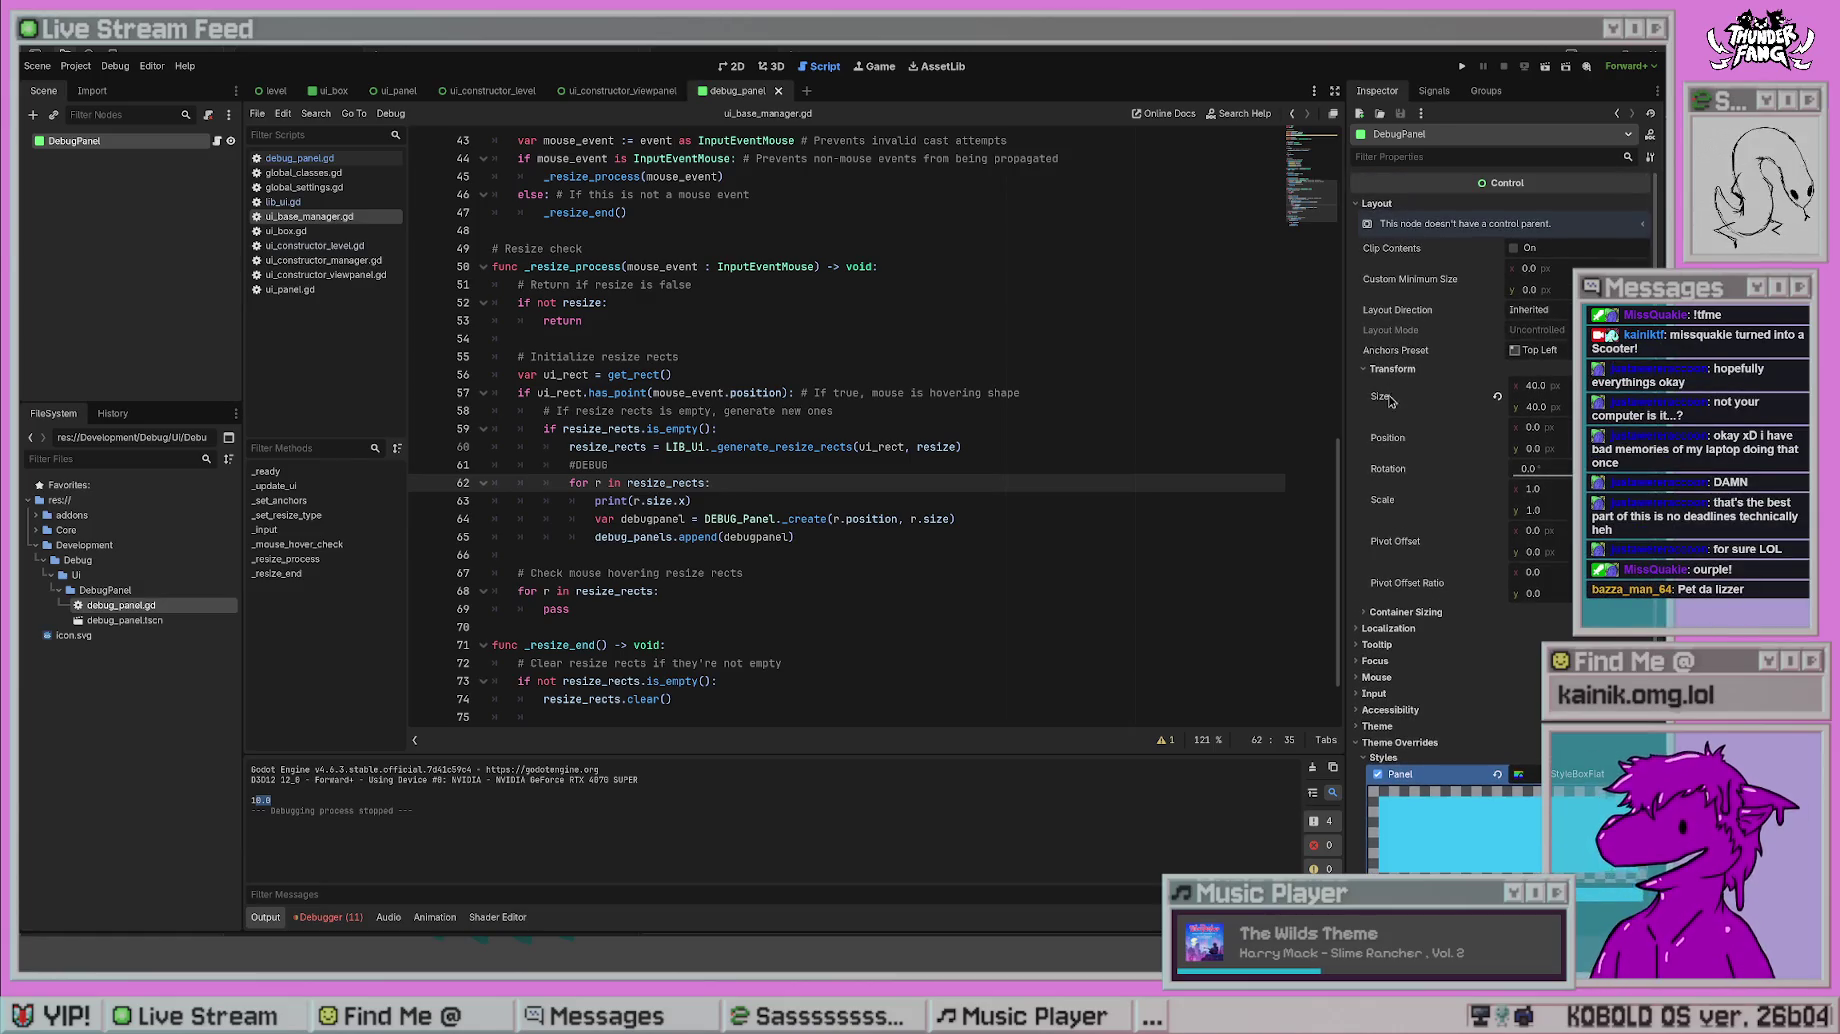
scroll(1358, 665, down, 5)
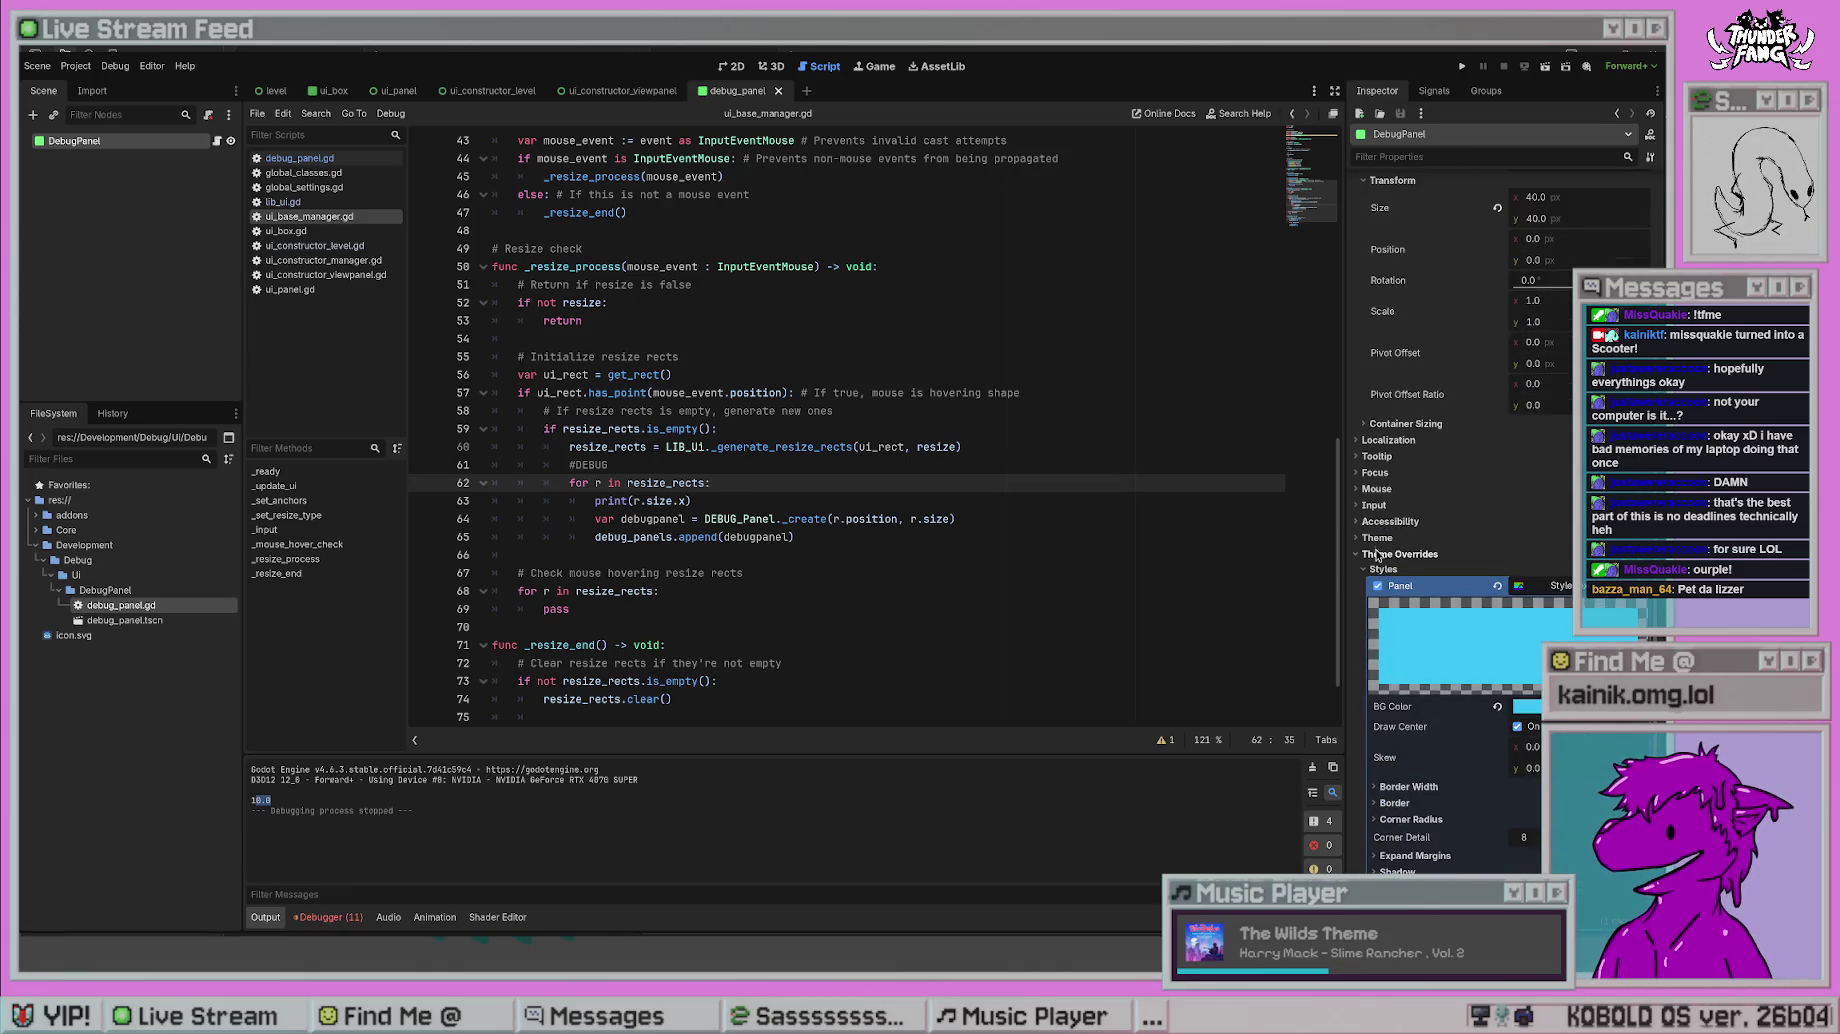
- In DebugPanel's Ordering settings, turn off Z as Relative and set Z Index to 100
scroll(1391, 505, up, 5)
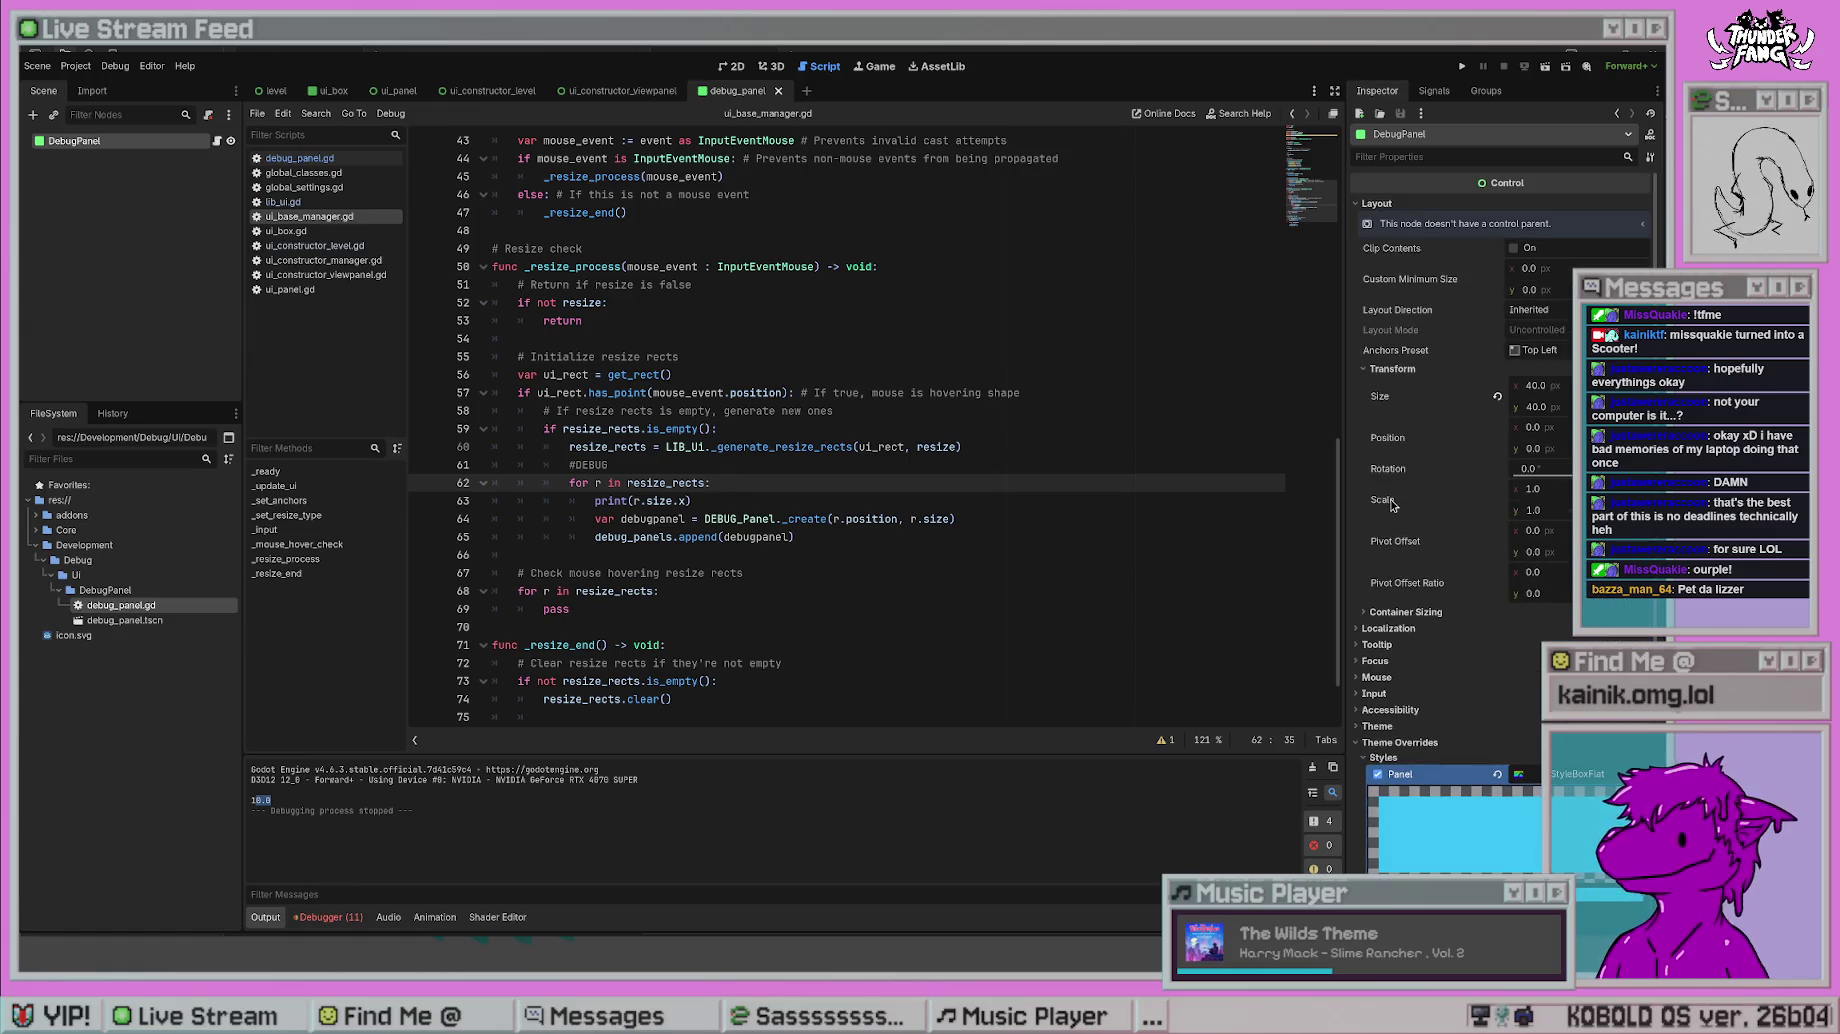
scroll(1386, 614, down, 2)
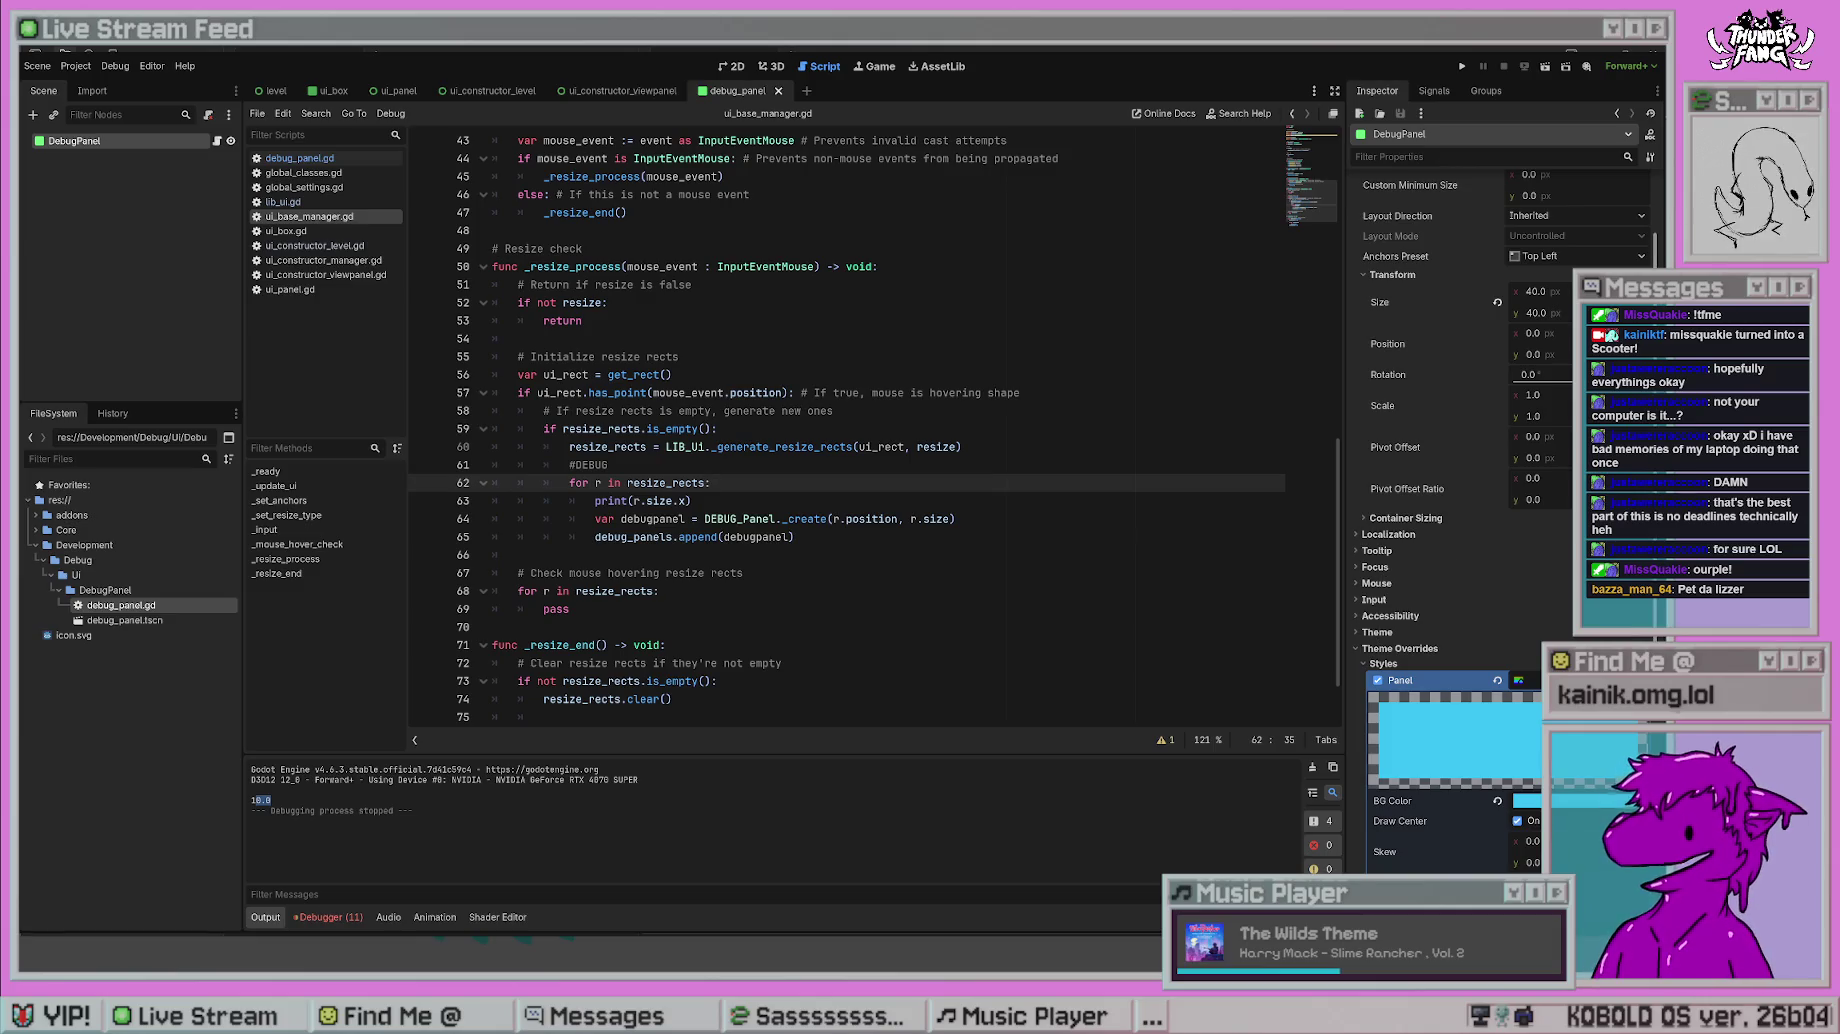
scroll(1356, 797, down, 7)
click(1381, 747)
scroll(1400, 760, down, 2)
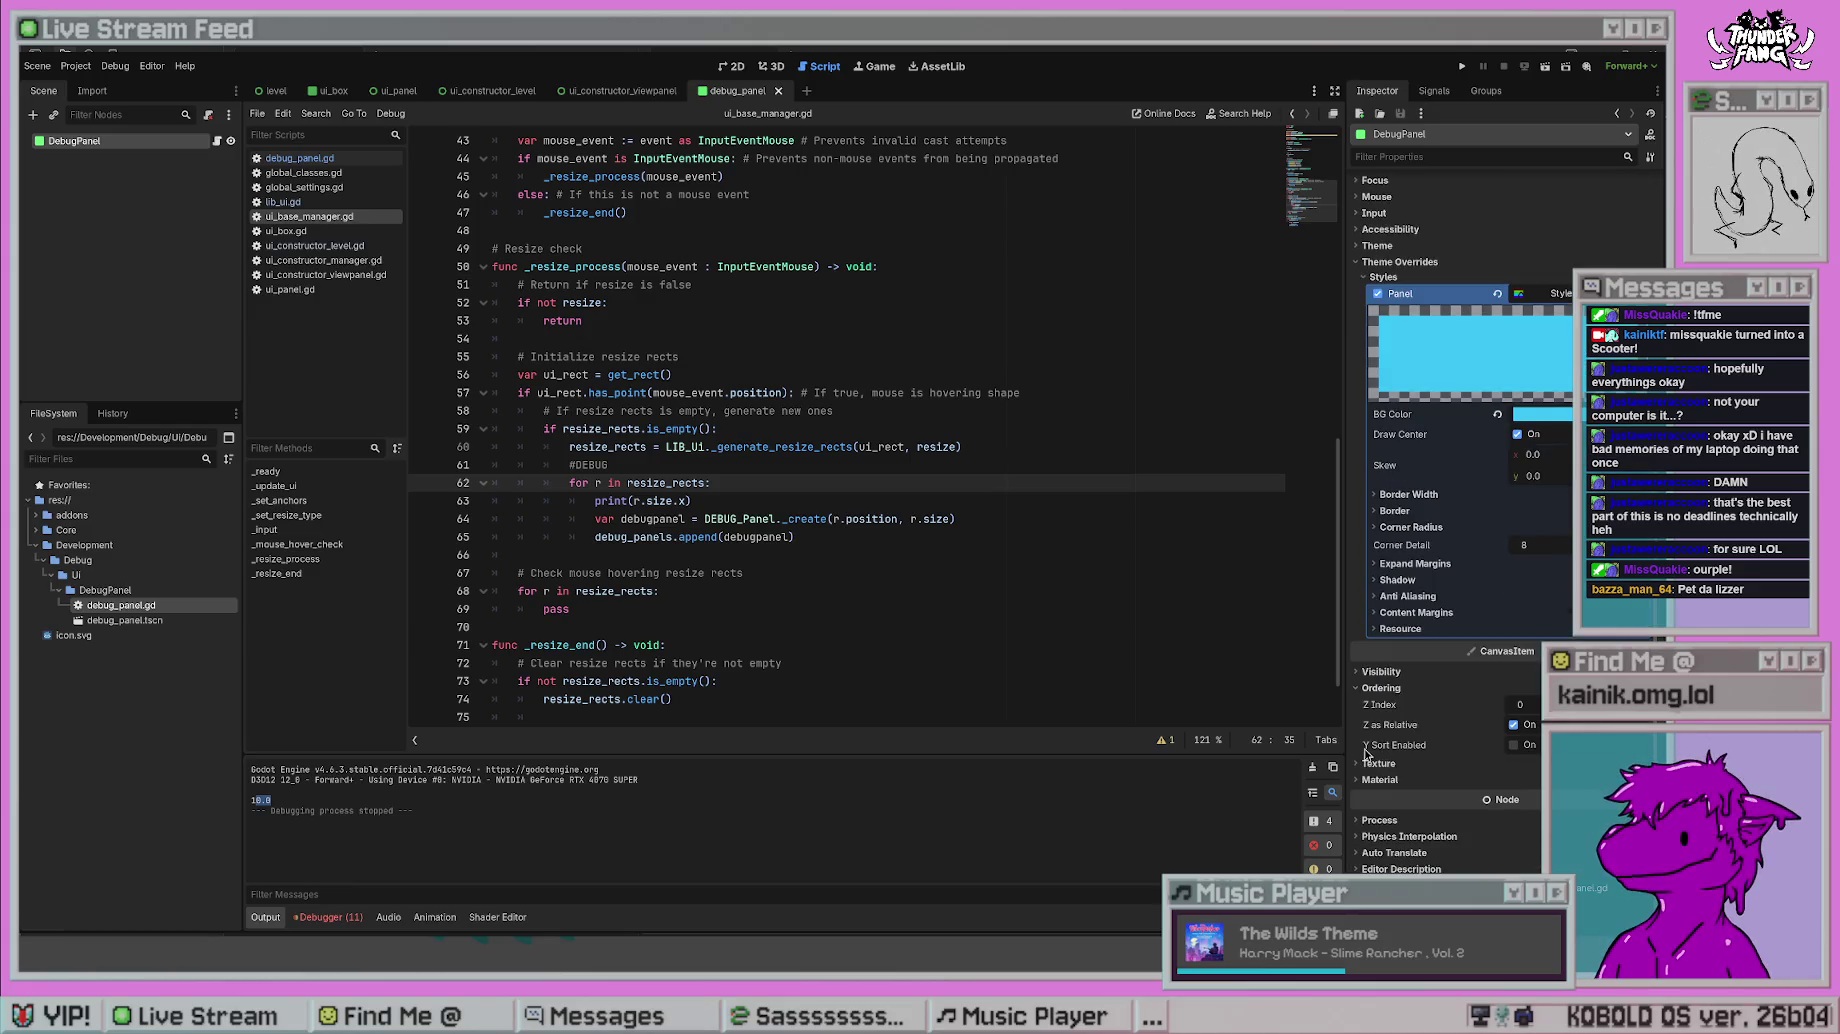
click(1514, 725)
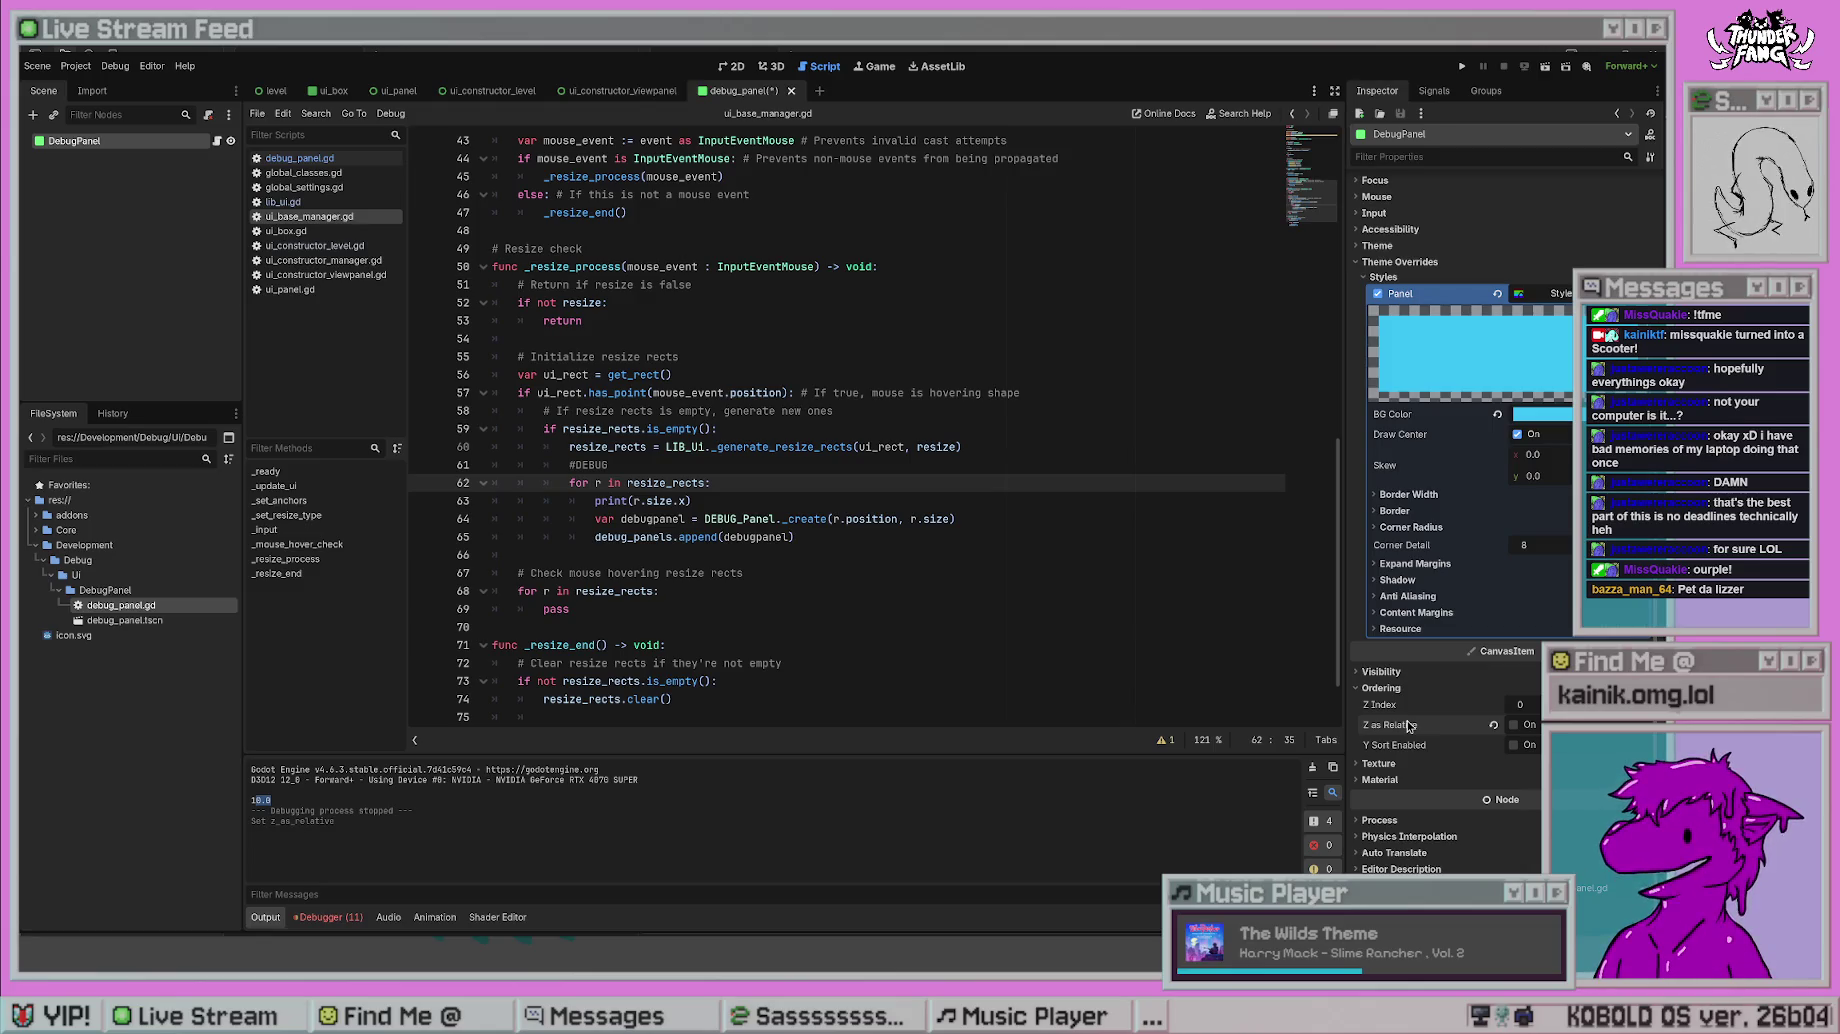
click(1520, 704)
text(100)
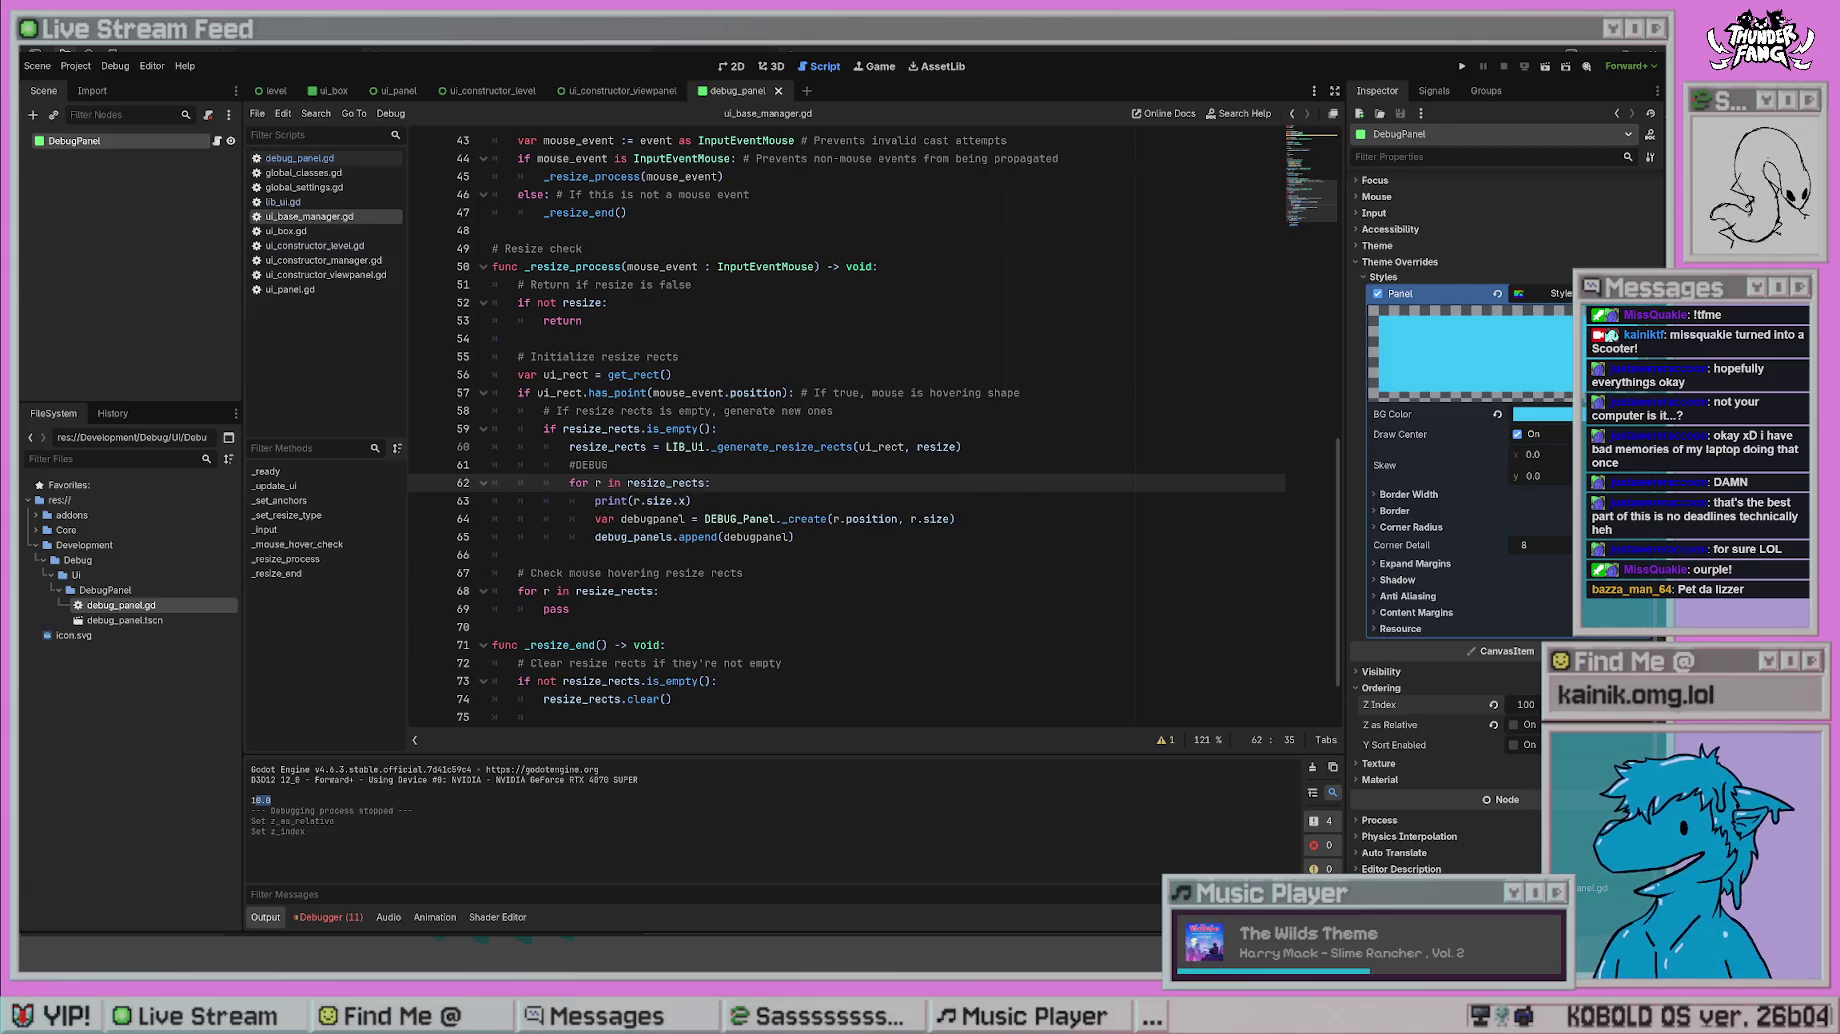
- Test-run the game, then revert Z Index to 0 and Z as Relative to on
click(1462, 66)
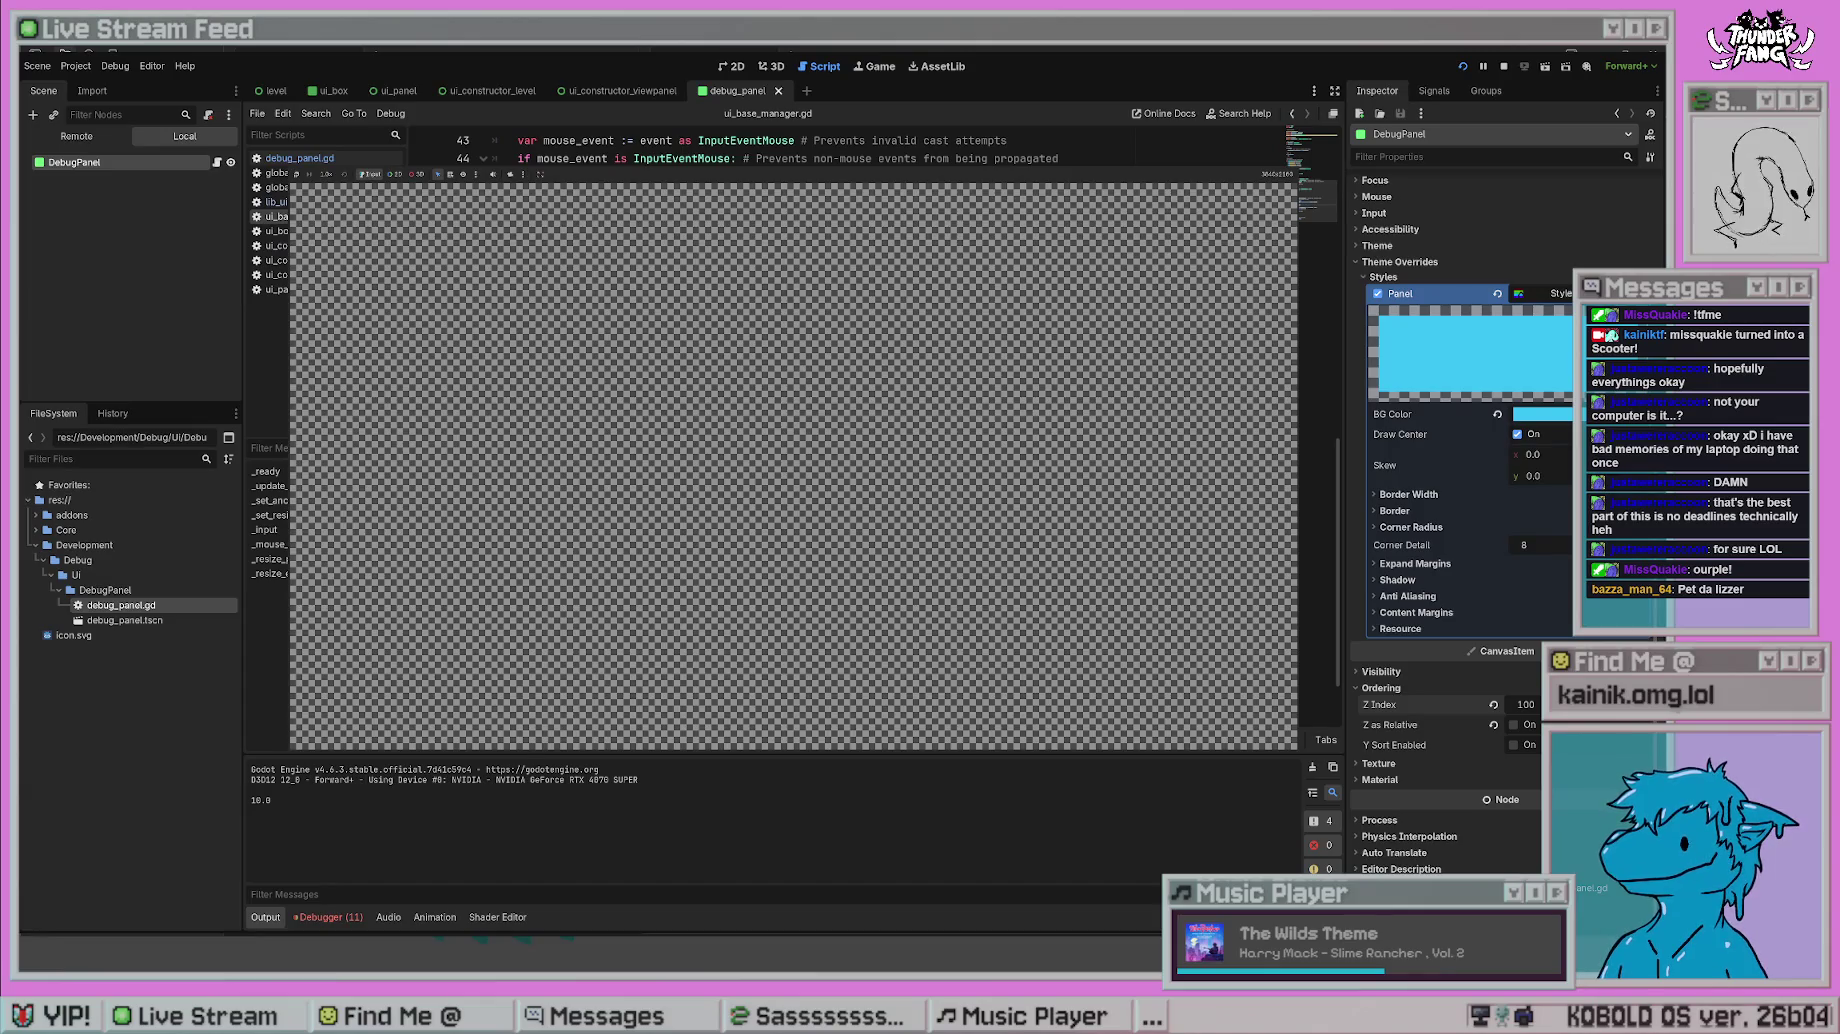
key(F8)
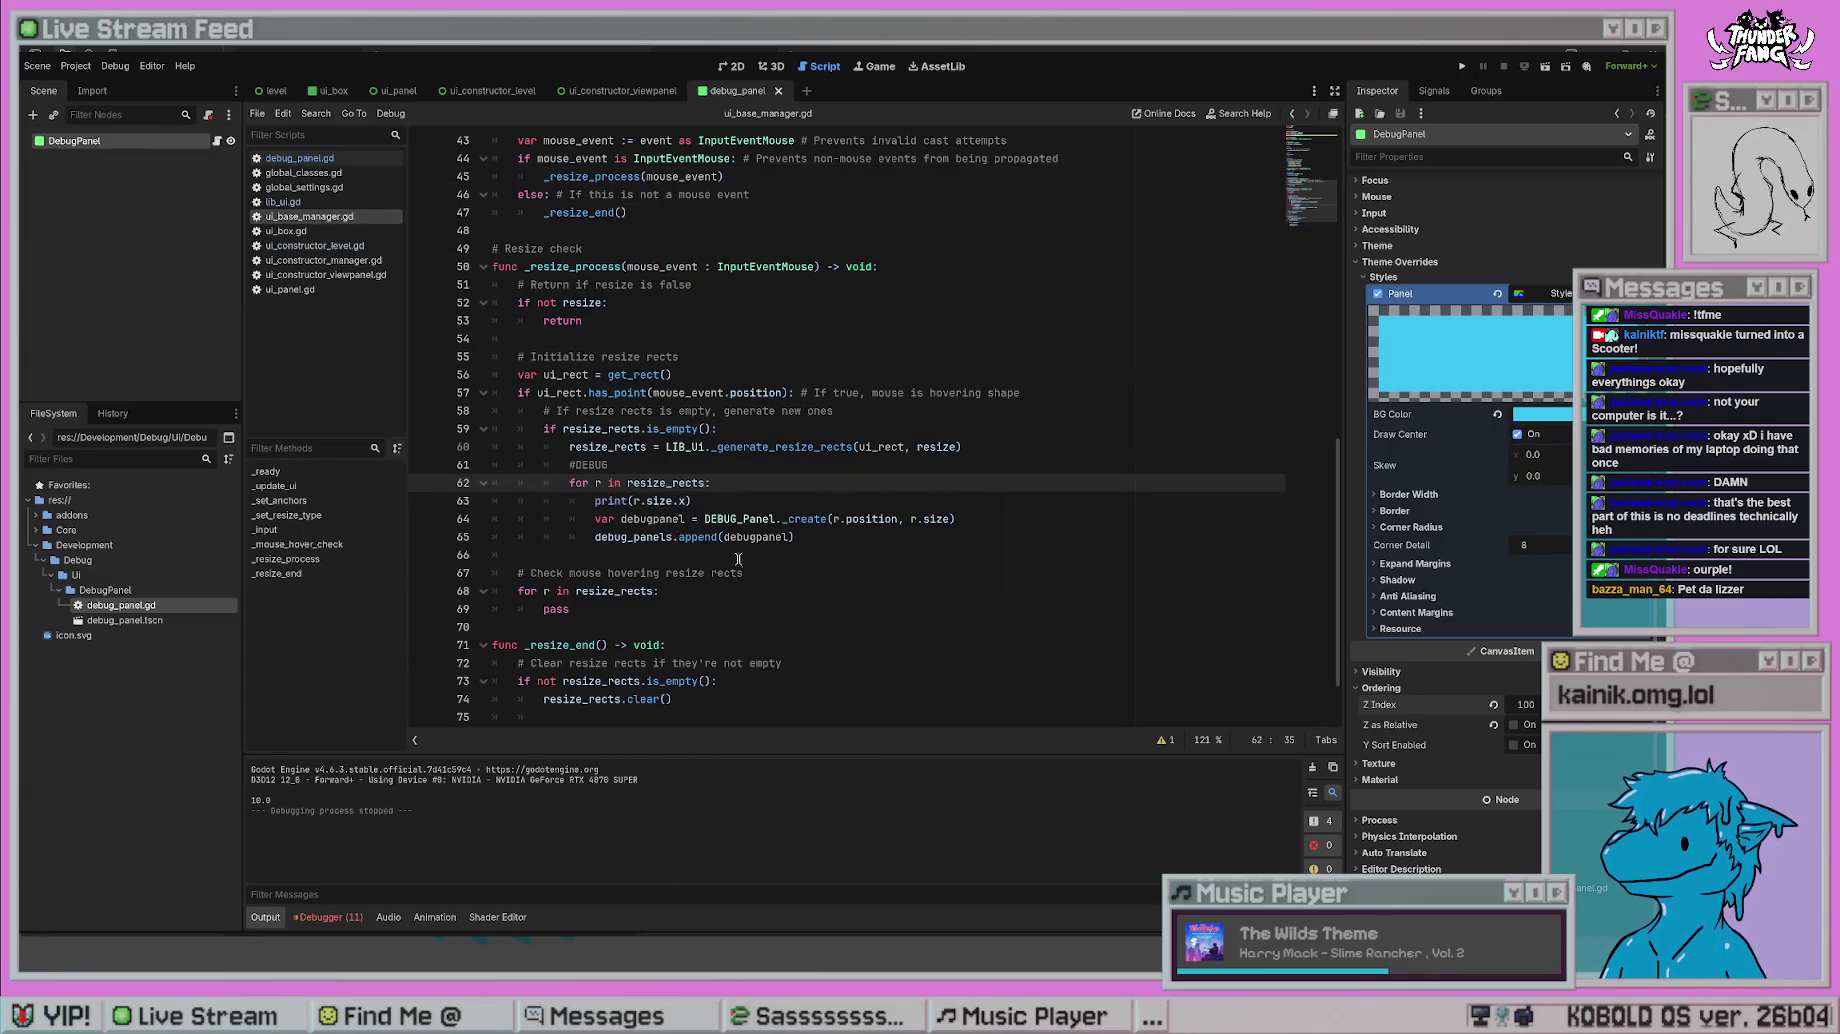
click(800, 502)
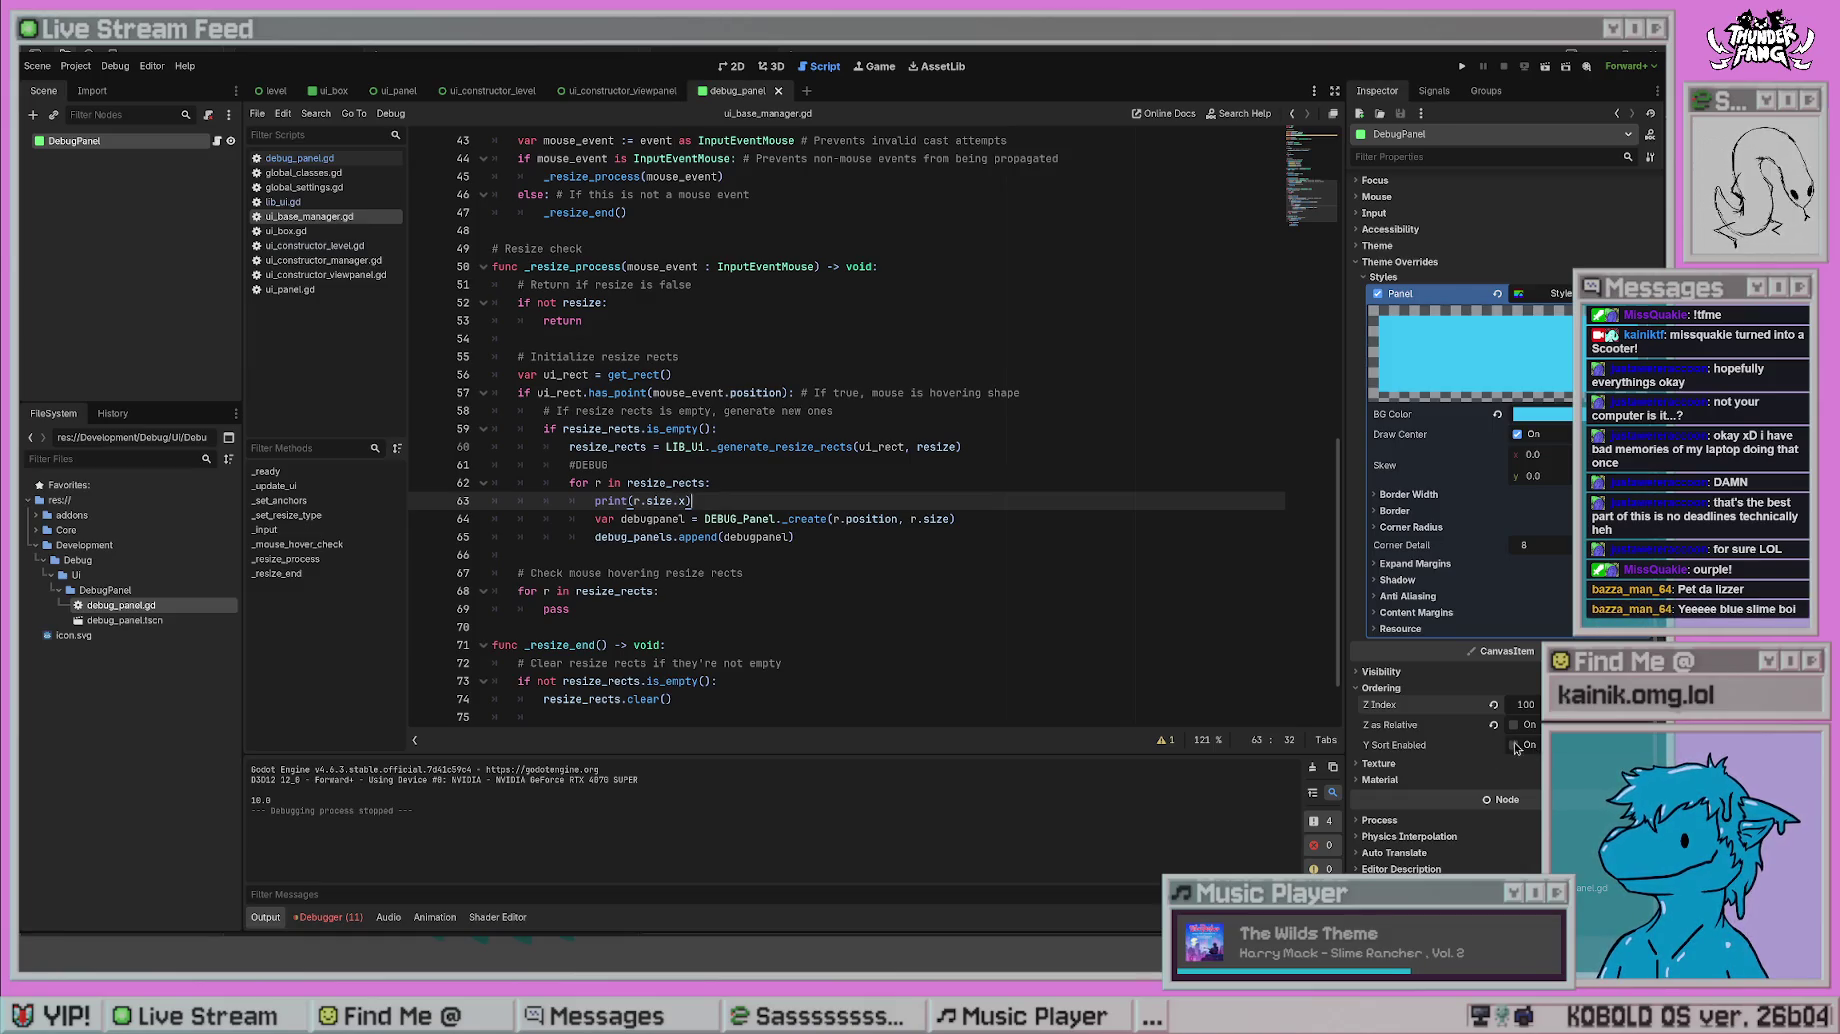
click(1493, 704)
click(1493, 724)
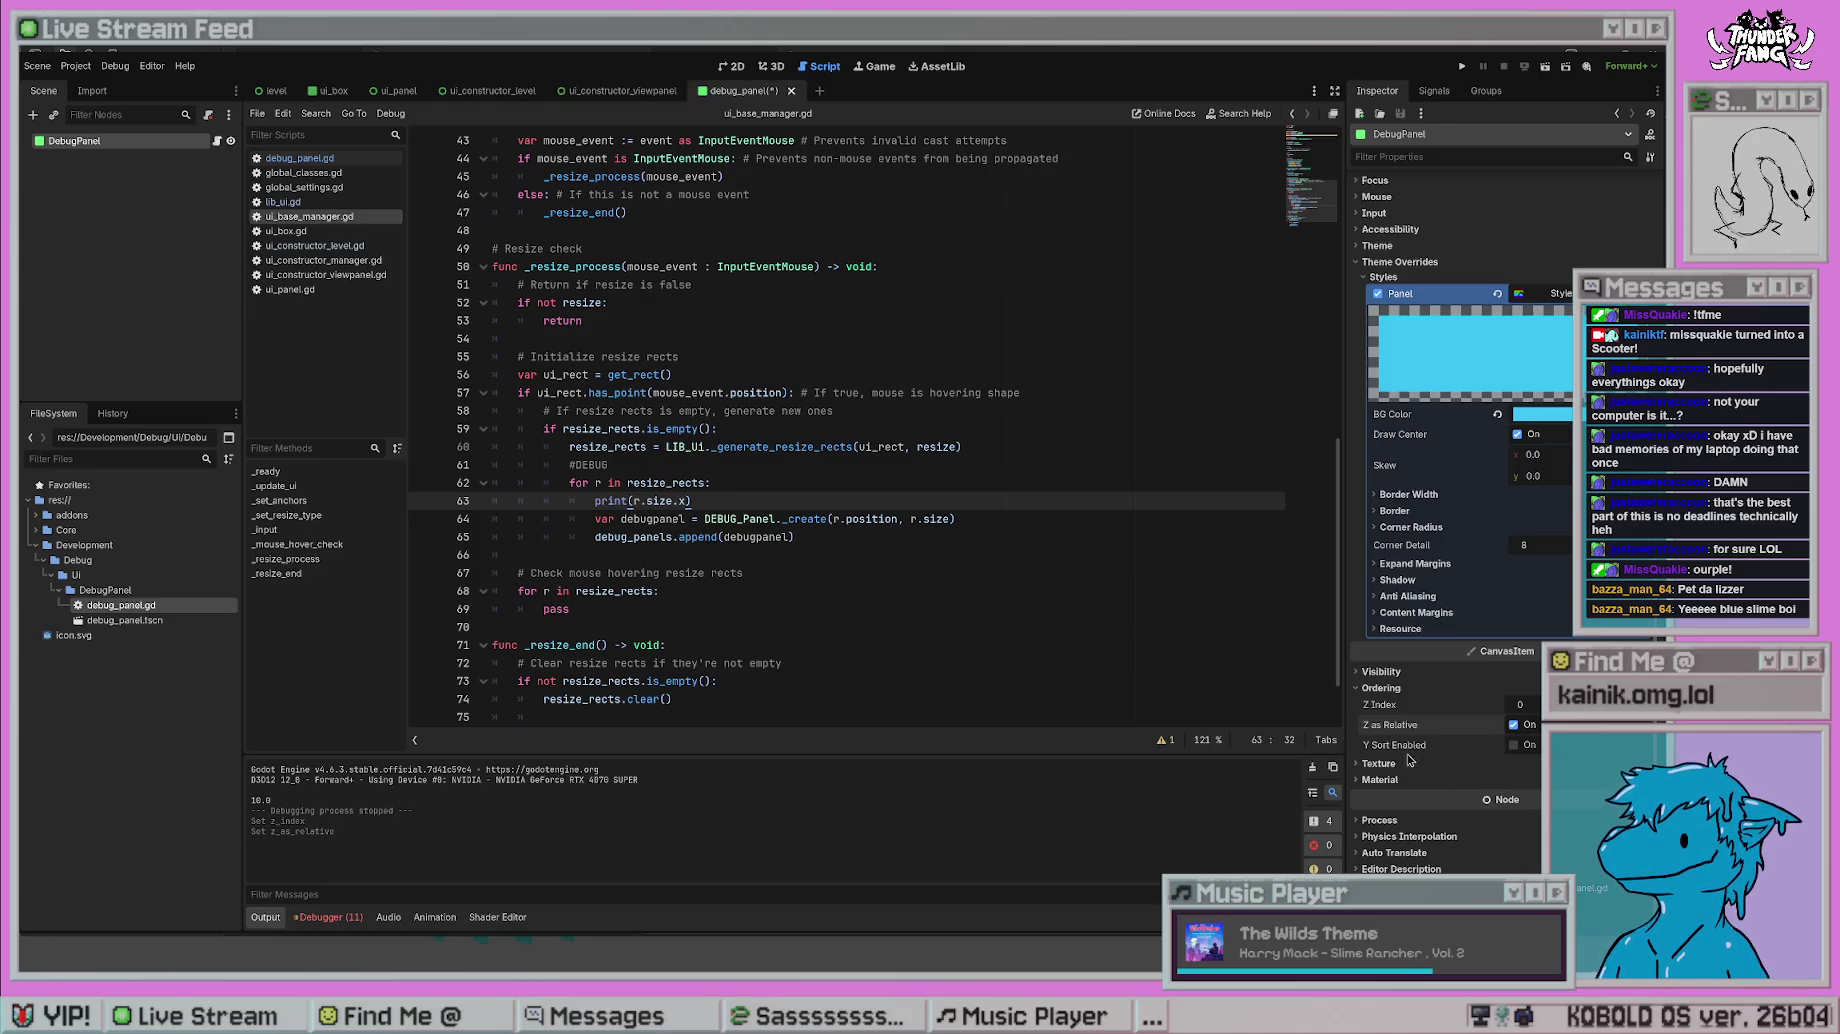
- Replace the r.size argument on line 64 with Vector2(1920, 1080)
click(1380, 763)
click(1387, 763)
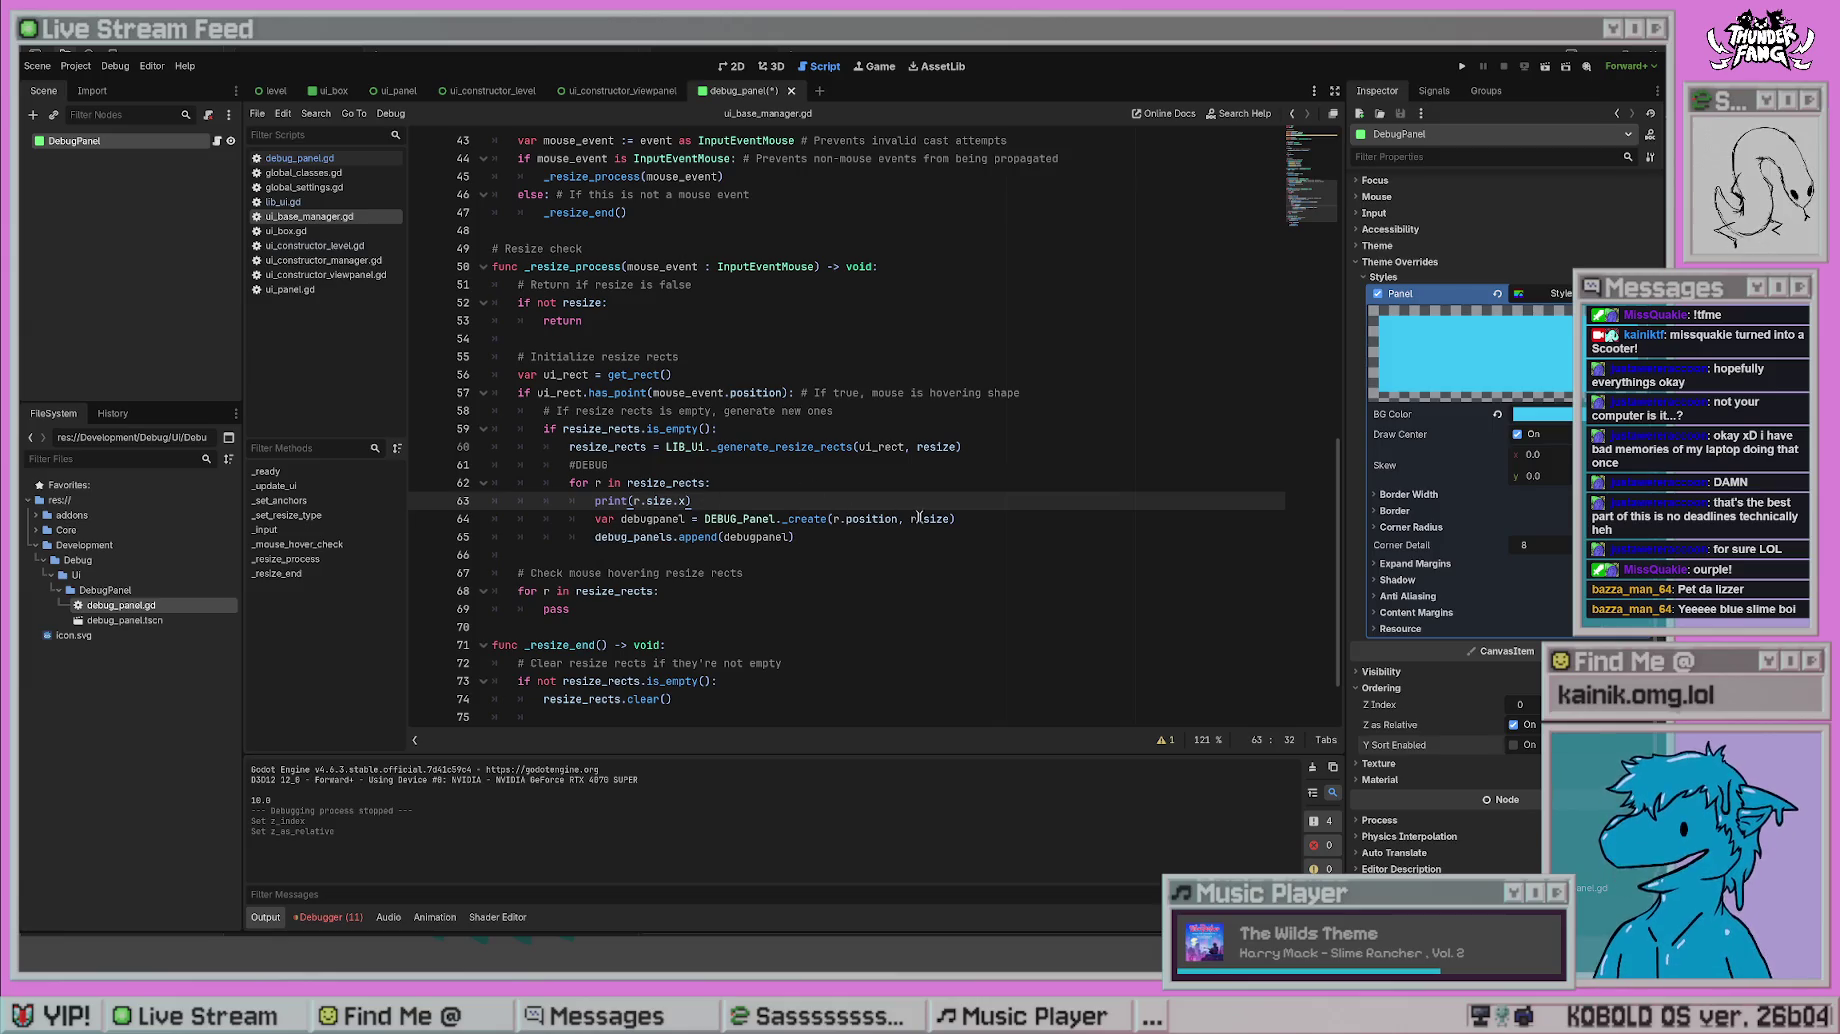
drag(946, 518, 909, 518)
text(Ve)
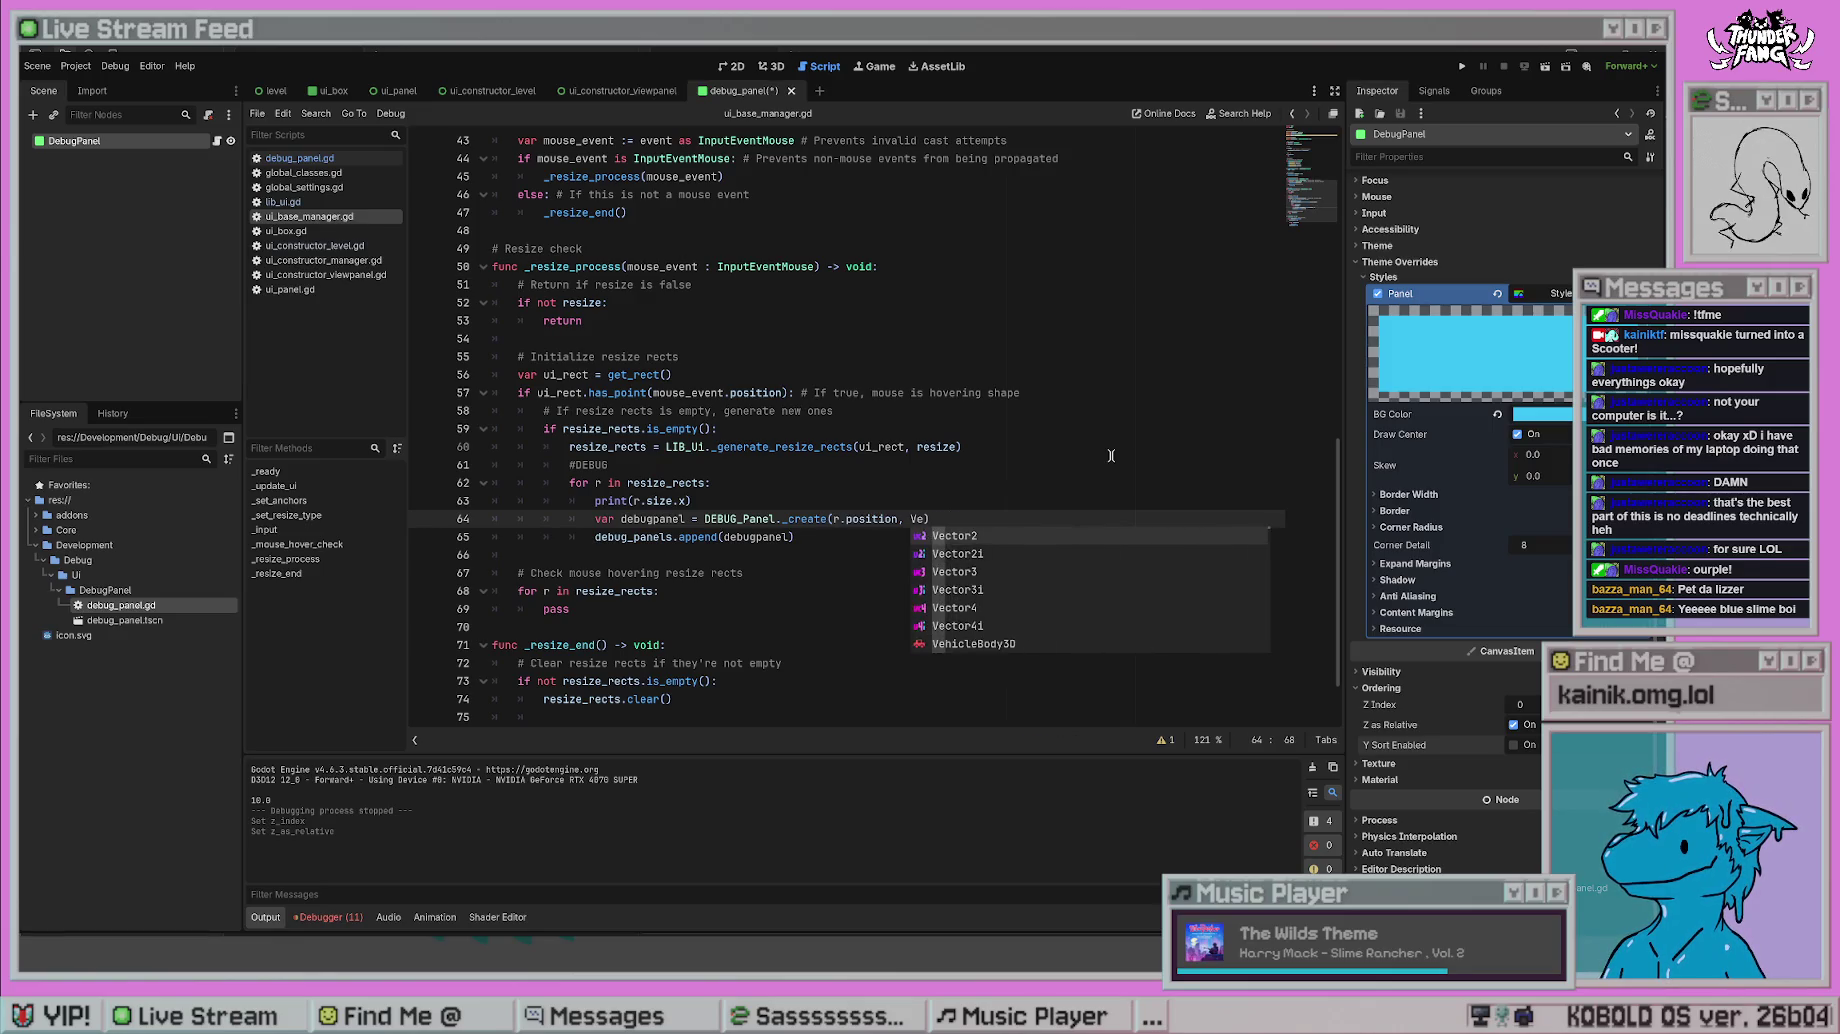
text(cctor2()
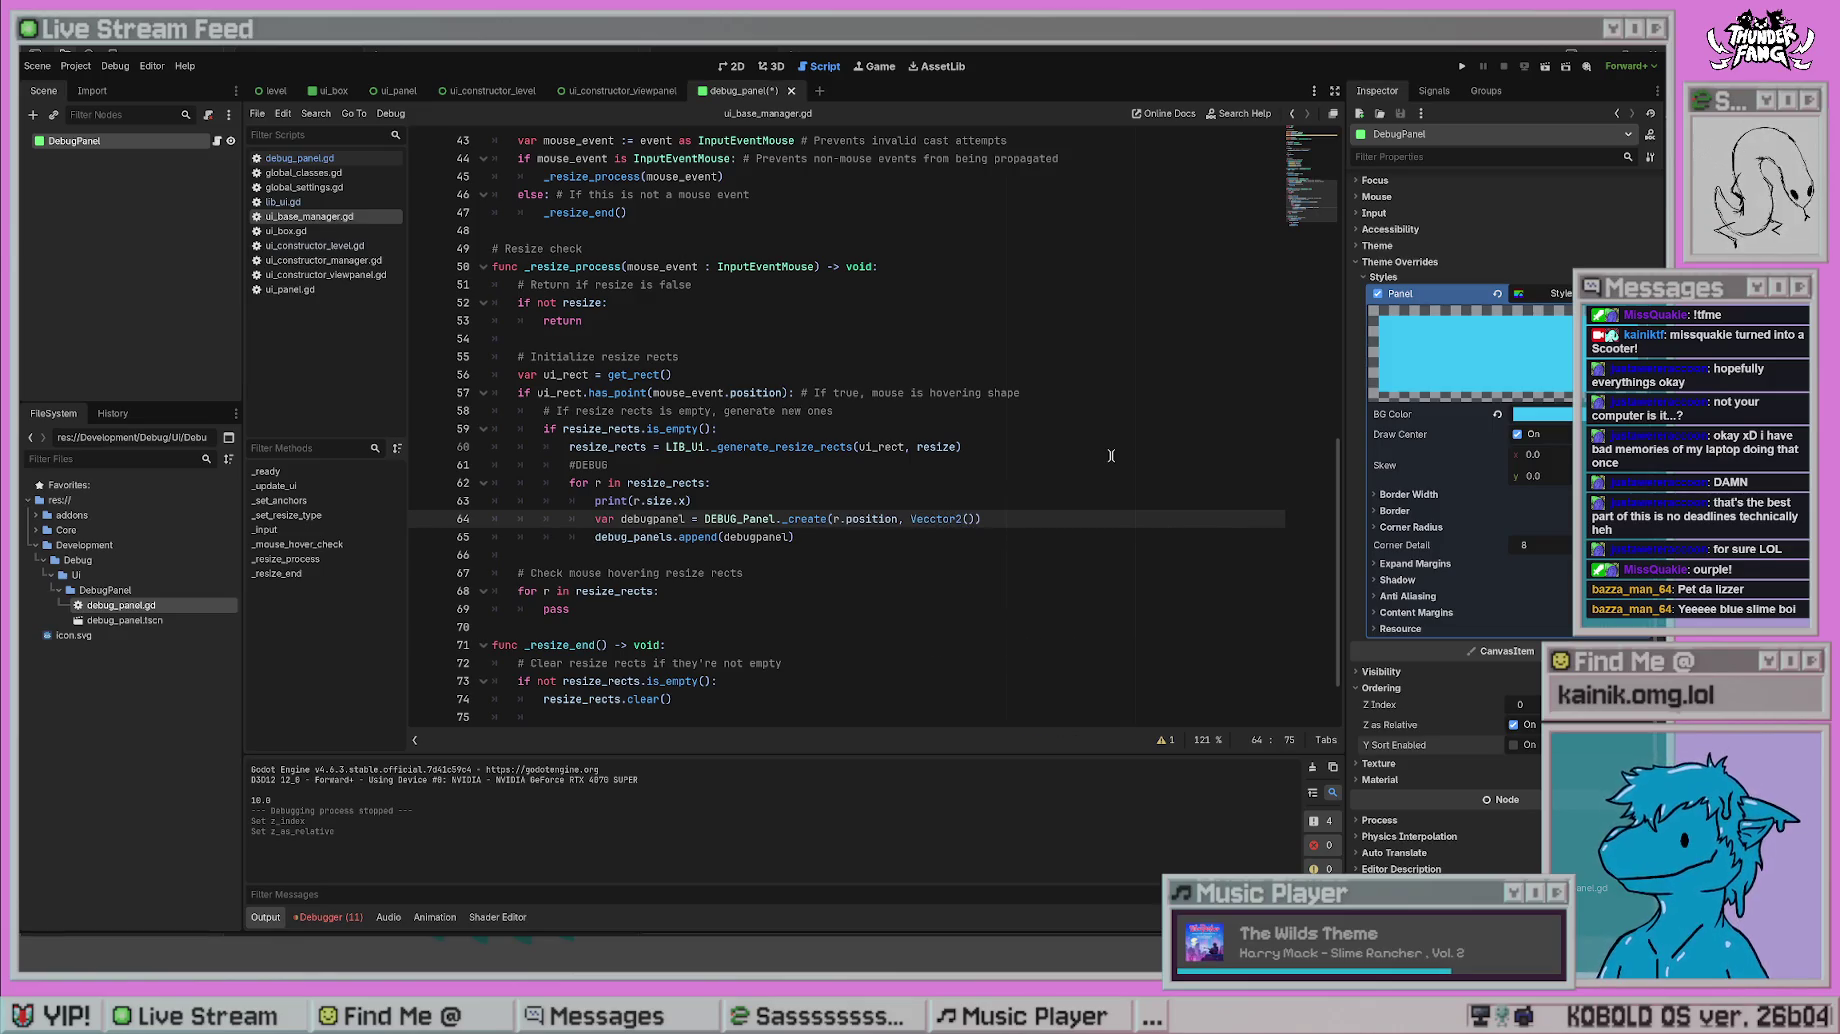
key(Left)
key(Left)
key(Left)
key(BackSpace)
text(1920, 1080)
- Save the script and test-run the project, then stop it
key(ctrl+s)
key(F5)
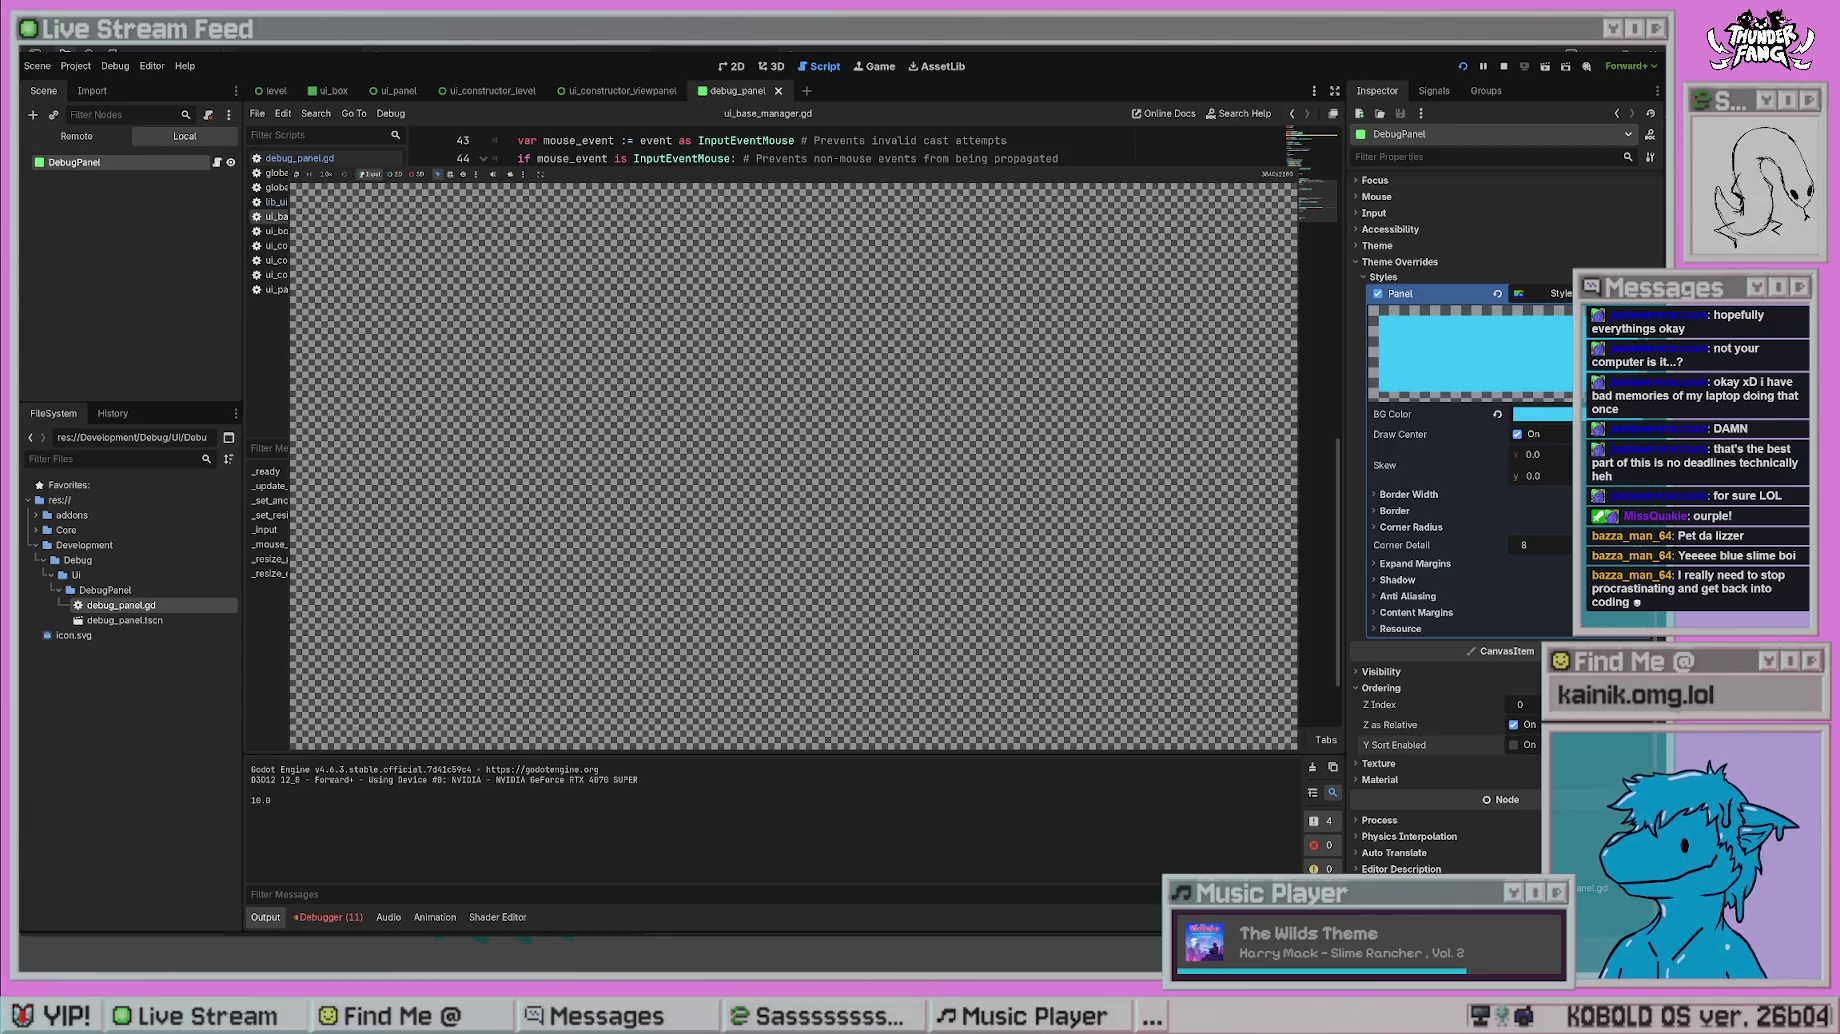
key(F8)
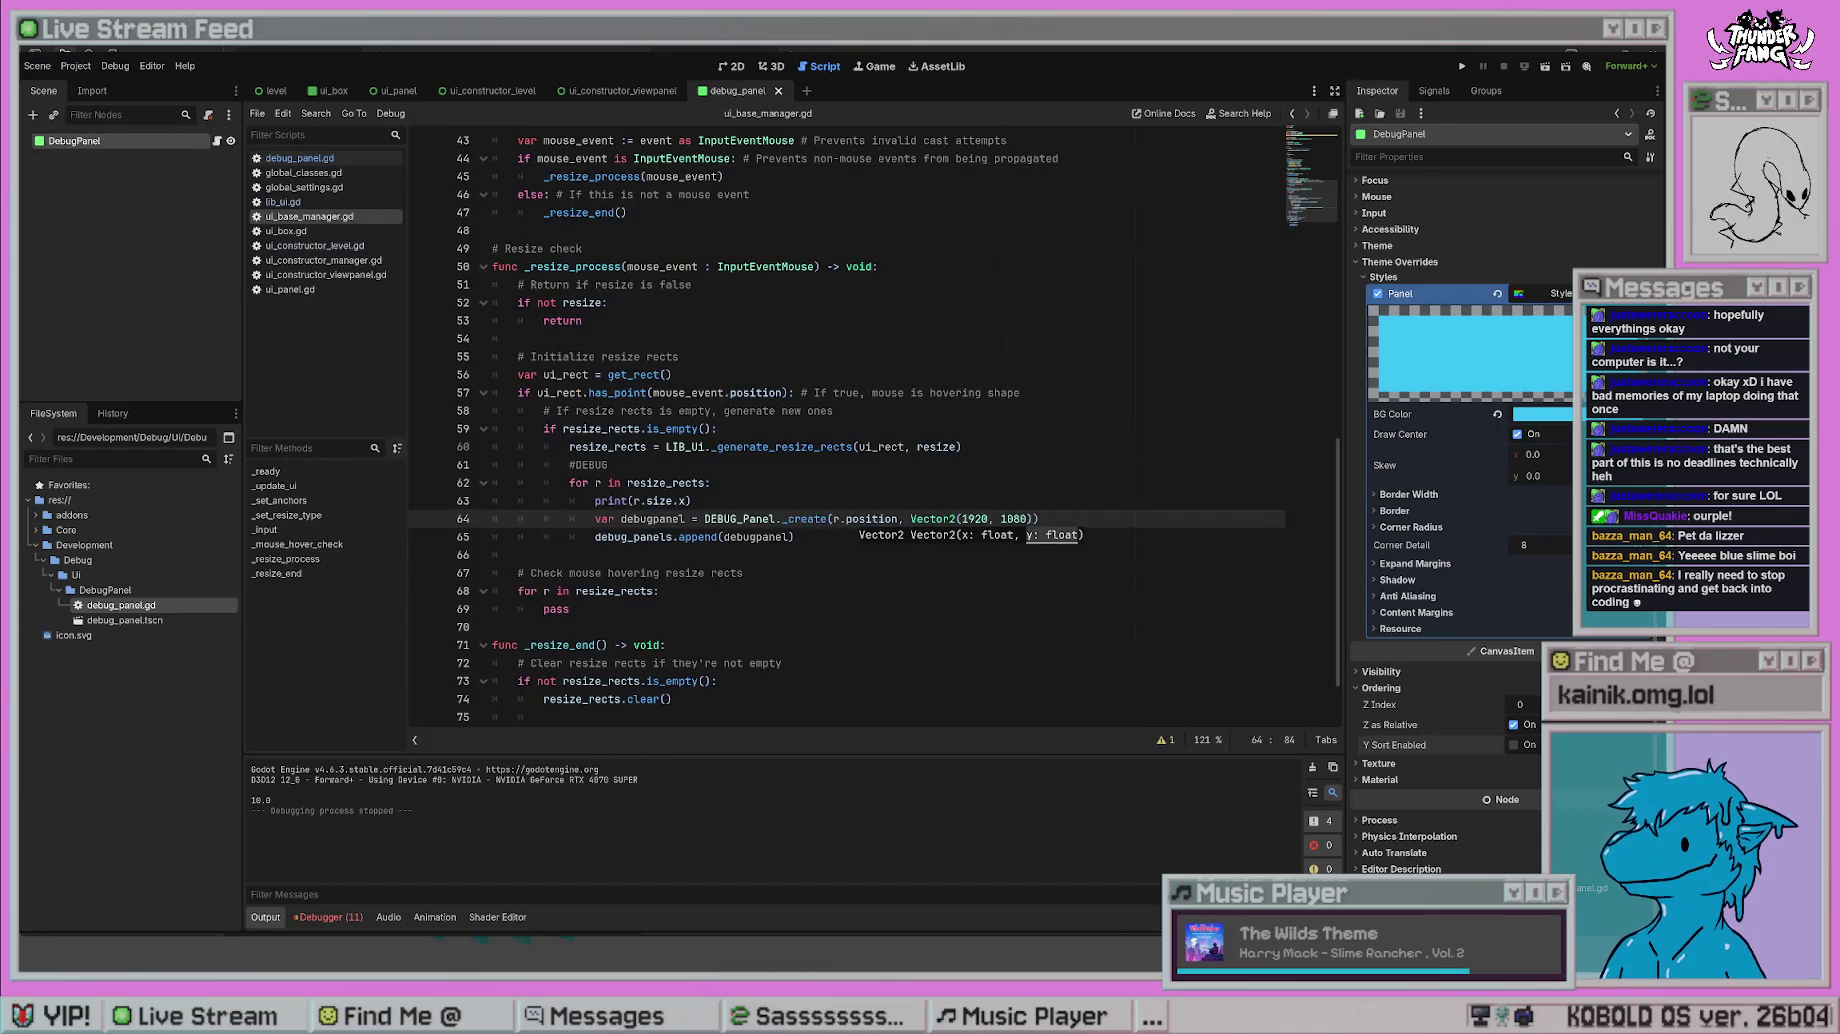
click(792, 588)
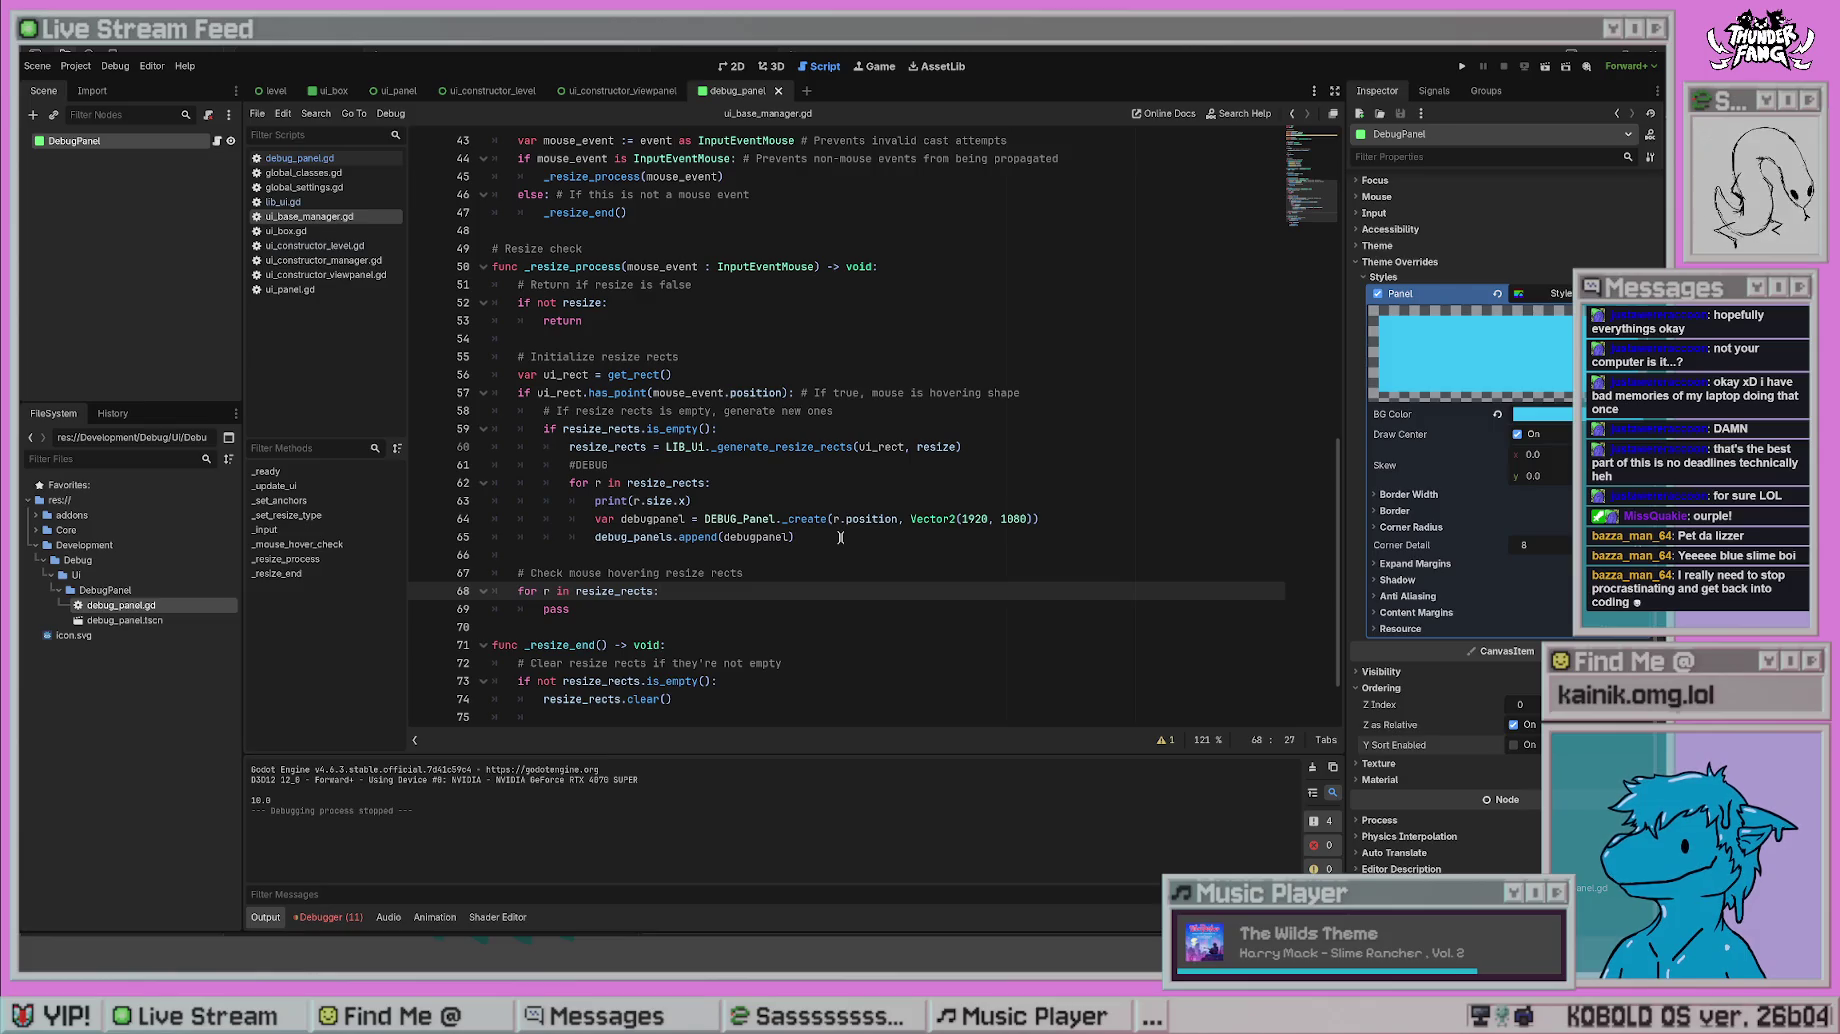
scroll(840, 537, down, 2)
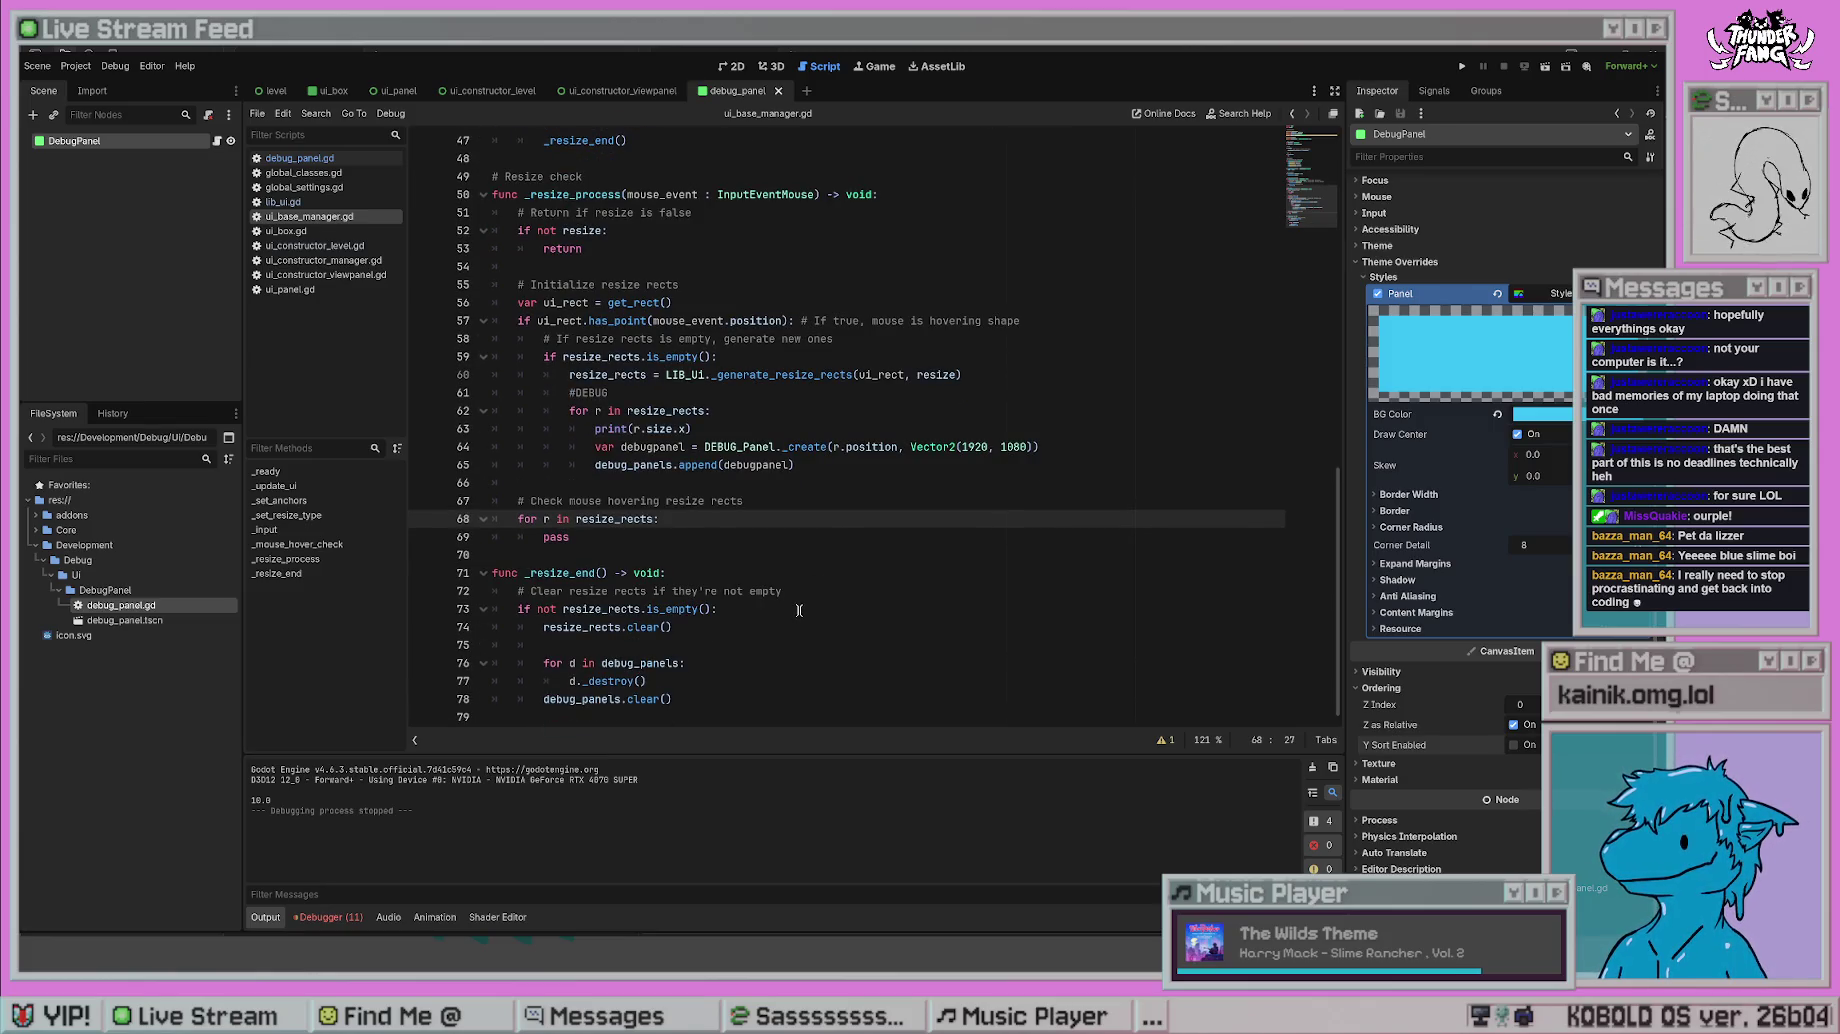
- Add print("destroy debug") before the destroy loop in _resize_end and run the project
scroll(799, 610, up, 5)
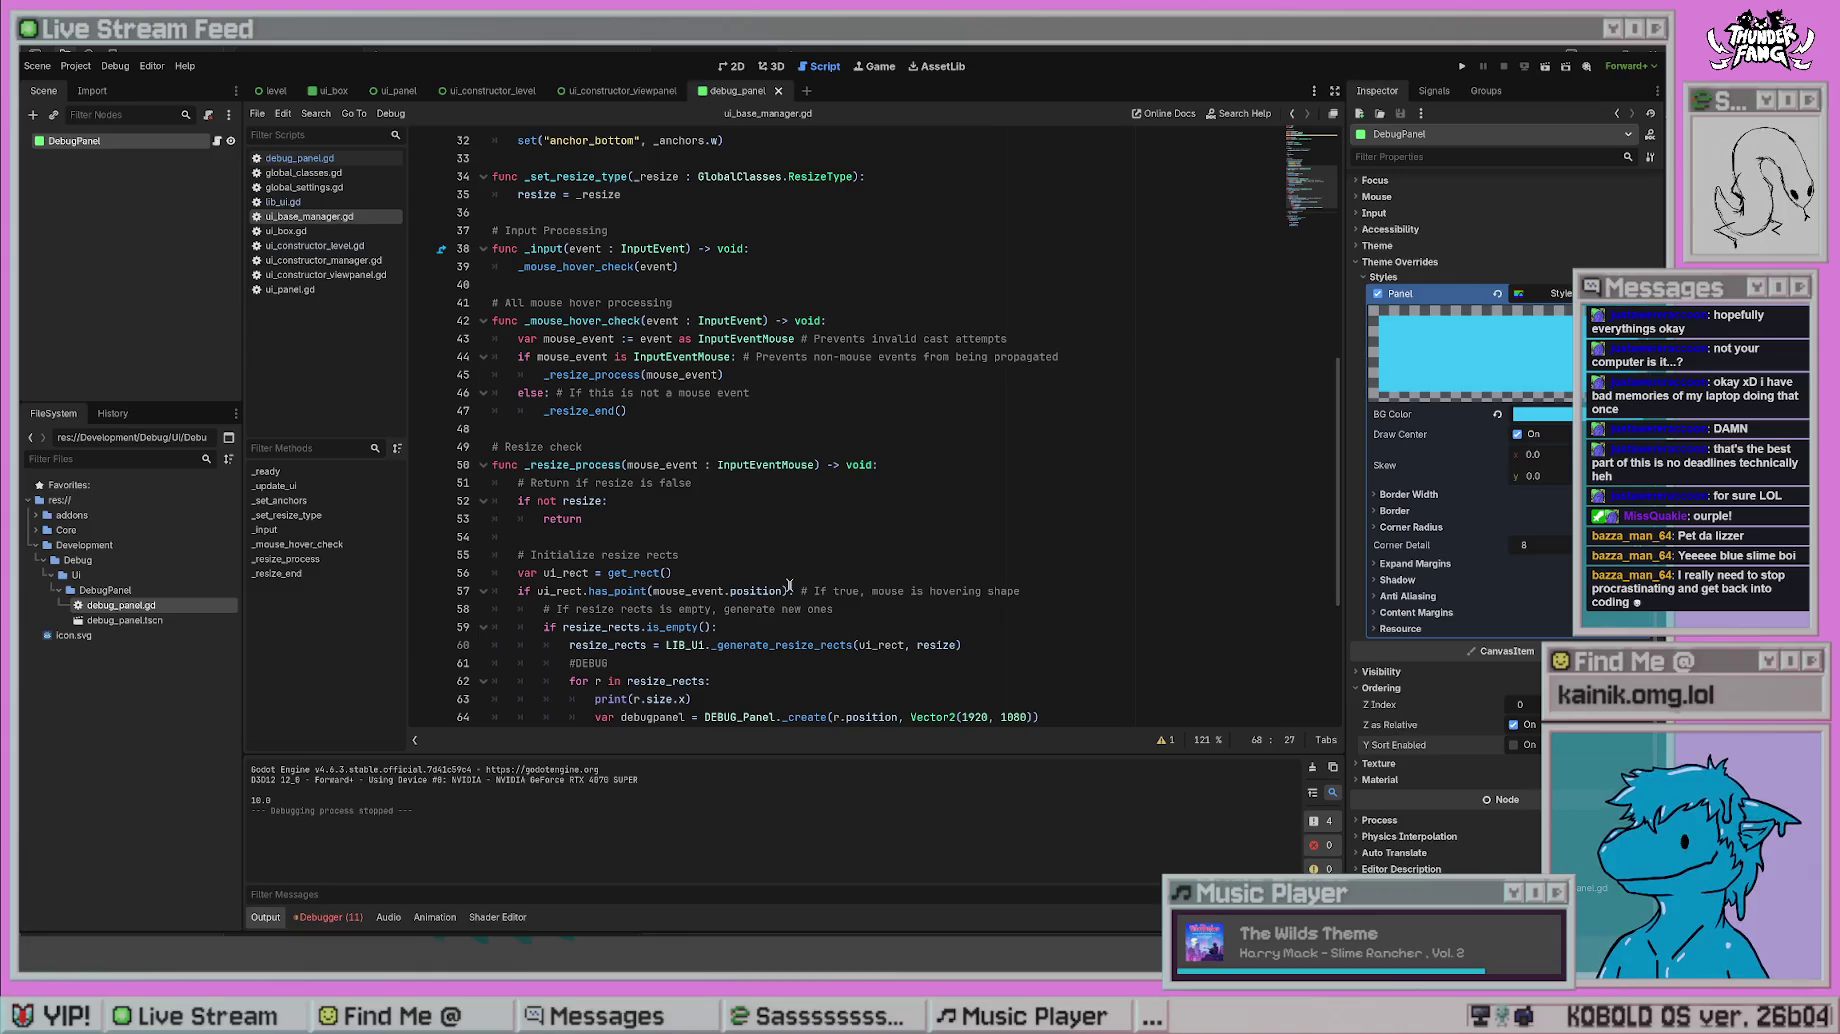
scroll(789, 585, down, 5)
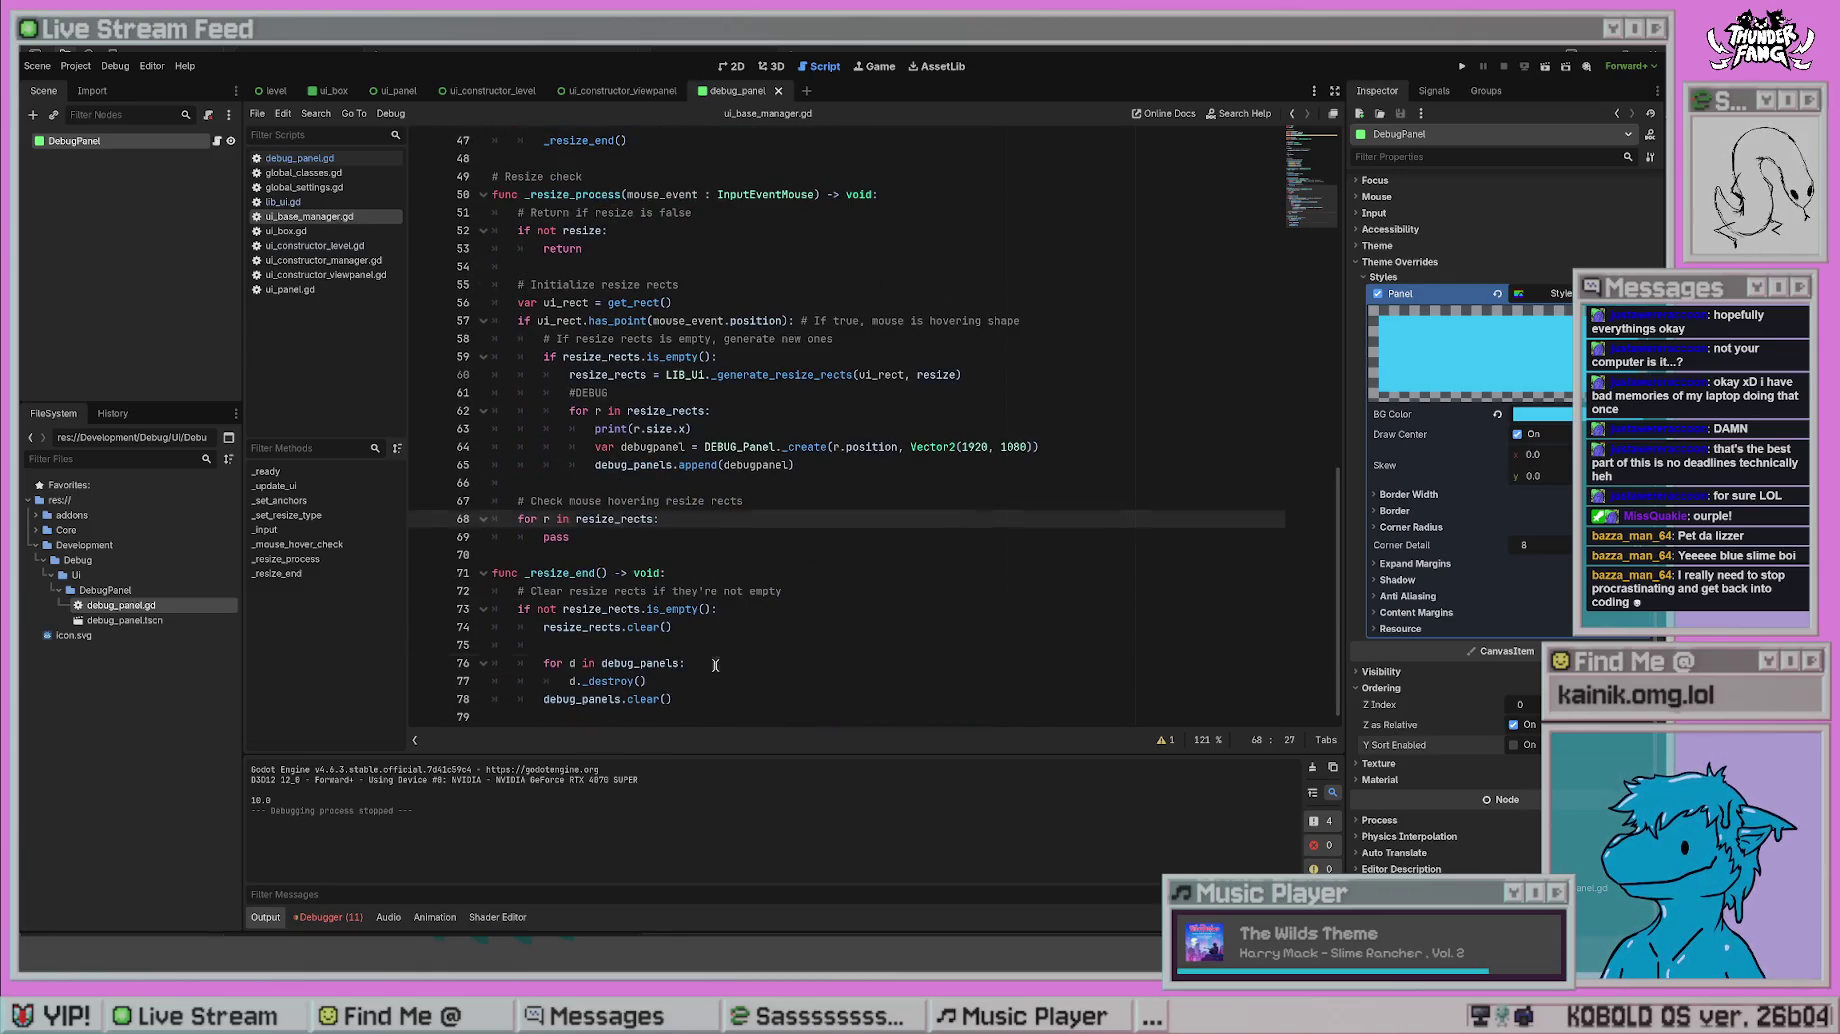
click(715, 665)
key(Return)
key(BackSpace)
key(BackSpace)
key(BackSpace)
key(Delete)
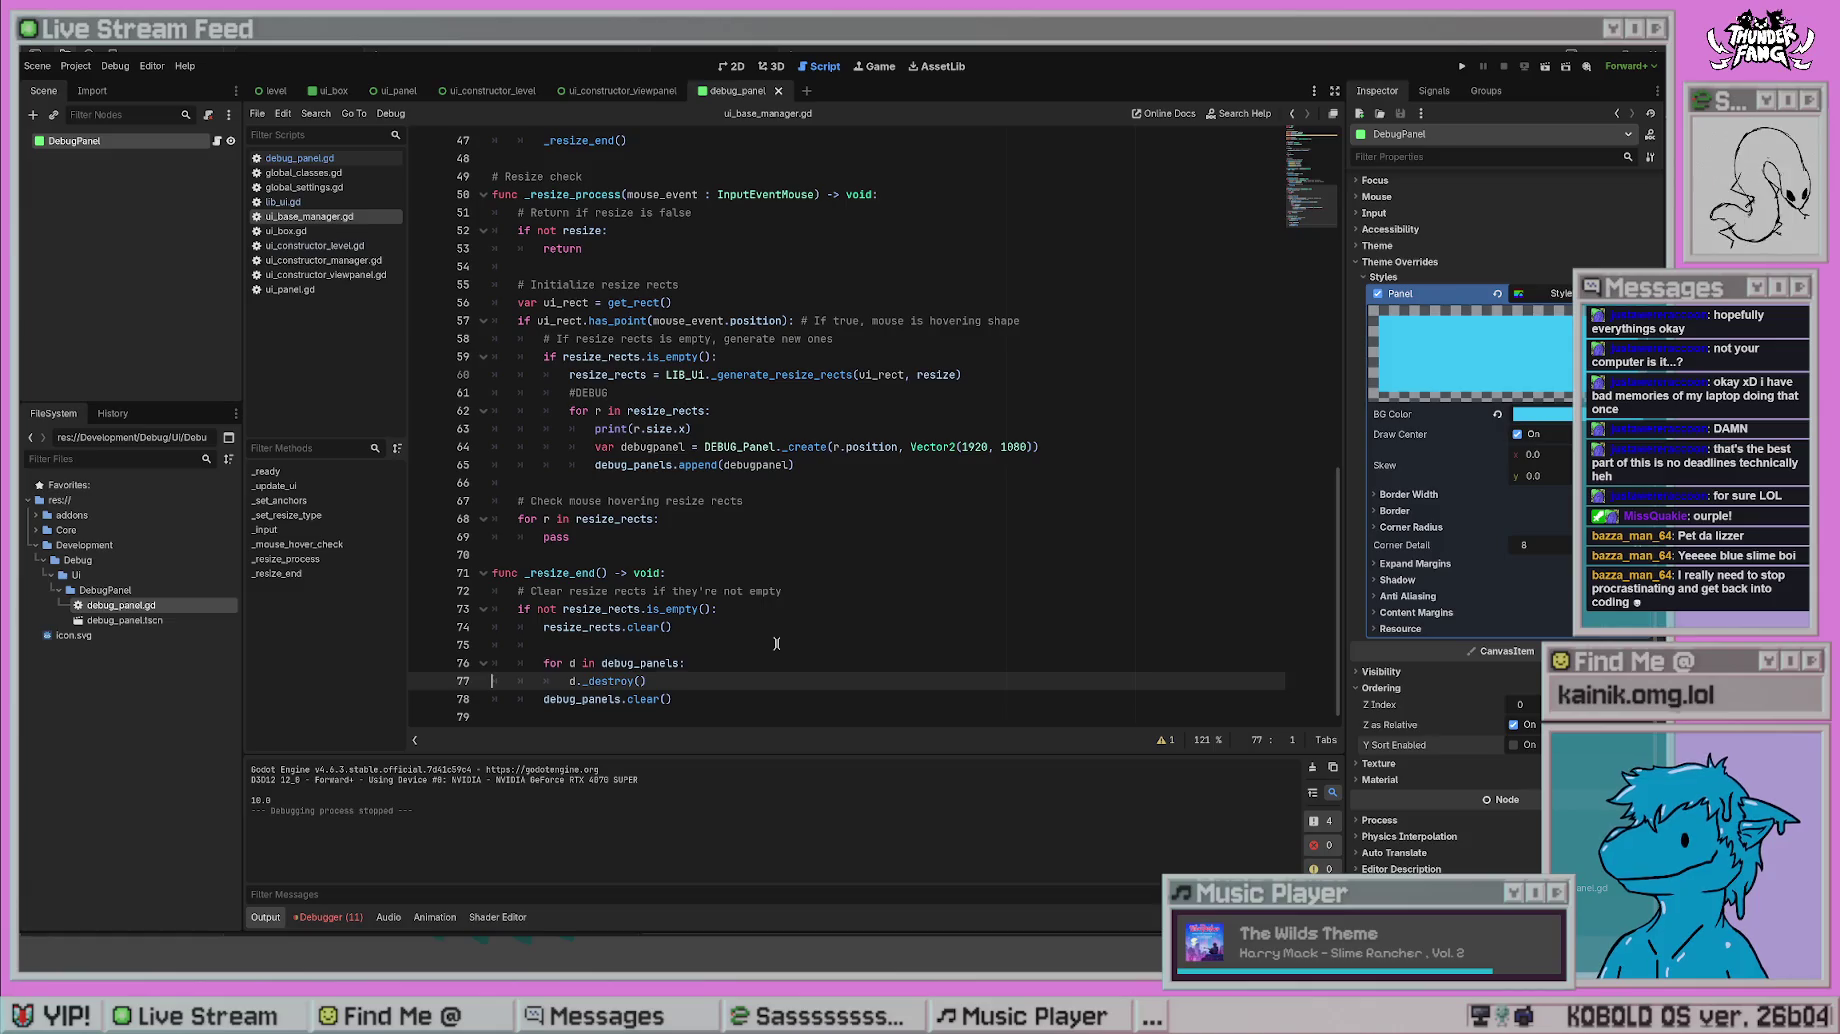
click(776, 643)
text(print)
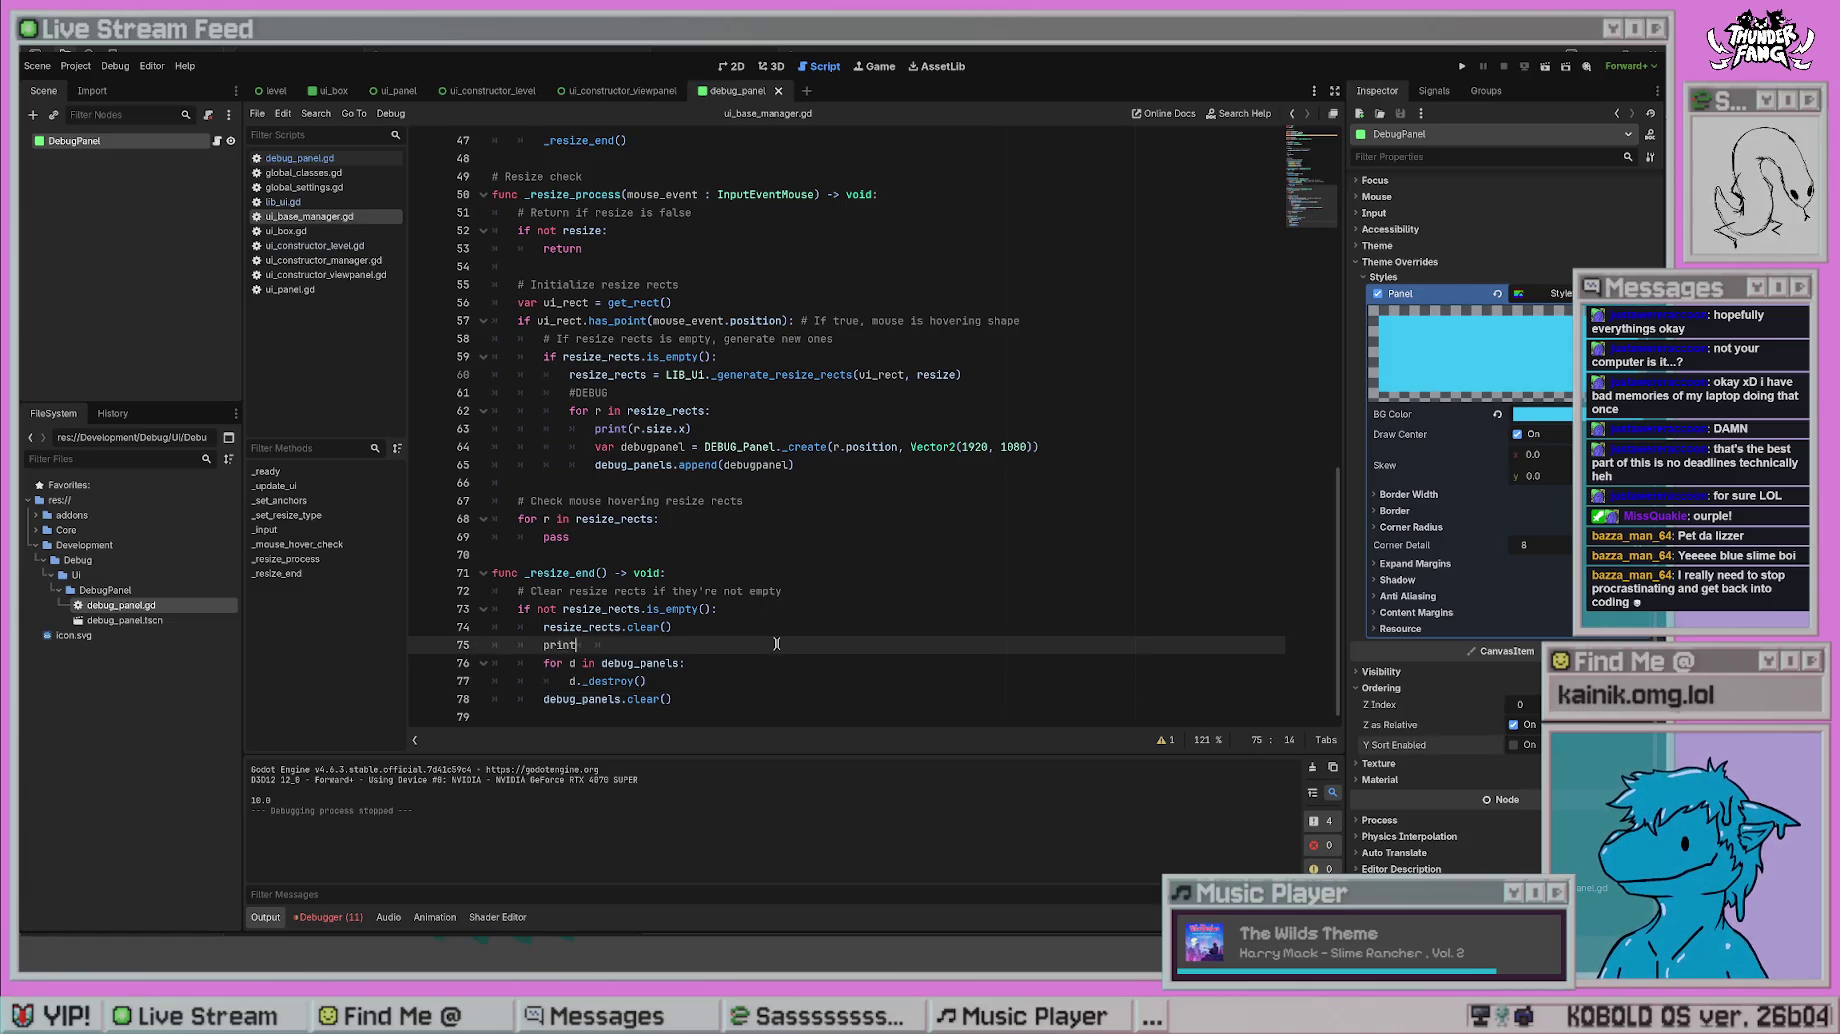
text(()"destroy debyg)
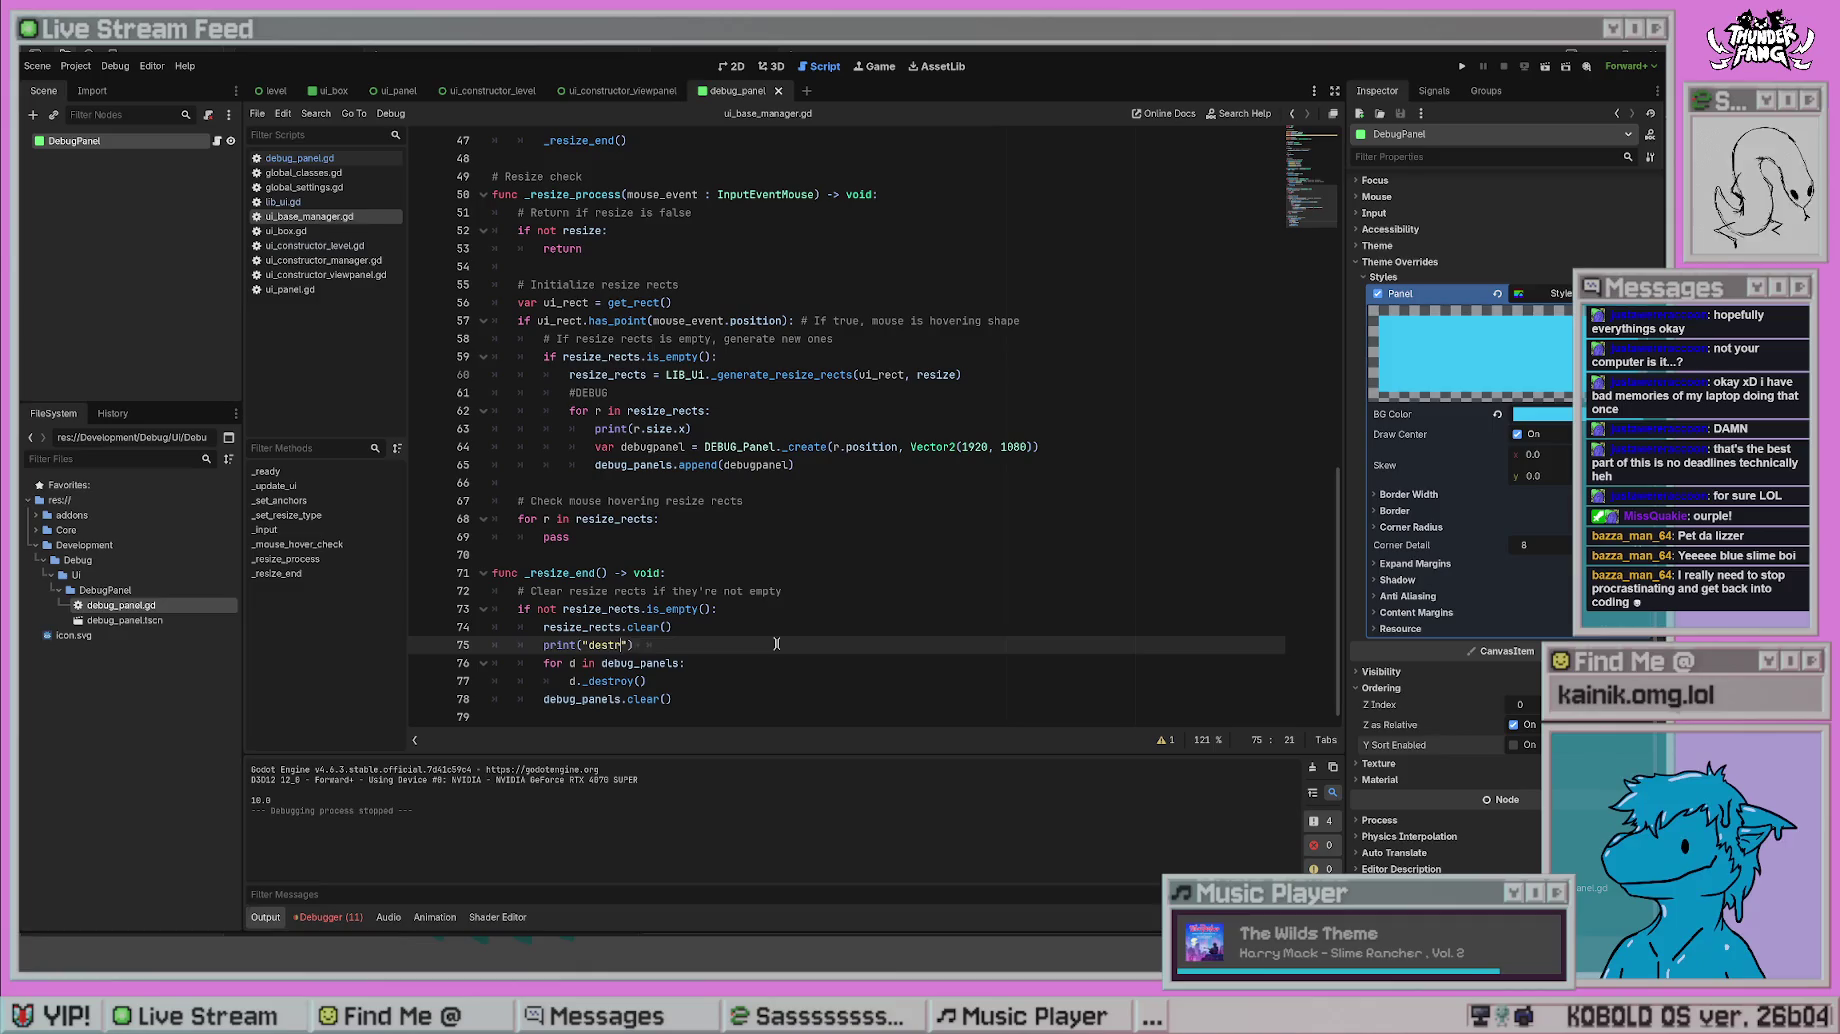
key(BackSpace)
key(BackSpace)
text(uh)
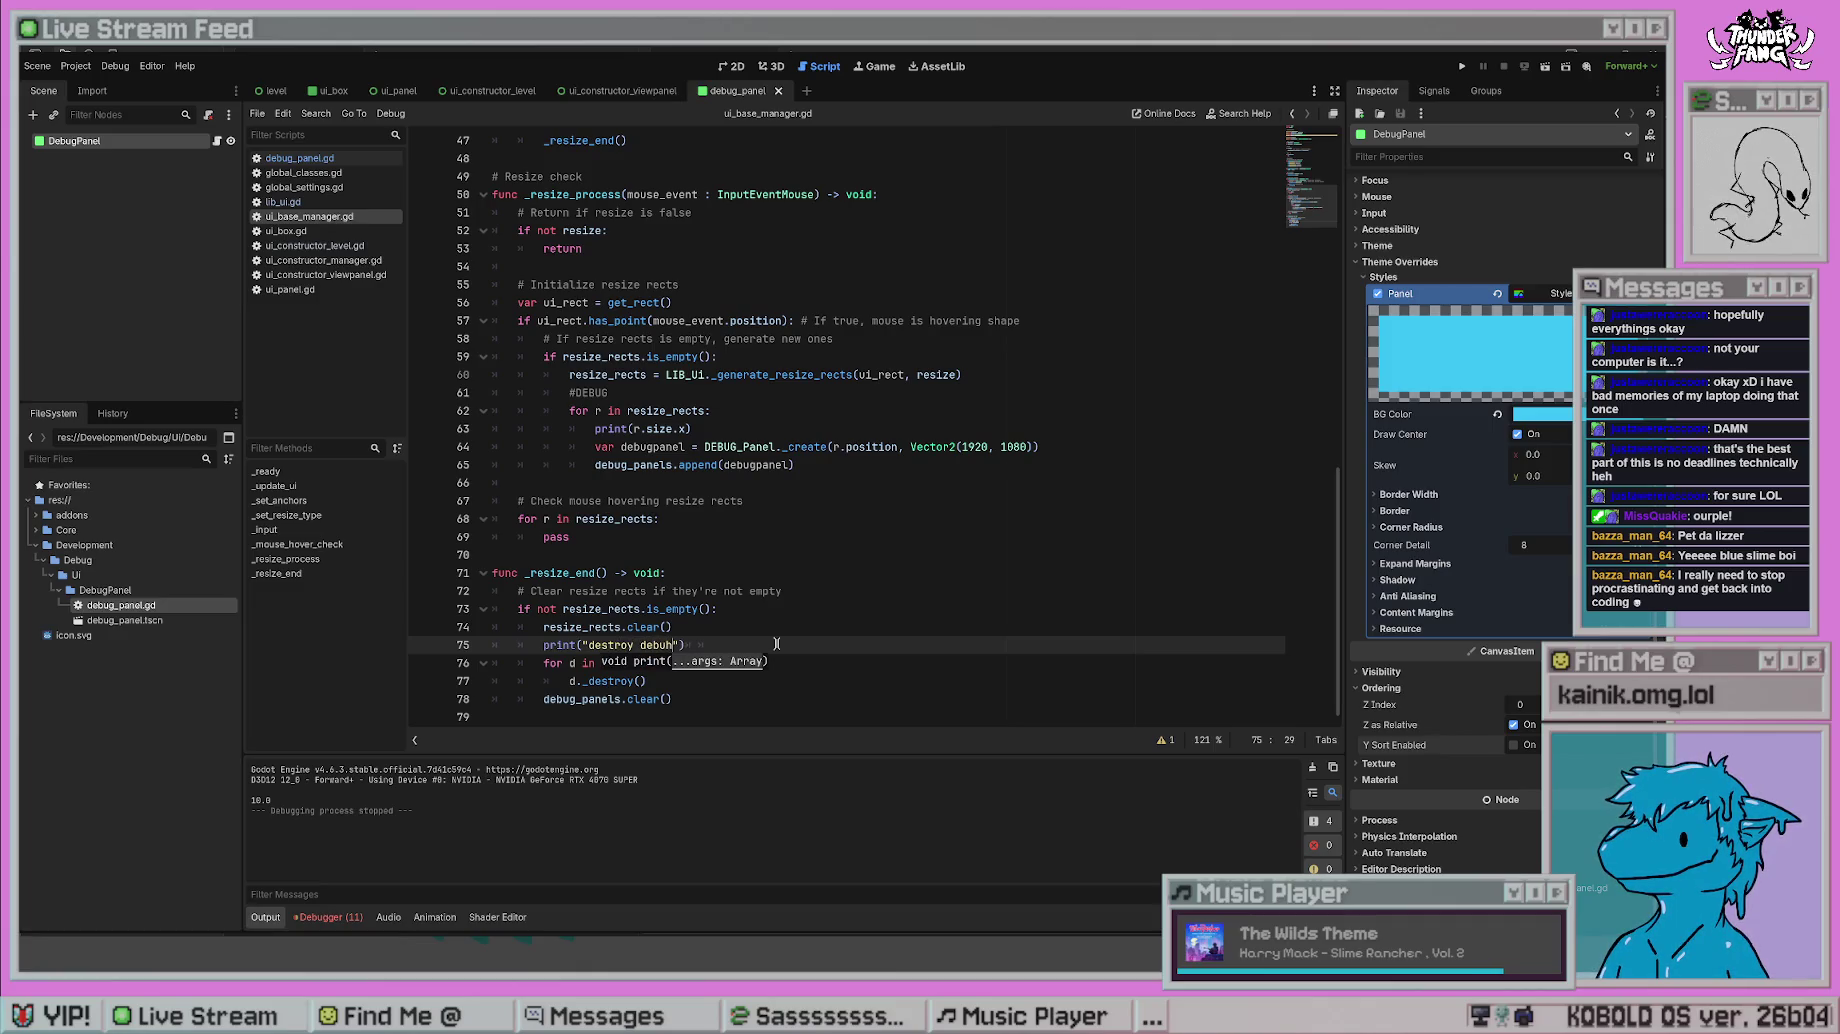
click(860, 459)
click(672, 645)
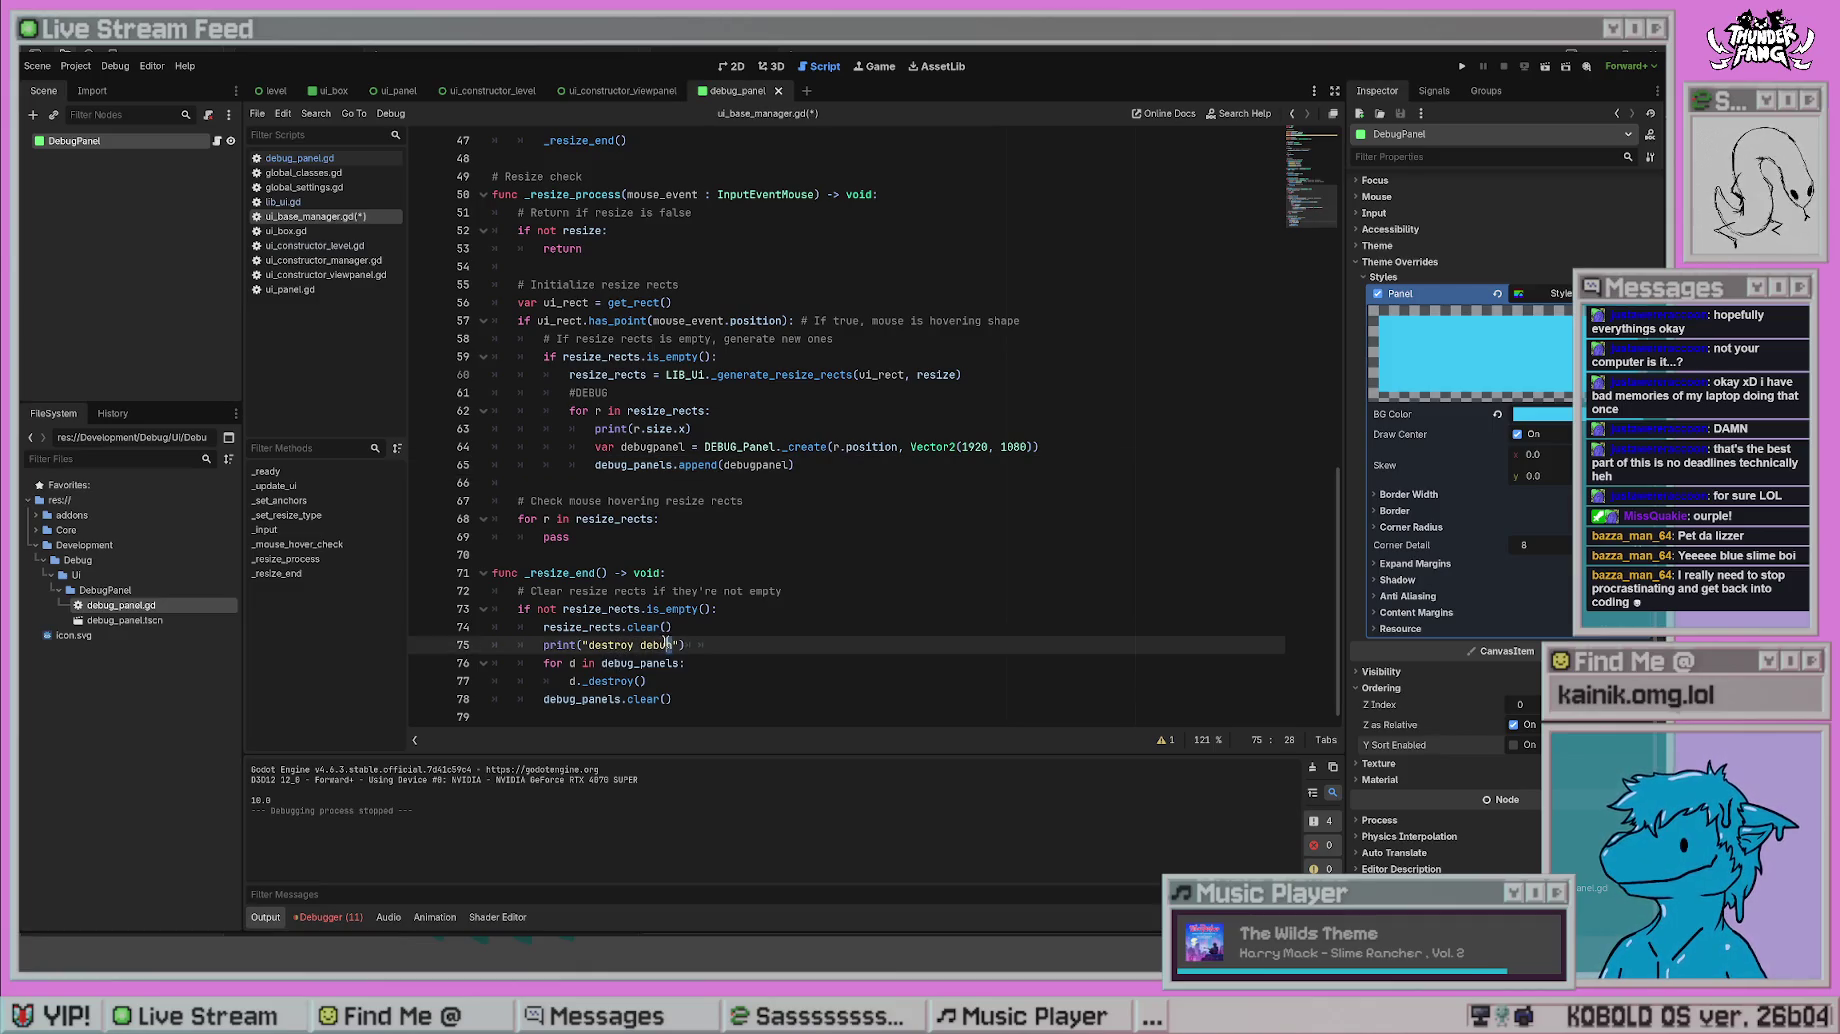
key(BackSpace)
text(g)
click(802, 541)
click(1462, 66)
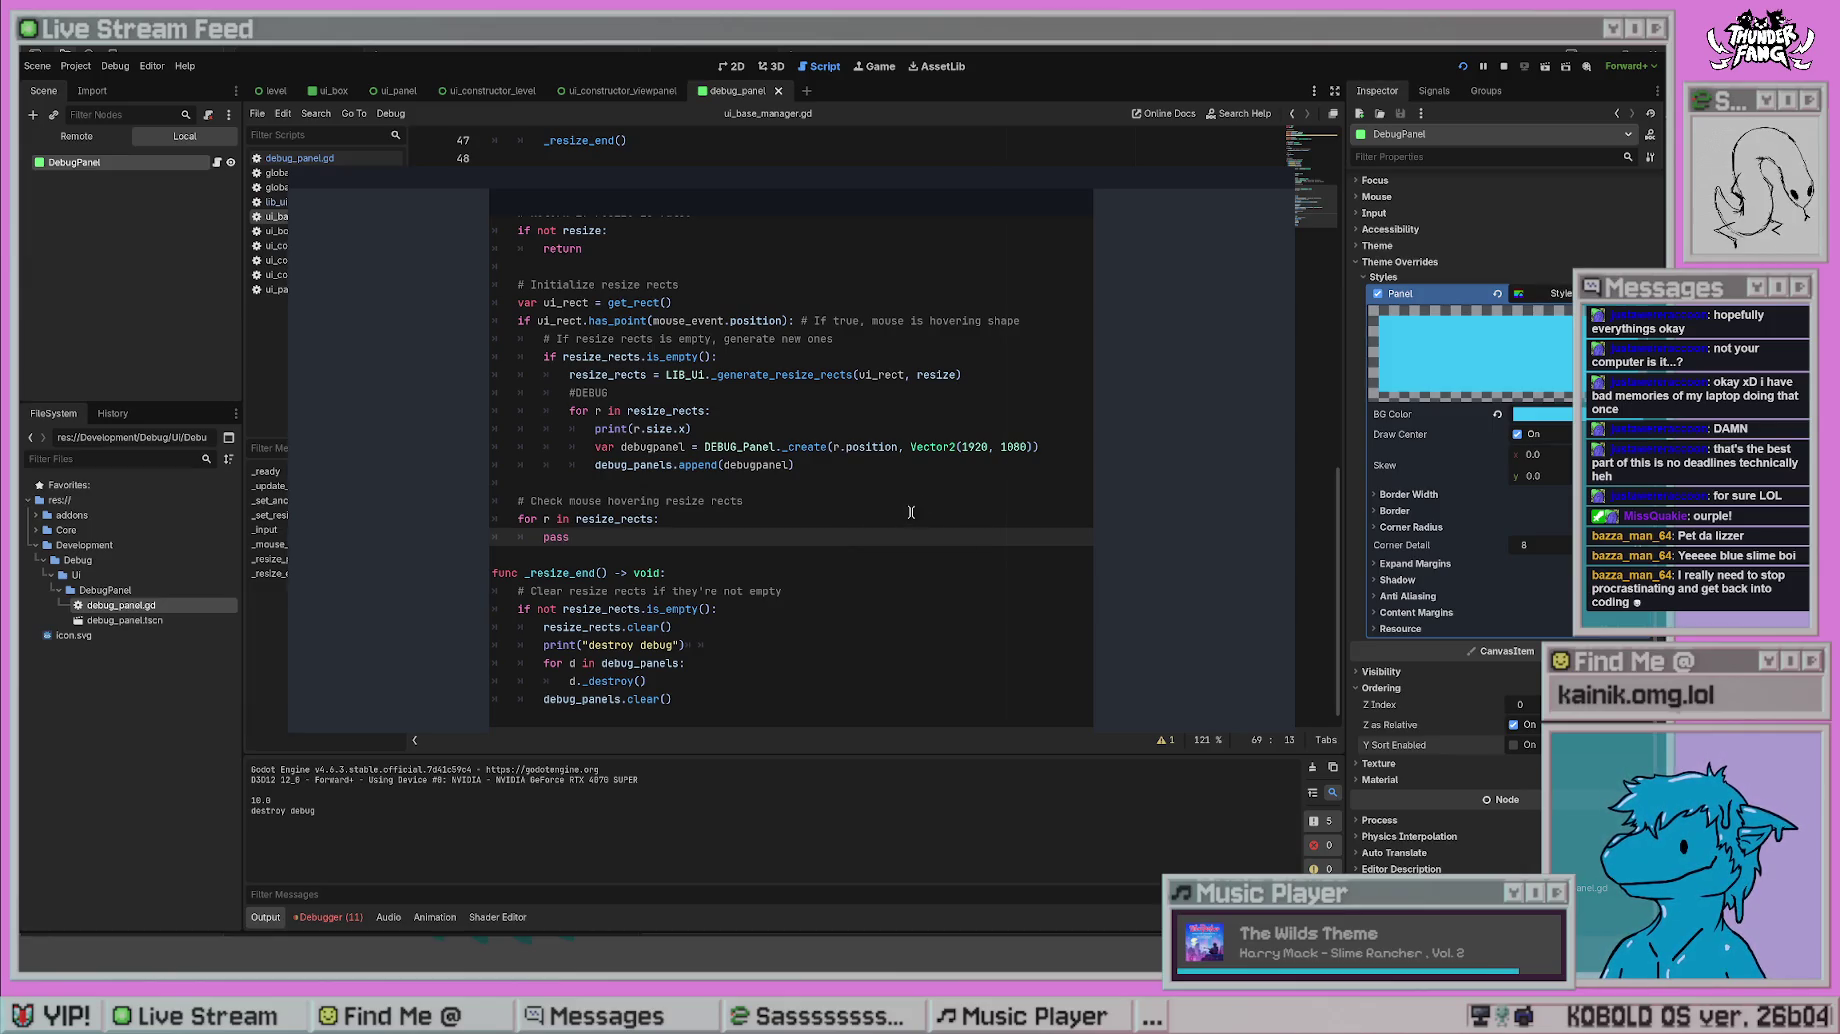
- Add return at the top of _resize_end, save, and run the project again
click(763, 612)
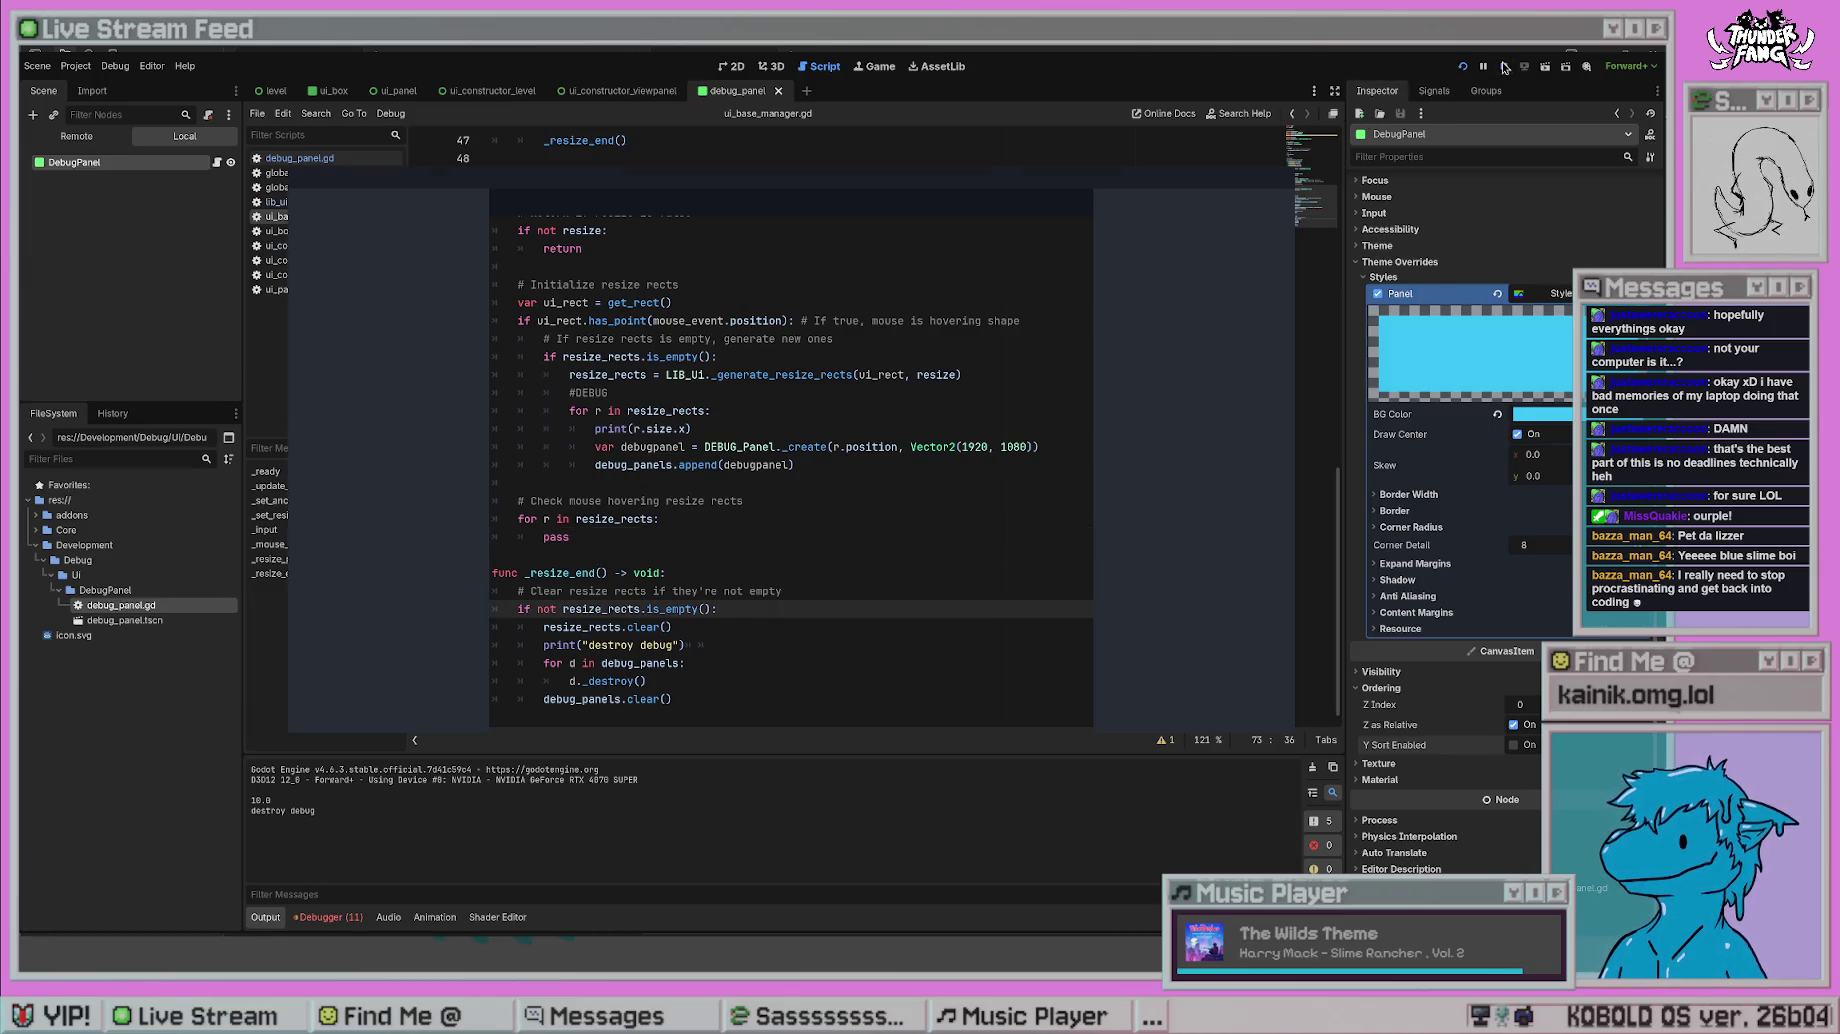
click(1503, 66)
click(1462, 67)
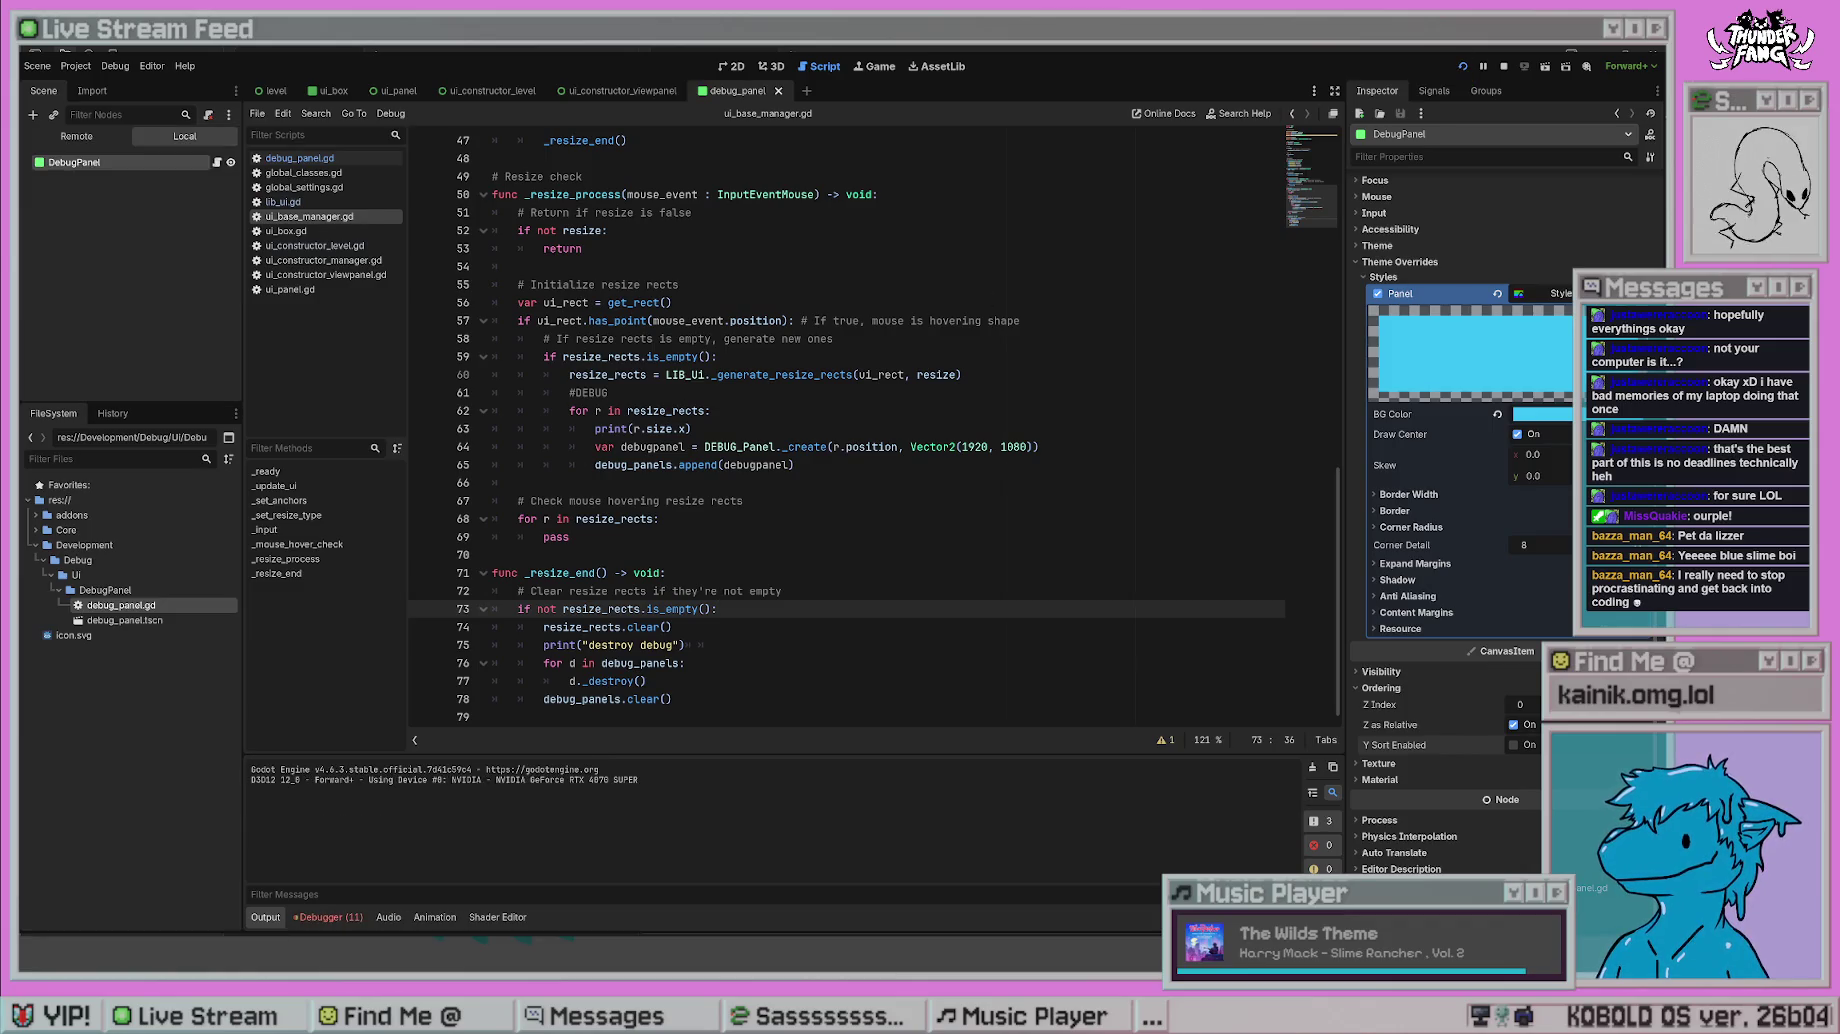
key(Up)
key(Up)
key(Return)
text(return)
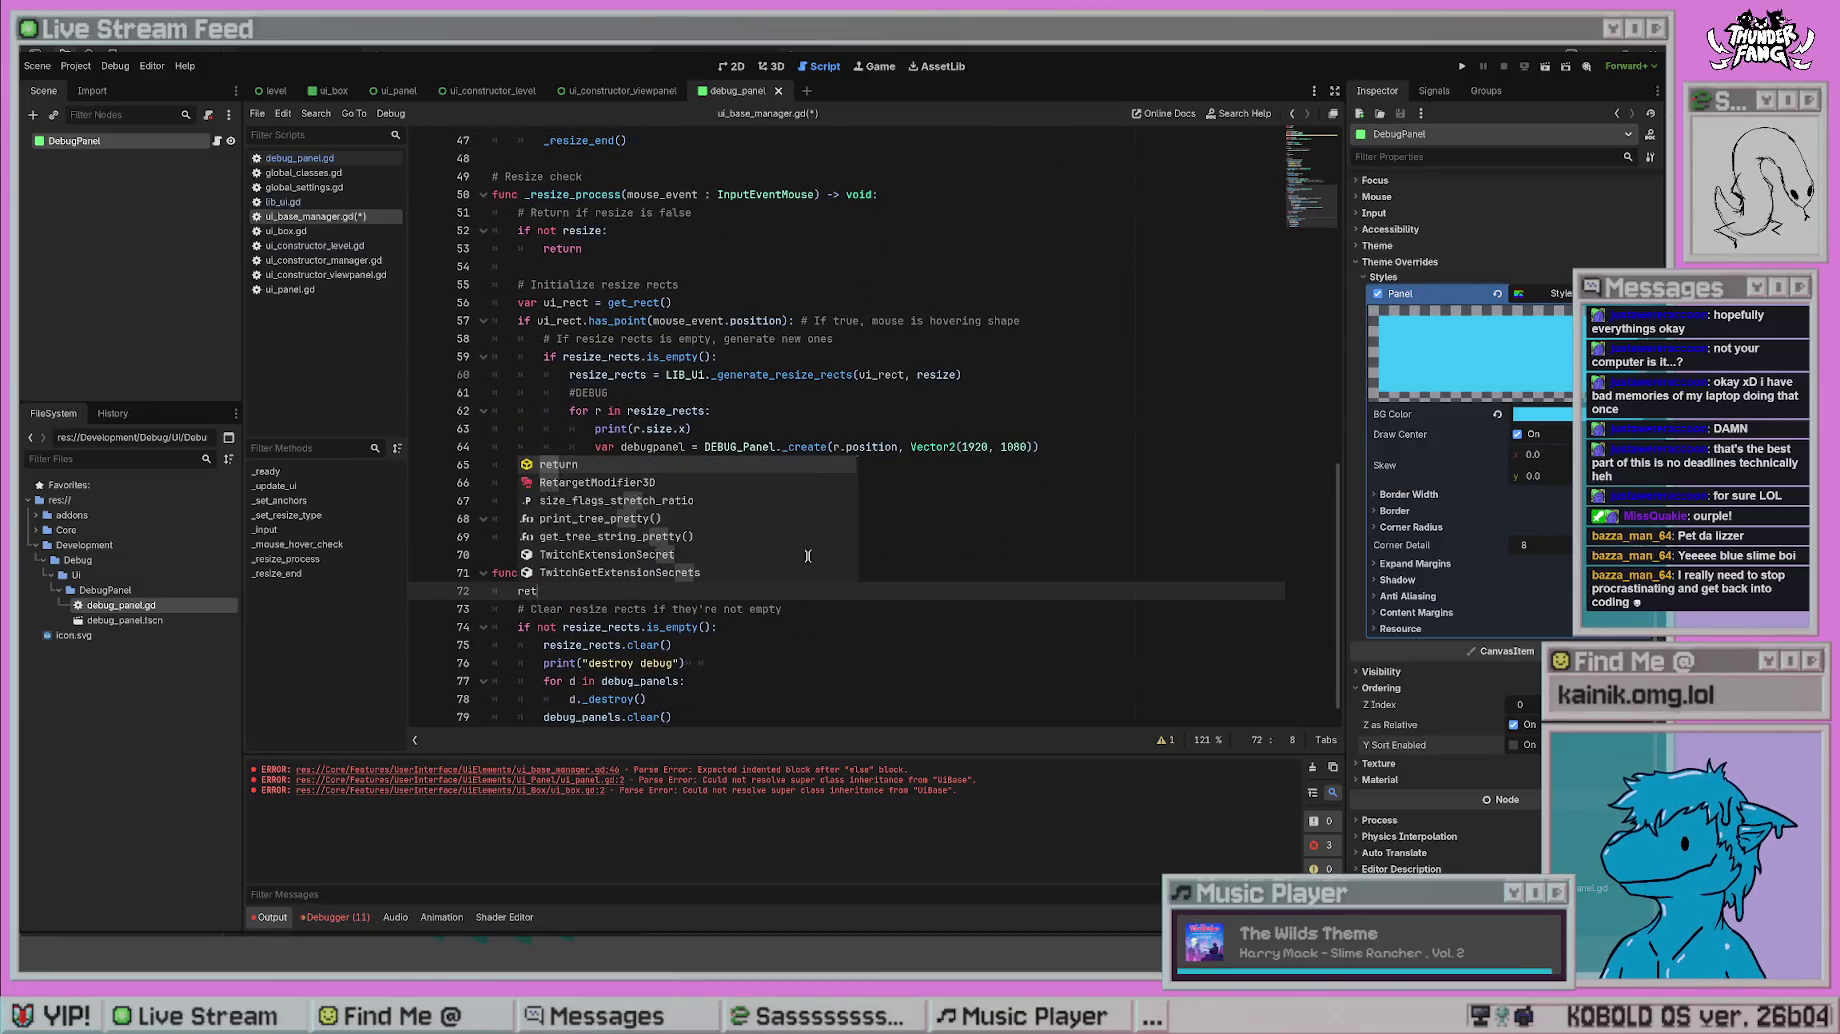
key(ctrl+s)
click(937, 443)
key(F5)
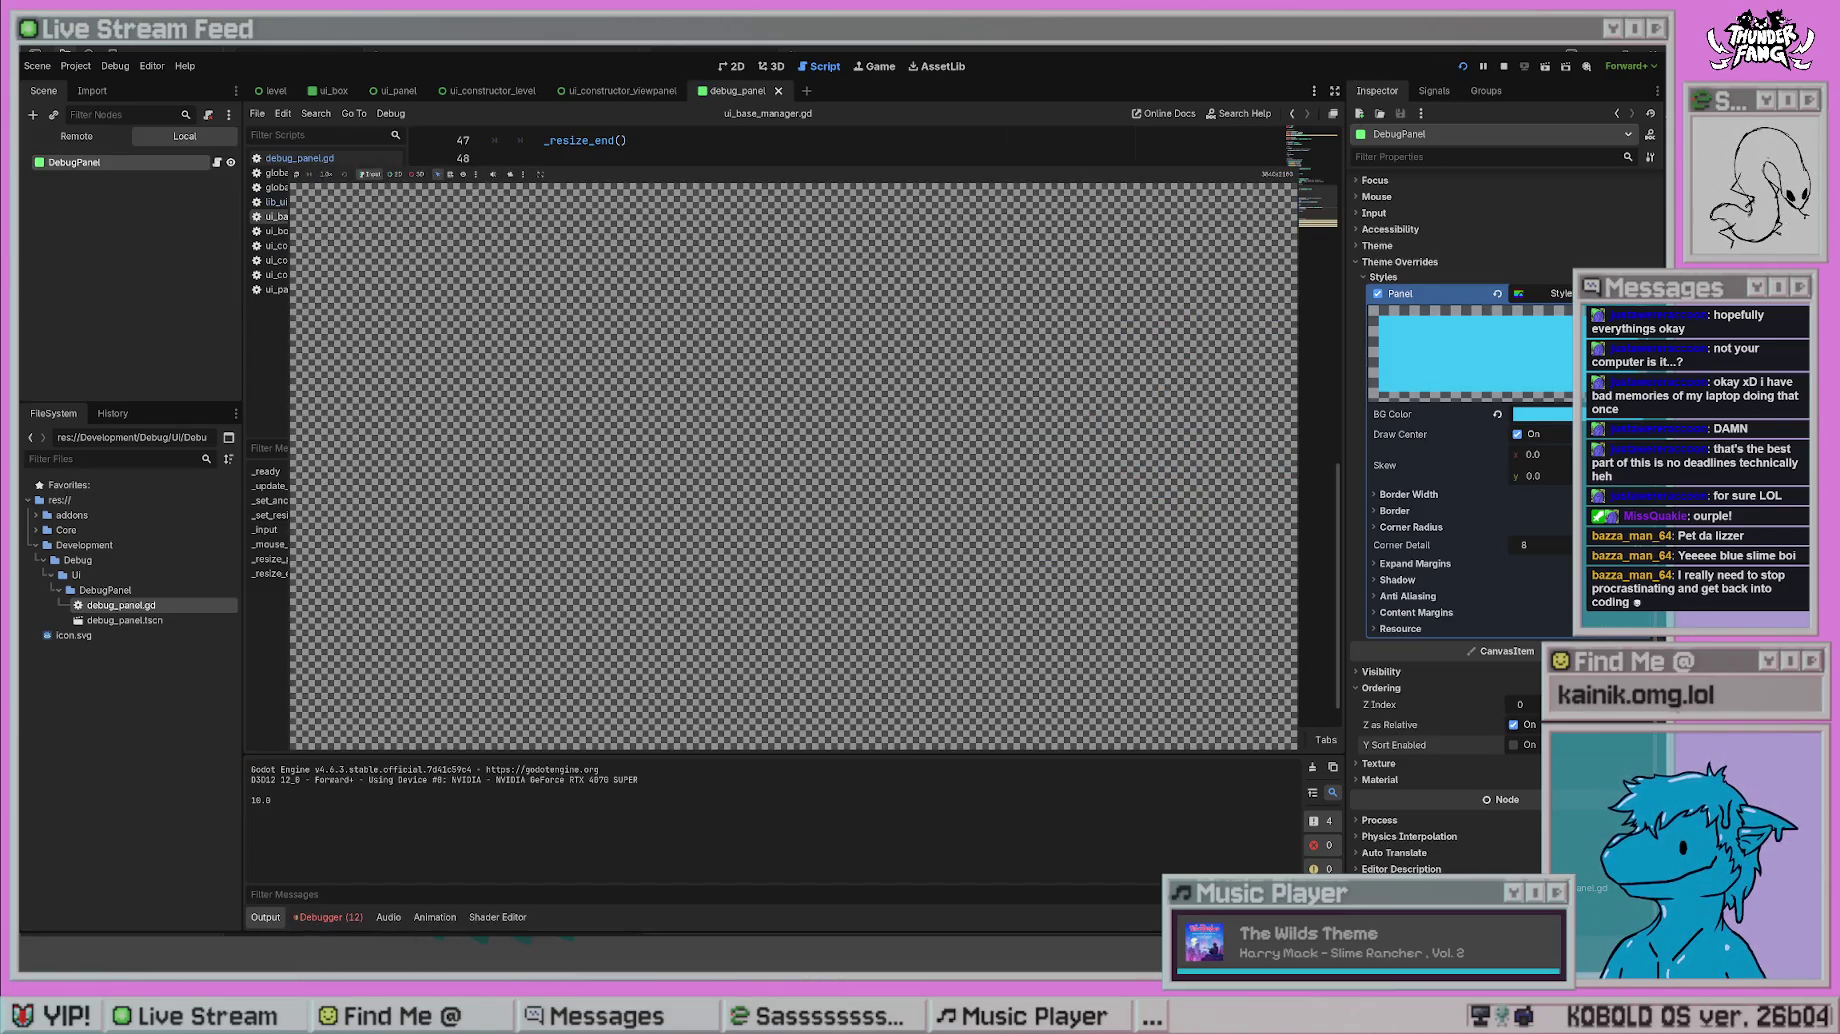
key(F8)
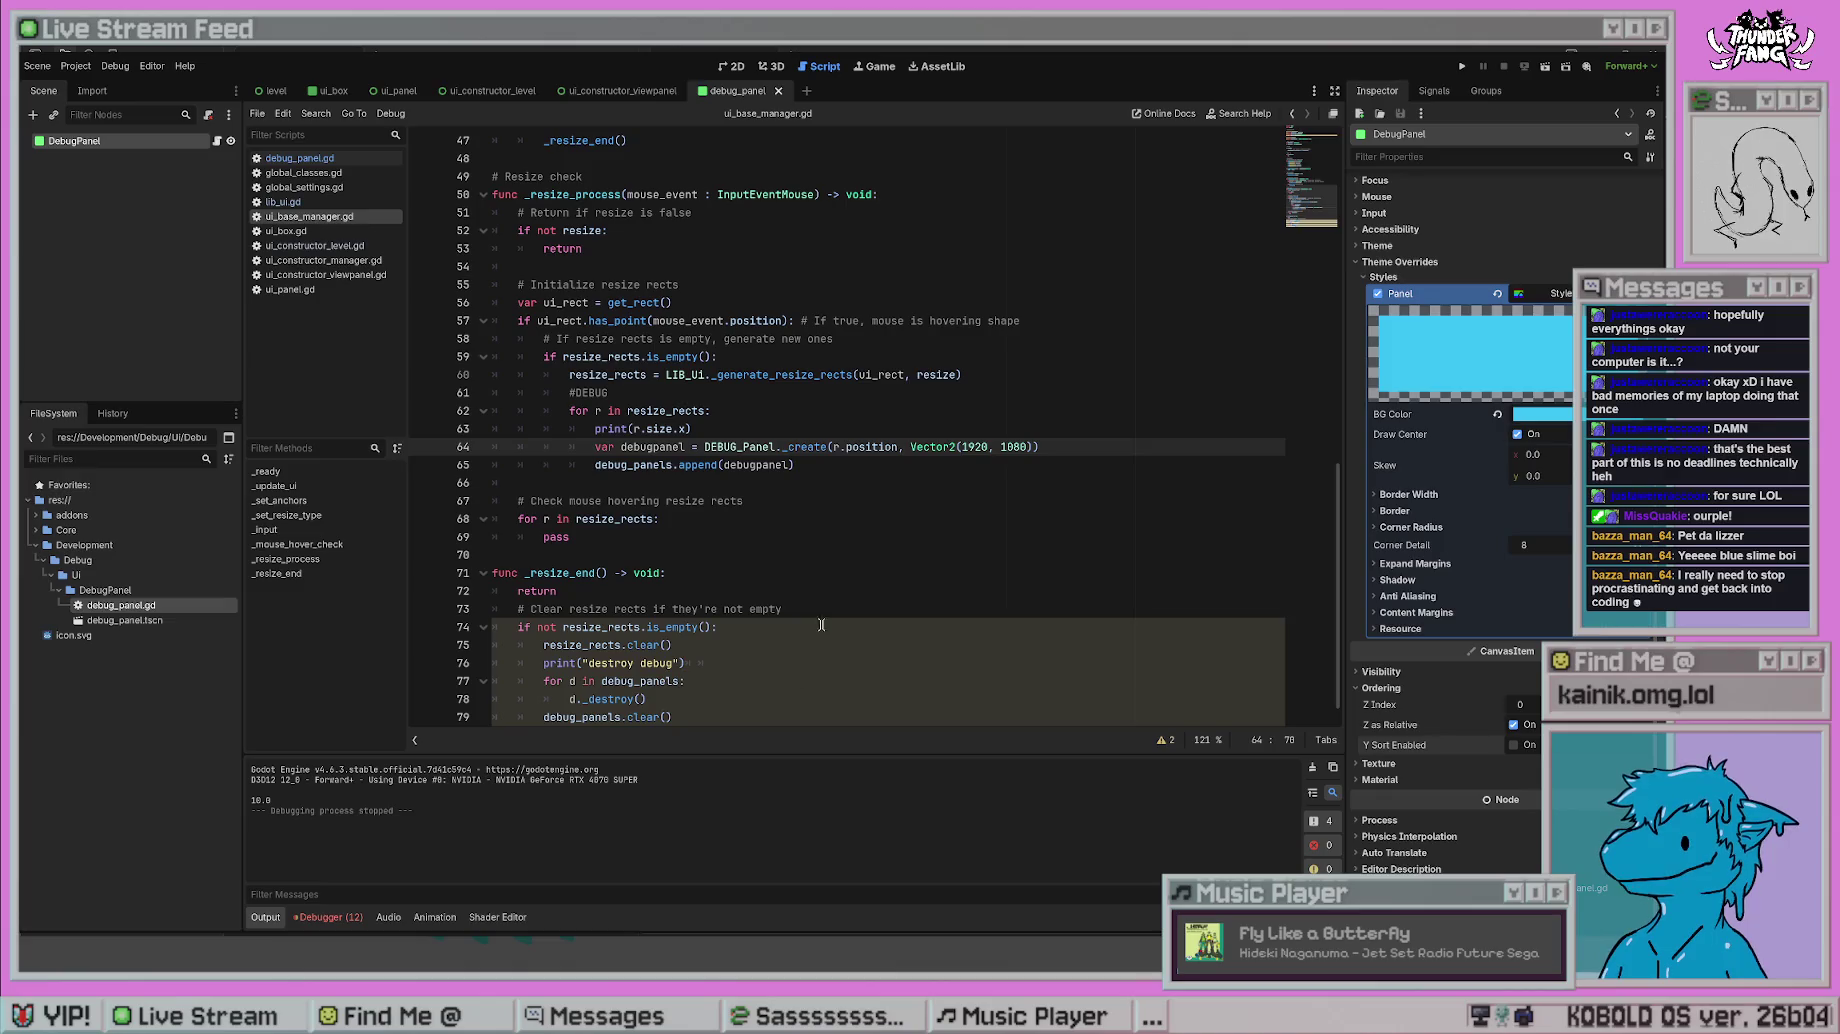
- Save, then jump to the DEBUG_Panel._create definition in debug_panel.gd
click(820, 625)
key(ctrl+s)
key(Up)
key(Up)
key(Up)
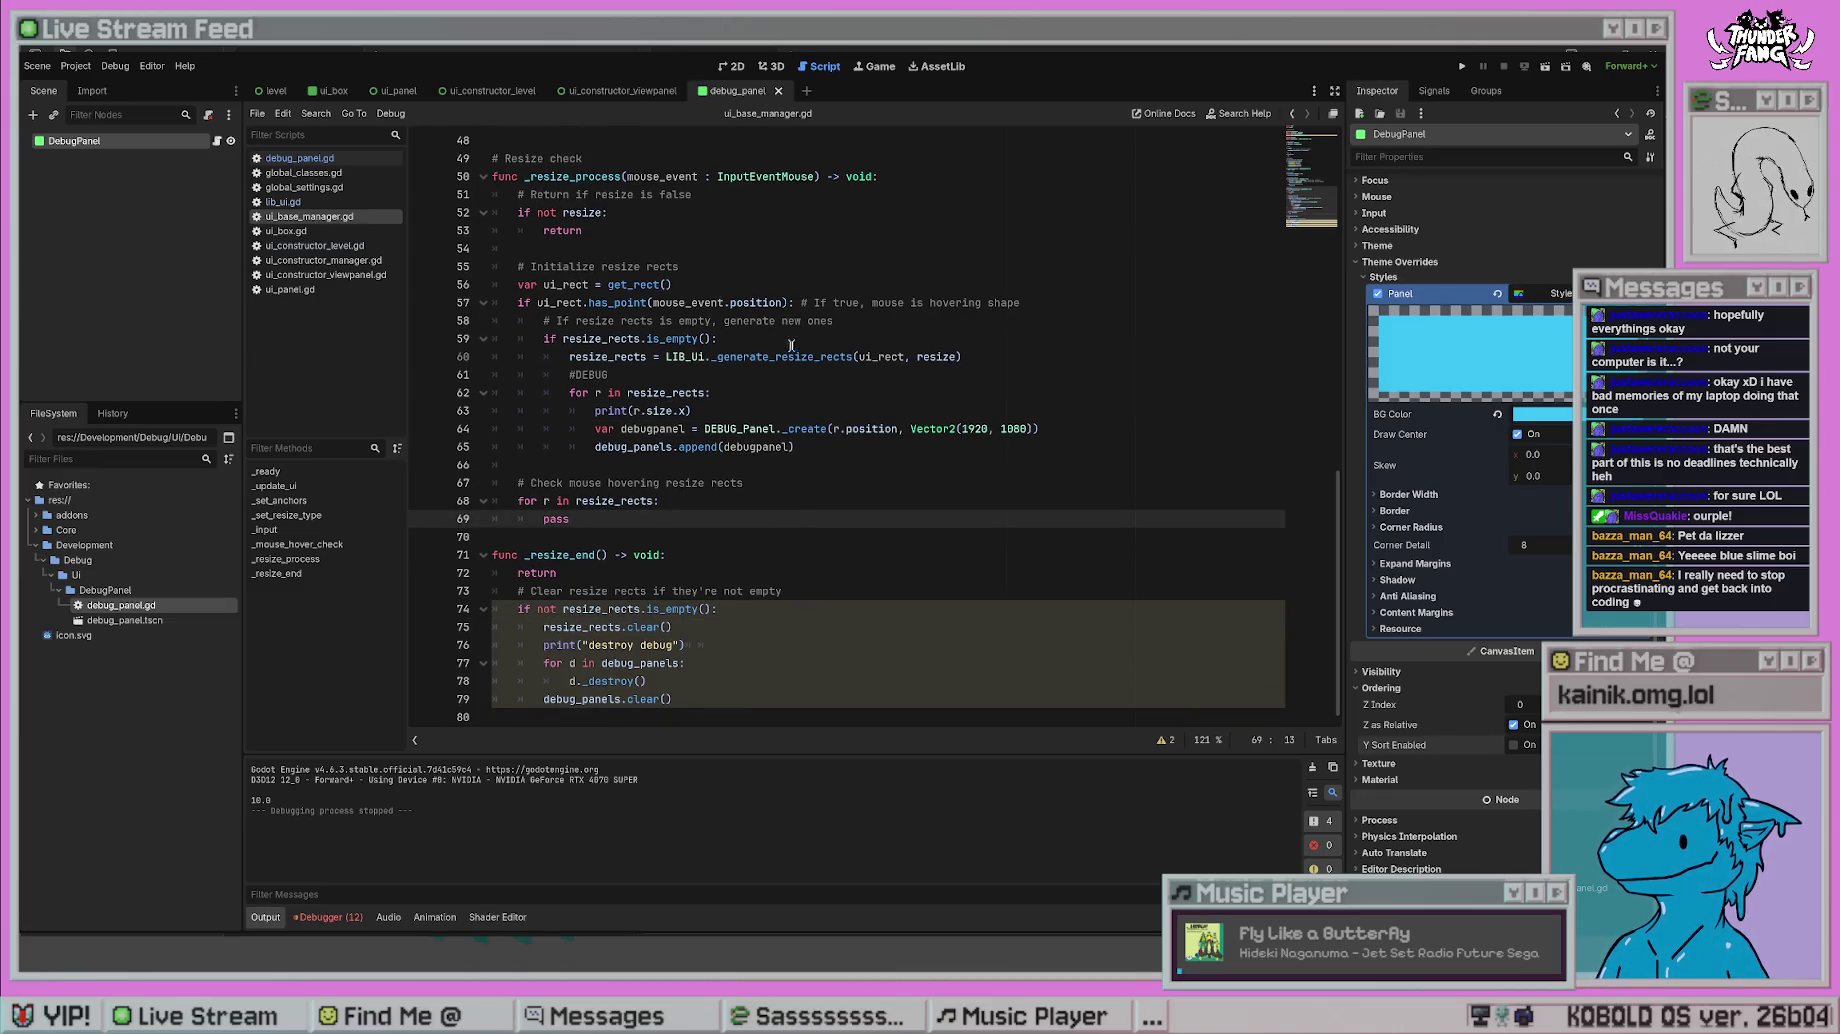
scroll(816, 381, up, 3)
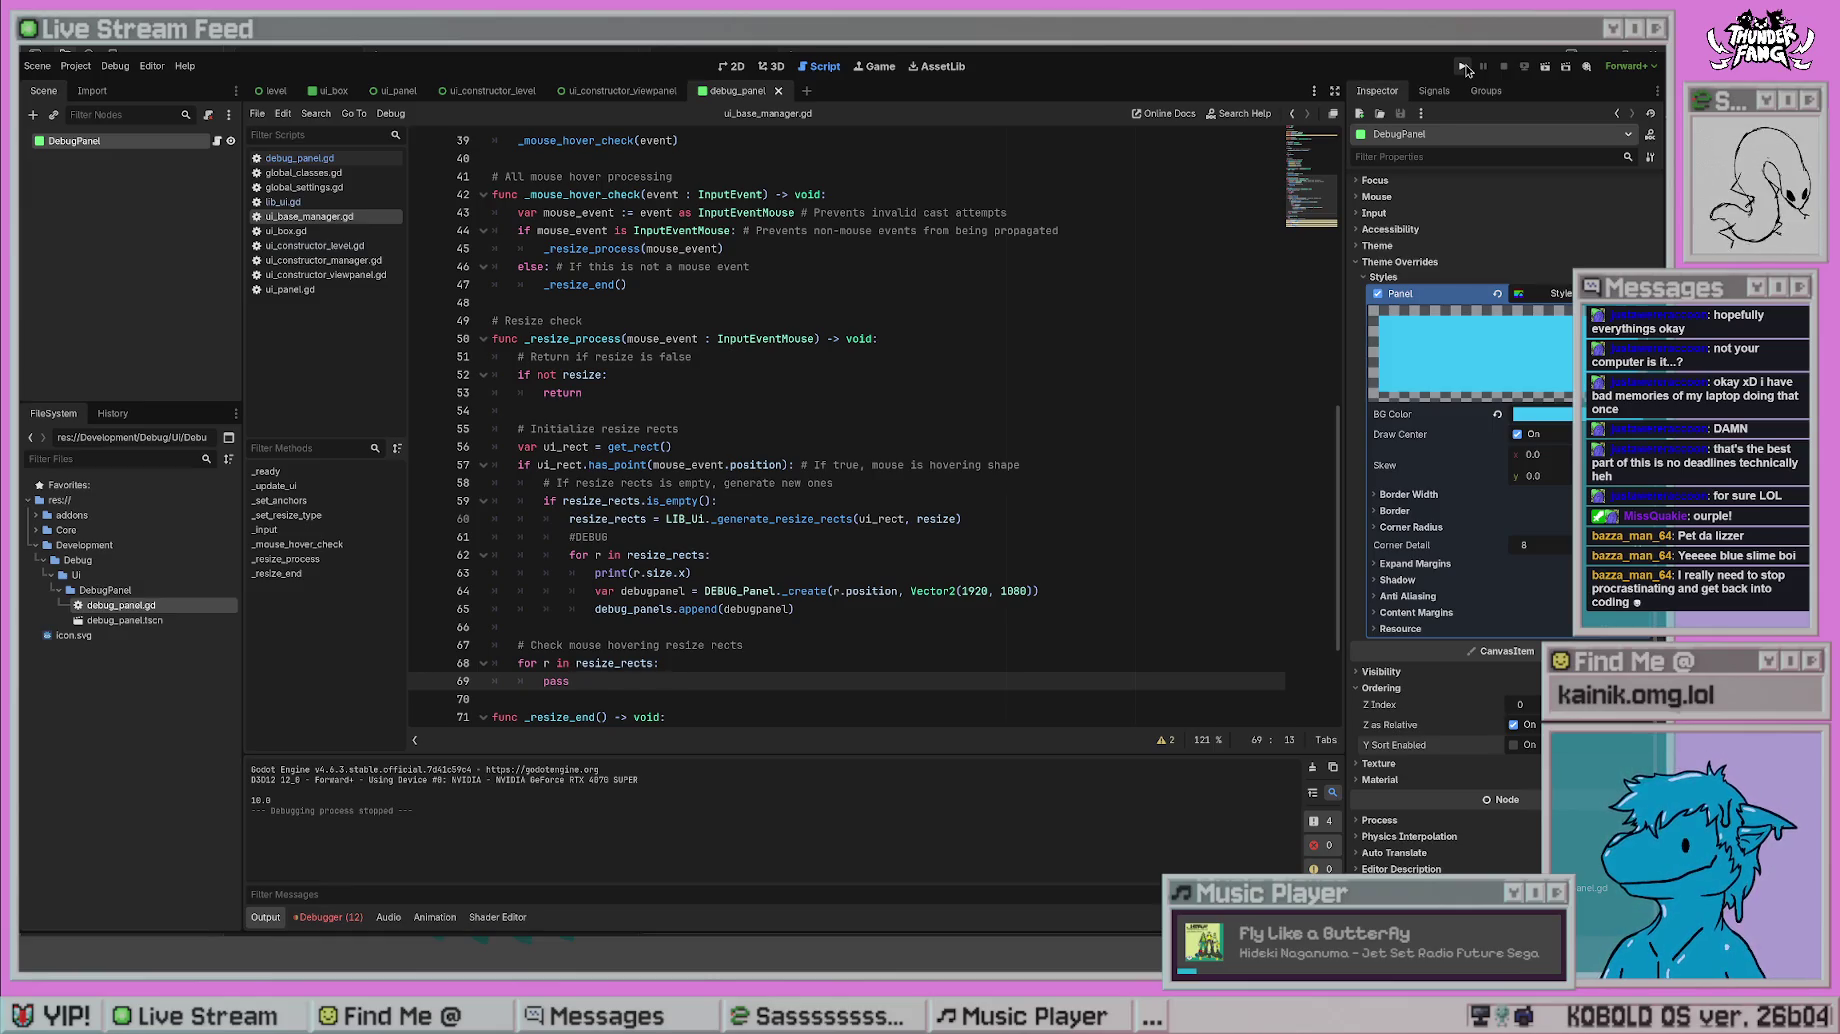
click(880, 537)
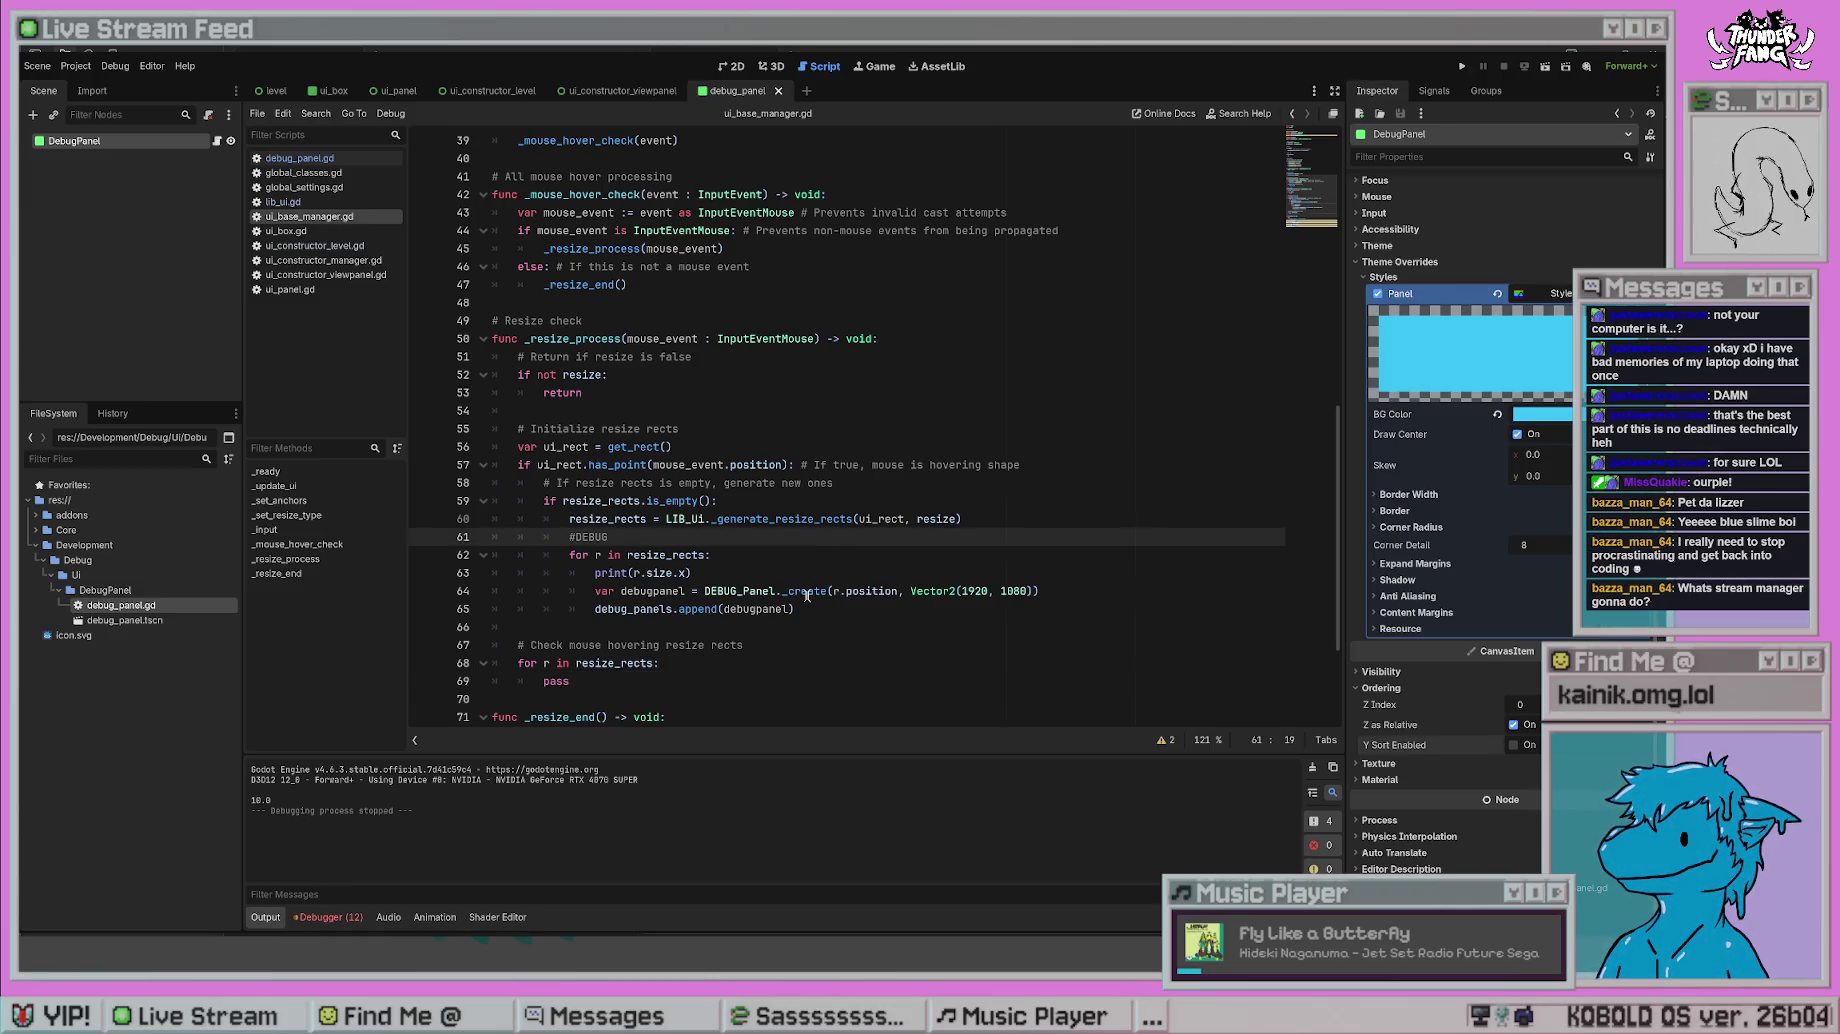
ctrl+click(807, 592)
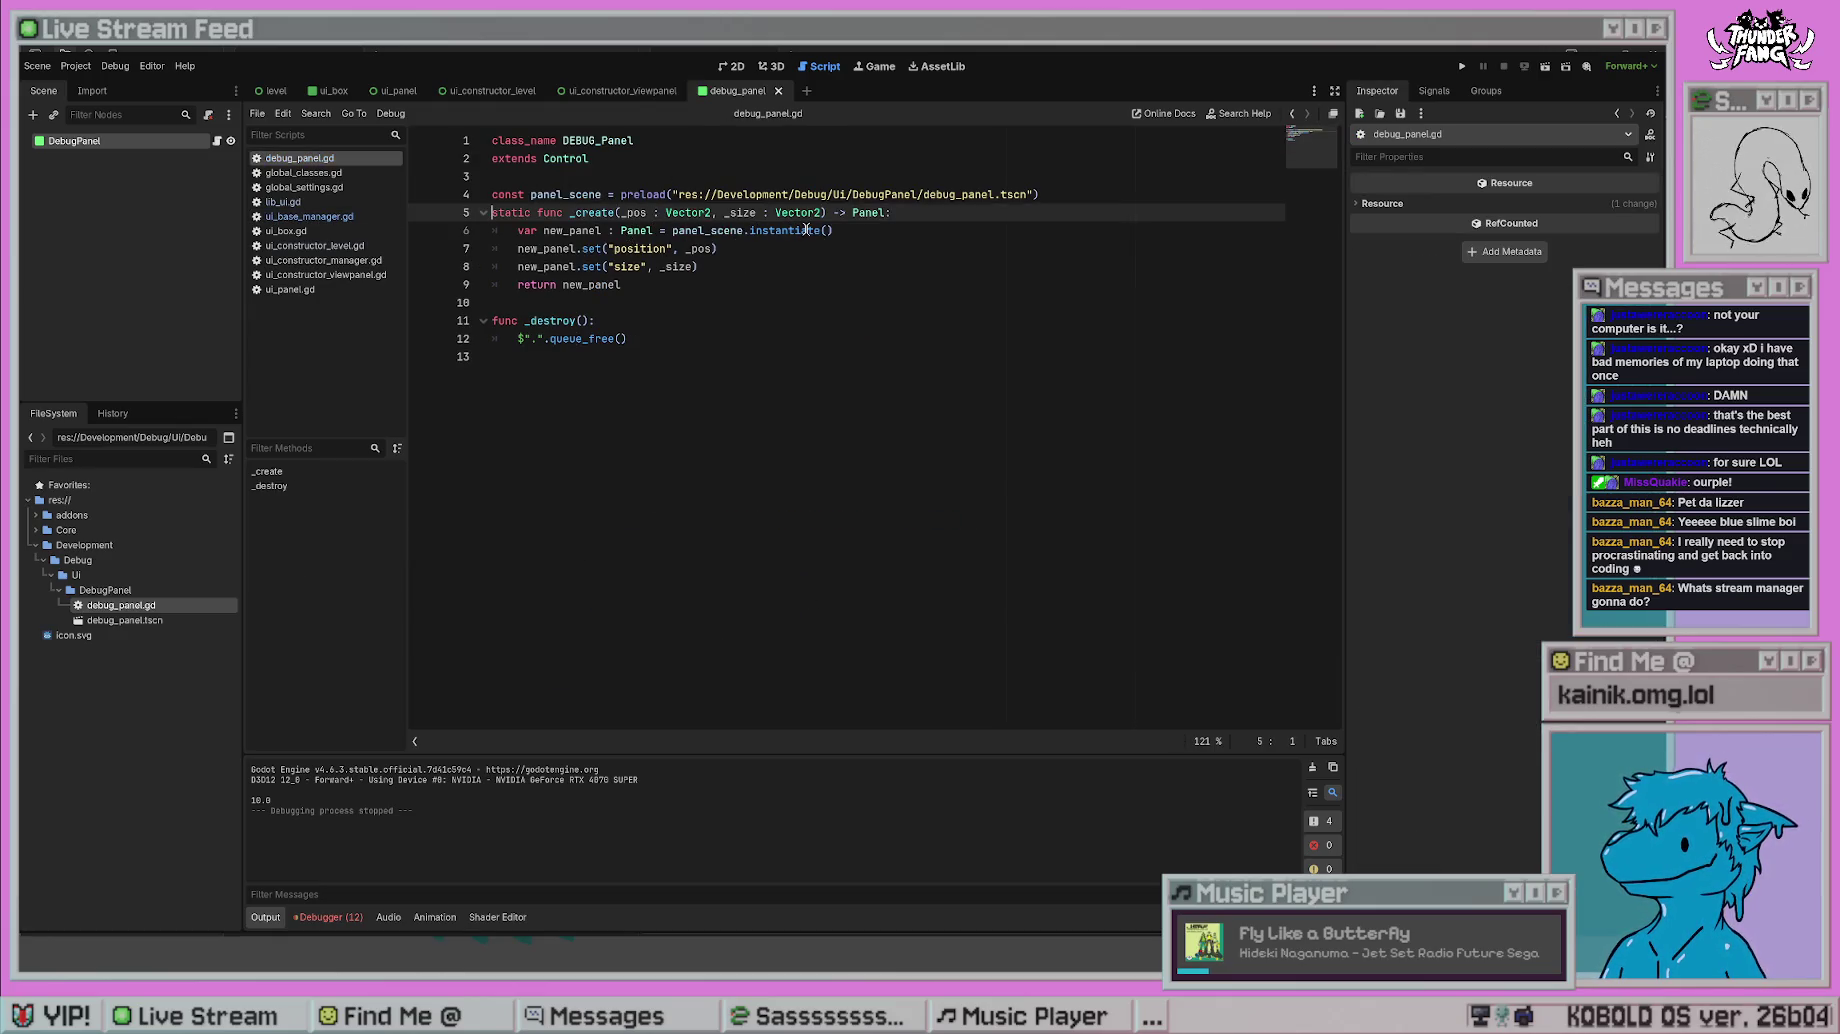
- Add a new_panel.reparent() call after the instantiate line in _create and save
click(865, 236)
key(Return)
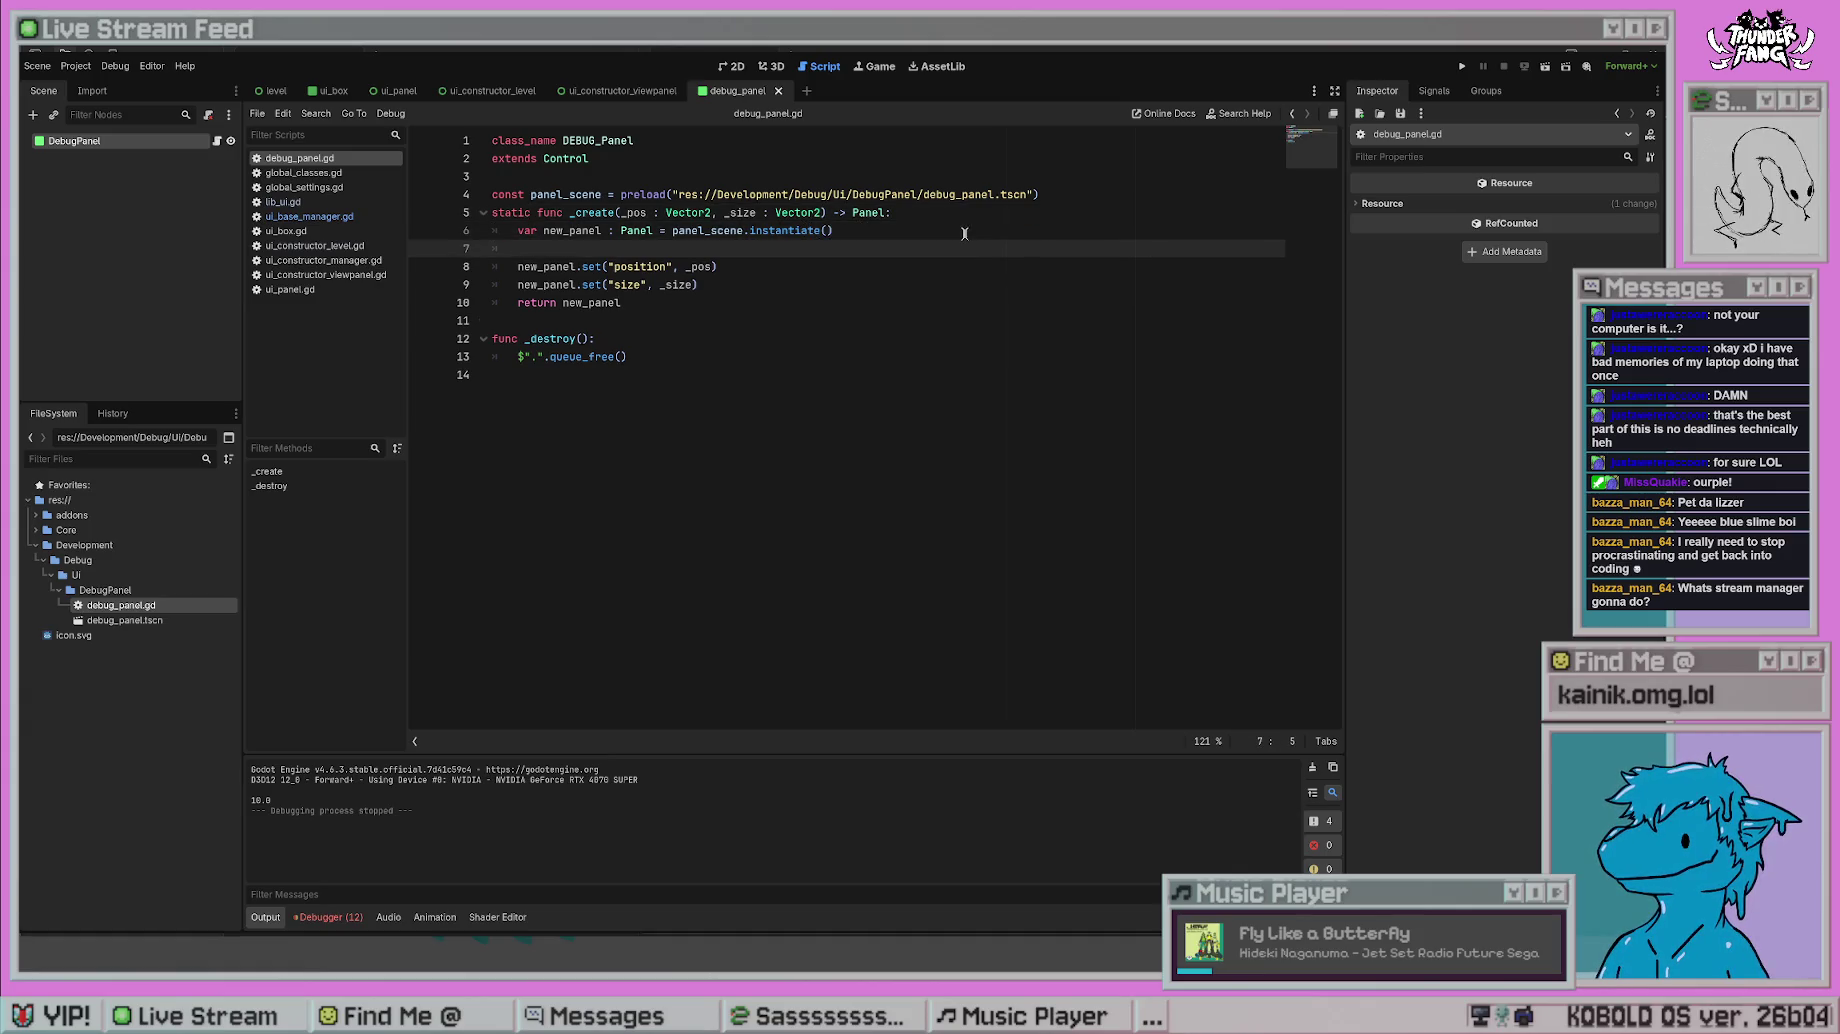
text(panel_)
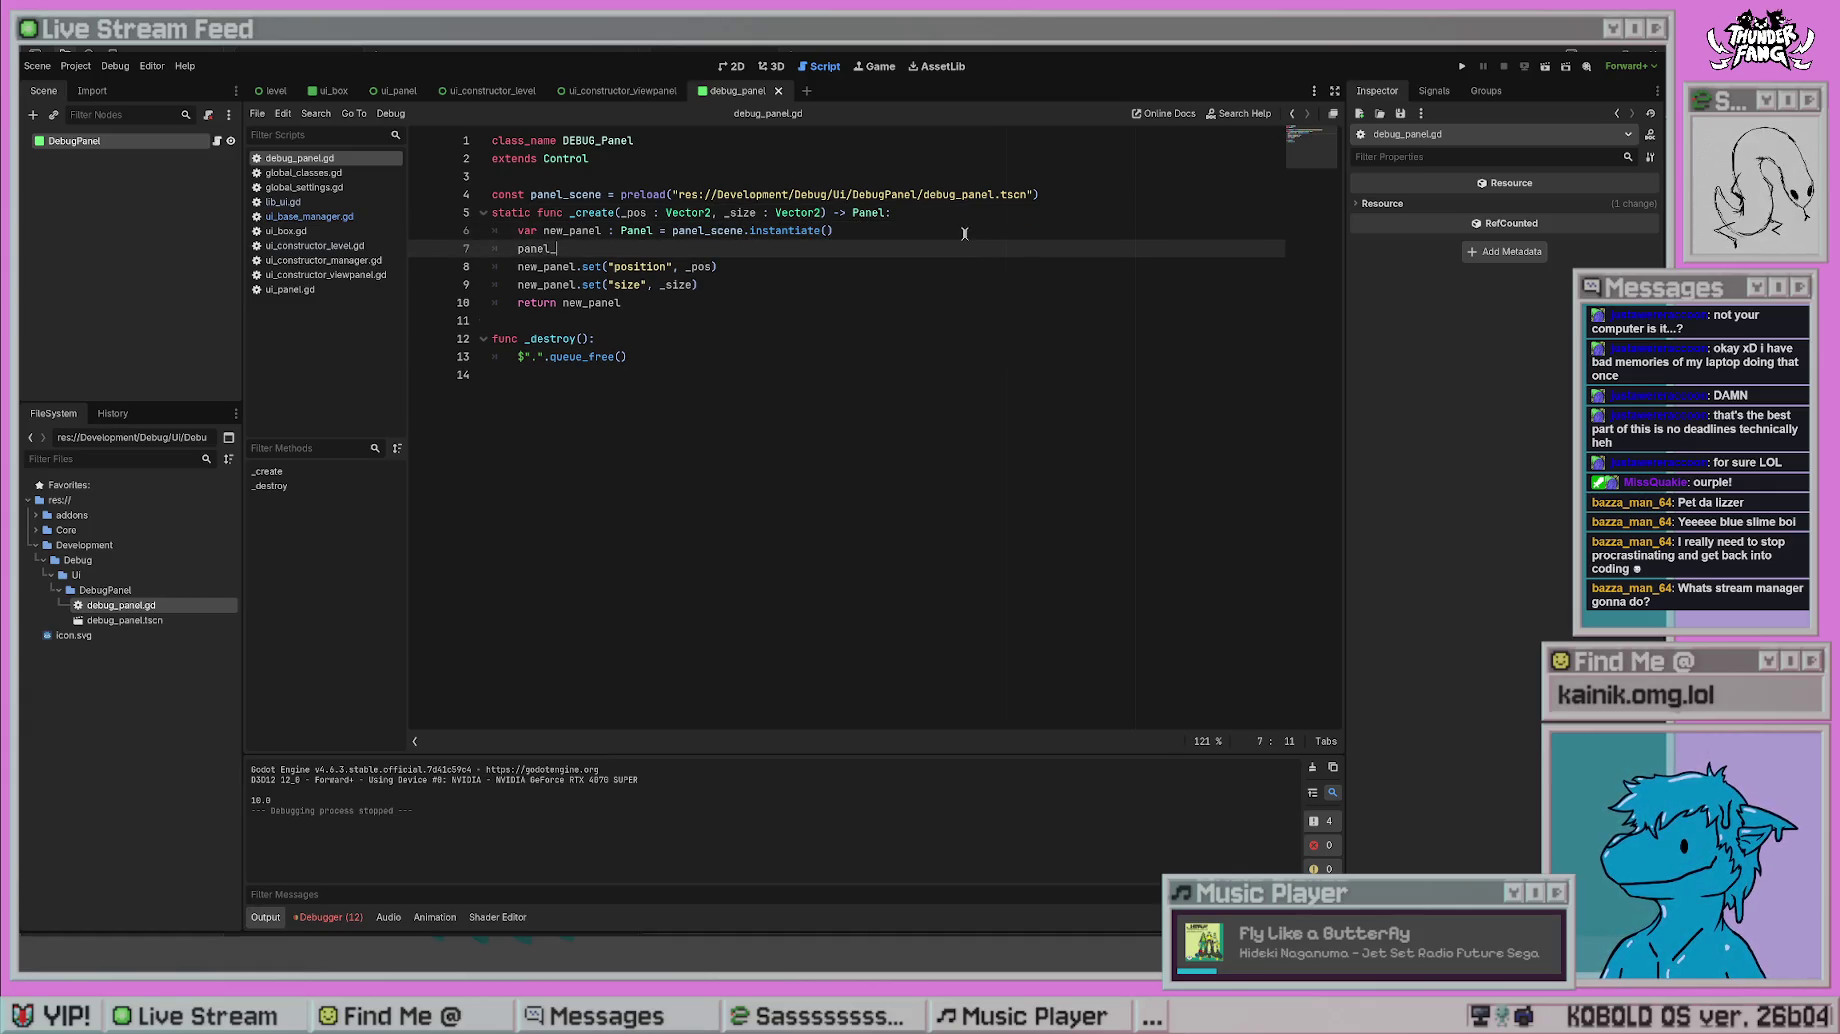
key(BackSpace)
key(BackSpace)
key(BackSpace)
text(new_panel.pa)
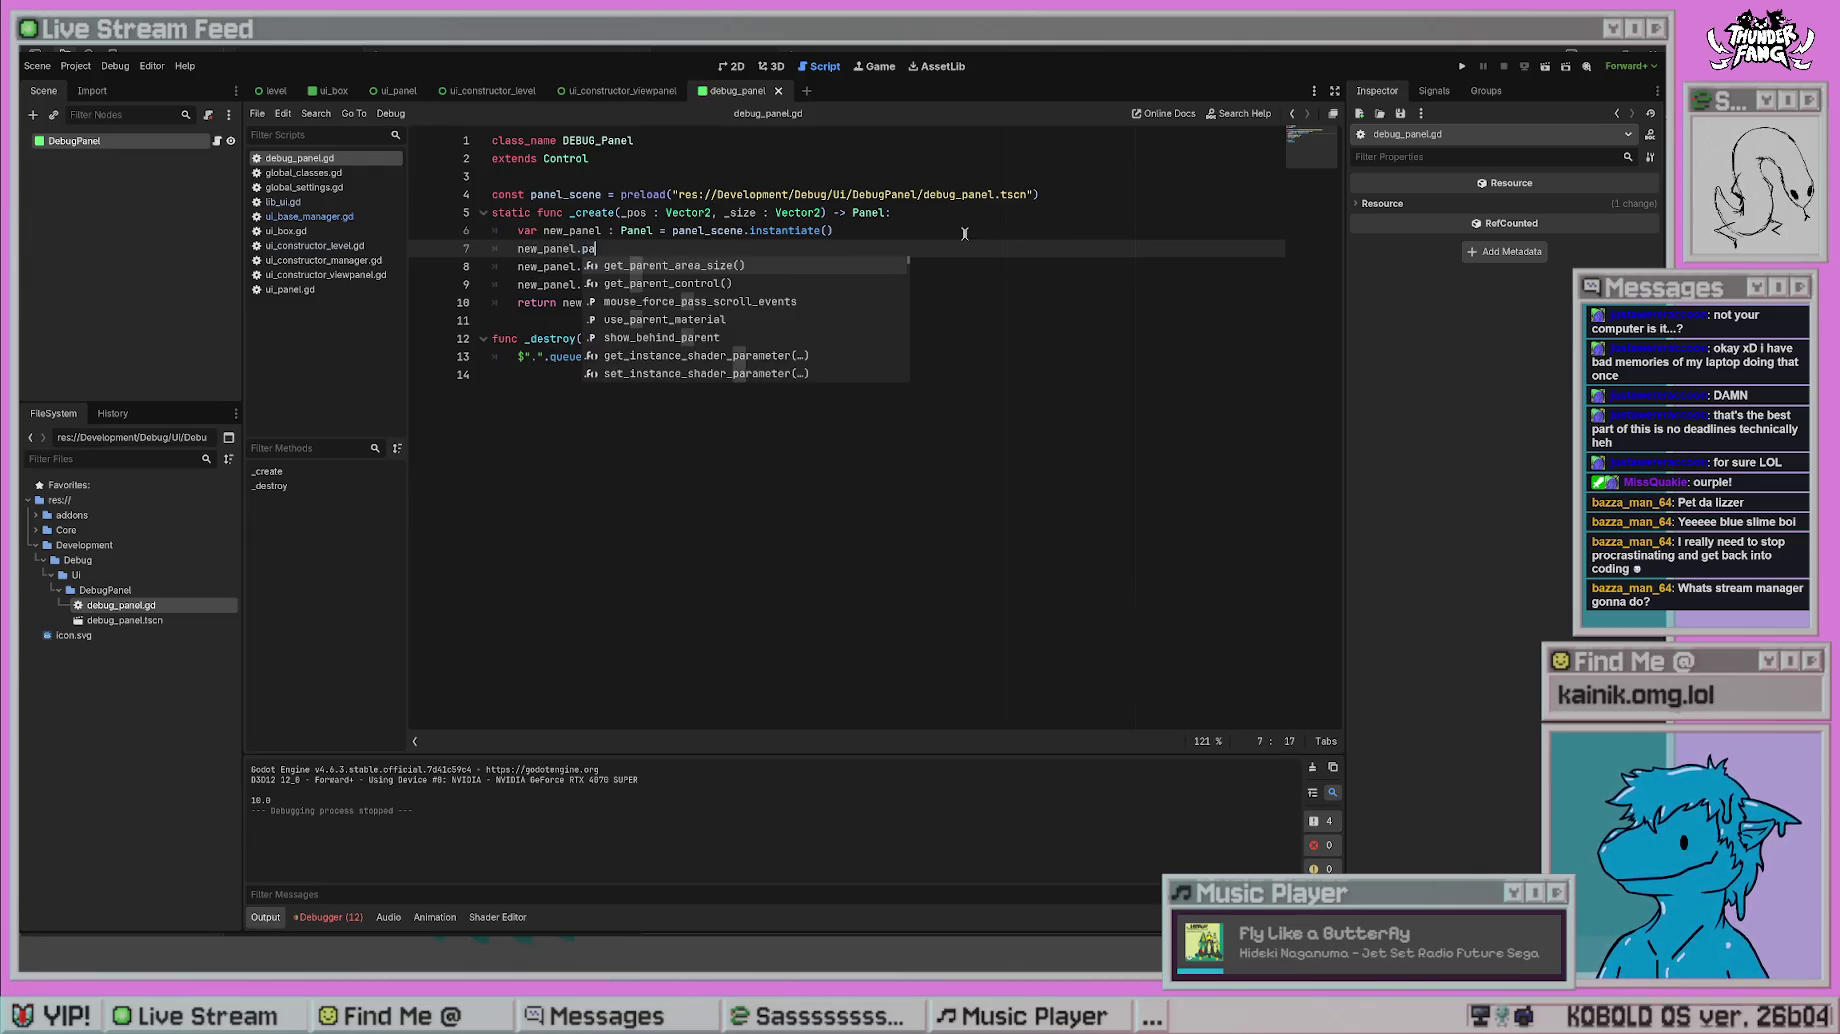
text(rent)
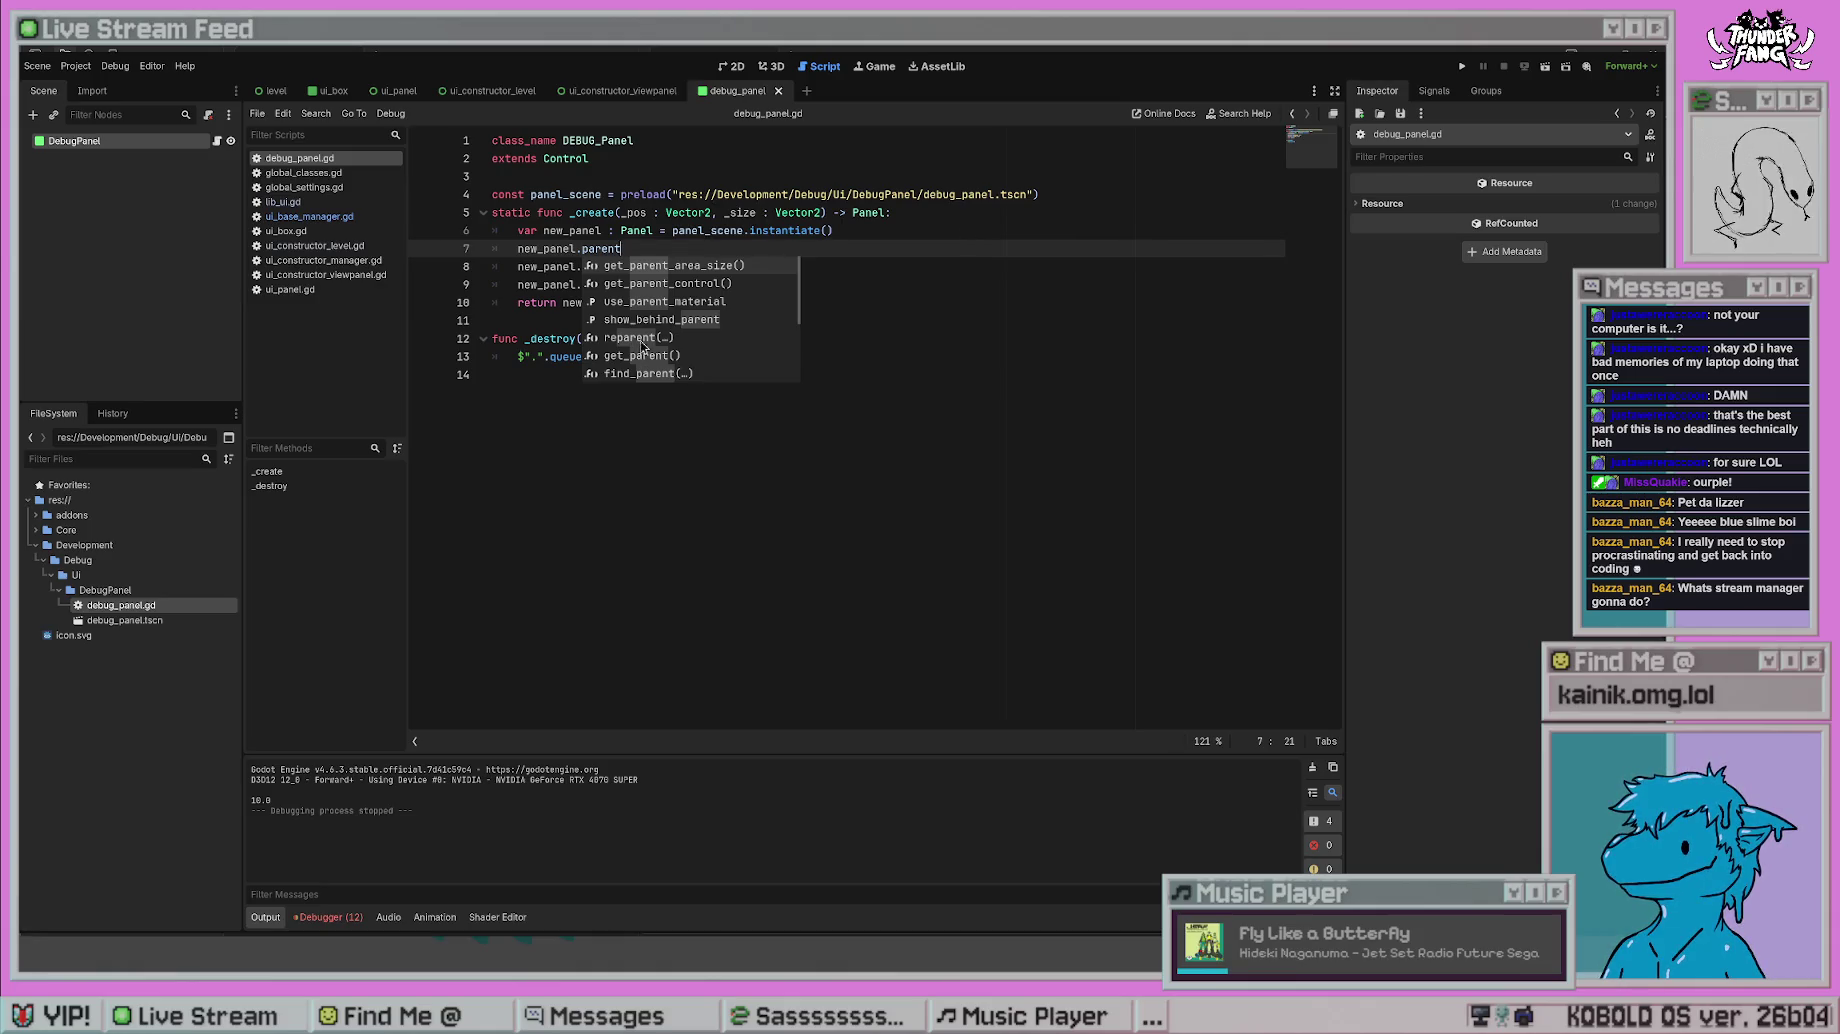
double_click(645, 339)
click(851, 380)
key(ctrl+s)
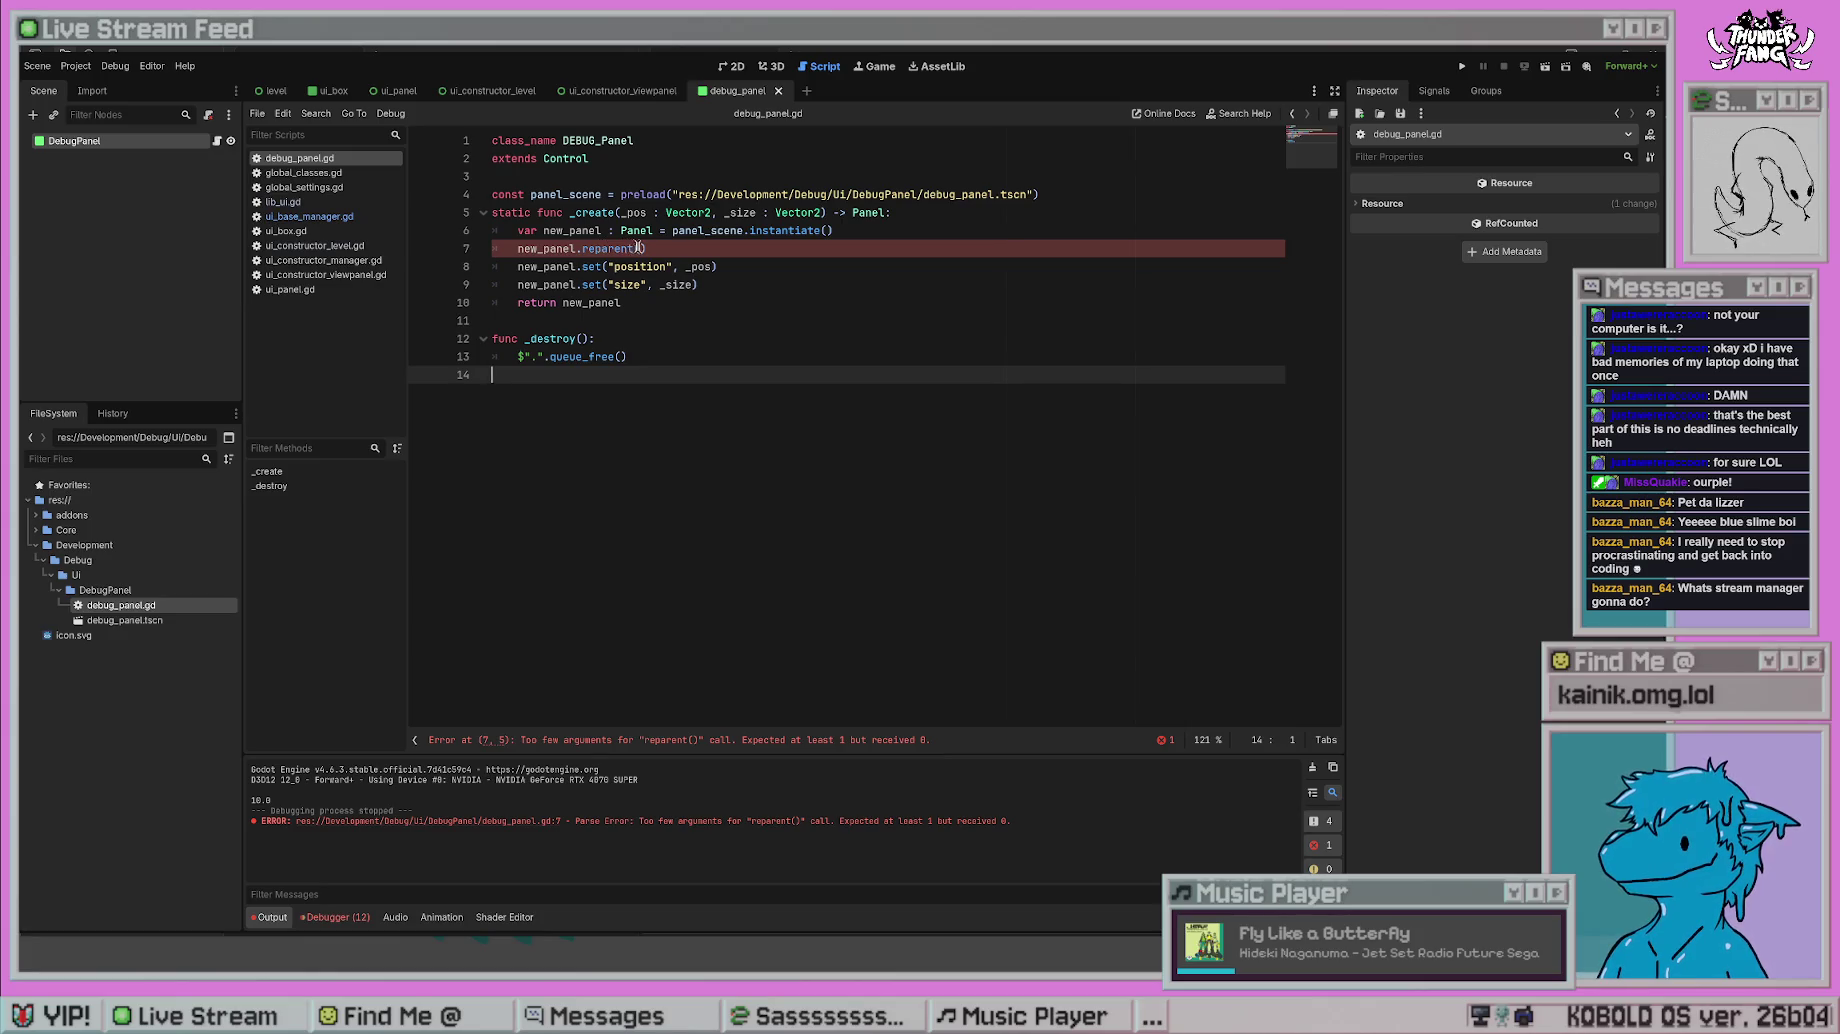
- Clear reparent's argument, delete the whole reparent() line, then save and run the project
click(642, 248)
text(get_r)
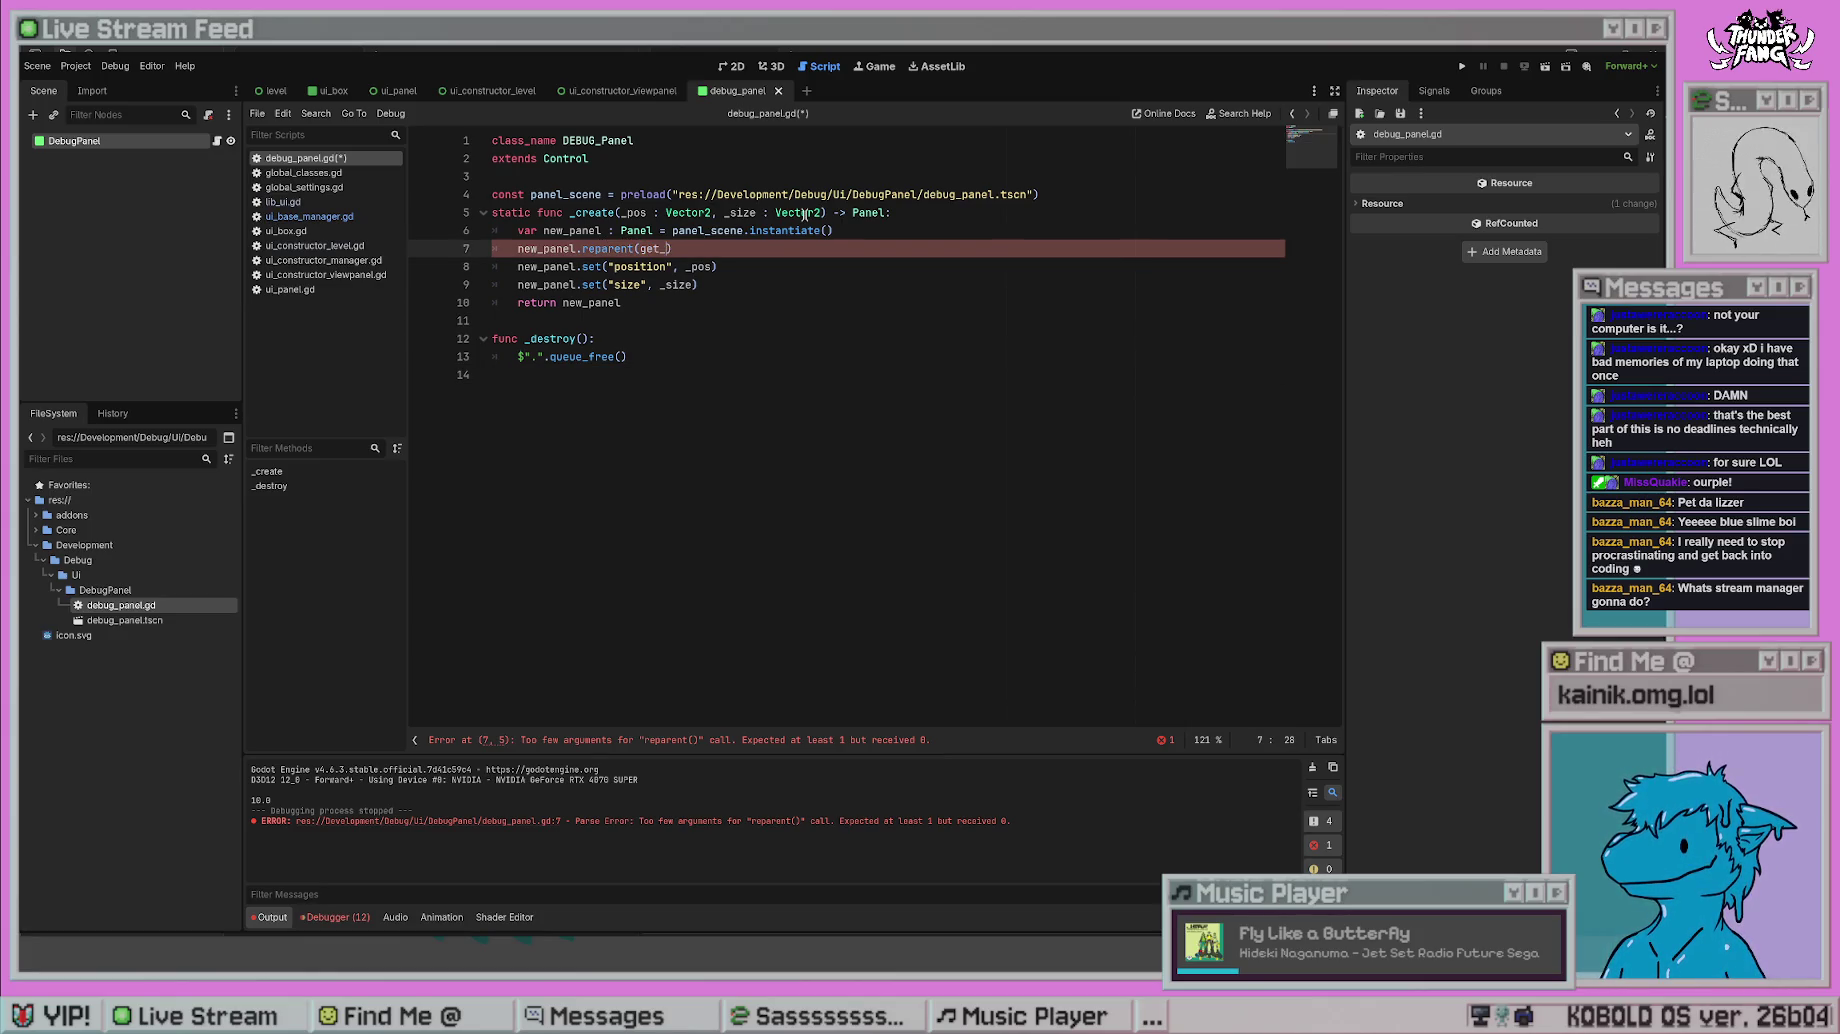
text(r)
key(BackSpace)
key(BackSpace)
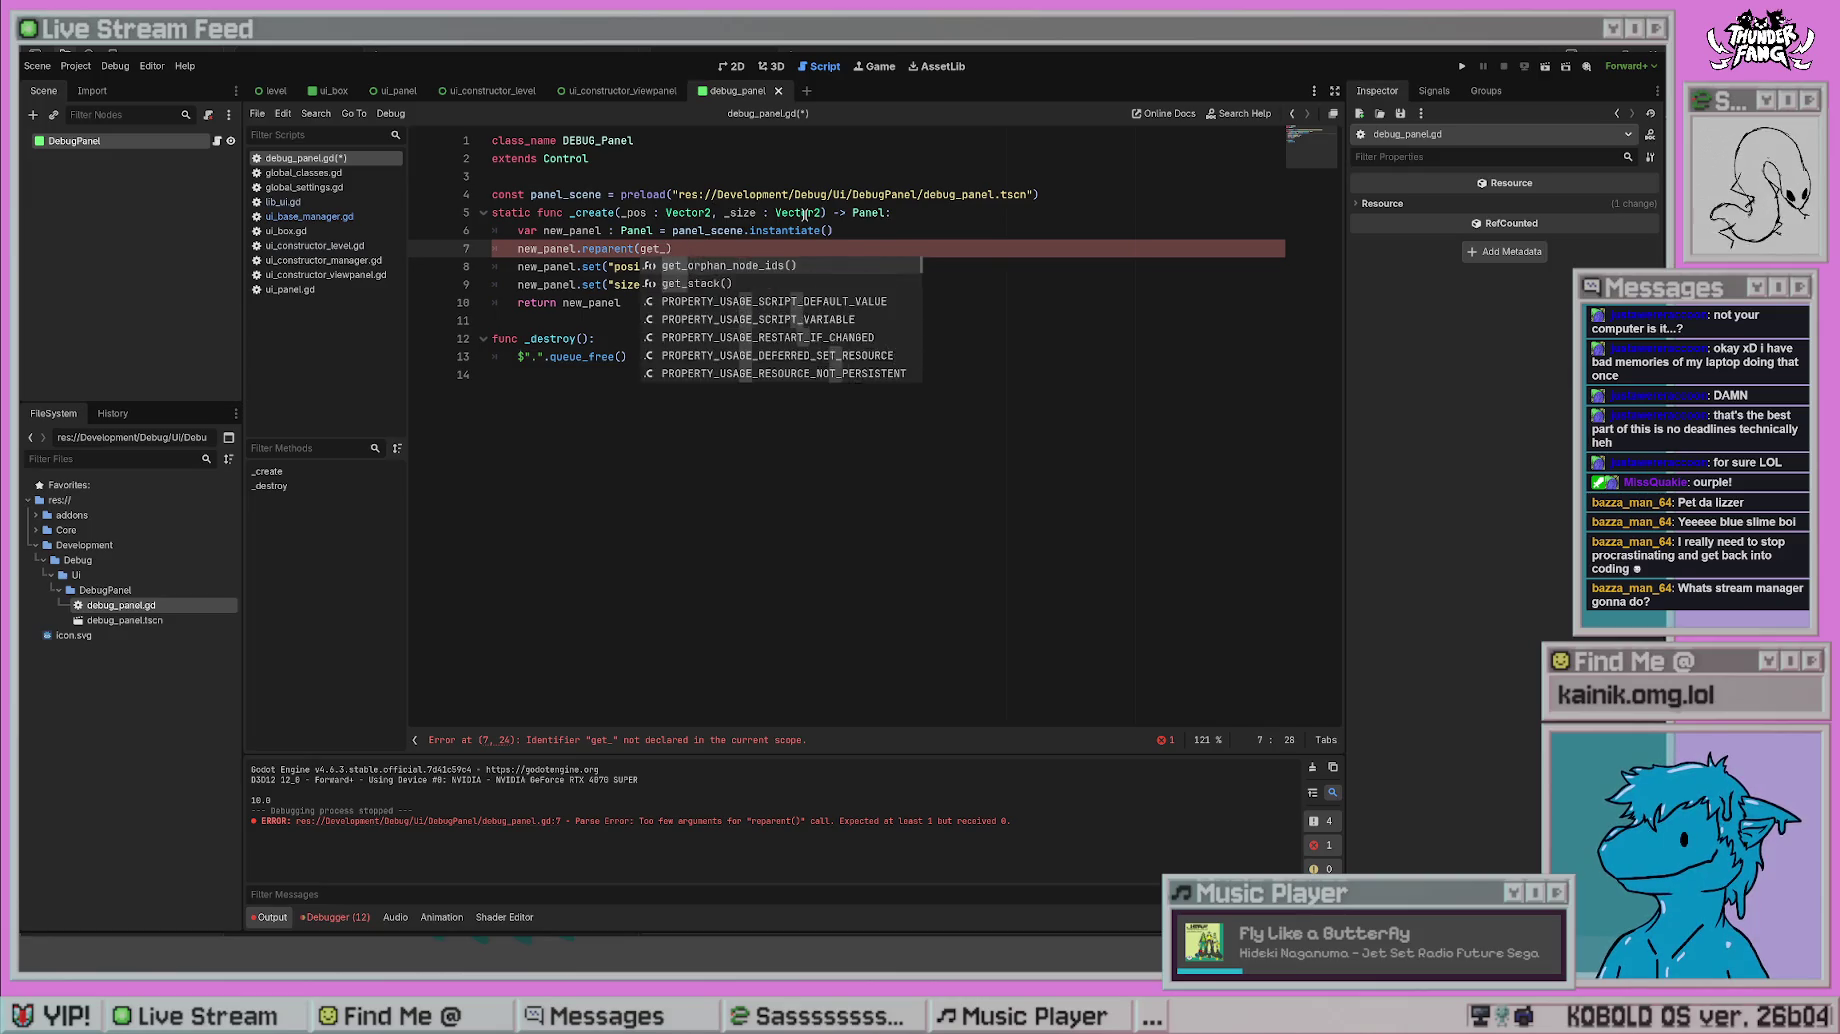
key(BackSpace)
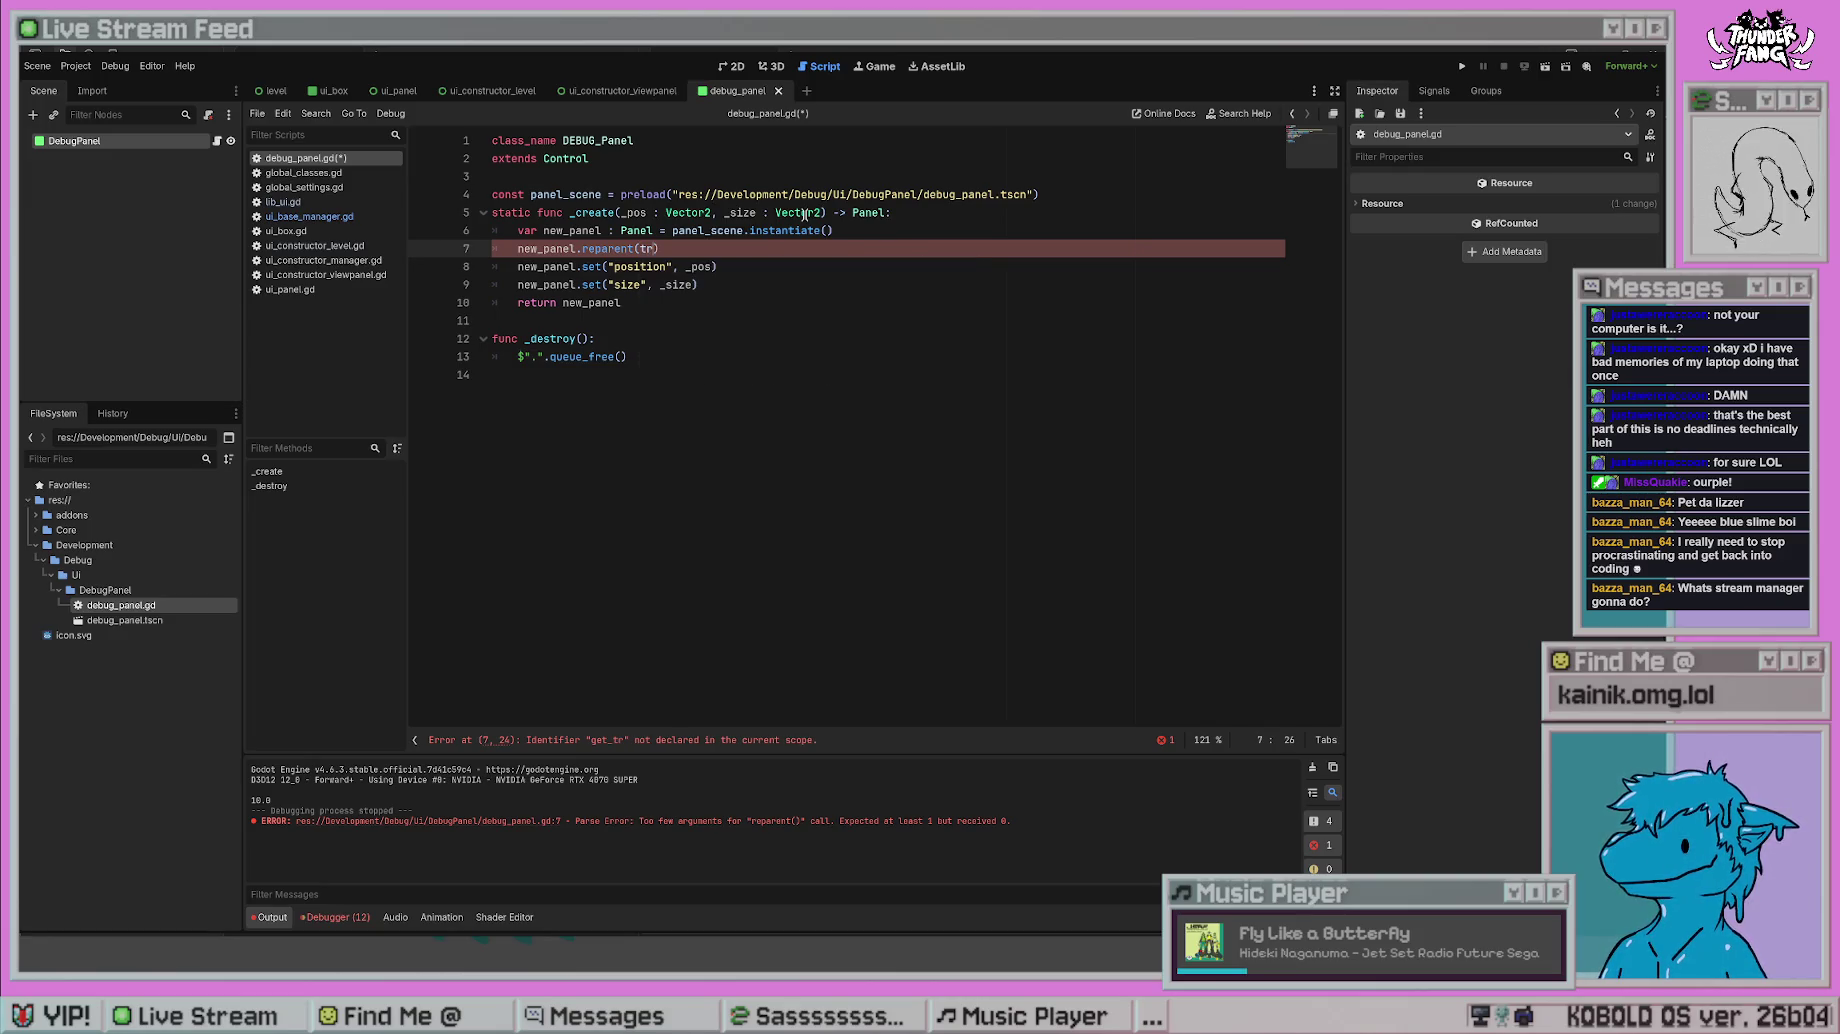
key(BackSpace)
key(BackSpace)
key(BackSpace)
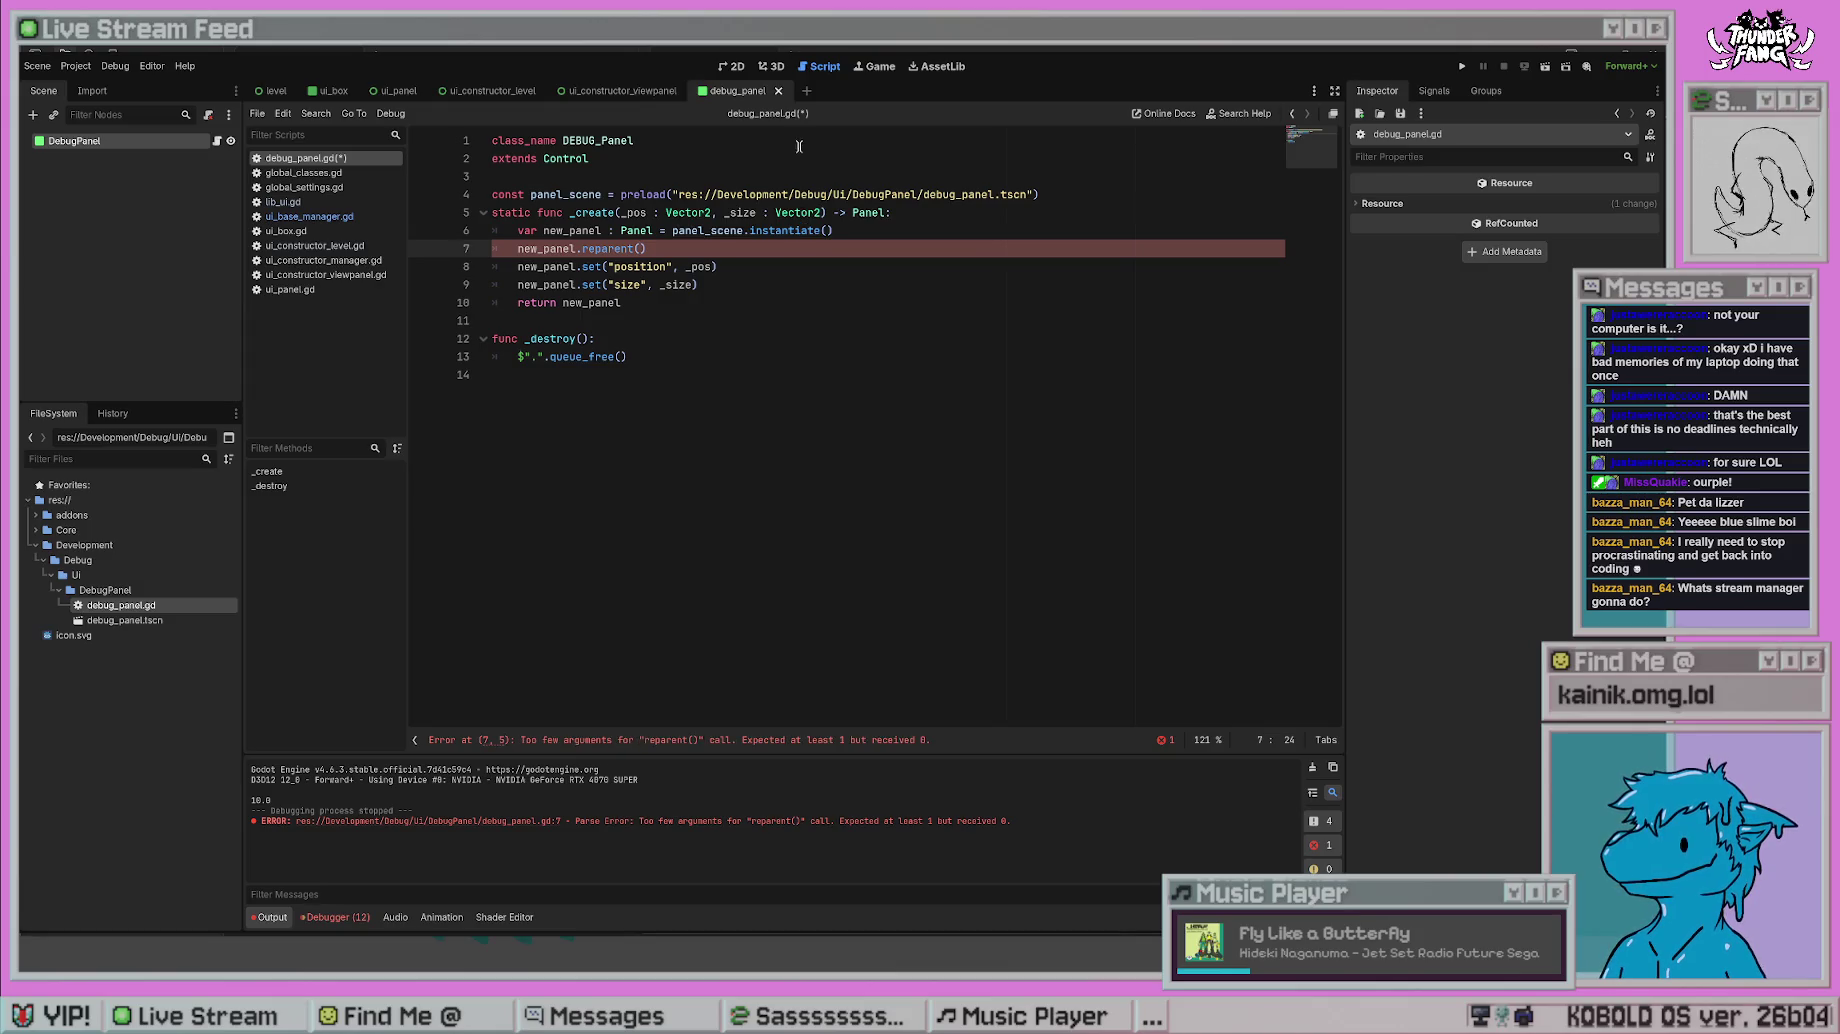
click(697, 303)
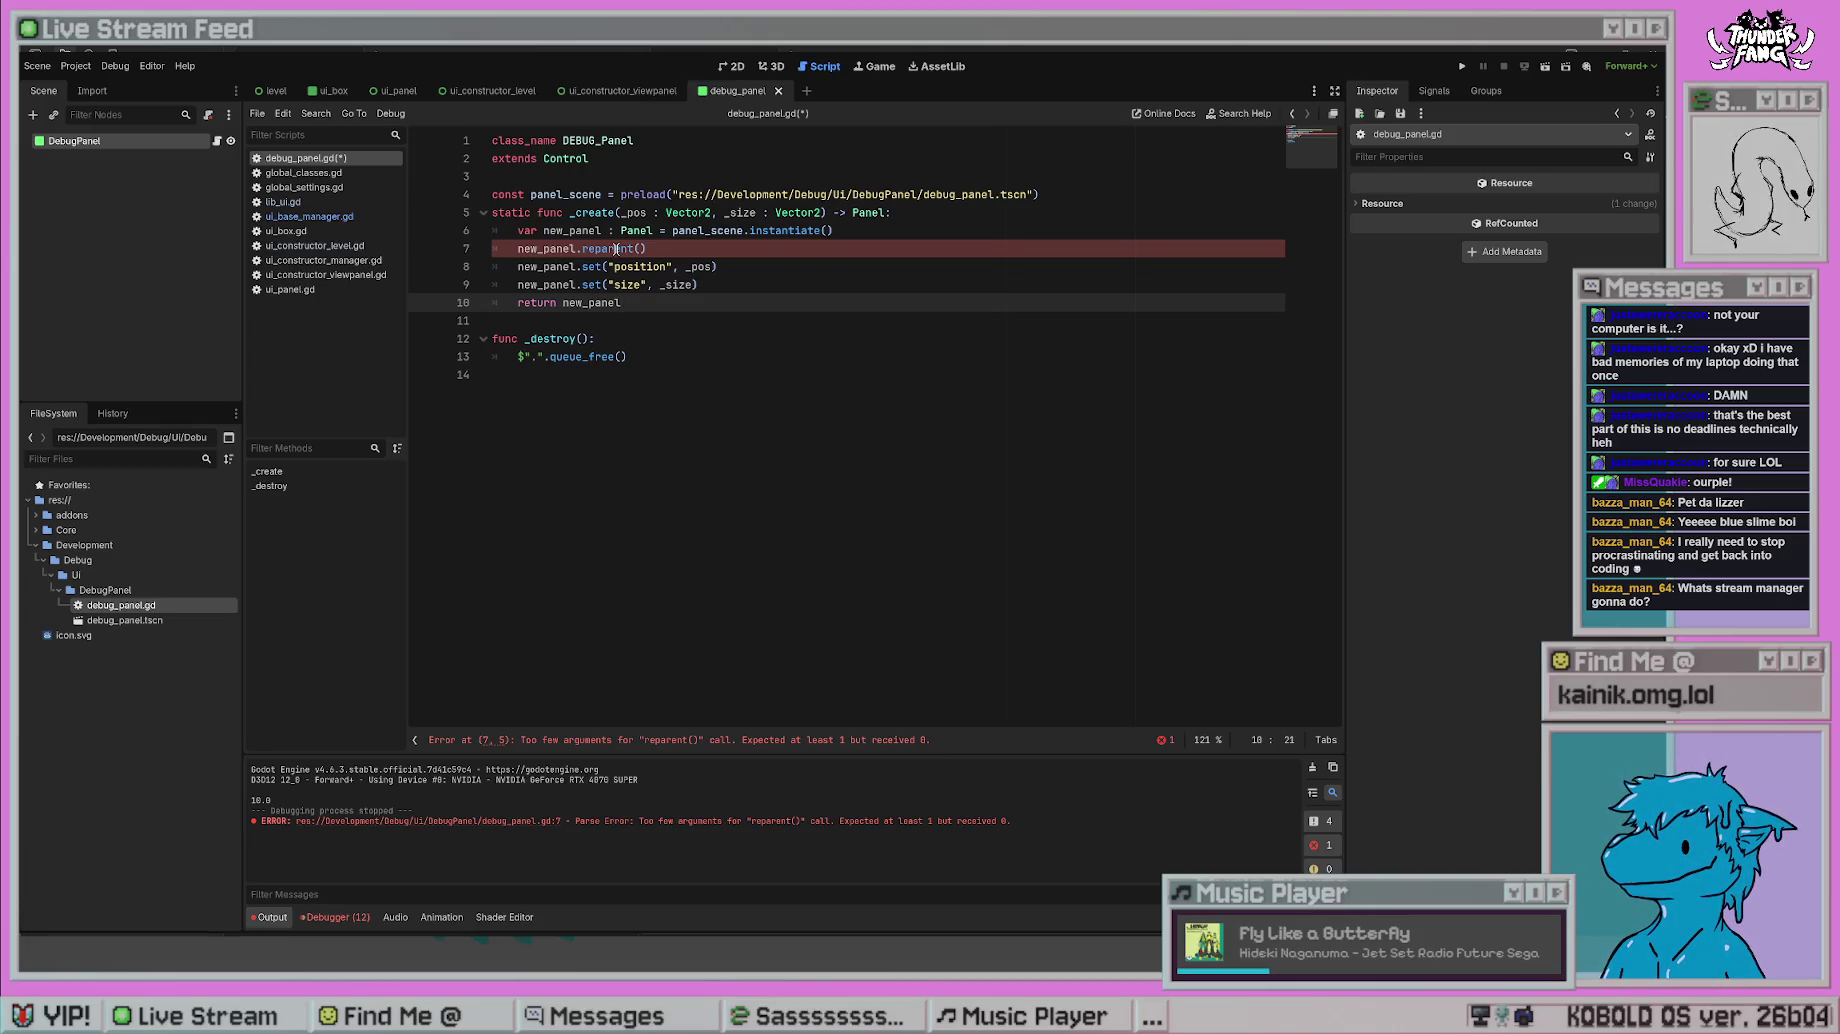
drag(700, 250, 479, 254)
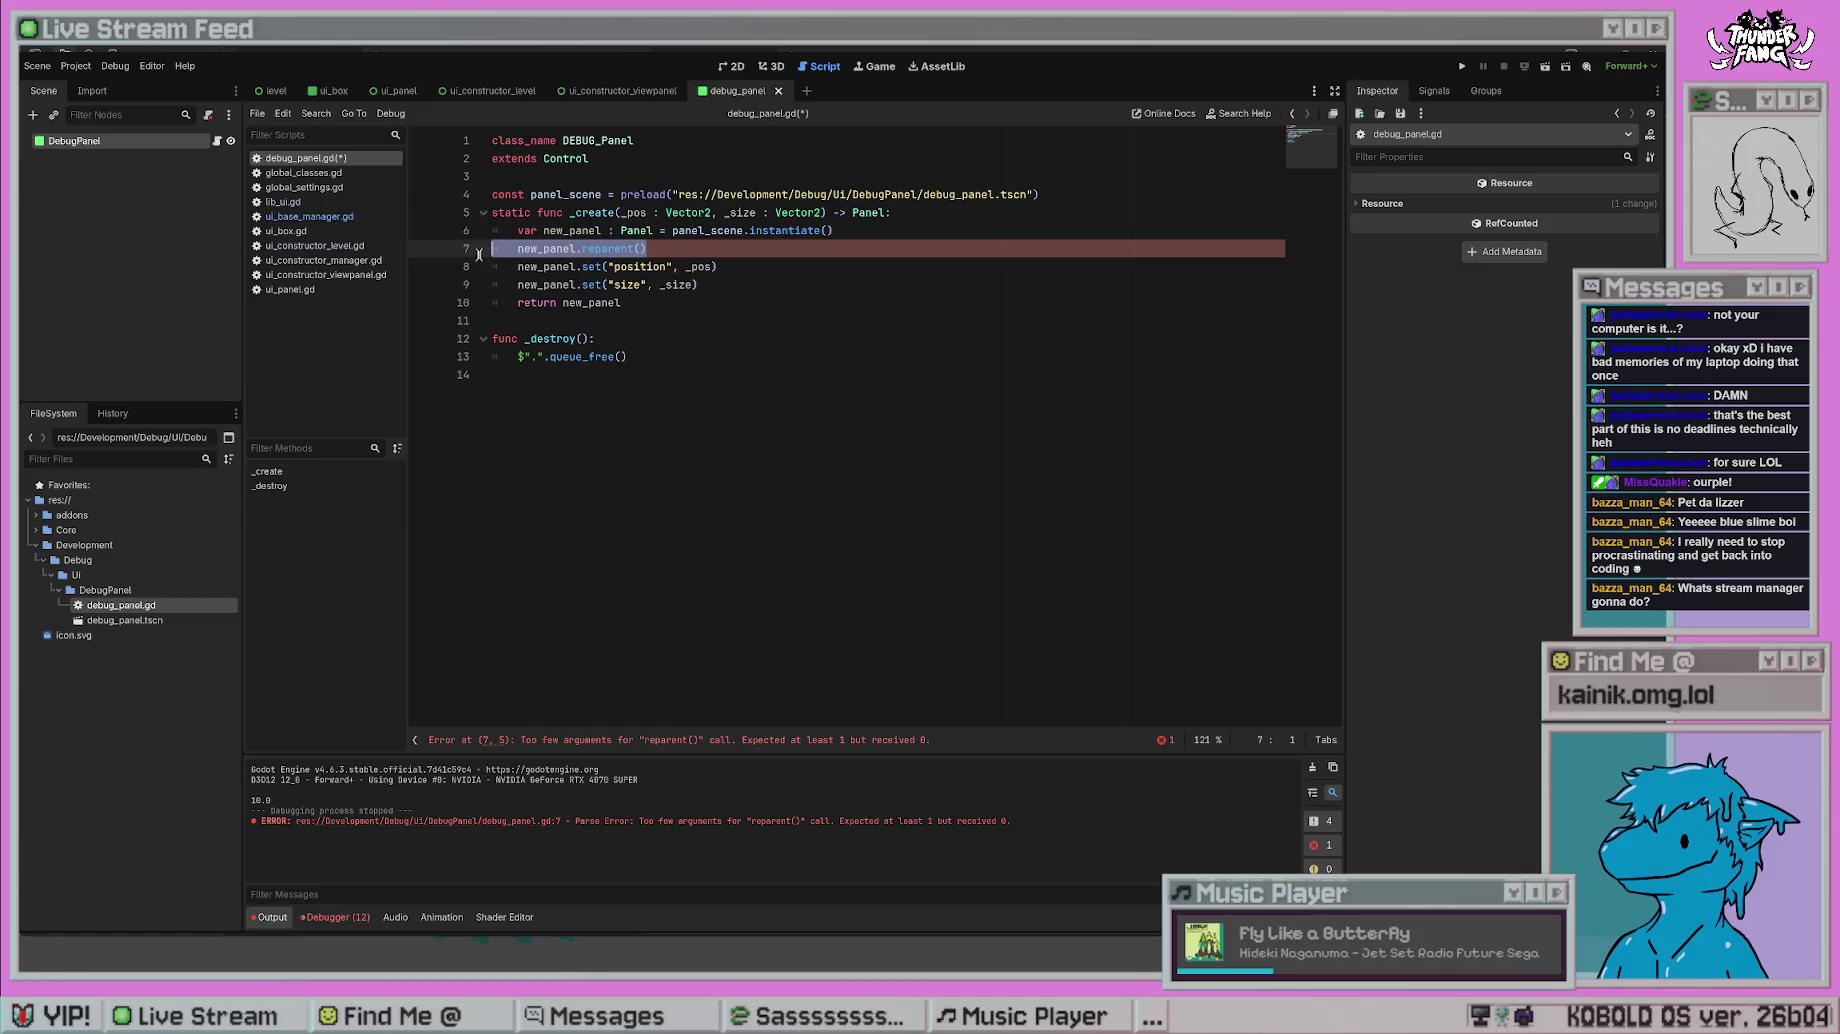
key(BackSpace)
key(BackSpace)
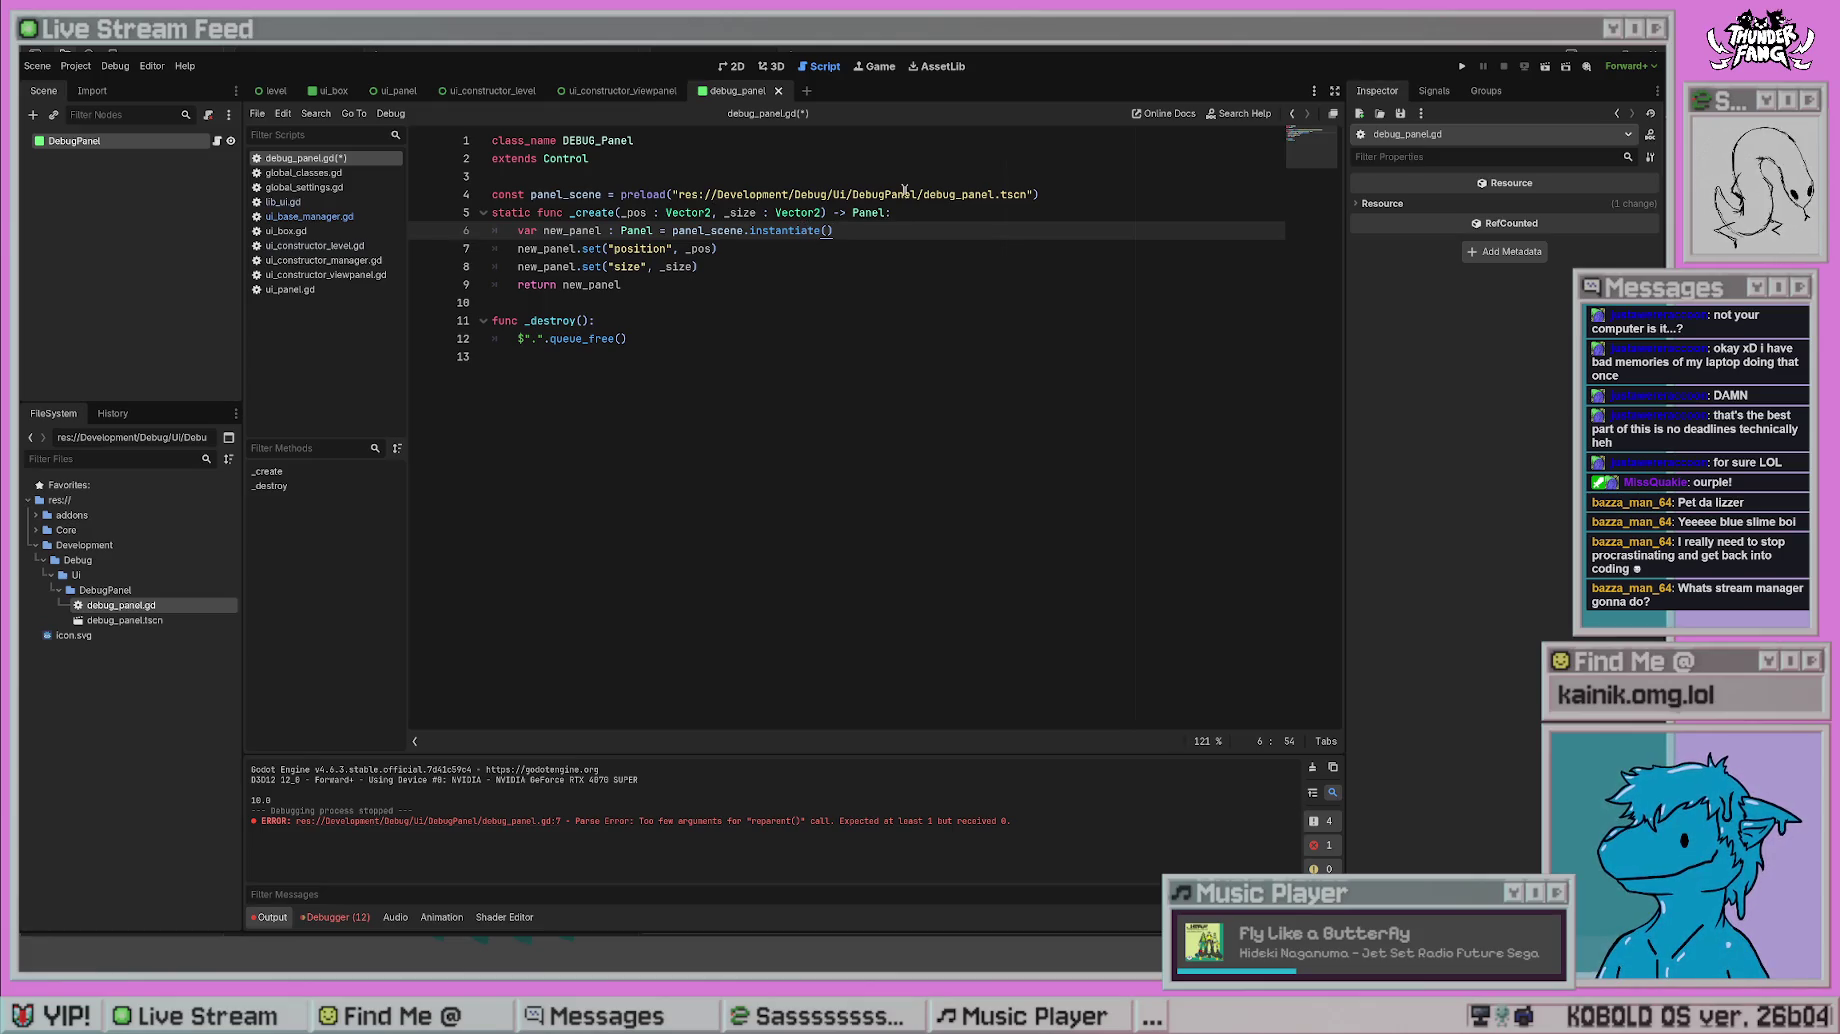
key(F5)
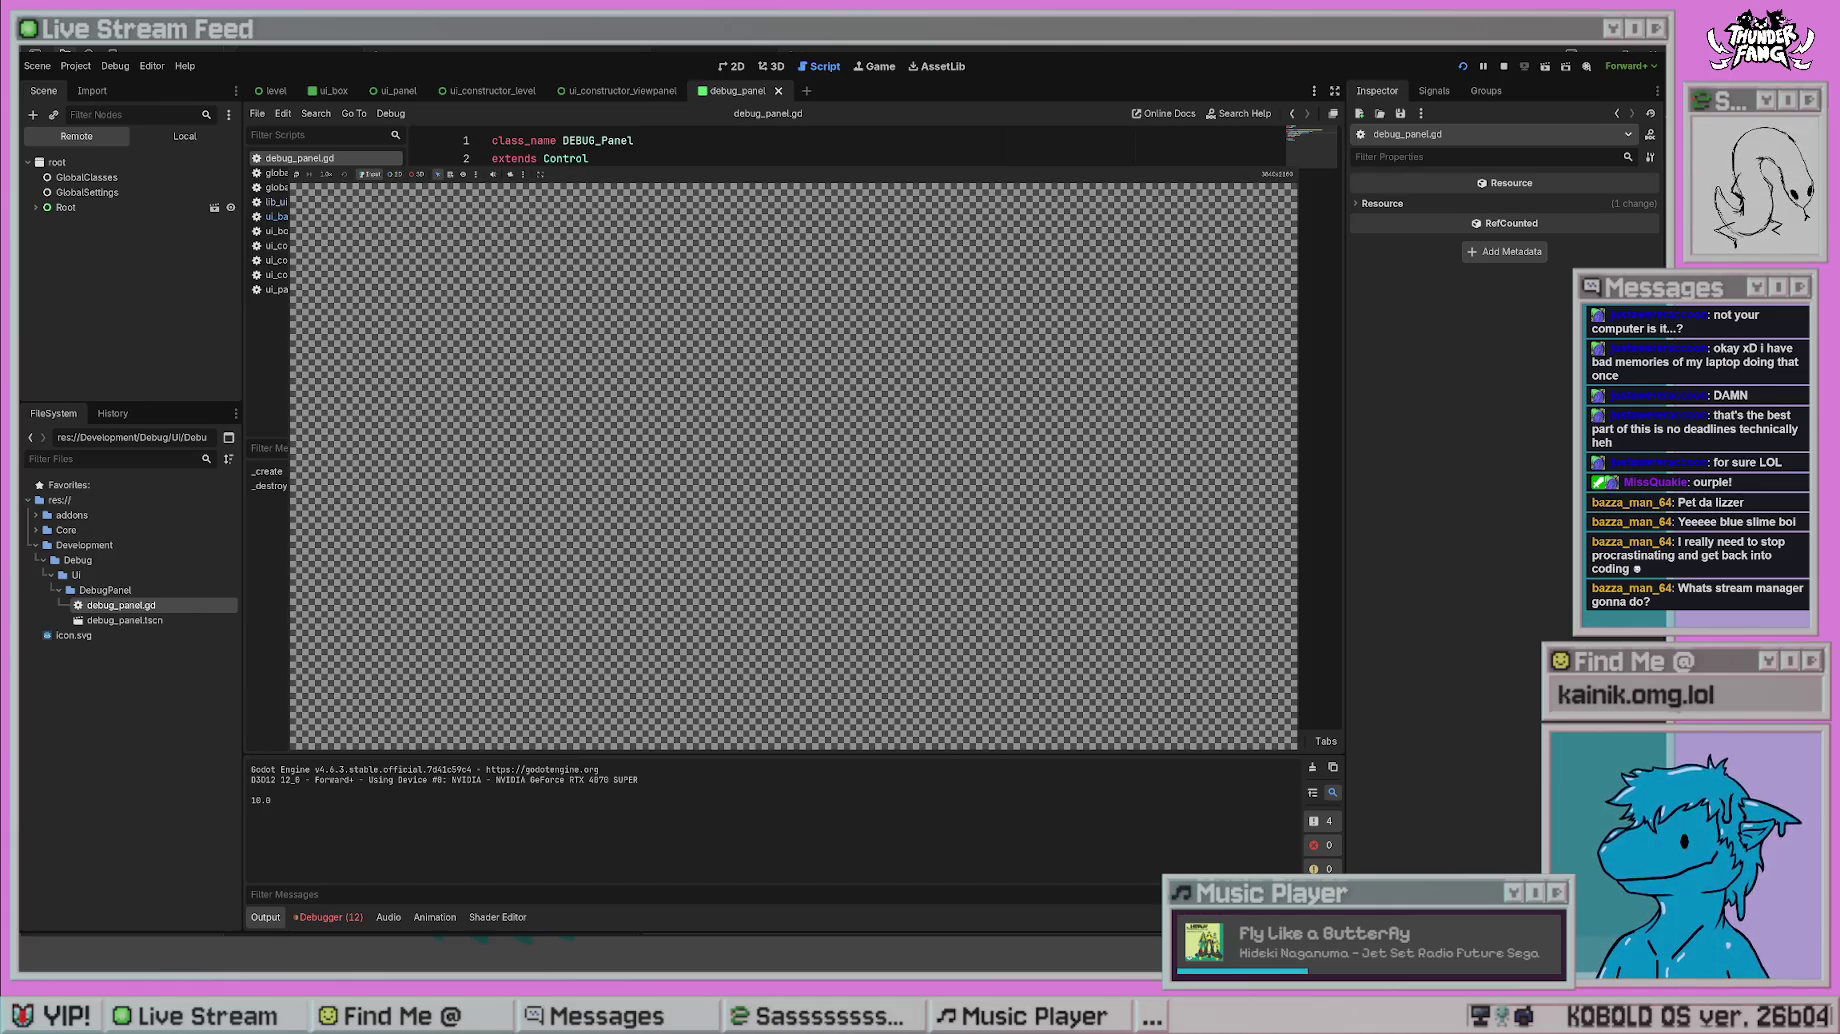
- Expand the remote node tree from Root down to UiBox, inspect UiBox, then stop the game
click(36, 207)
click(43, 222)
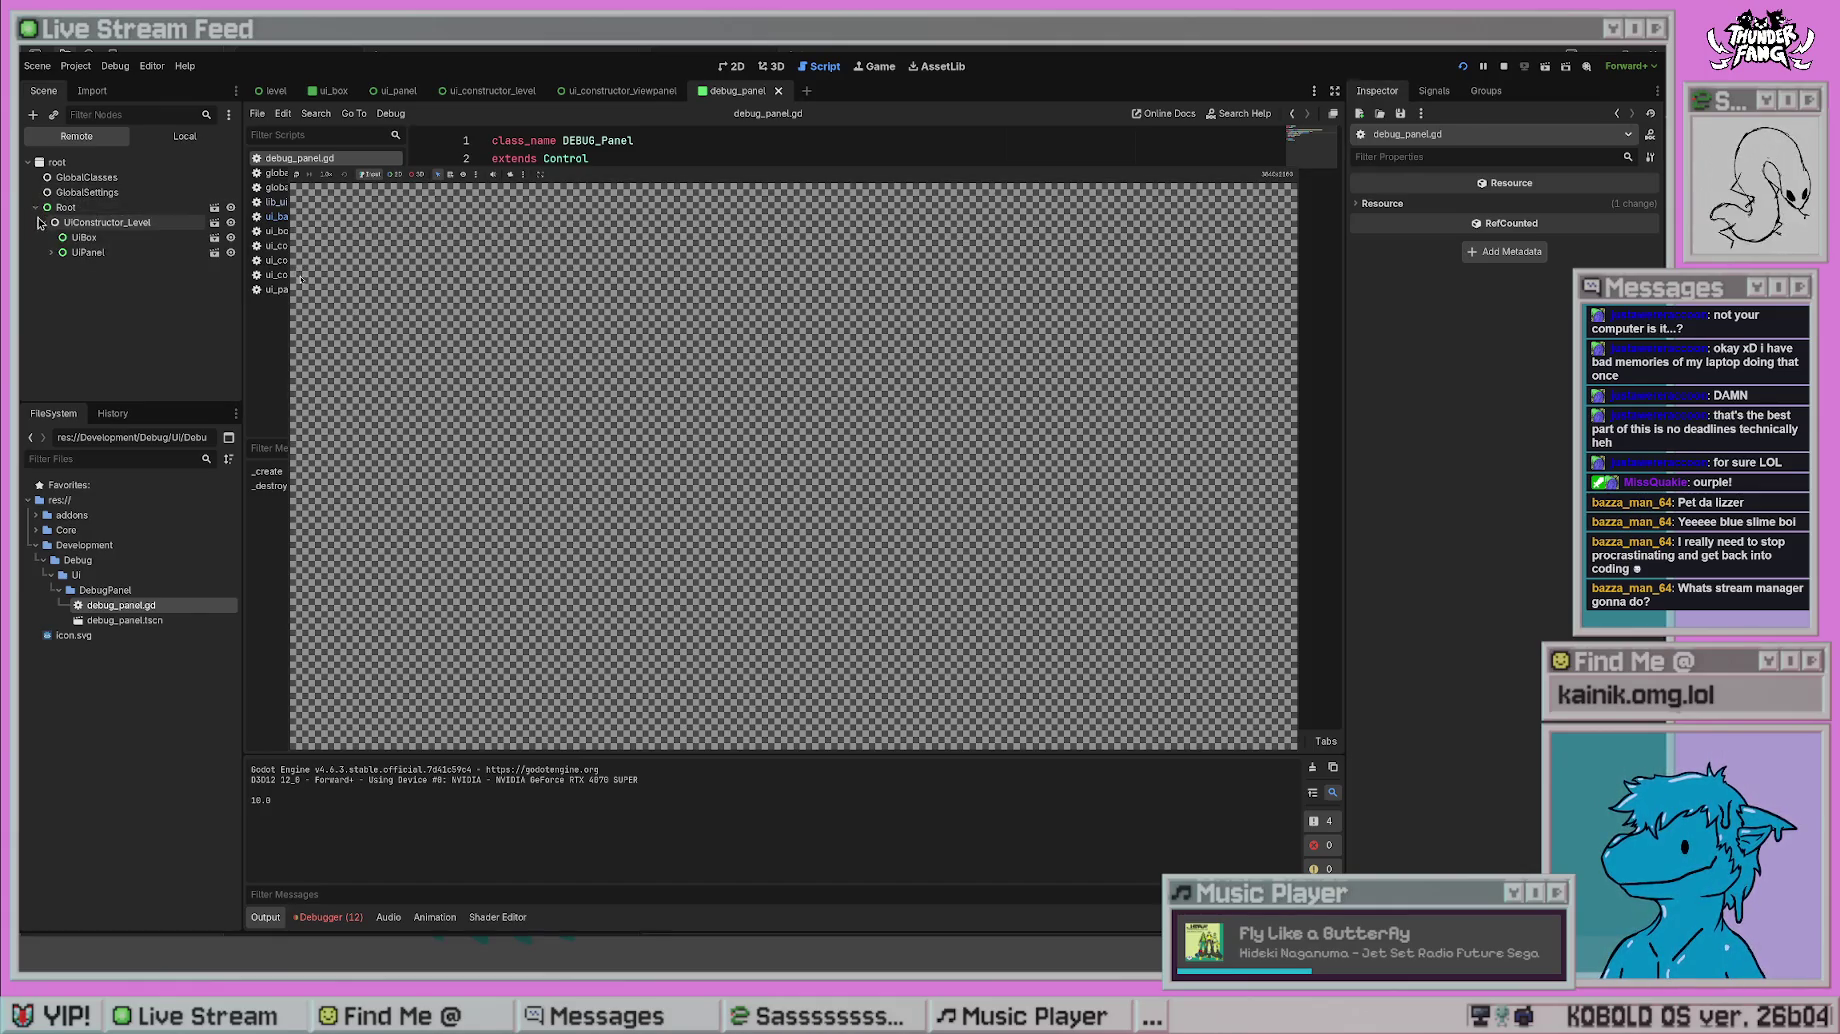
click(51, 252)
click(59, 282)
click(67, 297)
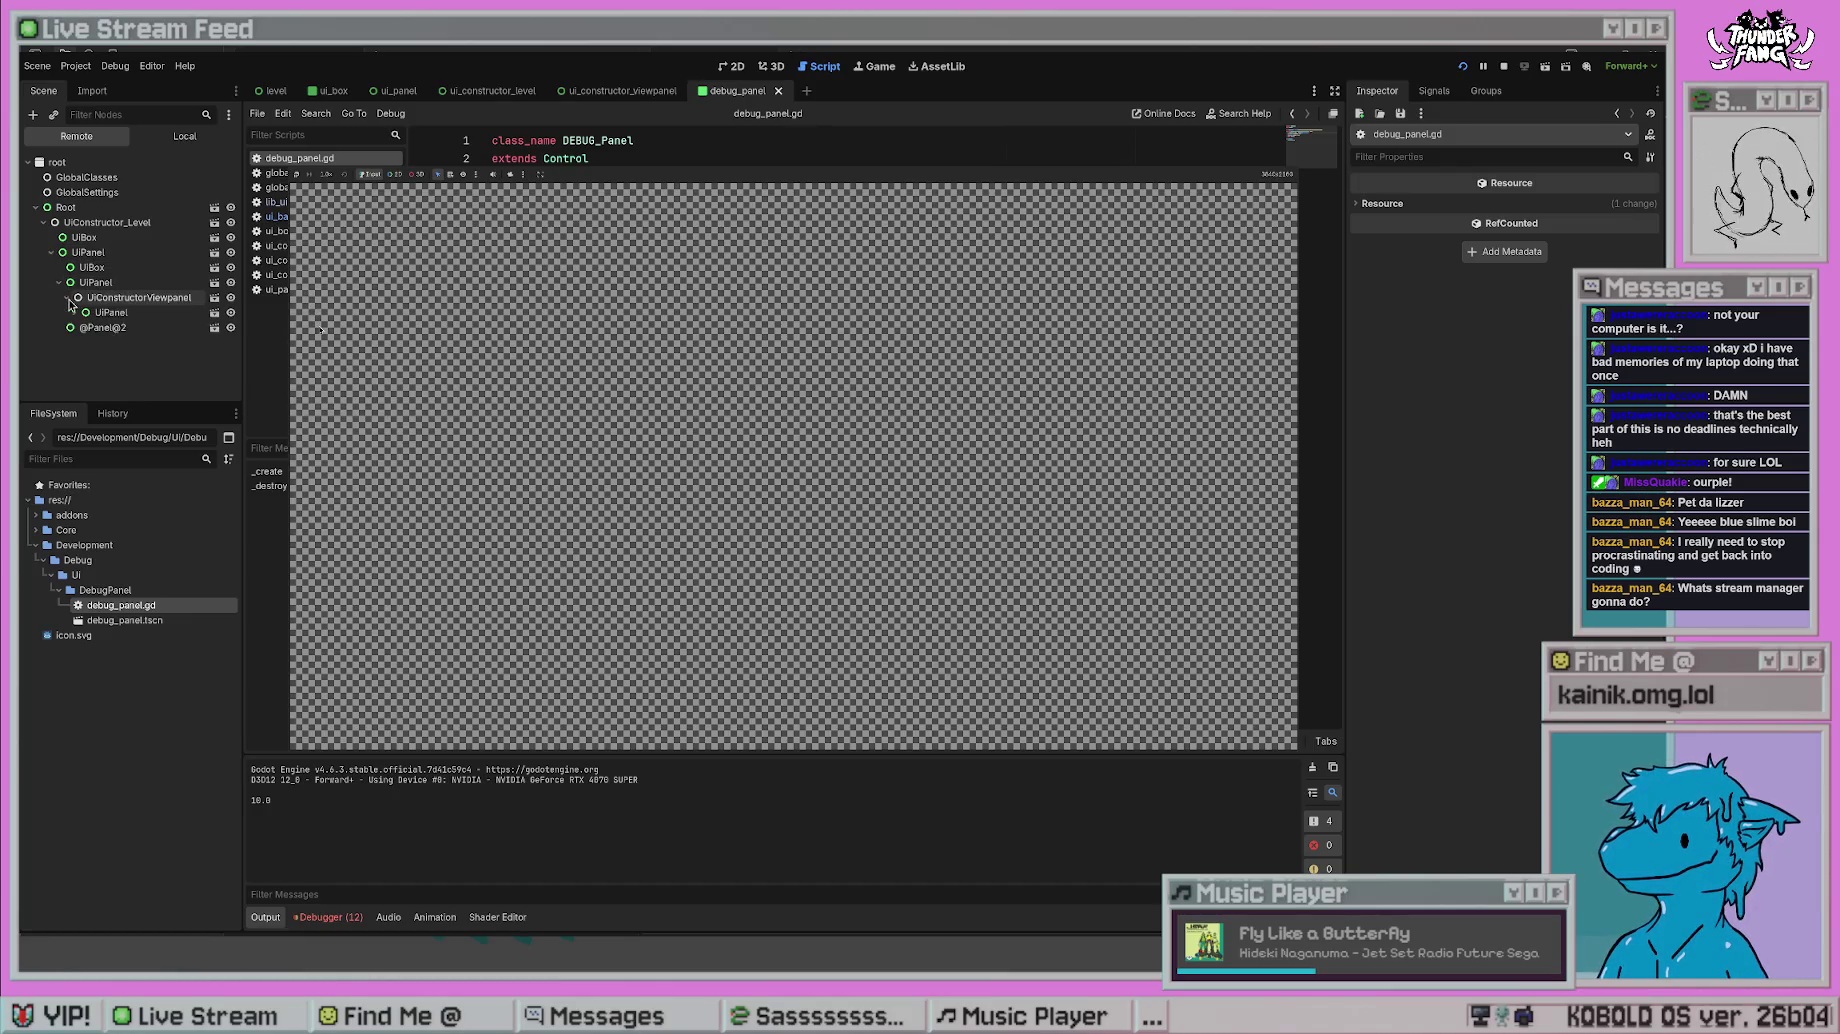
click(76, 313)
click(108, 327)
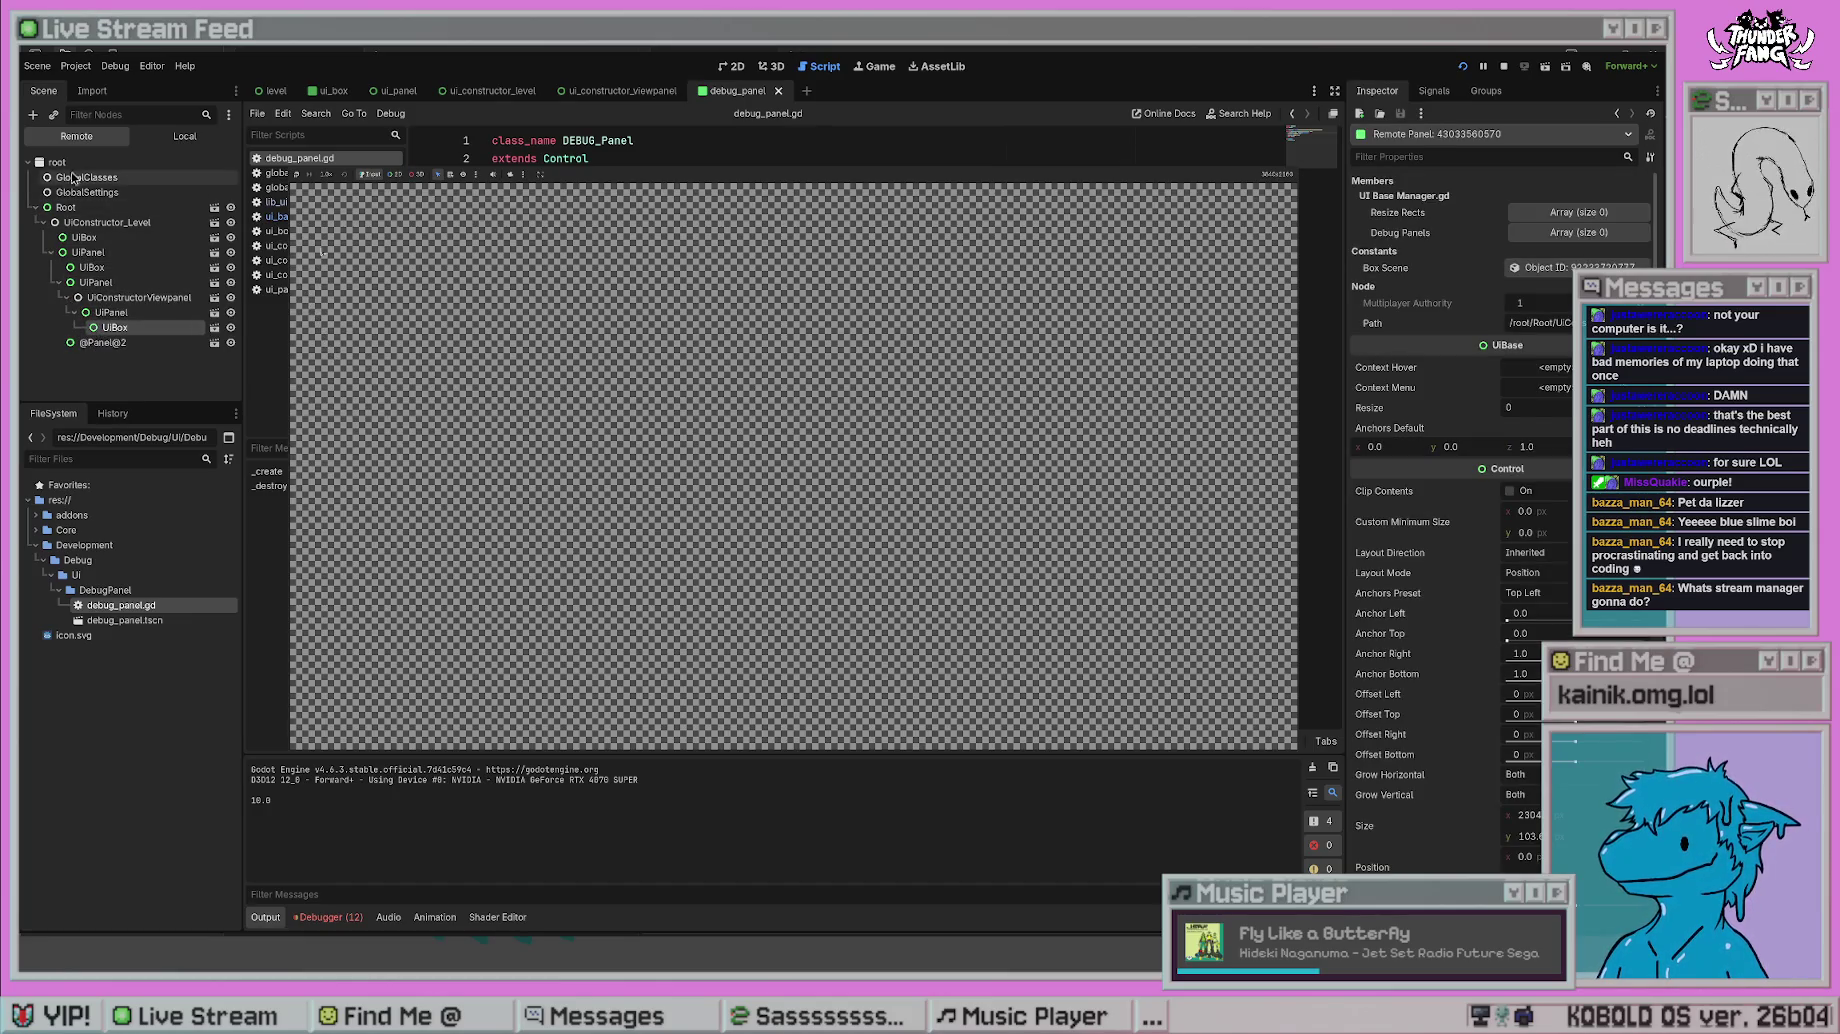
click(139, 362)
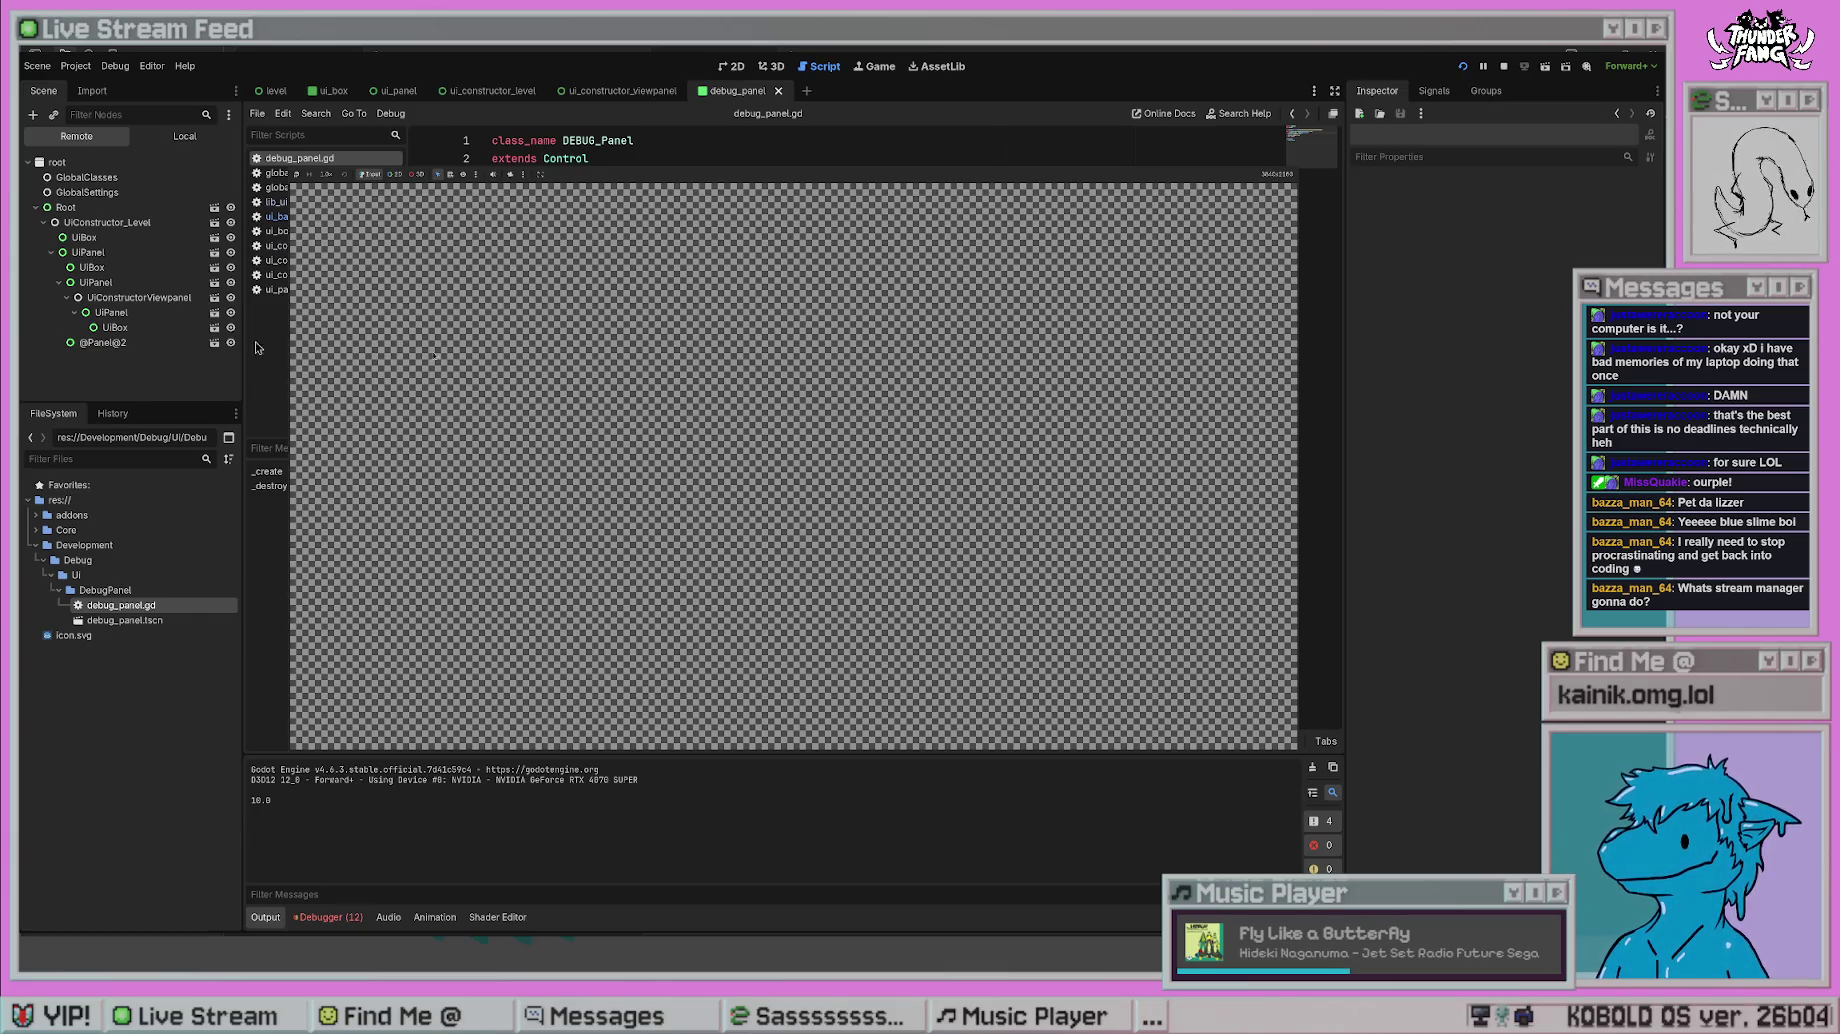
click(1503, 66)
click(619, 213)
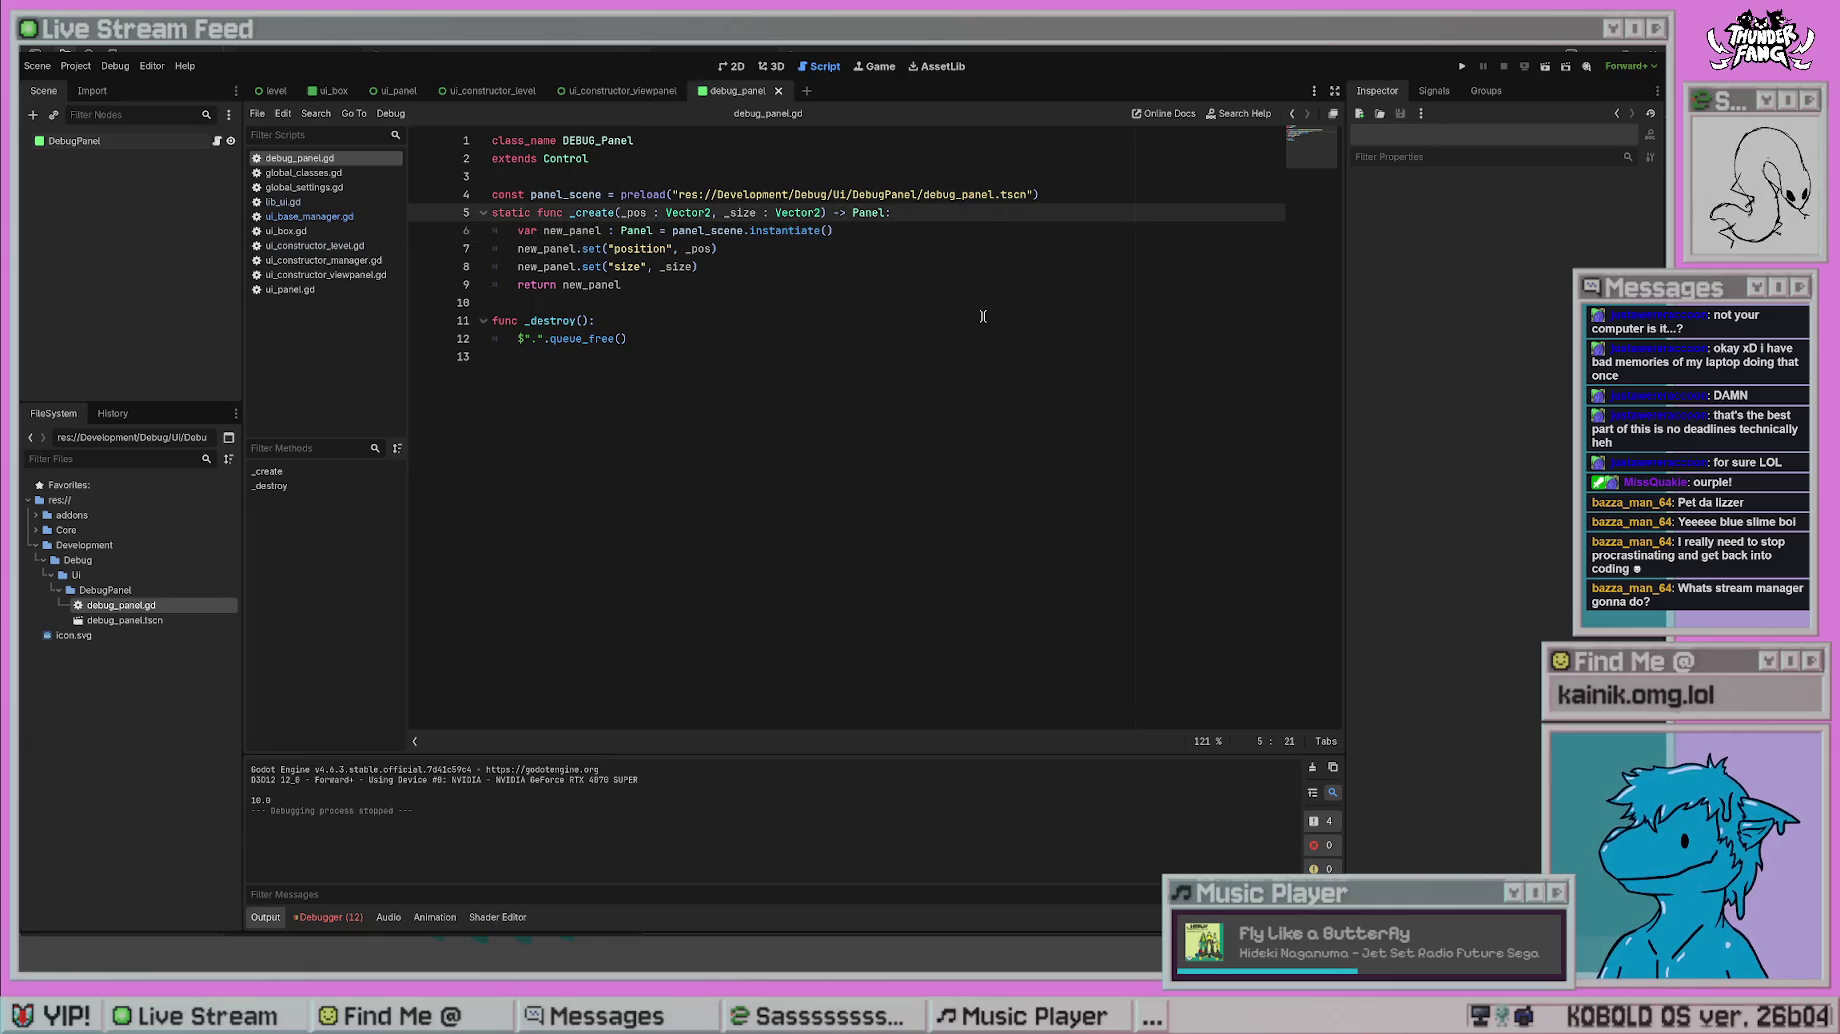
- Add a '_parent : Control' parameter to the _create function signature
text(_parent)
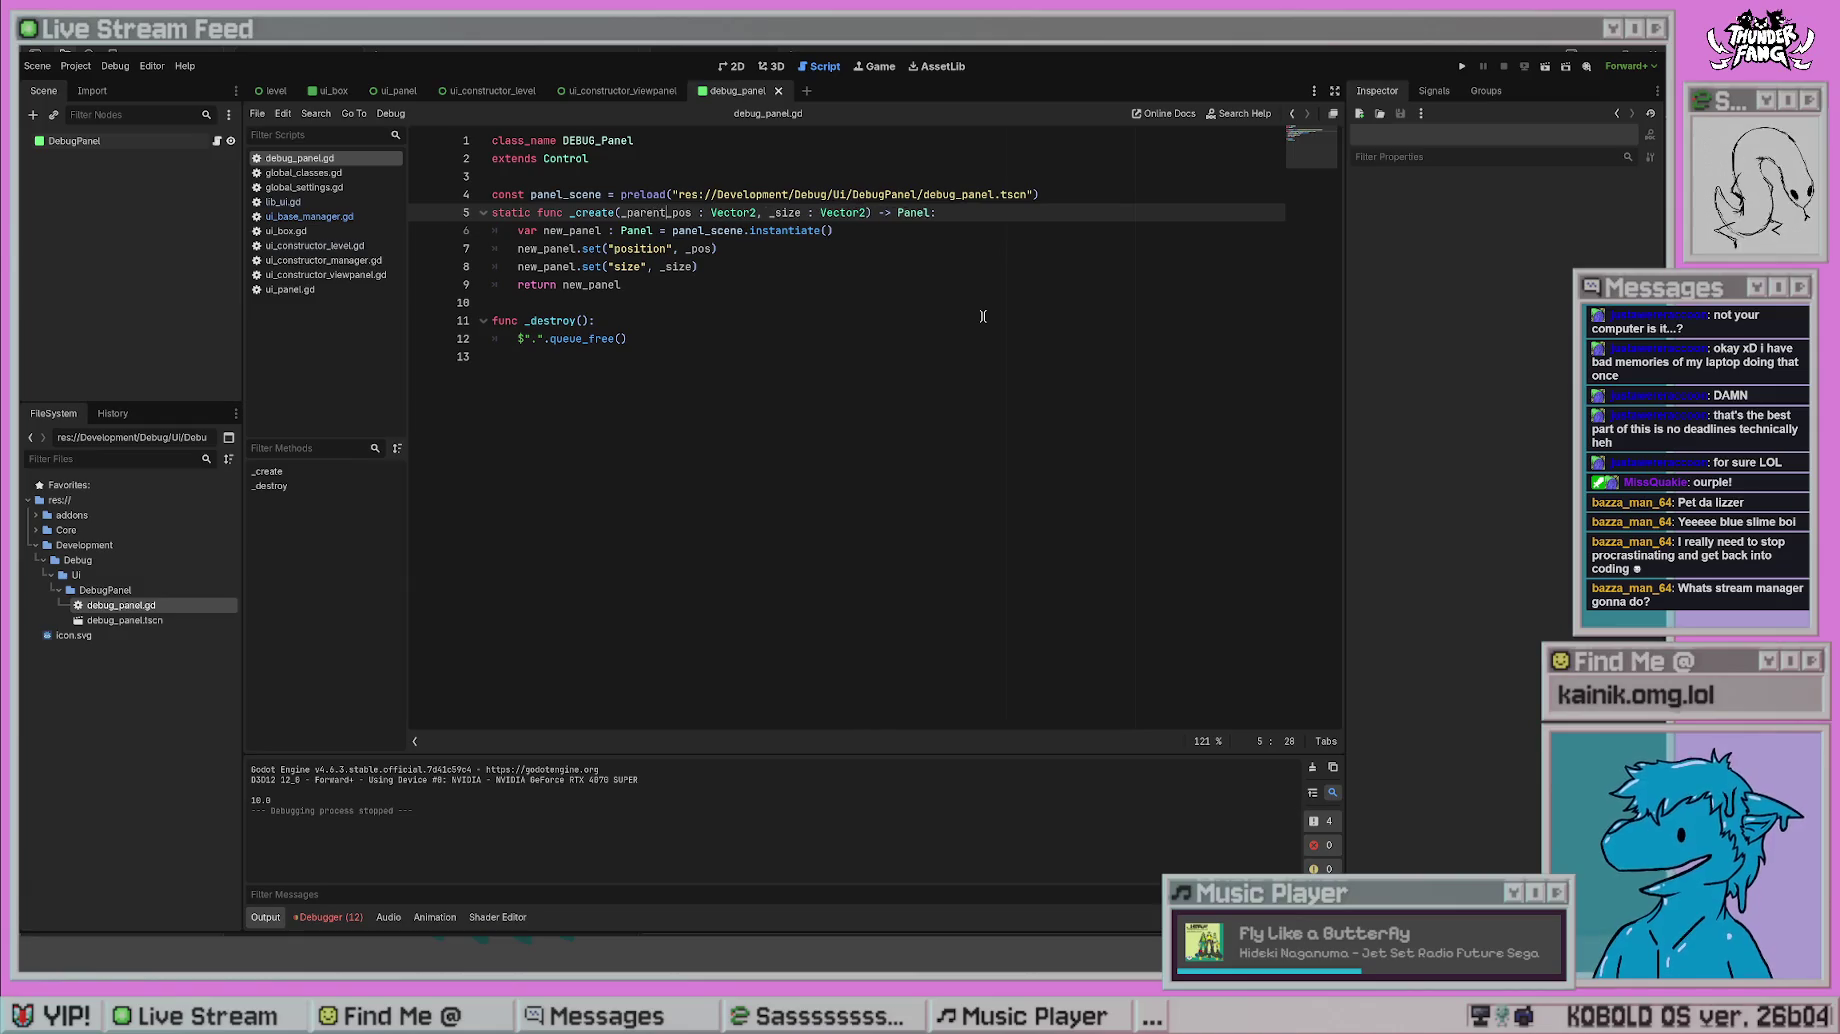
text( : N)
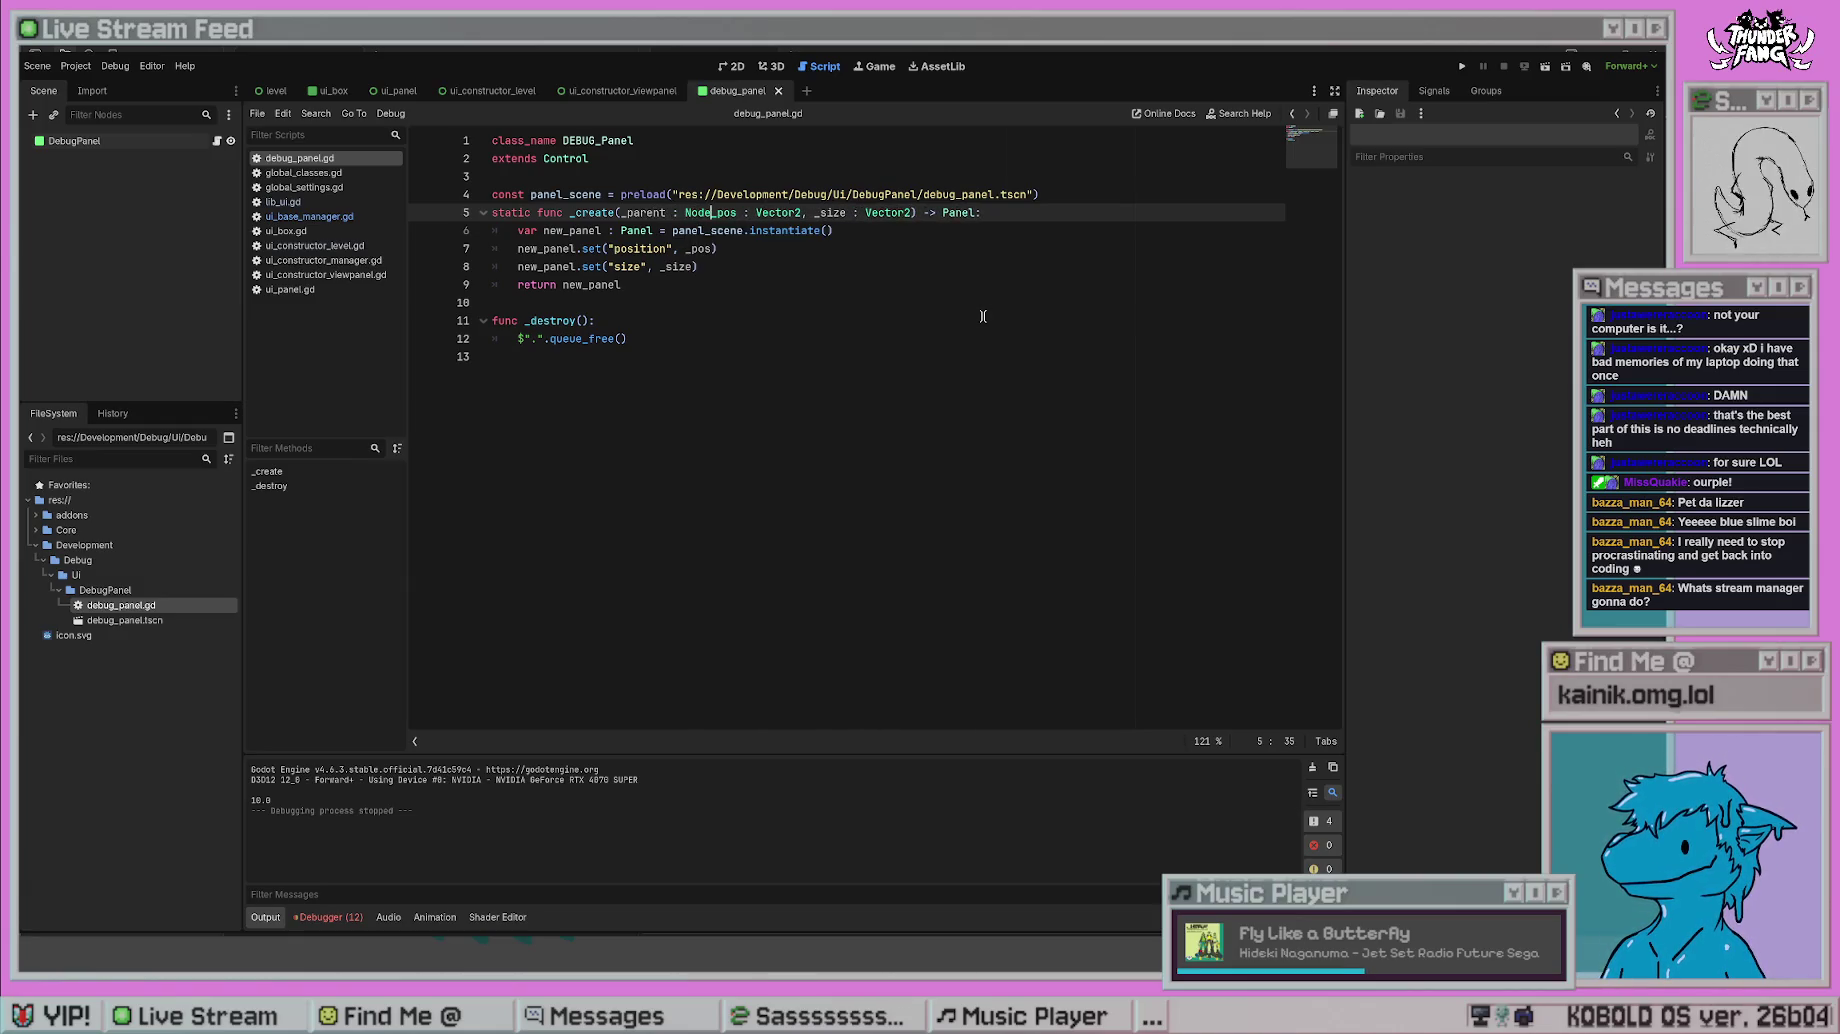
key(BackSpace)
text(Control)
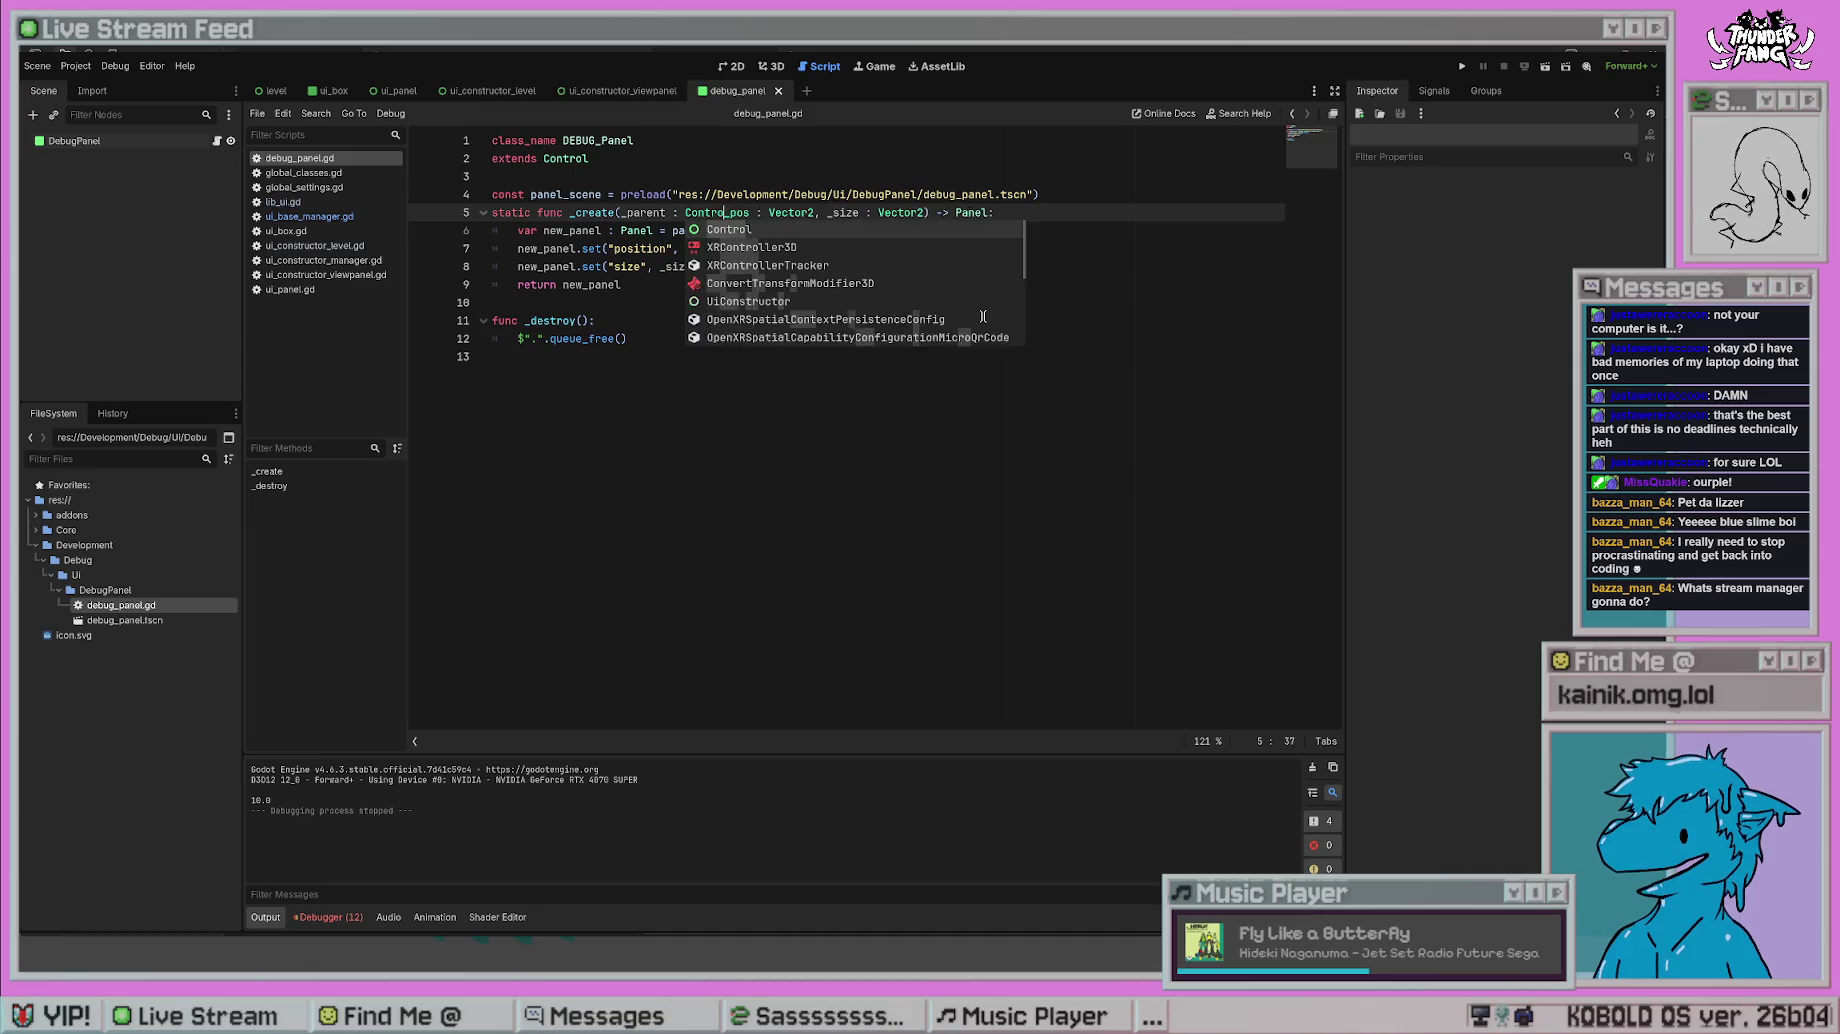
text(,)
click(796, 320)
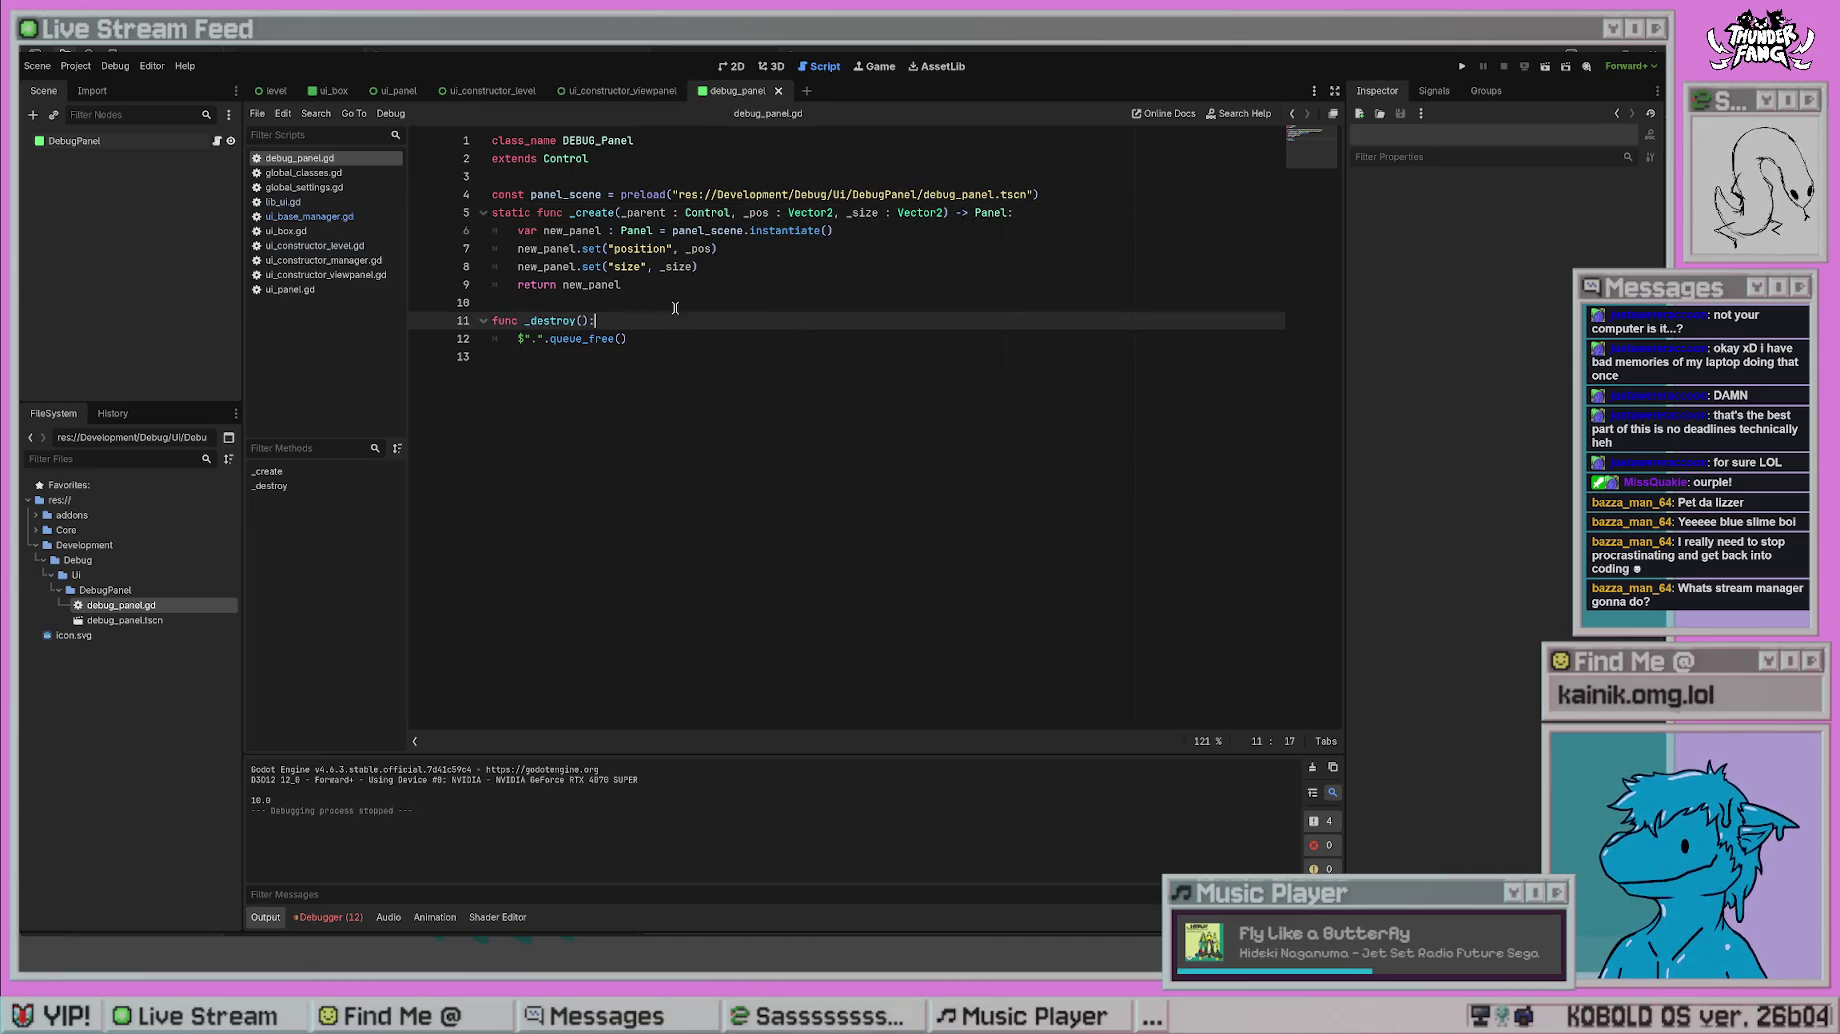
- Add a new_panel.reparent(_parent) line after the instantiate line
click(884, 232)
key(Return)
text(new_panel.)
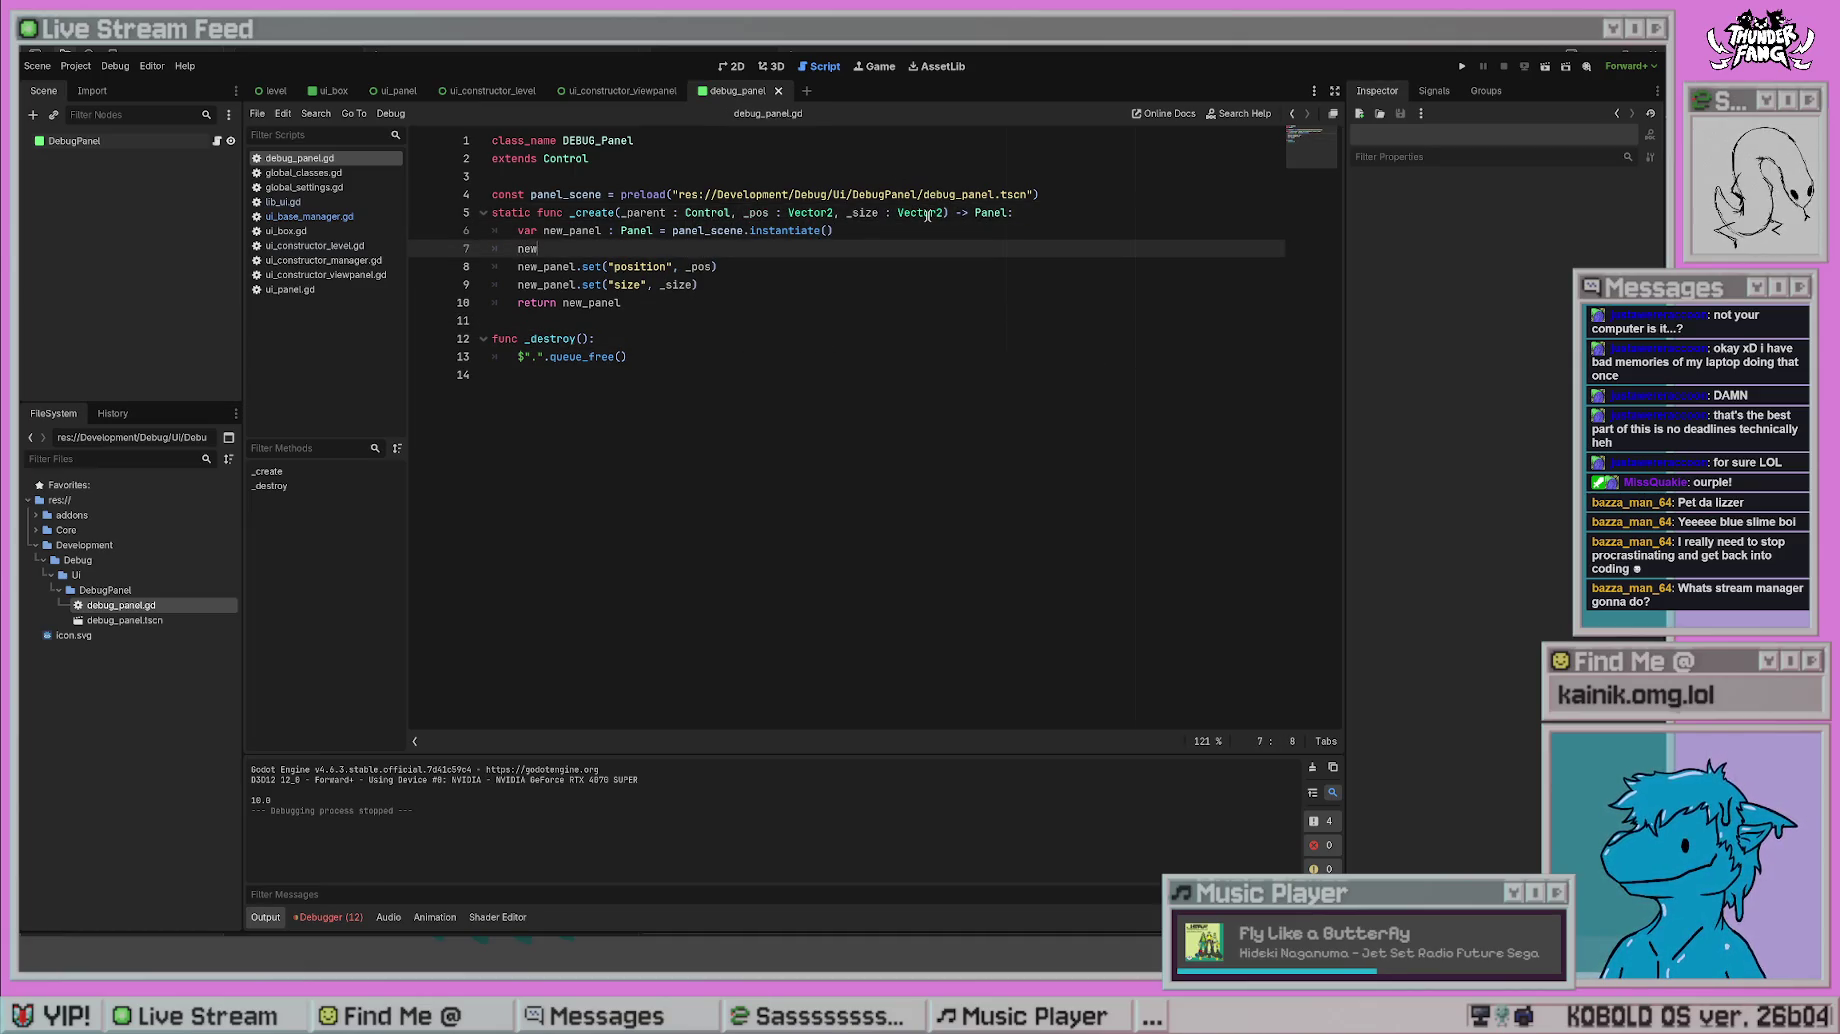
text(arent)
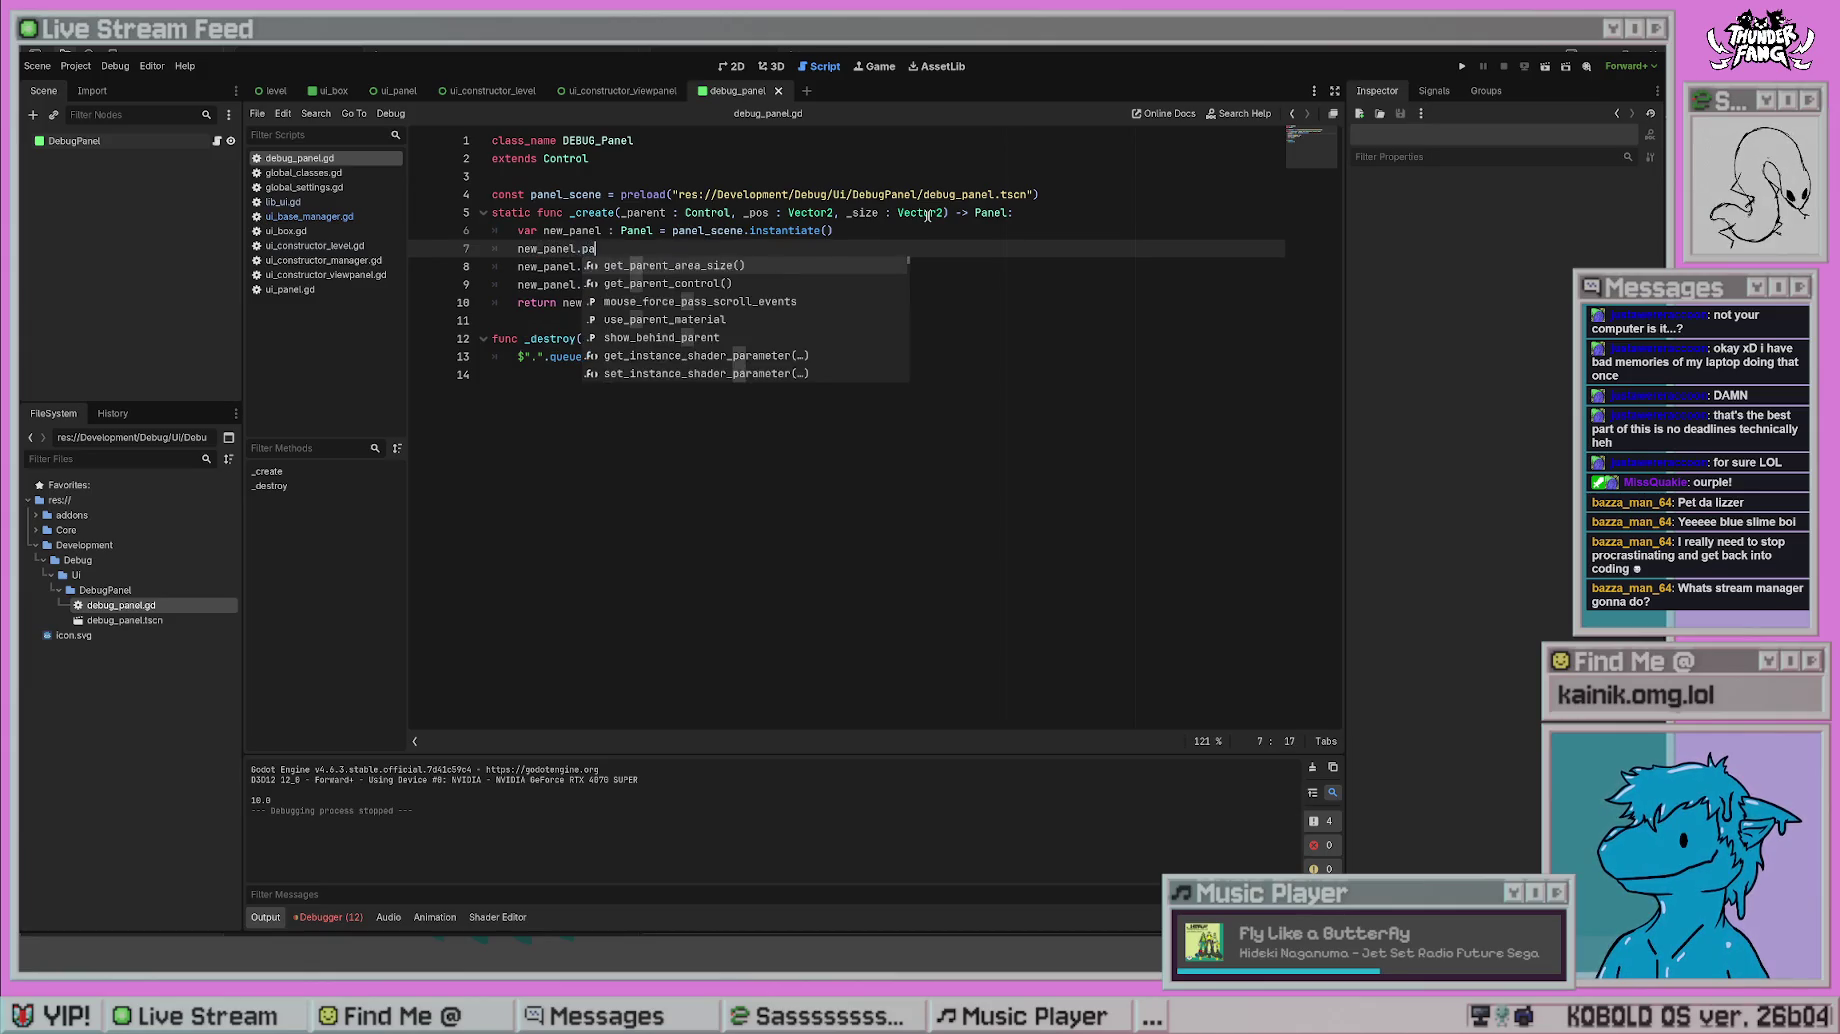
key(Return)
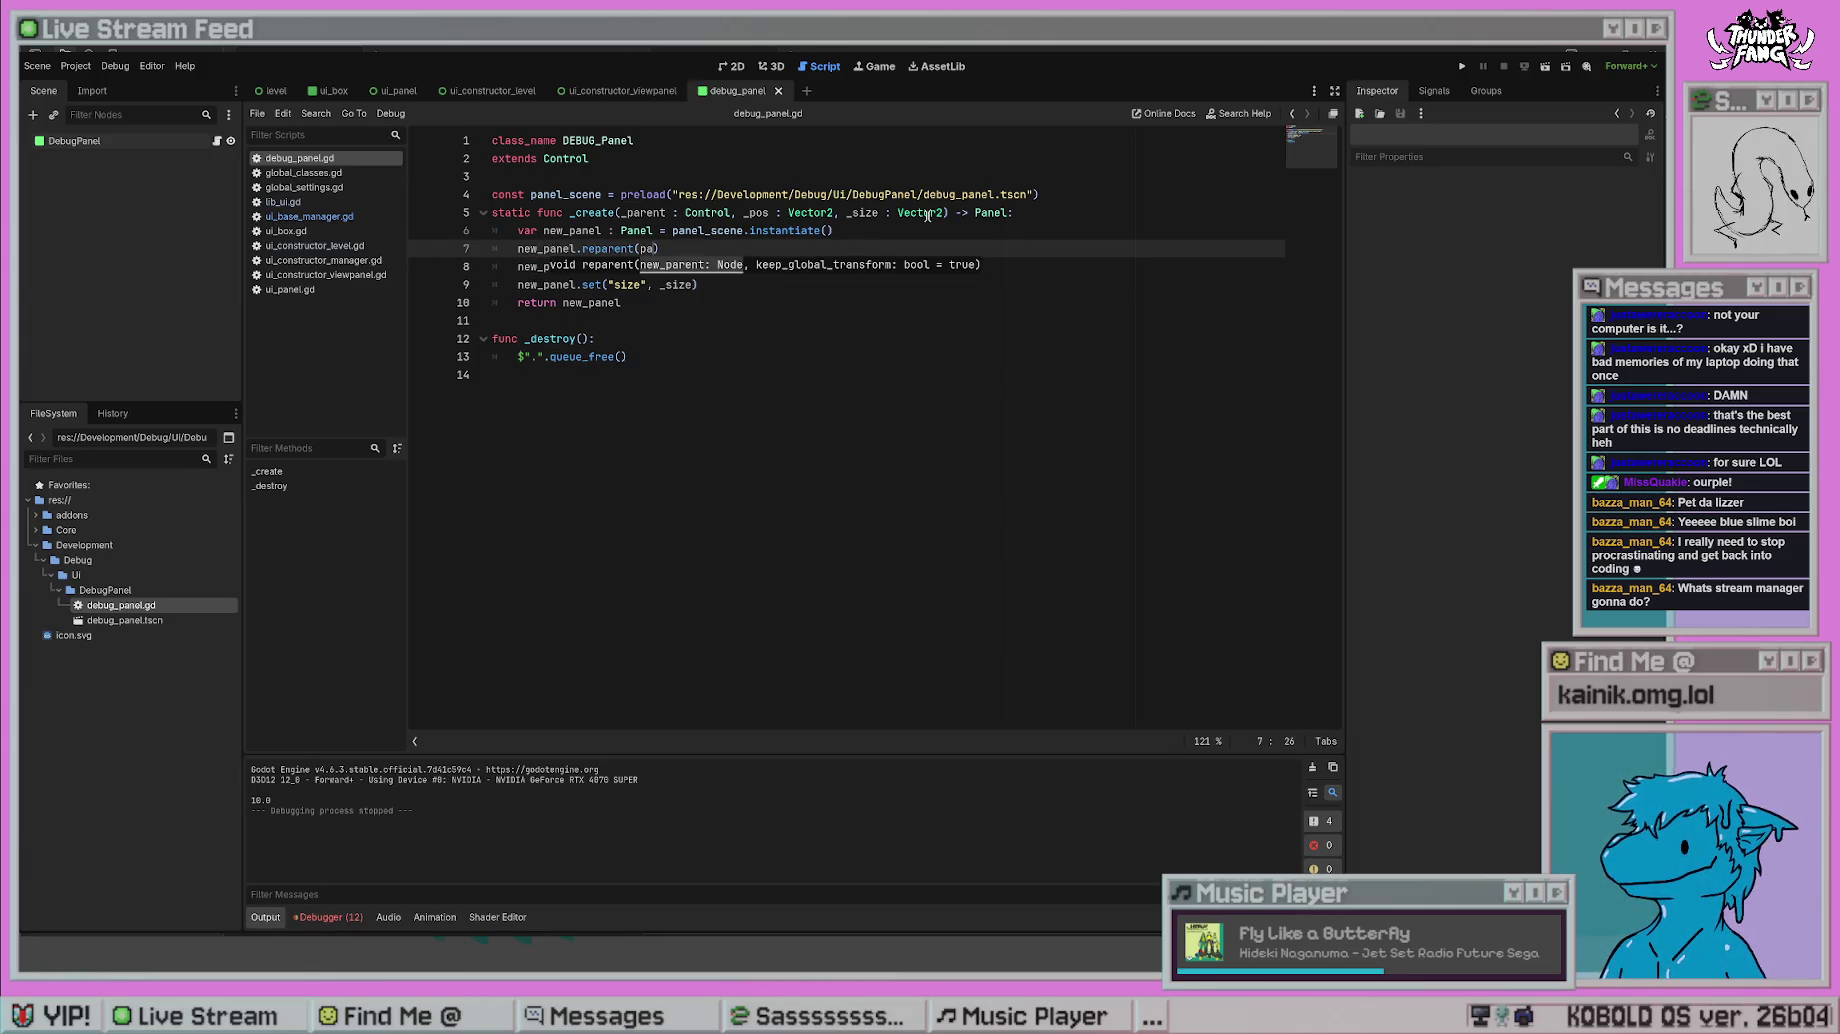
text(rent)
click(929, 213)
click(641, 248)
text(_parent)
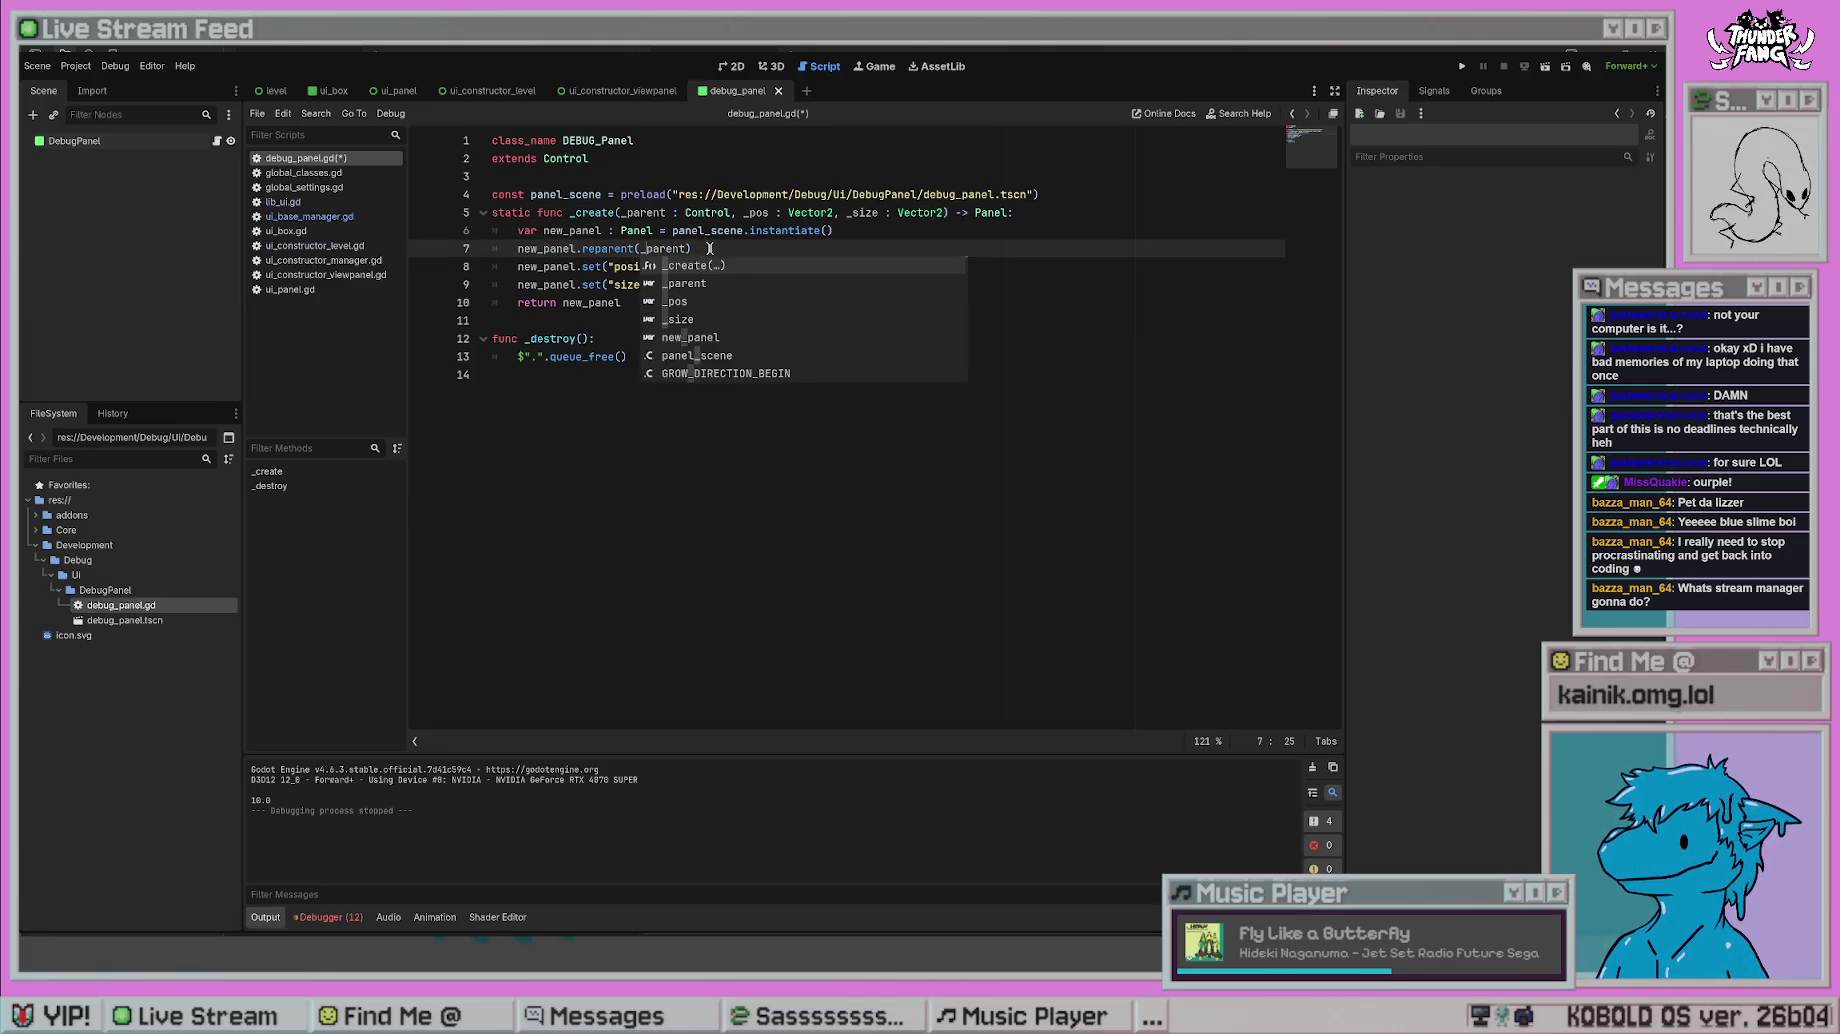
- Replace that line with _parent.add_child(new_panel), save, and return to ui_base_manager.gd
drag(709, 248, 514, 250)
key(BackSpace)
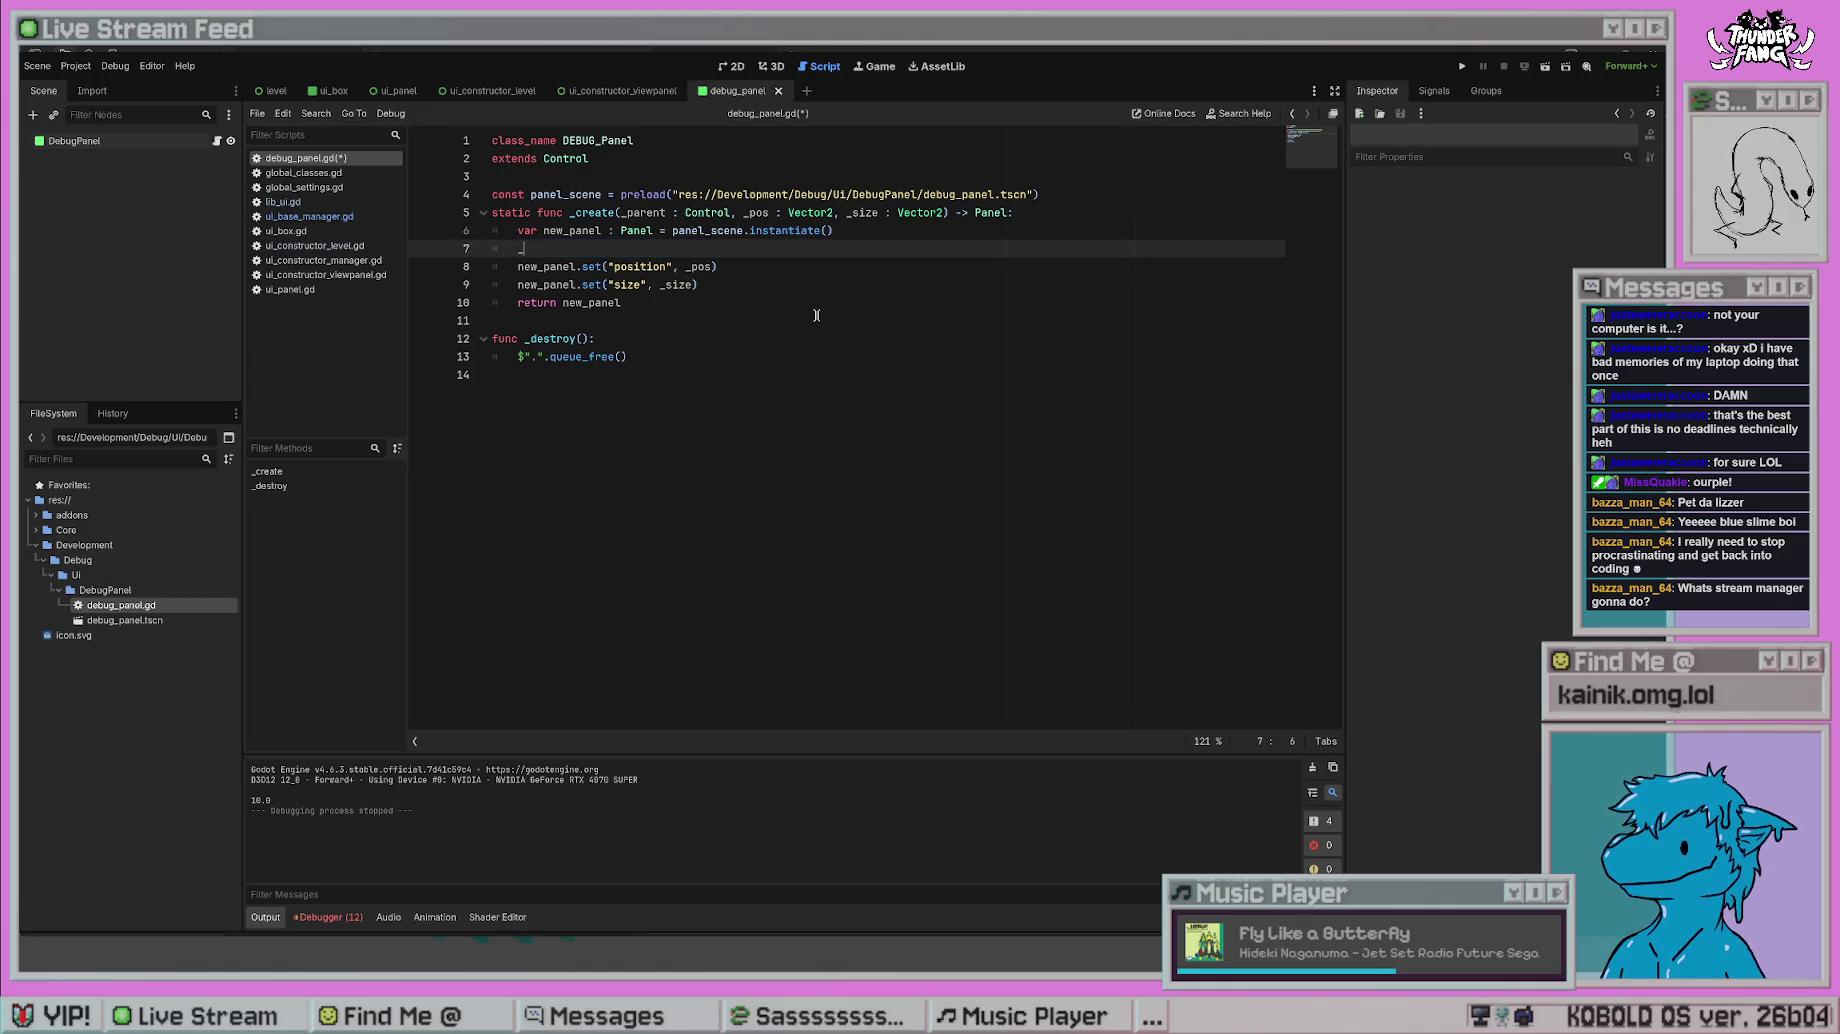
text(parent.add)
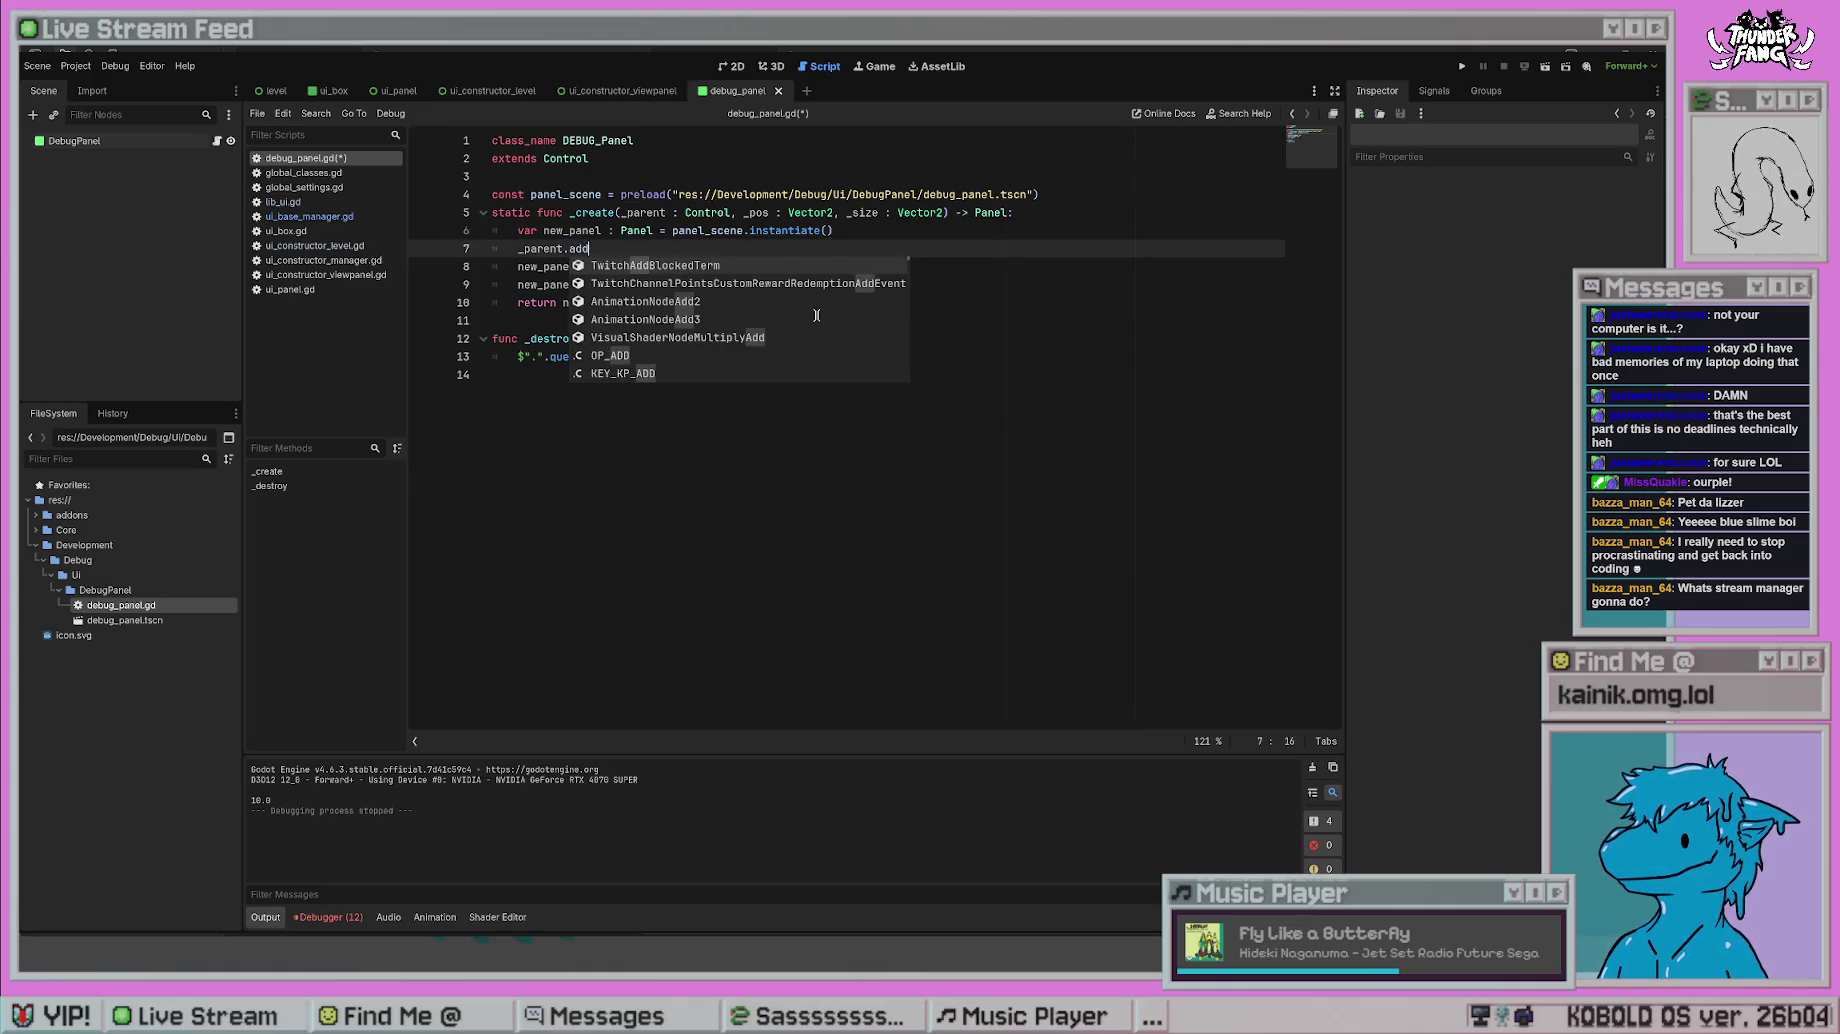
text(_ch)
key(Return)
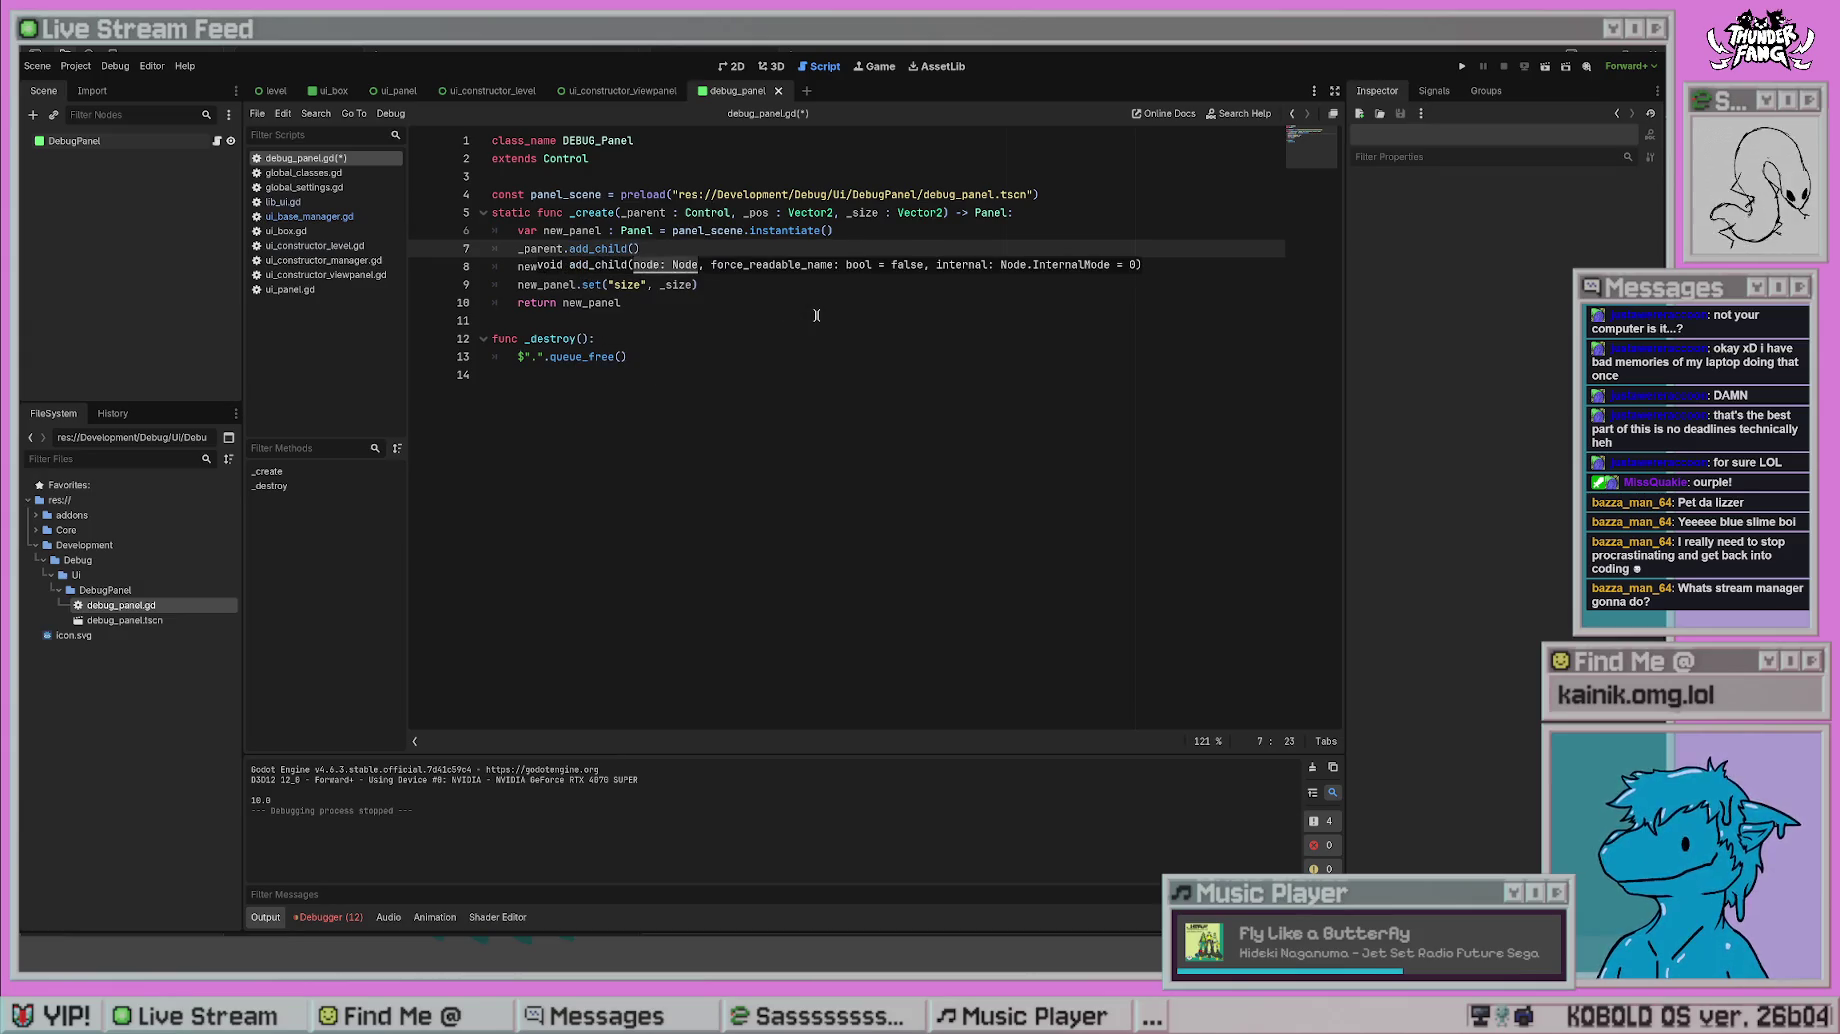
text(new_panel)
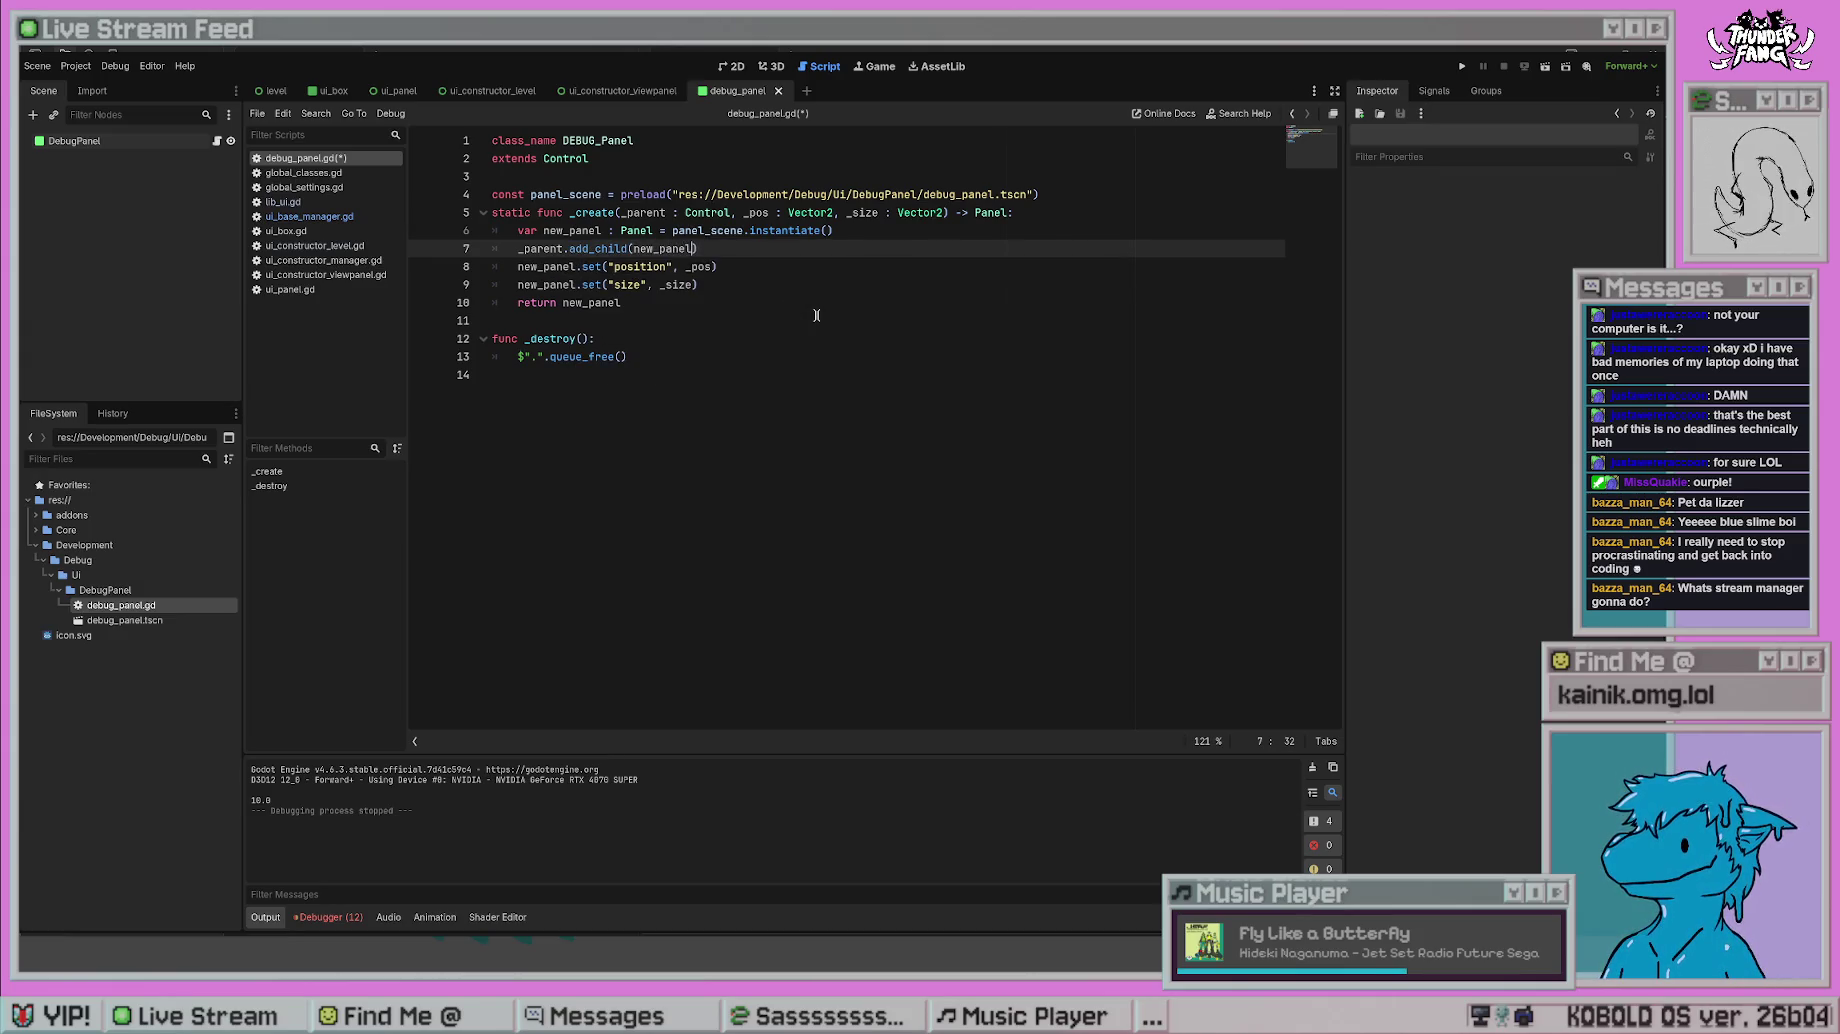
click(816, 315)
key(ctrl+s)
click(990, 266)
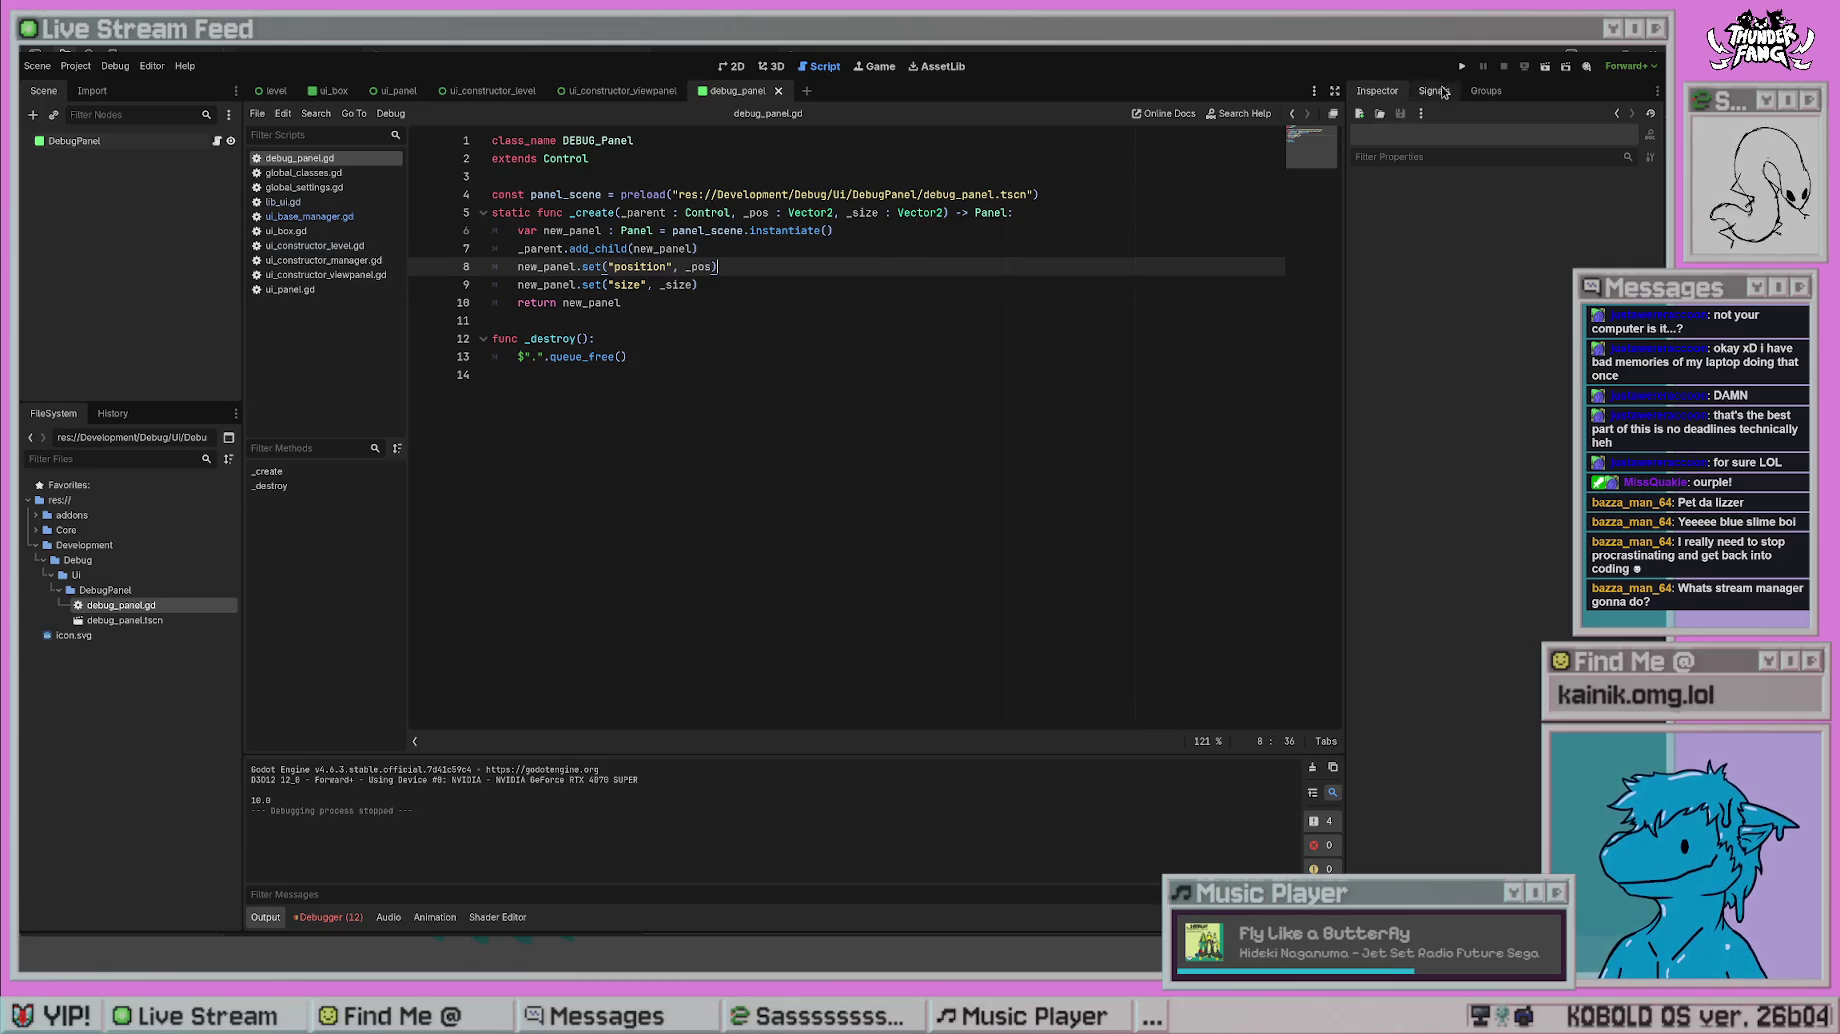
click(1291, 113)
click(1291, 113)
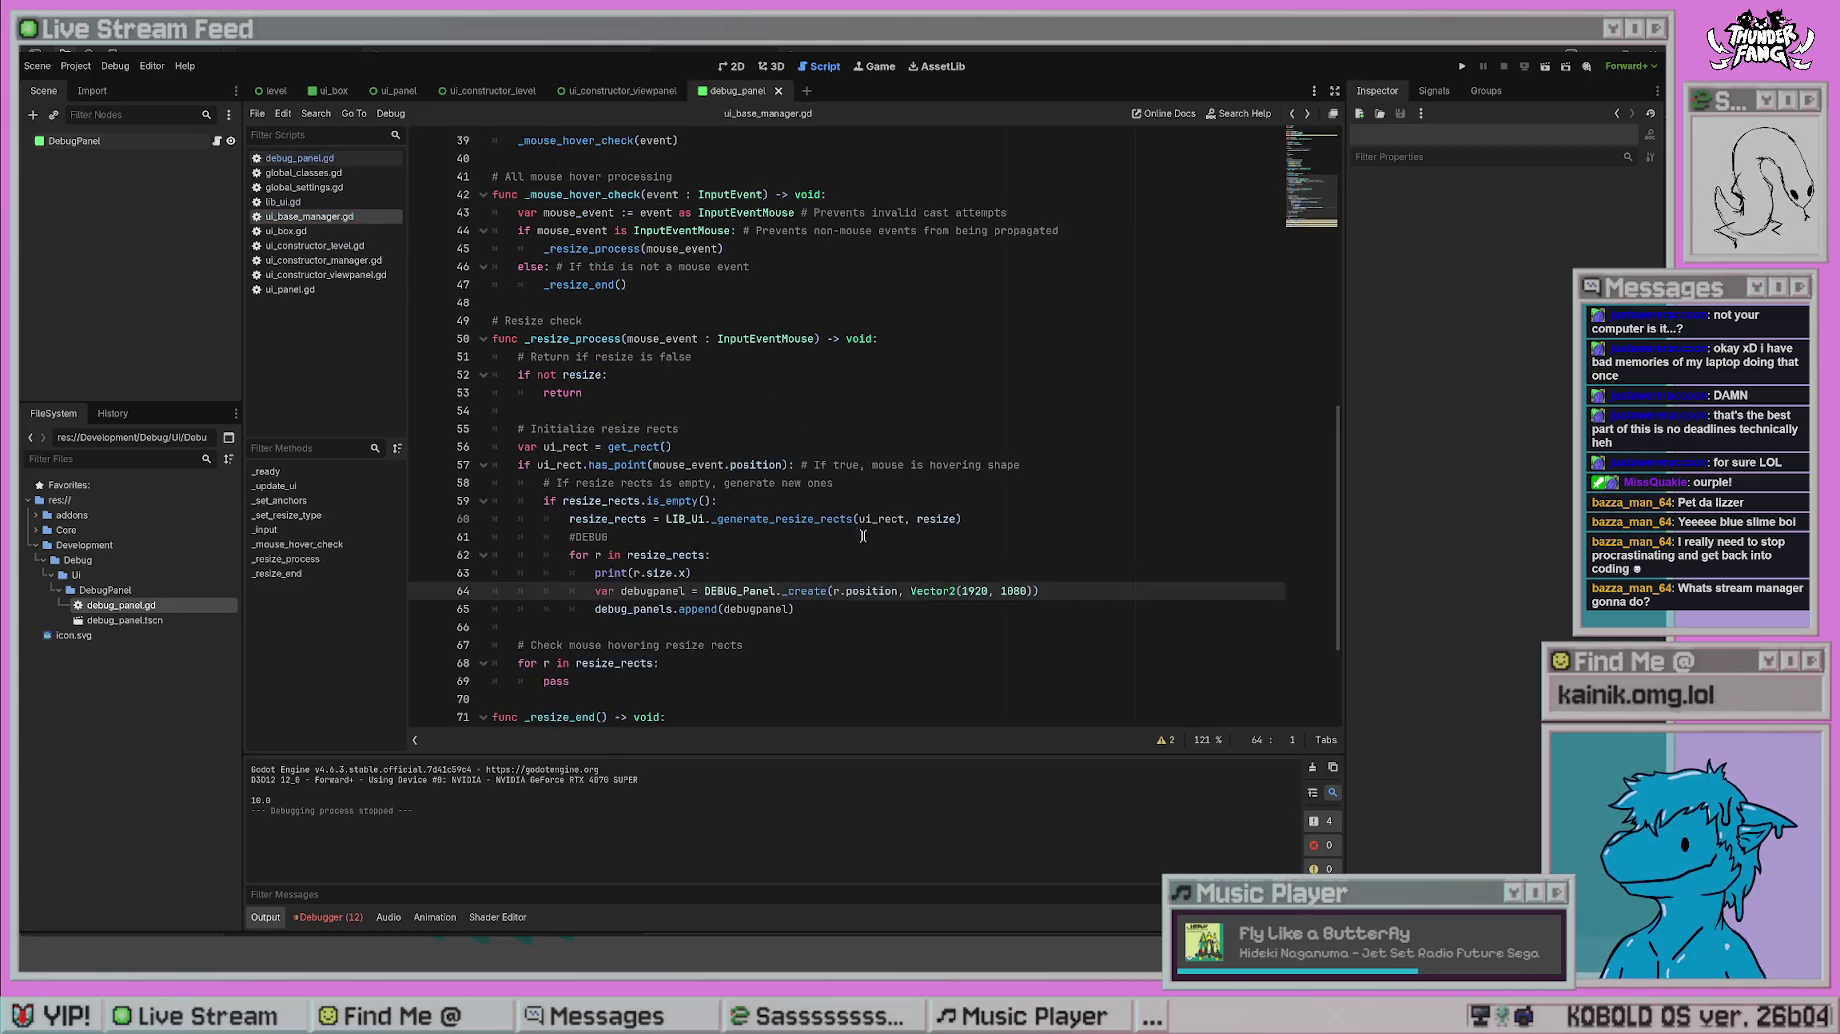
- Insert self as the first argument of DEBUG_Panel._create on line 64 and run the project
key(Down)
key(Down)
click(830, 591)
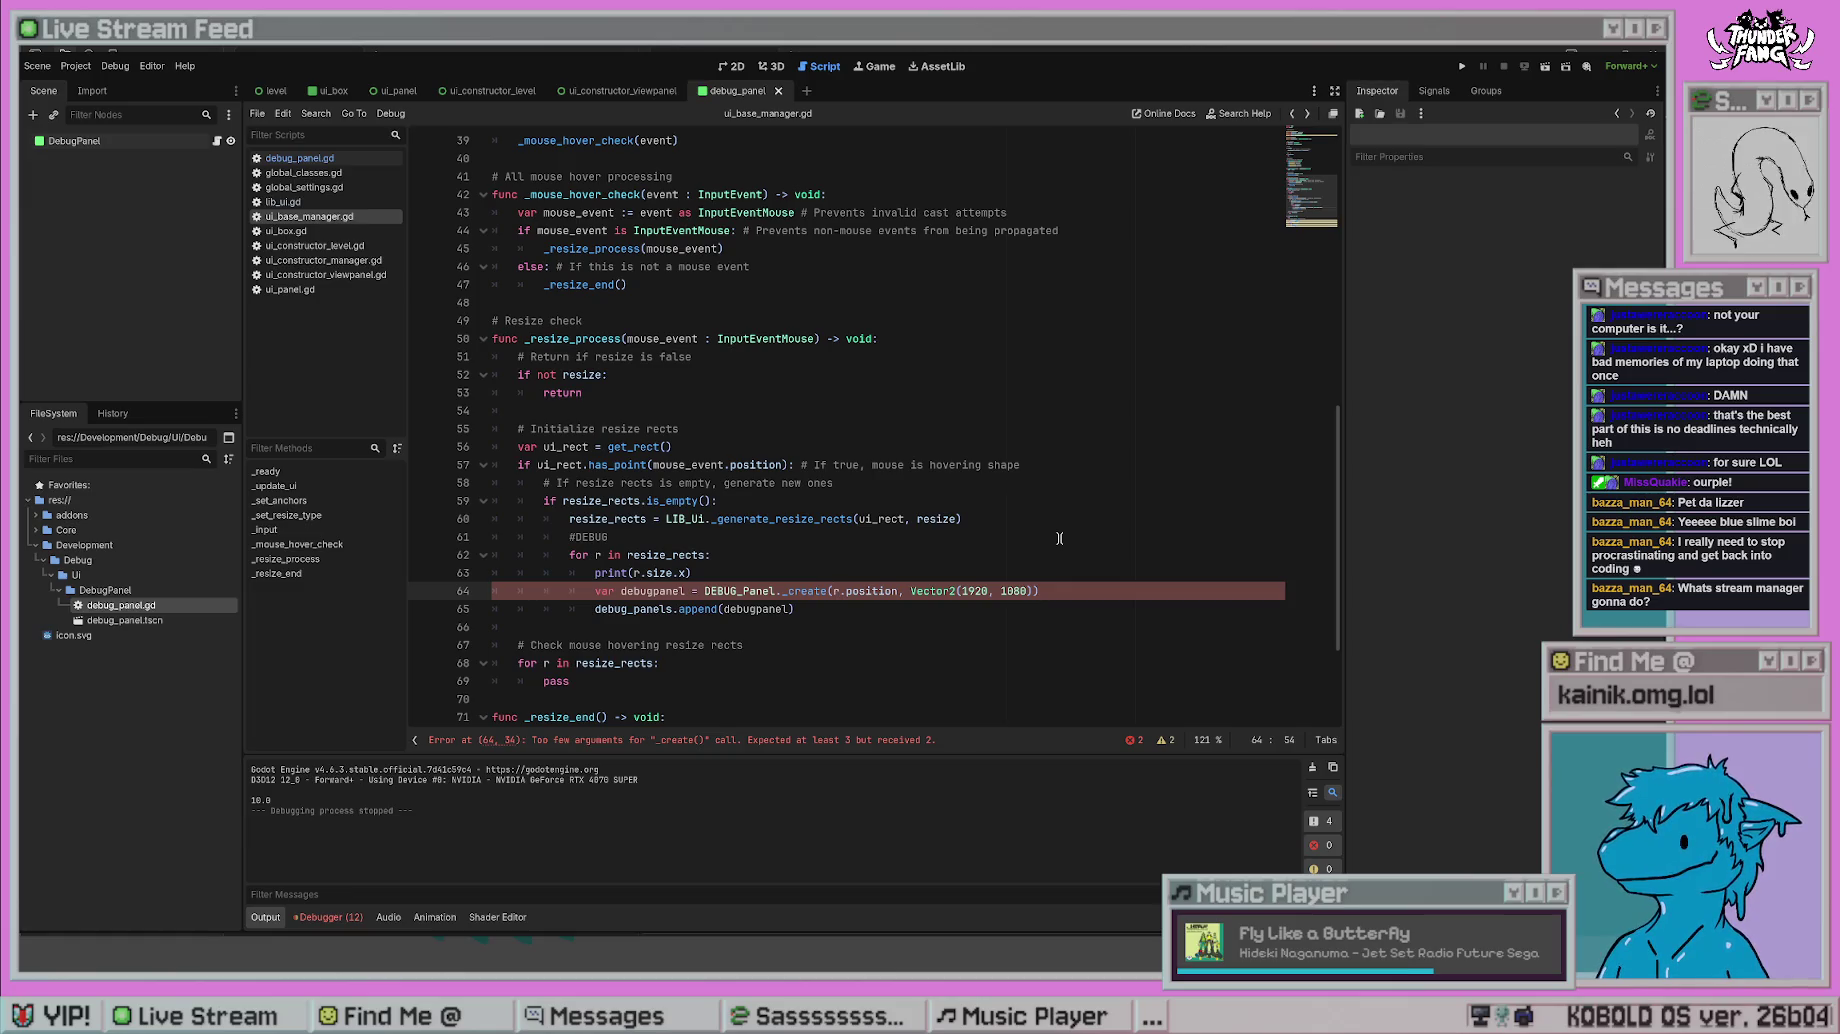
scroll(1030, 473, up, 5)
scroll(651, 501, down, 3)
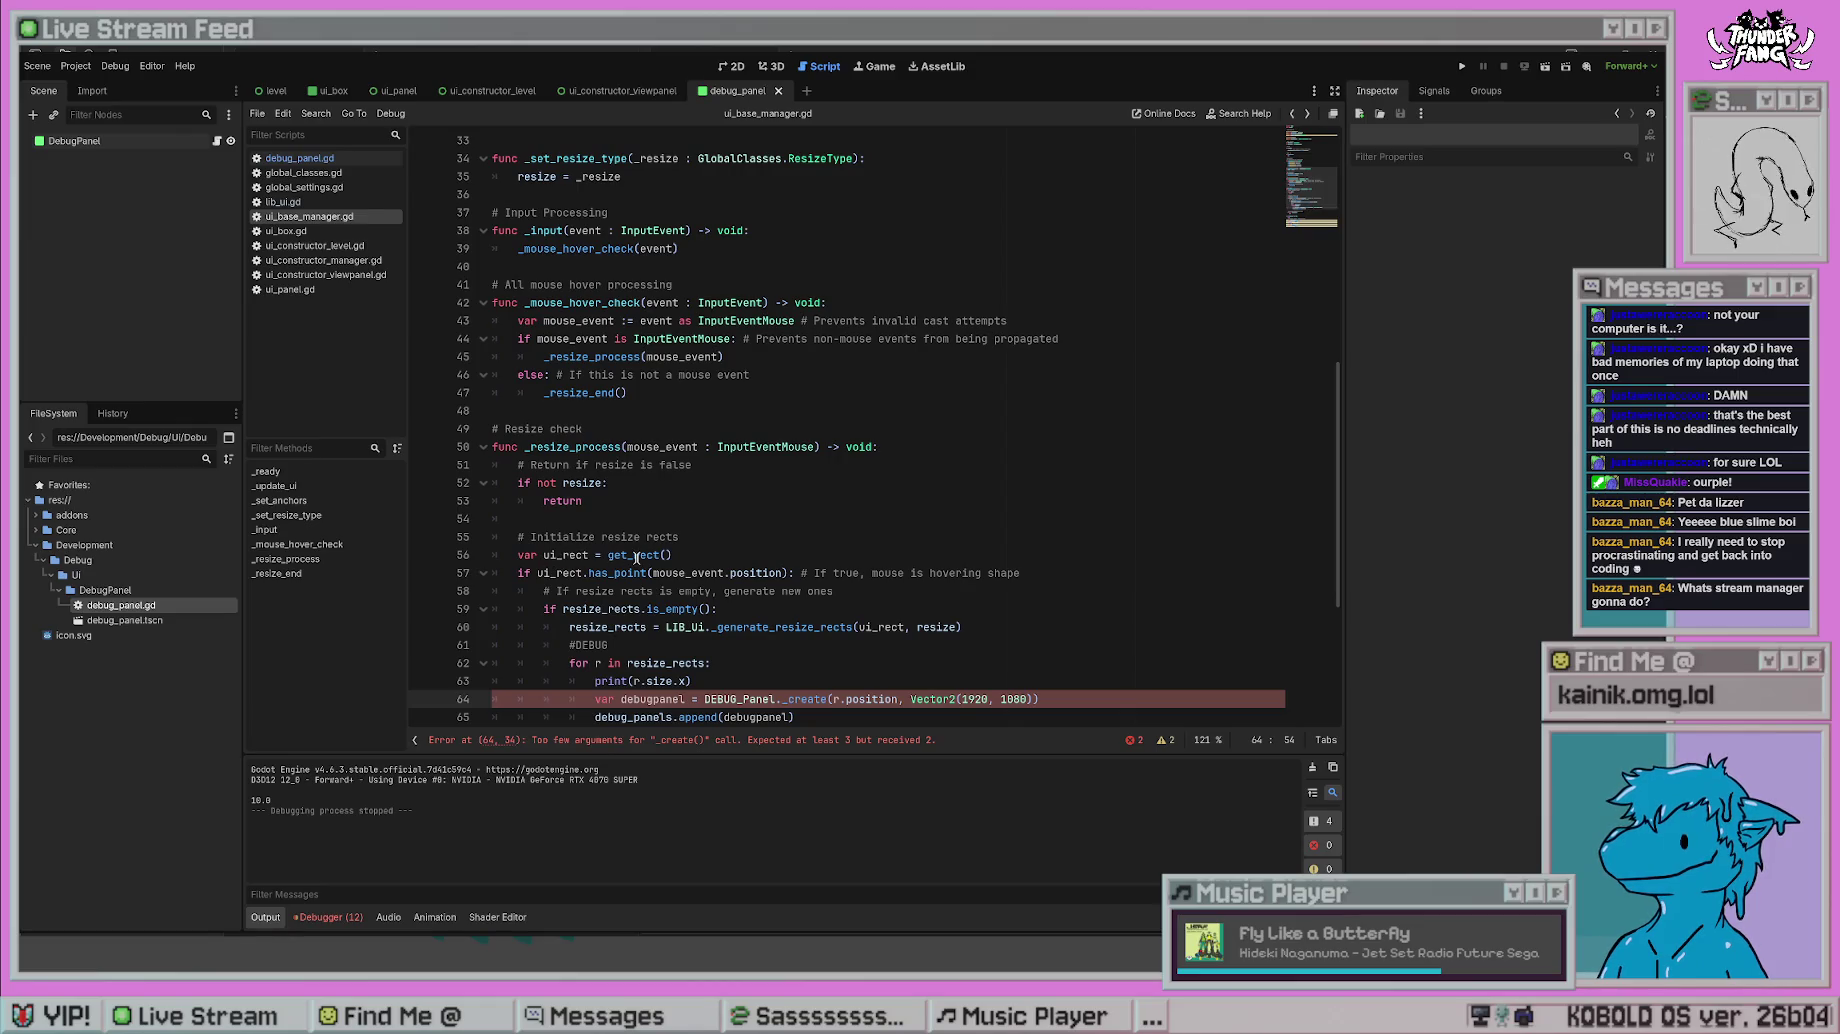
scroll(1090, 430, down, 5)
text(self,)
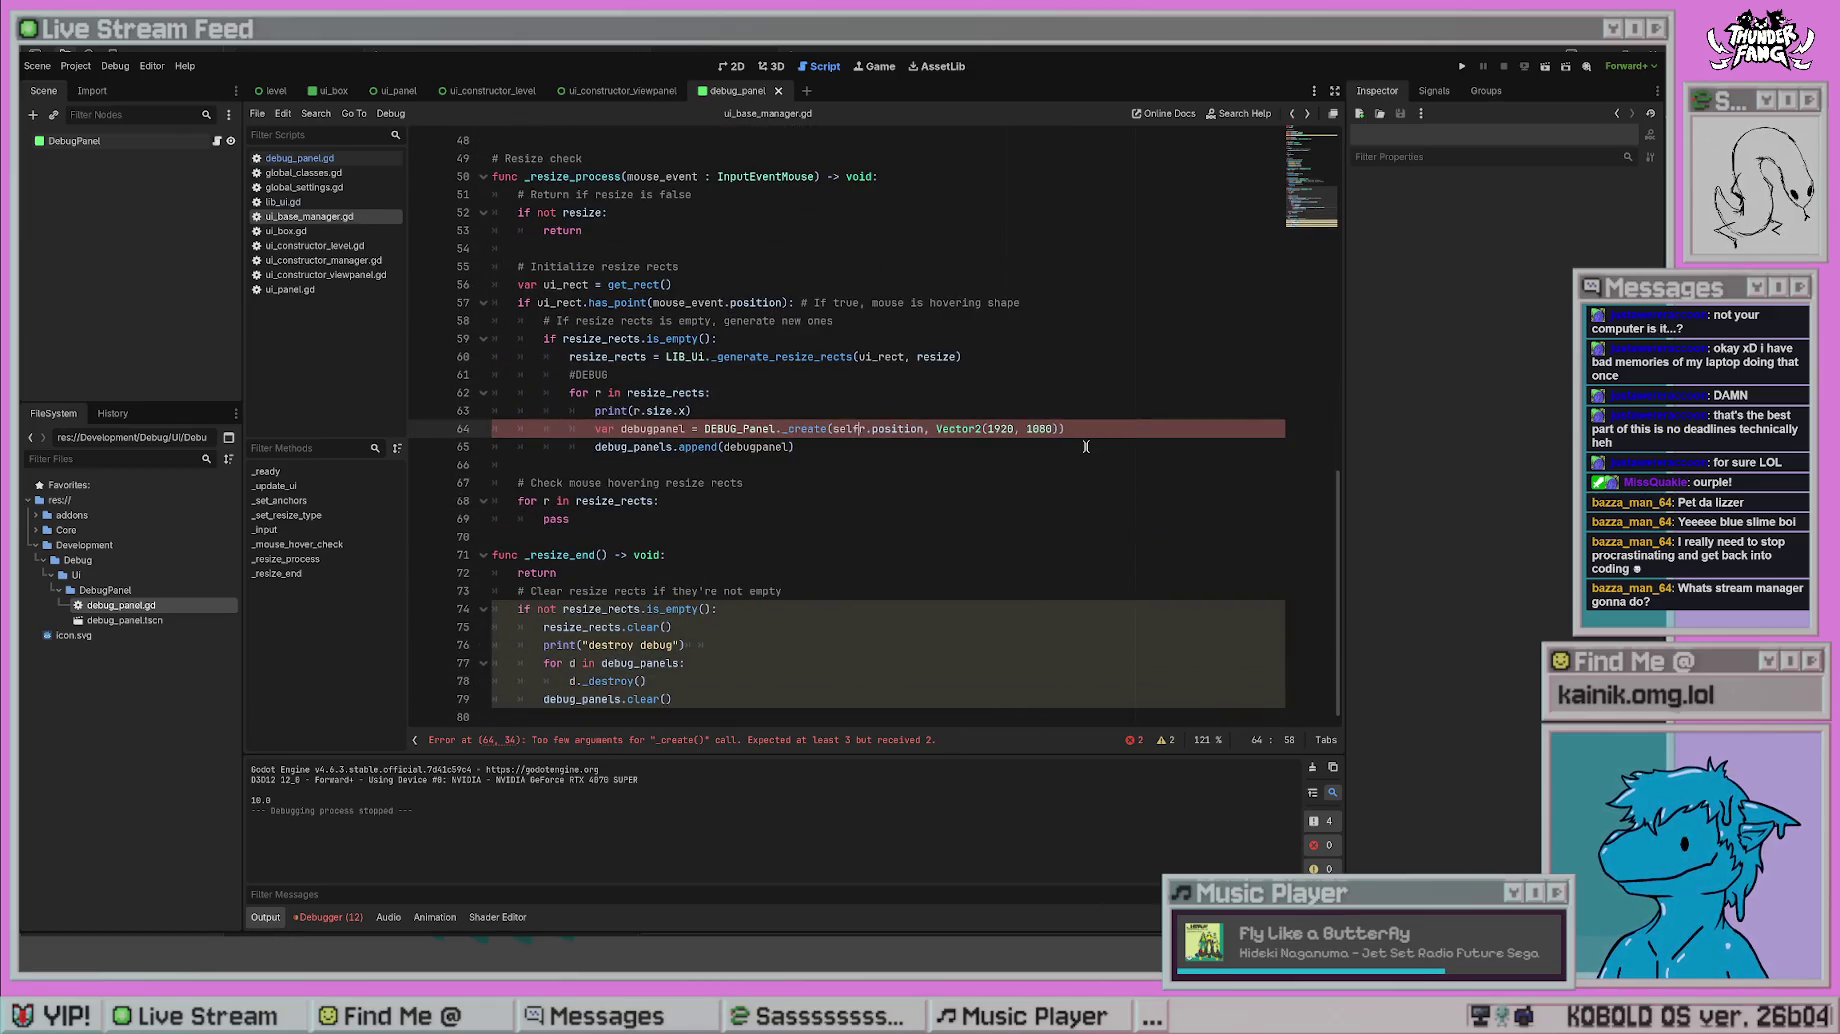
click(1048, 356)
key(F5)
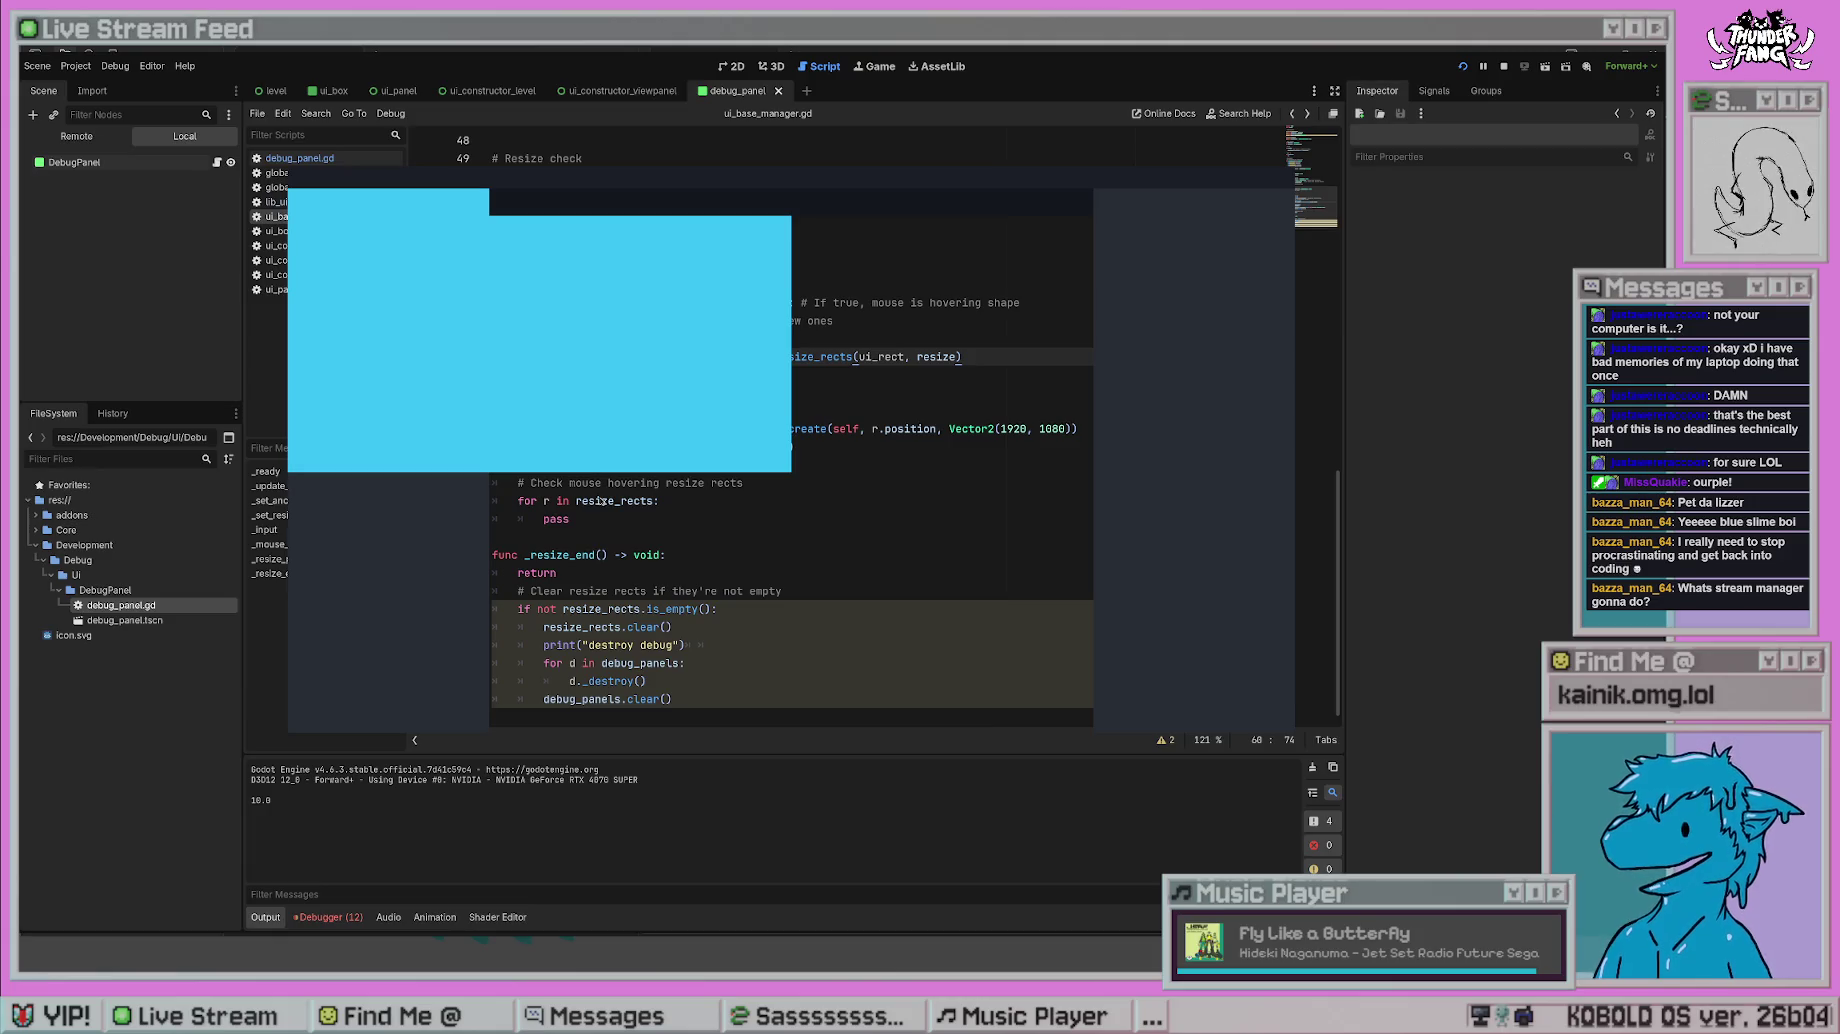
- Pass r.size instead of Vector2(1920, 1080) as the debug panel size, then test-run the game
key(F8)
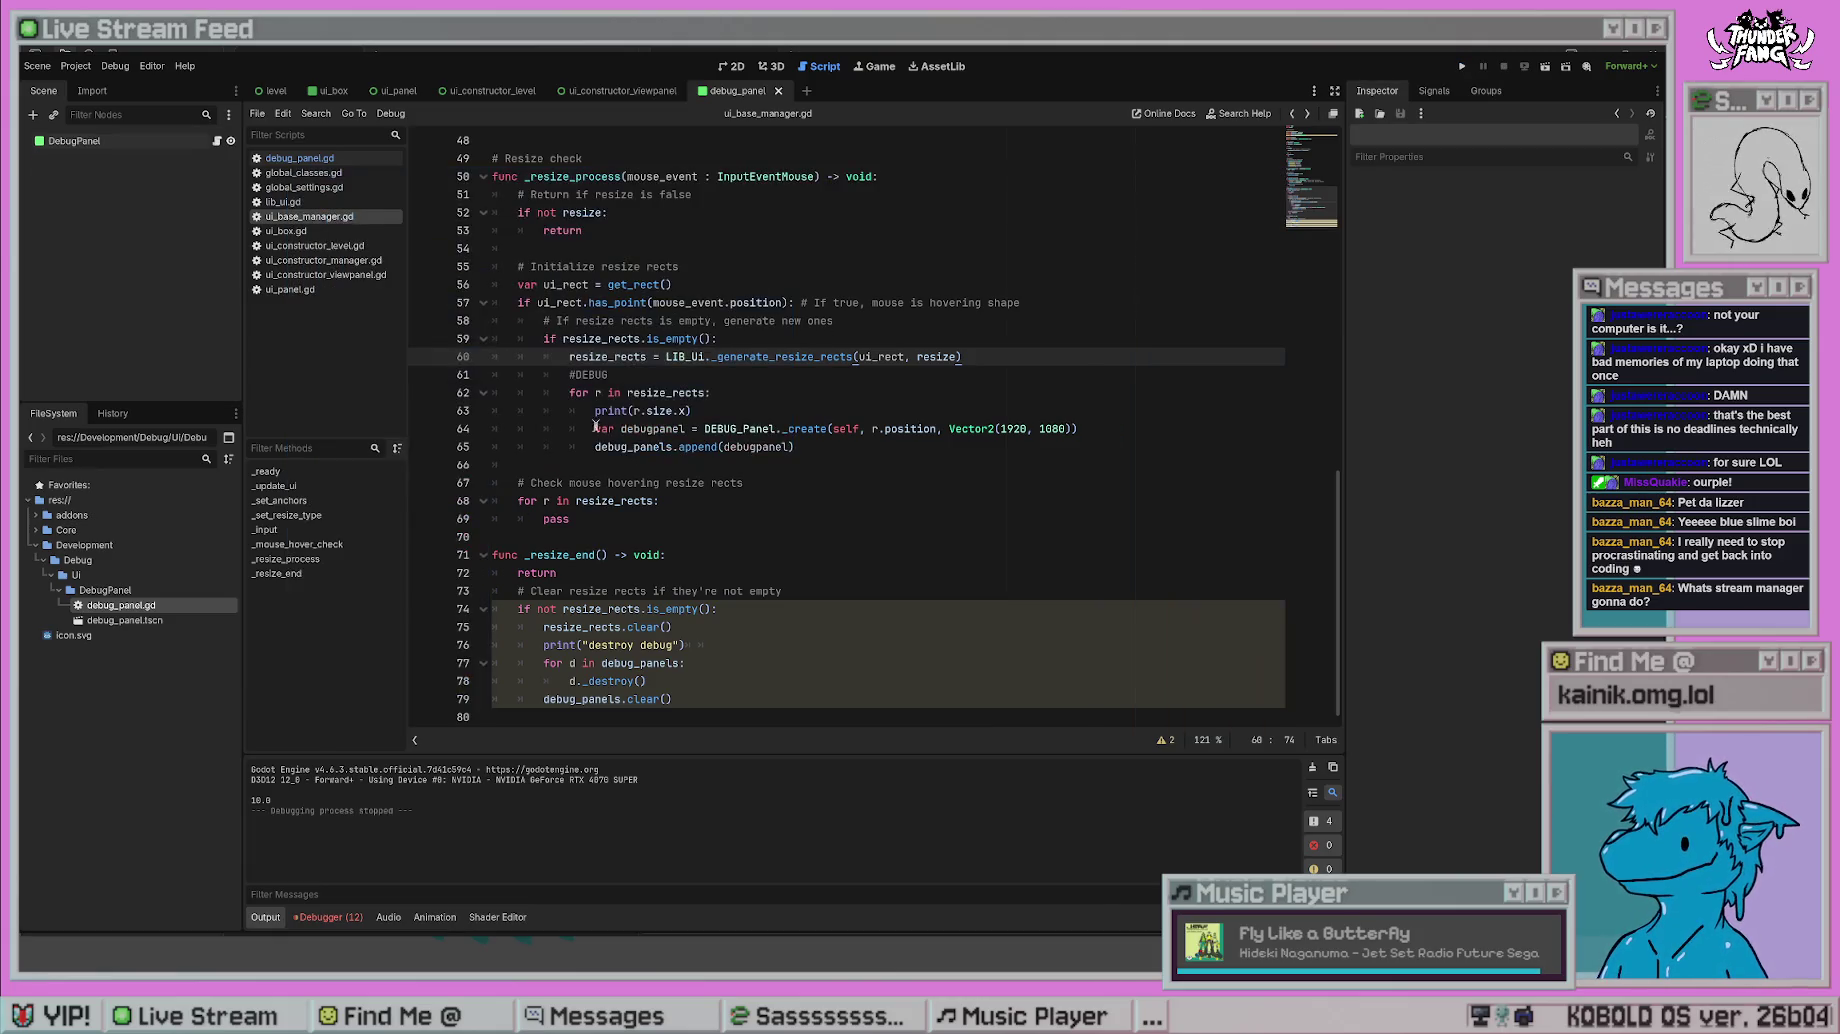
key(Up)
key(Up)
click(1020, 352)
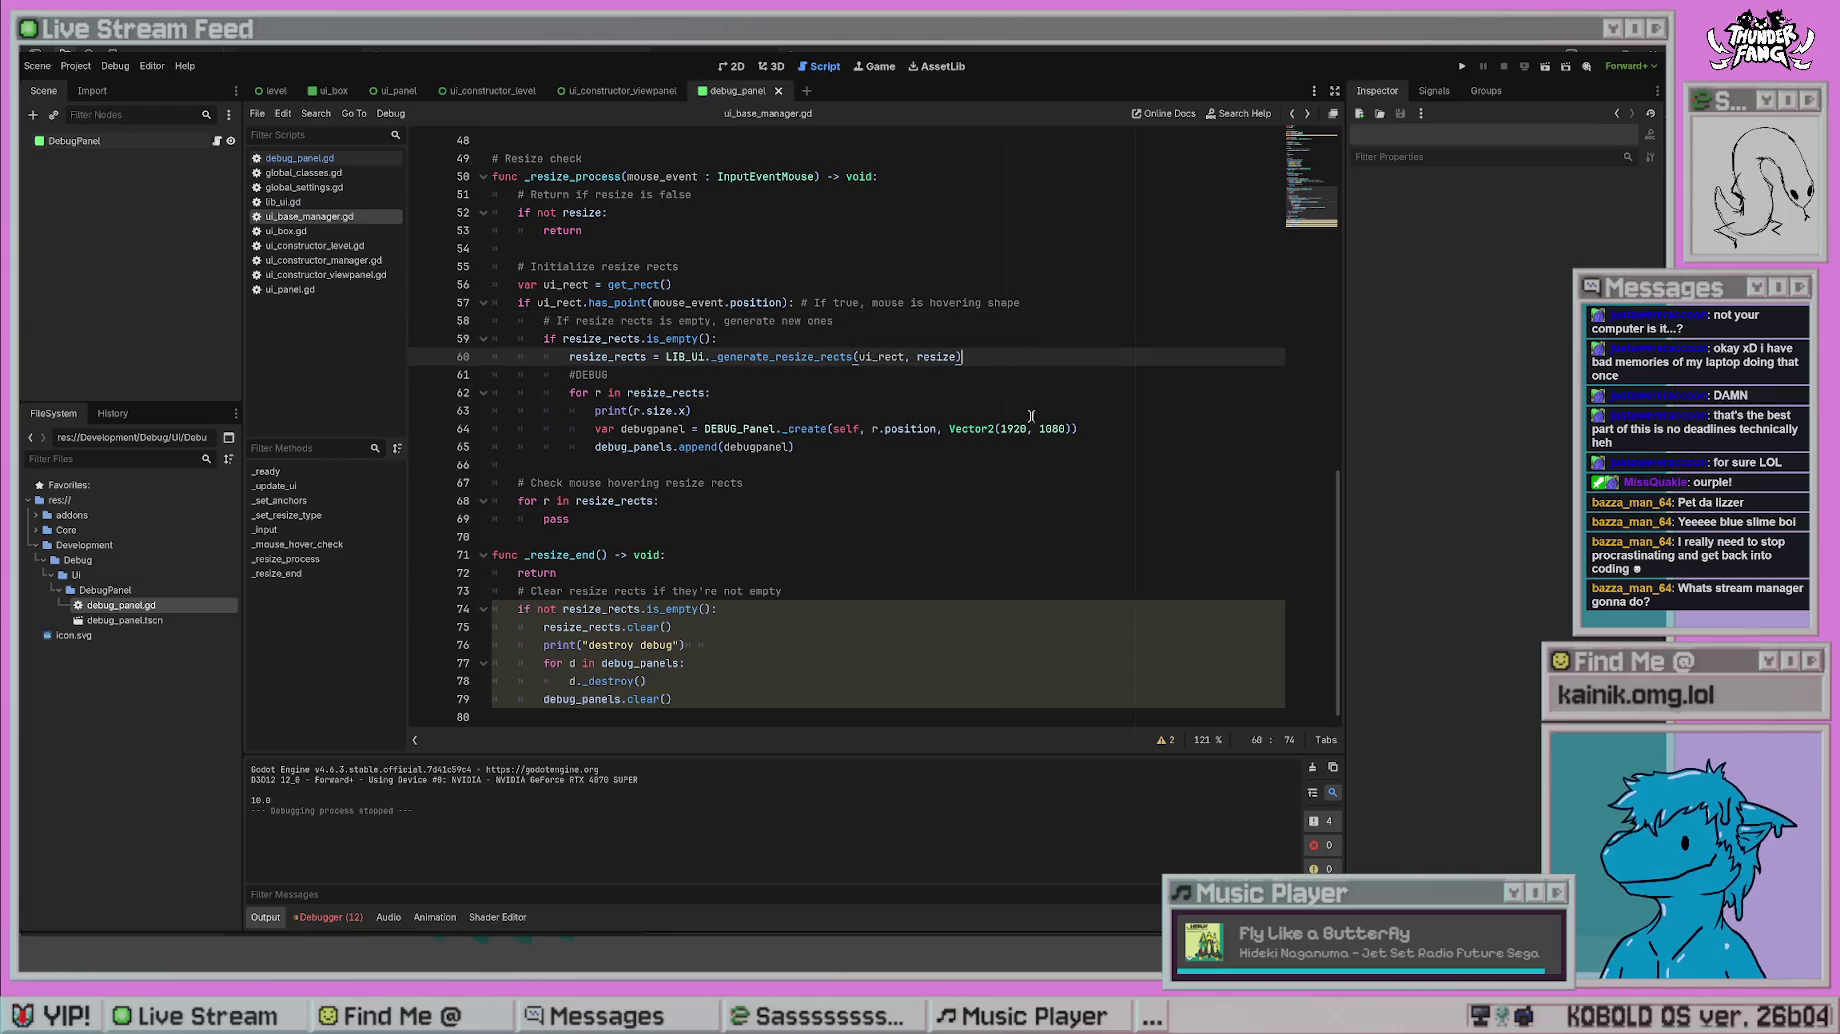
drag(1066, 428, 1005, 428)
key(BackSpace)
key(BackSpace)
key(BackSpace)
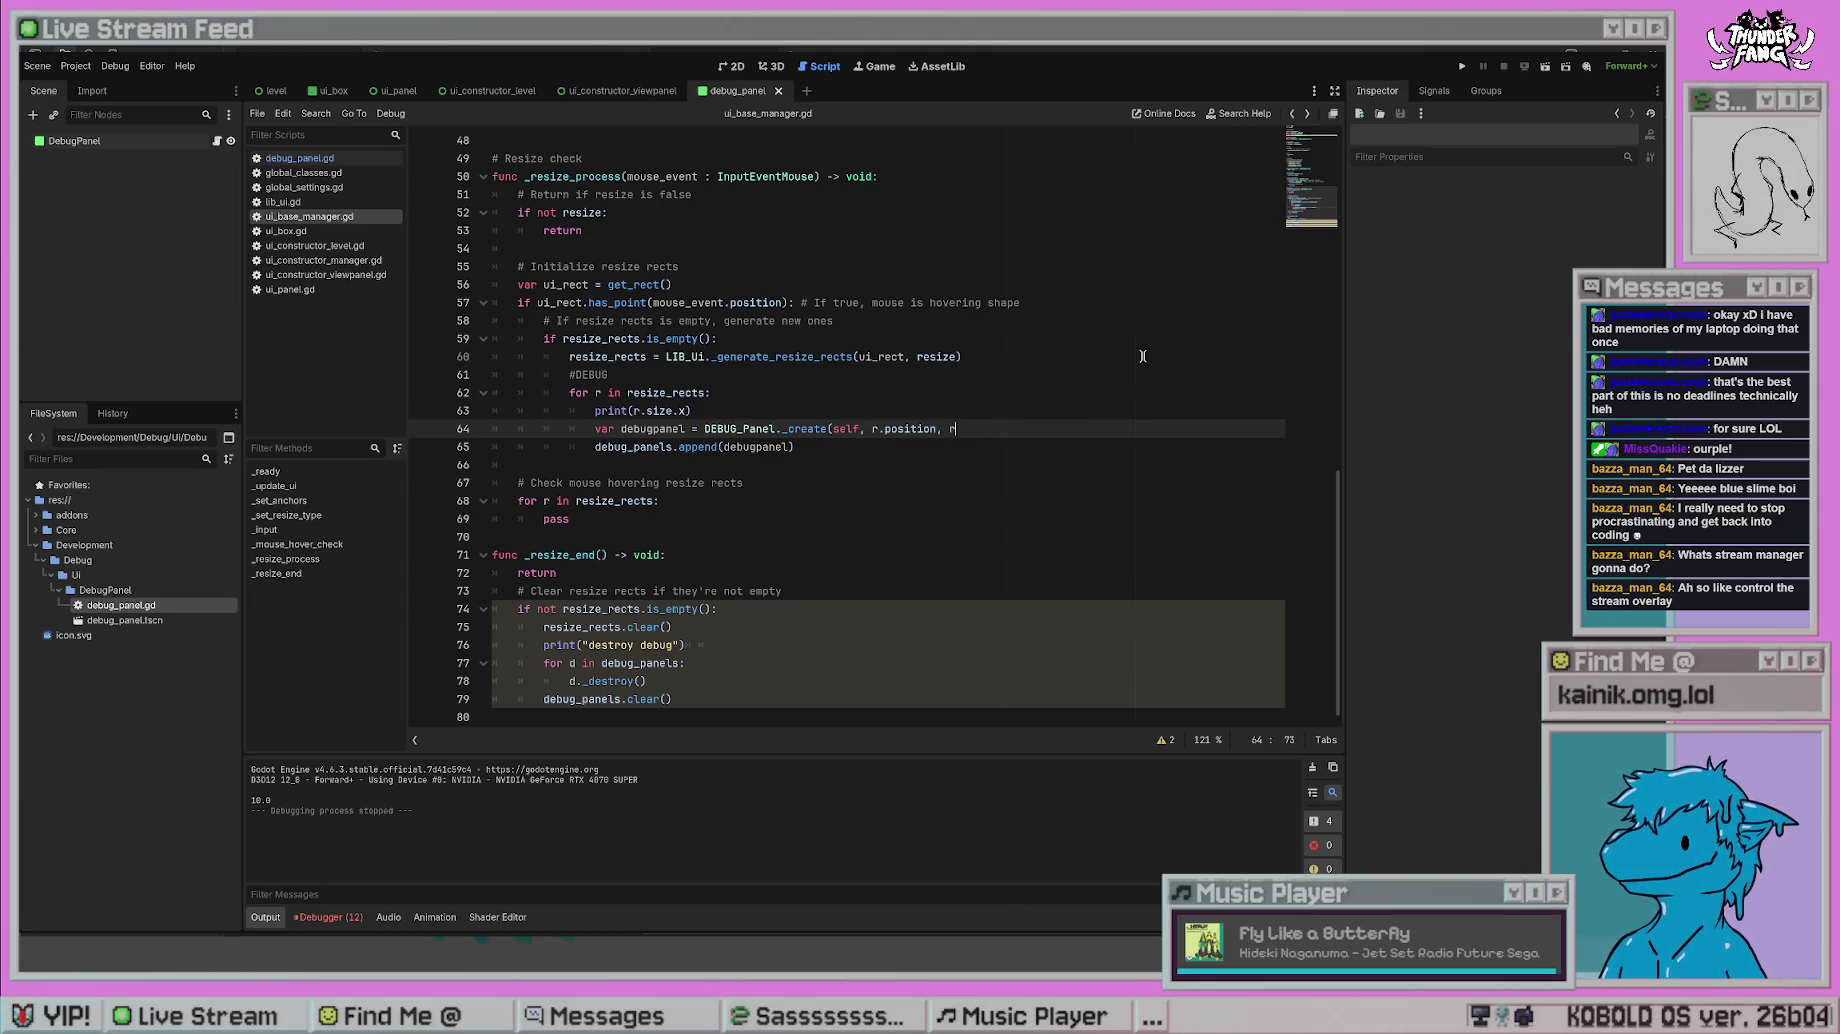
text(.size))
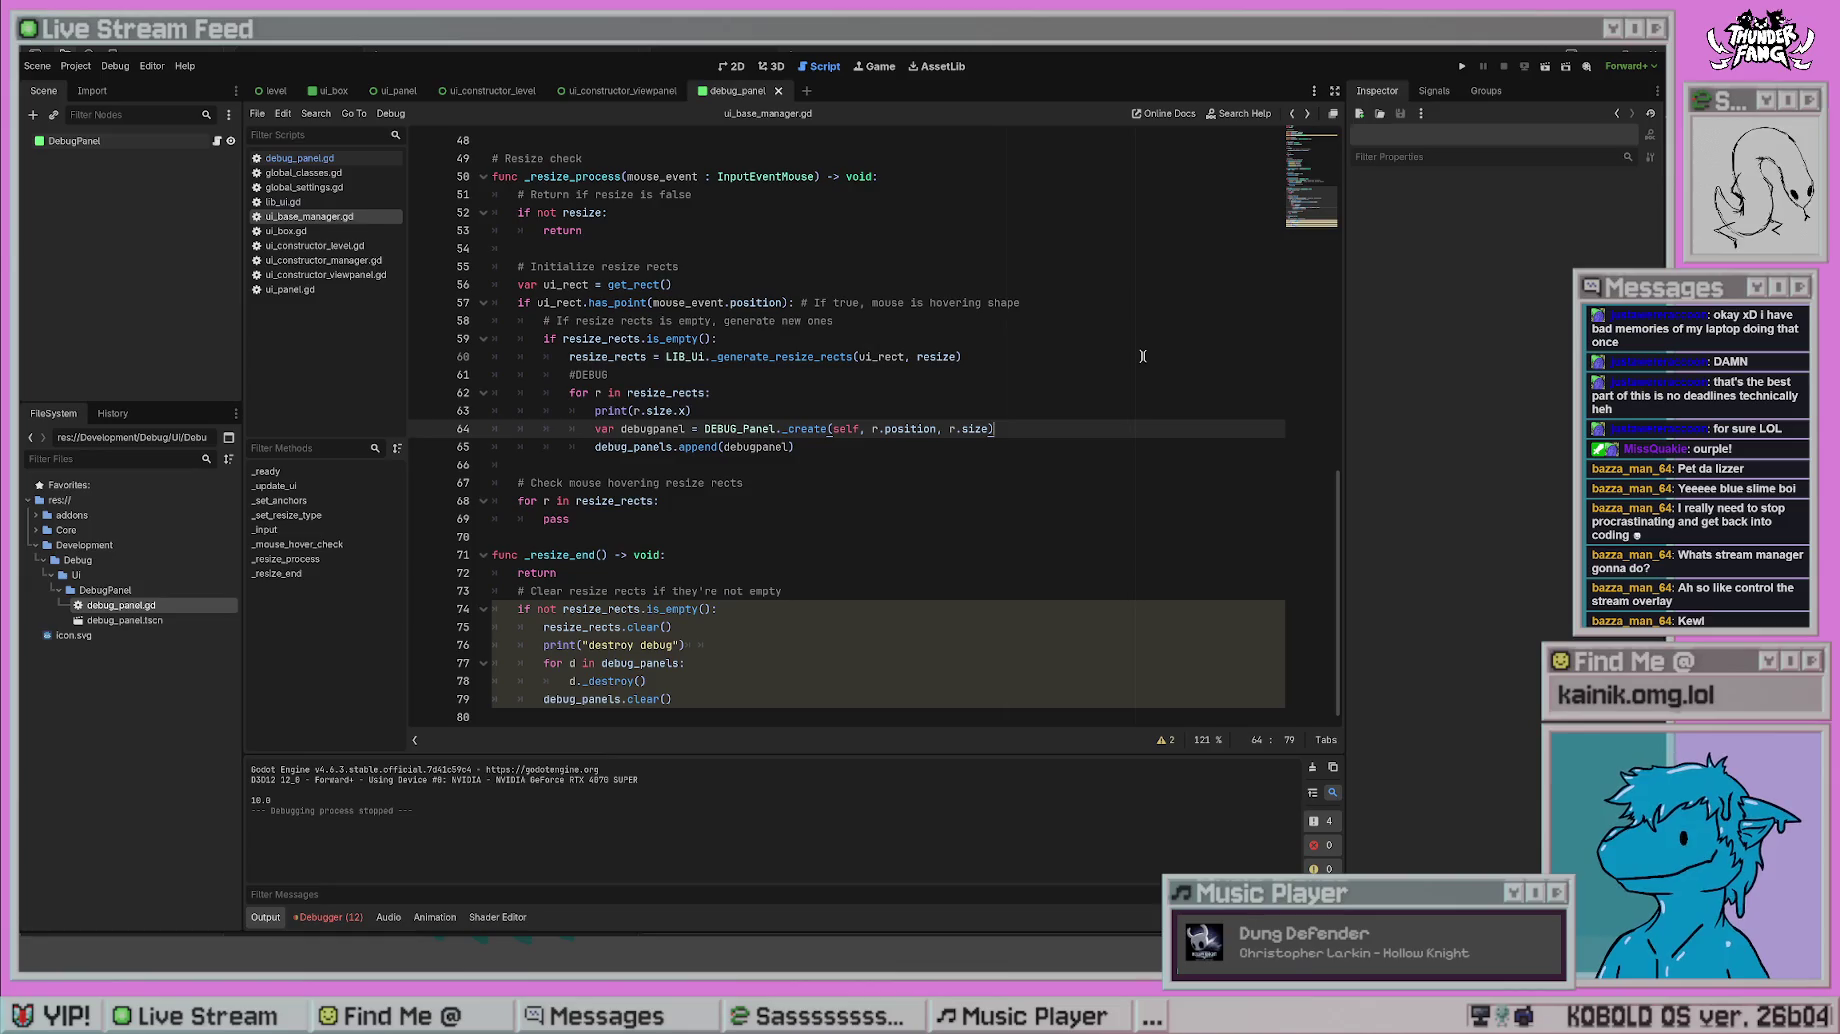
click(1143, 356)
click(832, 268)
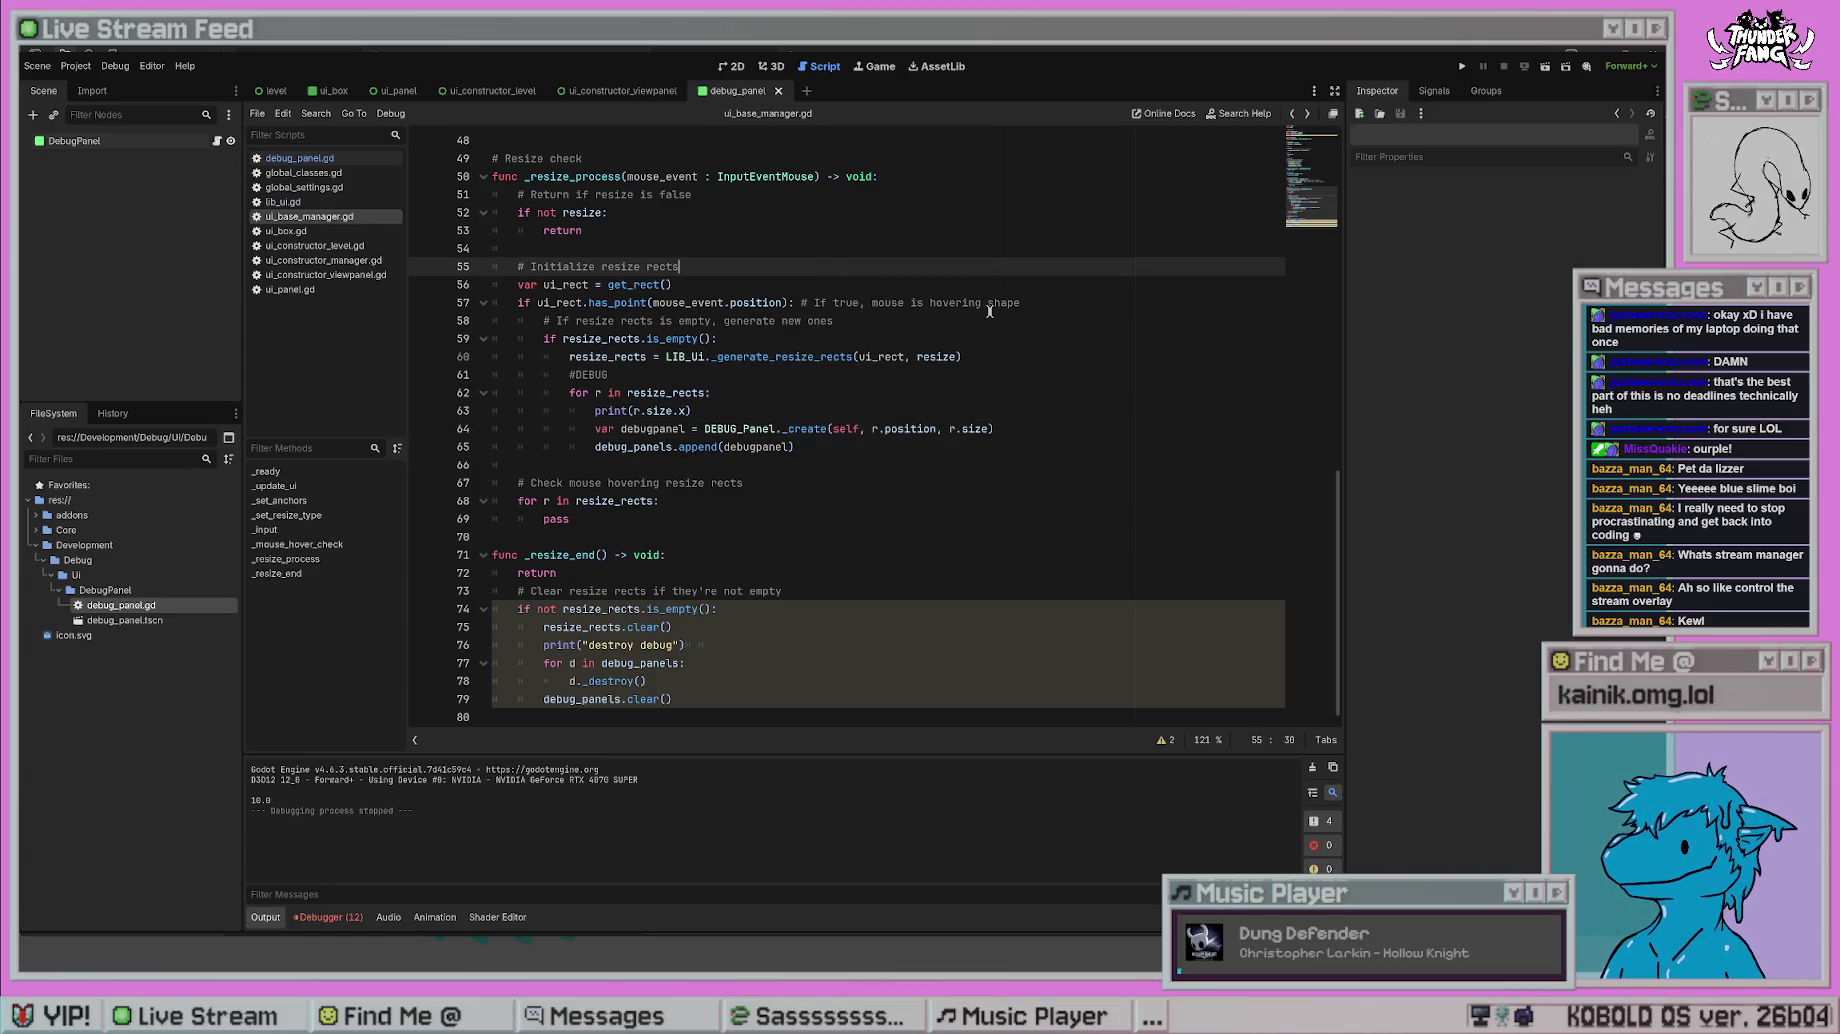
click(1462, 66)
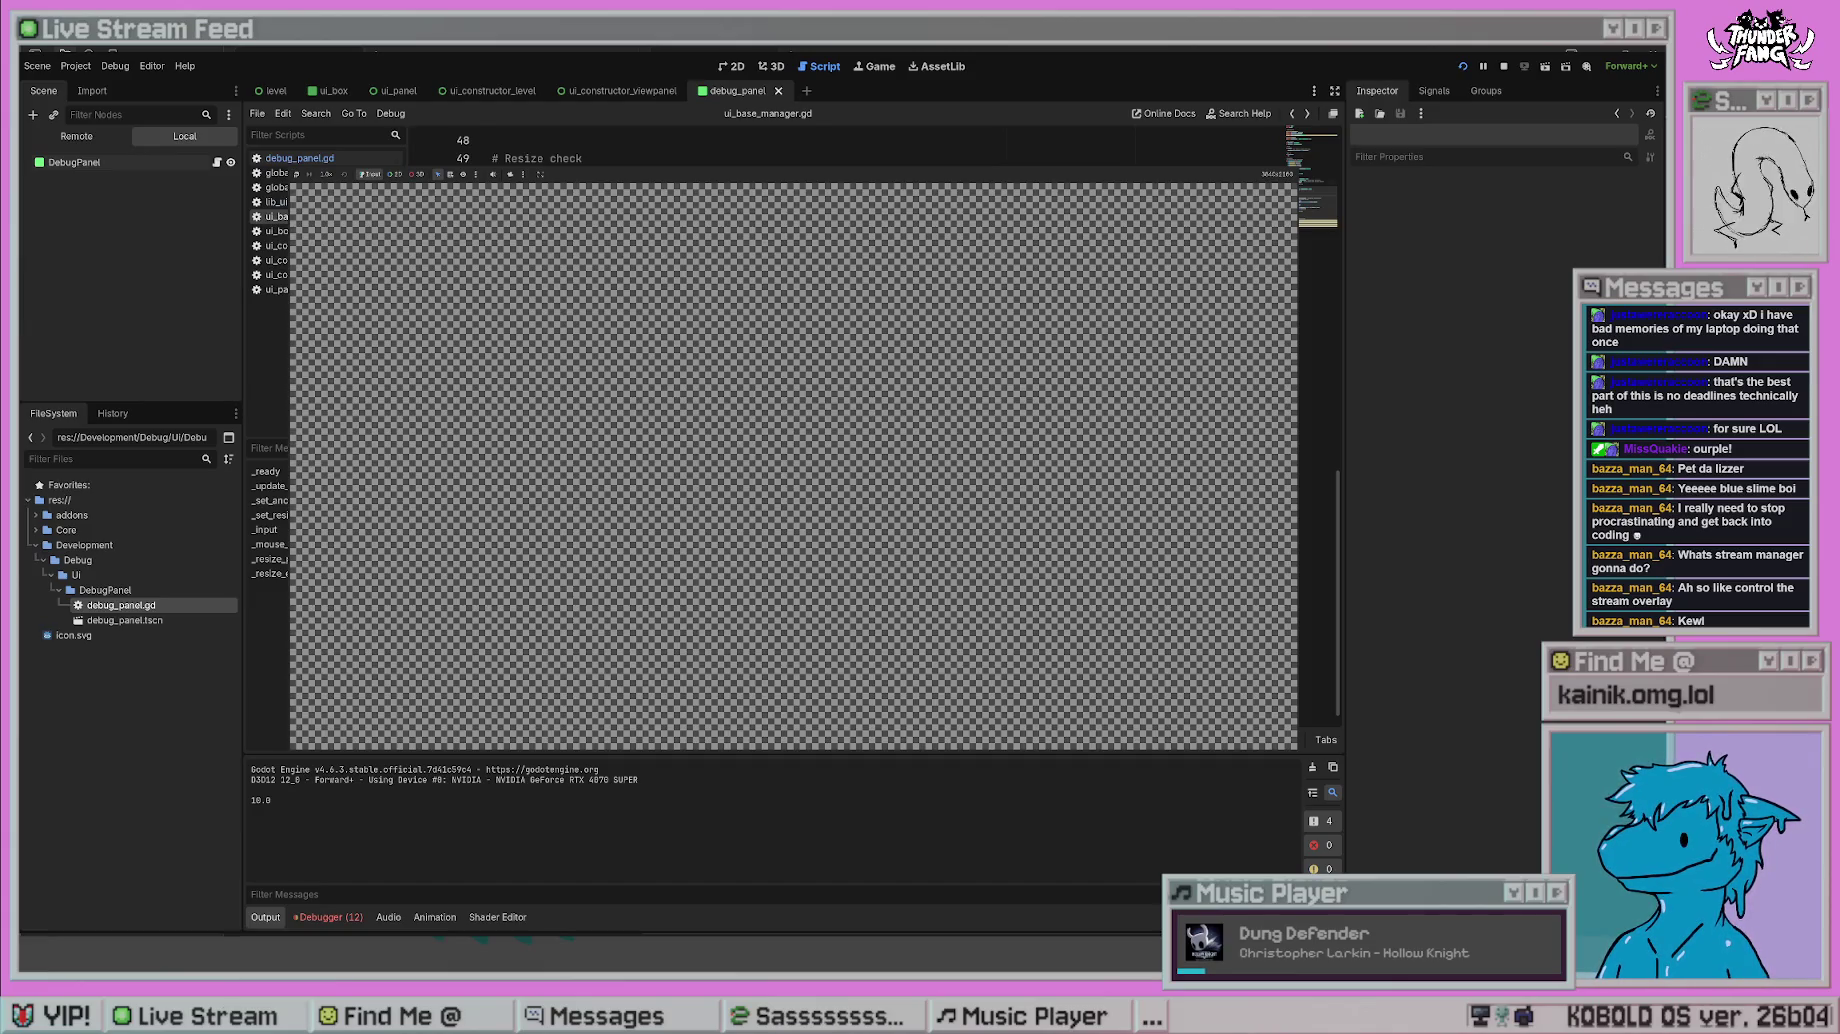
- Delete the stray early return in _resize_end, save, and test-run the game again
key(F8)
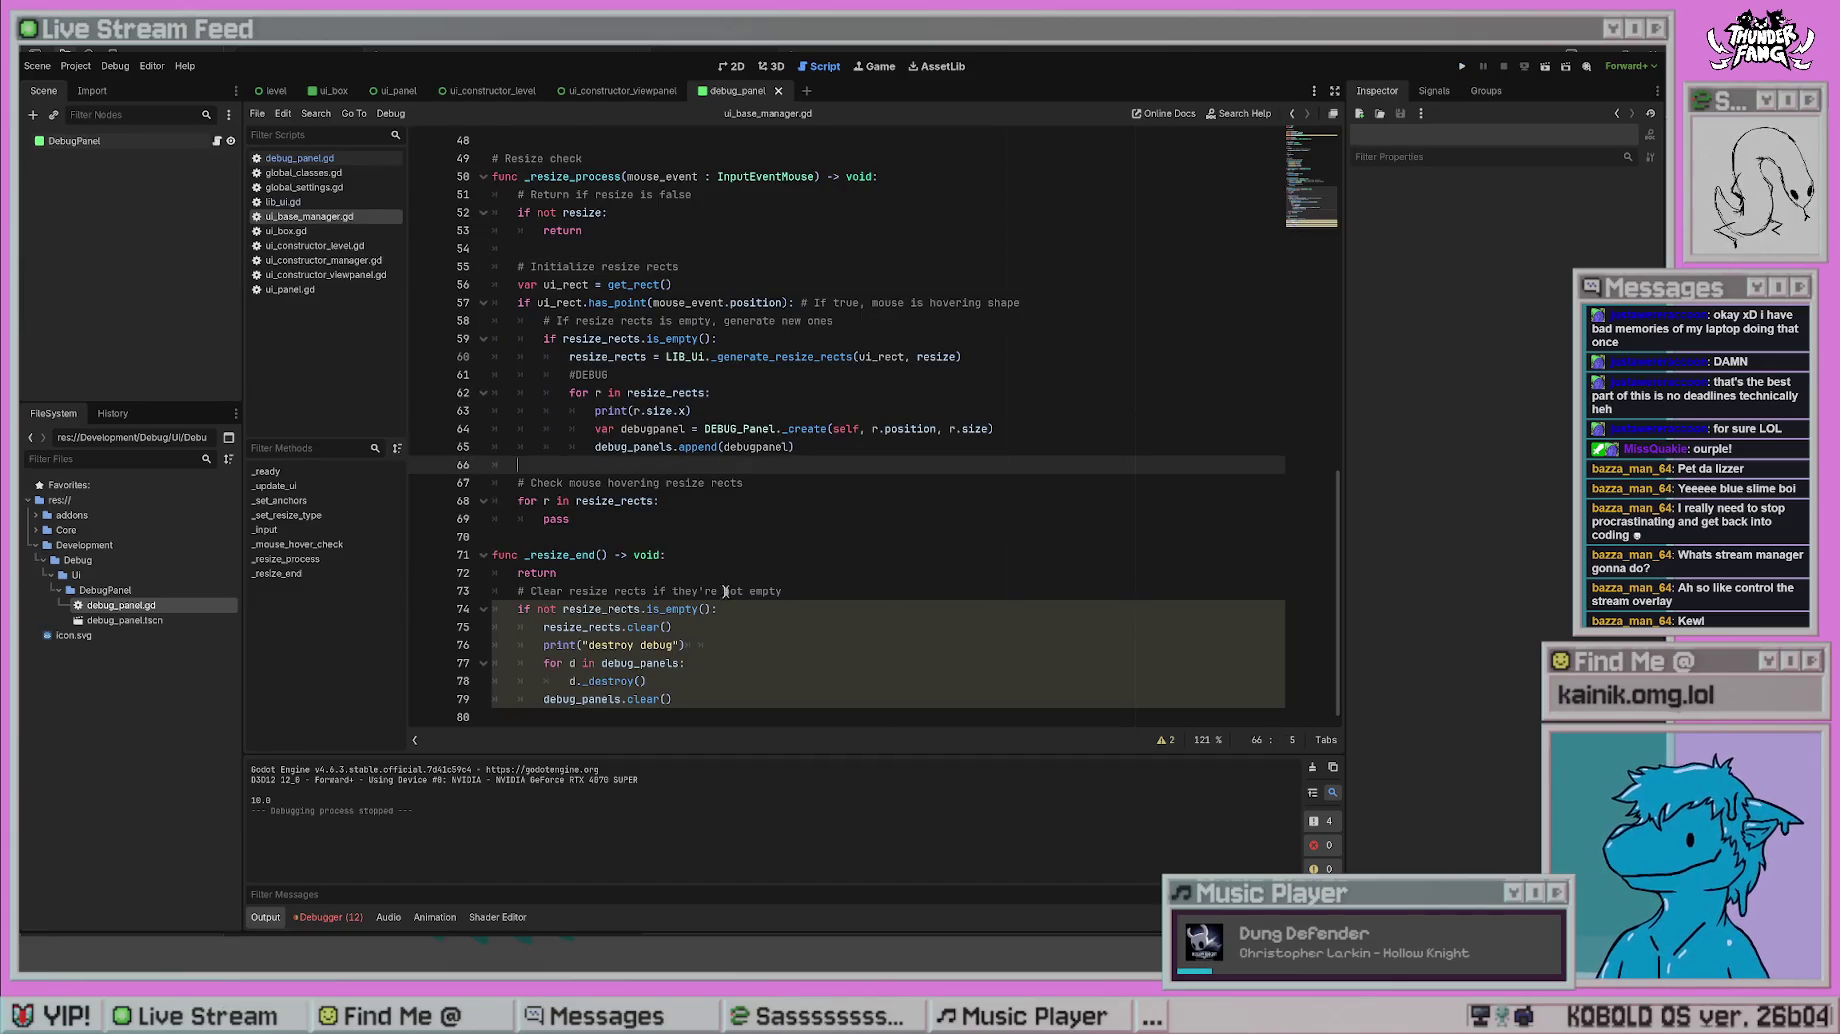
drag(556, 572, 423, 580)
key(BackSpace)
key(BackSpace)
click(936, 331)
key(ctrl+s)
click(1463, 67)
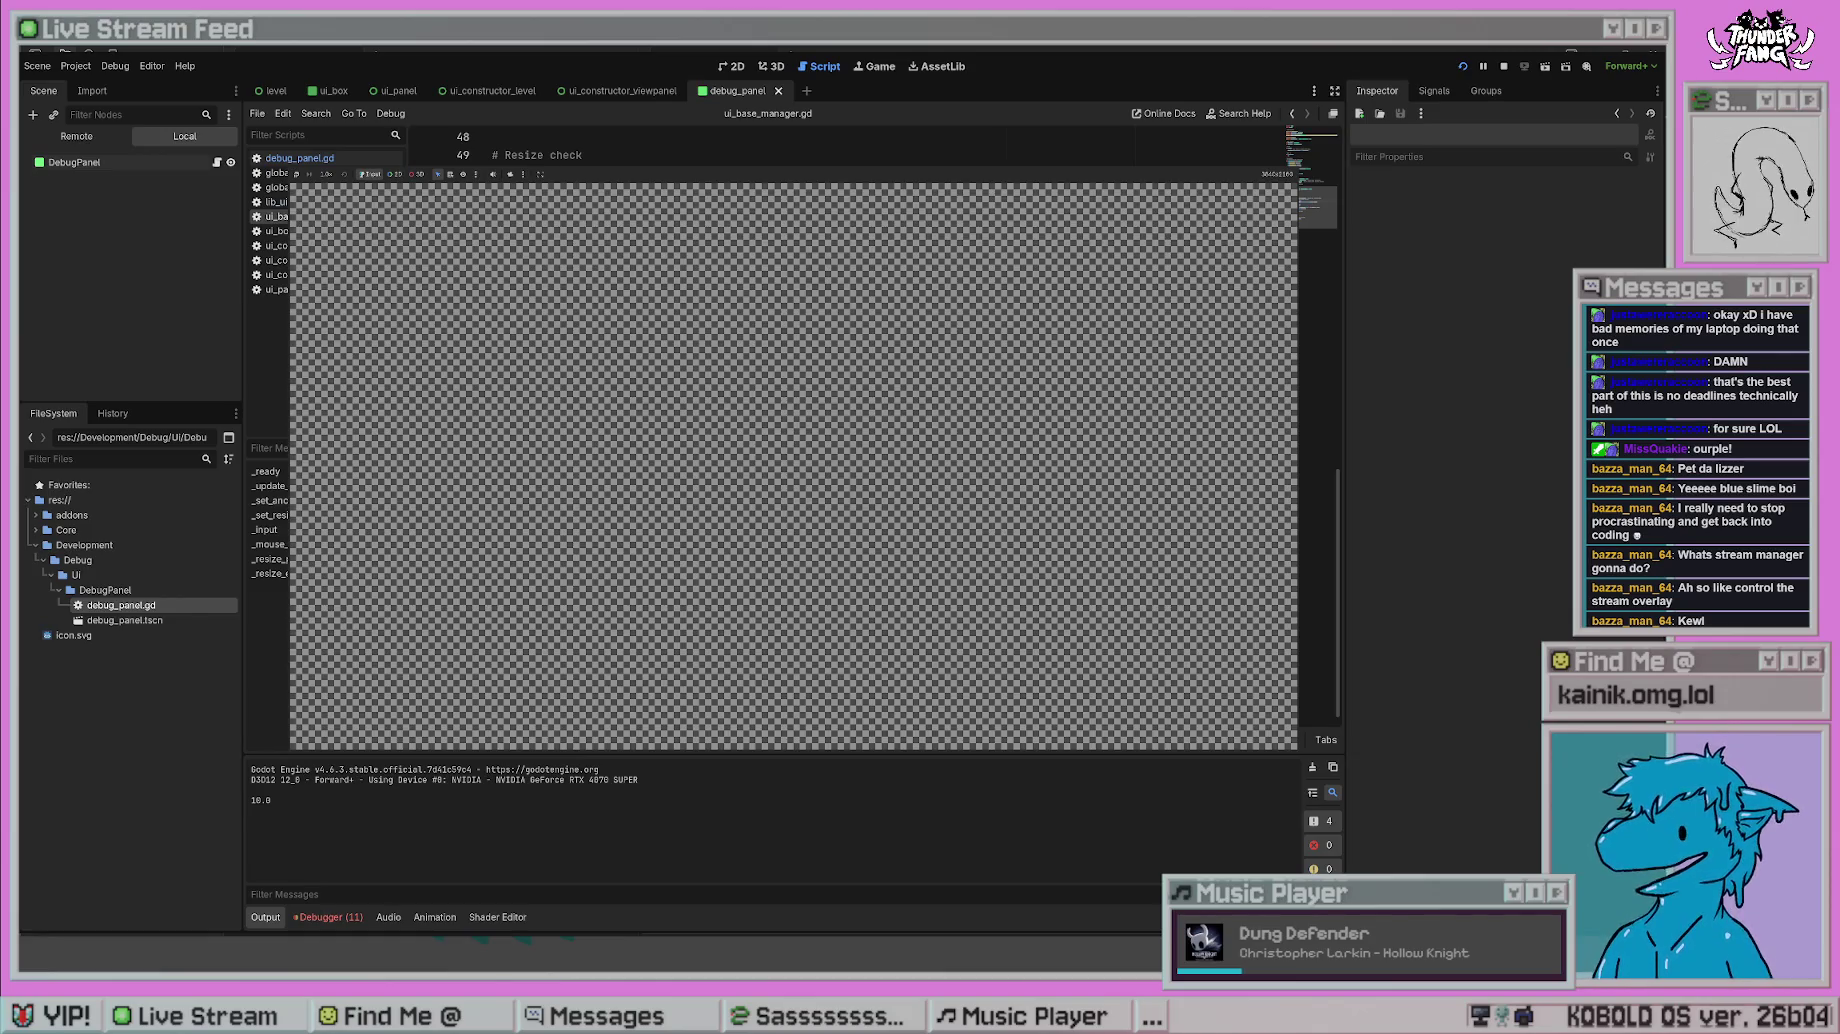
key(F8)
click(860, 566)
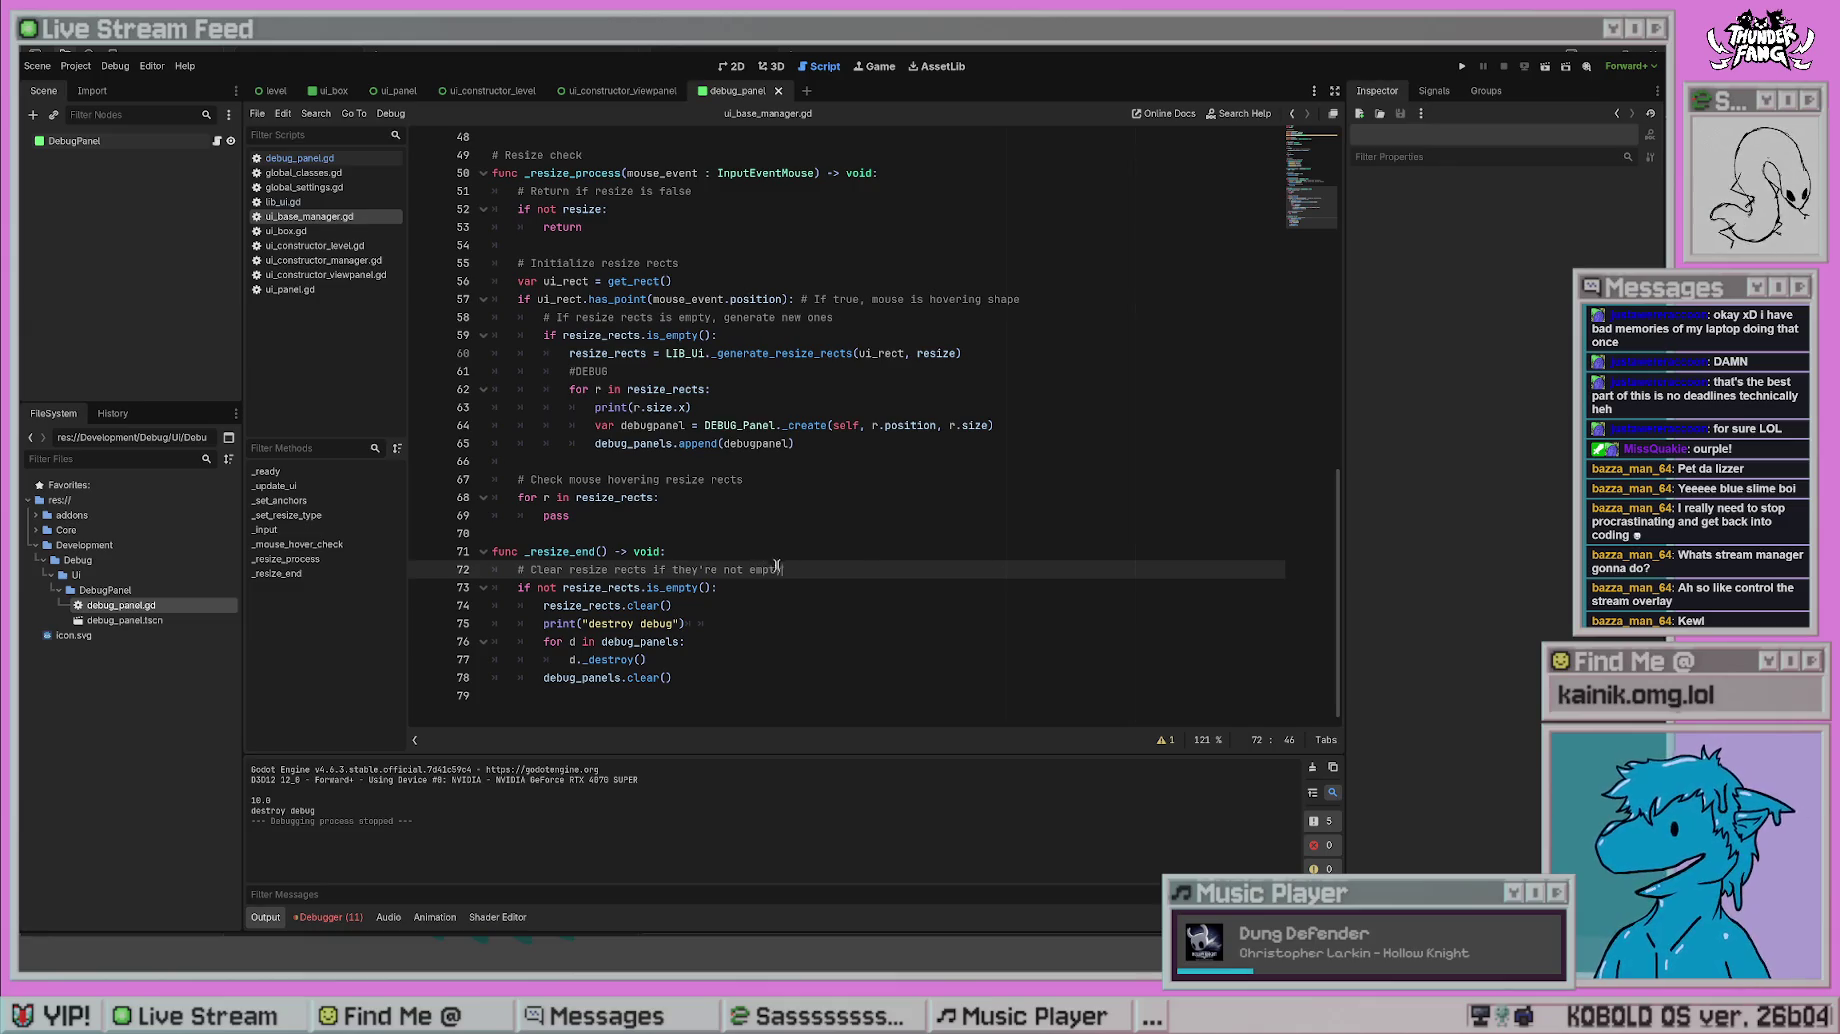
click(732, 624)
- Insert a blank line after resize_rects.clear() in _resize_end
key(Down)
key(Down)
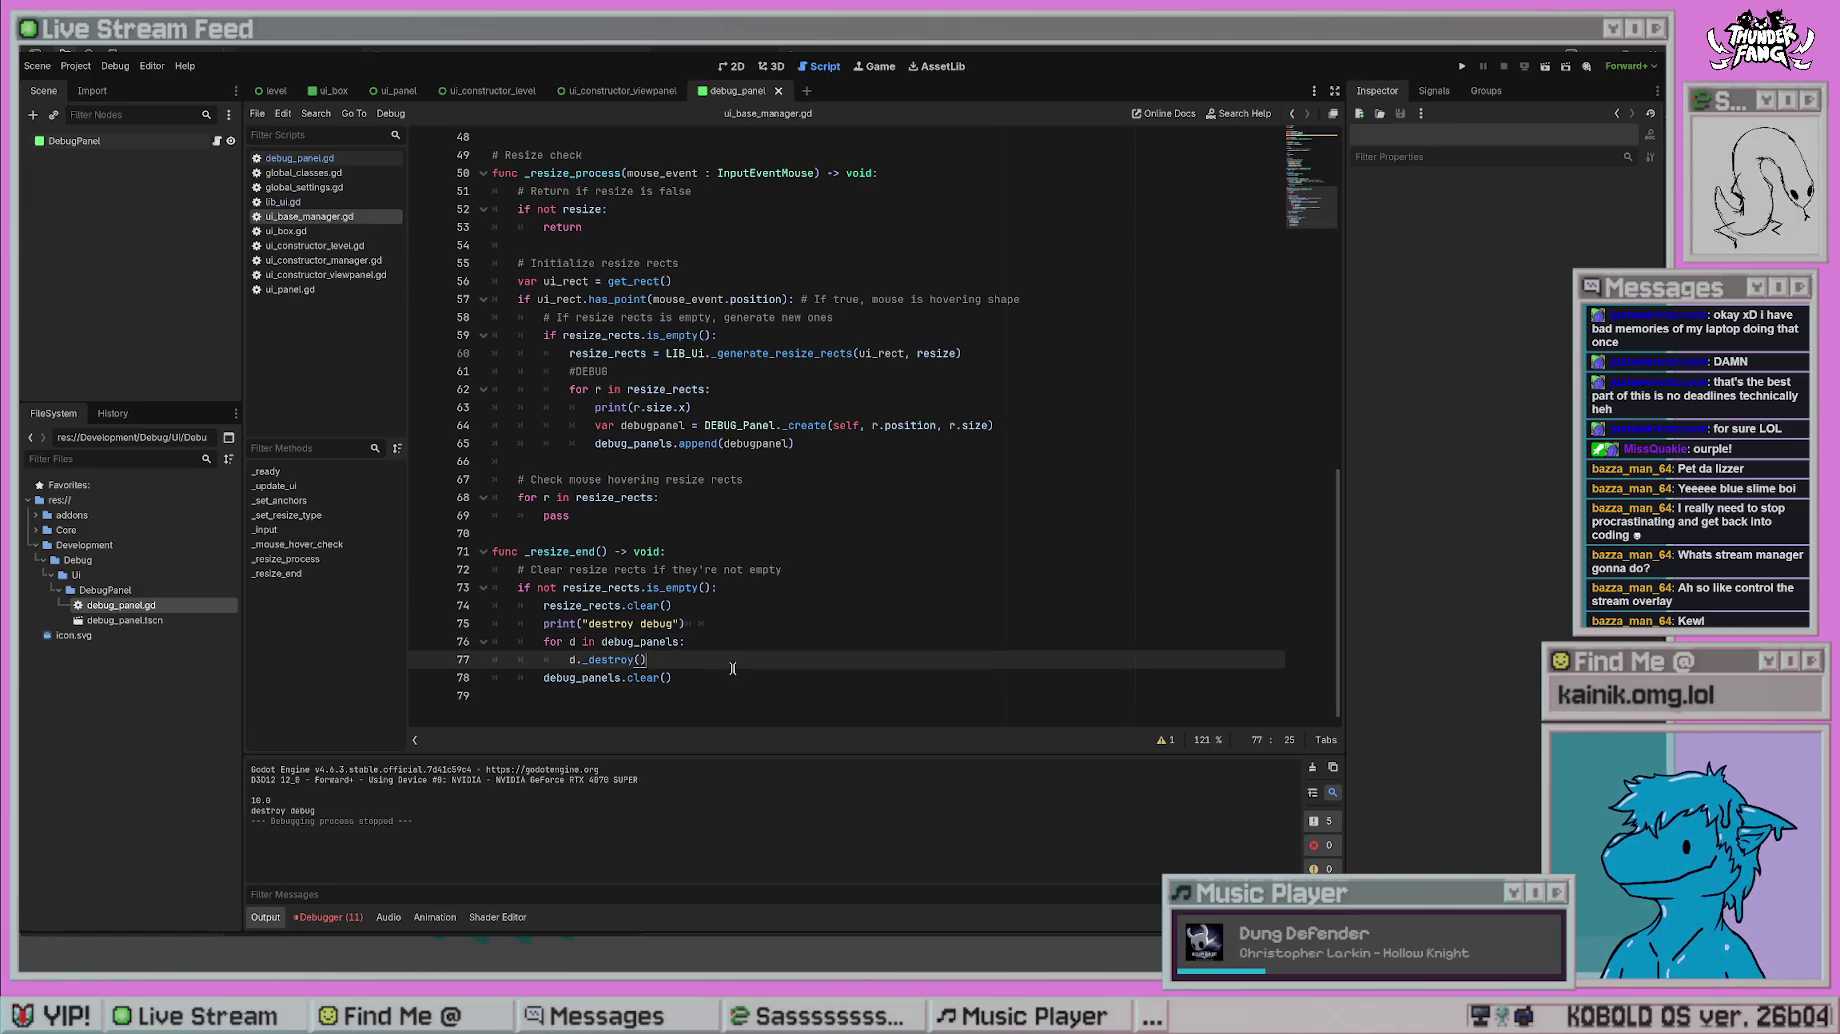
click(723, 610)
key(Return)
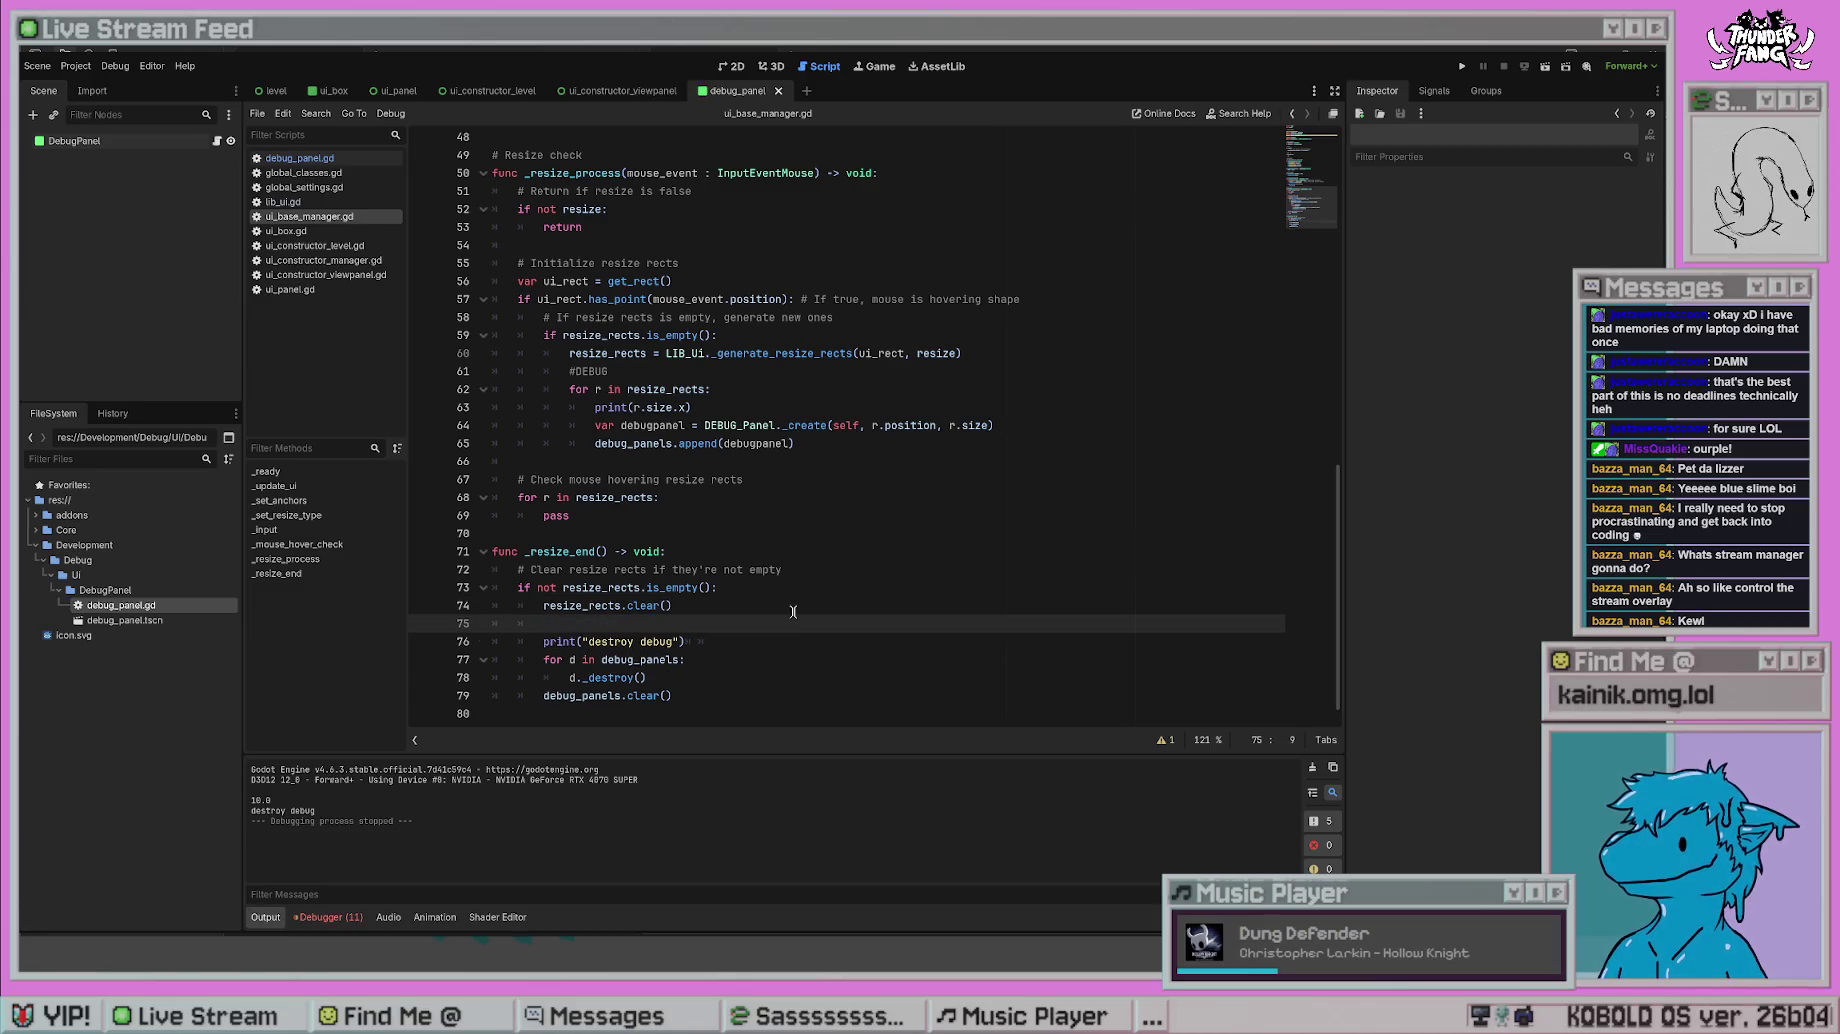
- Jump from the debug panel loop to the _destroy definition in debug_panel.gd
click(765, 646)
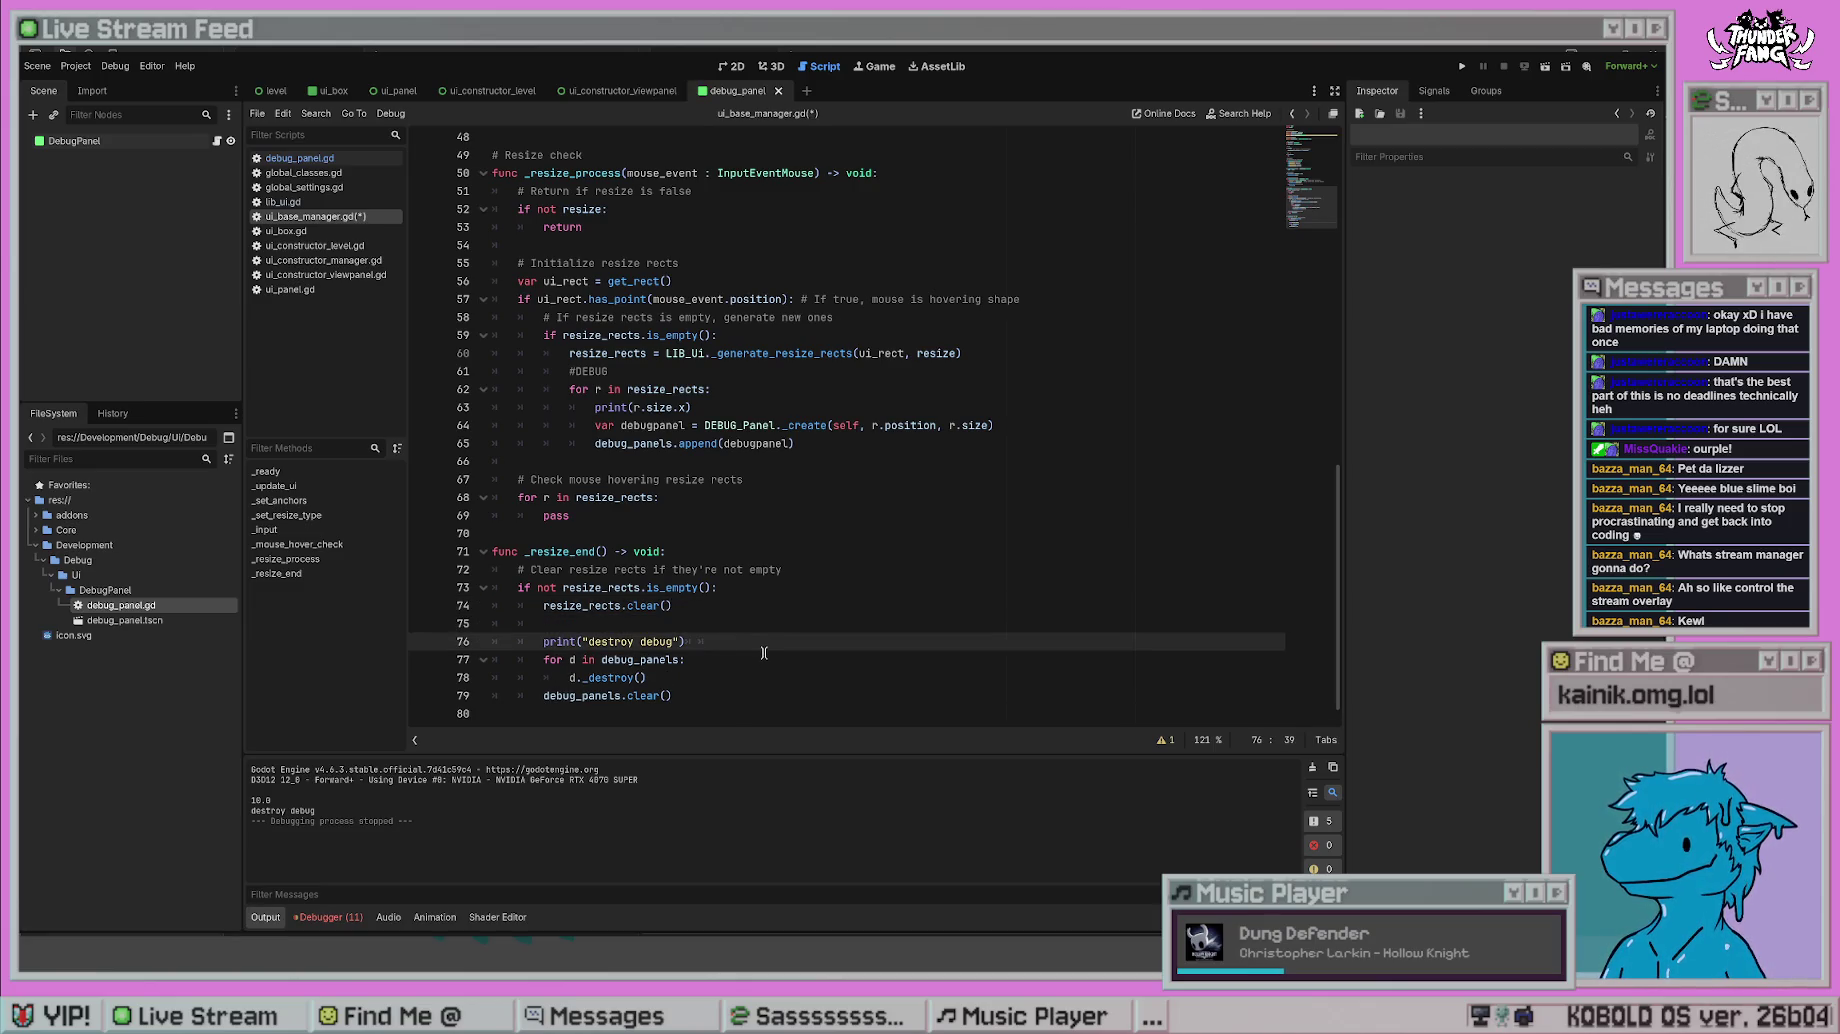
click(703, 677)
click(708, 663)
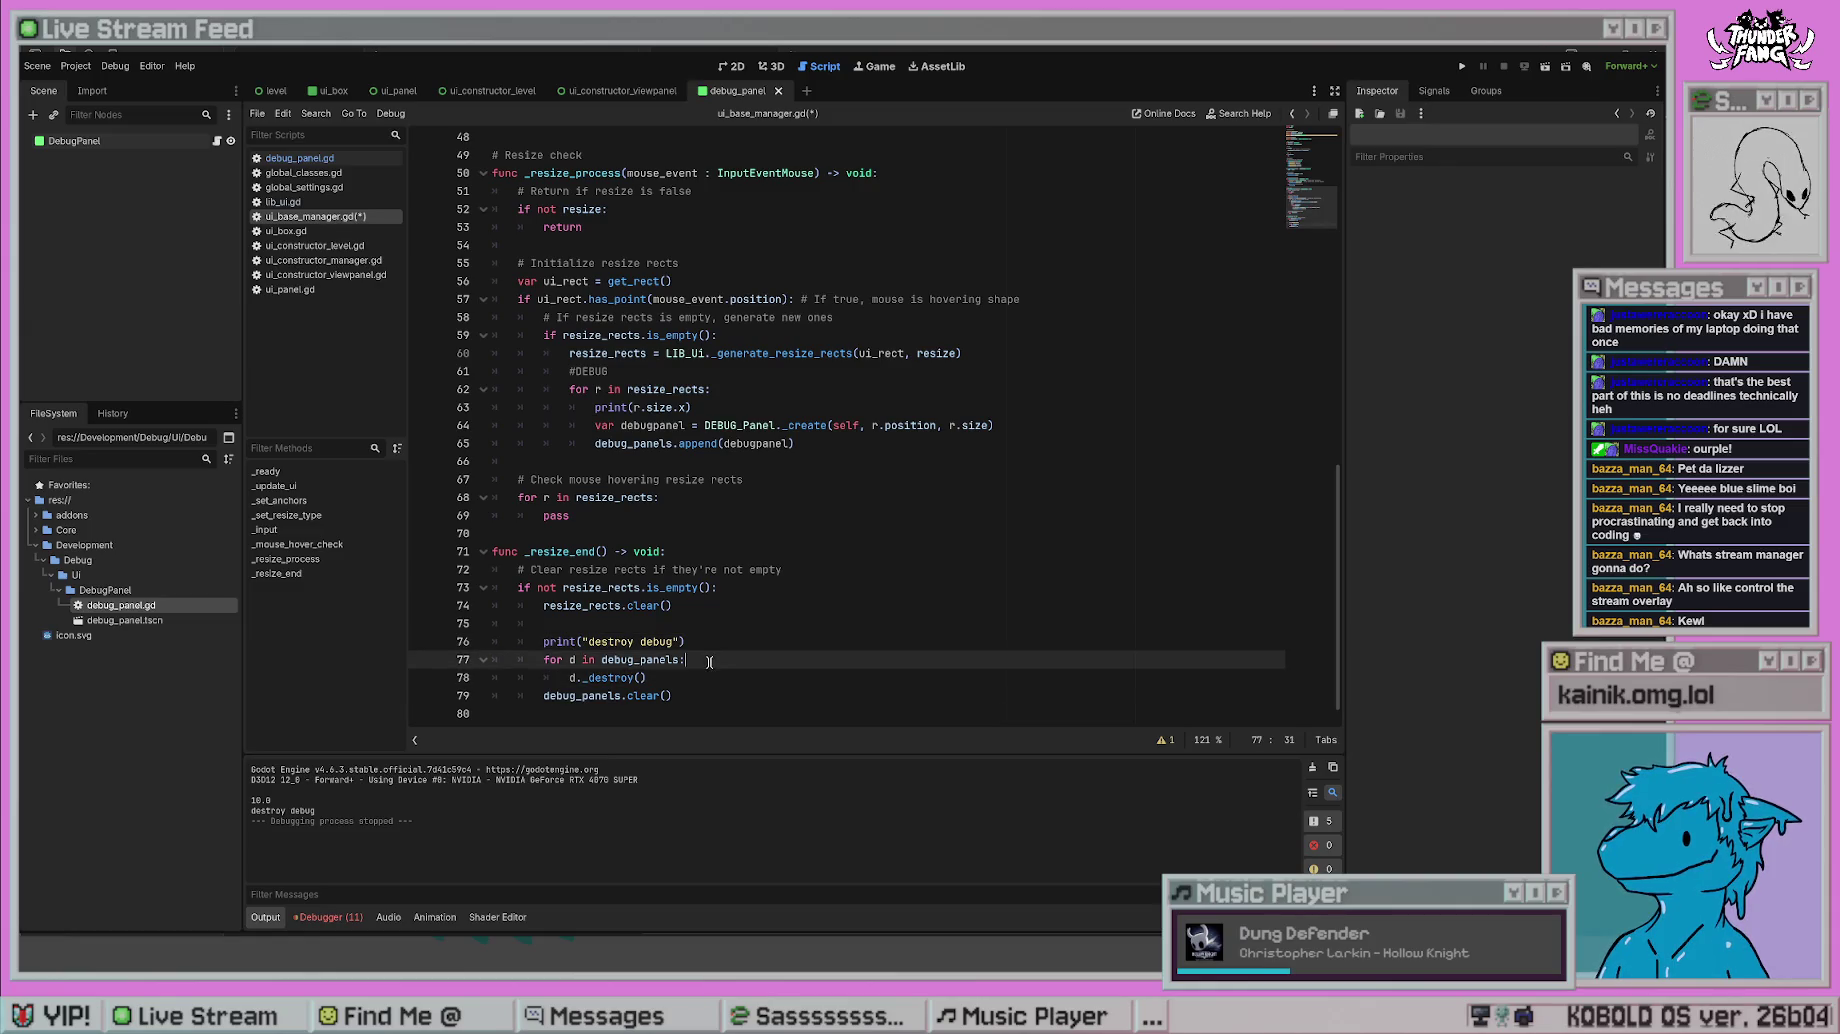
click(662, 677)
ctrl+click(615, 677)
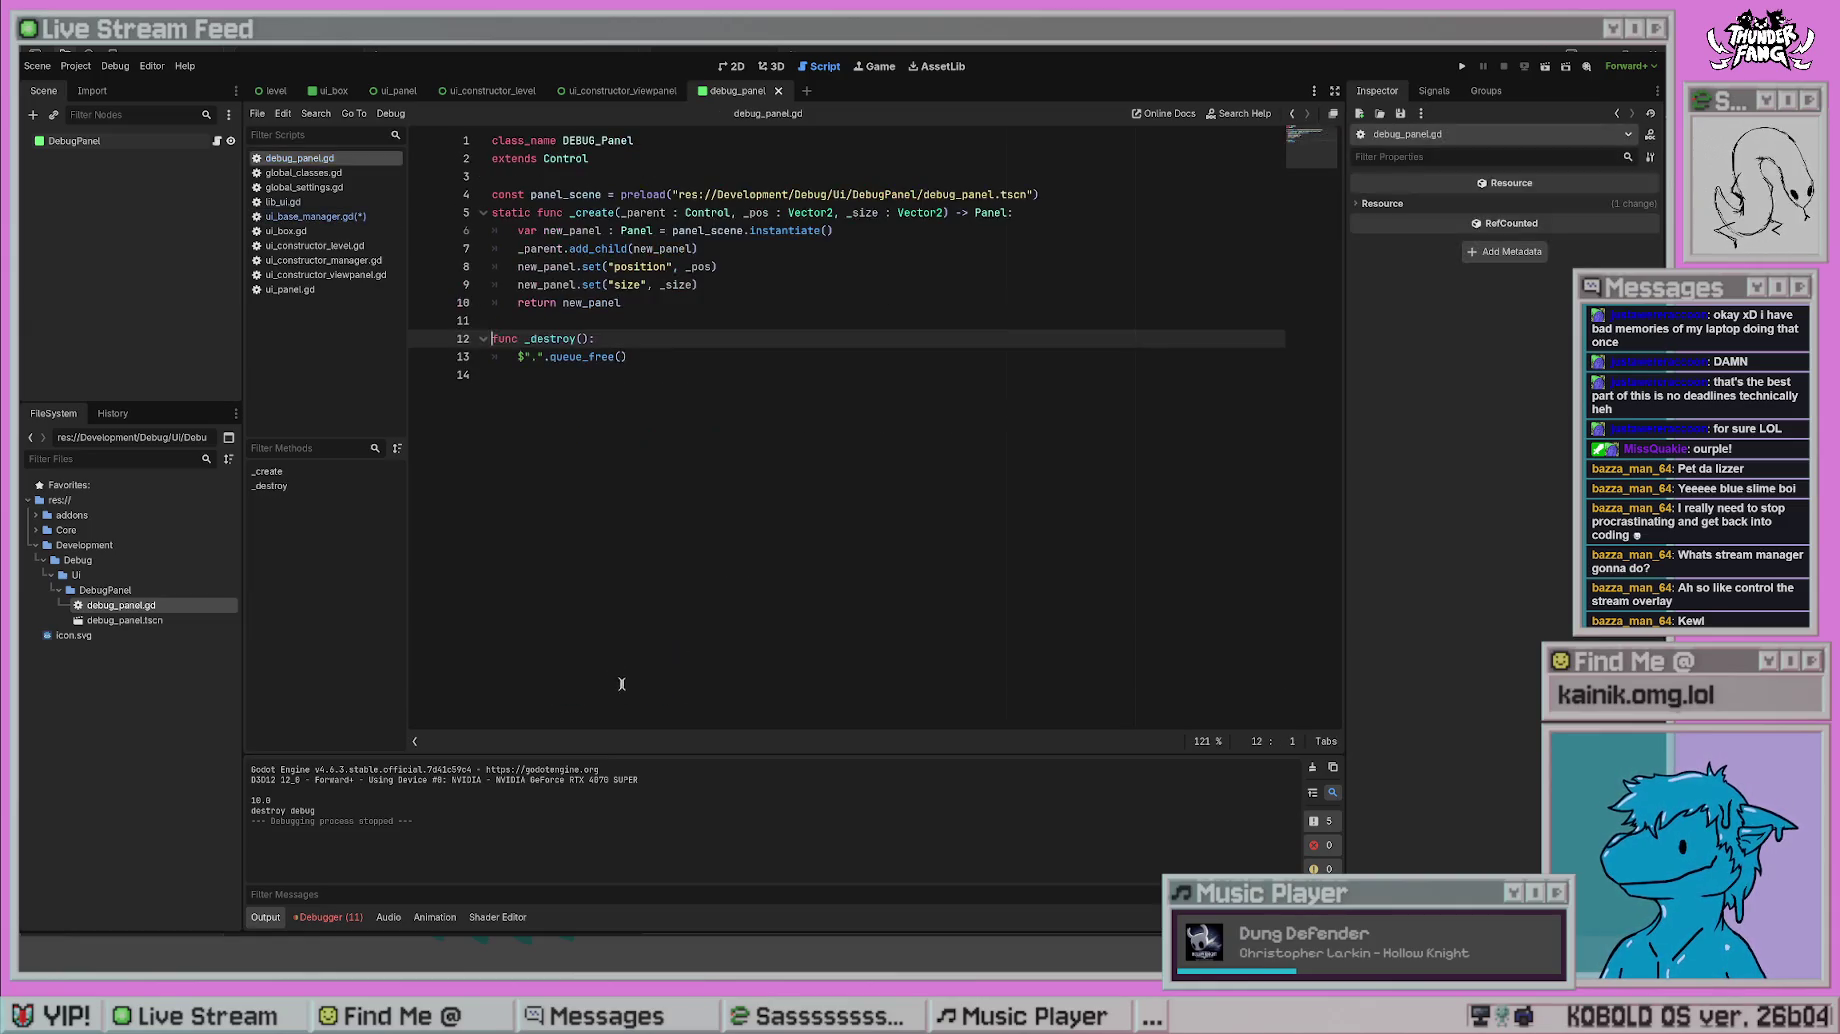
- Save, then strip the node-path prefix so _destroy just calls queue_free()
key(ctrl+s)
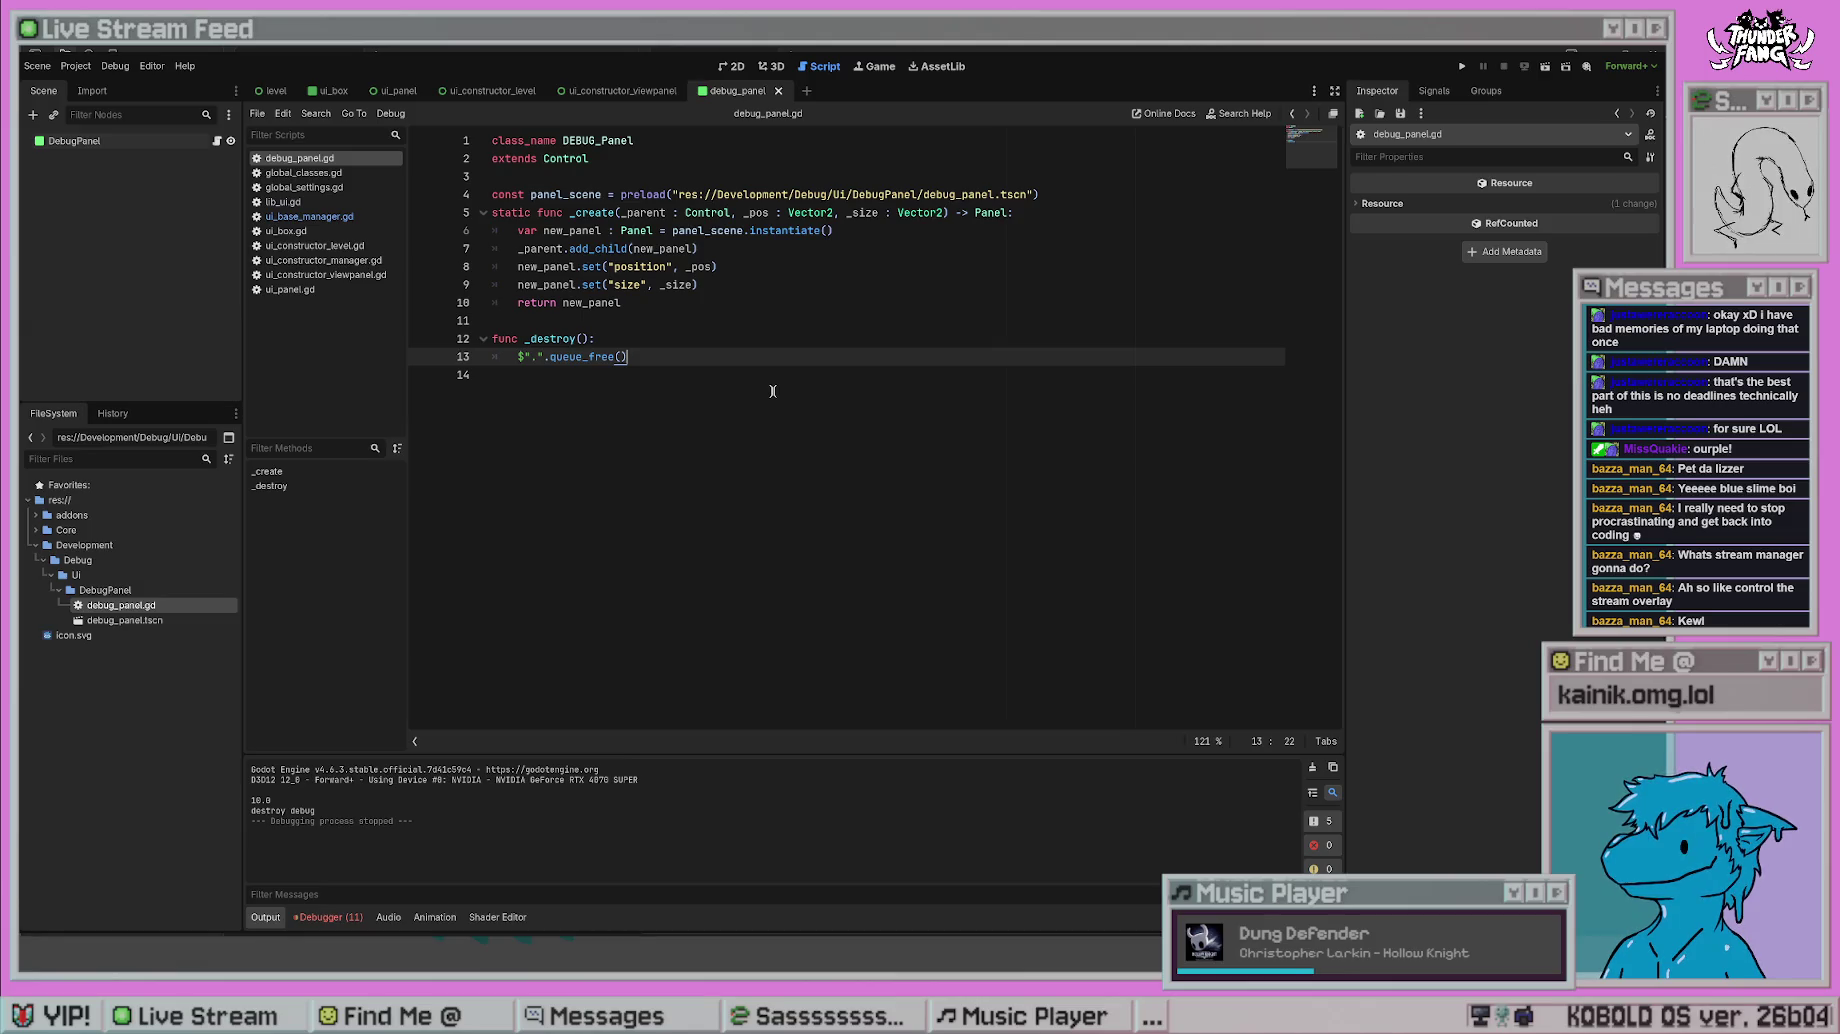
click(546, 356)
drag(546, 356, 518, 356)
key(BackSpace)
click(520, 320)
- Test-run the game, stop it, and switch to the ui_box scene
click(1464, 66)
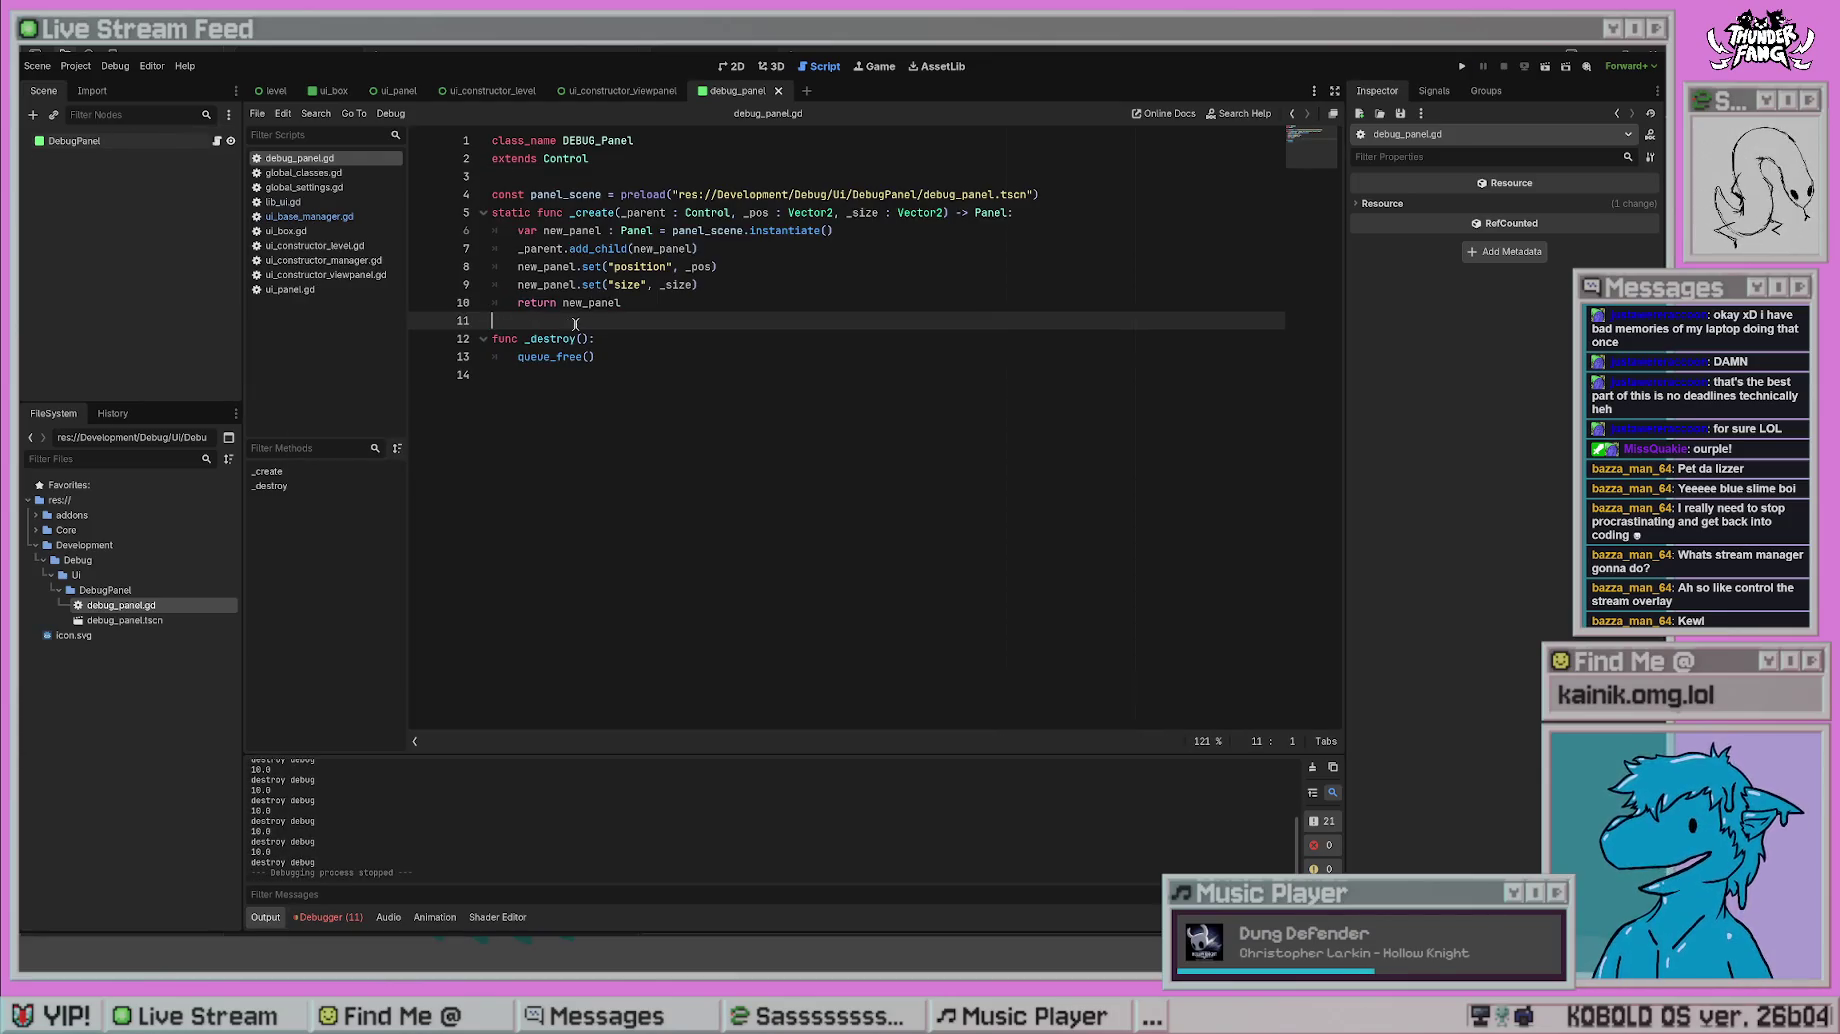
click(612, 95)
click(333, 90)
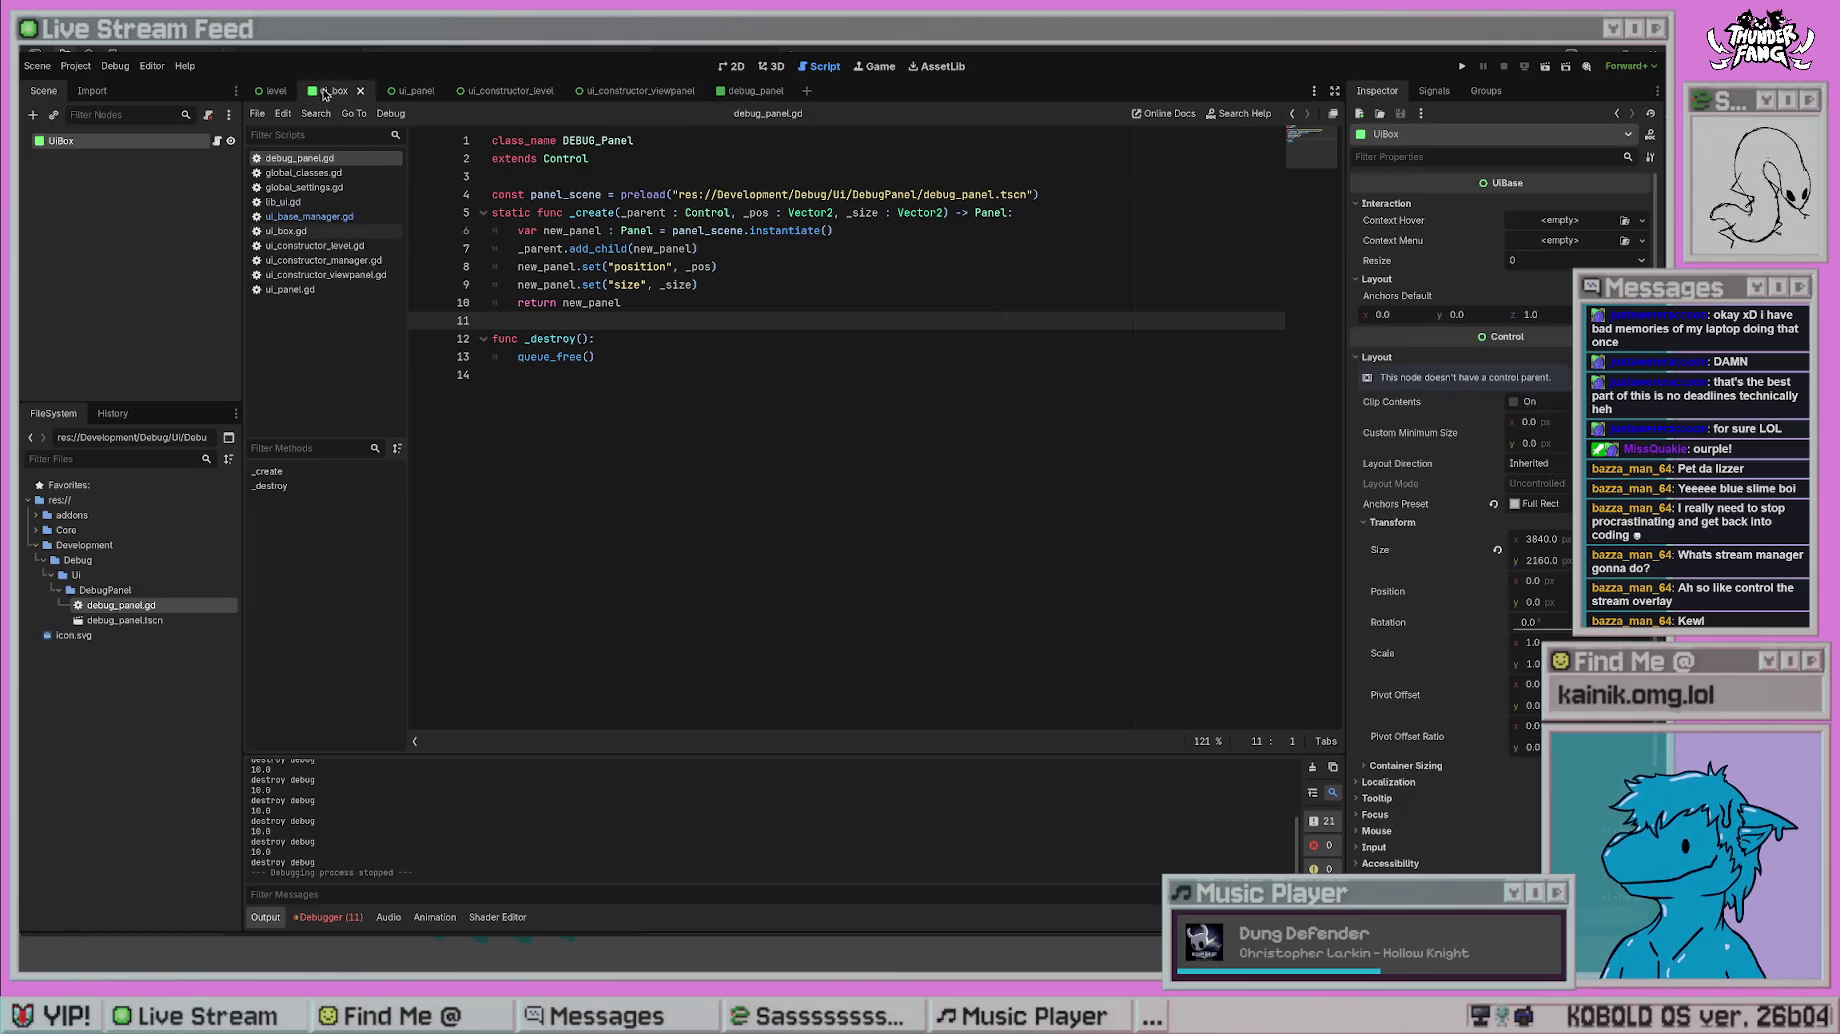
- Review queue_free() in the debug panel script and switch to the ui_panel scene
click(907, 155)
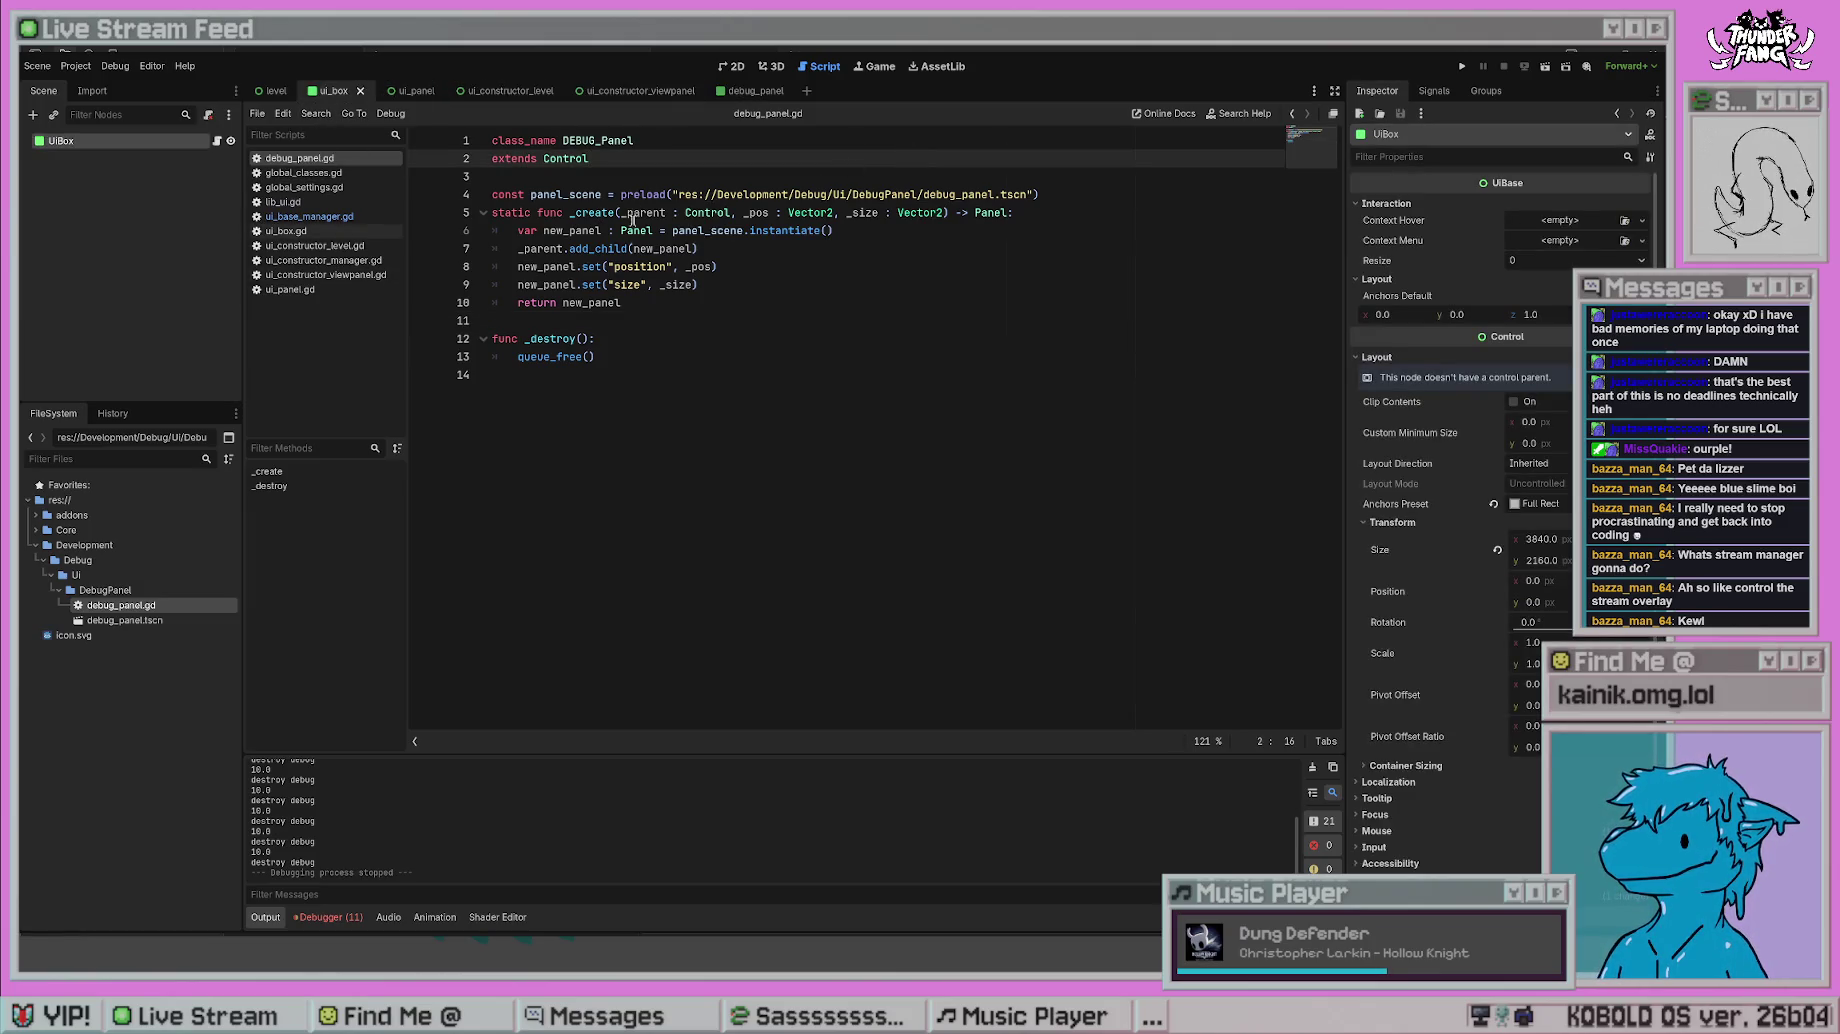
click(609, 356)
click(491, 338)
click(416, 90)
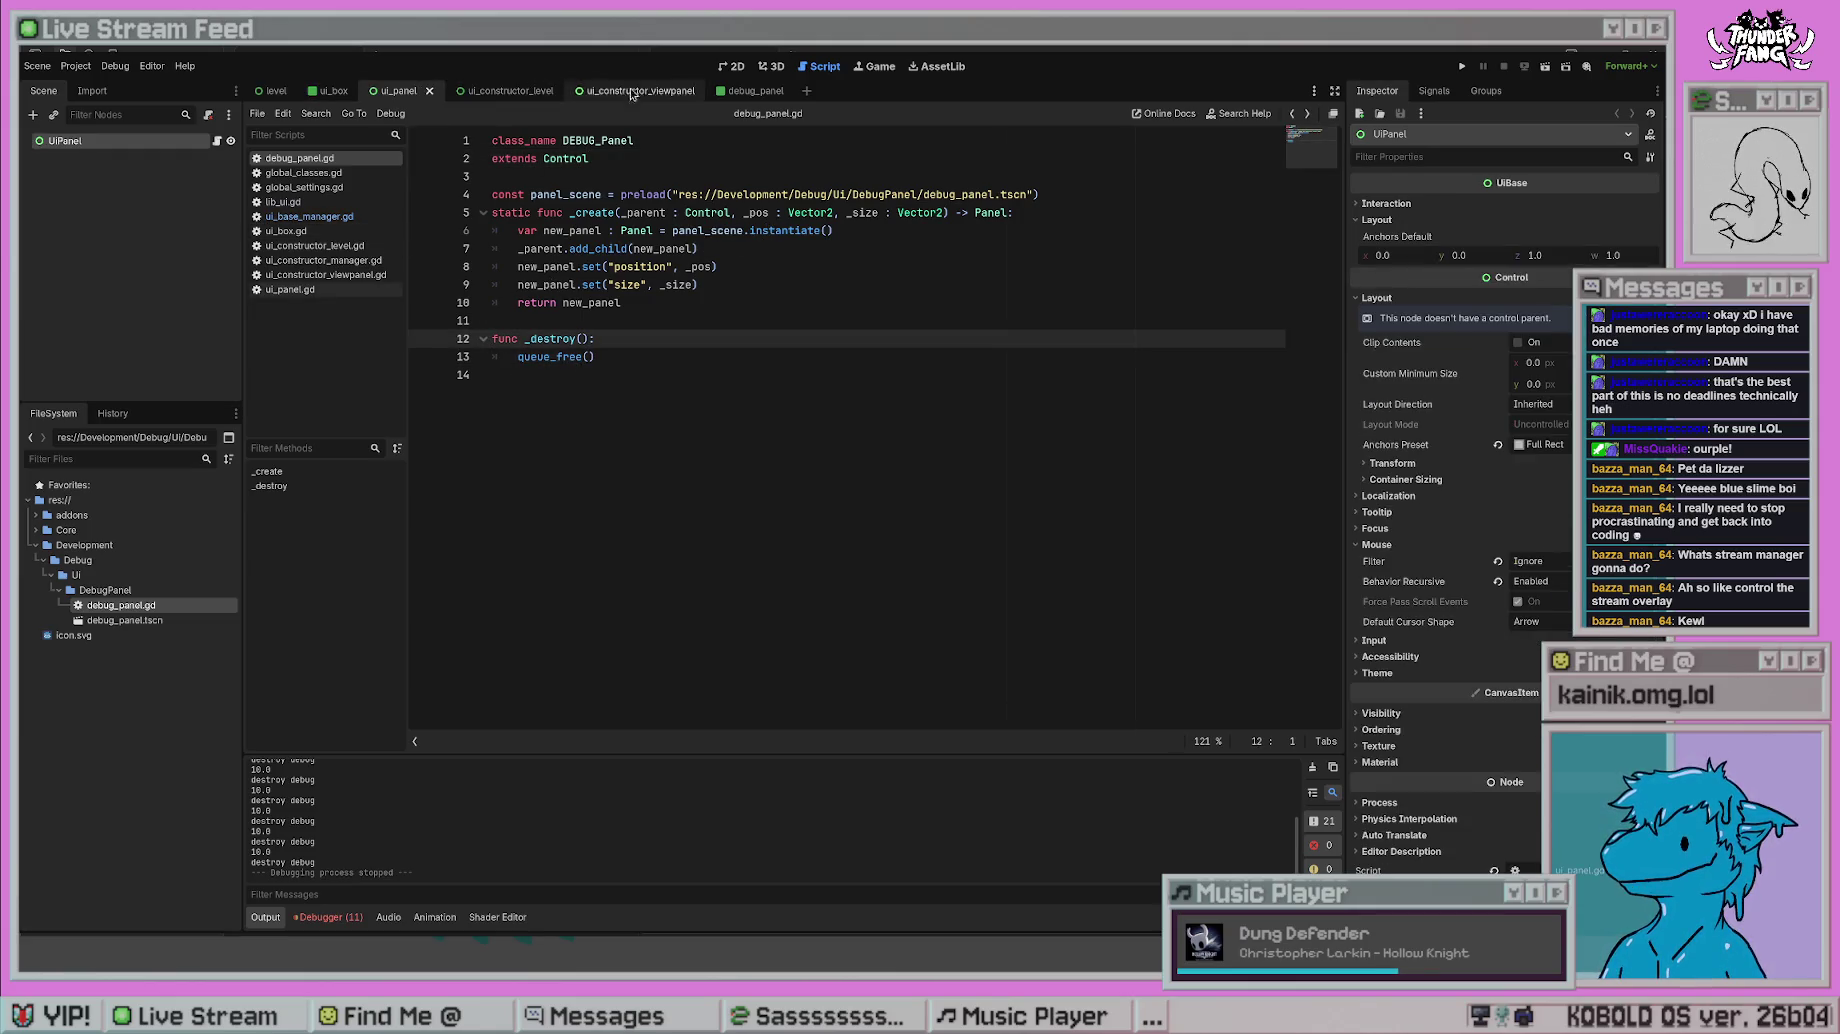
- Delete the print("destroy debug") line from ui_base_manager.gd and save
click(305, 216)
drag(706, 645, 445, 653)
key(BackSpace)
key(BackSpace)
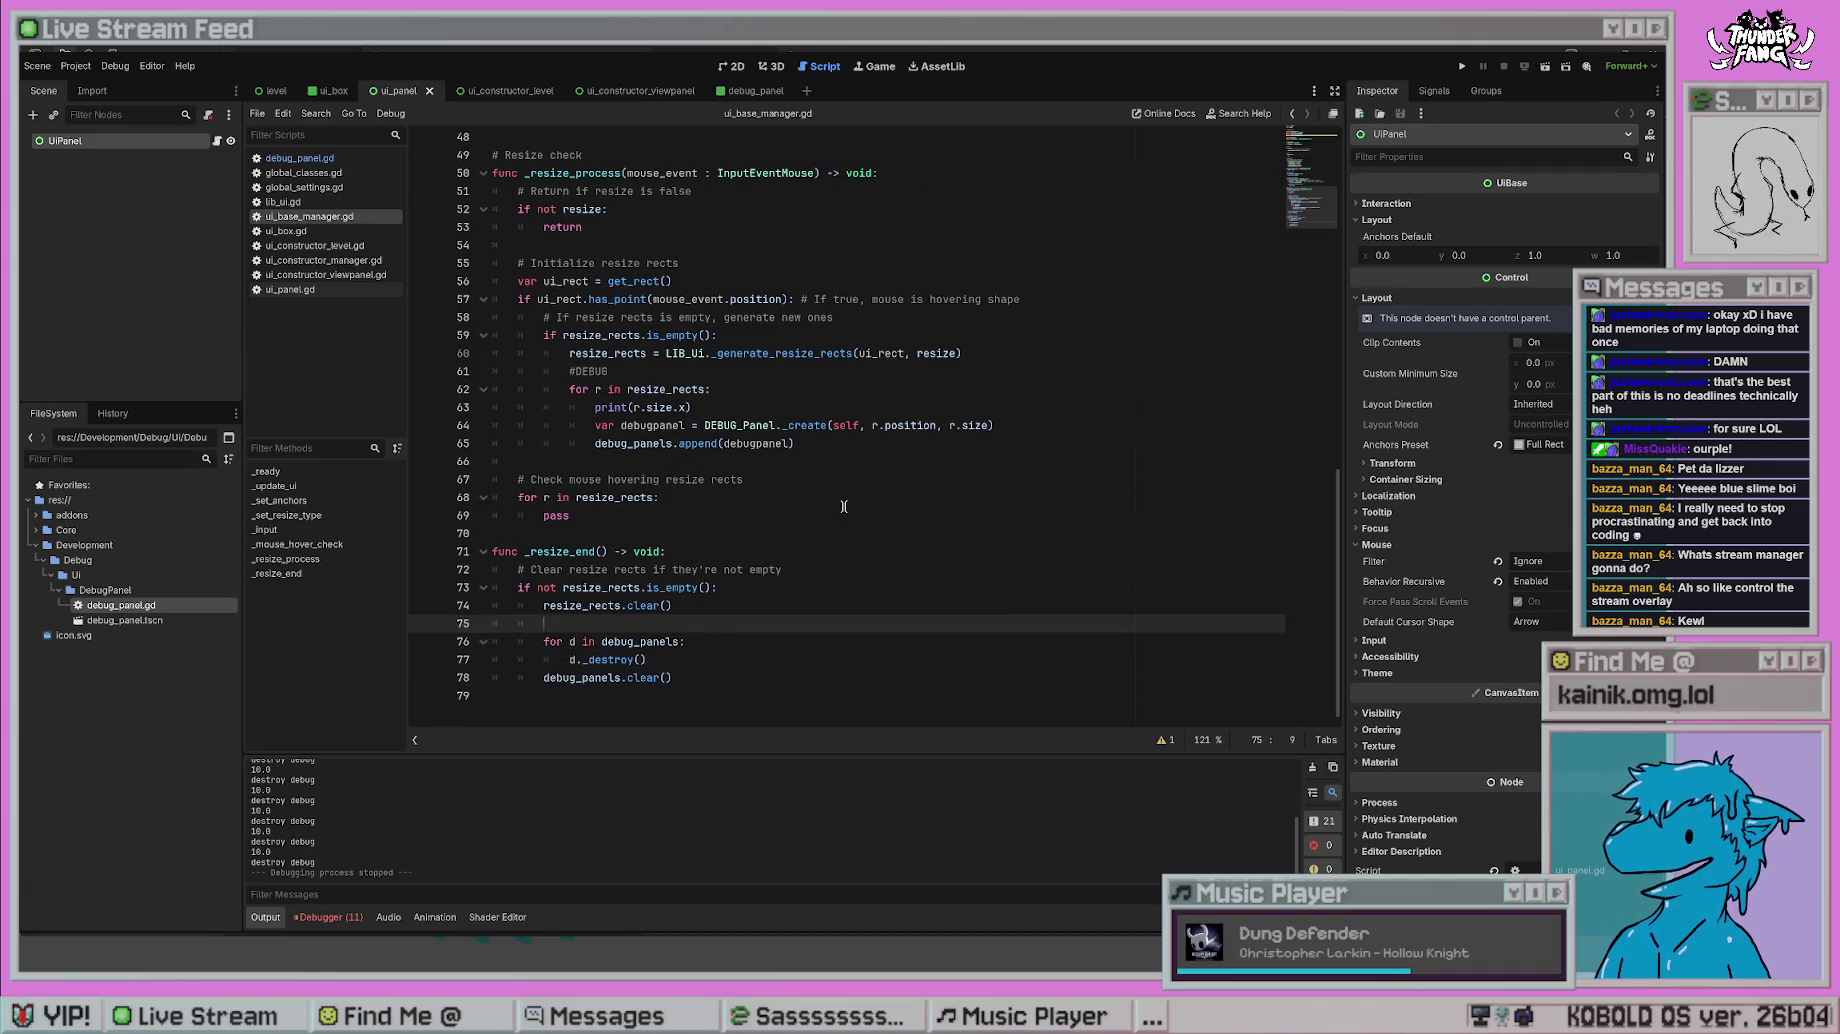
click(795, 515)
key(ctrl+s)
click(763, 229)
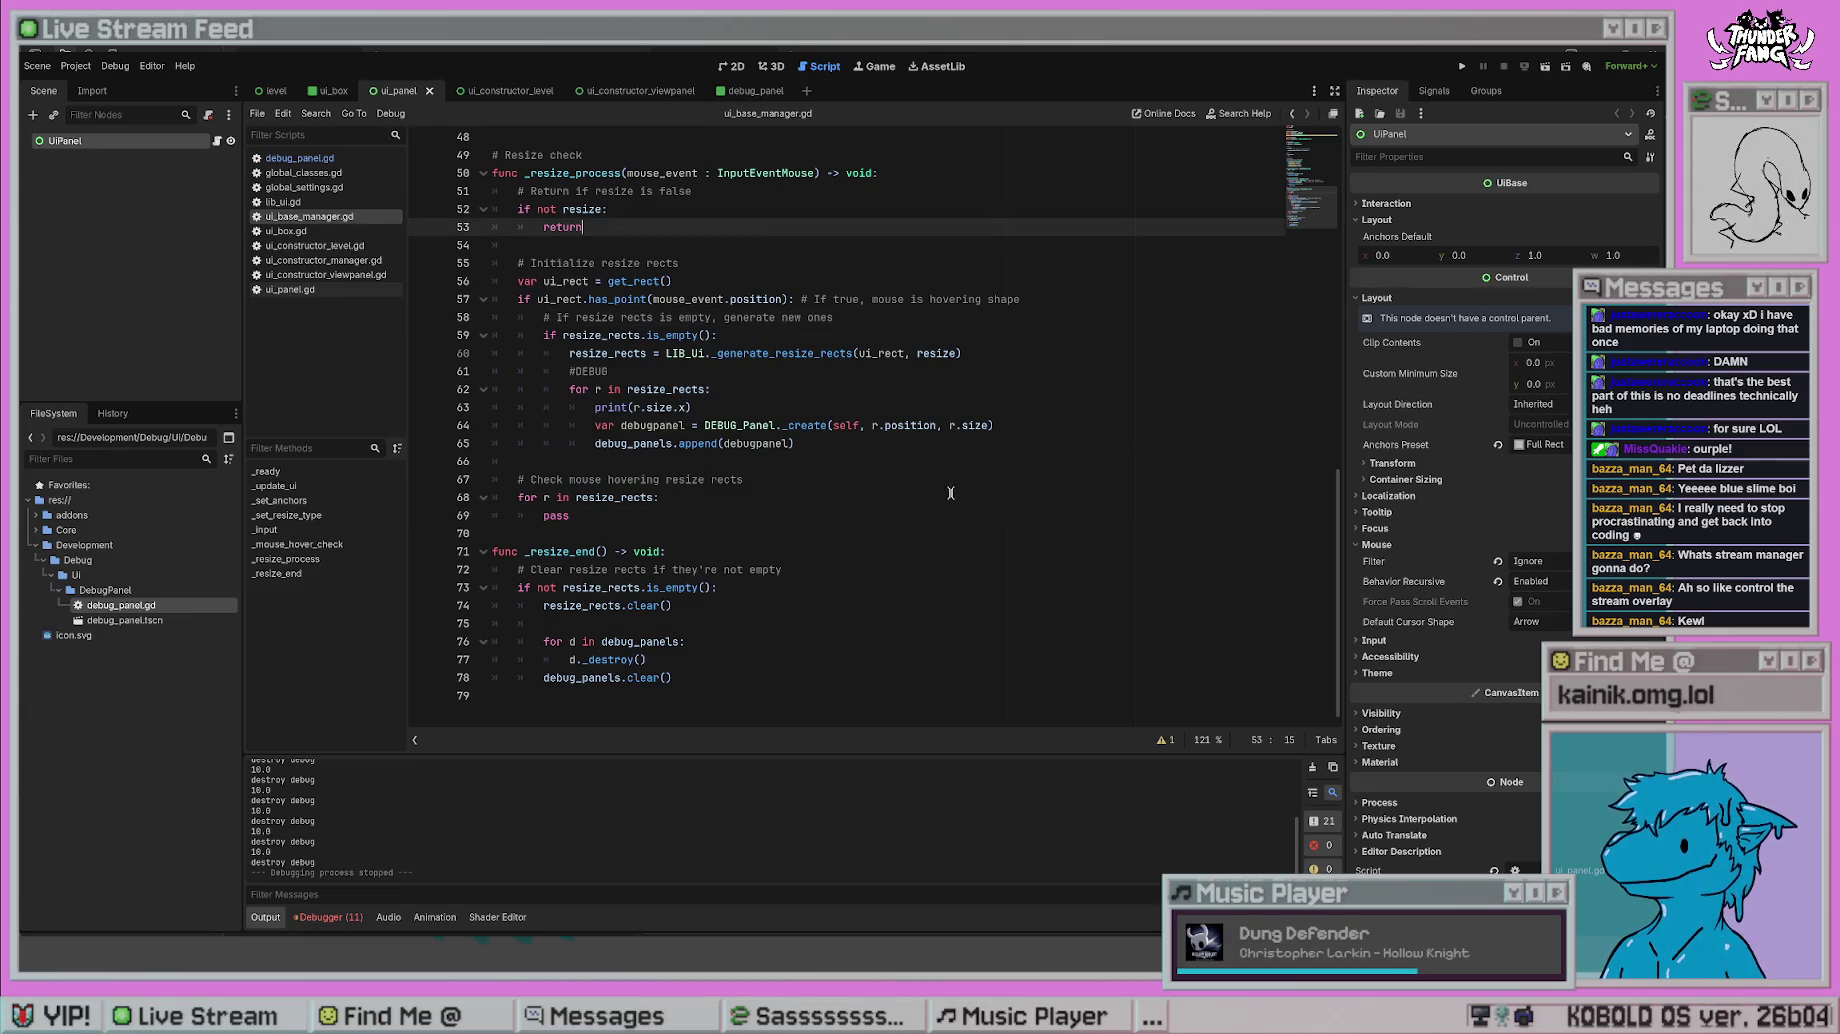
scroll(945, 500, up, 3)
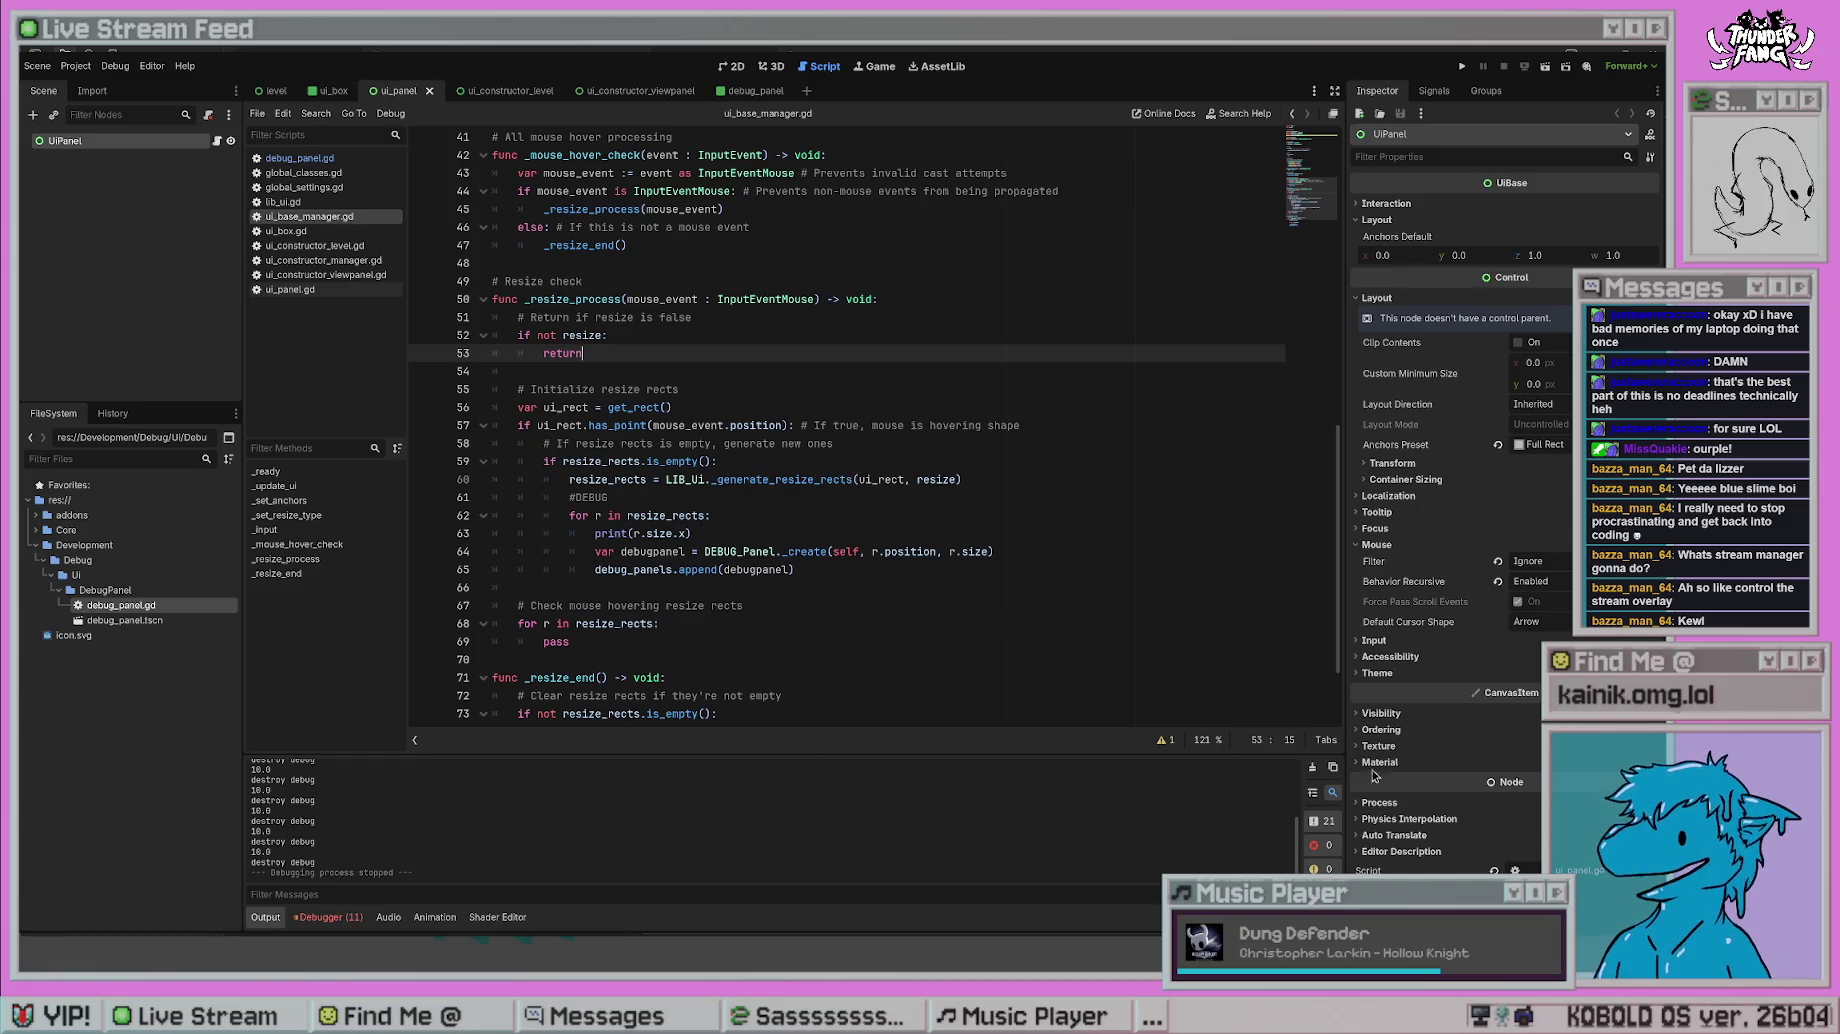
- Clear the Output log and scroll back to the mouse-over check in _resize_process
click(1314, 767)
click(976, 569)
scroll(922, 438, up, 5)
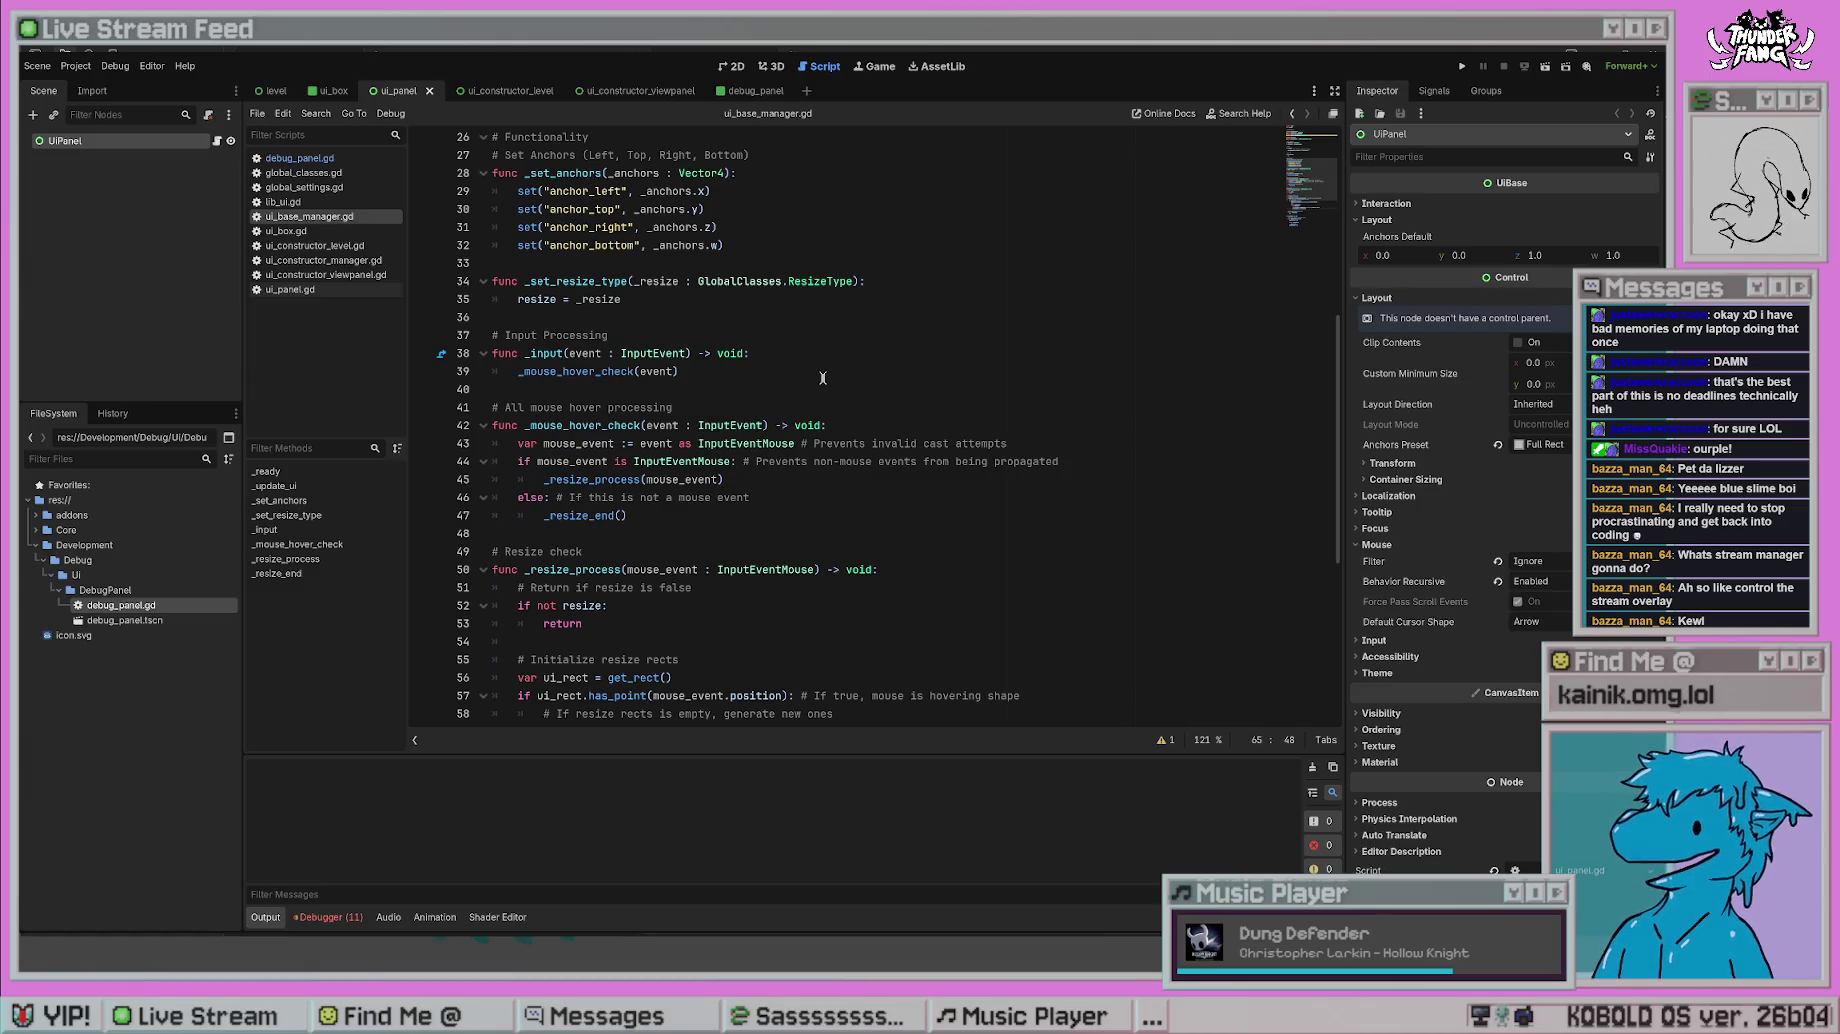
scroll(835, 400, down, 3)
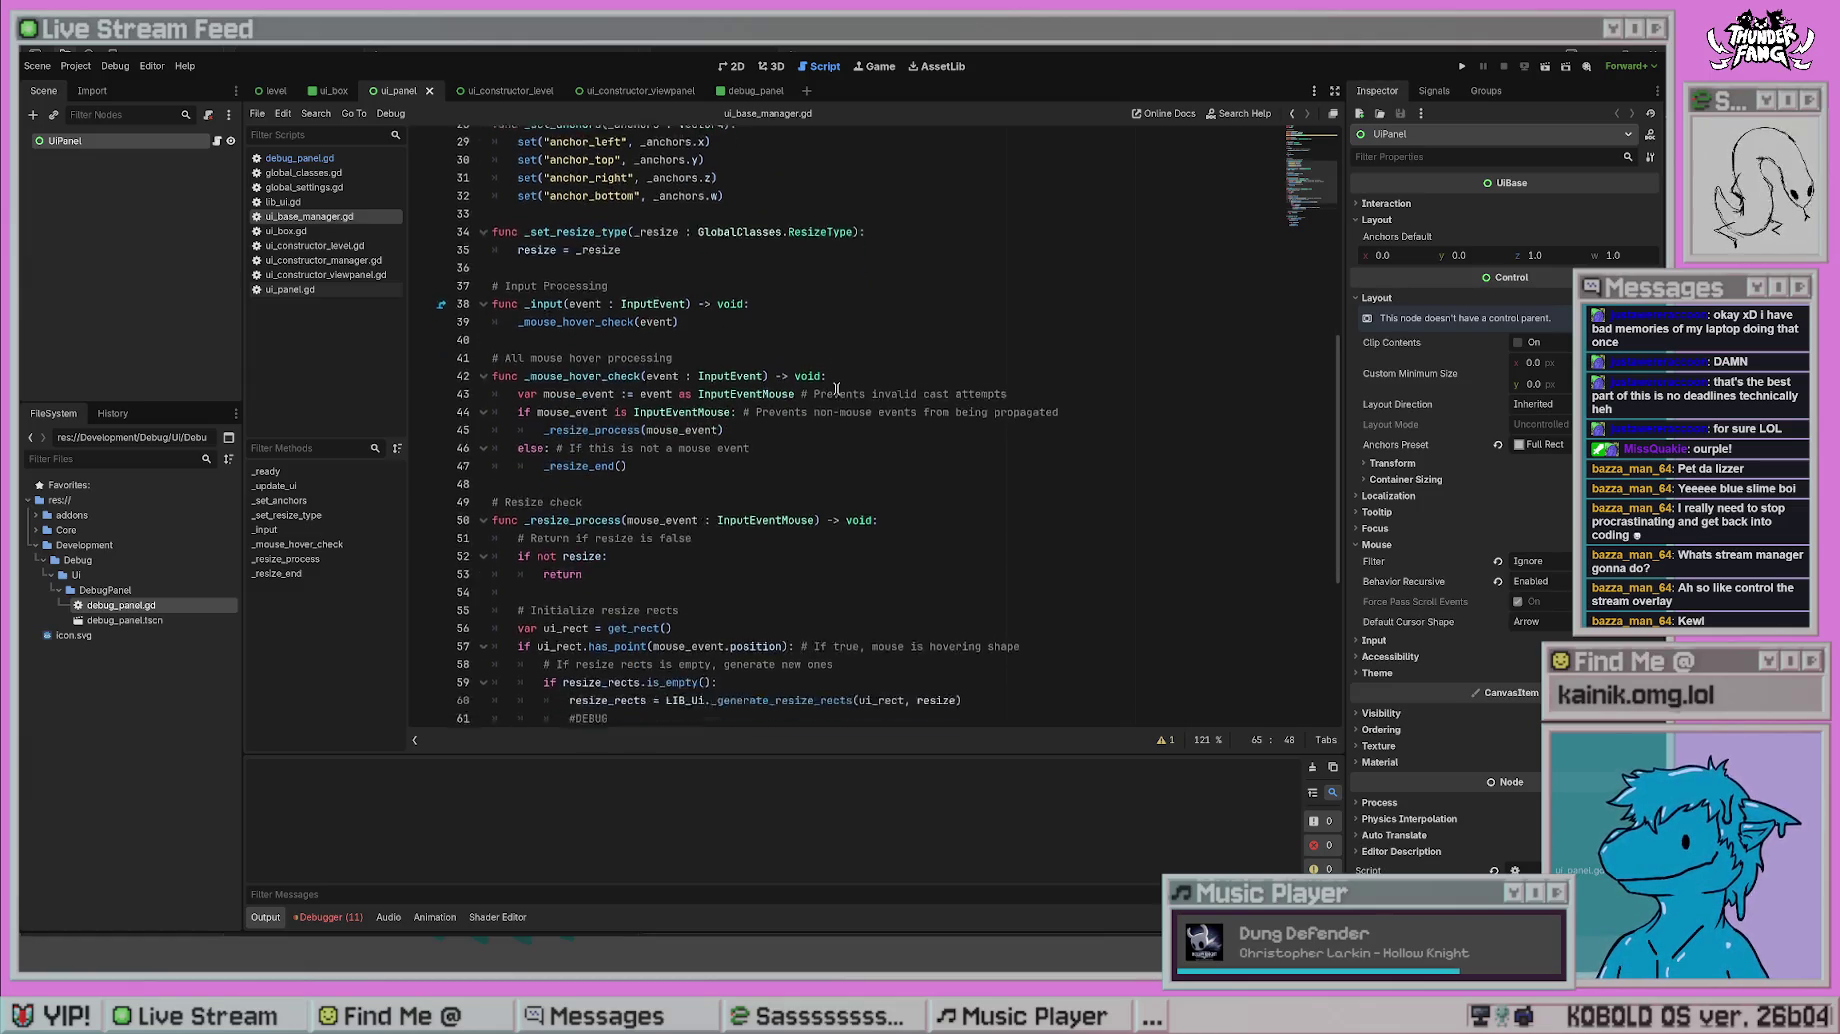
scroll(835, 388, down, 2)
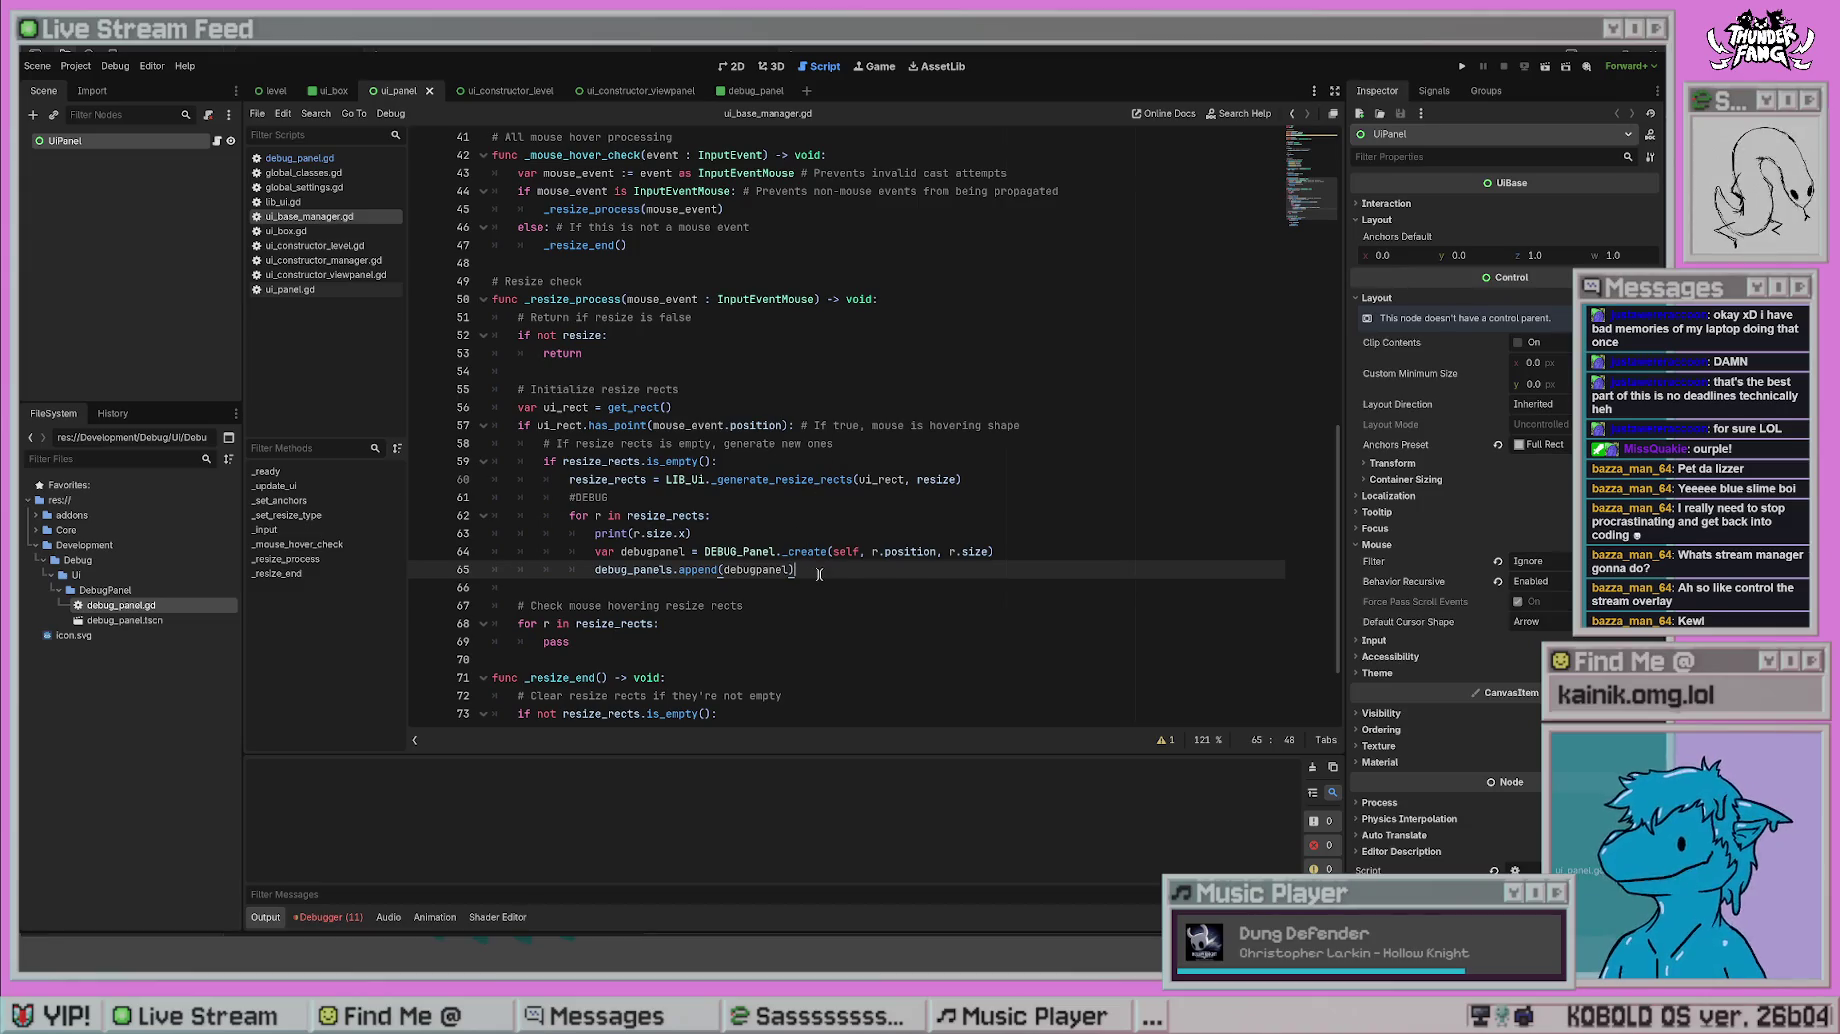
click(517, 427)
- Add an else: branch after the hover block that calls _resize_end(), then save
shift+click(529, 580)
click(540, 585)
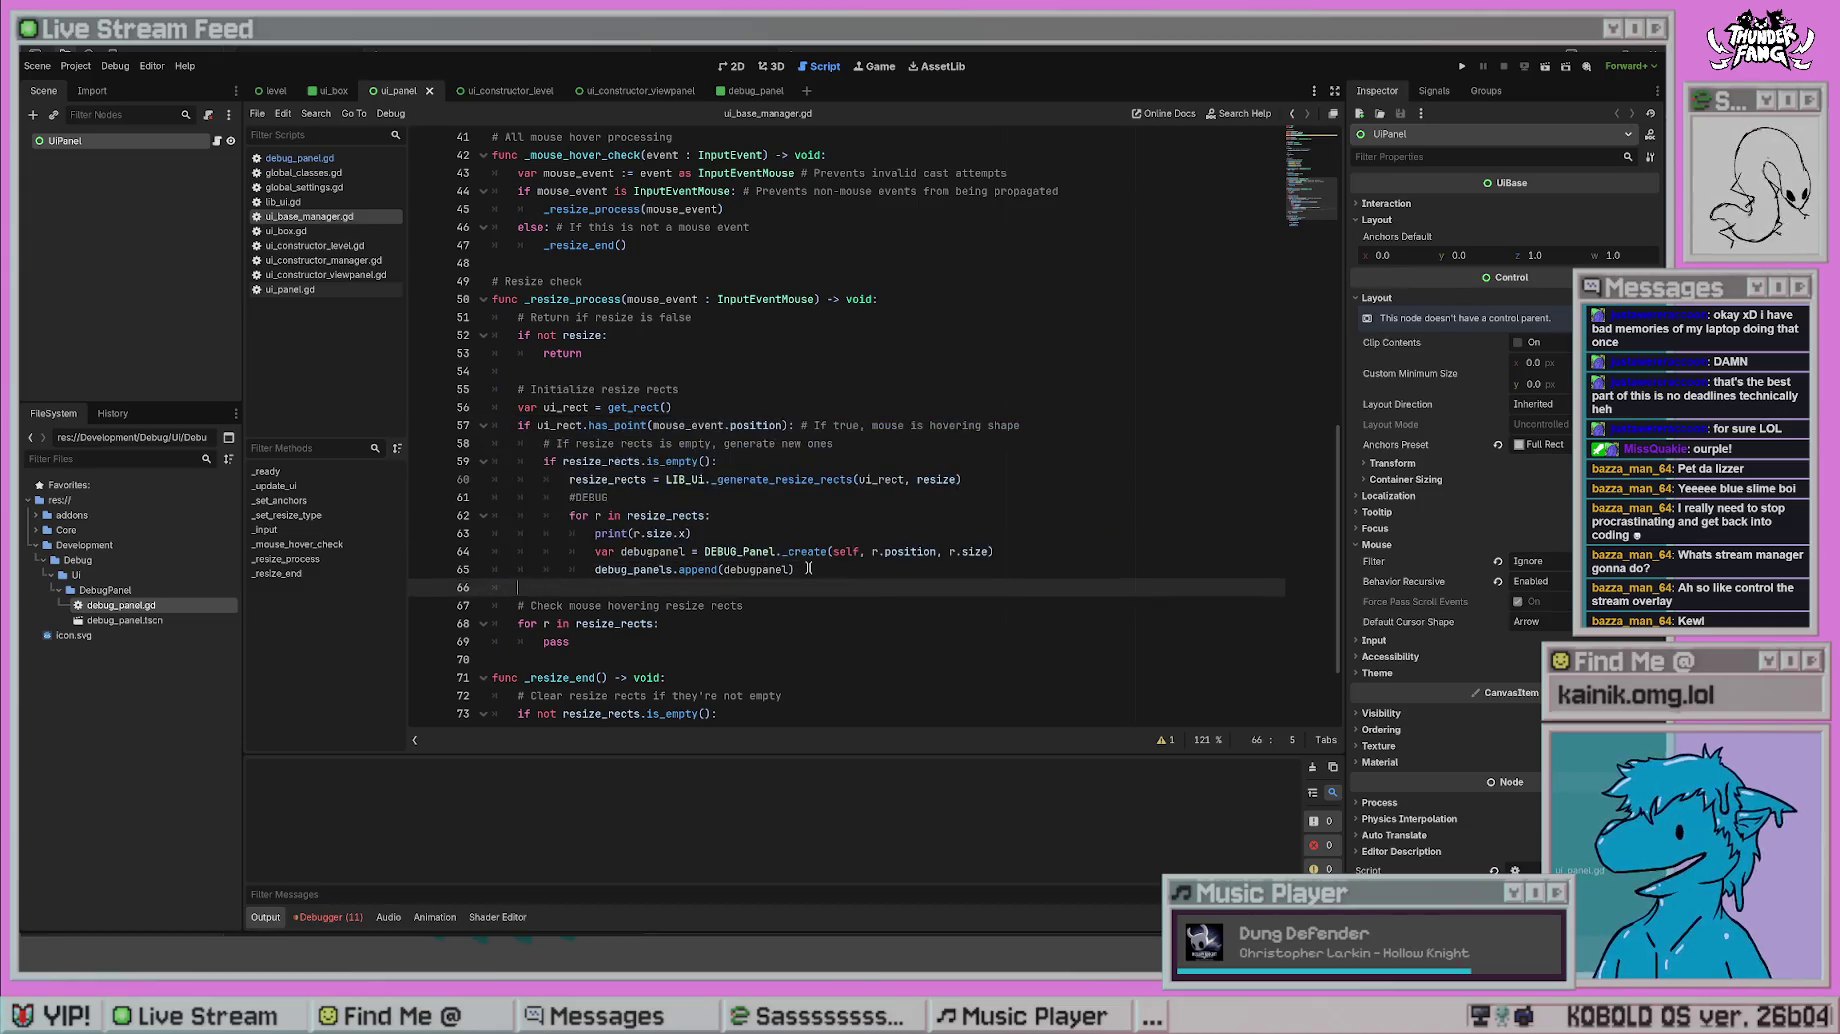
key(Return)
key(Up)
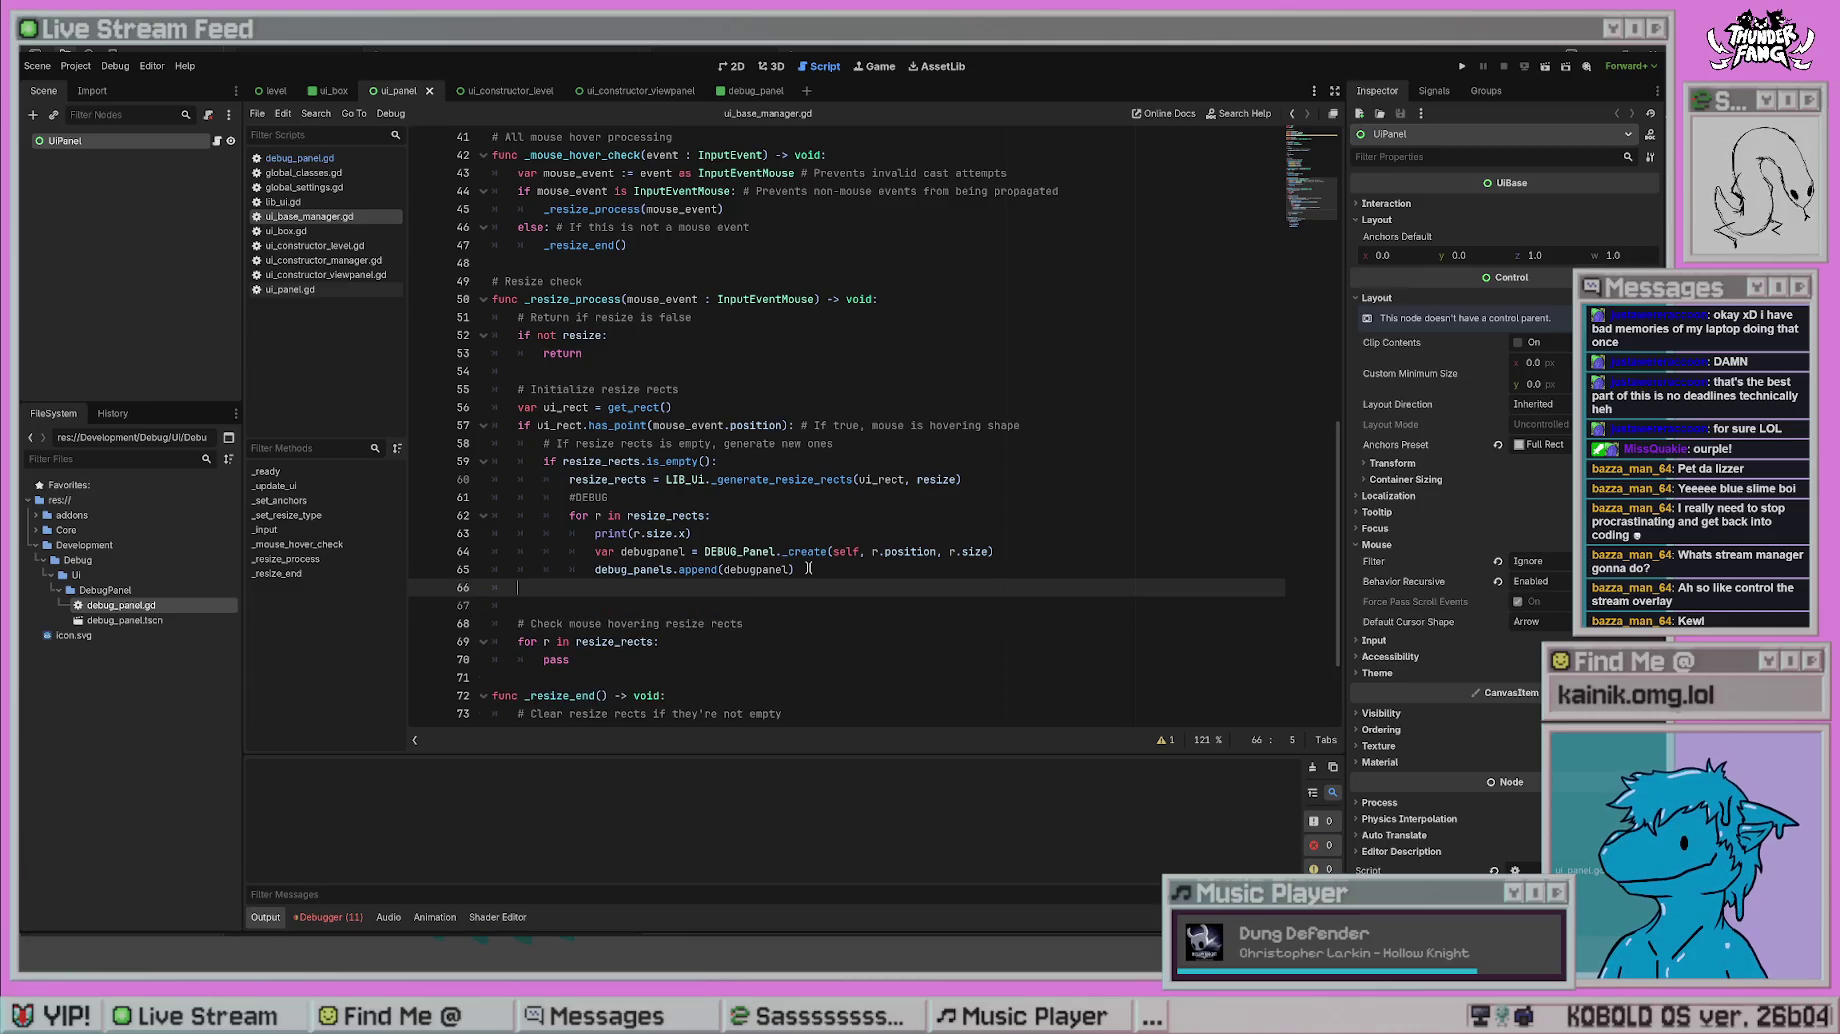
text(else:)
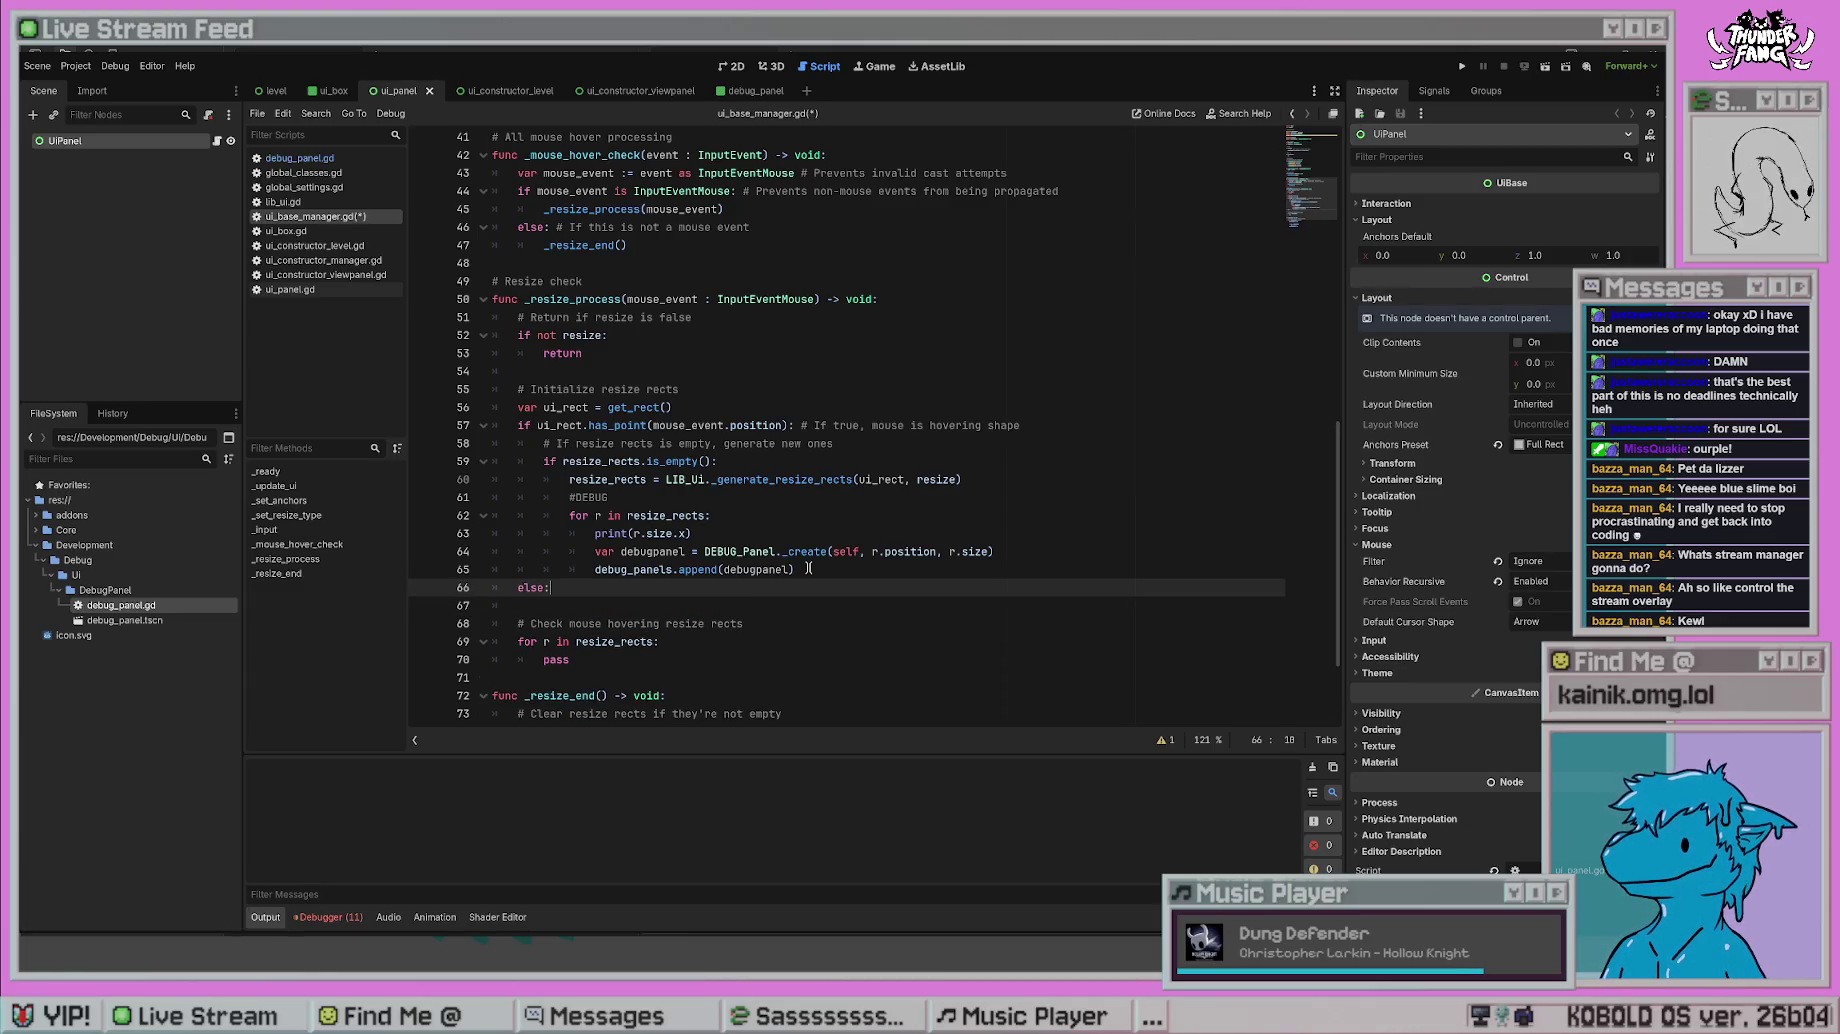
key(Return)
text(_resize)
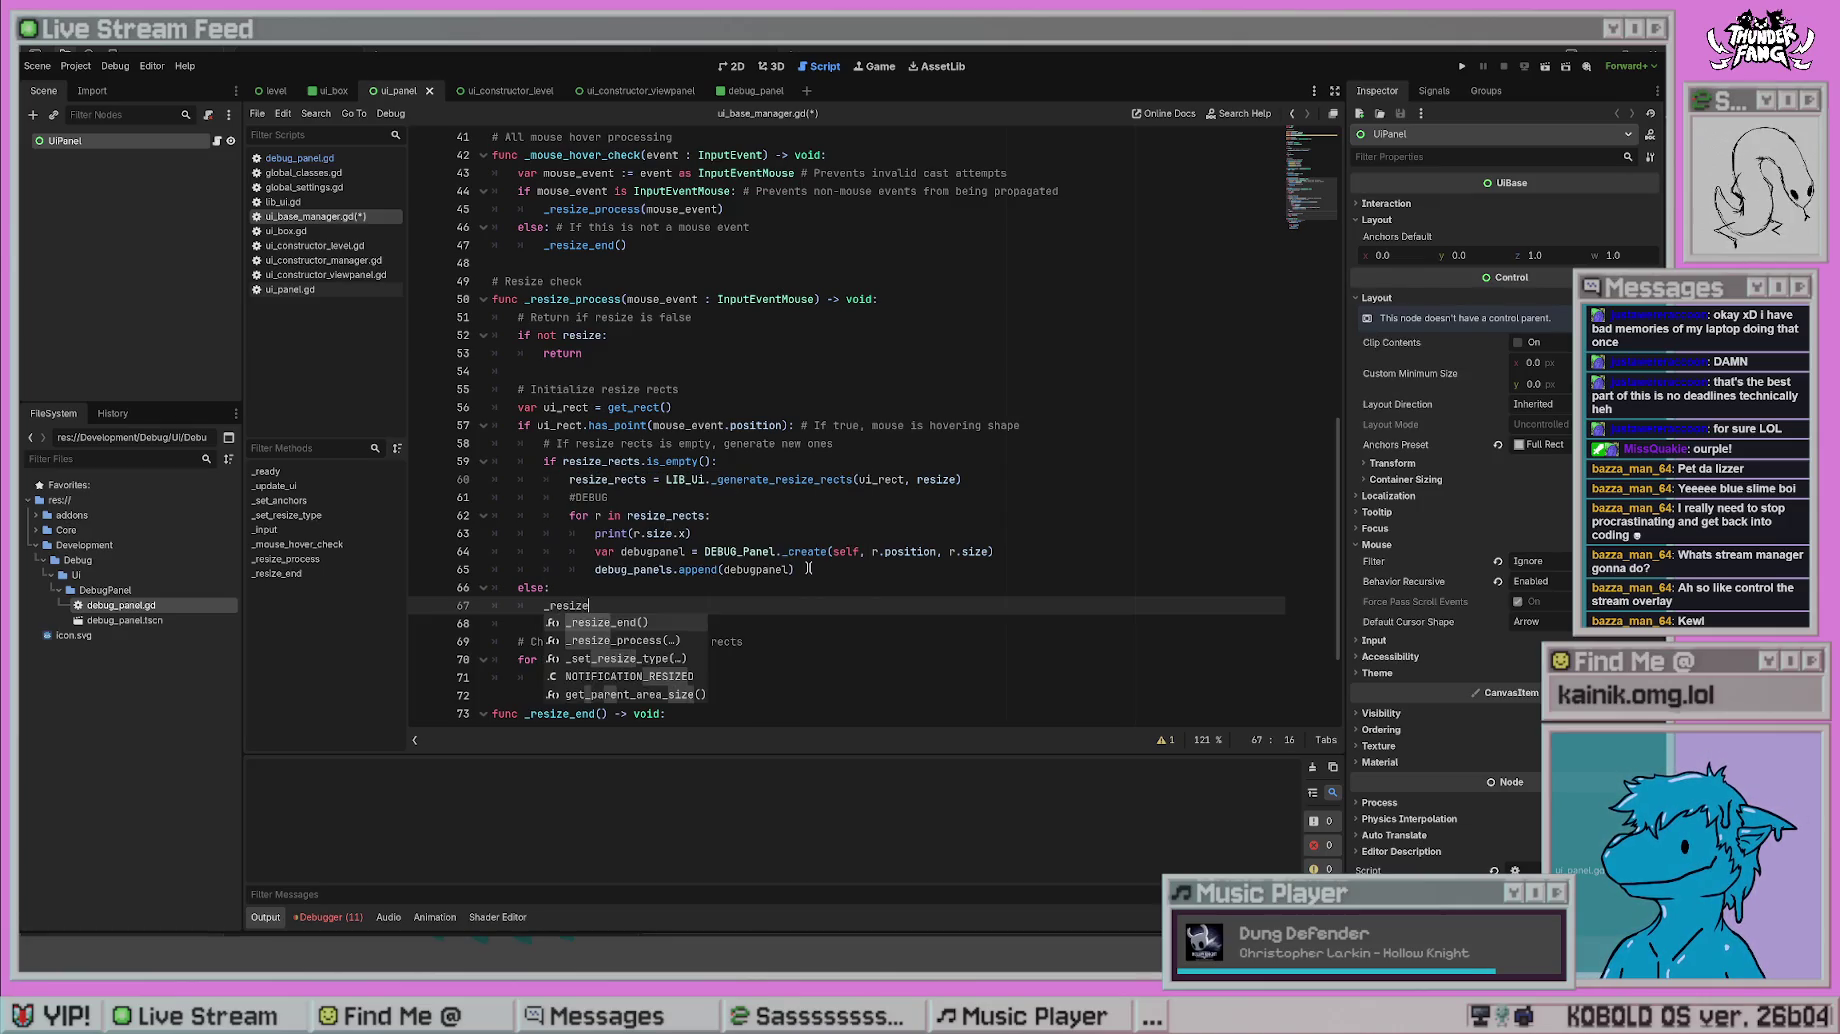
key(Return)
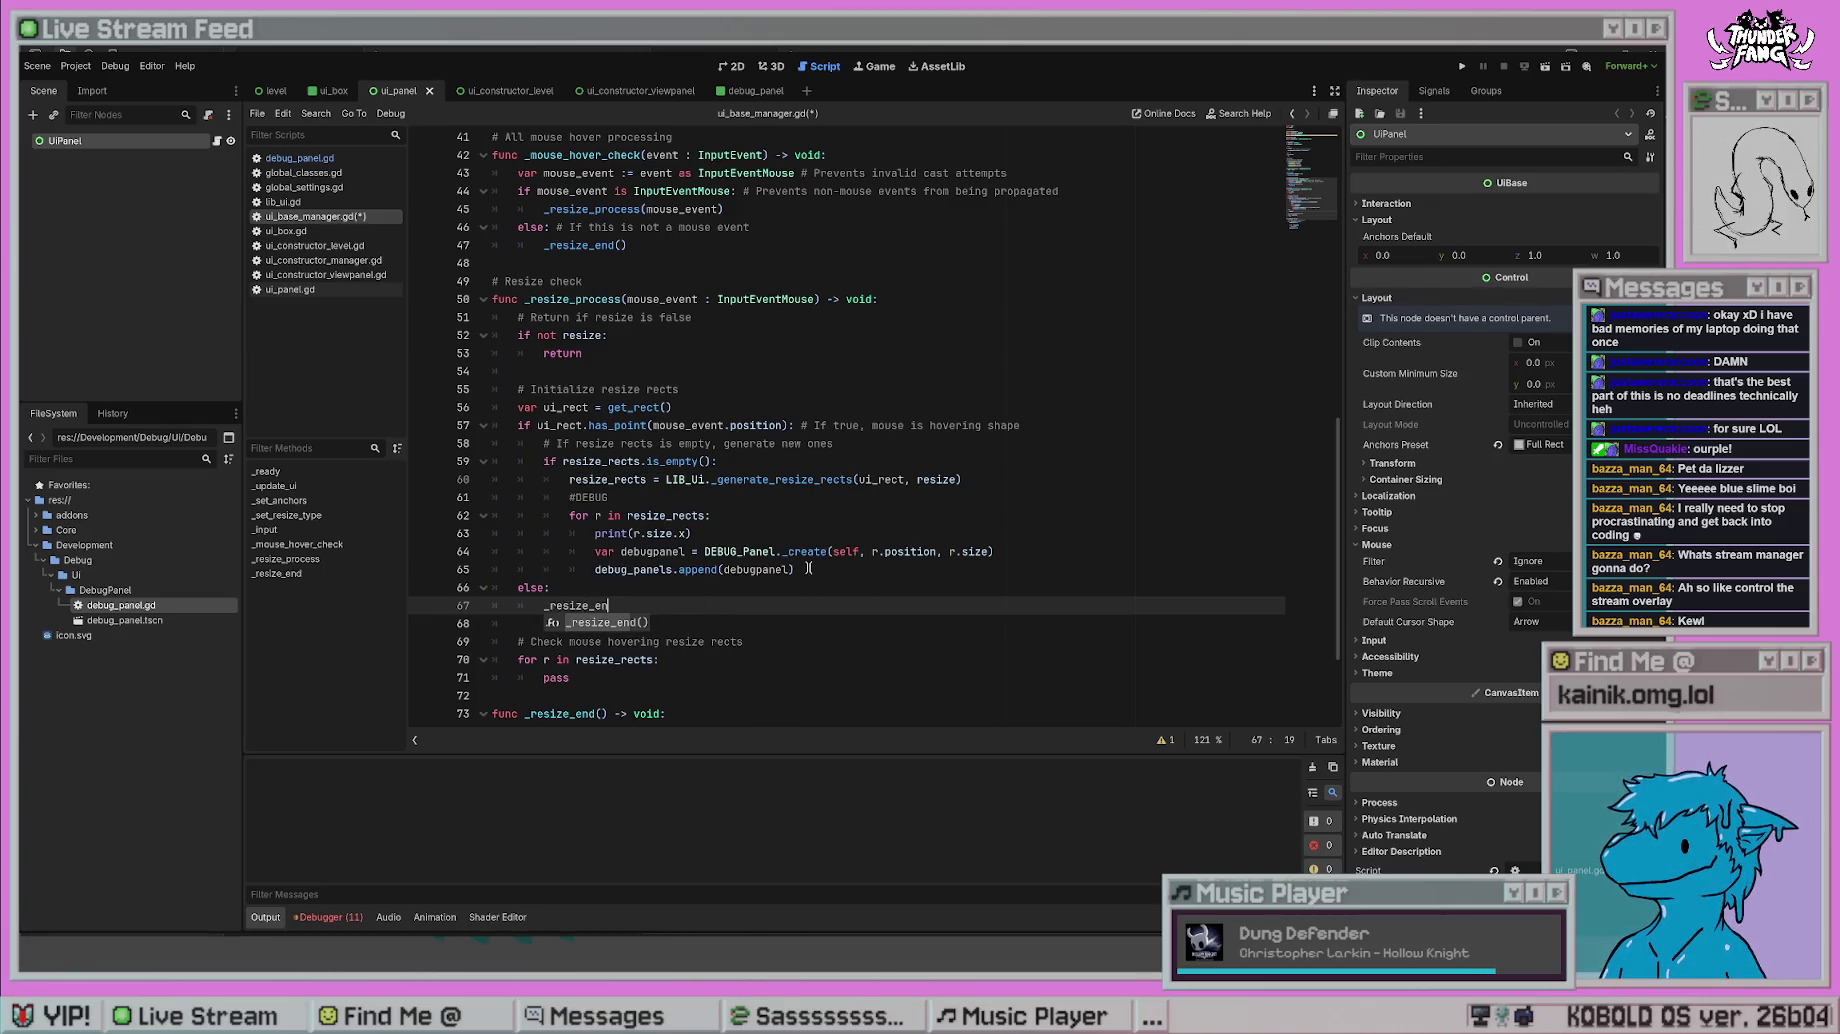
key(ctrl+s)
- Comment the else branch 'If mouse has stopped hovering shape' and add return after _resize_end()
click(878, 578)
text(# If mo)
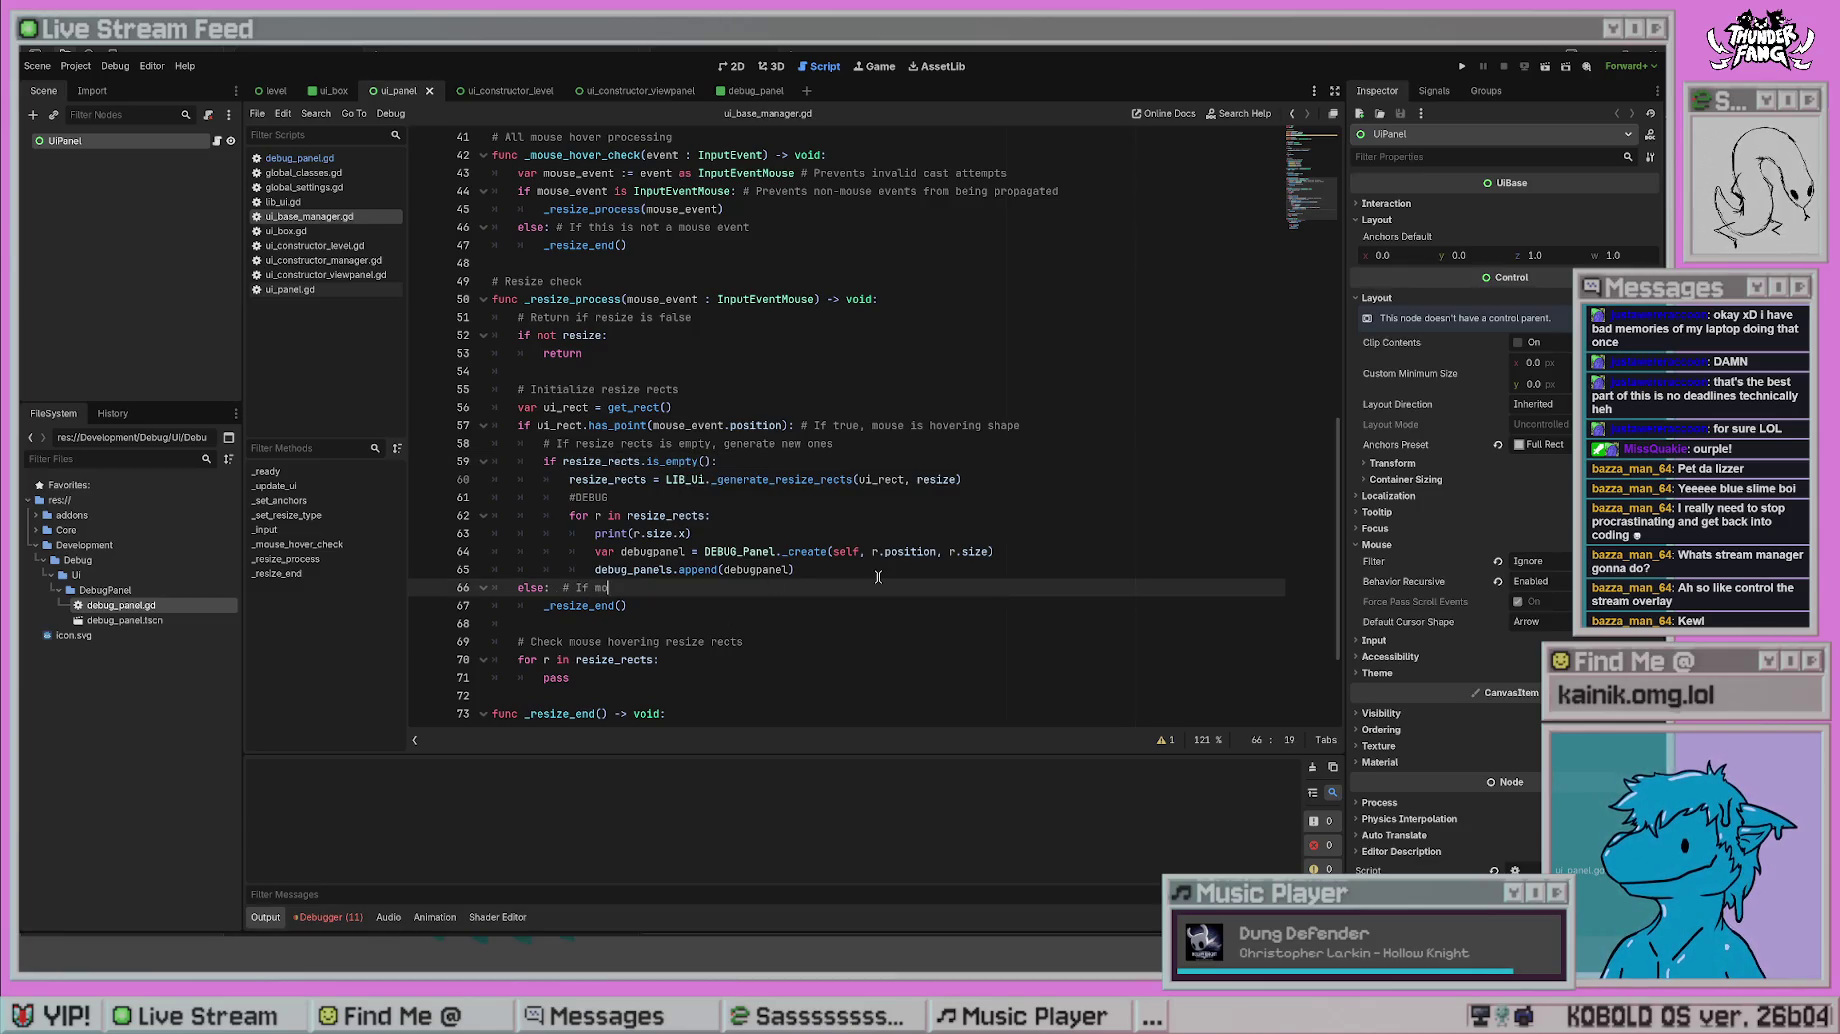
text(use ha)
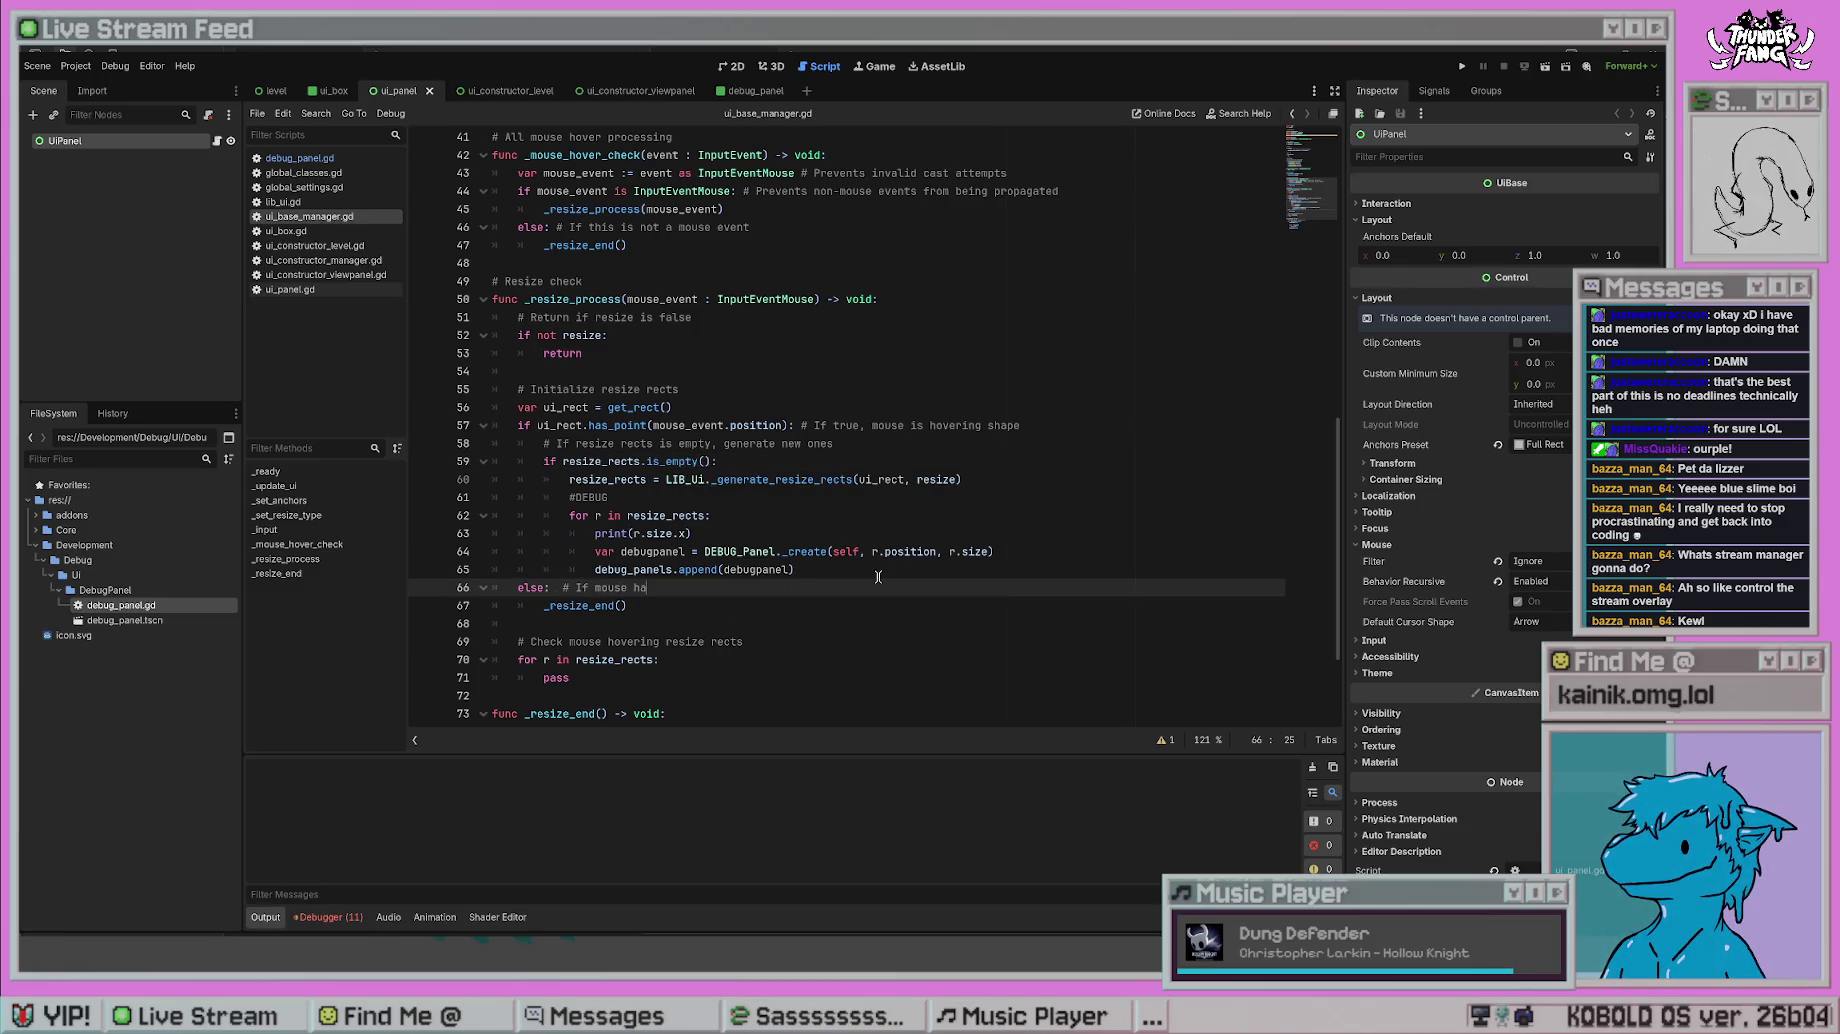
text(g shap)
click(658, 605)
text(\)
key(Return)
key(BackSpace)
key(BackSpace)
key(BackSpace)
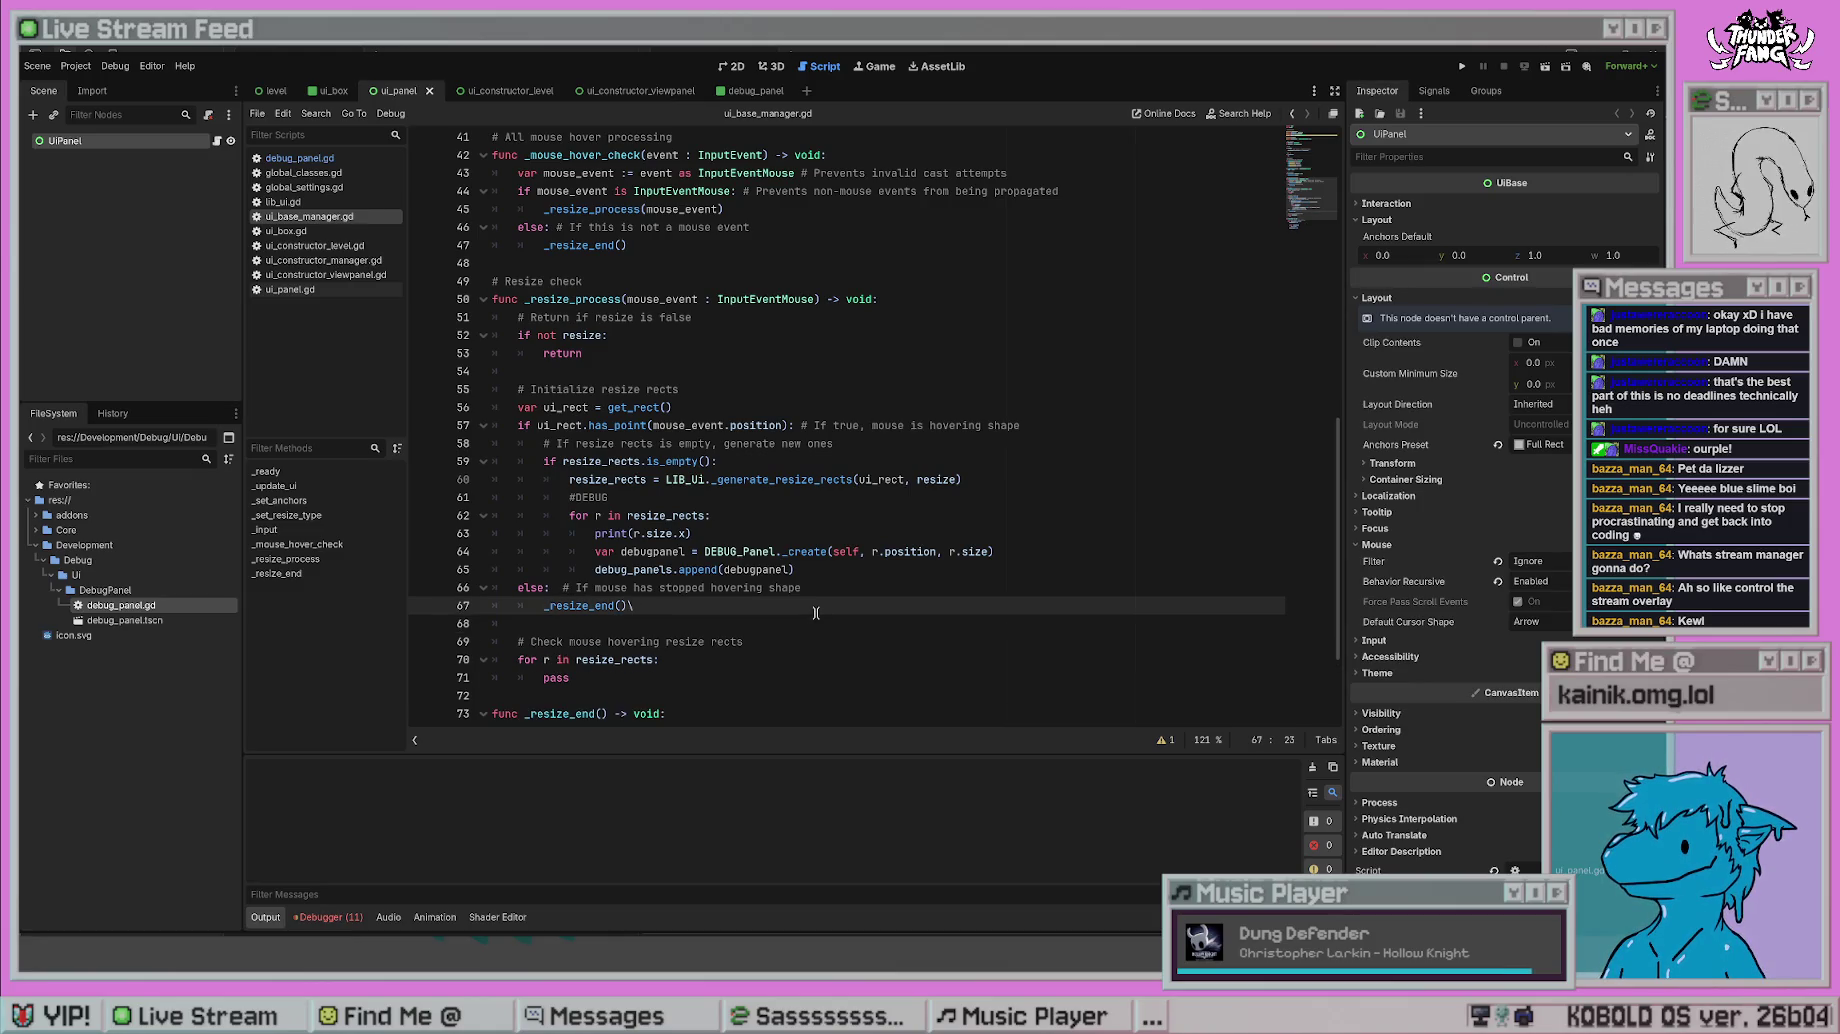
key(Return)
text(return)
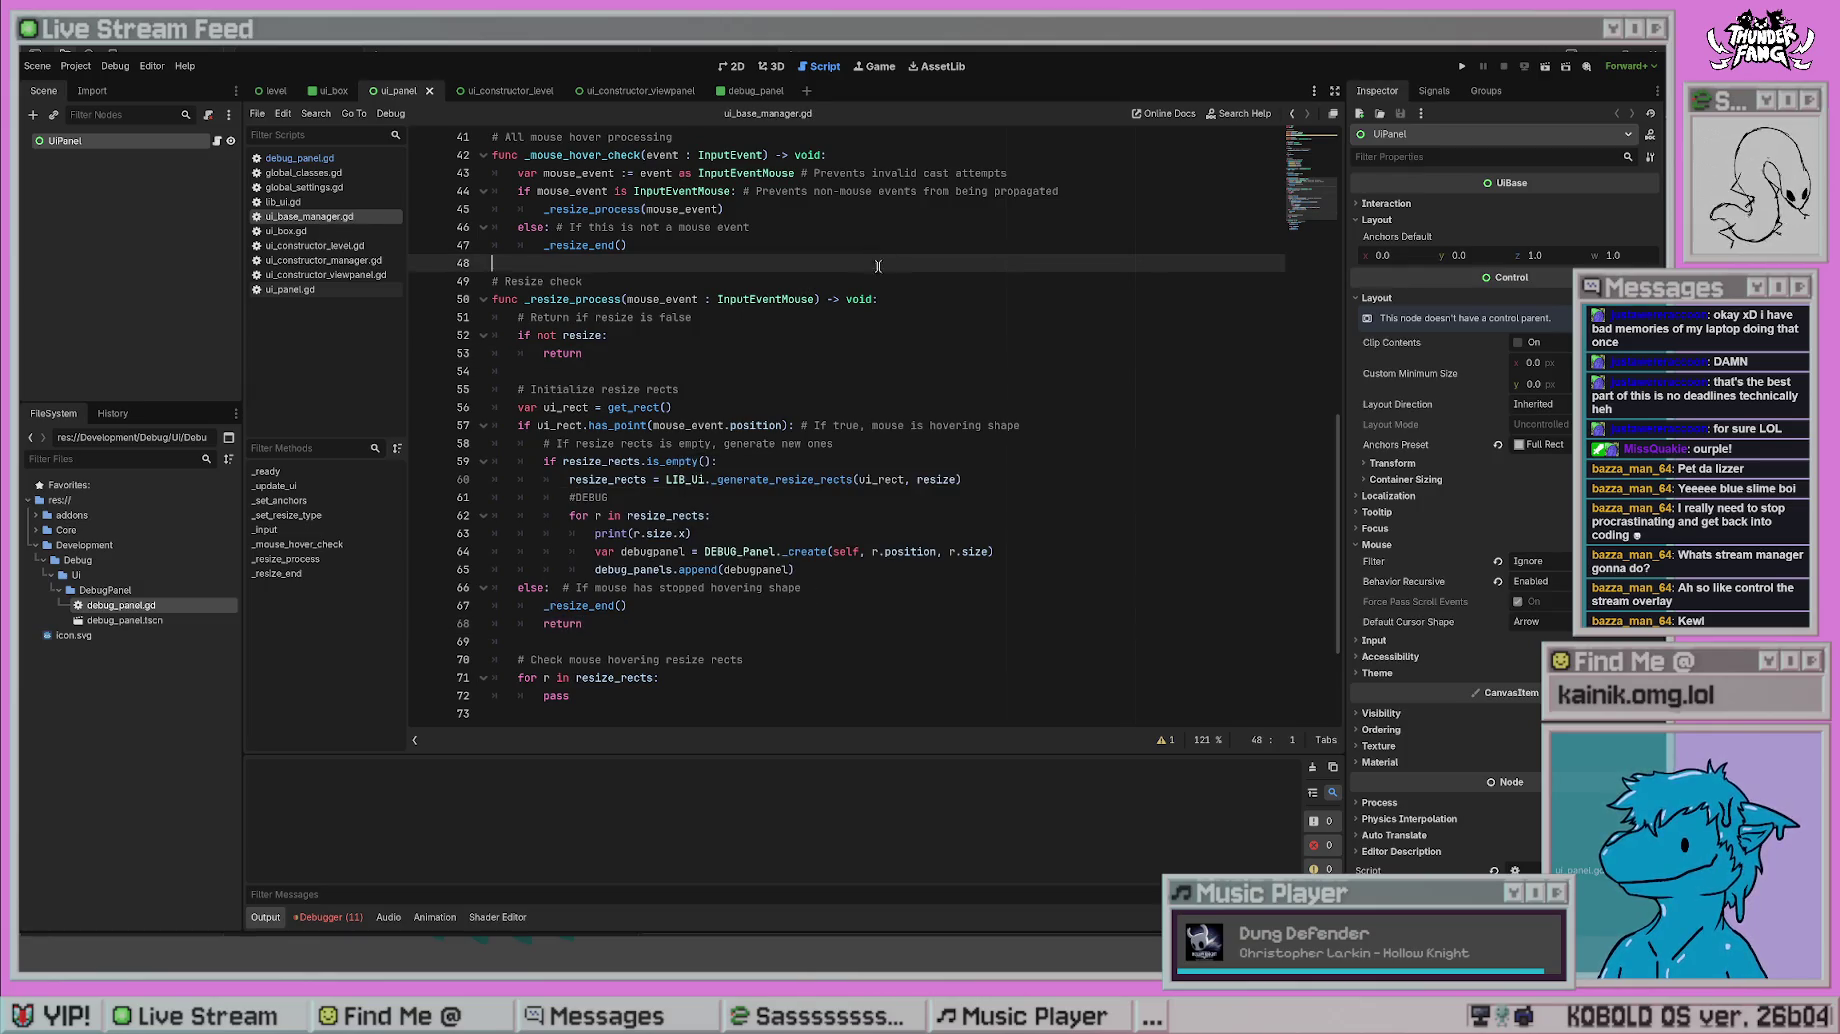
click(838, 389)
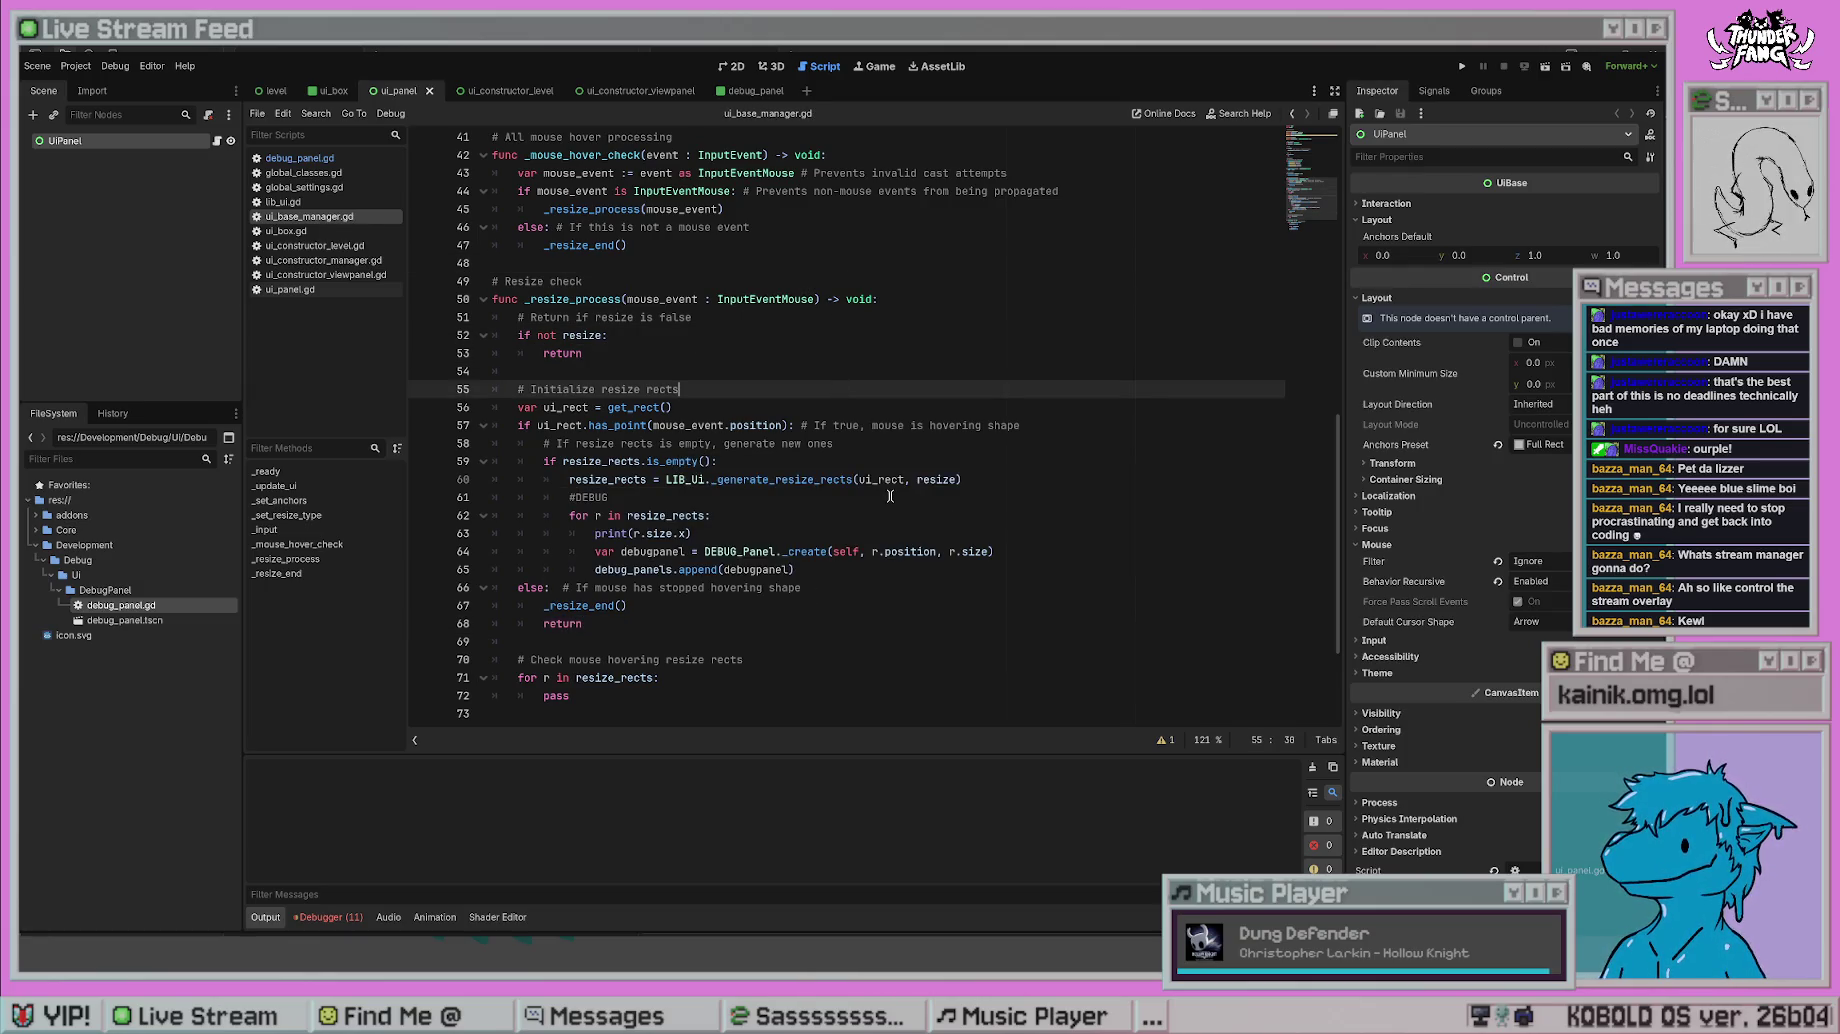
scroll(913, 462, down, 3)
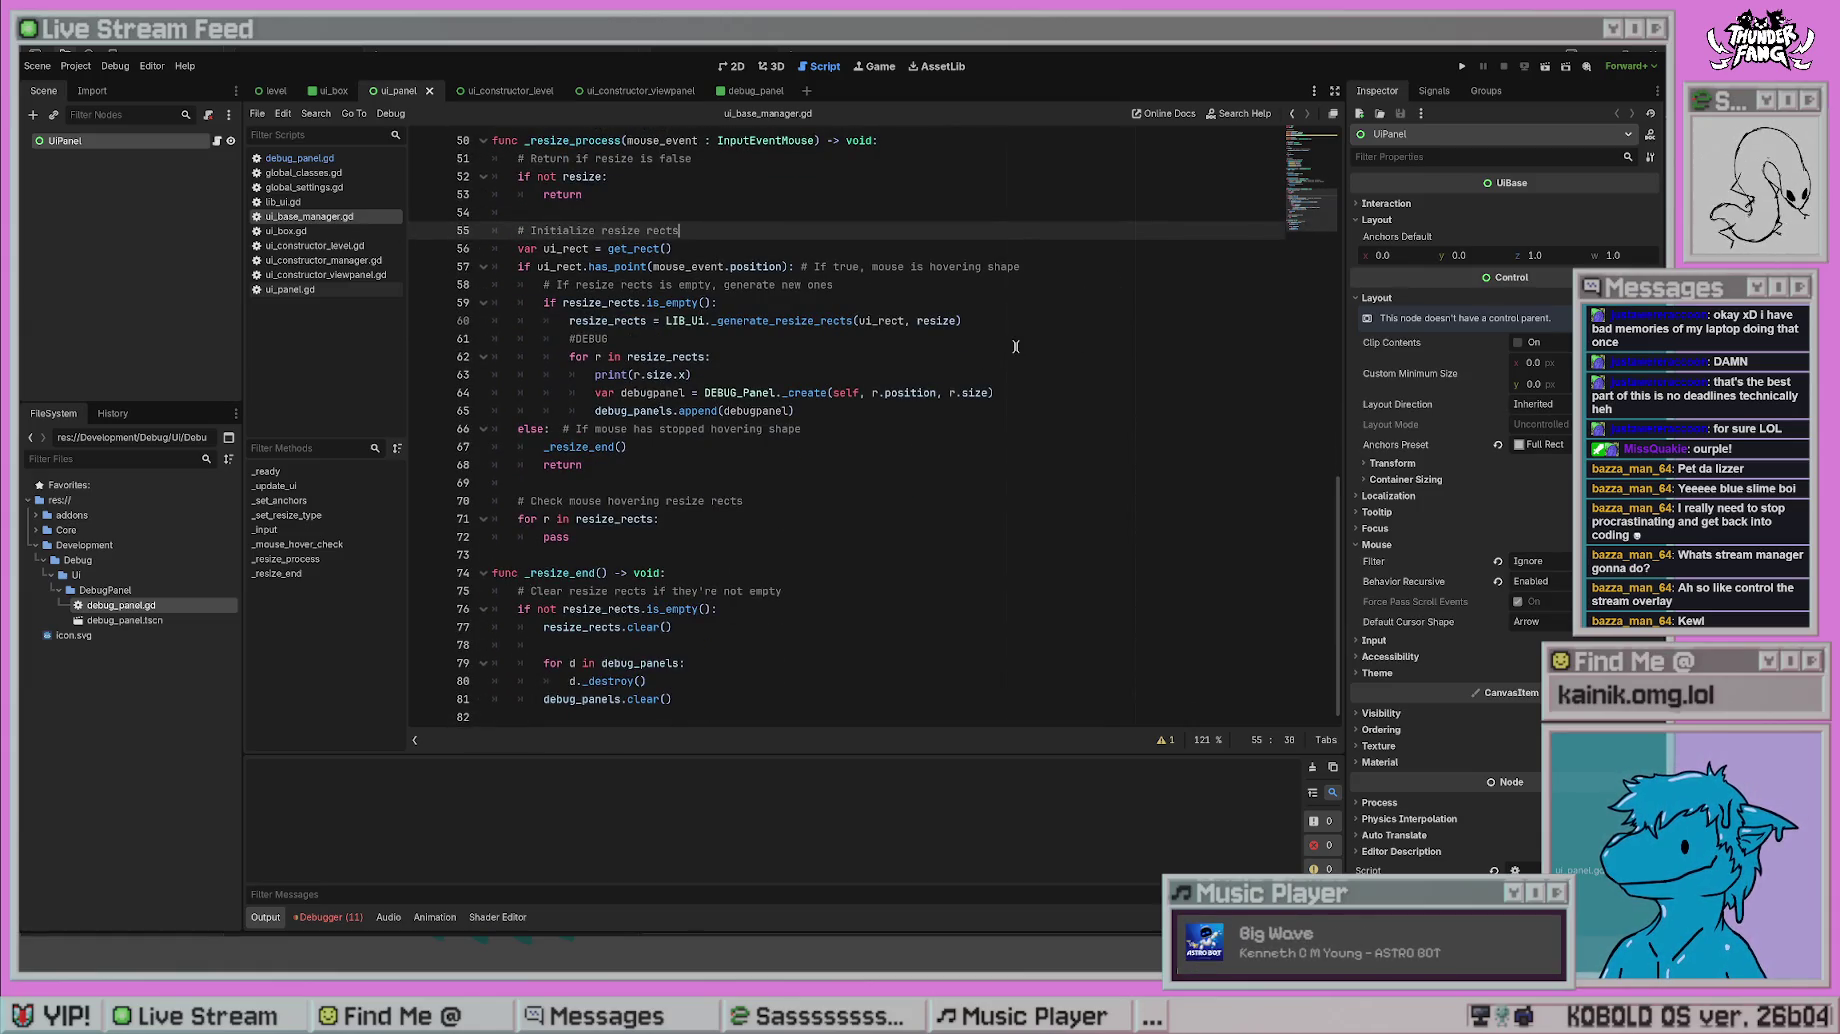
- Test-run the resize logic, stop the game, and open global_settings.gd
scroll(1012, 393, up, 3)
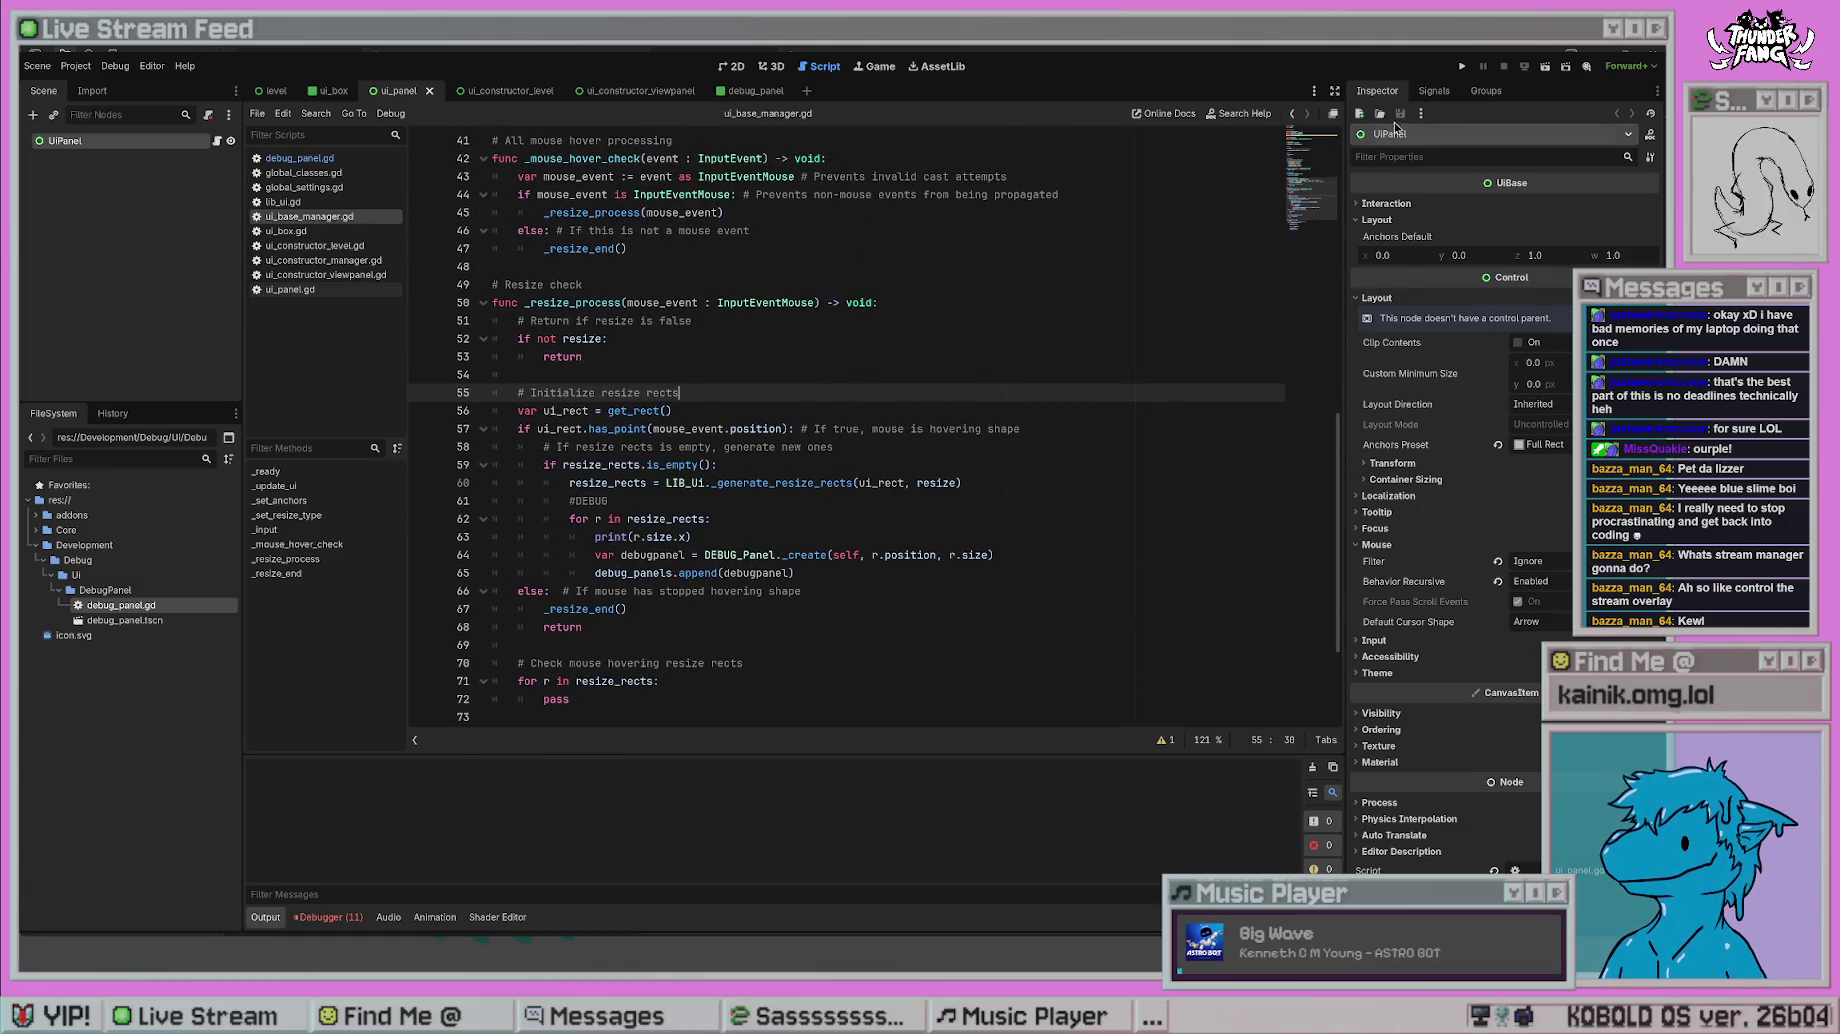
click(1458, 68)
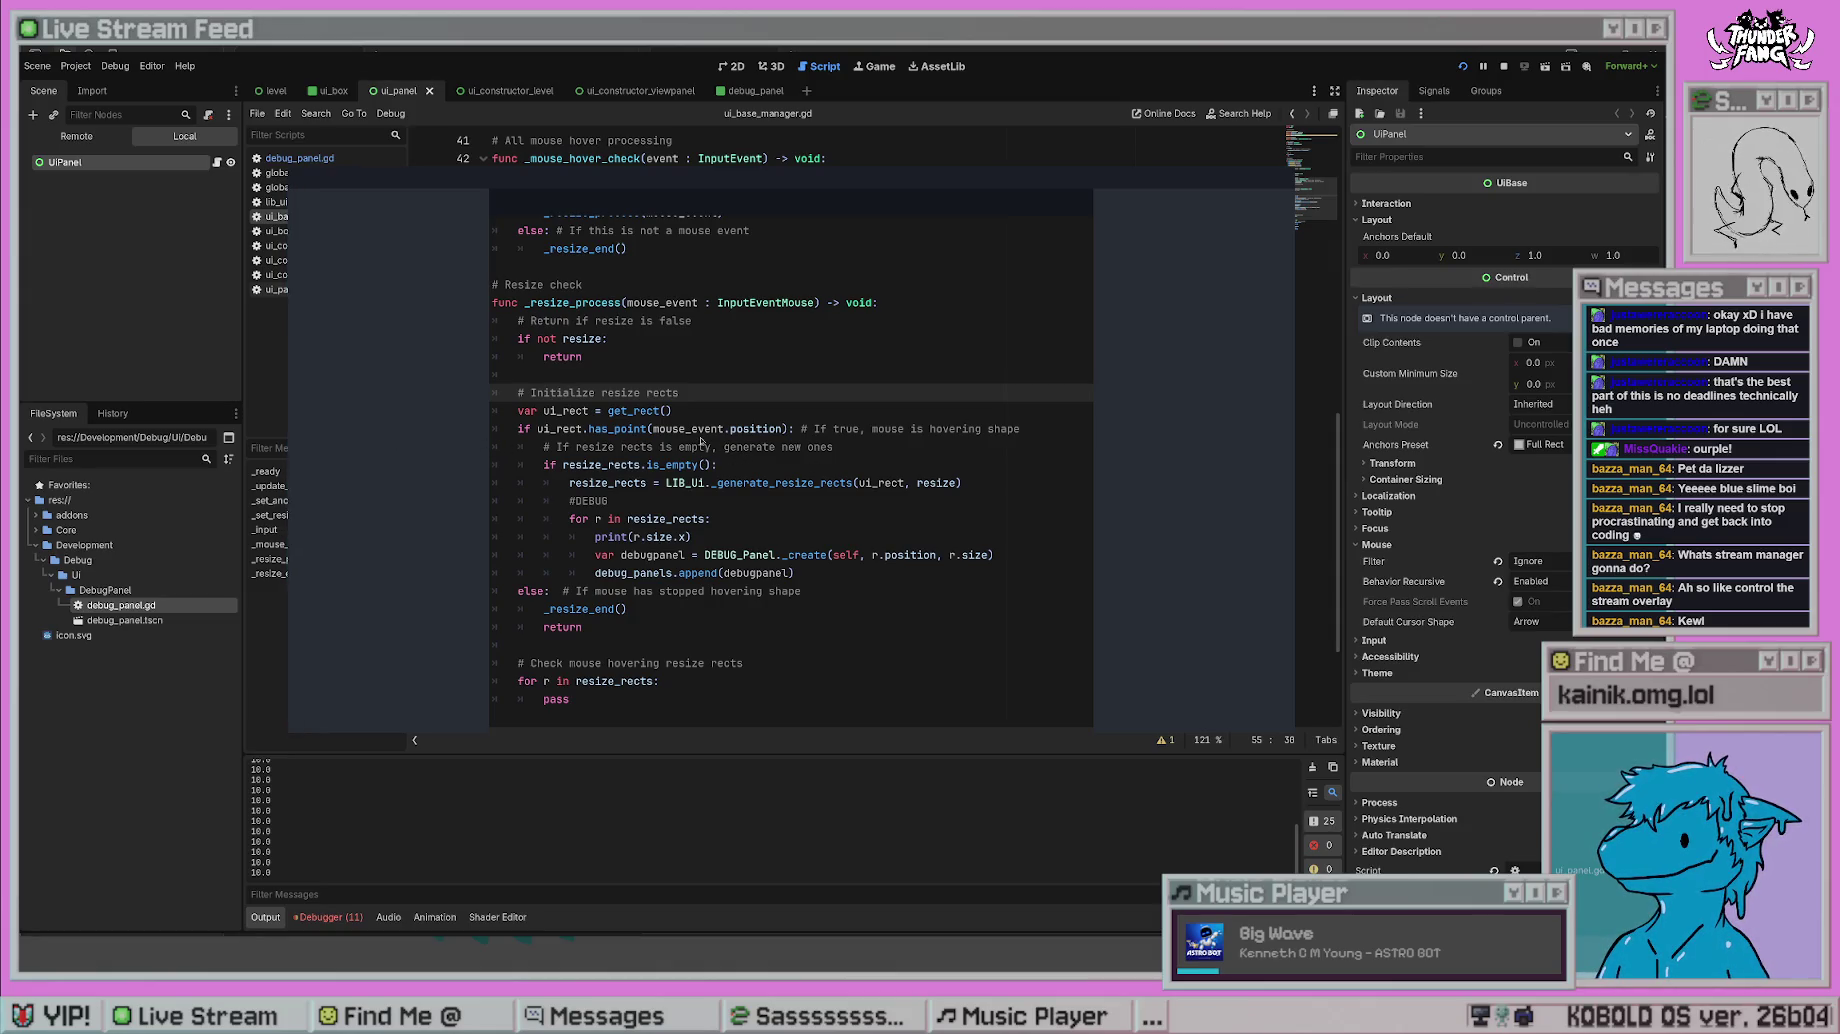
key(F8)
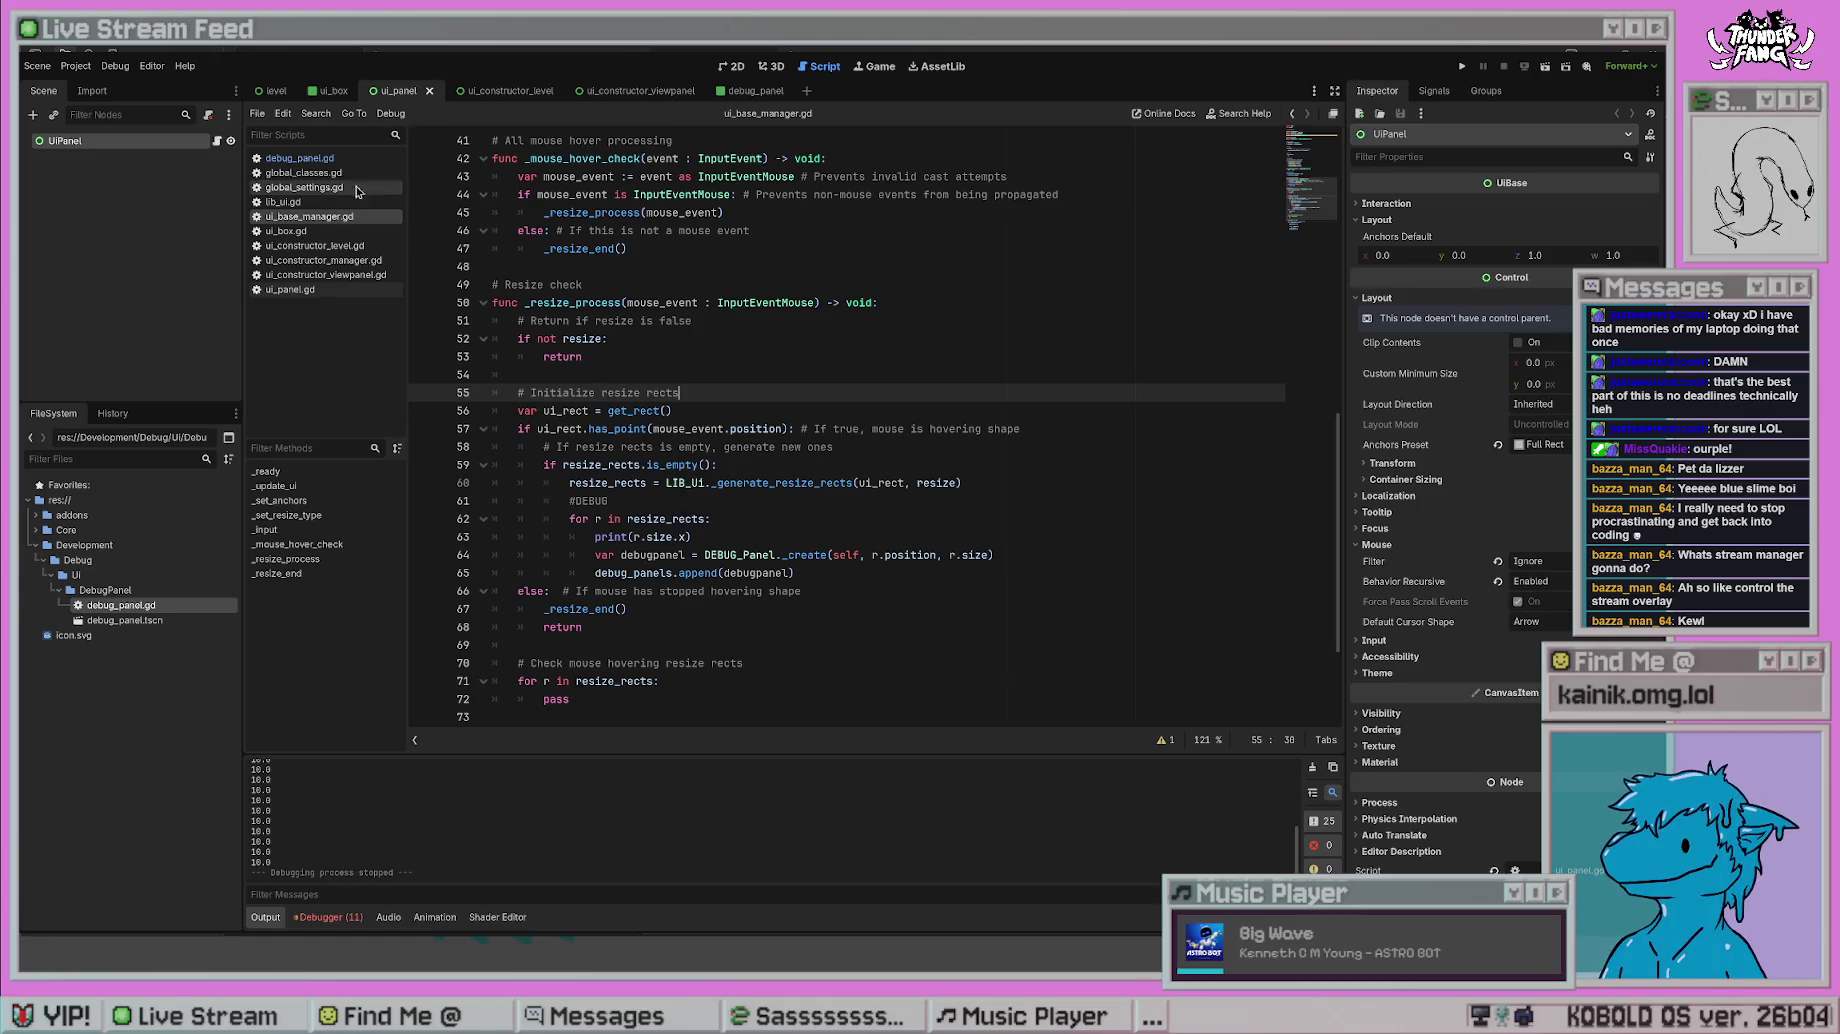
click(300, 172)
- Look through global_settings.gd, ui_box.gd and the other scripts to reach lib_ui.gd
click(305, 187)
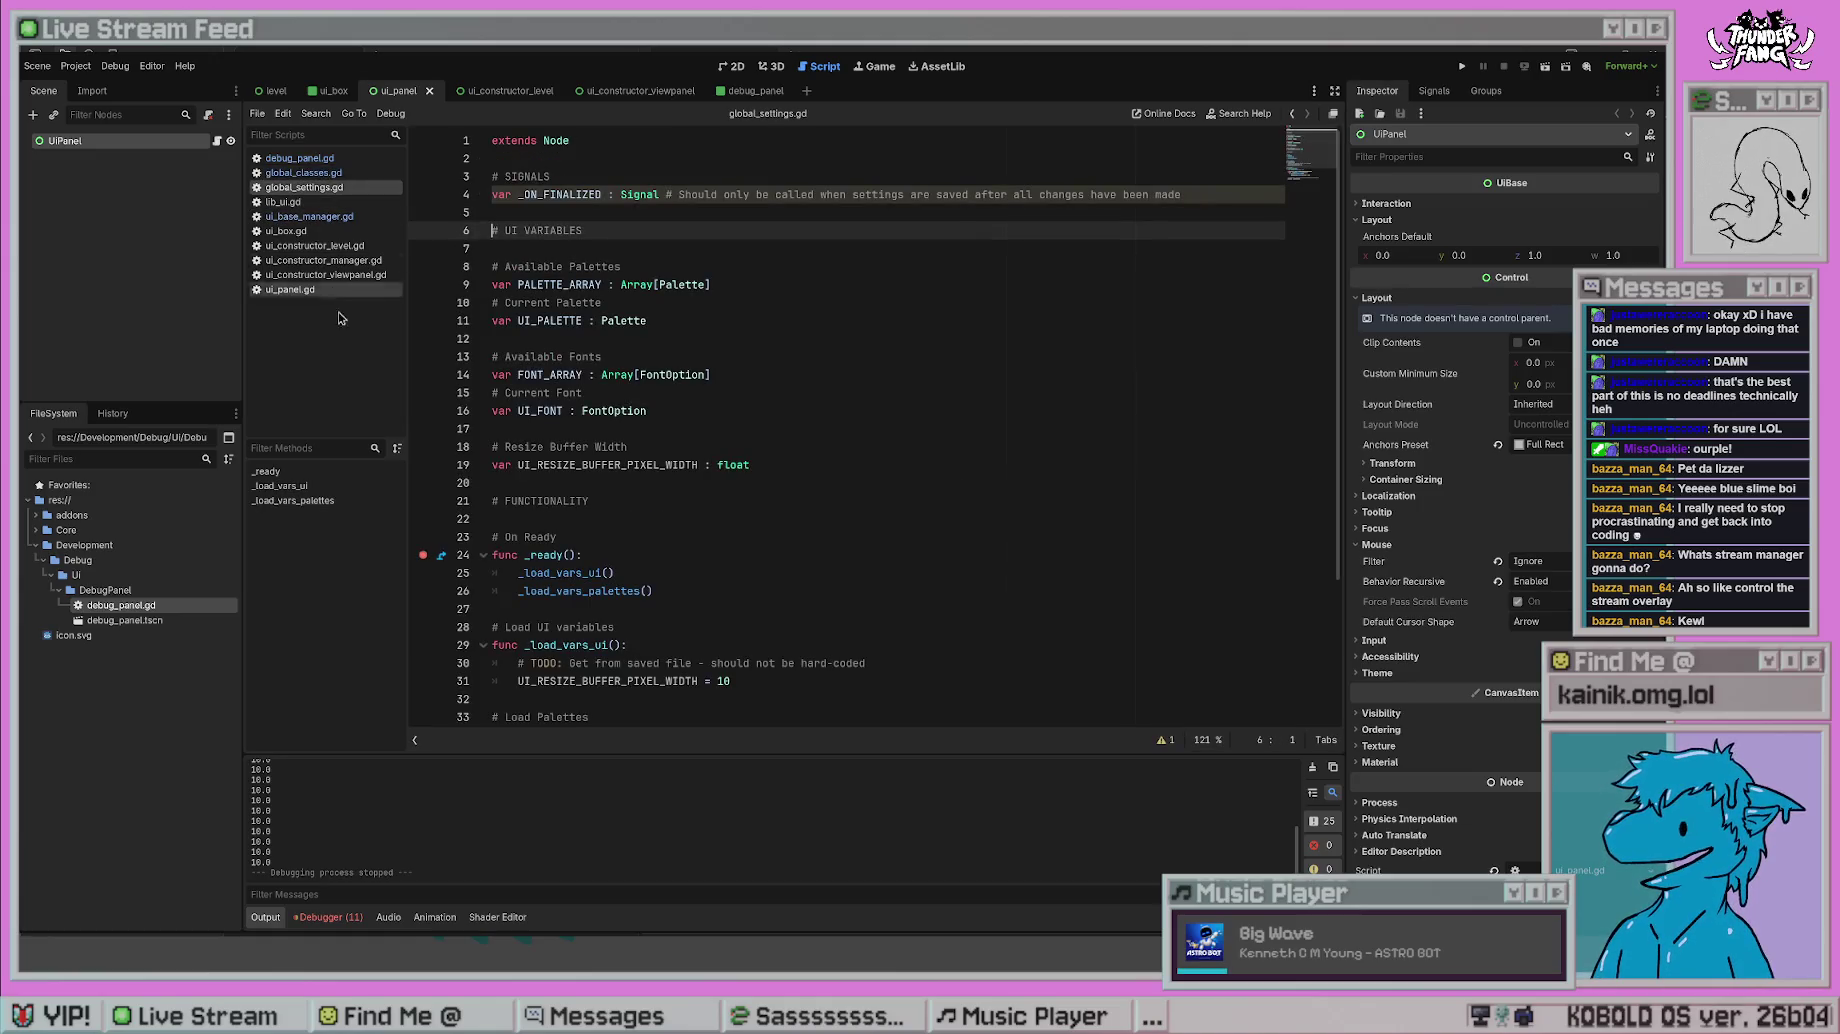
click(315, 260)
click(300, 289)
click(322, 231)
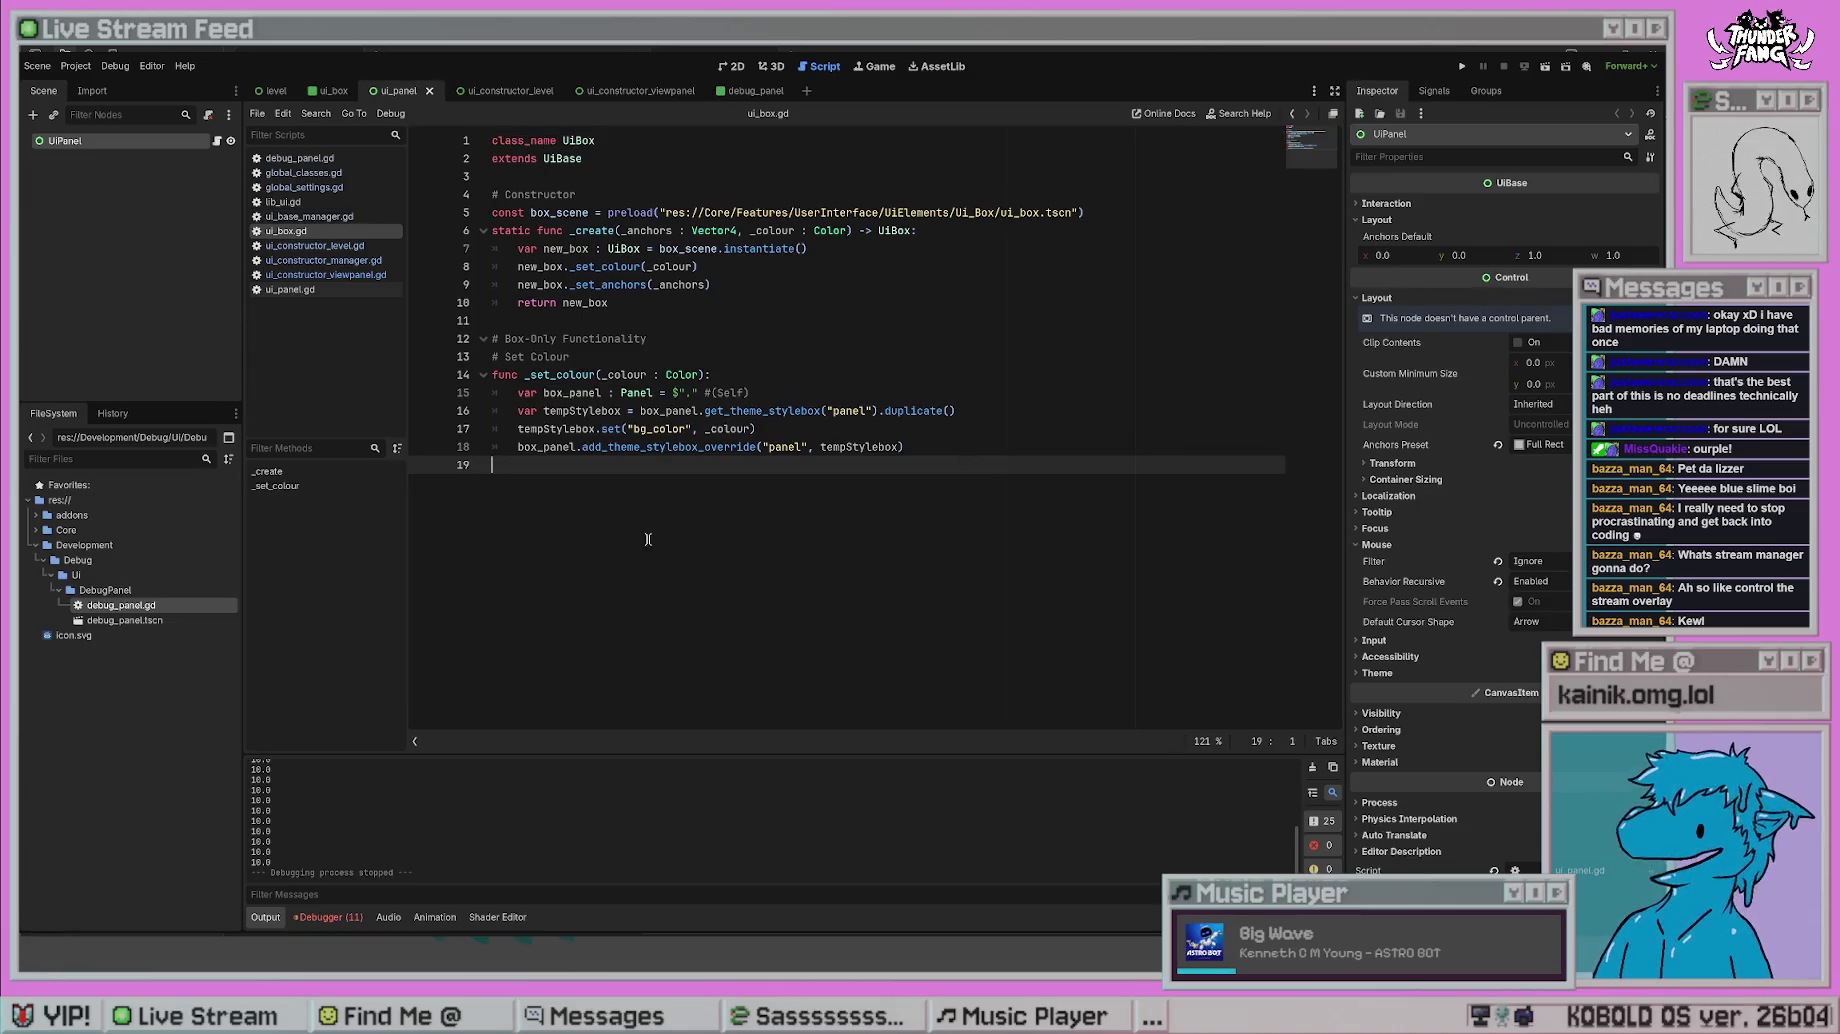
click(322, 202)
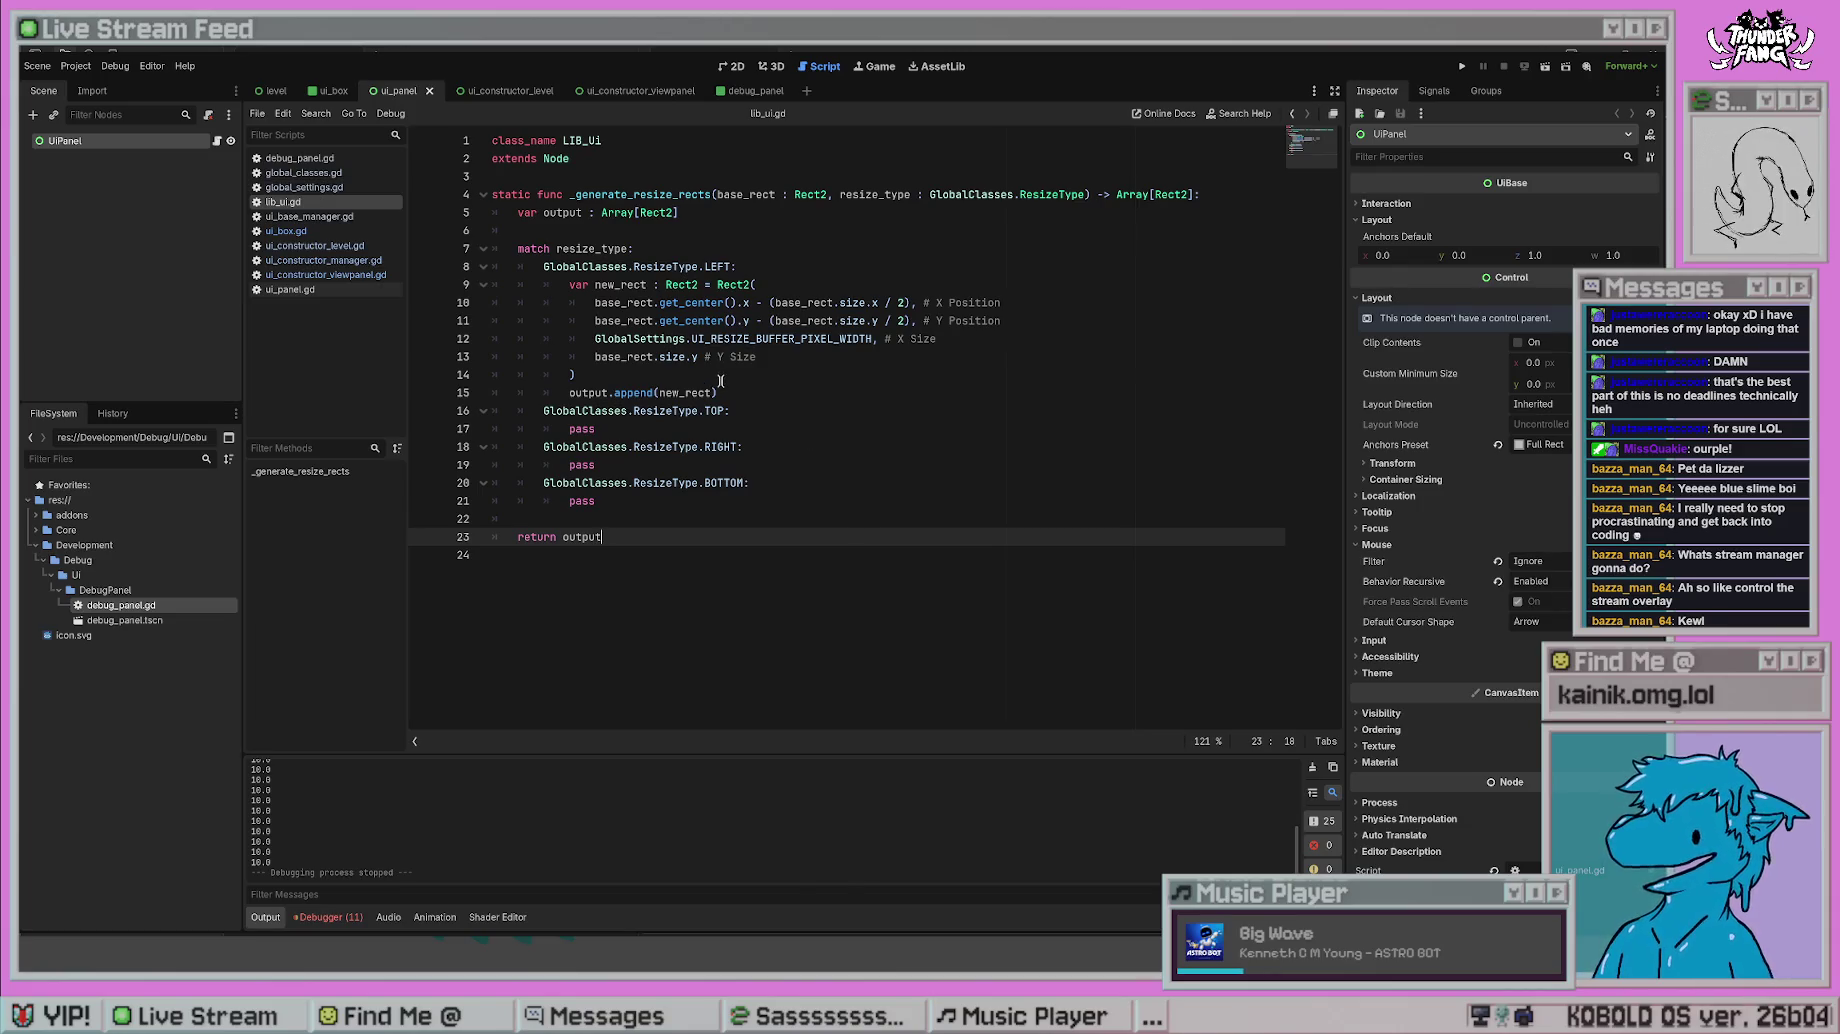
- Copy the LEFT case's rect-building lines over the pass under RIGHT
drag(736, 392, 420, 287)
key(ctrl+c)
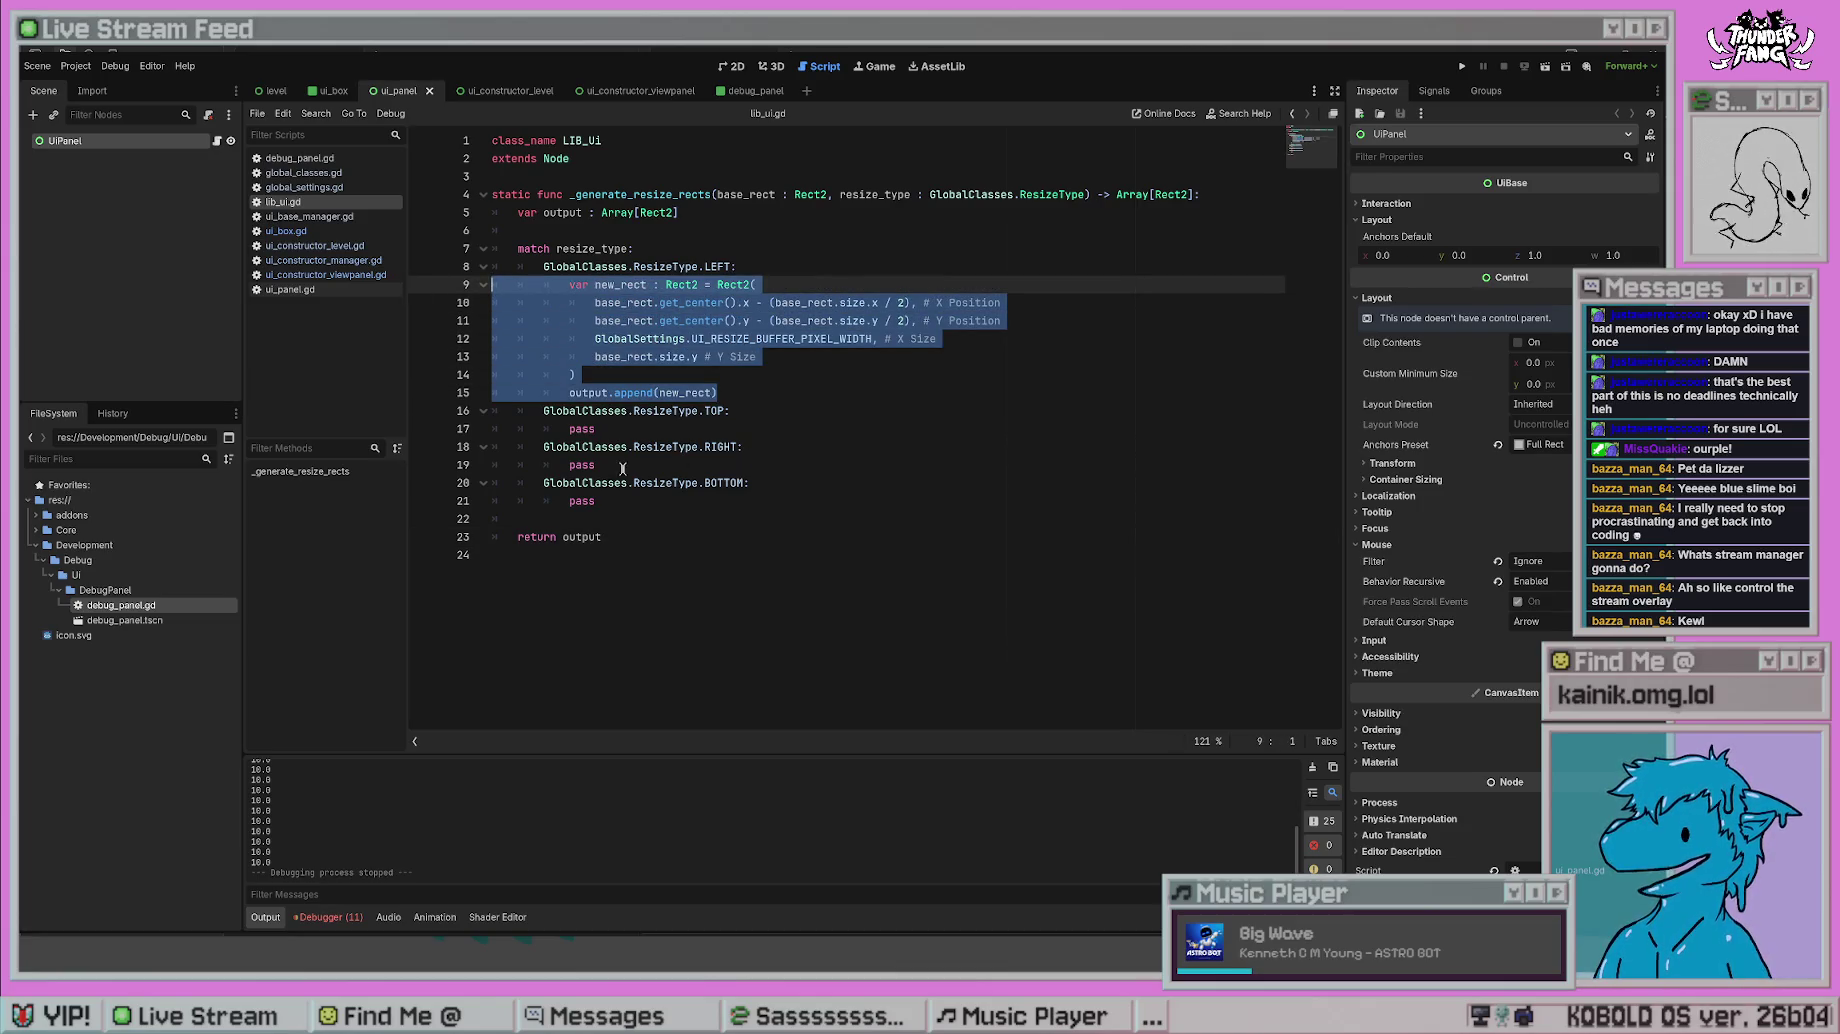
double_click(620, 466)
key(ctrl+v)
click(796, 416)
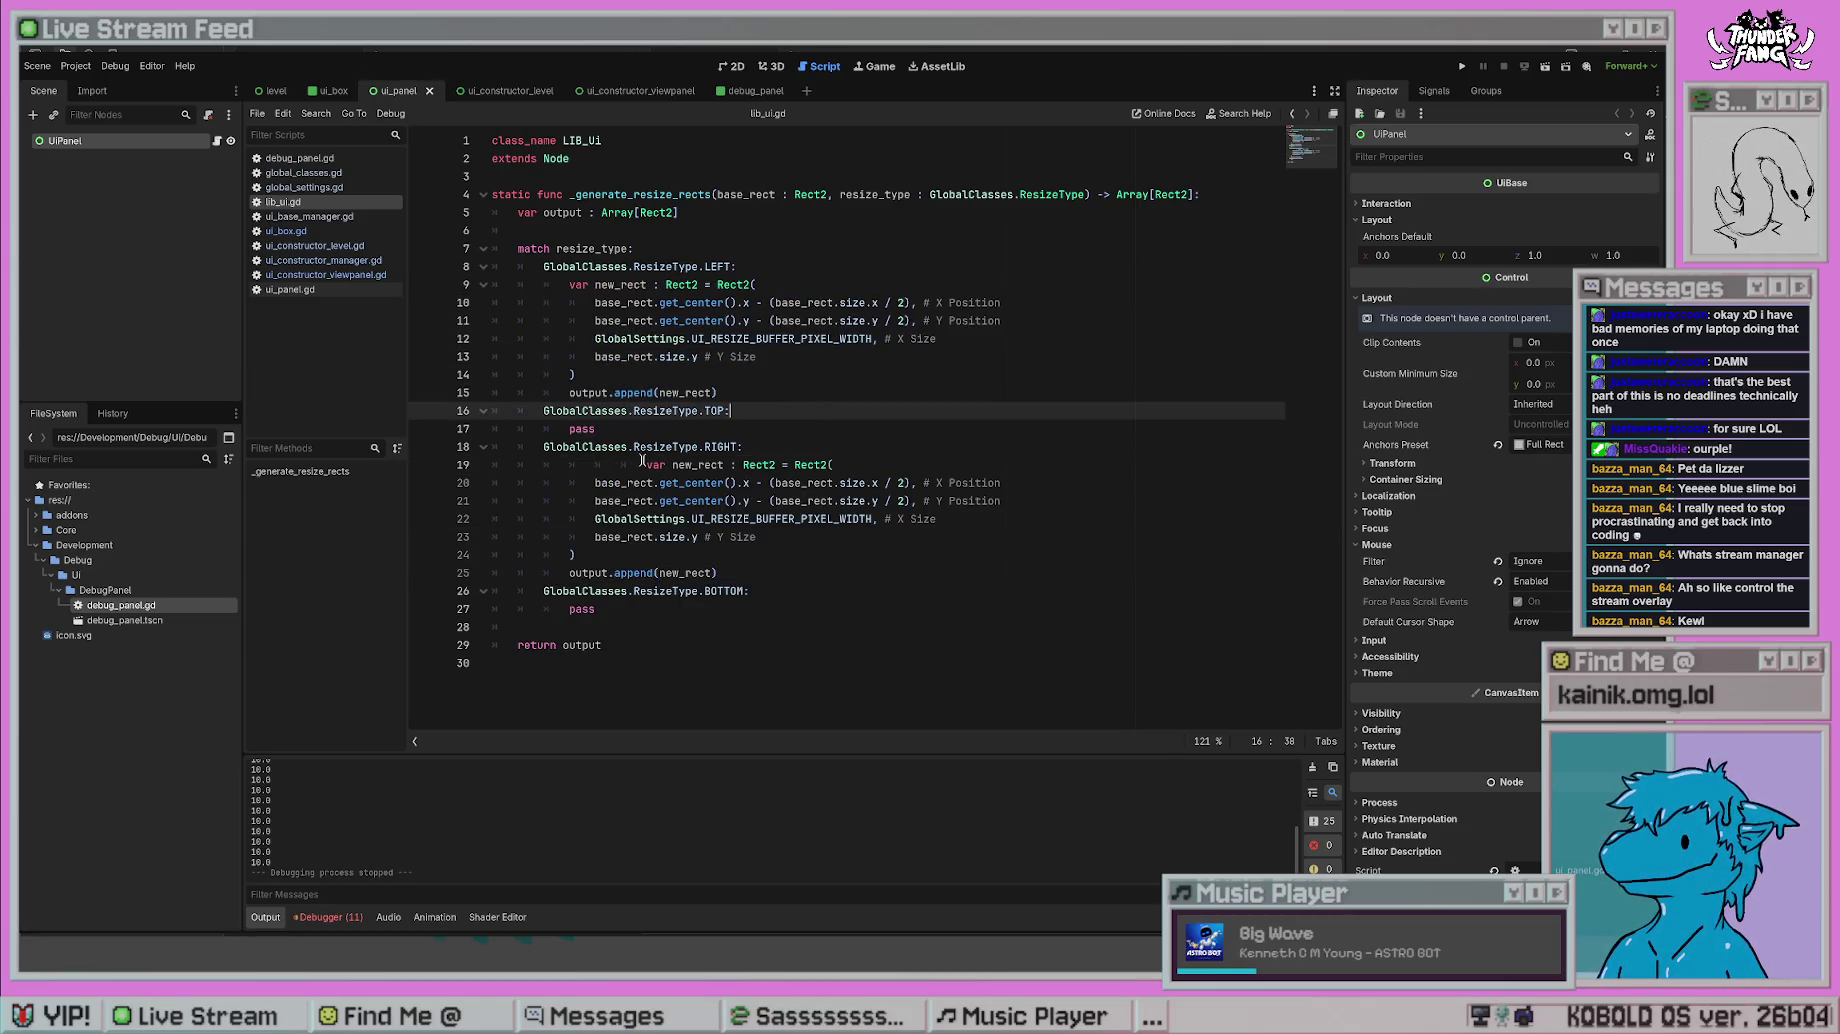
- Fix the indentation of the pasted var new_rect block under RIGHT
click(636, 462)
drag(589, 496, 680, 533)
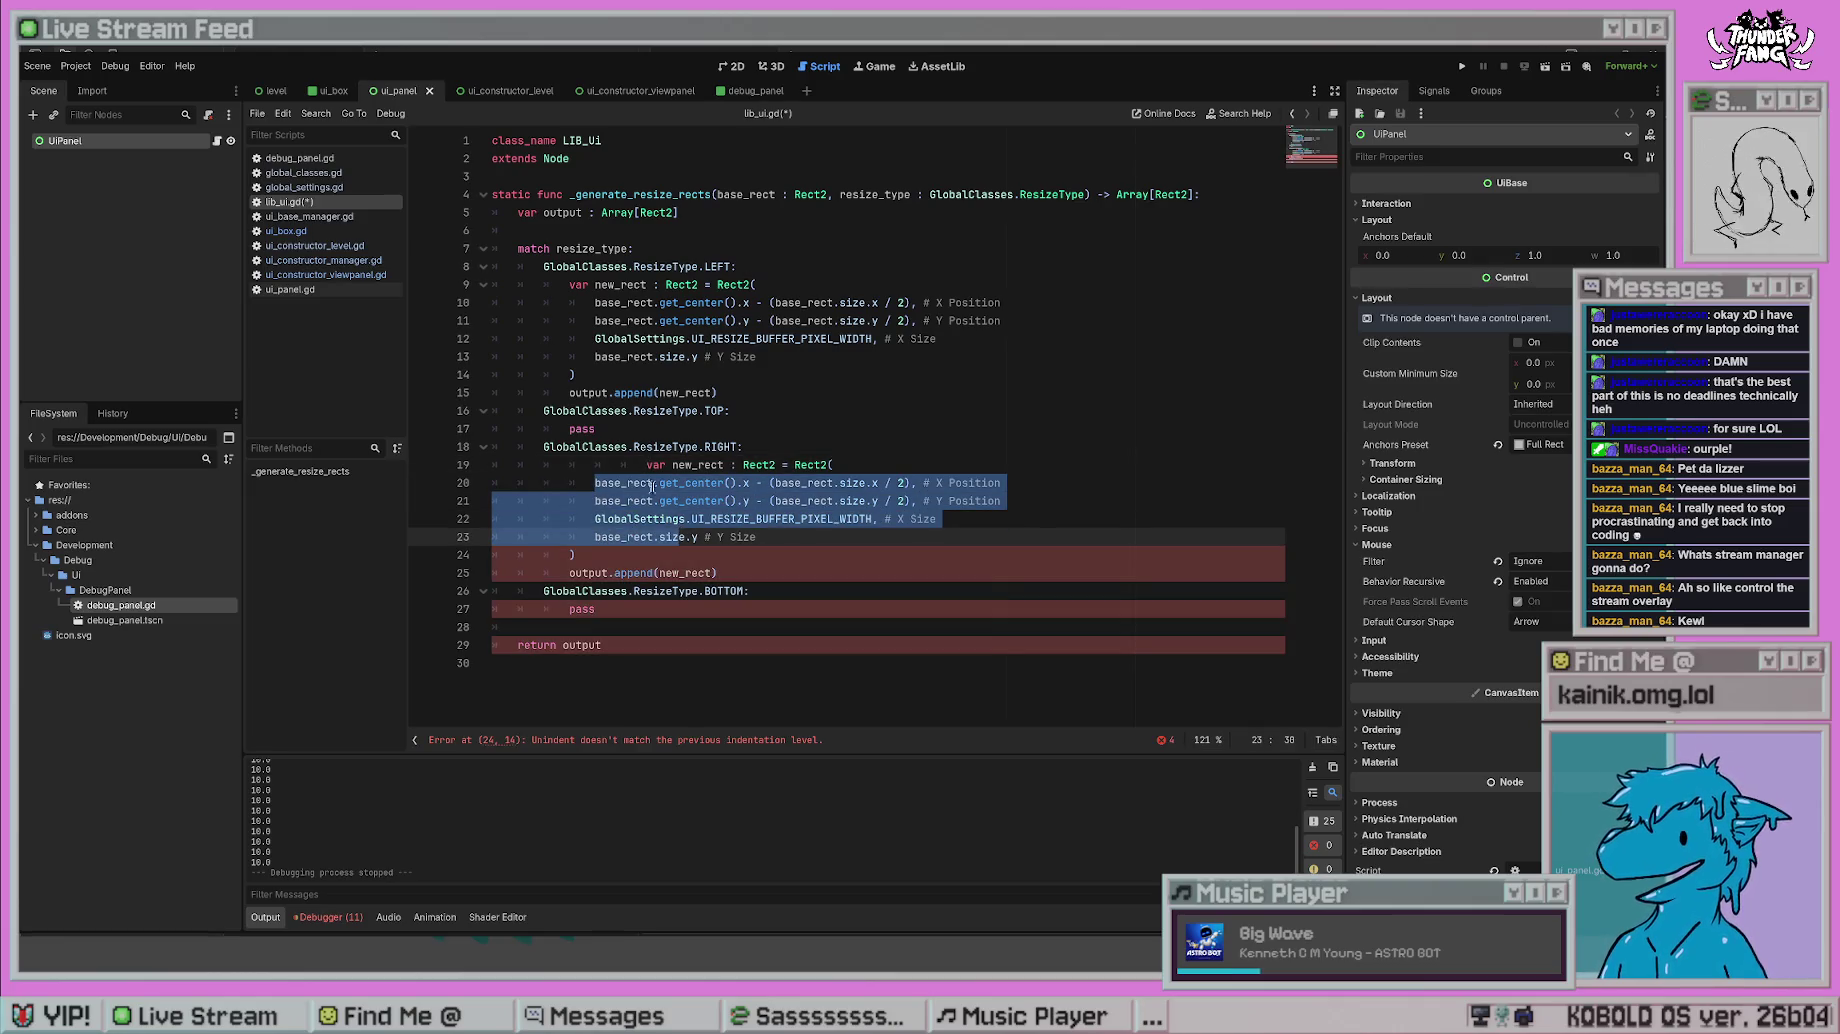
click(647, 465)
key(BackSpace)
key(BackSpace)
click(871, 432)
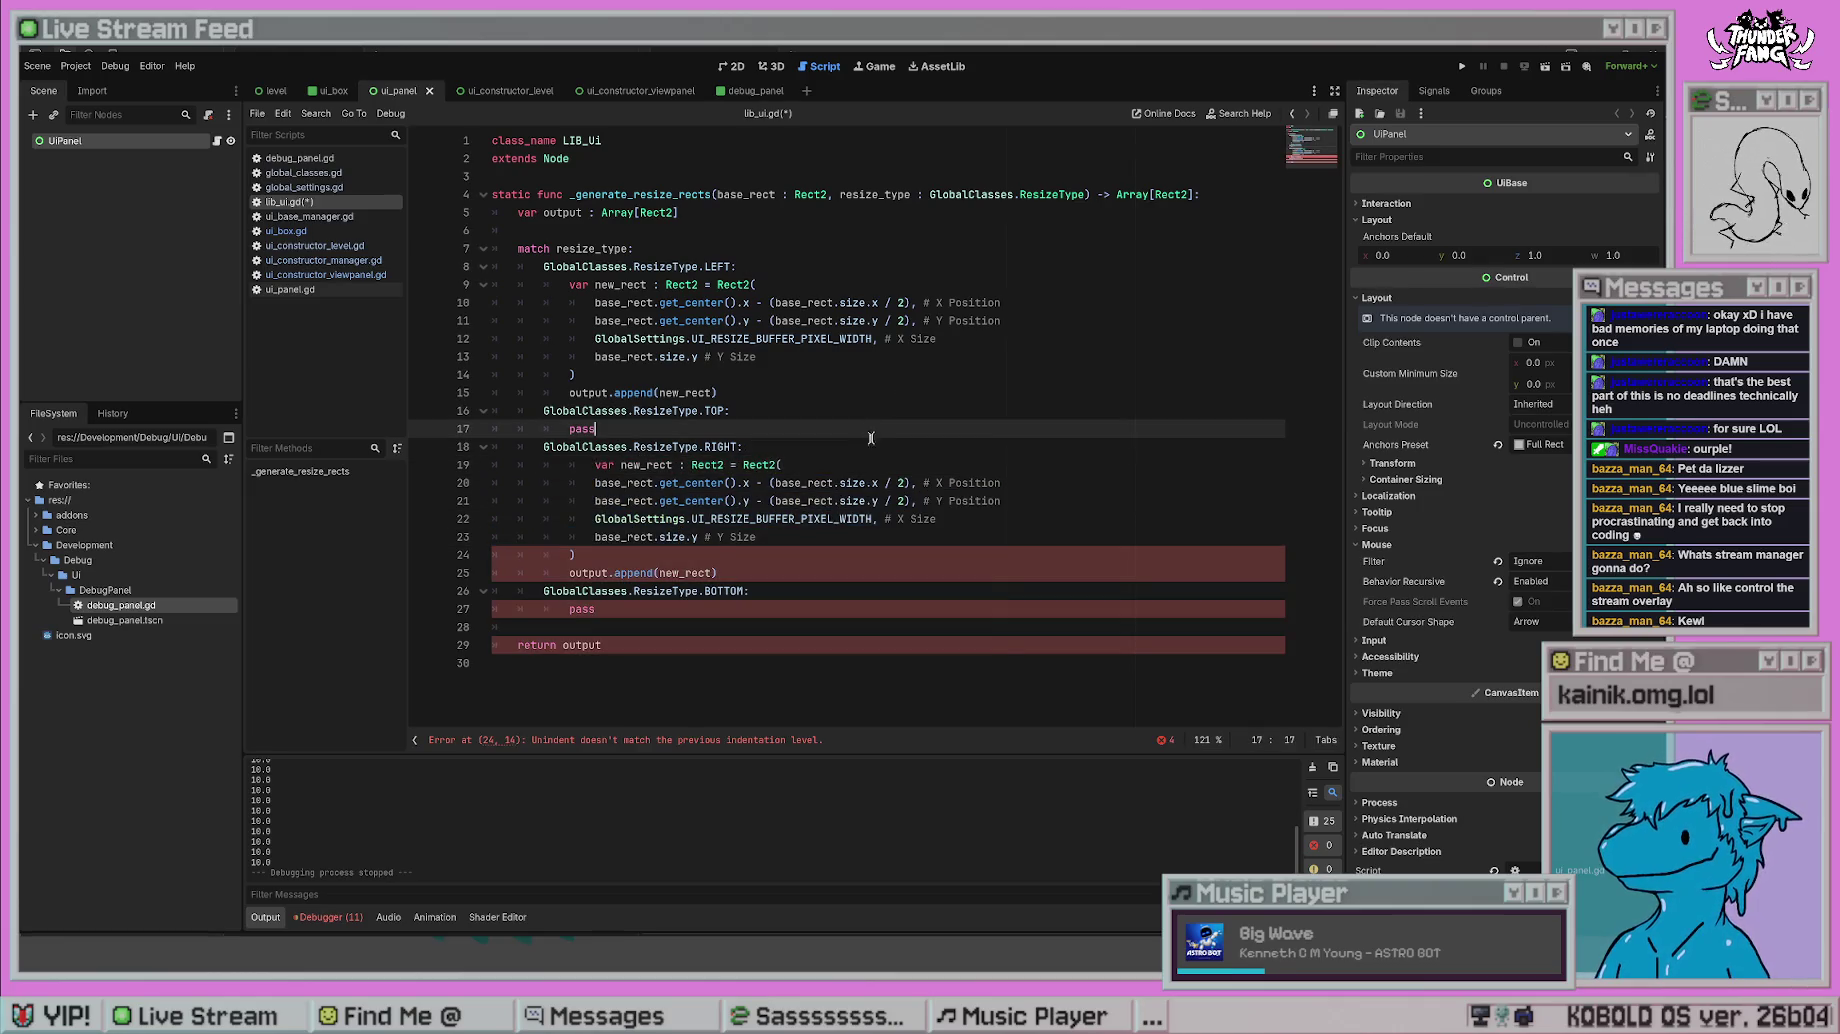
click(767, 541)
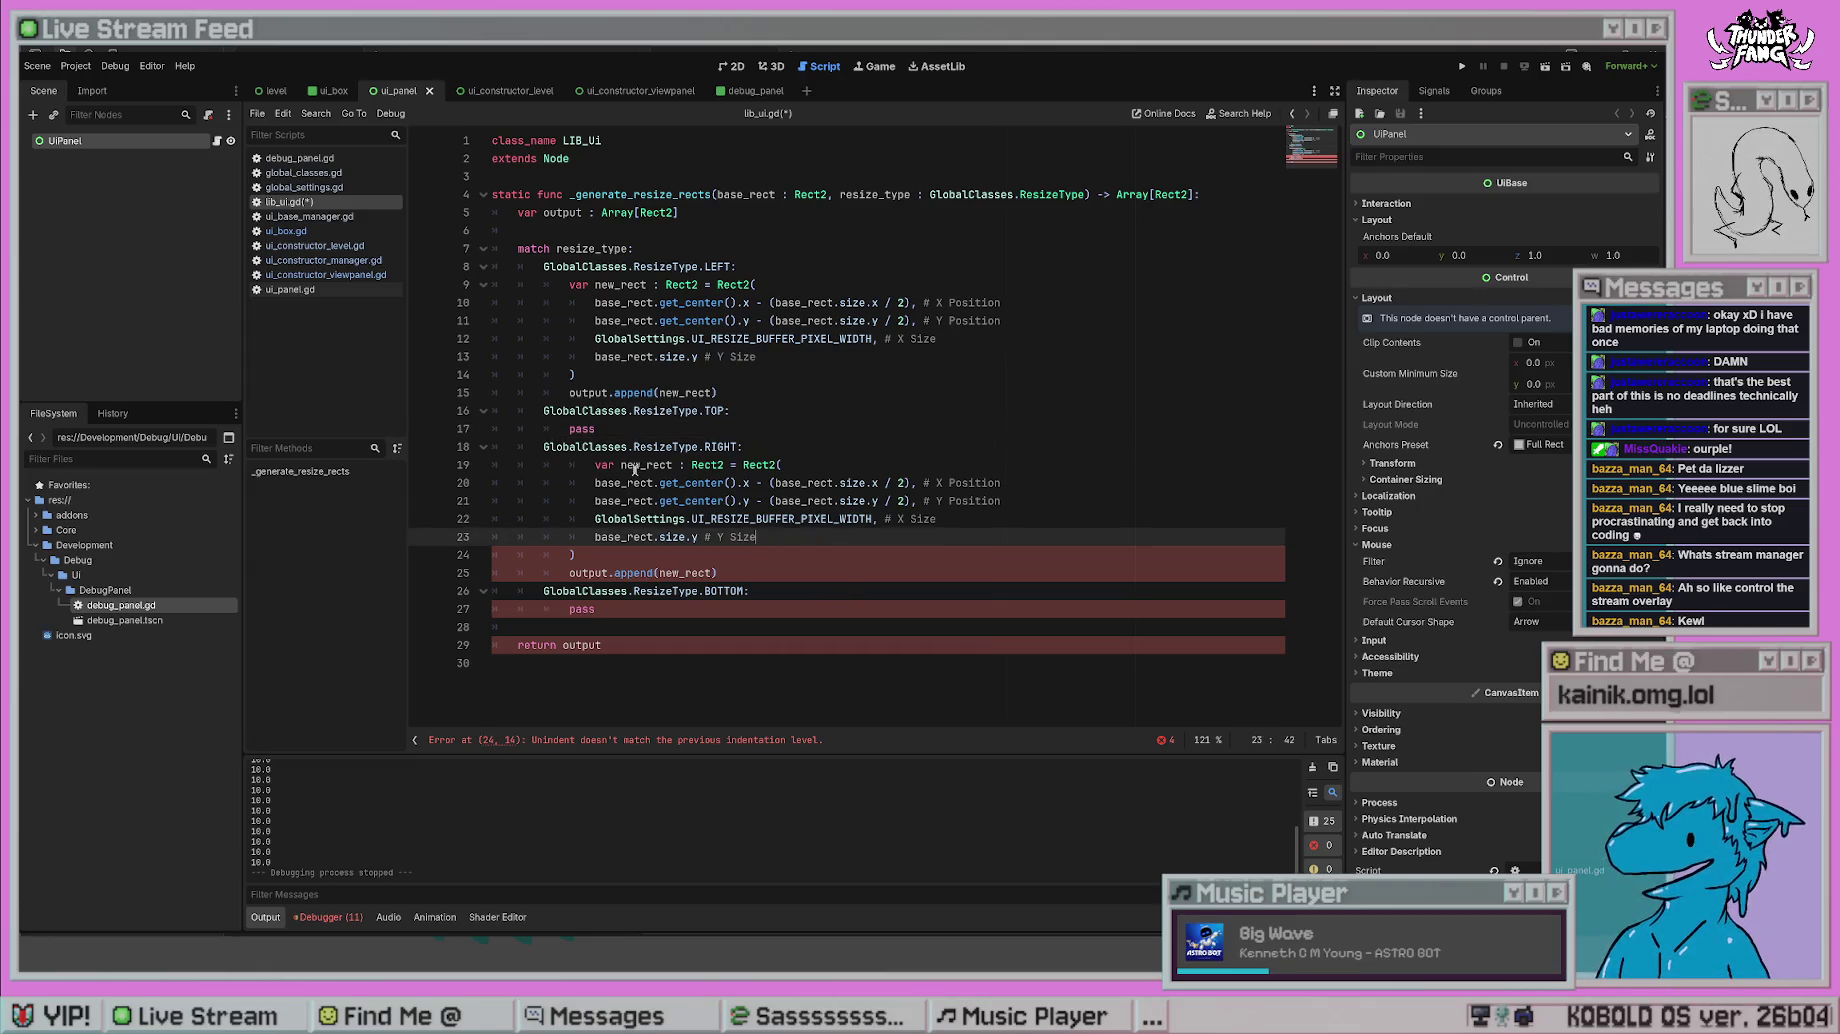
click(597, 465)
key(BackSpace)
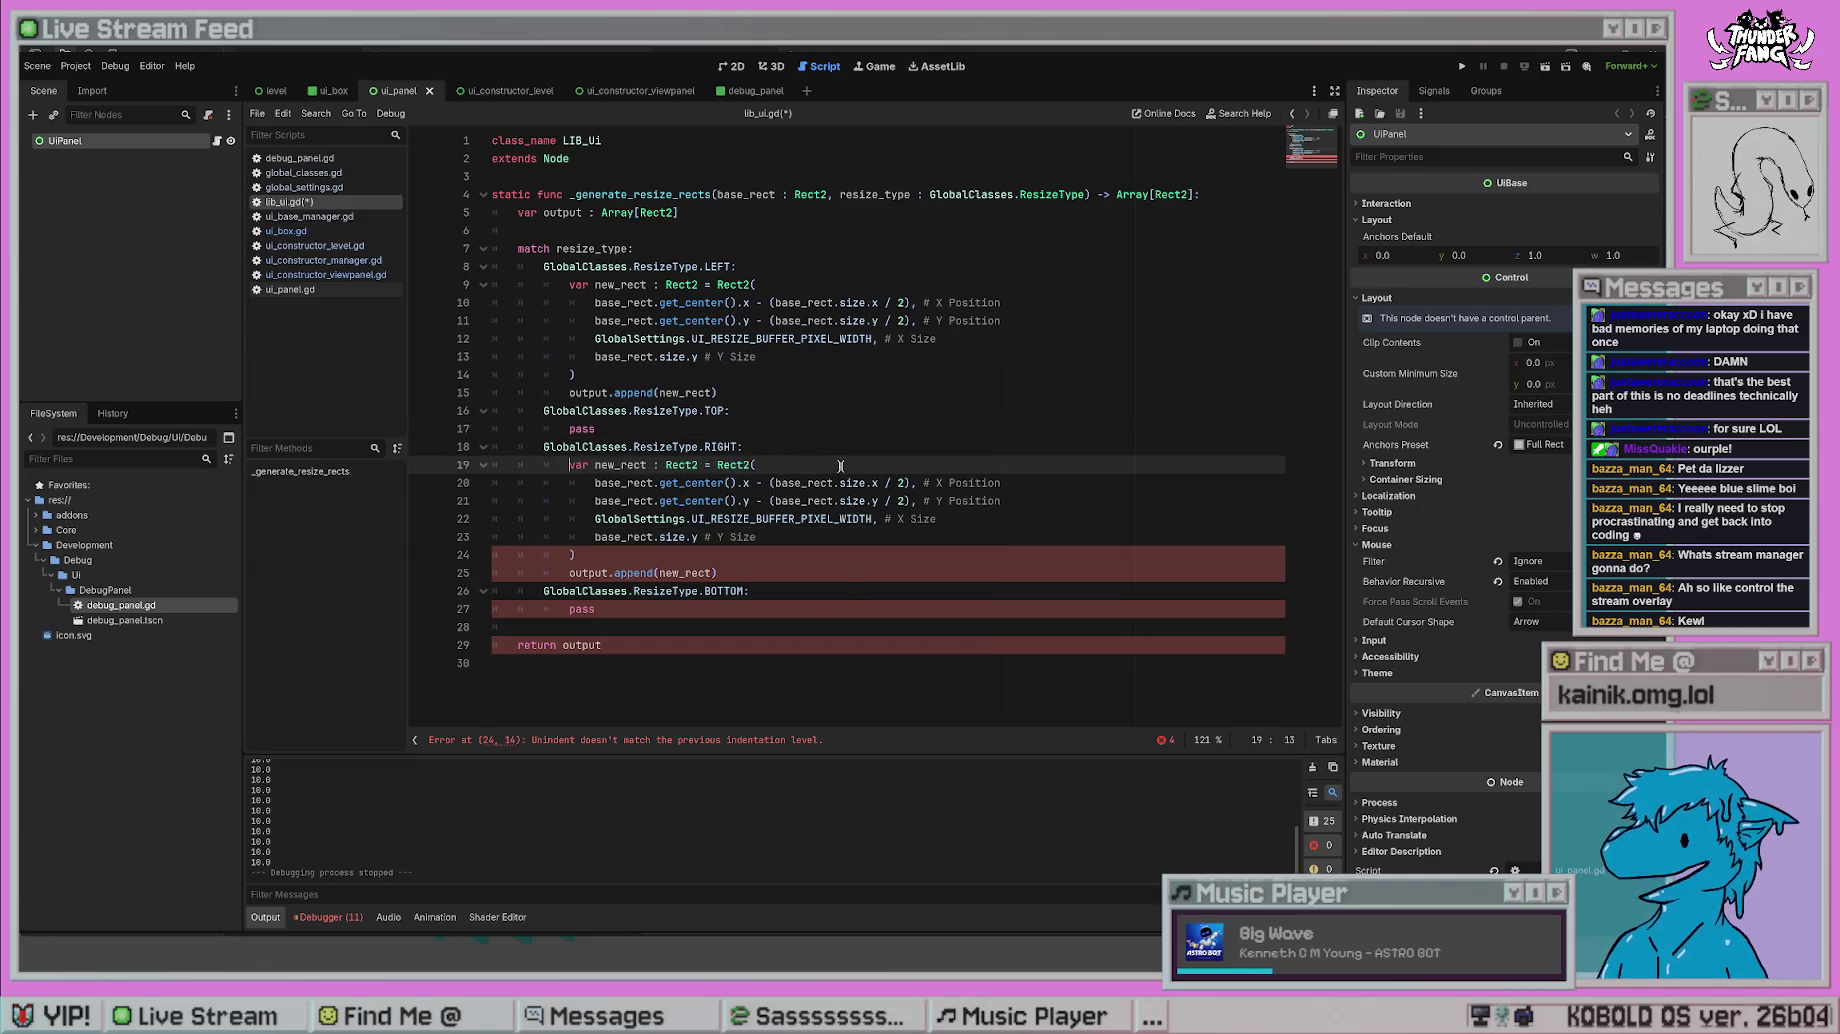
click(838, 411)
- Change '-' to '+' in the RIGHT rect's X and Y Position lines
click(654, 484)
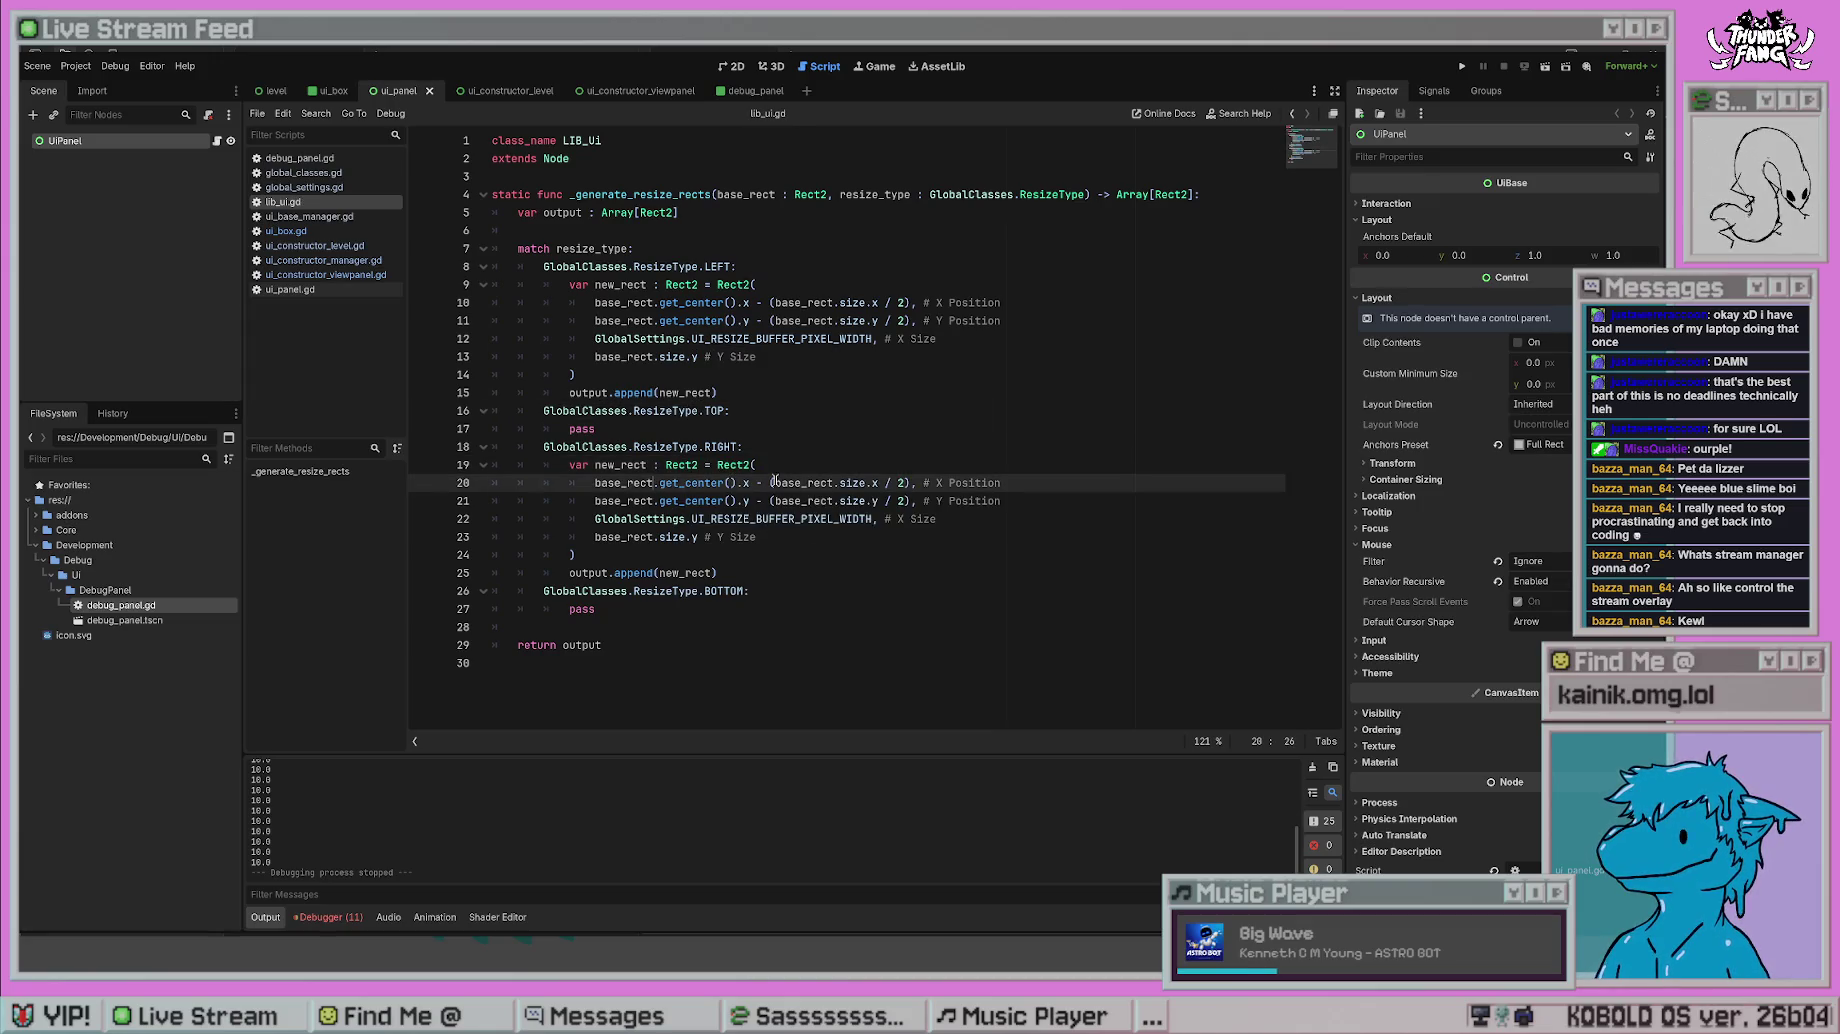
drag(757, 483, 767, 483)
text(+)
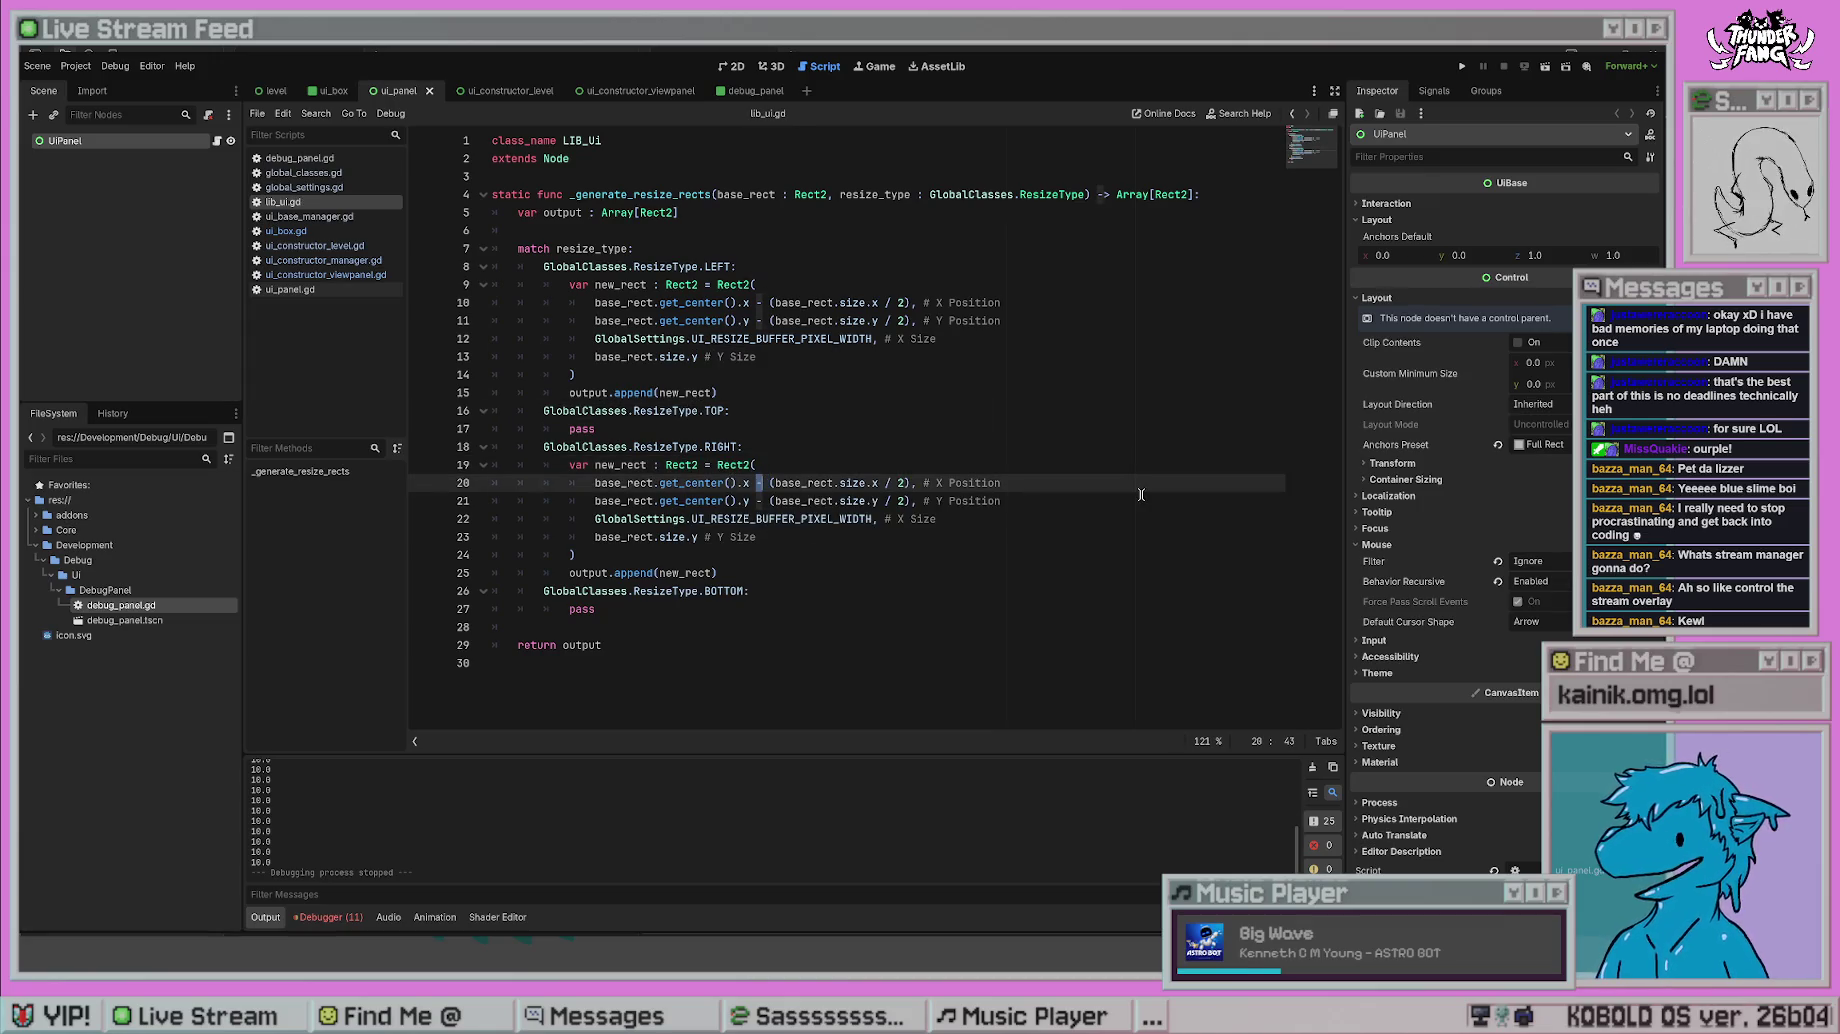
key(Down)
text(+)
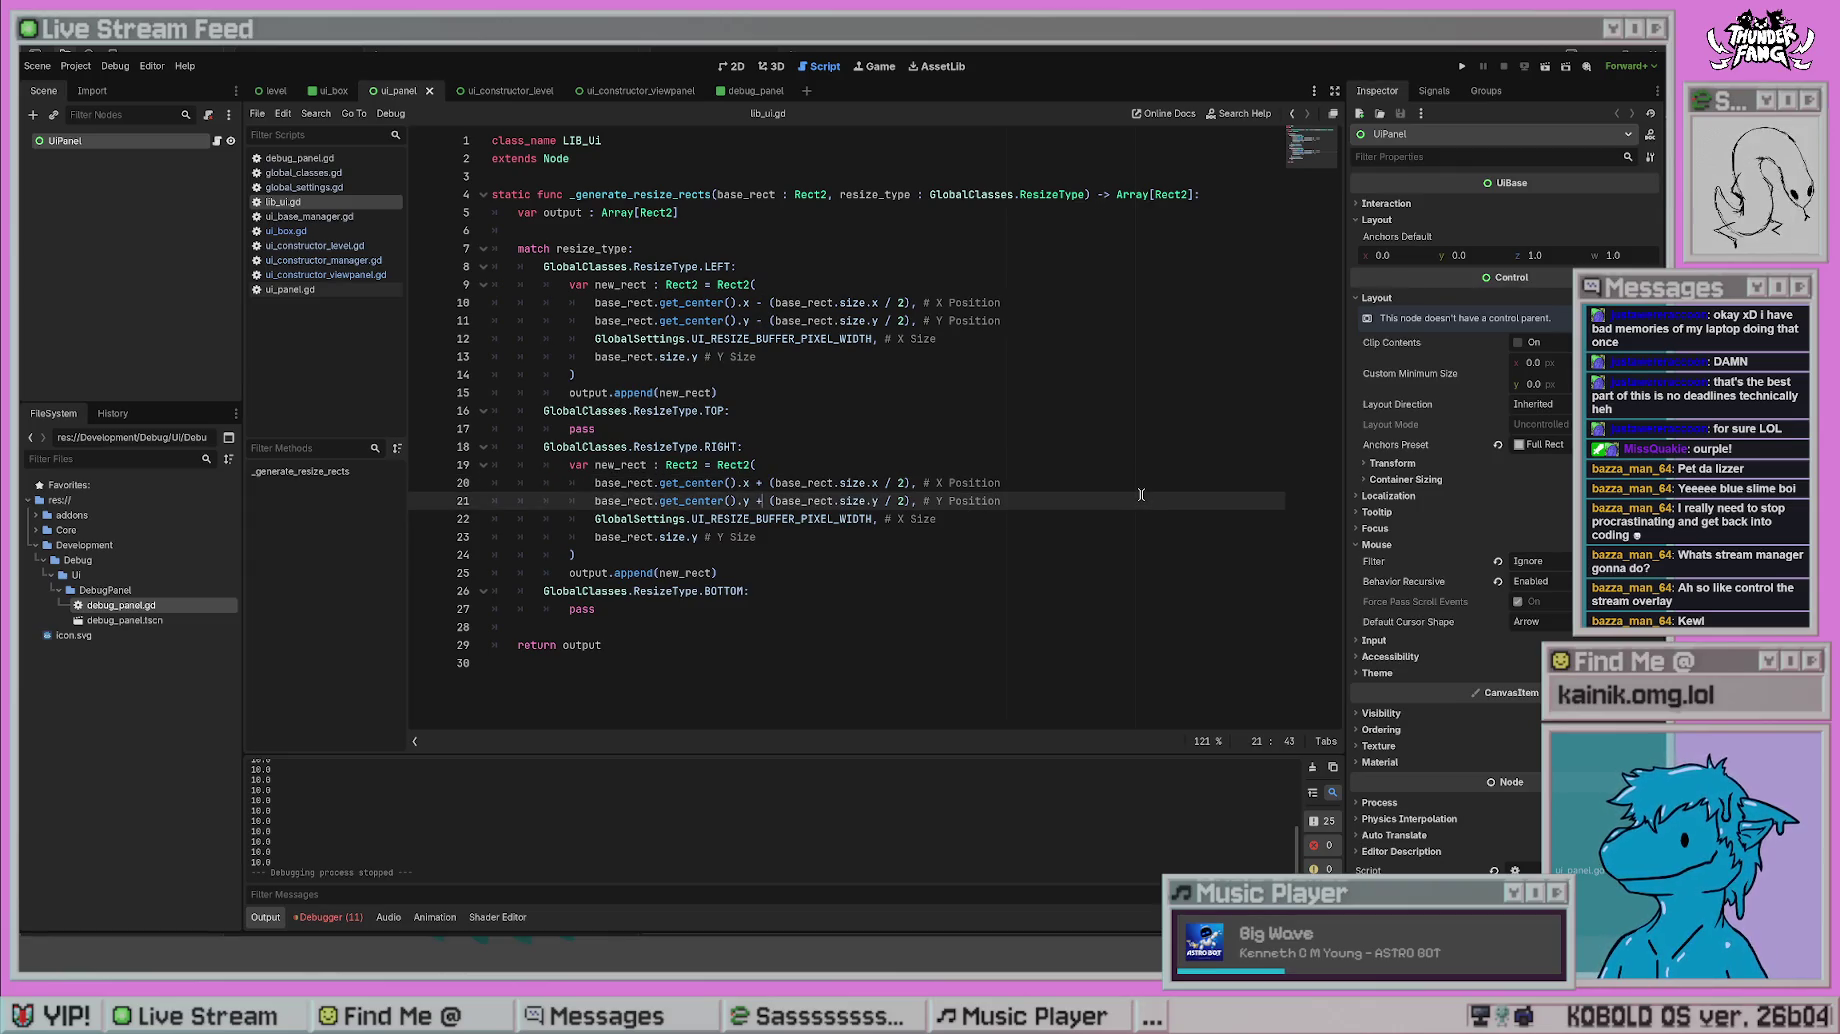
- Fix the order and commas of the RIGHT rect's size lines, then save lib_ui.gd
click(769, 537)
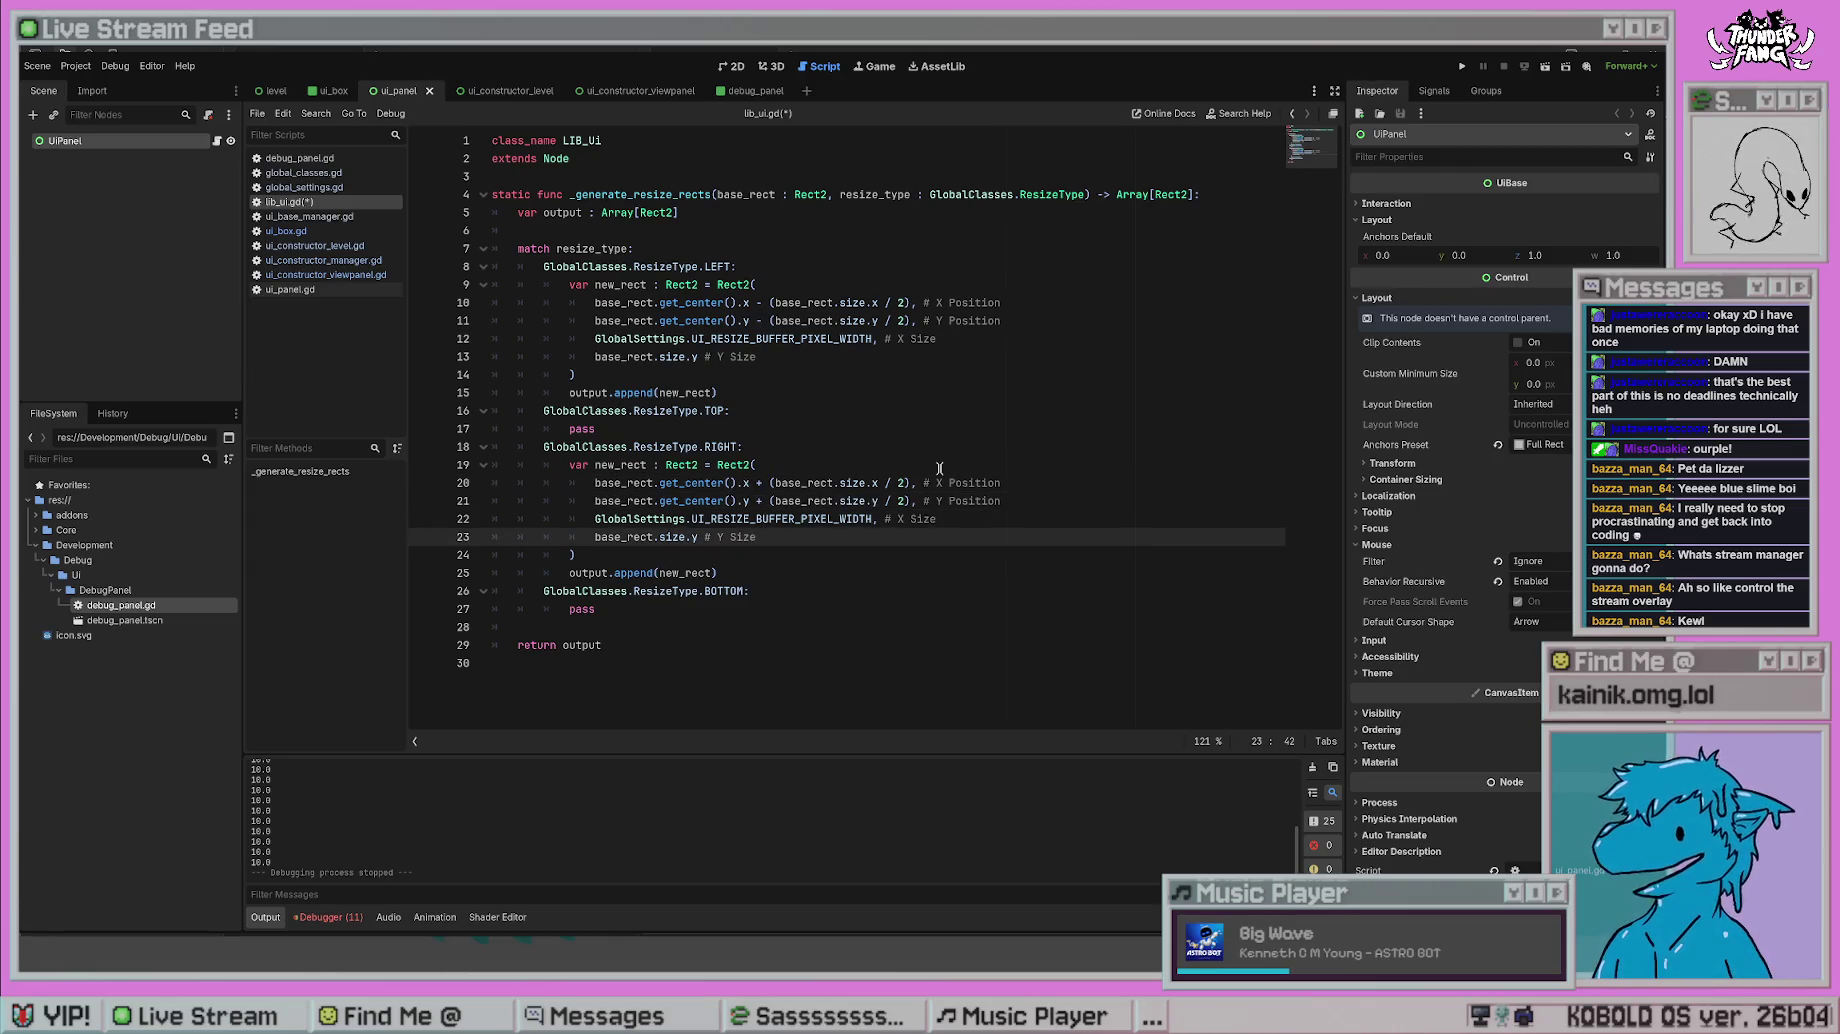
key(alt+Up)
text(x)
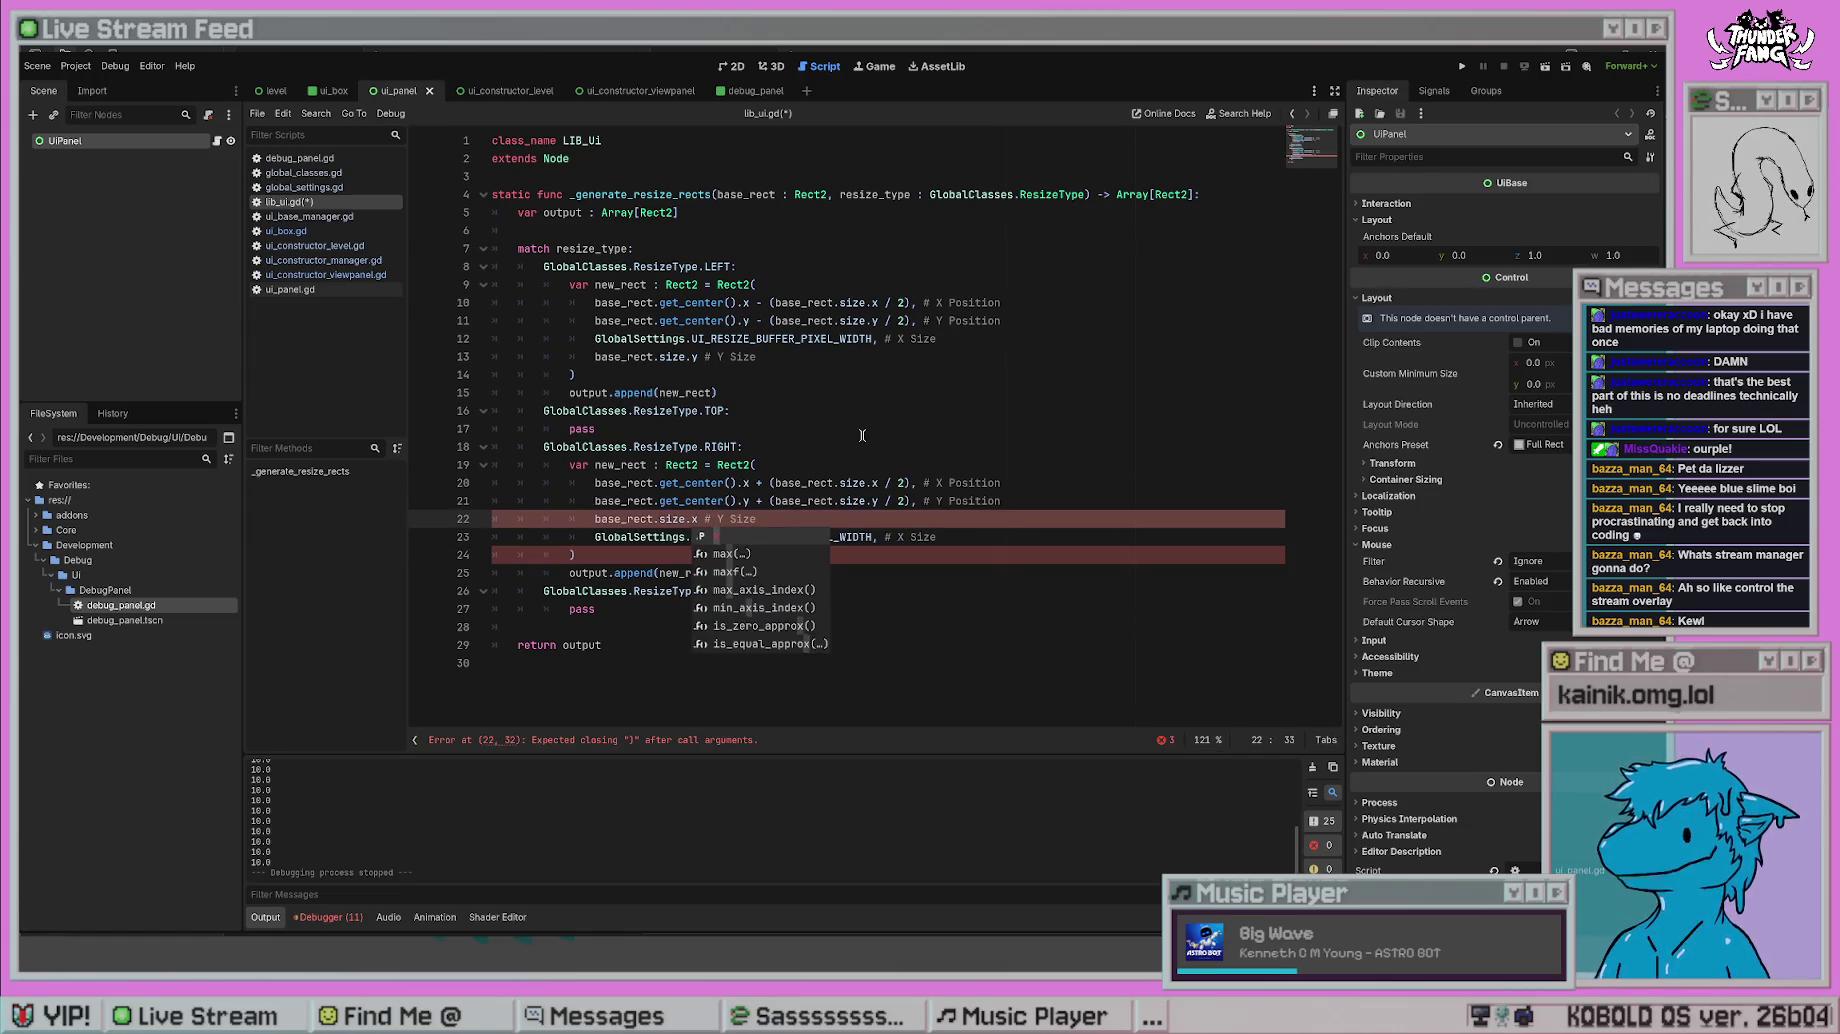
text(,)
click(843, 466)
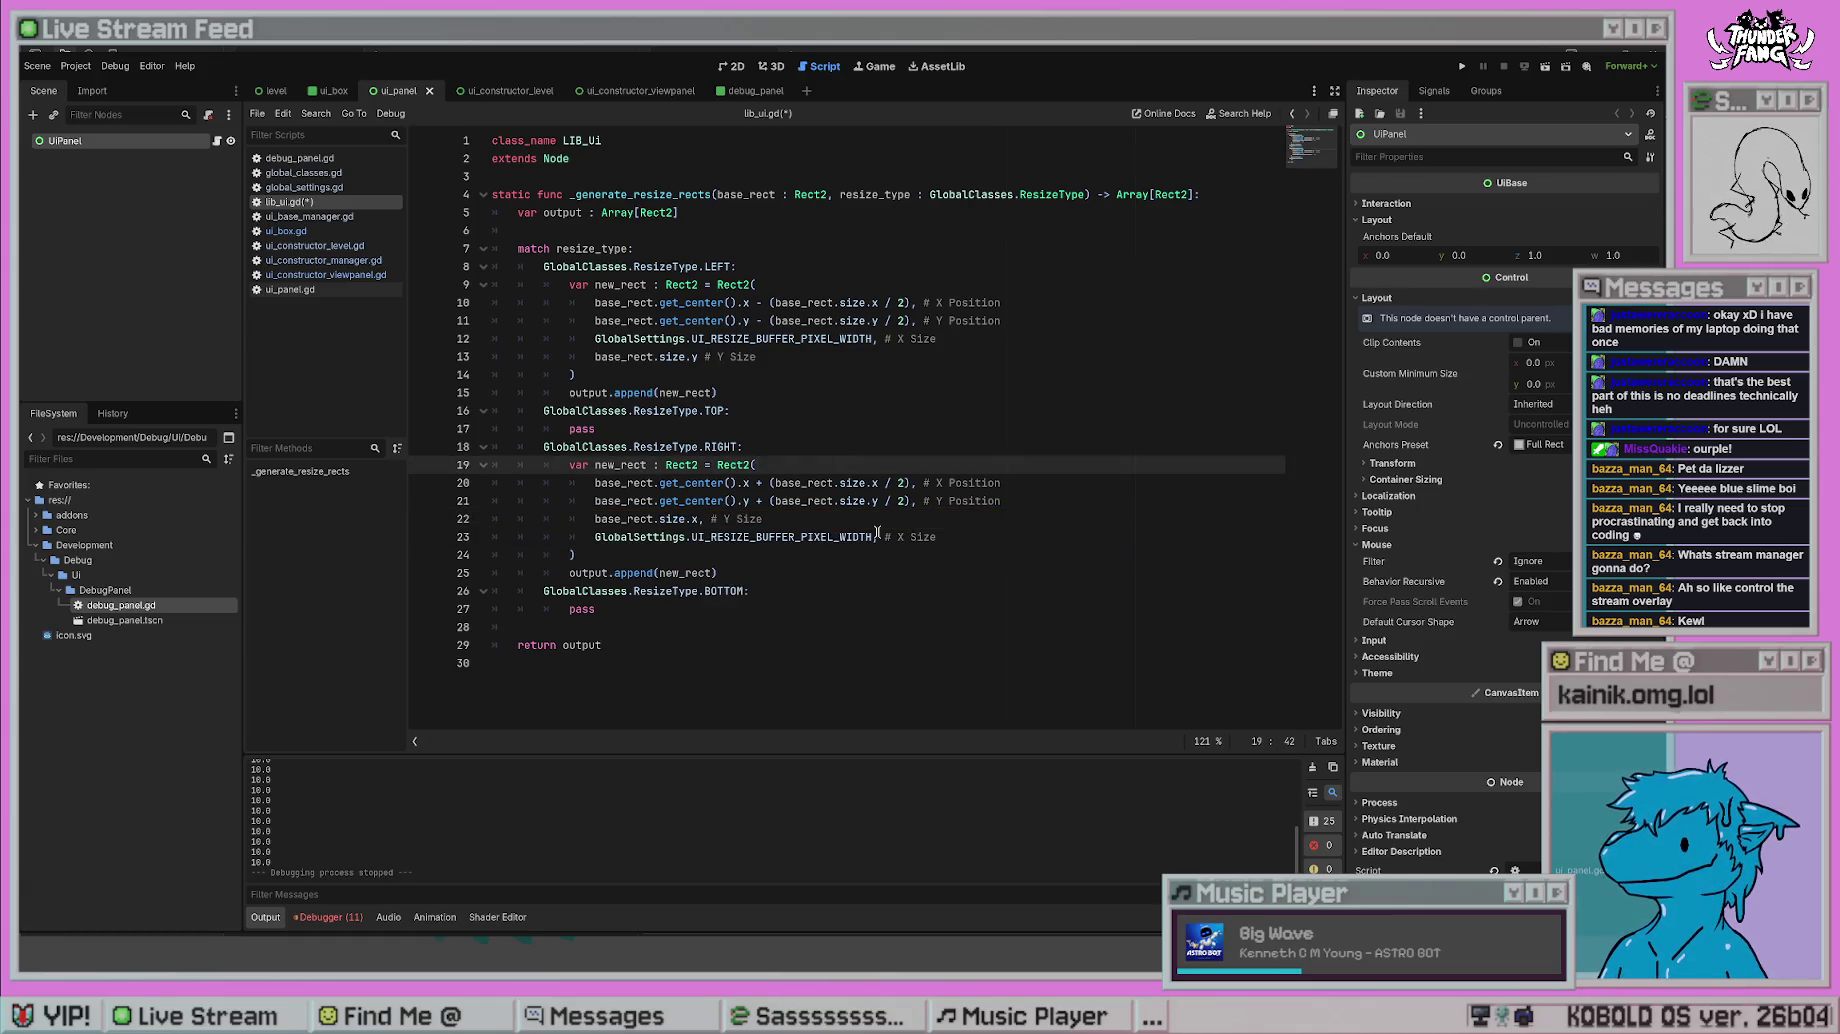
click(878, 537)
key(BackSpace)
click(1012, 503)
click(774, 546)
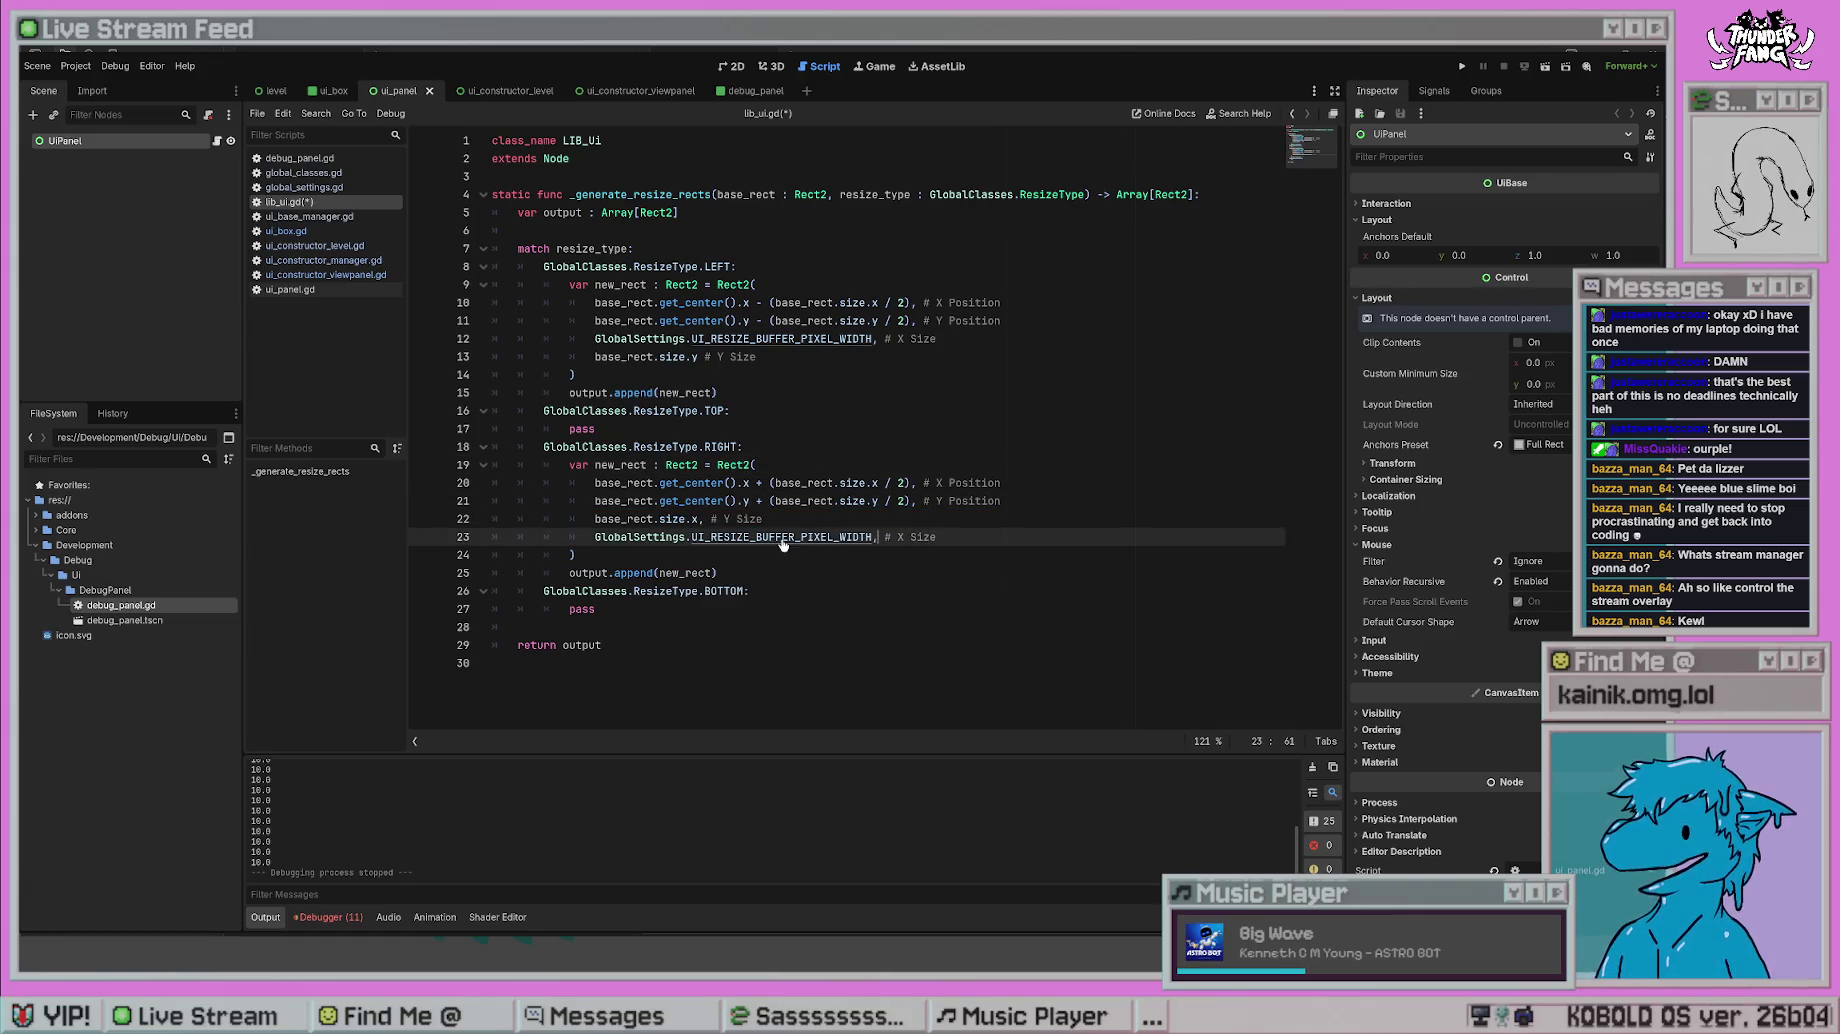
key(alt+Up)
text(y)
click(881, 547)
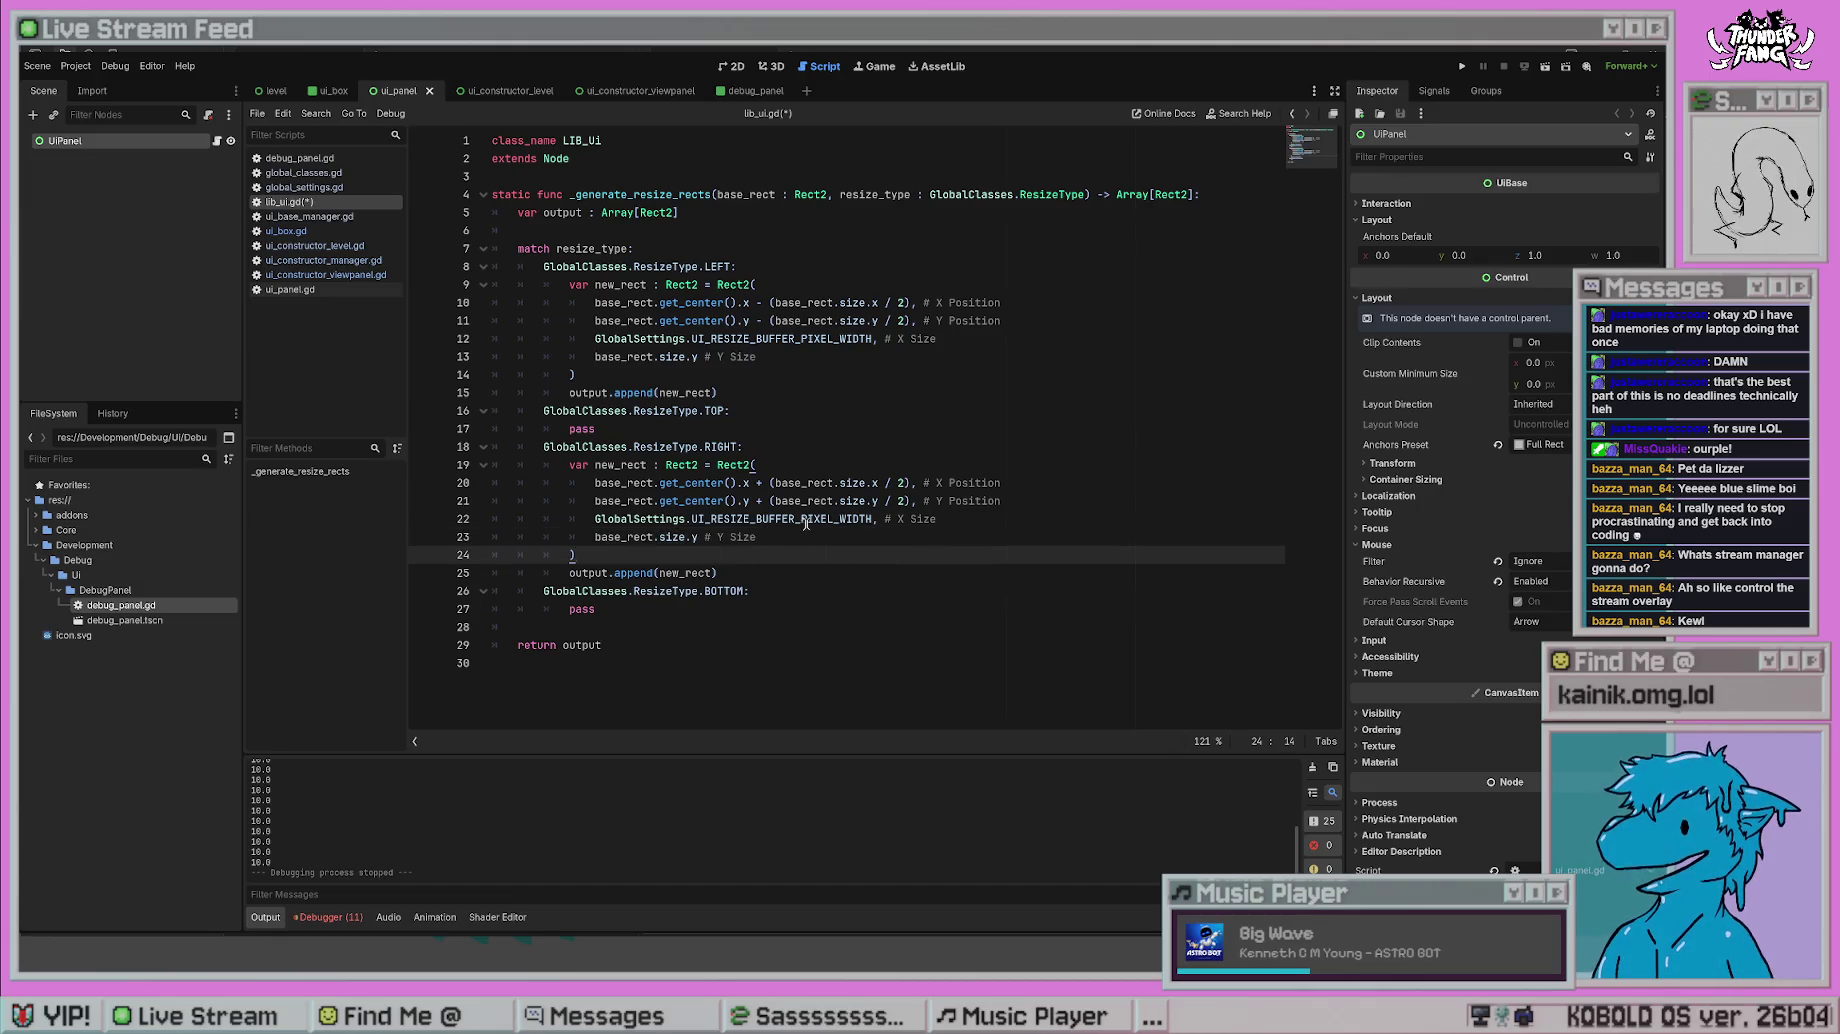
click(690, 535)
key(ctrl+s)
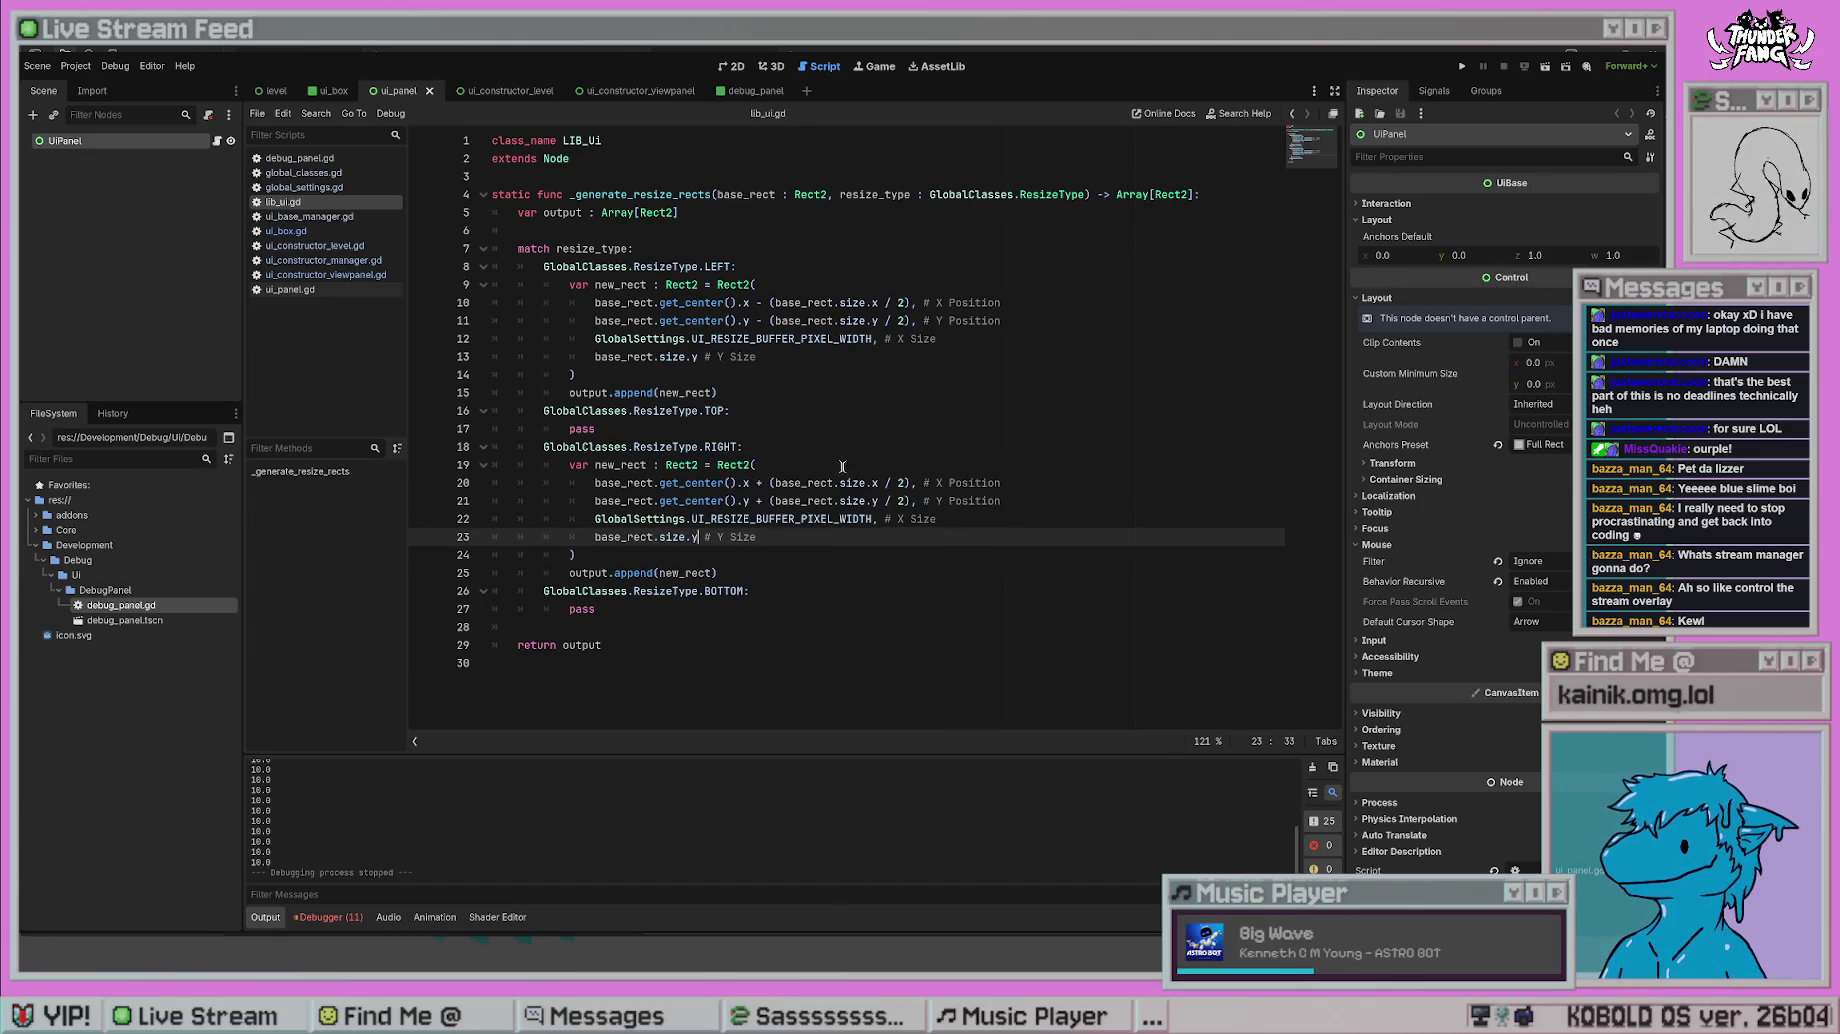
- Review the RIGHT case's Y Position line, then return to ui_base_manager.gd
click(850, 411)
drag(777, 539, 700, 518)
click(888, 414)
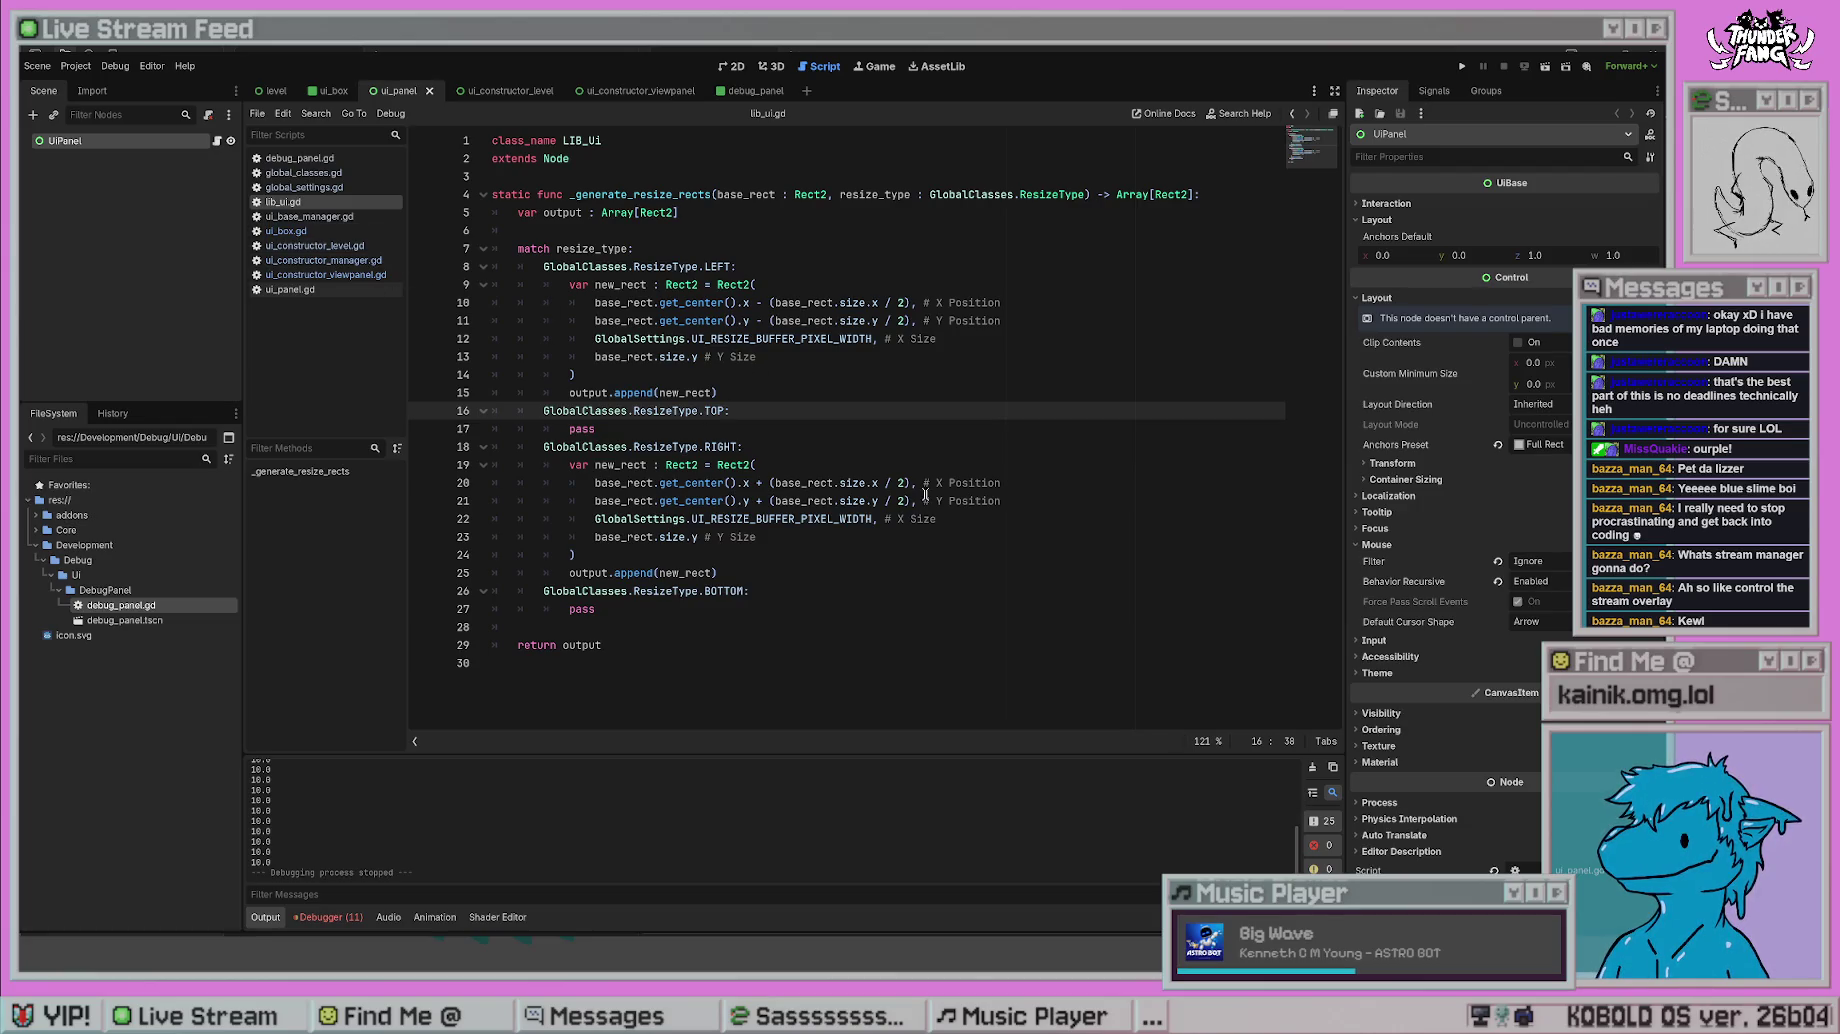
click(922, 500)
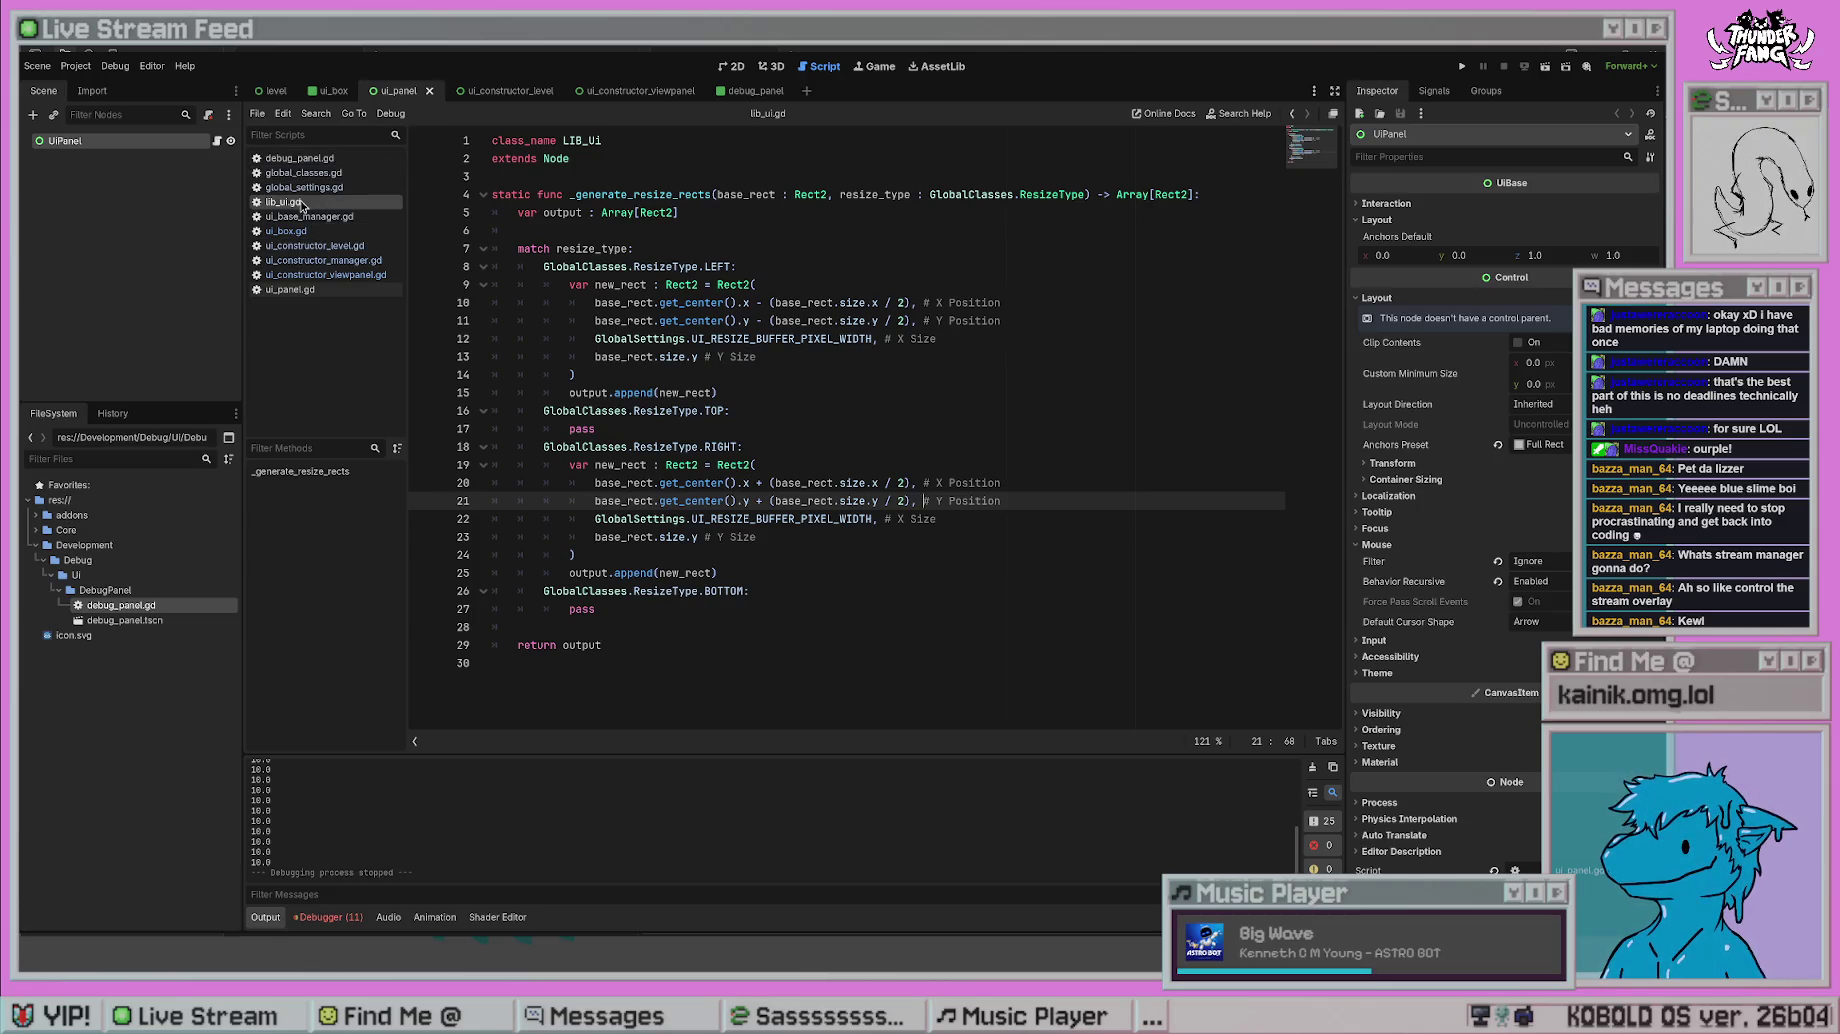
click(318, 215)
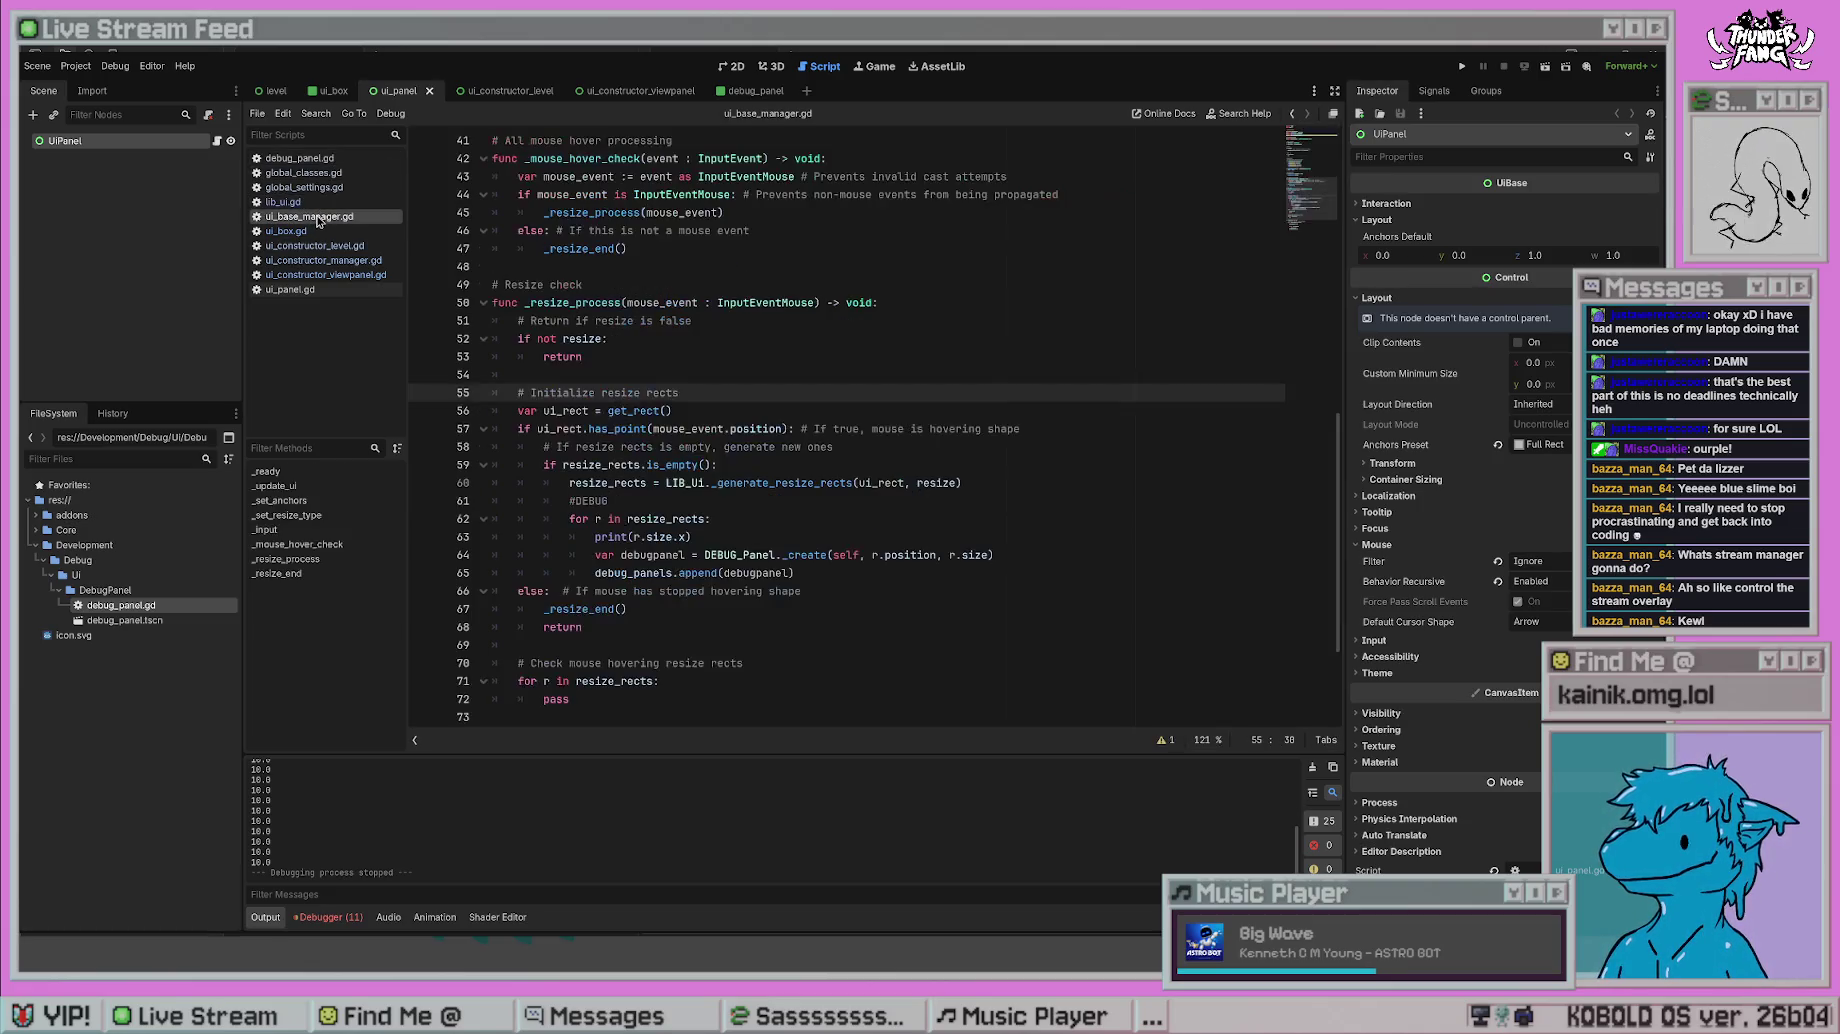
- In ui_constructor_level.gd, change the stream box's resize type on line 25 from LEFT to RIGHT
click(315, 245)
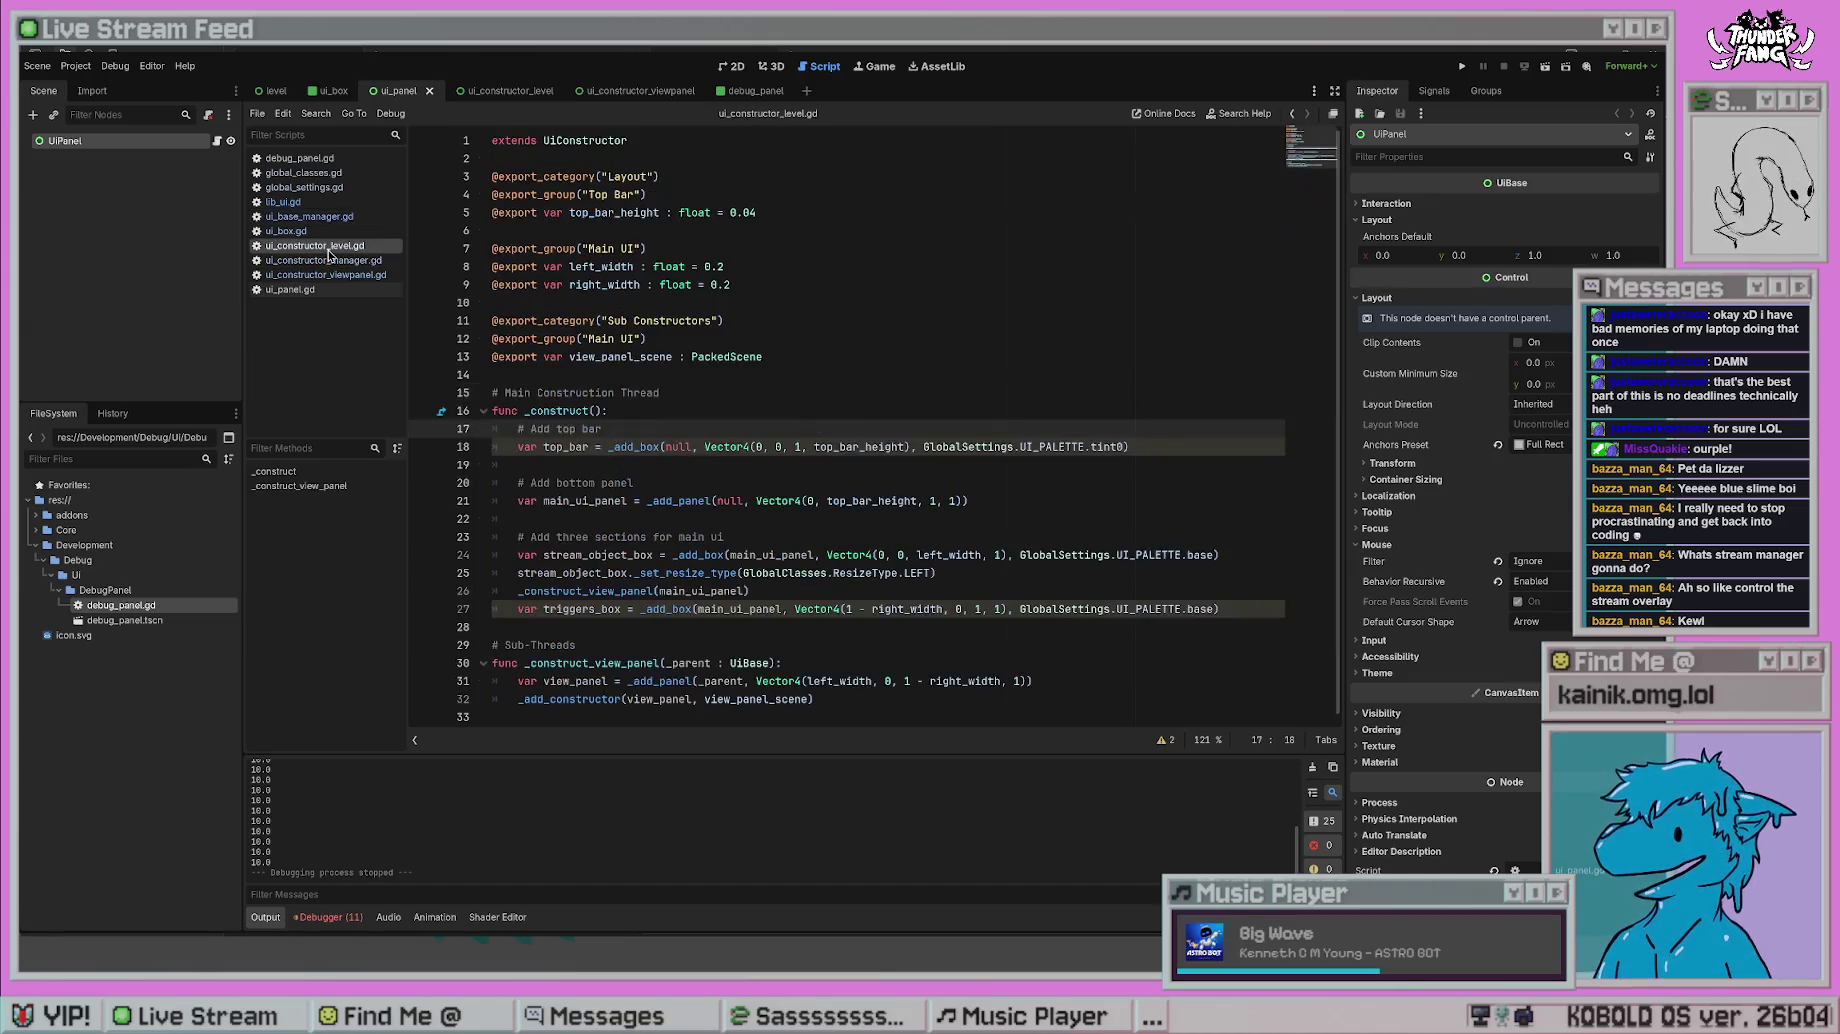
double_click(914, 573)
text(RIGHT)
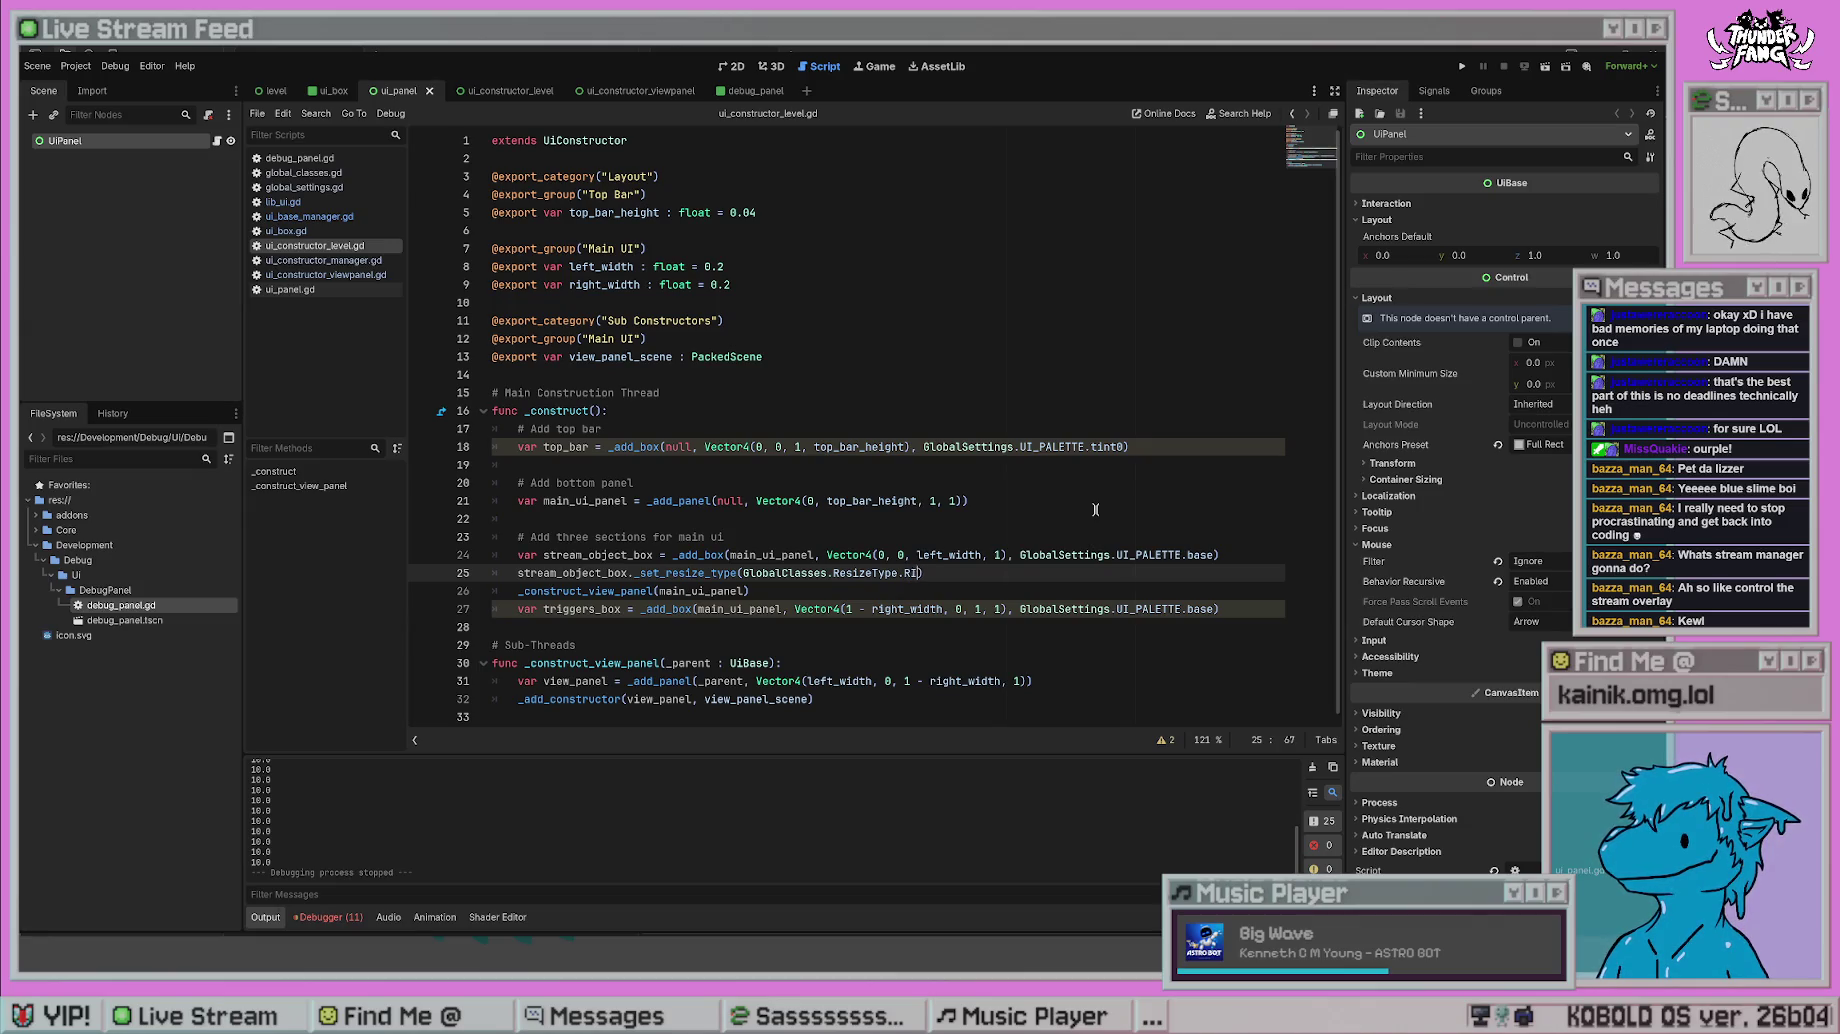
click(1095, 502)
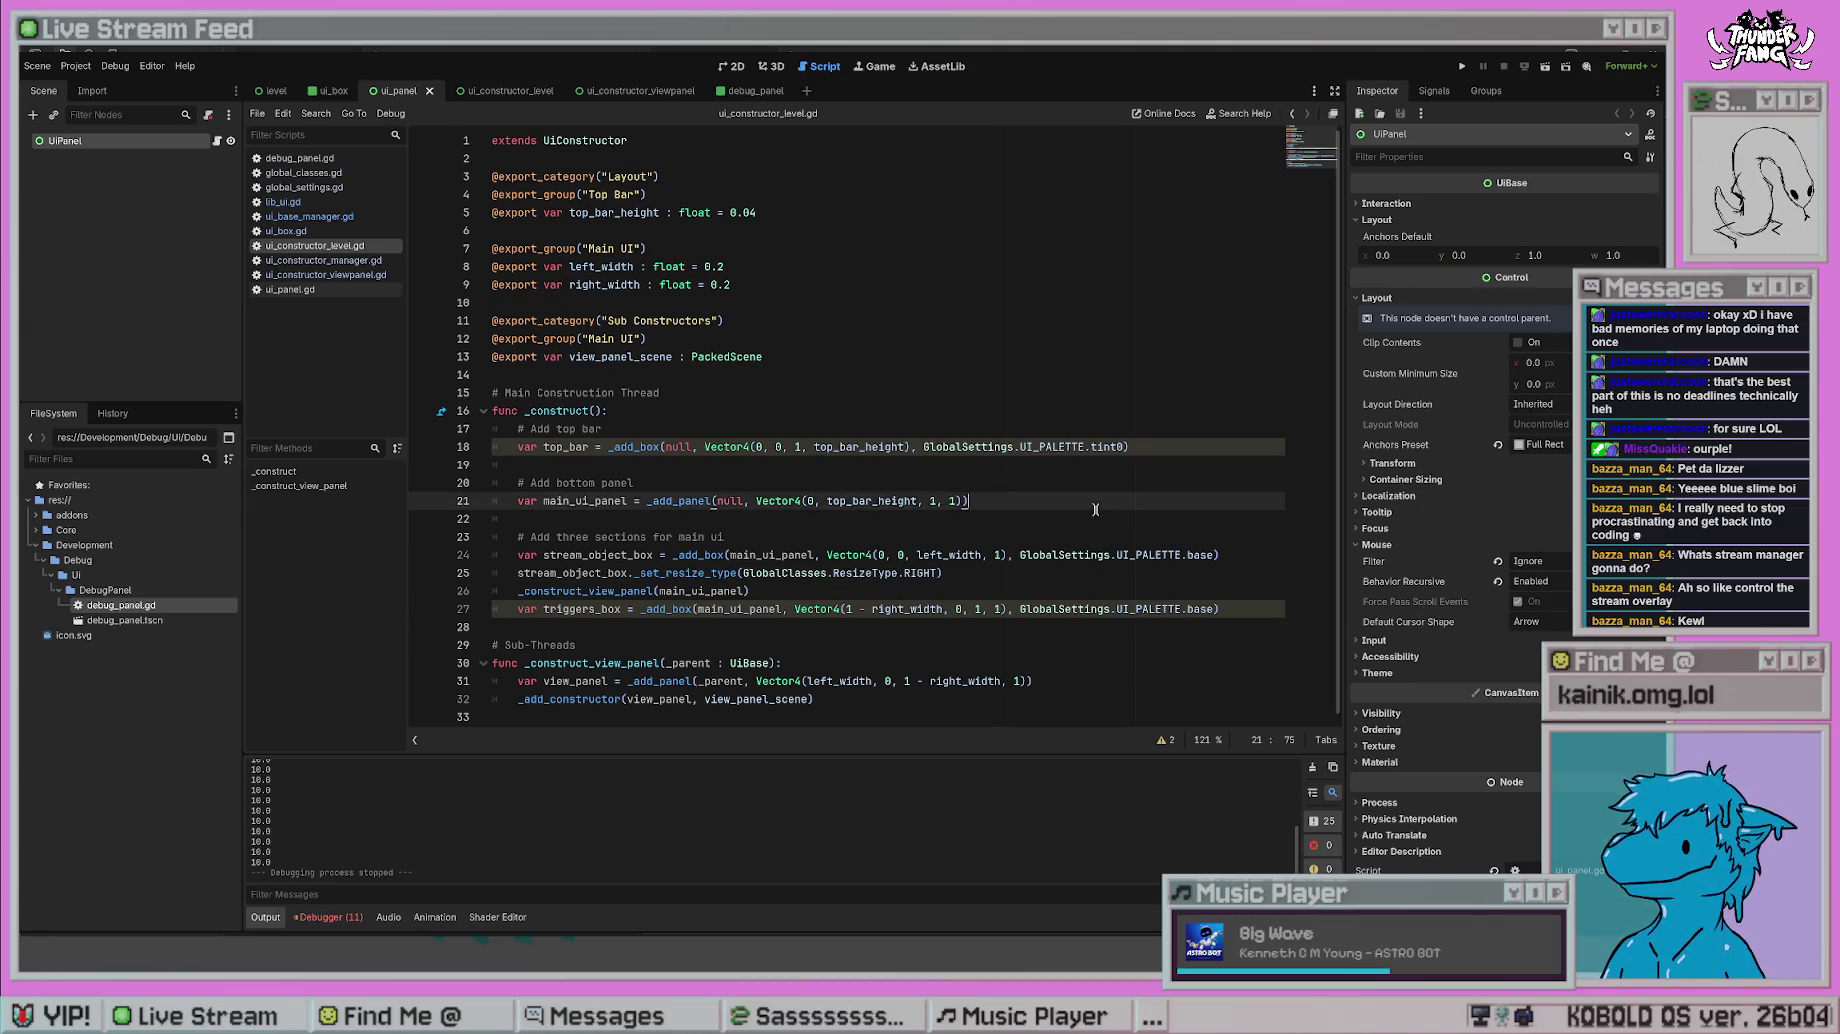
- Test-run the game, stop it, and navigate back to lib_ui.gd
click(1461, 66)
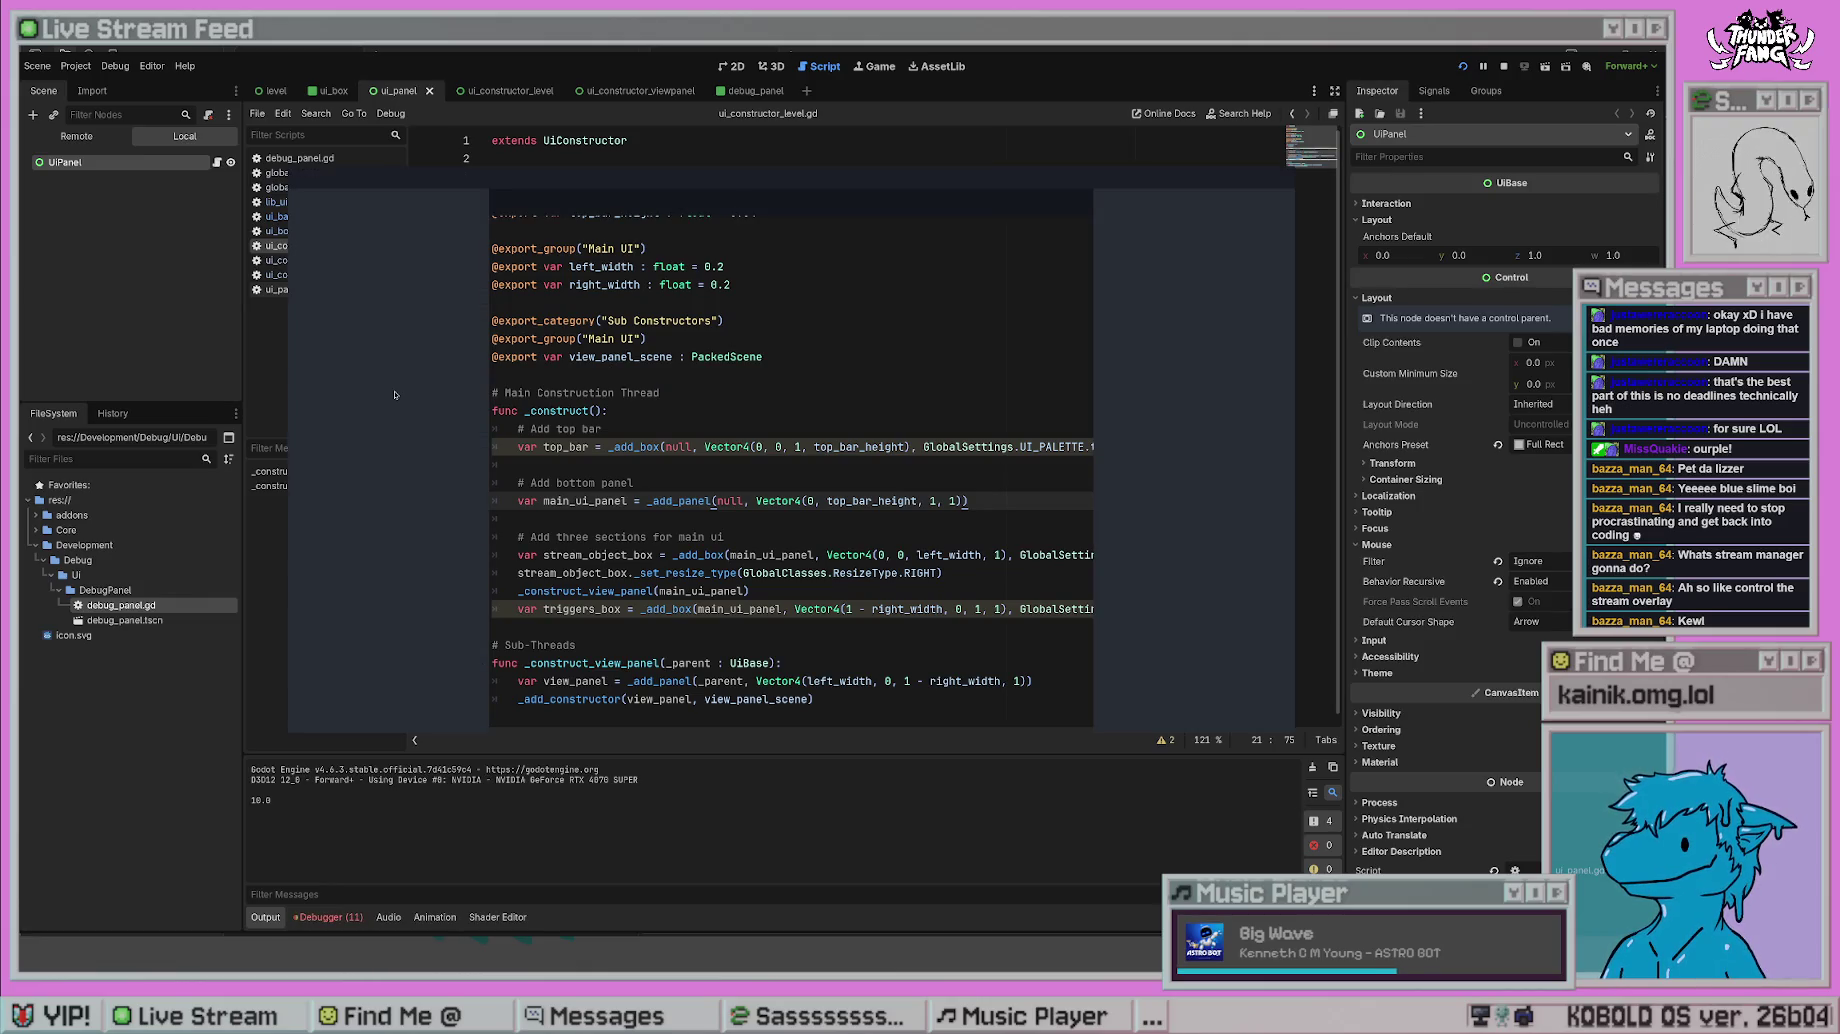
key(F8)
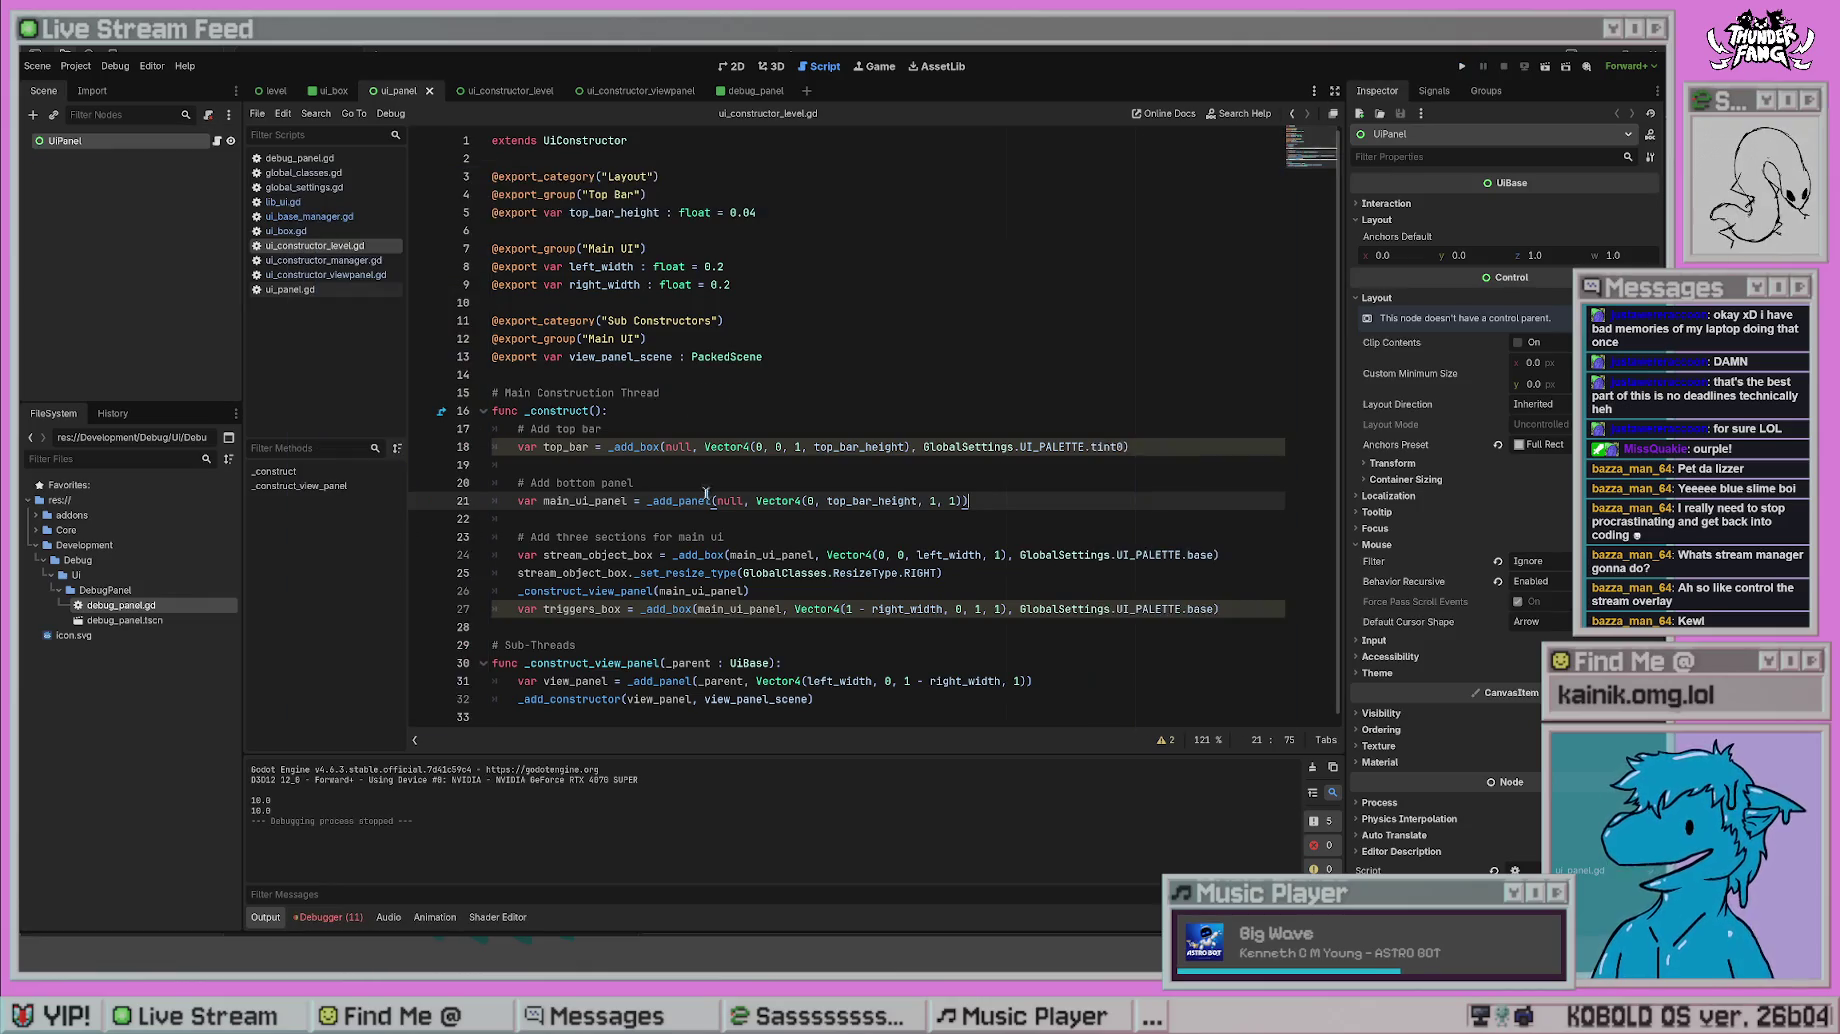
click(930, 645)
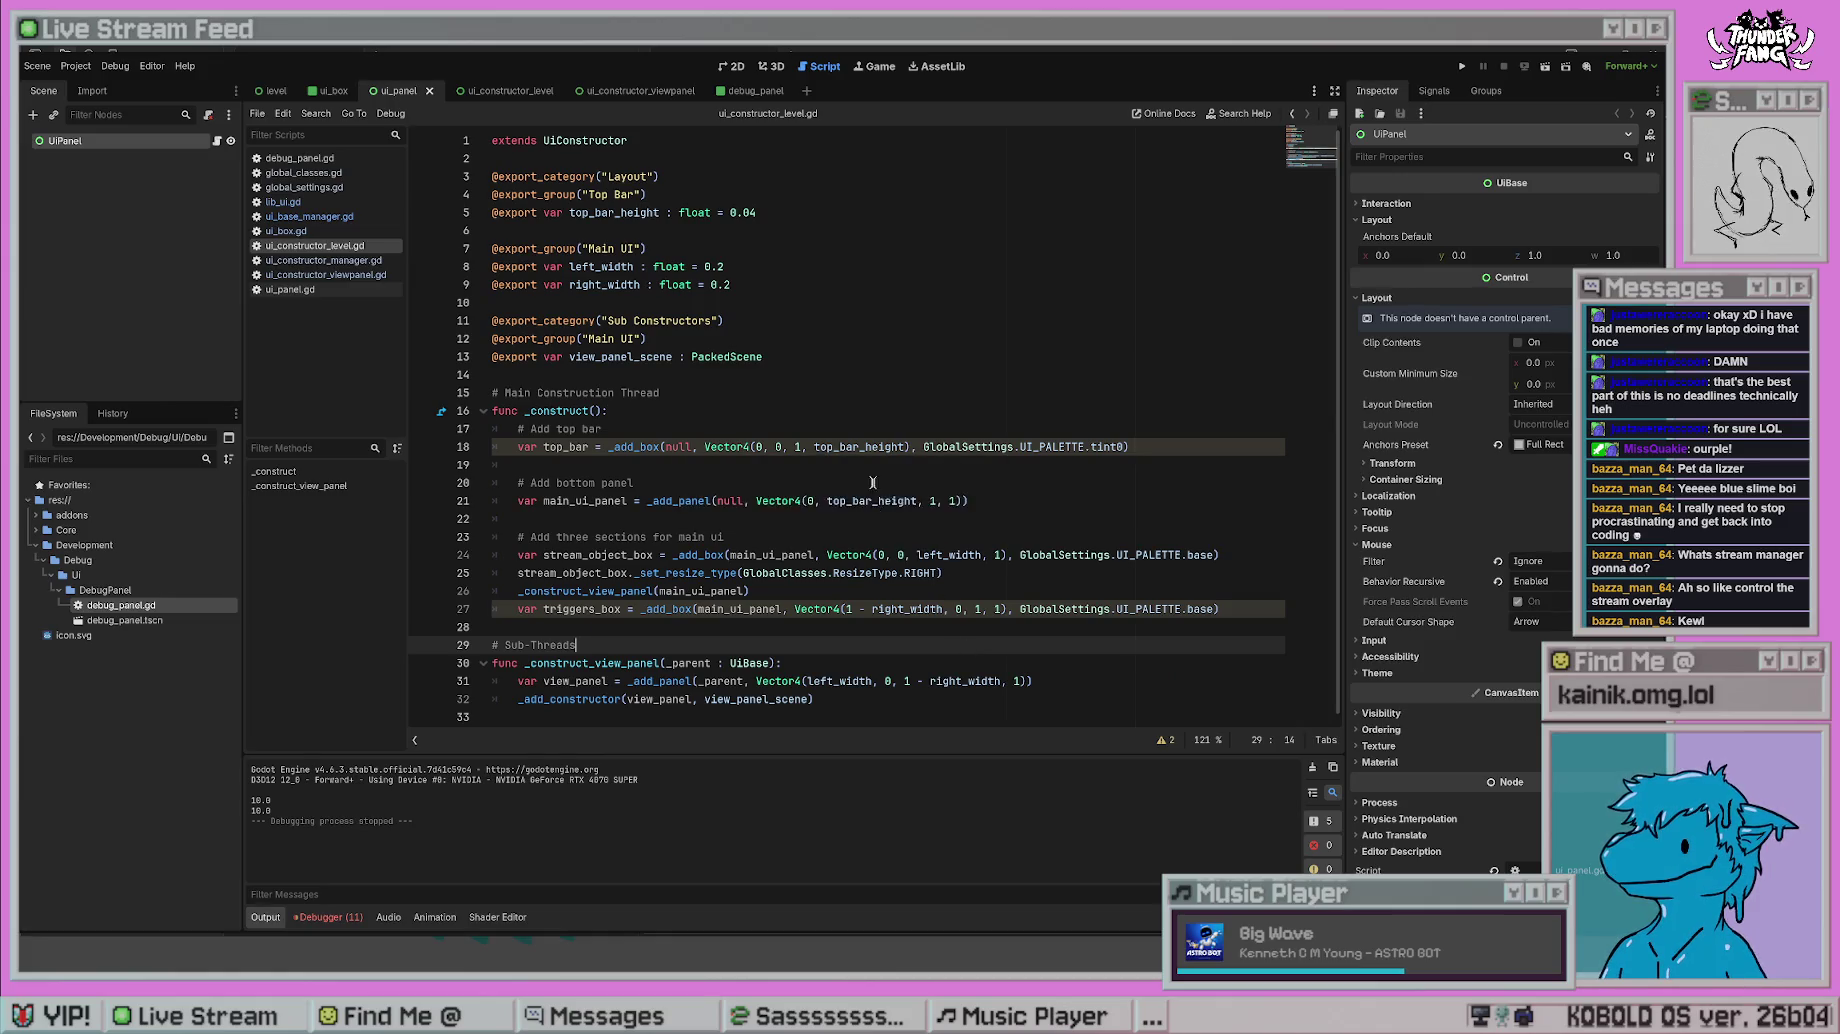
key(alt+Left)
key(alt+Left)
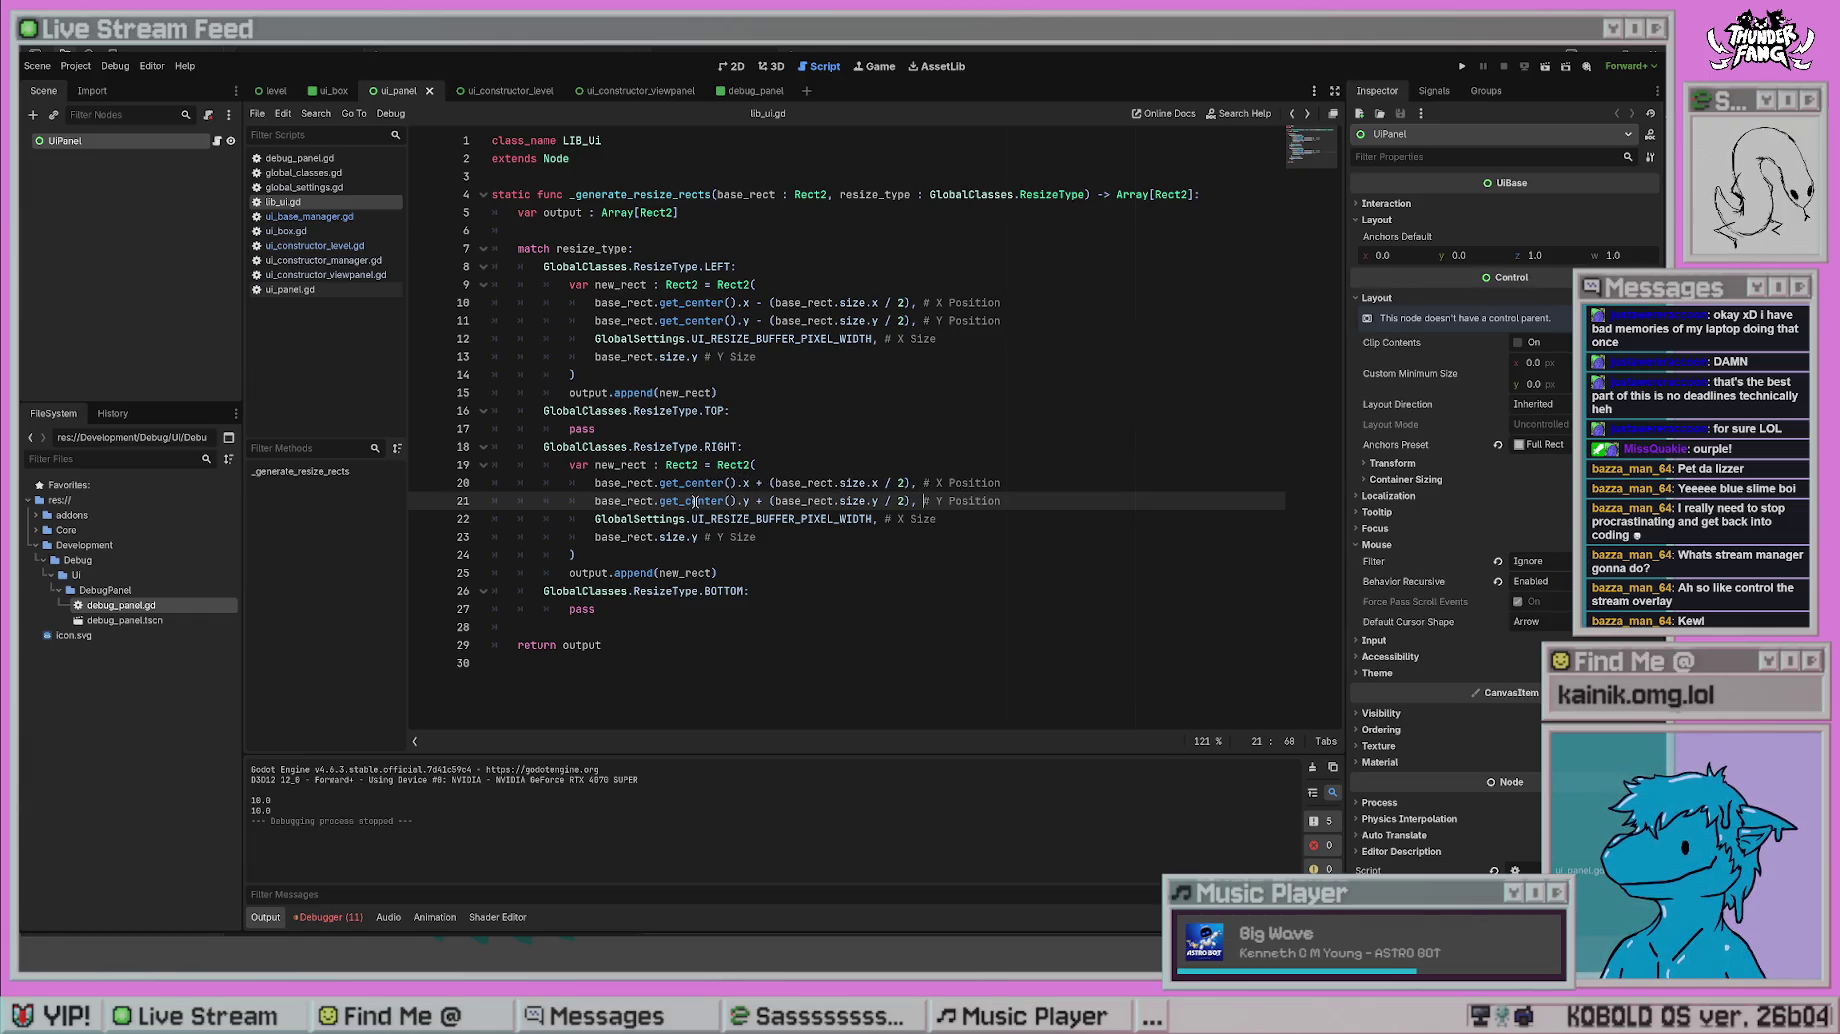
- Test-run the game to check the current resize rects, then stop it
click(756, 500)
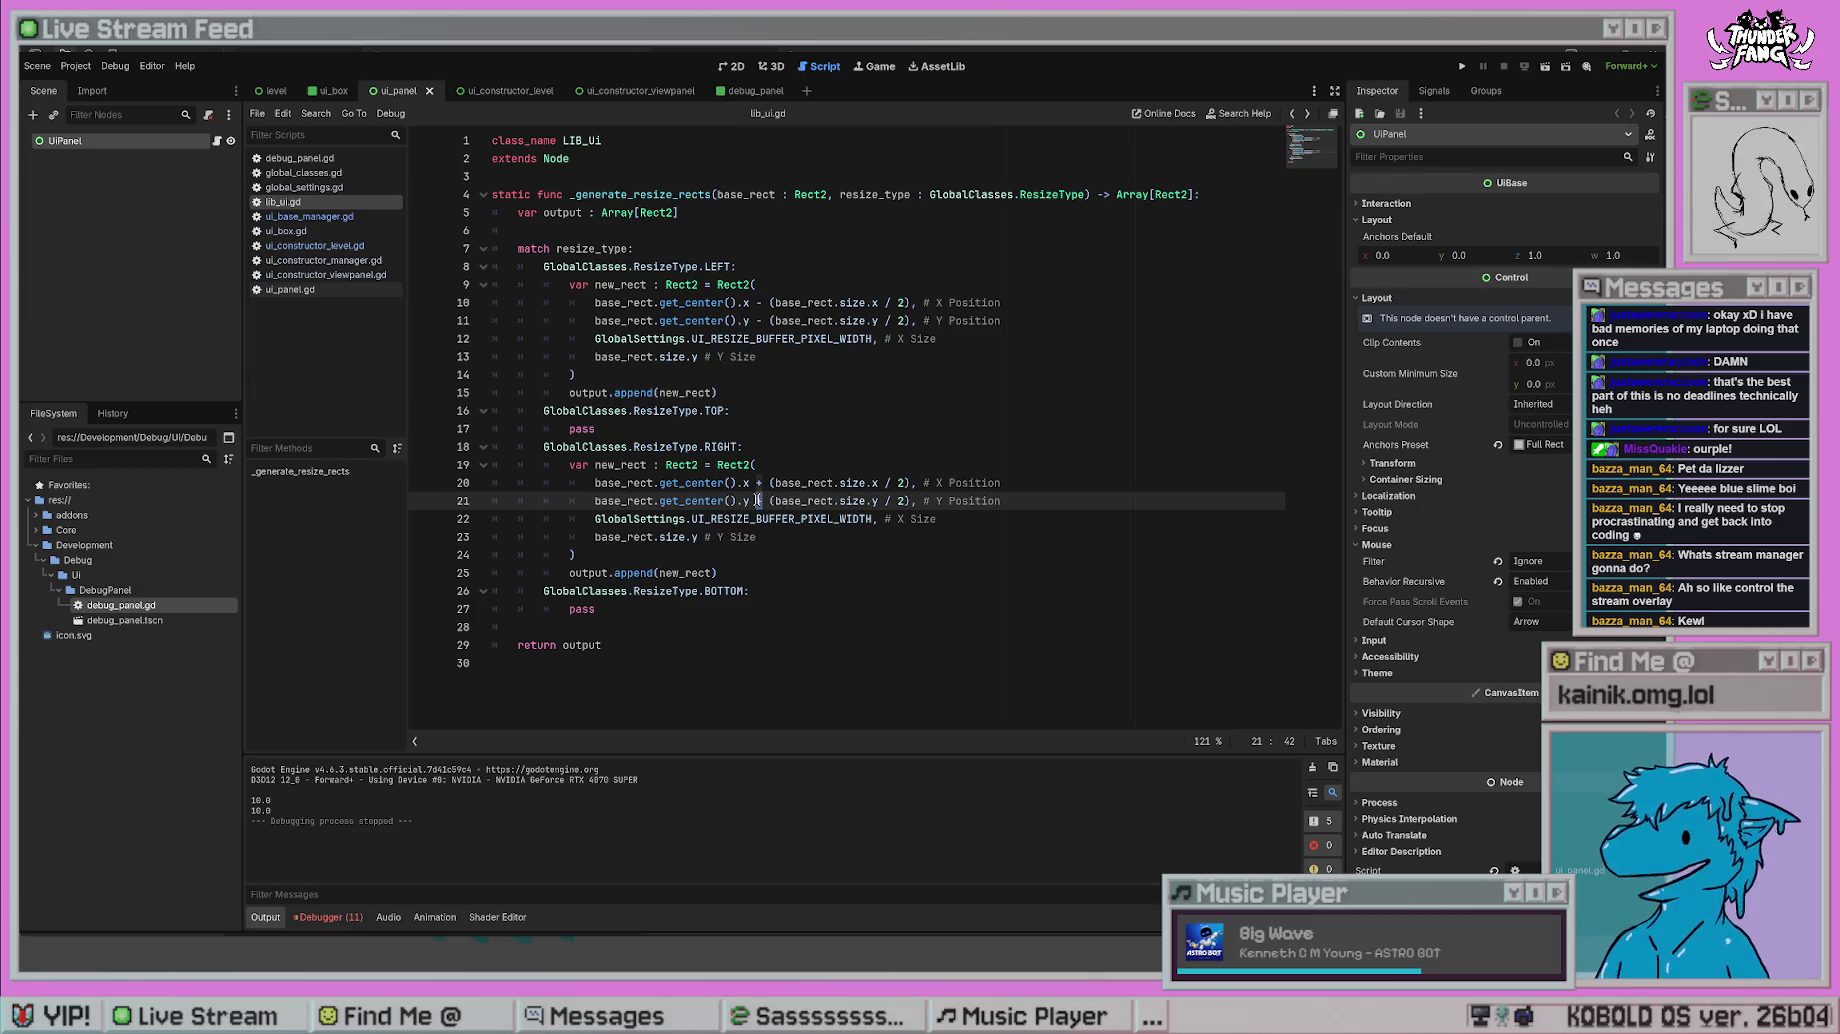
key(F5)
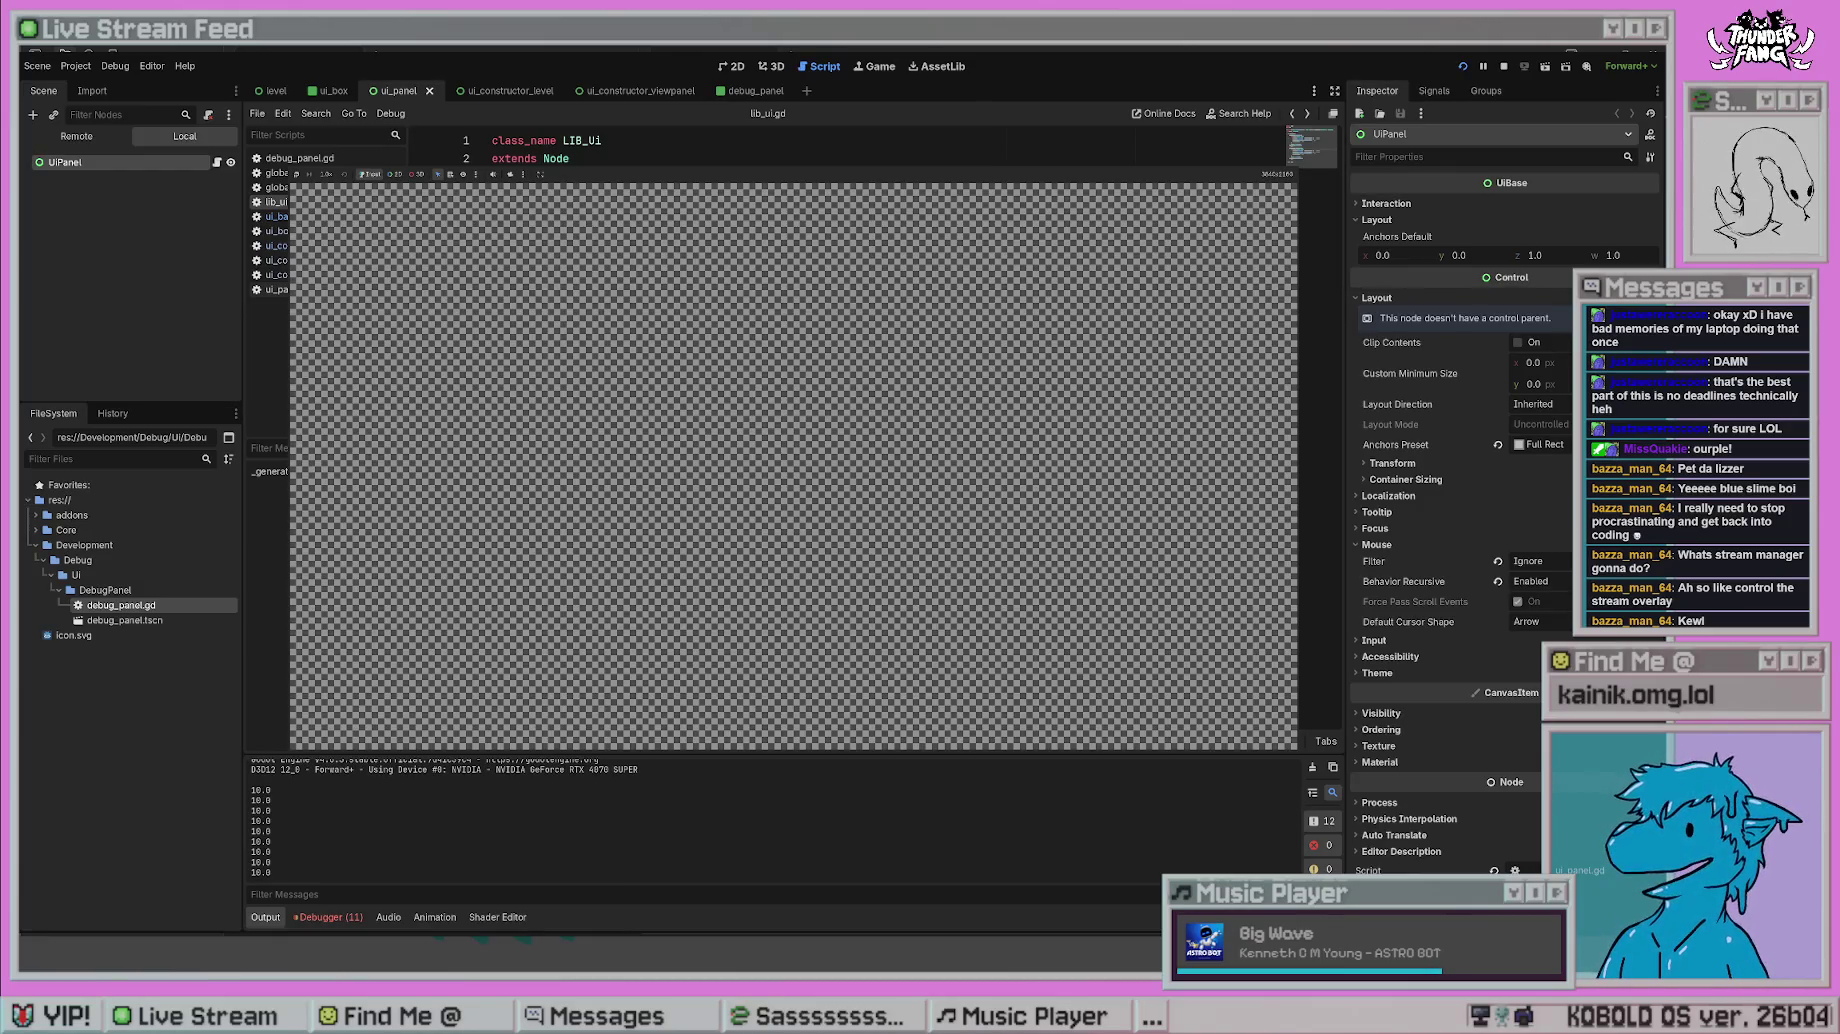
key(F8)
- Subtract UI_RESIZE_BUFFER_PIXEL_WIDTH, copied from line 22, in line 20's RIGHT rect x position
click(852, 520)
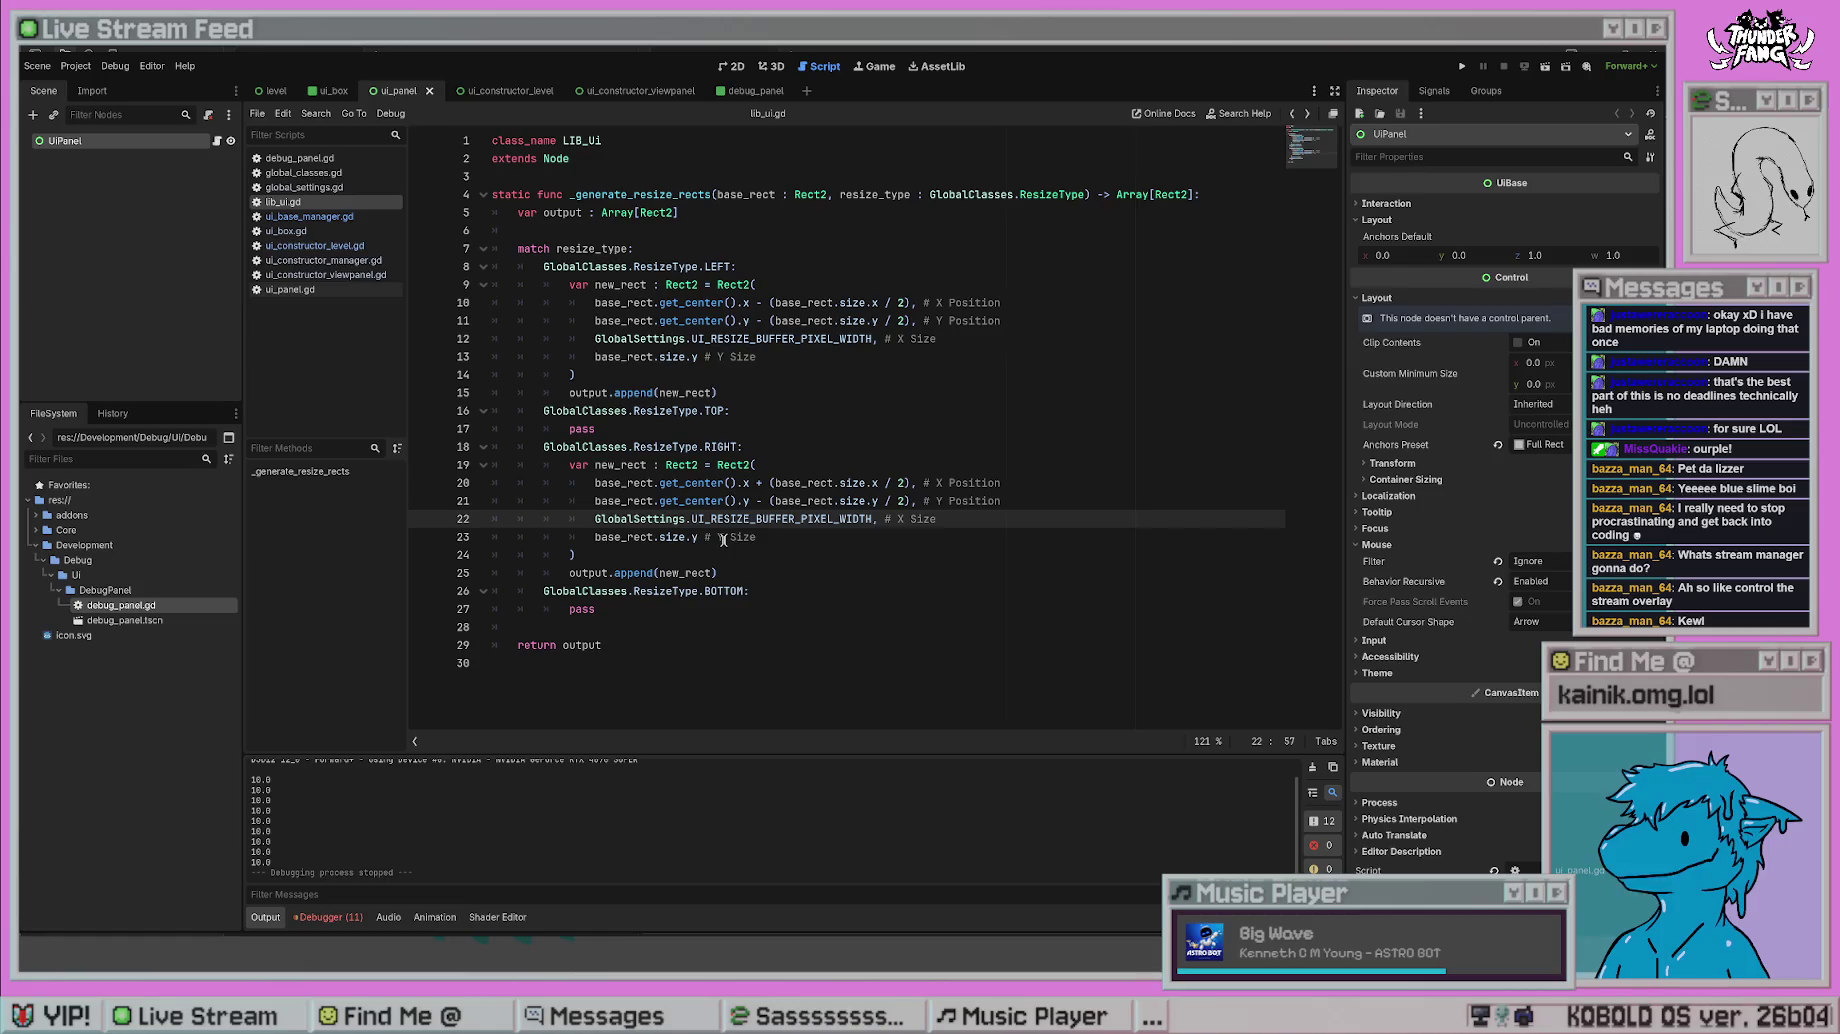
click(695, 537)
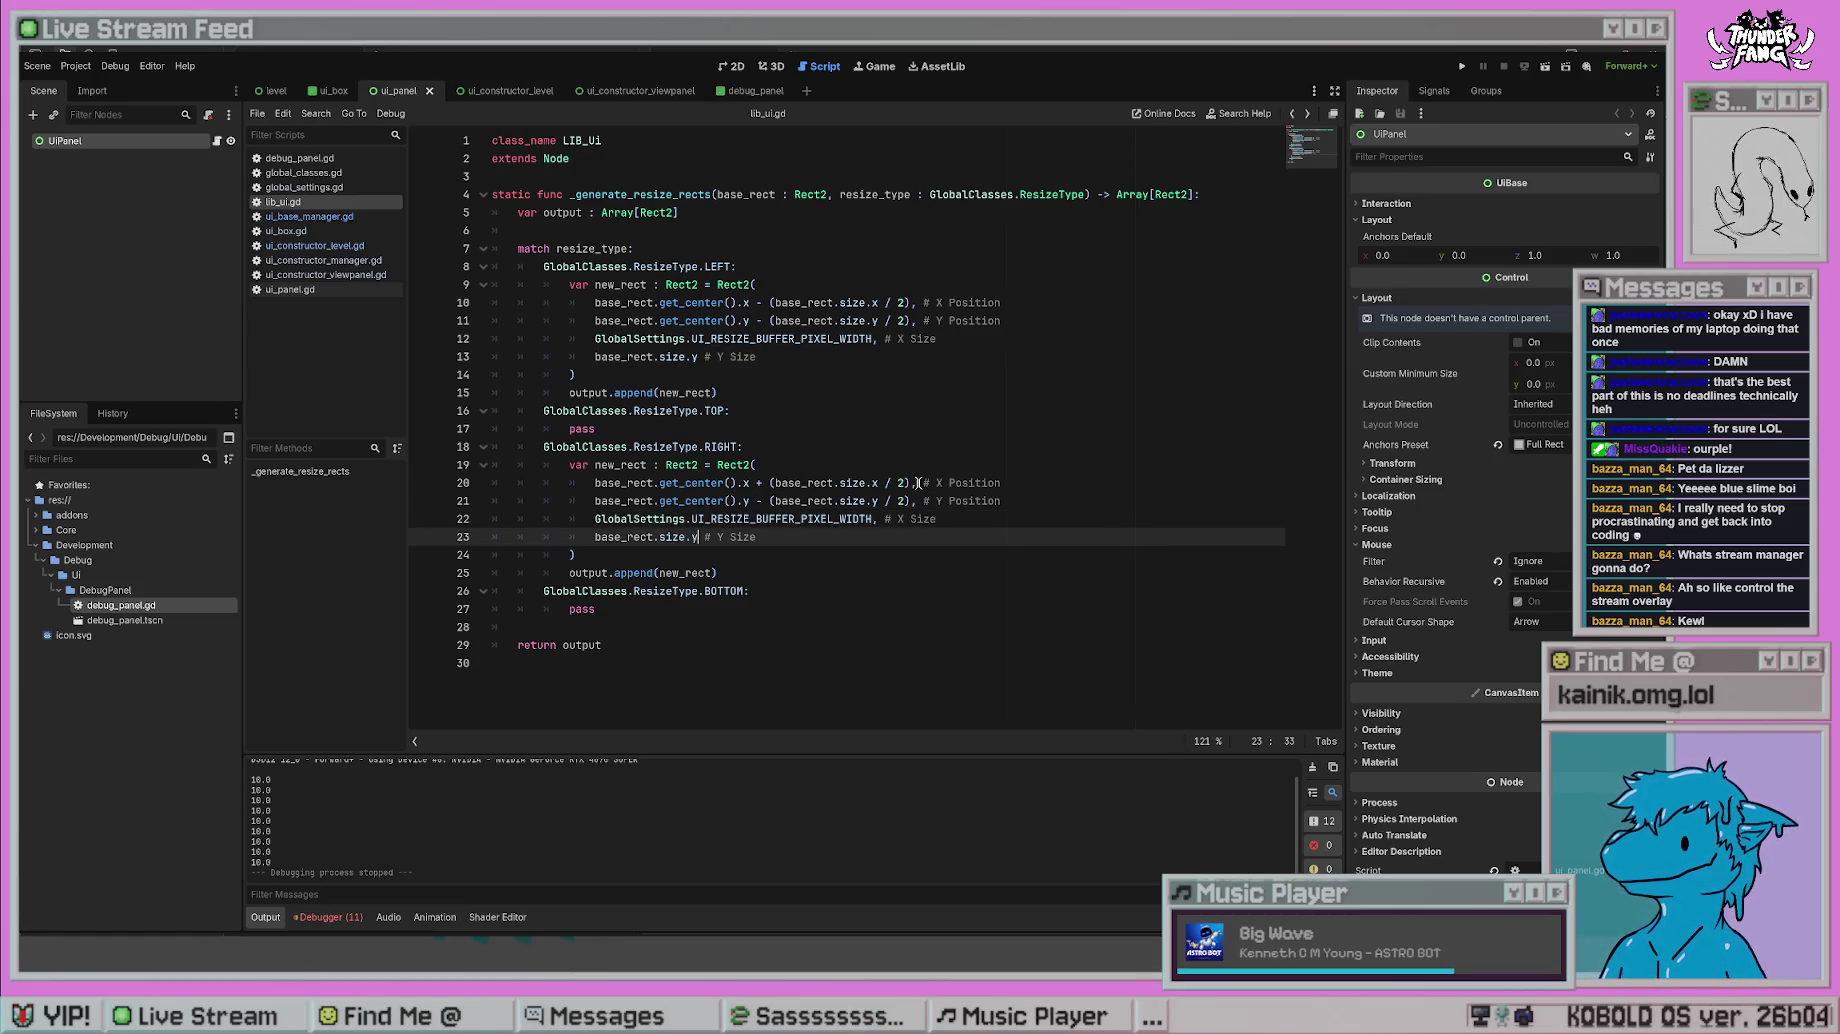
click(910, 483)
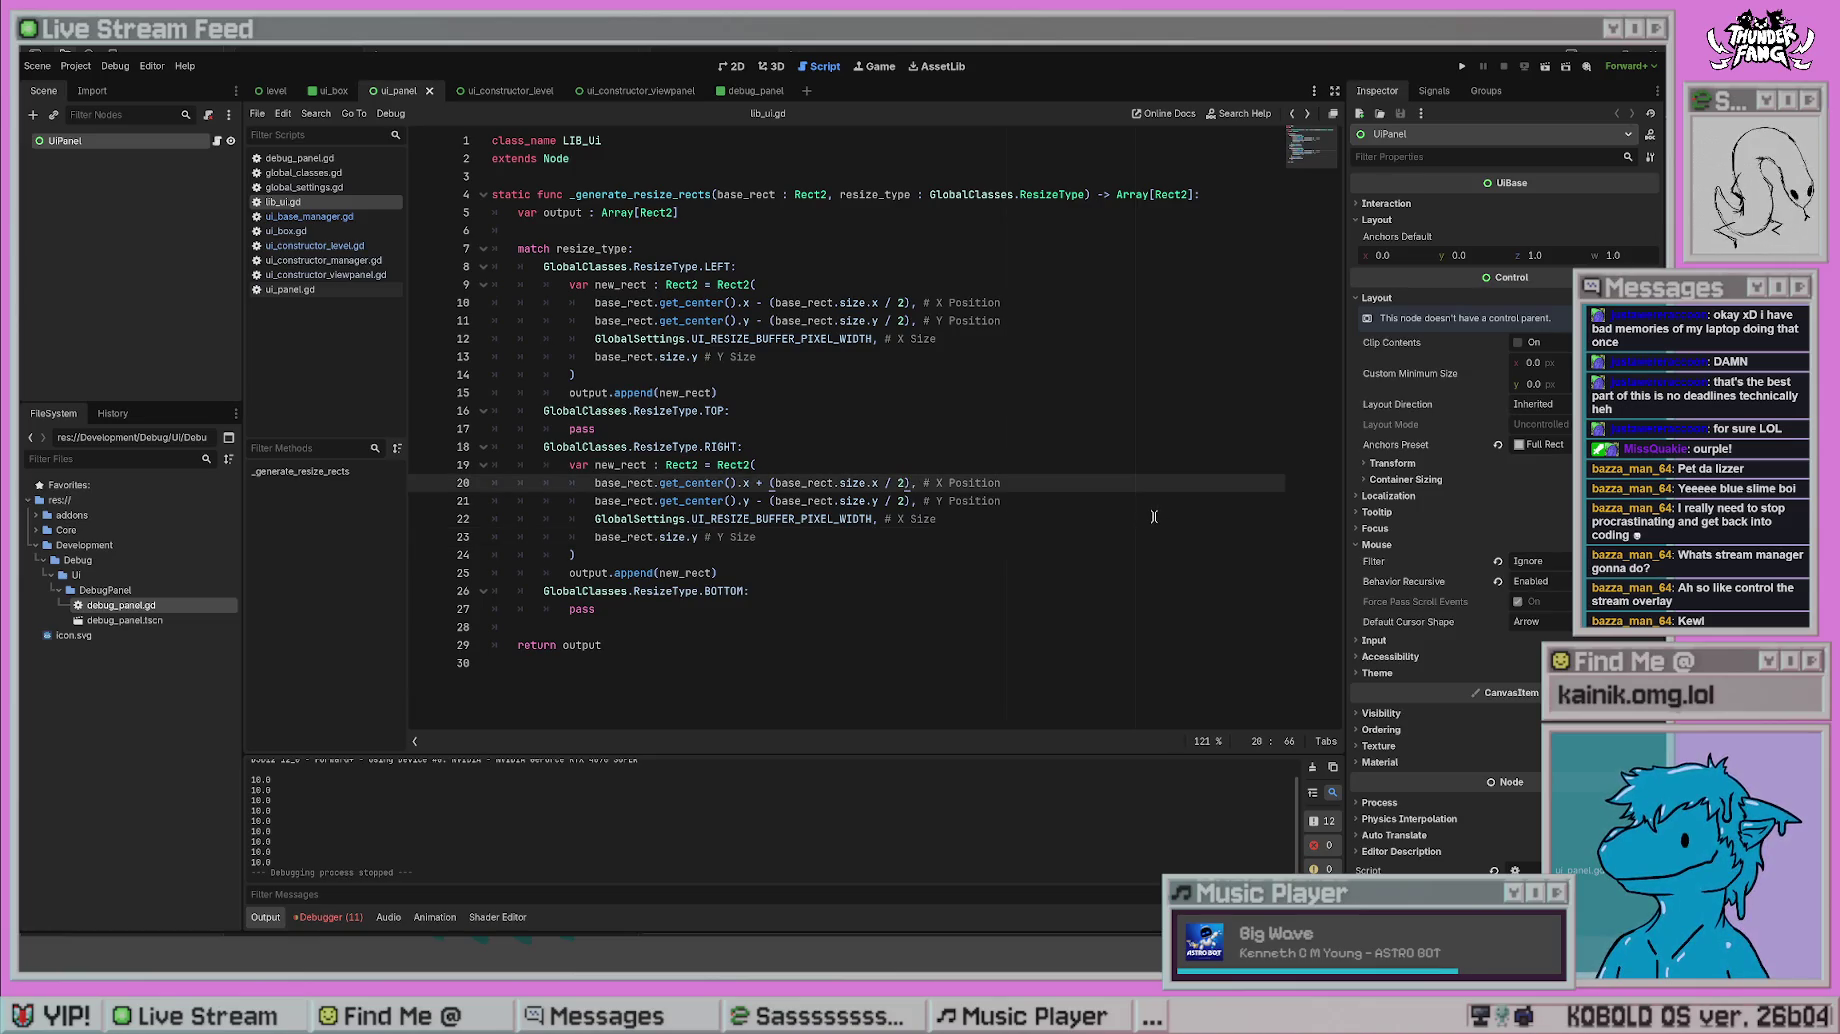
drag(874, 520, 670, 520)
click(807, 556)
drag(874, 519, 594, 519)
key(ctrl+c)
click(910, 483)
text(+)
key(BackSpace)
key(BackSpace)
text(-)
key(ctrl+v)
click(1086, 359)
- Test-run the game with the new offset, then open ui_constructor_manager.gd
click(918, 609)
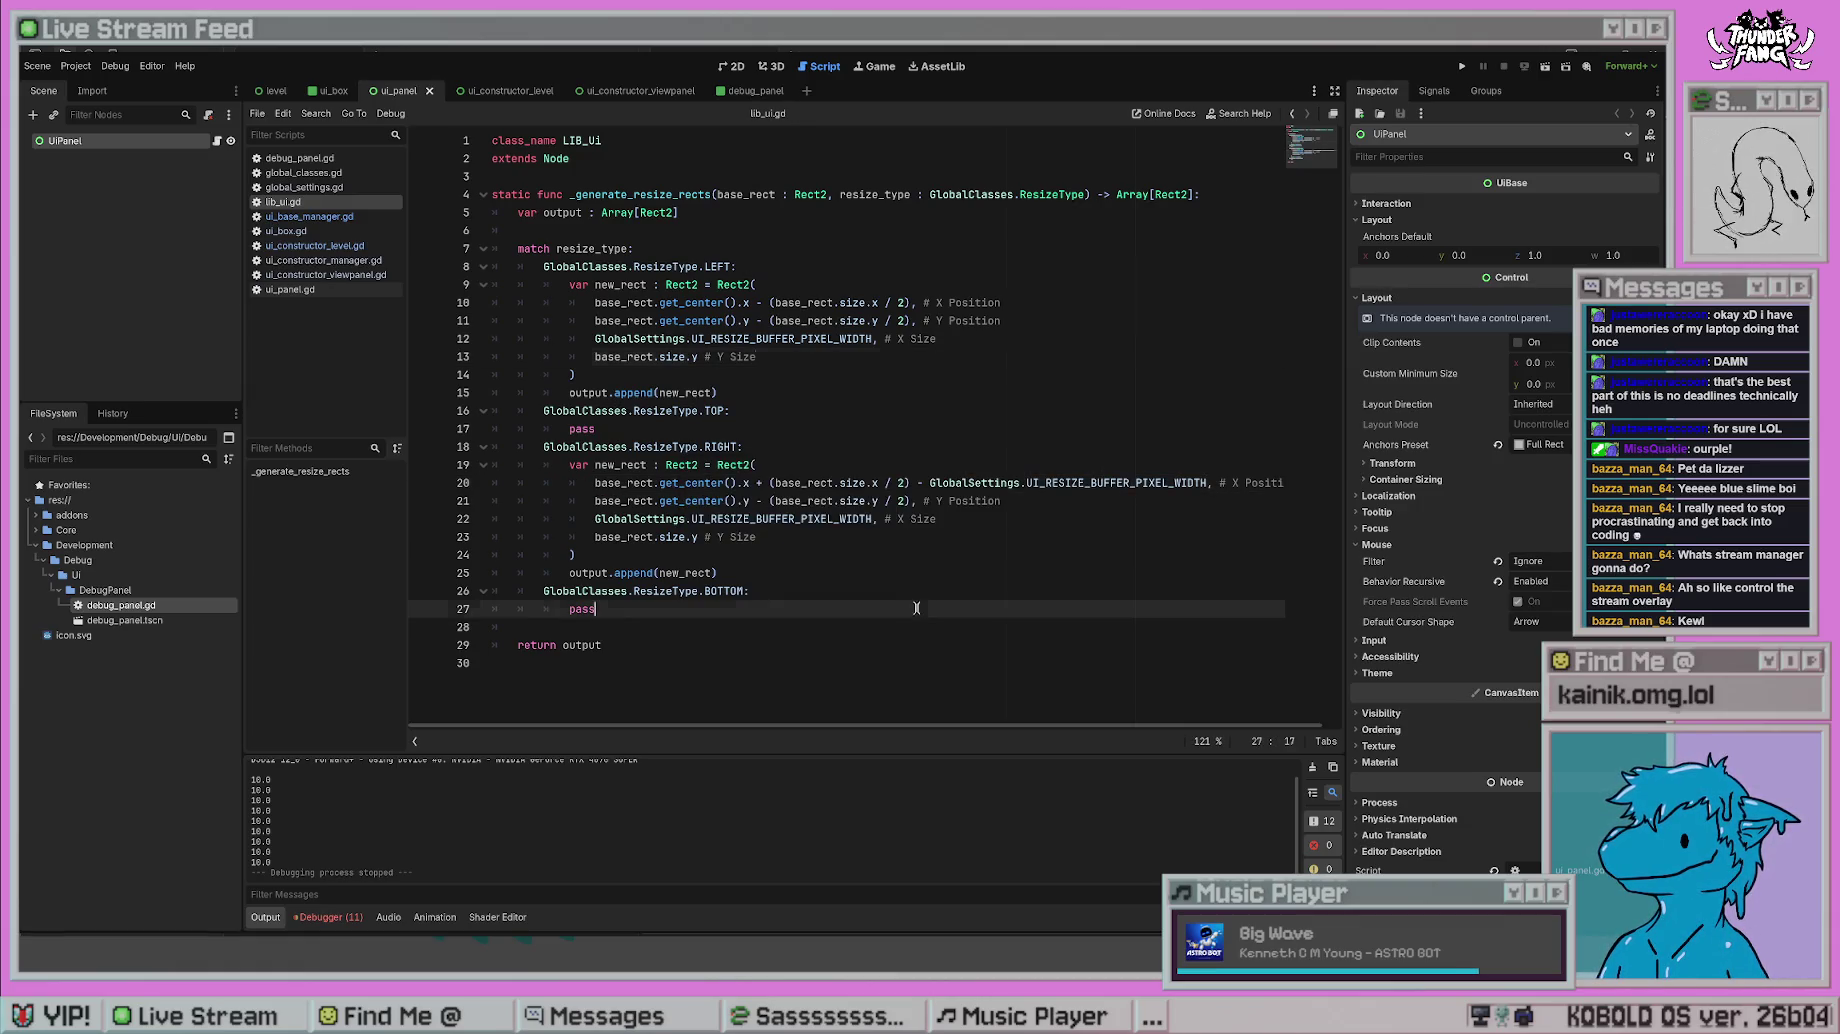
click(1462, 66)
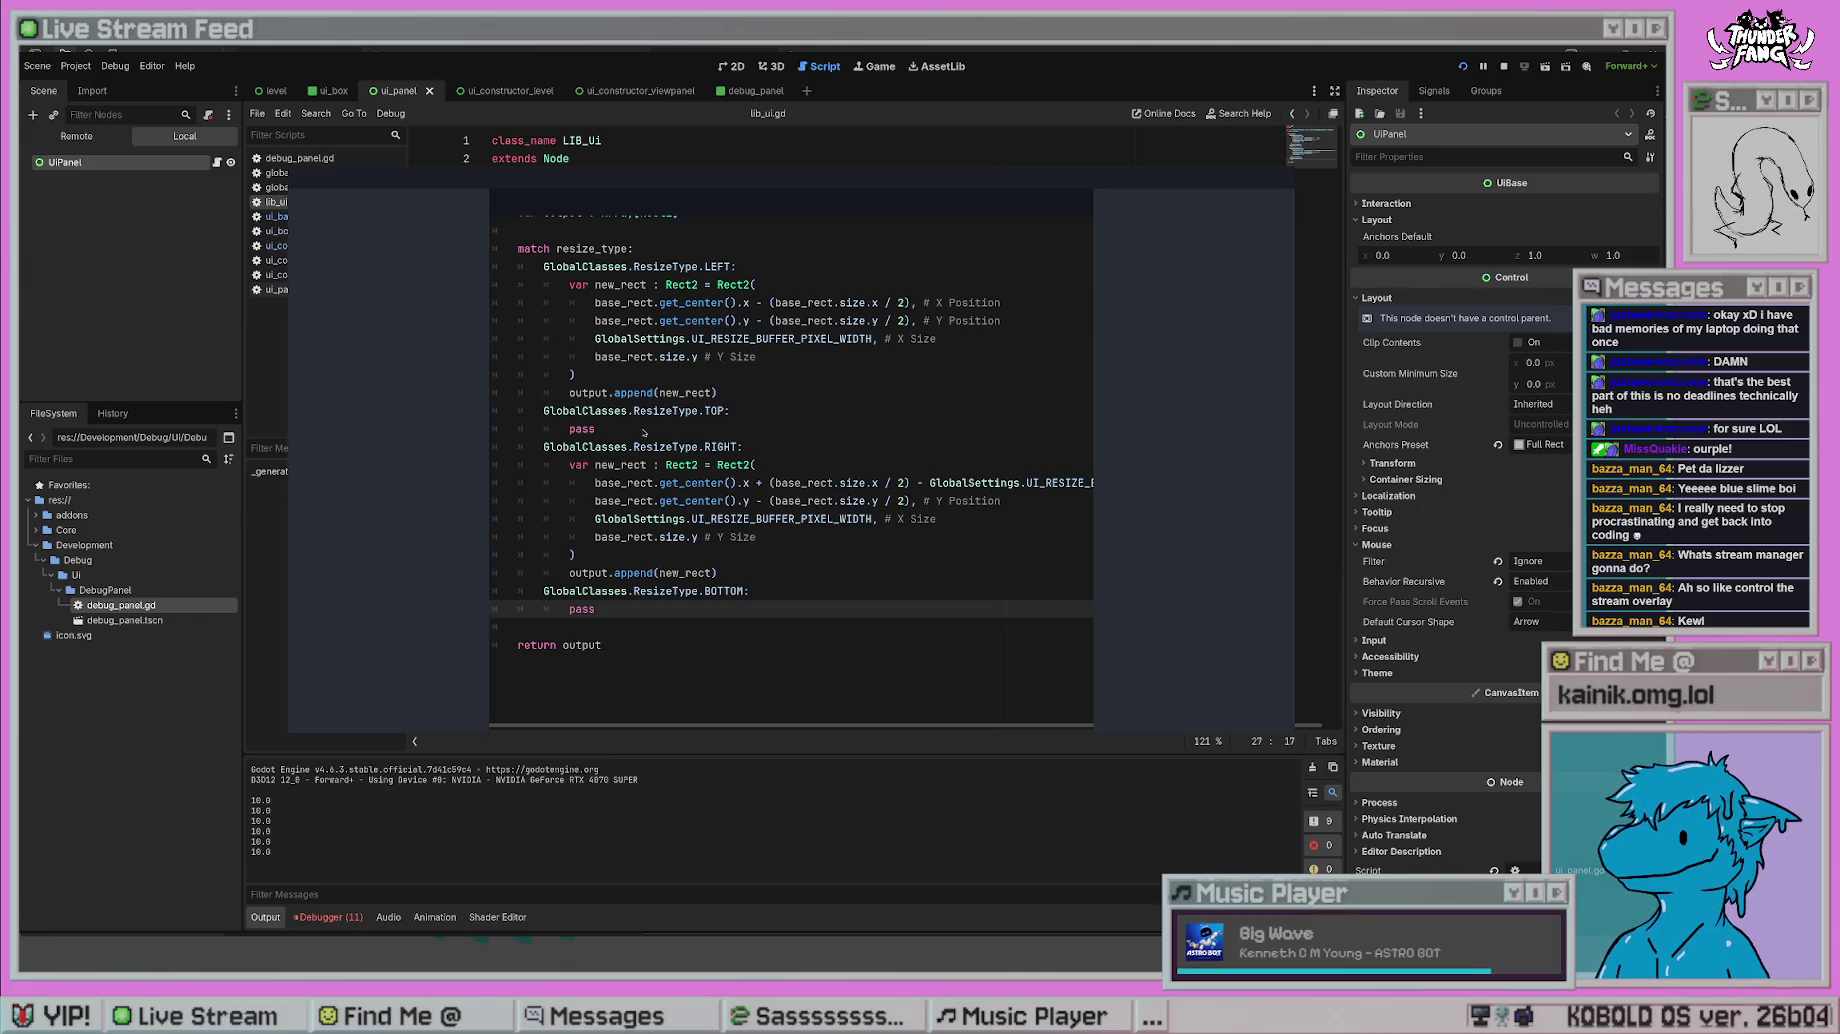
key(F8)
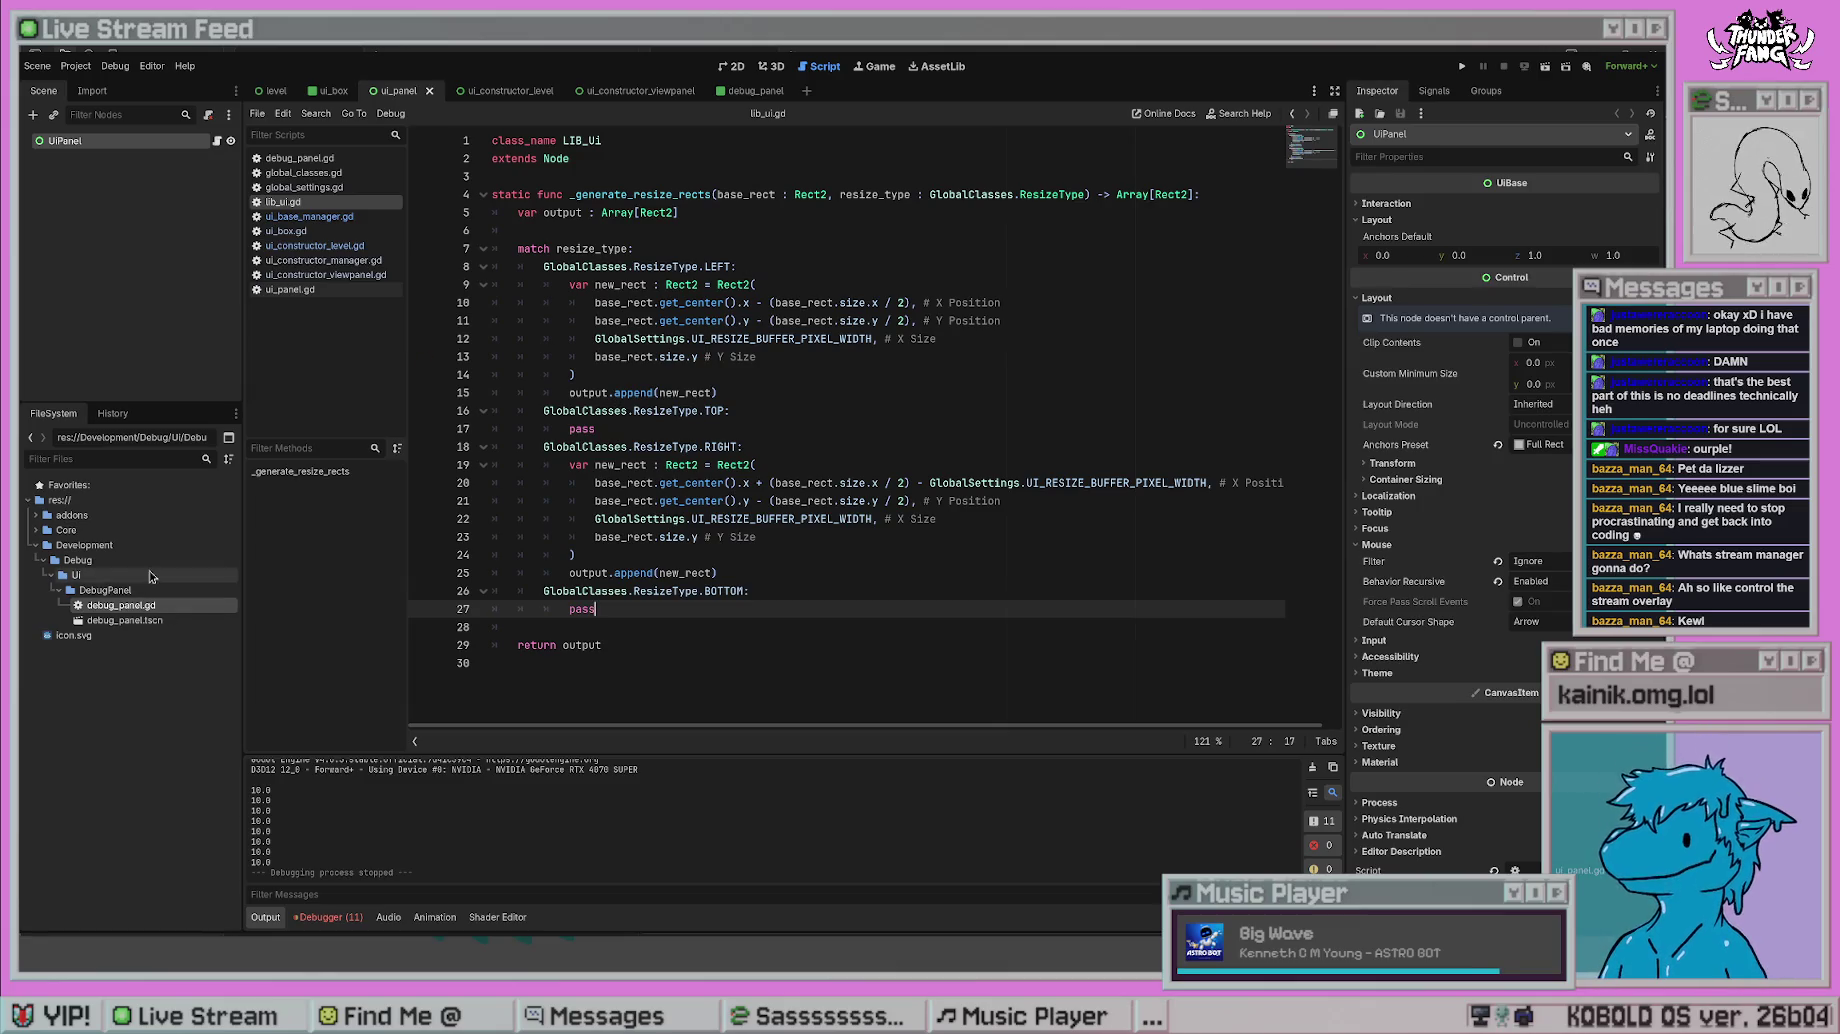
click(323, 260)
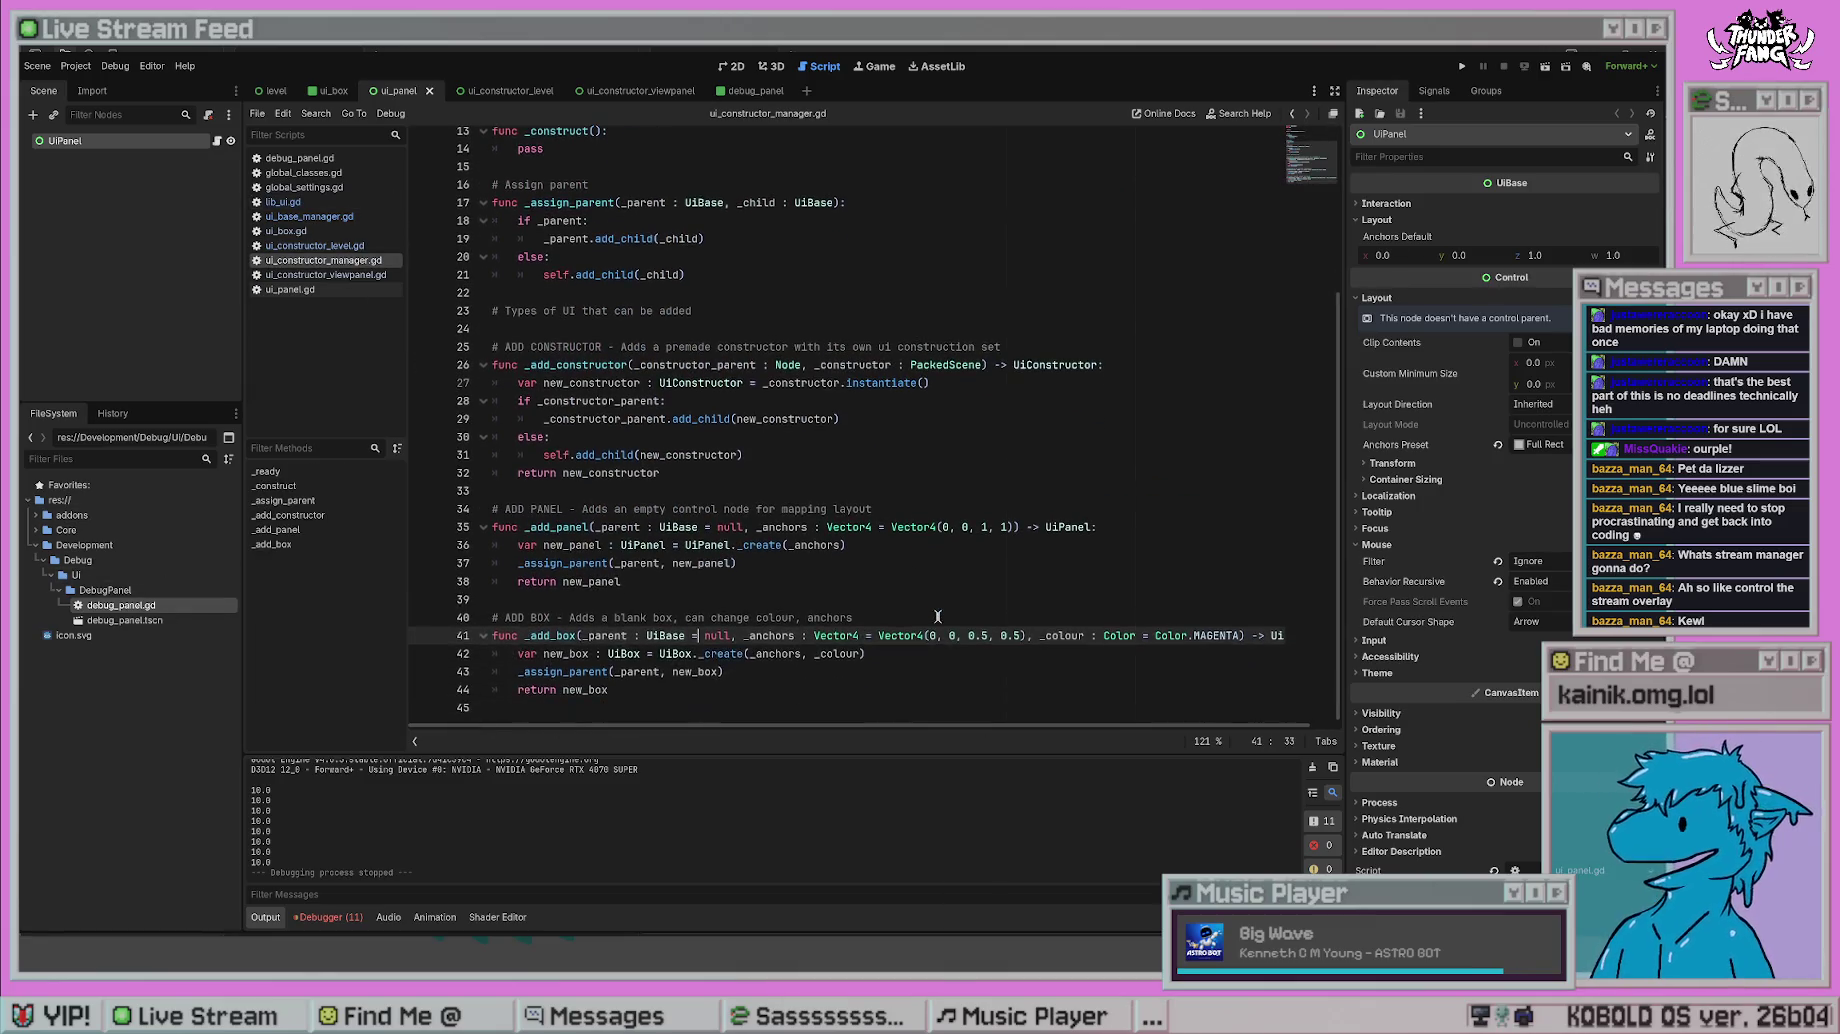
- Inspect _set_resize_type's handling in ui_base_manager.gd, then return to line 25 of ui_constructor_level.gd
click(305, 245)
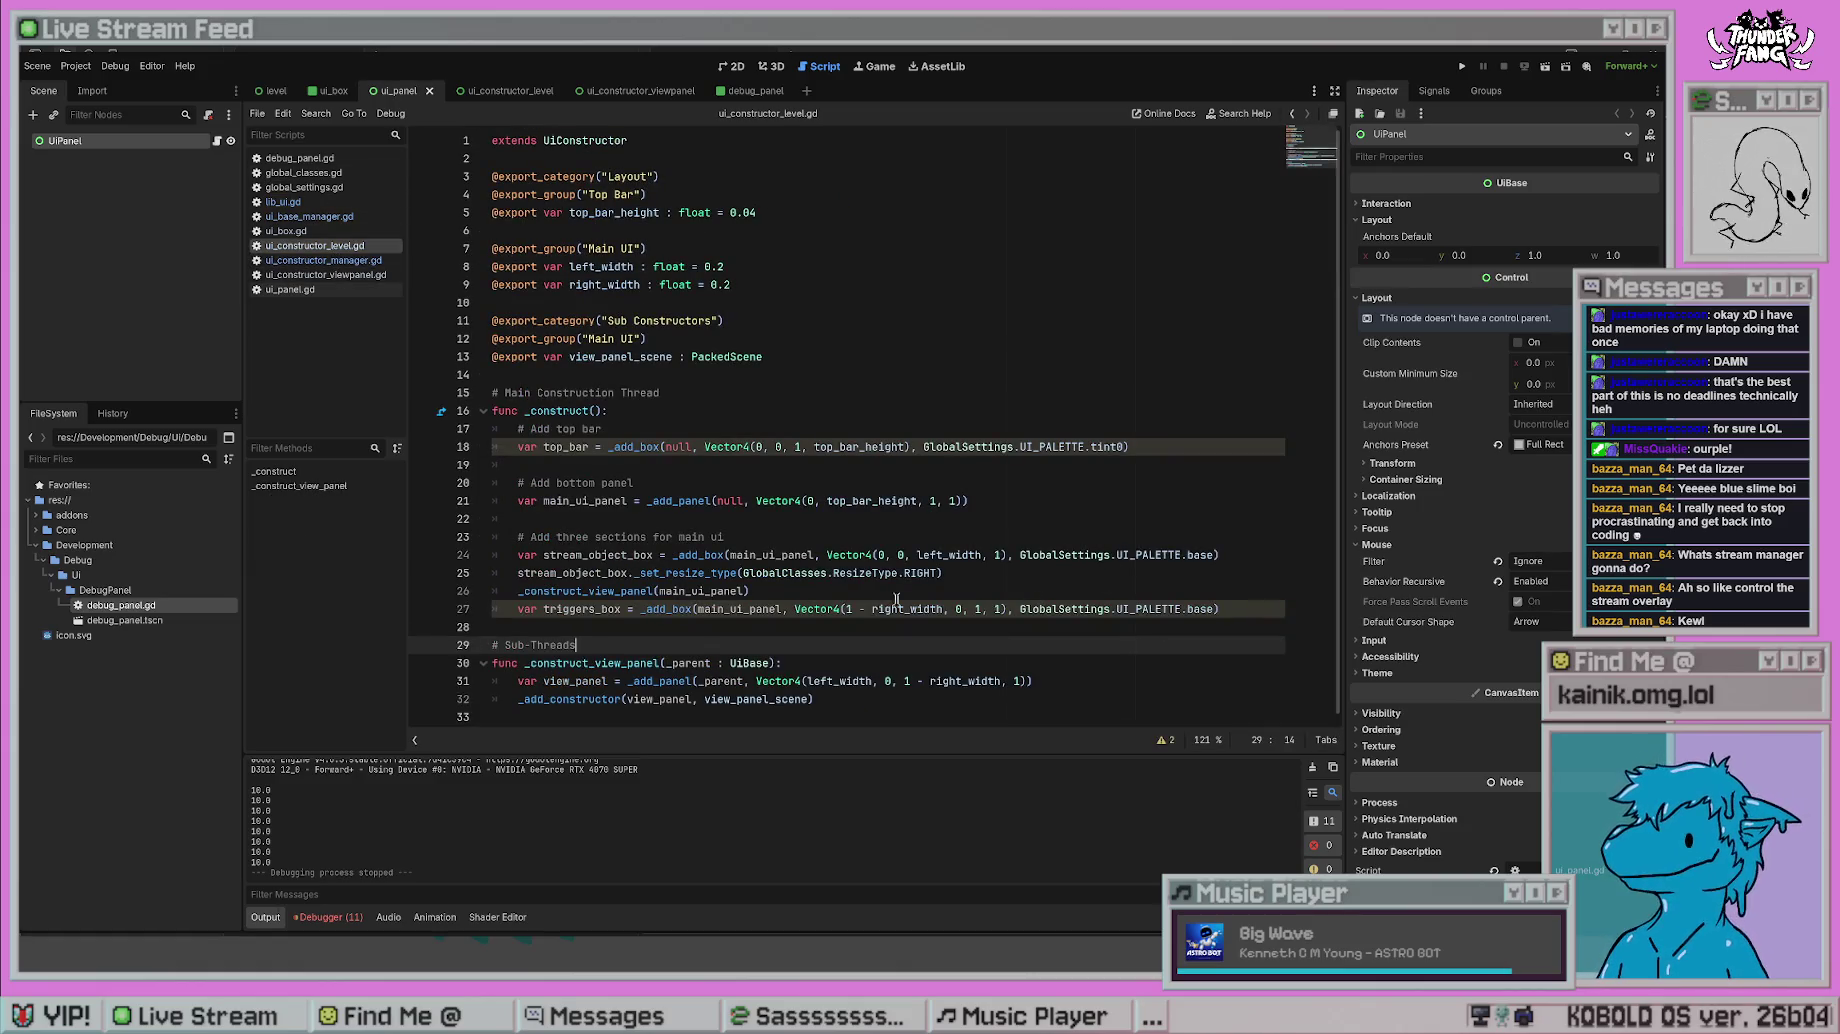
click(651, 572)
key(Up)
key(Up)
key(Up)
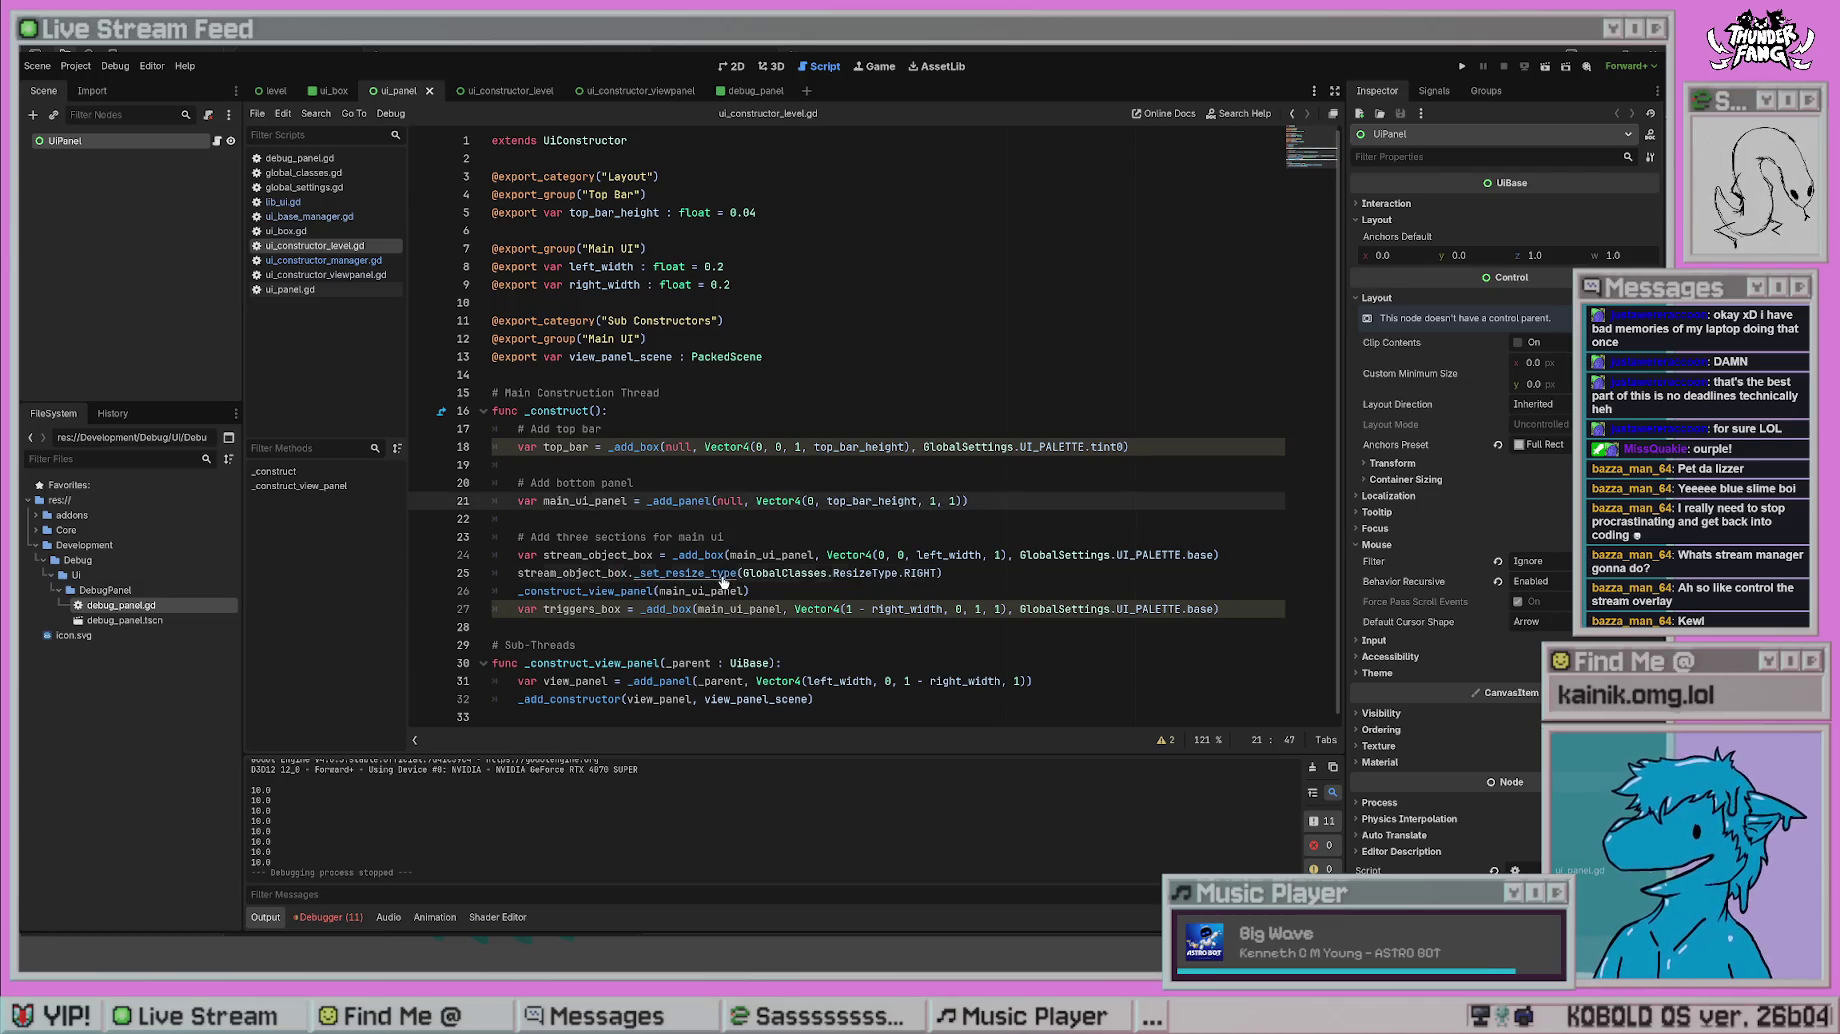
ctrl+click(724, 581)
scroll(747, 483, down, 5)
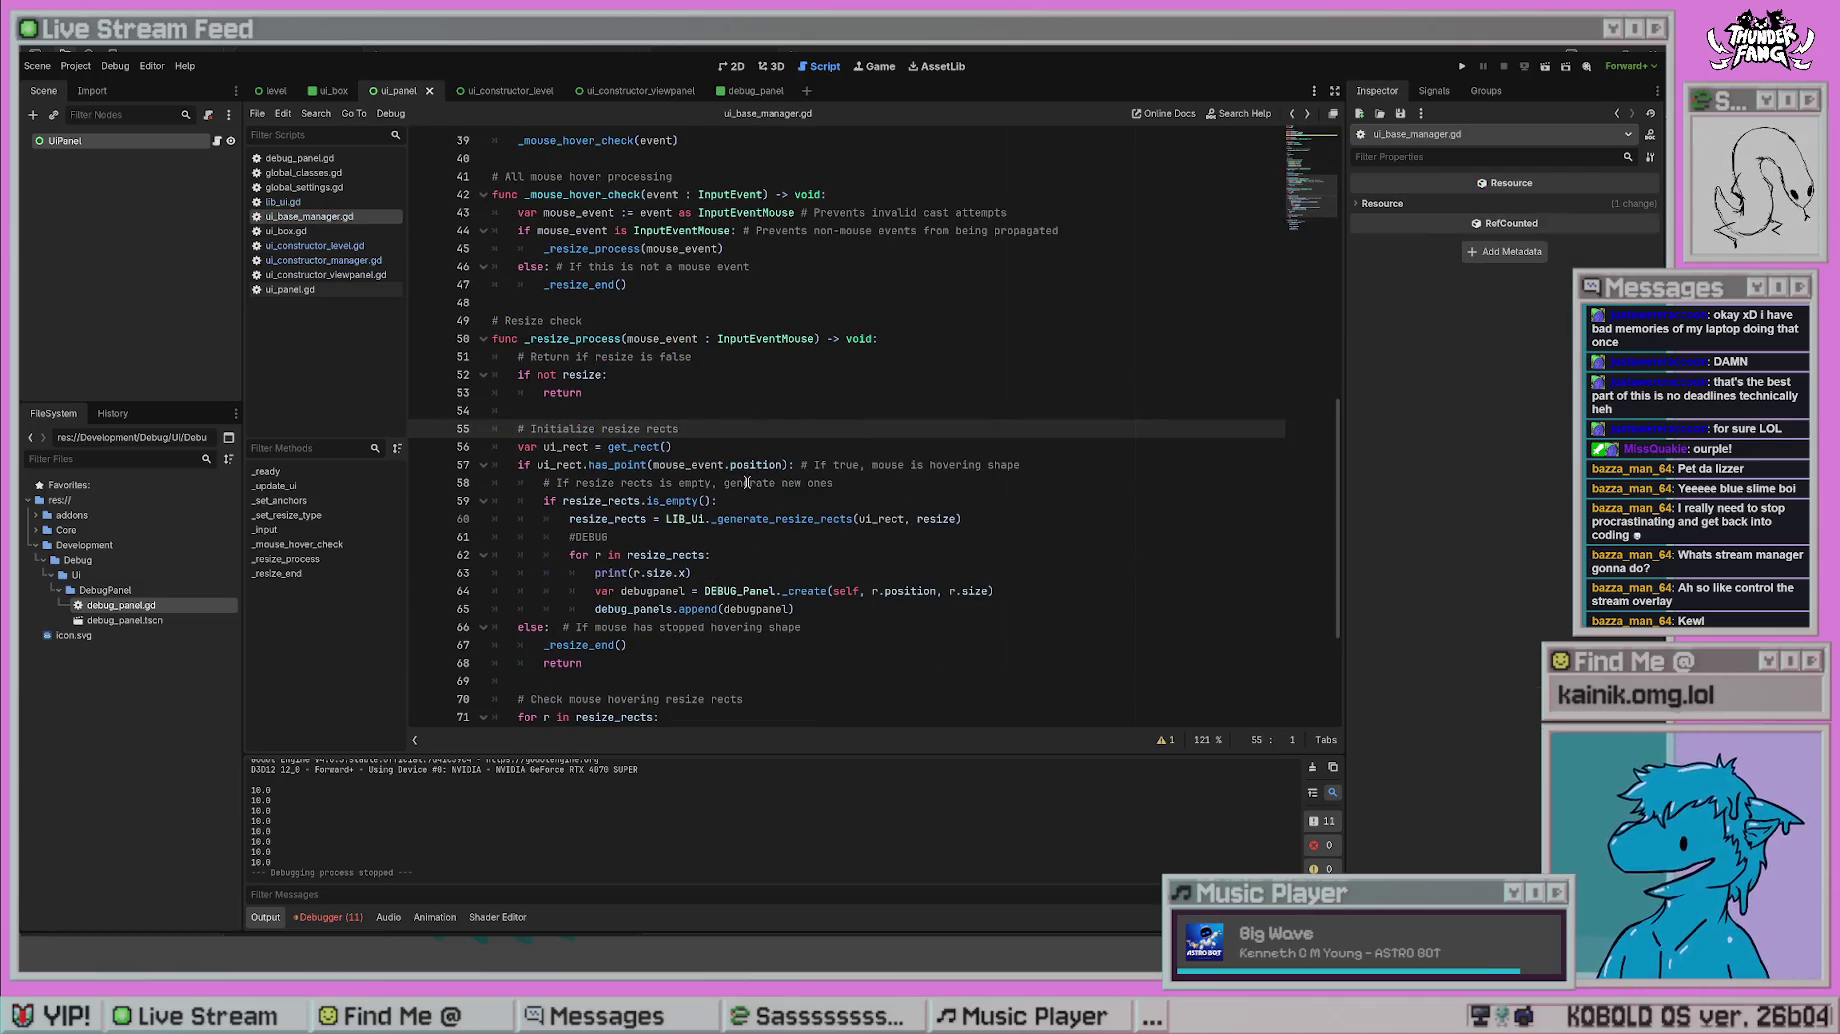
click(305, 245)
click(921, 606)
click(963, 570)
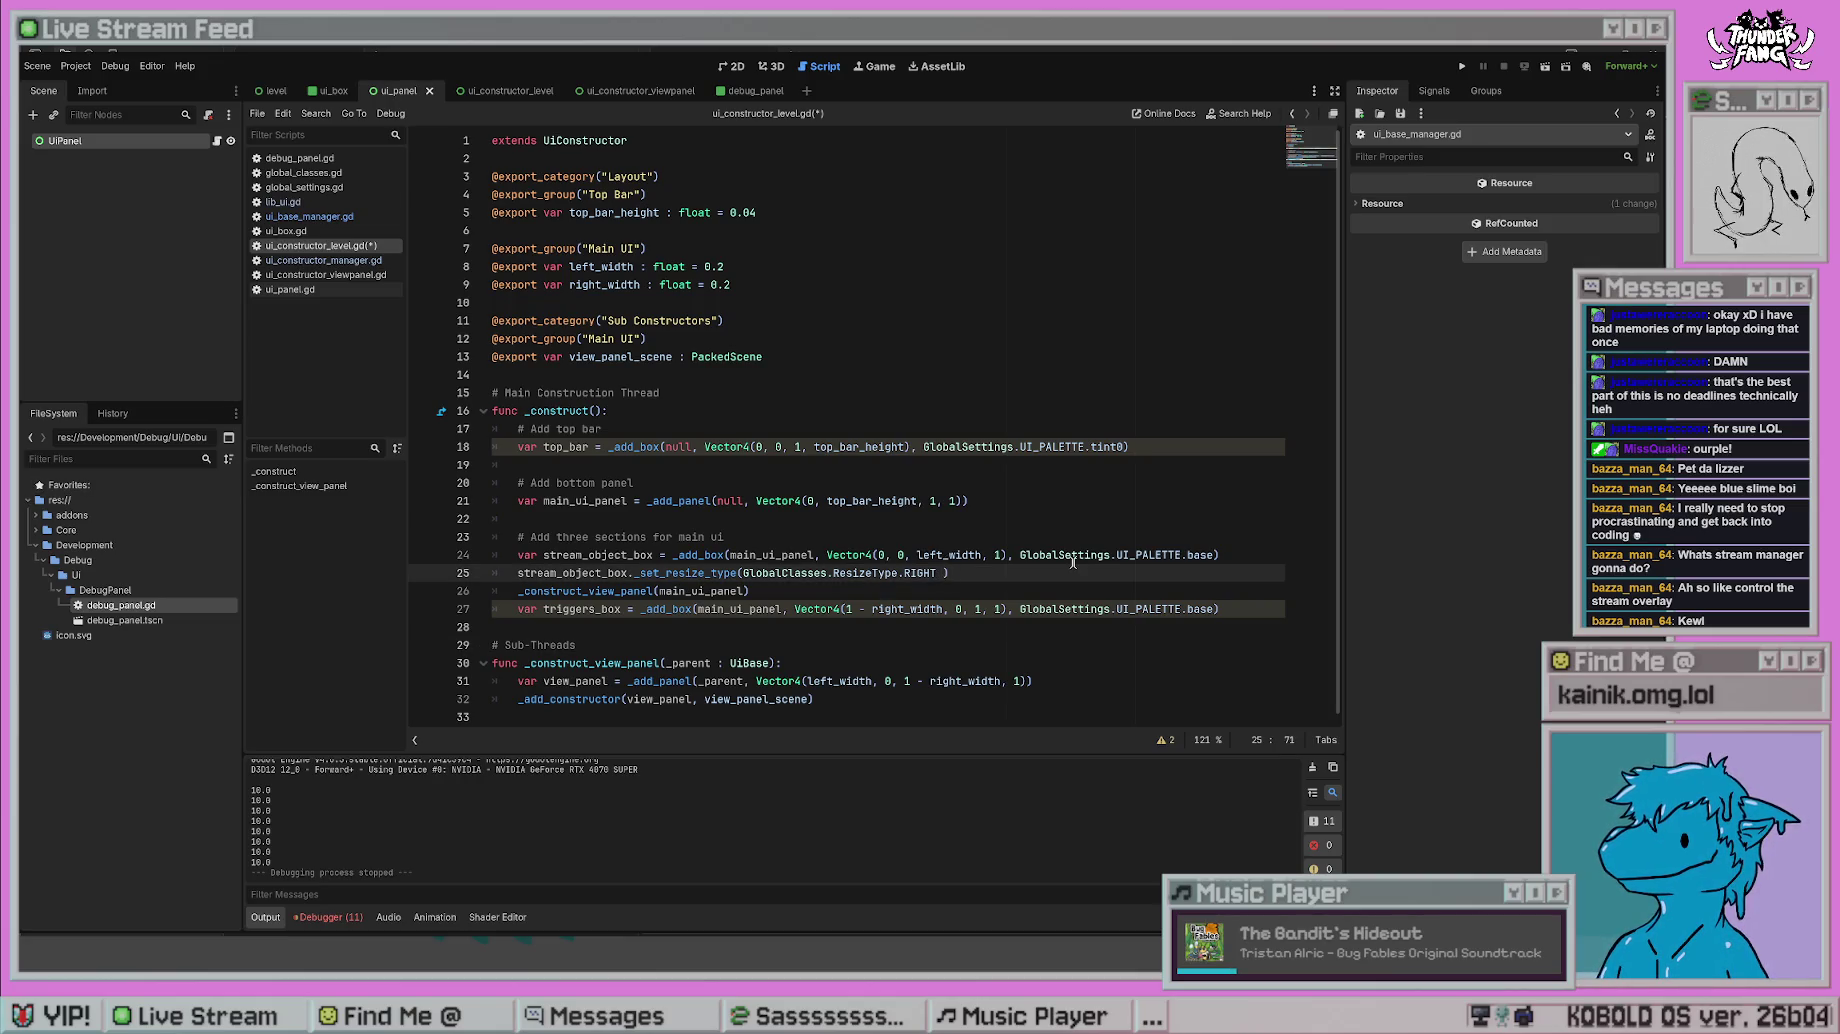
- Append '& GlobalClasses.ResizeType.LEFT' to line 25, save, and test-run the game
text(& GlobalClasses)
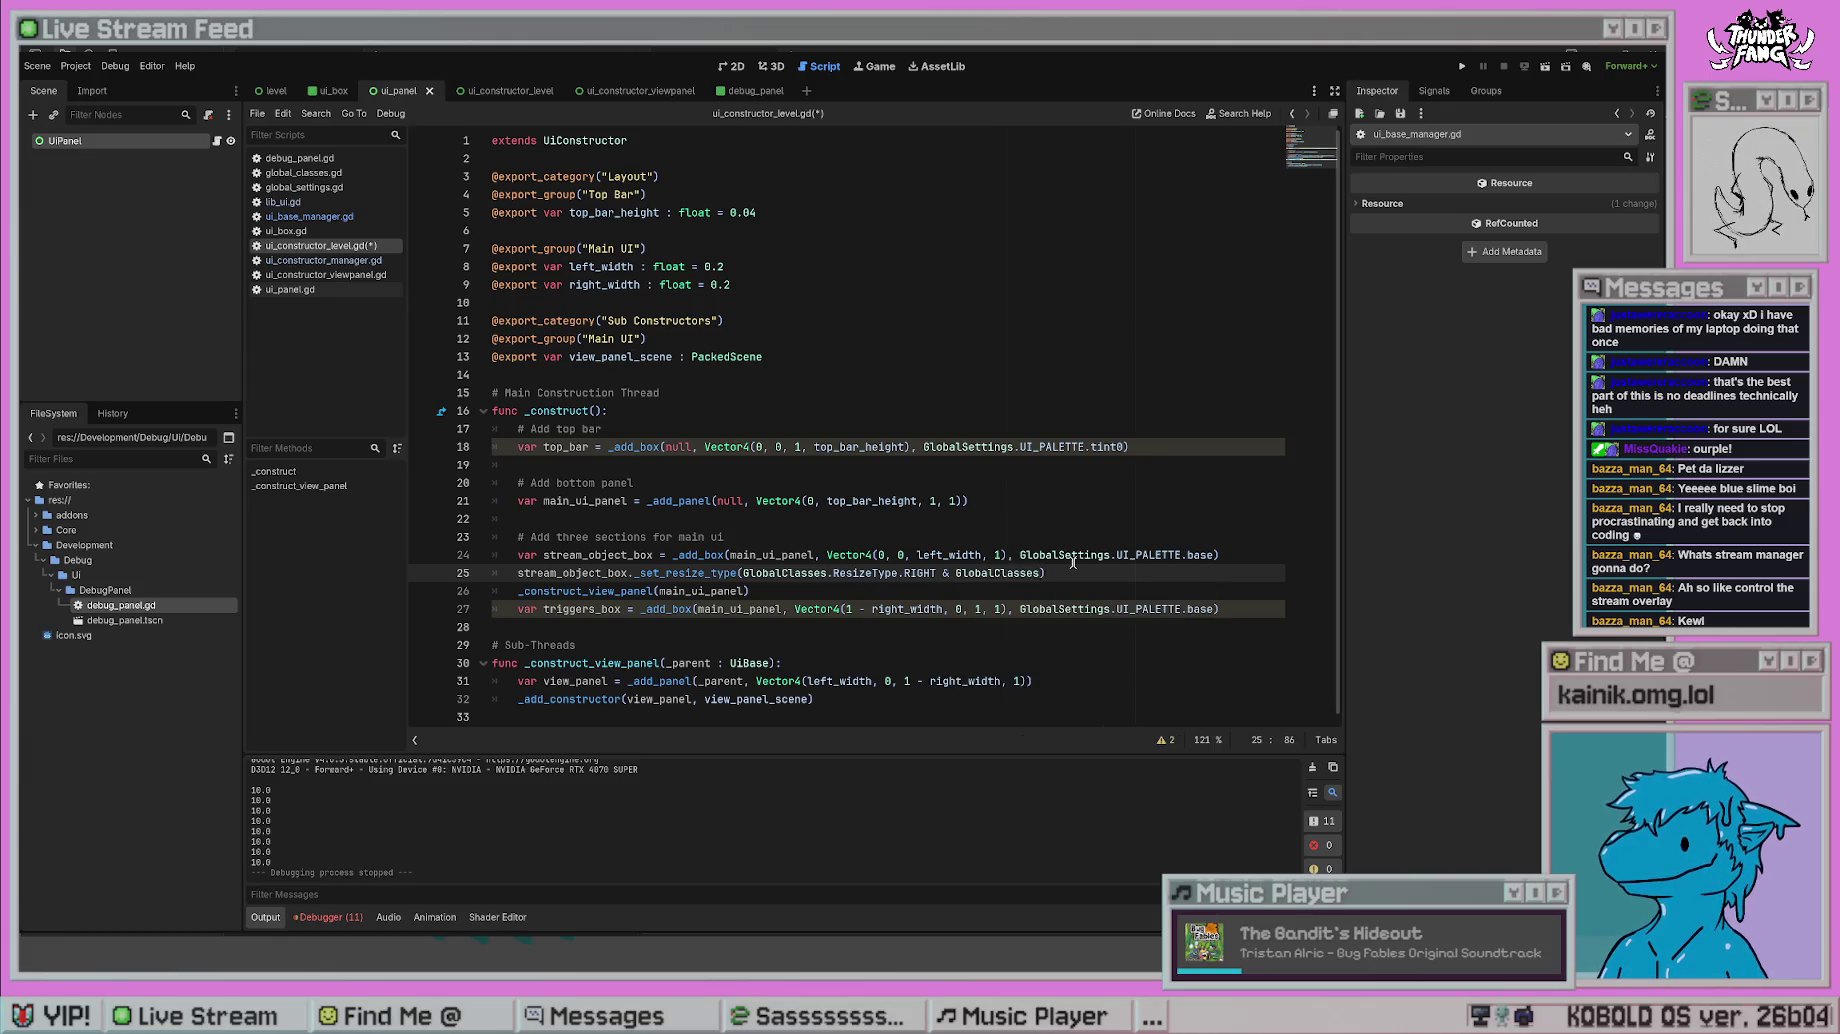
text(.ResizeType.)
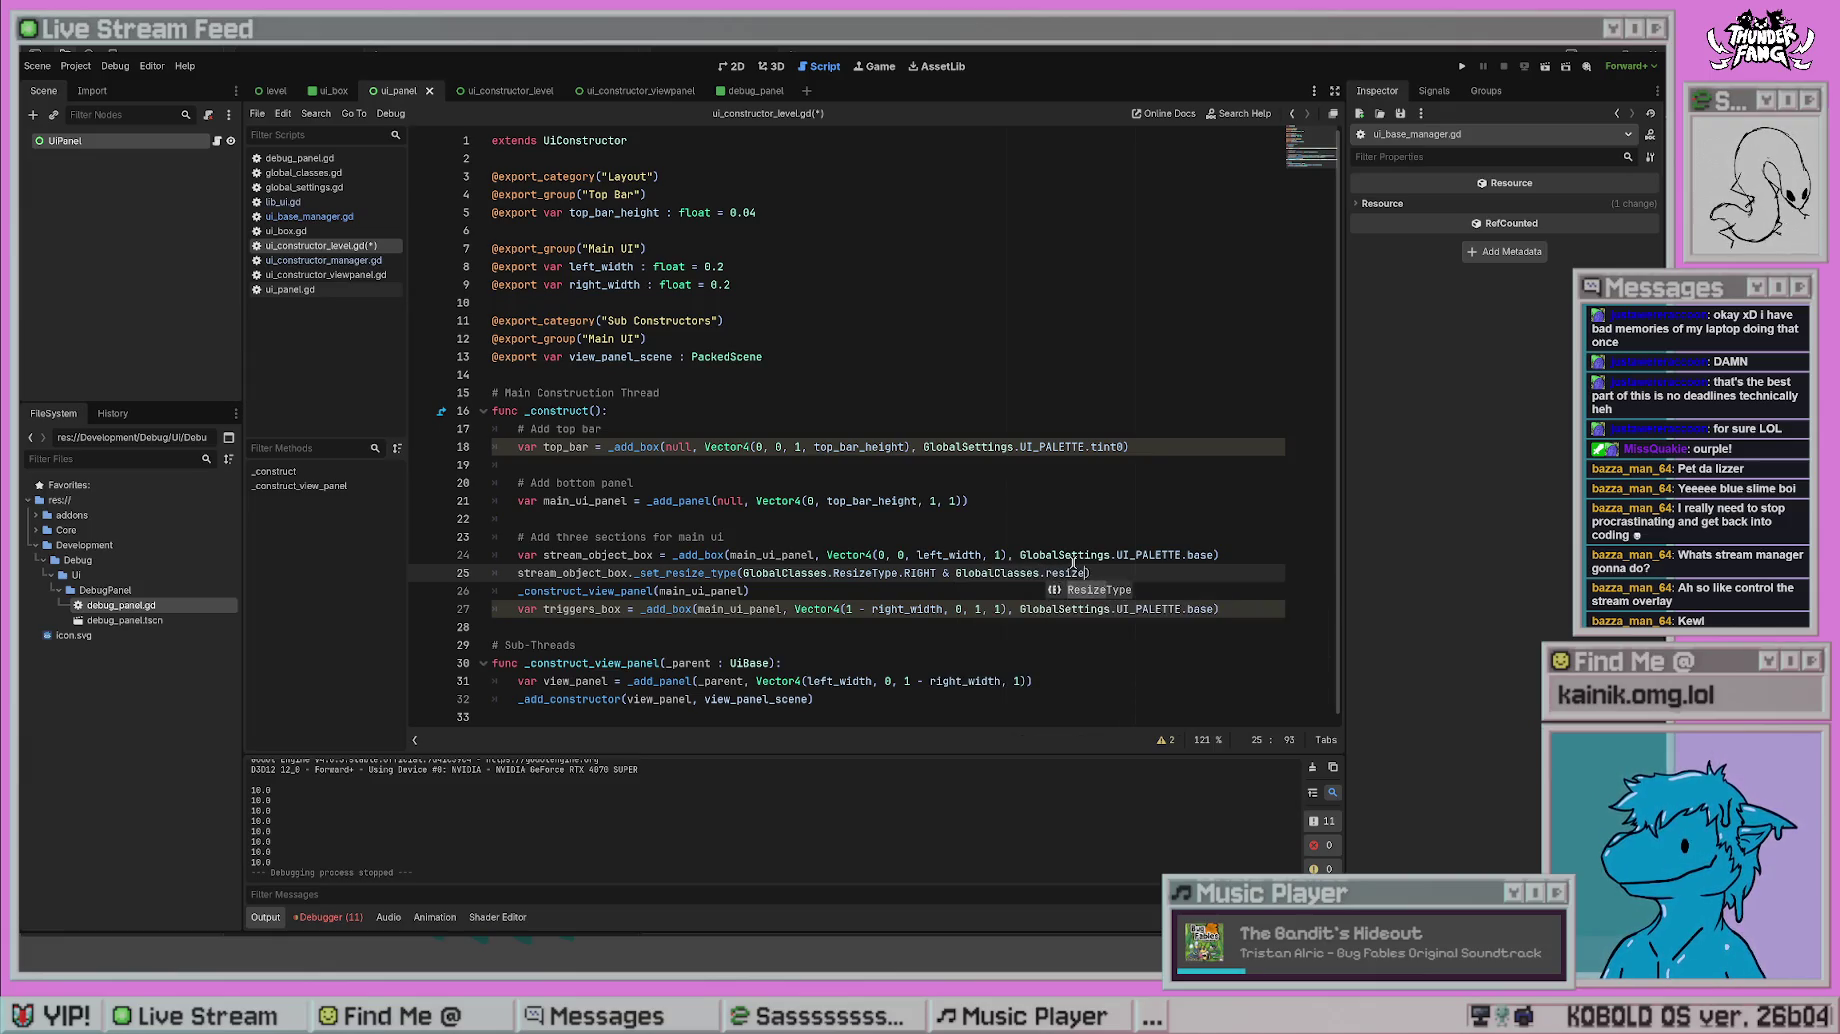
key(Return)
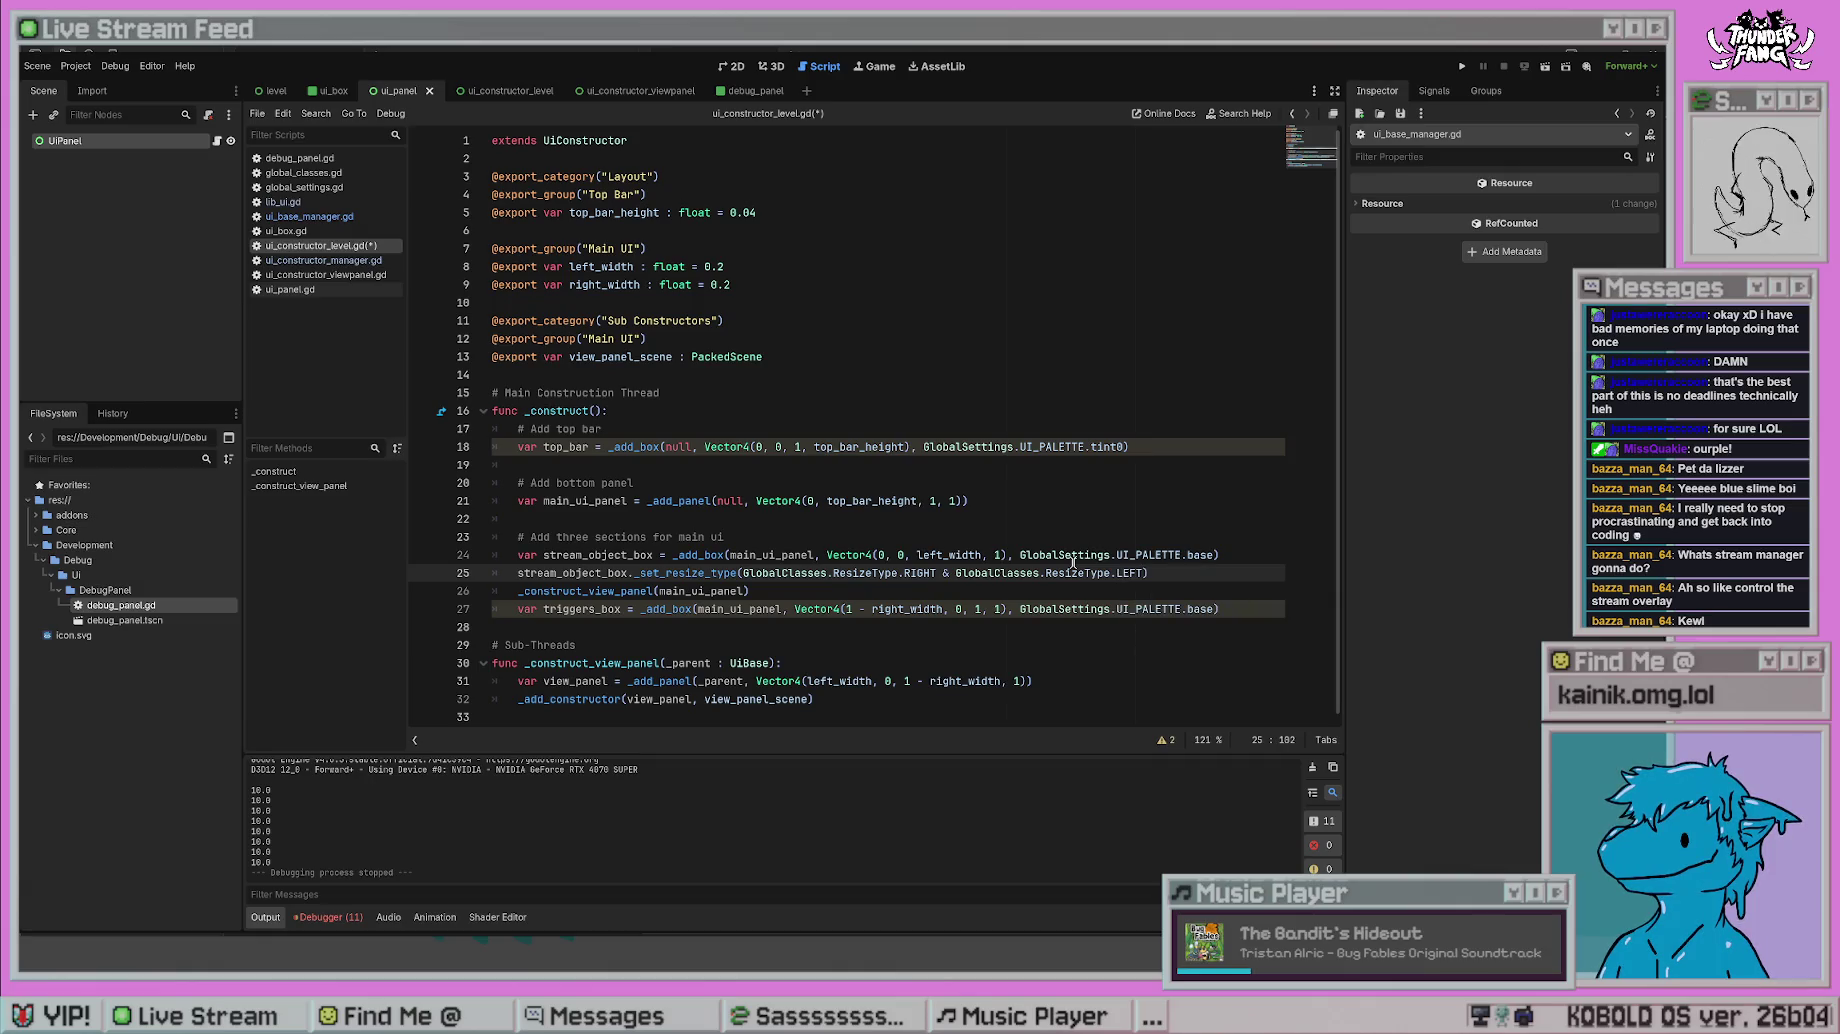
click(740, 537)
key(ctrl+s)
click(1462, 66)
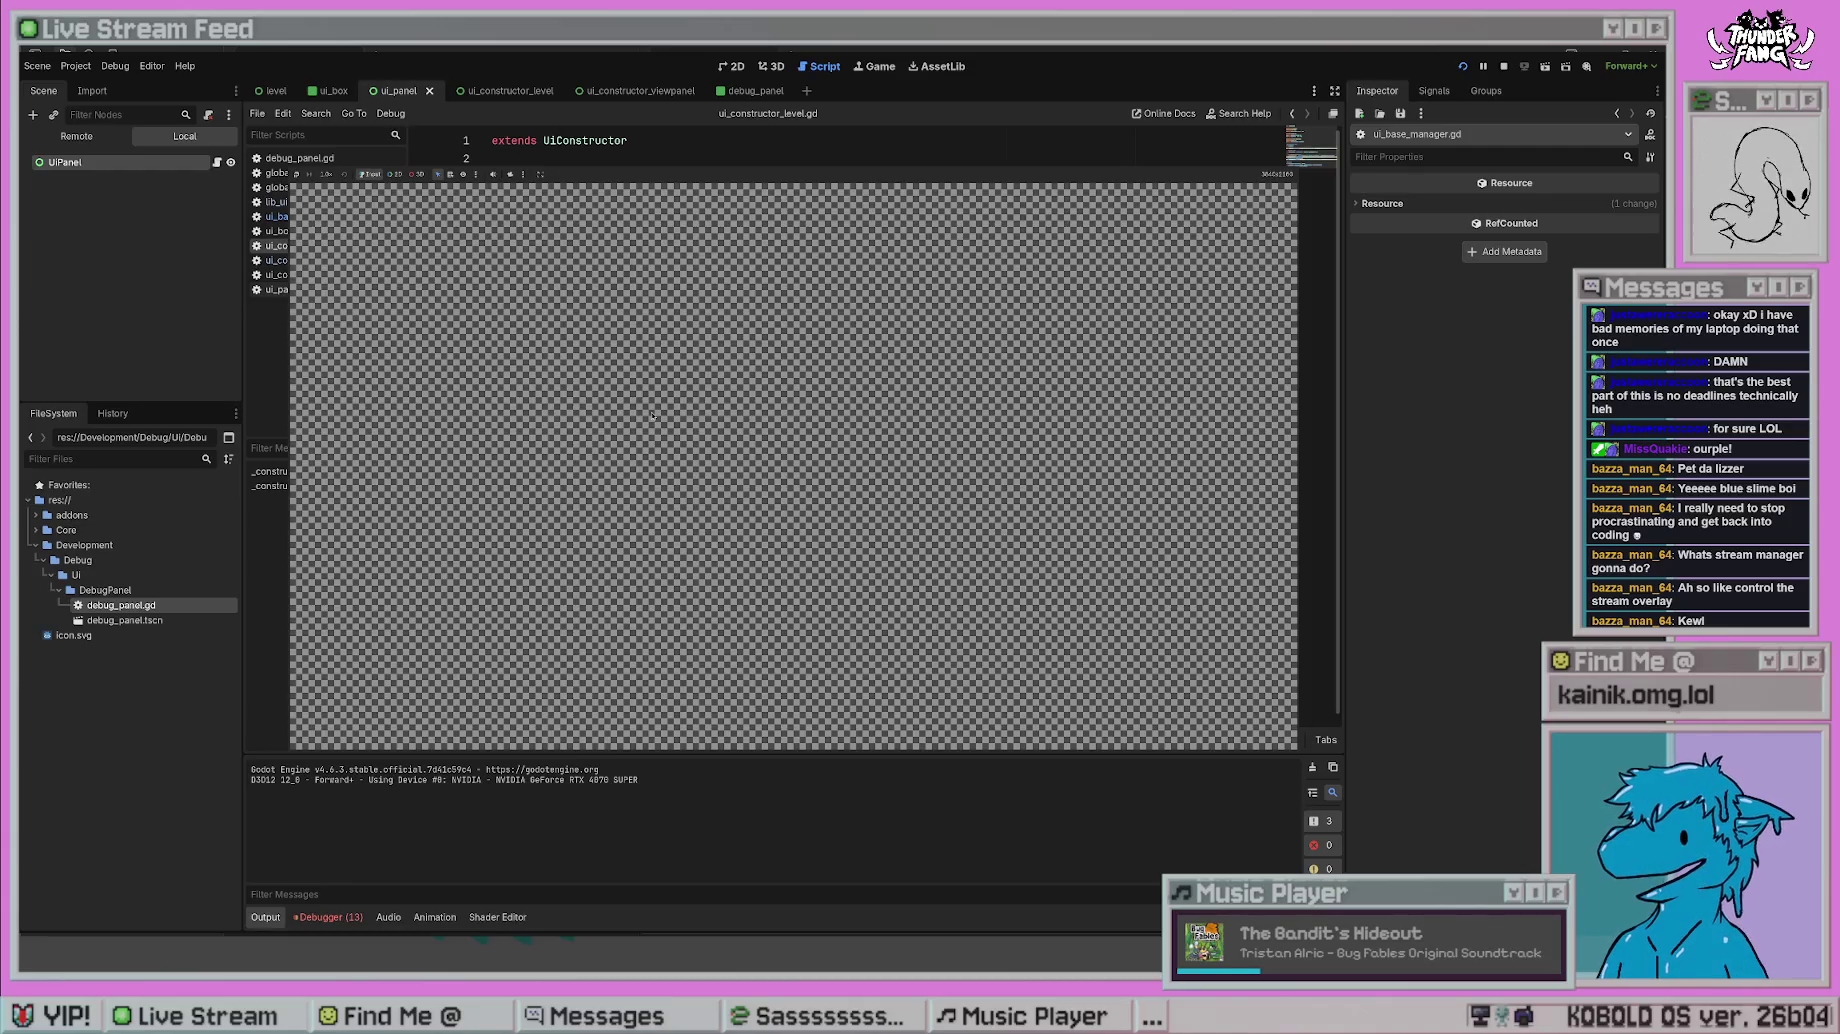
key(F8)
- Change line 25's & operator to +, save, and run the game again
click(948, 573)
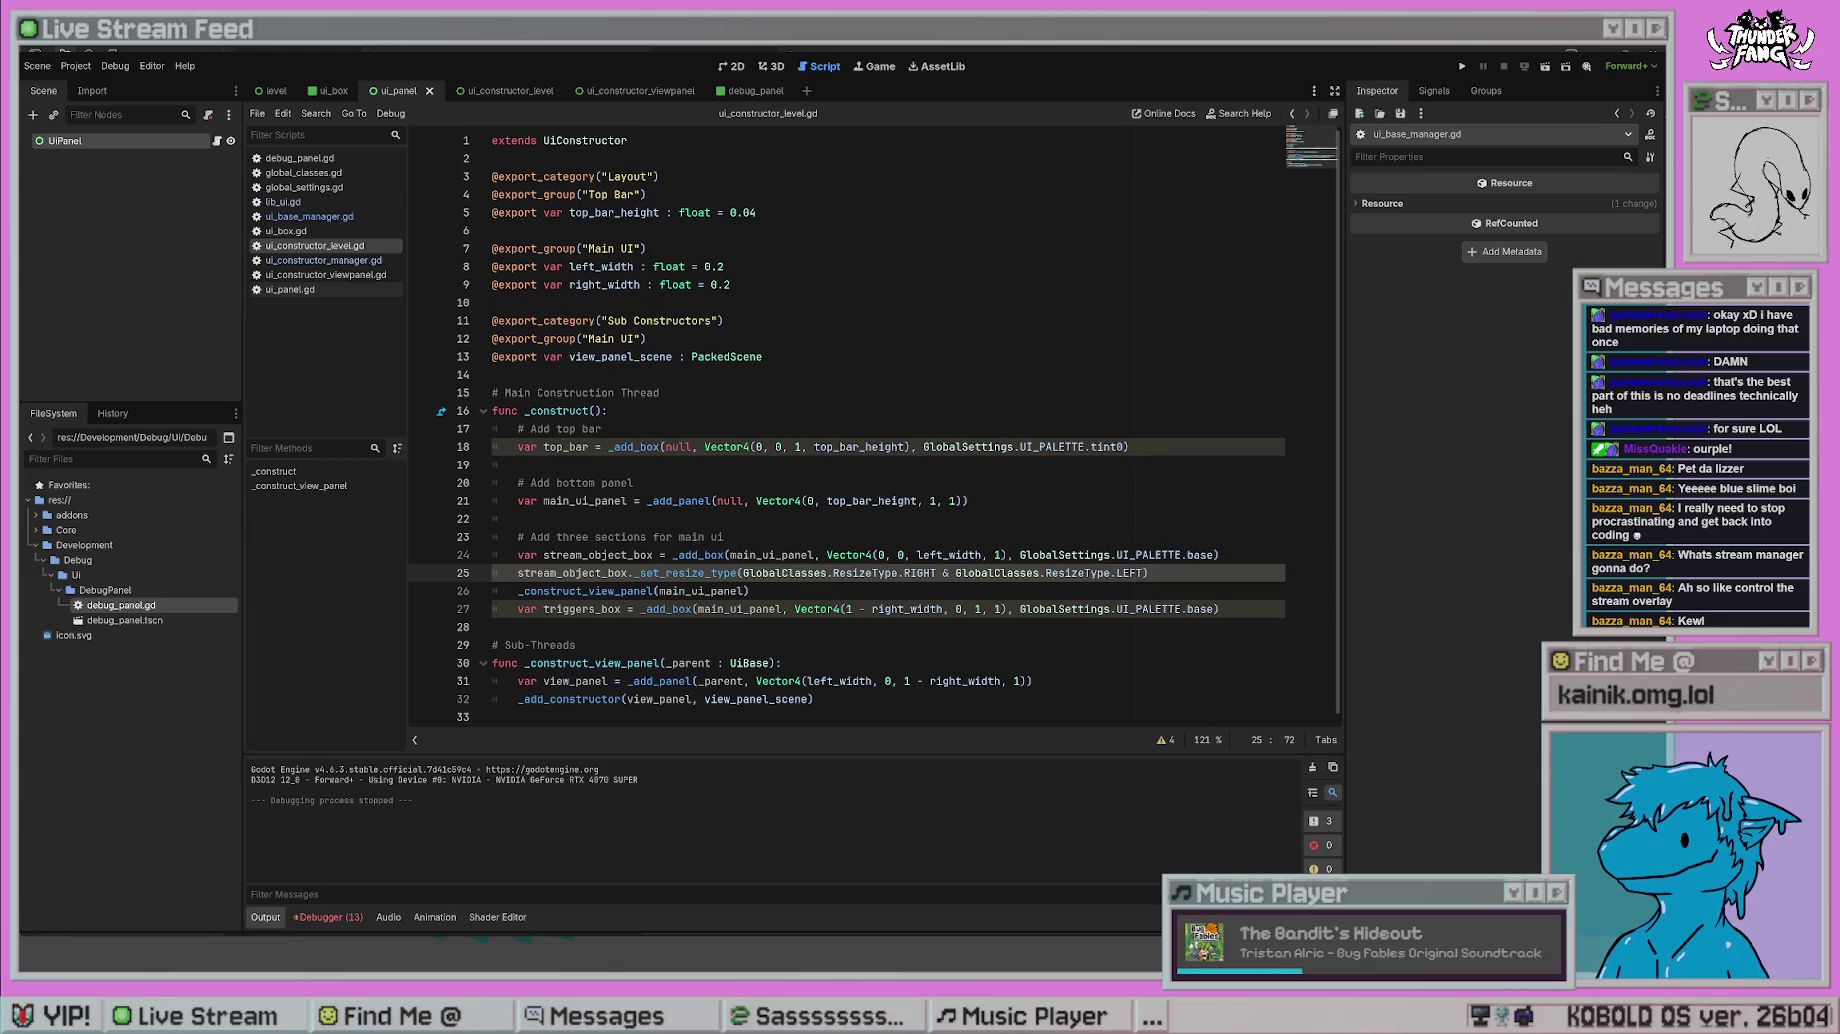
key(BackSpace)
text(+)
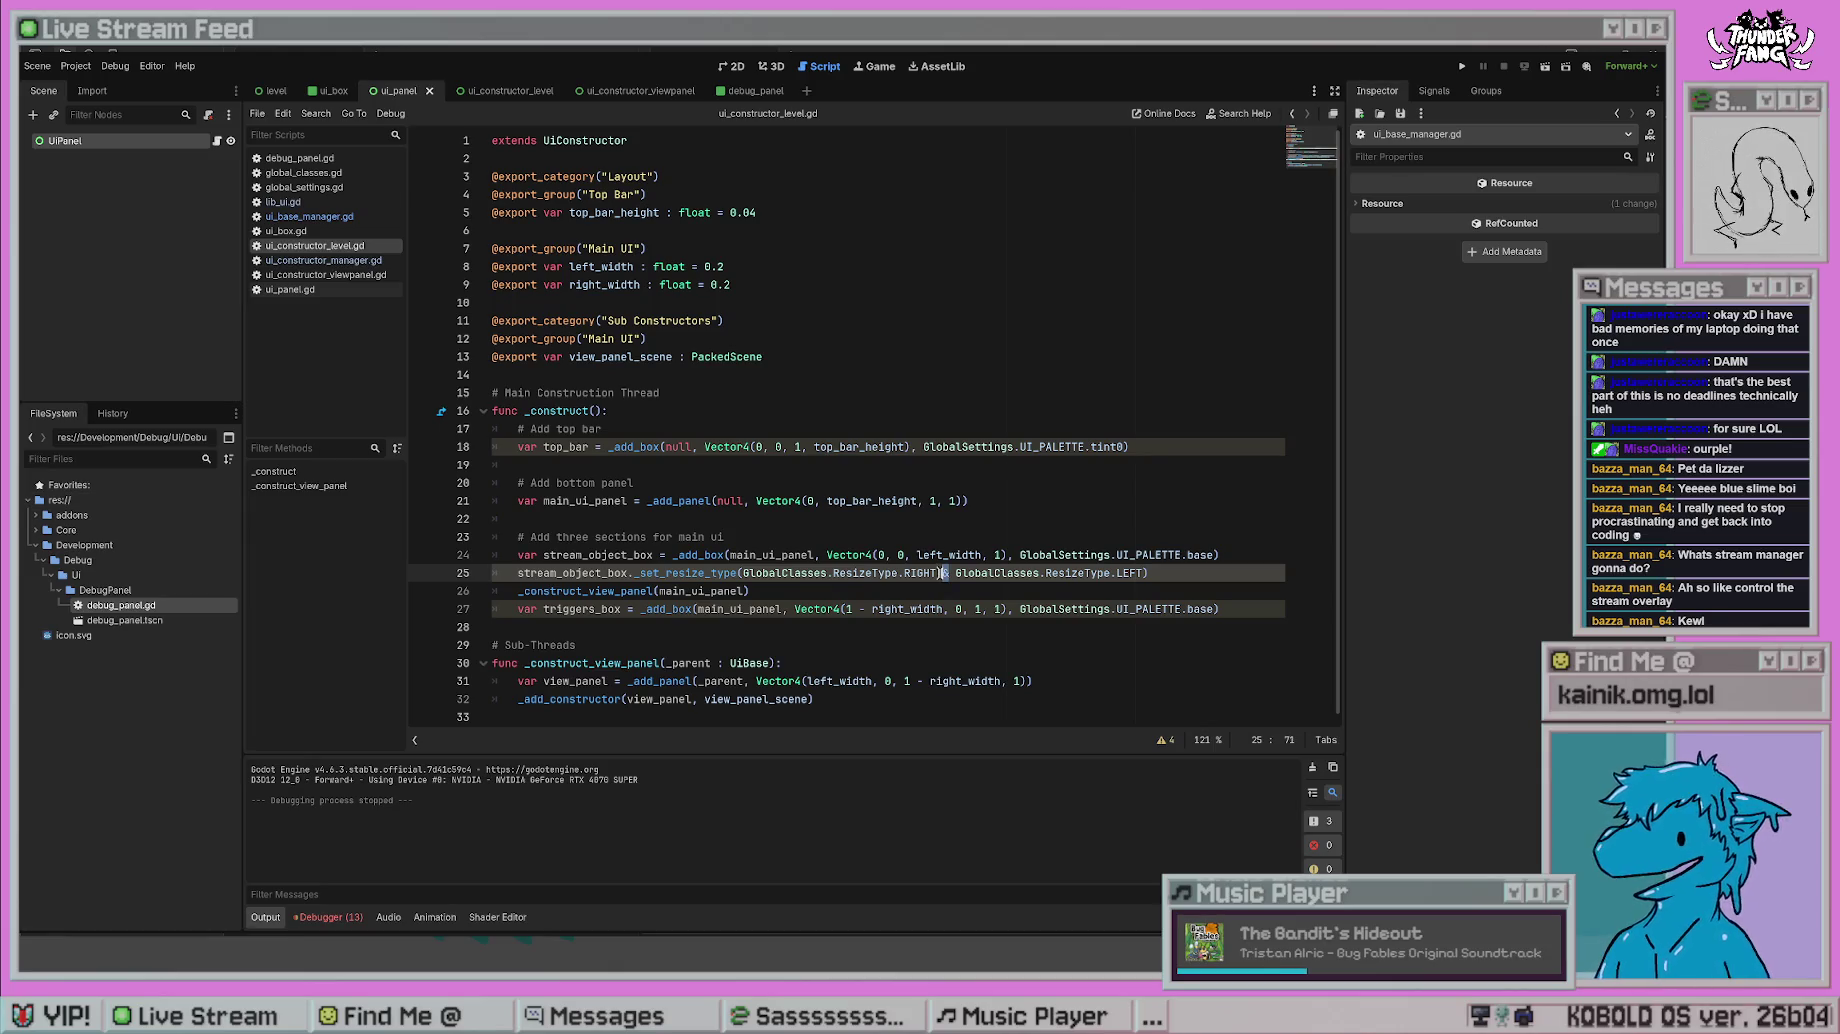
click(1037, 428)
key(ctrl+s)
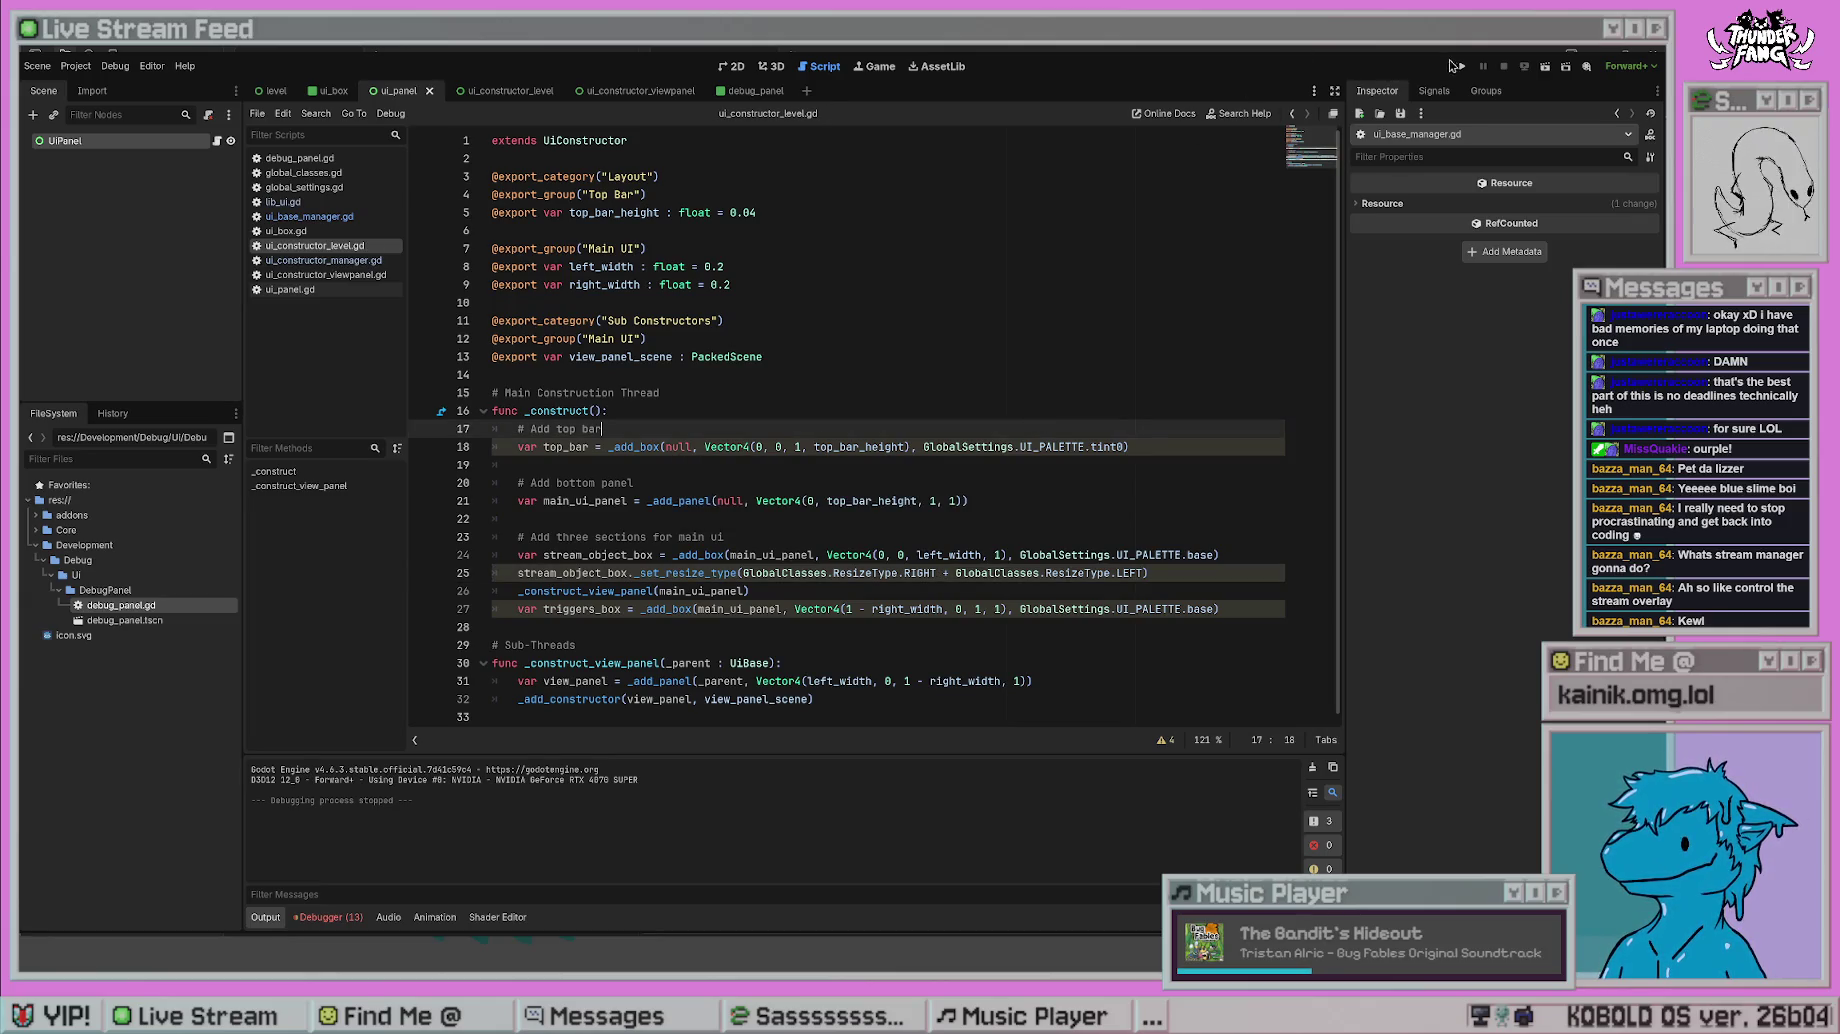
click(1460, 66)
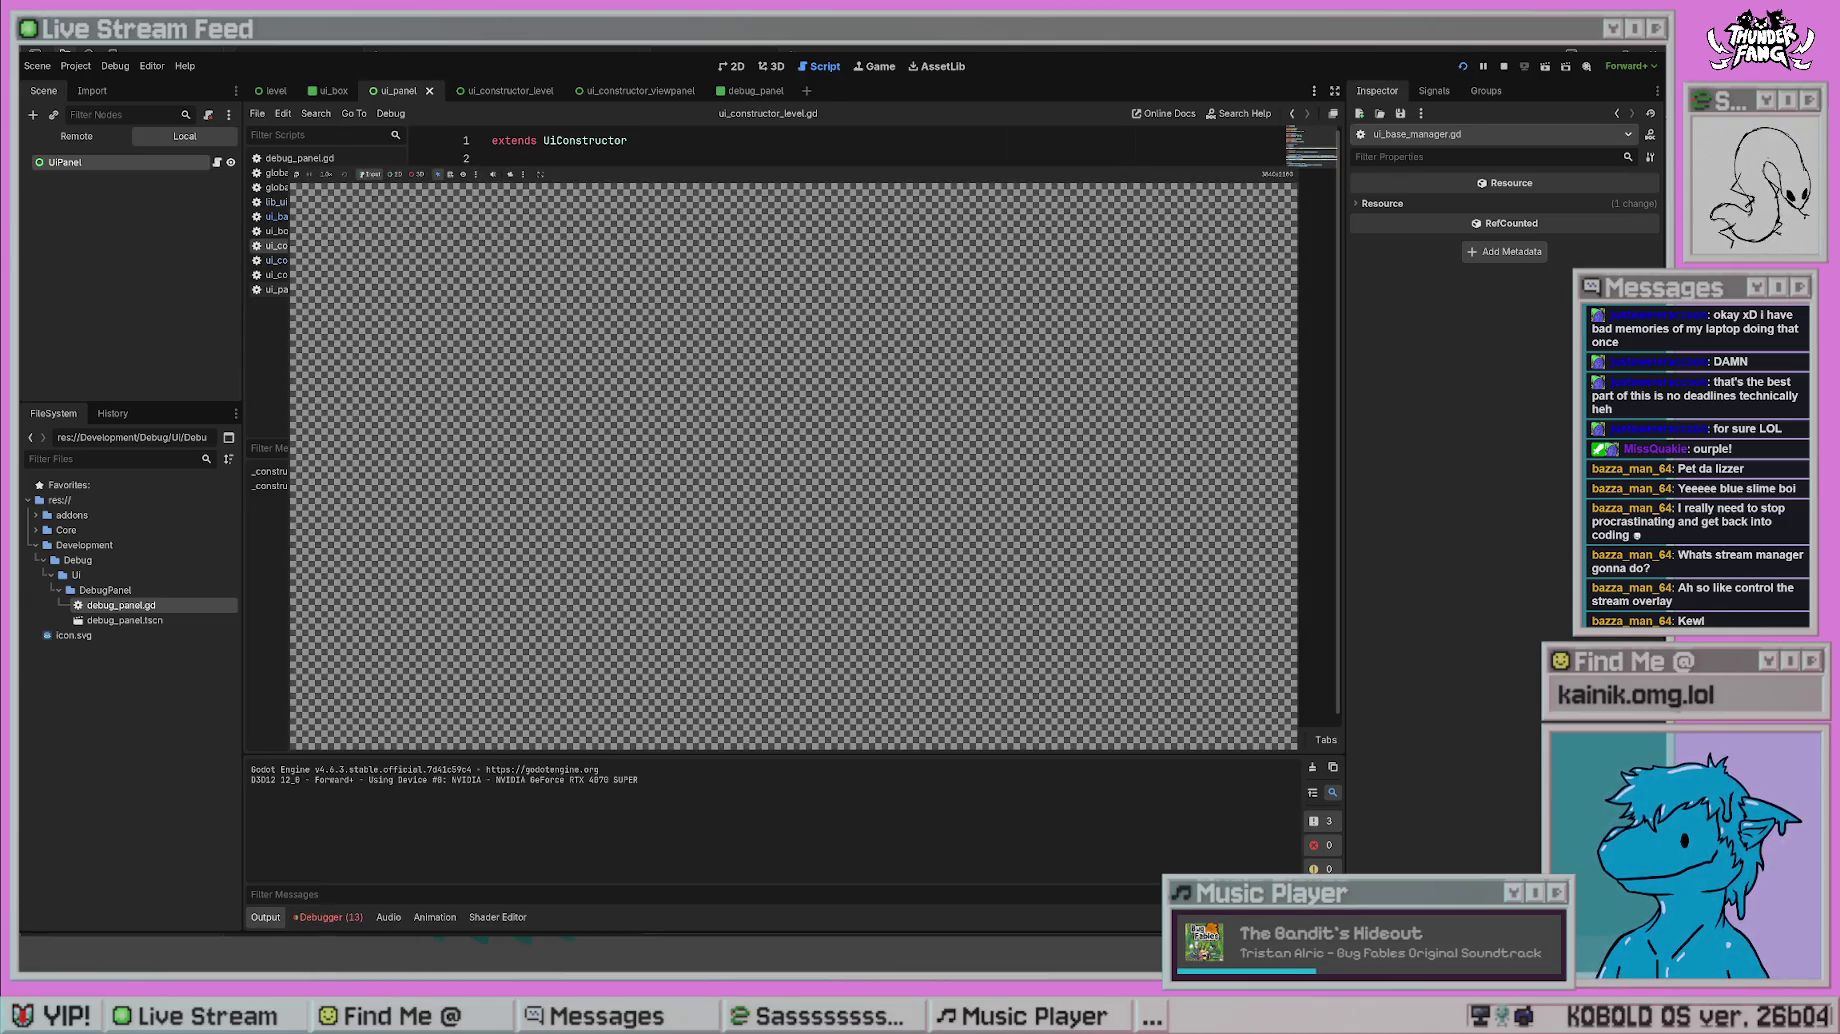
key(F8)
- Show the debugger's Errors list, including the warning that 5 isn't a valid ResizeType
click(763, 535)
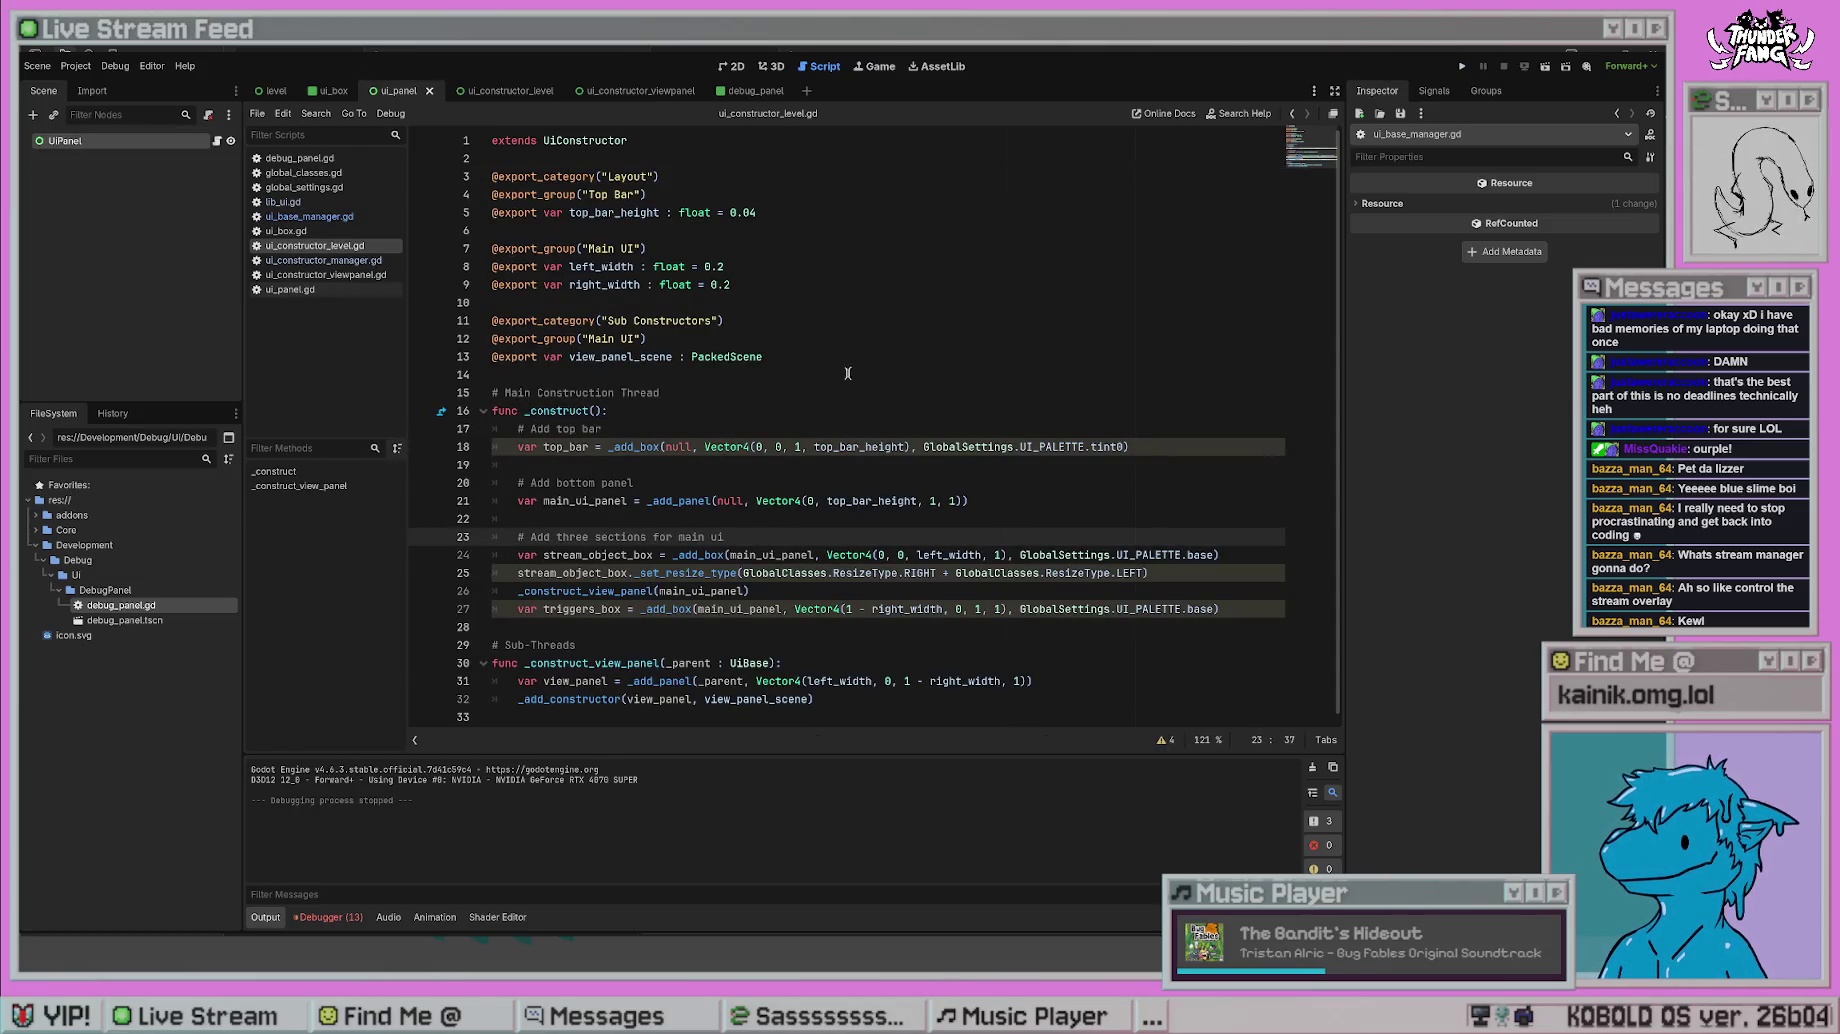
click(1042, 655)
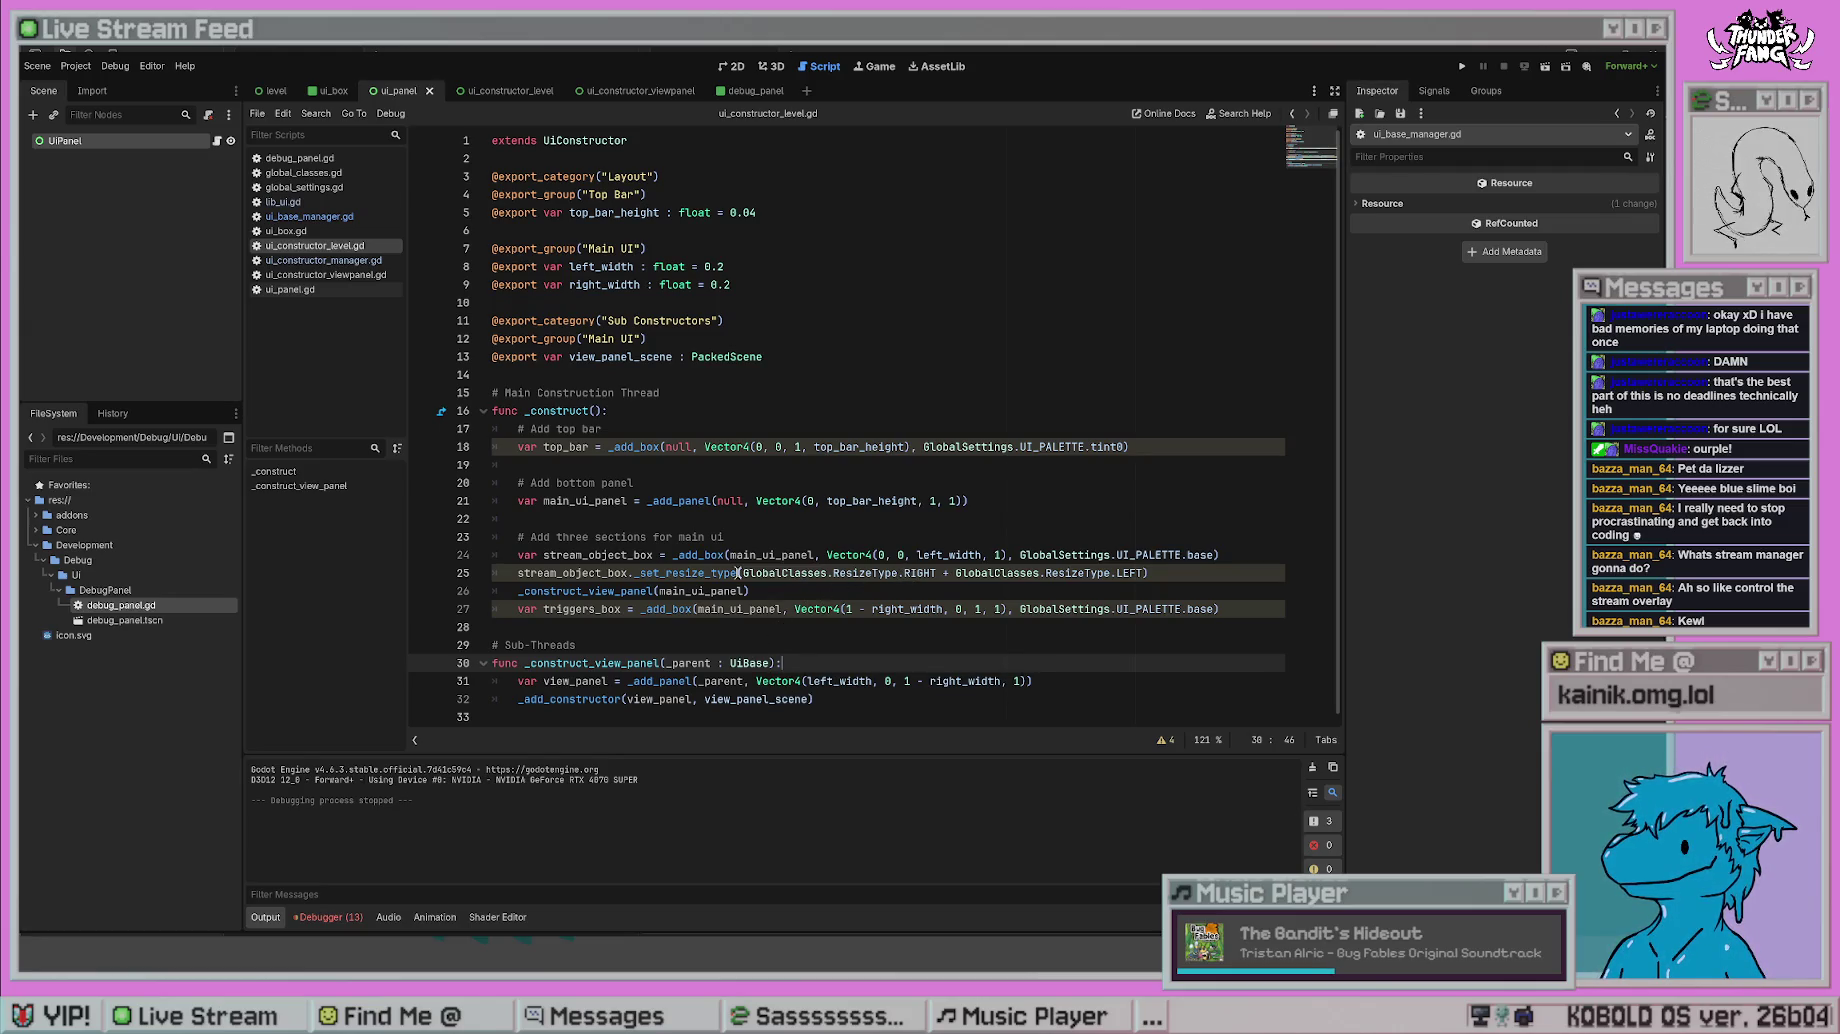
click(327, 917)
scroll(648, 854, up, 3)
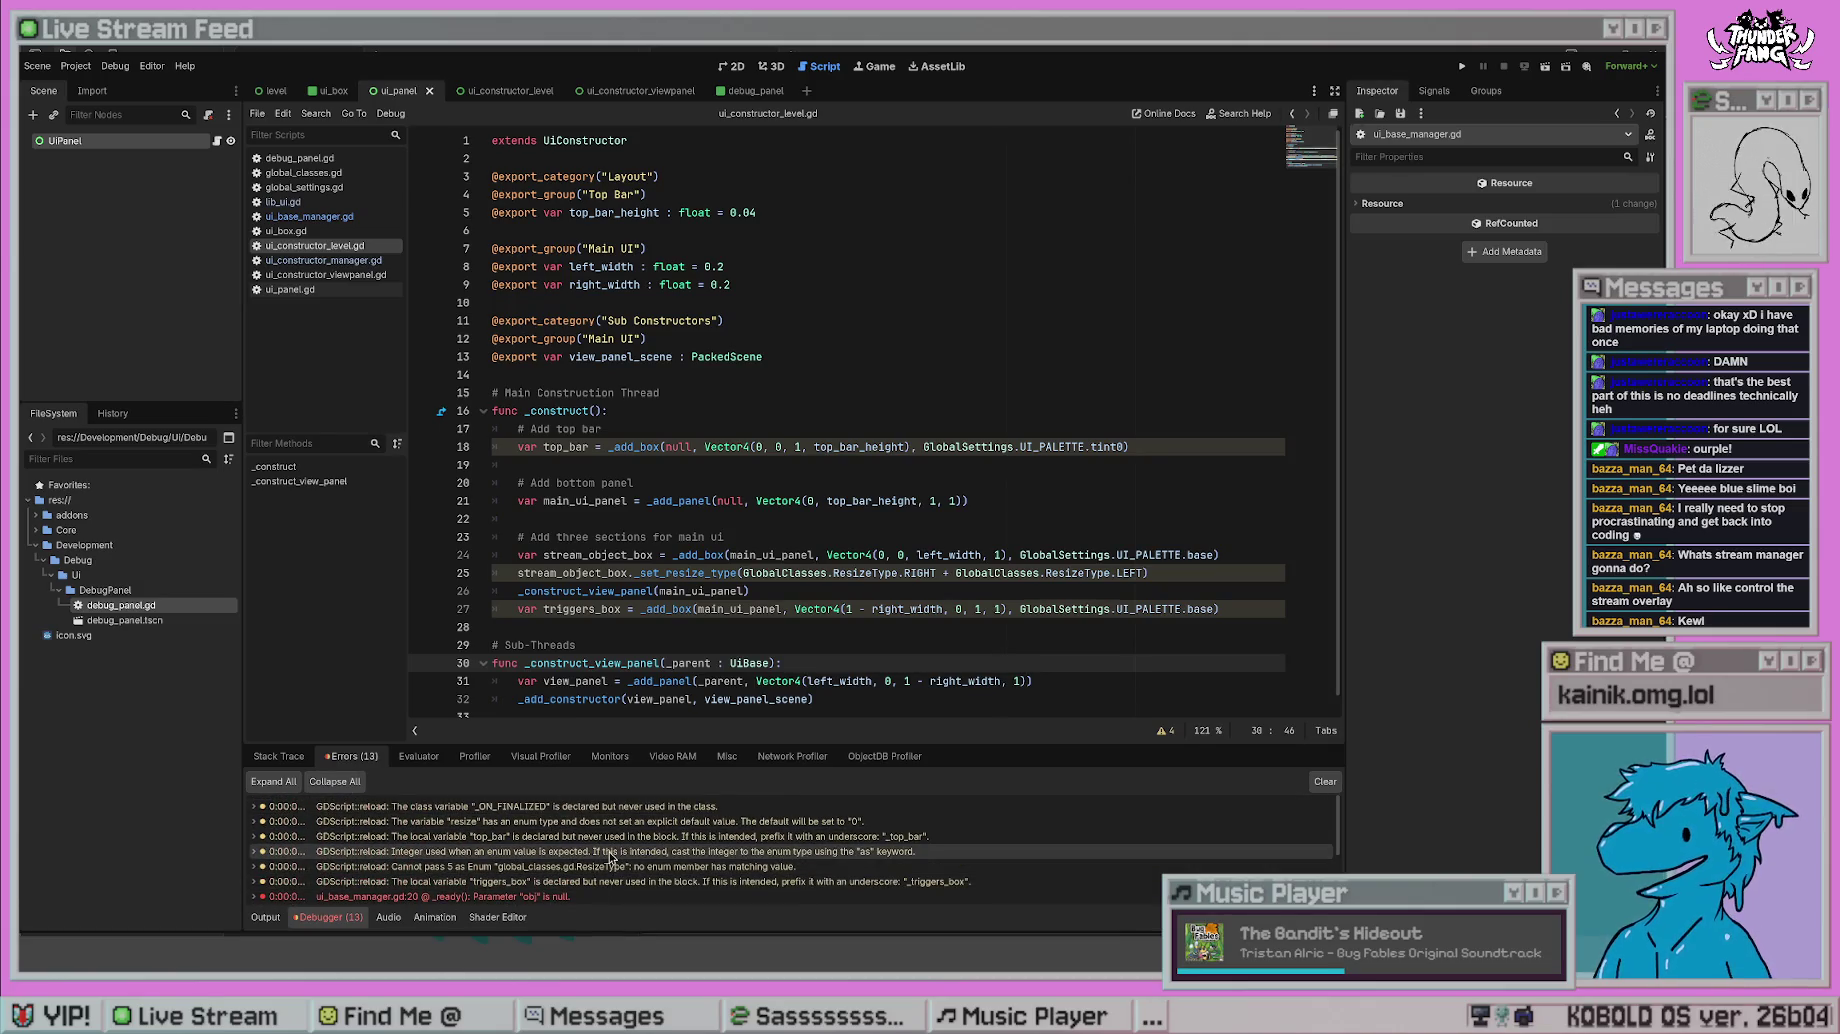
- Switch to Output and join RIGHT and LEFT with | instead of + on line 25, then save
click(265, 917)
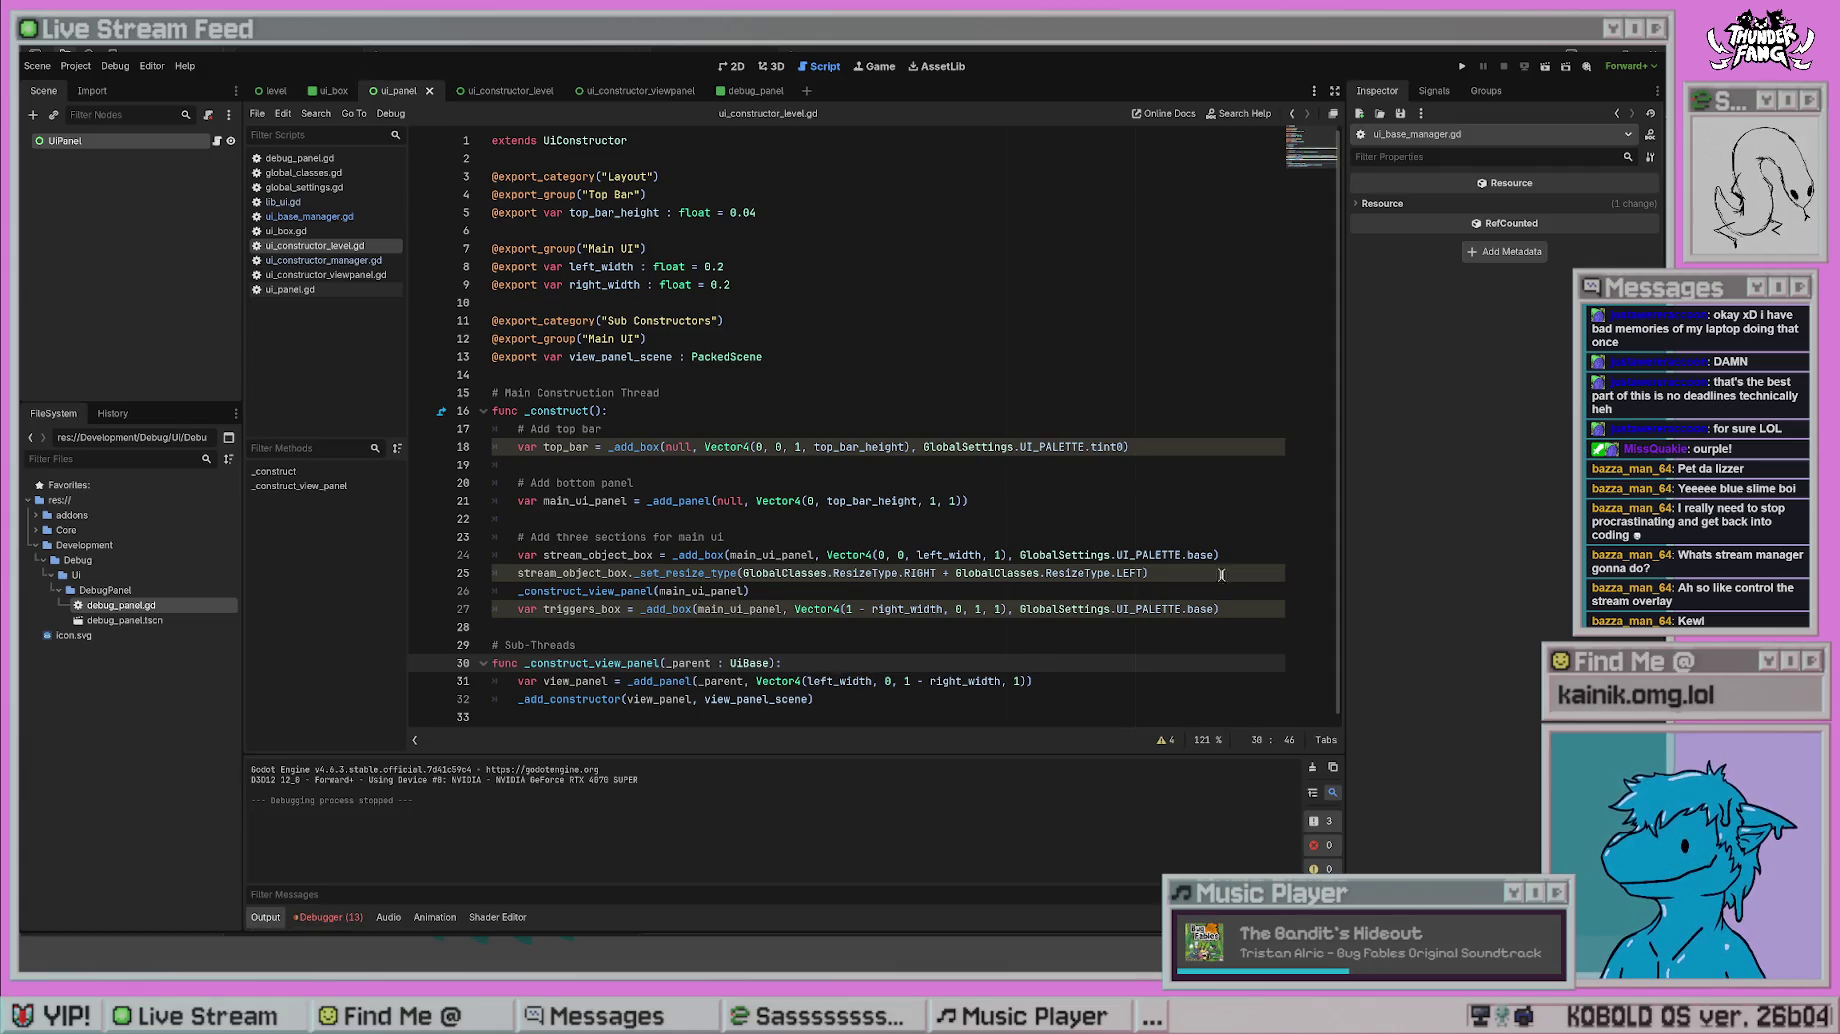
click(1221, 574)
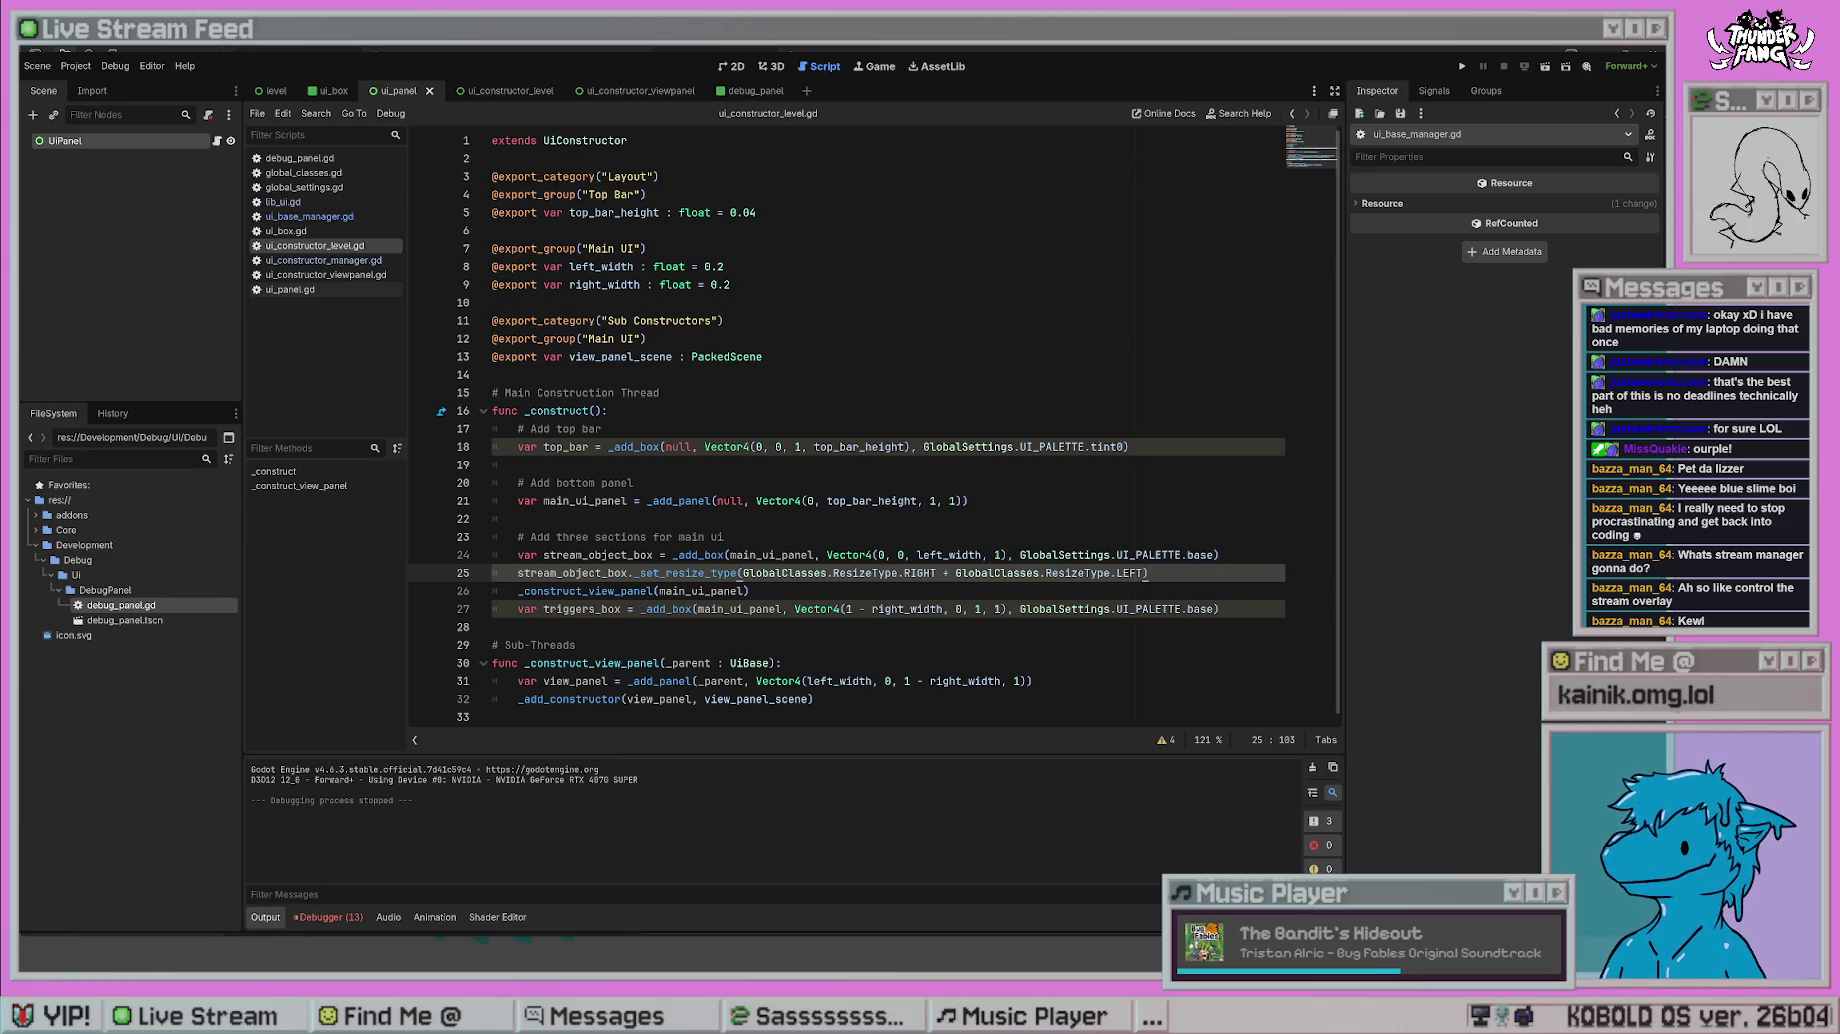
double_click(947, 573)
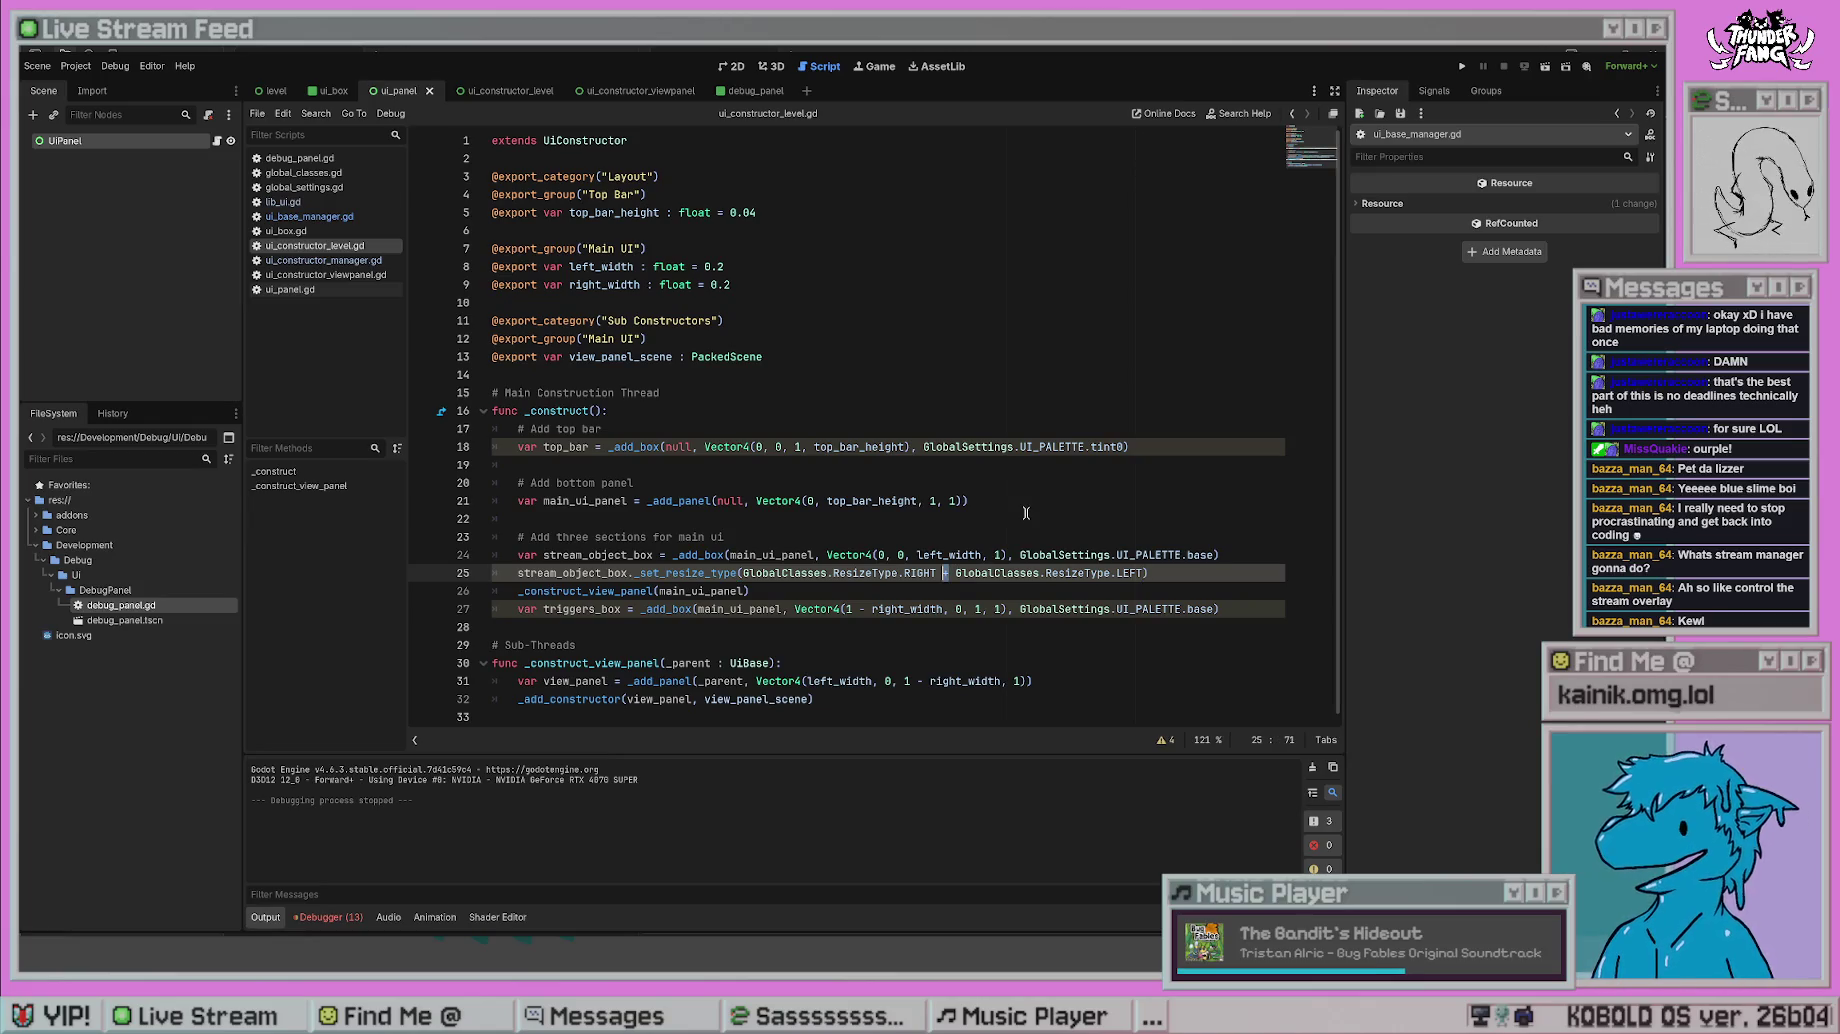
text(|)
click(1025, 512)
key(ctrl+s)
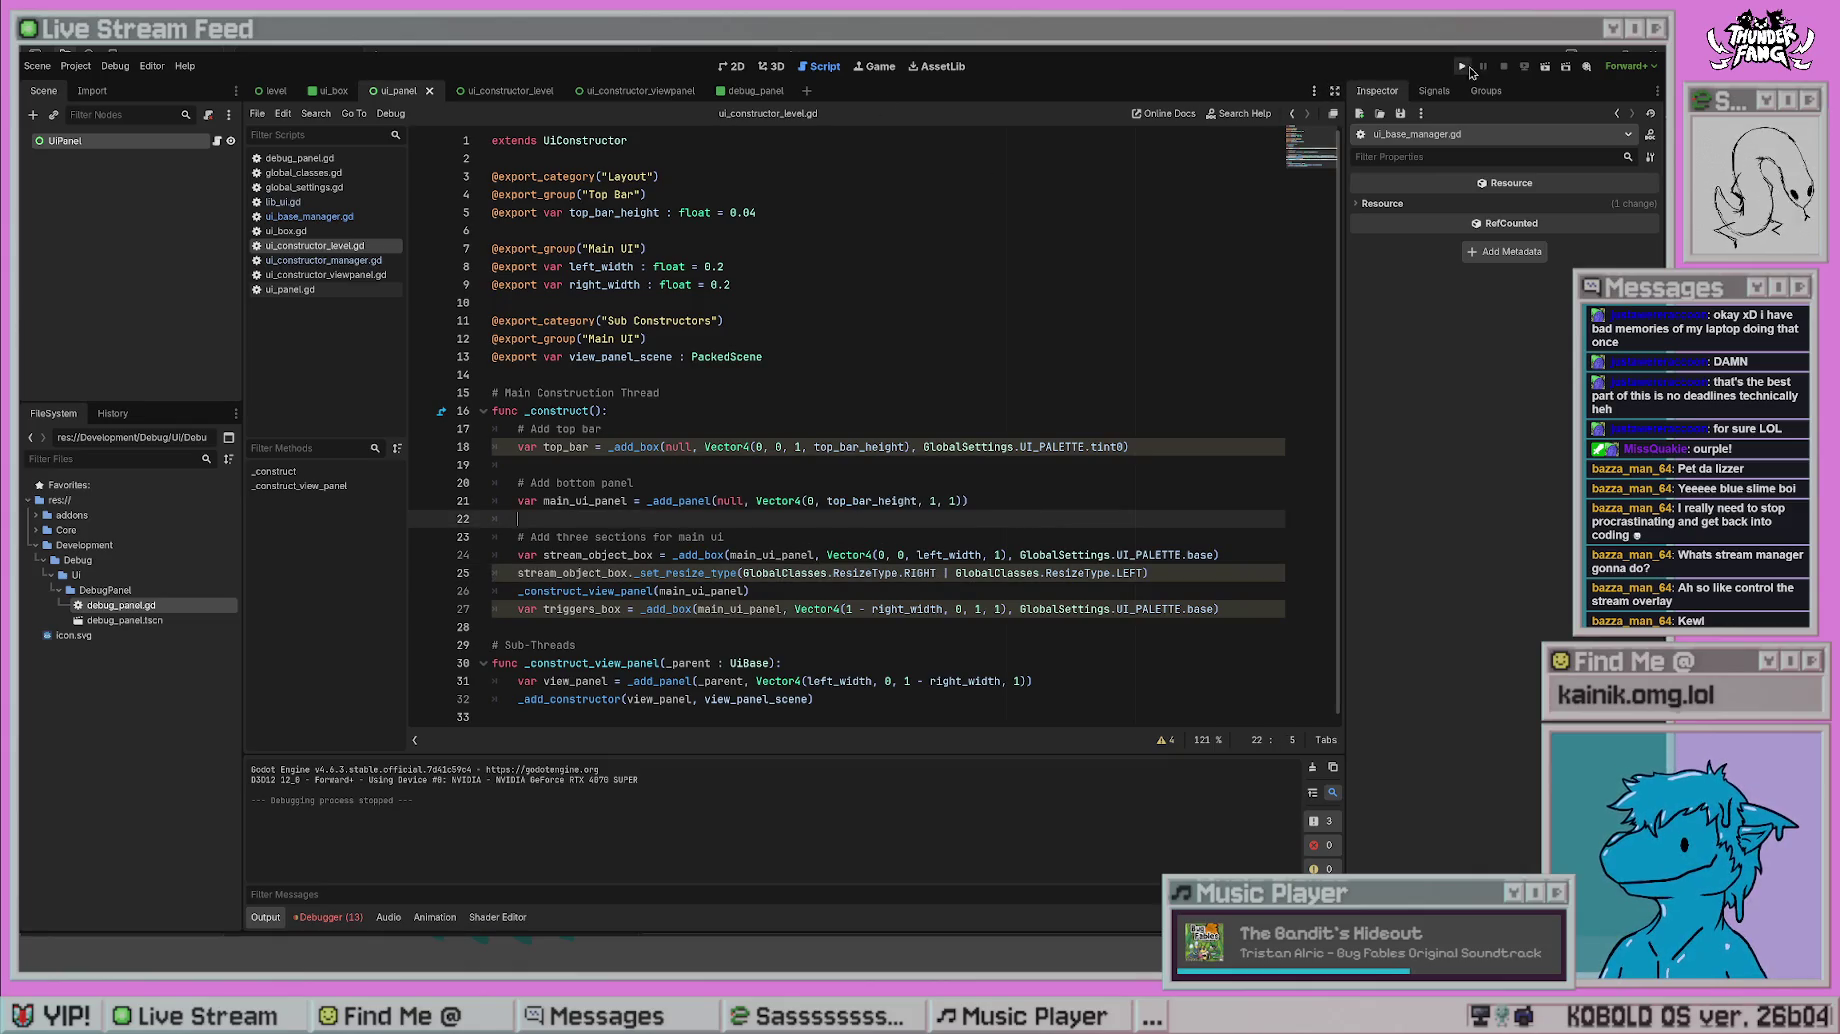
- Test-run the game, then go to _set_resize_type's definition in ui_base_manager.gd
click(1462, 66)
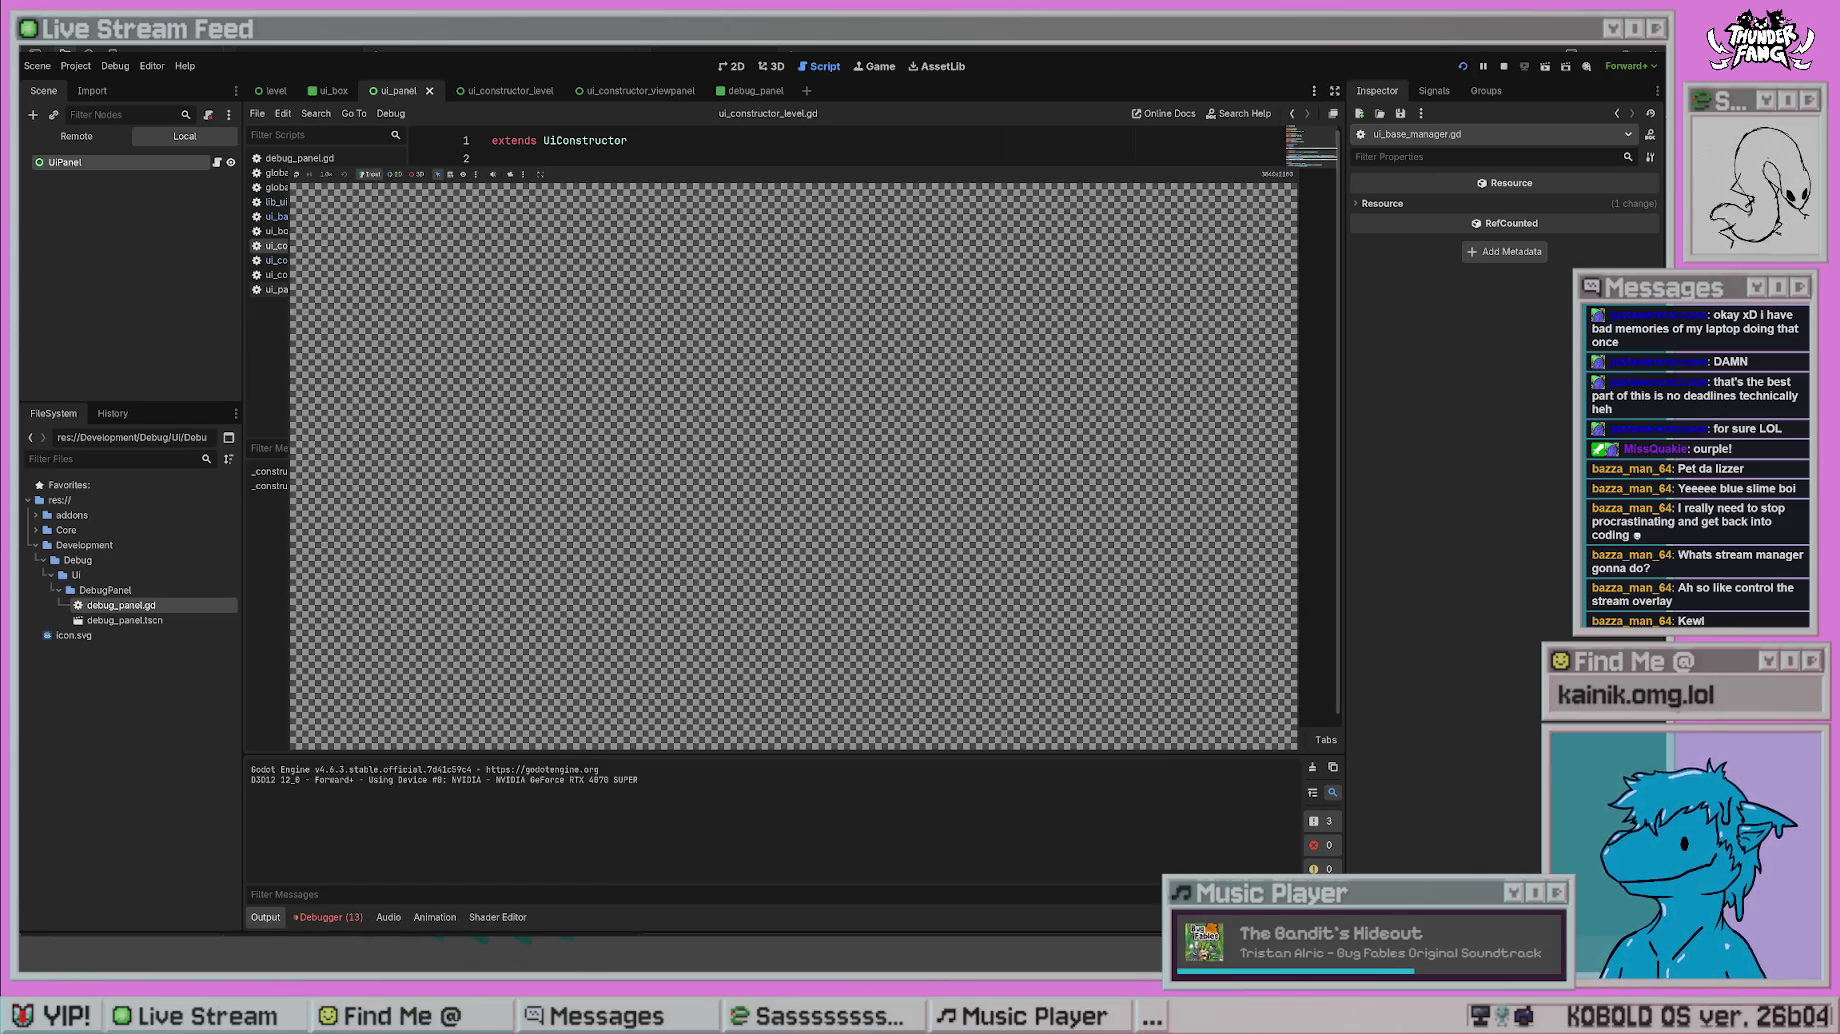
key(F8)
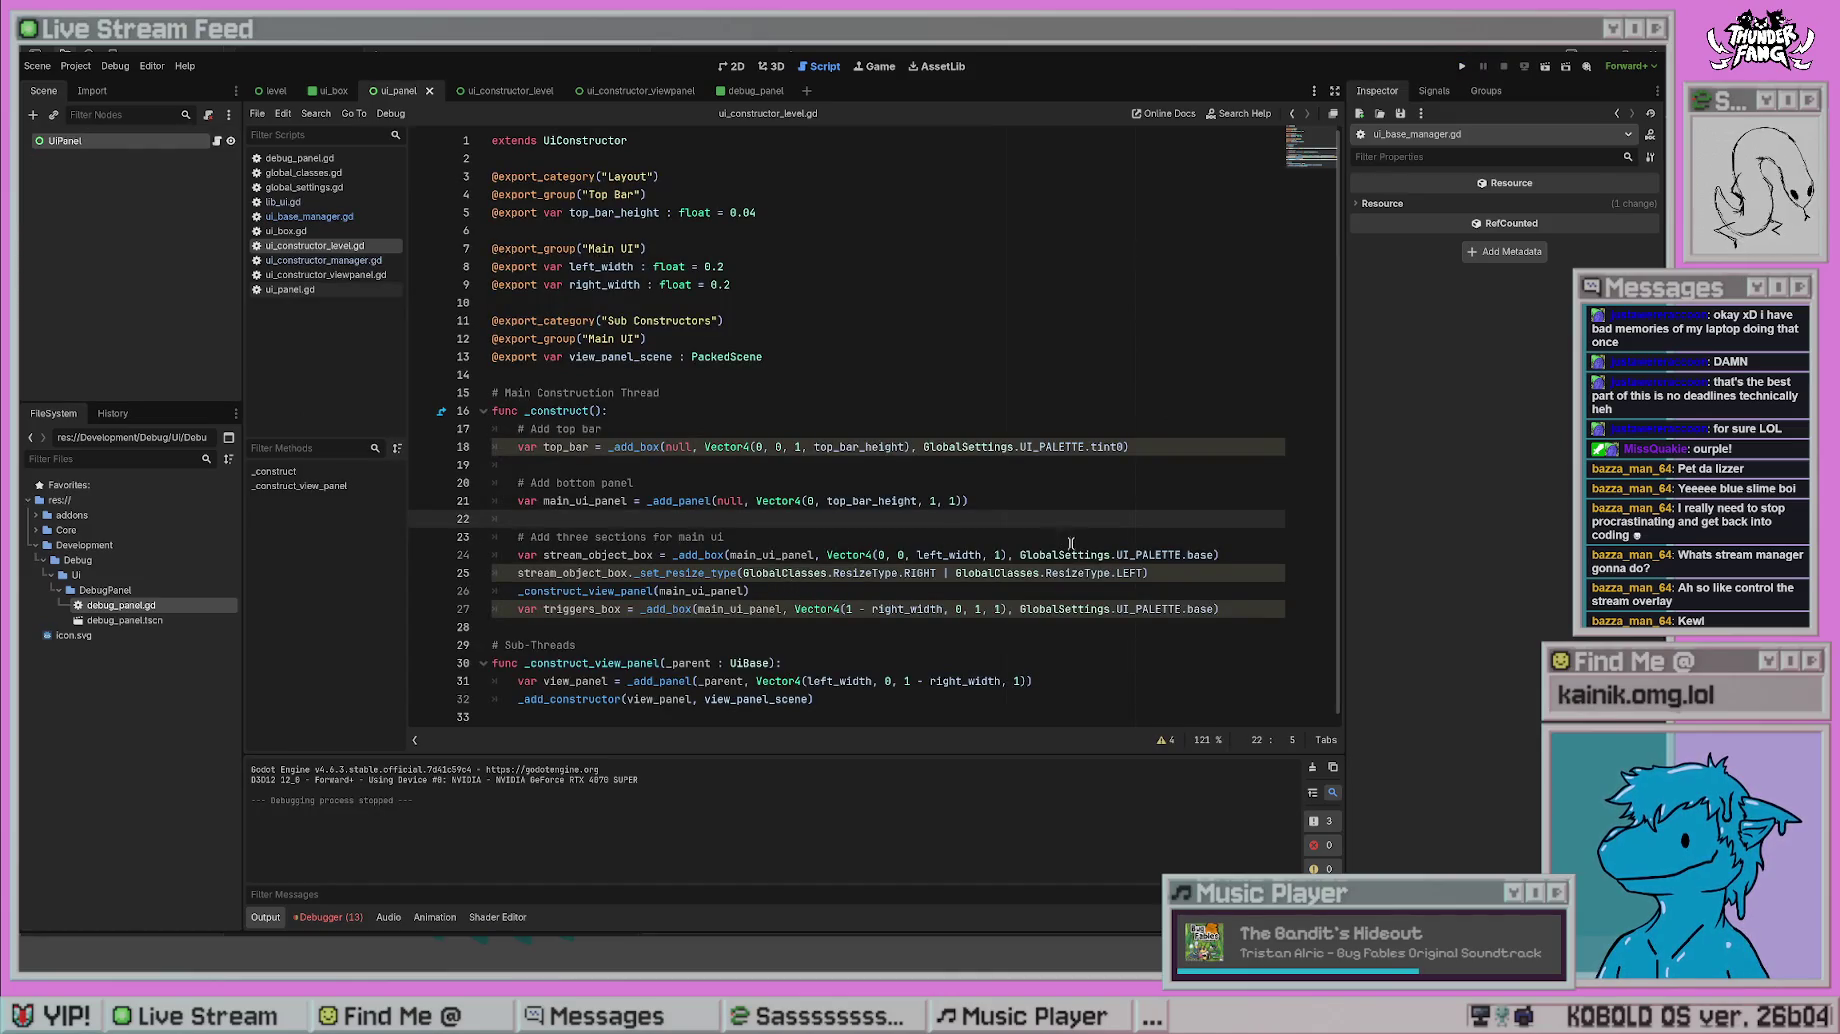
click(1146, 573)
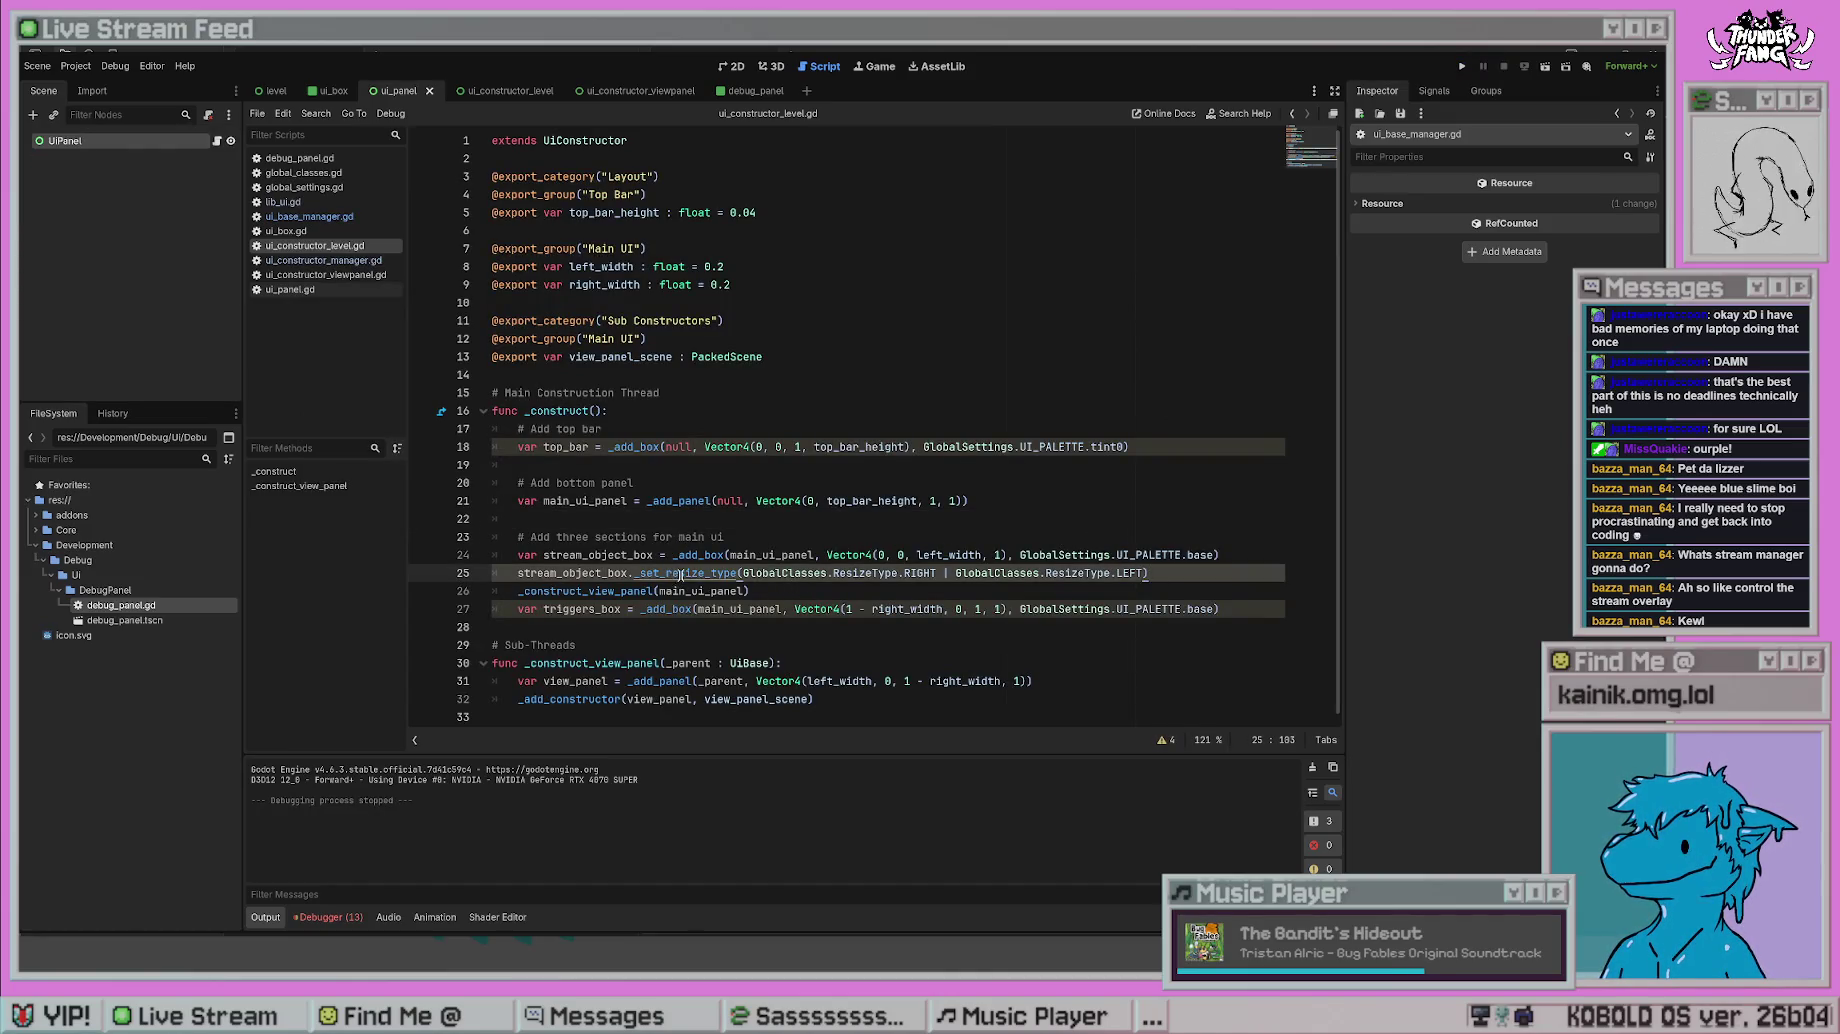
ctrl+click(681, 574)
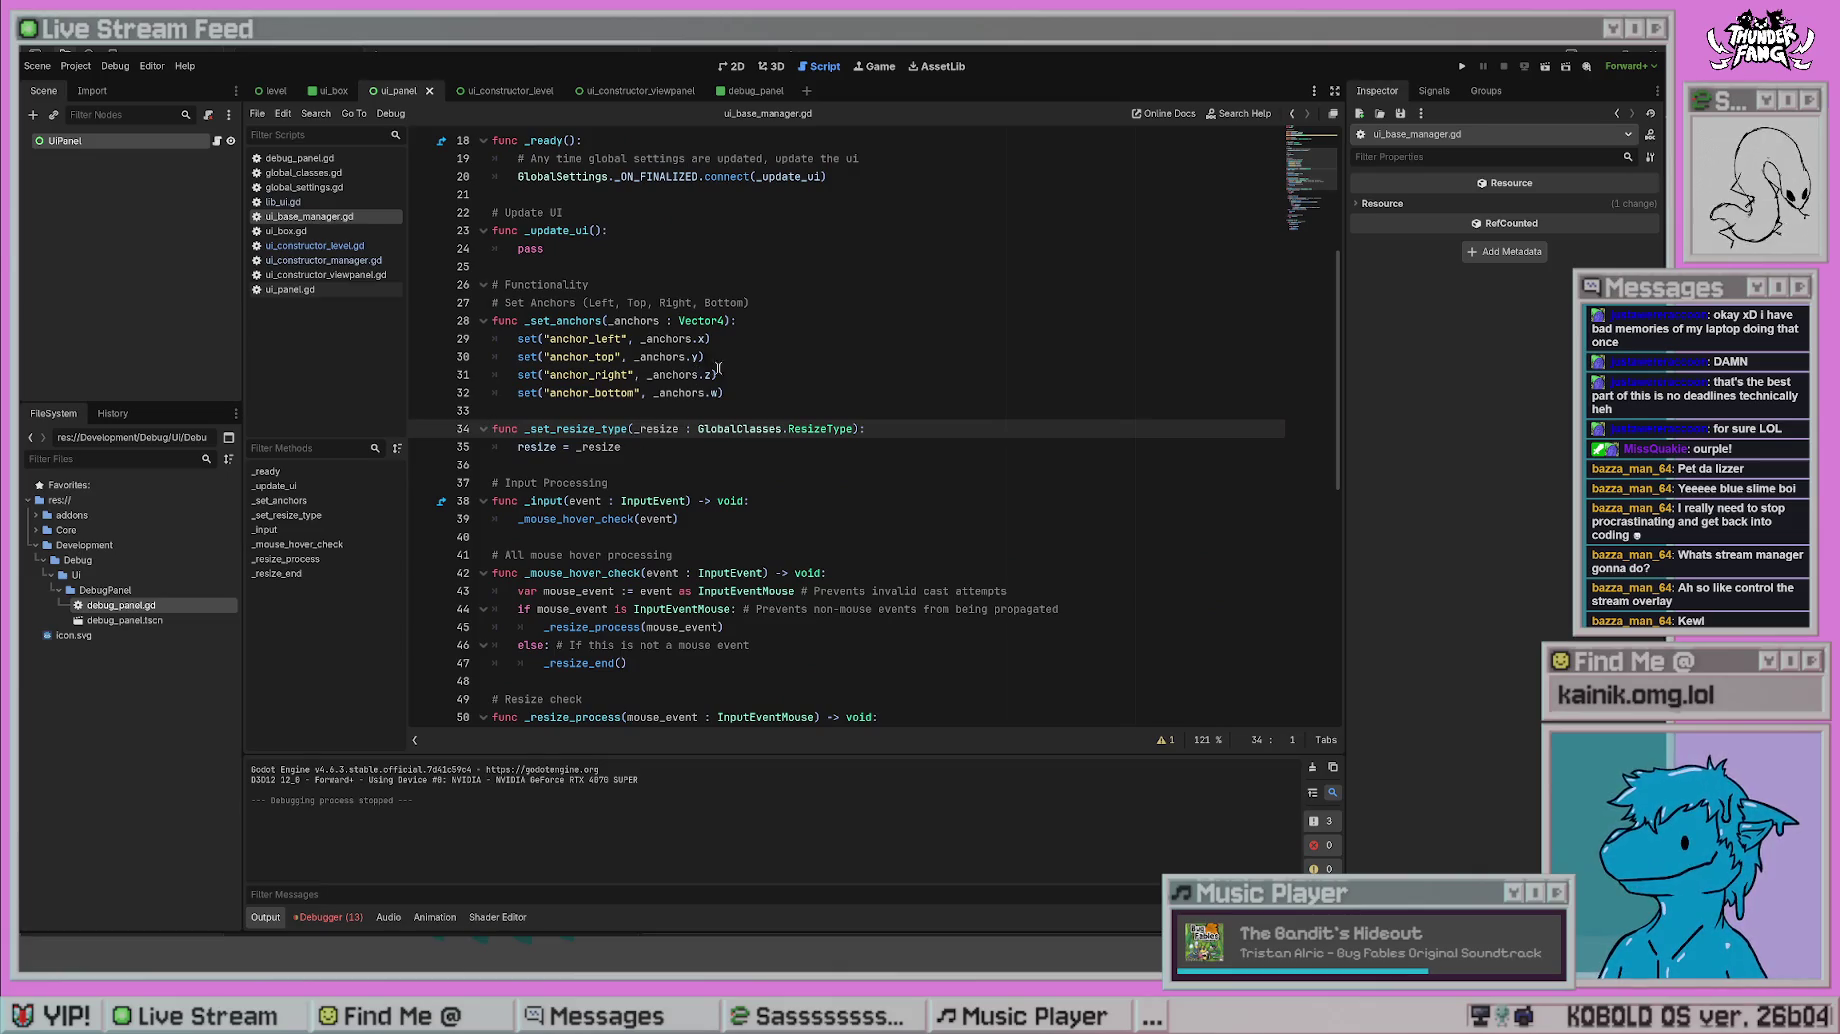
- Go back from ui_base_manager.gd to line 25's resize flags in ui_constructor_level.gd
scroll(808, 350, down, 7)
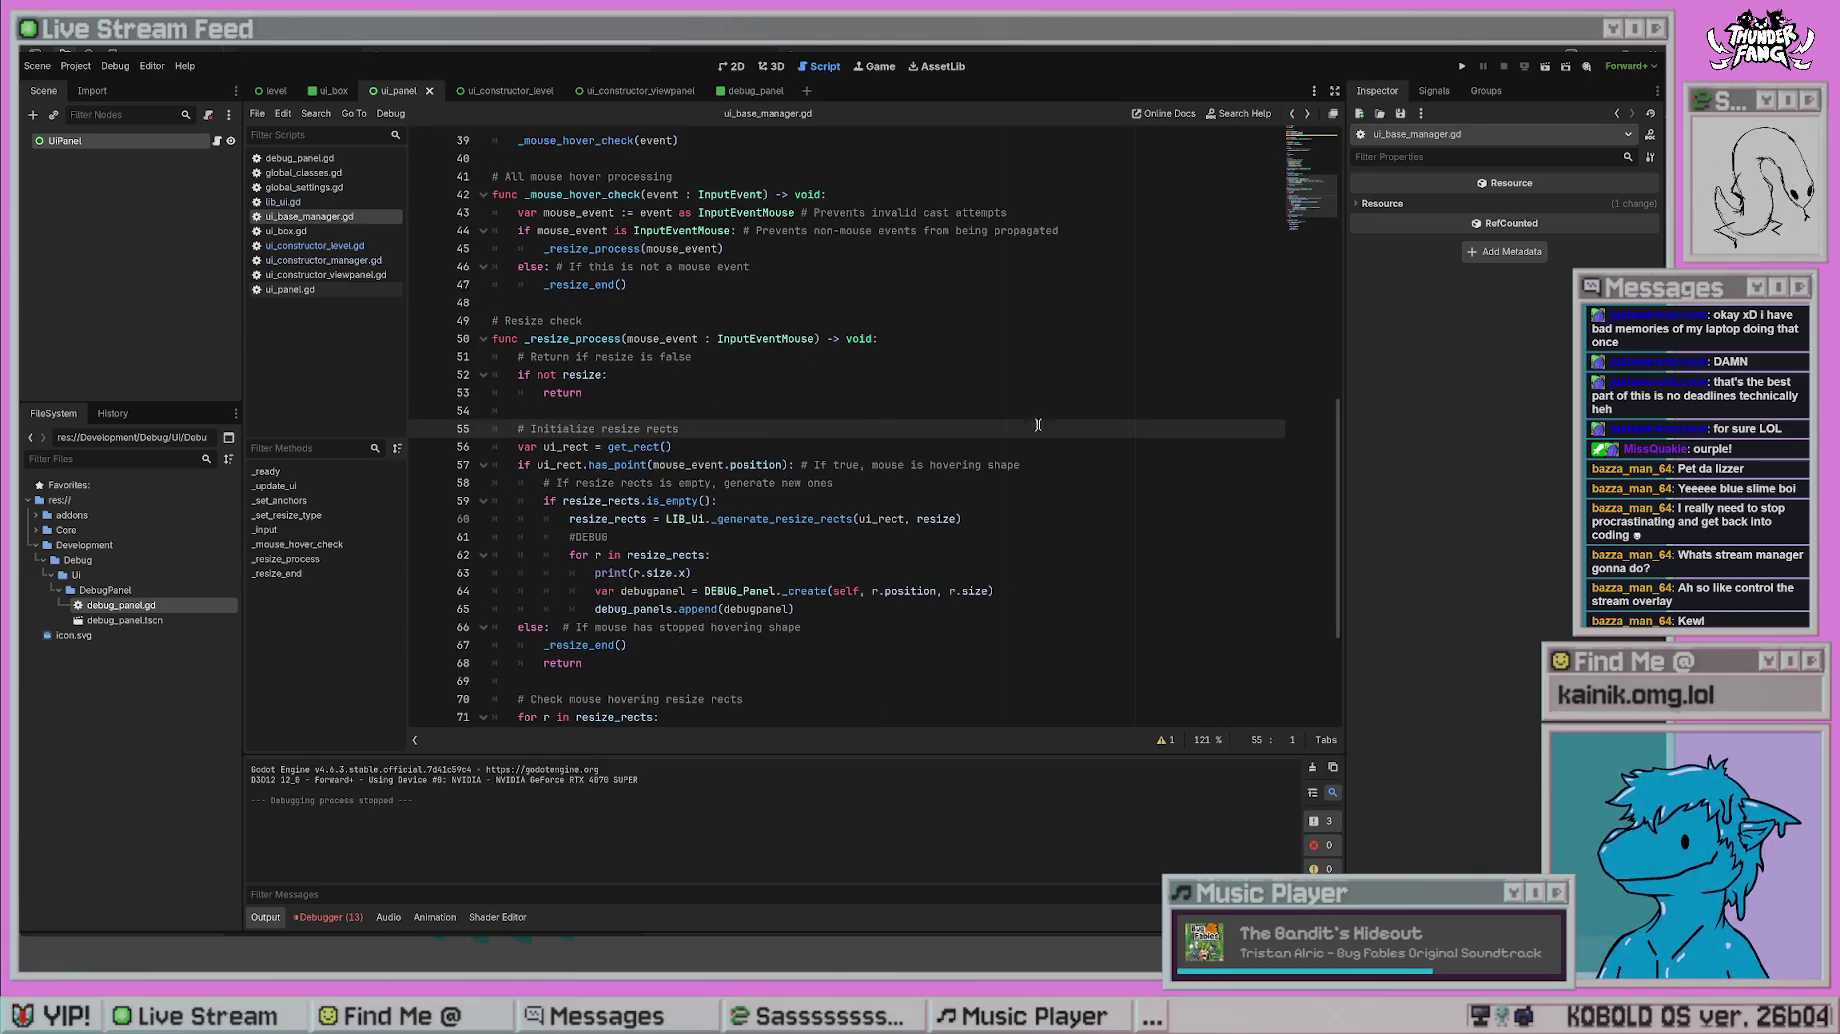
key(alt+Left)
click(1027, 503)
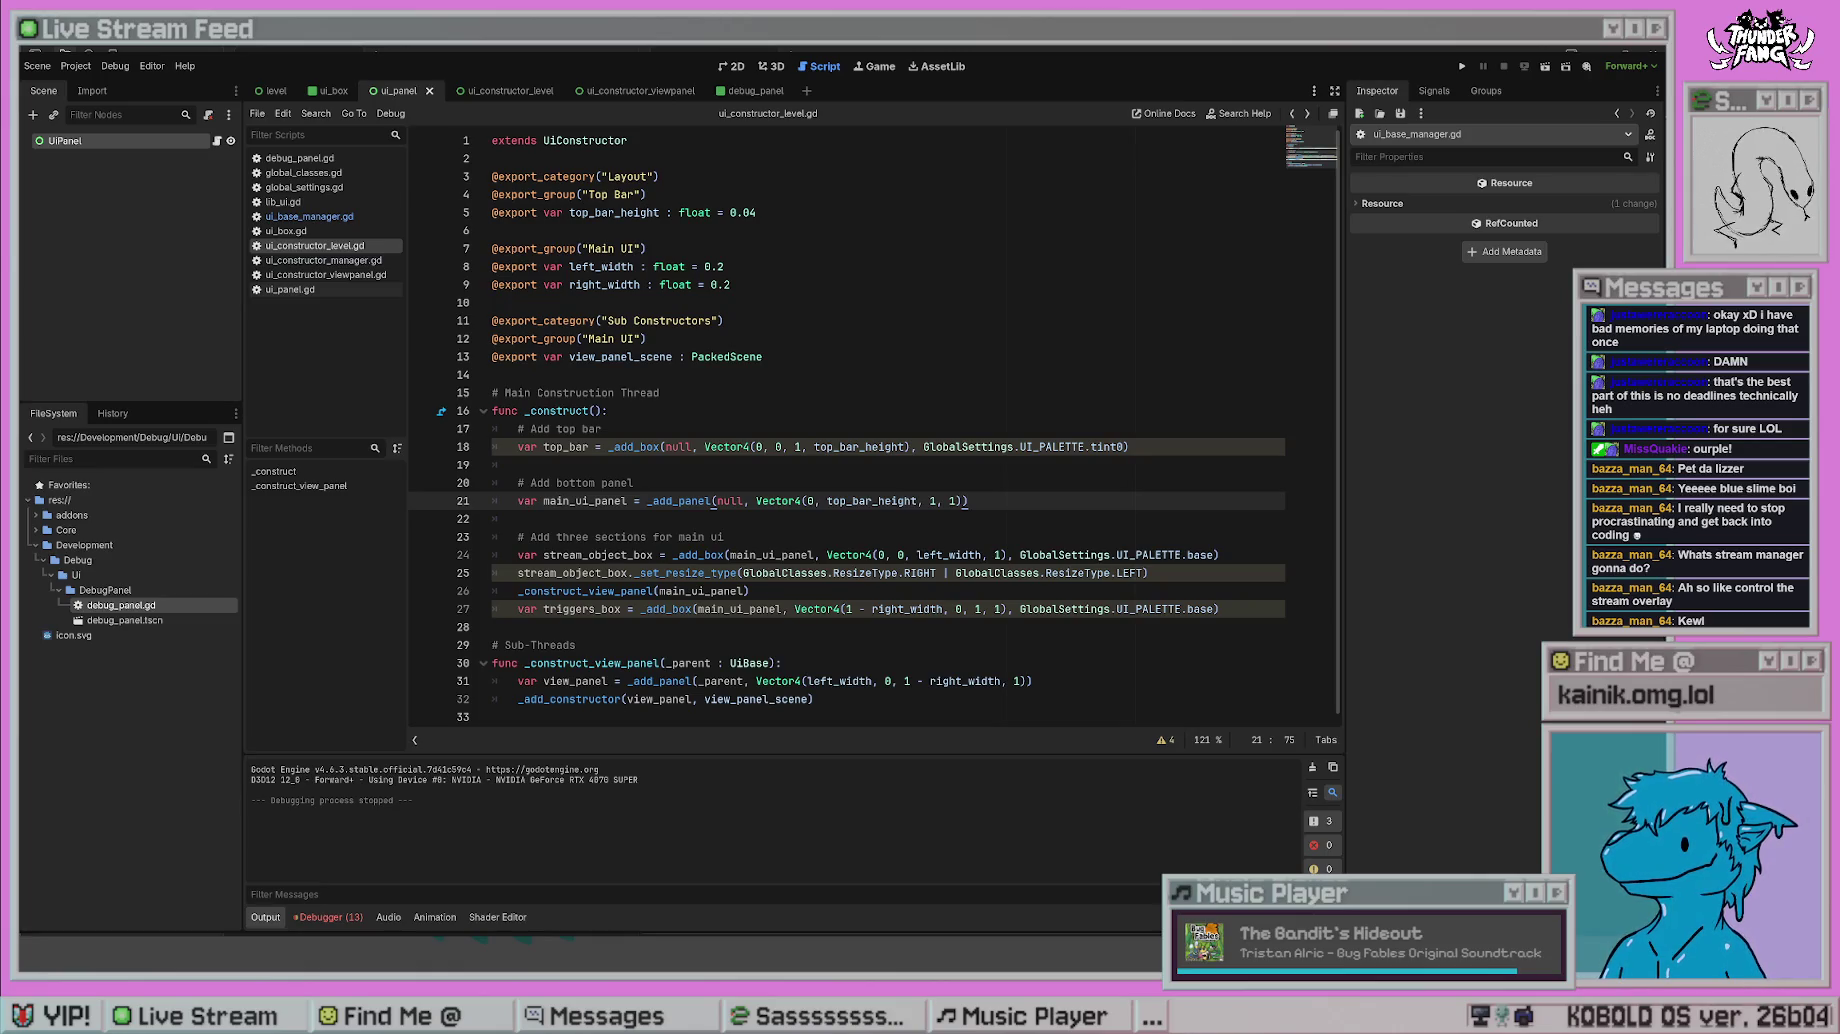
click(1190, 538)
click(1157, 591)
click(942, 568)
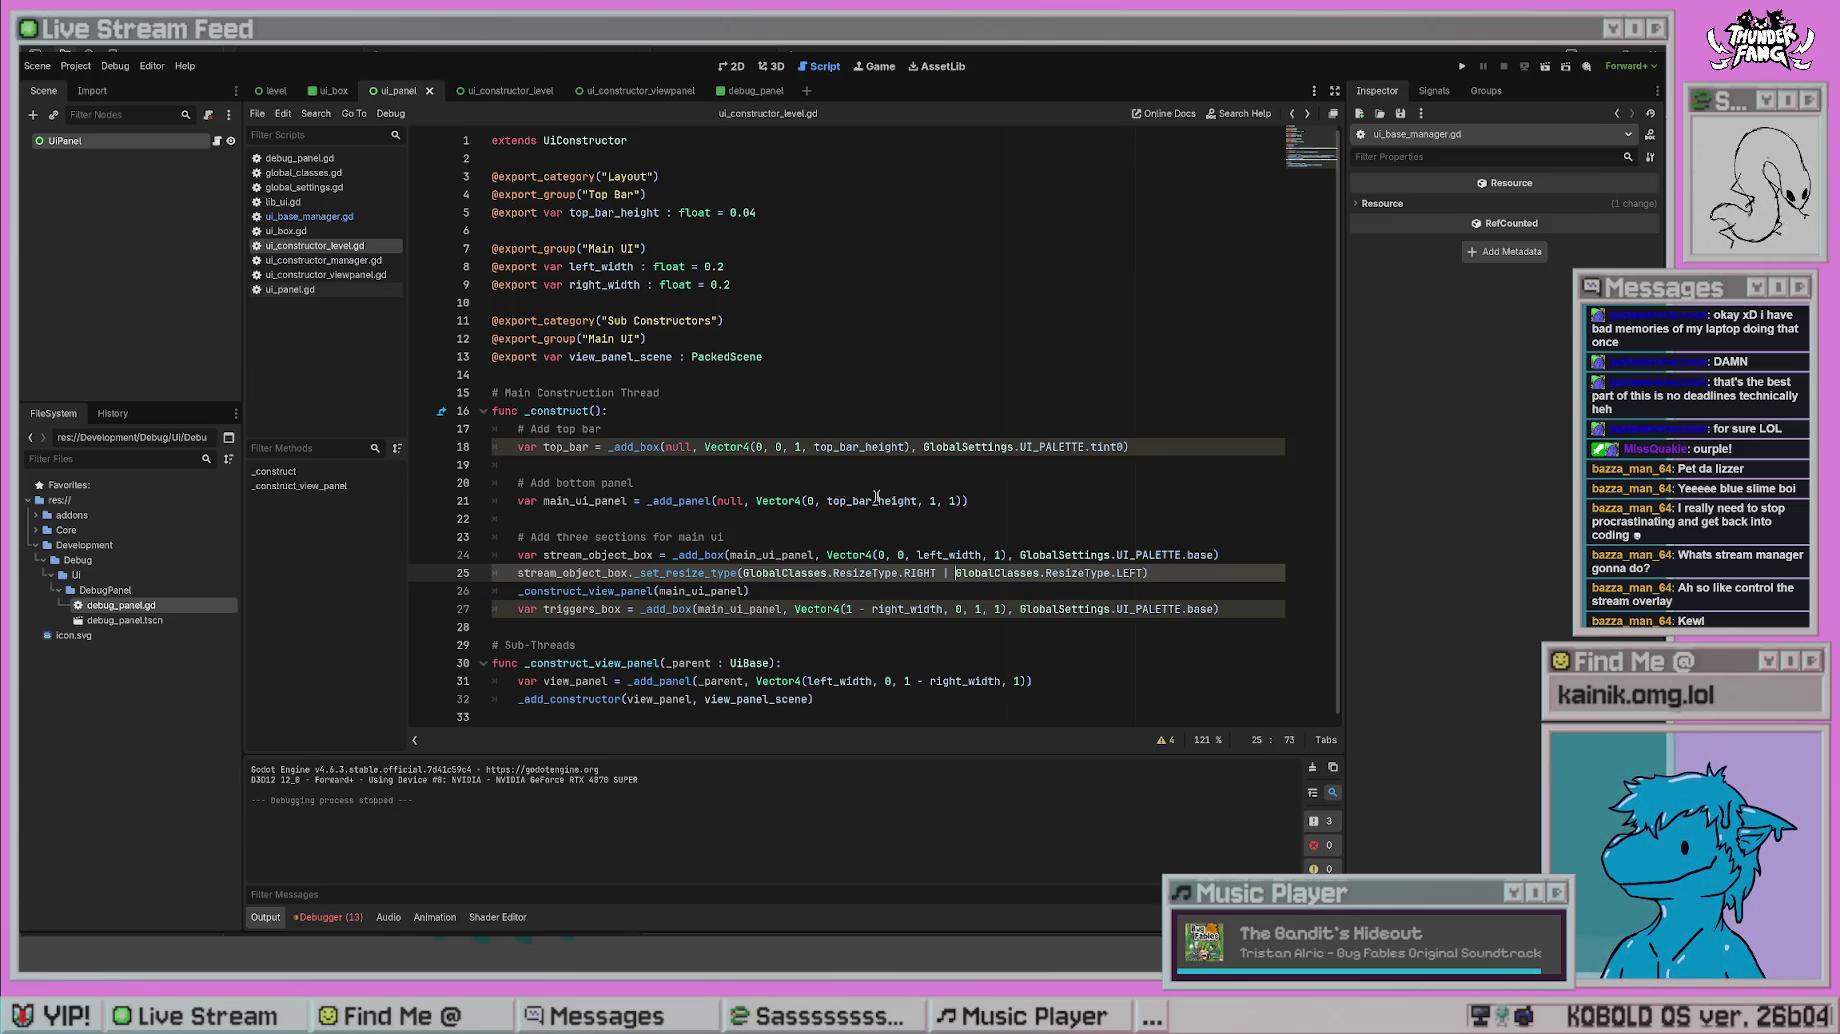
- Glance at ui_constructor_manager.gd and ui_panel.gd, then open GlobalClasses to view the ResizeType enum
click(330, 260)
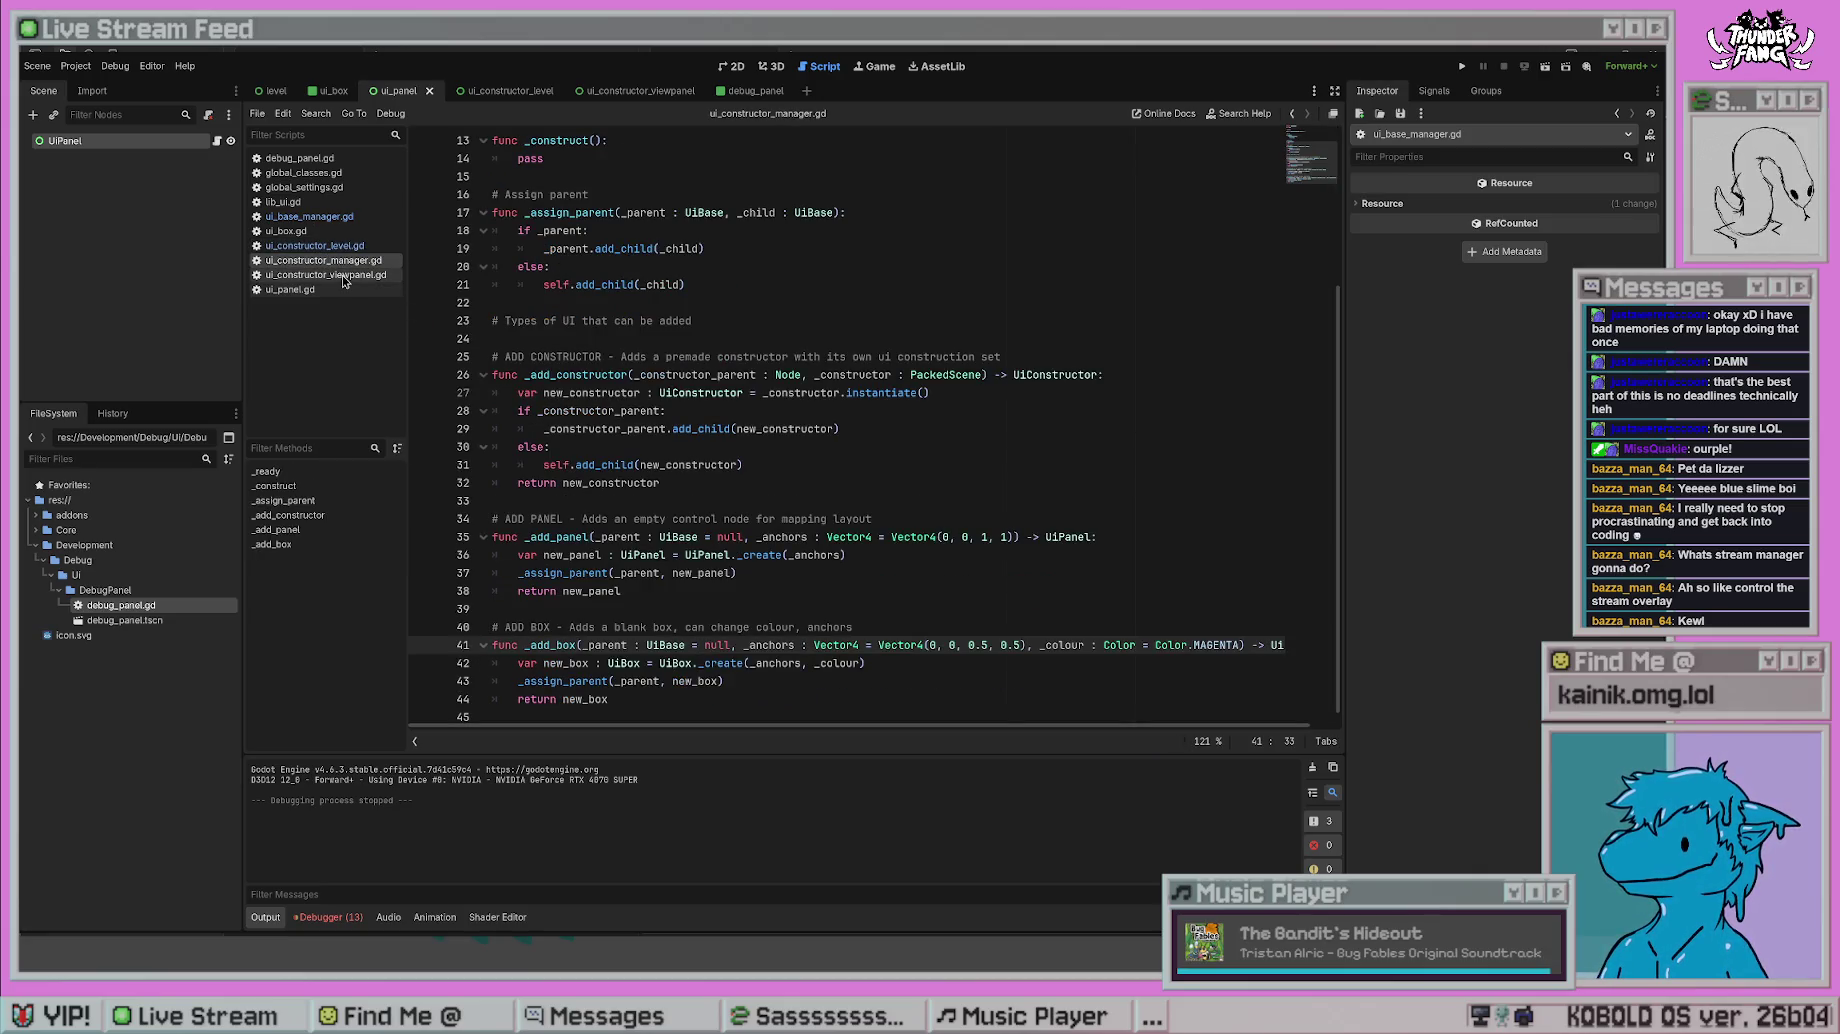
click(343, 276)
click(340, 289)
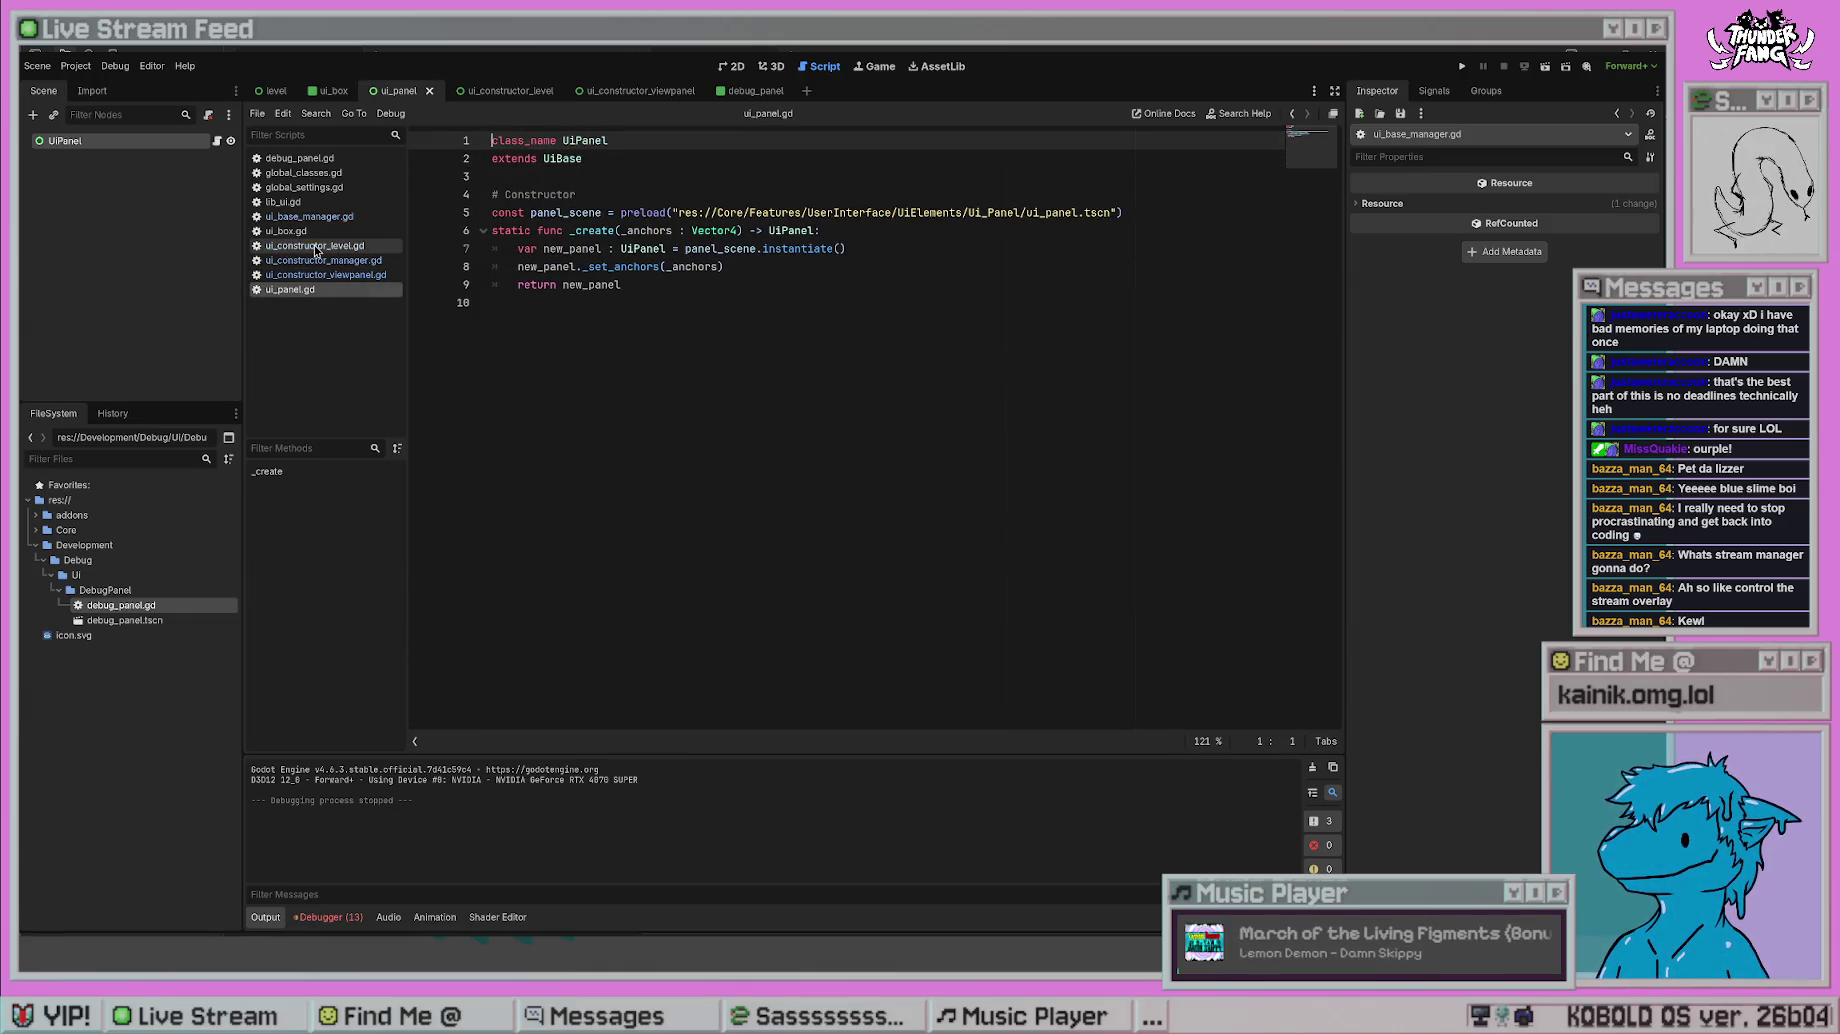
click(315, 245)
click(1190, 575)
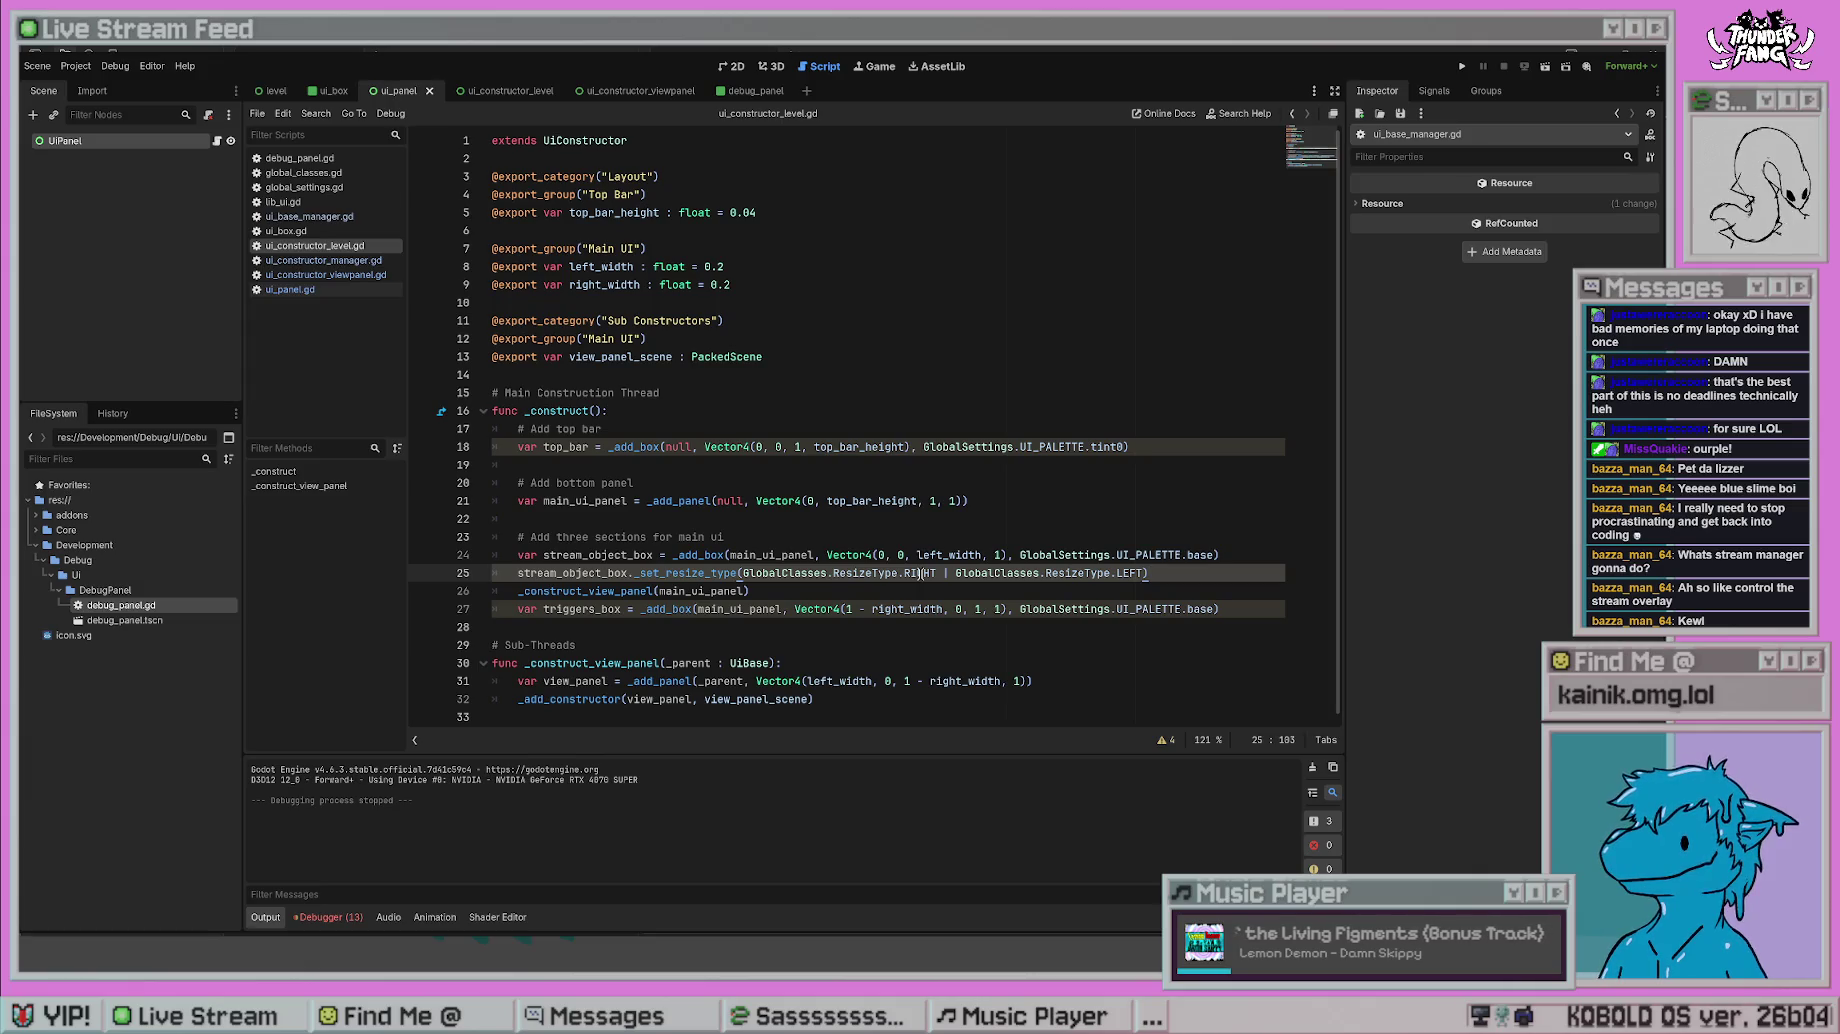
ctrl+click(772, 572)
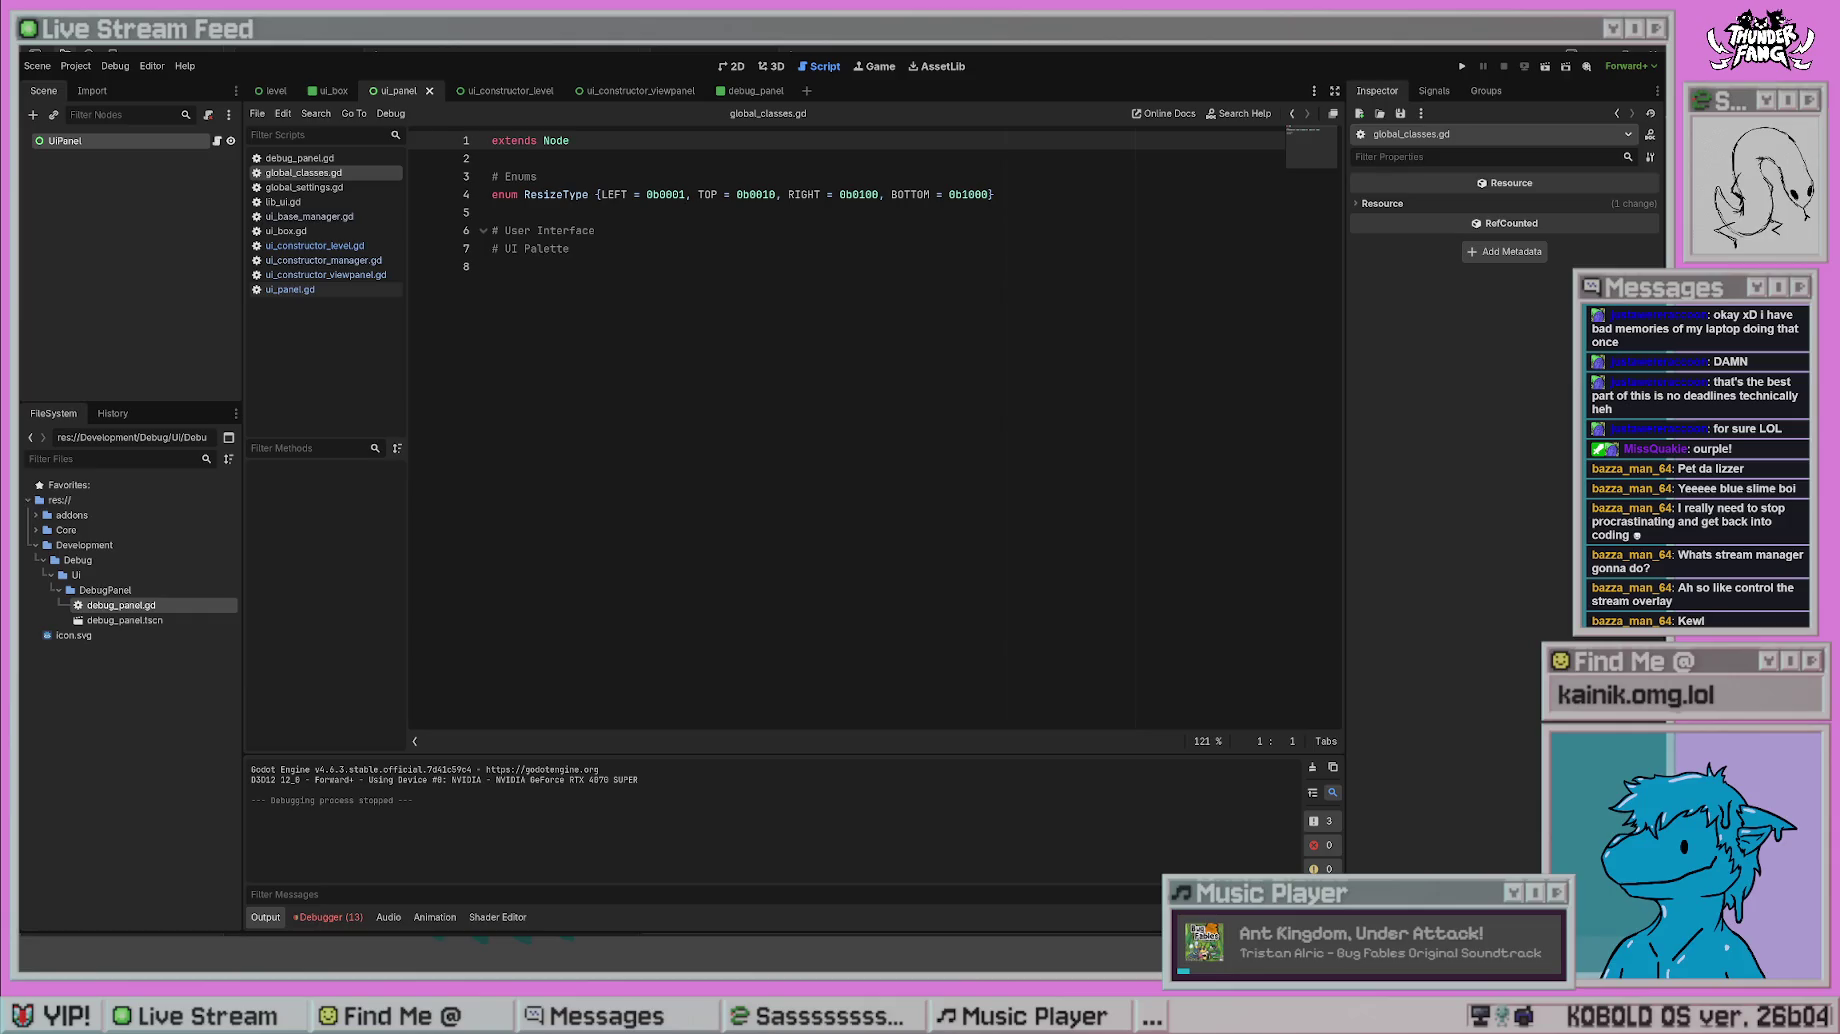
- Copy LEFT's 0b0001 from the enum and try it as line 25's resize argument
double_click(665, 194)
key(ctrl+c)
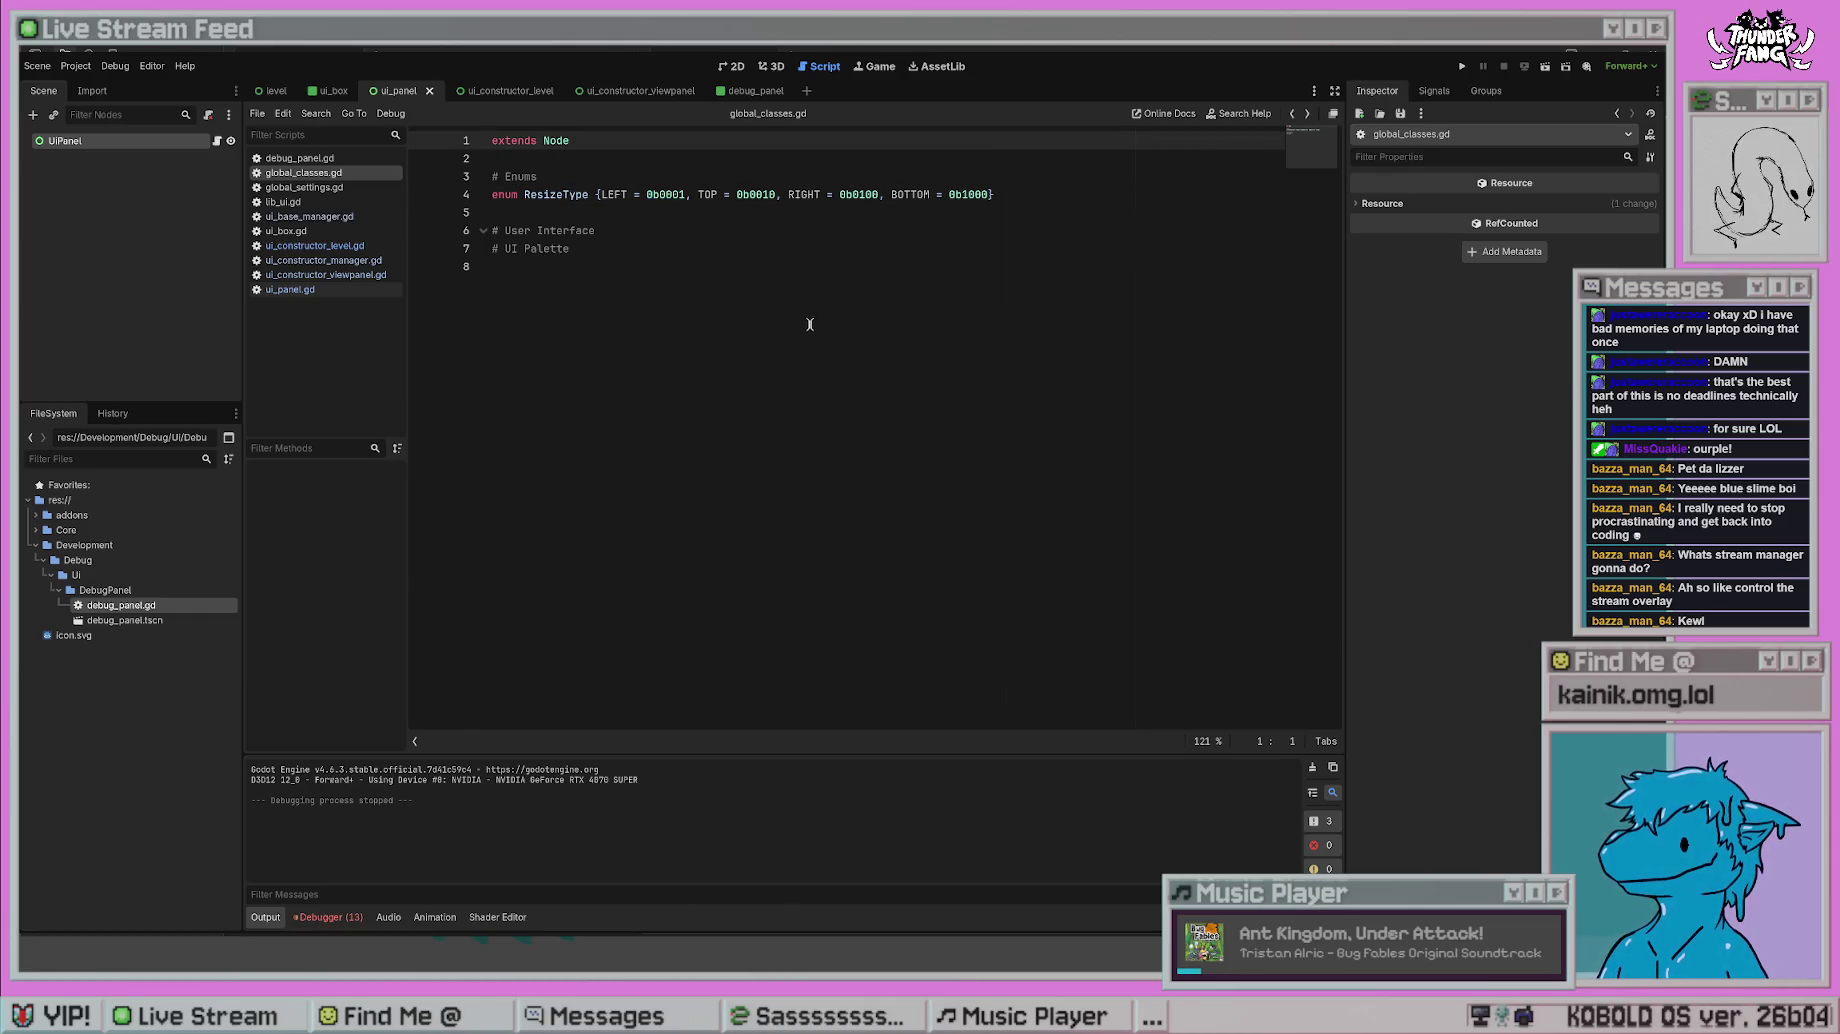
key(alt+Left)
click(1131, 521)
drag(1145, 572, 742, 572)
key(ctrl+v)
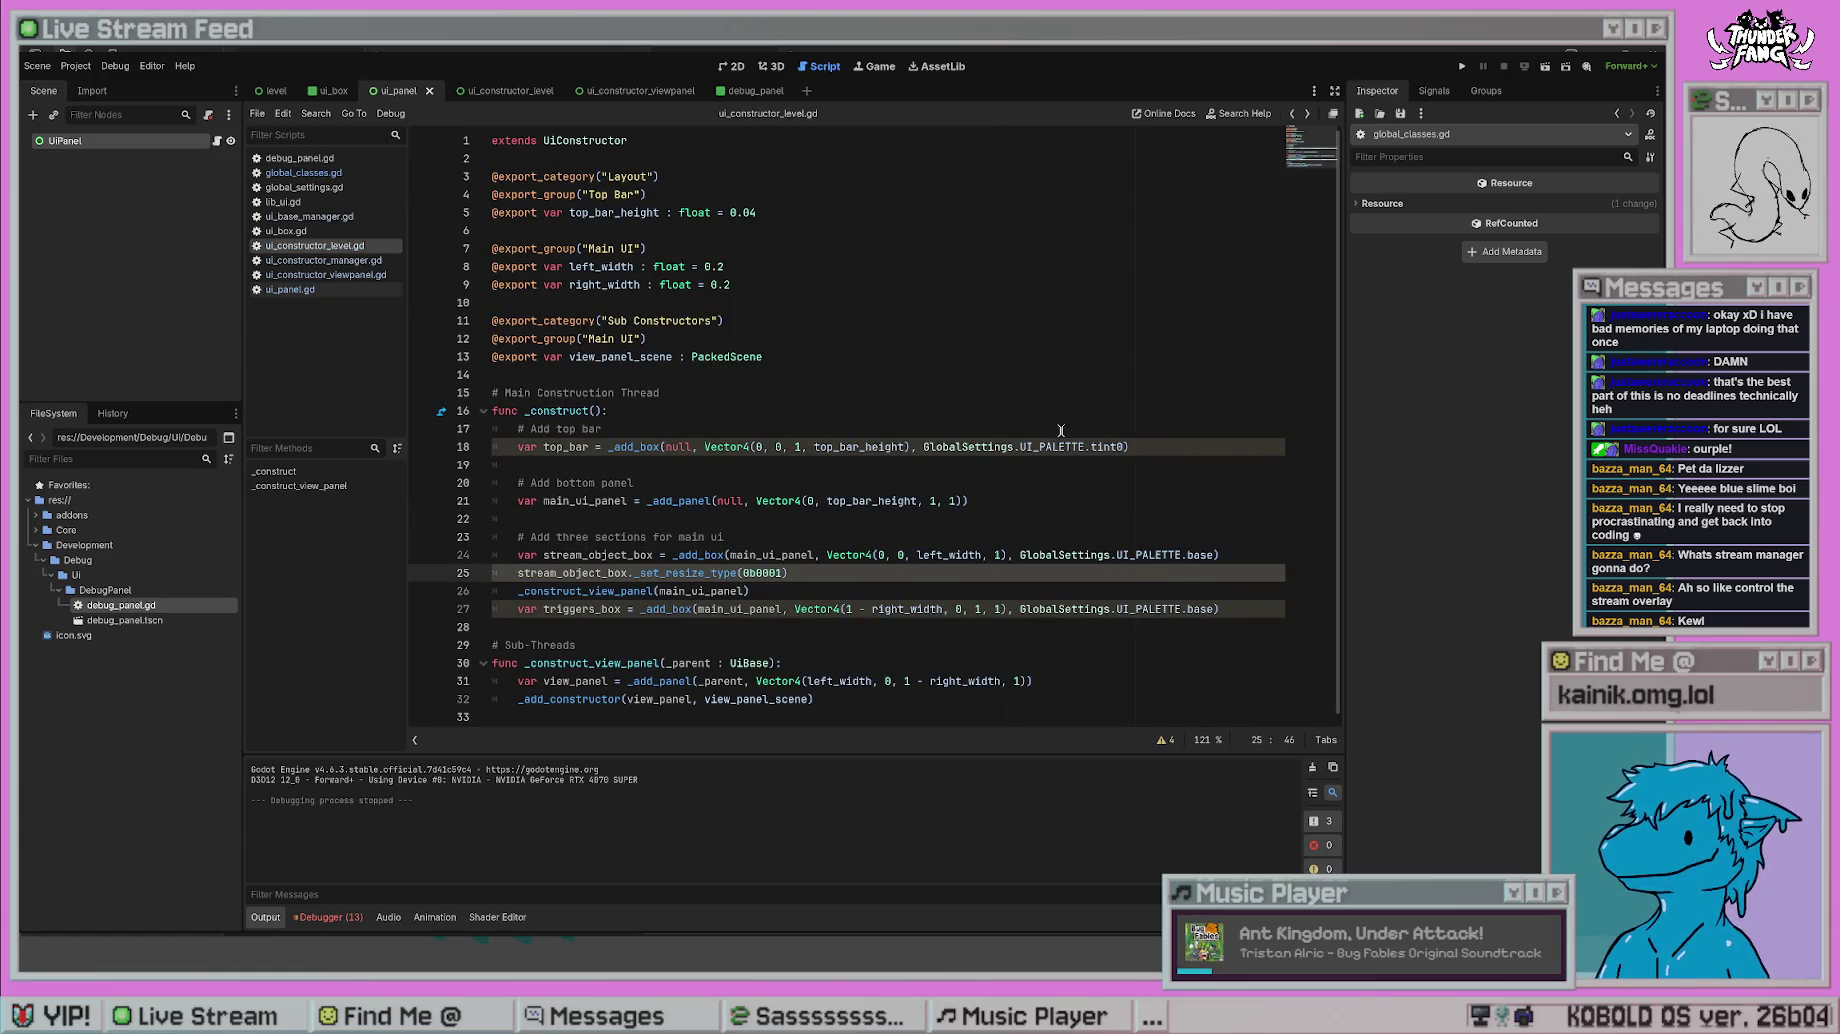
key(ctrl+z)
key(ctrl+v)
click(1061, 430)
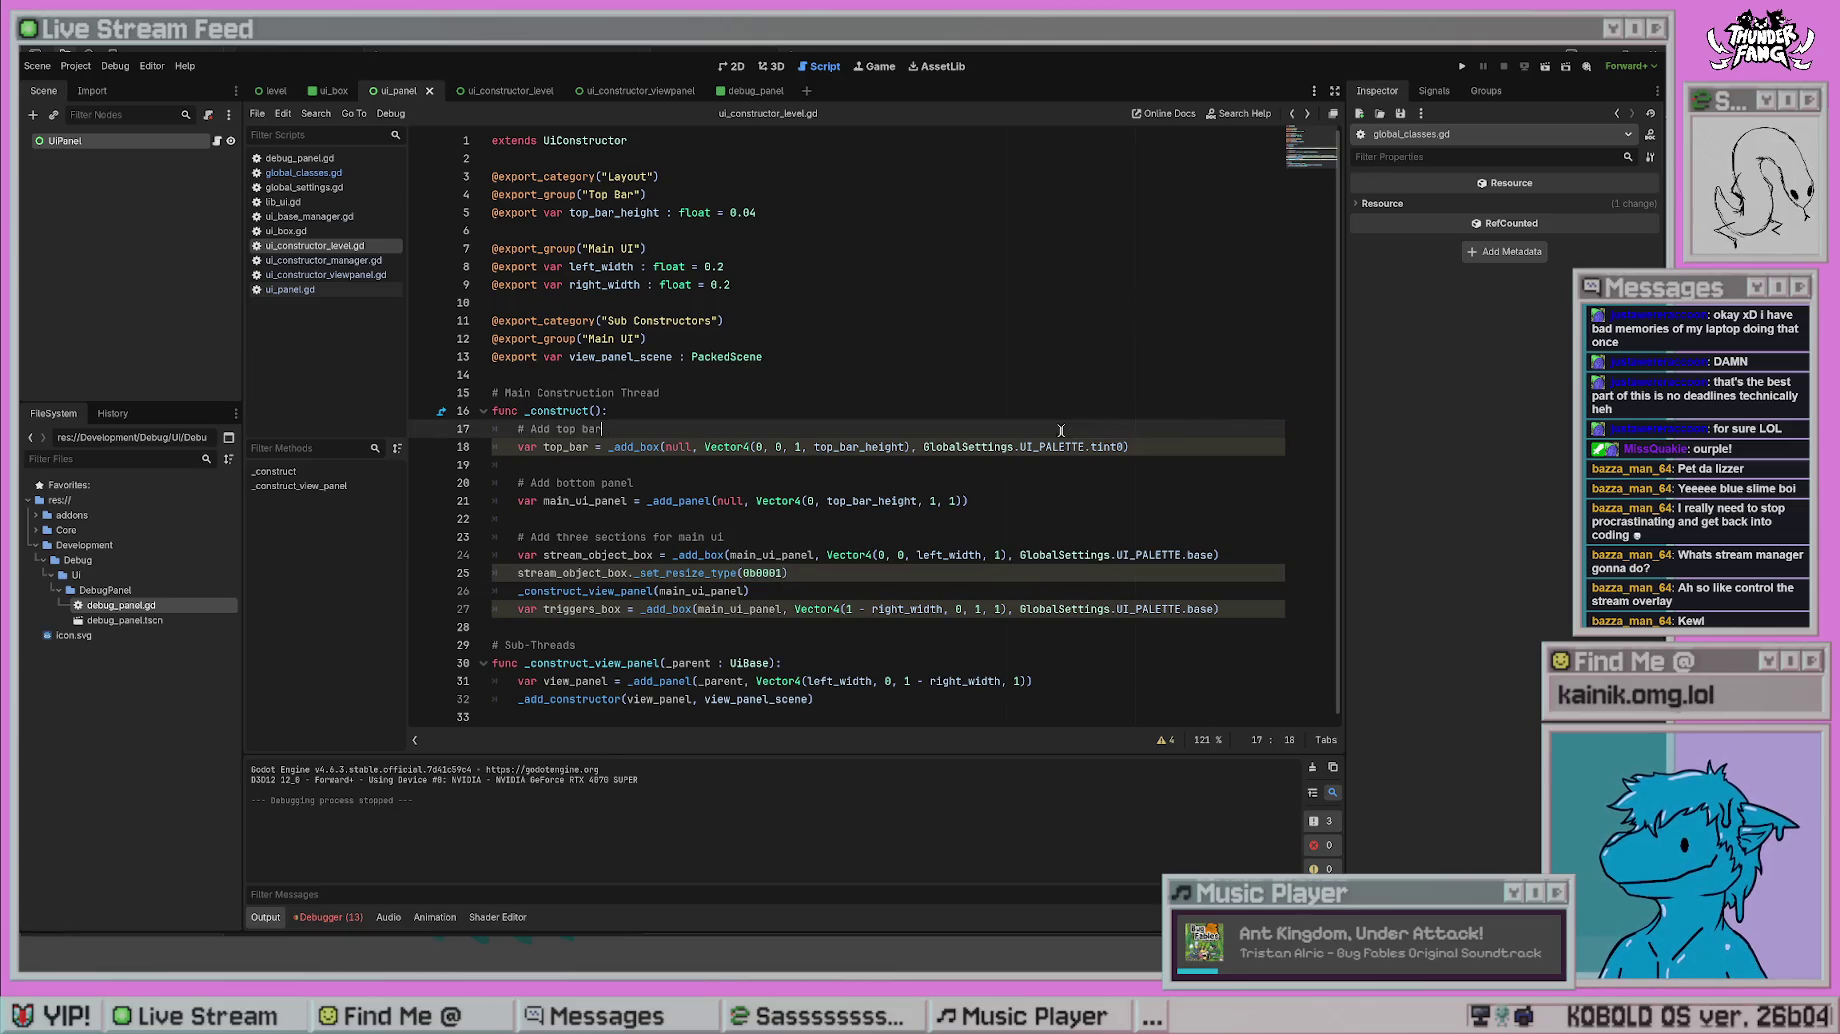
scroll(956, 366, down, 5)
scroll(956, 366, up, 5)
- Set line 25's argument to 0b0101 and test-run the game
key(alt+Left)
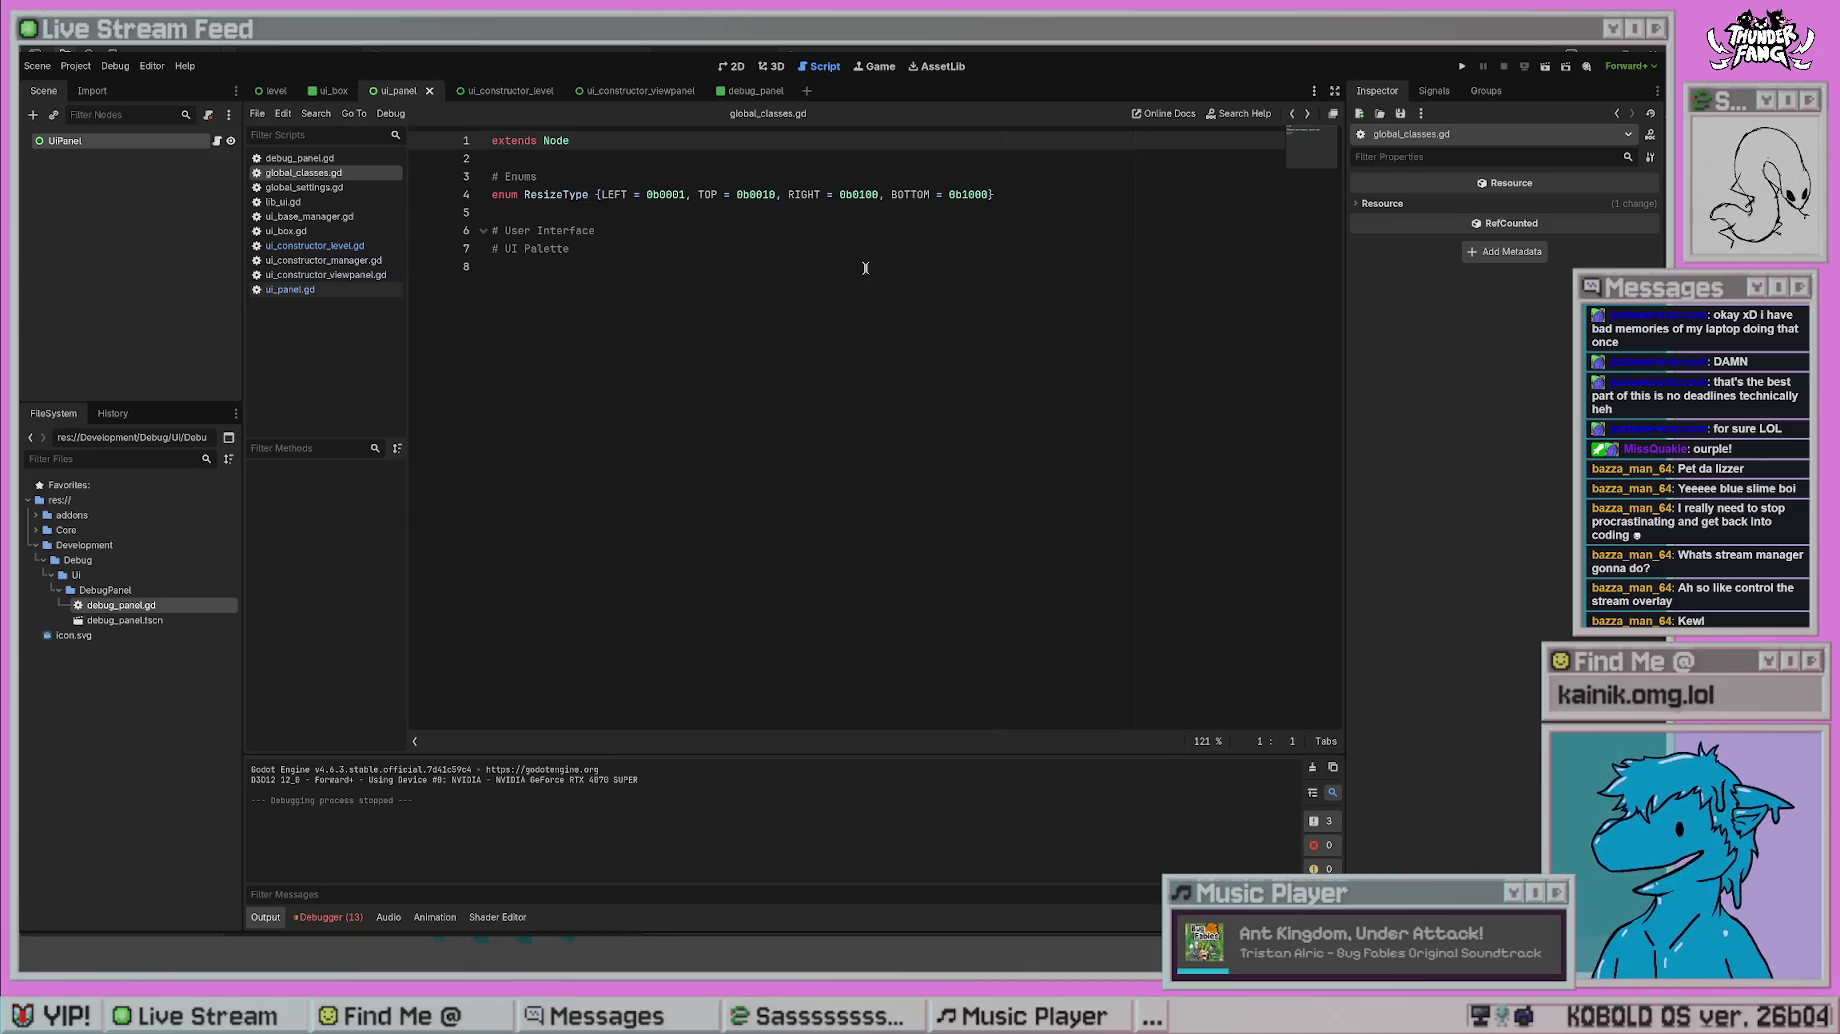
key(alt+Right)
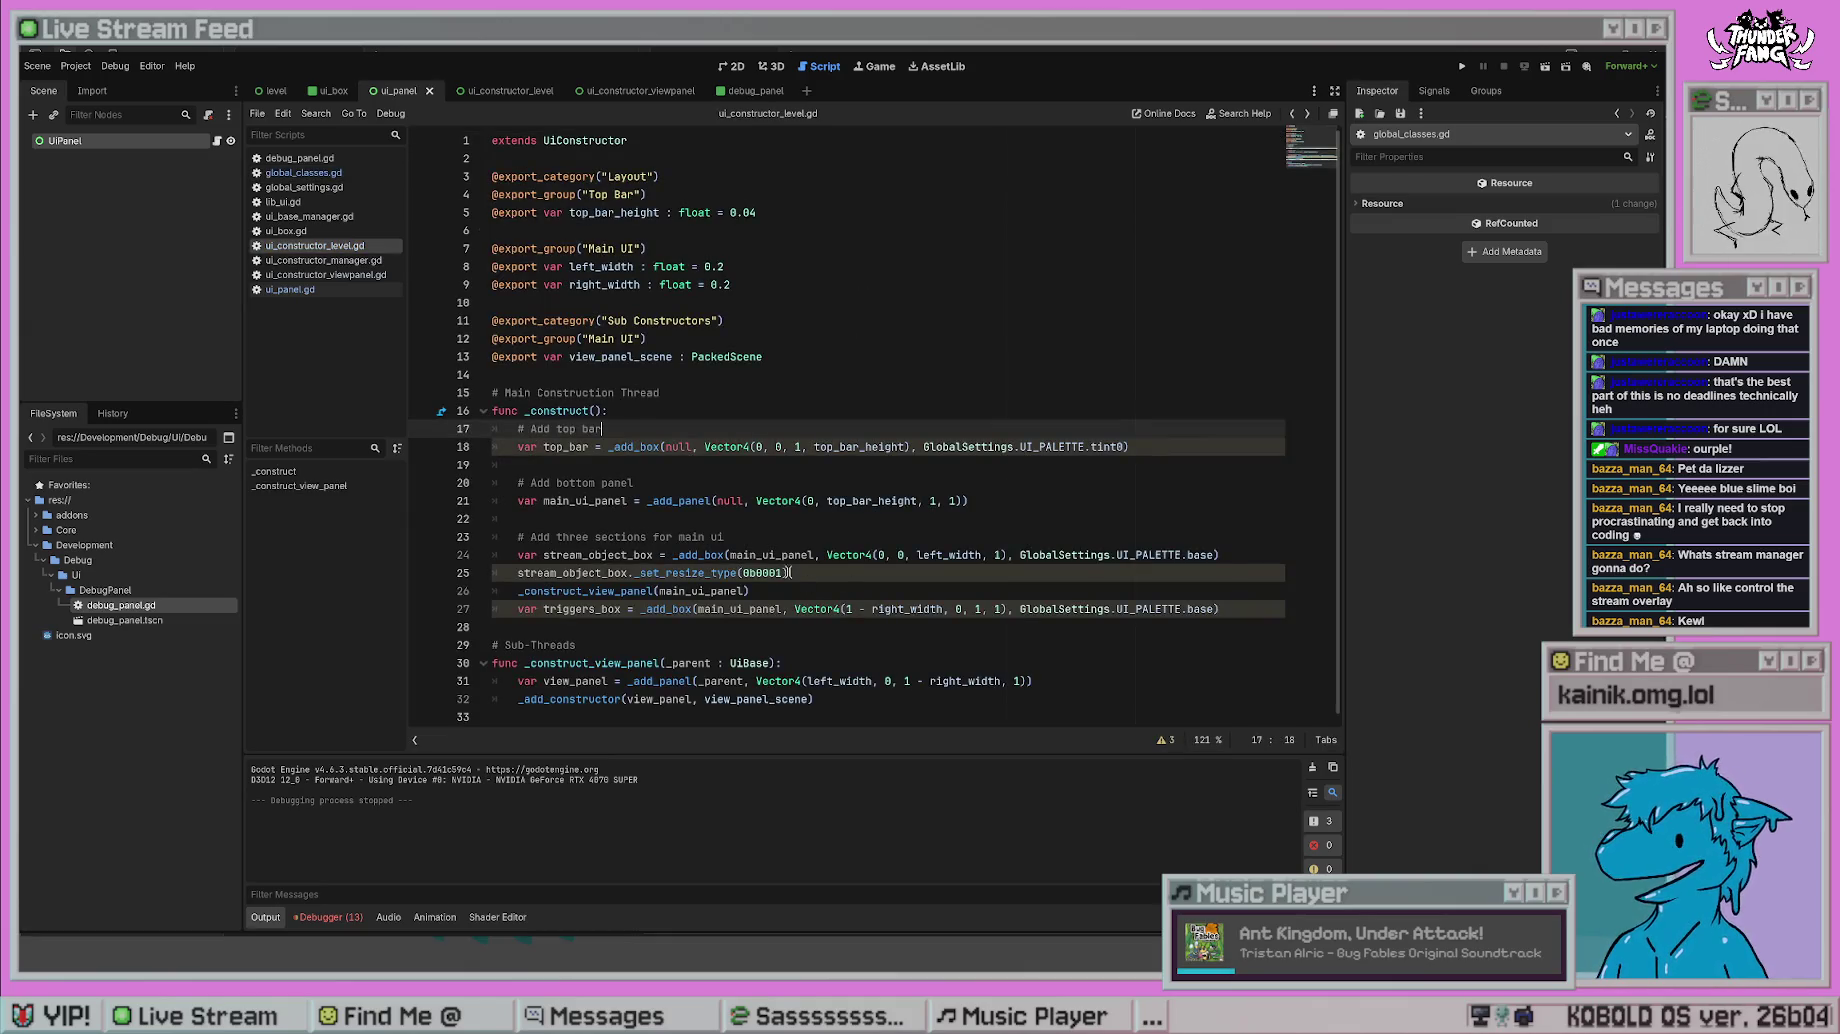
key(ctrl+z)
key(ctrl+z)
key(ctrl+z)
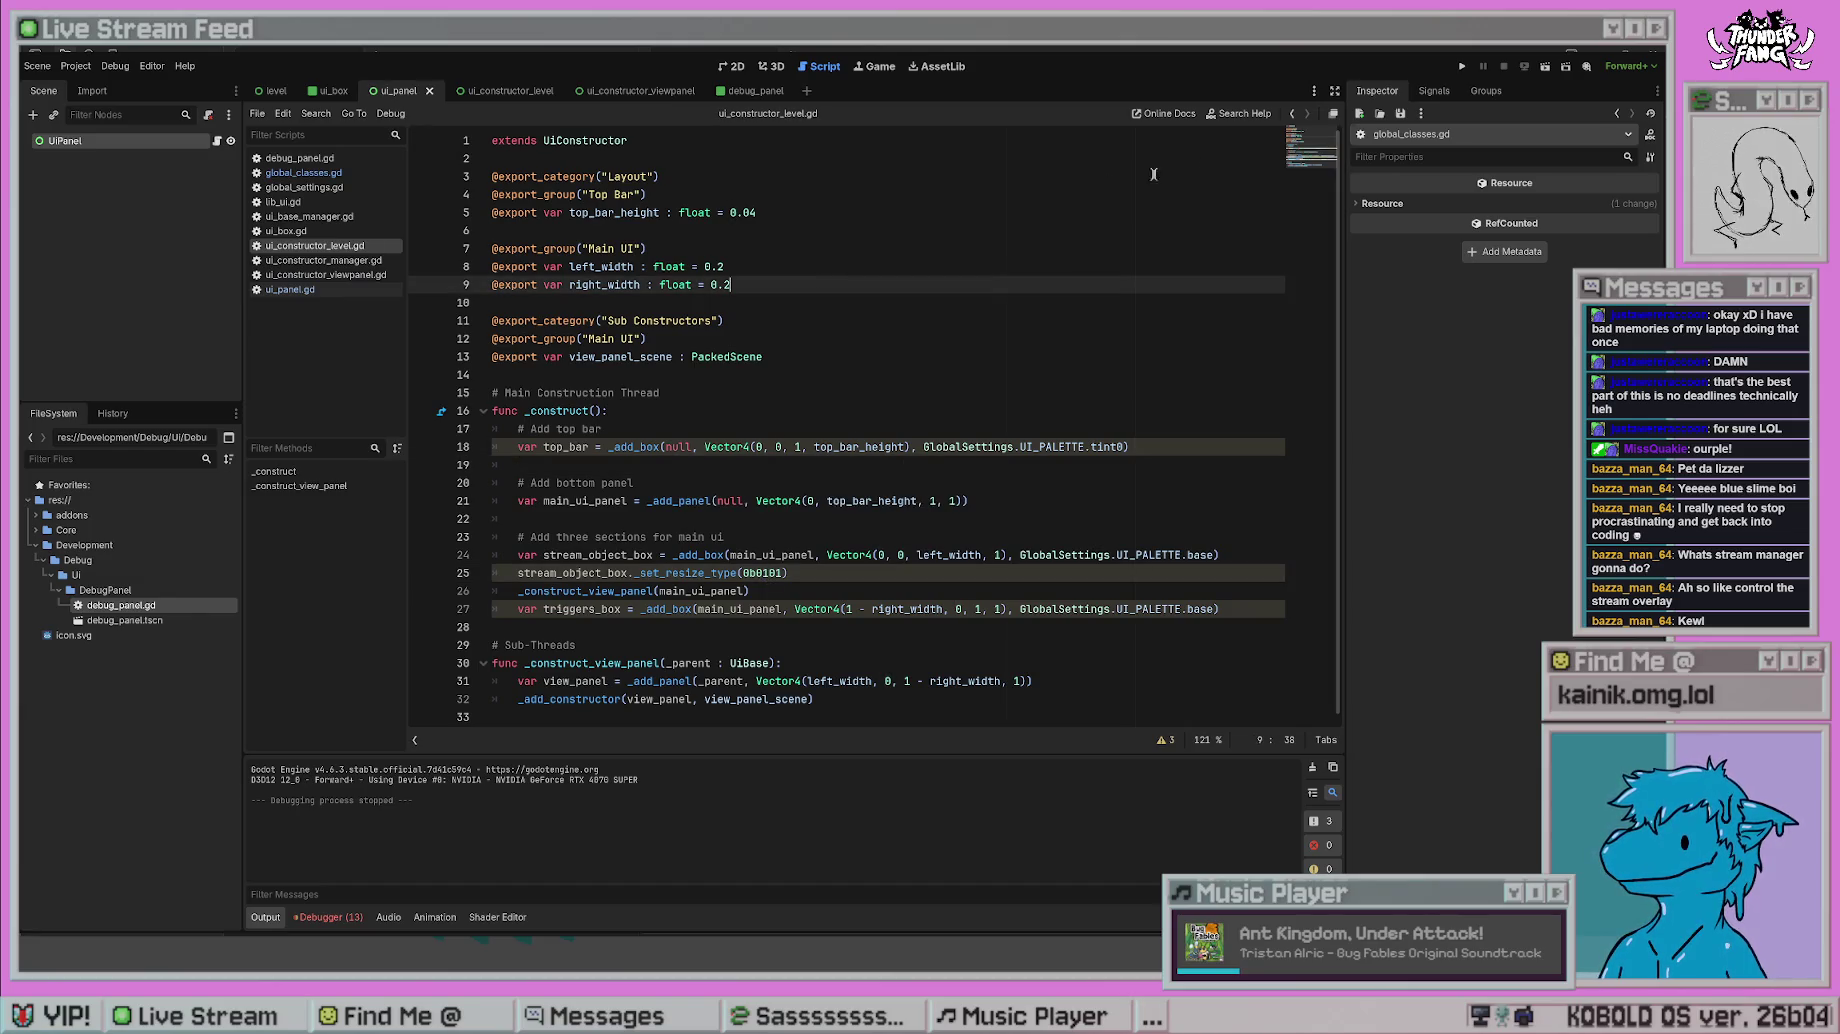
click(1462, 66)
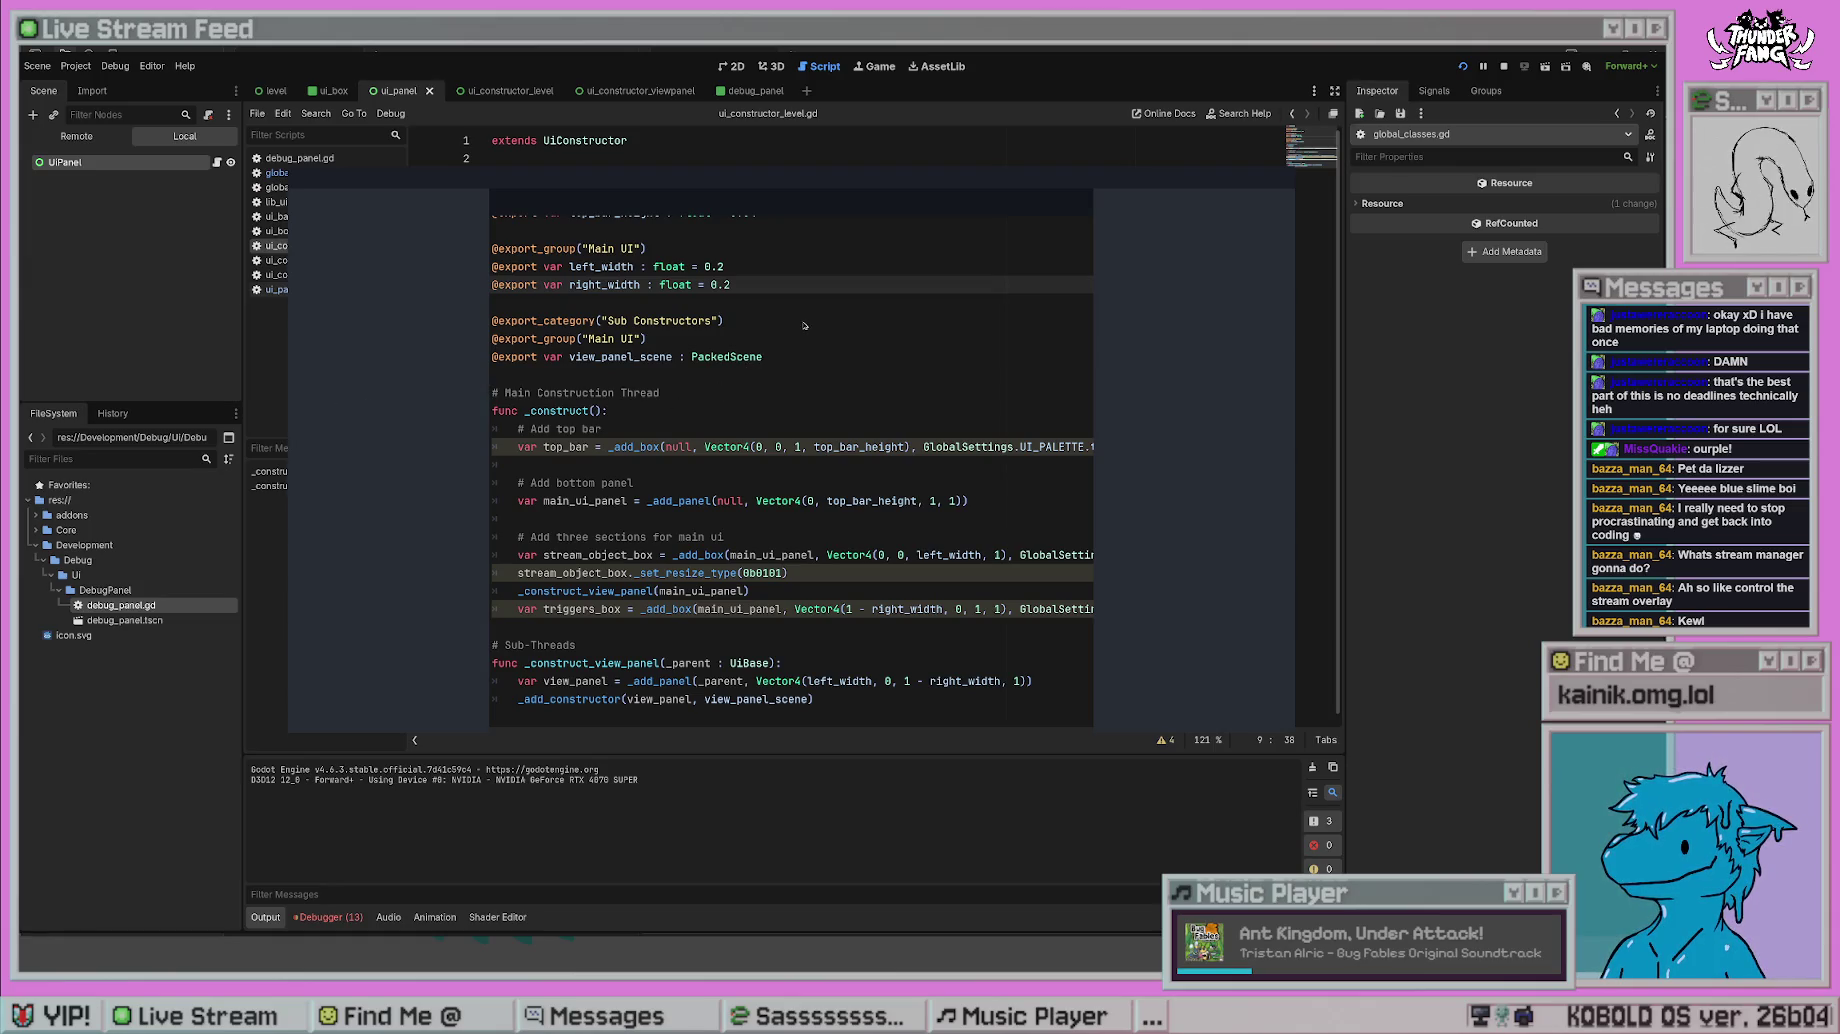
click(800, 573)
- Restore RIGHT | LEFT, delete the | LEFT part, and run the game with only RIGHT
text(s)
key(BackSpace)
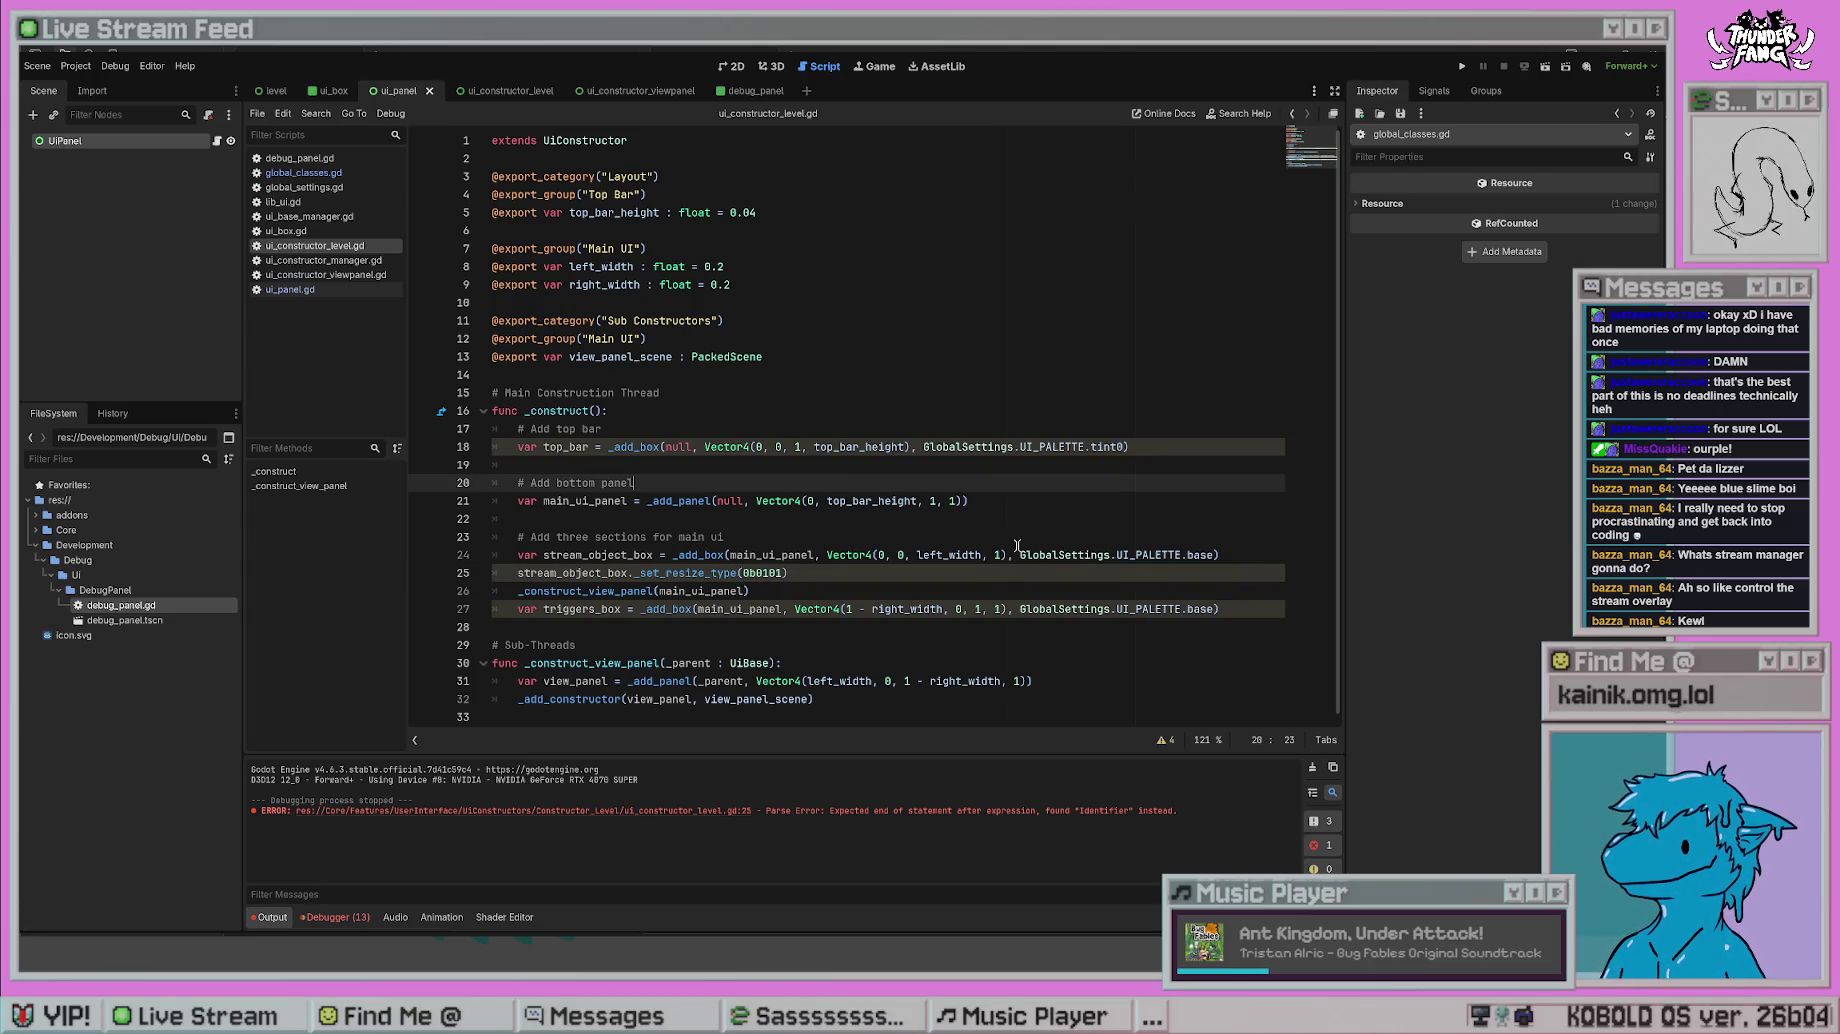
key(ctrl+z)
key(ctrl+z)
key(ctrl+z)
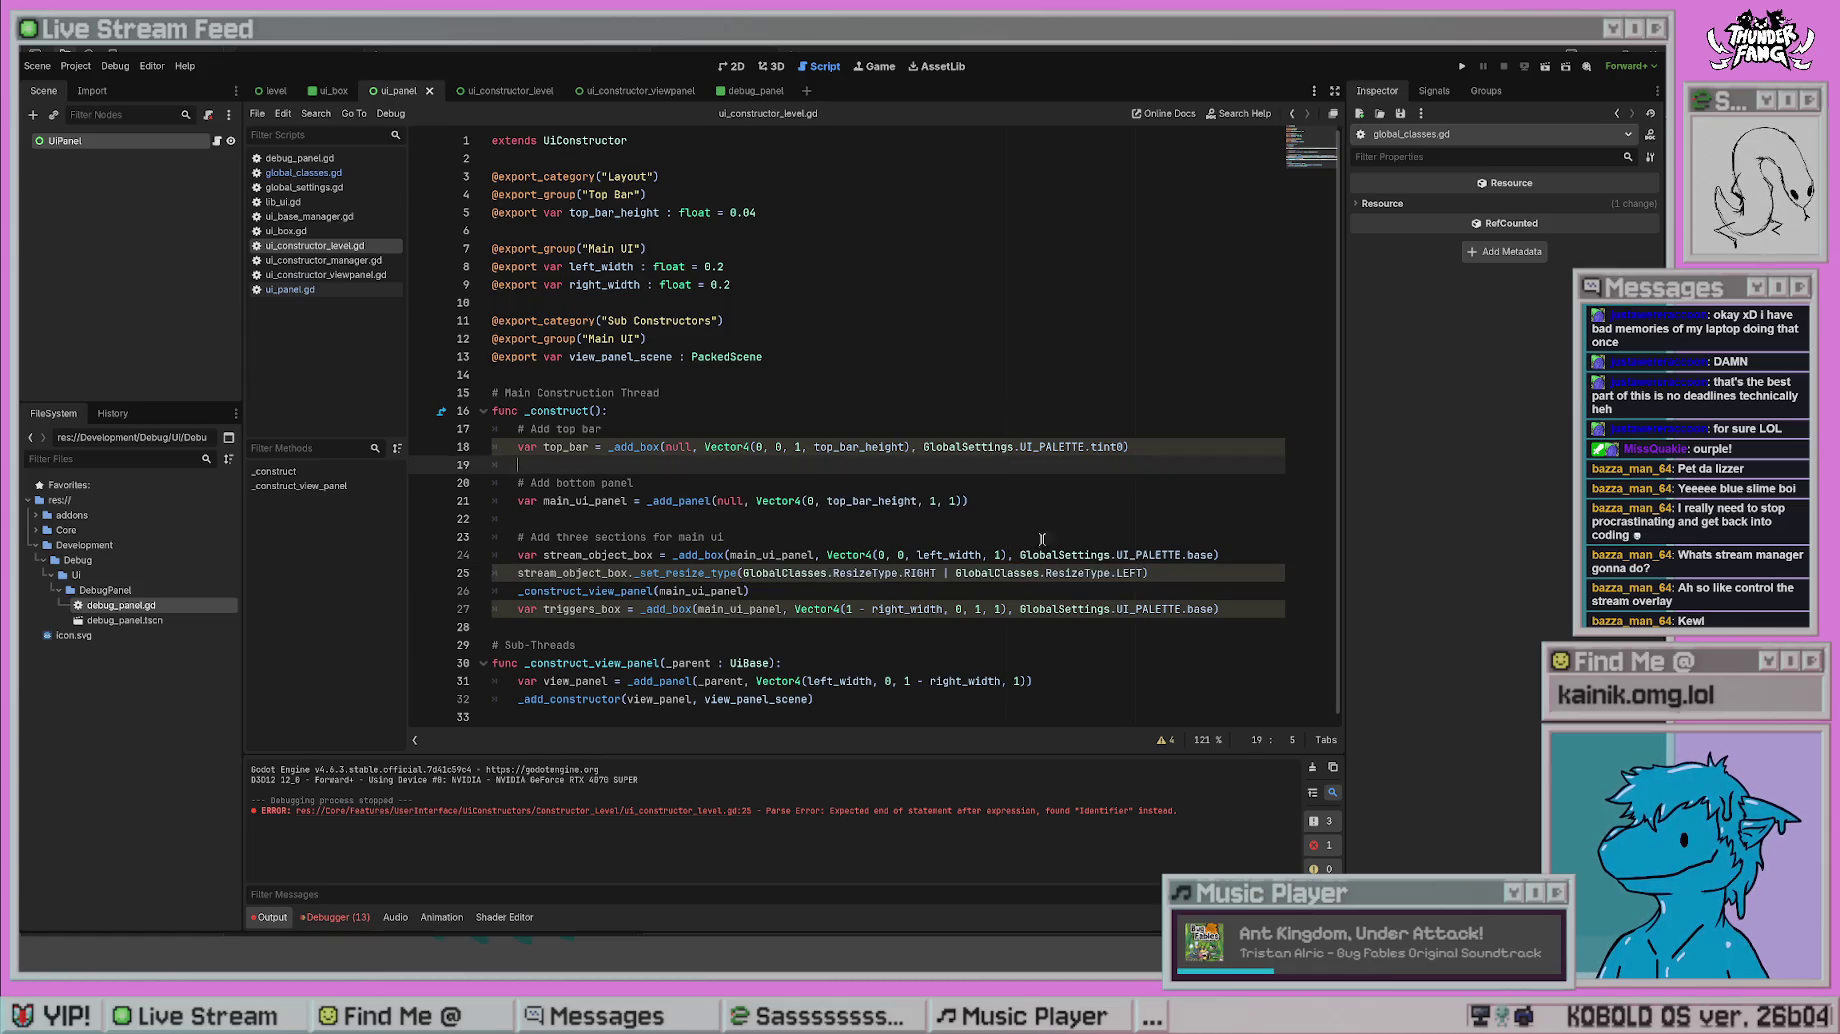
drag(1147, 573, 935, 571)
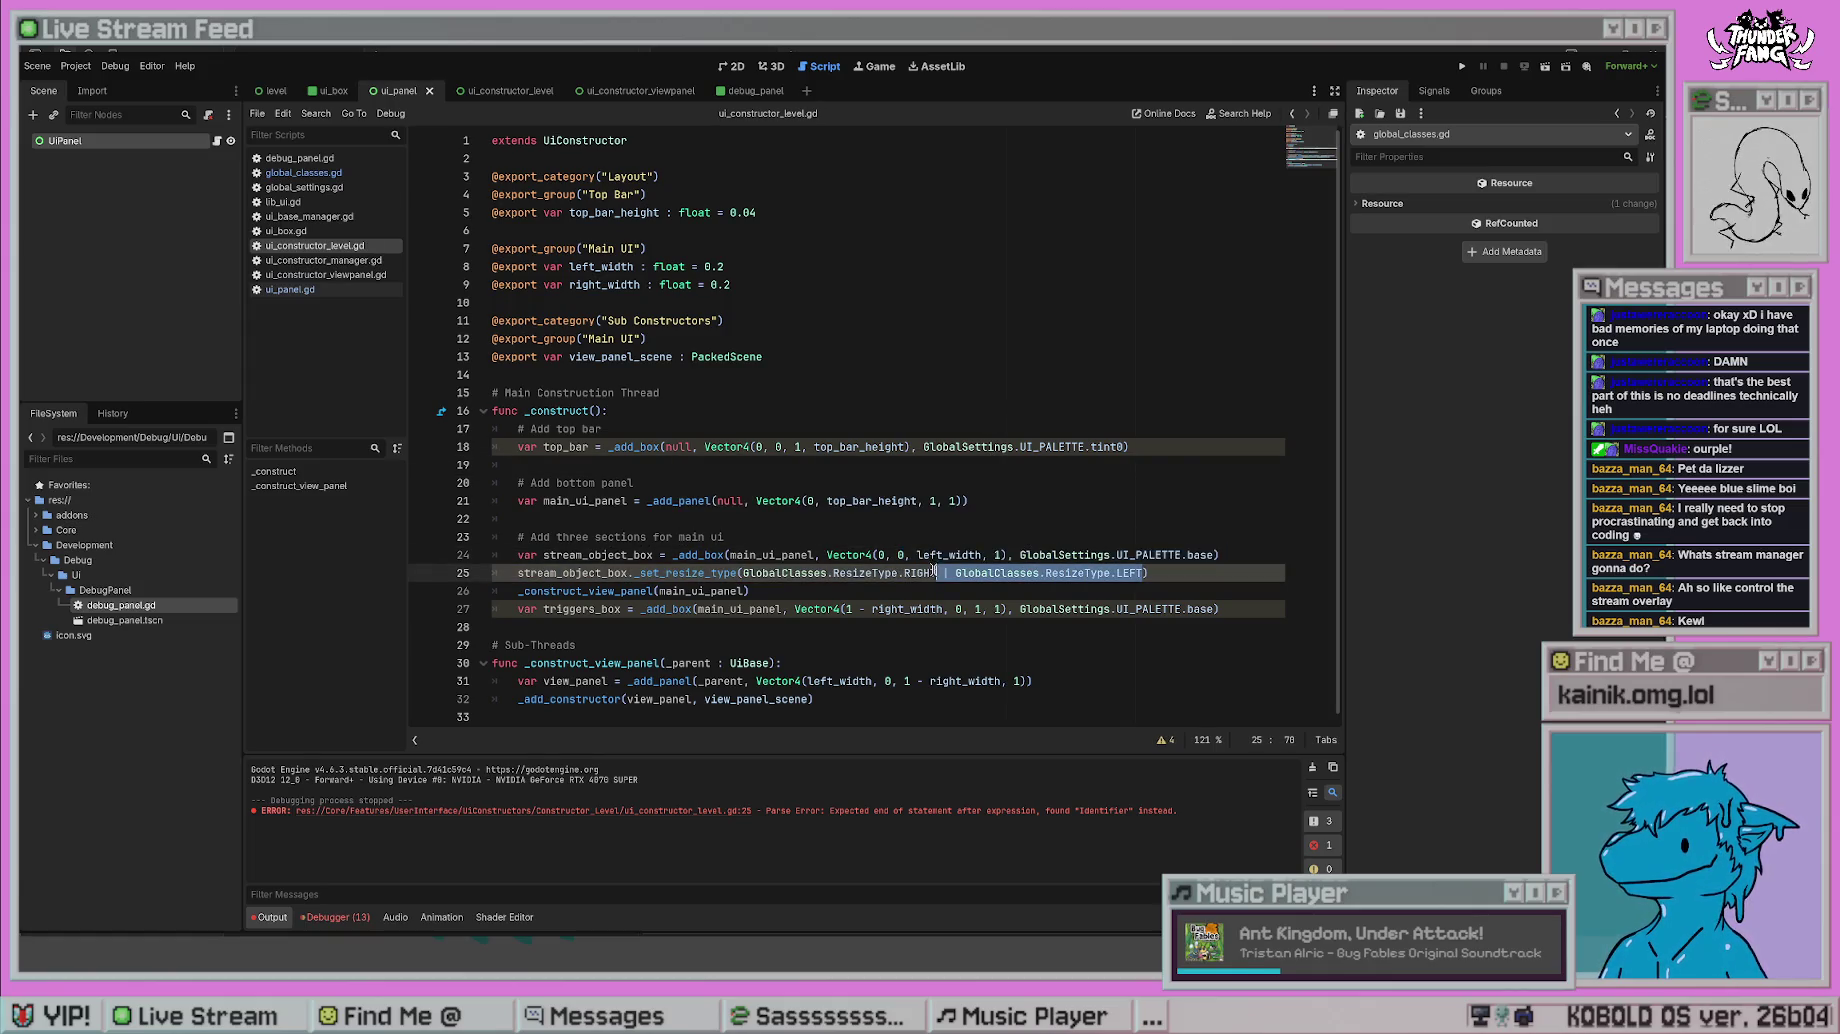
key(BackSpace)
click(1186, 464)
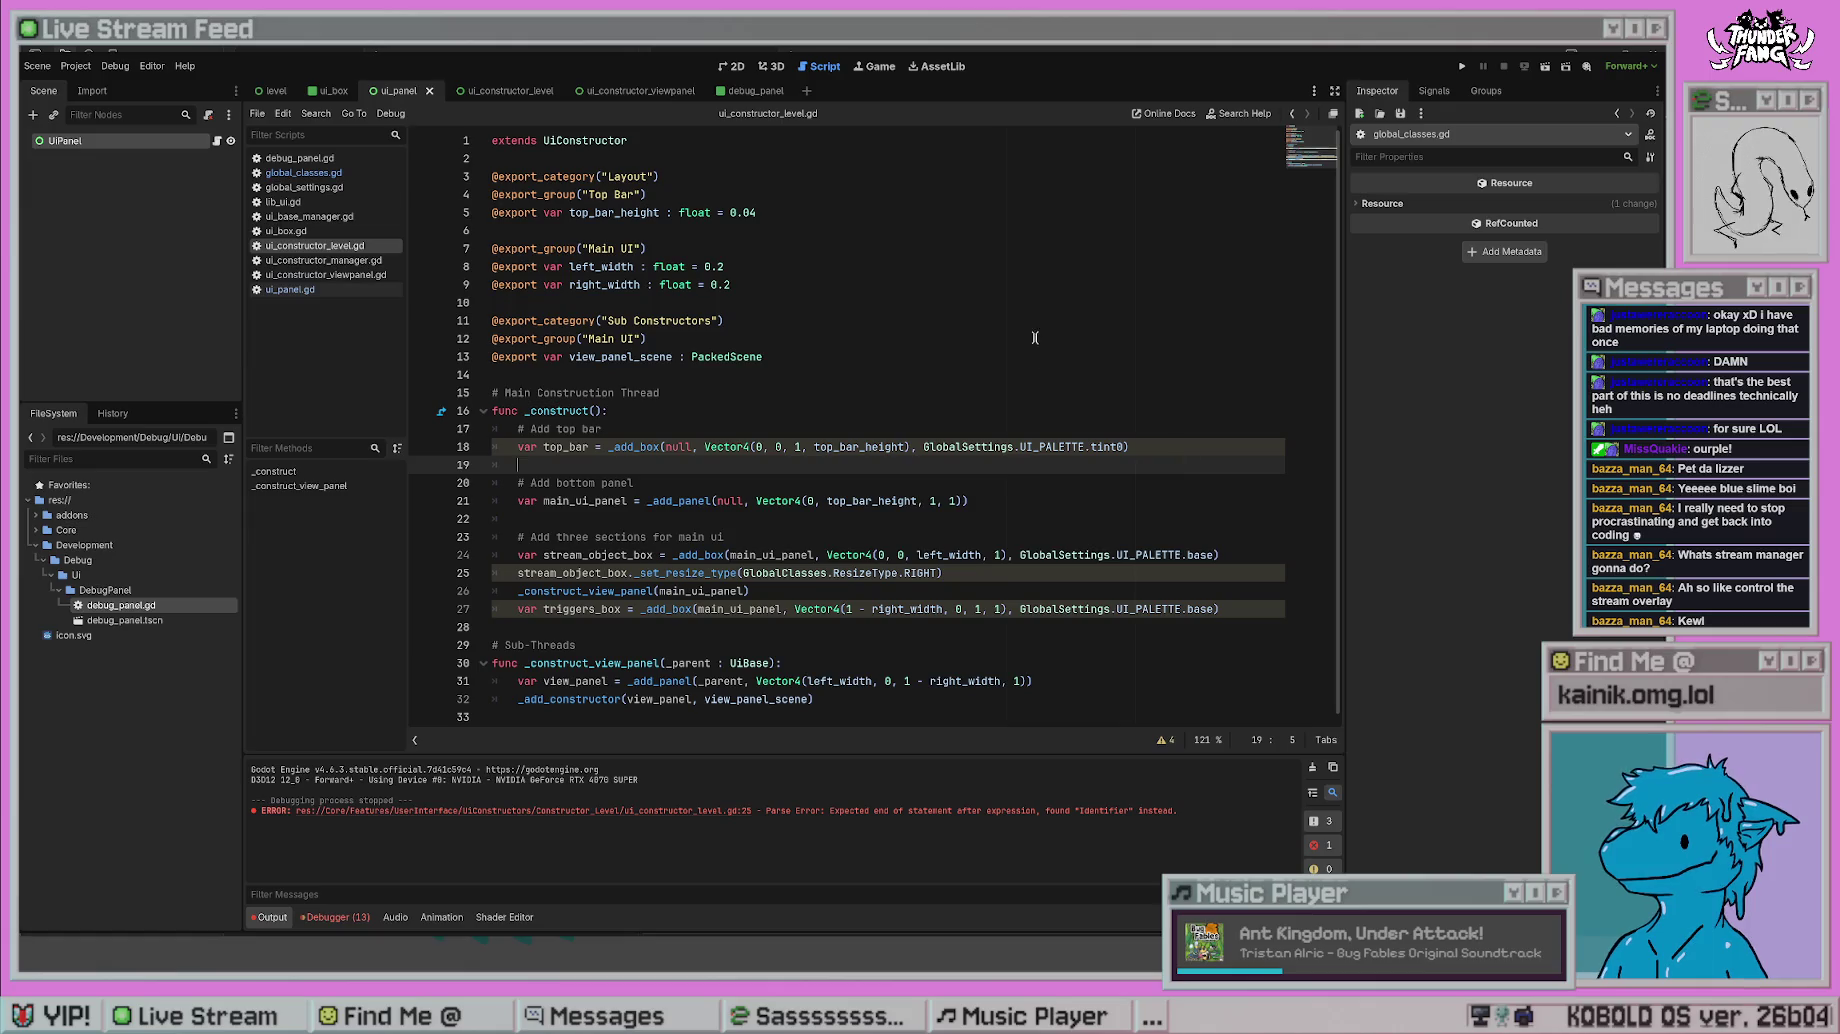
click(1460, 66)
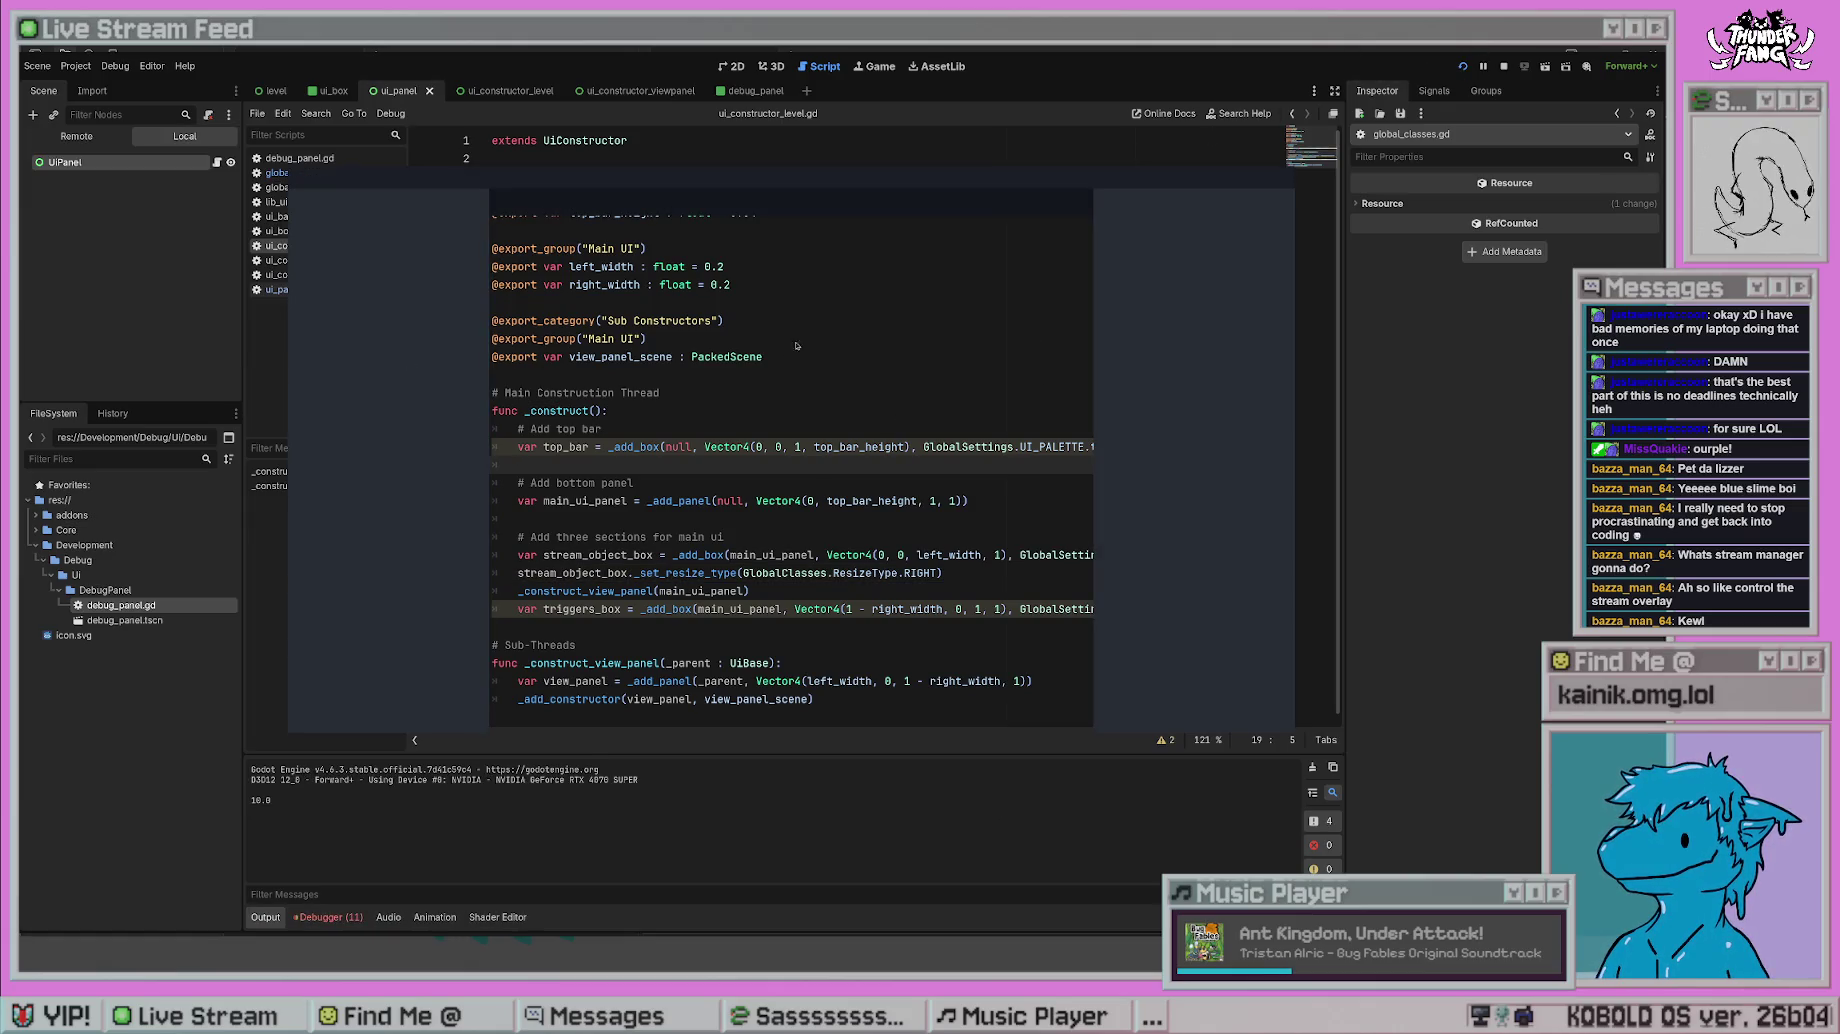
key(alt+F4)
click(833, 592)
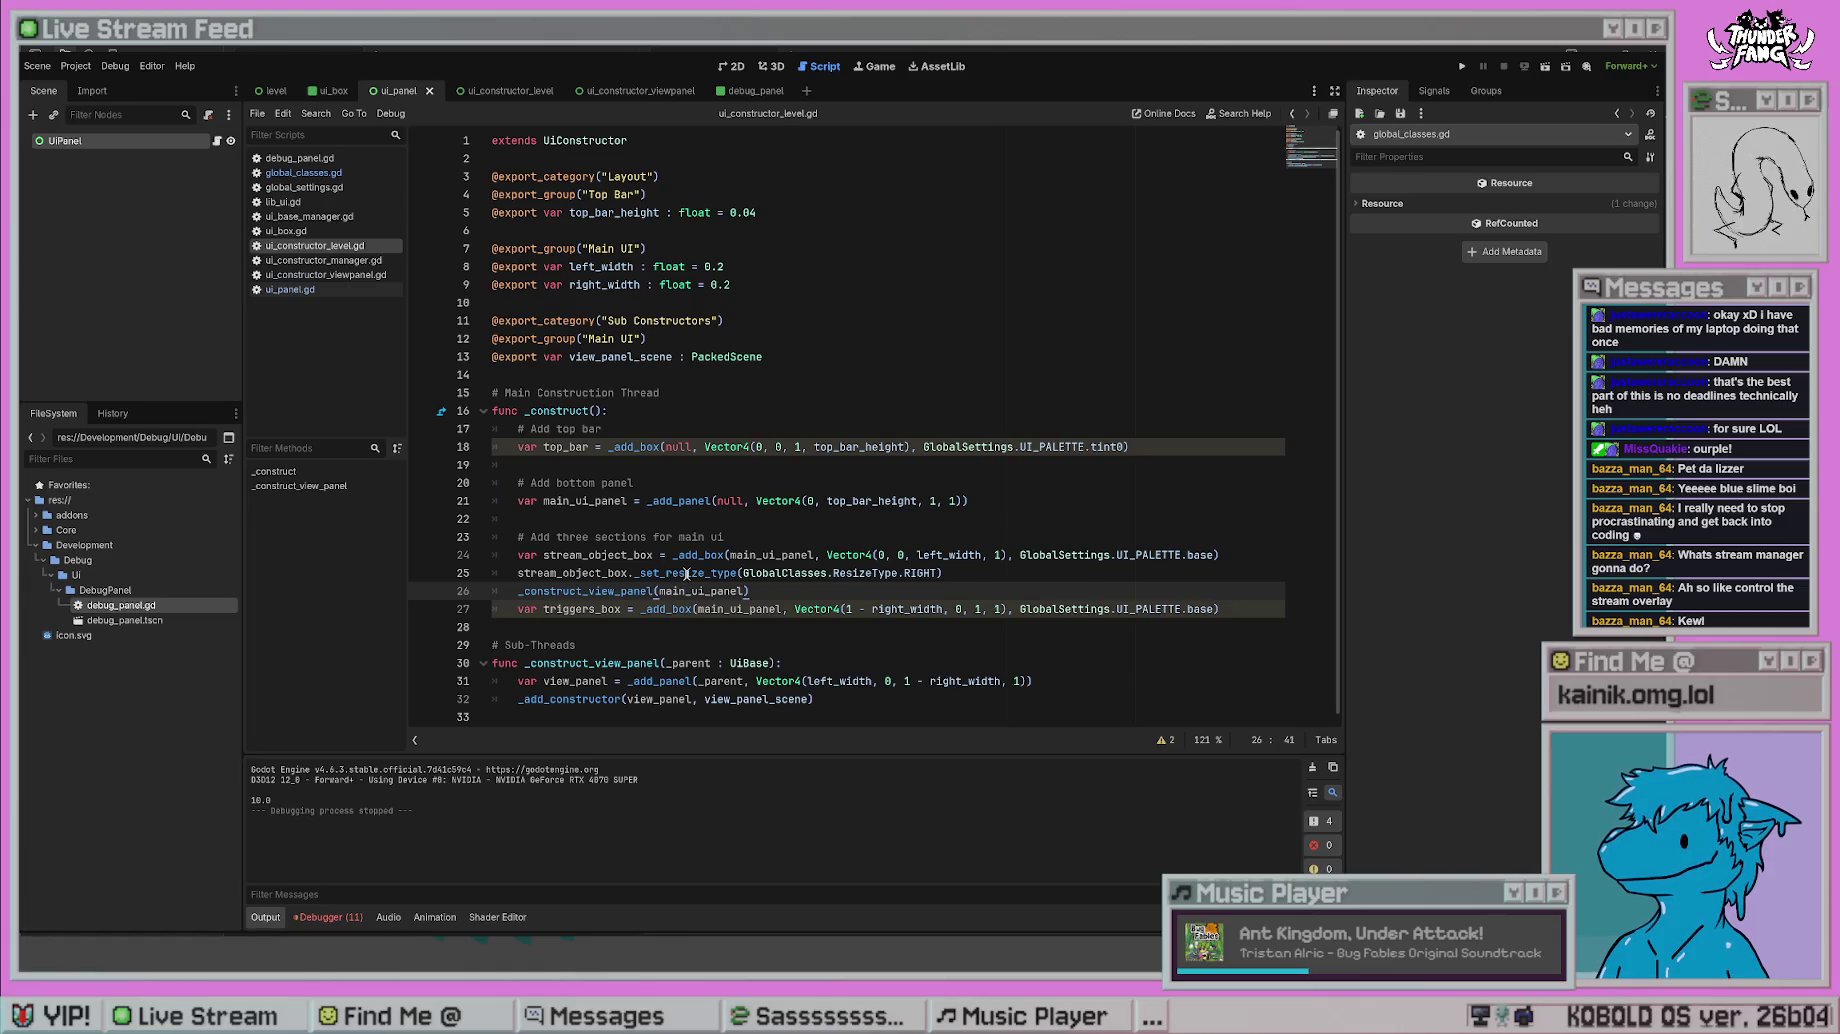
click(797, 300)
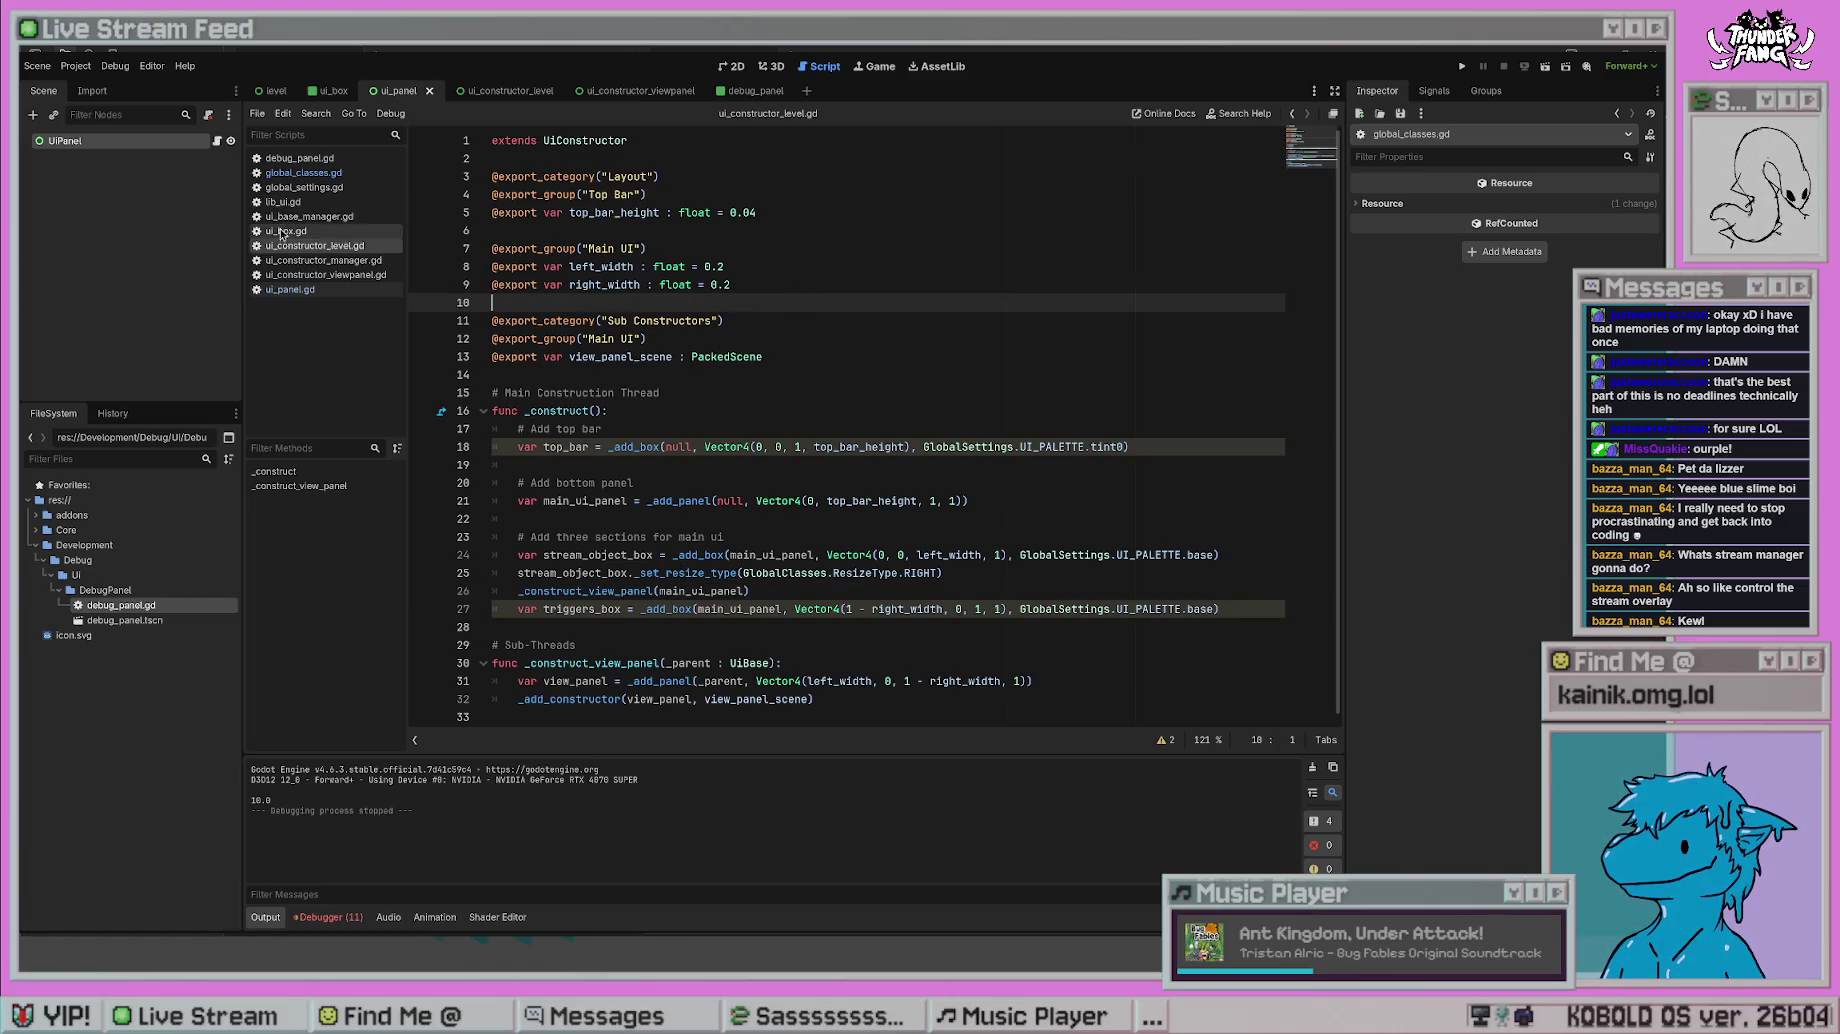
- Look through ui_constructor_manager, ui_box, global_settings, debug_panel, global_classes, ui_panel and ui_base_manager scripts
click(313, 262)
click(318, 275)
click(318, 260)
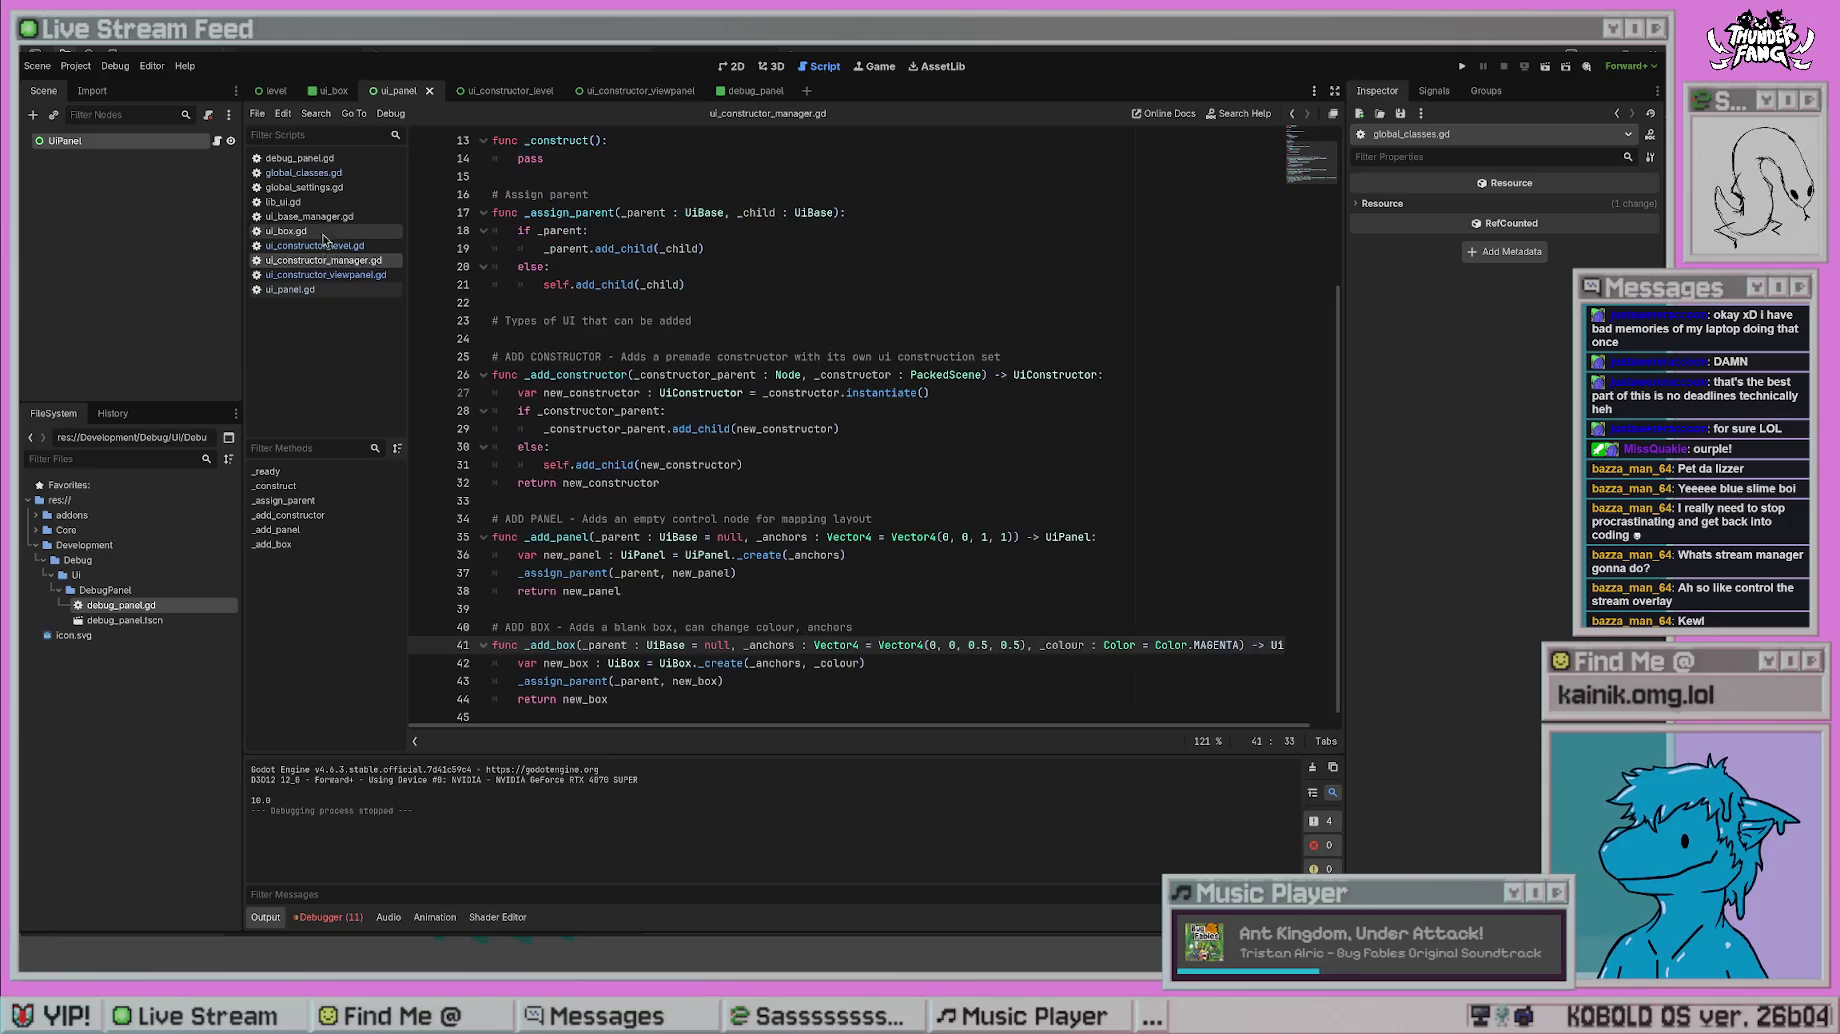
click(300, 231)
click(322, 217)
click(325, 202)
click(328, 188)
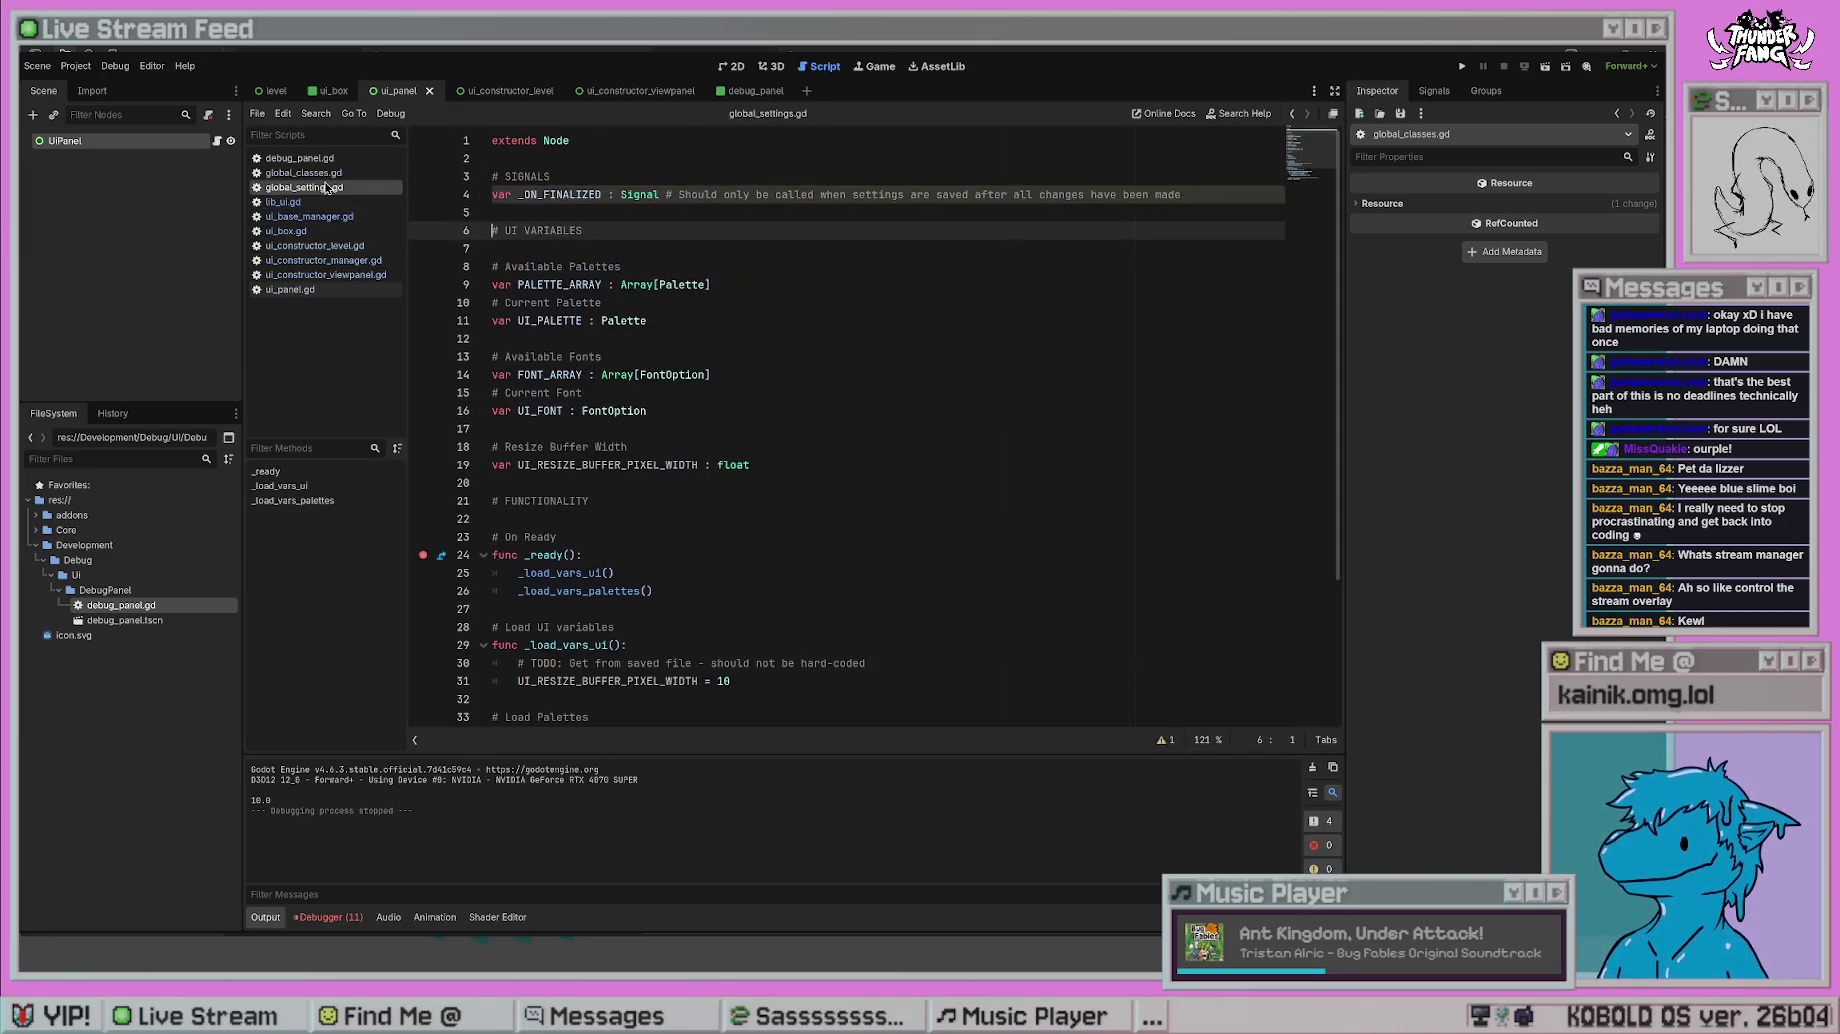
click(300, 158)
click(328, 173)
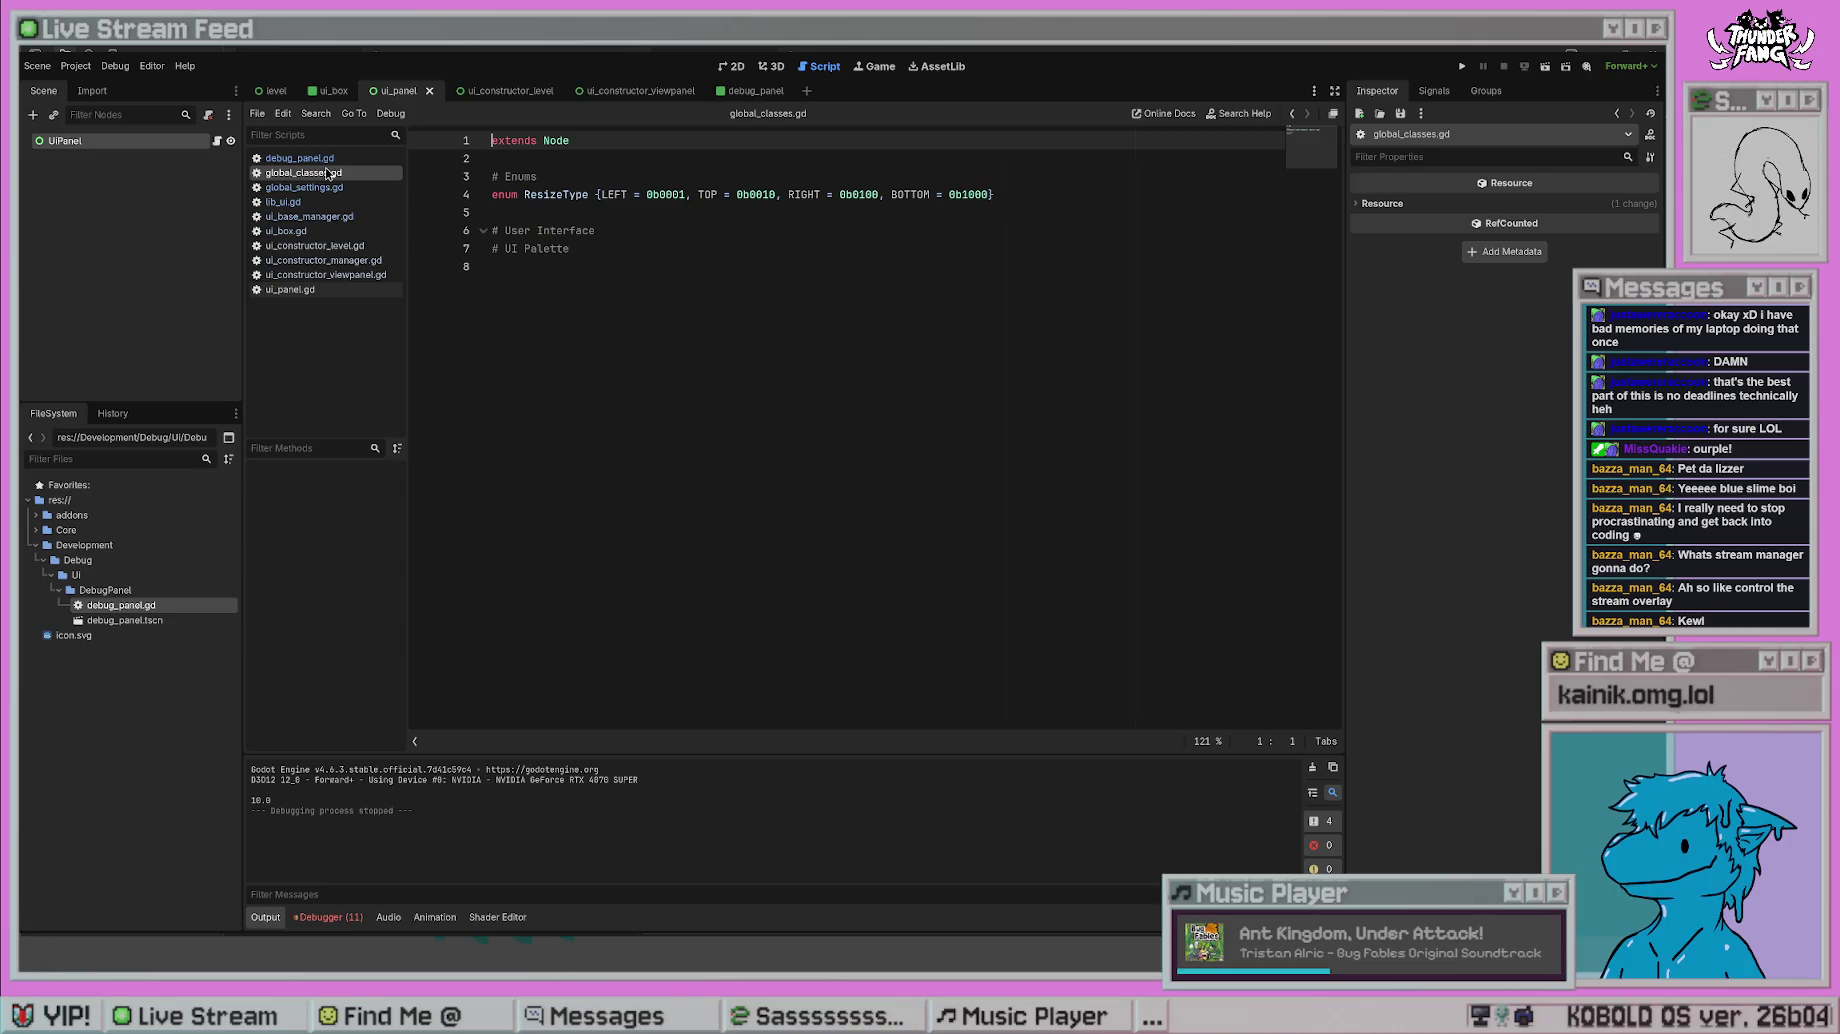
click(355, 262)
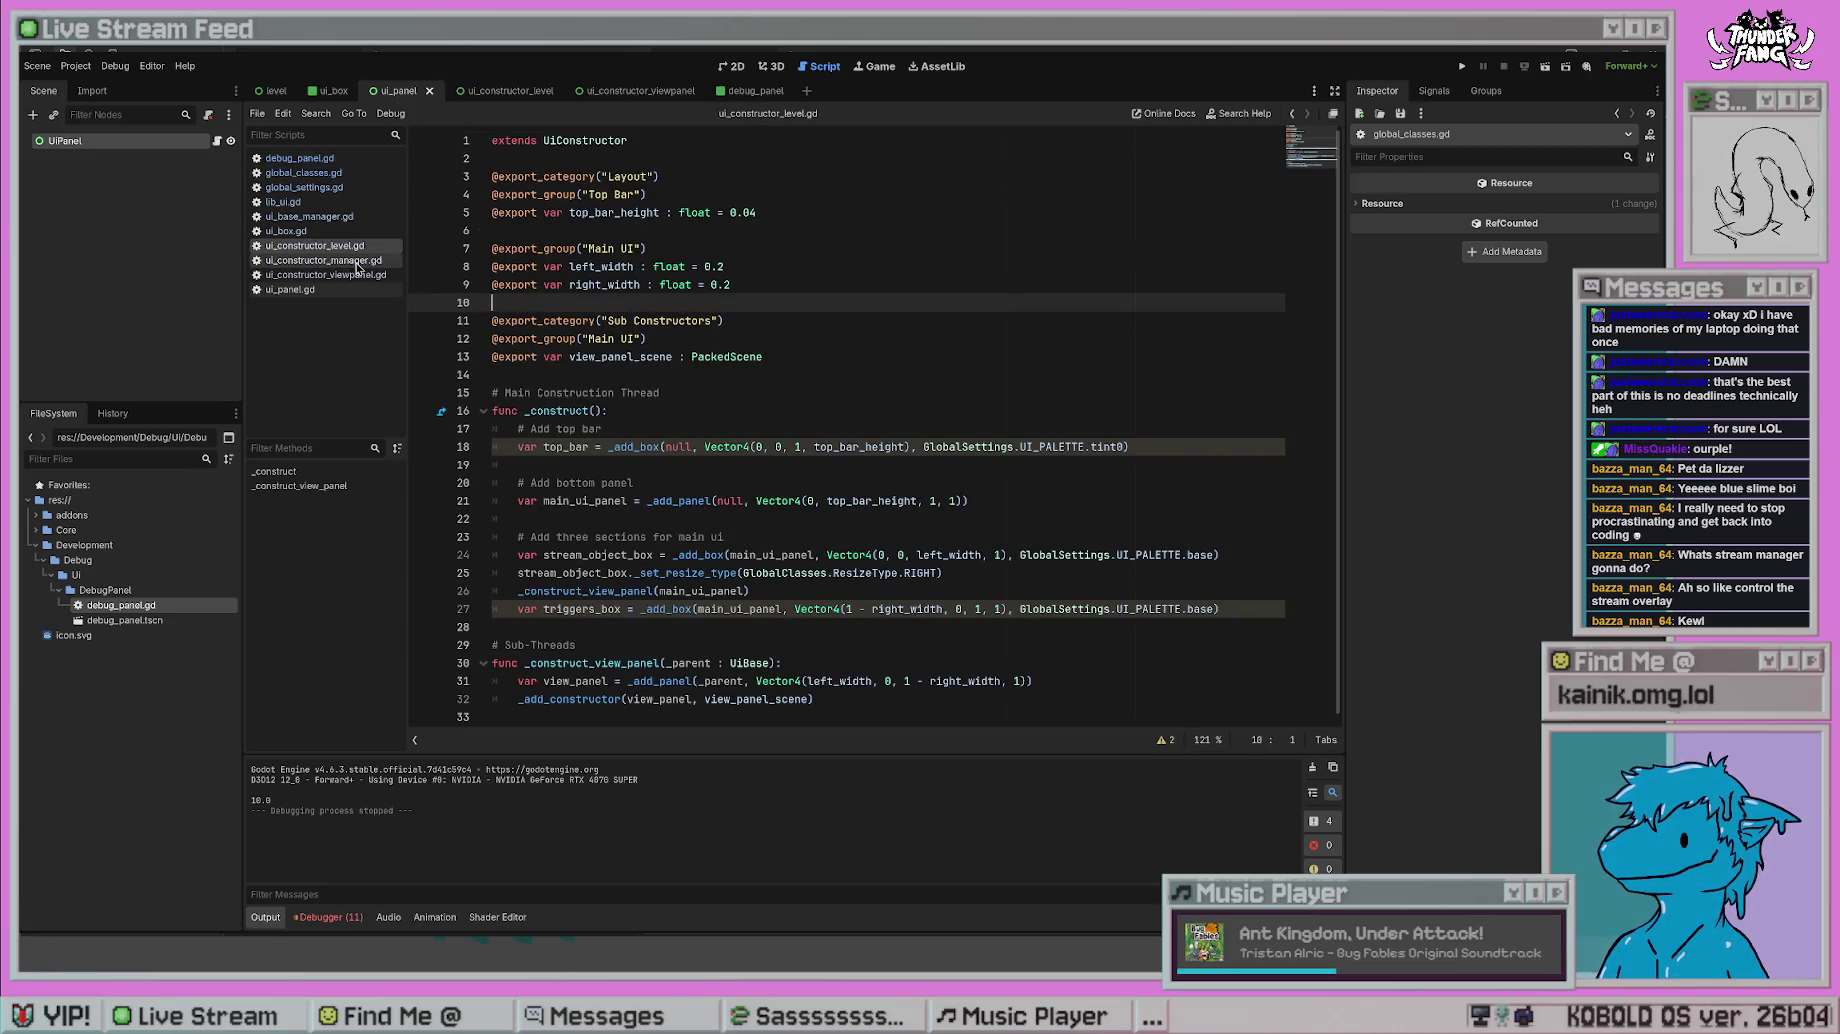
click(358, 289)
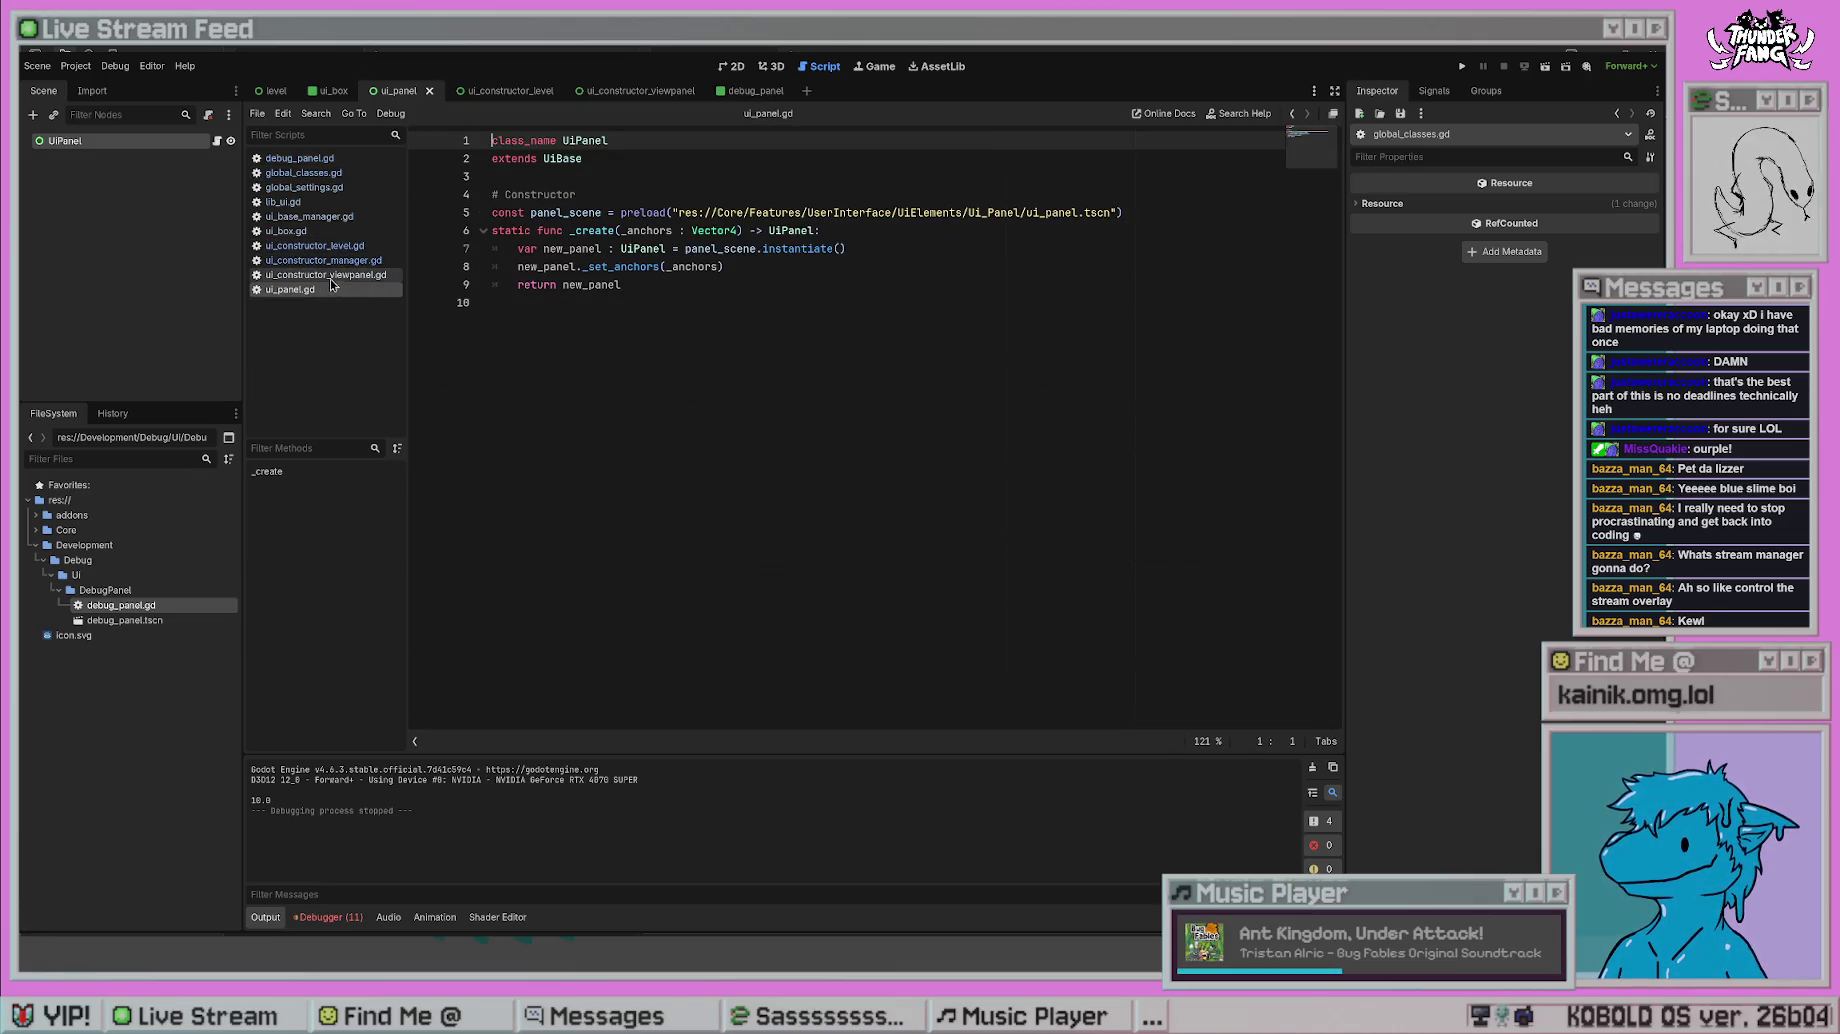
click(309, 216)
scroll(436, 345, up, 5)
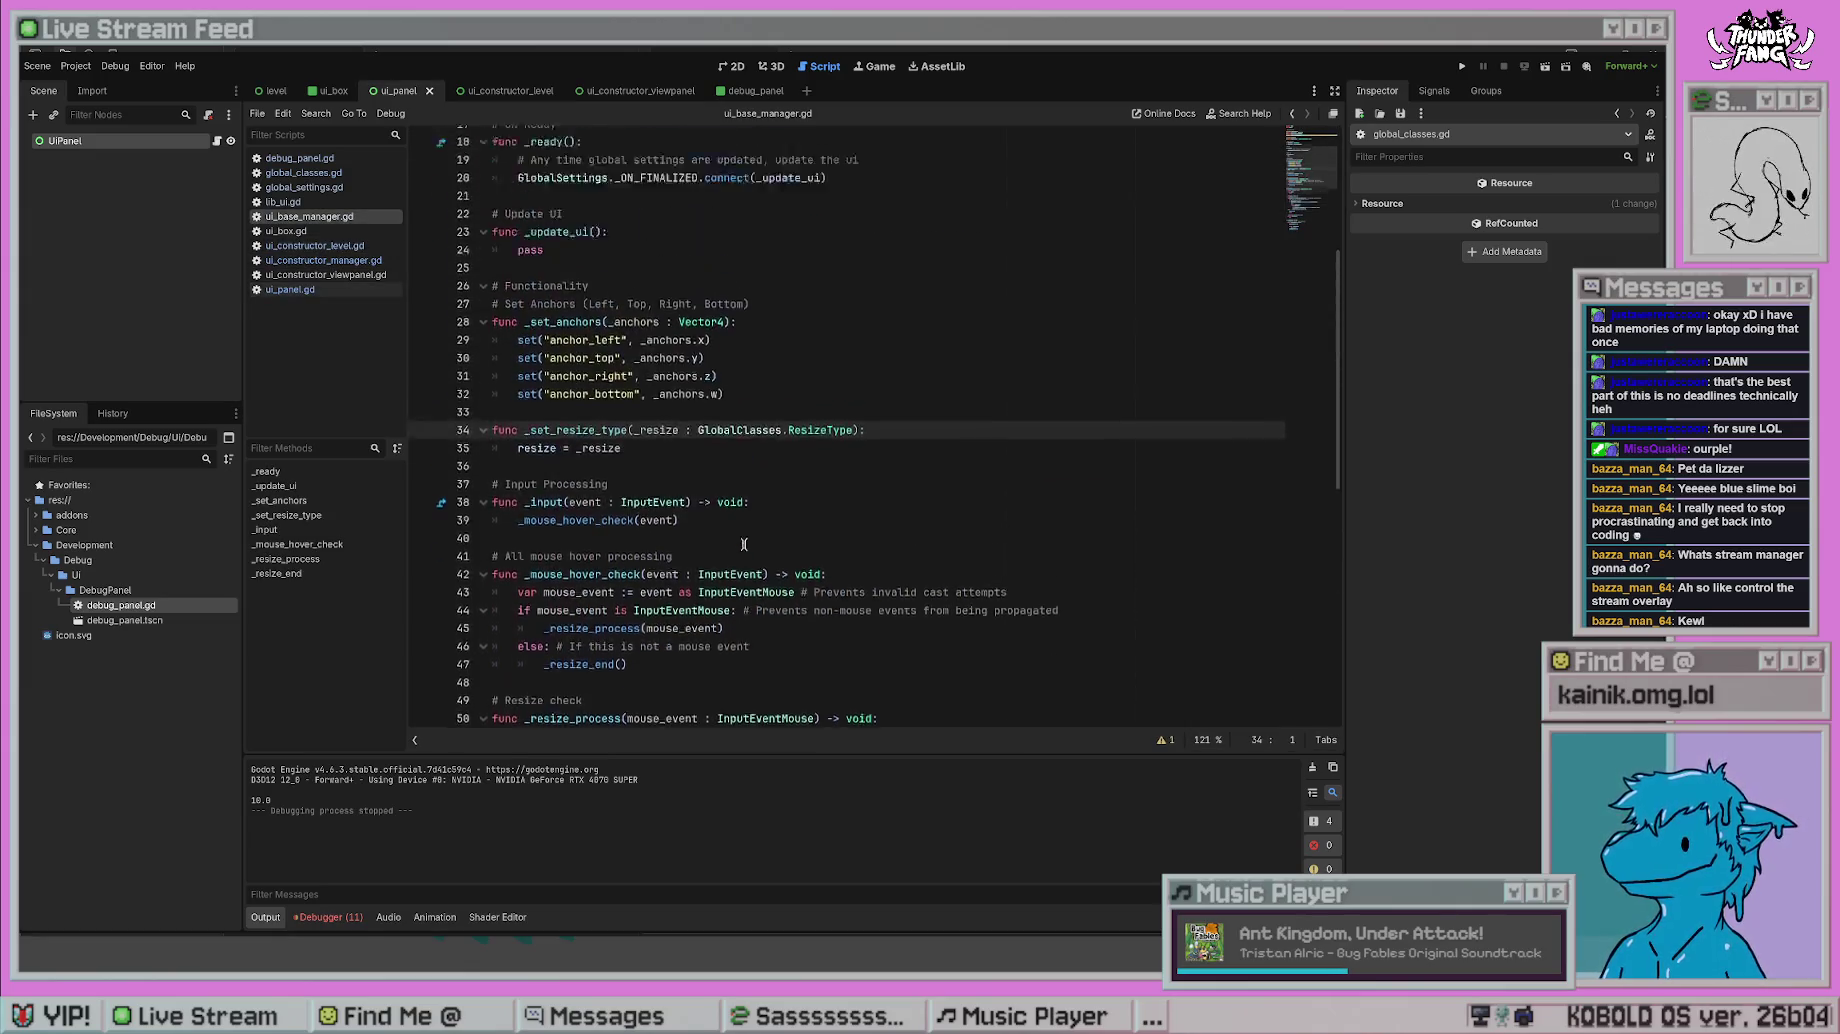
- Review the match resize_type cases (LEFT, TOP) in lib_ui.gd
click(310, 203)
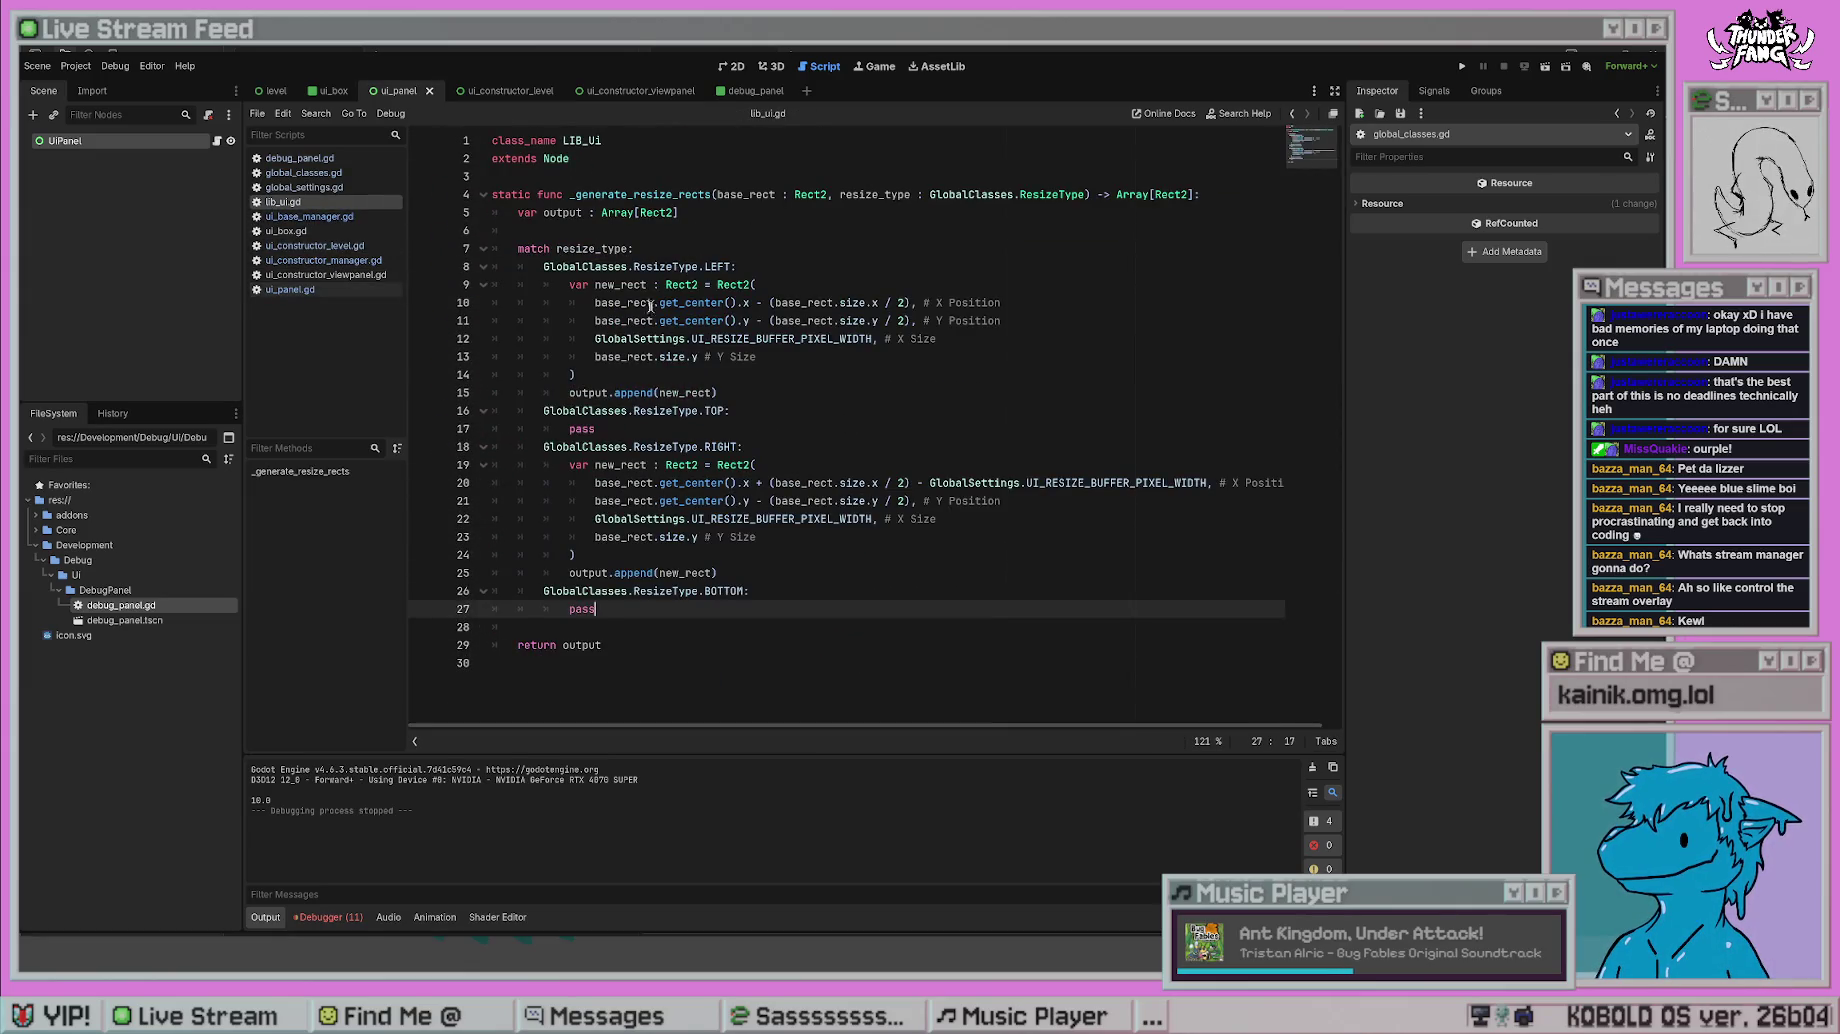
click(825, 427)
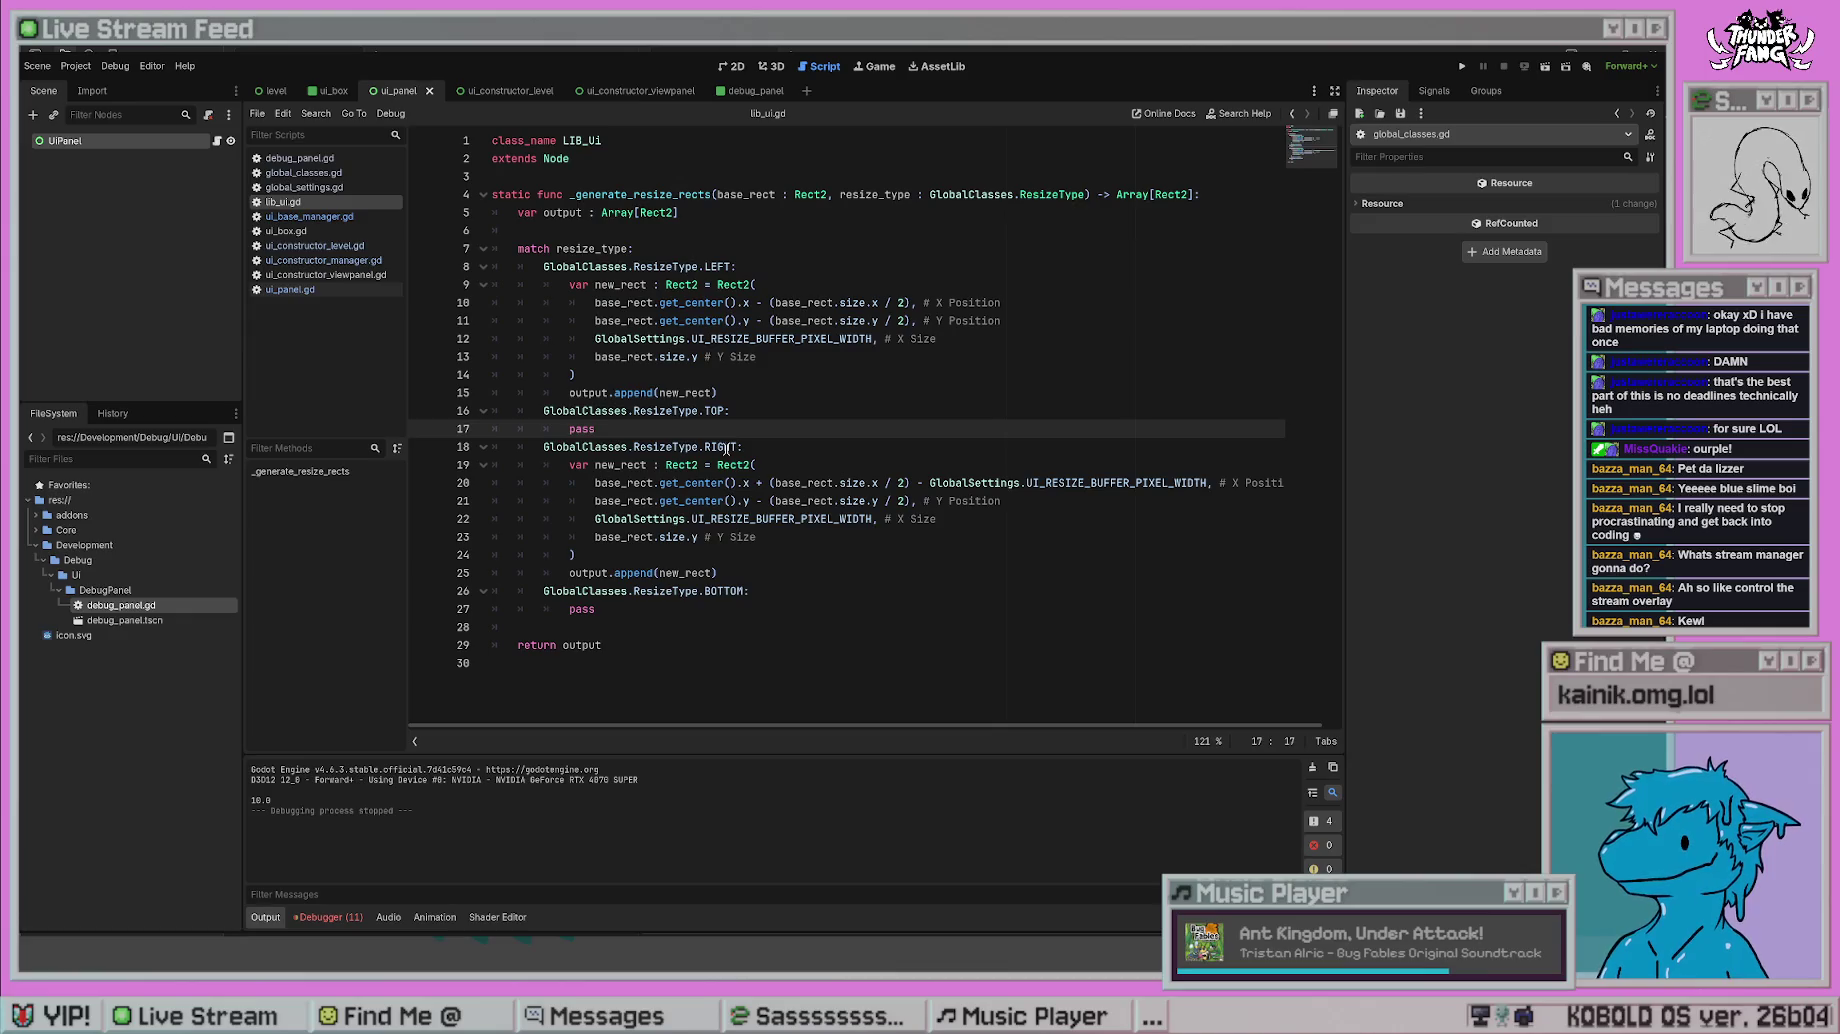
click(815, 388)
click(769, 246)
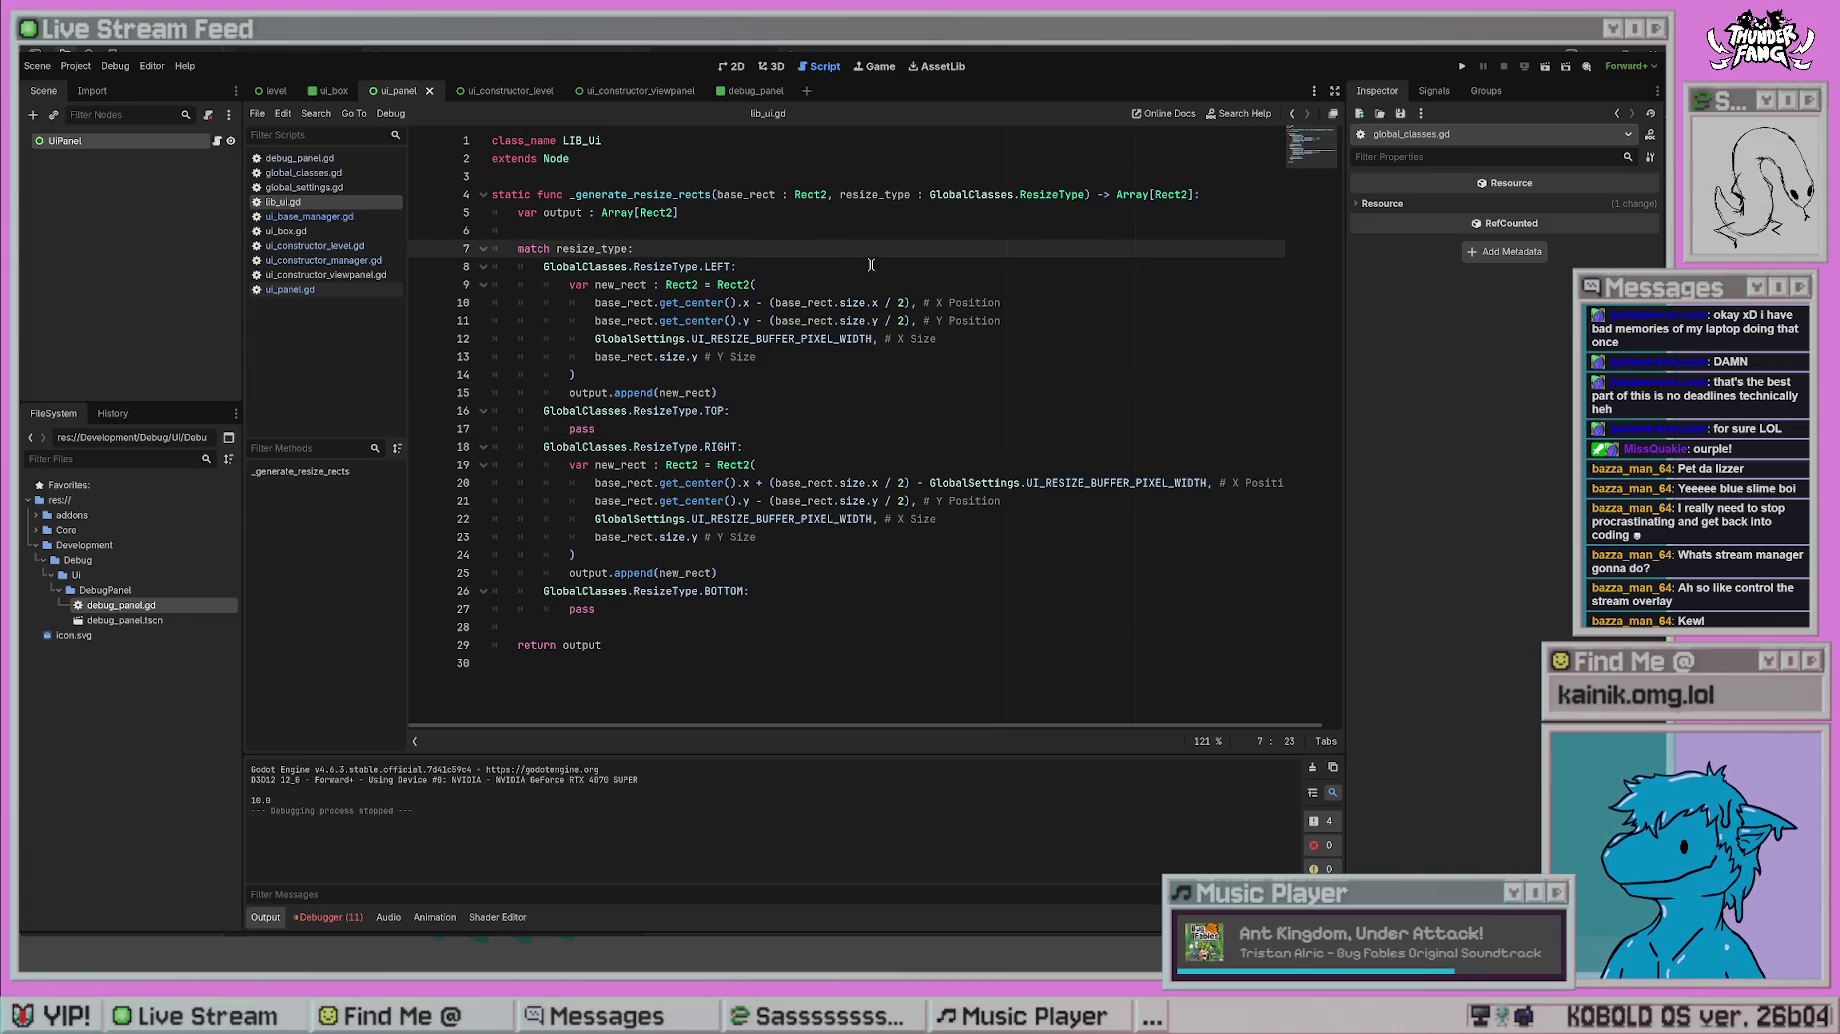
key(alt+Left)
key(alt+Left)
key(alt+Left)
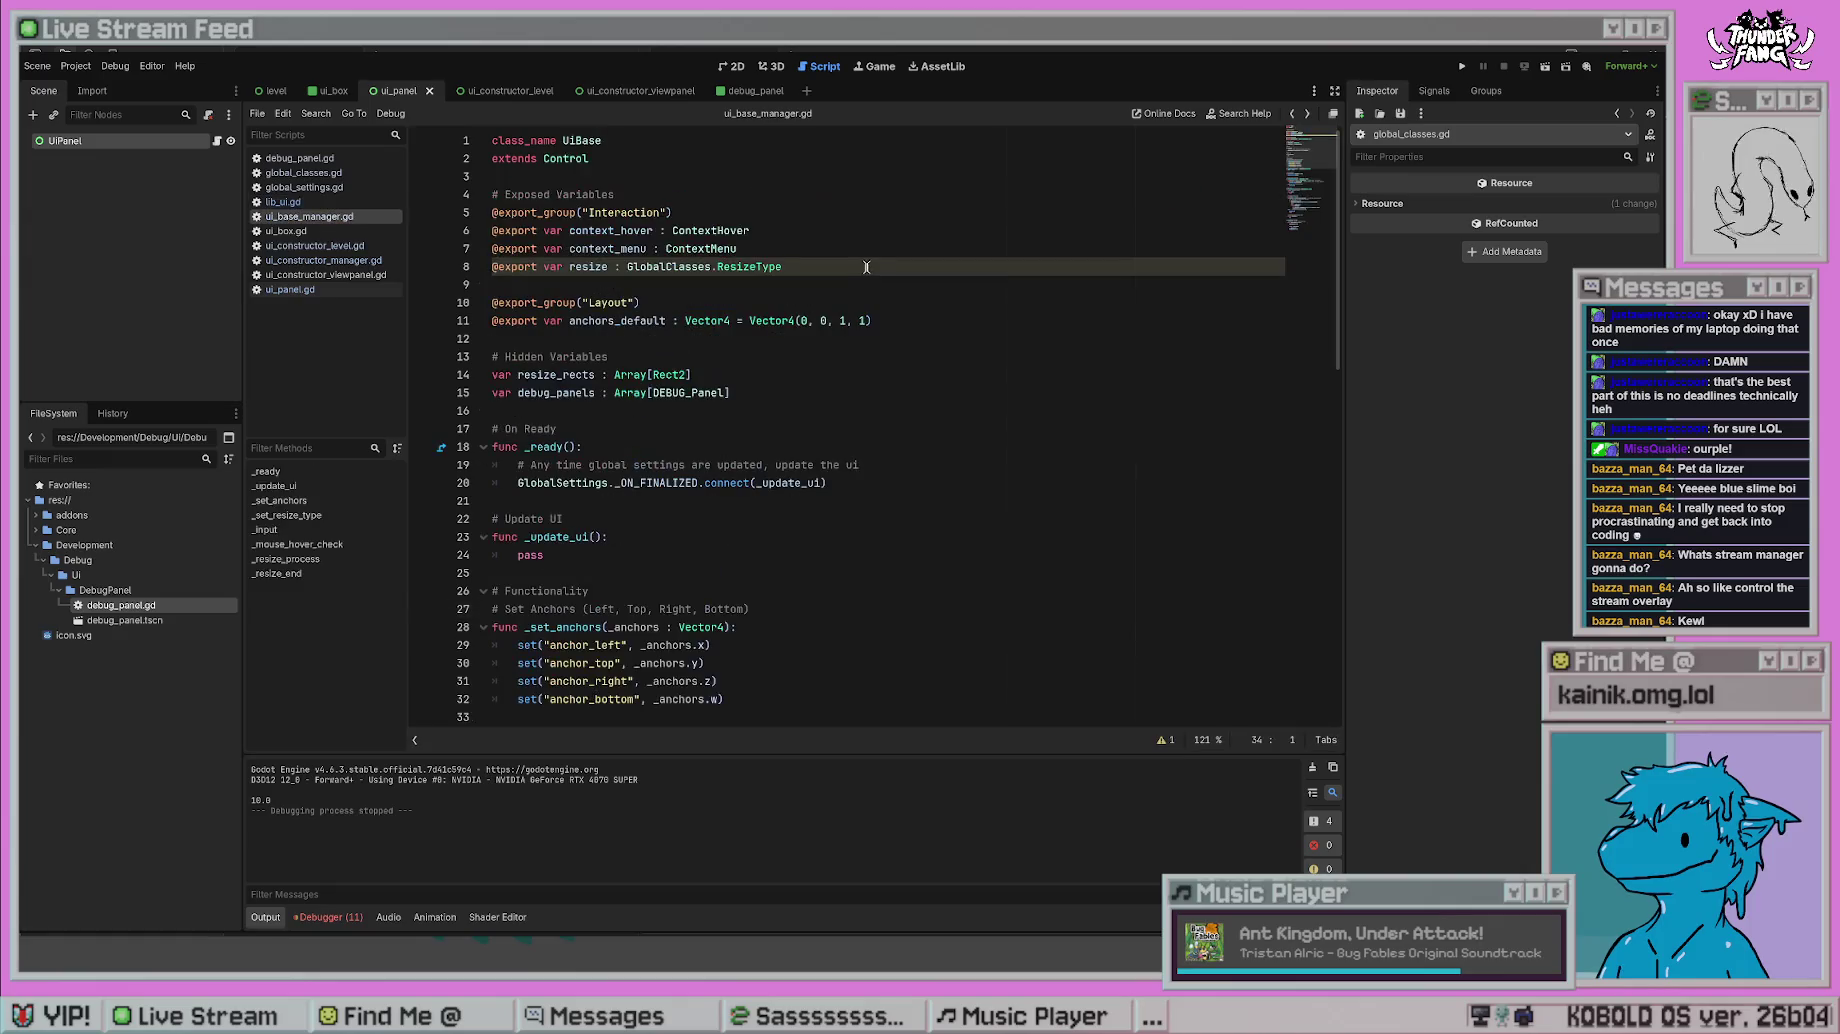
key(alt+Left)
key(alt+Right)
key(alt+Right)
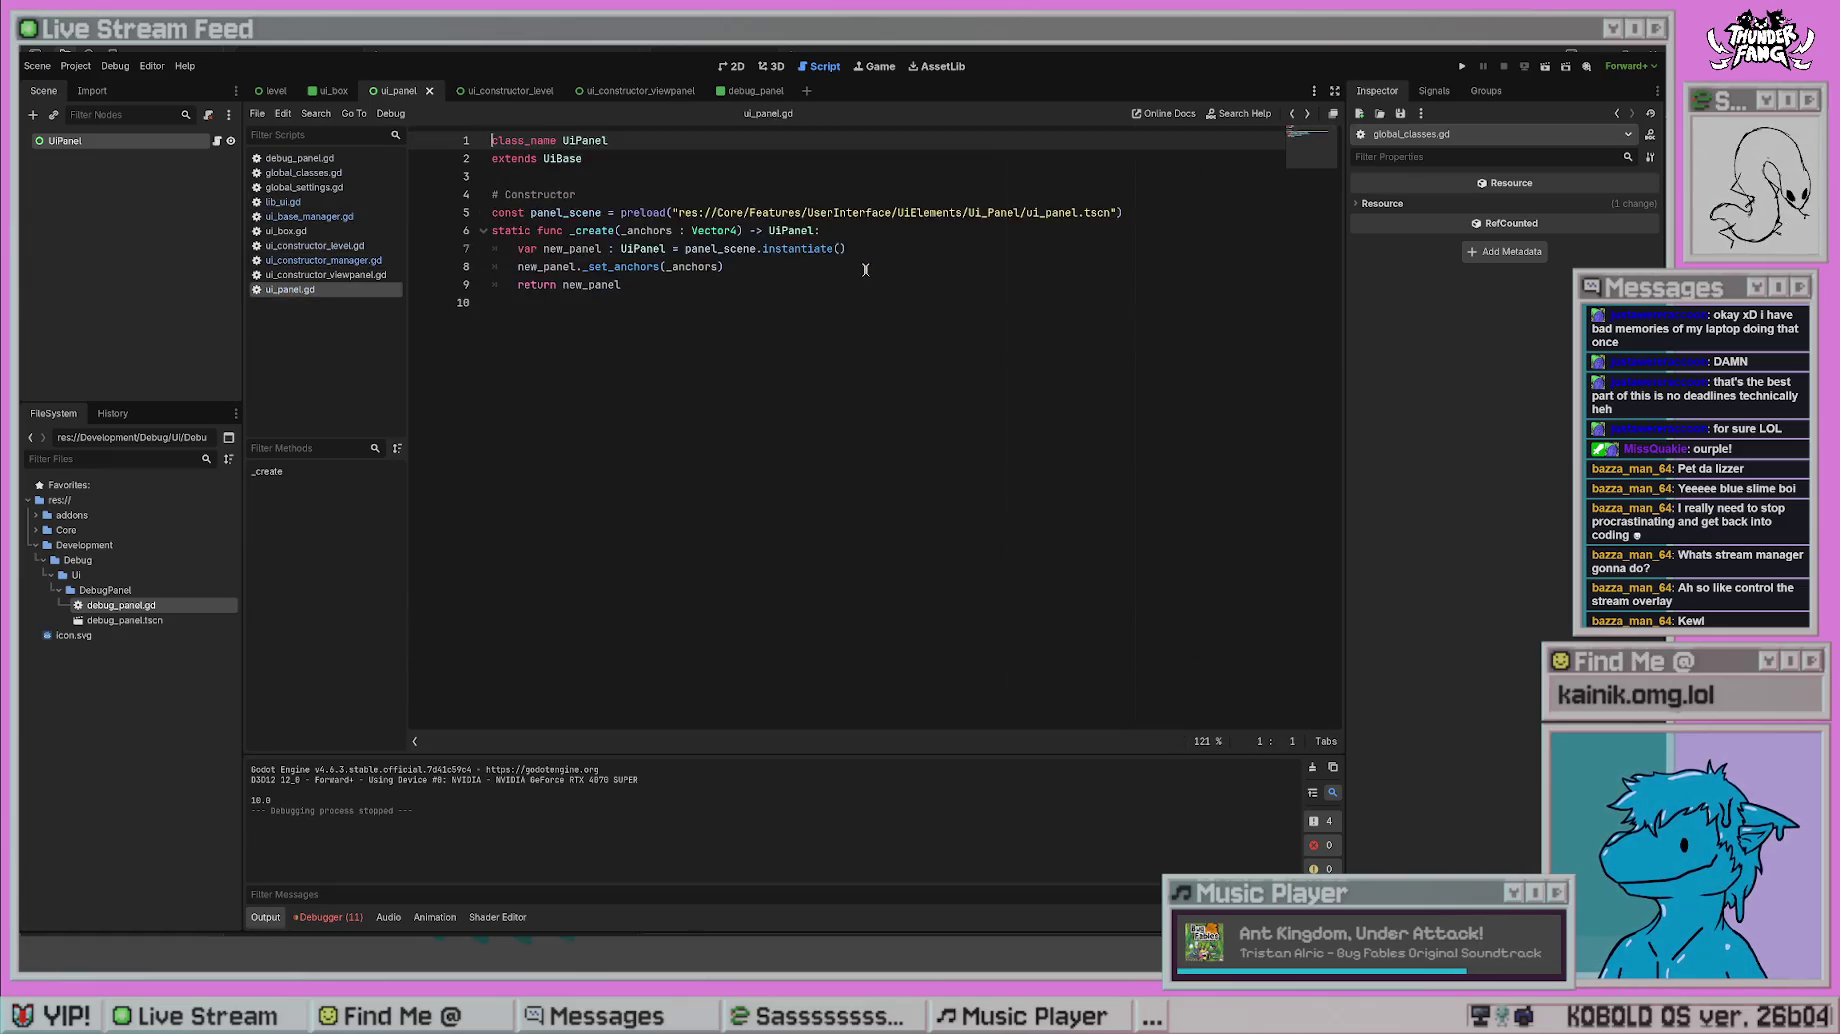
- Flip through ui_base_manager, the constructor scripts and global_settings, ending on global_classes.gd
click(310, 216)
click(327, 249)
click(325, 260)
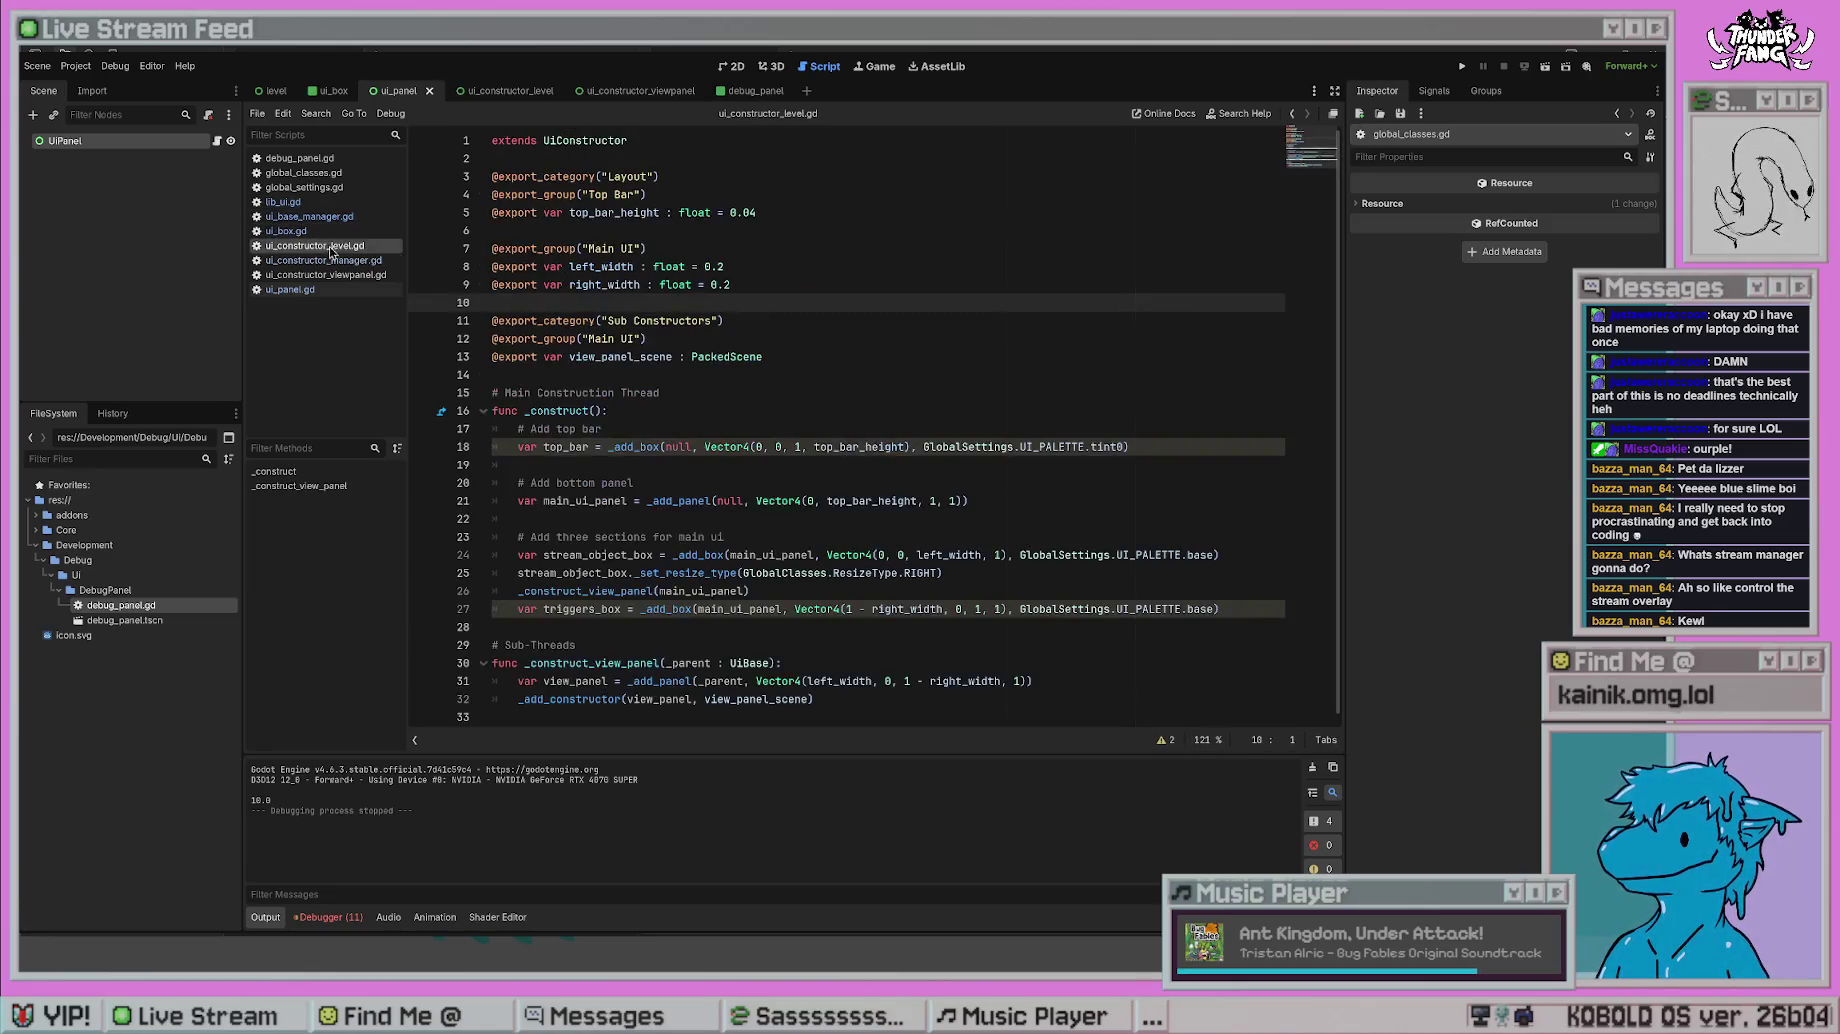
click(334, 276)
click(328, 260)
click(325, 245)
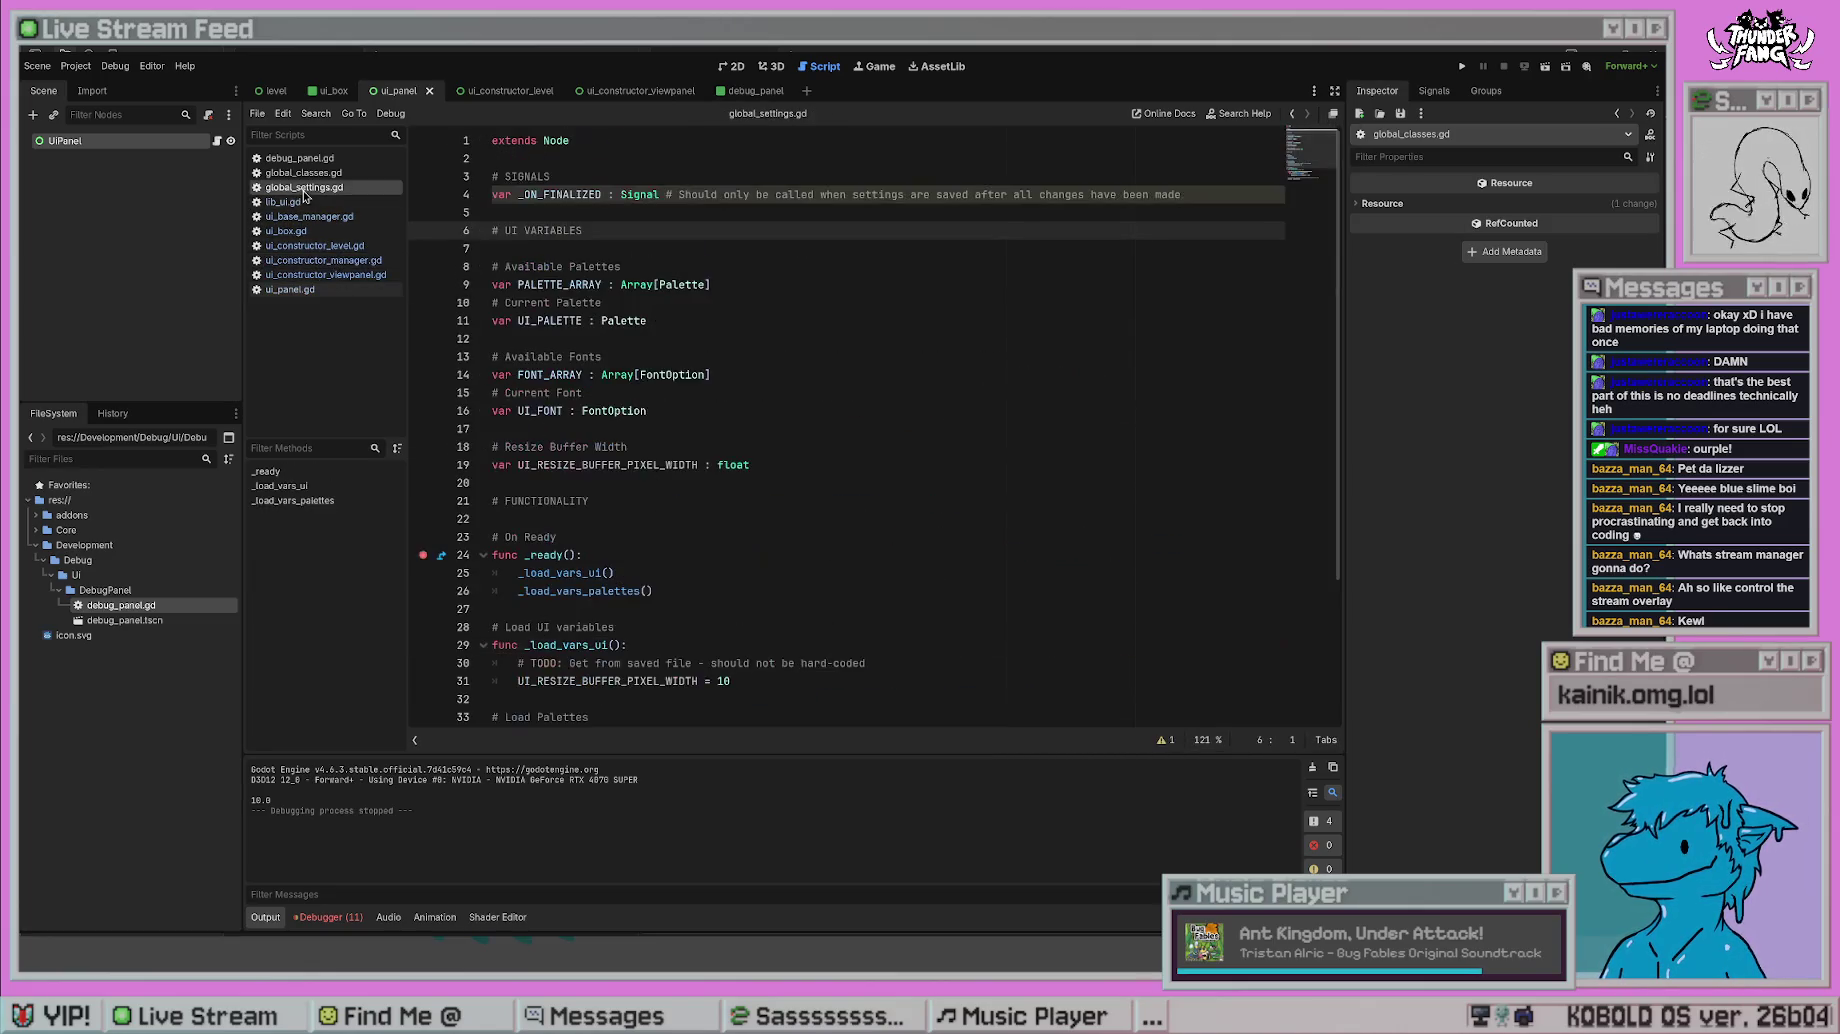
click(330, 173)
- Redefine LEFT, TOP, RIGHT and BOTTOM as 1 << 0 through 1 << 3 in global_classes.gd and save
double_click(666, 194)
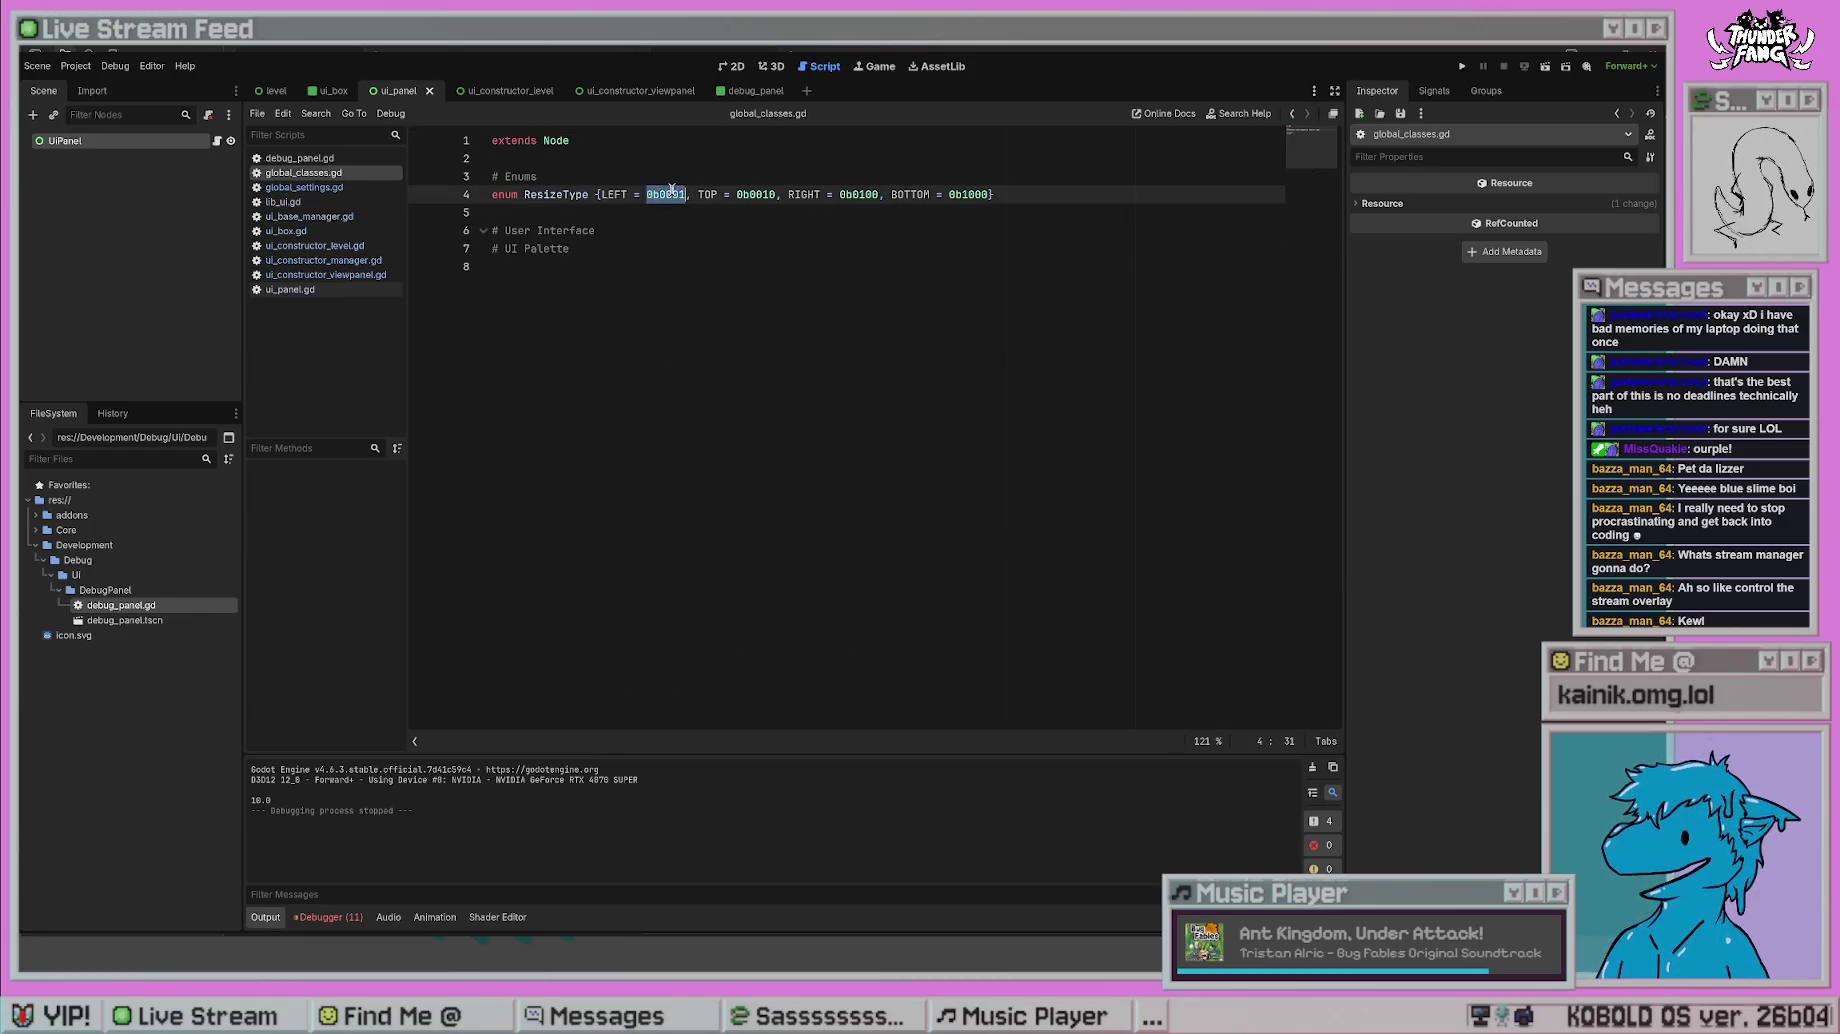
text(1 << 0)
click(754, 194)
double_click(754, 194)
text(1 << 1)
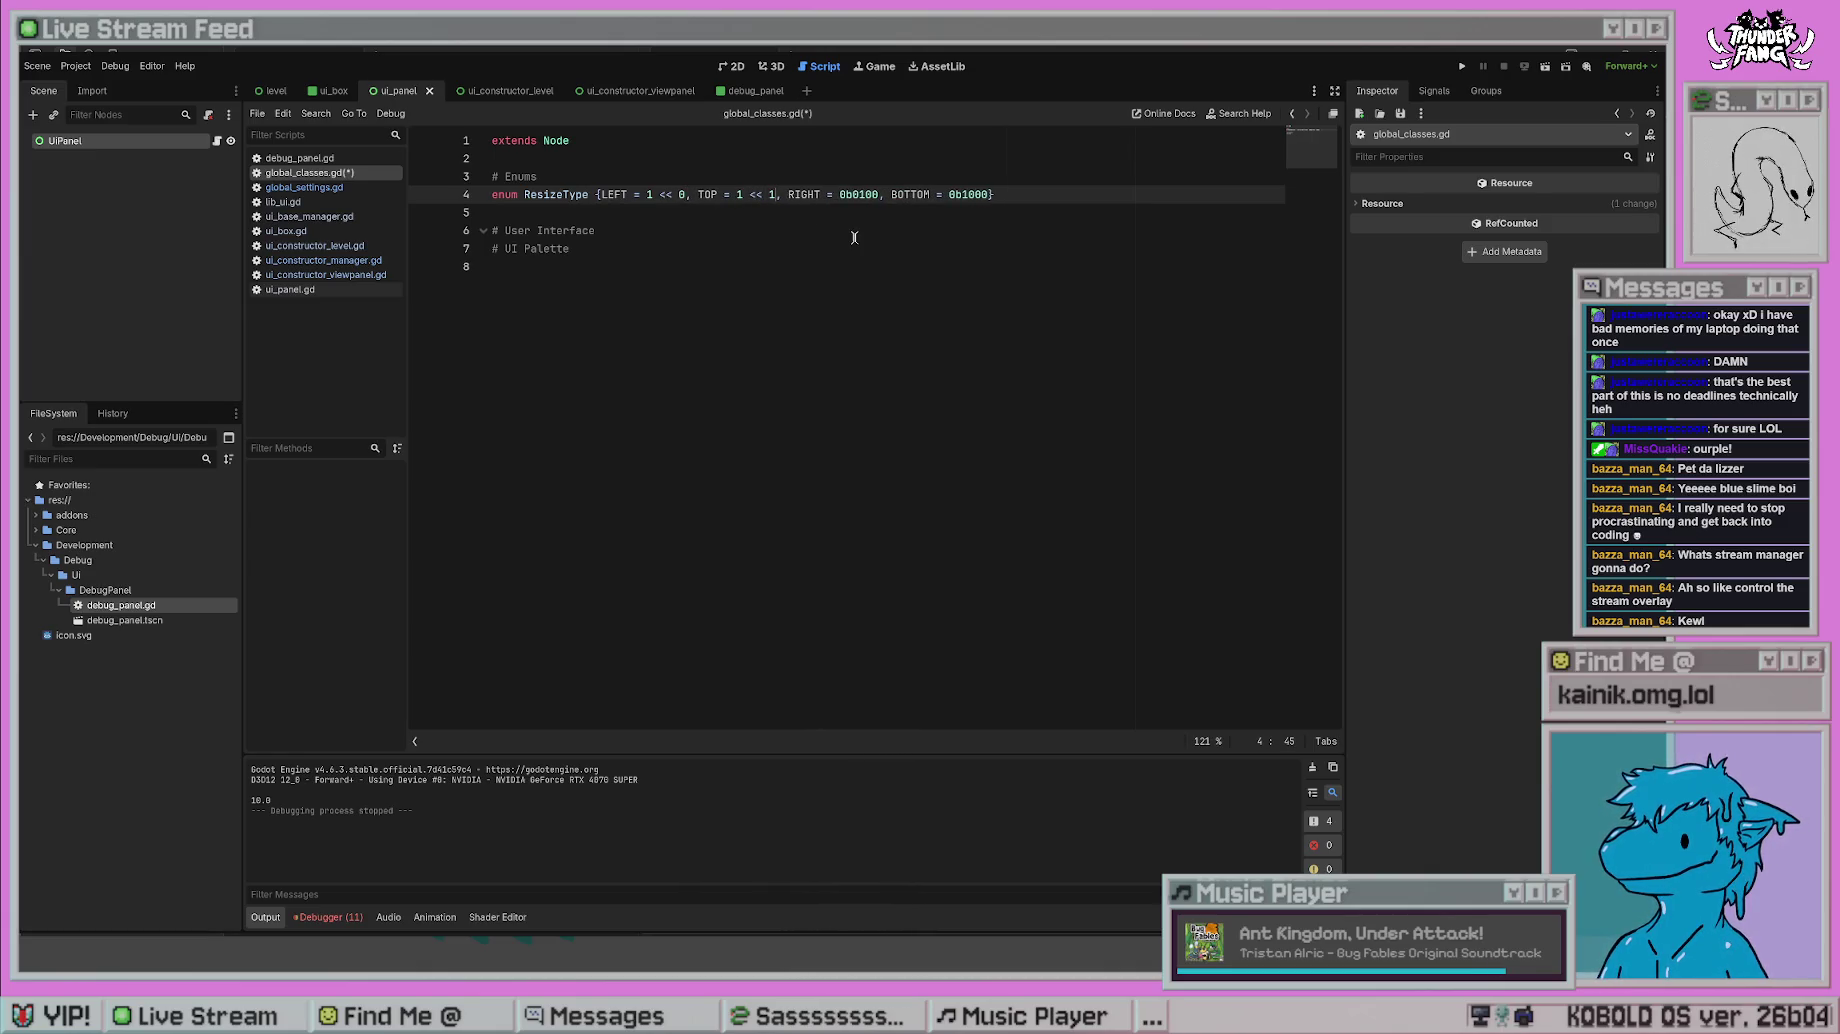
double_click(858, 194)
text(1 << 2)
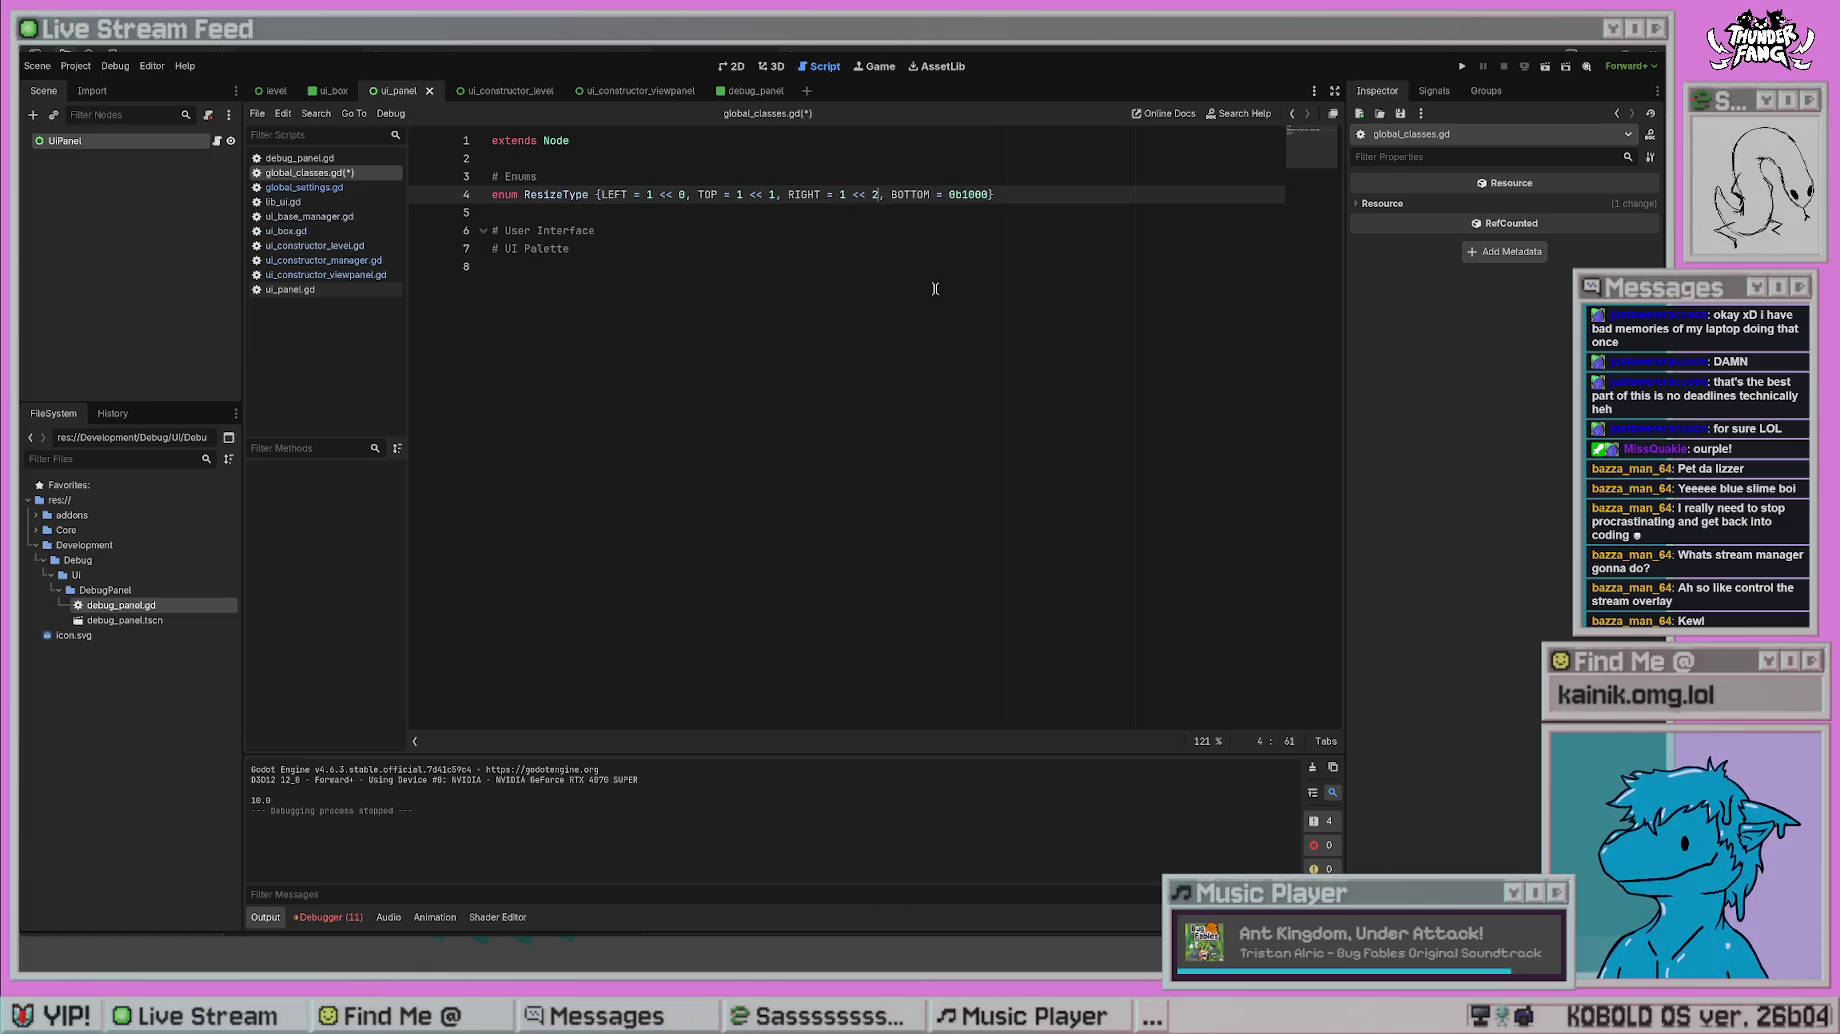
double_click(968, 194)
text(1 << 3)
click(1015, 252)
key(ctrl+s)
- Replace ResizeType.RIGHT with 0b1010 in _set_resize_type on line 25 of ui_constructor_level.gd
click(722, 264)
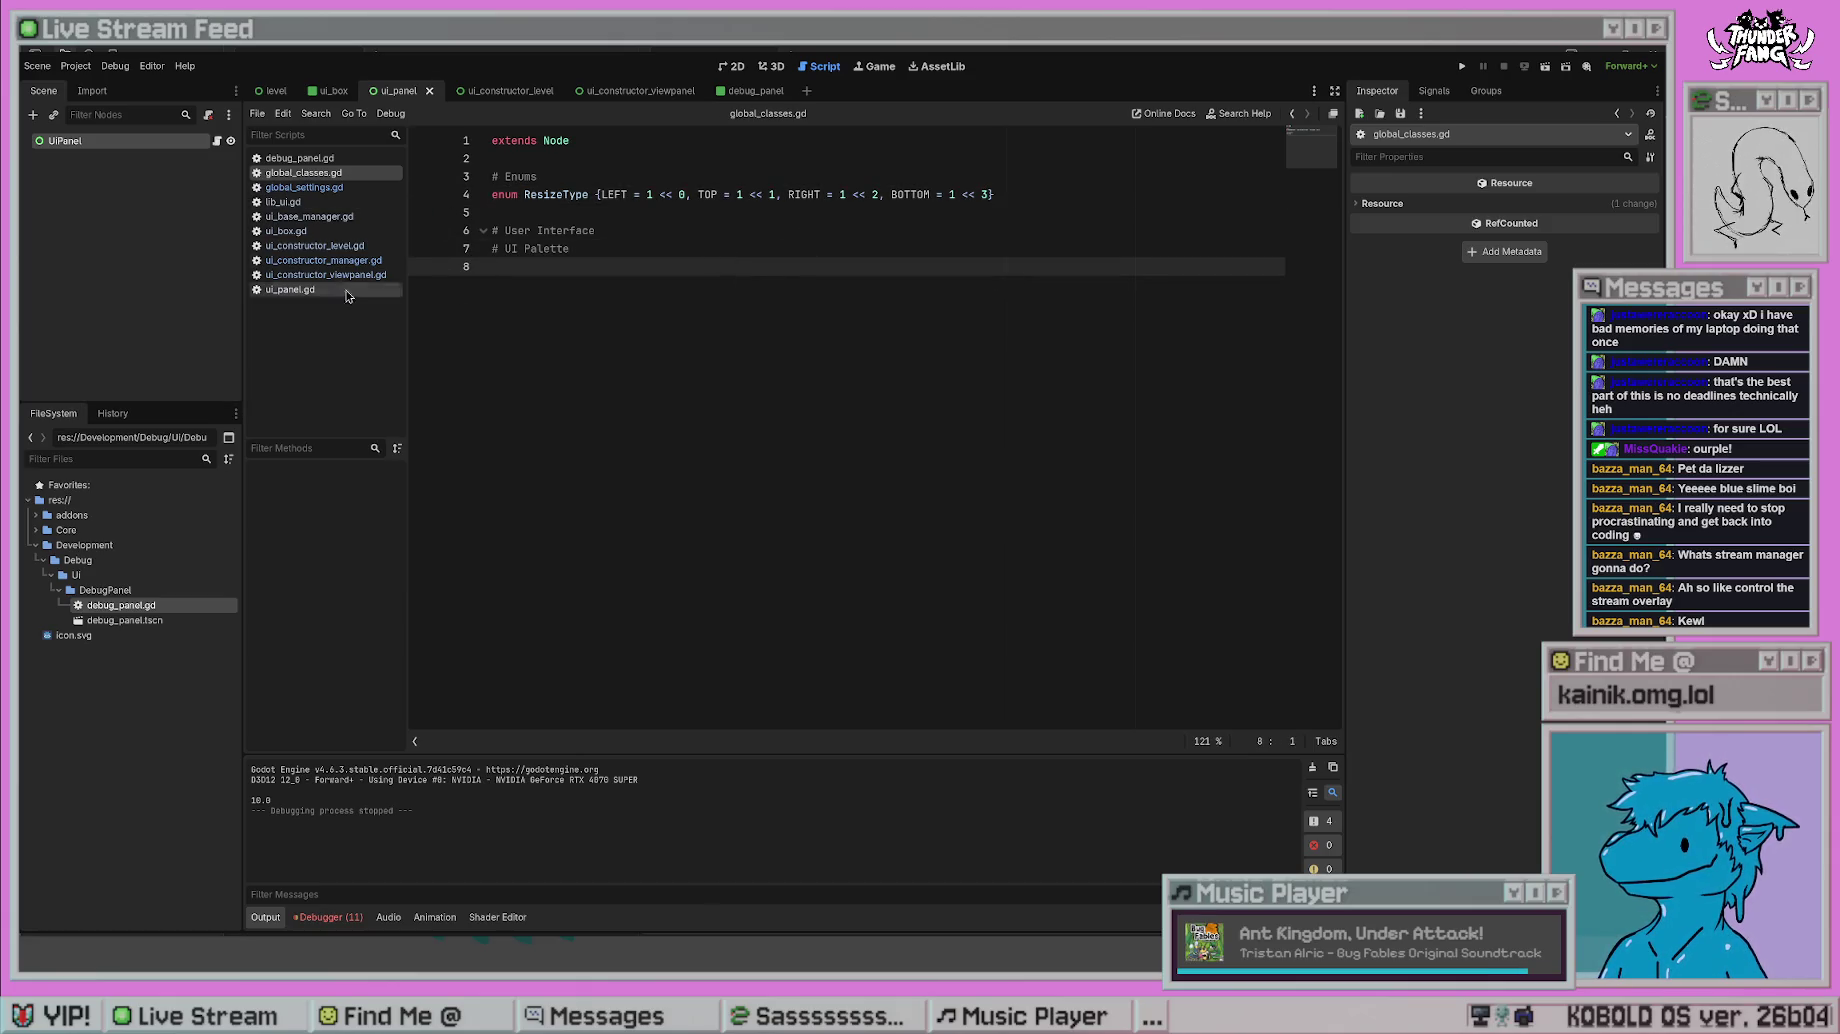
click(322, 261)
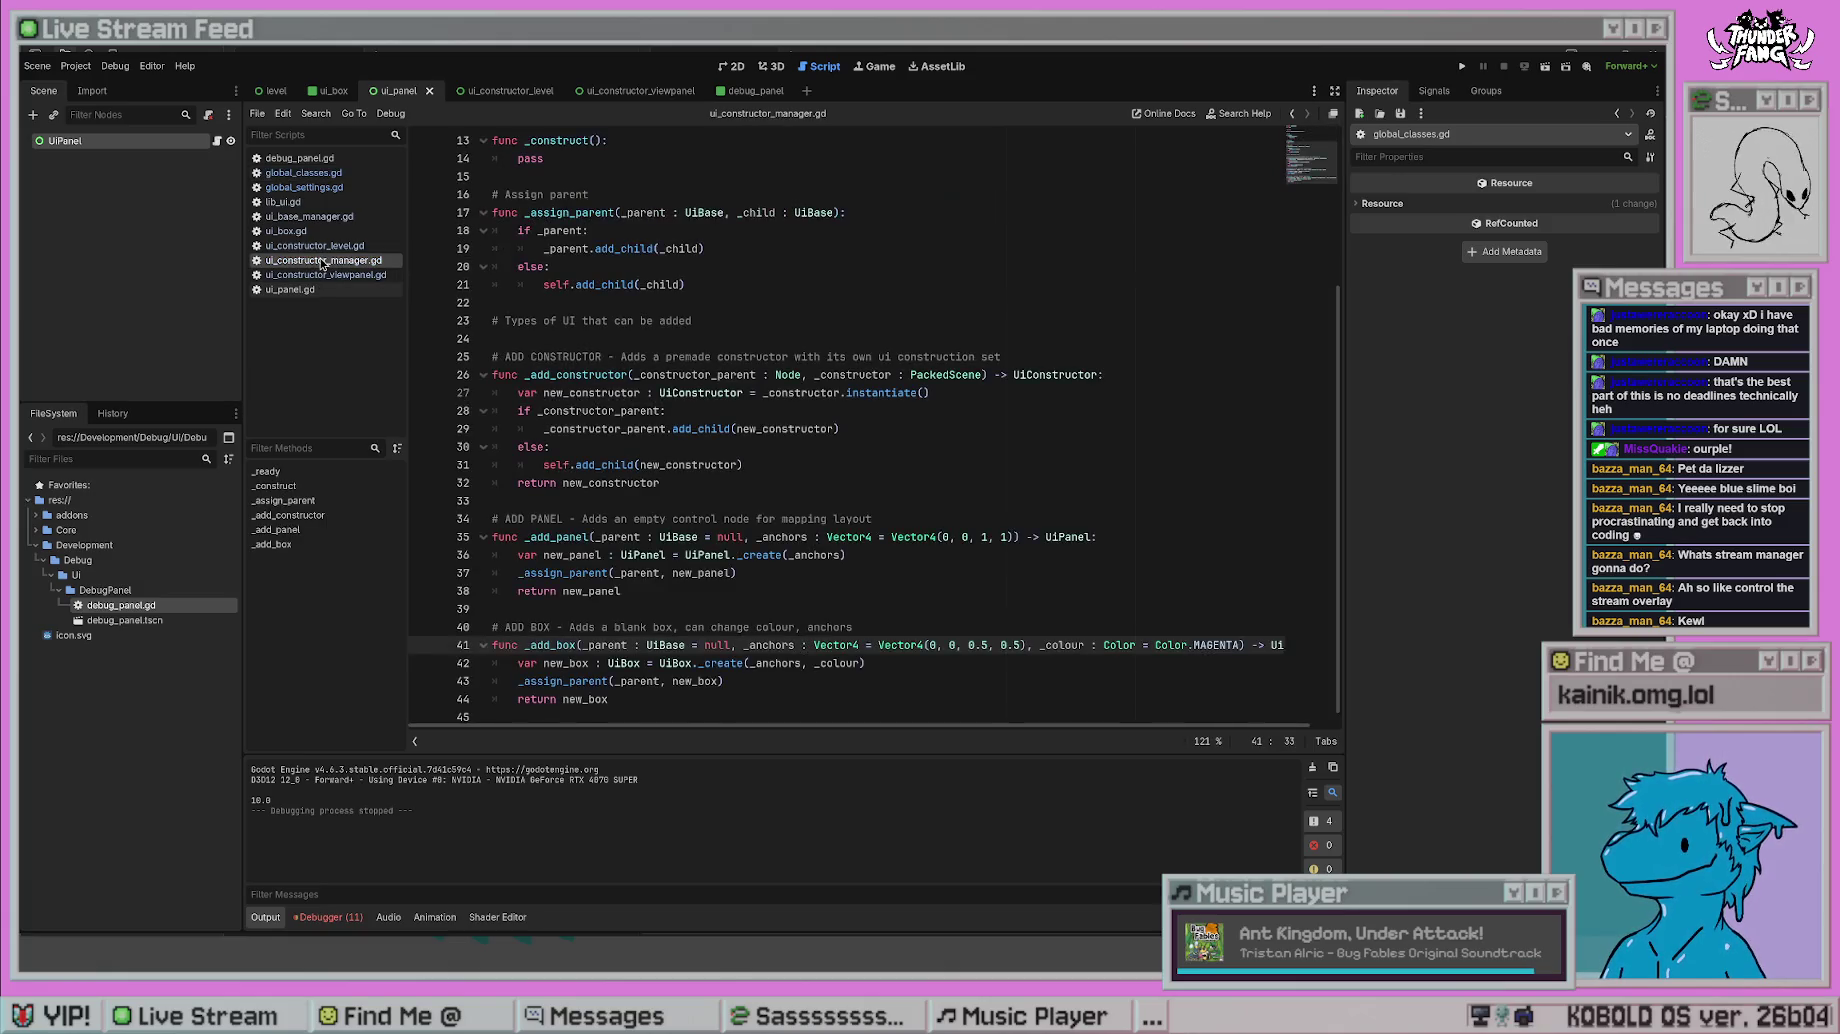
click(810, 627)
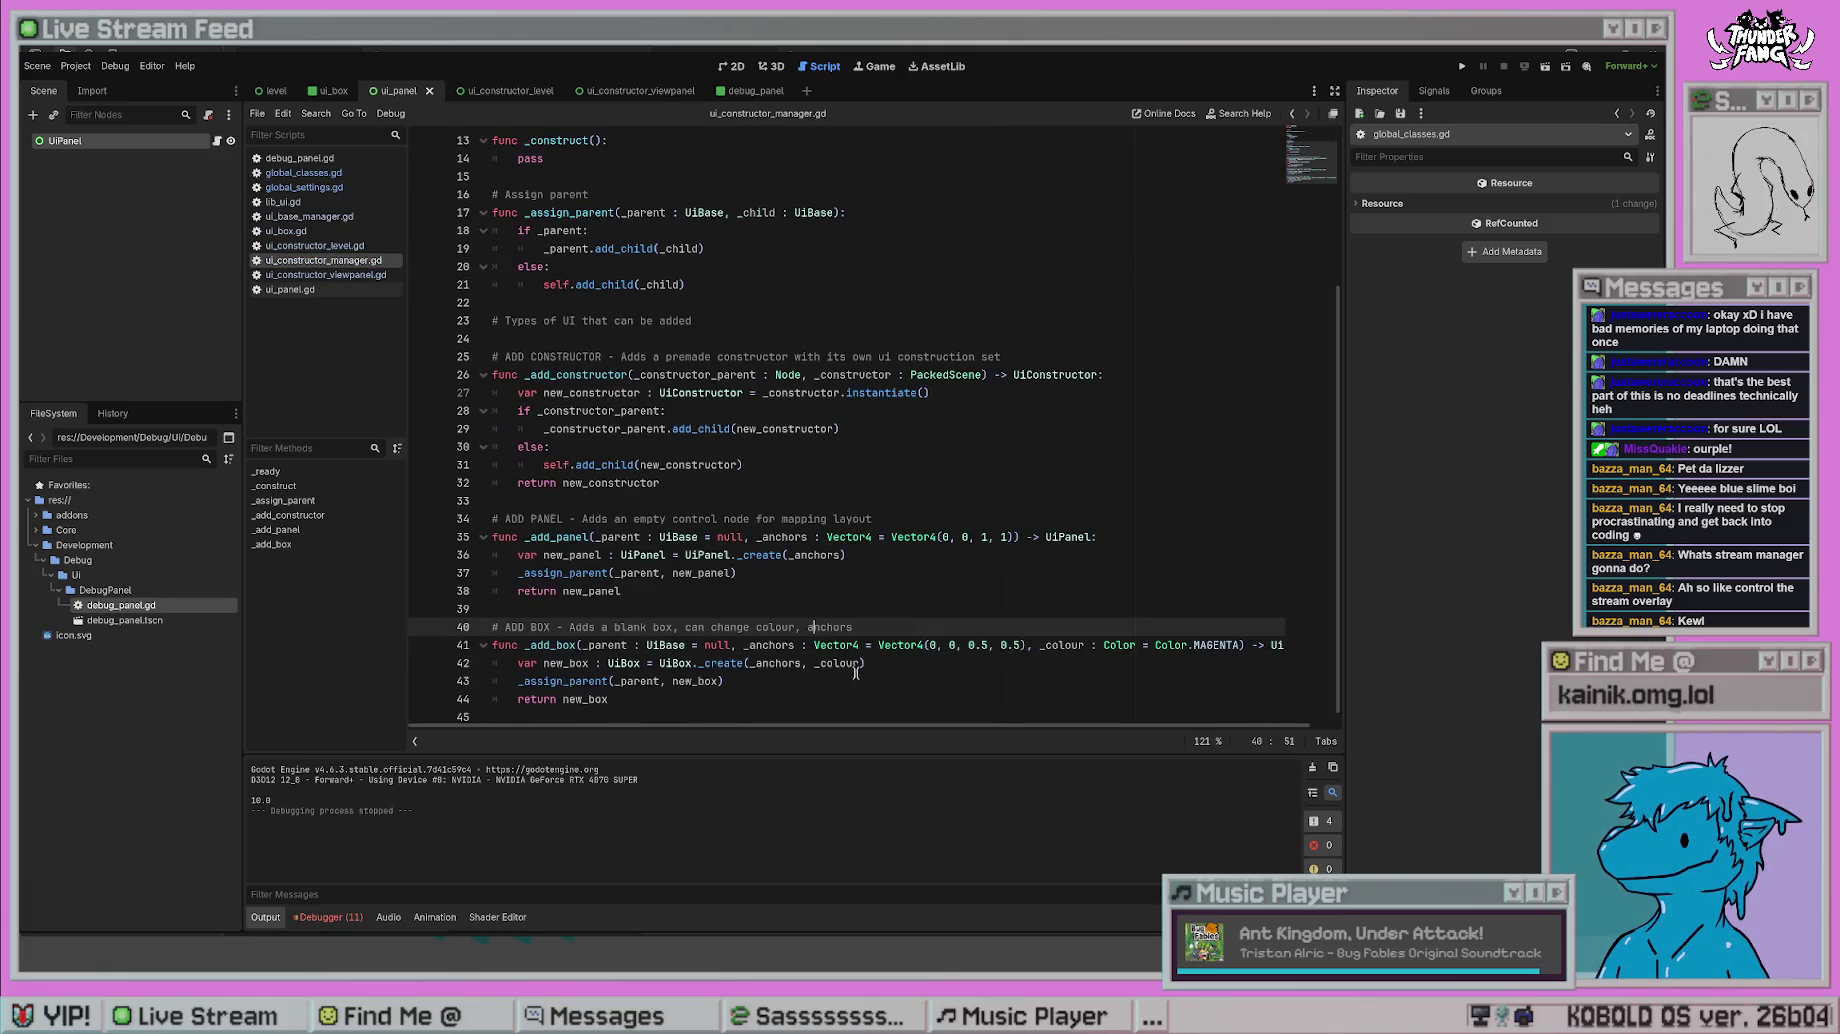
click(314, 245)
click(938, 573)
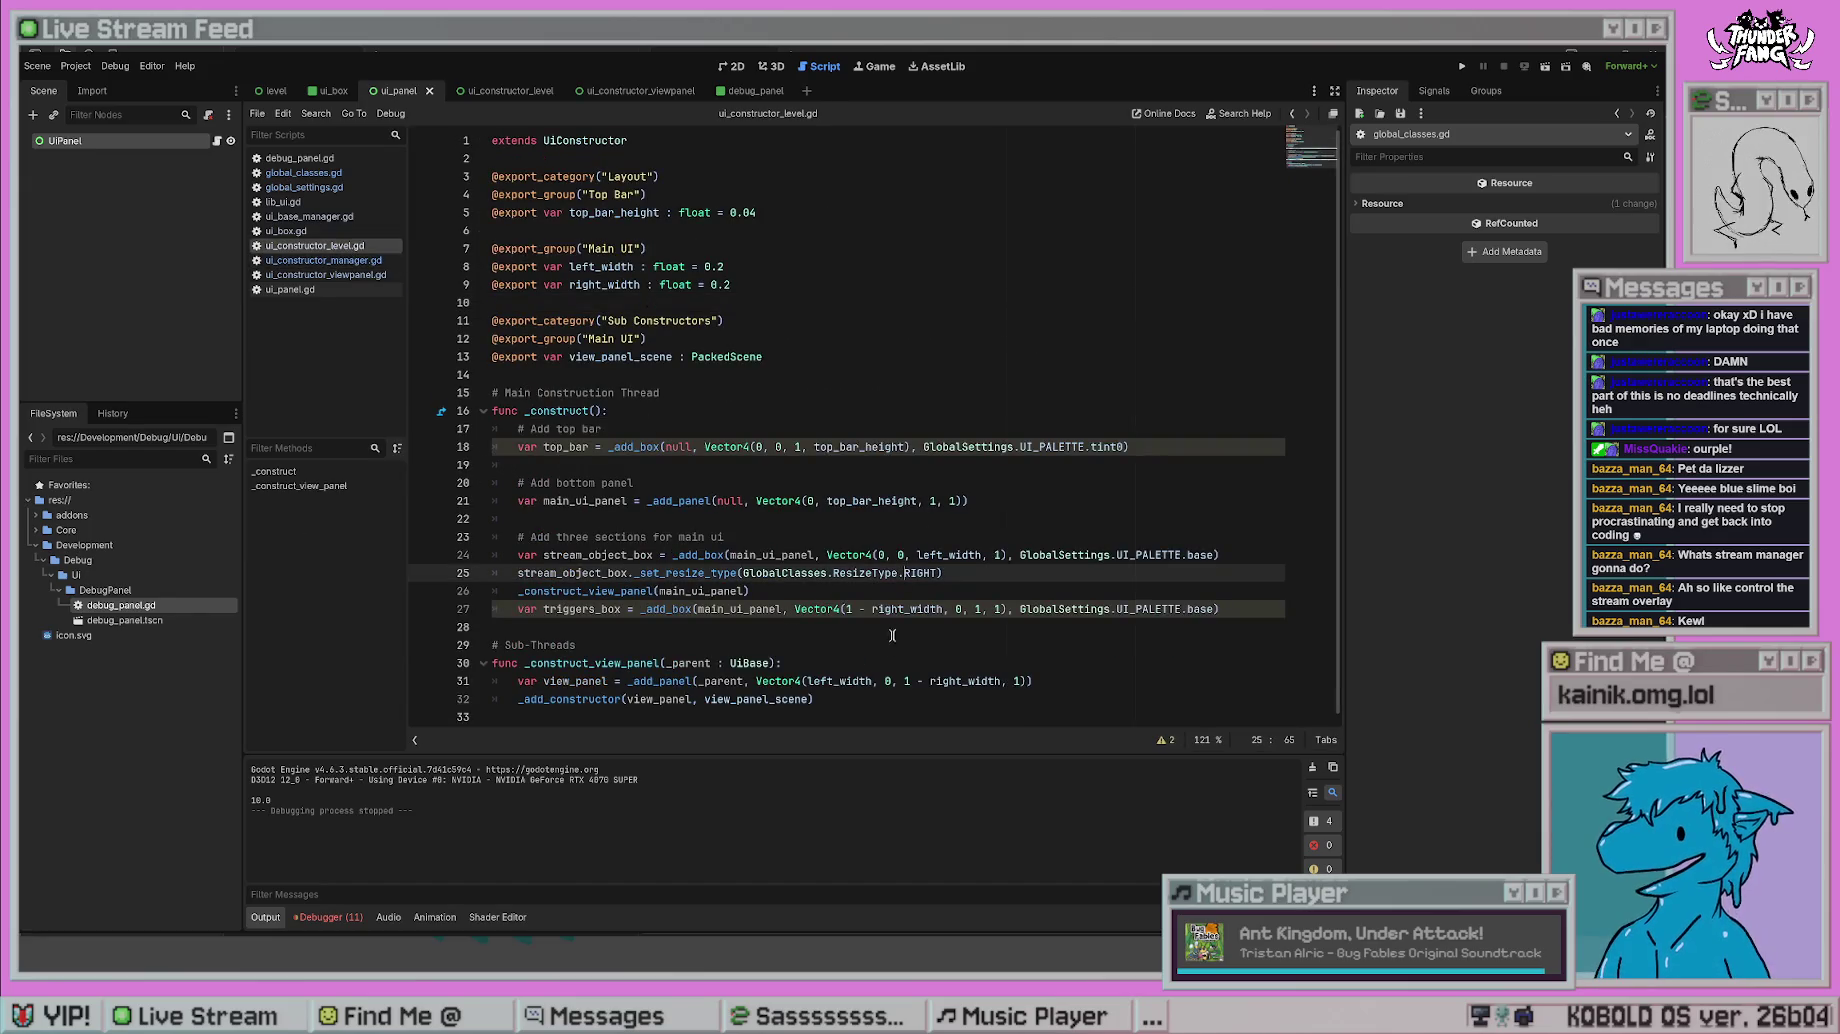
drag(938, 575, 742, 573)
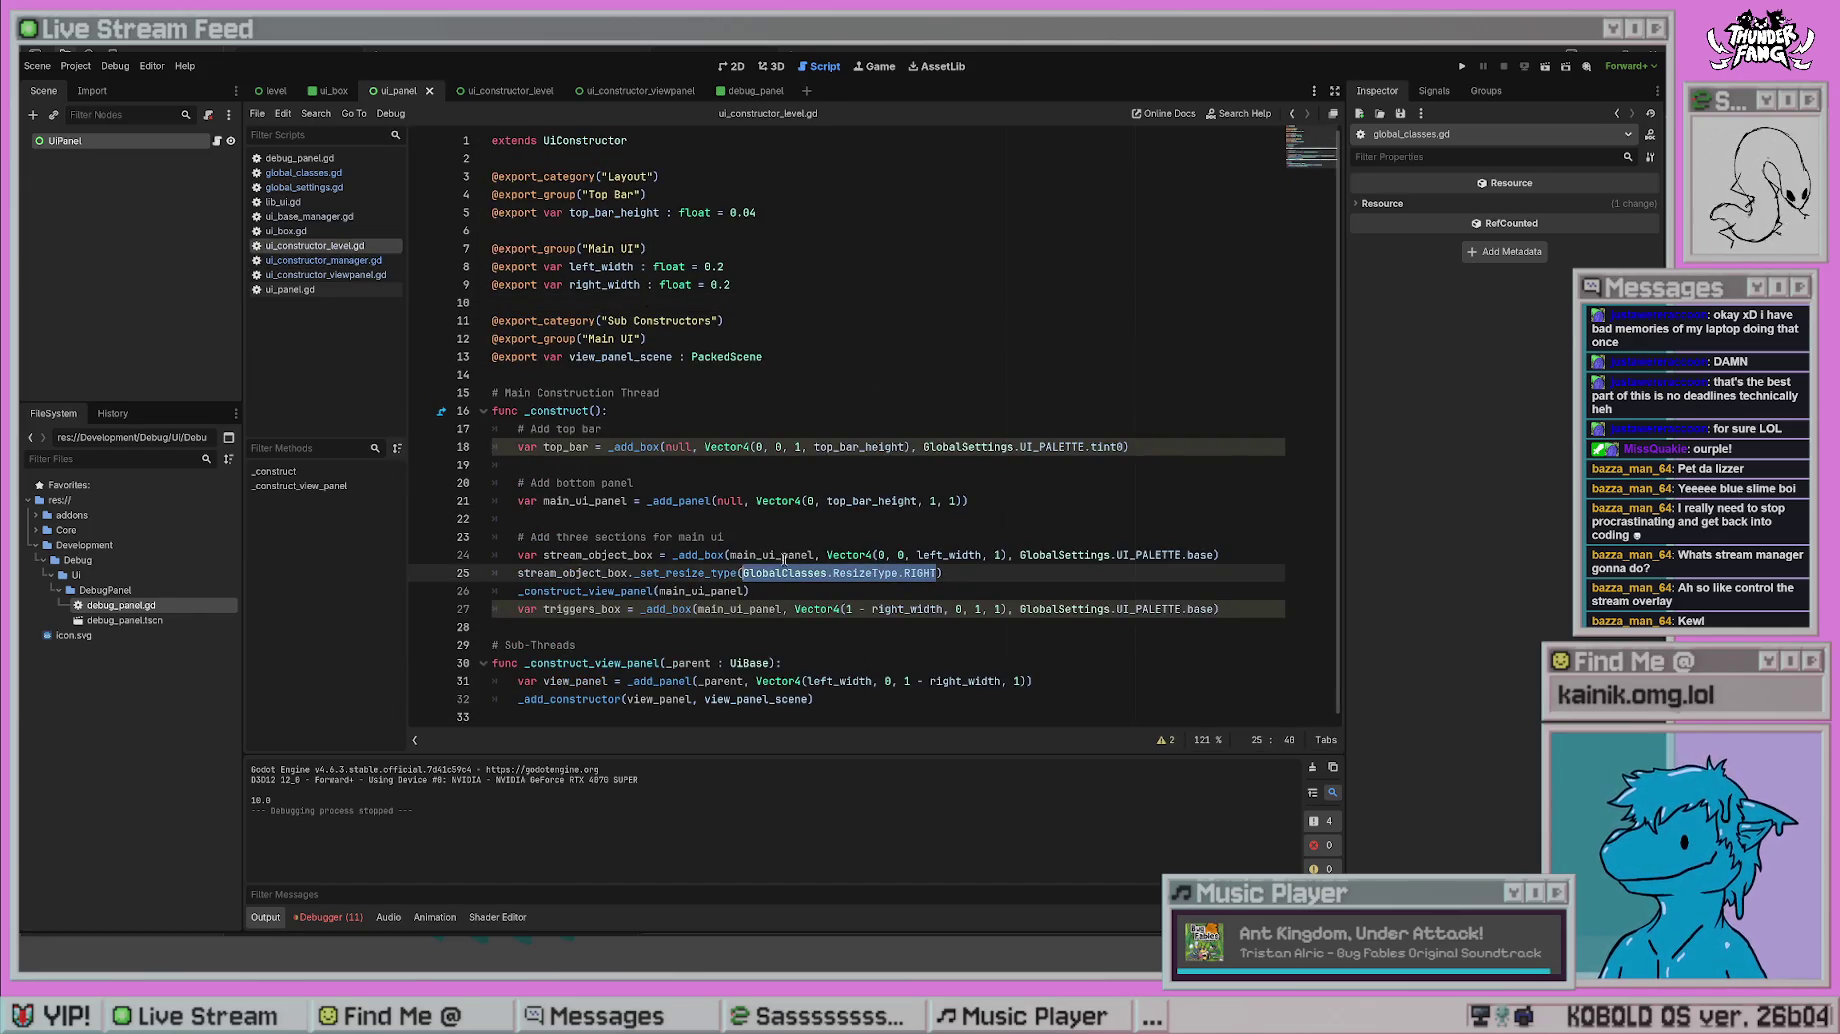
text(0b)
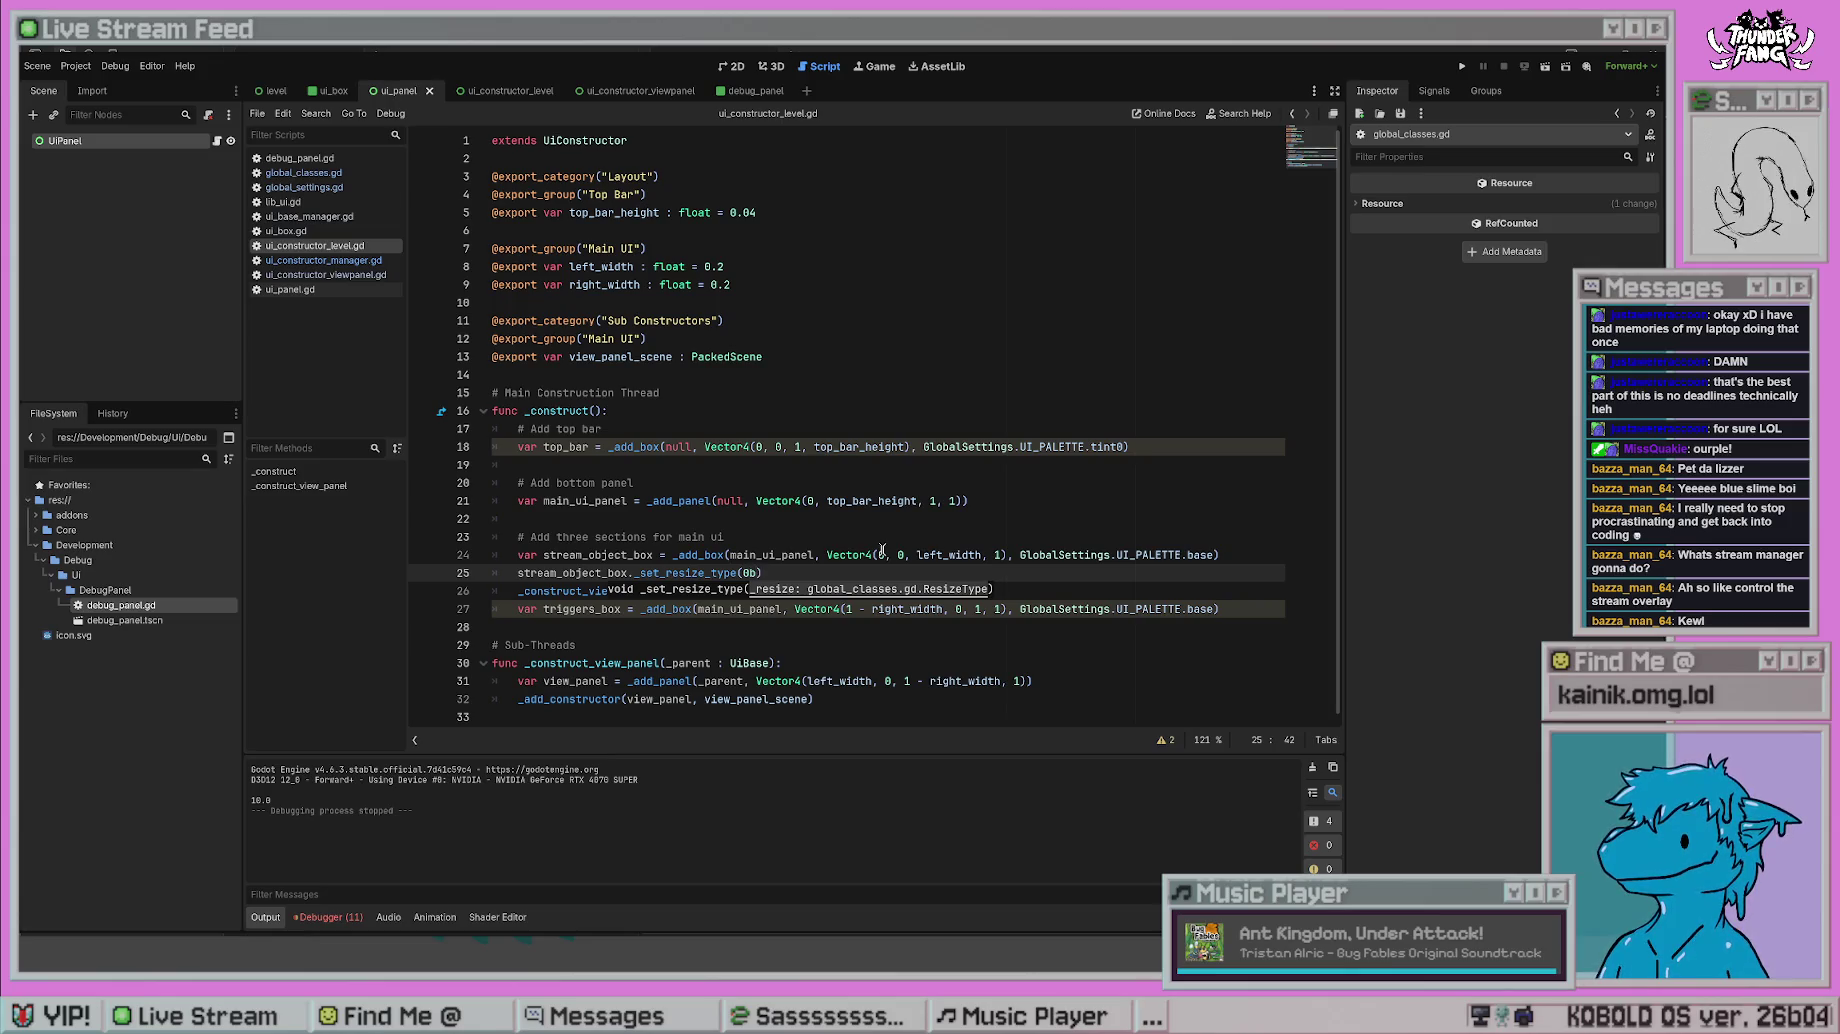
text(1010)
click(882, 554)
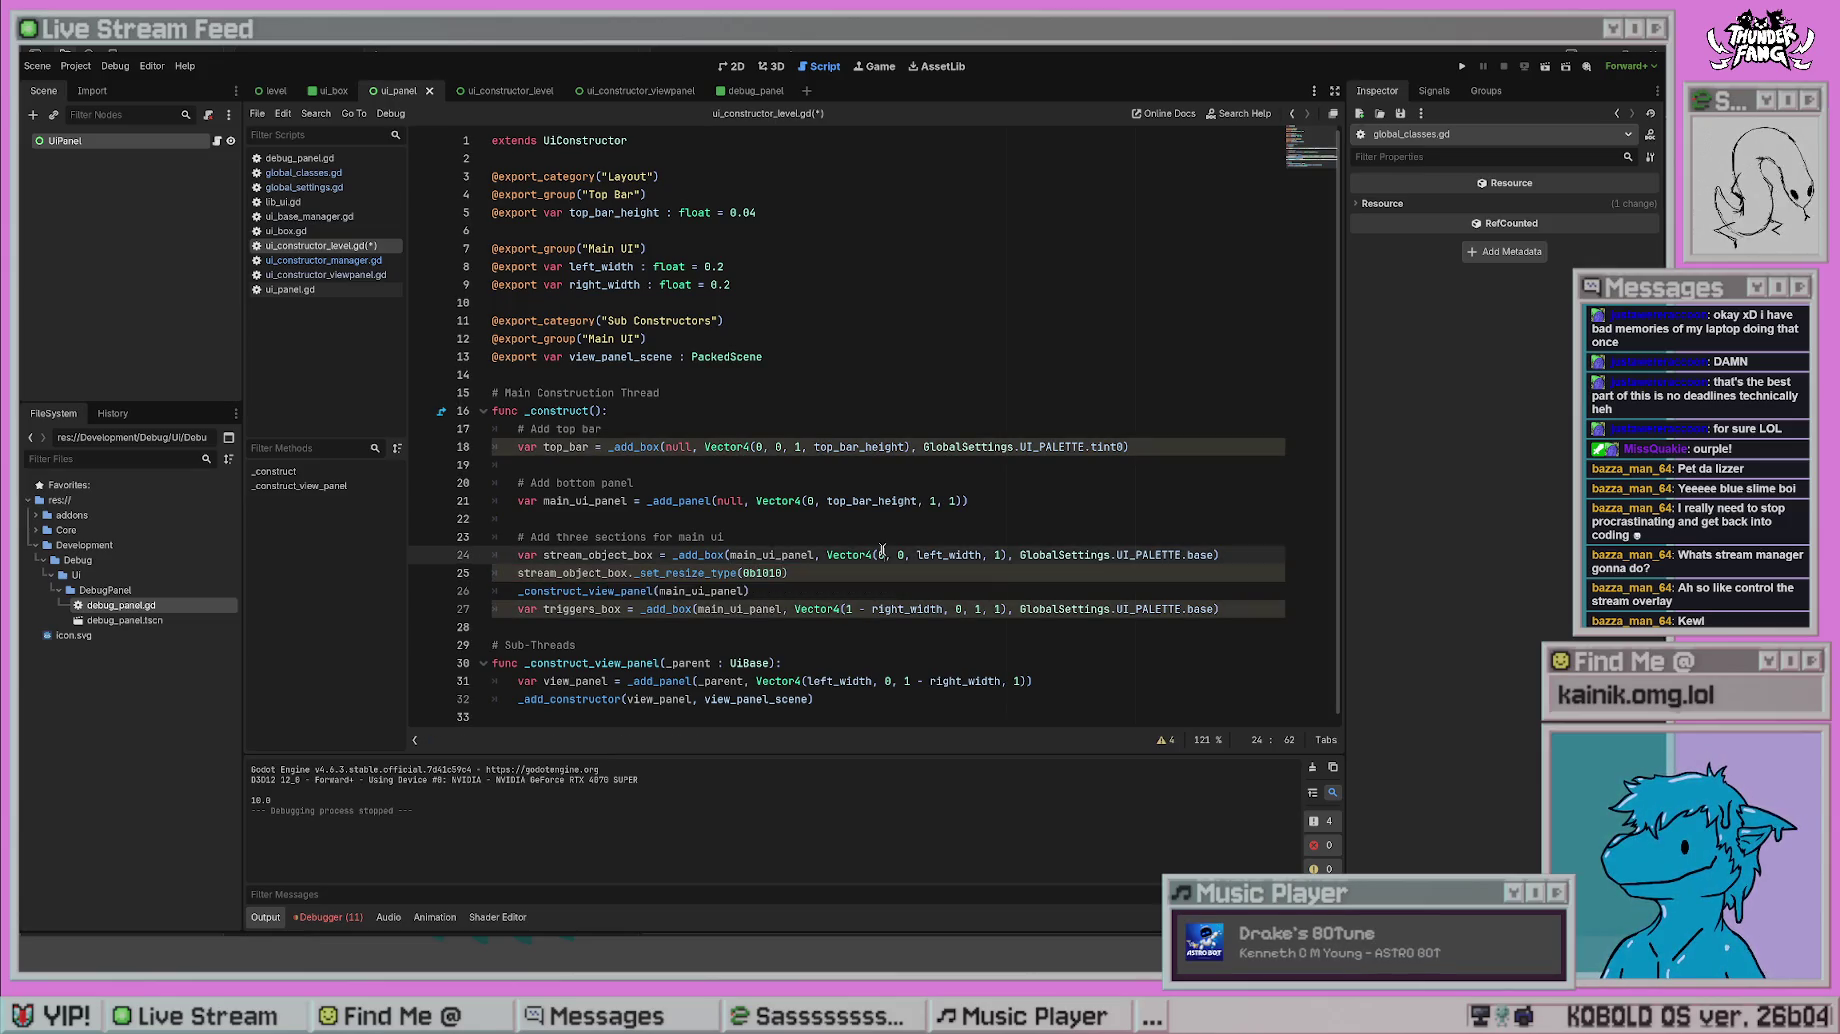
- Run the game to test the combined resize type, then stop it and return to the script
click(1462, 66)
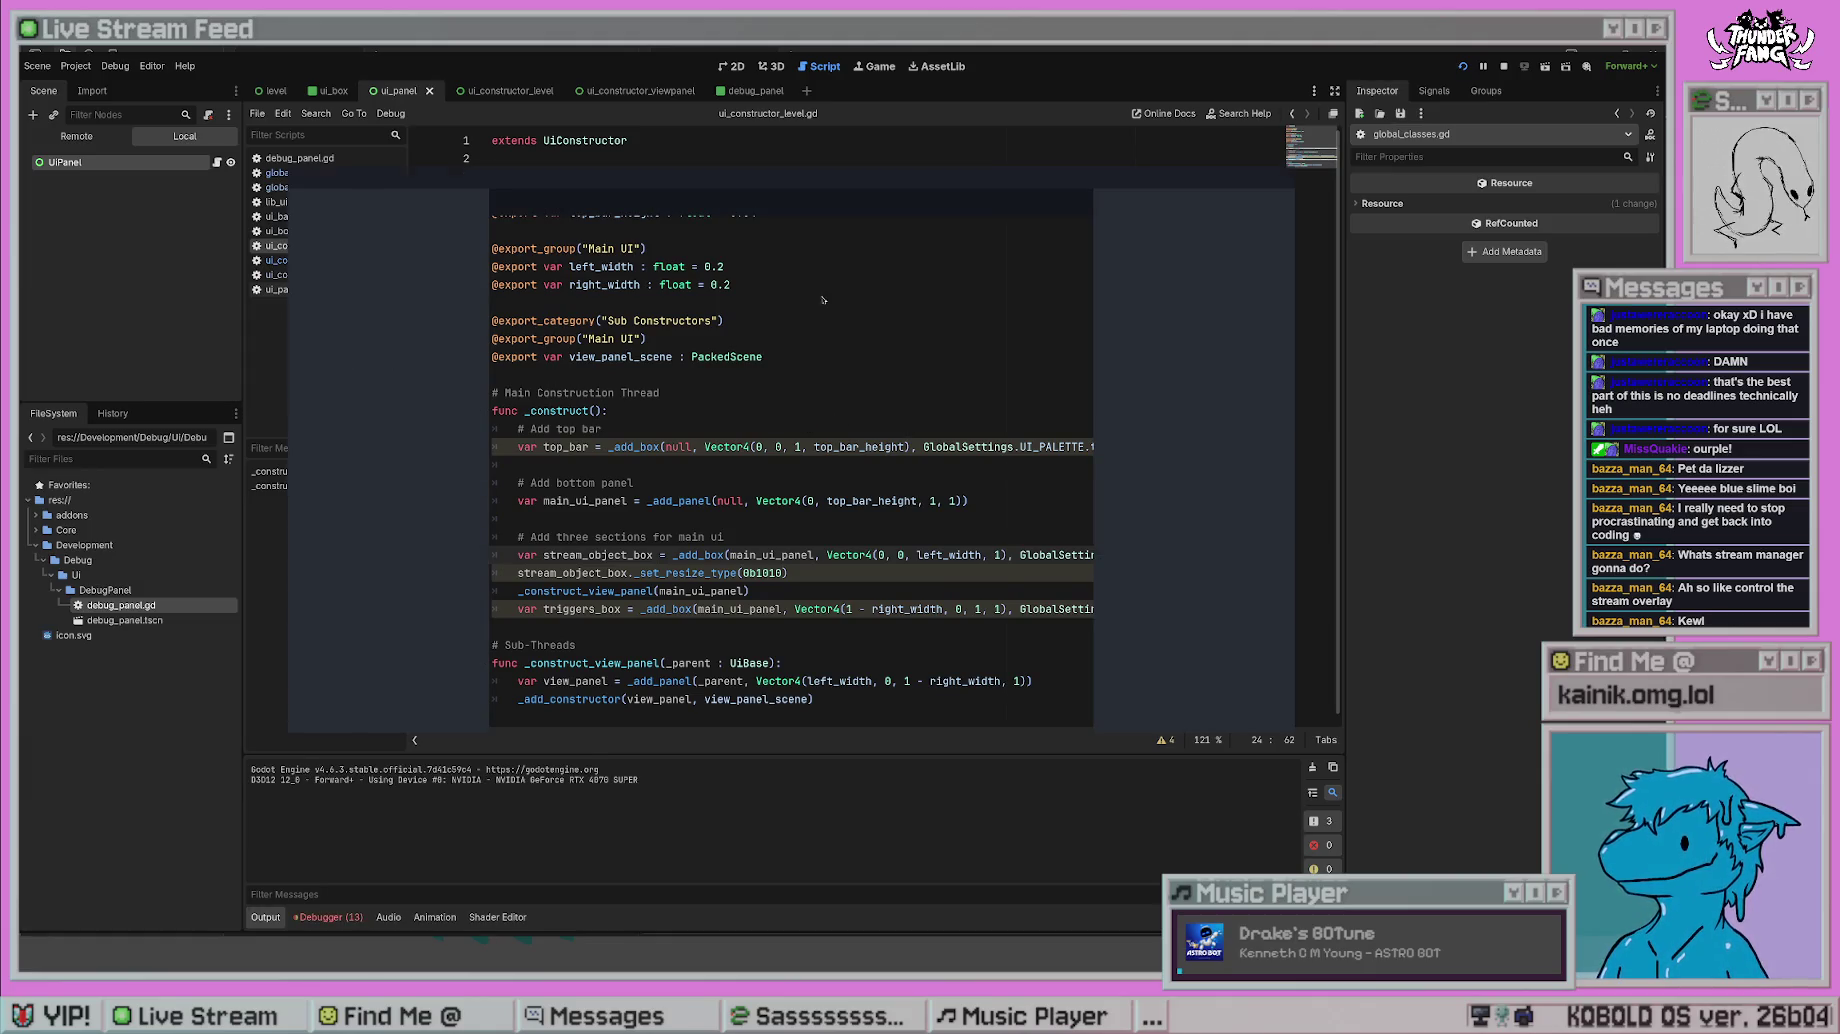
key(F8)
ctrl+click(806, 387)
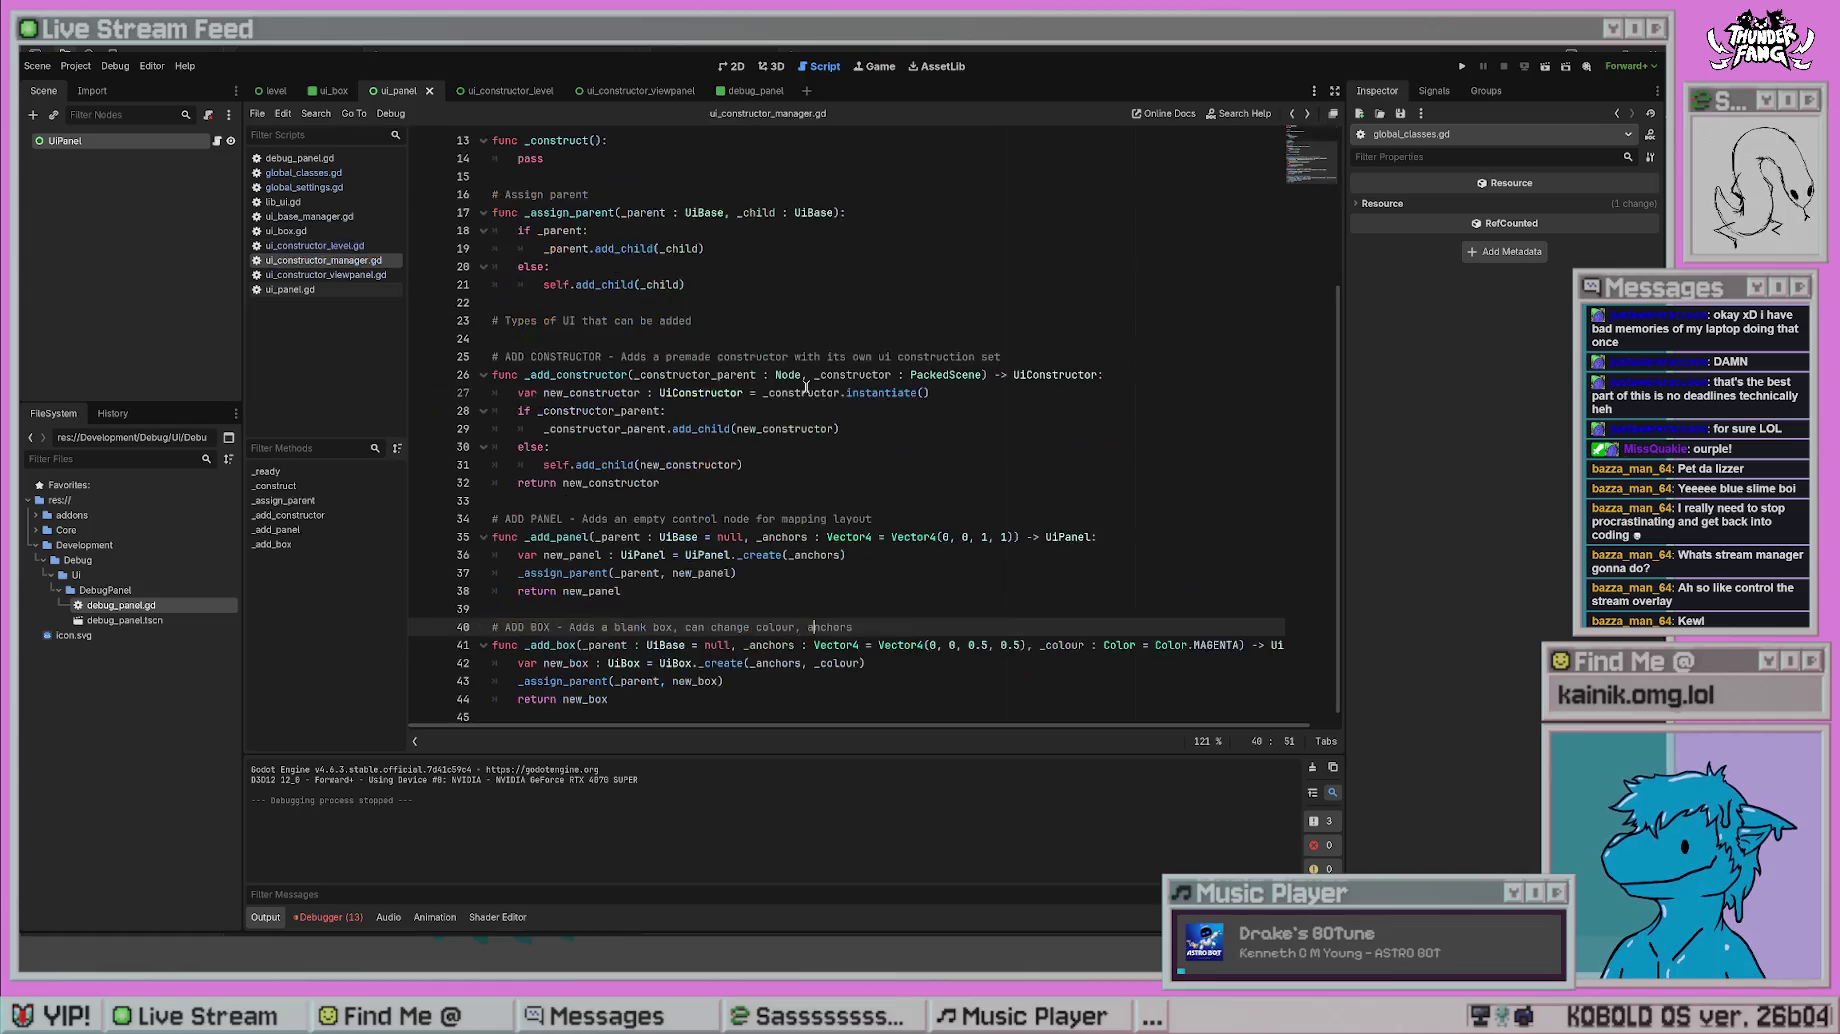
key(alt+Left)
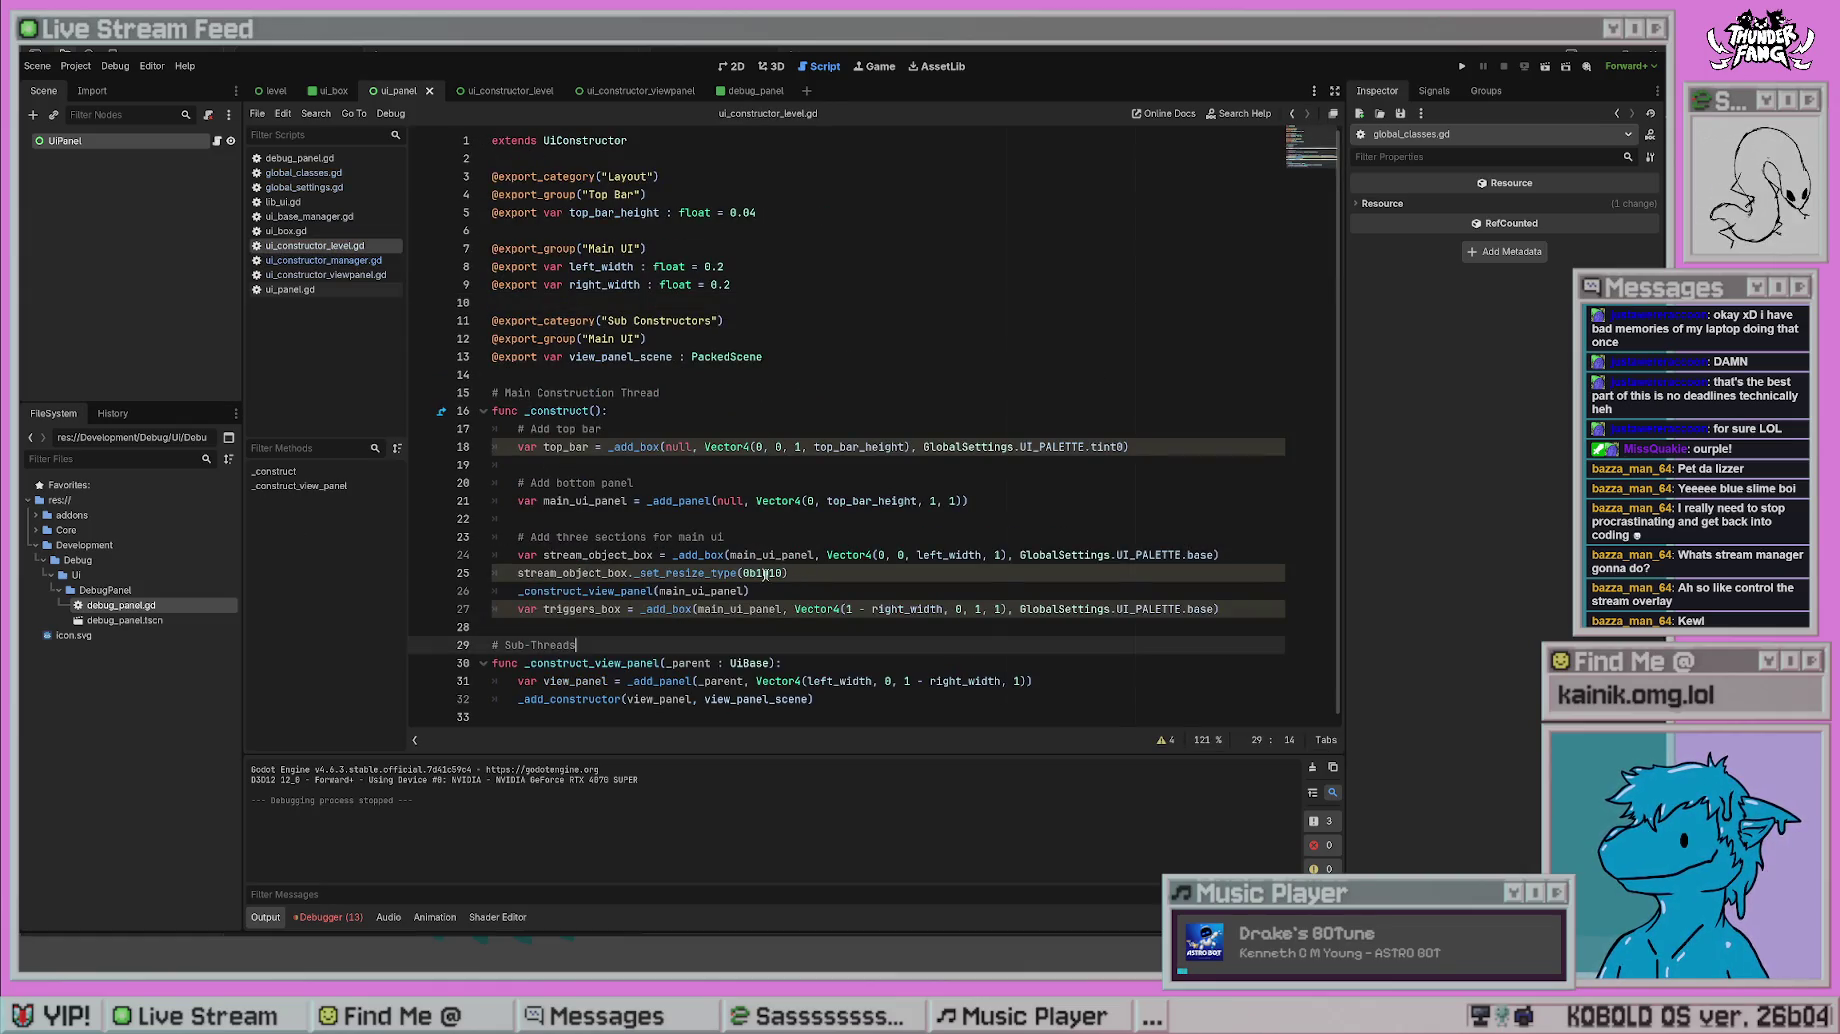
click(767, 572)
click(790, 265)
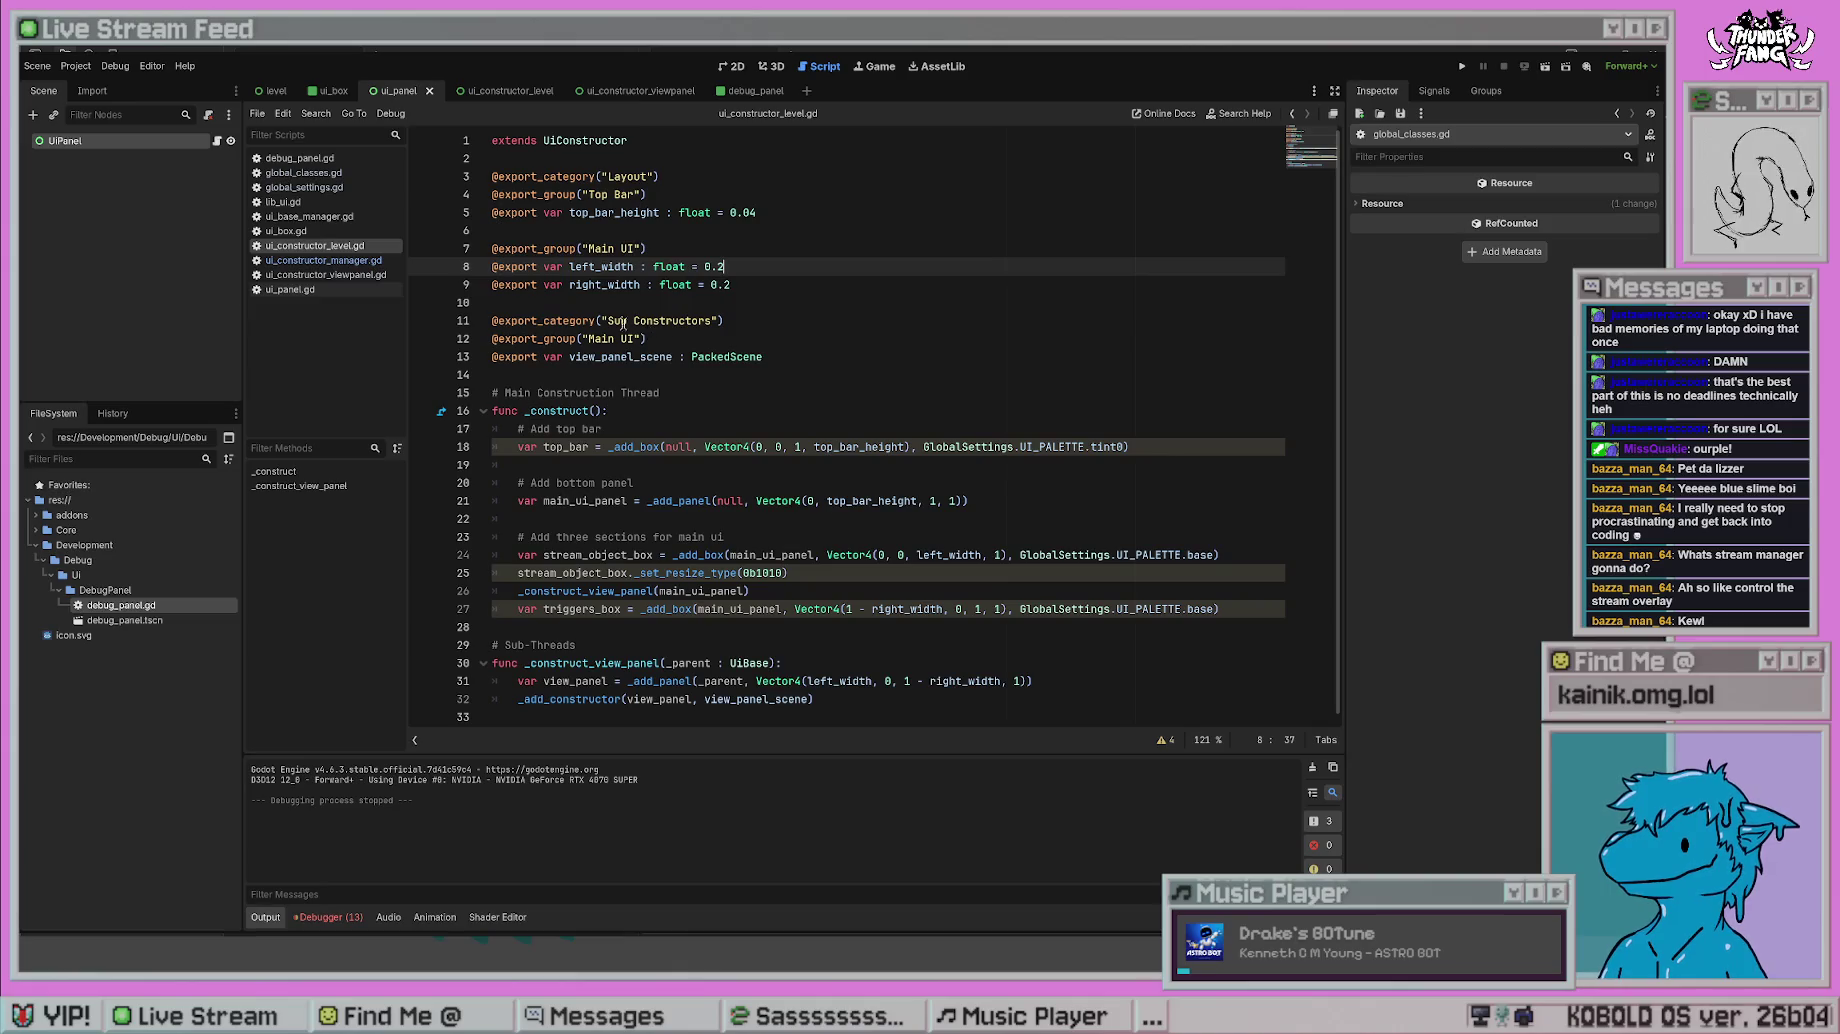
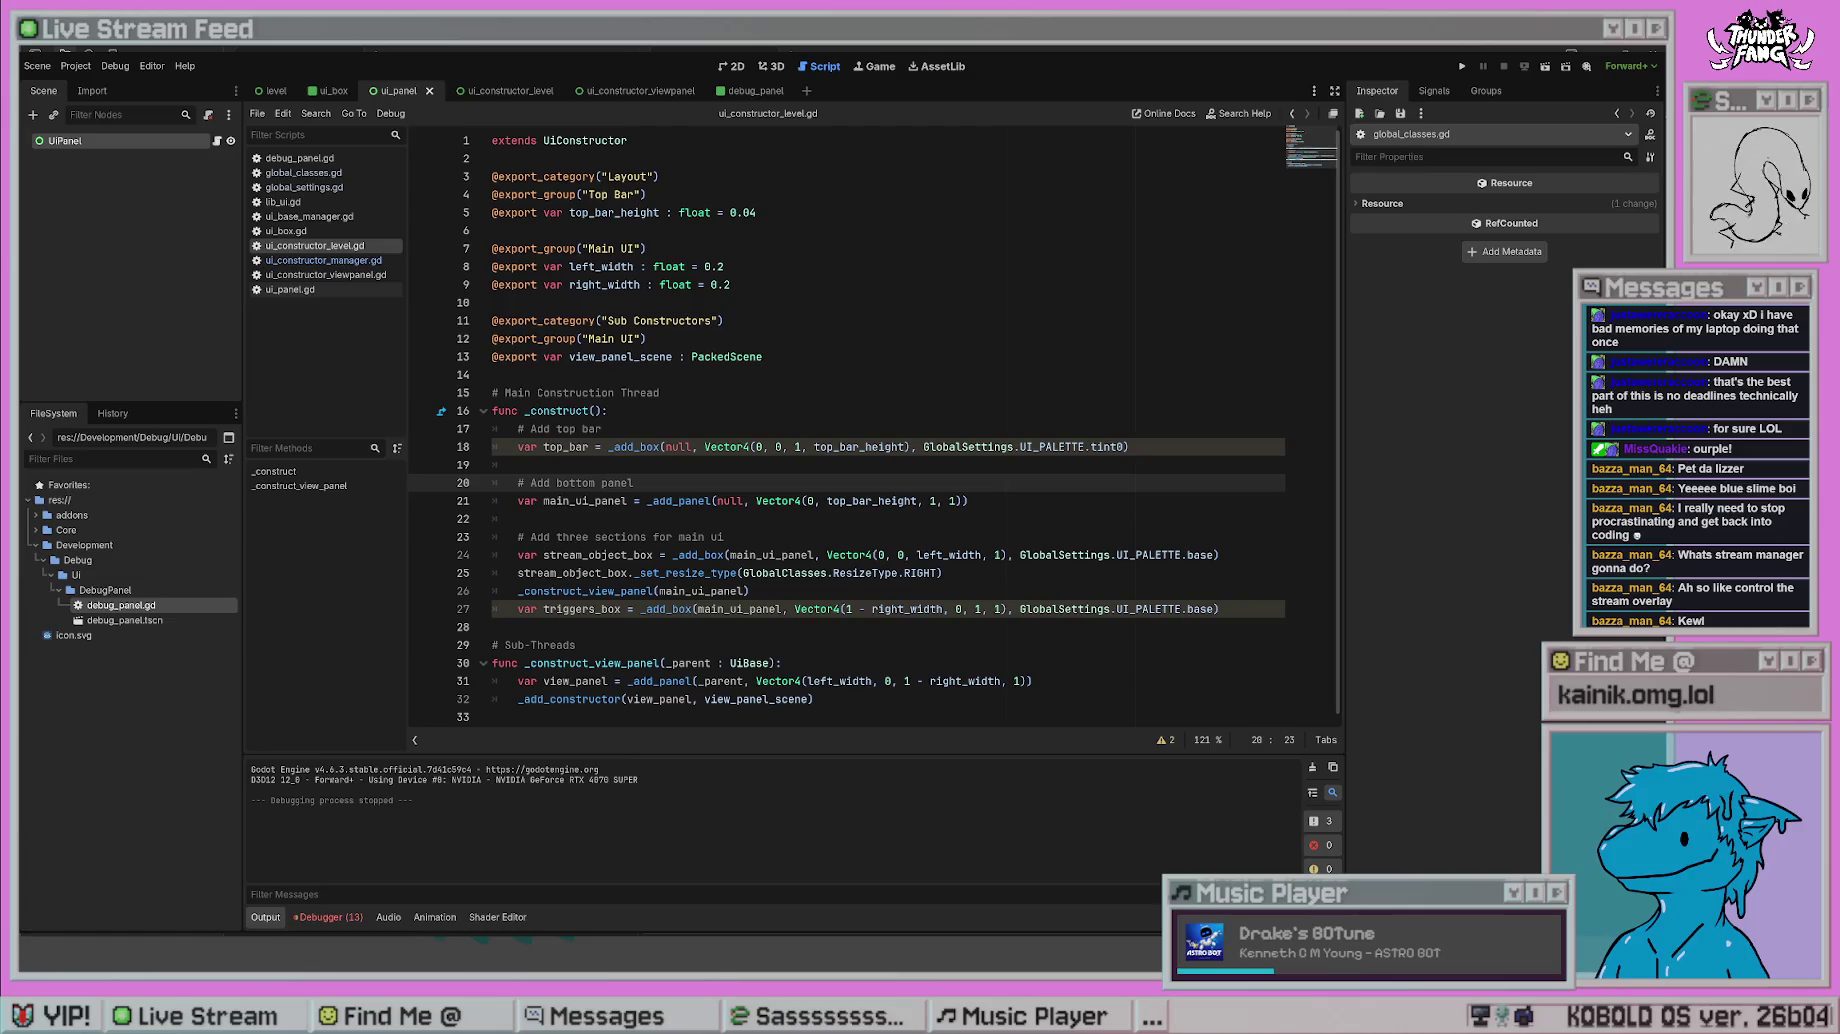
- Change the _set_resize_type parameter's type from GlobalClasses.ResizeType to int on line 34
key(Up)
key(Up)
key(Up)
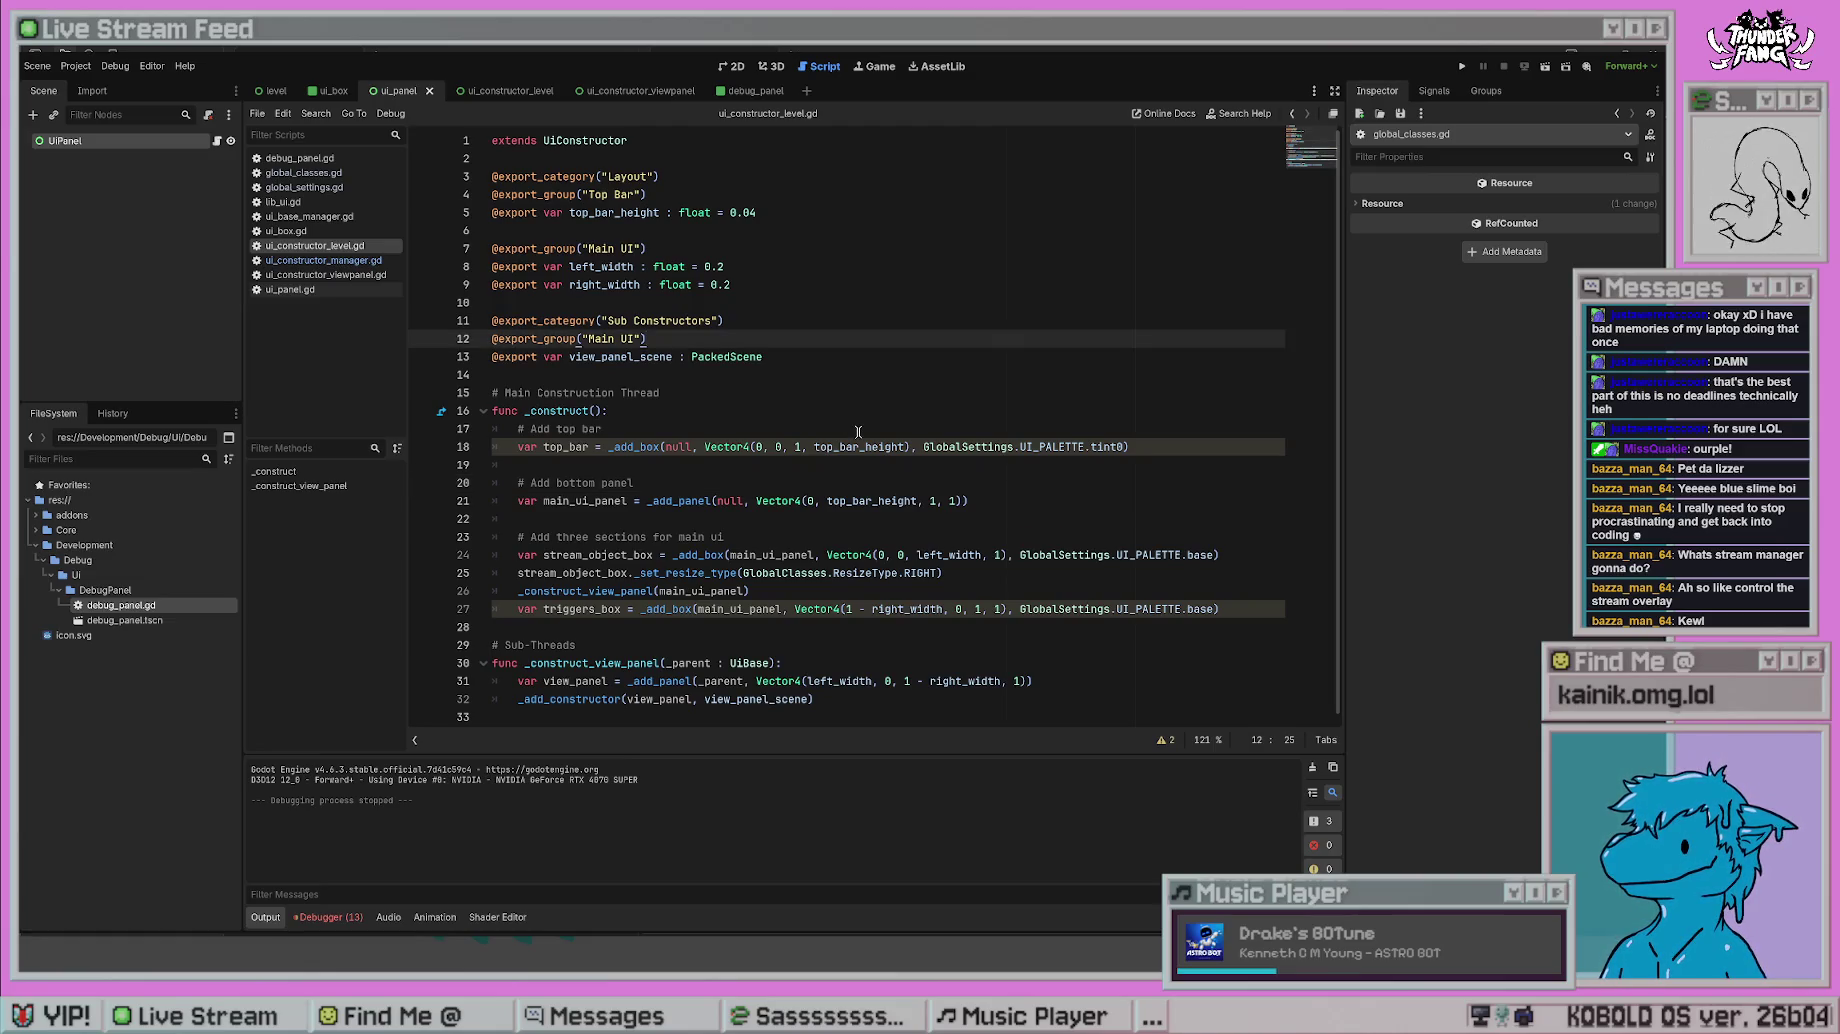
key(Down)
key(Down)
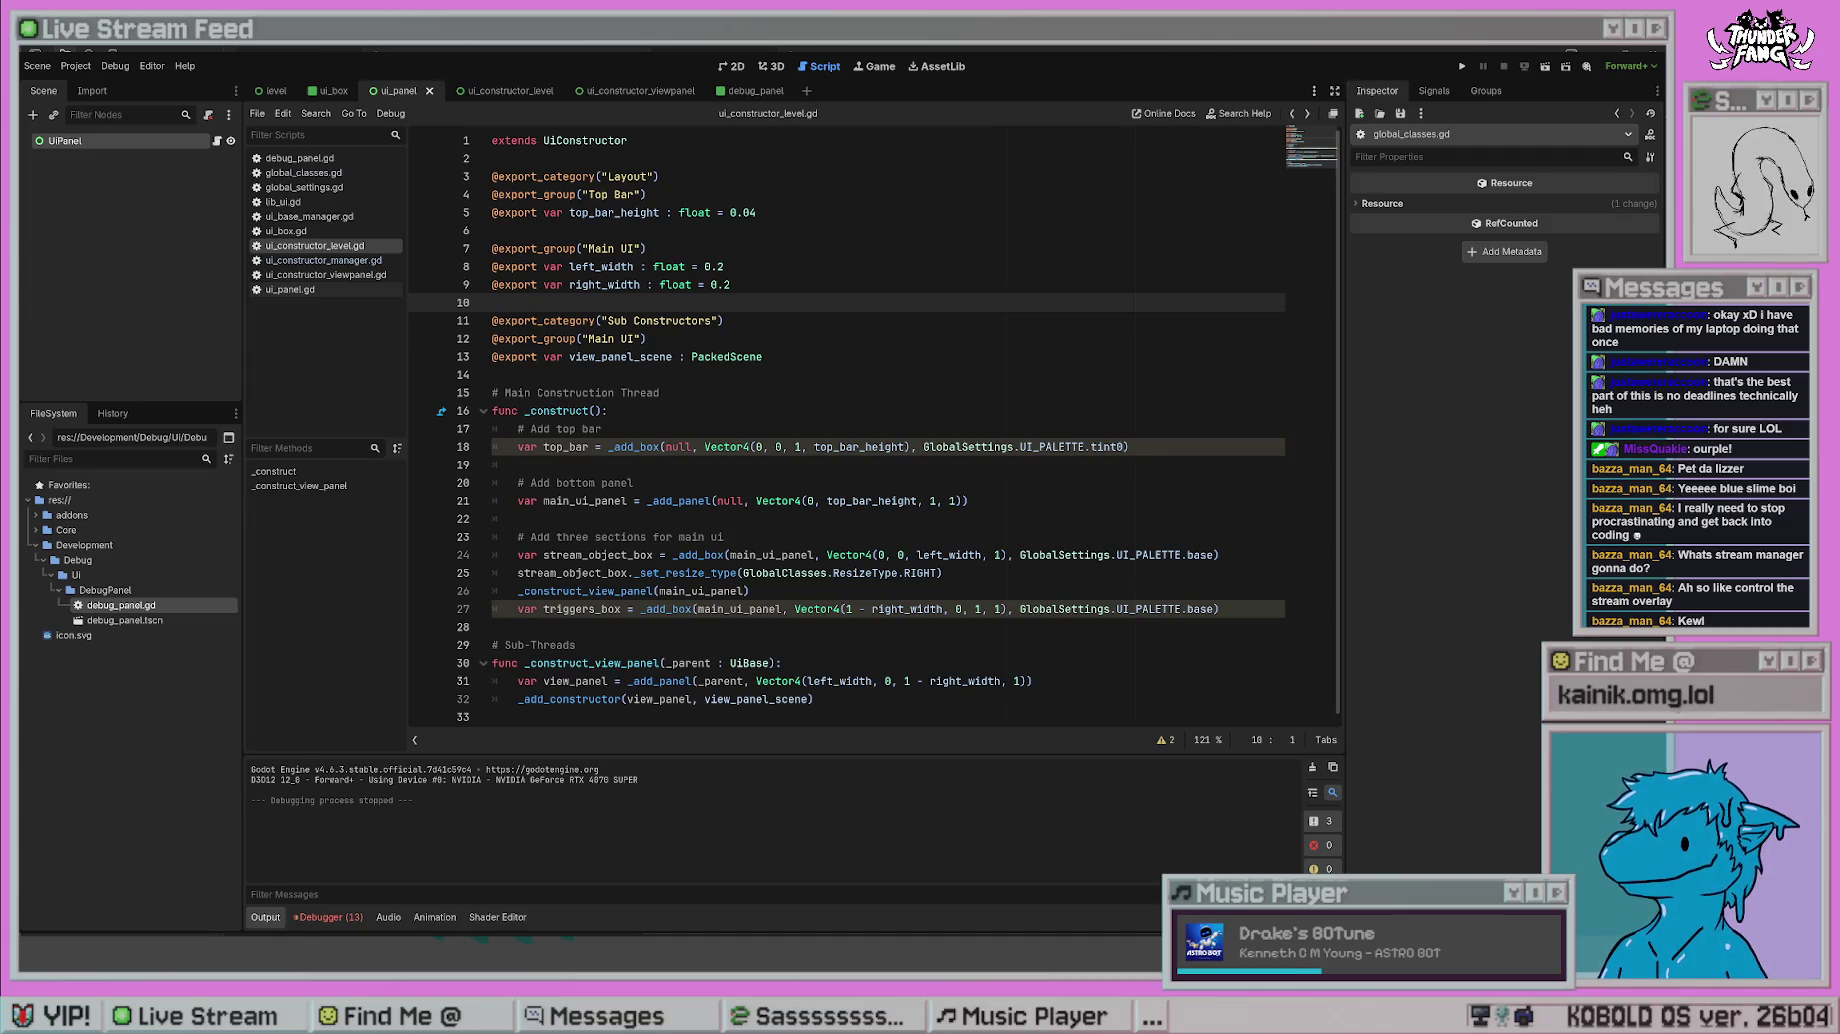
click(958, 500)
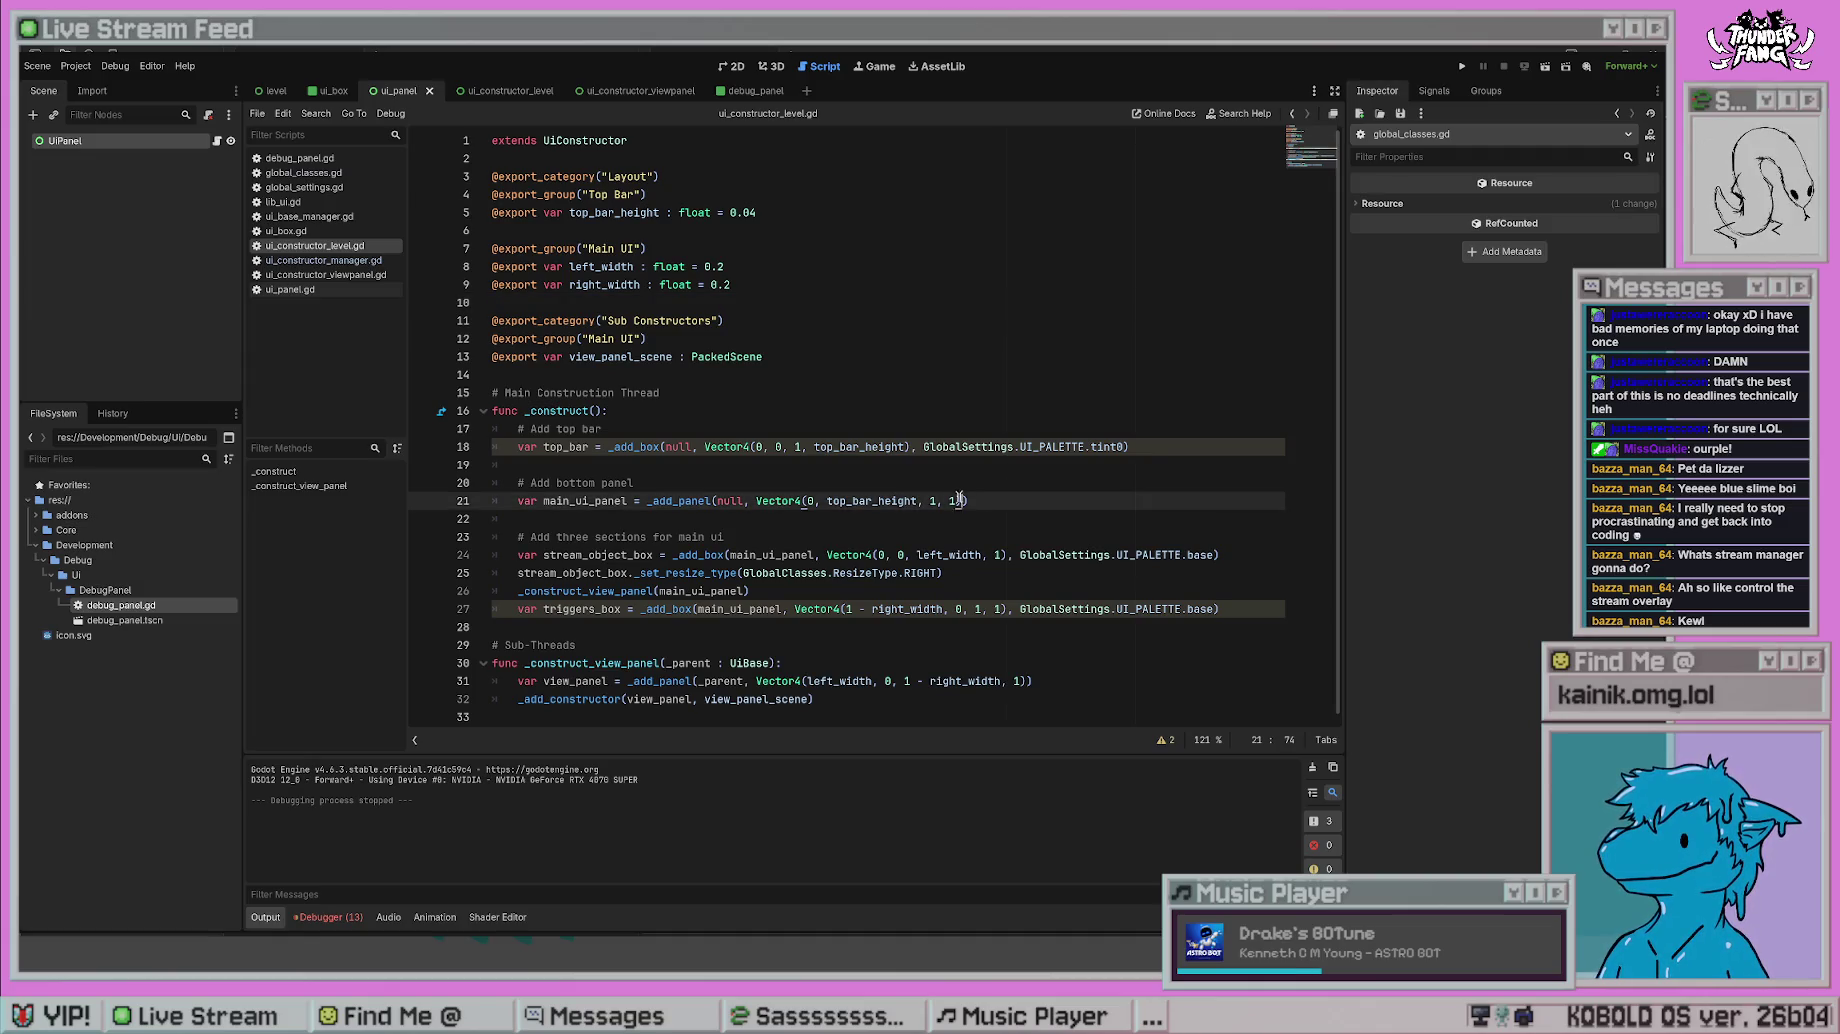
ctrl+click(693, 576)
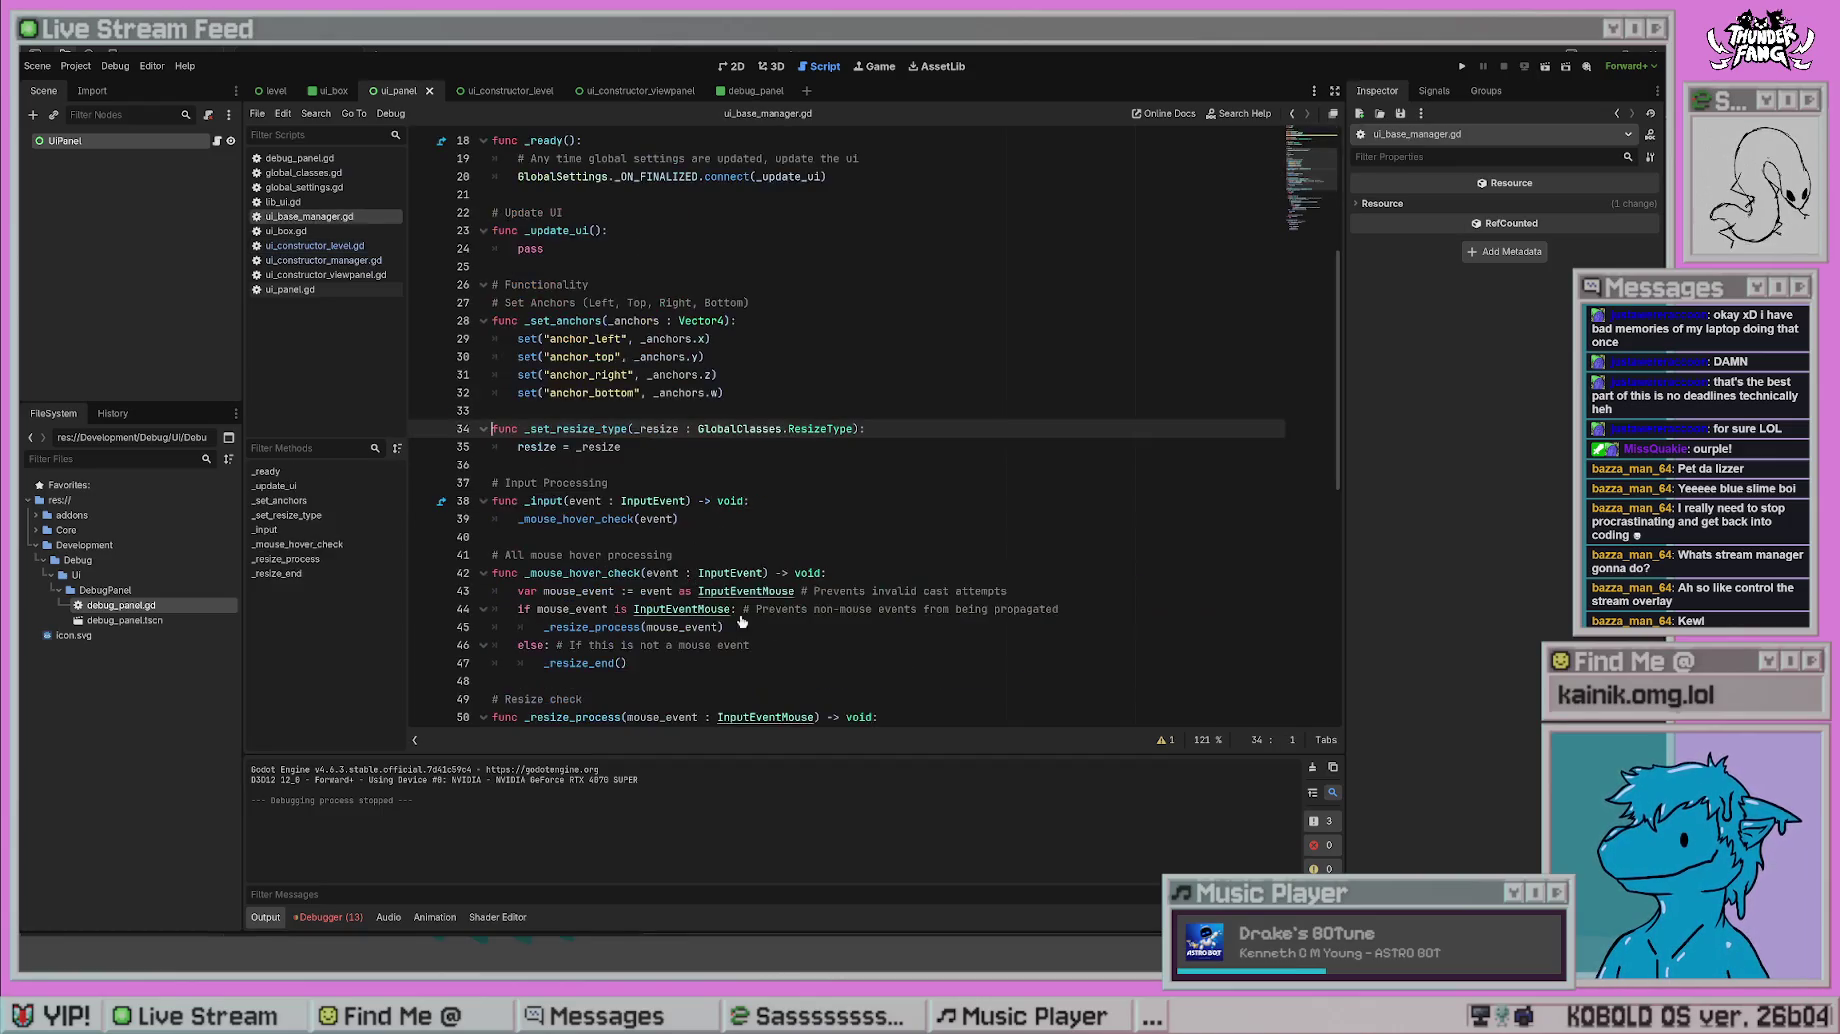
drag(855, 428, 697, 428)
text(int)
click(1195, 370)
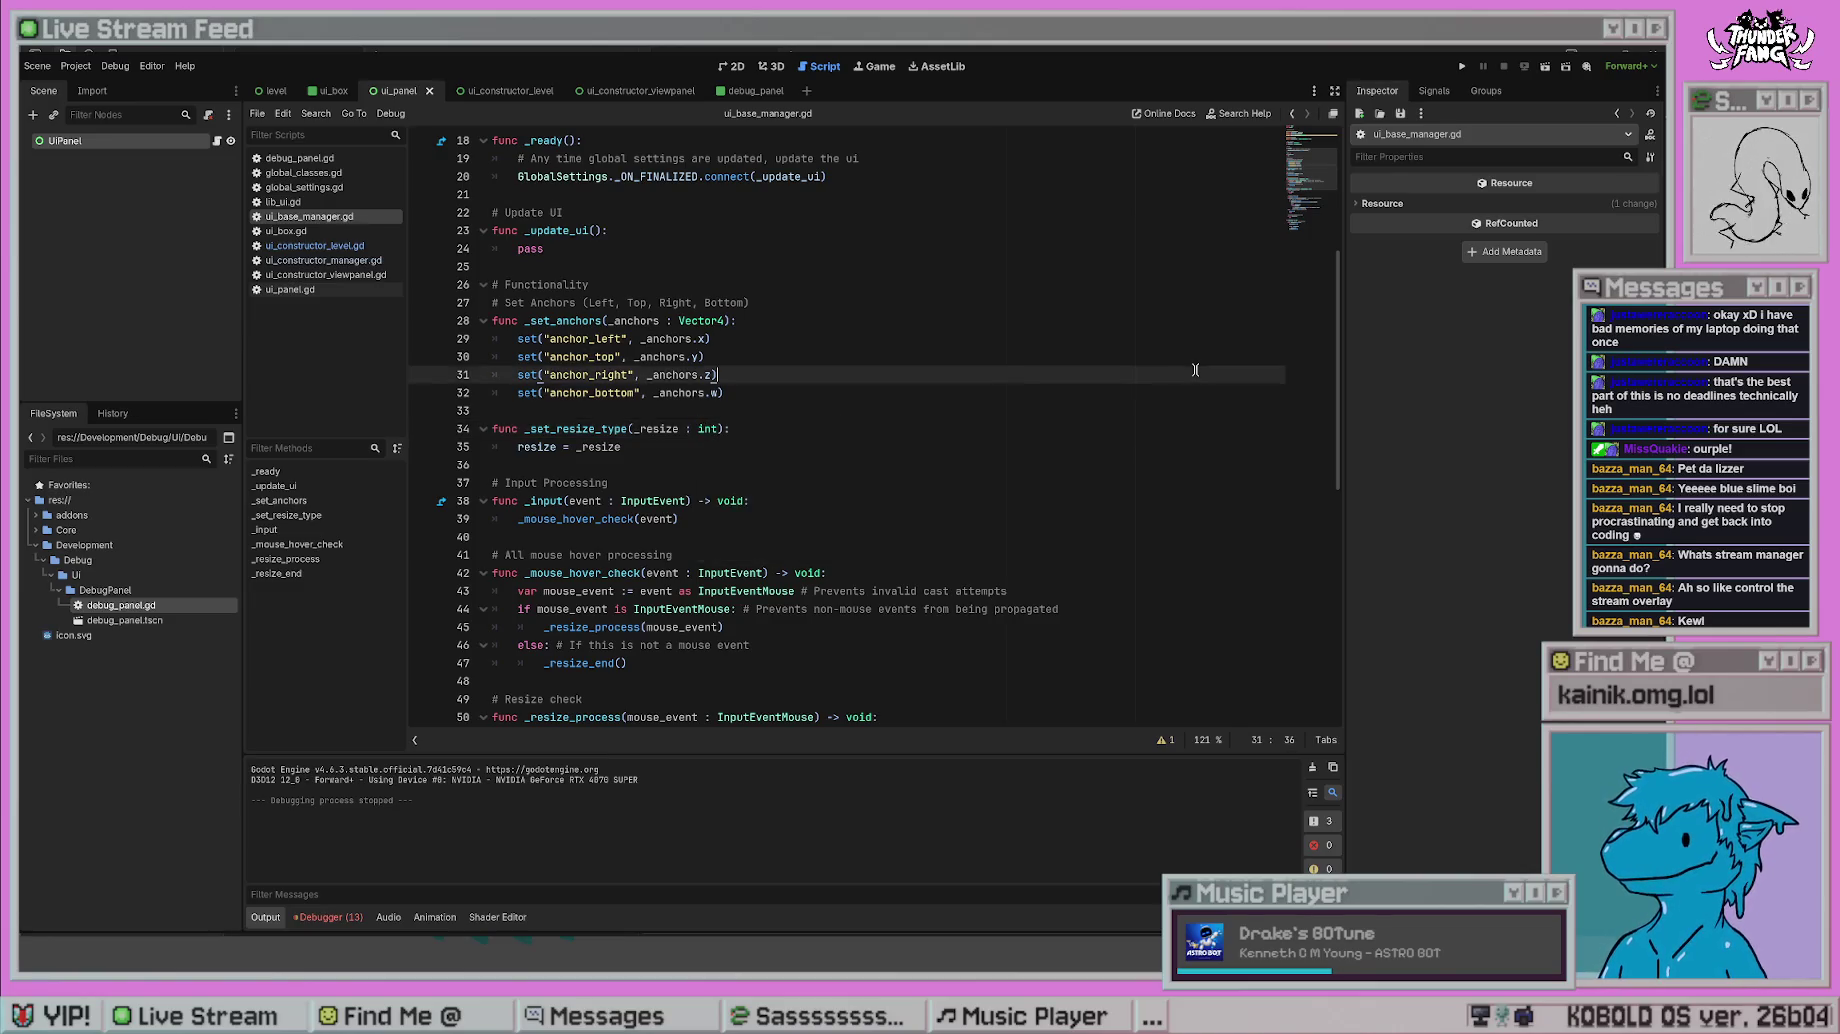
- Retype the resize variable on line 8 as int
click(714, 464)
scroll(685, 420, up, 6)
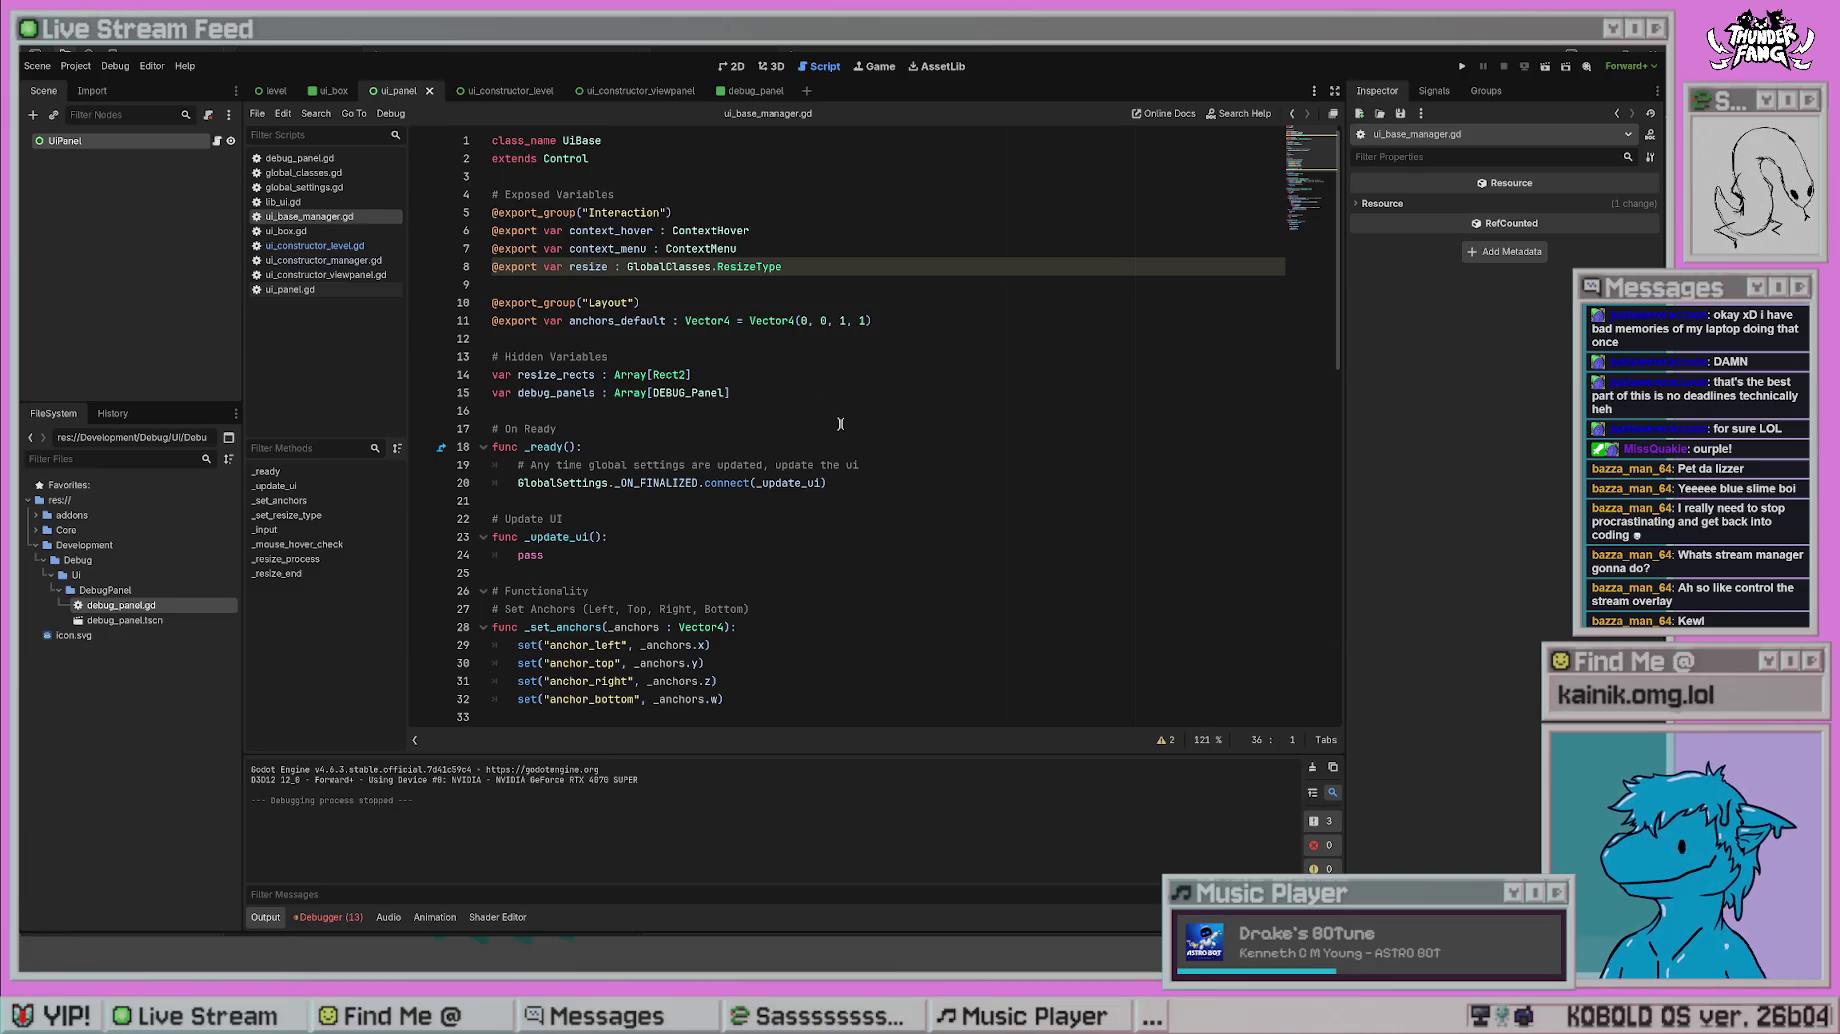
drag(803, 267, 627, 267)
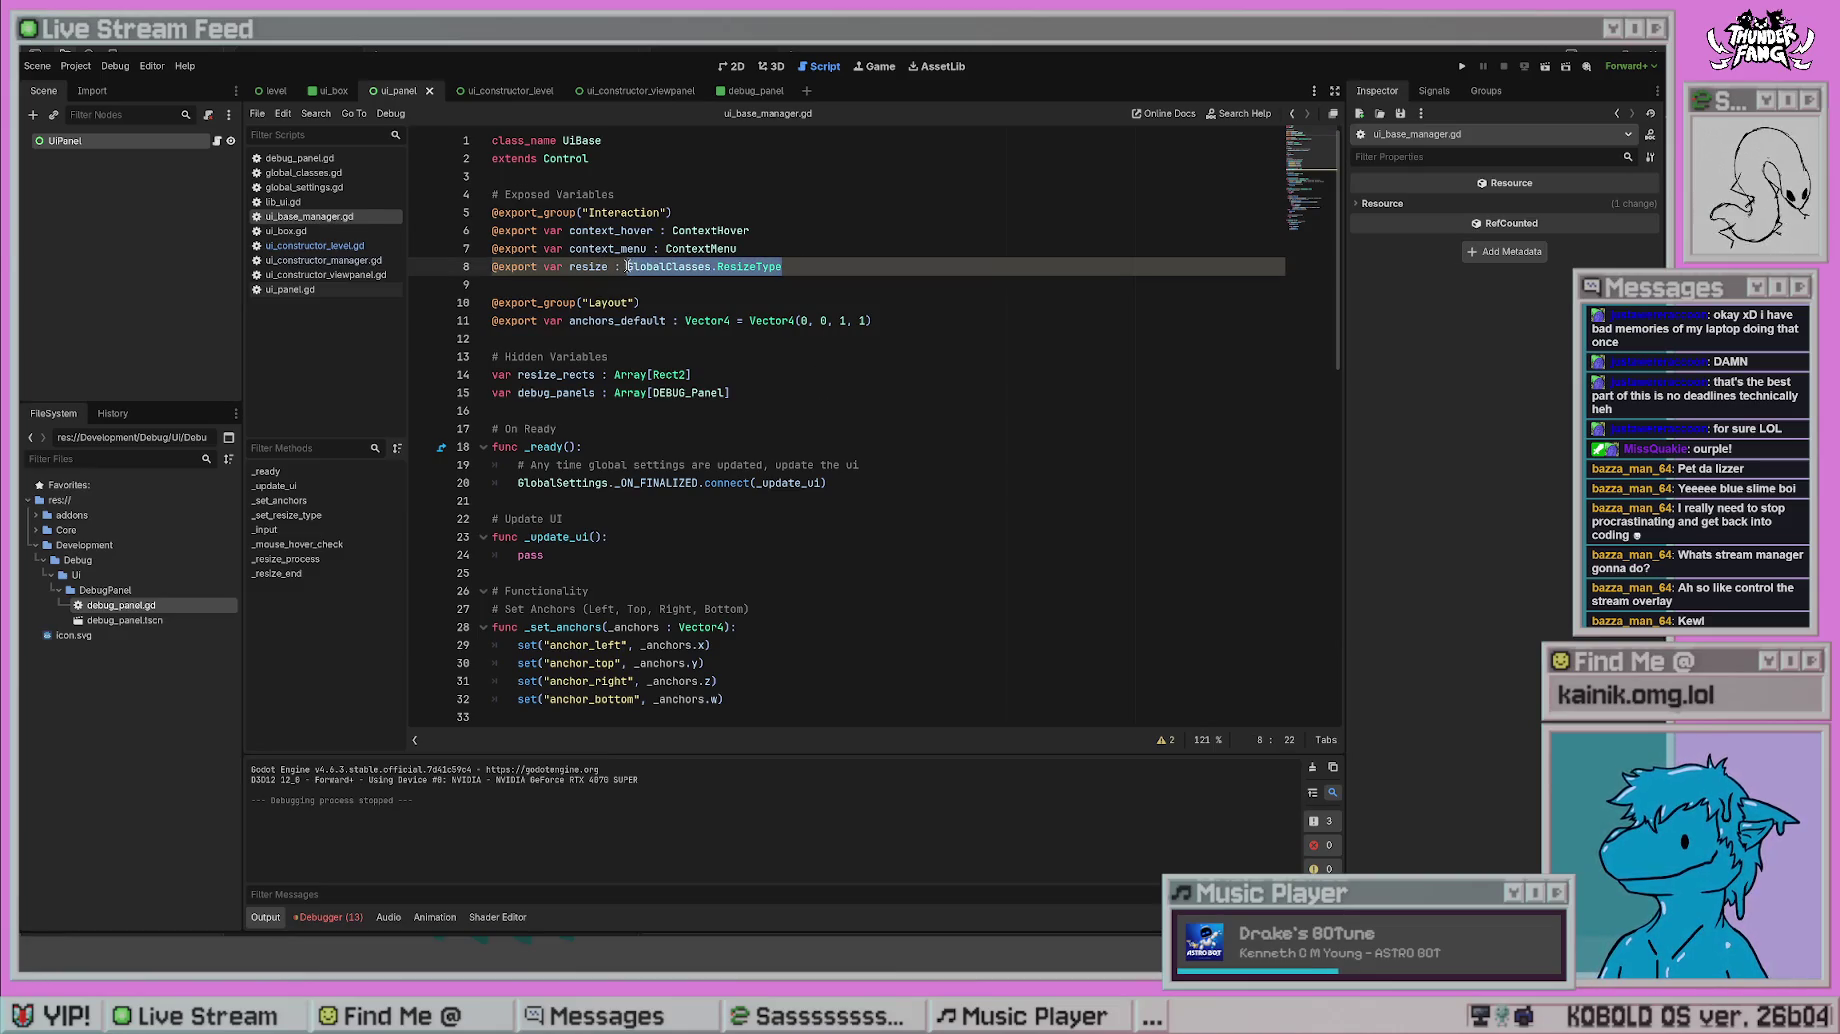
text(int)
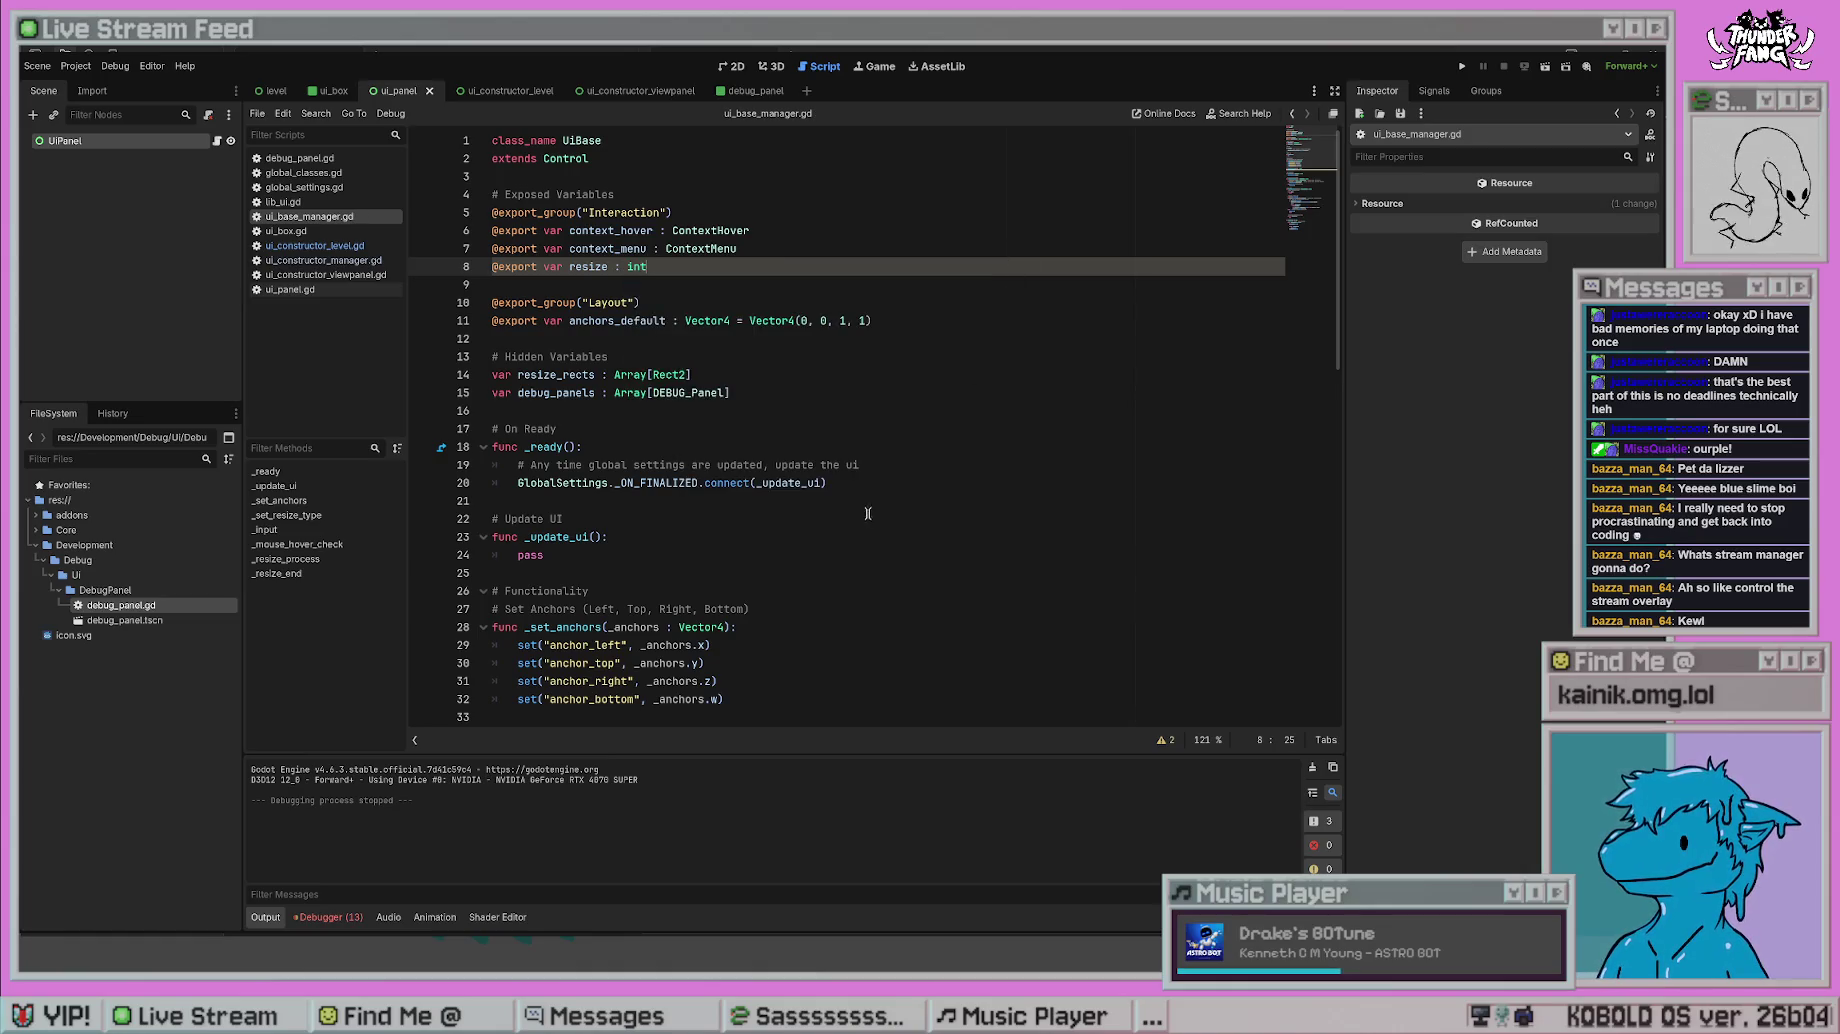
- Open the _generate_resize_rects function in lib_ui.gd
scroll(864, 508, down, 5)
scroll(857, 510, down, 8)
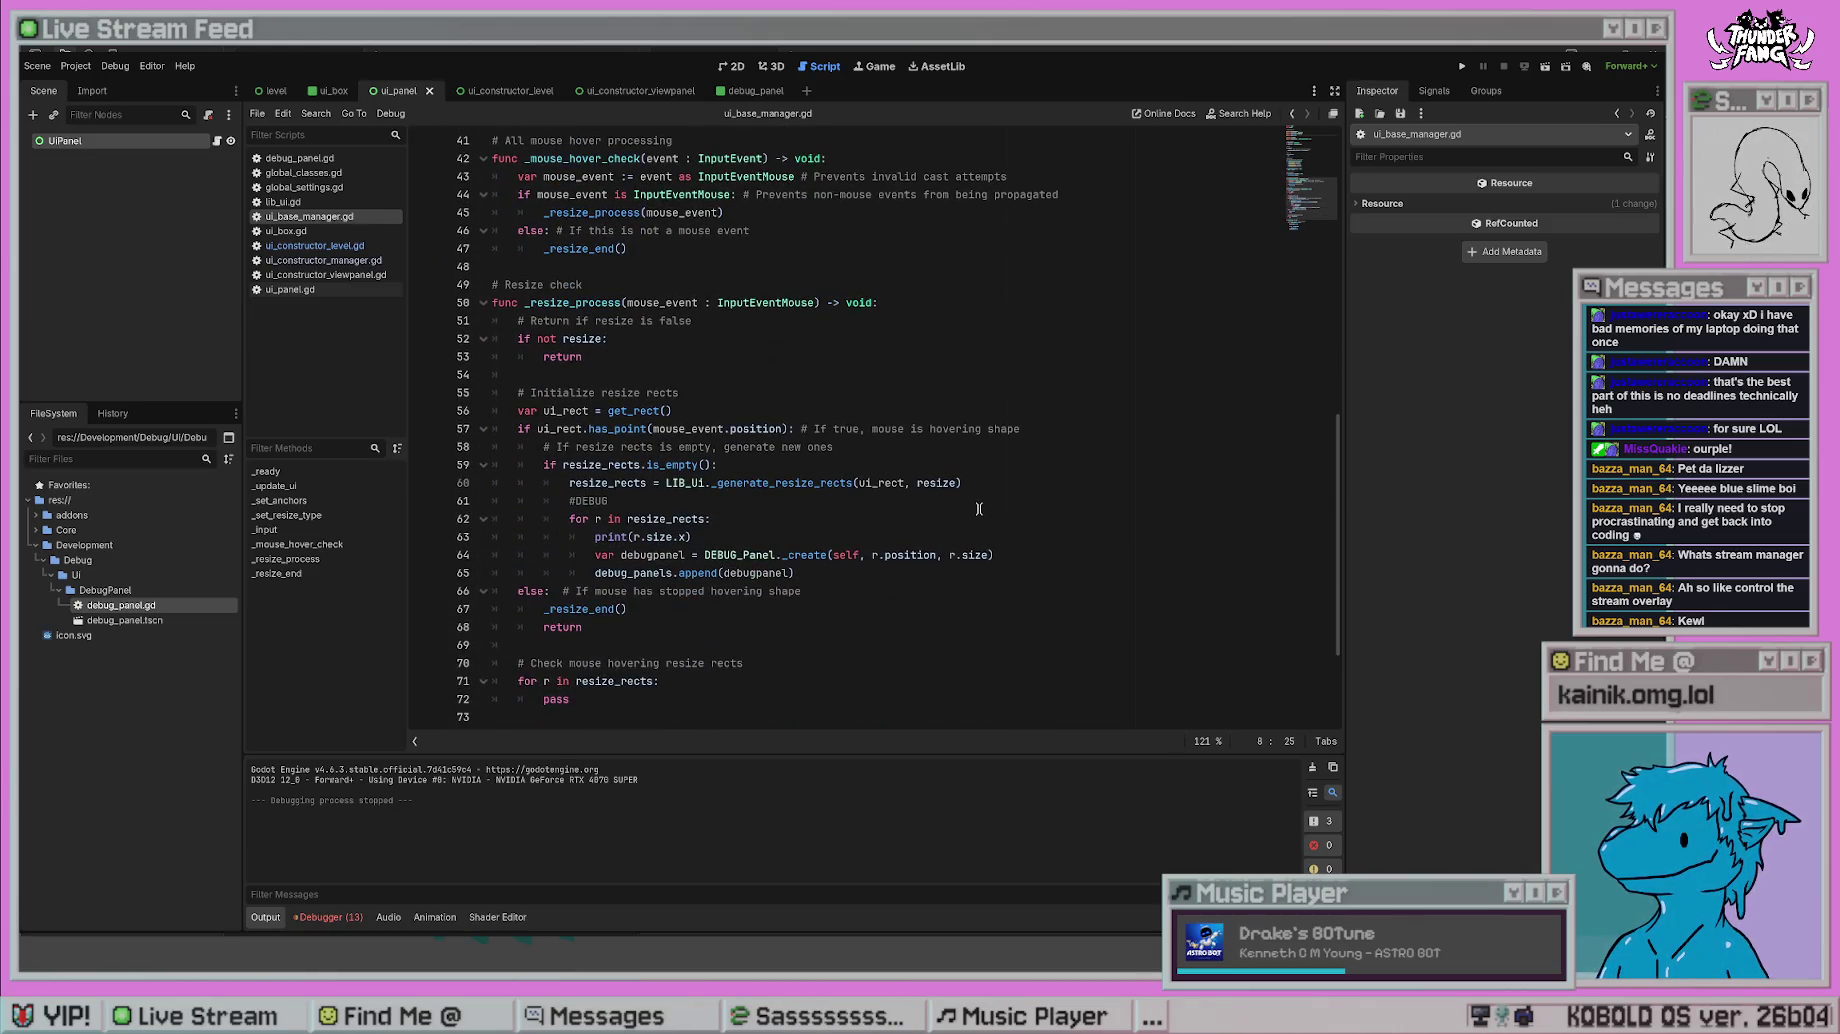
click(948, 586)
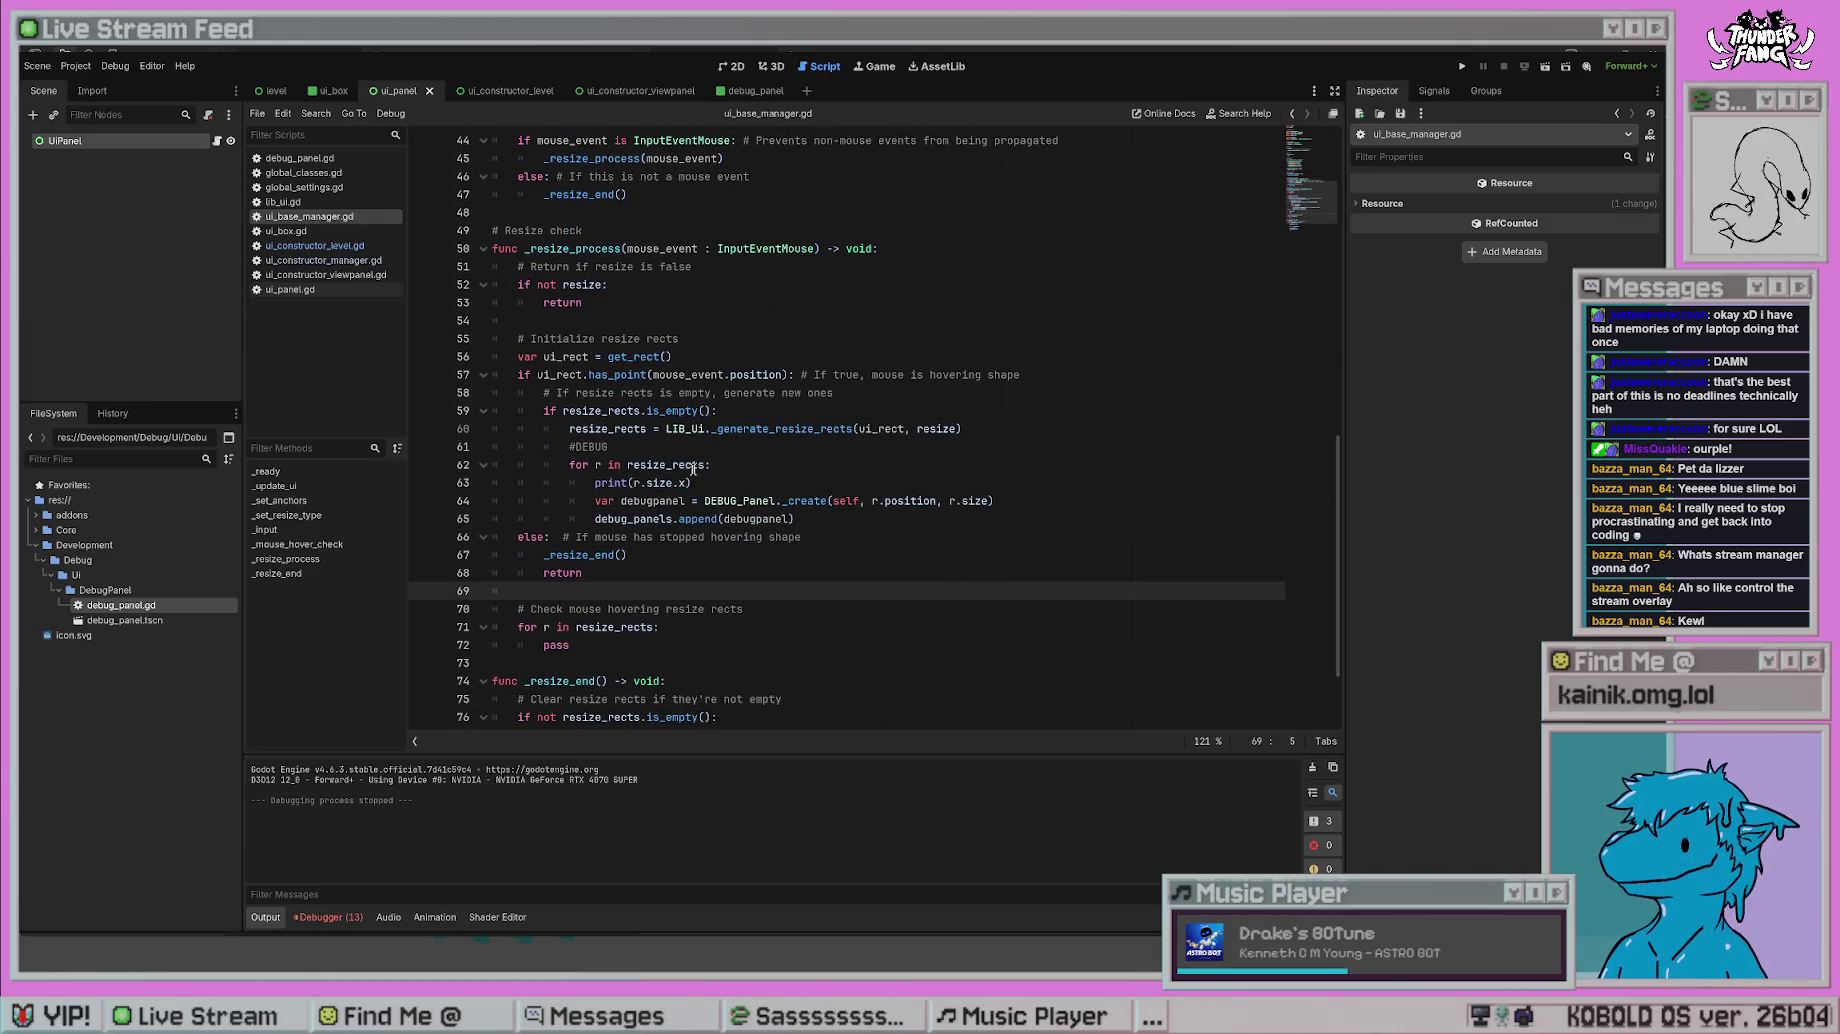
ctrl+click(775, 428)
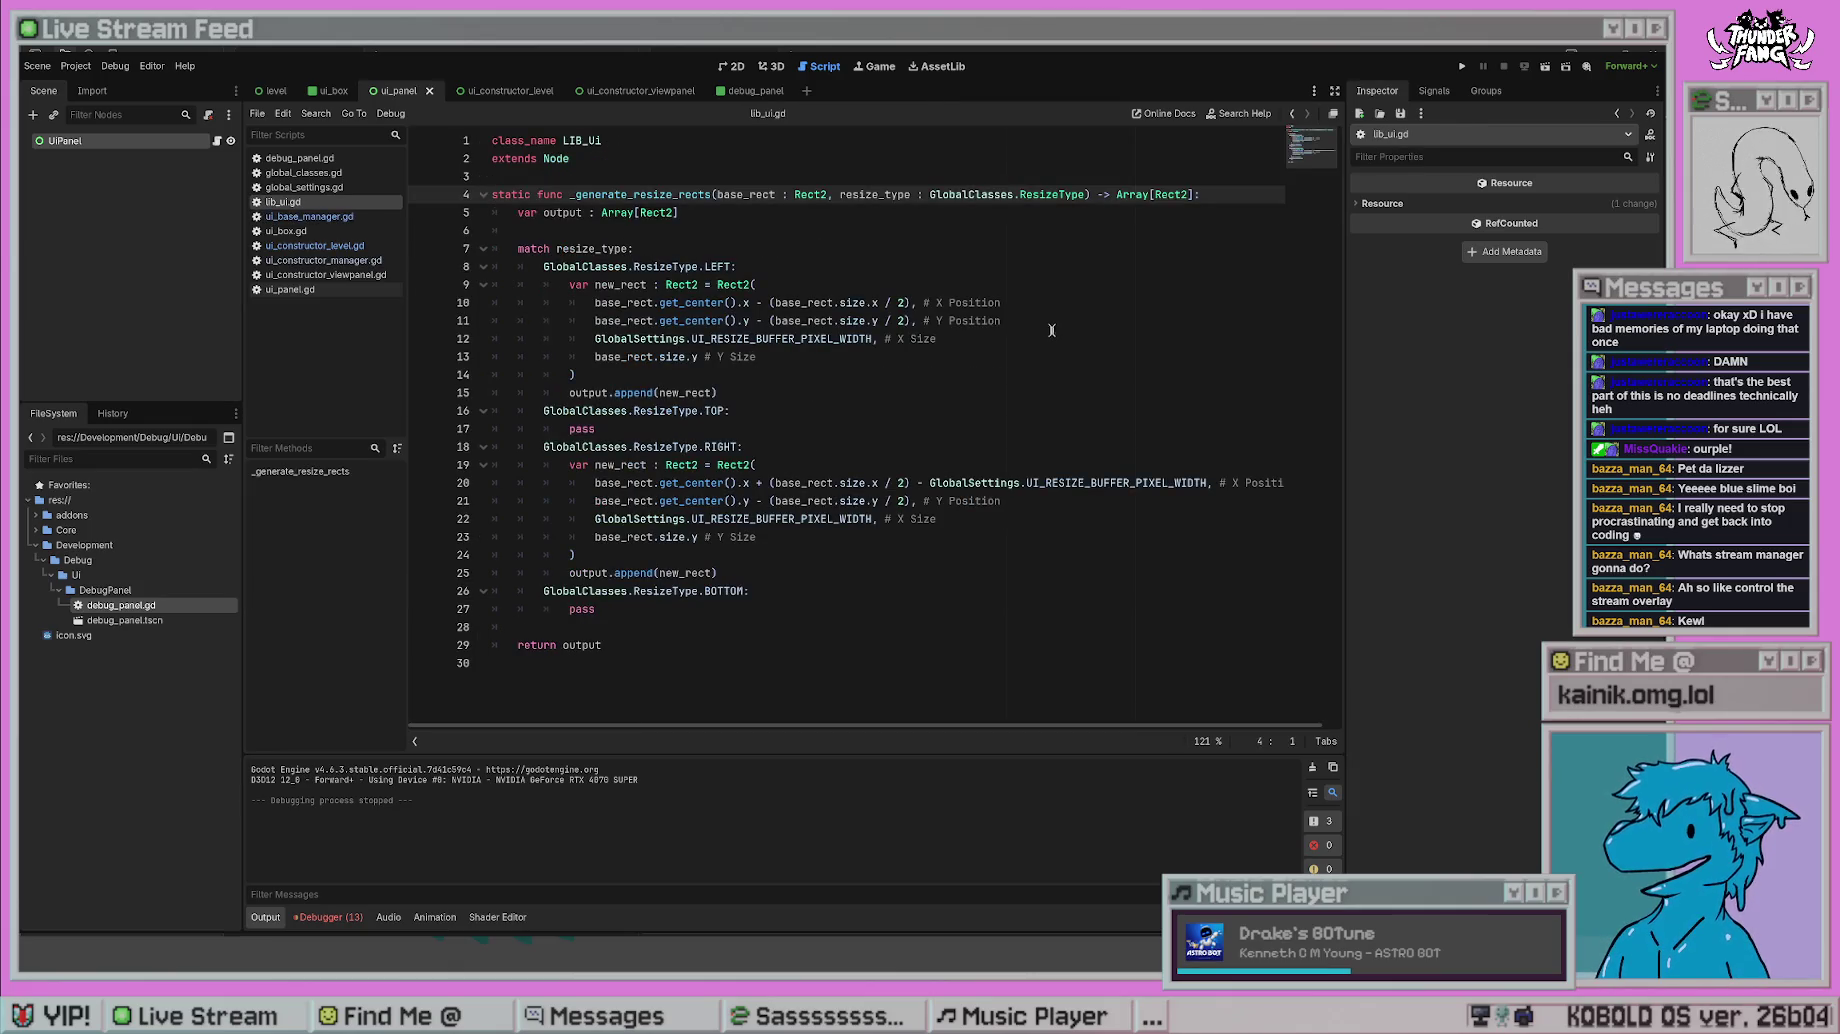
- Type _generate_resize_rects' resize_type parameter as int and check its call site
drag(1085, 194, 928, 194)
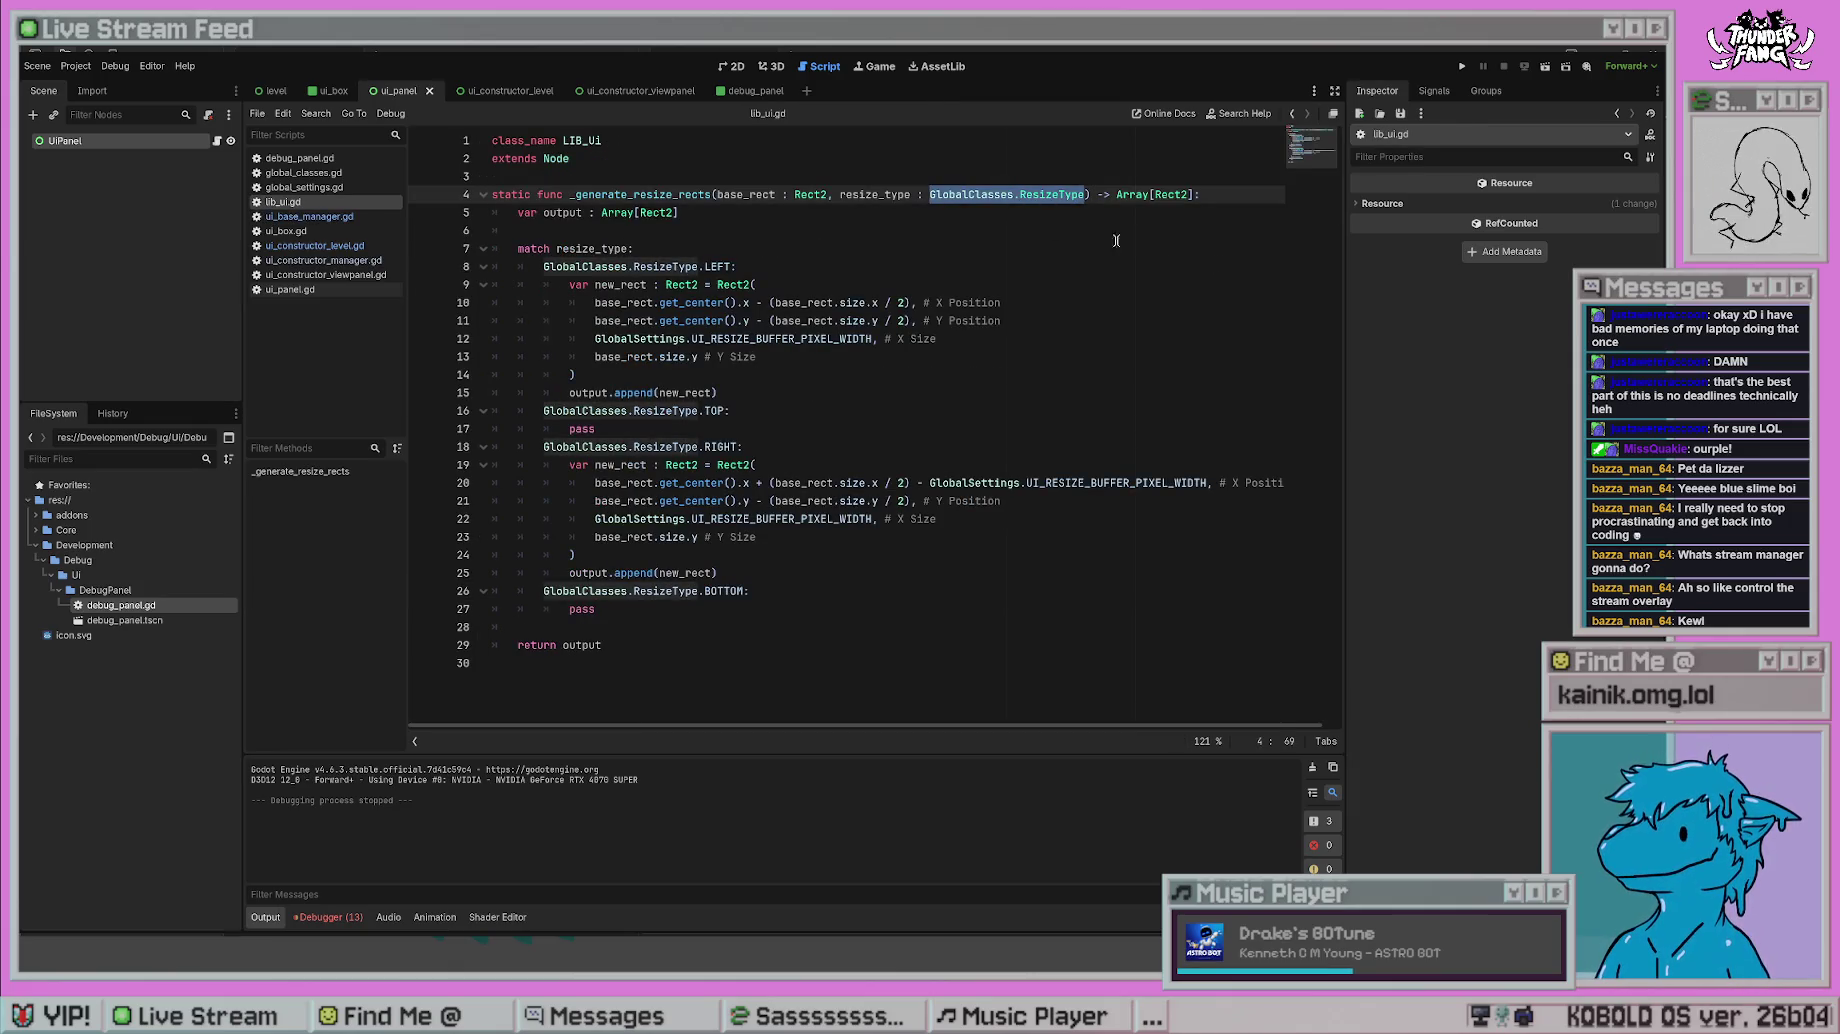
text(int)
click(801, 303)
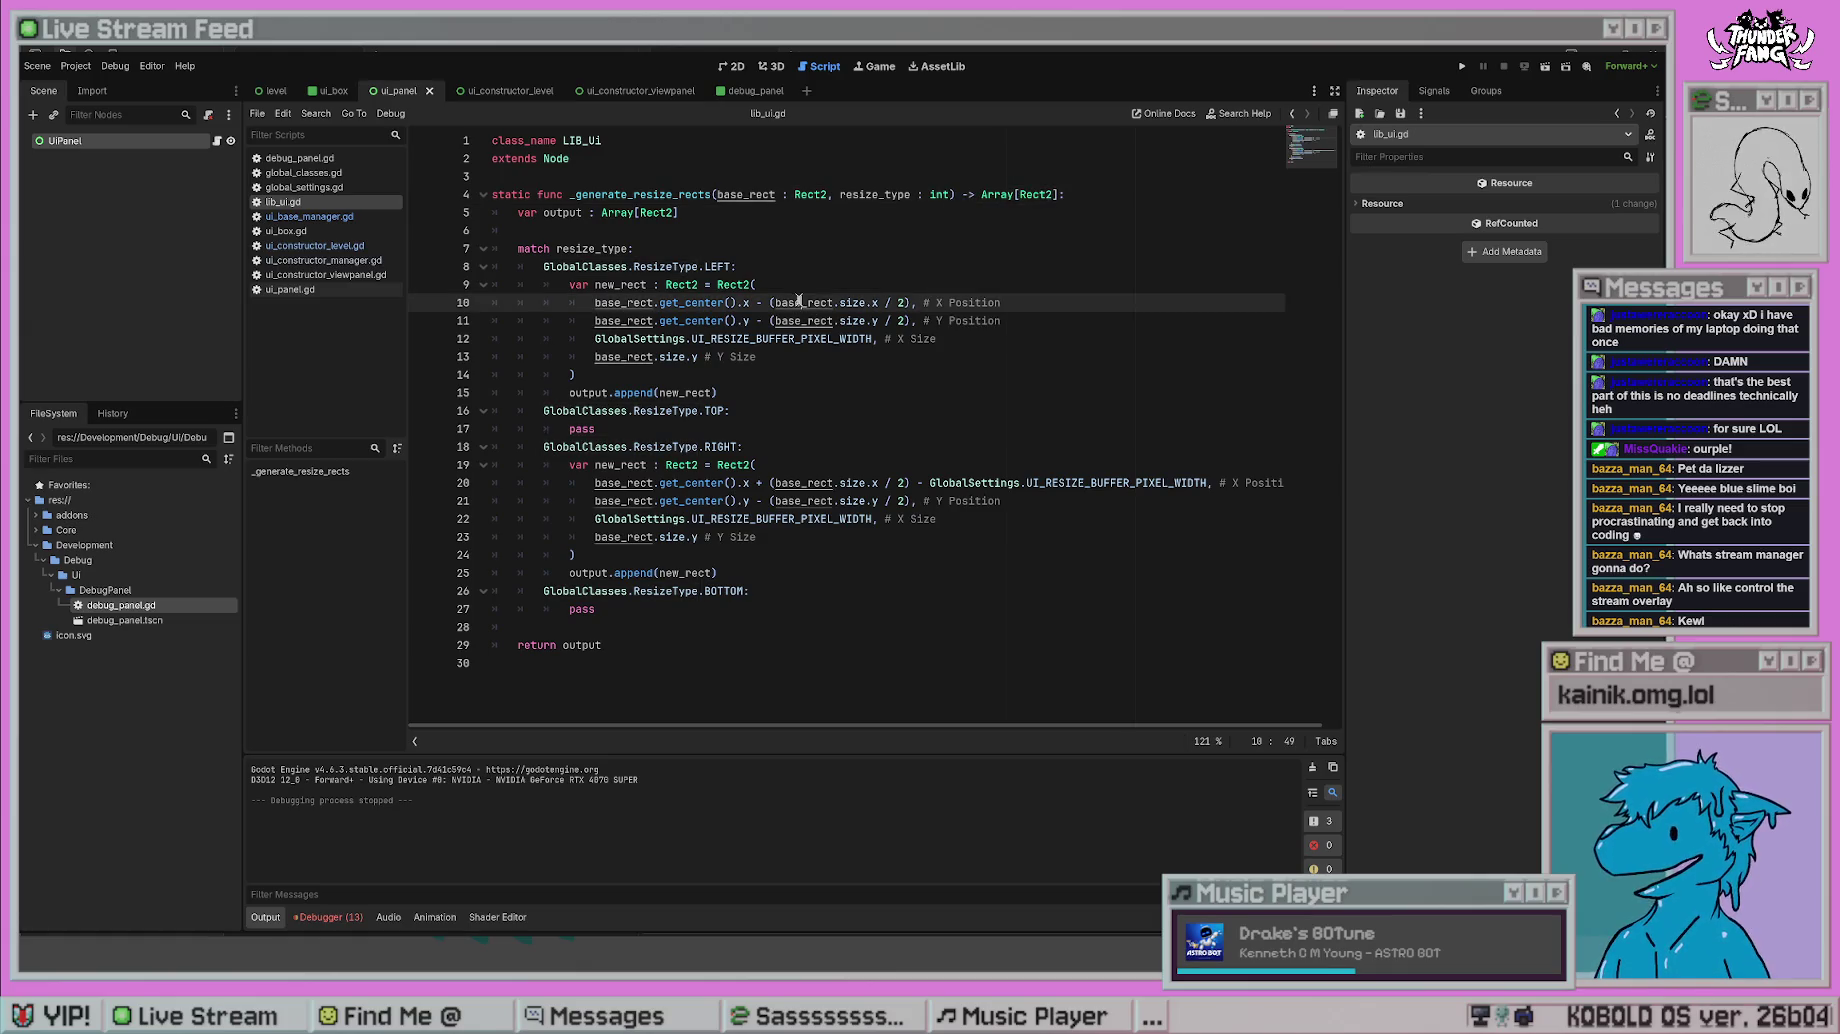
key(alt+Left)
key(alt+Left)
key(alt+Left)
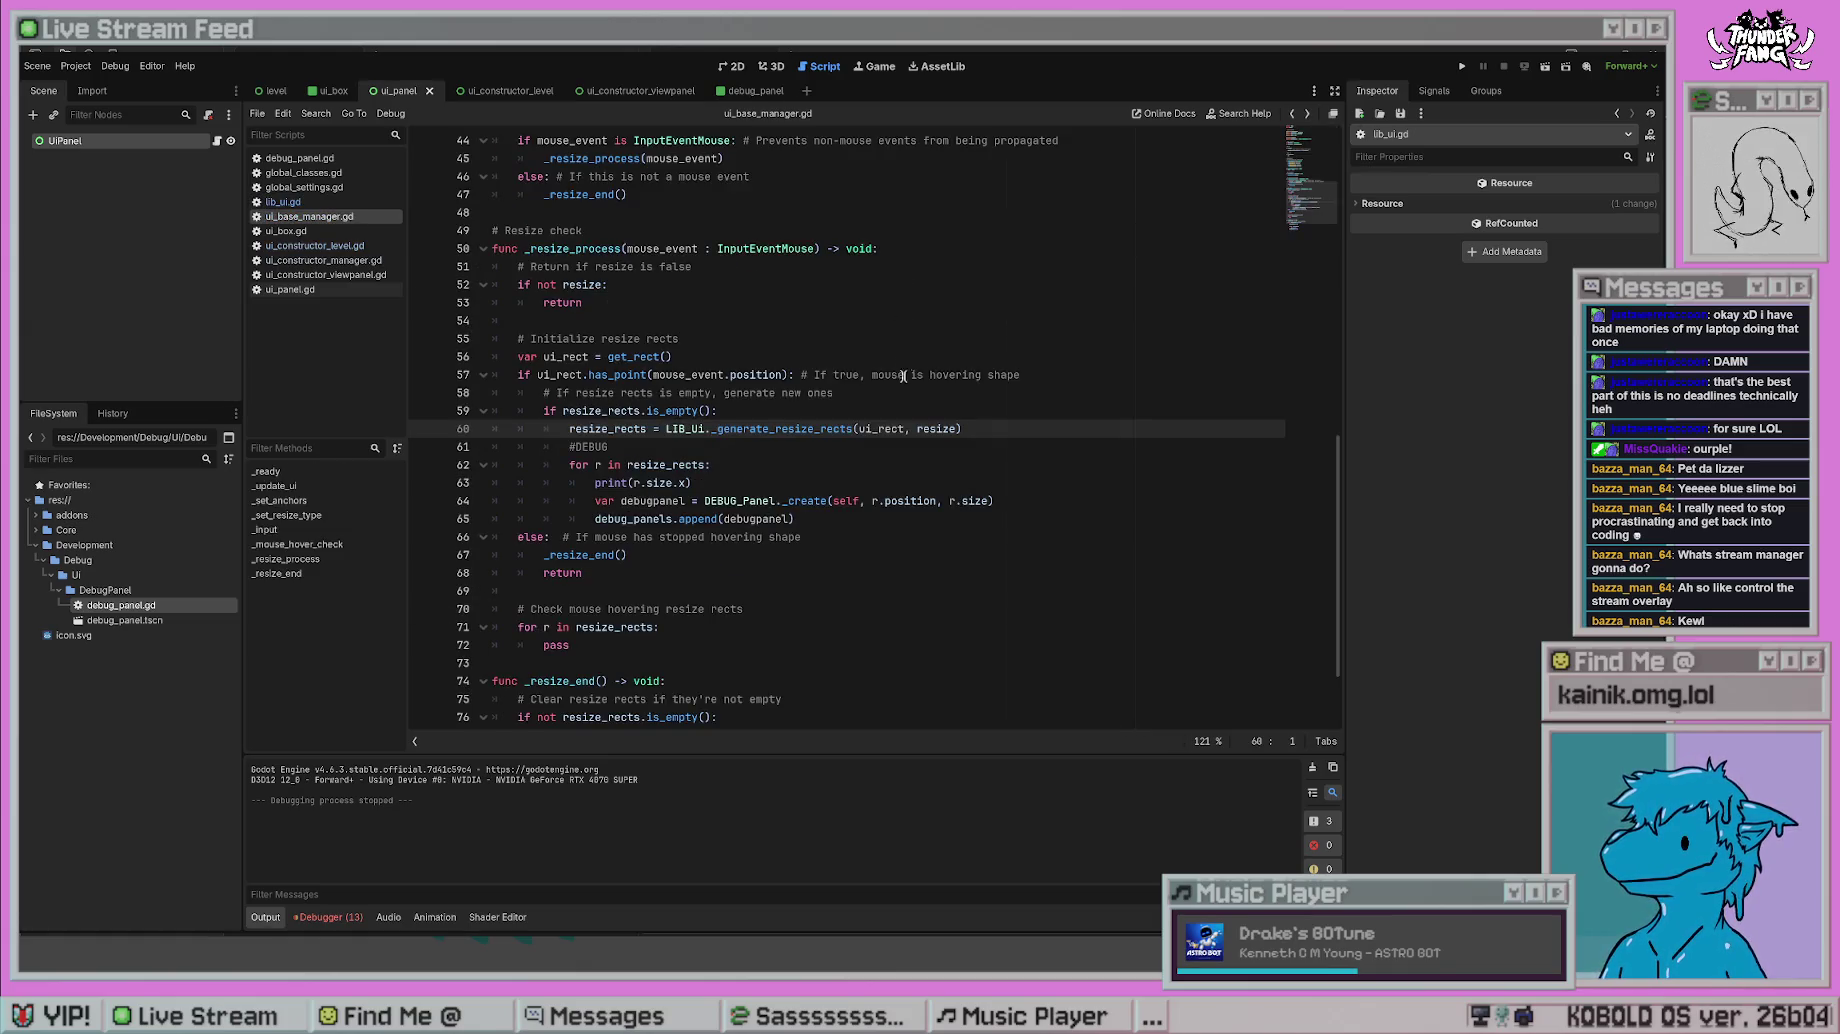
scroll(910, 459, up, 12)
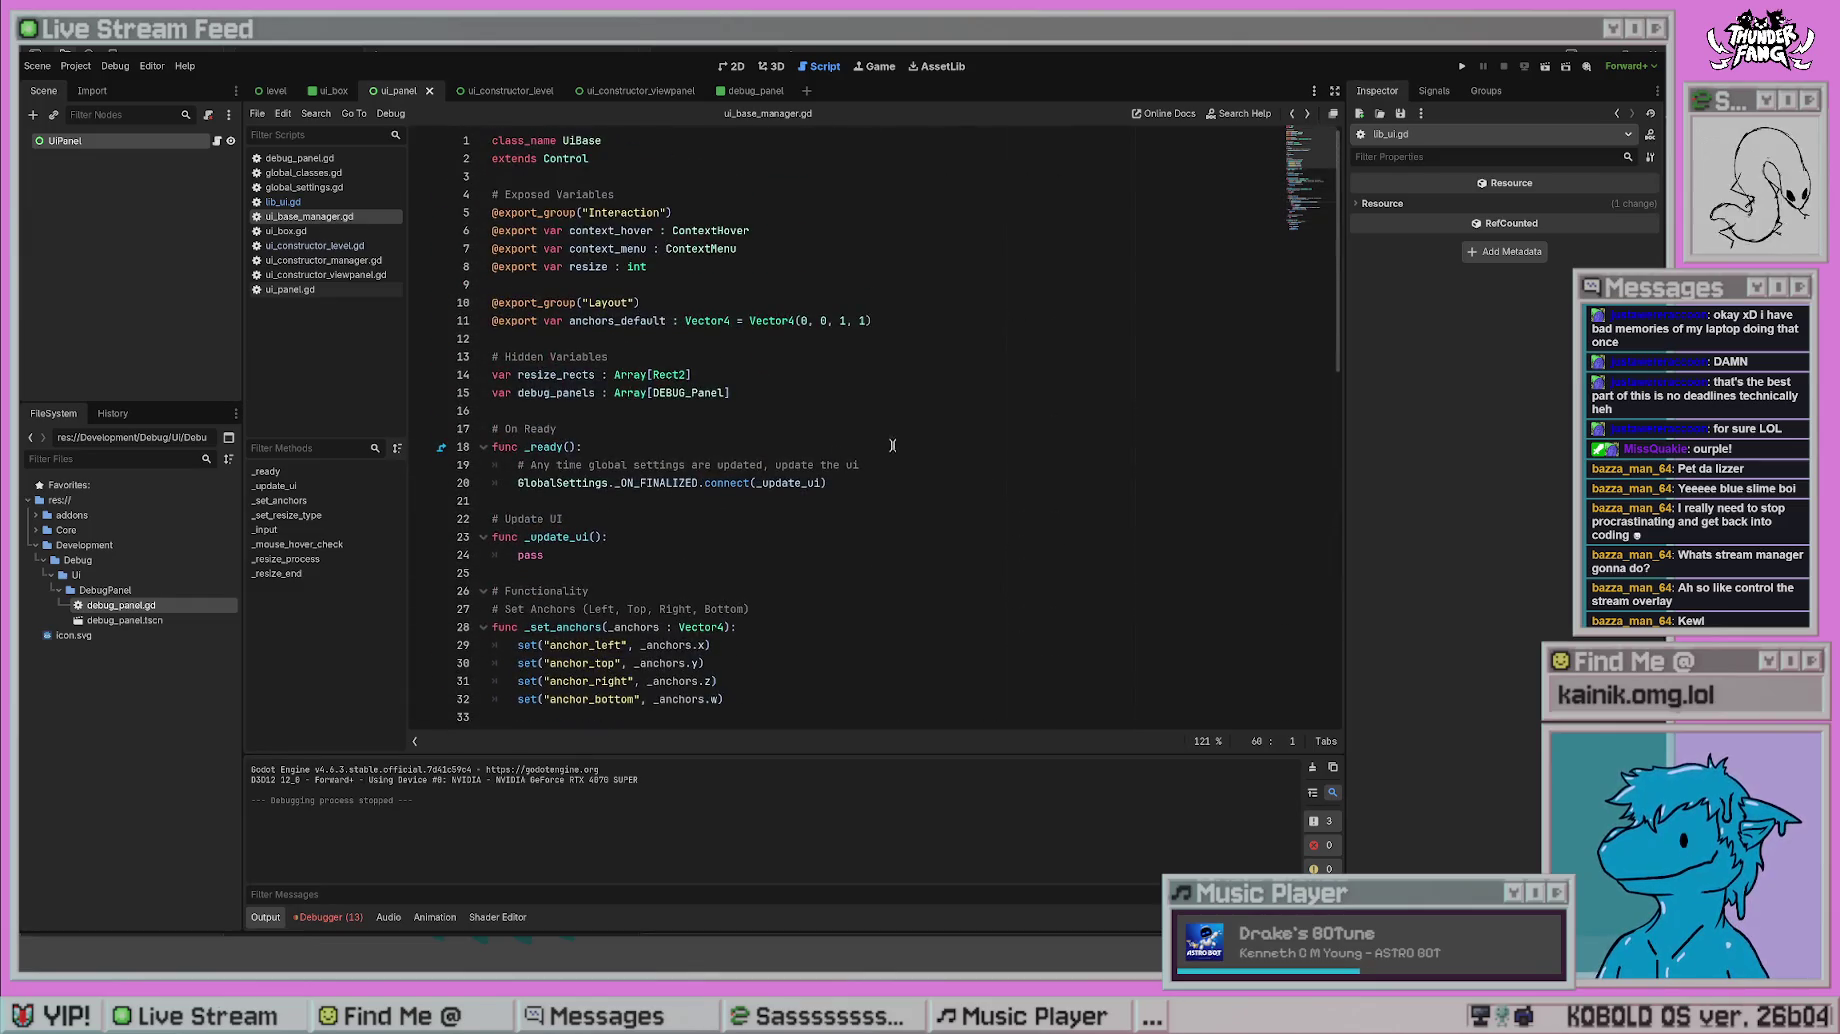
scroll(873, 432, down, 13)
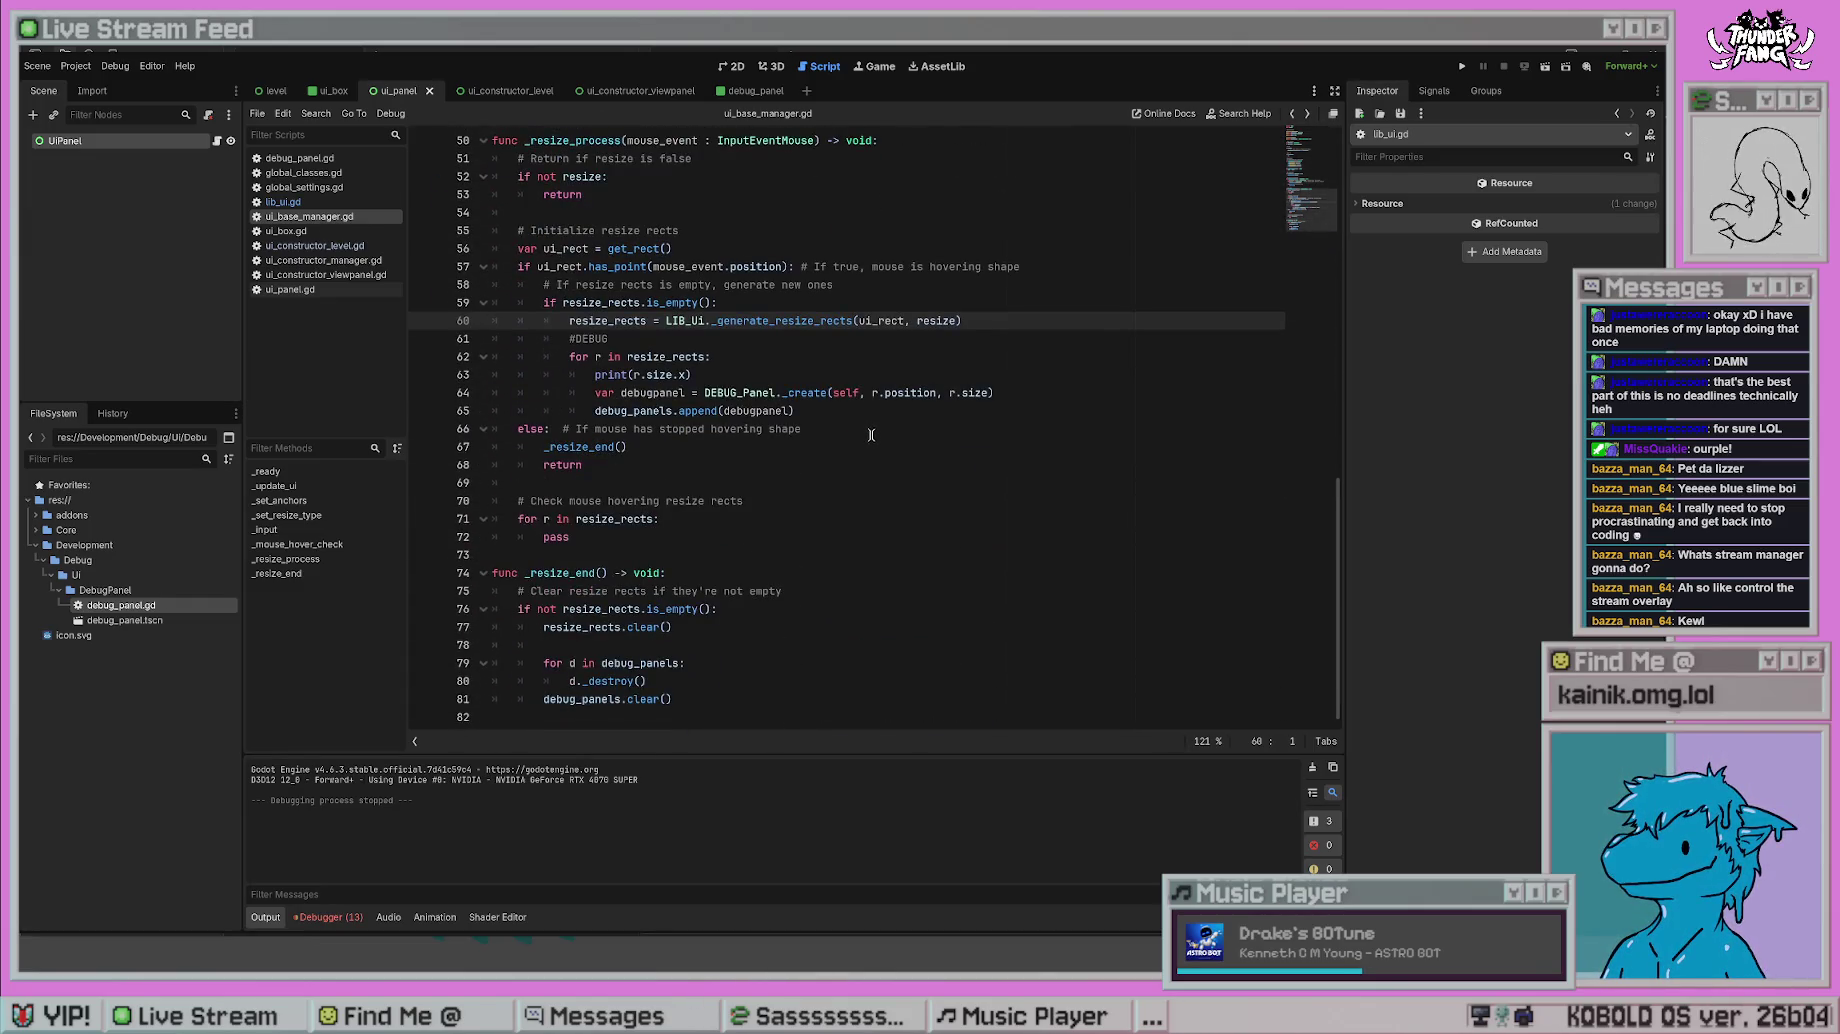
key(alt+Right)
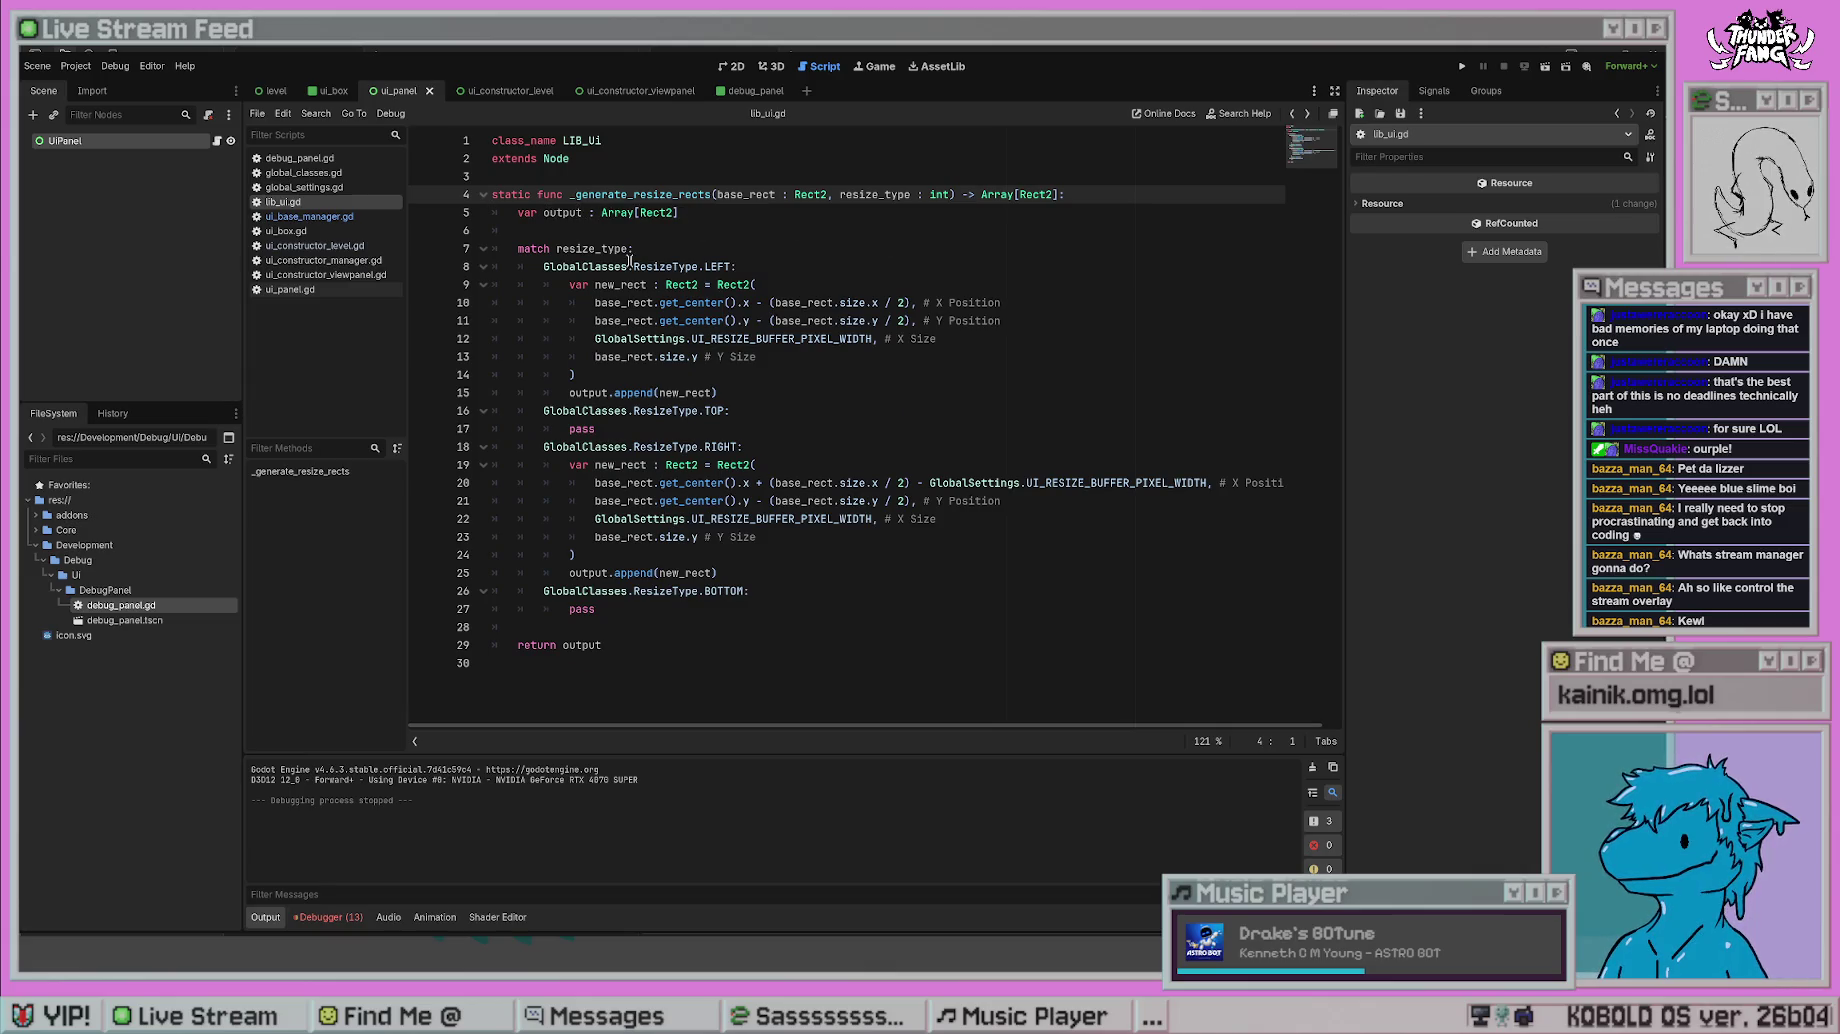
- Run the project to test the resize edges
click(745, 264)
click(542, 268)
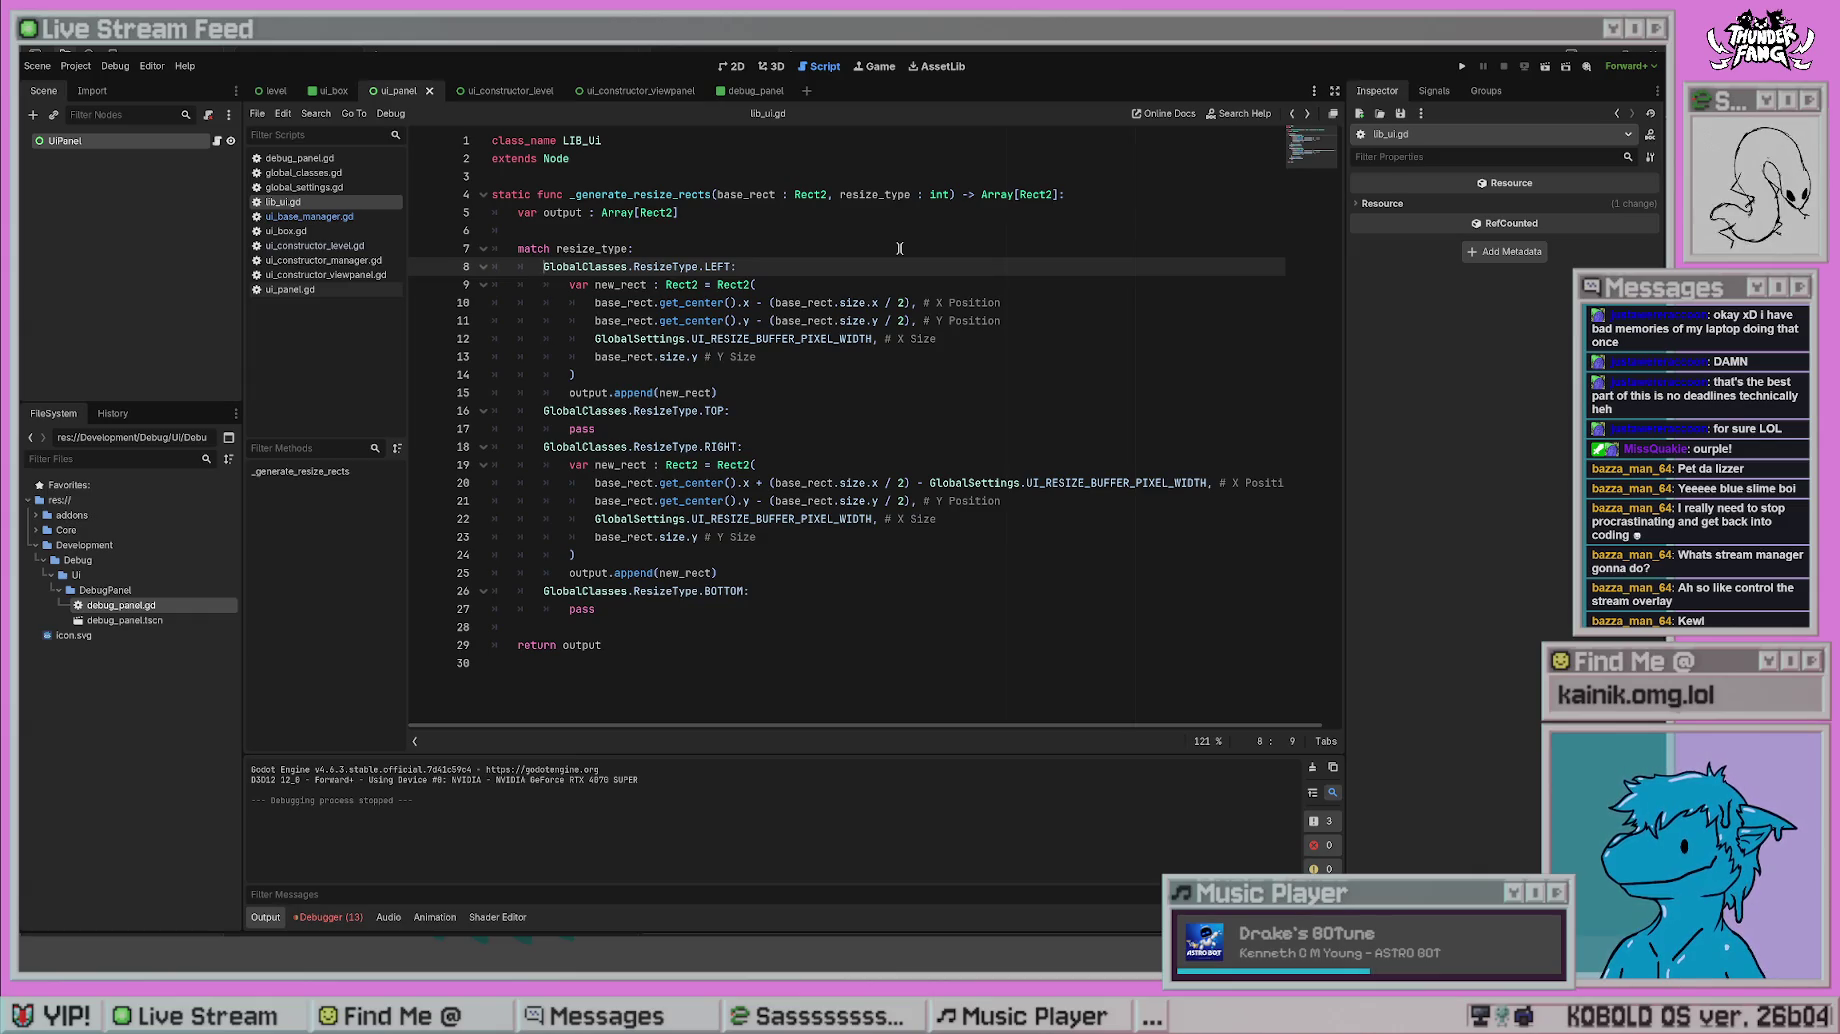
key(F5)
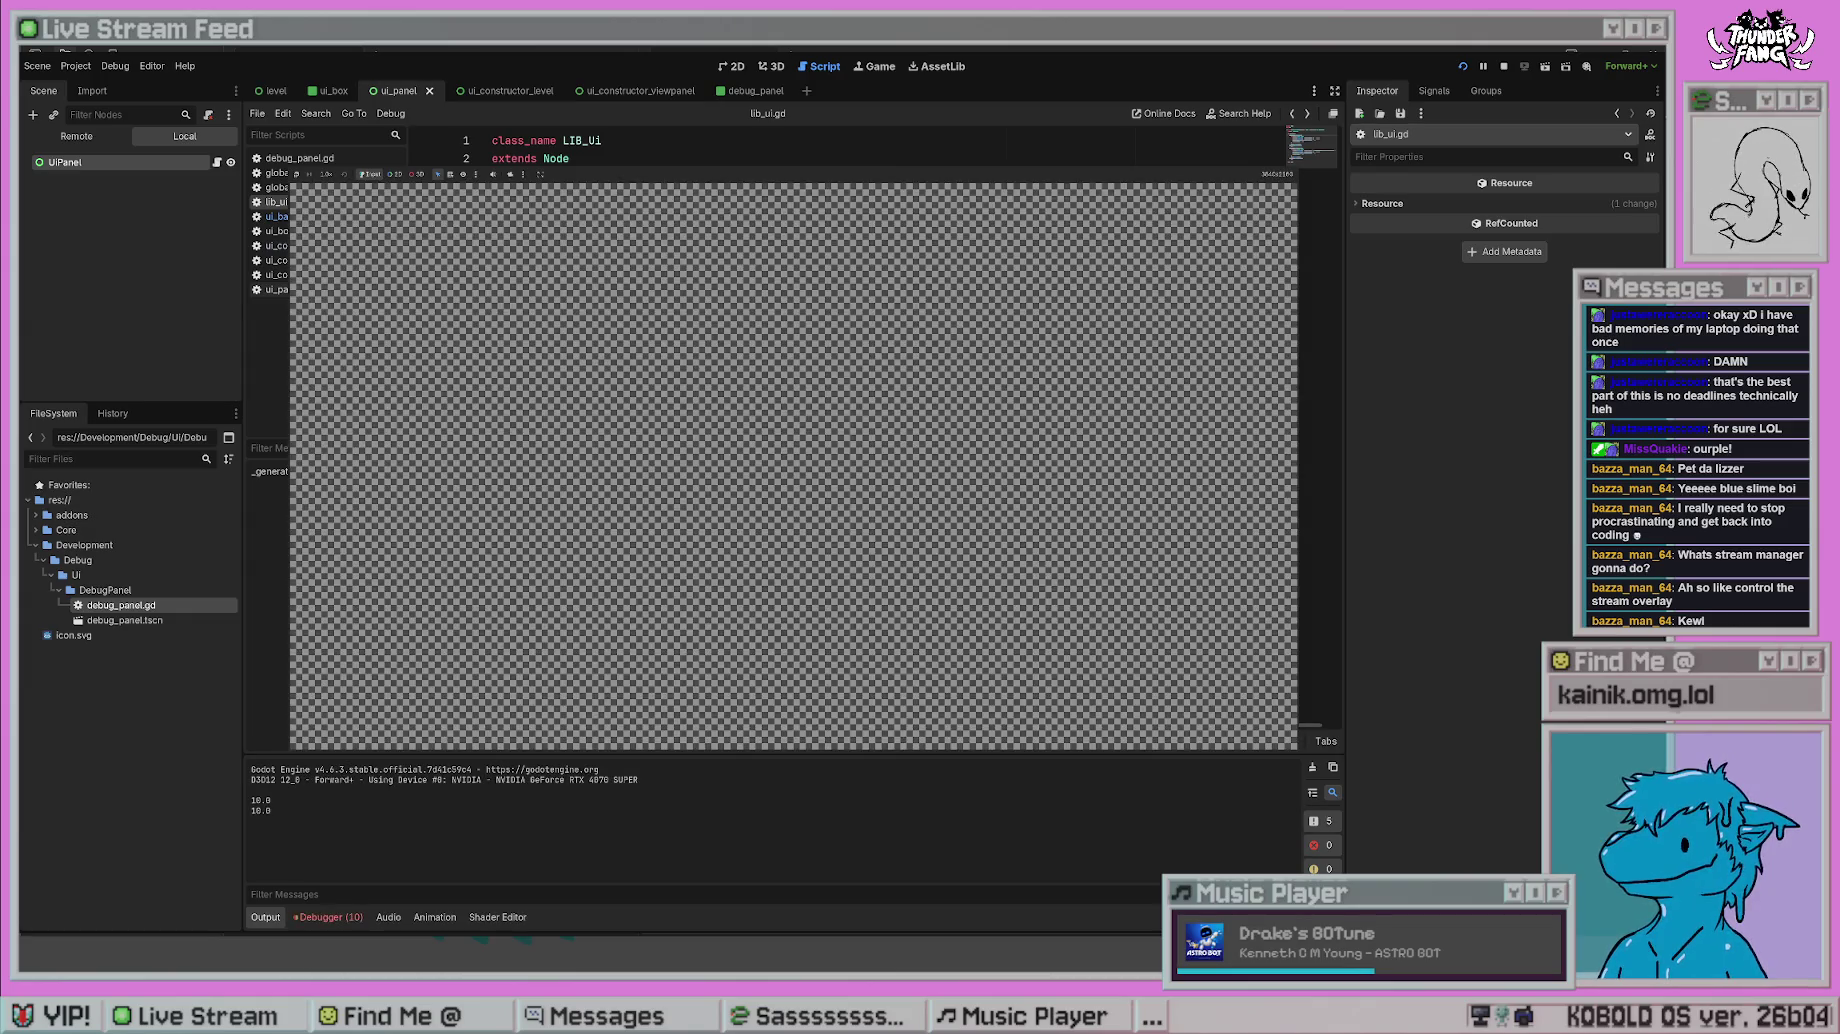
- Stop the game and go back to ui_constructor_level.gd
key(F8)
click(812, 458)
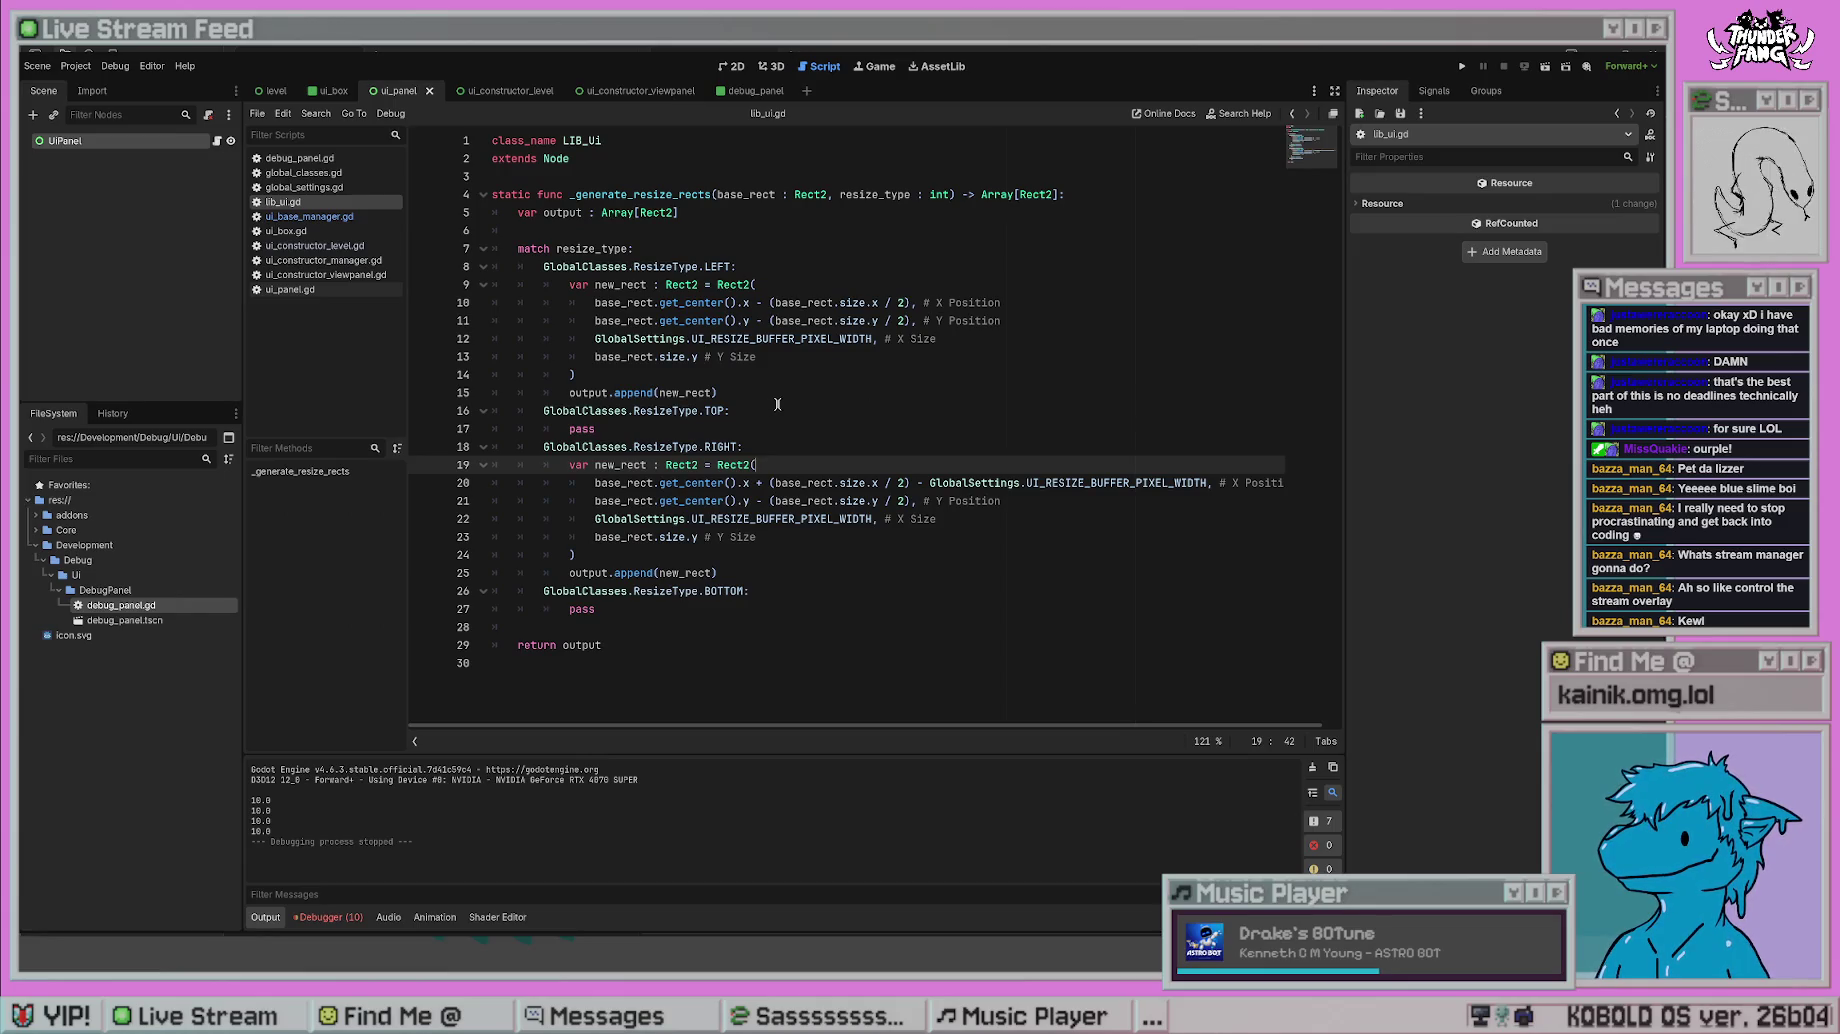
key(alt+Left)
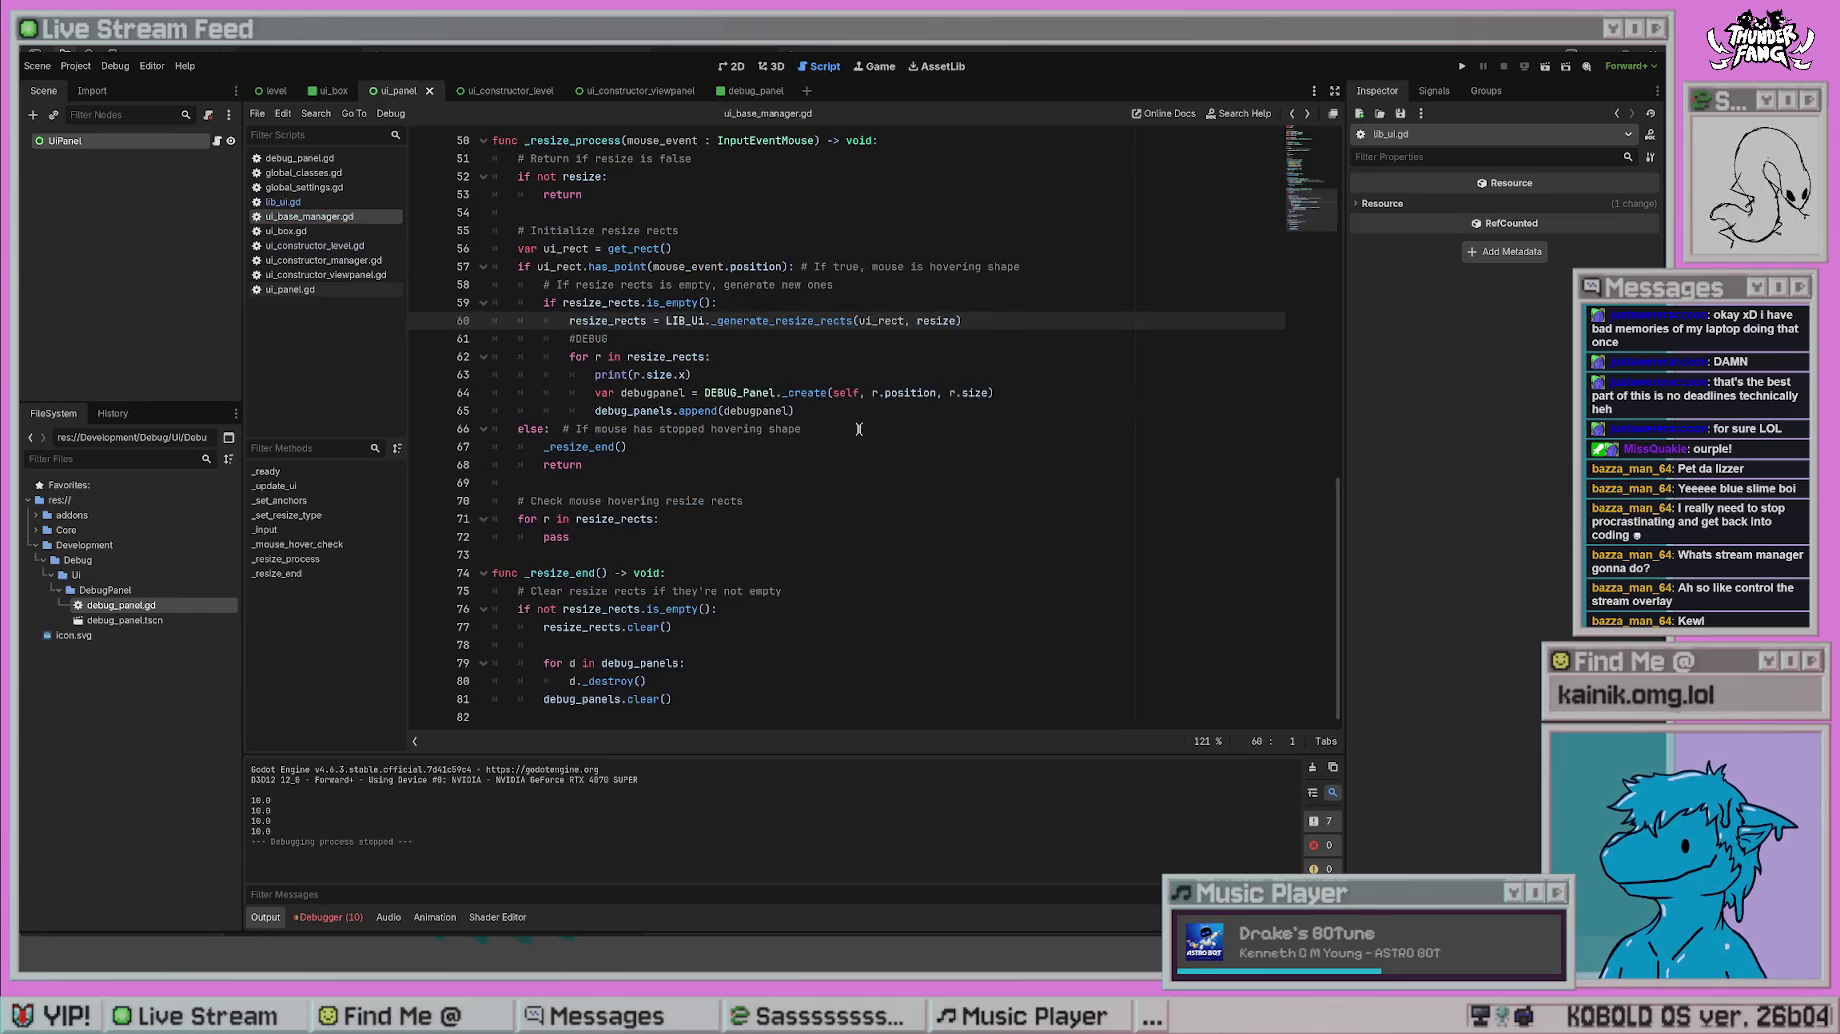
key(alt+Left)
key(alt+Left)
key(alt+Left)
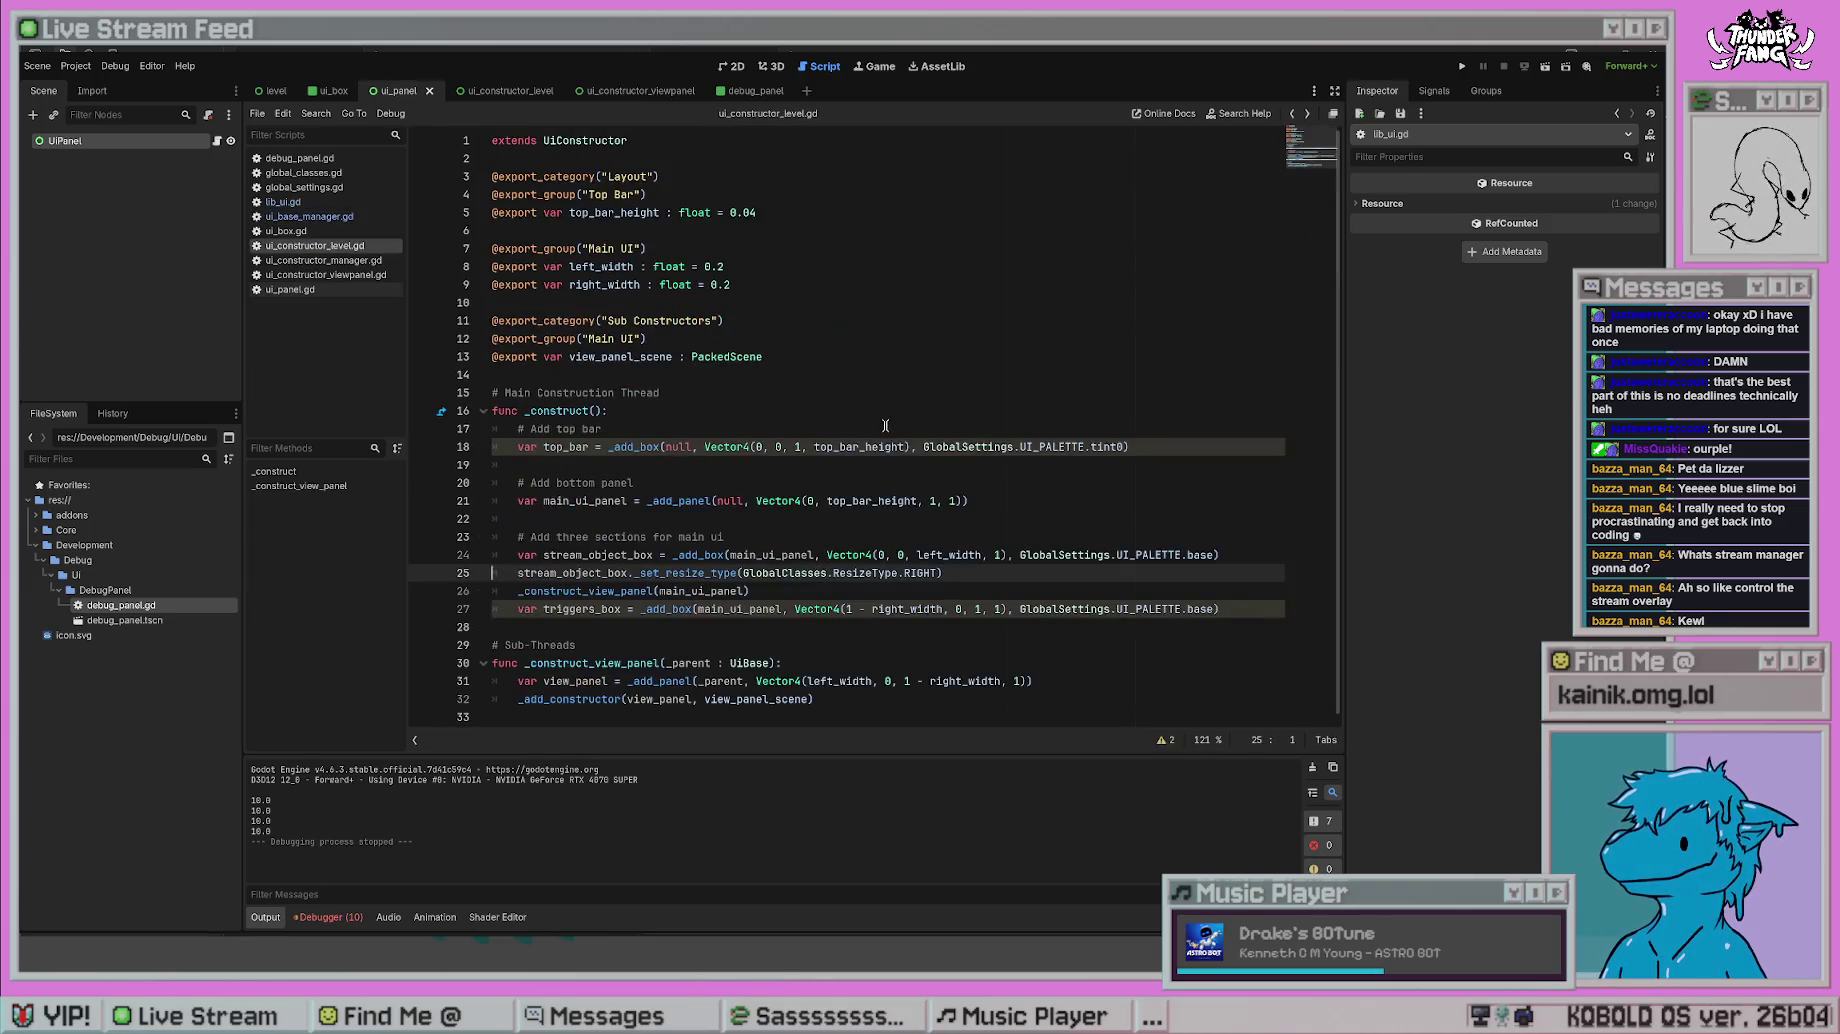
click(908, 522)
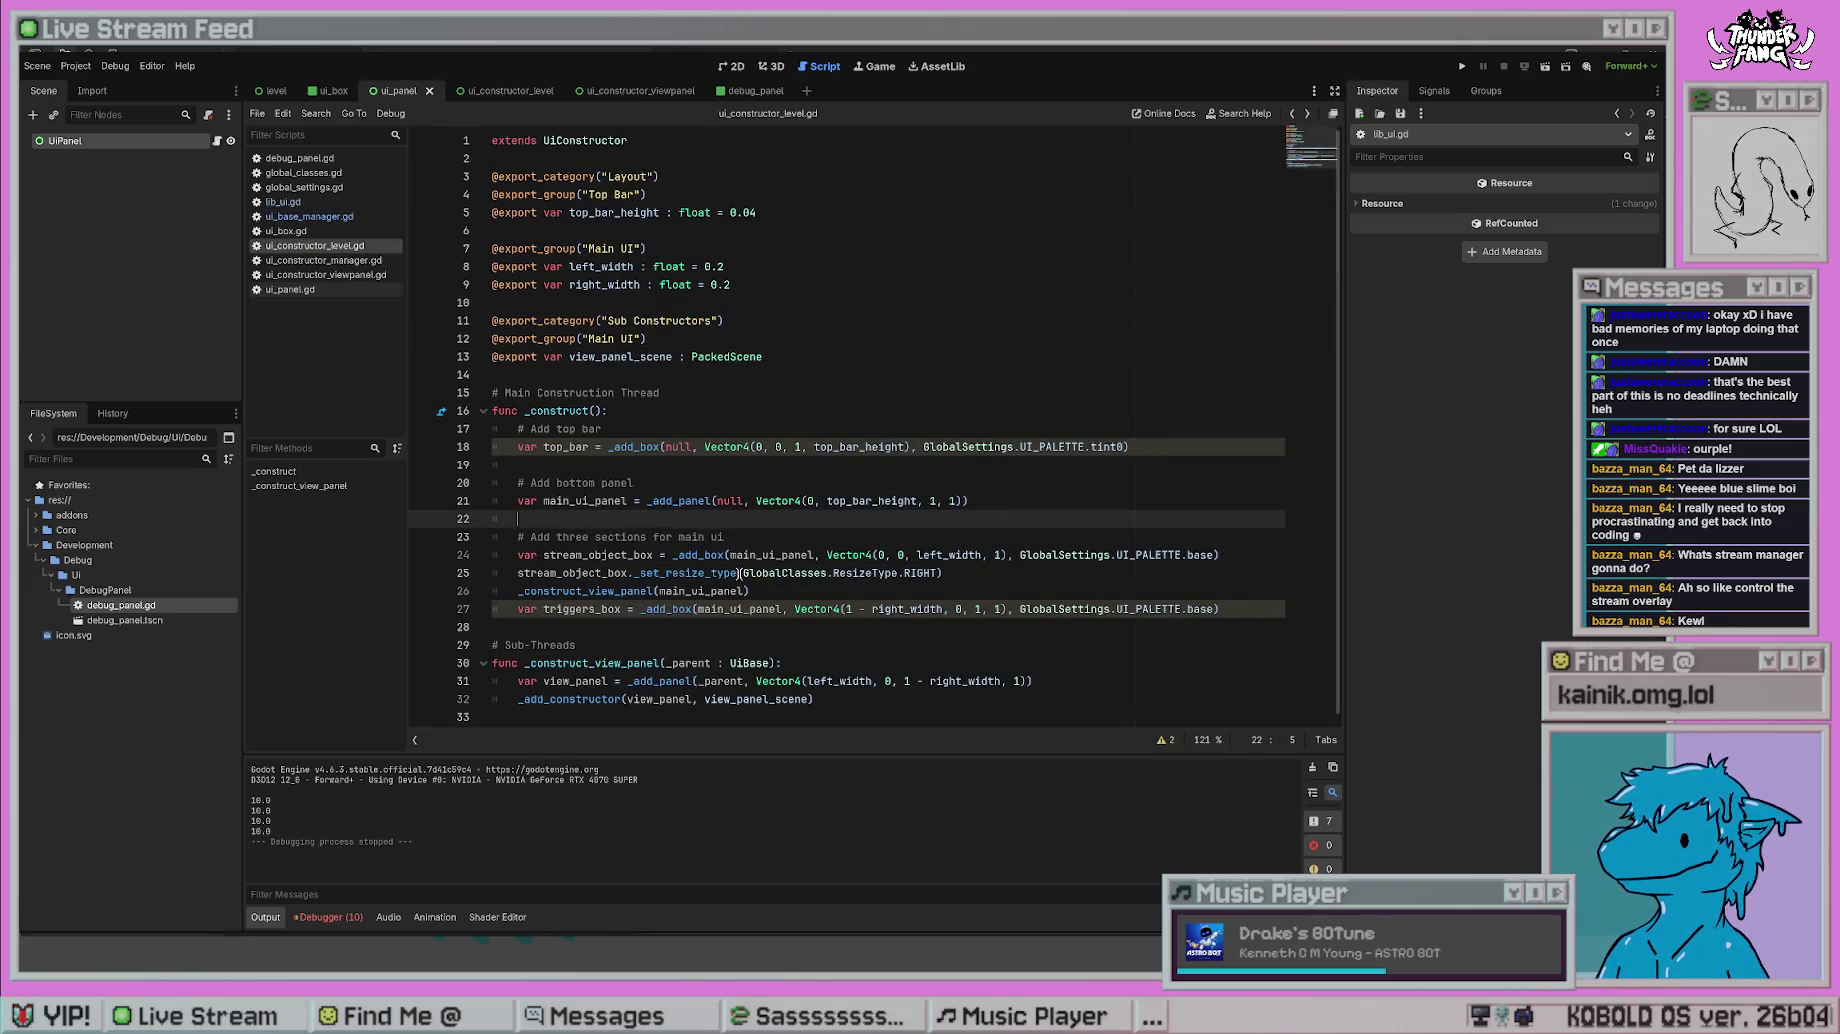
- Insert 'GlobalClasses.ResizeType.LEFT |' before RIGHT in the stream box's _set_resize_type call
click(741, 573)
text(Globa)
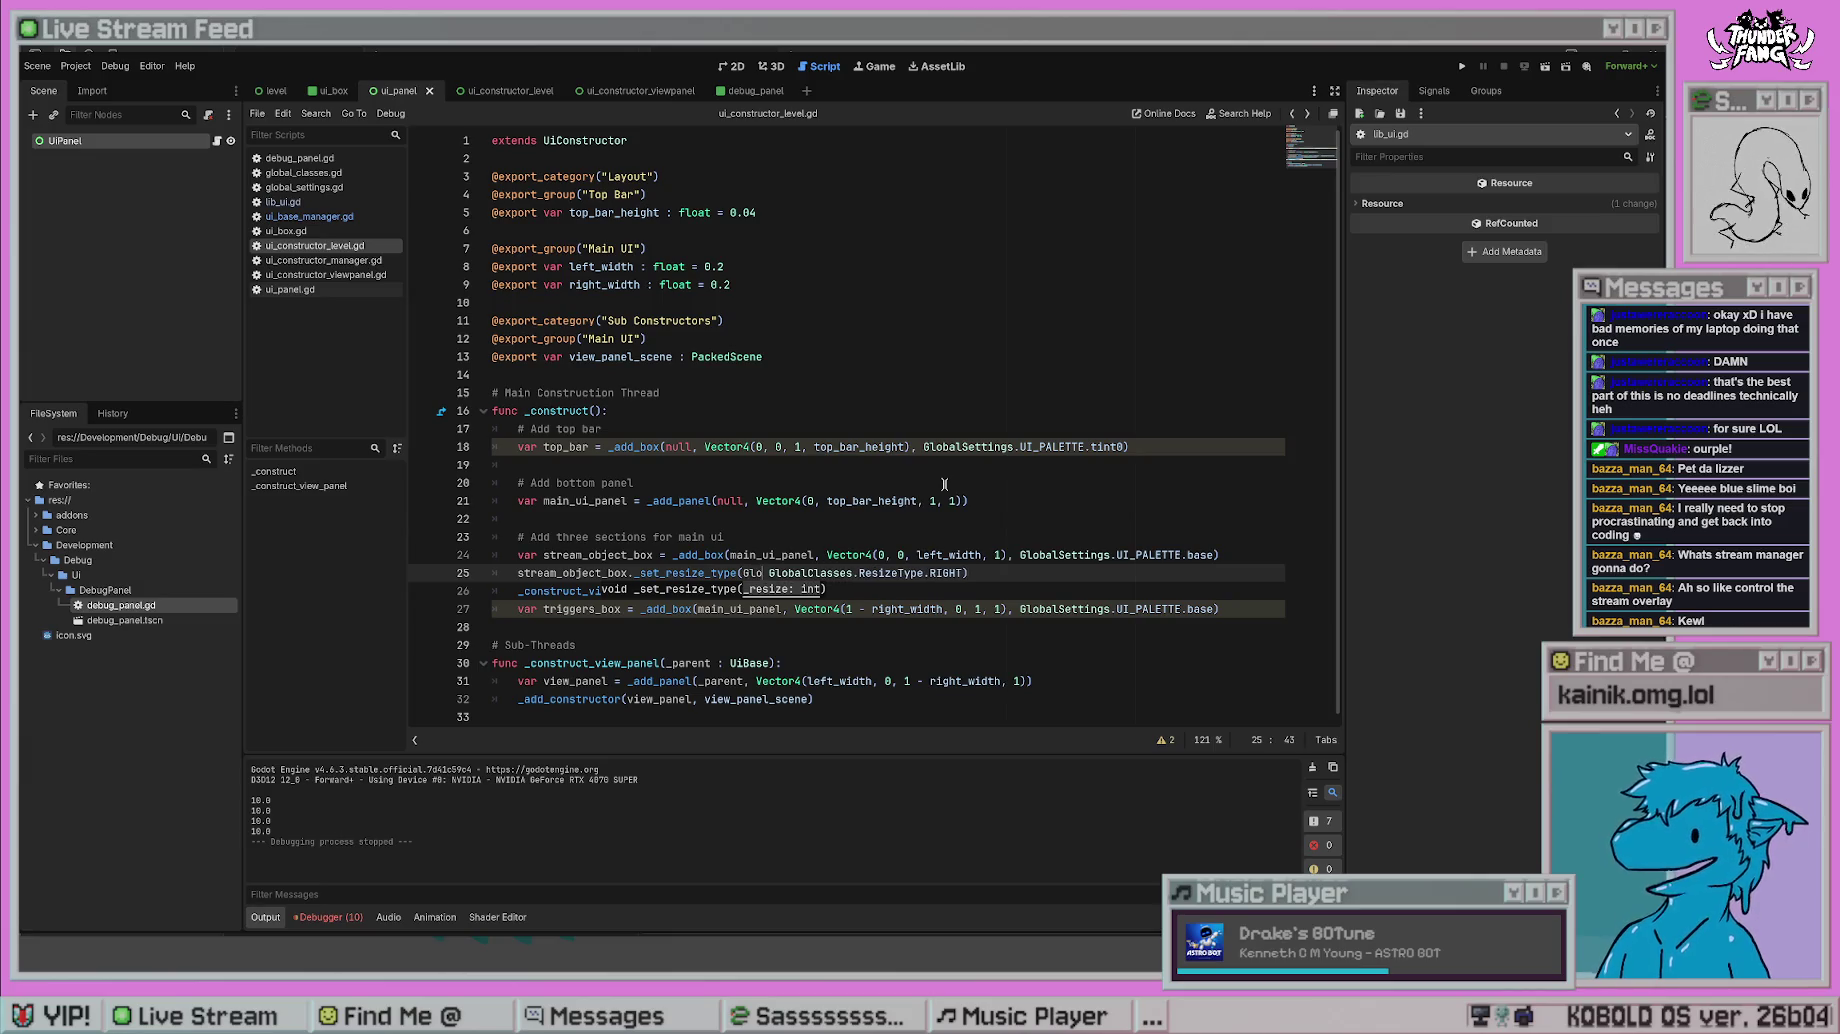
text(l)
key(Return)
text(.Re)
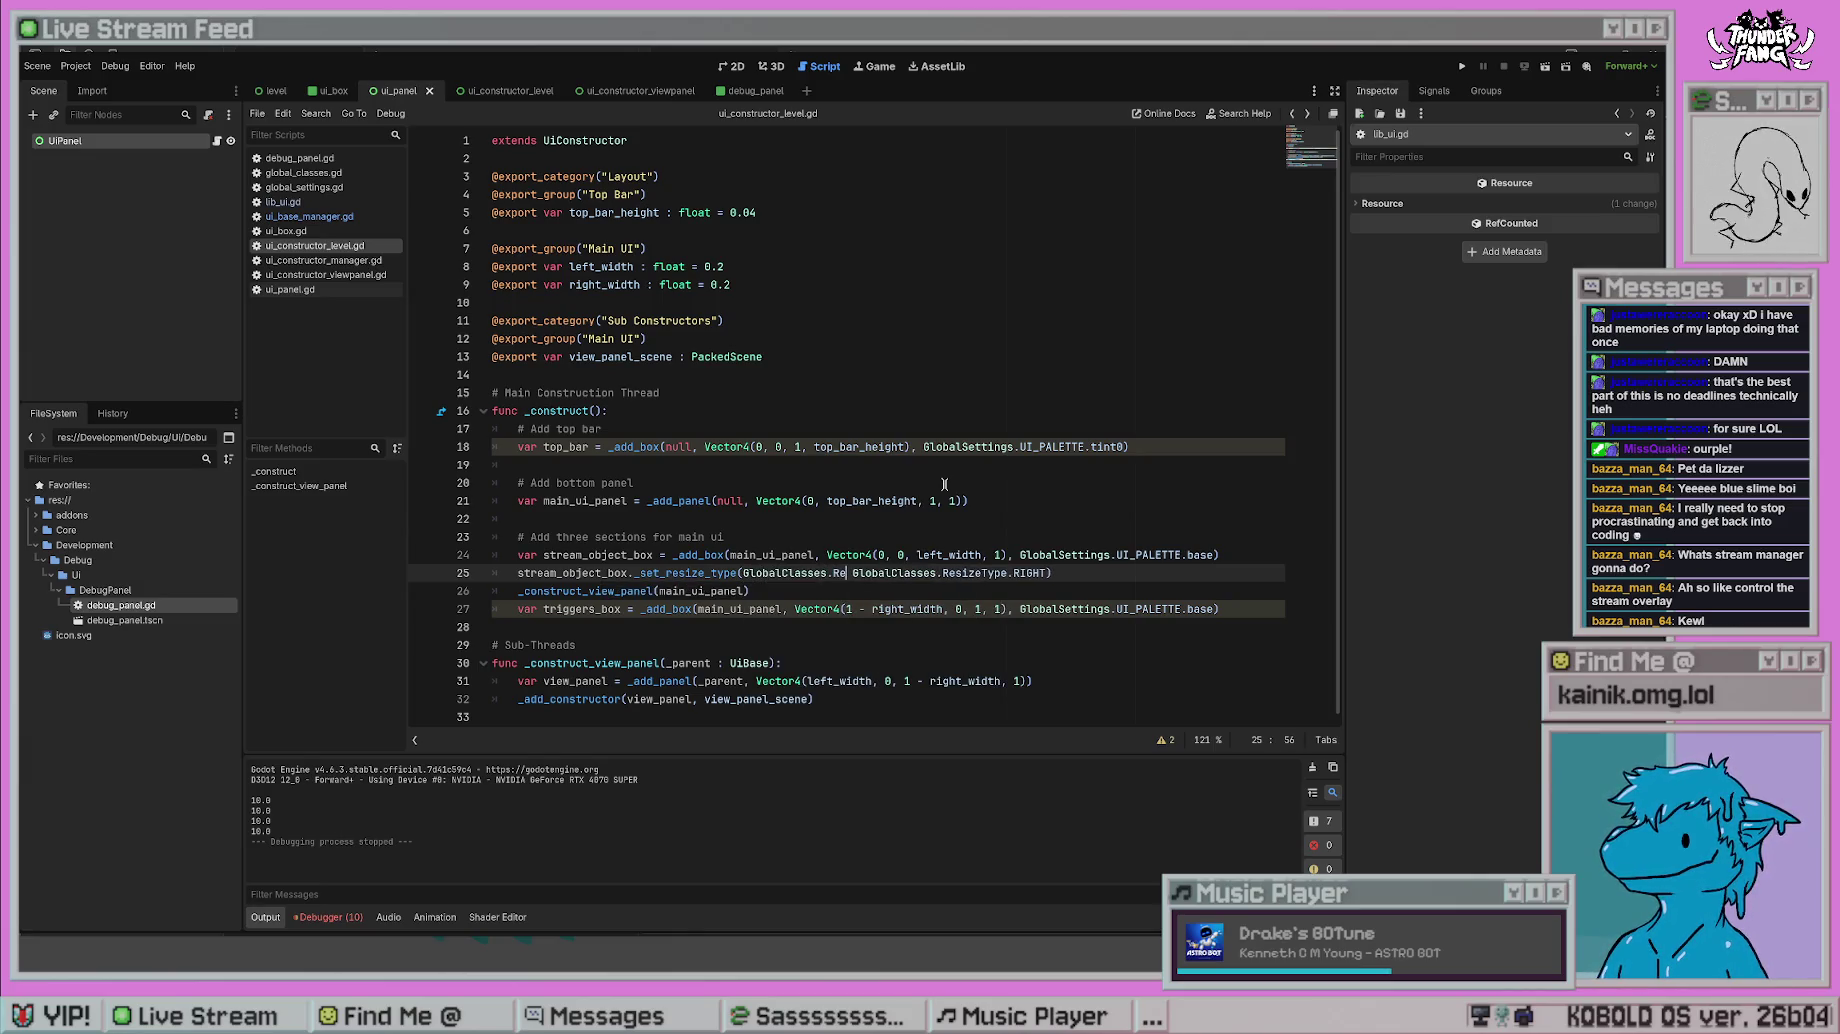
key(Return)
text(.L)
key(Return)
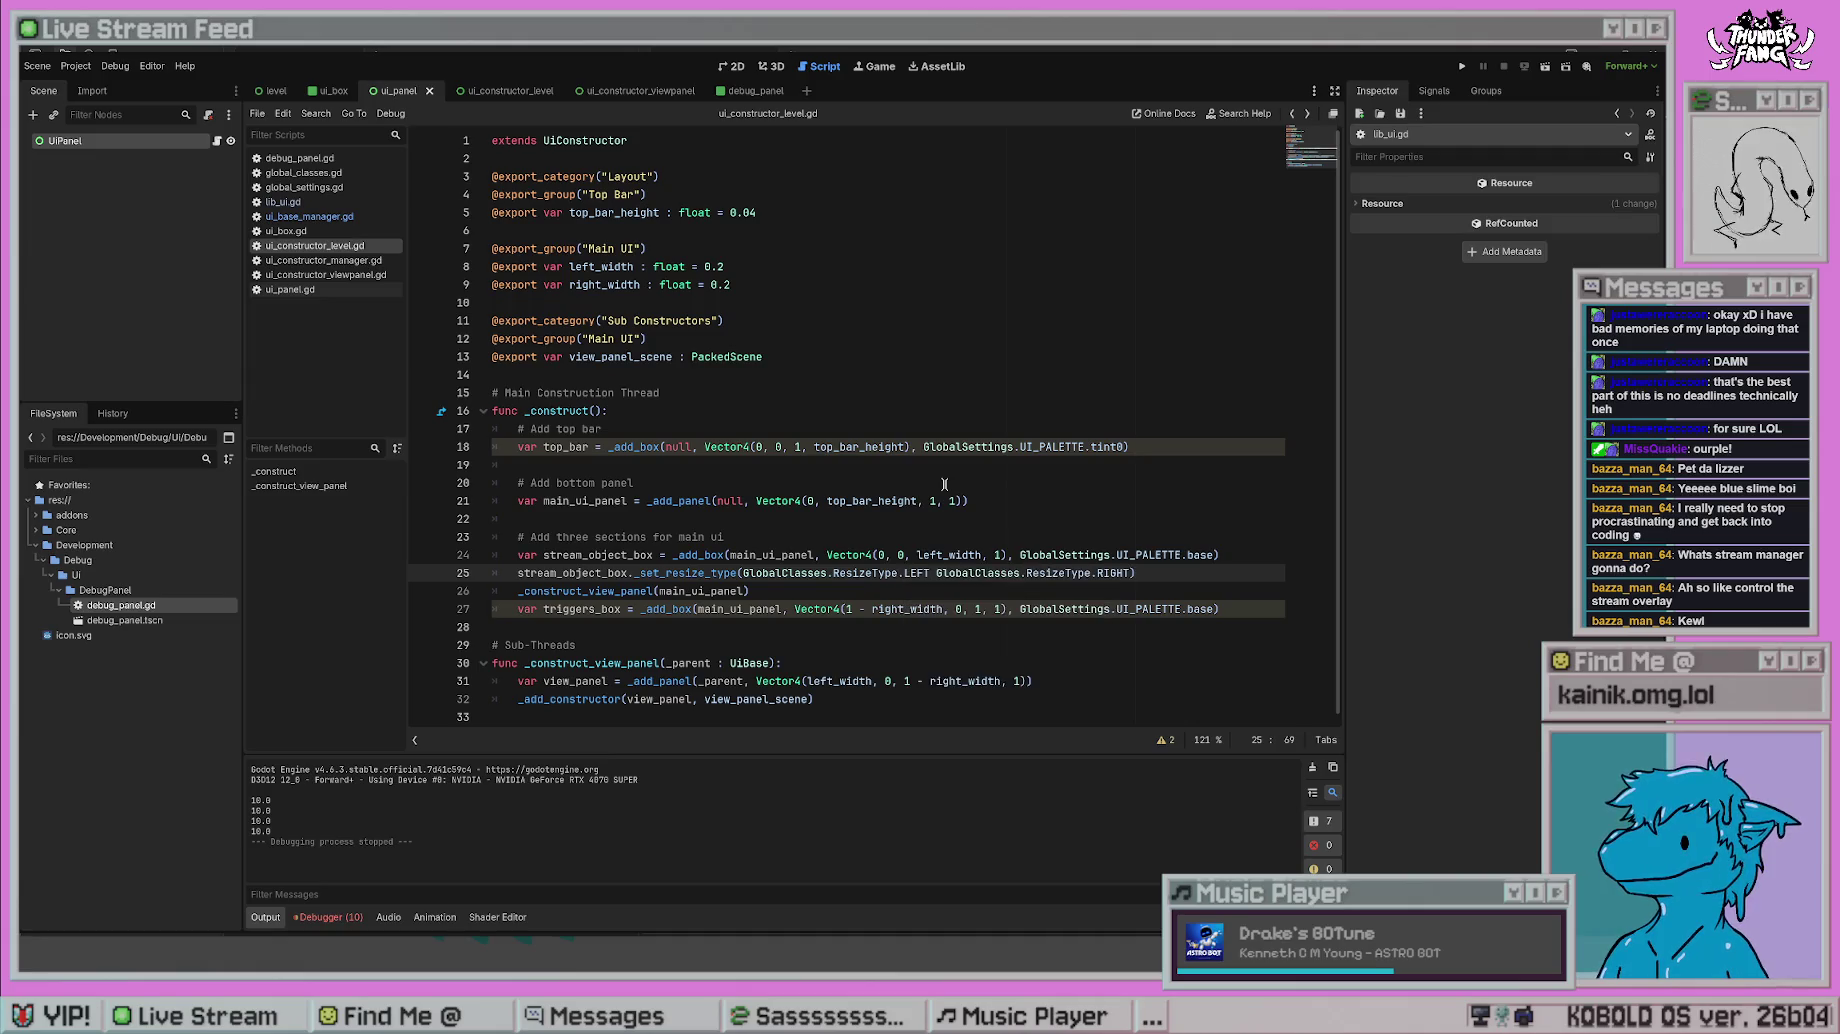
text(|)
- Test-run the project with LEFT and RIGHT set, then stop it
click(944, 484)
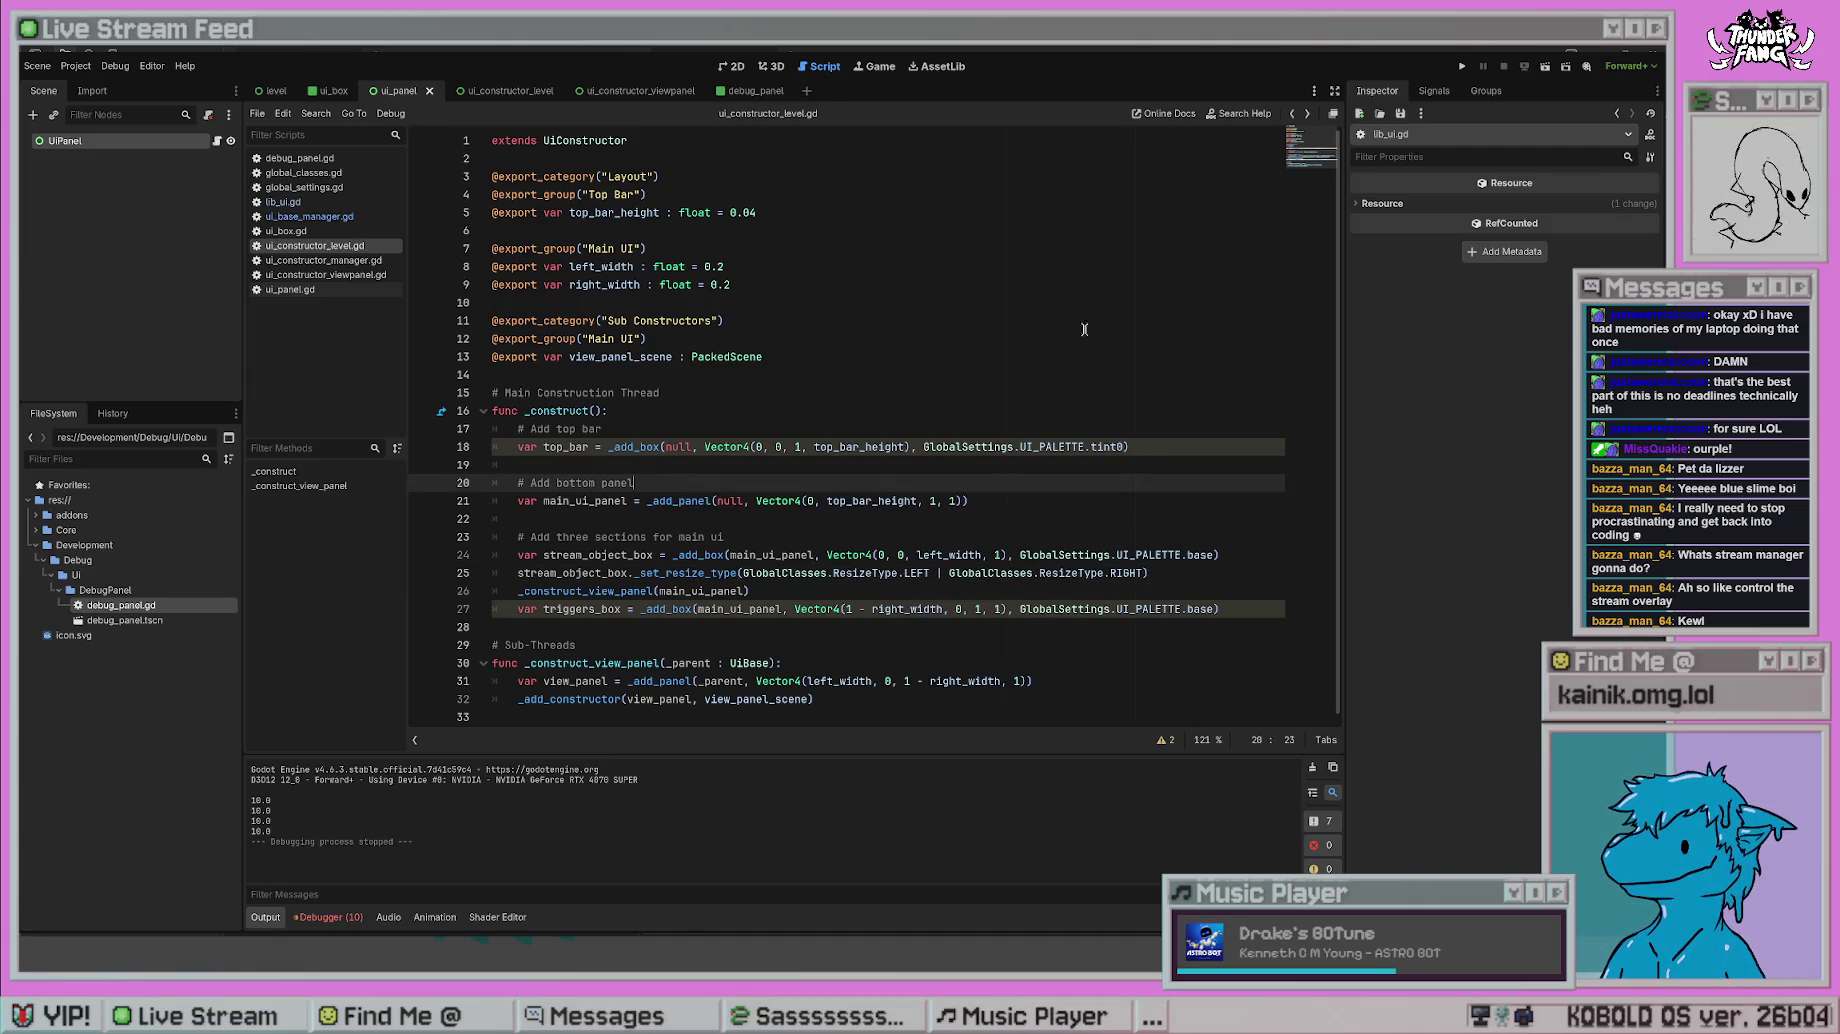
click(1462, 66)
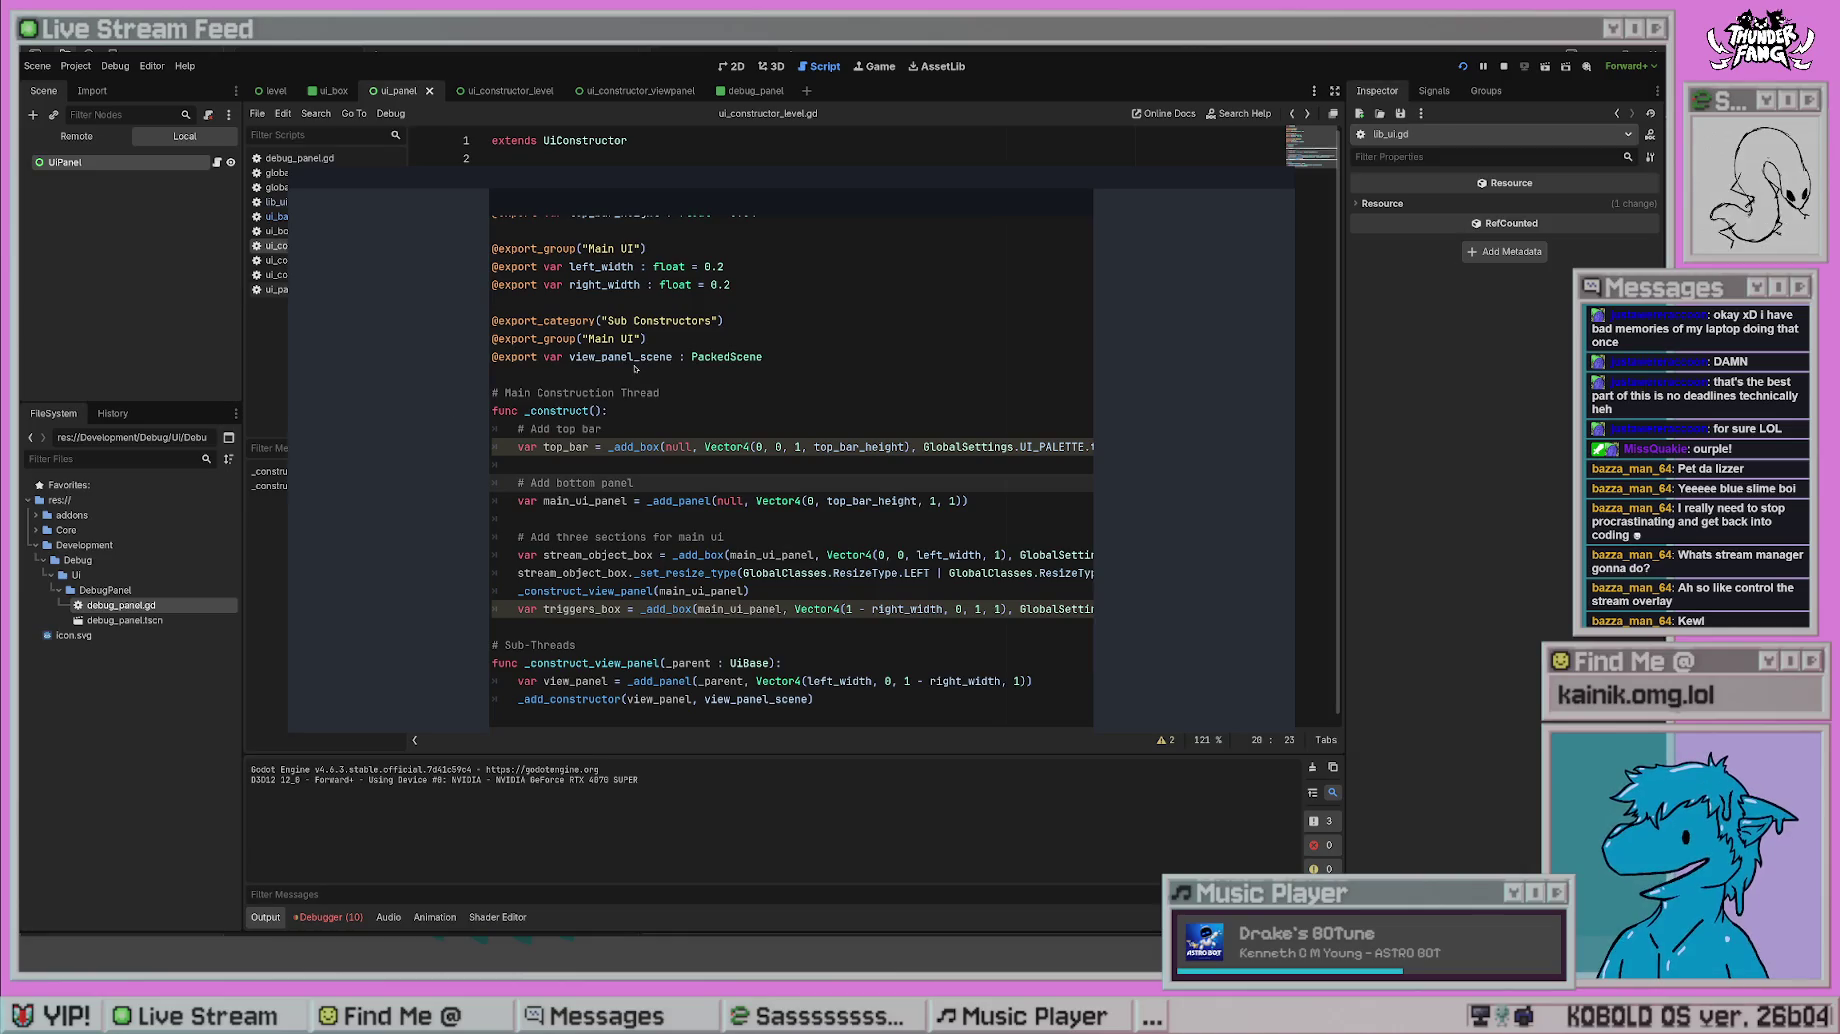
key(F8)
click(892, 540)
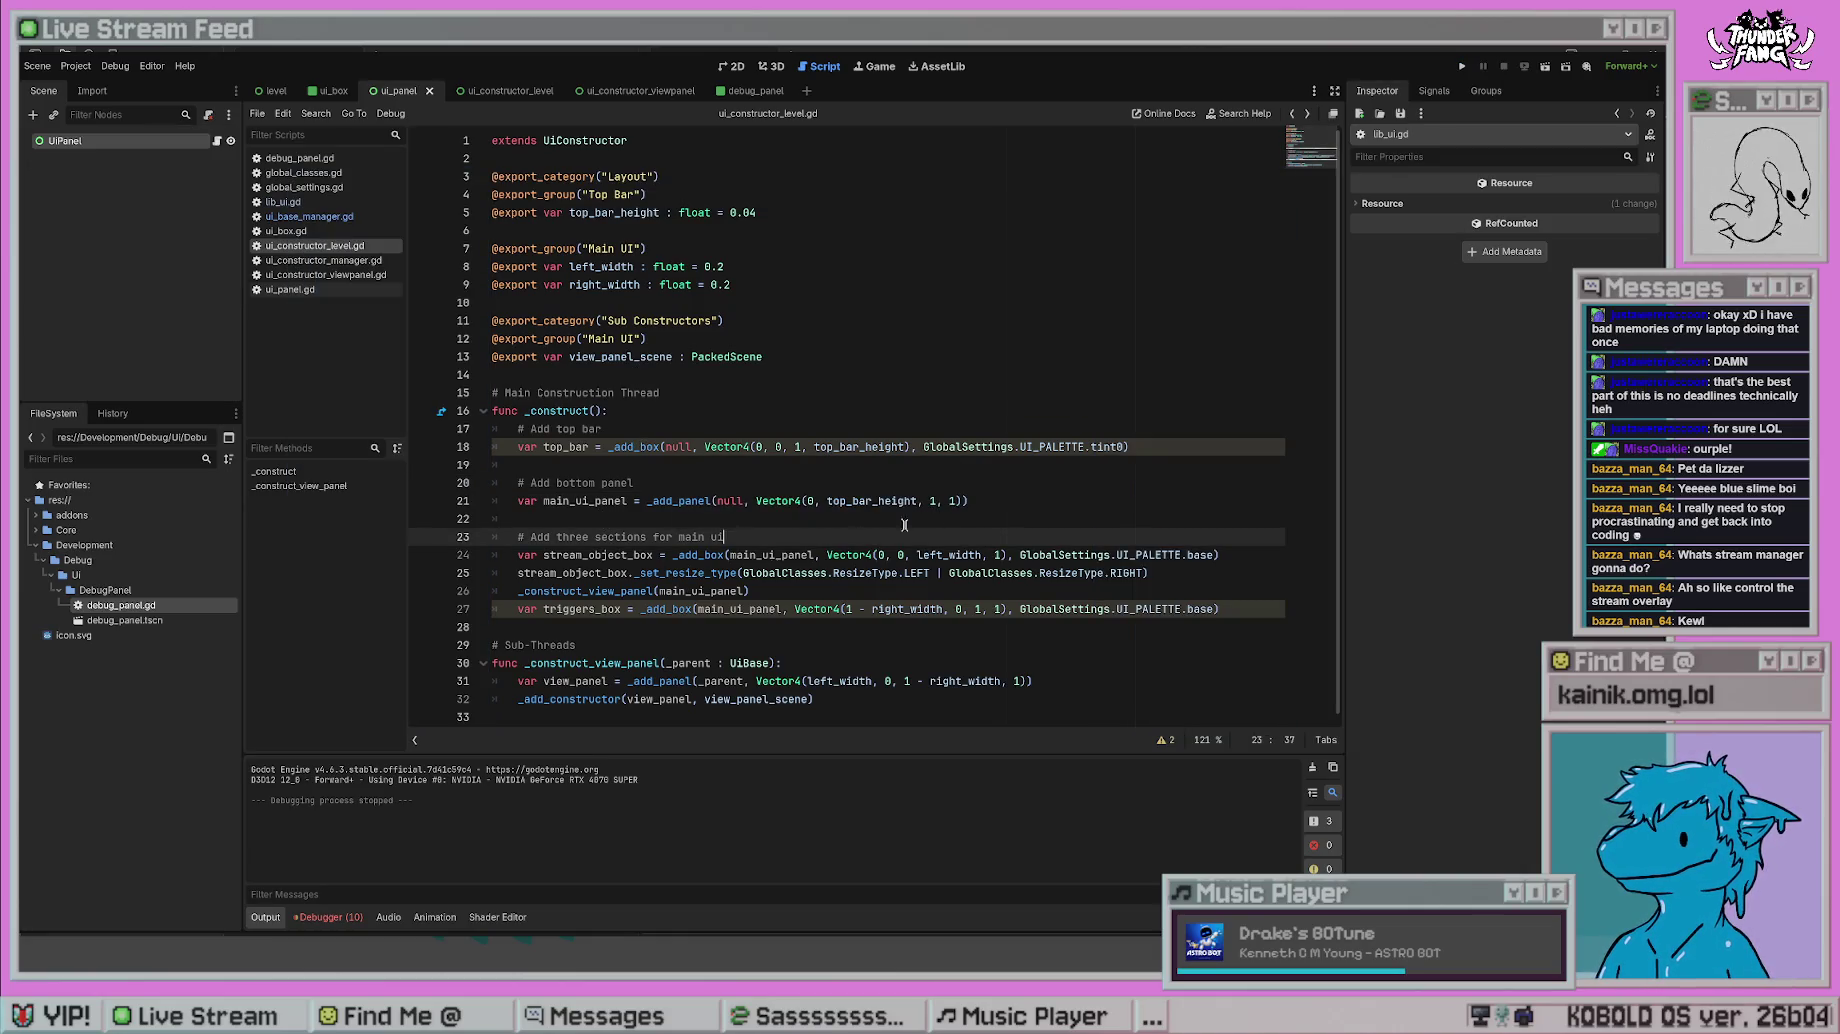
- Look up the _set_resize_type definition and other scripts, ending in lib_ui.gd
click(704, 573)
ctrl+click(704, 576)
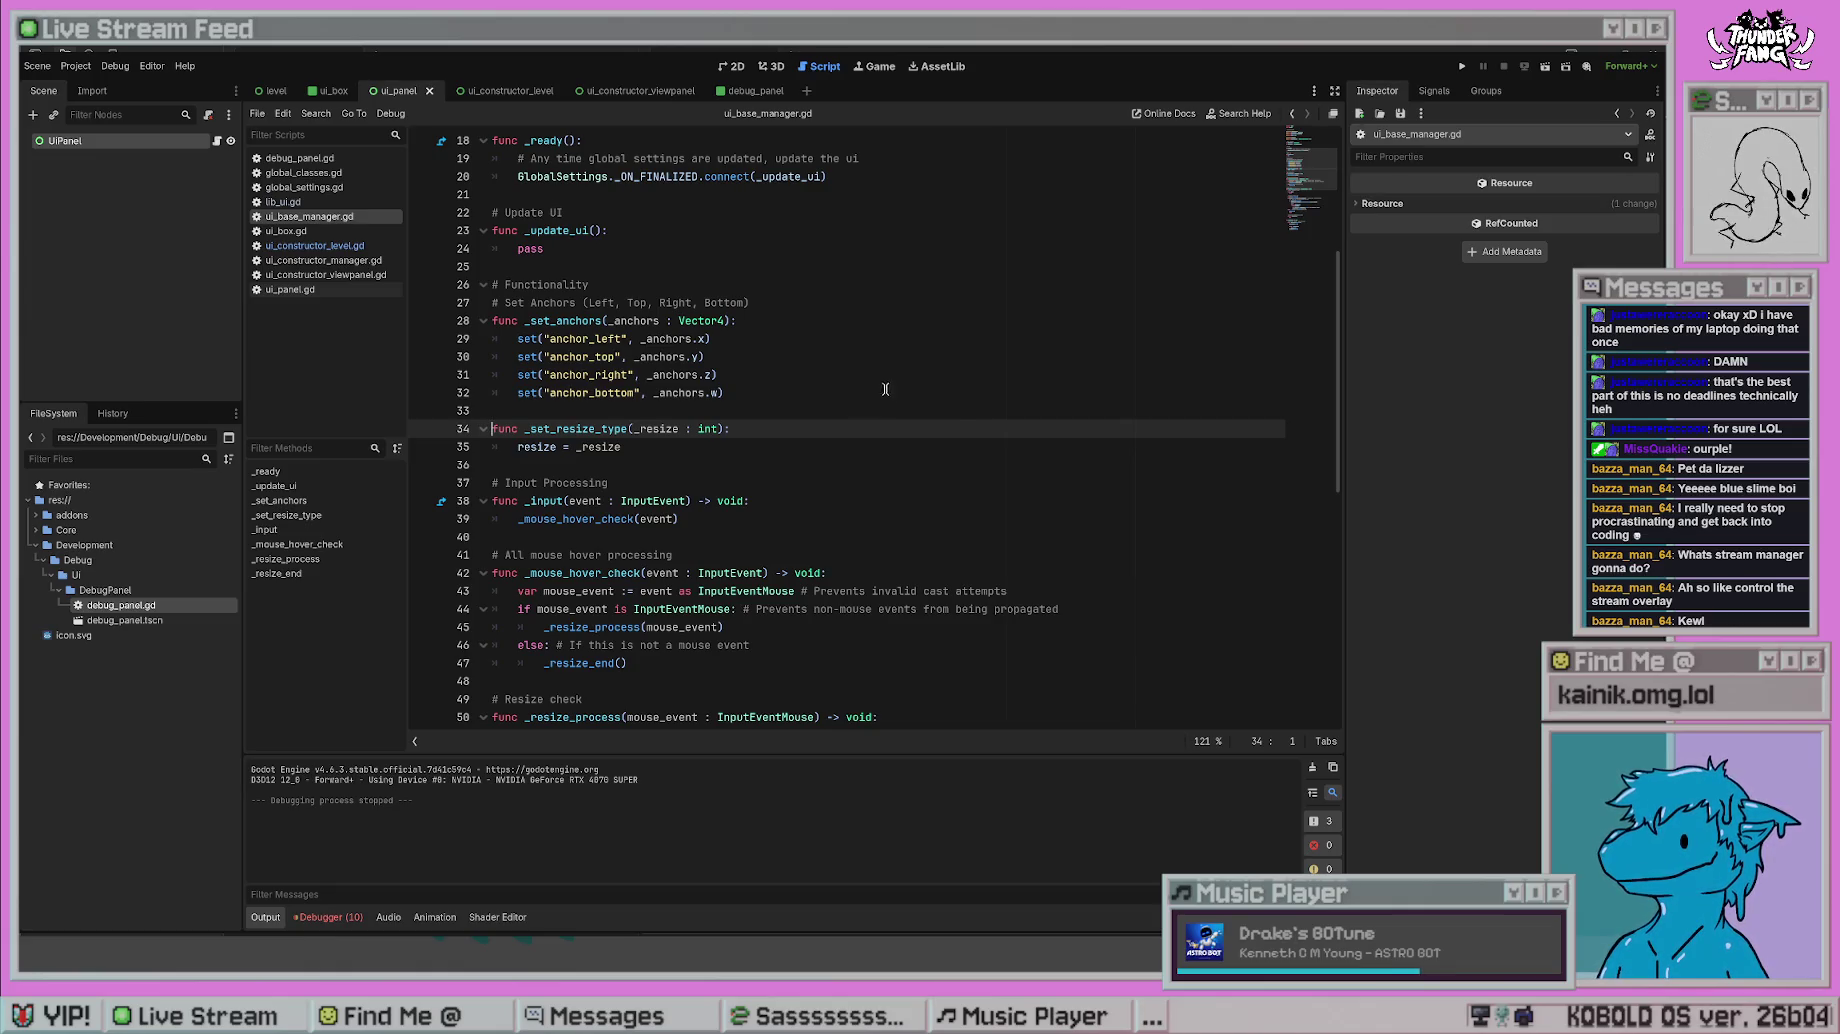
scroll(938, 409, up, 5)
key(ctrl+shift+comma)
key(ctrl+shift+comma)
key(ctrl+shift+comma)
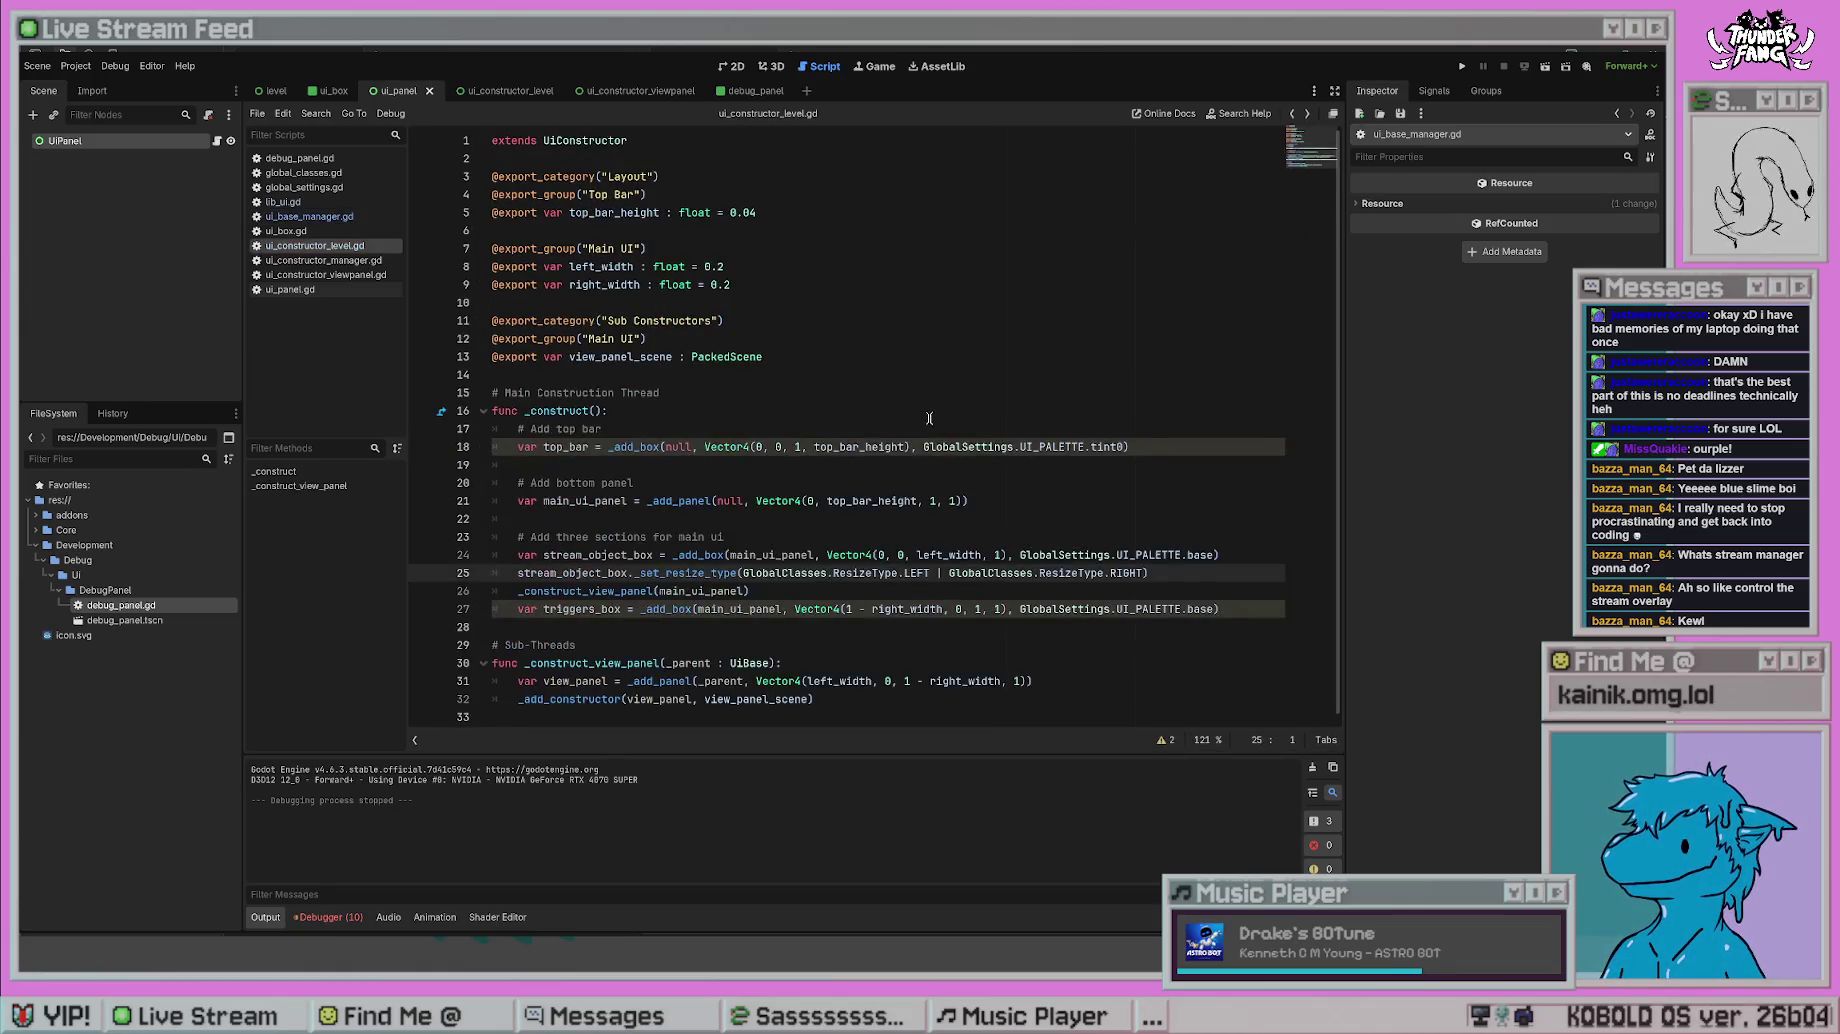
key(ctrl+shift+comma)
key(ctrl+shift+comma)
key(ctrl+shift+comma)
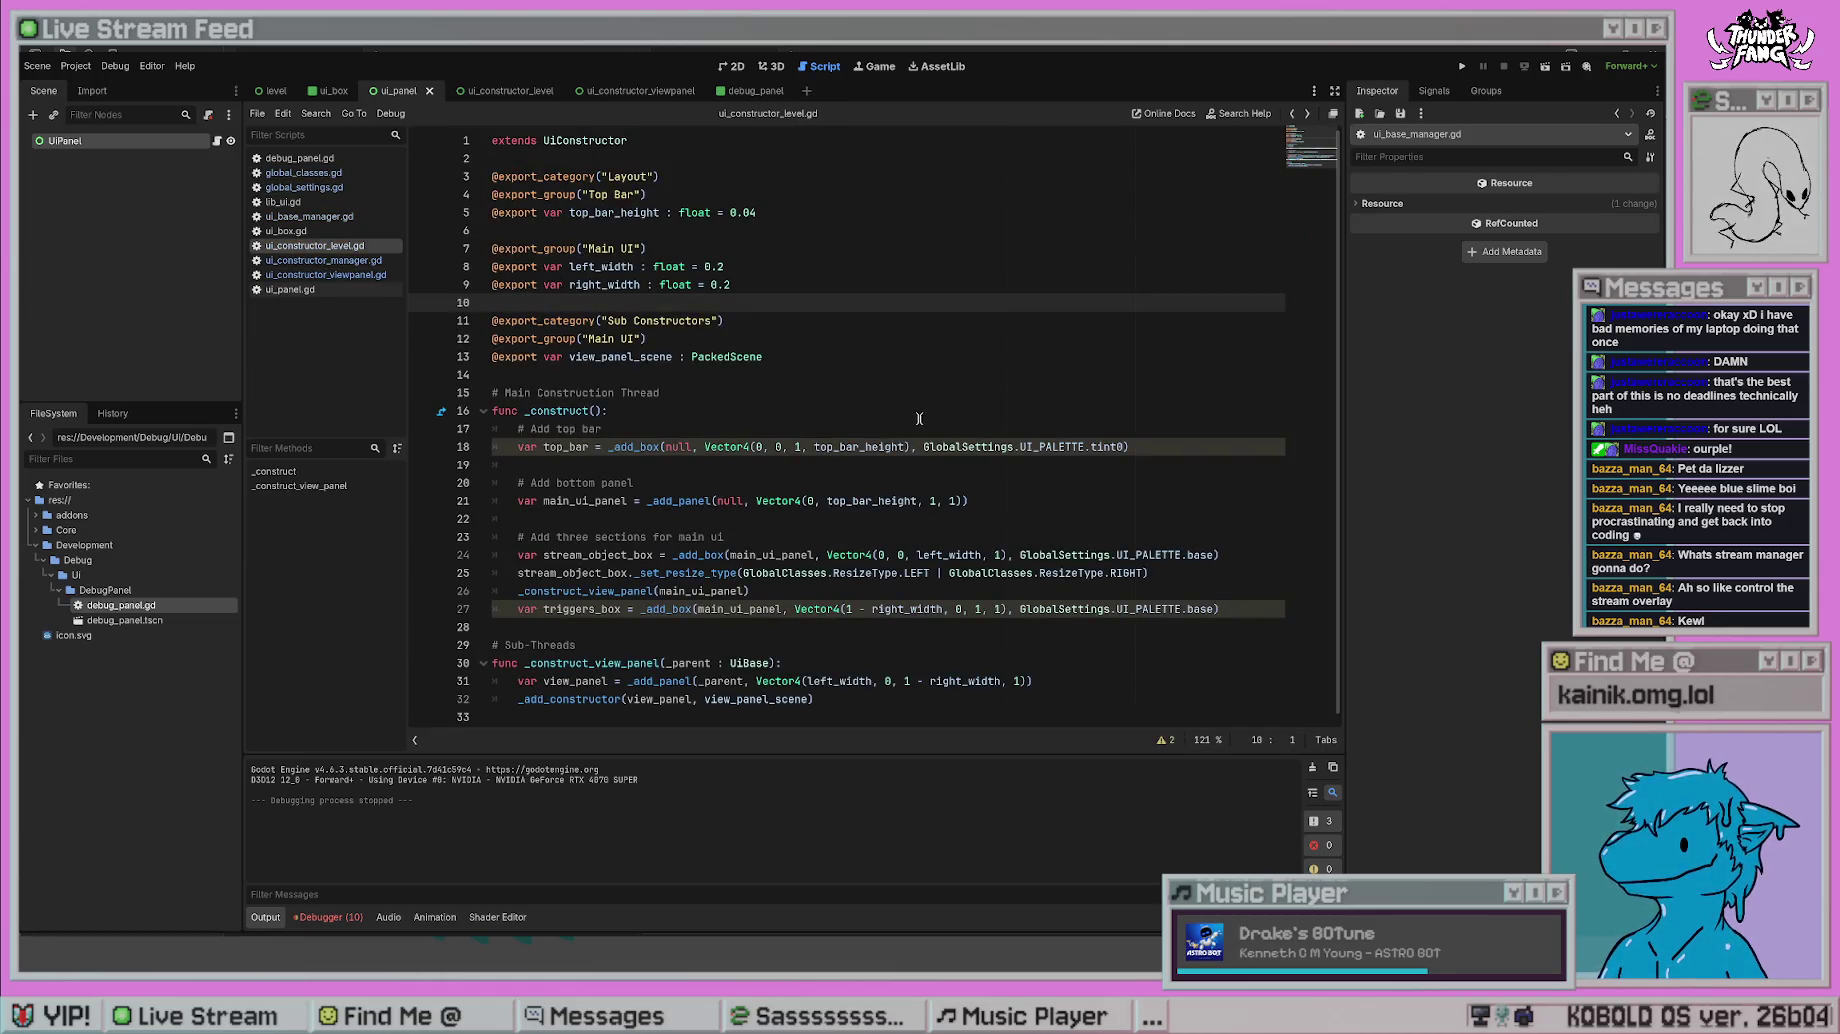
click(320, 275)
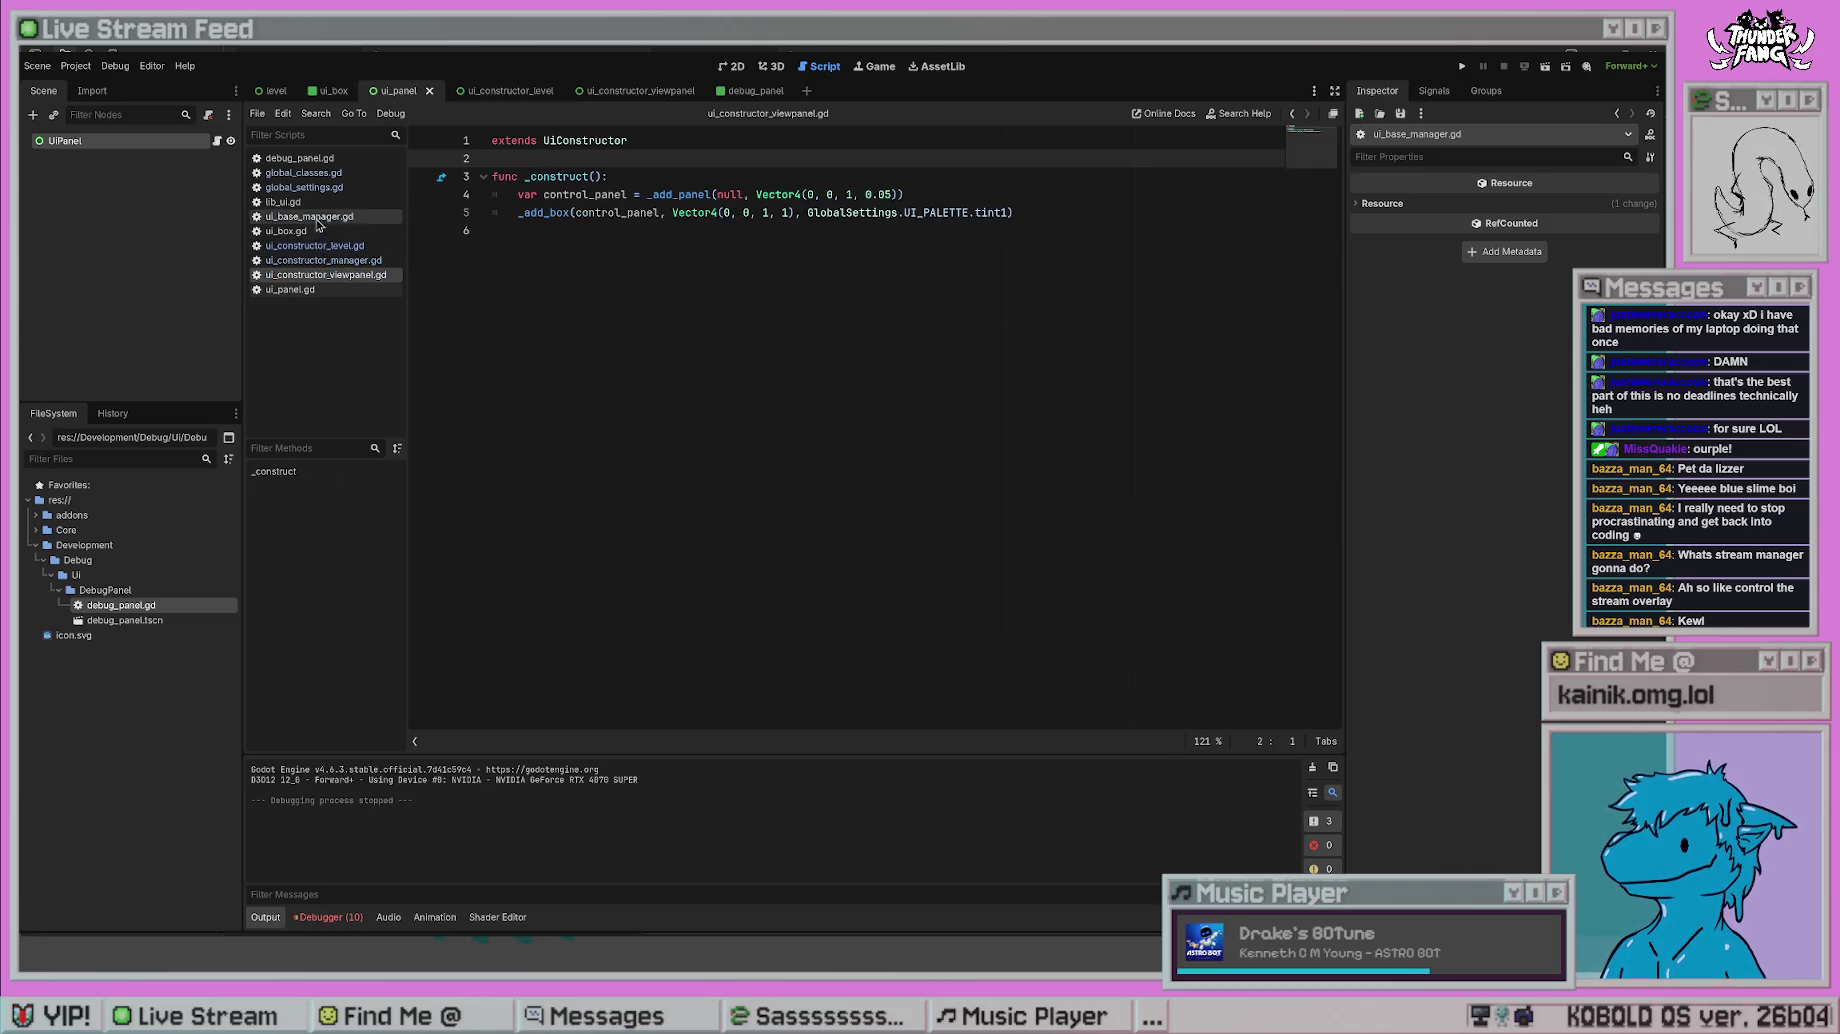
key(ctrl+shift+comma)
click(842, 410)
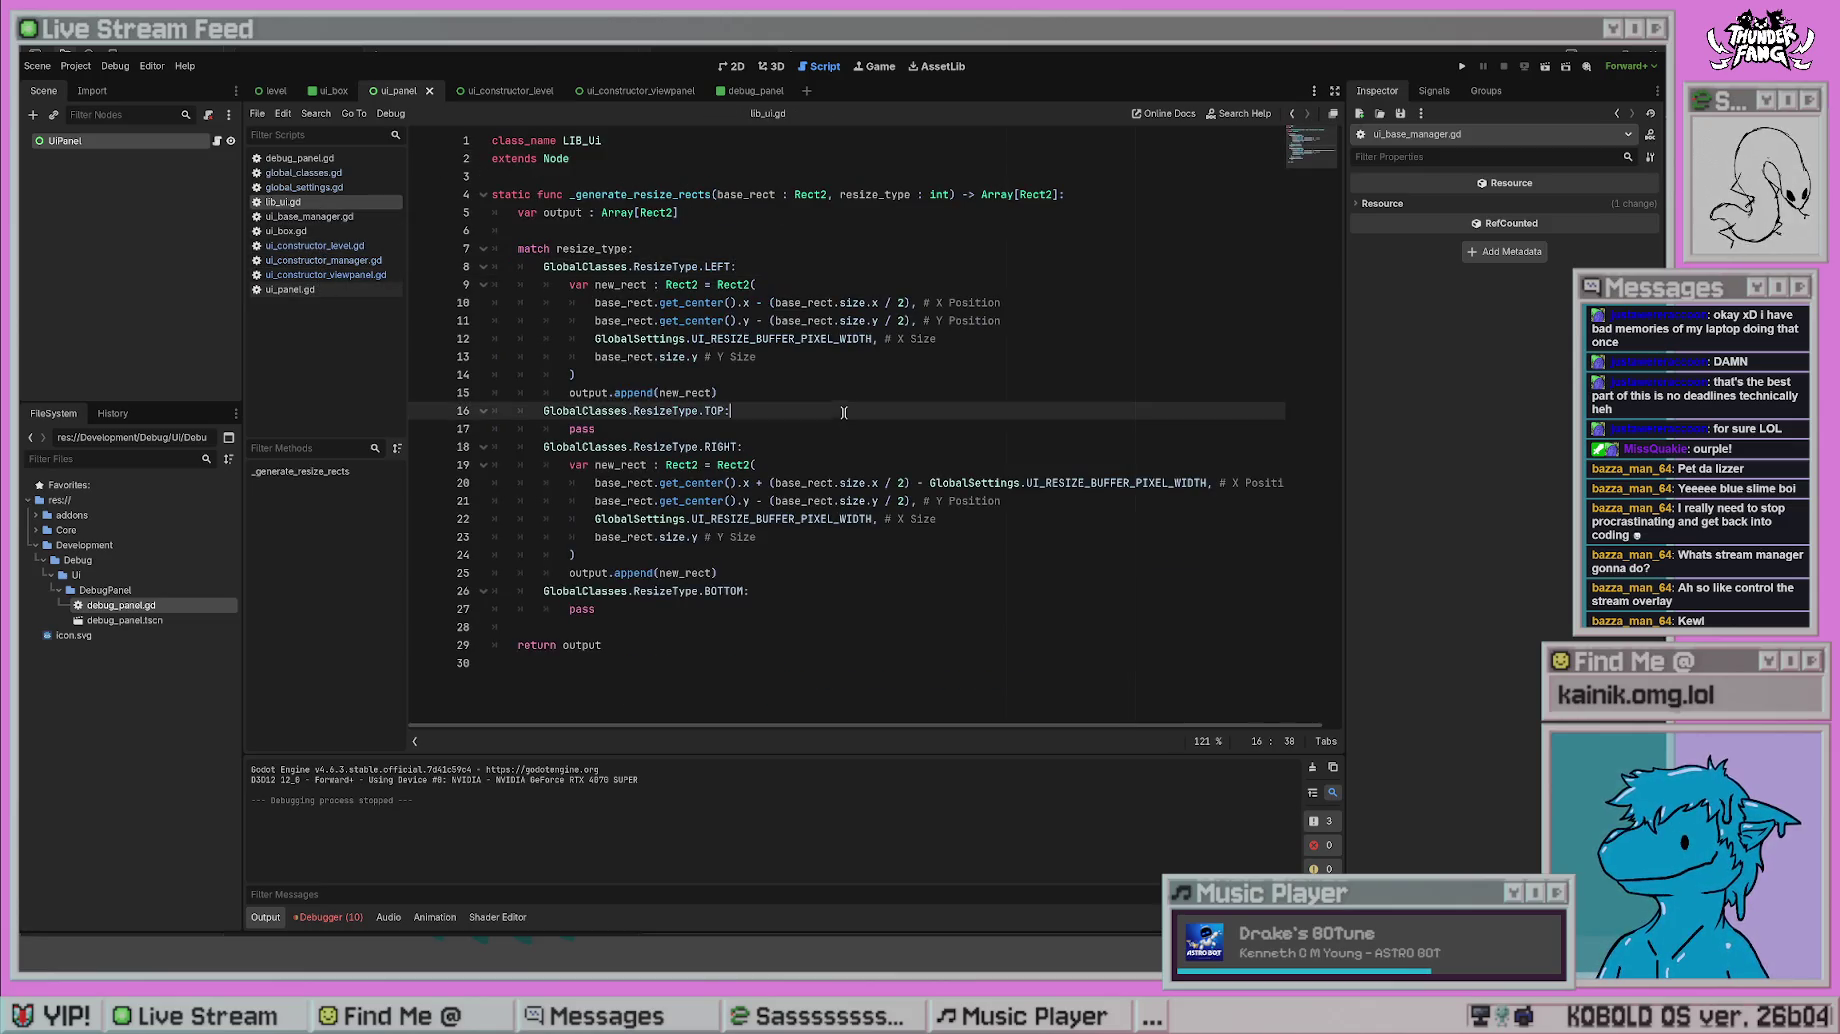
- Match LEFT as 1 << 0 and RIGHT as 1 << 2 in lib_ui.gd, then run the project
click(682, 241)
drag(736, 266, 543, 266)
text(1 << 1:)
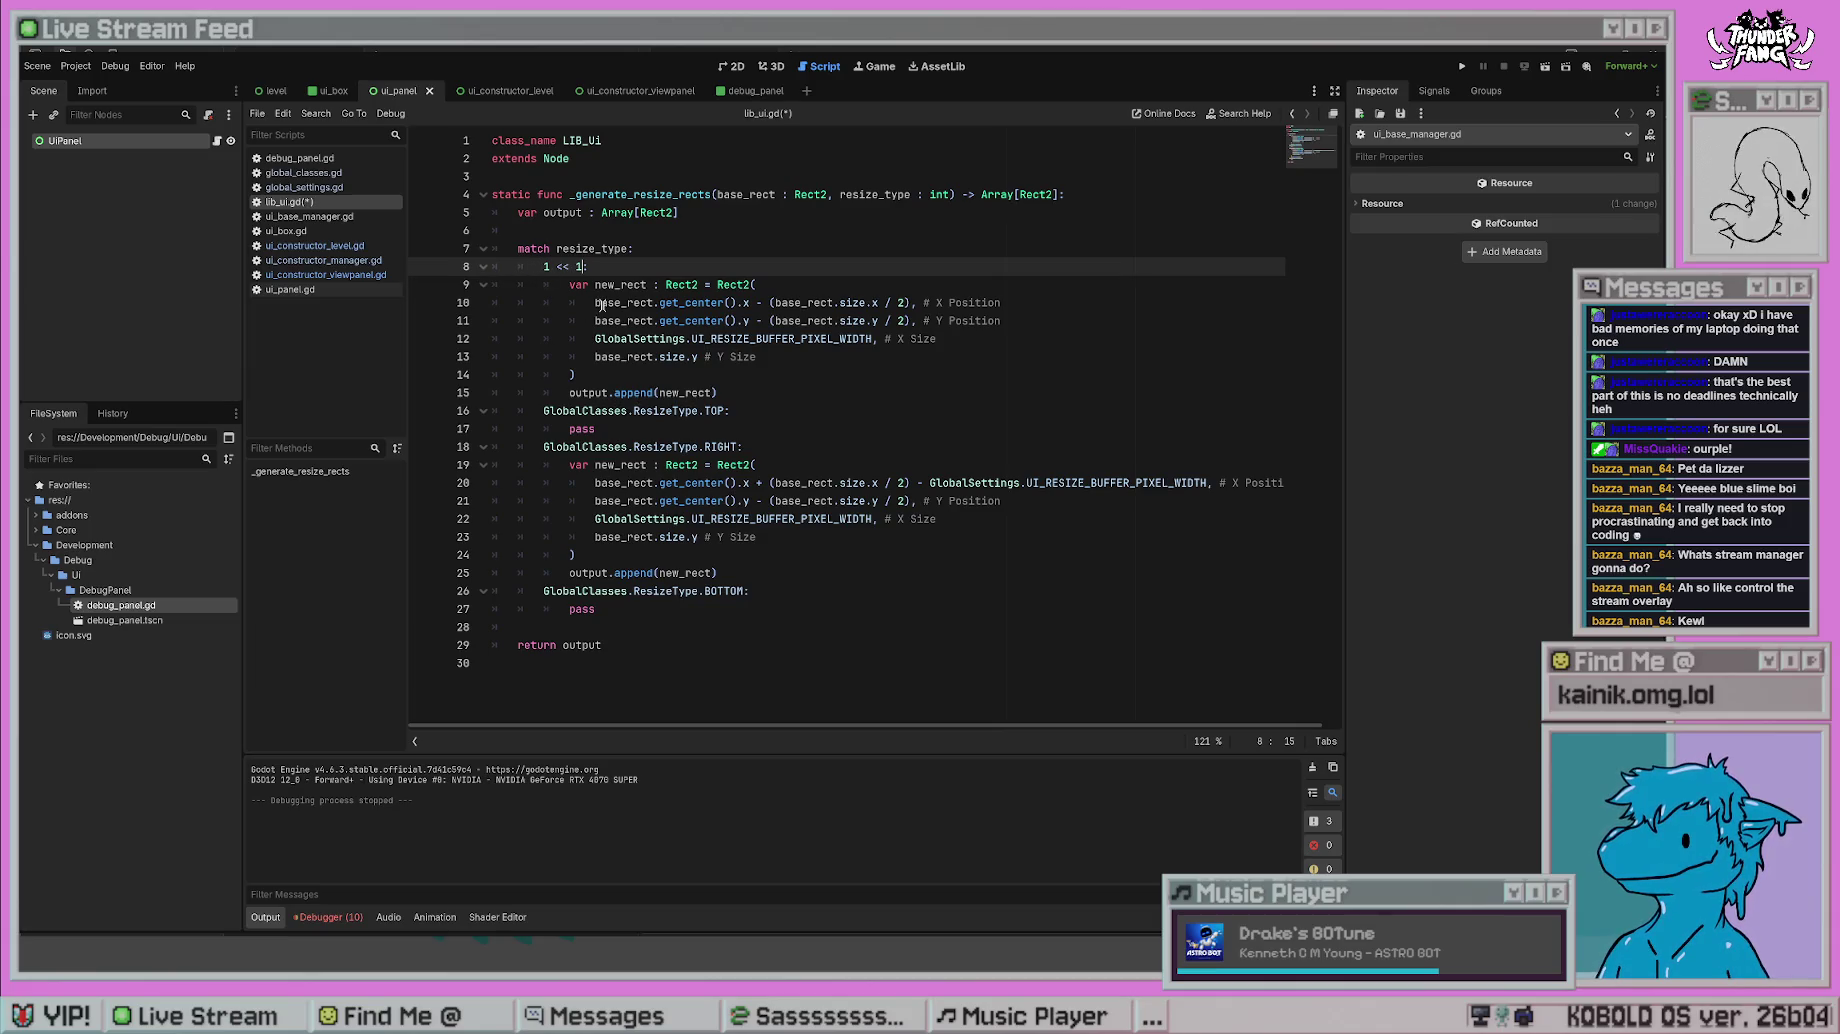
key(BackSpace)
text(0)
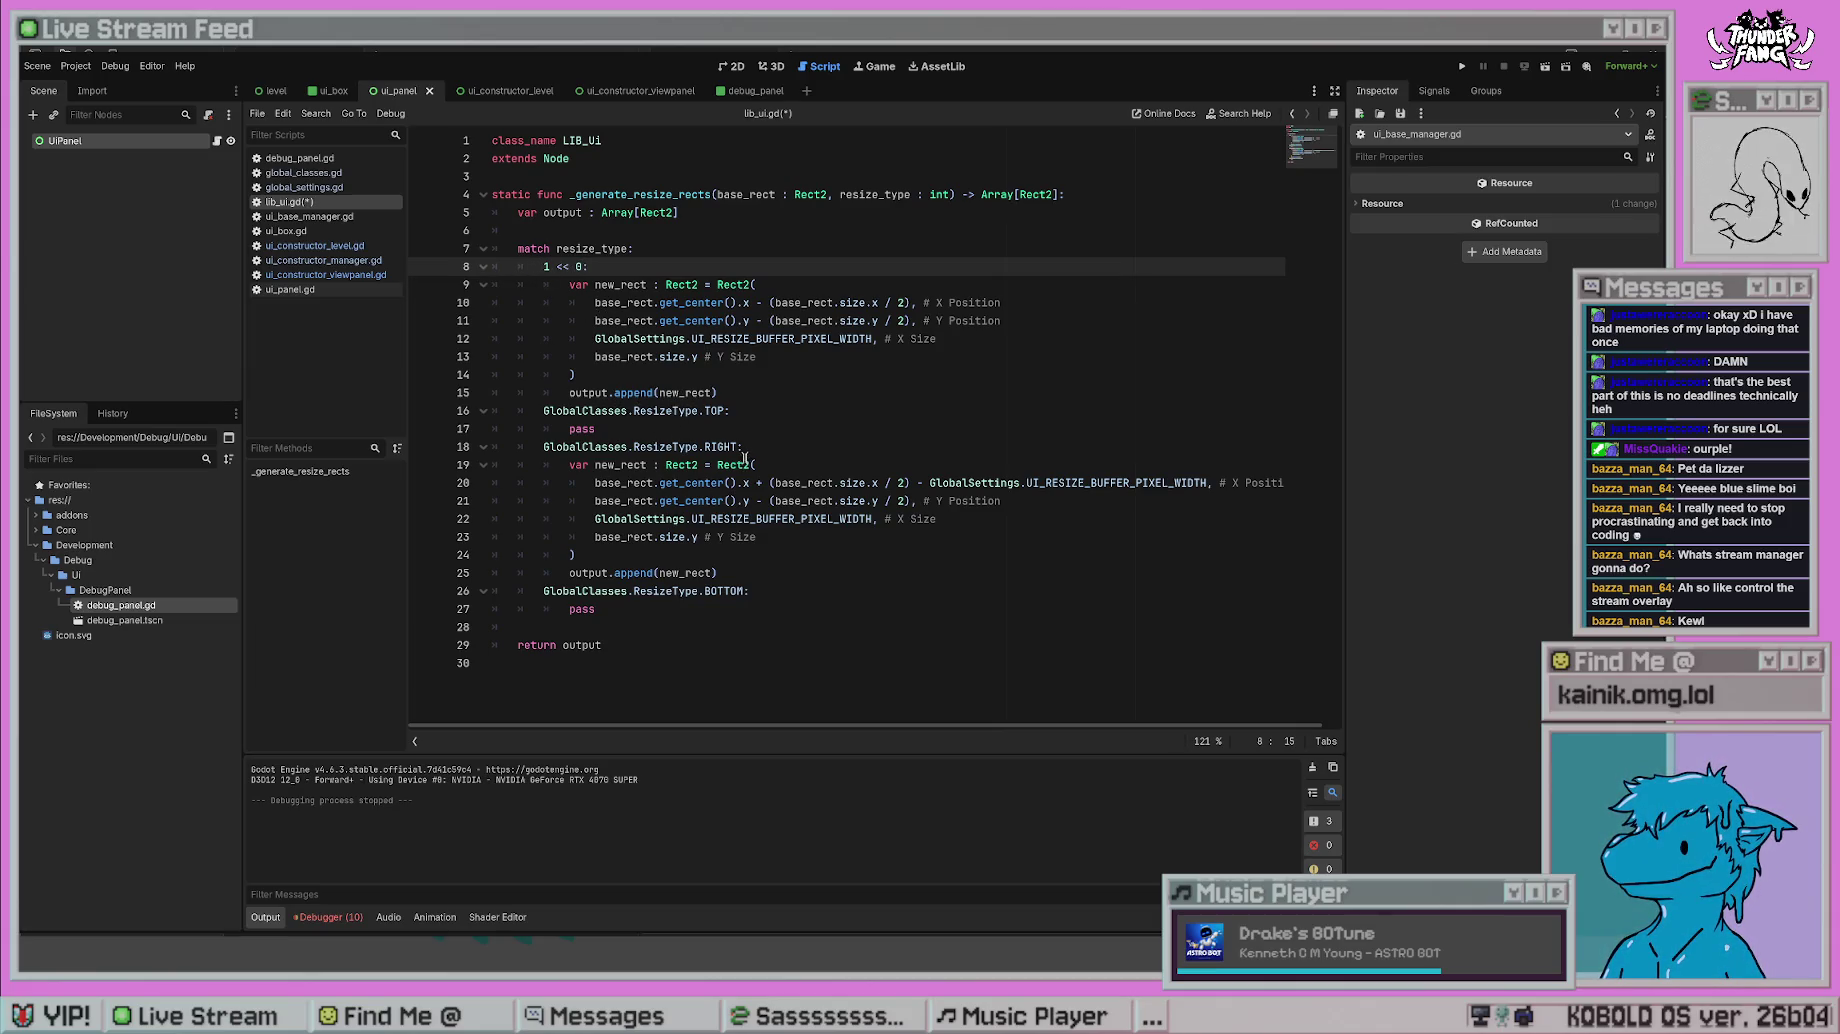
drag(737, 447, 541, 447)
text(1 << 2)
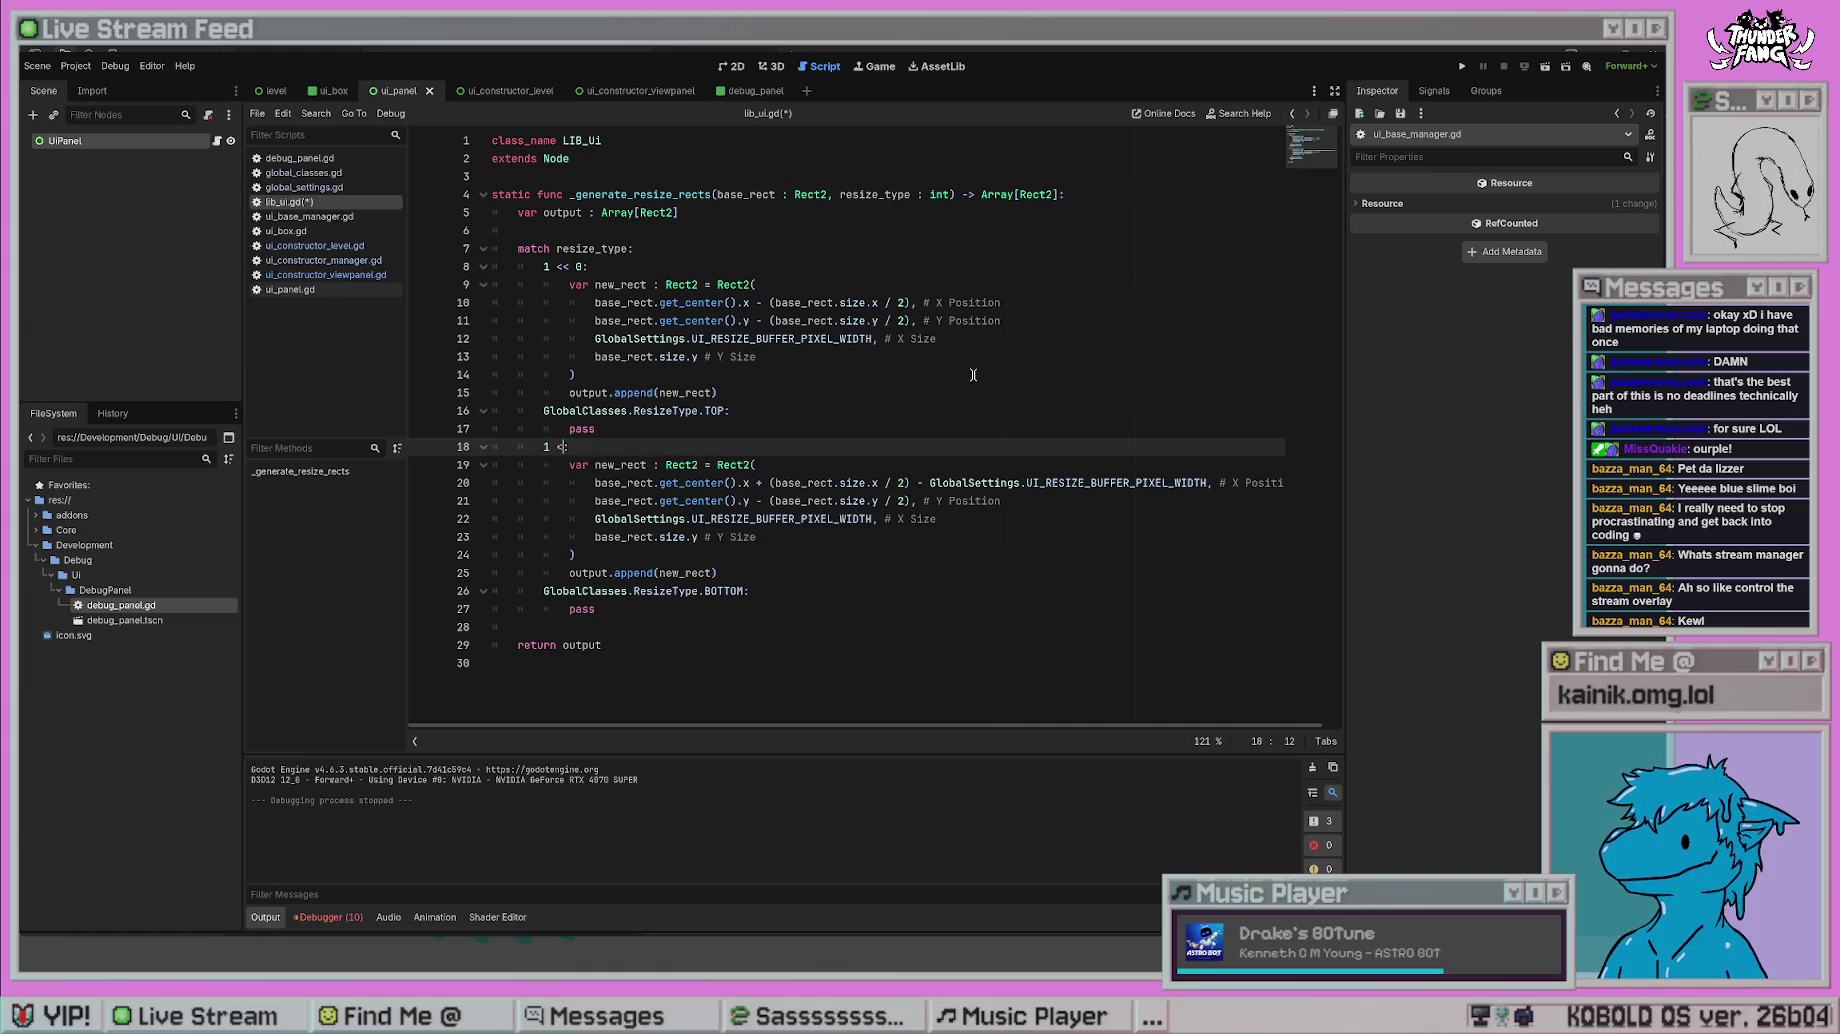
click(973, 375)
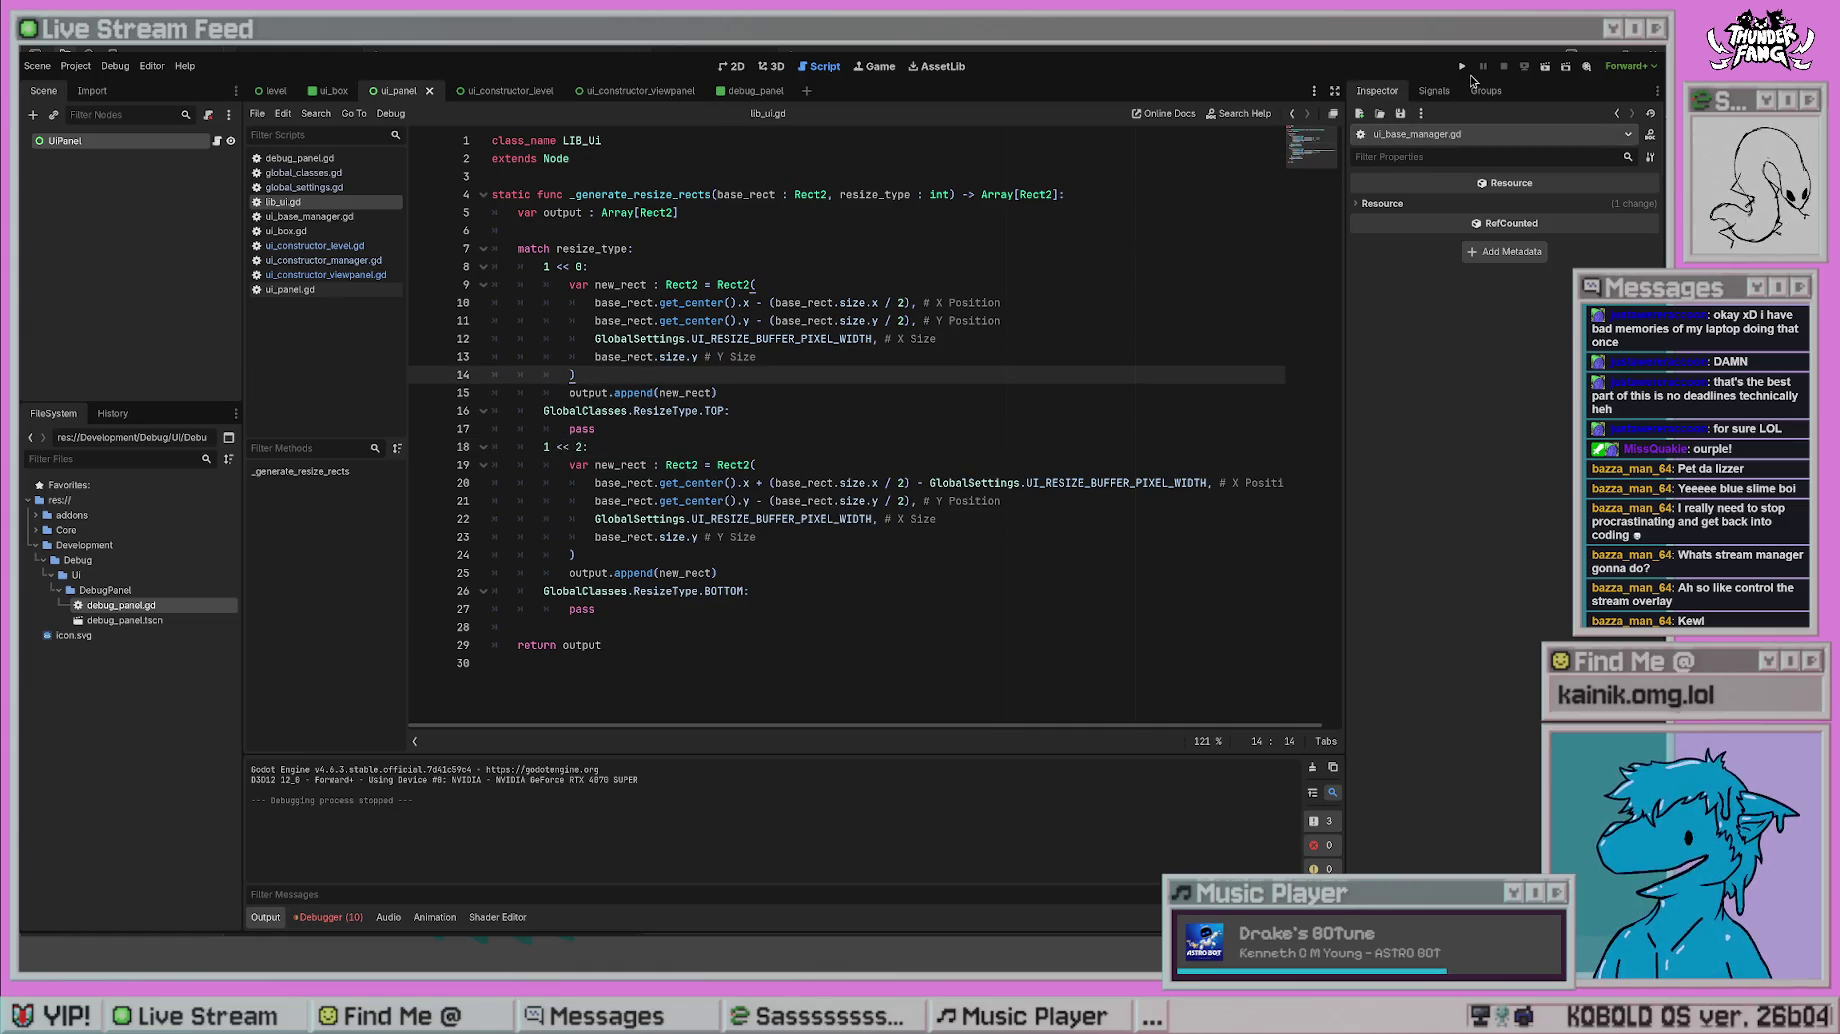
click(1461, 67)
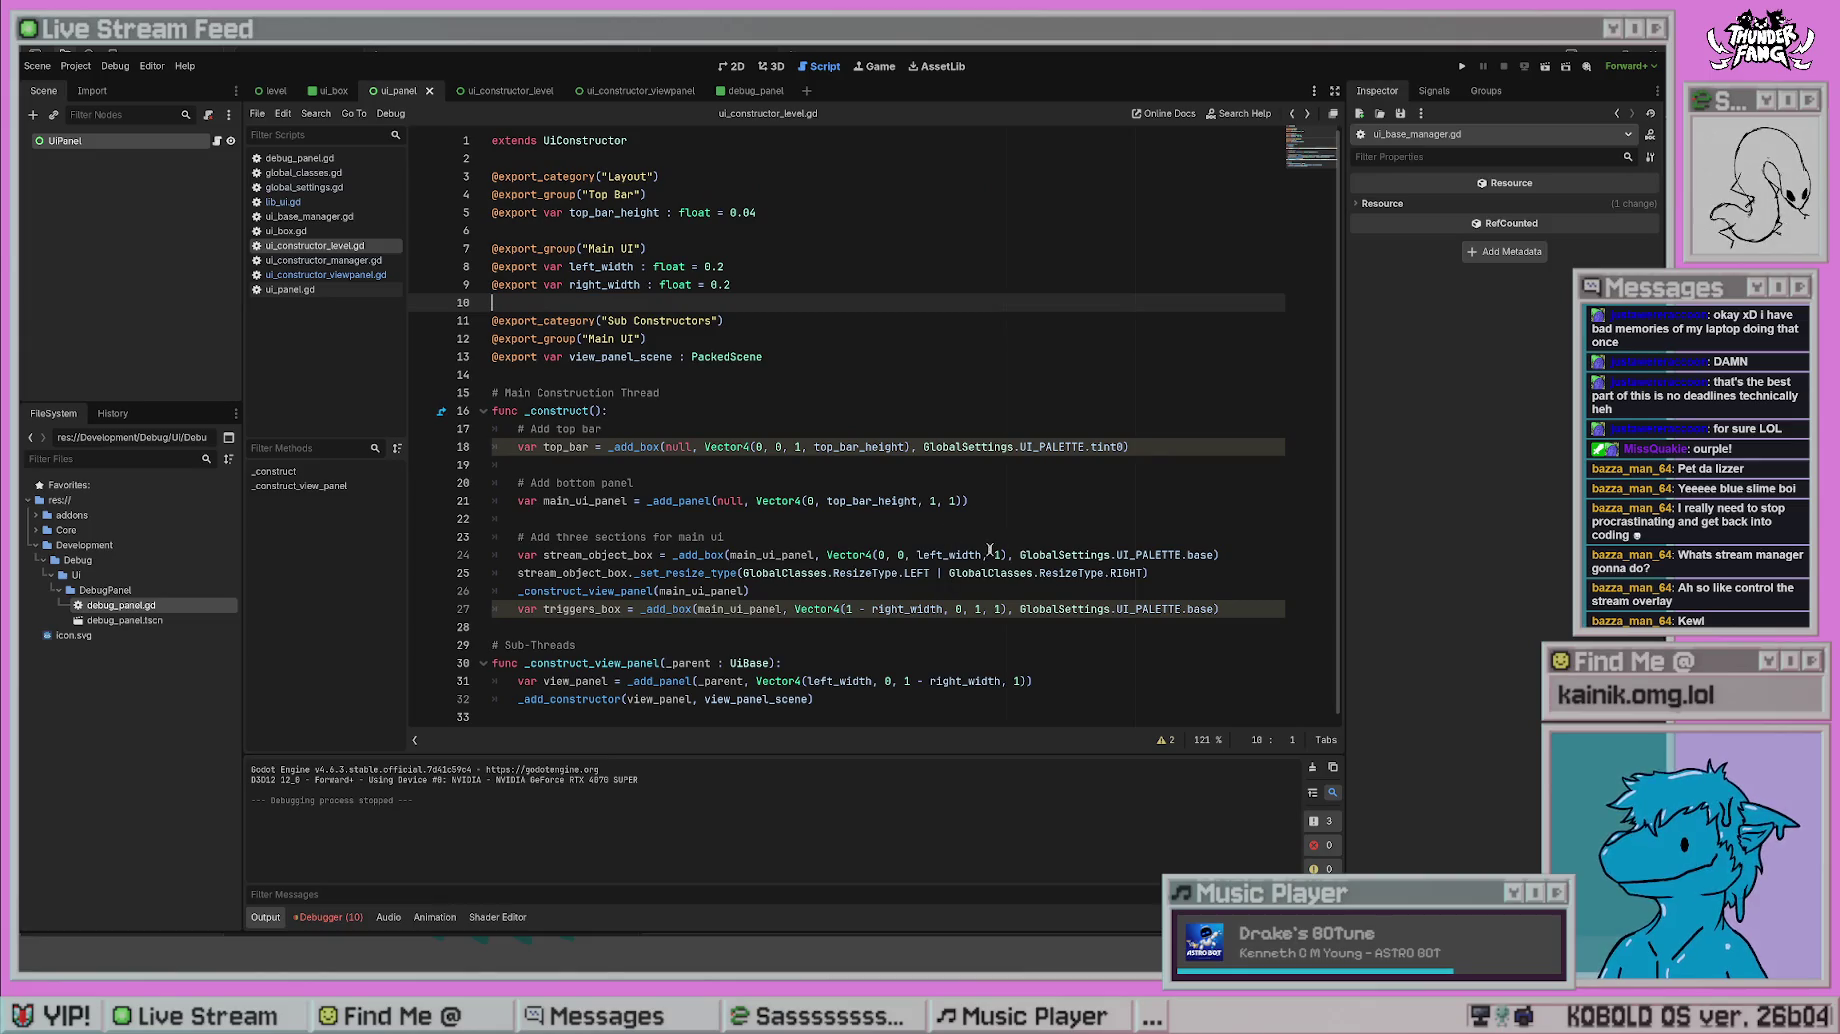
- Remove the RIGHT flag from the stream box call and test-run with LEFT only
drag(1144, 573, 933, 573)
key(BackSpace)
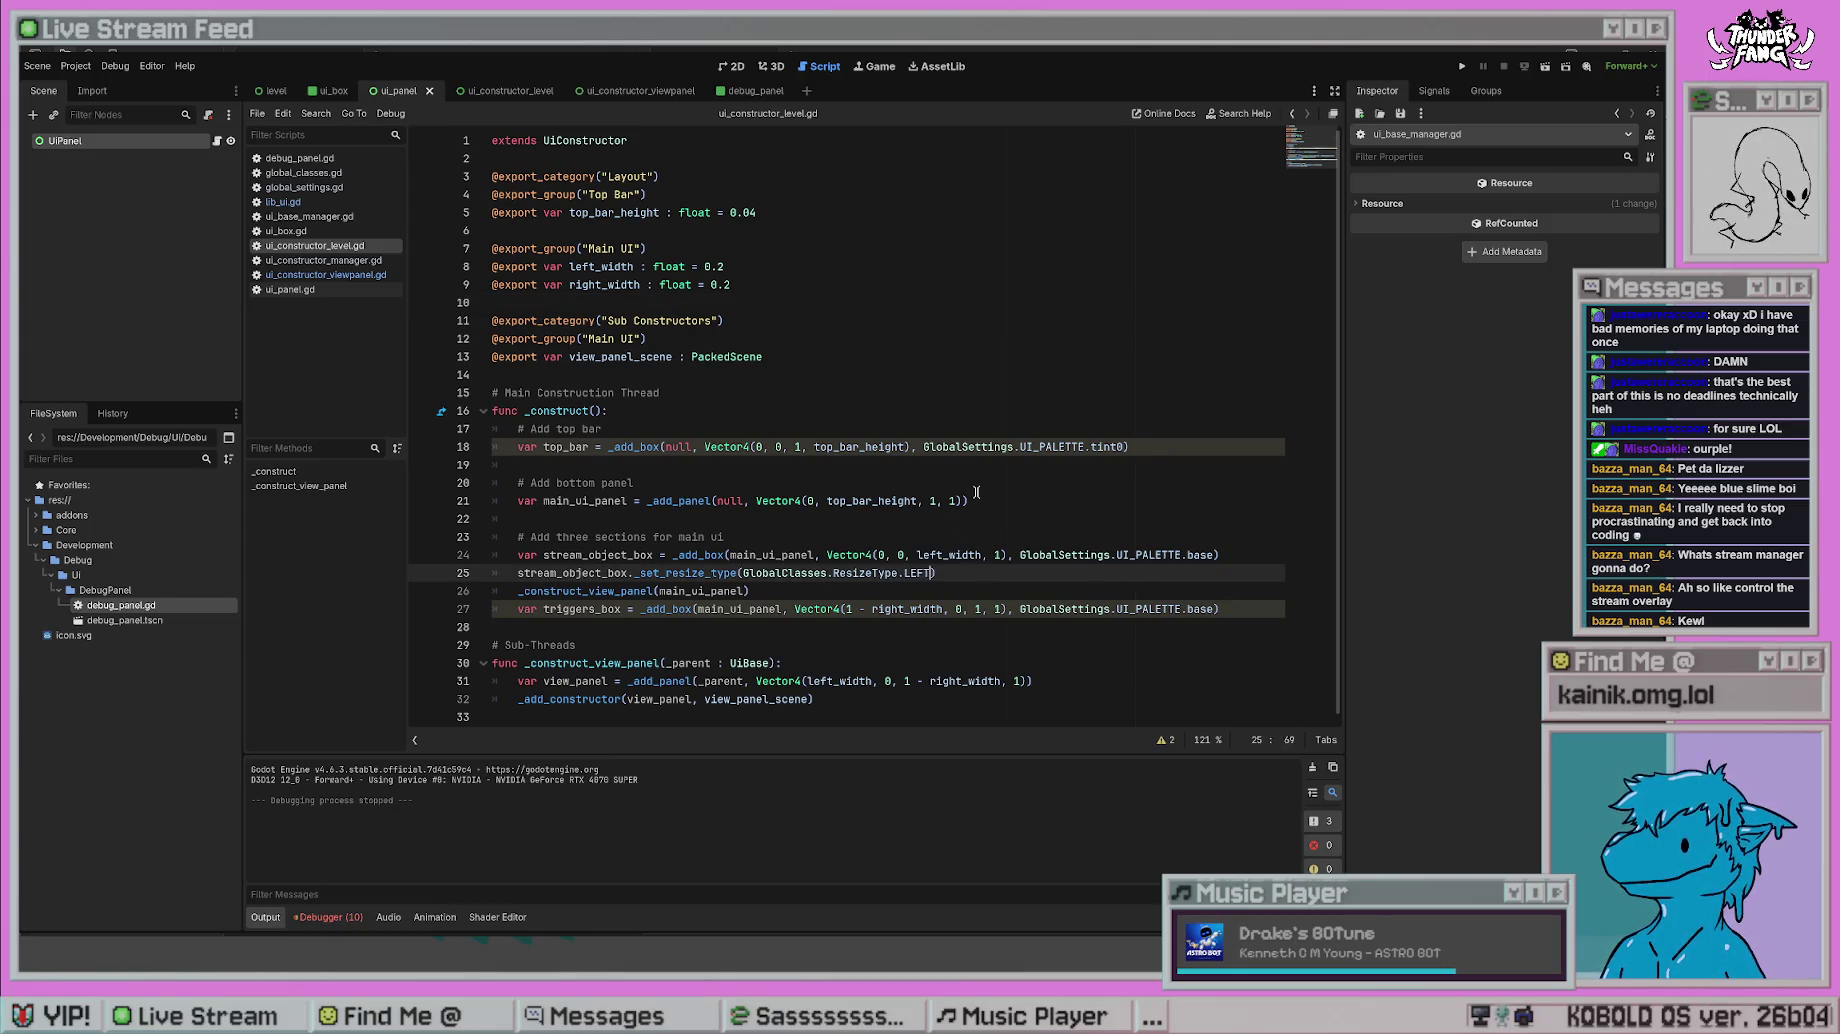
click(976, 500)
key(F5)
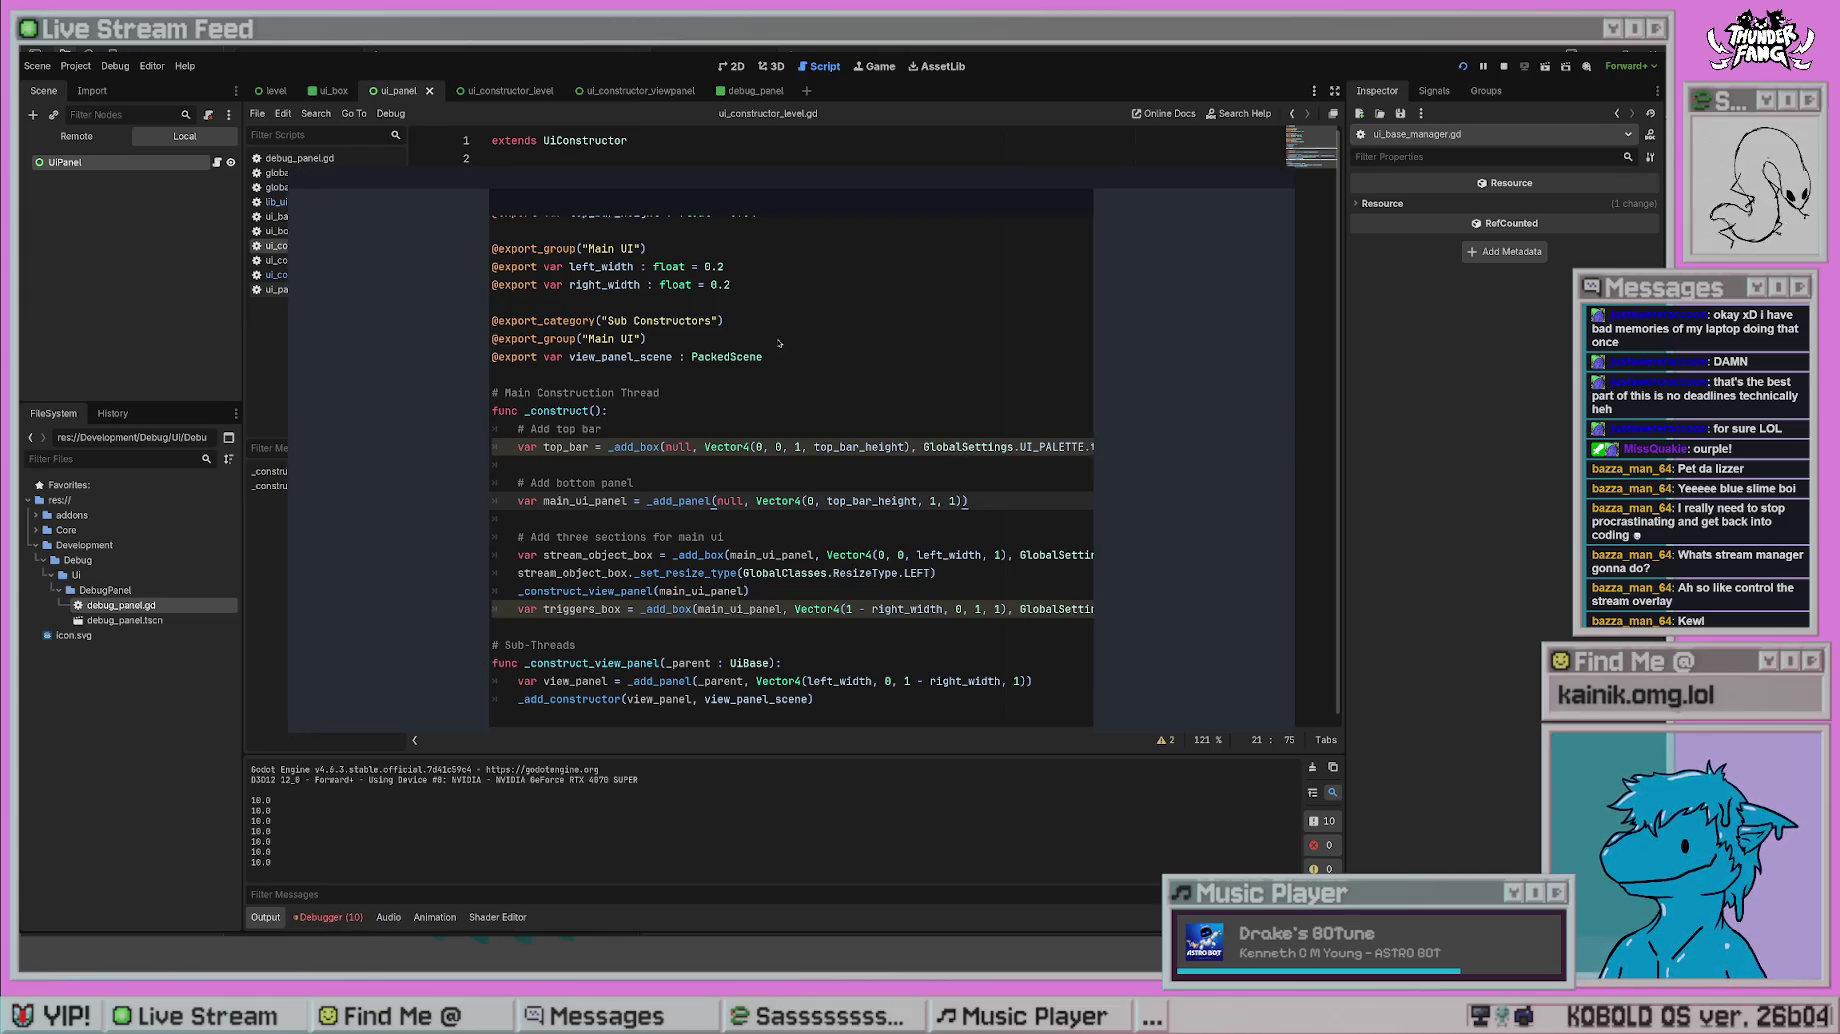
key(F8)
- Try a '1 <<' bit-flag expression in place of LEFT, test-run it, then open ui_box.gd
drag(930, 572, 743, 572)
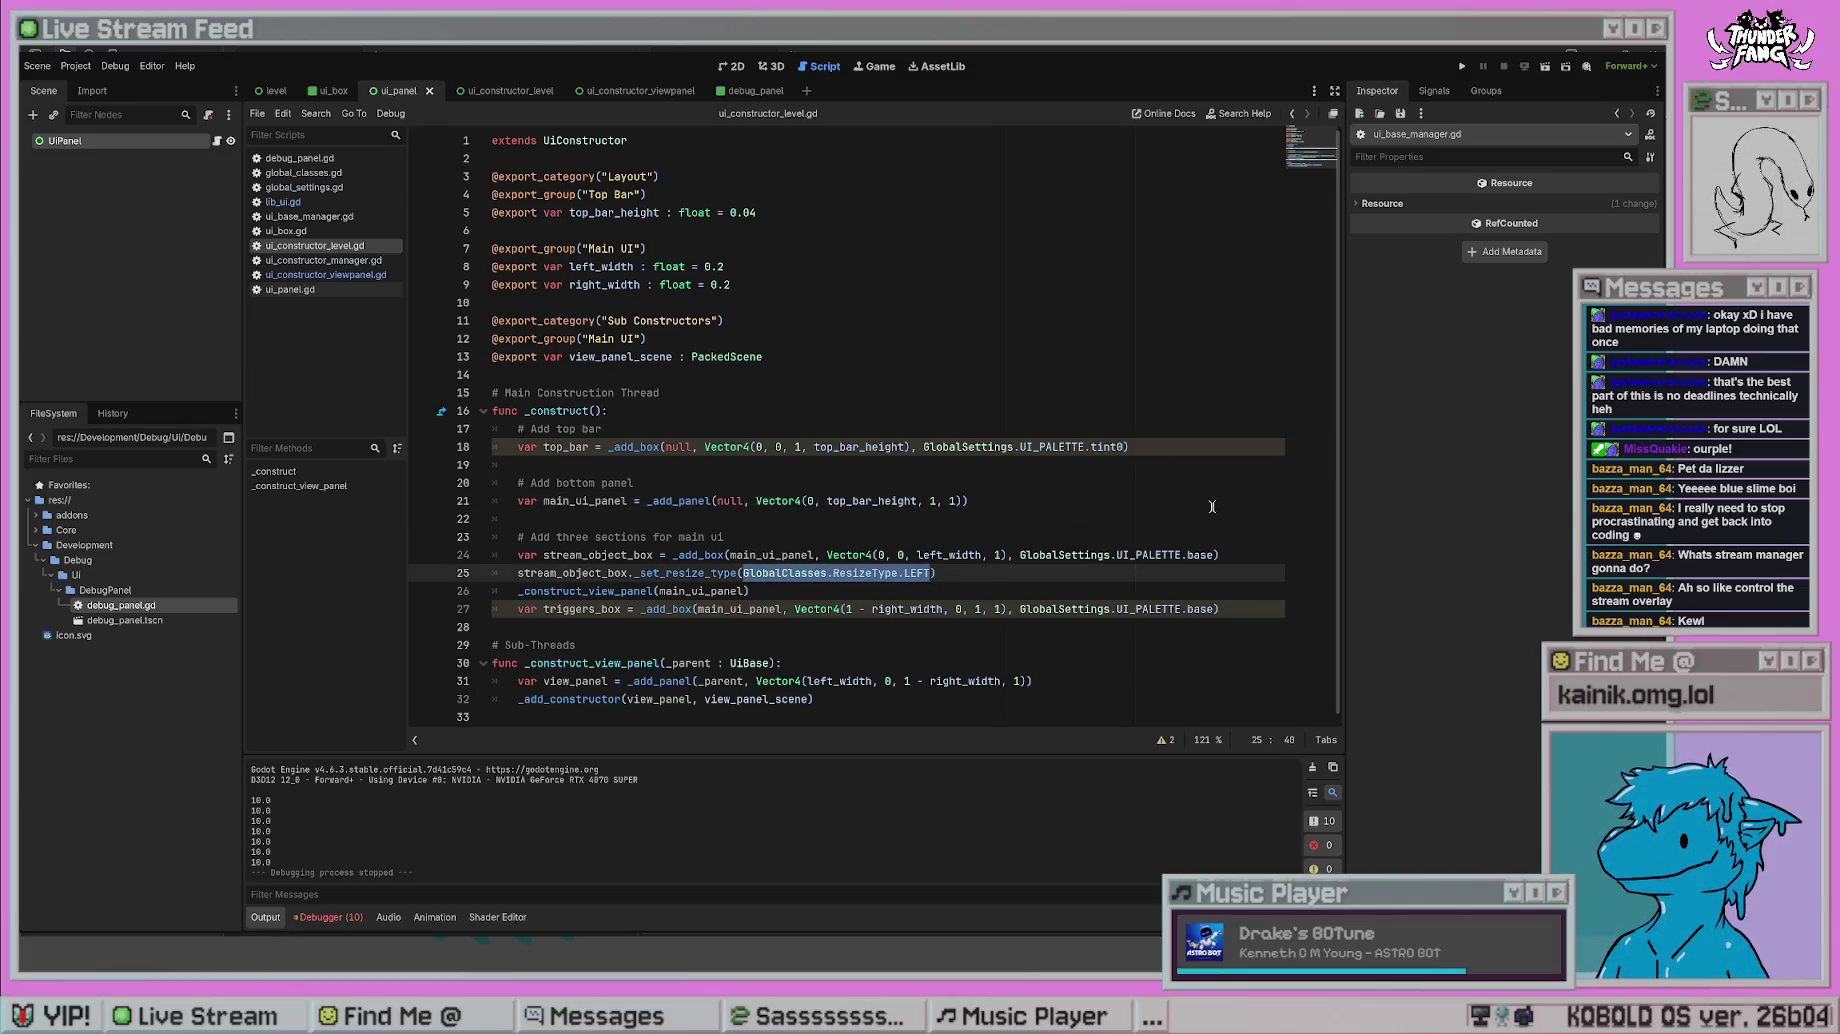
text(1 << 1 | 1 <)
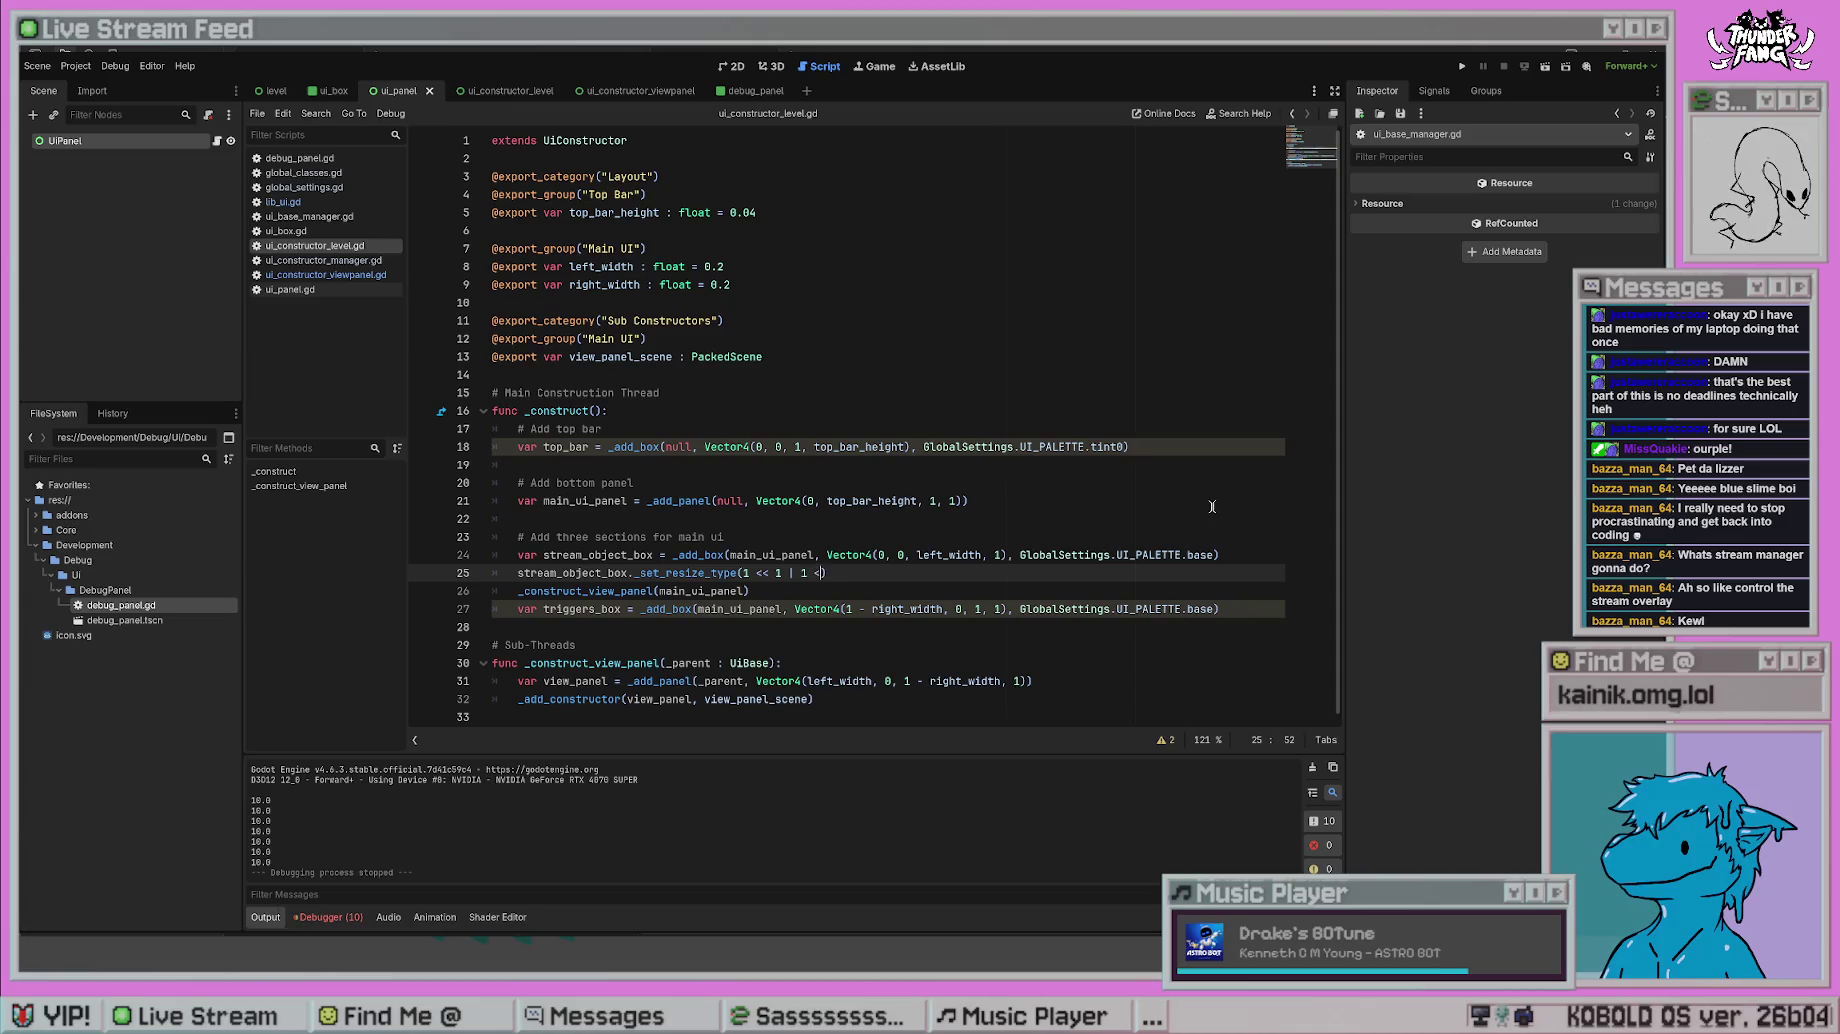
key(Left)
key(Left)
key(Left)
click(980, 501)
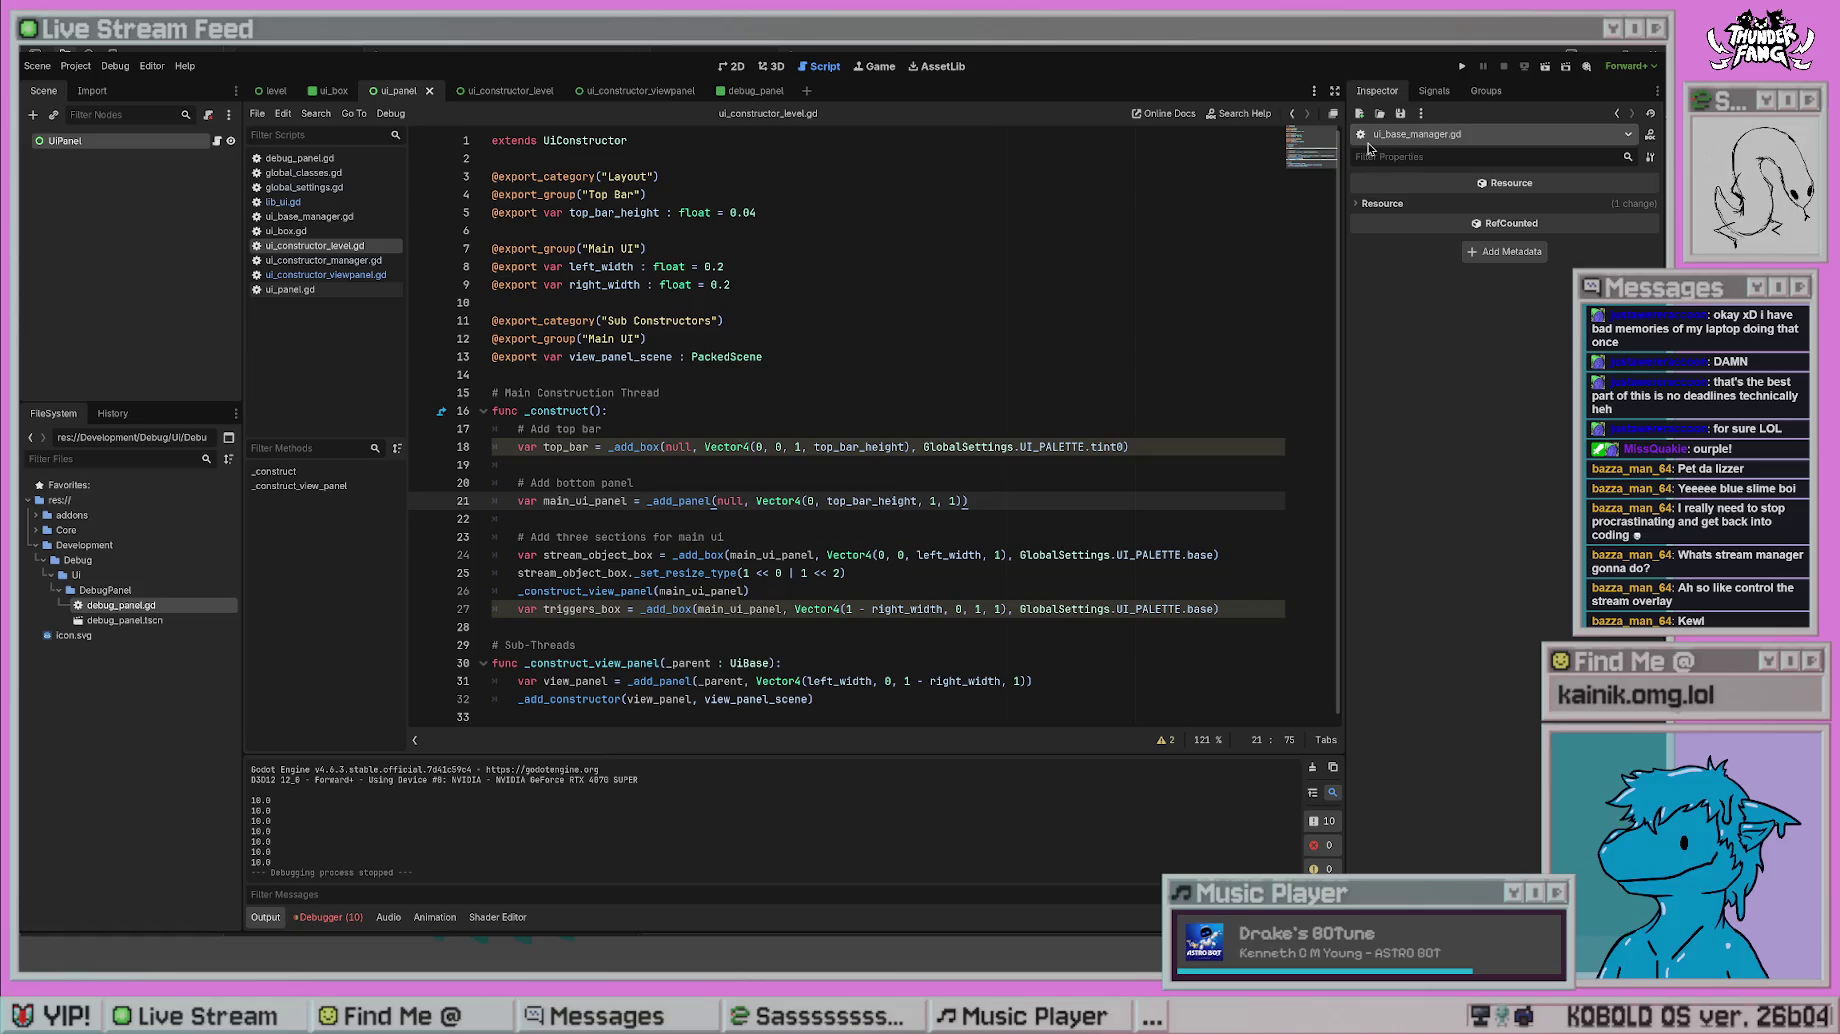
click(1461, 67)
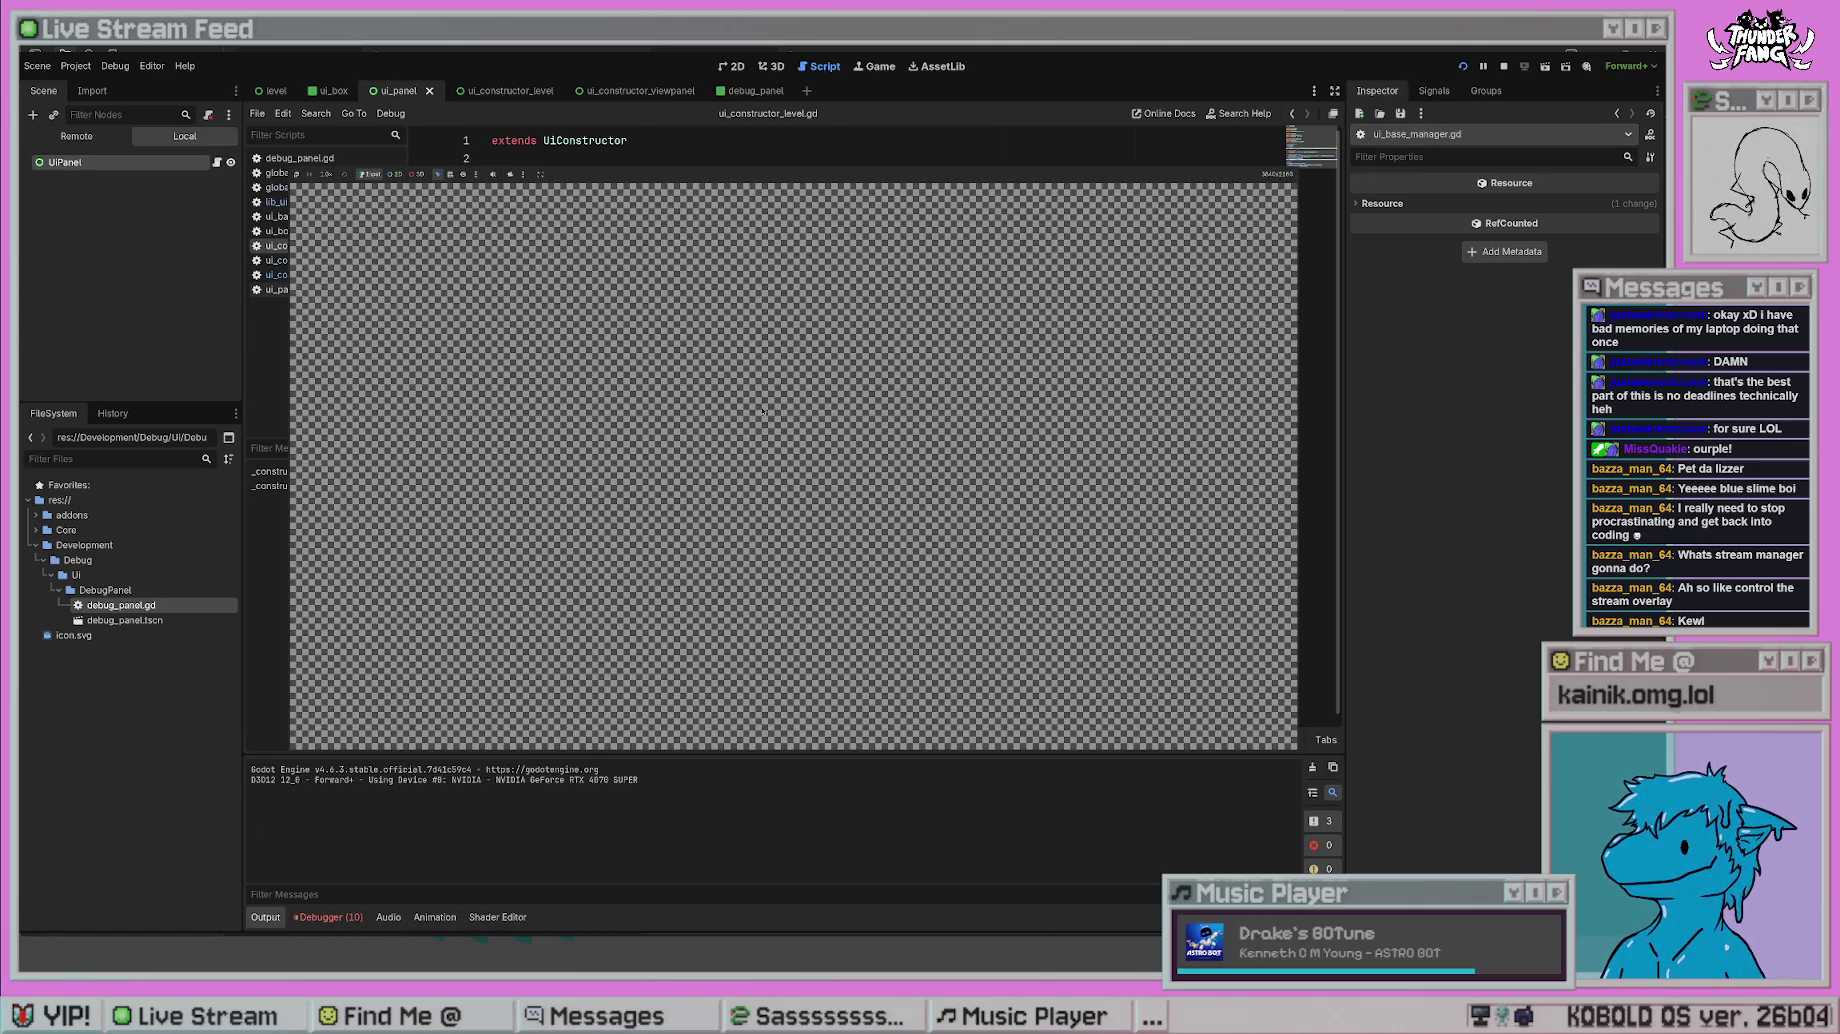
key(F8)
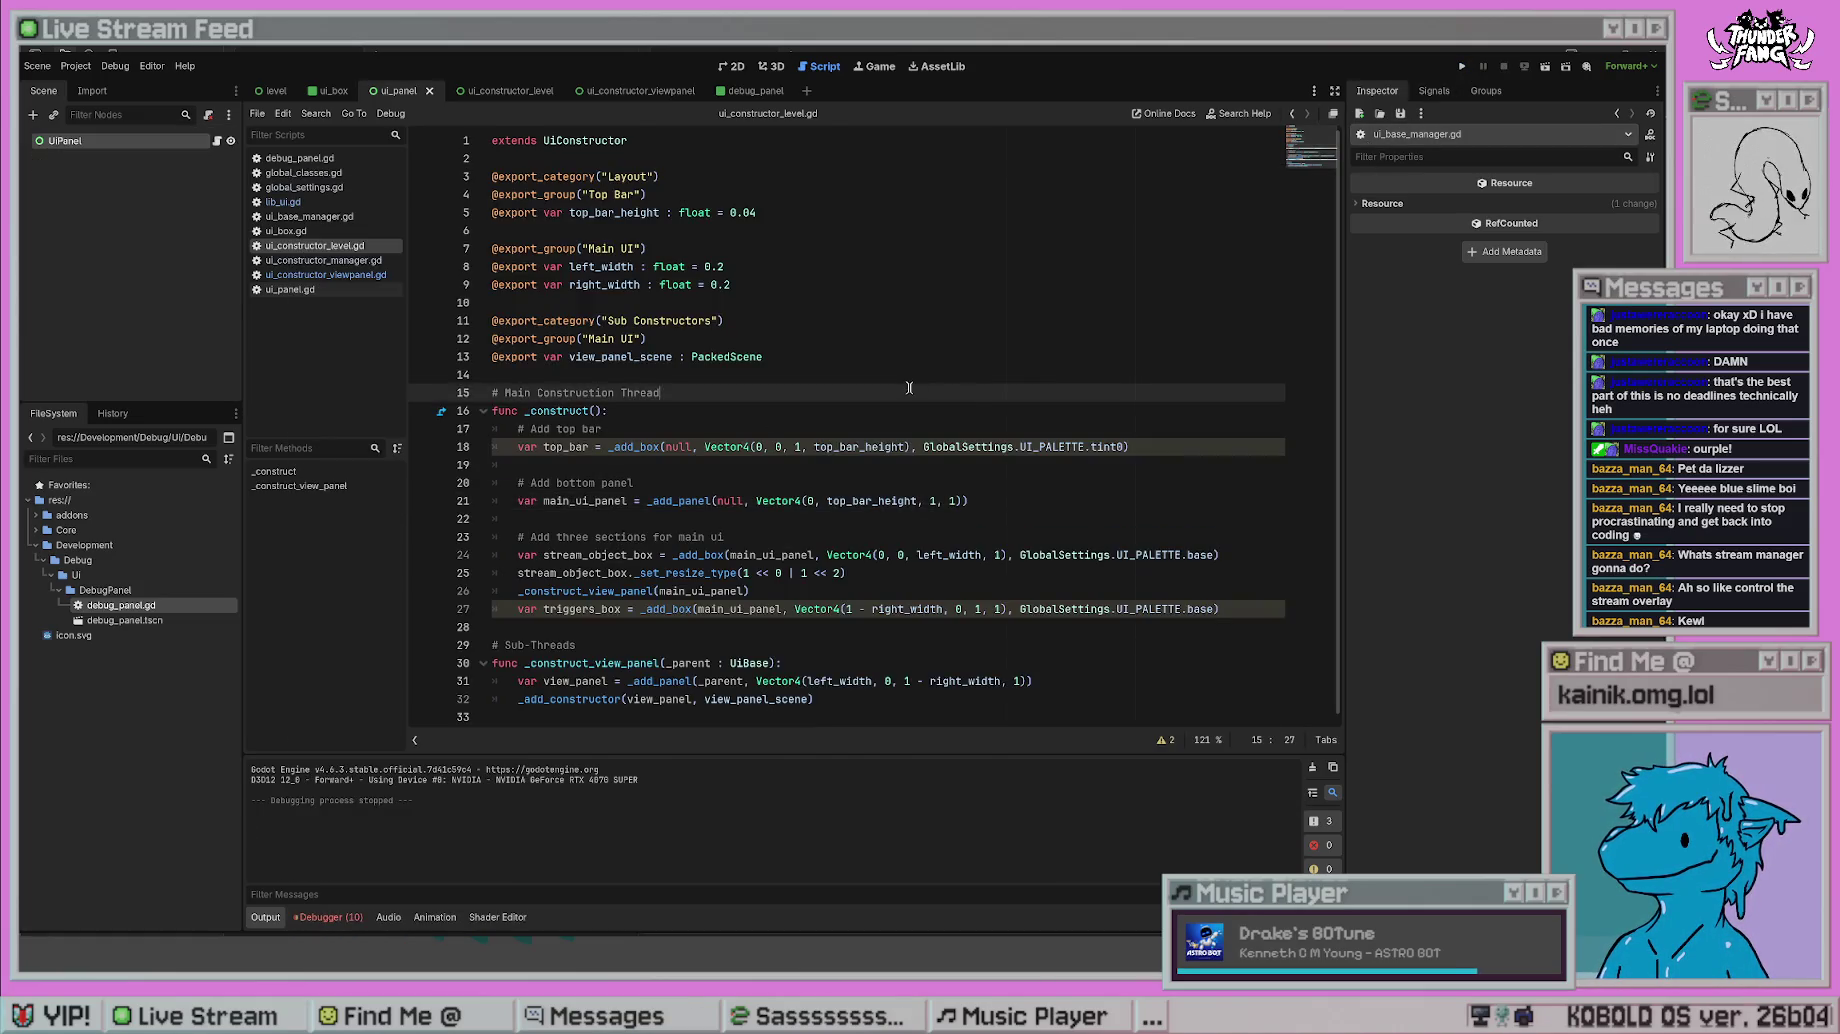
click(884, 386)
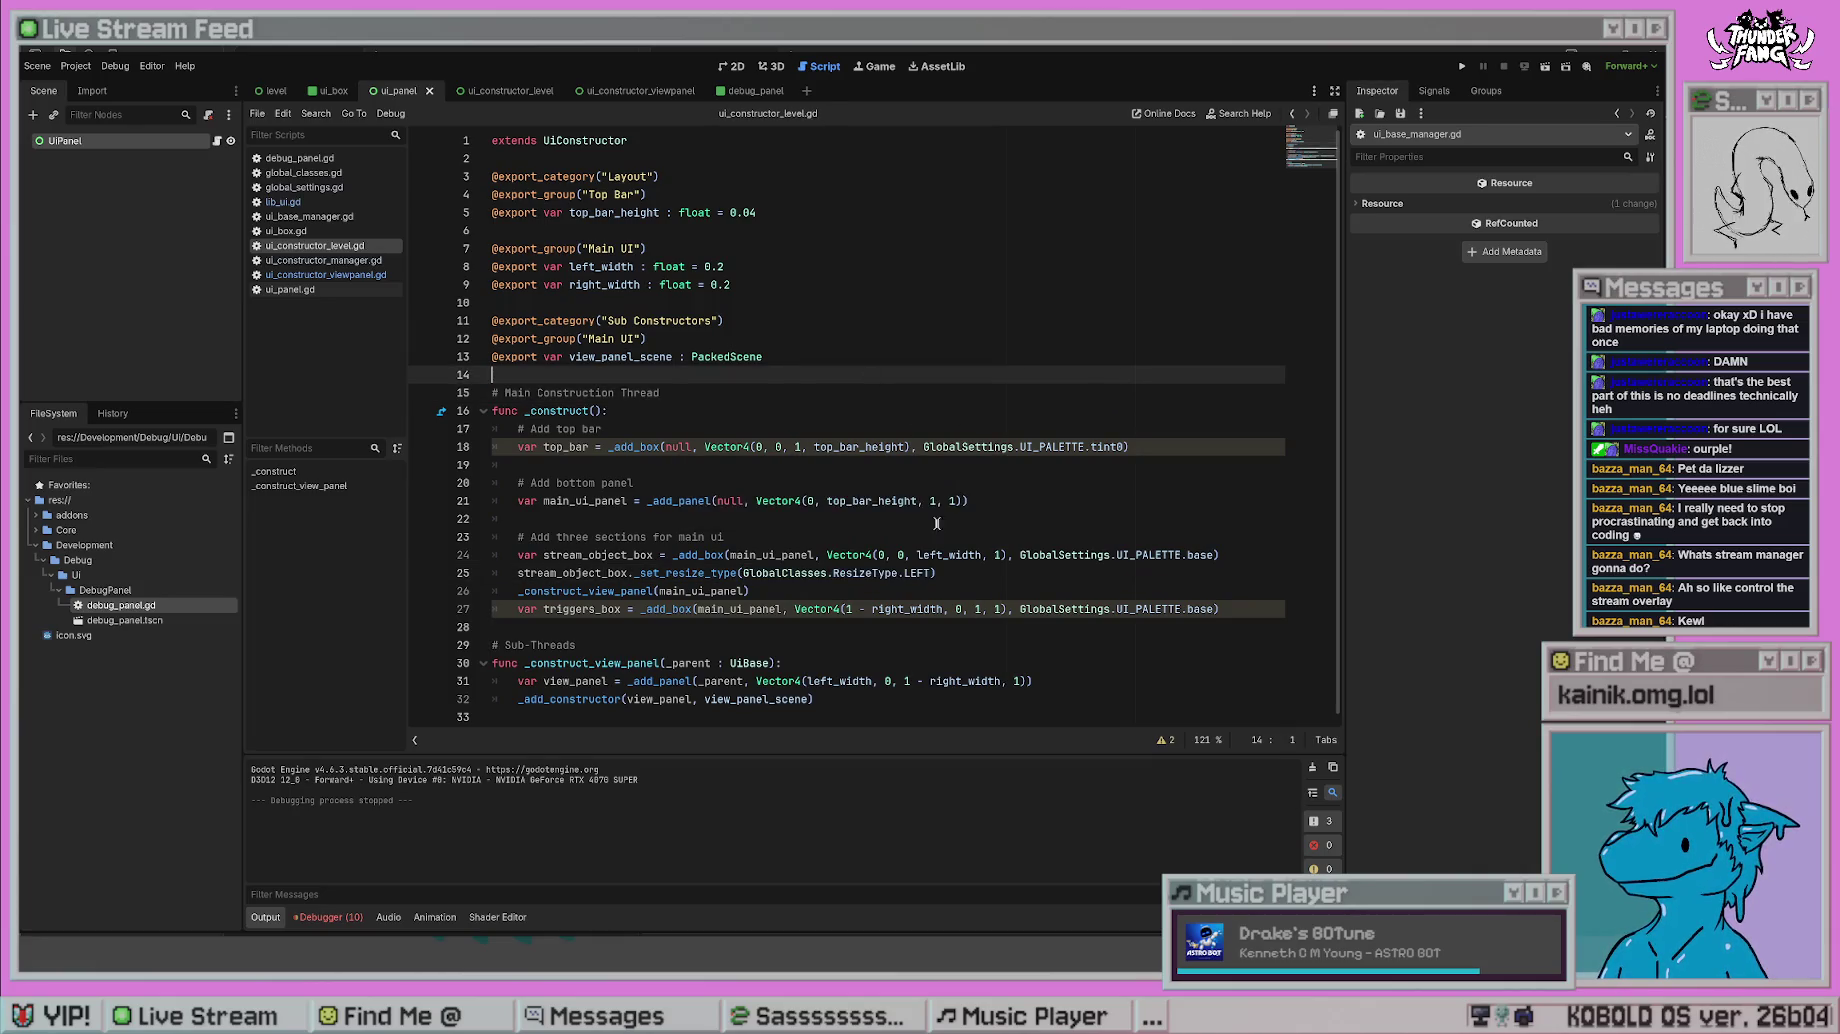
ctrl+click(930, 446)
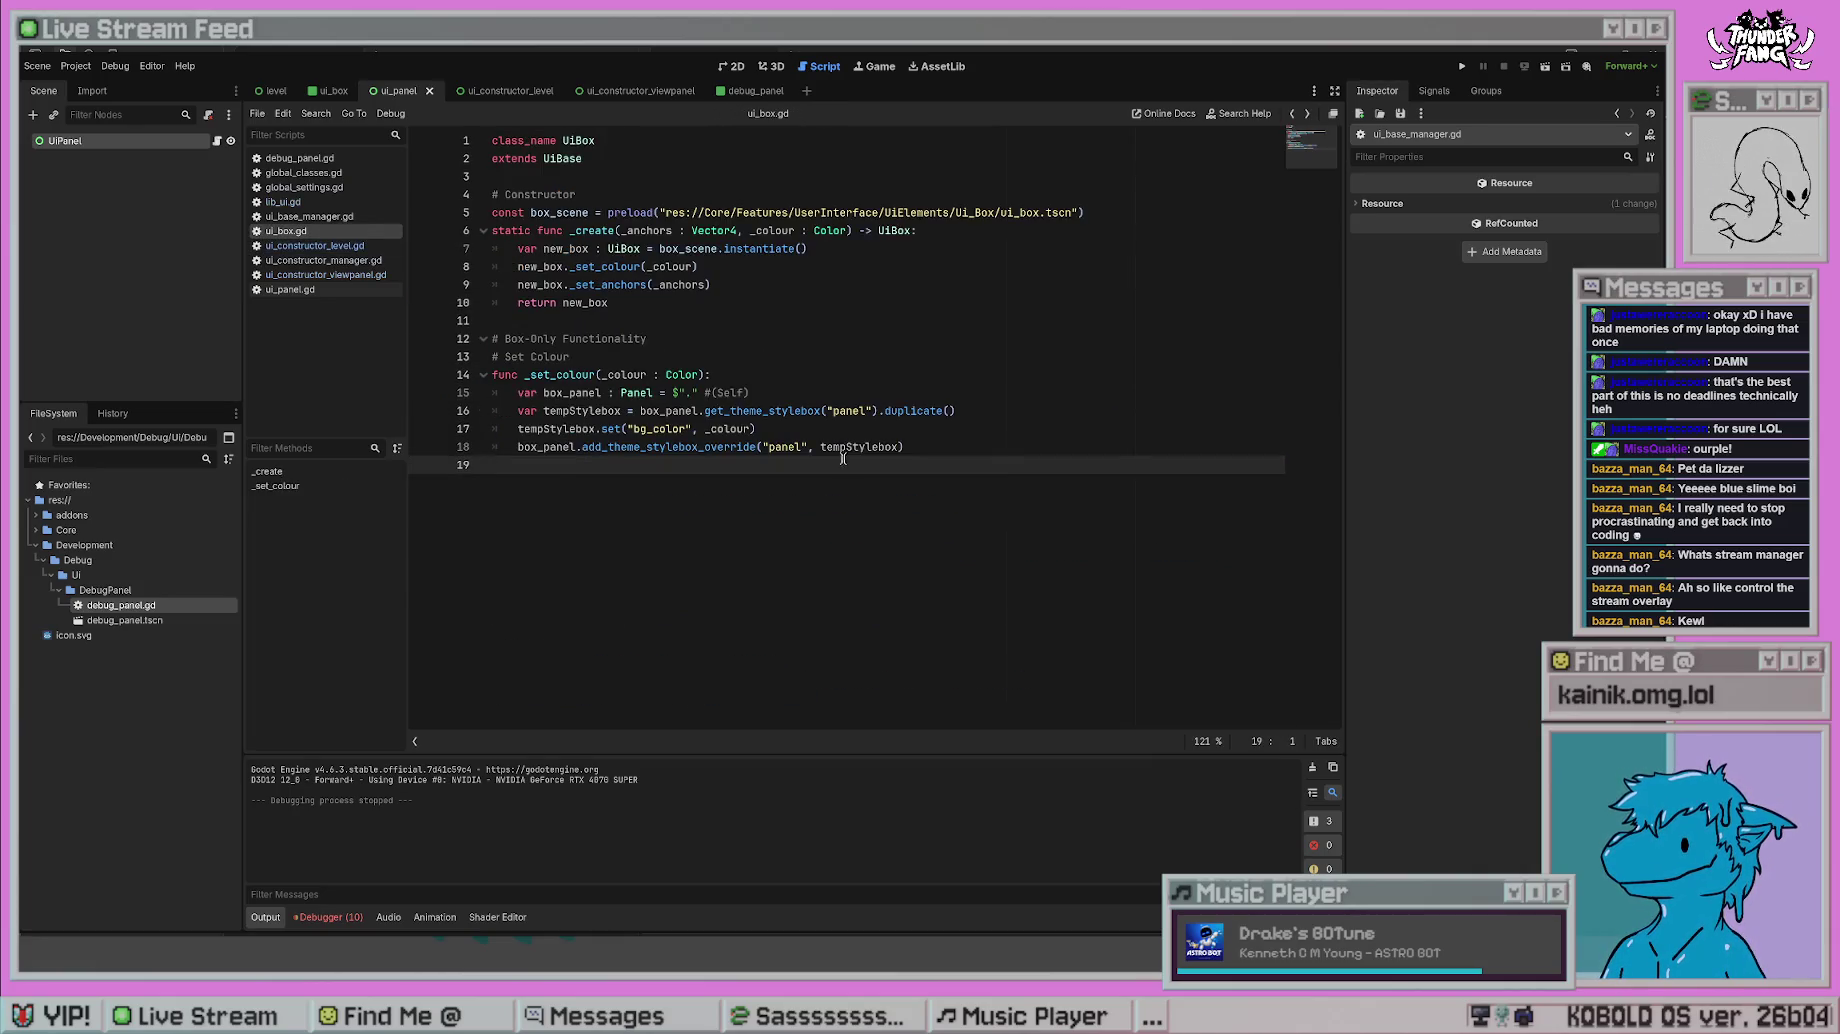
- Cycle through the open scripts back to lib_ui.gd
ctrl+click(847, 360)
key(alt+Left)
key(alt+Right)
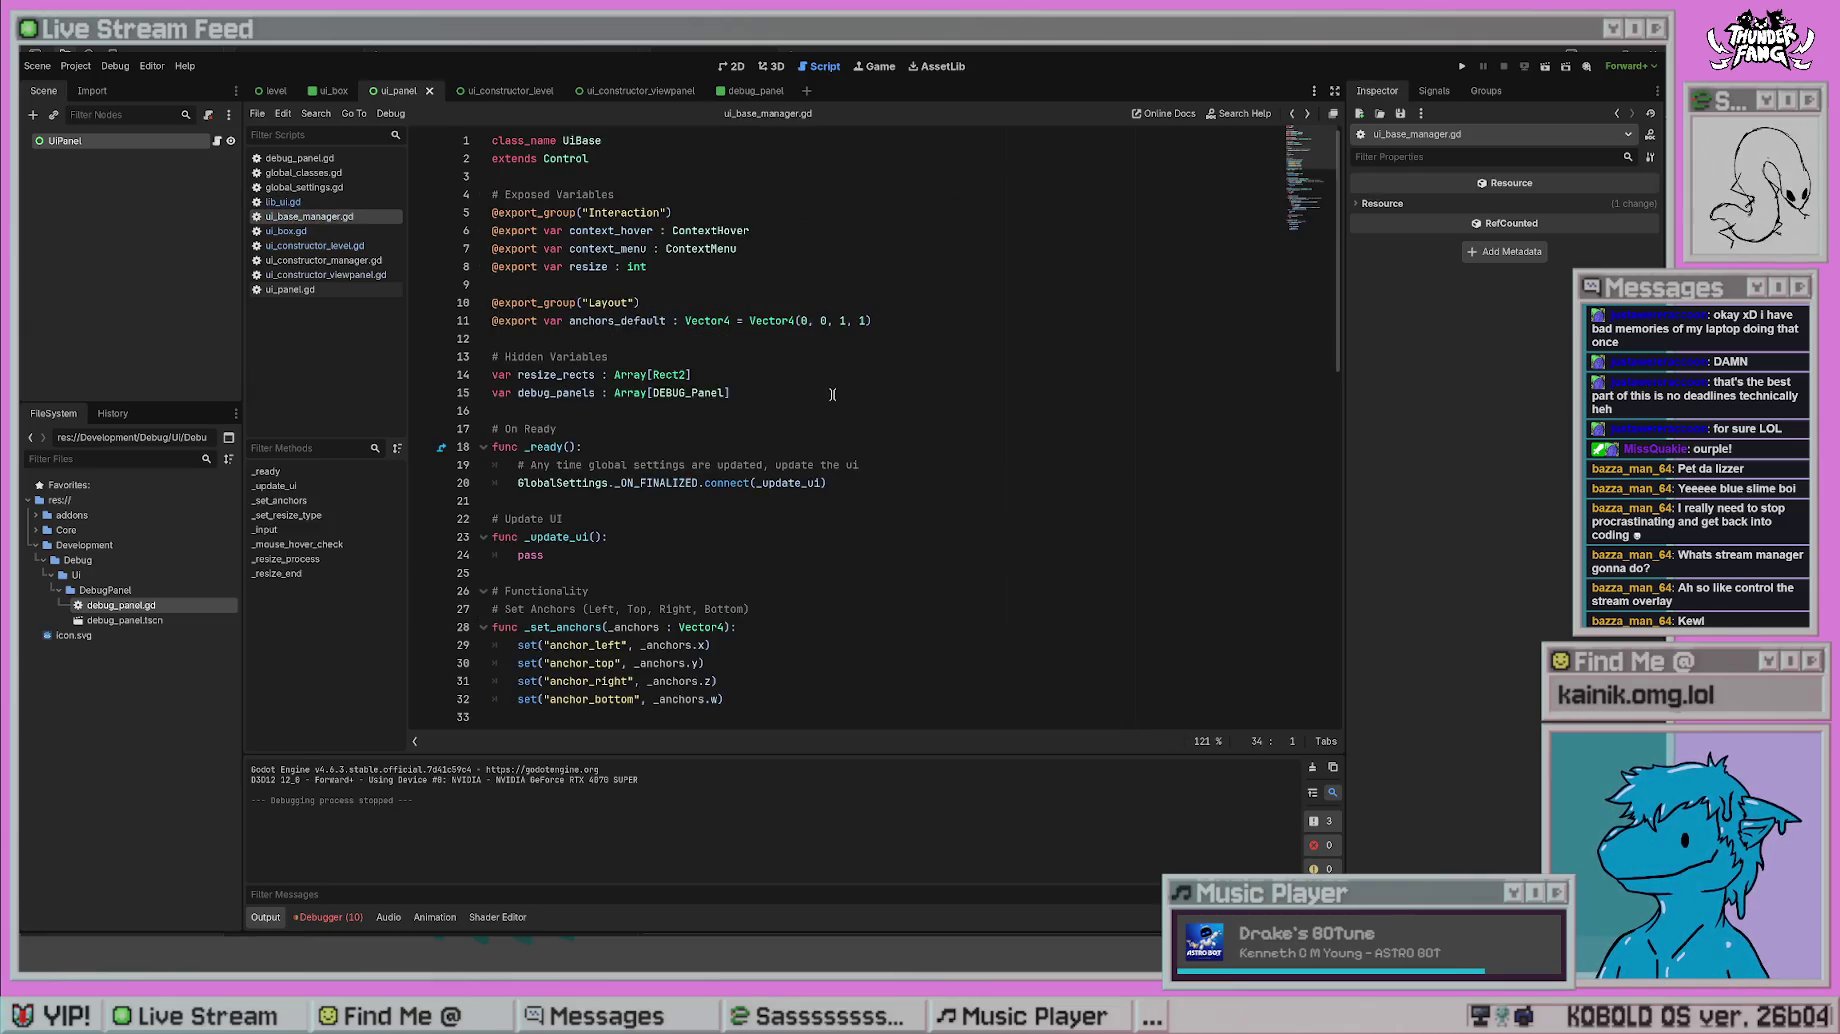
key(alt+Left)
key(alt+Left)
key(alt+Left)
key(alt+Left)
key(alt+Right)
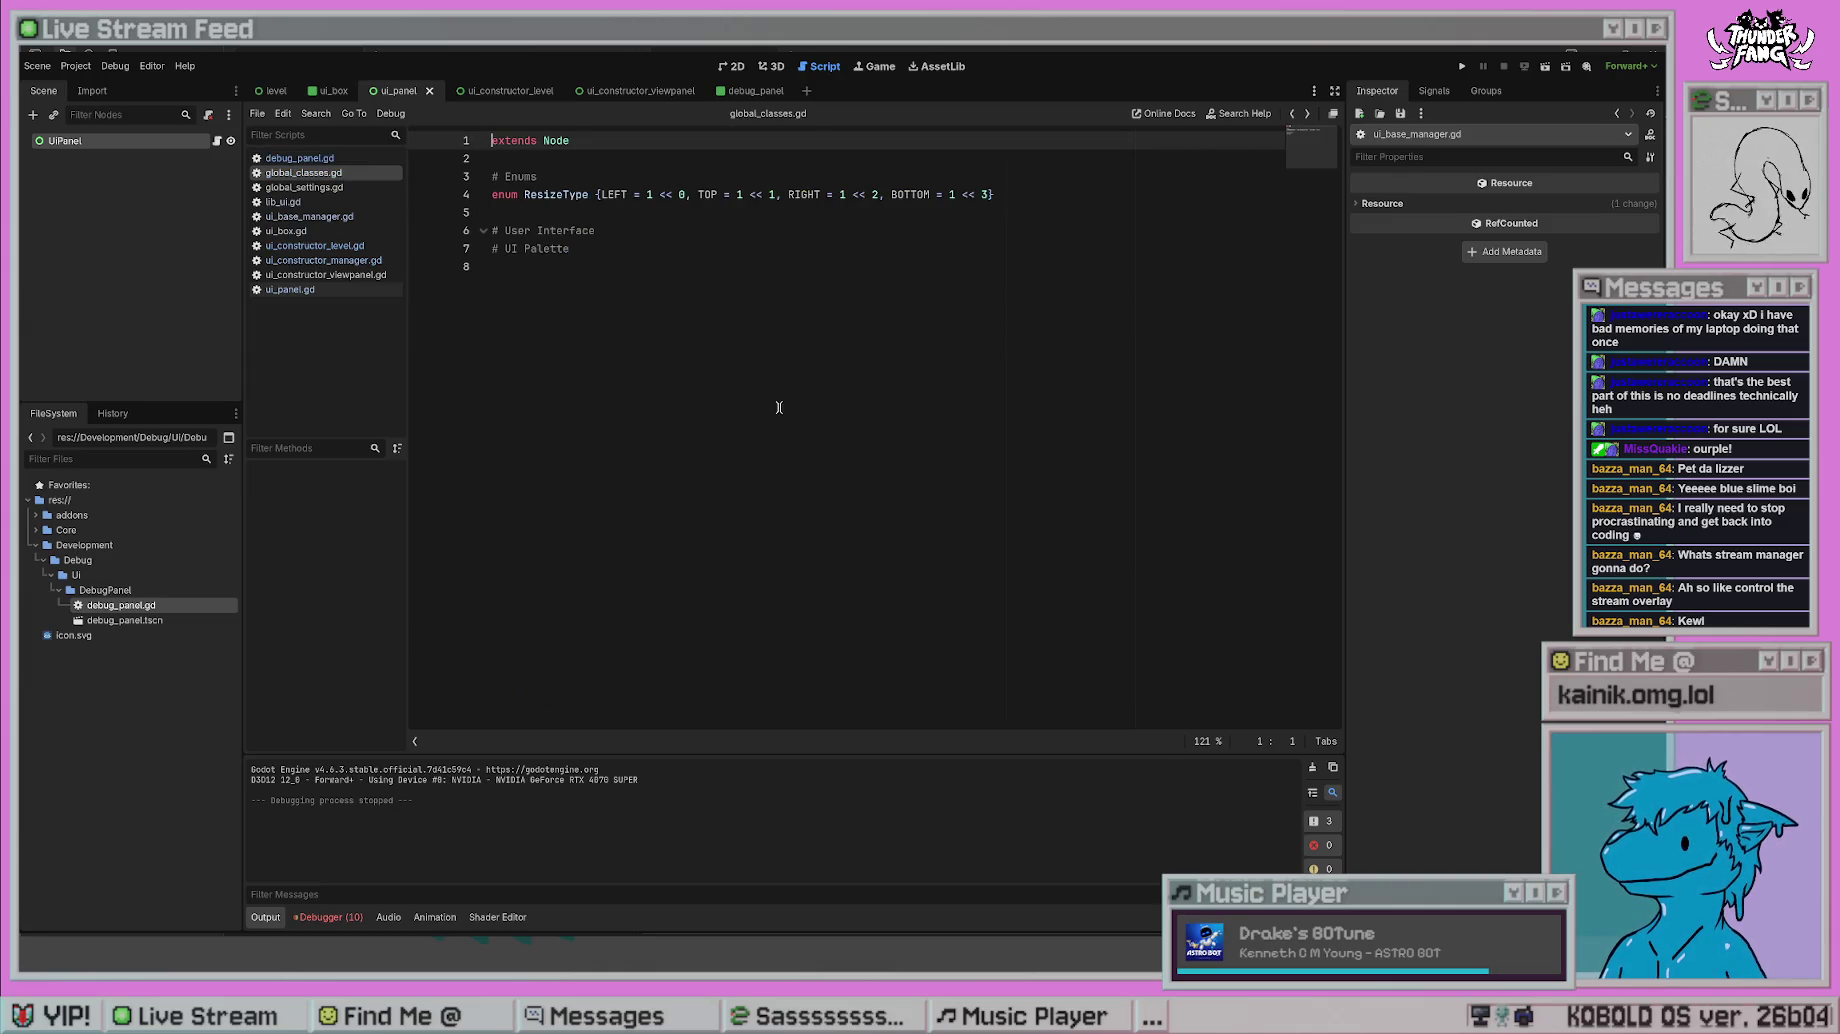
key(alt+Left)
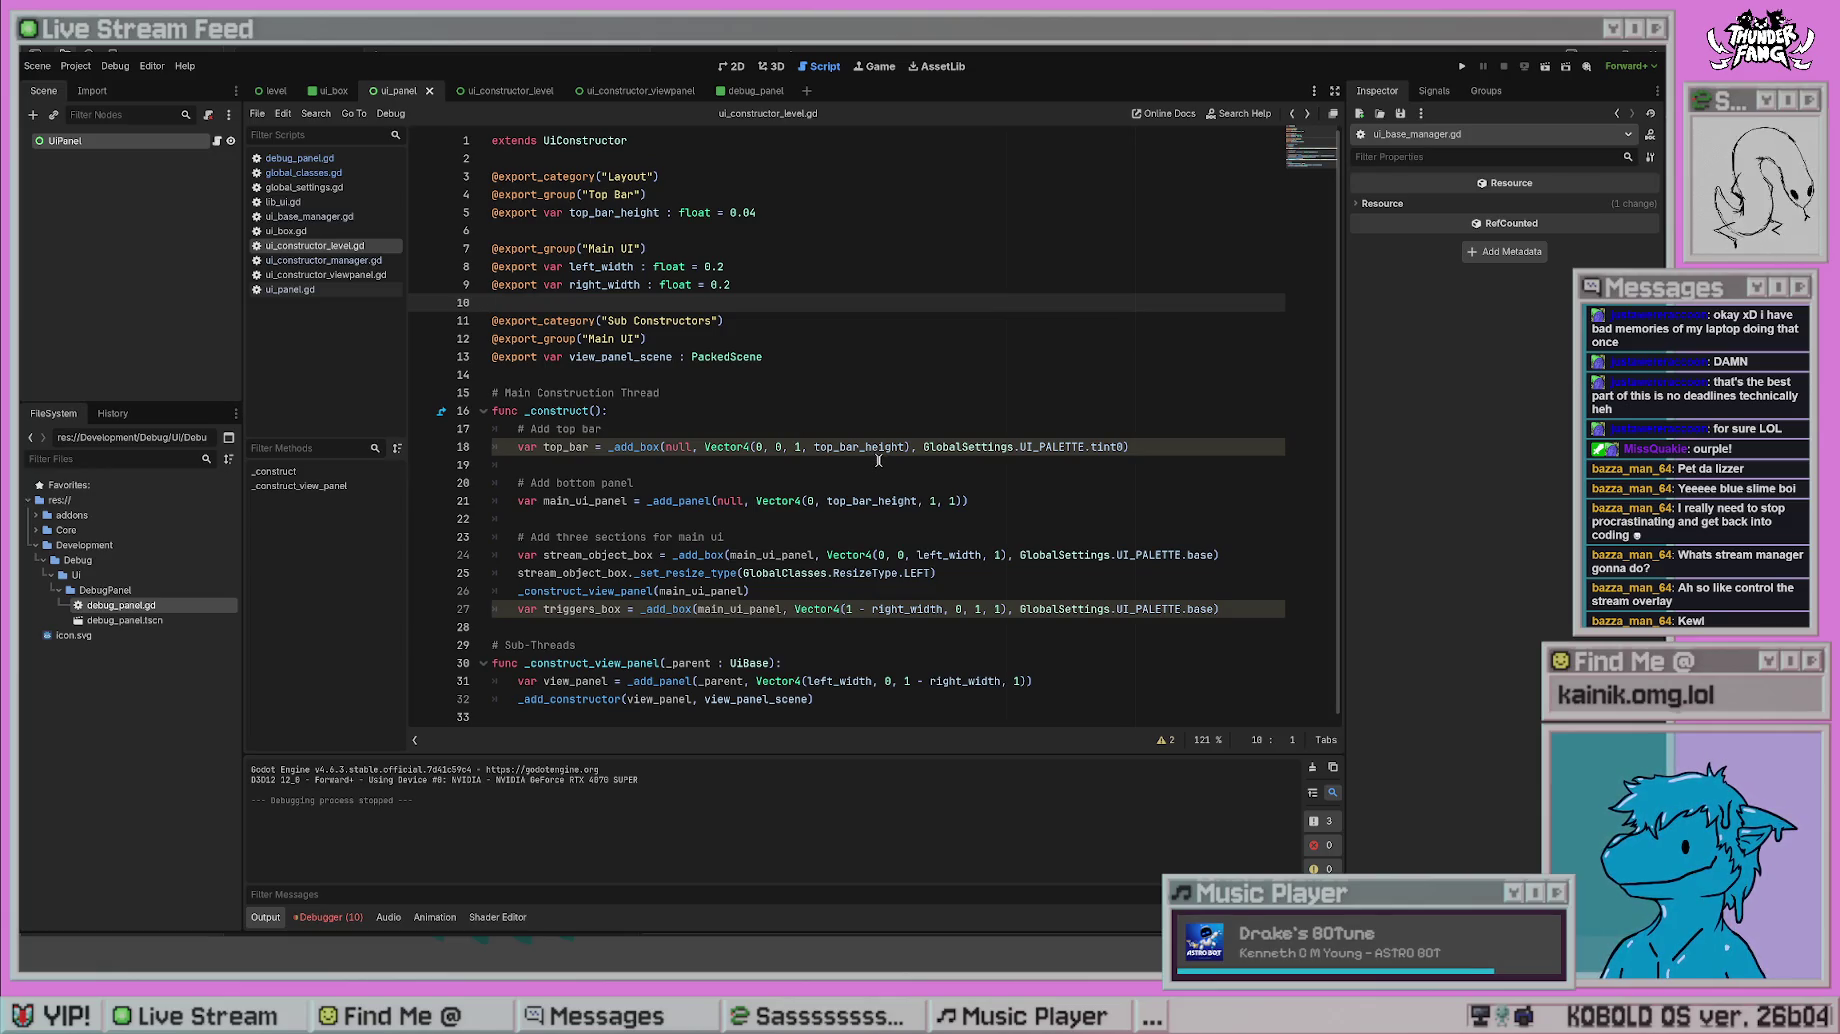
key(alt+Left)
key(alt+Left)
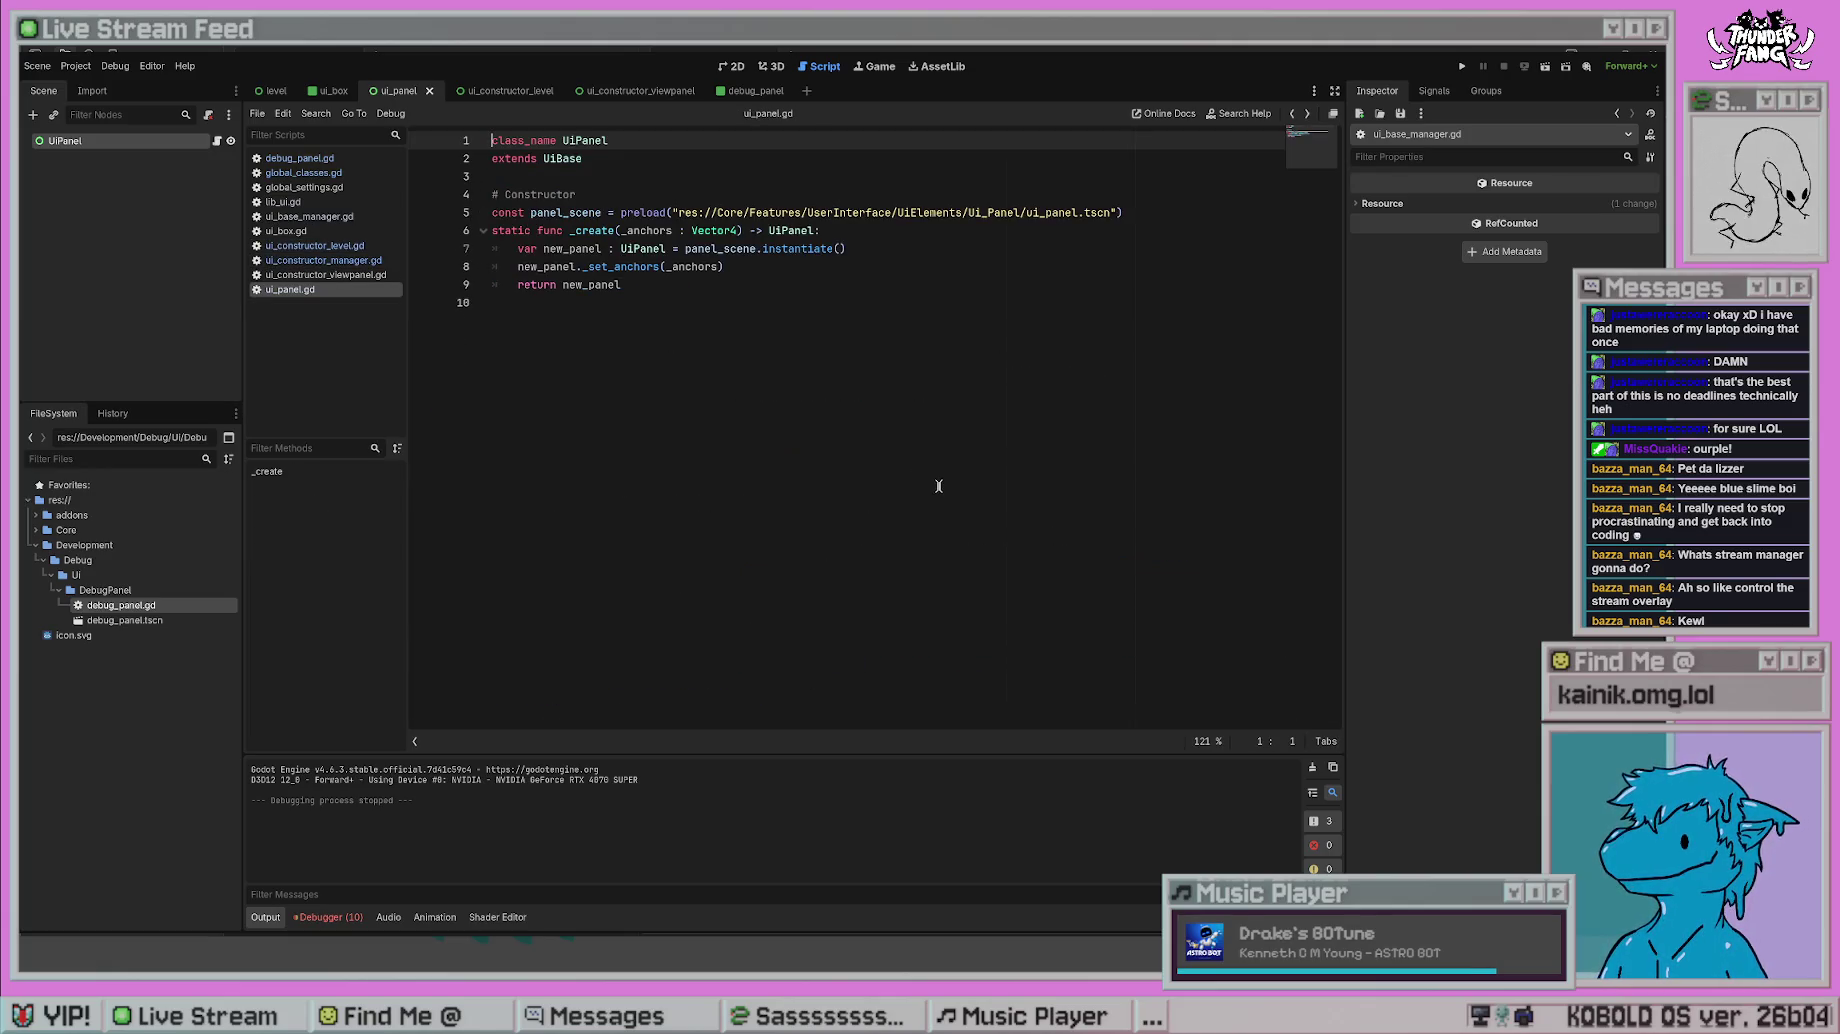
key(alt+Left)
key(alt+Left)
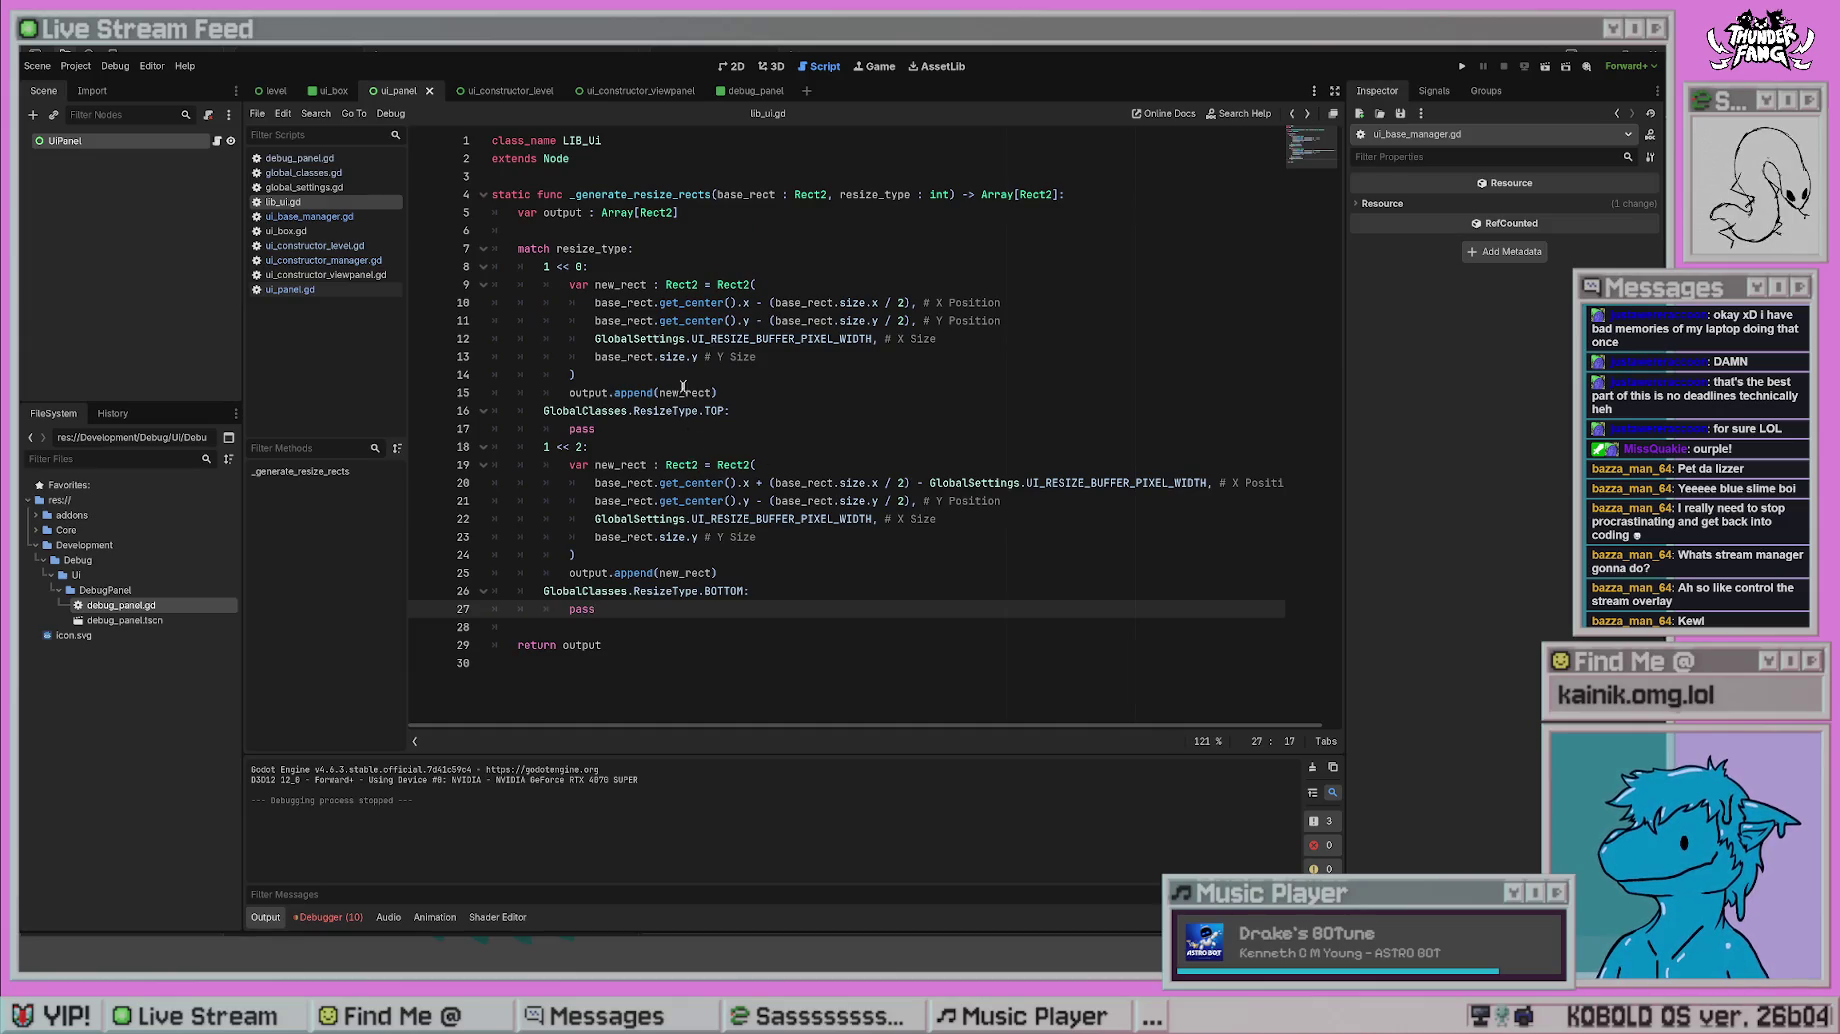
- Review the match cases and insert blank lines above the match on resize_type
drag(585, 266, 547, 265)
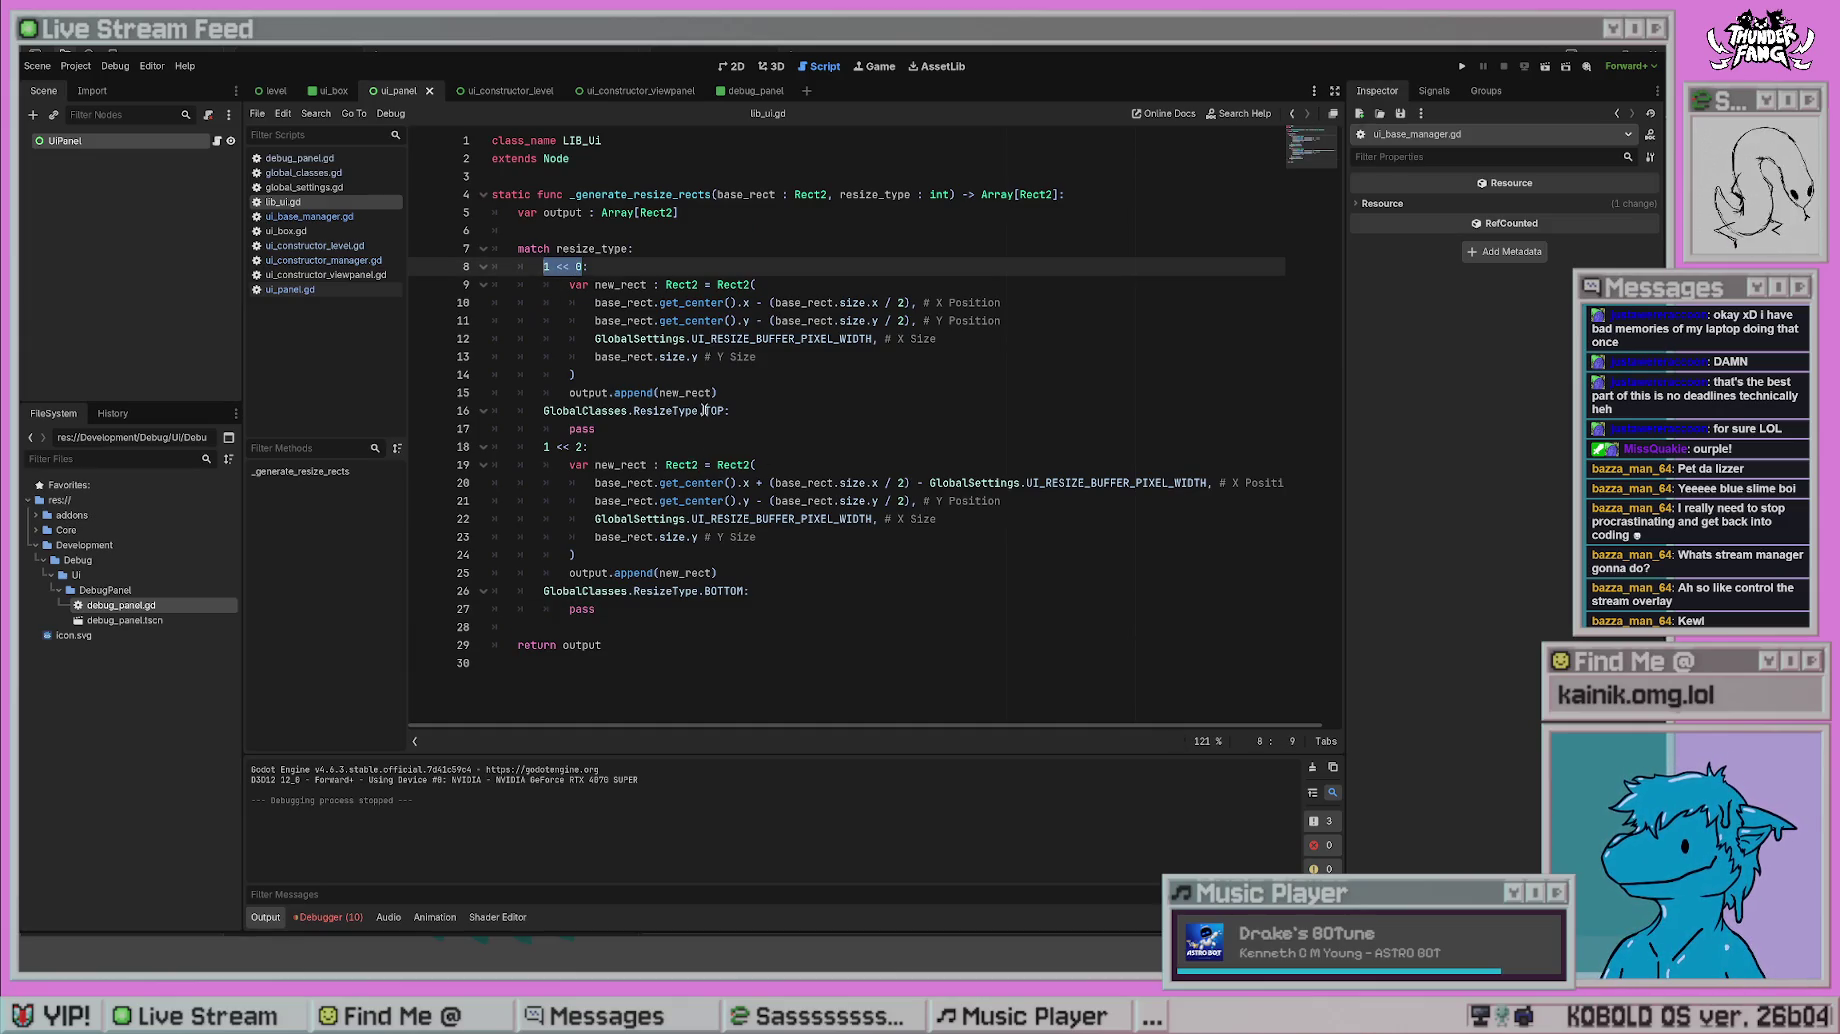
drag(724, 411, 543, 411)
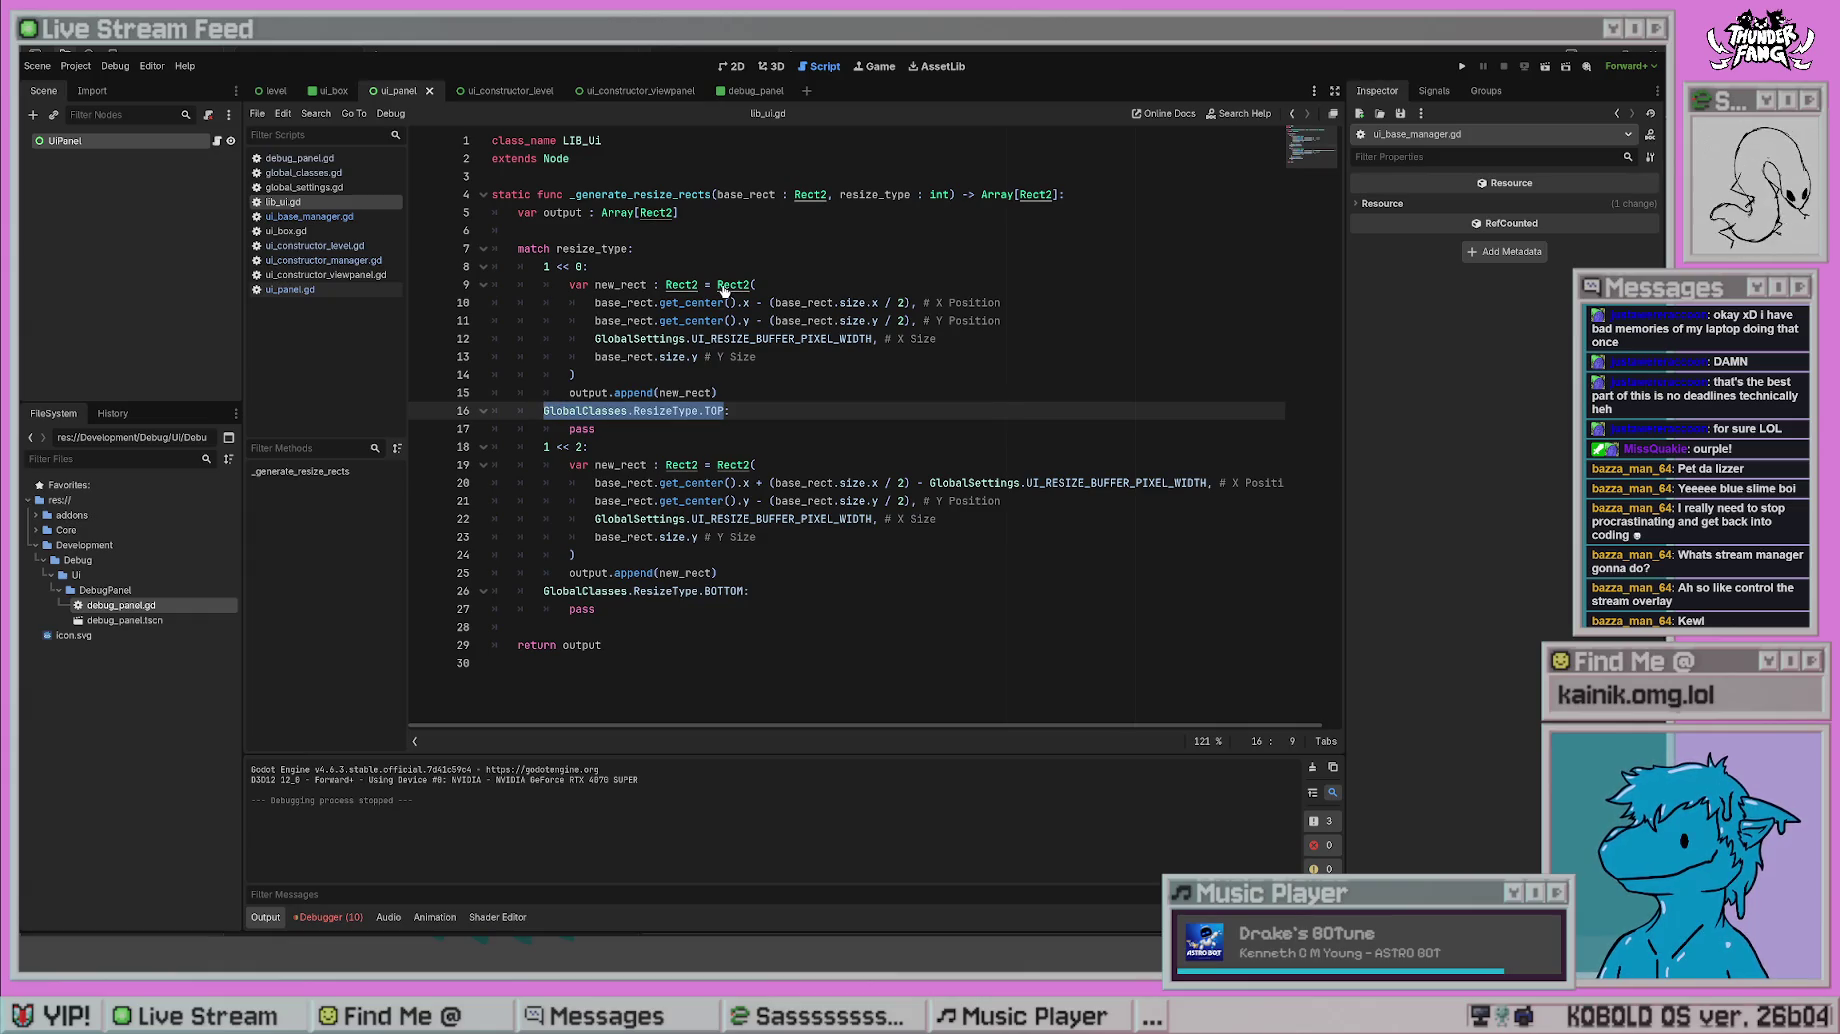
drag(629, 248, 550, 249)
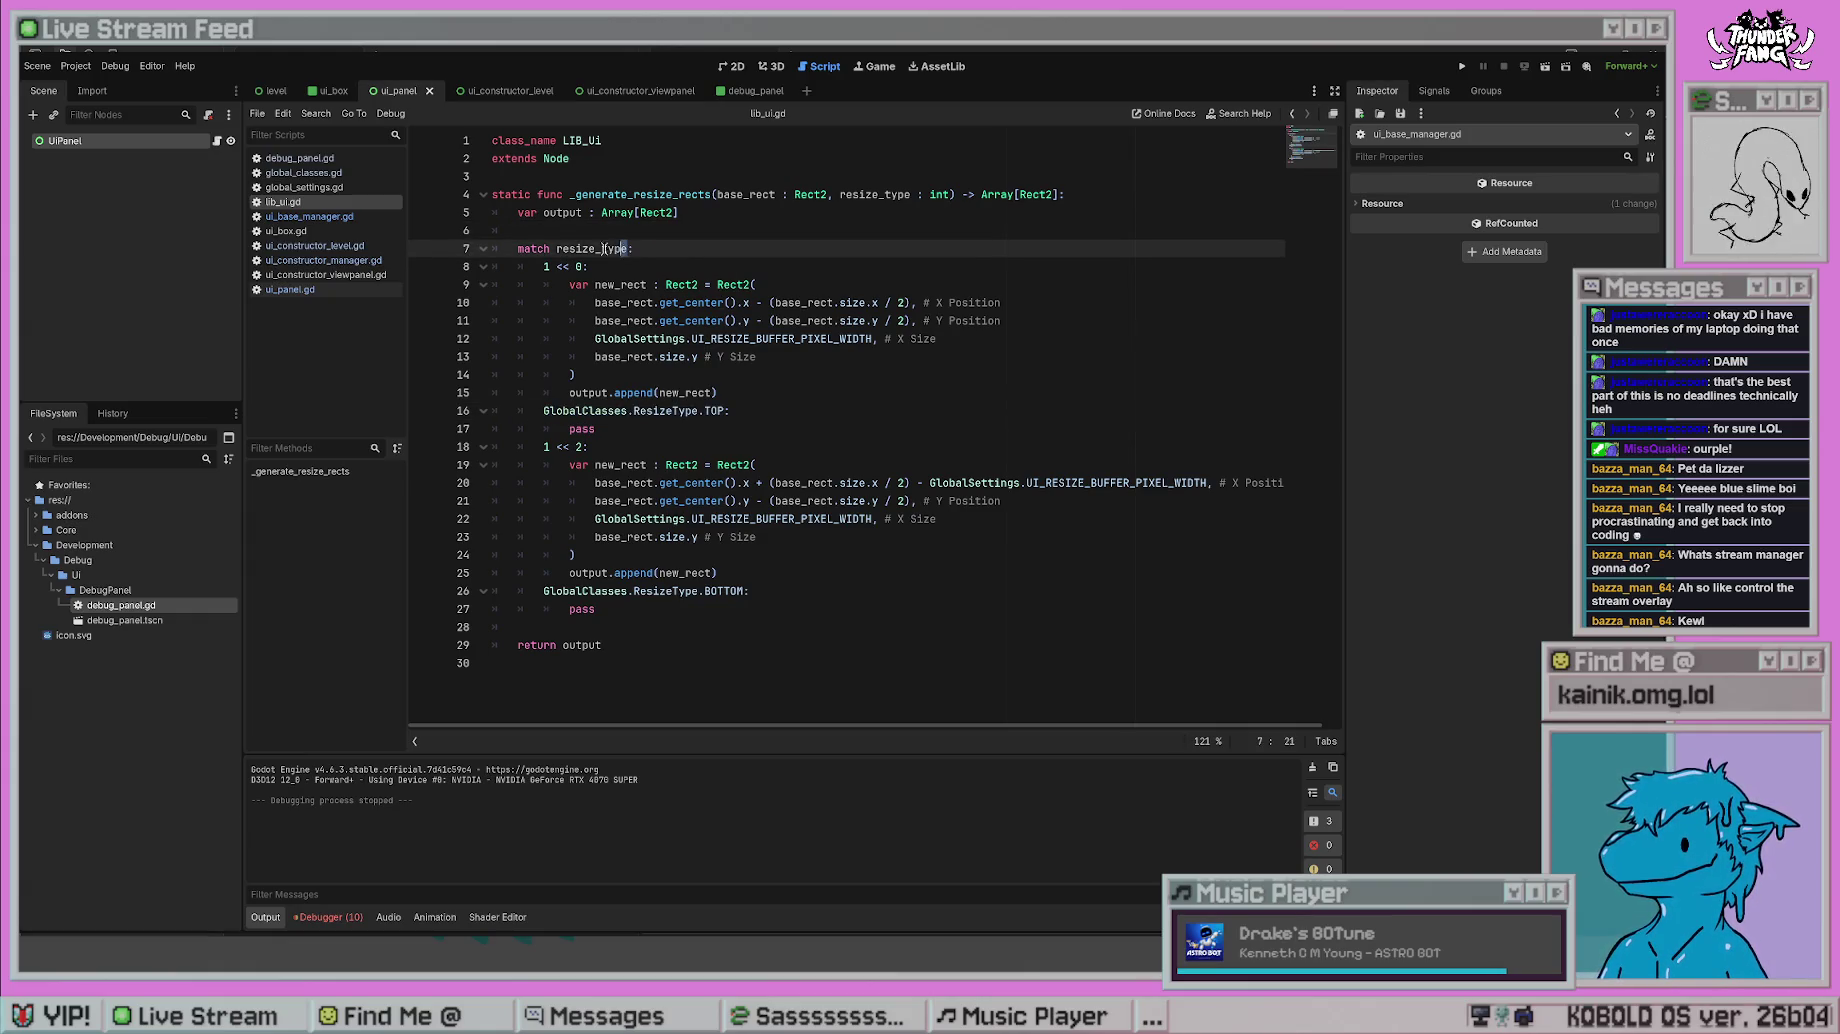
click(729, 285)
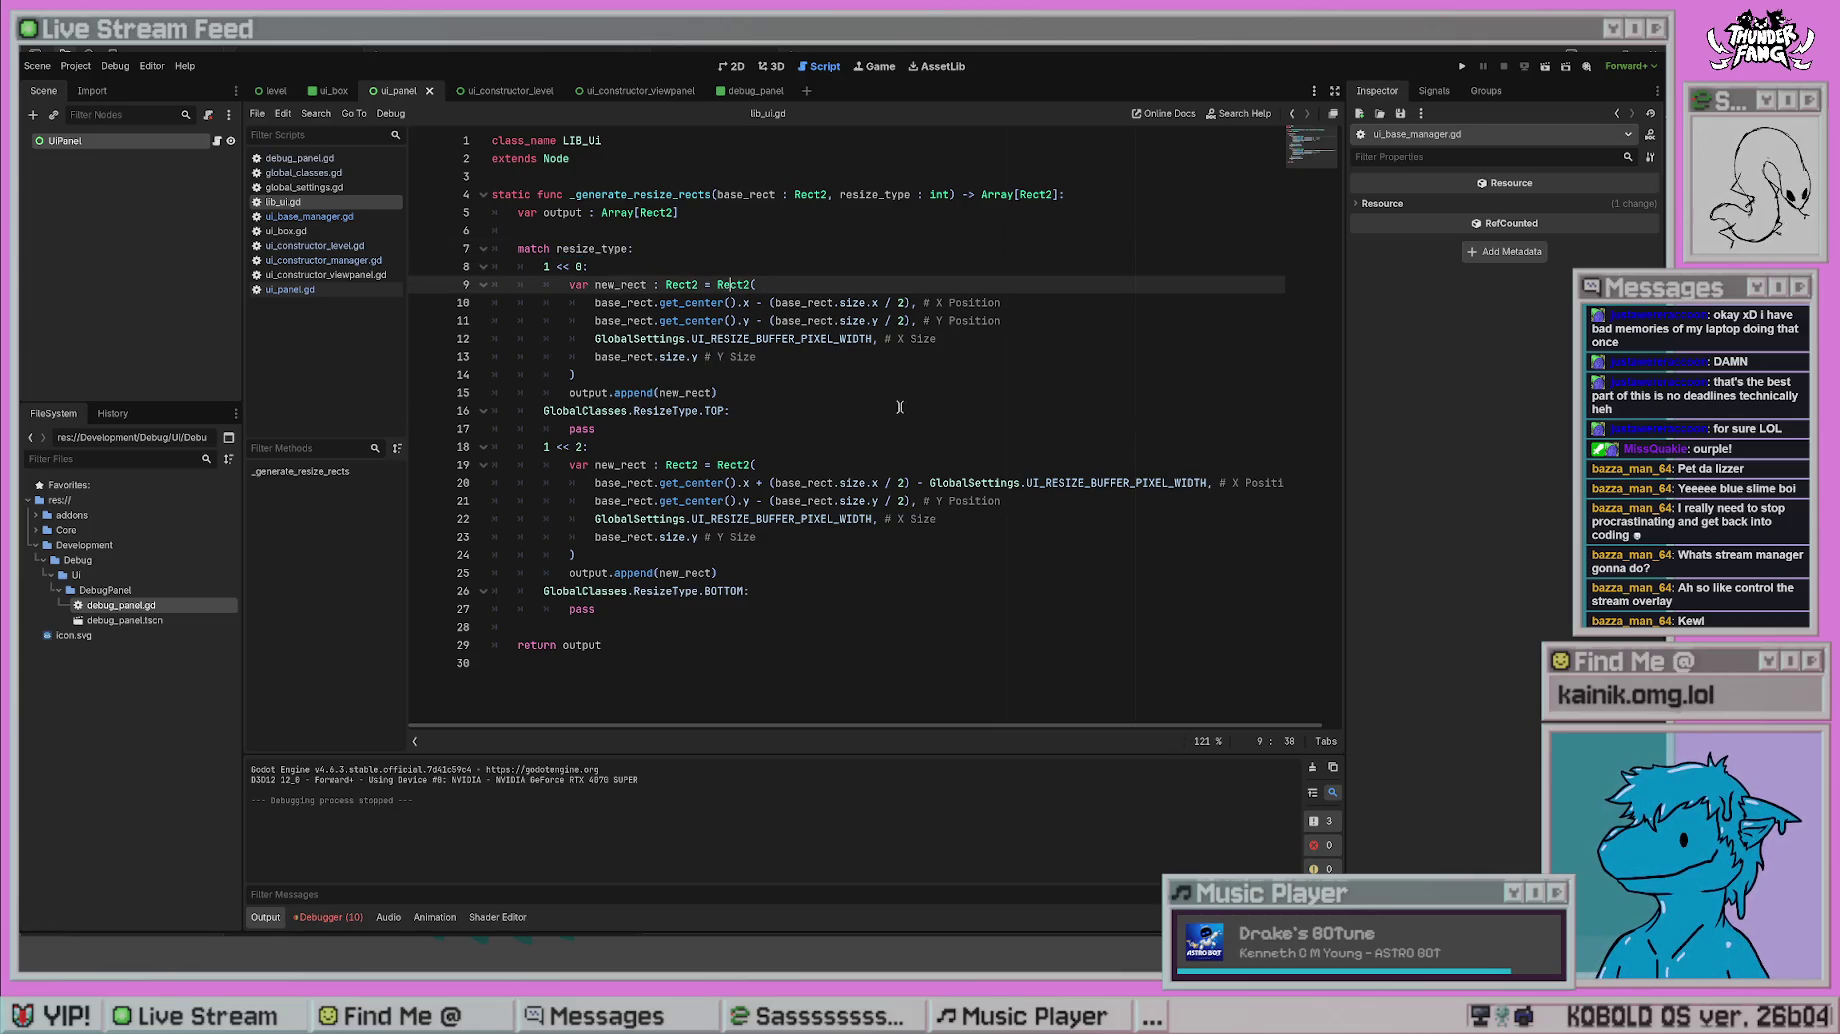
click(898, 410)
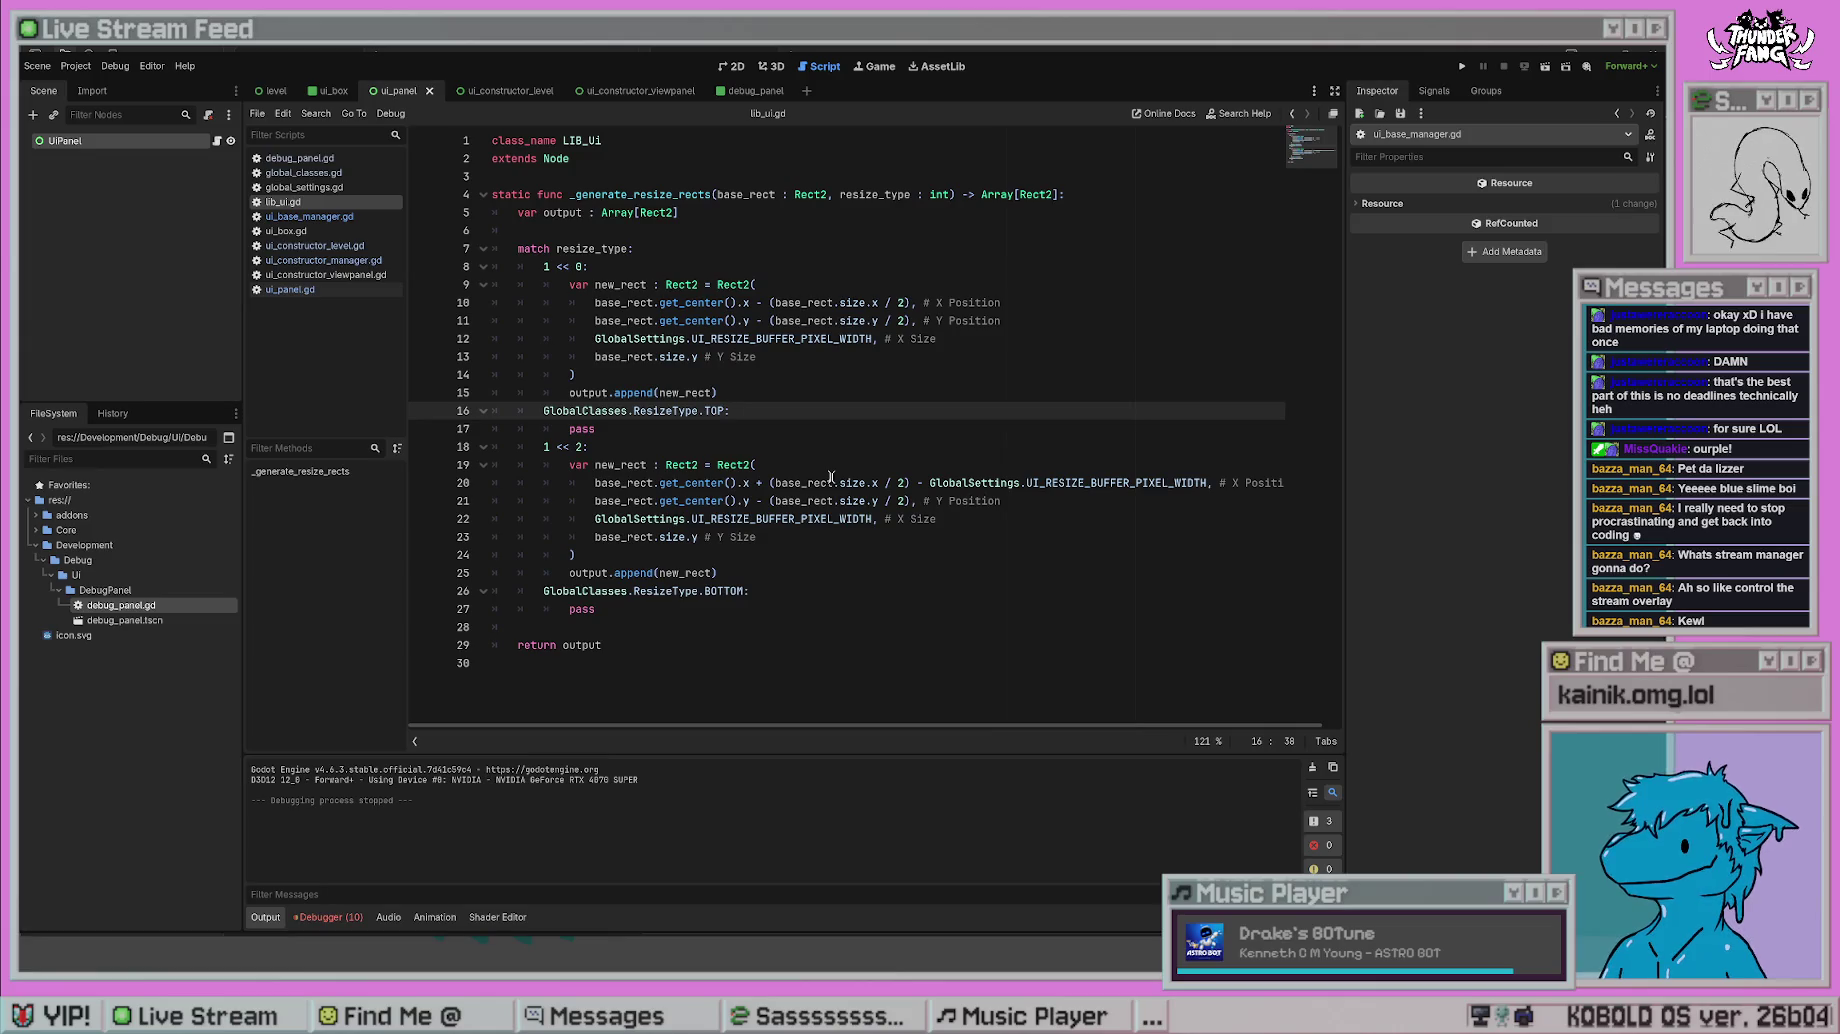
click(641, 248)
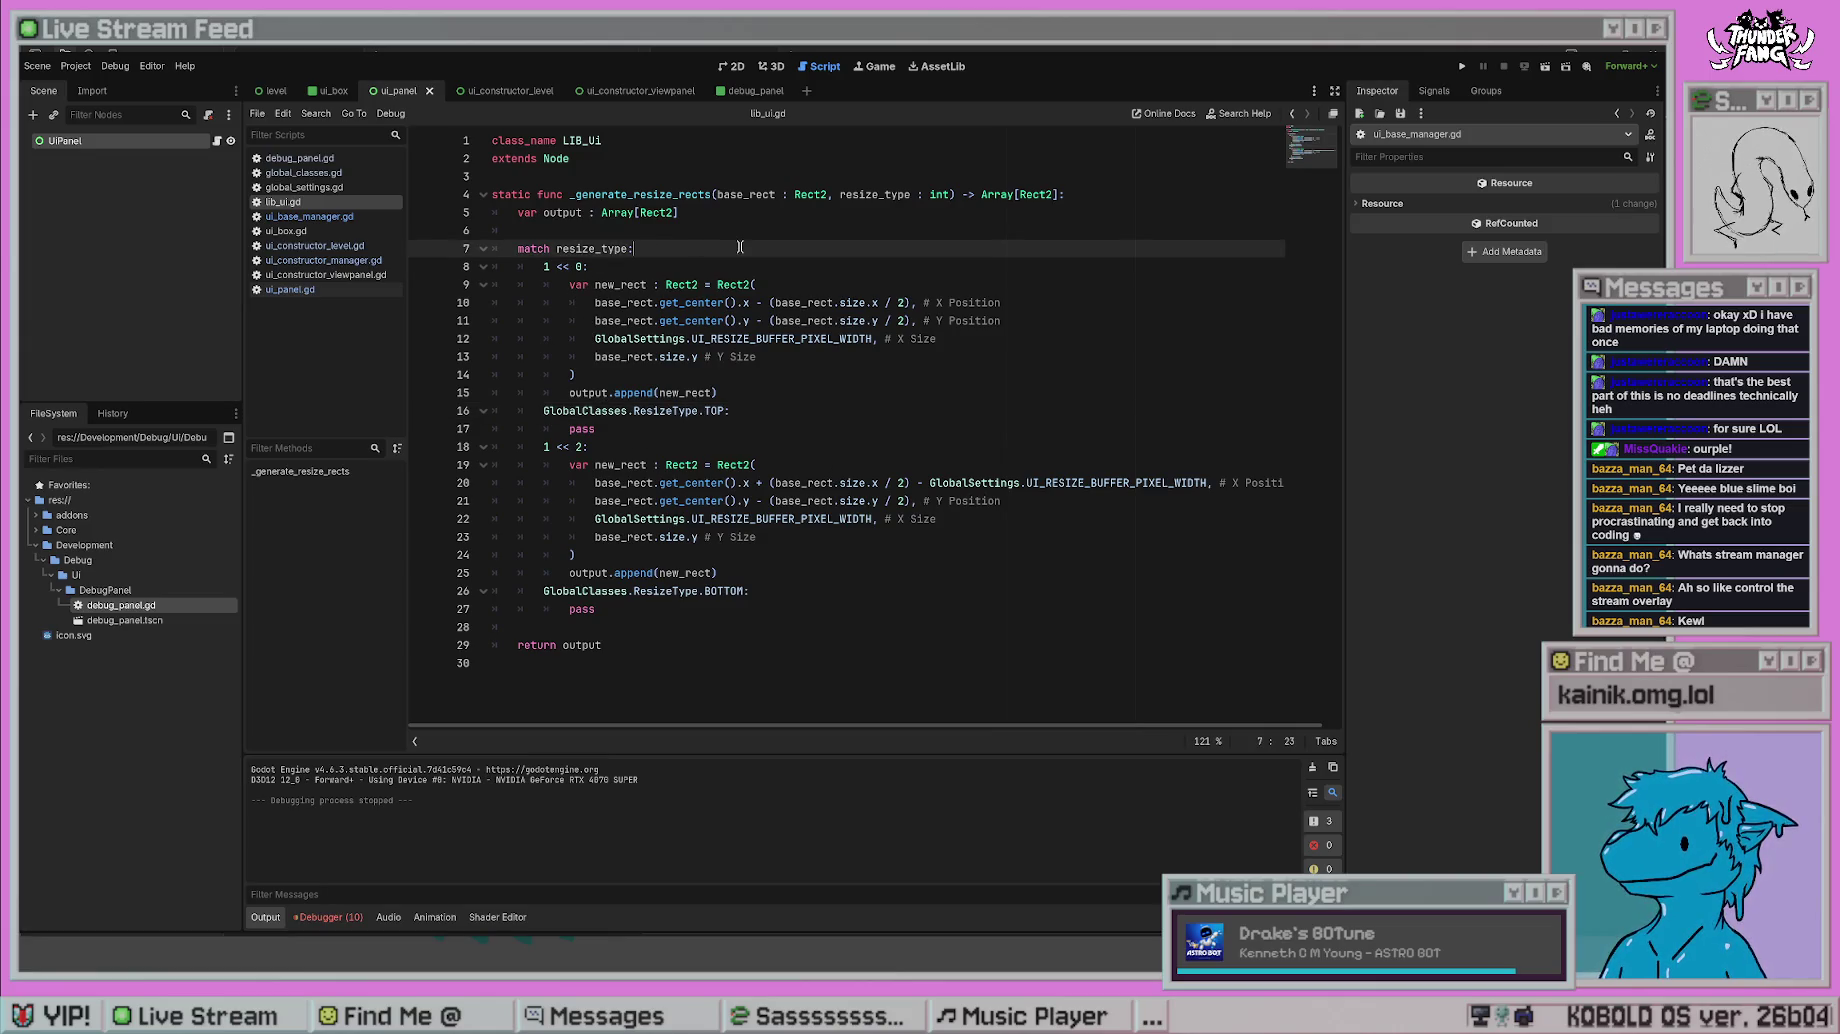
key(Up)
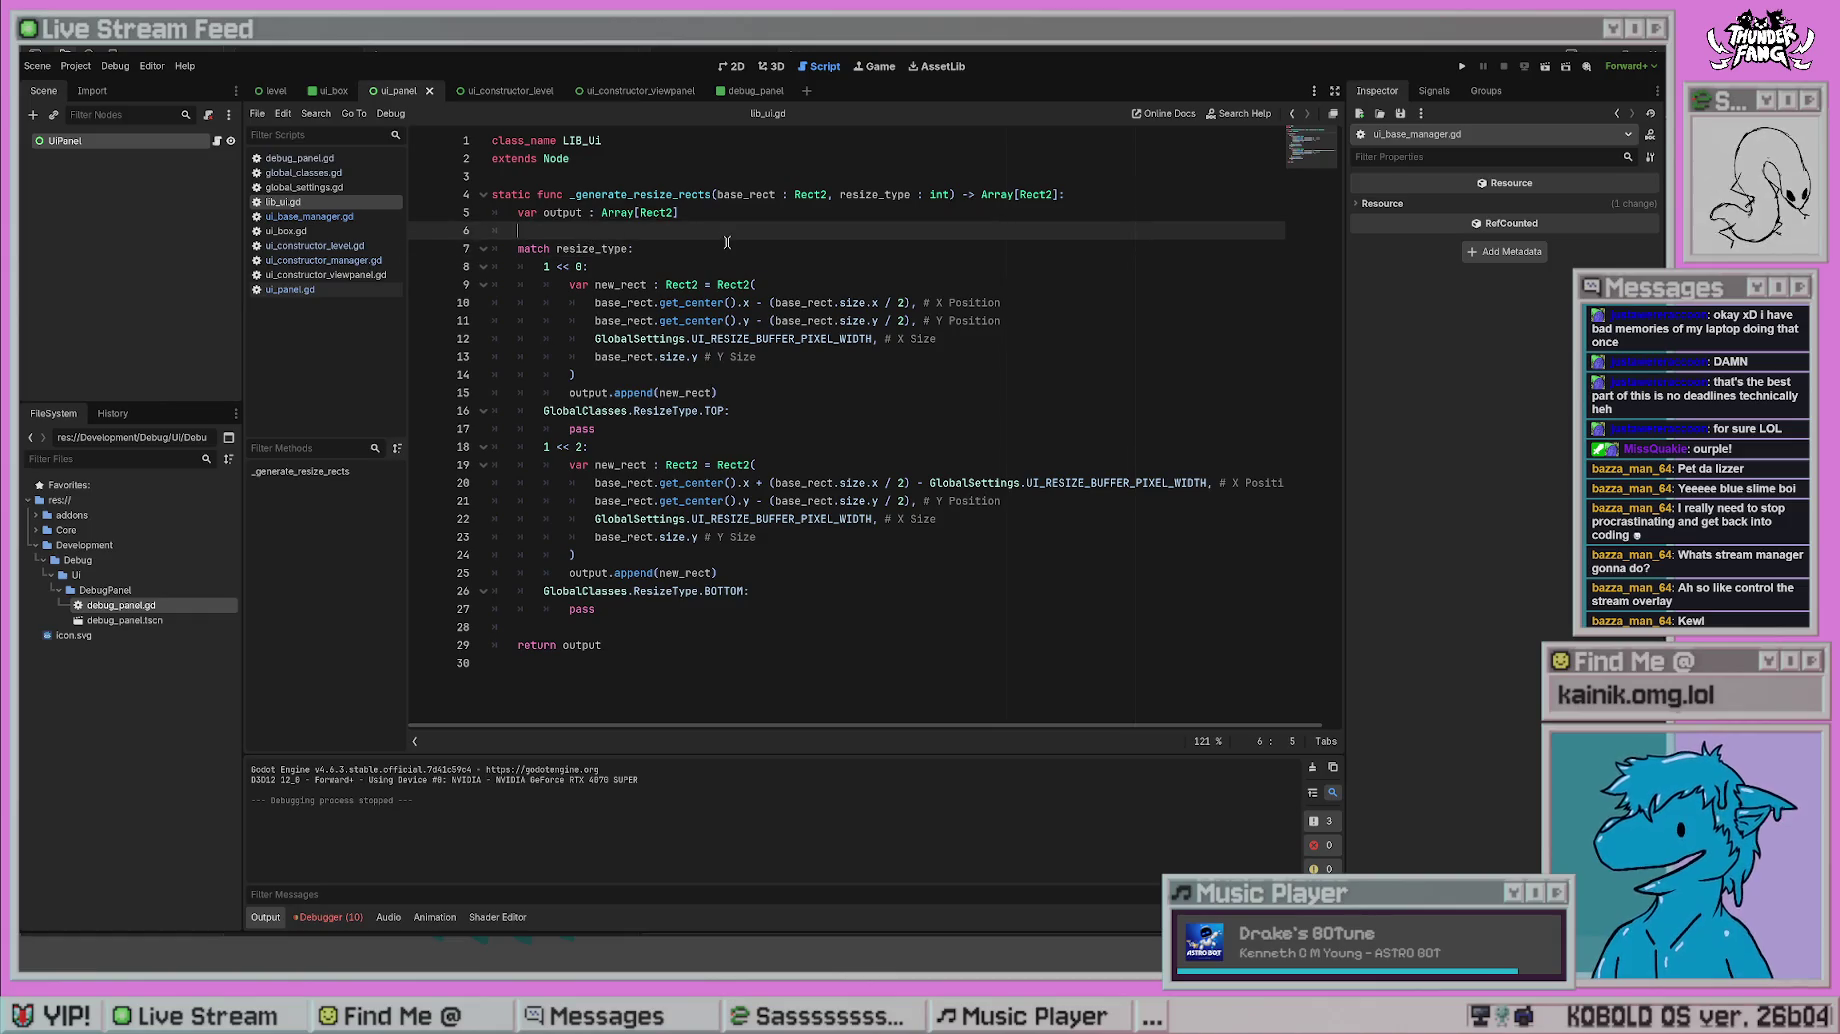
key(Return)
key(Return)
key(Up)
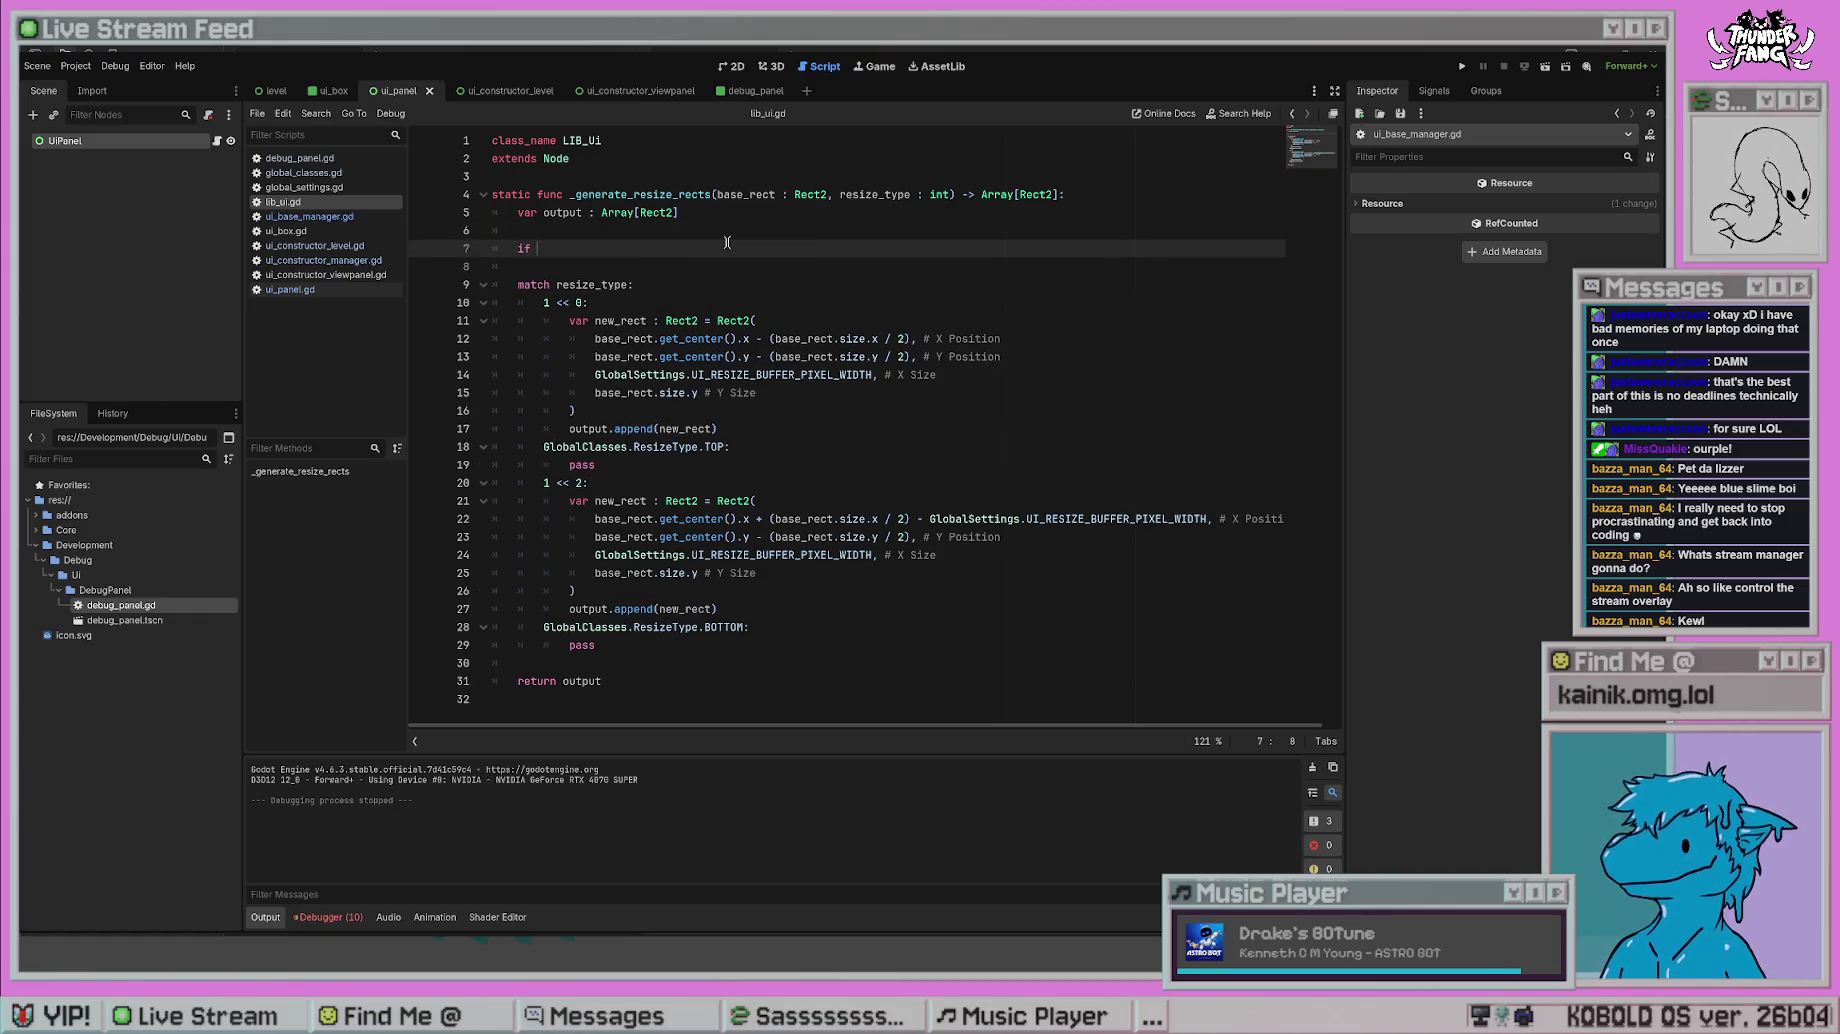
- Add an 'if GlobalClasses.ResizeType.LEFT:' check and move the first new_rect block under it
text(lobalClasses./)
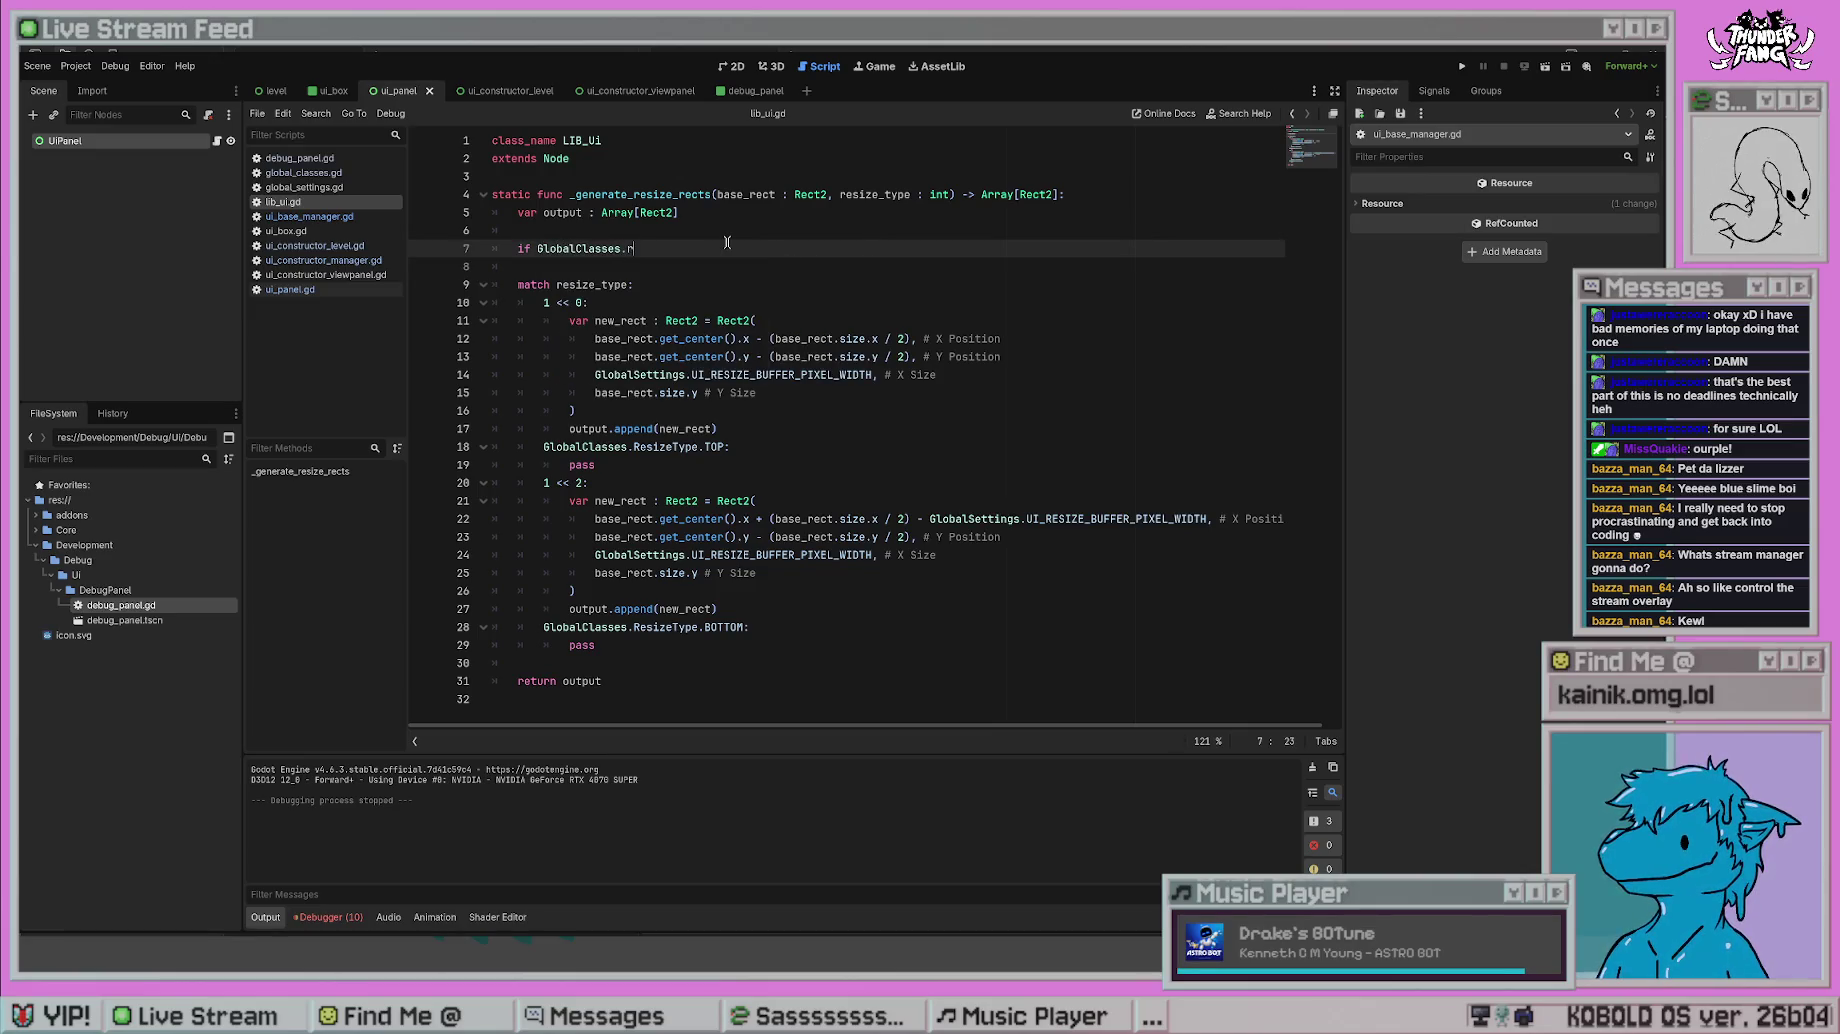
text(esizeType)
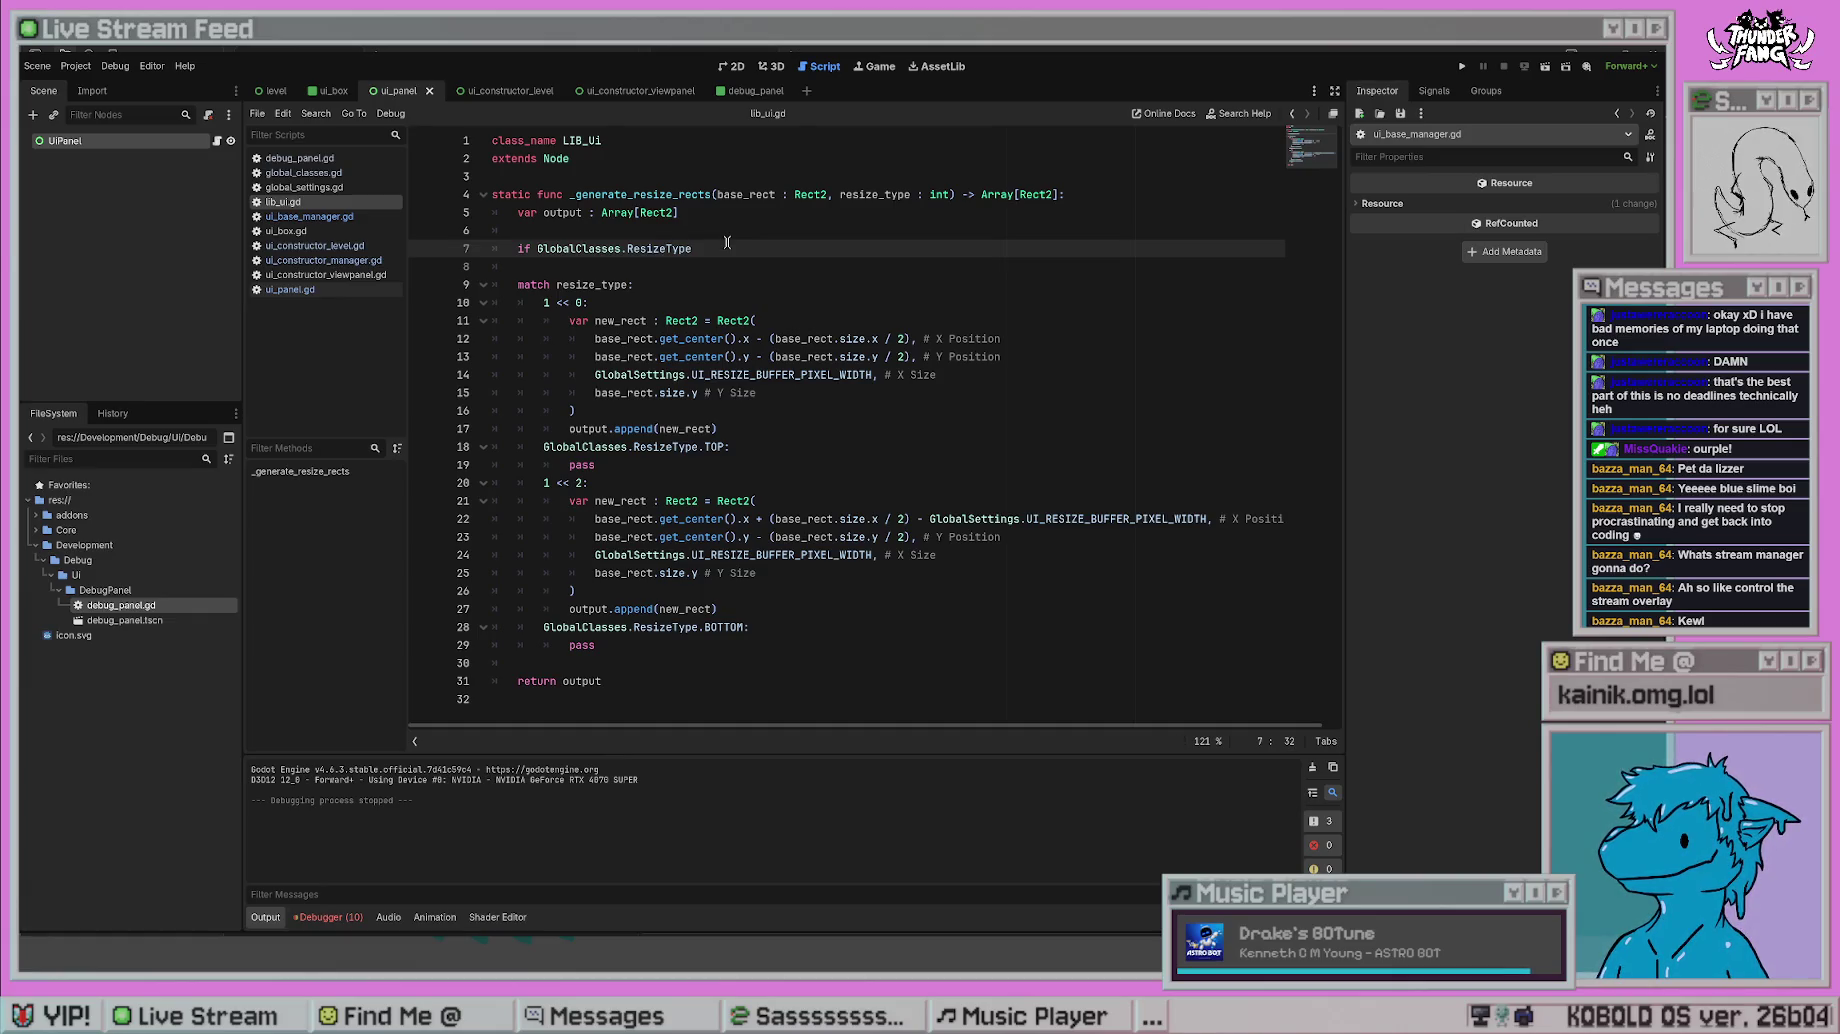
text(.LEFT:)
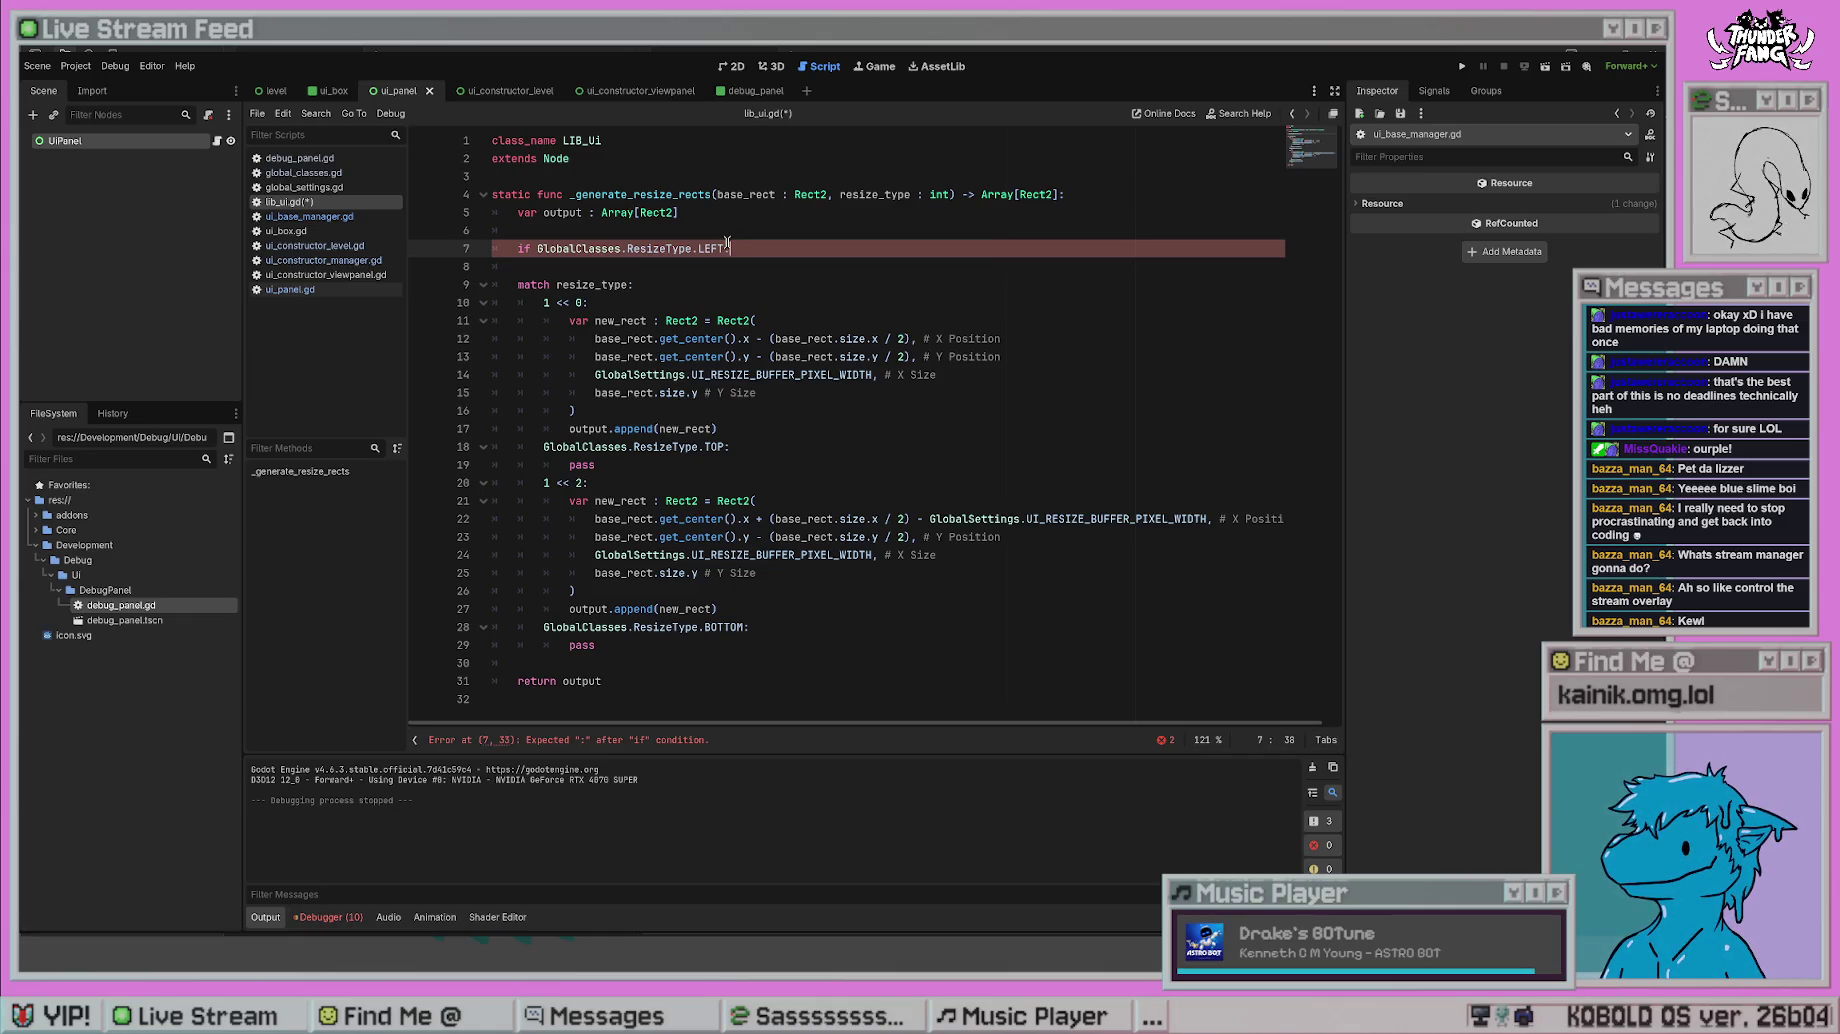
key(Return)
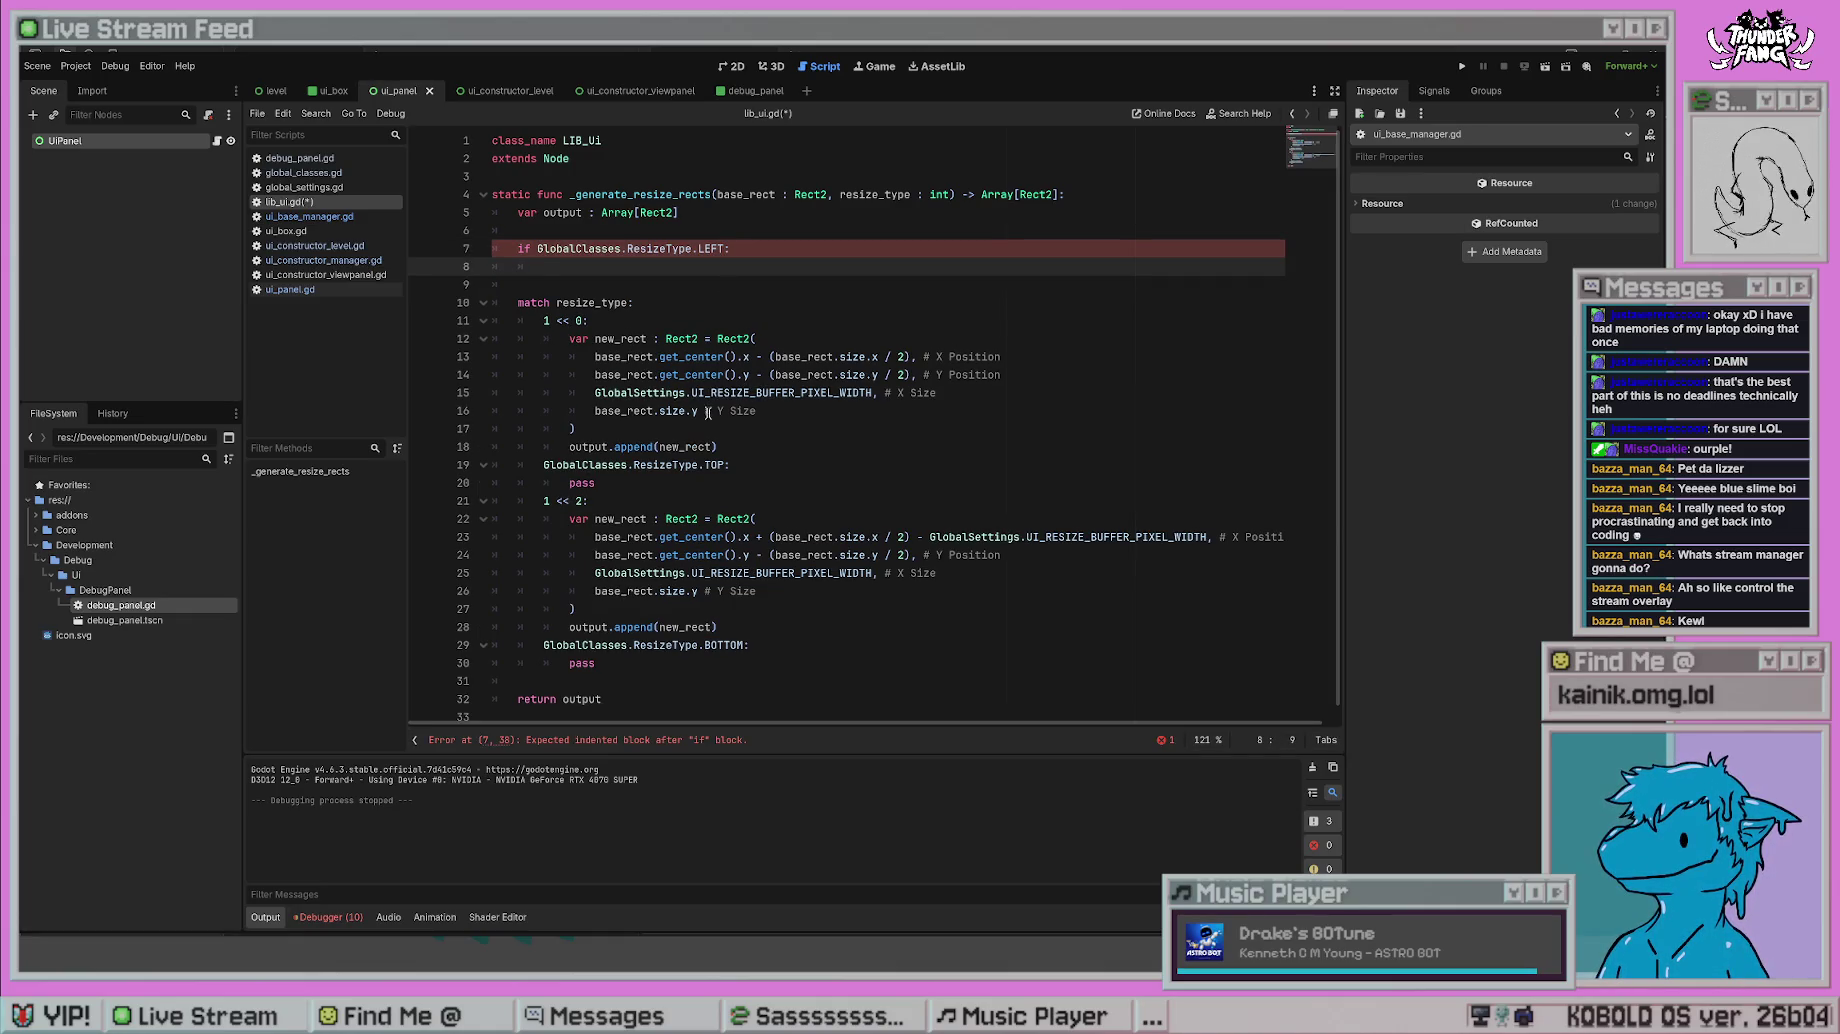
mouse_move(740, 446)
mouse_down()
mouse_move(710, 358)
mouse_move(495, 338)
mouse_up()
key(ctrl+c)
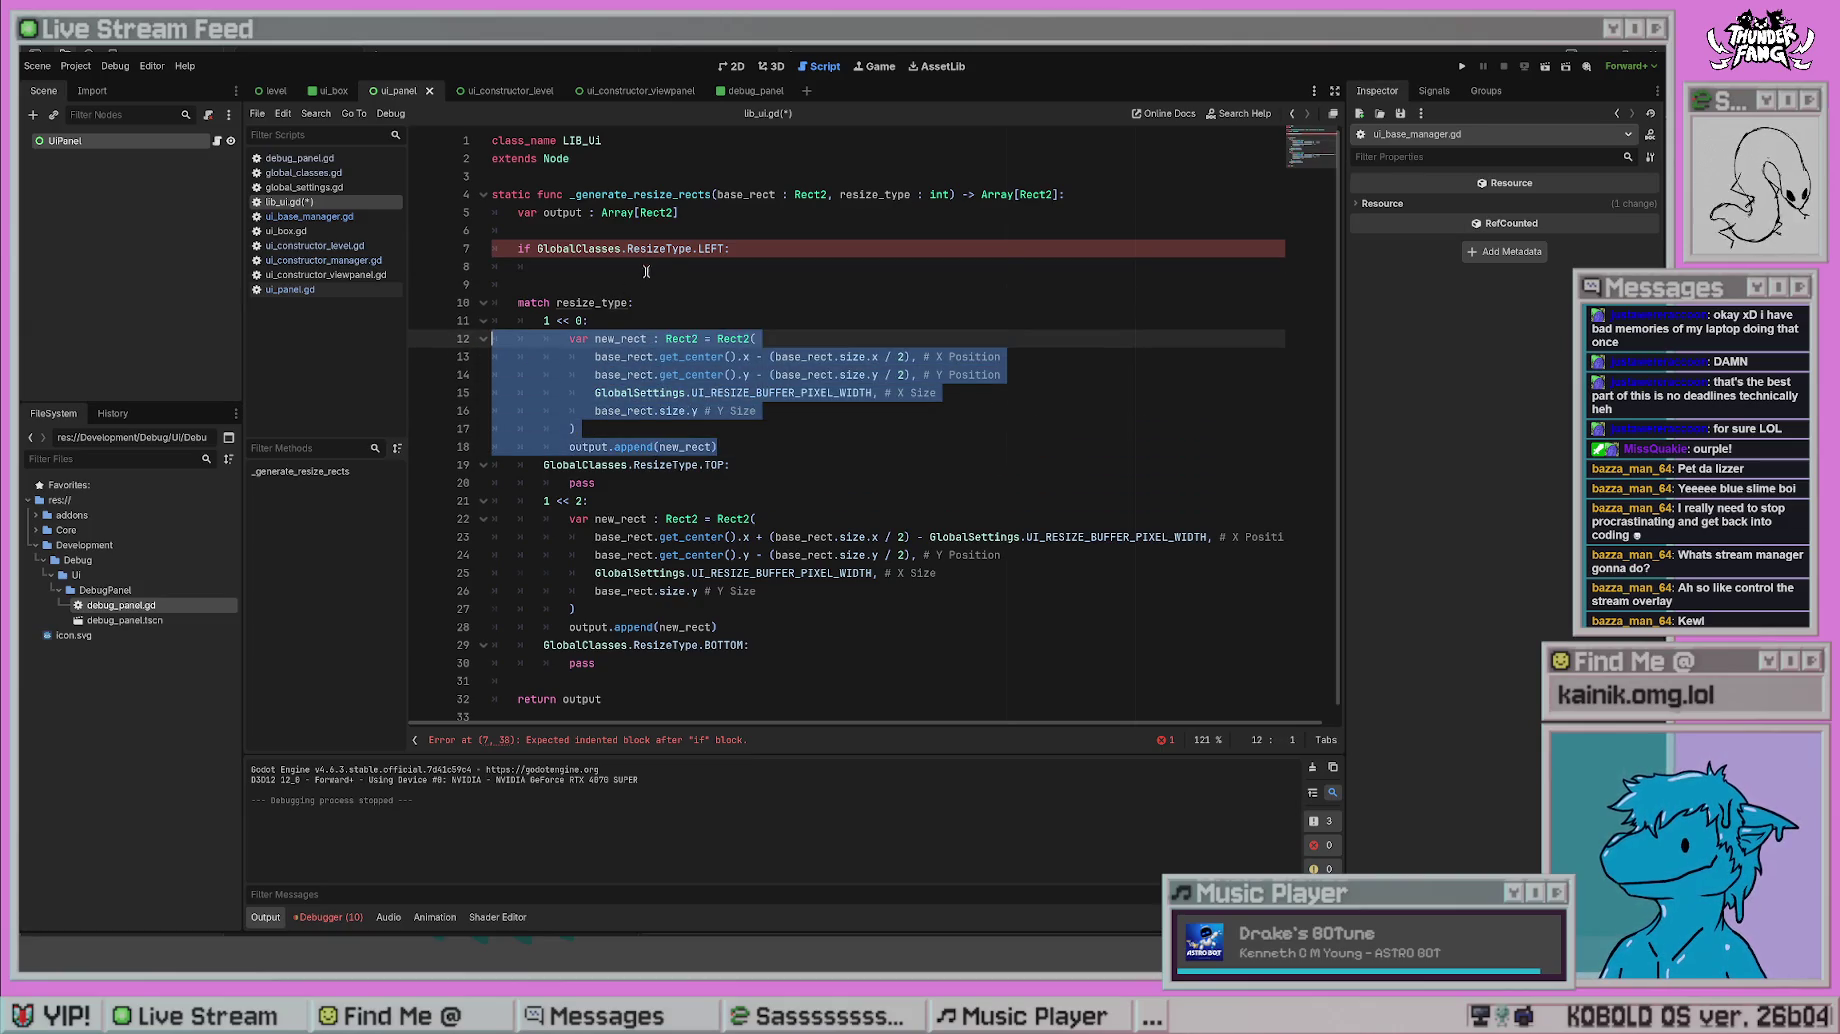
key(BackSpace)
click(727, 267)
key(ctrl+v)
- Fix the moved block's indentation and save lib_ui.gd
mouse_move(912, 321)
mouse_down()
mouse_move(760, 267)
mouse_move(703, 268)
mouse_up()
drag(560, 358, 655, 368)
key(shift+Tab)
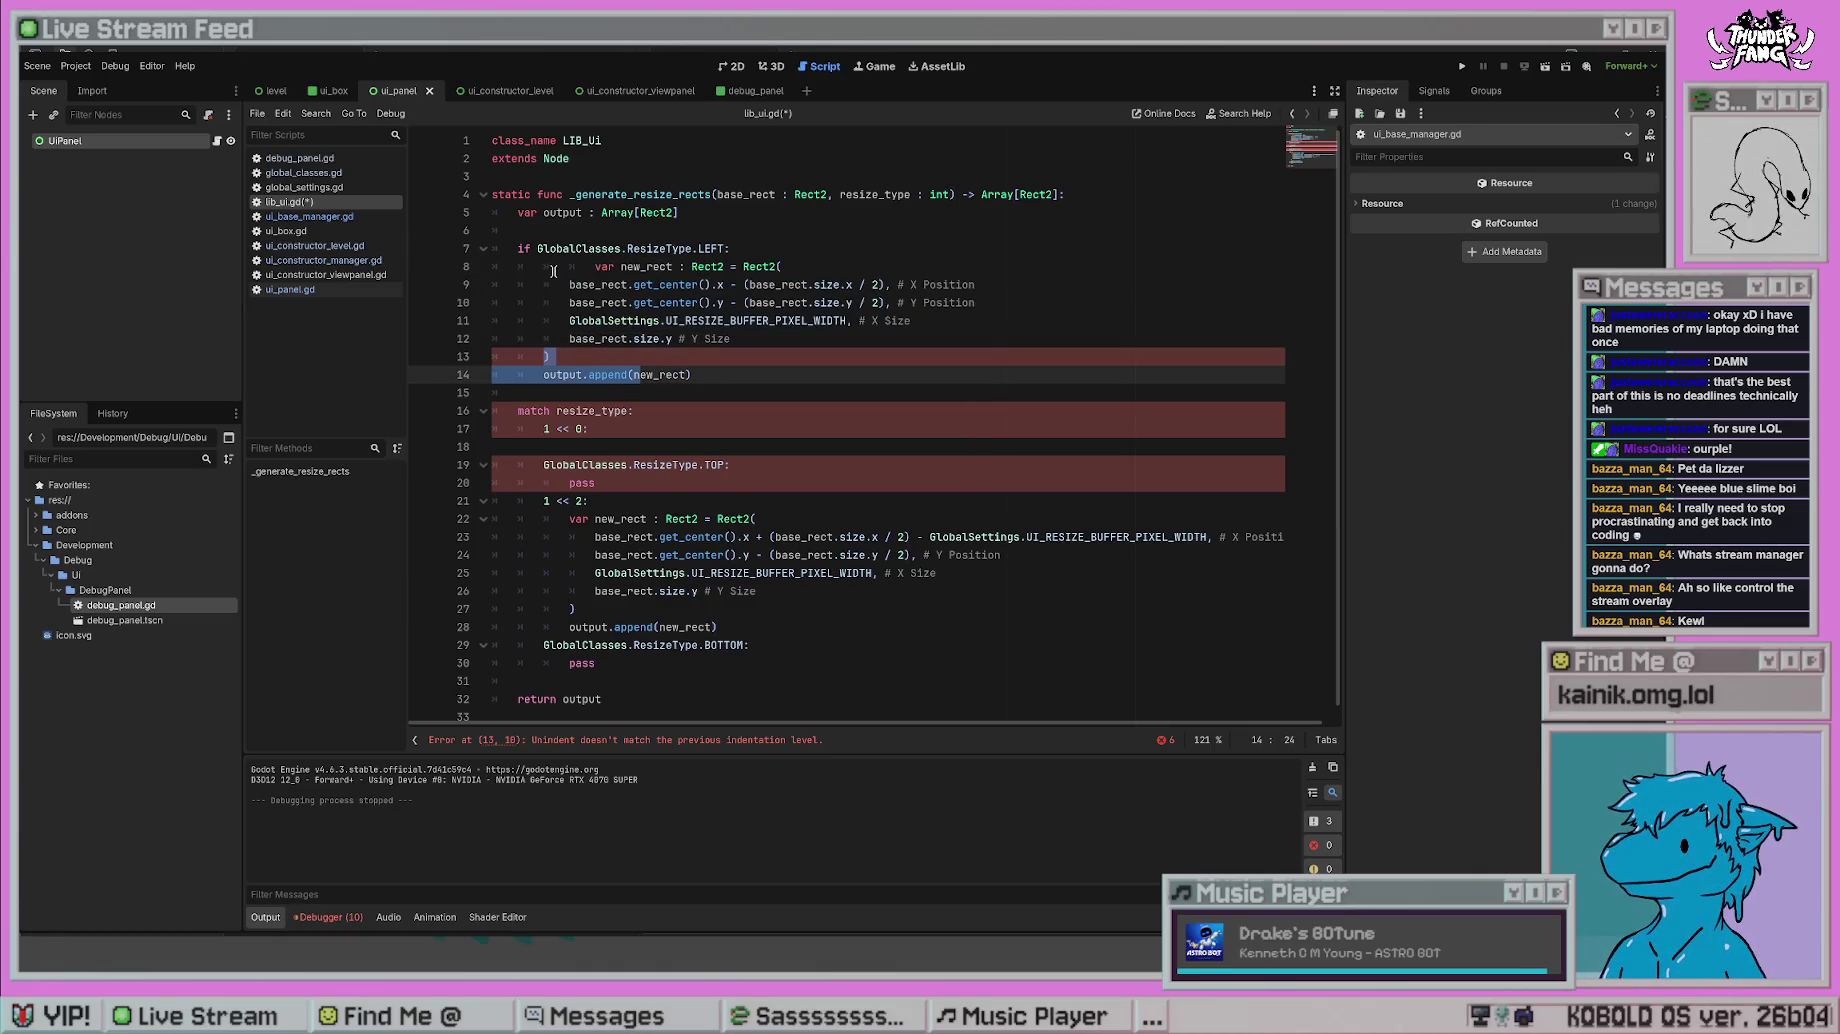
click(555, 269)
key(Tab)
key(shift+Tab)
key(shift+Tab)
key(shift+Tab)
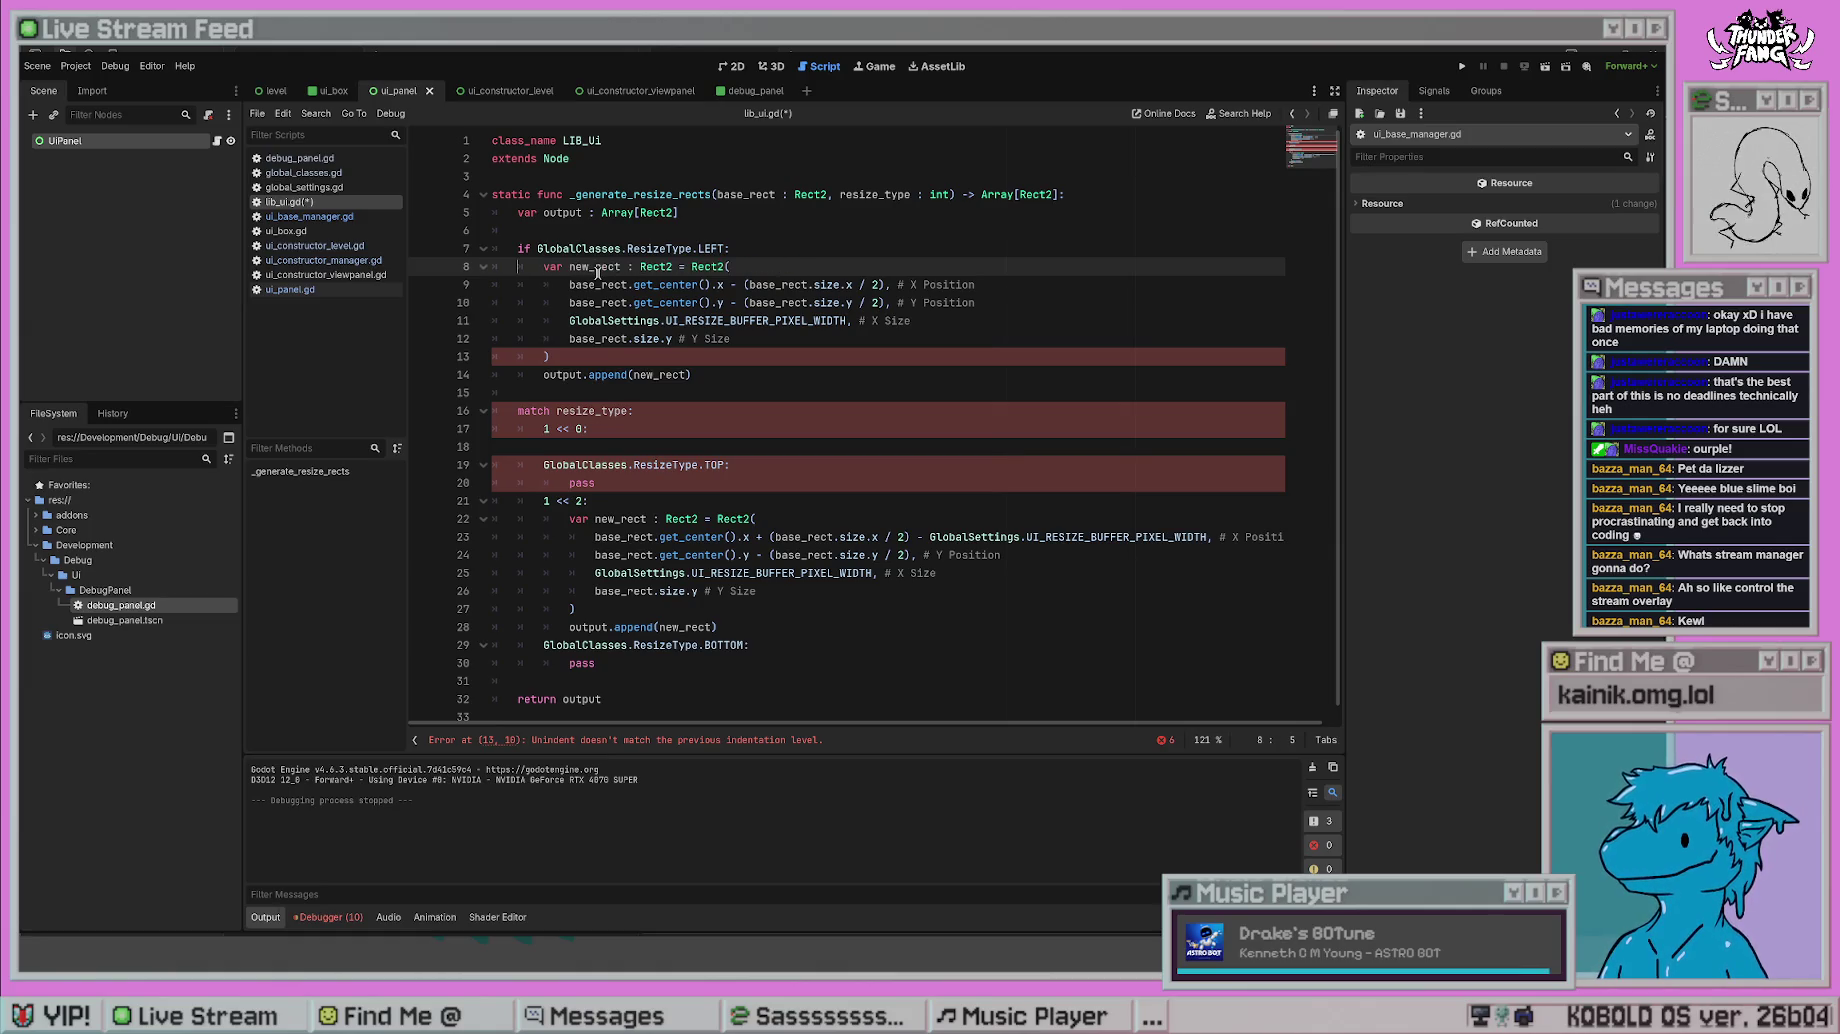
key(ctrl+s)
- Start an 'if GlobalClasses.ResizeType.TOP:' check on new lines above the match
click(740, 413)
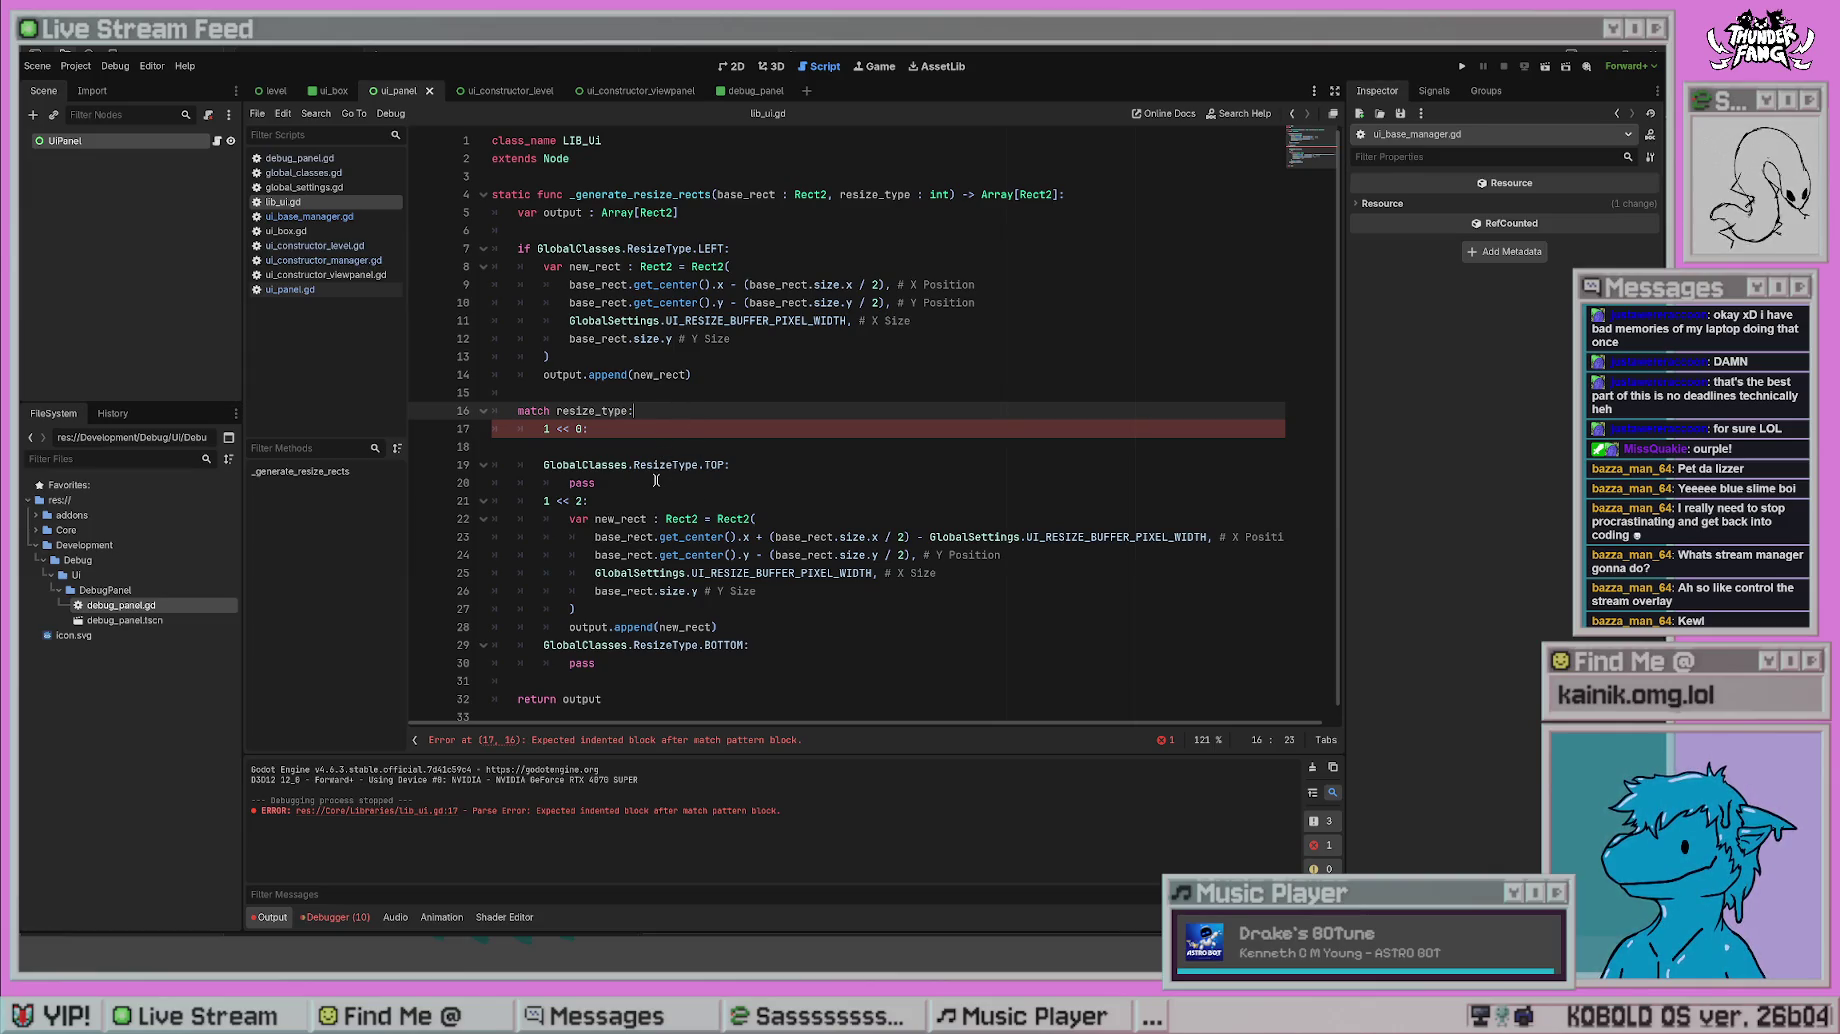
click(781, 383)
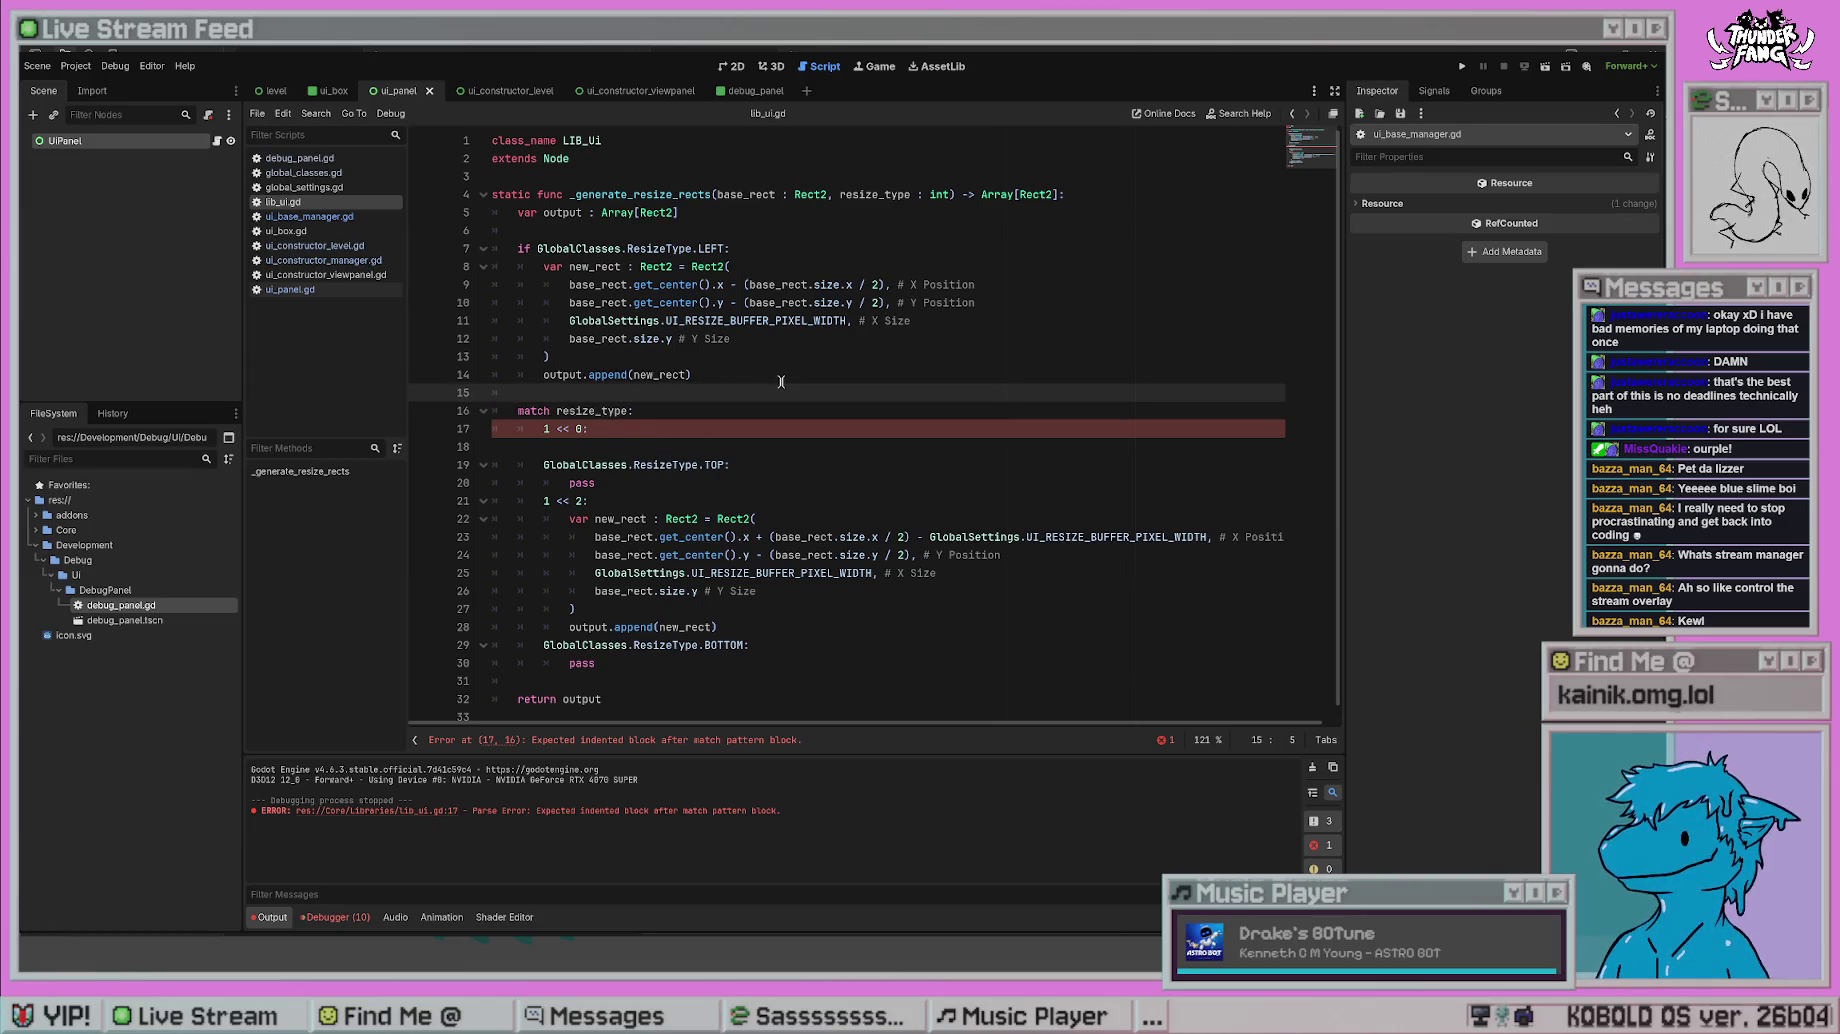
key(Return)
key(Up)
key(Return)
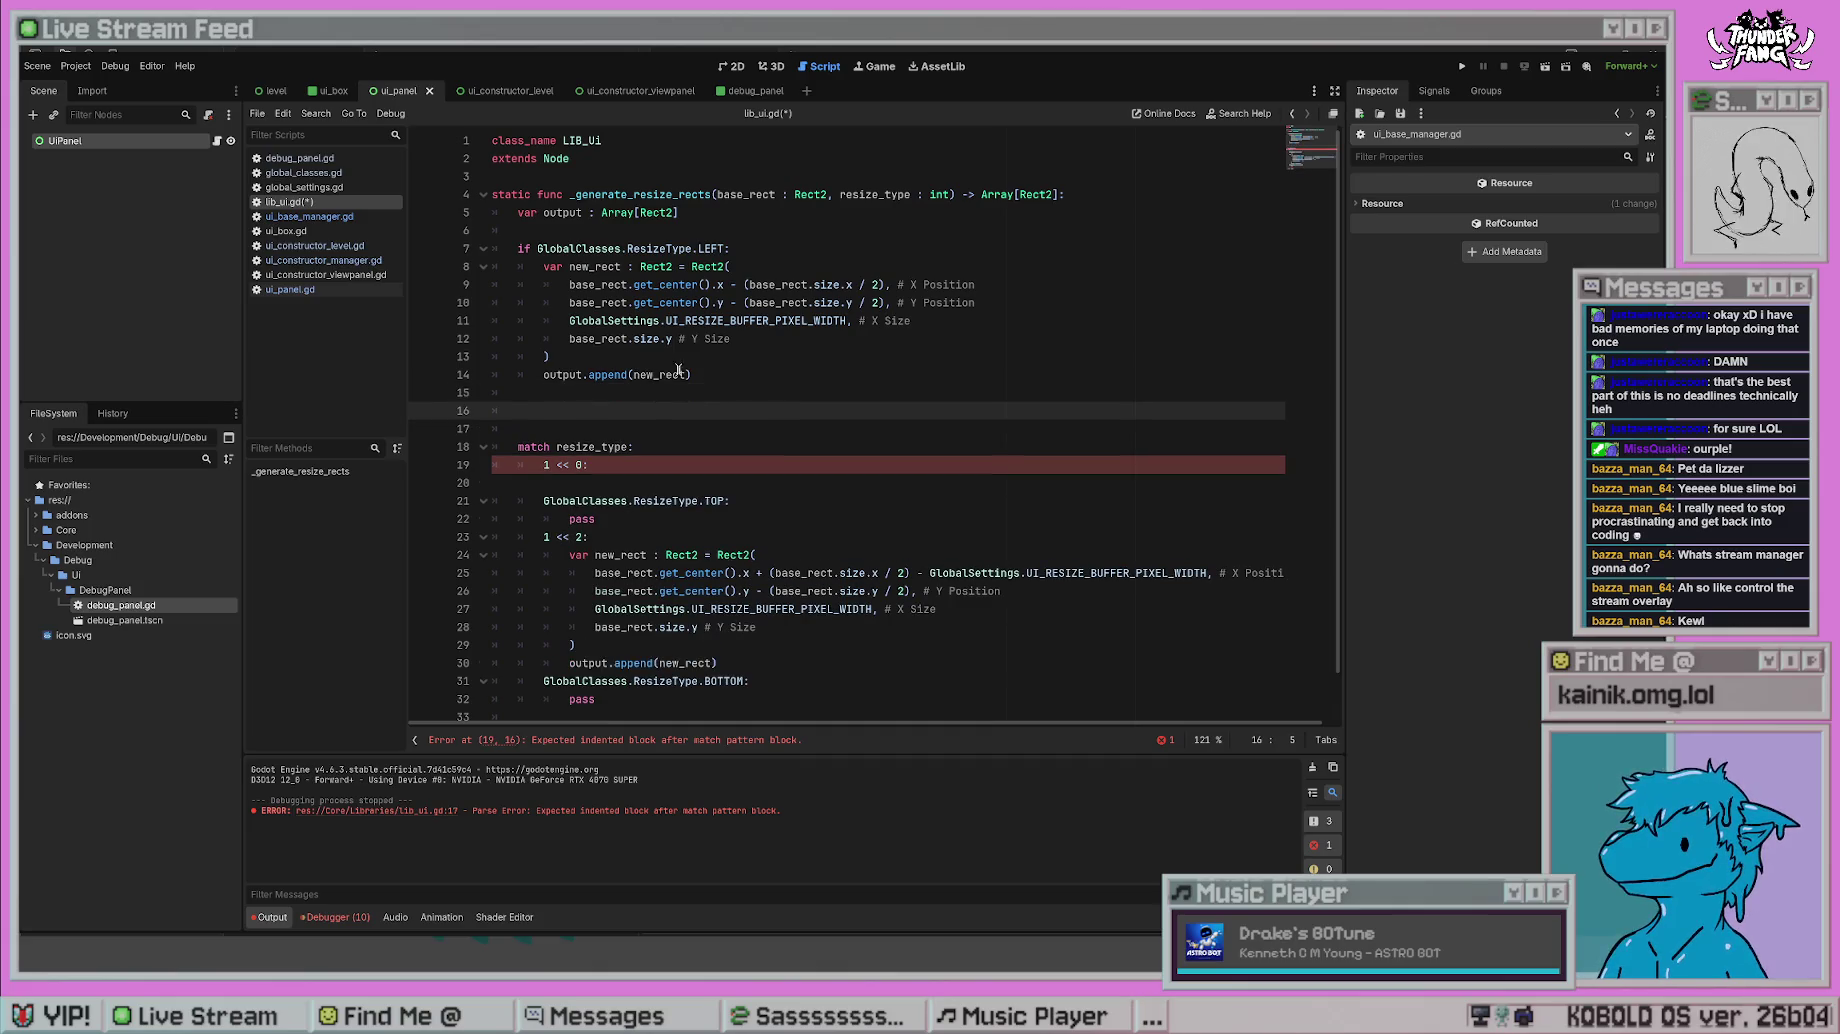
text(Globa)
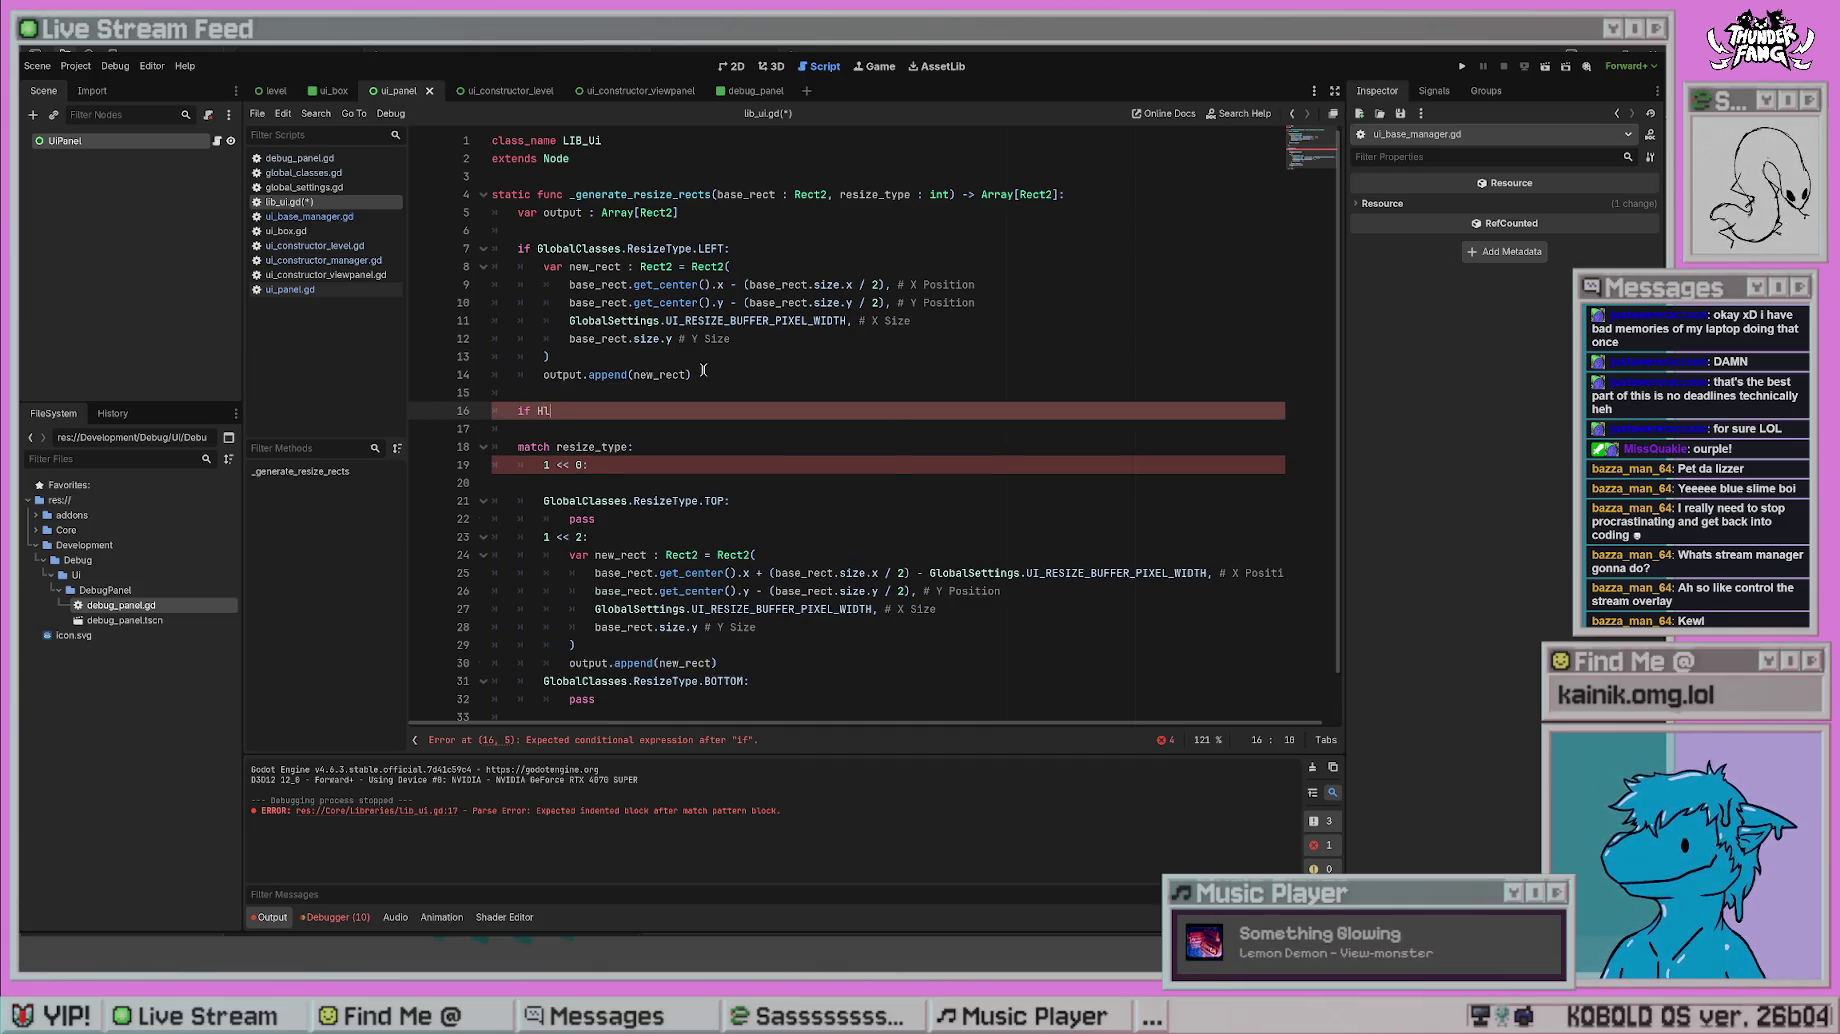
key(Return)
text(.)
key(Return)
- Add an if check for ResizeType.TOP whose body is just pass
text(T)
key(Return)
text(:)
key(Return)
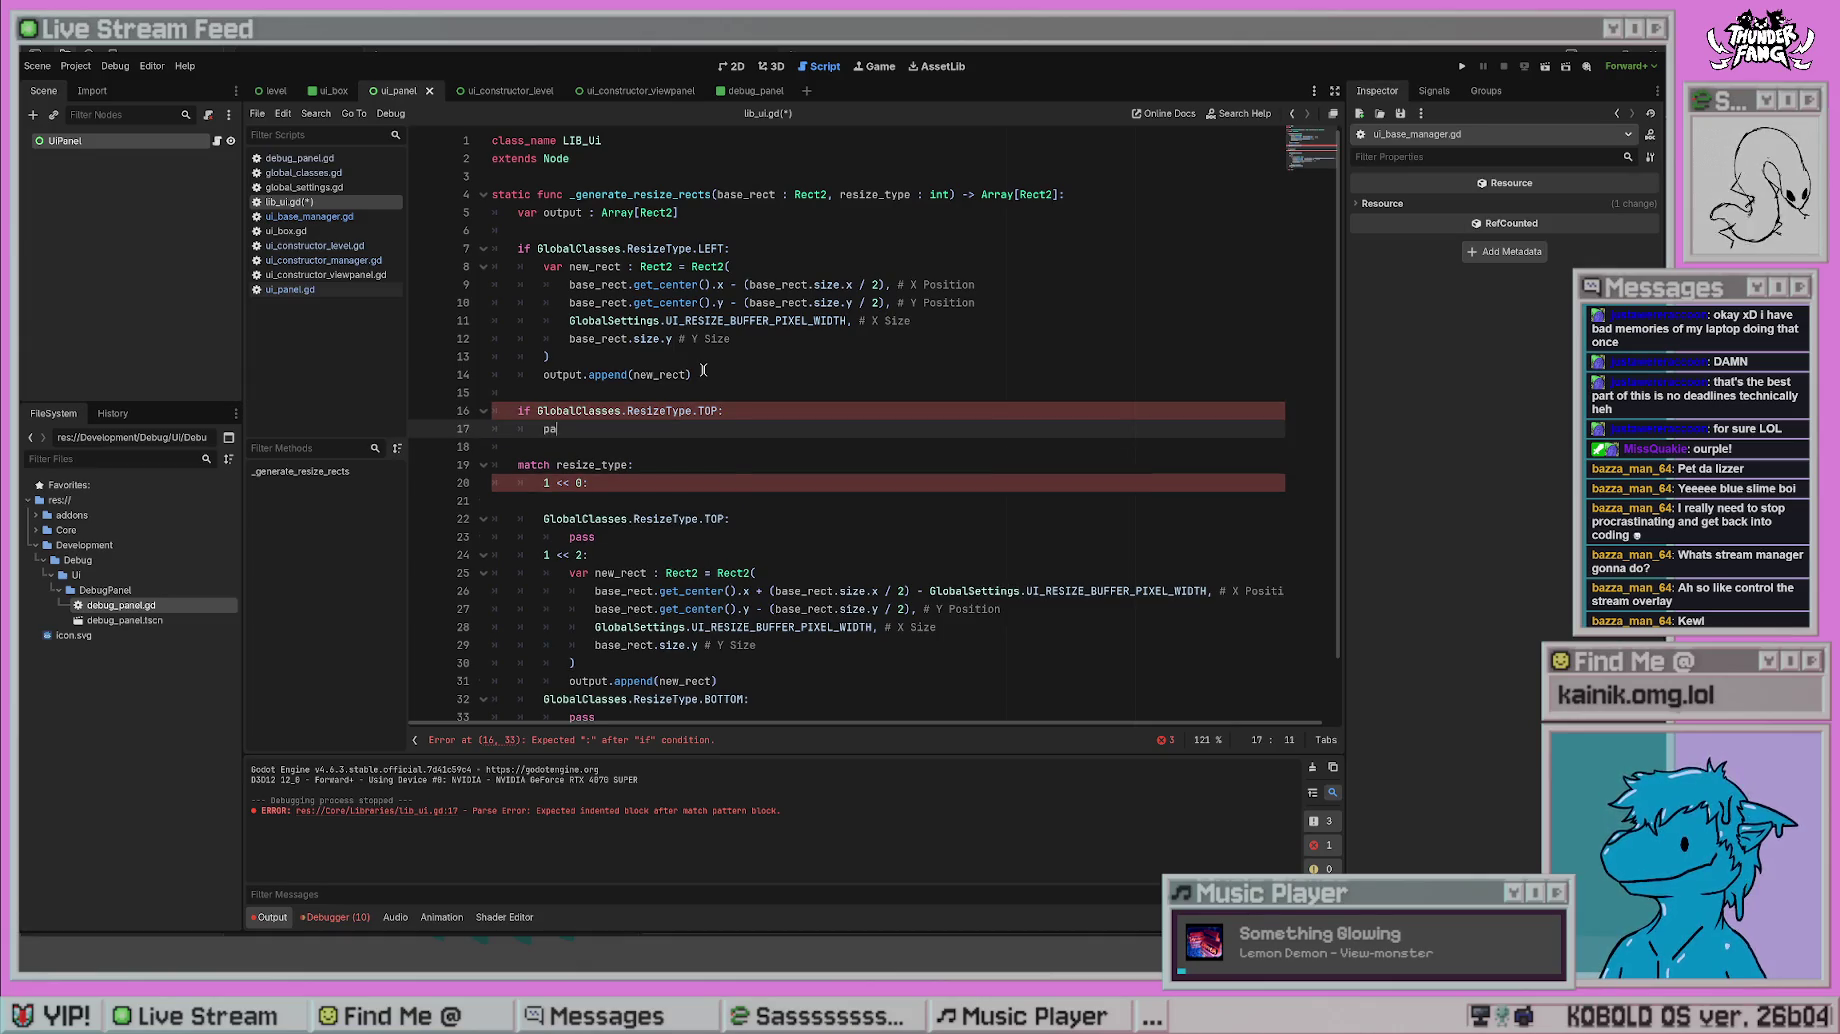
text(ss)
key(Return)
text(if Glo)
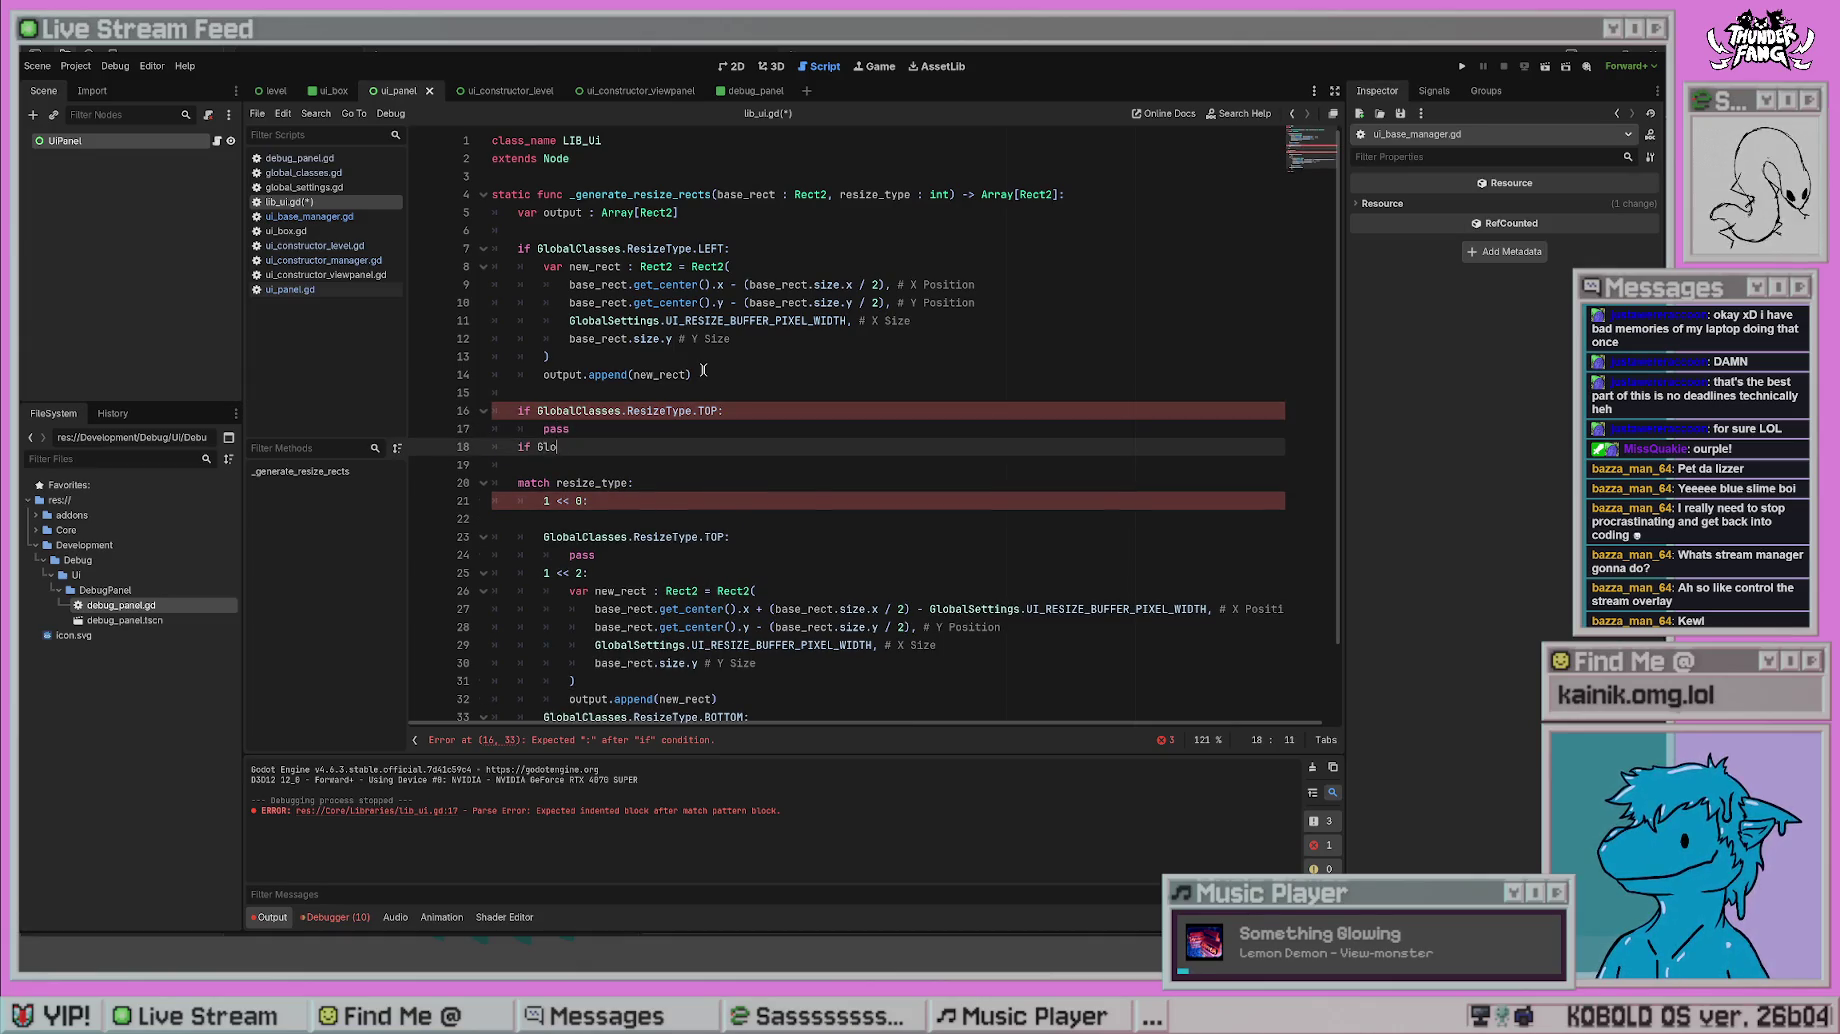
- Start an if check for GlobalClasses.ResizeType.RIGHT below the TOP check
key(Return)
text(.re)
key(Return)
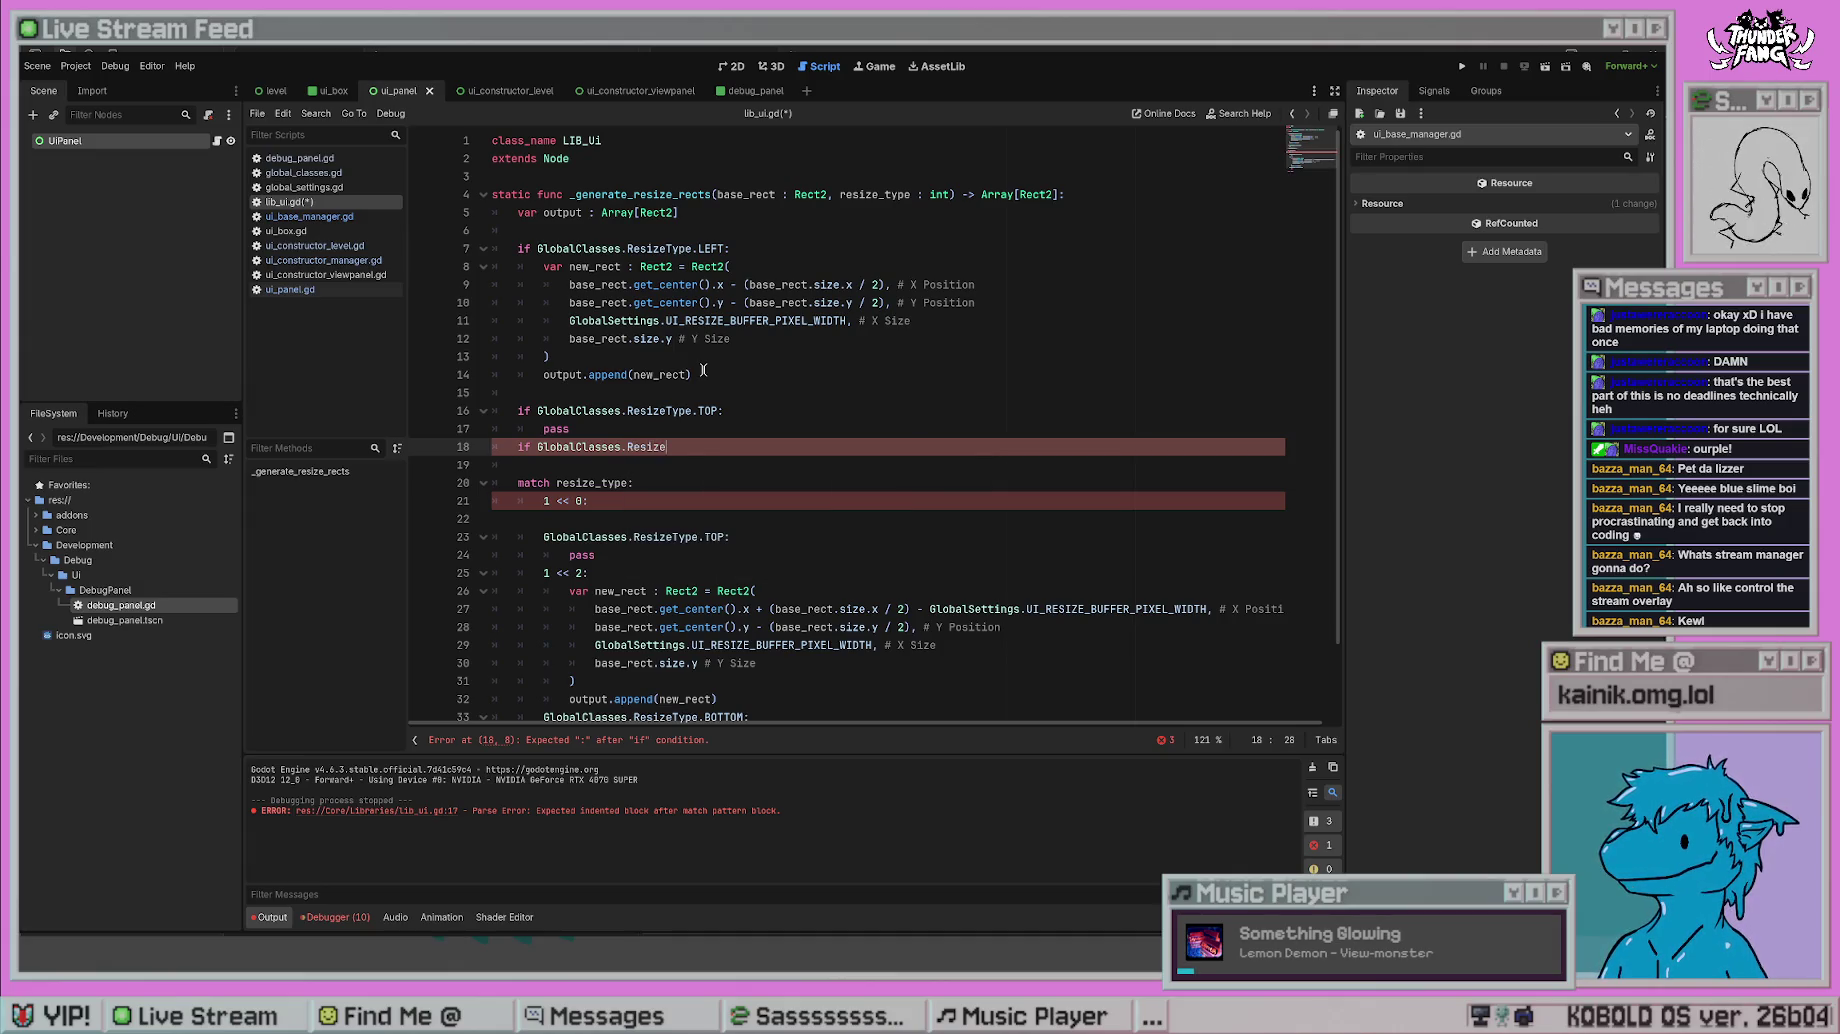
text(Type.R)
key(Return)
text(:)
key(Return)
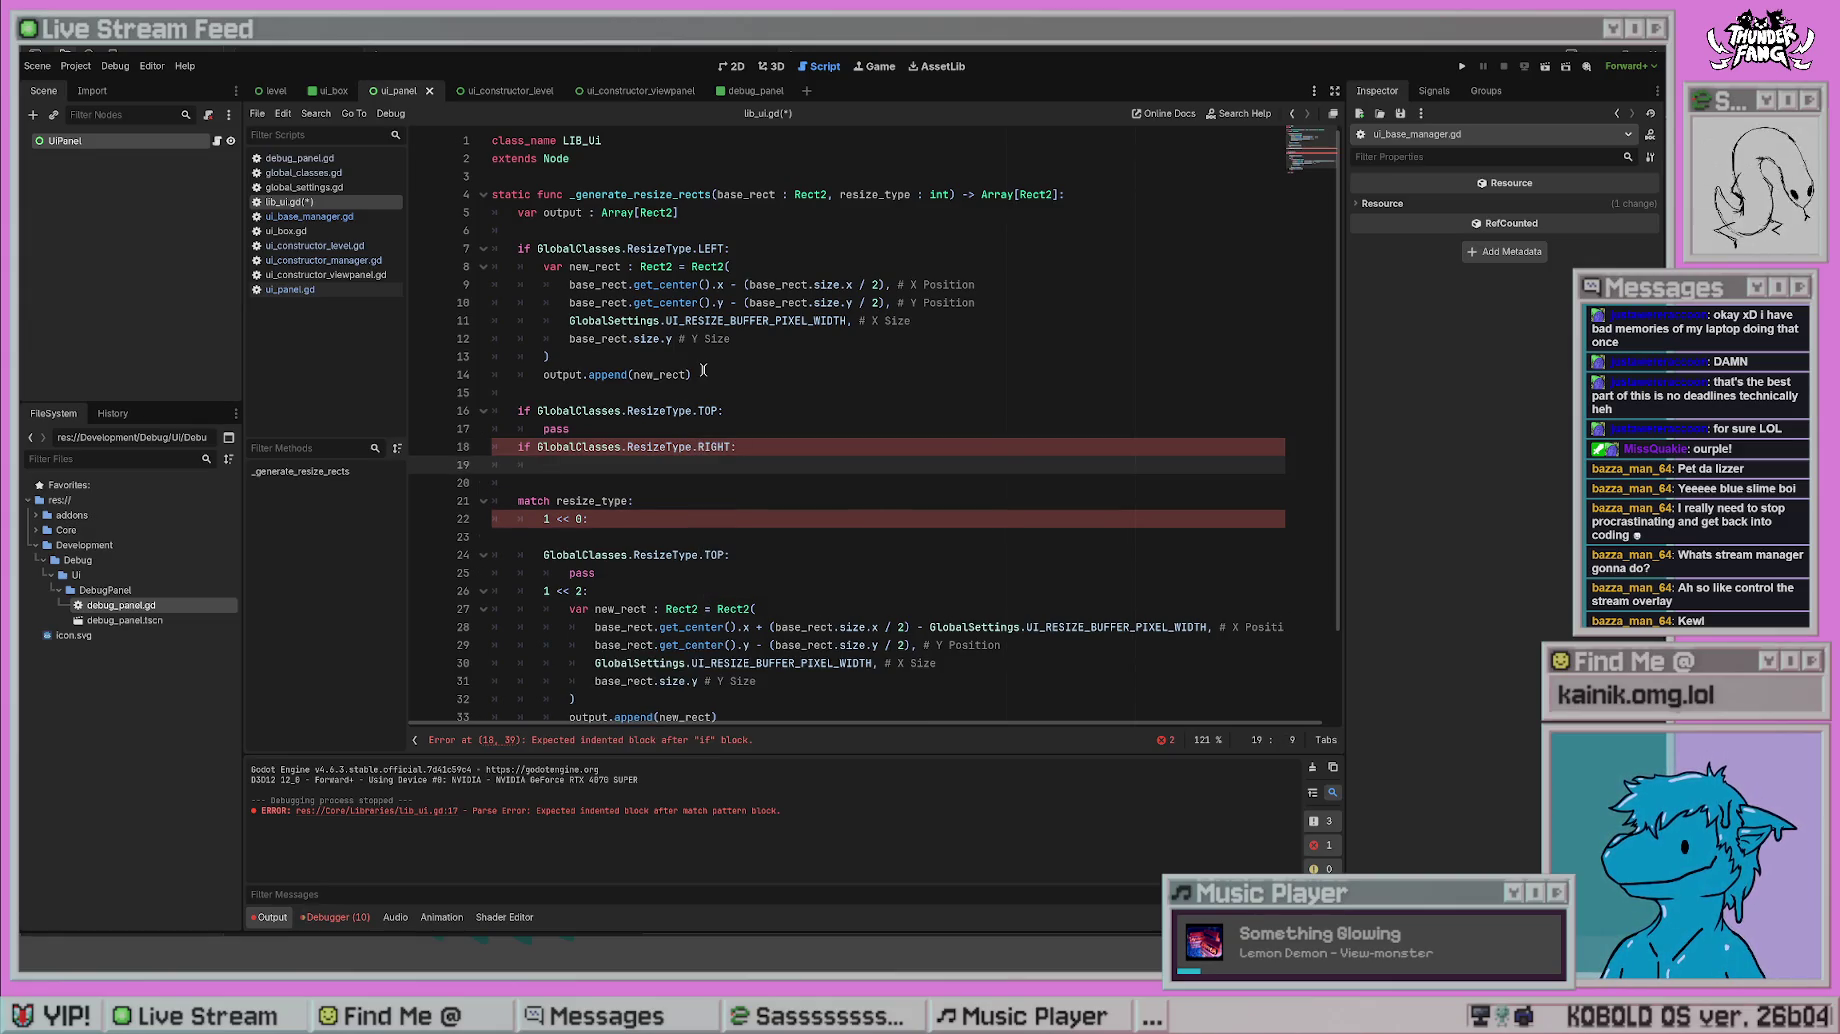
- Move the rect block from the 1 << 2 branch under the RIGHT check, unindent it, and save
scroll(703, 370, down, 2)
mouse_move(742, 616)
mouse_down()
mouse_move(650, 610)
mouse_move(570, 506)
mouse_up()
key(ctrl+x)
scroll(614, 366, up, 2)
click(612, 470)
key(ctrl+v)
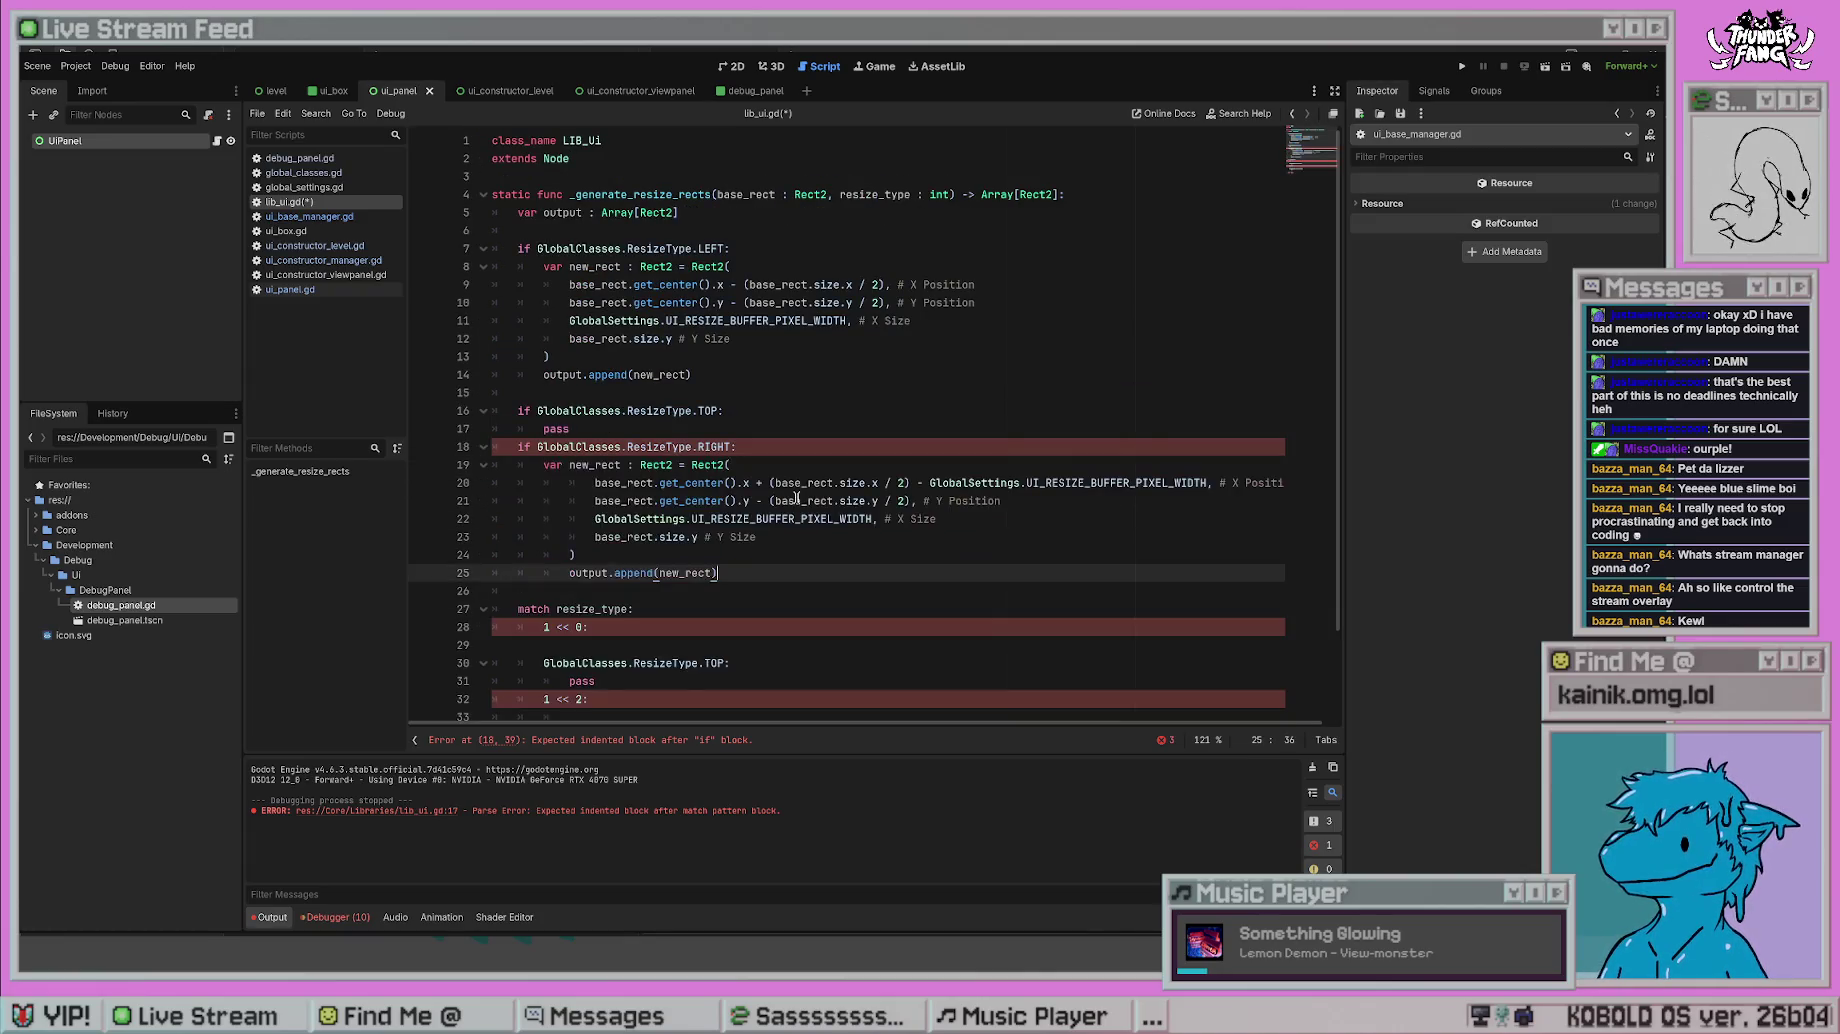
drag(760, 573, 508, 459)
mouse_move(718, 573)
mouse_down()
mouse_move(620, 520)
mouse_move(595, 483)
mouse_up()
key(shift+Tab)
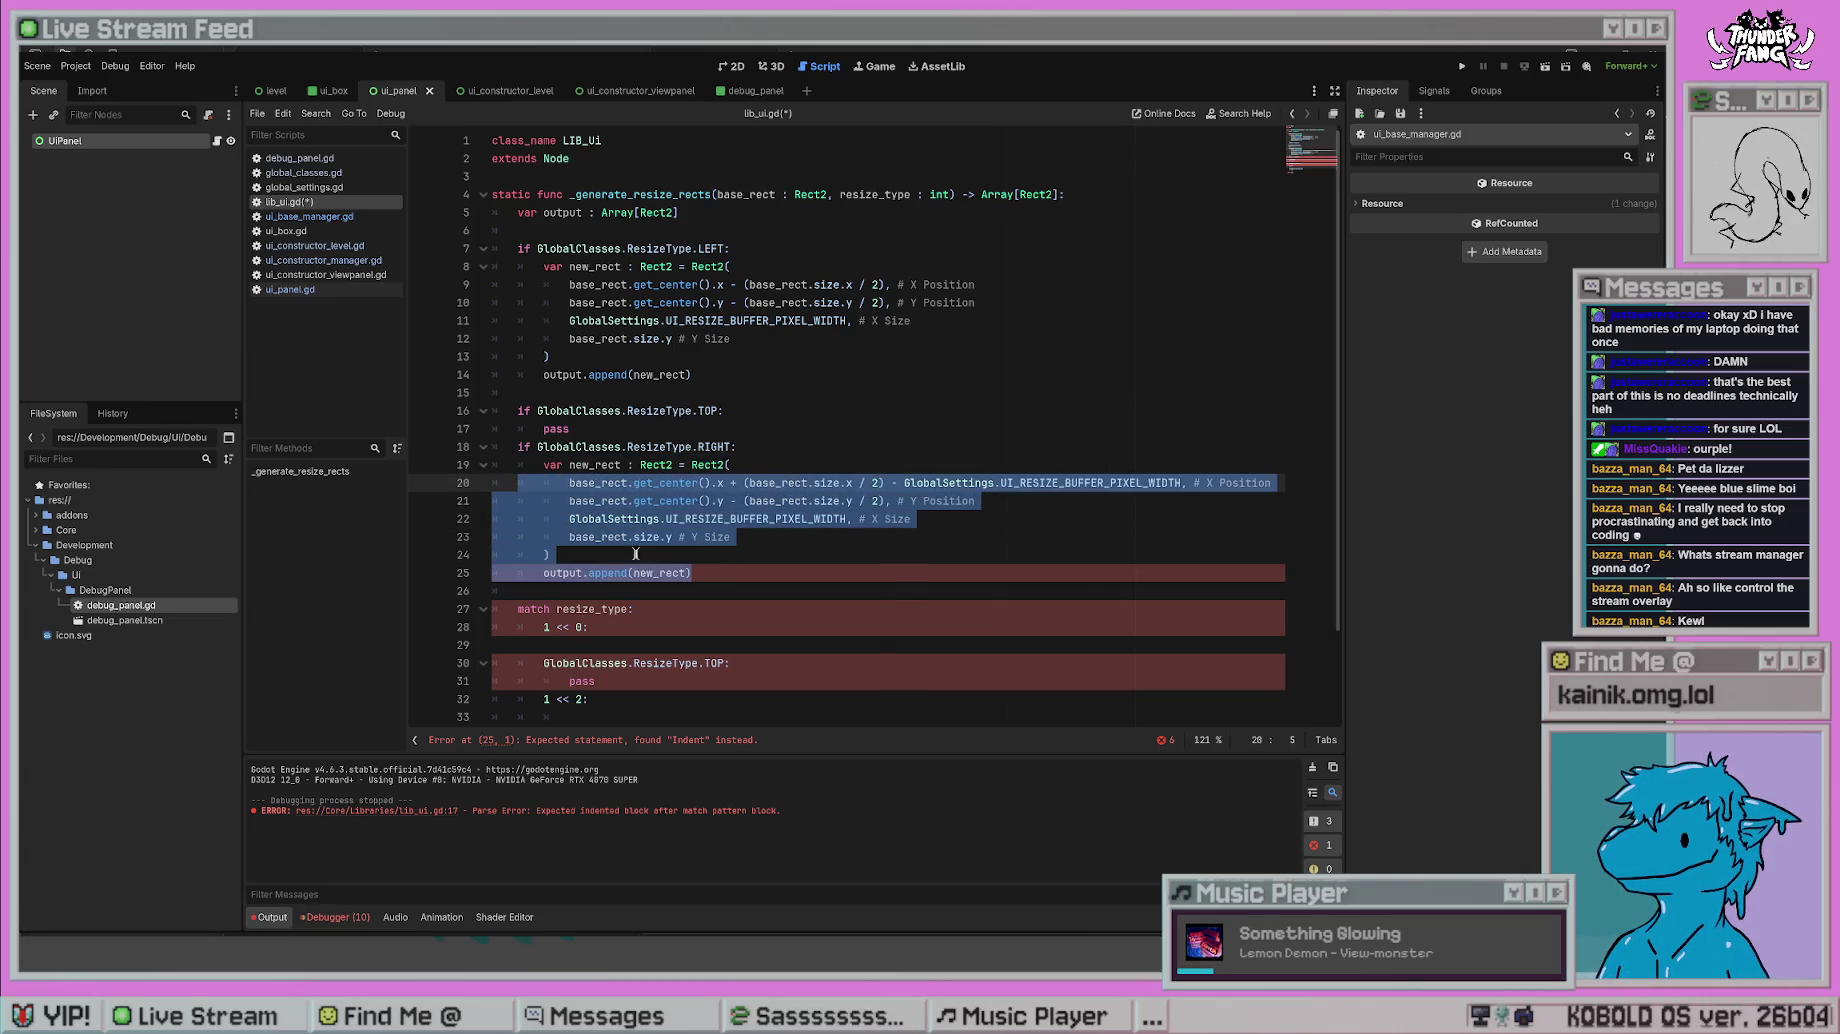
click(736, 578)
key(ctrl+s)
- Move the BOTTOM branch lines below the RIGHT block and turn them into an if check
click(664, 627)
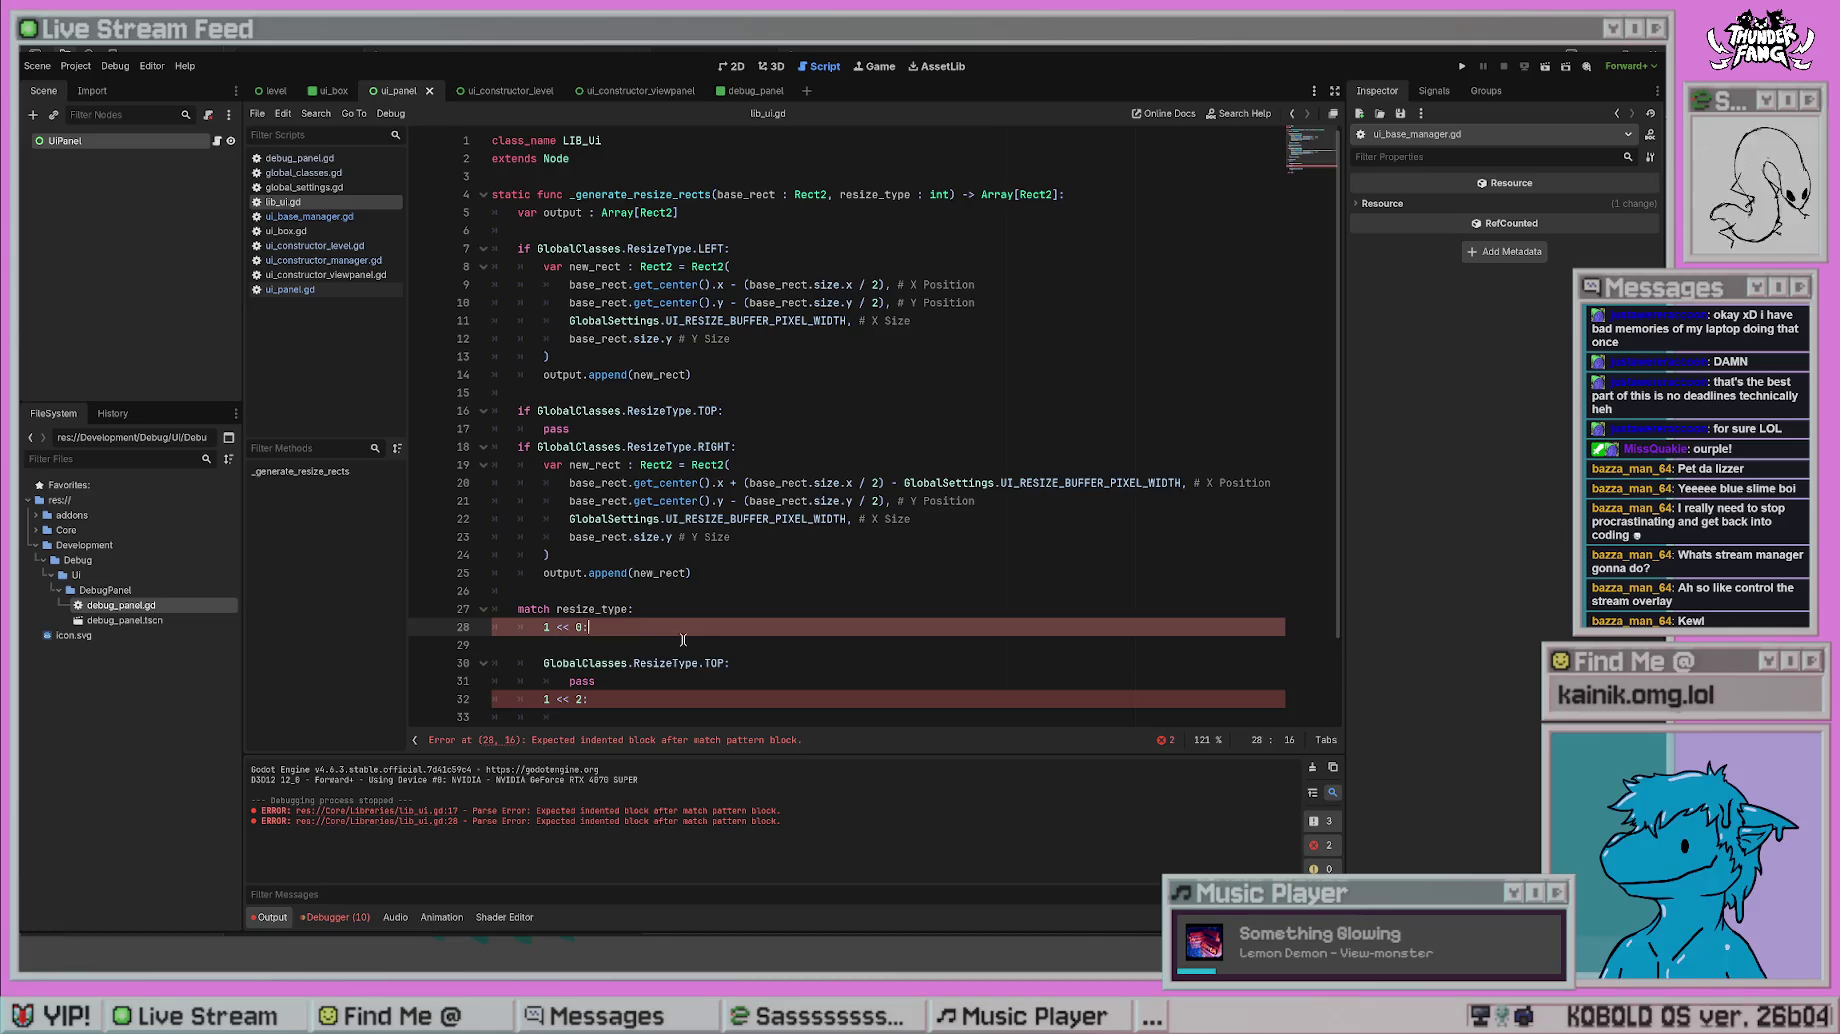
scroll(690, 645, down, 2)
drag(703, 668, 488, 645)
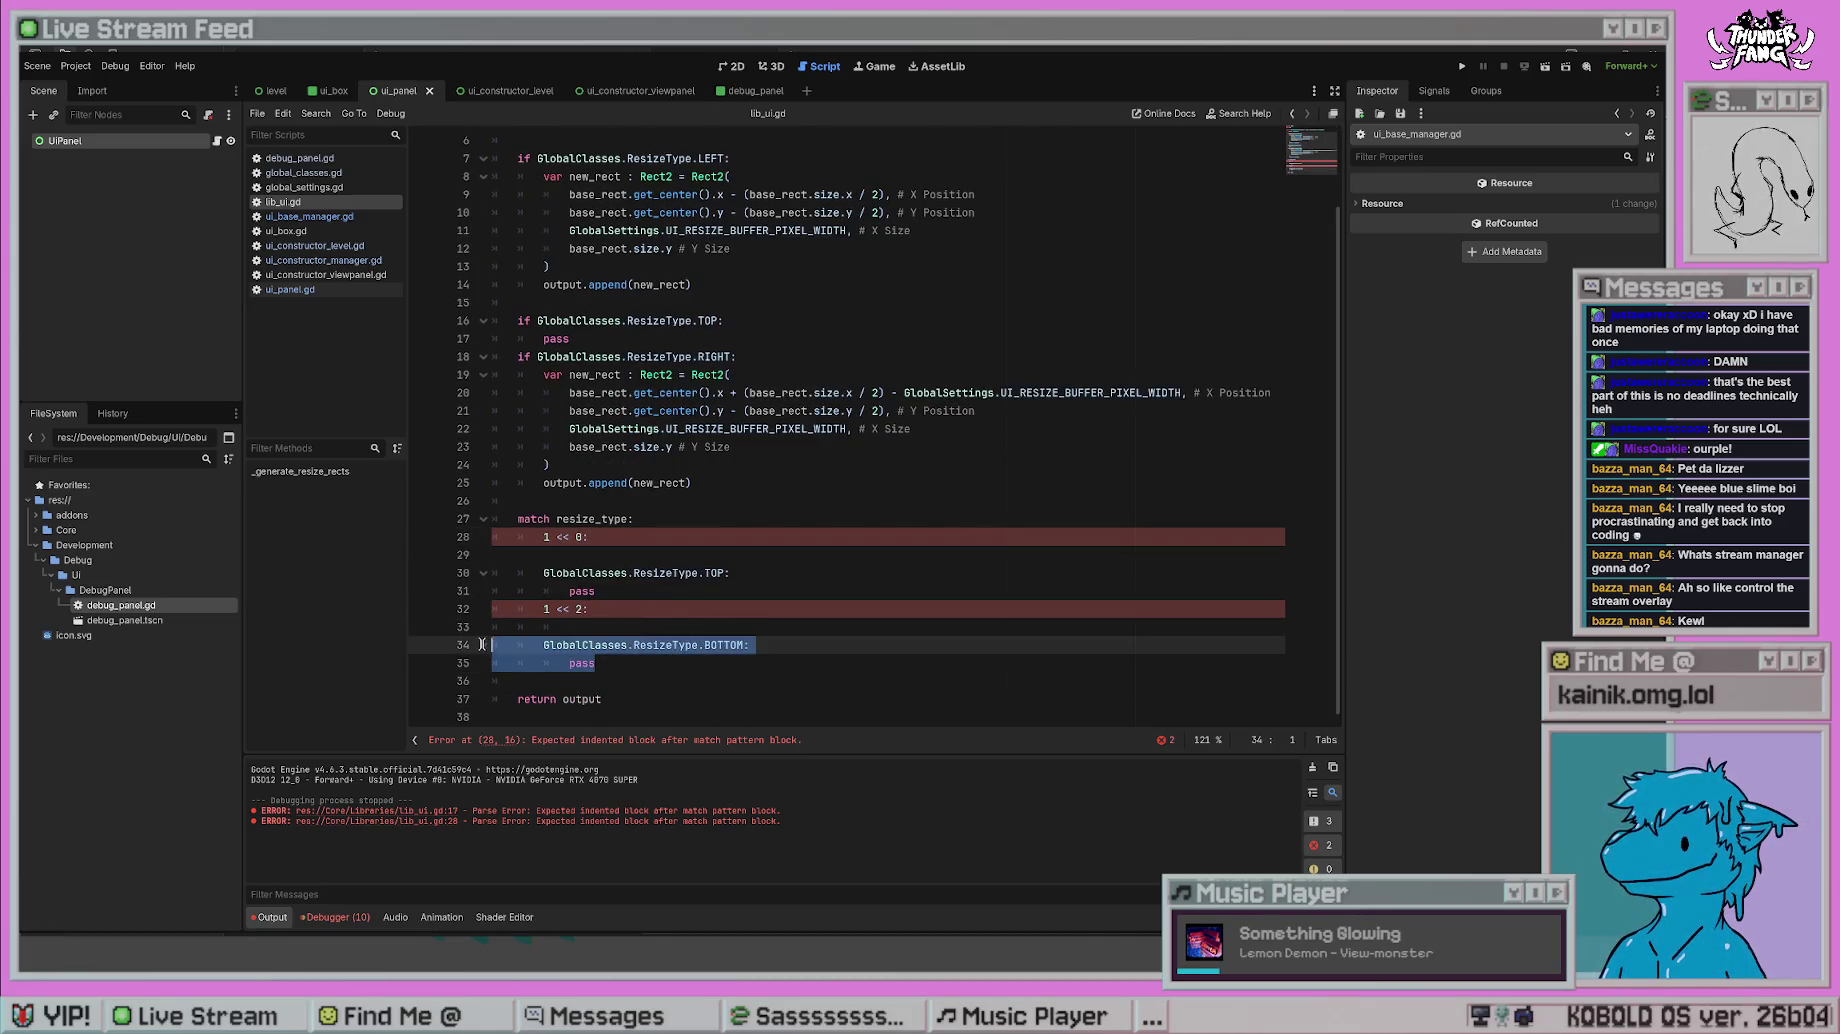
key(BackSpace)
click(631, 498)
key(ctrl+v)
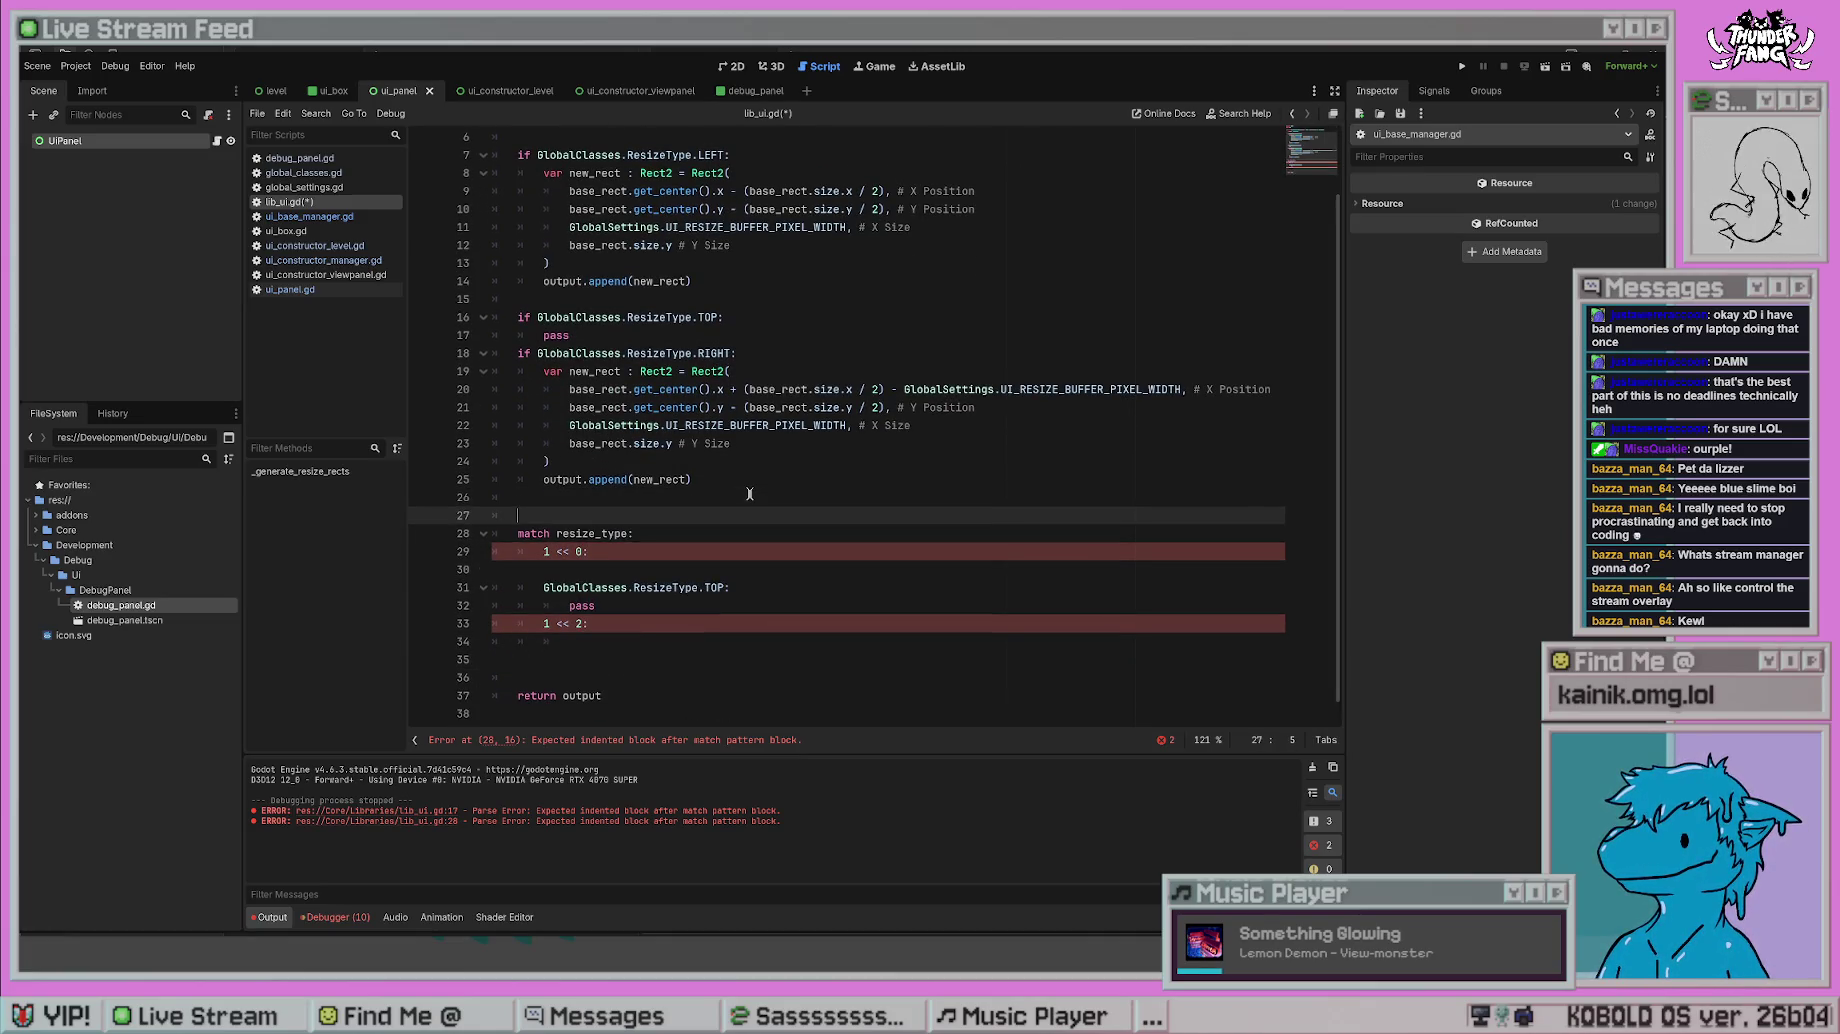
click(583, 509)
key(BackSpace)
key(BackSpace)
text(if)
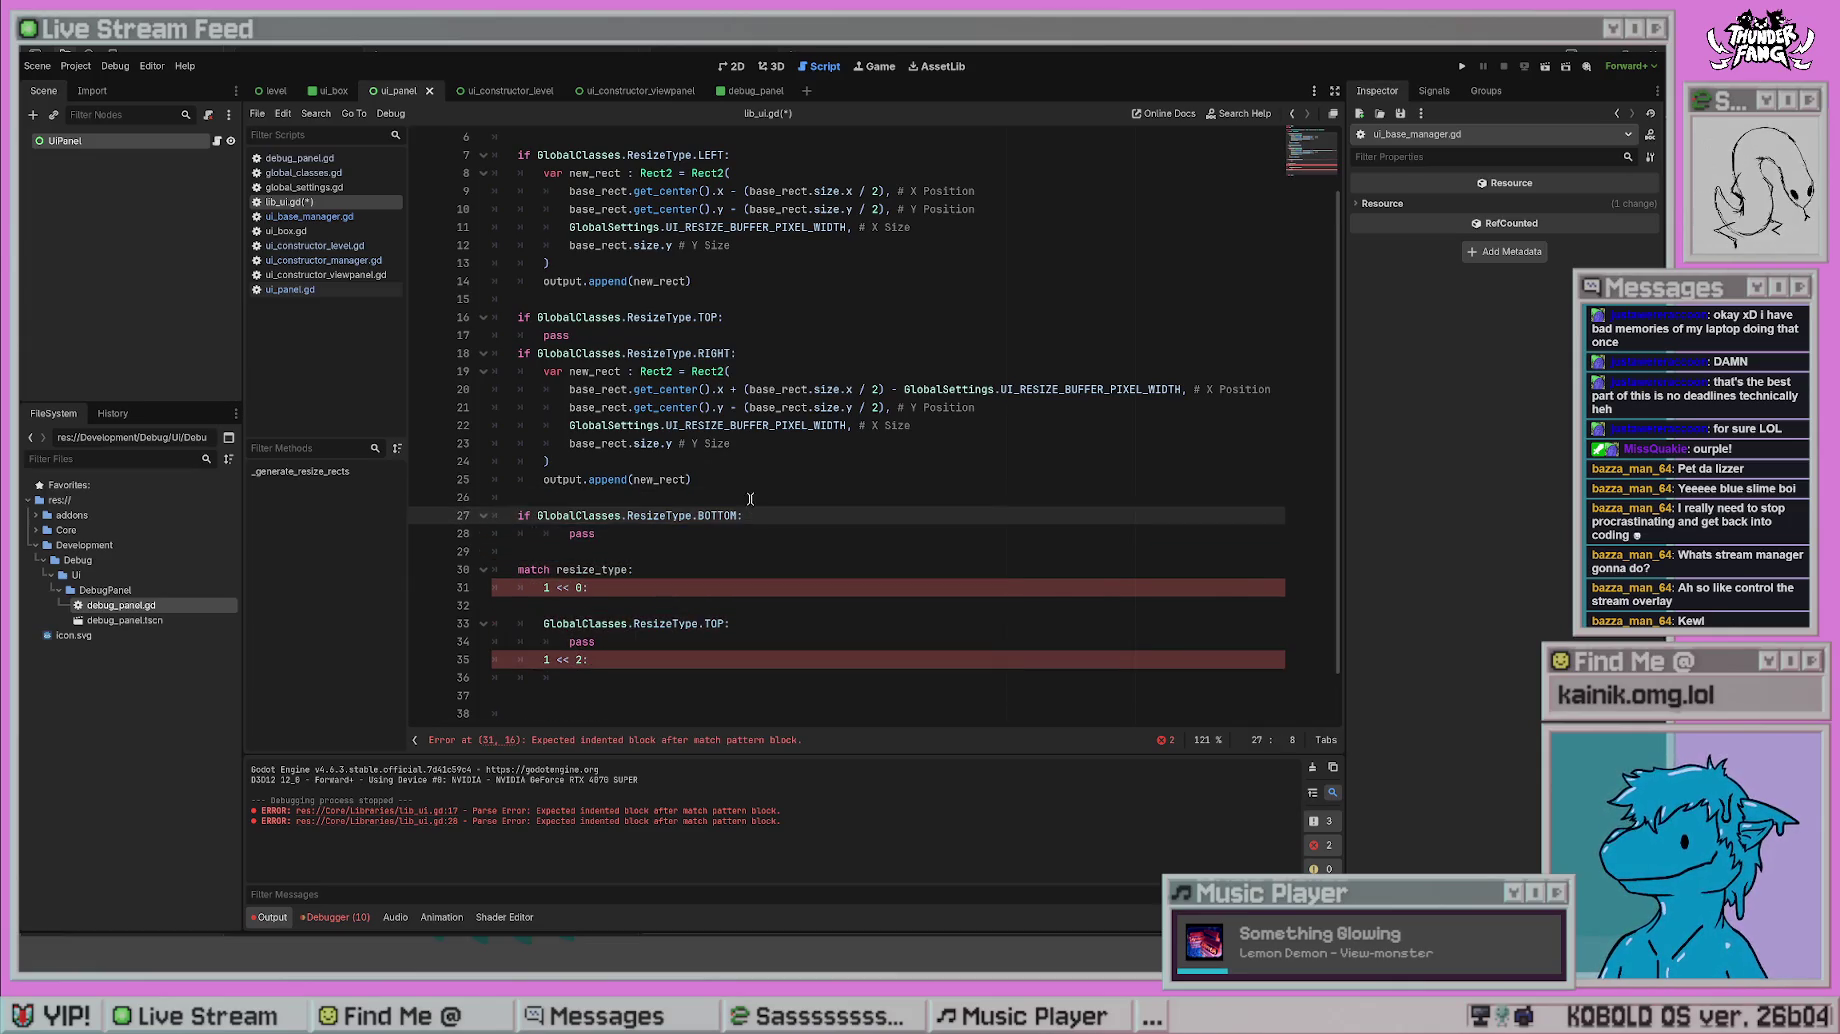
- Delete the leftover match statement, add a blank line between TOP and RIGHT, save, and clear the output log
drag(572, 677, 395, 538)
key(shift+End)
key(BackSpace)
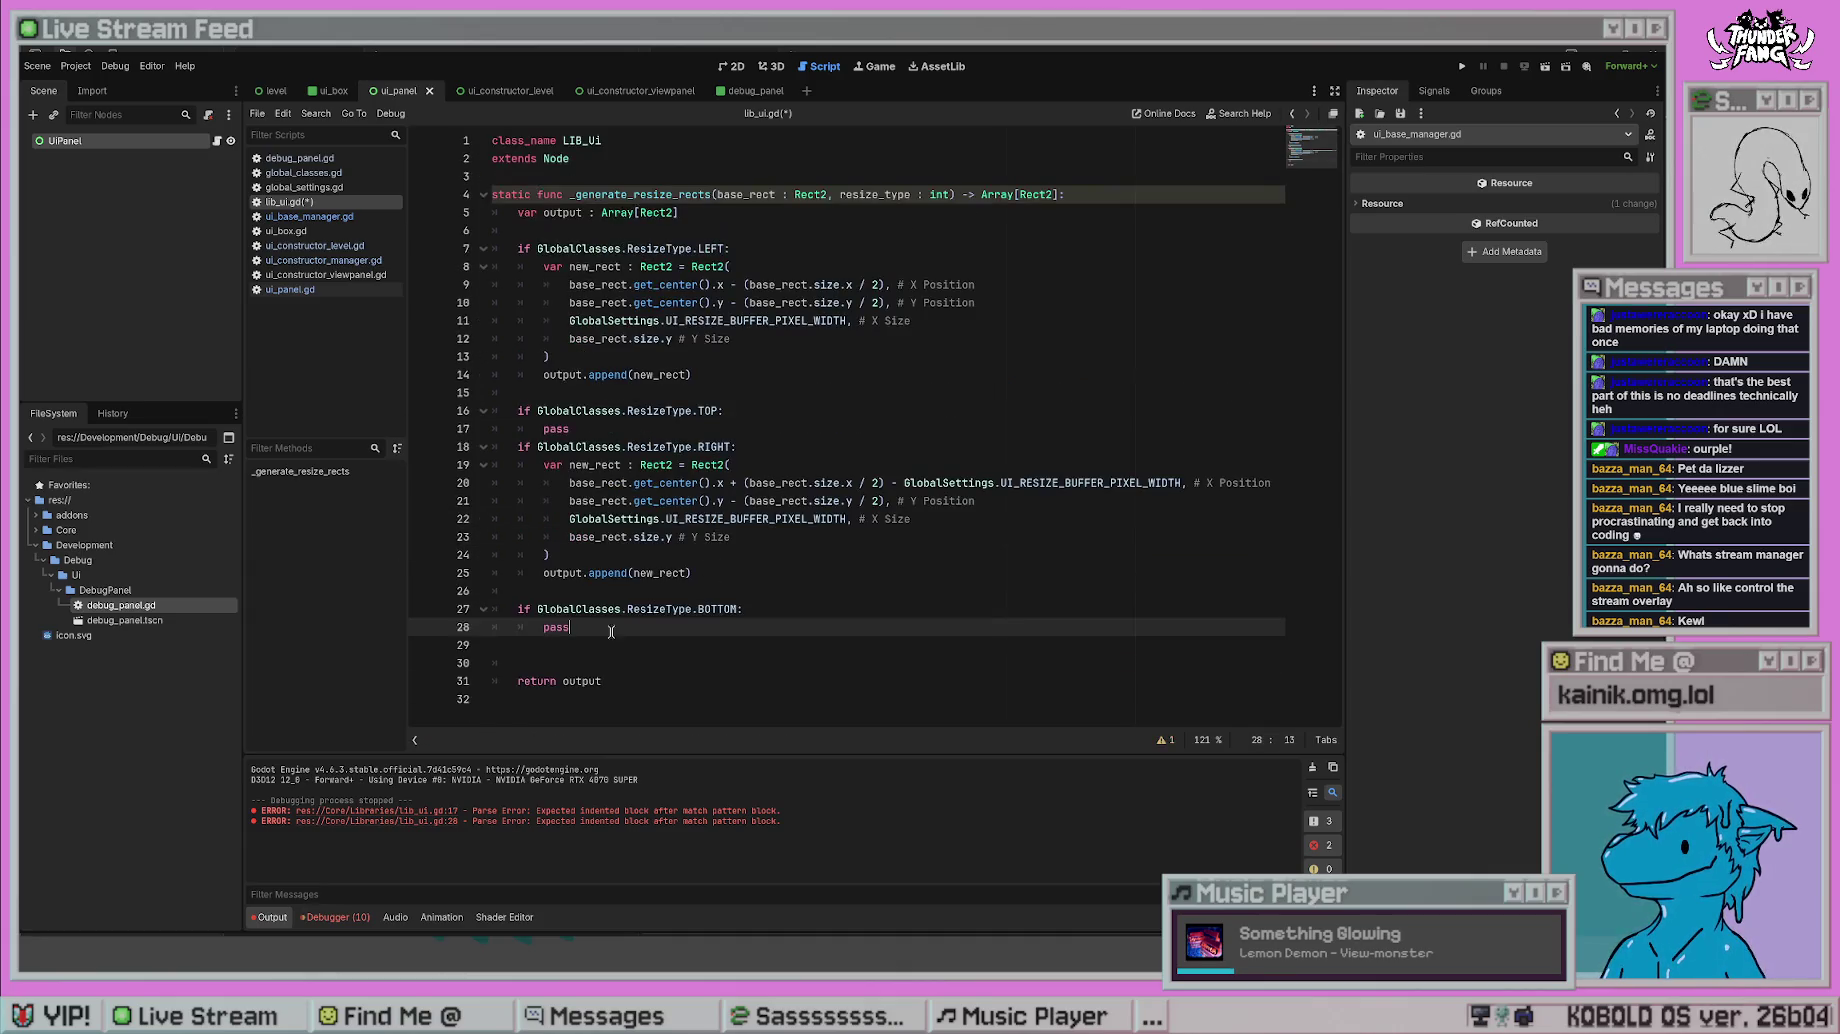
click(656, 592)
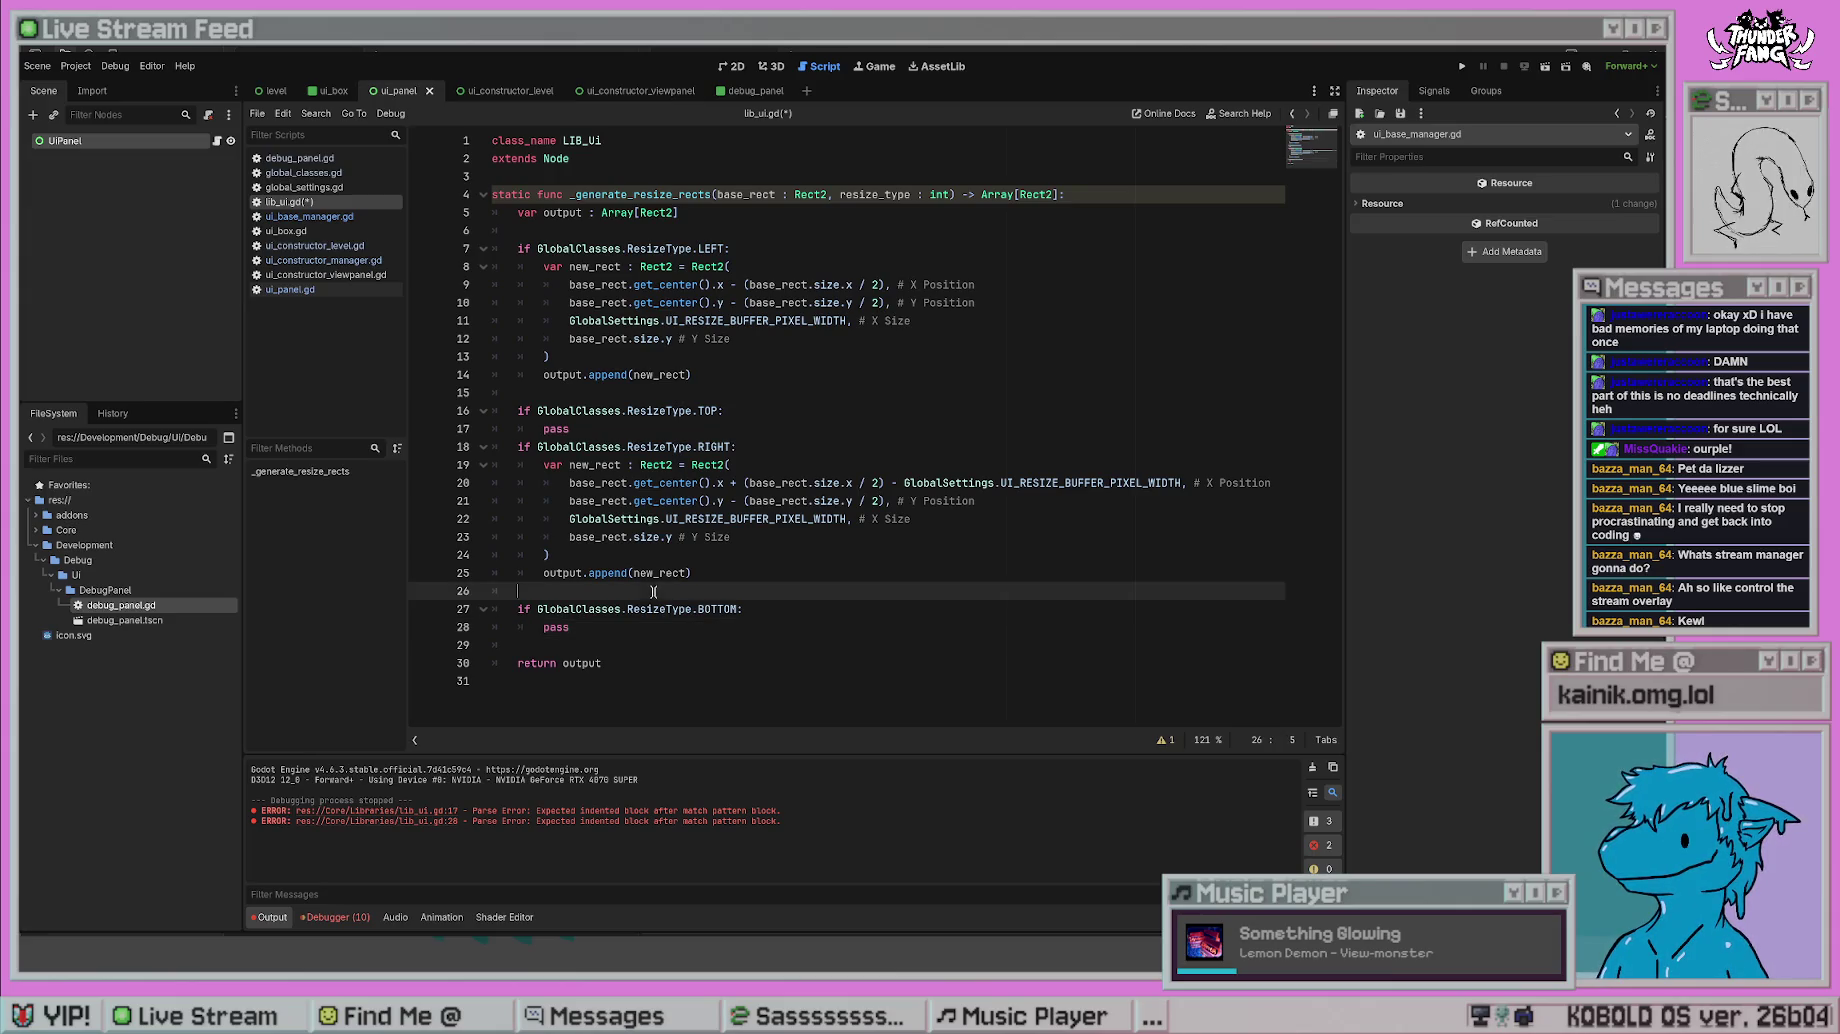
click(610, 432)
key(Return)
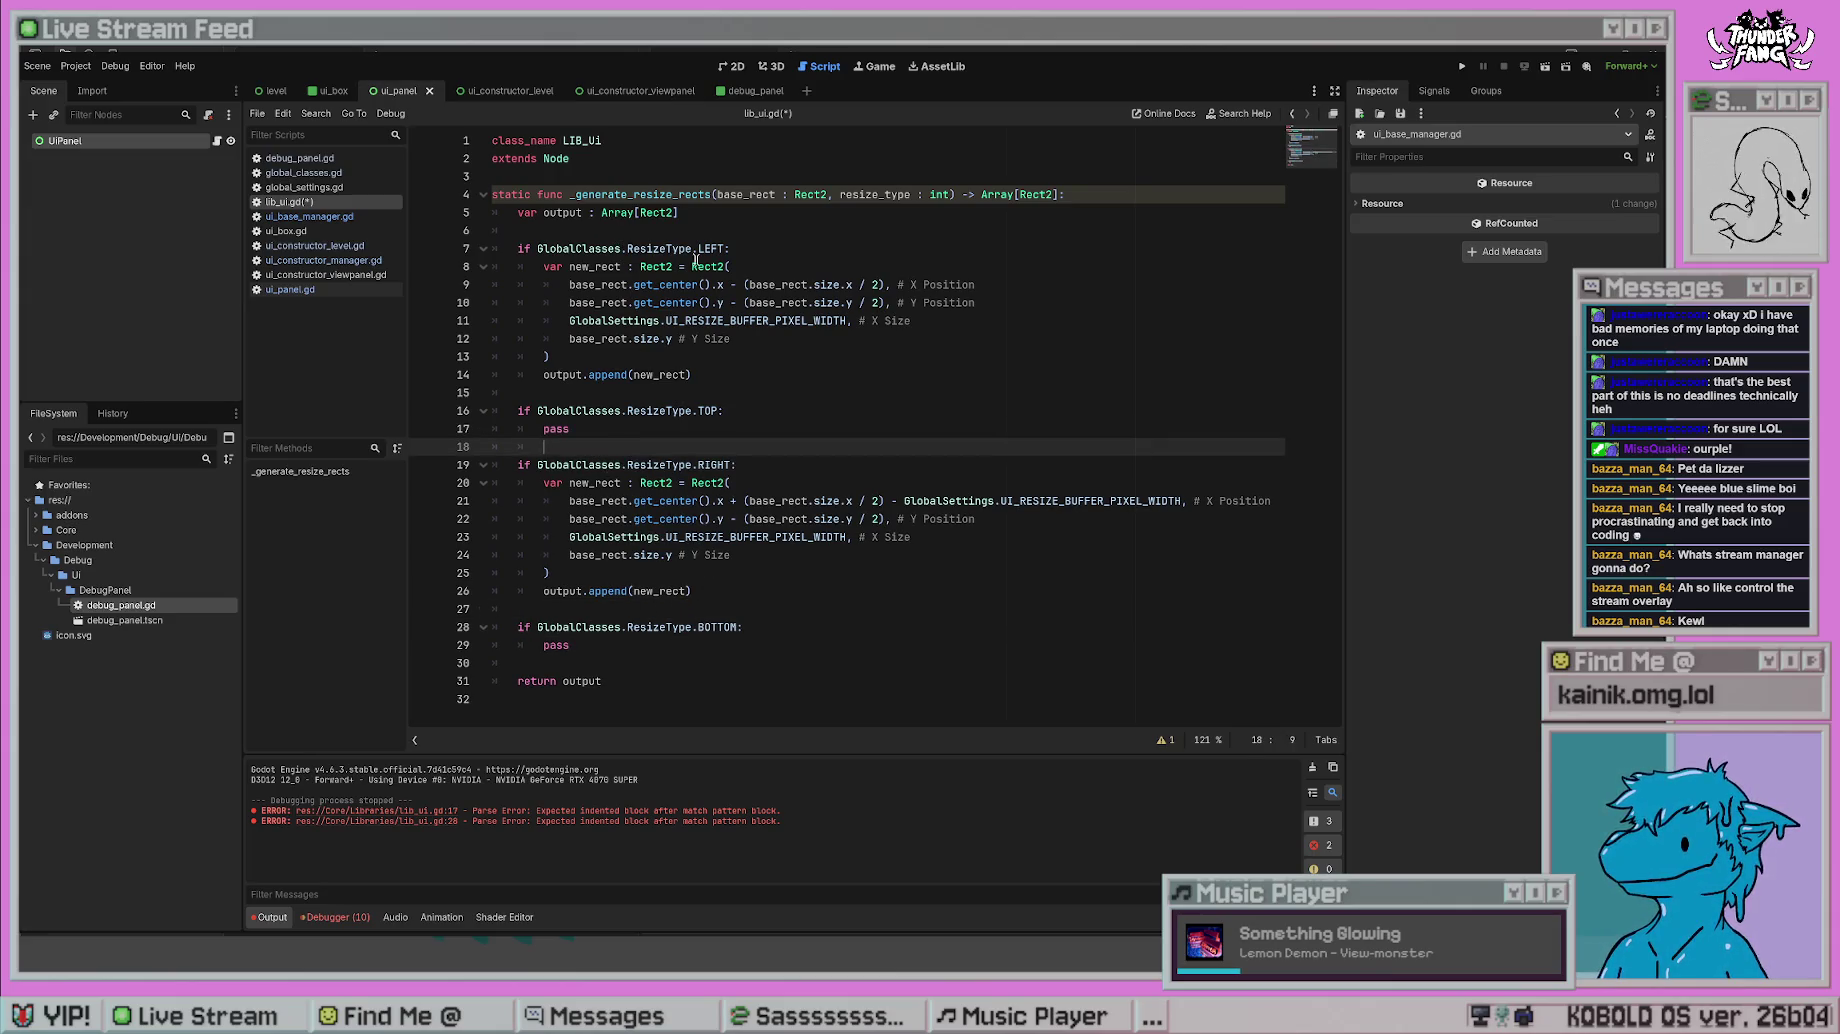
key(Down)
key(Down)
key(Down)
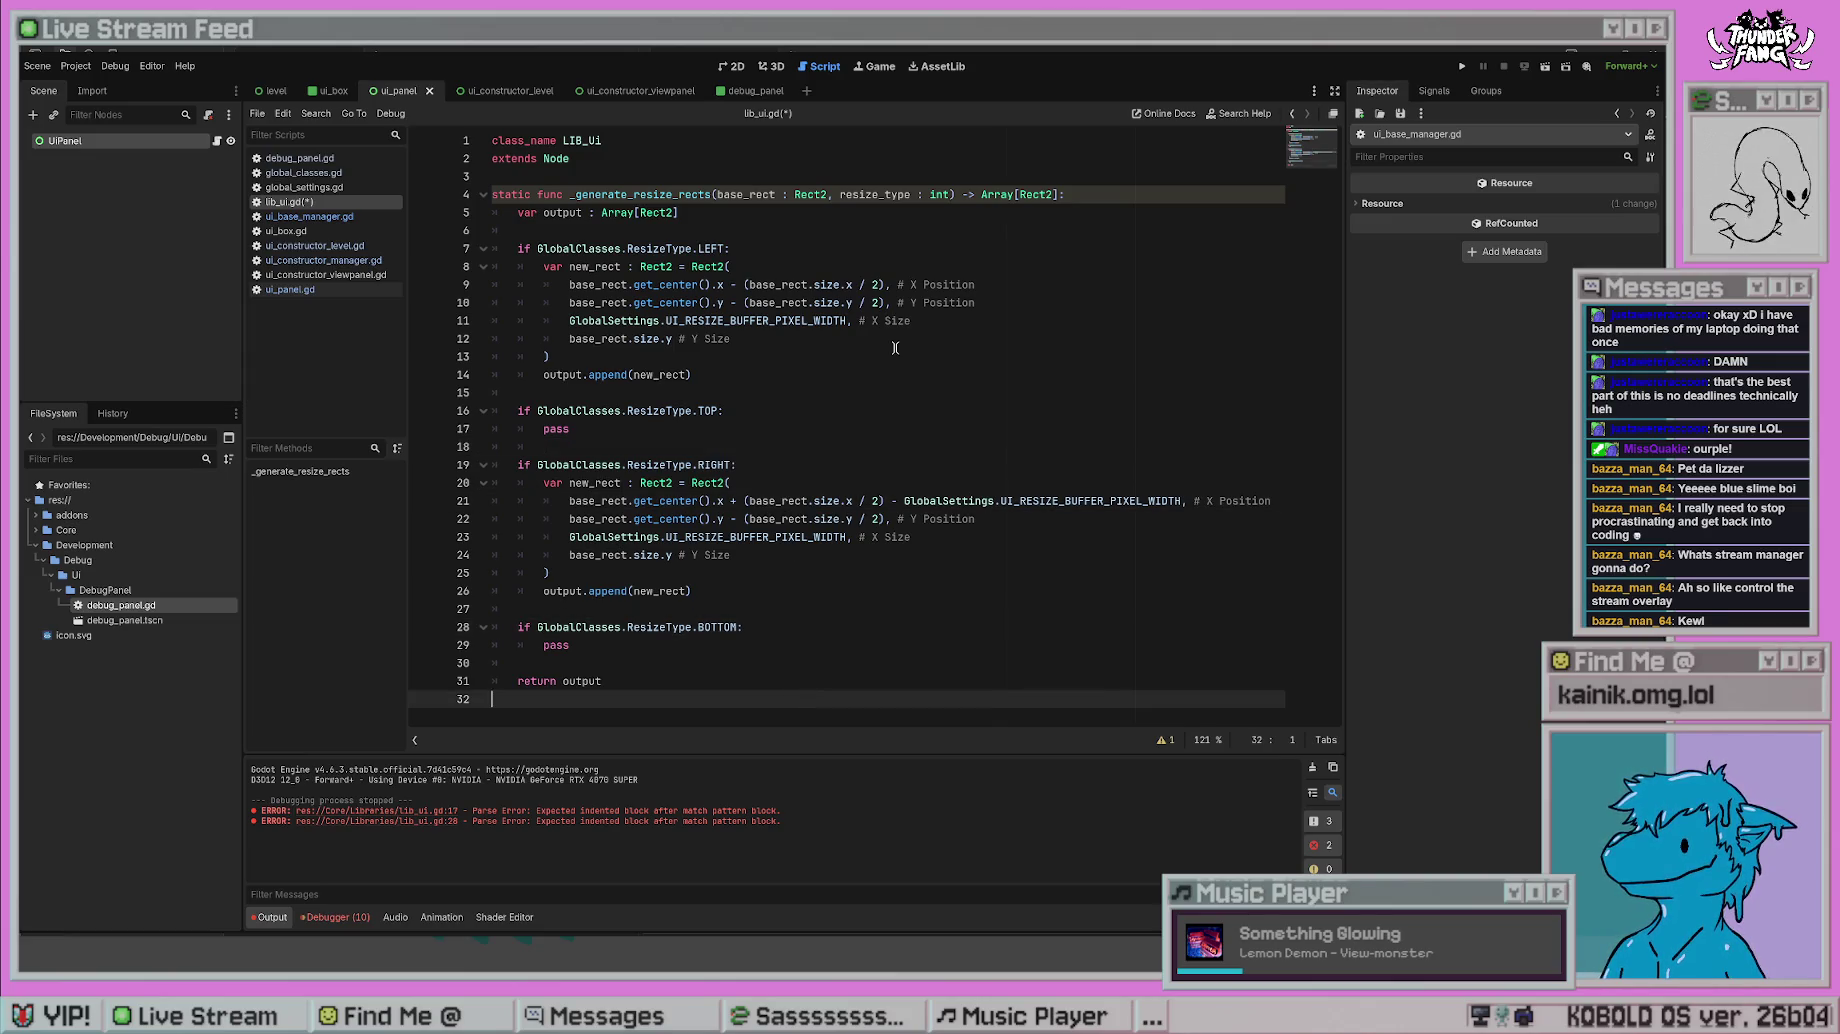
key(ctrl+s)
click(826, 284)
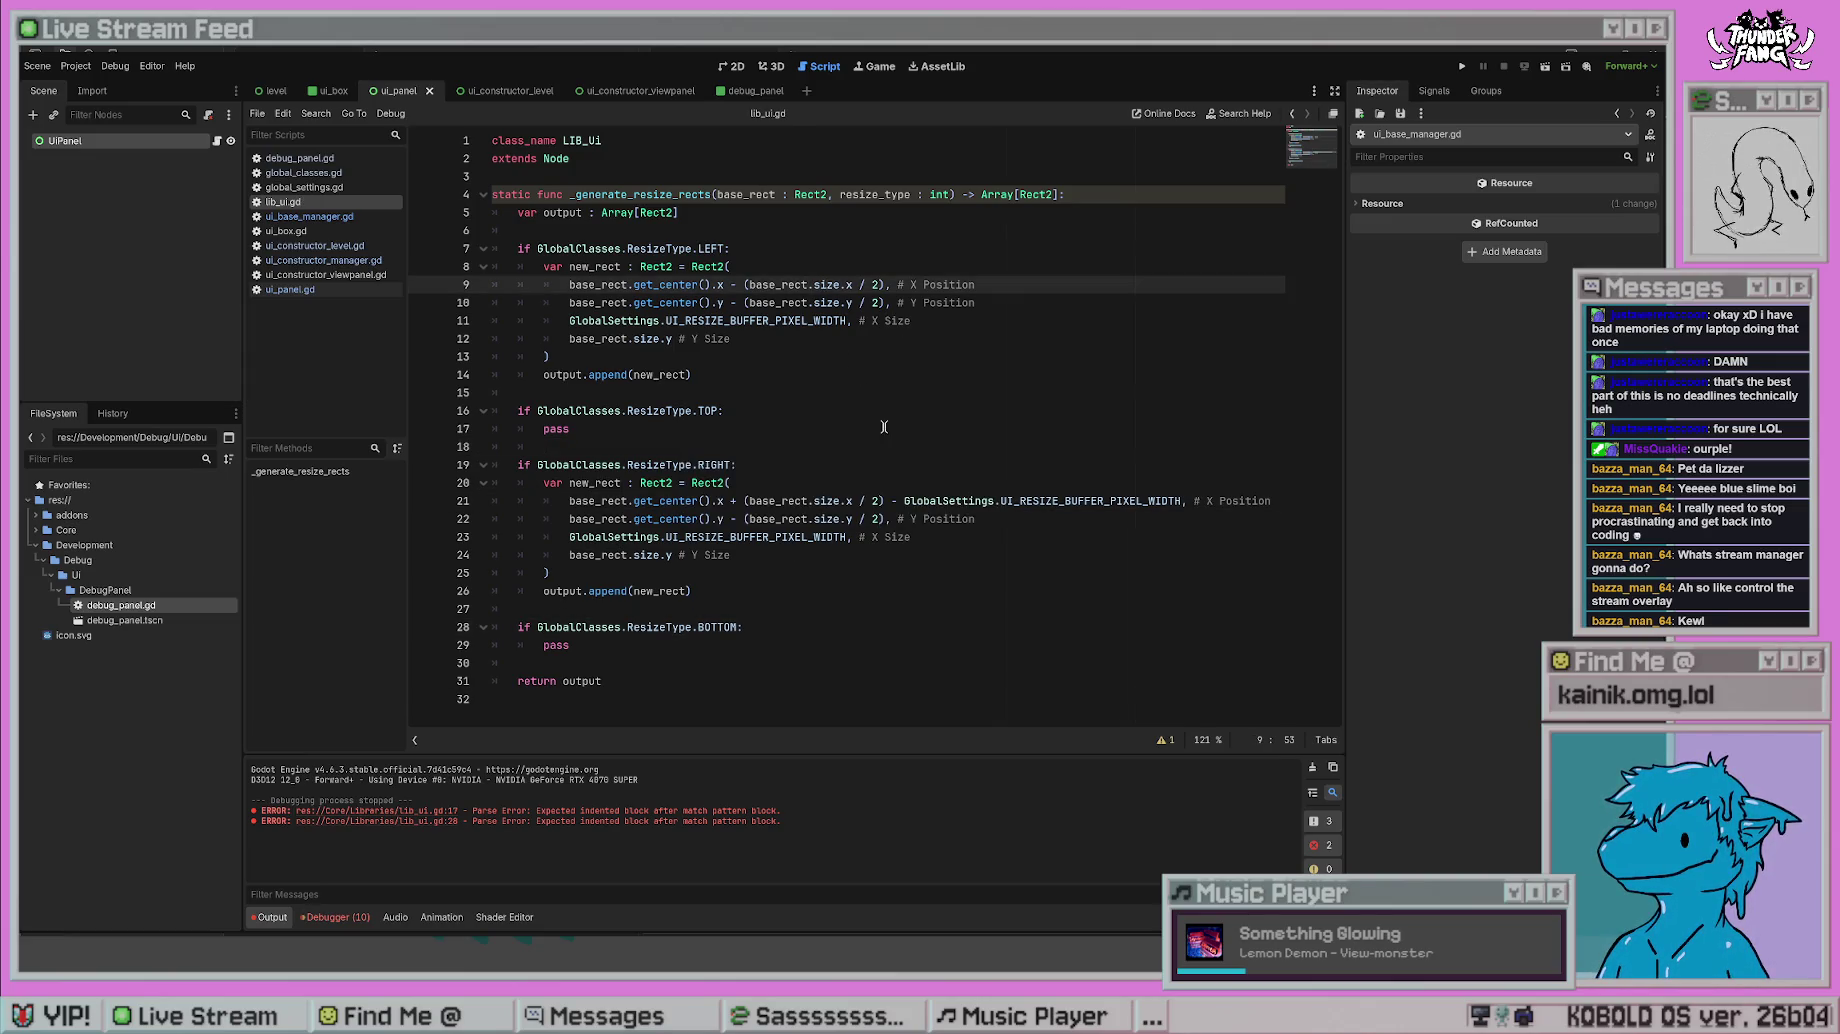
click(1312, 767)
click(1001, 553)
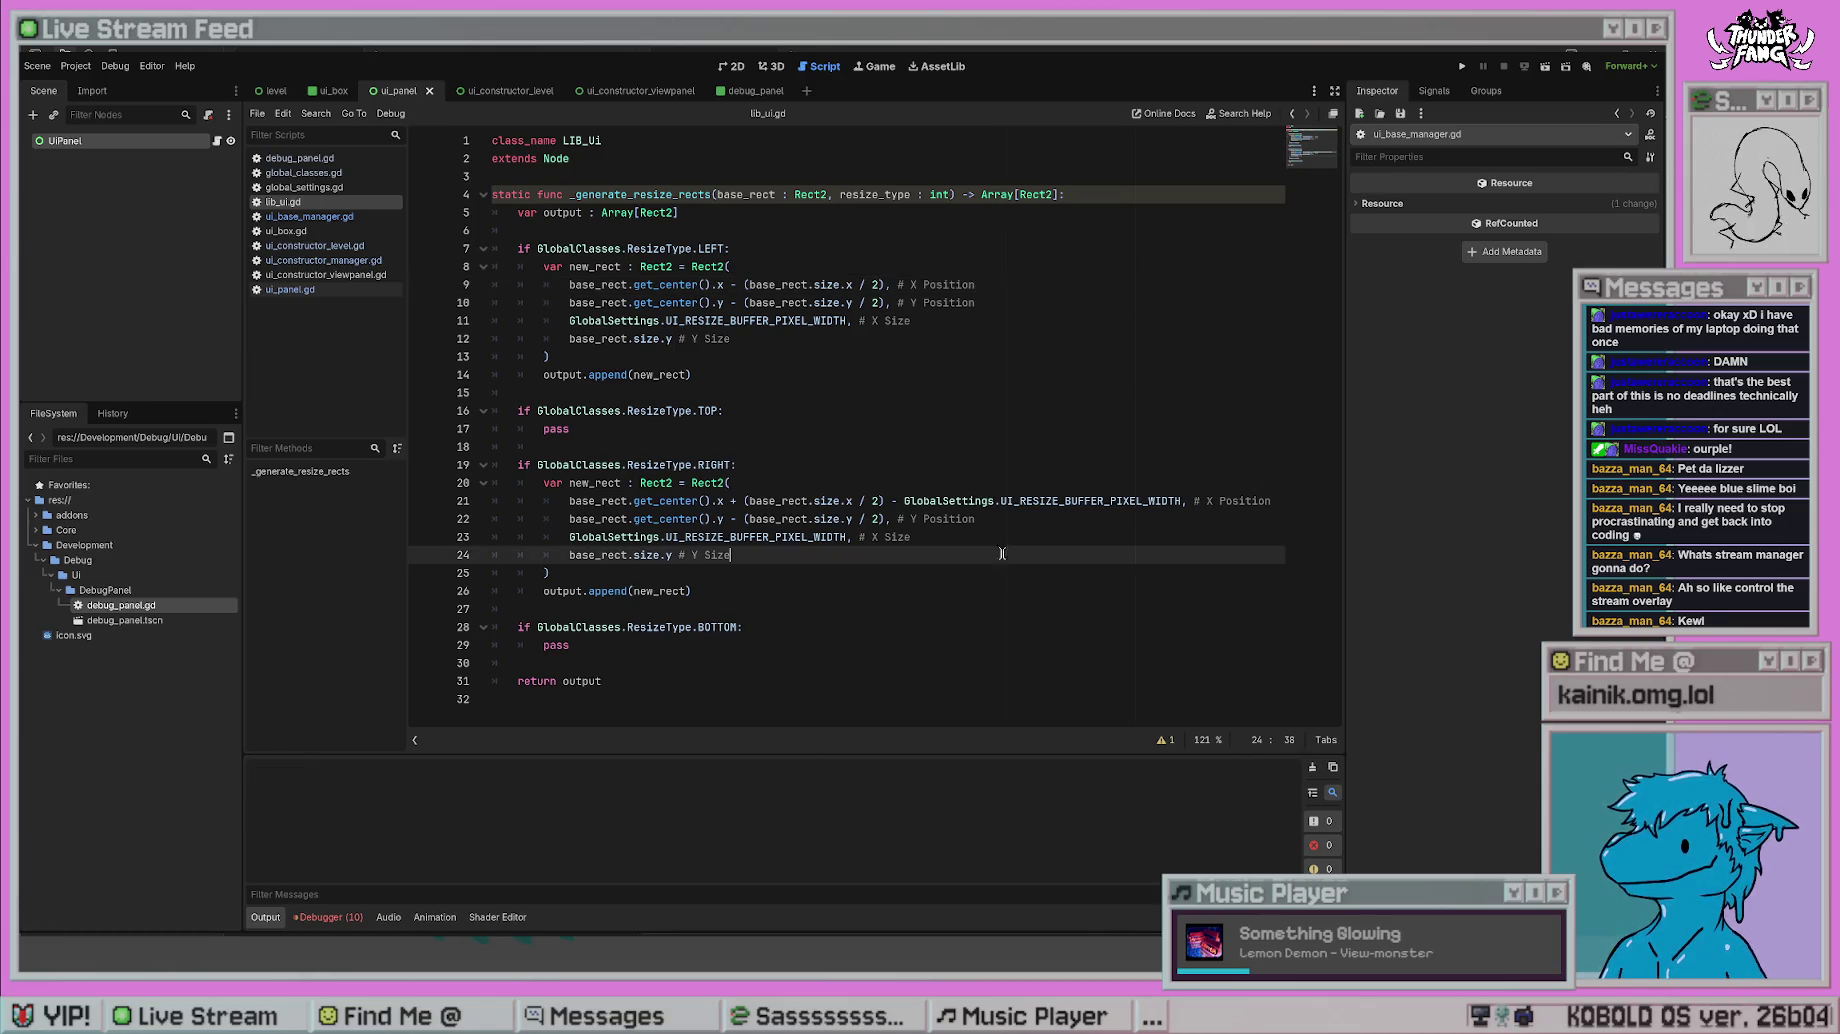
- Test-run the project, then change resize_type's type from int to GlobalClasses.ResizeType
click(1462, 67)
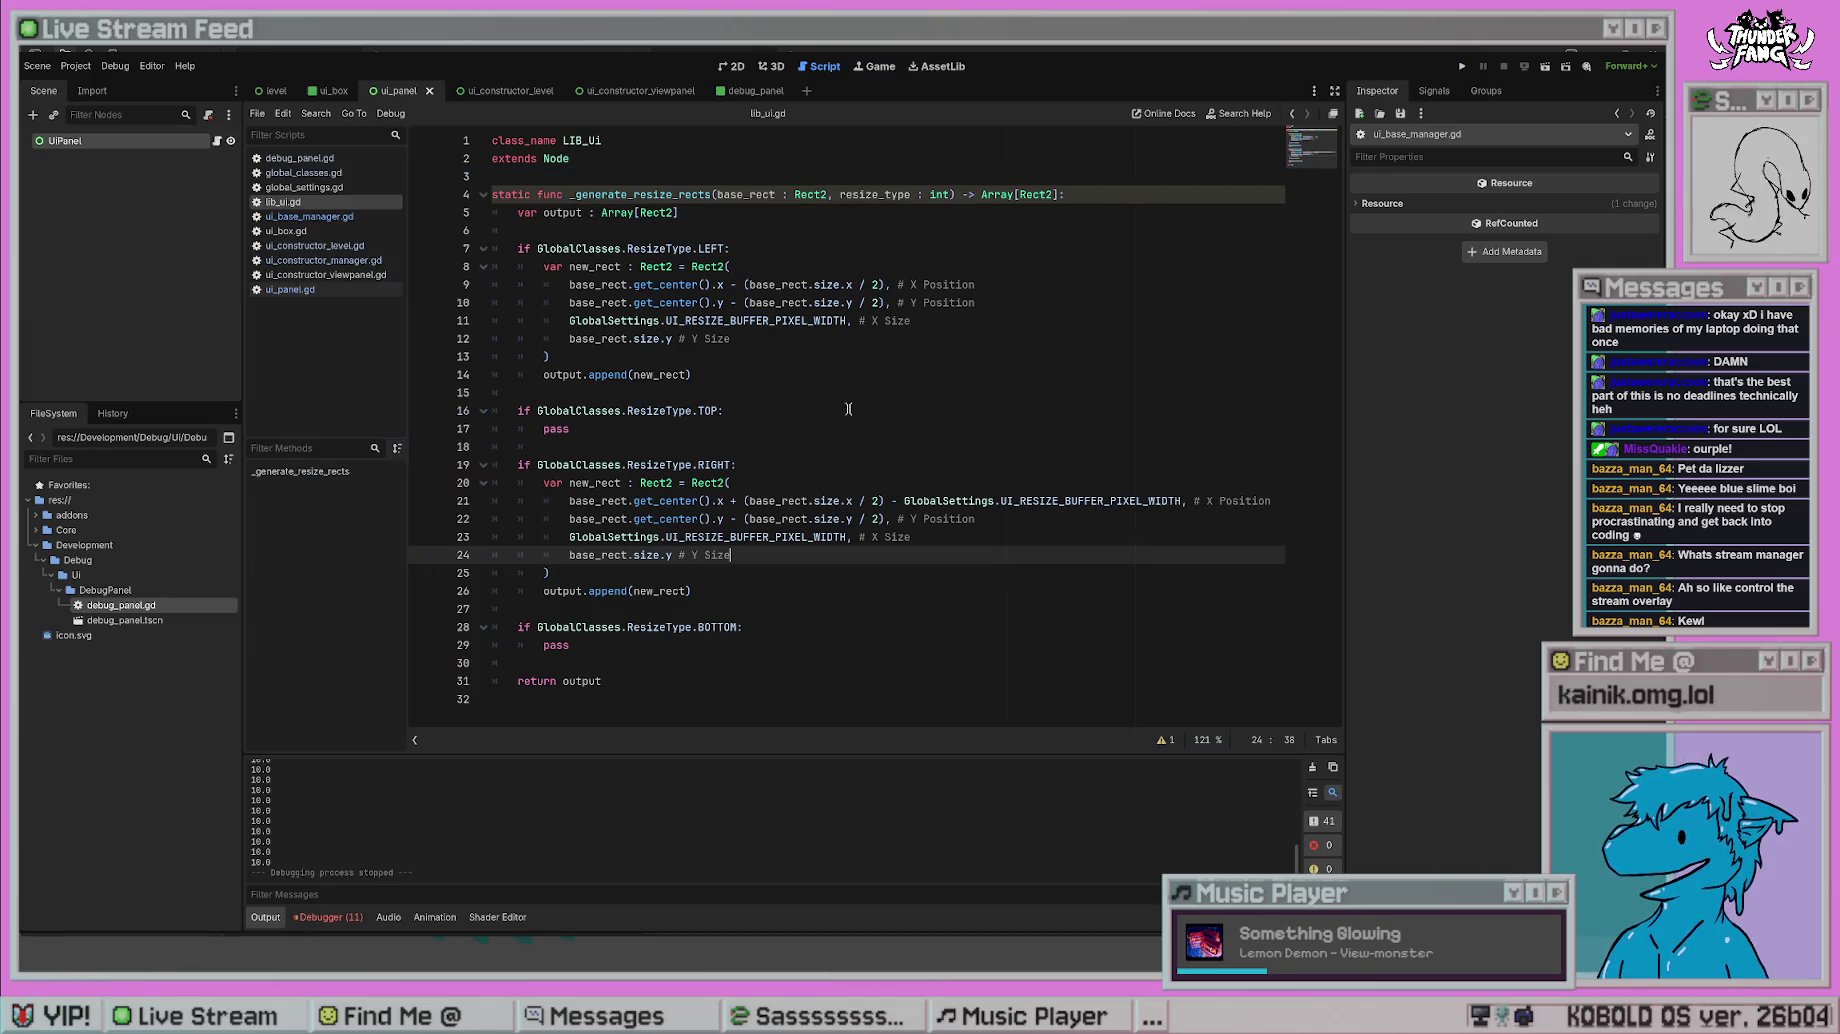
click(900, 320)
double_click(940, 194)
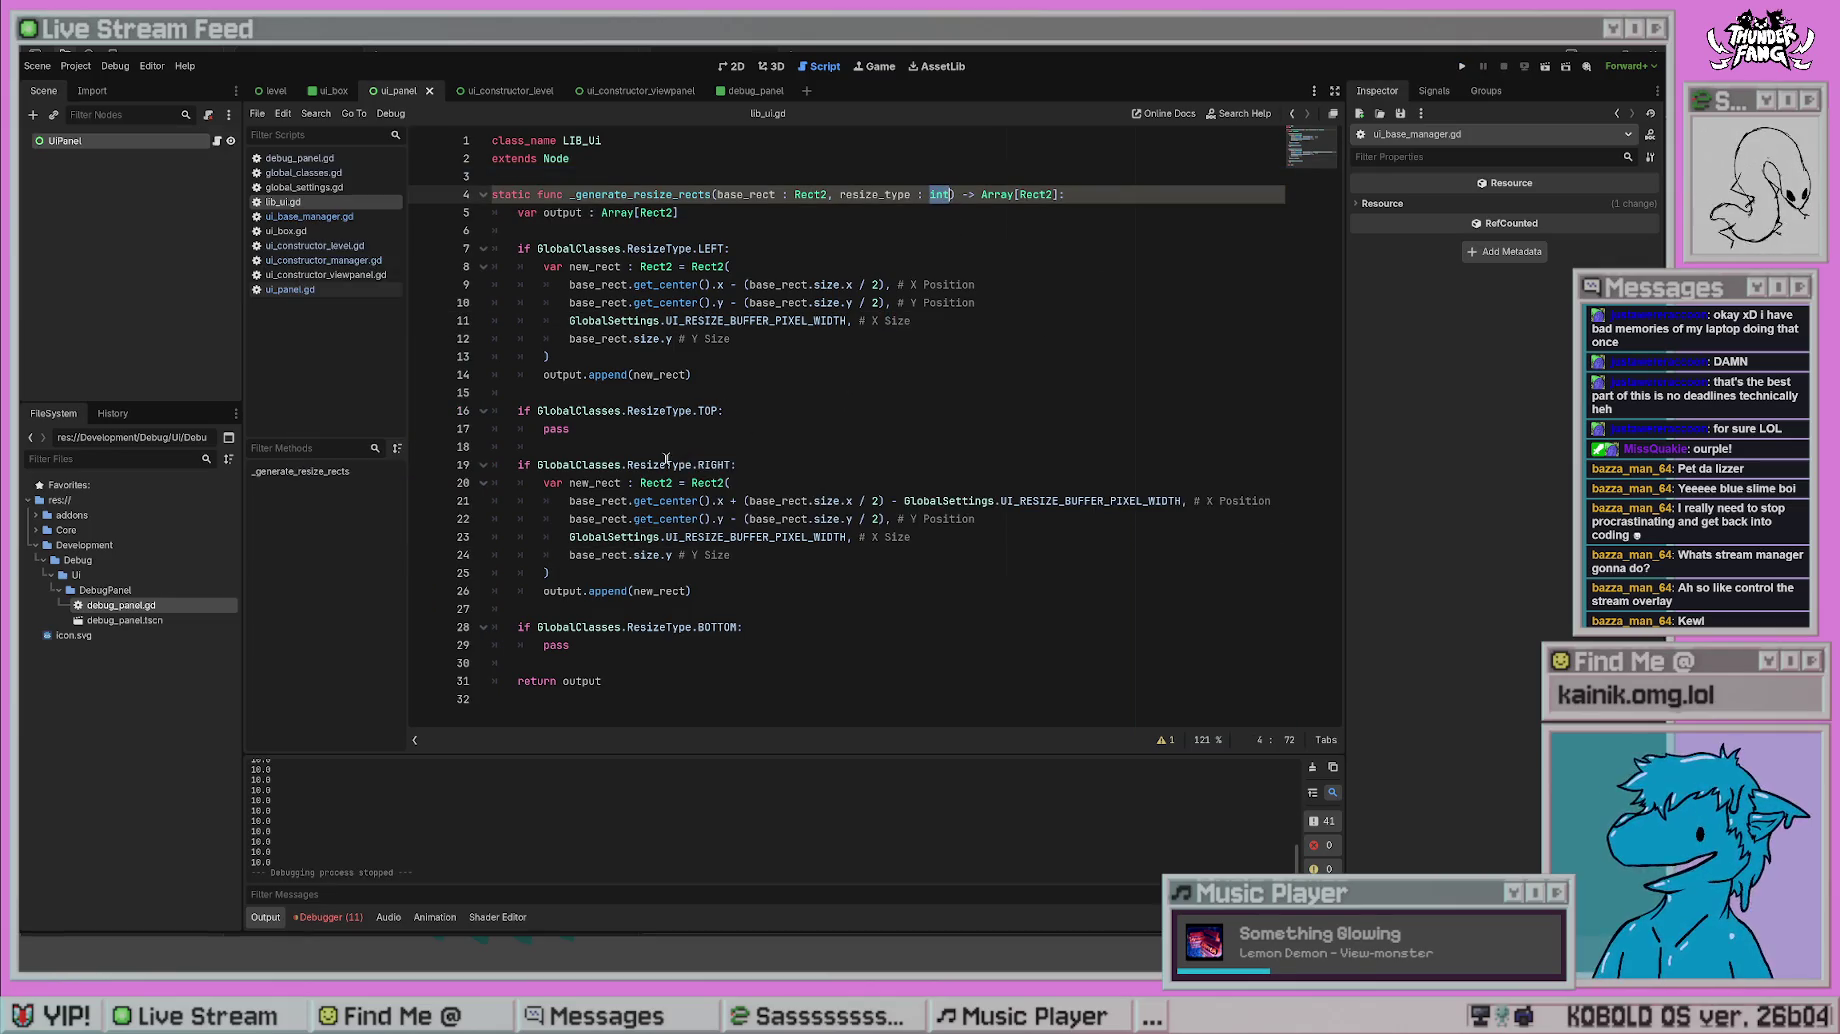
drag(686, 464, 537, 464)
key(ctrl+c)
key(ctrl+s)
double_click(937, 194)
key(ctrl+v)
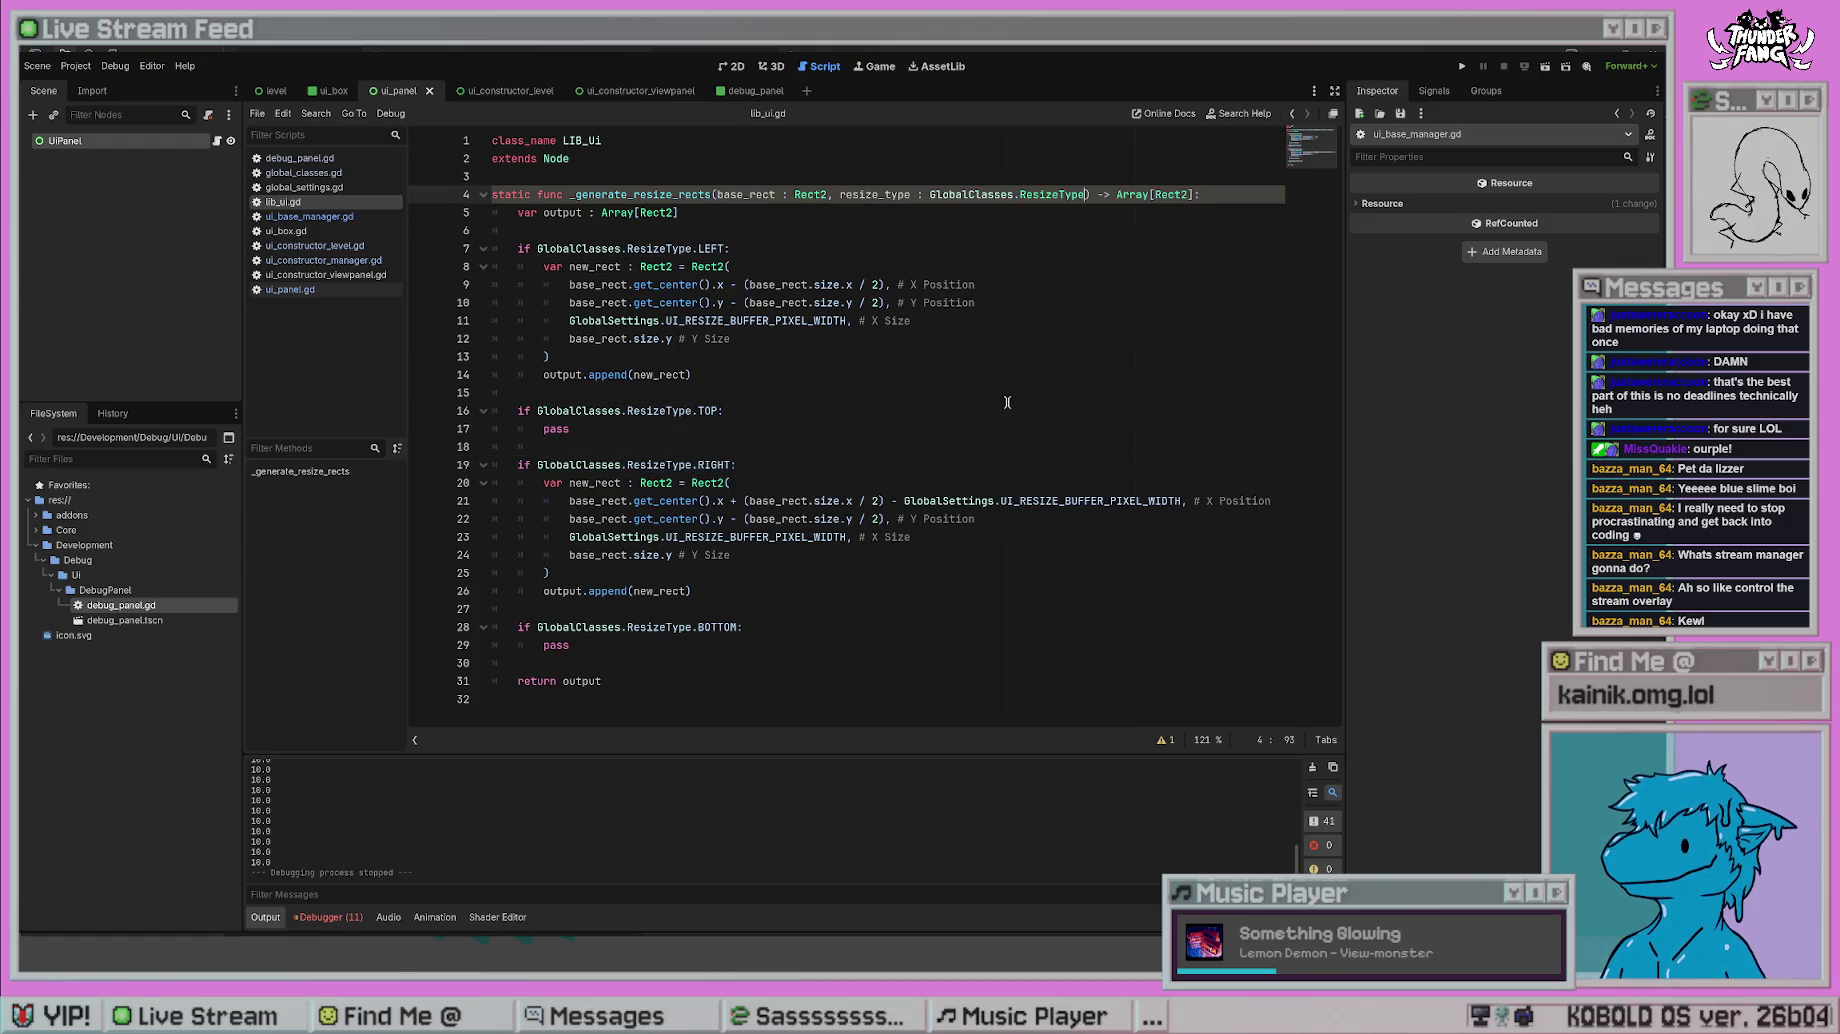
- Return to the RIGHT check line, then switch to ui_constructor_level.gd via ui_base_manager.gd
click(1015, 338)
key(Up)
key(Up)
key(Up)
key(Down)
key(Down)
key(Down)
key(Up)
key(Up)
key(Left)
key(Left)
key(Left)
click(325, 219)
click(332, 247)
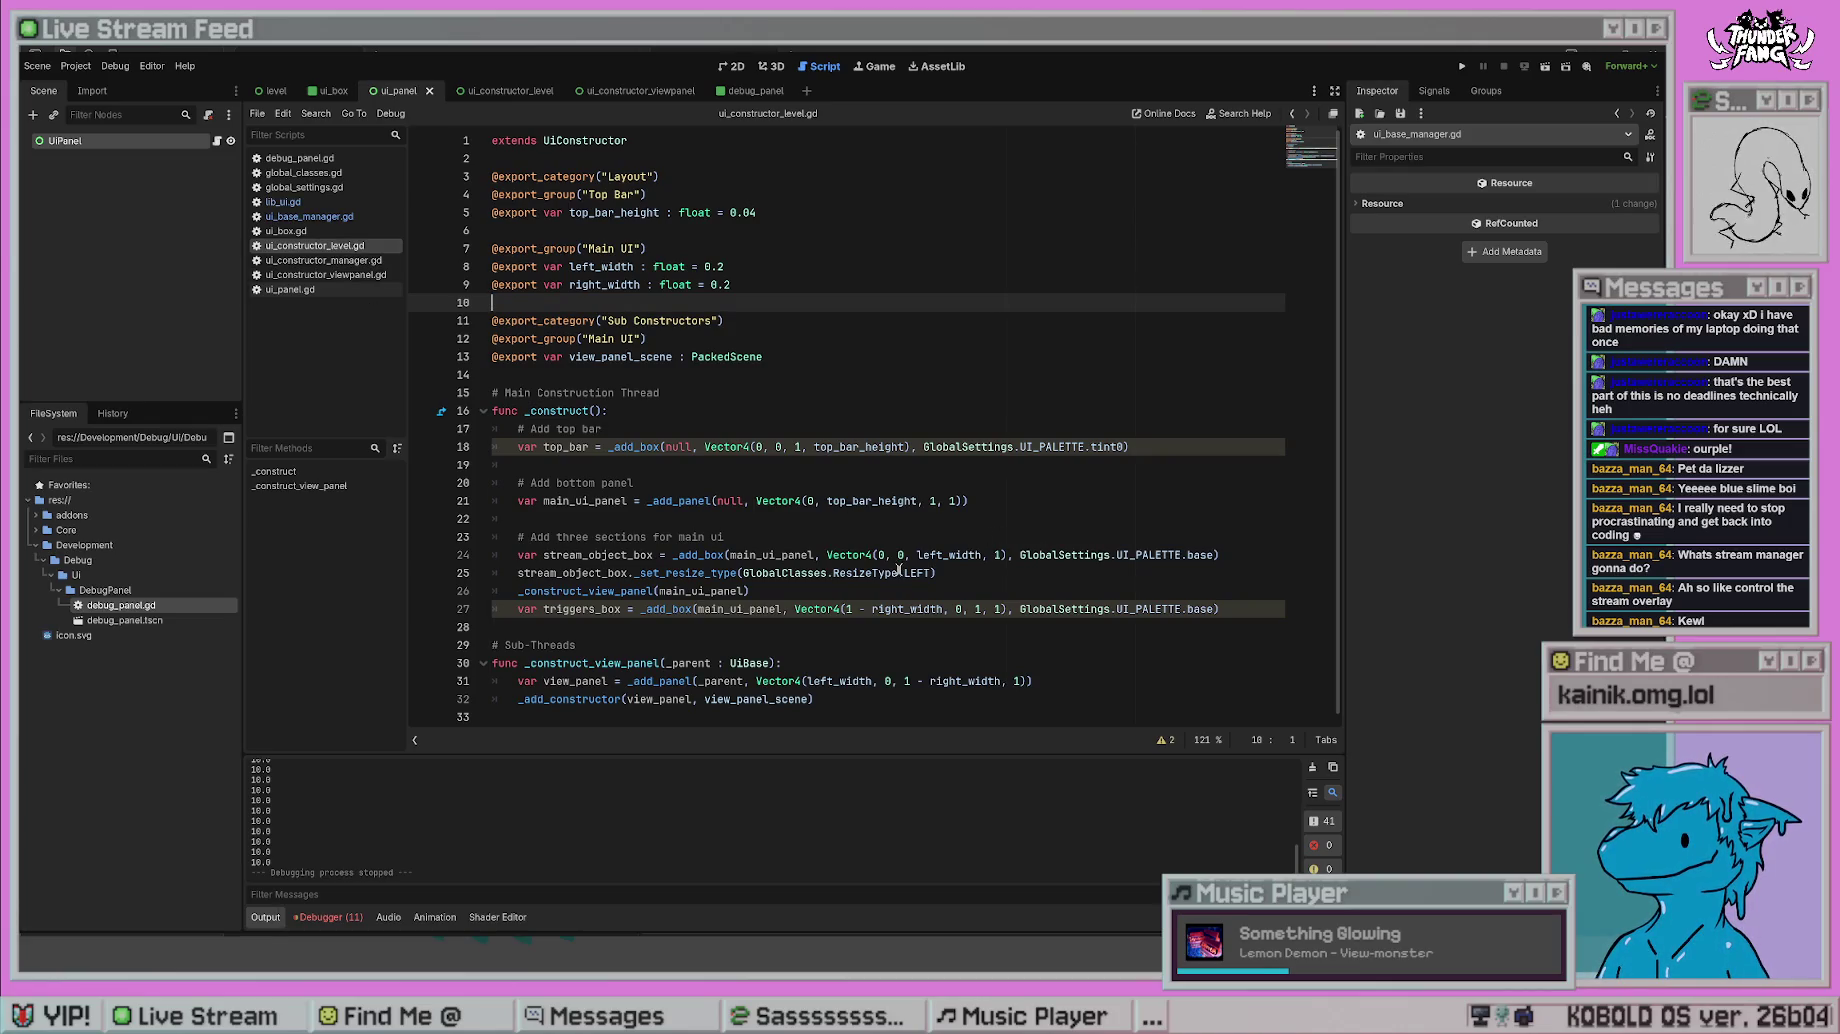
click(676, 572)
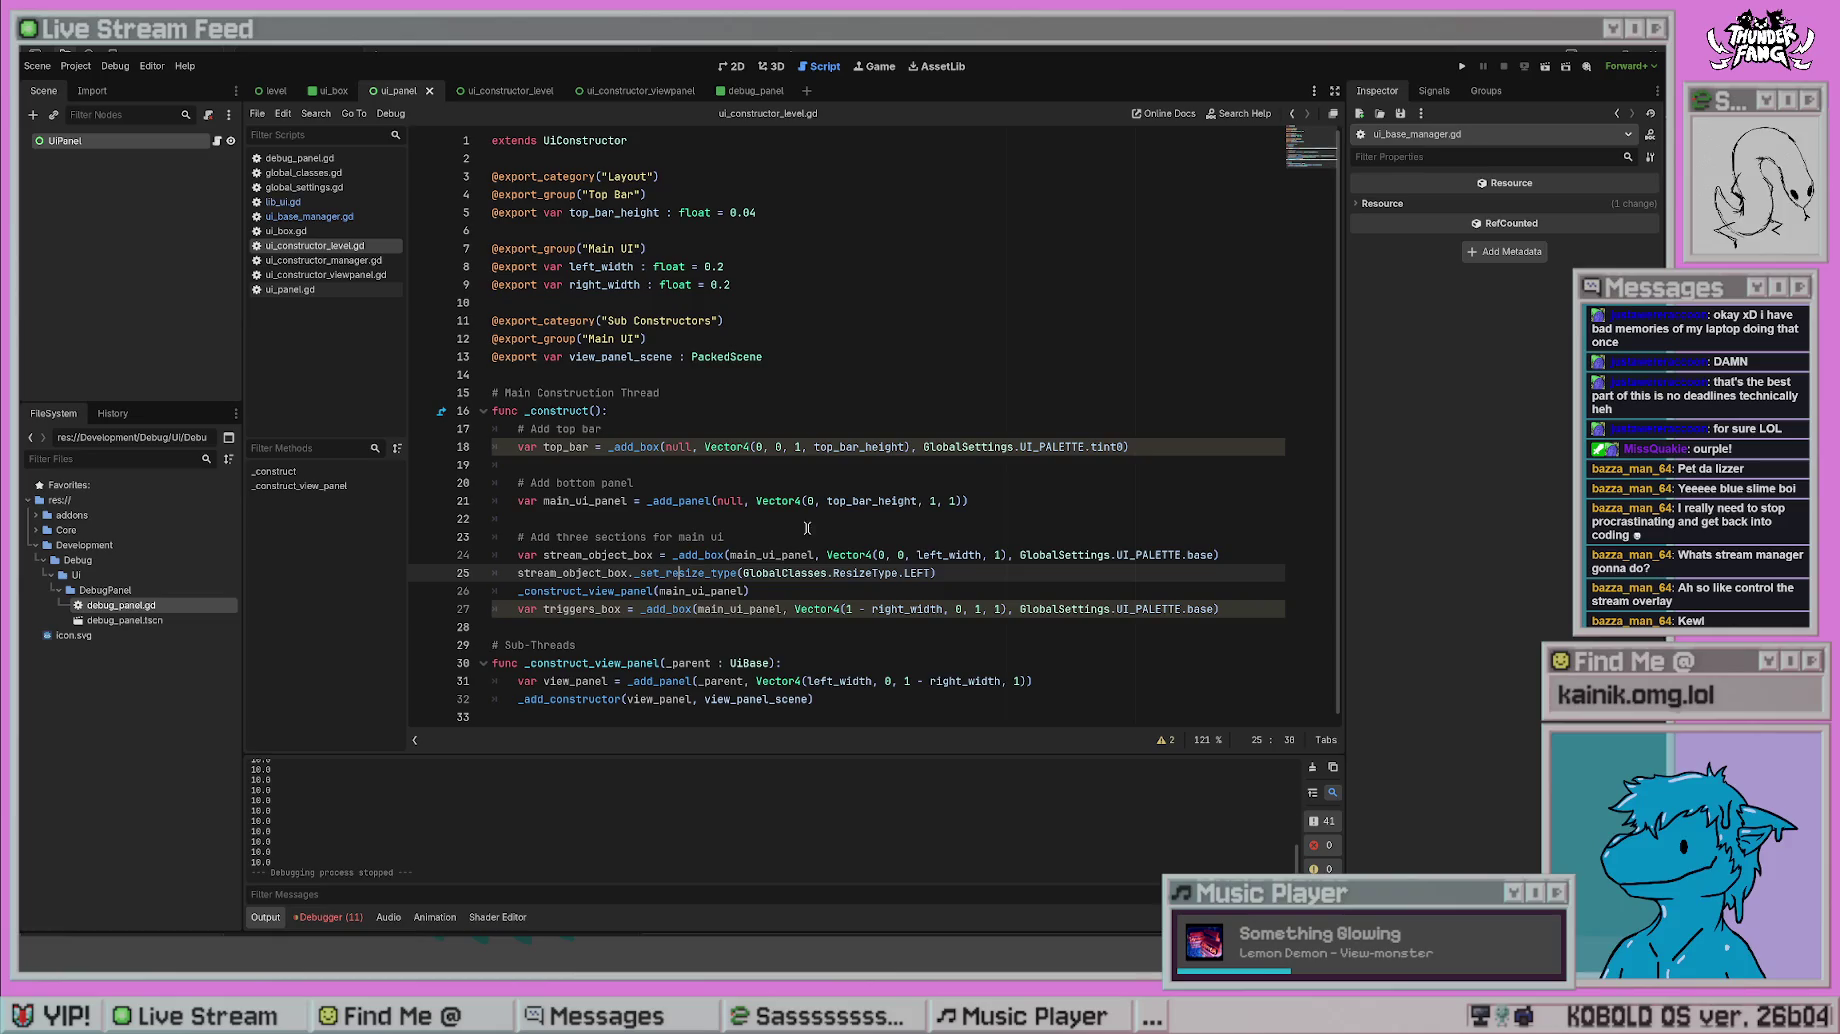
ctrl+click(700, 573)
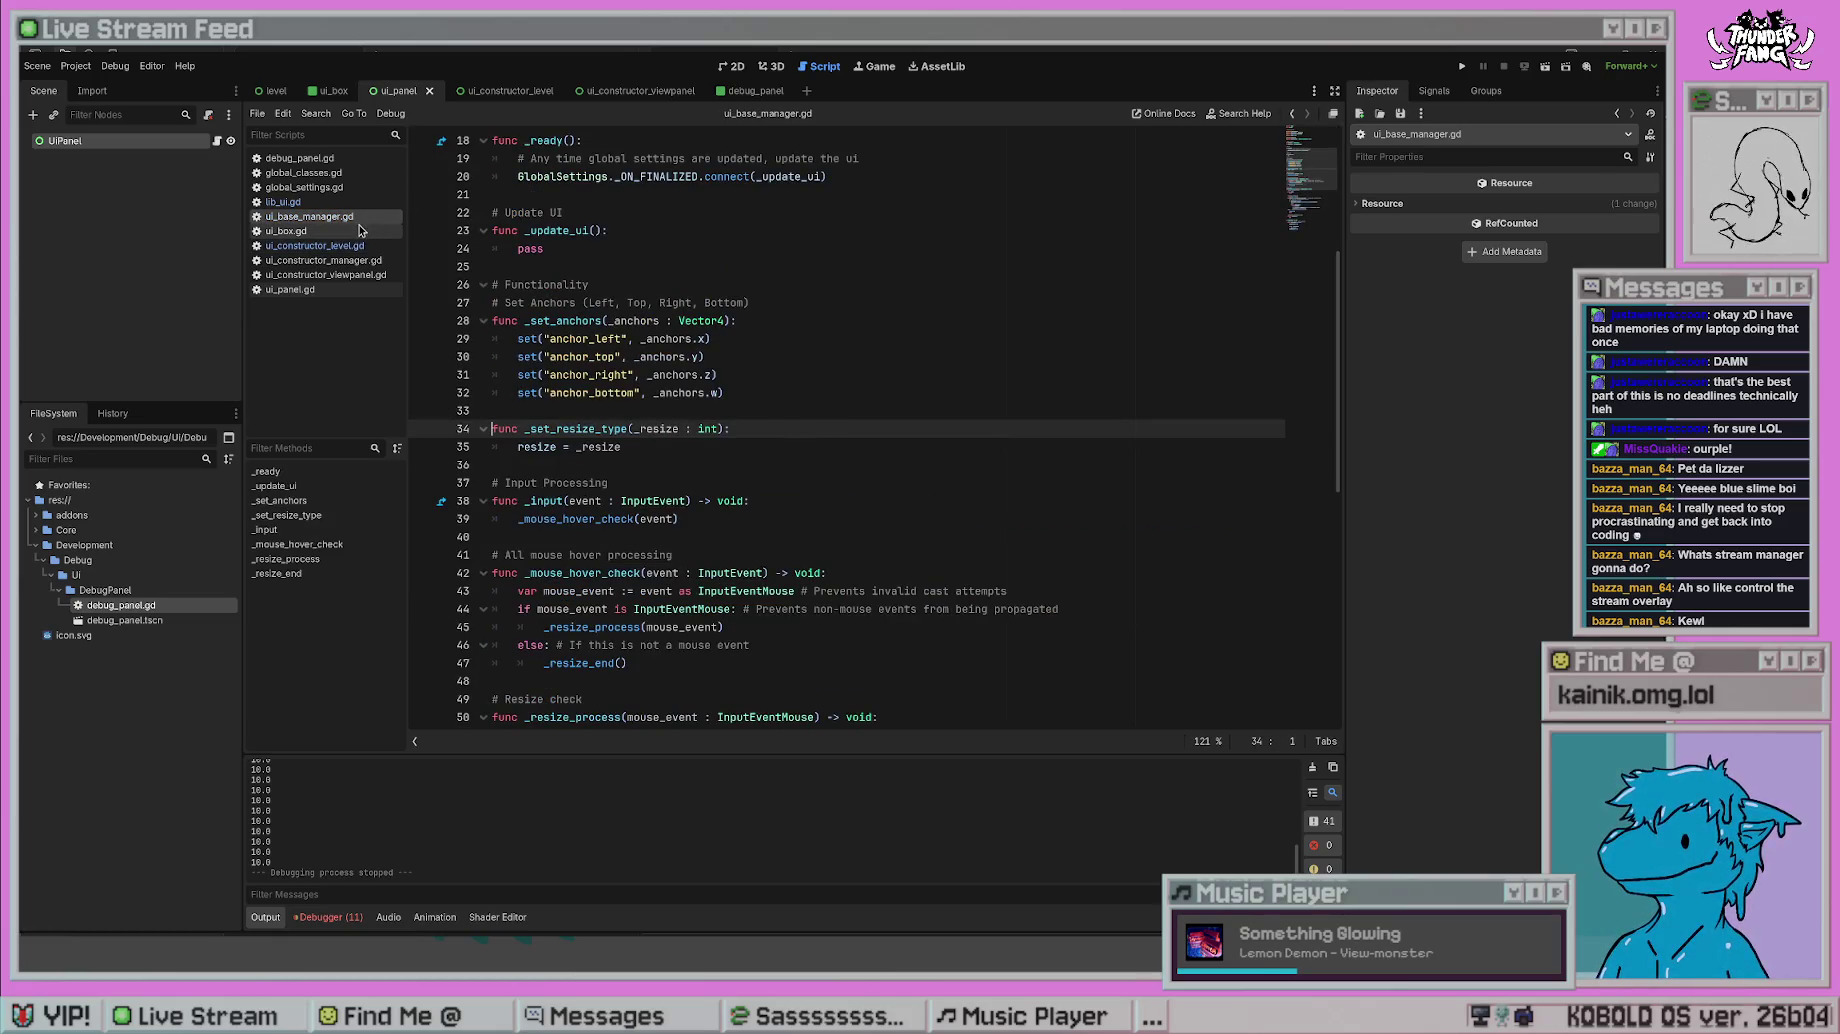
click(333, 202)
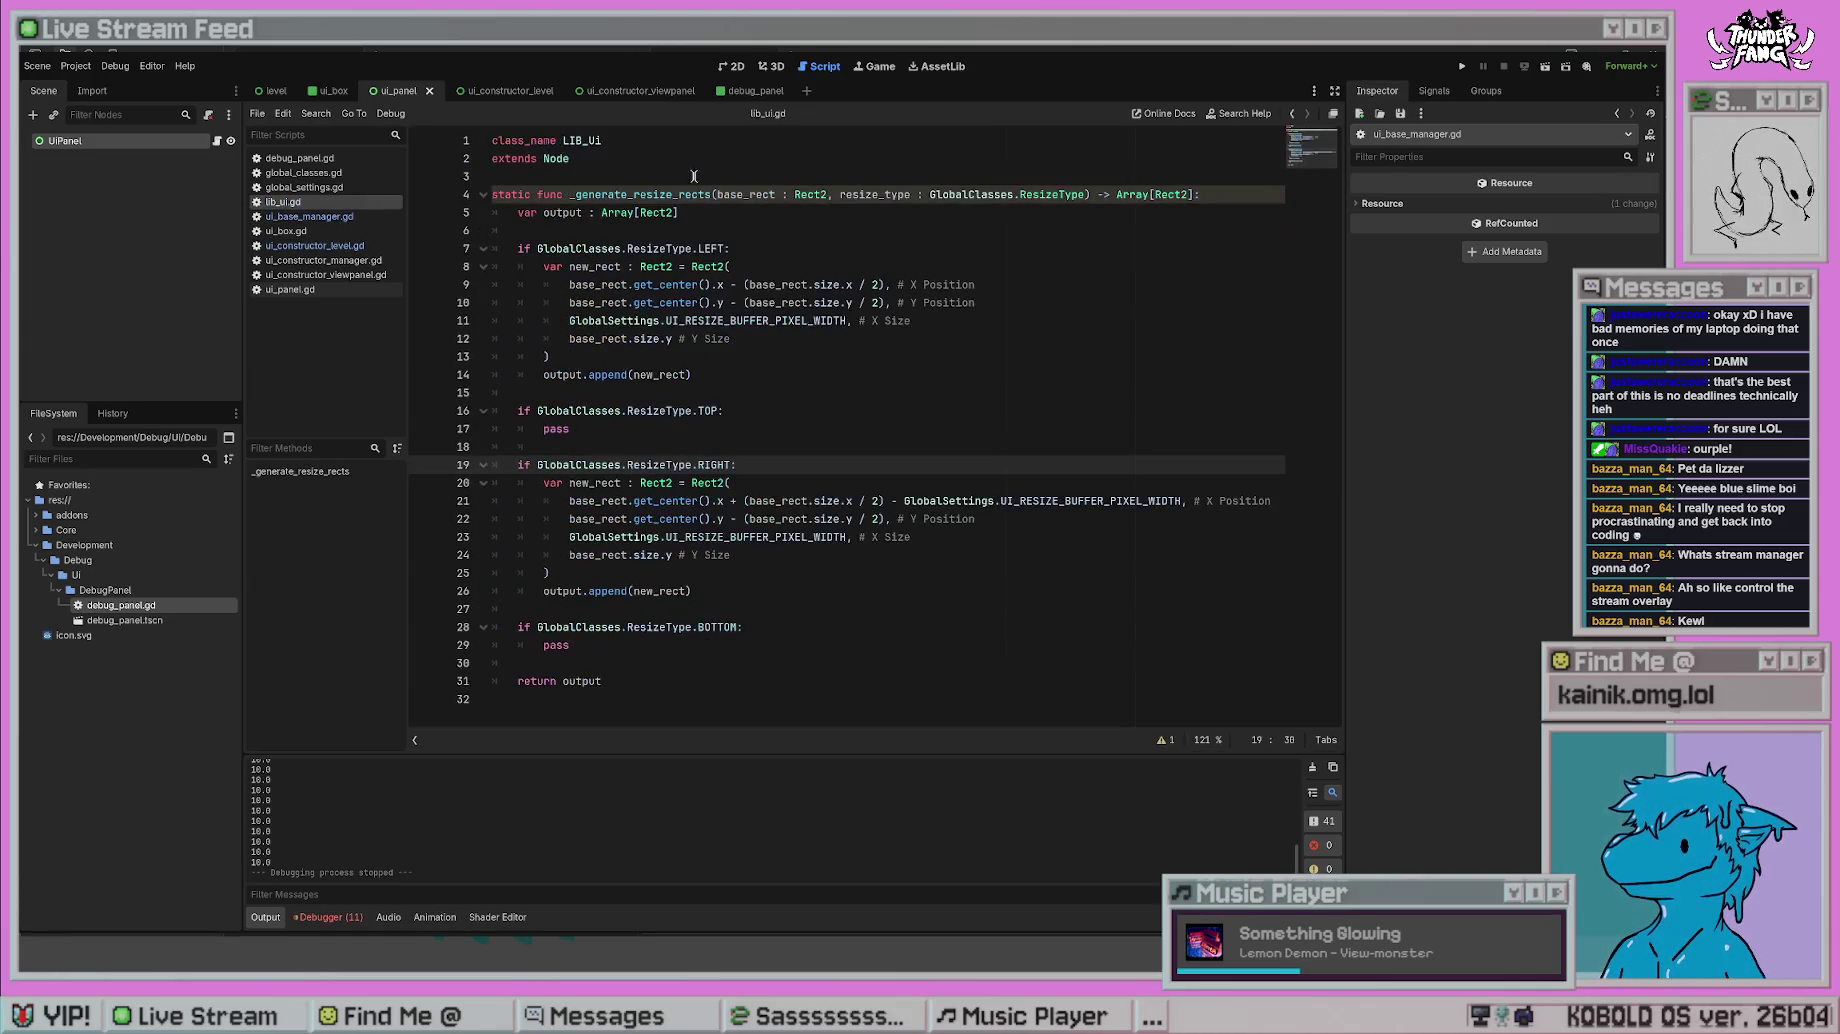
click(852, 331)
key(Down)
key(Down)
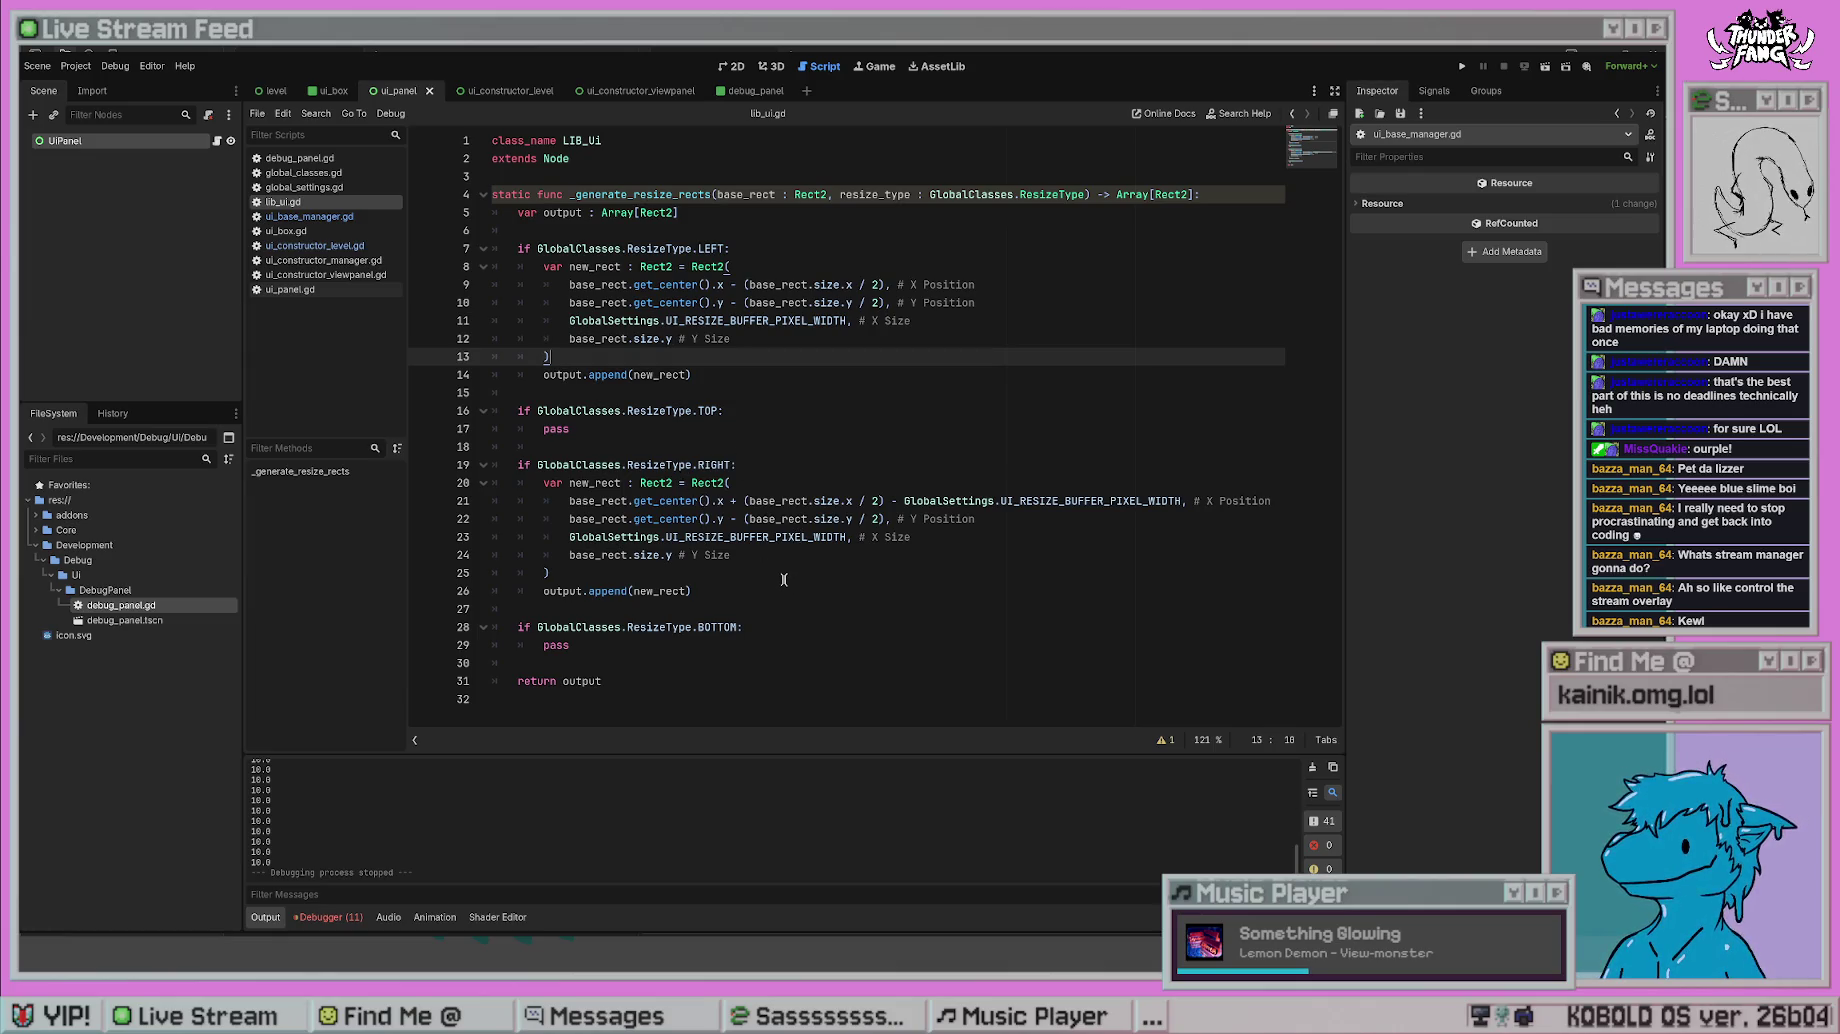
- Run and stop the game, check the _construct_view_panel call, then switch to ui_constructor_manager.gd
click(1462, 66)
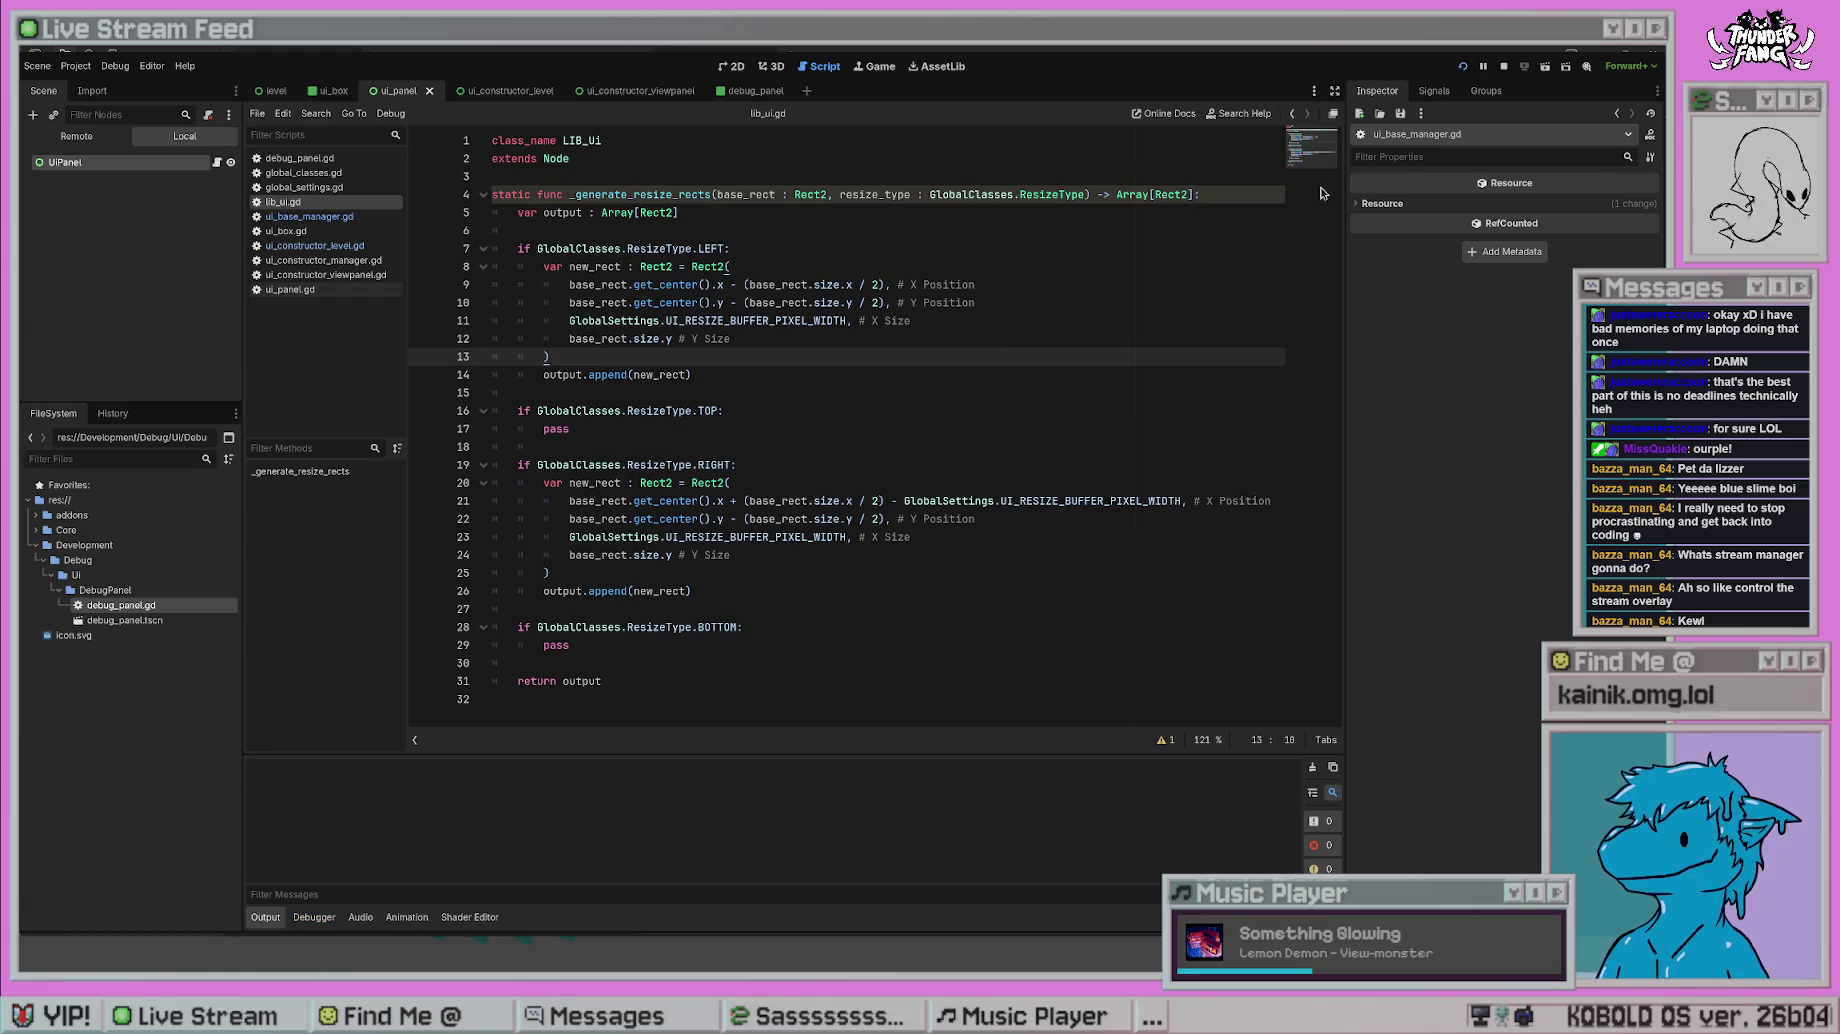
key(F8)
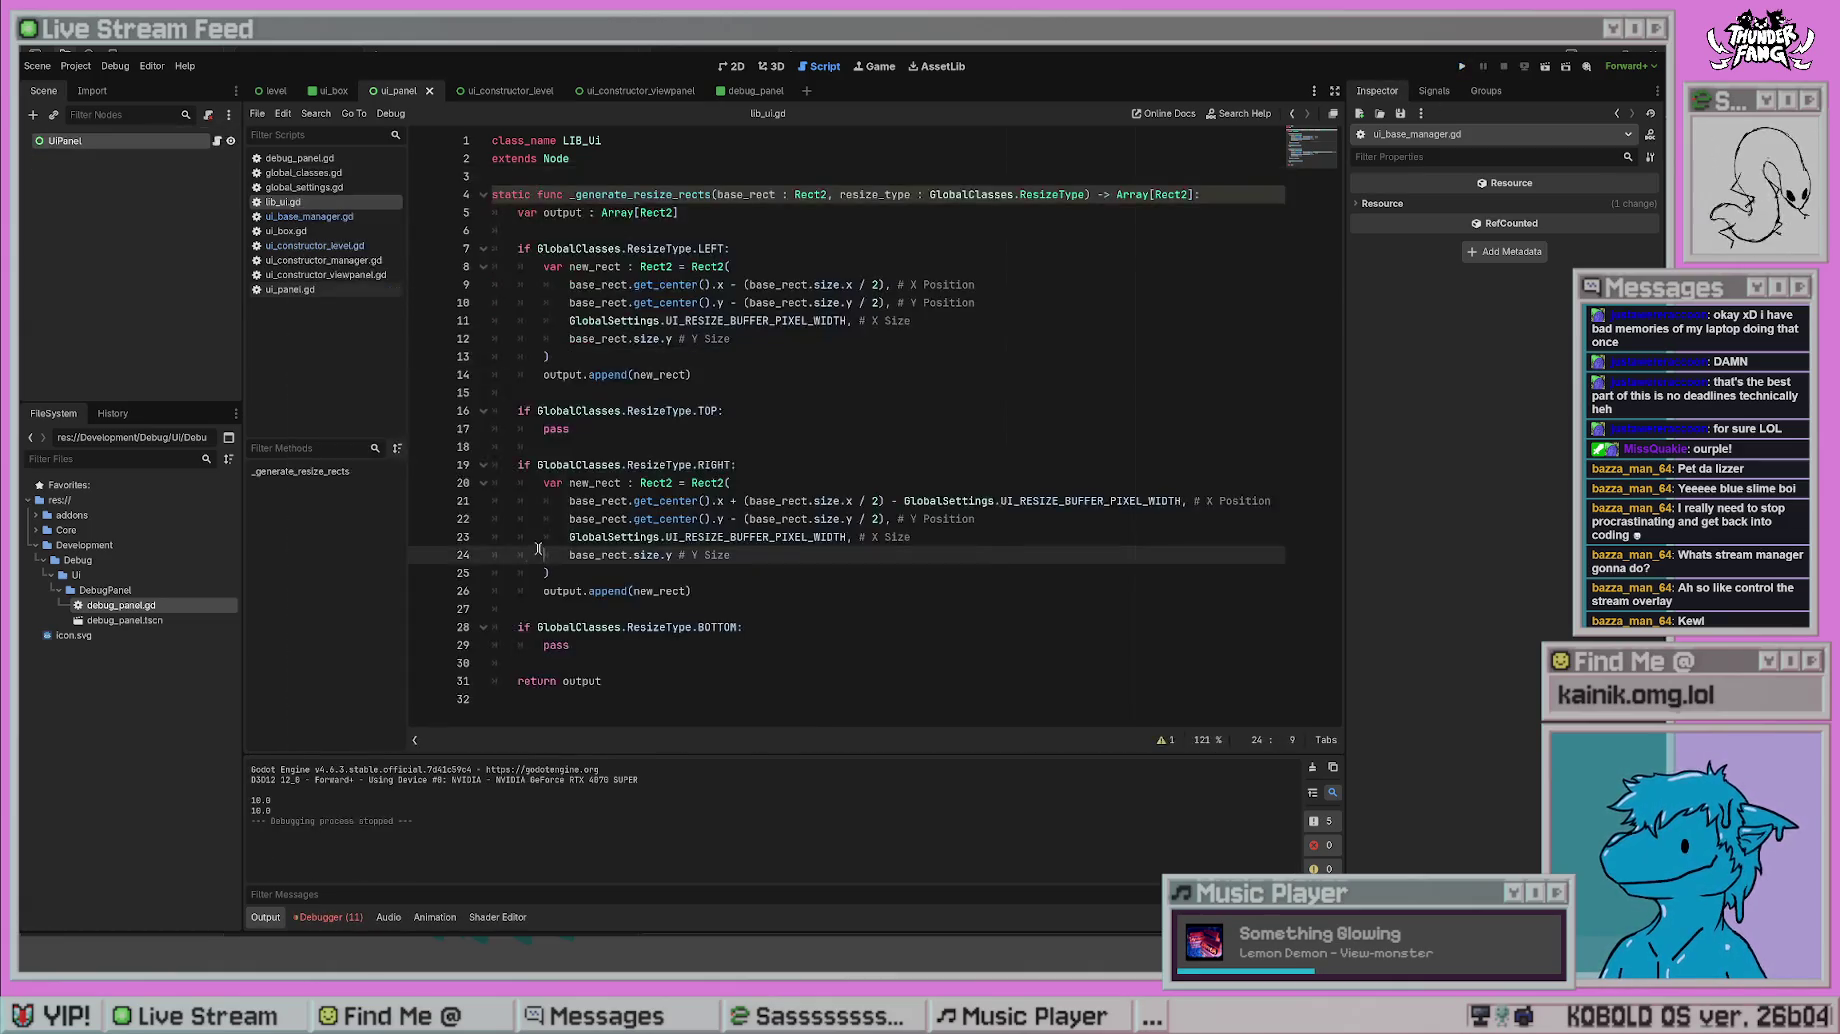
click(315, 245)
click(861, 587)
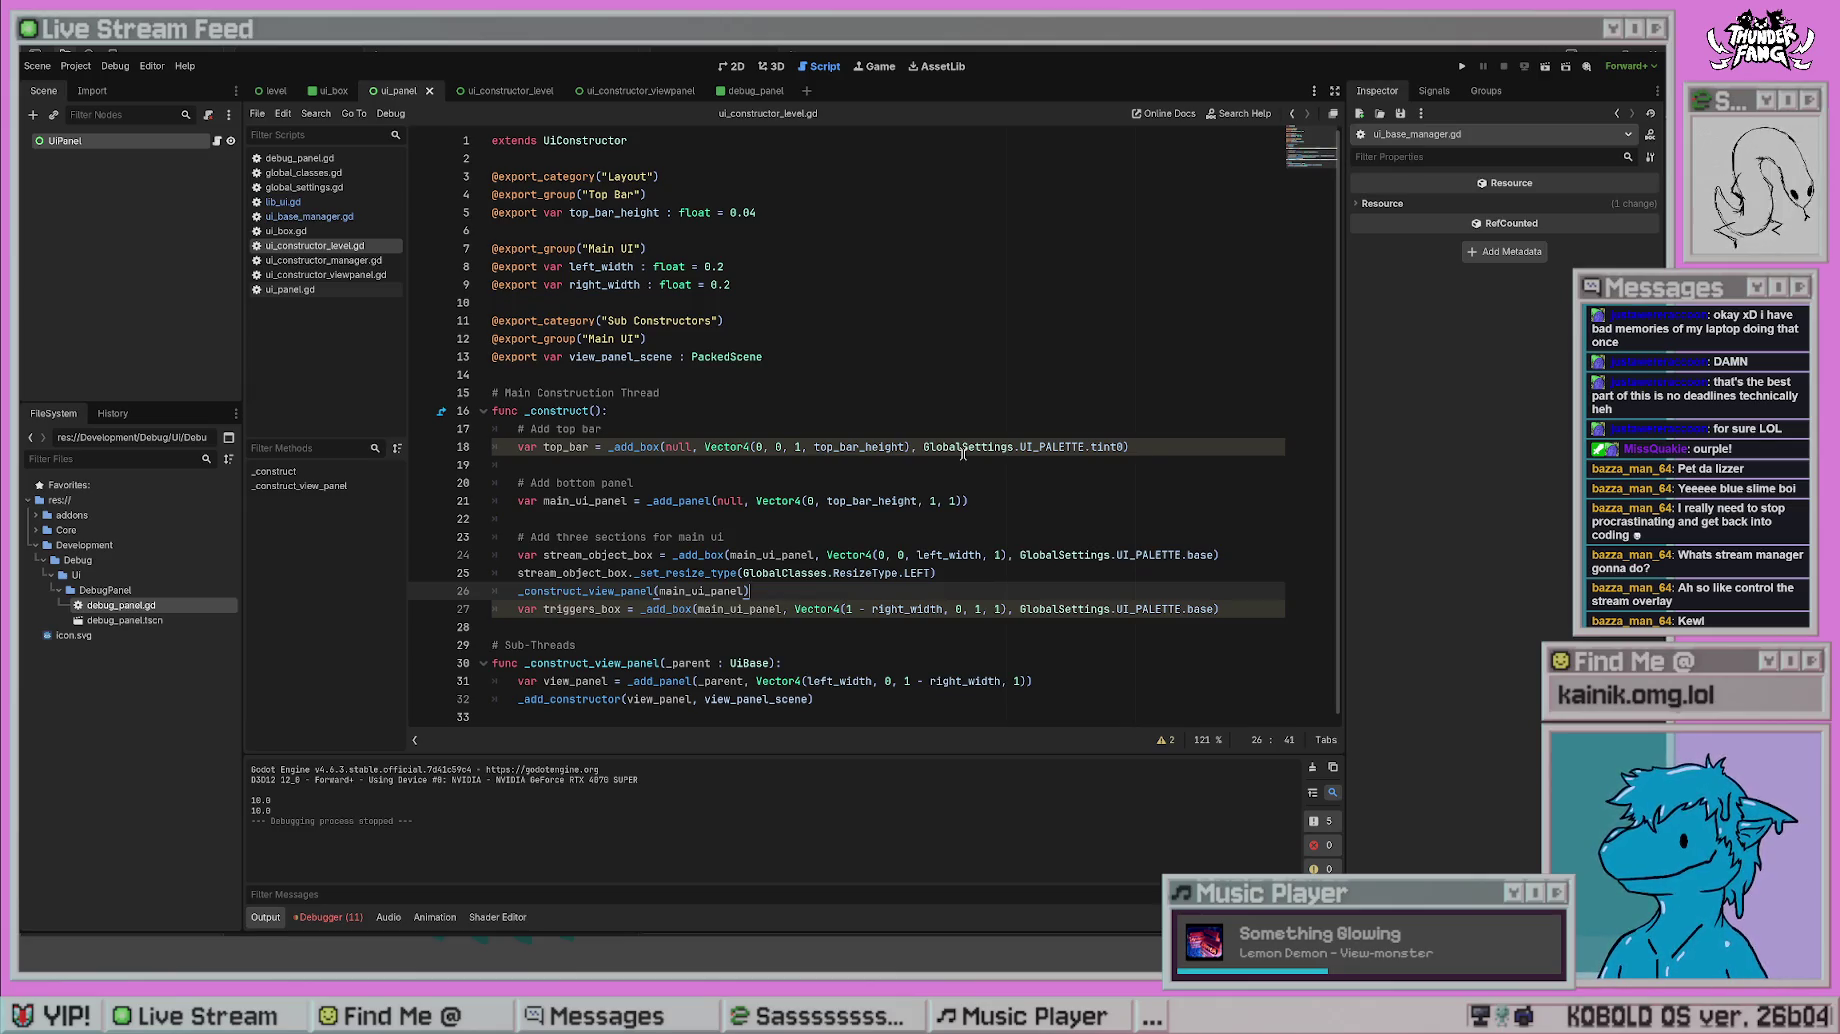
key(alt+Left)
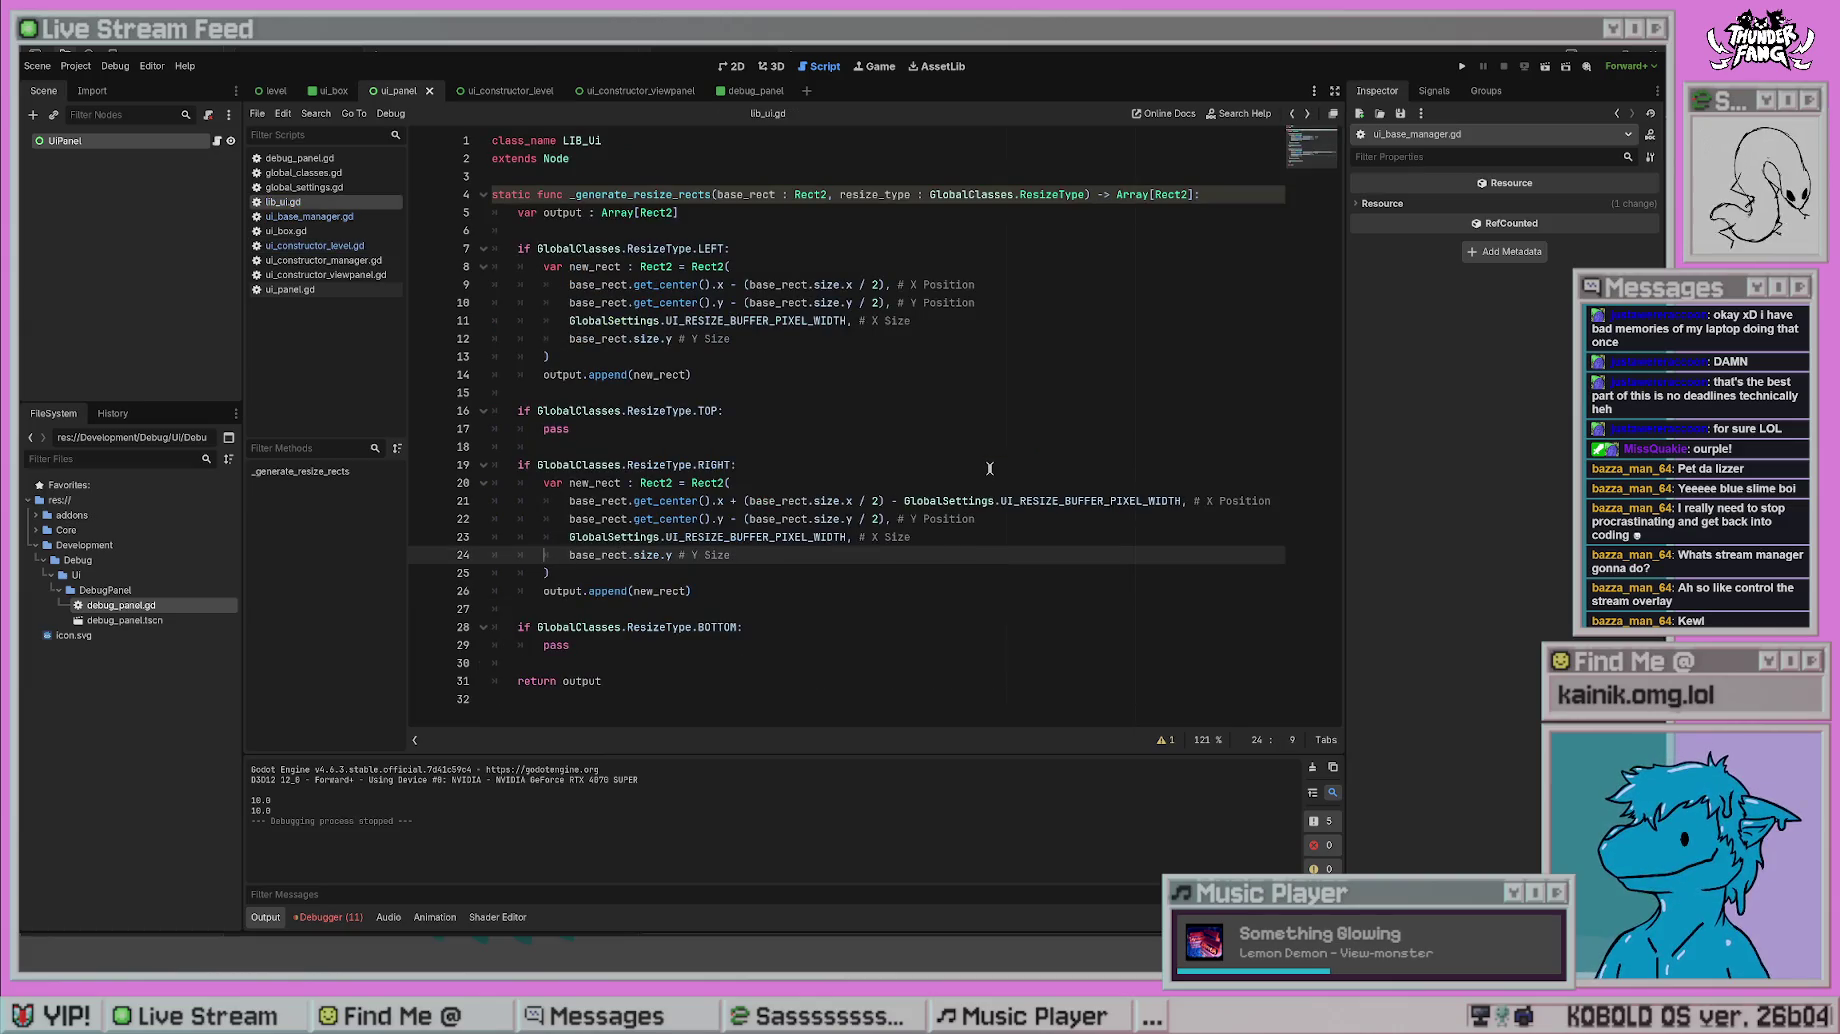
click(340, 246)
click(355, 261)
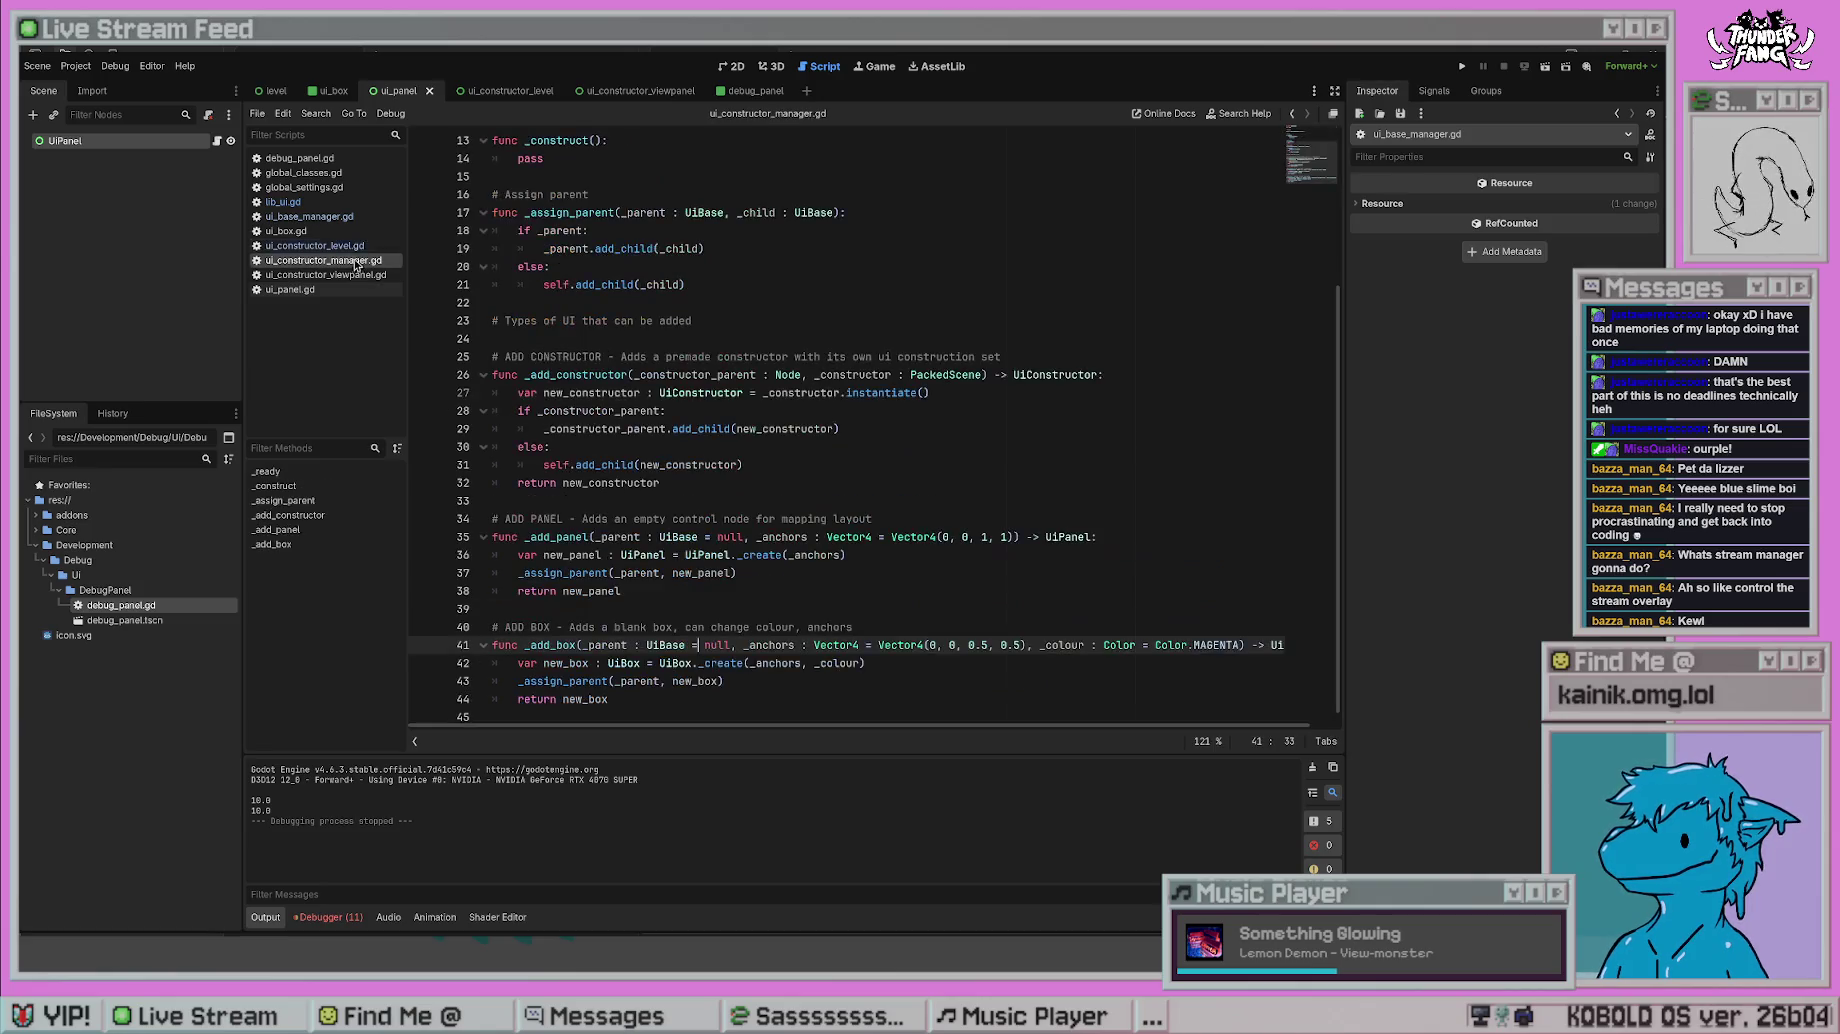
- In ui_base_manager.gd, retype the resize variable on line 8 as GlobalClasses.ResizeType
click(309, 216)
scroll(957, 590, down, 5)
scroll(957, 590, down, 3)
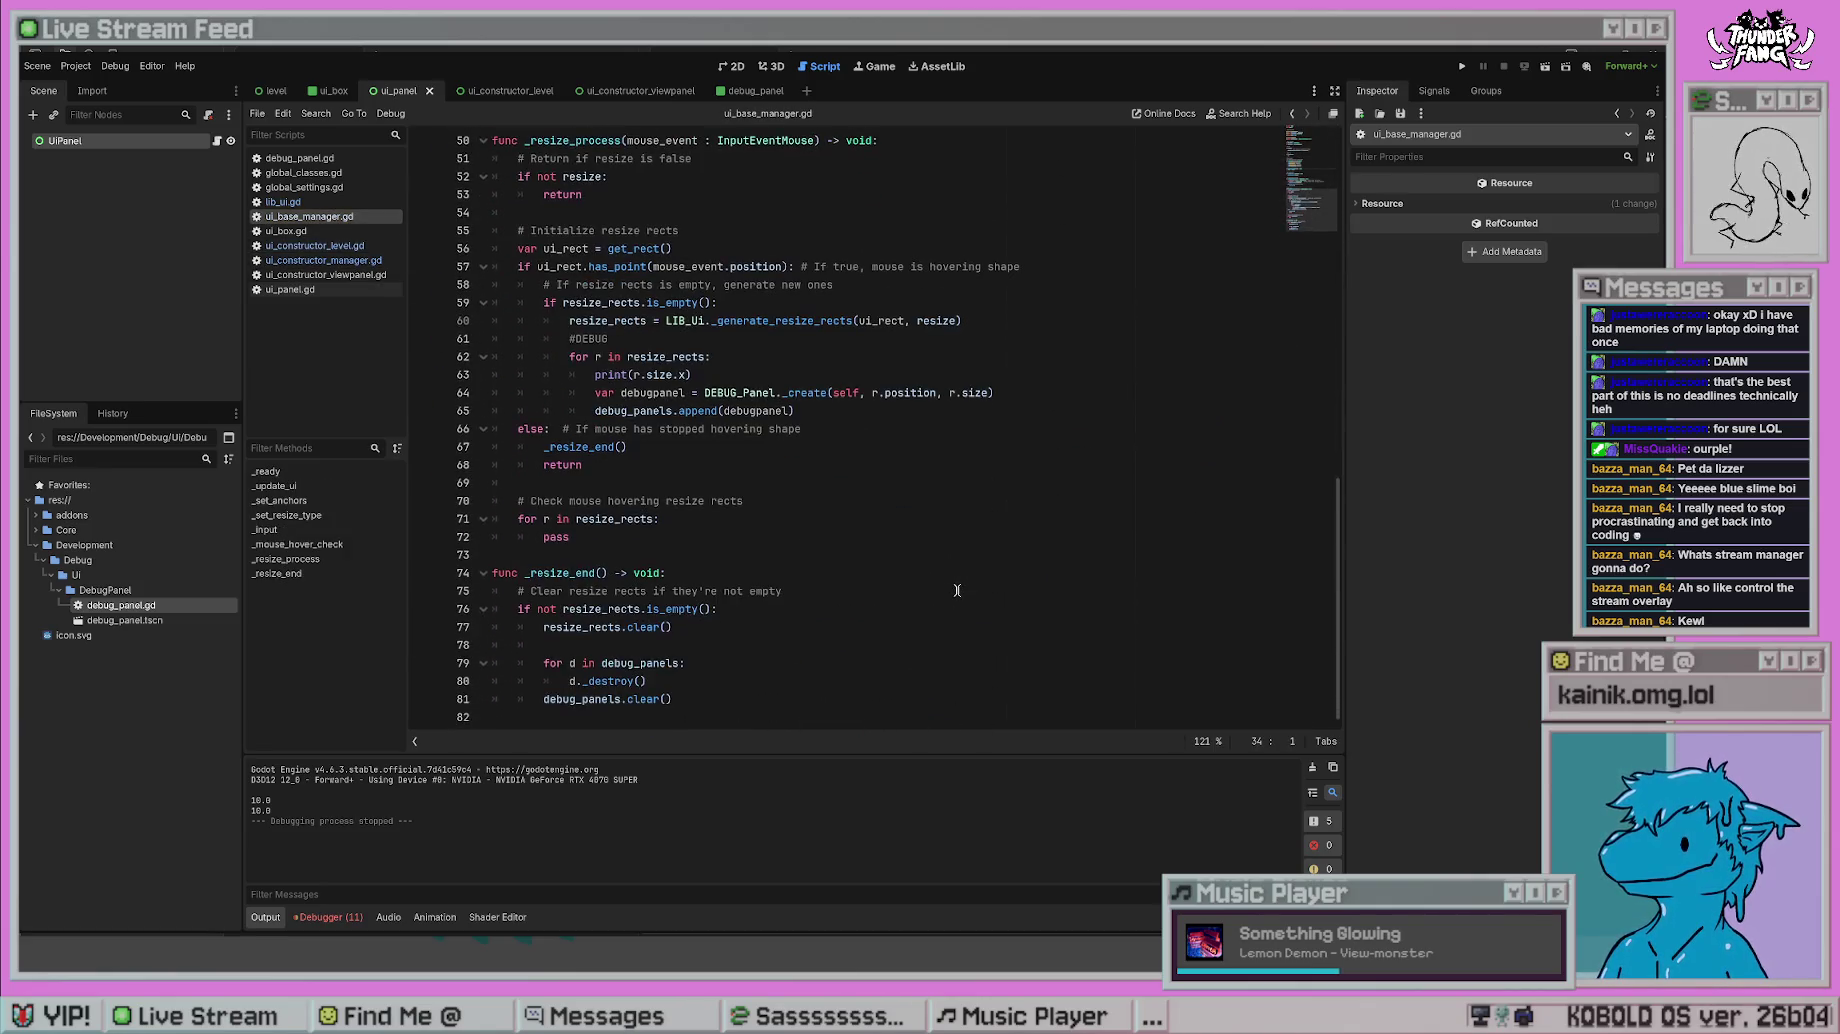
scroll(957, 590, up, 2)
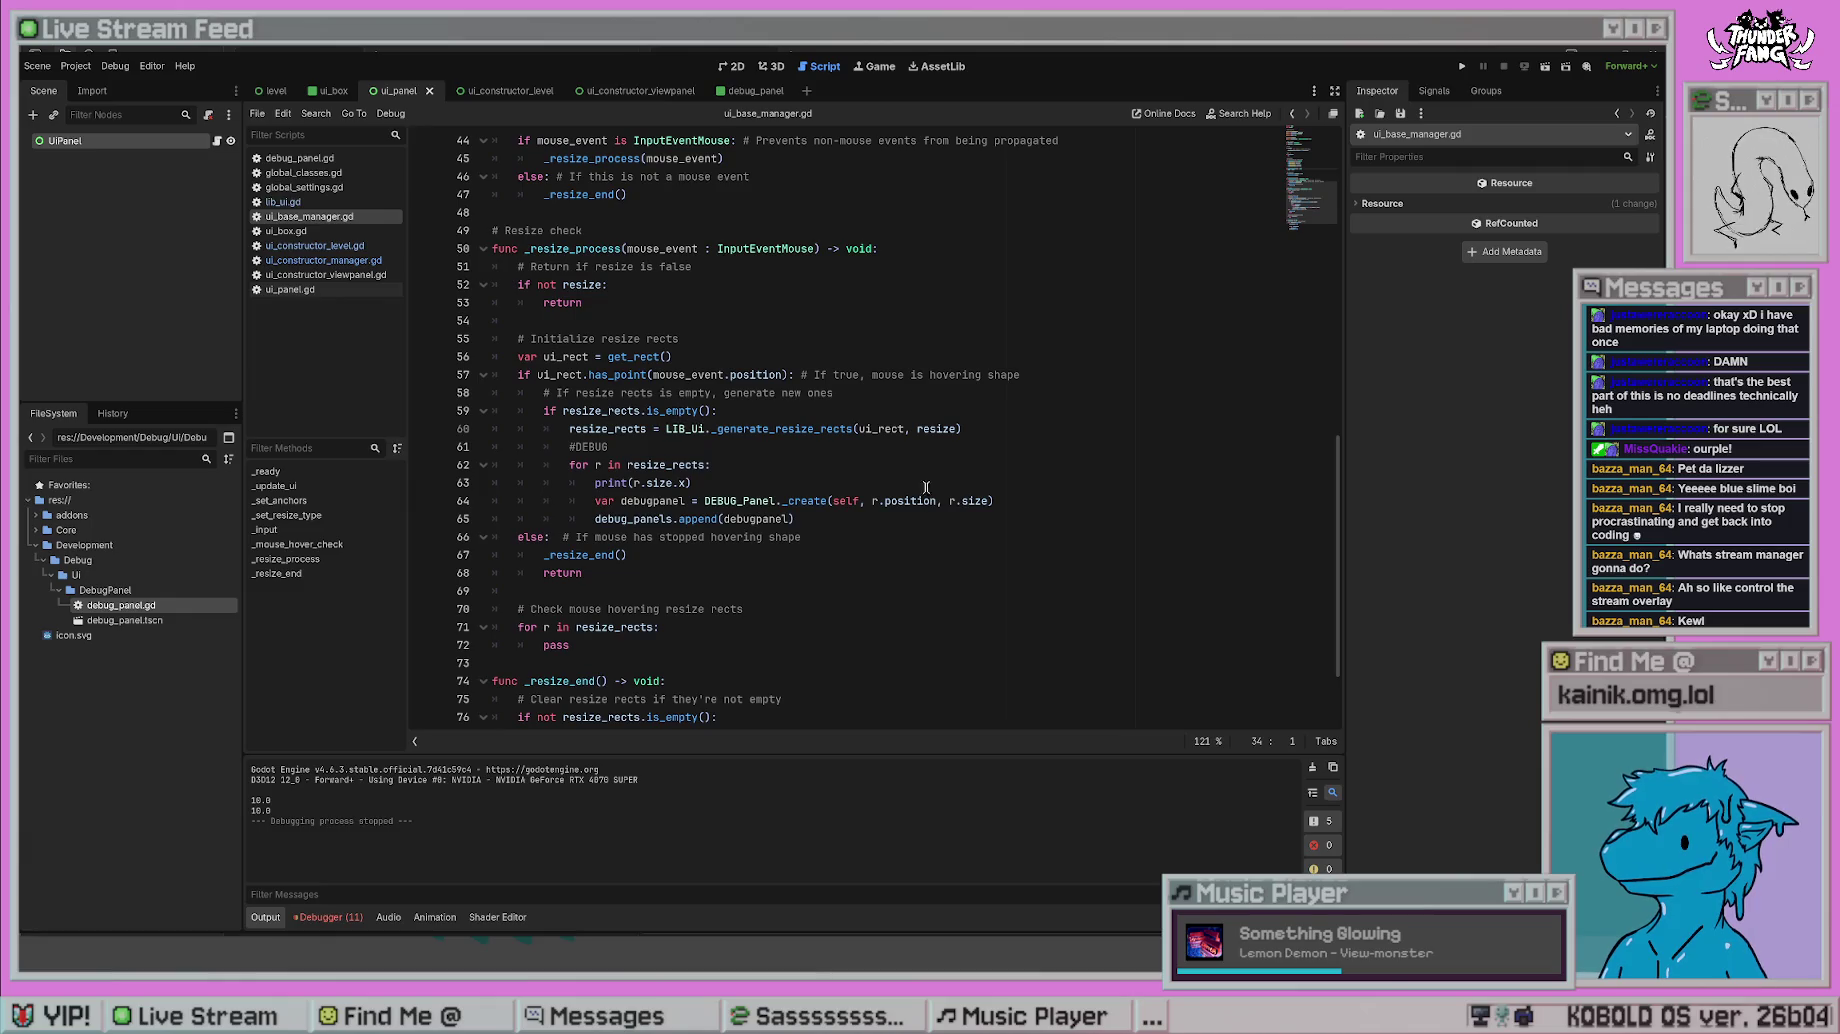
double_click(935, 428)
scroll(1004, 514, up, 14)
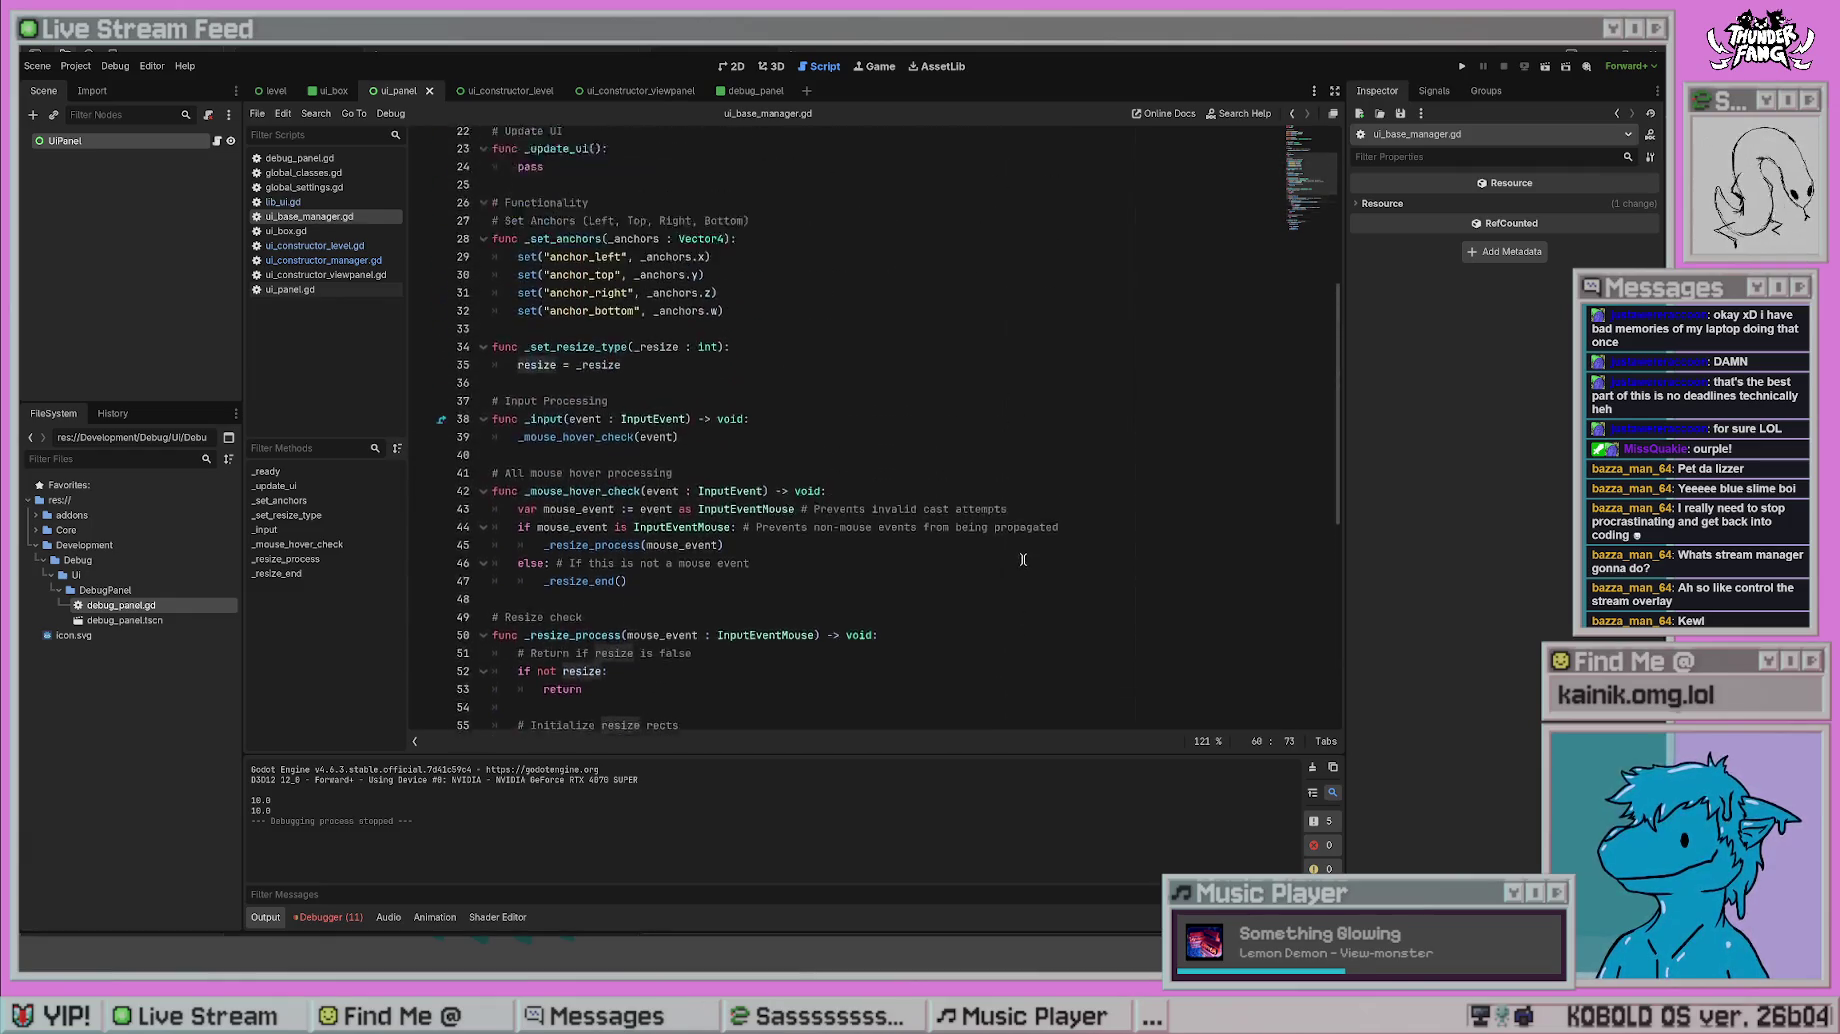
double_click(637, 266)
key(ctrl+v)
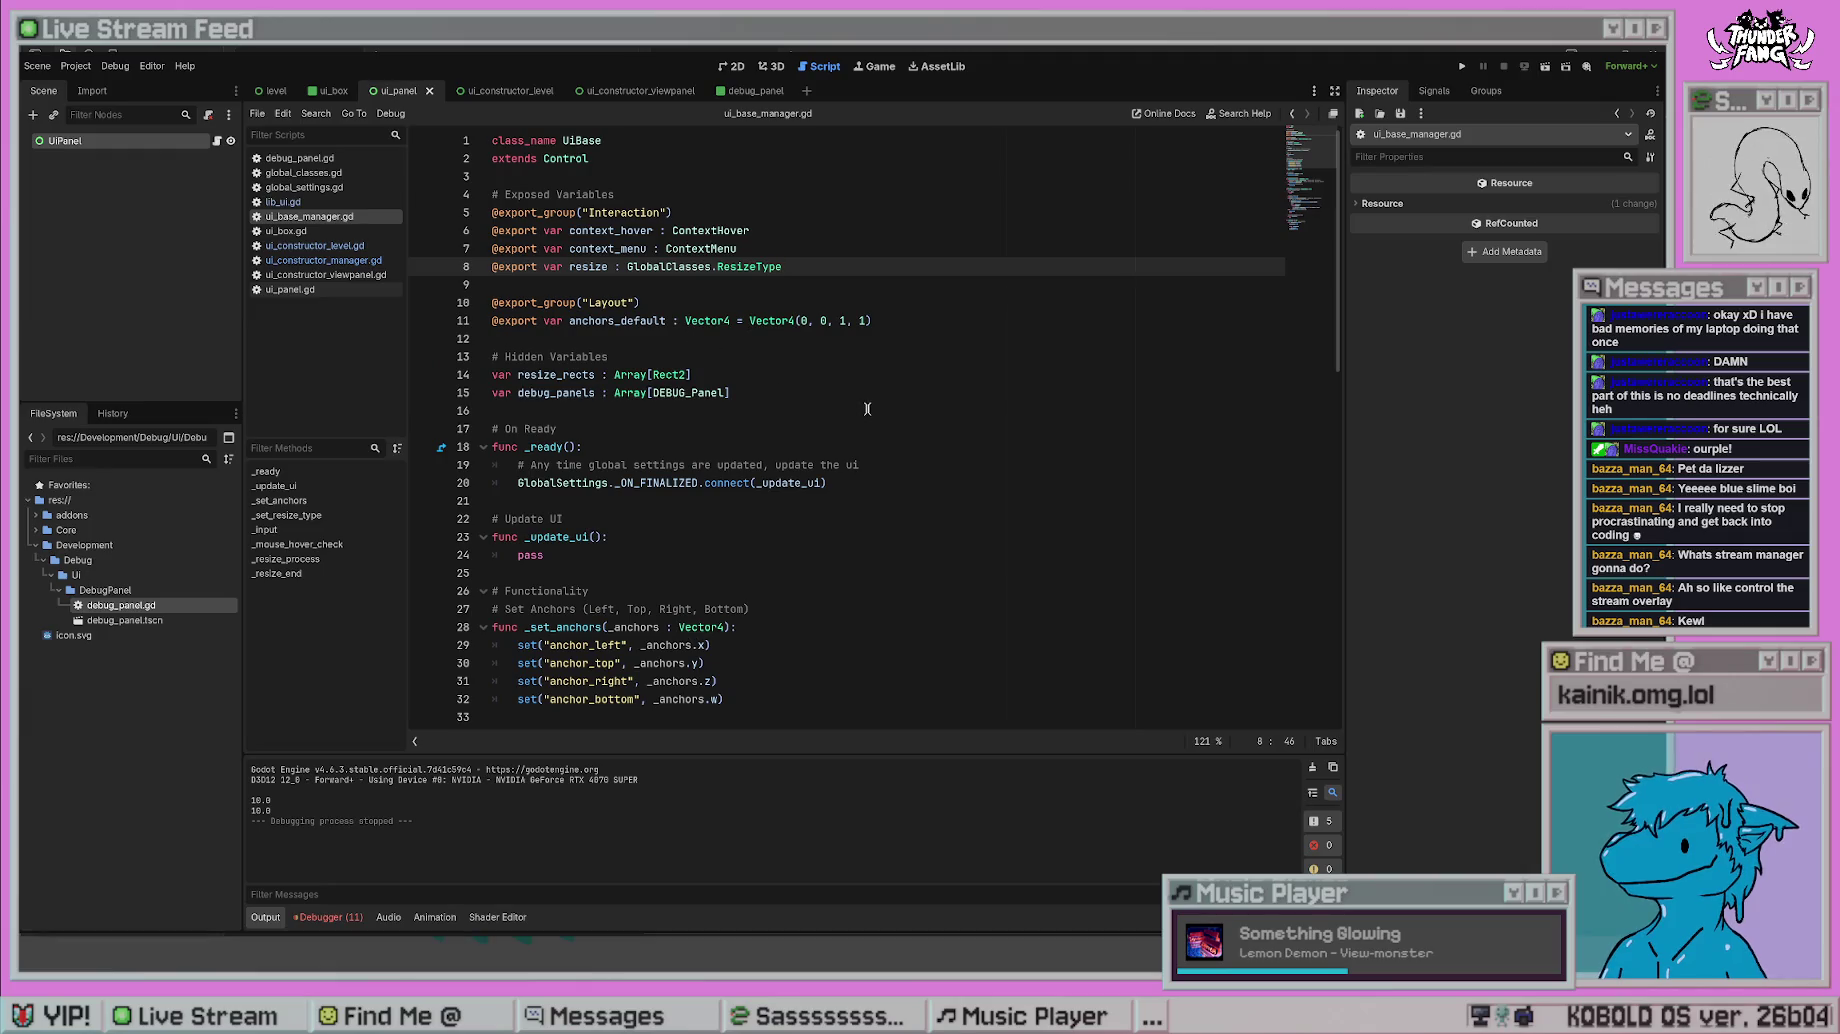
click(865, 410)
- Retype _set_resize_type's parameter on line 34 as GlobalClasses.ResizeType and test-run the game
scroll(845, 528, down, 15)
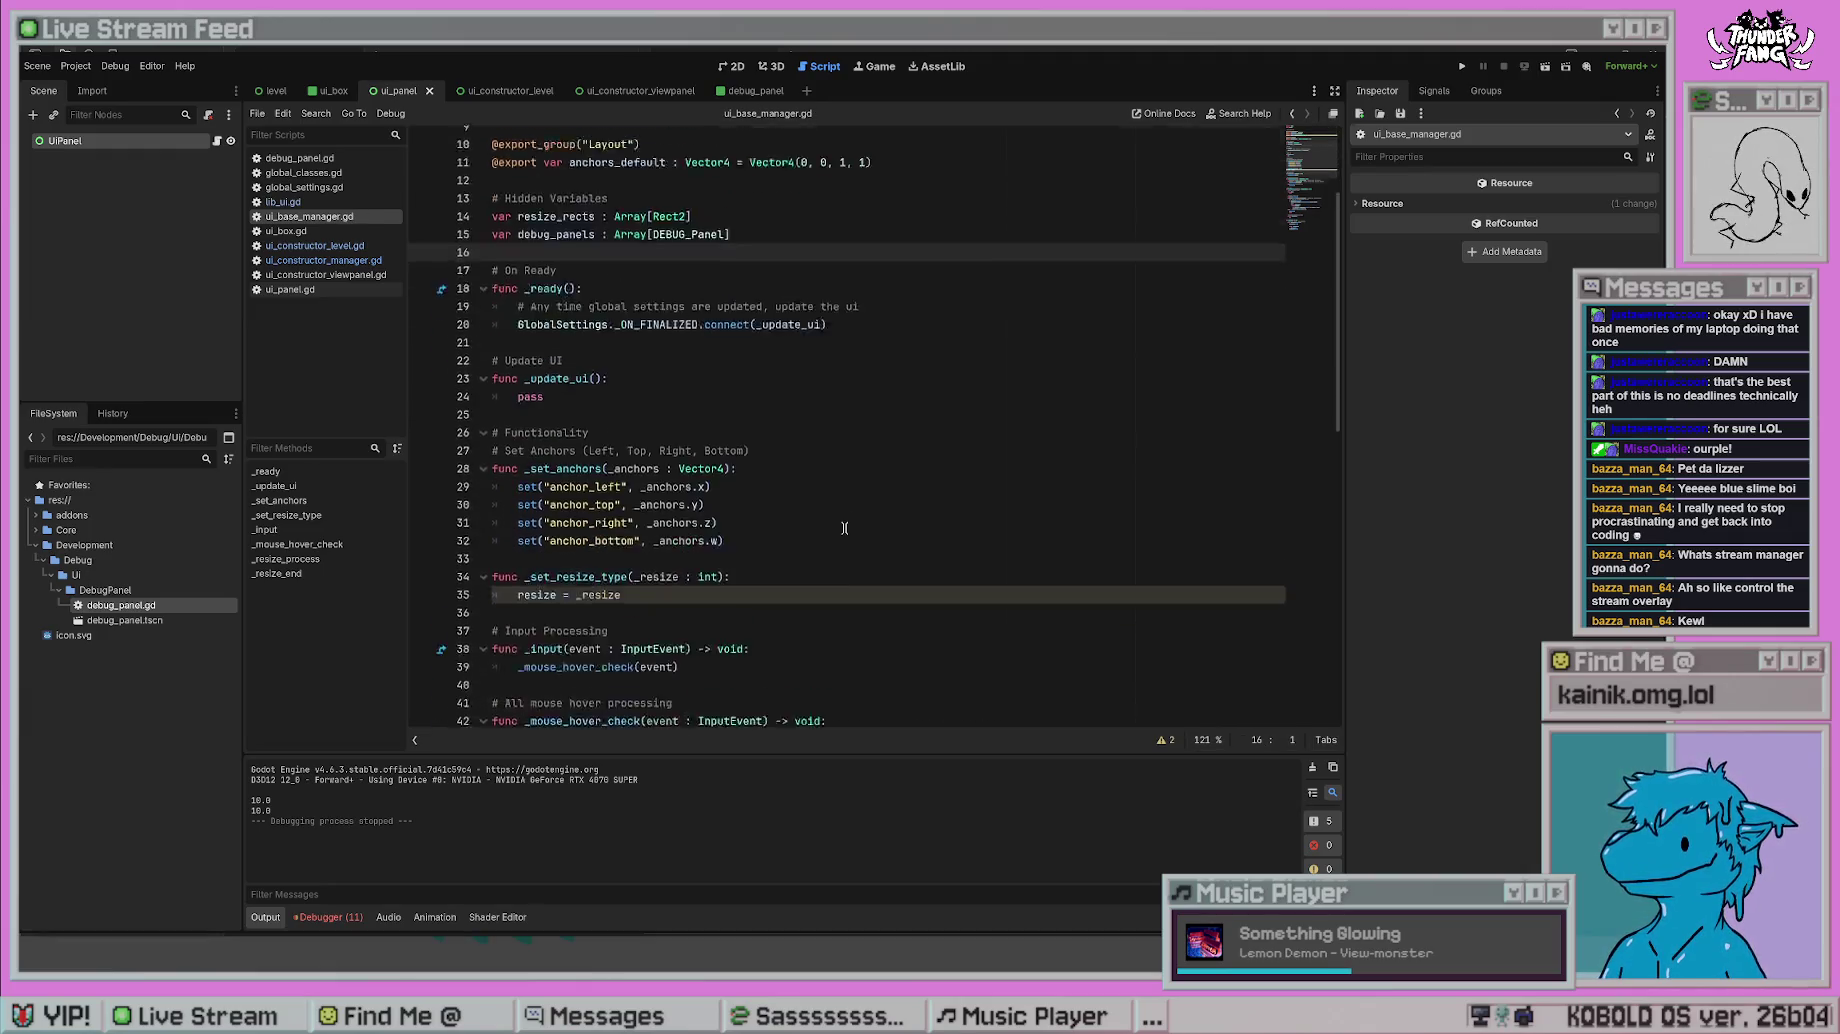
scroll(845, 528, up, 6)
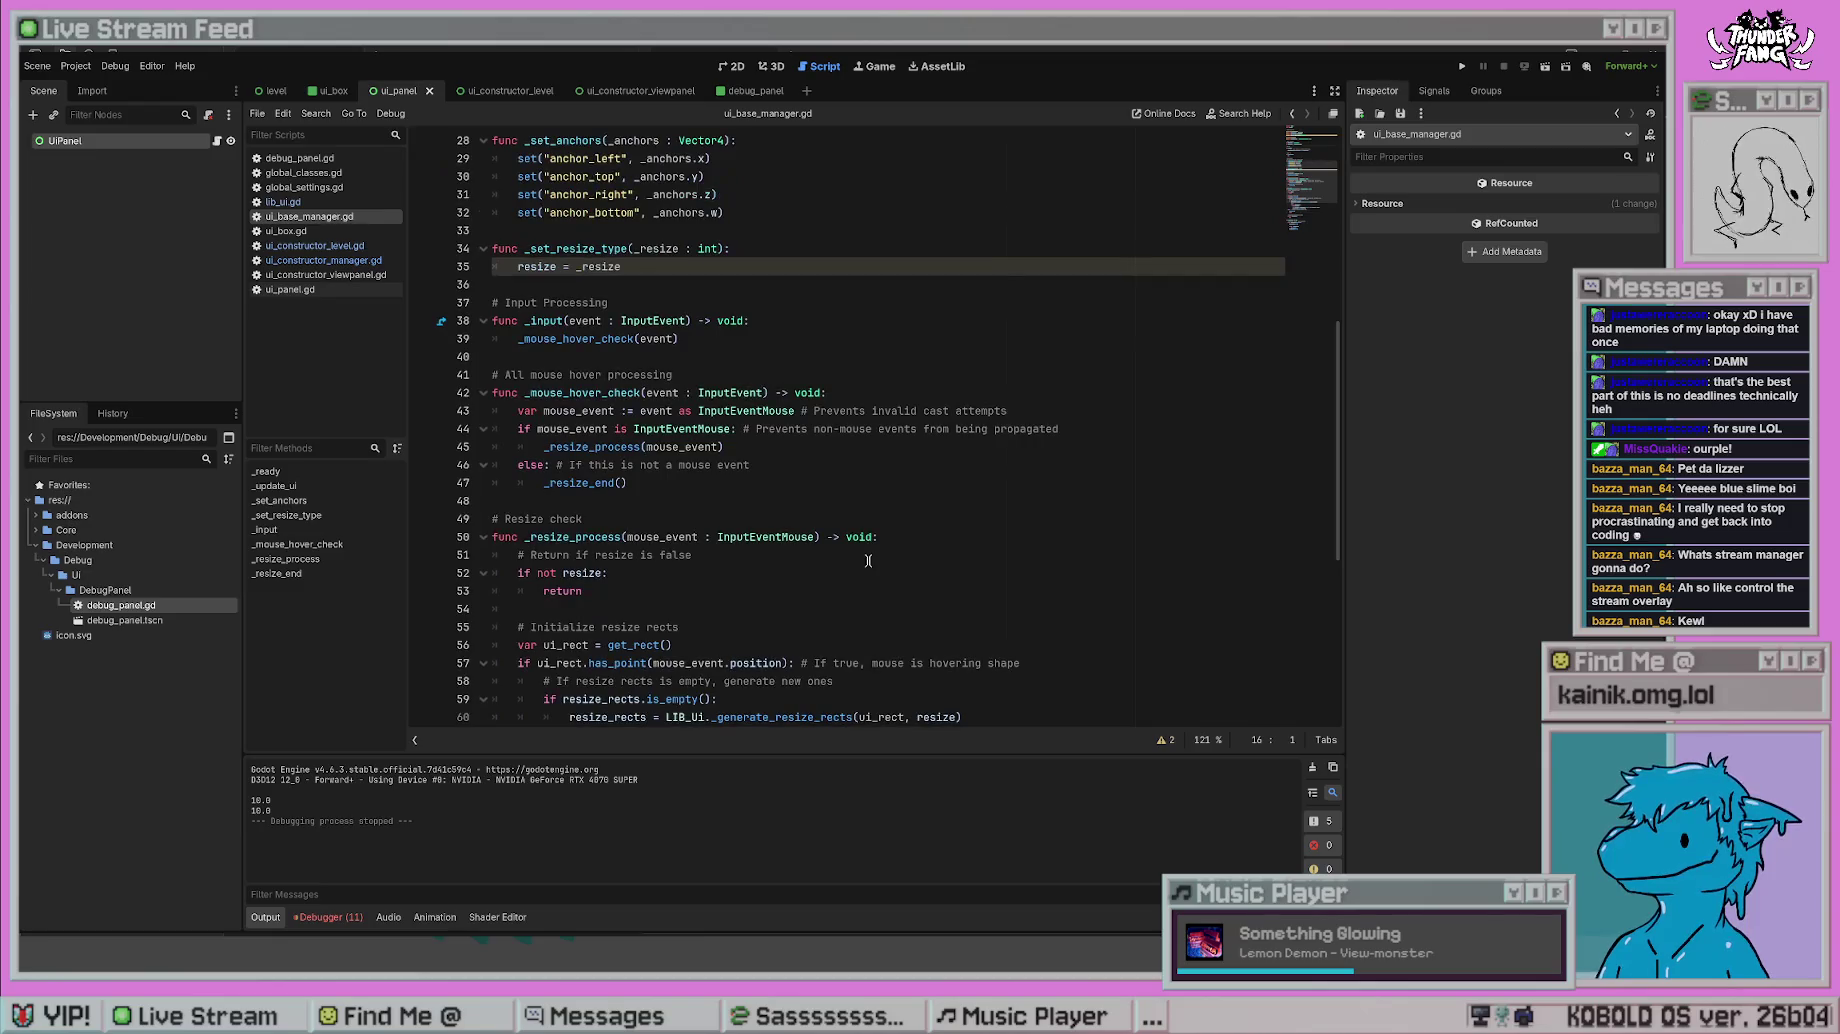
double_click(709, 249)
text(GlobalClasses.ResizeType)
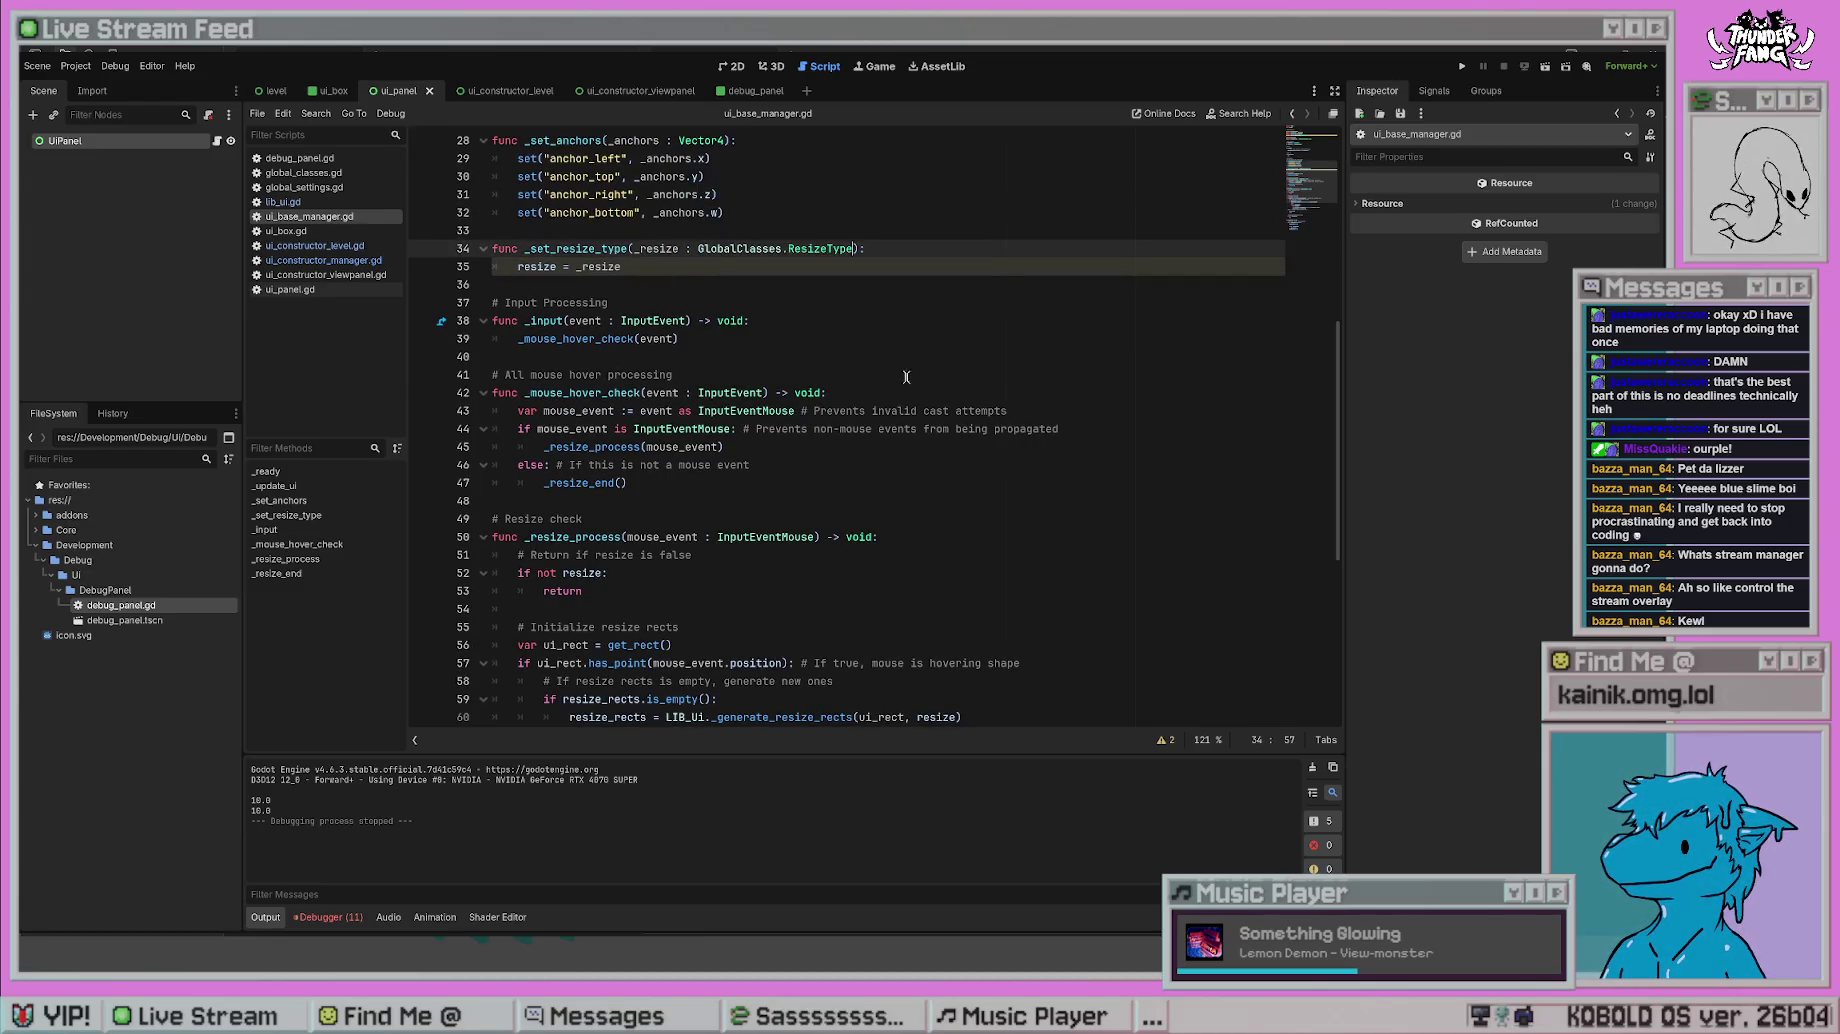
click(969, 368)
click(944, 478)
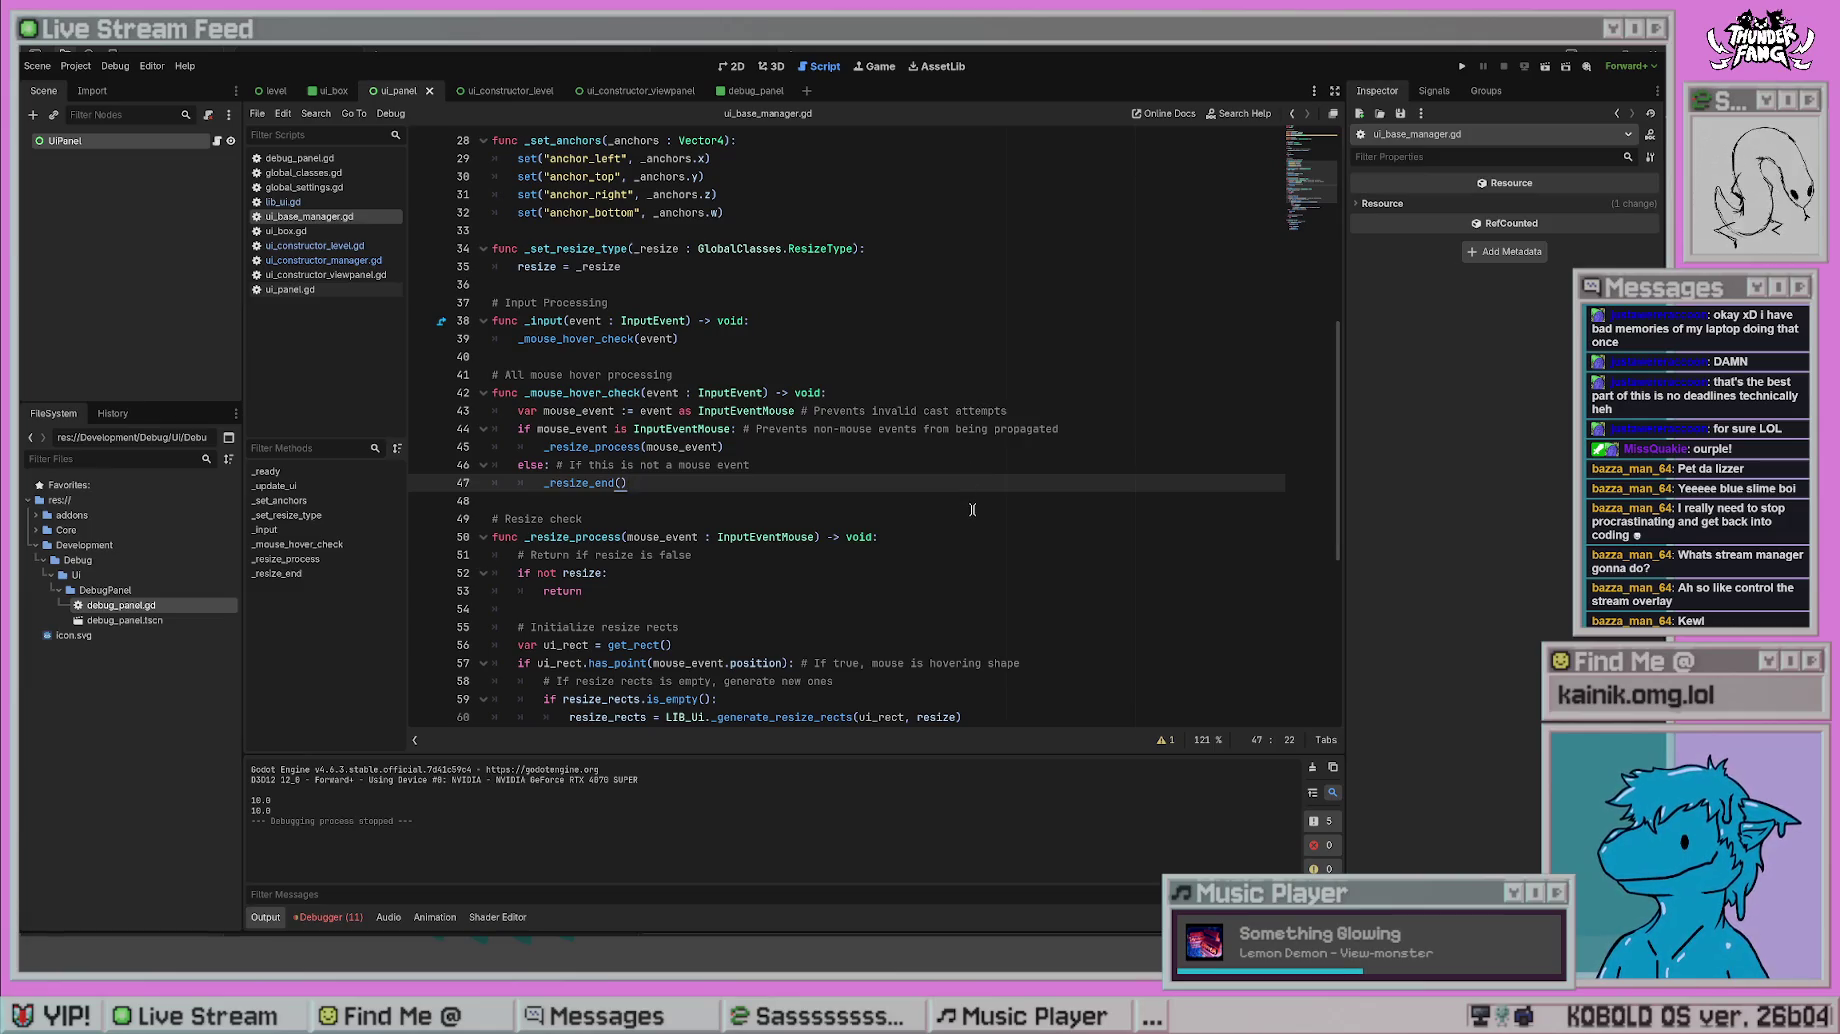
scroll(972, 510, down, 7)
key(F5)
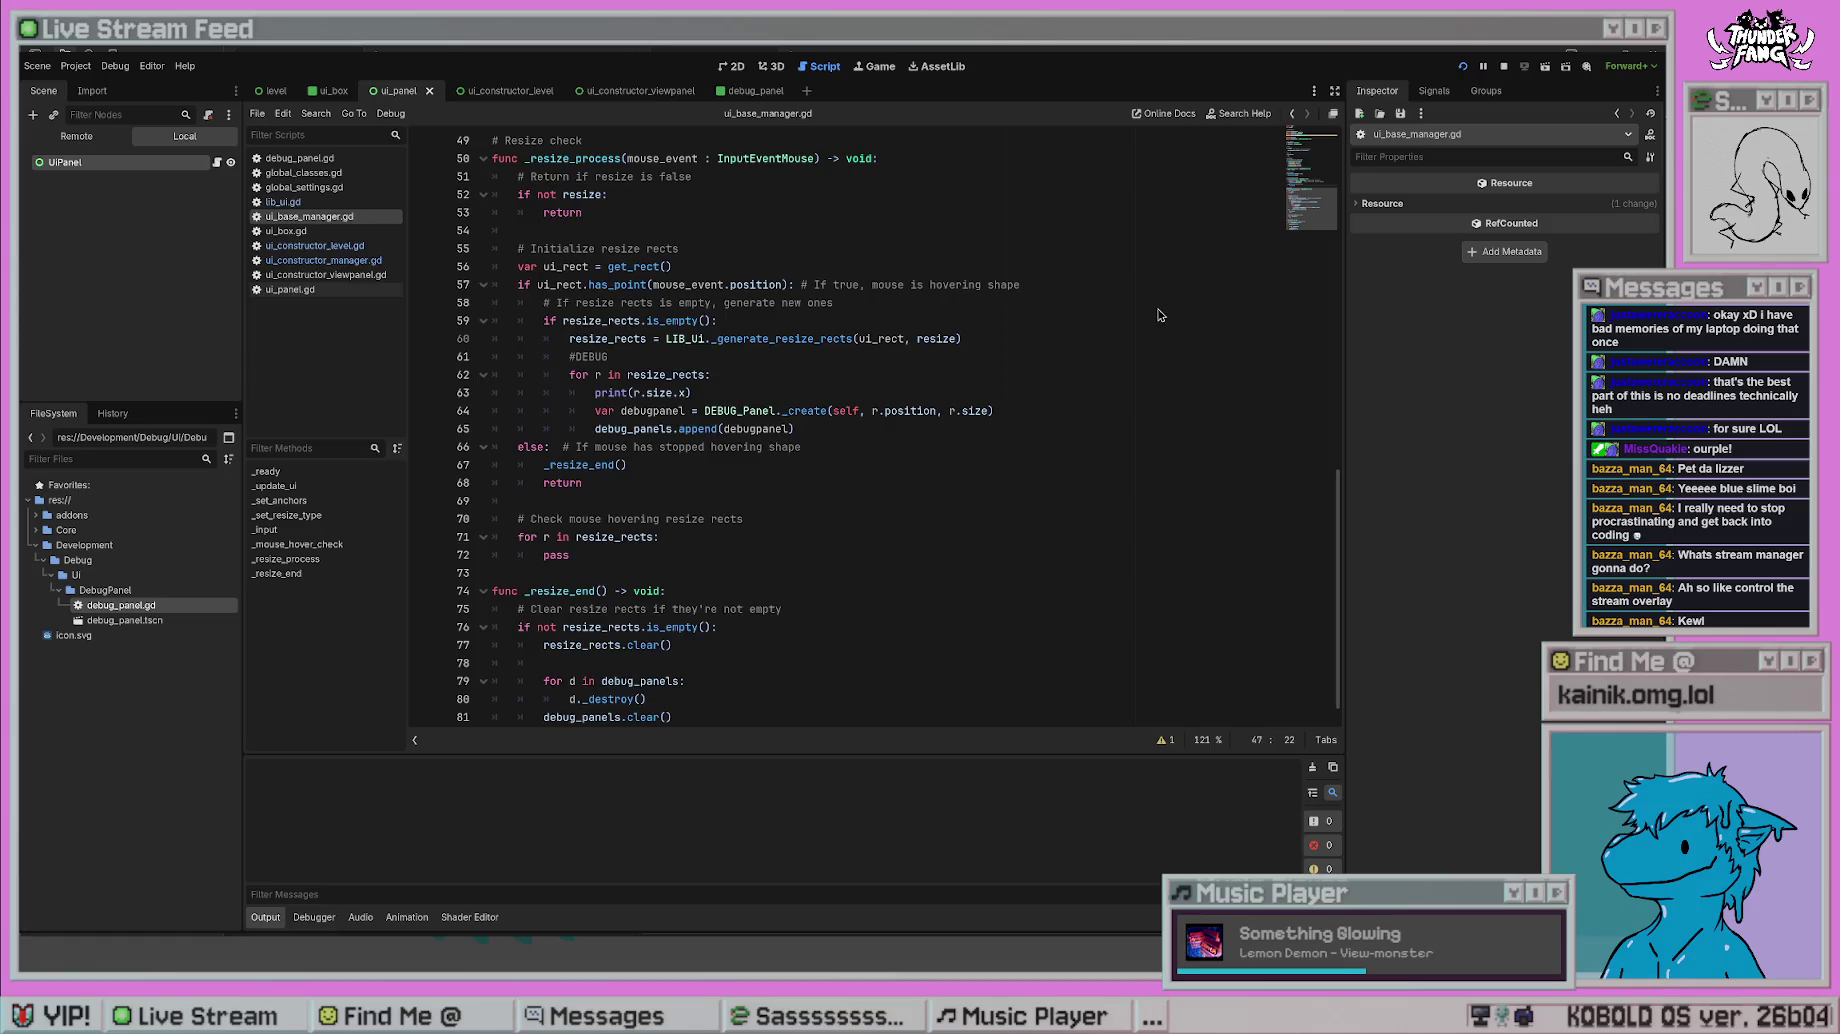
key(F8)
- Review the resize code and jump from the _generate_resize_rects call to its definition in lib_ui.gd
scroll(1011, 474, up, 7)
scroll(1011, 474, up, 8)
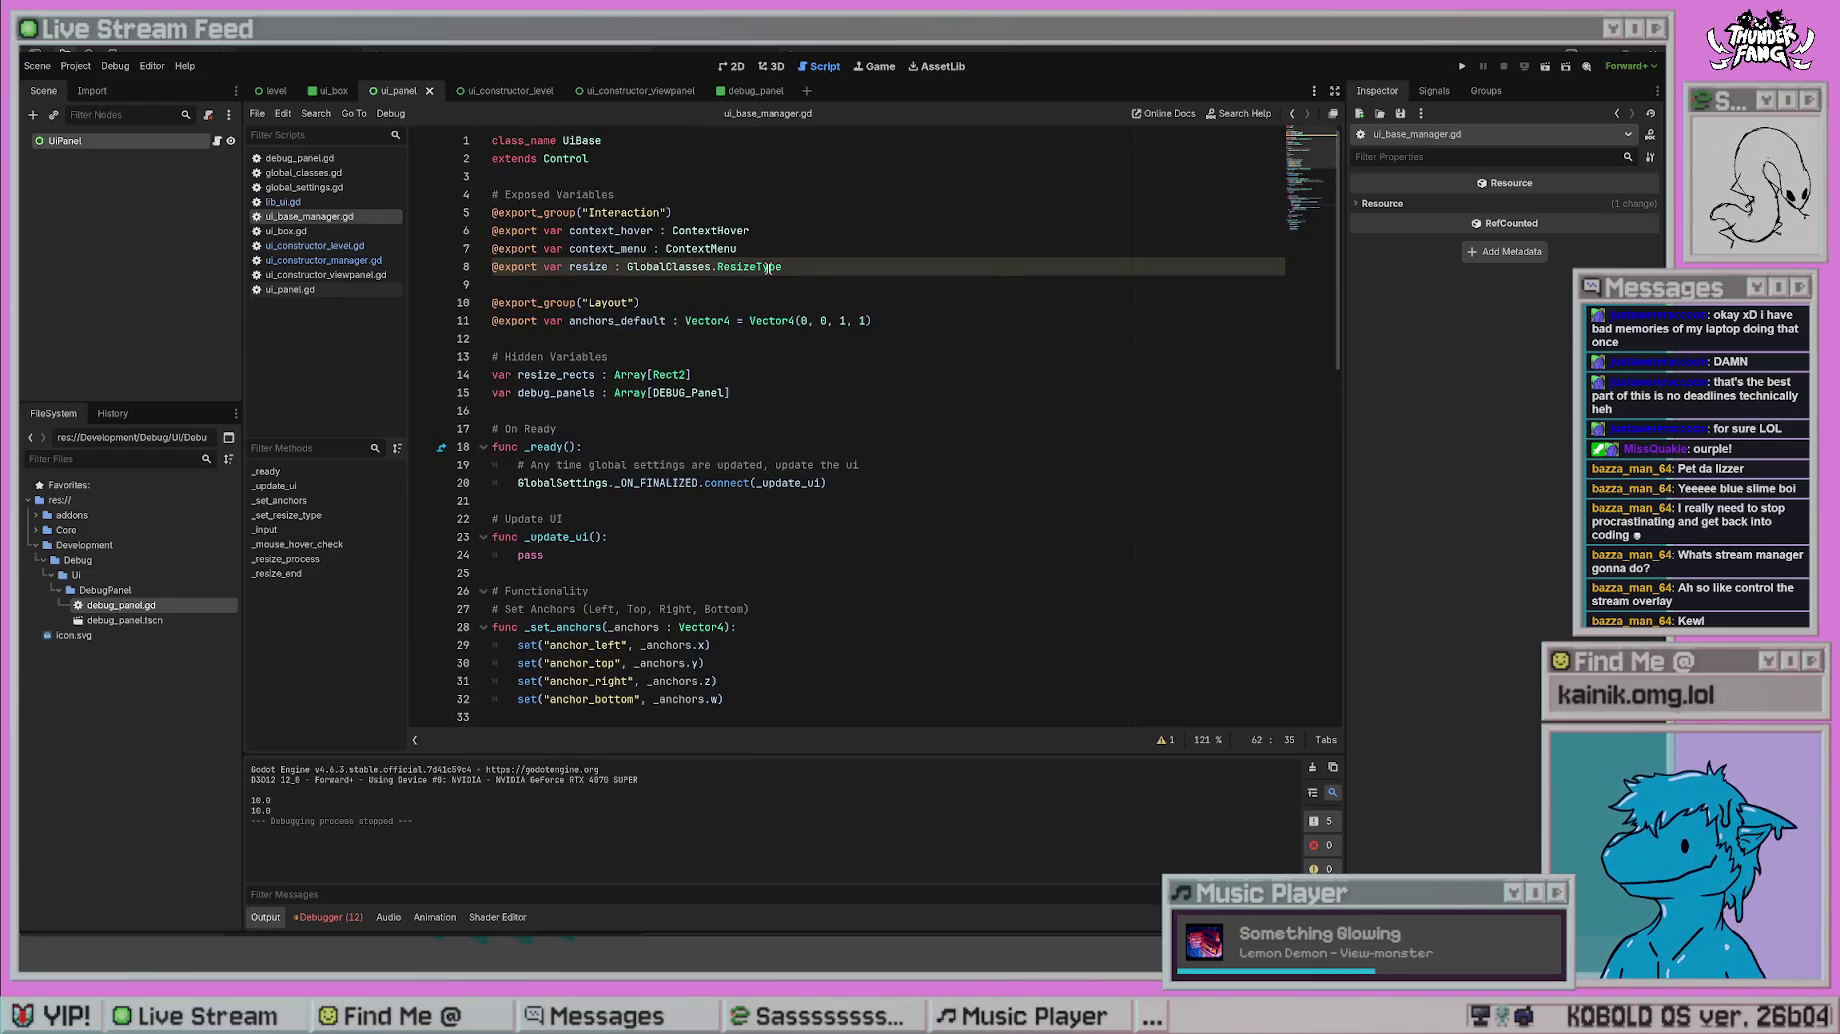
scroll(899, 475, down, 1)
scroll(880, 462, down, 2)
scroll(859, 447, down, 4)
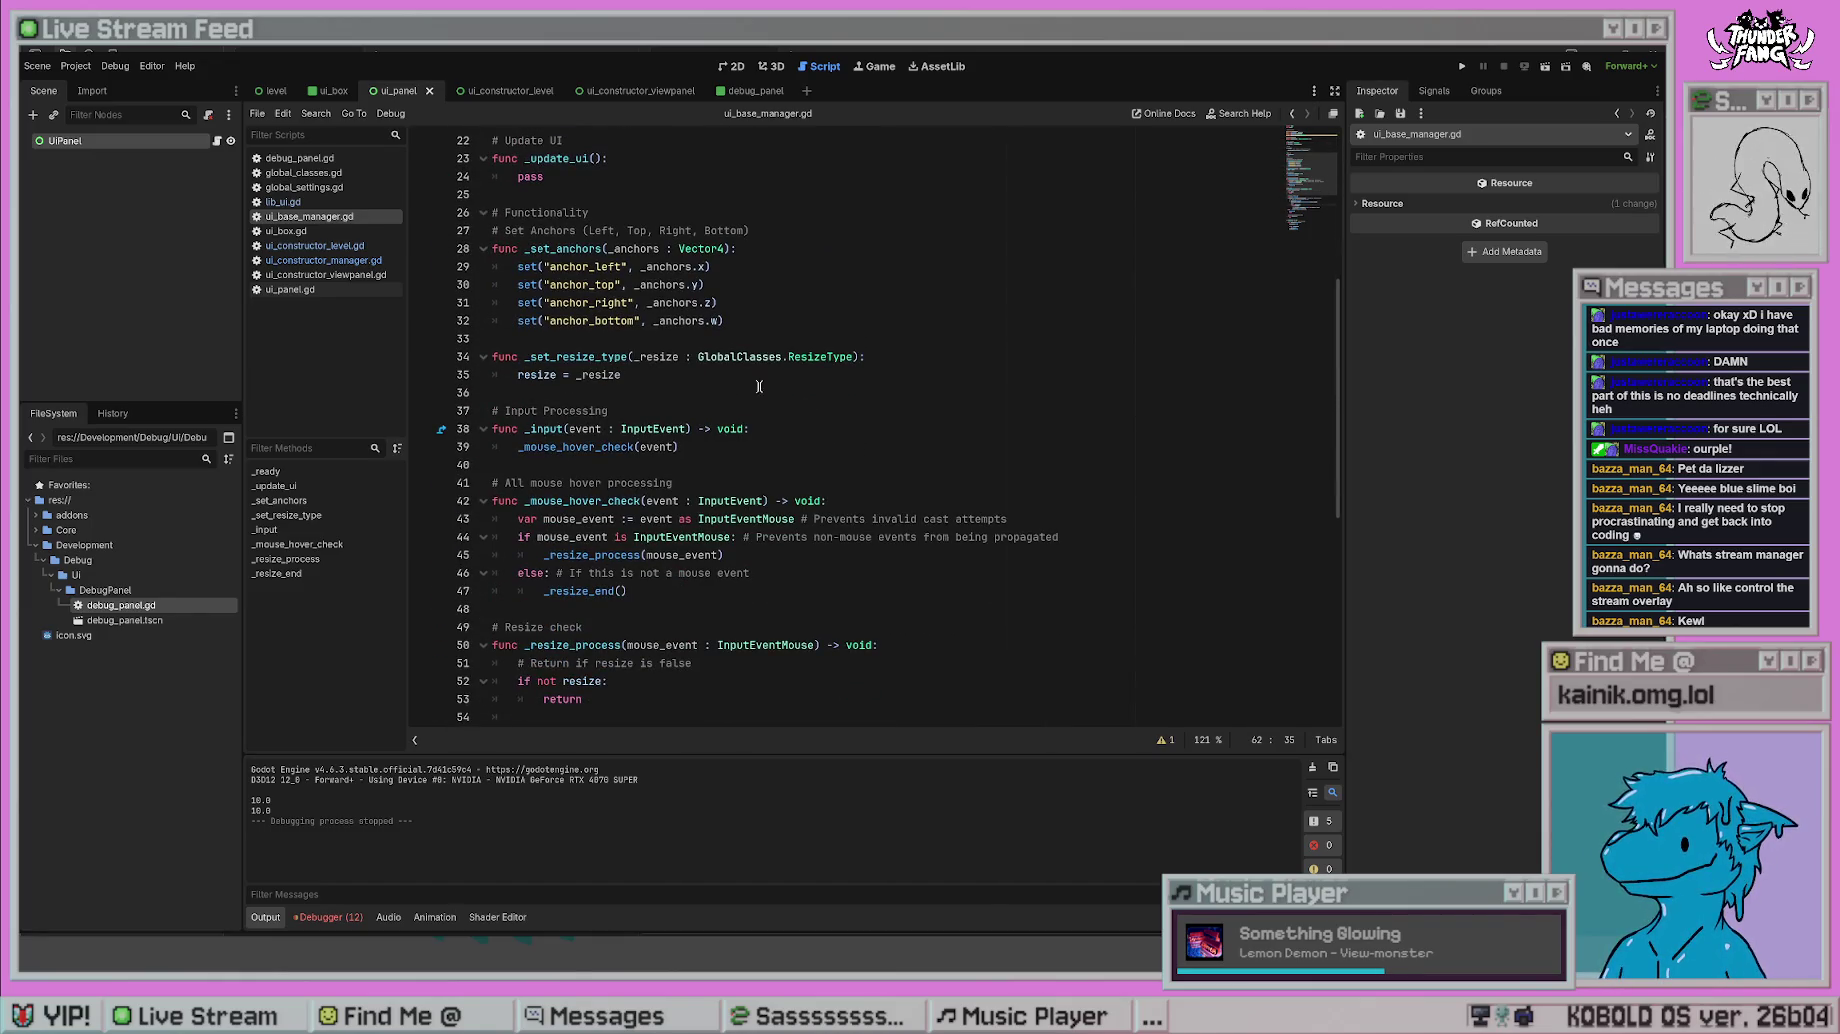
click(728, 375)
scroll(780, 407, up, 2)
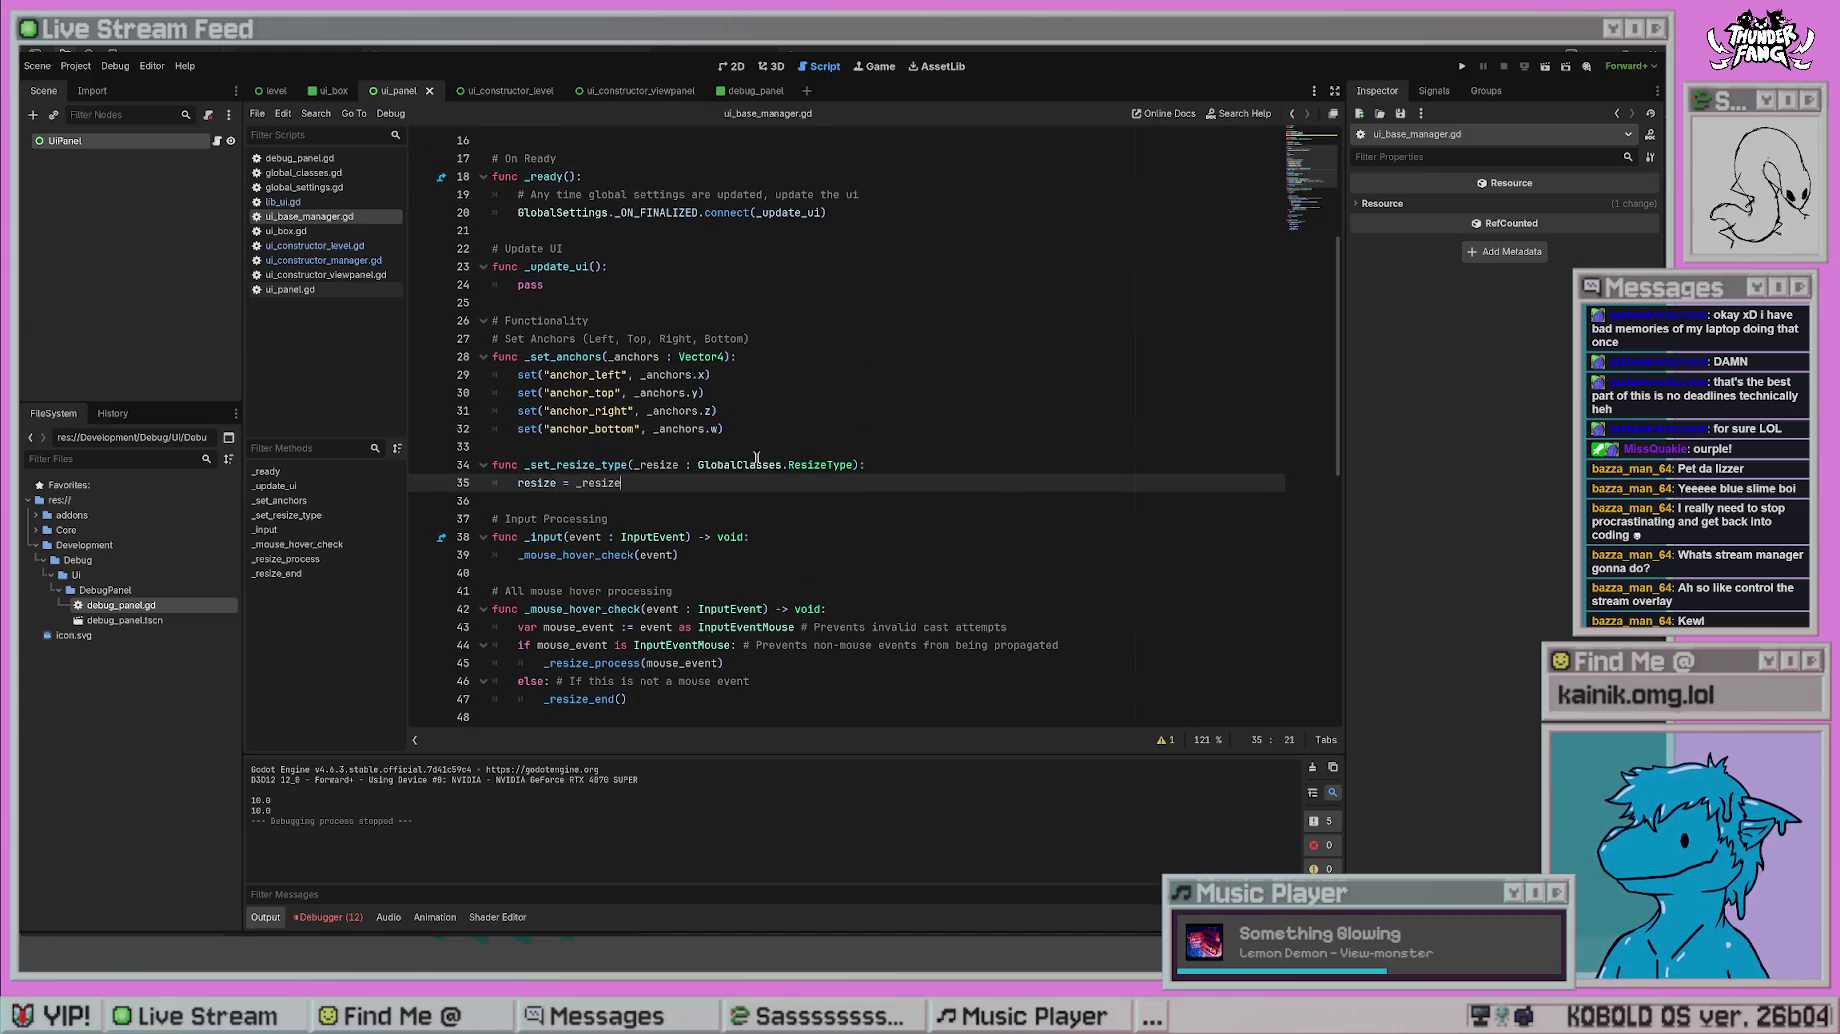
scroll(757, 458, down, 2)
scroll(780, 472, down, 5)
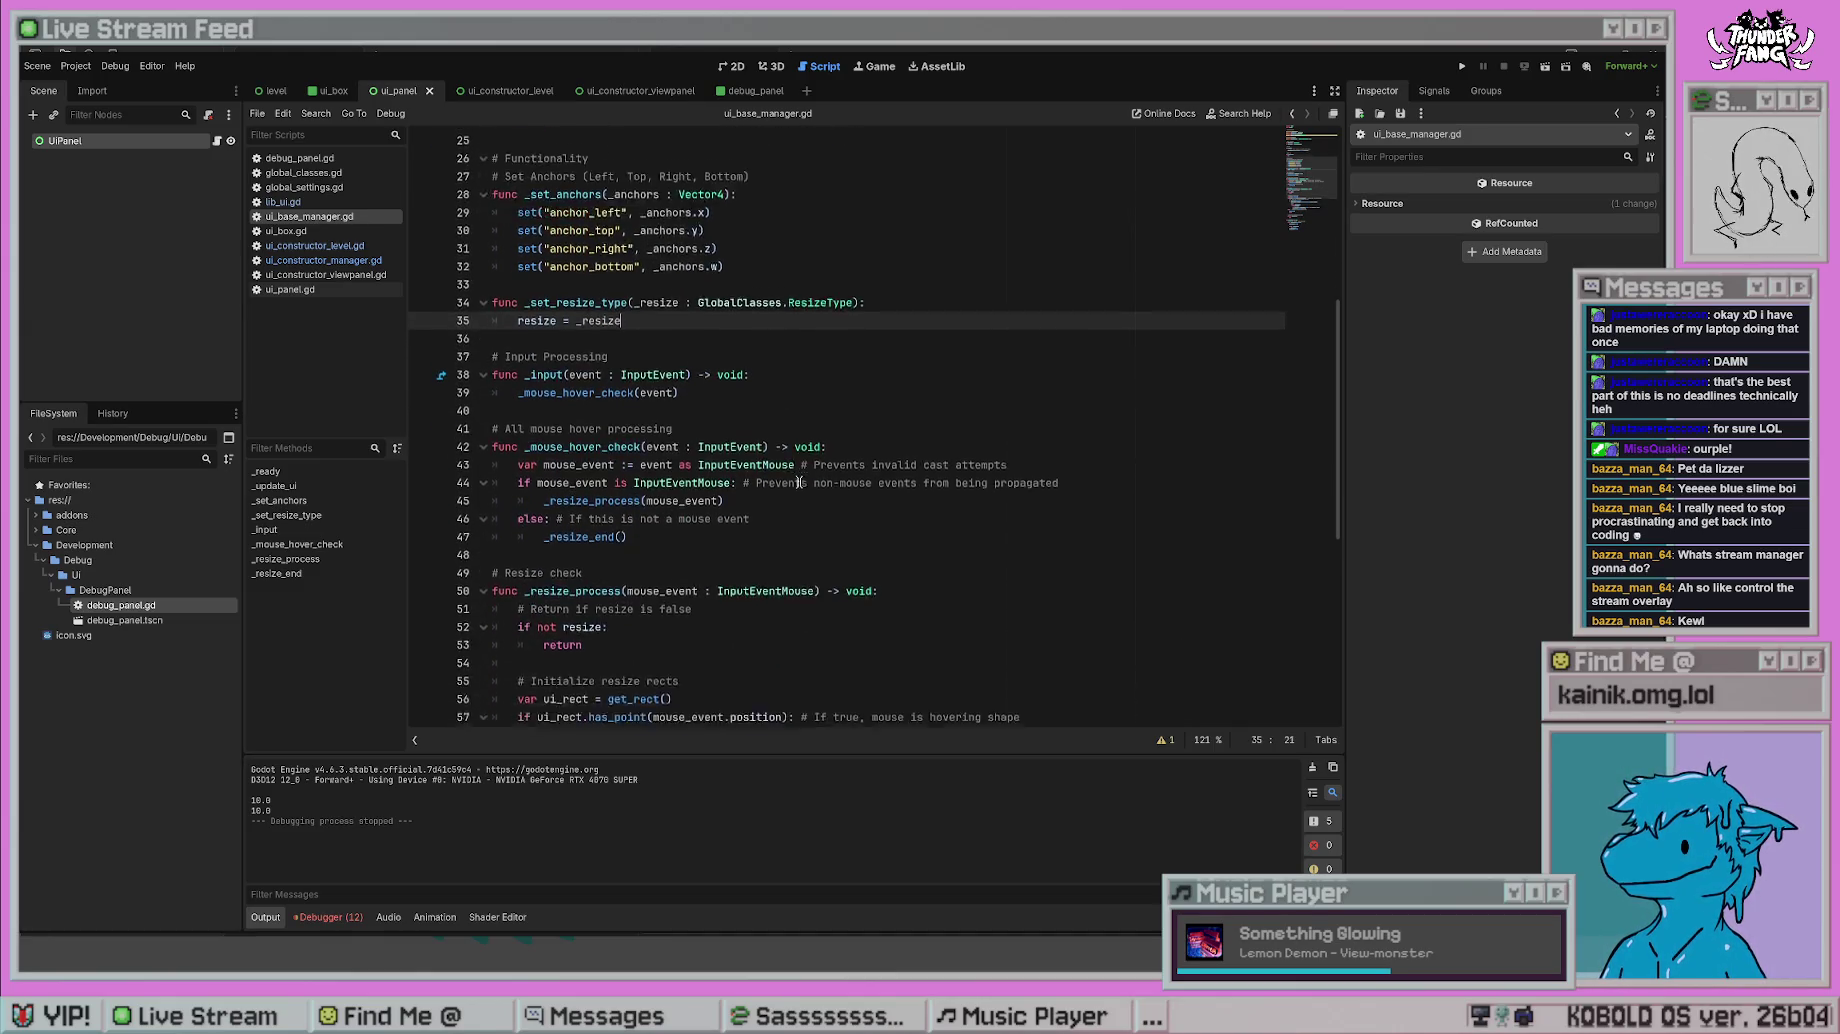
scroll(874, 431, down, 2)
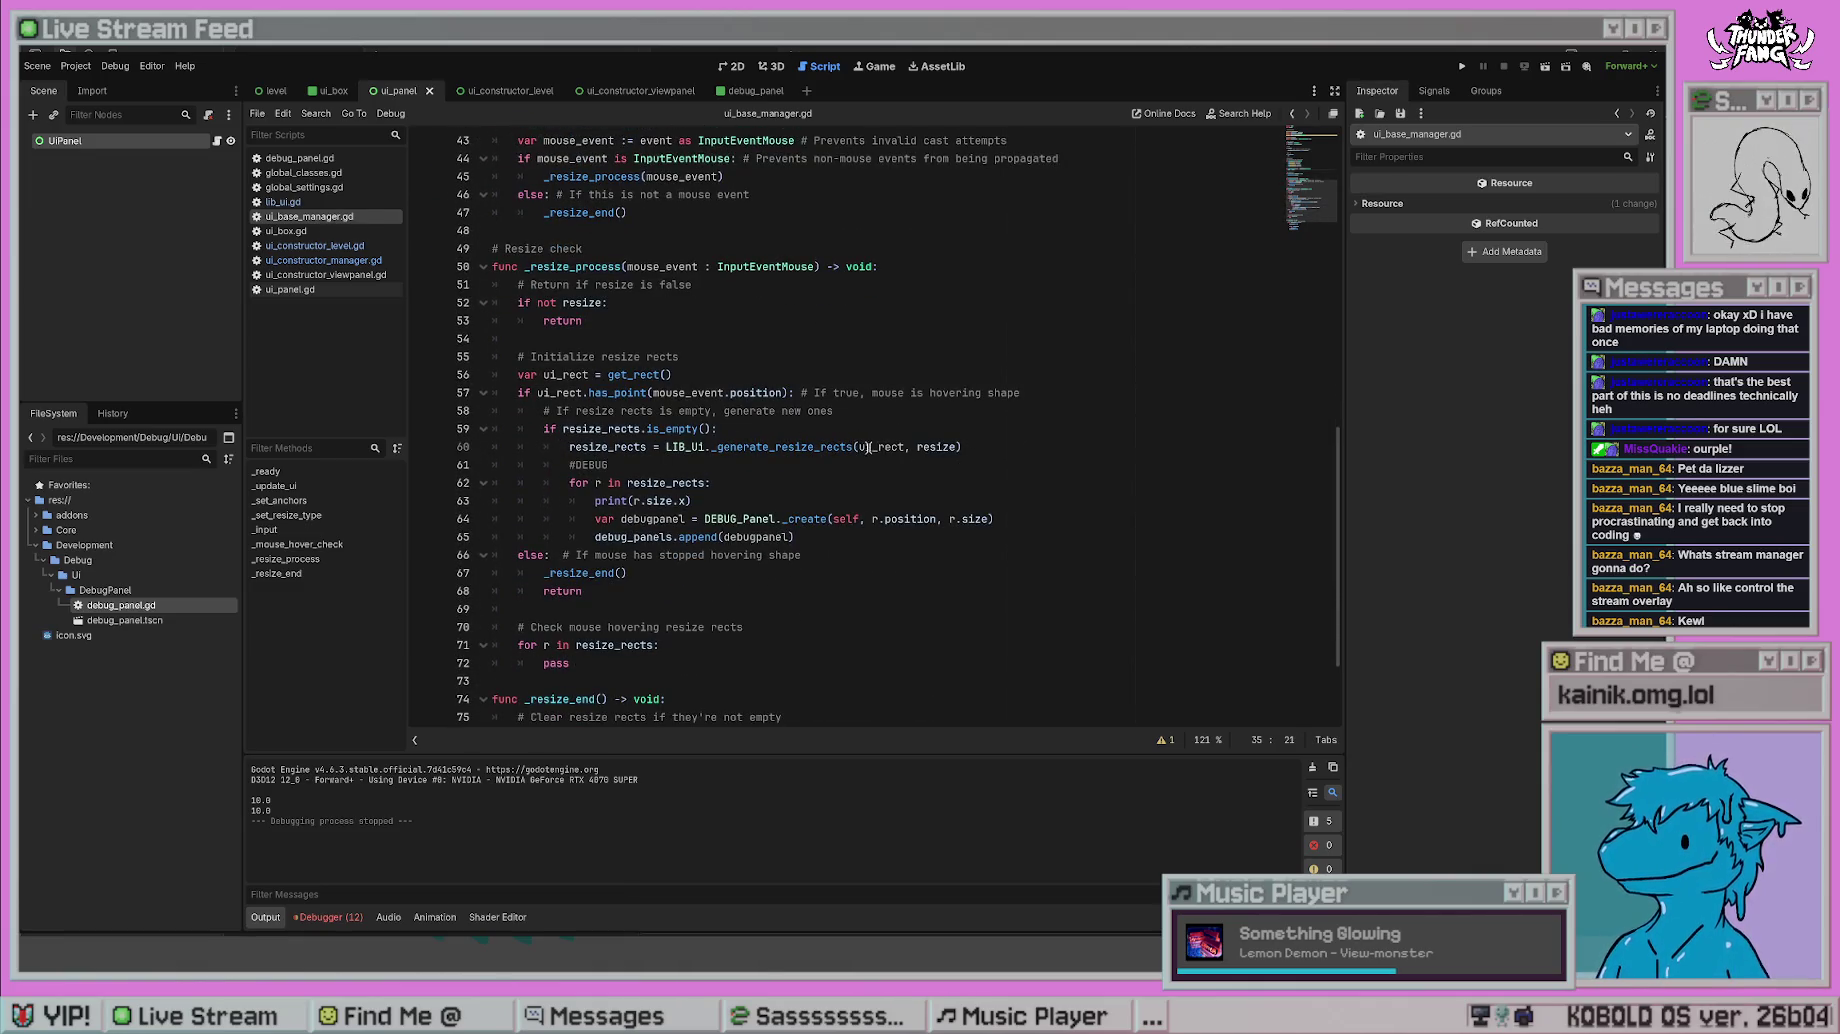
click(970, 446)
click(1007, 418)
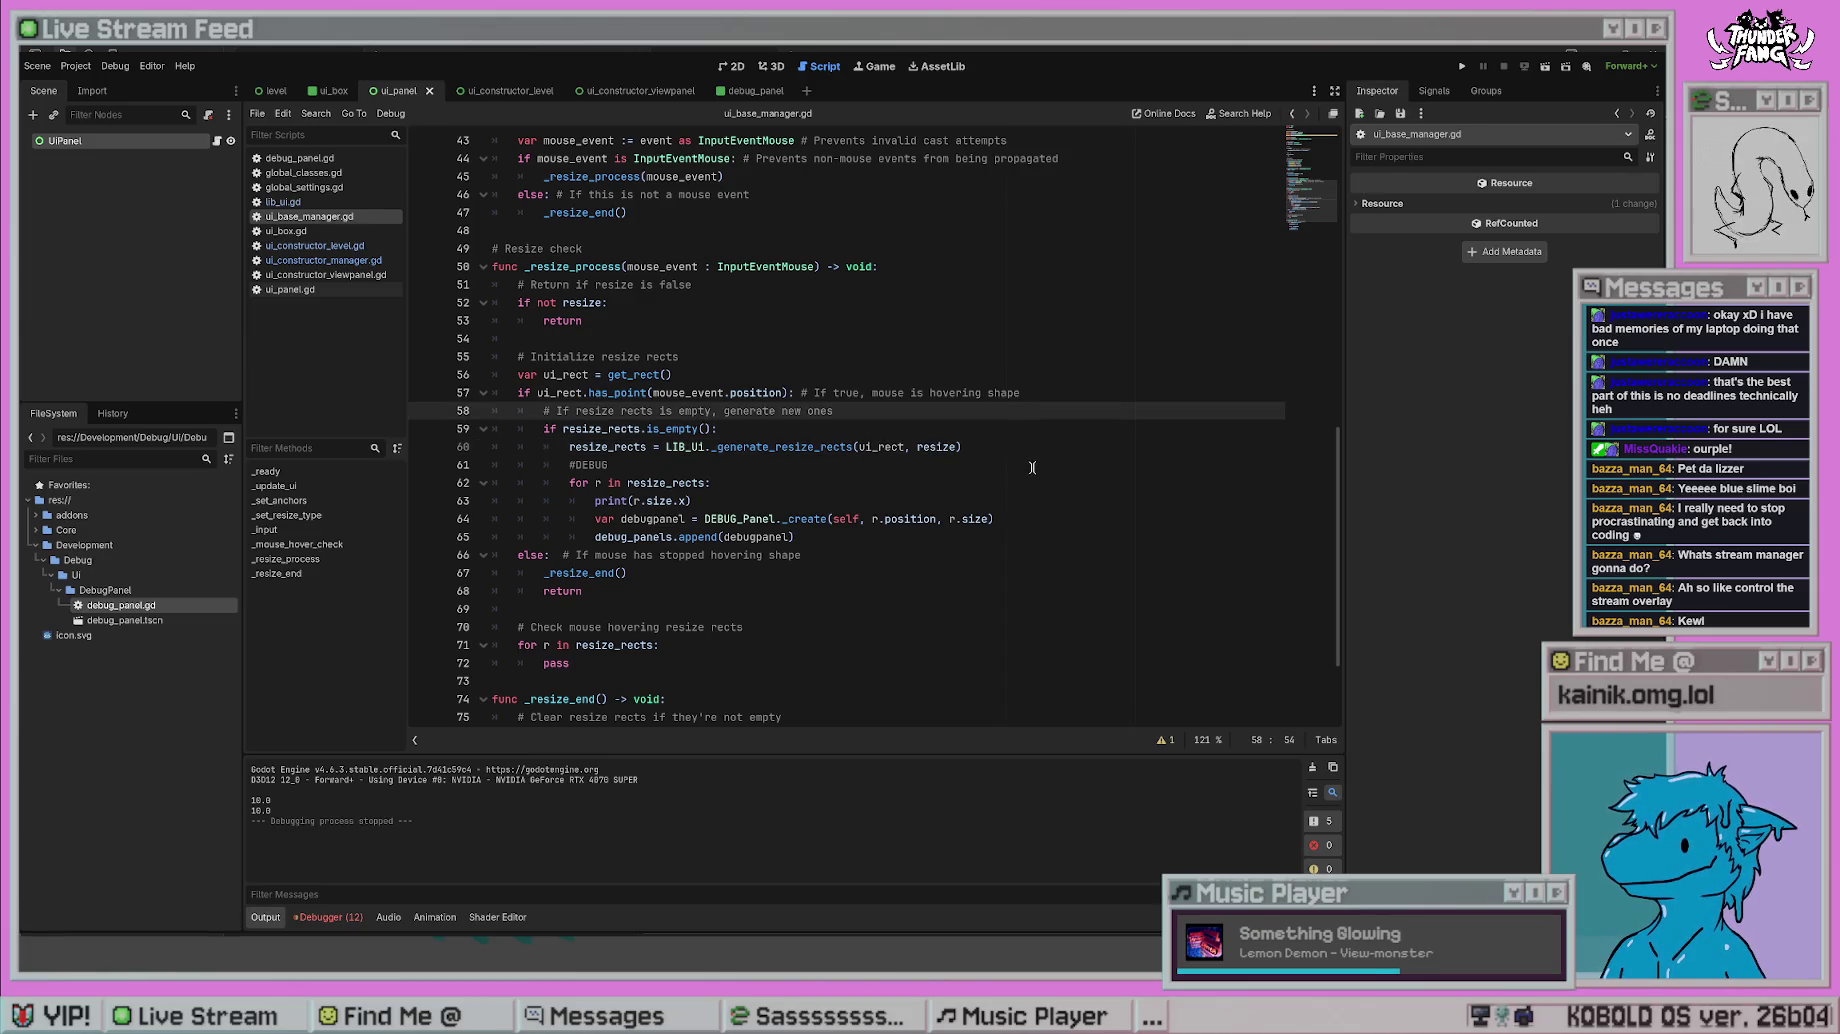
click(1033, 467)
click(995, 447)
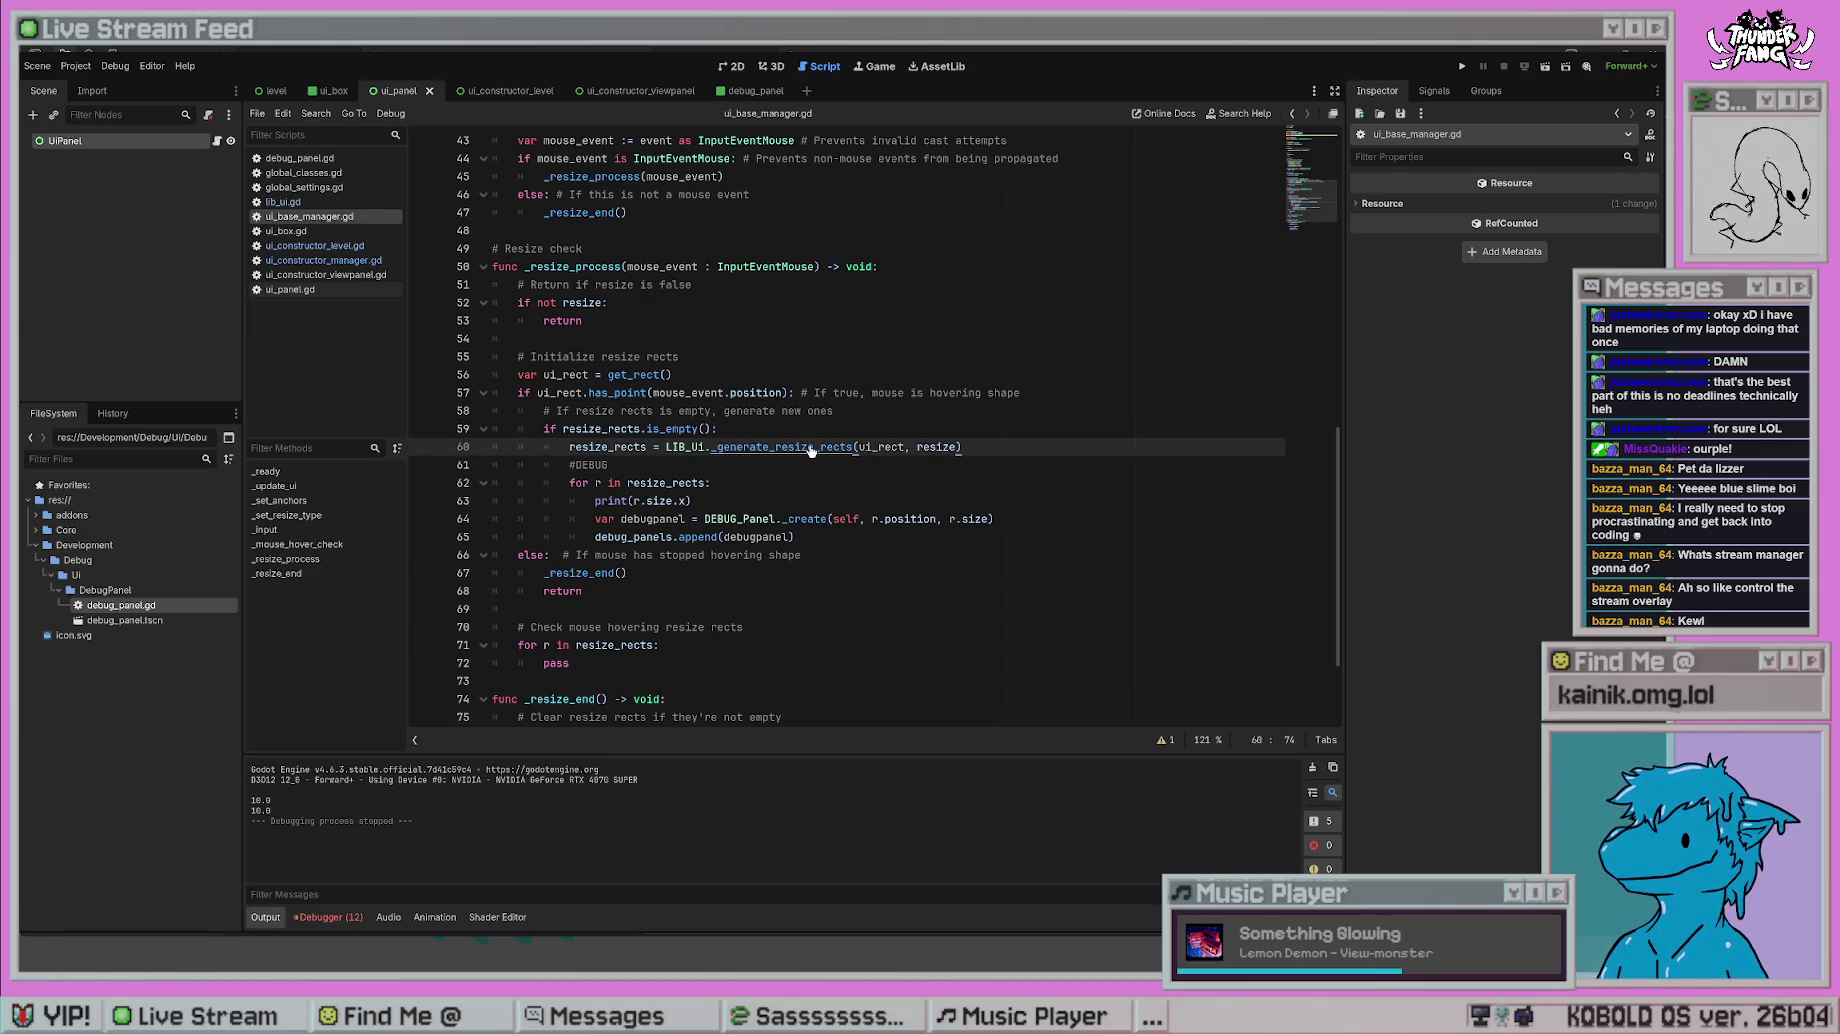
ctrl+click(813, 447)
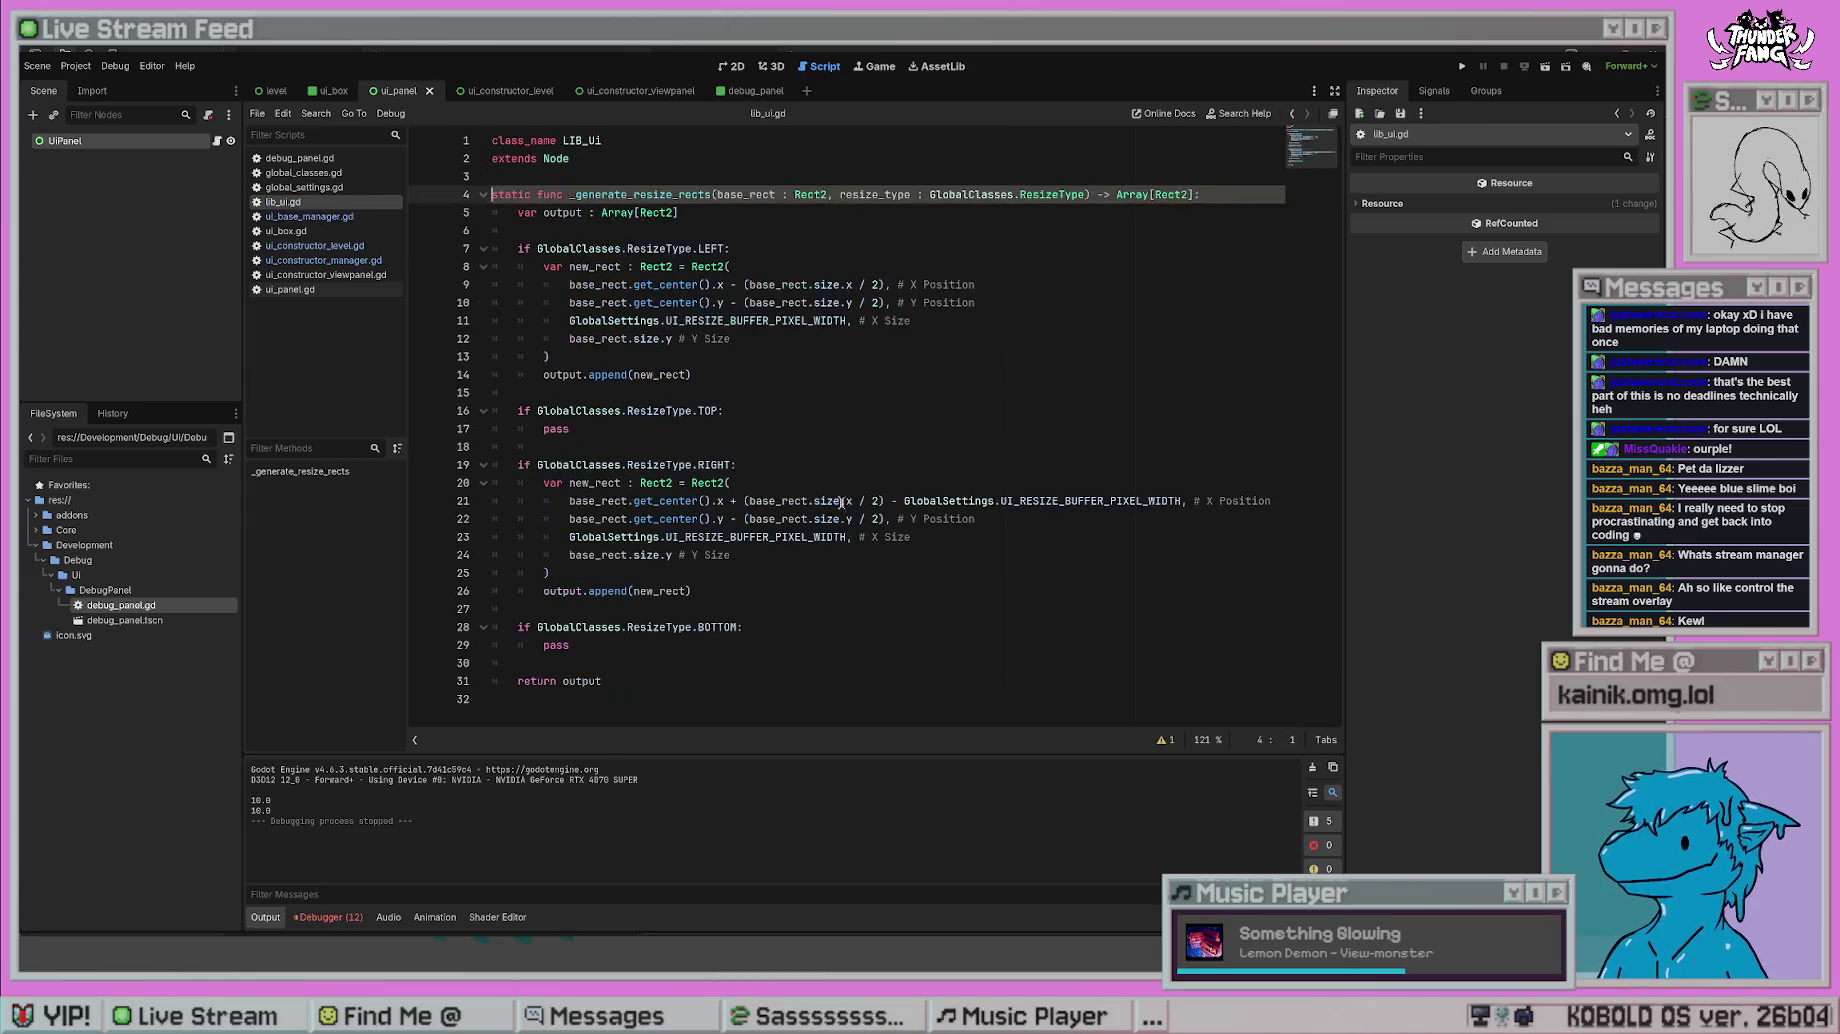
key(alt+Left)
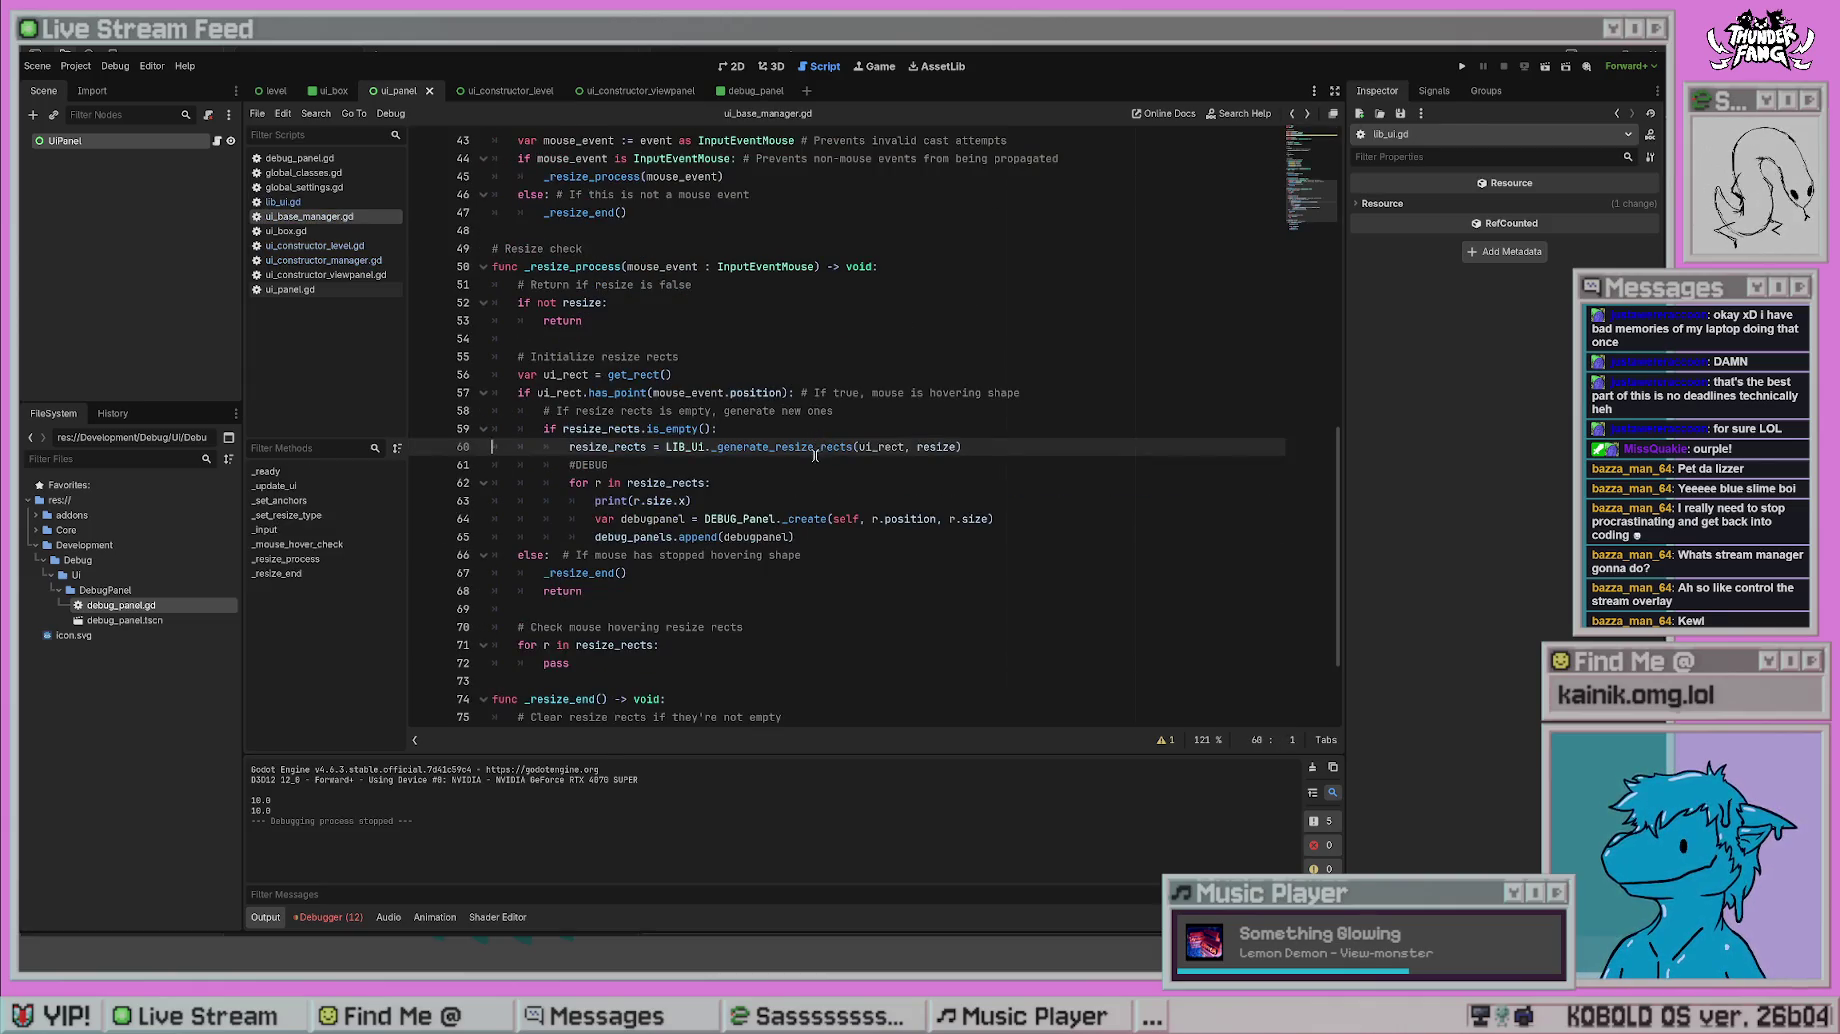
scroll(820, 450, up, 8)
key(alt+Right)
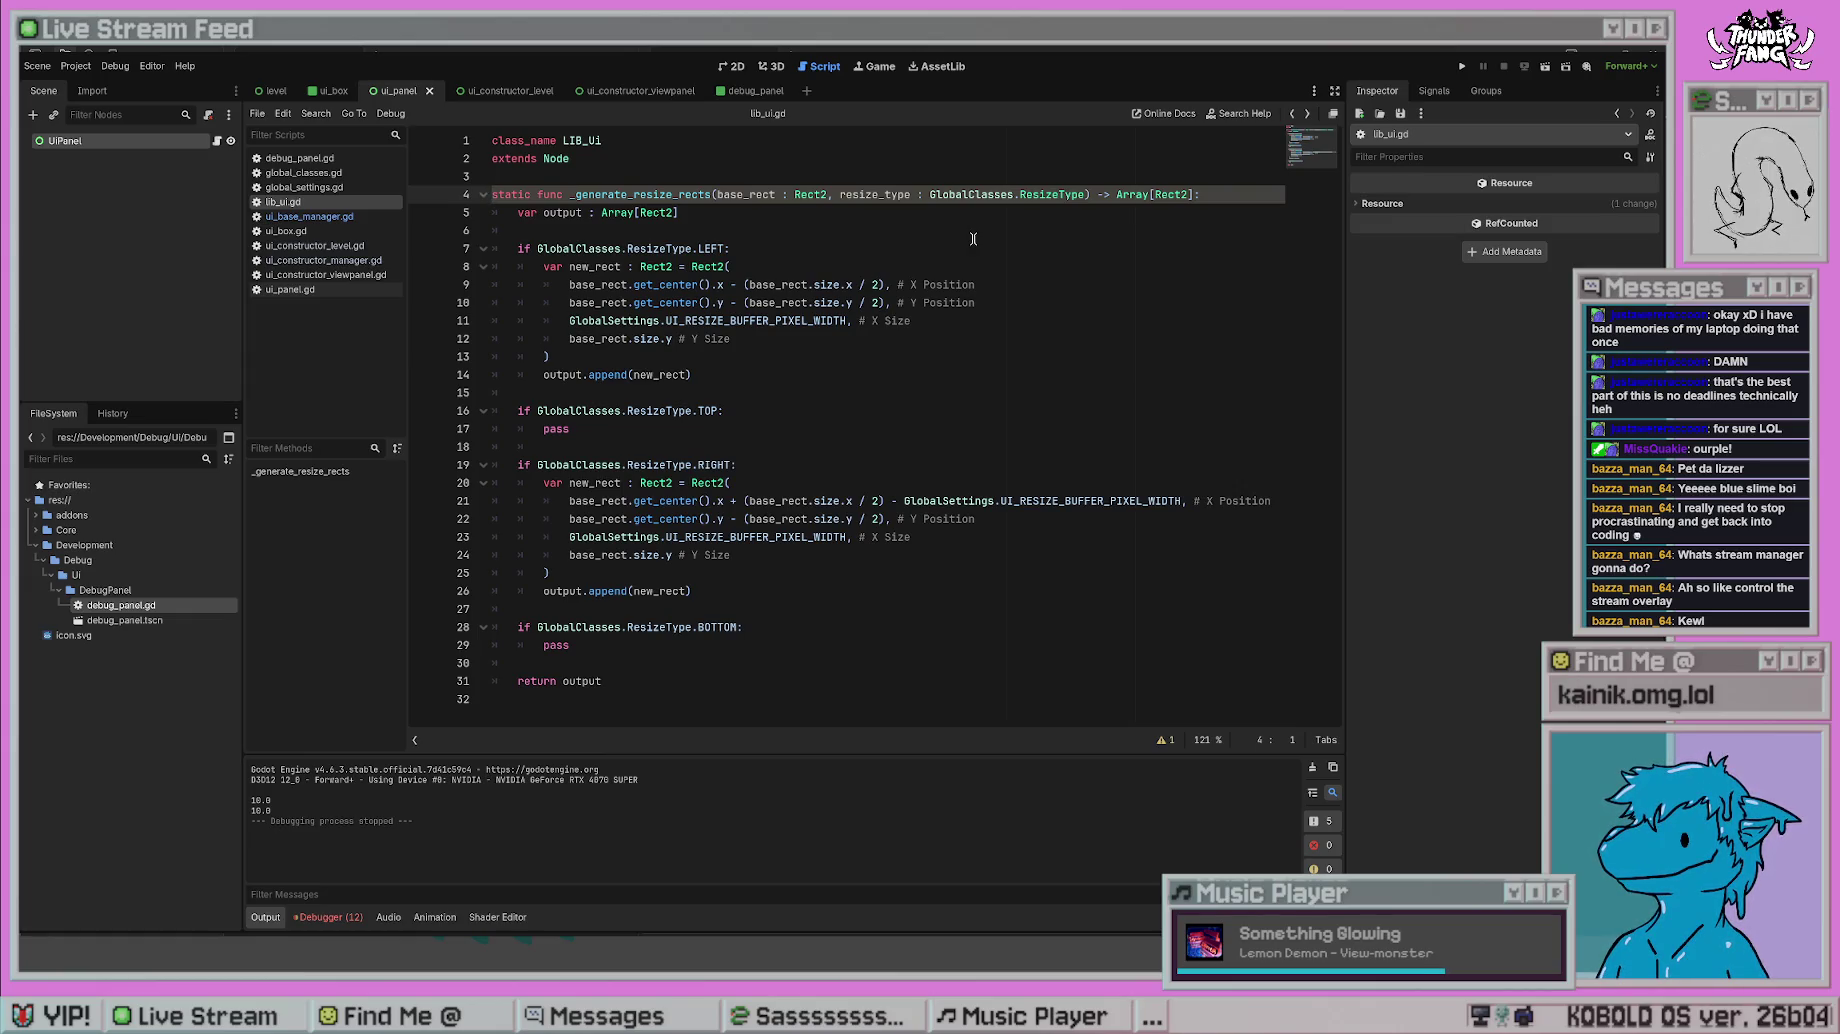
click(537, 248)
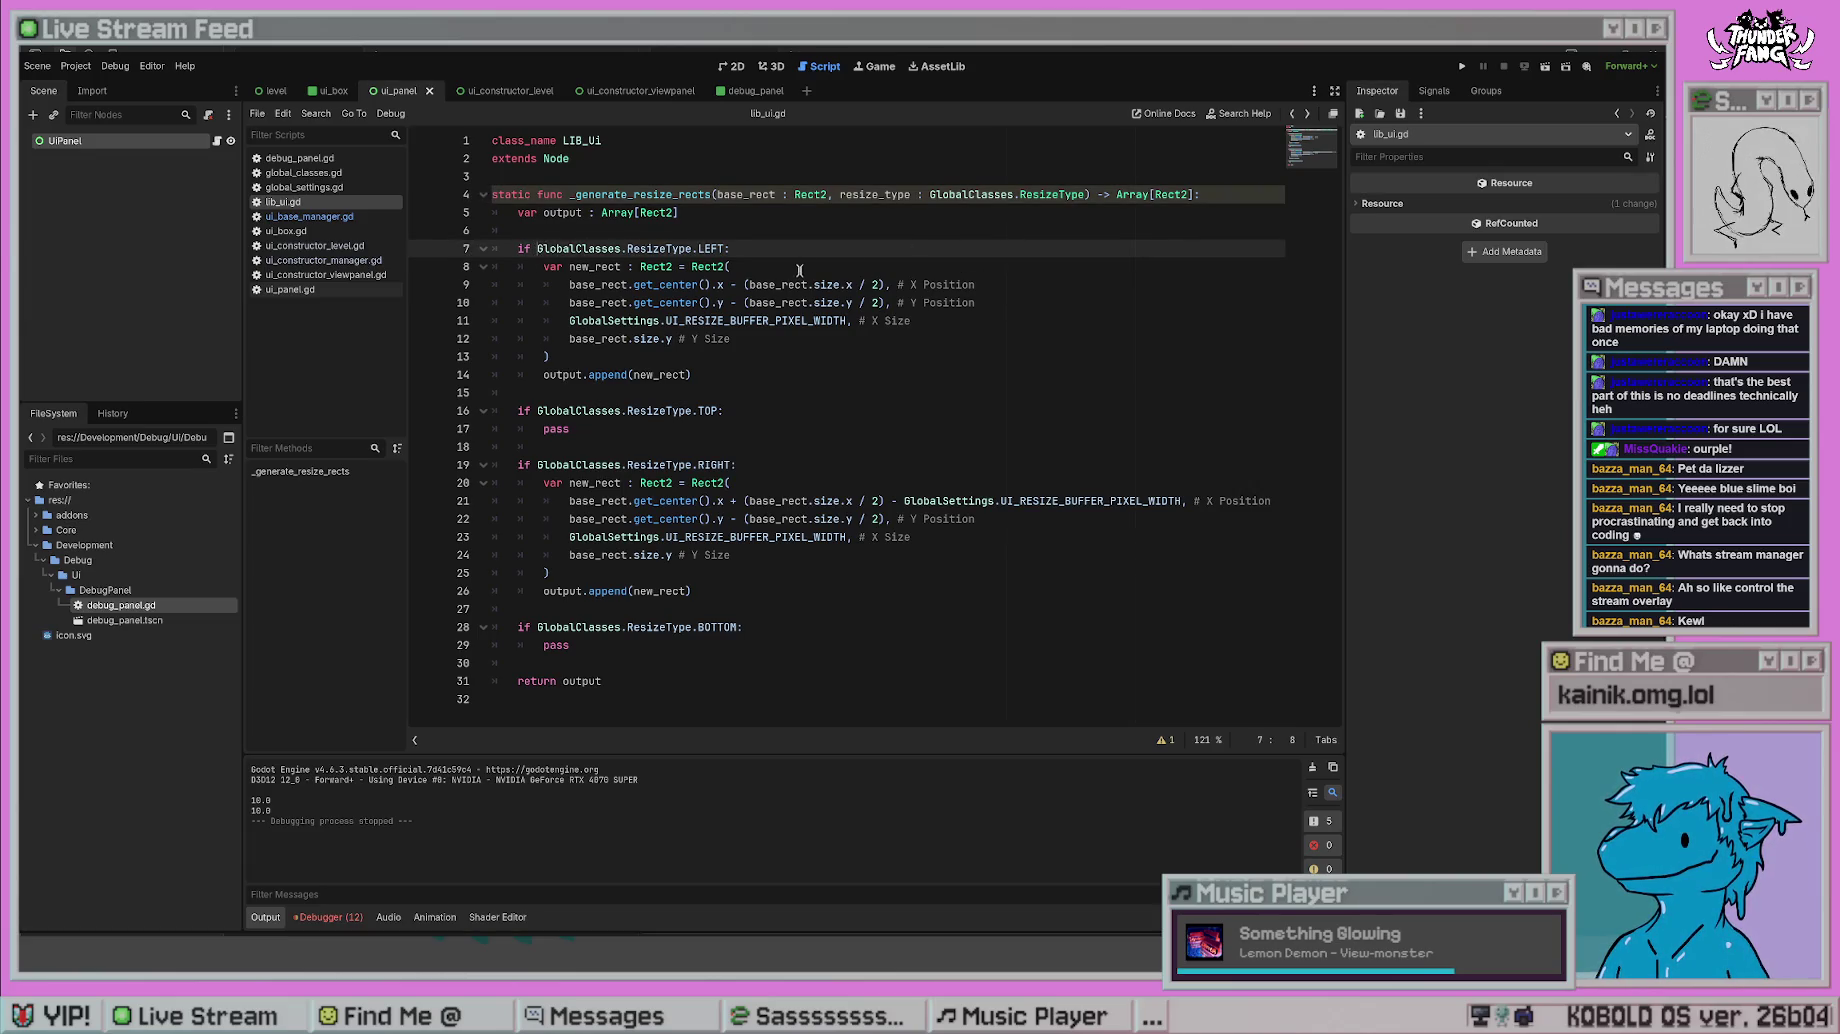
click(877, 246)
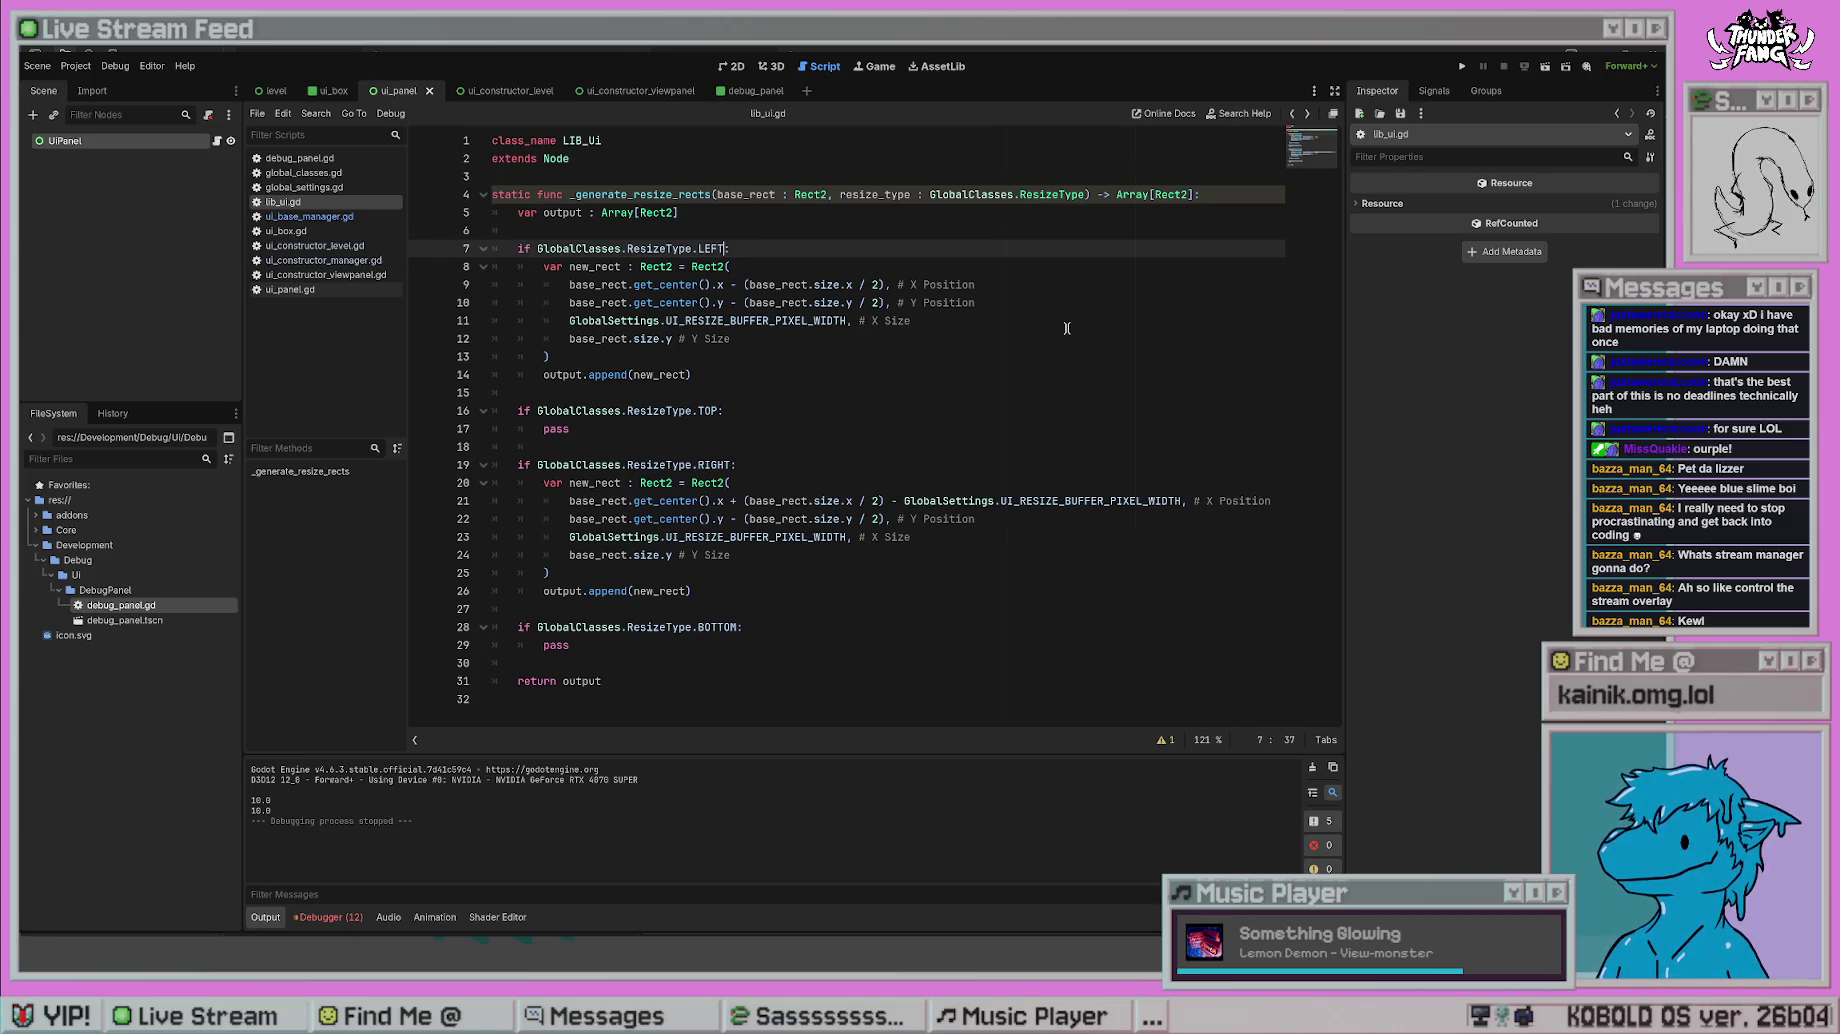
- Look through ui_box.gd and ui_panel.gd, then review the ResizeType enum in global_classes.gd
click(338, 231)
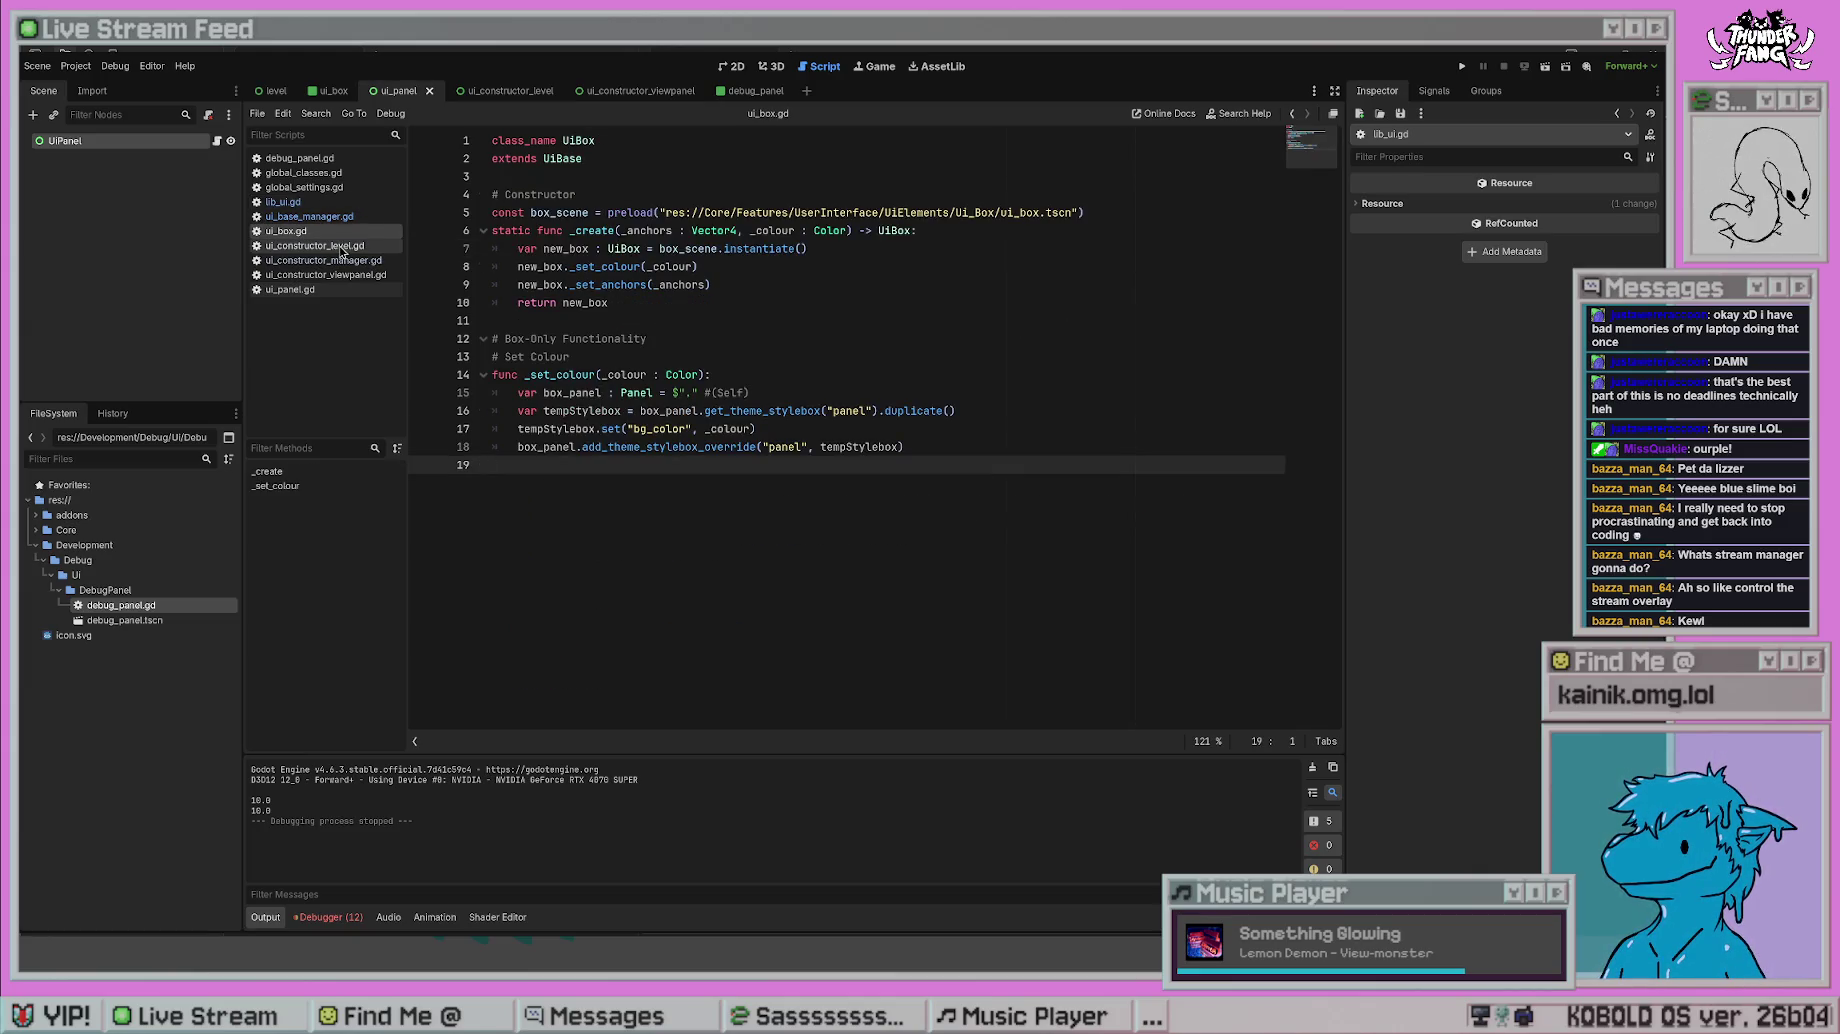
click(328, 289)
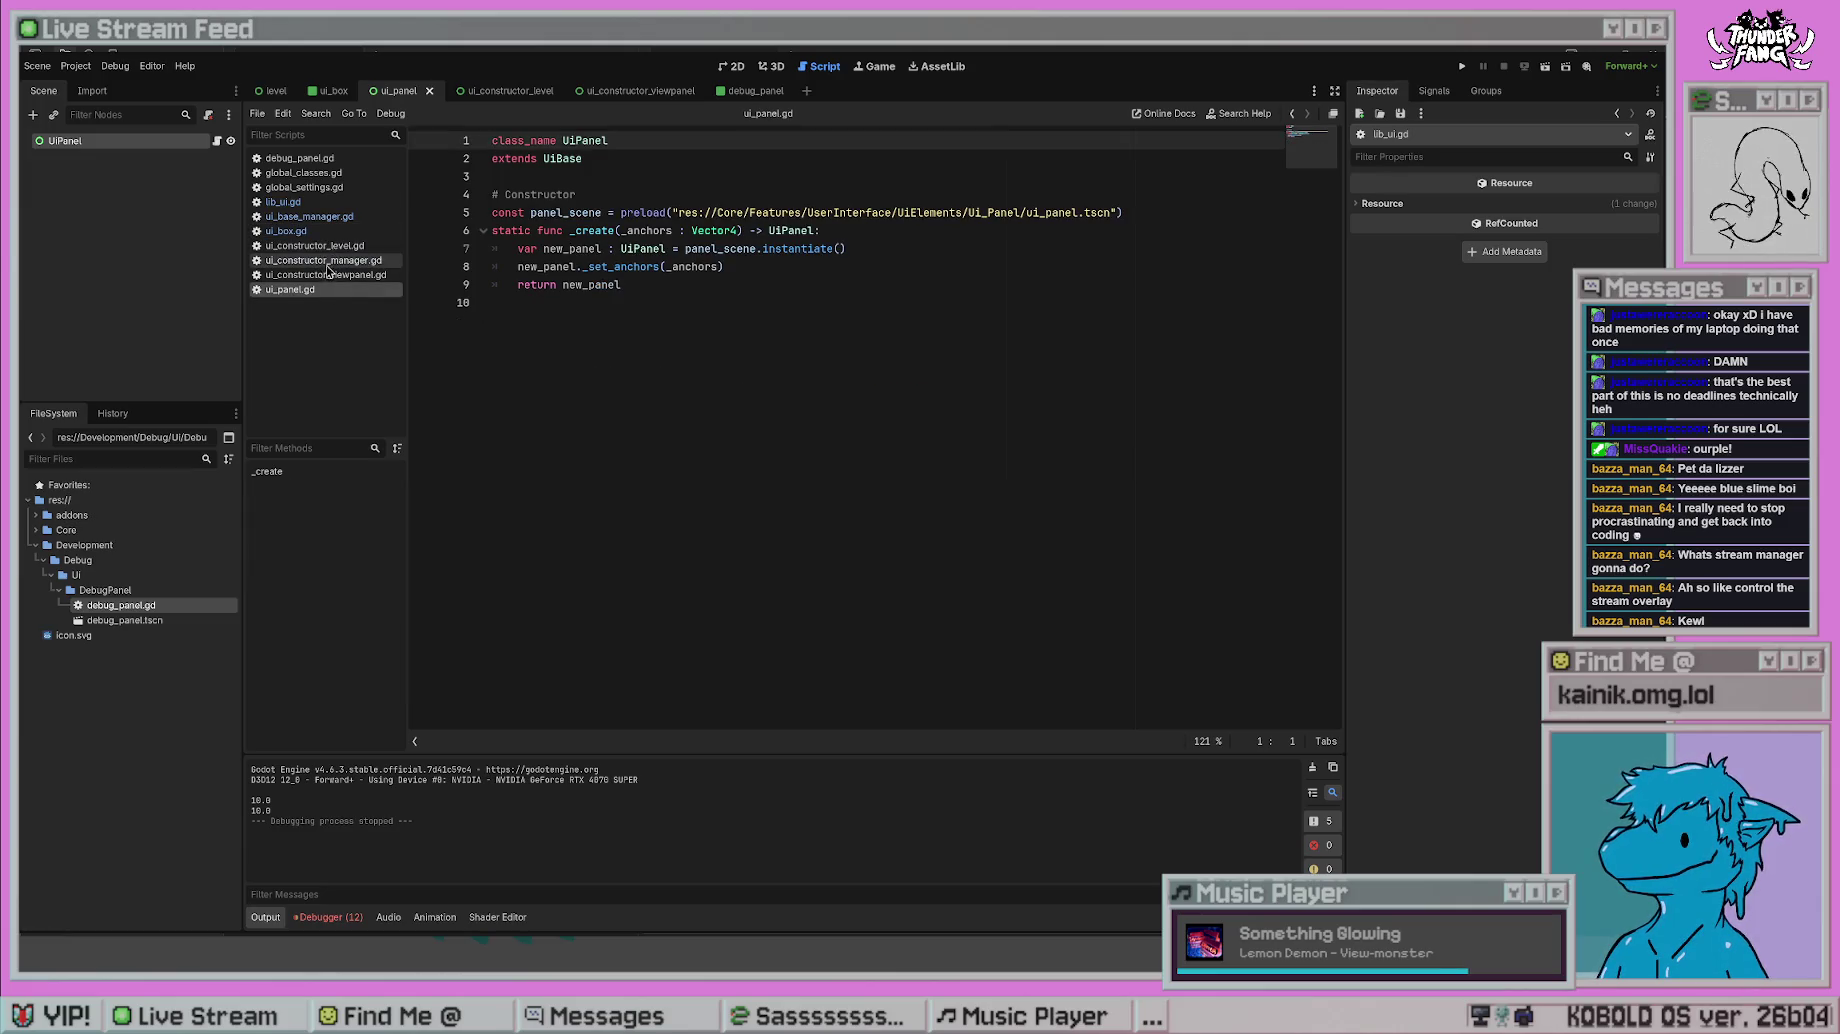
click(305, 173)
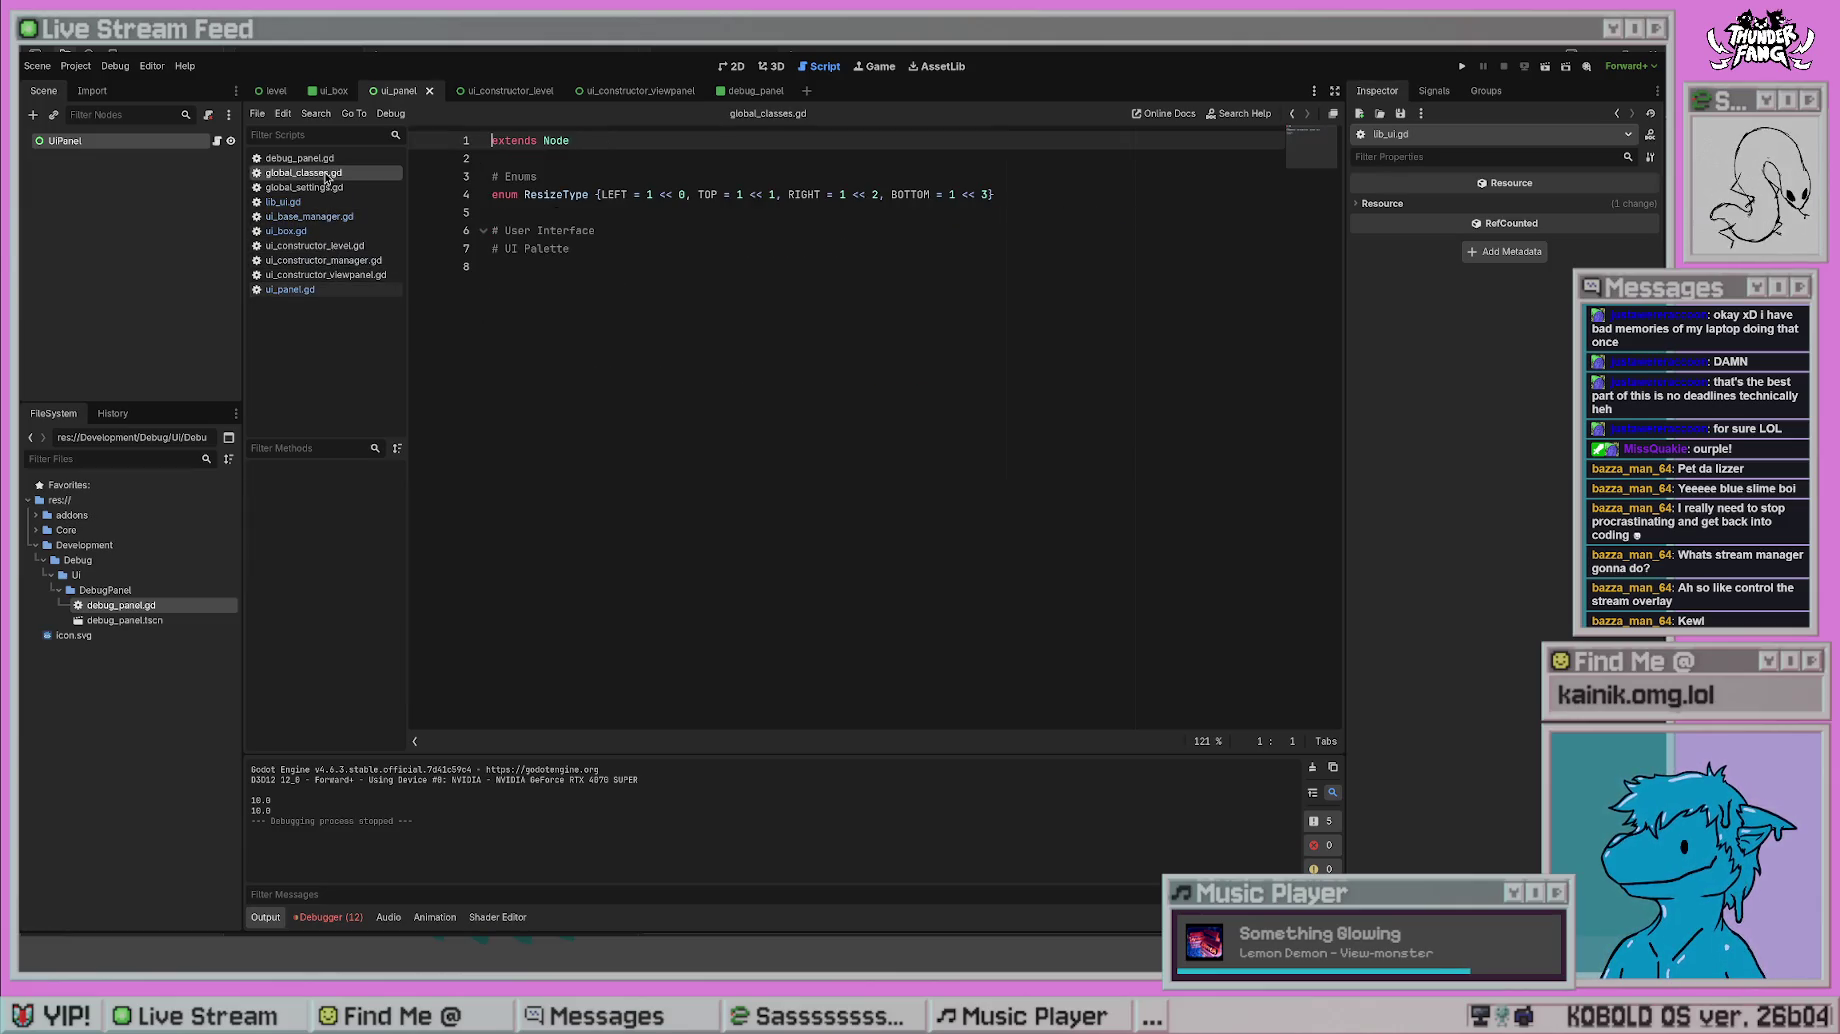
click(672, 194)
click(1014, 183)
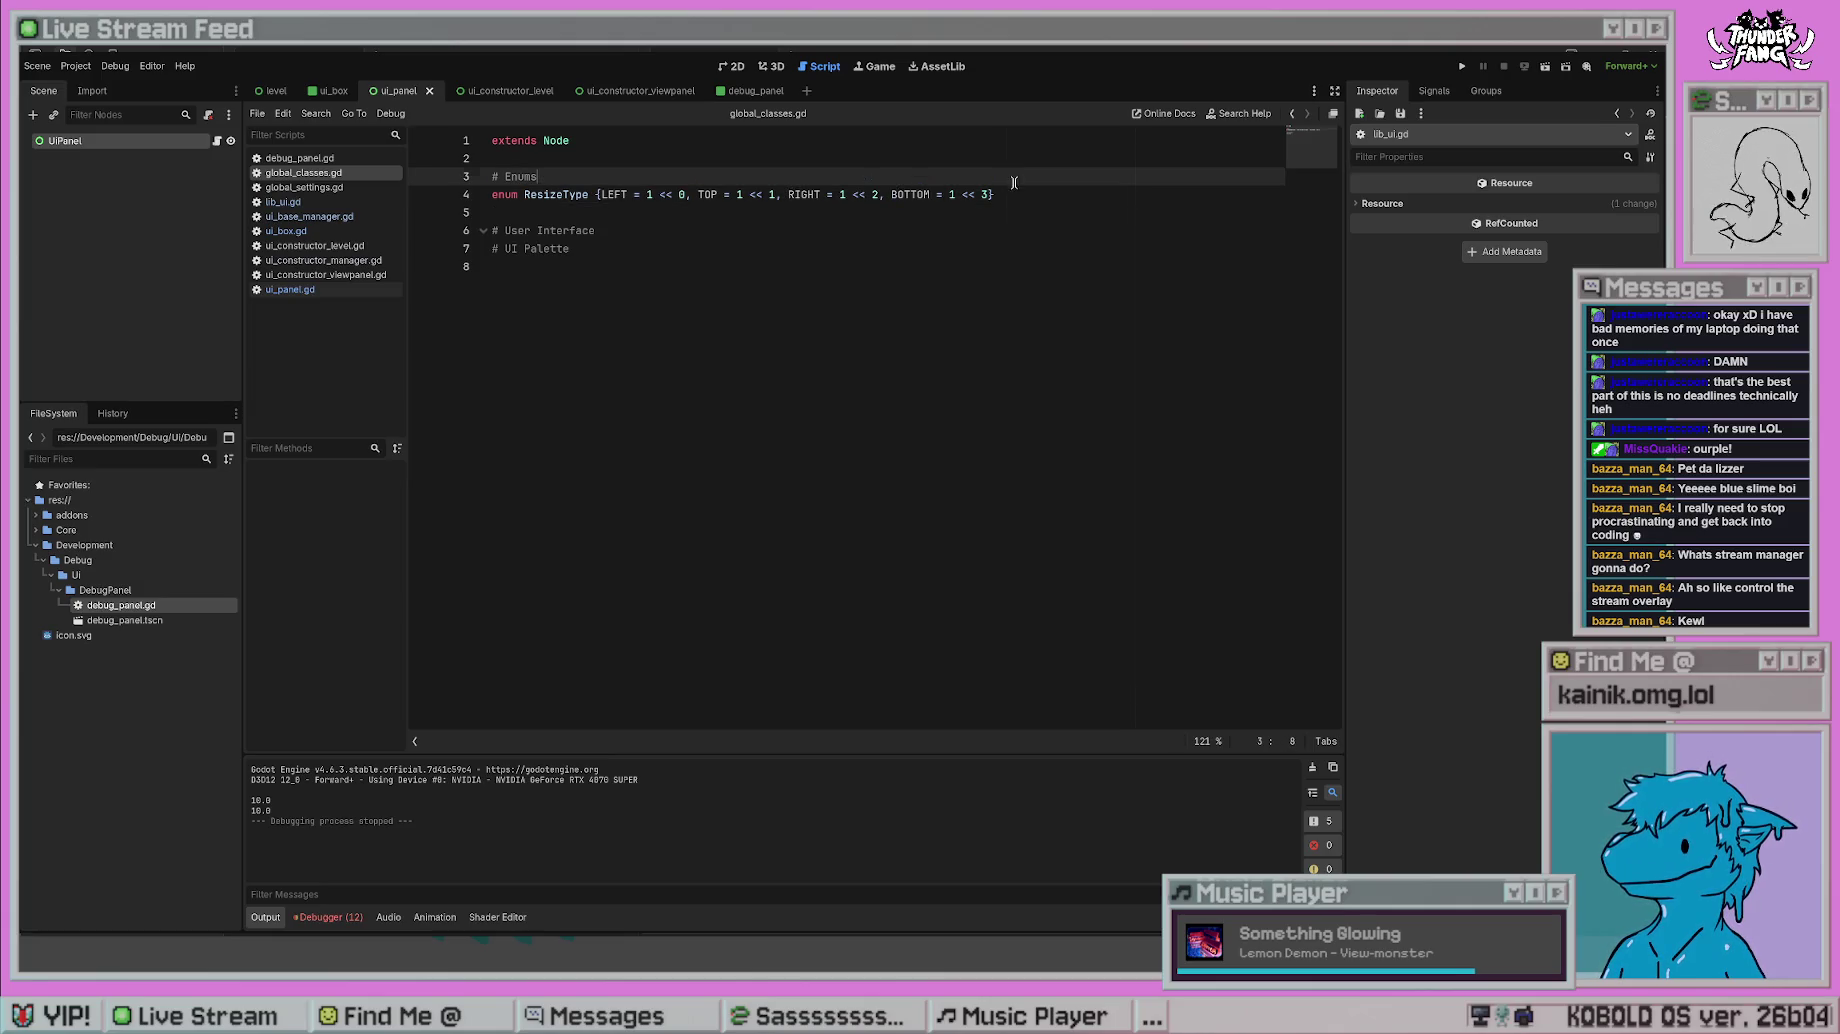
click(700, 231)
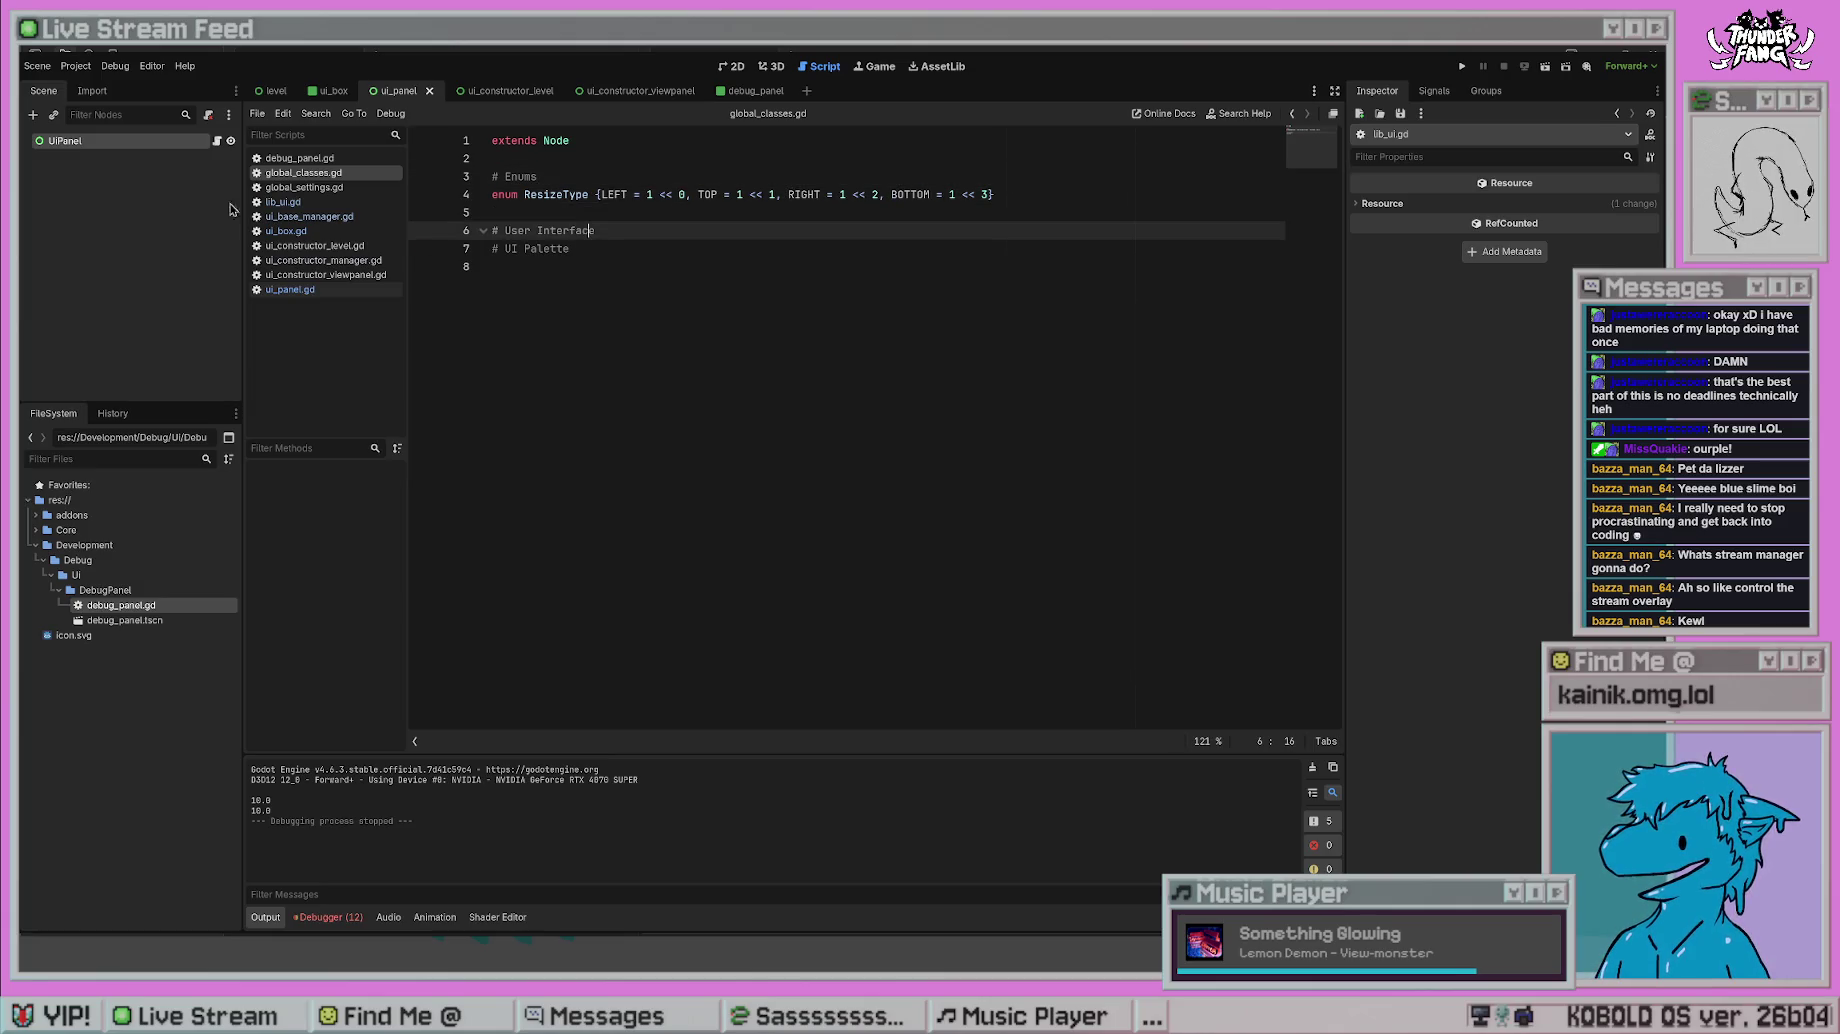
click(317, 189)
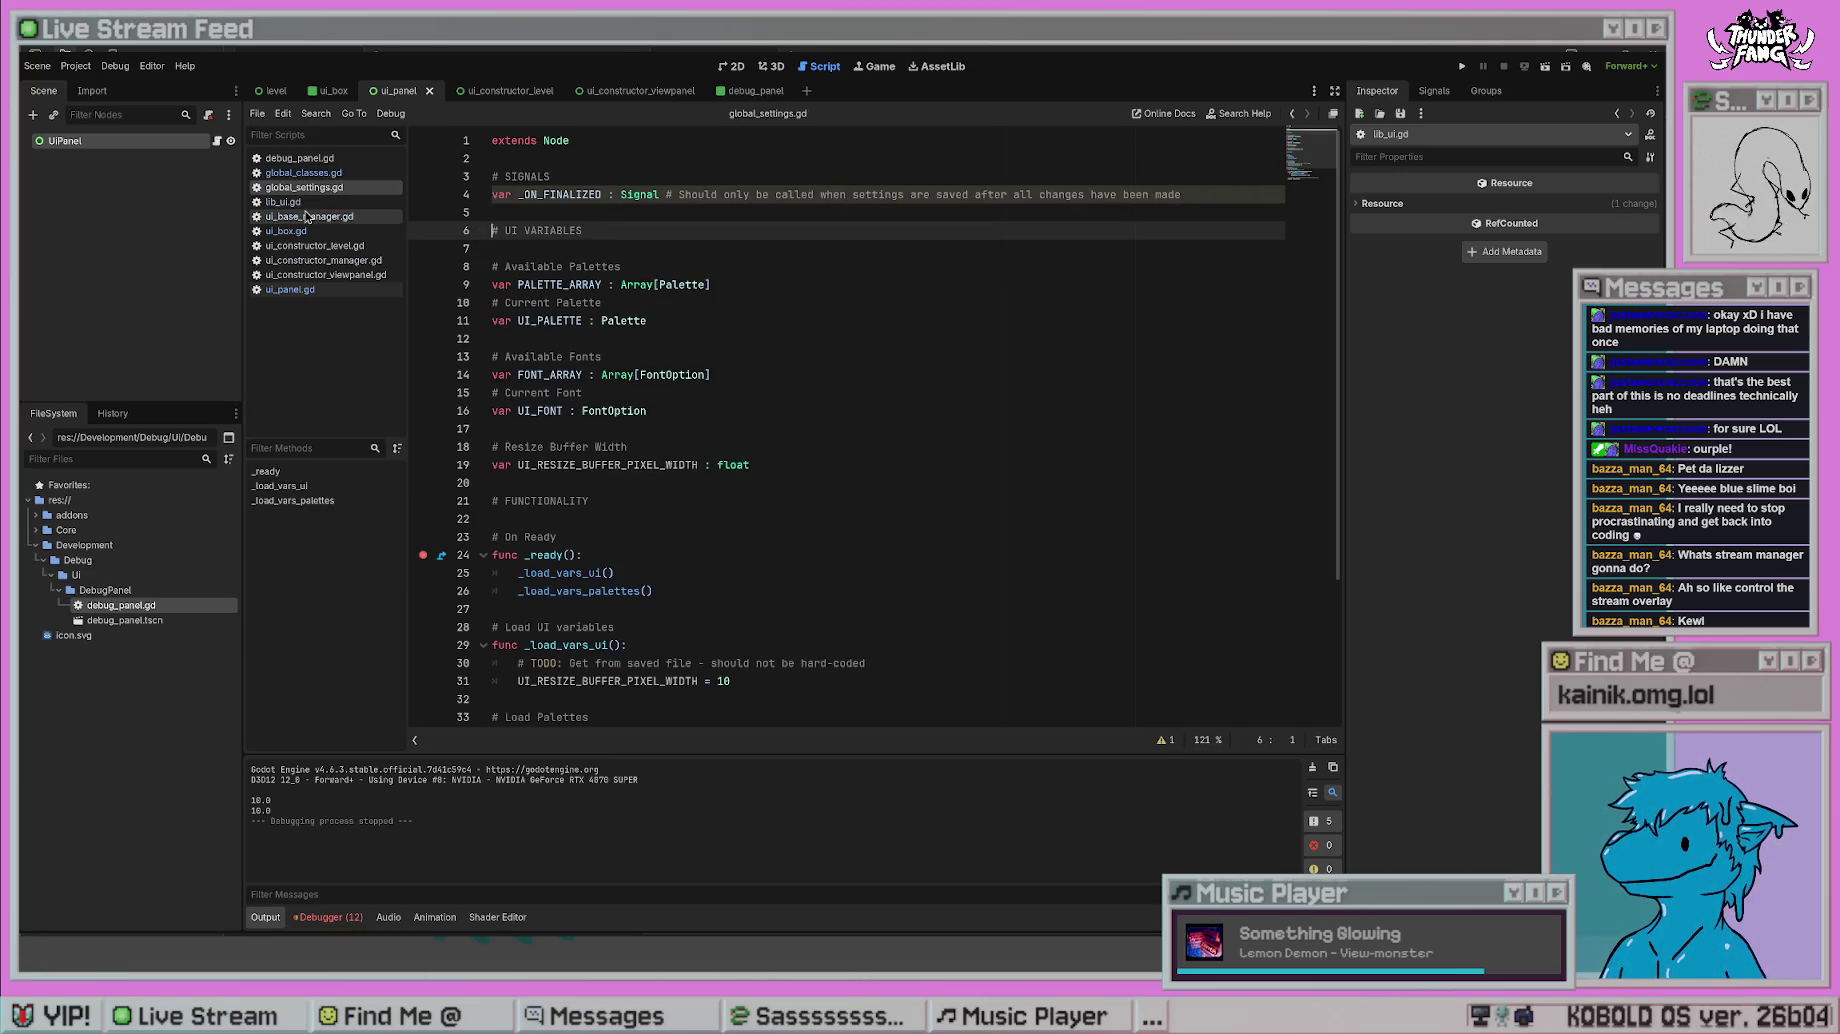
- Open lib_ui.gd and place the caret before GlobalClasses in the LEFT check on line 7
click(316, 202)
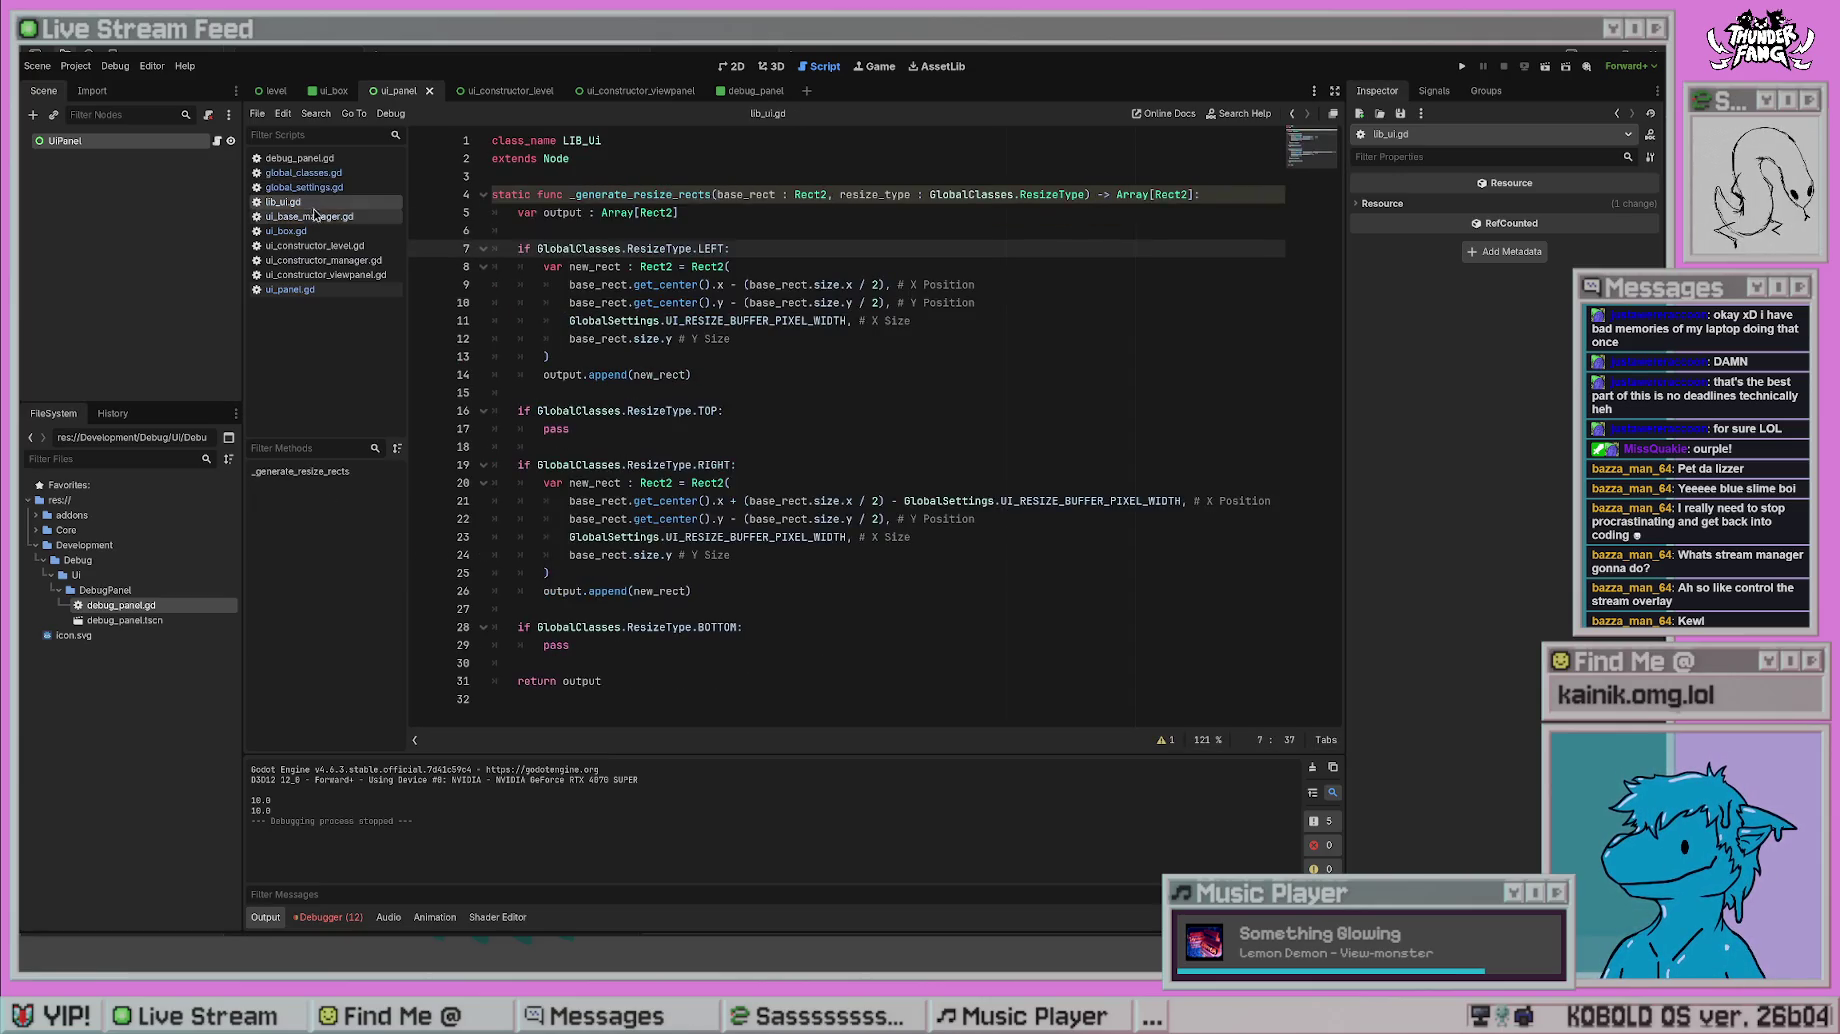
click(1060, 285)
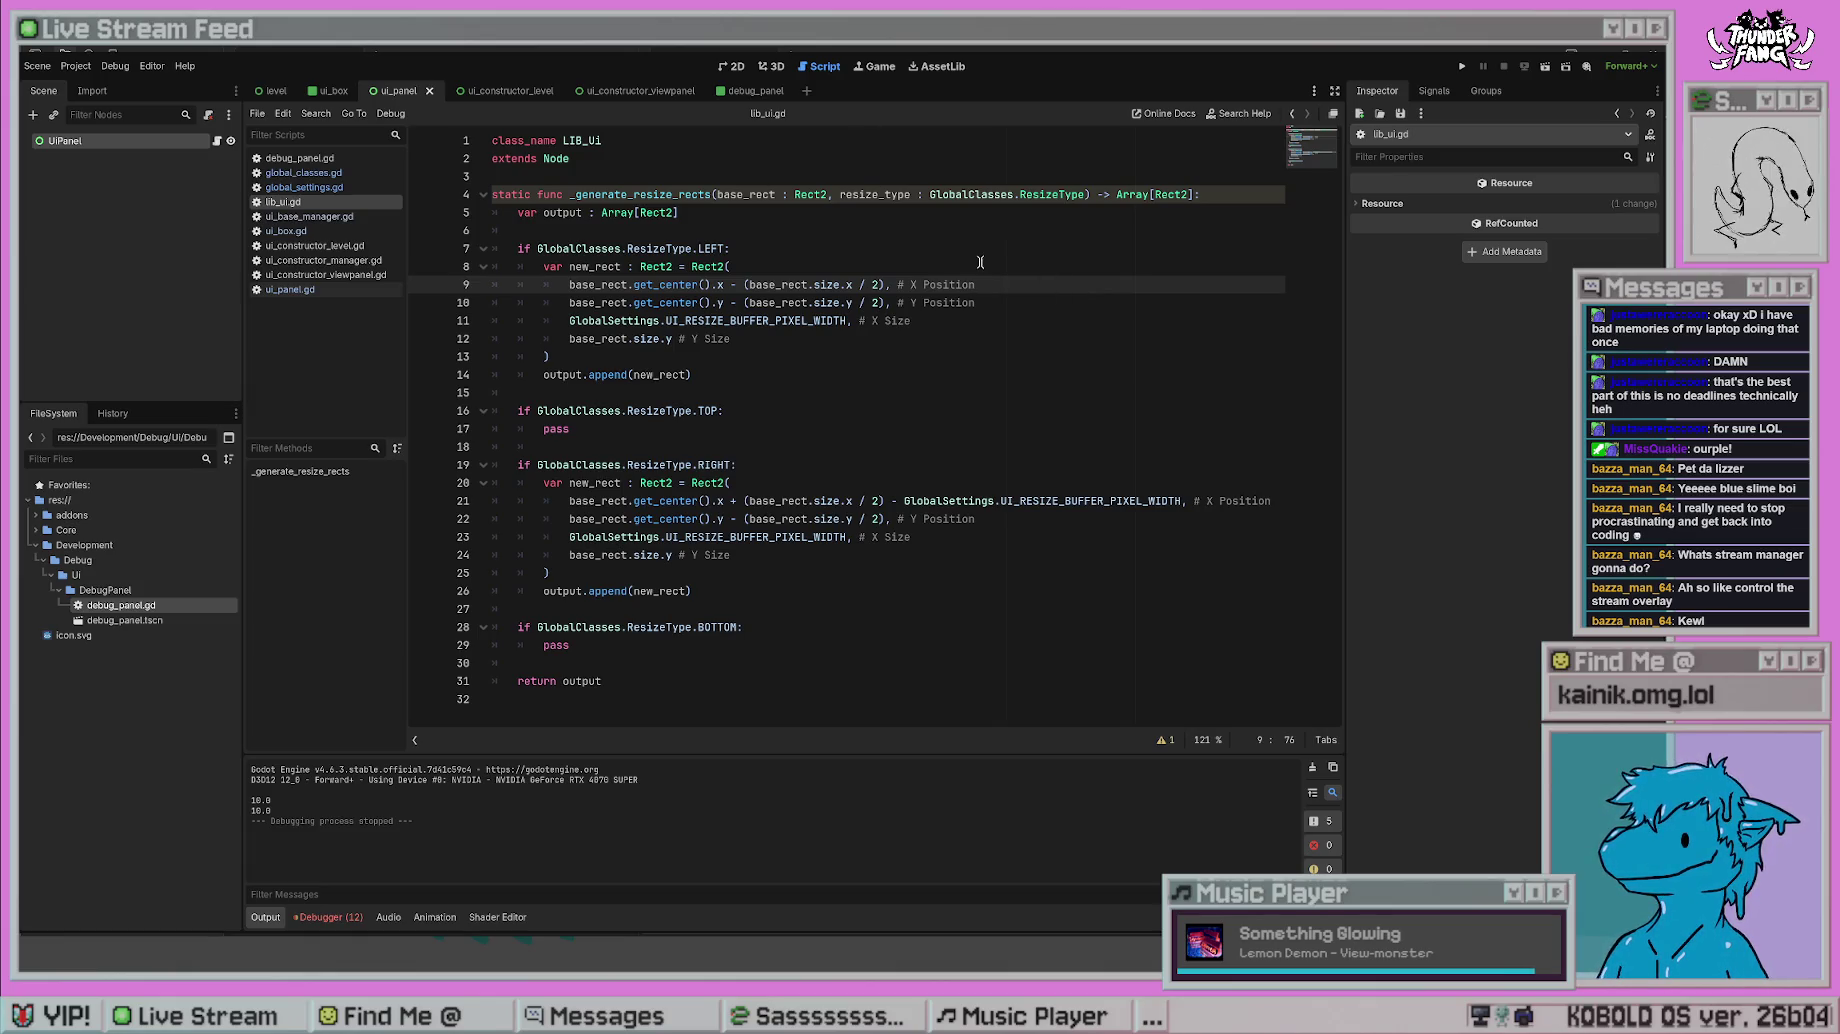
click(951, 243)
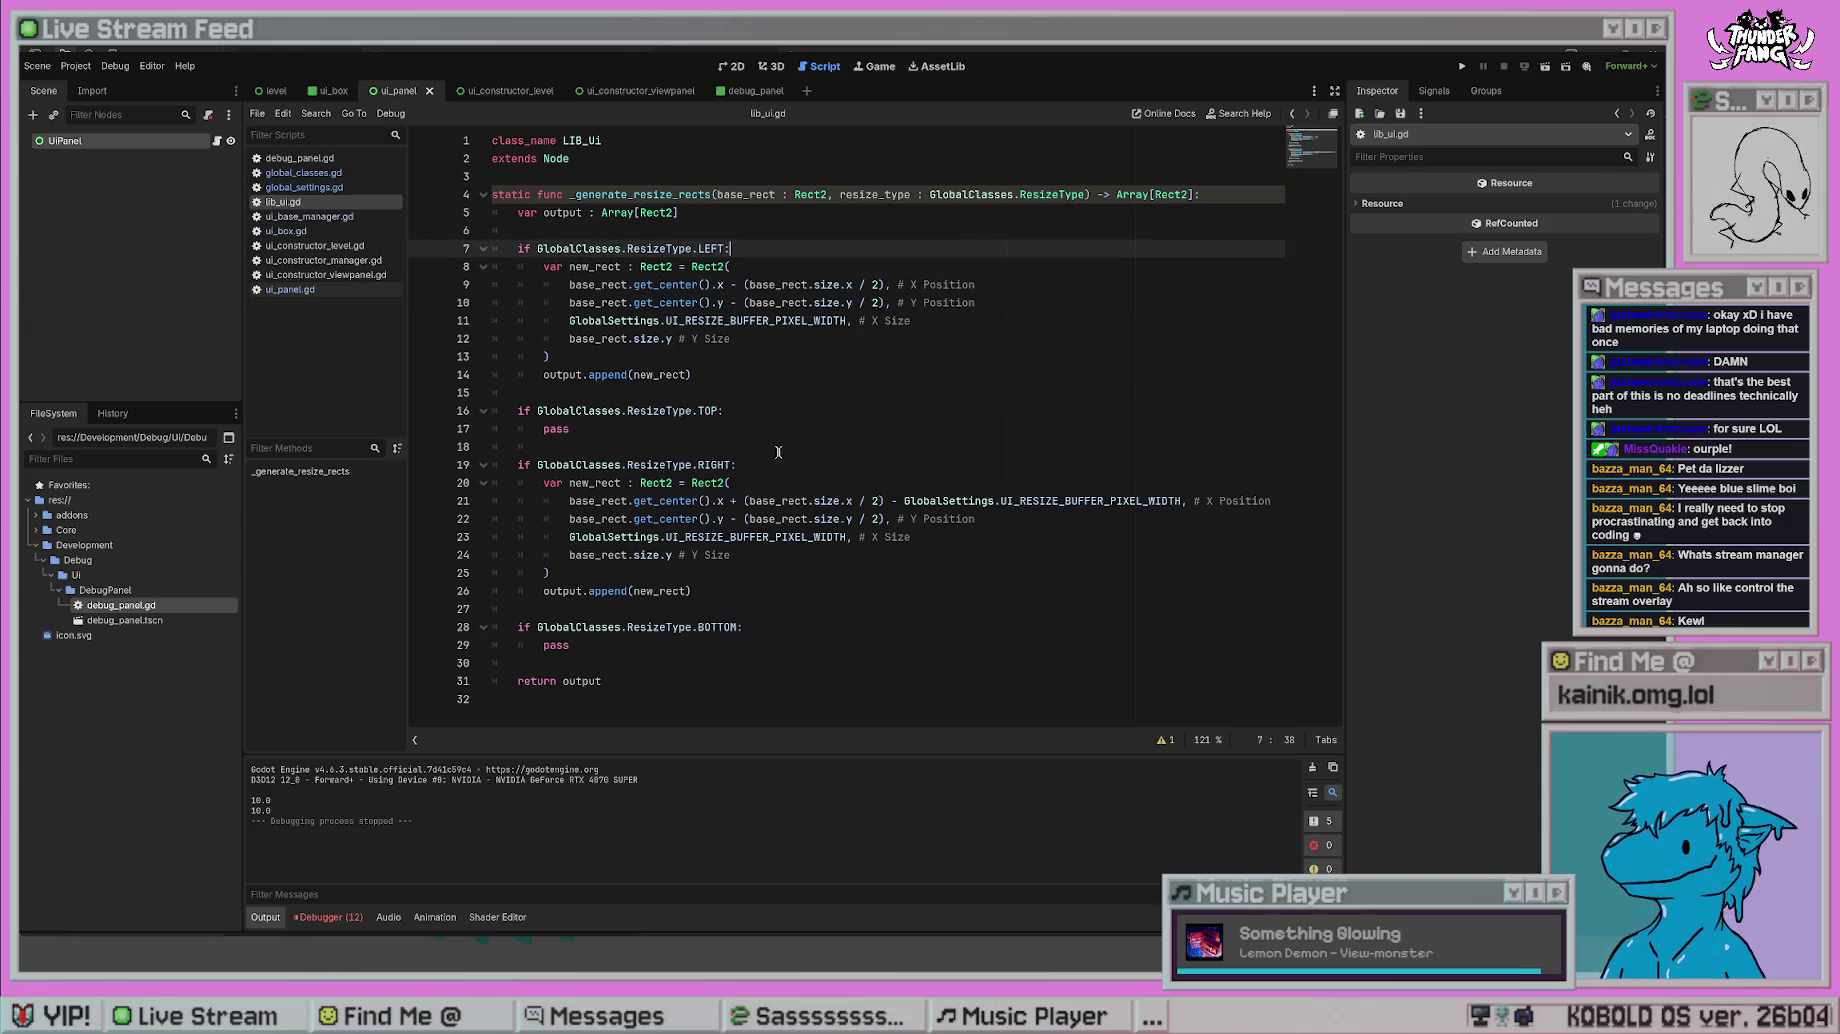
click(535, 248)
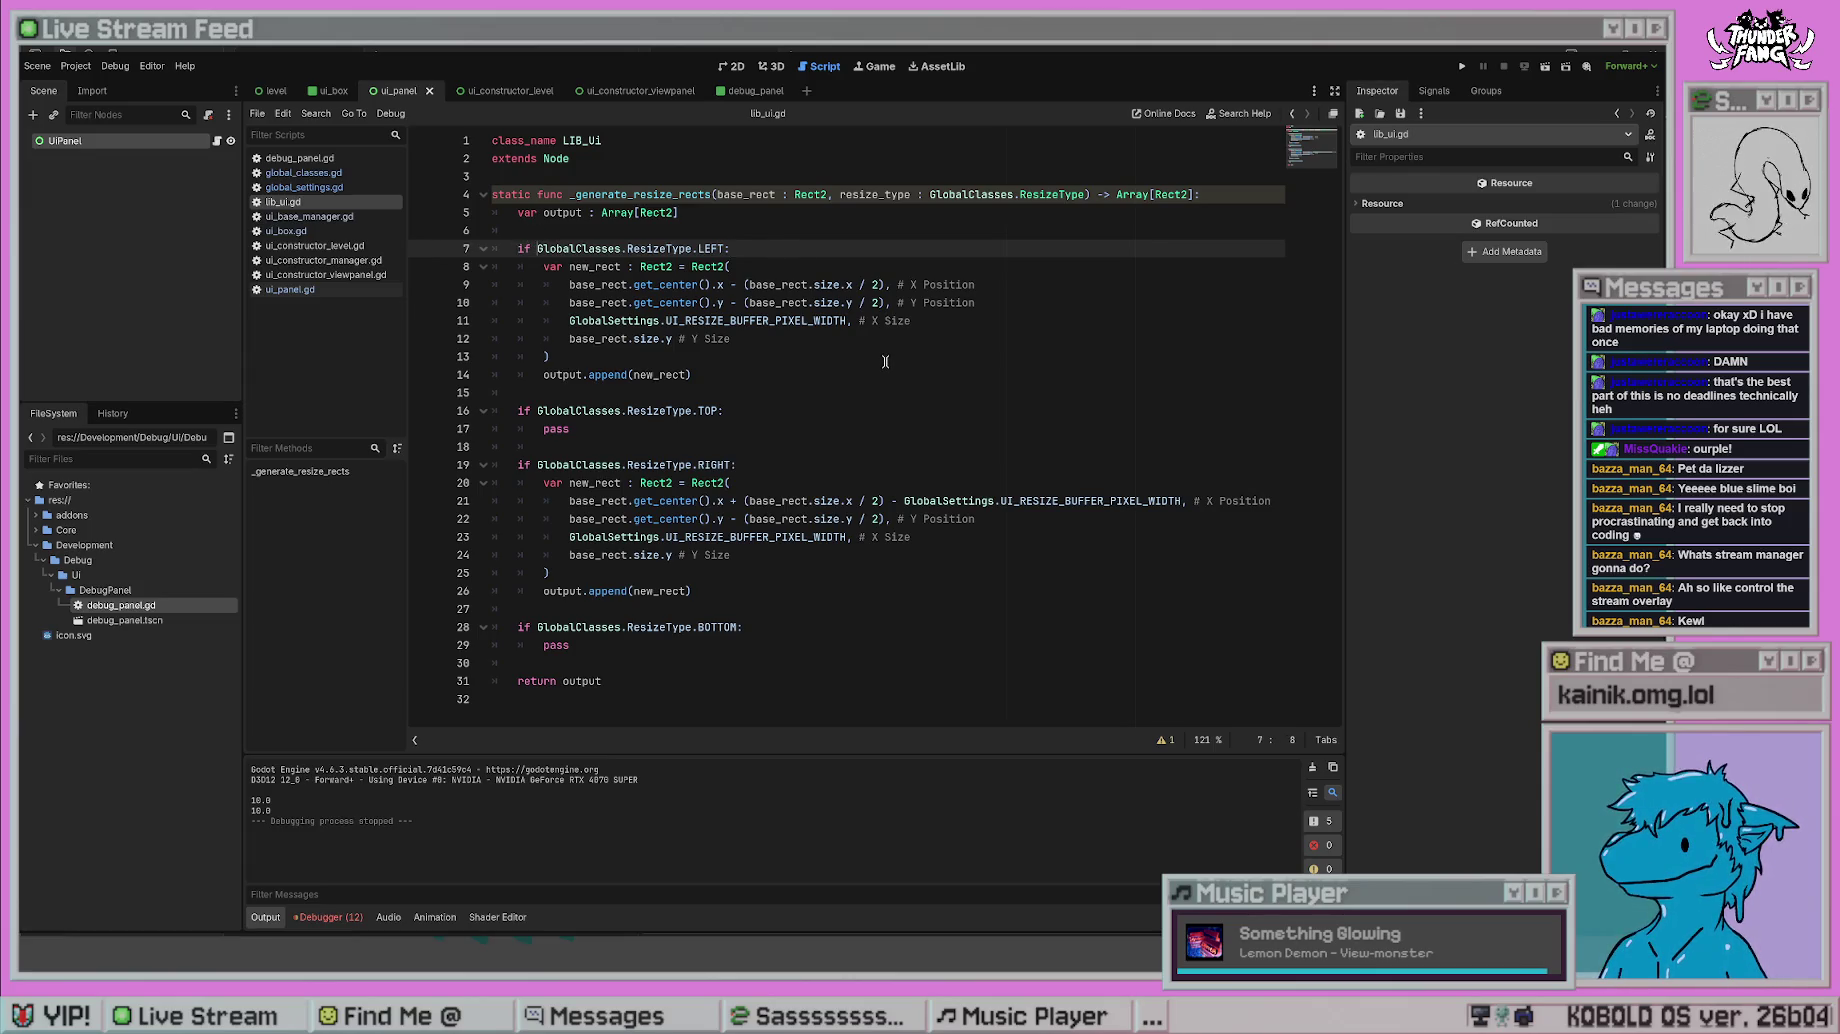
- Prefix the LEFT, RIGHT, TOP and BOTTOM check conditions with 'resize_type & '
text(resize_type )
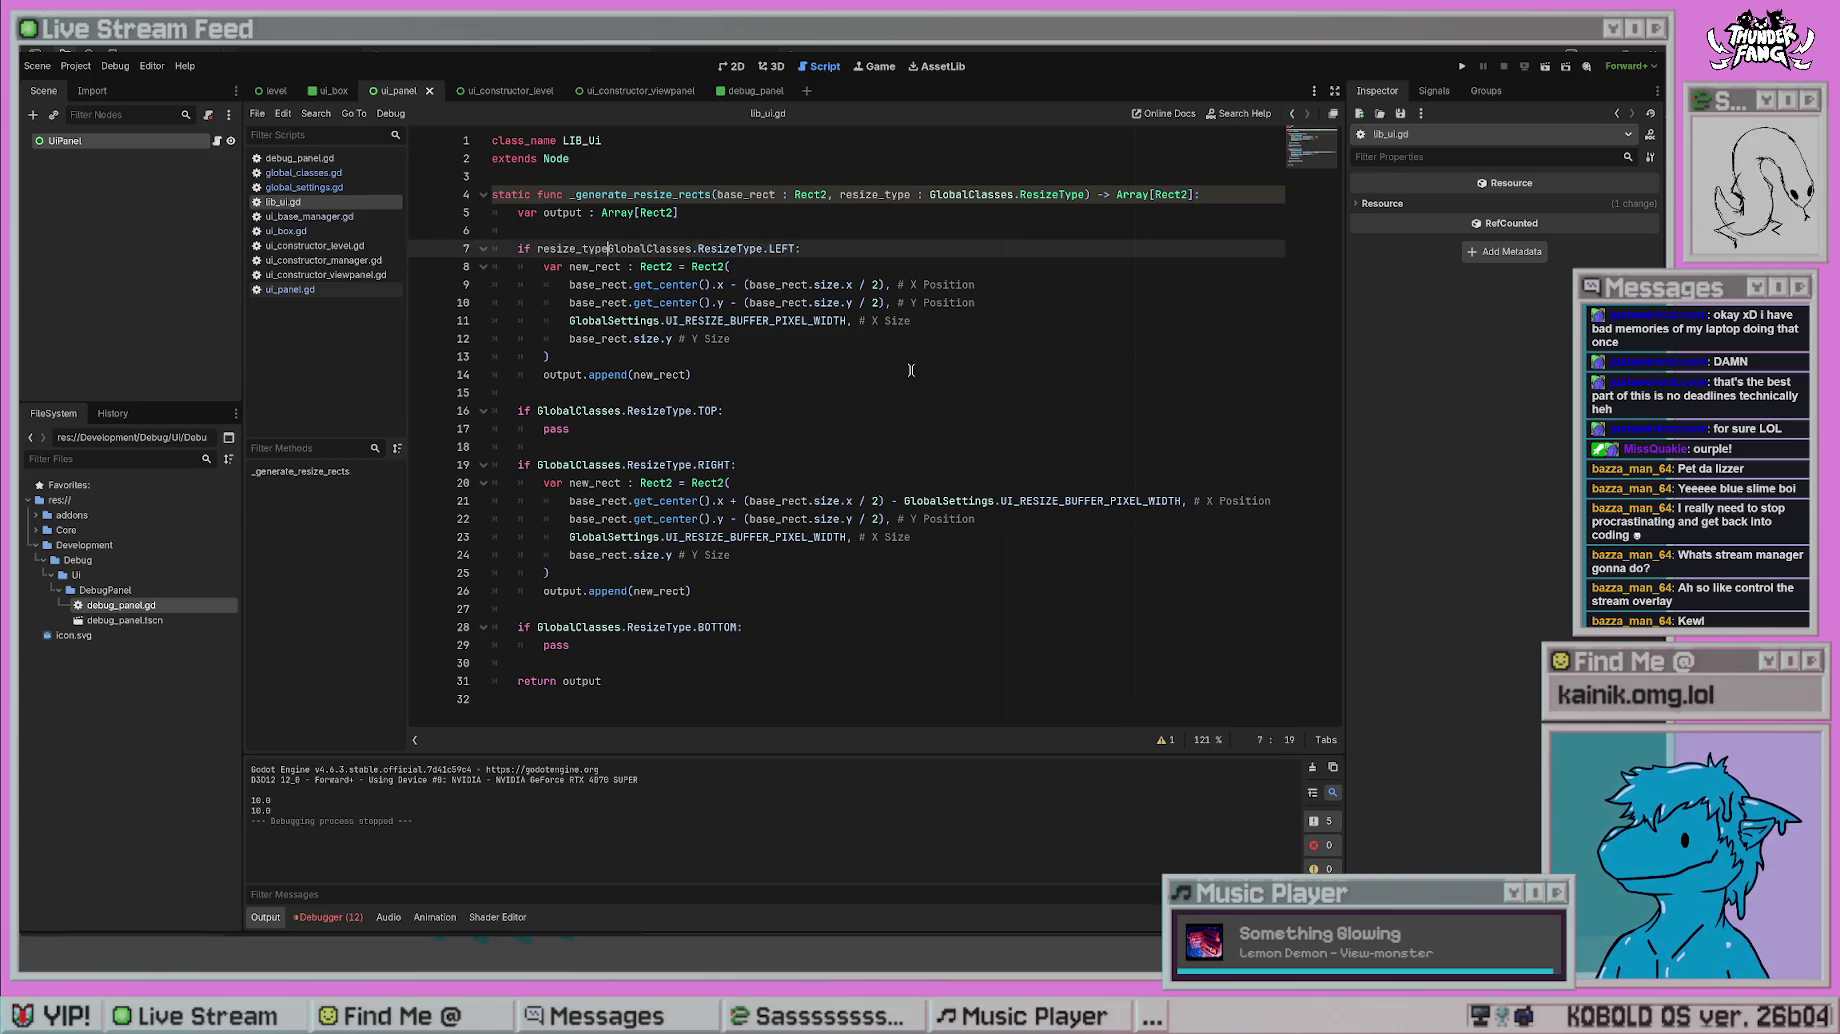
text(&)
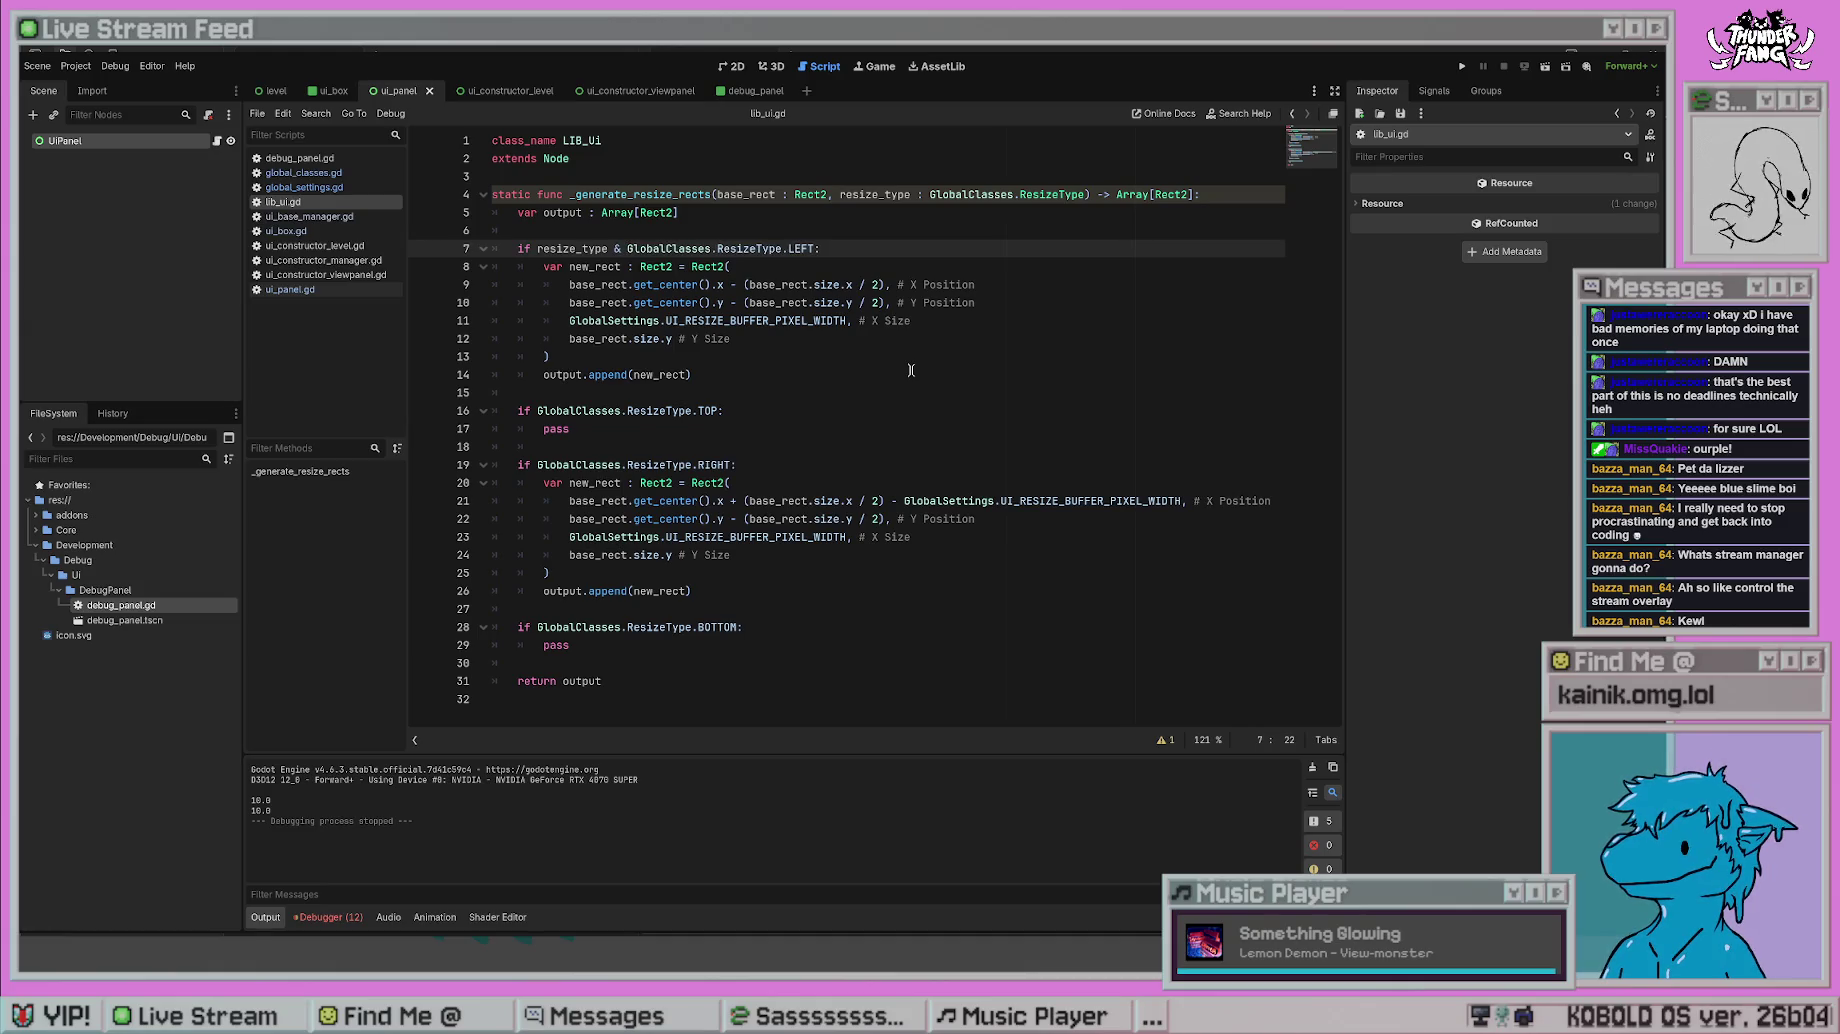
click(910, 370)
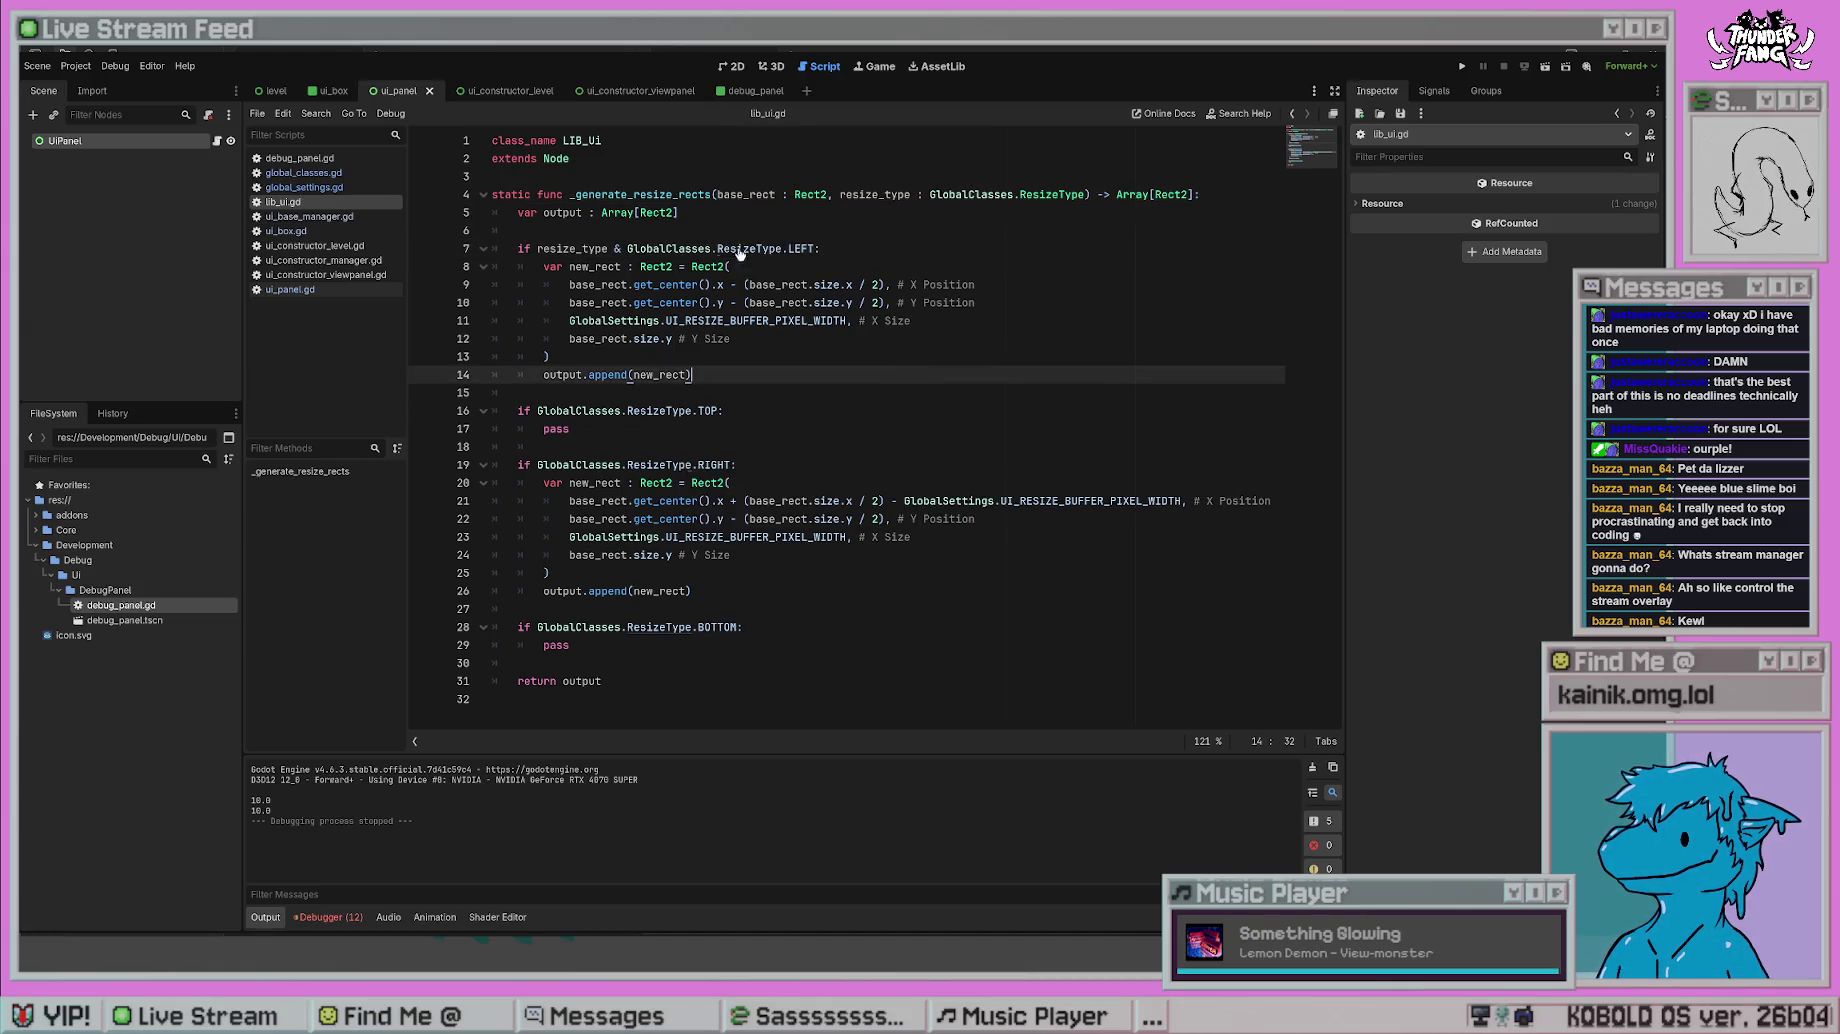
click(627, 248)
drag(627, 248, 537, 248)
key(ctrl+c)
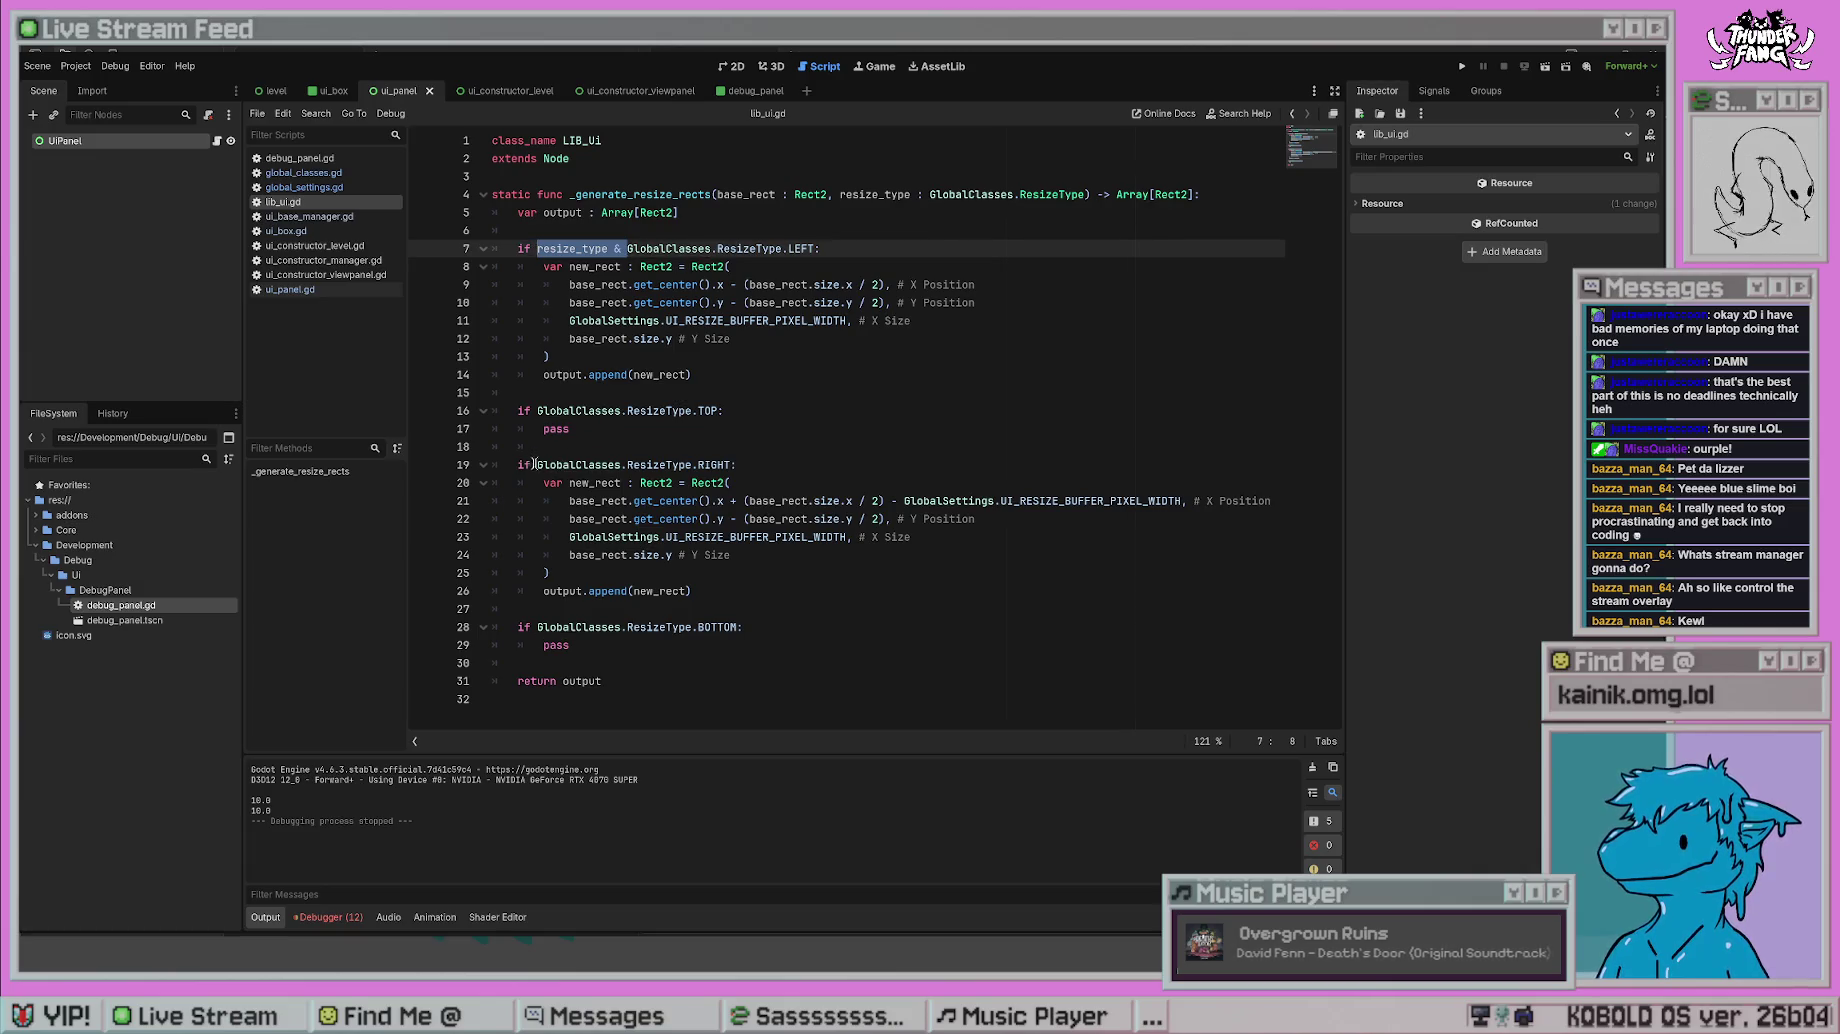
click(537, 464)
key(ctrl+v)
click(537, 410)
key(ctrl+v)
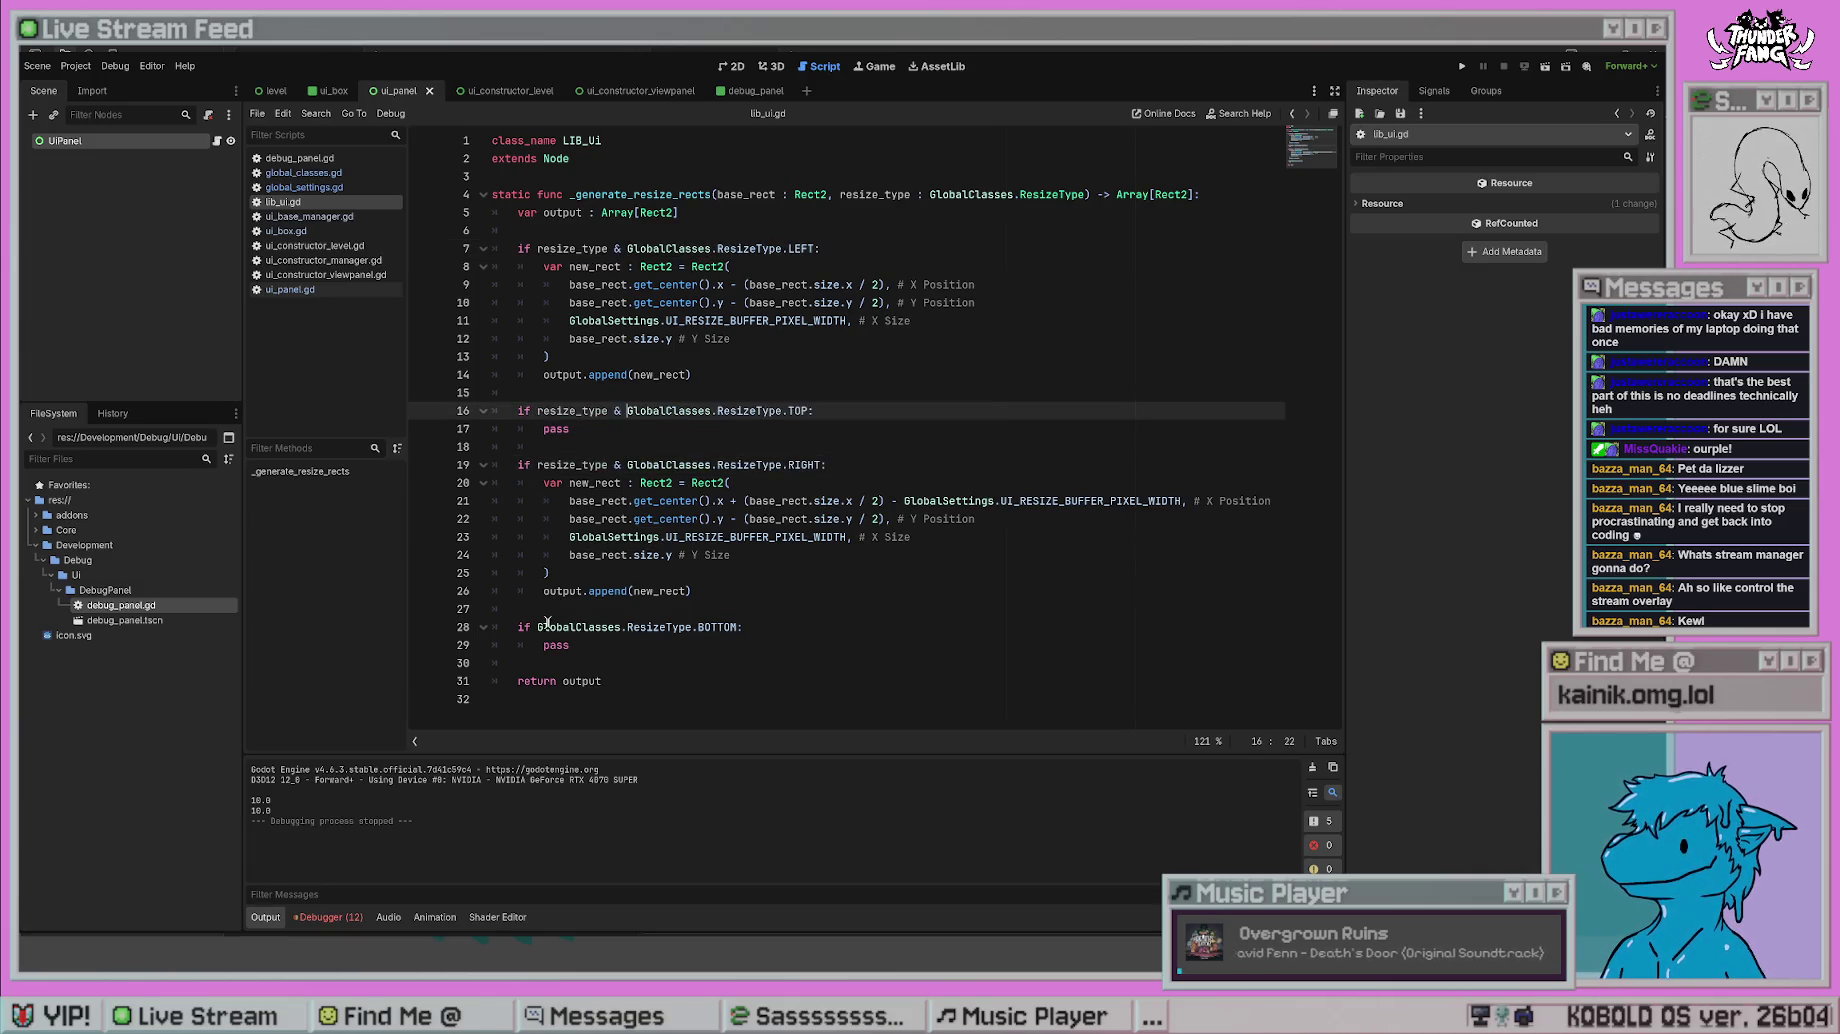
click(537, 627)
key(ctrl+v)
click(550, 357)
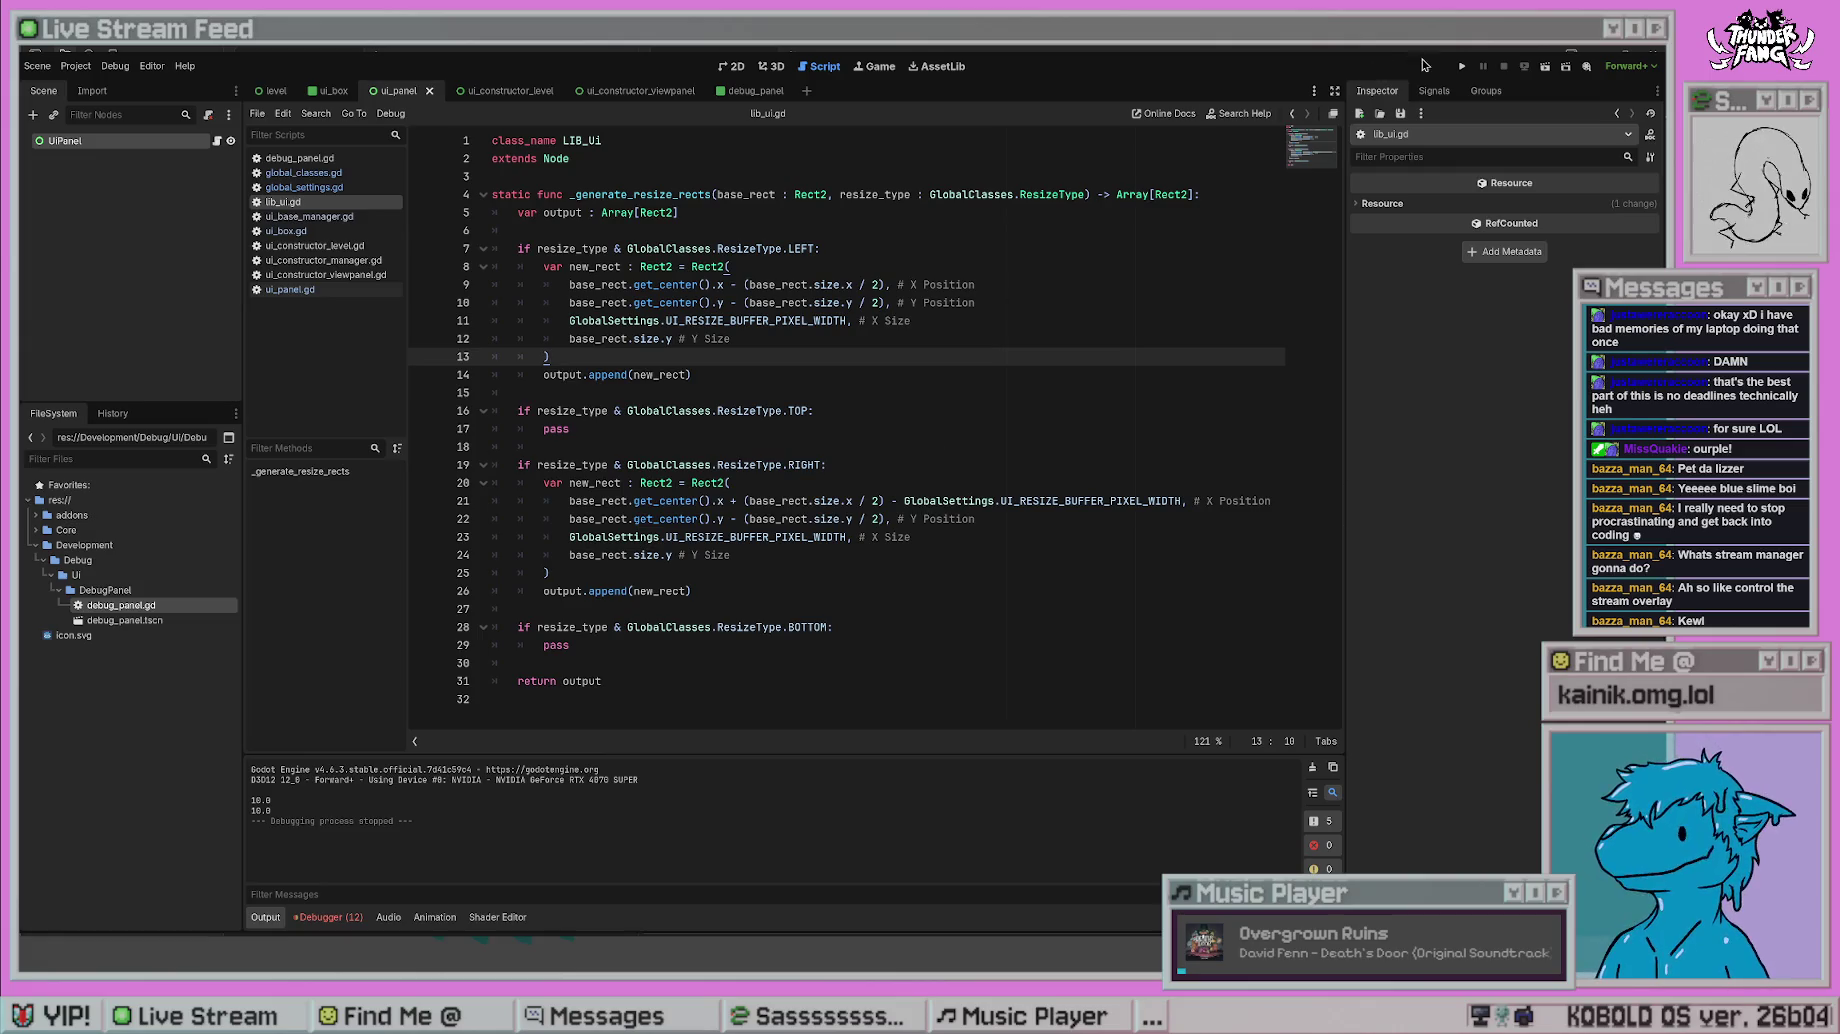
- Test-run the game, review resize_type's uses, then go to line 25 of ui_constructor_level.gd
click(1462, 67)
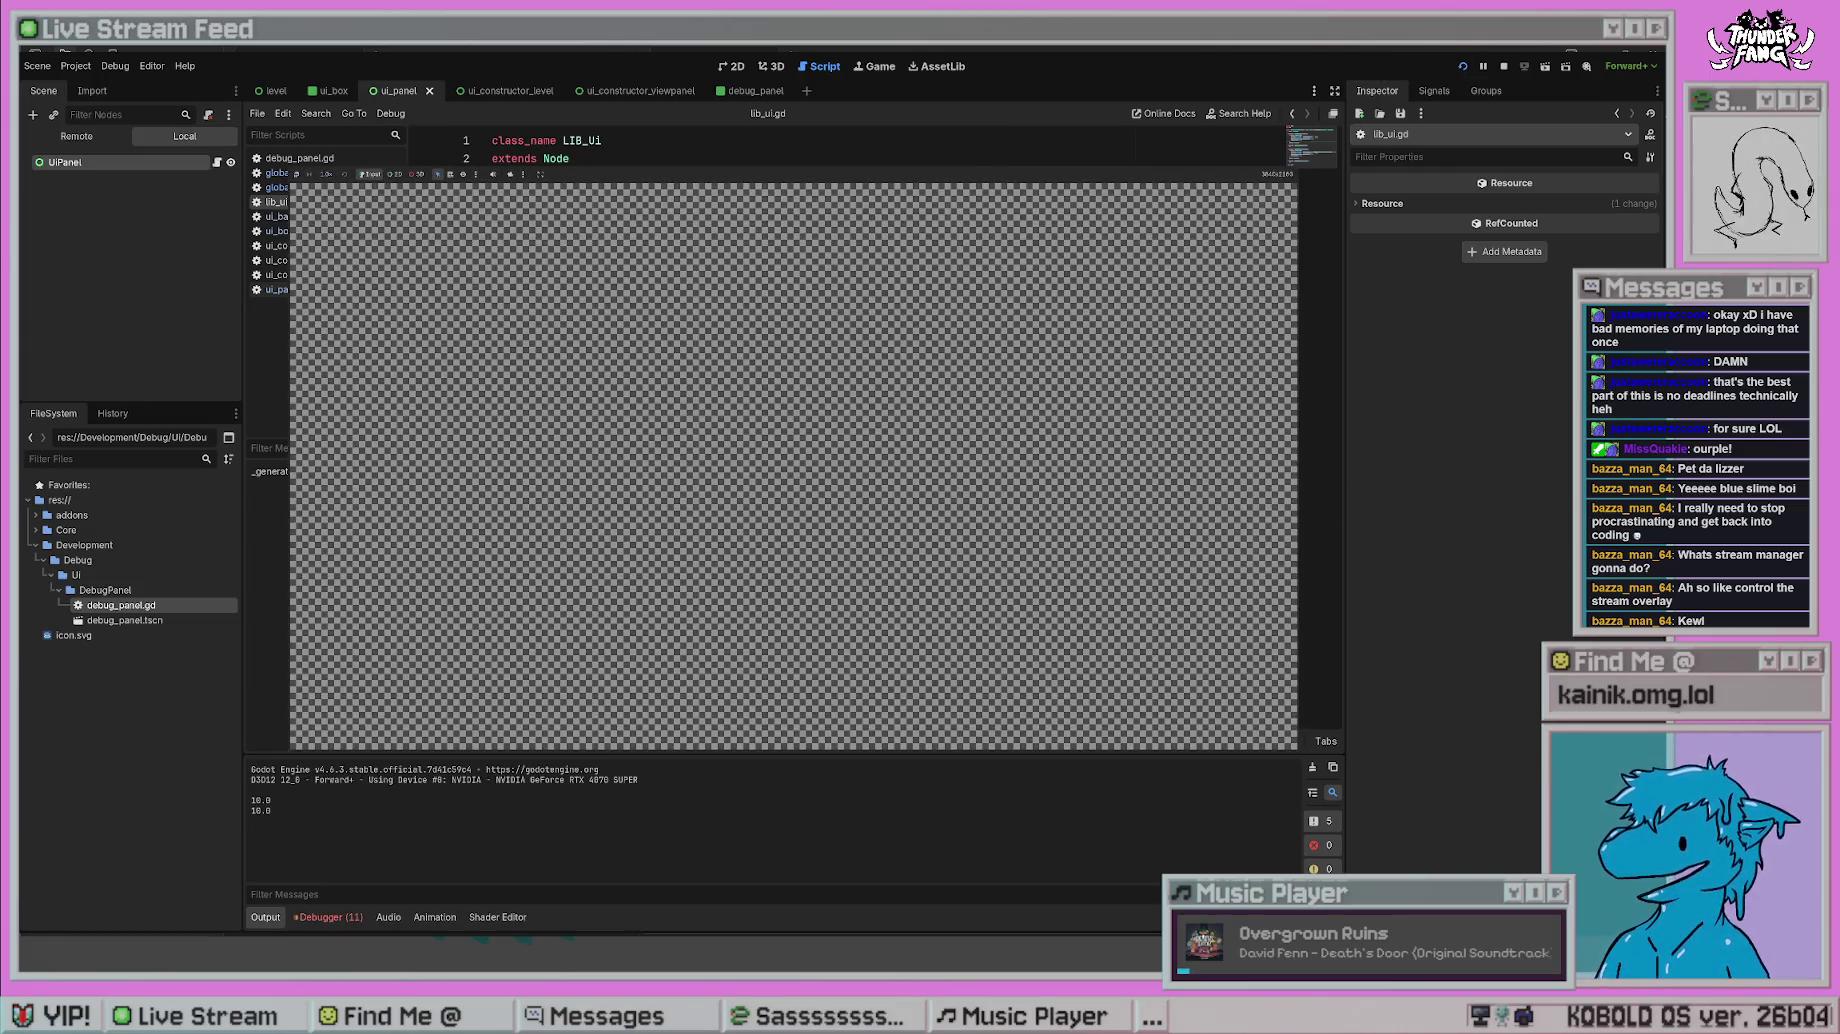
key(F8)
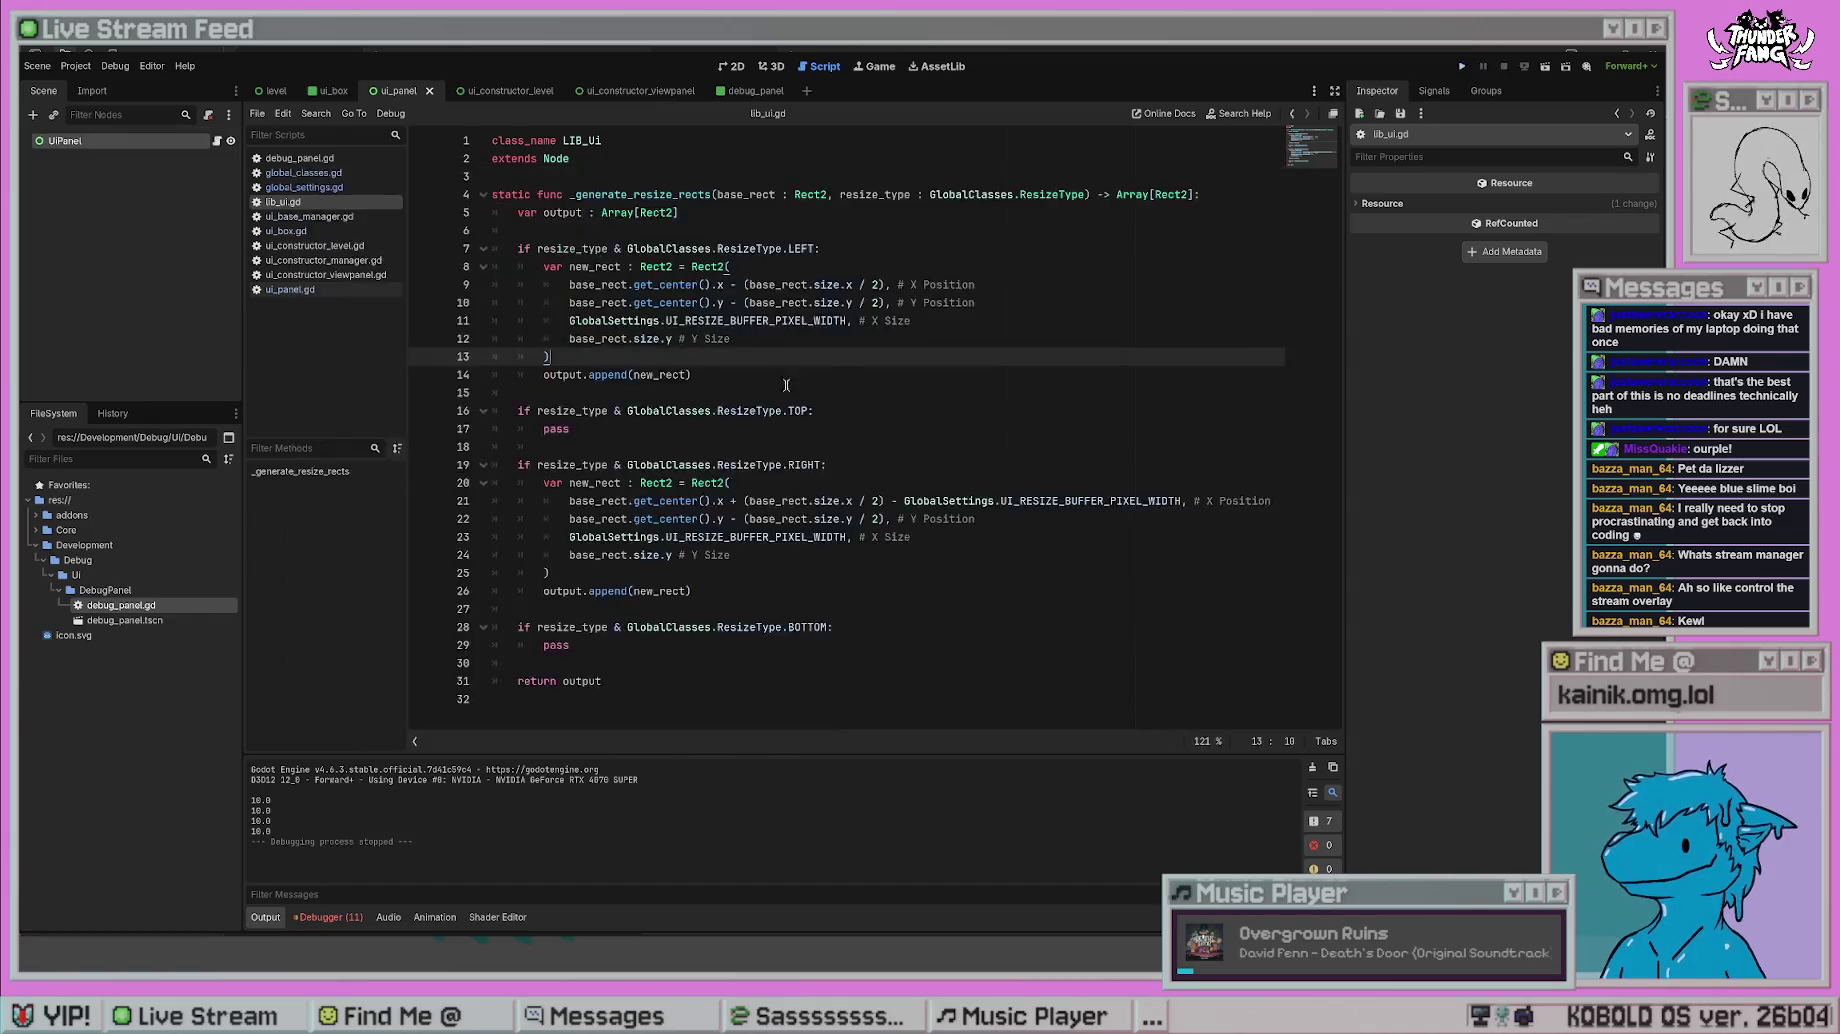
click(934, 303)
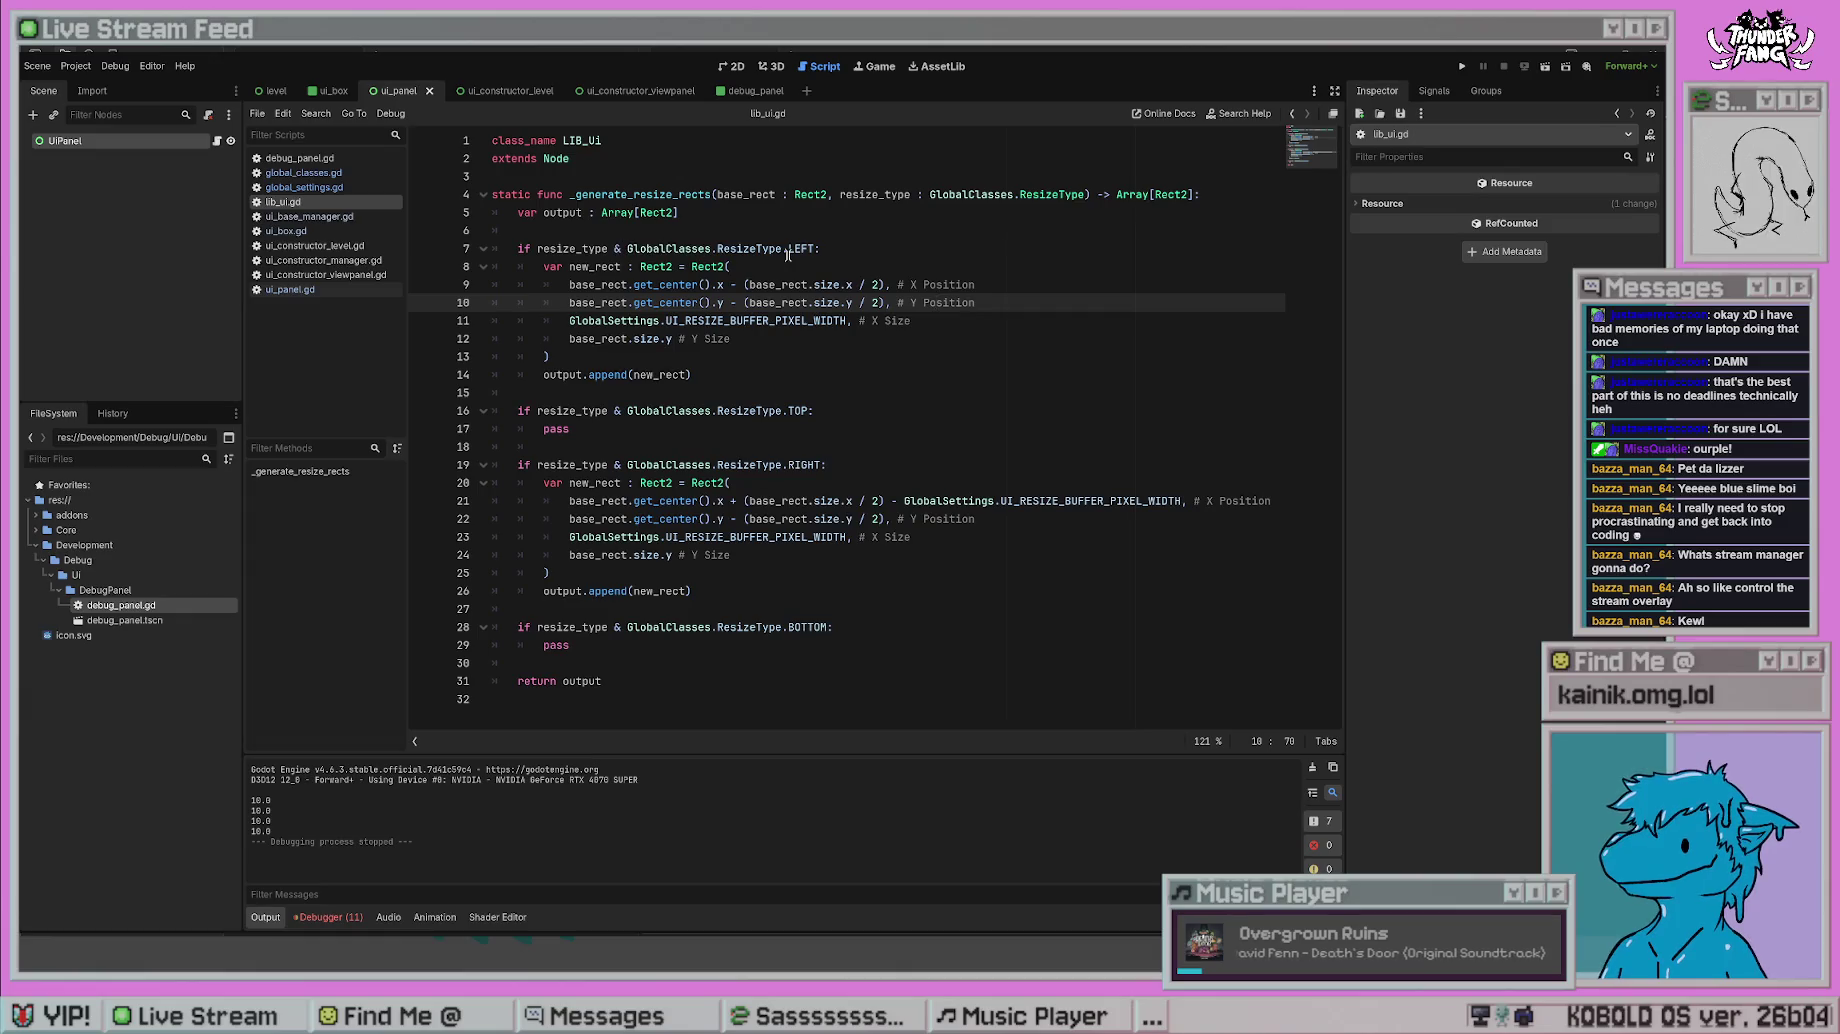
drag(536, 245, 818, 250)
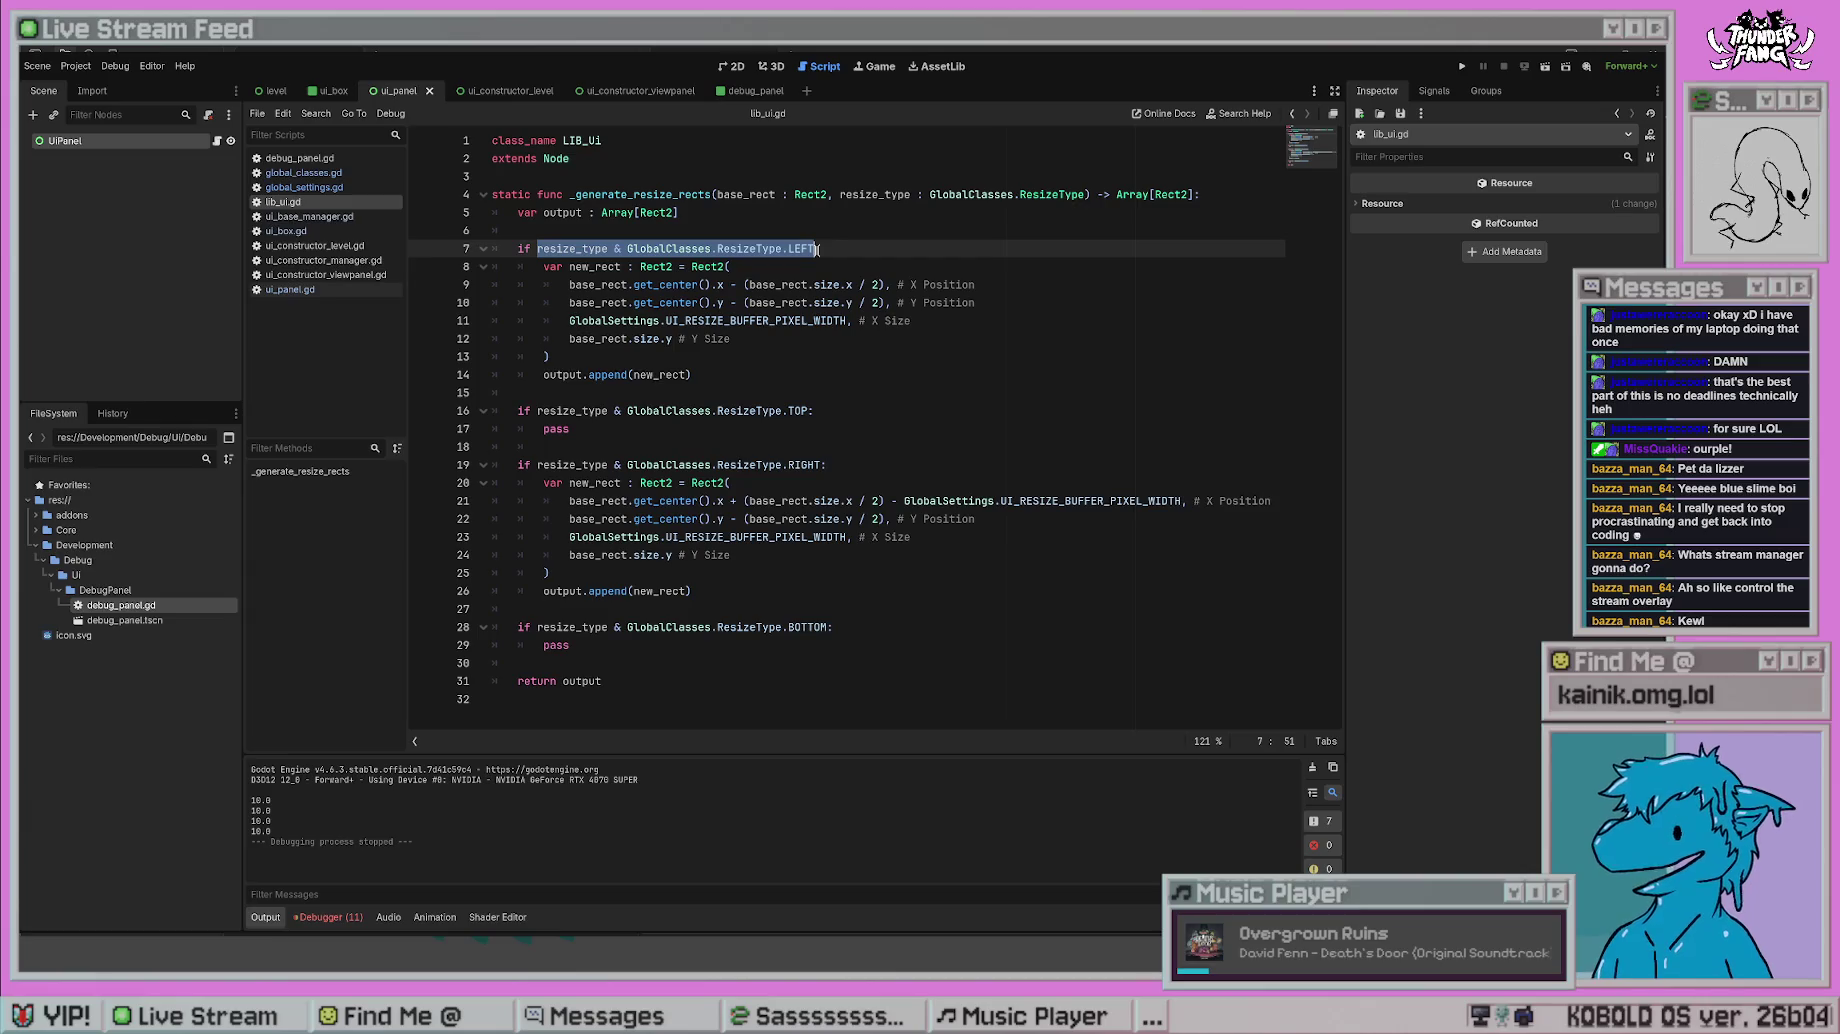
click(868, 432)
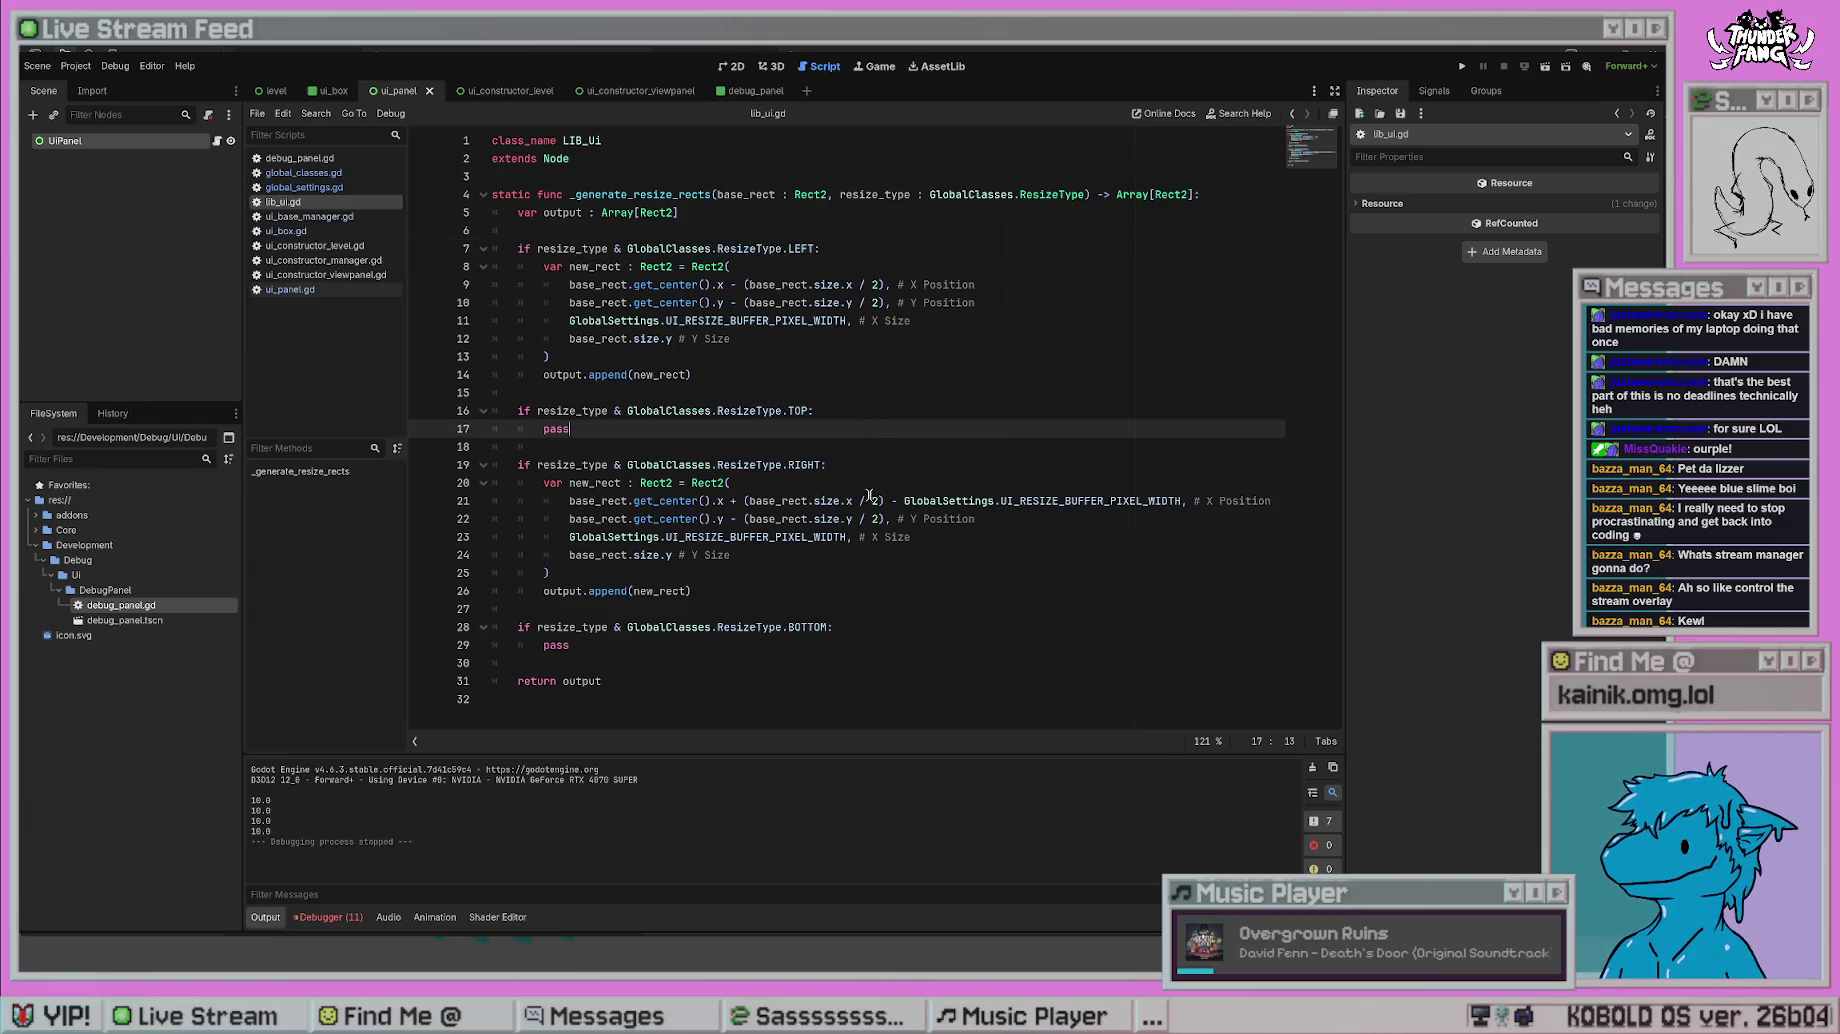
click(314, 245)
click(930, 573)
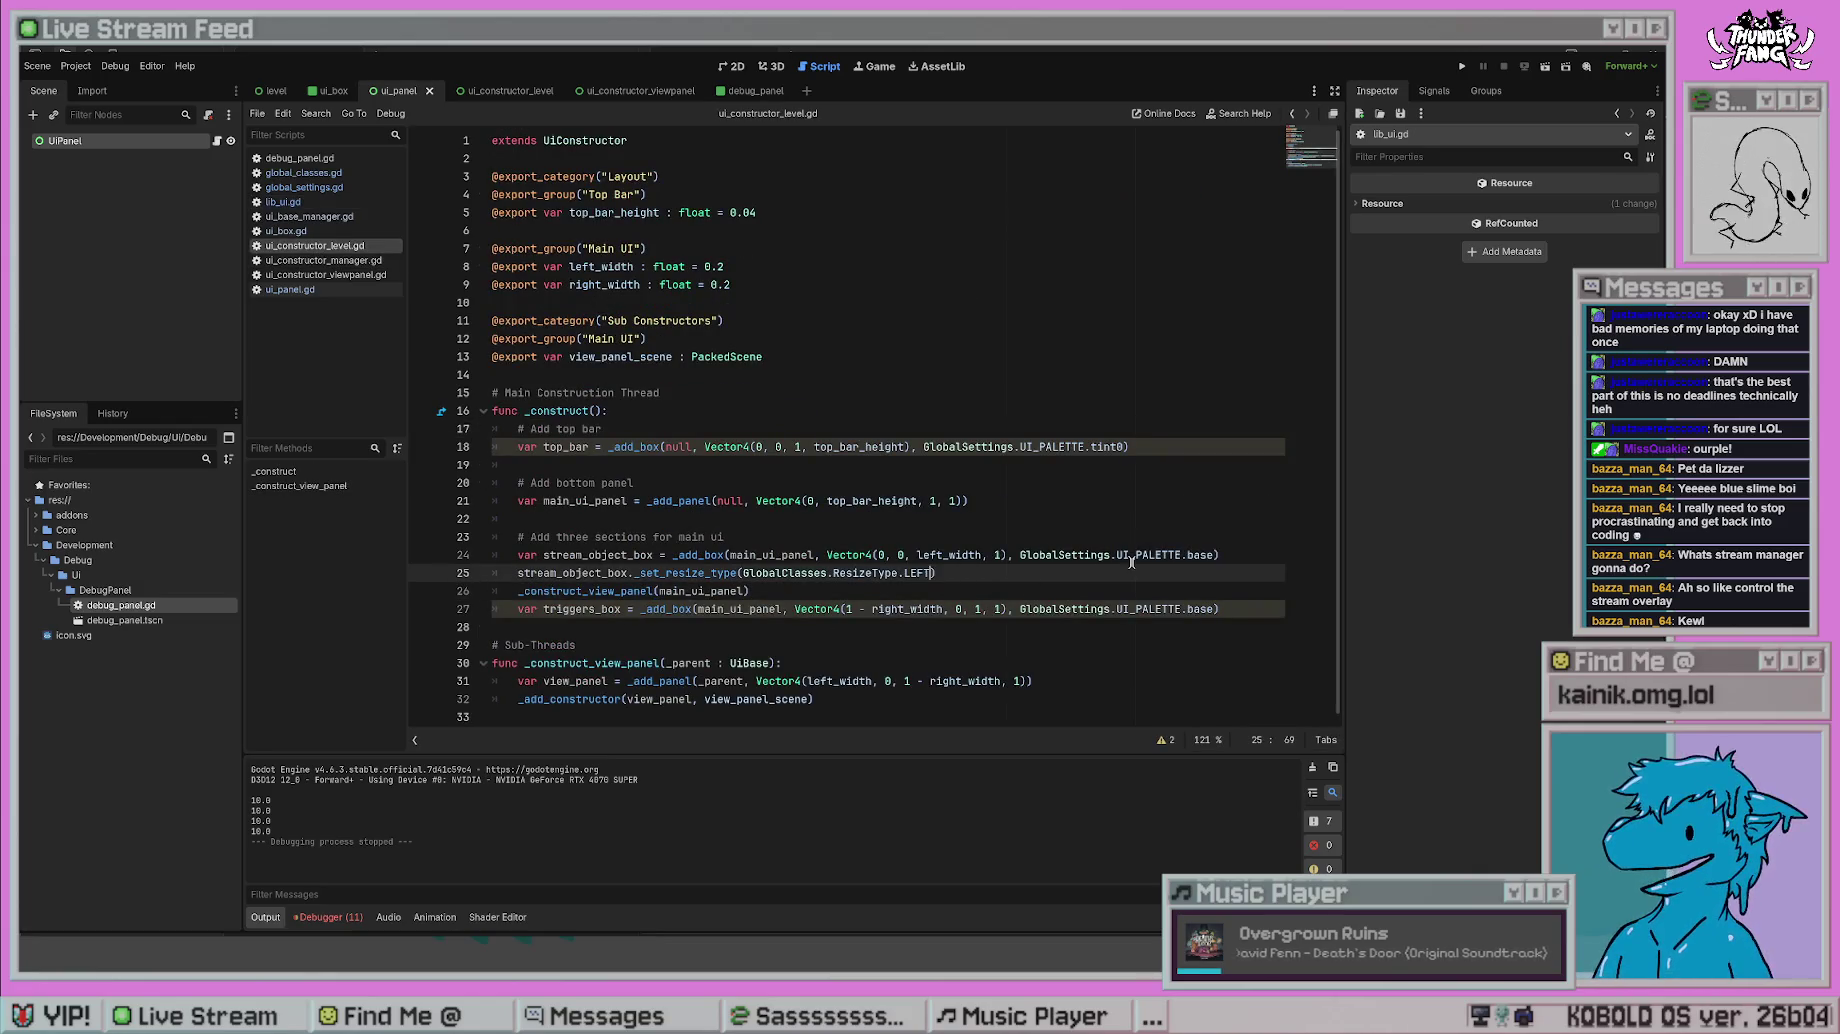
- Add ' | GlobalClasses.ResizeType.RIGHT' to the stream box's resize type and test-run
text(| GlobalClasses)
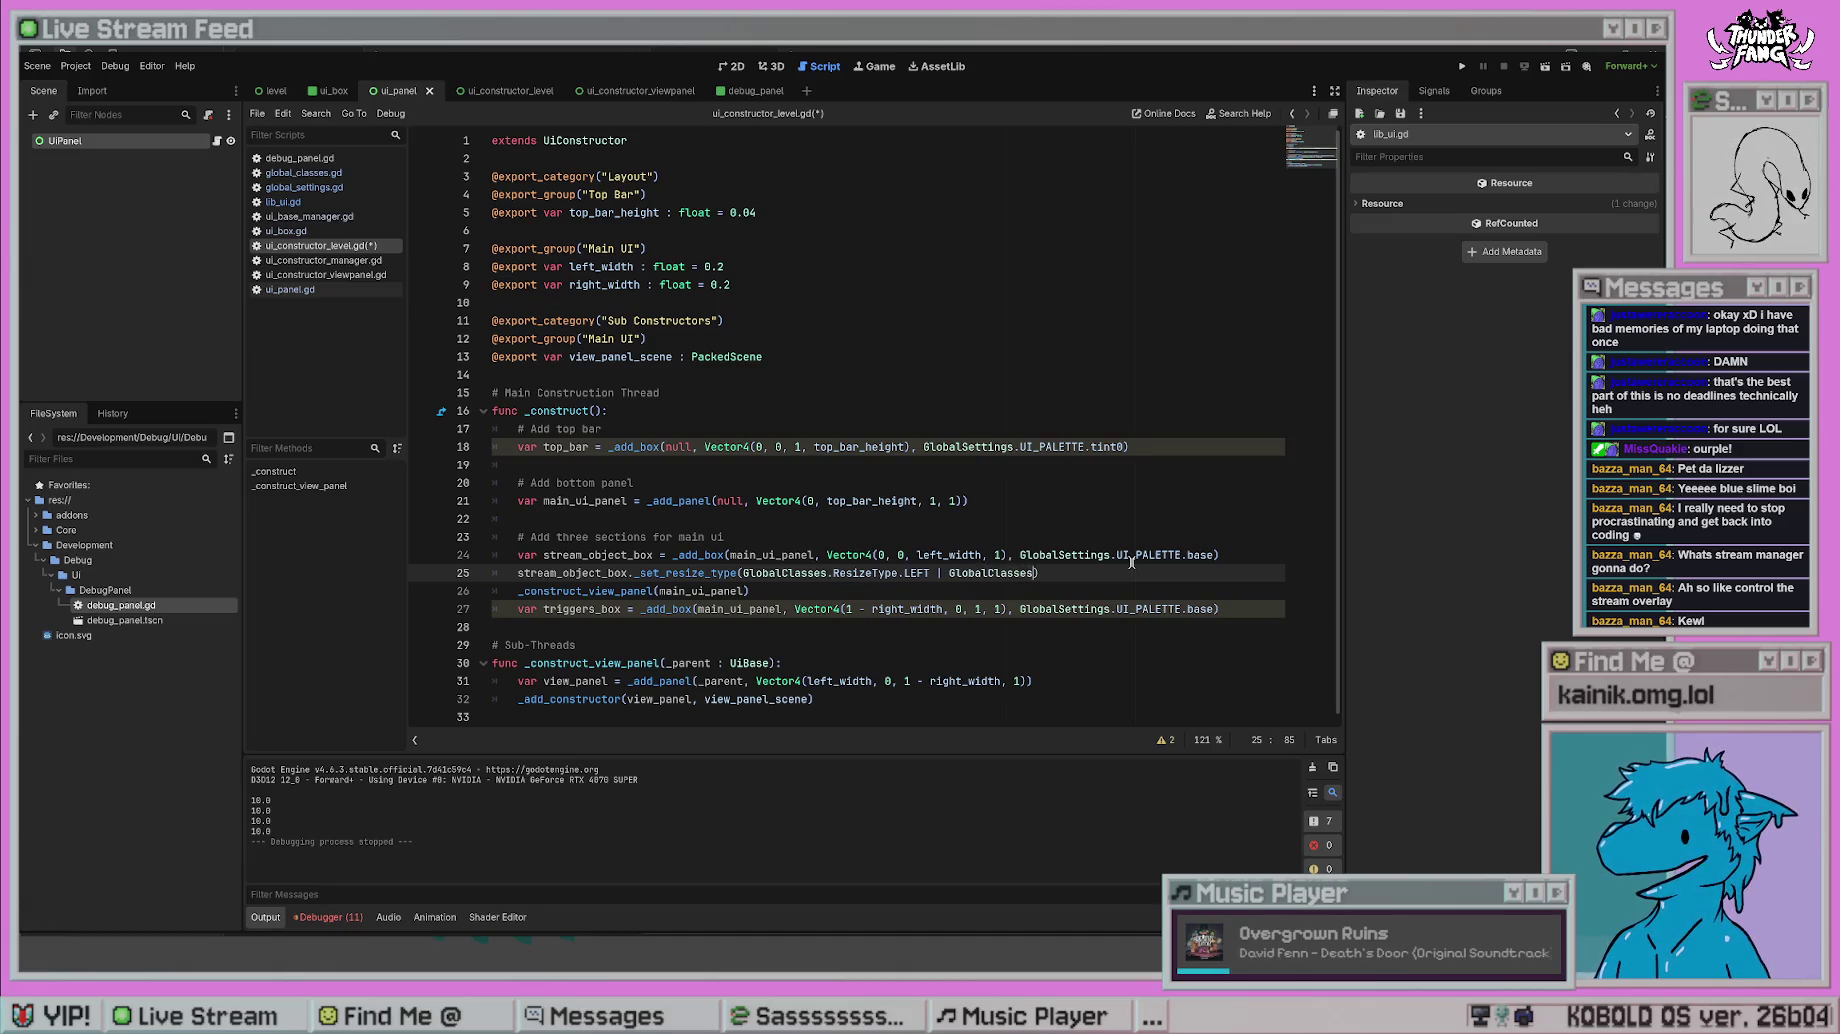
text(.ResizeType.RIGHT)
key(F5)
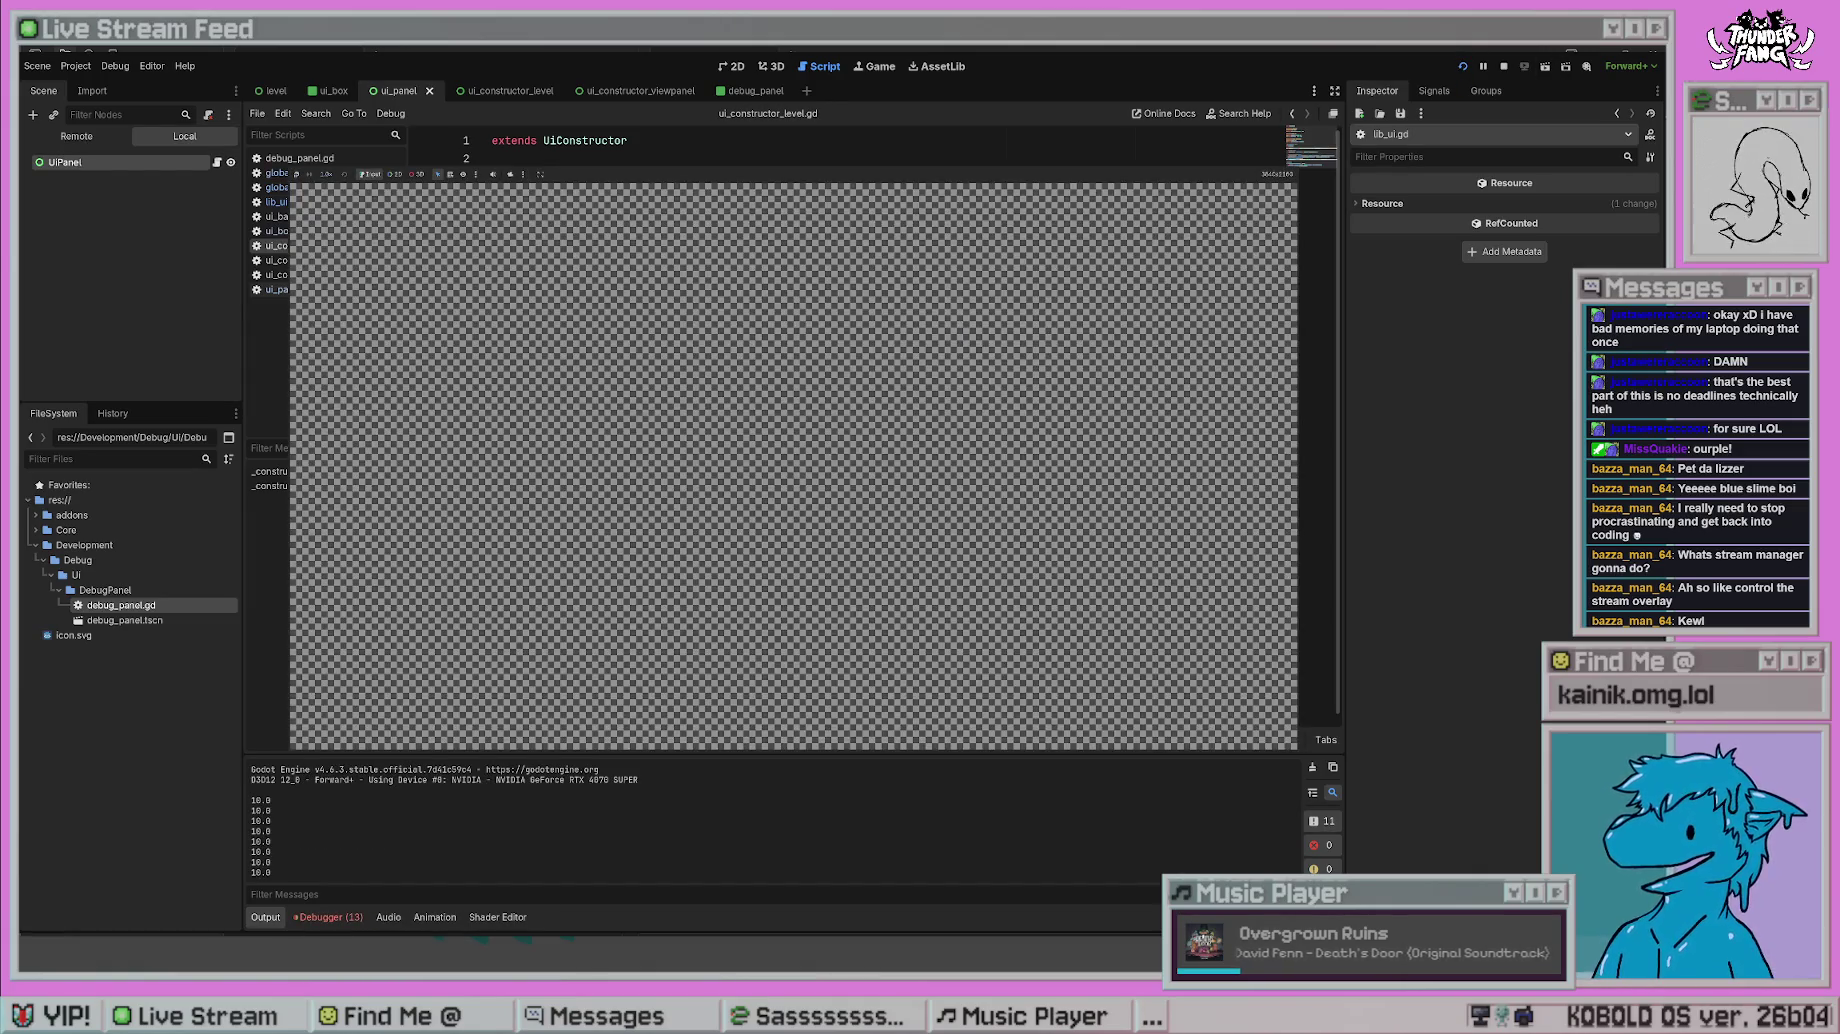
key(F8)
- Remove the LEFT flag so only RIGHT remains, and test-run the game again
drag(947, 573, 737, 576)
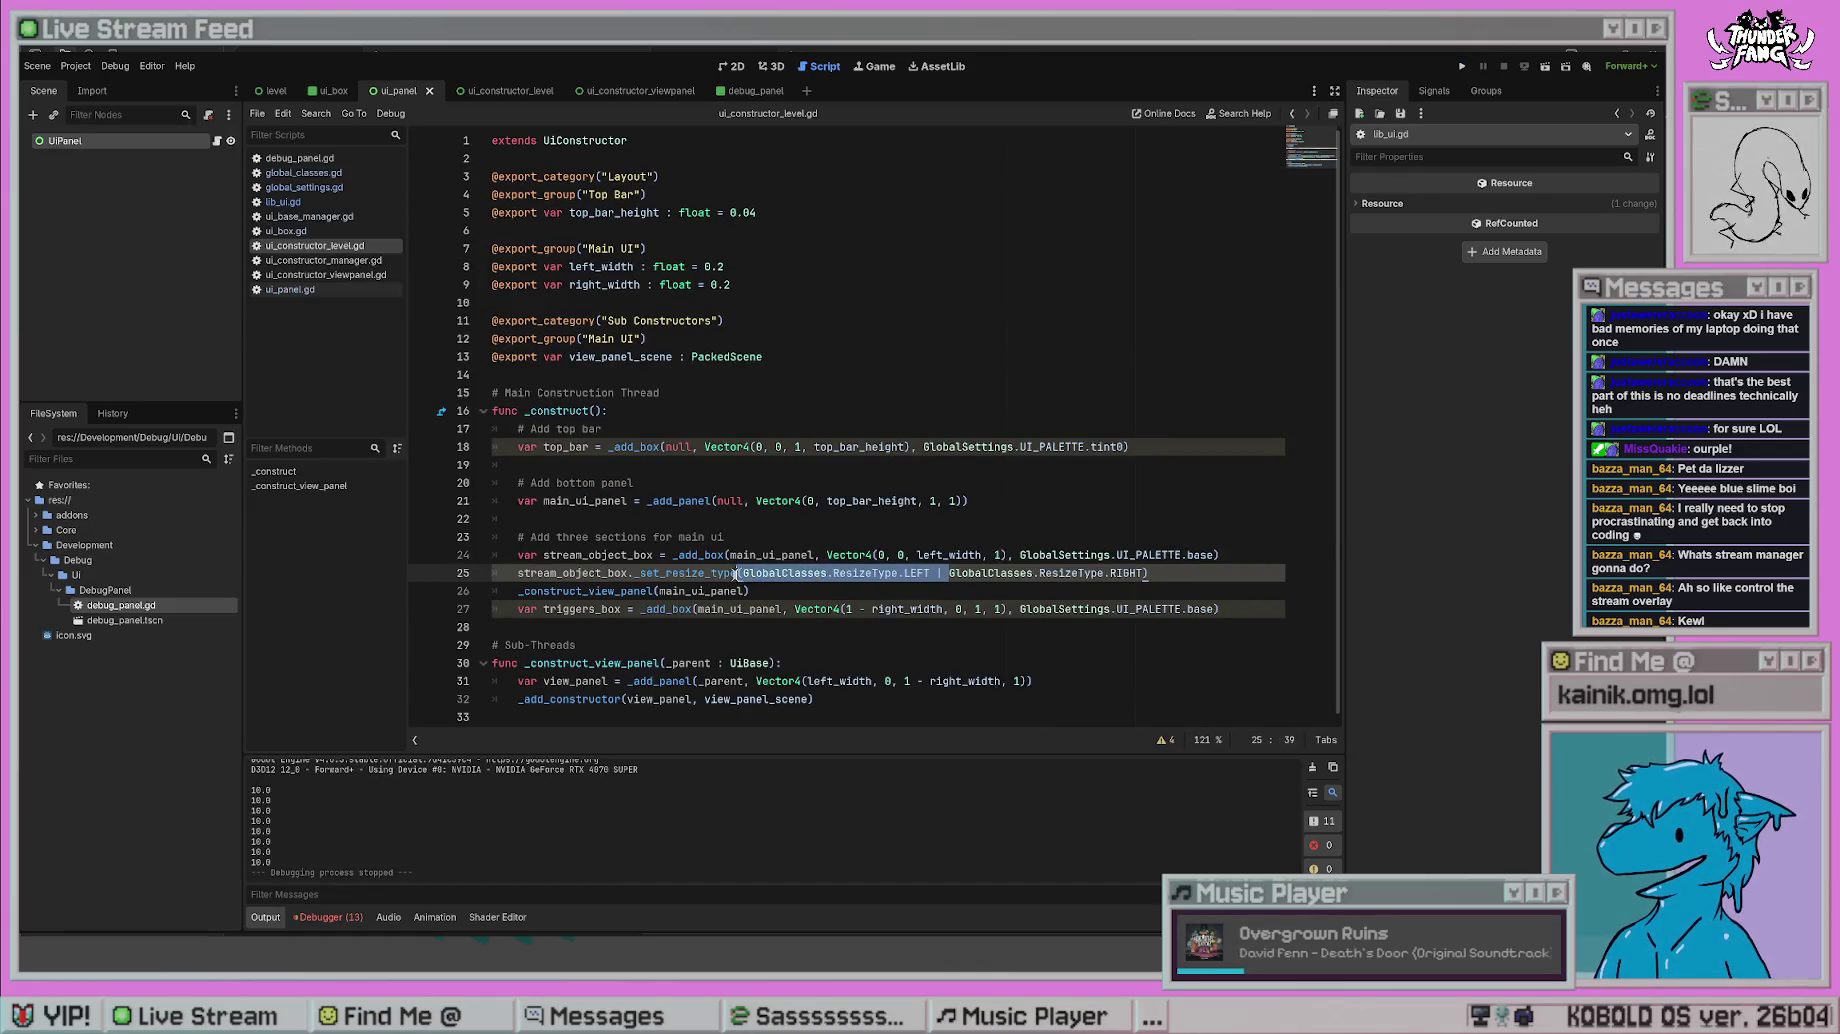
key(Delete)
click(844, 465)
key(F5)
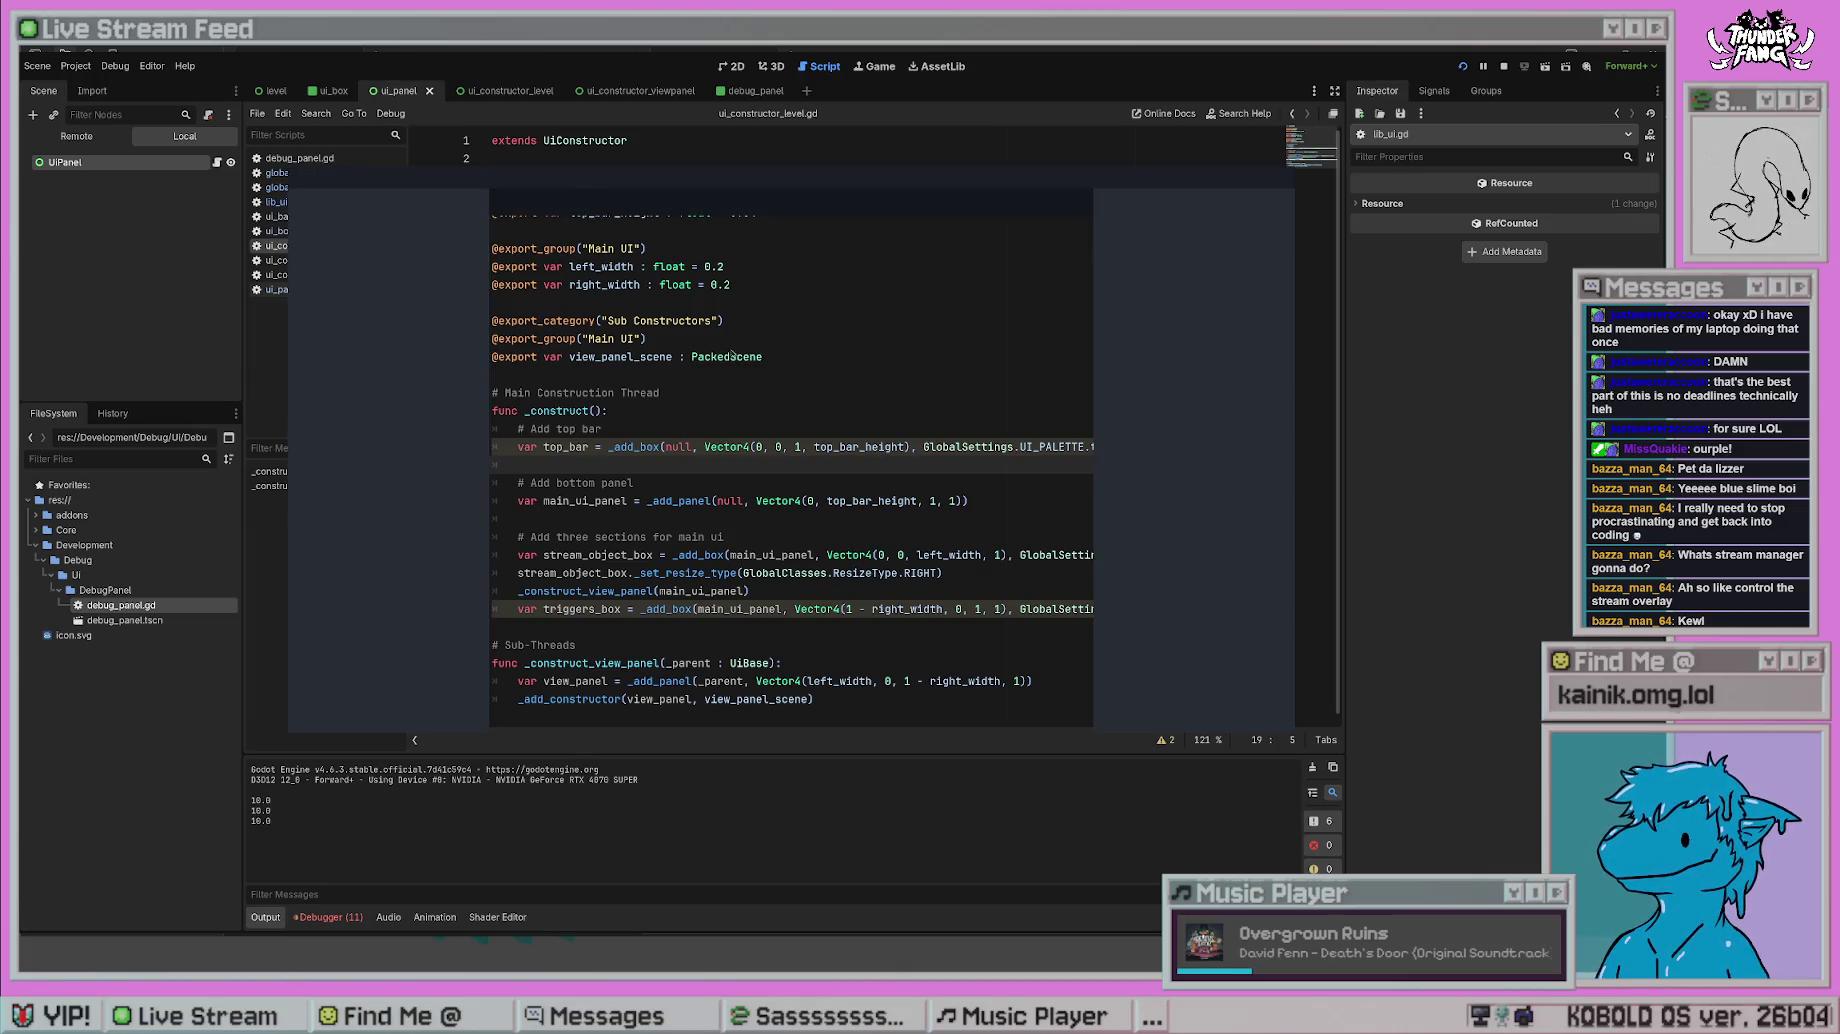
key(F8)
click(1025, 612)
key(Up)
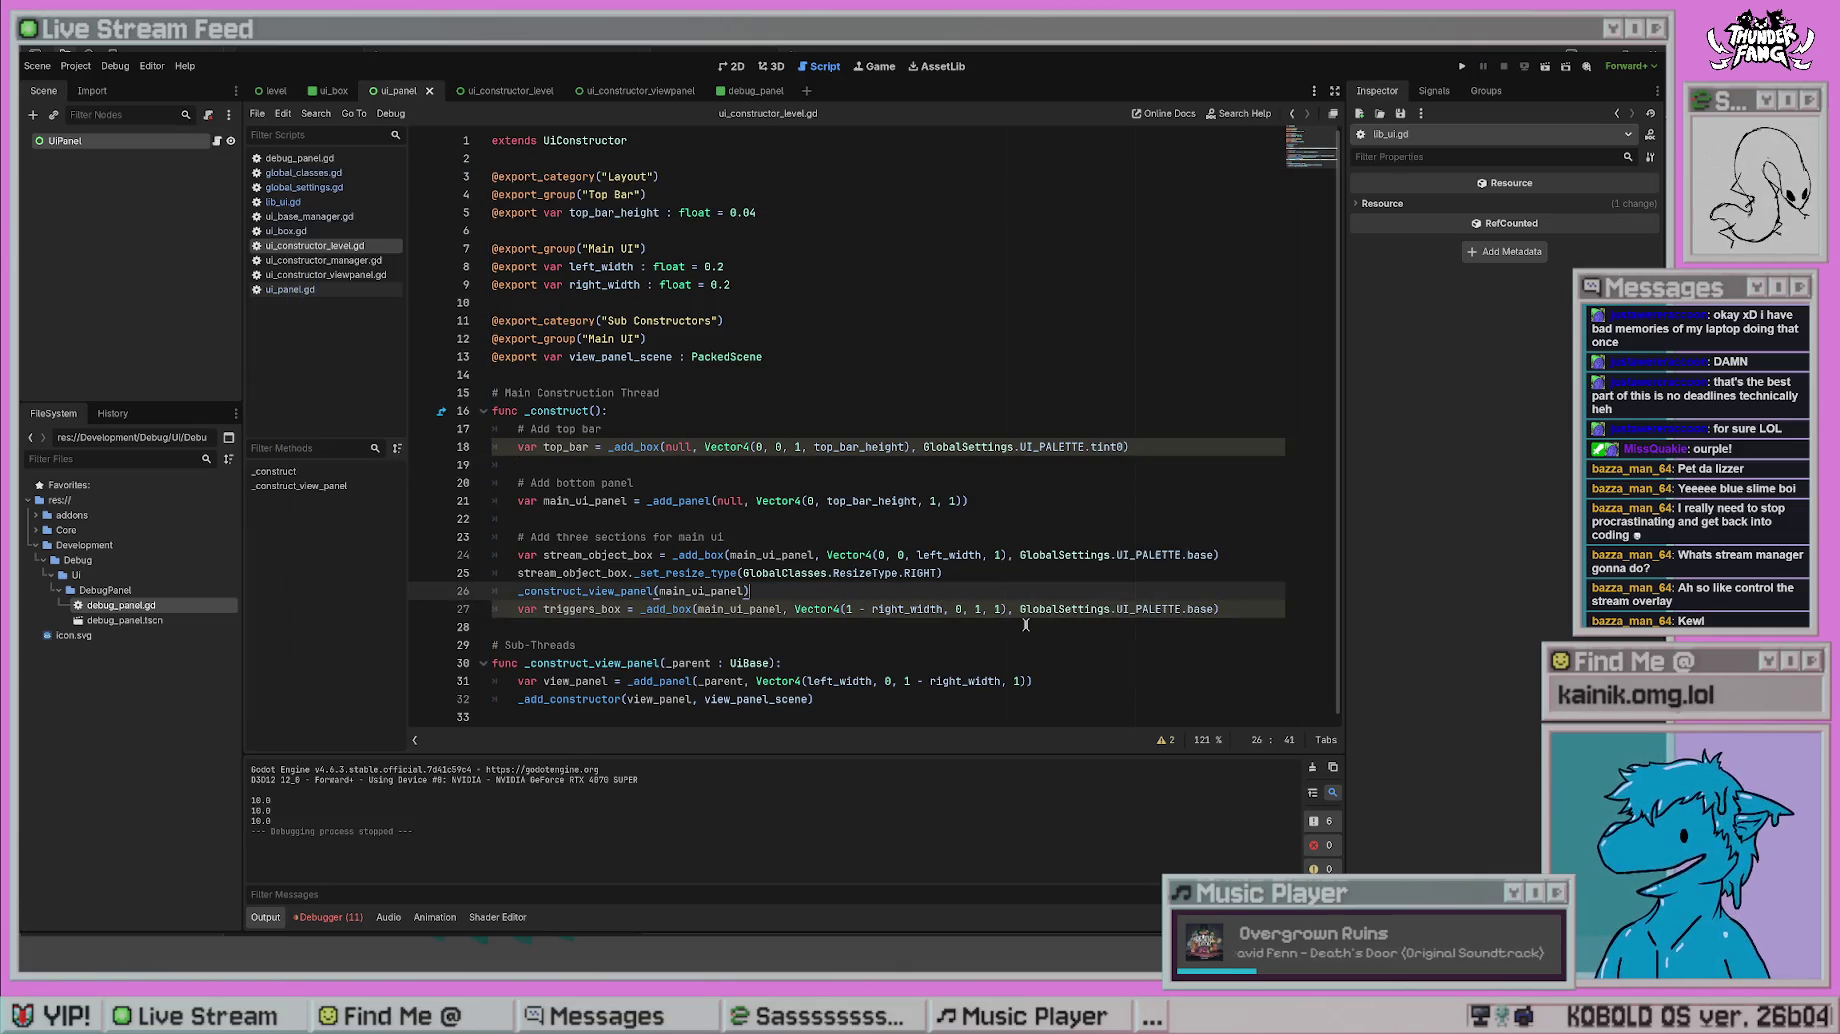
click(827, 350)
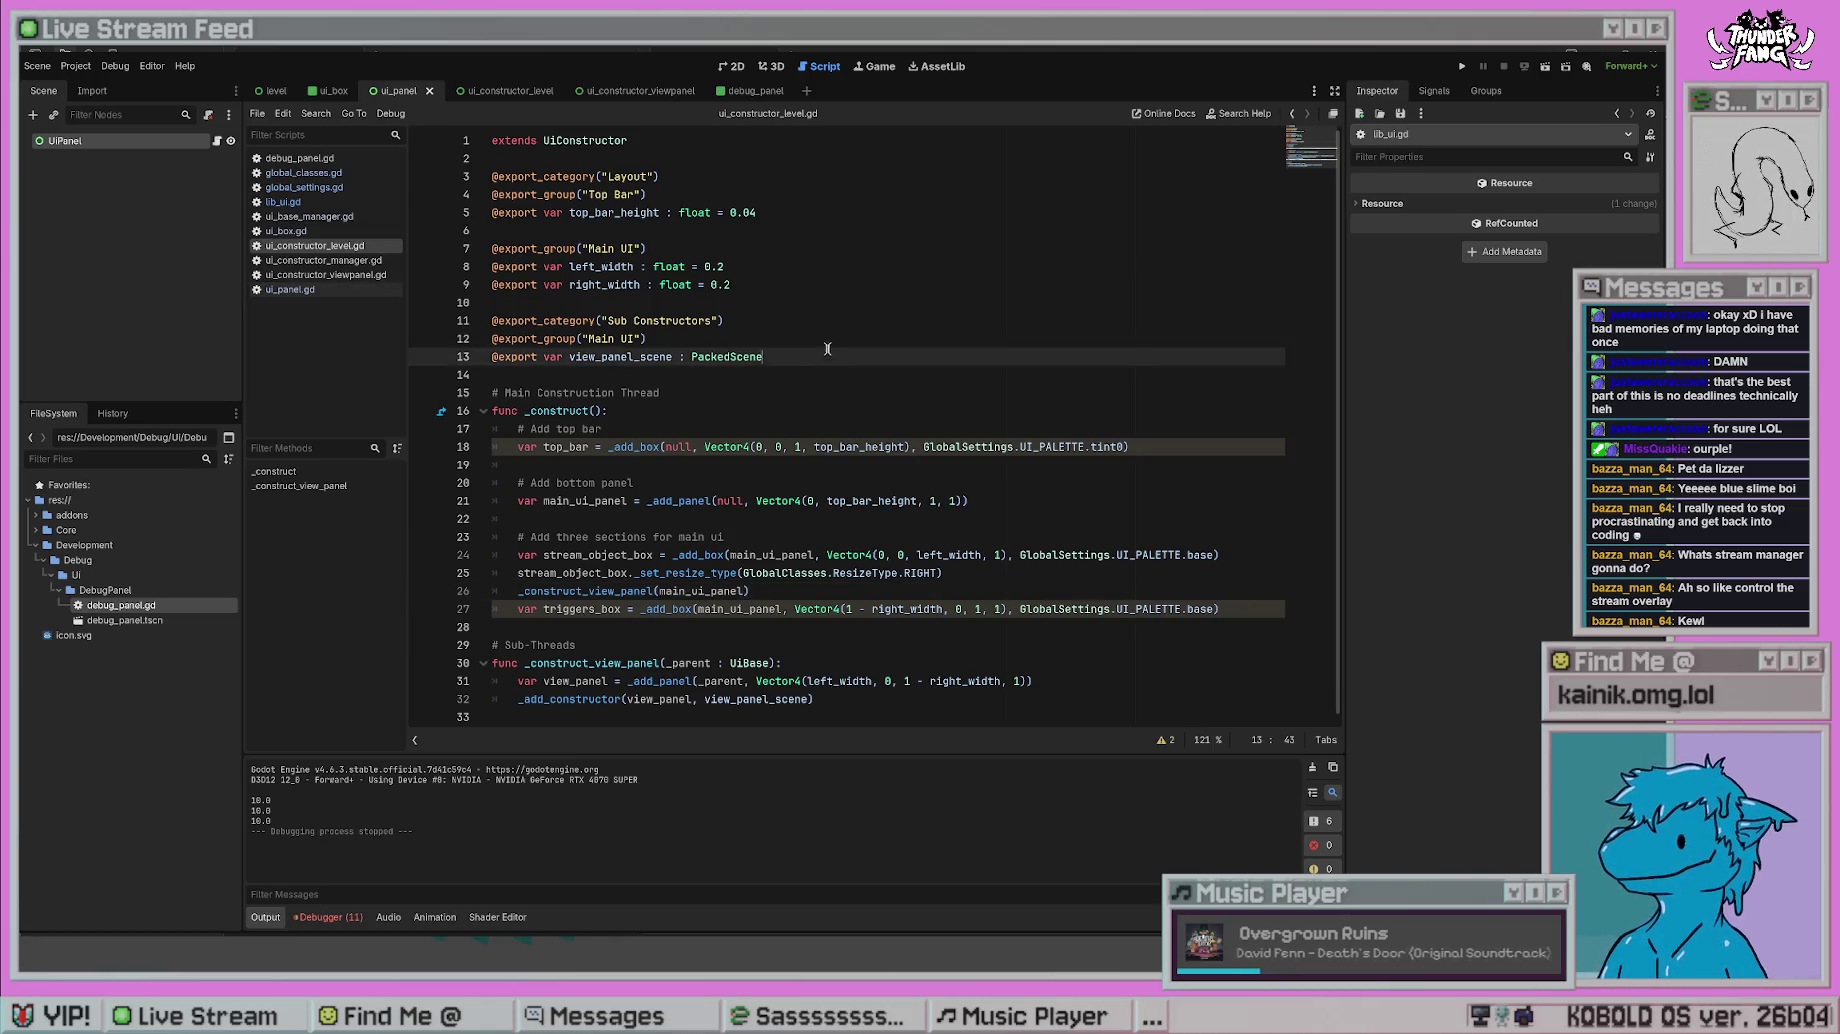
- Look over resize_type usage across the UI scripts, ending in global_classes.gd
key(alt+Left)
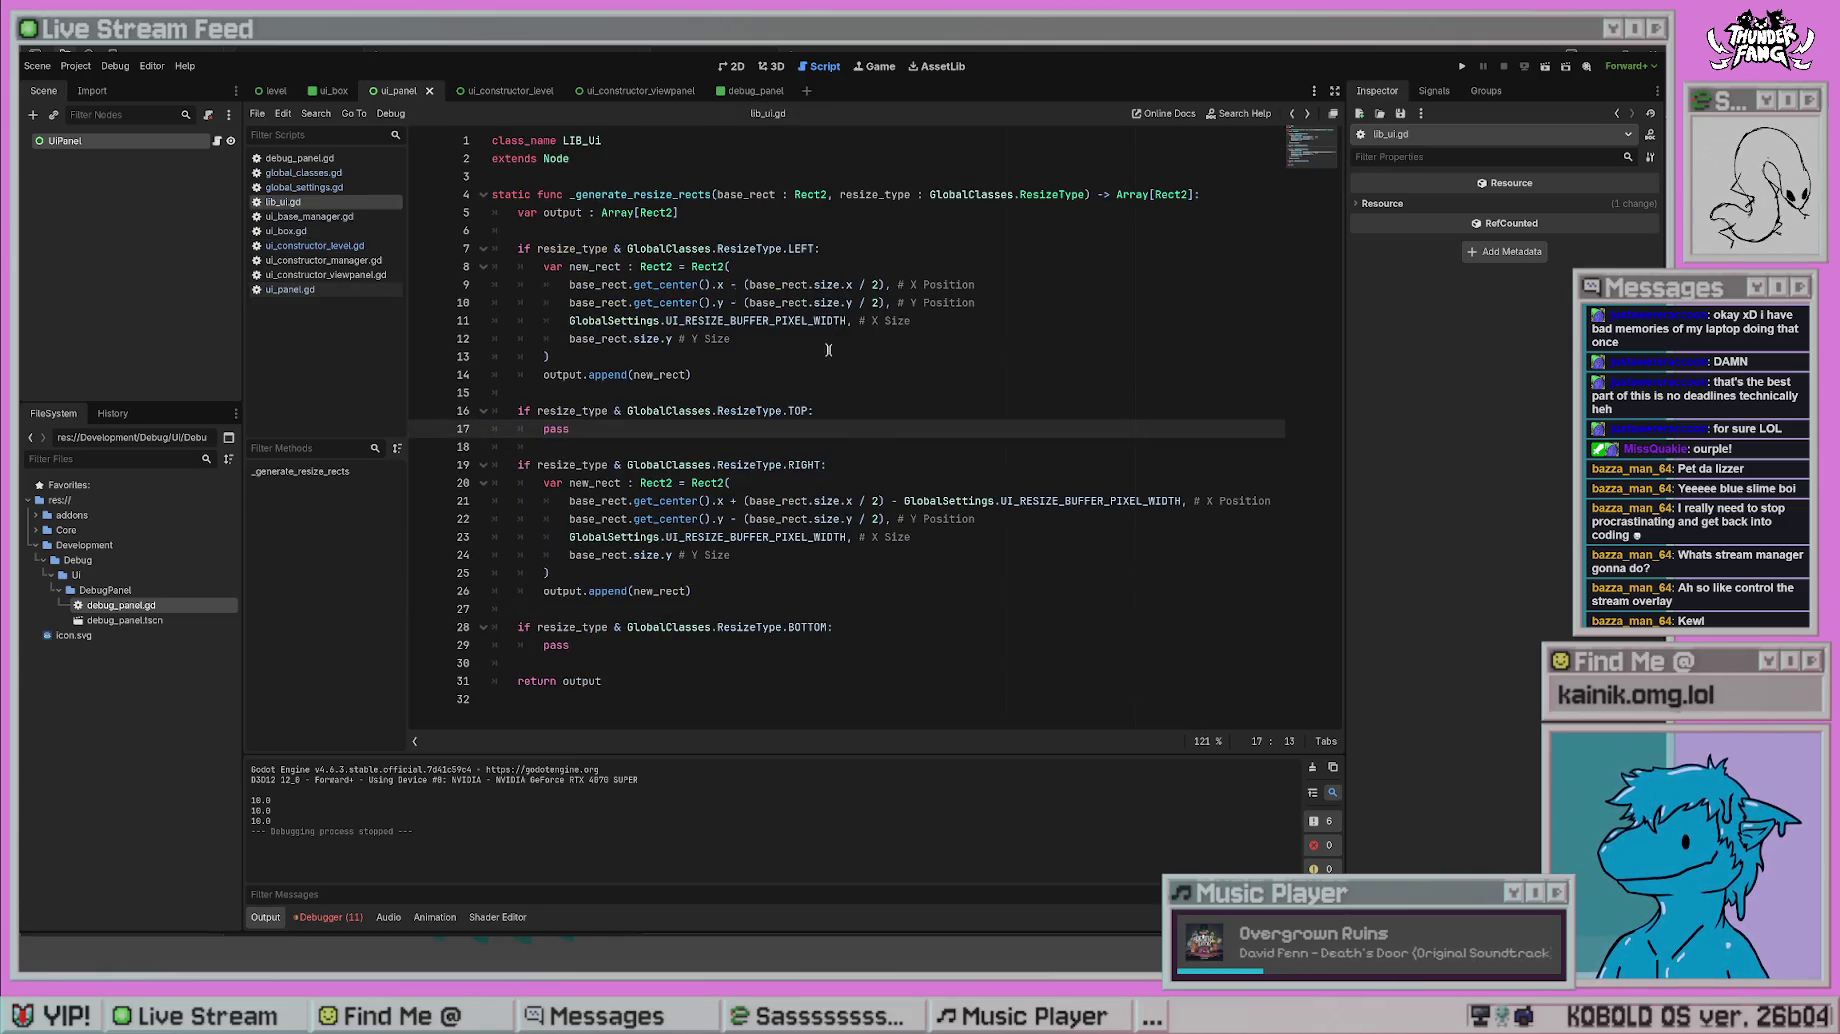
mouse_move(537, 248)
mouse_down()
mouse_move(670, 248)
mouse_move(591, 248)
mouse_move(607, 248)
mouse_up()
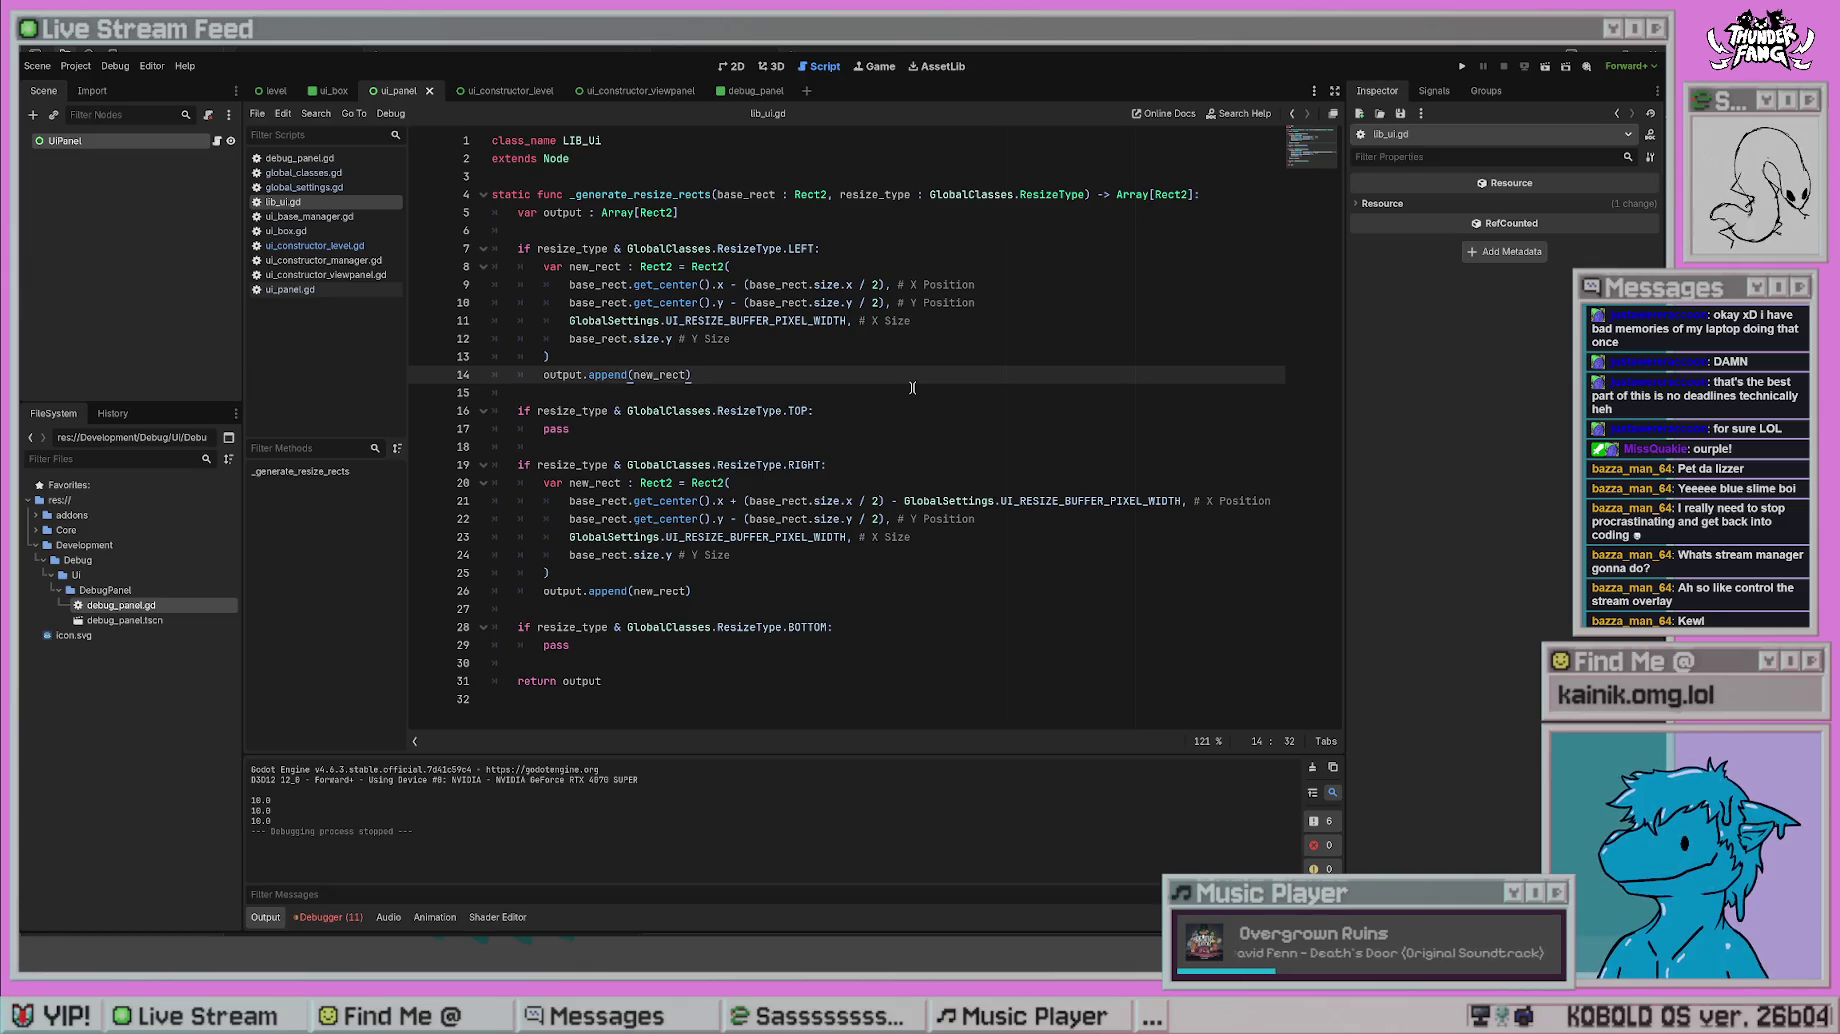
click(315, 246)
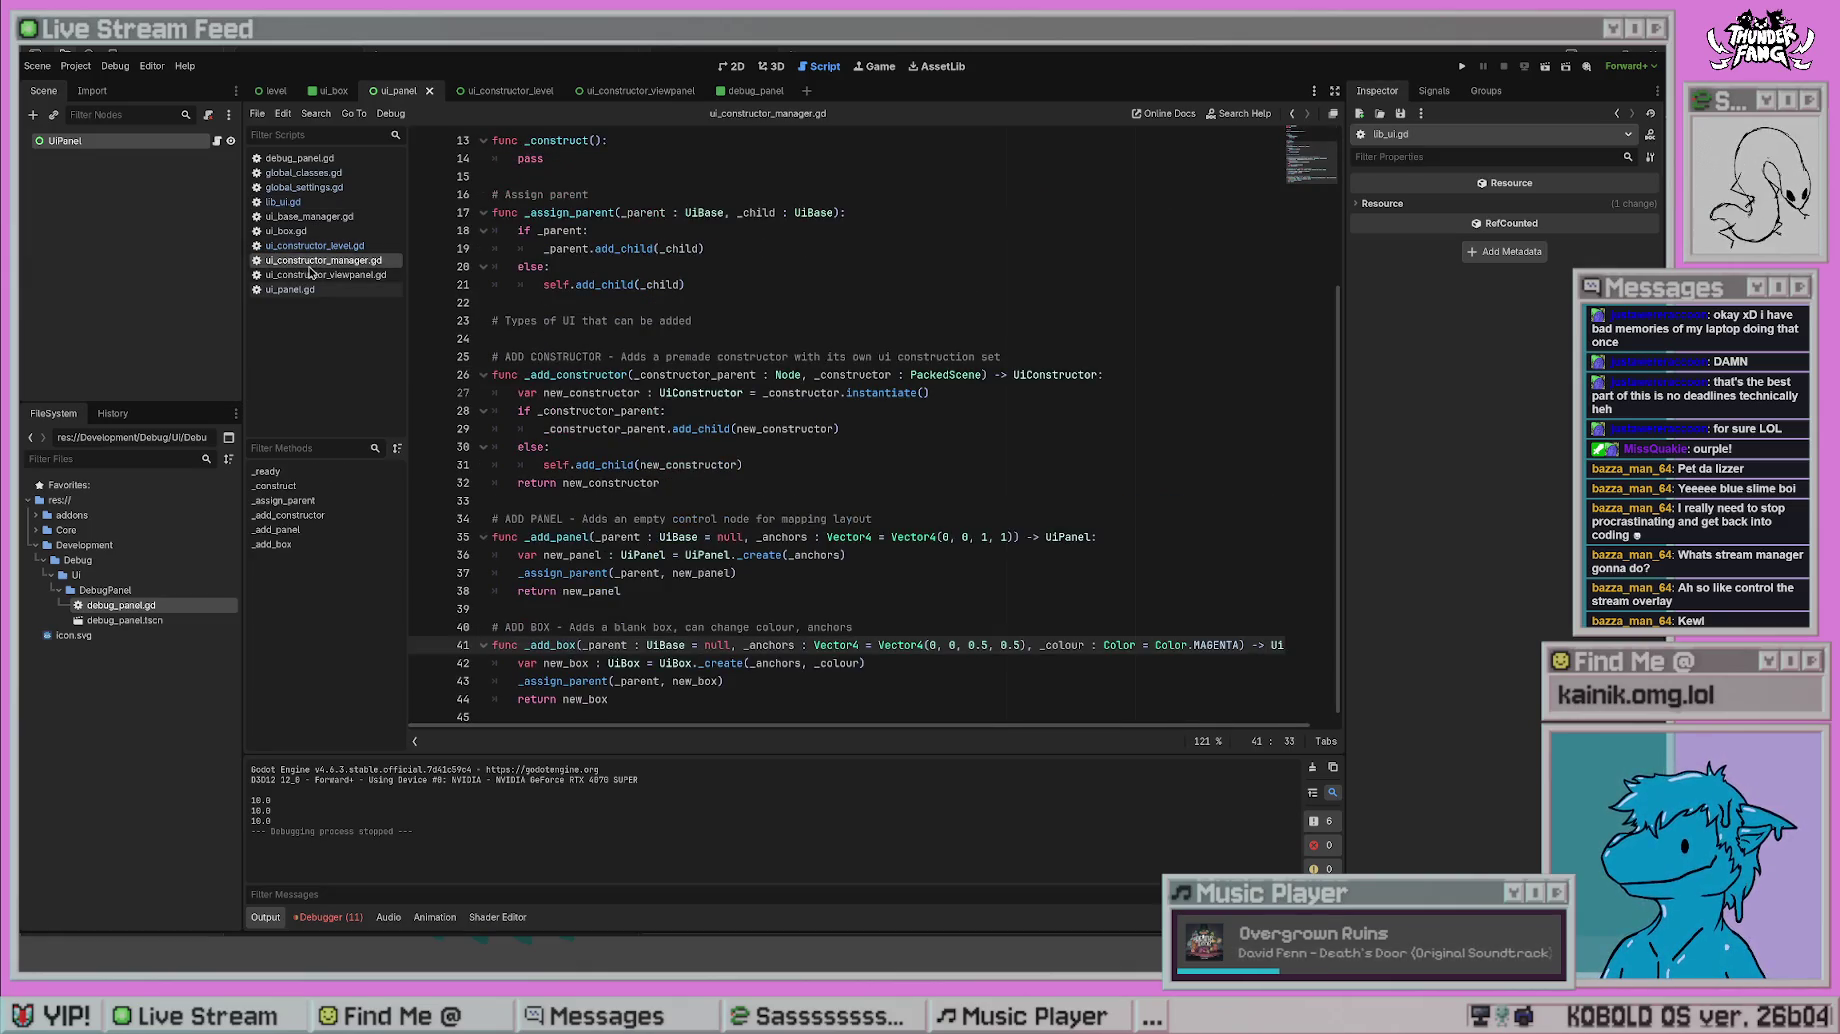
click(326, 275)
click(333, 288)
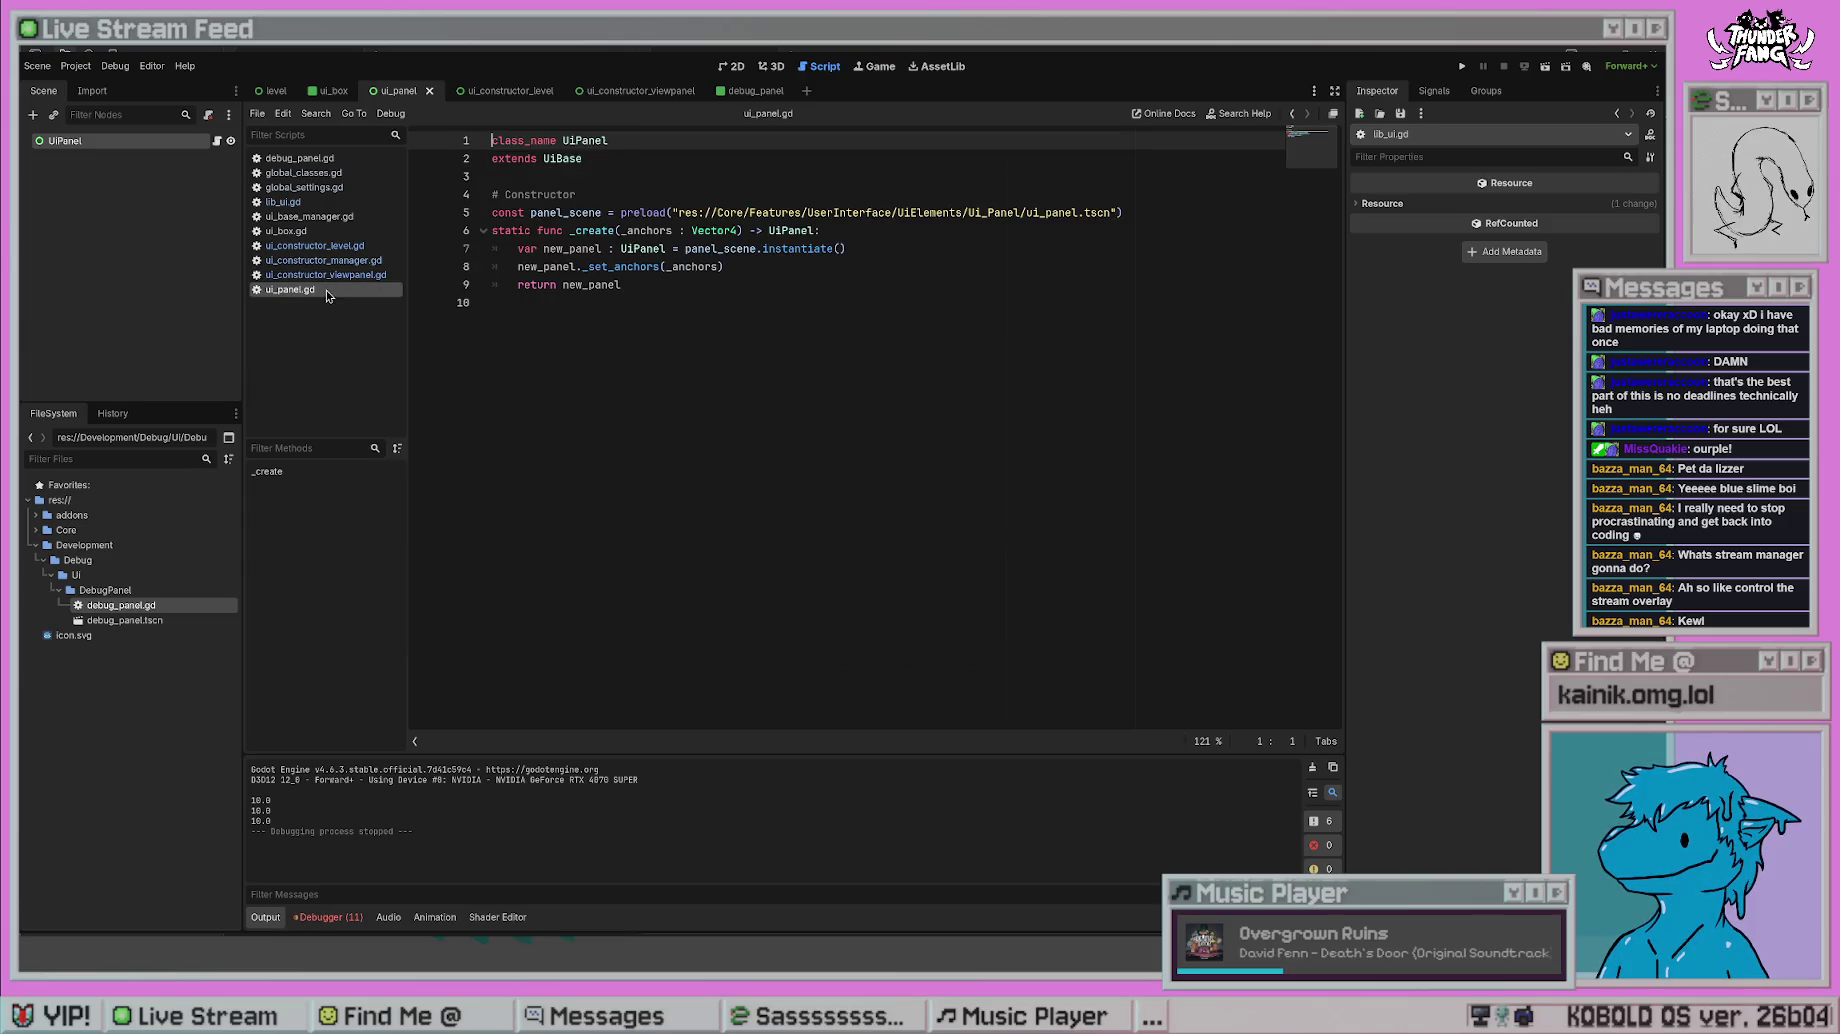
click(318, 216)
click(319, 202)
click(303, 173)
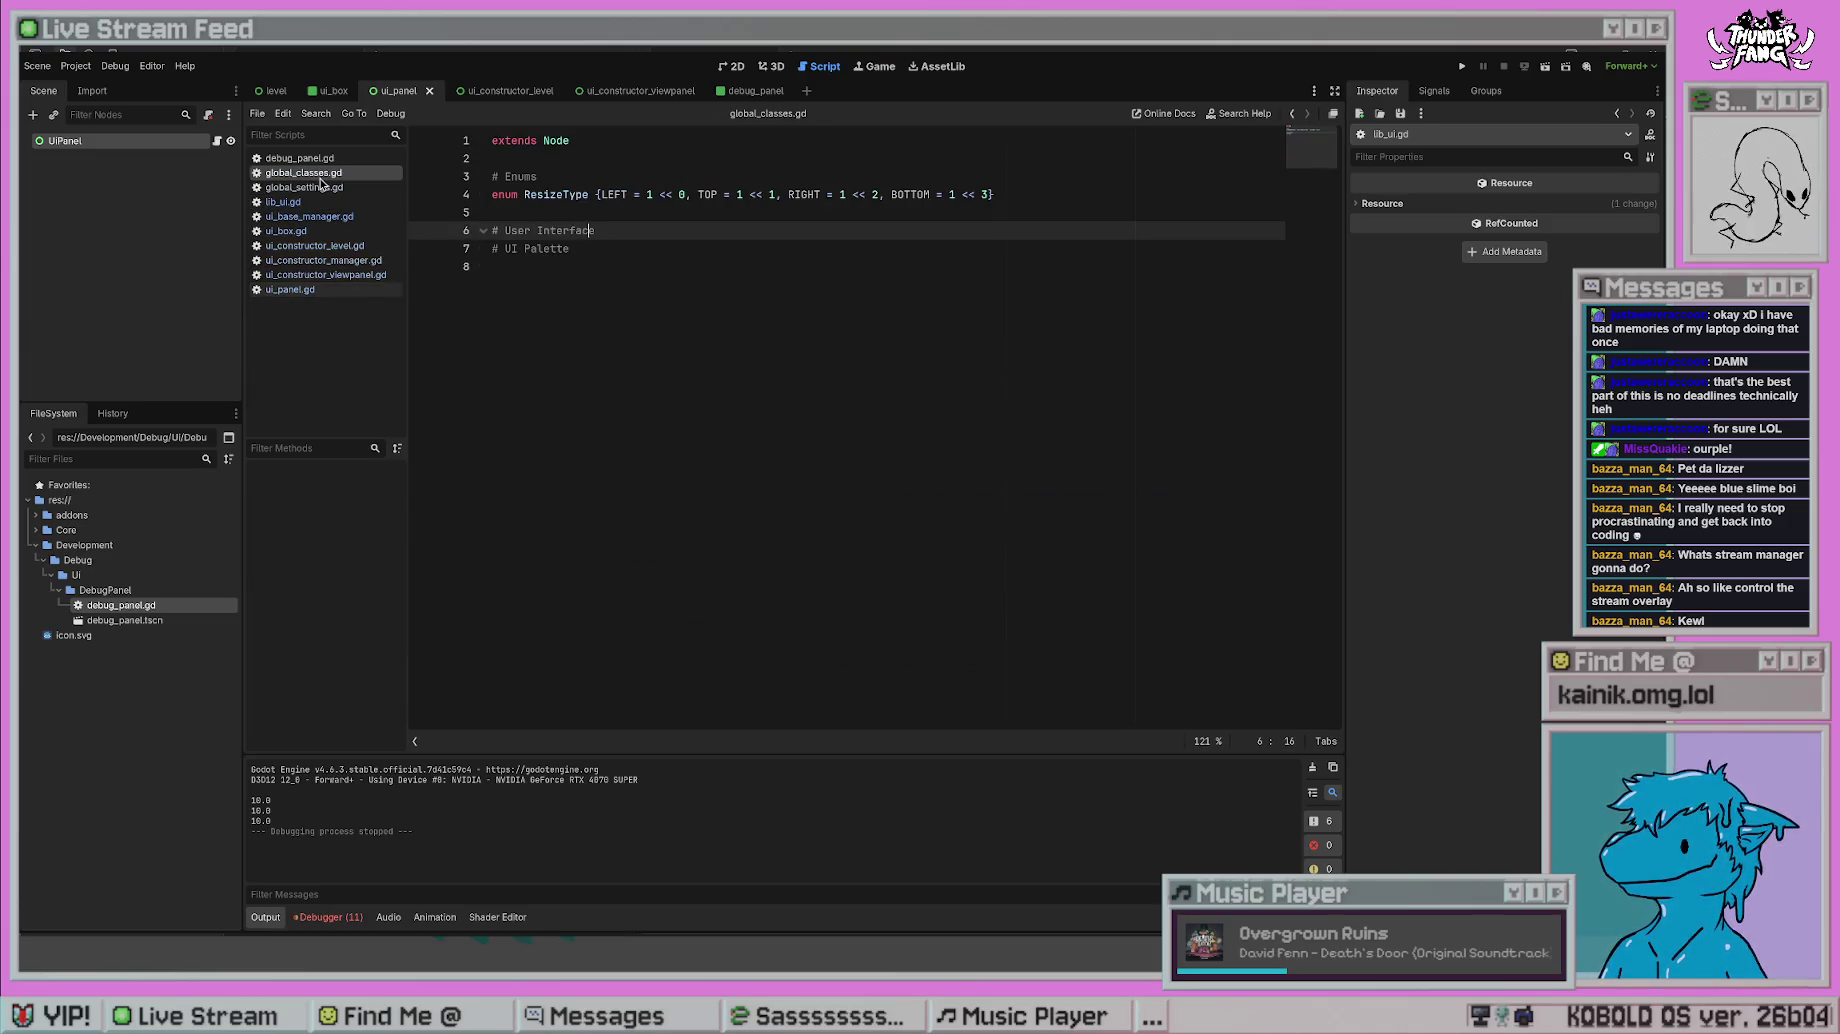
- Change the ResizeType LEFT value from 1 << 0 to the binary literal 0b0001
drag(687, 193, 646, 194)
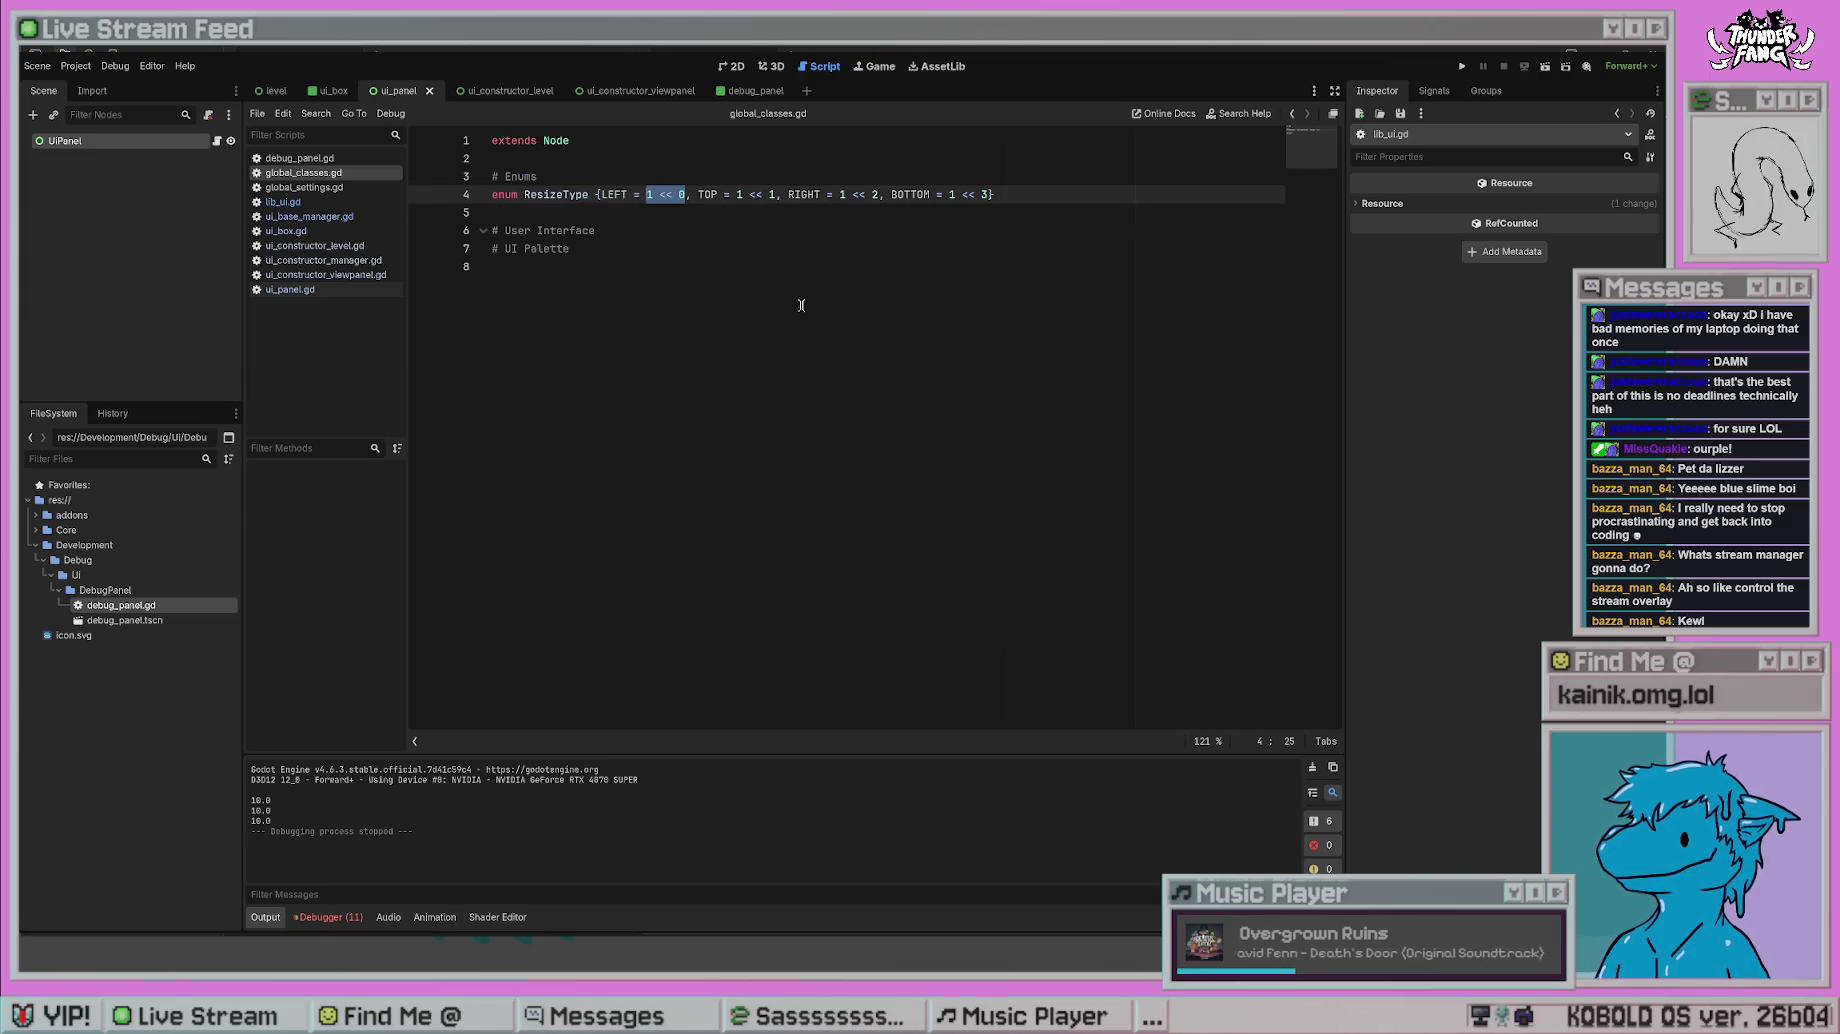
text(0b001)
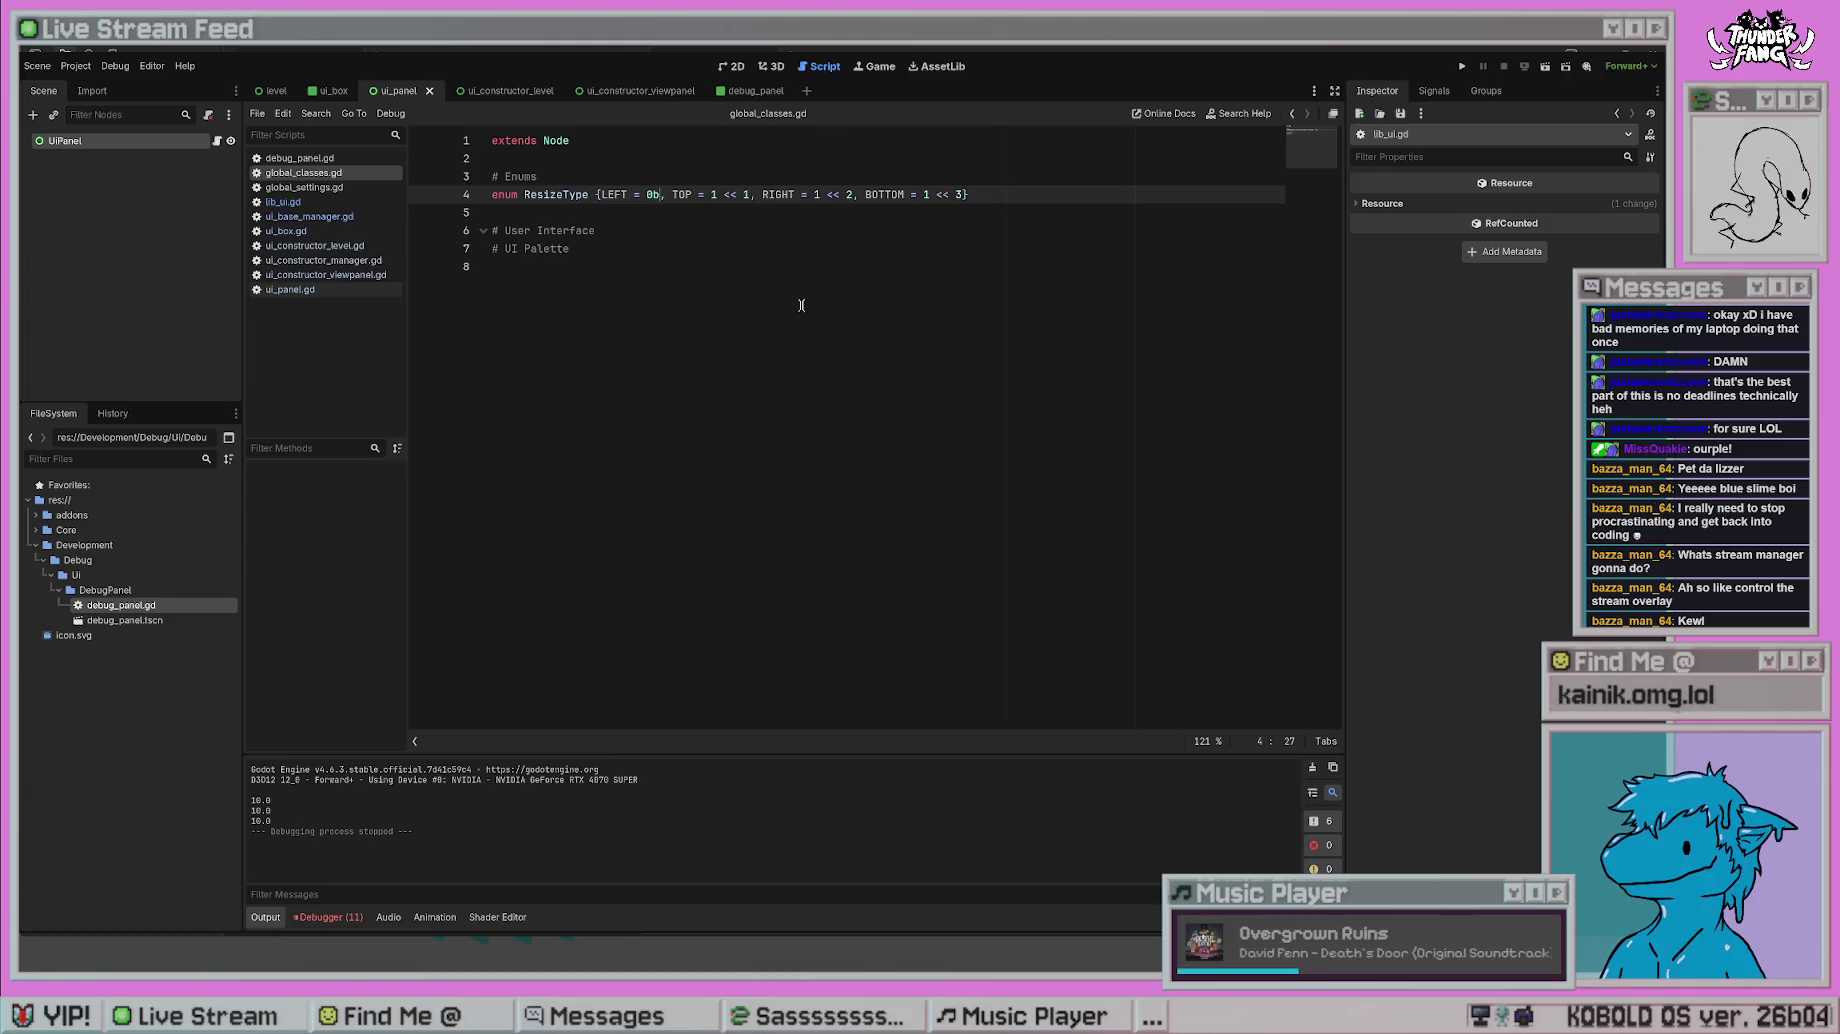
click(801, 305)
click(676, 194)
key(BackSpace)
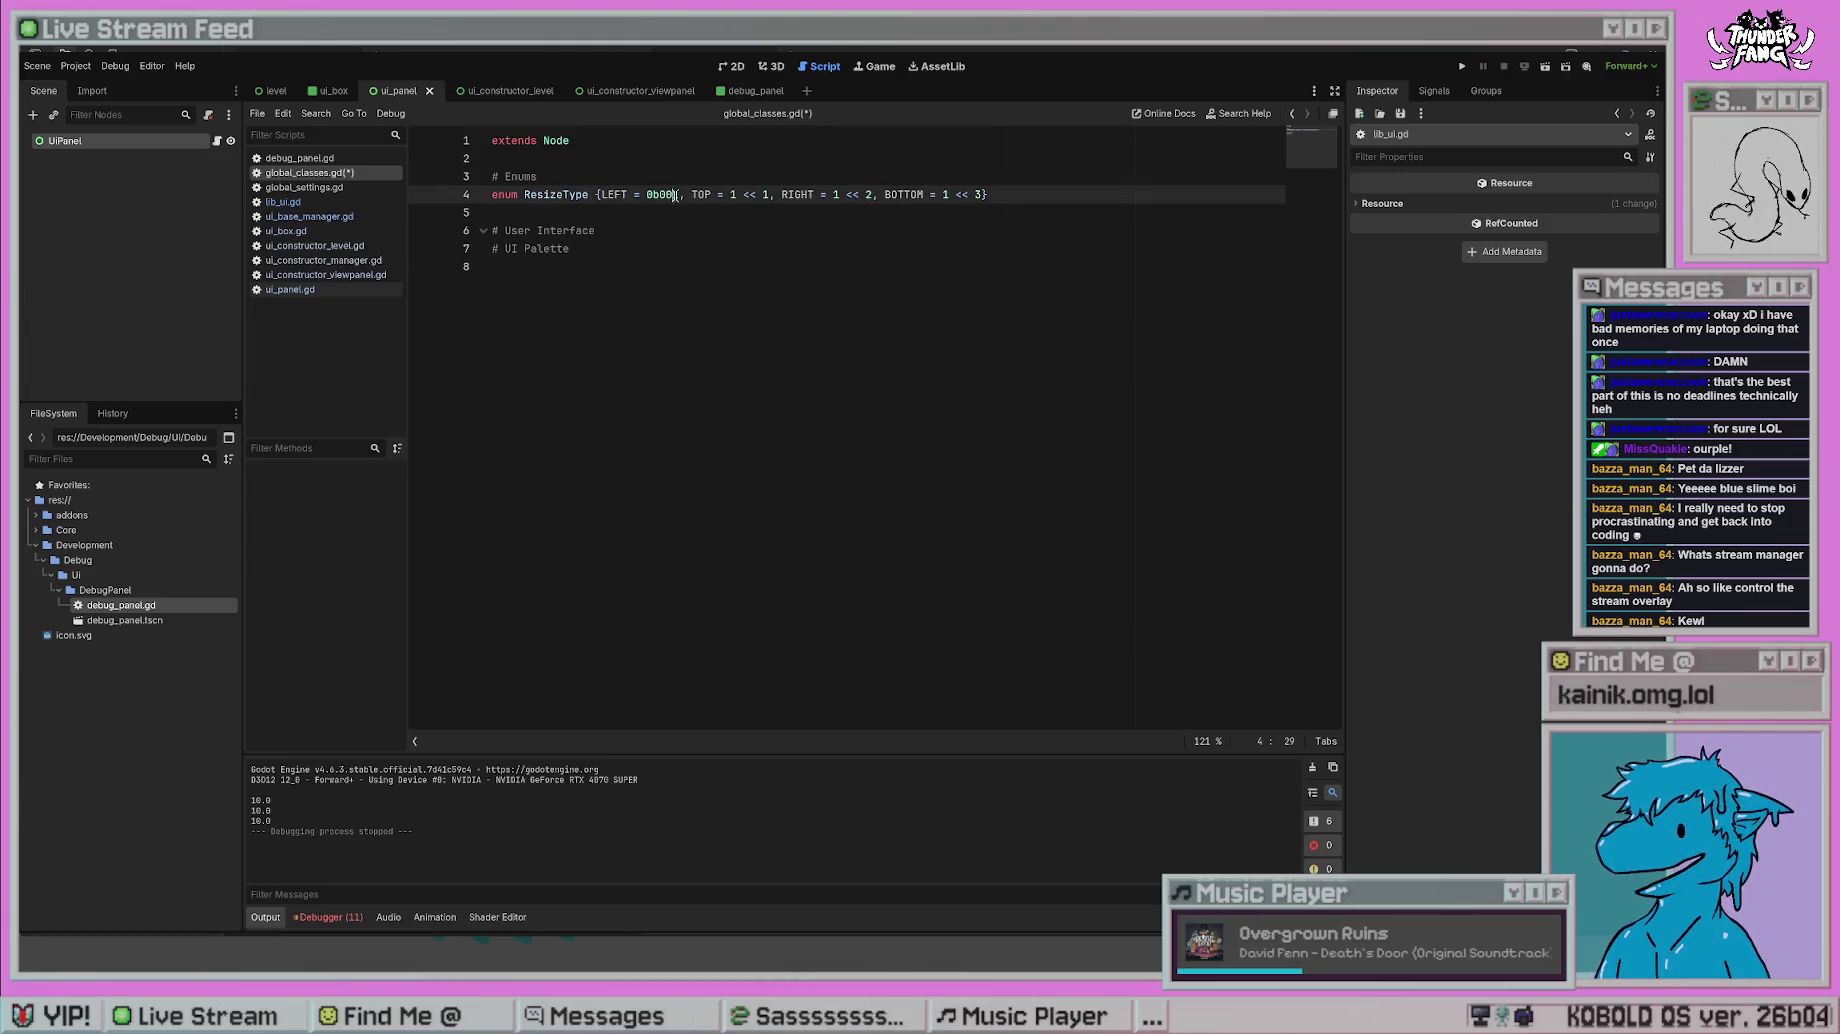
text(0)
click(683, 220)
drag(686, 194, 647, 195)
- Replace the TOP, RIGHT and BOTTOM shifts with 0b0010, 0b0100 and 0b1000
drag(773, 194, 735, 194)
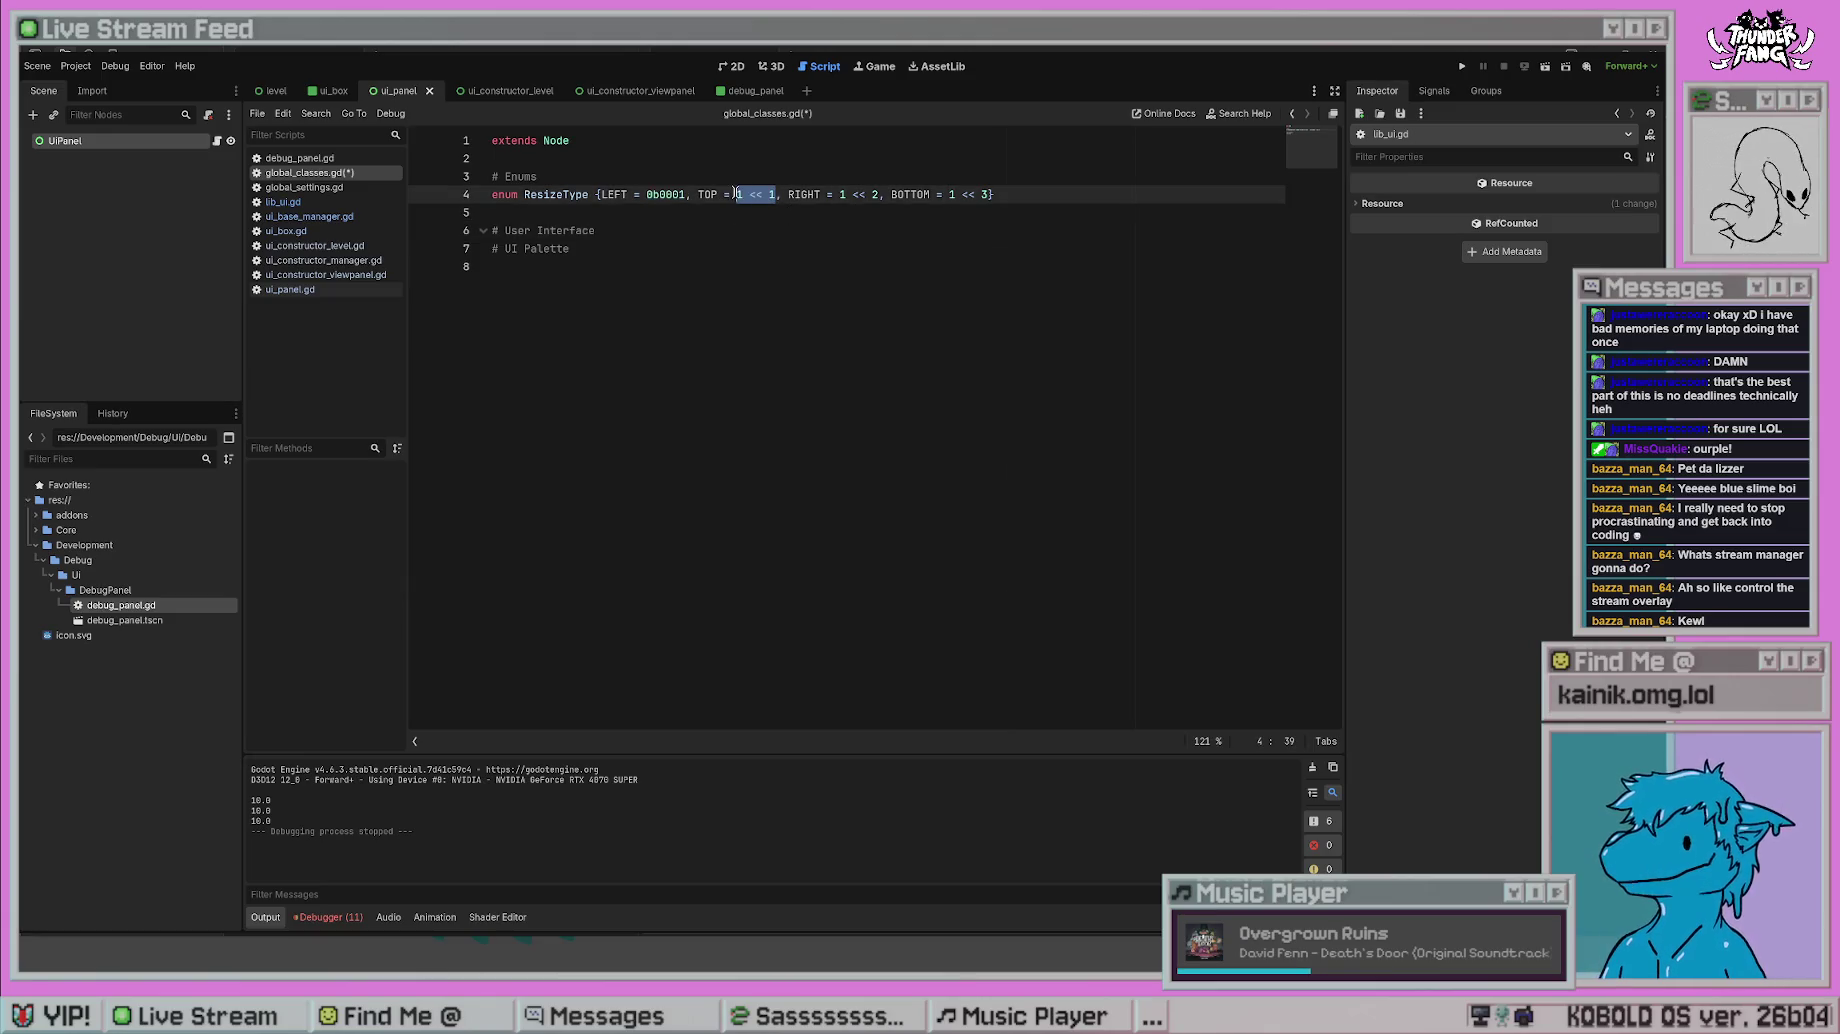
text(0b0010)
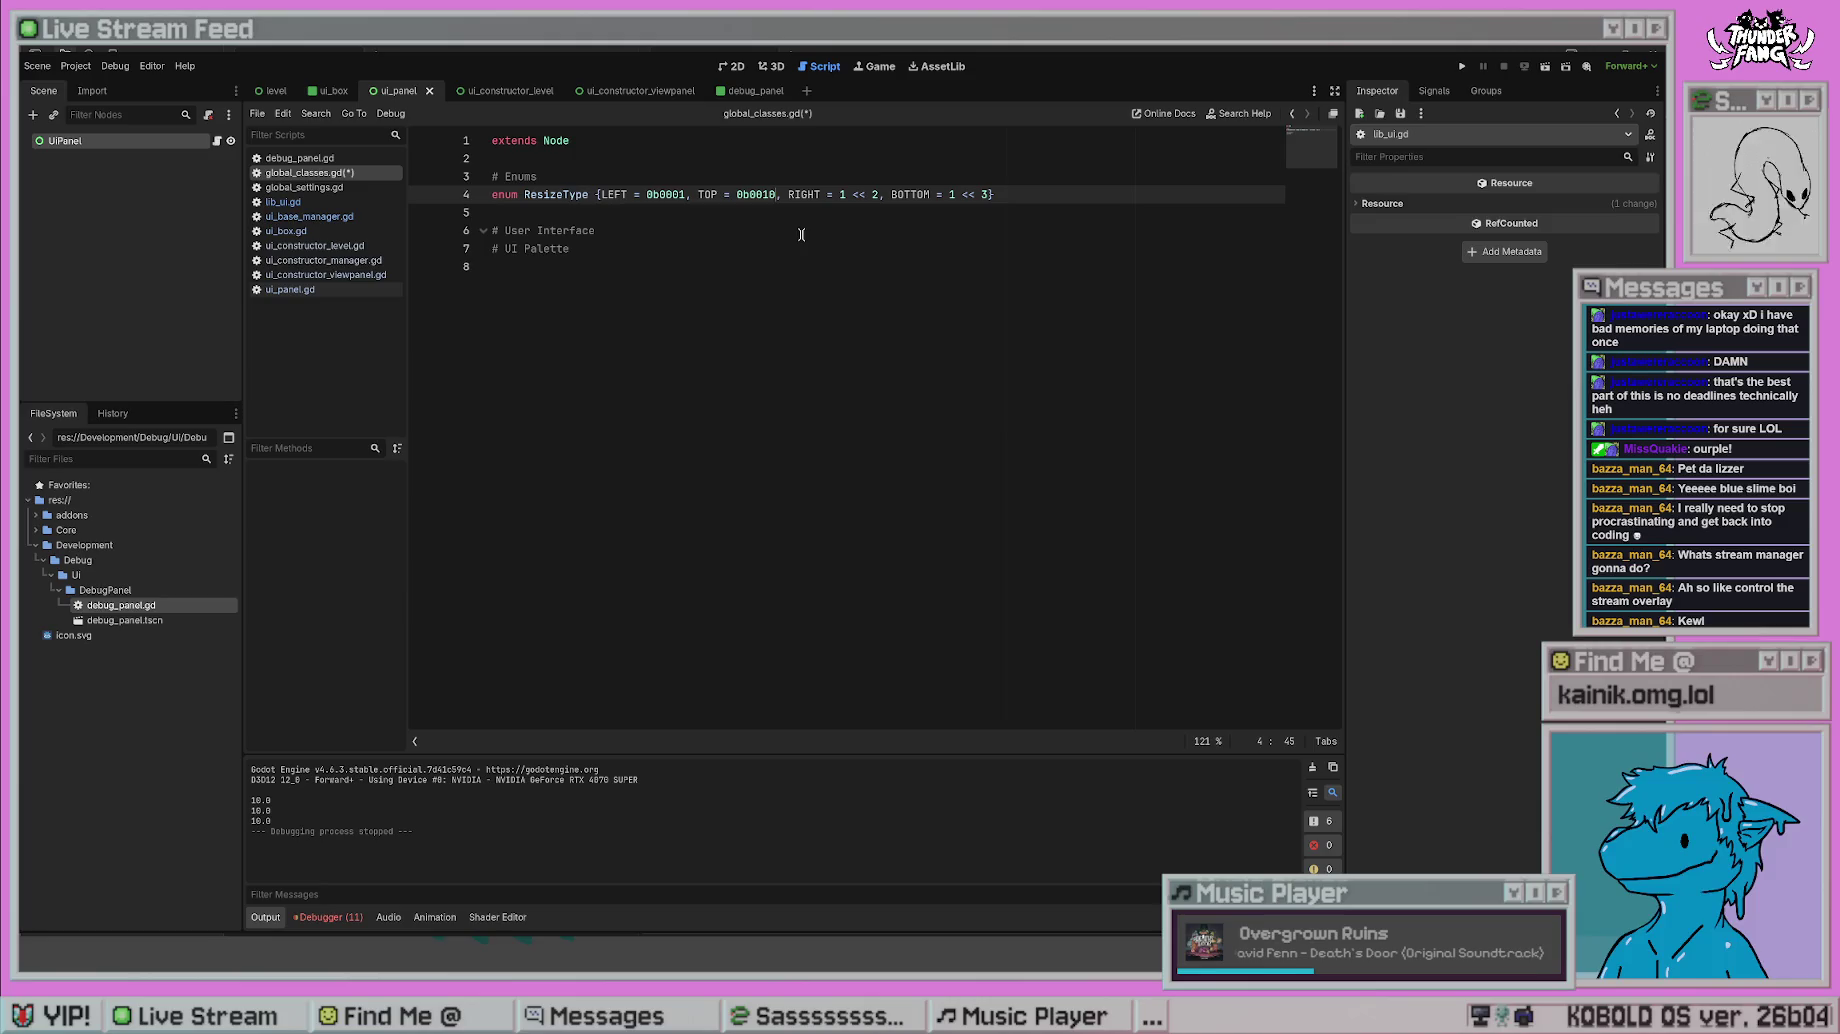
drag(879, 194, 840, 194)
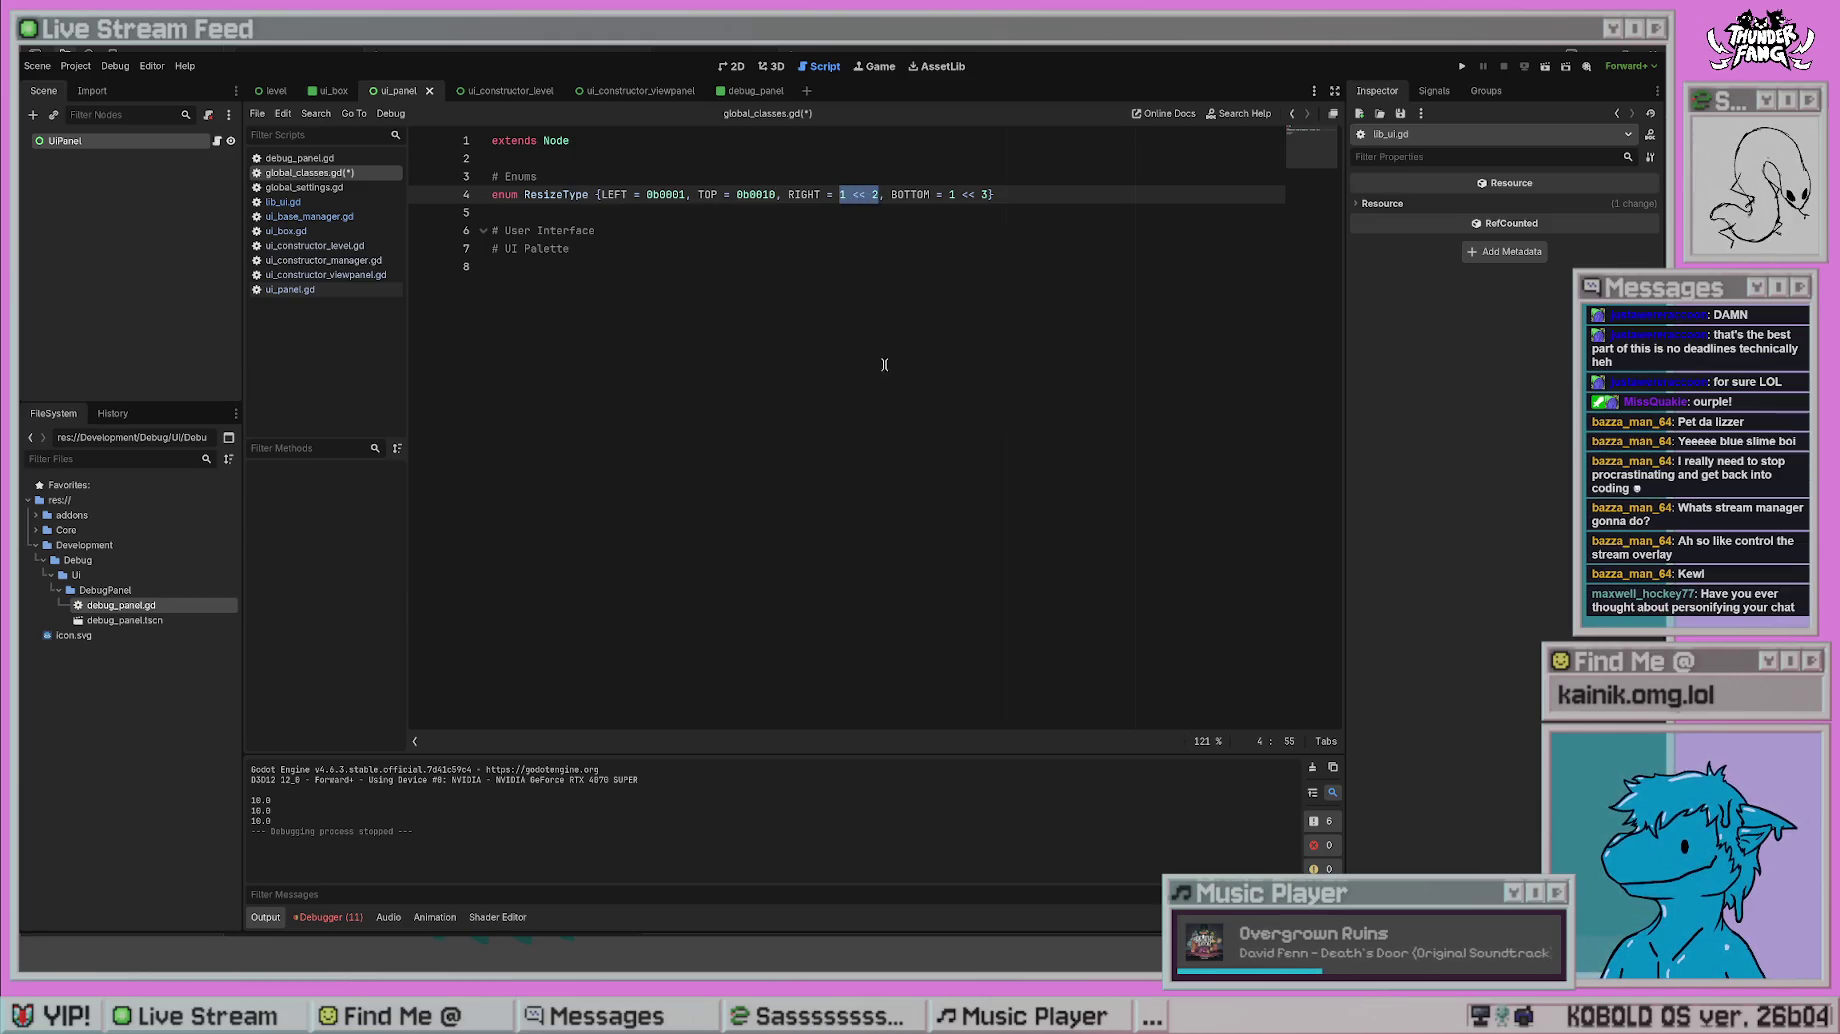
text(0b0100)
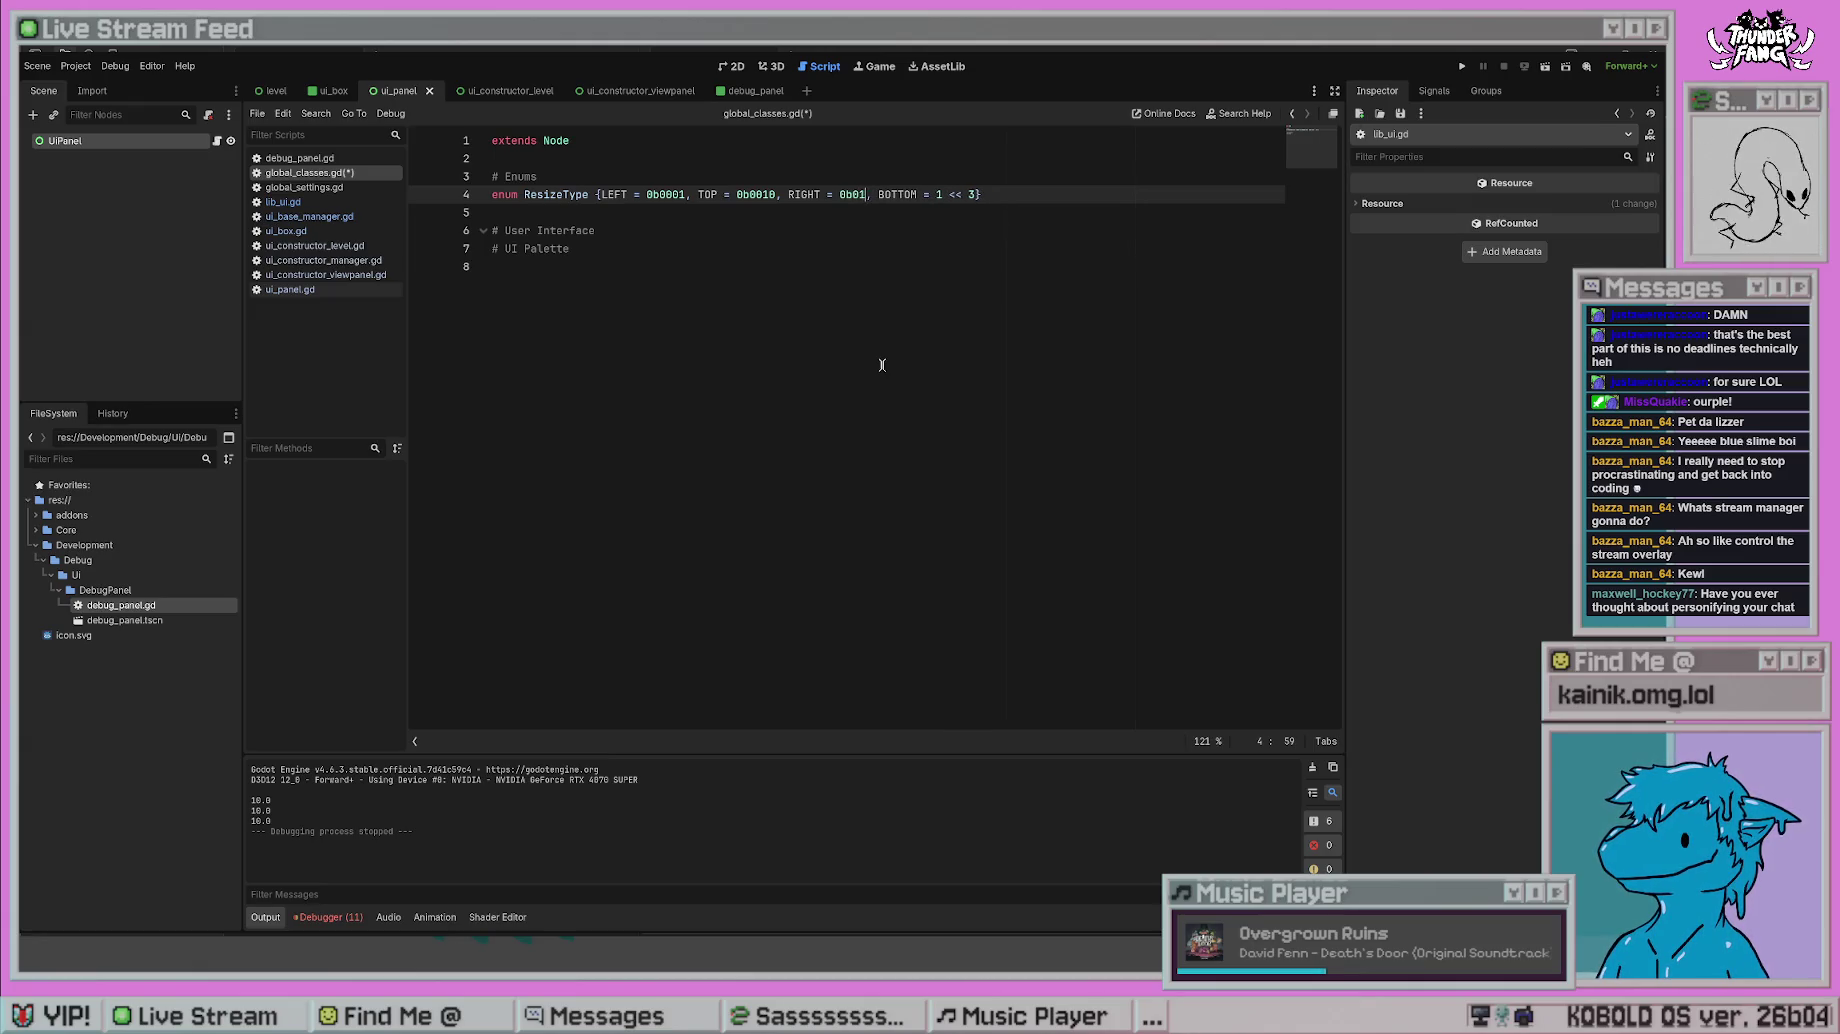
click(907, 272)
drag(990, 194, 948, 194)
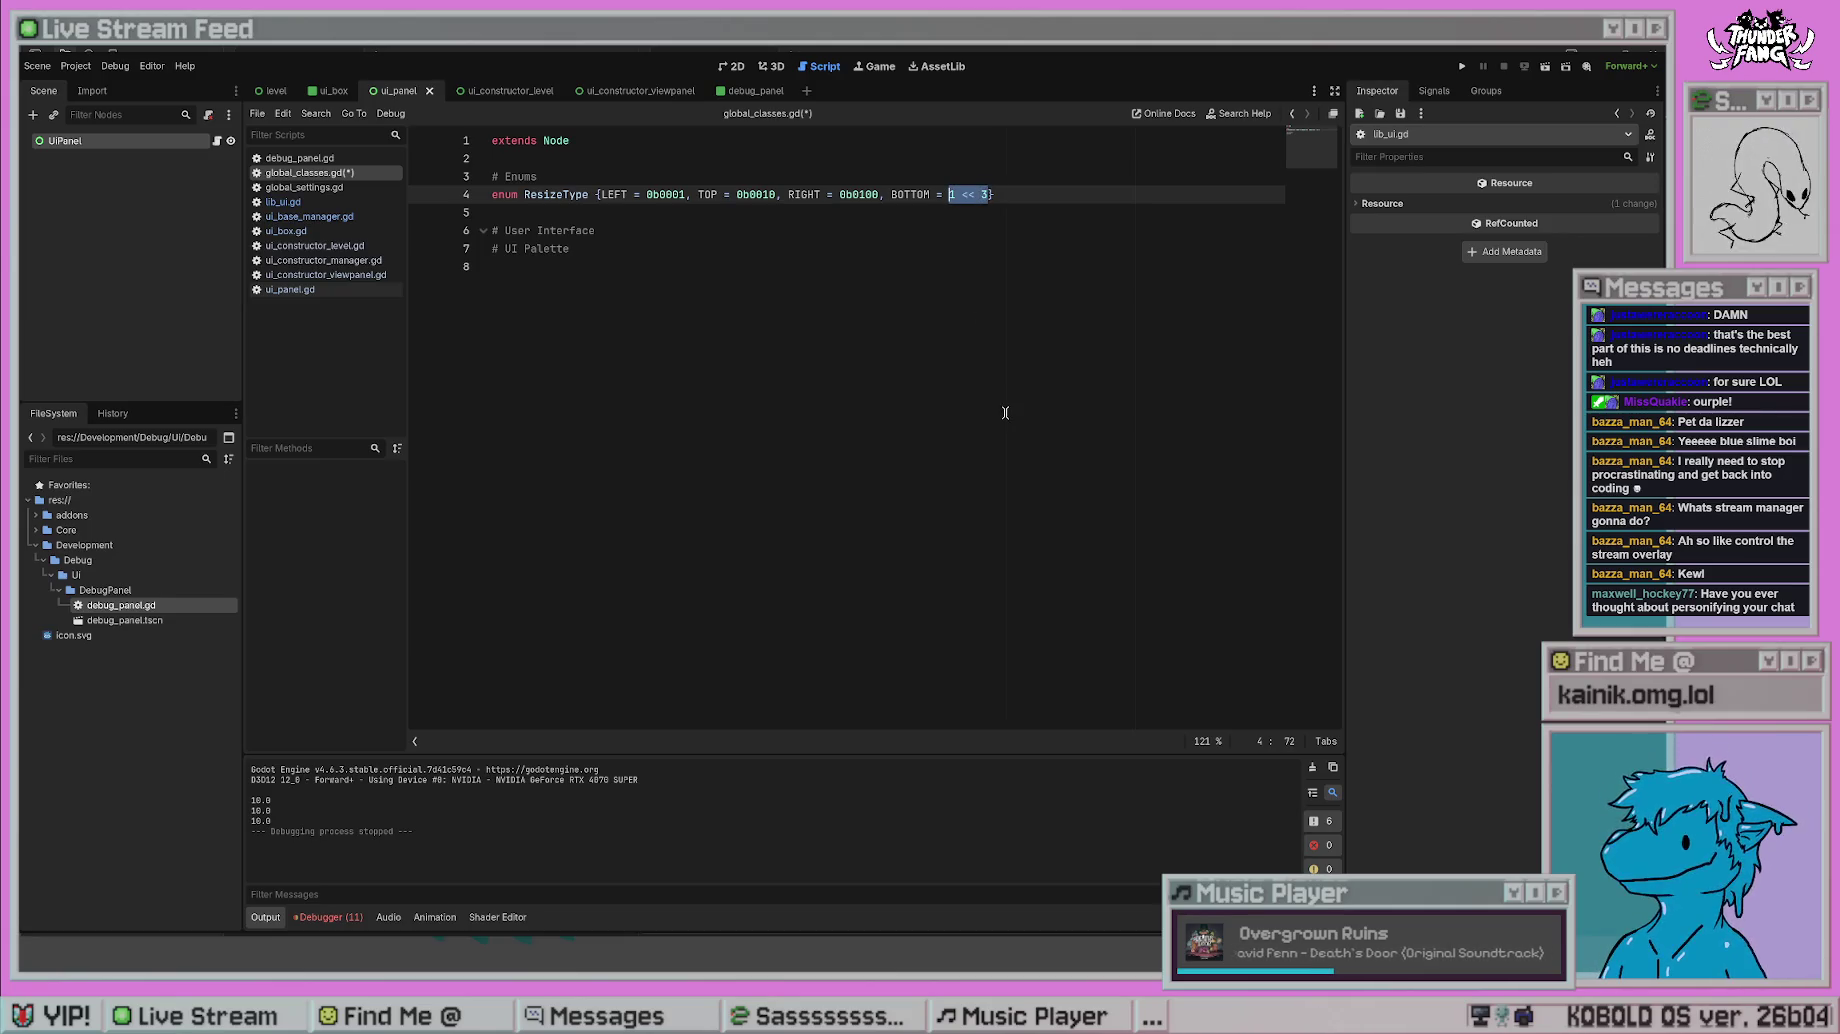
text(0b1000)
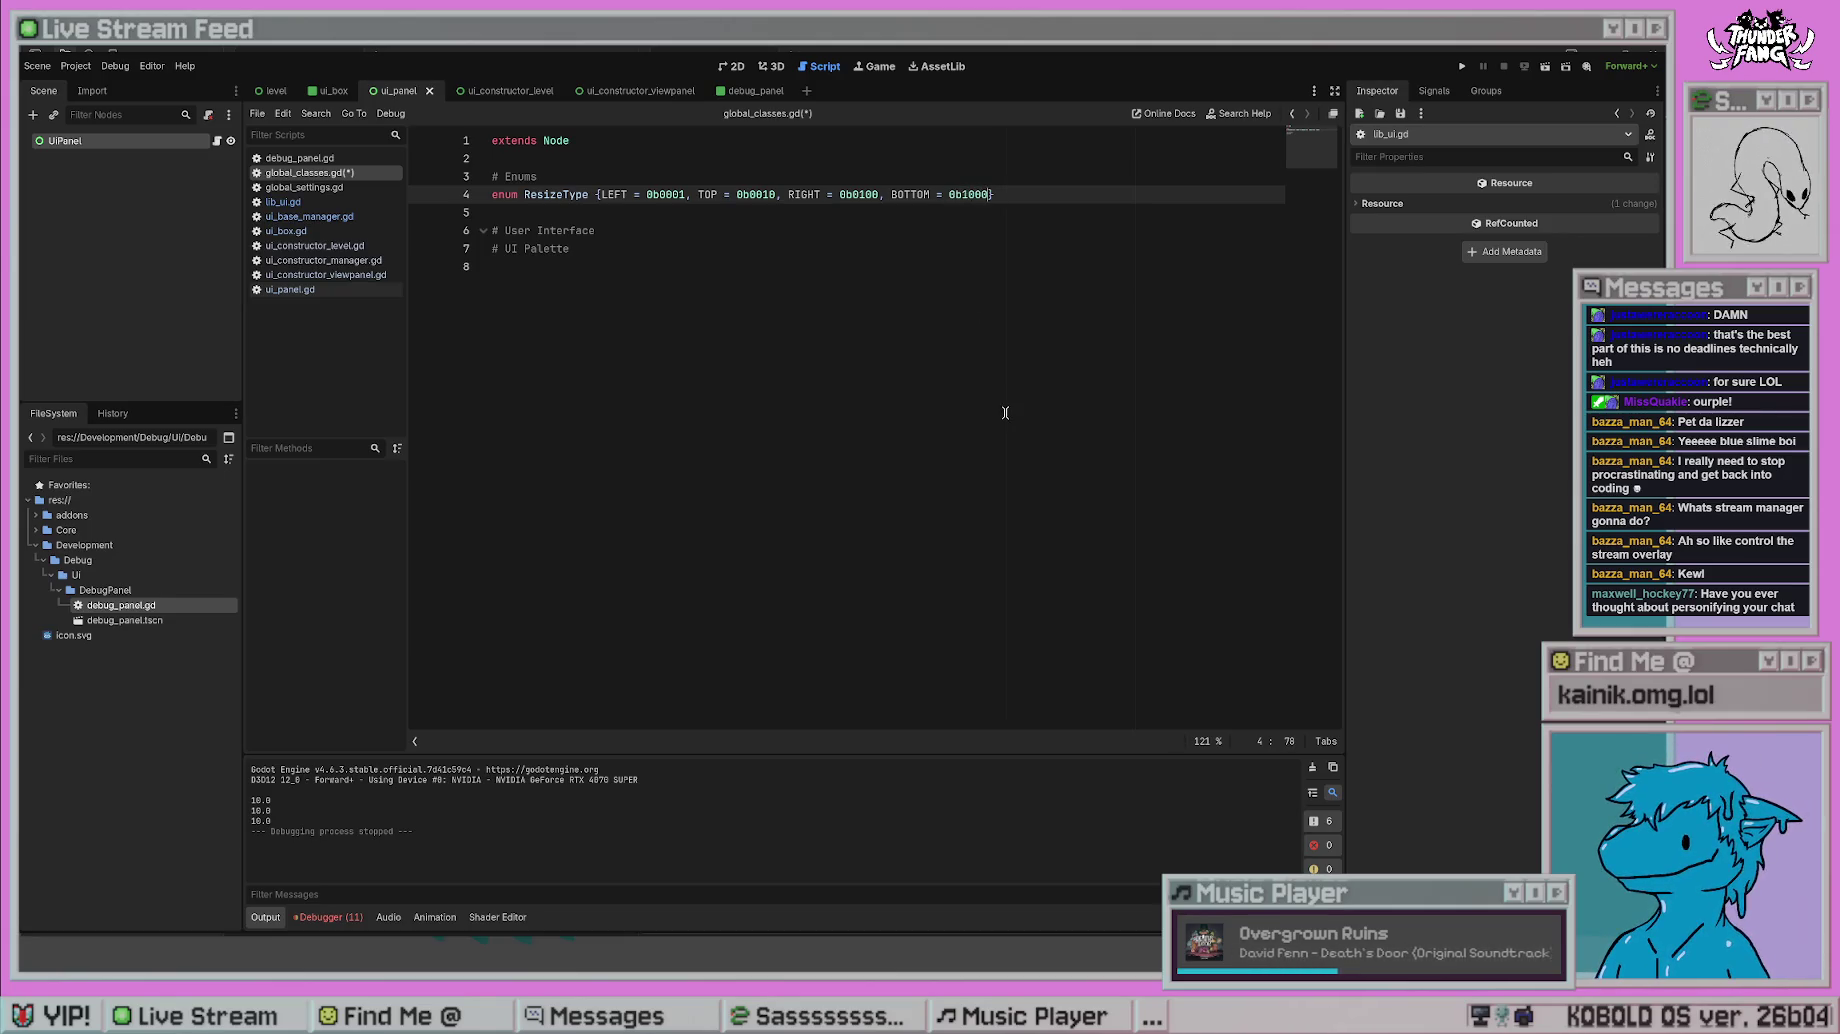
- Save global_classes.gd, then test-run the project and stop it
click(929, 251)
key(ctrl+s)
click(881, 236)
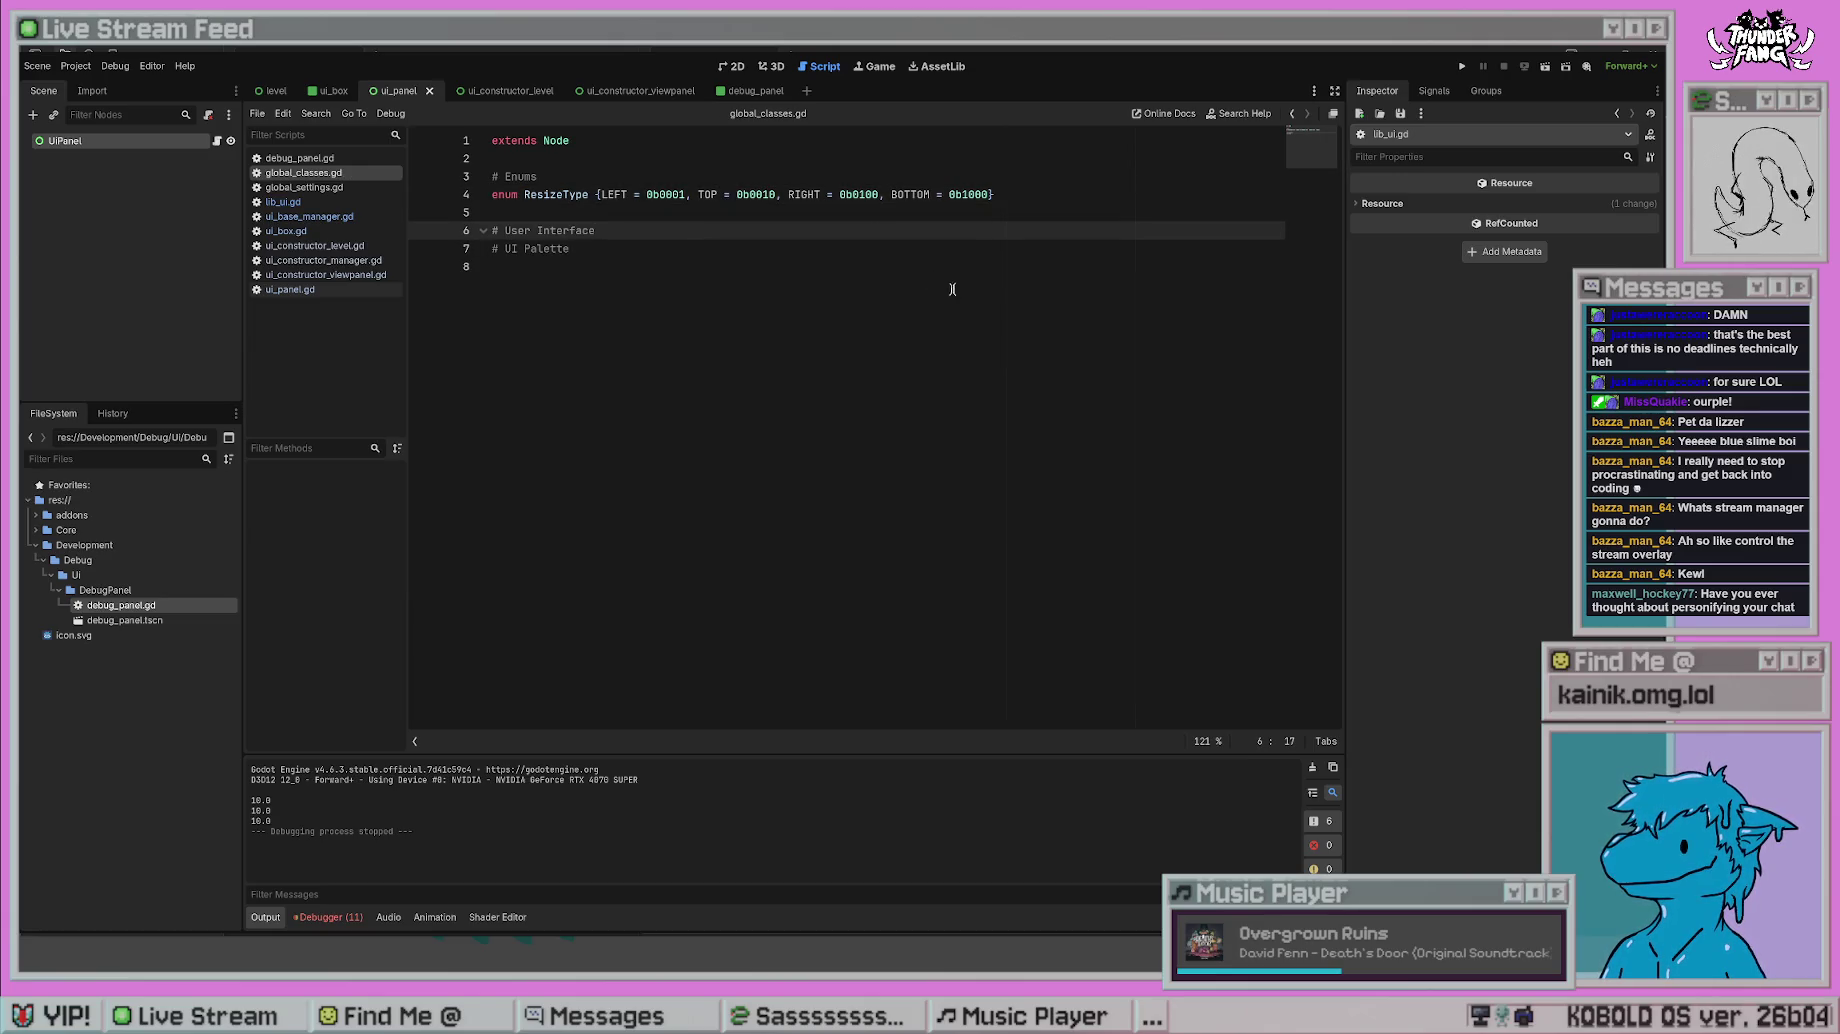
click(1462, 66)
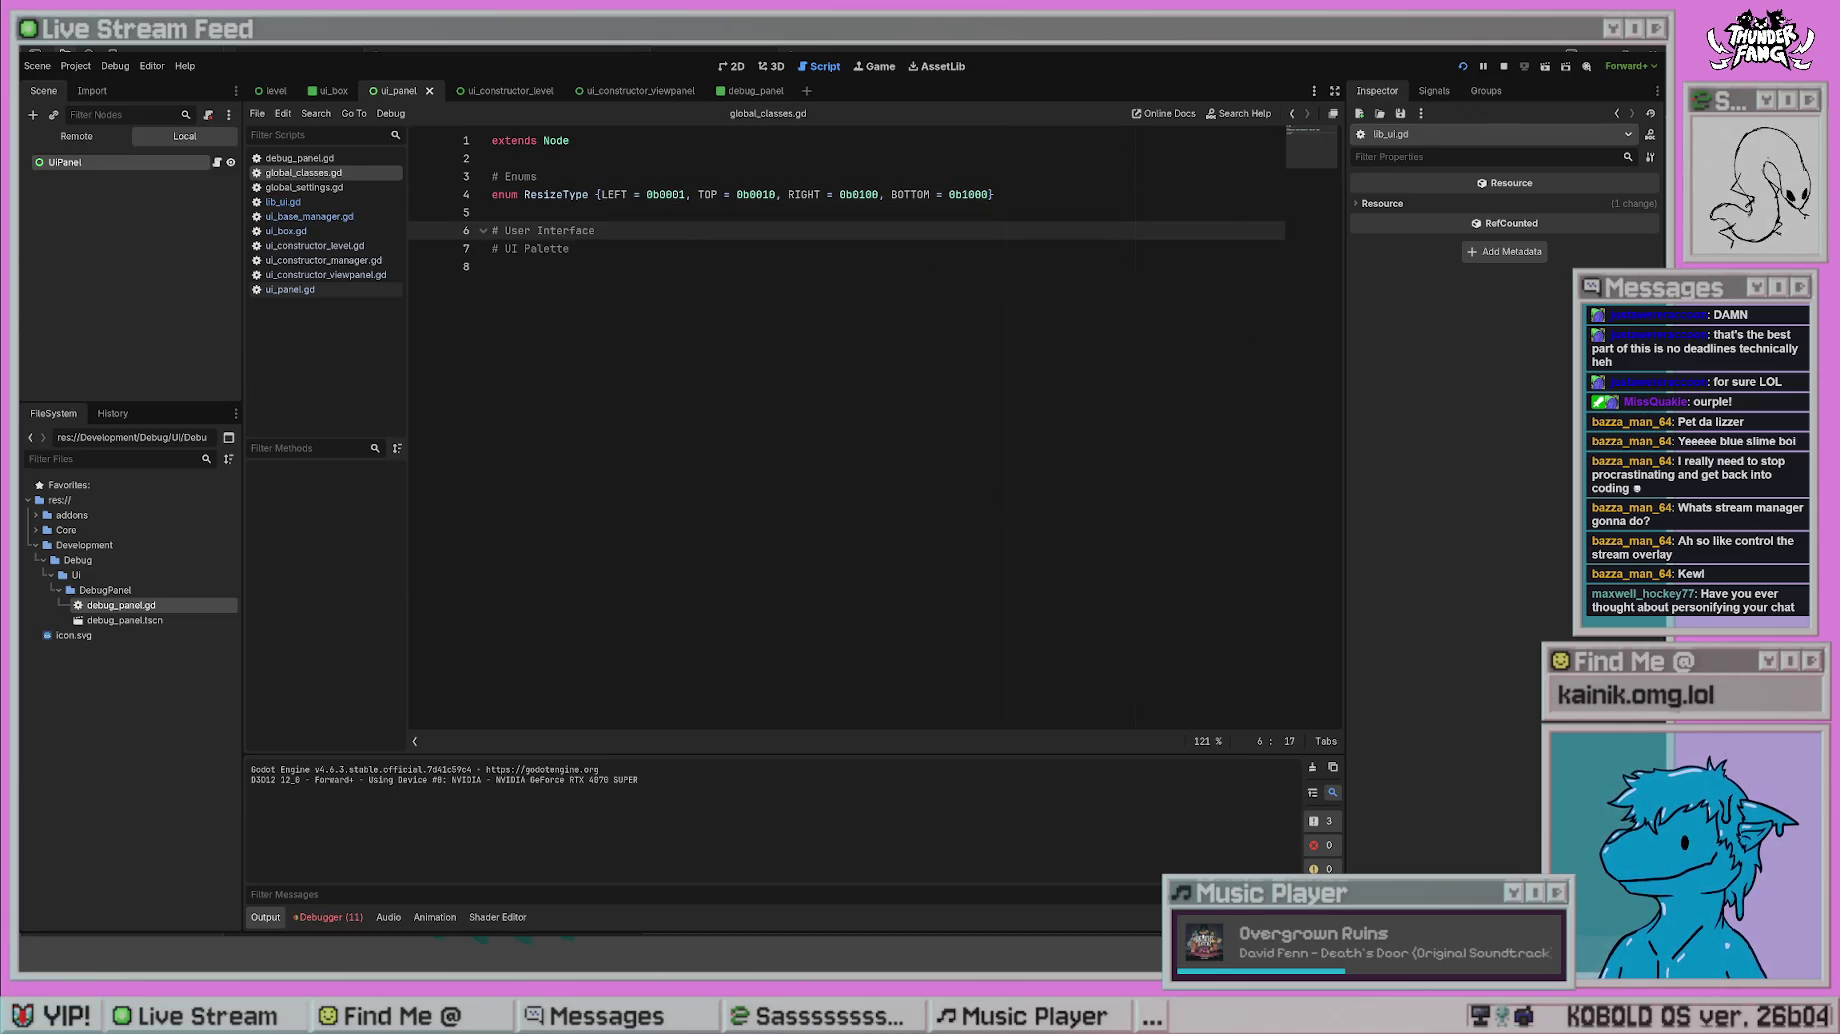
click(649, 606)
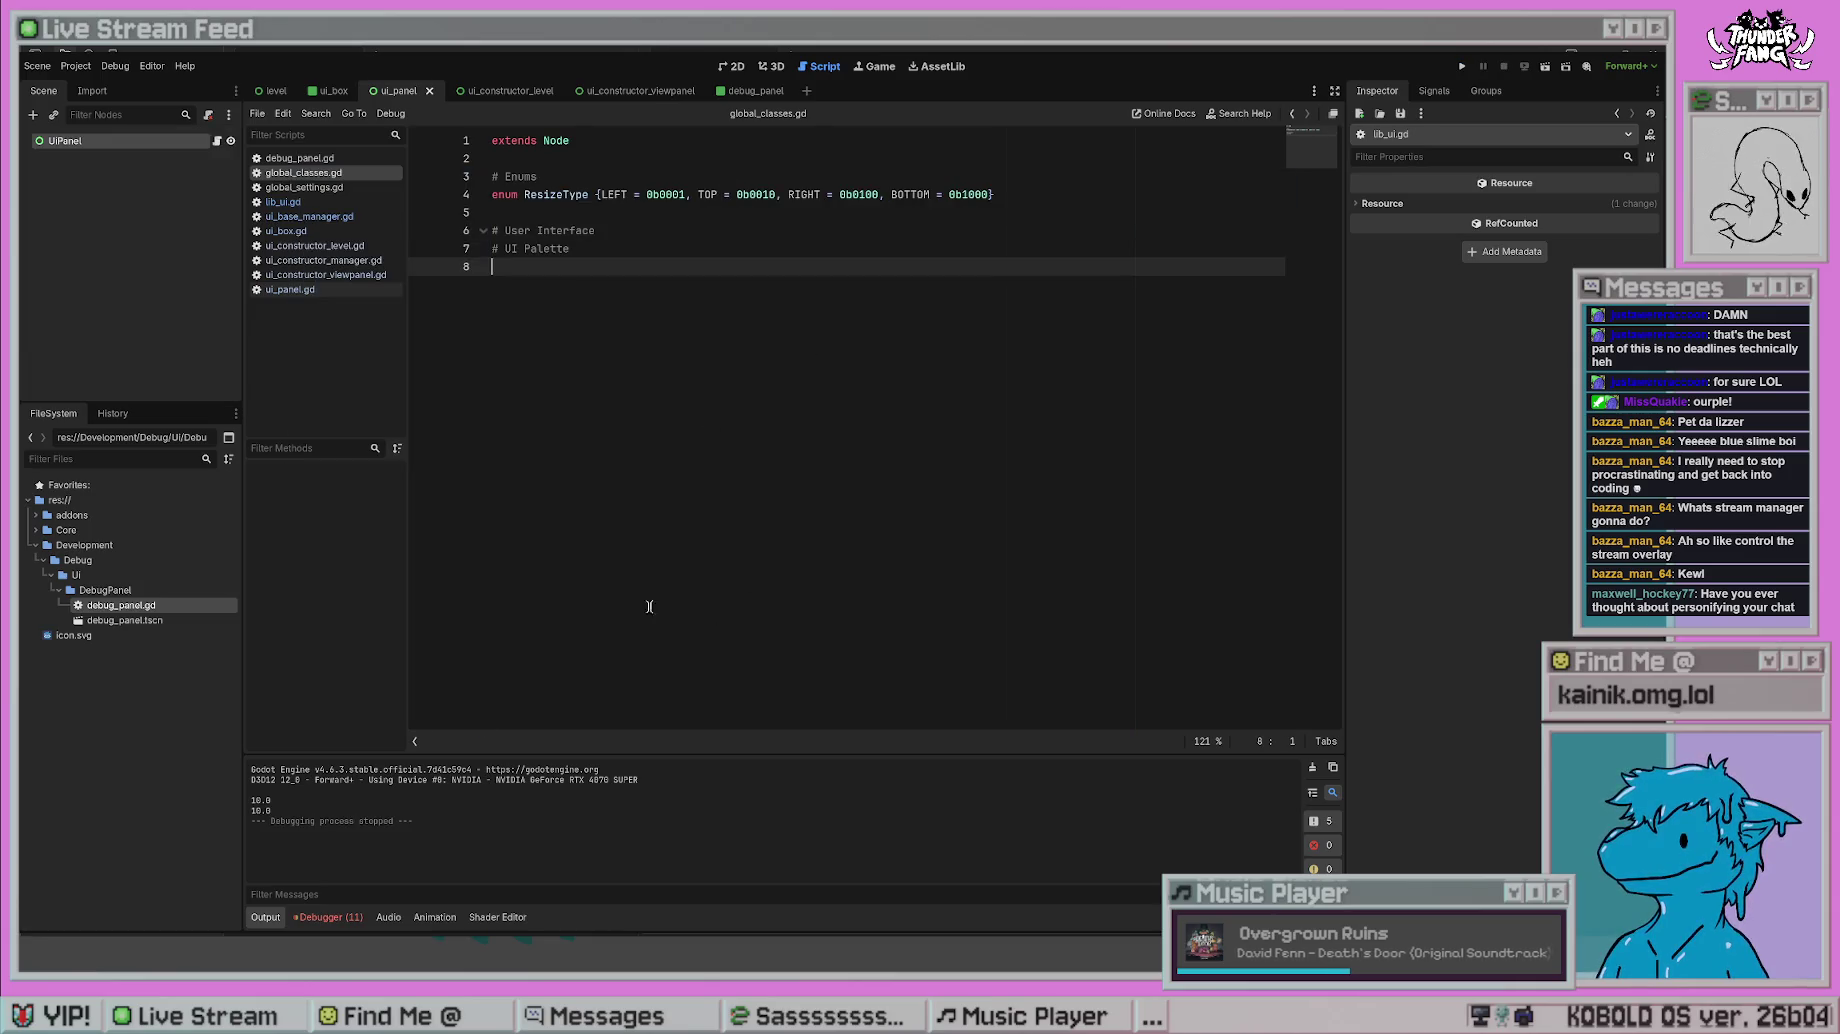
- Cycle through the open scripts to ui_constructor_level.gd
key(ctrl+shift+period)
key(ctrl+shift+period)
key(ctrl+shift+period)
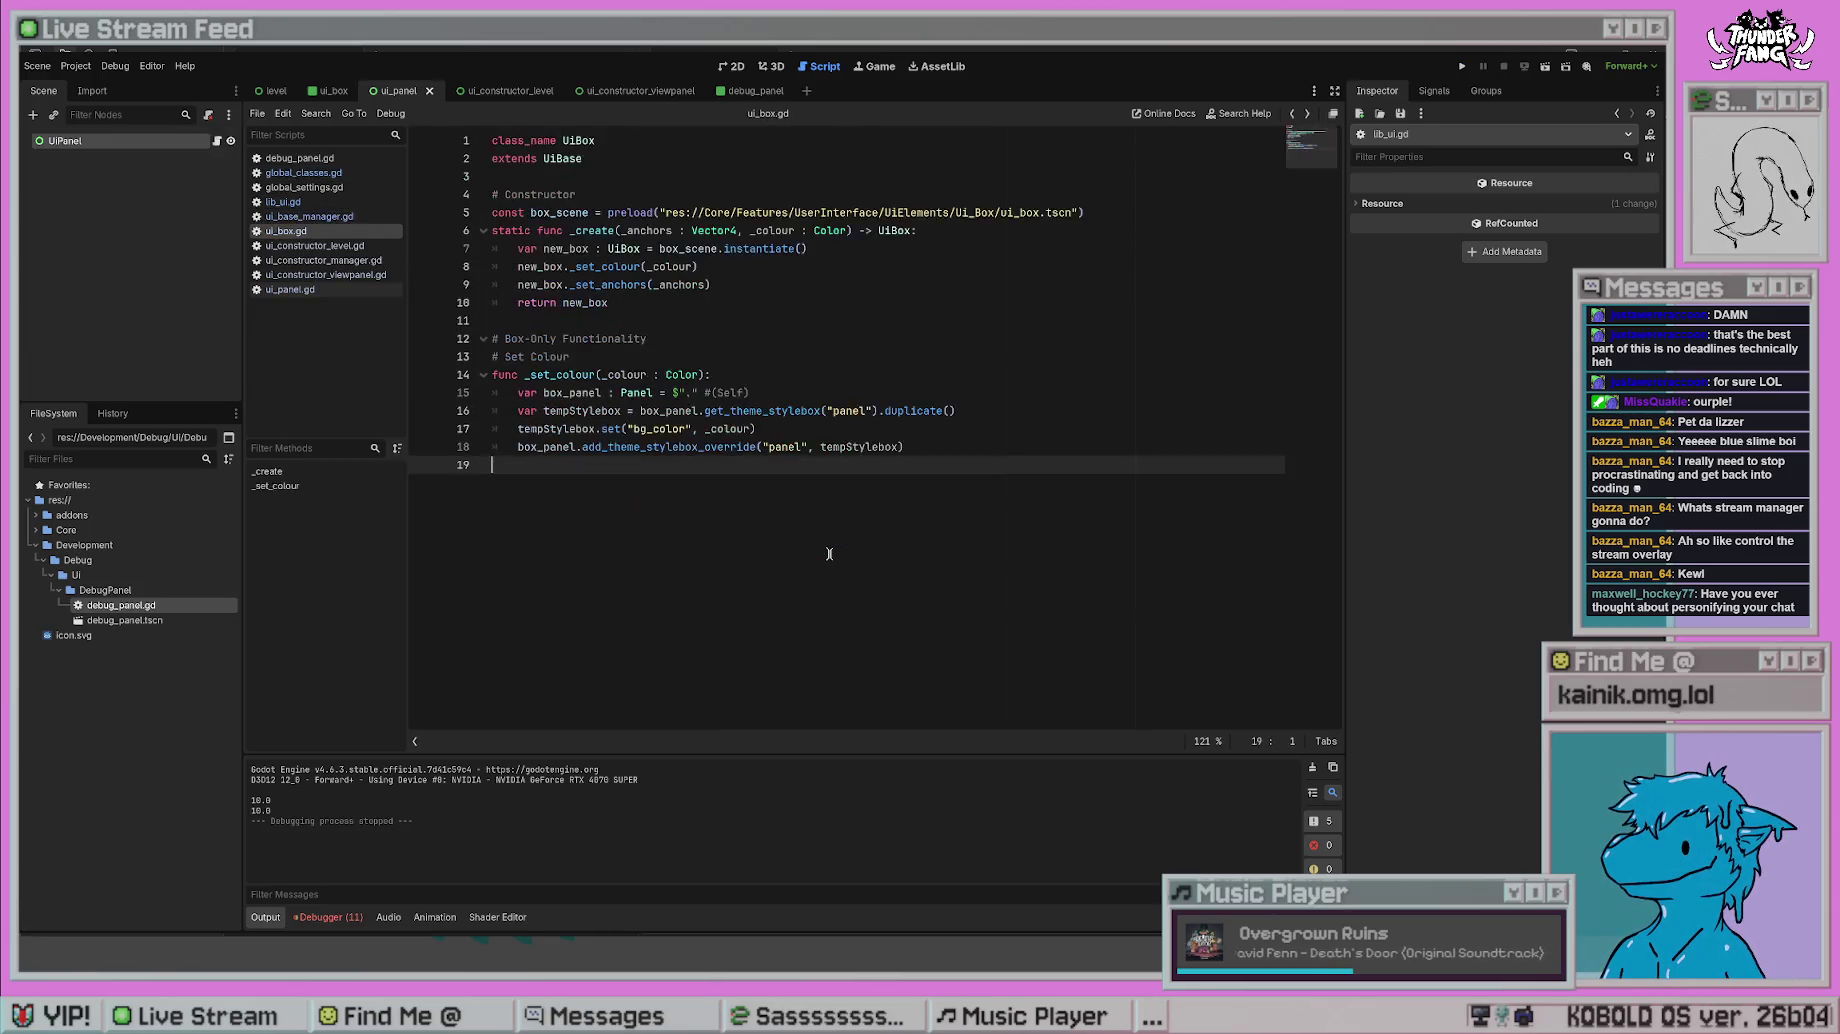
key(ctrl+shift+period)
click(323, 260)
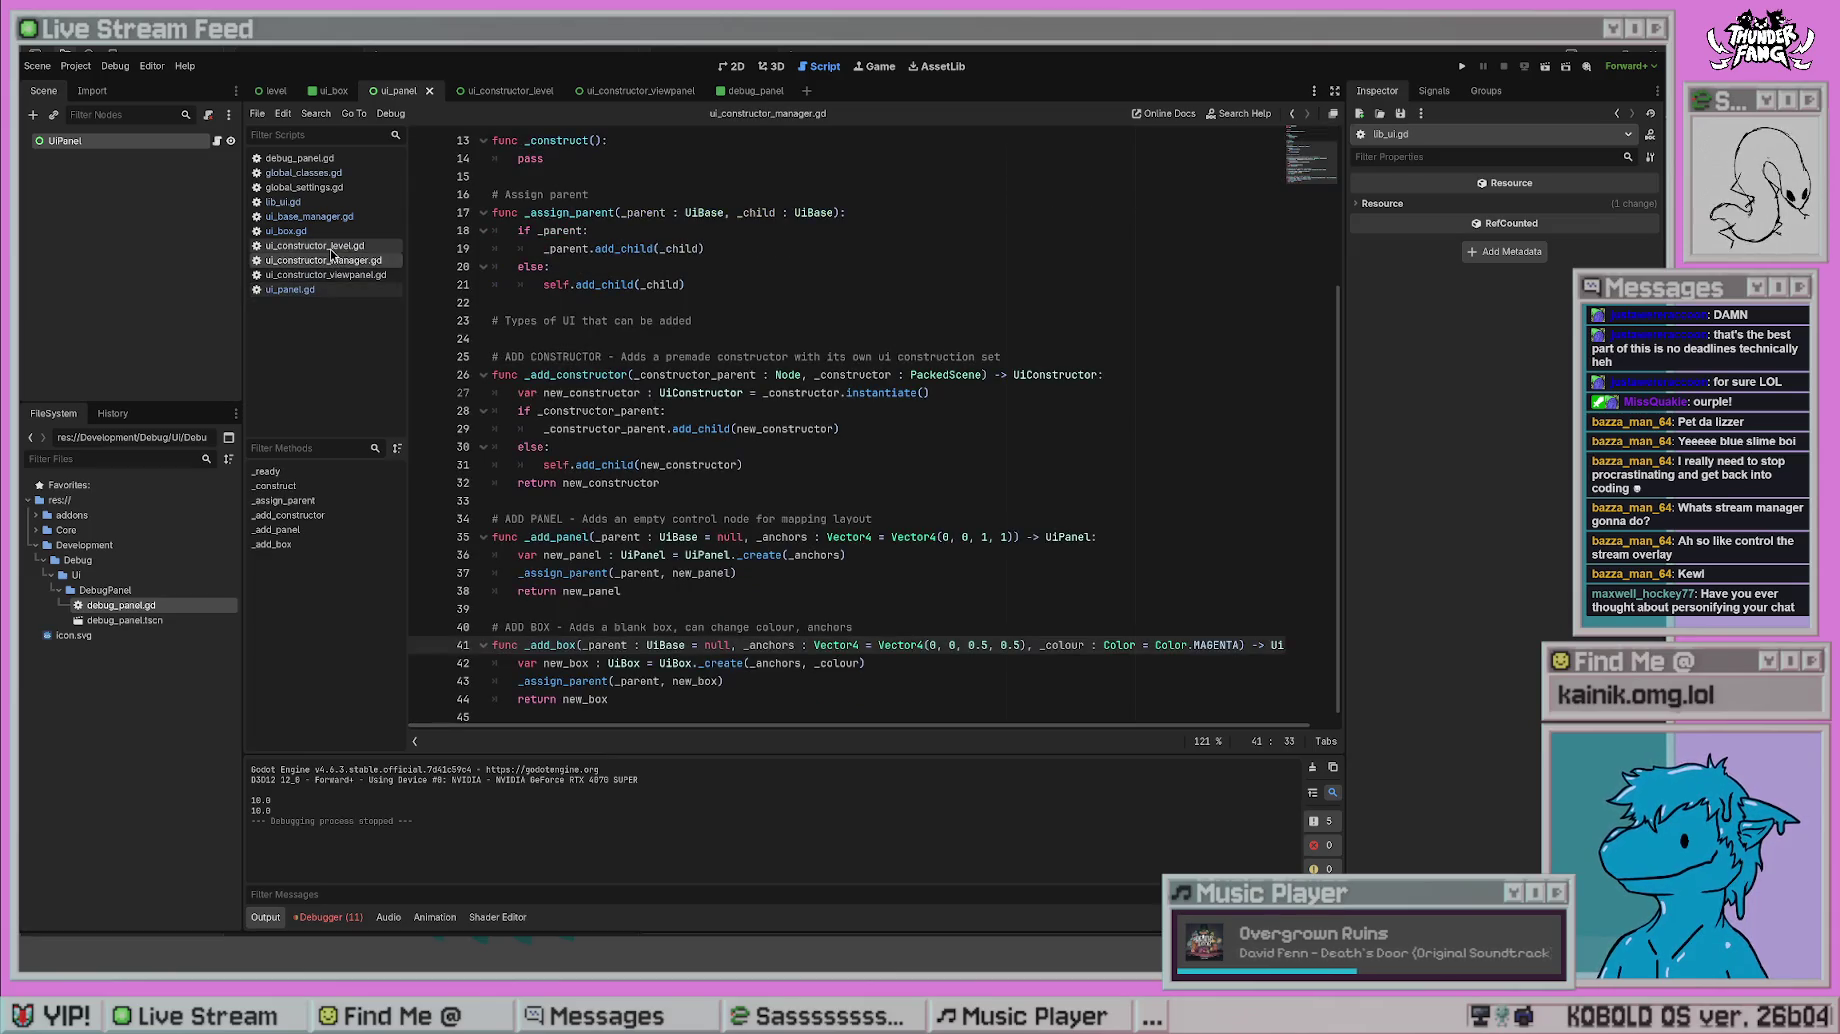
click(315, 245)
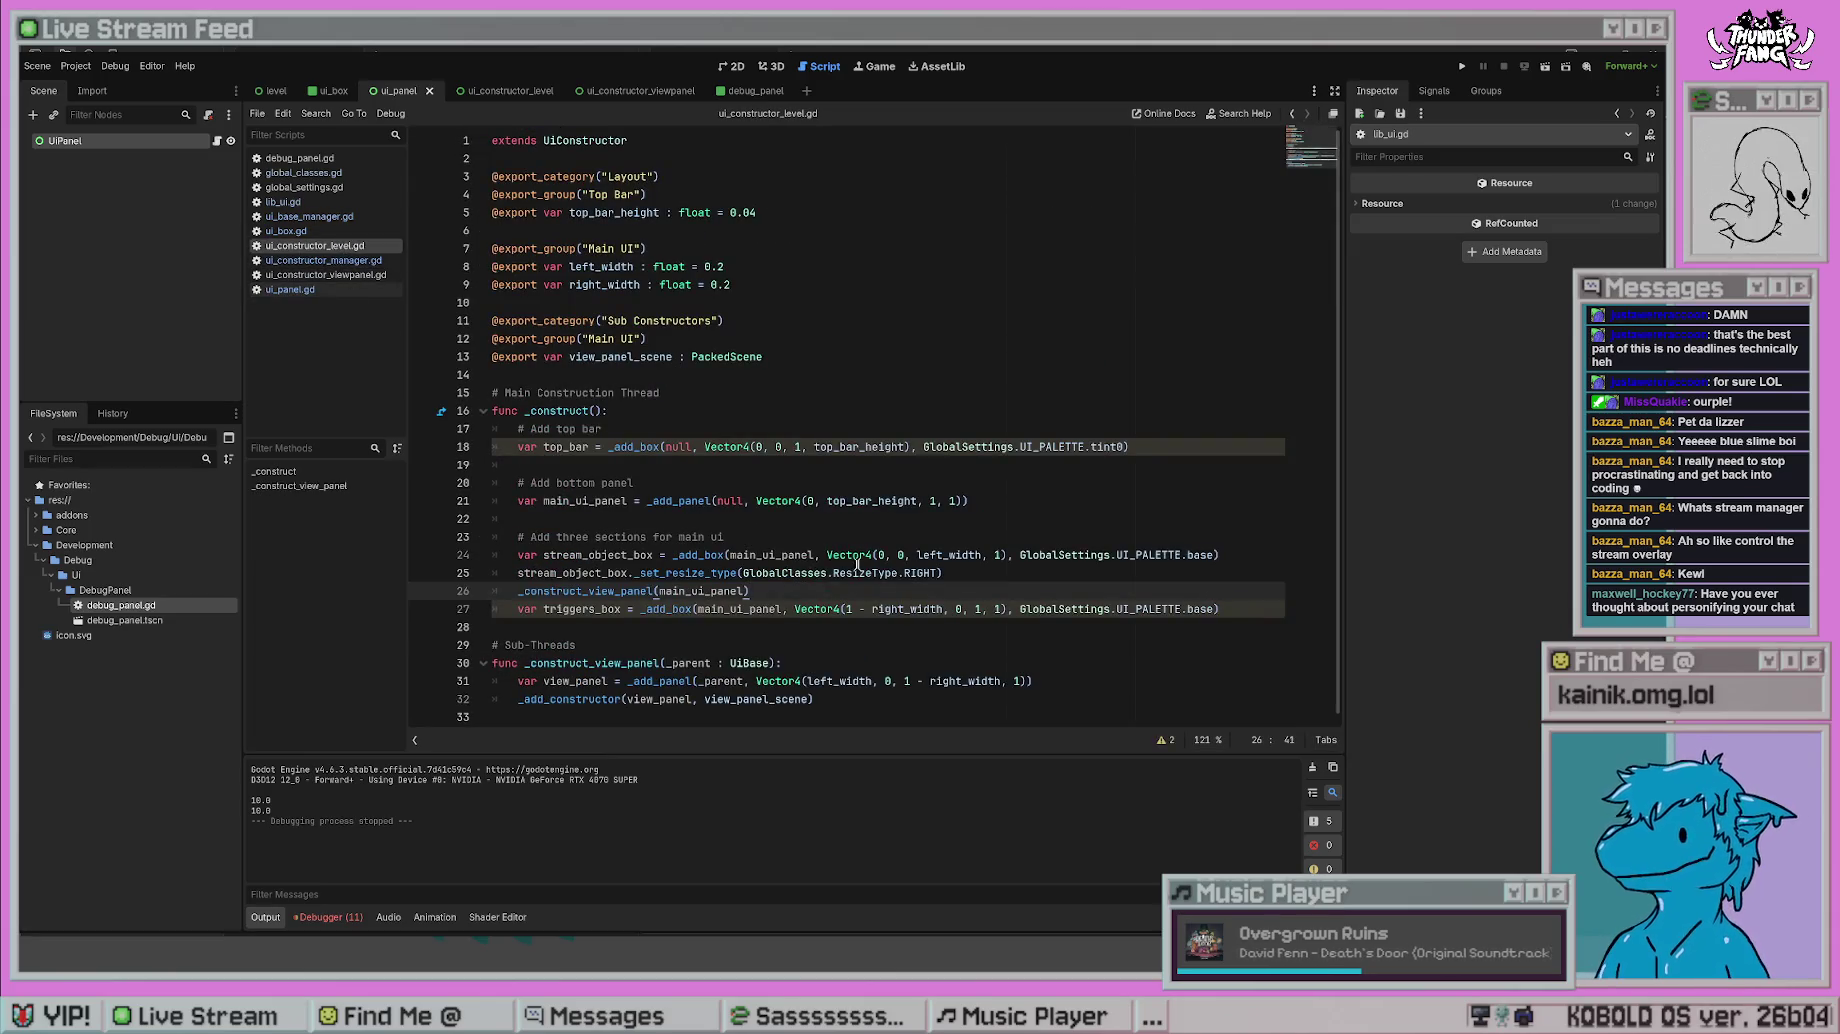
- Make the stream box resize type ResizeType.RIGHT | ResizeType.LEFT on line 25
drag(937, 572, 736, 572)
key(ctrl+c)
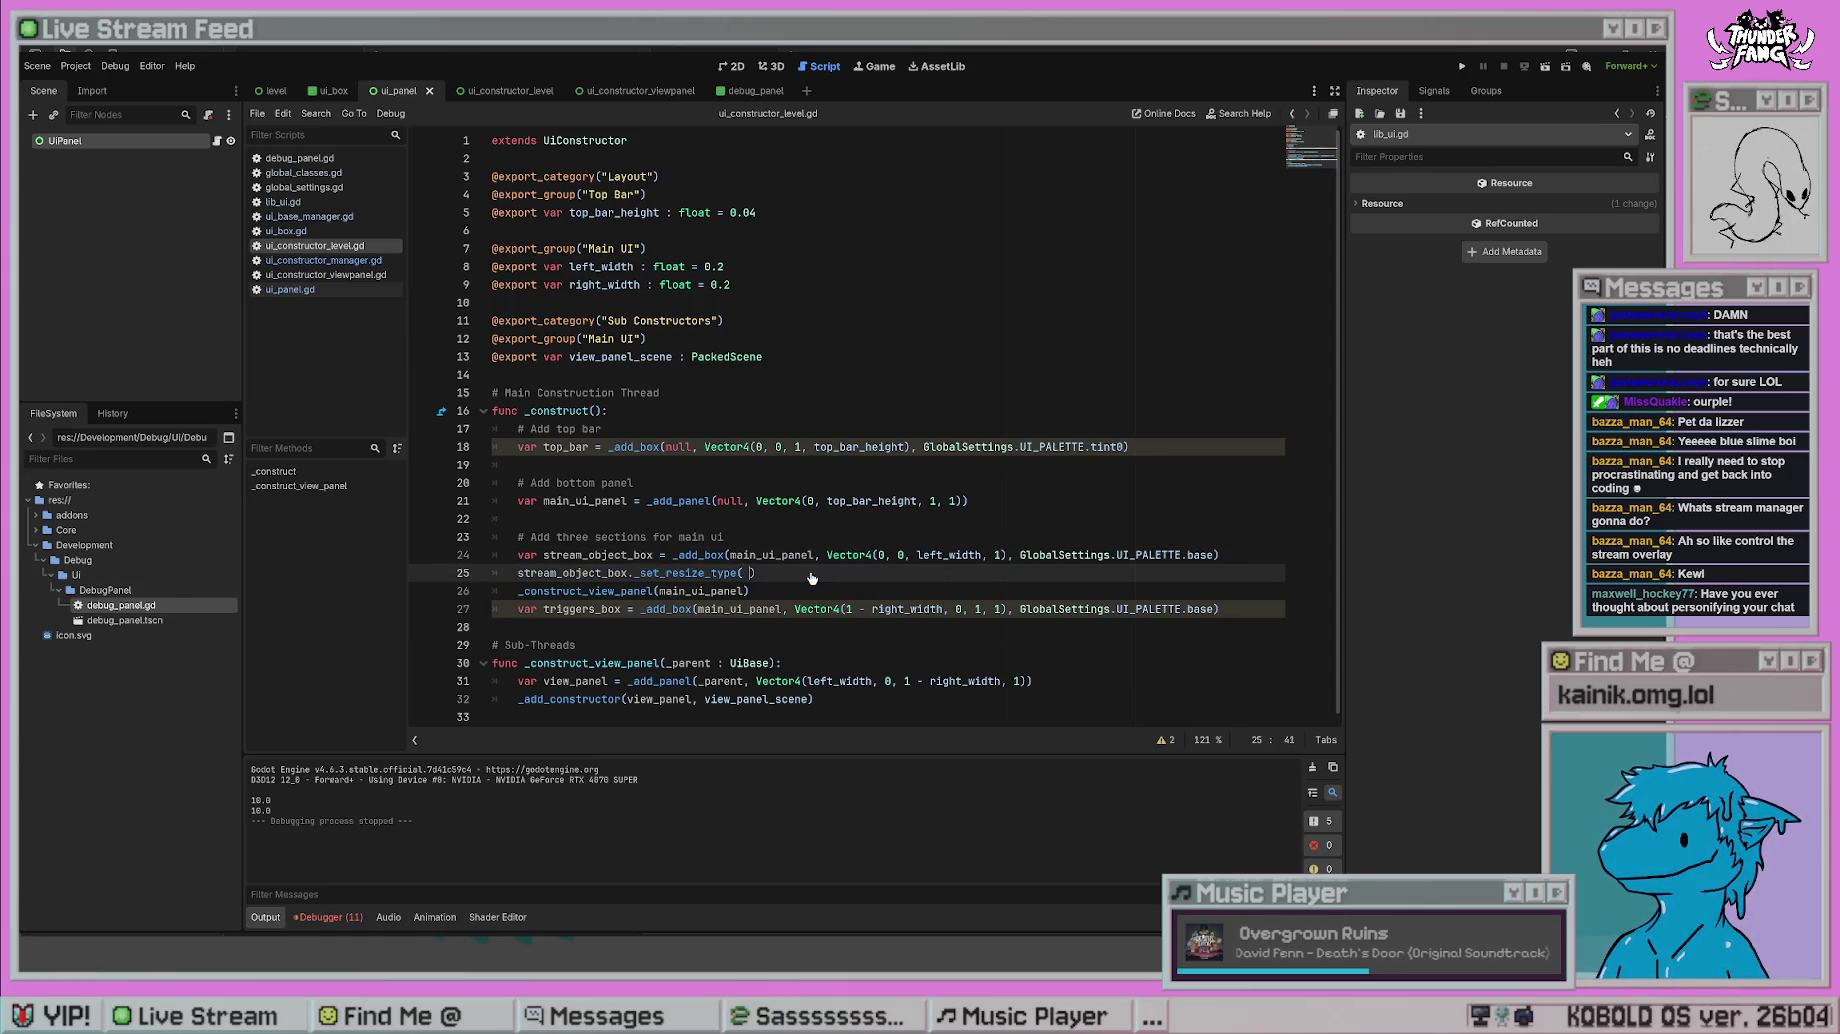
key(Right)
text(|)
key(ctrl+v)
key(BackSpace)
key(BackSpace)
key(BackSpace)
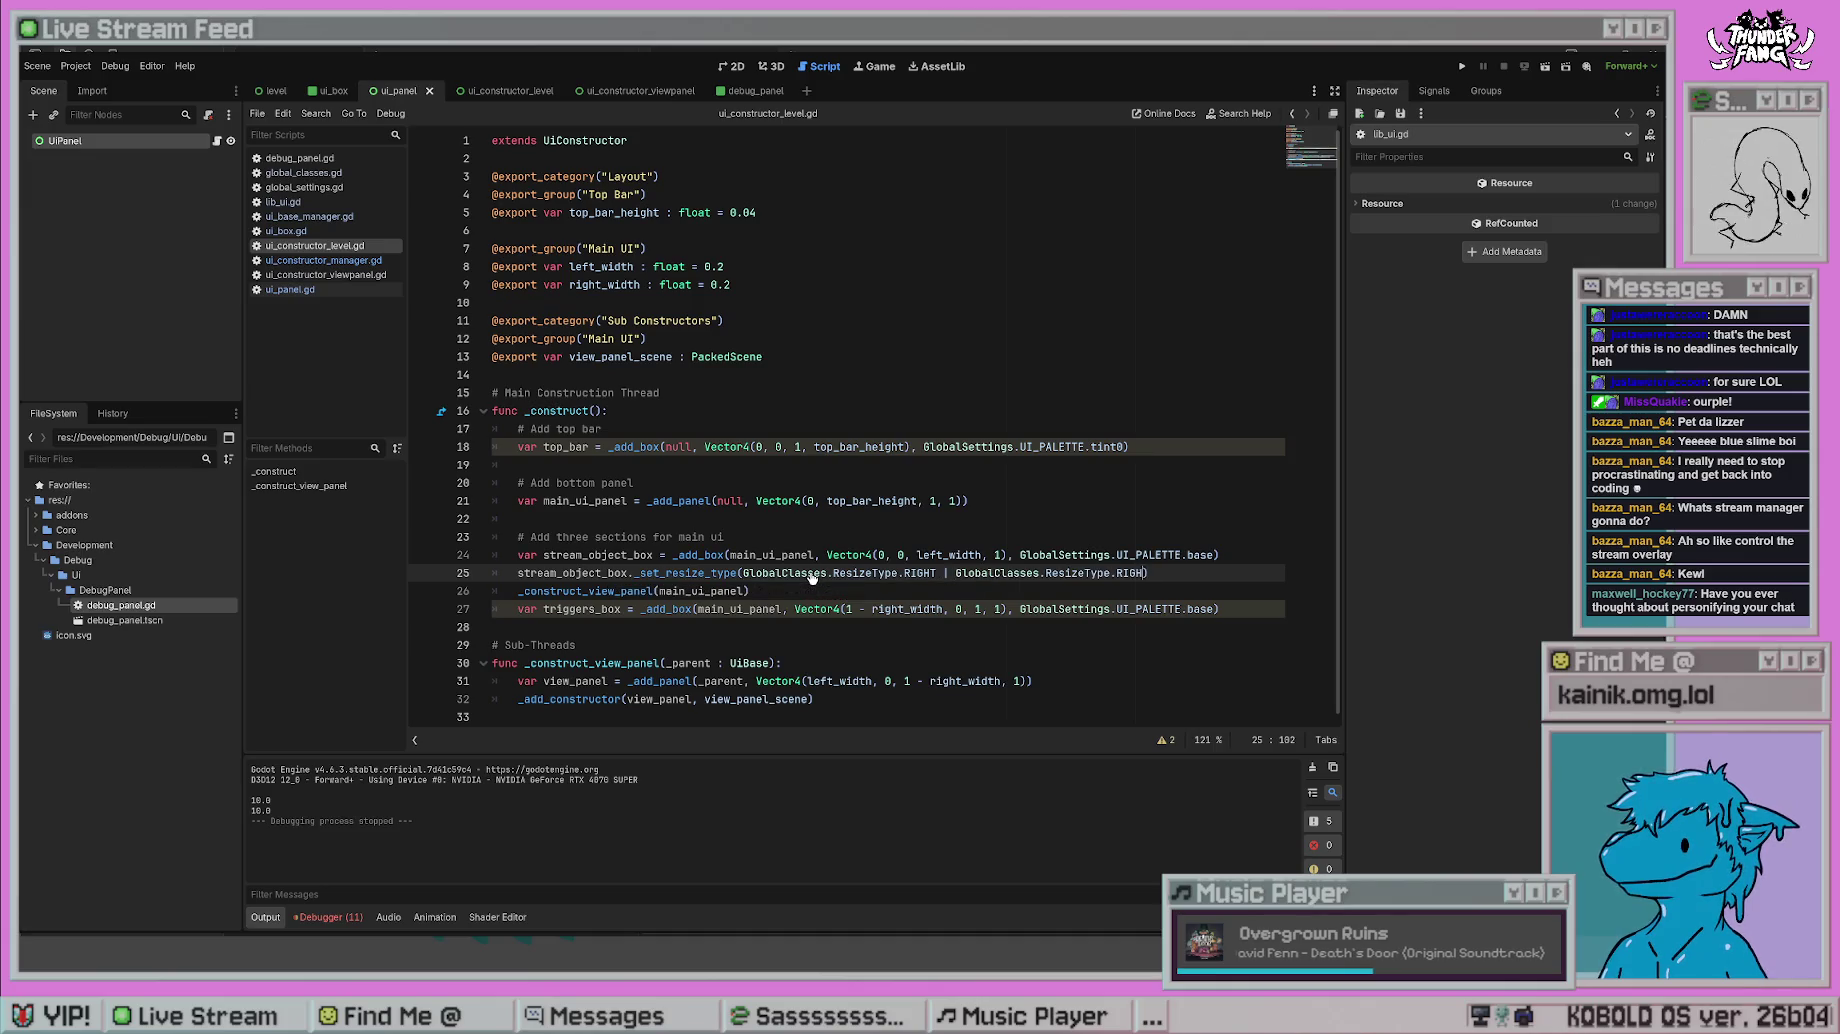
text(LEFT)
- Test-run the game, then remove the added LEFT flag and return to lib_ui.gd
key(F5)
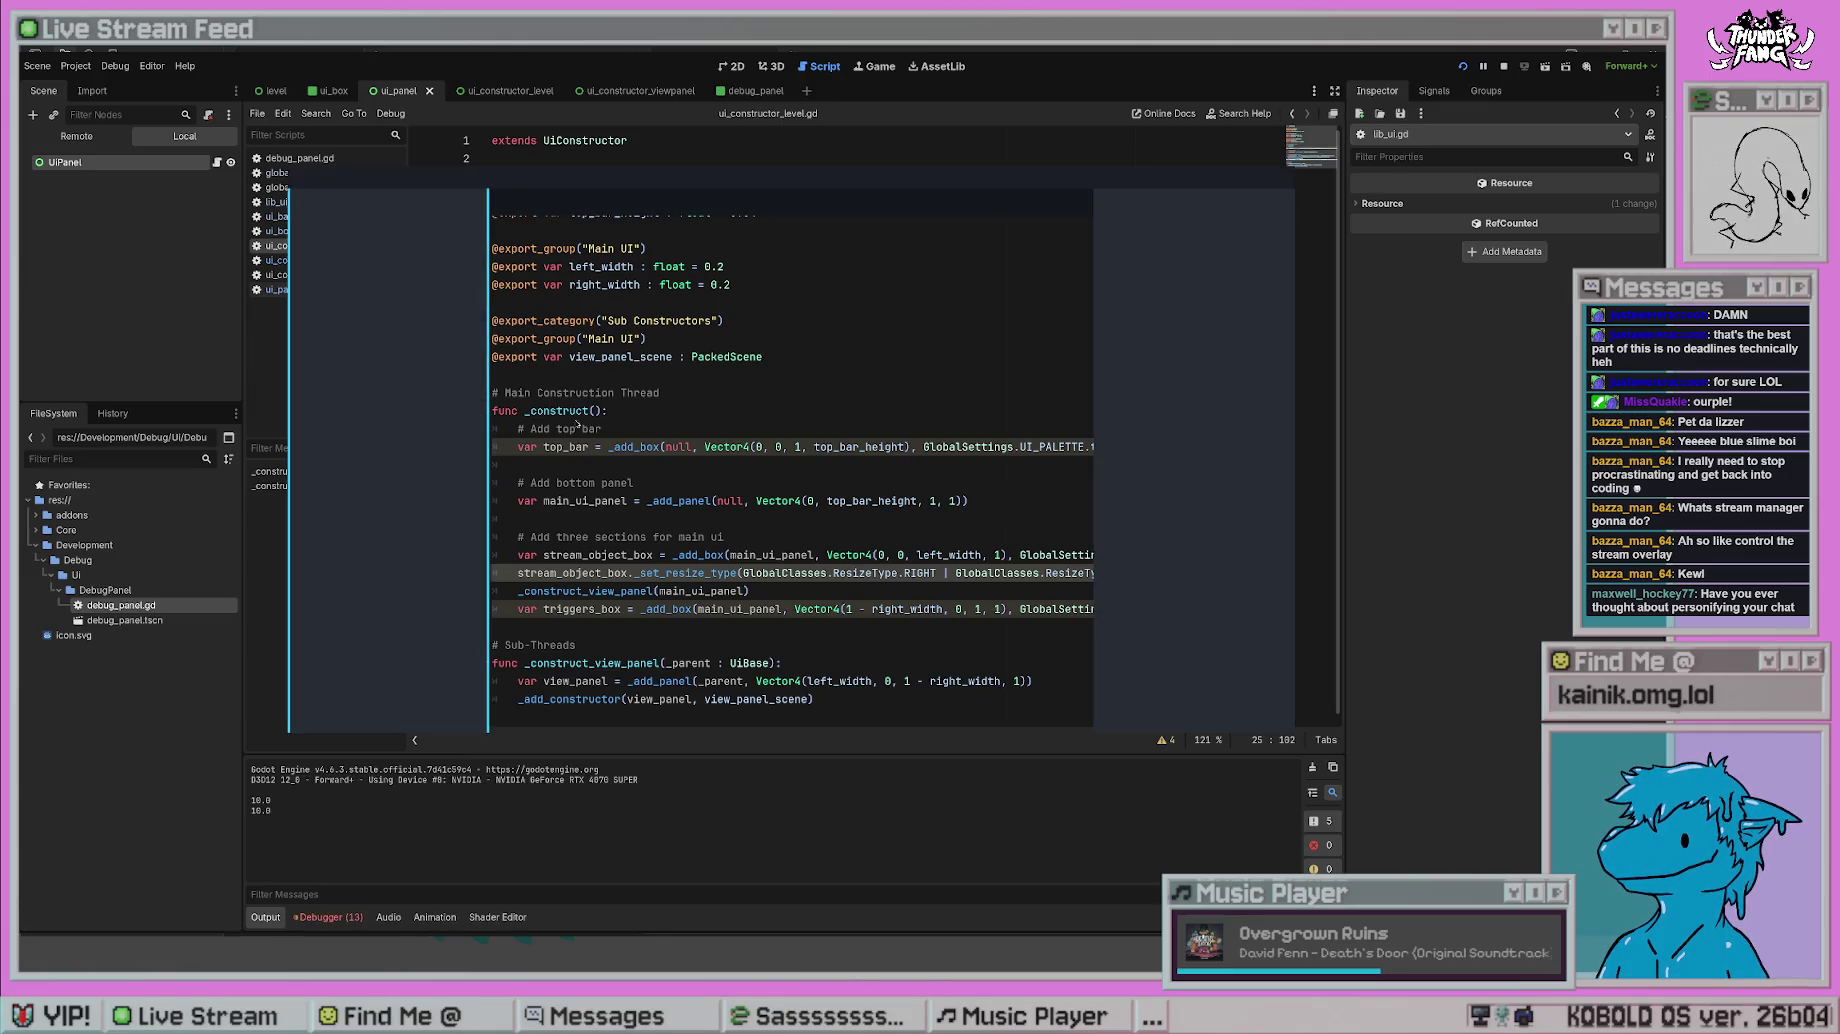
click(981, 554)
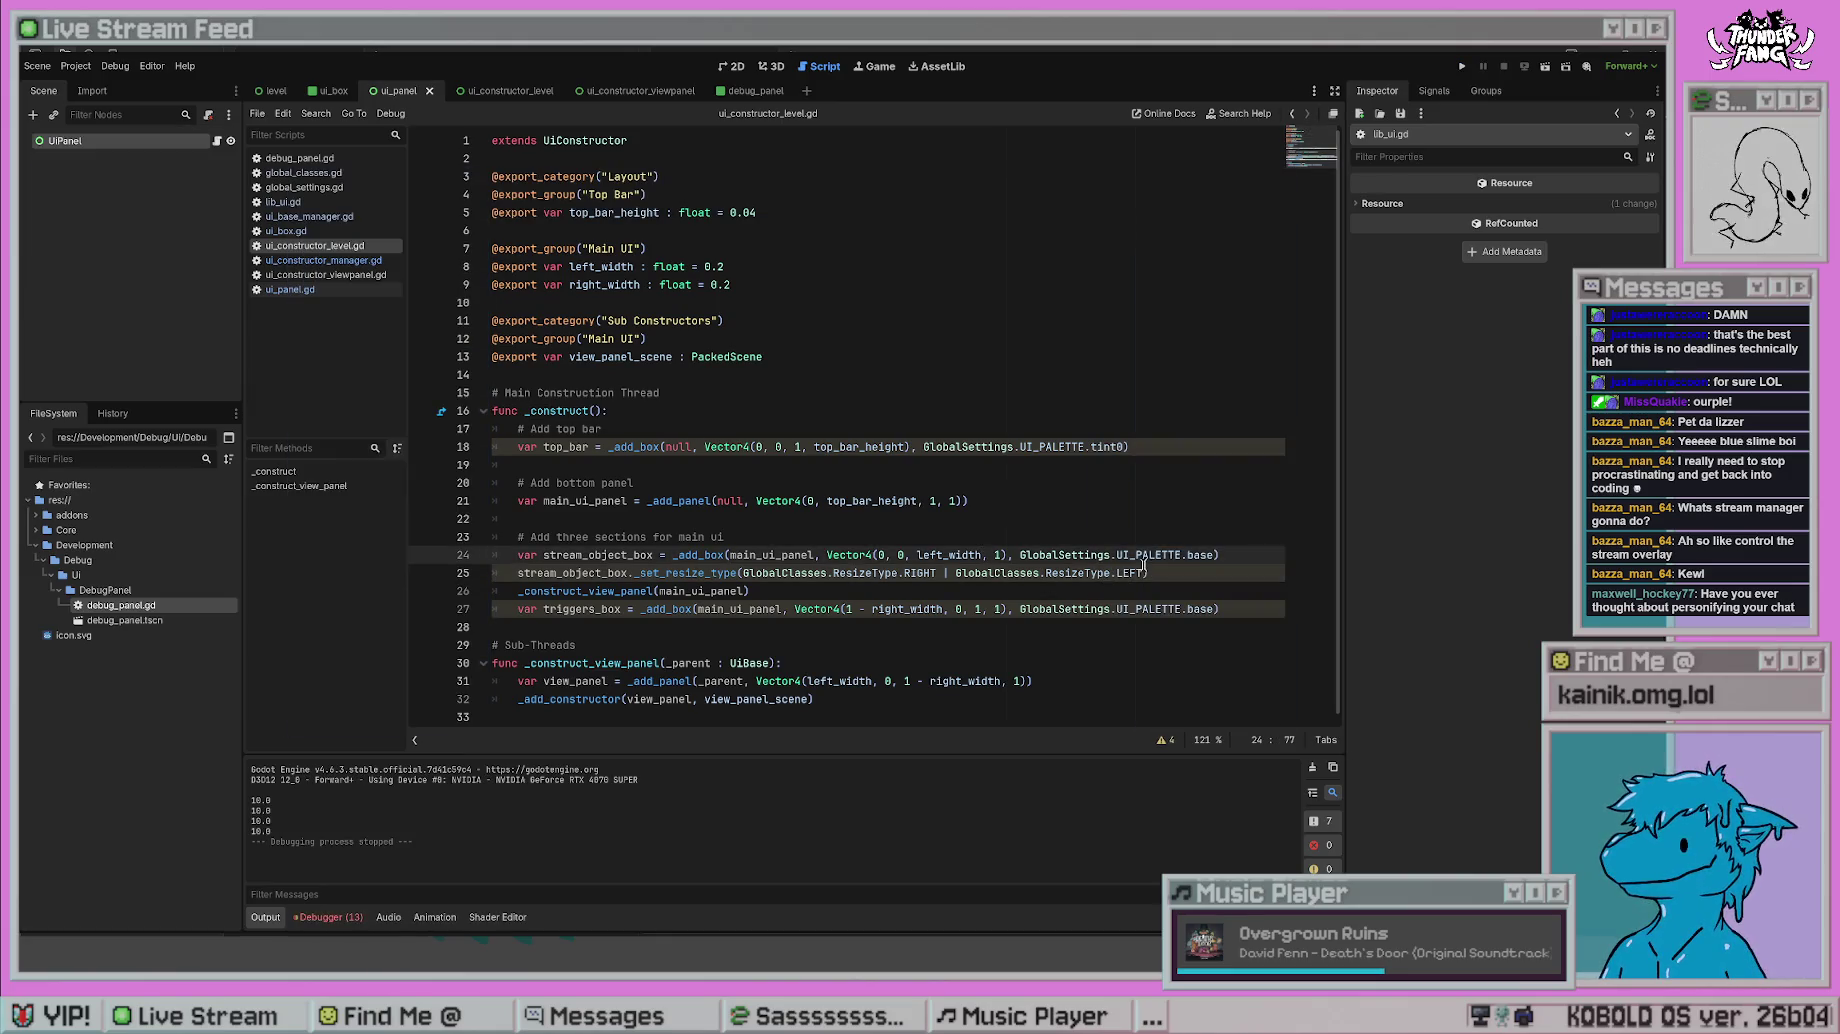
drag(1147, 572, 943, 572)
key(BackSpace)
key(Up)
key(Up)
key(Up)
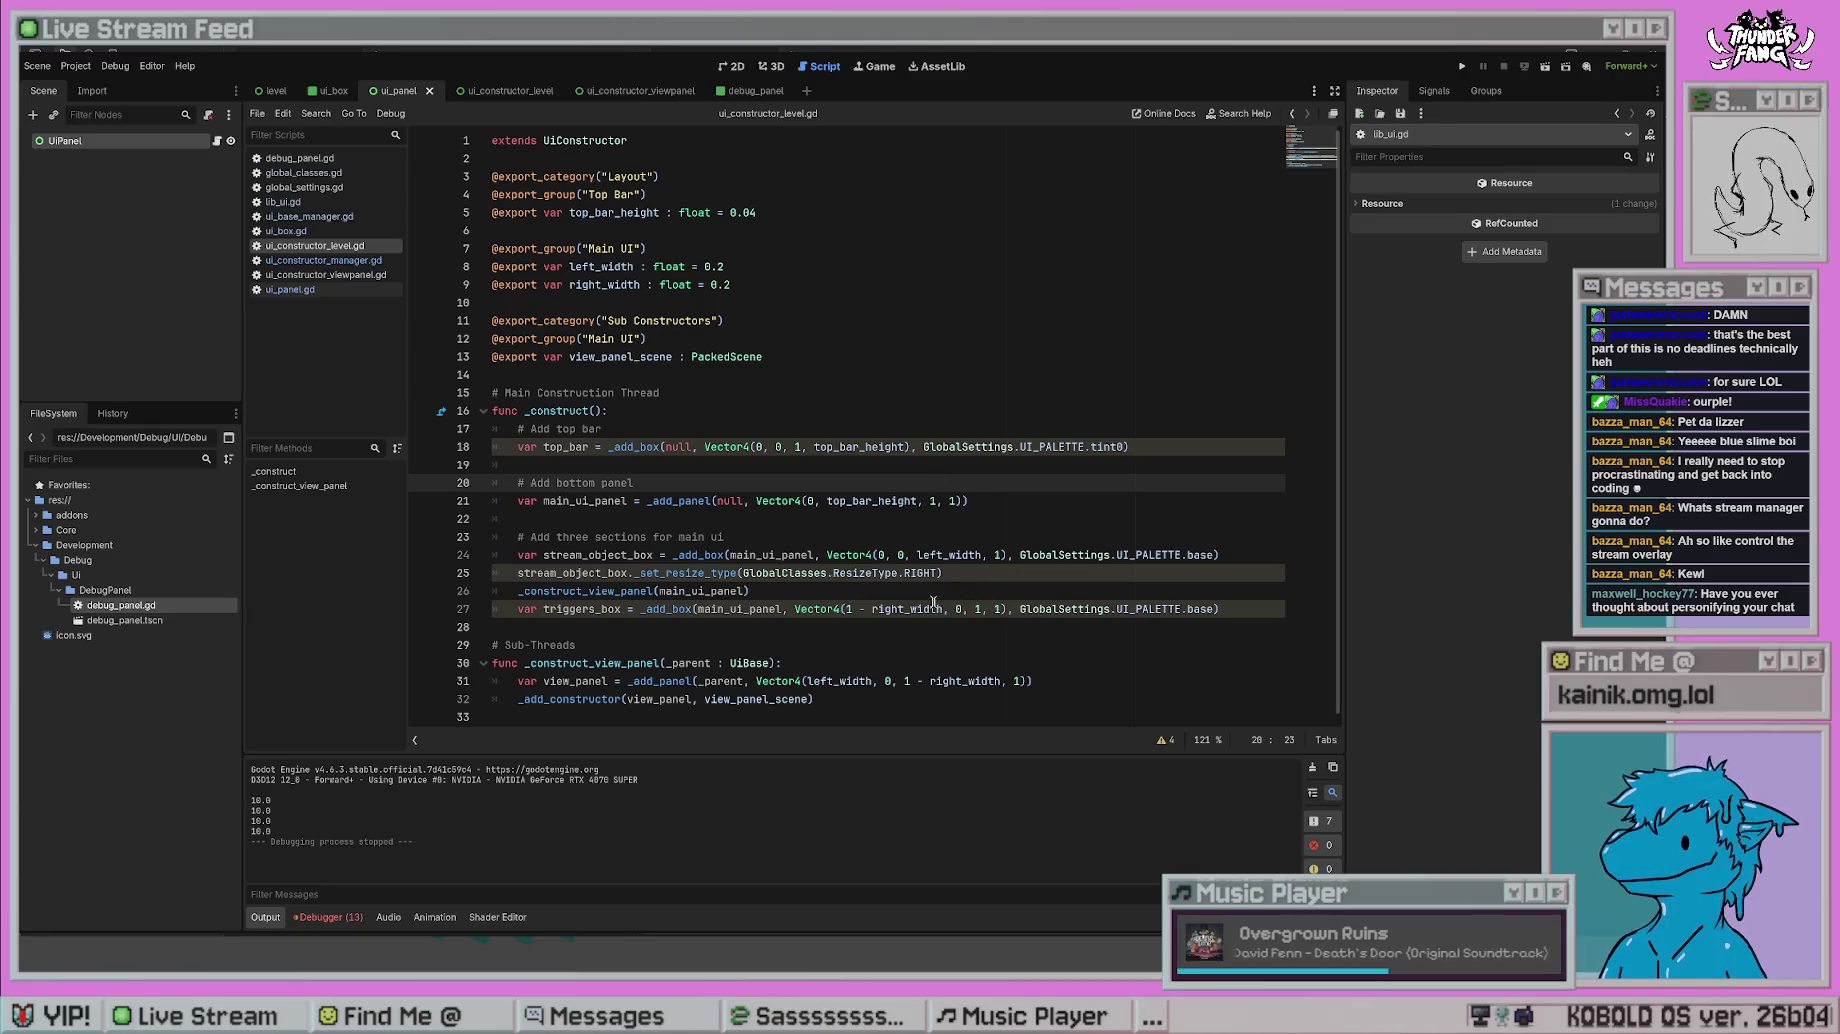
click(700, 374)
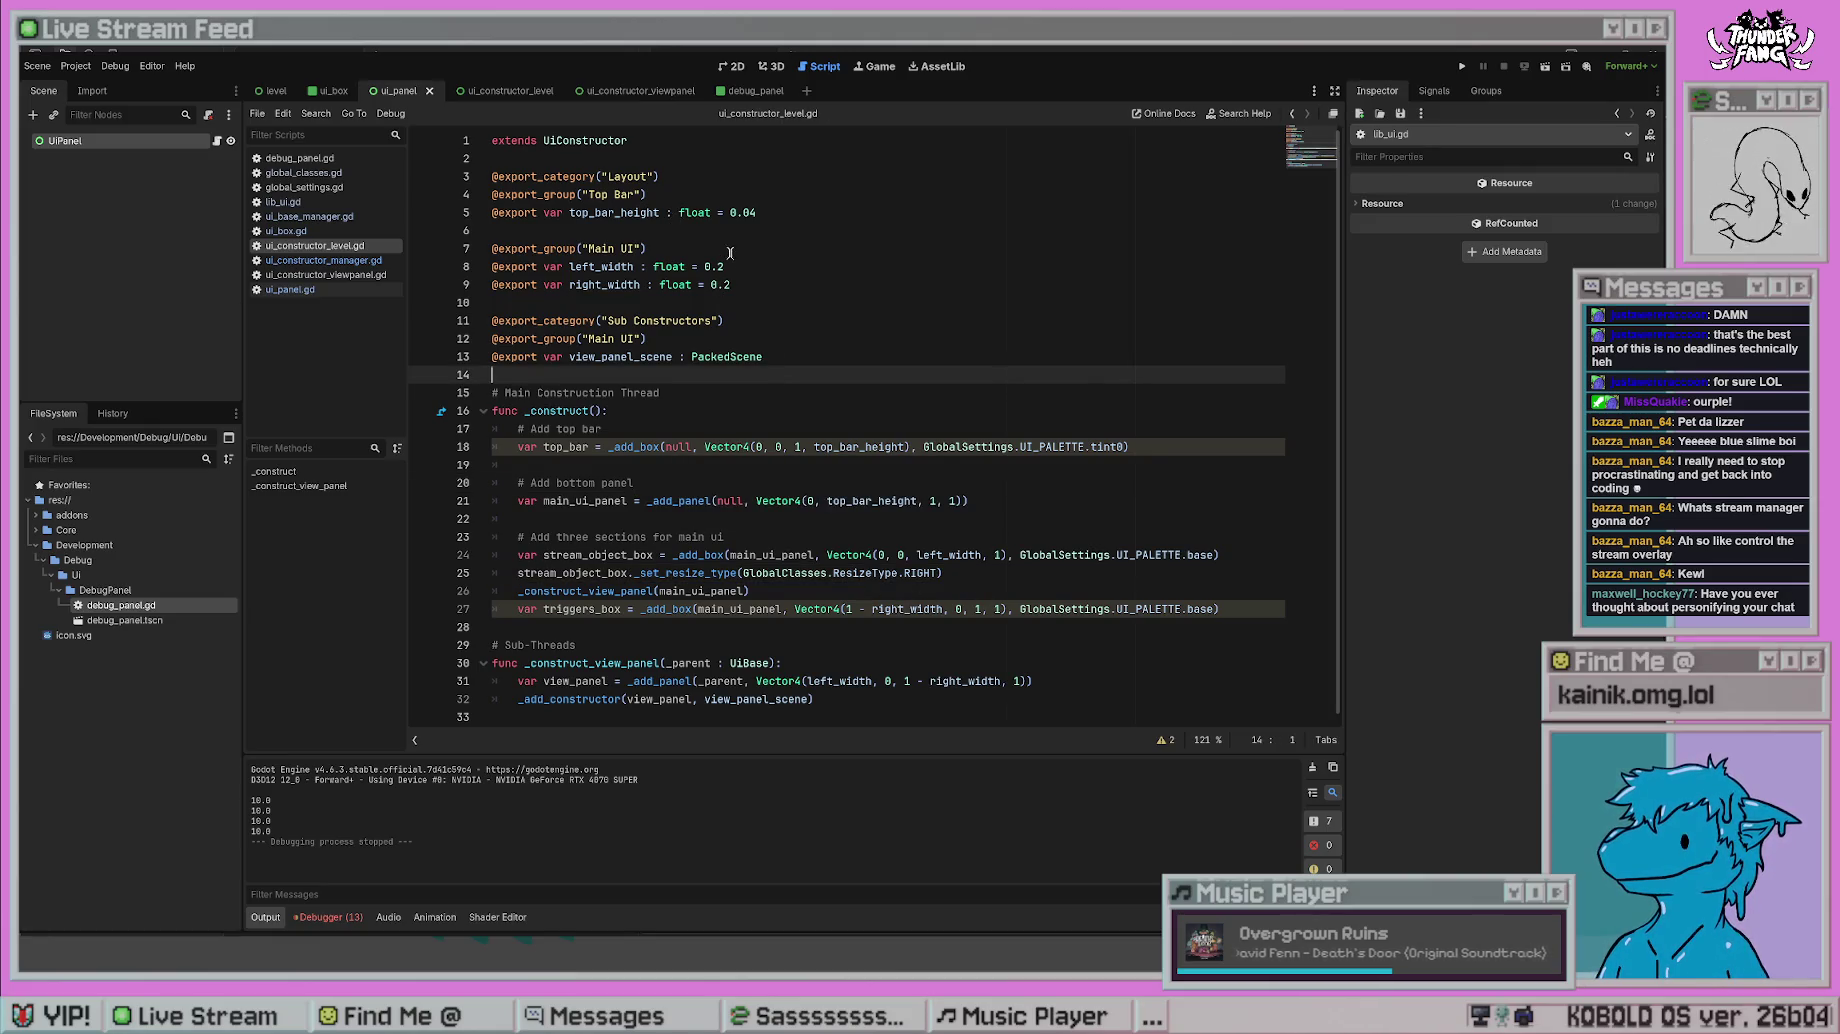
click(320, 260)
click(323, 203)
- Place the caret on the RIGHT check at line 19 of _generate_resize_rects
click(930, 464)
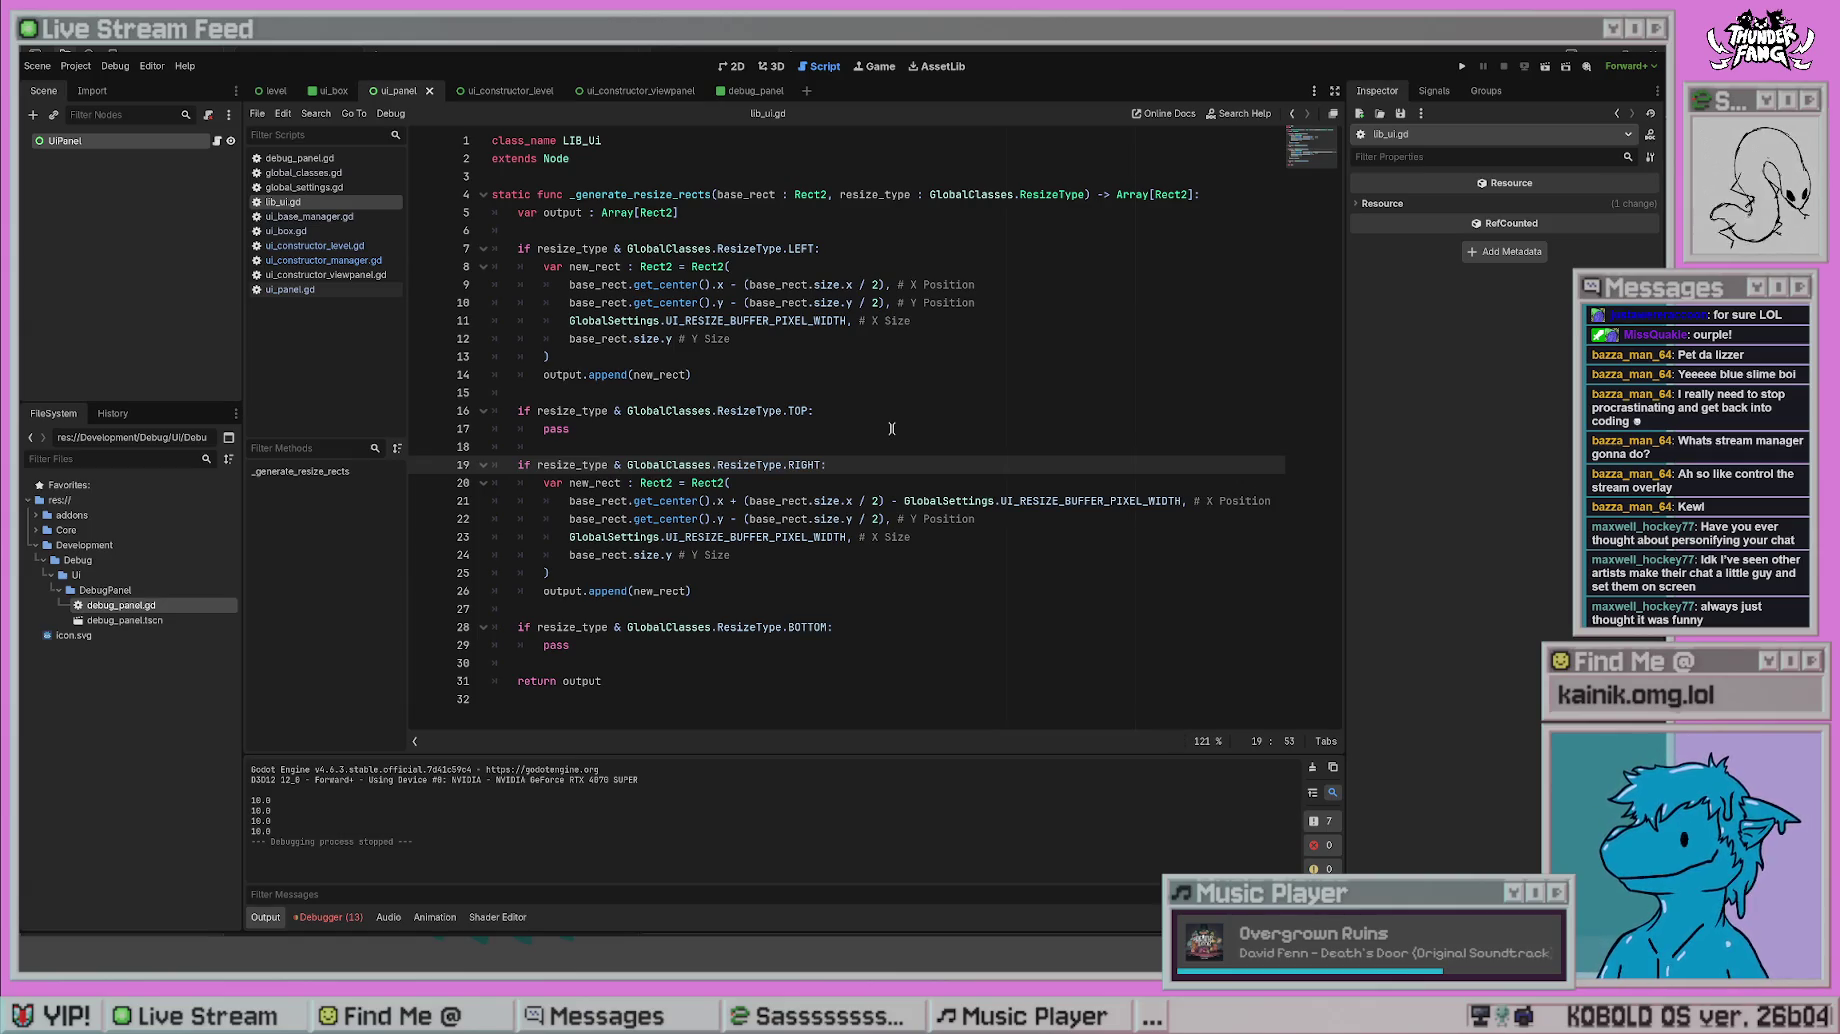
- Copy the LEFT rect block into the TOP case, replacing its pass
click(634, 437)
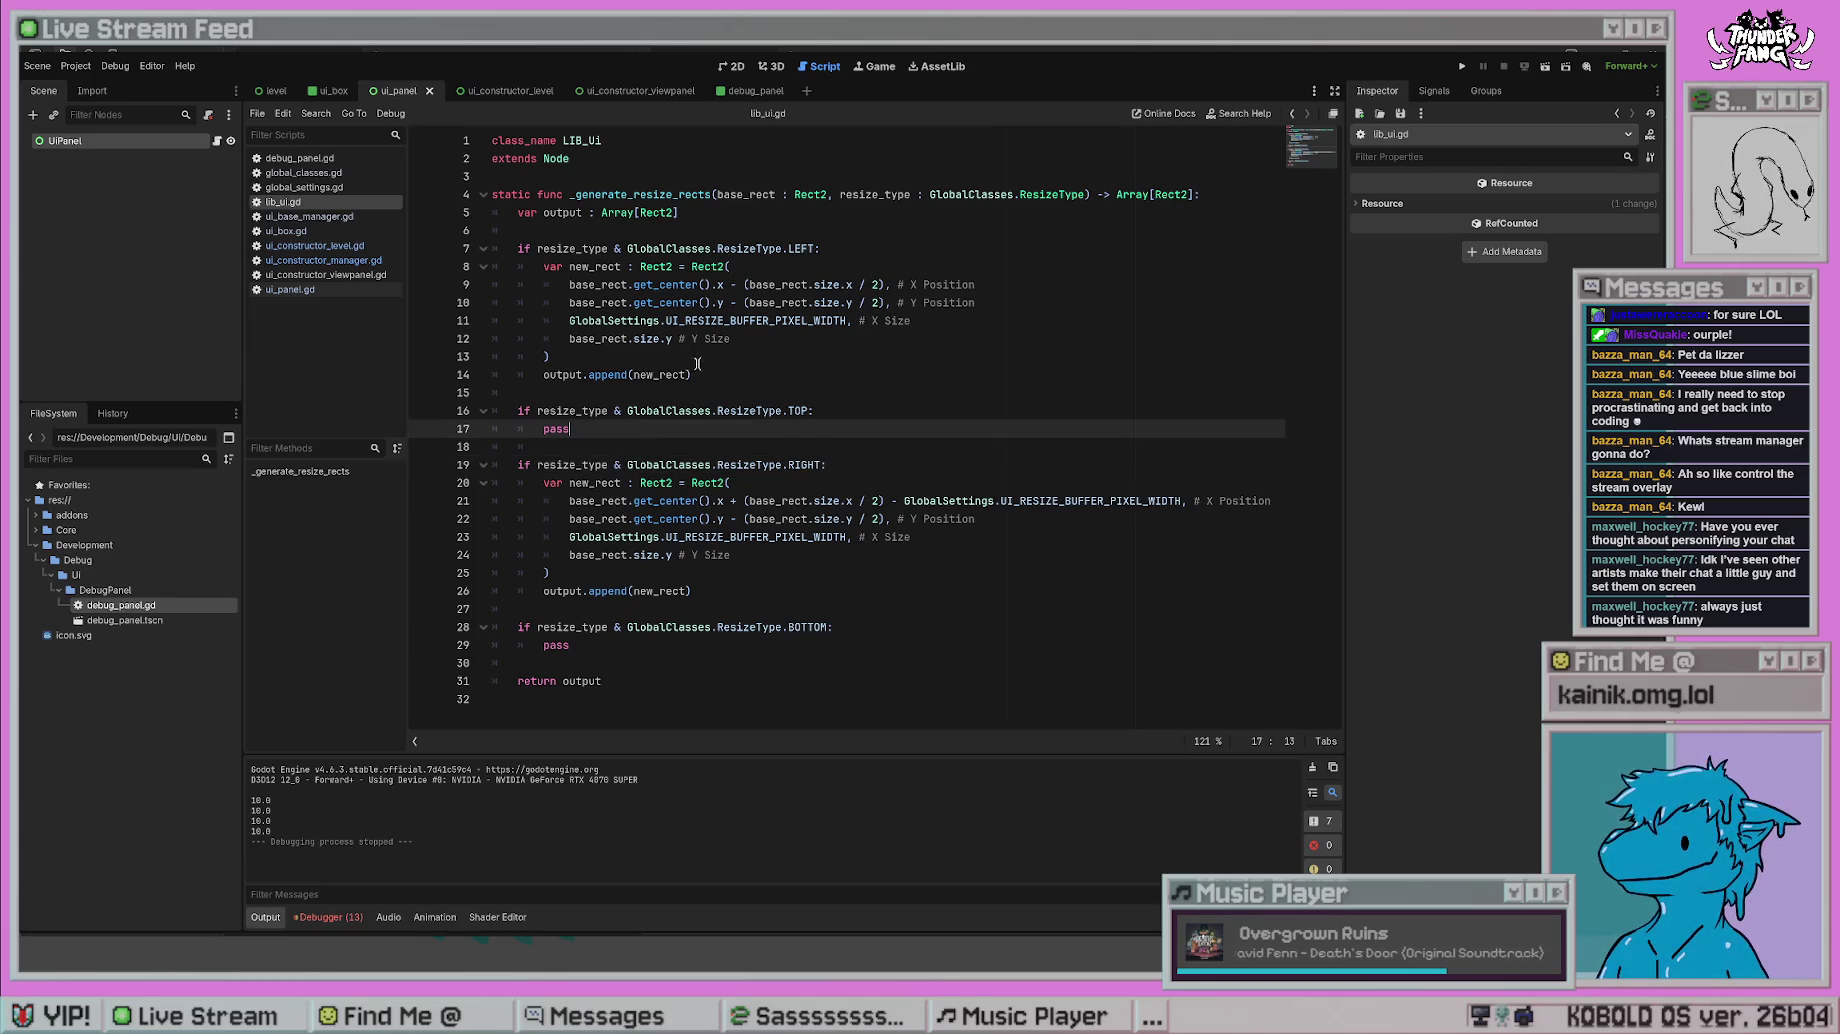
drag(692, 375, 621, 321)
drag(538, 275, 541, 271)
key(ctrl+c)
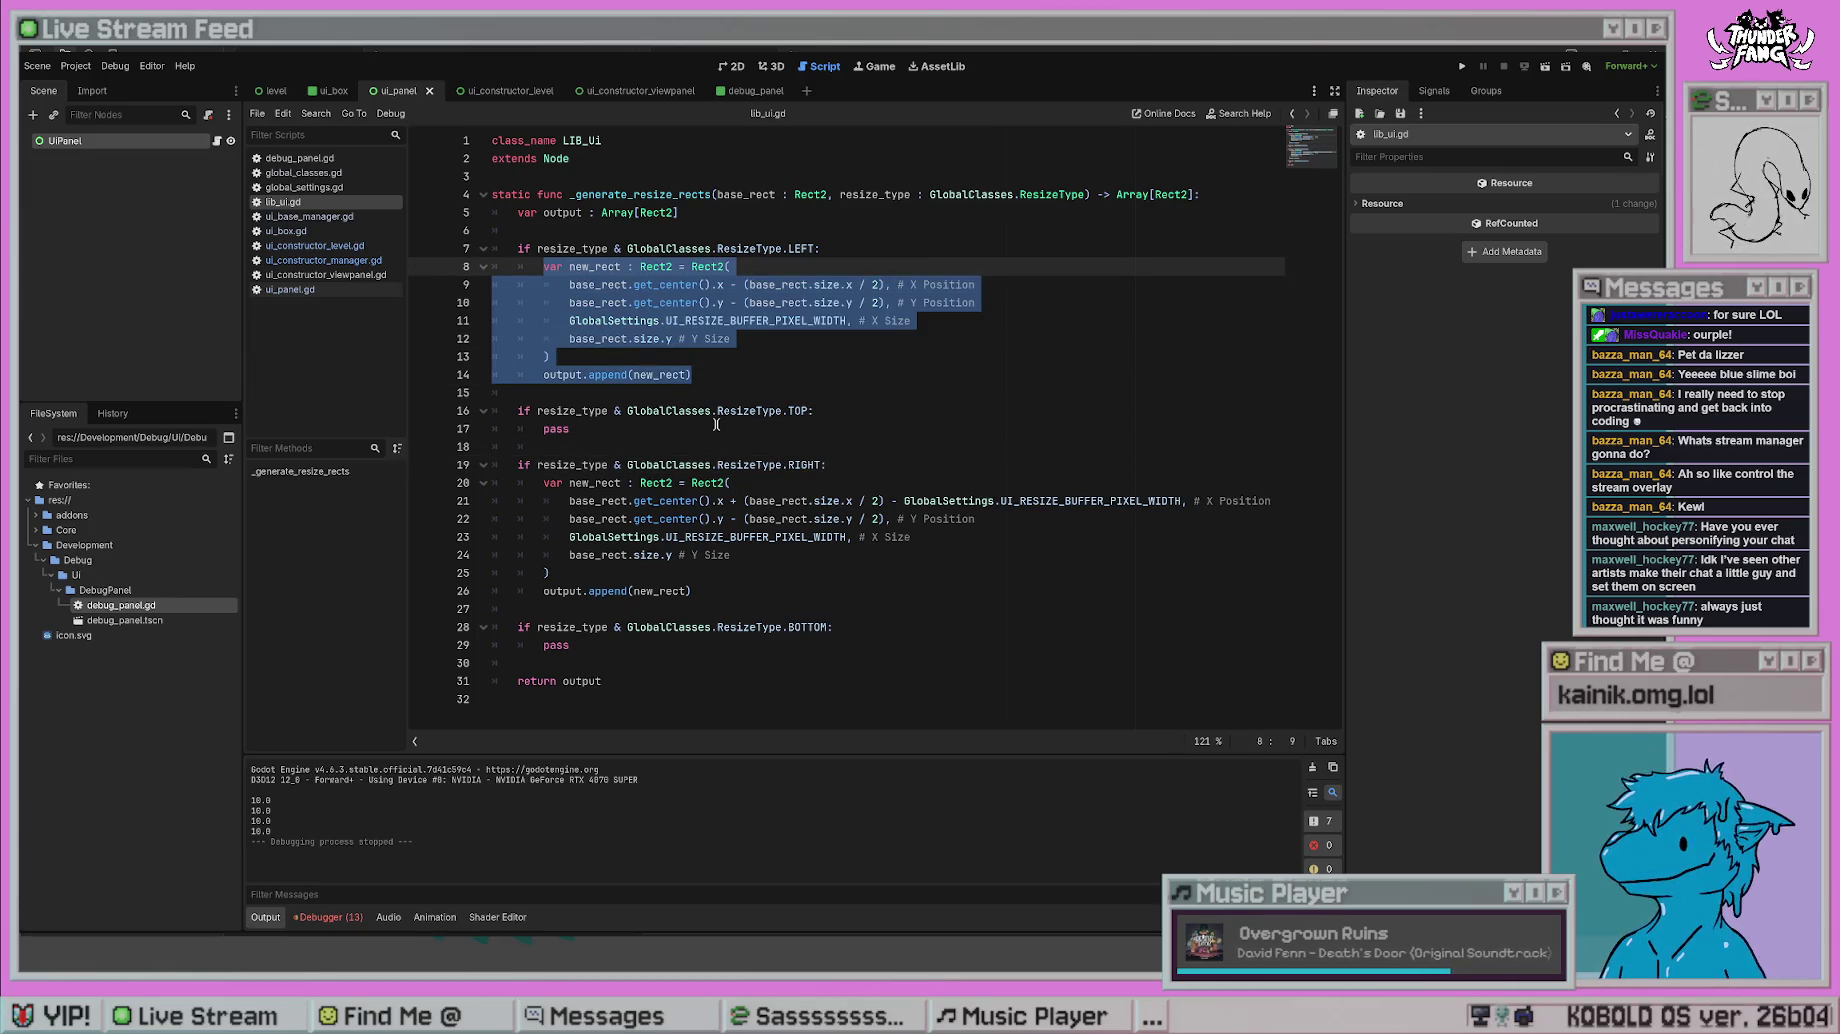
drag(607, 429, 541, 424)
key(ctrl+v)
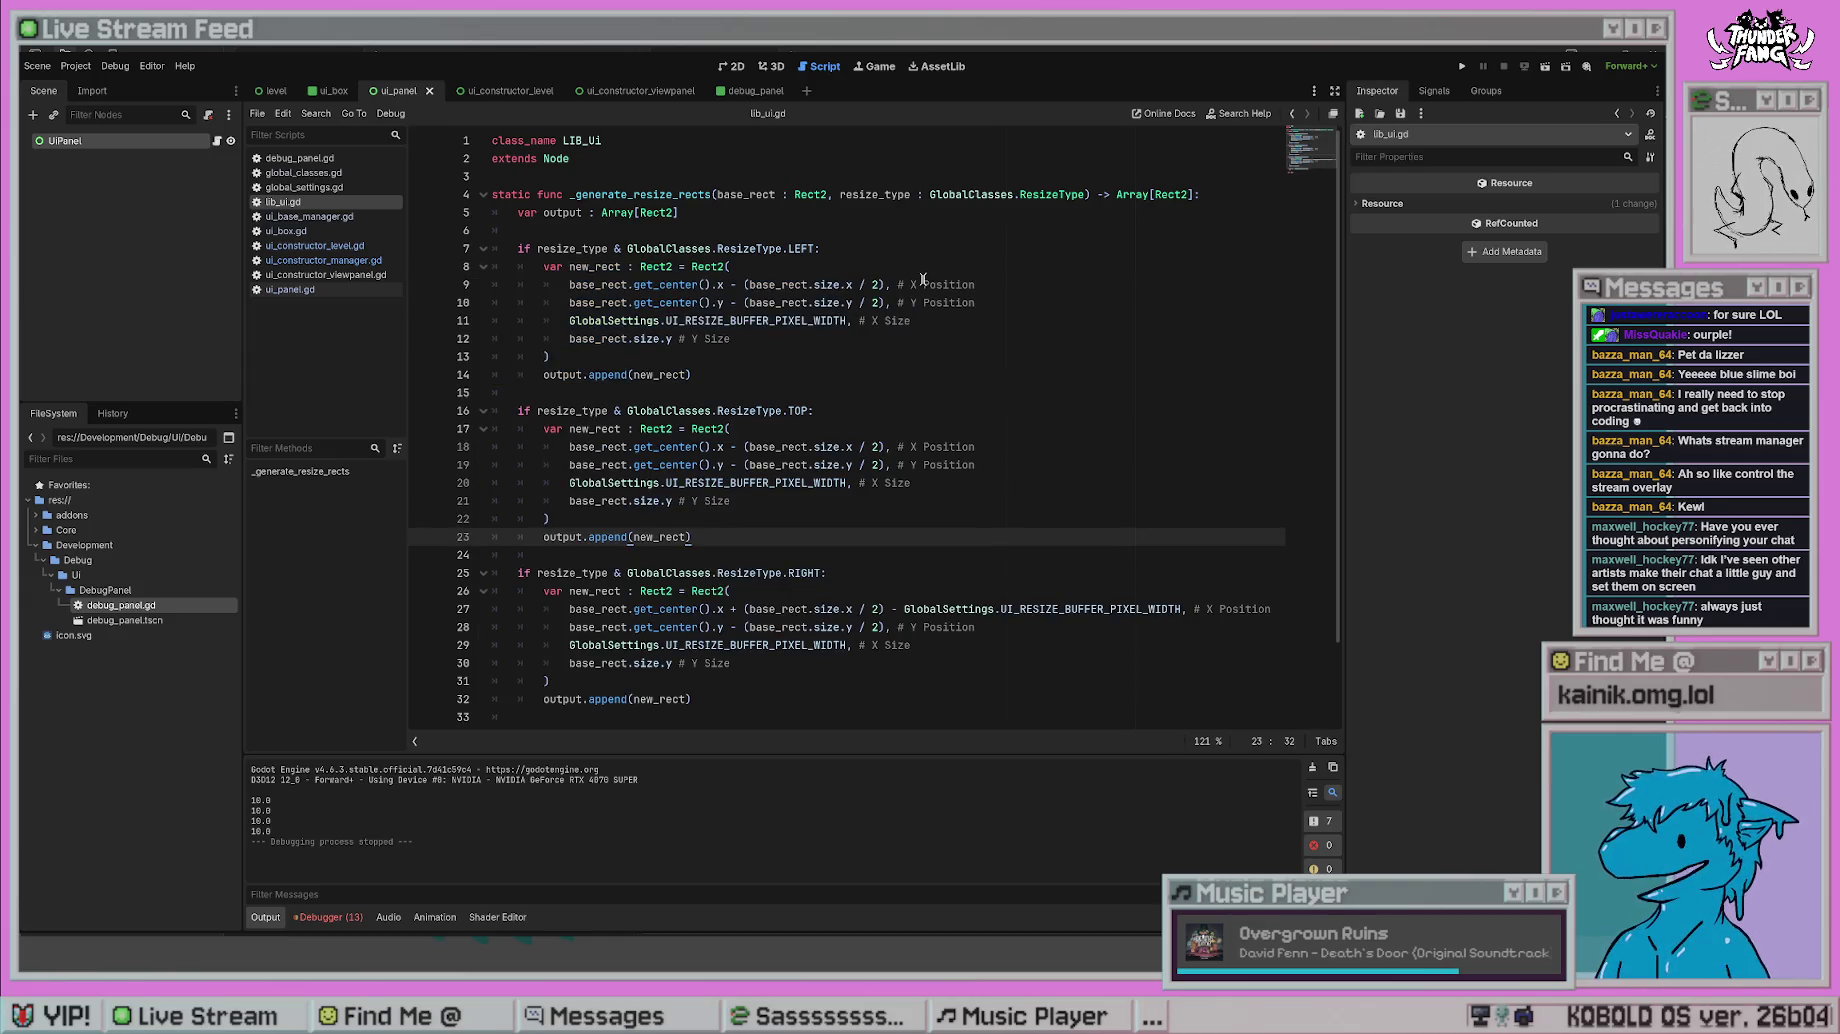
- Adapt the TOP rect by swapping width and height lines and using size.x, then save
click(736, 446)
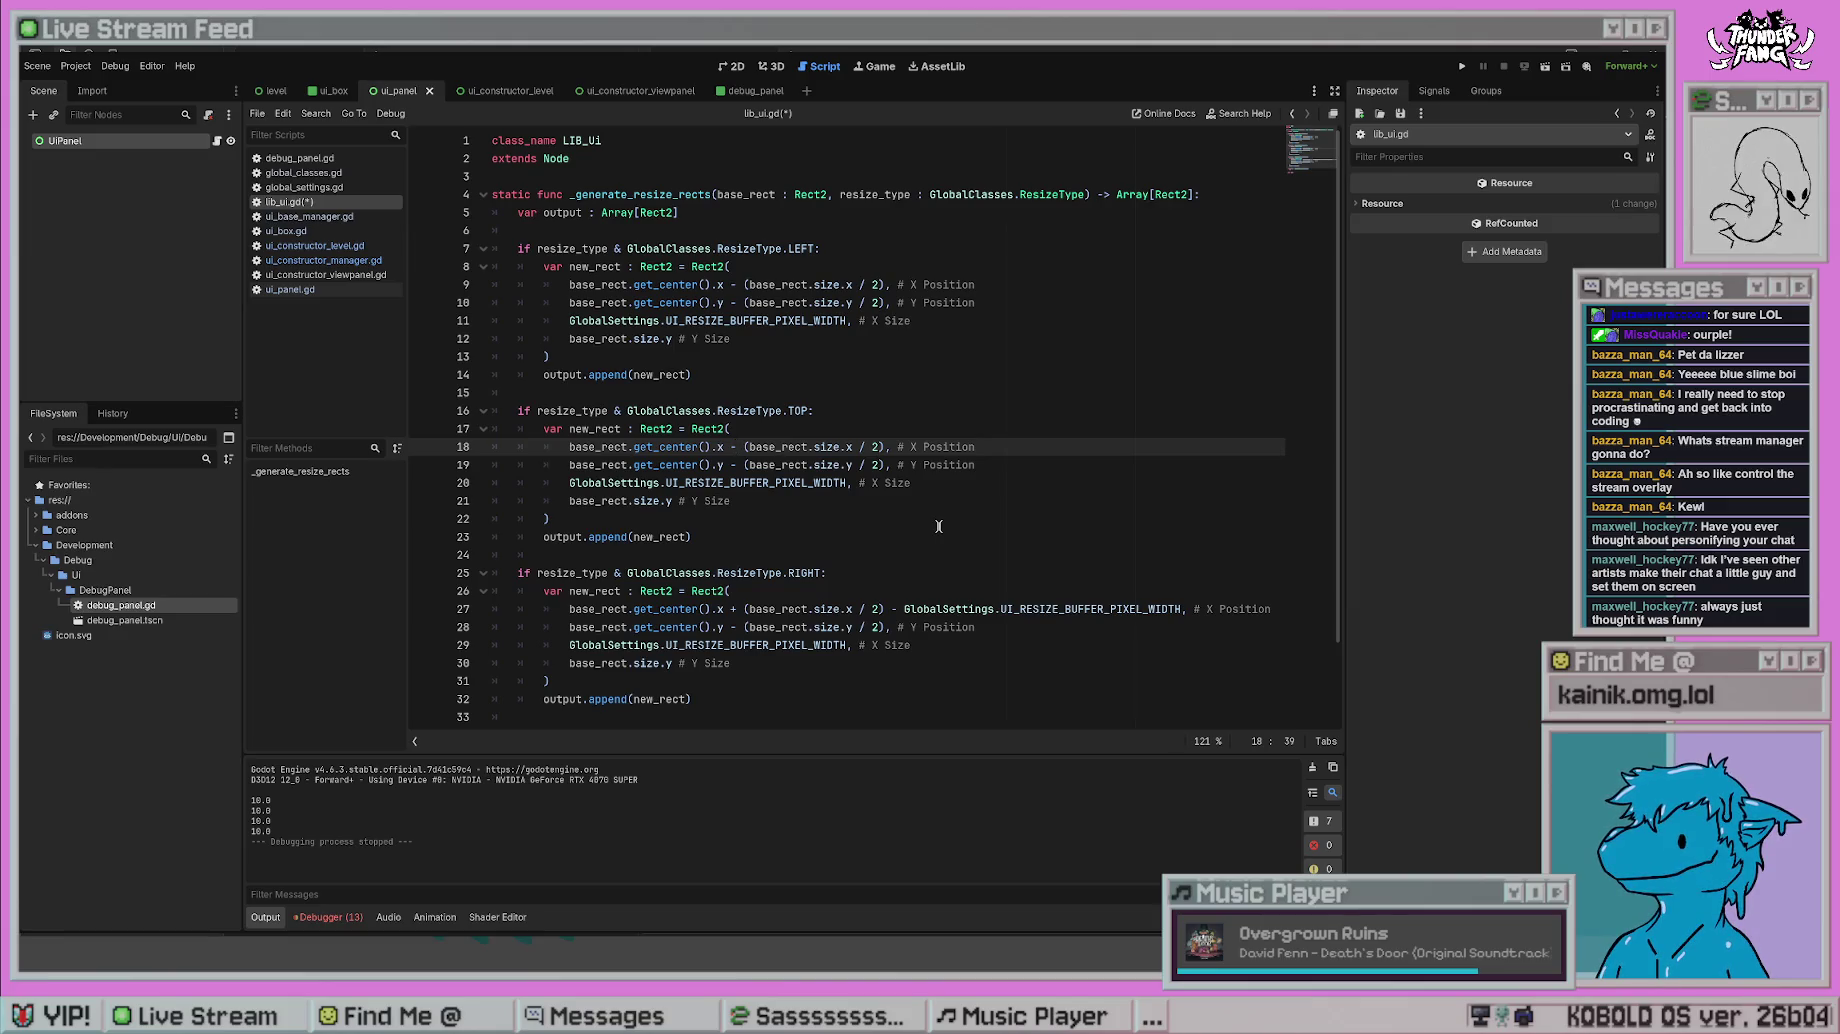
click(838, 487)
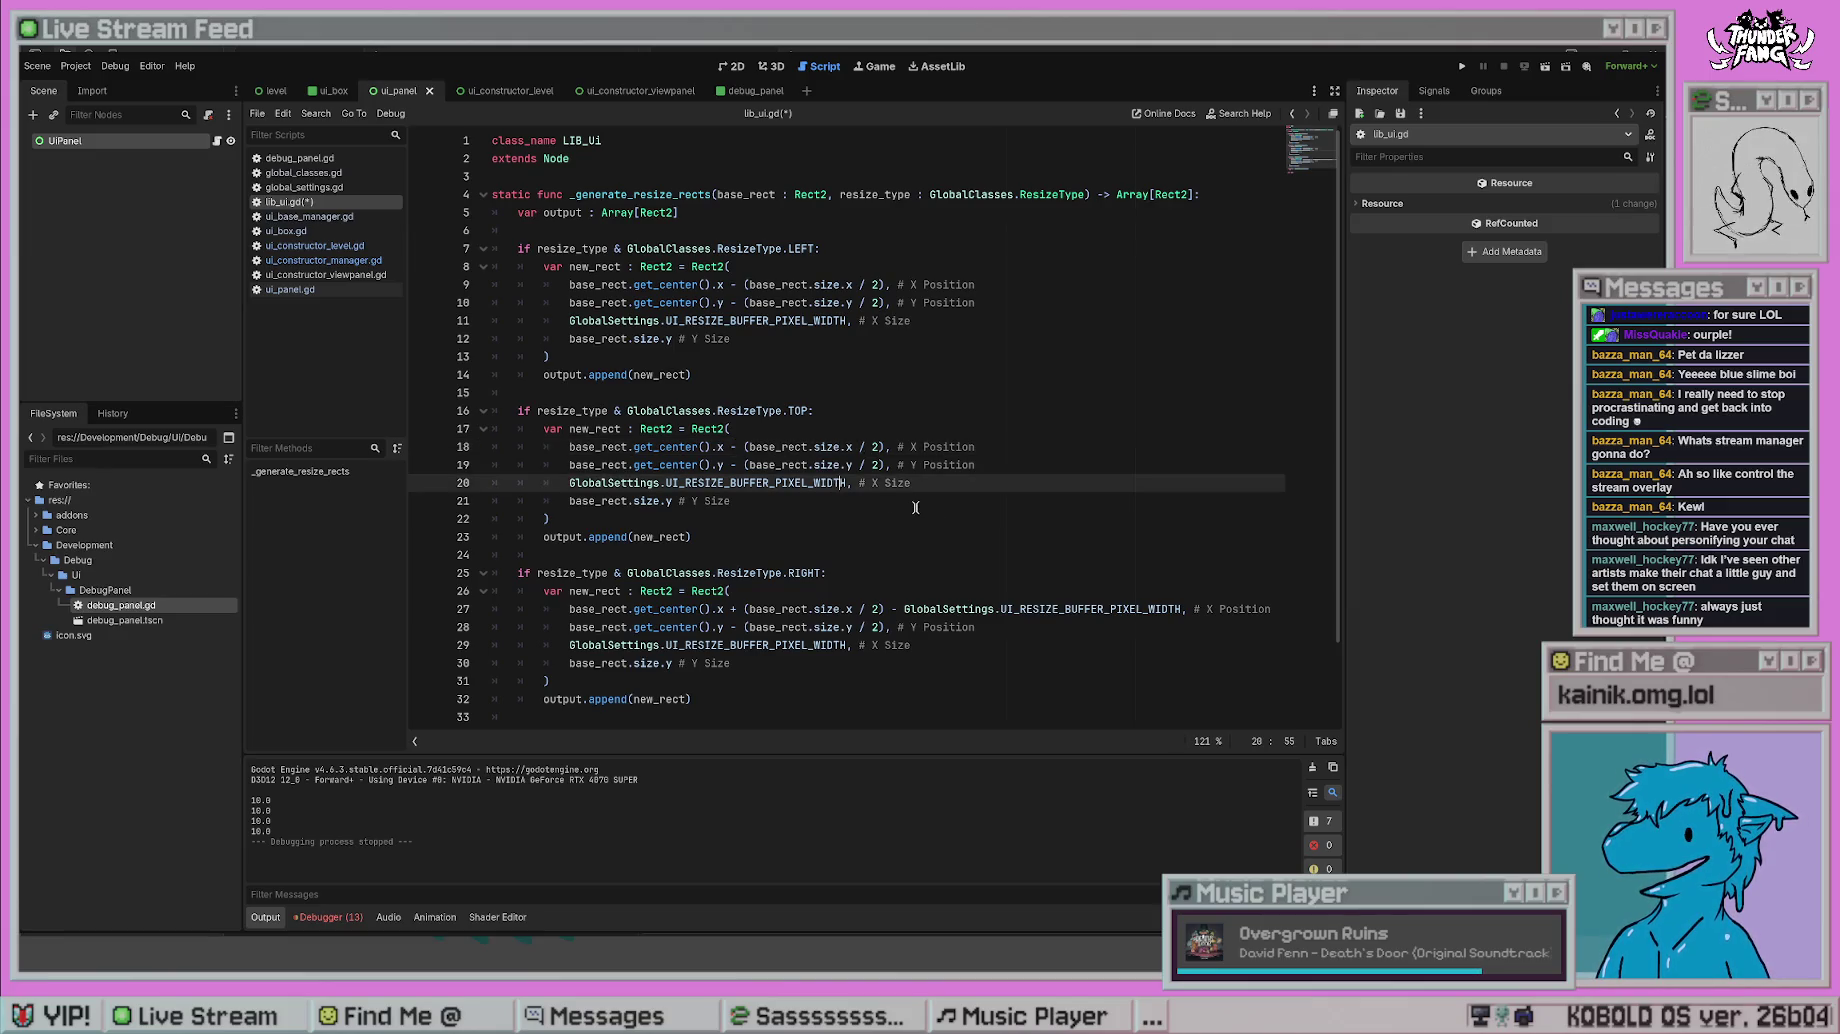
key(alt+Down)
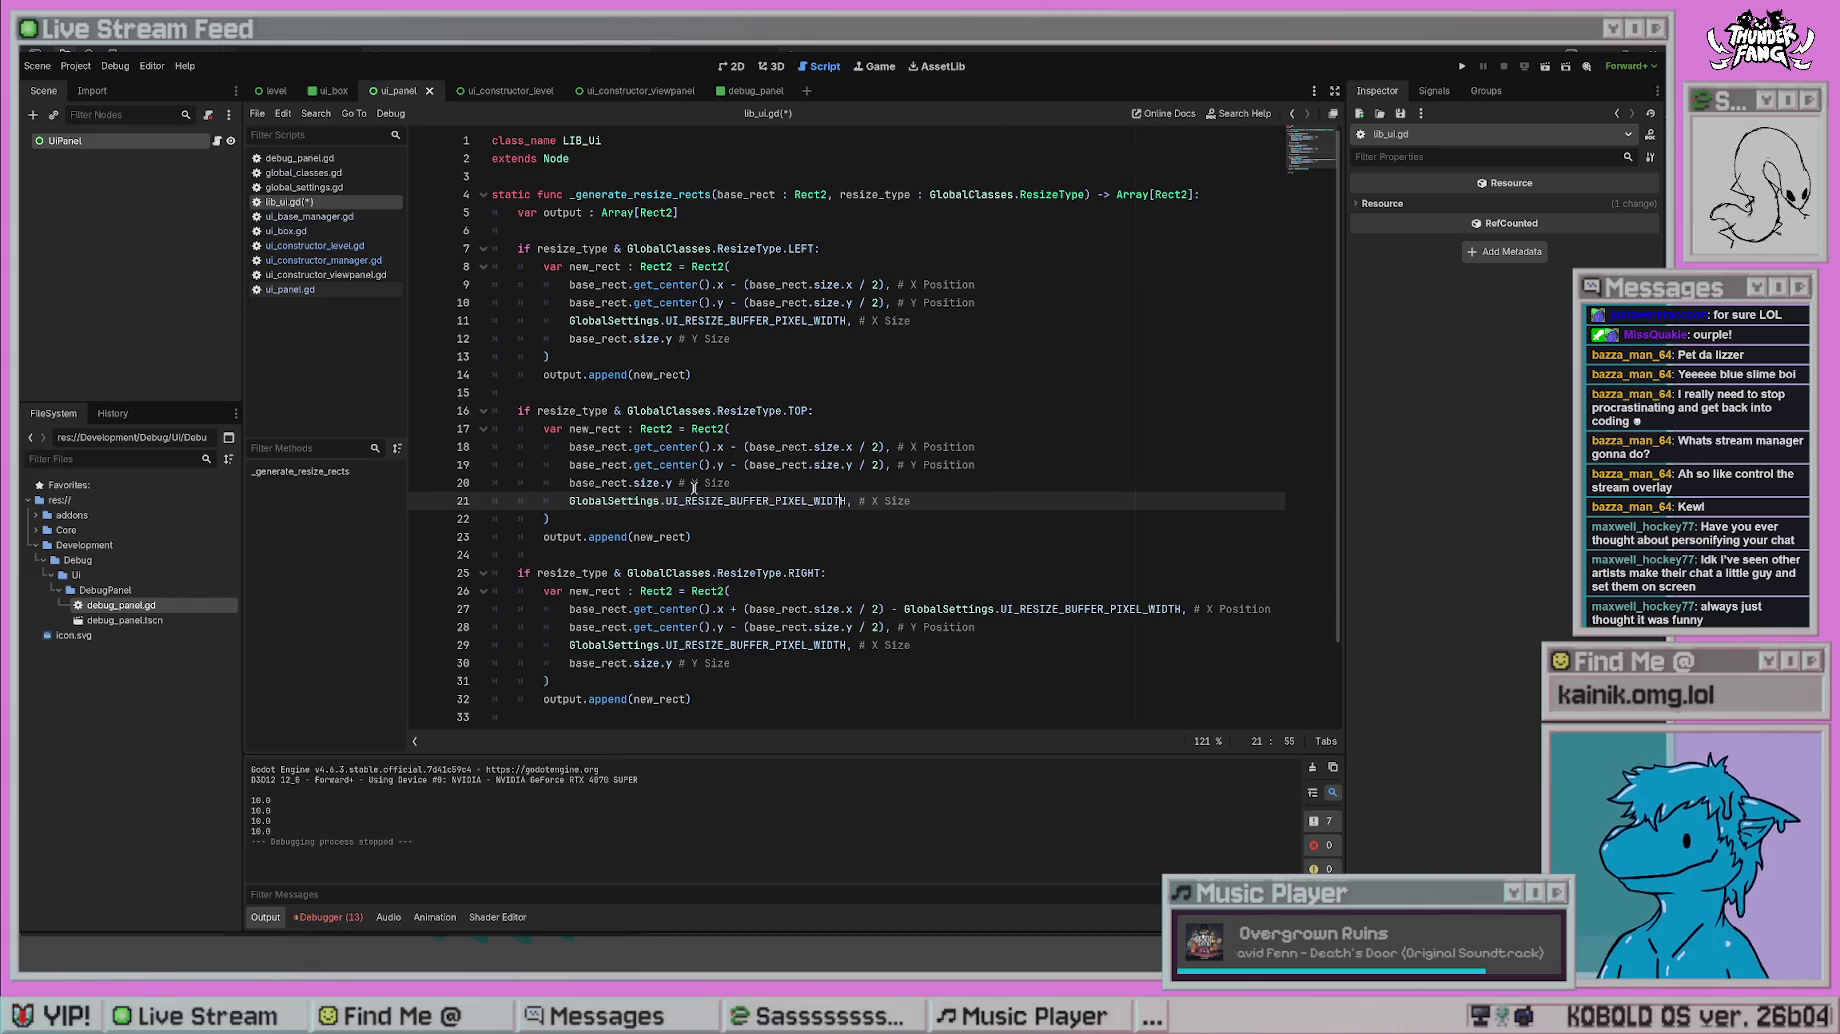
double_click(877, 500)
text(Y)
click(681, 482)
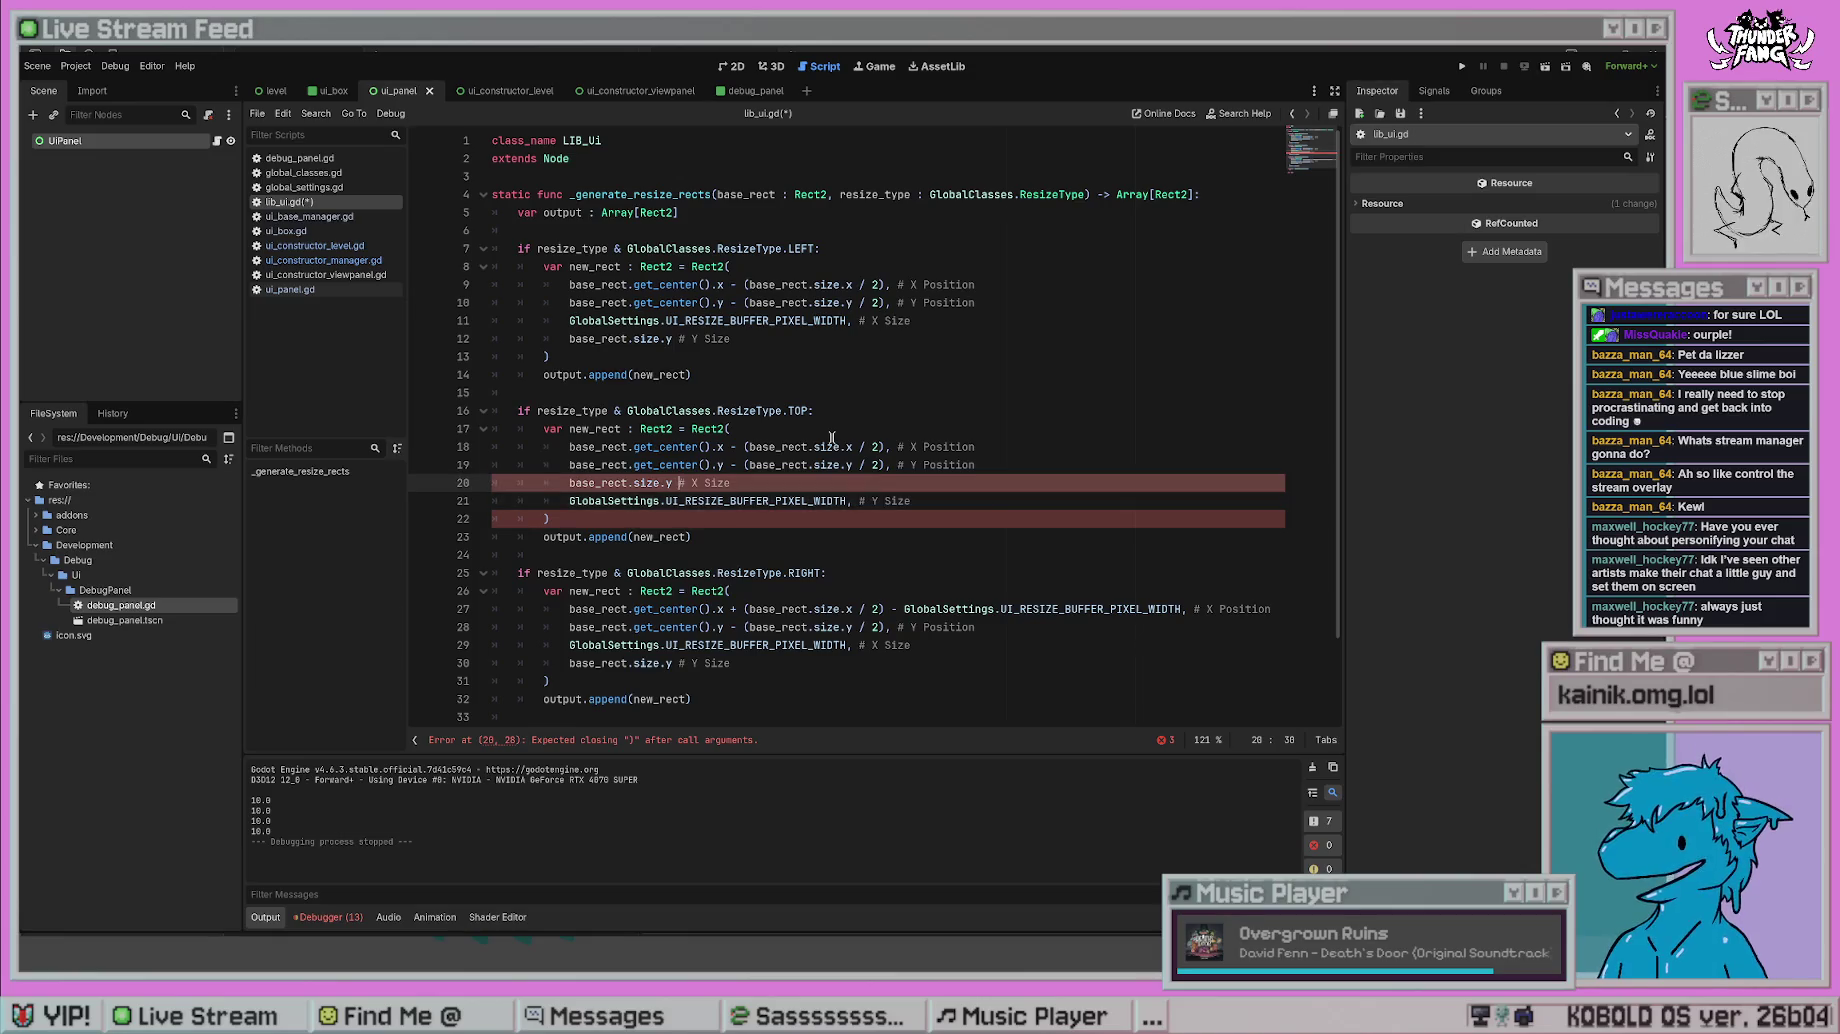
text(,)
click(852, 500)
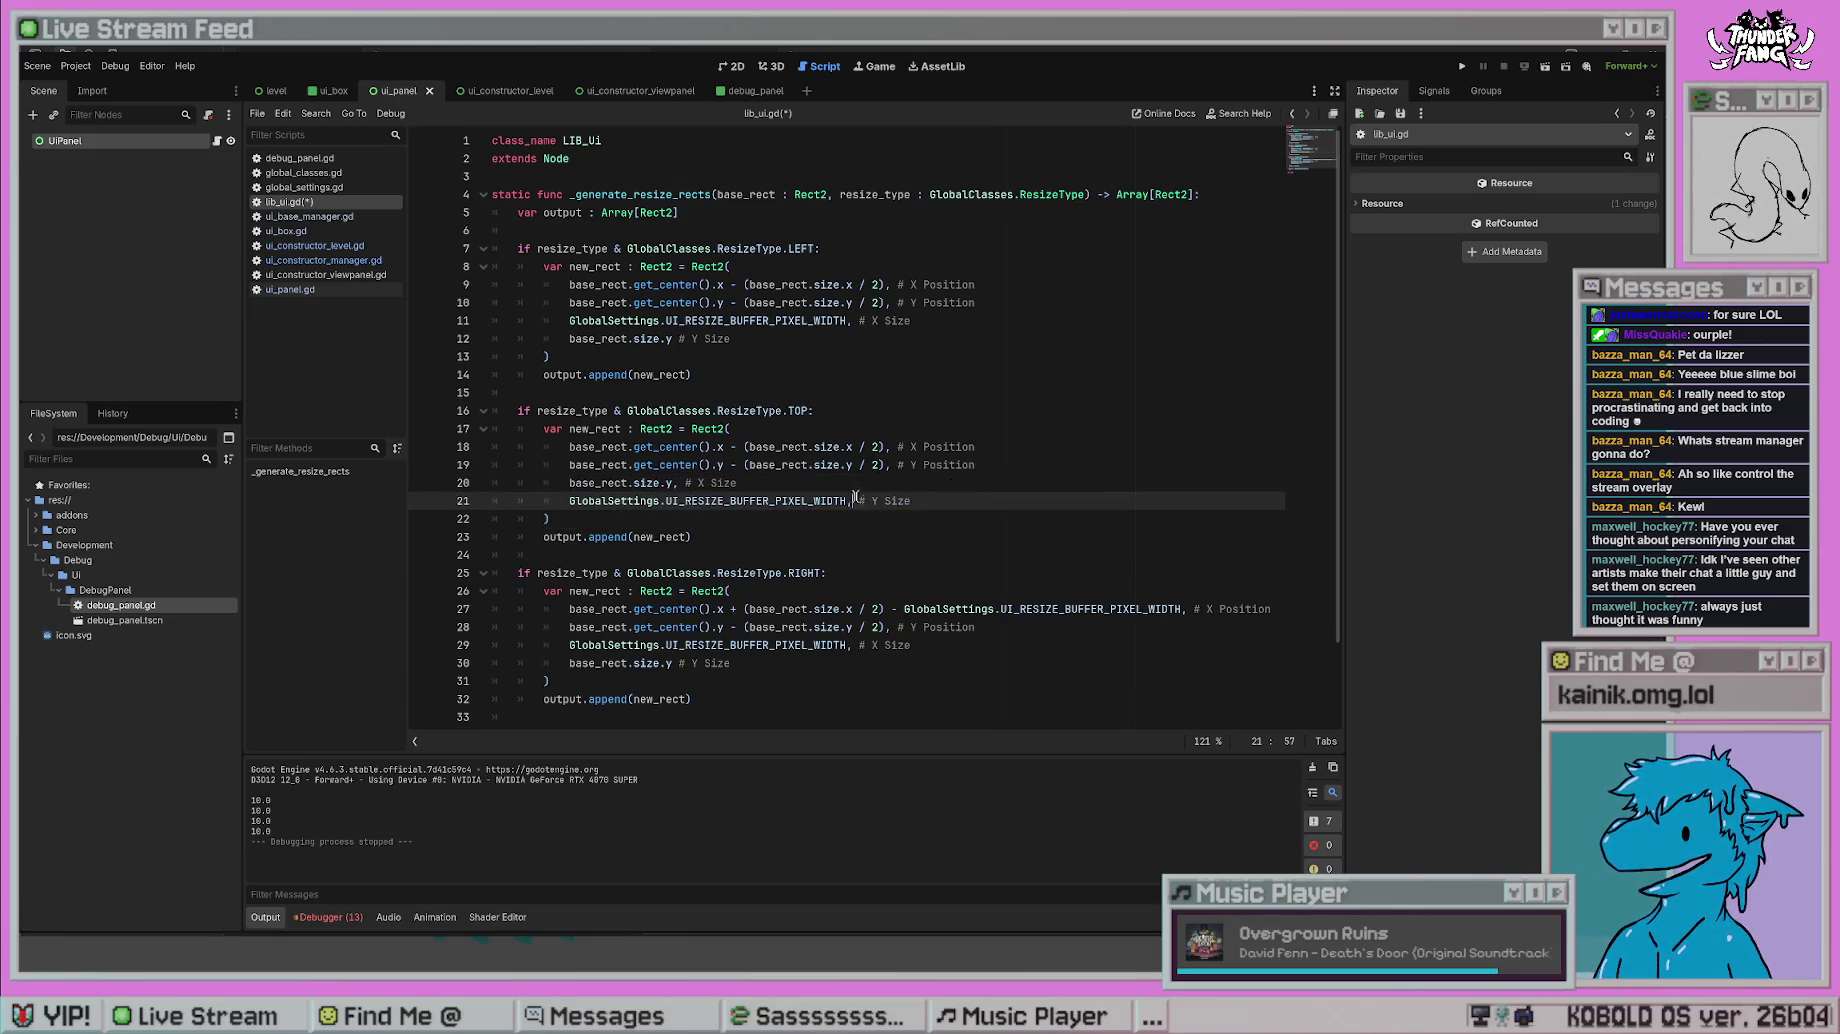
key(BackSpace)
double_click(669, 483)
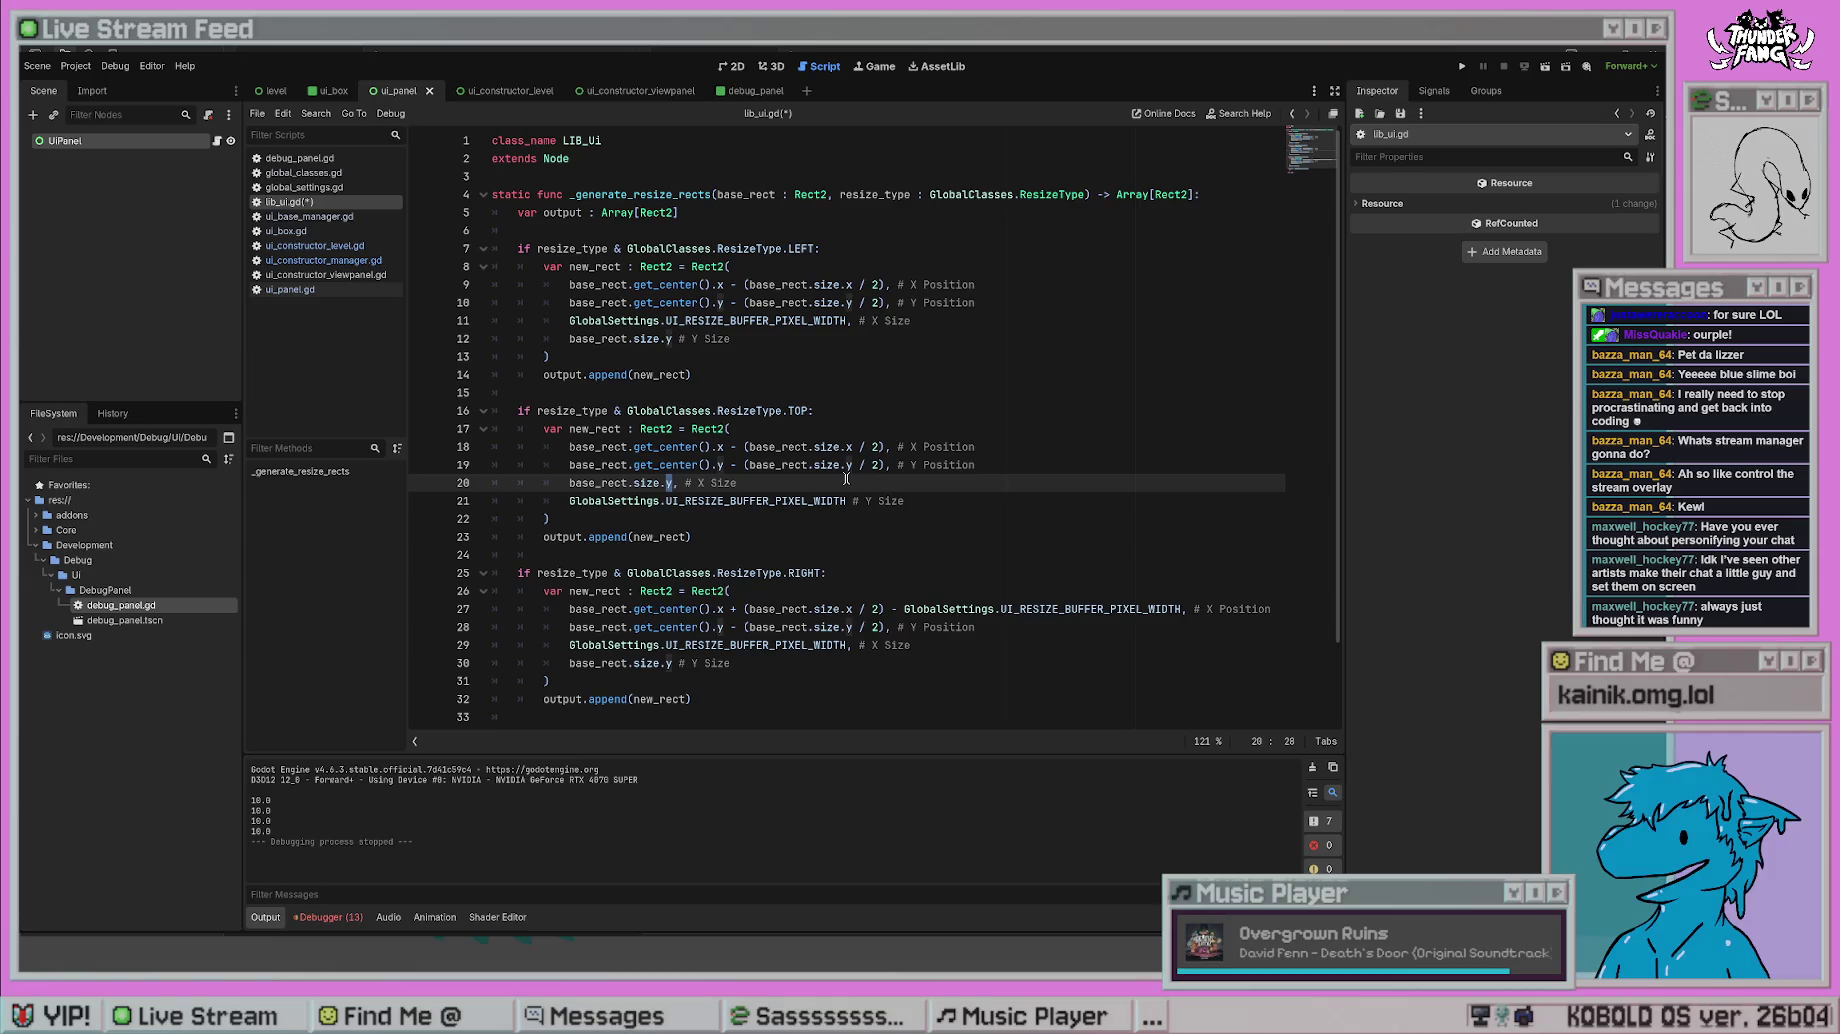
text(x)
key(Escape)
key(ctrl+s)
key(Up)
key(Up)
key(Up)
key(End)
- Copy the TOP rect block into the BOTTOM case and fix its indentation
click(889, 502)
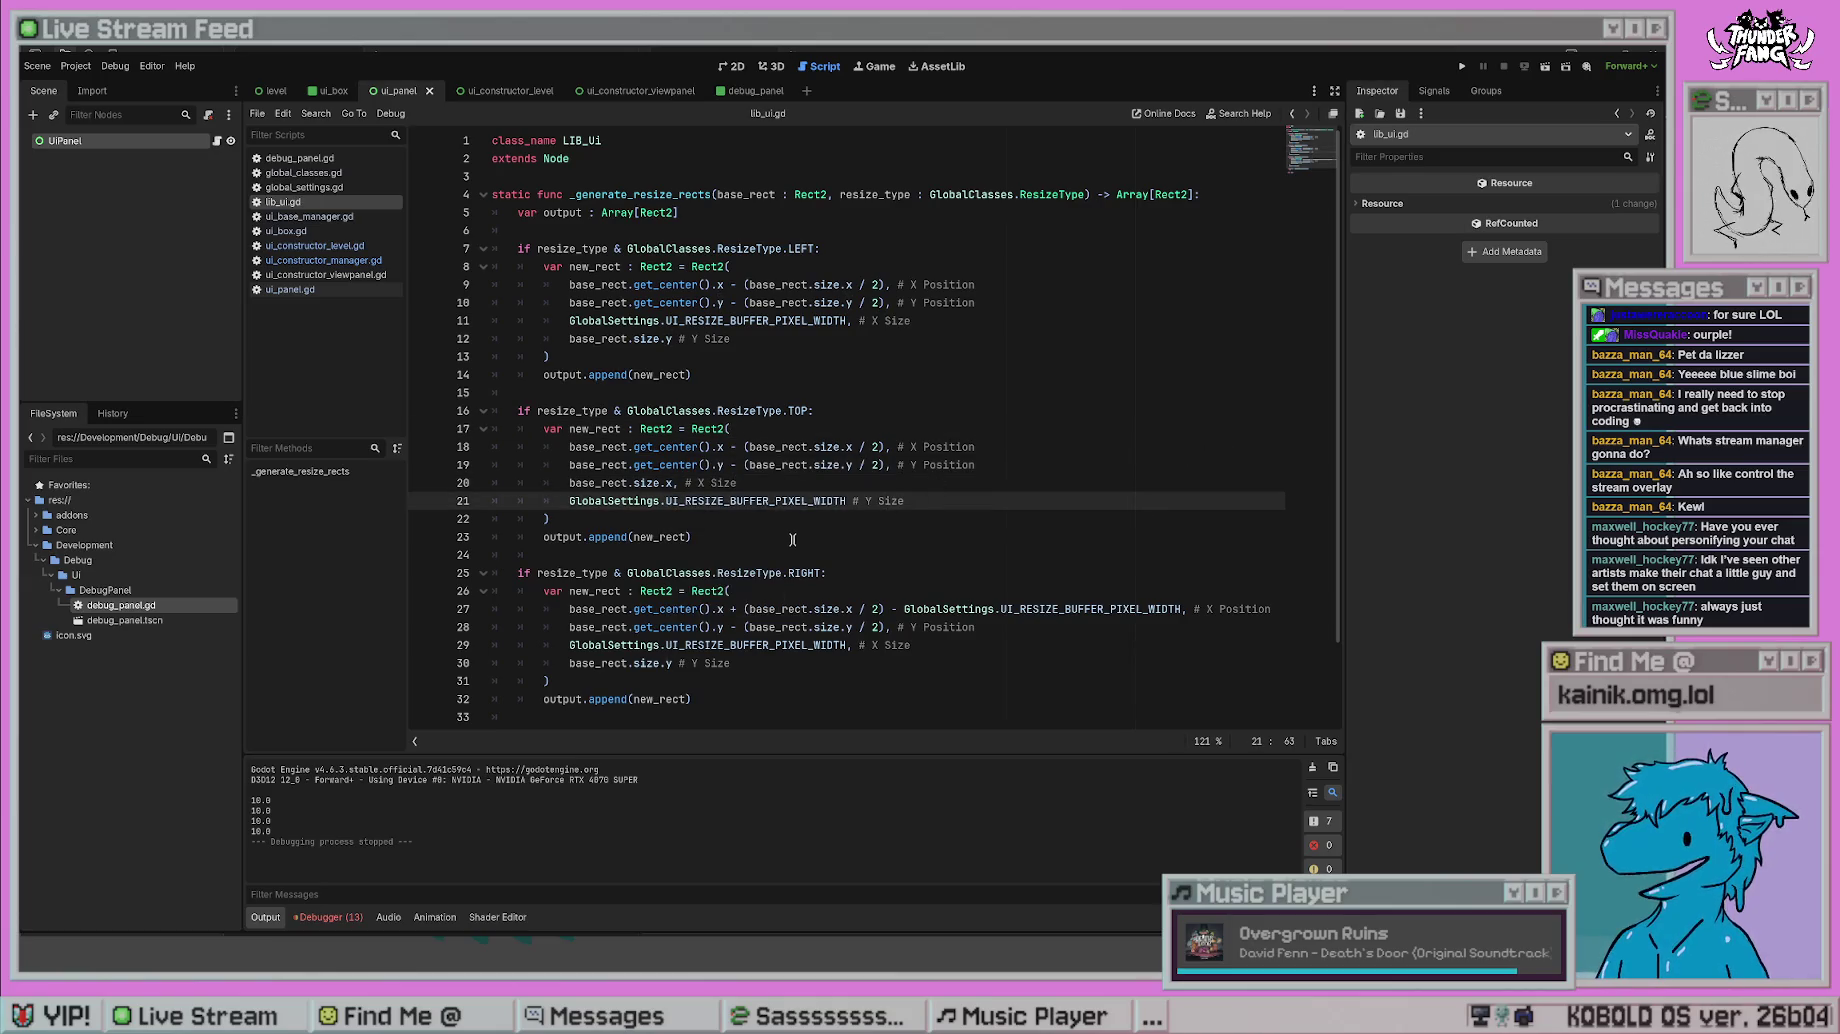
scroll(792, 539, down, 1)
mouse_move(691, 482)
mouse_down()
mouse_move(500, 428)
mouse_move(492, 374)
mouse_up()
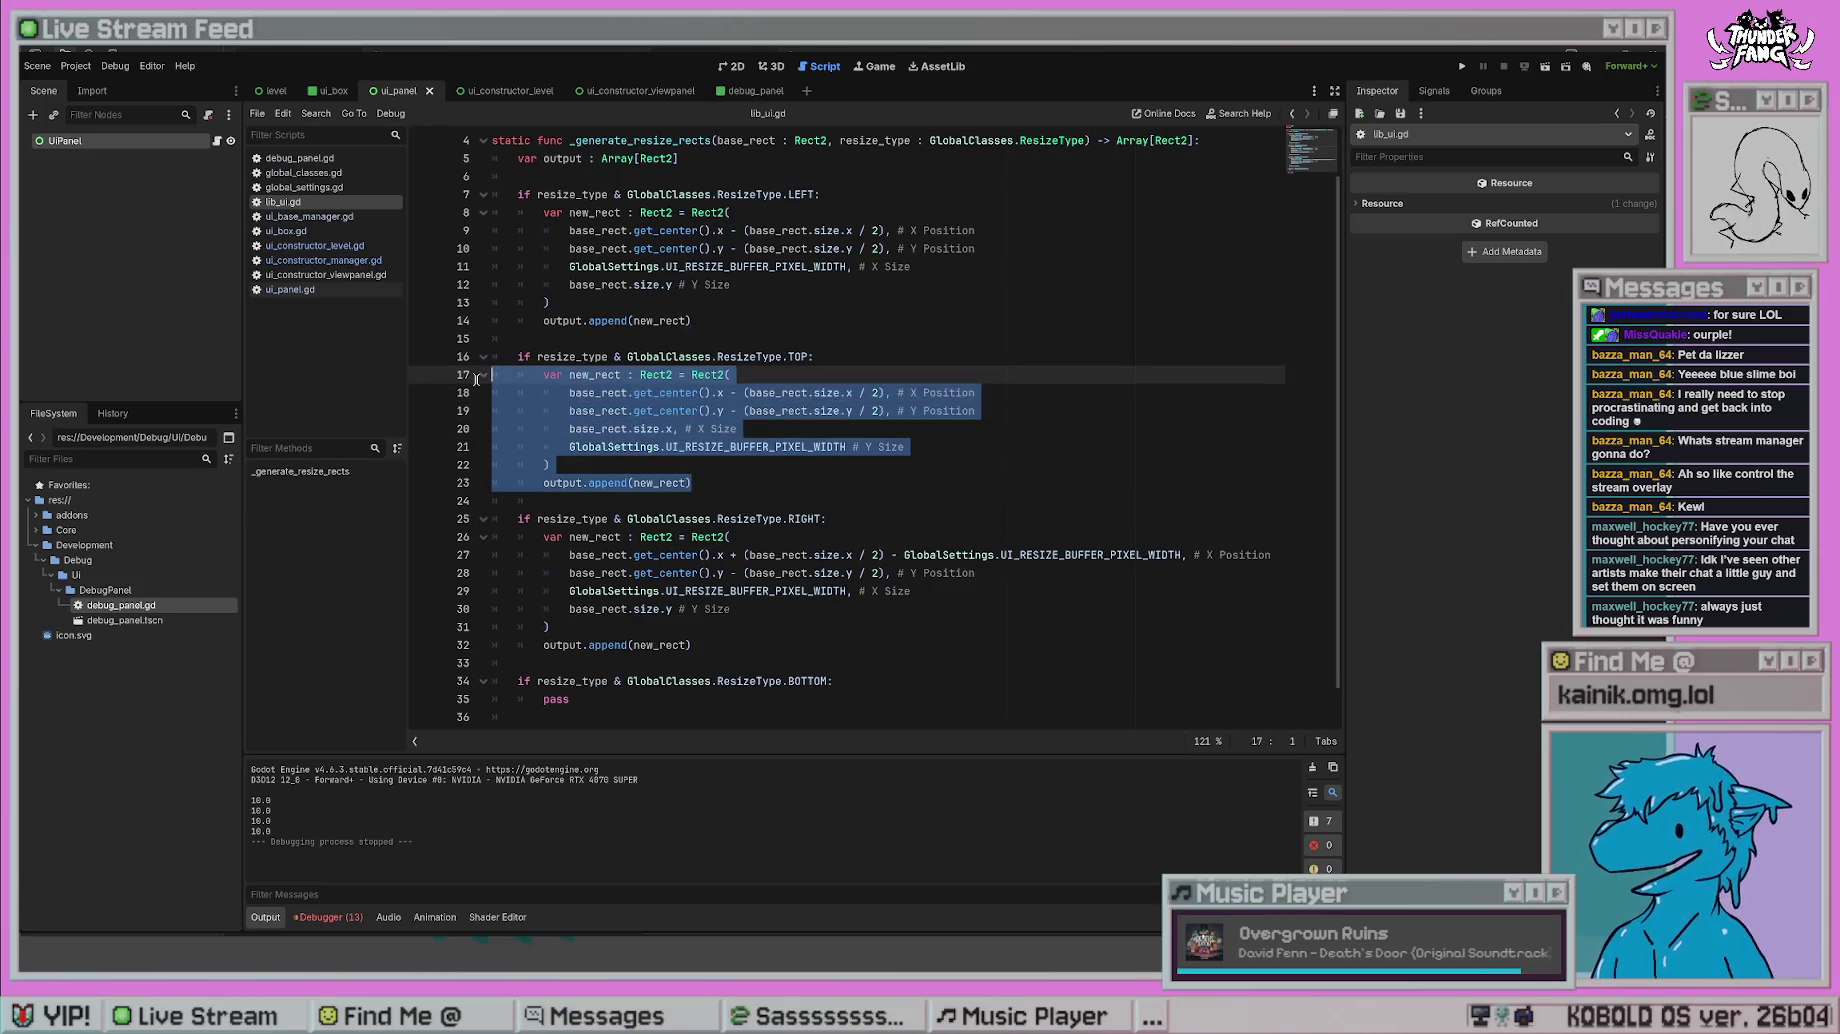
scroll(857, 555, down, 1)
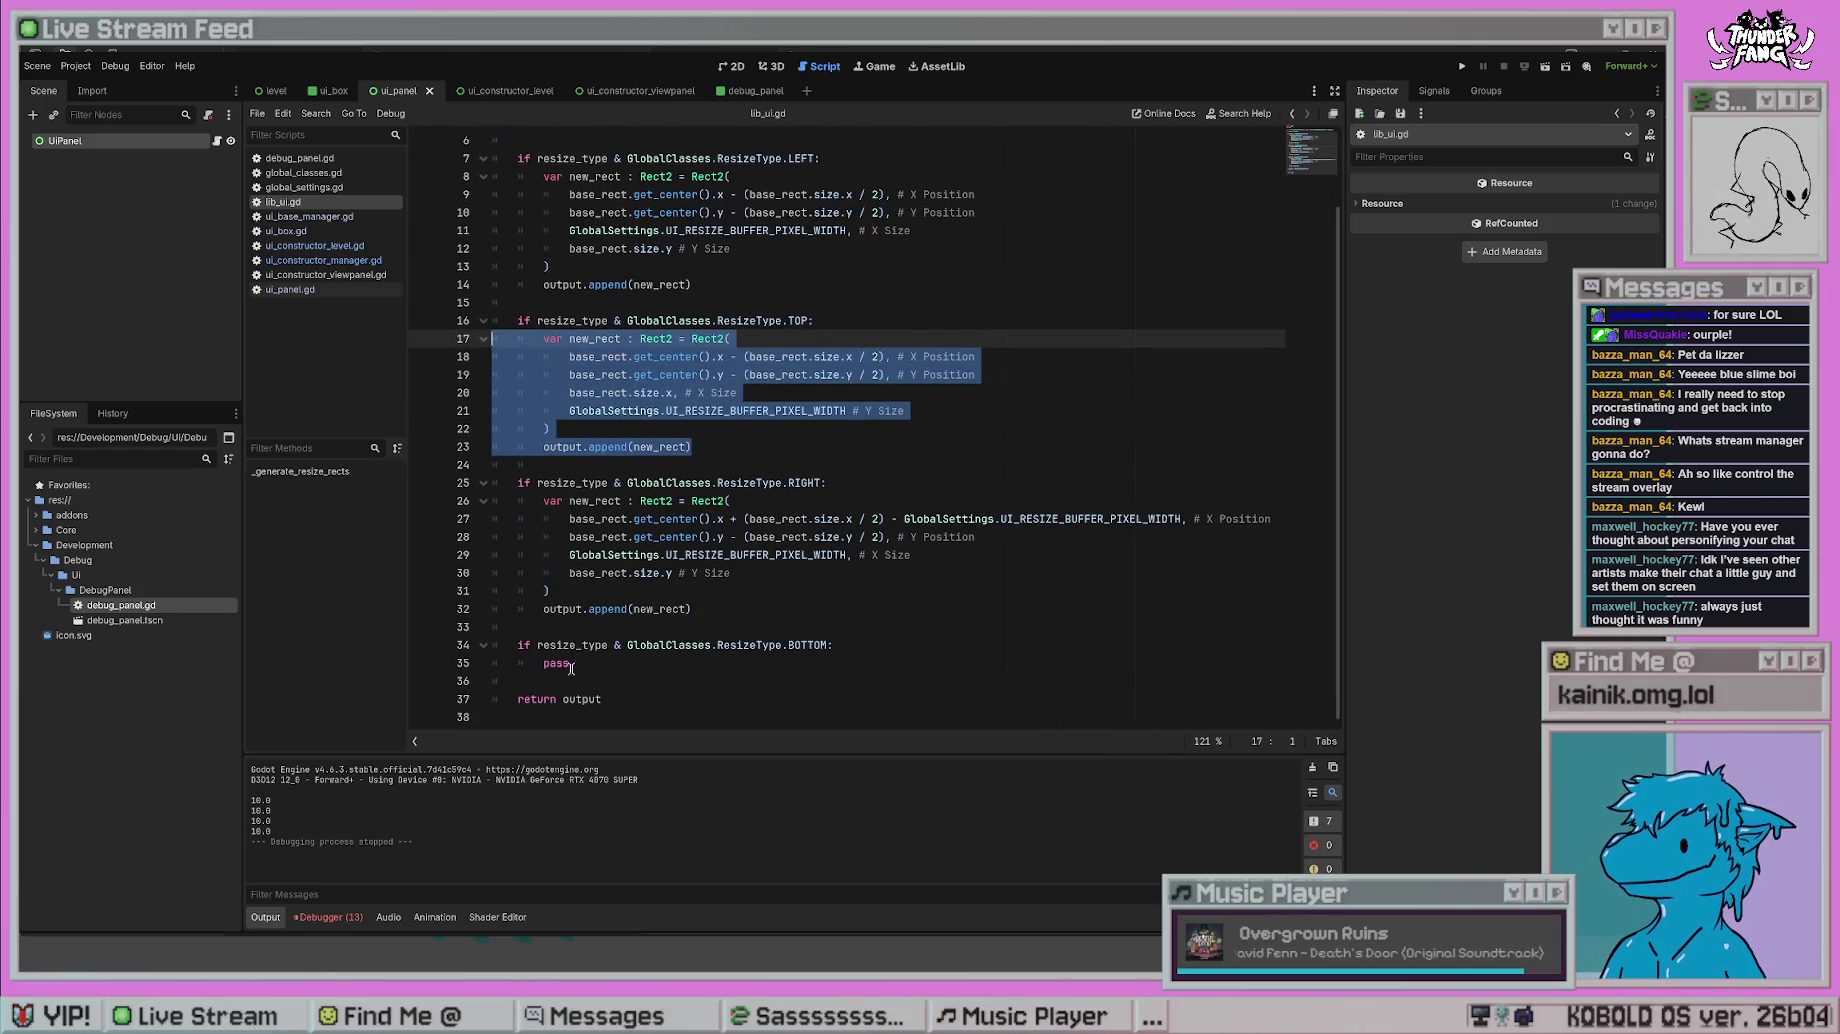
key(ctrl+c)
double_click(571, 667)
key(ctrl+v)
click(595, 607)
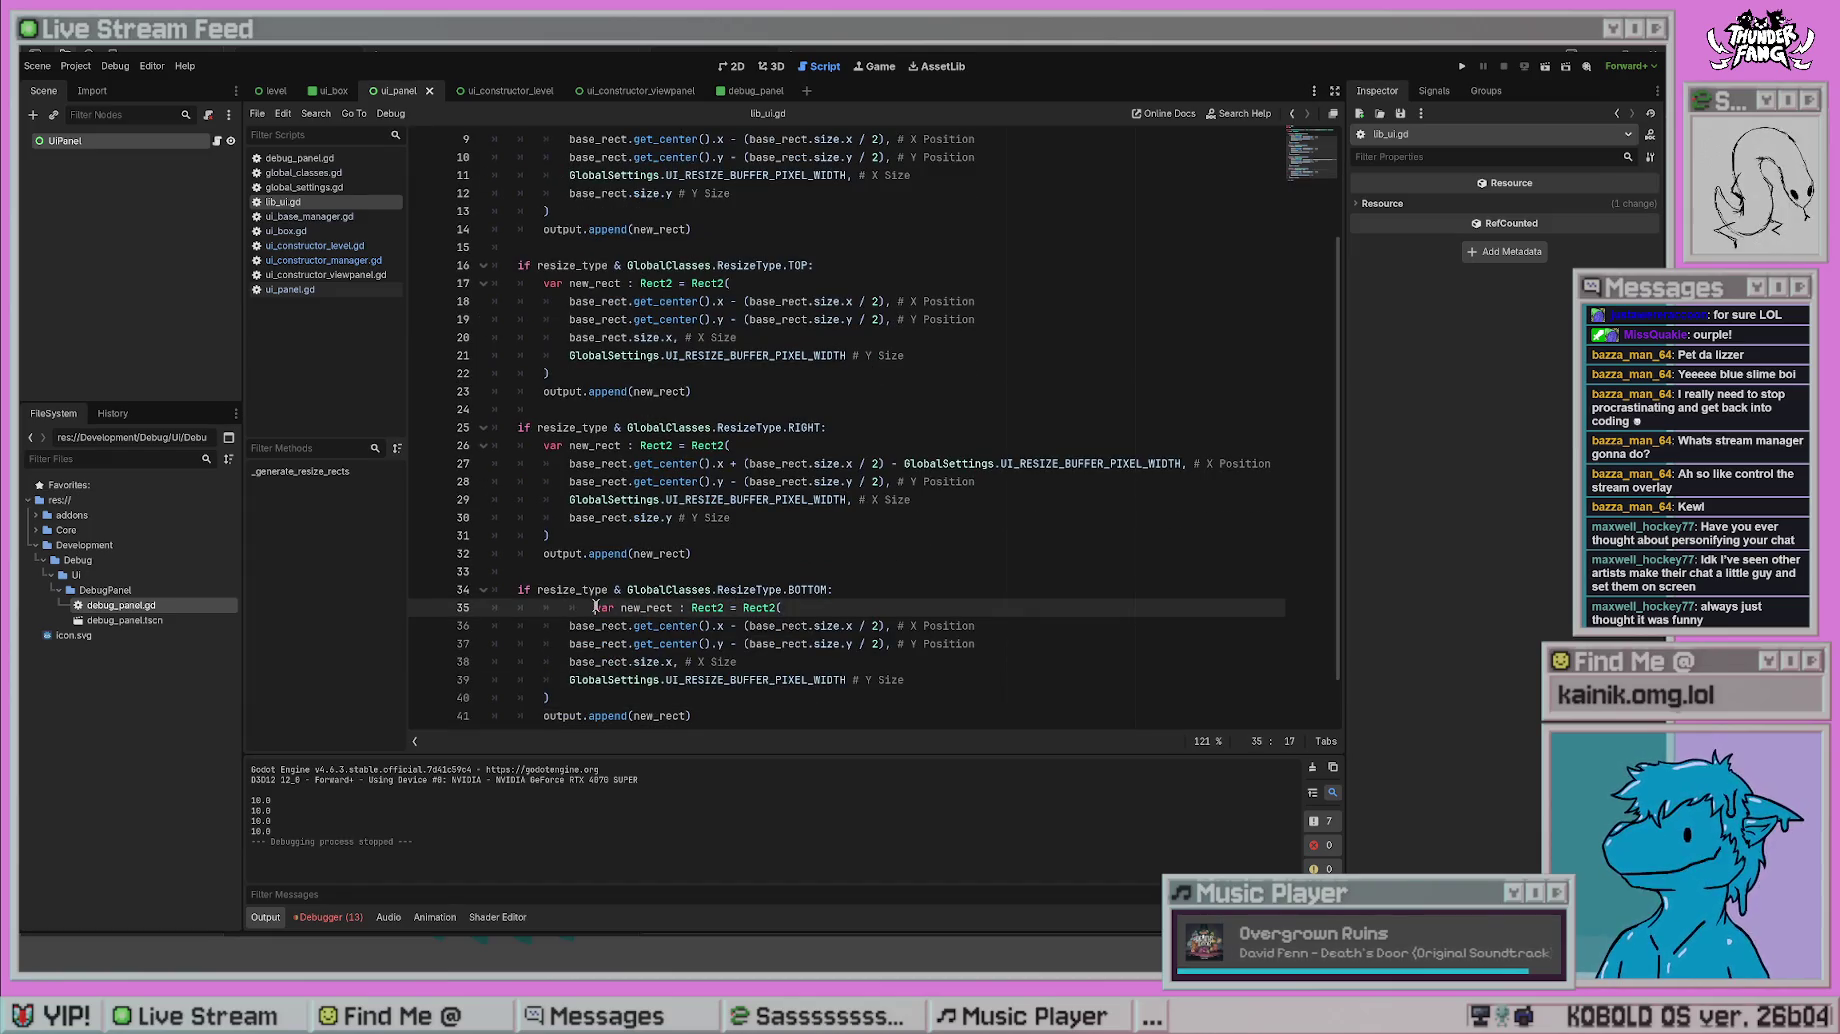
key(BackSpace)
key(BackSpace)
scroll(827, 609, down, 2)
click(827, 609)
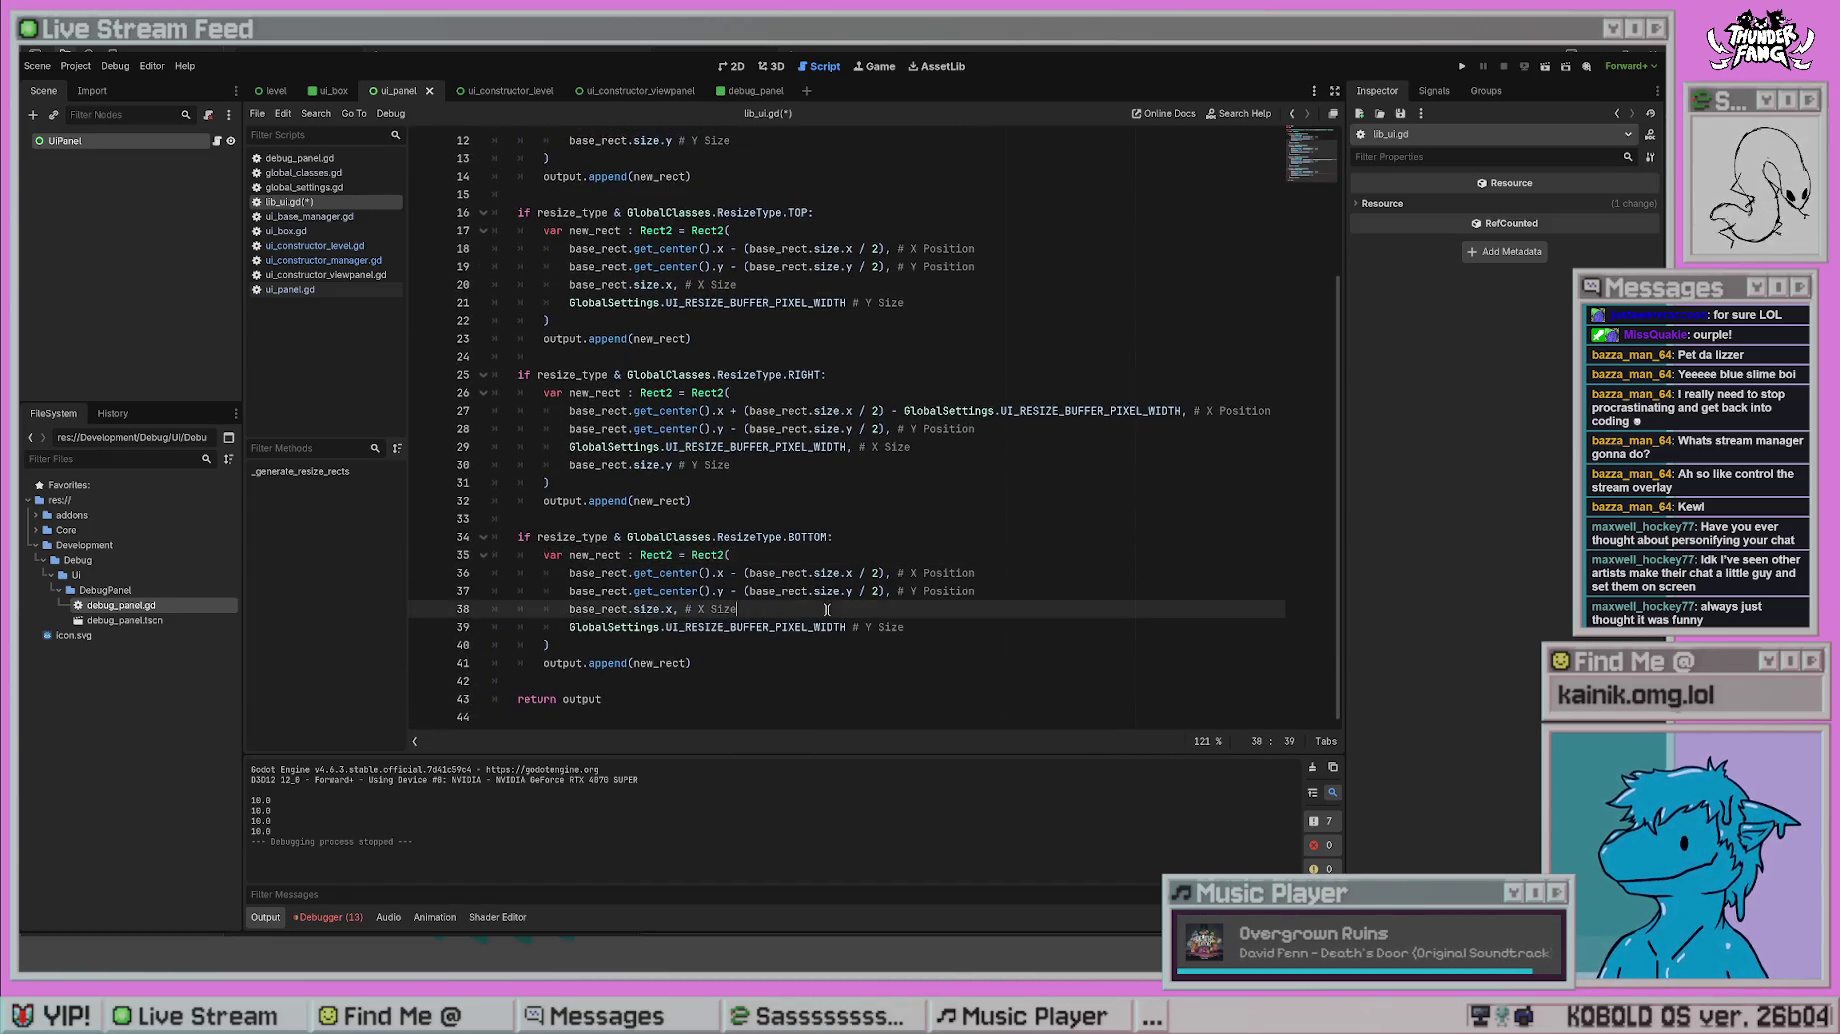
- Make the BOTTOM Y position '+' half height minus GlobalSettings.UI_RESIZE_BUFFER_PIXEL_WIDTH, and save
click(741, 573)
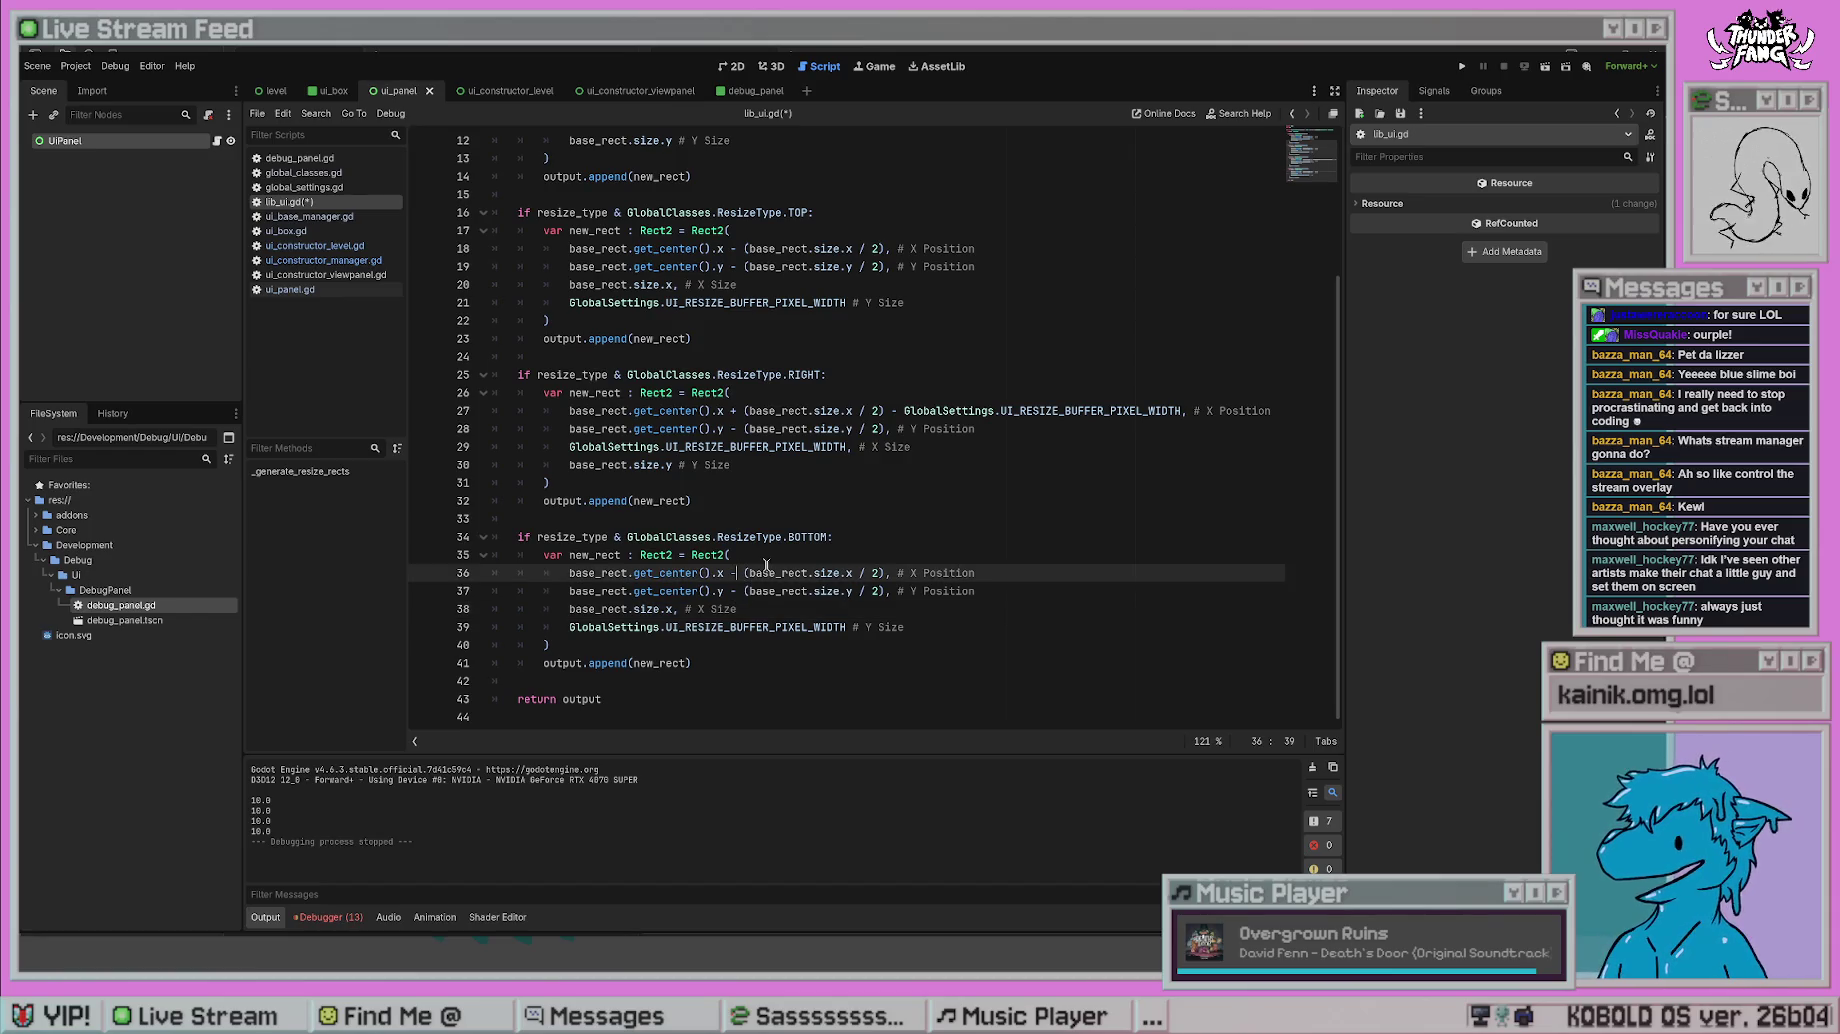
key(Left)
key(Left)
key(Down)
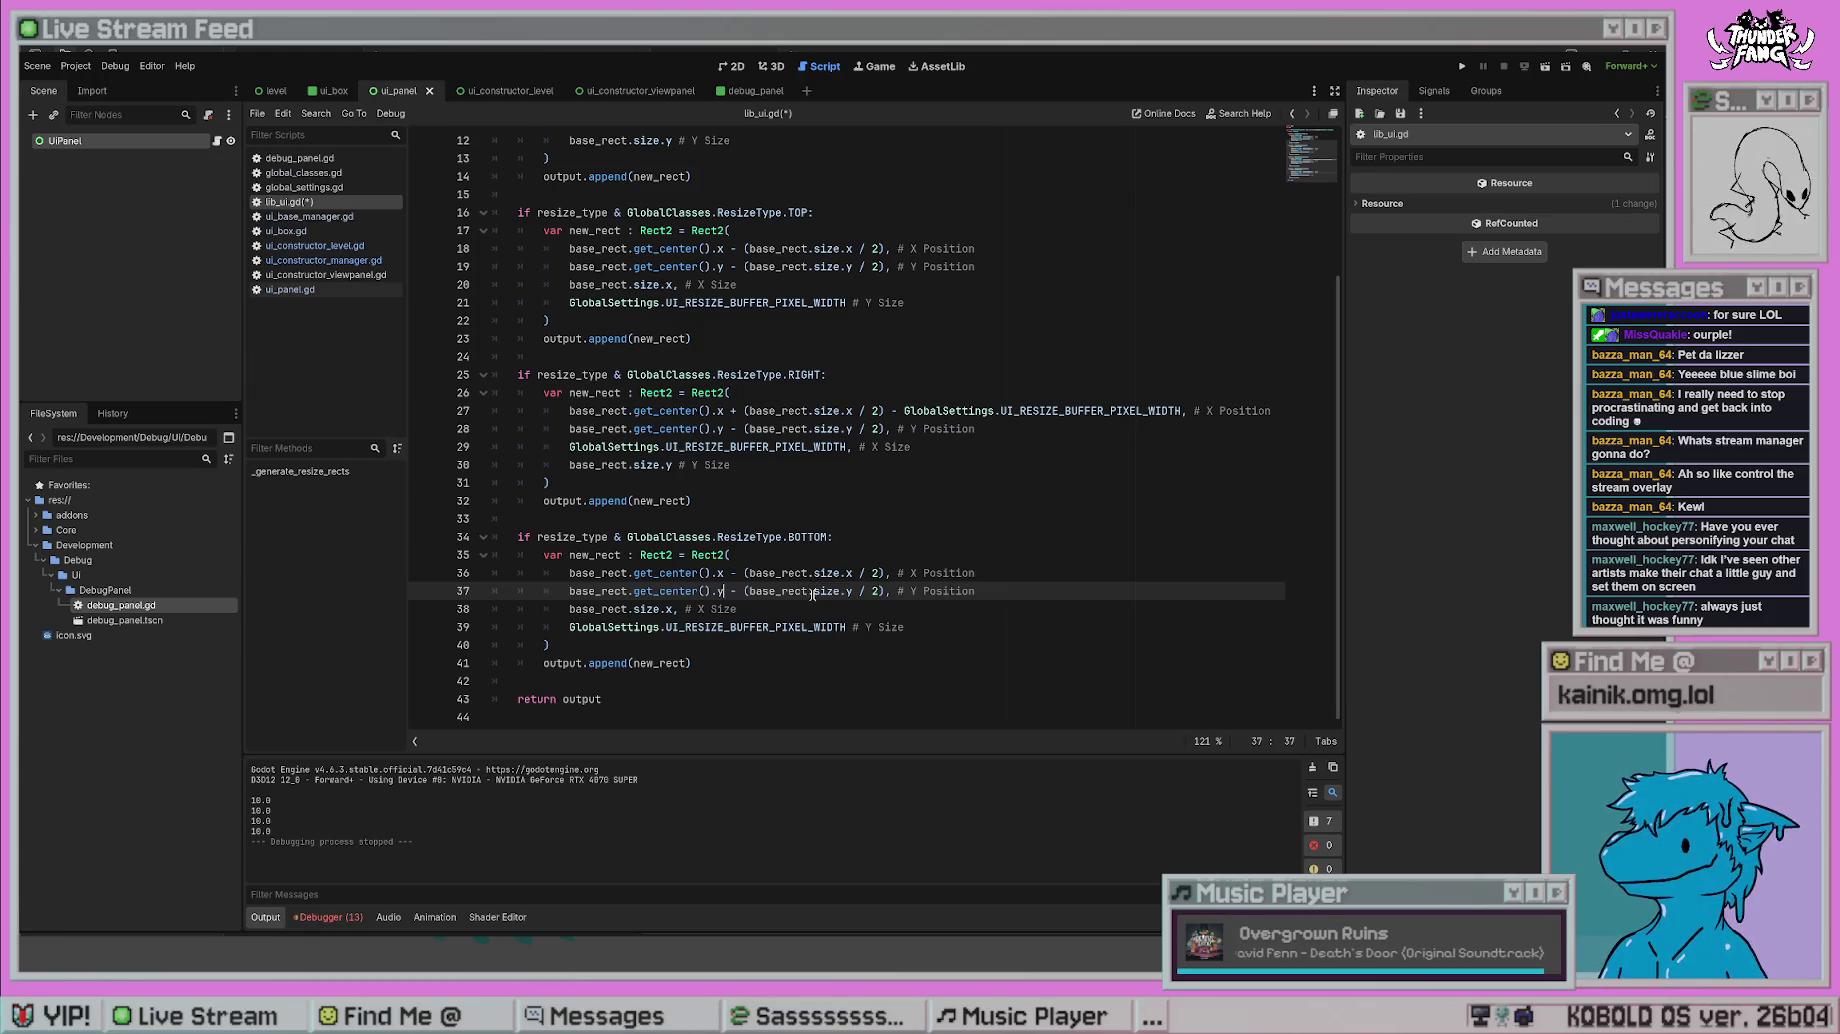
key(Right)
key(Right)
key(BackSpace)
text(+)
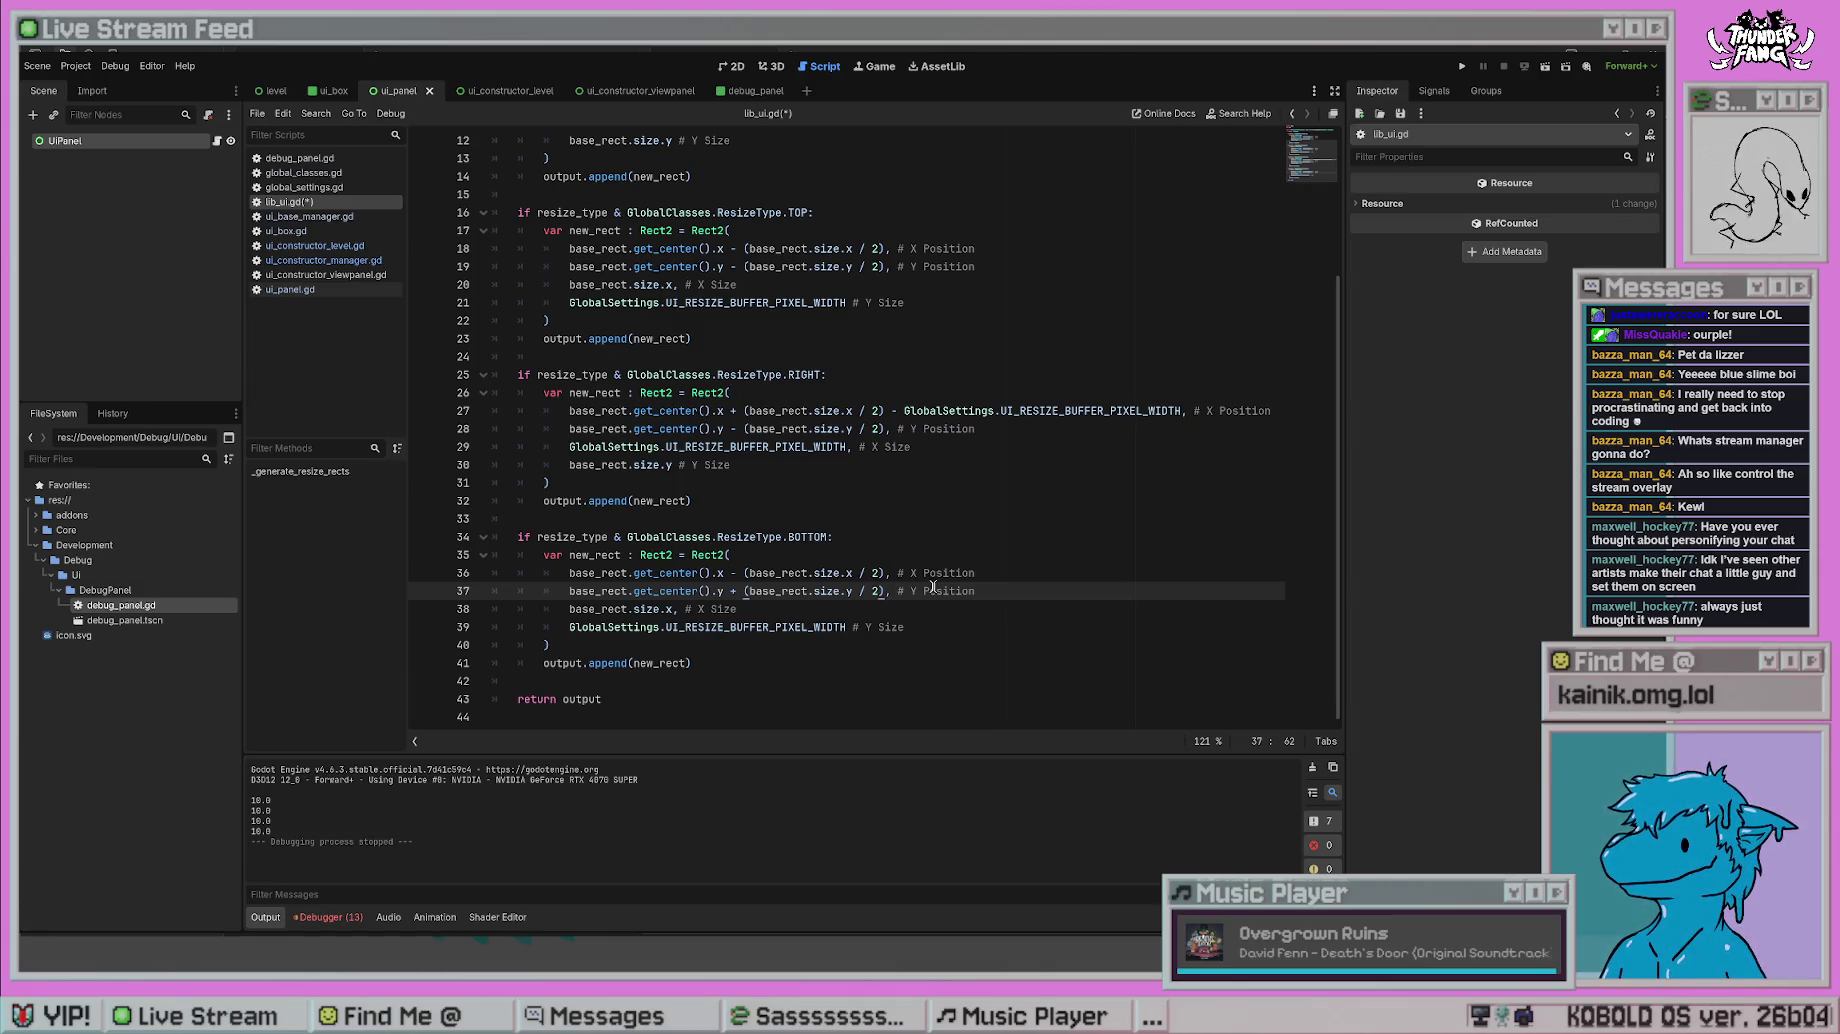
text(-)
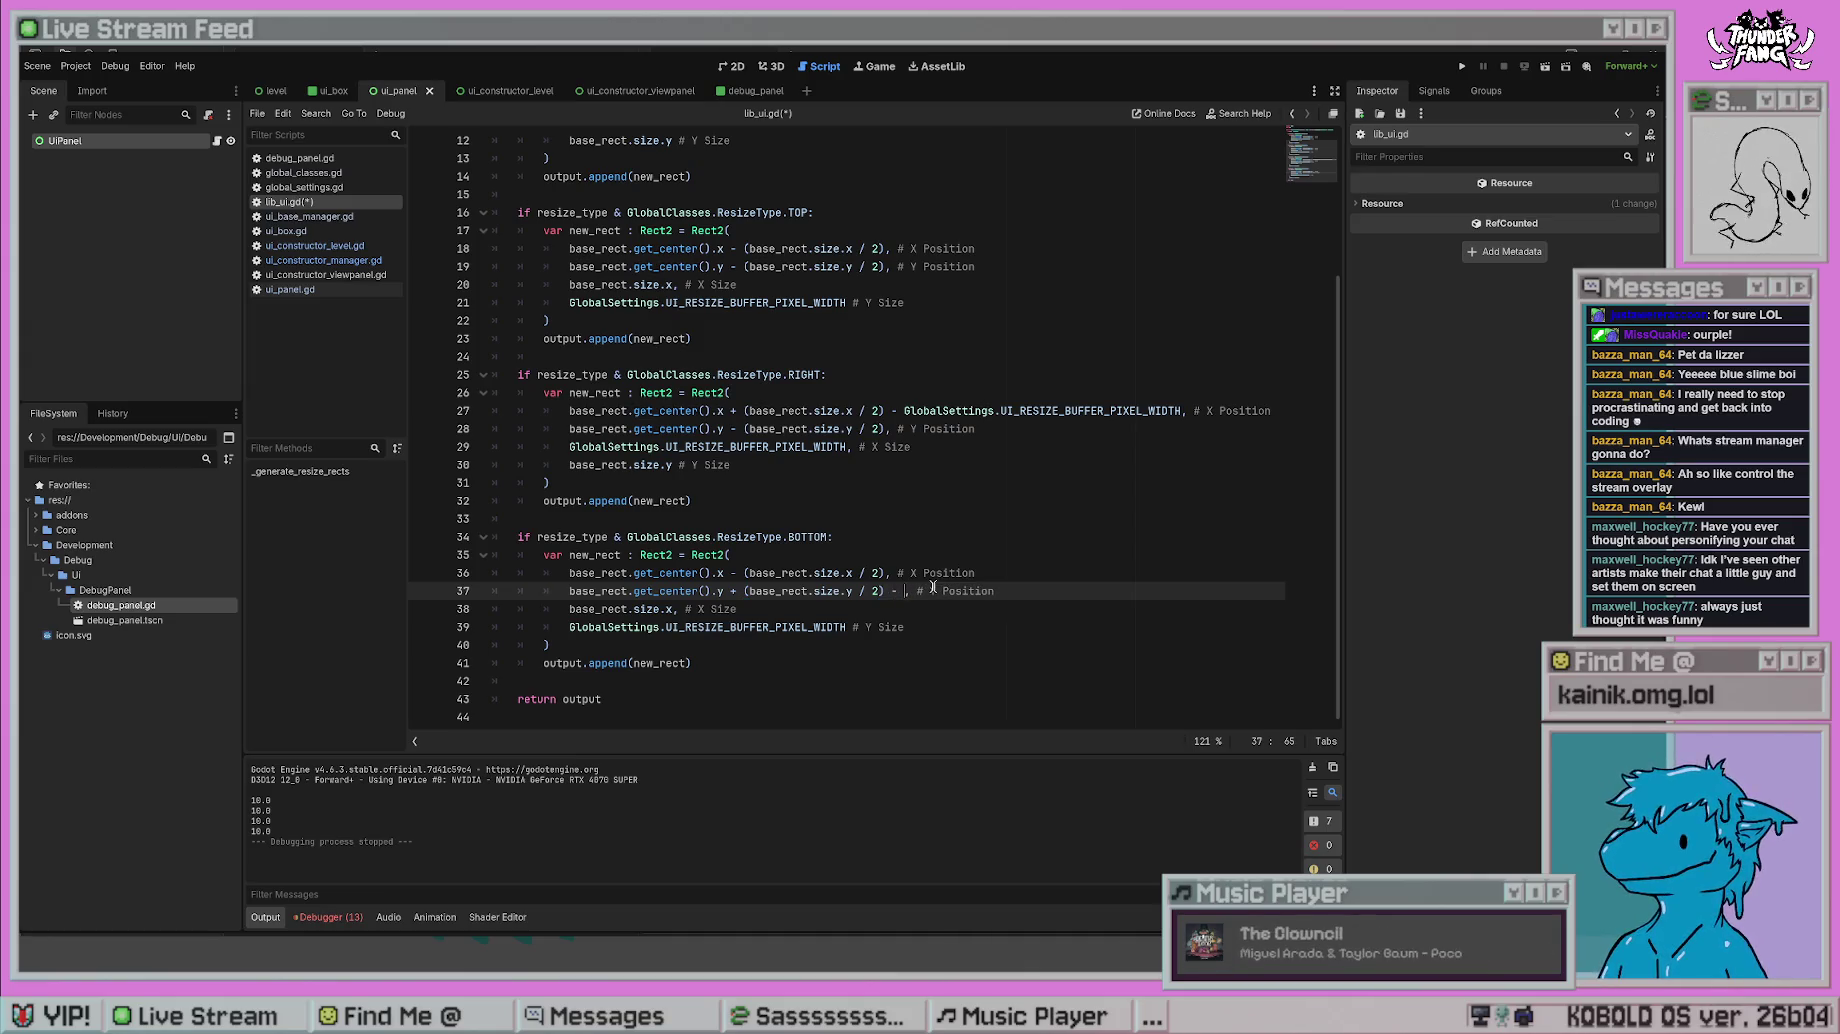
drag(1180, 410, 903, 408)
key(ctrl+c)
click(908, 591)
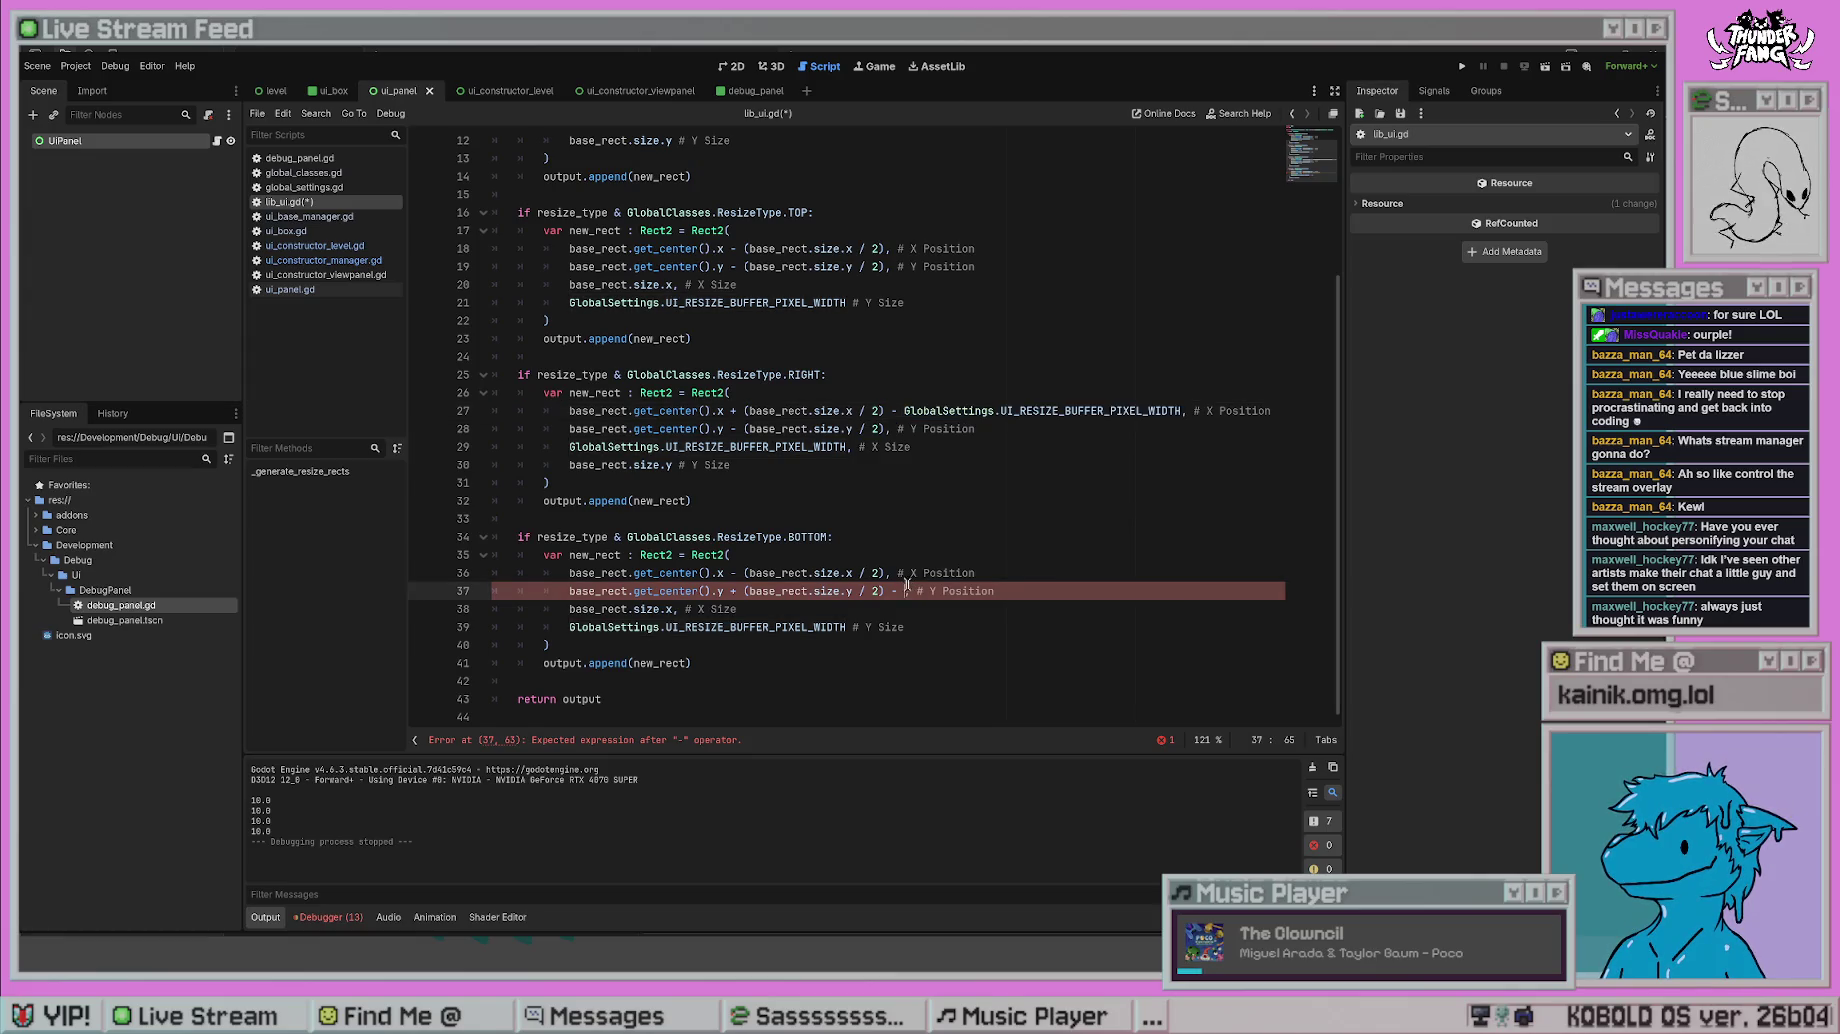
key(ctrl+v)
key(ctrl+s)
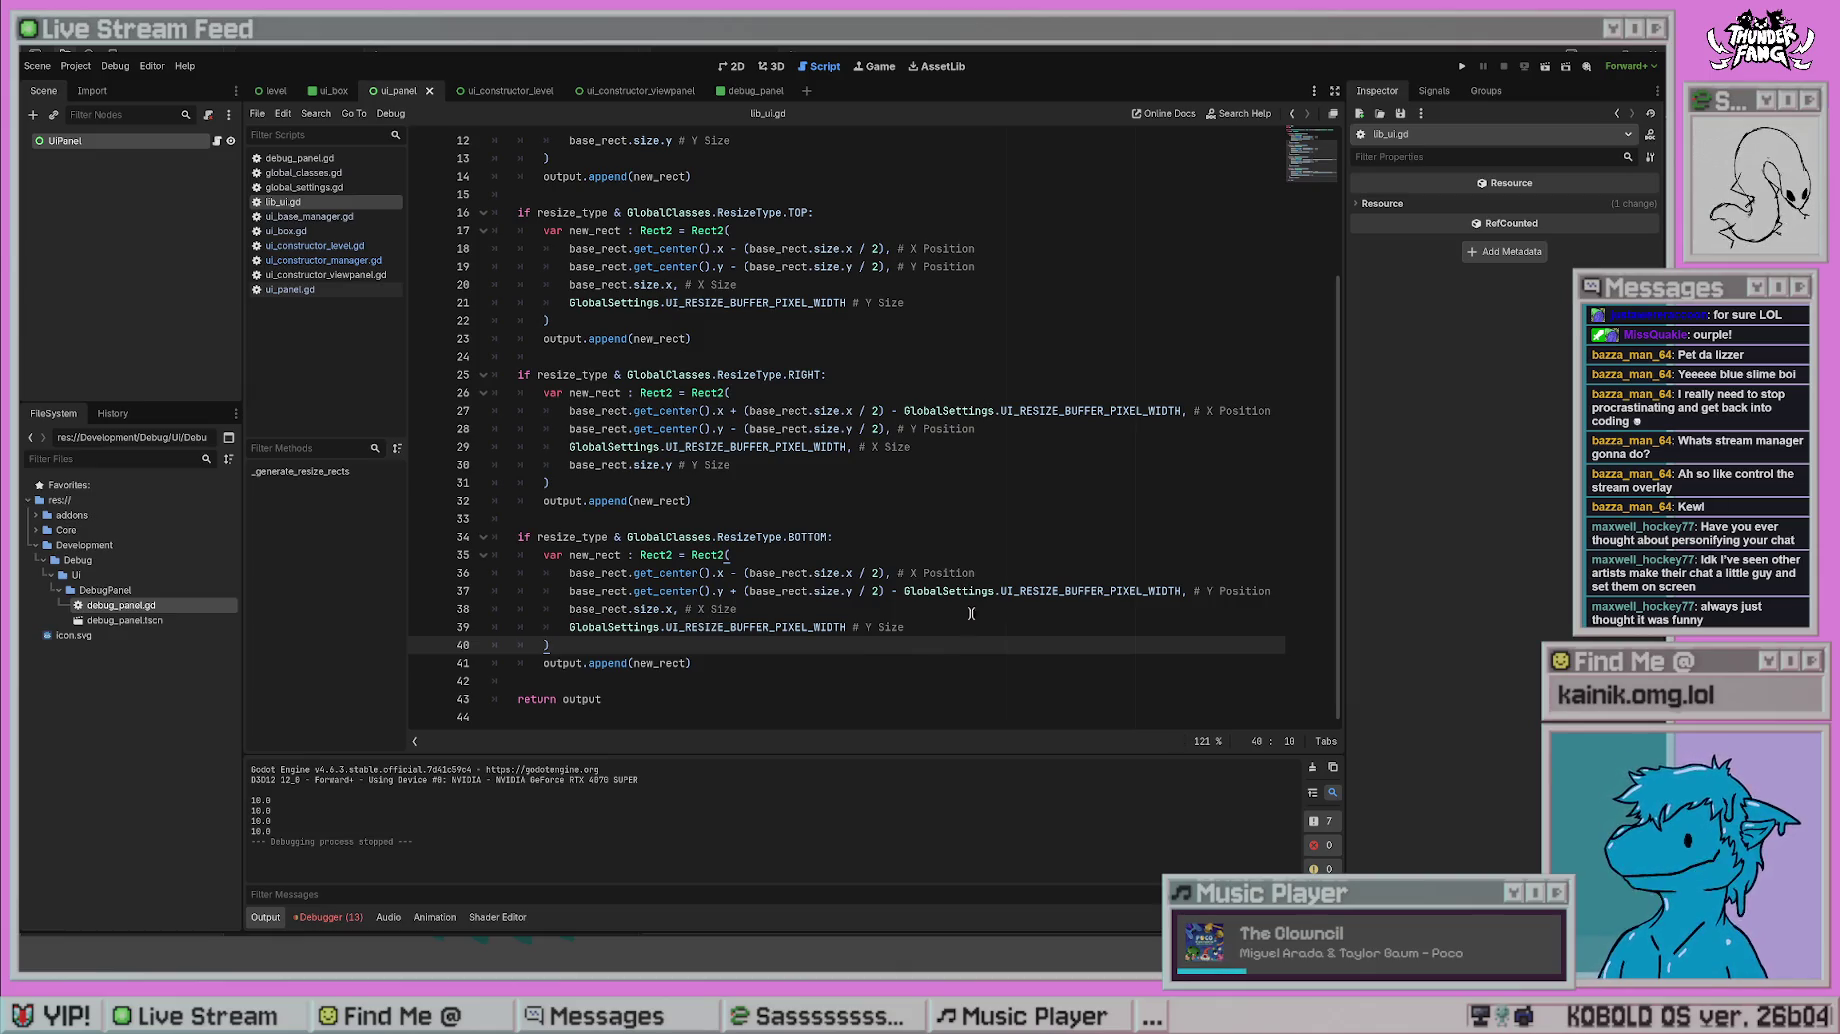
- Review the finished TOP and BOTTOM rect code, then go to ui_constructor_level.gd
click(984, 459)
click(920, 302)
scroll(936, 424, up, 3)
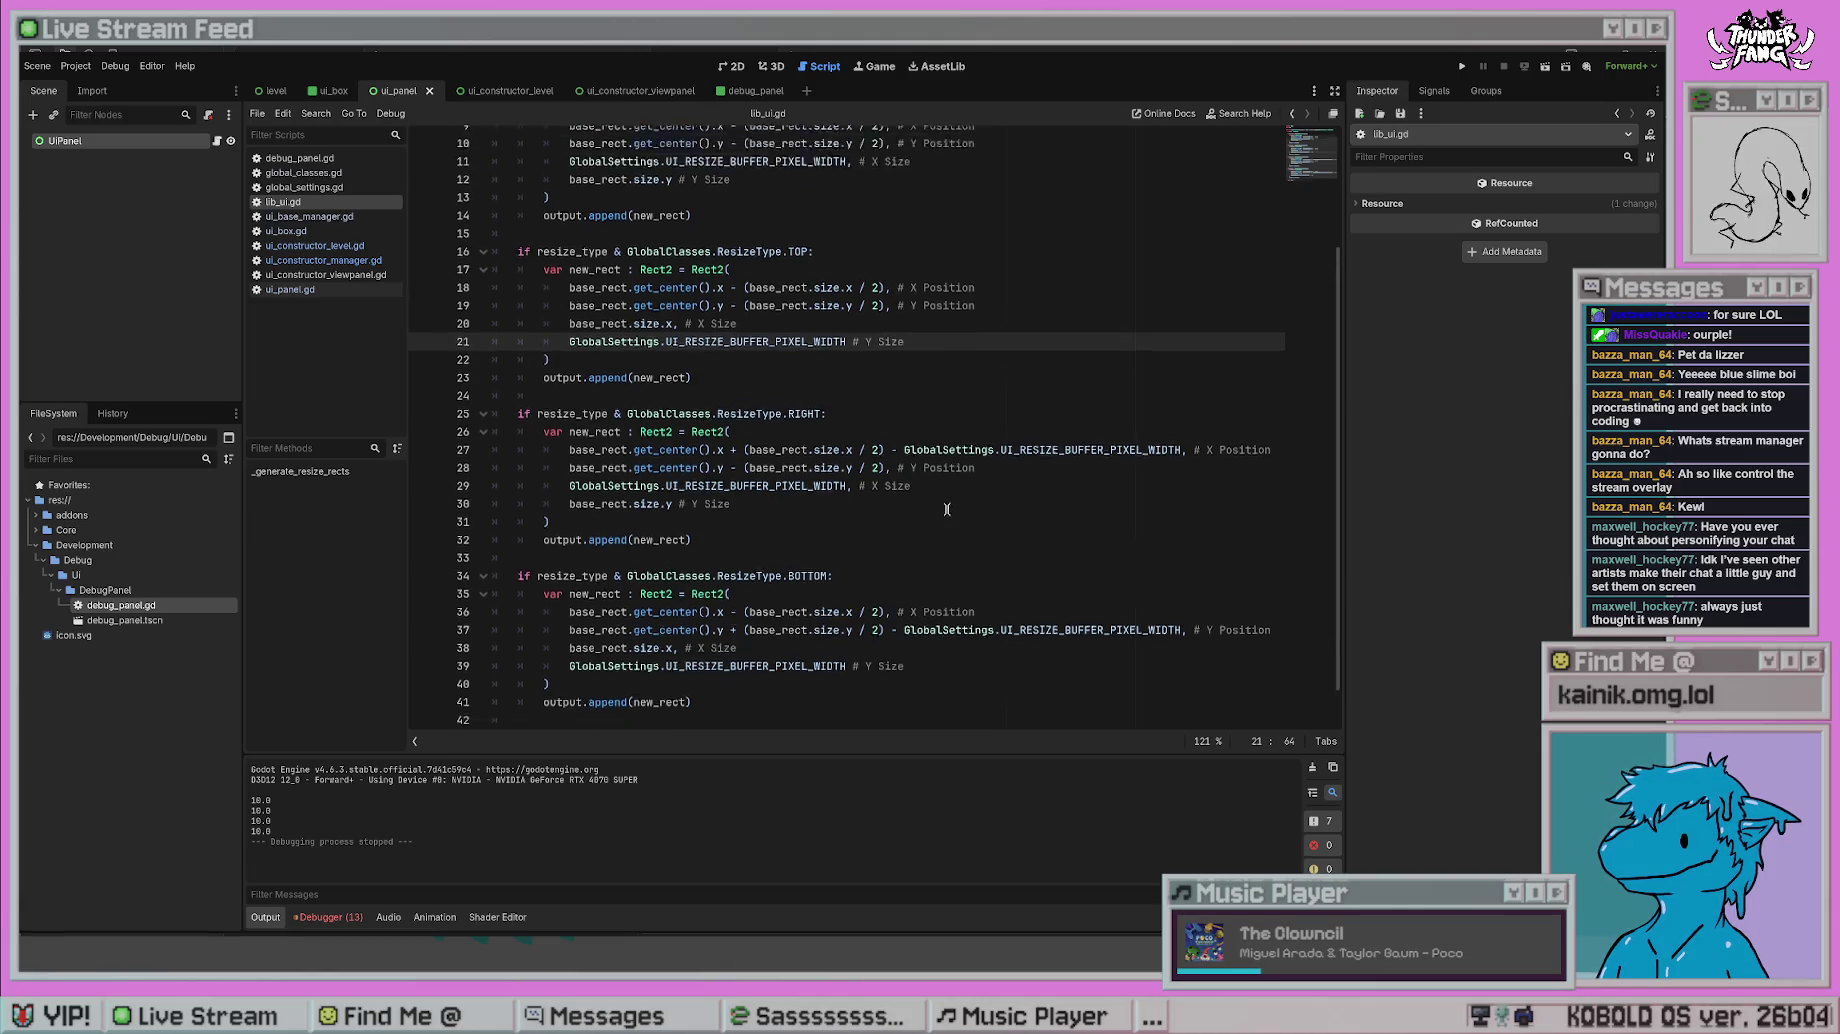
scroll(947, 508, down, 2)
scroll(947, 508, down, 1)
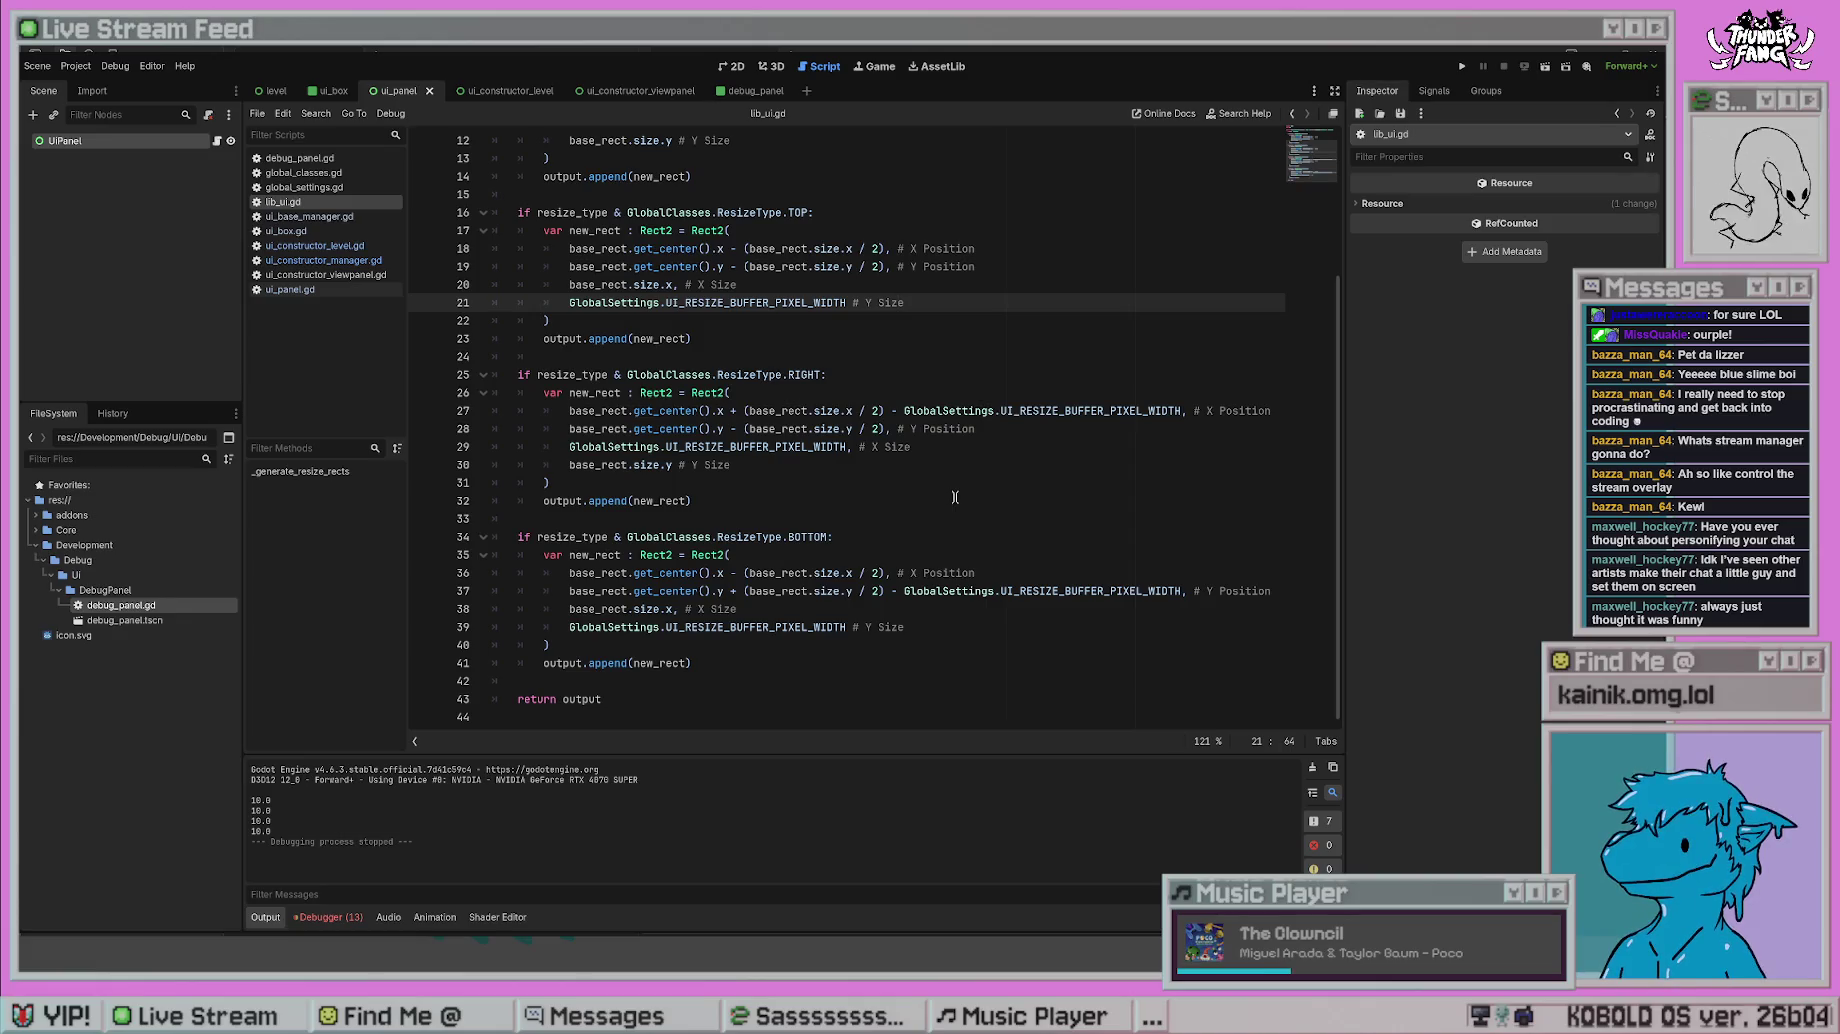
click(879, 524)
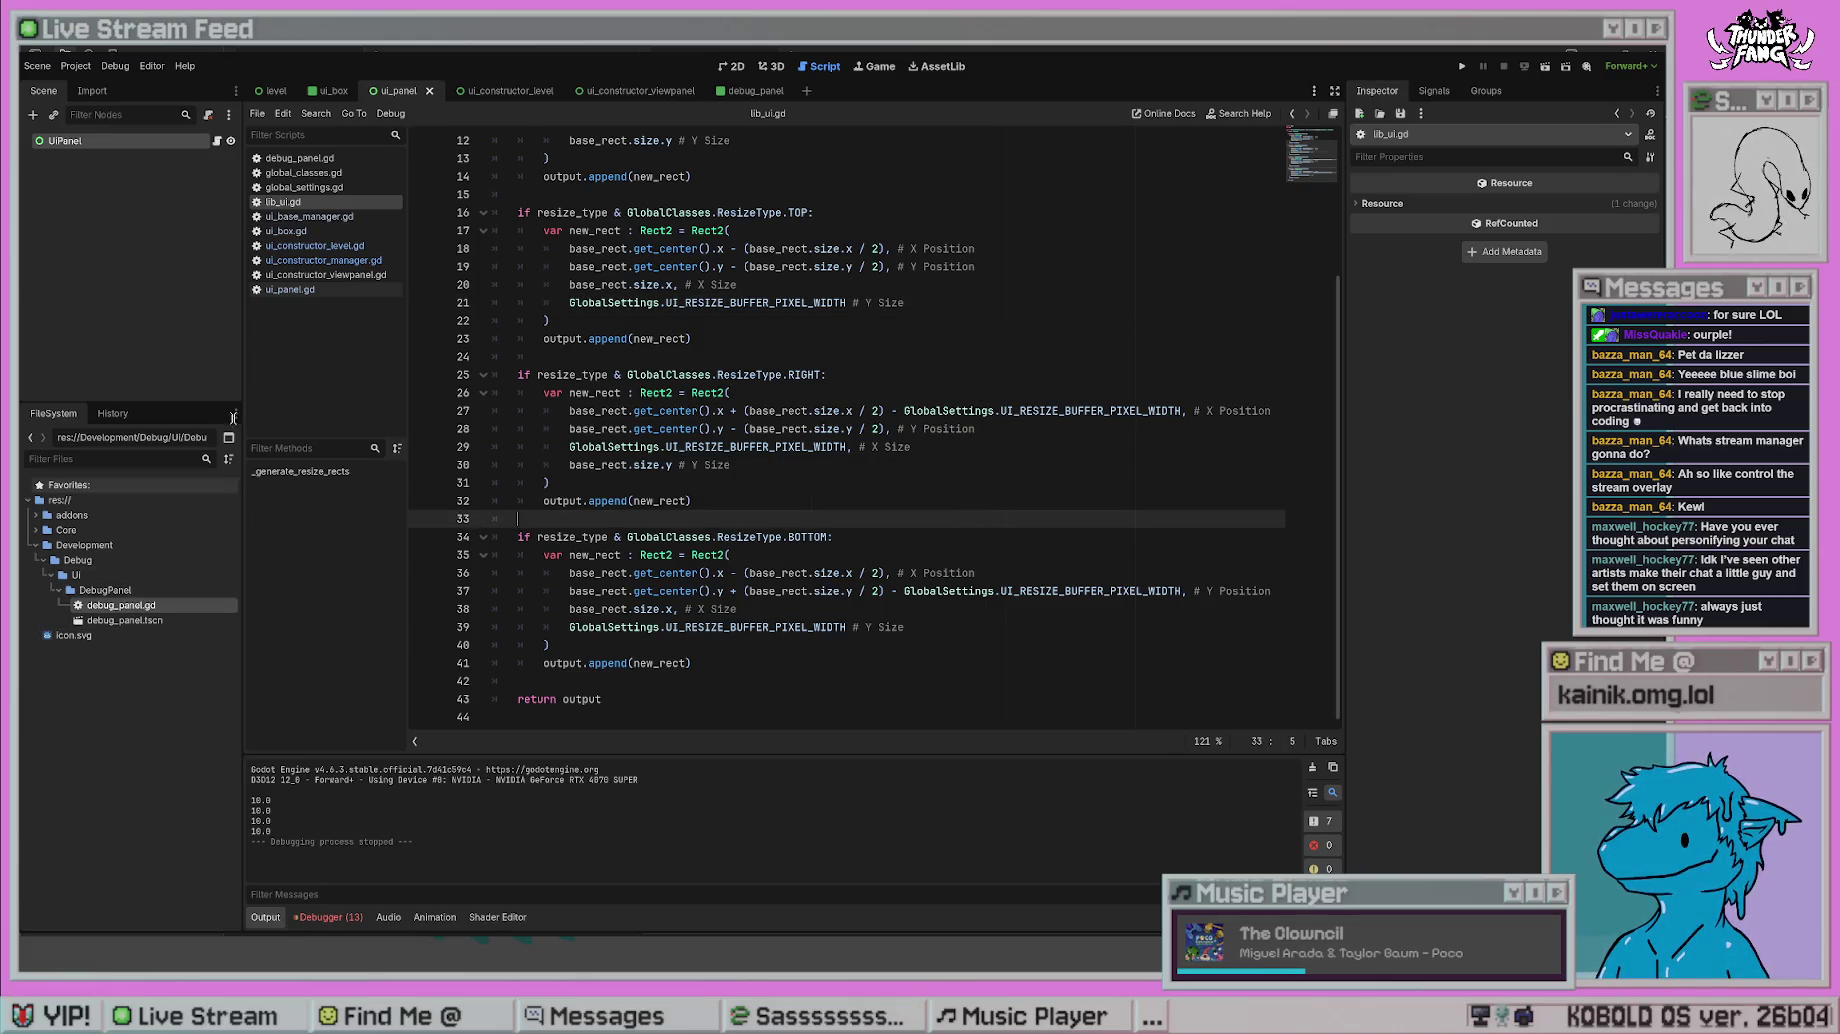
click(310, 245)
- Set the stream box resize type to TOP on line 25 and test-run the game
double_click(920, 572)
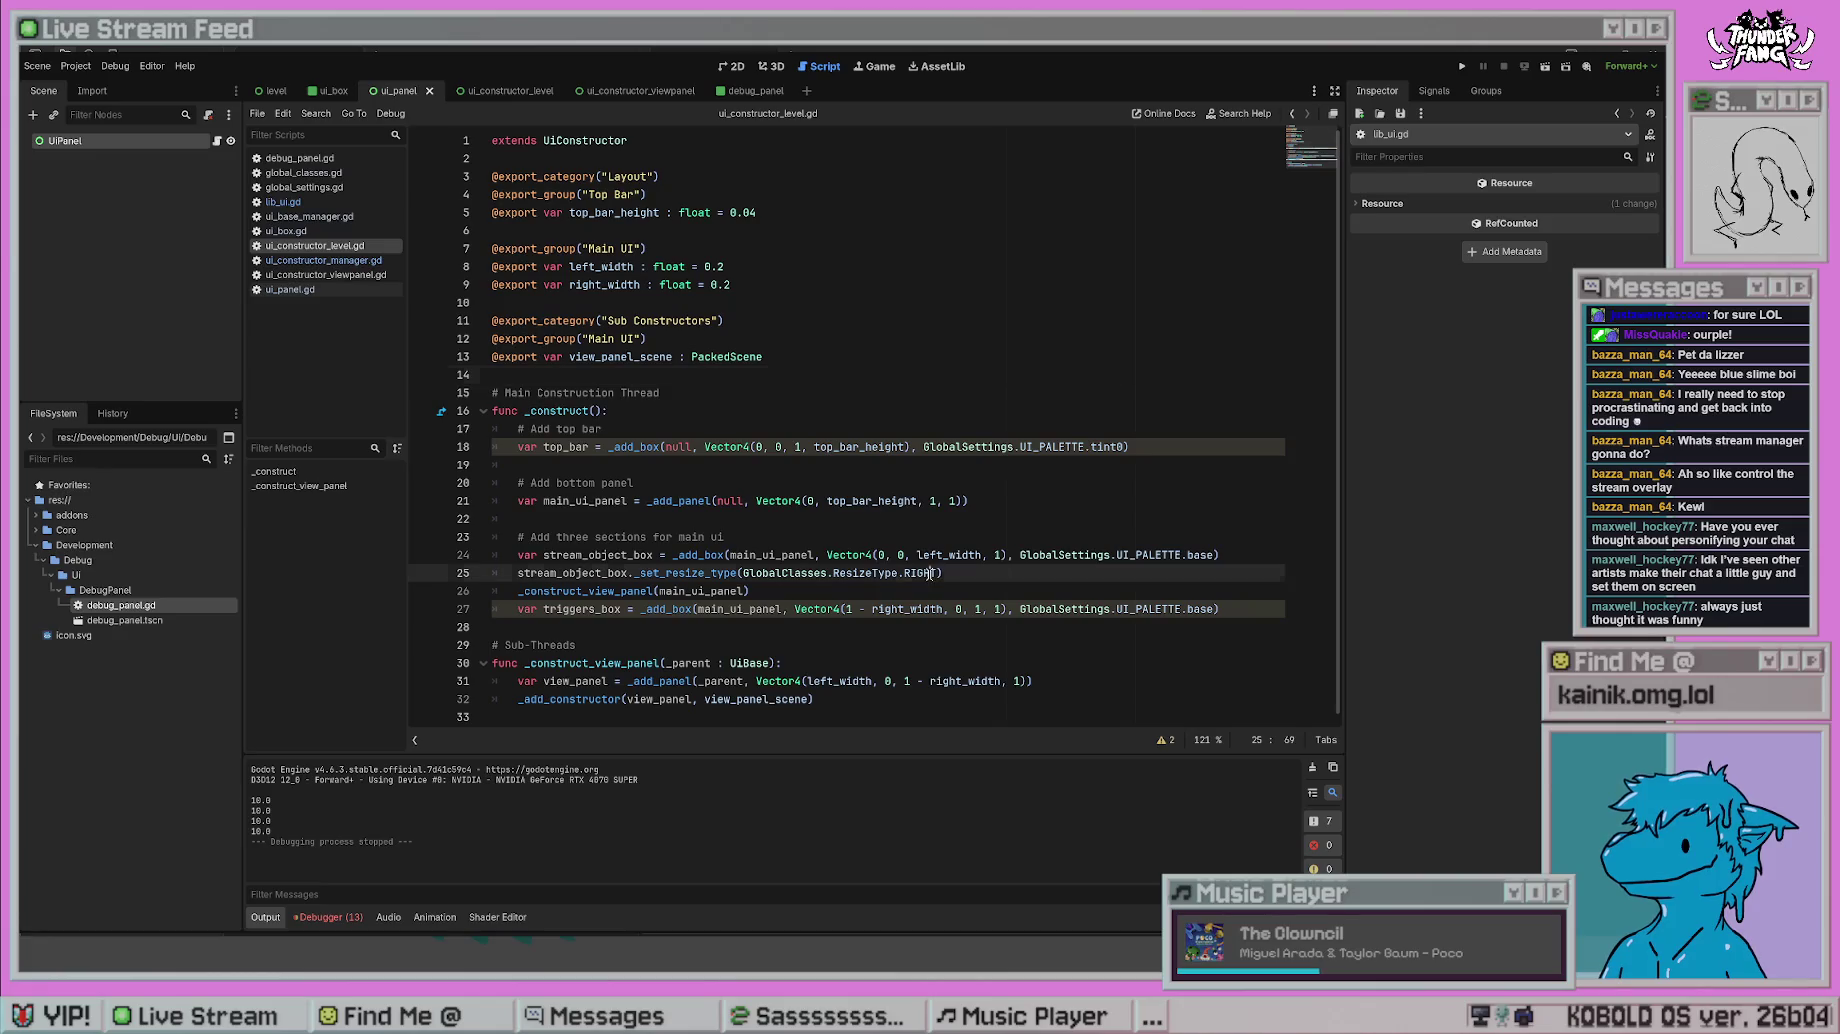
text(TOP)
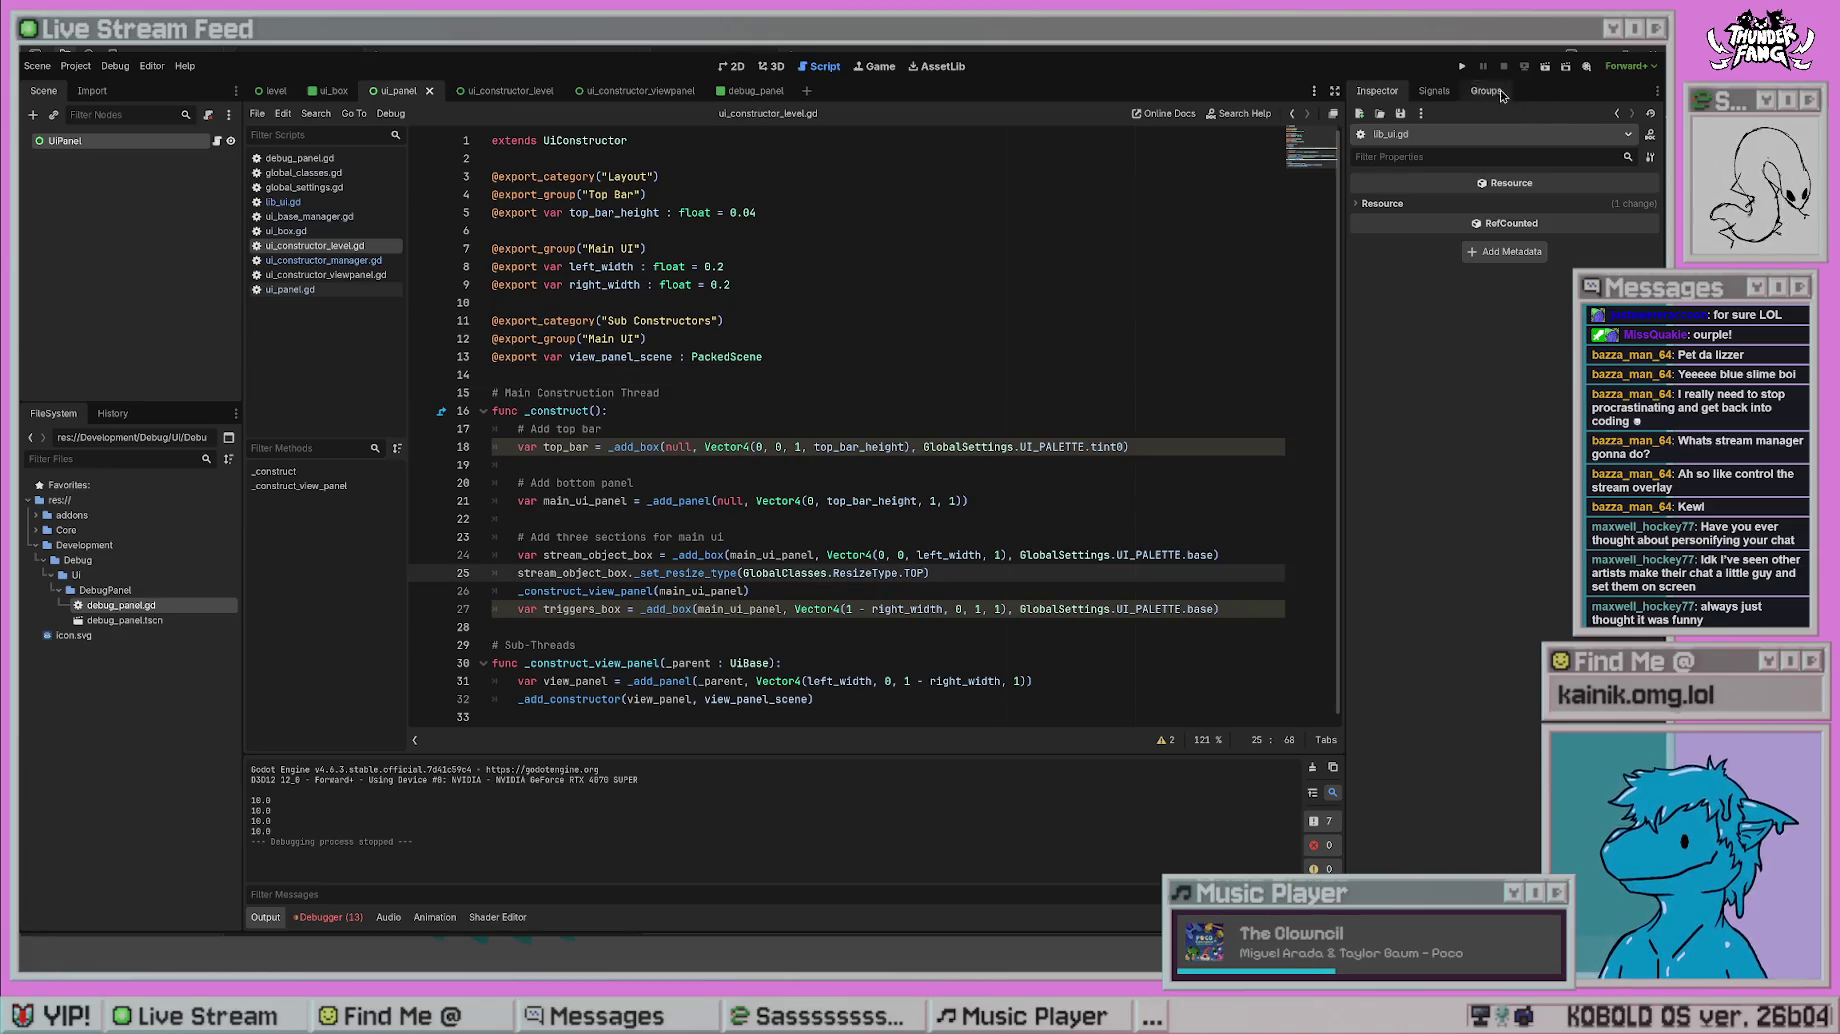
click(1462, 66)
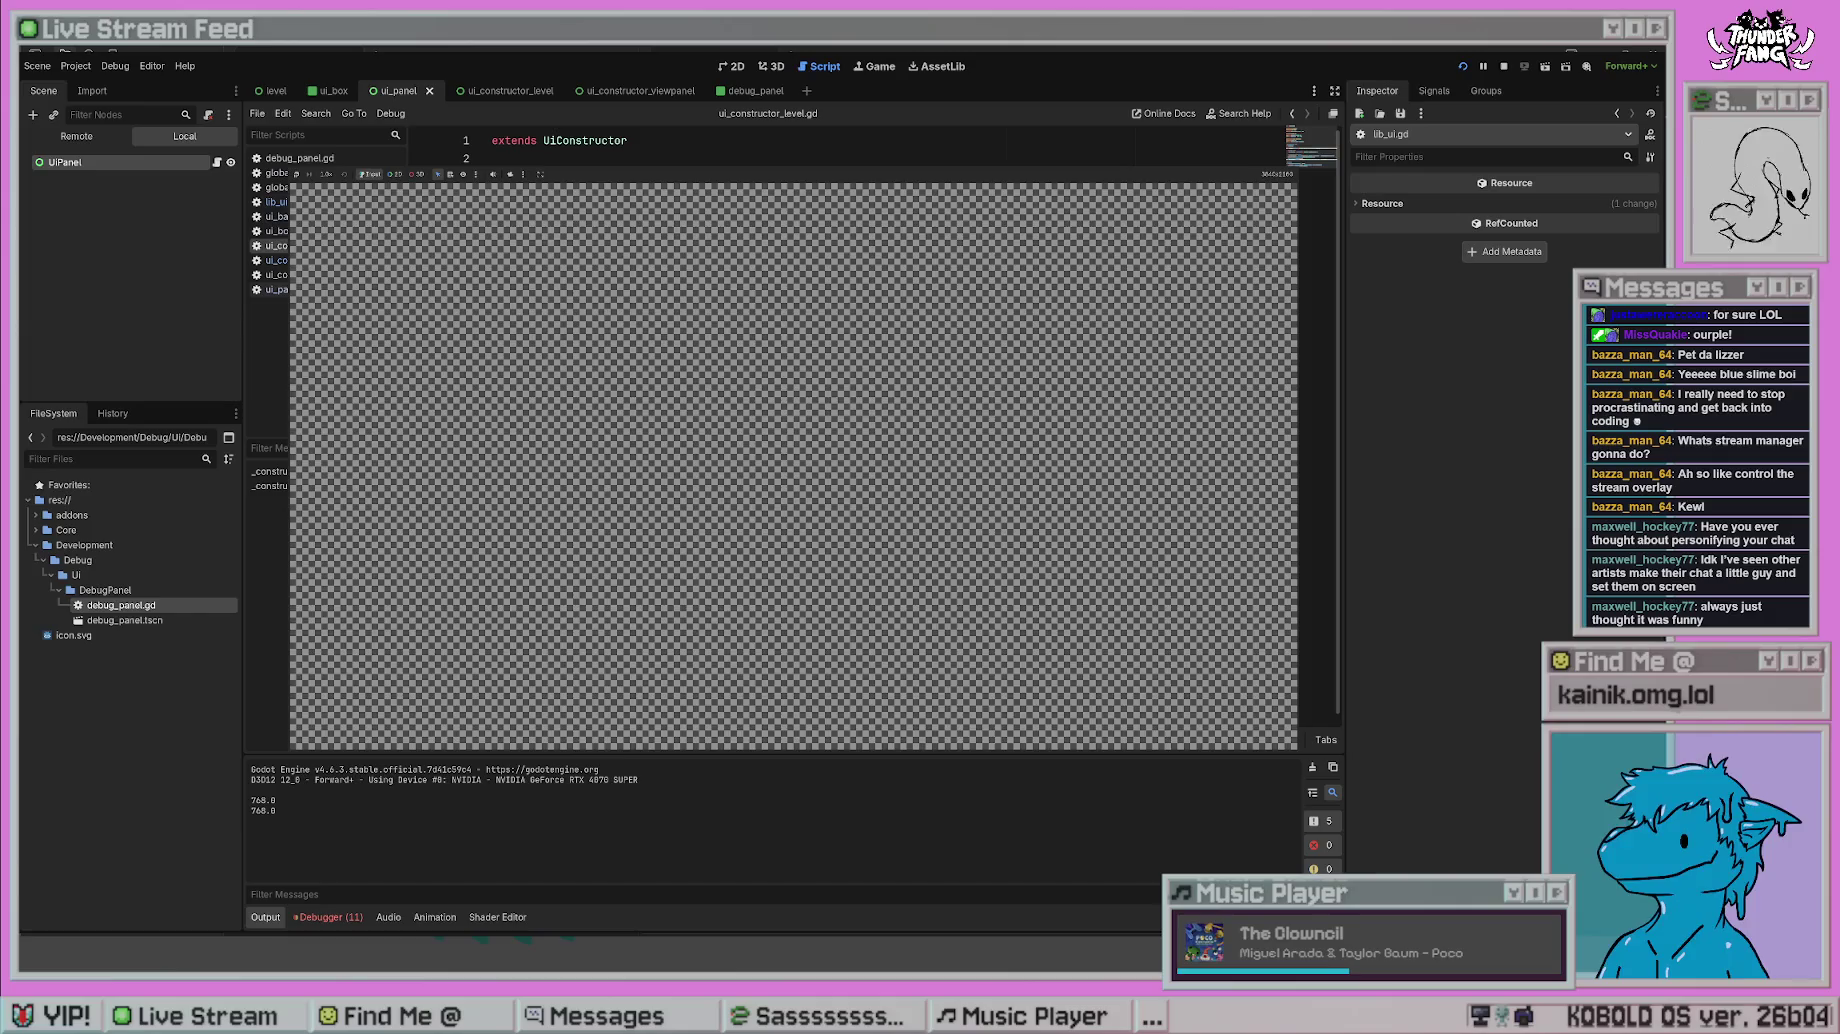
key(F8)
- Change the resize type to BOTTOM and test-run the game again
double_click(912, 573)
text(BOTTOM)
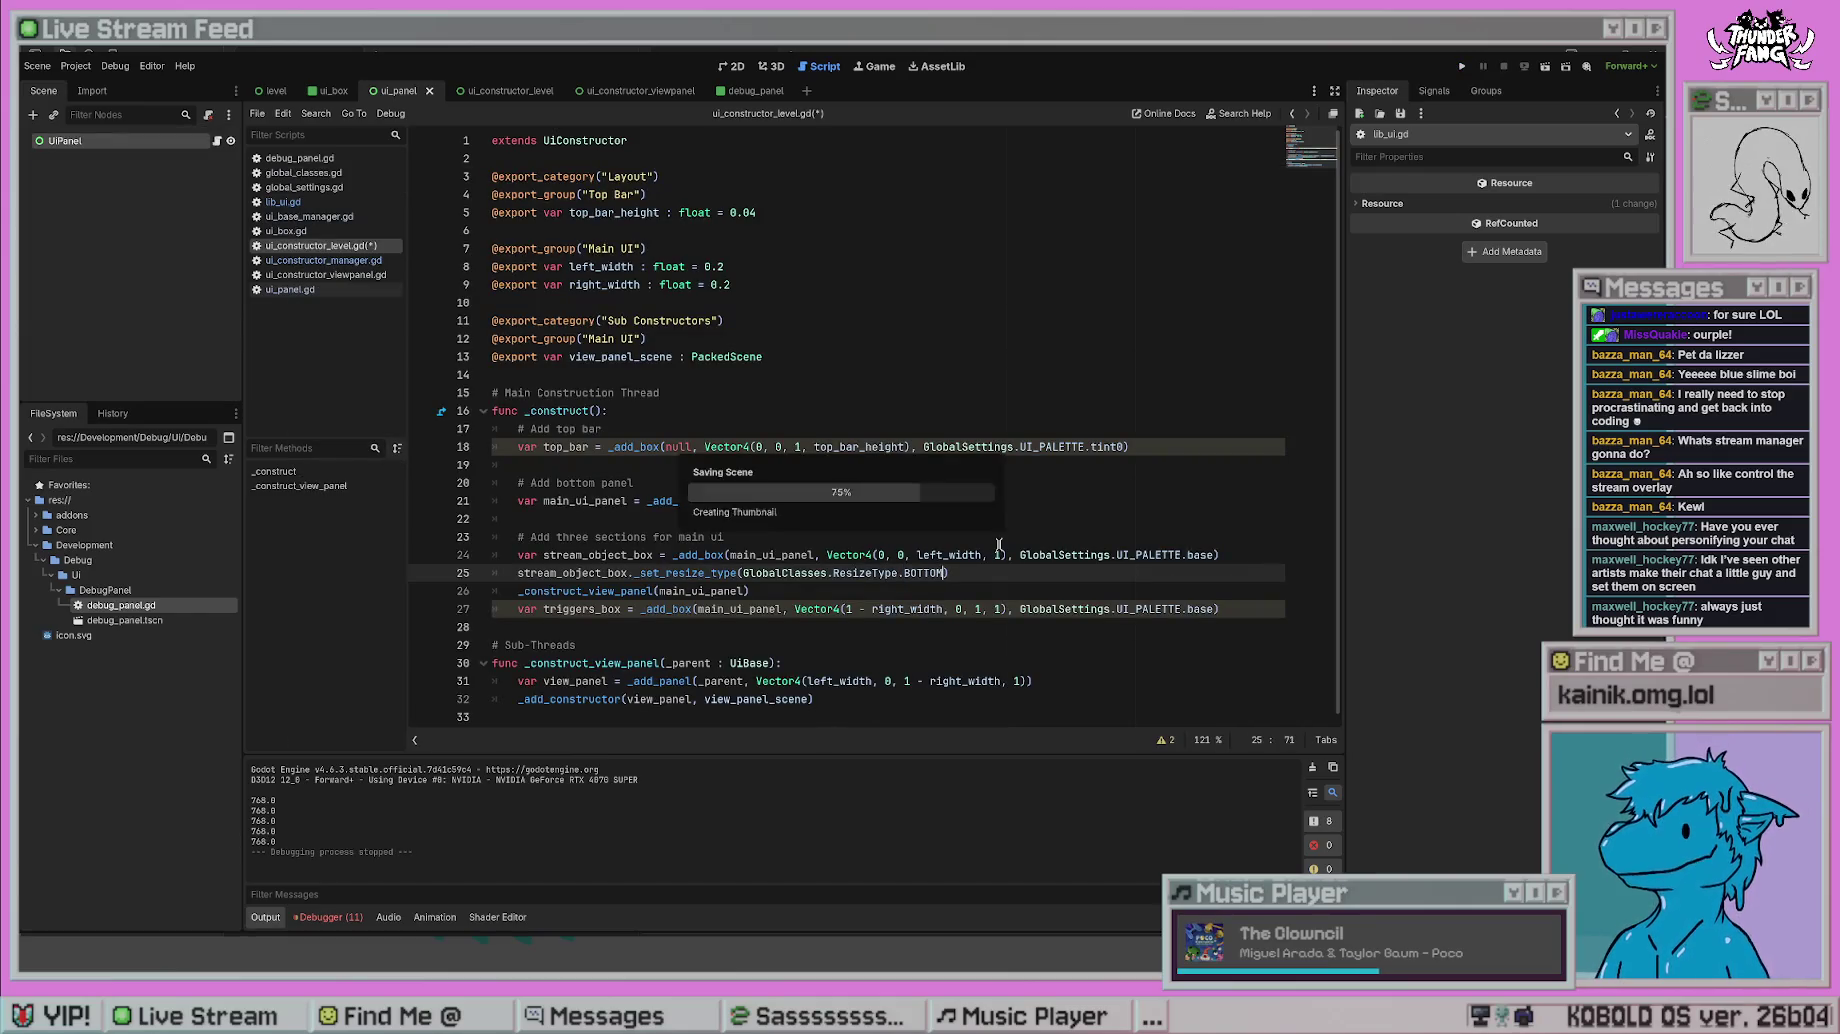
click(1459, 68)
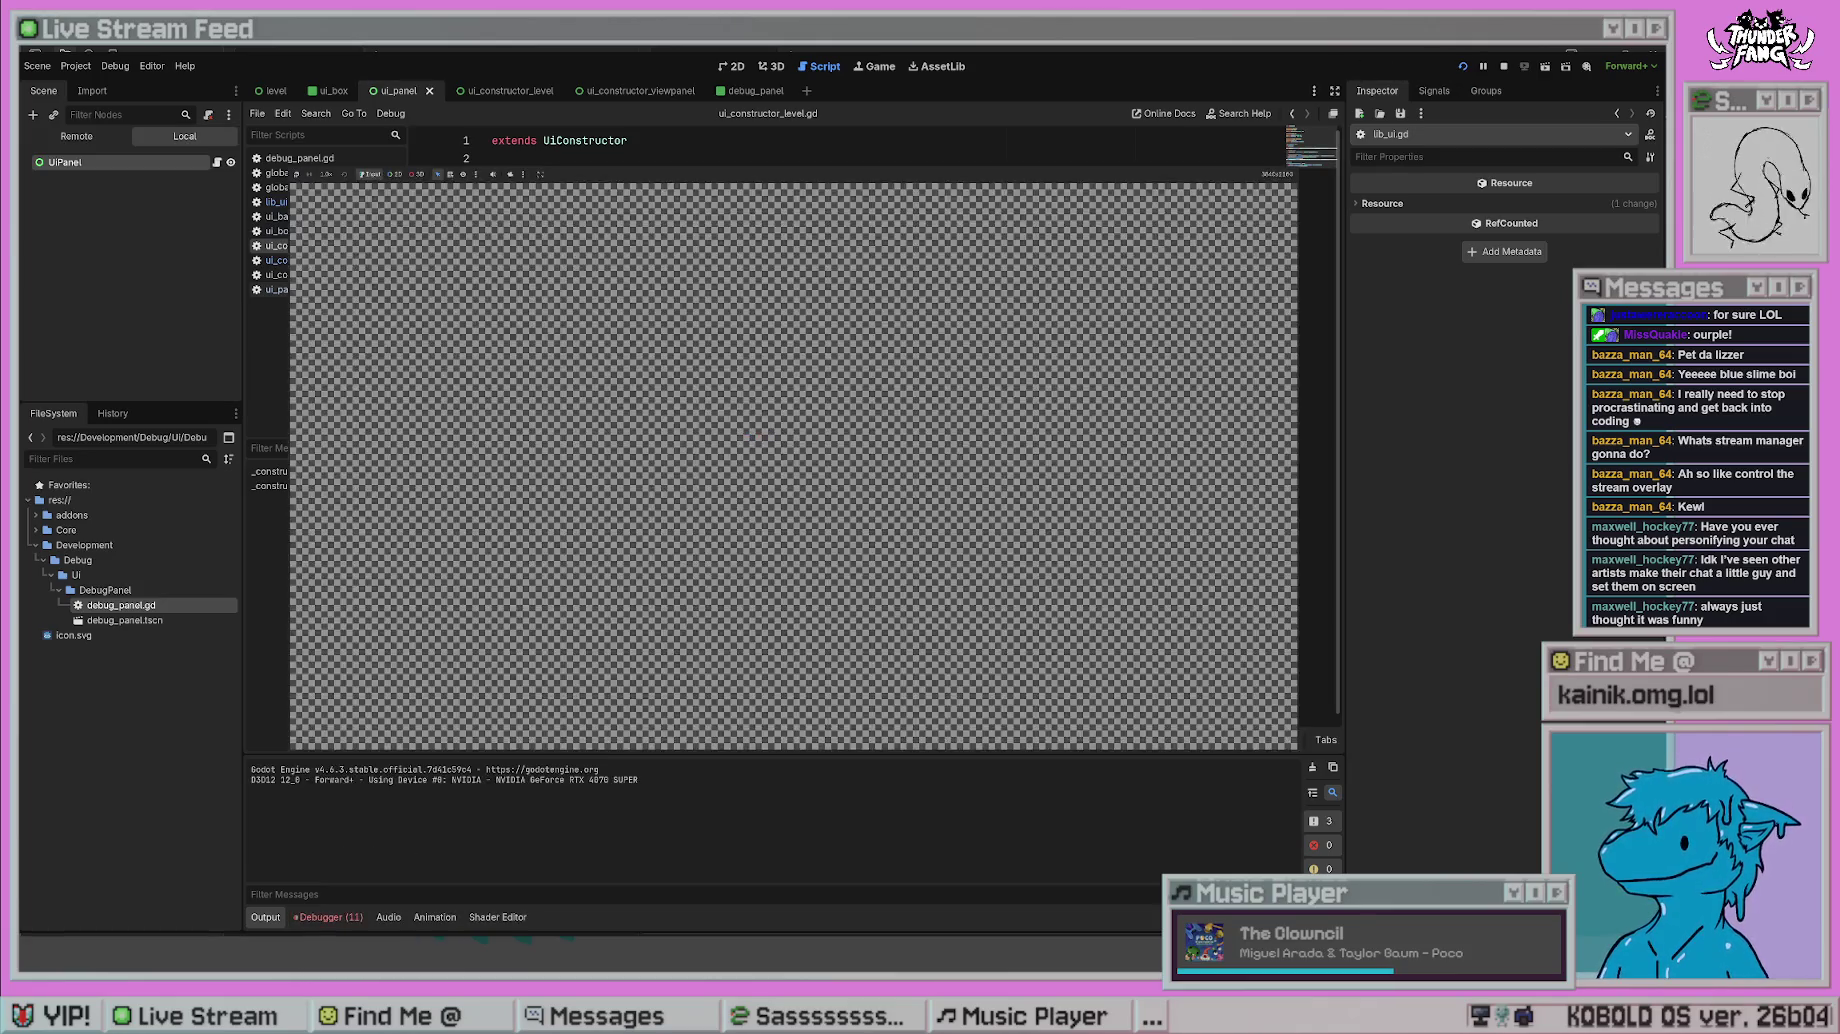
key(F8)
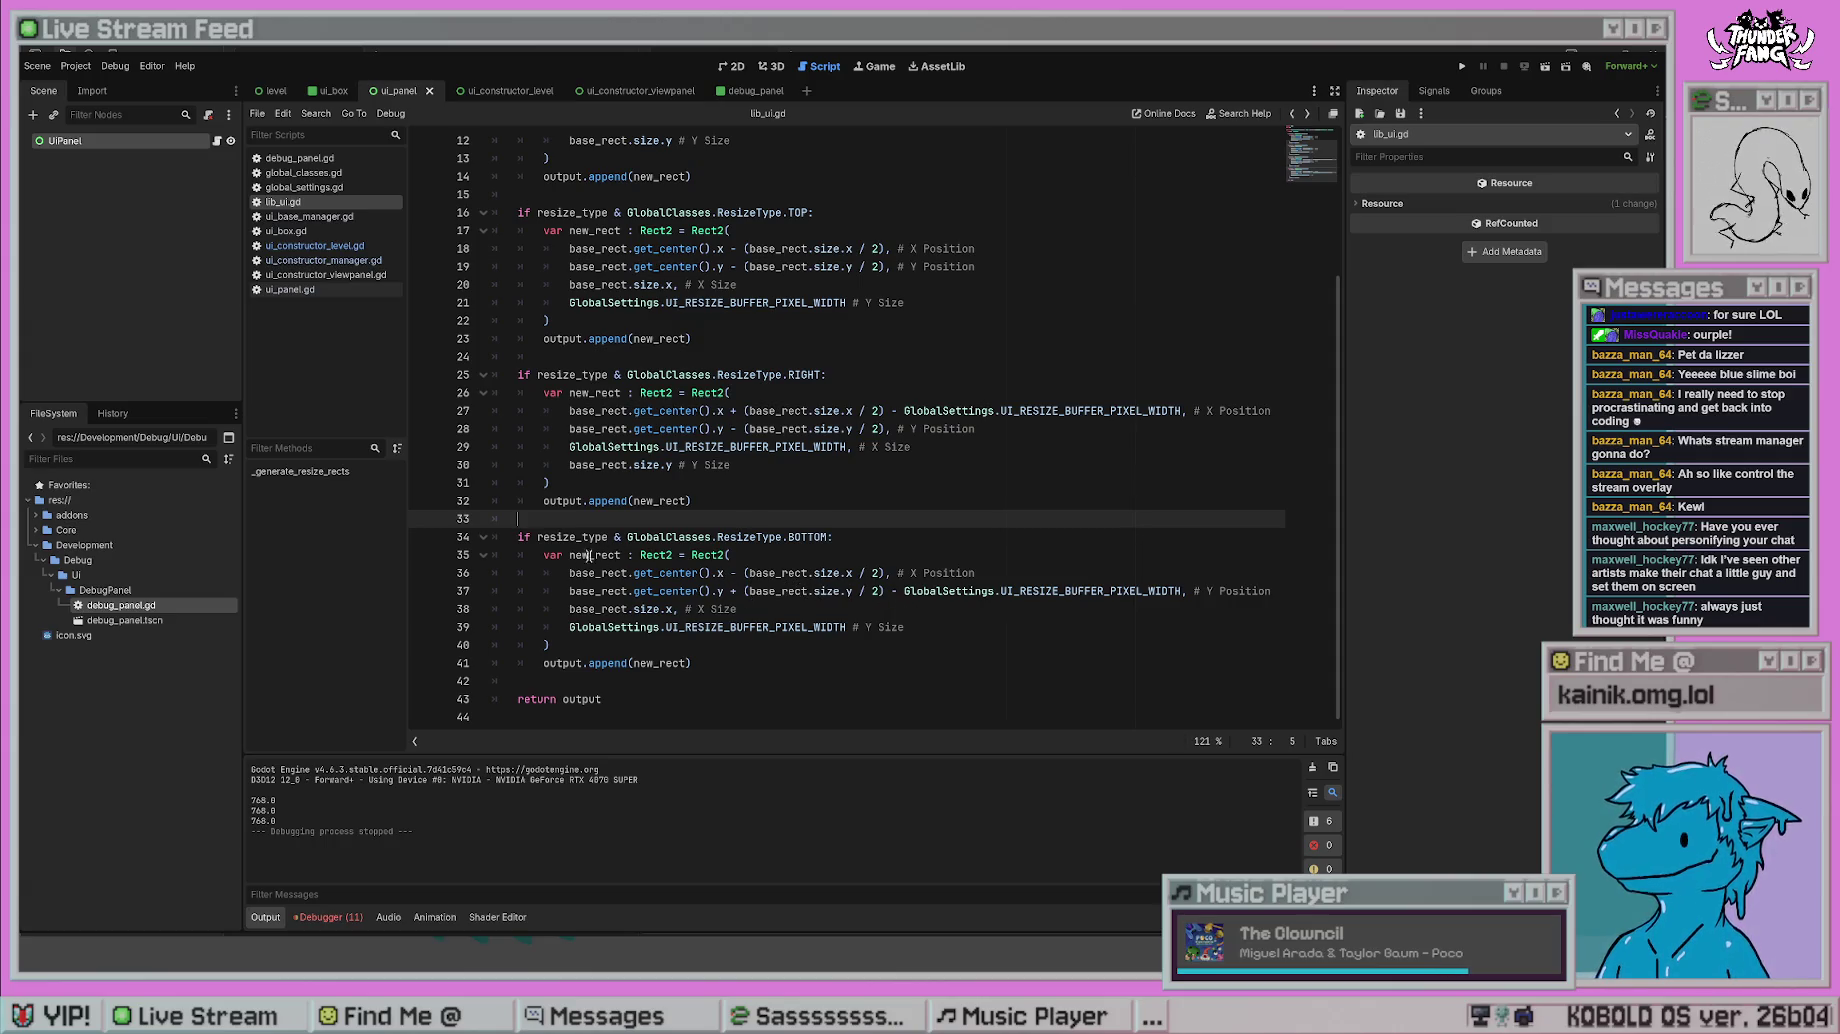
- Review the BOTTOM branch's position and buffer lines 36–39, then run the project with F5
drag(624, 576, 876, 578)
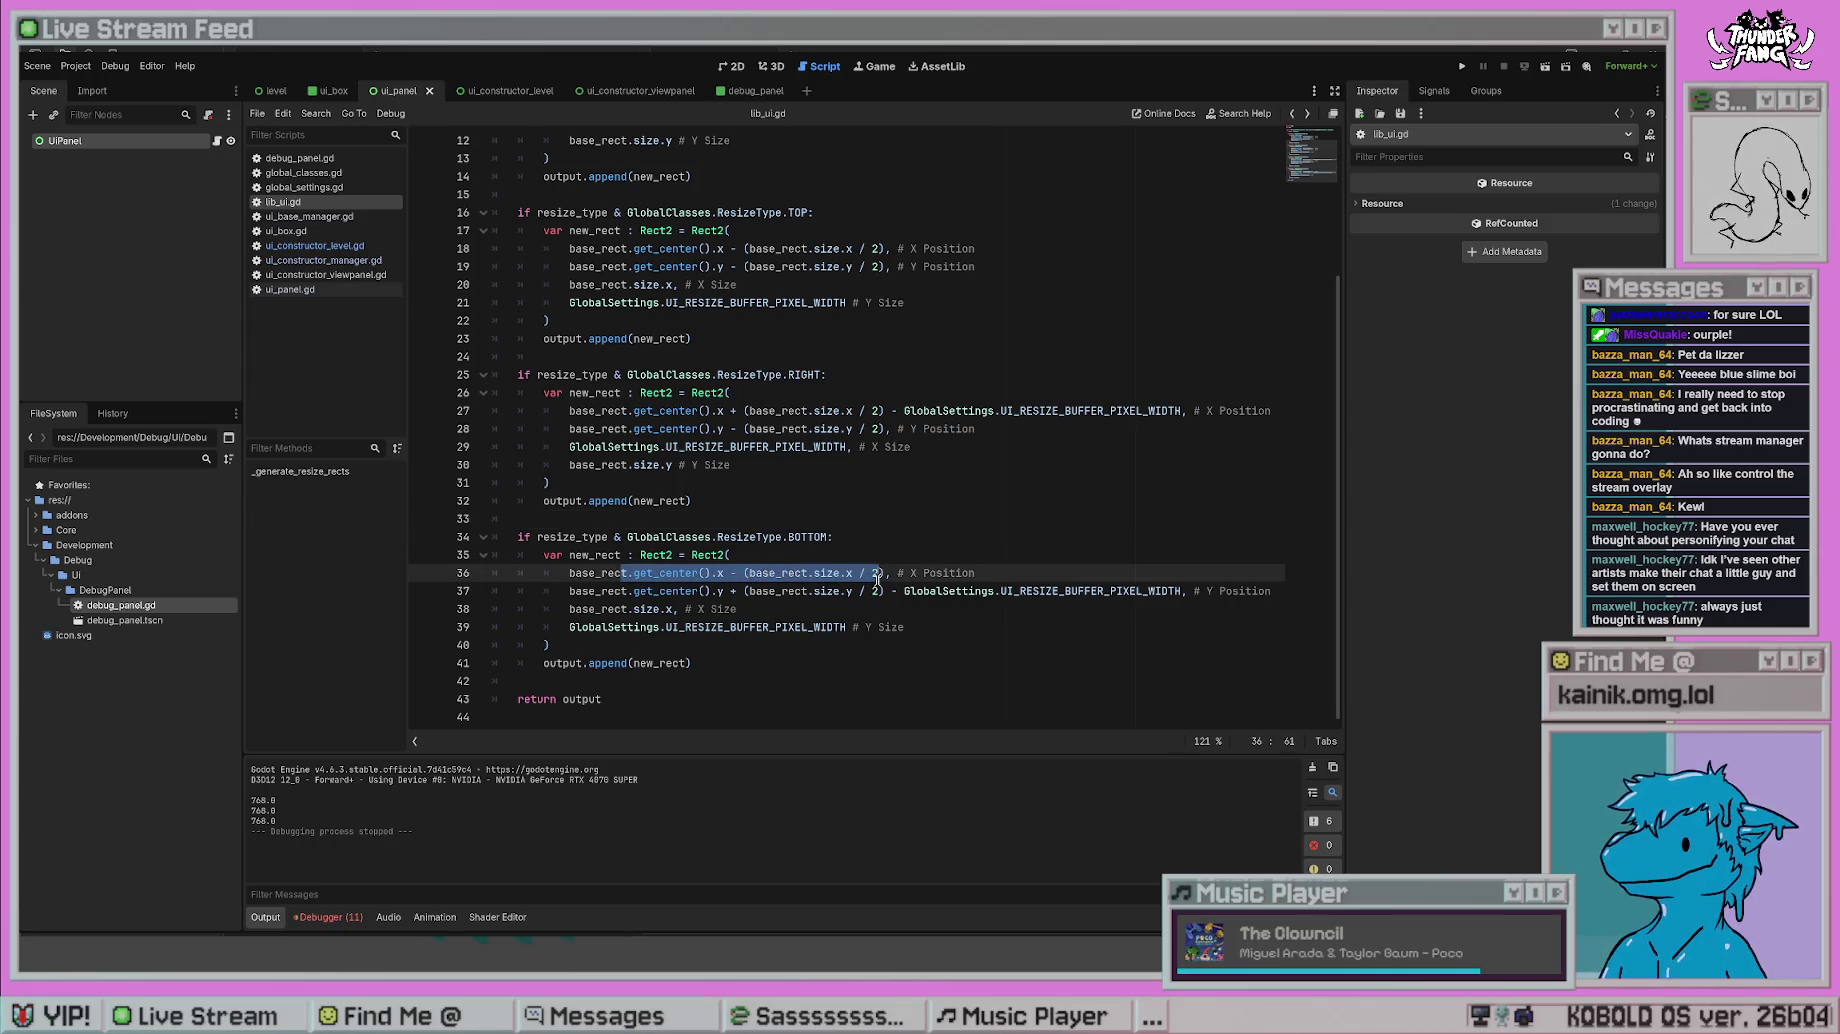
drag(627, 591, 1169, 594)
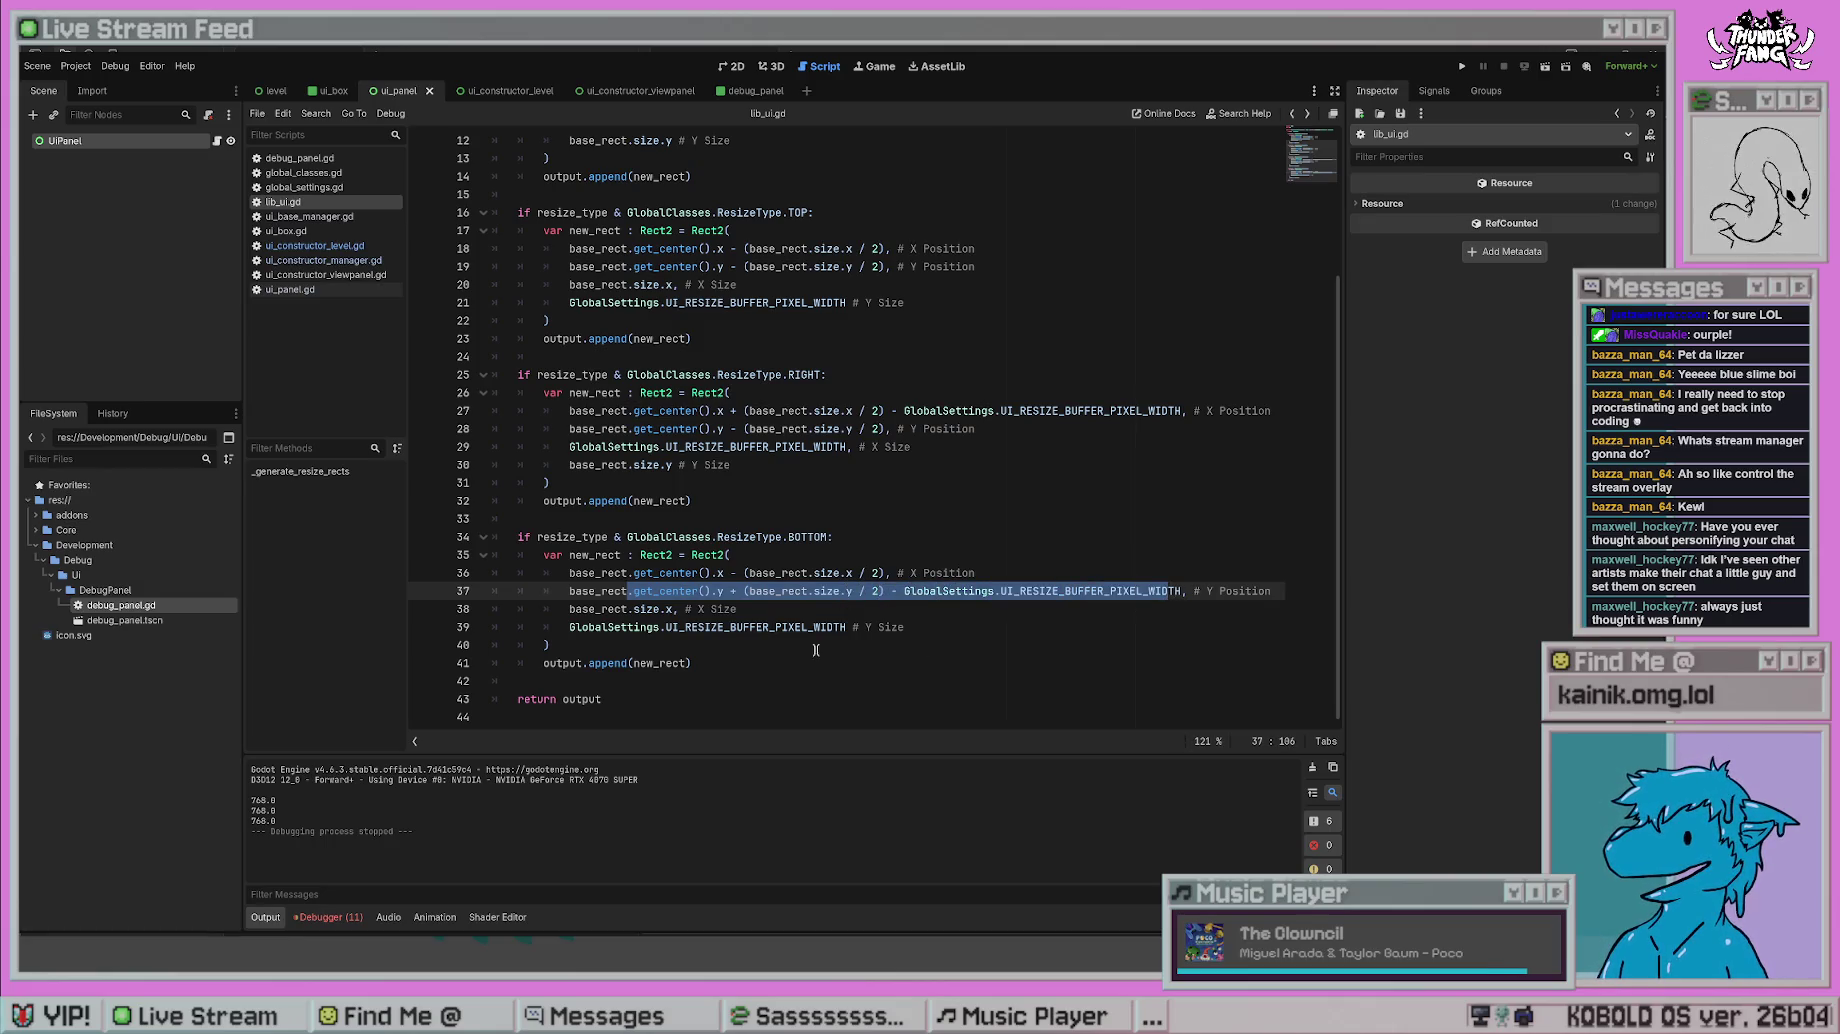
drag(666, 630, 815, 627)
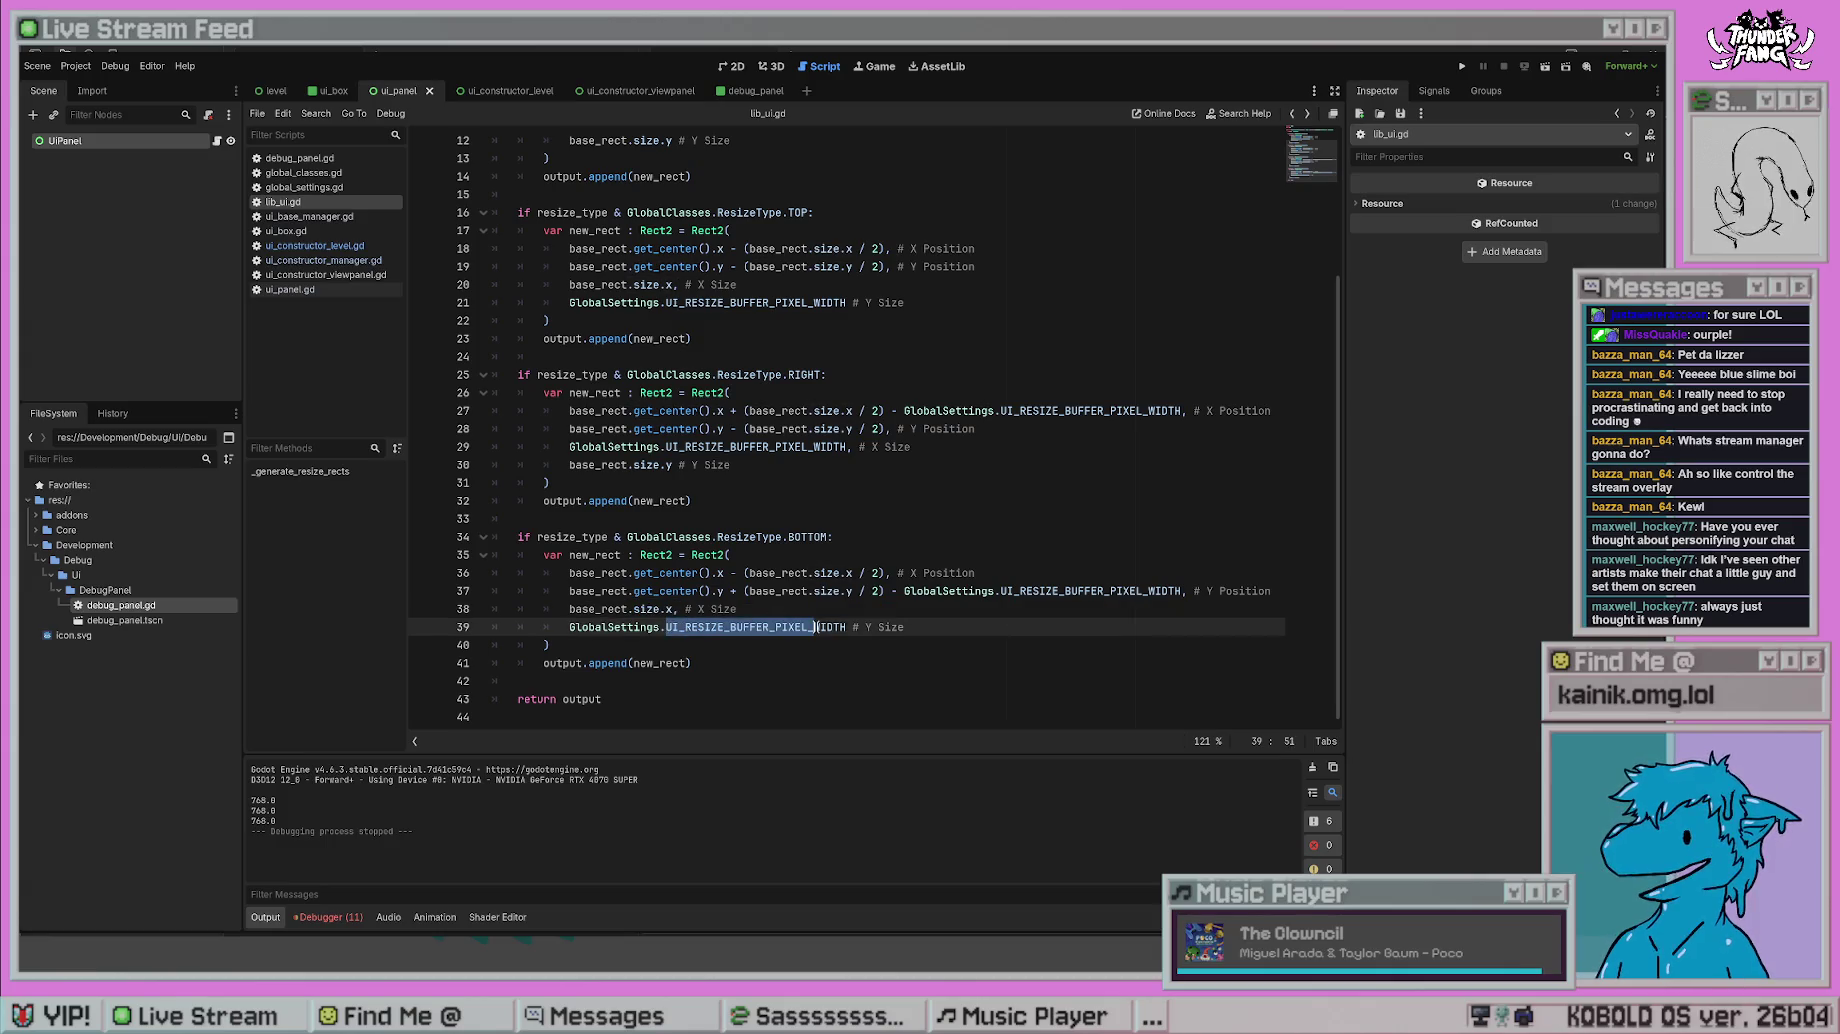
click(933, 609)
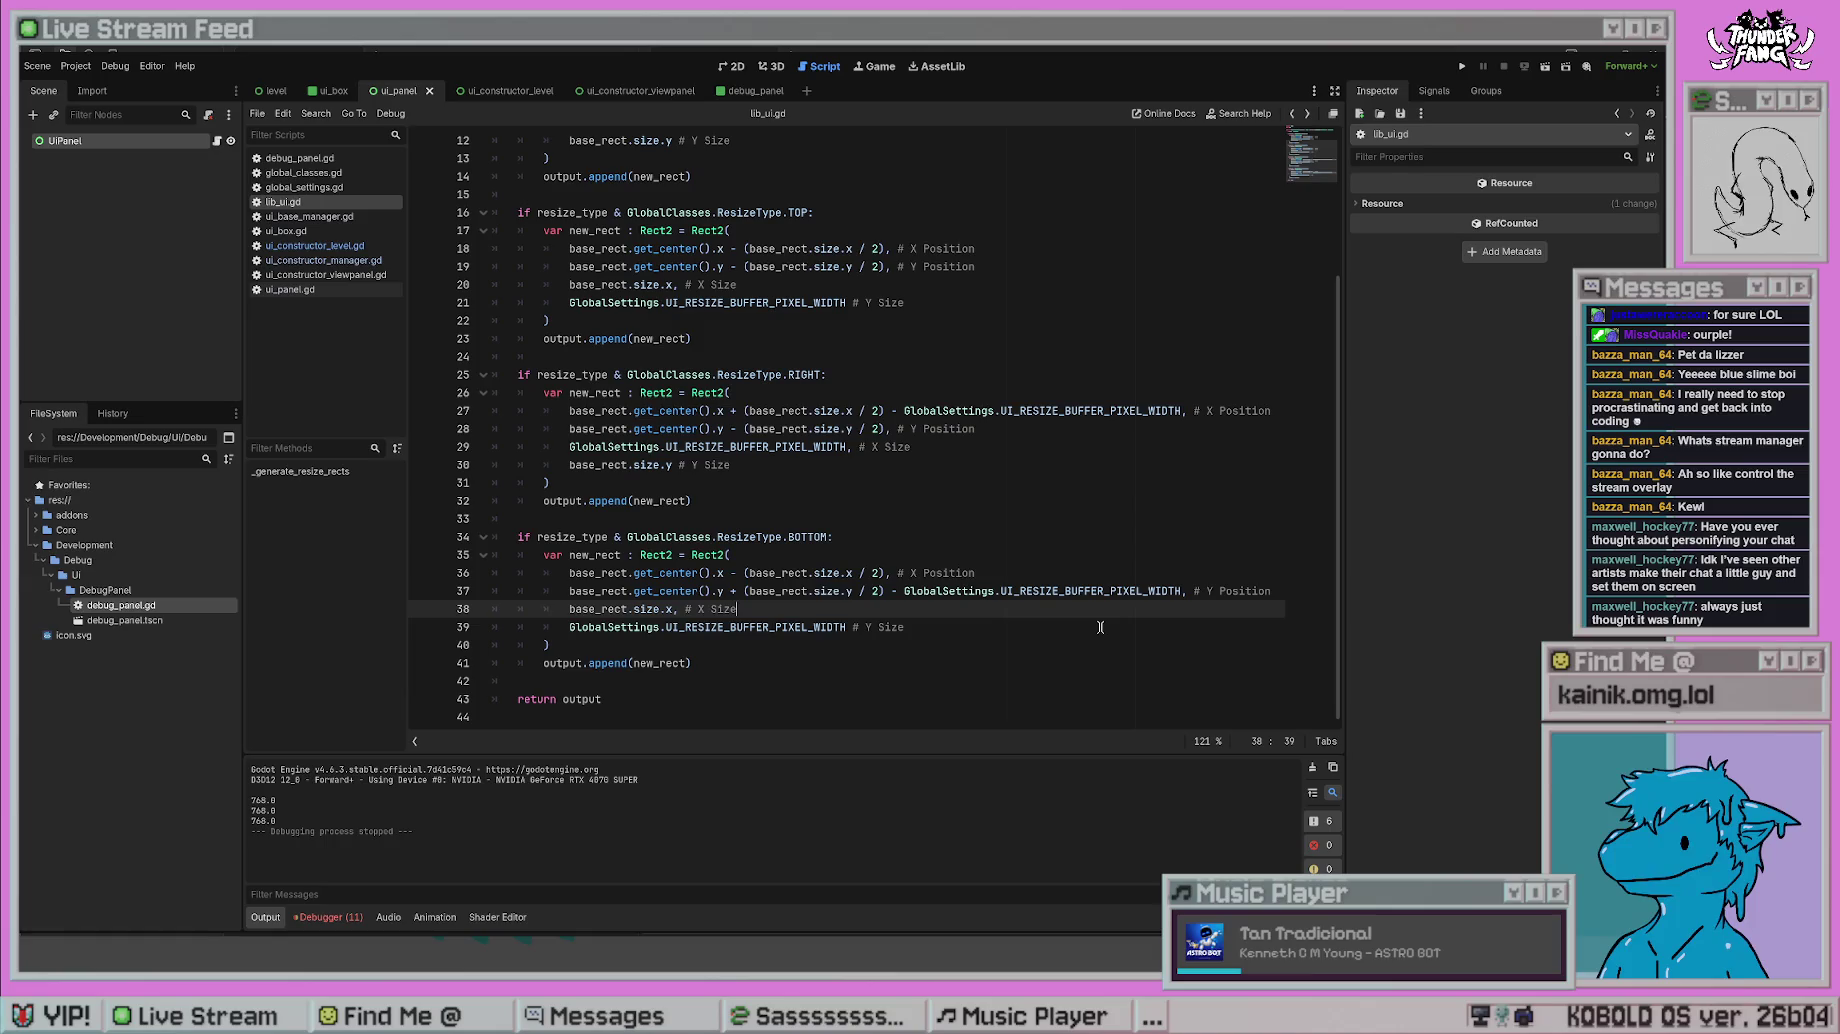
key(F5)
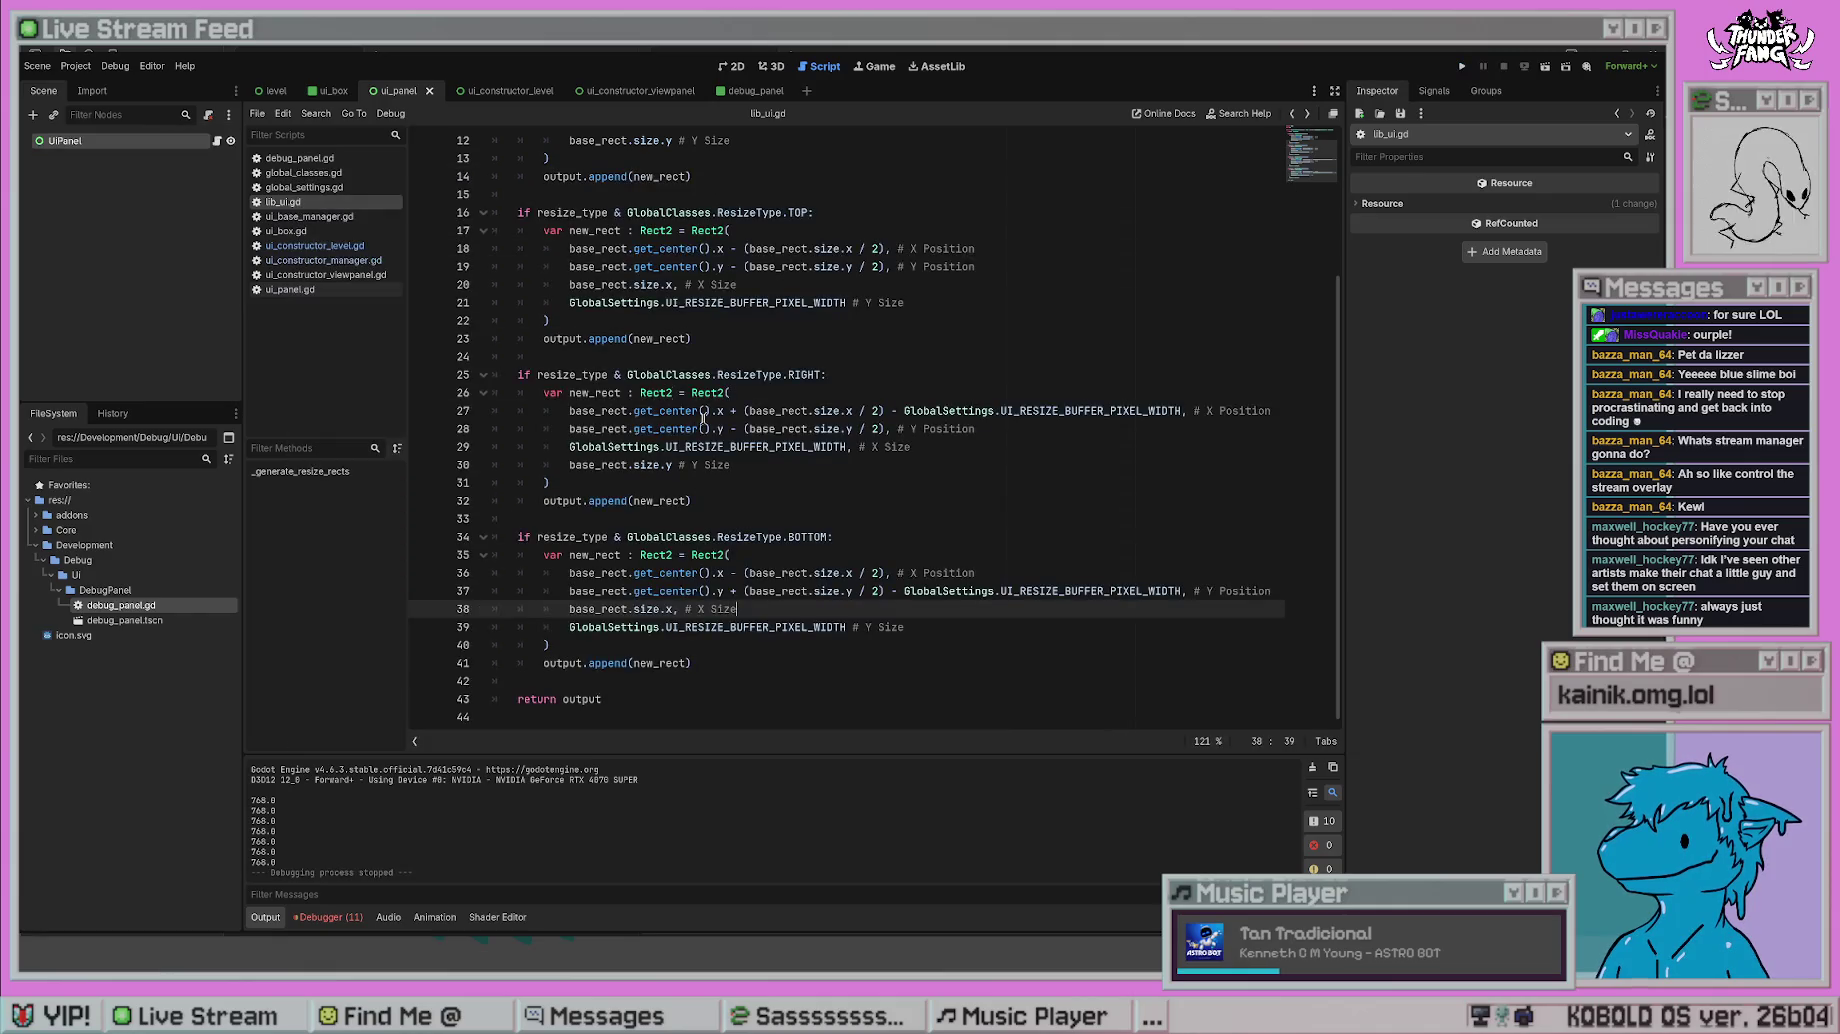
- Replace the buffer constant on line 37 with 50 and test-run the game
click(786, 522)
click(869, 553)
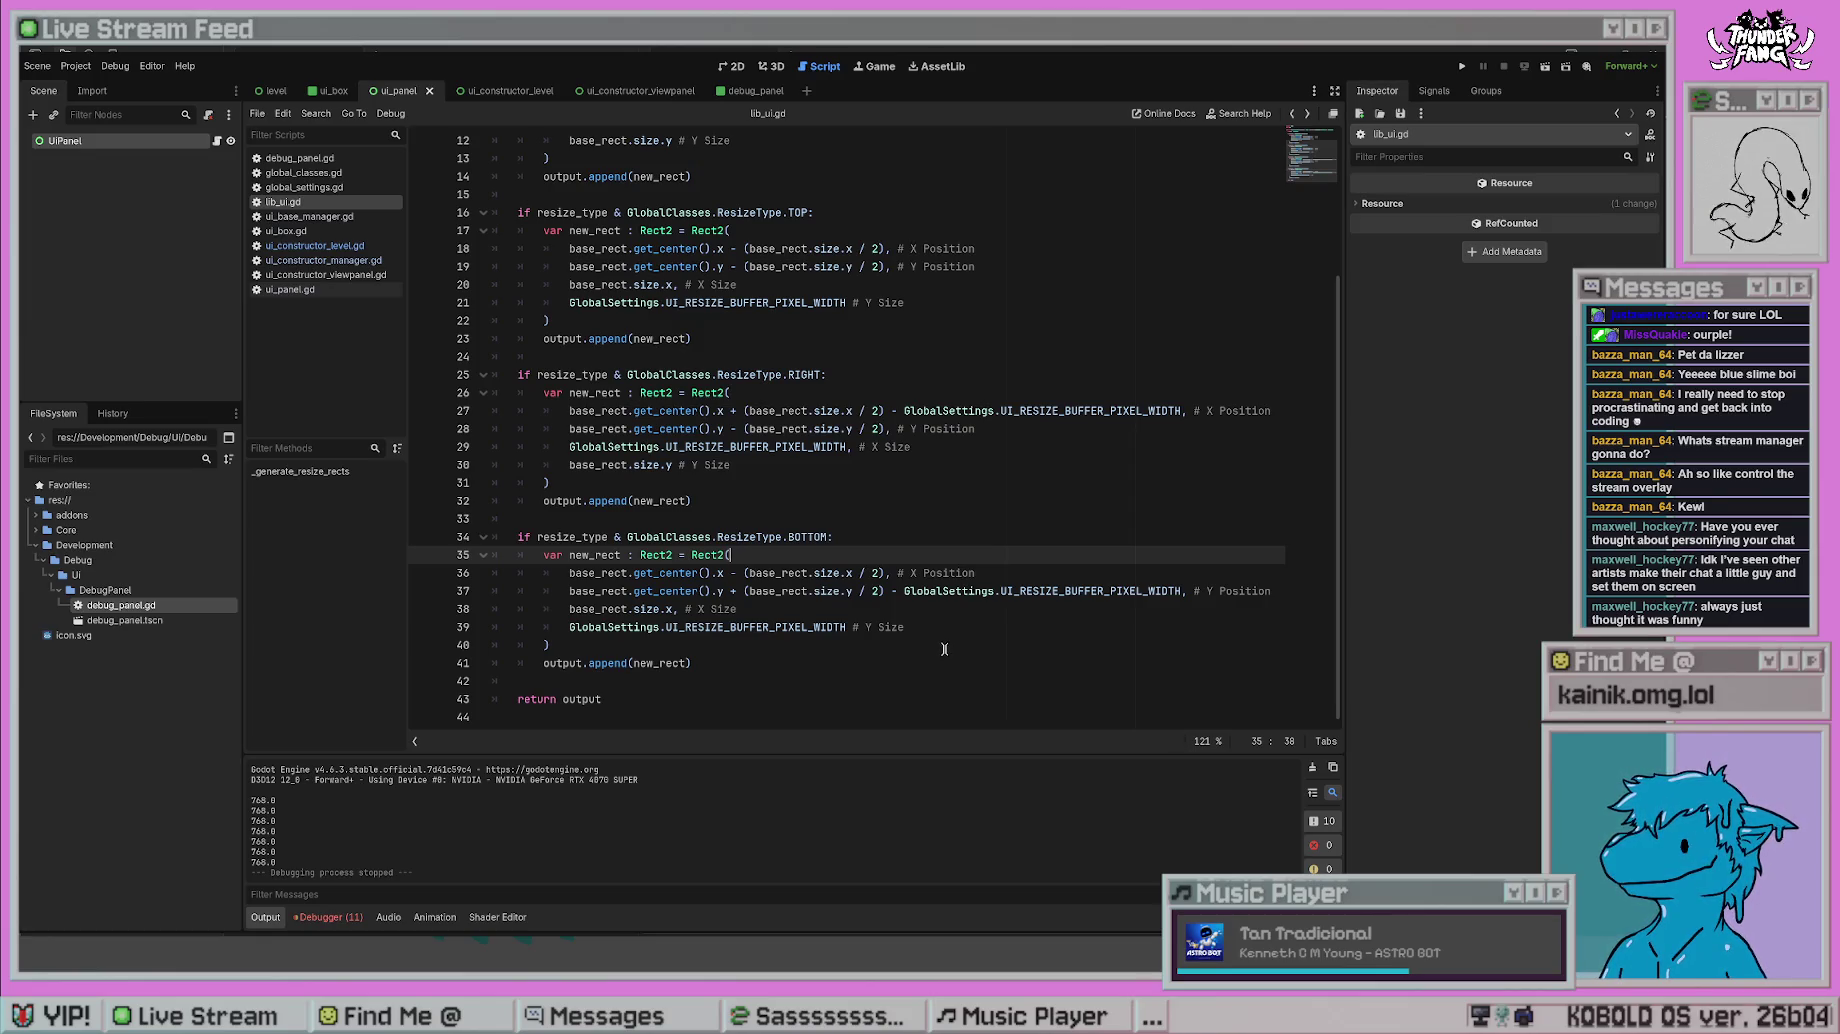
drag(904, 591, 1181, 591)
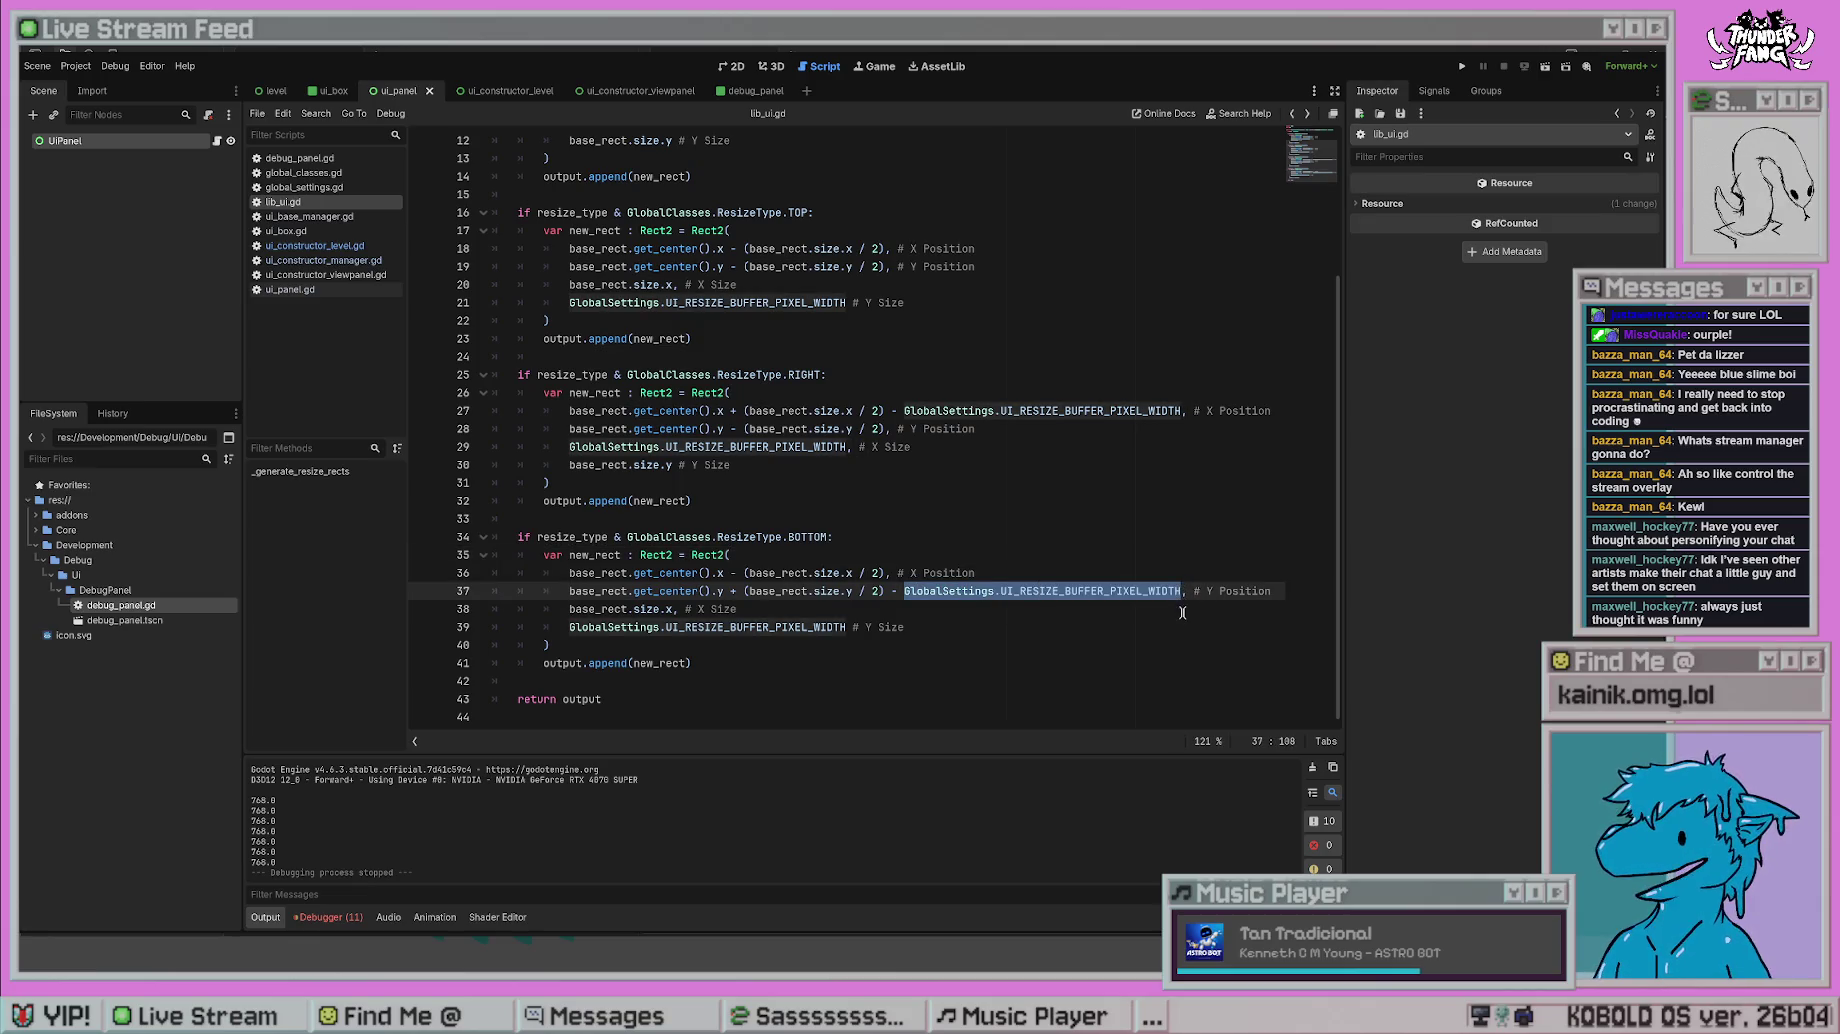
text(50)
click(1462, 66)
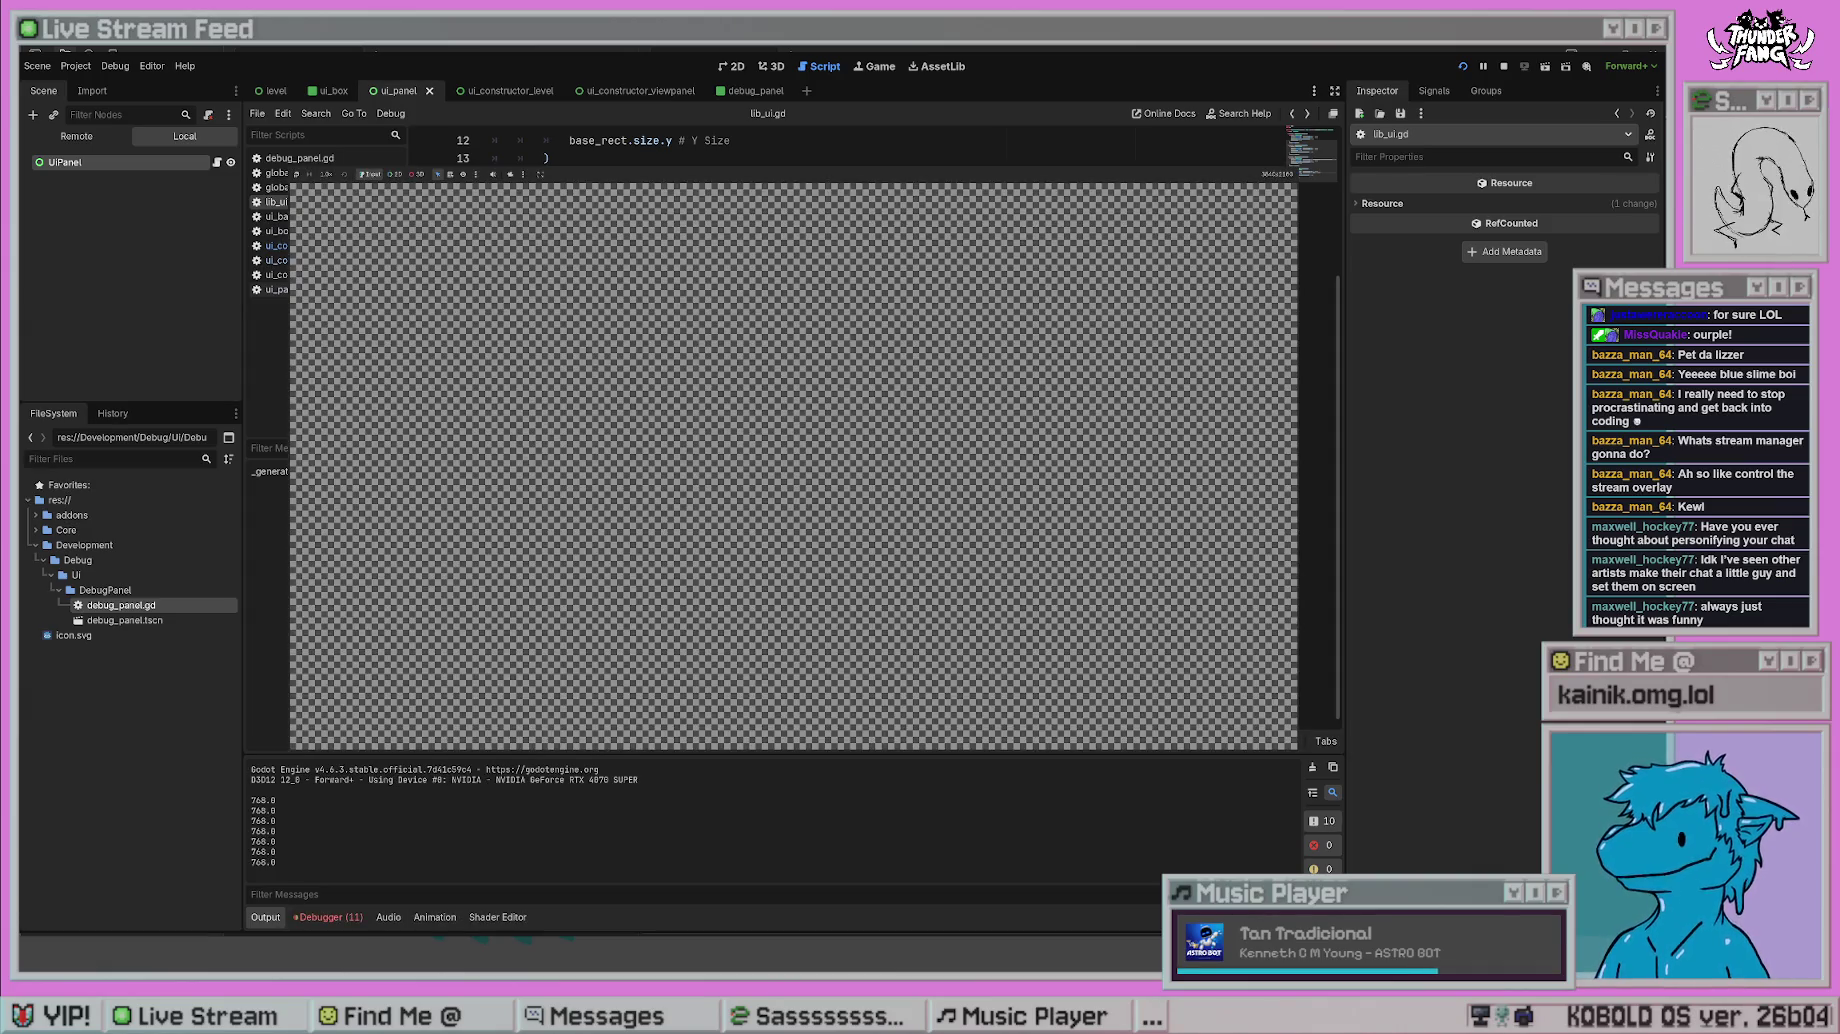
key(F8)
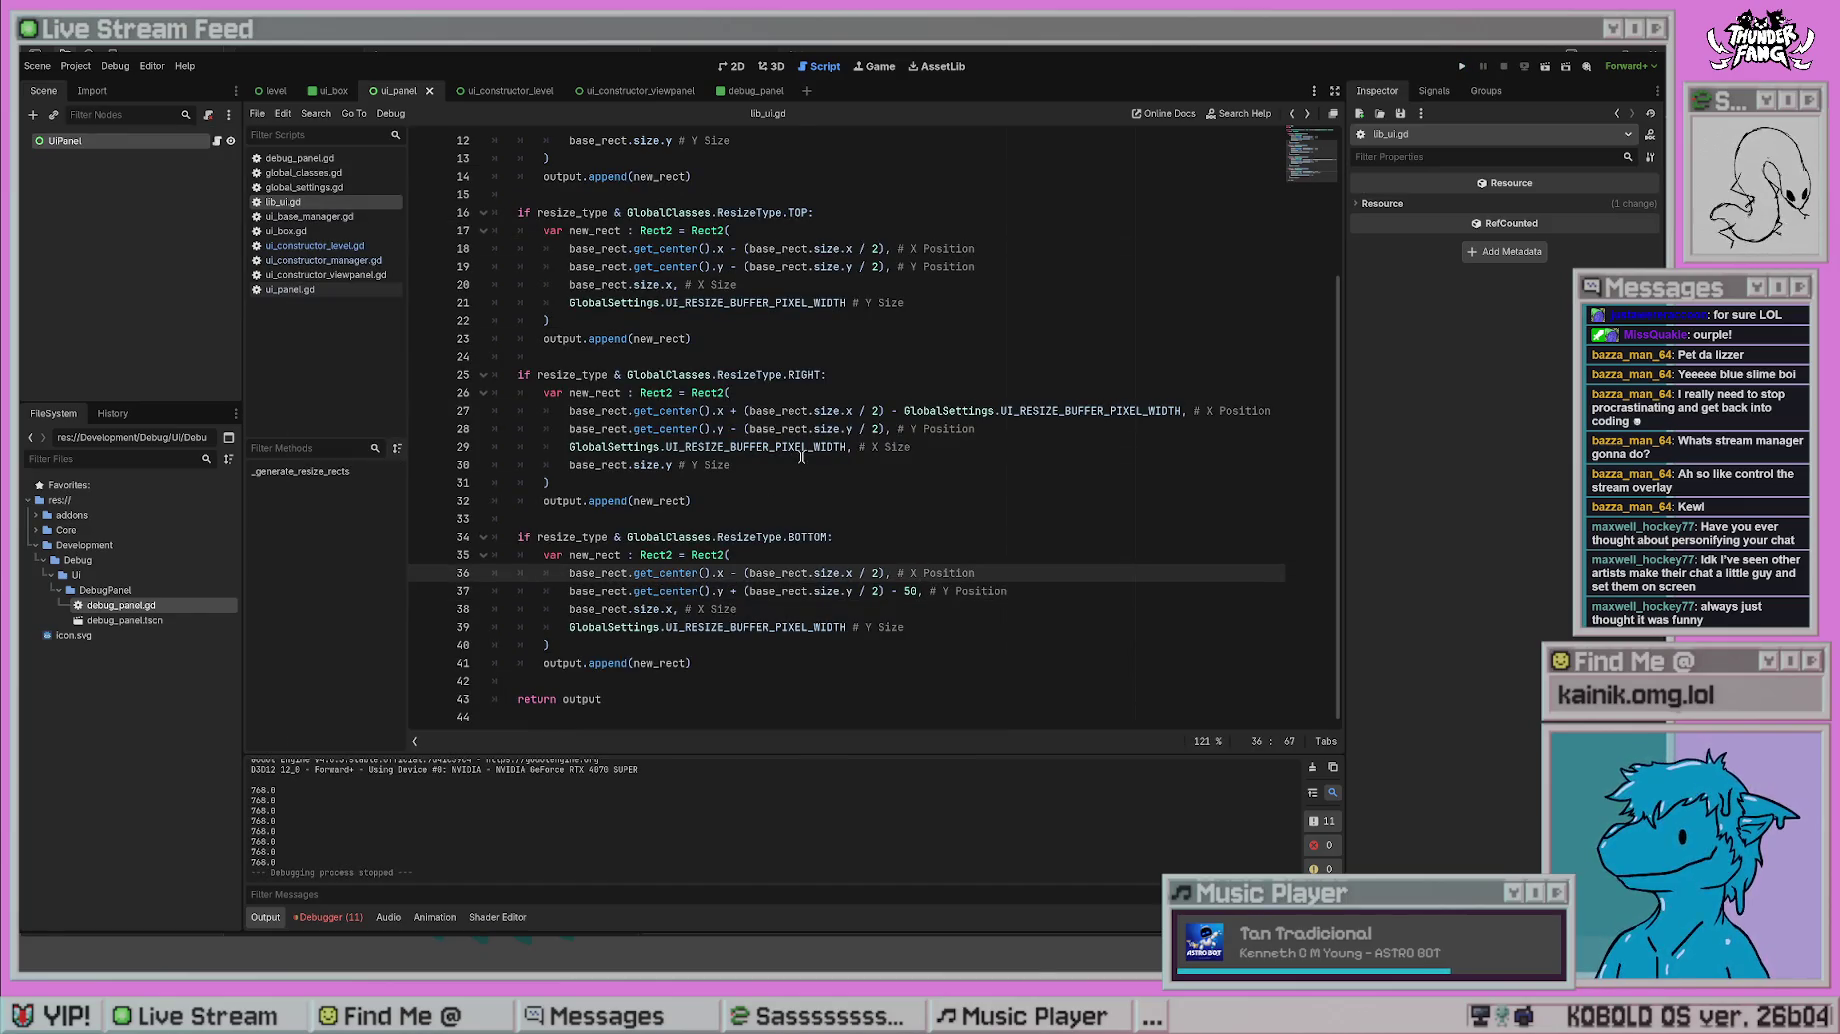
- Check the BOTTOM setting in ui_constructor_level.gd, then return to lib_ui.gd's rect code
key(Down)
key(Down)
key(Down)
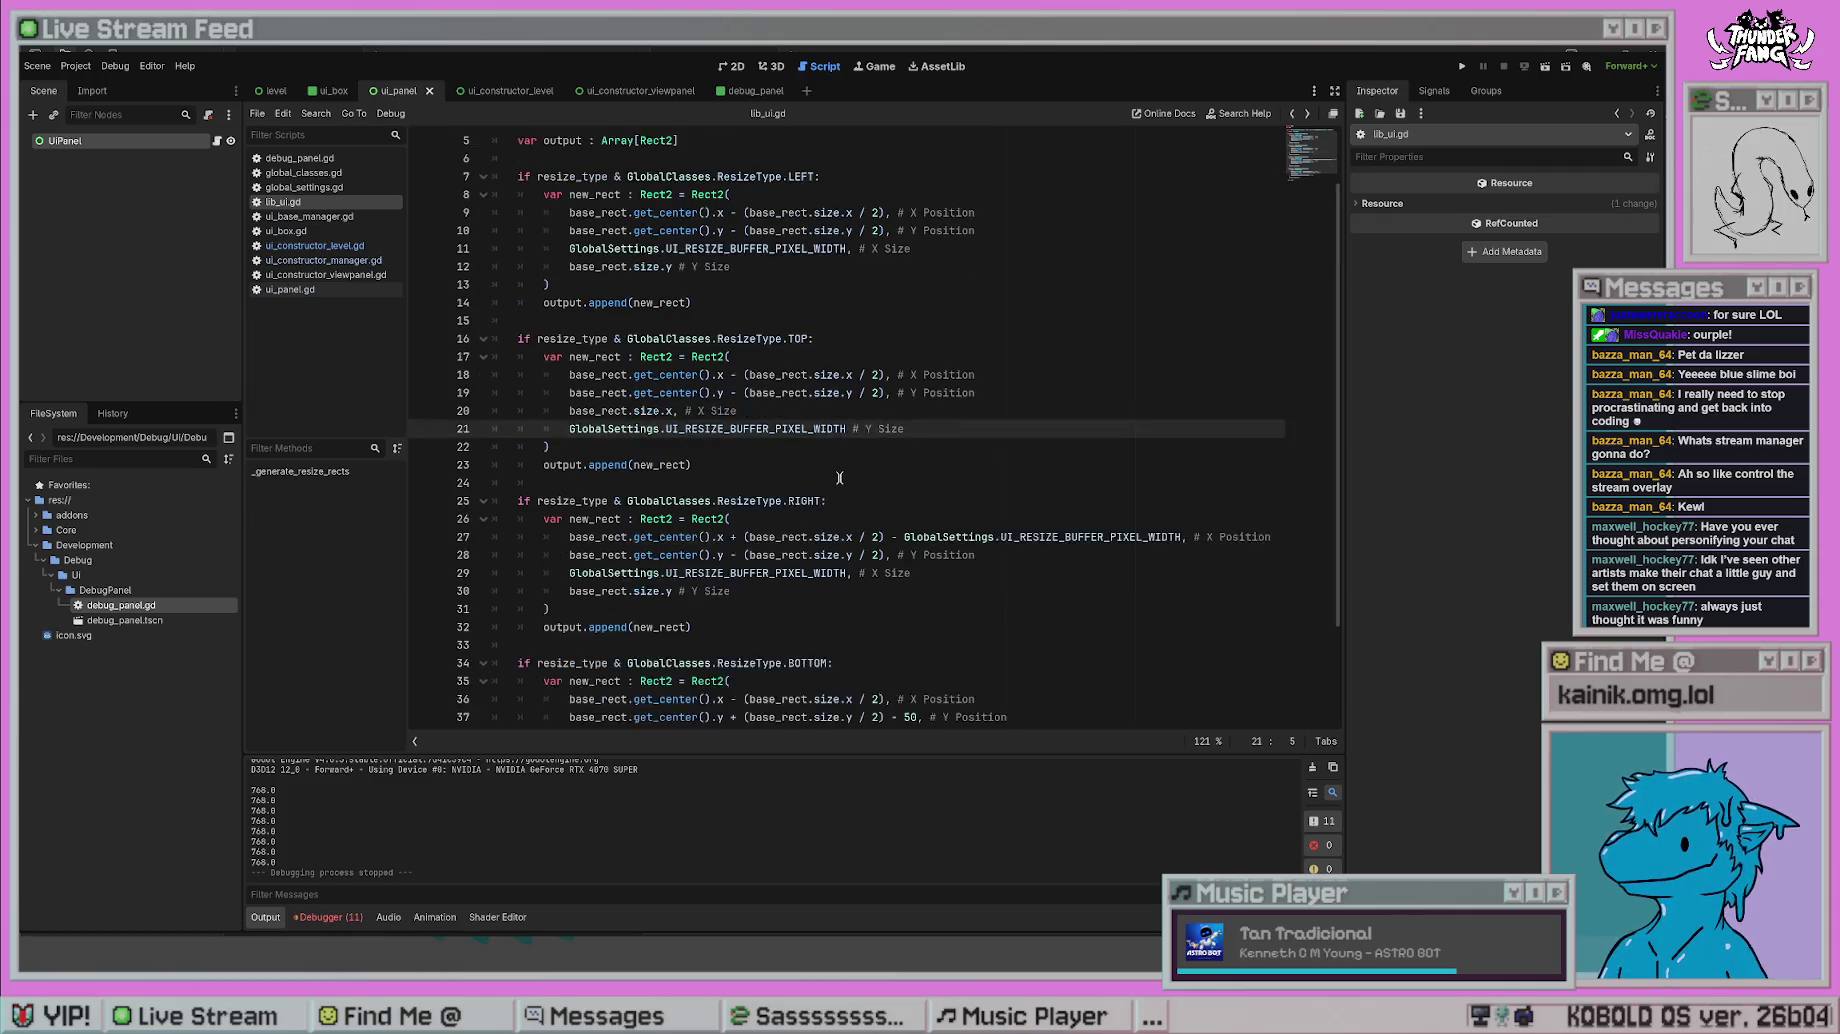
key(ctrl+z)
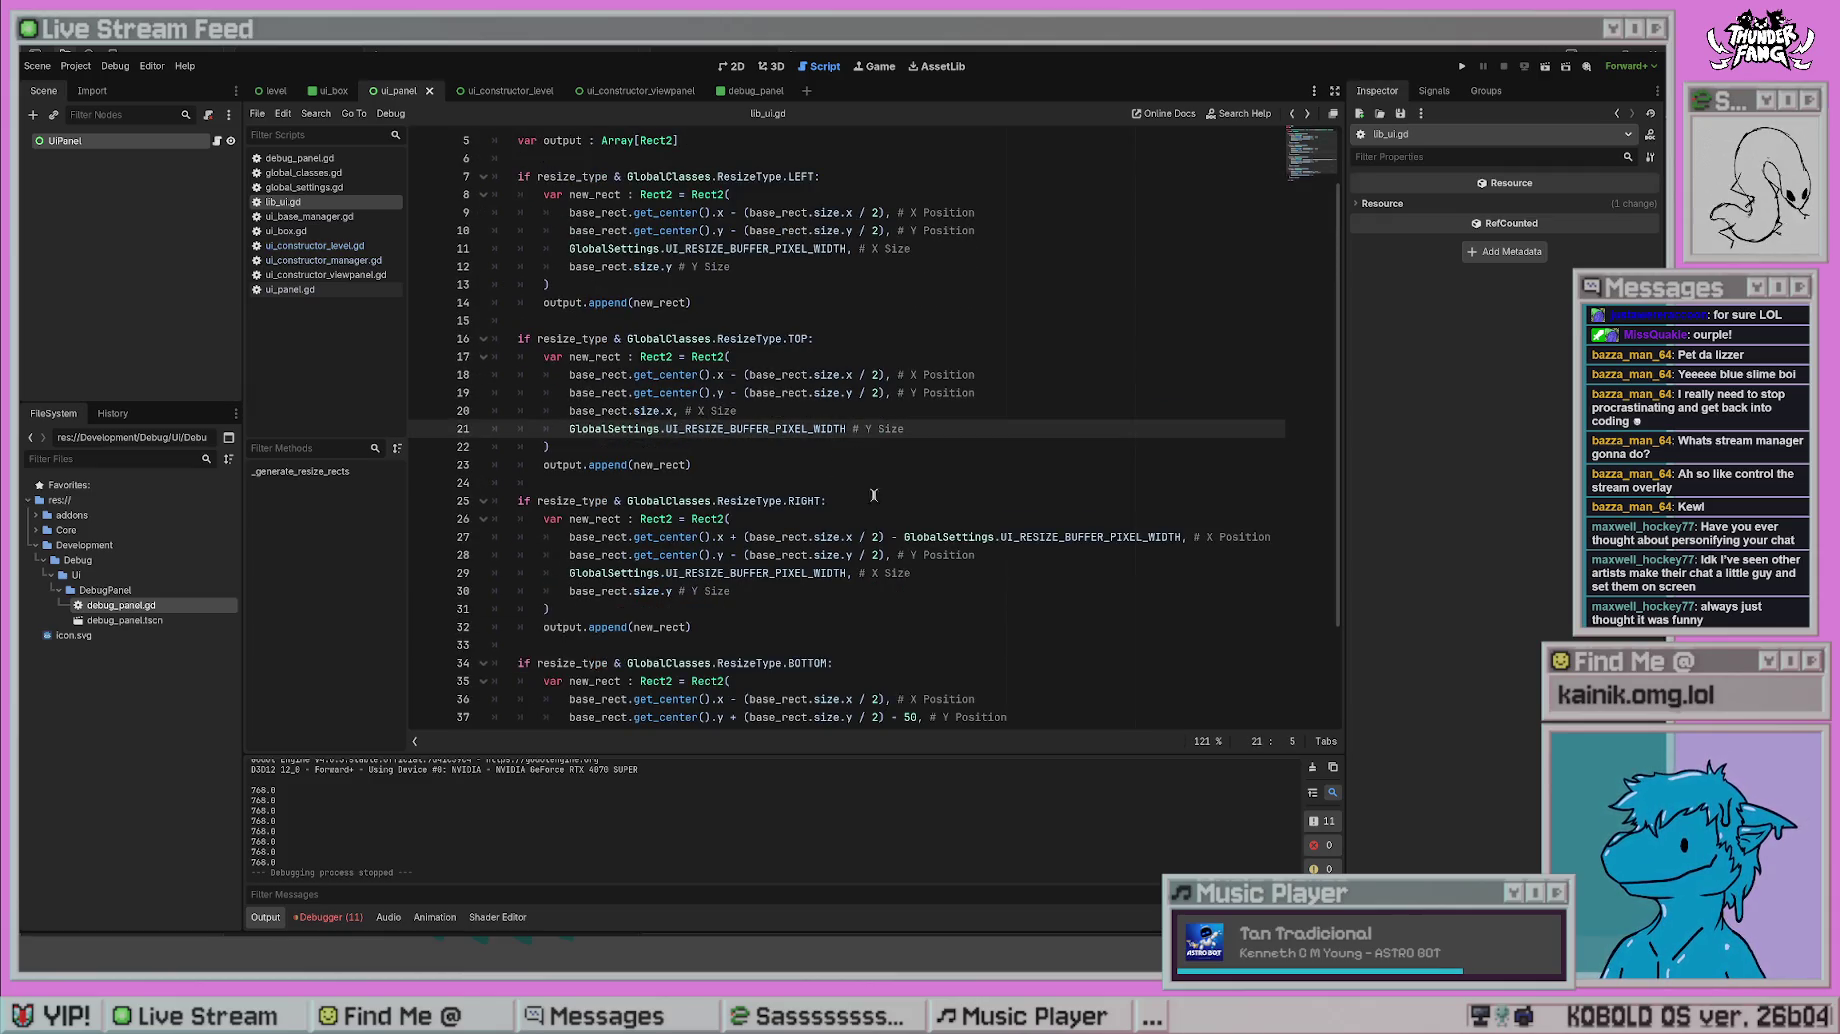
key(ctrl+shift+z)
click(315, 245)
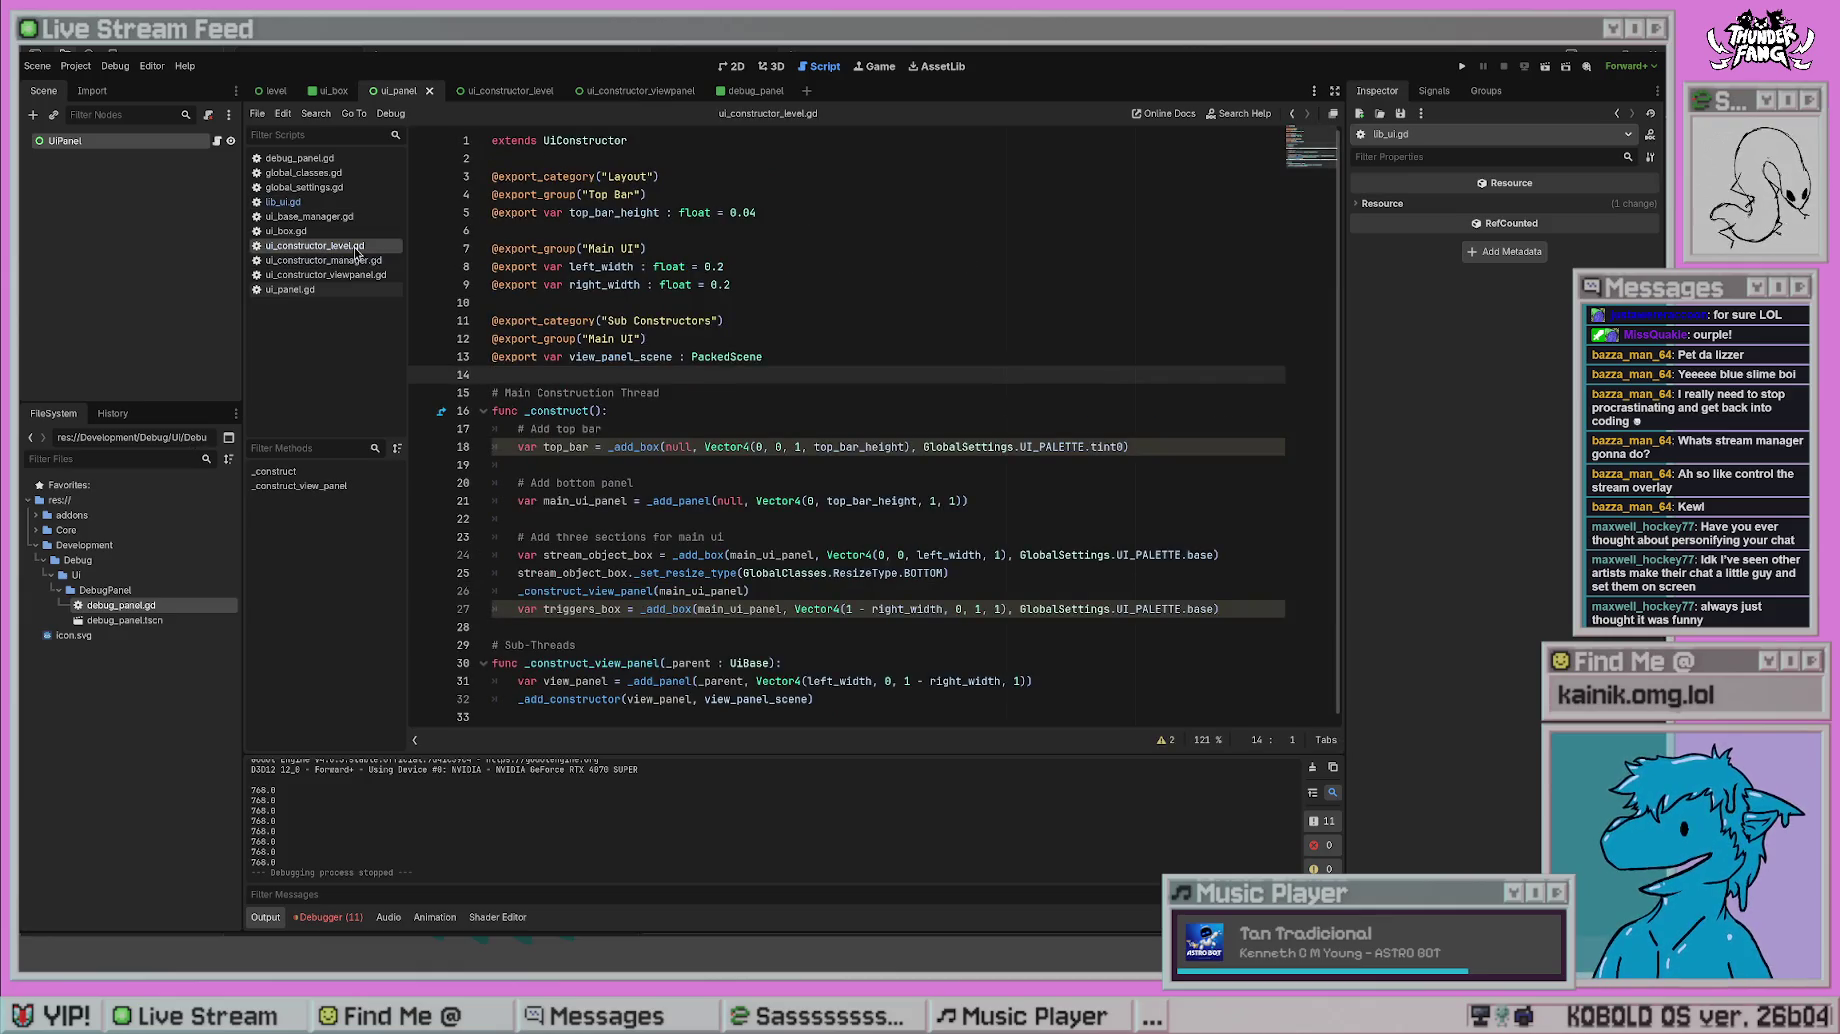
click(929, 576)
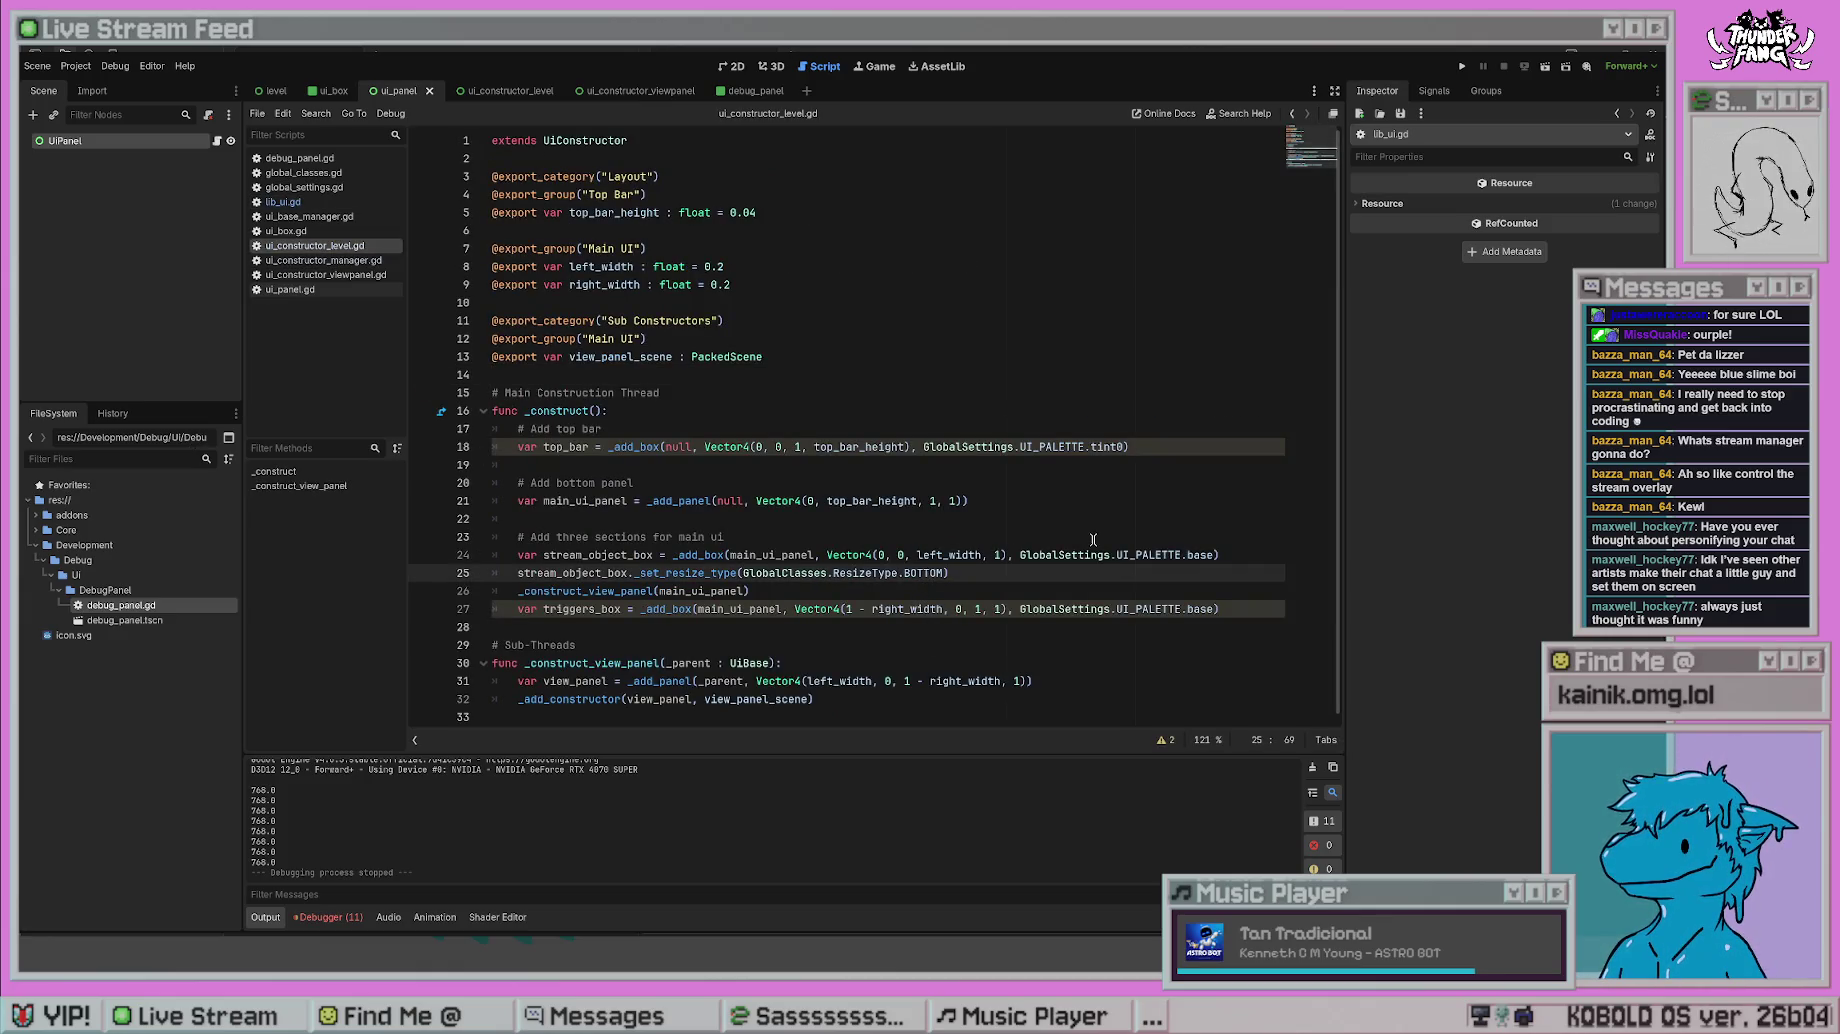
key(alt+Left)
key(alt+Left)
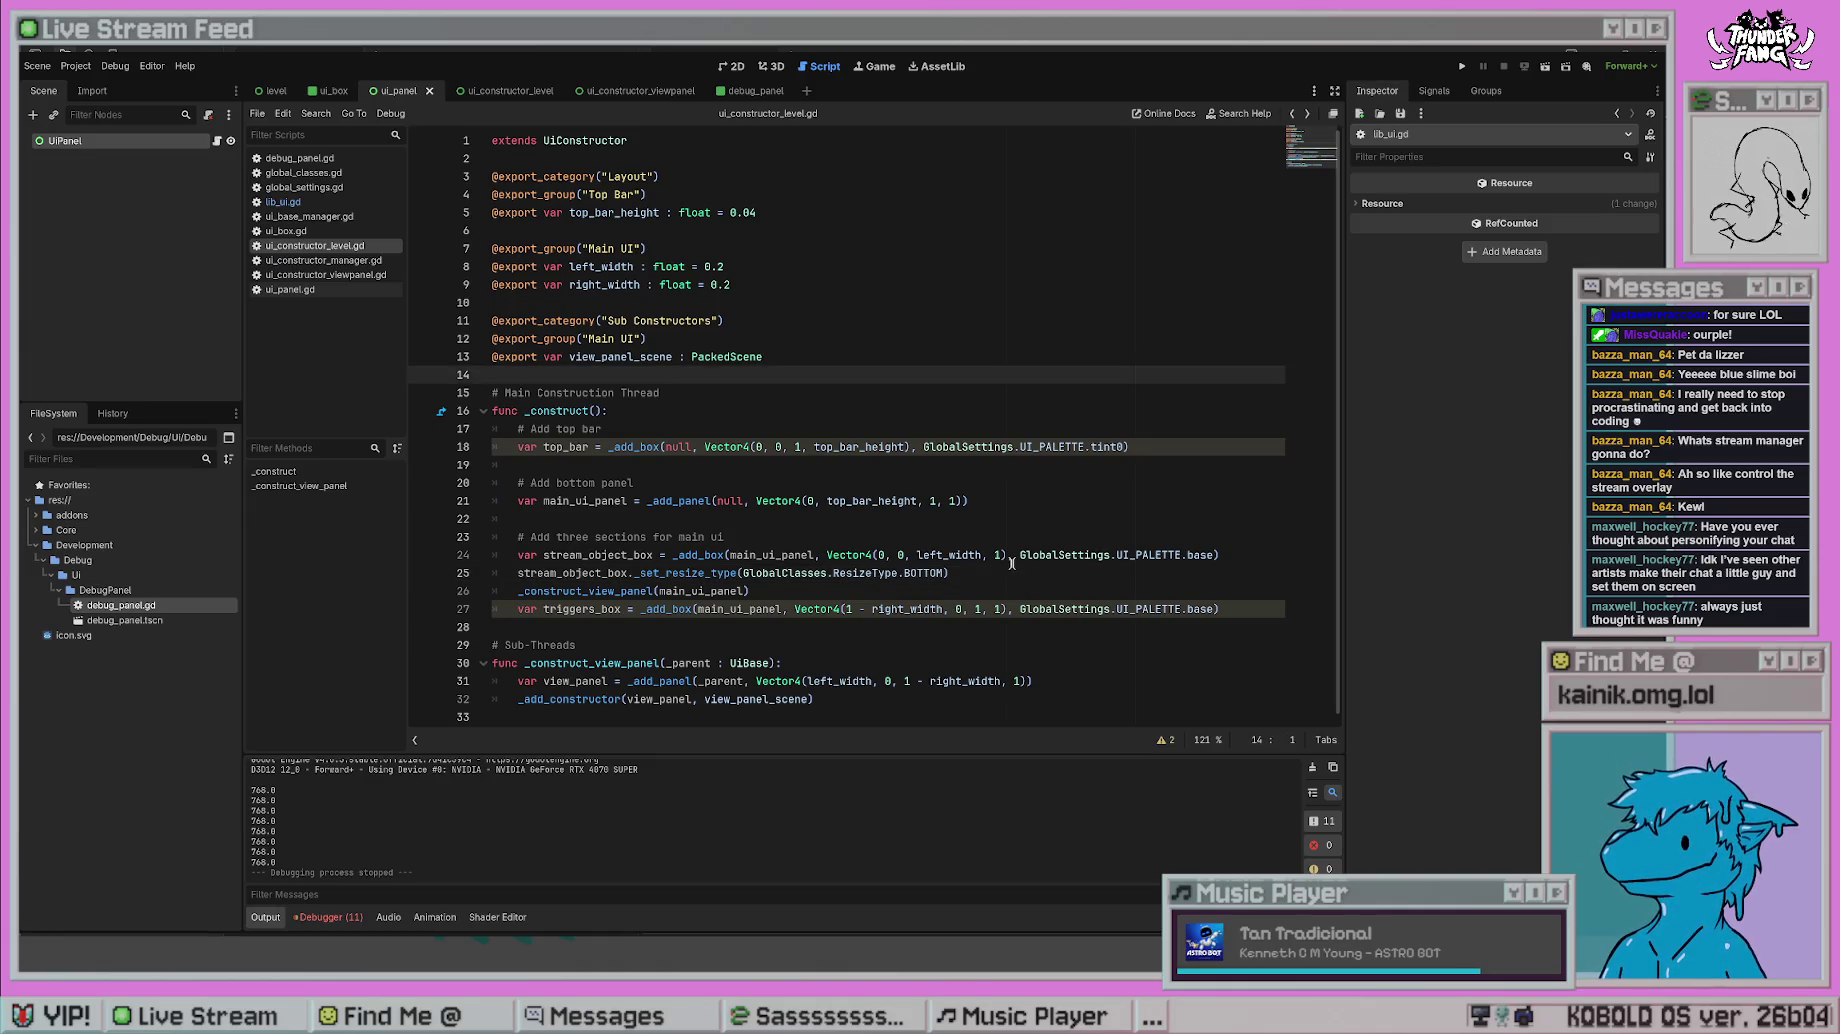
click(777, 516)
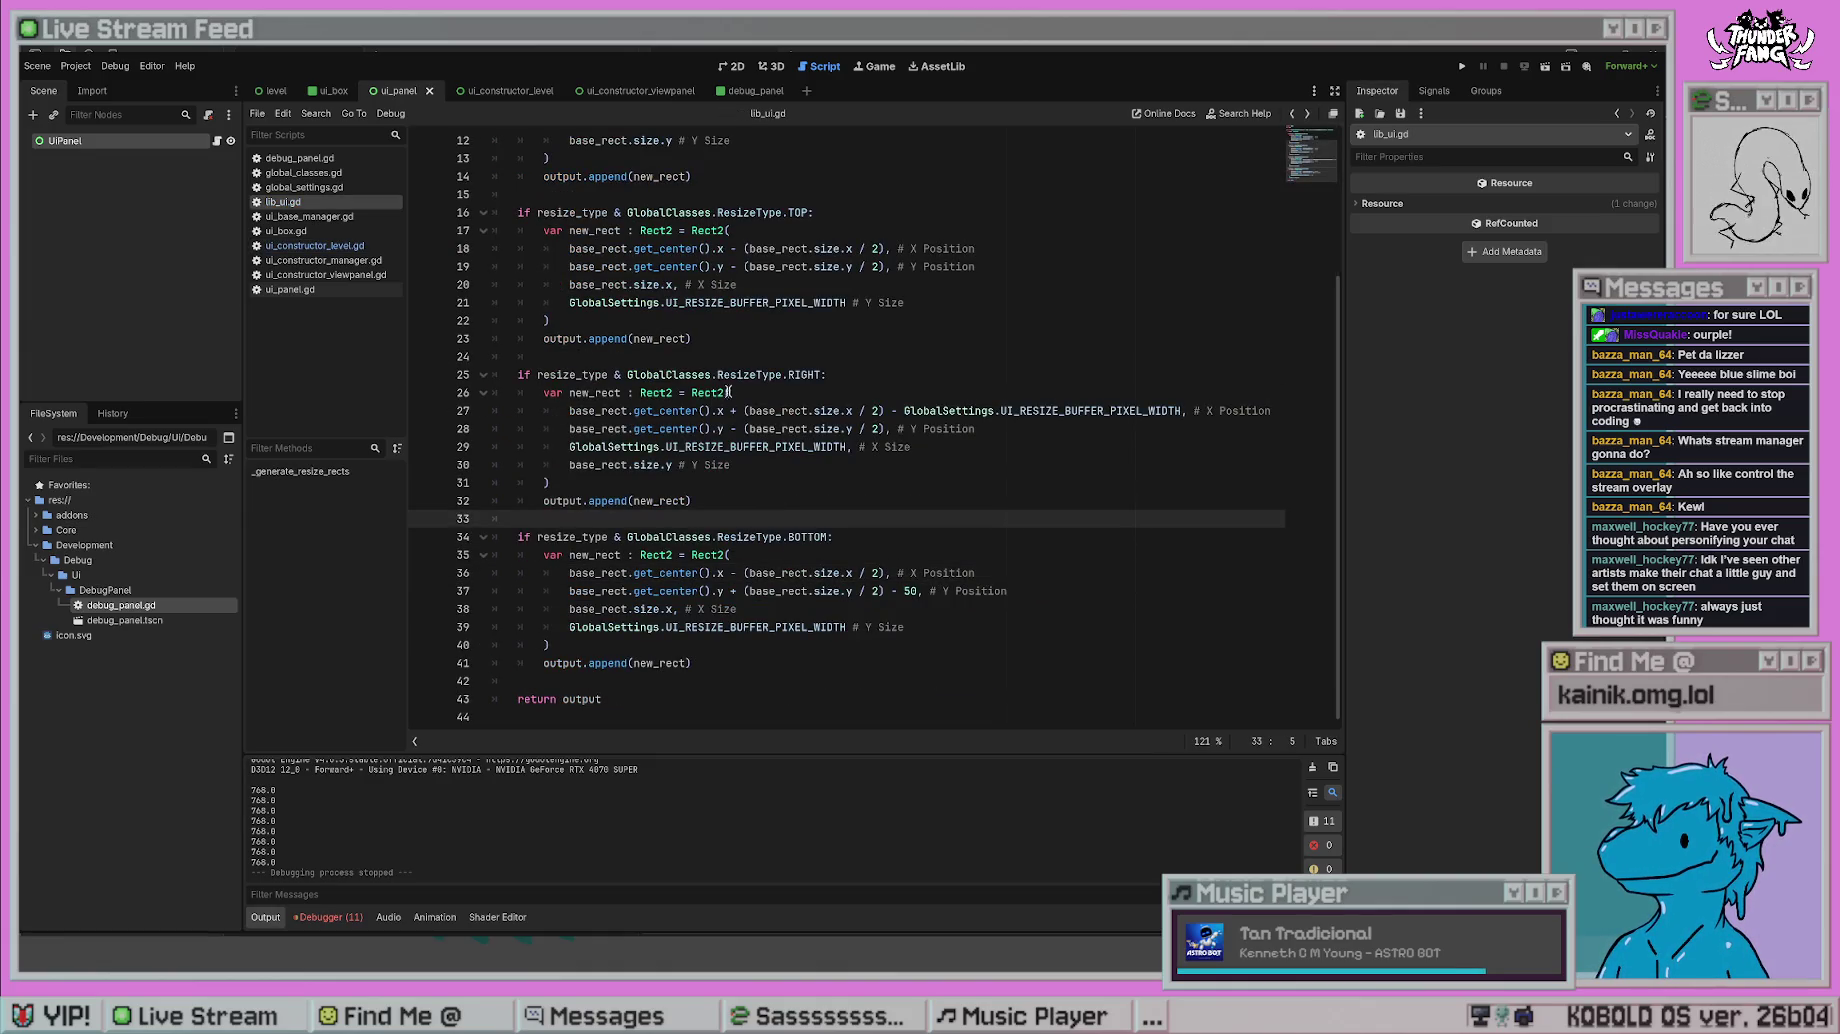
click(729, 374)
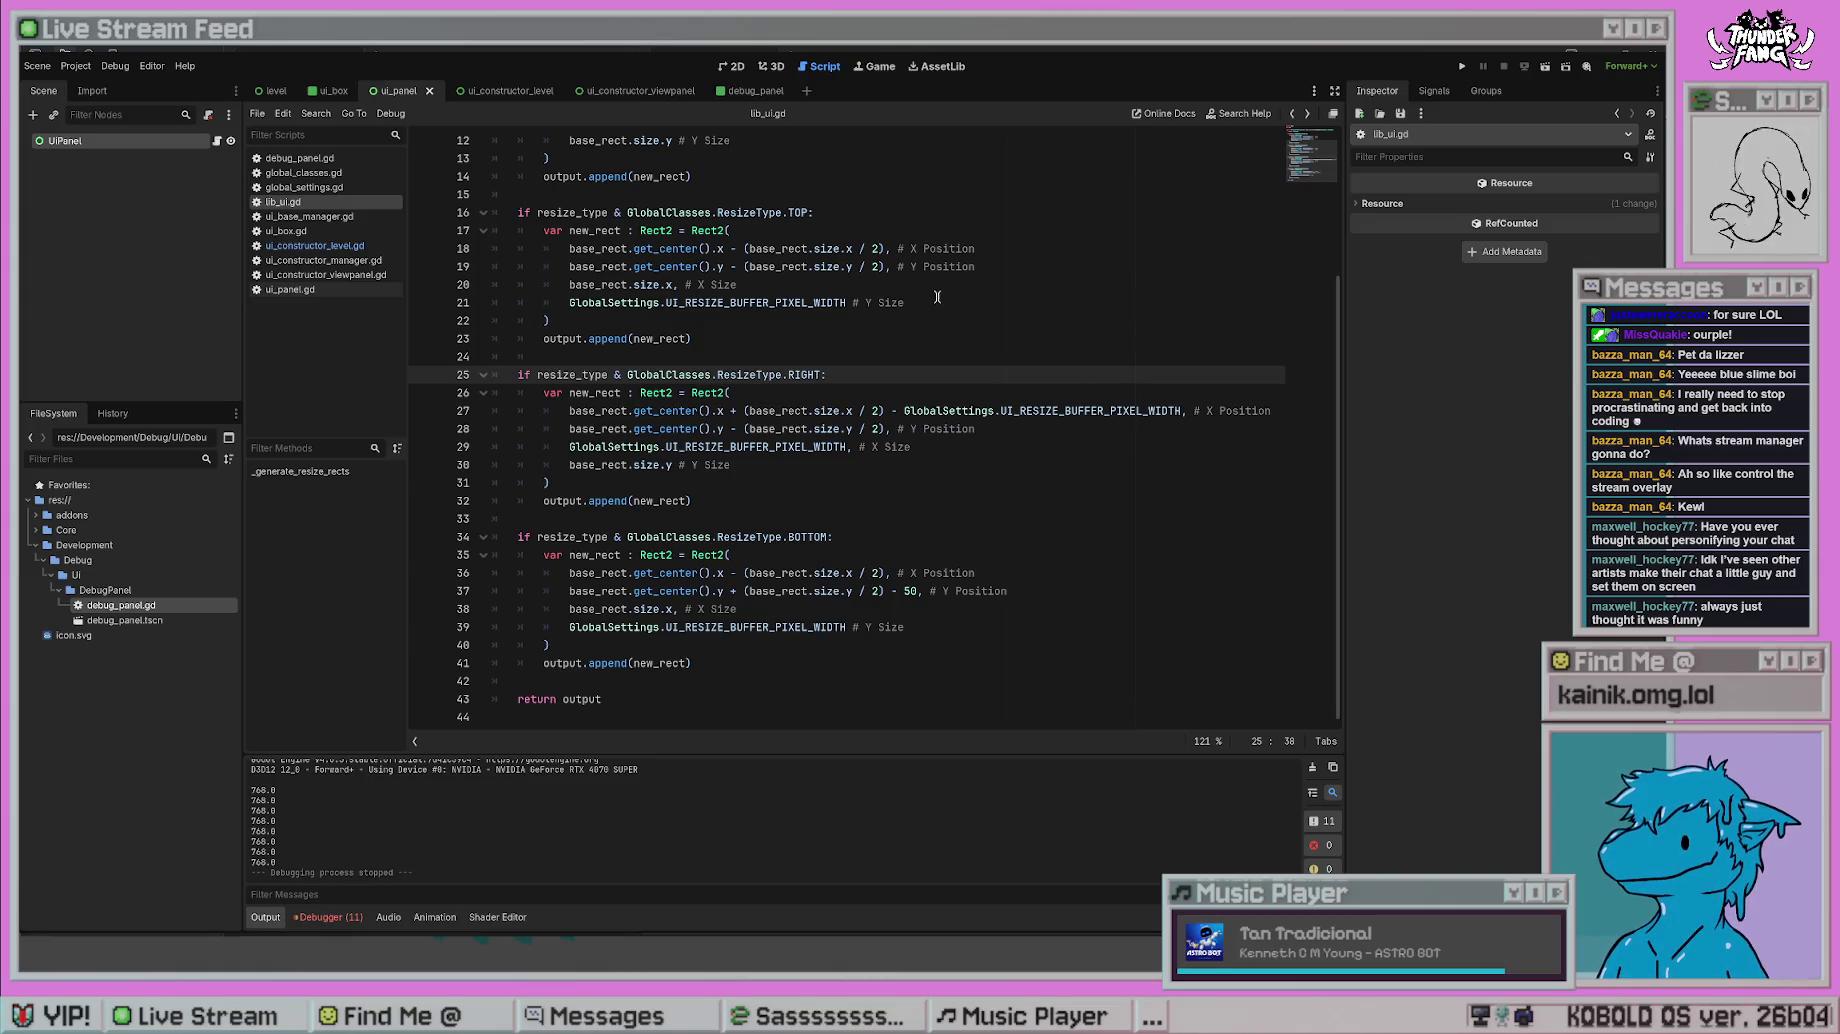
click(709, 302)
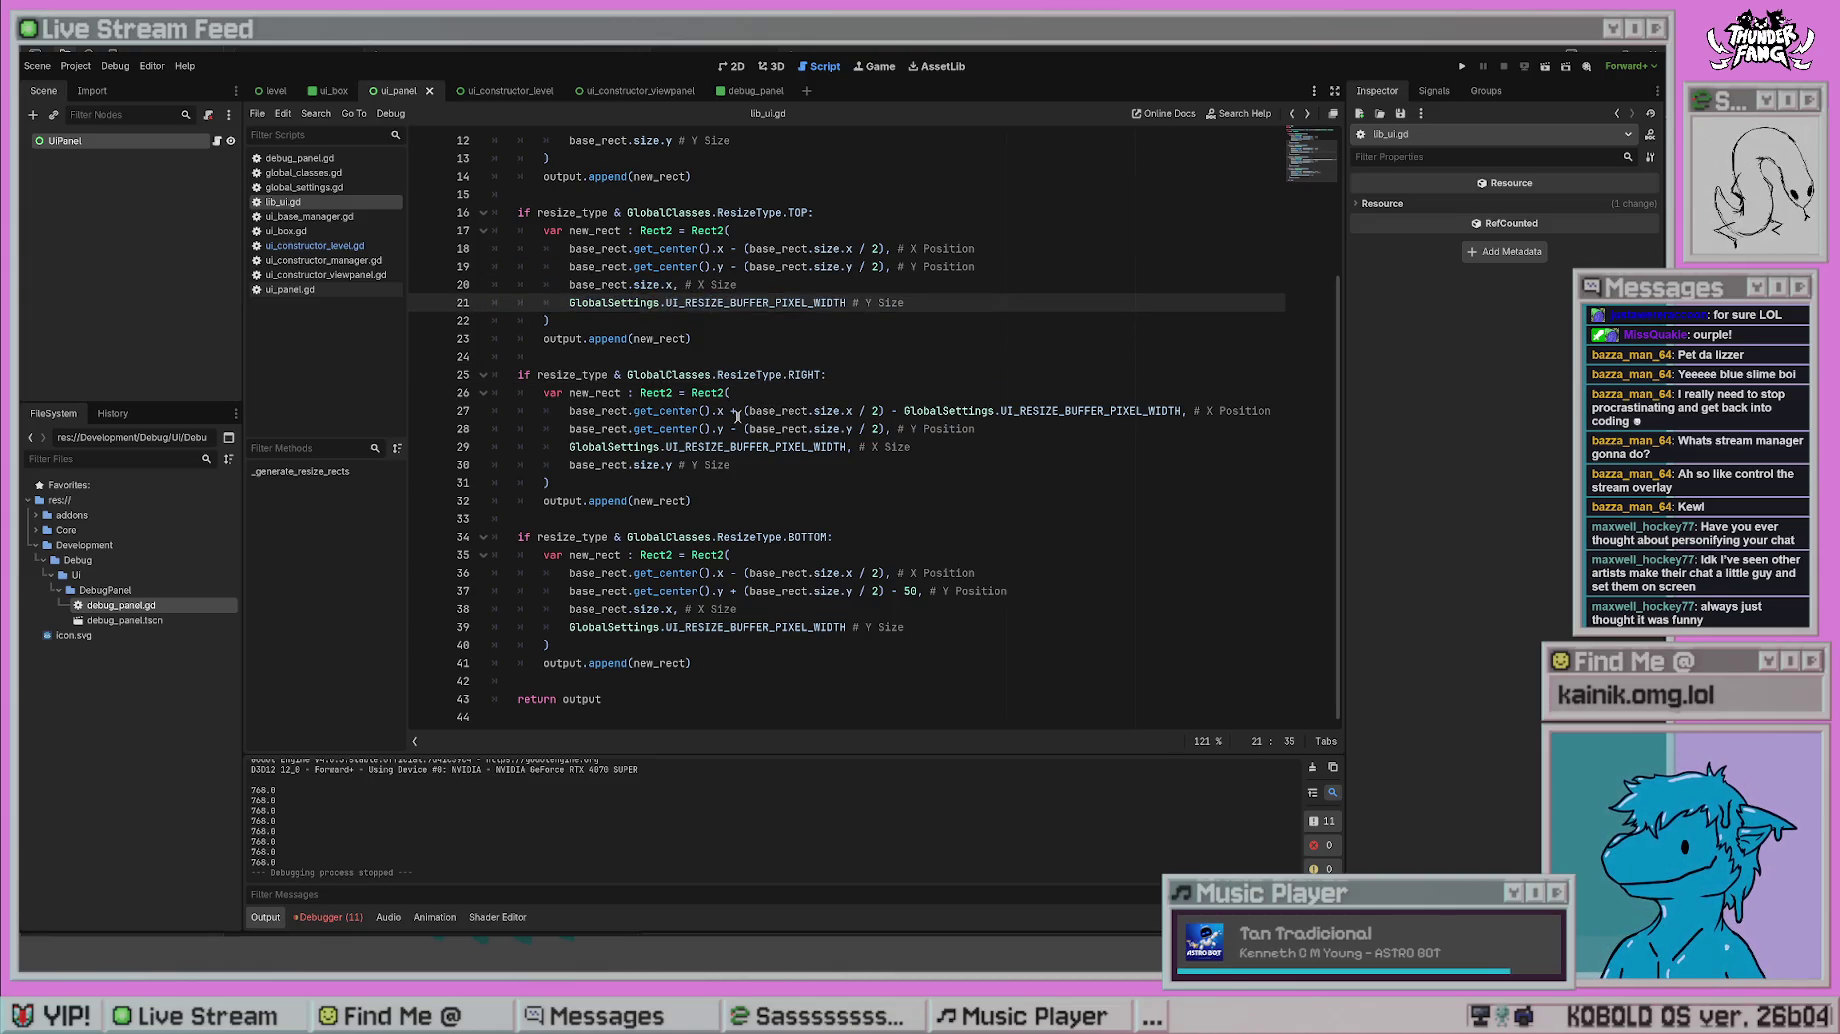
- Overwrite the BOTTOM block with the TOP branch's lines 17–23 and run the project
mouse_move(692, 338)
mouse_down()
mouse_move(560, 328)
mouse_move(436, 235)
mouse_up()
key(ctrl+c)
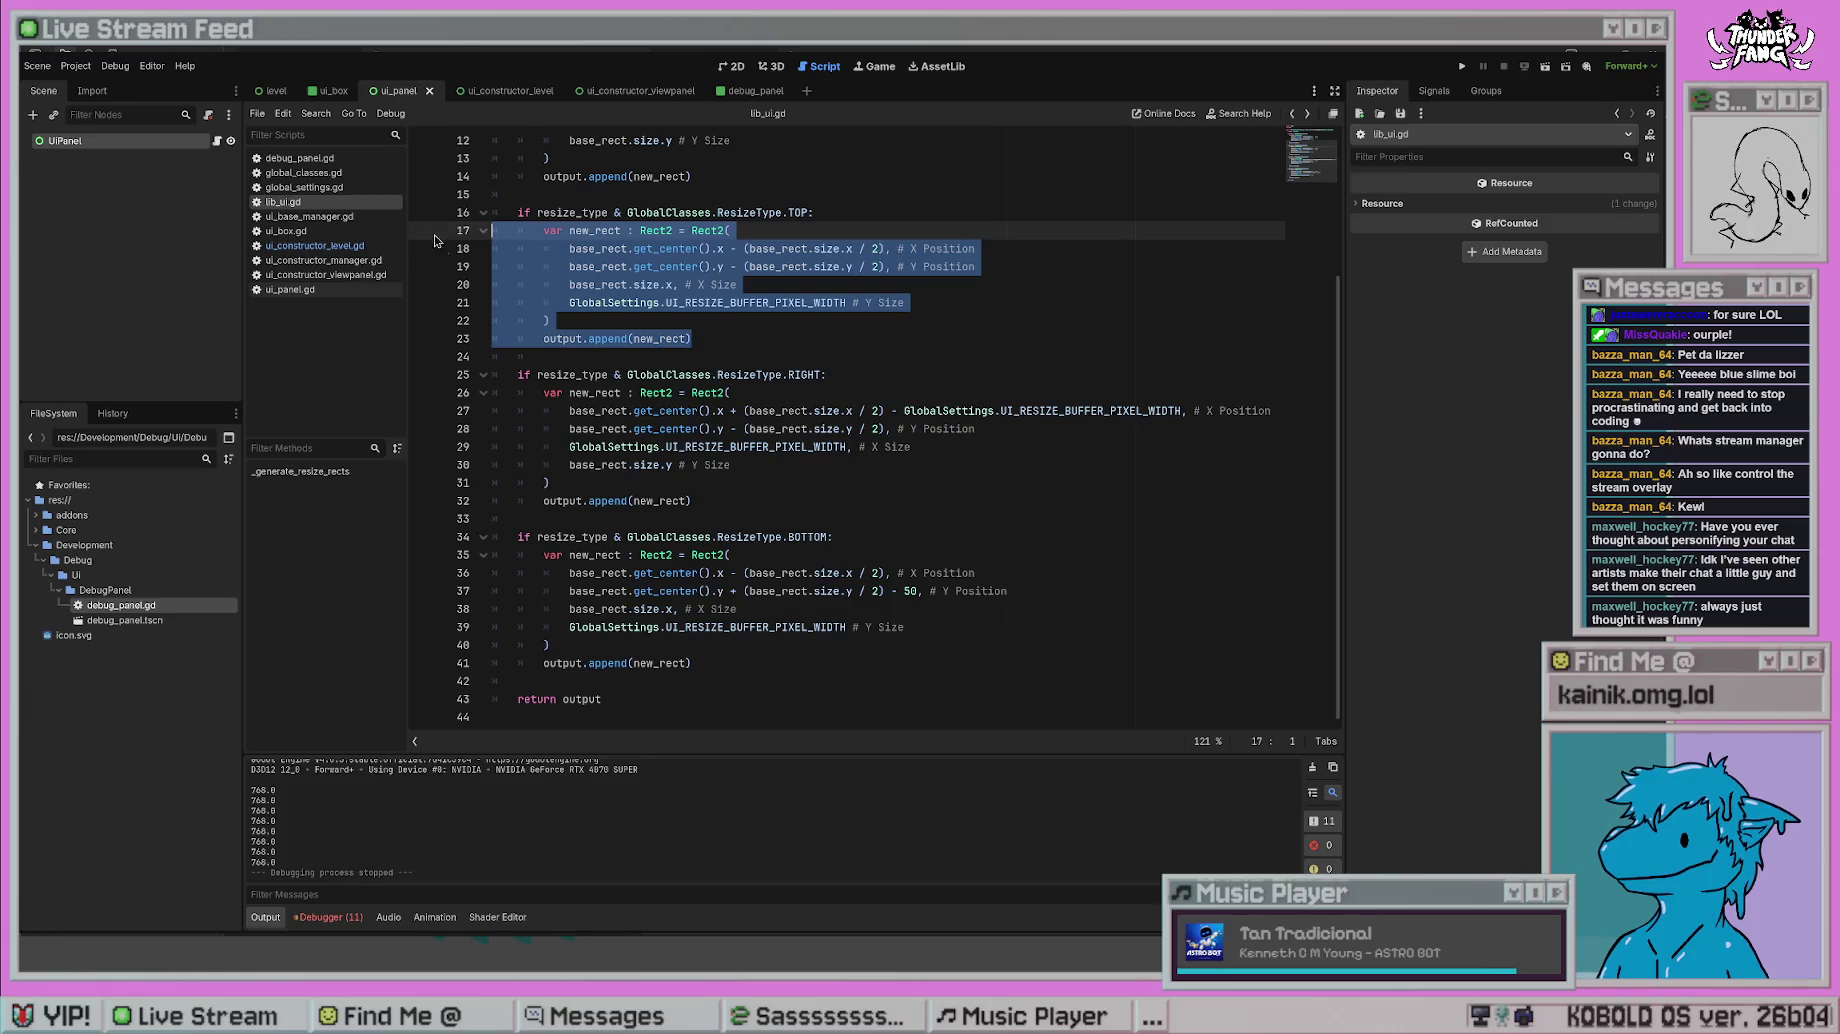
mouse_move(692, 663)
mouse_down()
mouse_move(600, 663)
mouse_move(449, 568)
mouse_up()
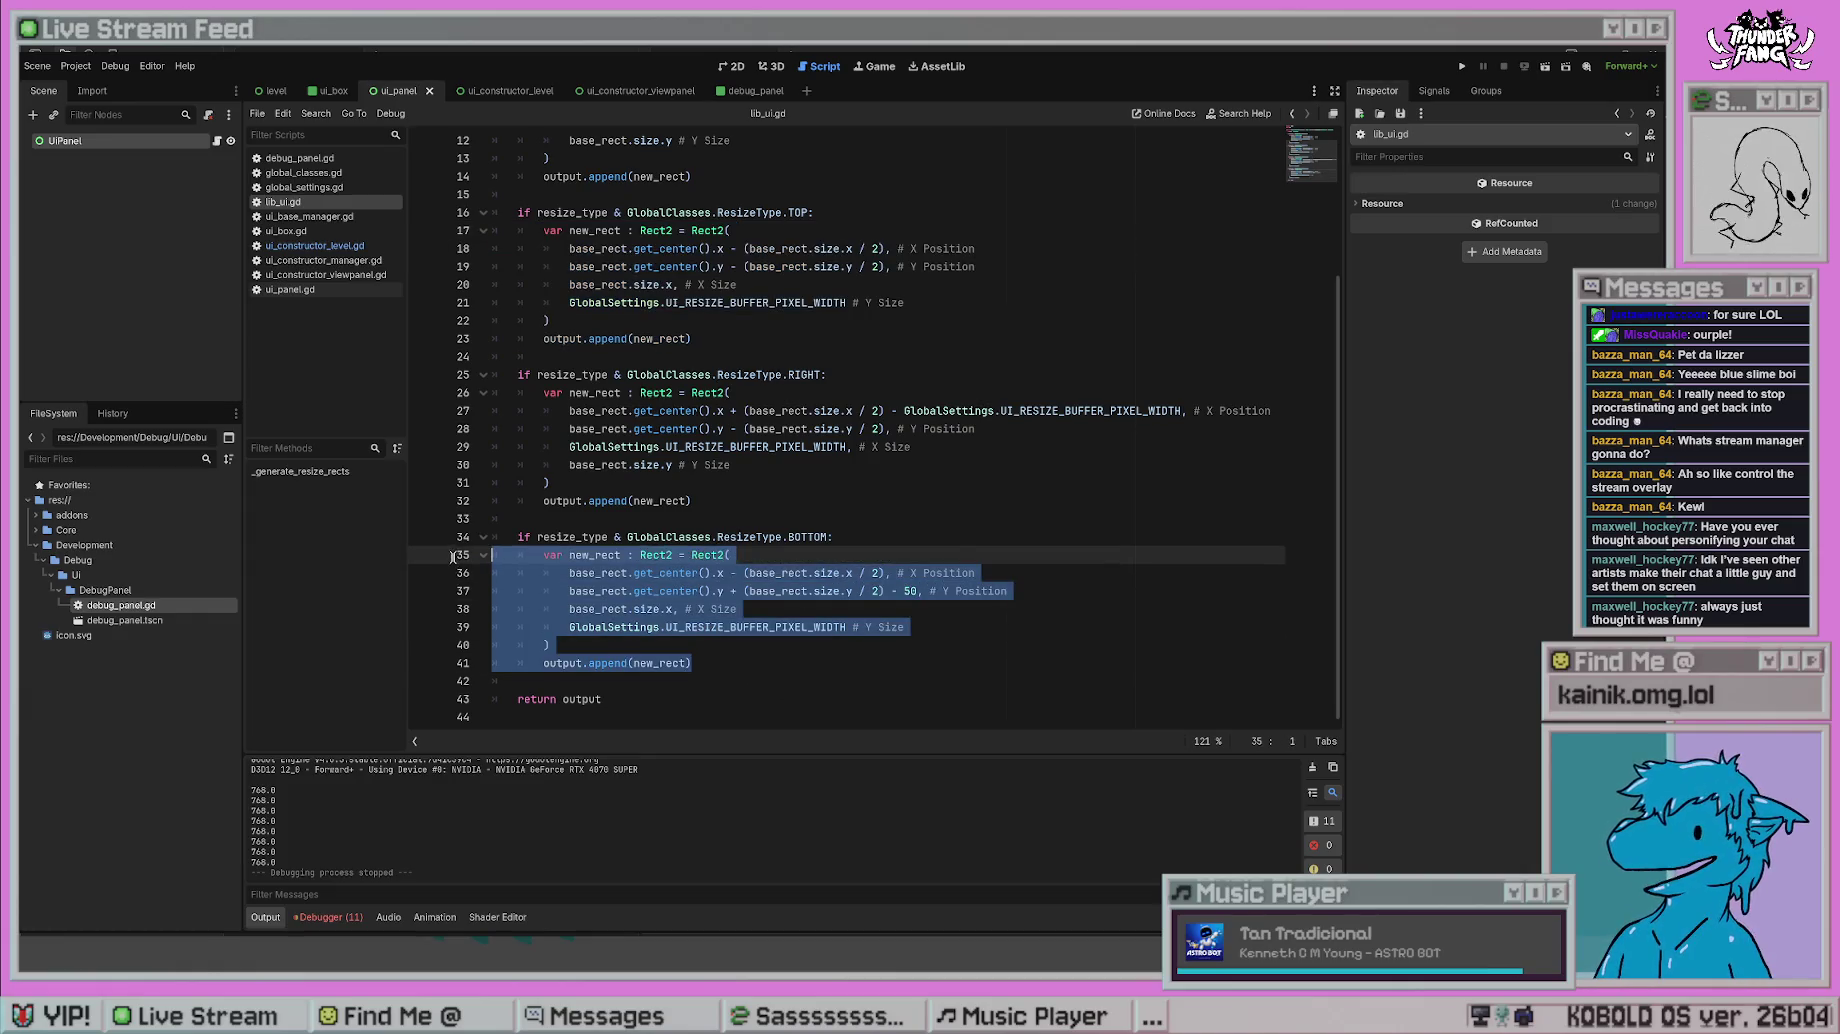
key(ctrl+v)
click(898, 536)
click(1462, 66)
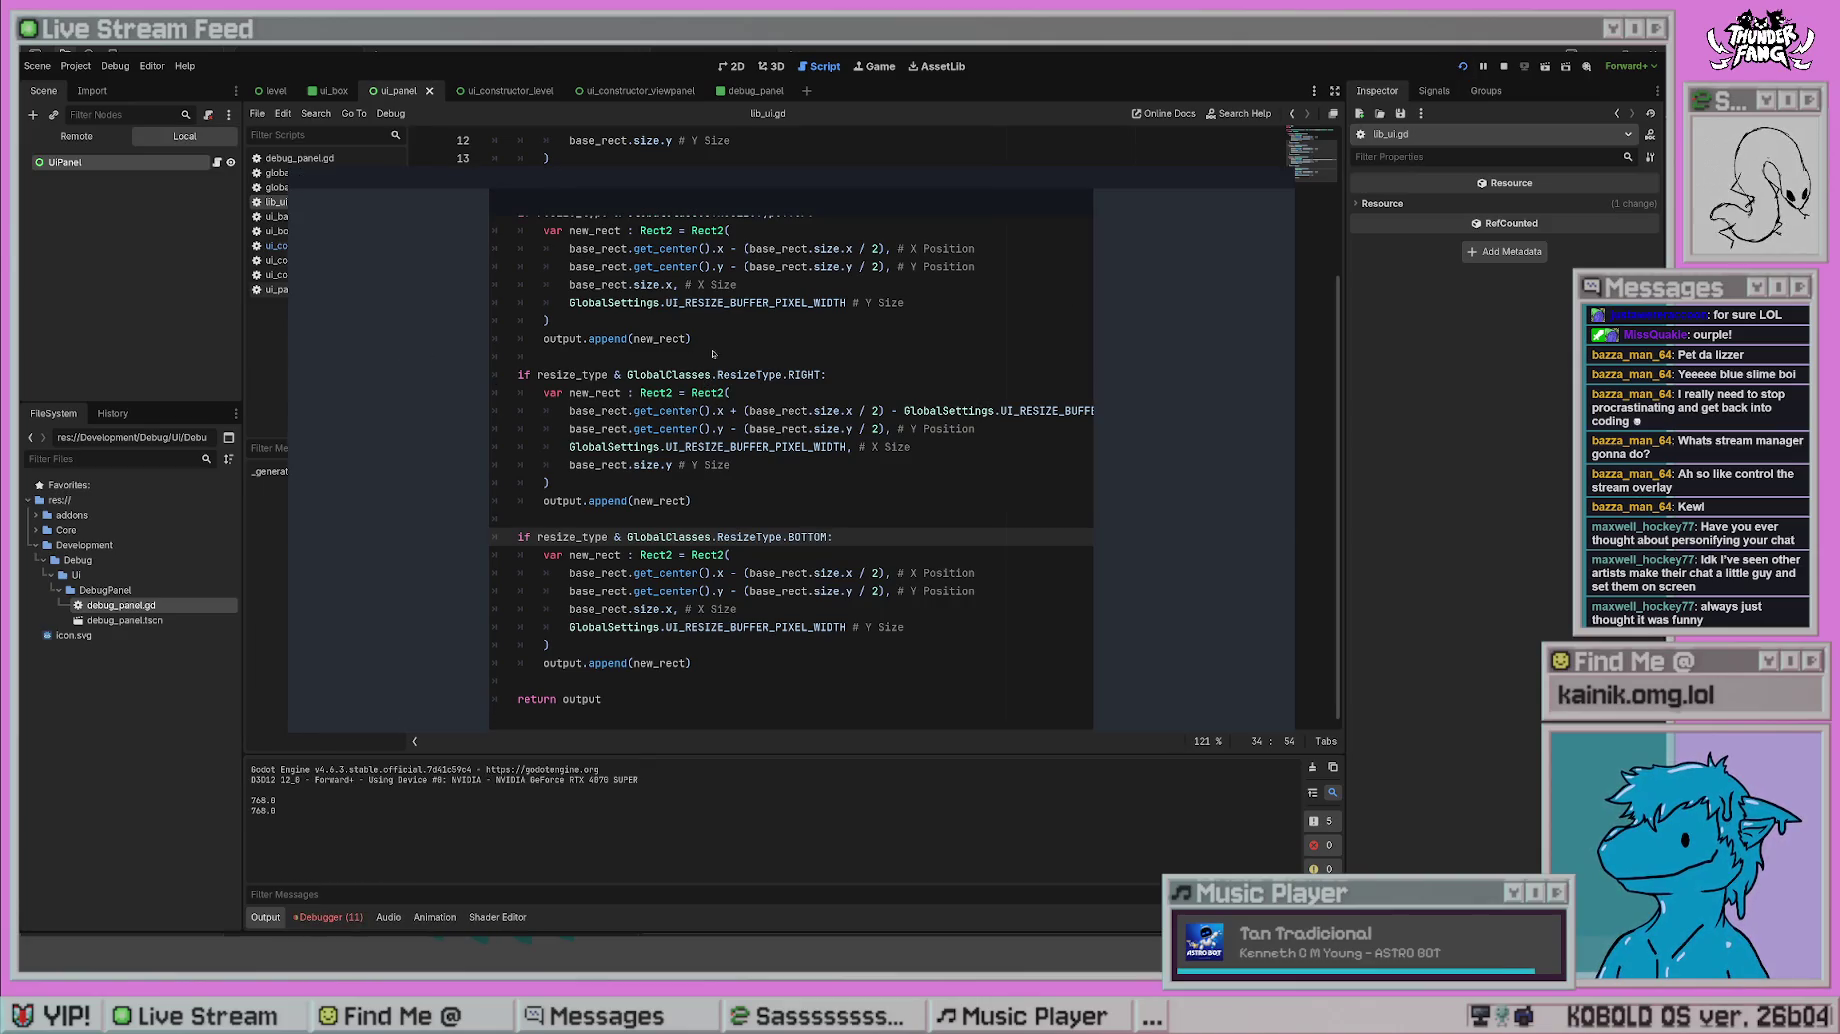
- On line 37, flip the bottom rect's Y offset sign to plus and set the divisor to 3
key(F8)
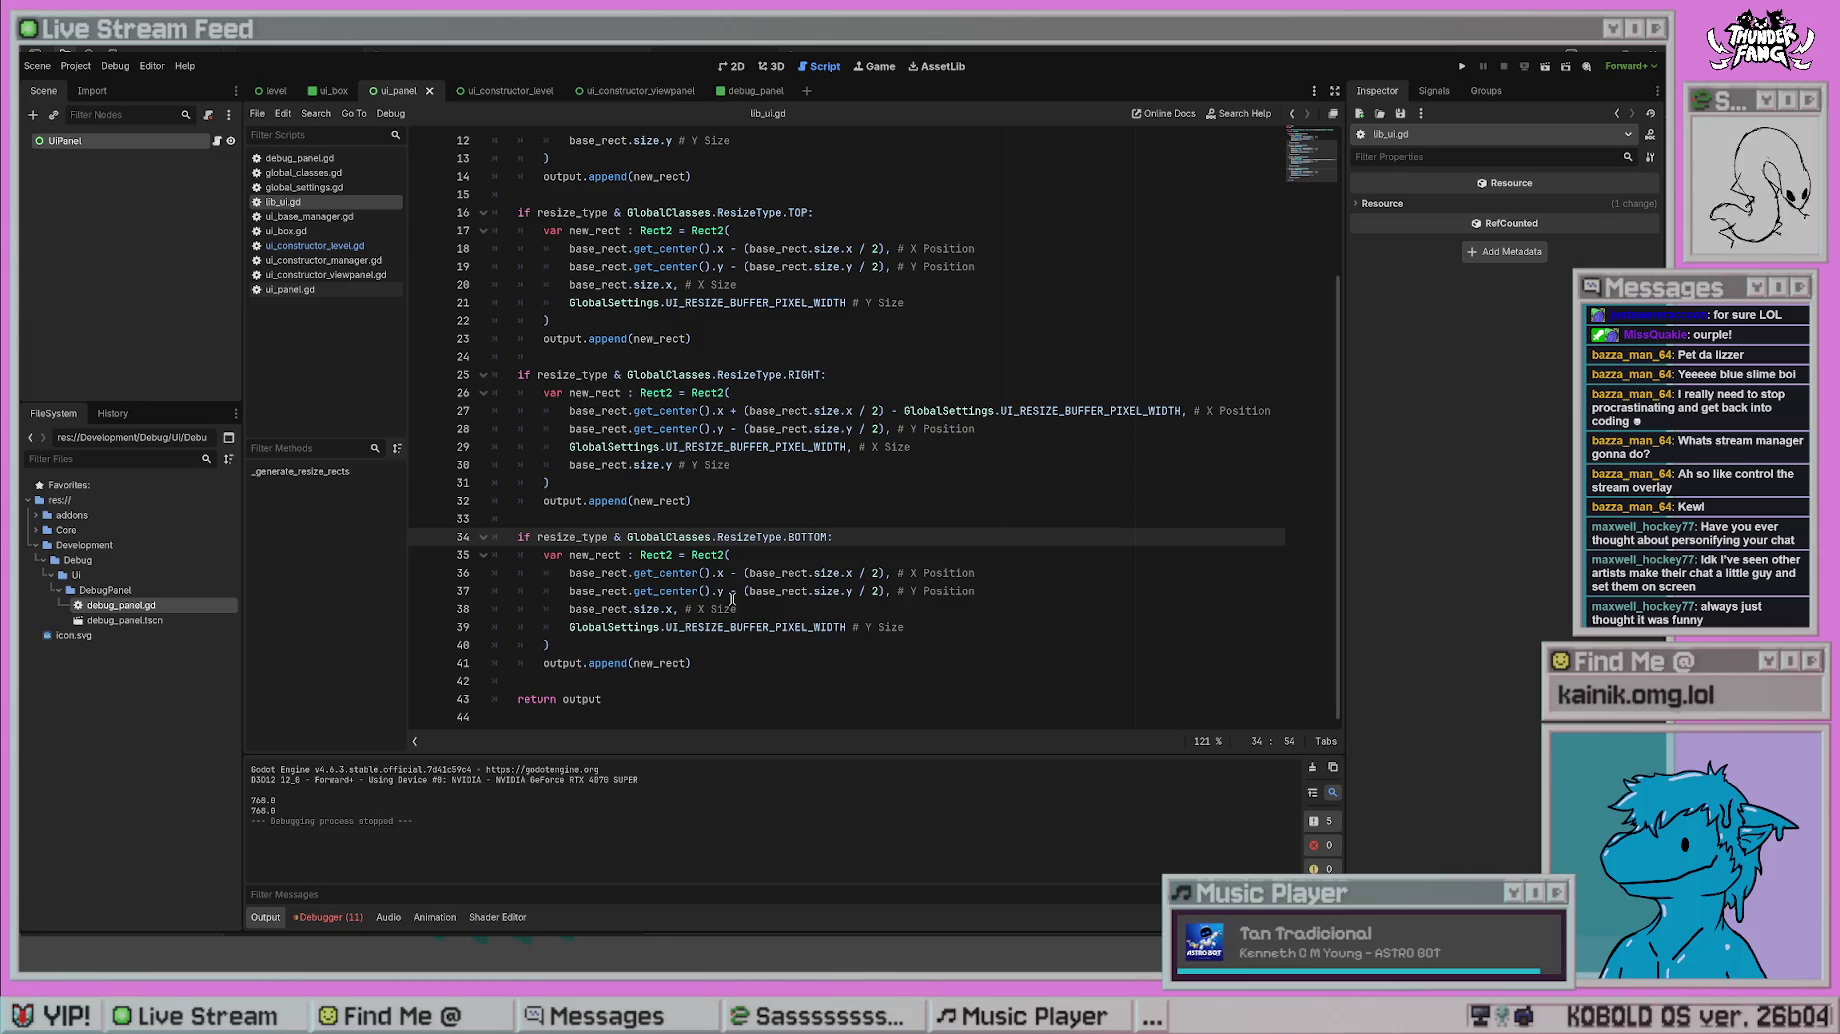
click(735, 591)
key(BackSpace)
text(+)
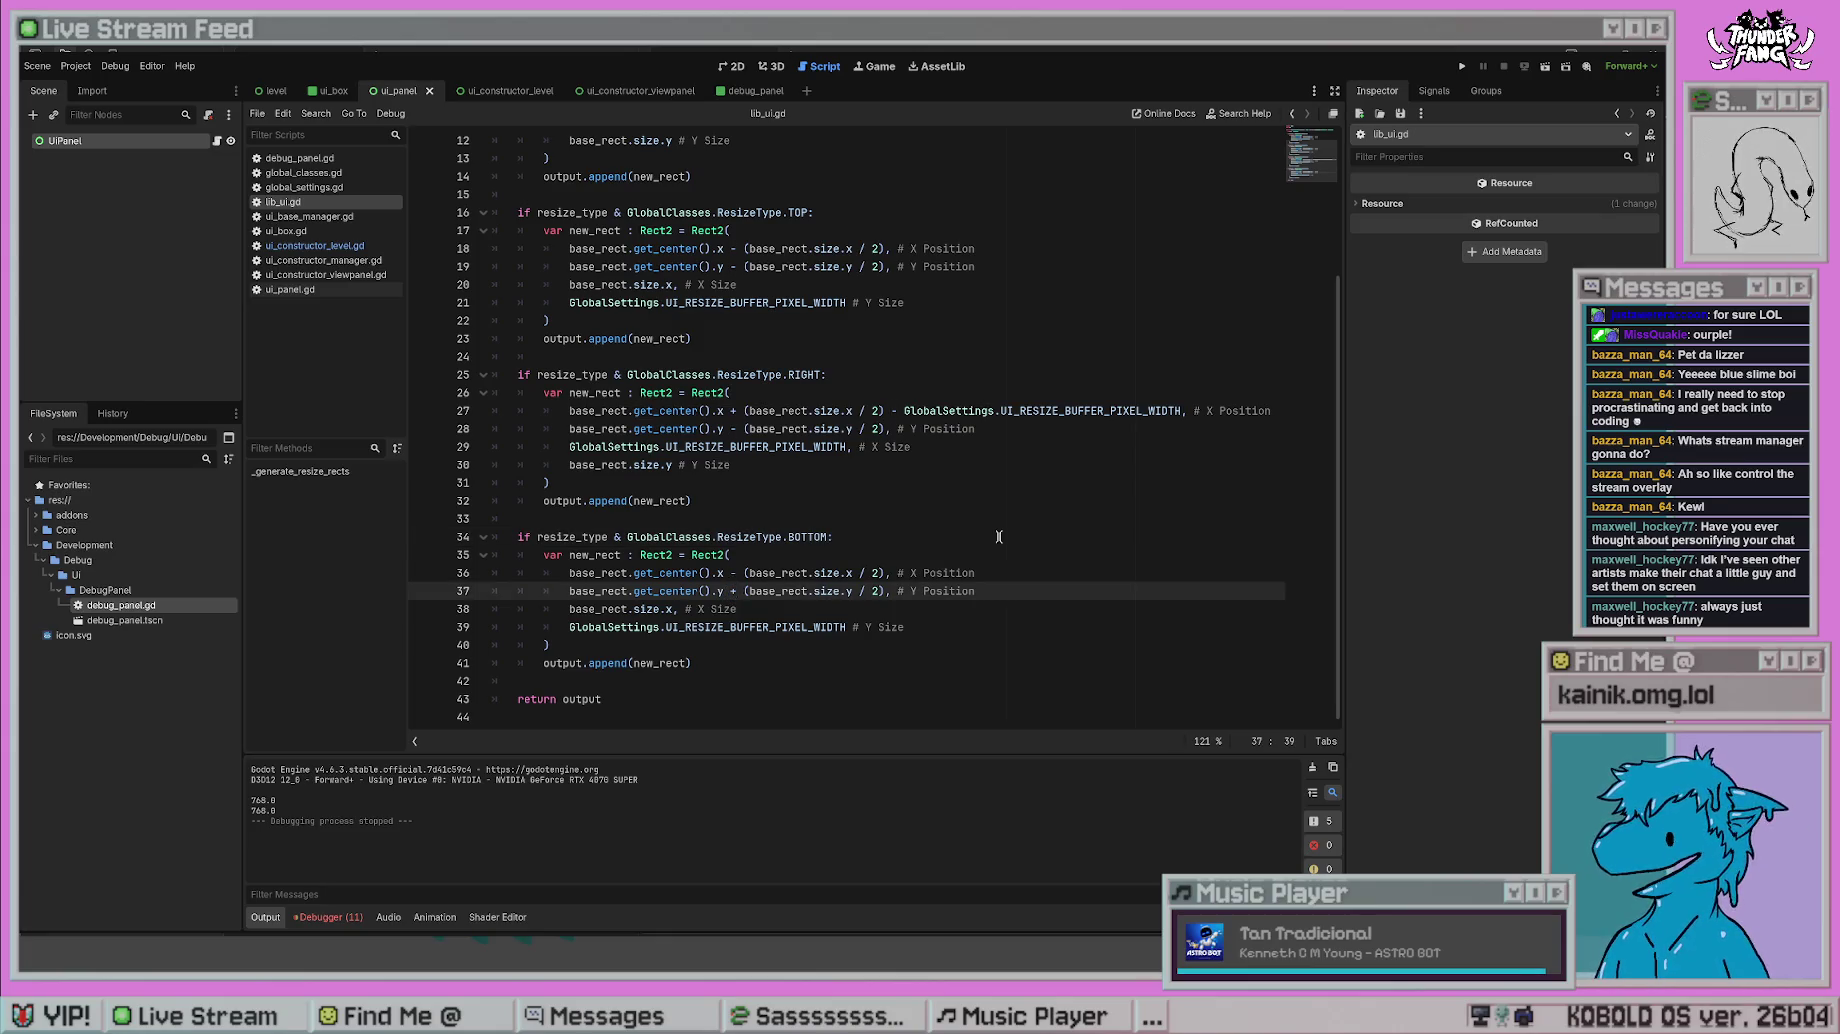
click(998, 537)
click(882, 591)
key(BackSpace)
text(3)
click(995, 484)
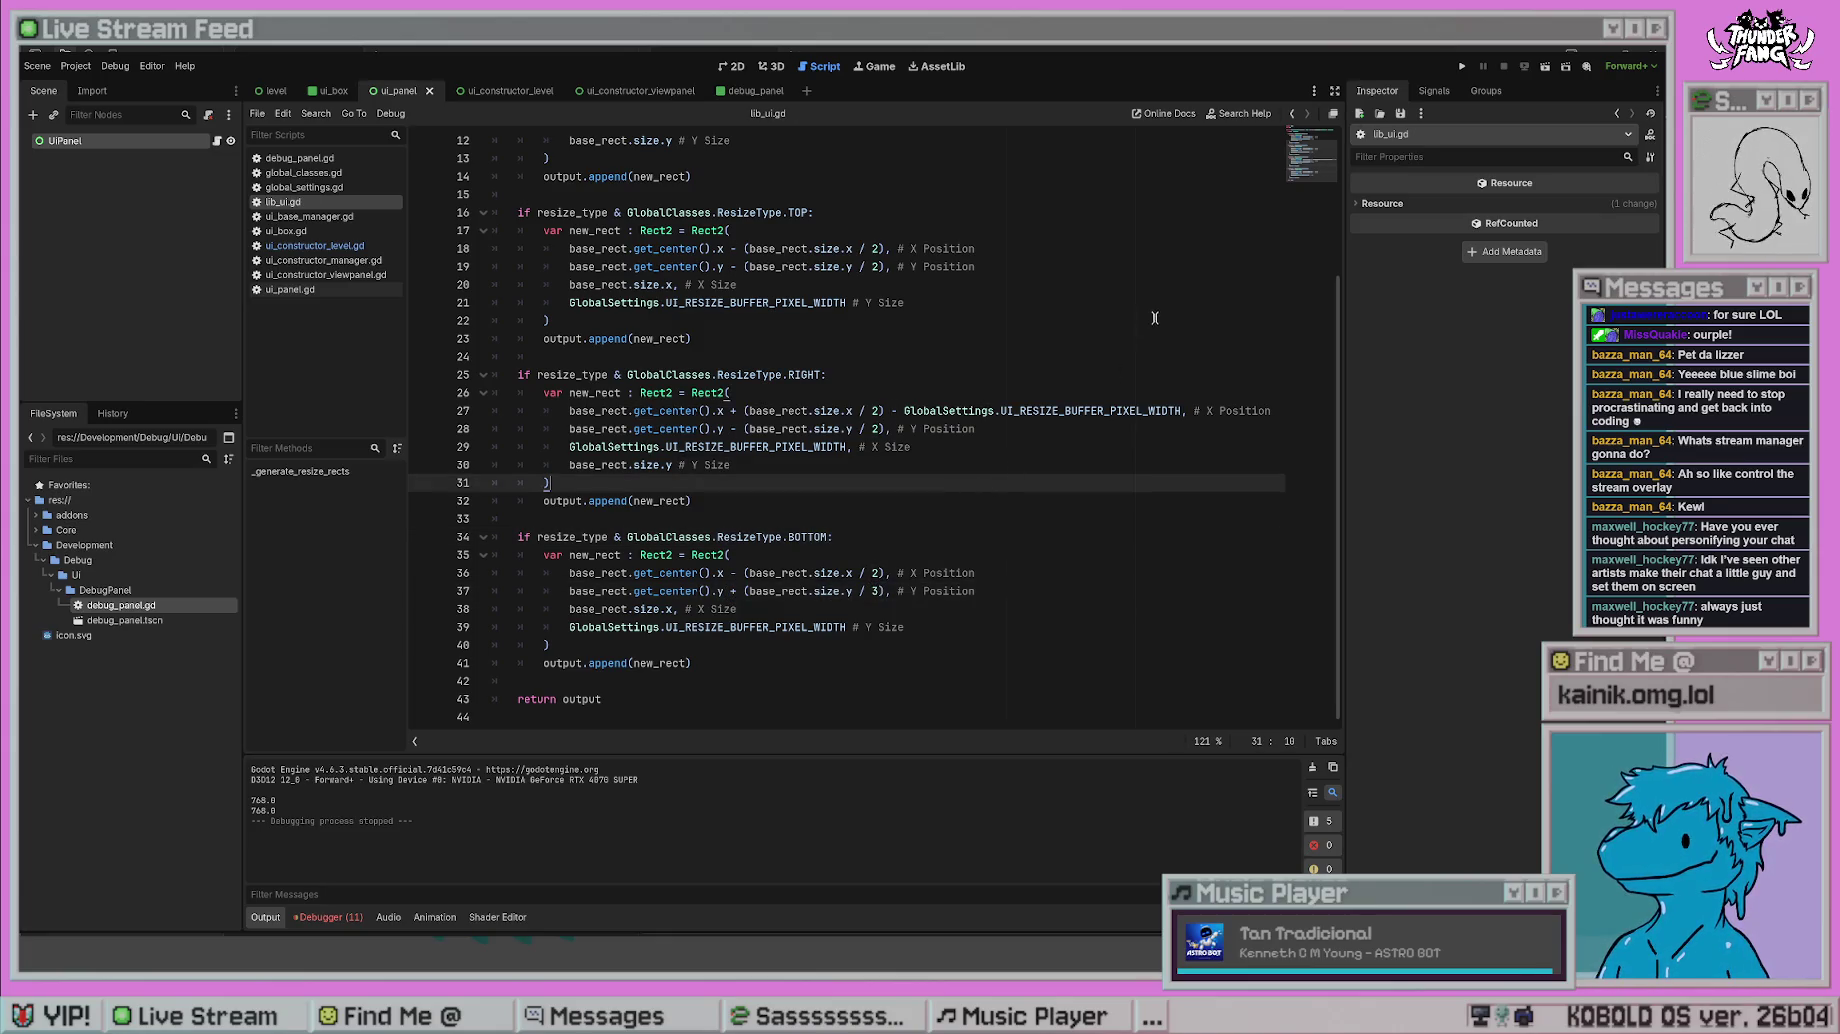
- Test-run the project twice to check the bottom resize rect
click(1462, 66)
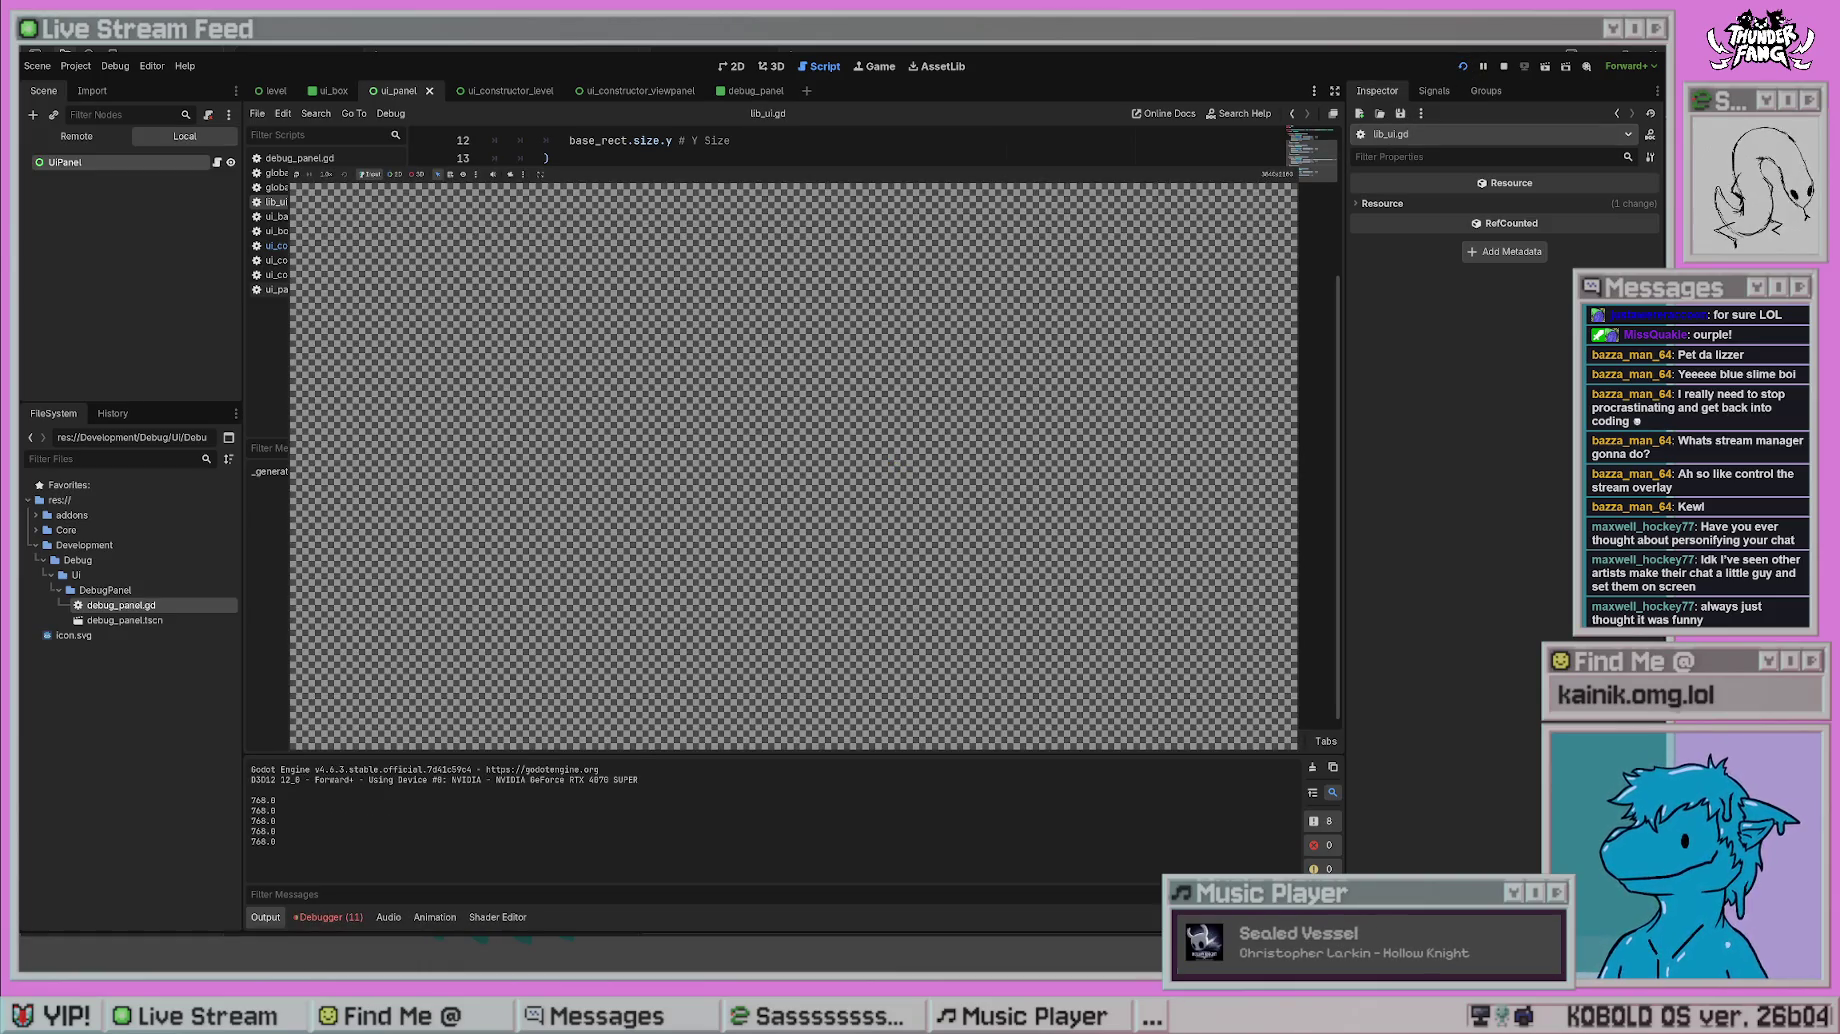
key(F8)
click(880, 591)
click(935, 537)
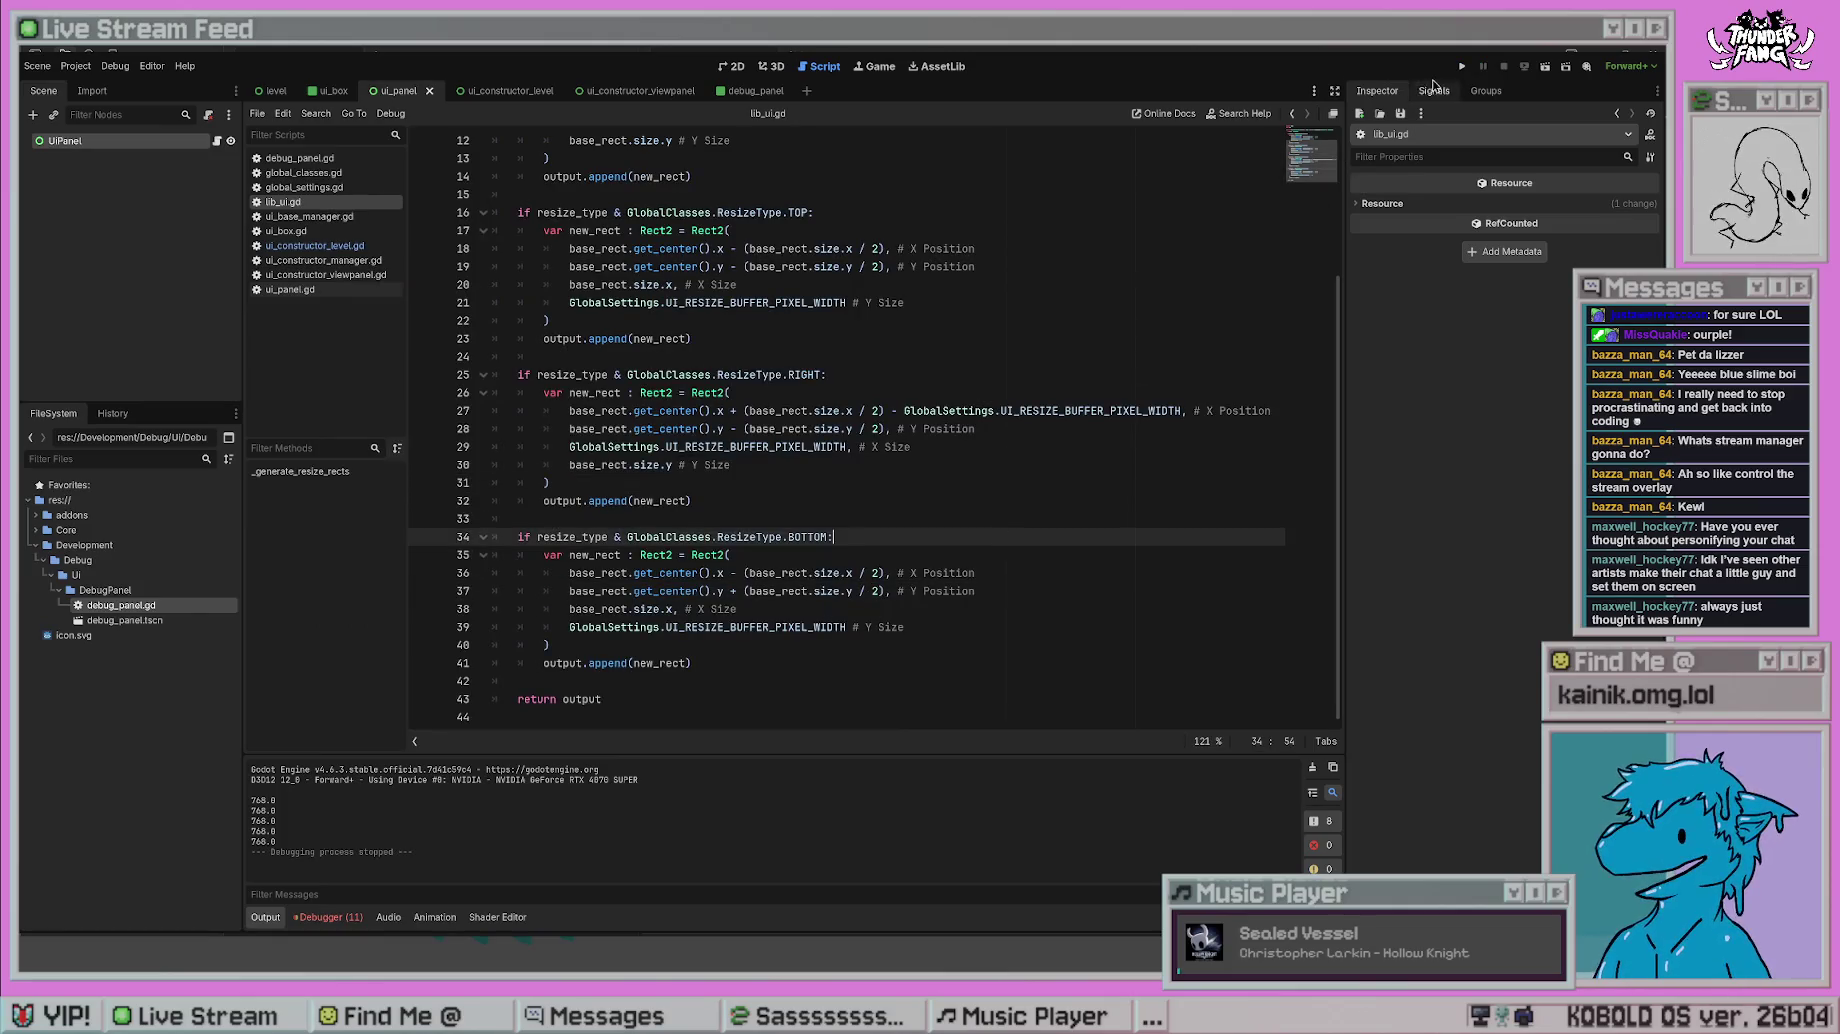
click(1462, 66)
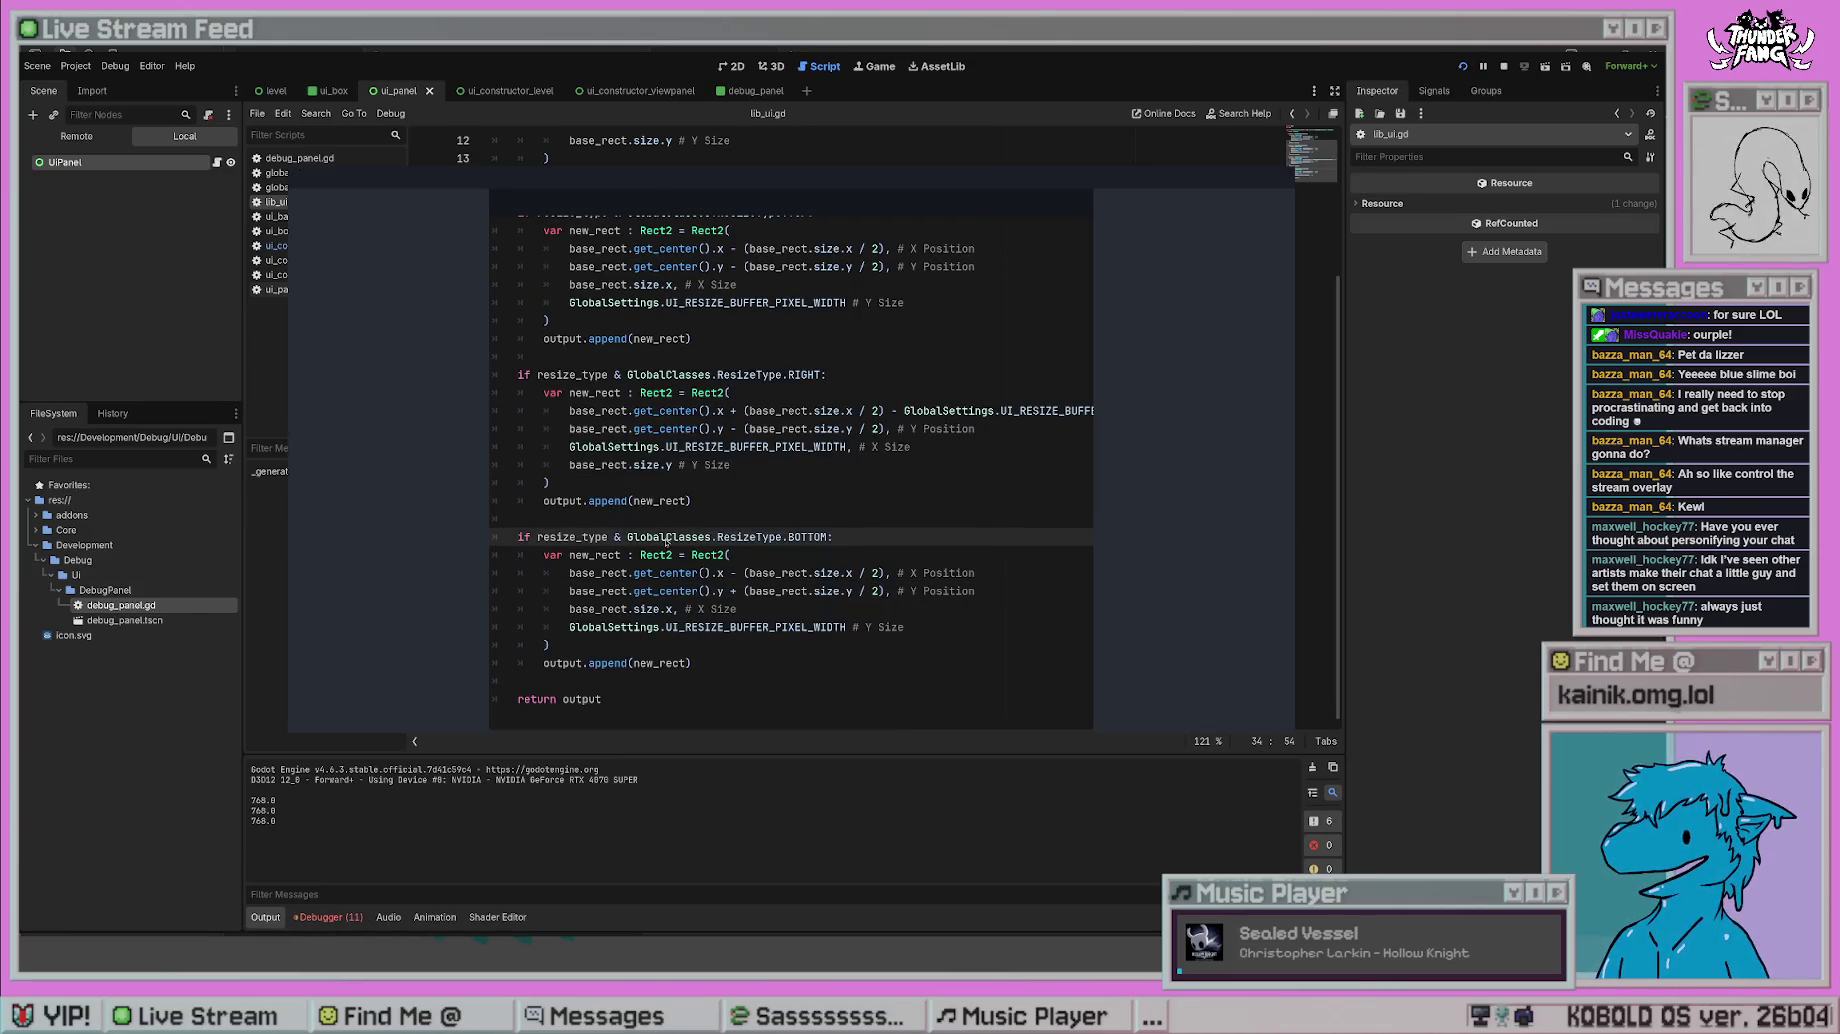
key(F8)
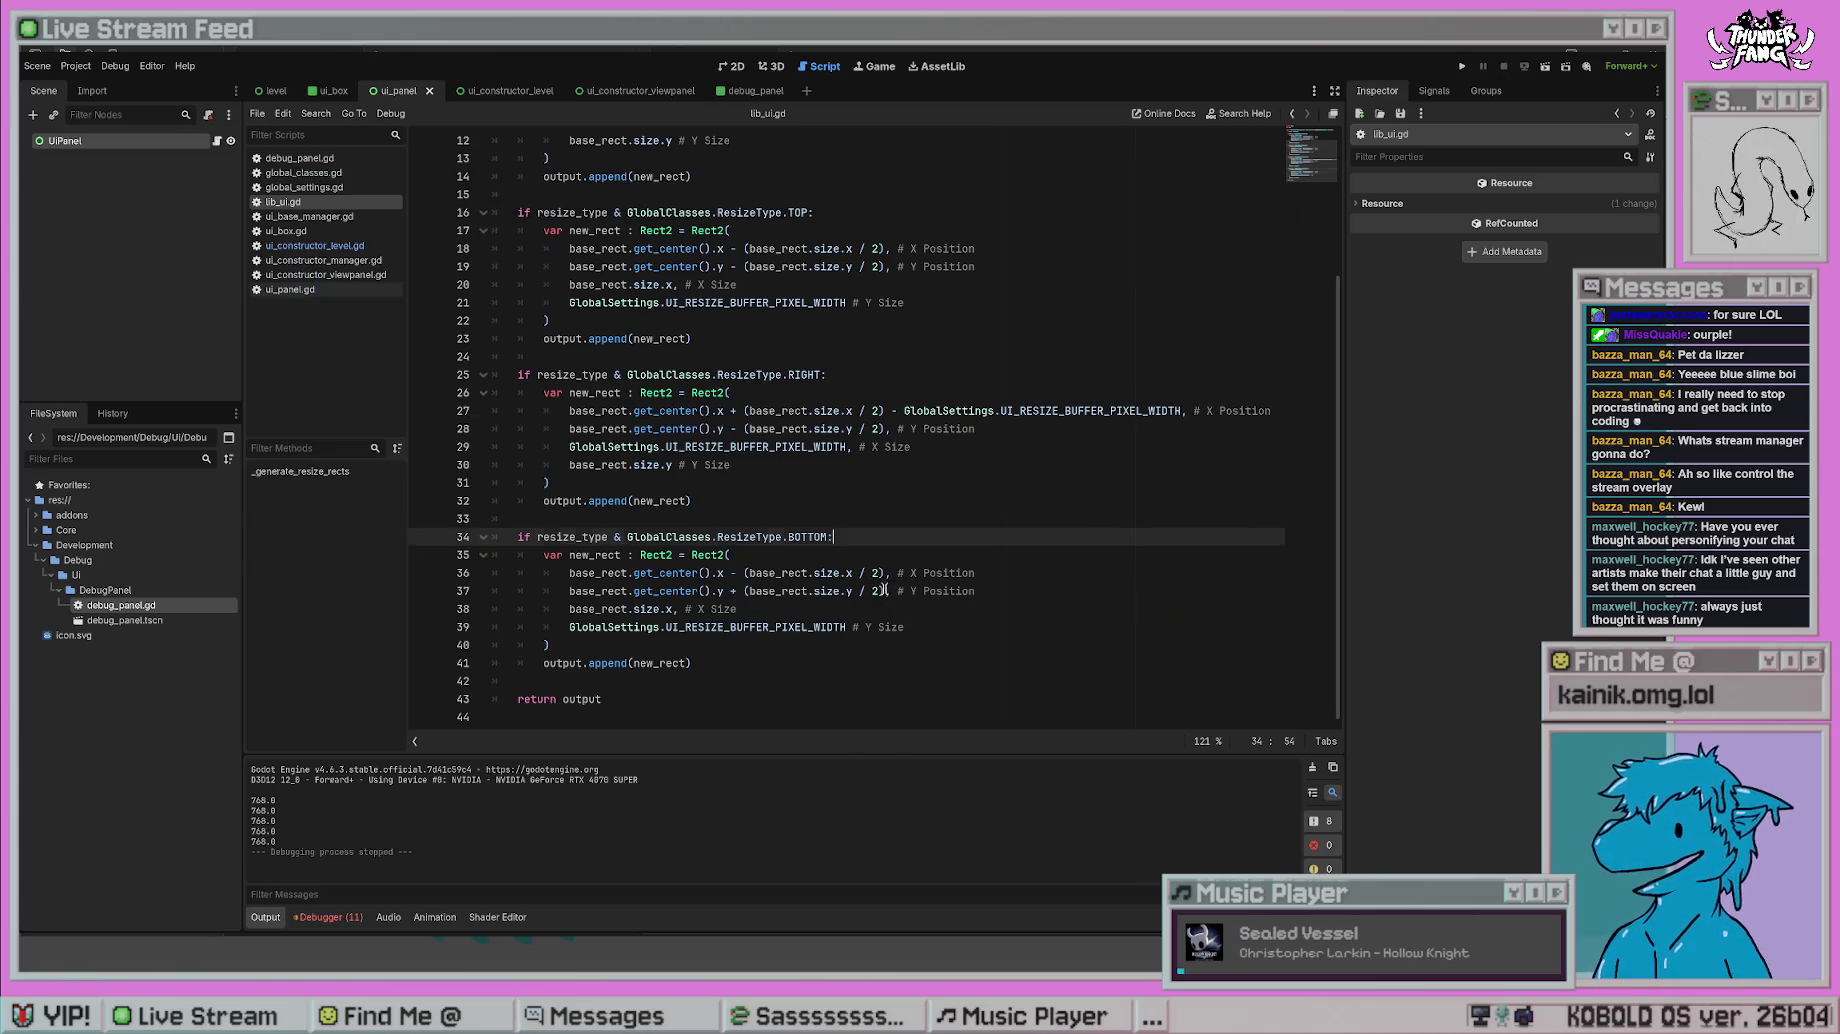
- Subtract the buffer pixel width constant from line 37's Y position, save, and test-run
click(891, 591)
text(-)
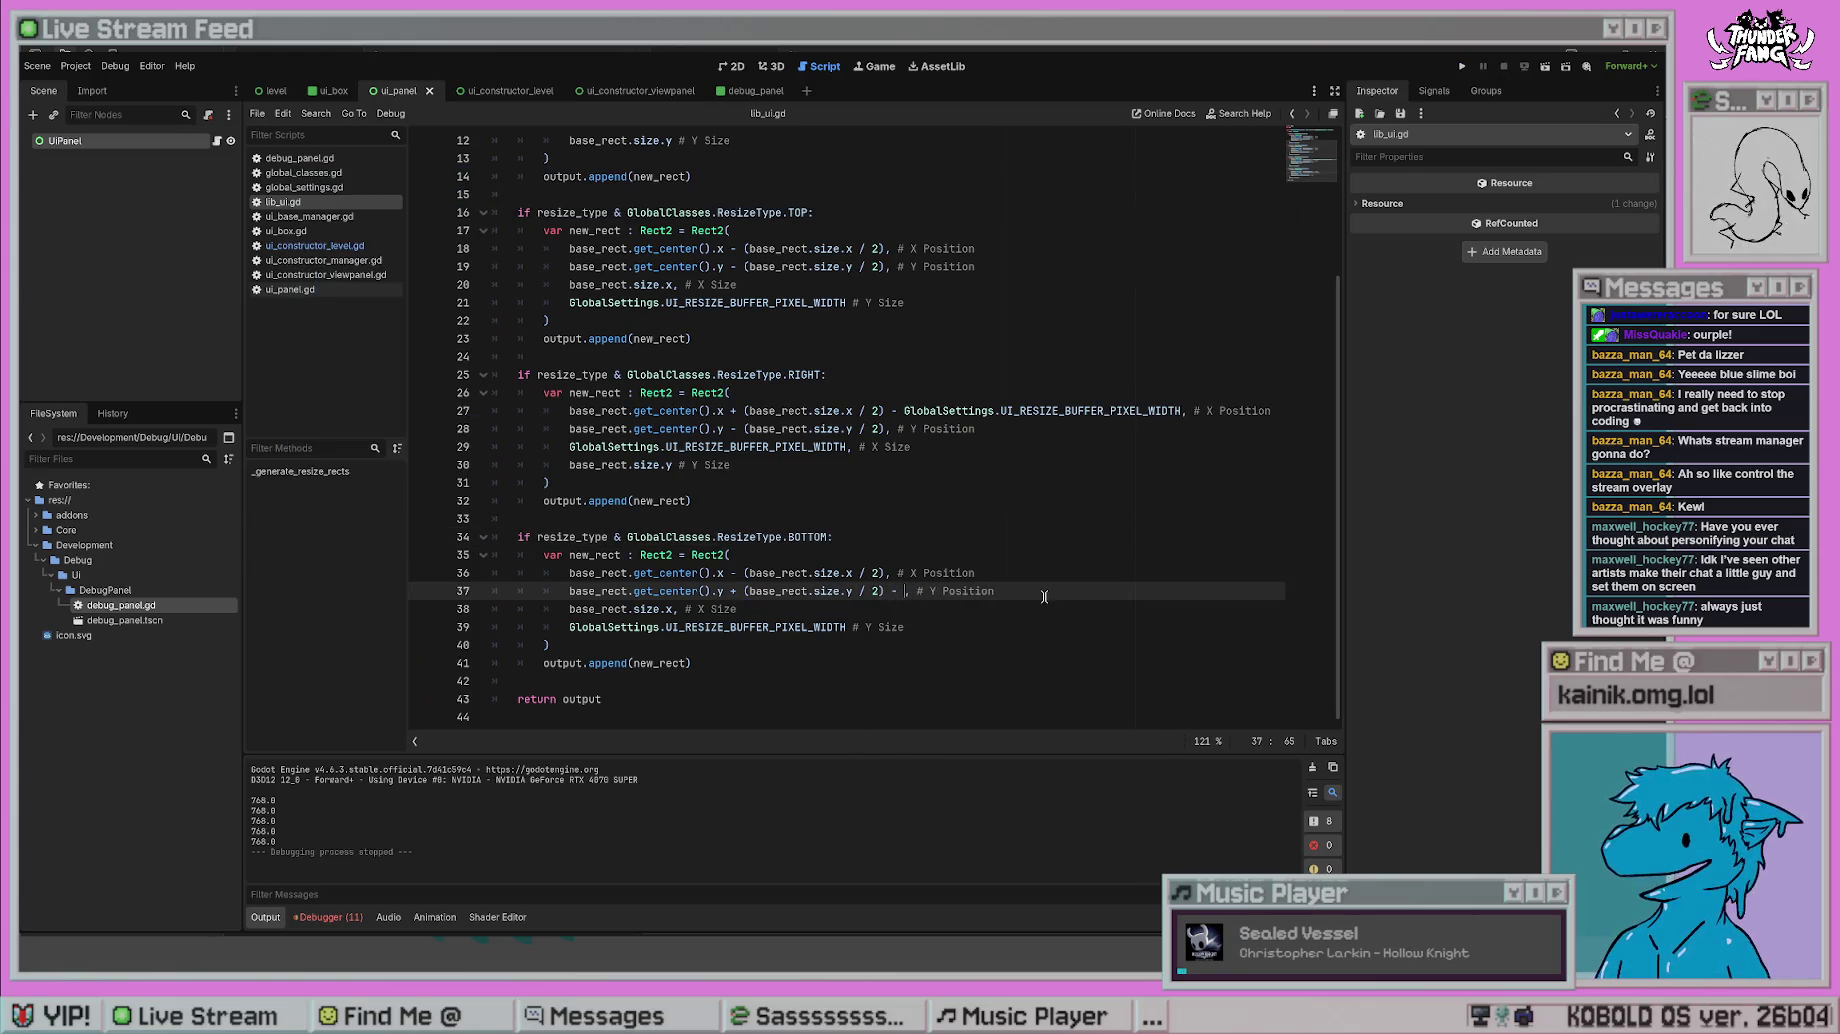
drag(855, 622, 566, 625)
key(ctrl+c)
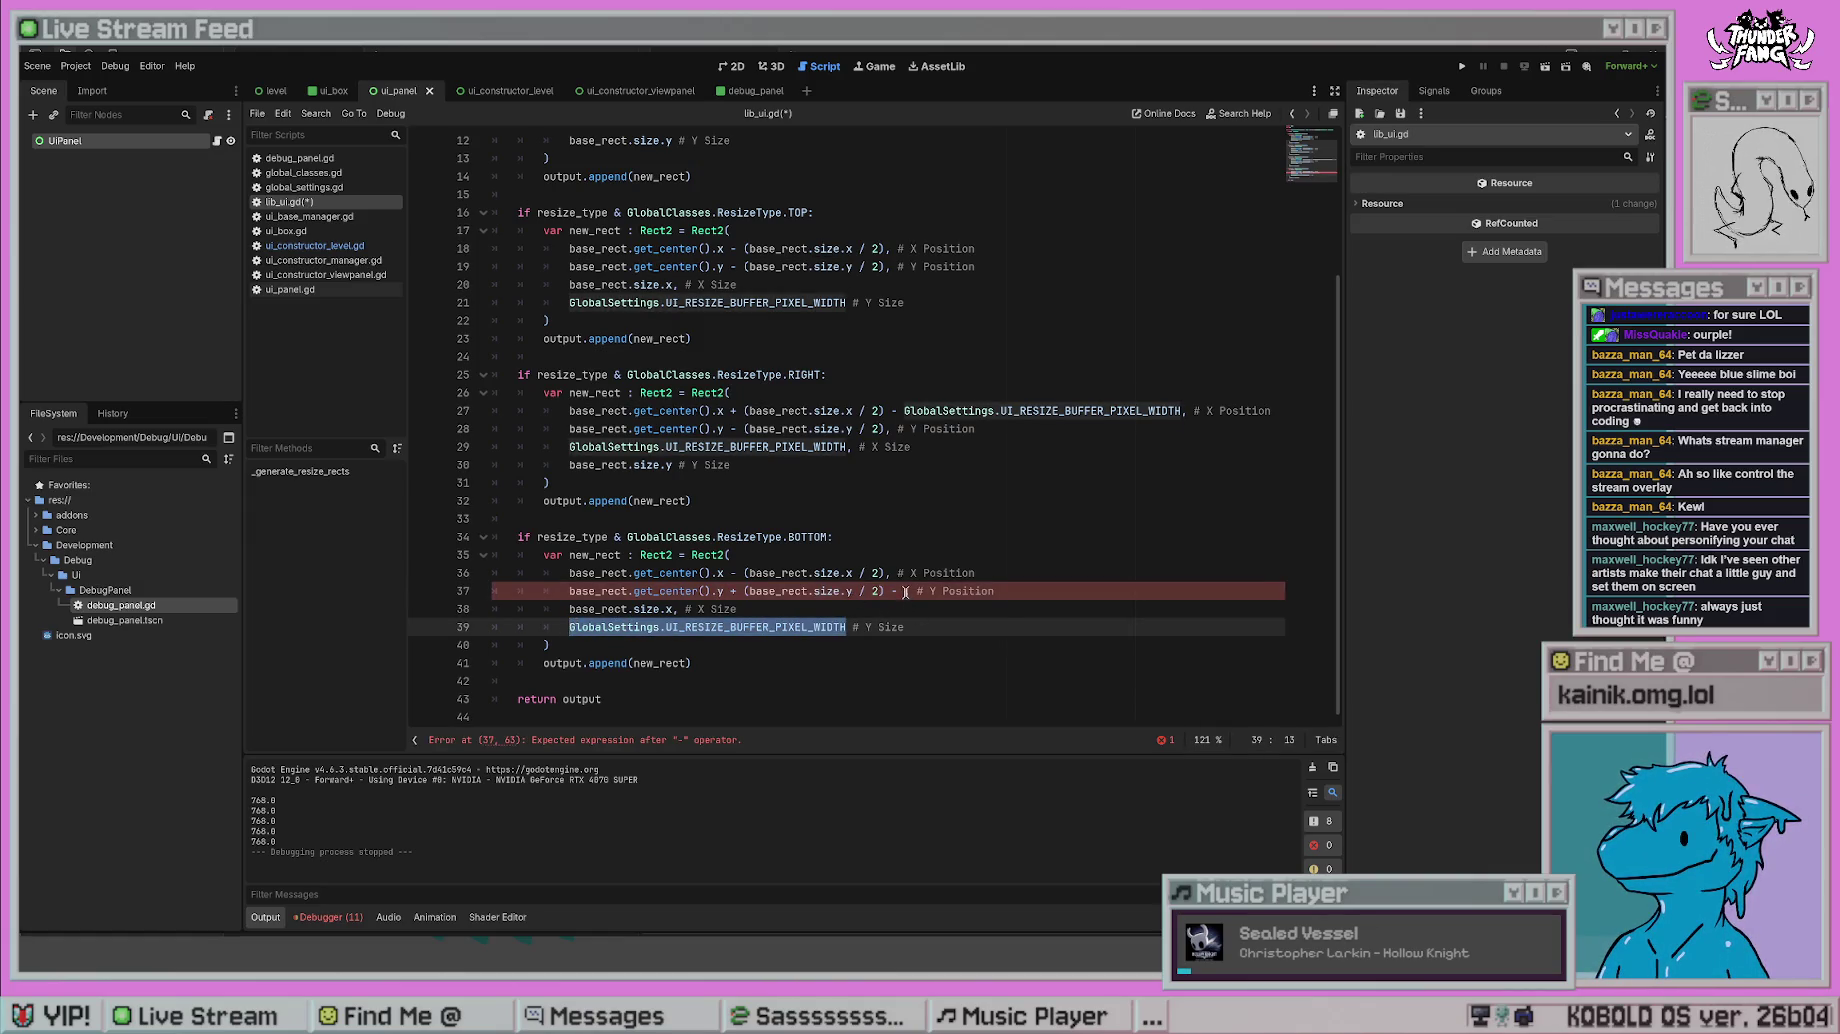
click(903, 591)
key(ctrl+v)
key(Down)
key(Down)
key(Down)
key(ctrl+s)
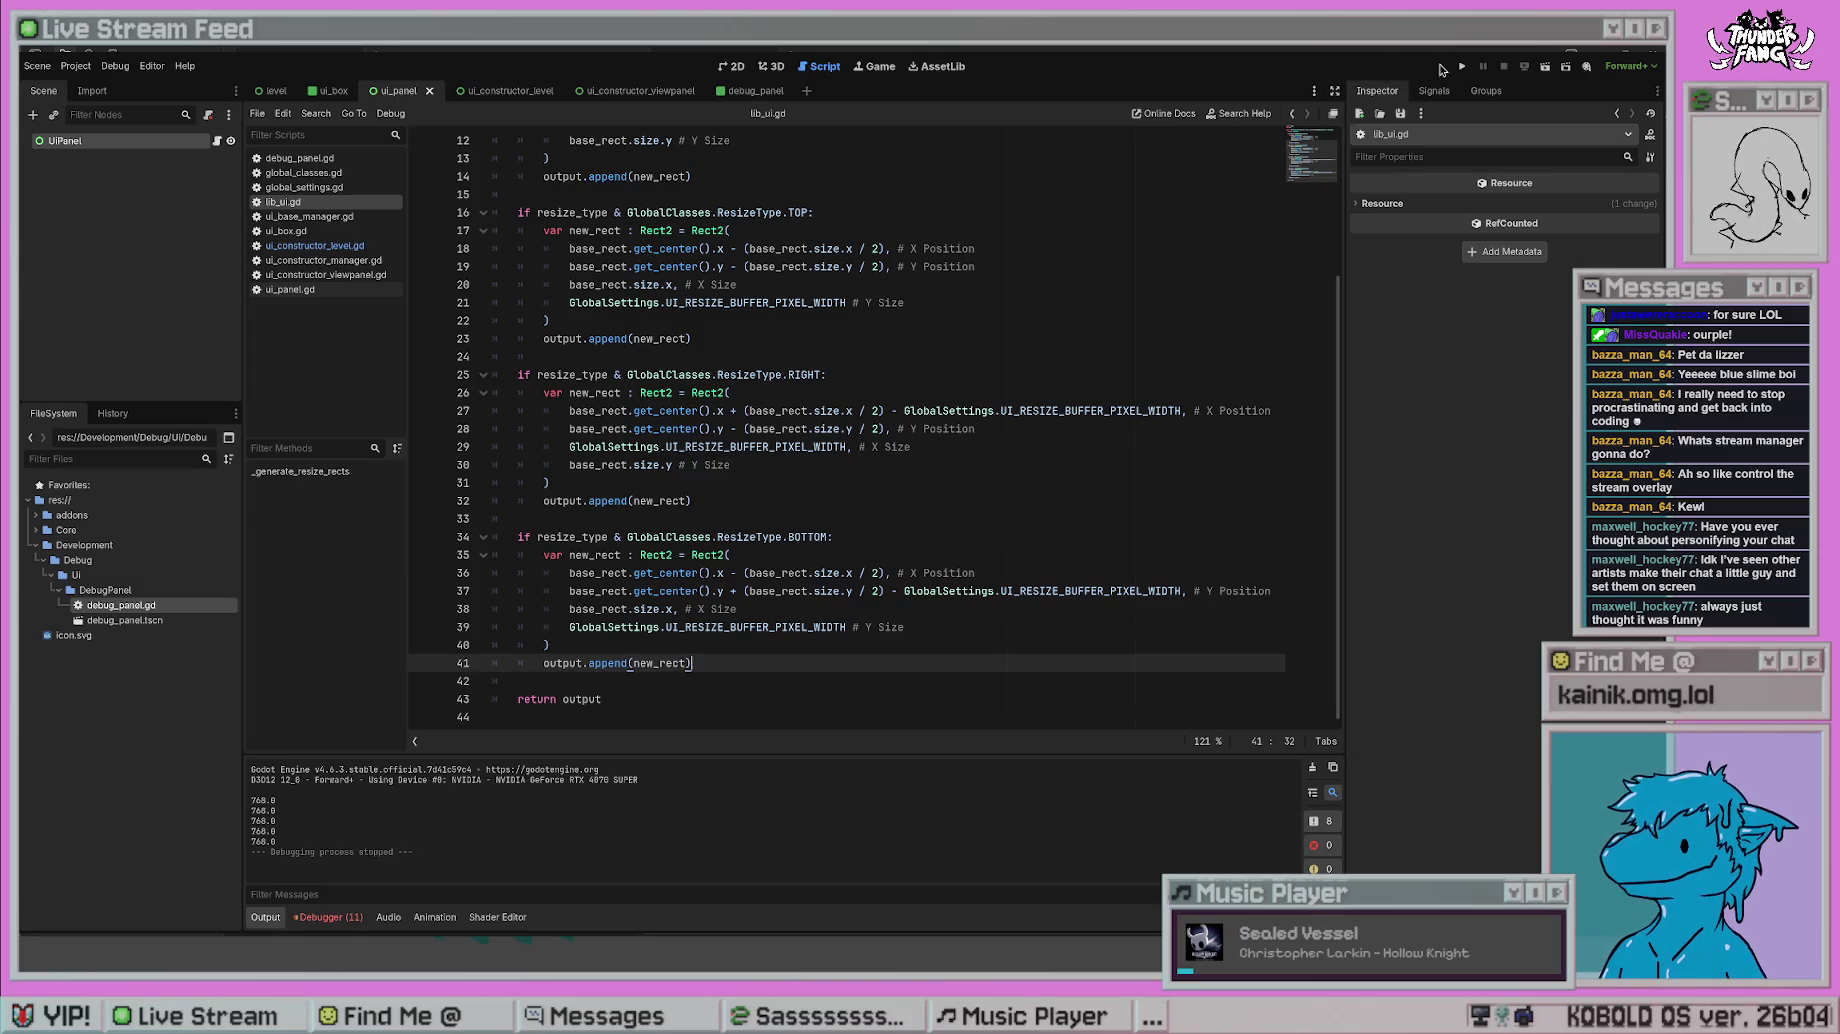
click(1461, 66)
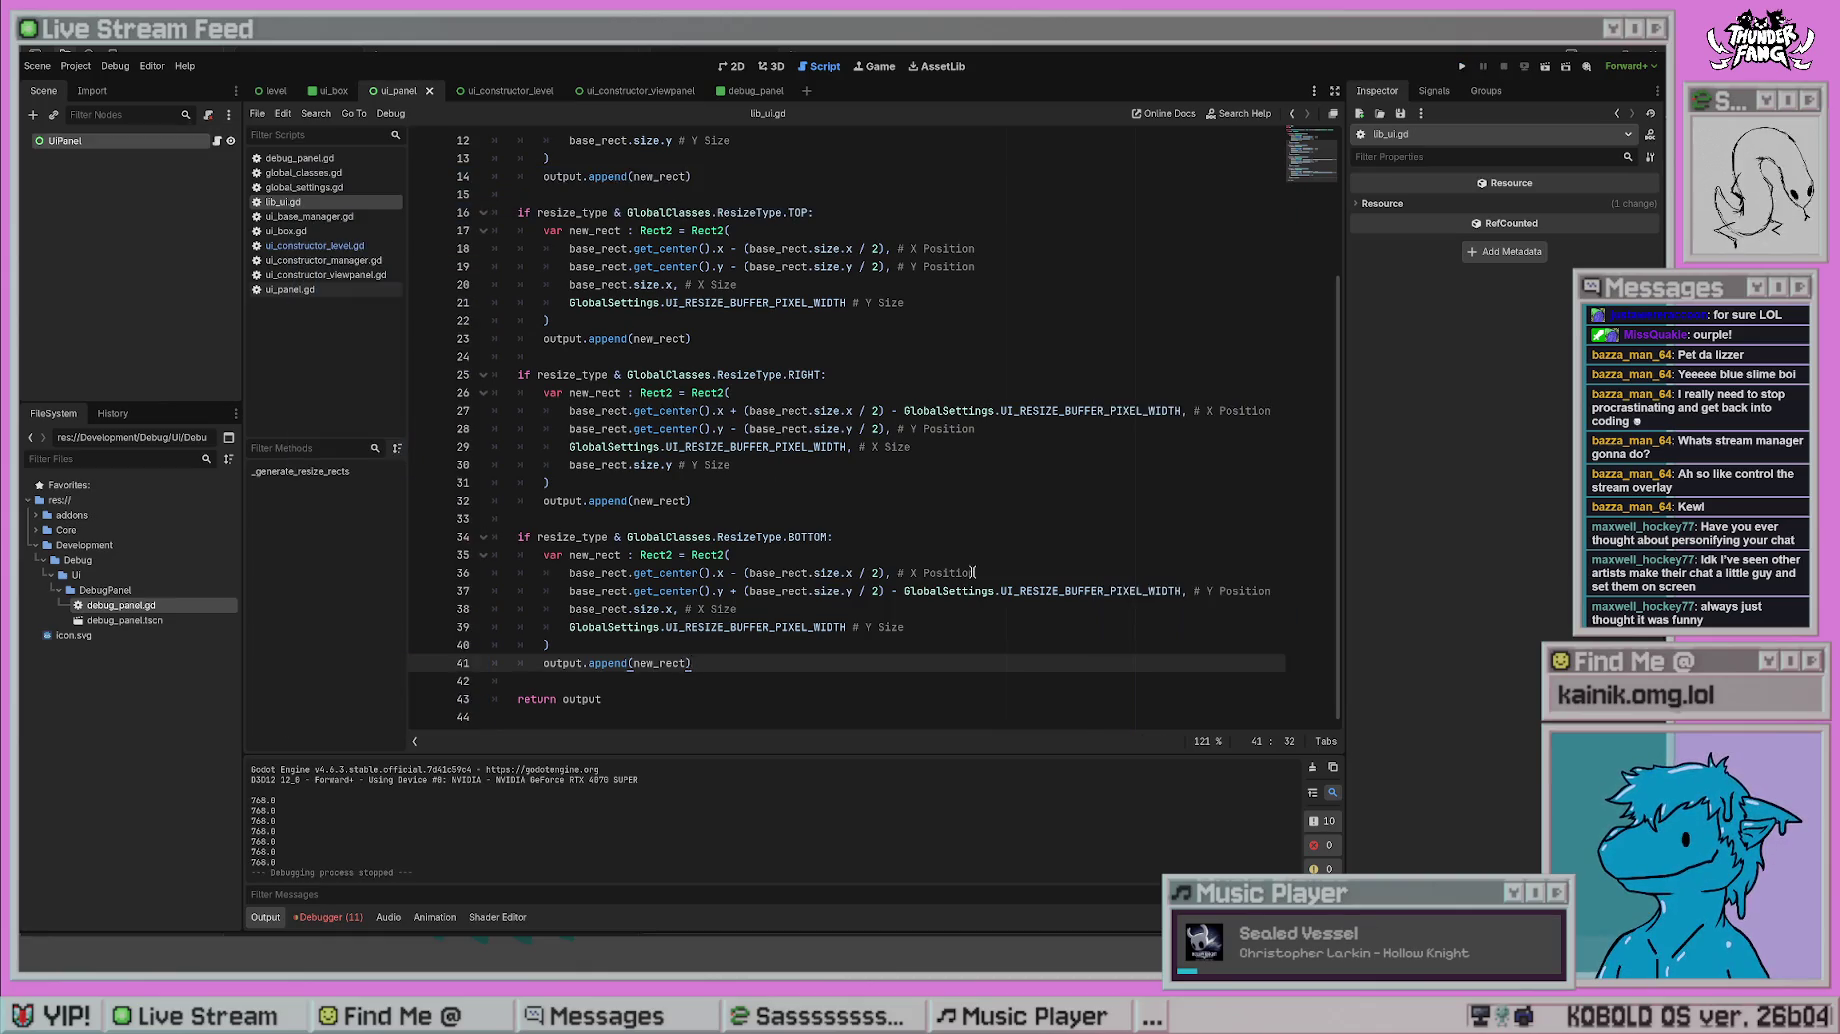
click(974, 573)
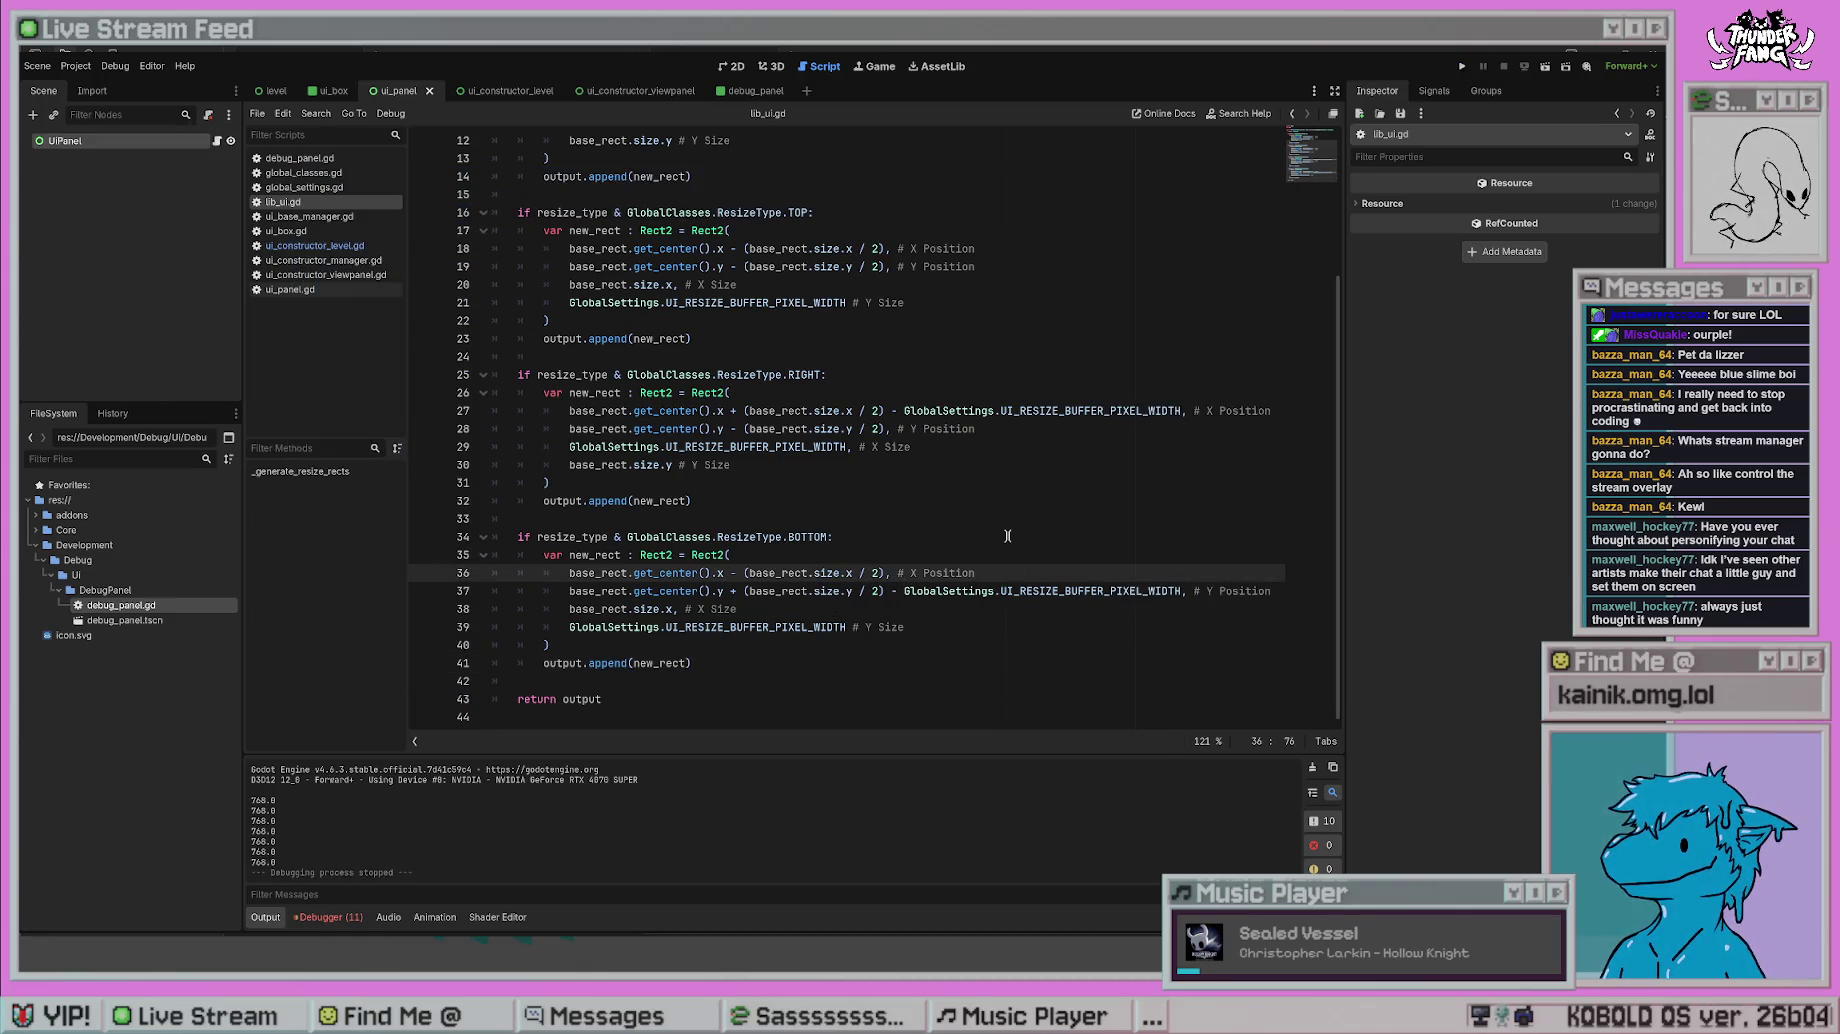
- Review the subtracted buffer width term on line 37
click(1006, 537)
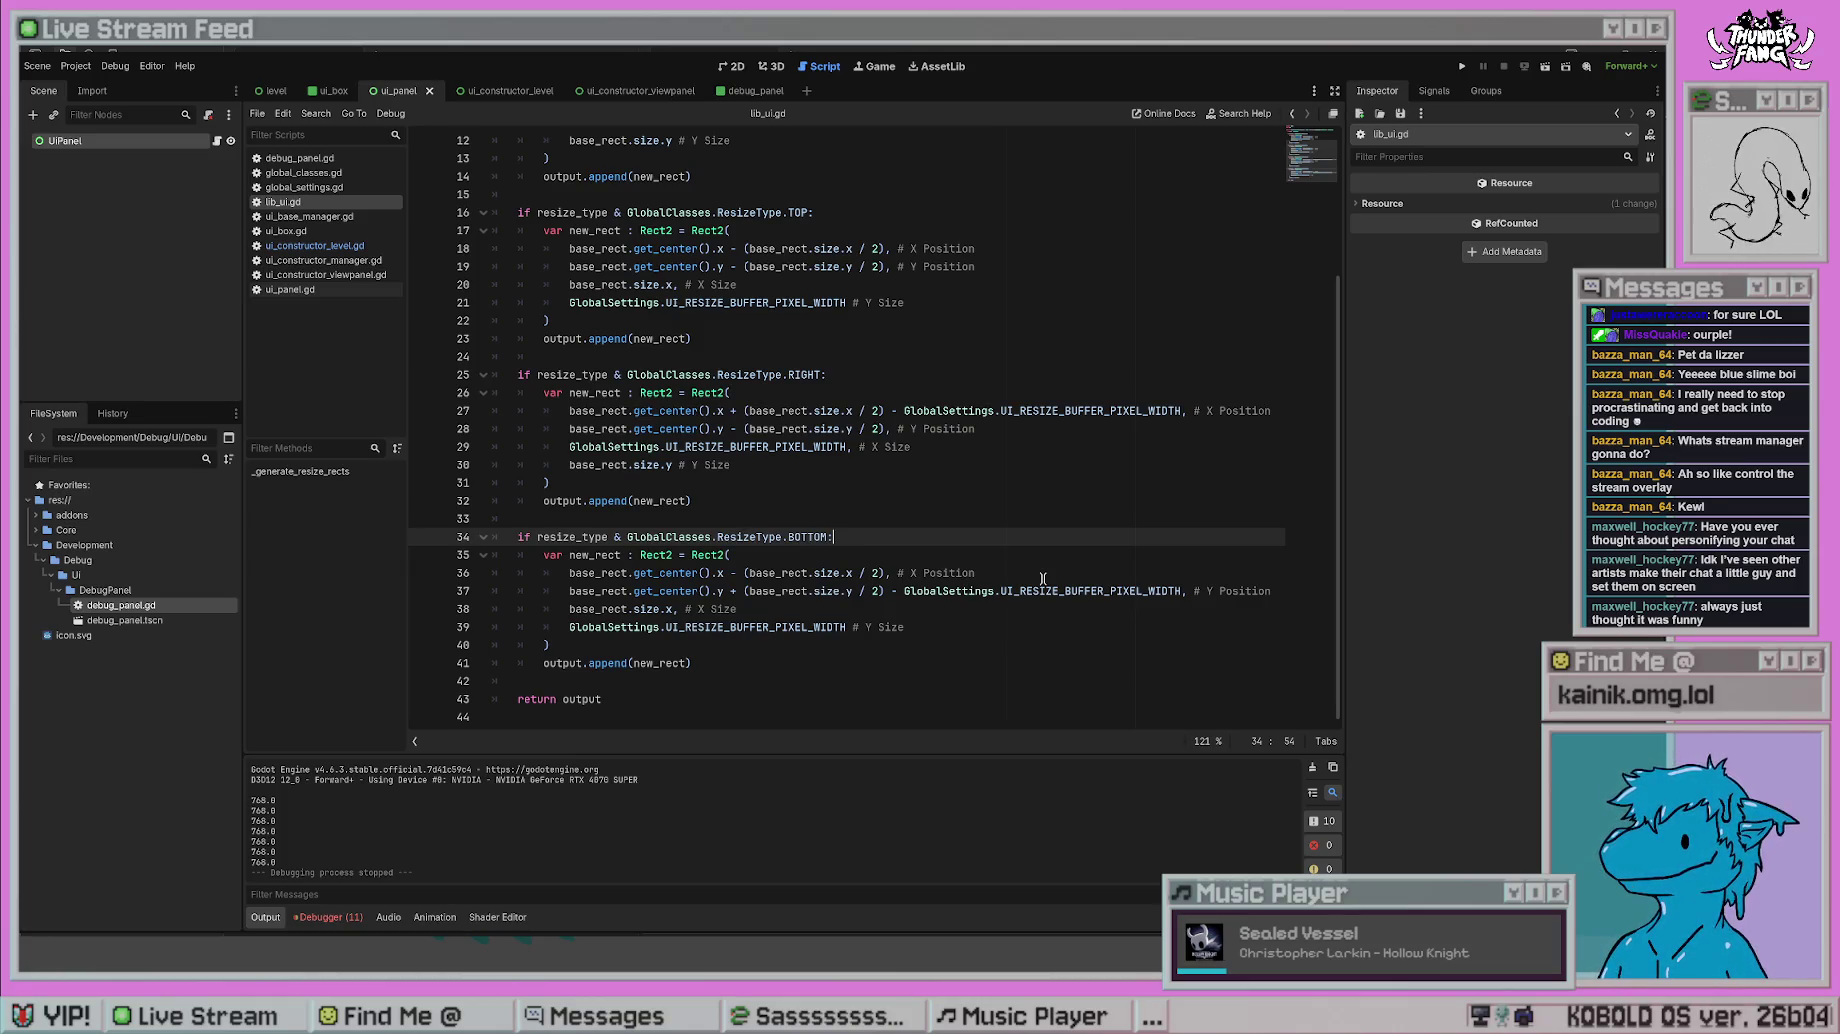
drag(1179, 590, 885, 591)
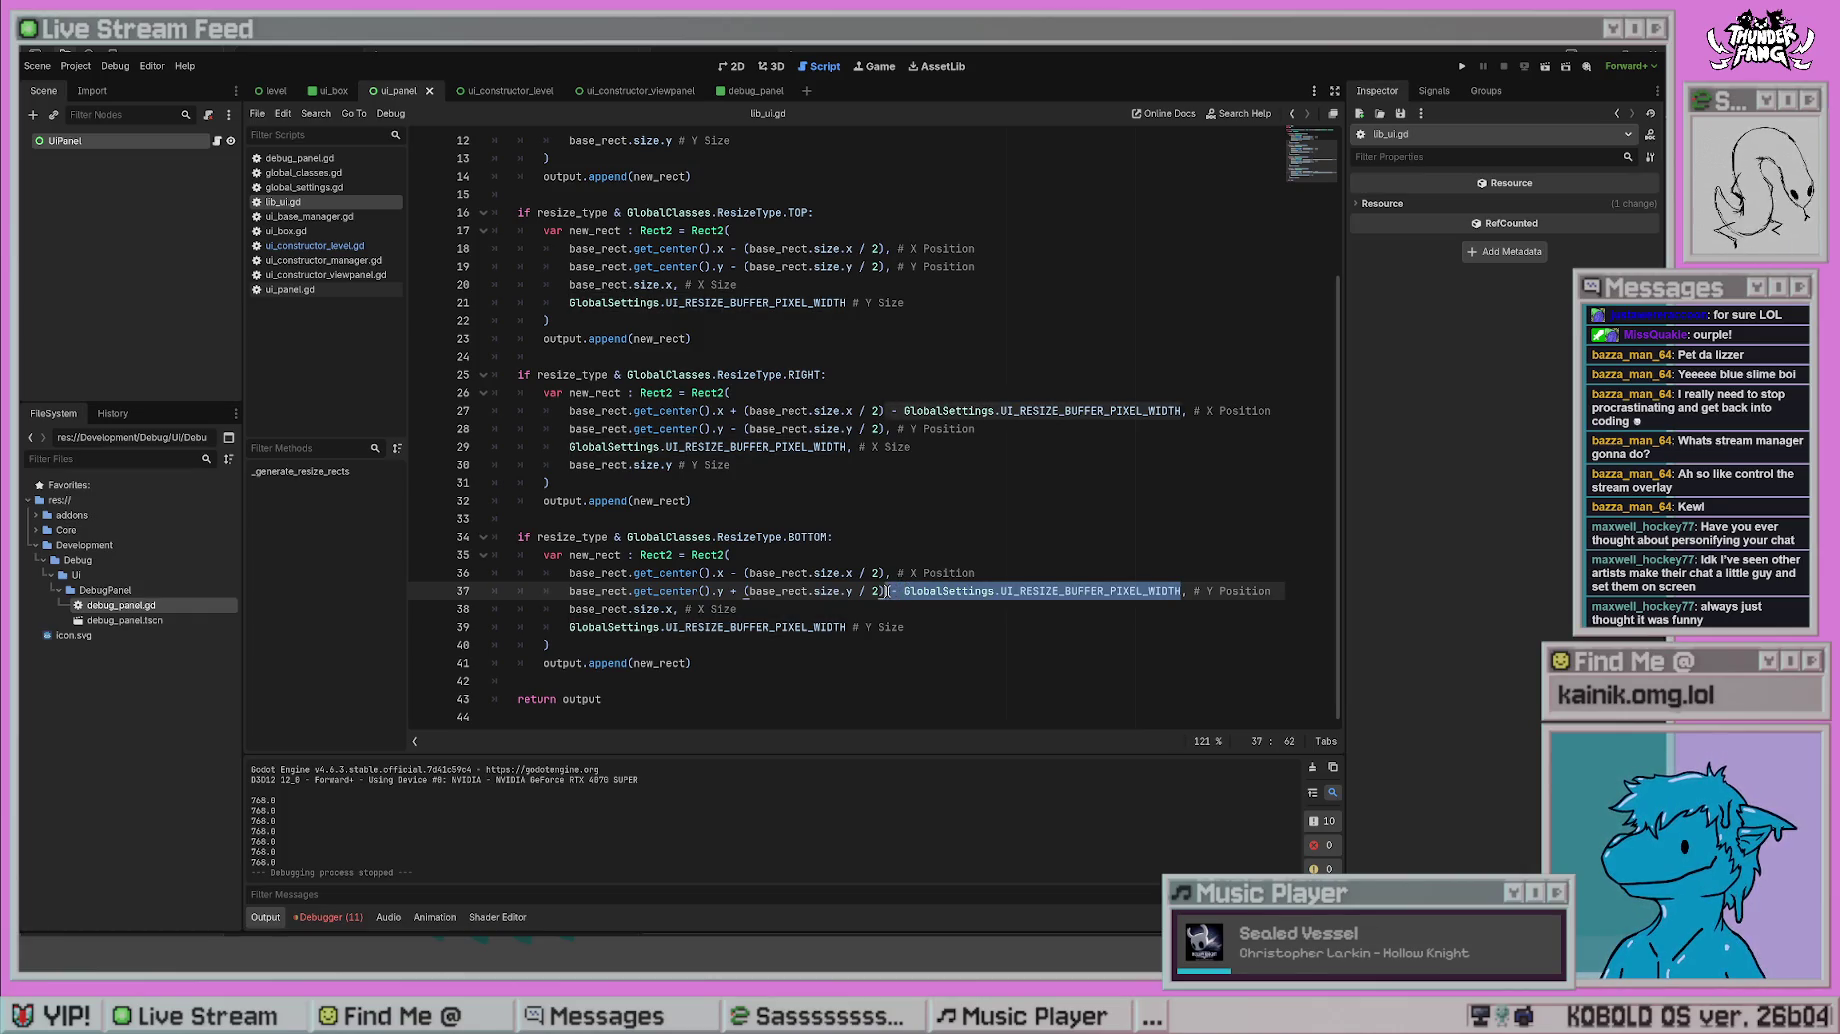
click(990, 628)
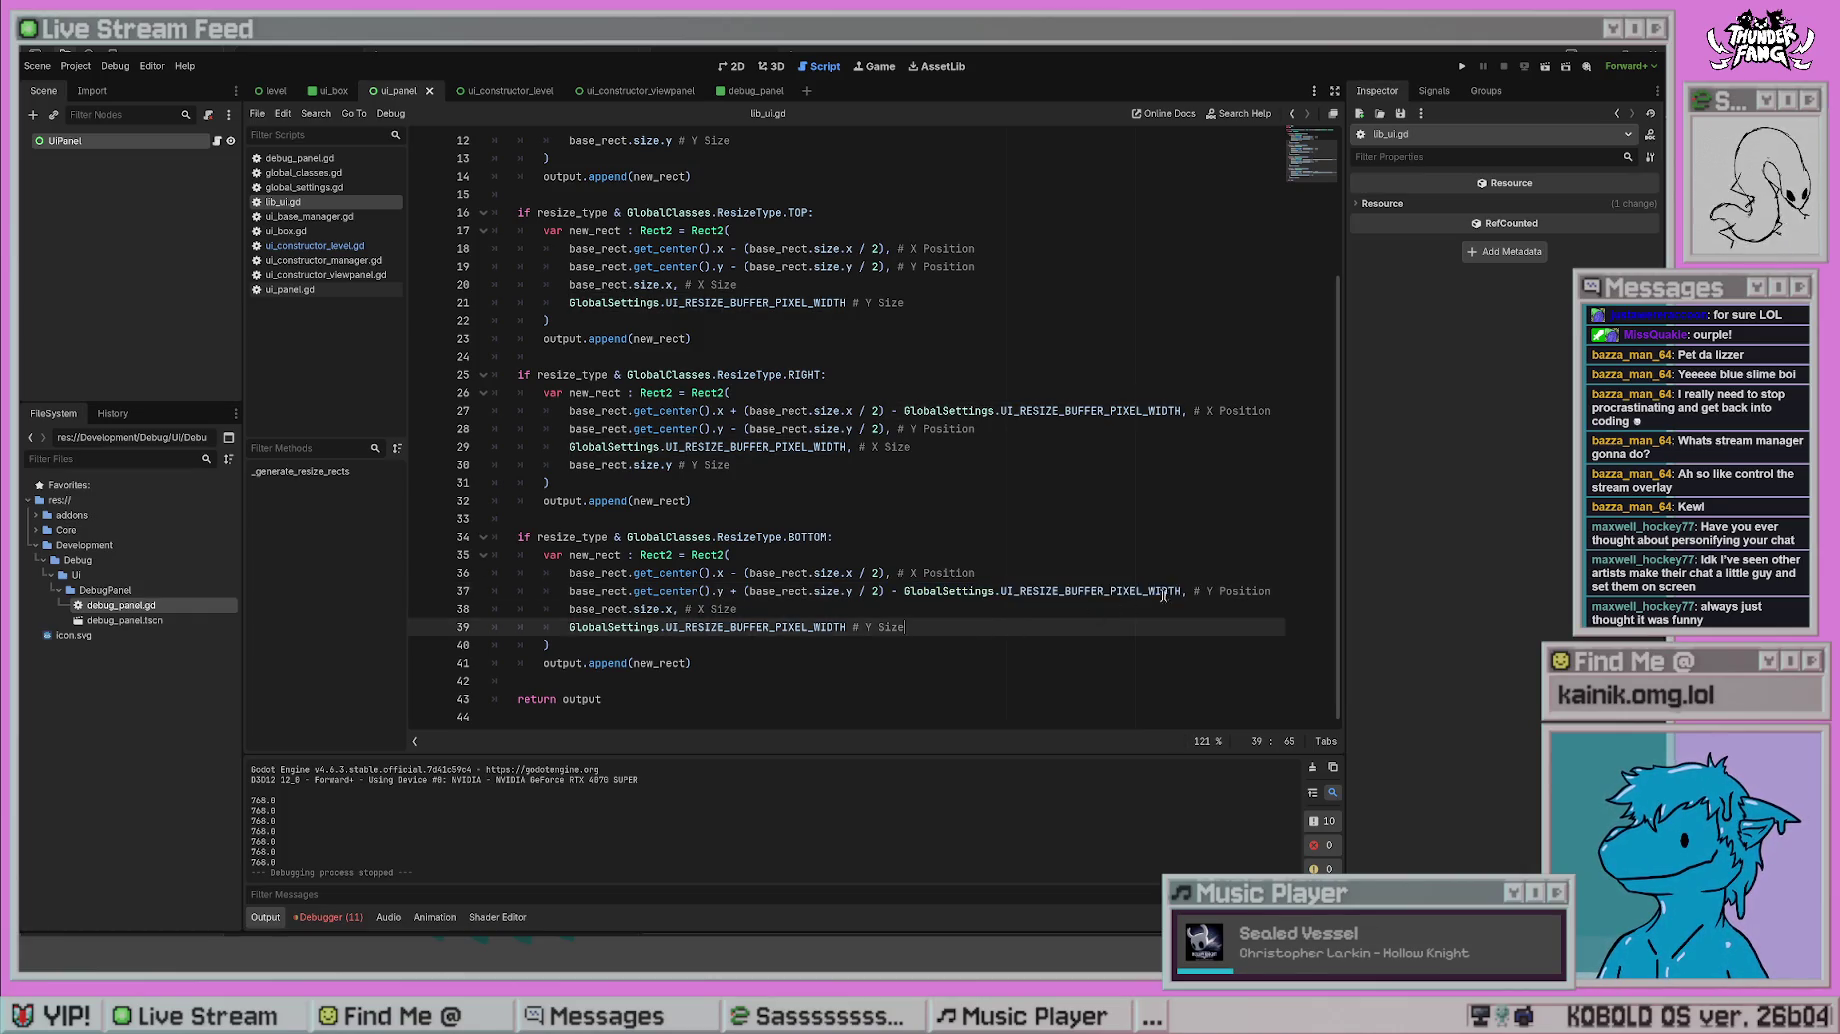
drag(1181, 590, 904, 591)
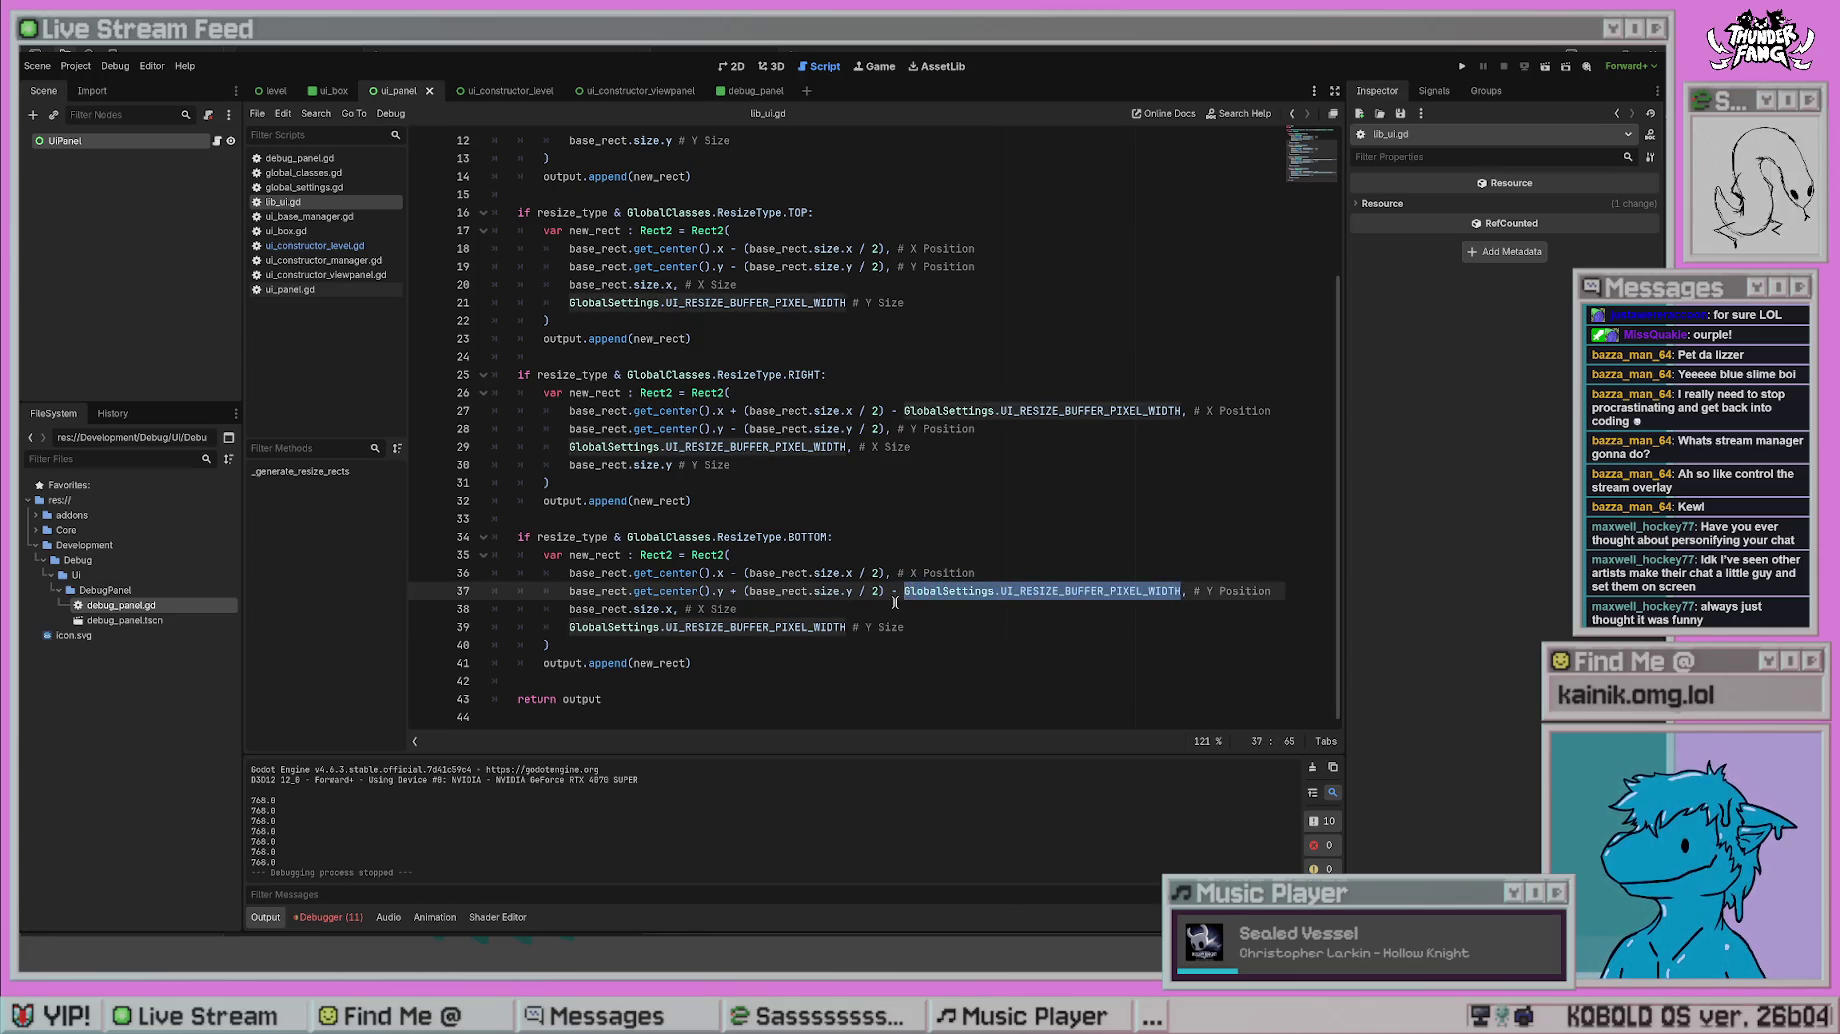
click(904, 612)
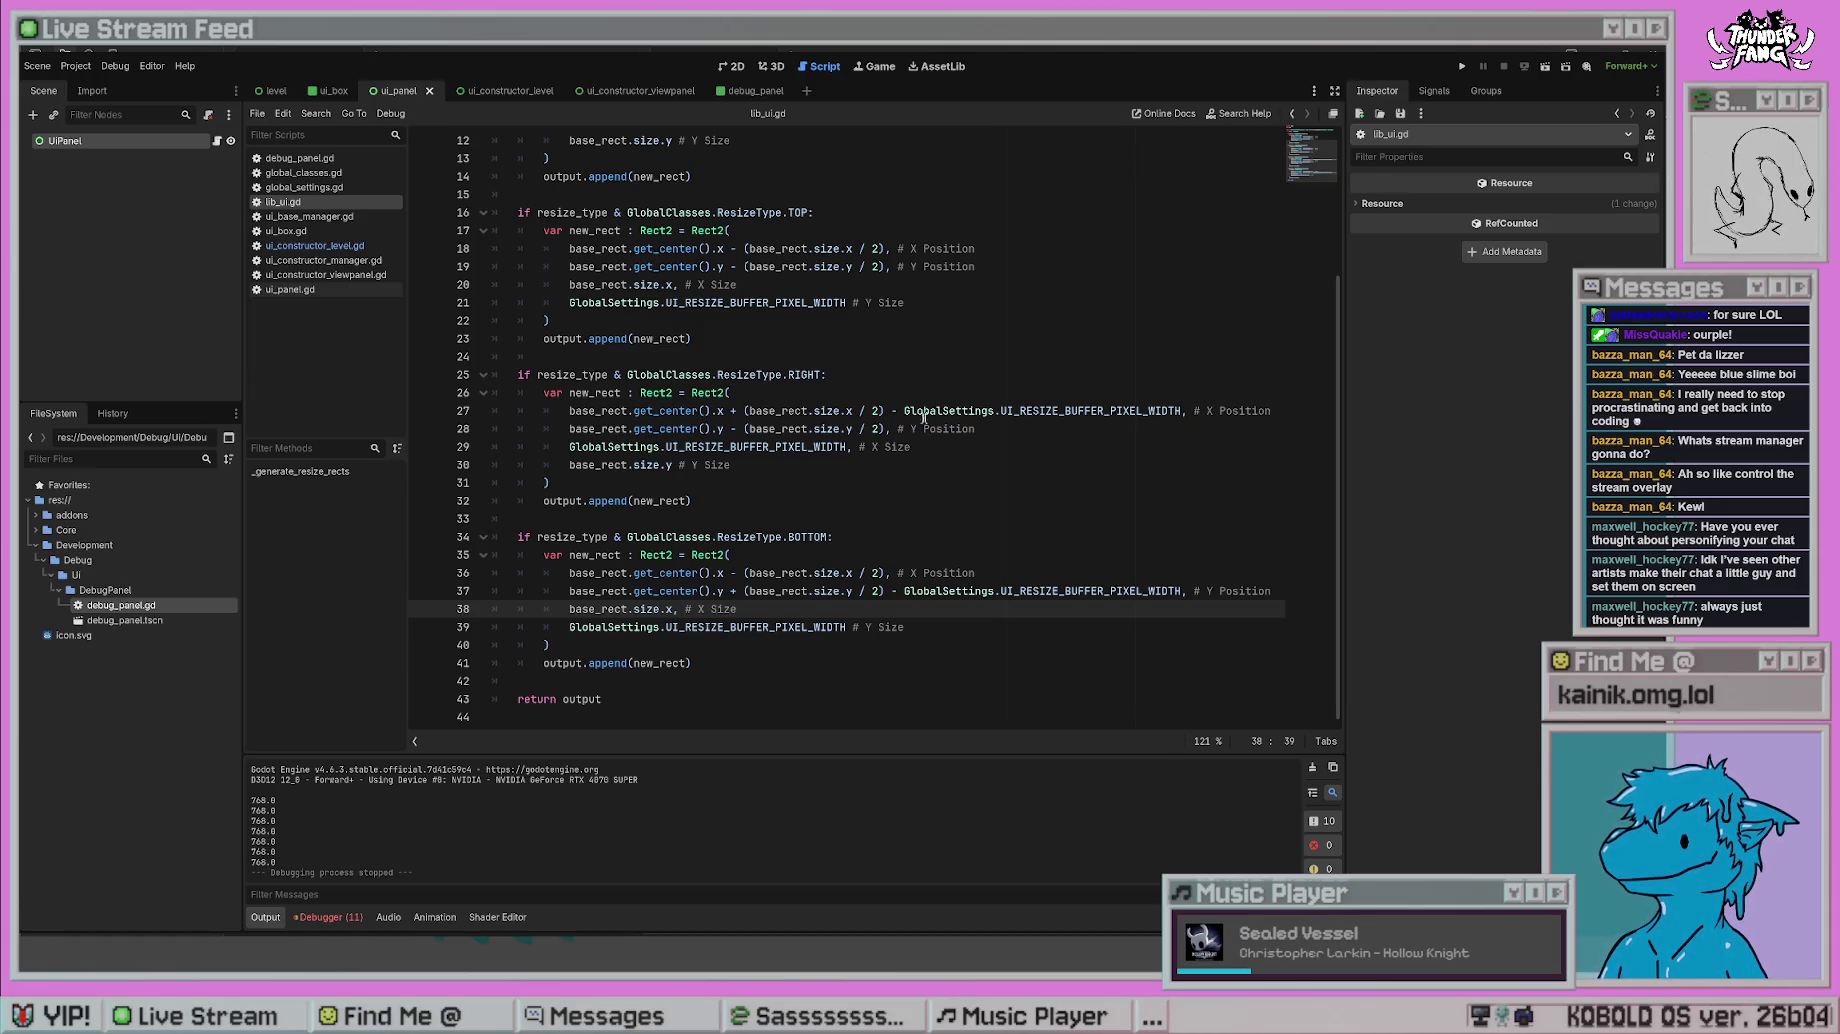
drag(1181, 591, 883, 591)
key(Up)
- Change line 37's Y divisor to 3 and test-run the project
key(Down)
key(Left)
key(BackSpace)
text(3)
key(Up)
key(Up)
key(Up)
click(1462, 66)
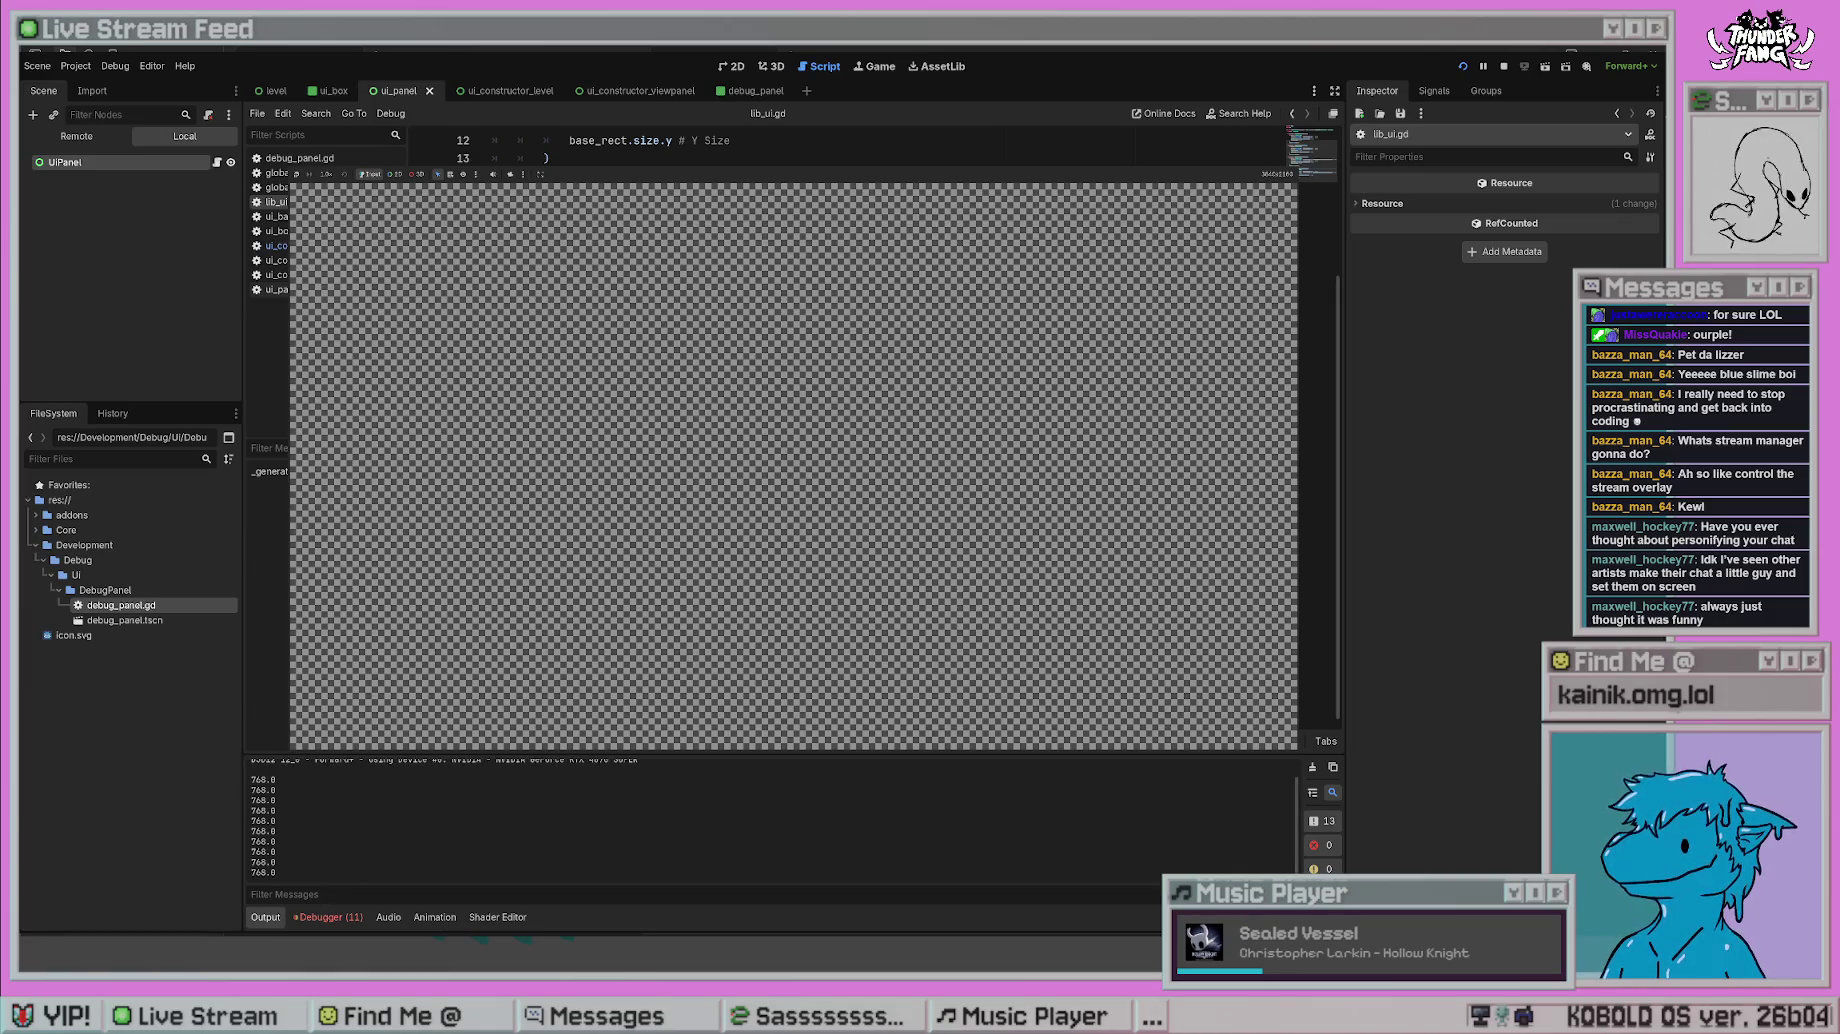
key(F8)
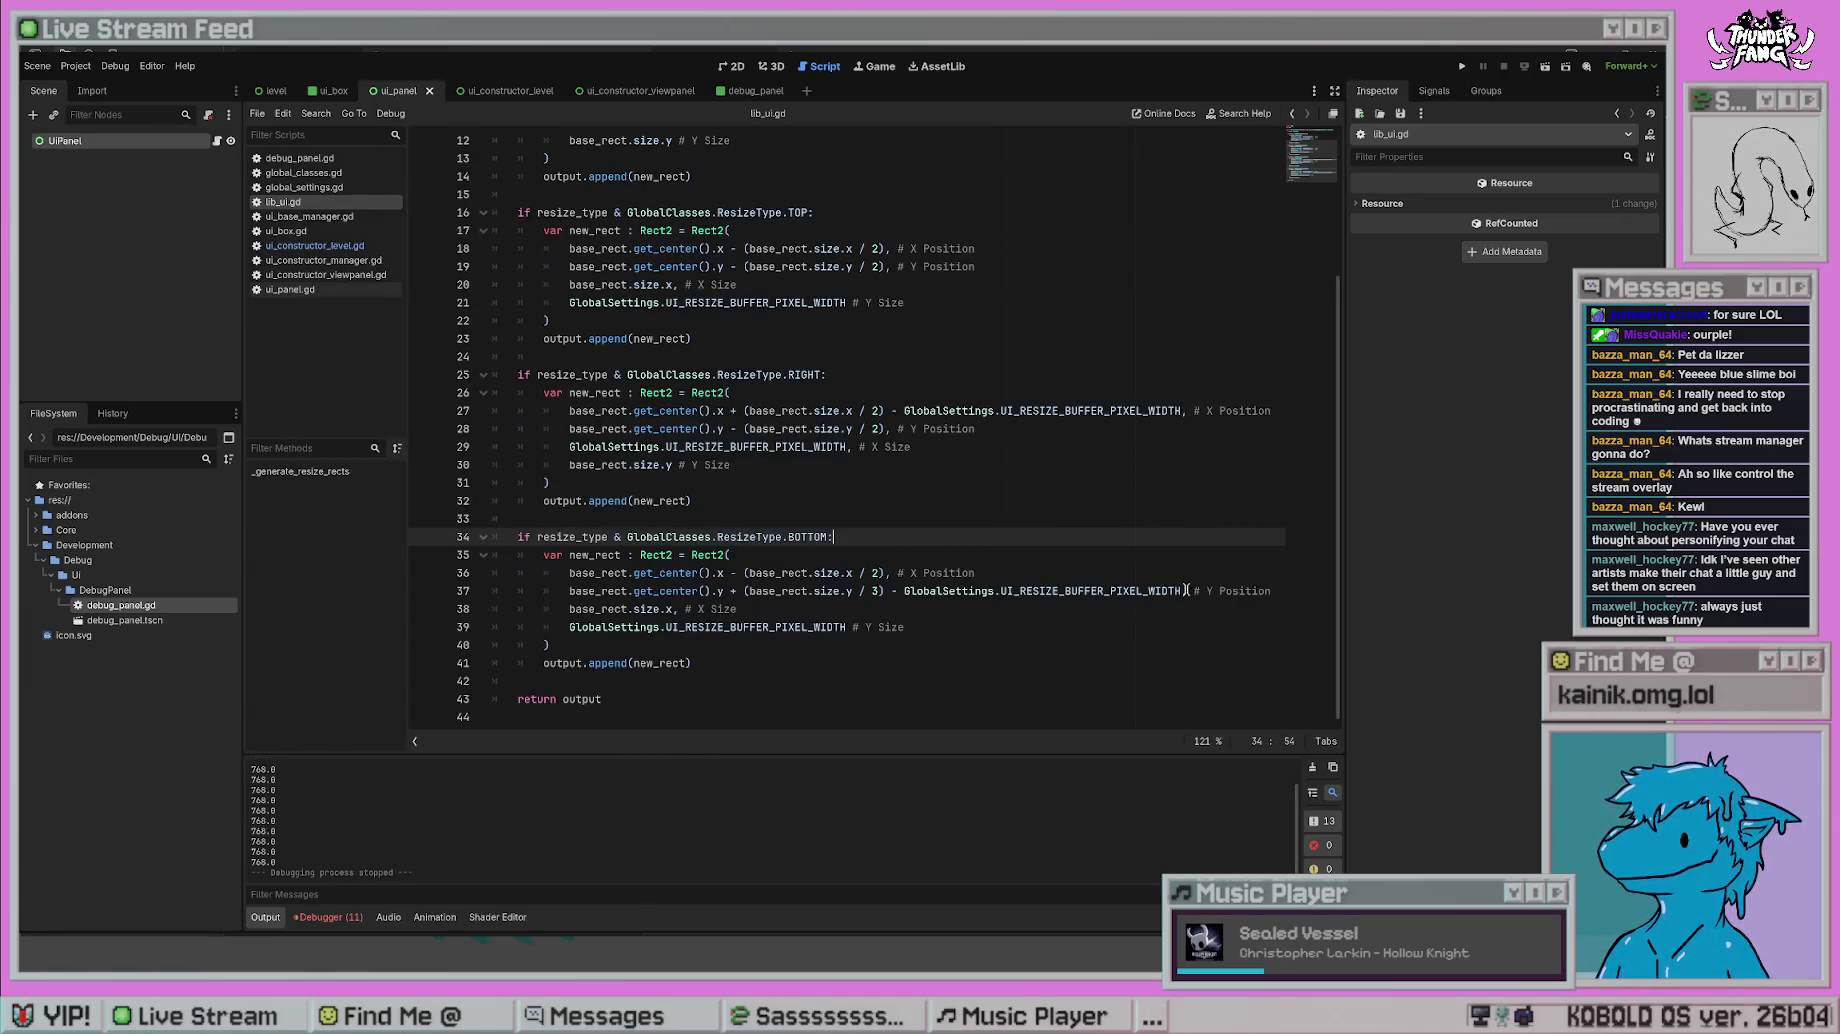
- Test the bottom rect without the buffer term, then restore it
drag(1180, 591, 879, 591)
key(BackSpace)
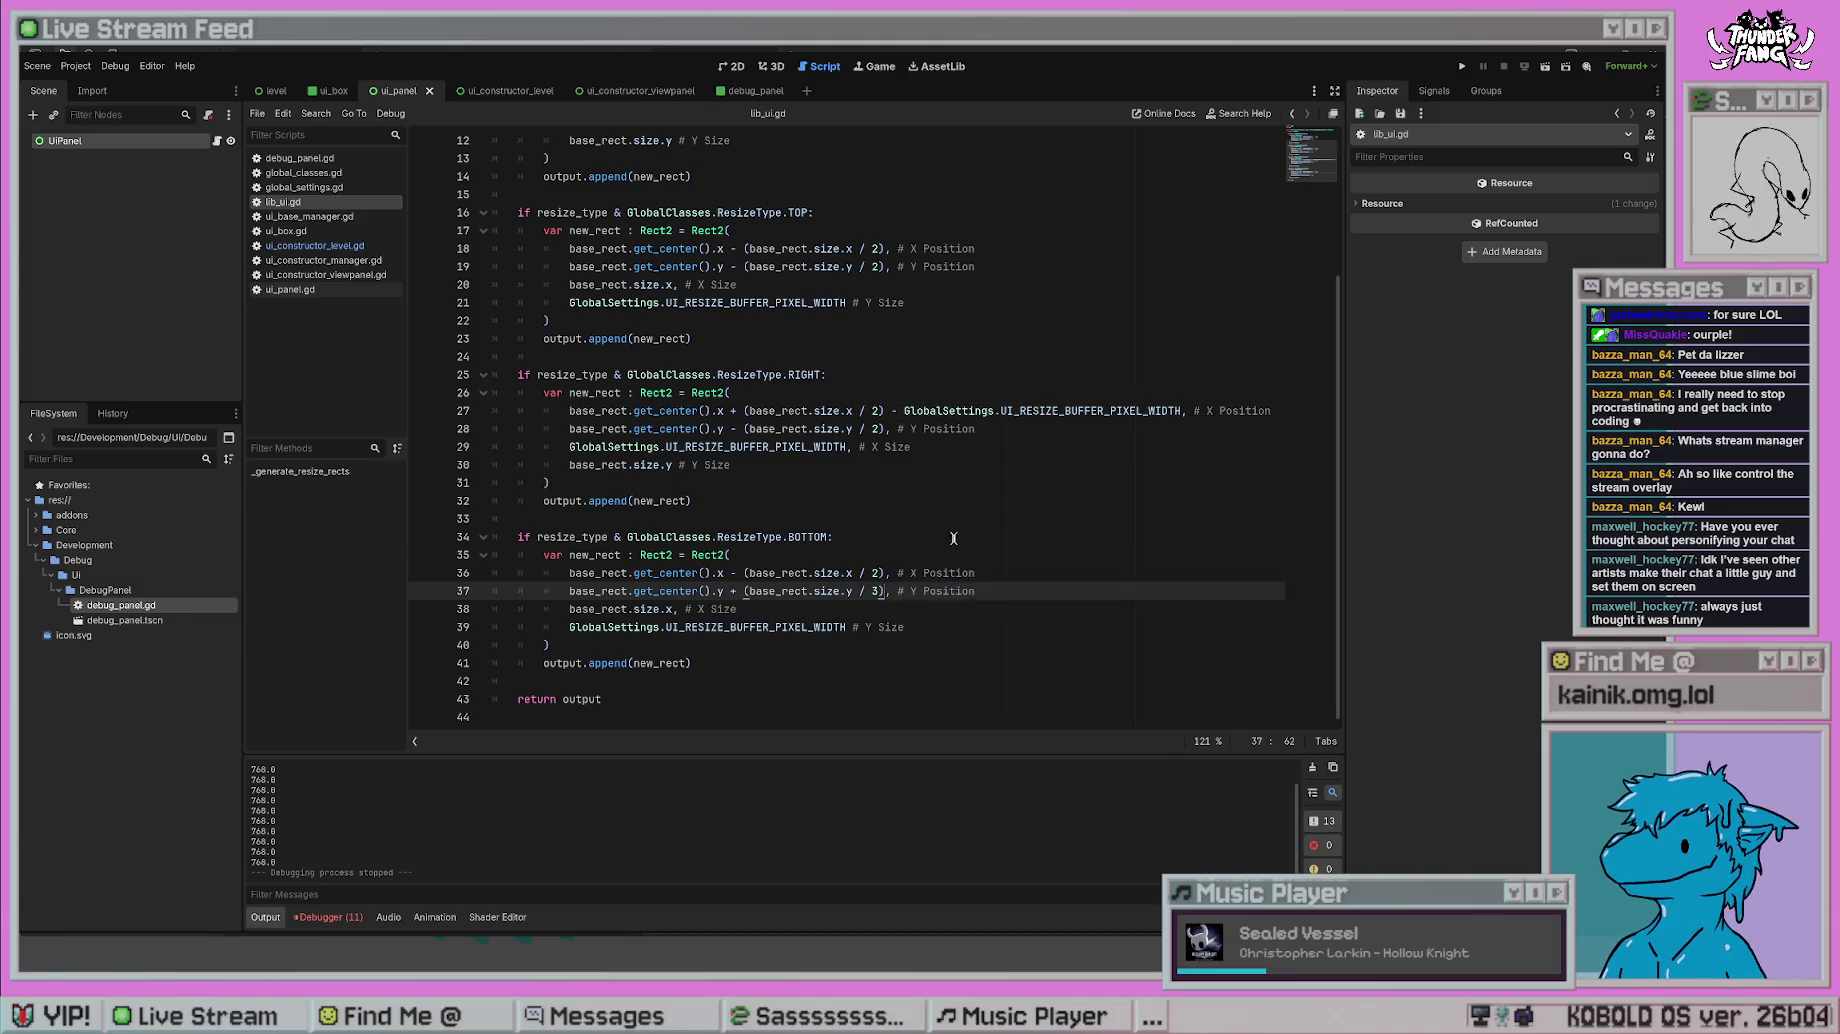
click(834, 537)
key(F5)
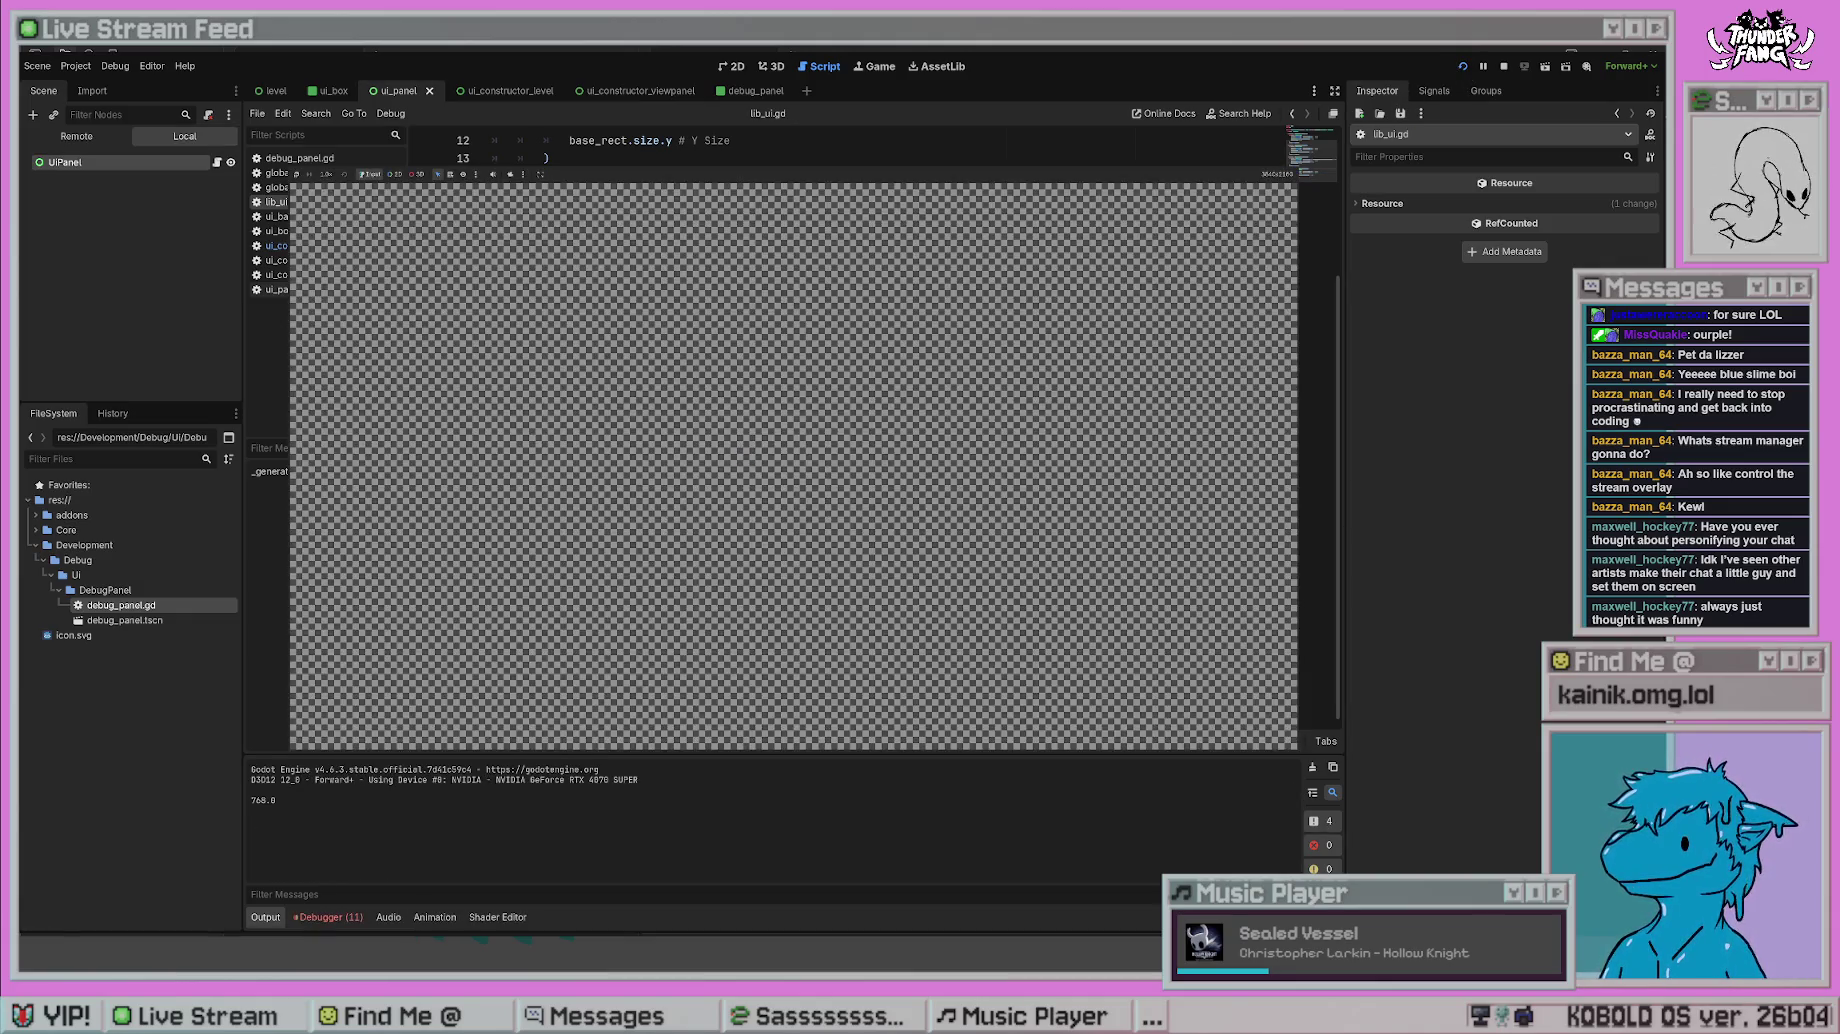
key(F8)
key(ctrl+z)
key(ctrl+z)
key(ctrl+z)
- Make the Y divisor 2.0 and test-run the project twice
click(872, 591)
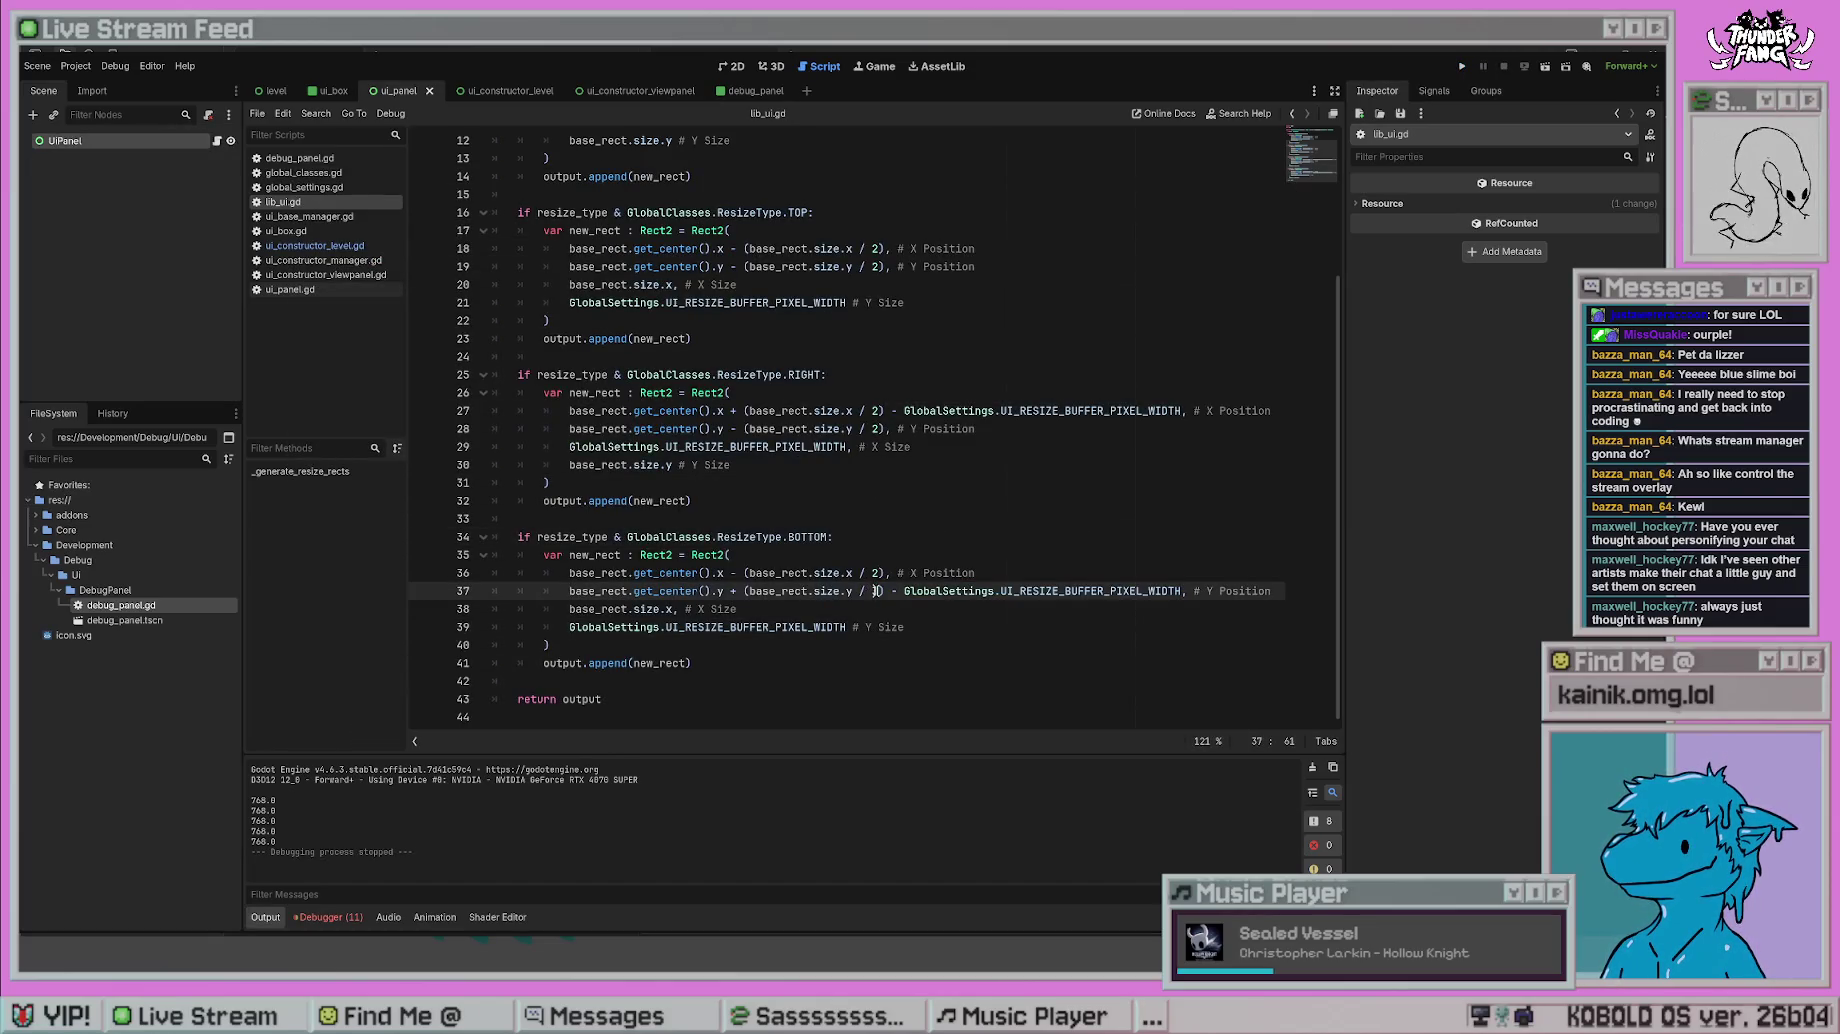
text(.0)
key(F5)
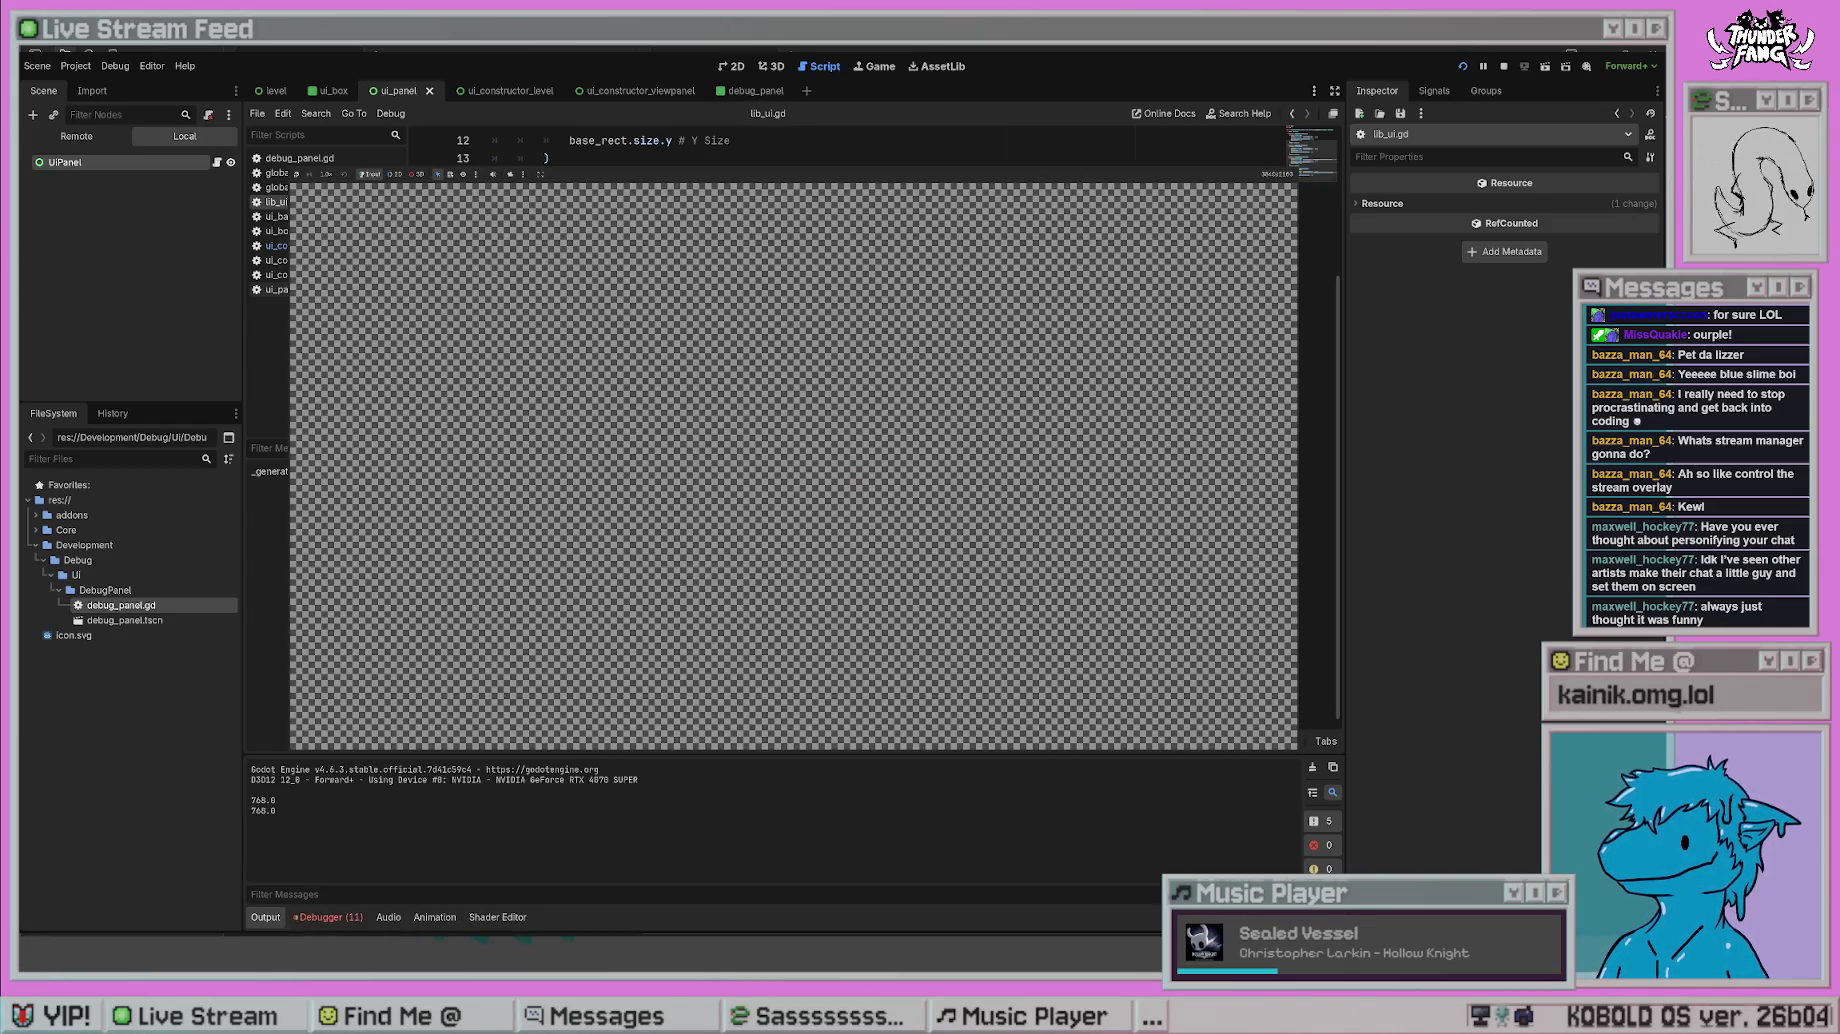
key(F8)
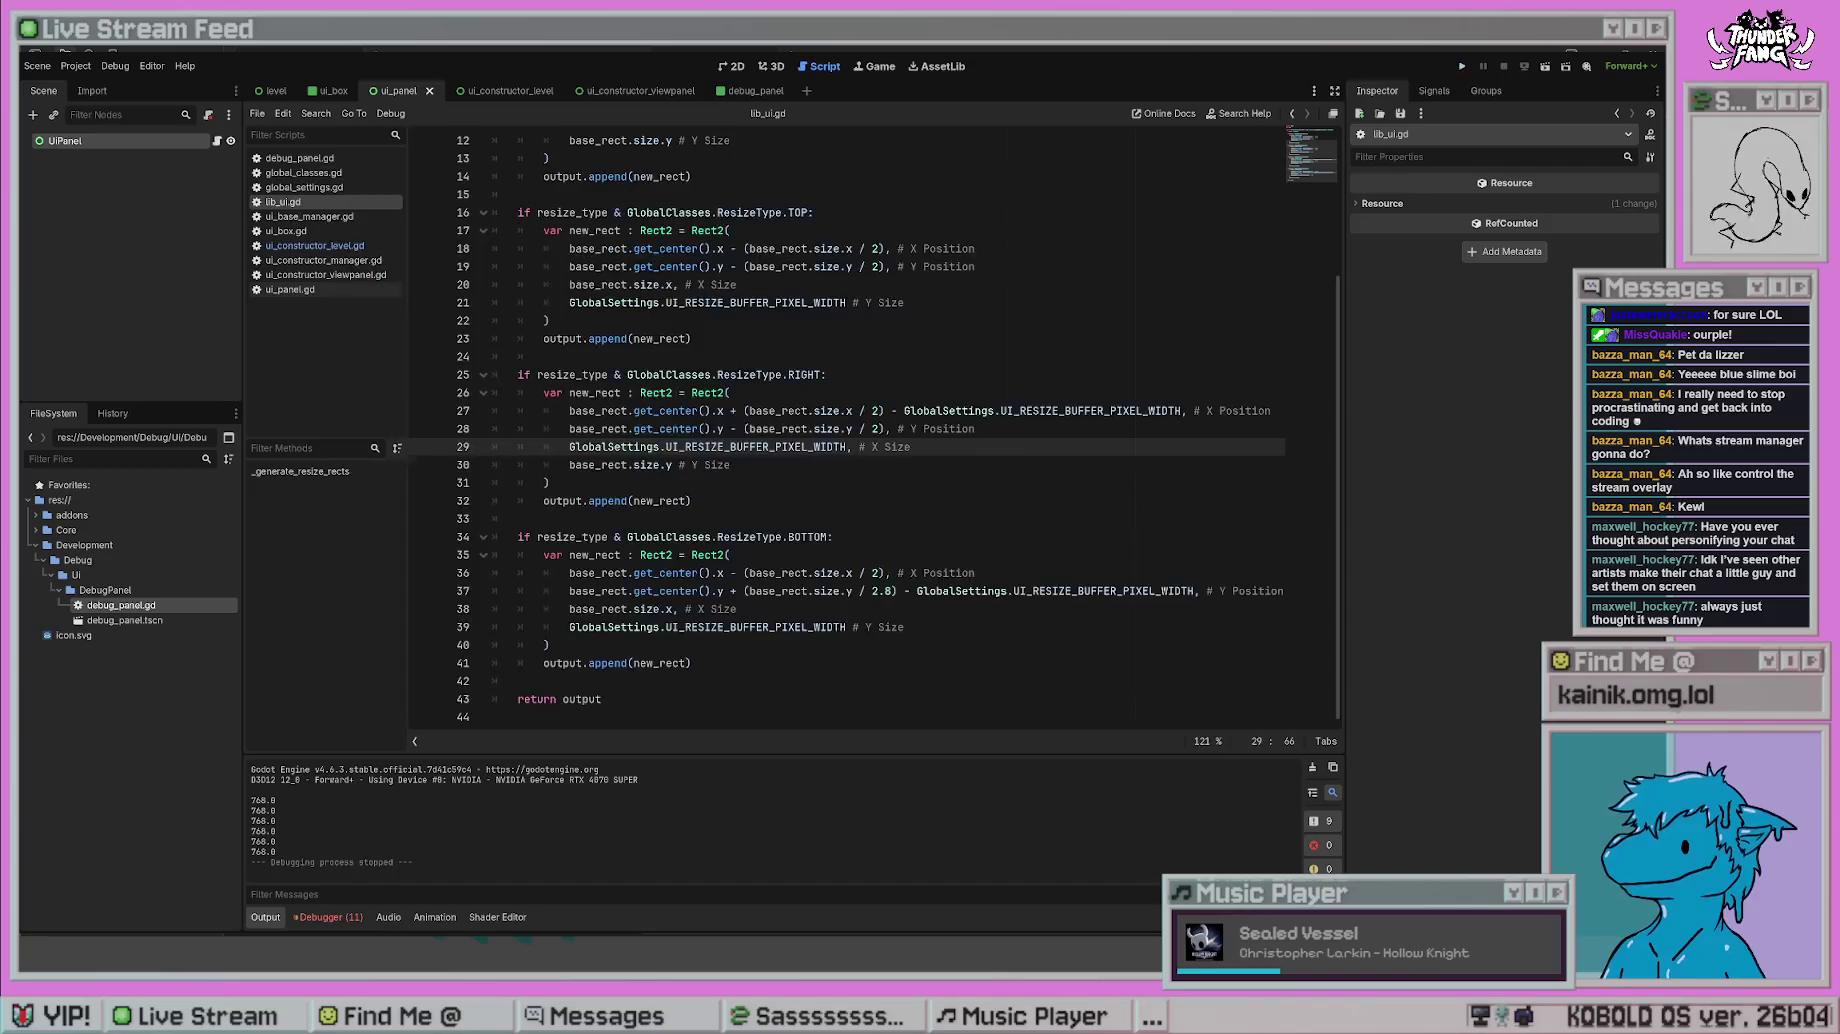
click(890, 585)
click(800, 518)
key(F5)
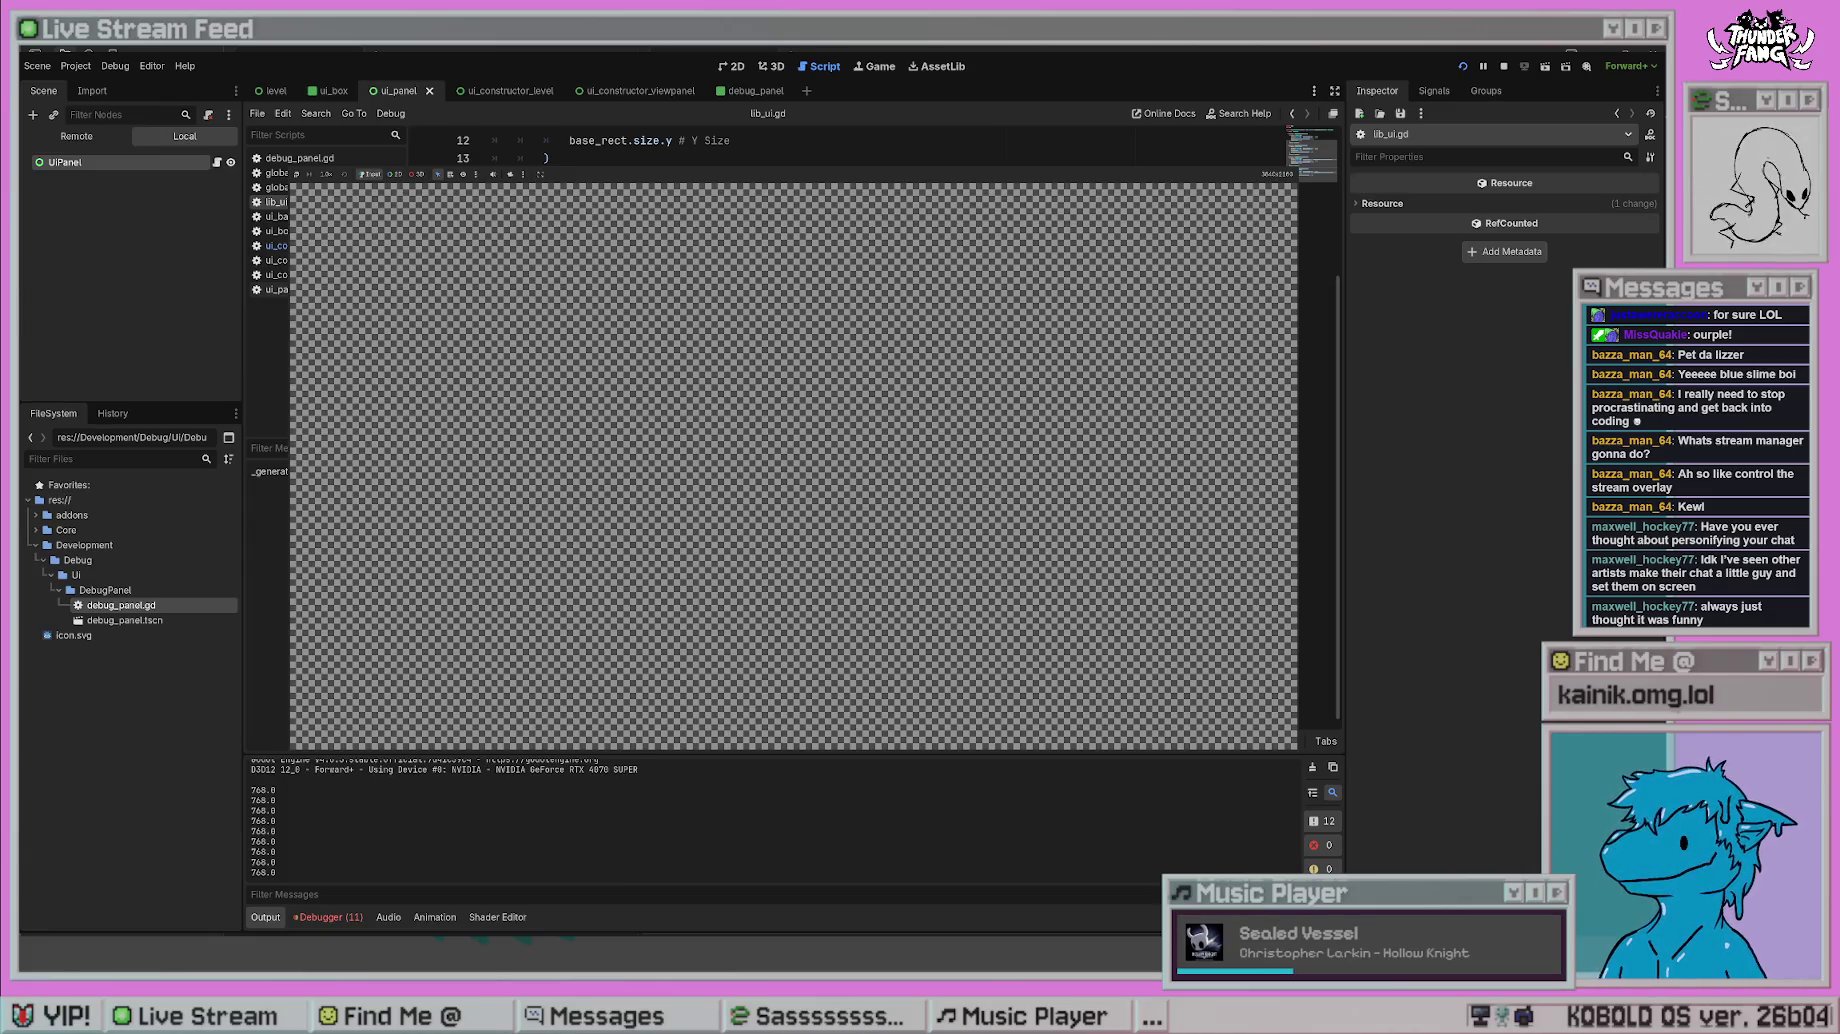
key(F8)
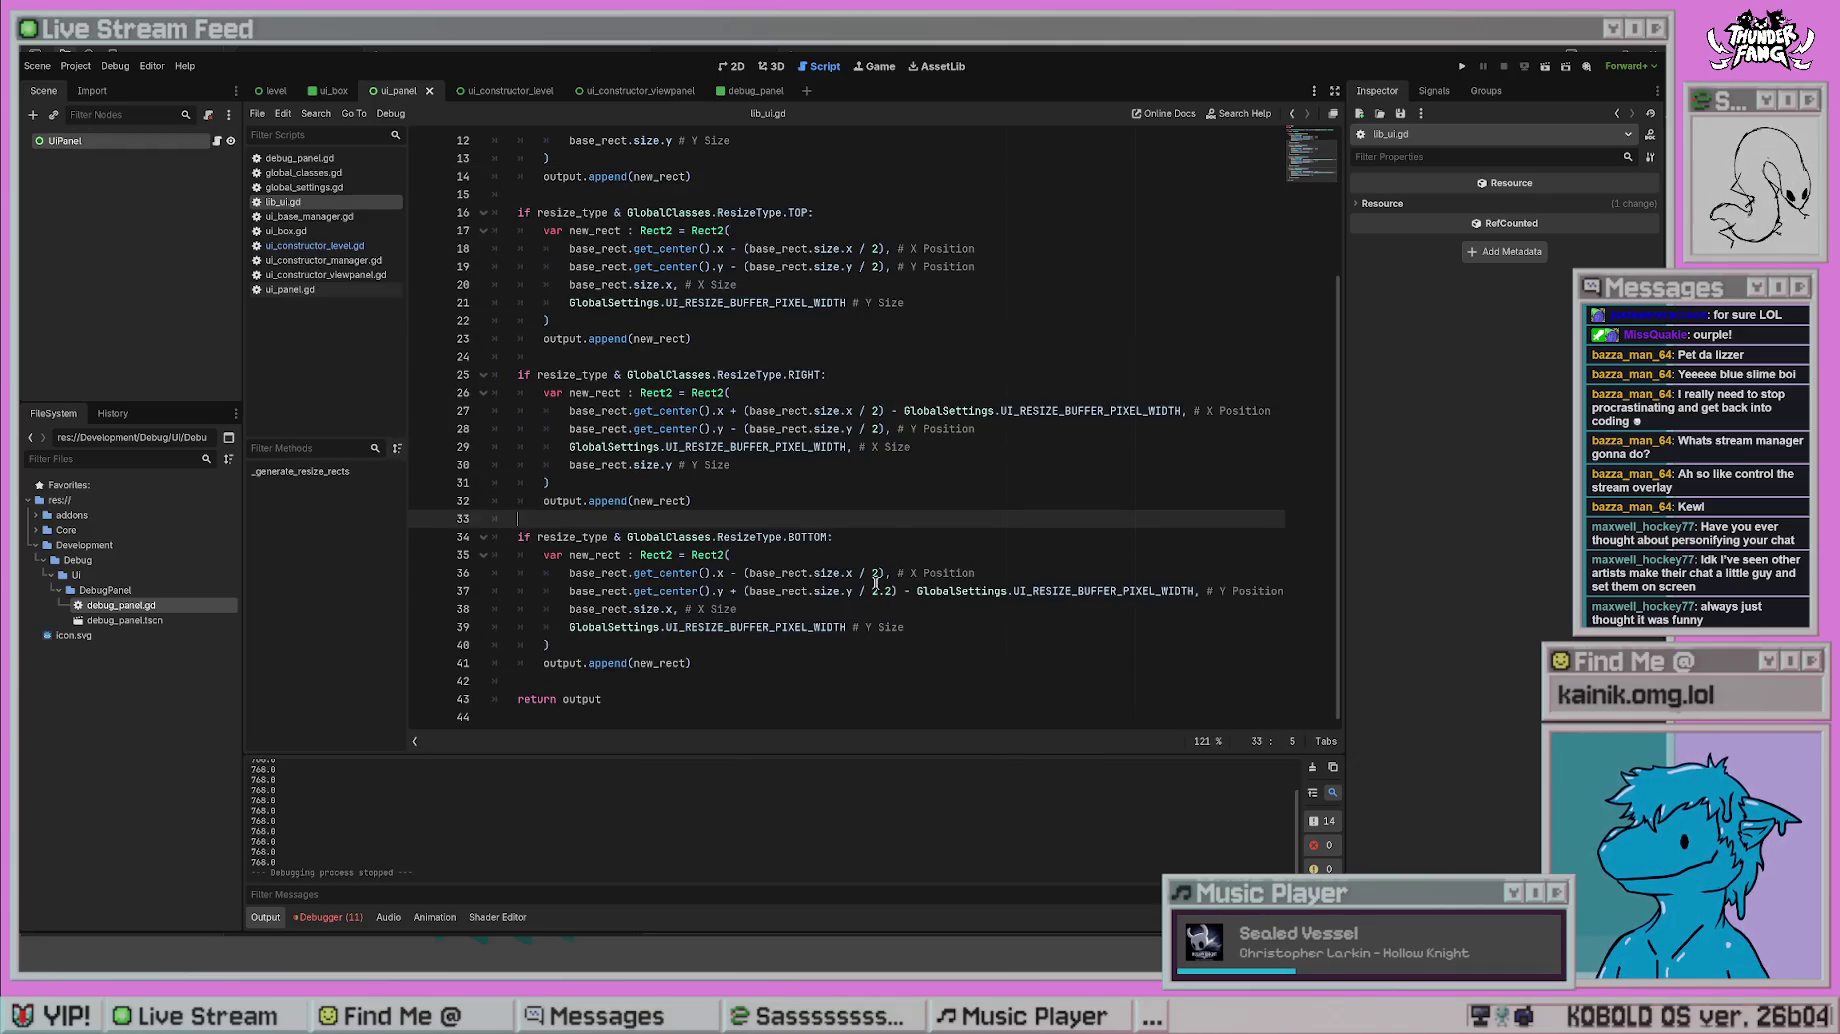
- Change the Y divisor to 2.1 and test-run the project again
click(890, 590)
key(BackSpace)
text(1)
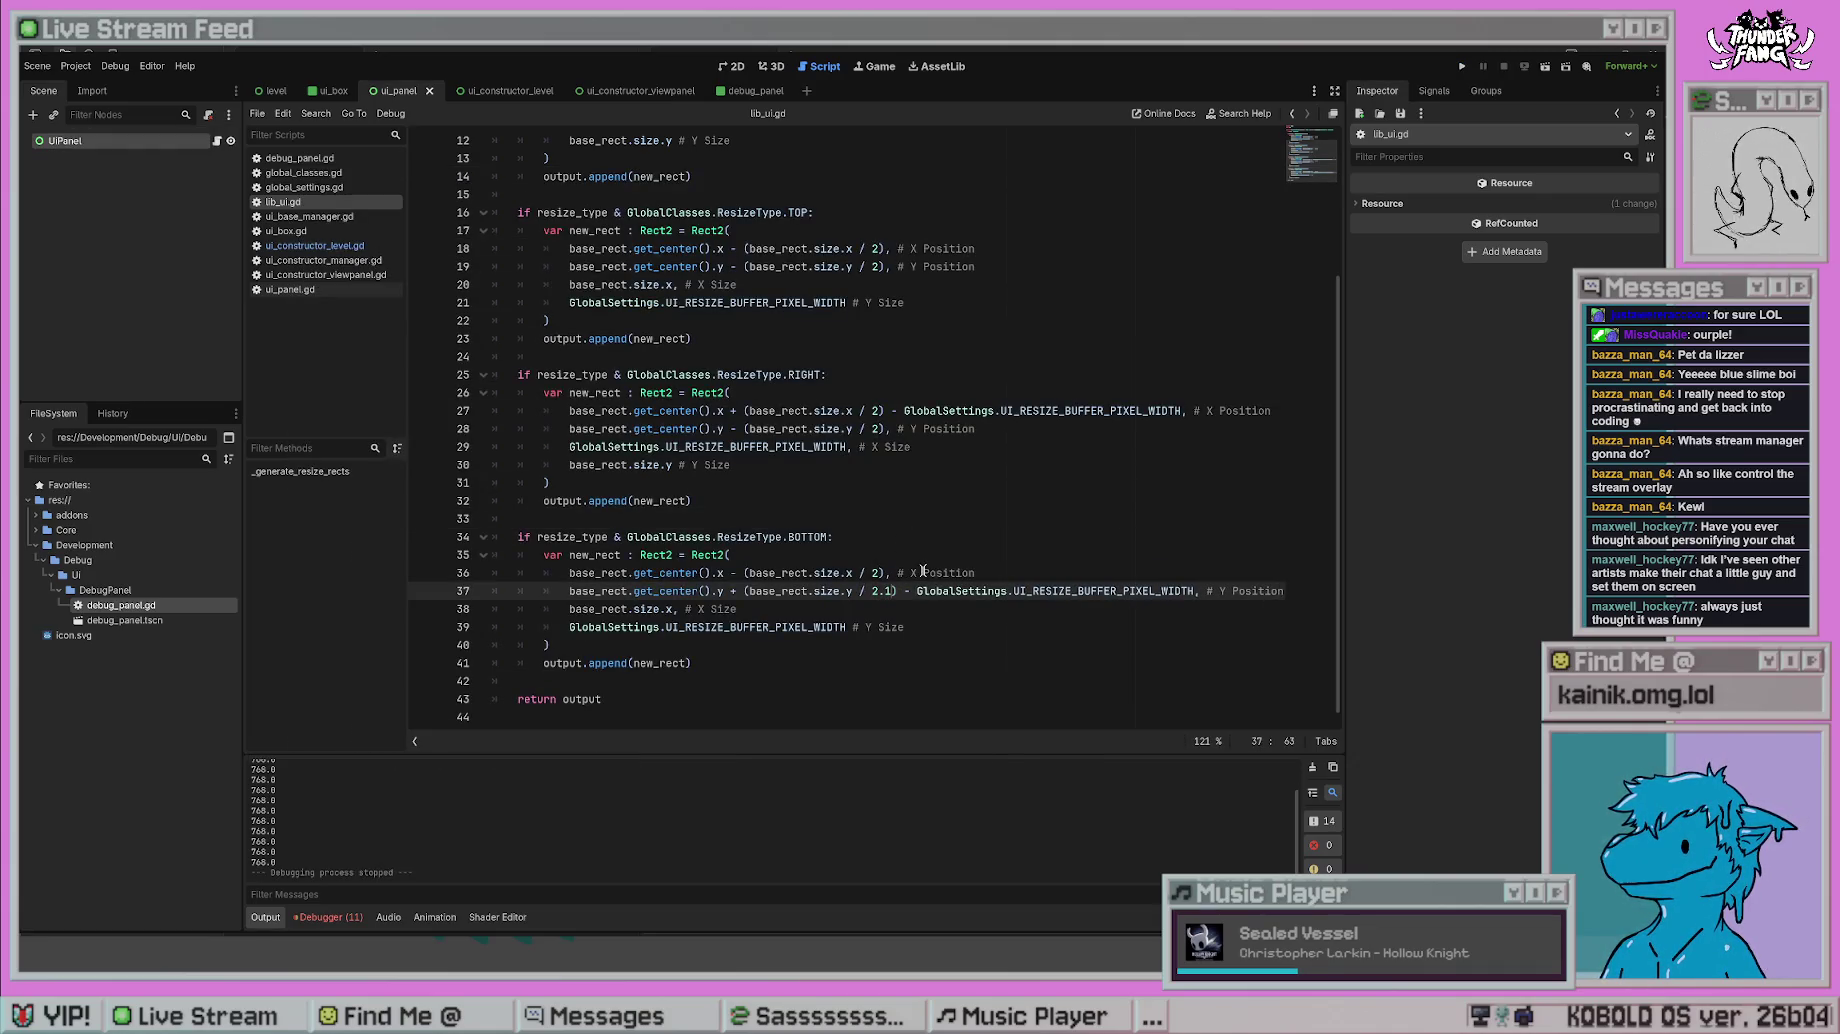
click(1456, 67)
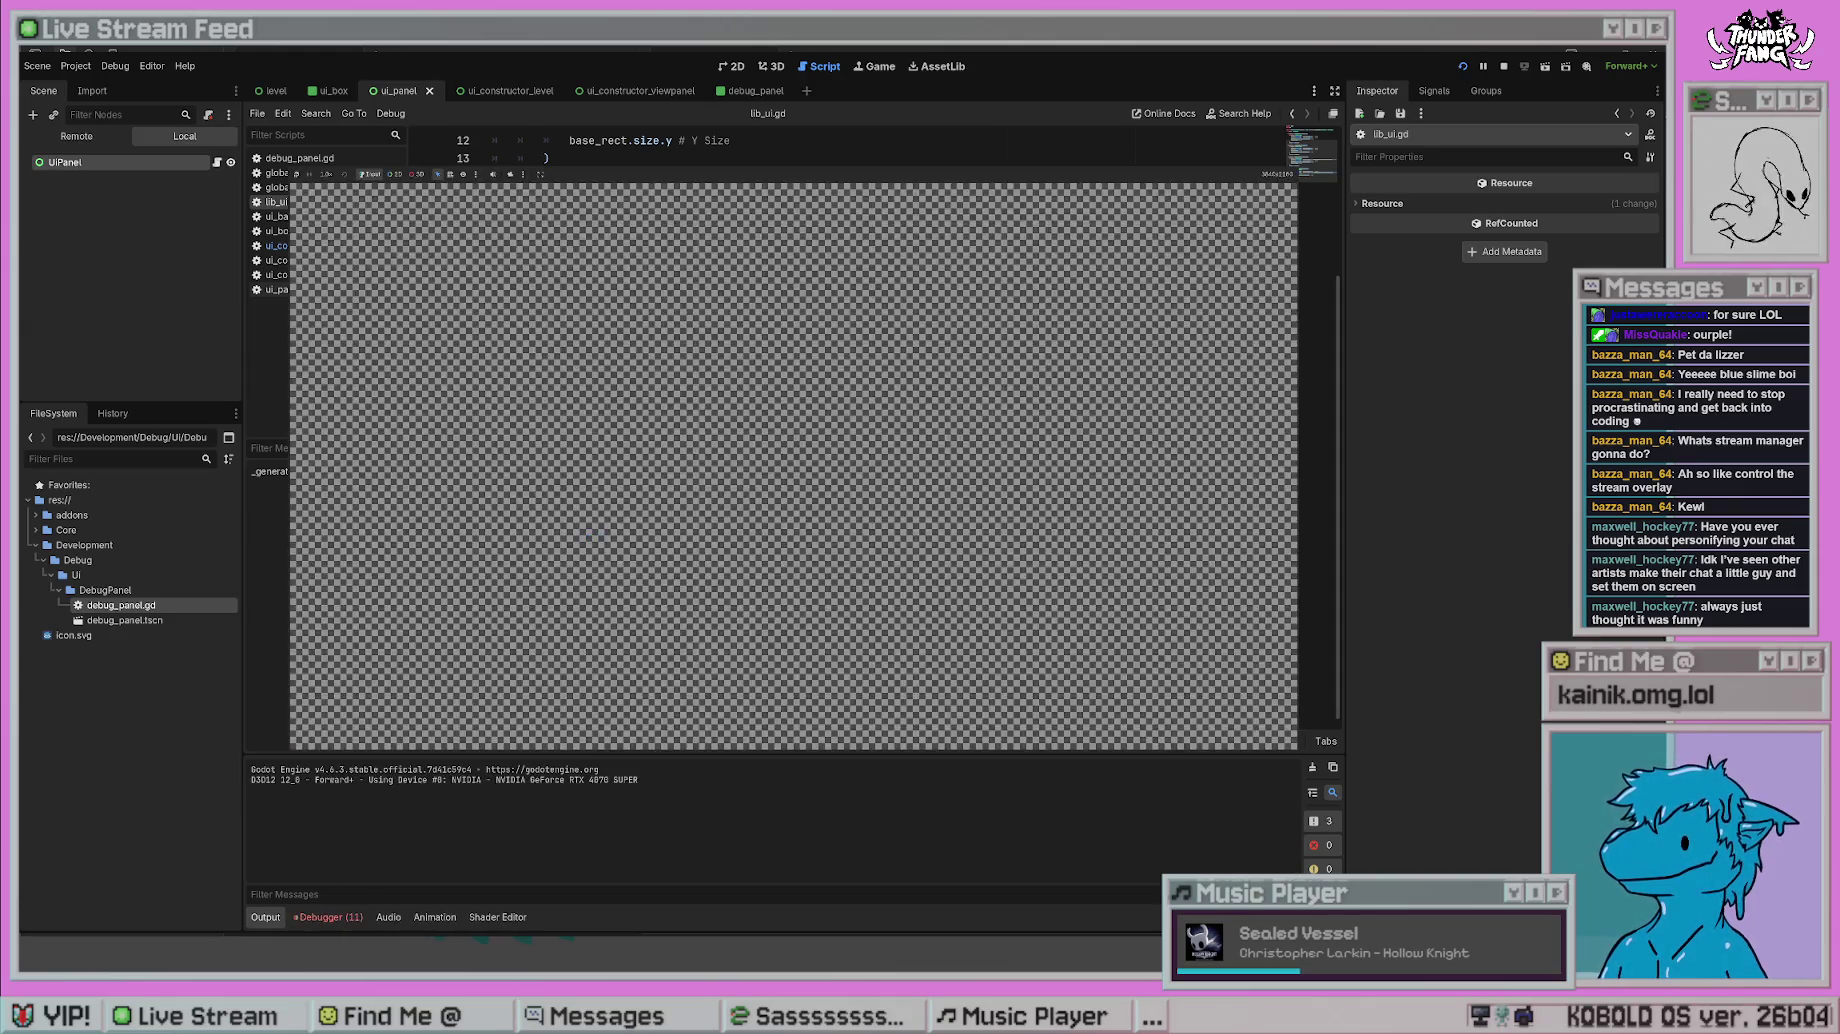
key(F8)
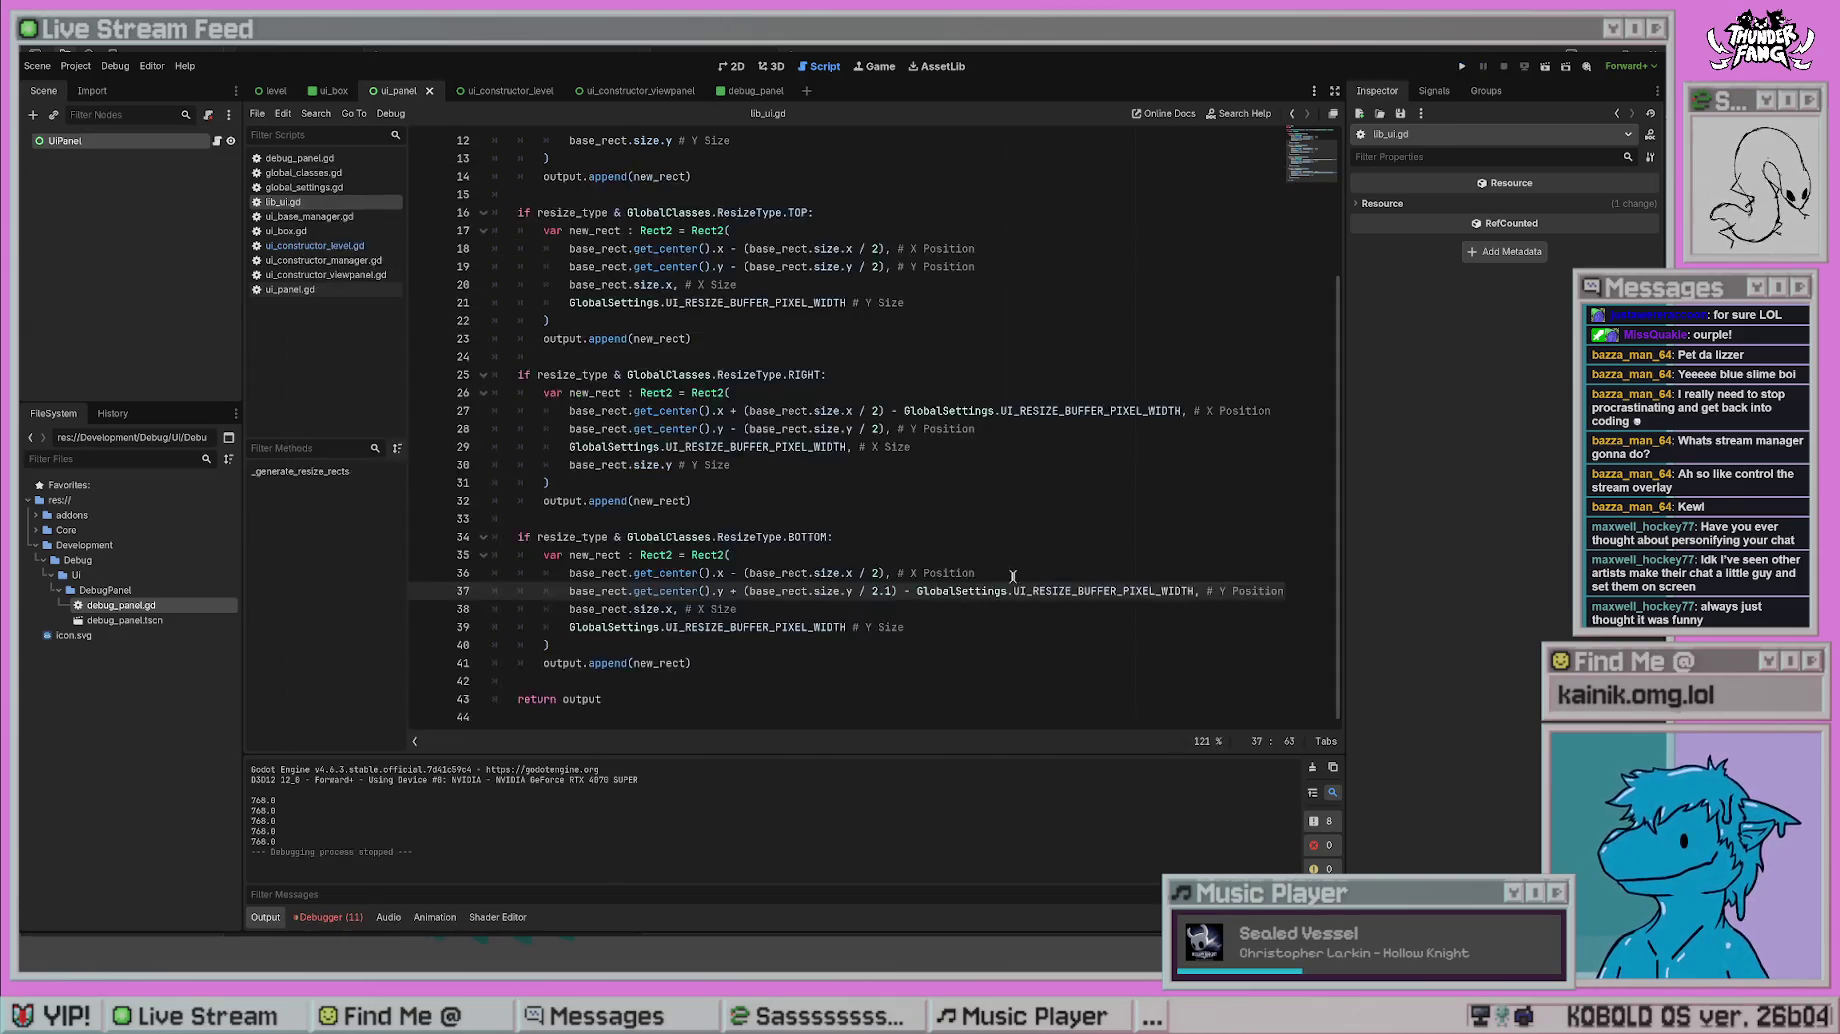
text(6)
click(975, 519)
click(1462, 66)
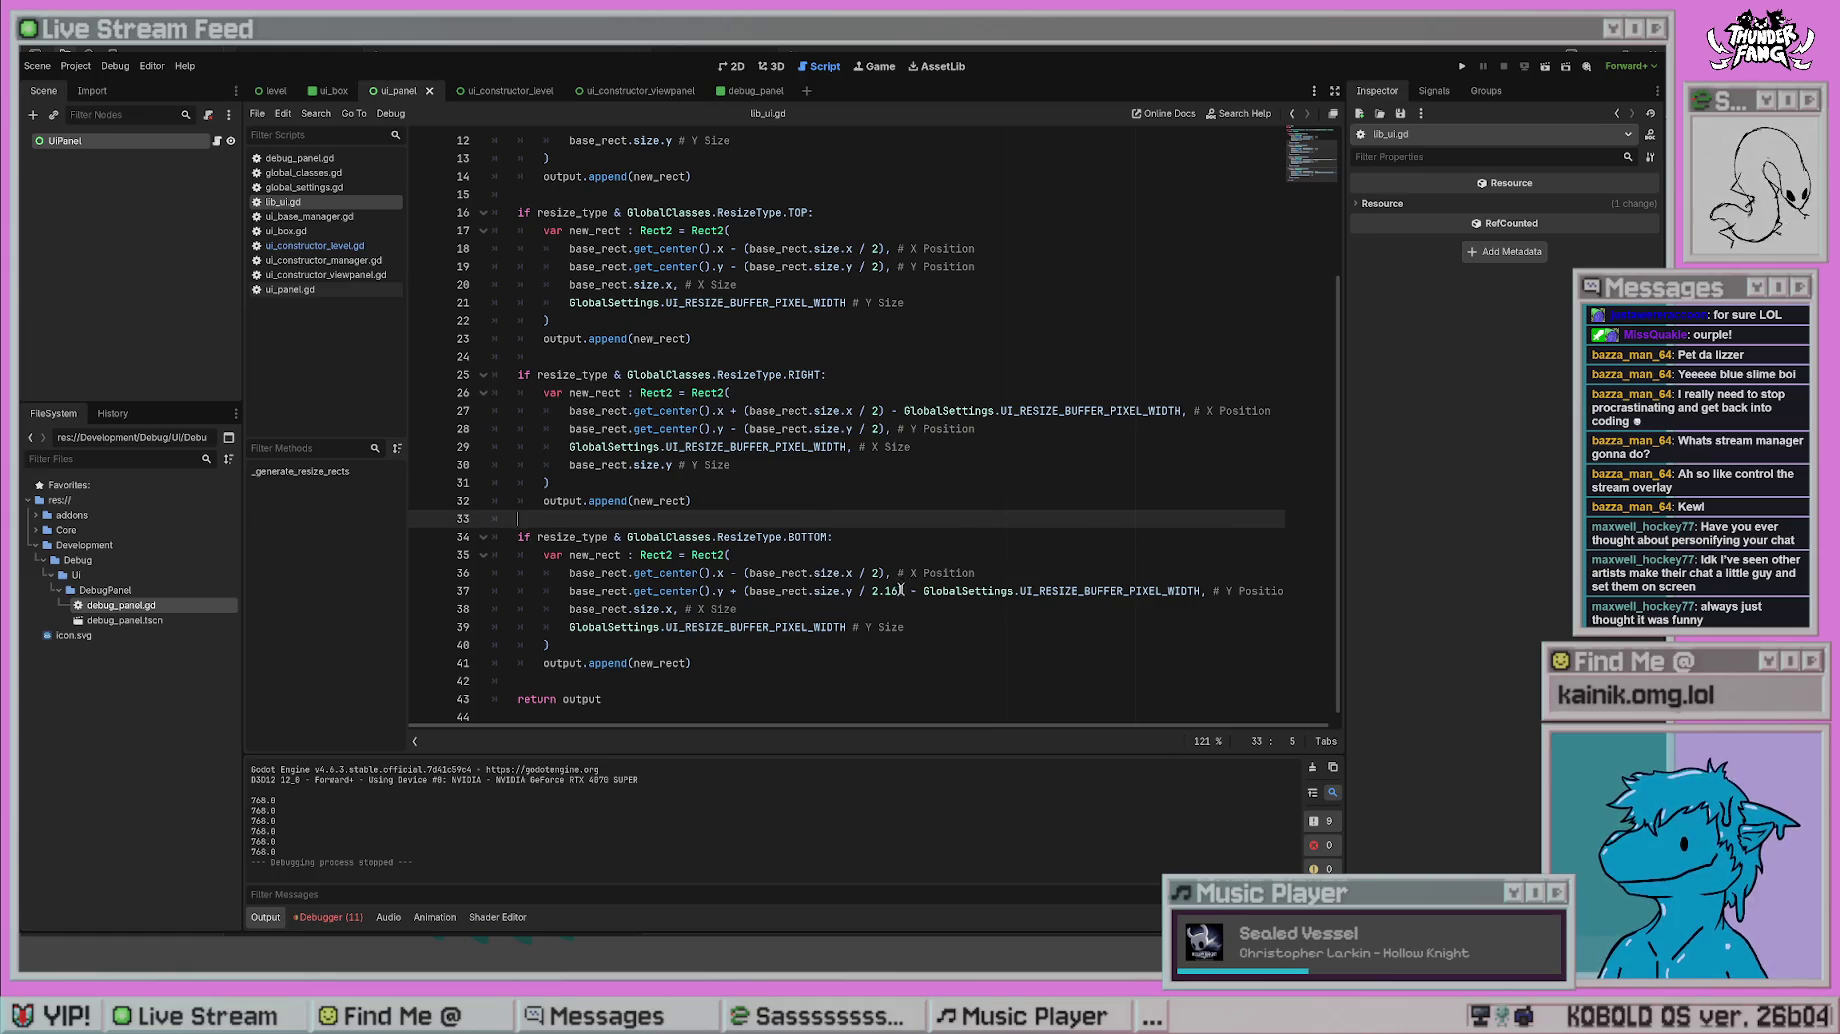
- Change the divisor 2.16 to 2.15, test-run, and open ui_constructor_viewpanel.gd
click(893, 591)
key(Up)
key(Up)
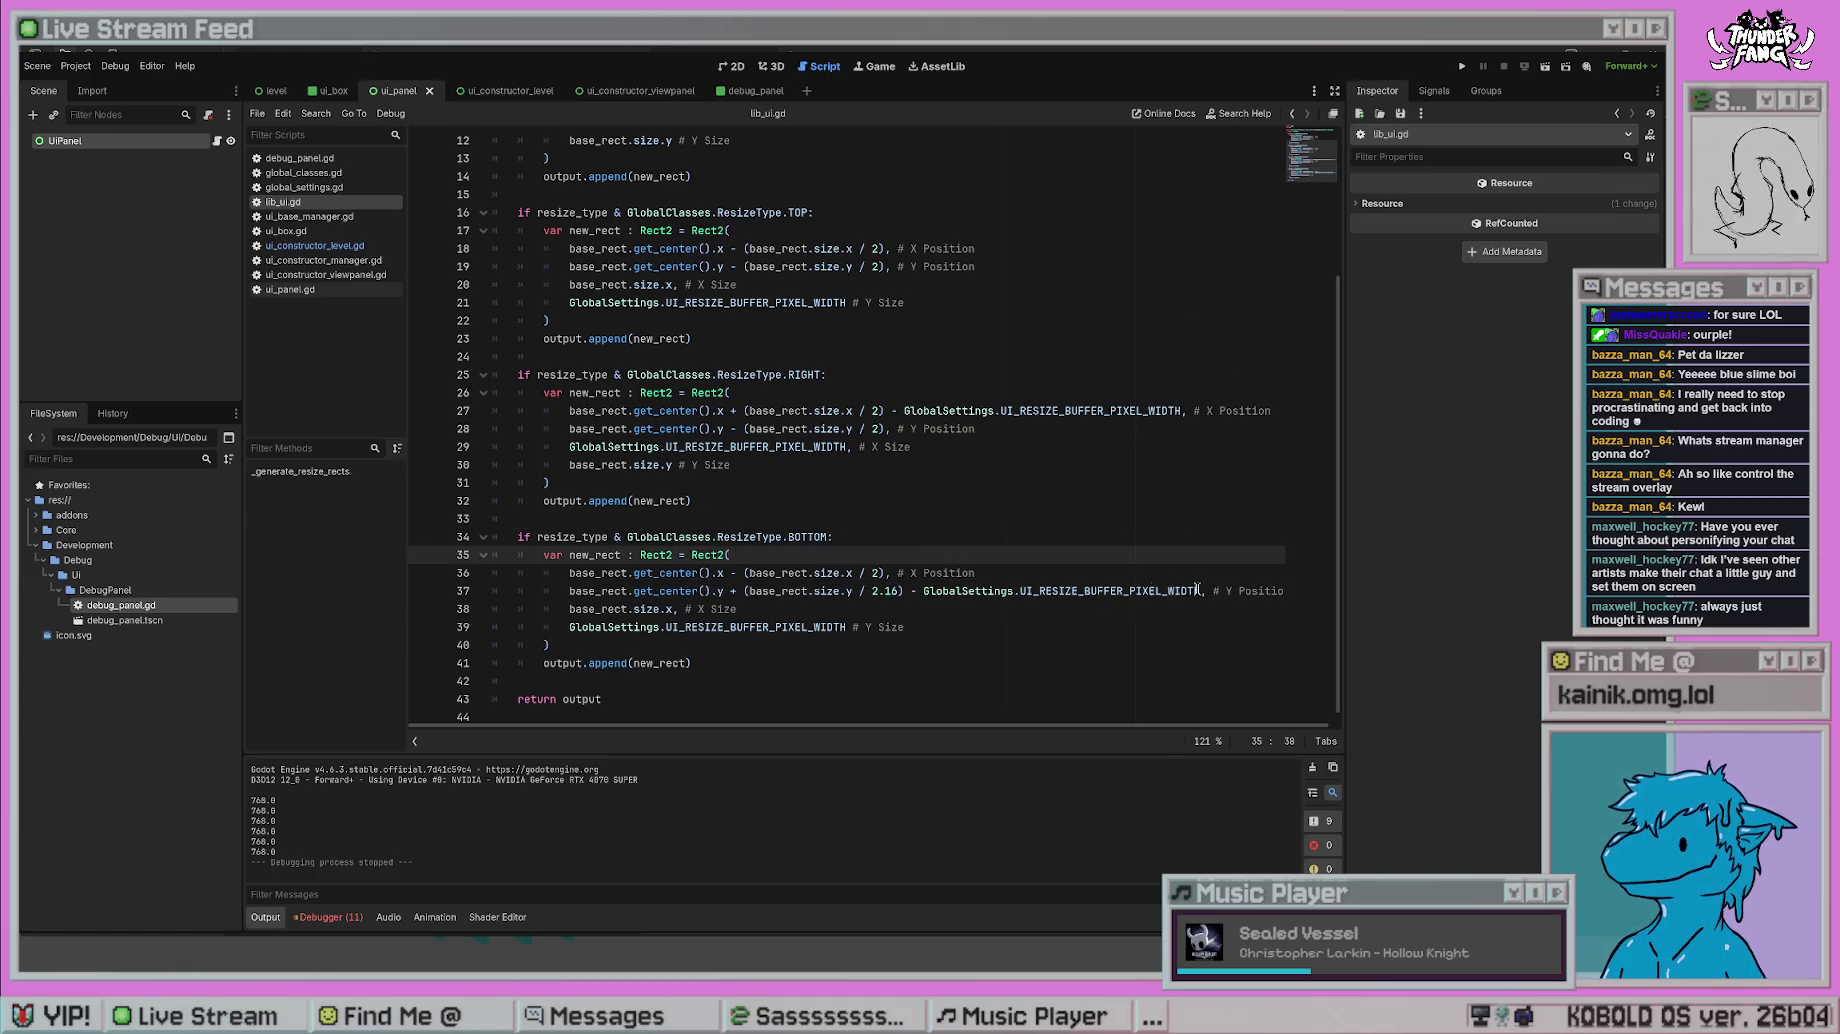
click(897, 591)
key(Delete)
text(5)
click(935, 447)
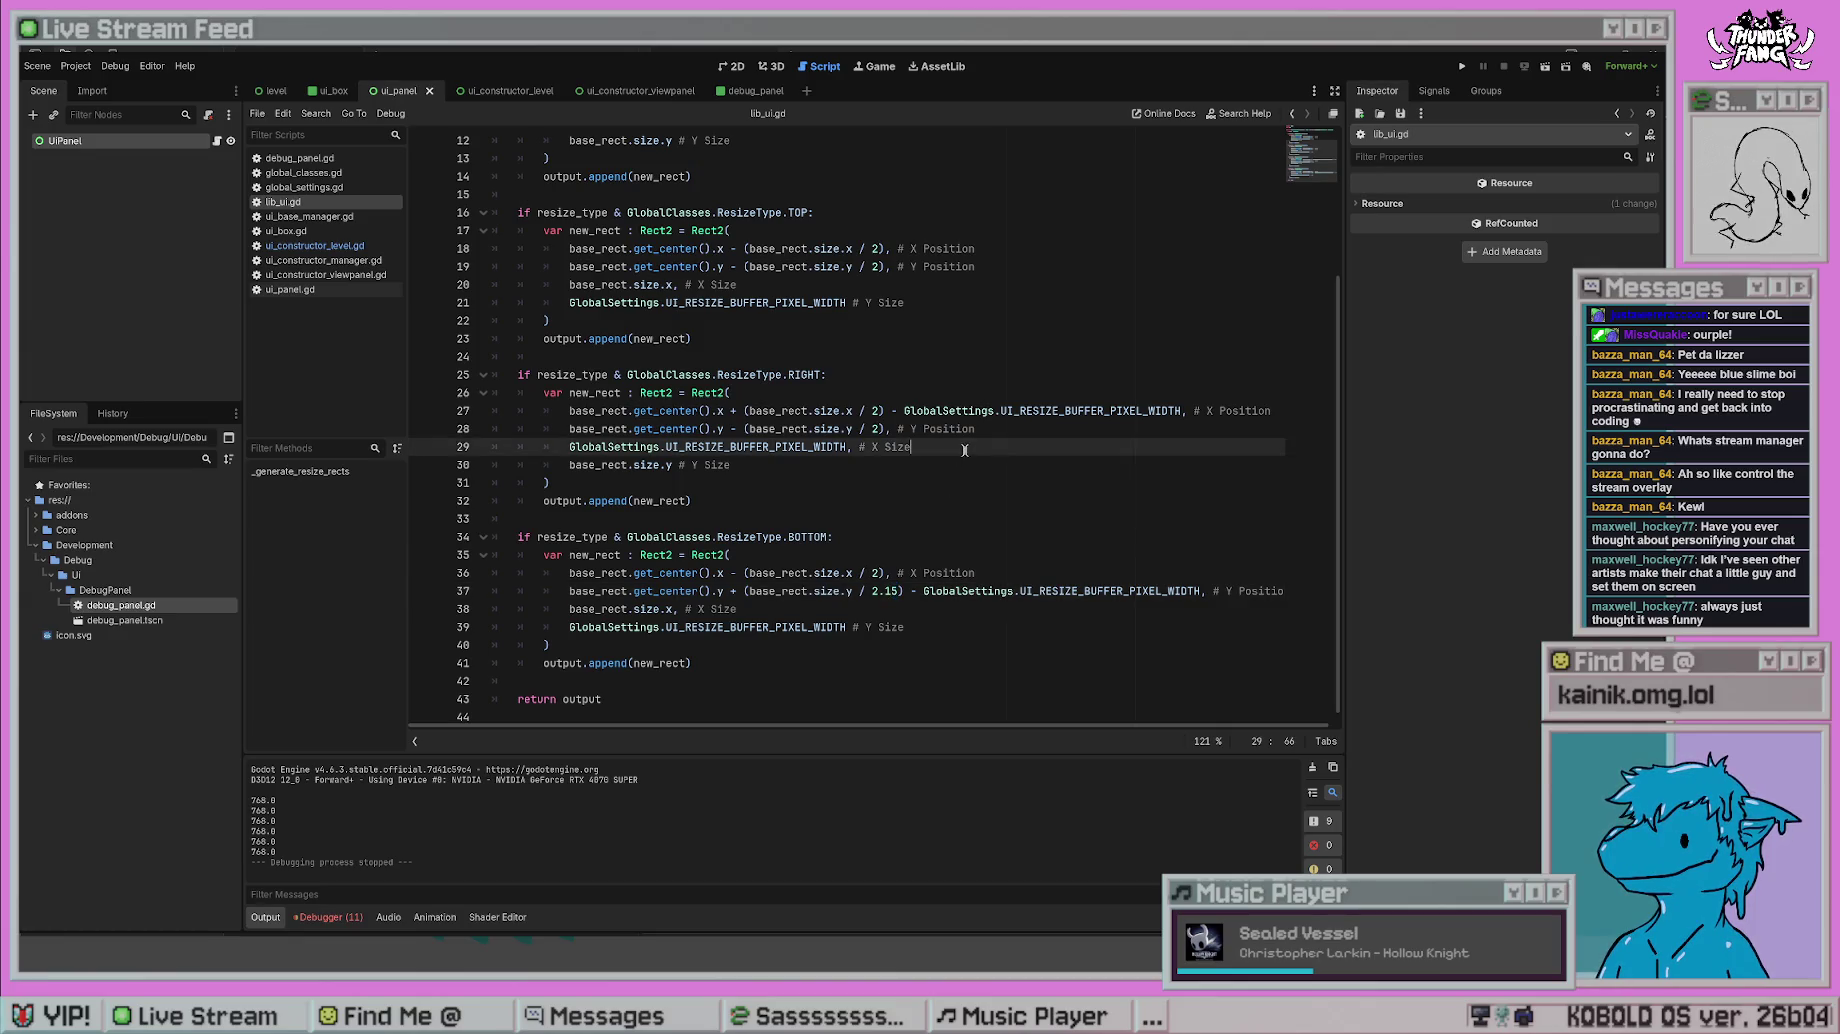
key(F5)
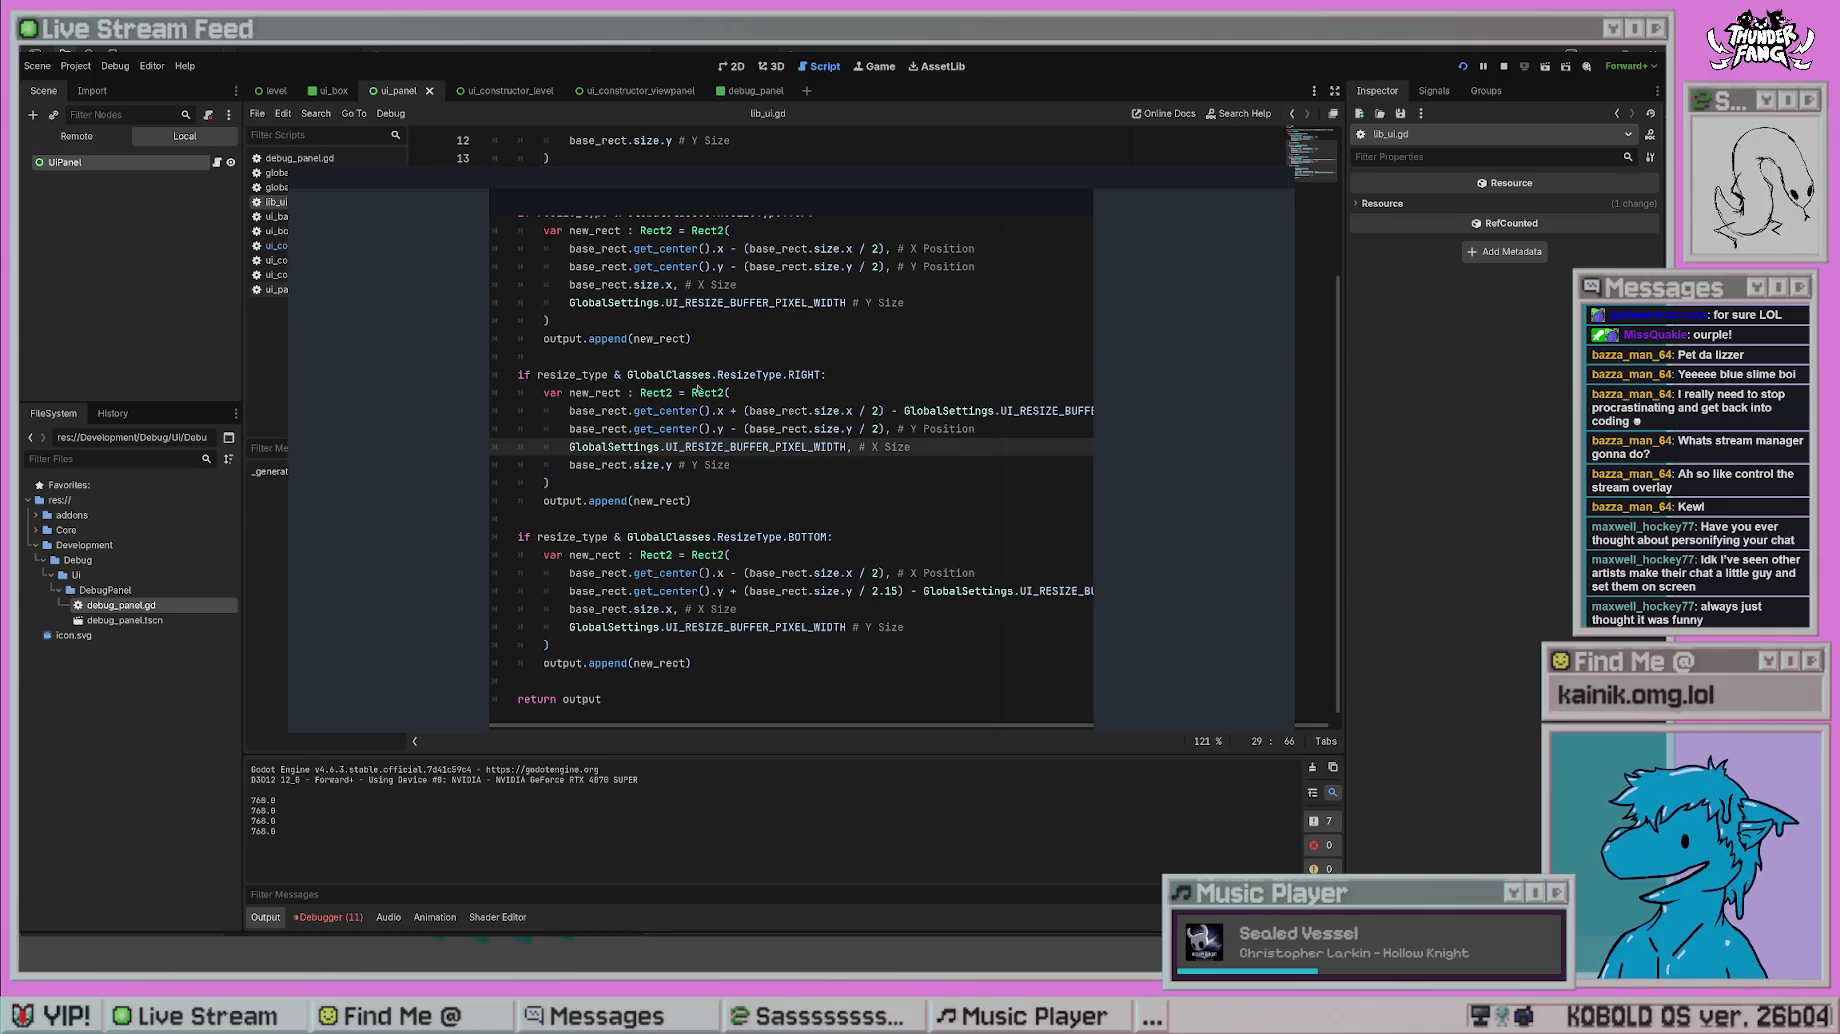
key(F8)
click(792, 393)
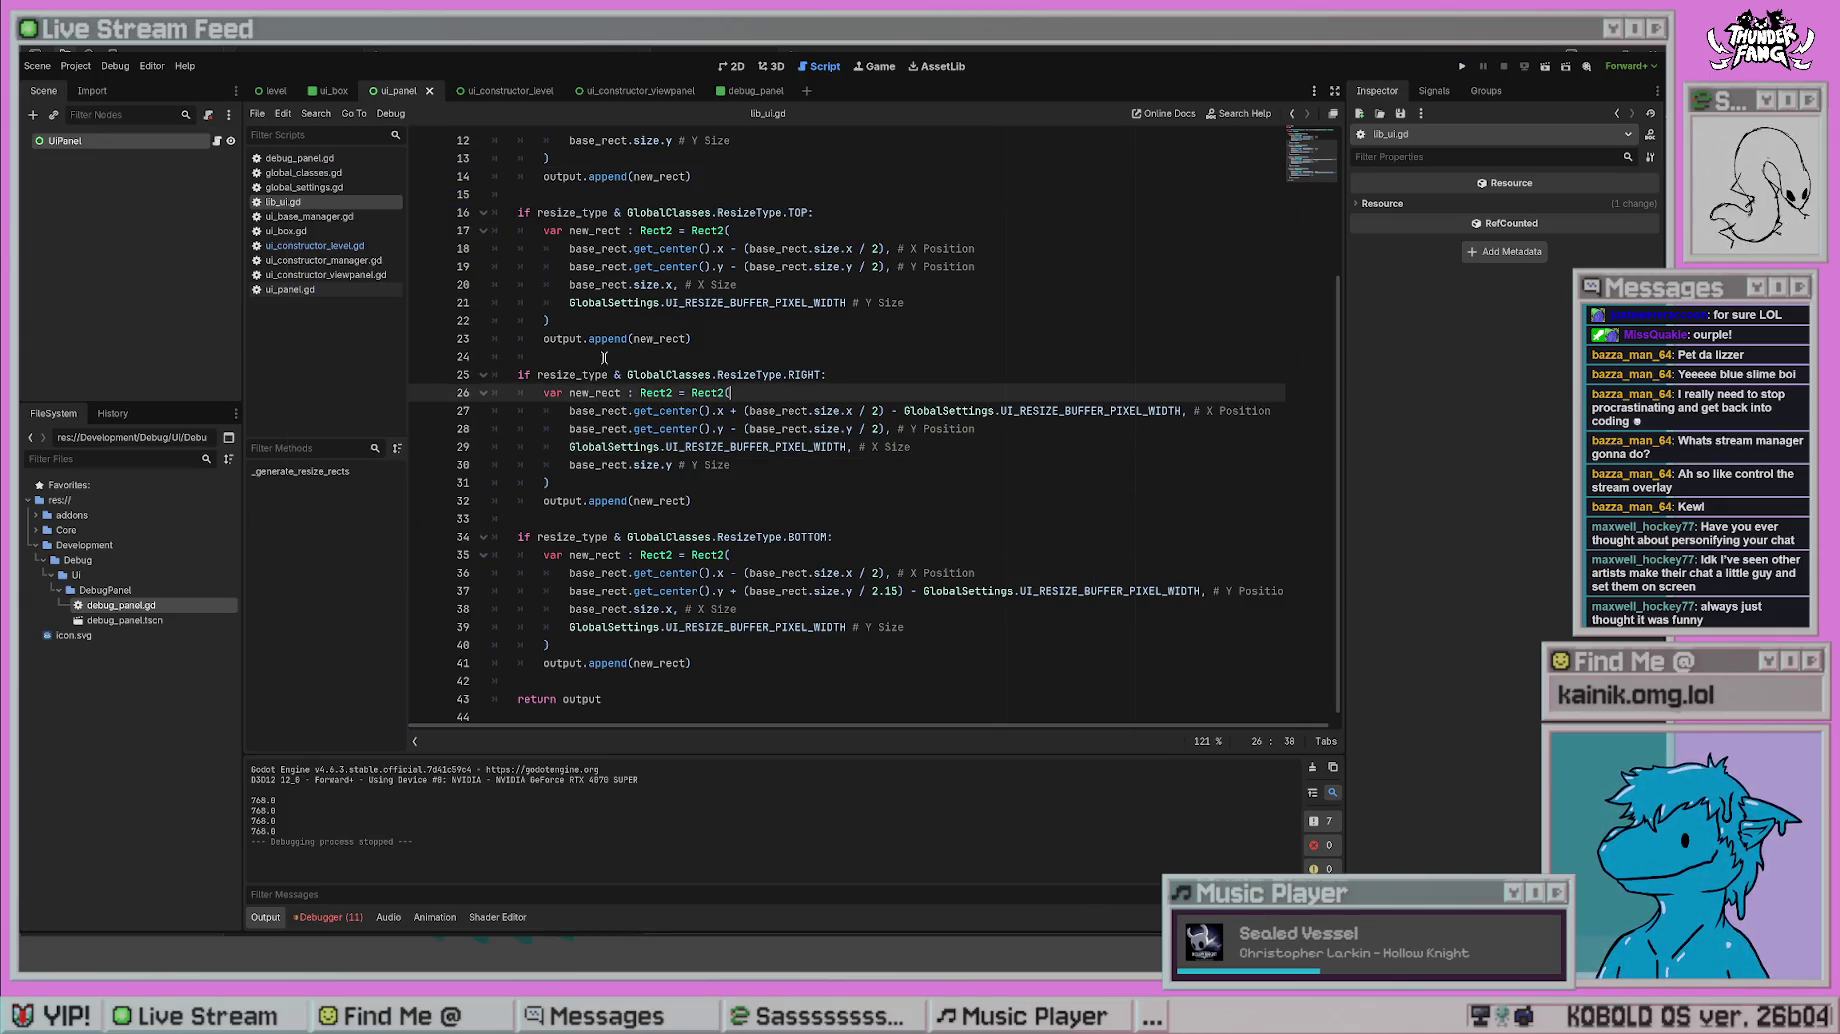
click(325, 275)
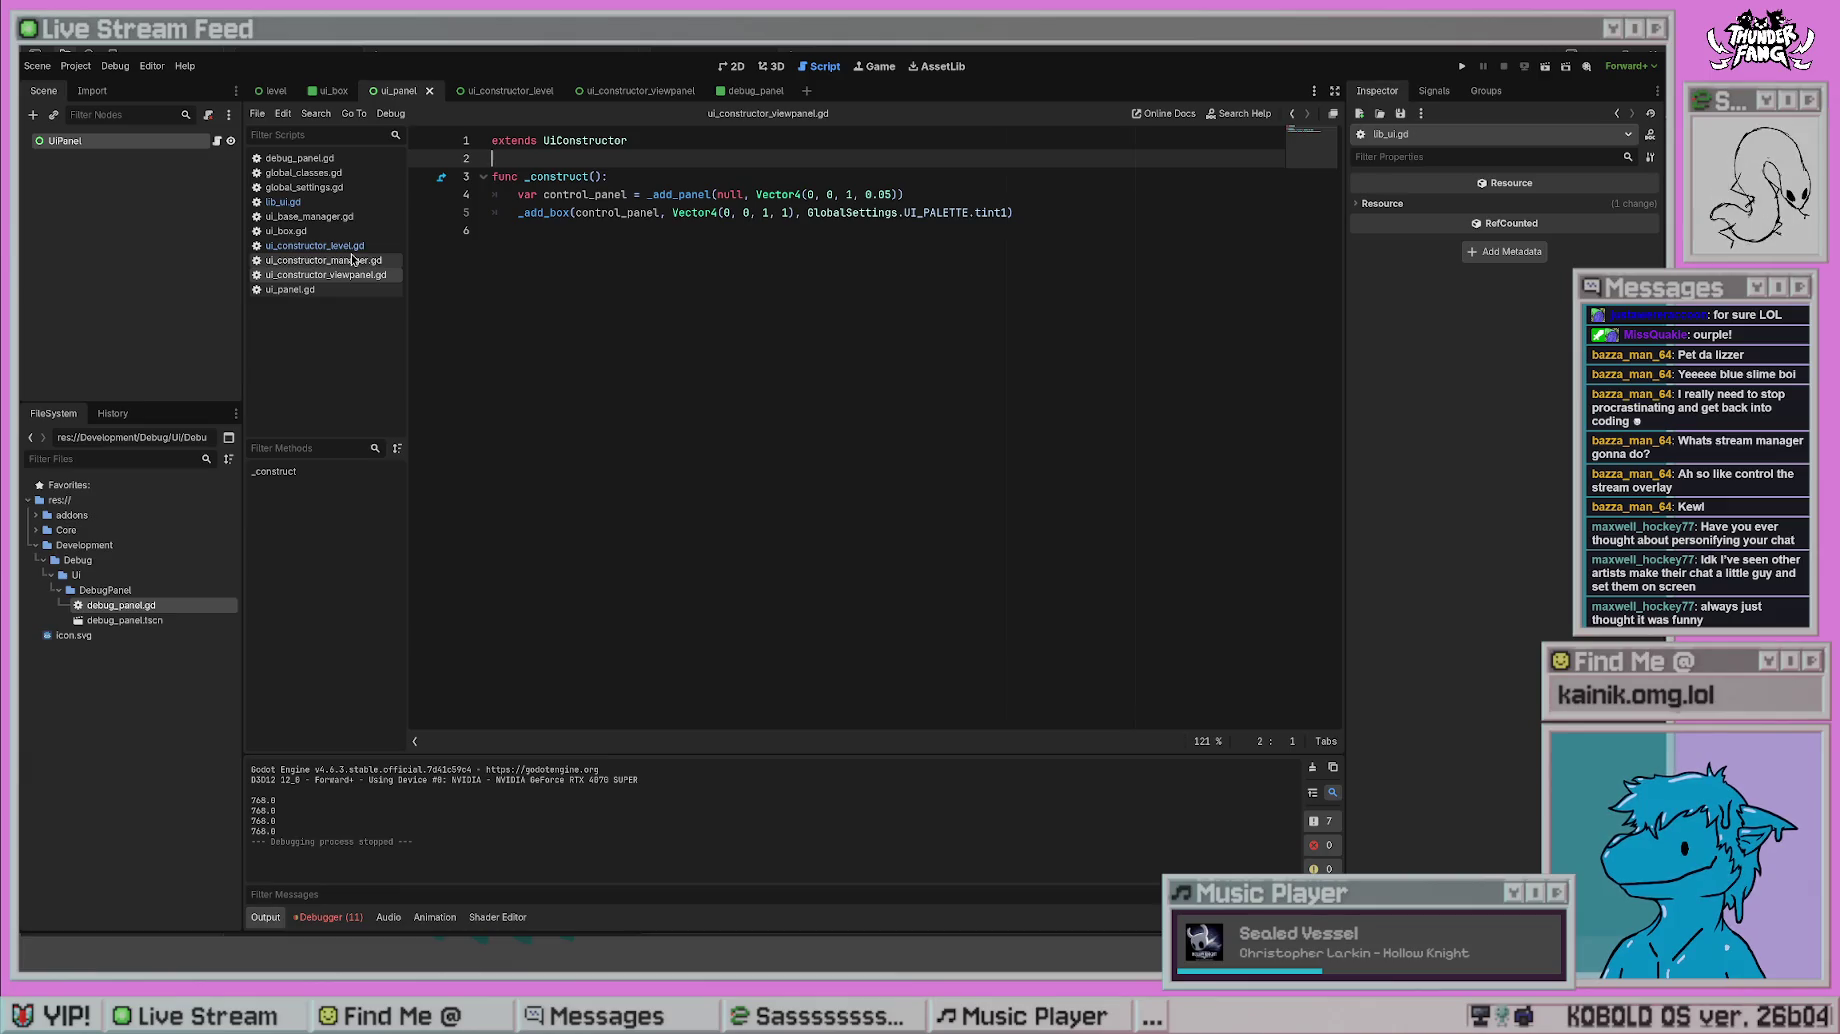
- From ui_constructor_level.gd, run and stop the game twice, then show ui_constructor_manager.gd
click(350, 262)
click(347, 246)
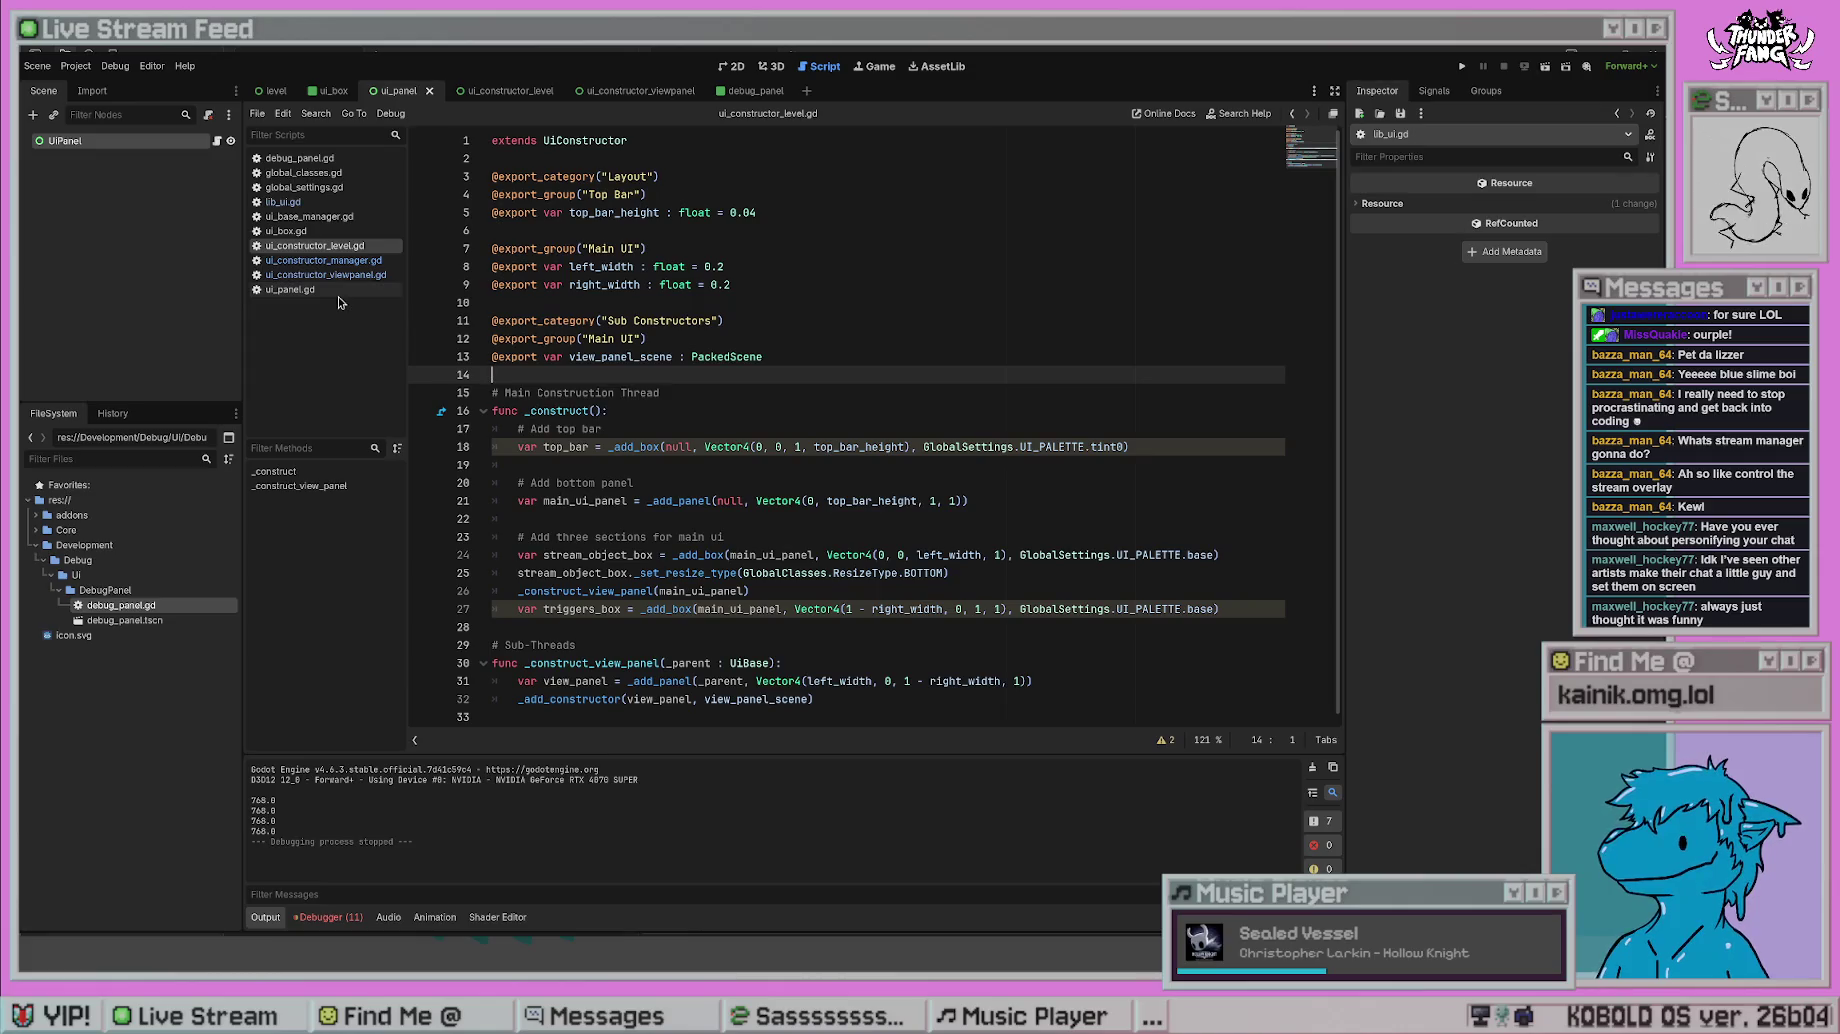
click(1462, 66)
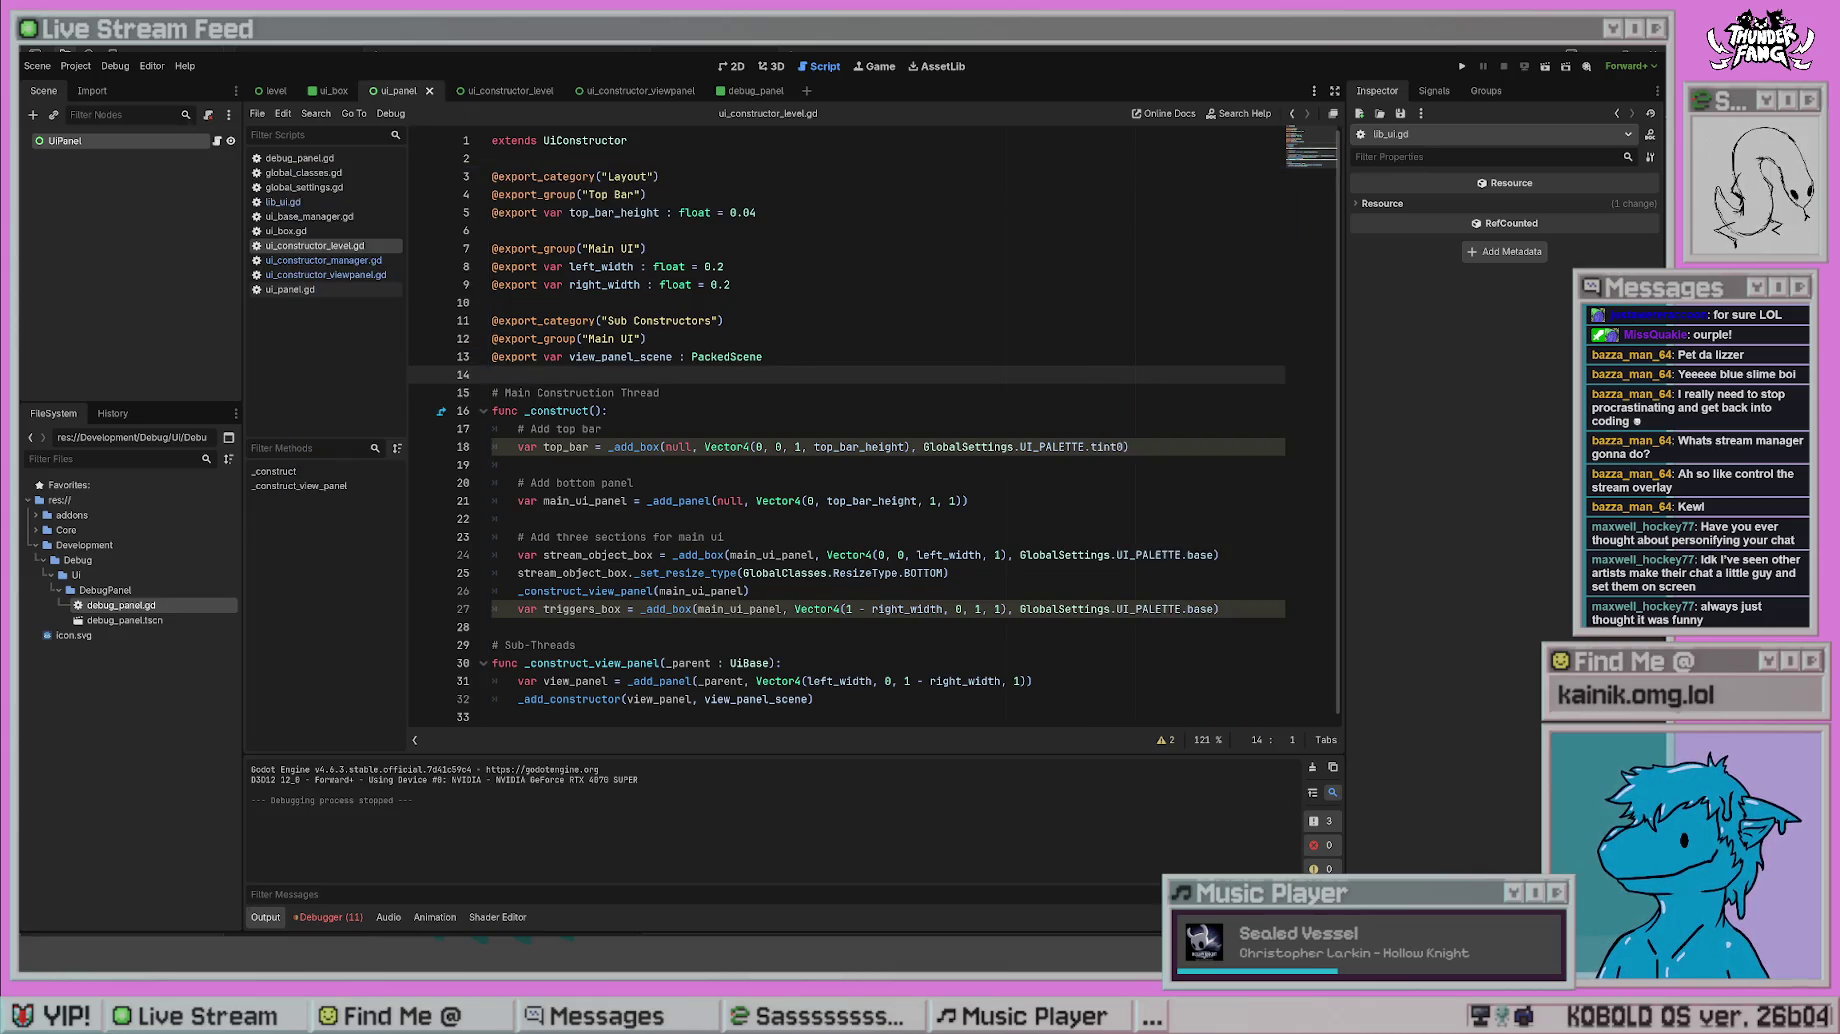
click(1462, 66)
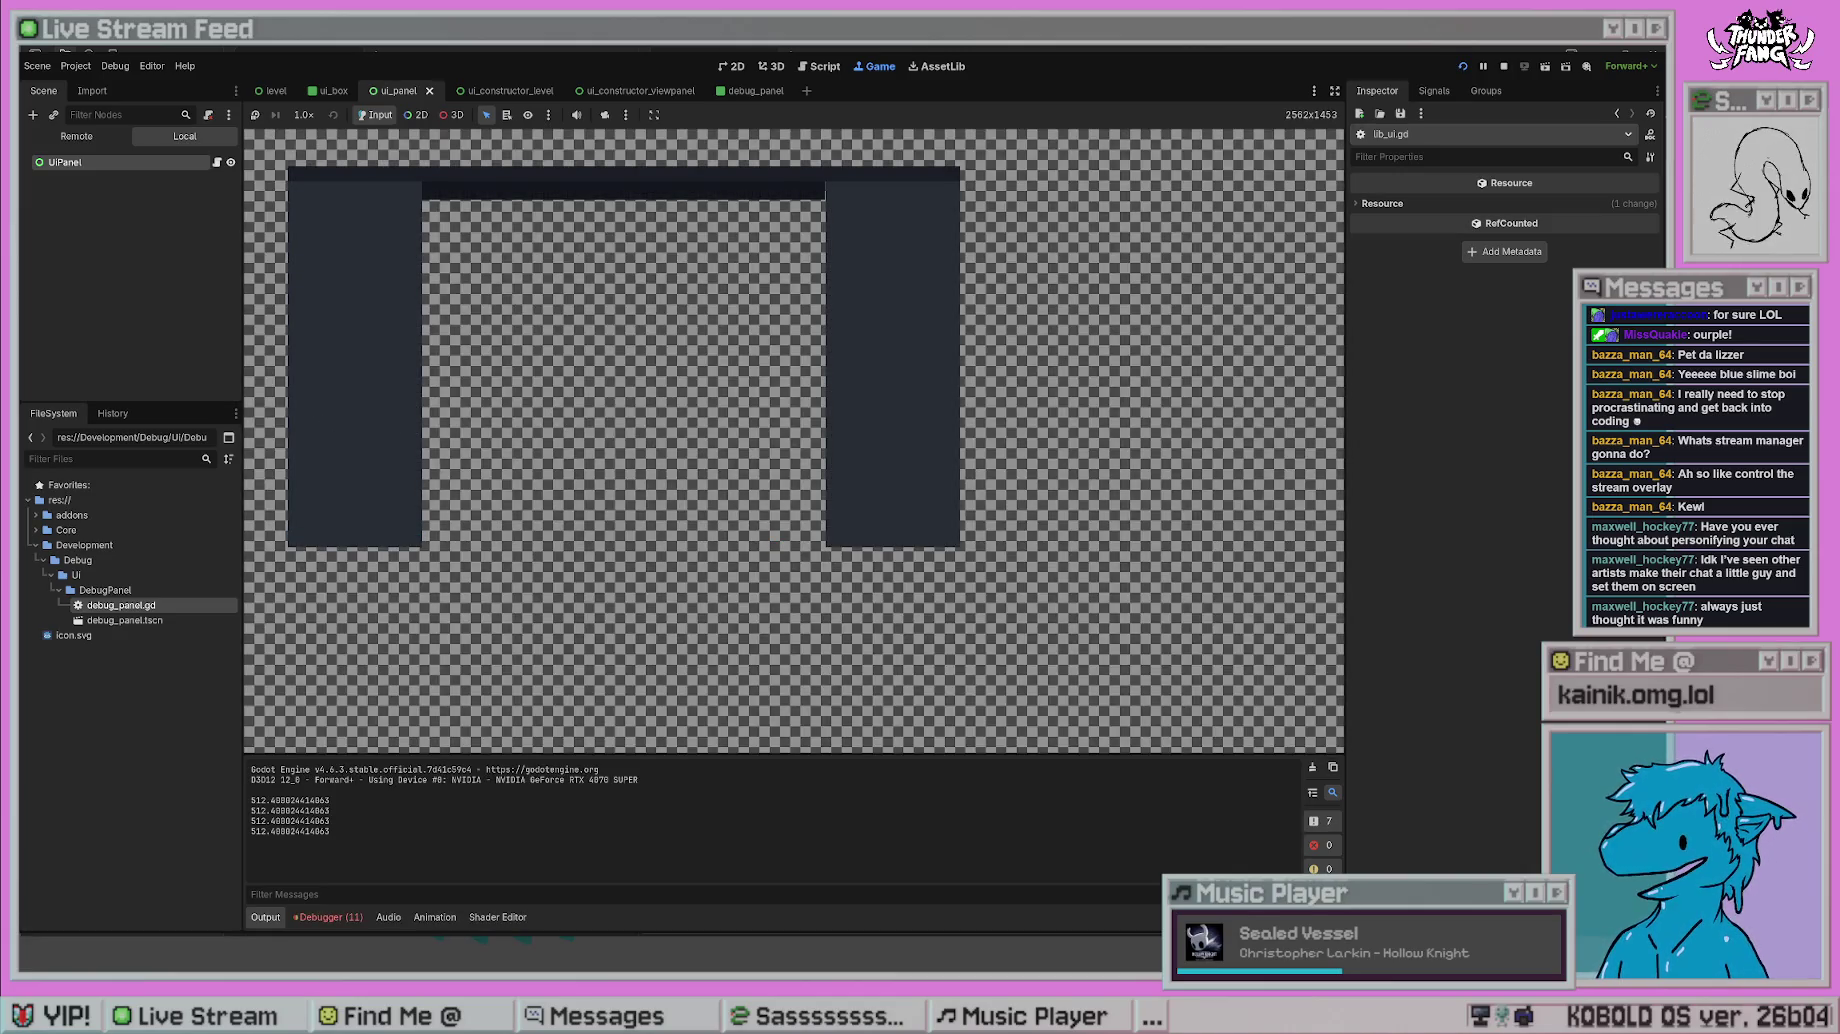
click(1503, 66)
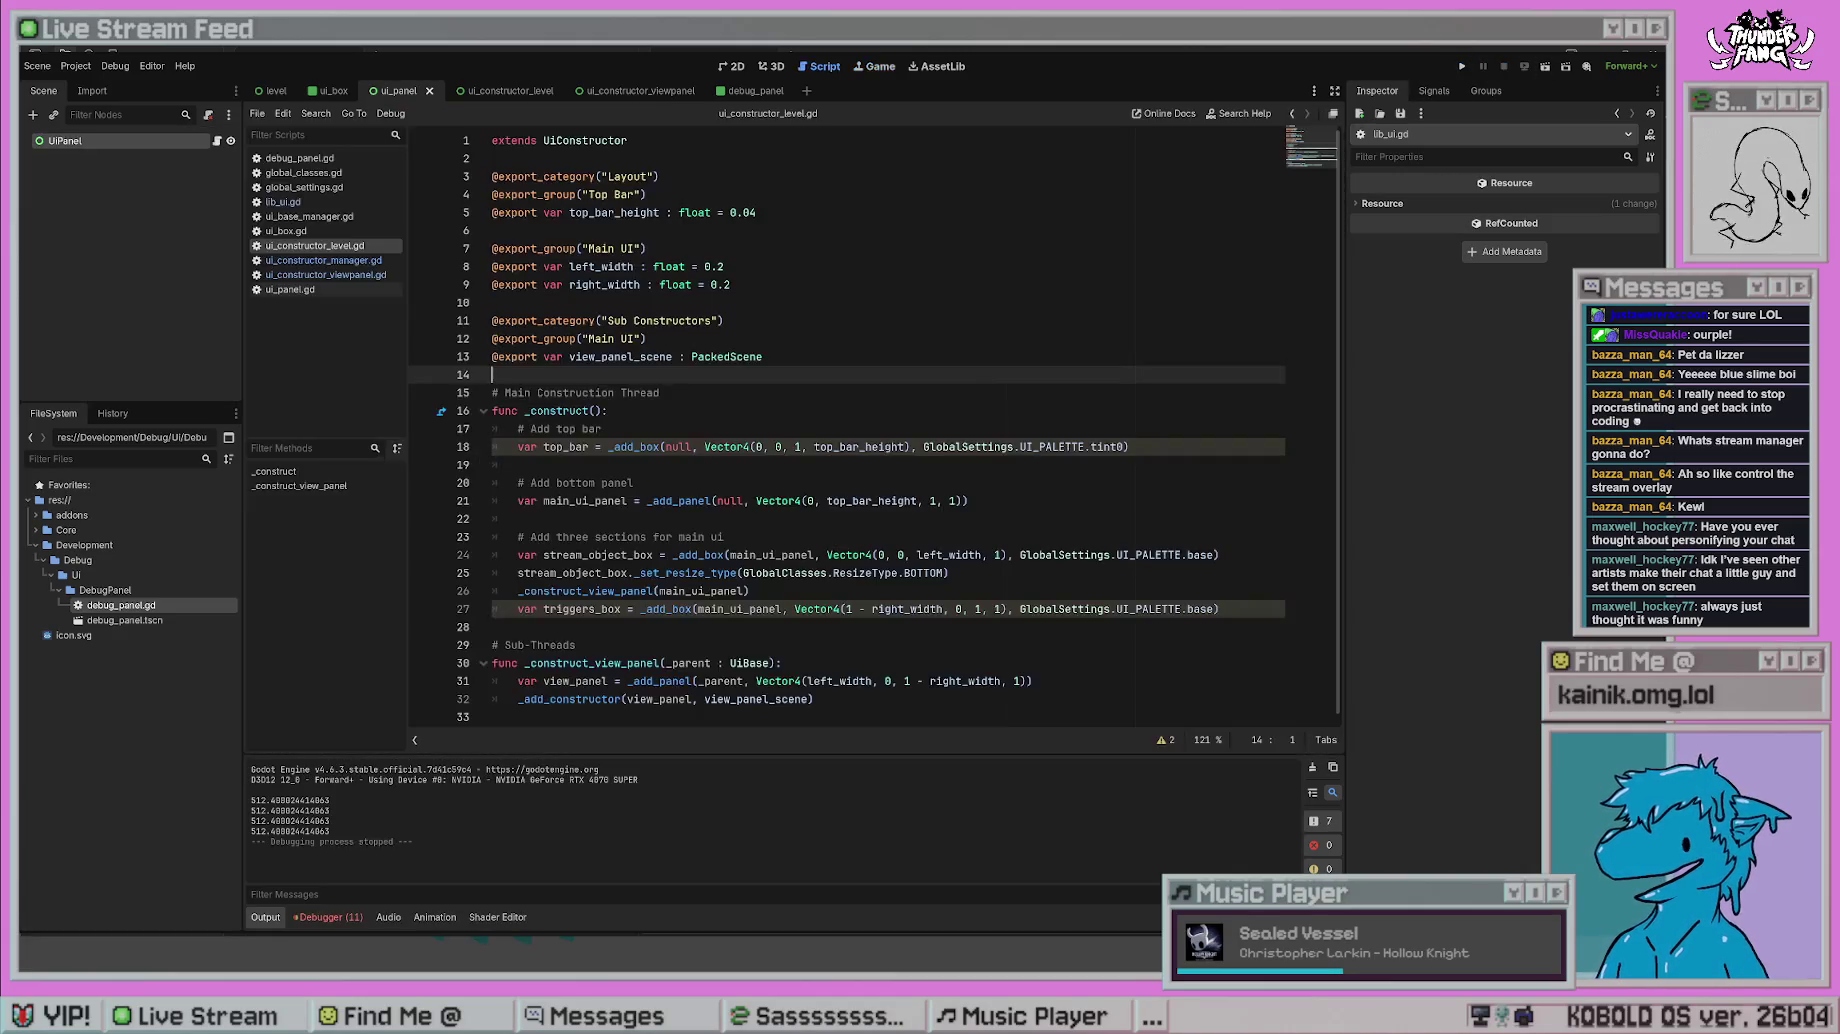
click(1461, 66)
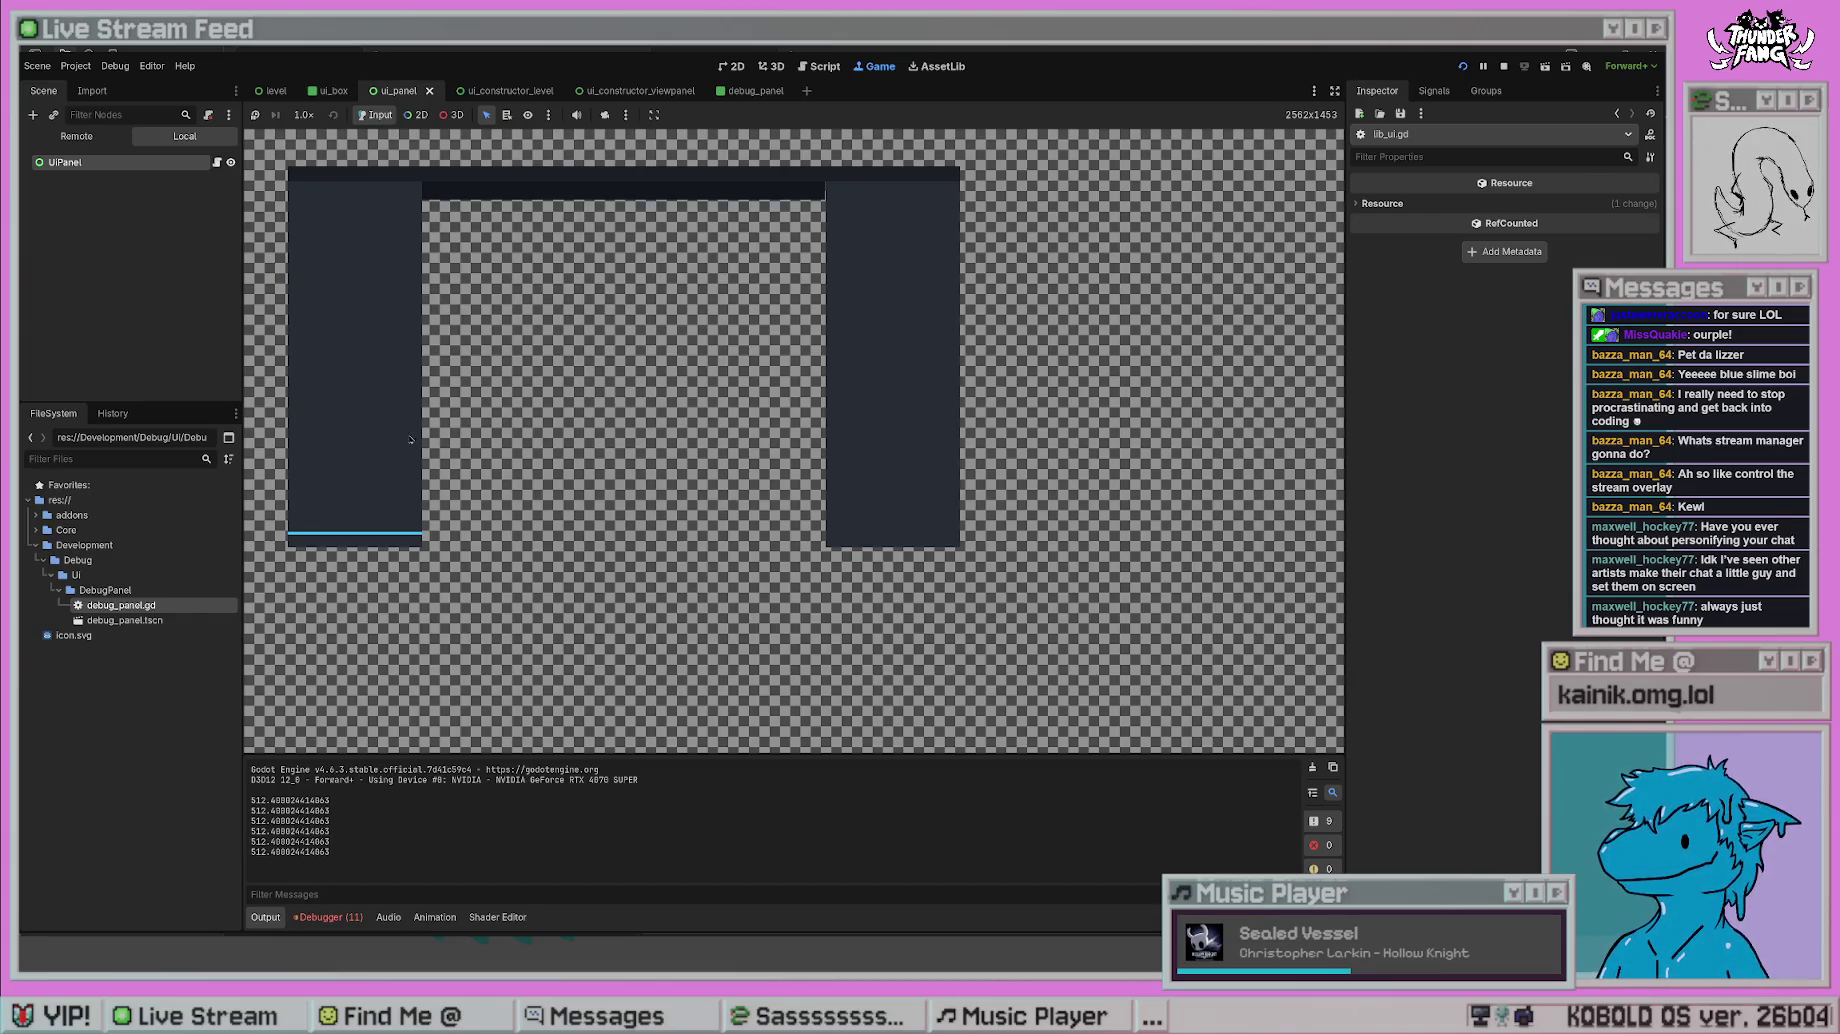
click(1503, 66)
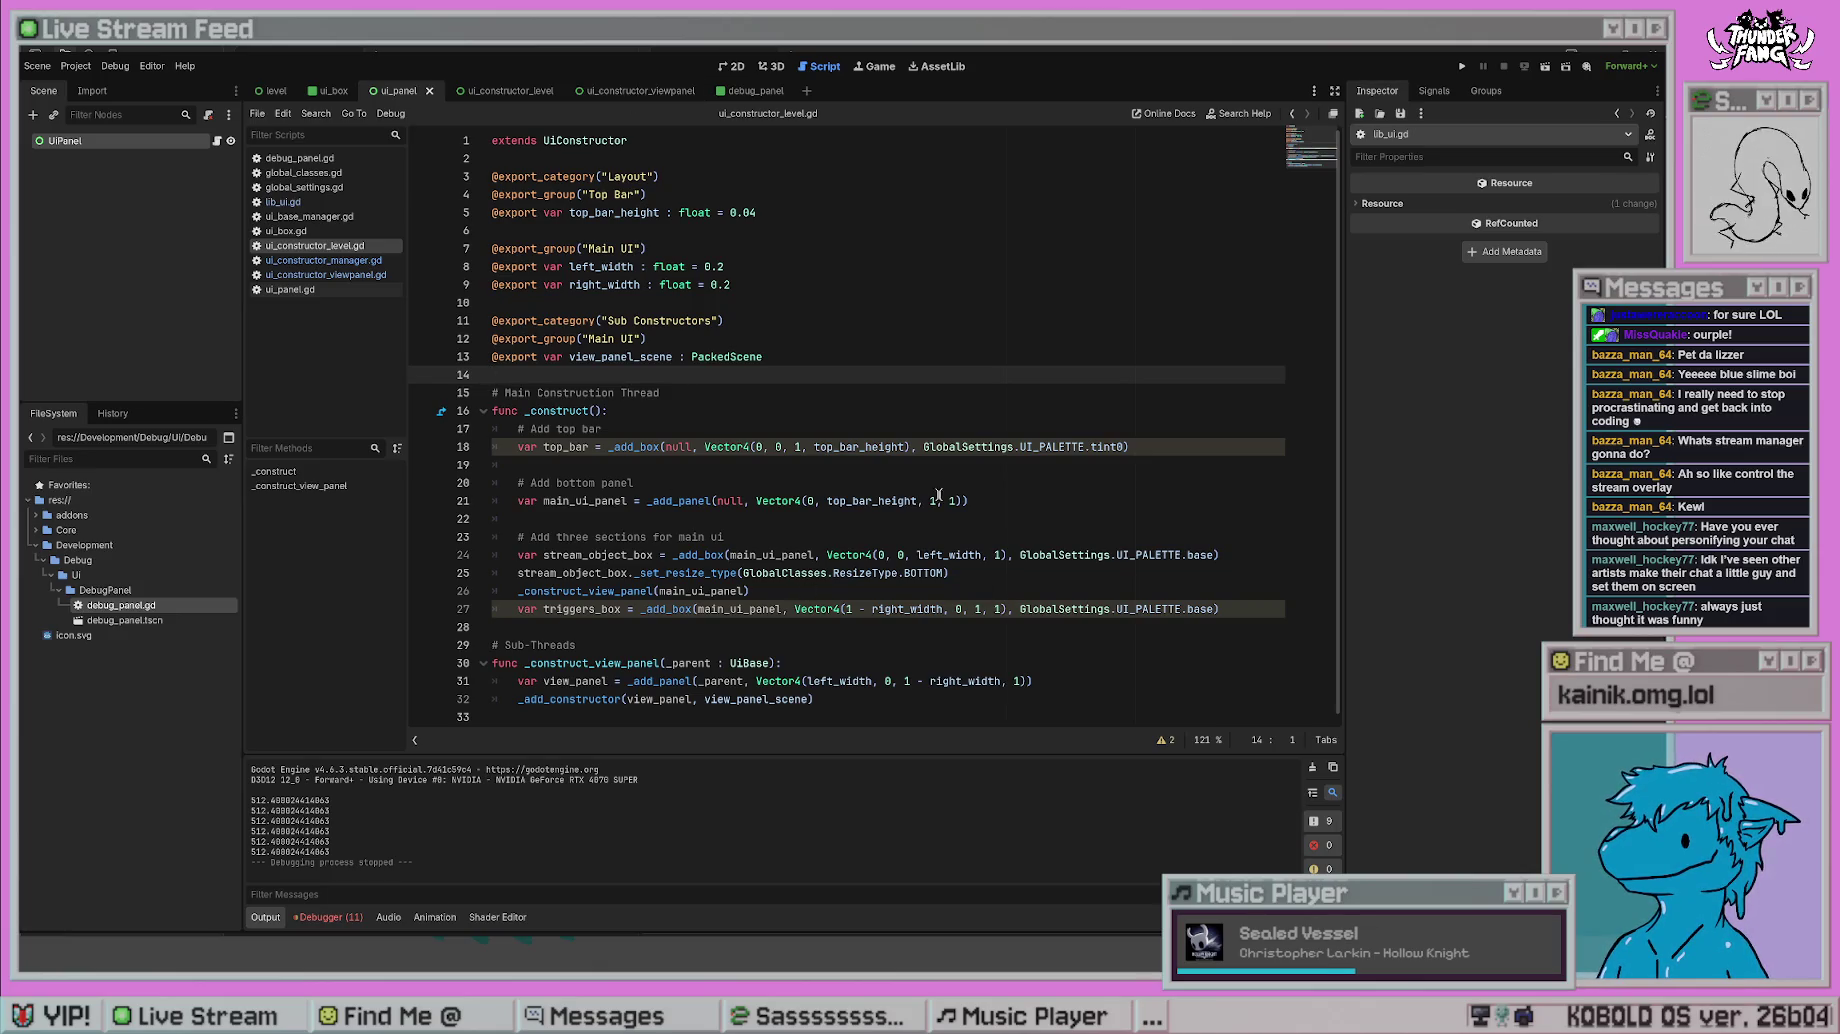
click(325, 260)
click(340, 274)
click(343, 261)
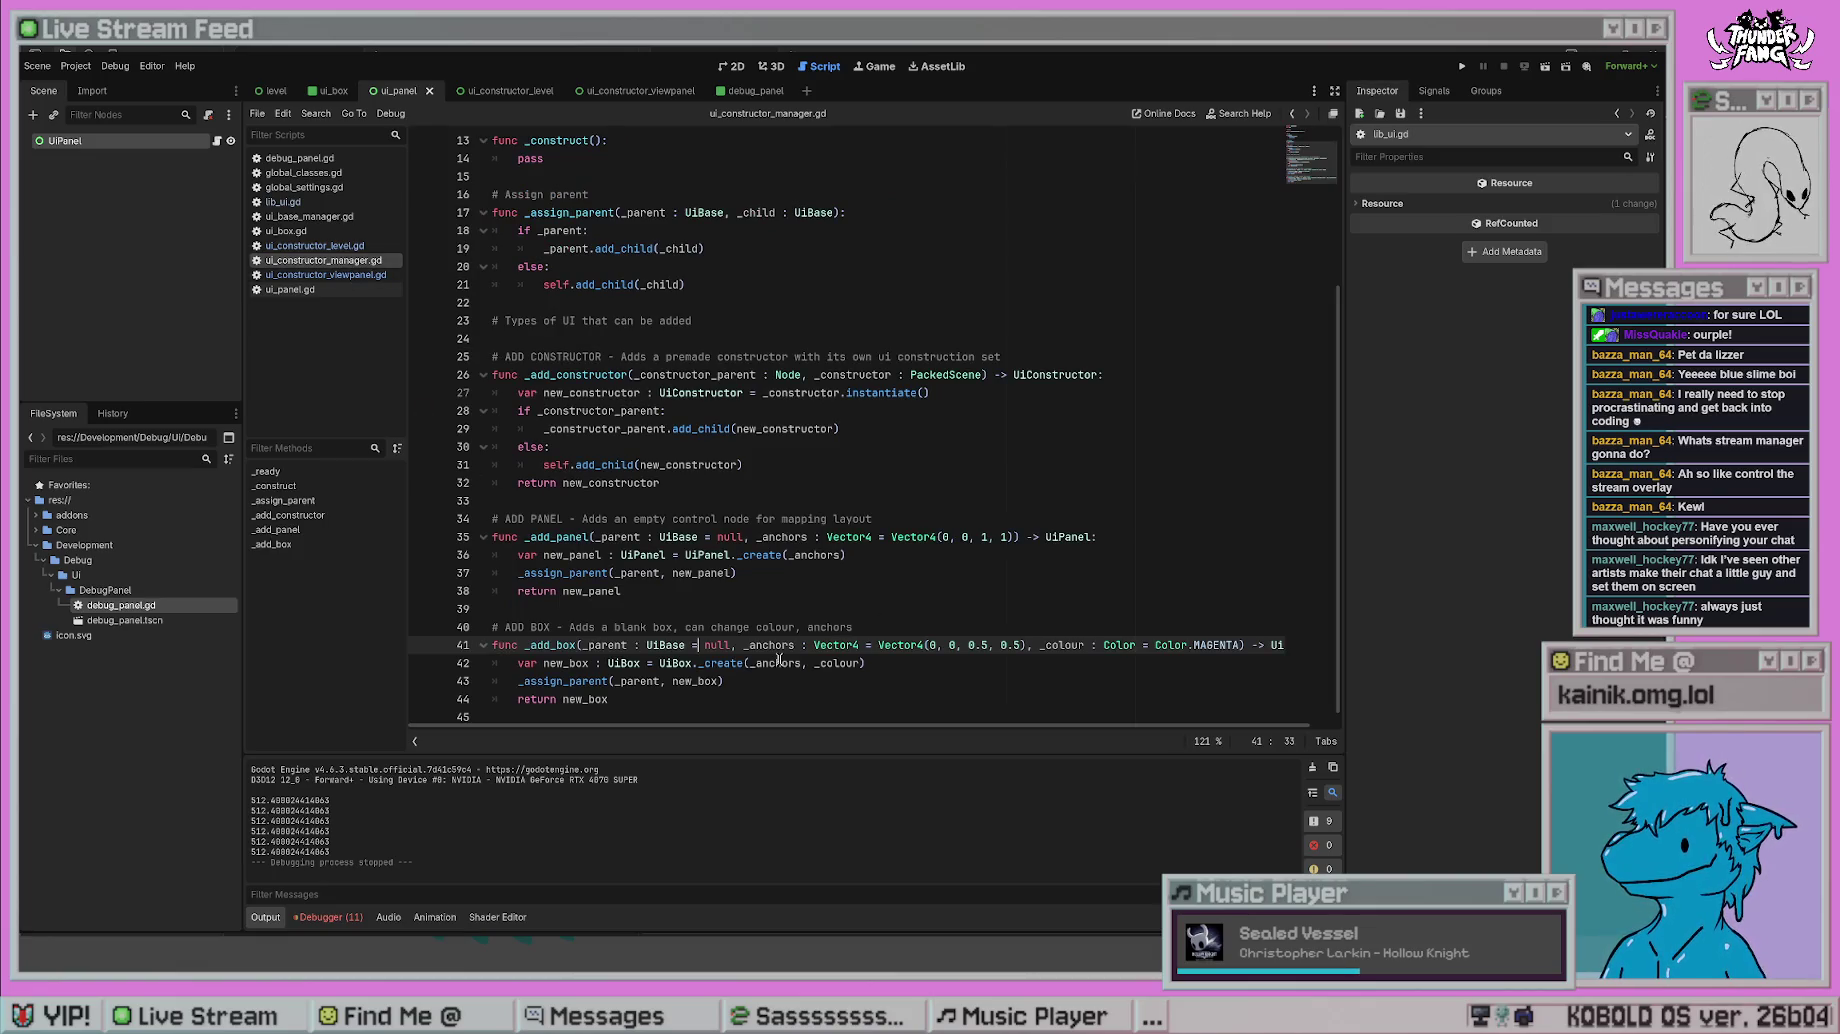
- Delete .15 from line 37's divisor, test-run, then switch to ui_constructor_level.gd
click(337, 272)
key(alt+Left)
key(alt+Left)
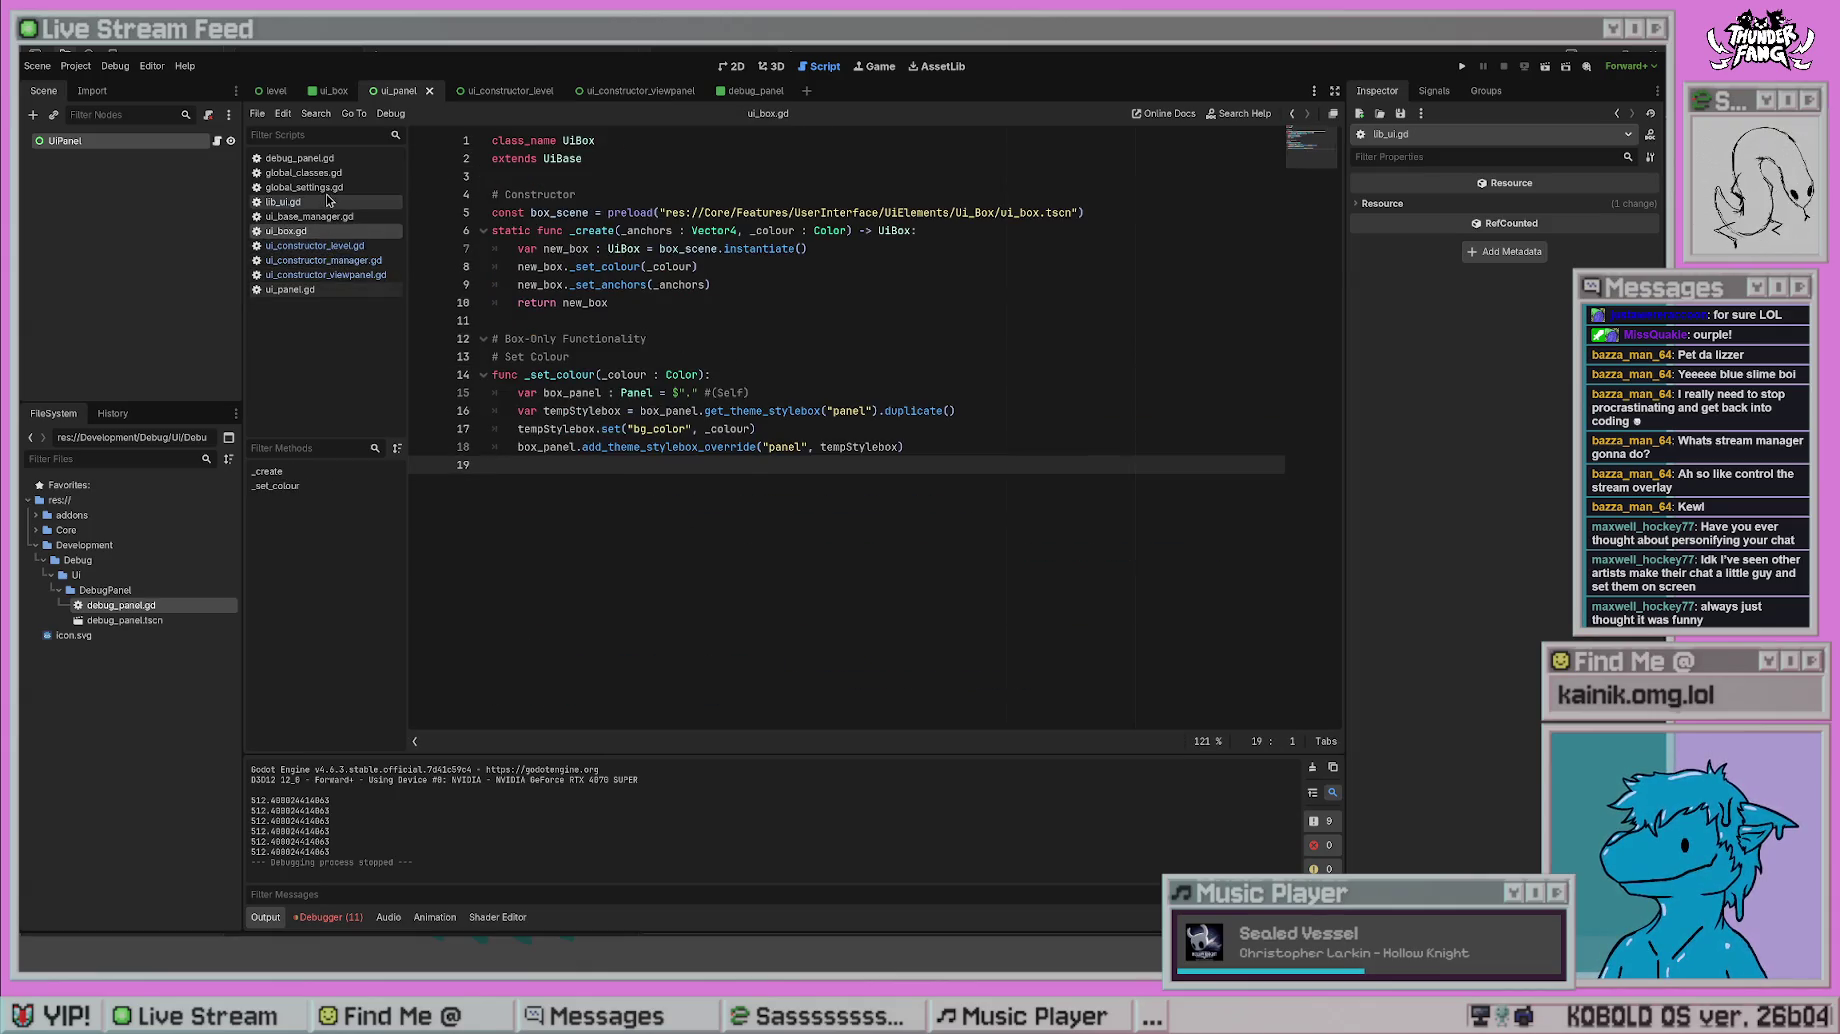
drag(900, 590, 878, 590)
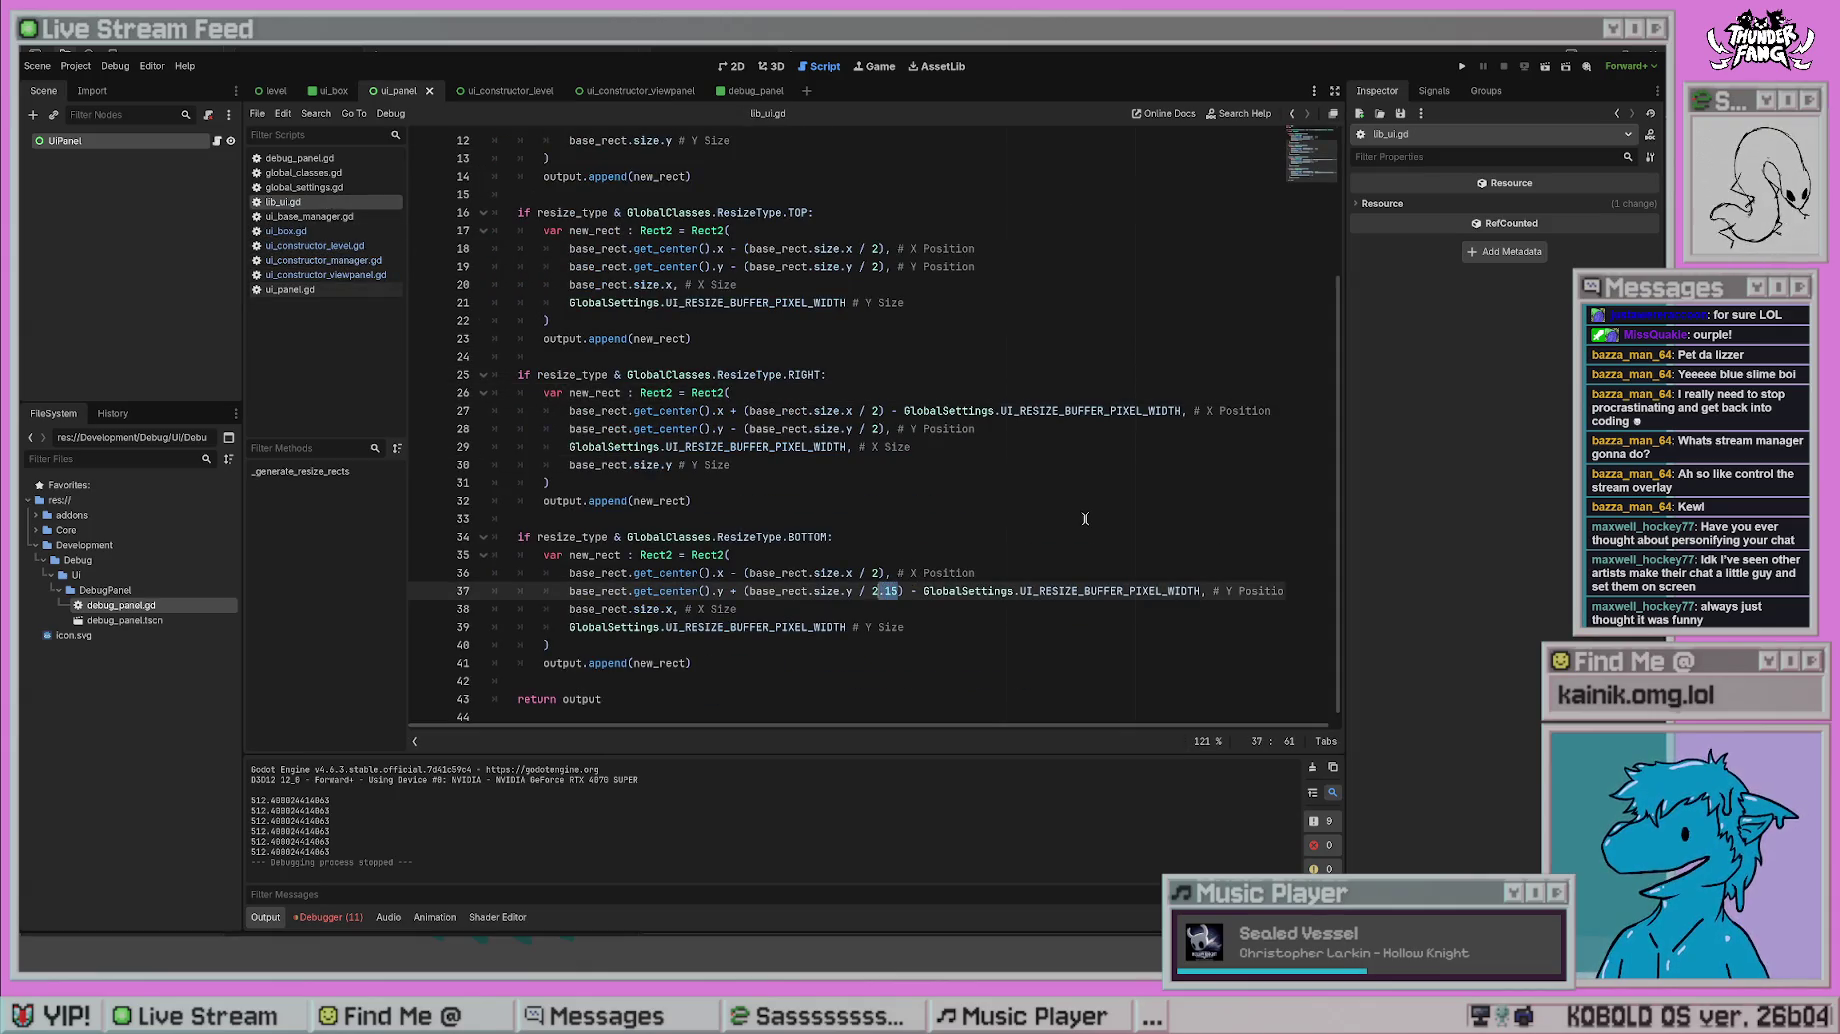
key(BackSpace)
key(F5)
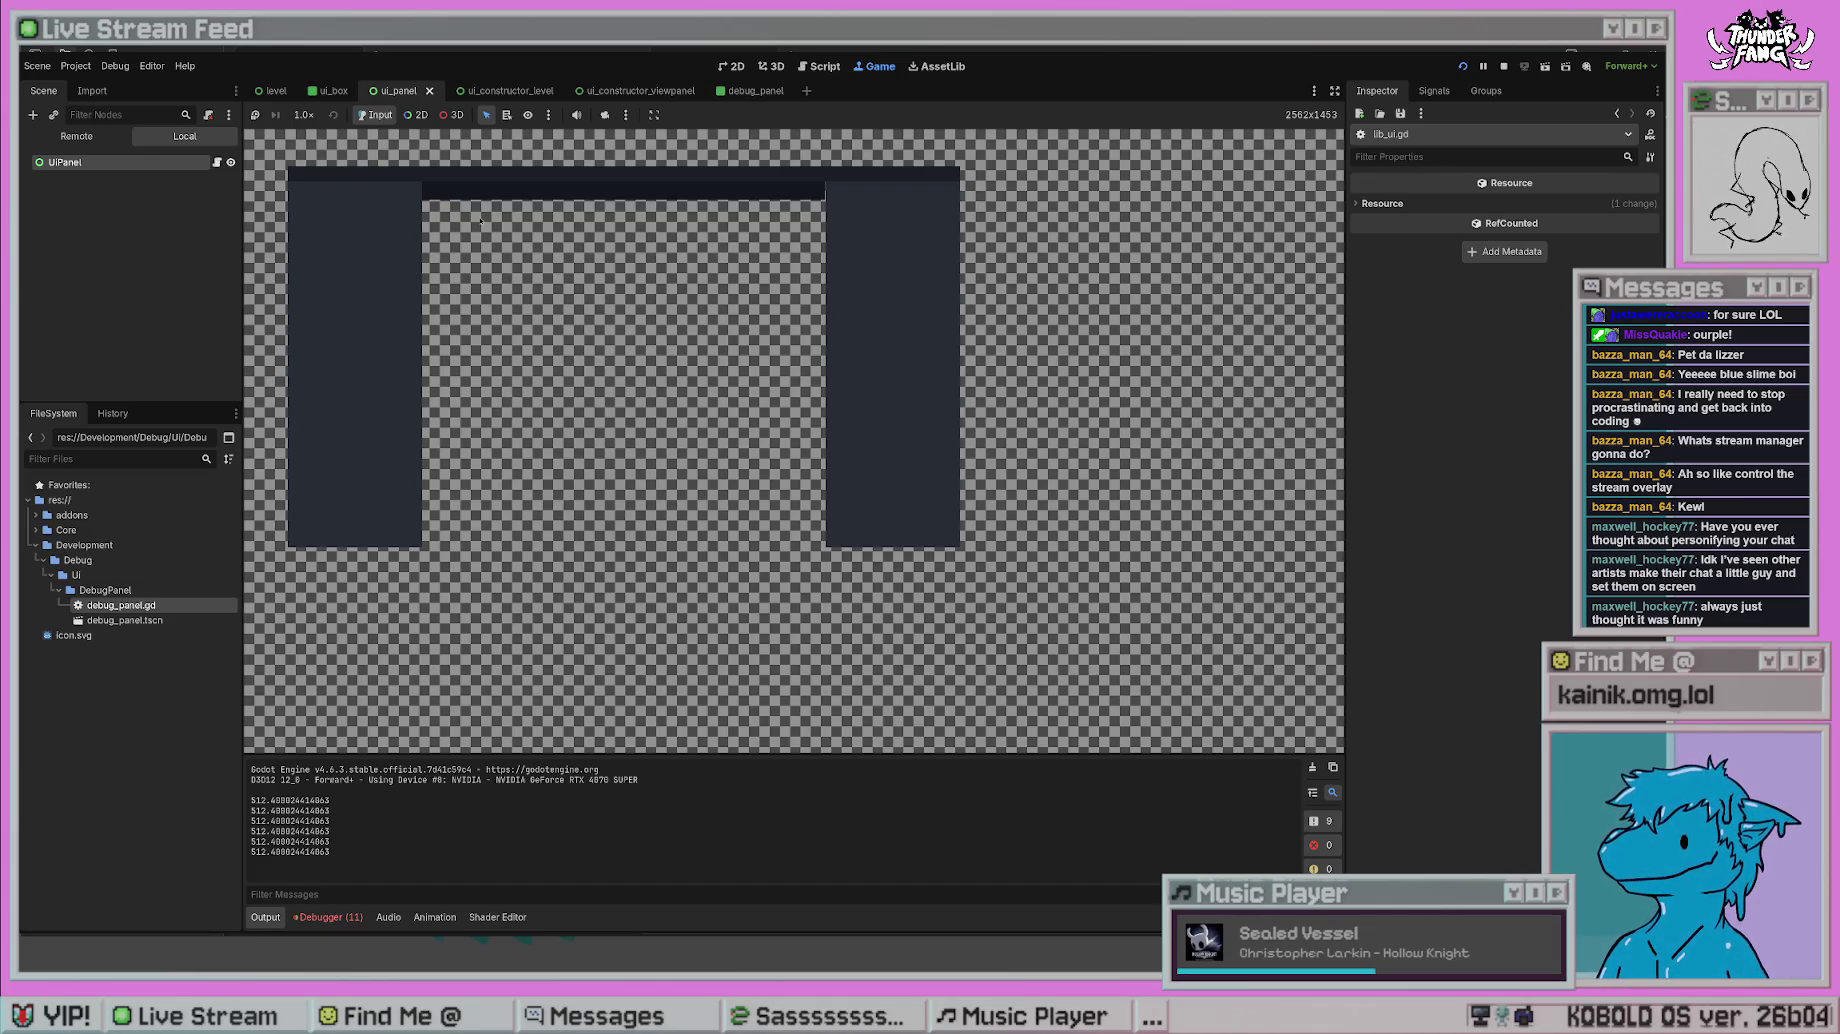
click(1503, 66)
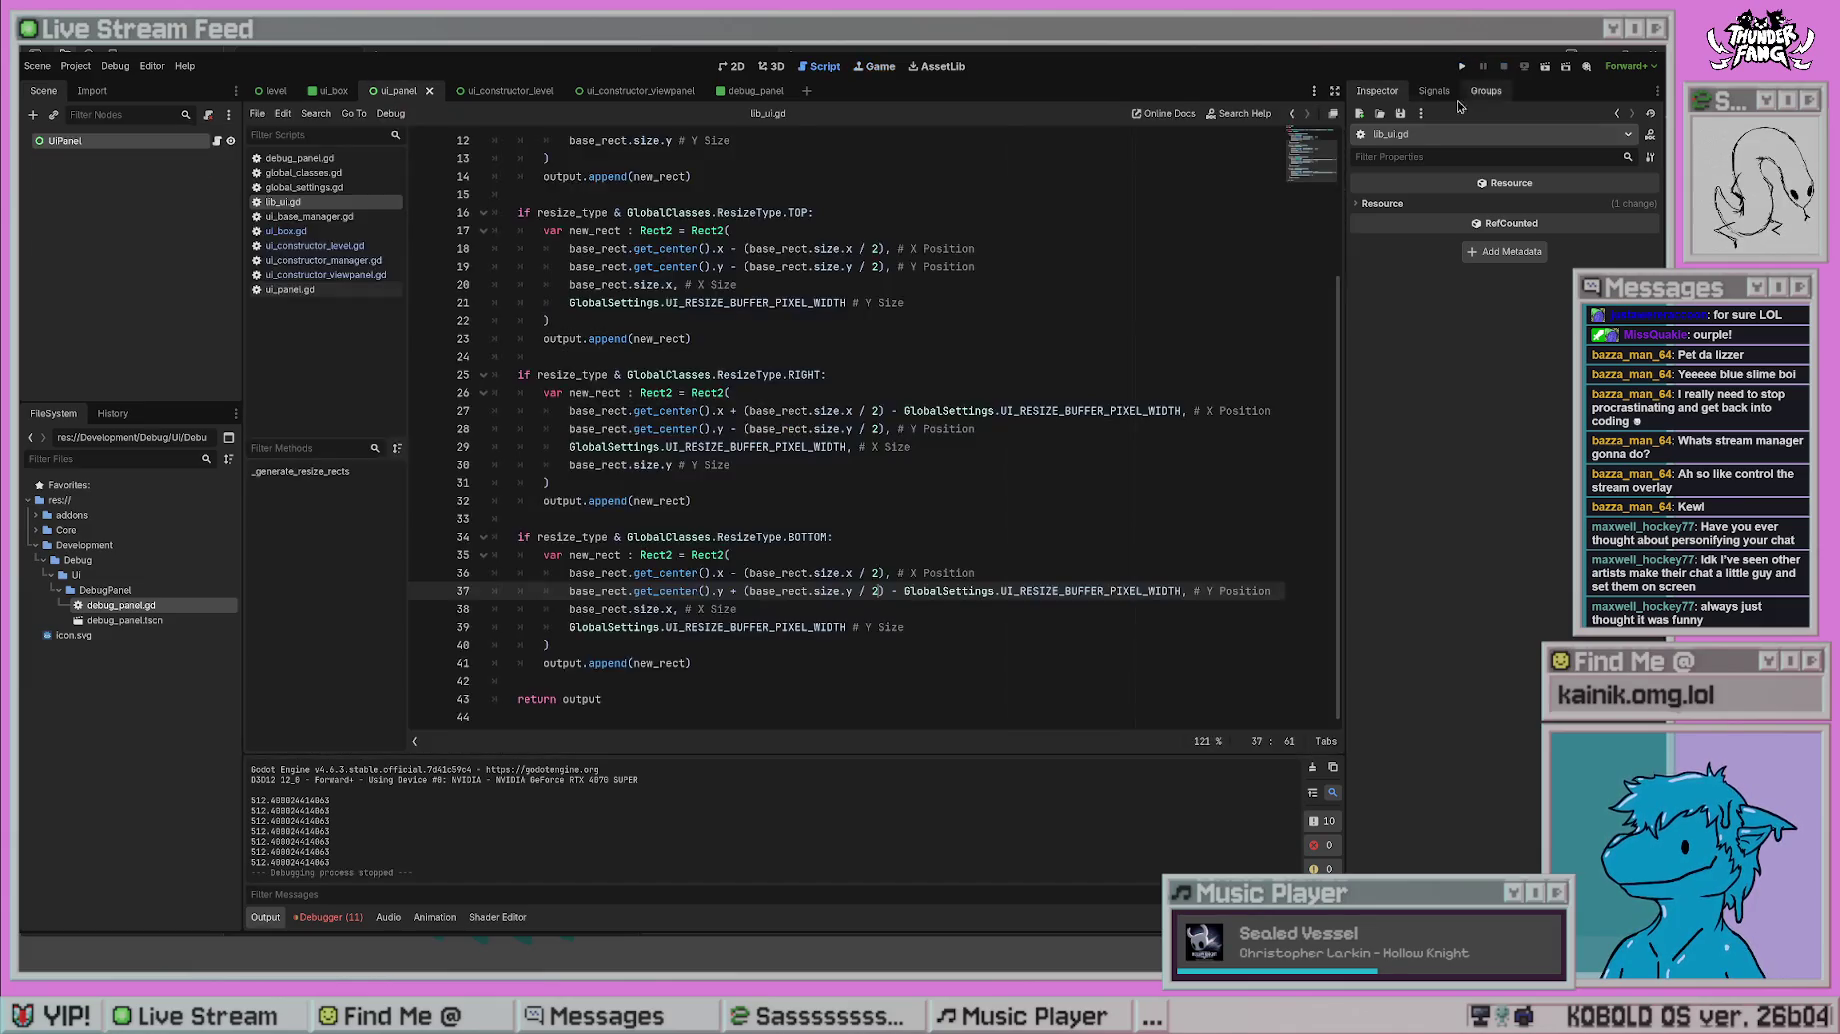
click(786, 484)
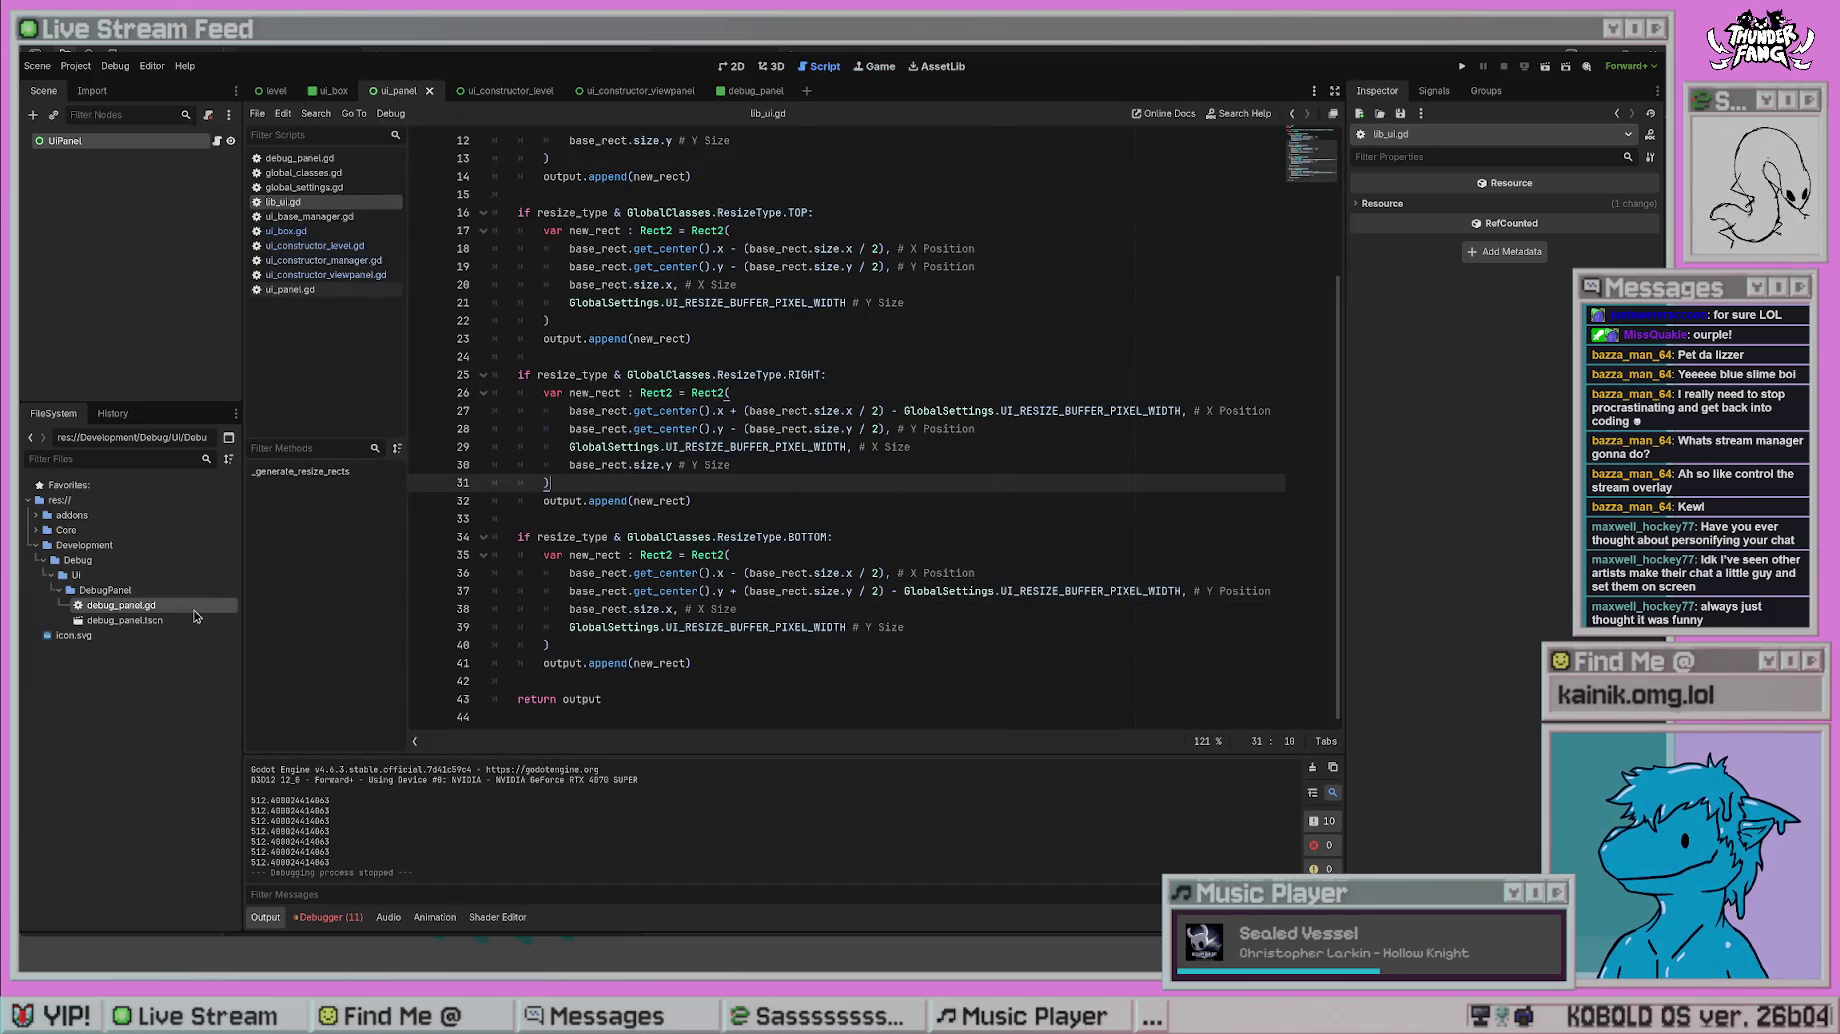
click(336, 244)
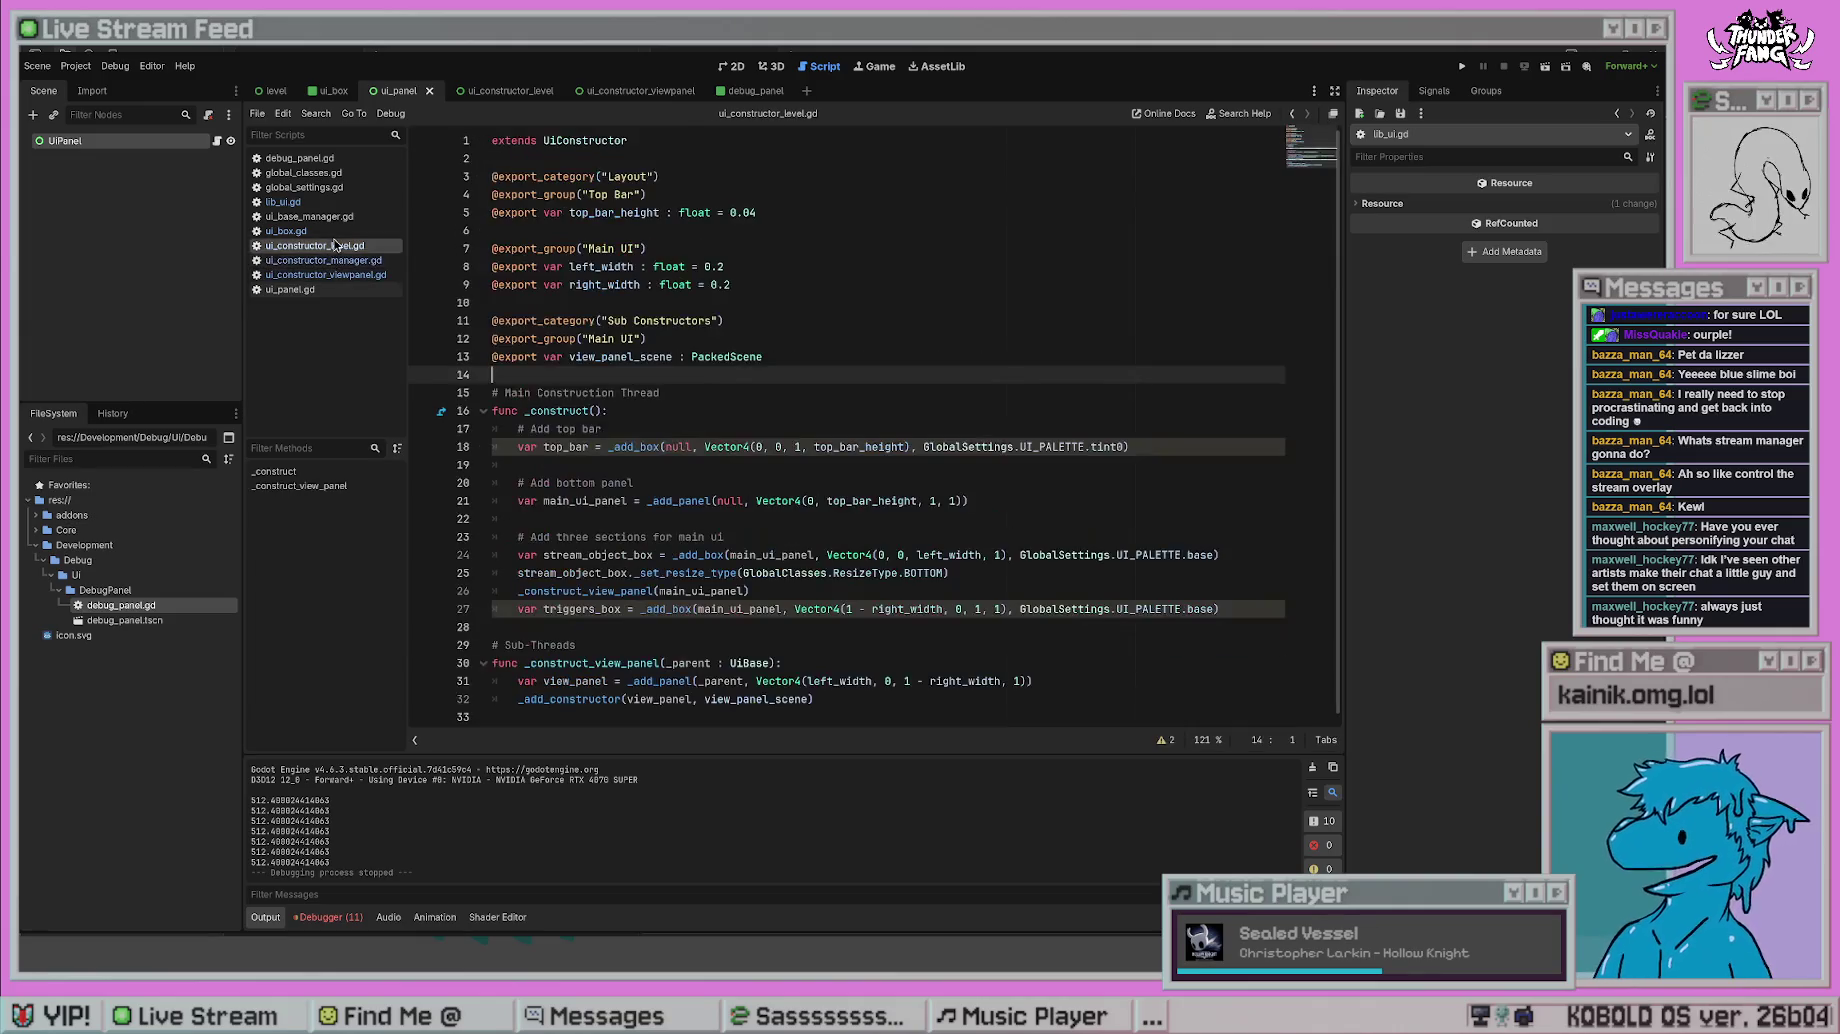
- Try 0b1111 as the stream box's resize argument on line 25 and test-run
mouse_move(941, 568)
mouse_down()
mouse_move(520, 590)
mouse_move(739, 570)
mouse_up()
text(0)
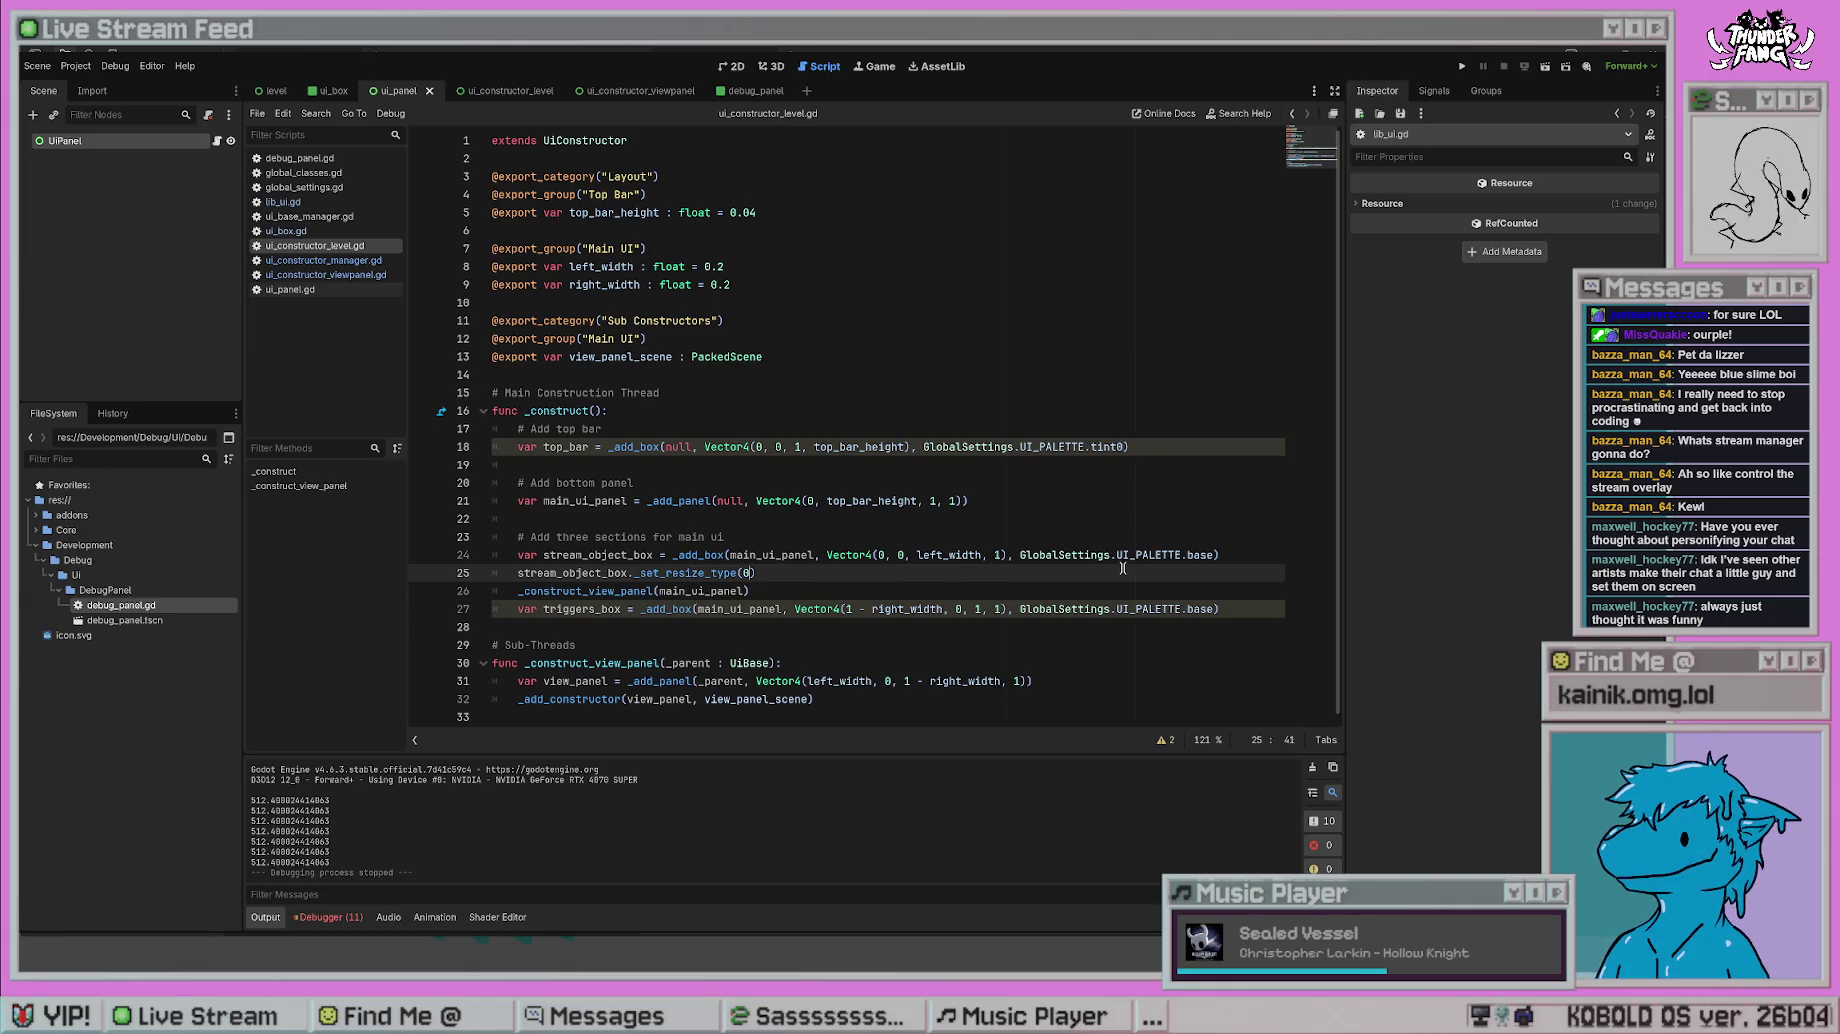
text(00)
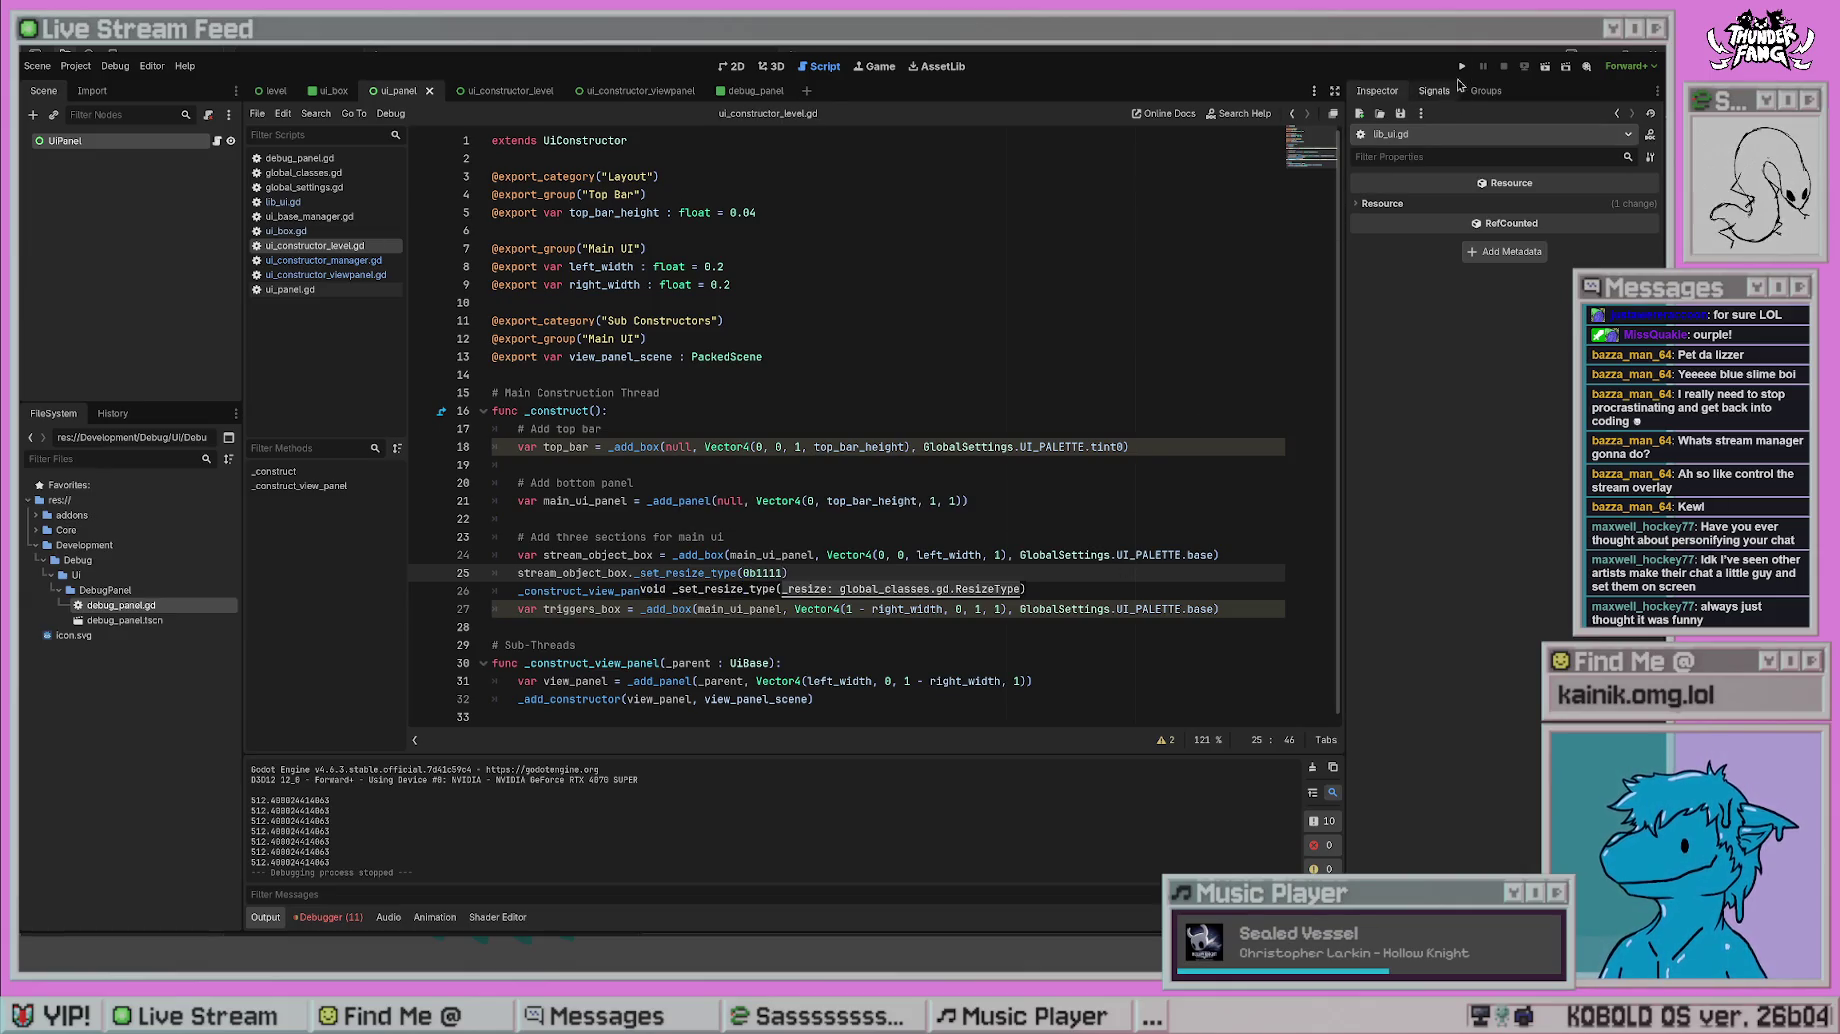
click(1462, 66)
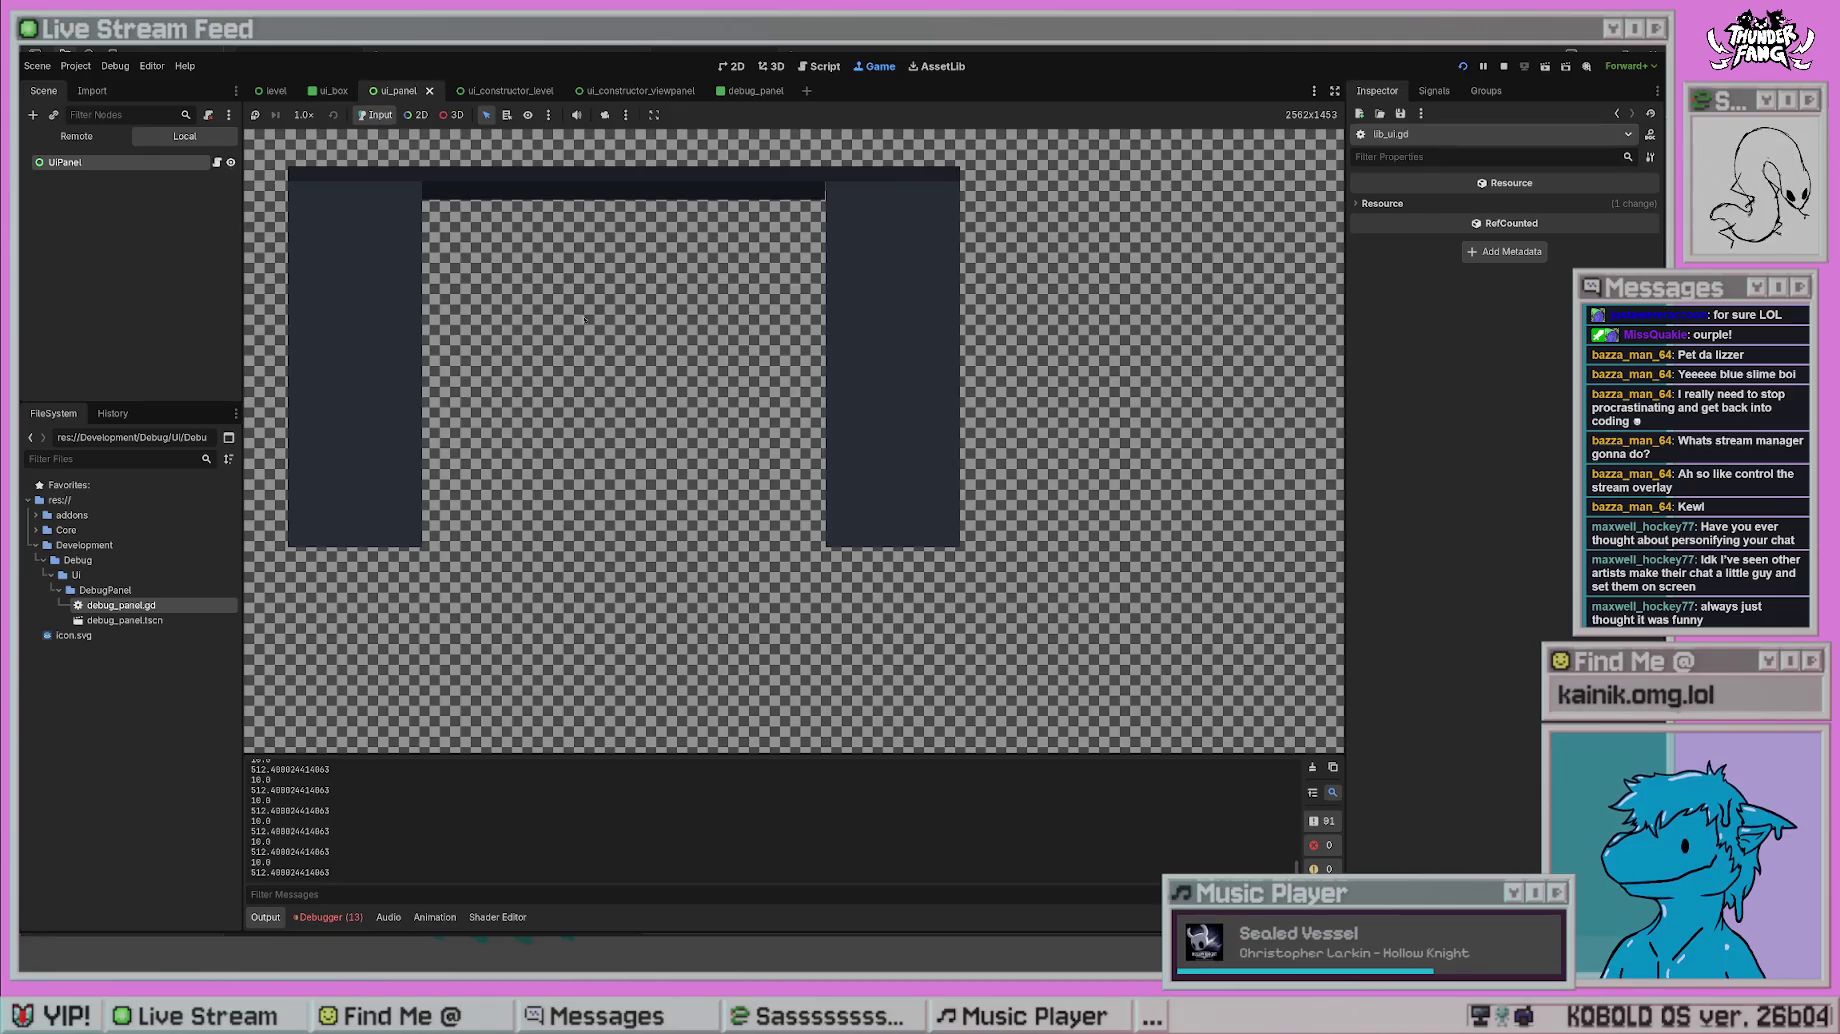
click(1503, 66)
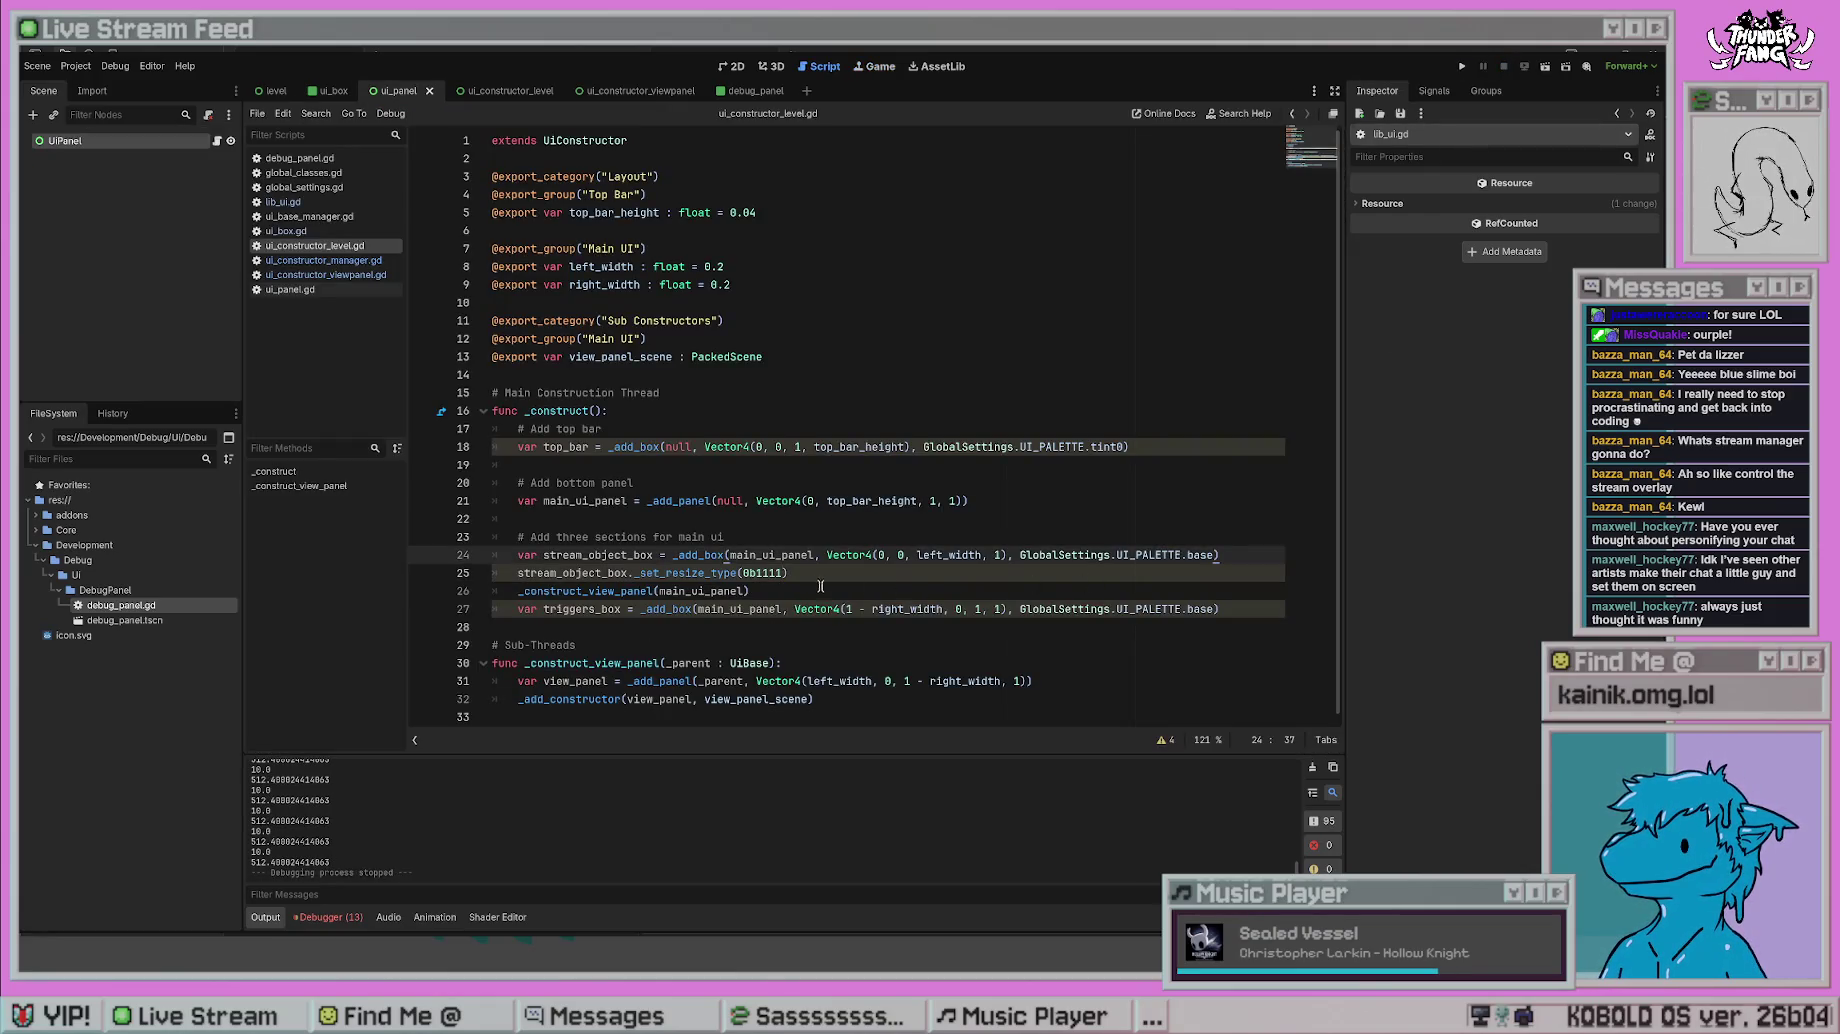
- Restore GlobalClasses.ResizeType, change BOTTOM to RIGHT, and run the game
click(820, 578)
text(GlobalClasses.ResizeType.BOTTOM)
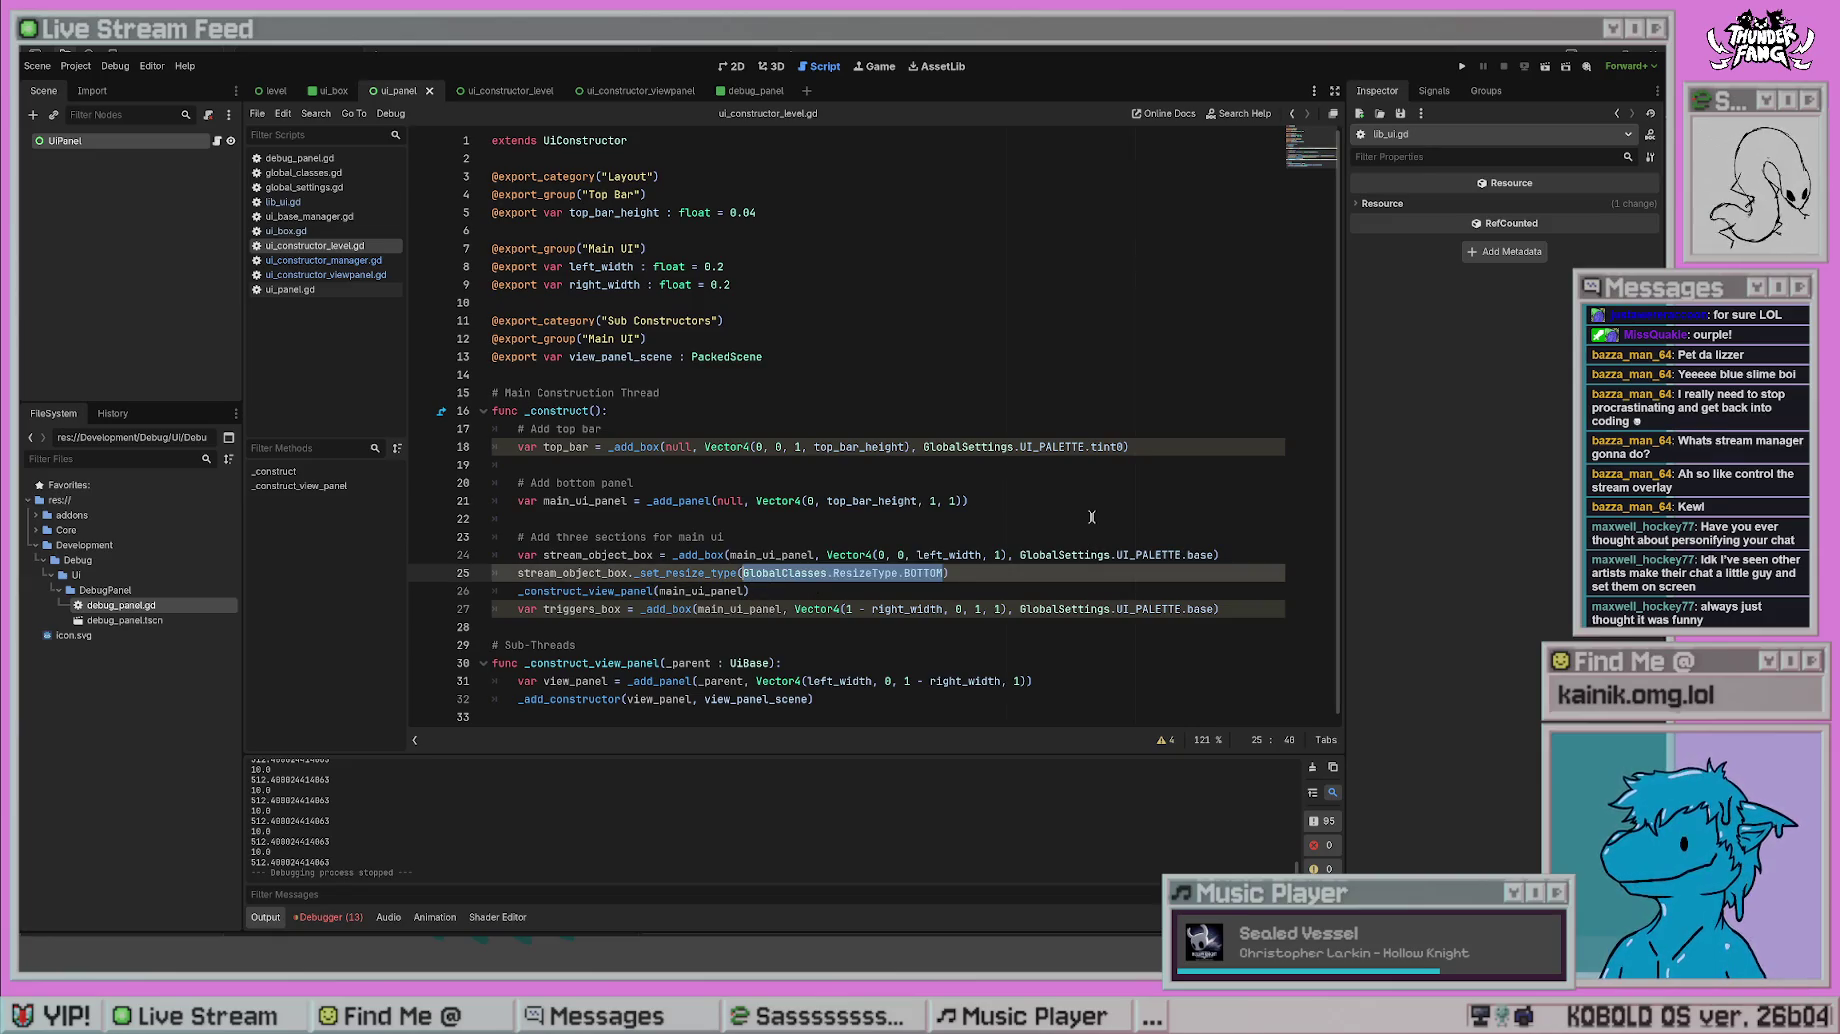
key(ctrl+shift+Left)
text(RIGHT)
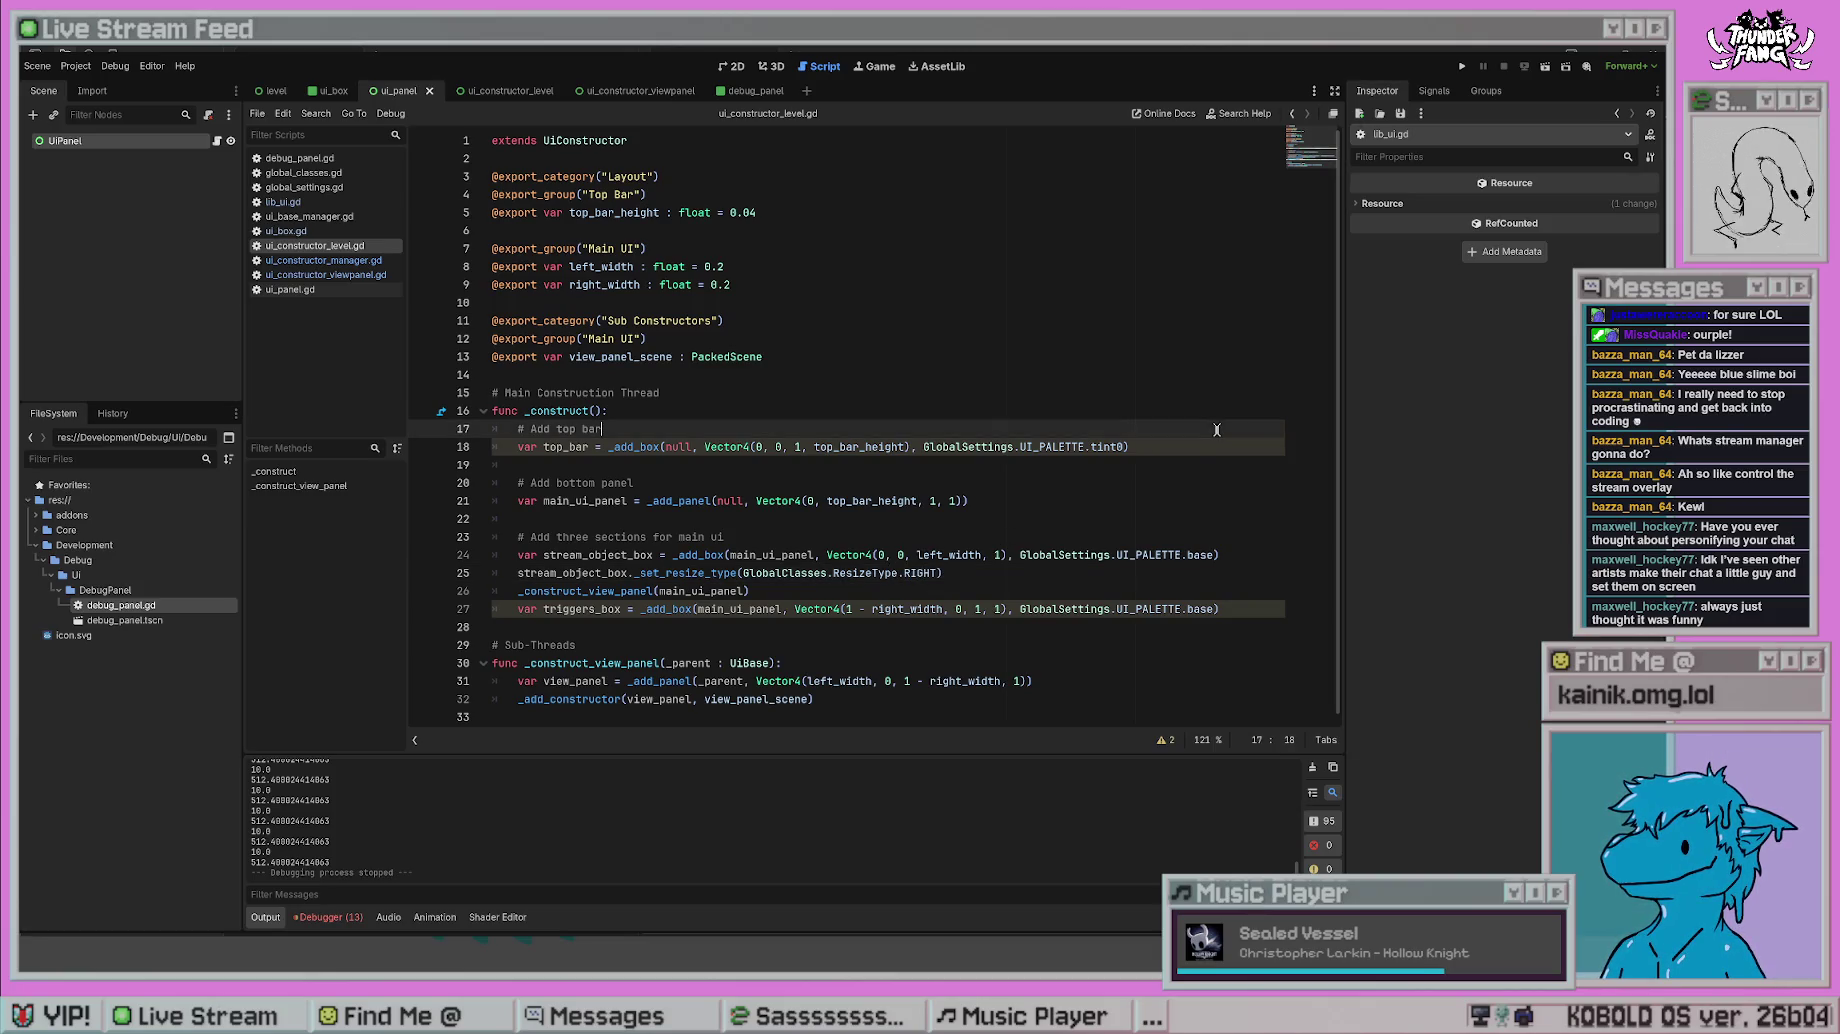
click(1015, 609)
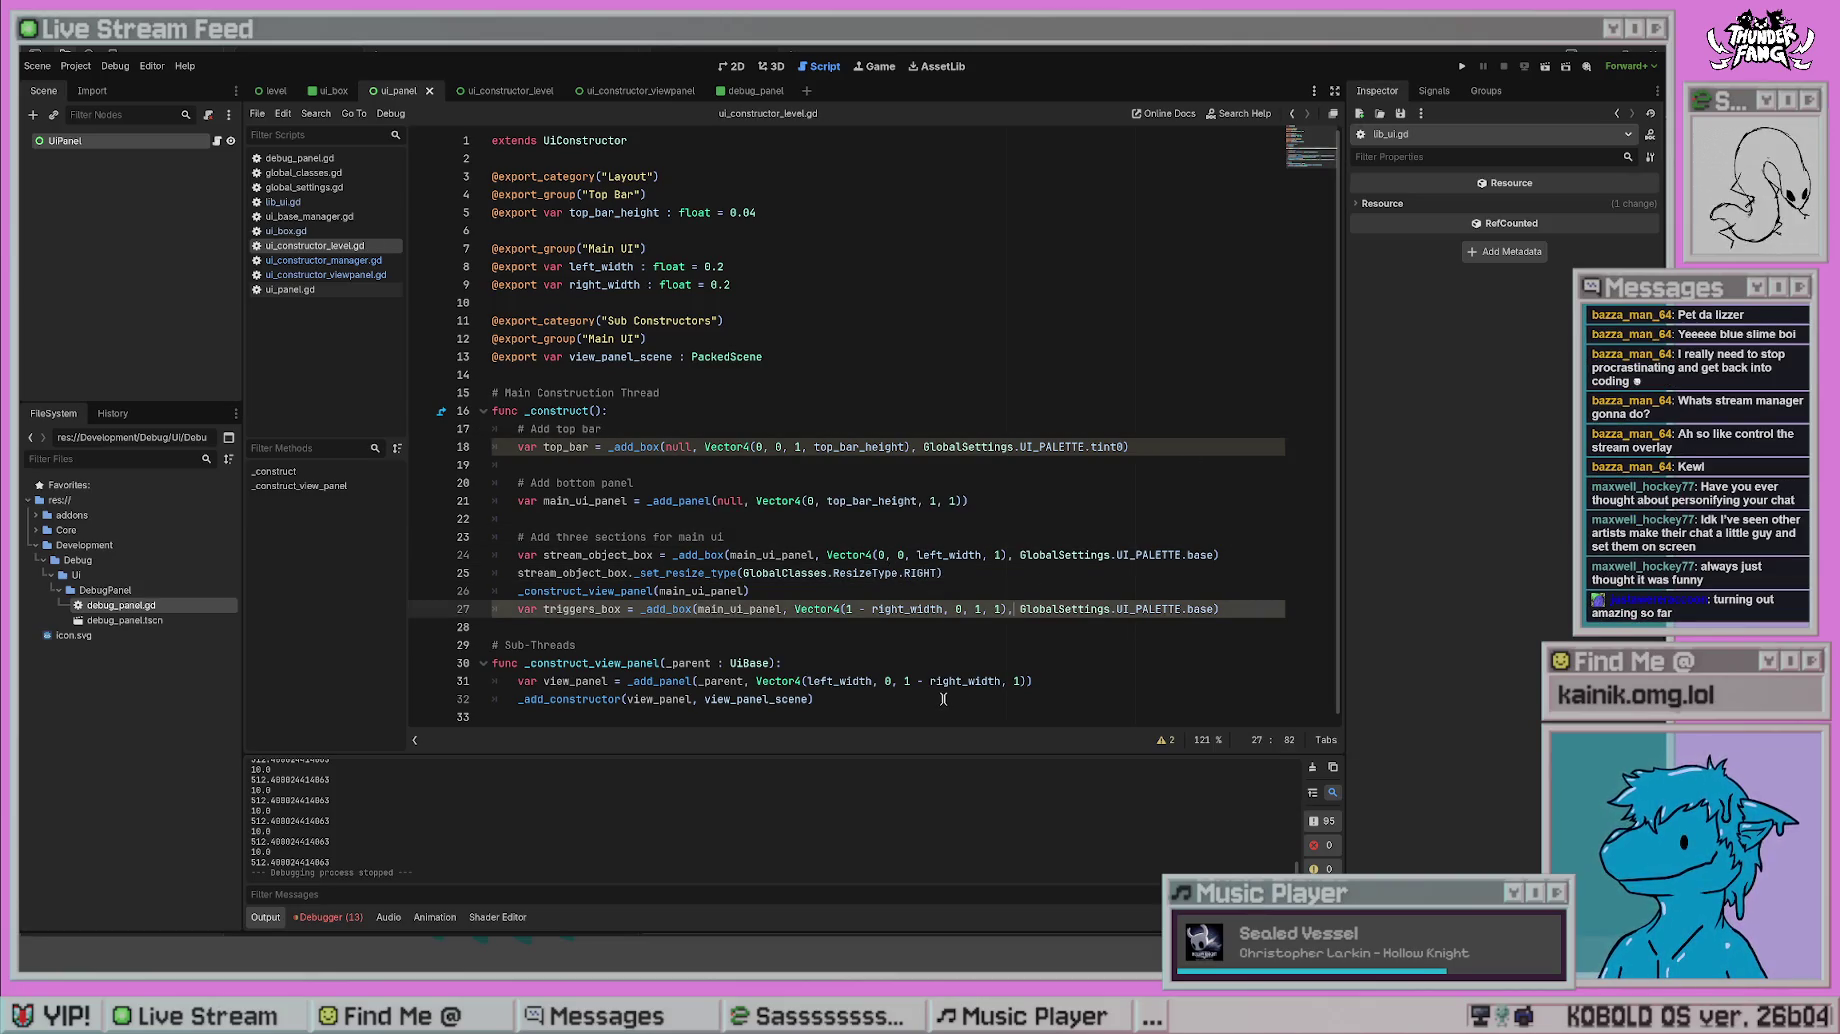
click(1462, 66)
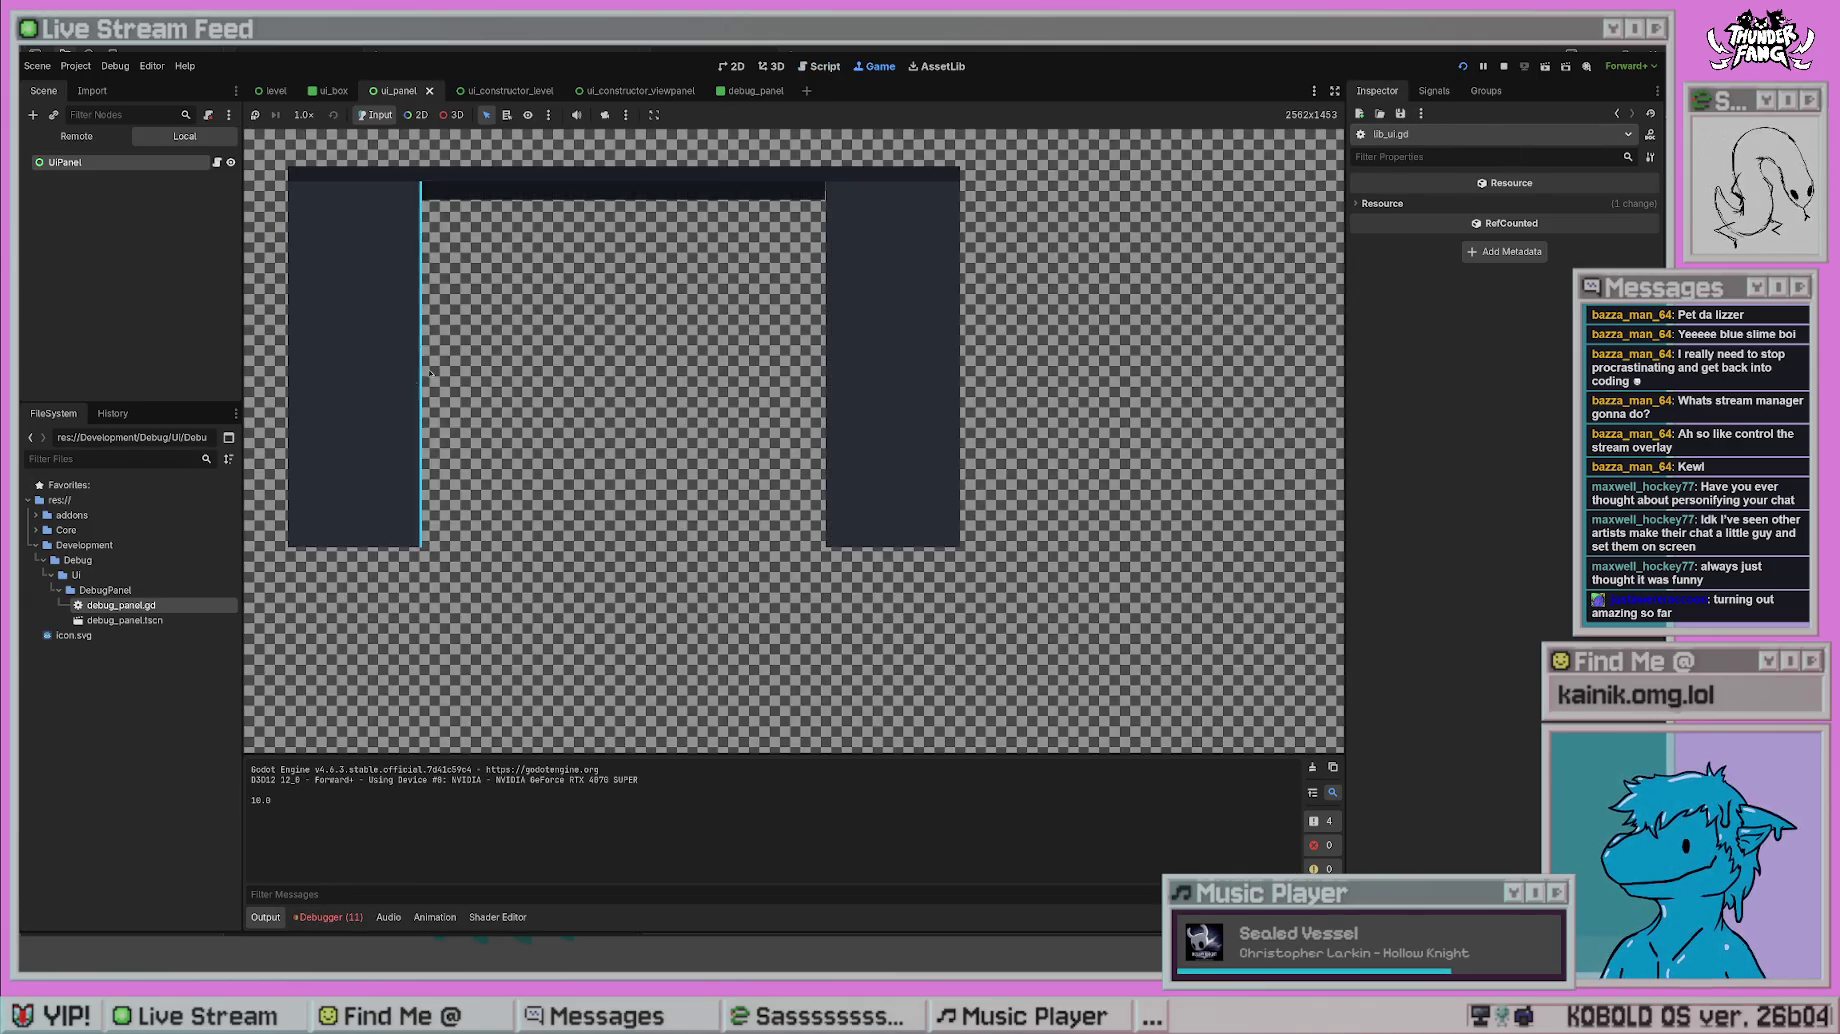
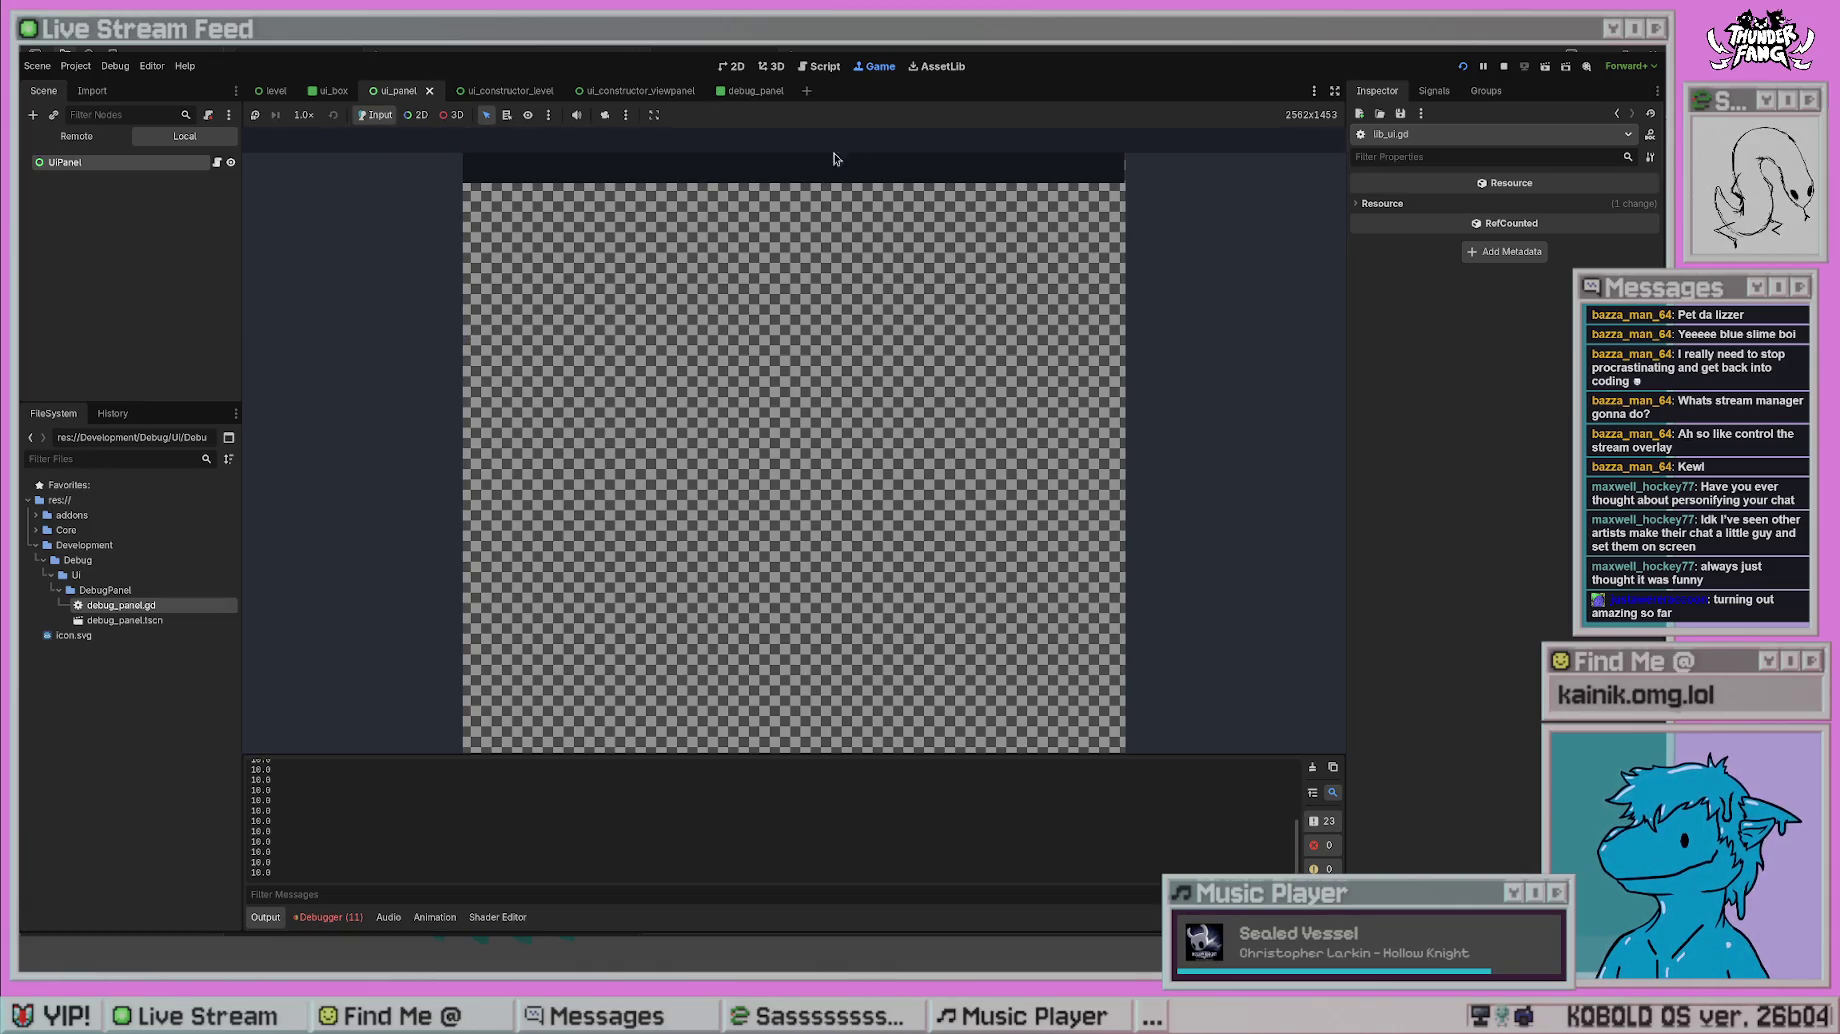
- Stop the running game, then run and stop the project once more to test the UI
click(1503, 66)
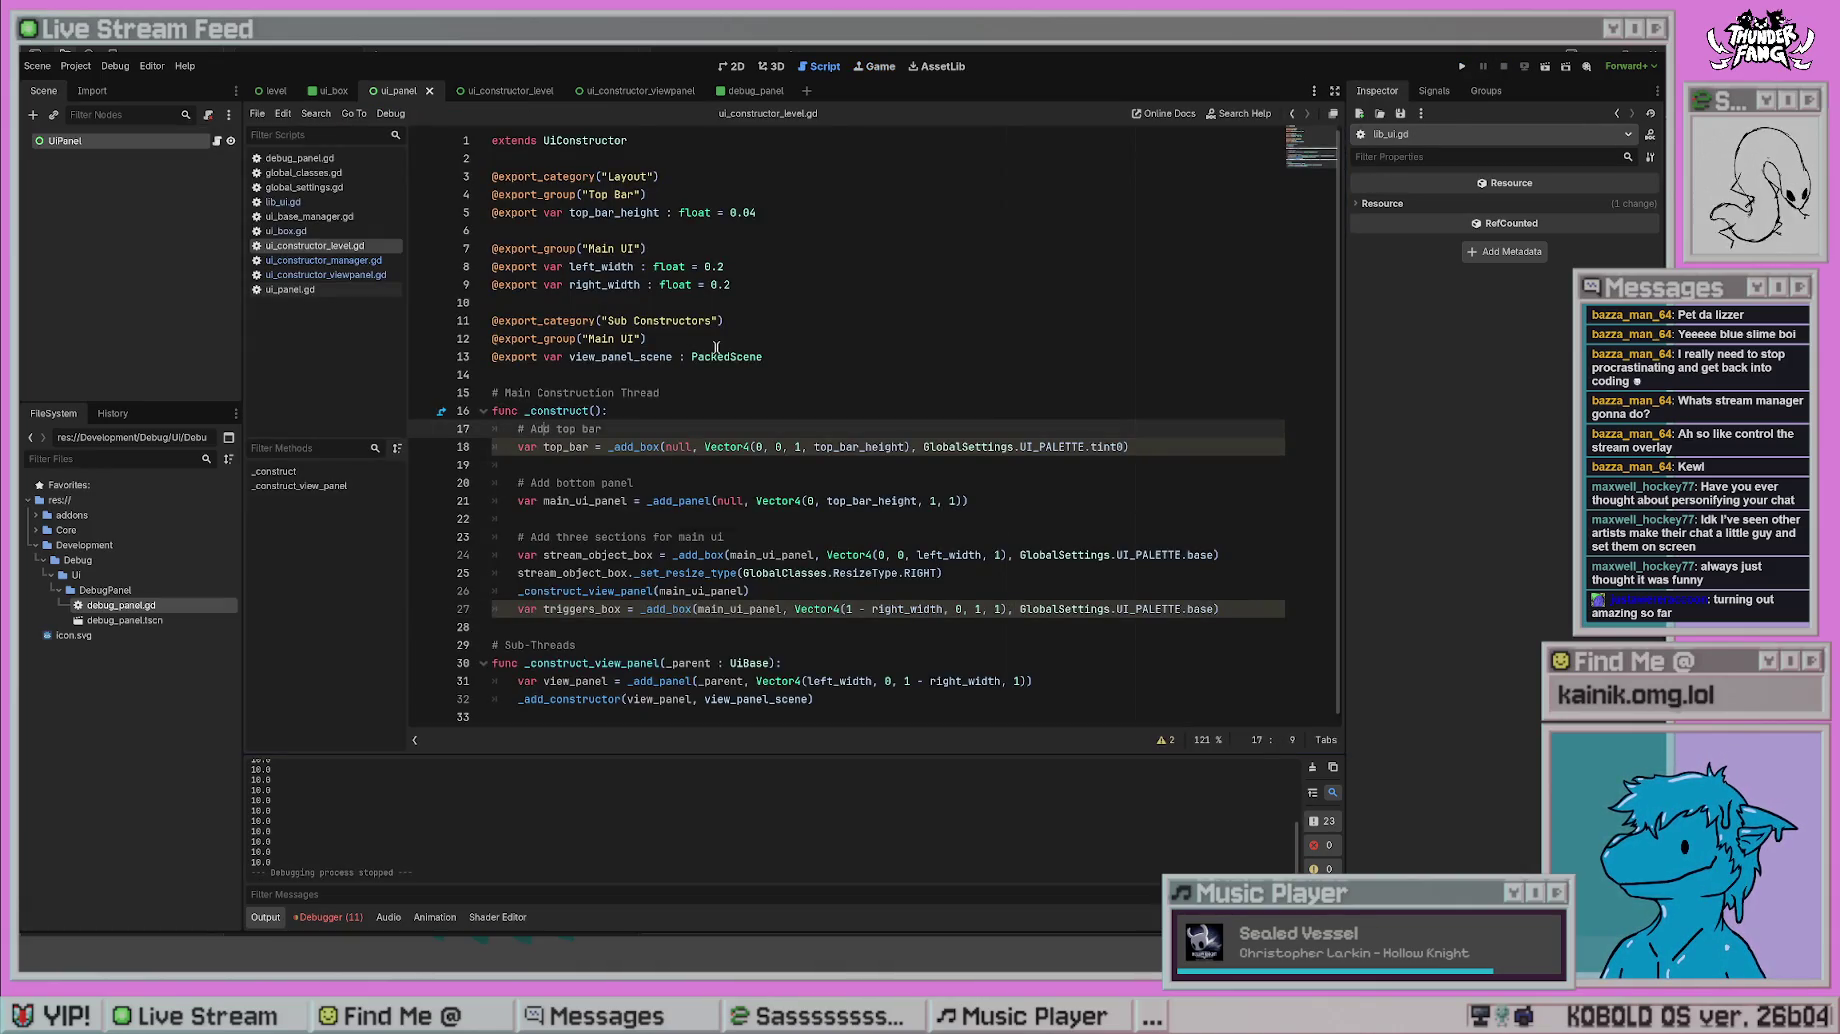
click(706, 392)
key(F5)
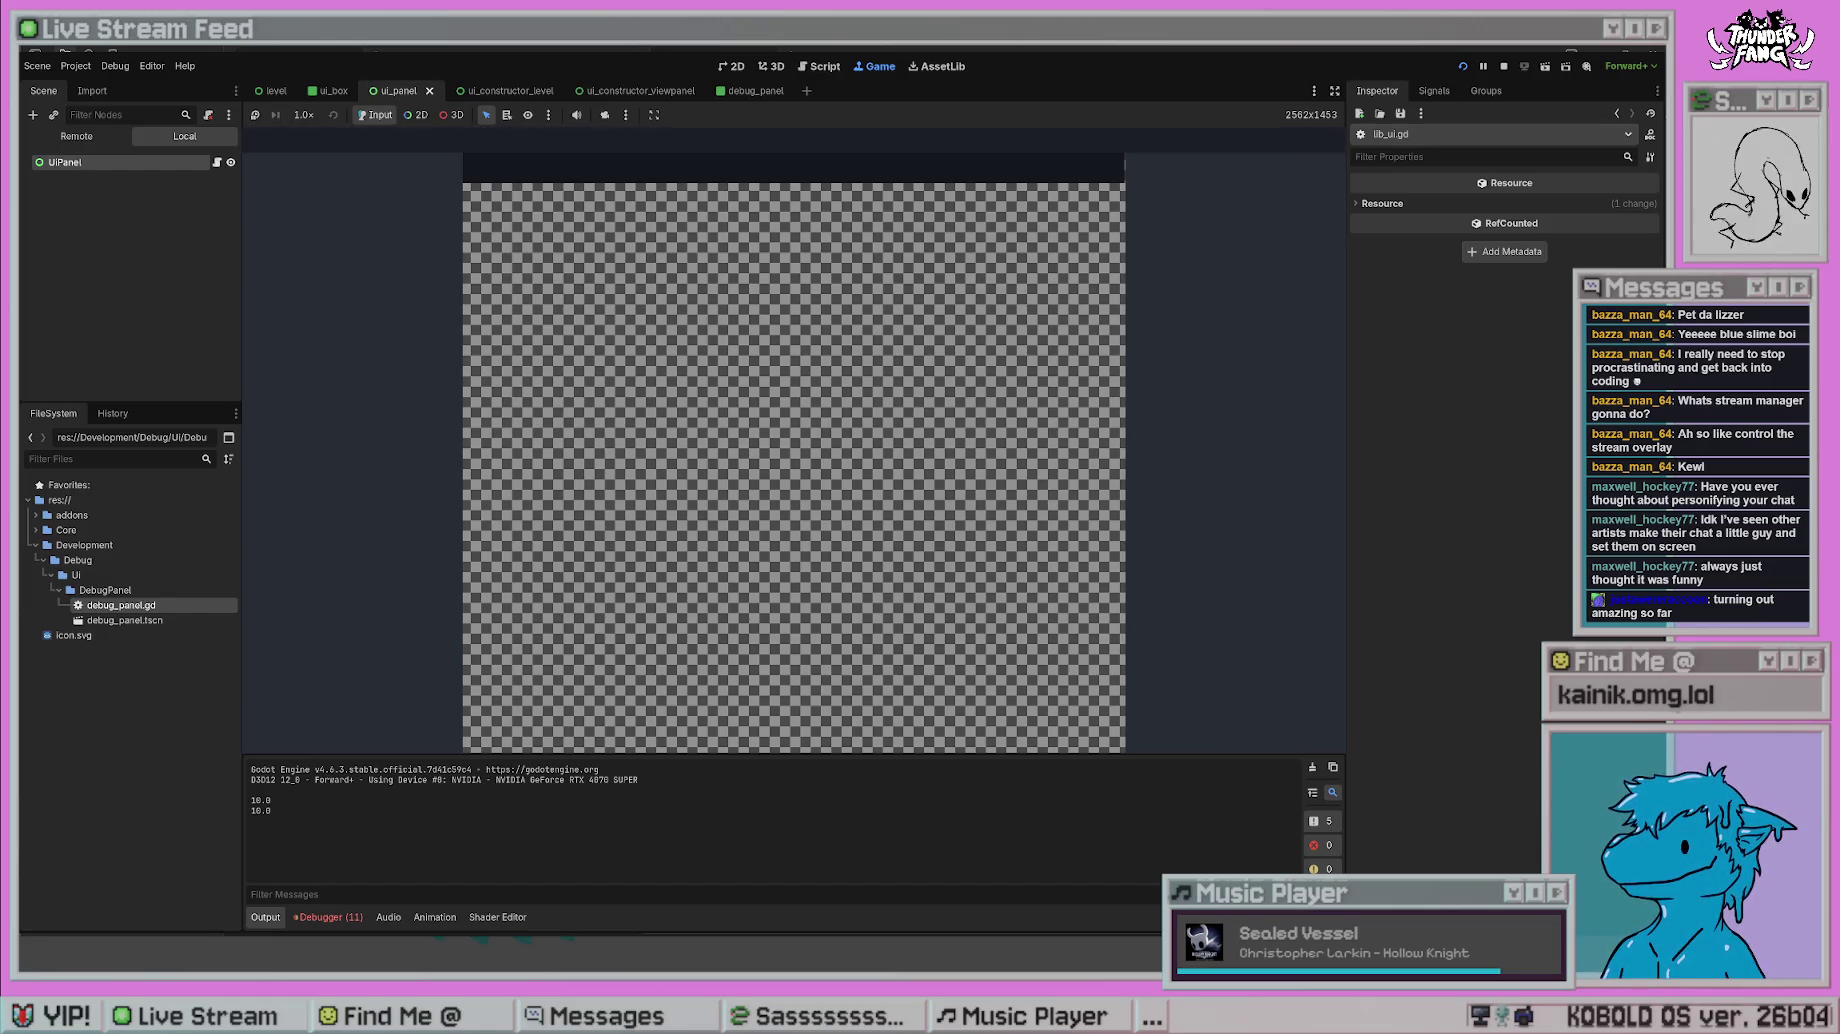
key(F8)
click(931, 467)
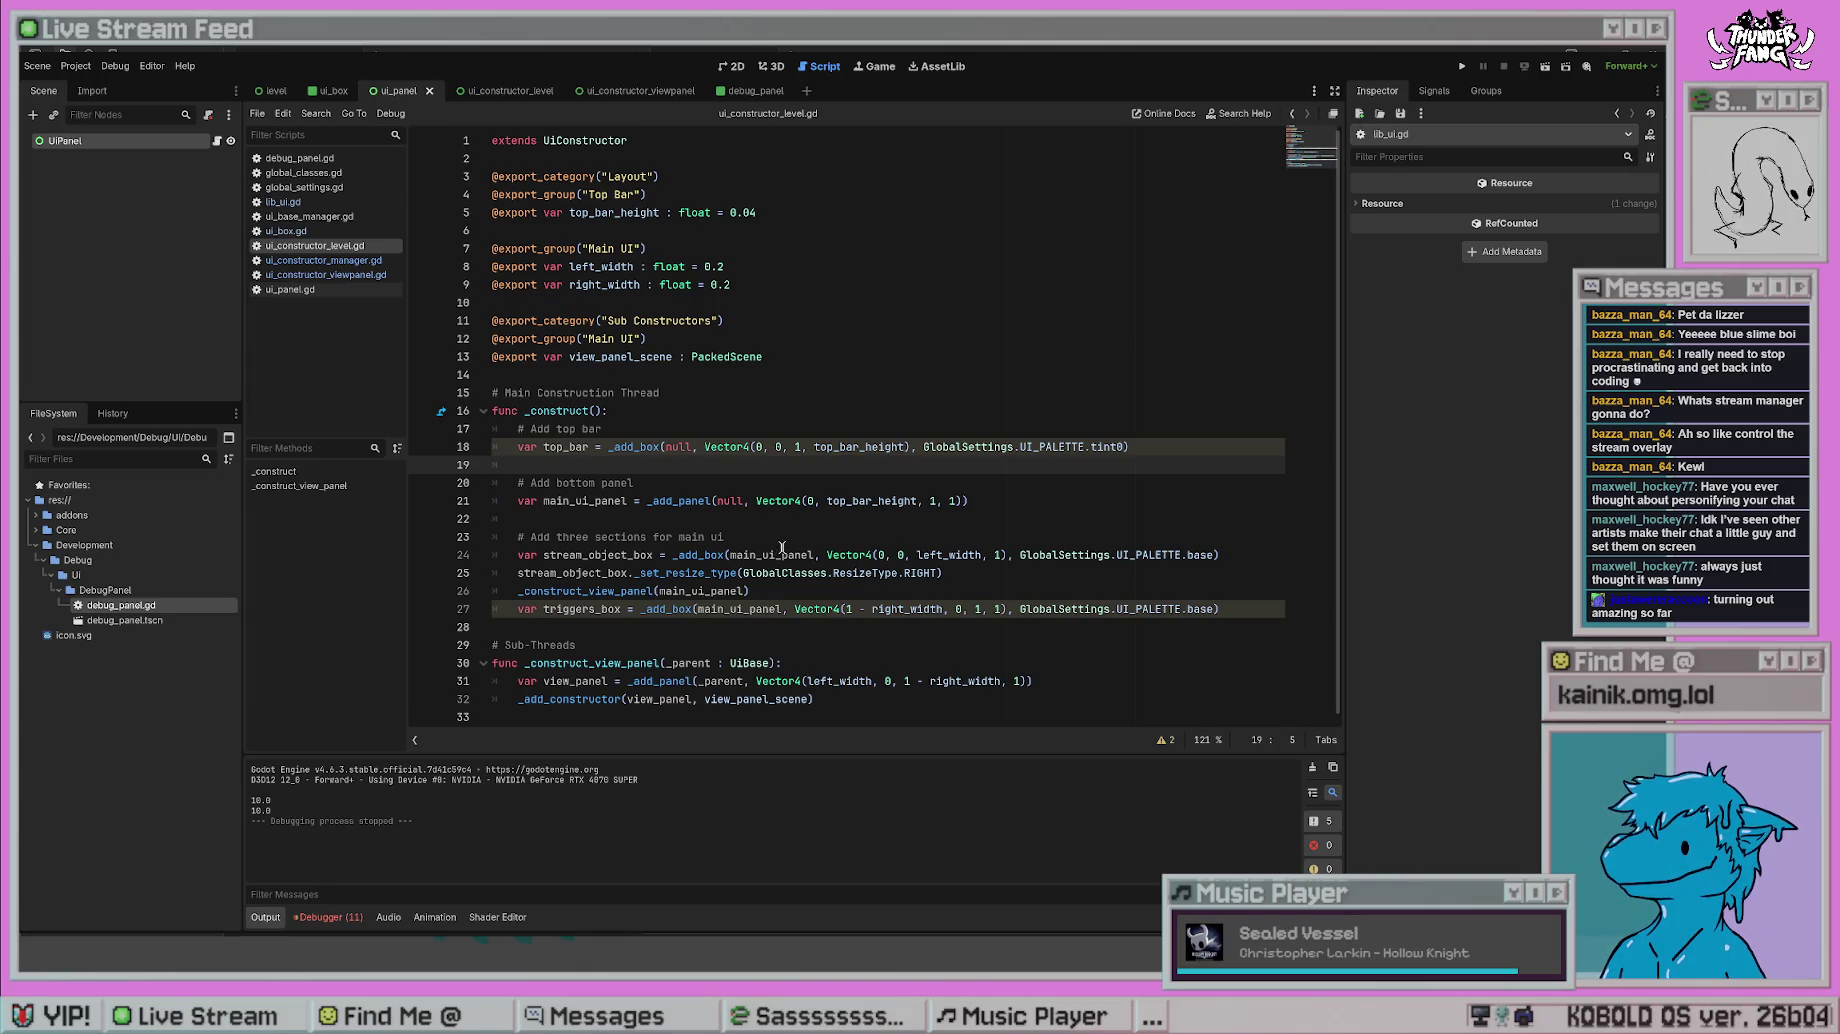
- Look through ui_constructor_manager.gd and ui_constructor_viewpanel.gd, then return to ui_constructor_level.gd
click(322, 261)
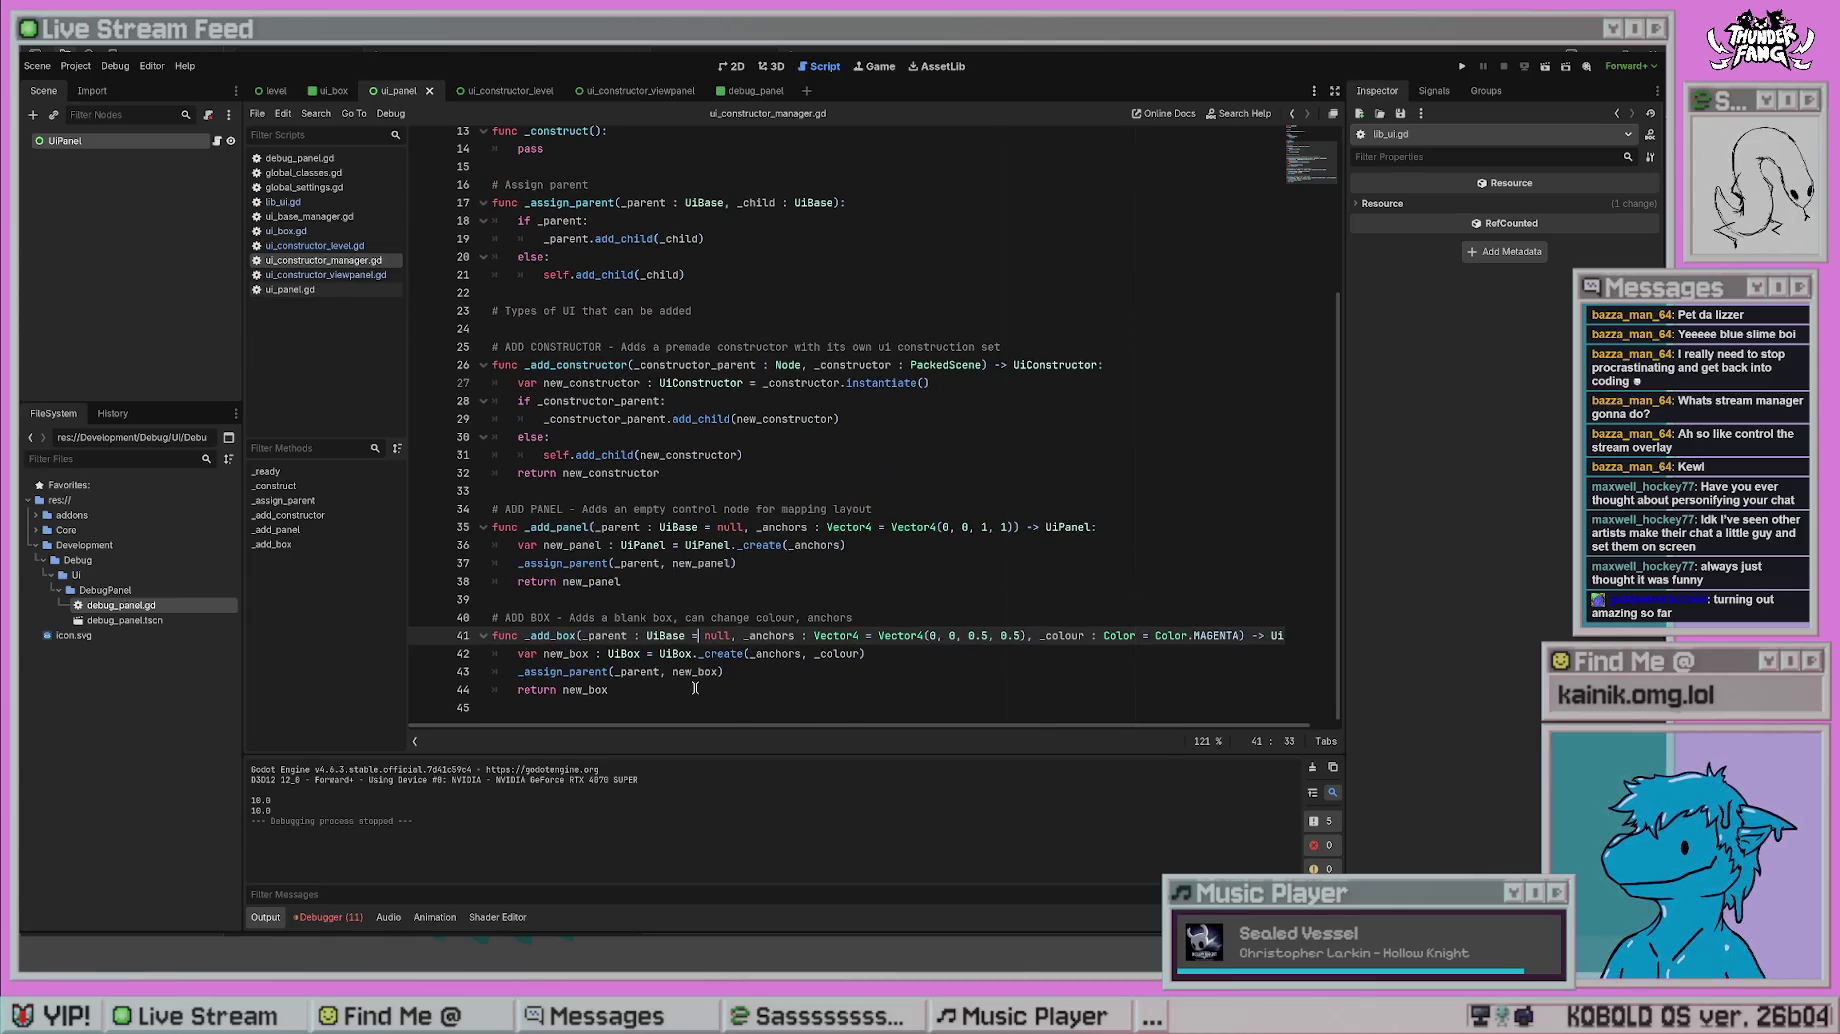
click(320, 276)
click(323, 246)
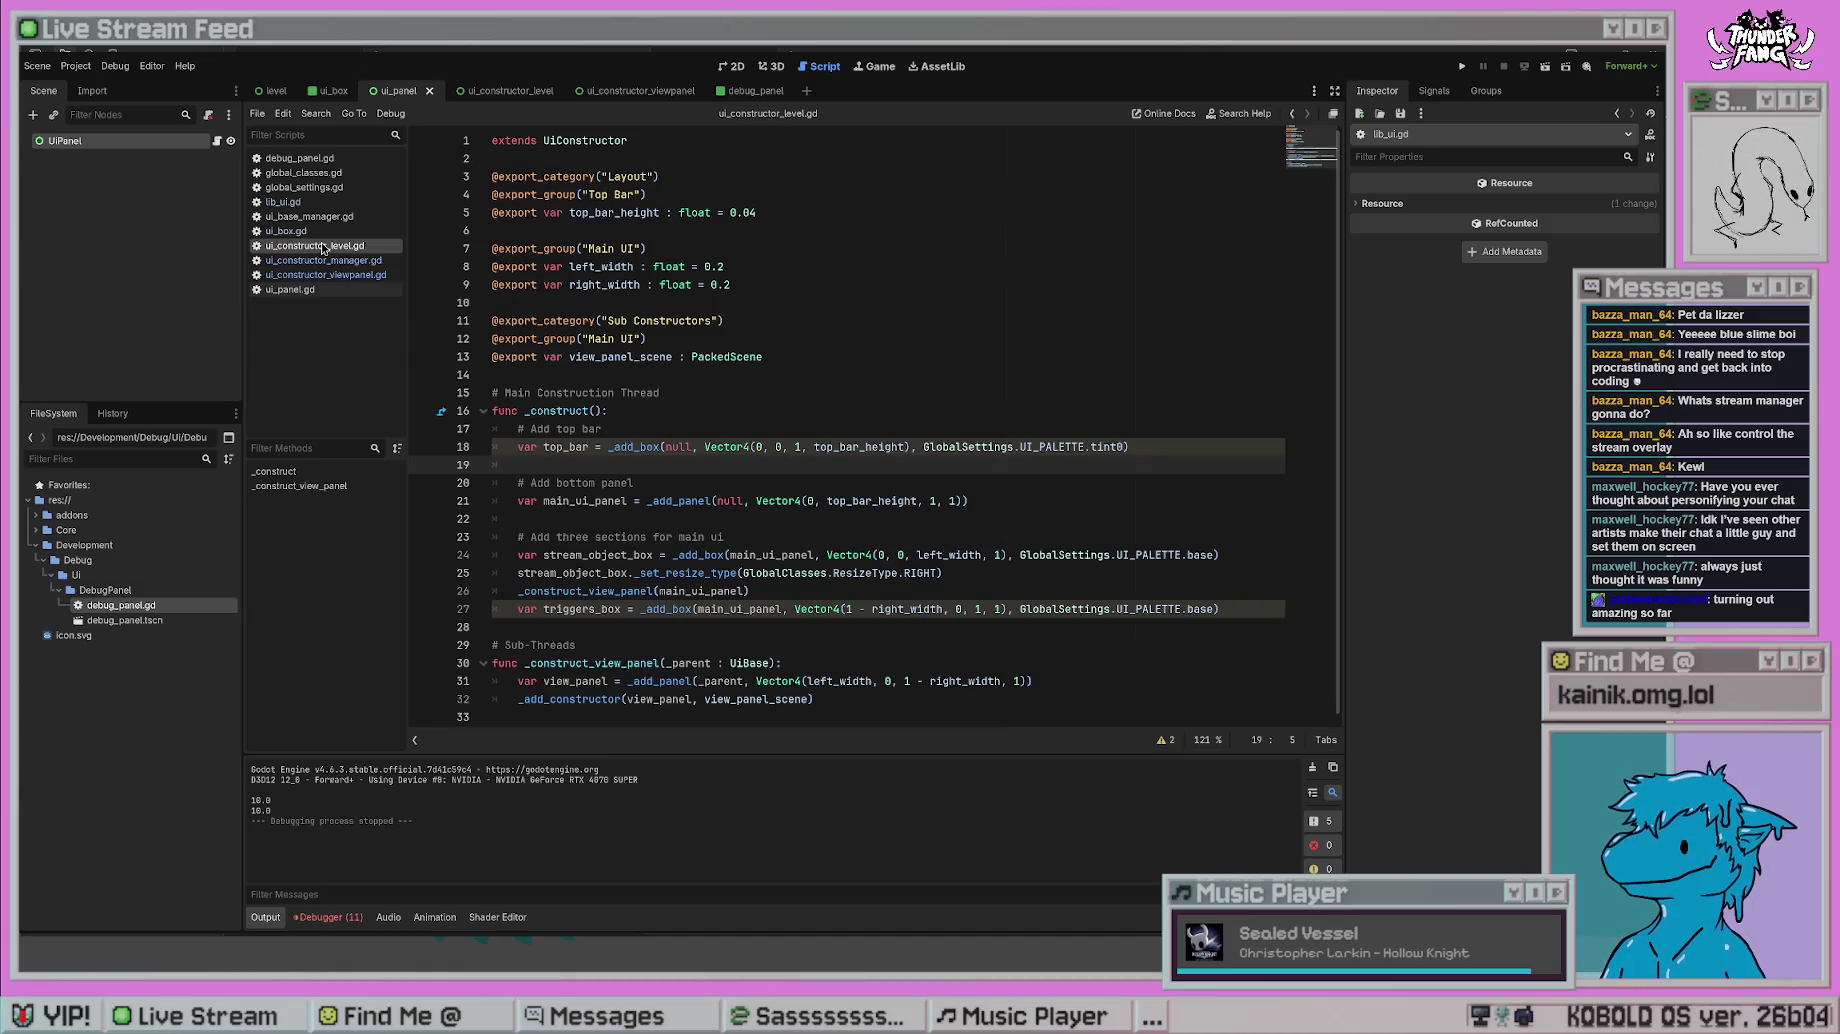
drag(516, 572, 990, 581)
click(990, 578)
click(956, 501)
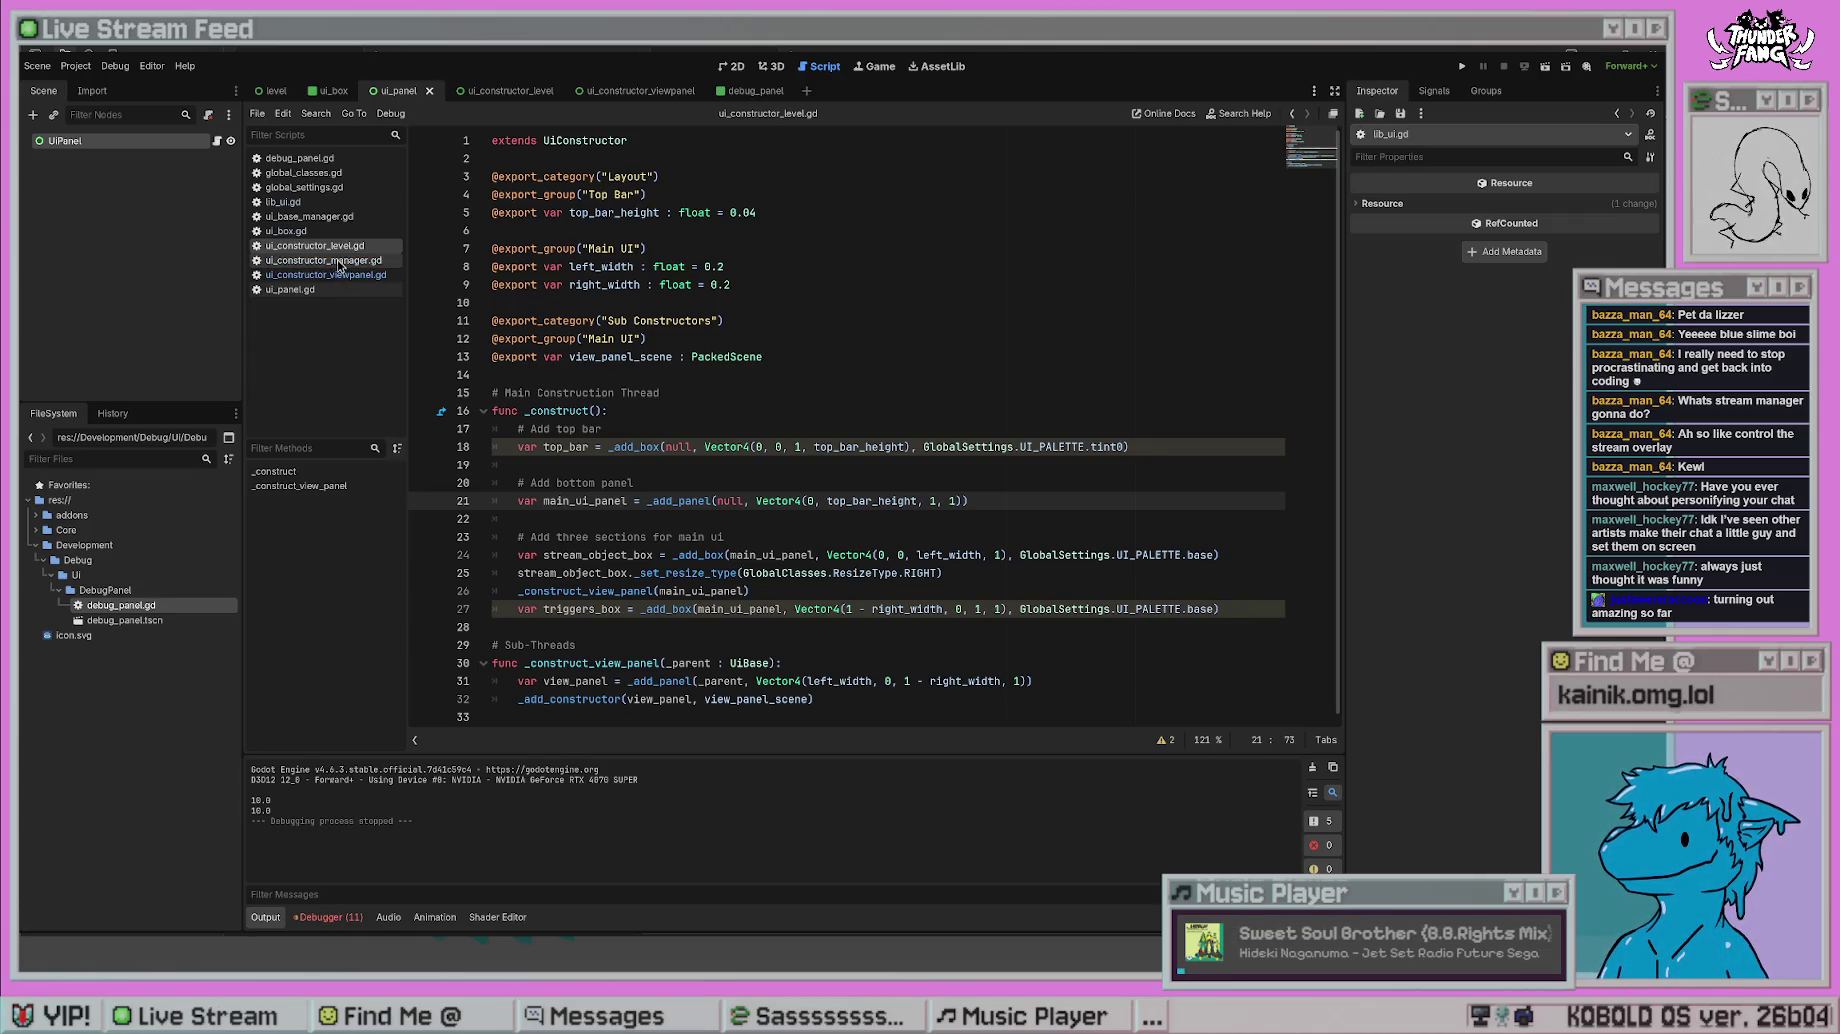
- Add line 28 'triggers_box._set_resize_type(GlobalClasses.ResizeType.LEFT)' below the triggers box line
drag(949, 578, 509, 573)
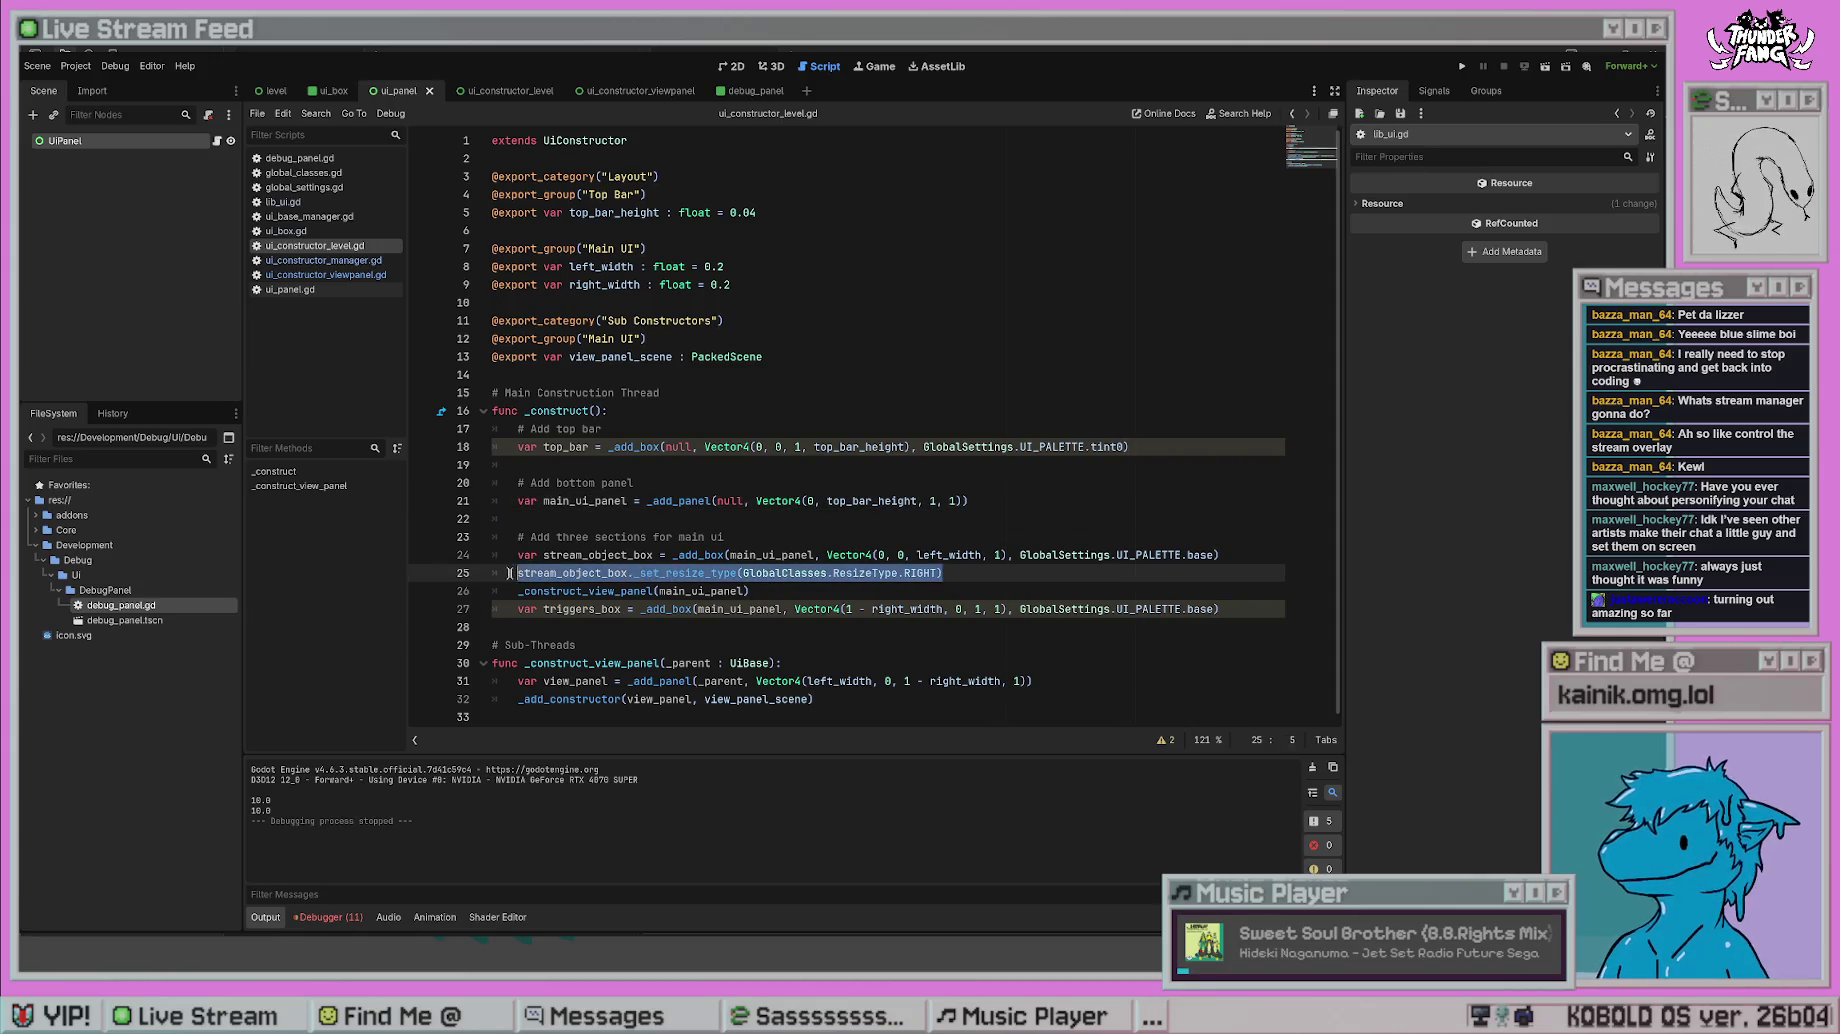
click(1238, 608)
key(Return)
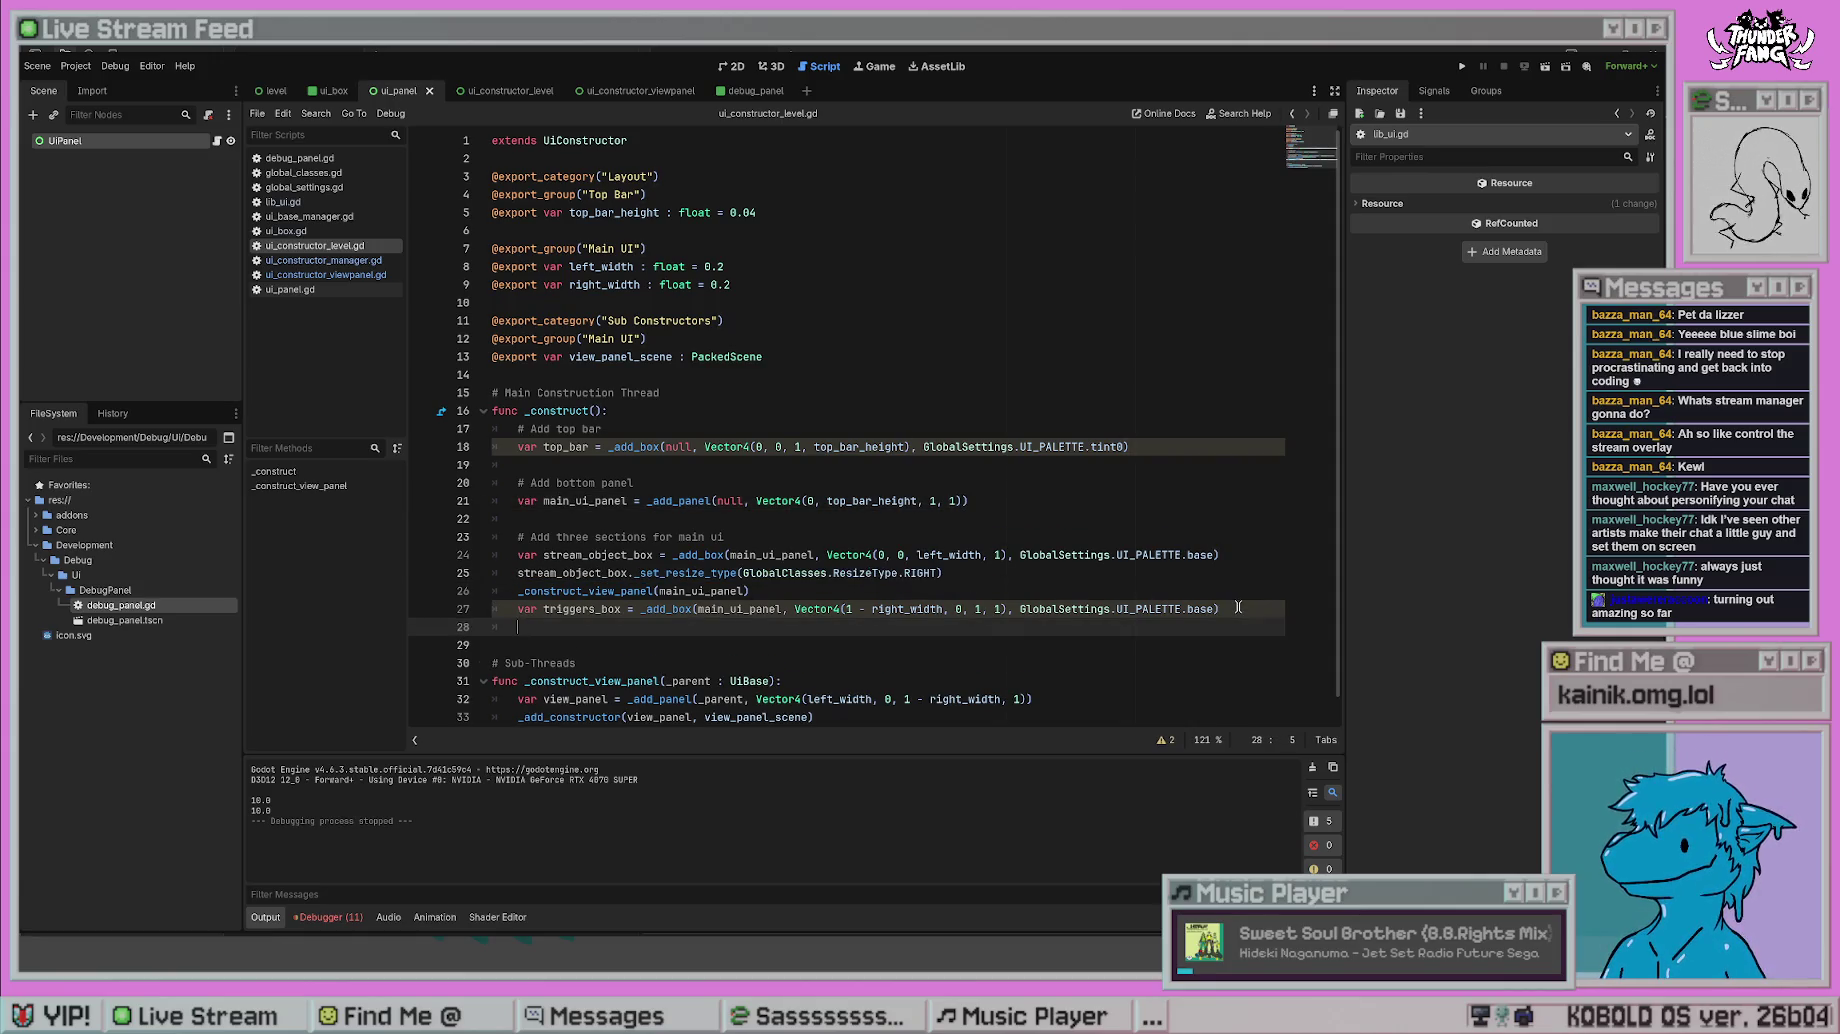
text(trigers_box._se)
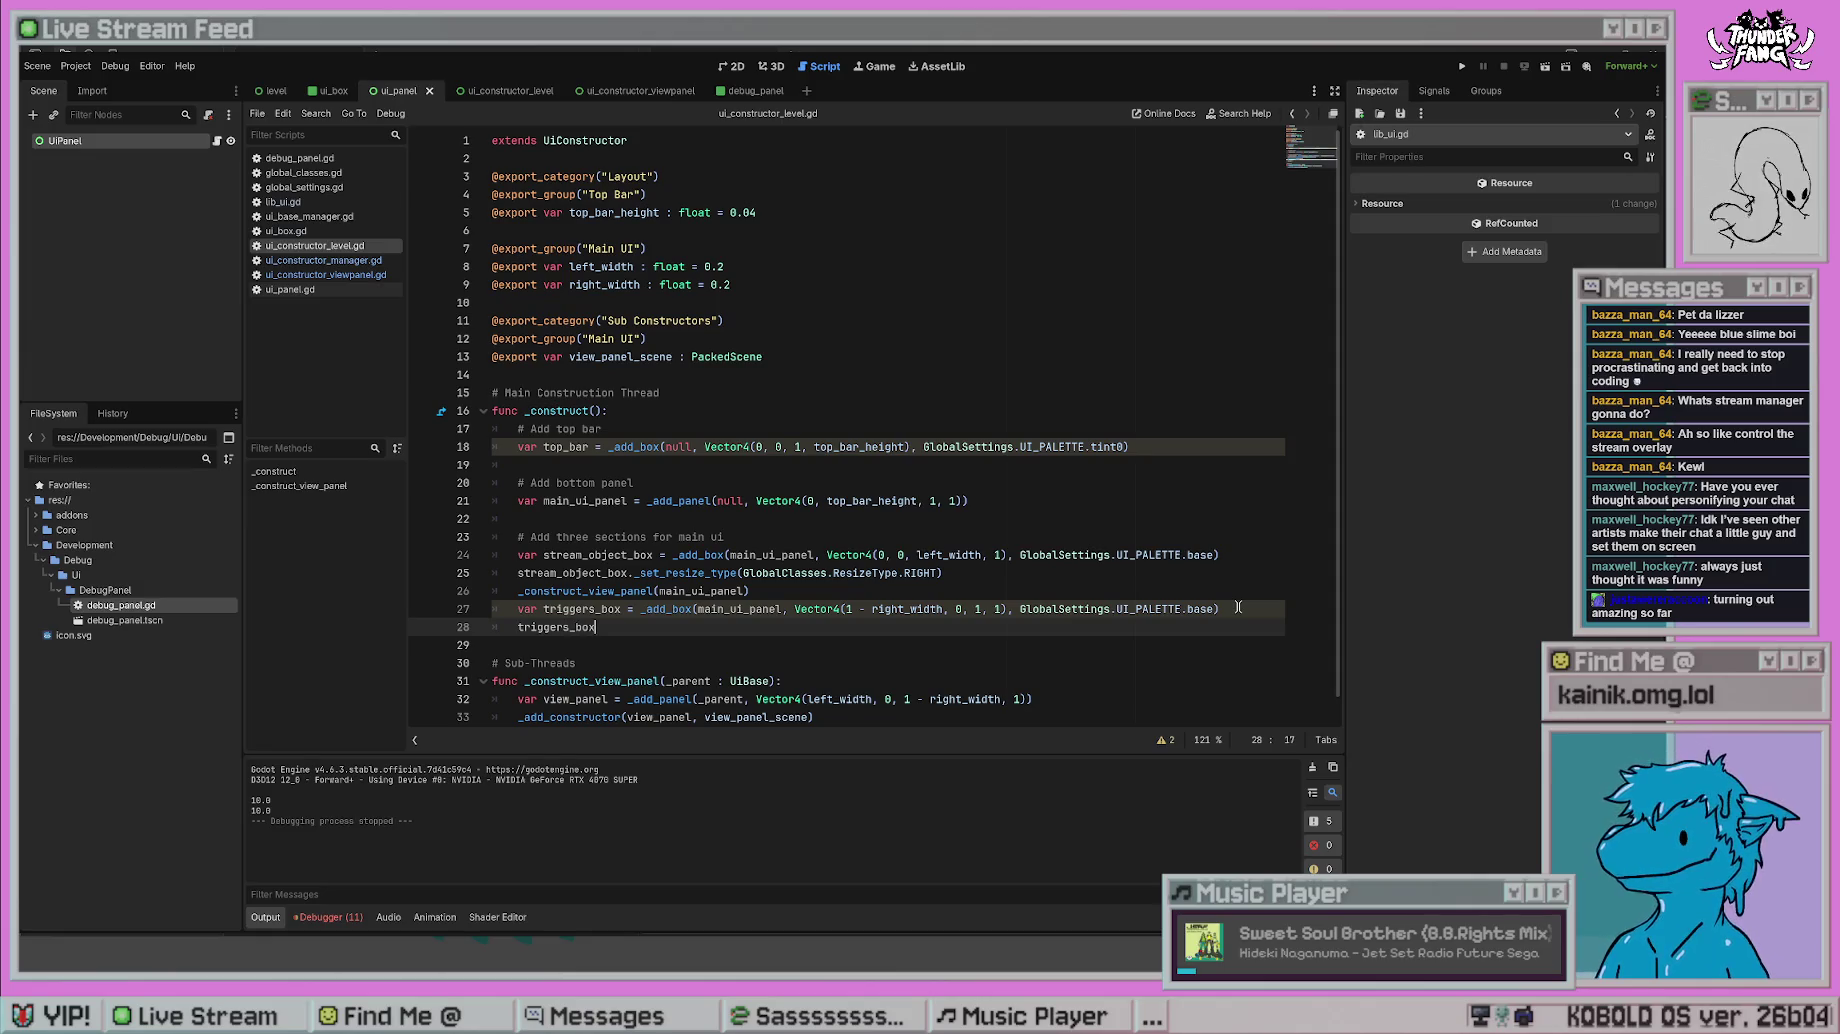
text(t)
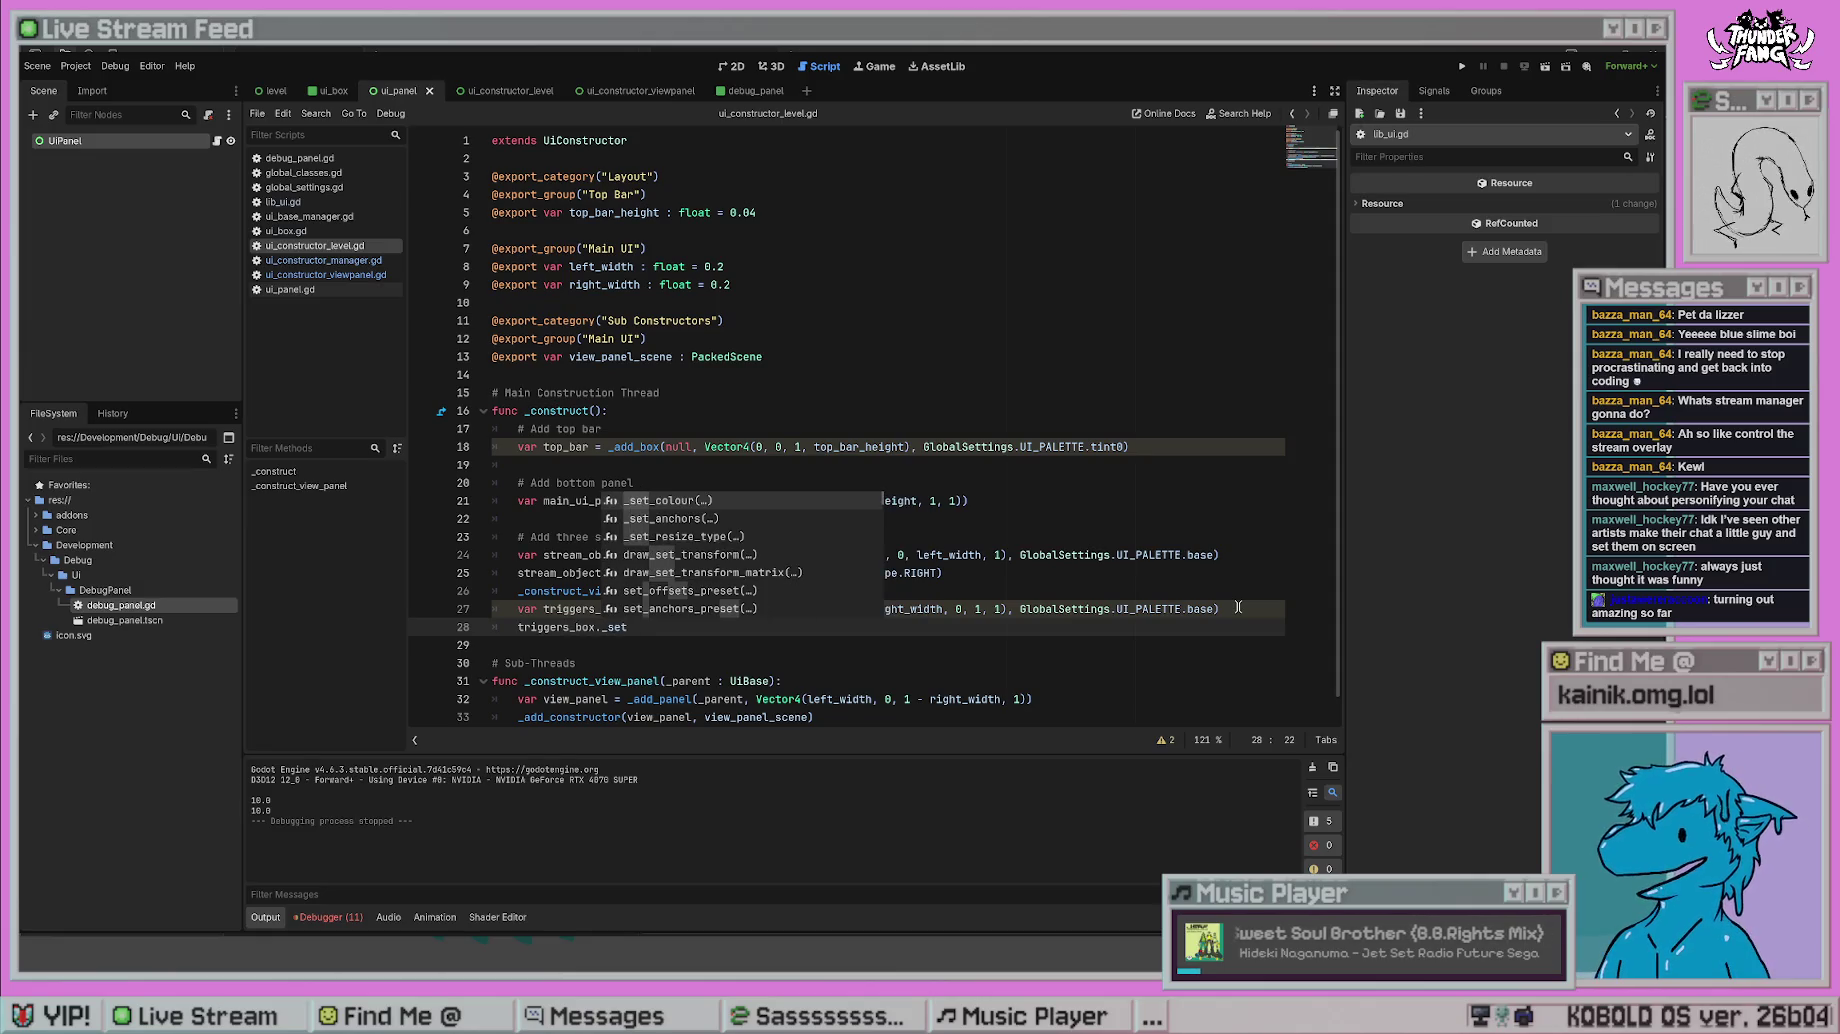
key(Down)
key(Down)
key(Return)
text(GlobalC)
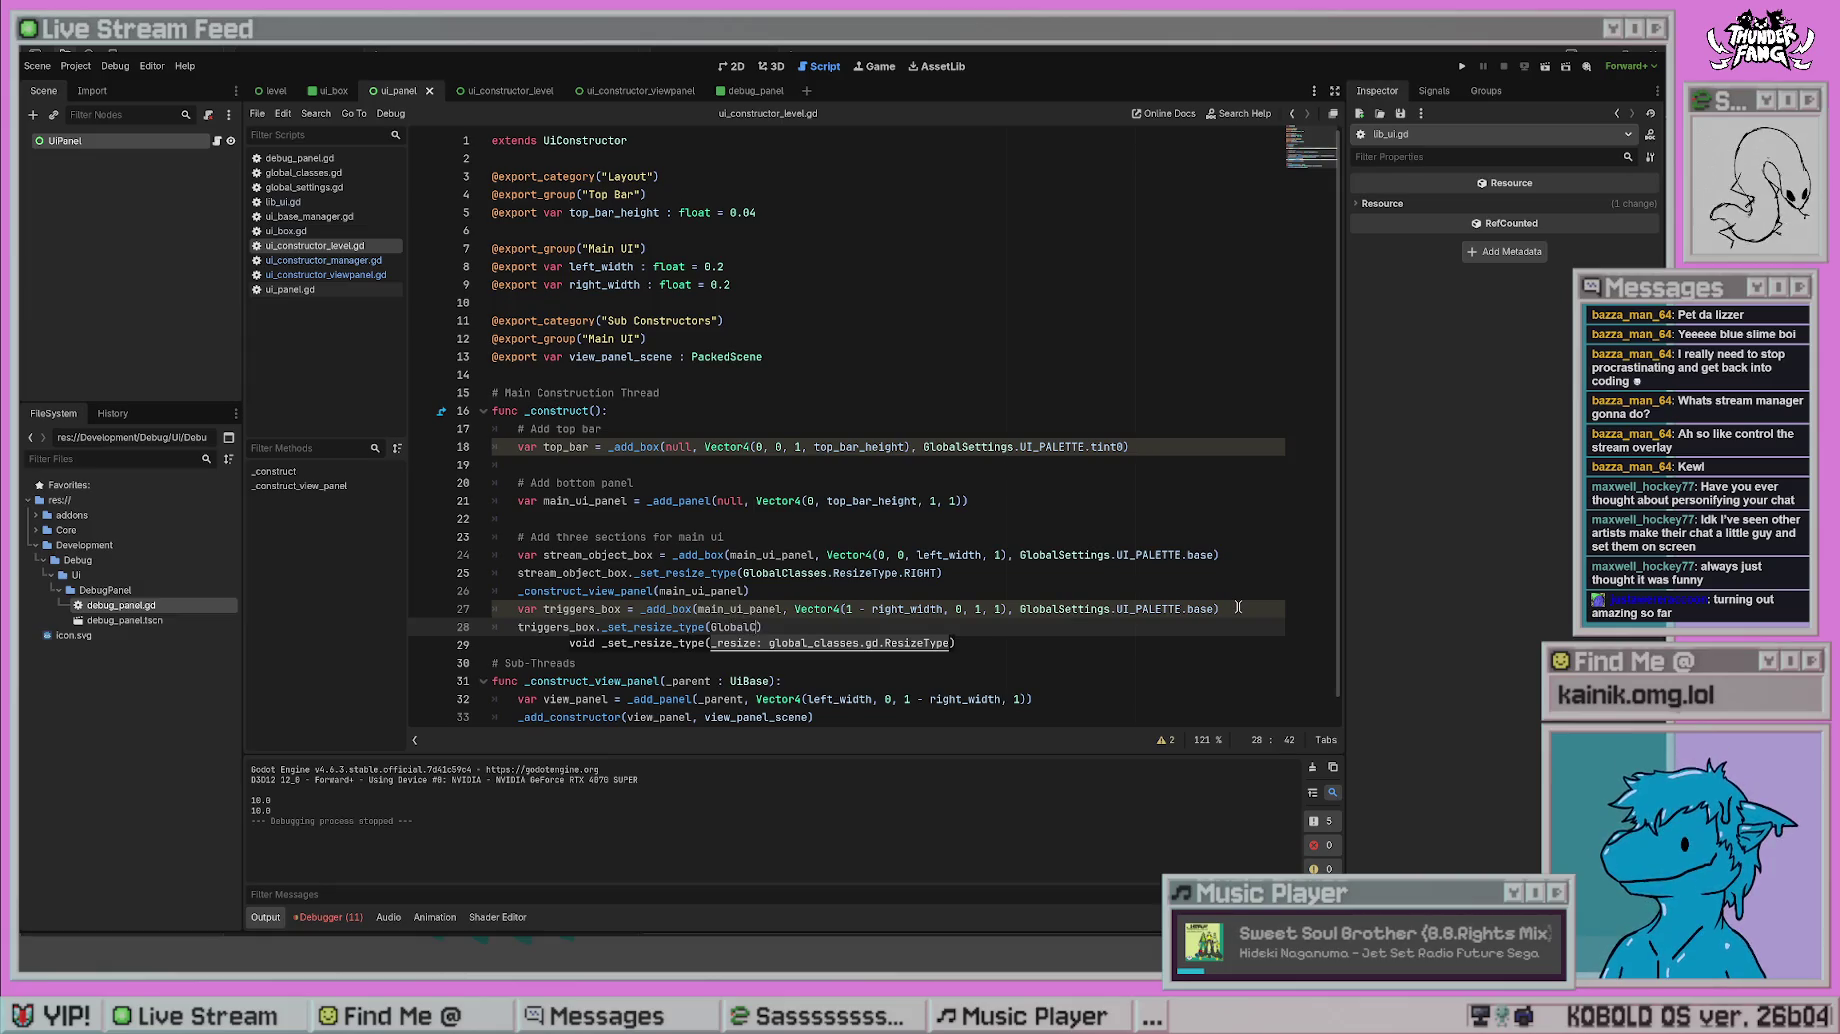
text(lasse)
text(s.ResizeType)
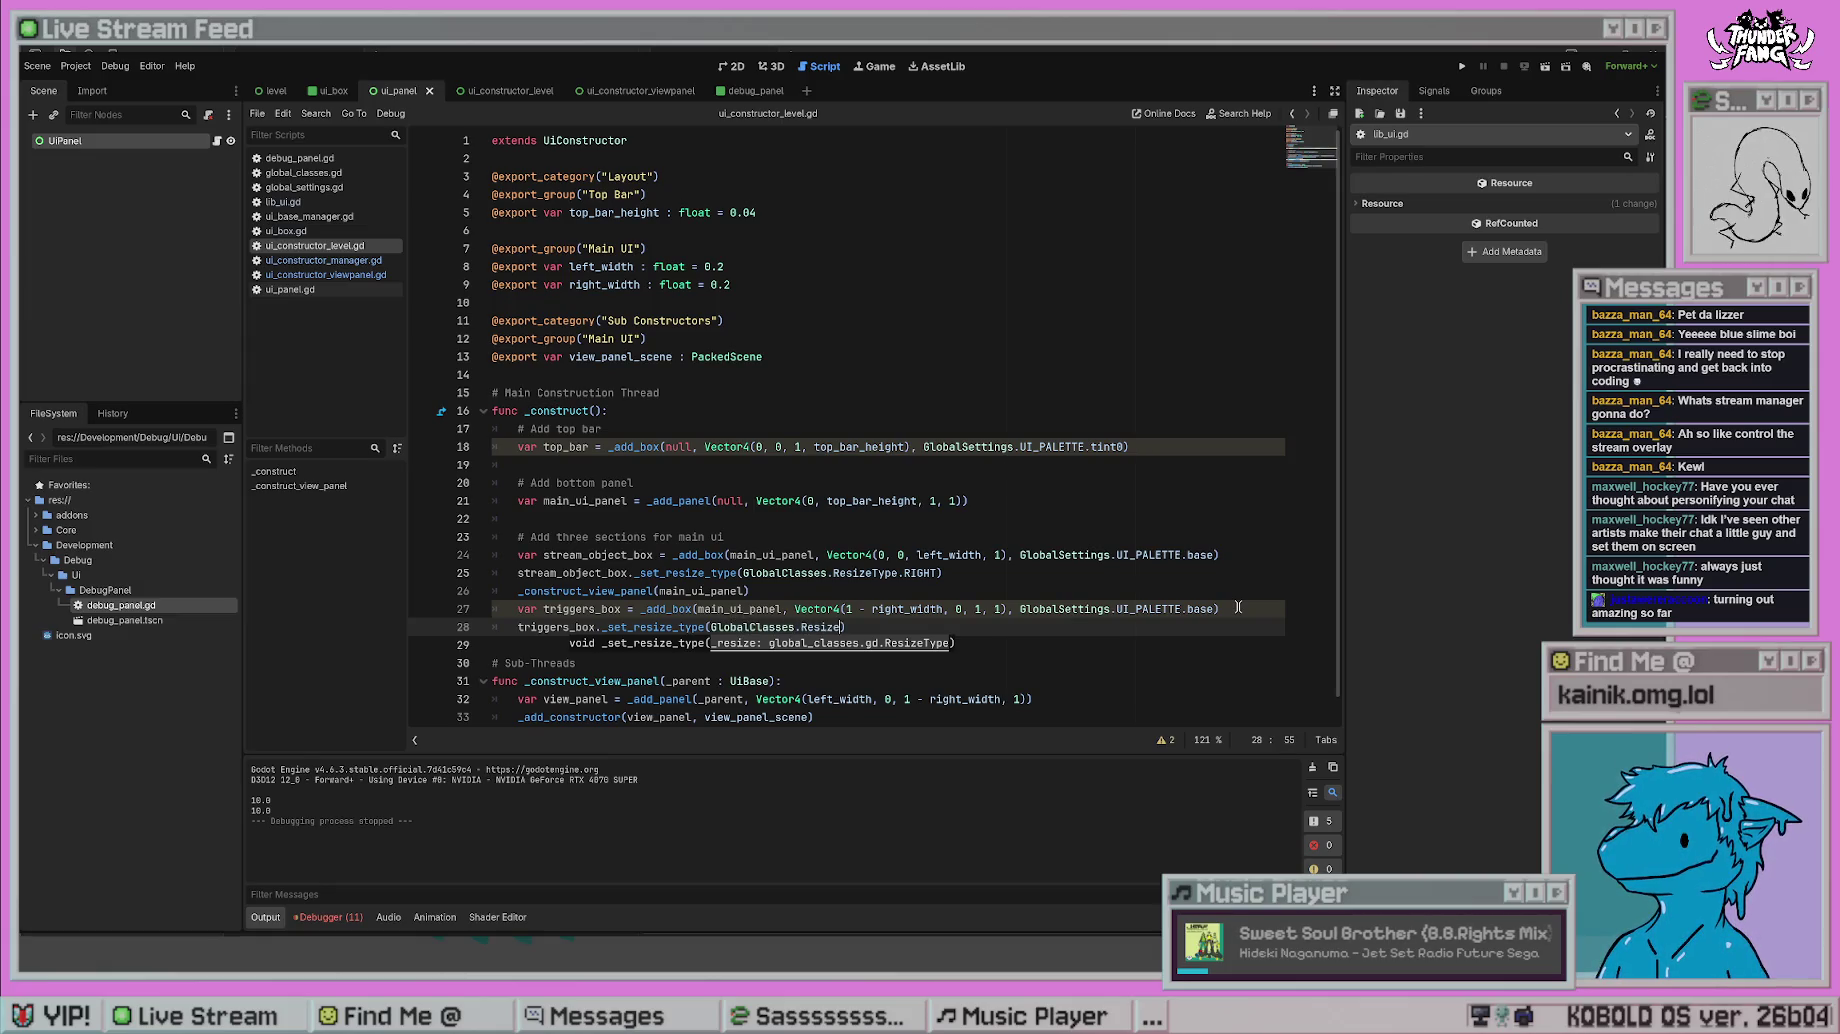
text(.LEFT)
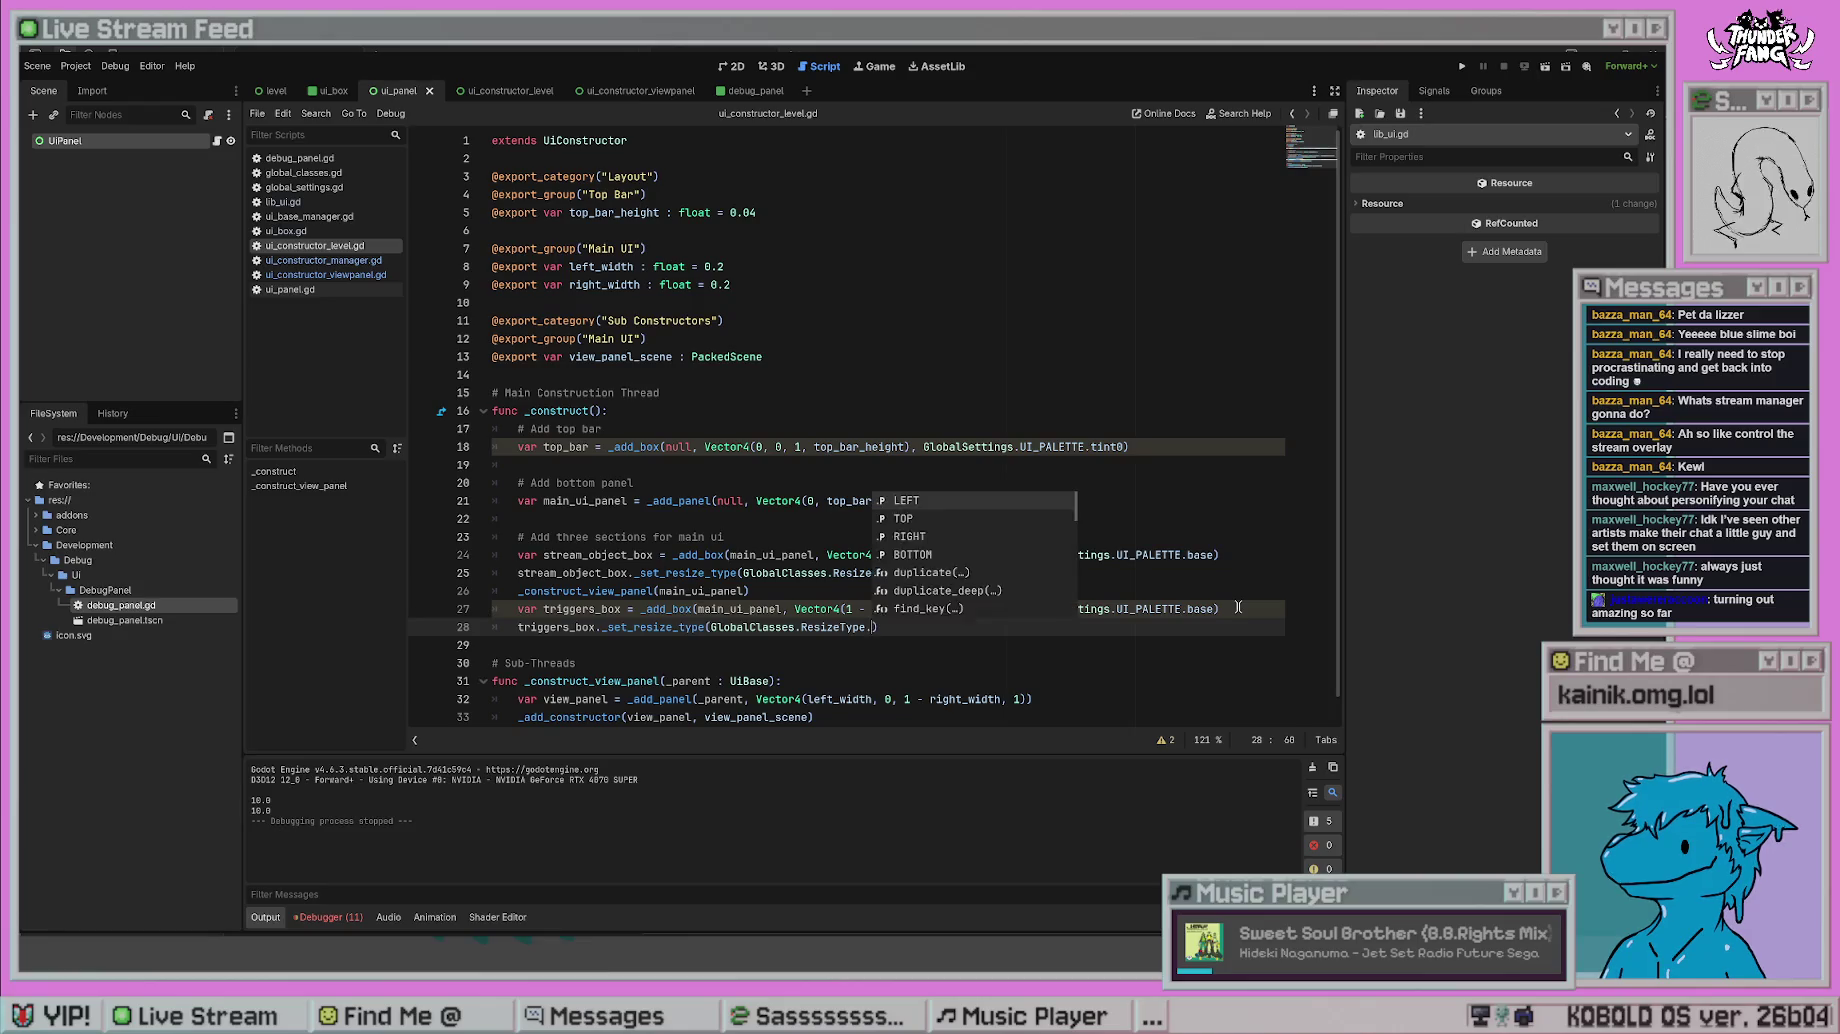
click(1238, 607)
- Run and stop the project to check the change, then review the new line 28
click(1462, 66)
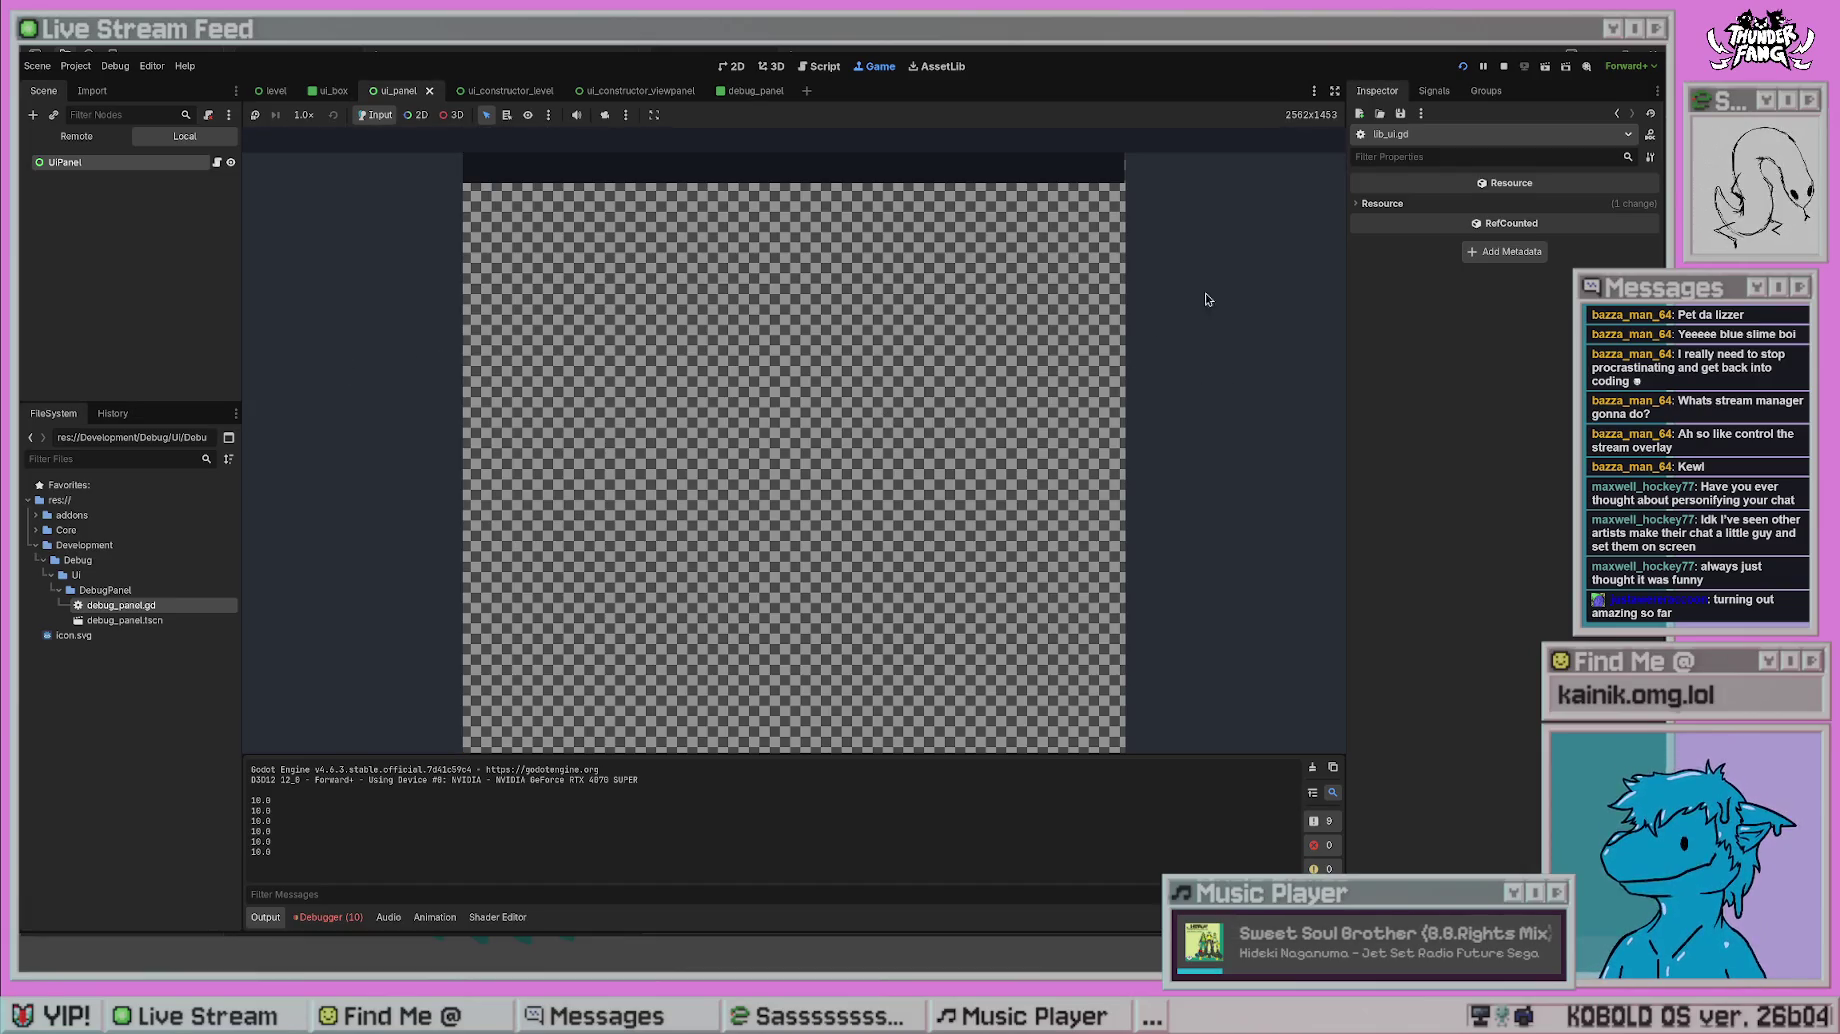
click(1503, 66)
click(645, 662)
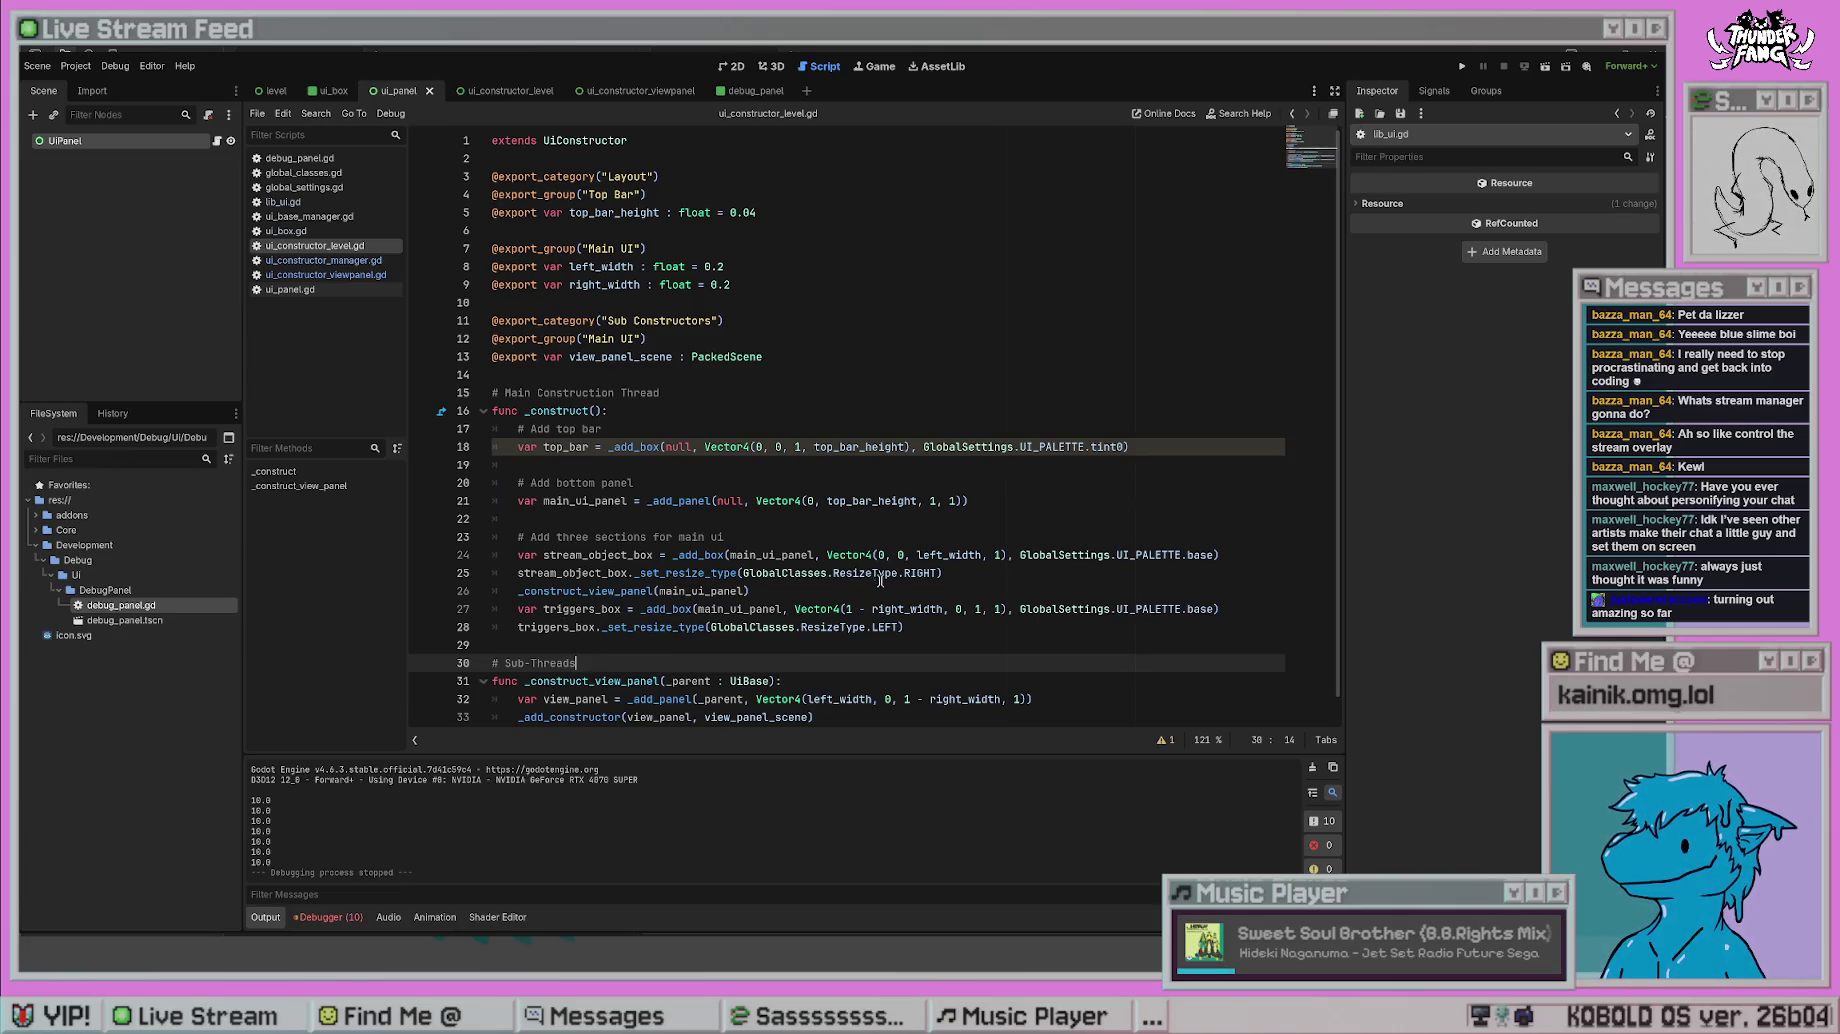
key(Up)
key(Up)
key(End)
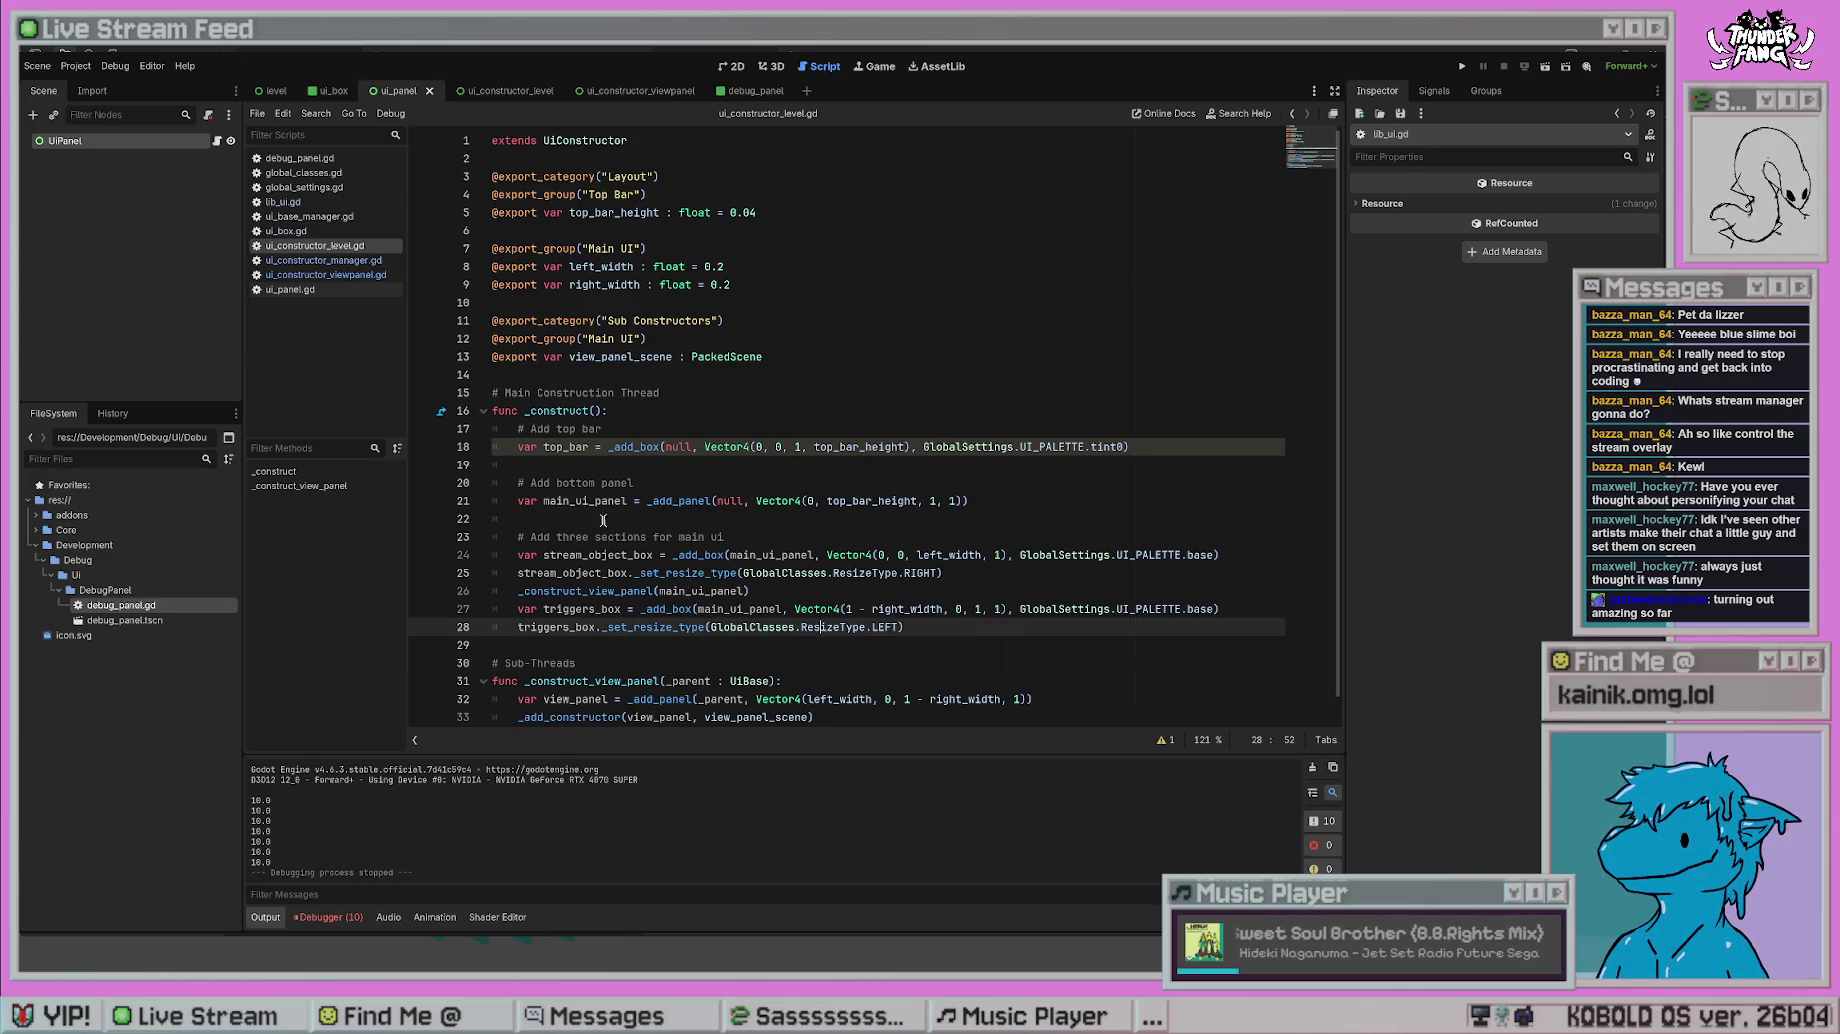
key(Down)
key(Down)
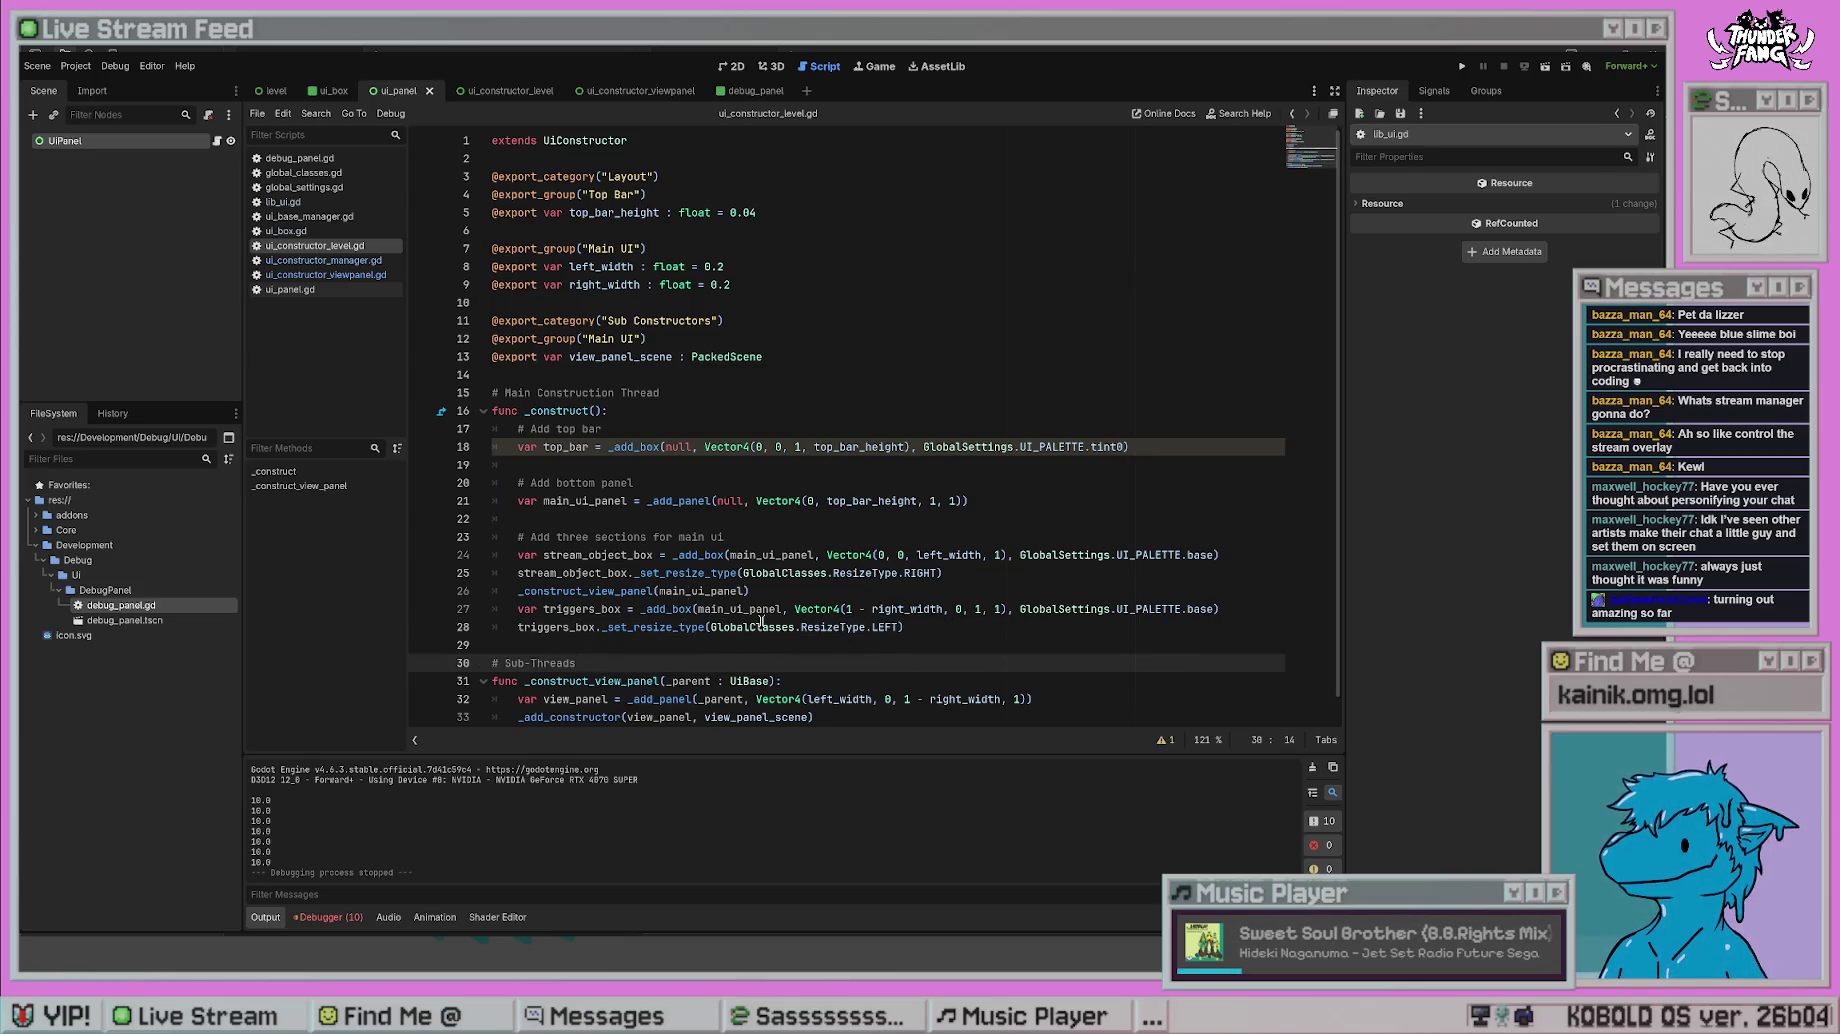
key(Up)
key(Up)
key(End)
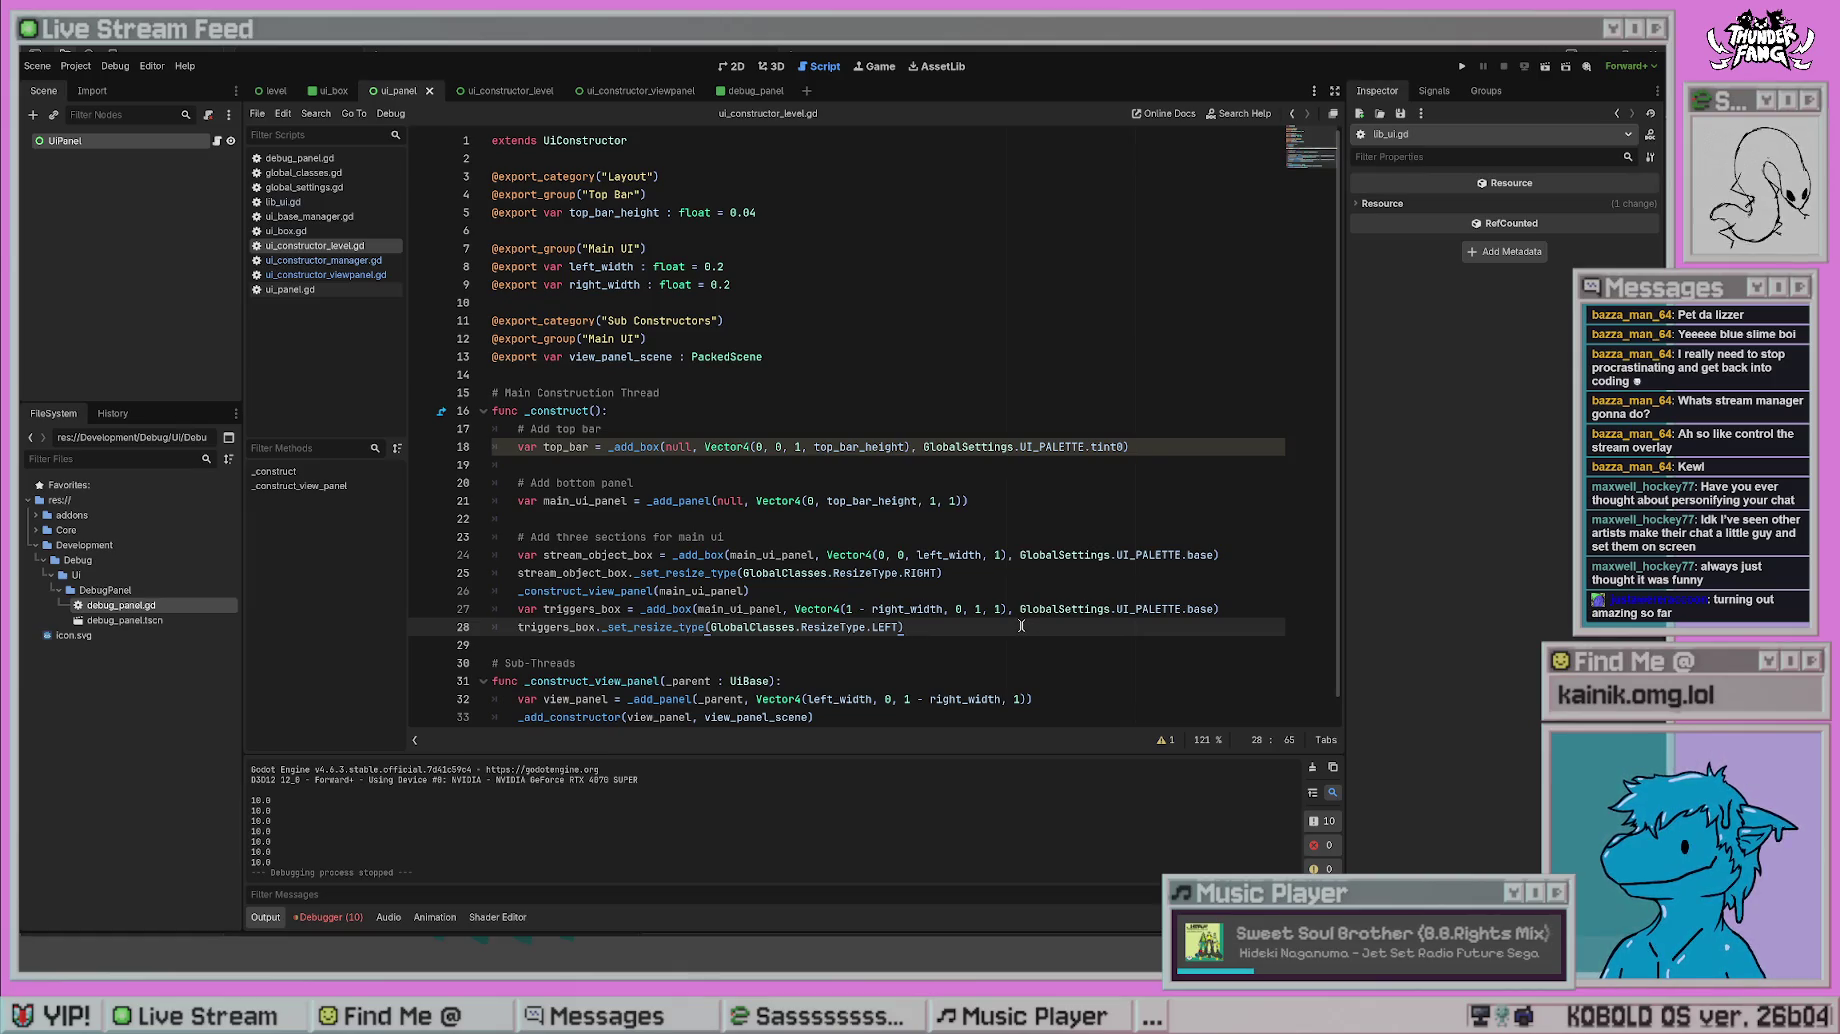
- Run the project again, stop it, and return to lines 21–25
click(1461, 67)
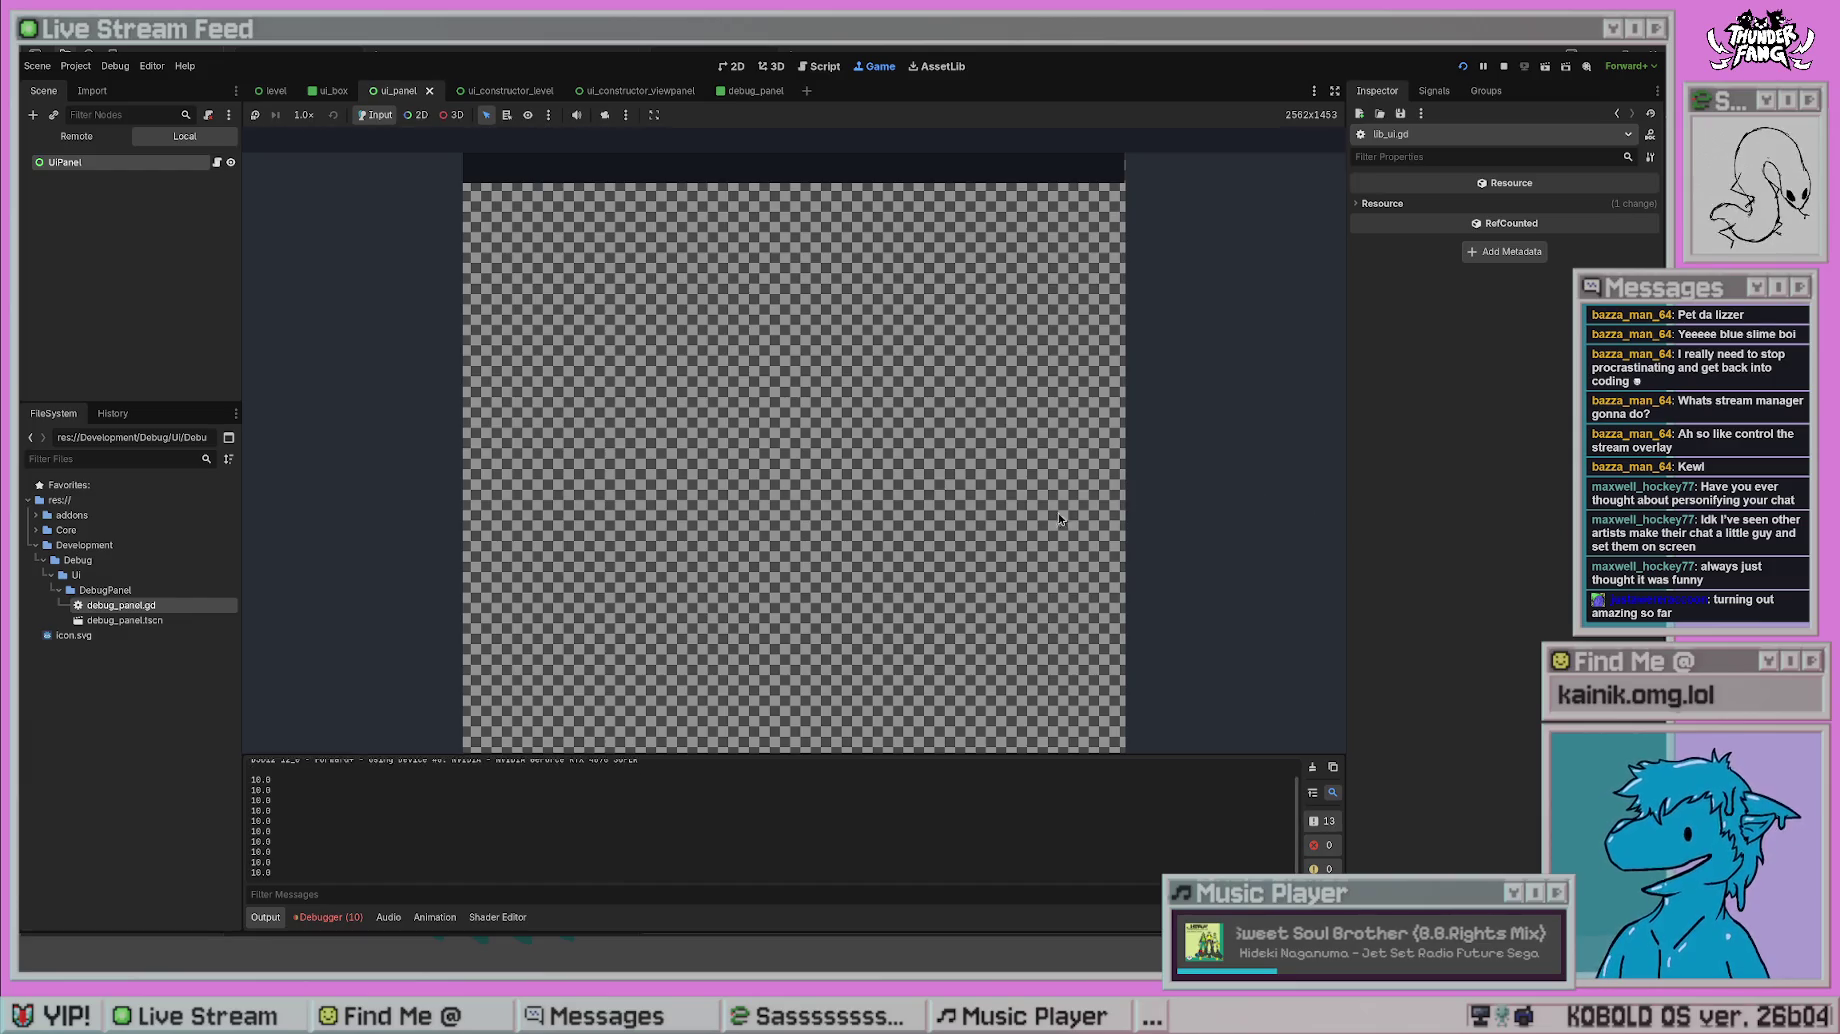
click(1503, 66)
click(880, 505)
click(741, 572)
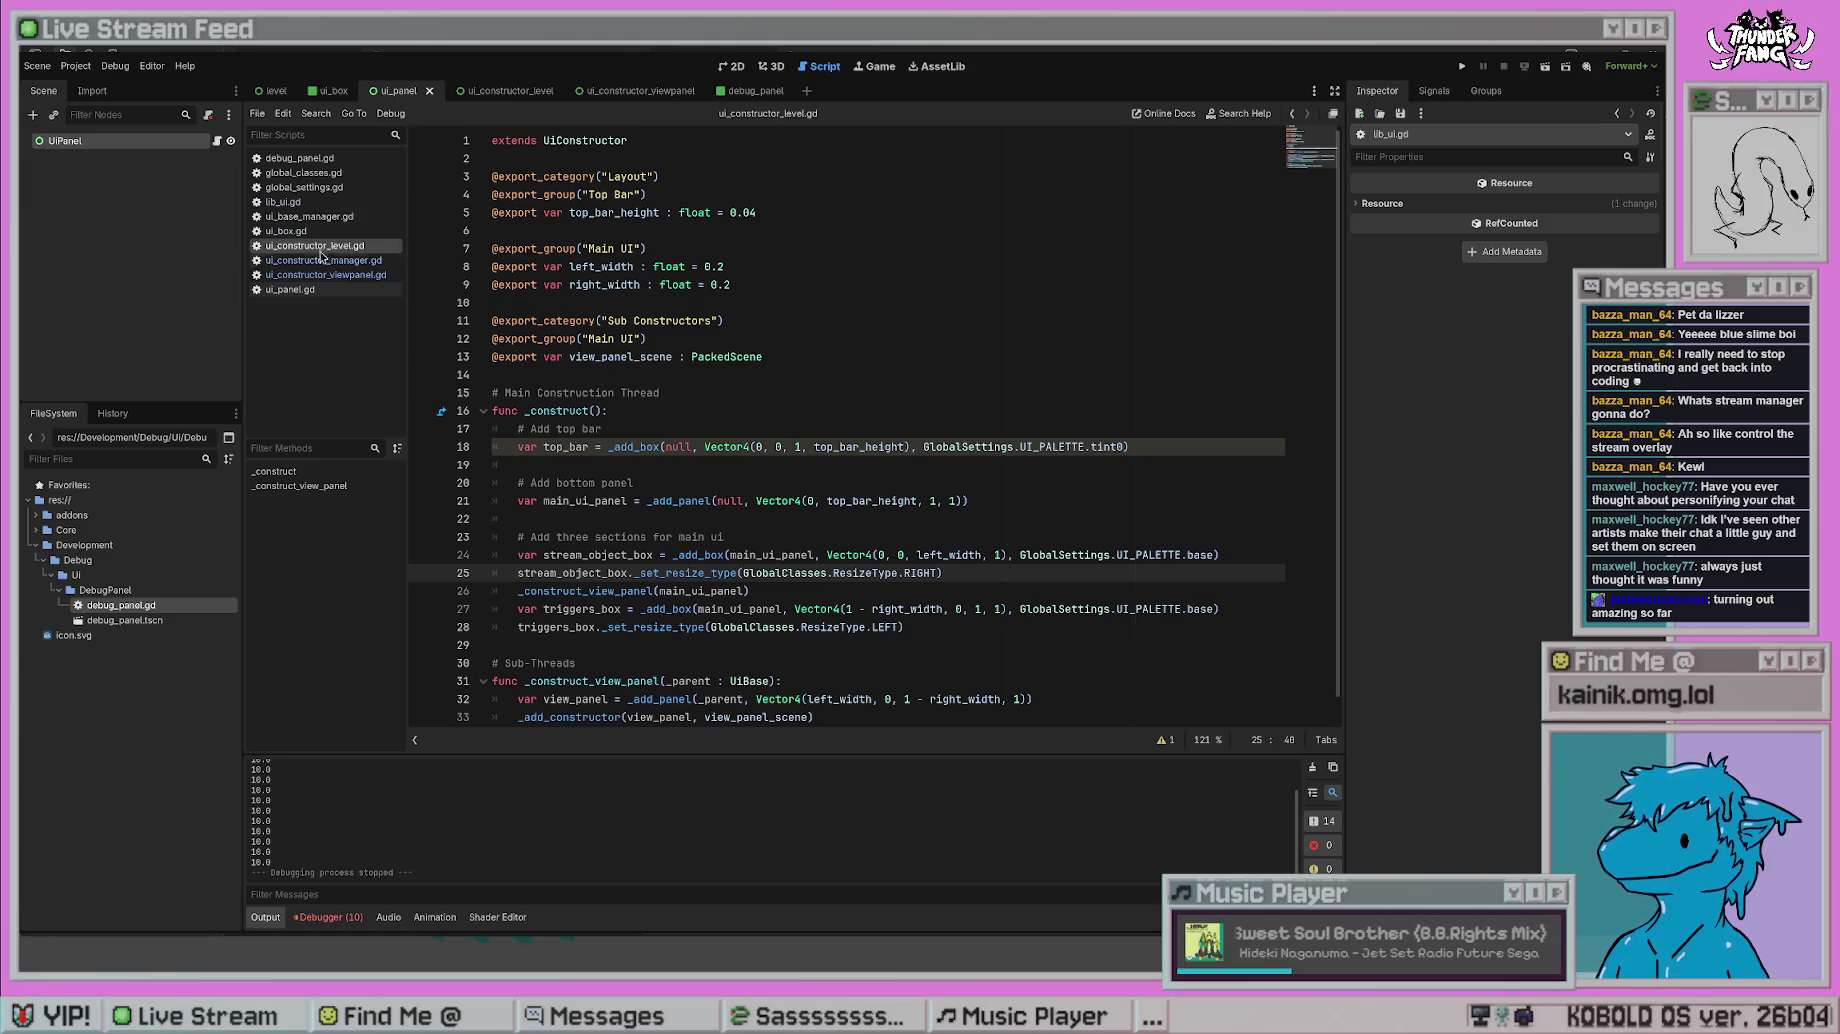
- Open ui_base_manager.gd and review _resize_process down to its print(r.size.x) line
click(326, 262)
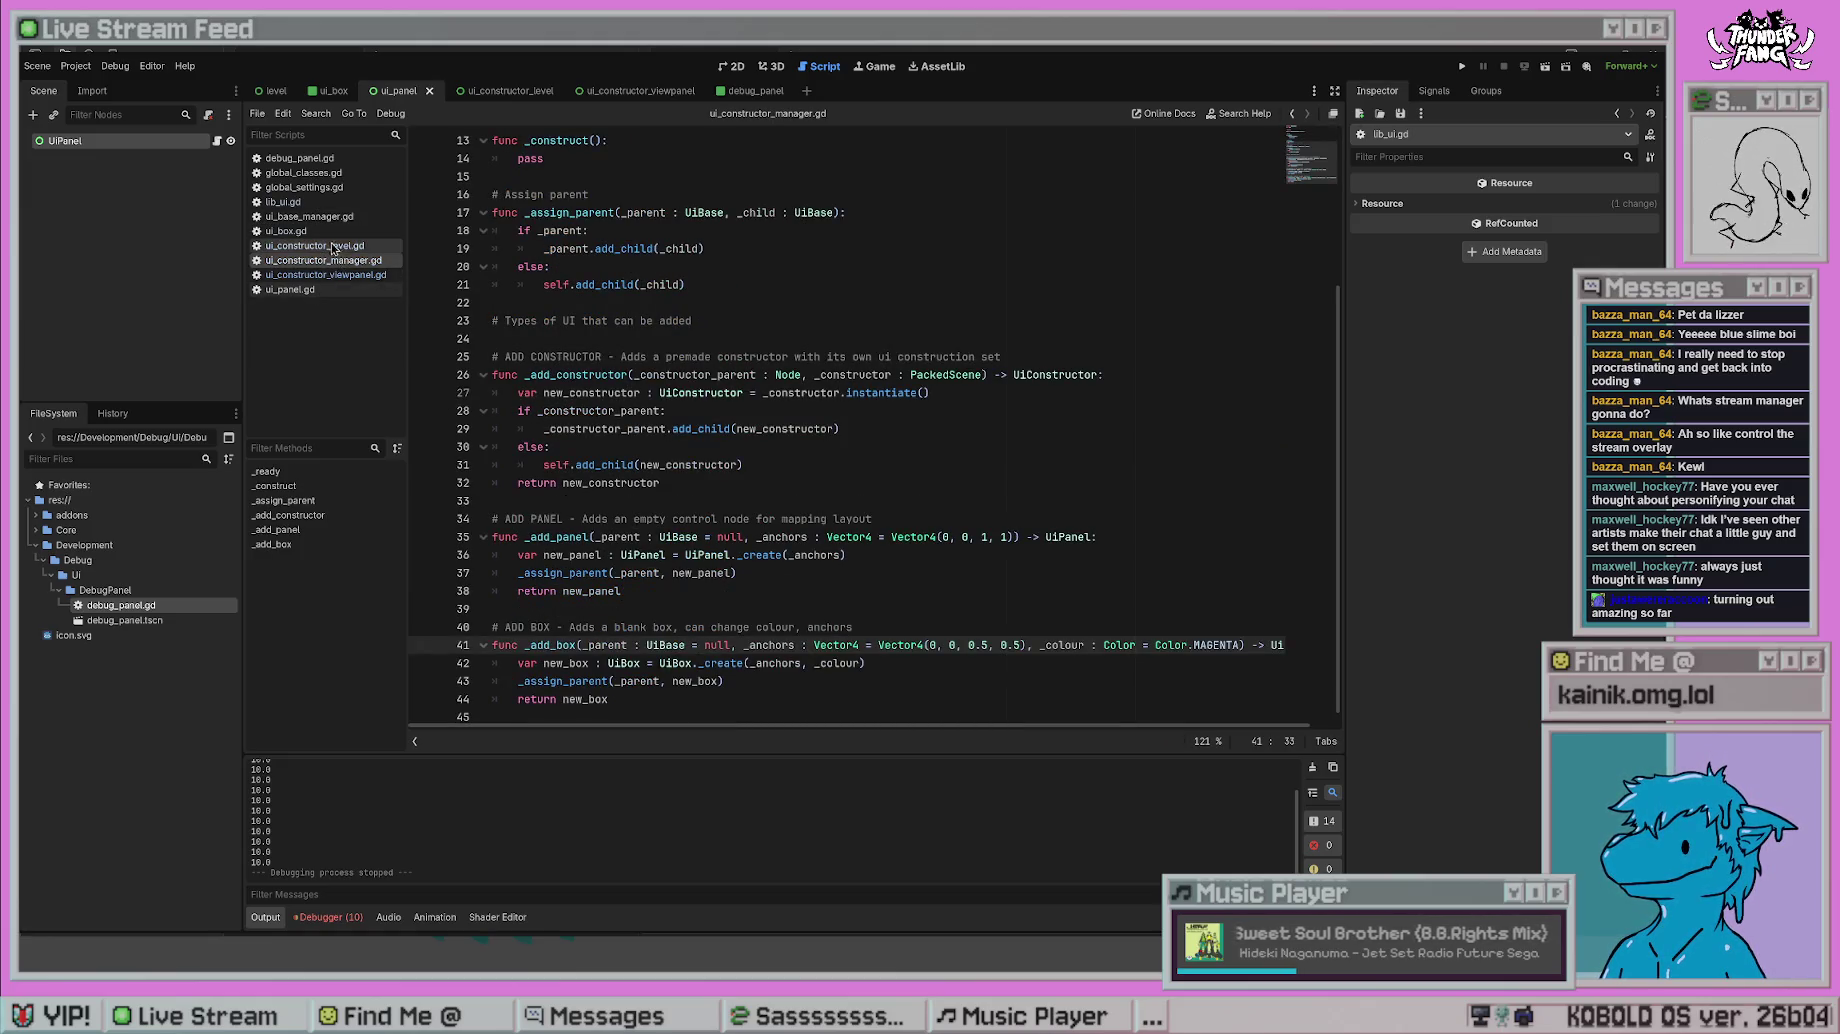
click(323, 217)
scroll(947, 540, down, 10)
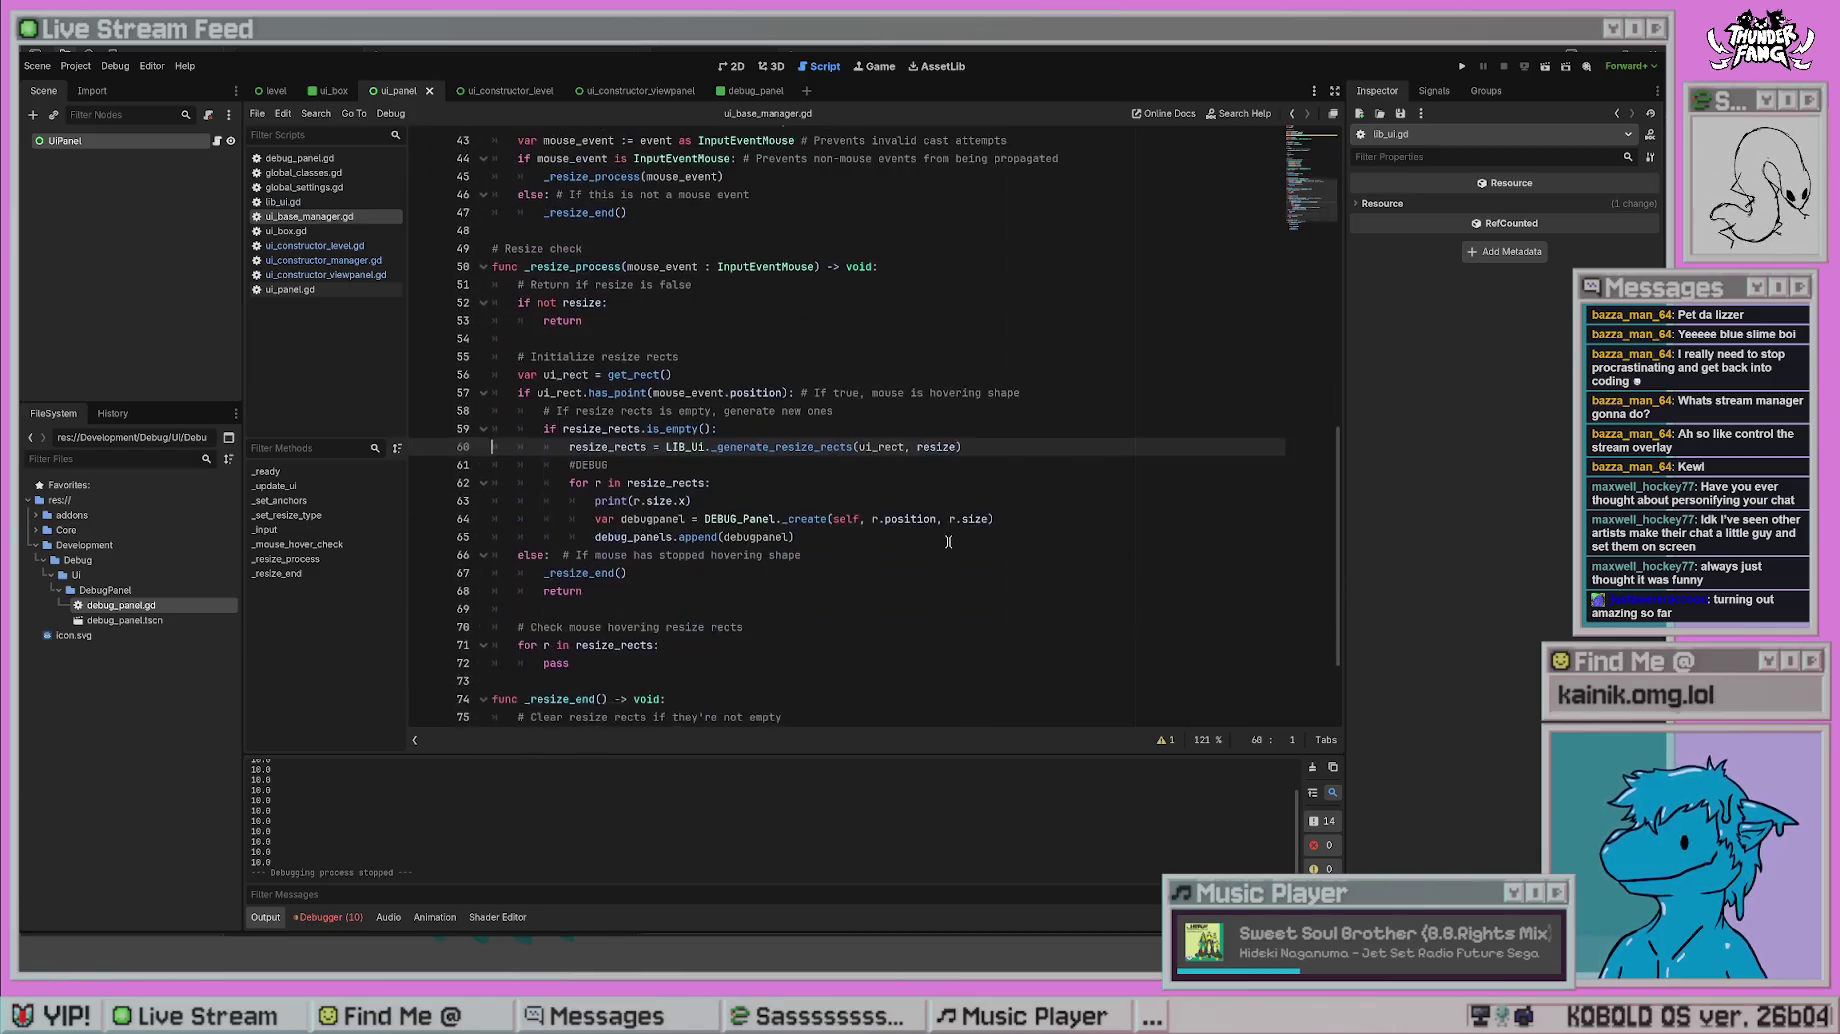
scroll(988, 571, down, 1)
click(900, 536)
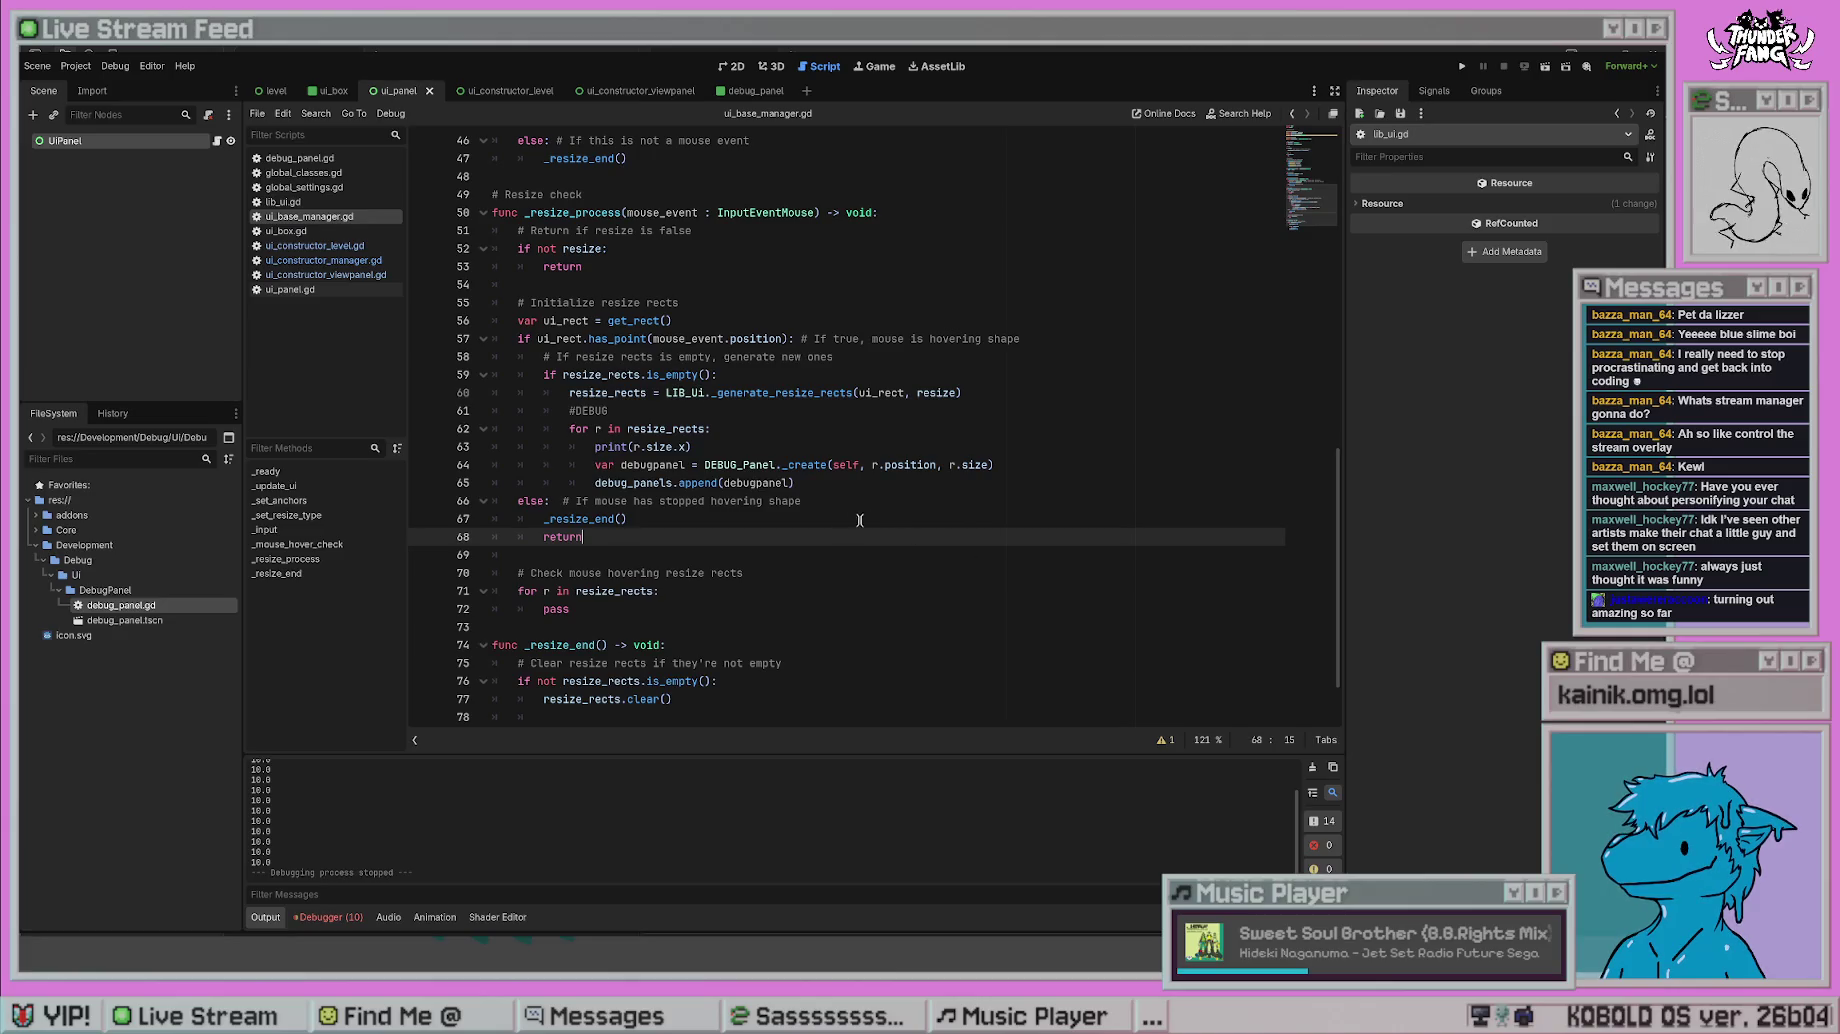
scroll(826, 599, down, 2)
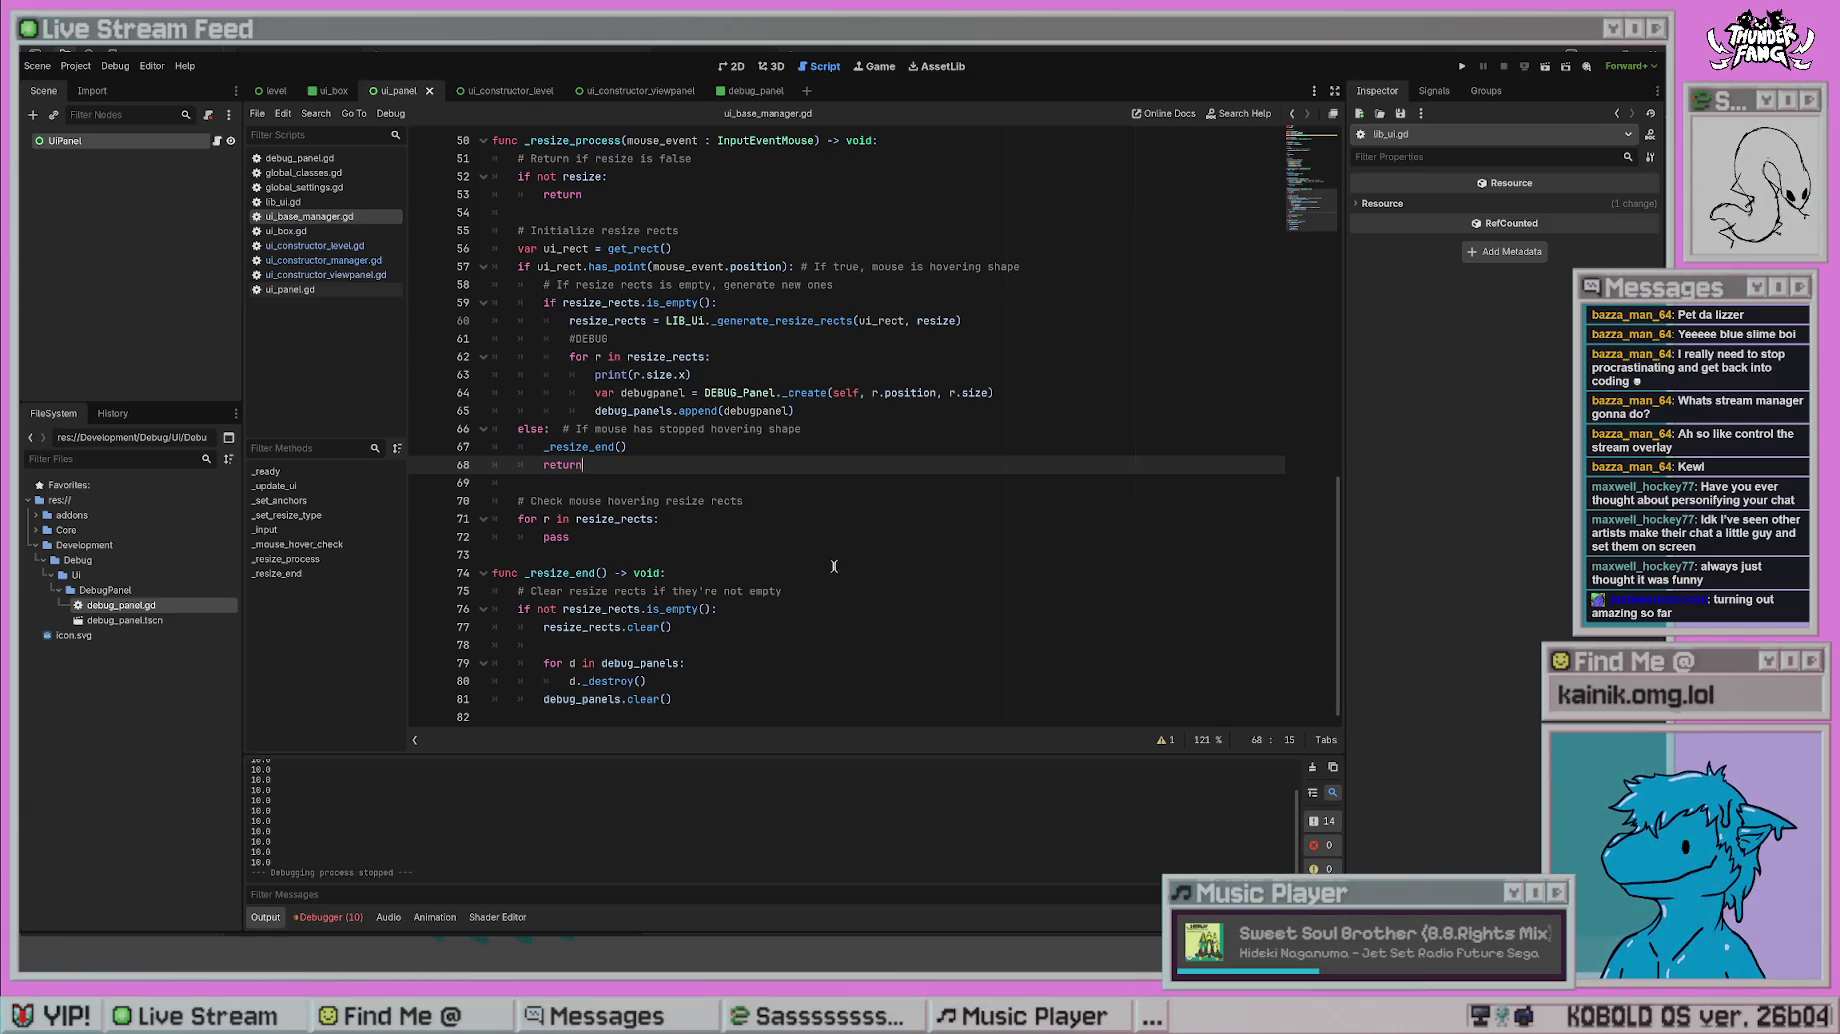
scroll(834, 566, up, 15)
scroll(834, 563, up, 3)
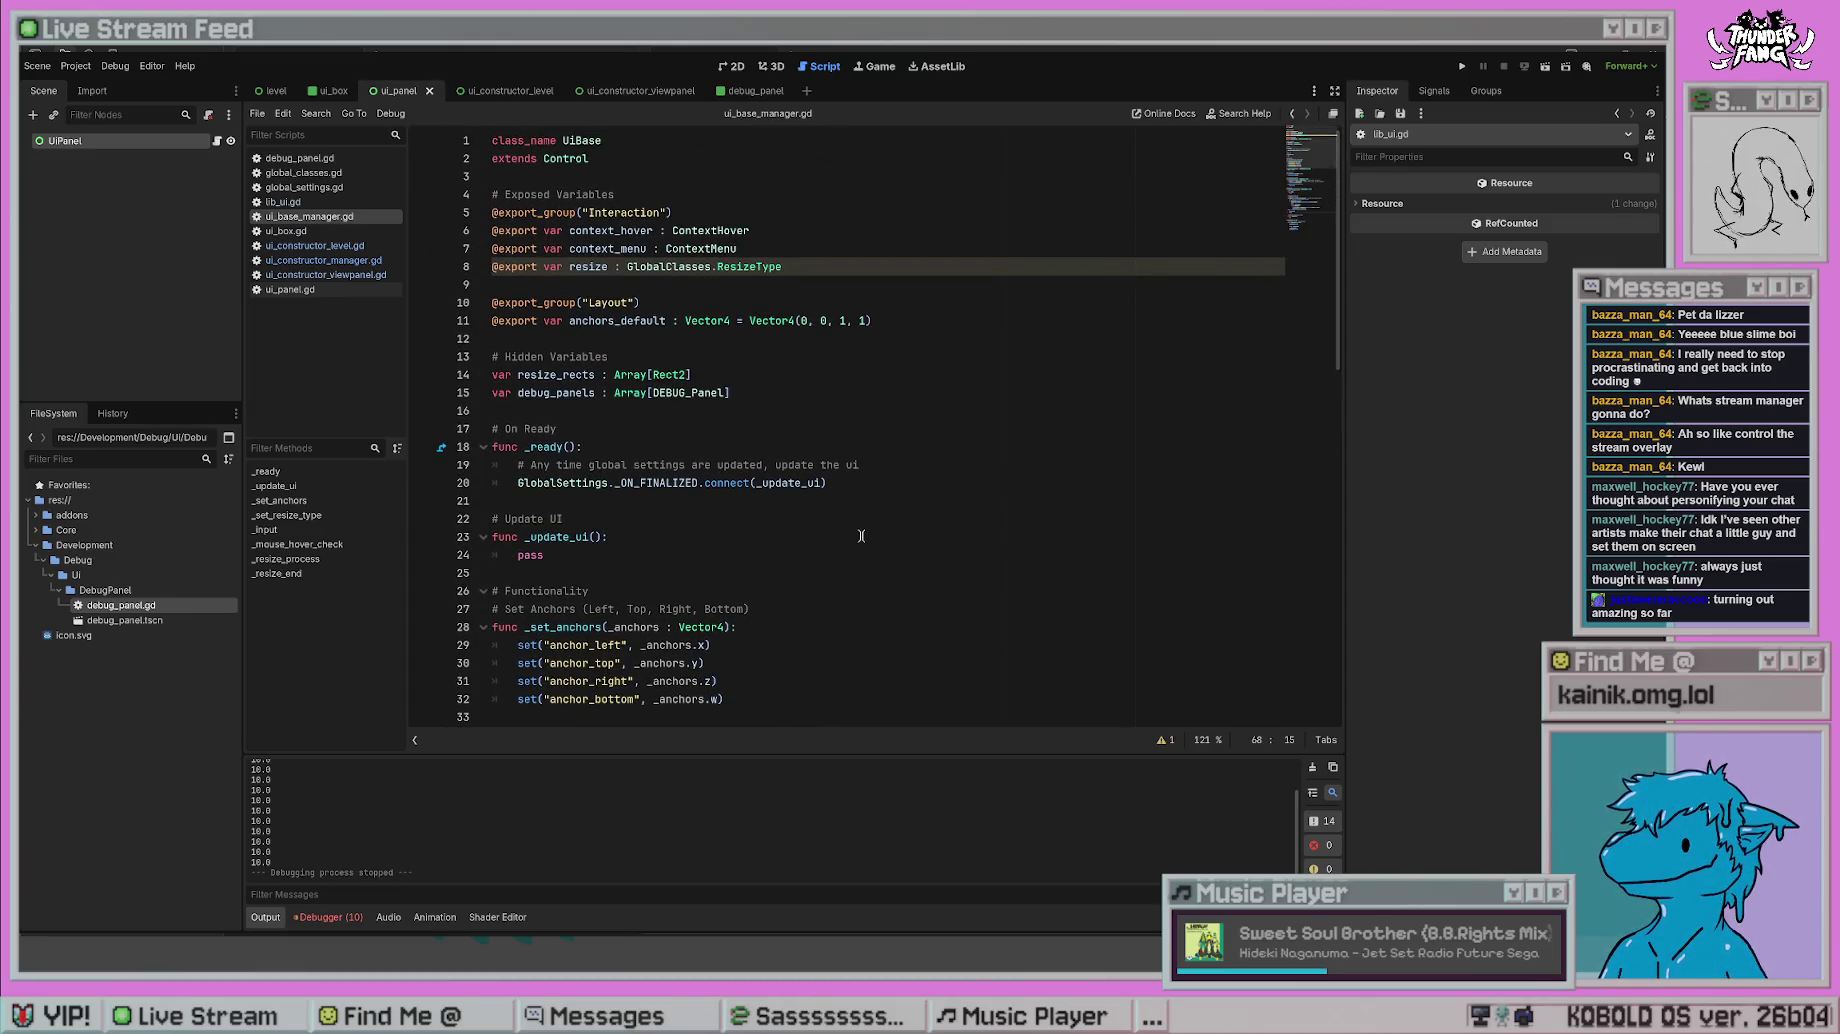
scroll(863, 534, down, 16)
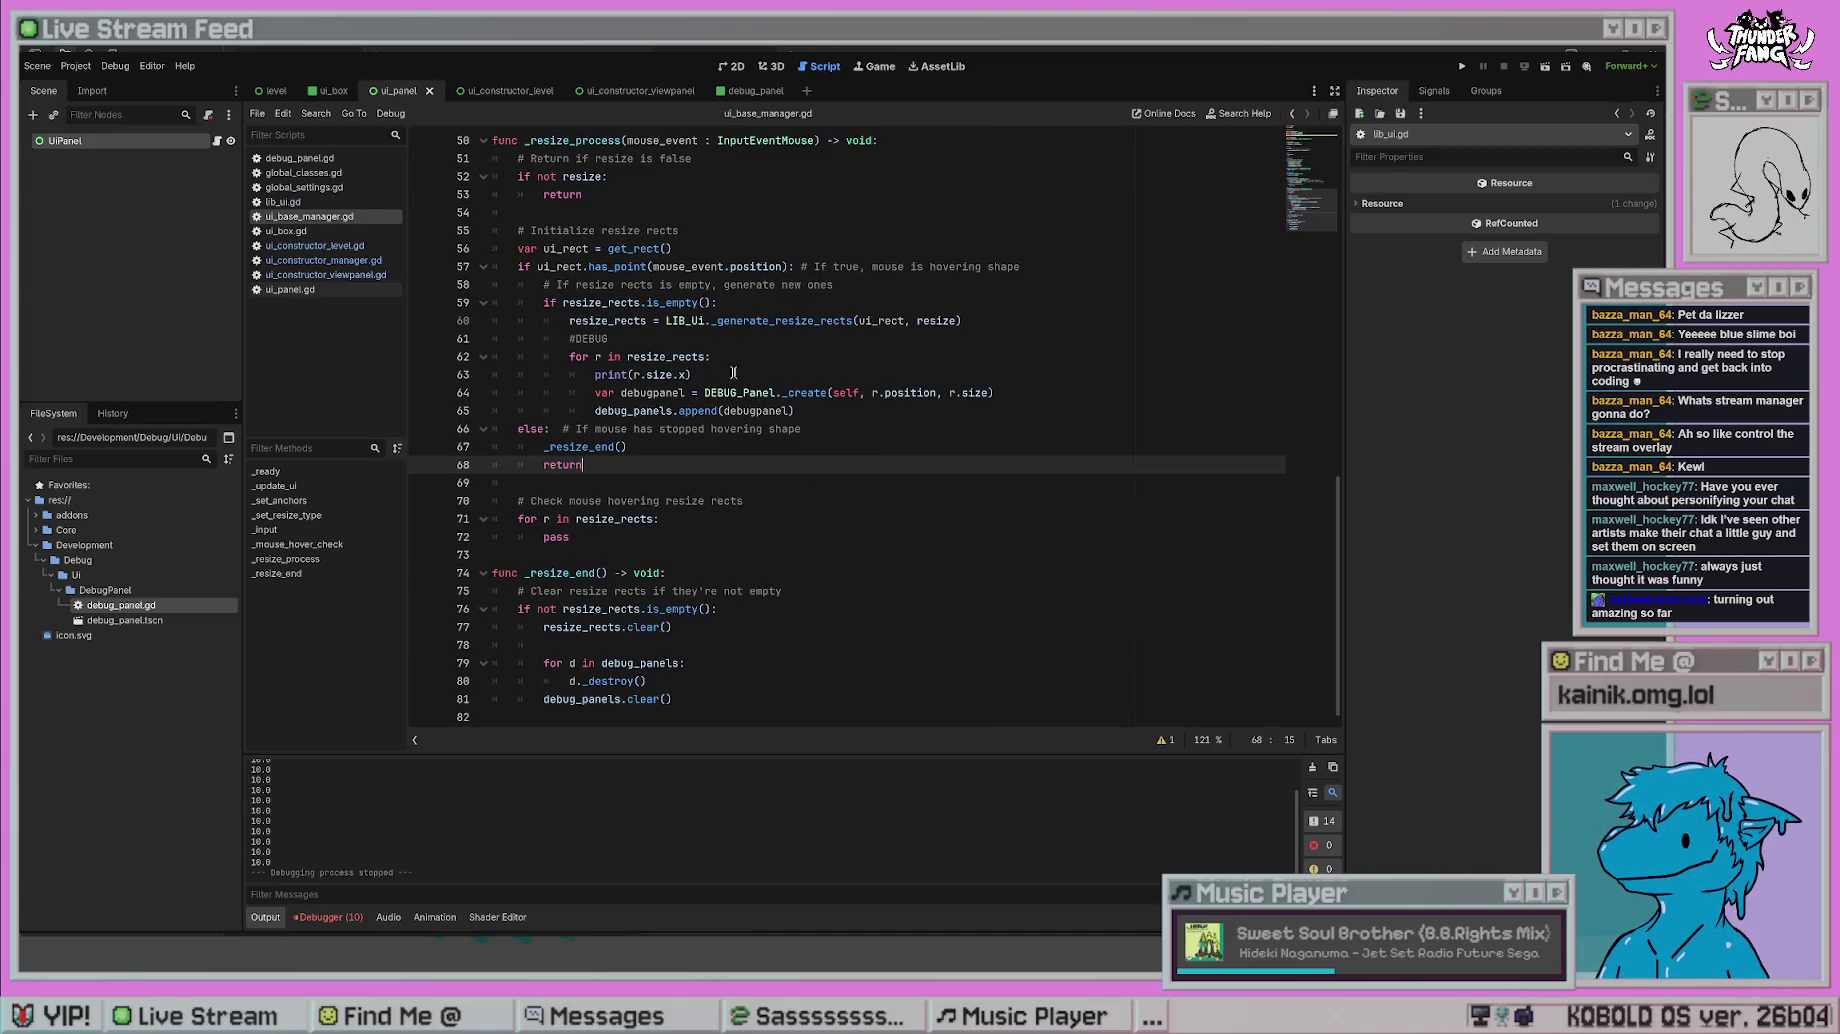
scroll(1039, 416, up, 1)
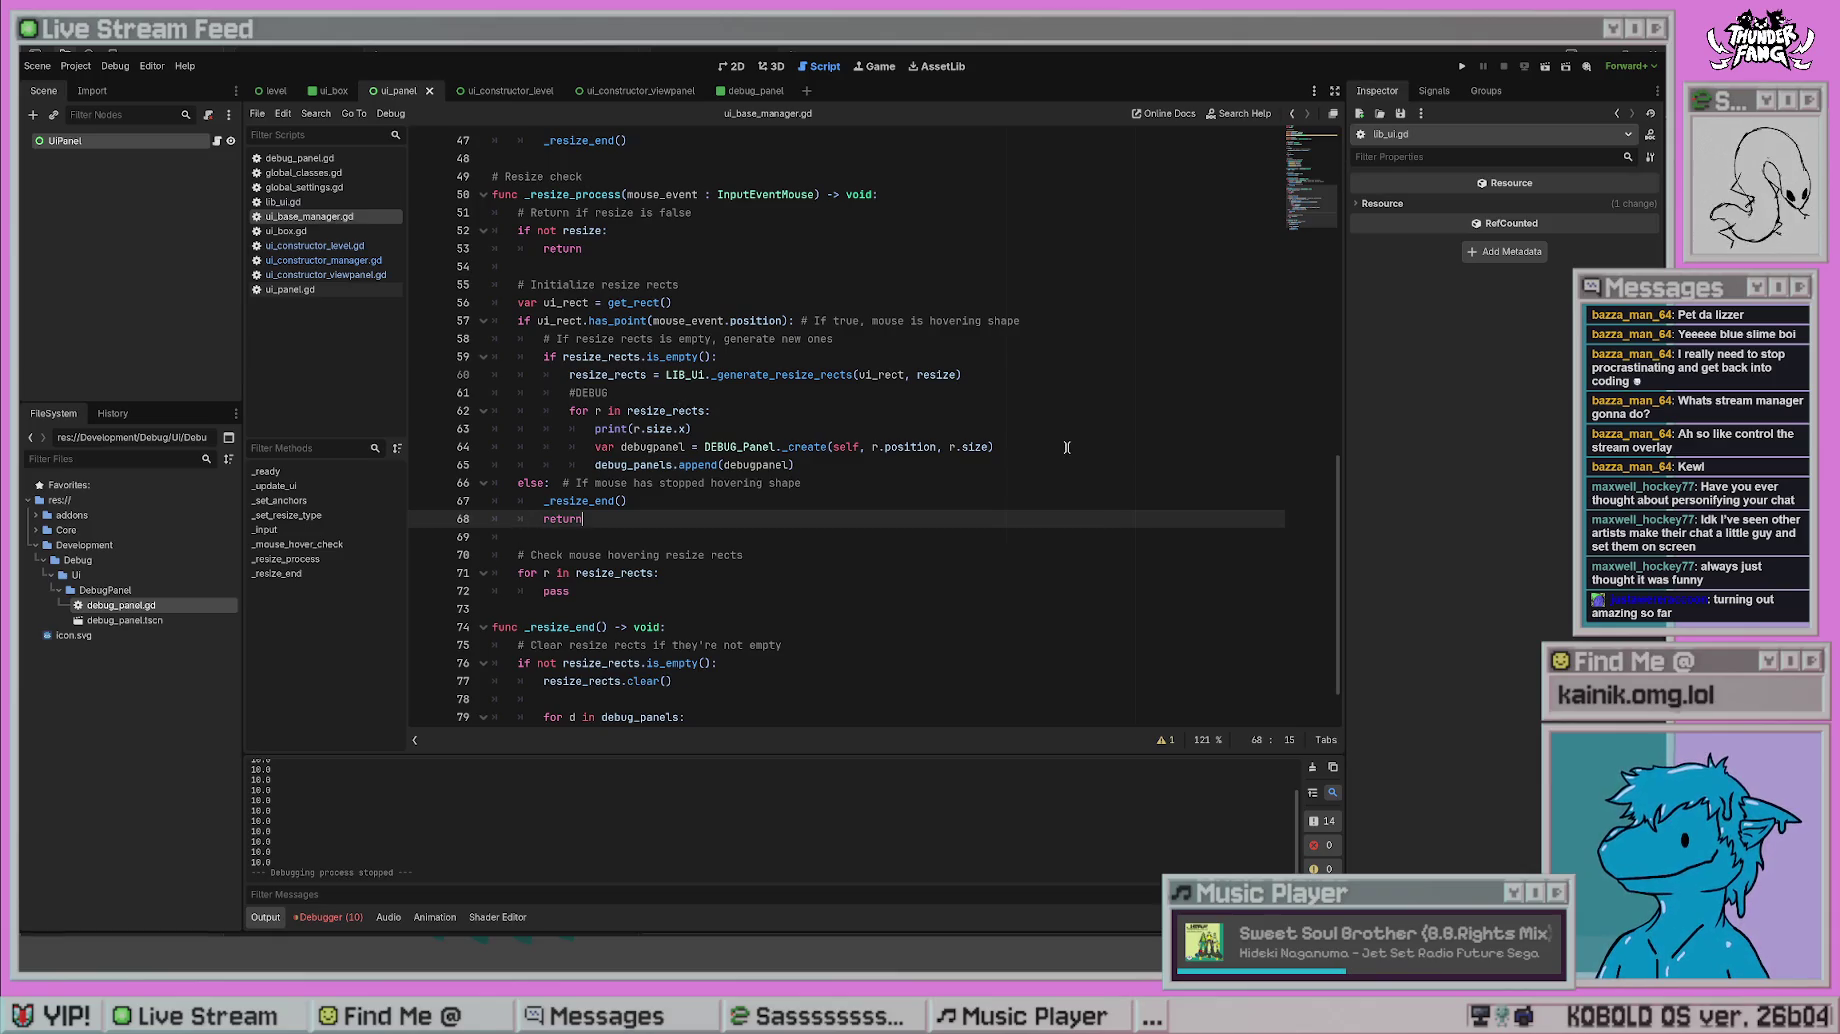
click(930, 428)
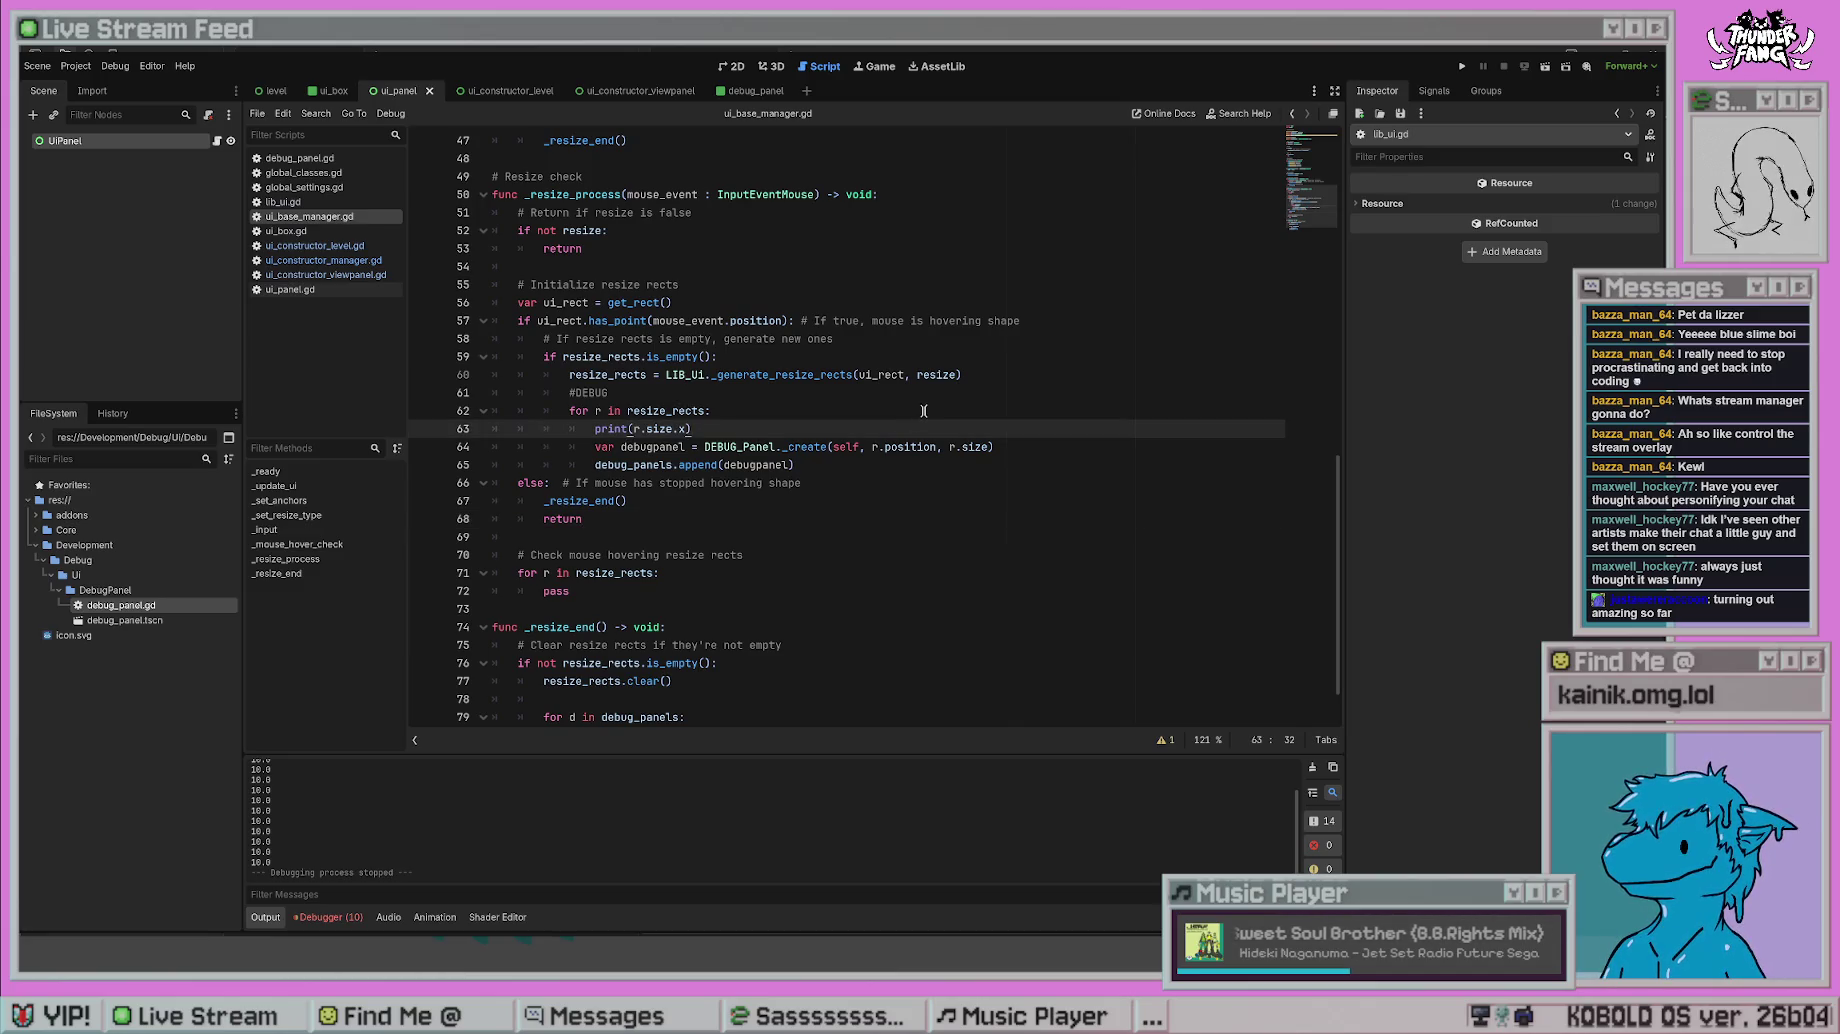
key(alt+Left)
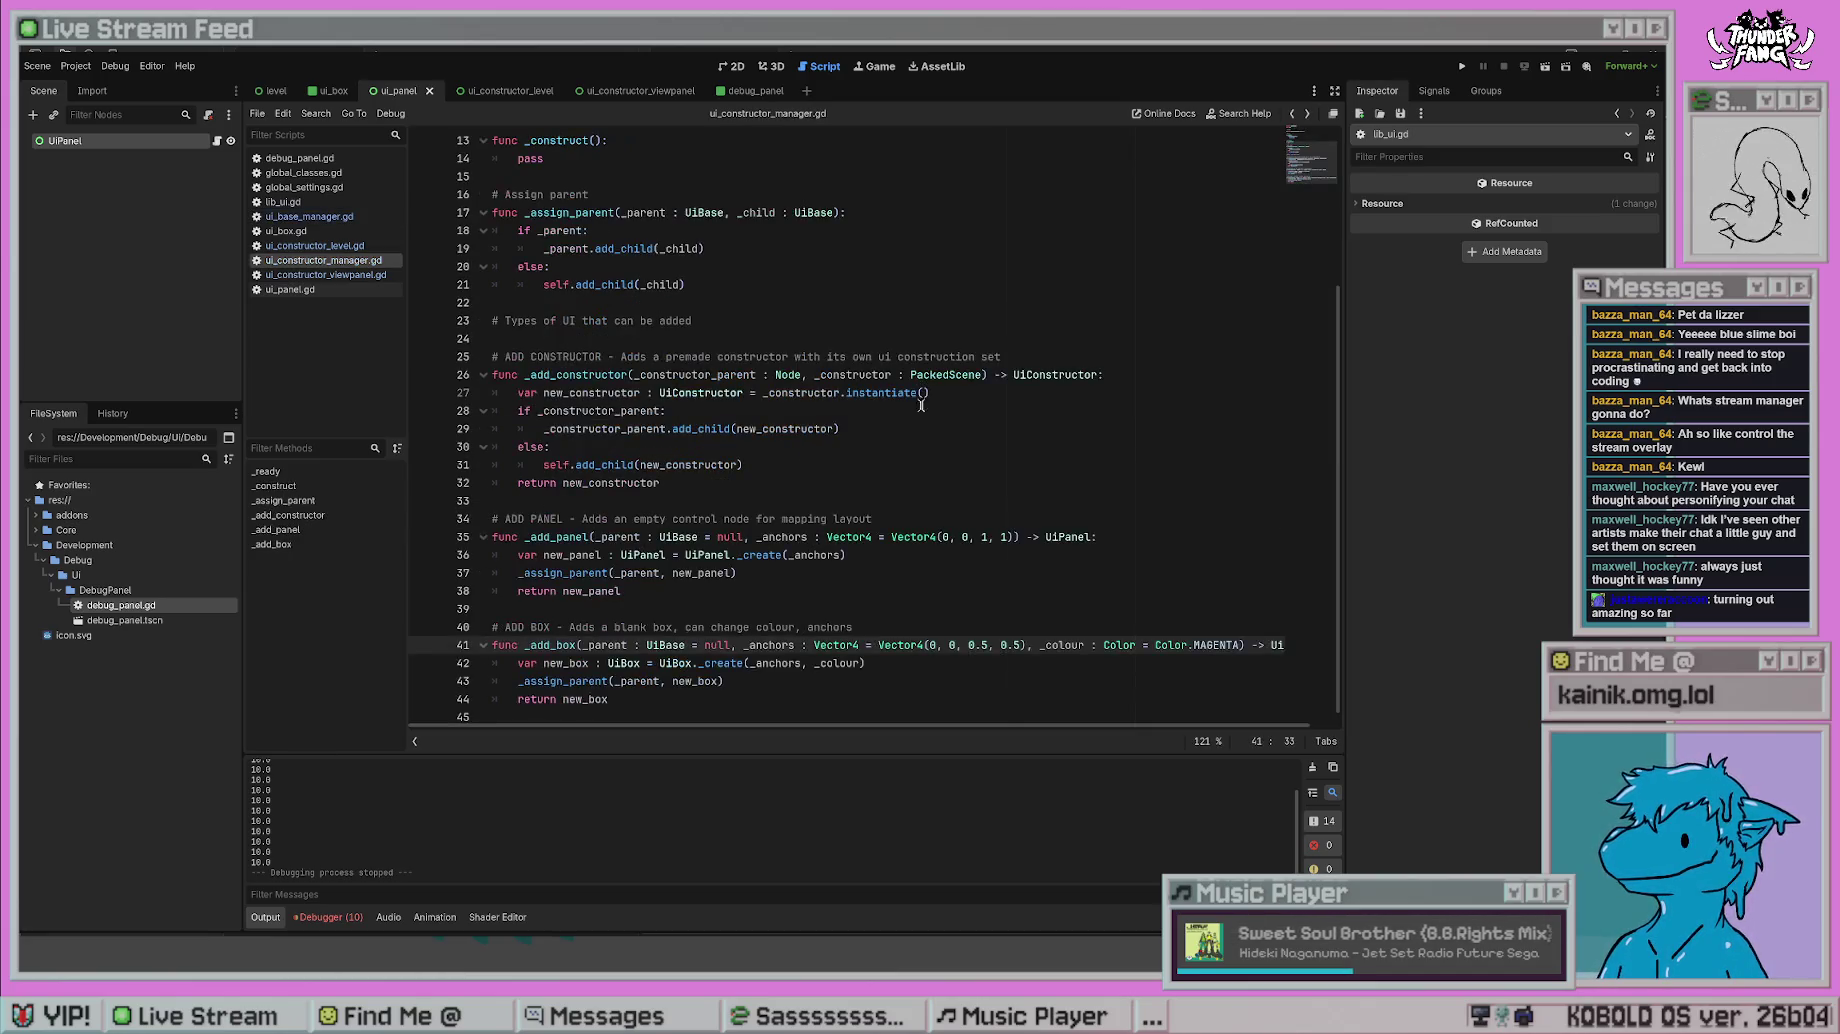
- Go back through the constructor scripts to line 28 of ui_constructor_level.gd
click(770, 566)
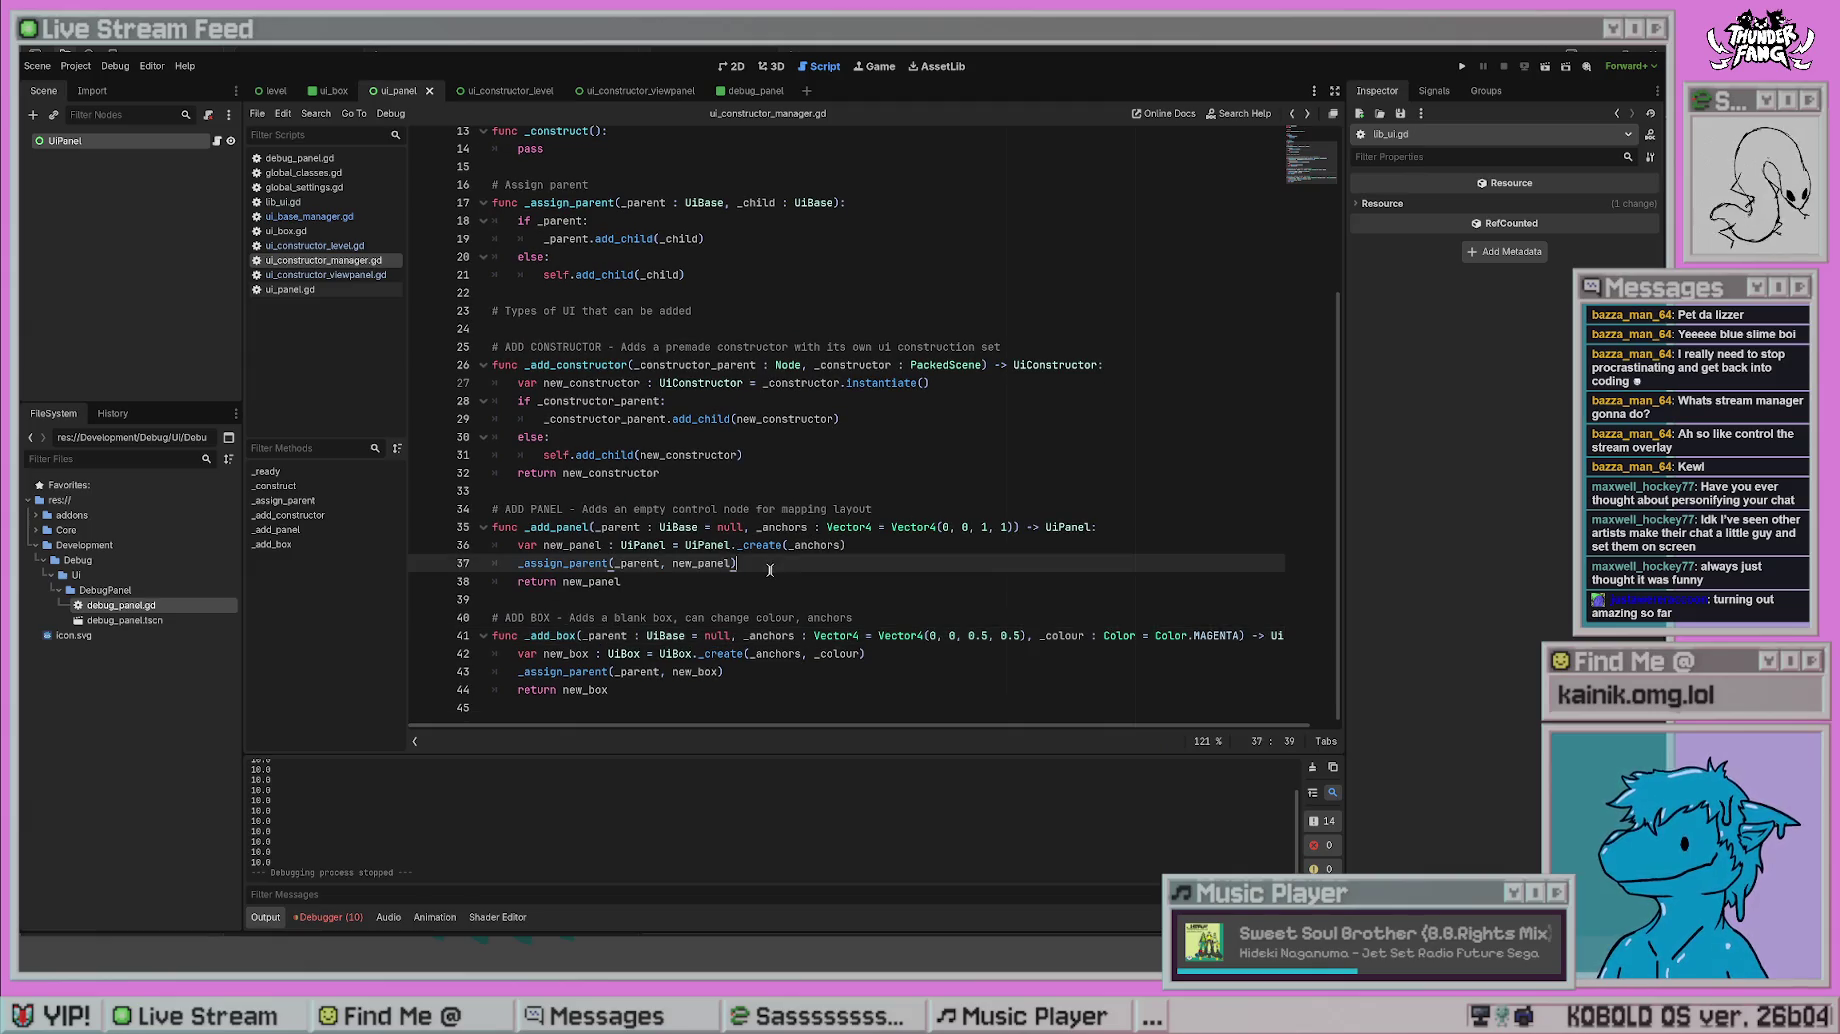
click(847, 435)
key(alt+Left)
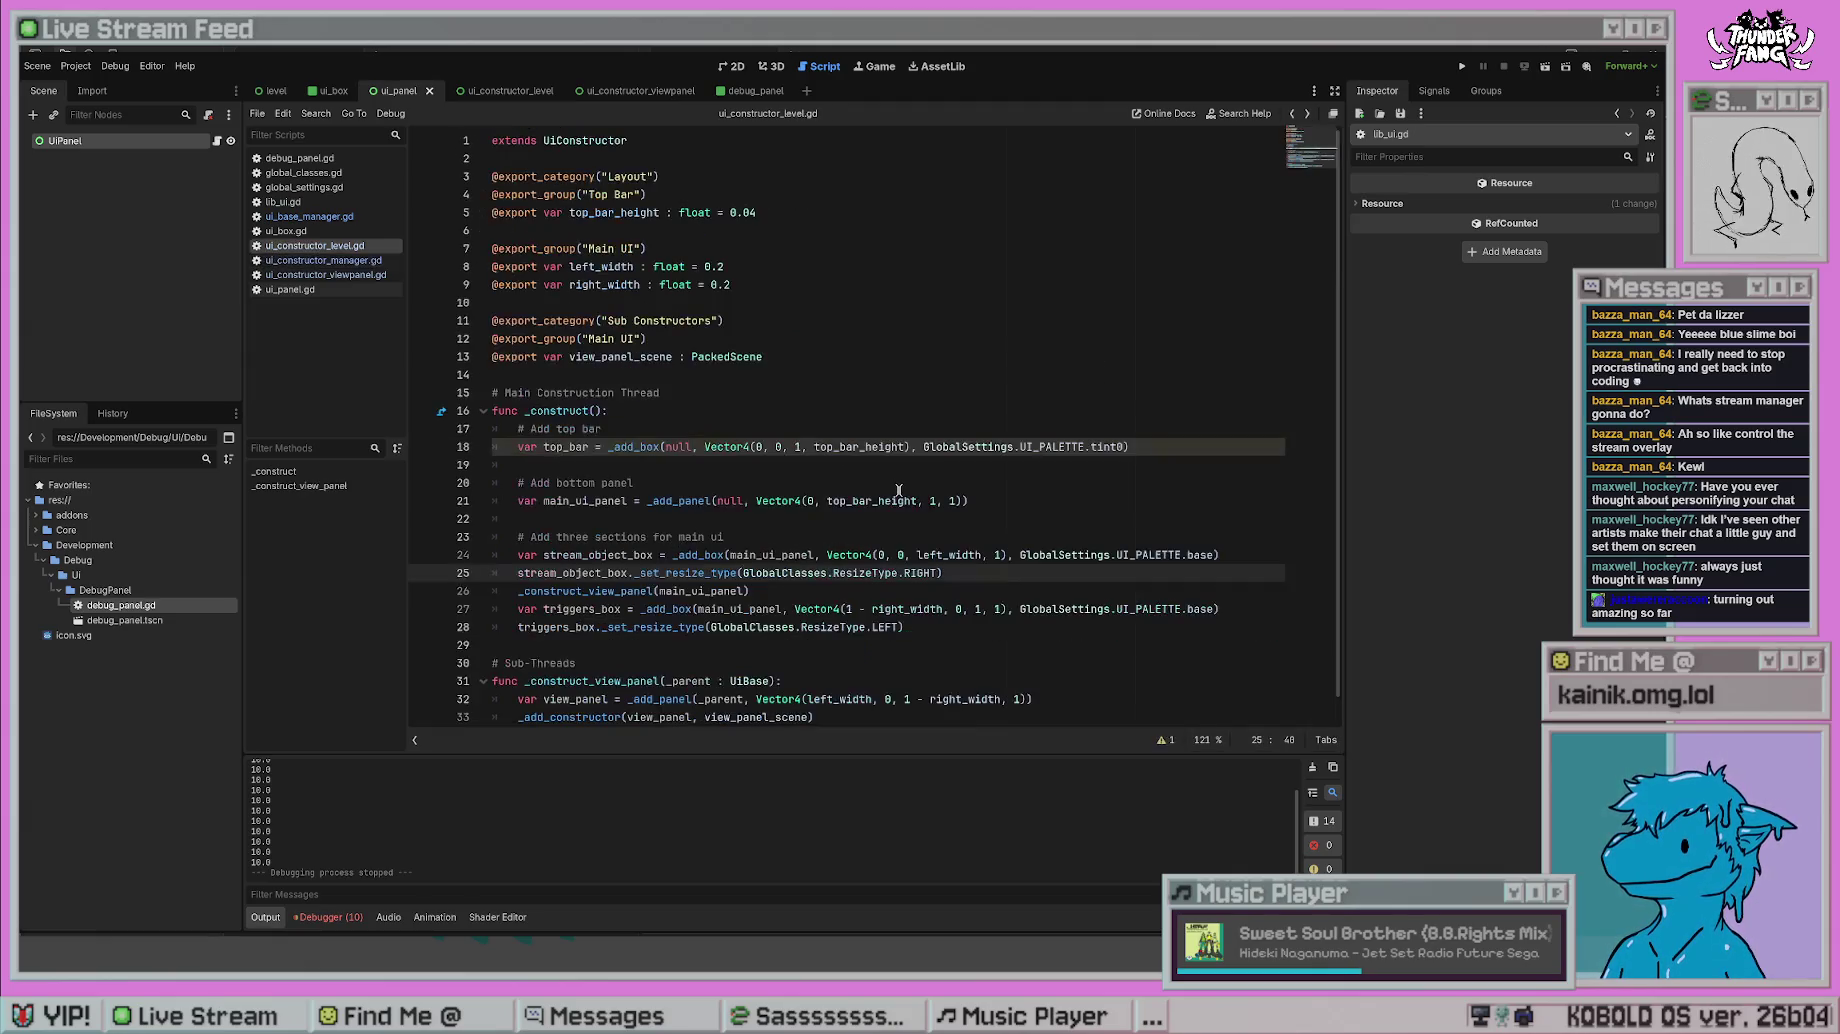
scroll(895, 625, down, 1)
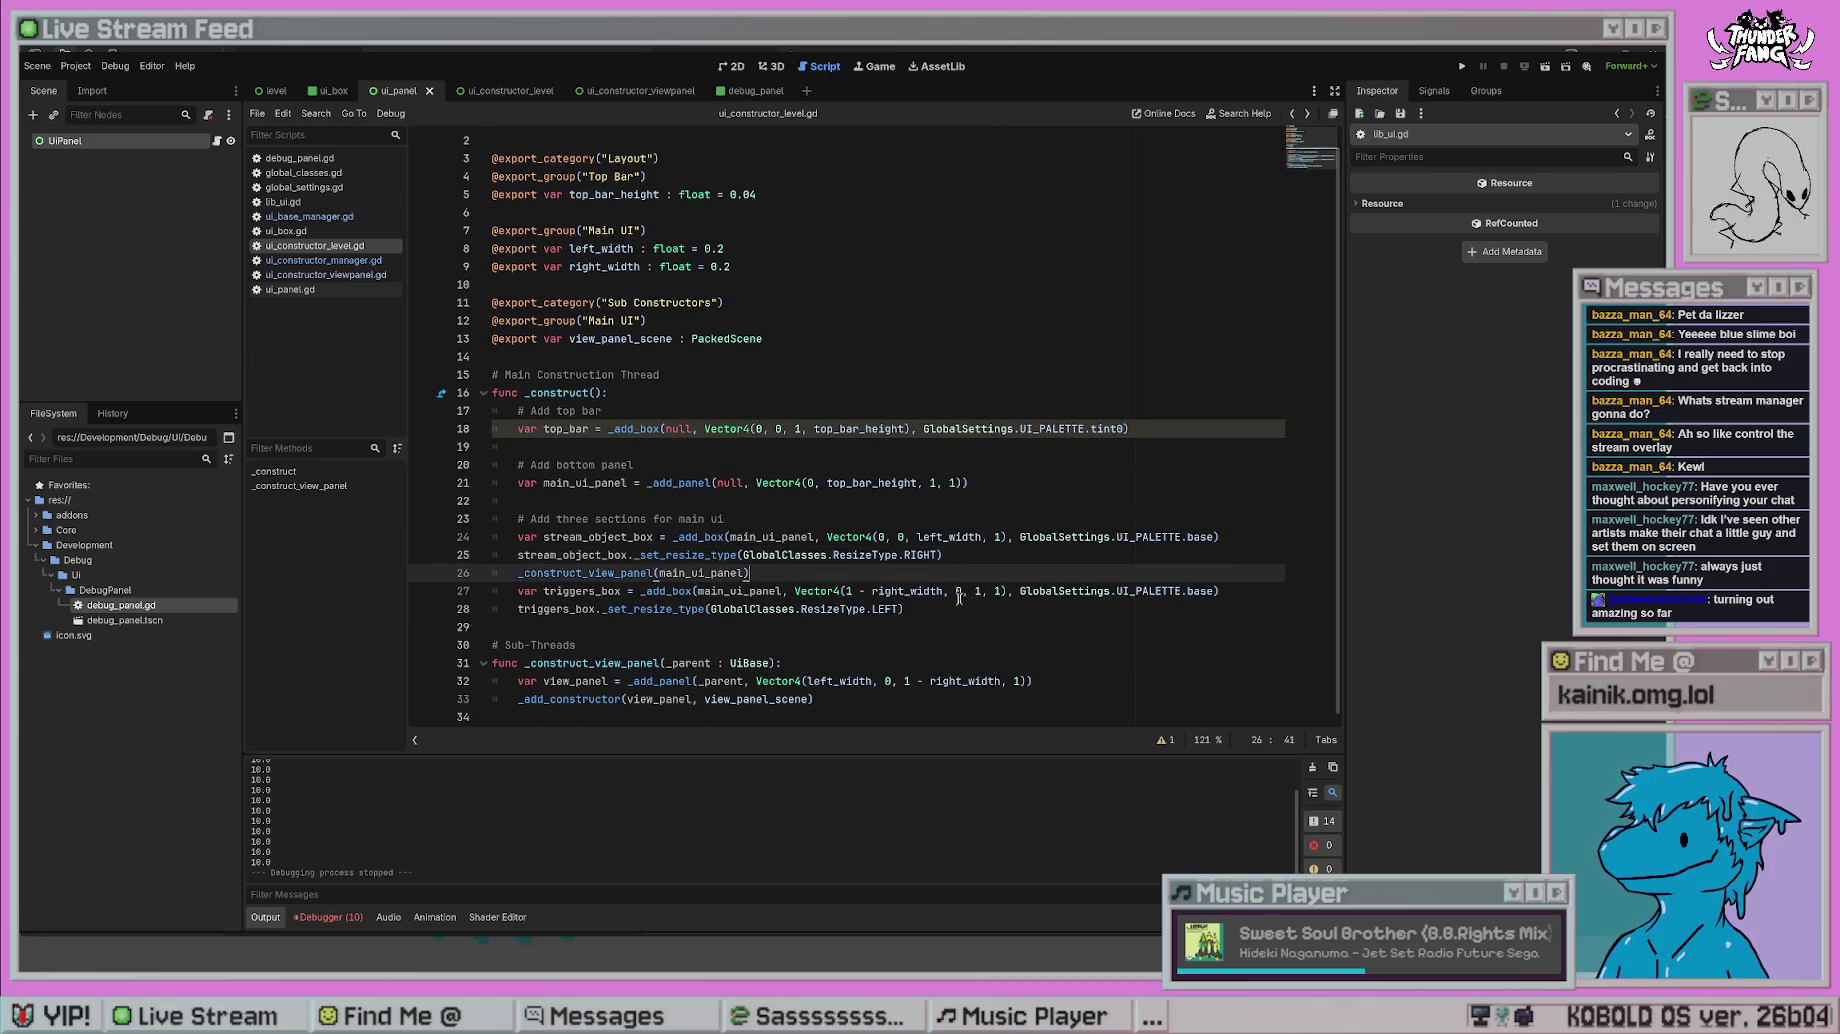
click(903, 611)
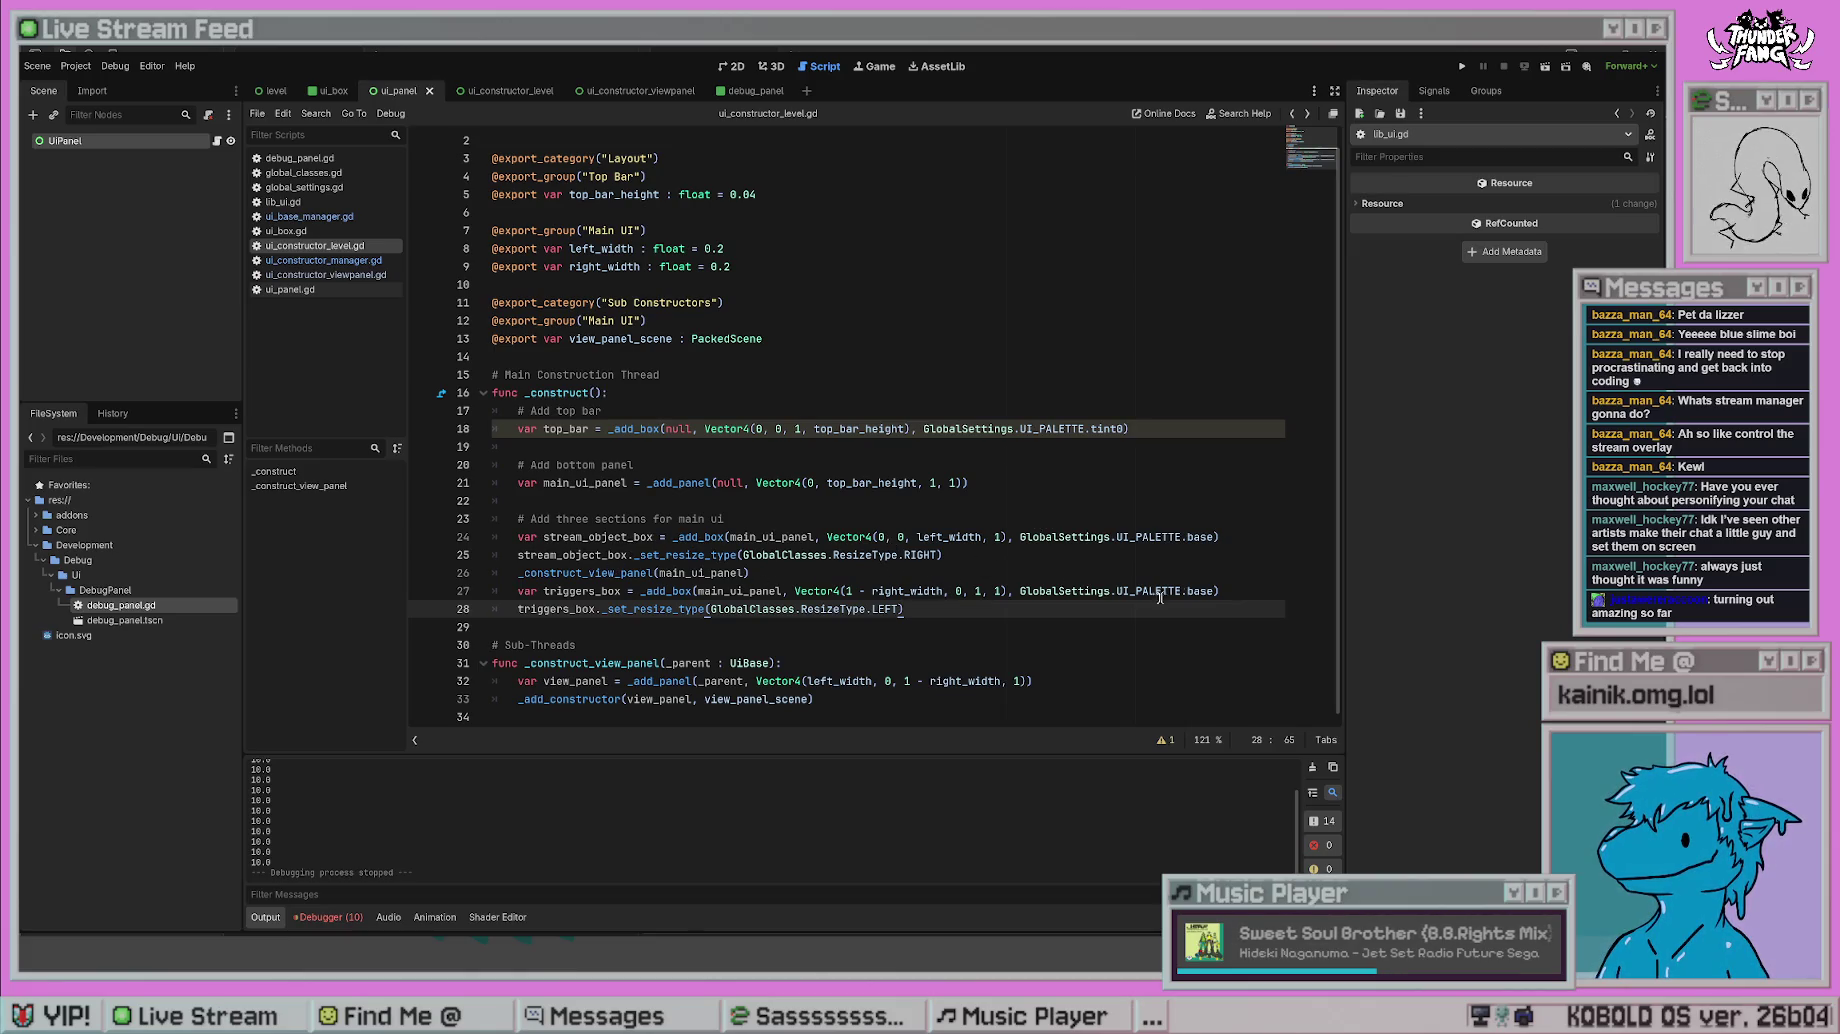
click(1037, 637)
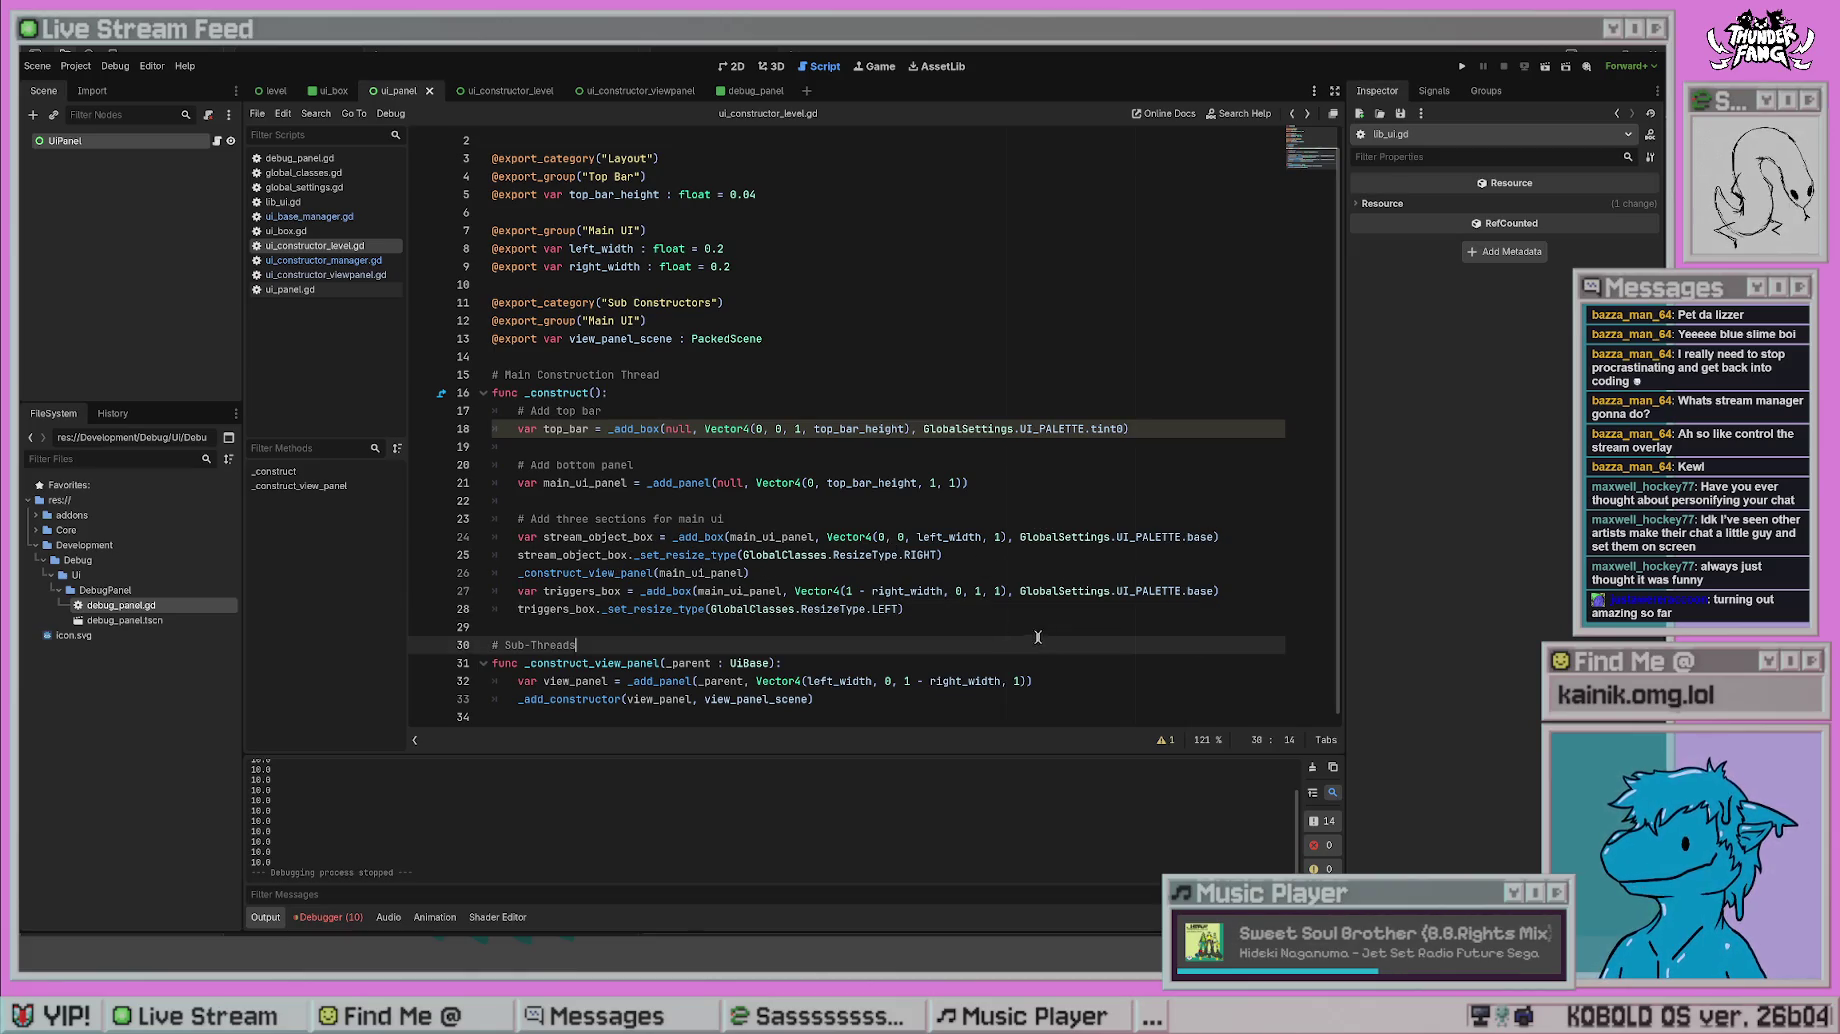
click(928, 603)
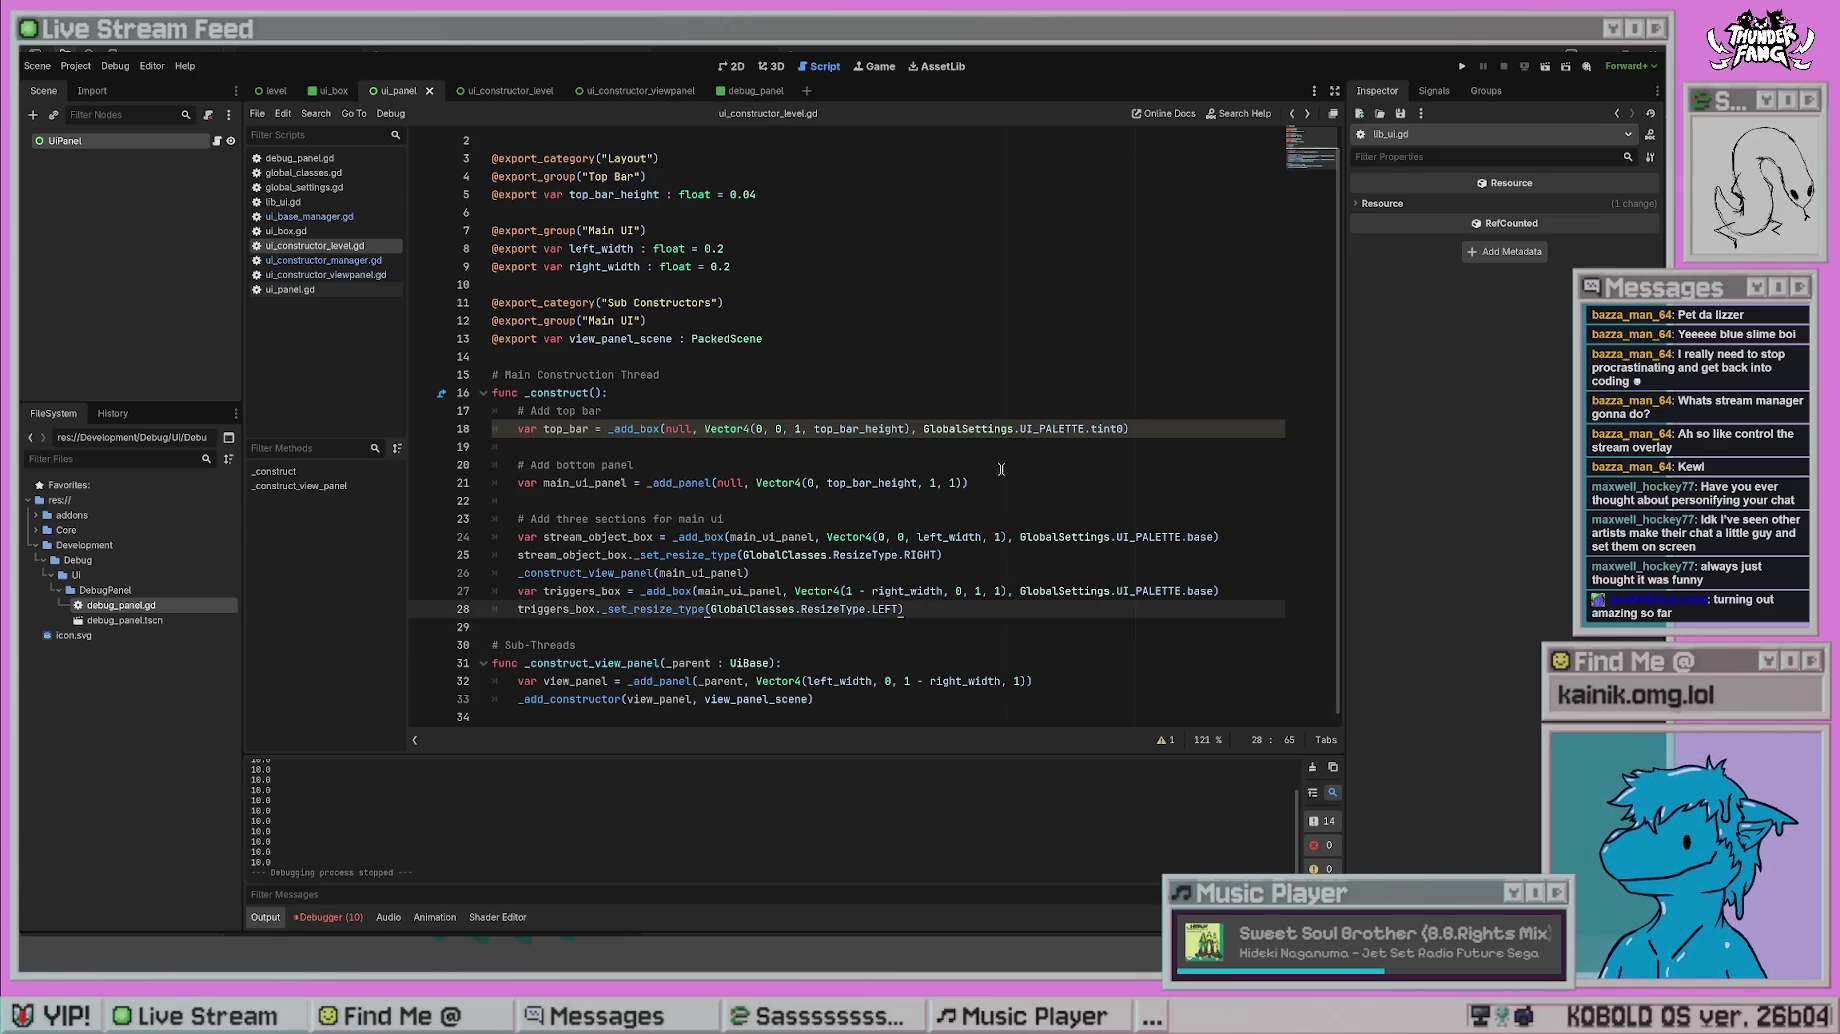
- Run the project with F5 to test the panels, then stop it
key(F5)
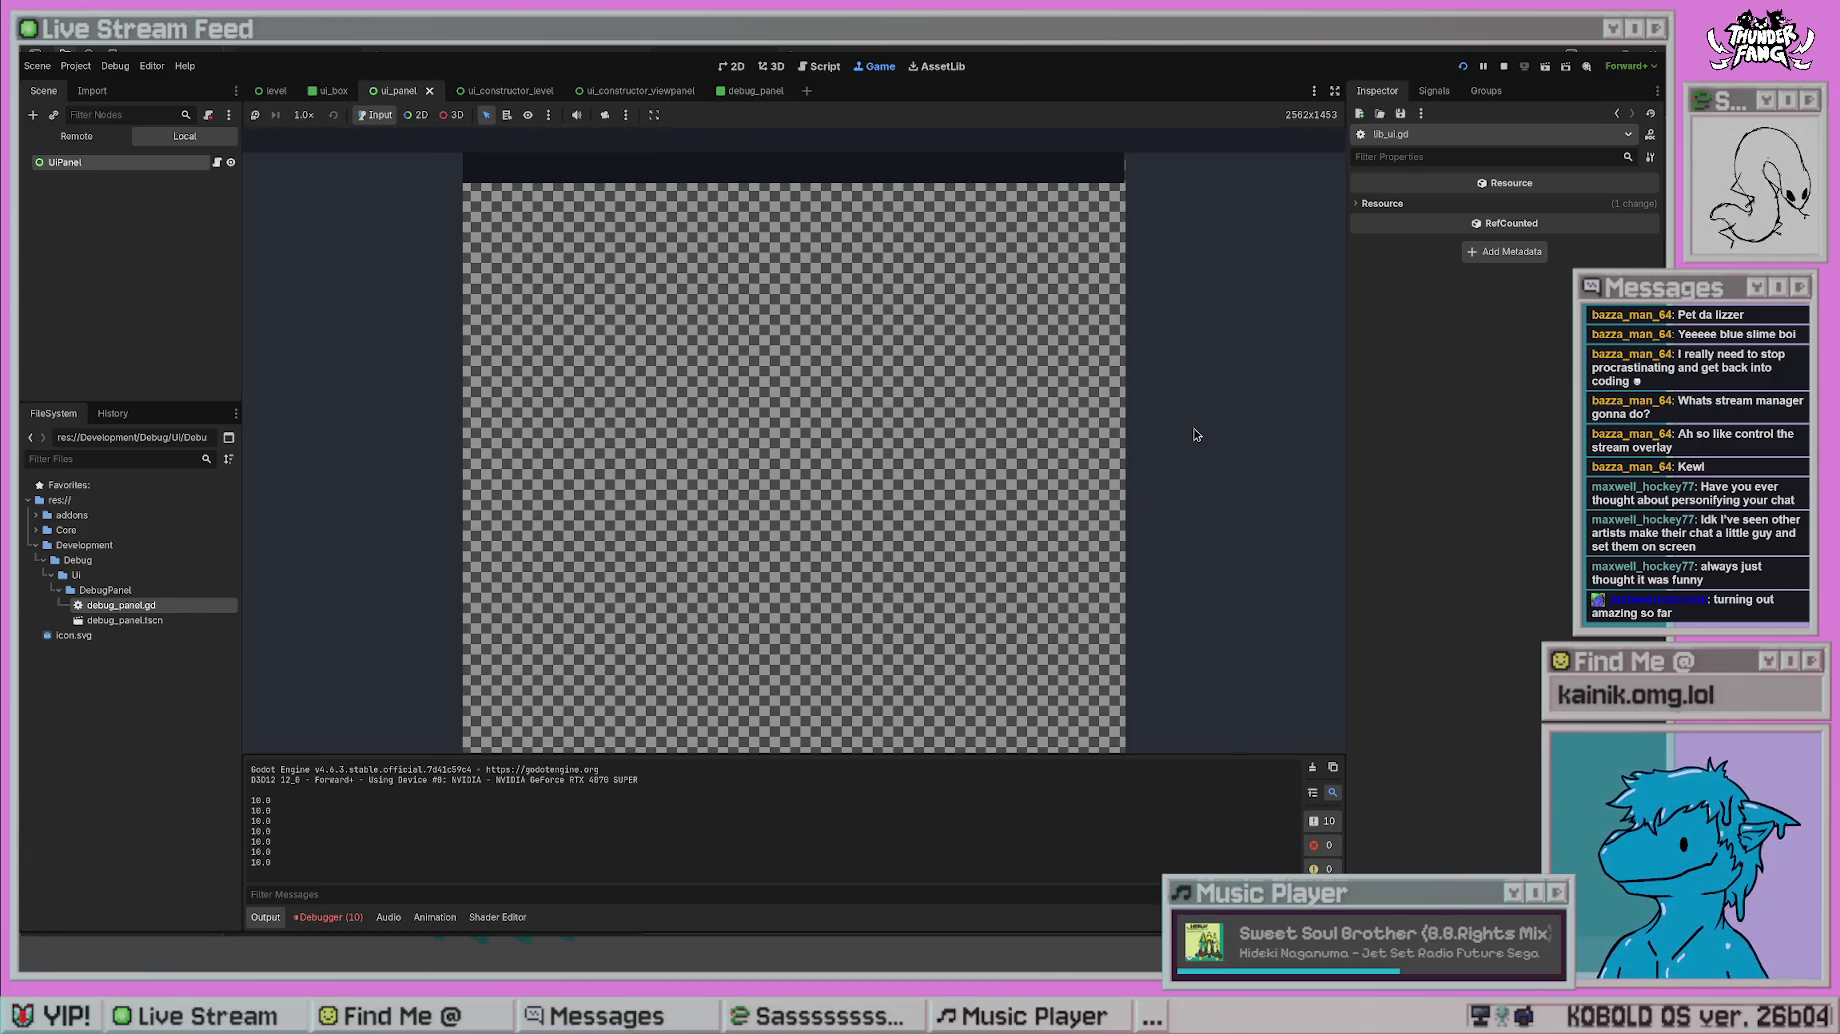
click(1503, 65)
click(655, 518)
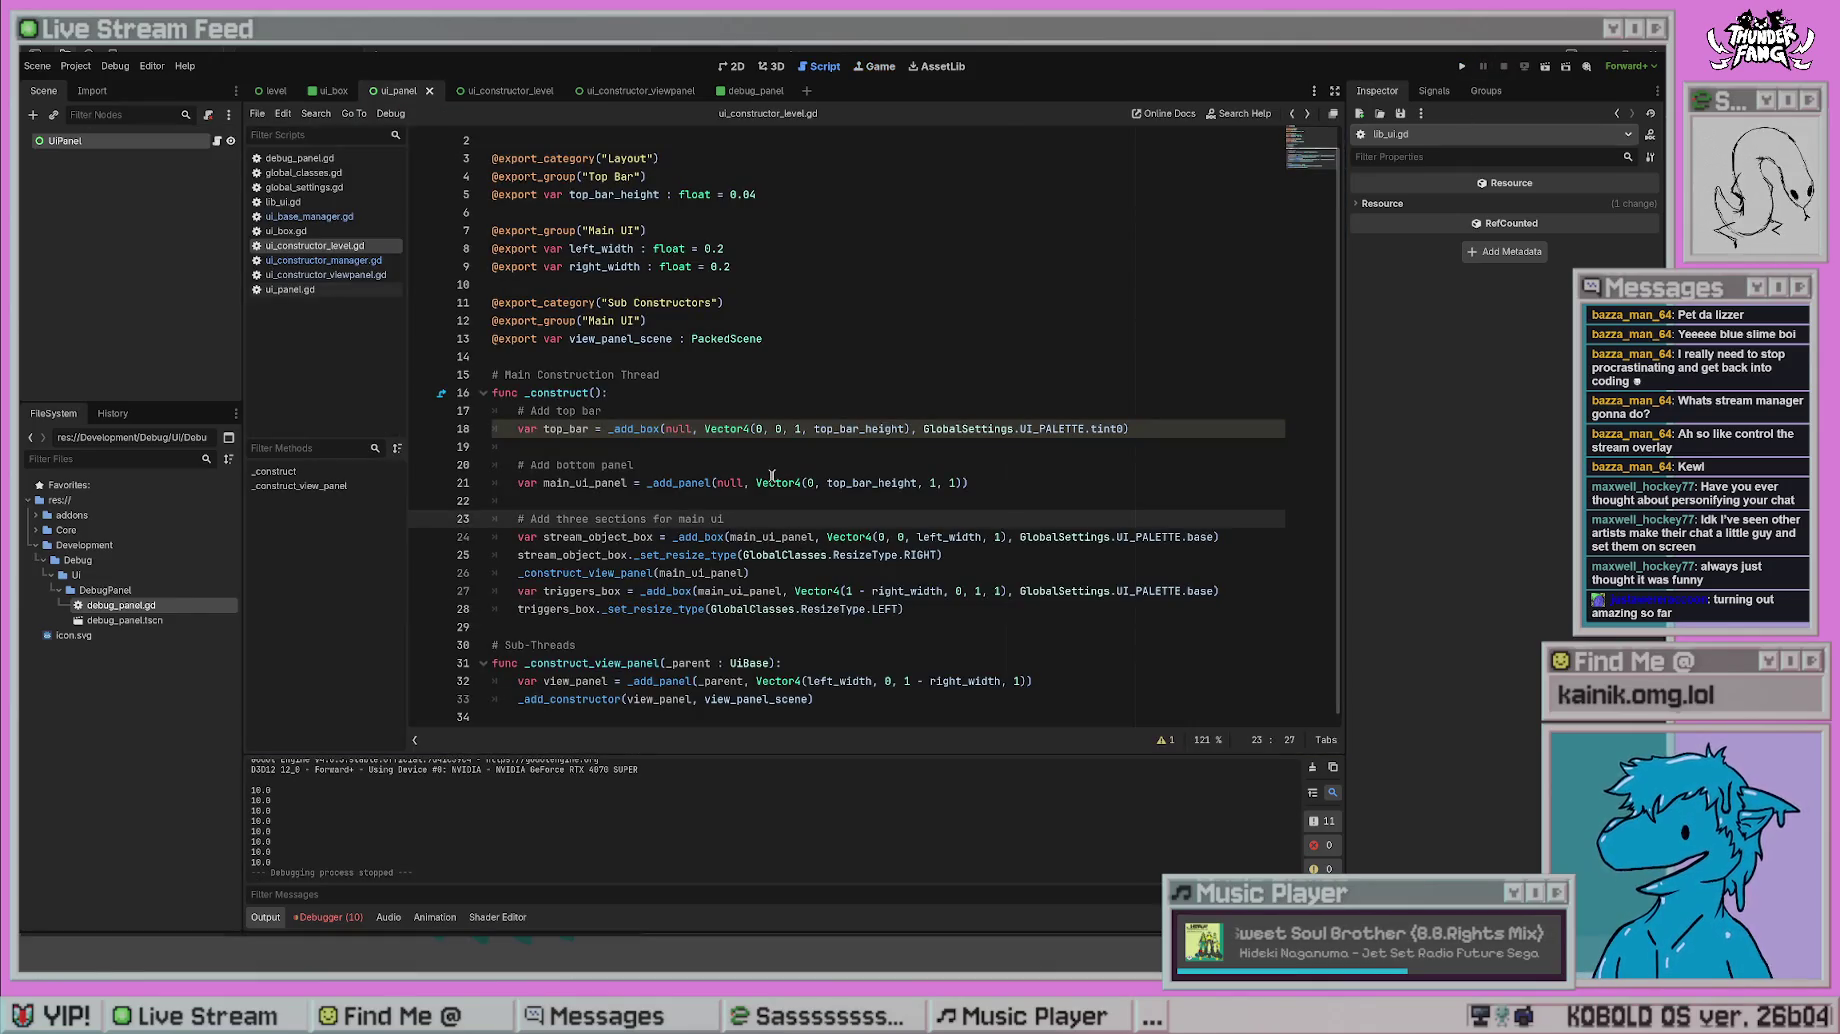
key(Up)
key(Up)
key(Up)
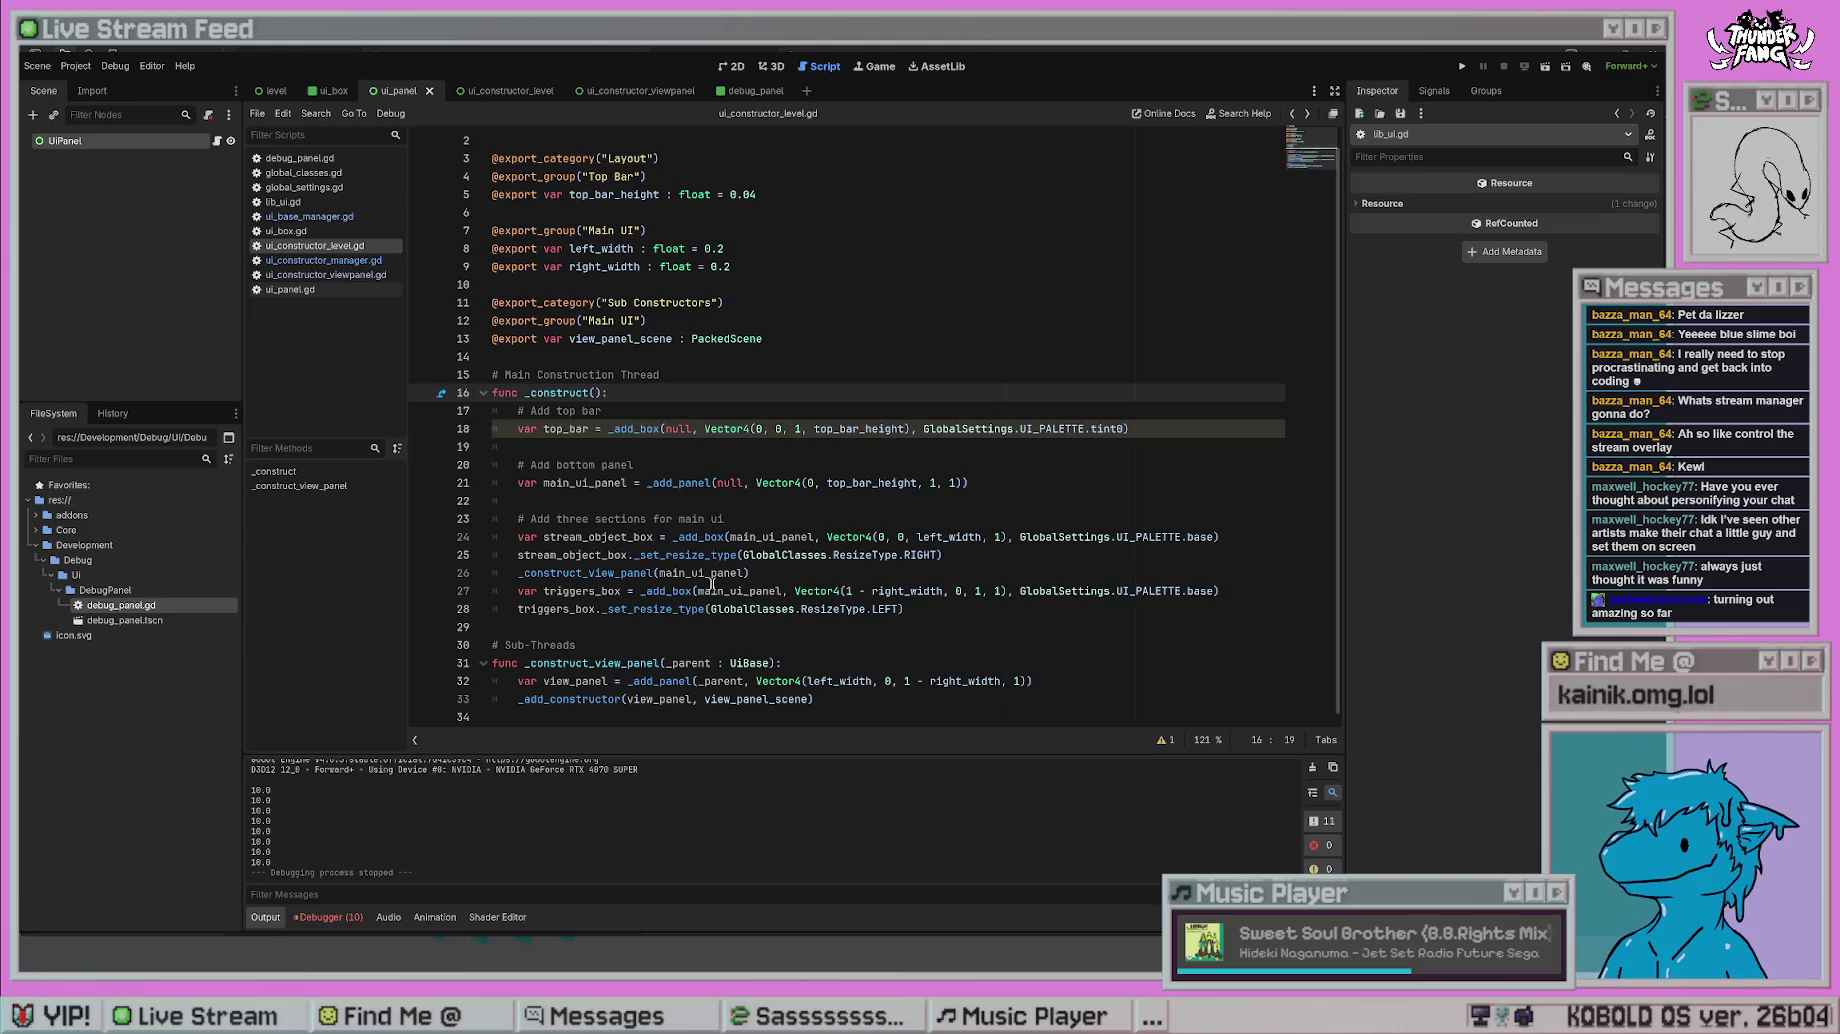
- Inspect main_ui_panel in _construct and jump to the _add_box definition
click(744, 591)
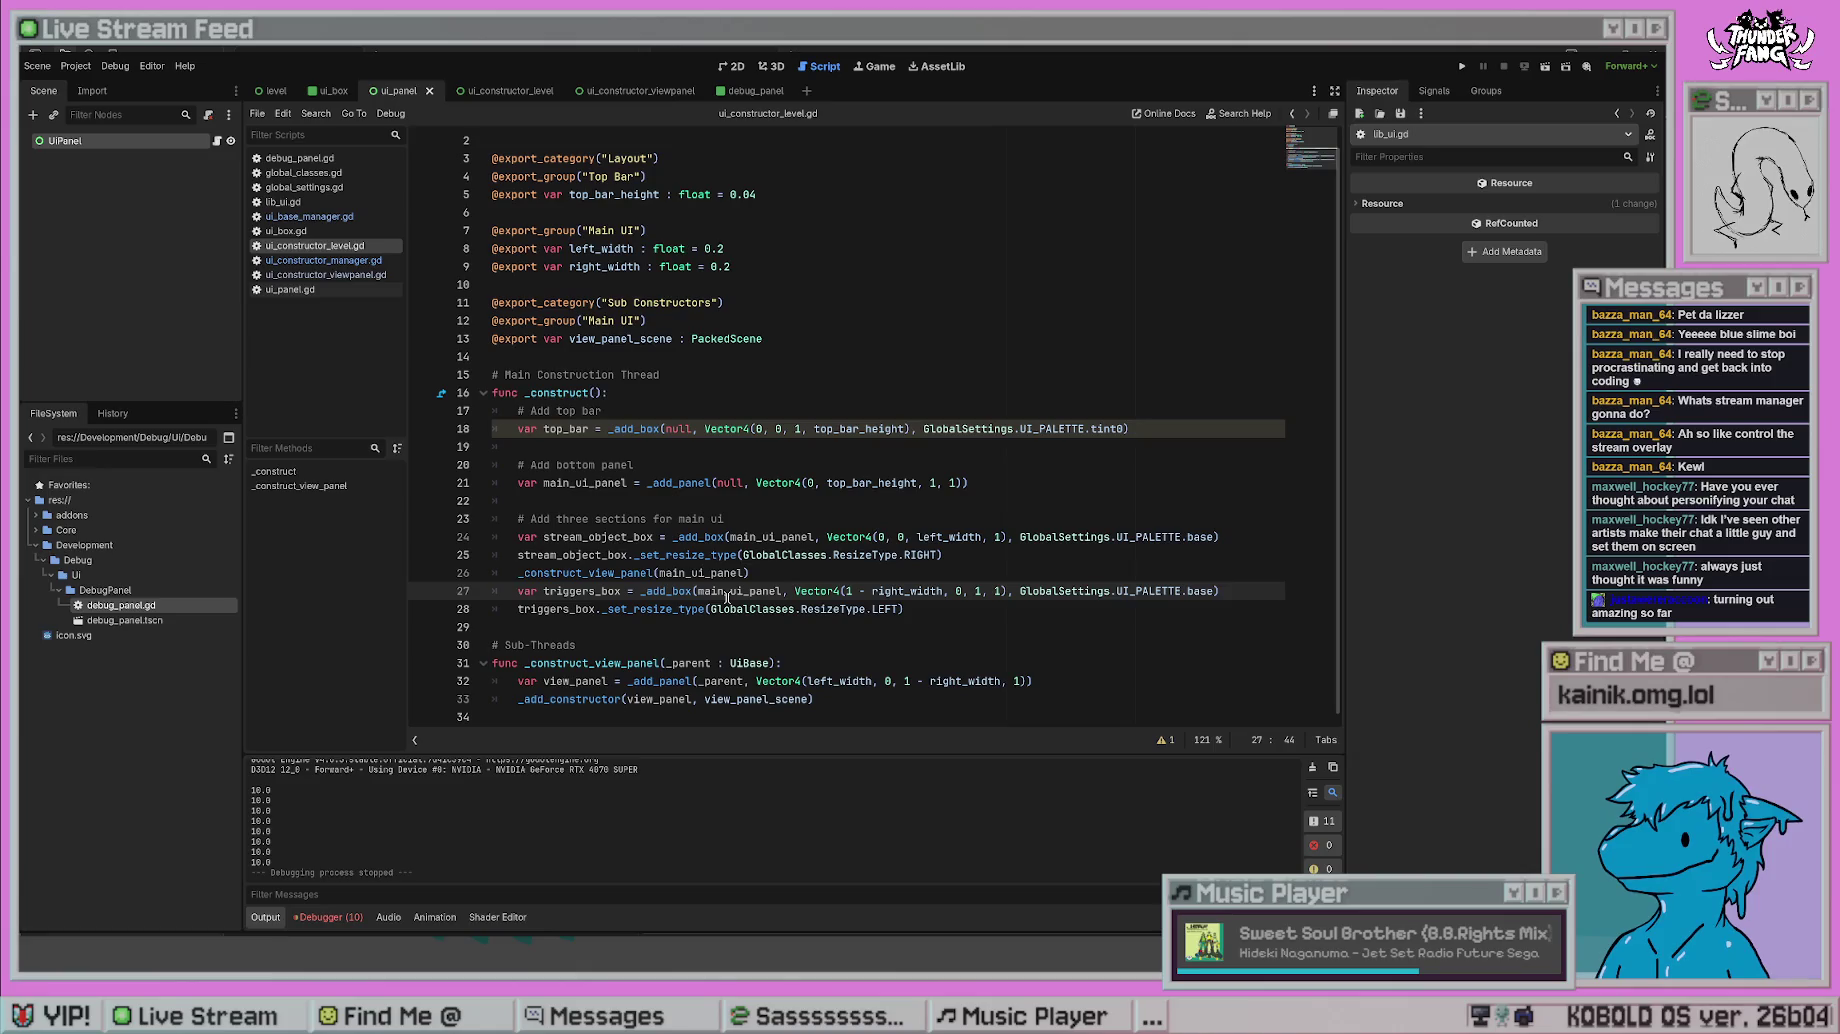
scroll(822, 572, up, 1)
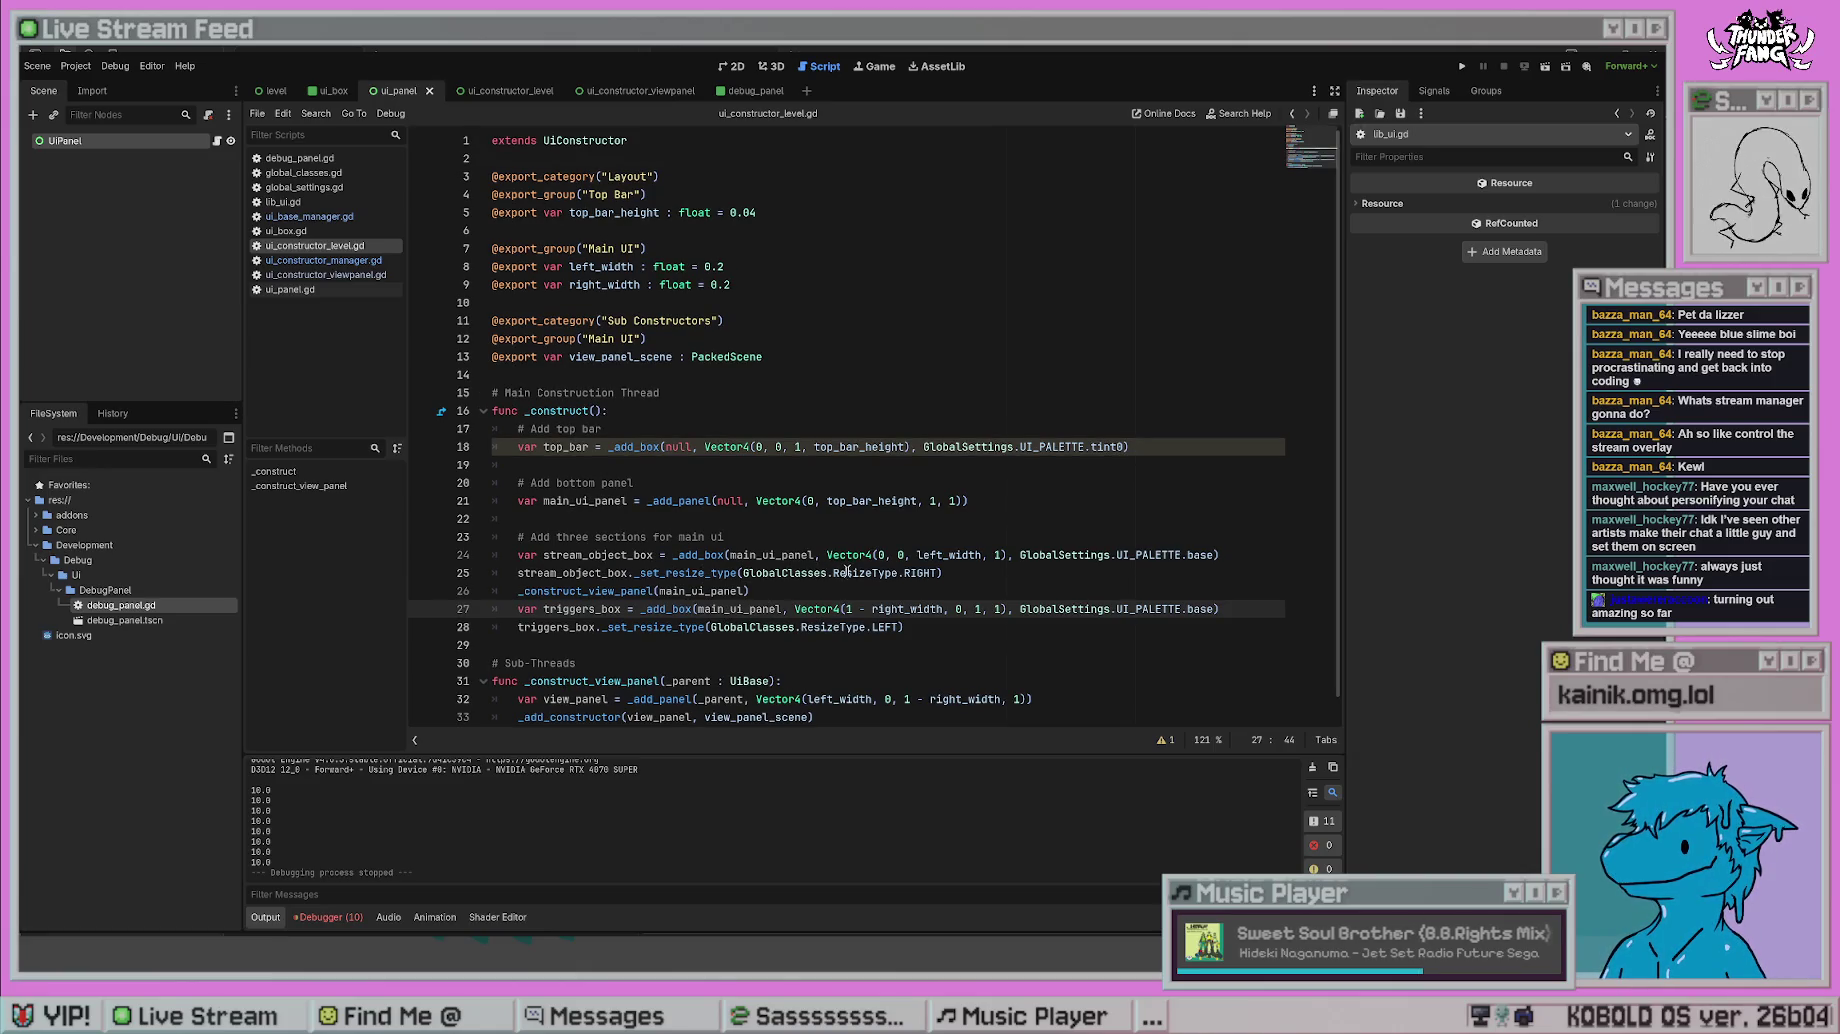
key(Up)
key(Up)
key(Up)
ctrl+click(788, 554)
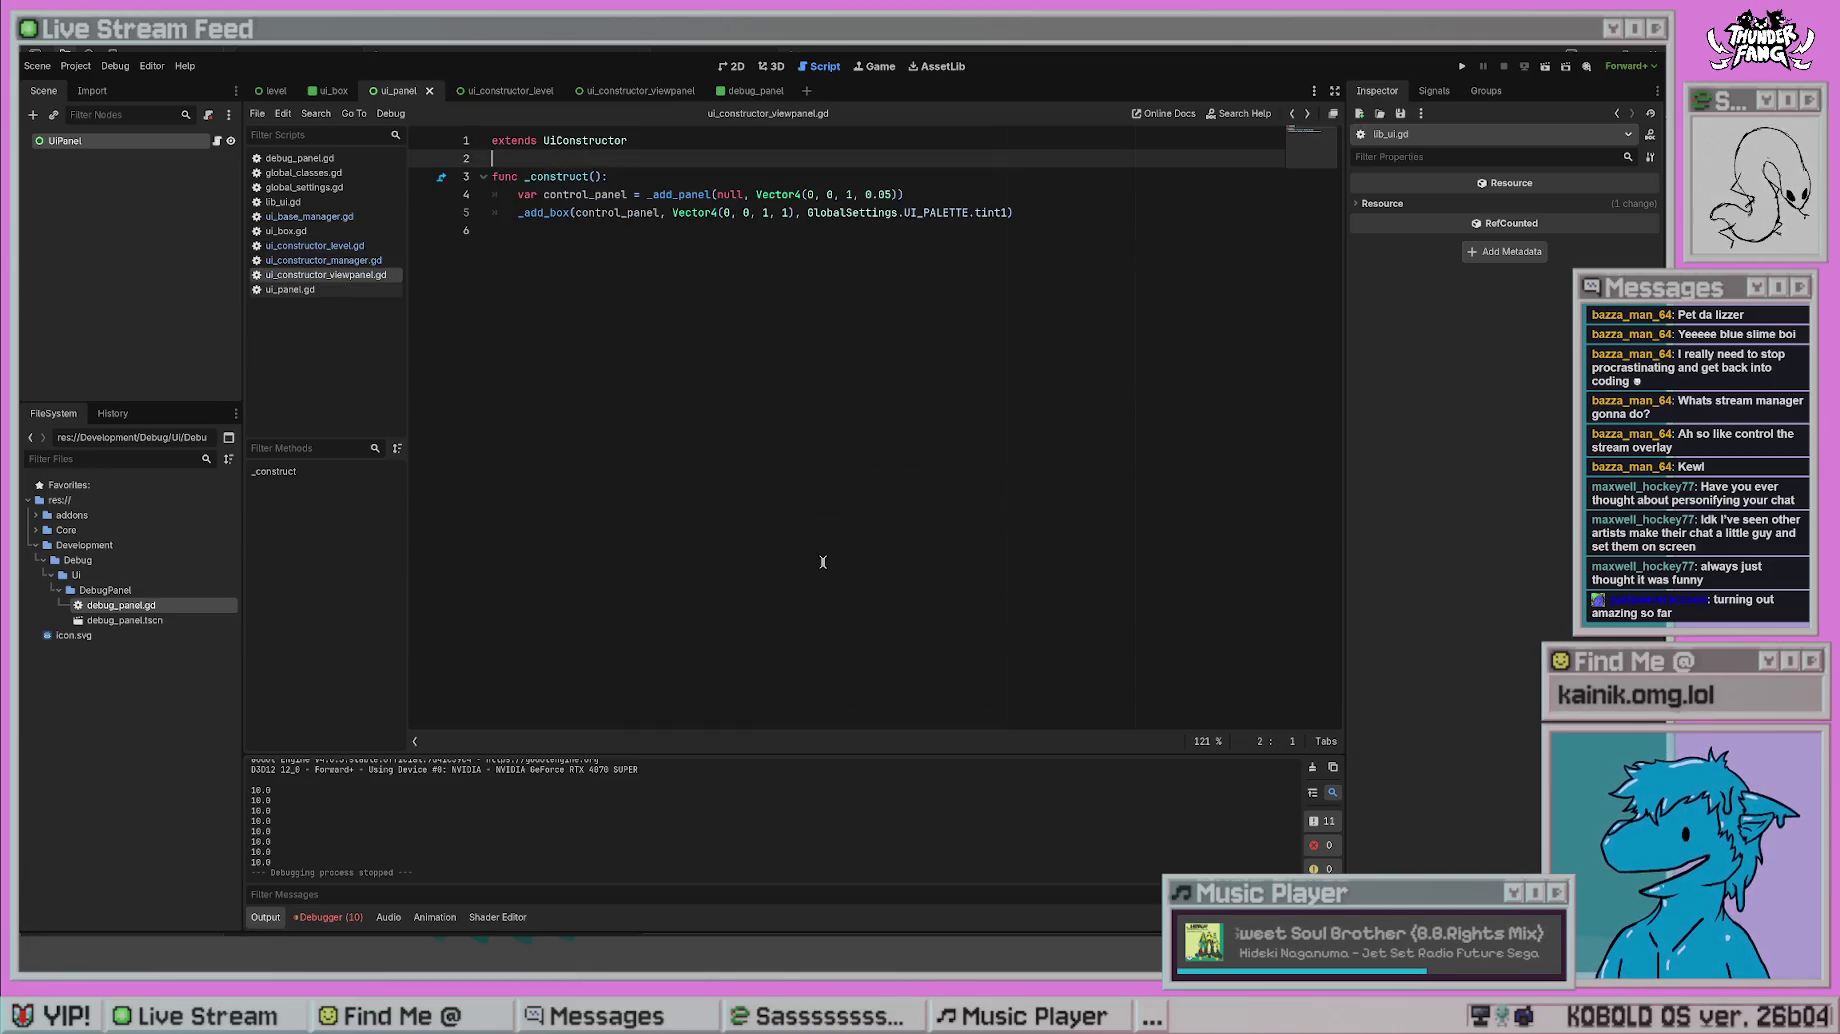
key(alt+Left)
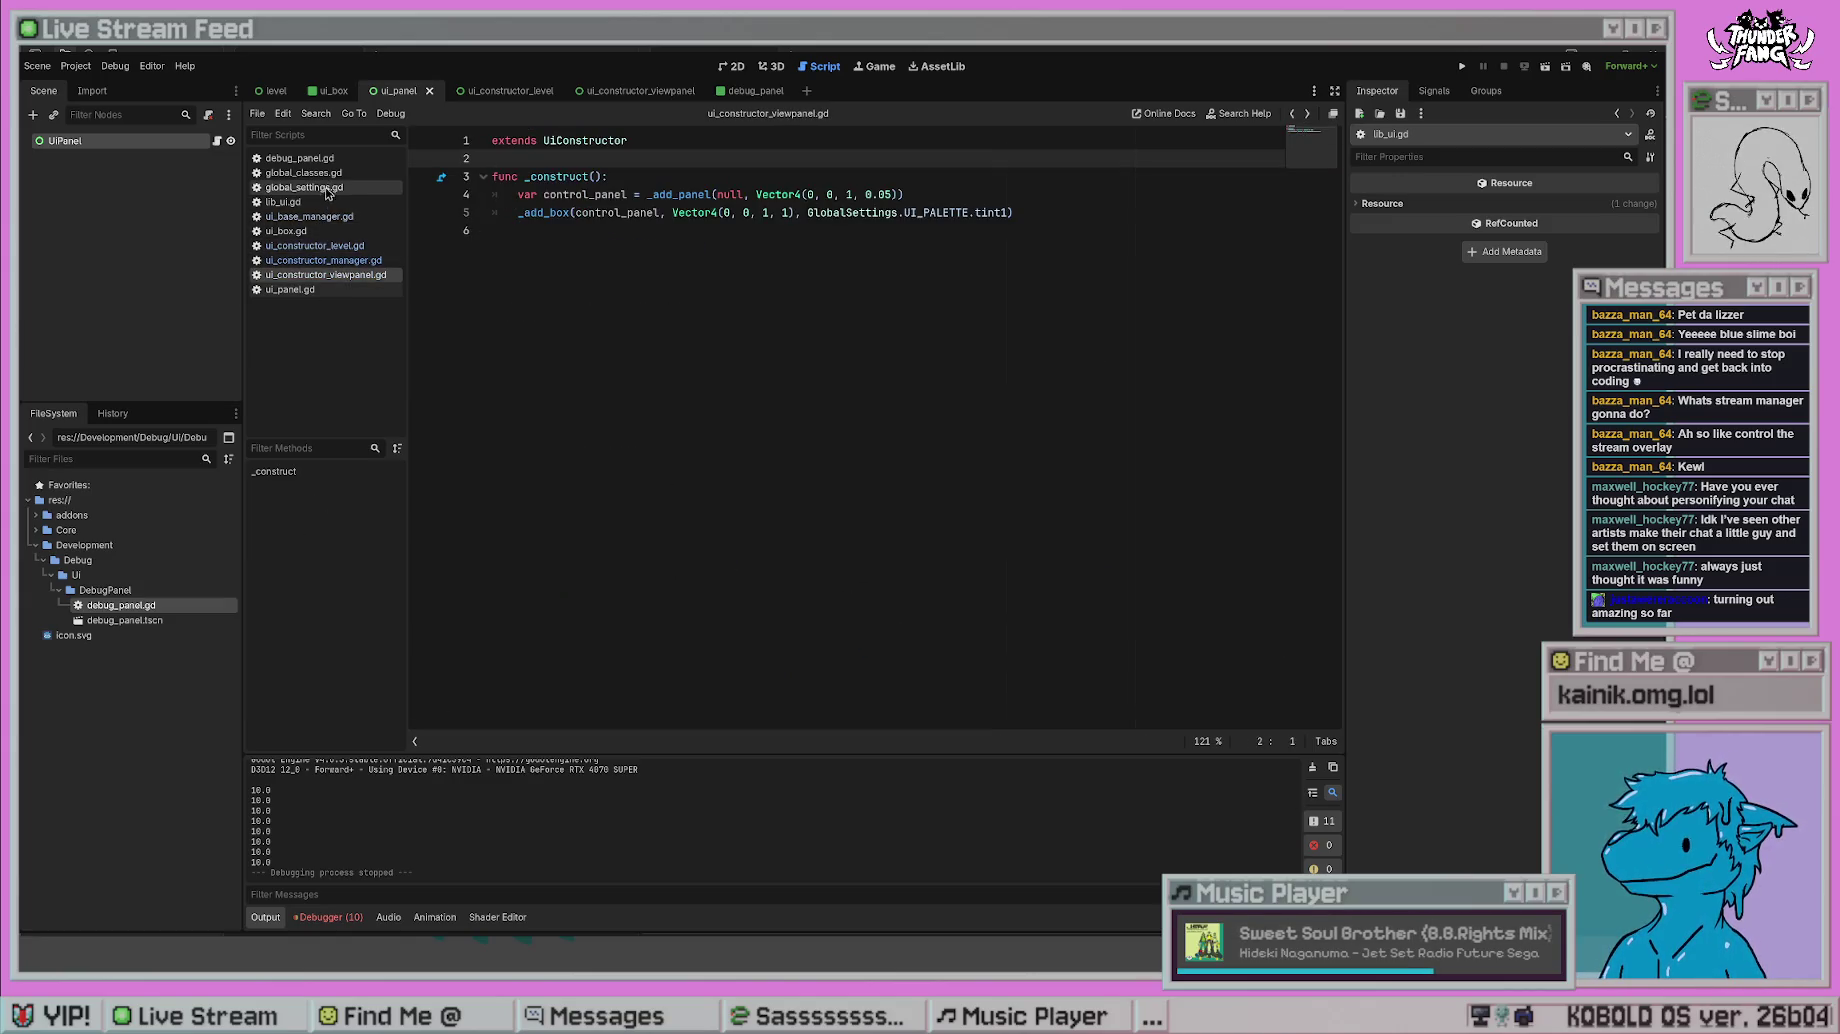
- Review the generate resize rects call in ui_base_manager.gd
click(310, 216)
click(751, 610)
scroll(757, 640, down, 1)
scroll(759, 651, up, 4)
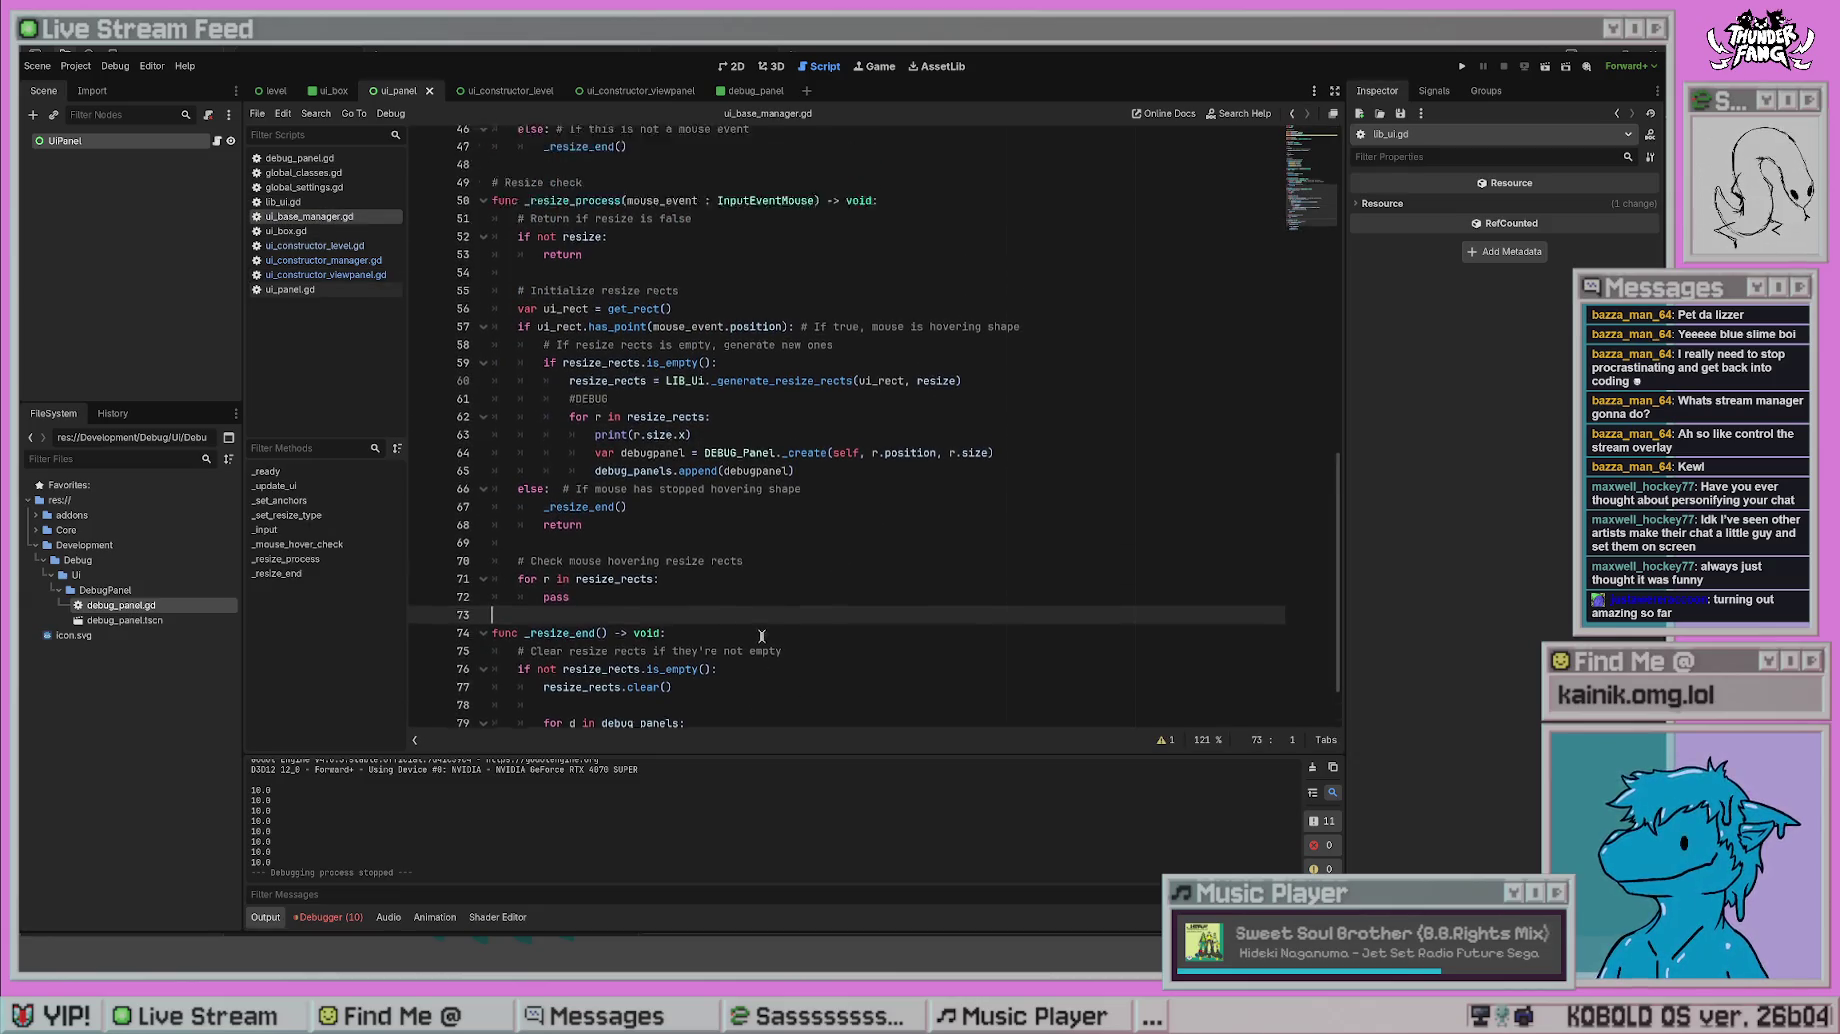
click(937, 609)
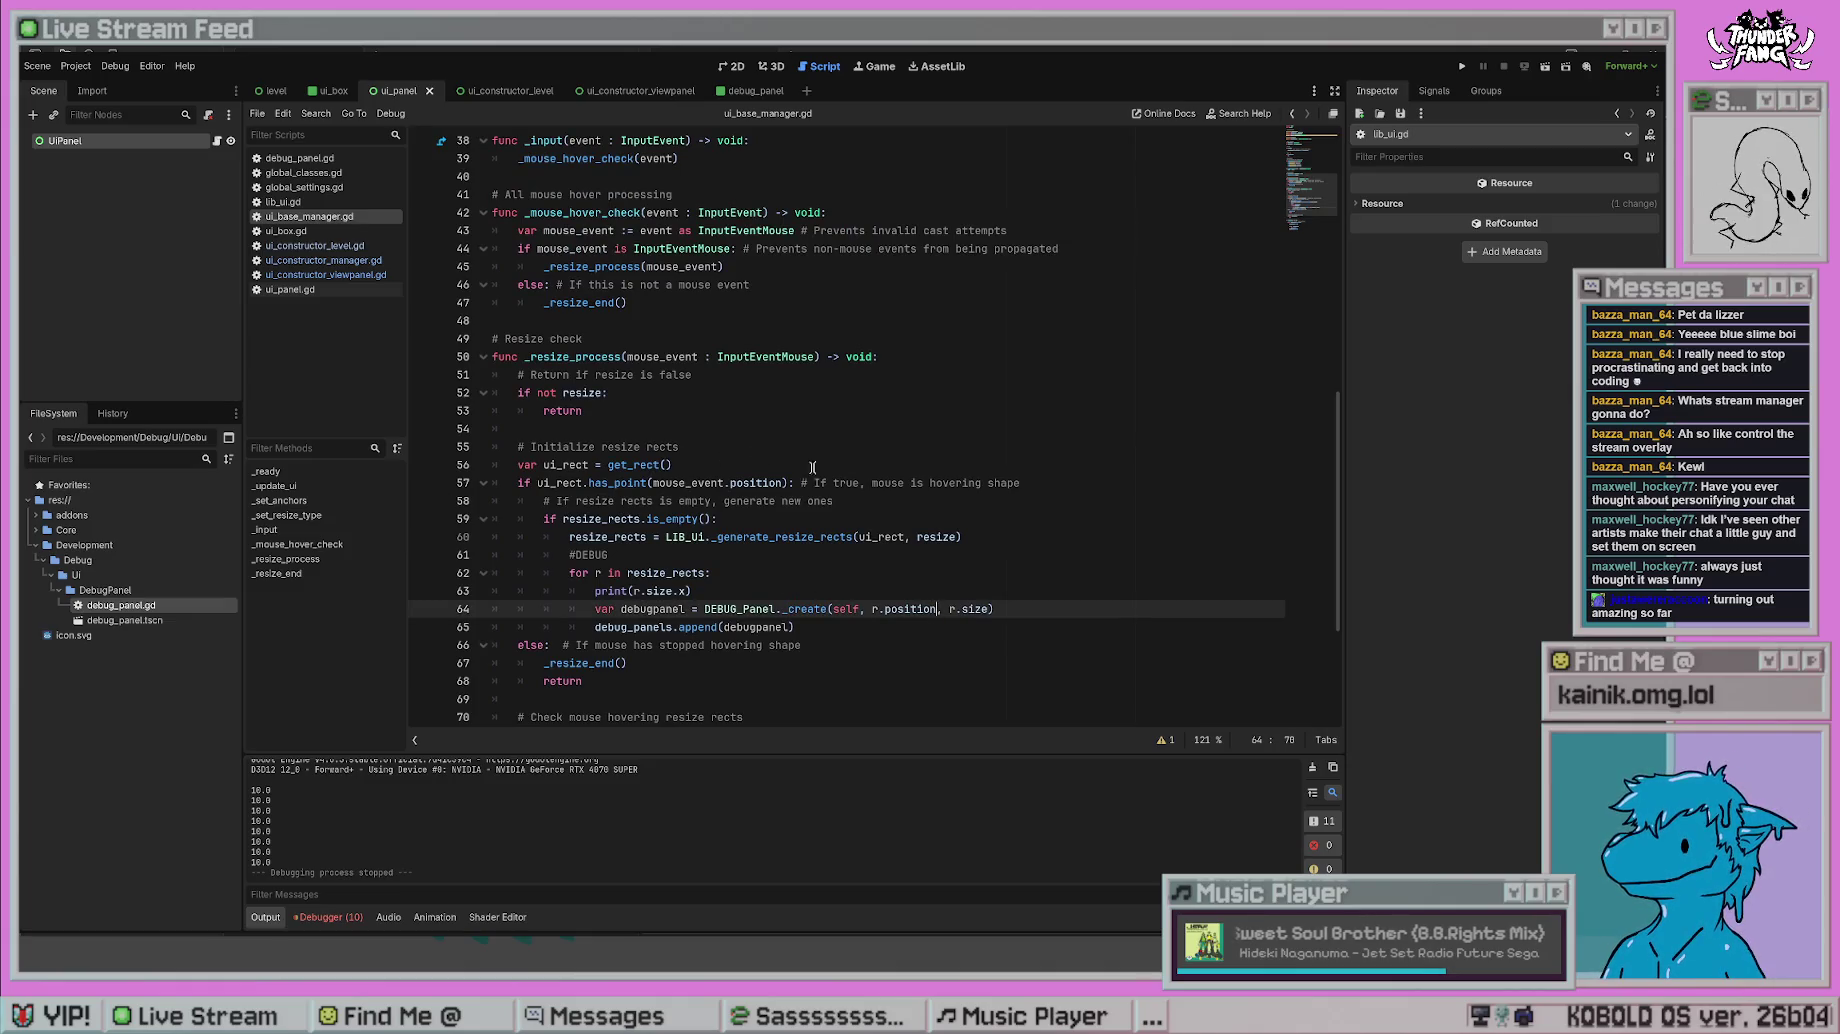
click(738, 537)
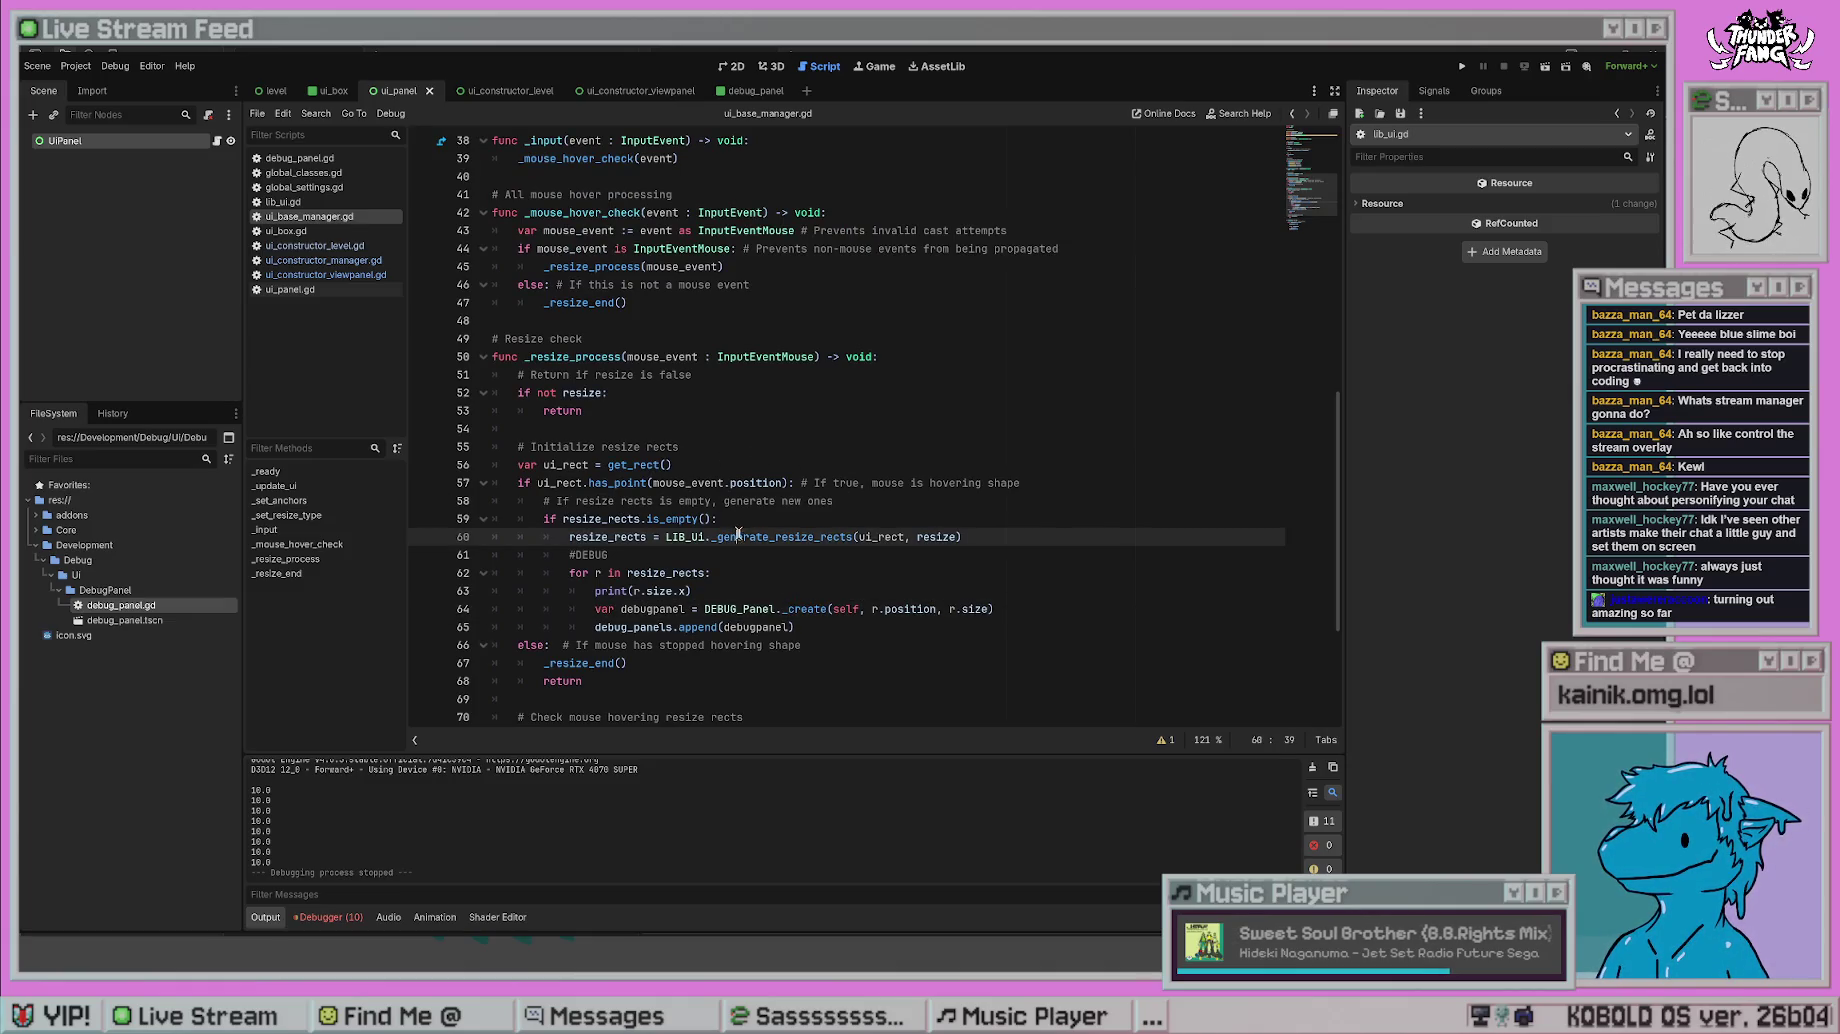
- Review the DEBUG_Panel._create call, then return to ui_constructor_level.gd
scroll(747, 398, up, 11)
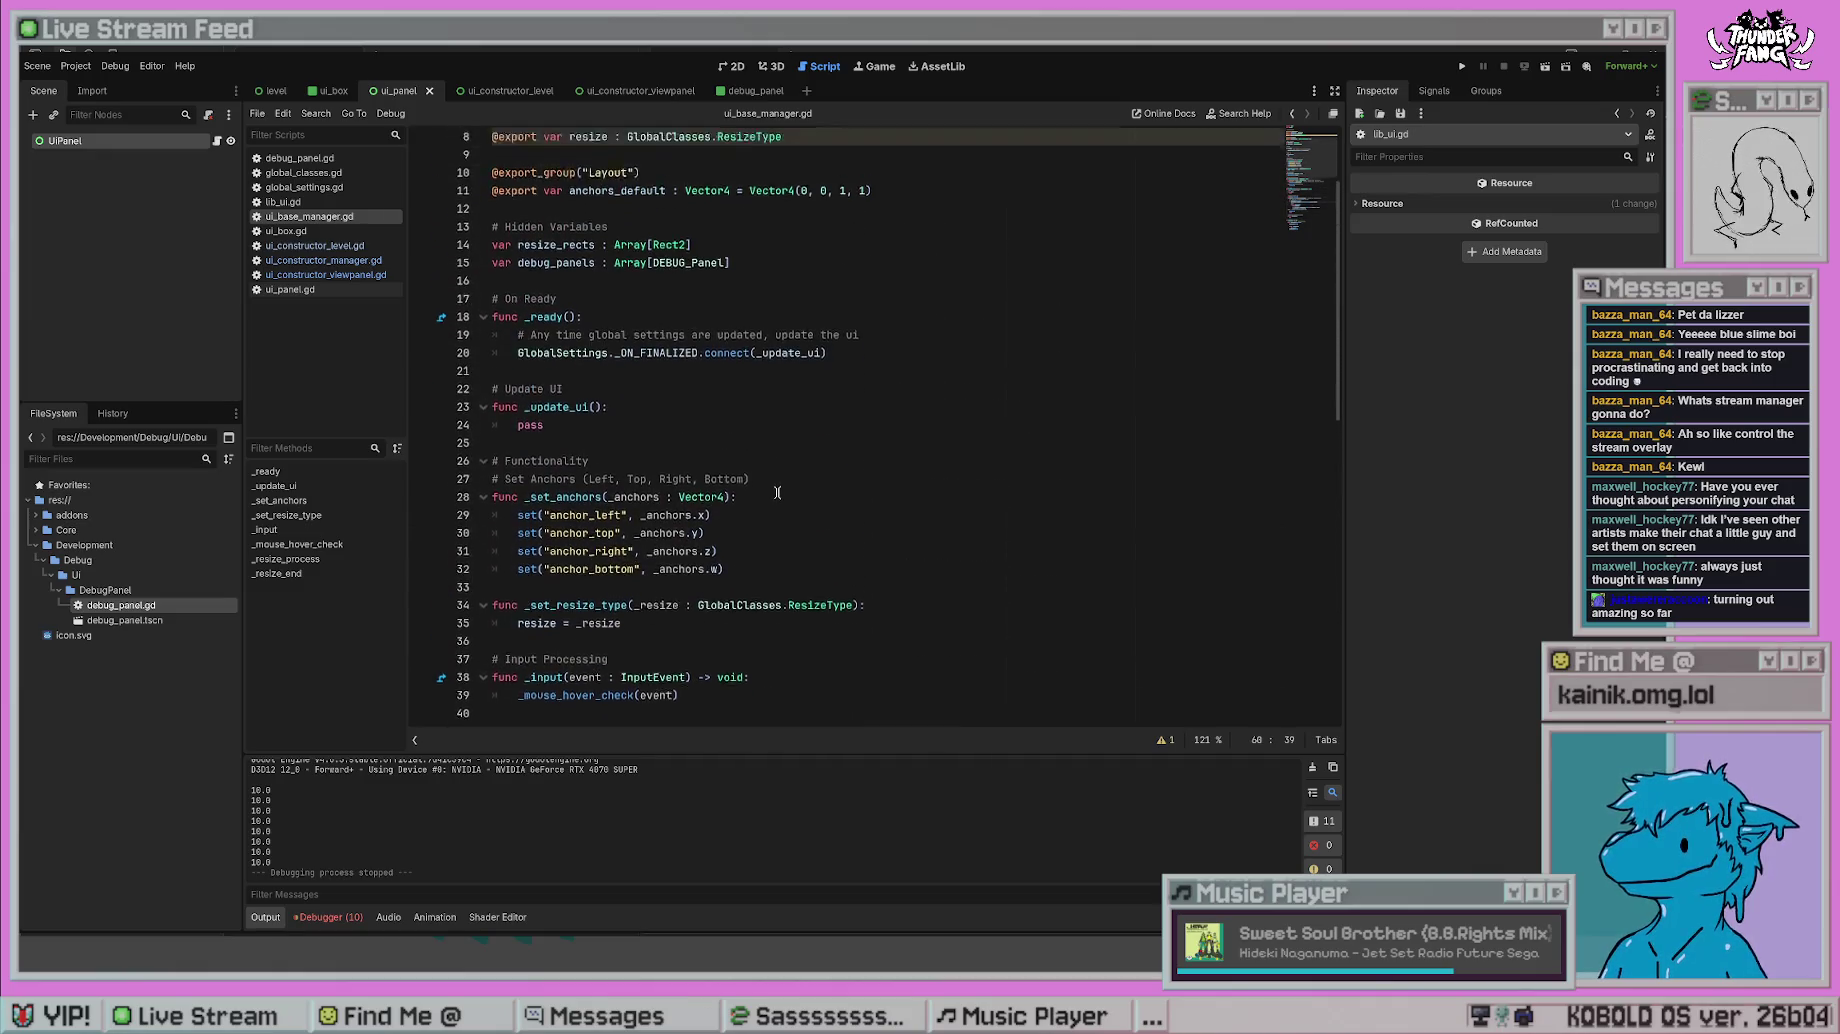
scroll(777, 492, down, 15)
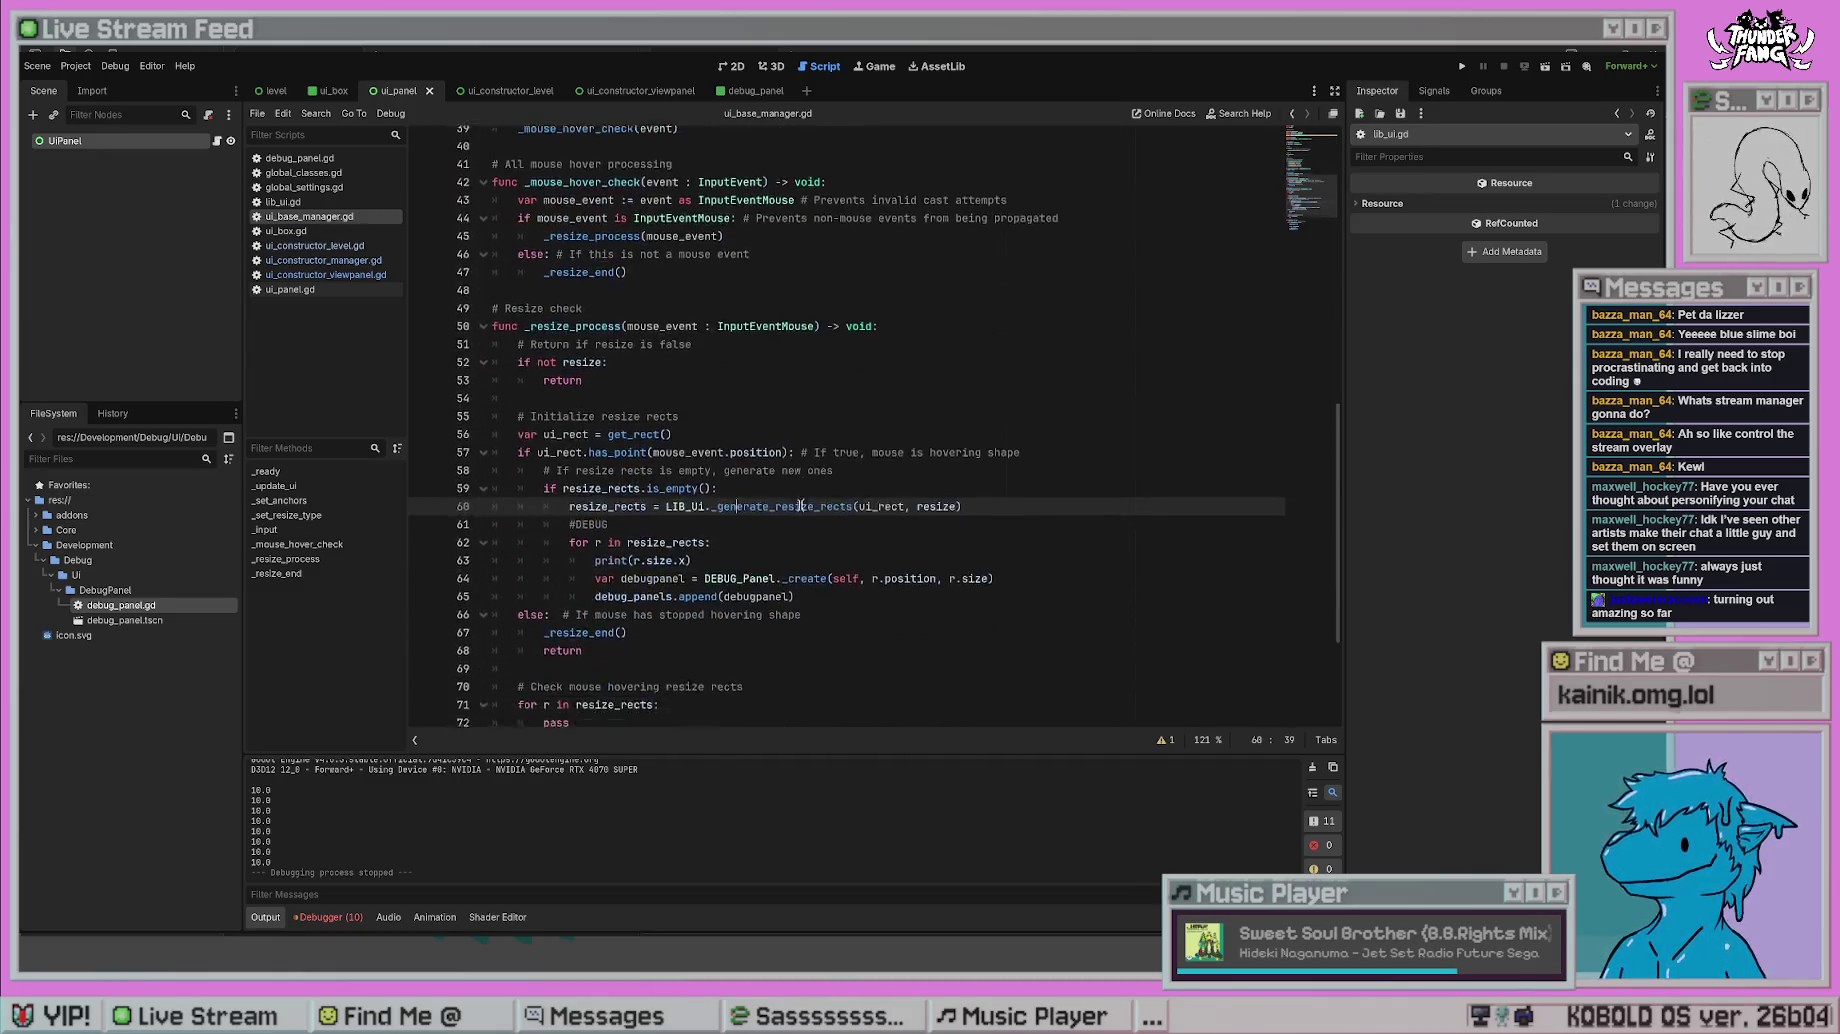
click(866, 394)
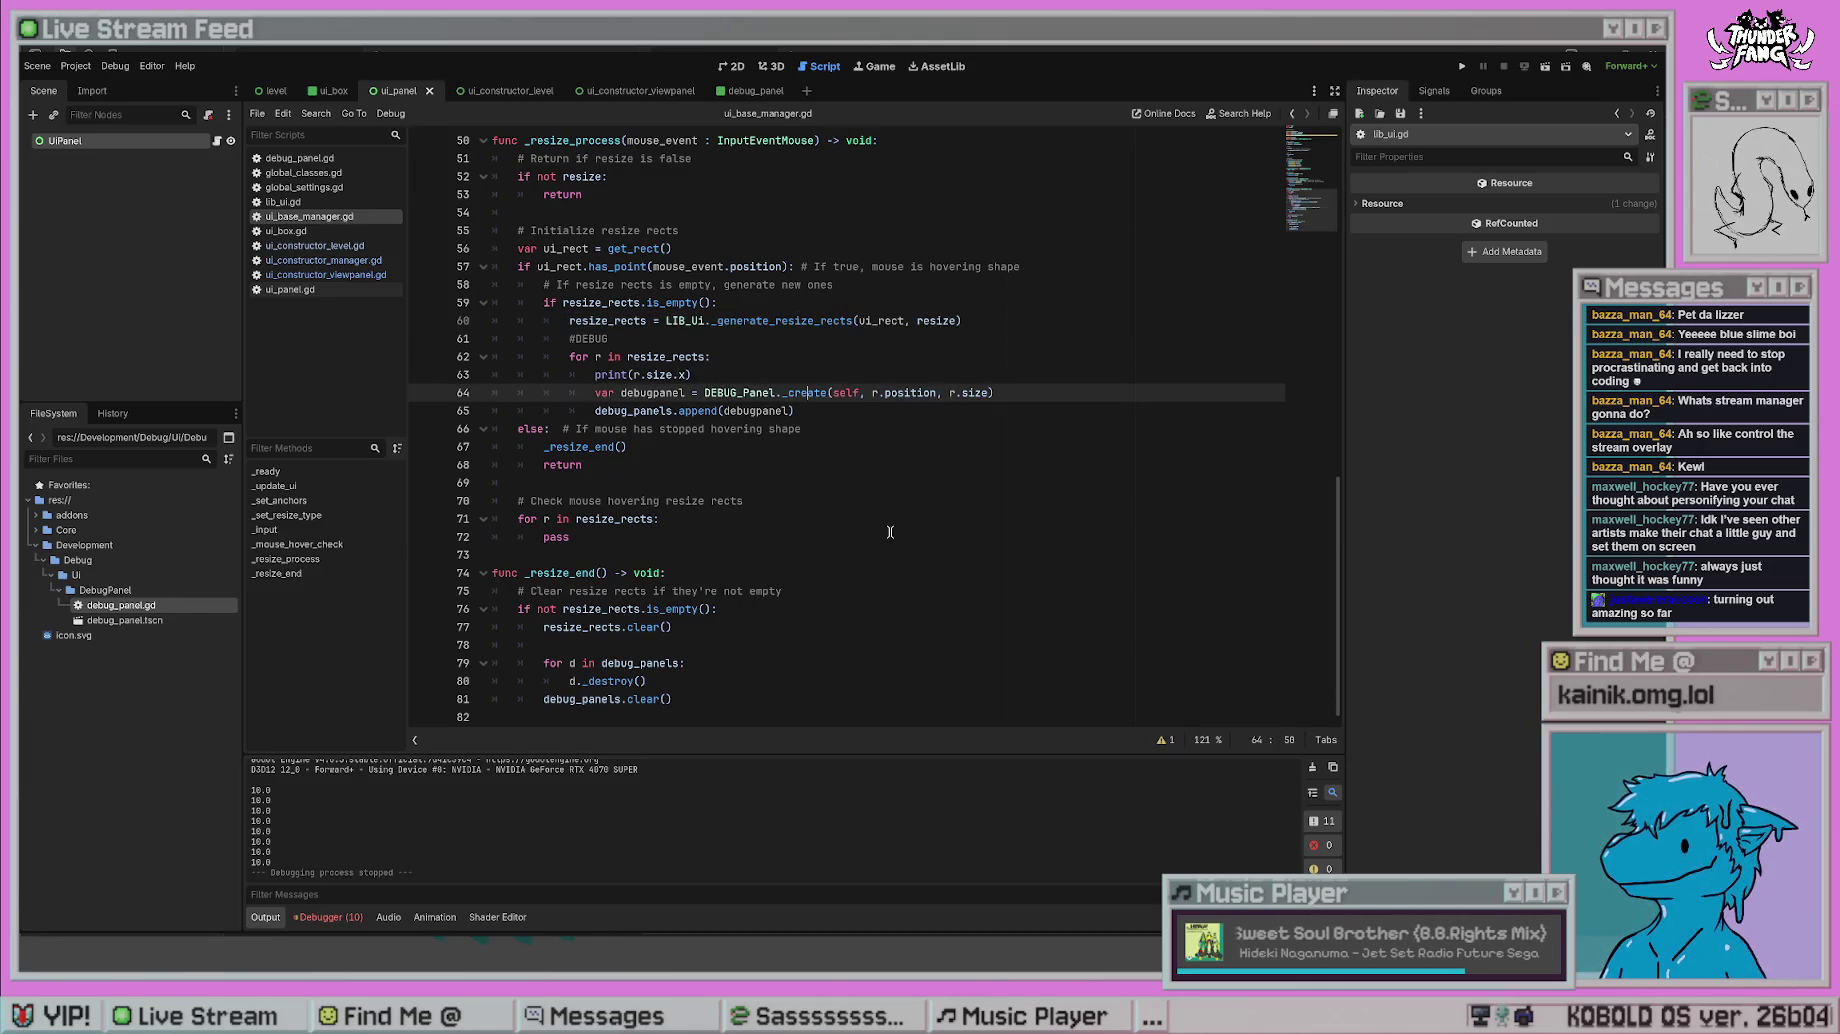
click(840, 538)
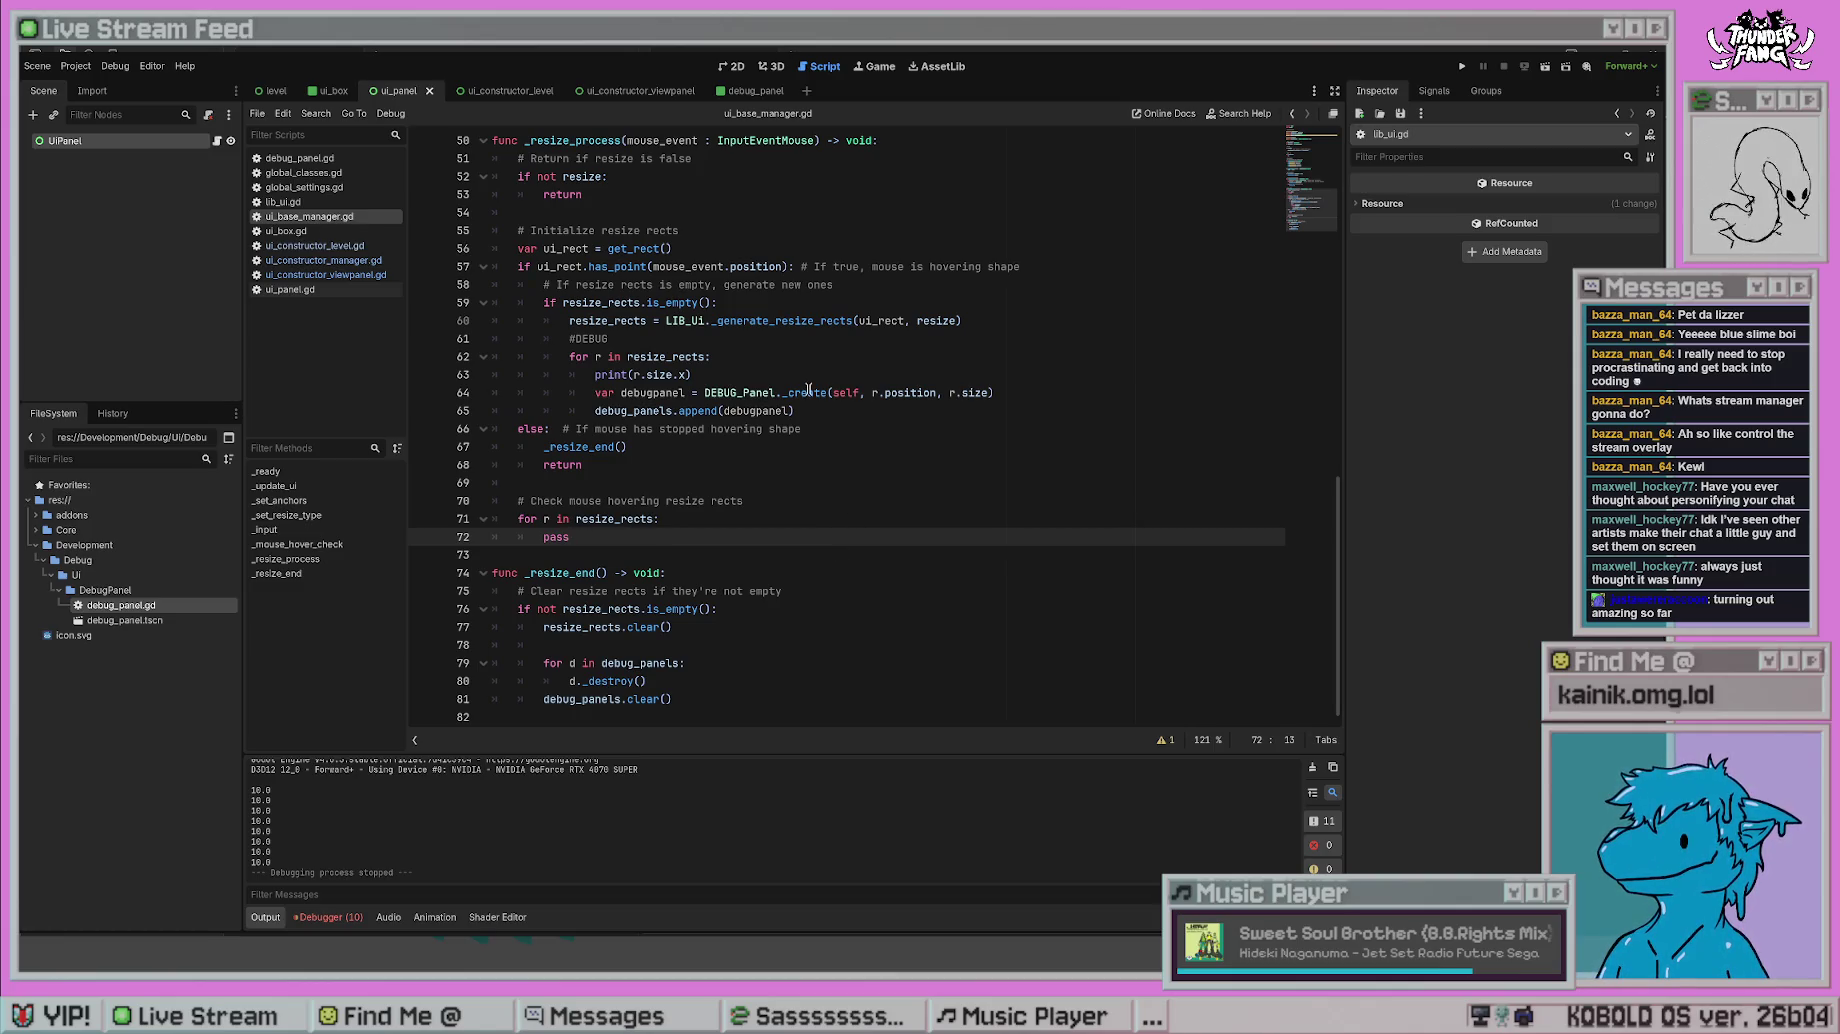
click(967, 485)
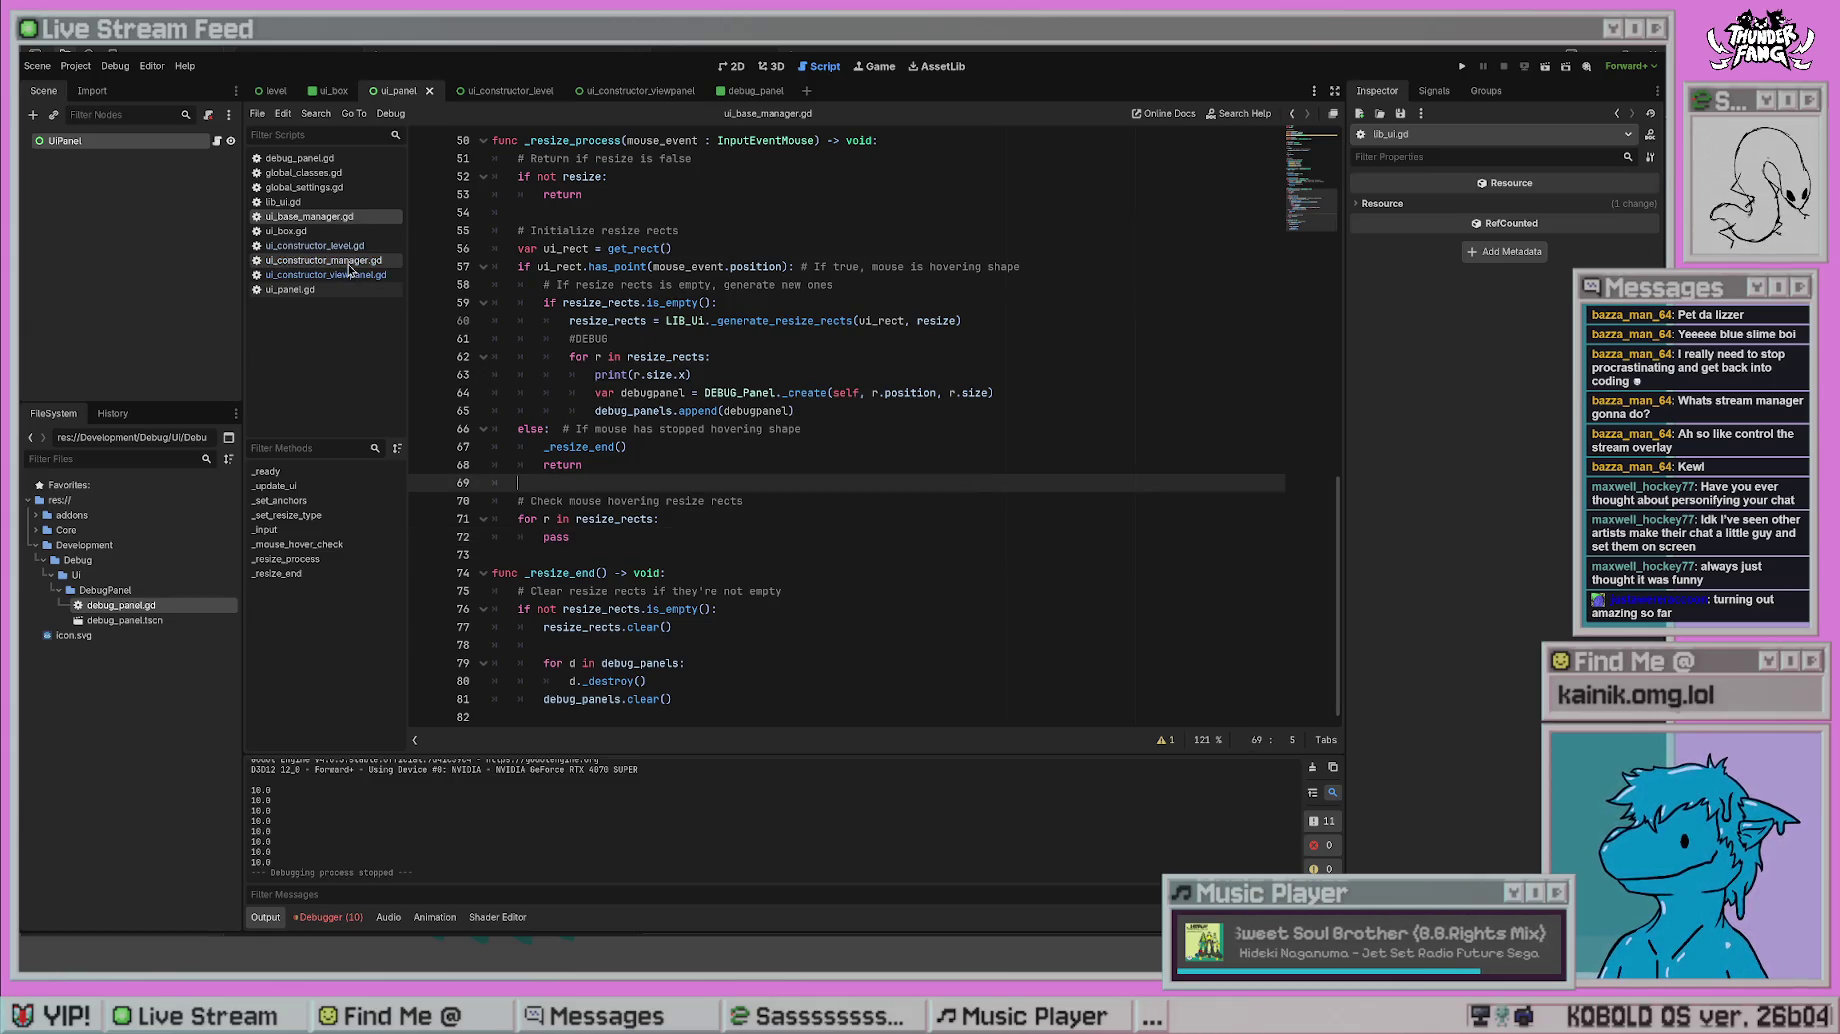
click(495, 374)
scroll(786, 390, up, 1)
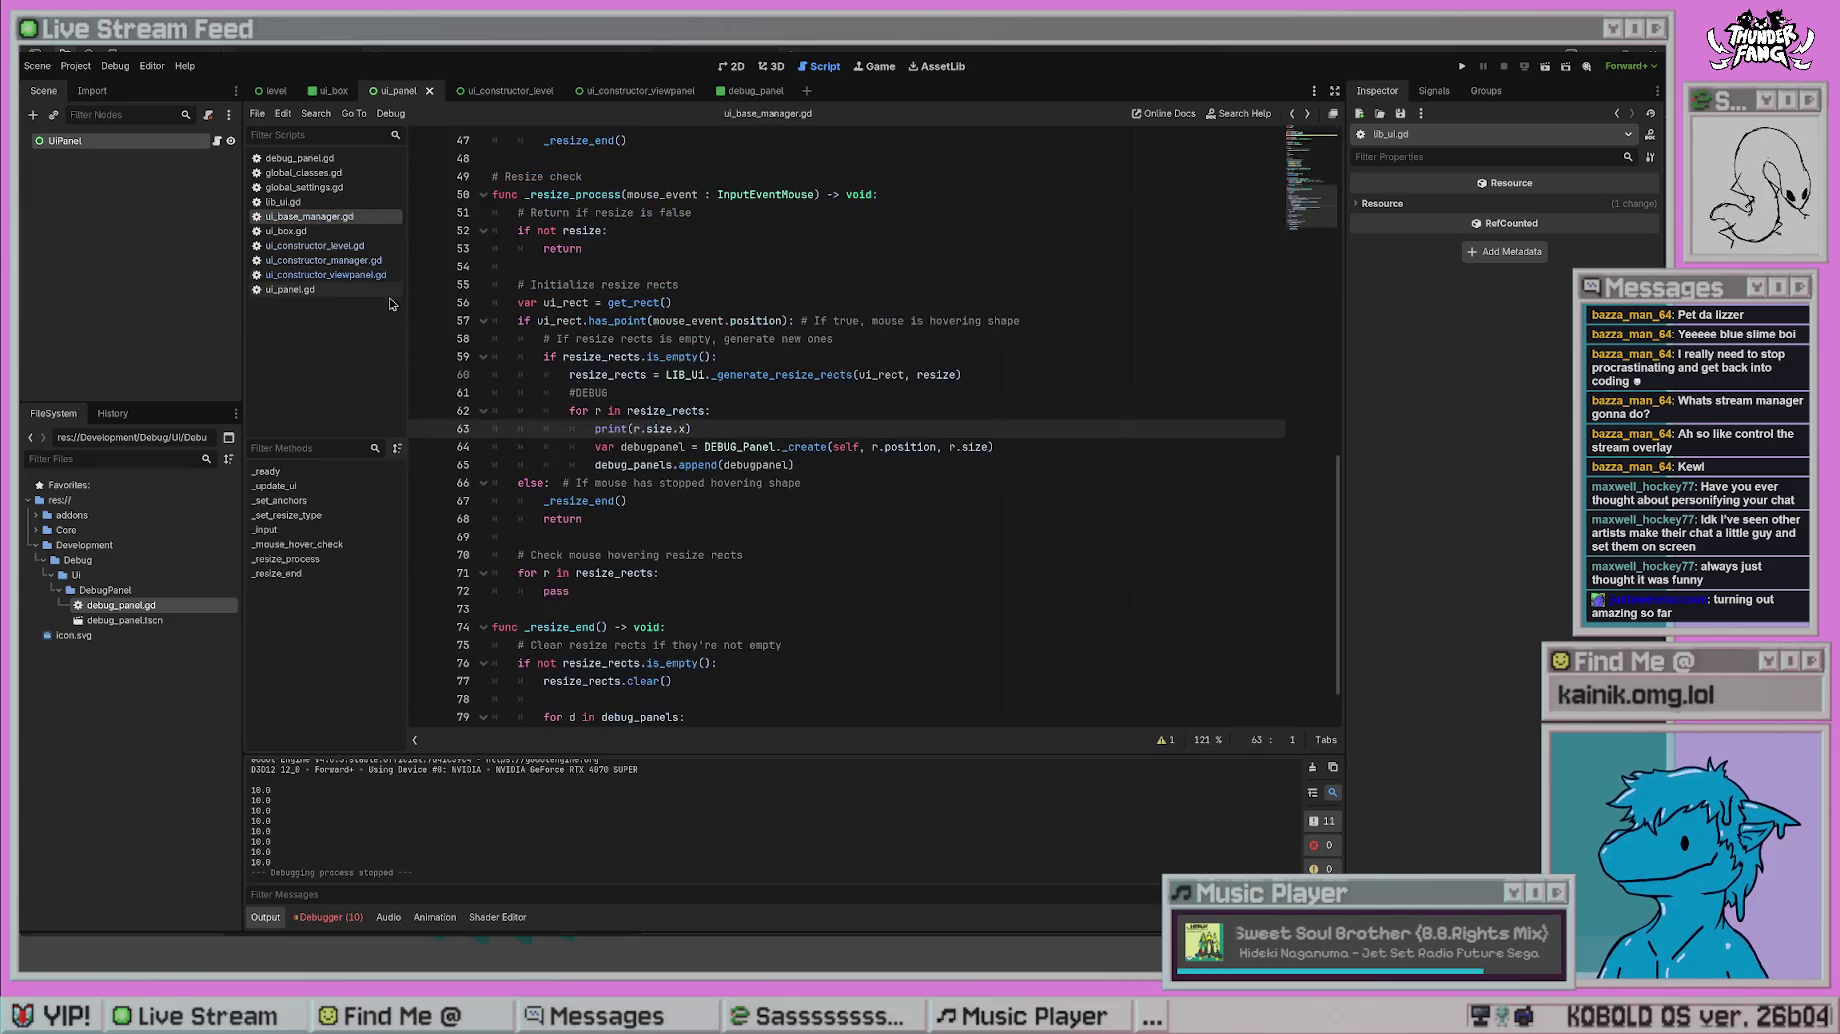
click(313, 246)
scroll(840, 592, down, 1)
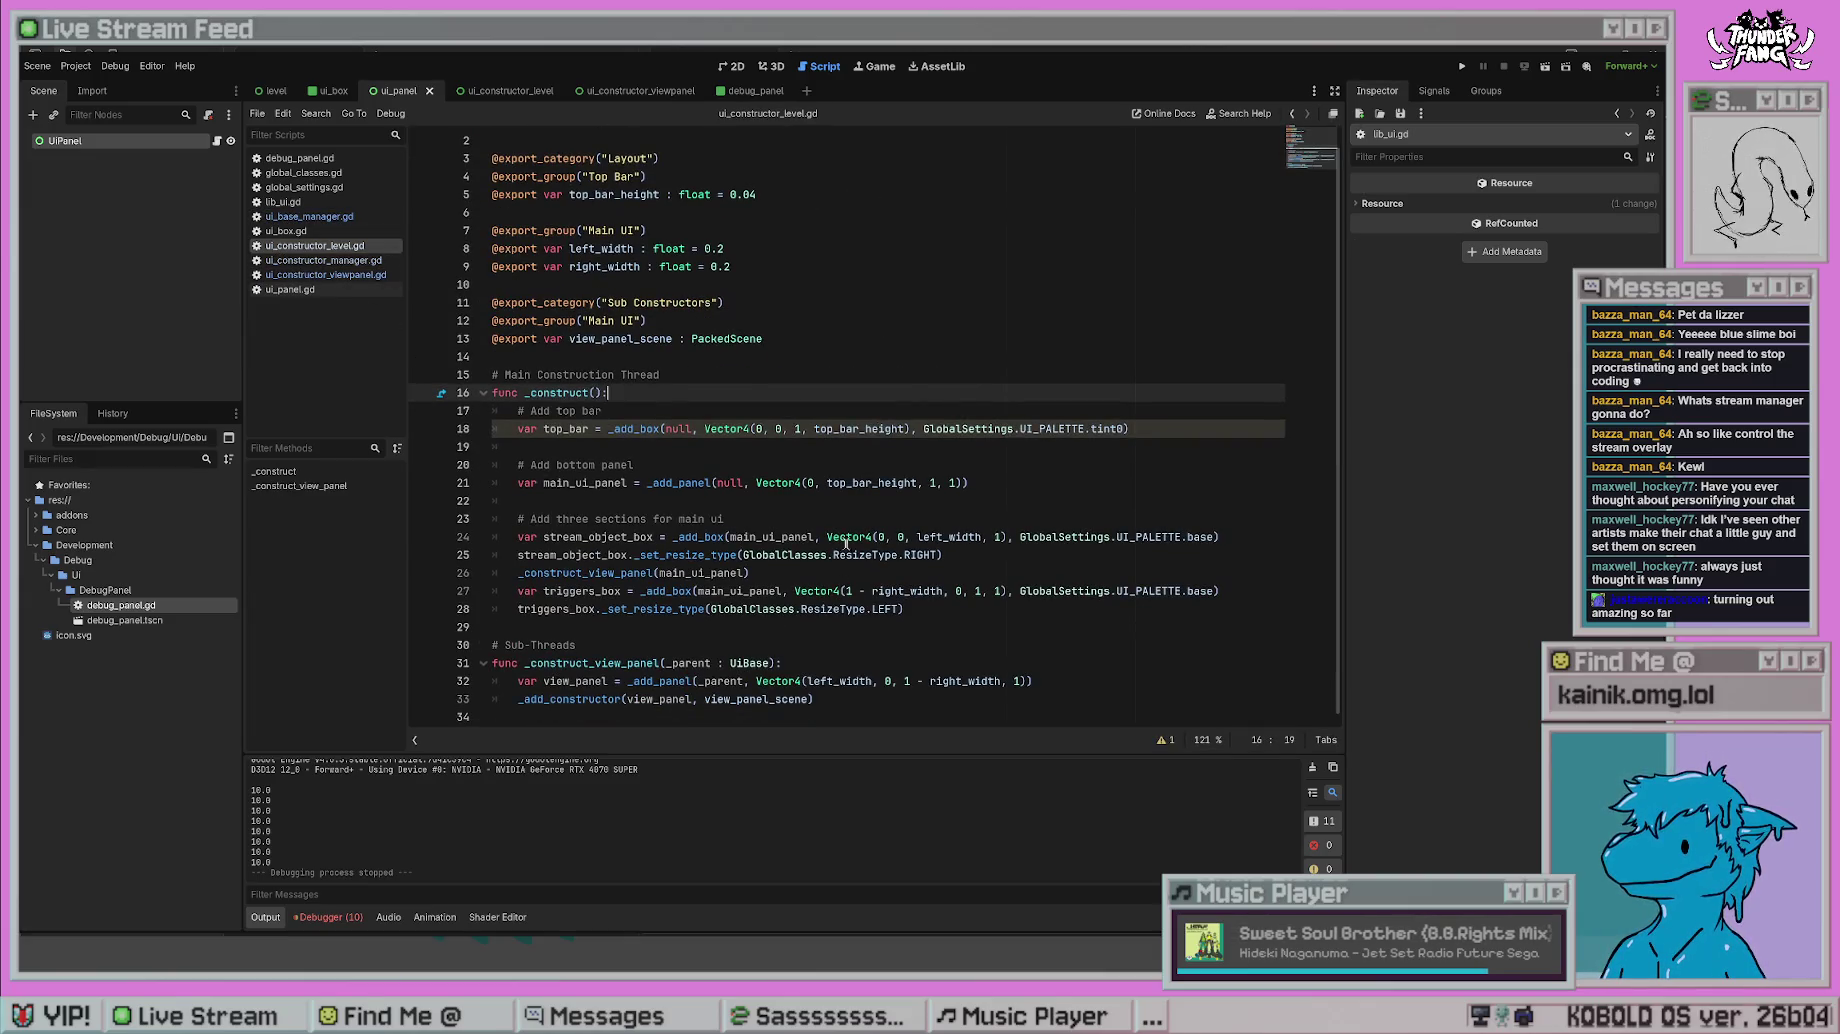
- Add '+ 10' after left_width on line 24 and test-run the wider box
click(845, 540)
click(982, 537)
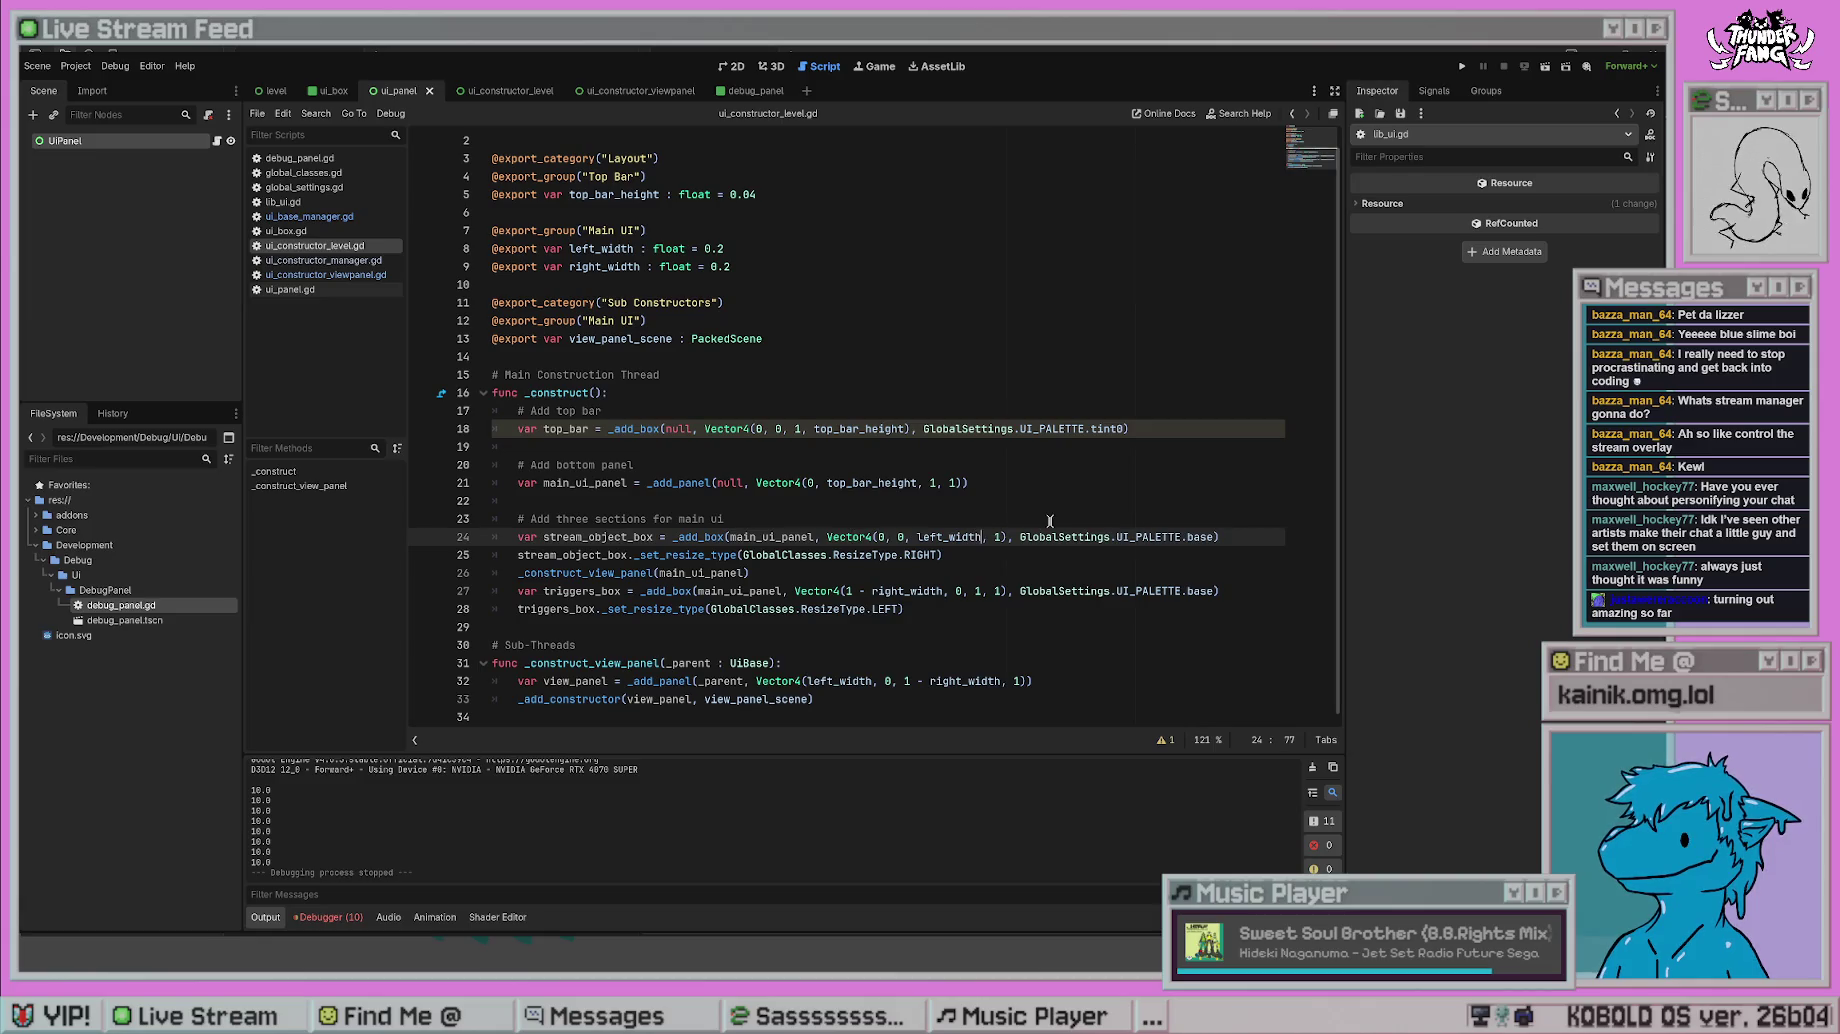
text(+ 10)
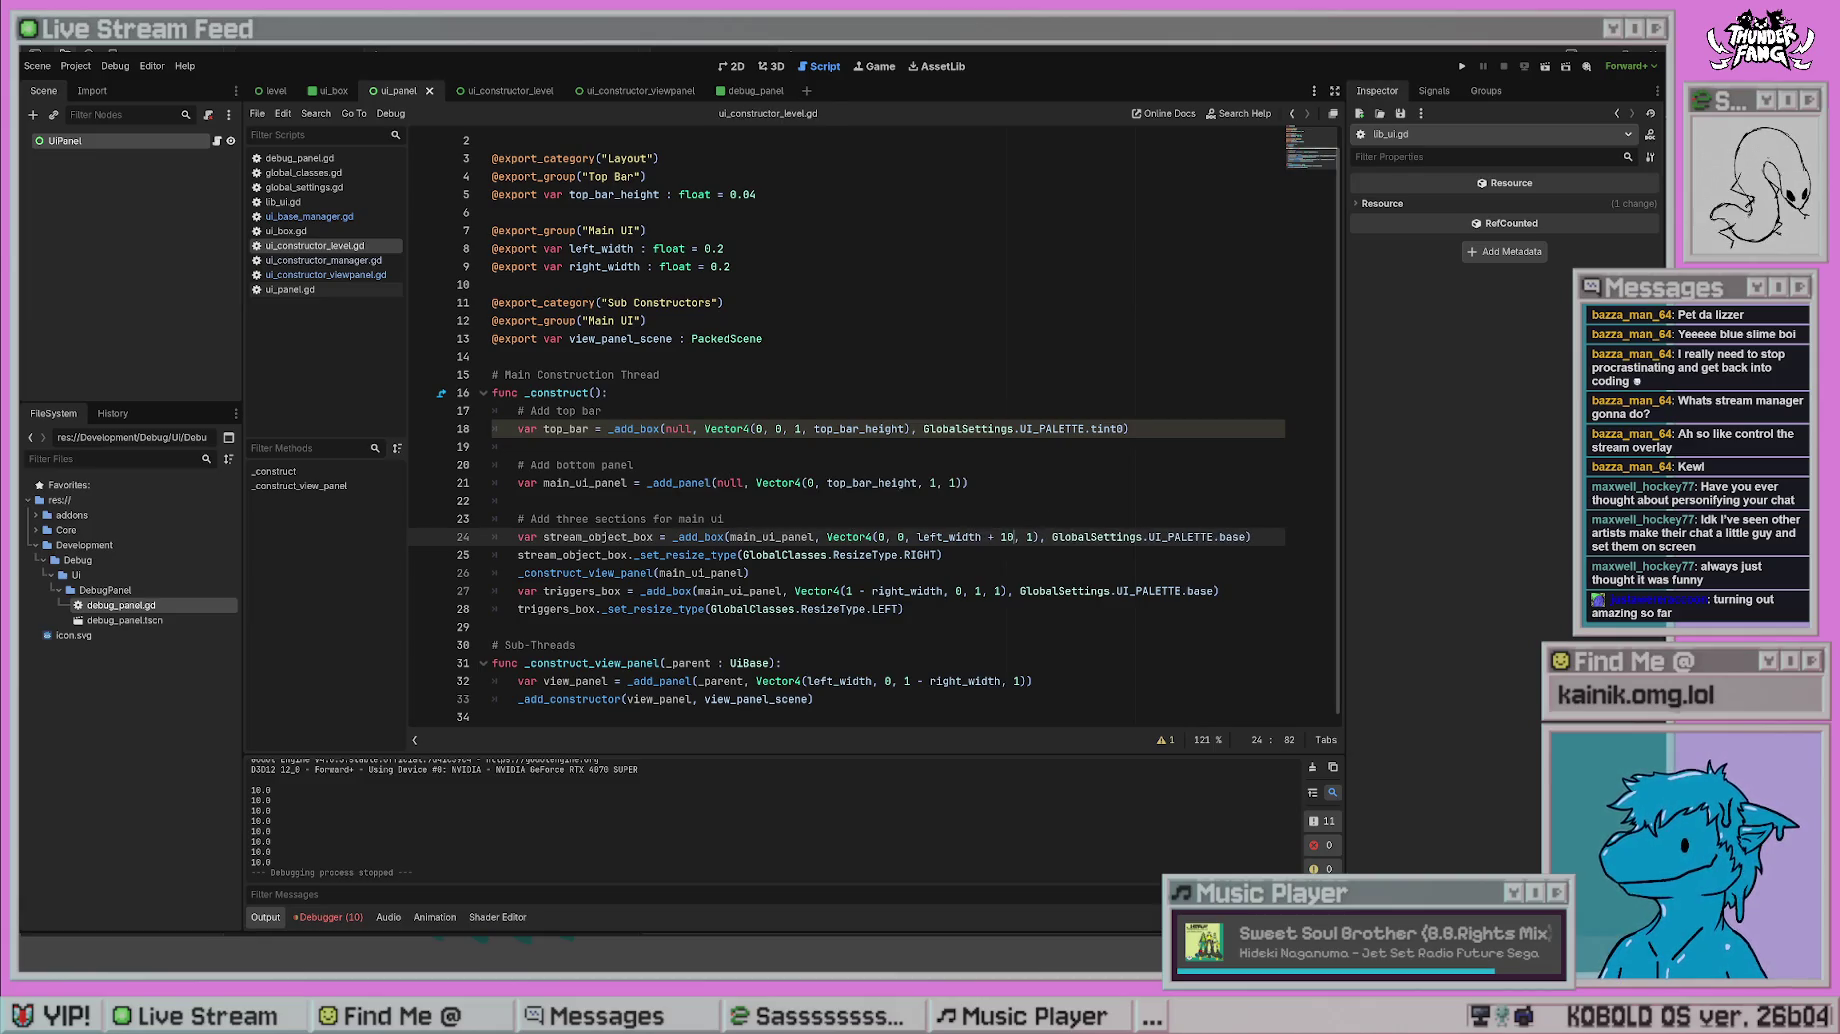
click(1462, 66)
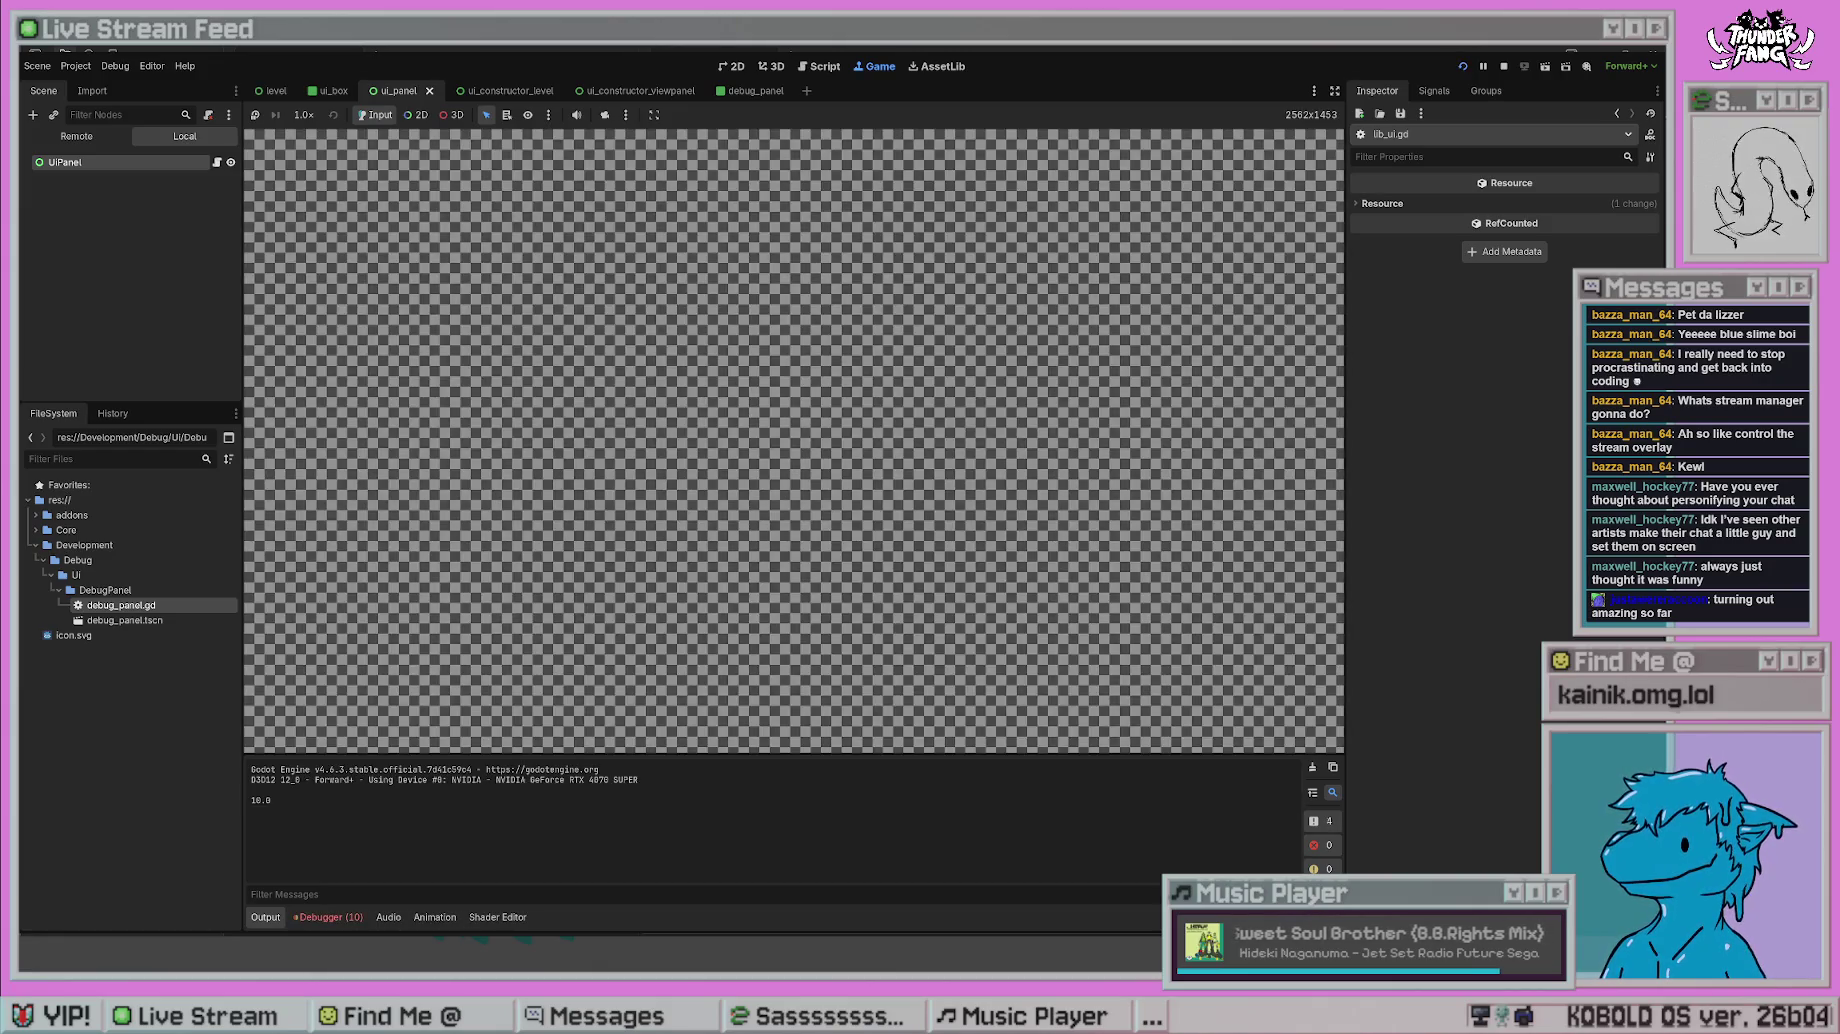
key(F8)
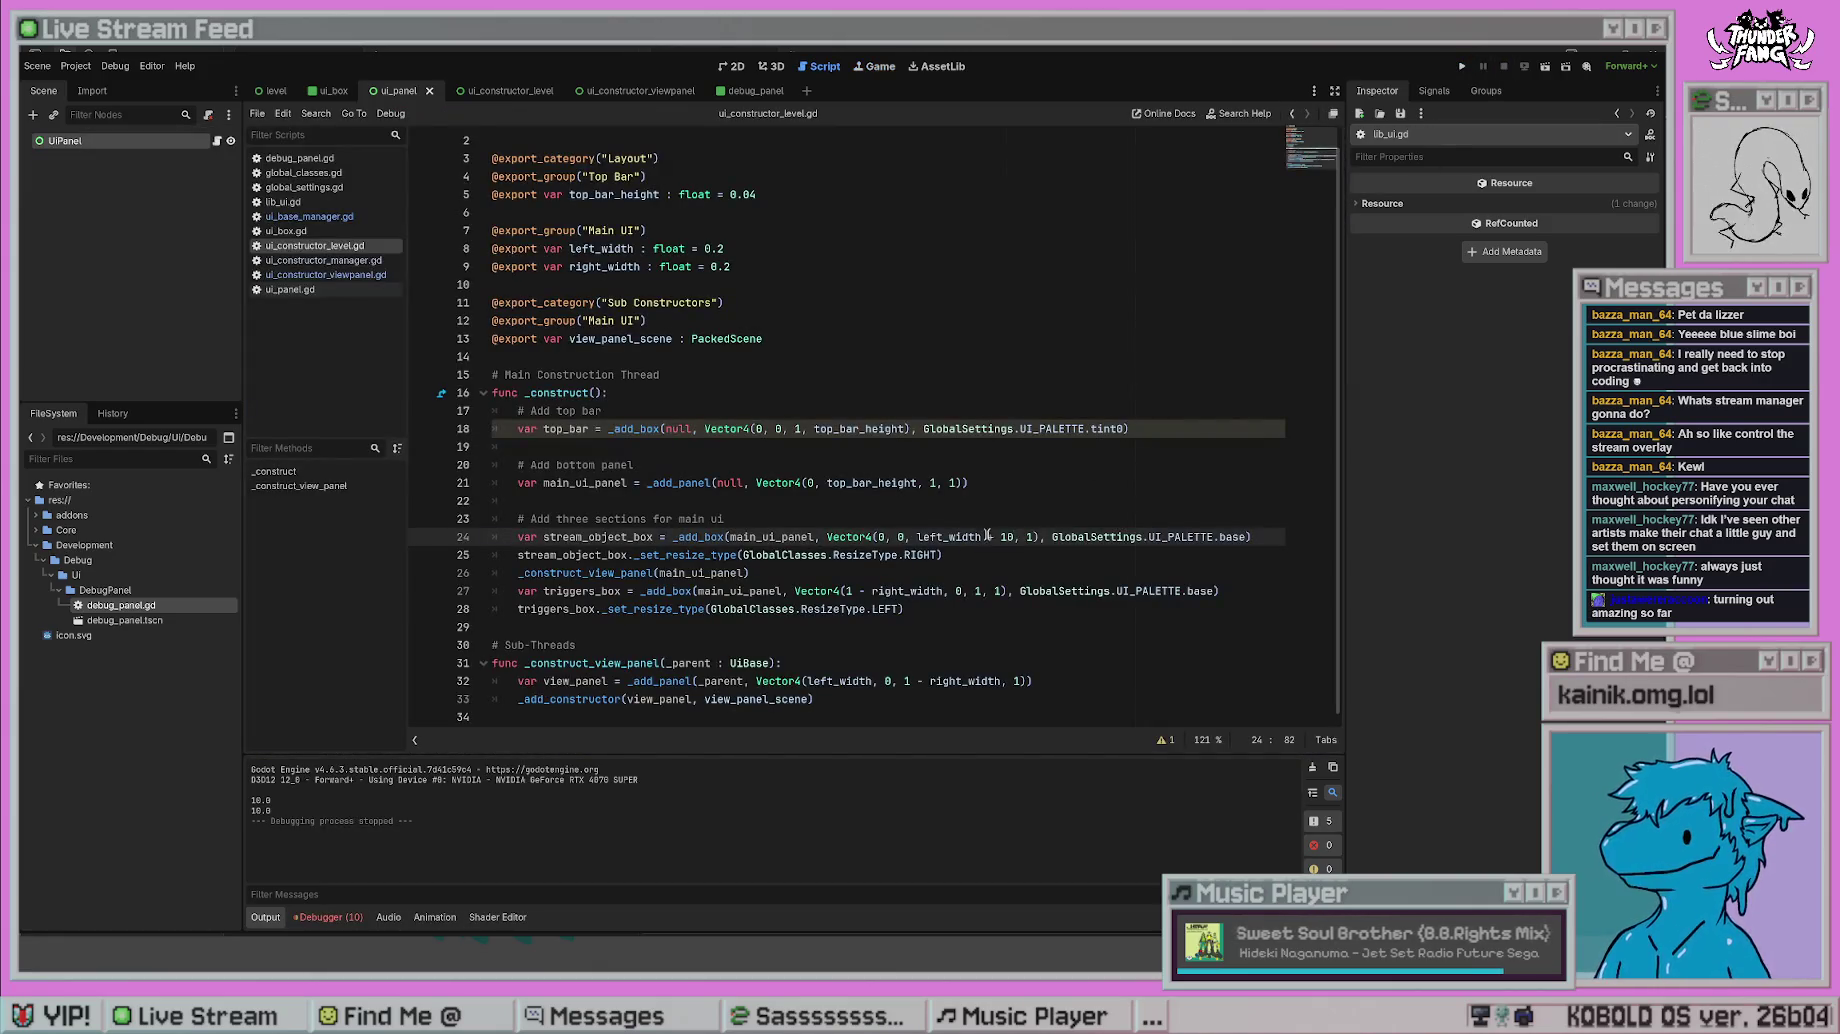
- Change the offset to left_width + 0.1 and test-run again
key(BackSpace)
key(BackSpace)
text(0.1)
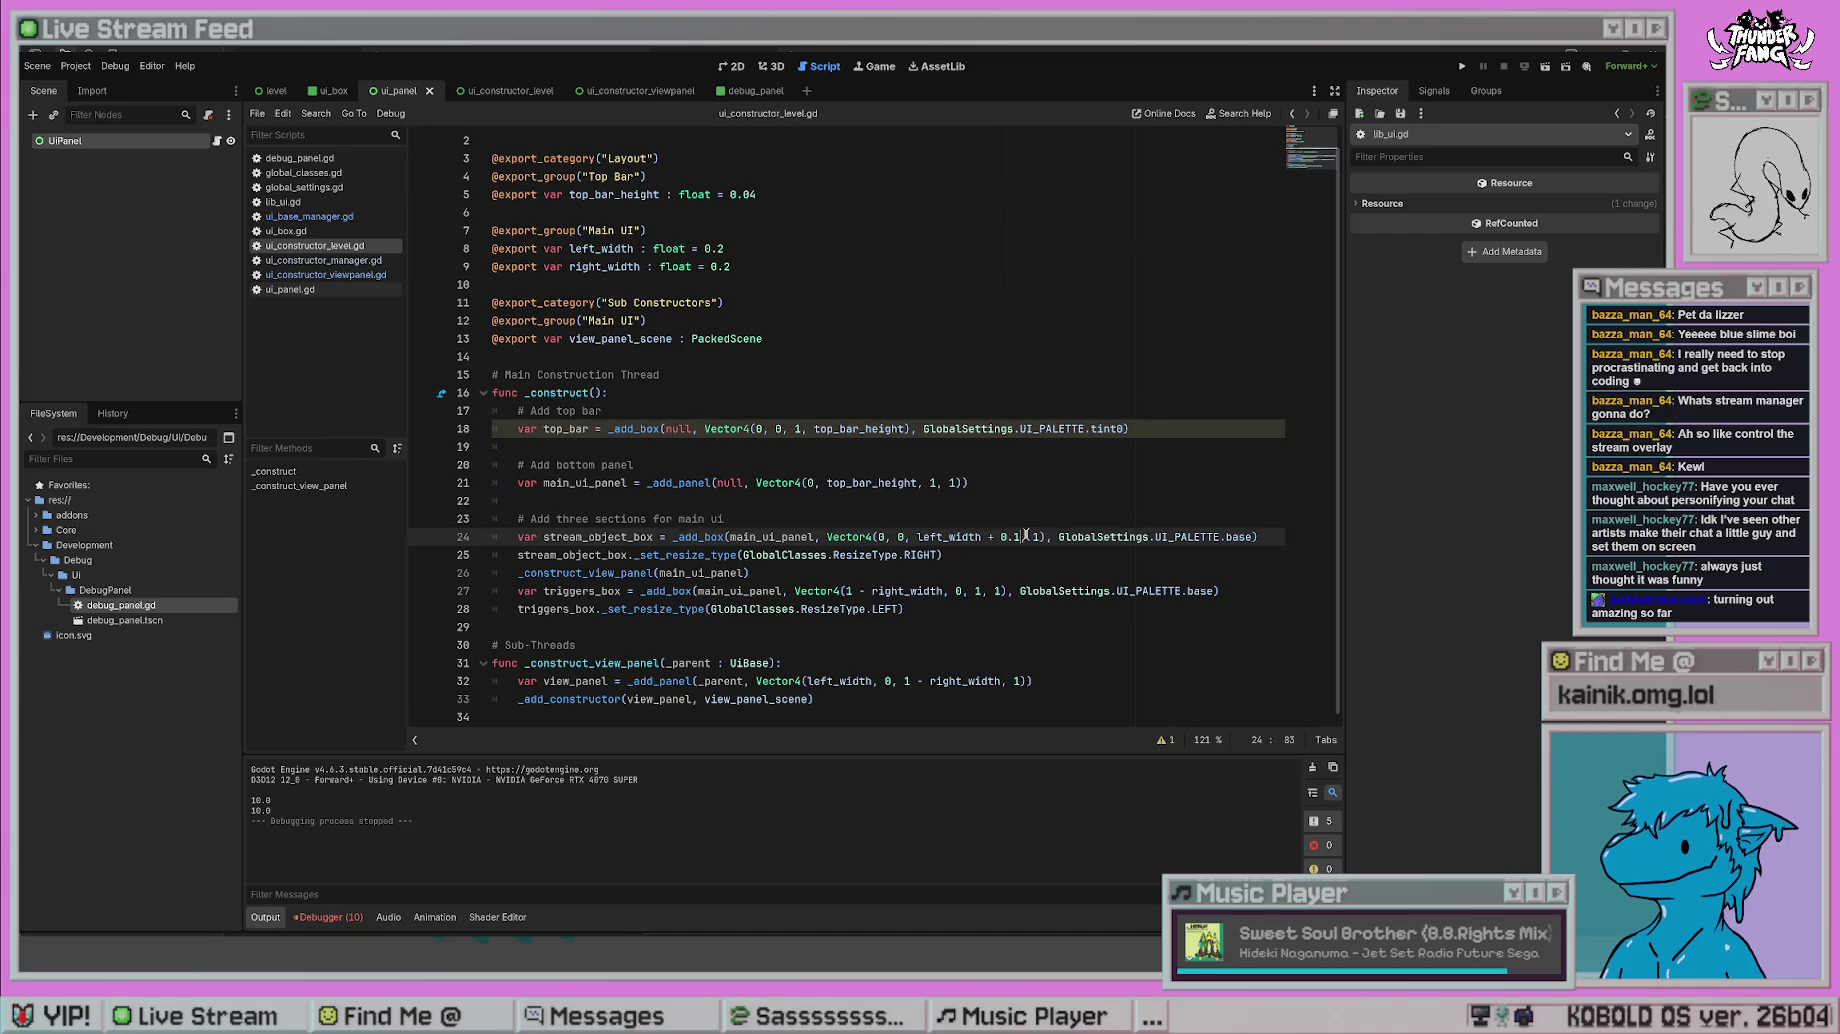
click(1462, 66)
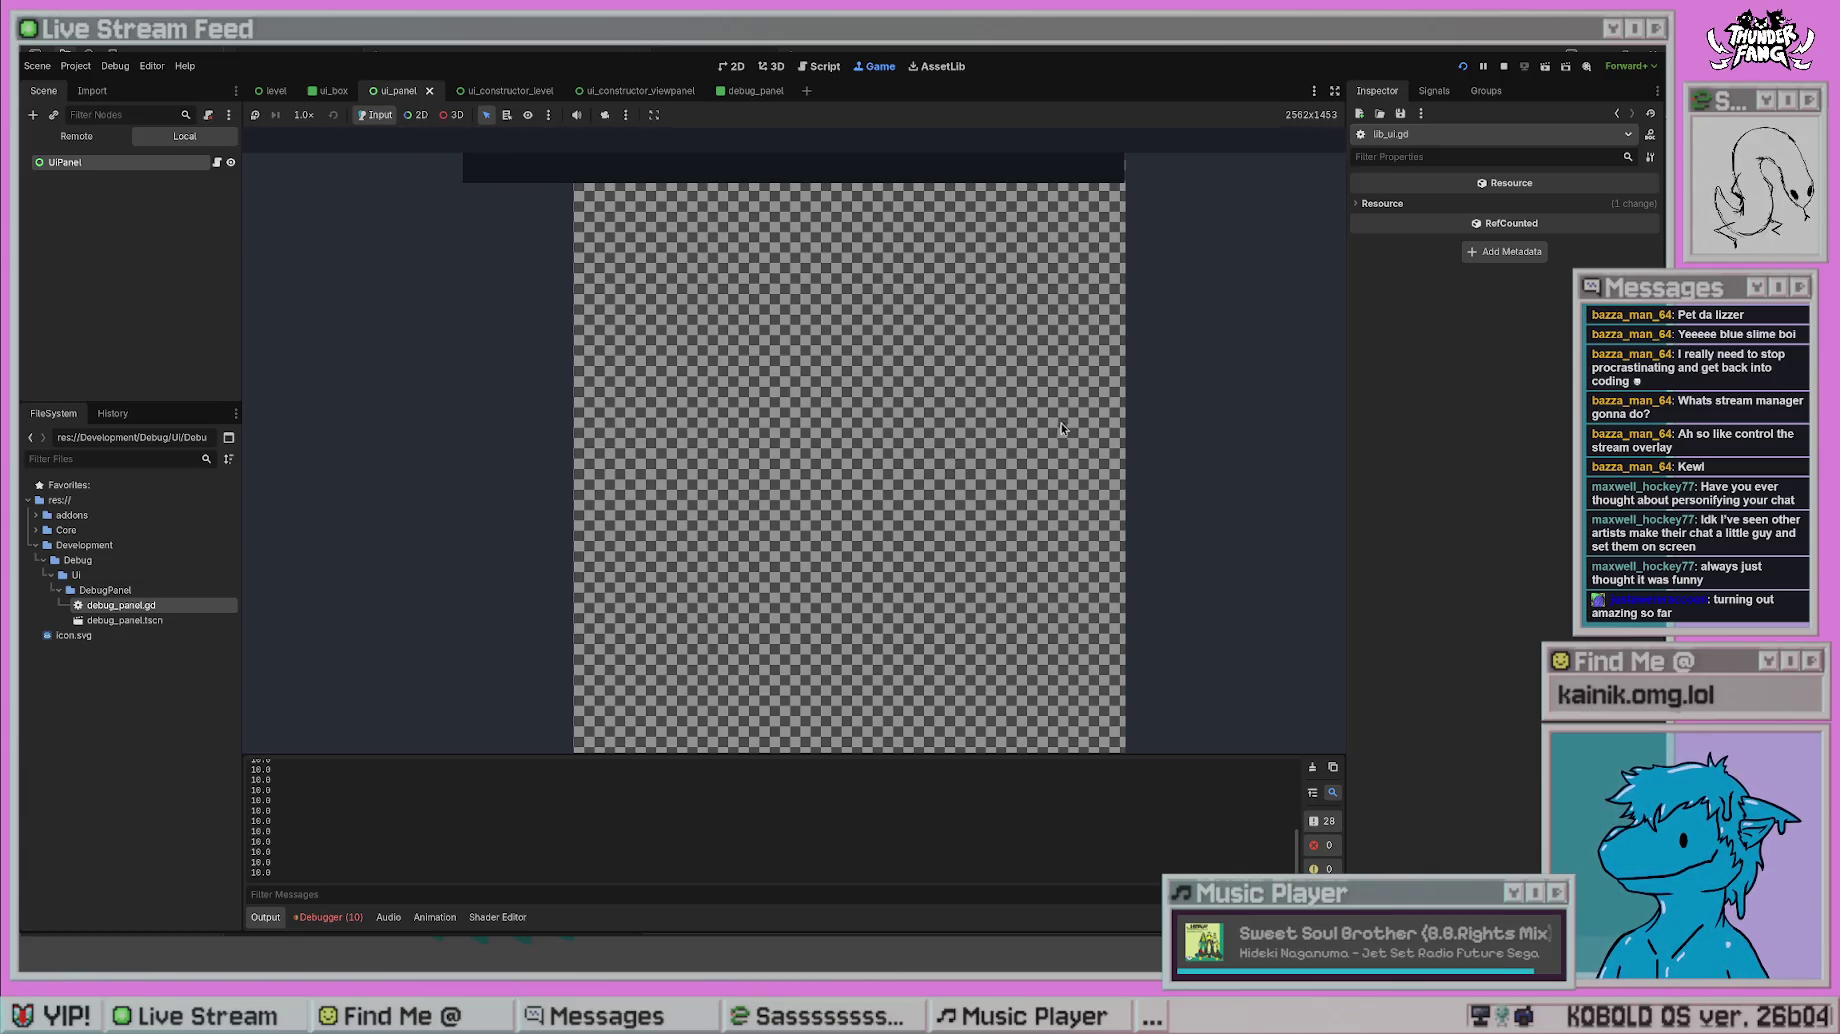
key(F8)
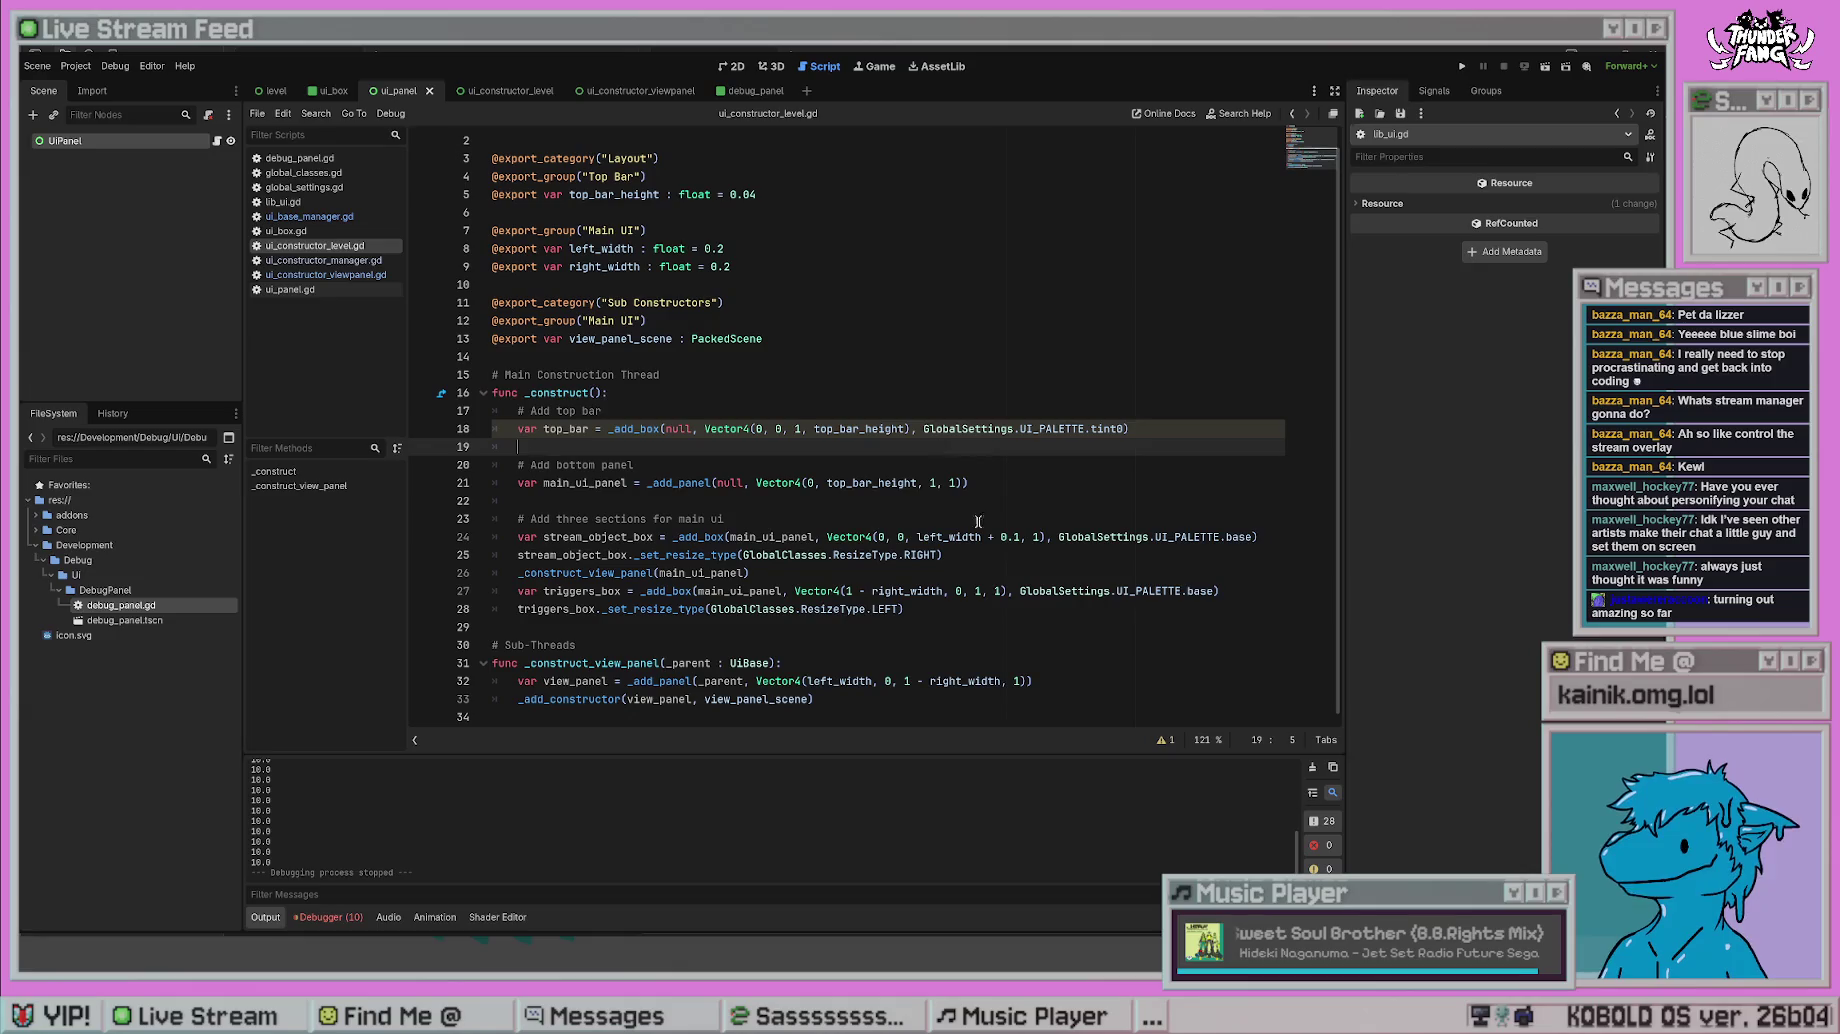
- Remove the + 0.1 offset from left_width on line 24
click(1021, 537)
key(BackSpace)
key(BackSpace)
key(BackSpace)
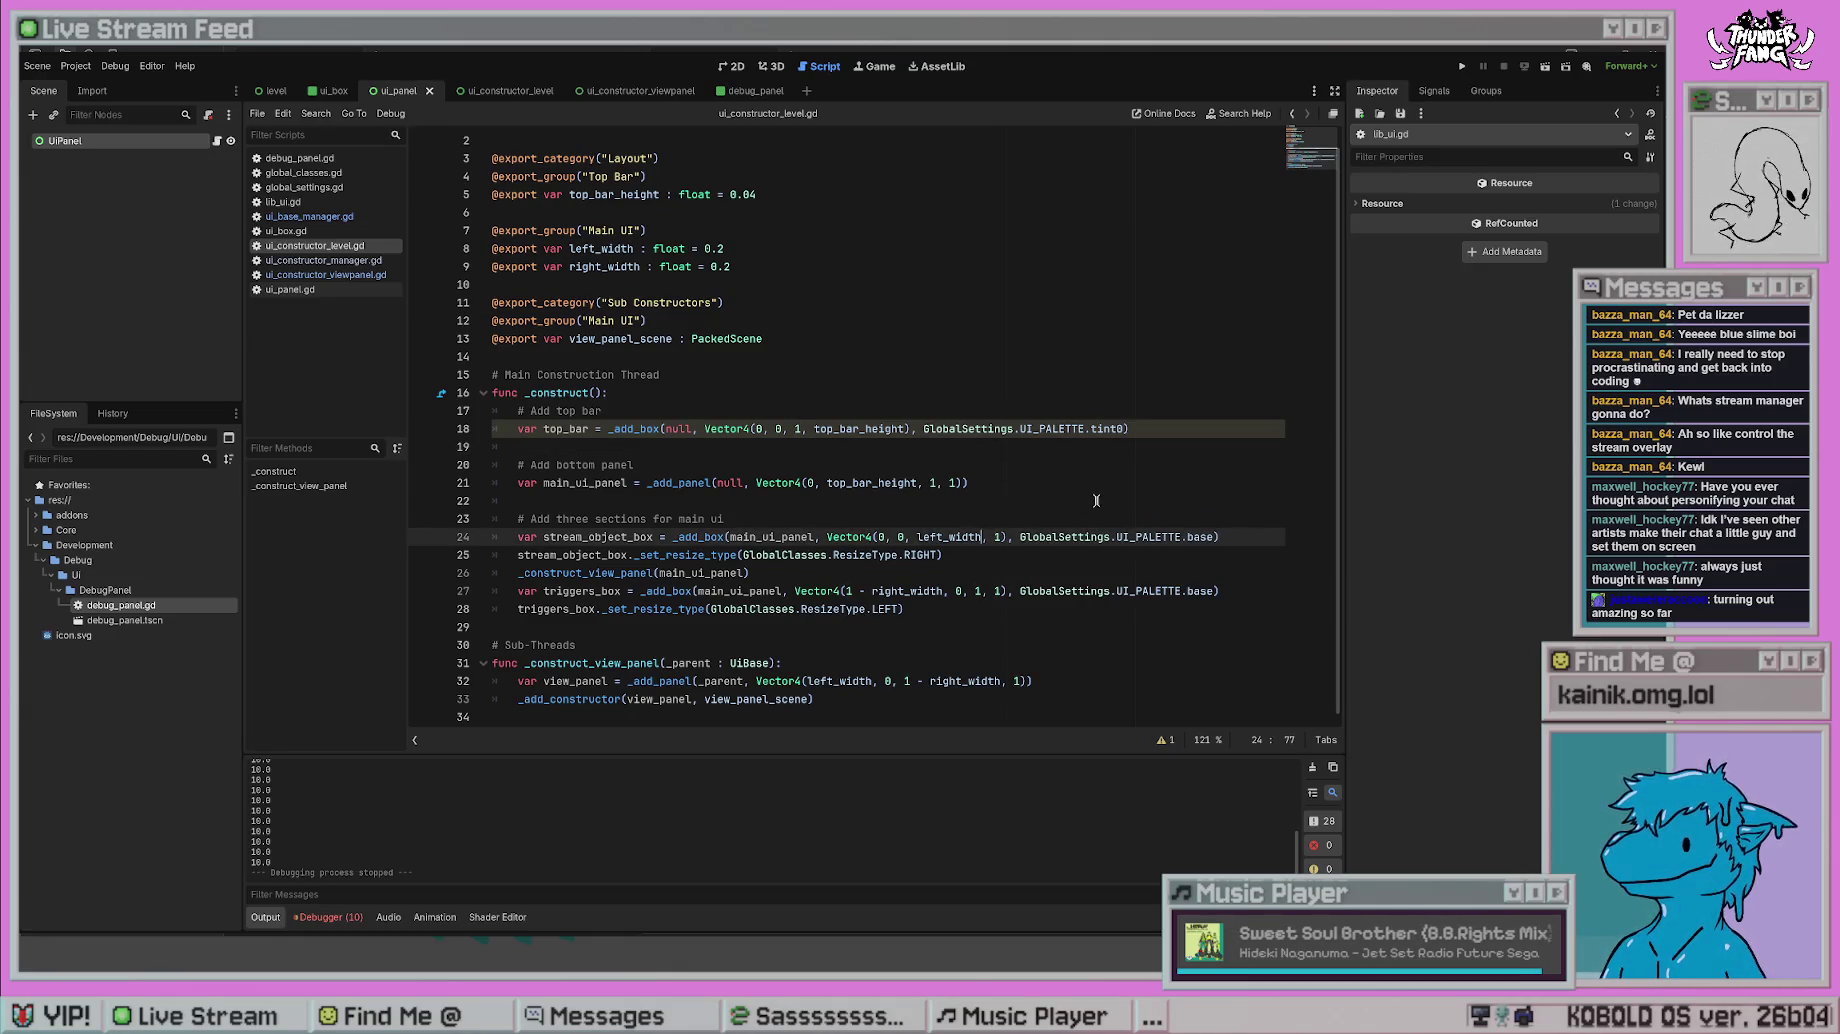
click(1096, 500)
click(1022, 612)
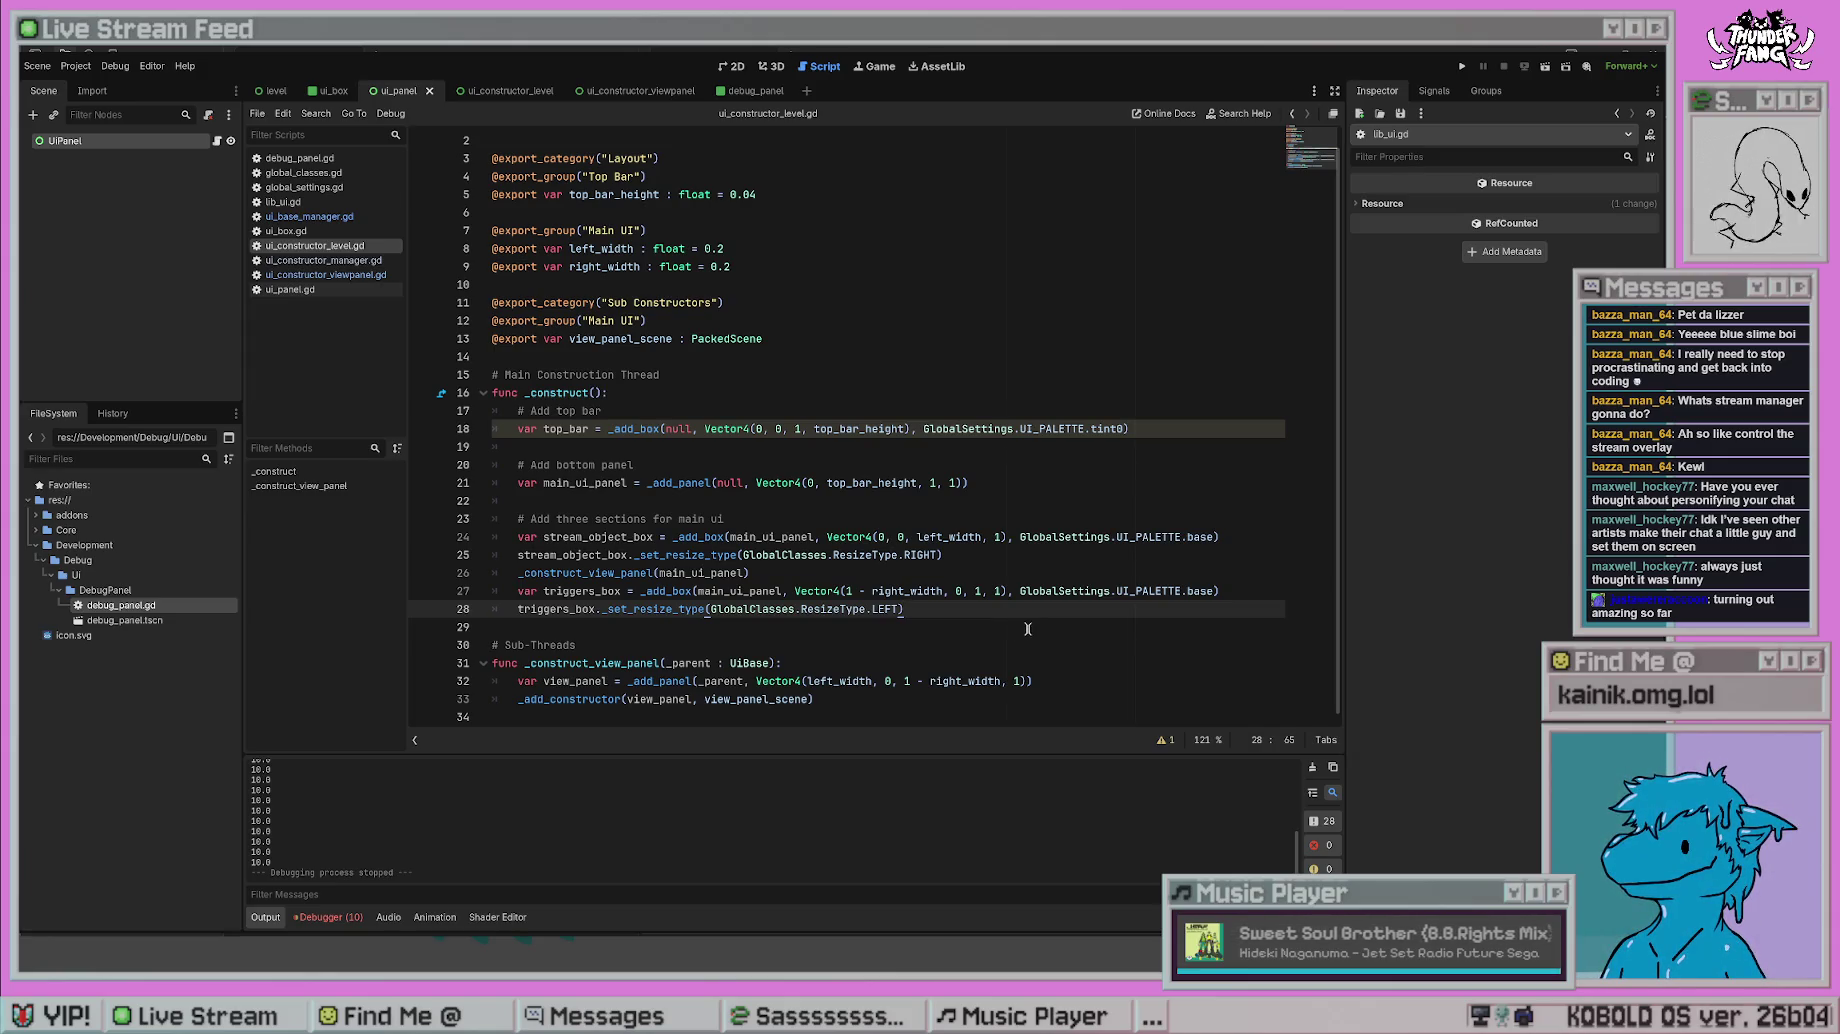
click(984, 638)
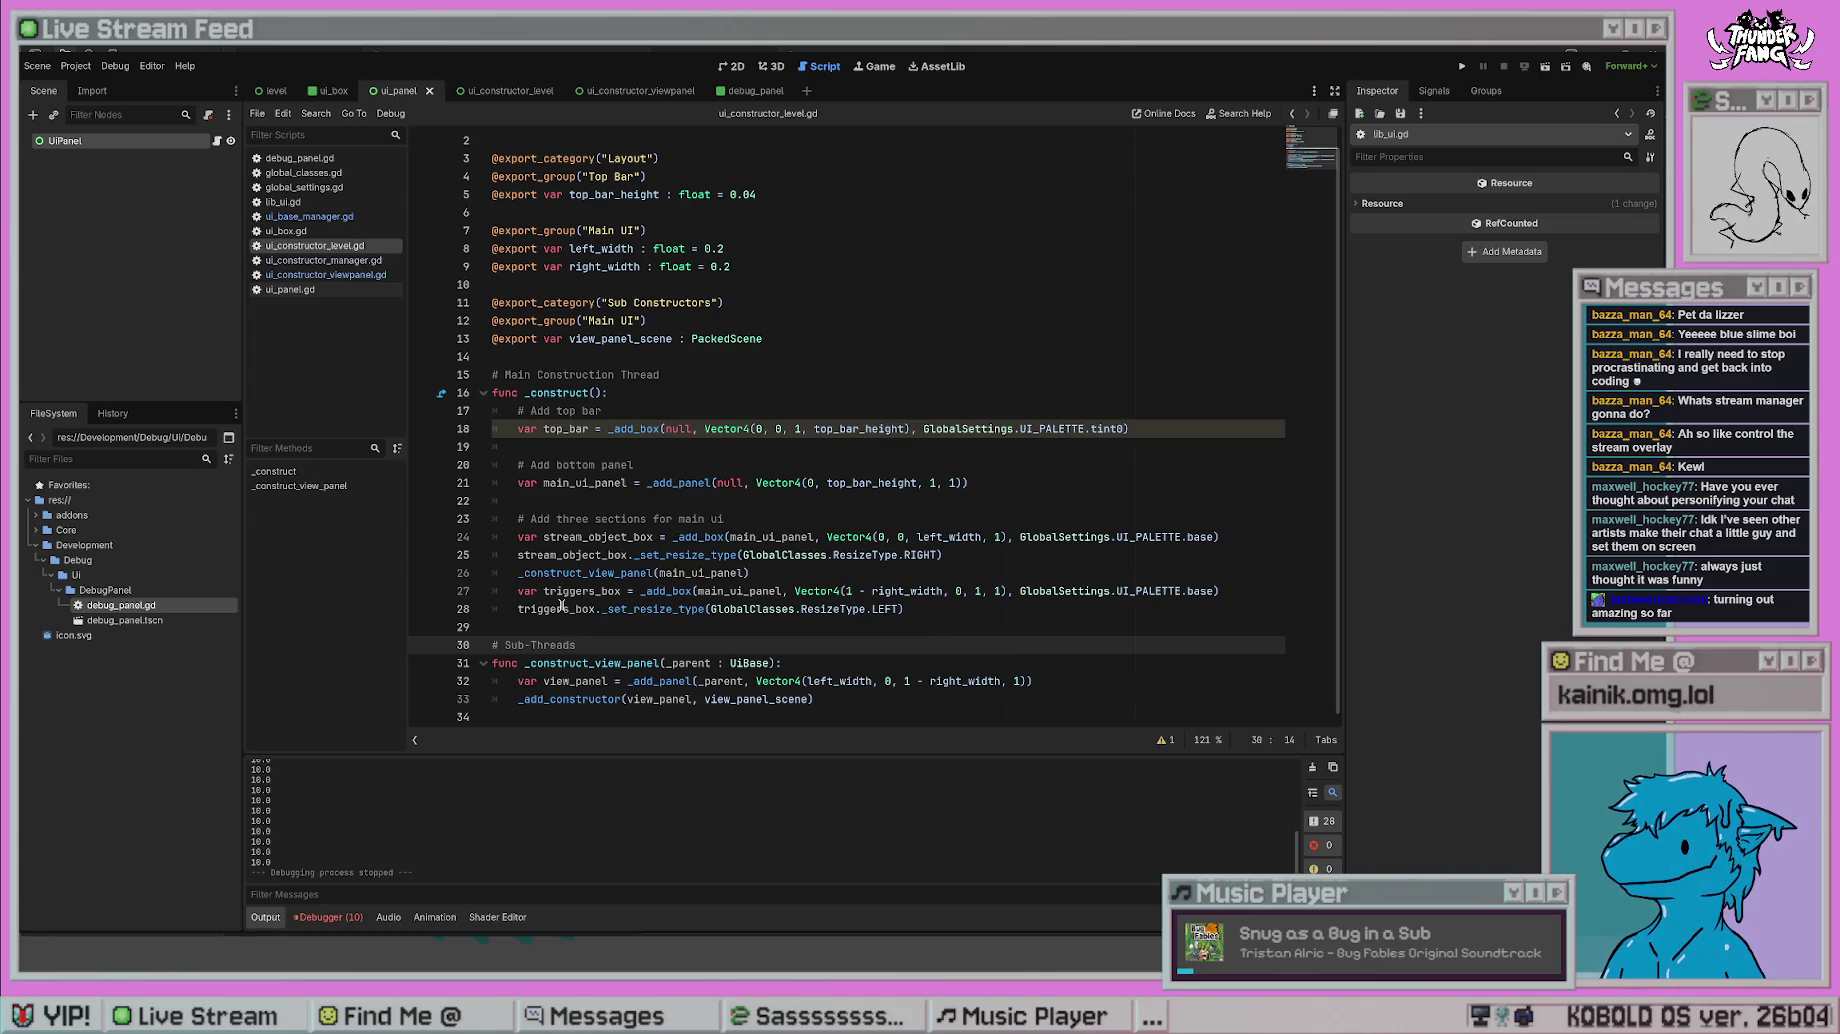
click(1089, 633)
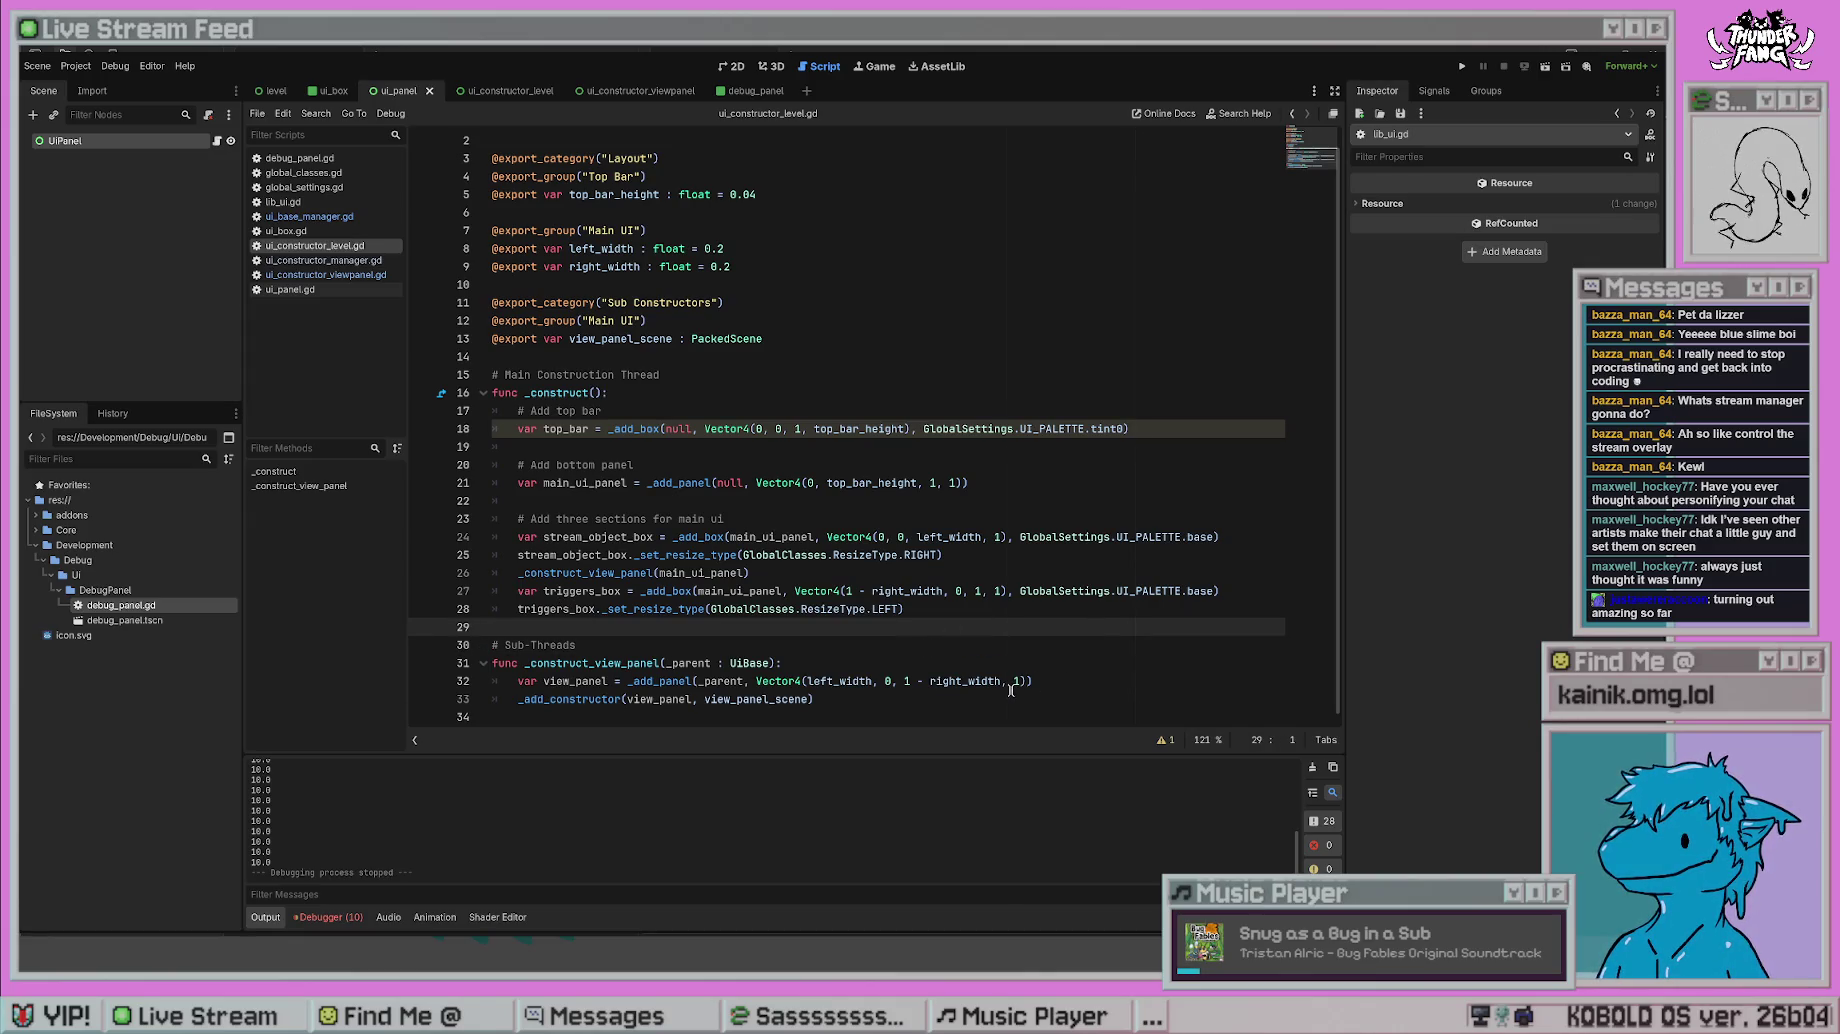
double_click(888, 608)
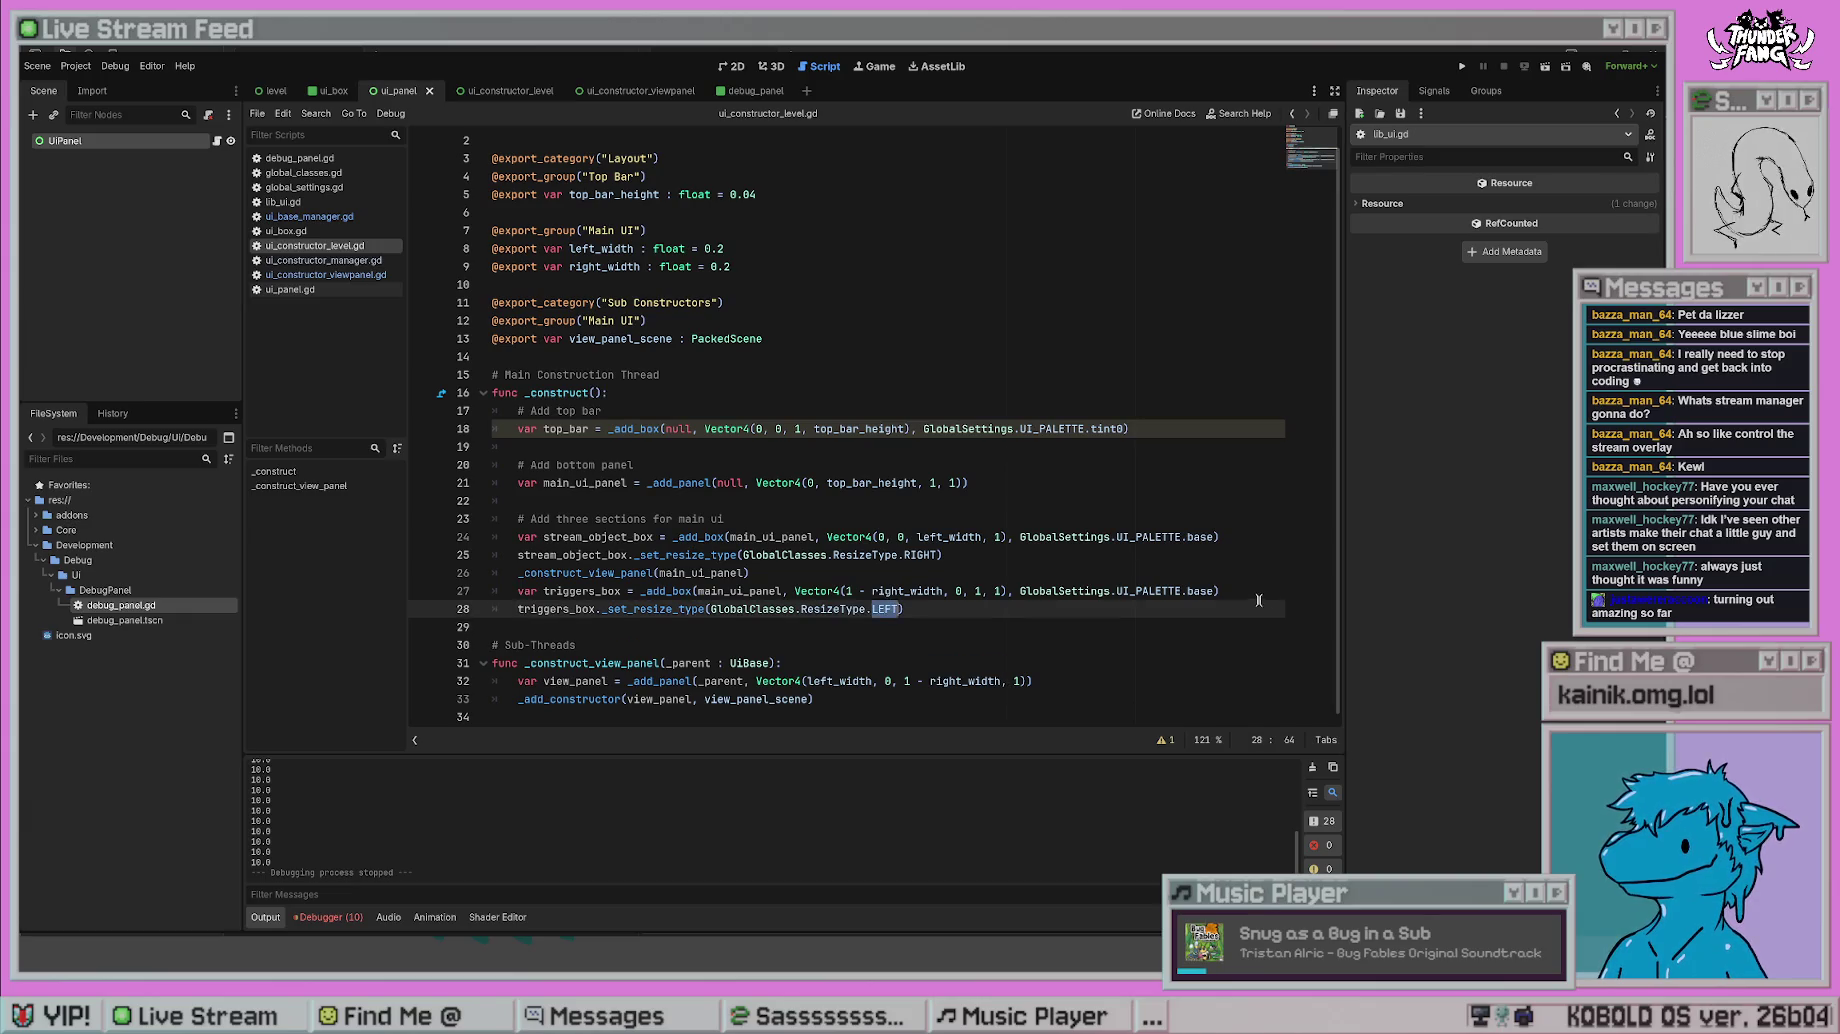
text(RIGHT)
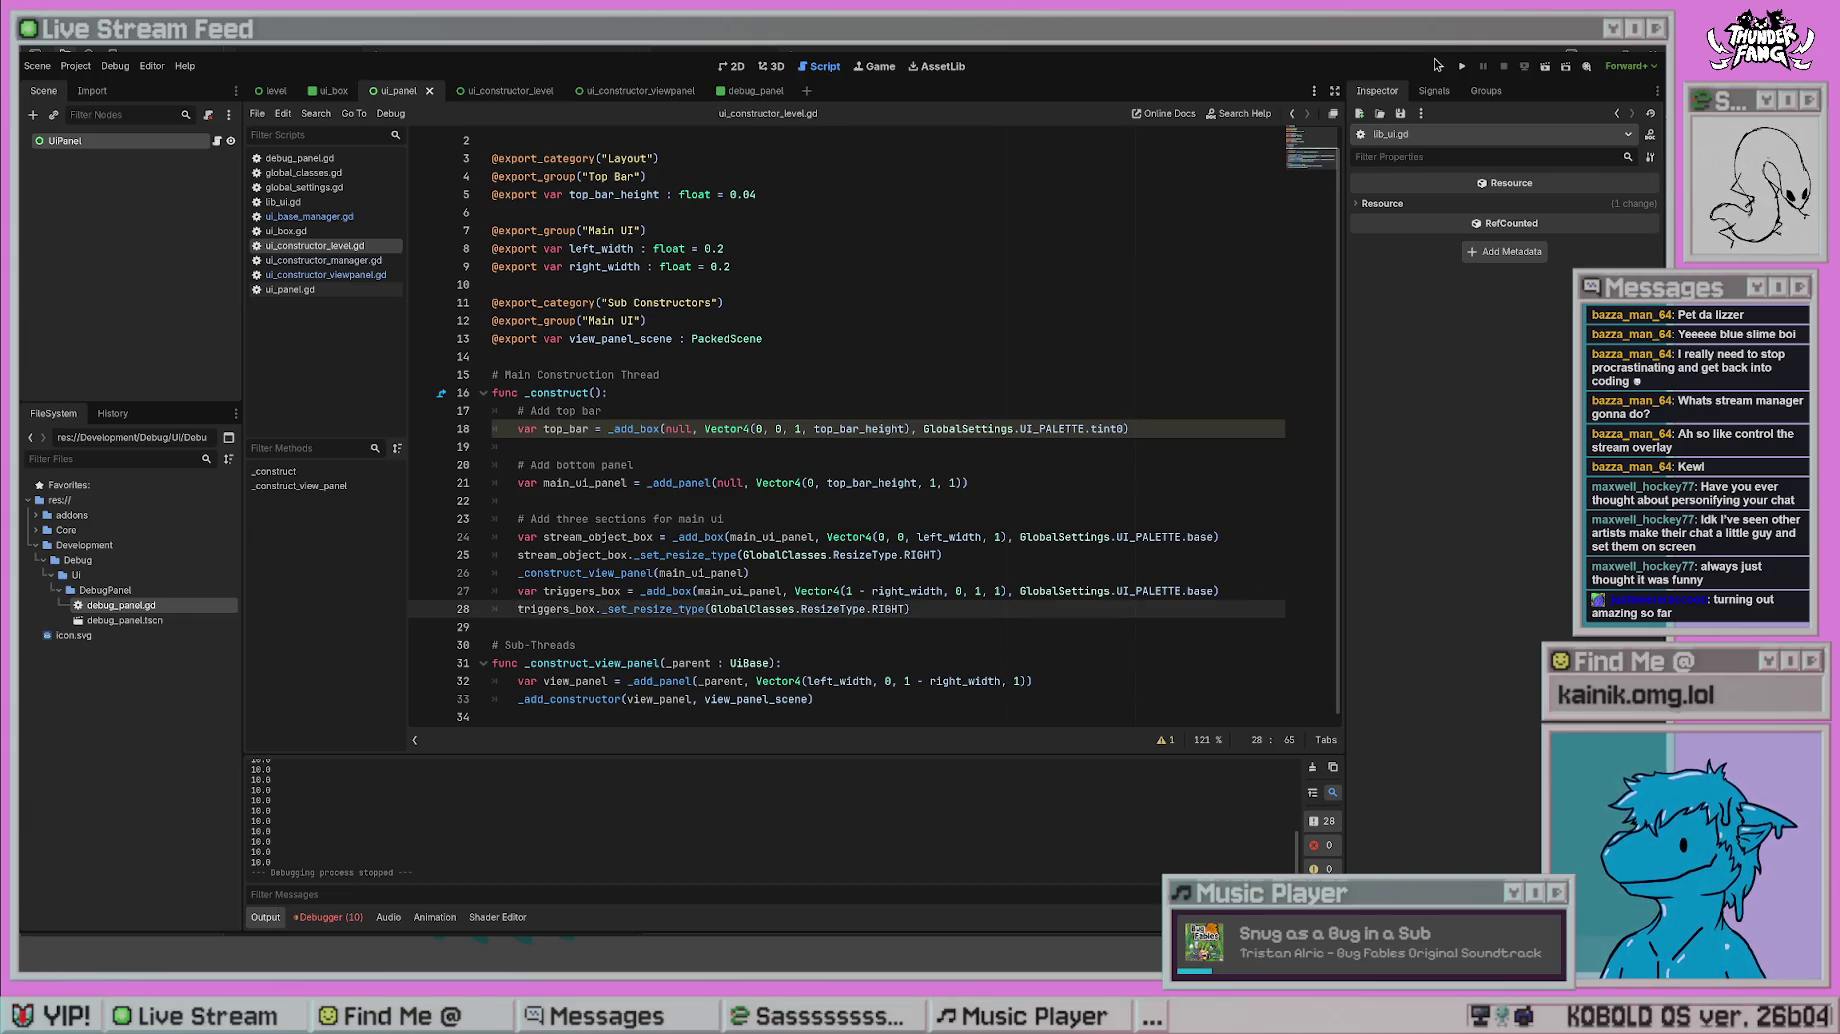
click(1460, 67)
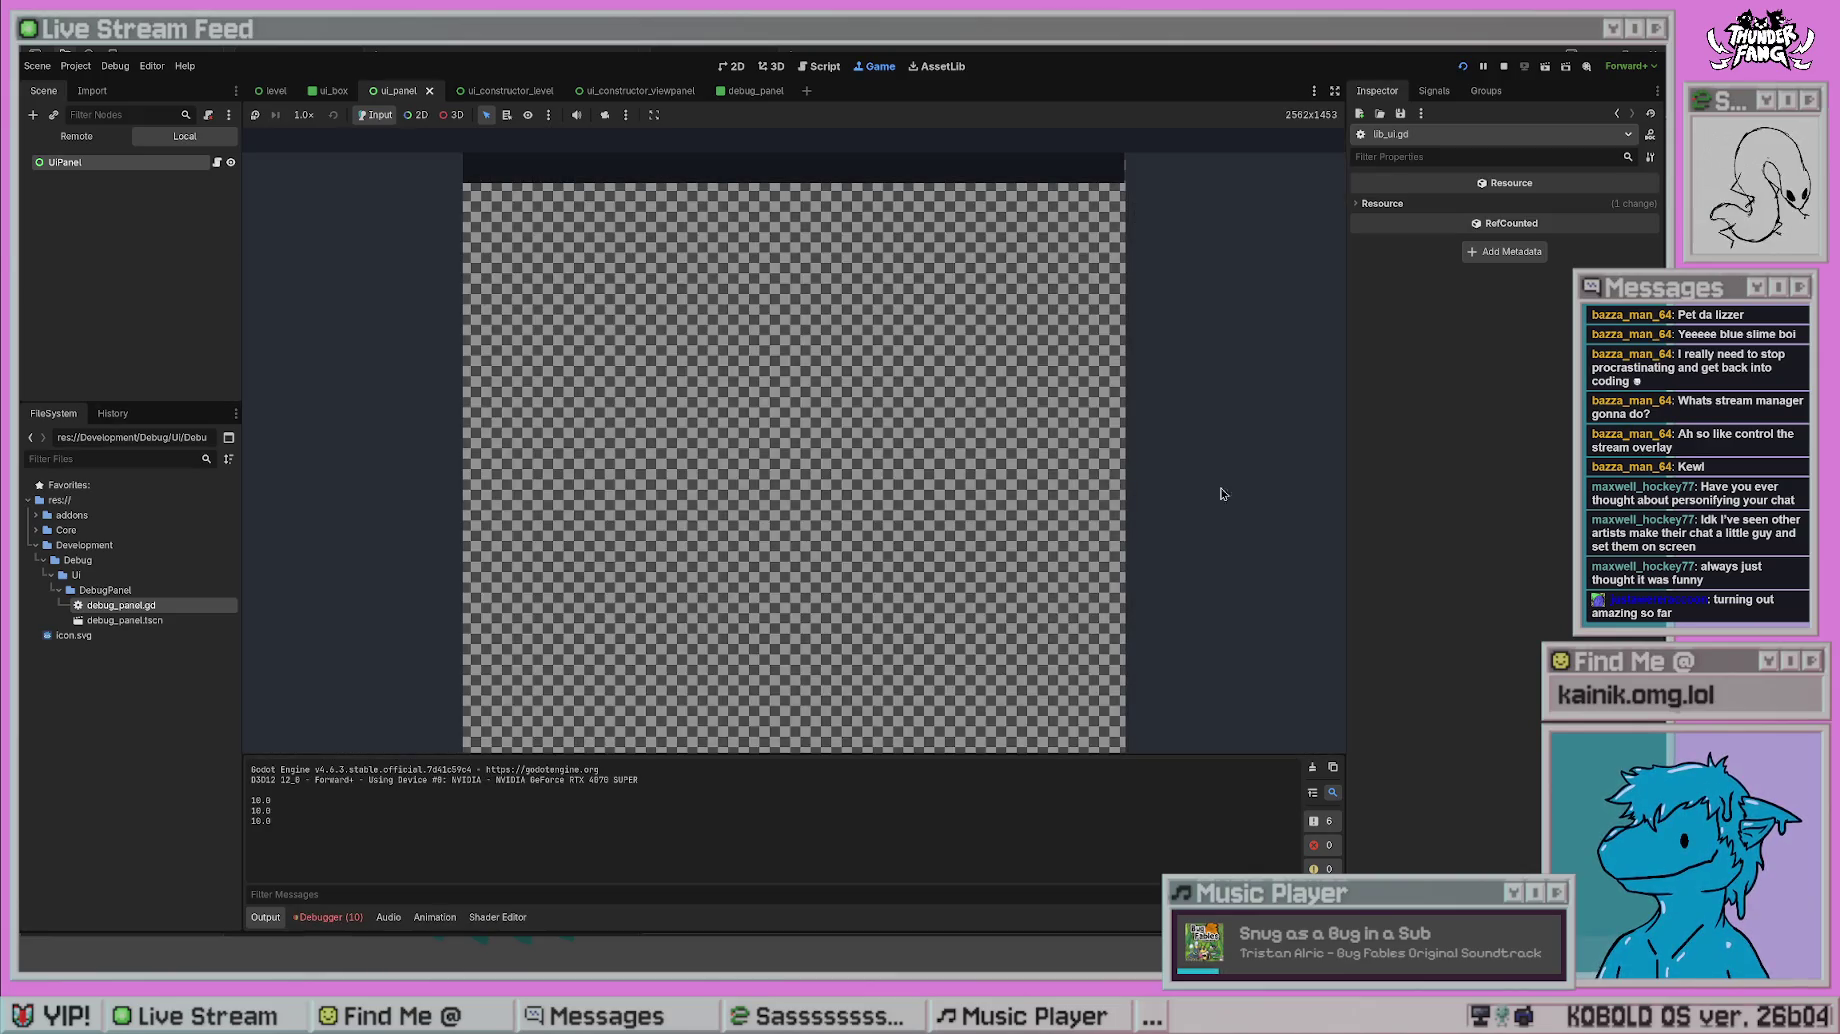
key(F8)
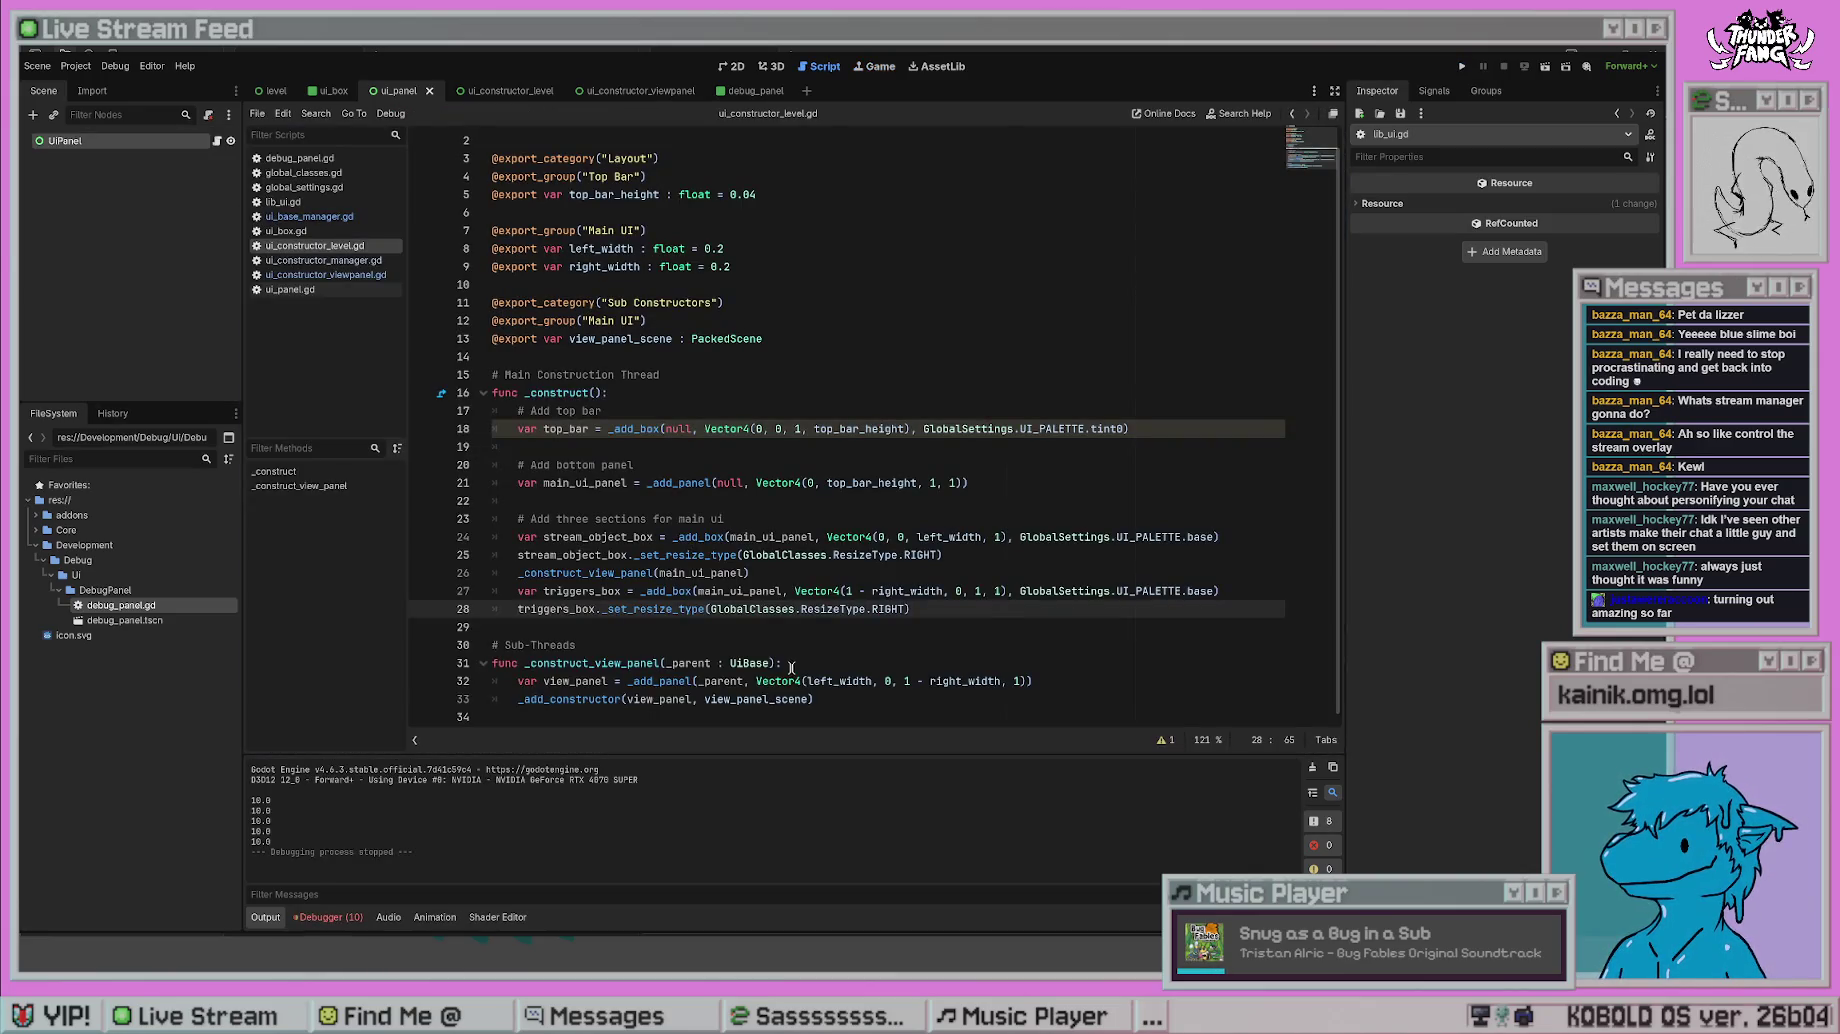
double_click(899, 609)
text(TOP)
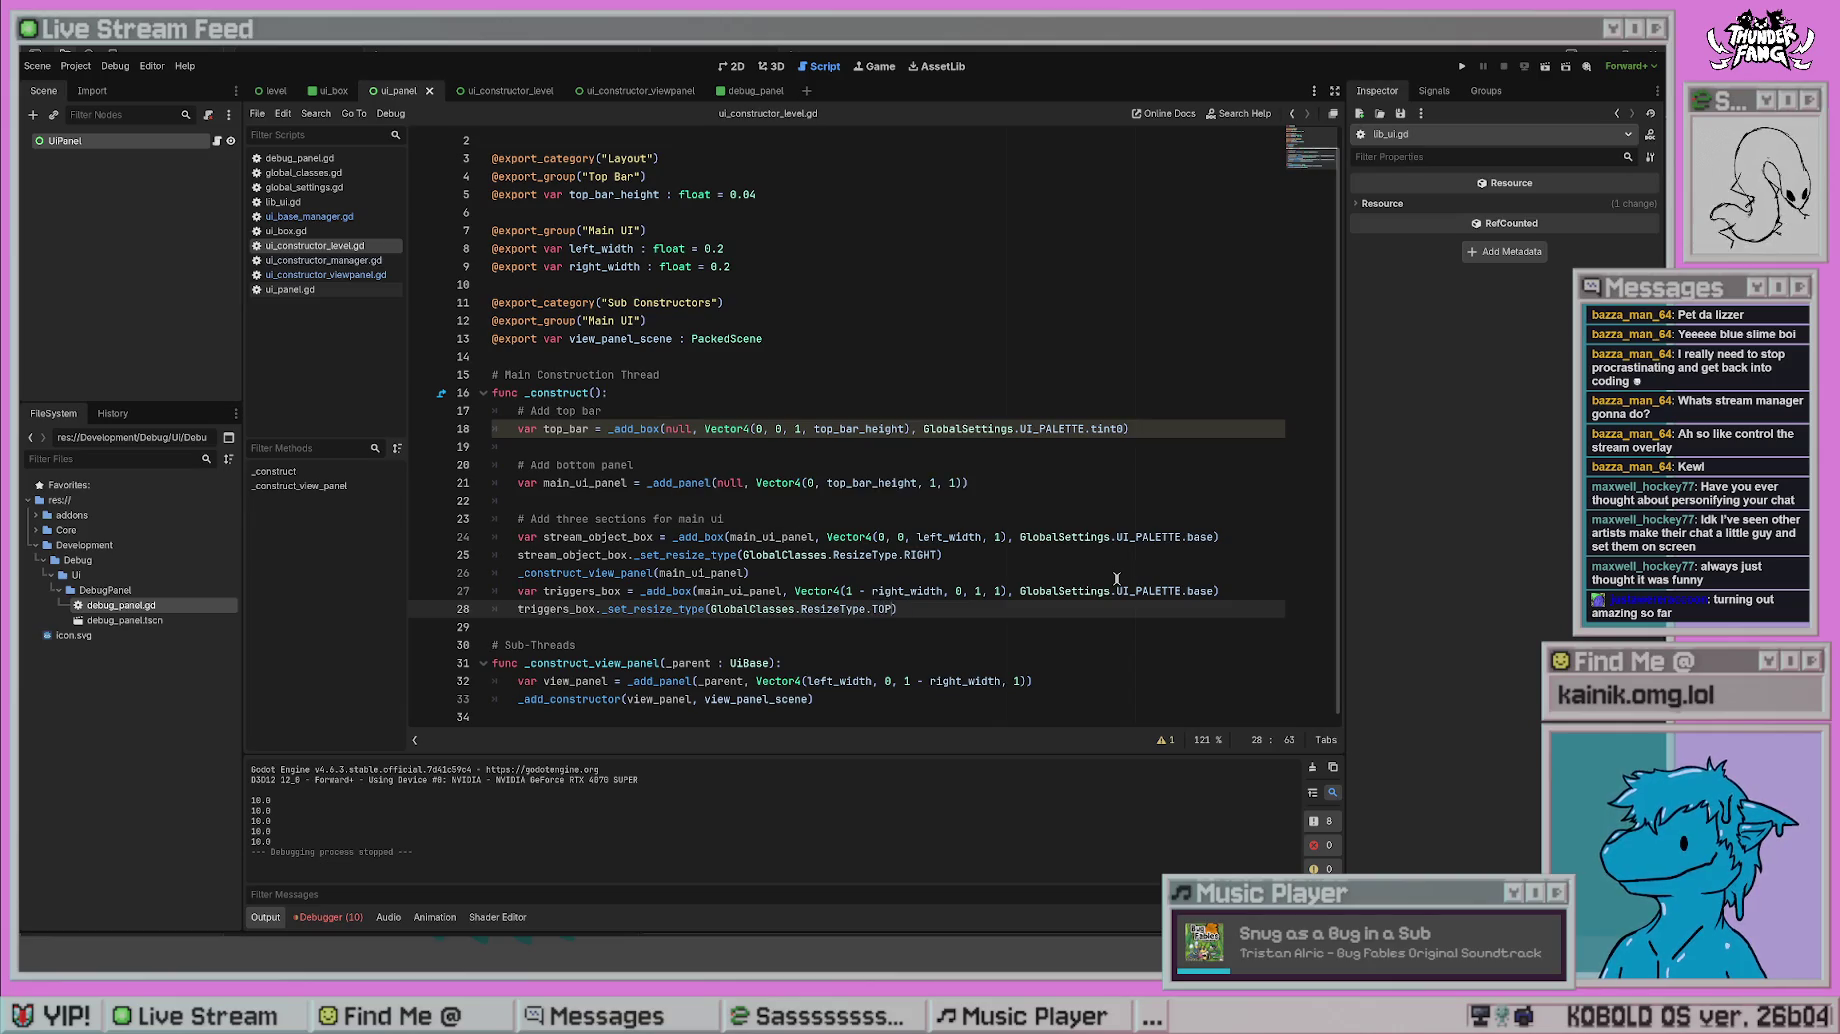
click(1460, 67)
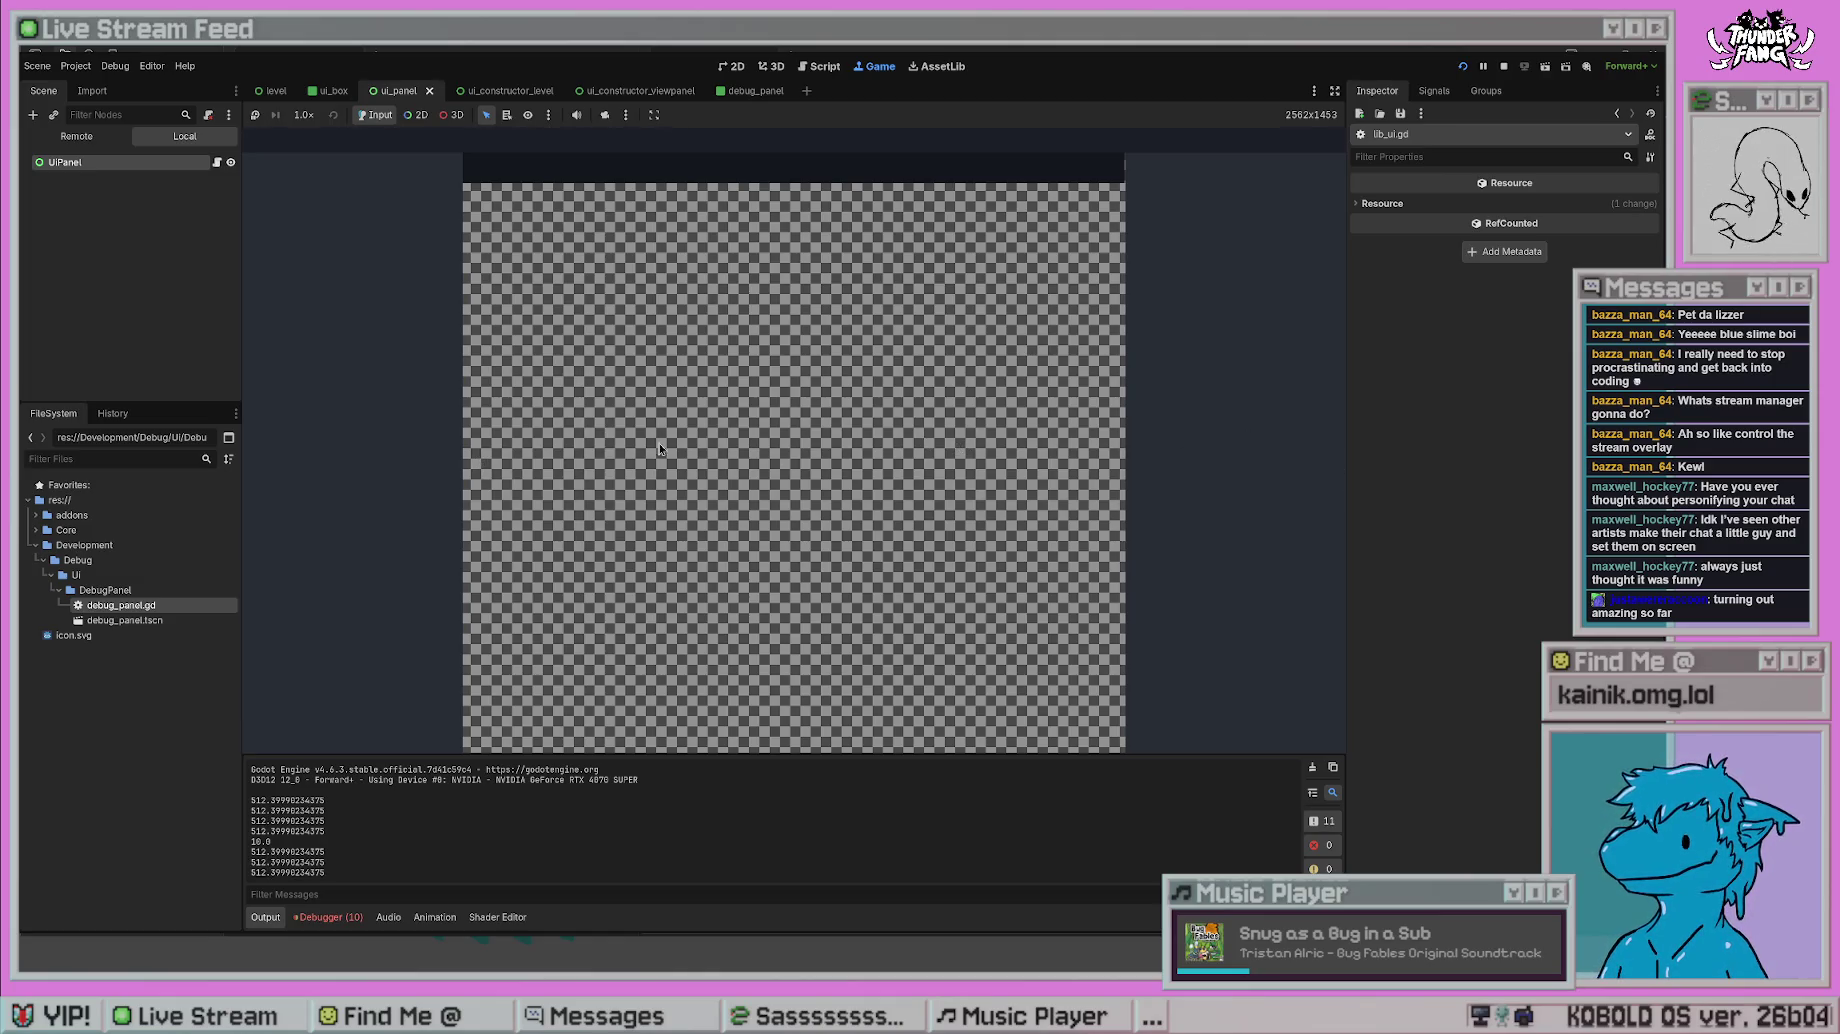
key(F8)
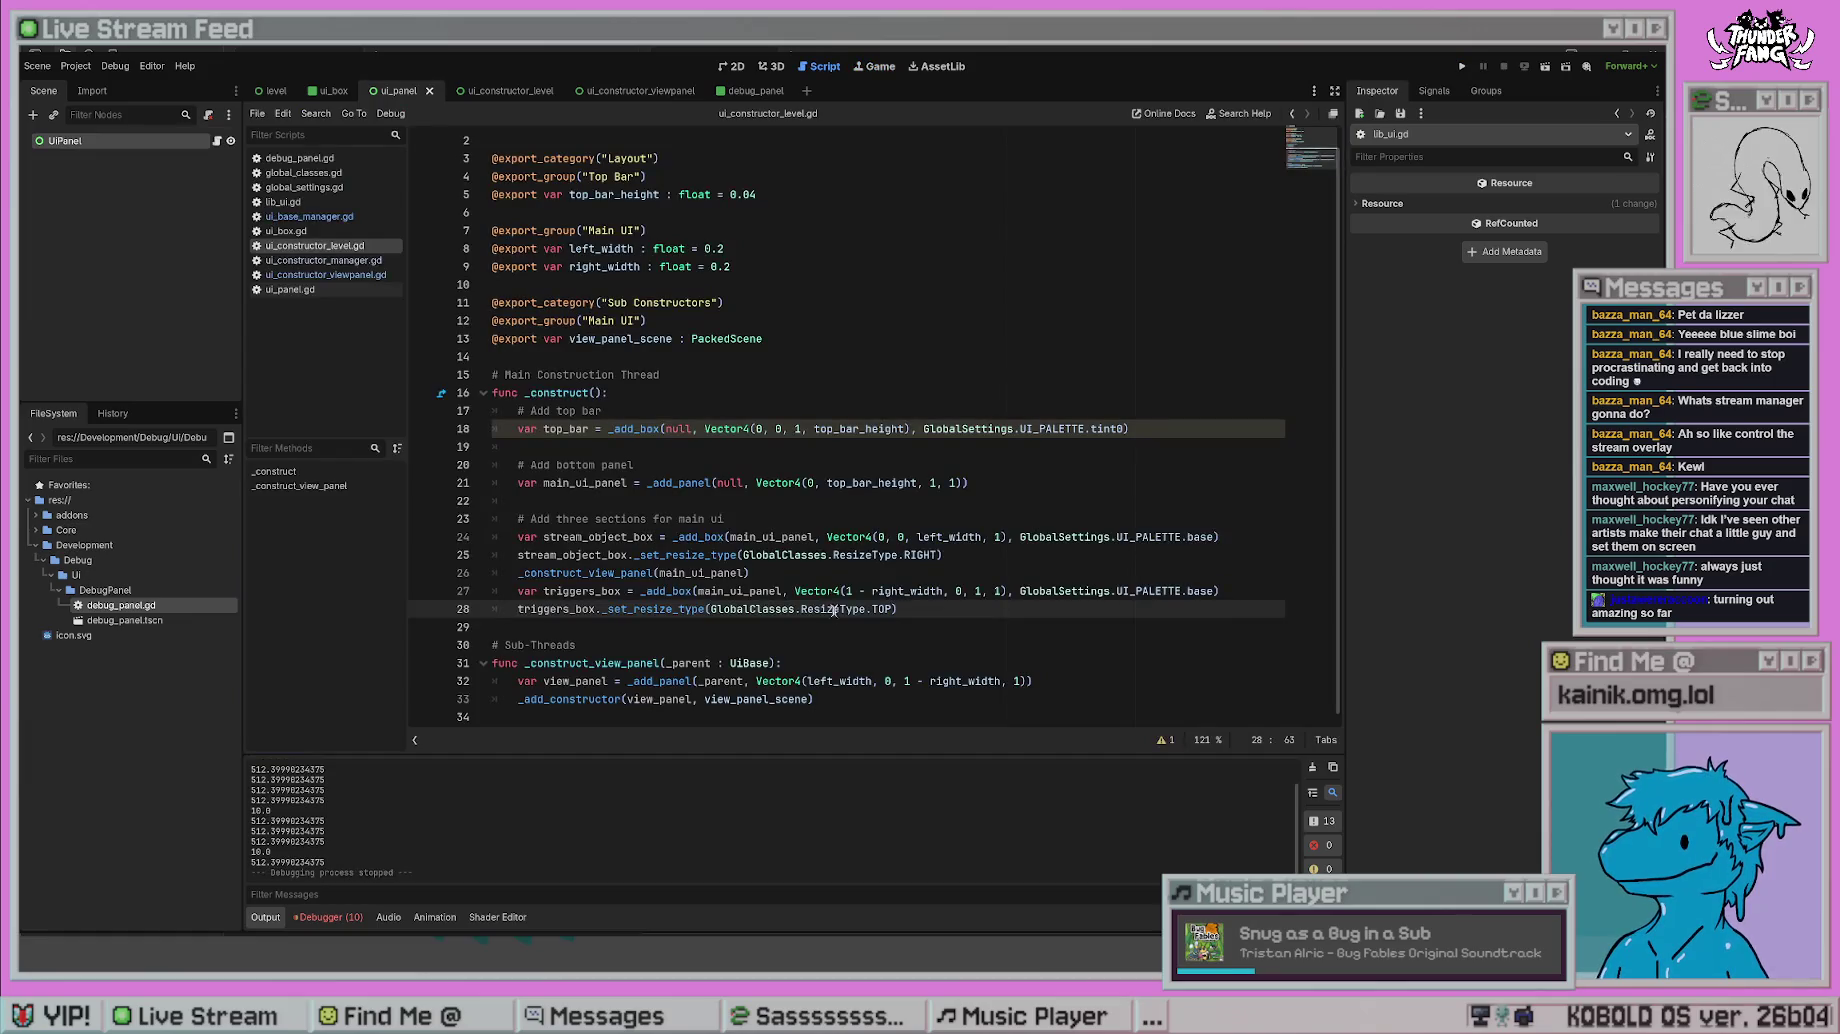
double_click(878, 609)
text(LEF)
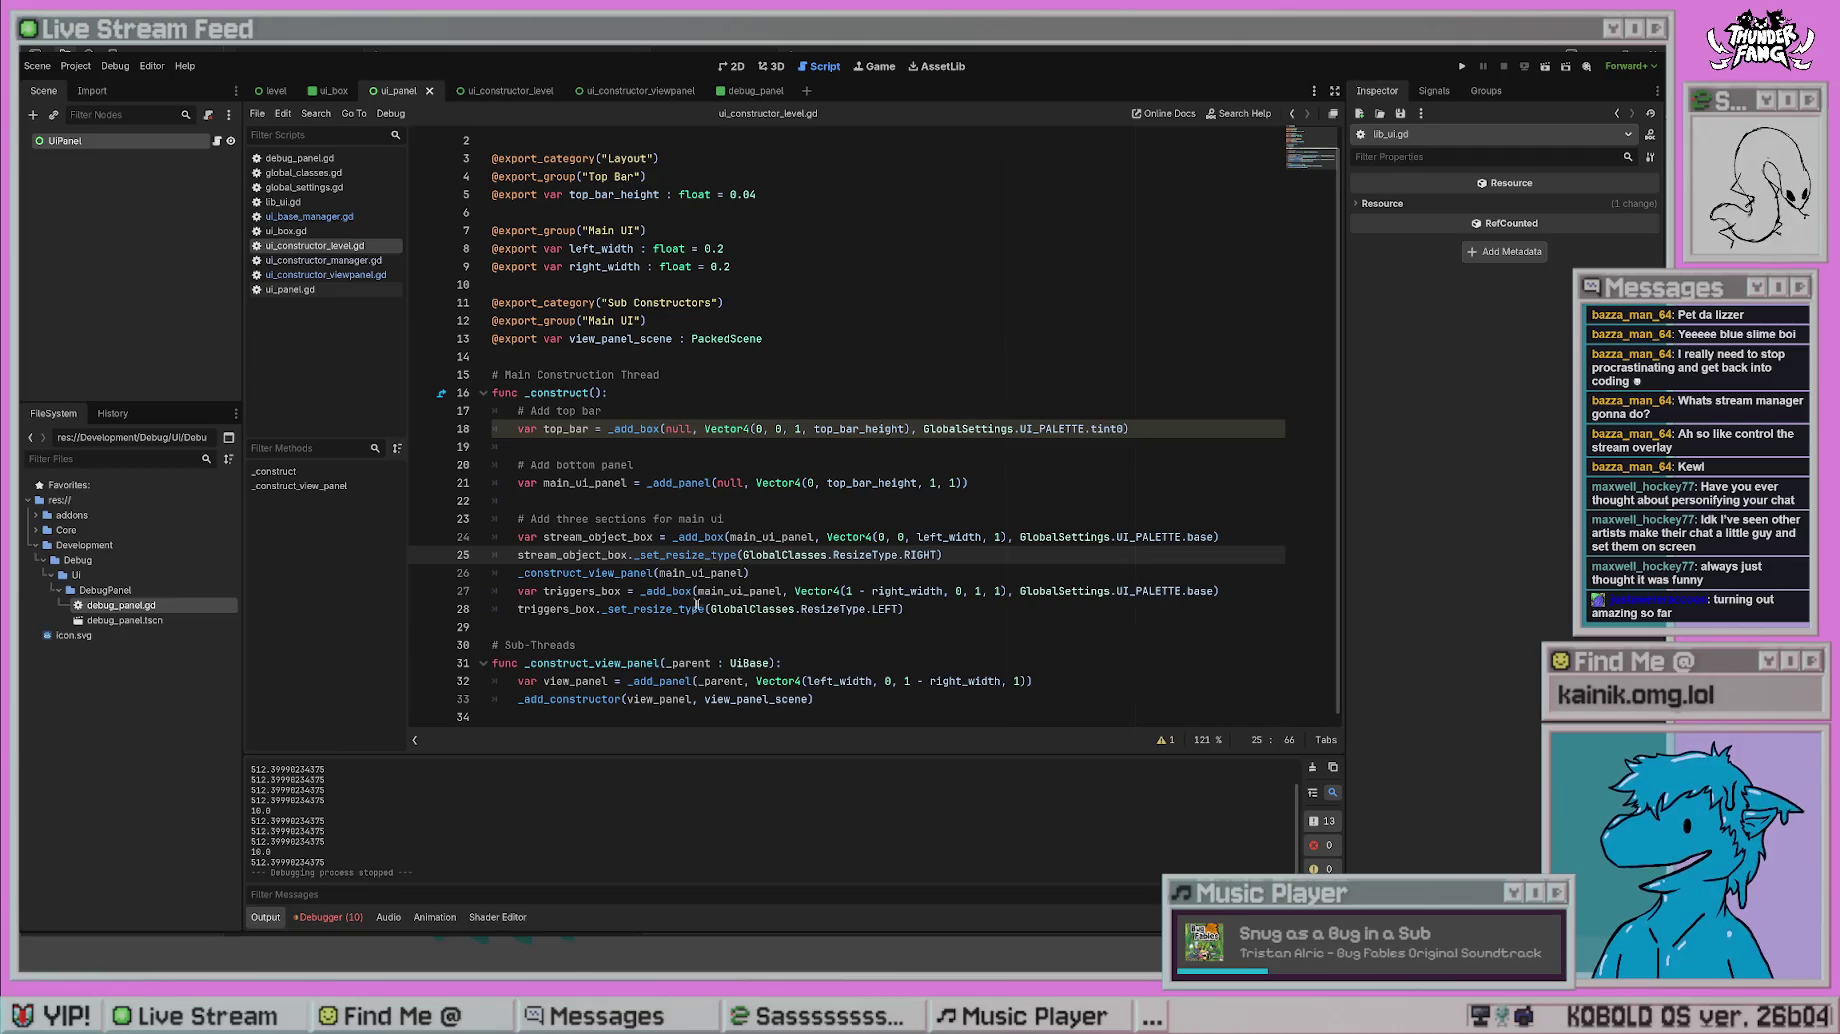
- Open the _set_resize_type definition and review the DEBUG_Panel._create call in _resize_process
ctrl+click(690, 555)
scroll(895, 500, down, 10)
click(852, 498)
click(966, 473)
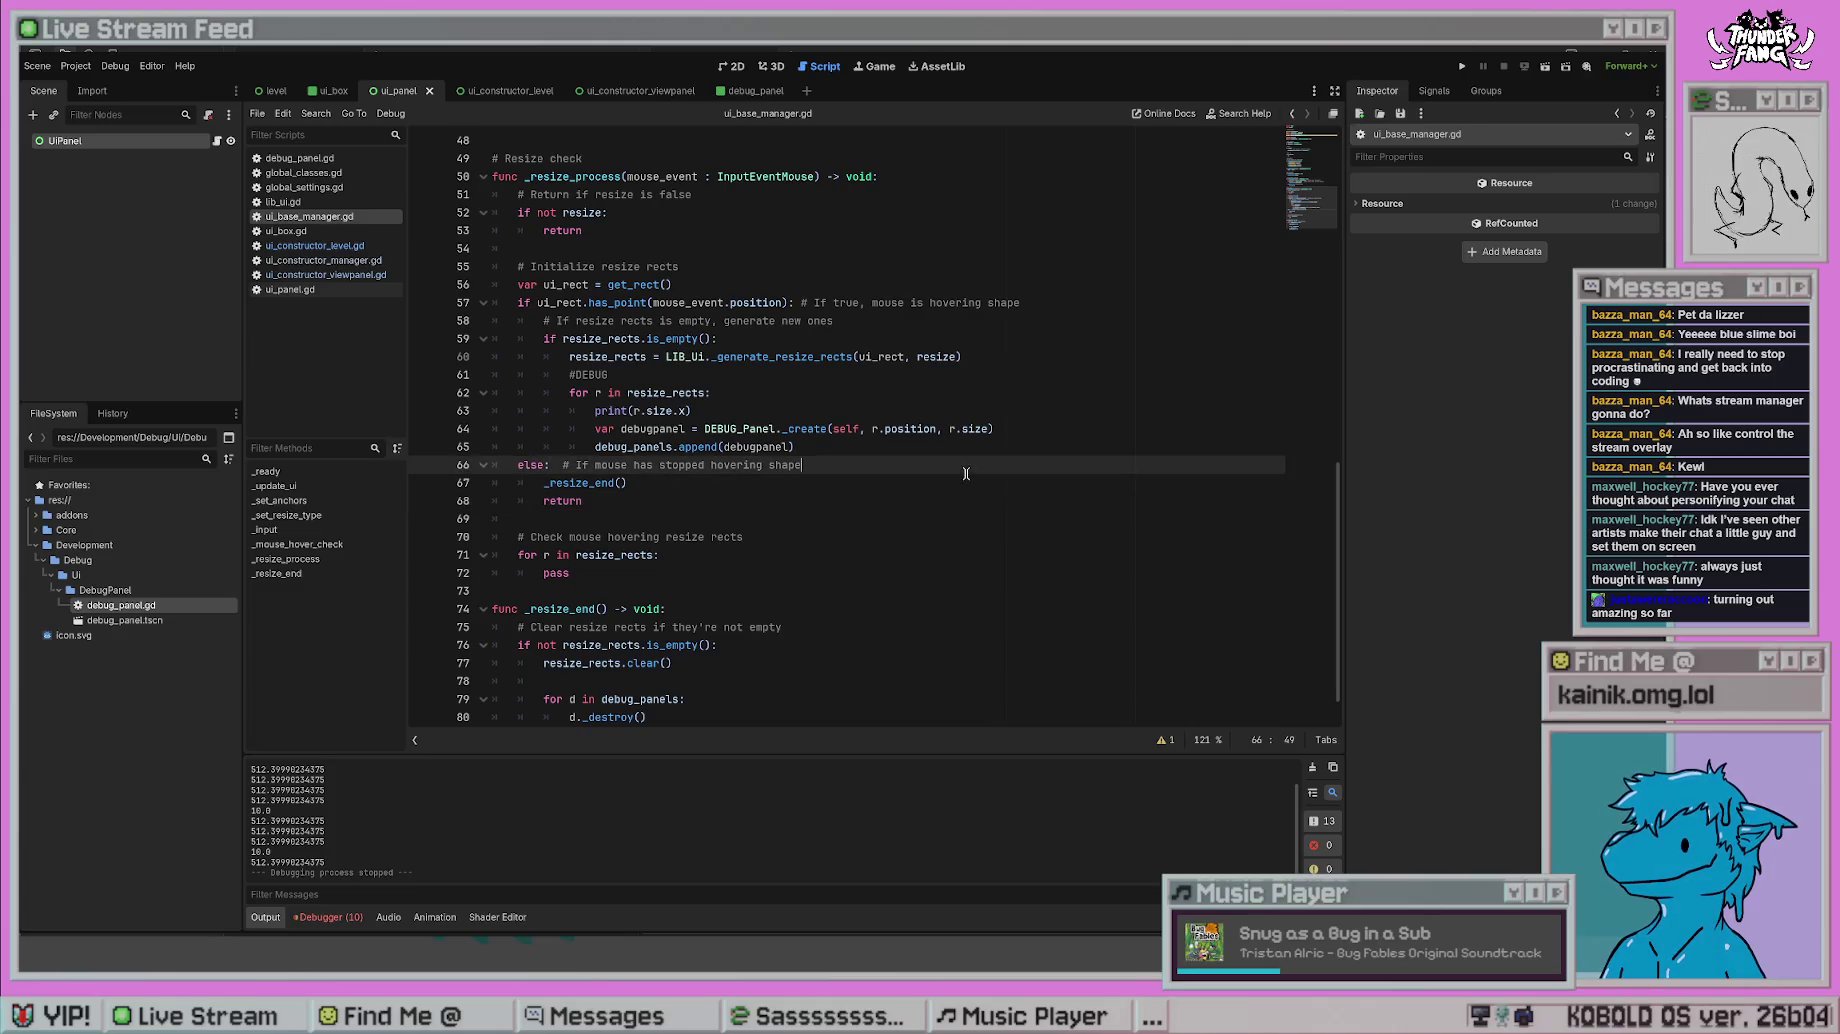
double_click(840, 436)
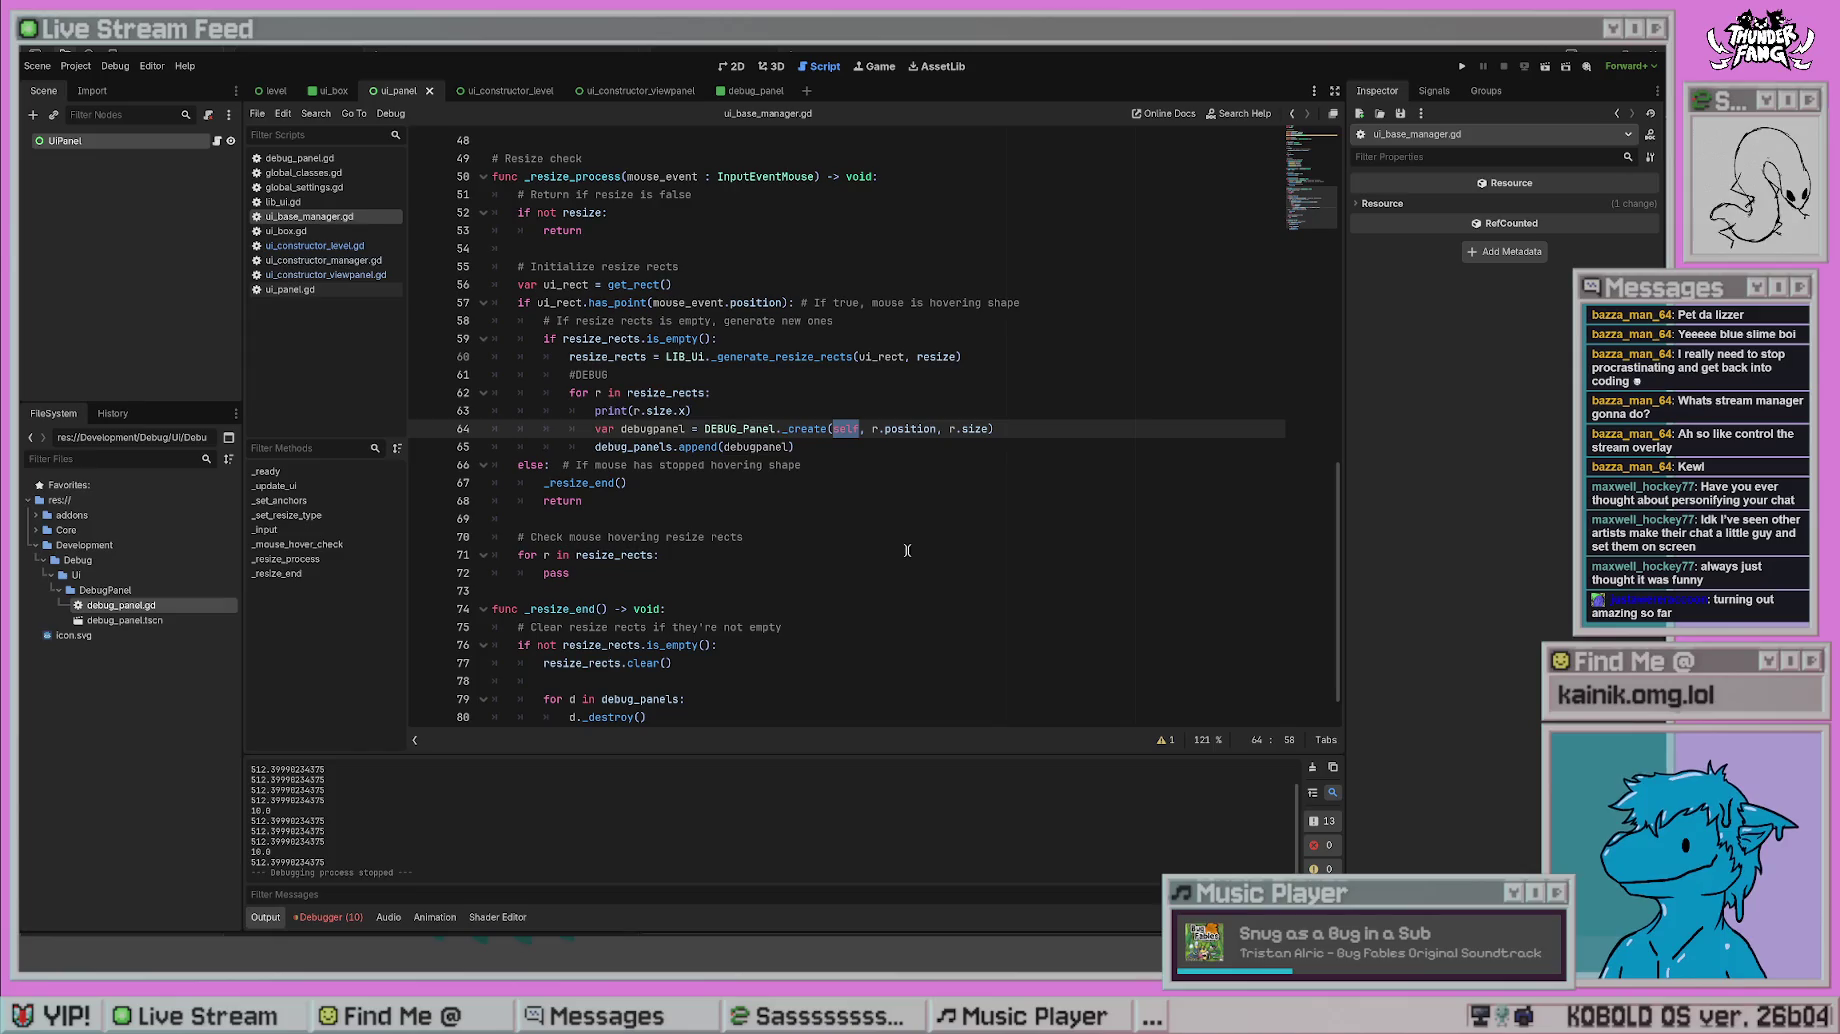
scroll(907, 550, up, 15)
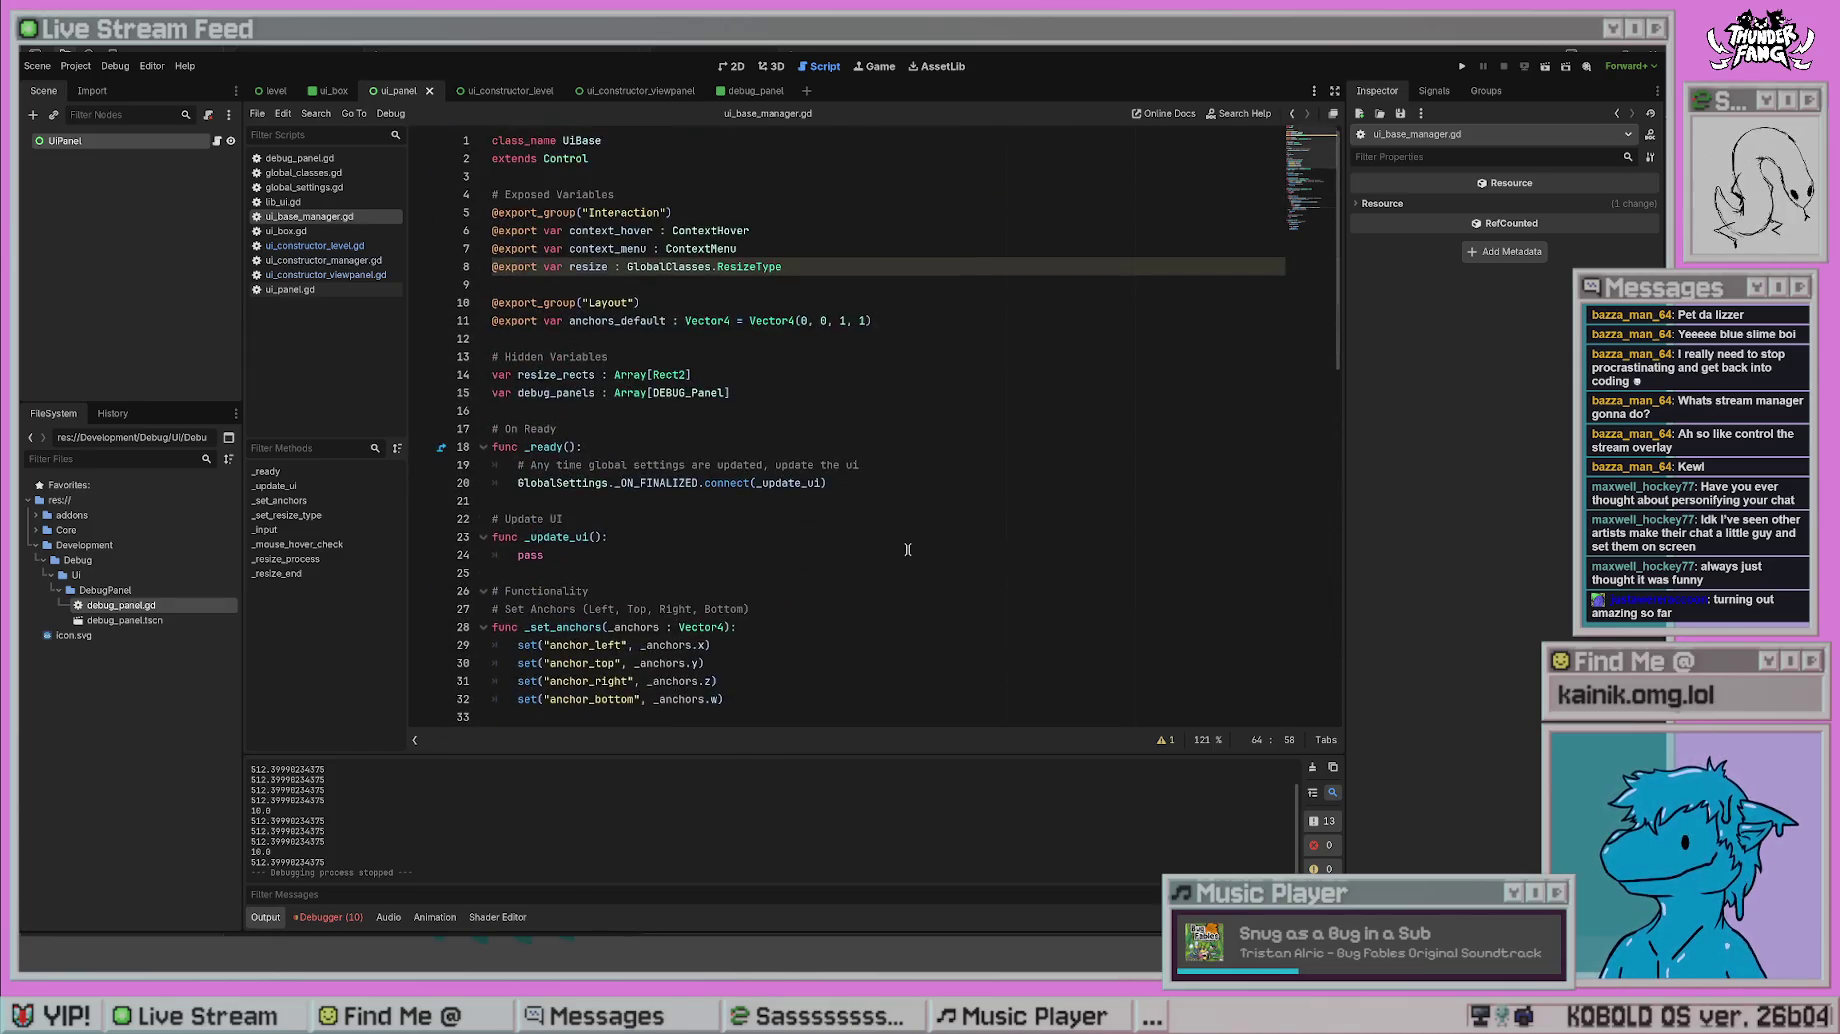
drag(1340, 222, 1318, 600)
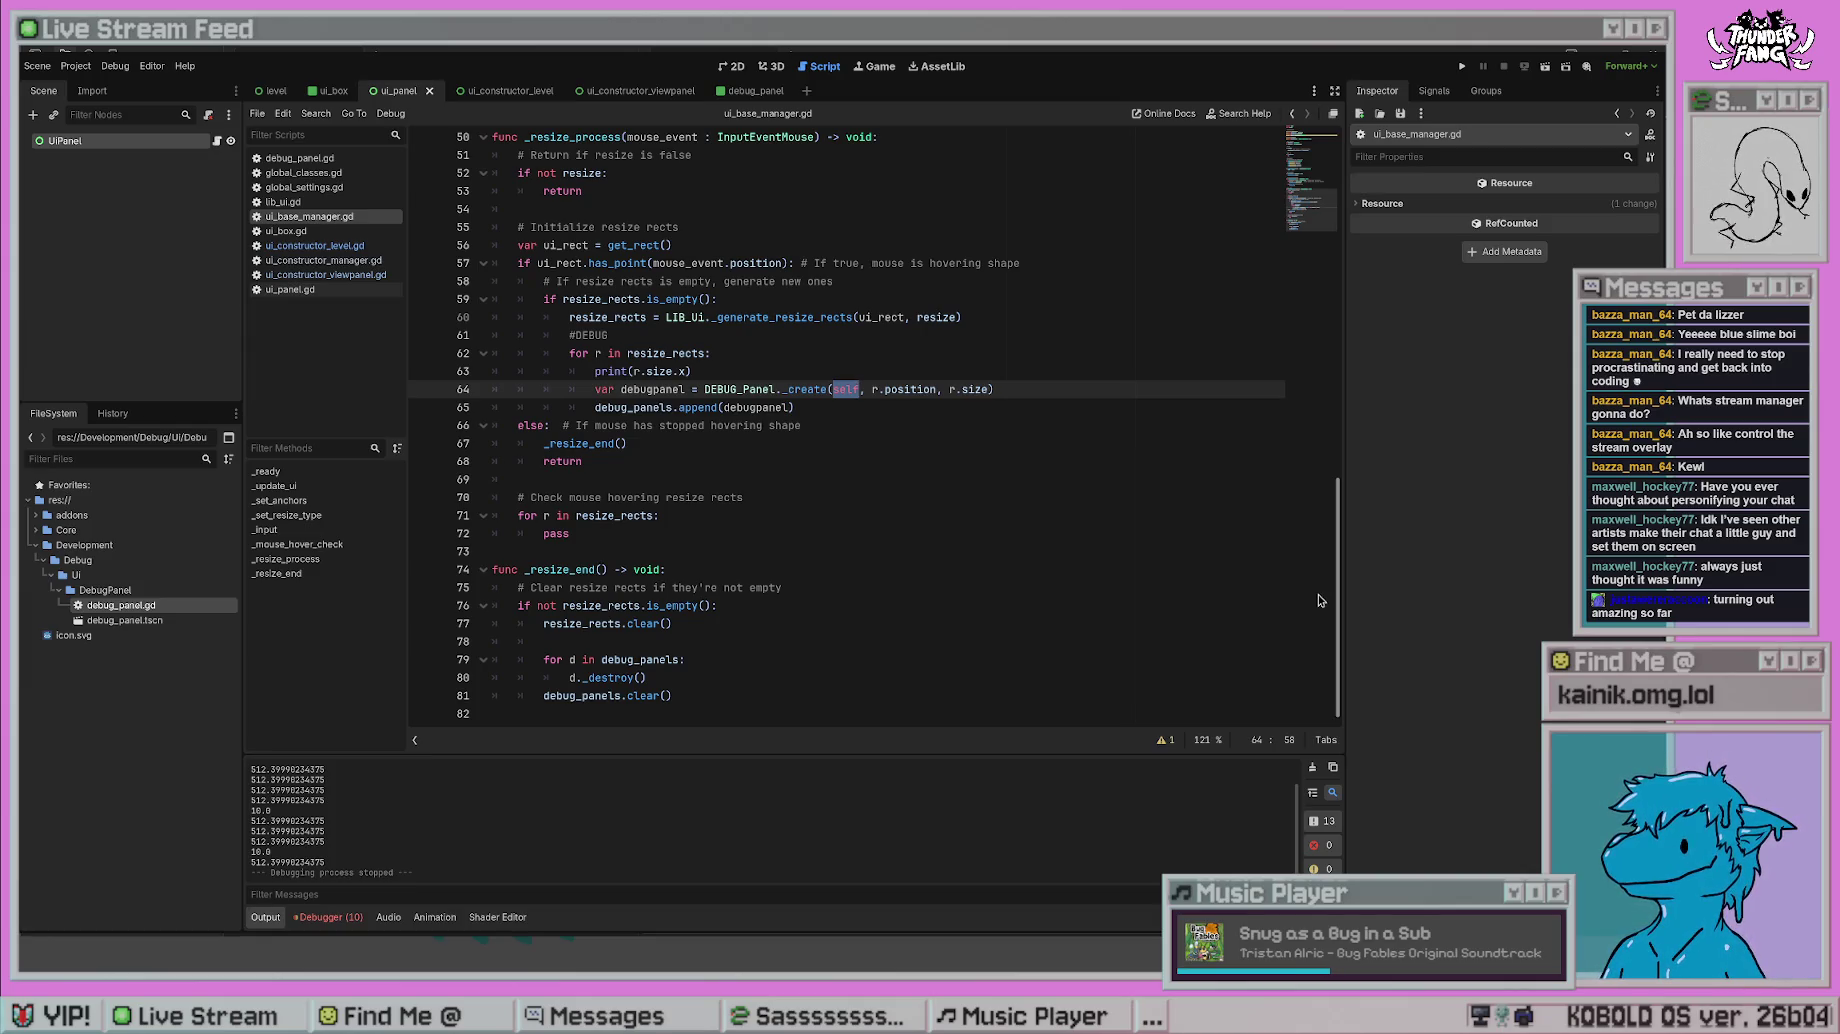
- Return to ui_constructor_level.gd, then run and stop the project
click(340, 246)
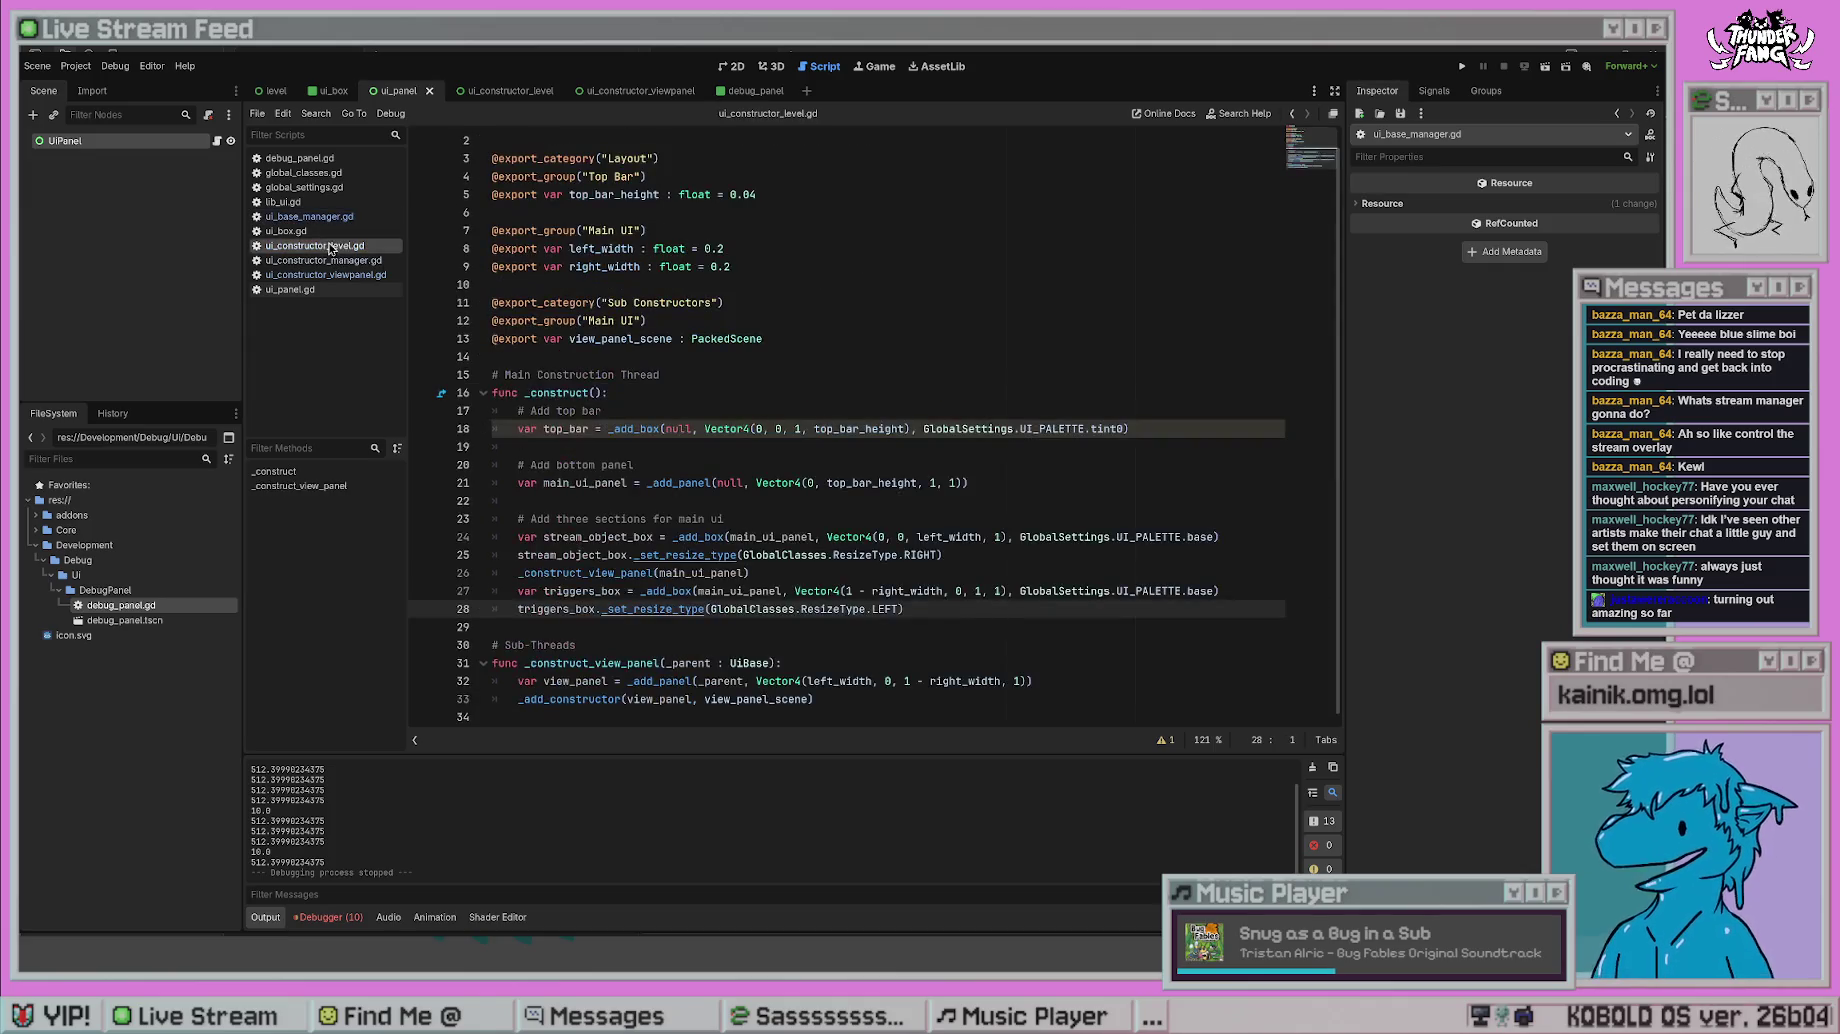
click(521, 573)
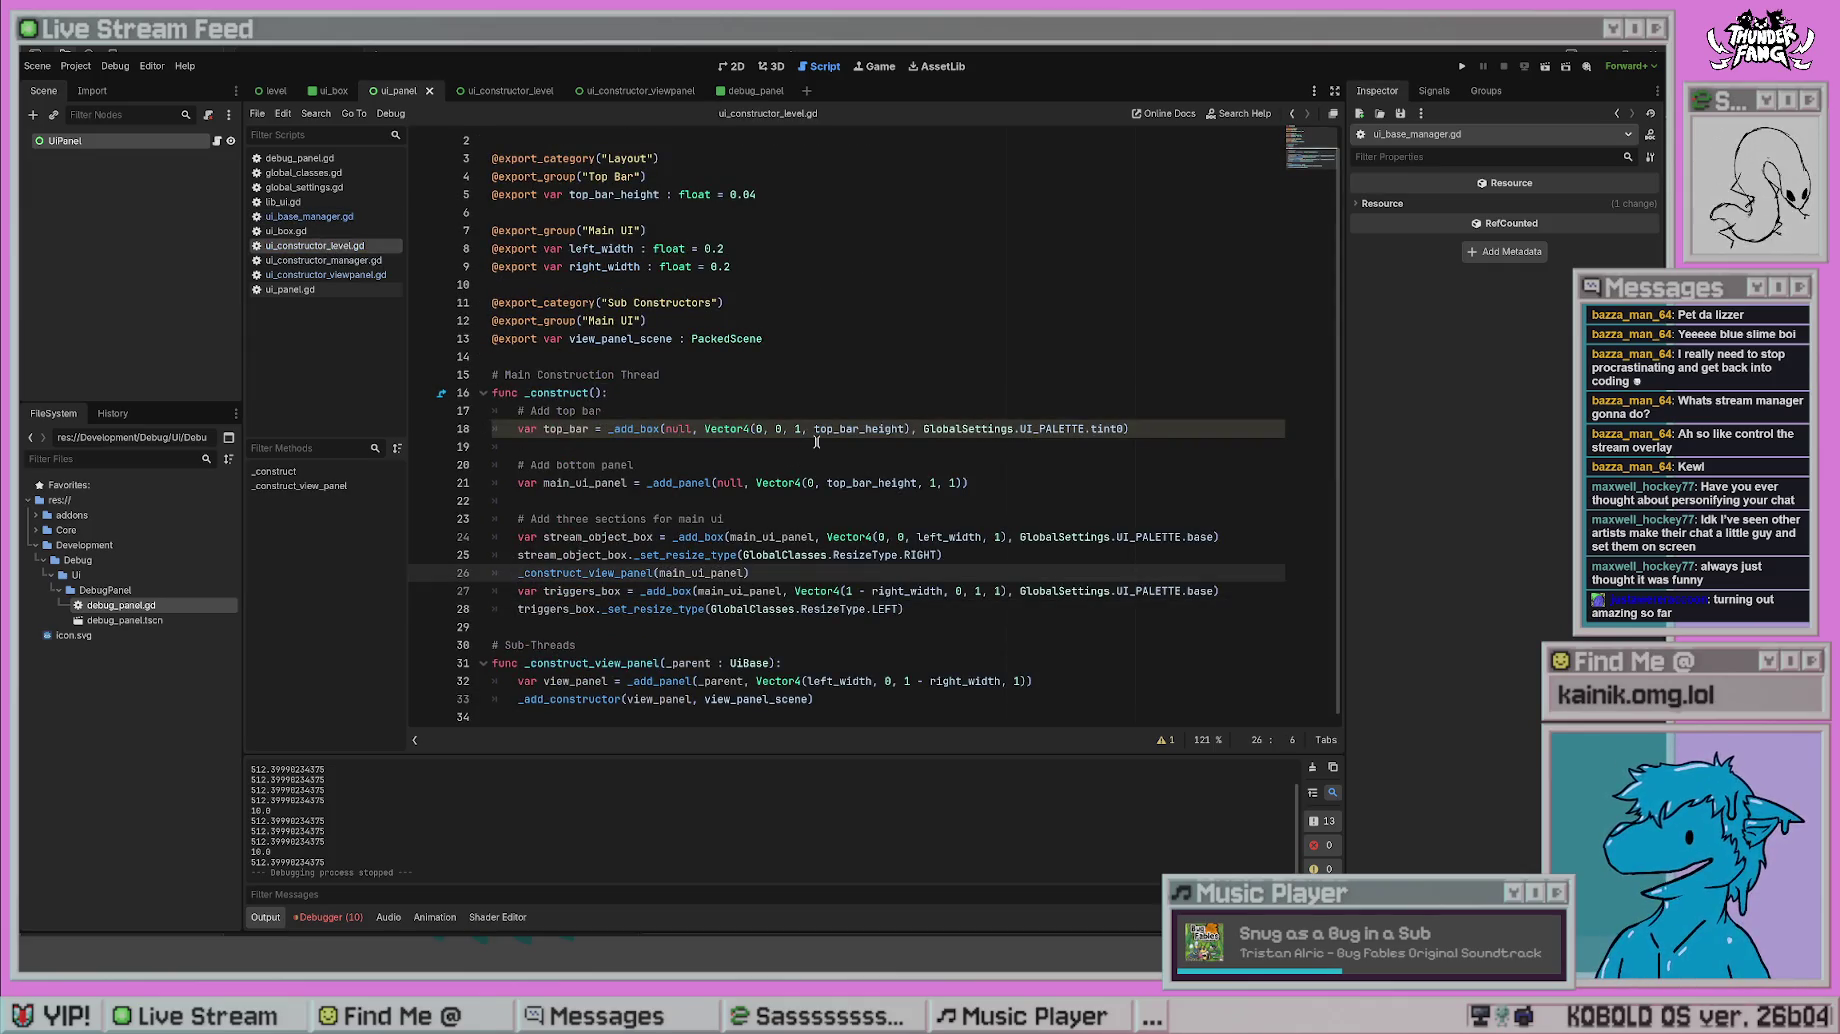
key(Left)
key(Up)
key(F5)
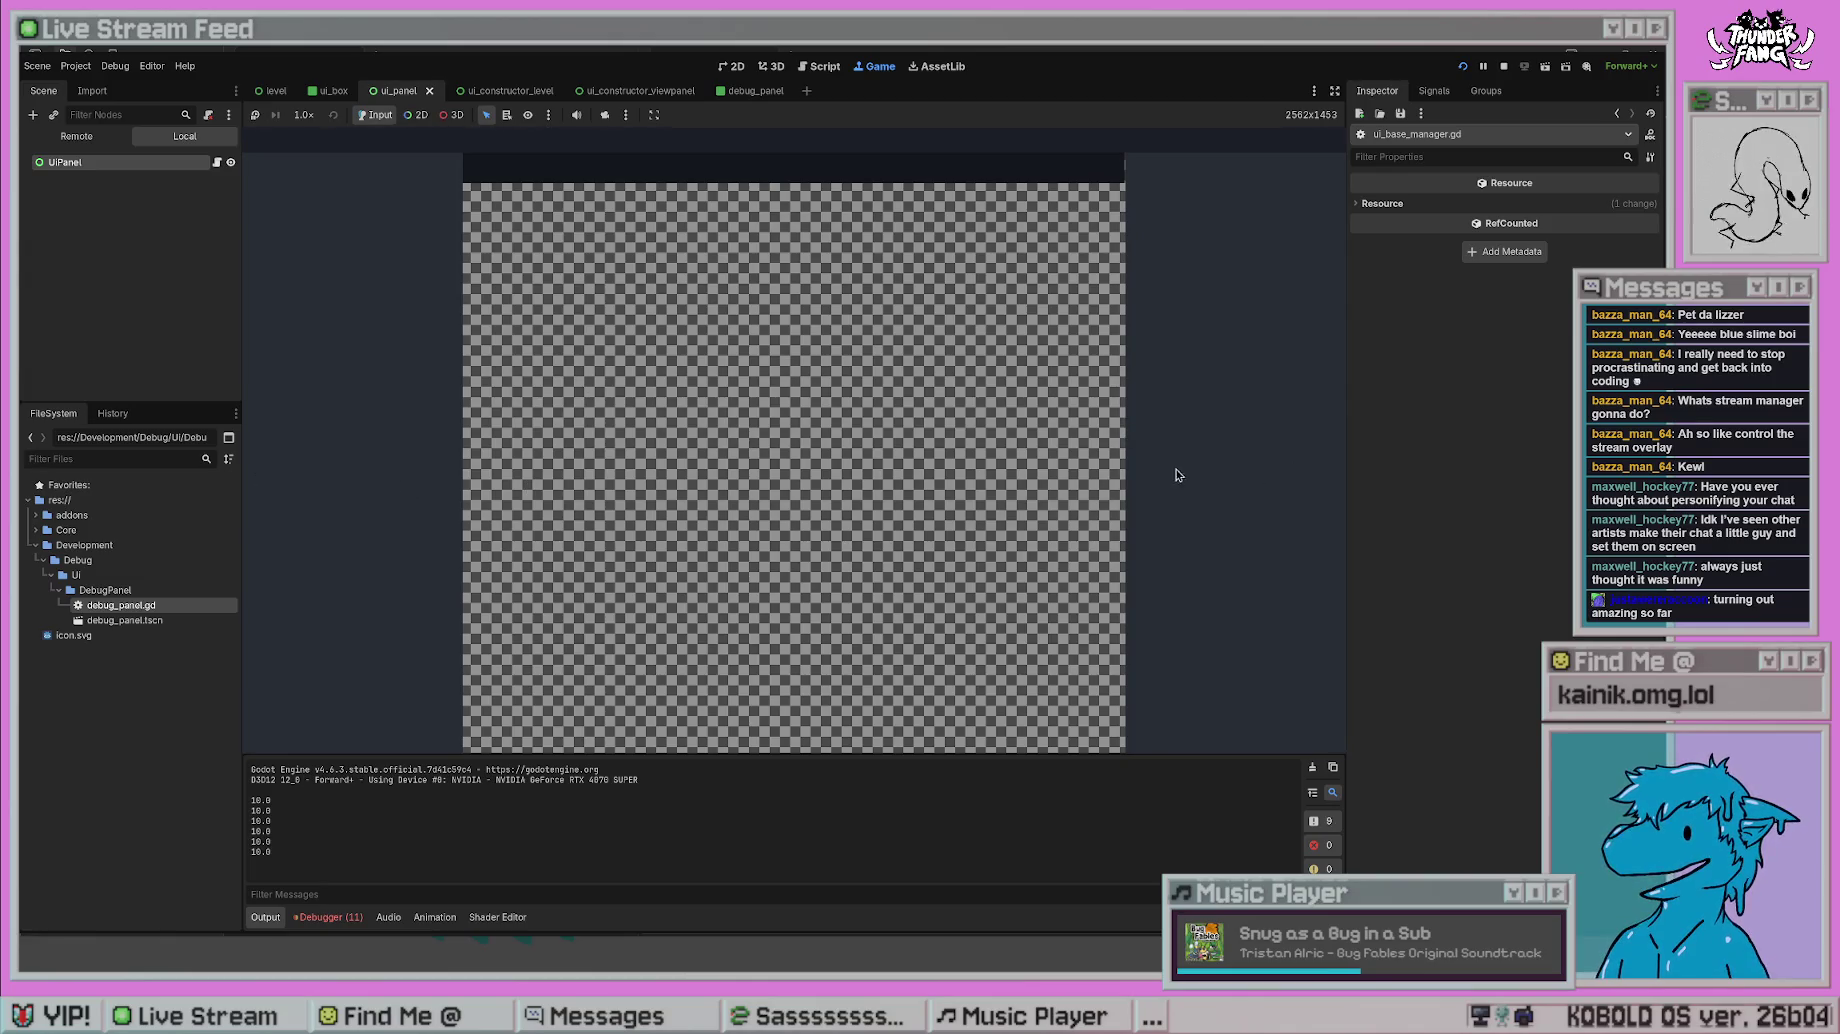
key(F8)
- Uncomment the stream object box resize line with Ctrl+K
click(974, 554)
key(ctrl+k)
click(996, 441)
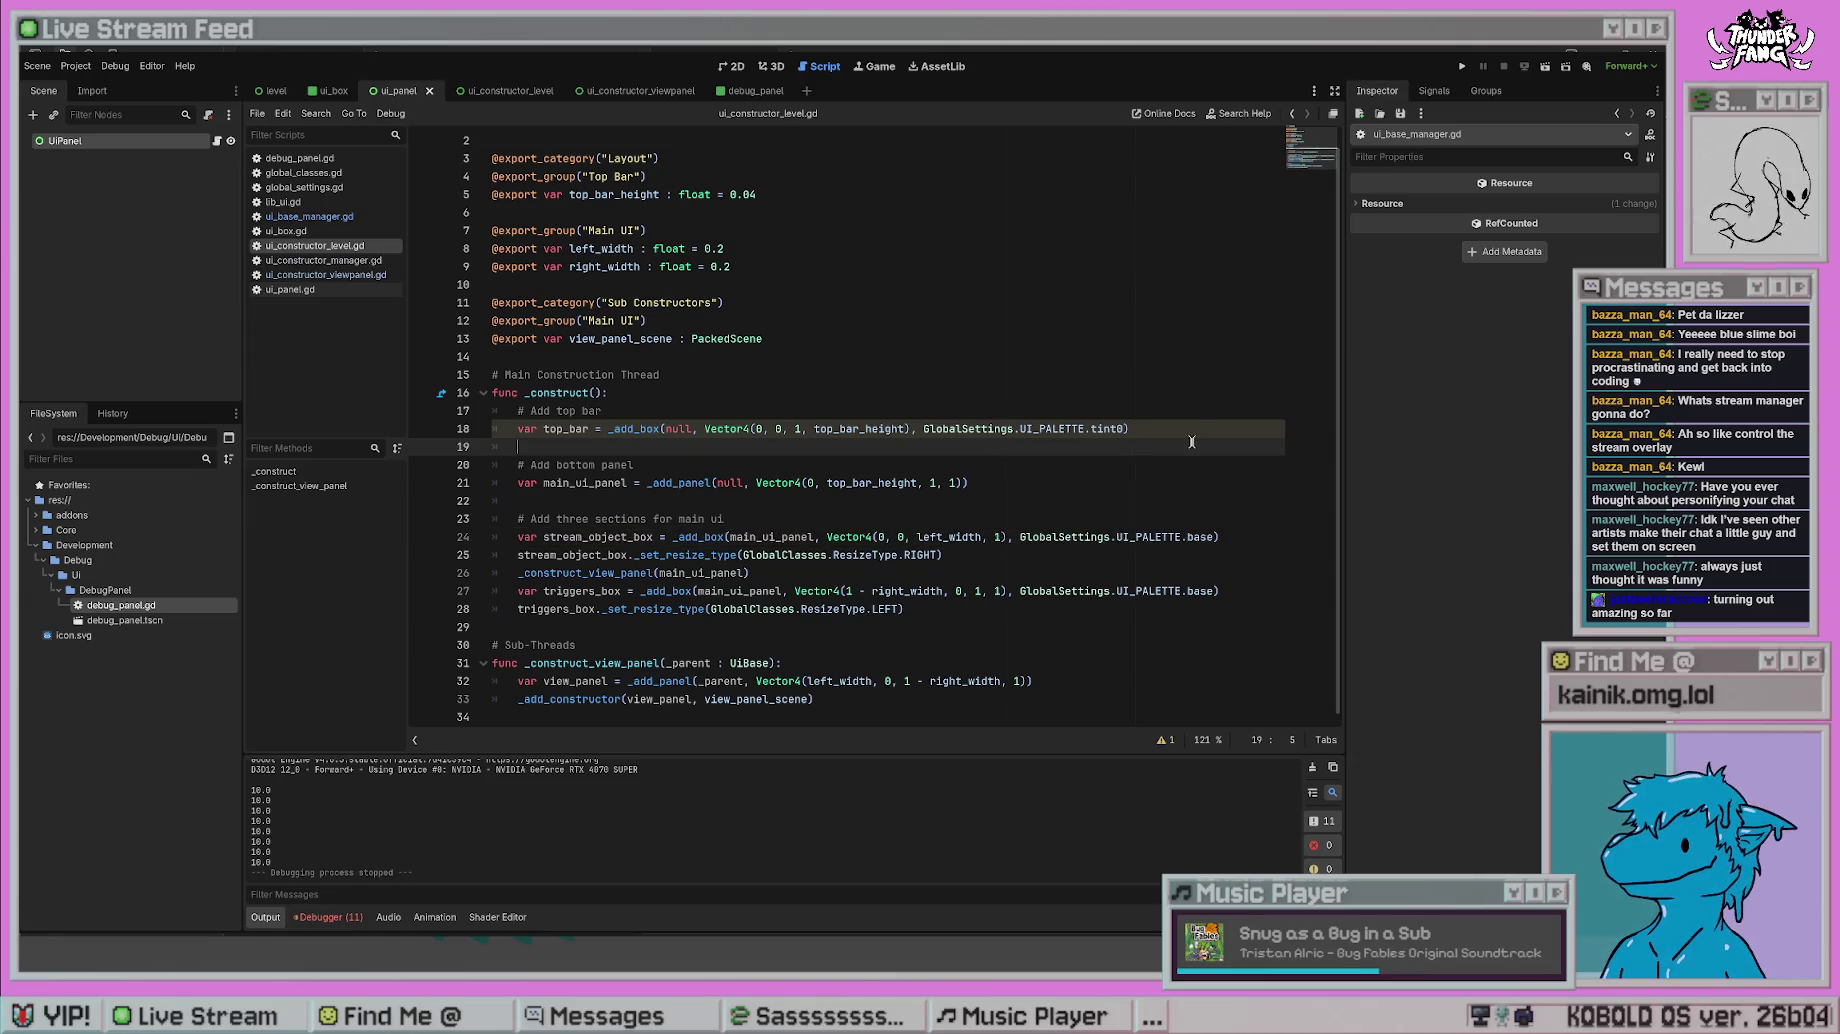
click(1013, 520)
- Back in ui_base_manager.gd, open the DEBUG_Panel._create definition in debug_panel.gd
key(alt+Left)
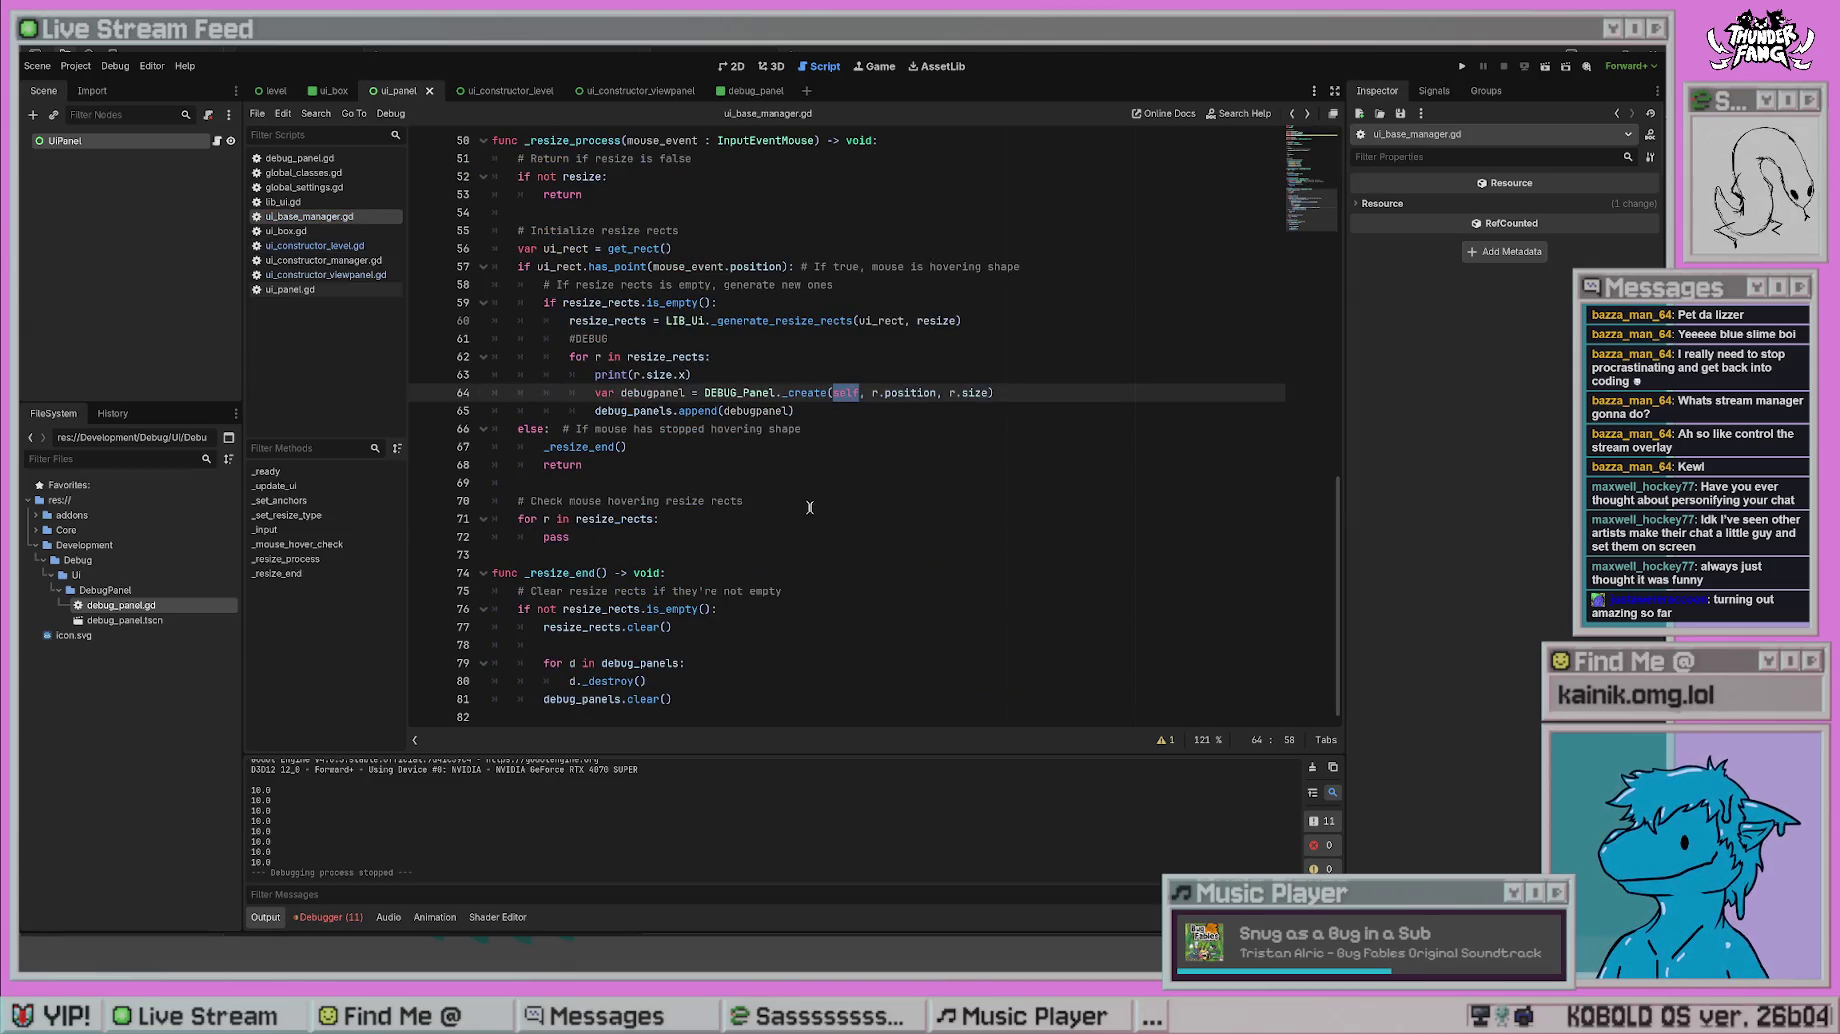
click(907, 446)
ctrl+click(786, 393)
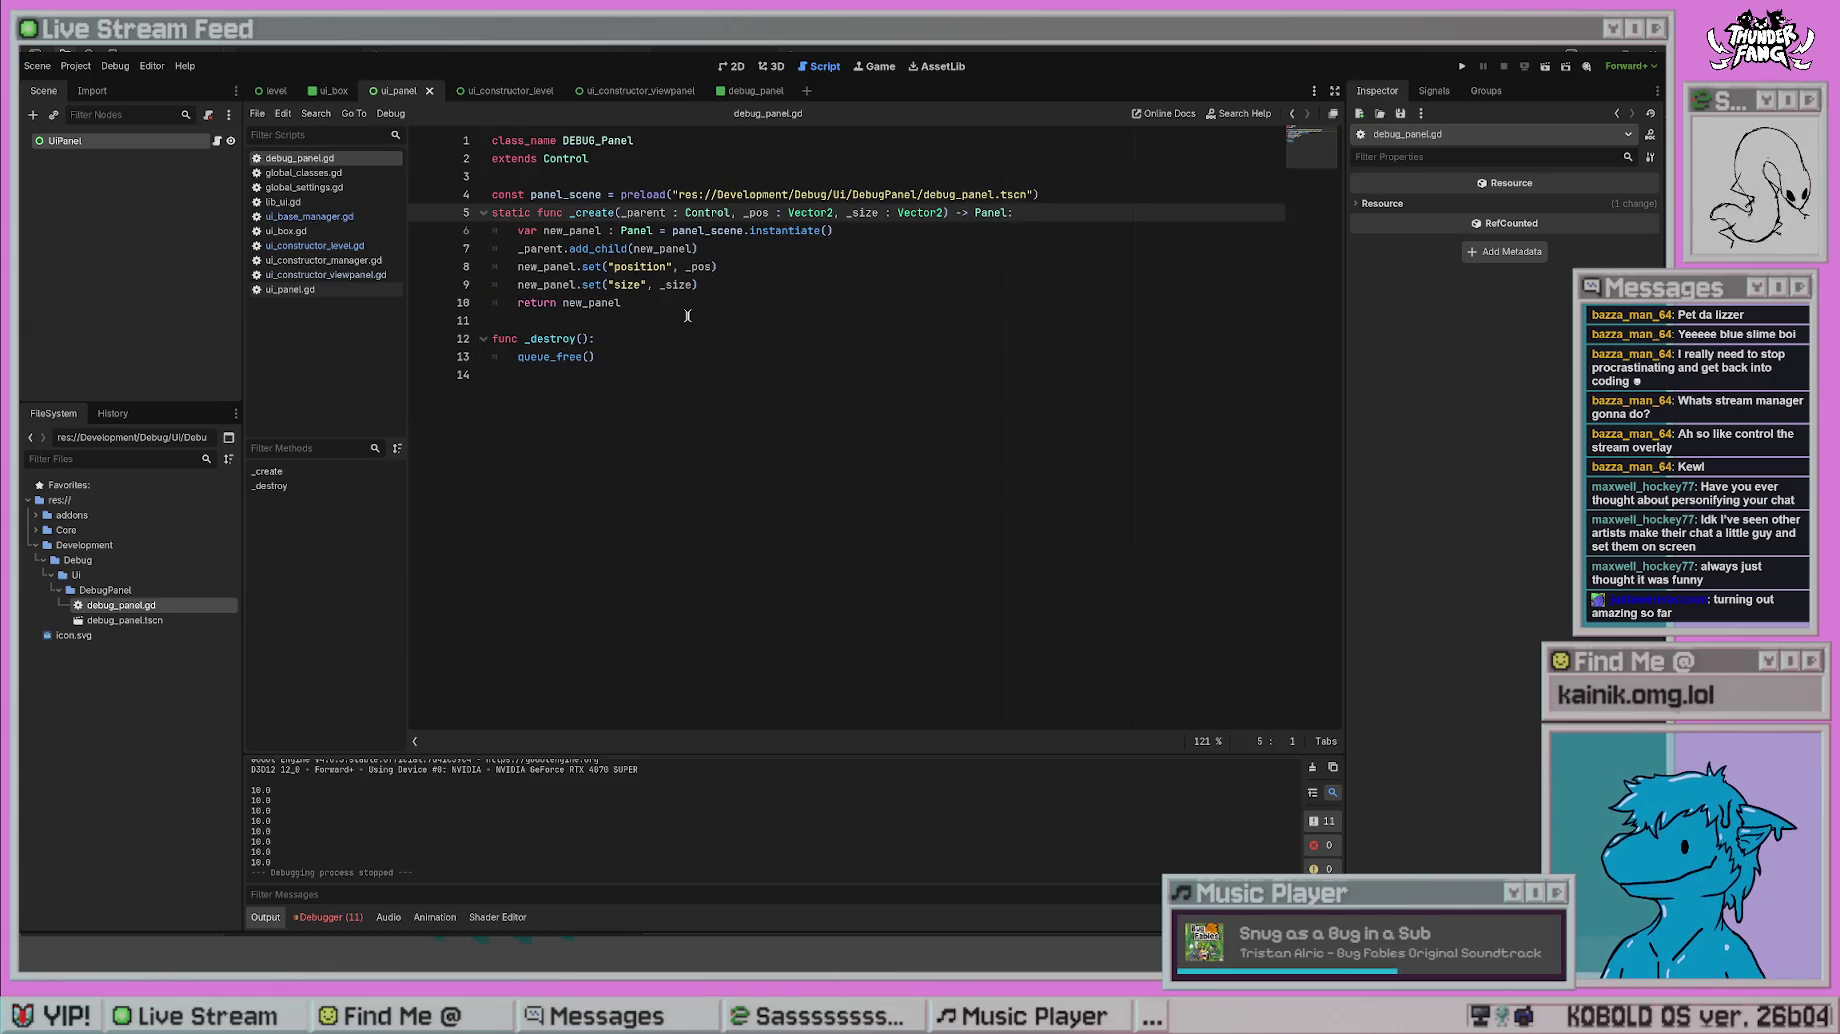
- Run the project, stop it with F8, and go back to ui_constructor_level.gd
key(ctrl+End)
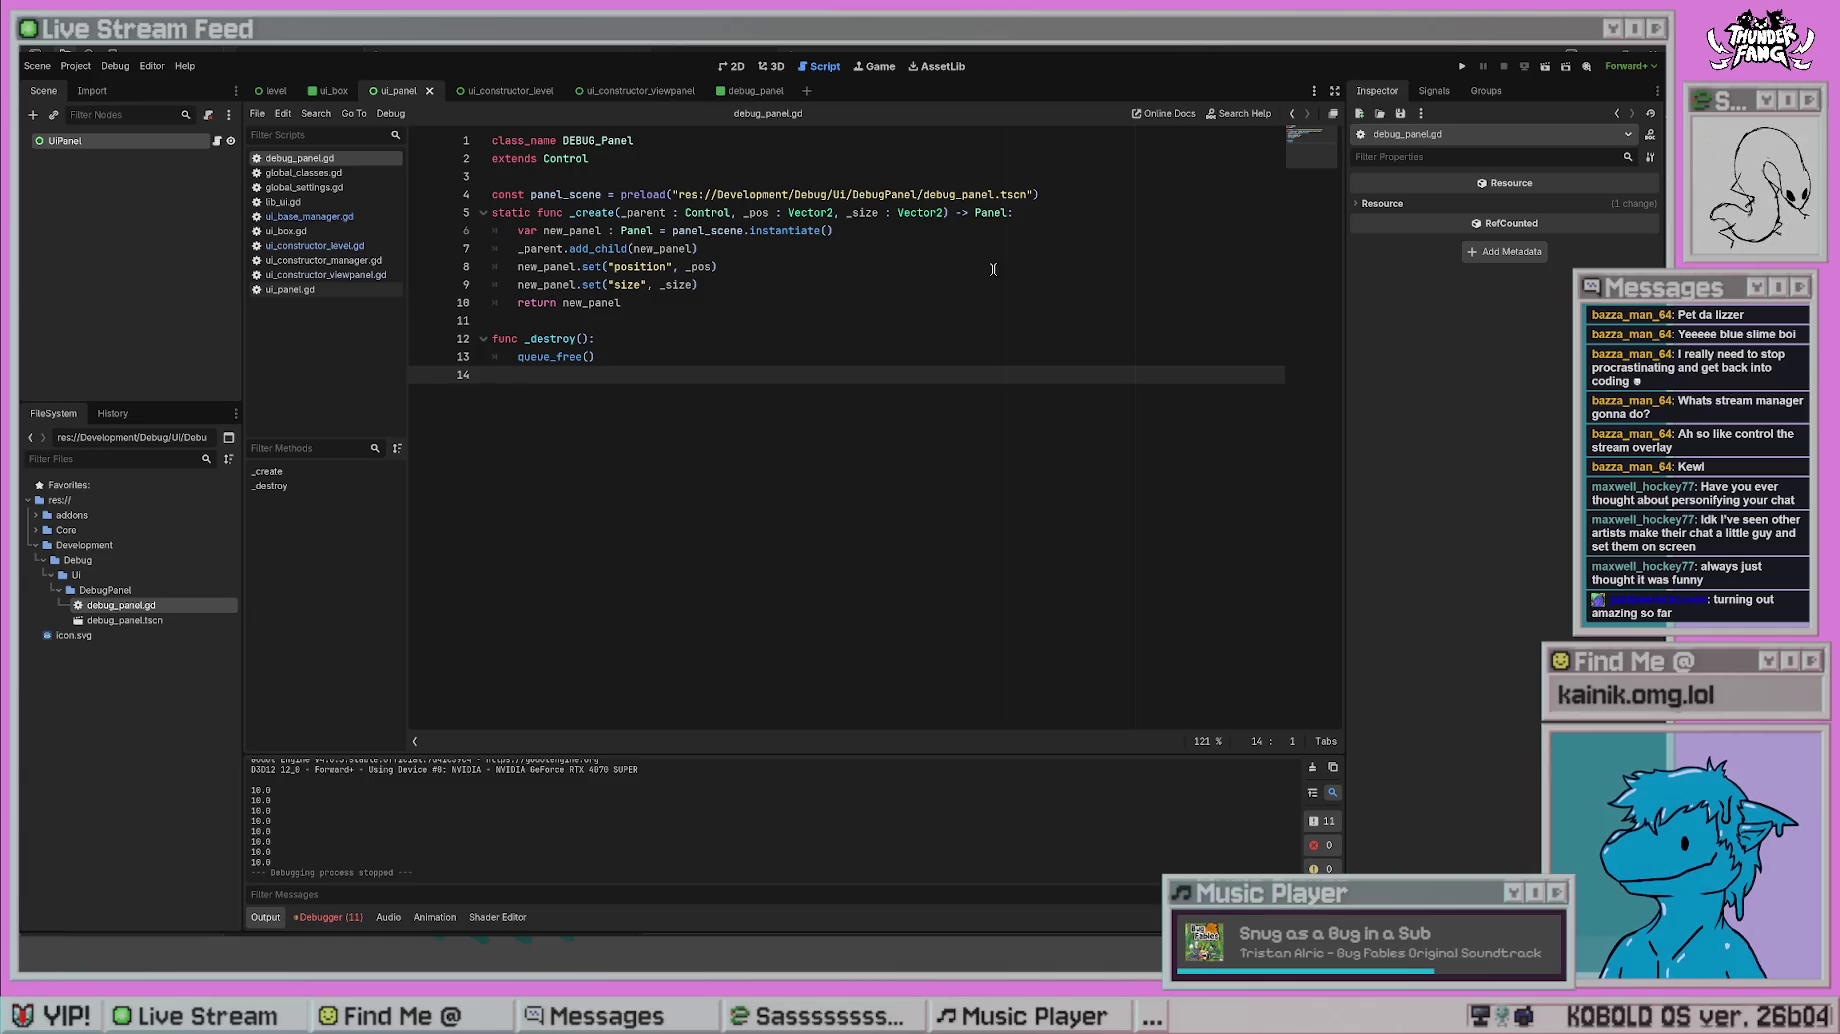
click(1462, 66)
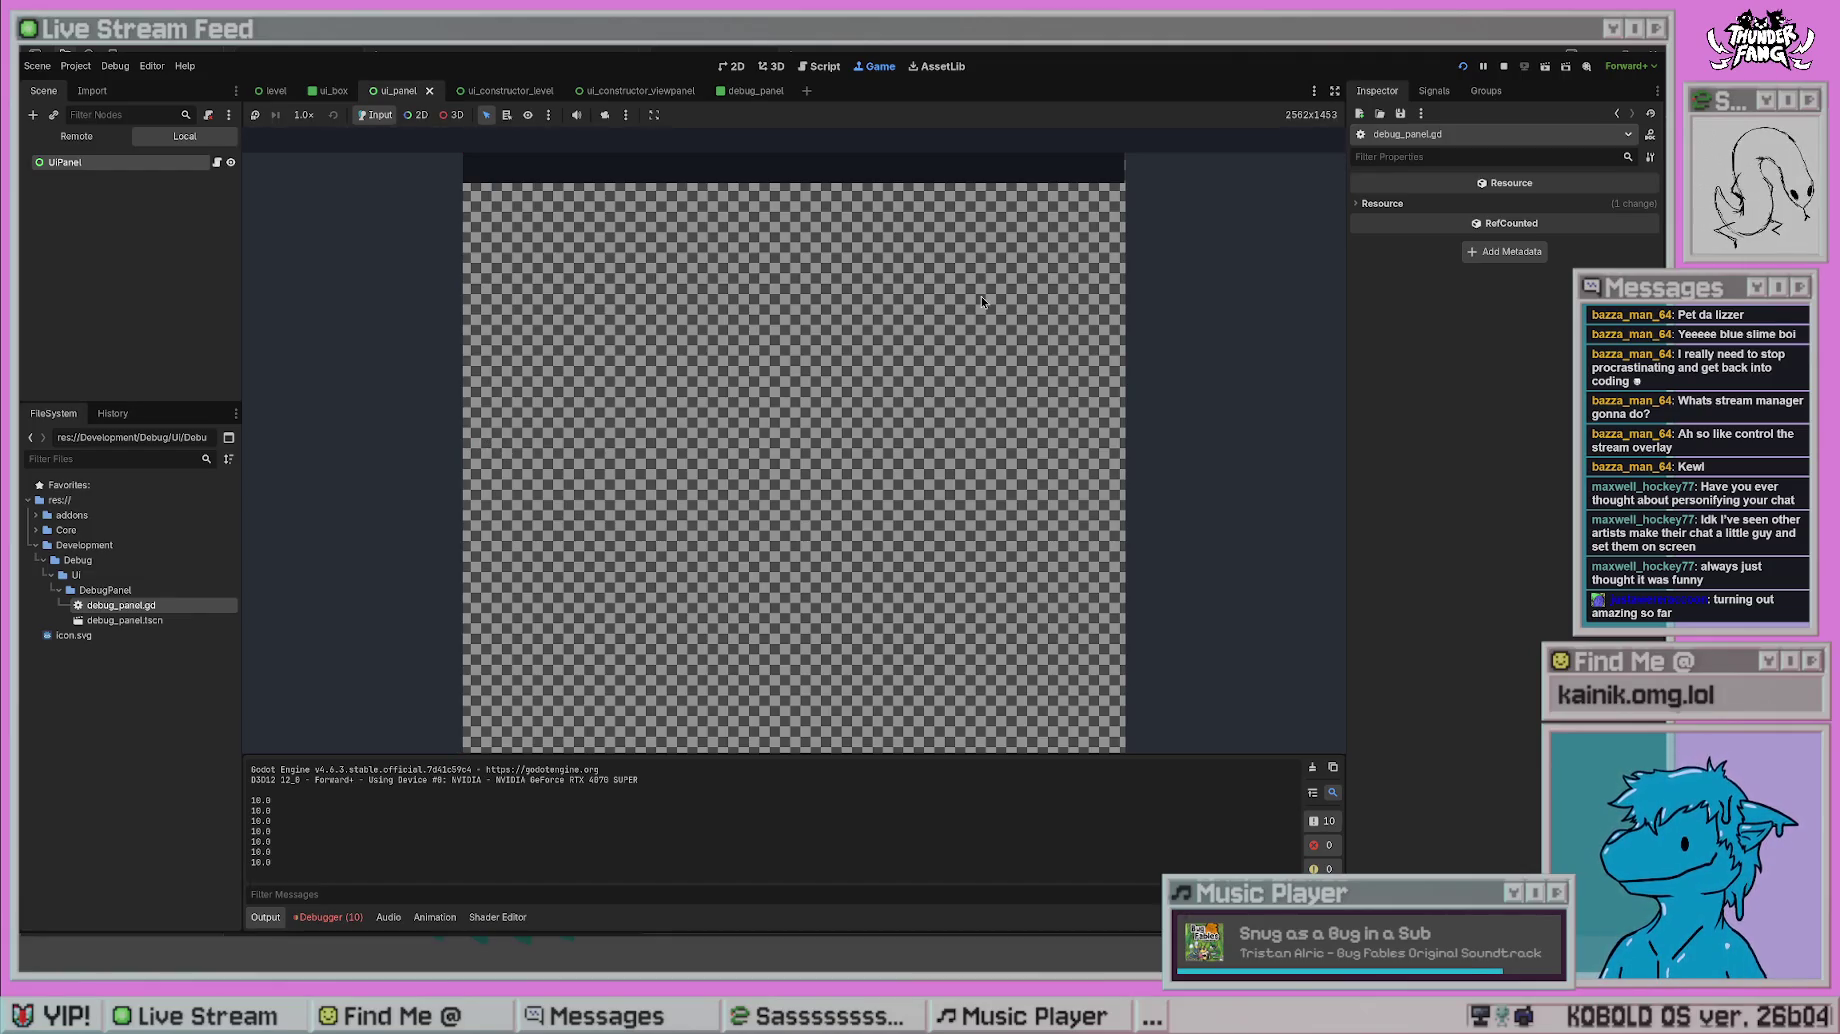
key(F8)
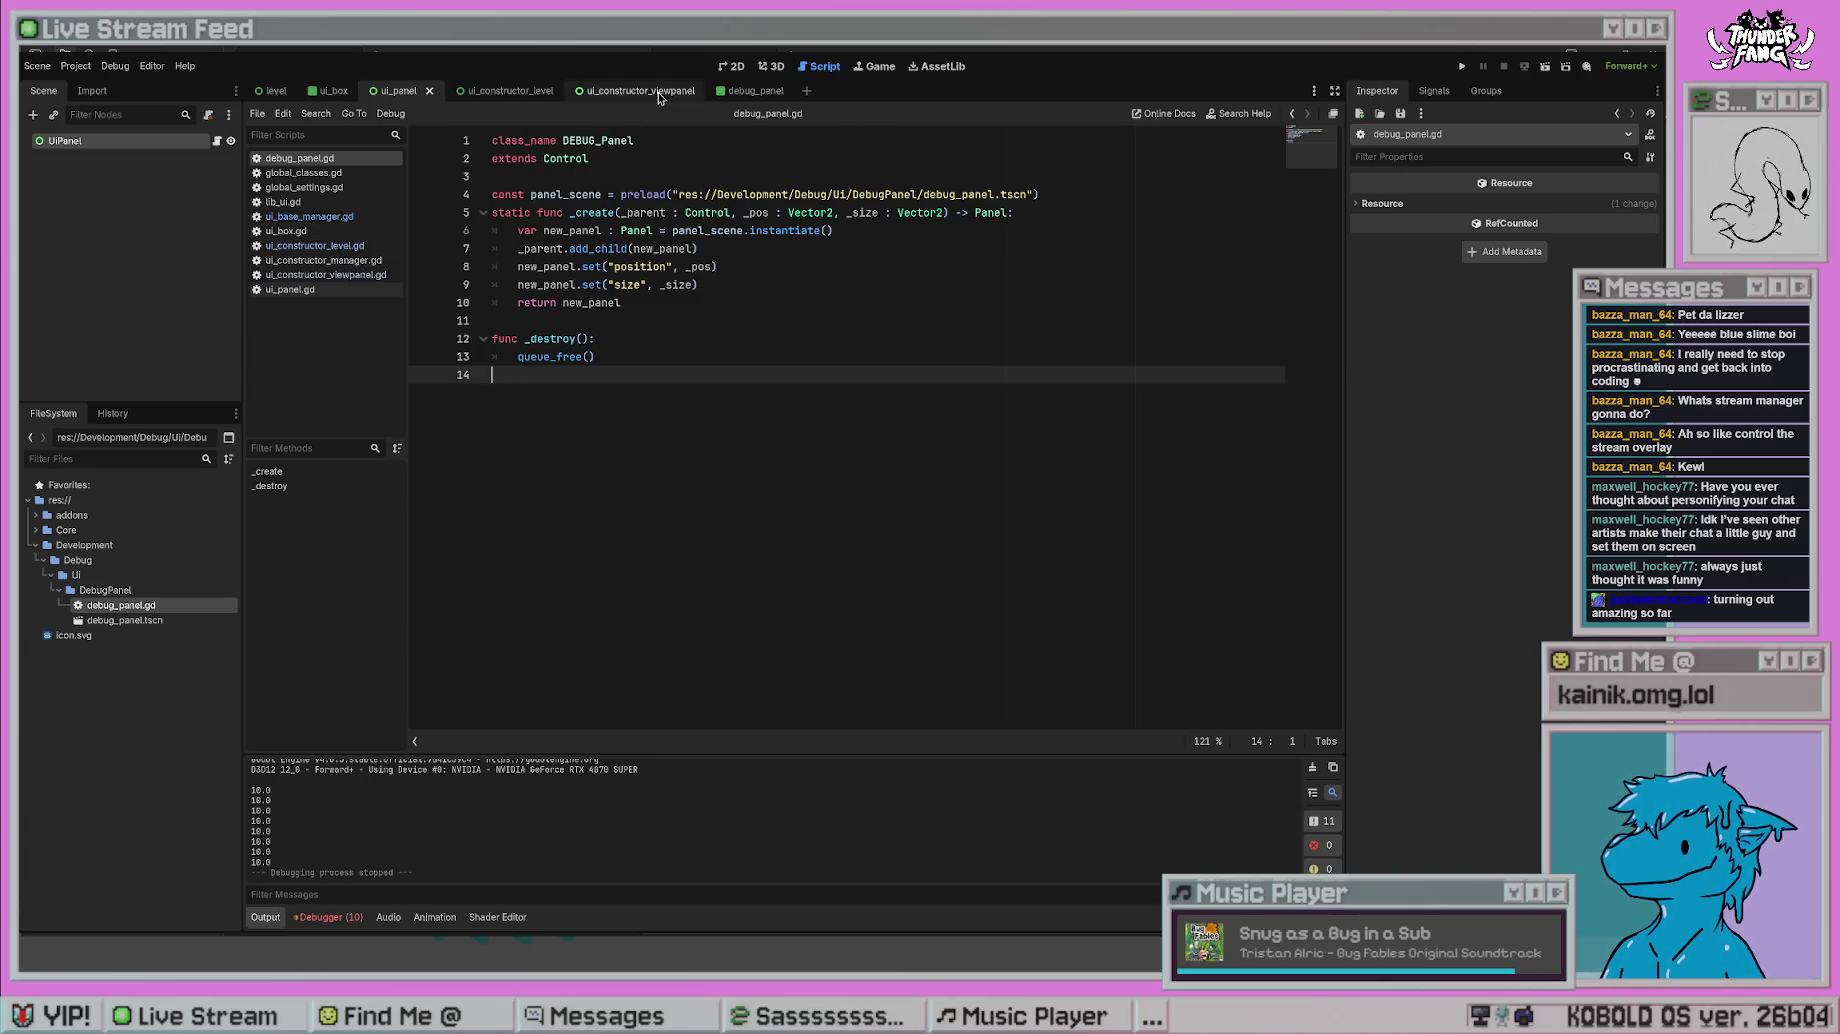
click(334, 221)
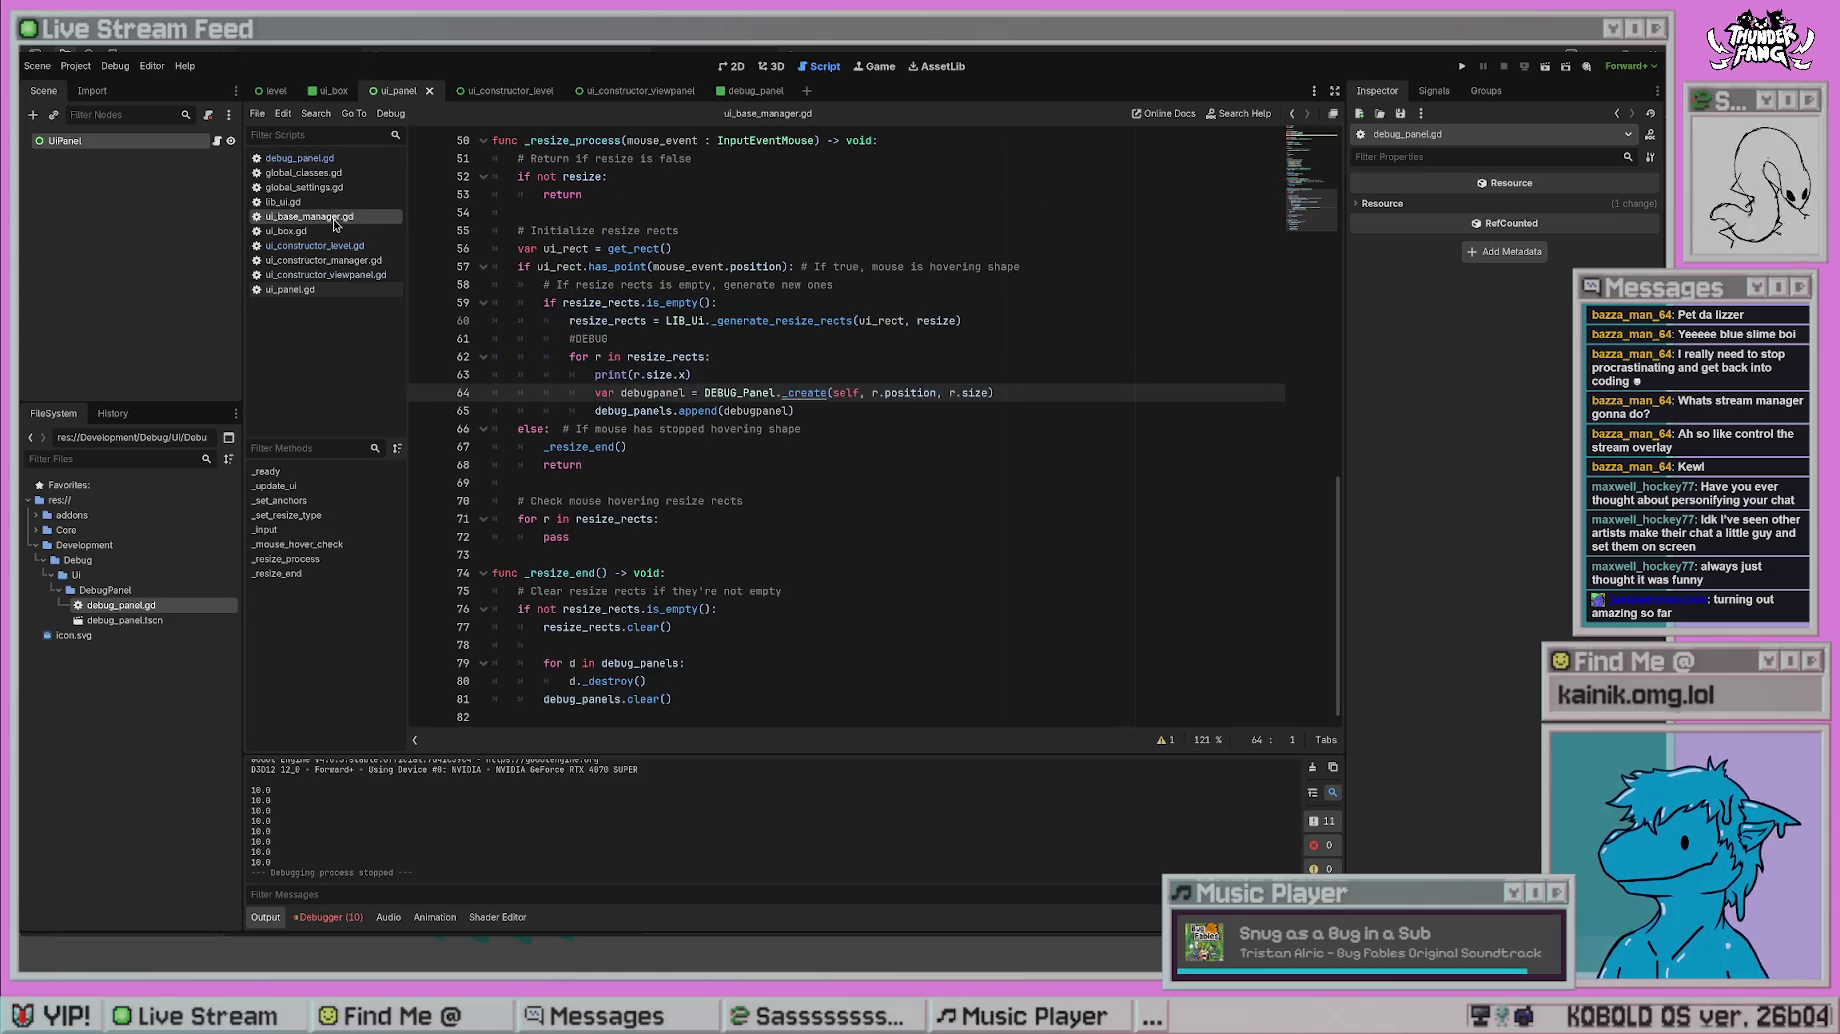
click(345, 247)
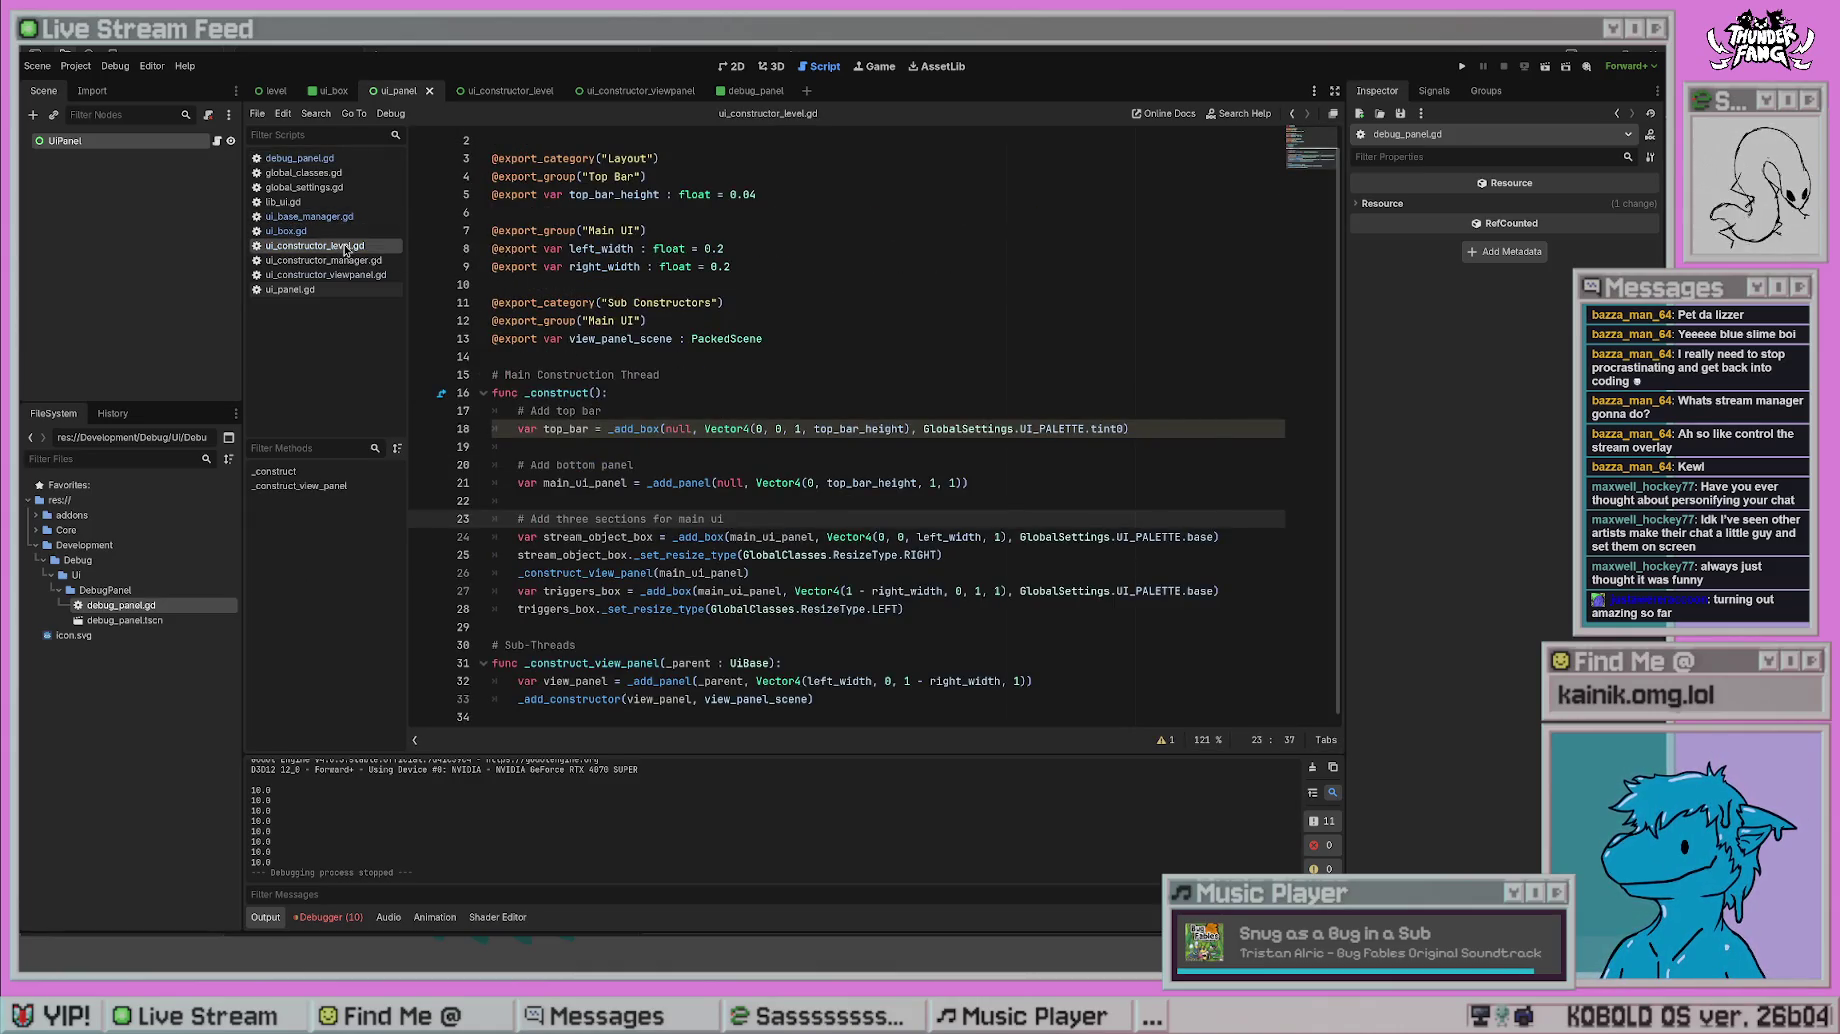
- Add top_bar._set_resize_type(GlobalClasses.ResizeType.BOTTOM) below the top_bar declaration and run the project
click(1033, 555)
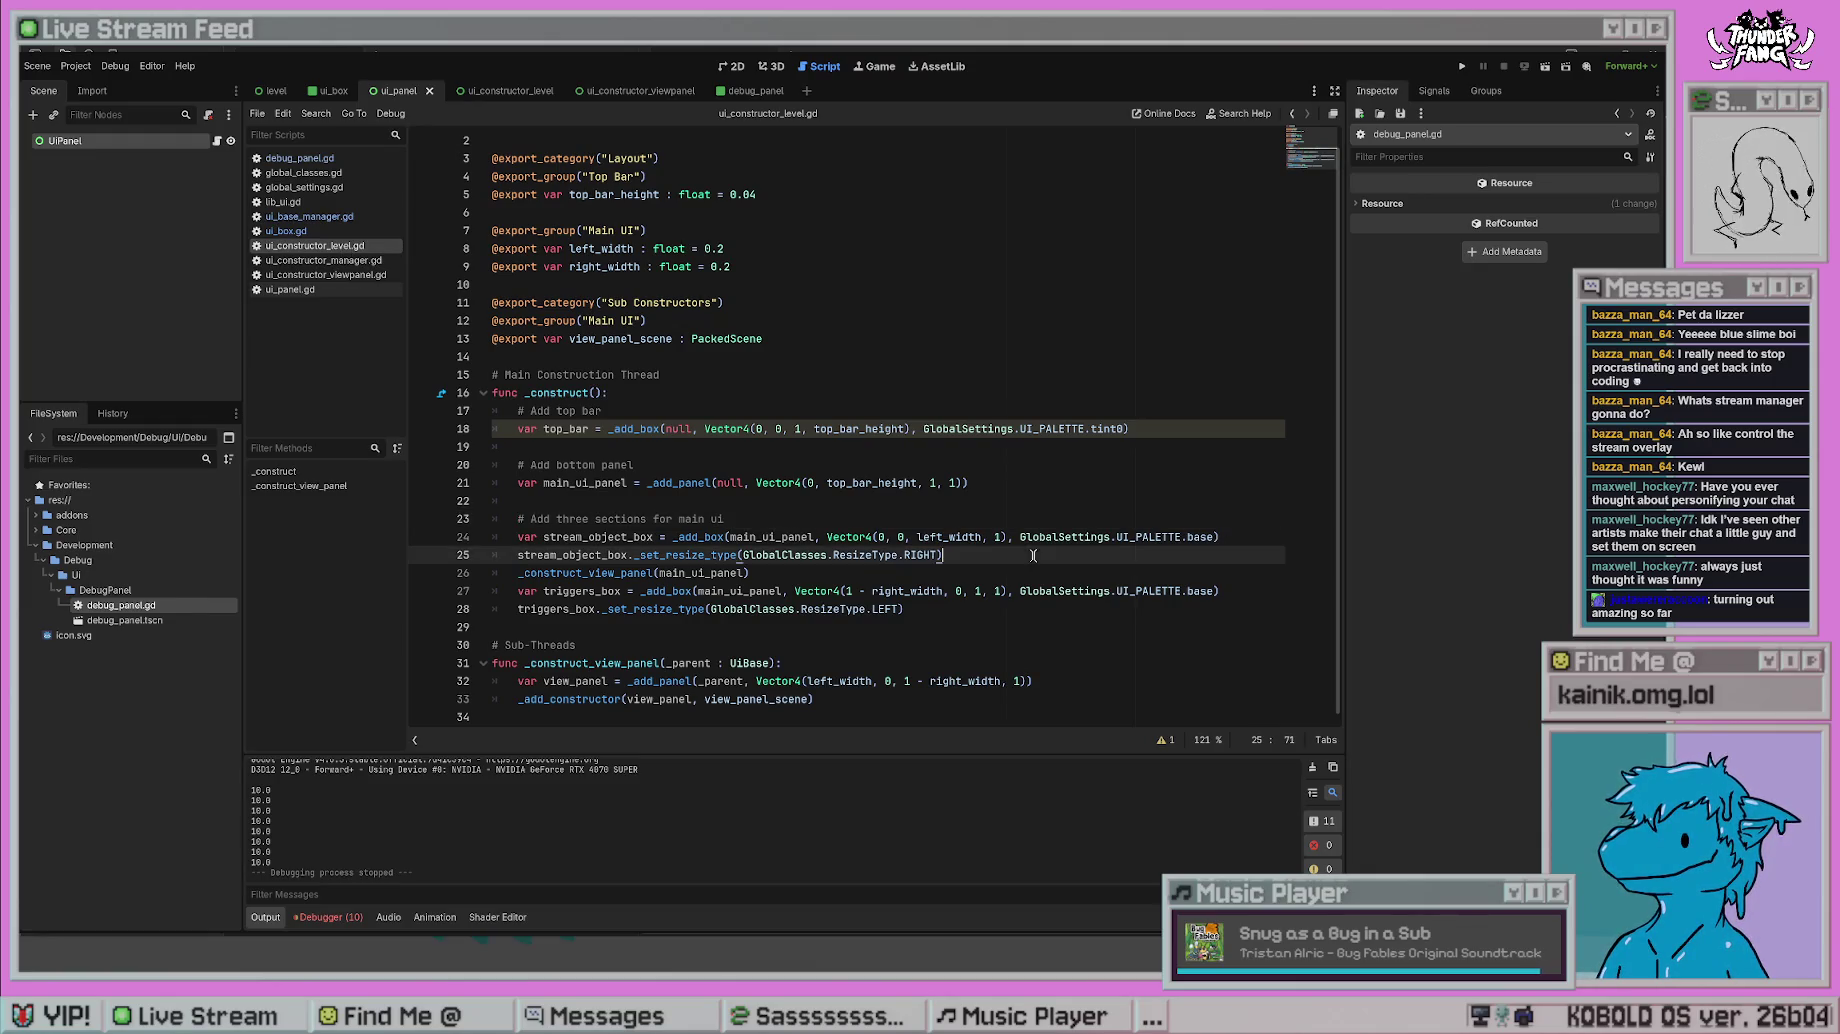
click(1124, 424)
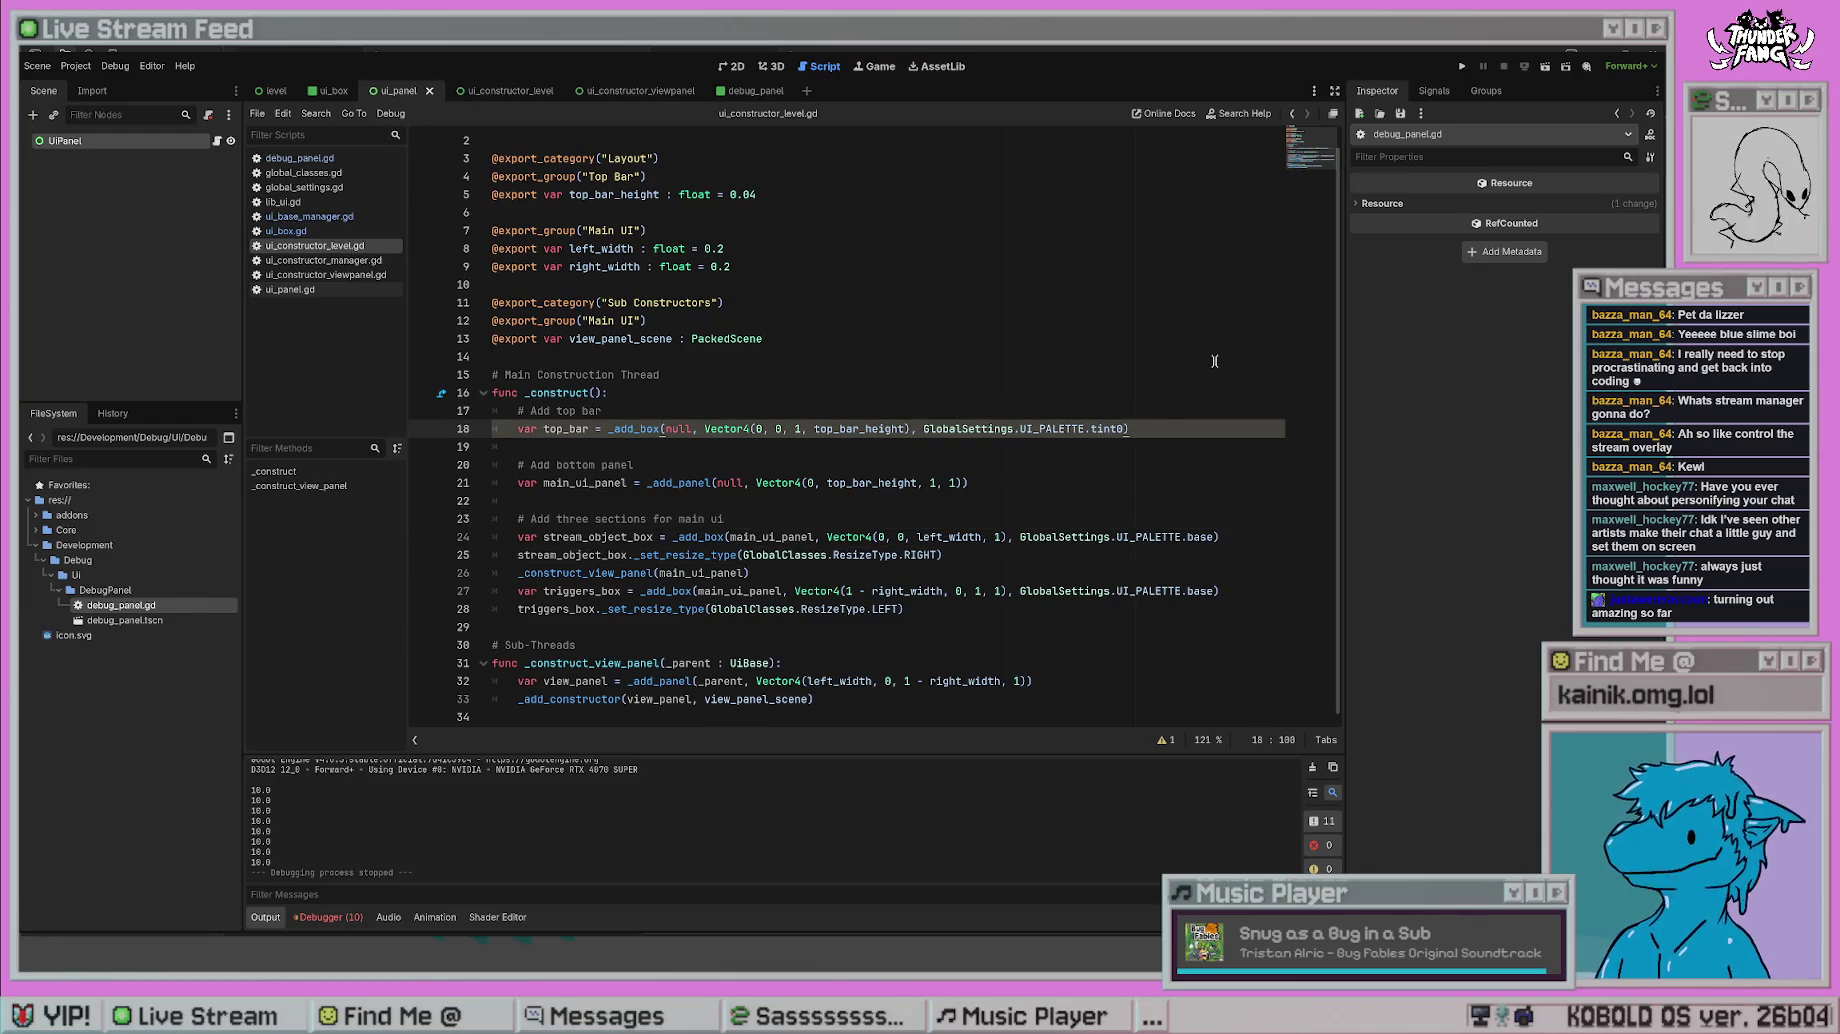
key(Return)
text(_bar.)
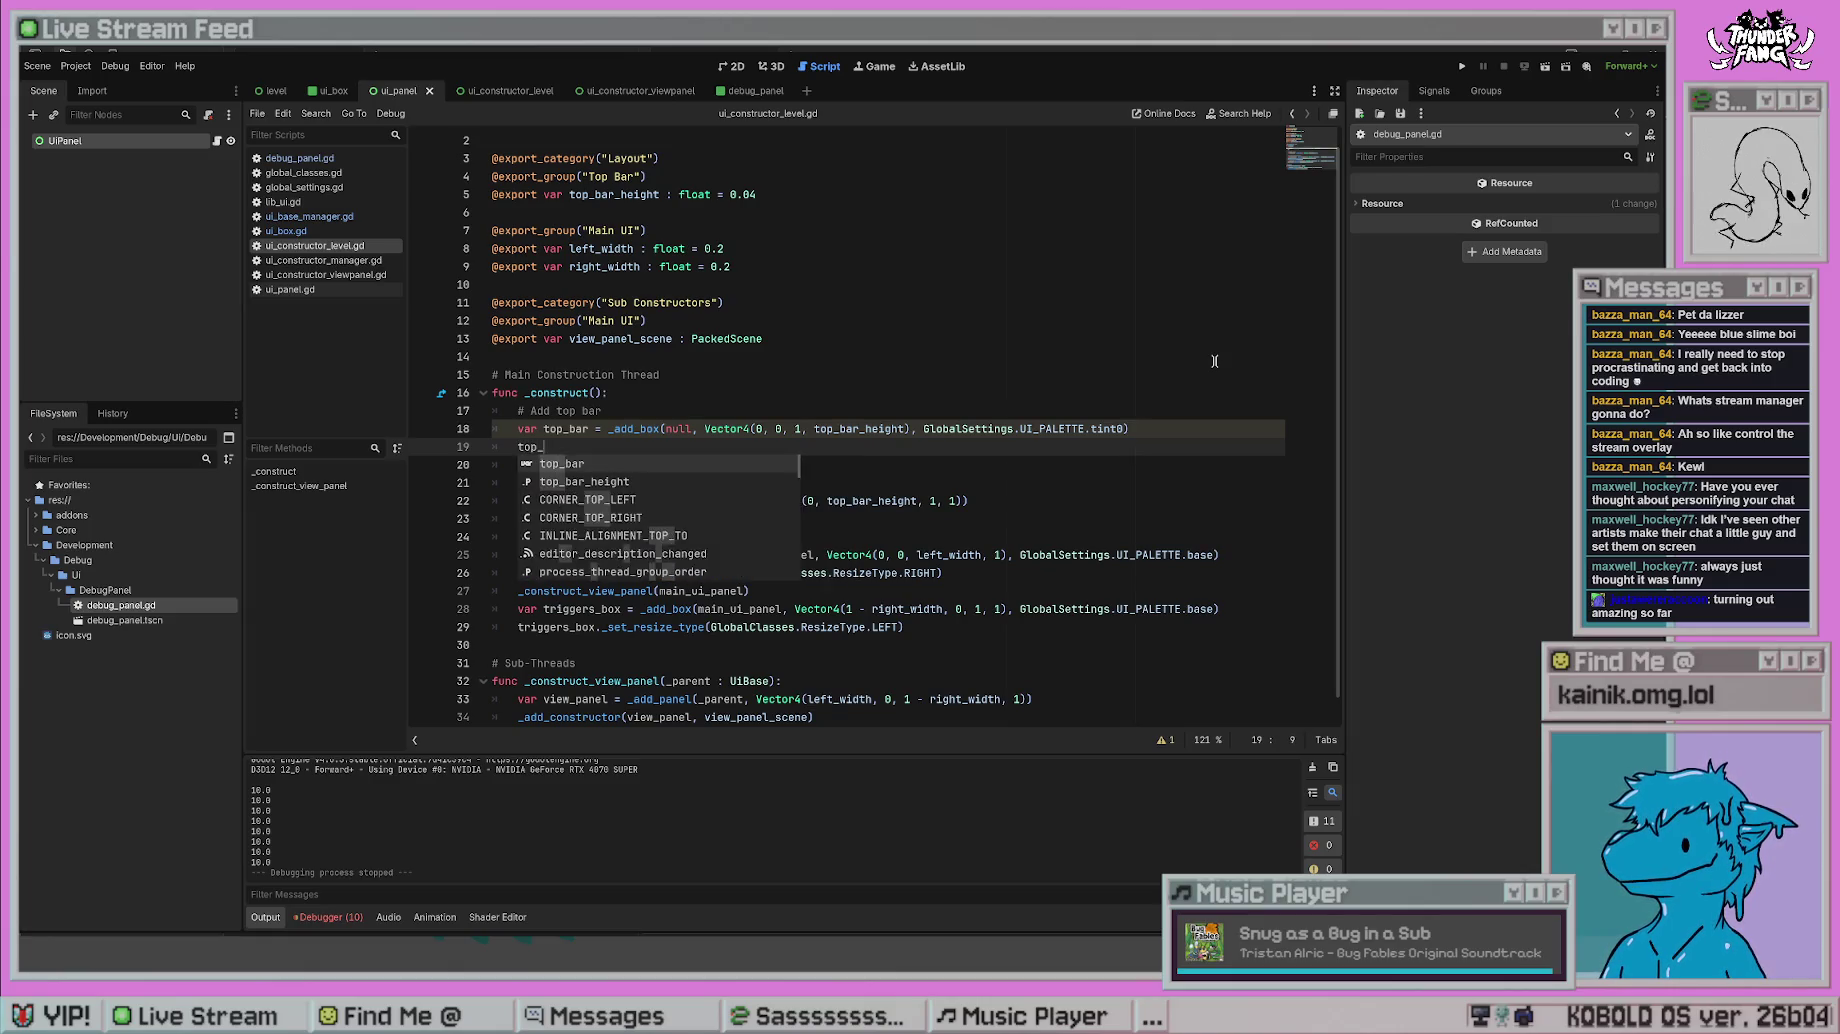
text(set)
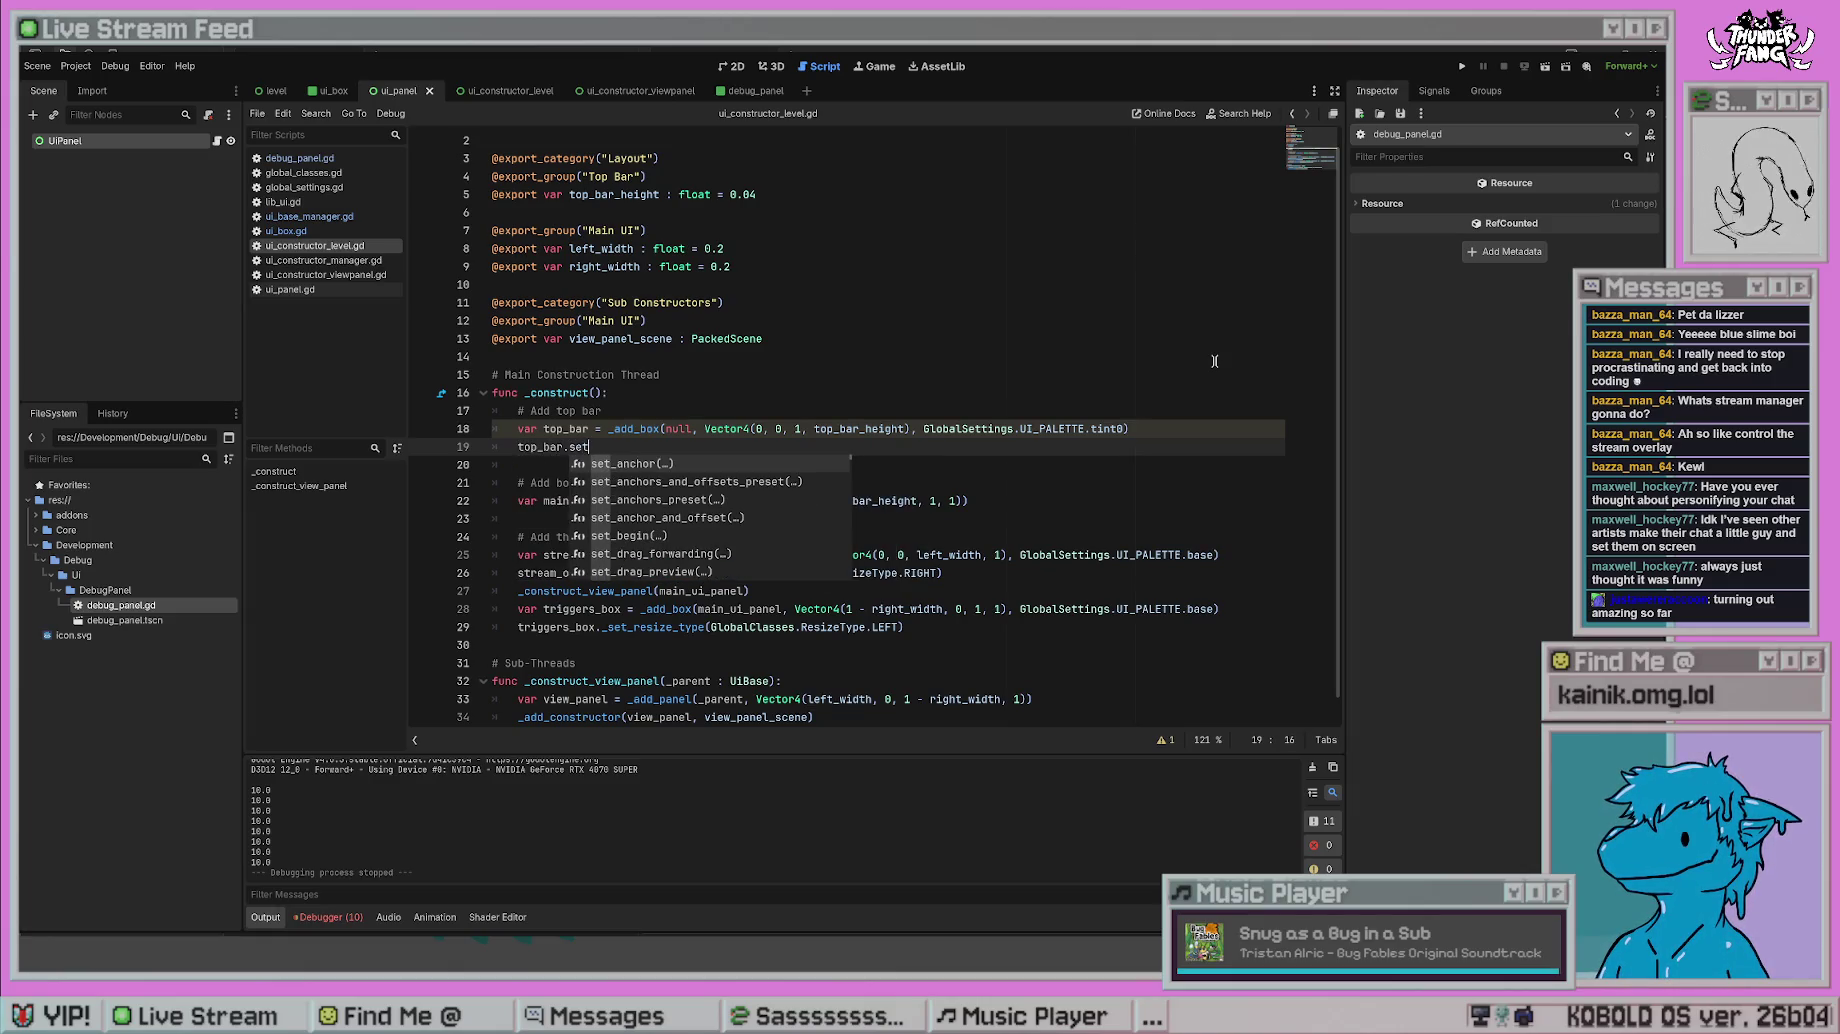
text(_re)
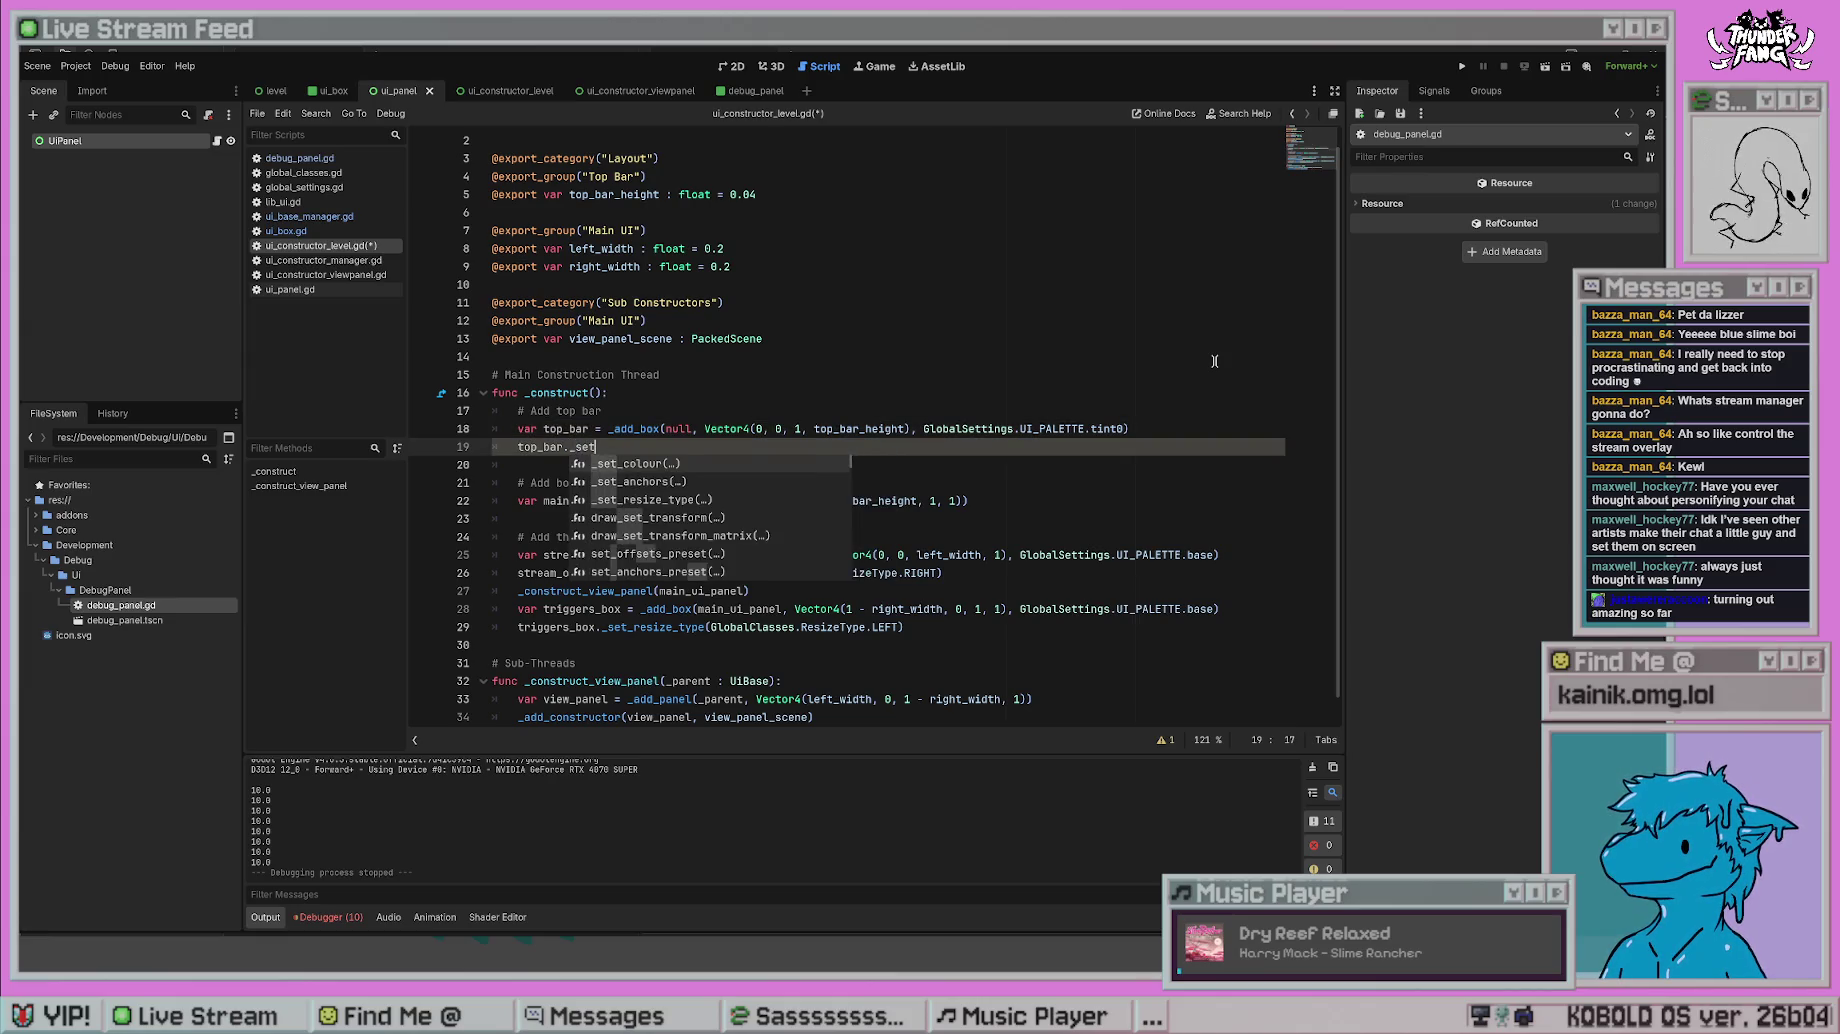
key(Return)
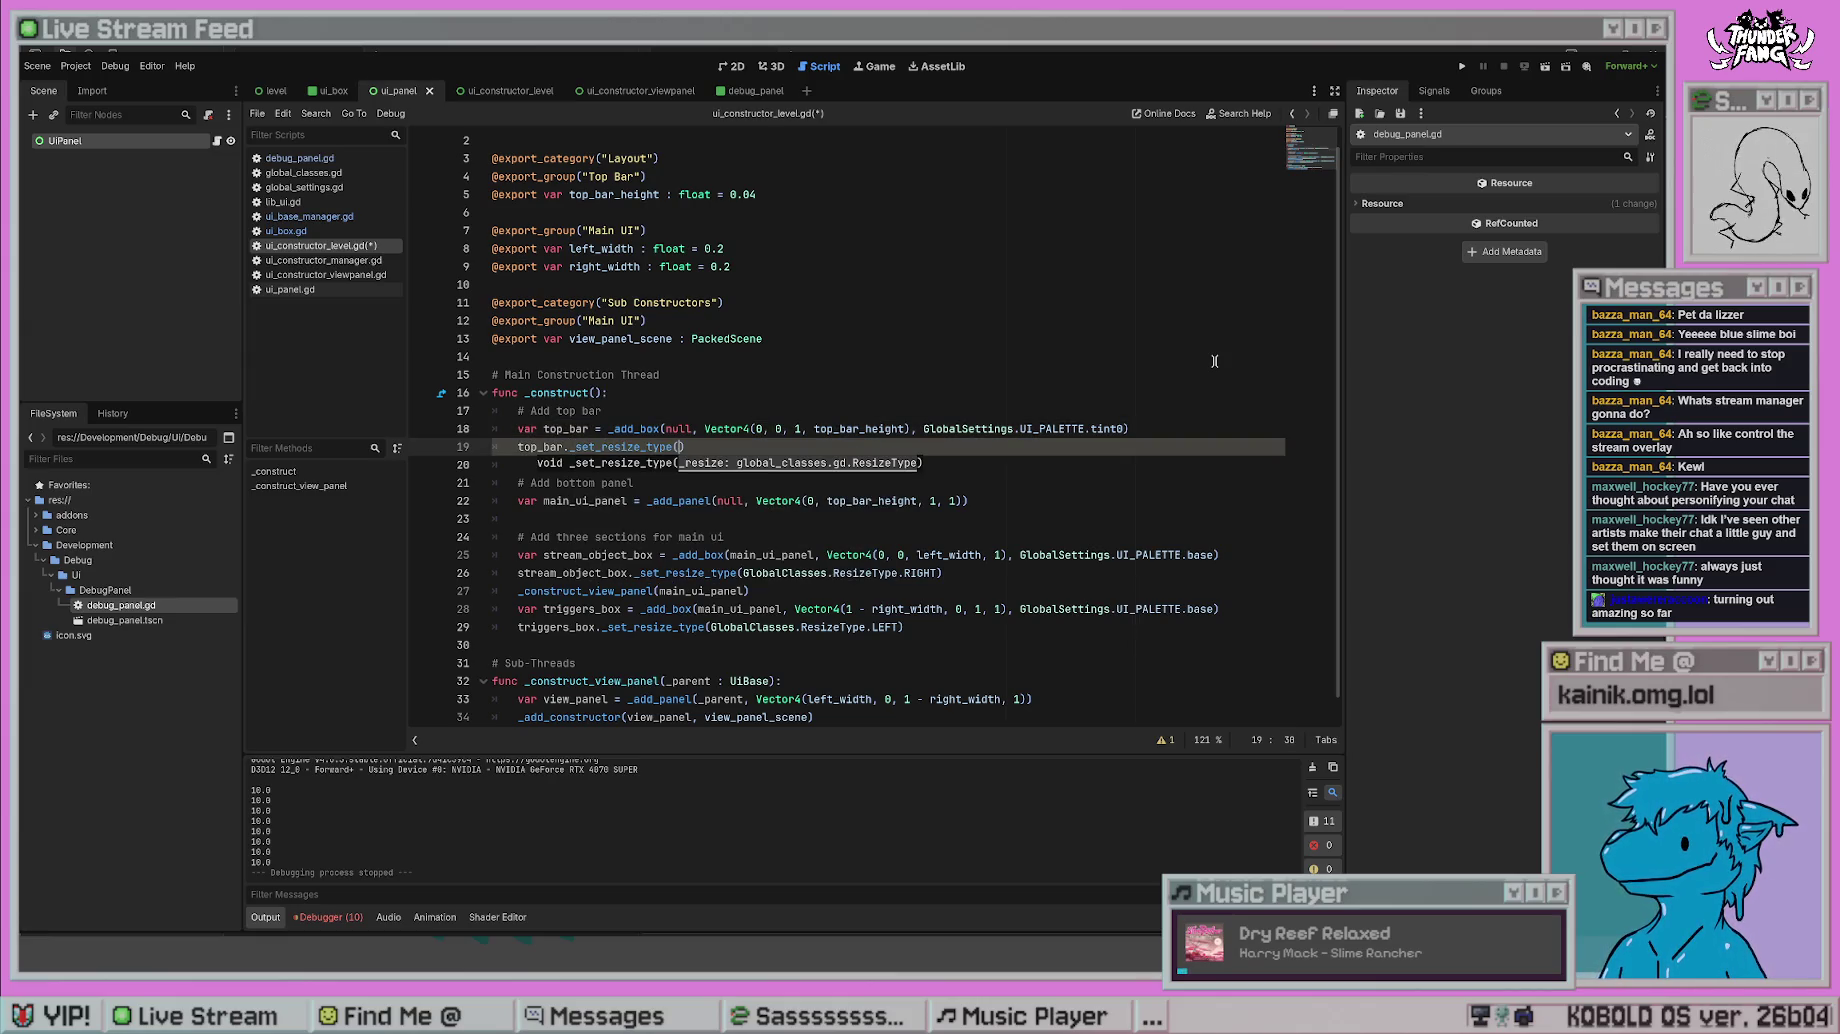
text(GlobalClasses.R)
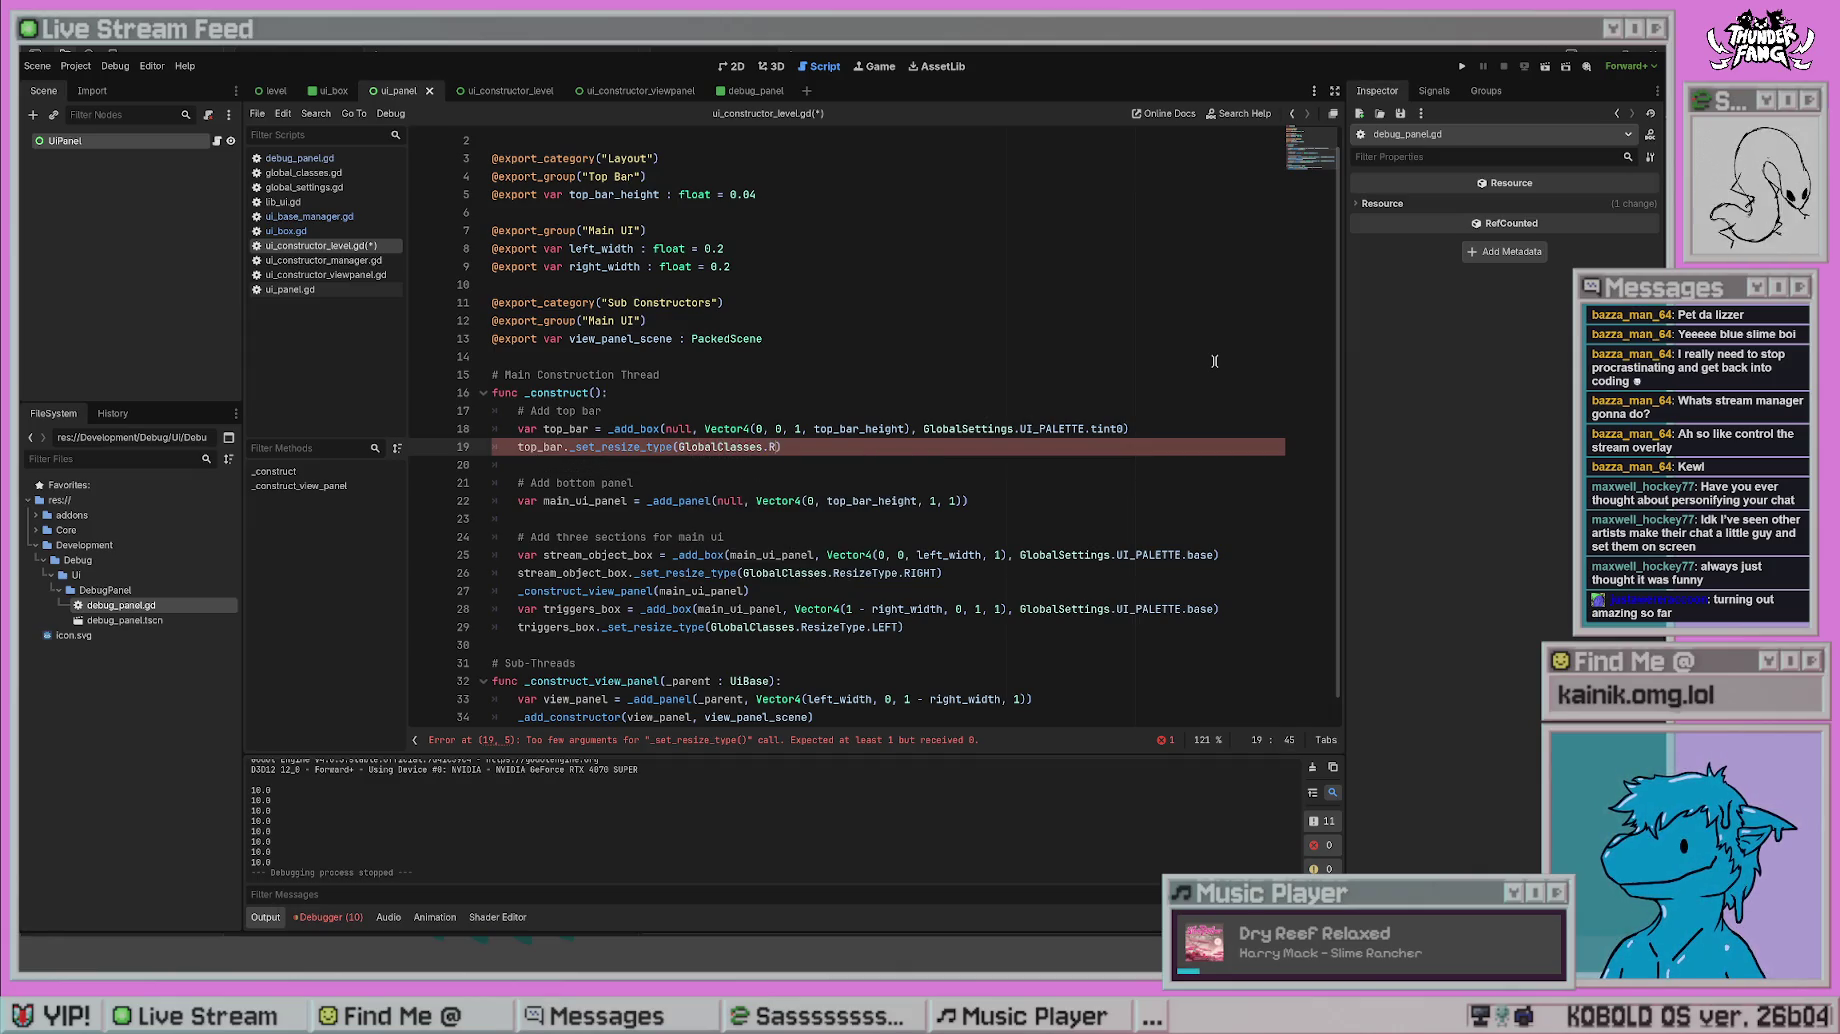
text(esizeType.B)
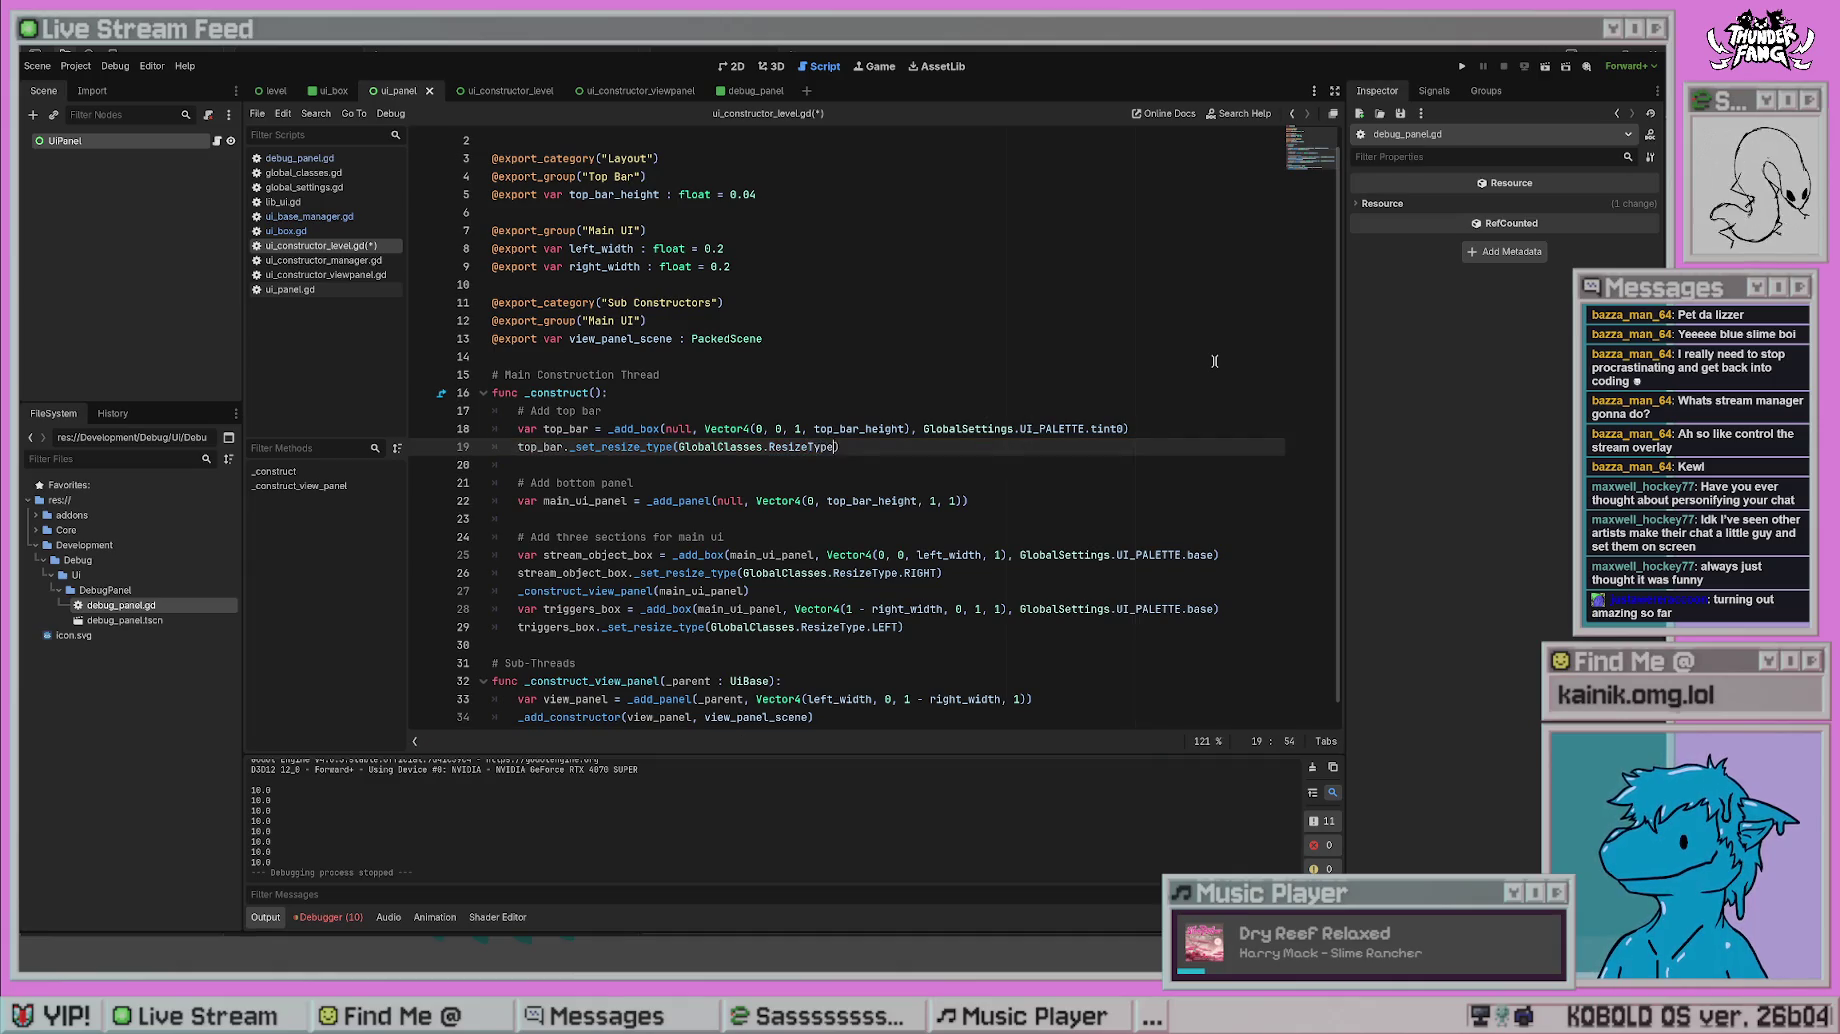
text(OTTO)
key(F5)
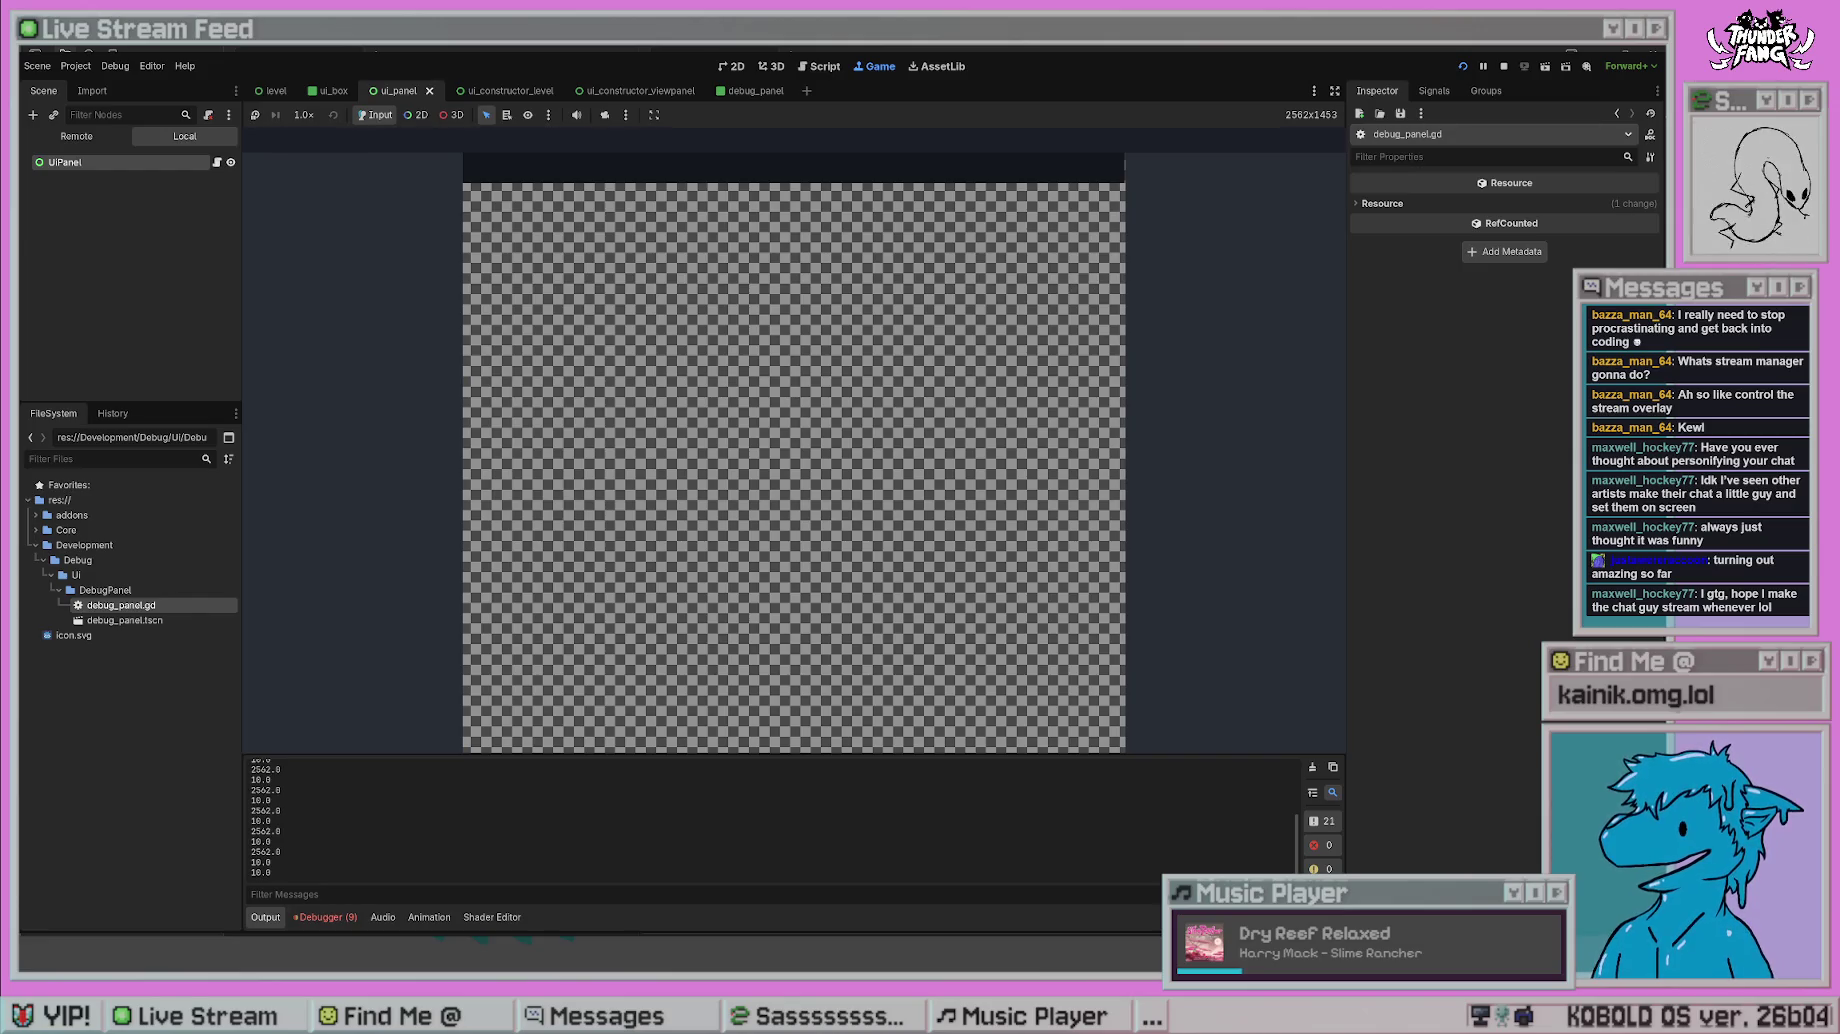
- Stop the game, move _construct_view_panel below triggers_box with Alt+Down, then rerun and stop
click(1503, 66)
click(762, 537)
click(762, 594)
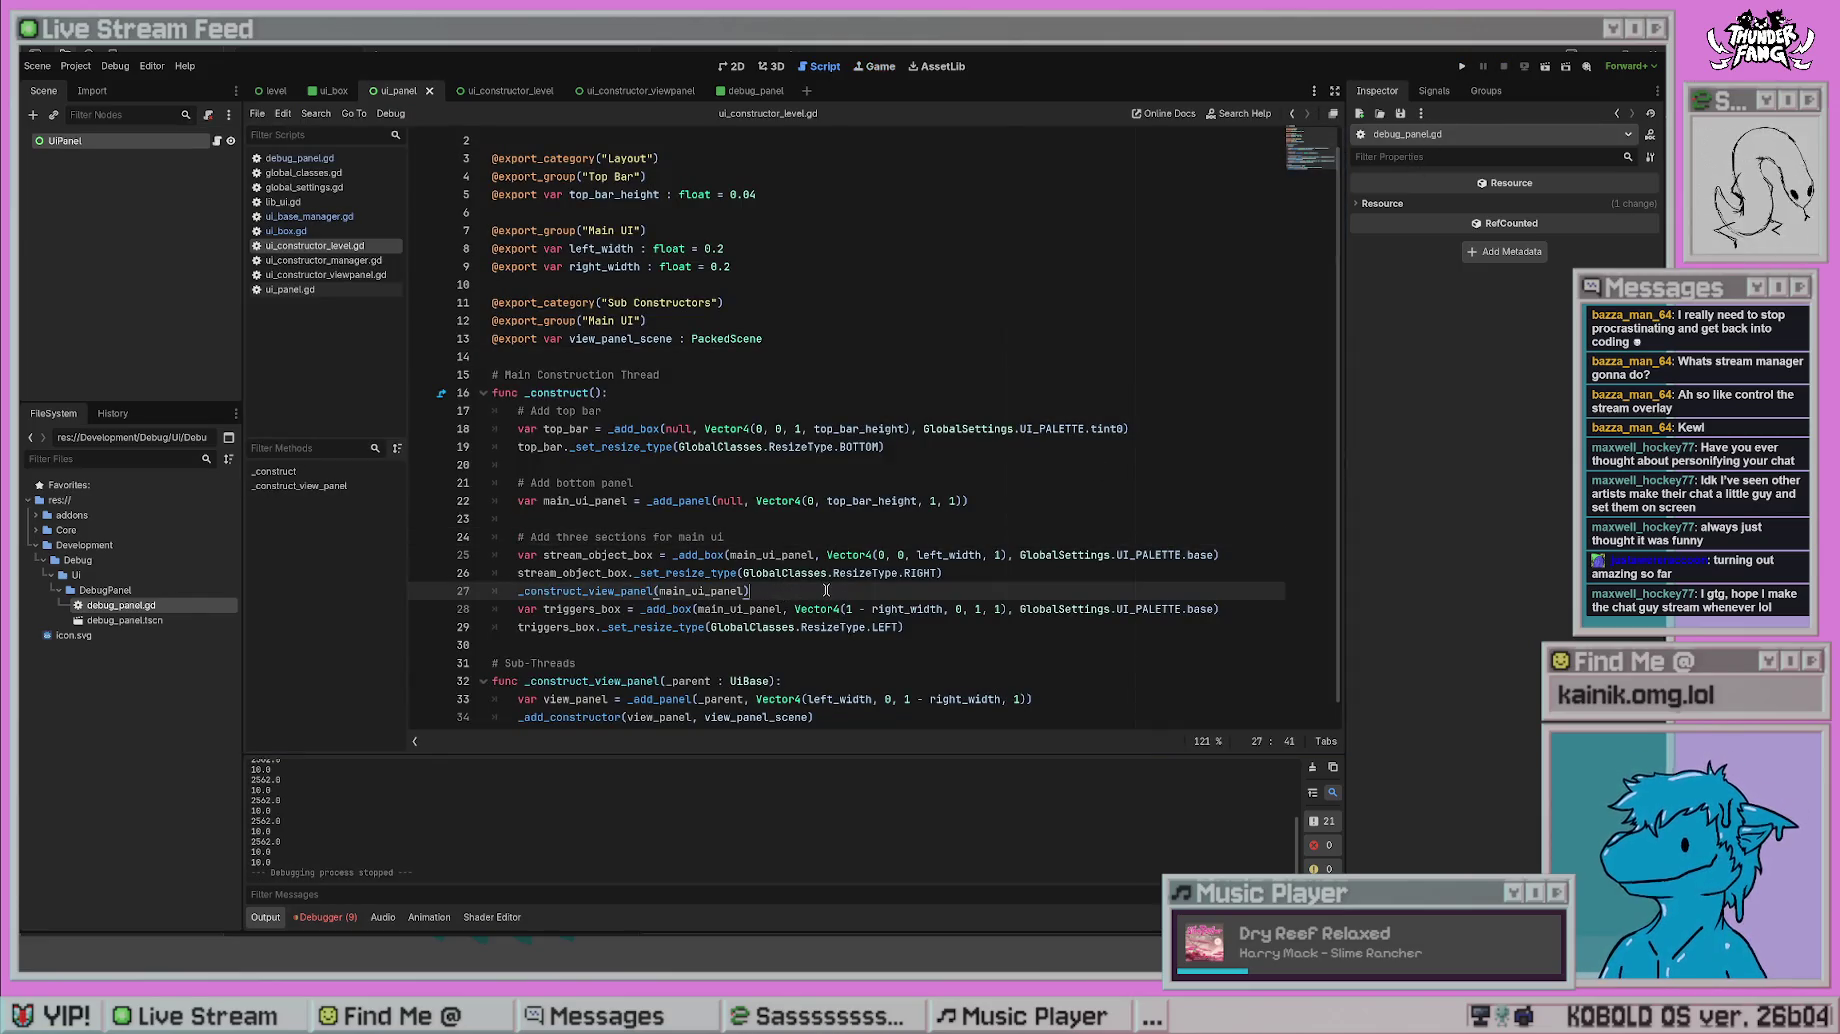
key(alt+Down)
key(alt+Down)
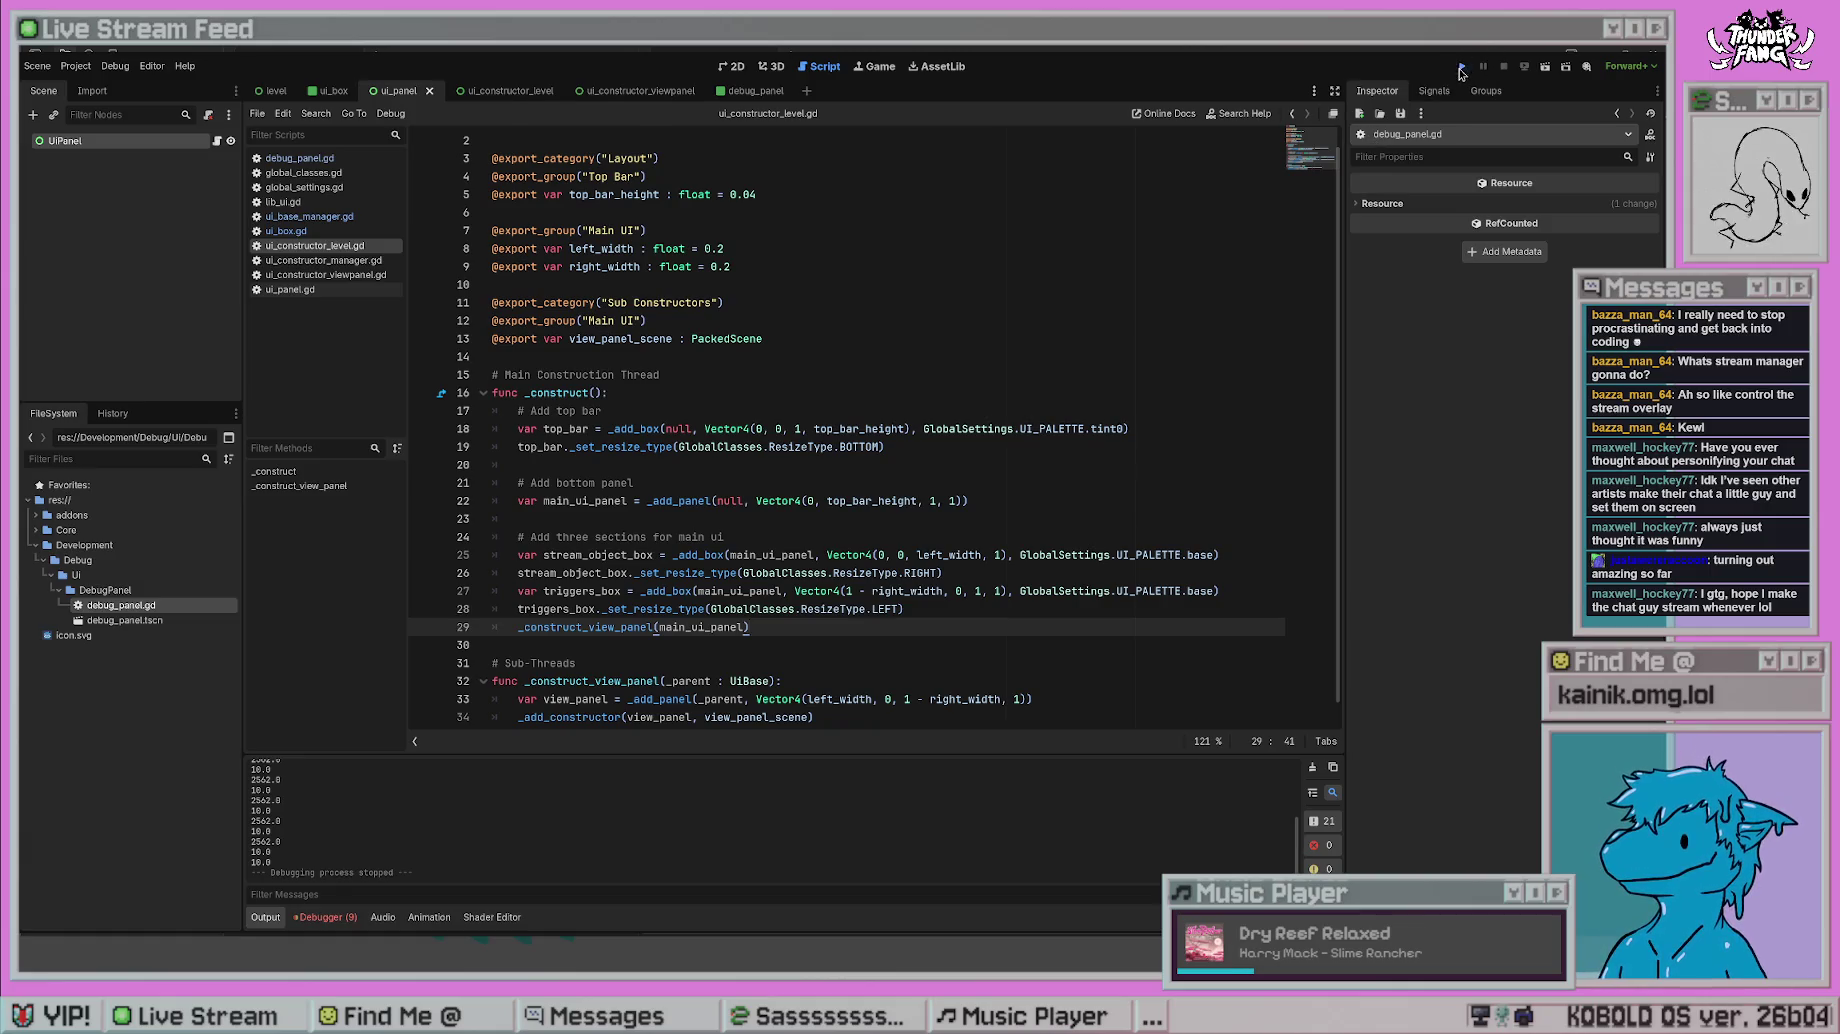
click(1462, 66)
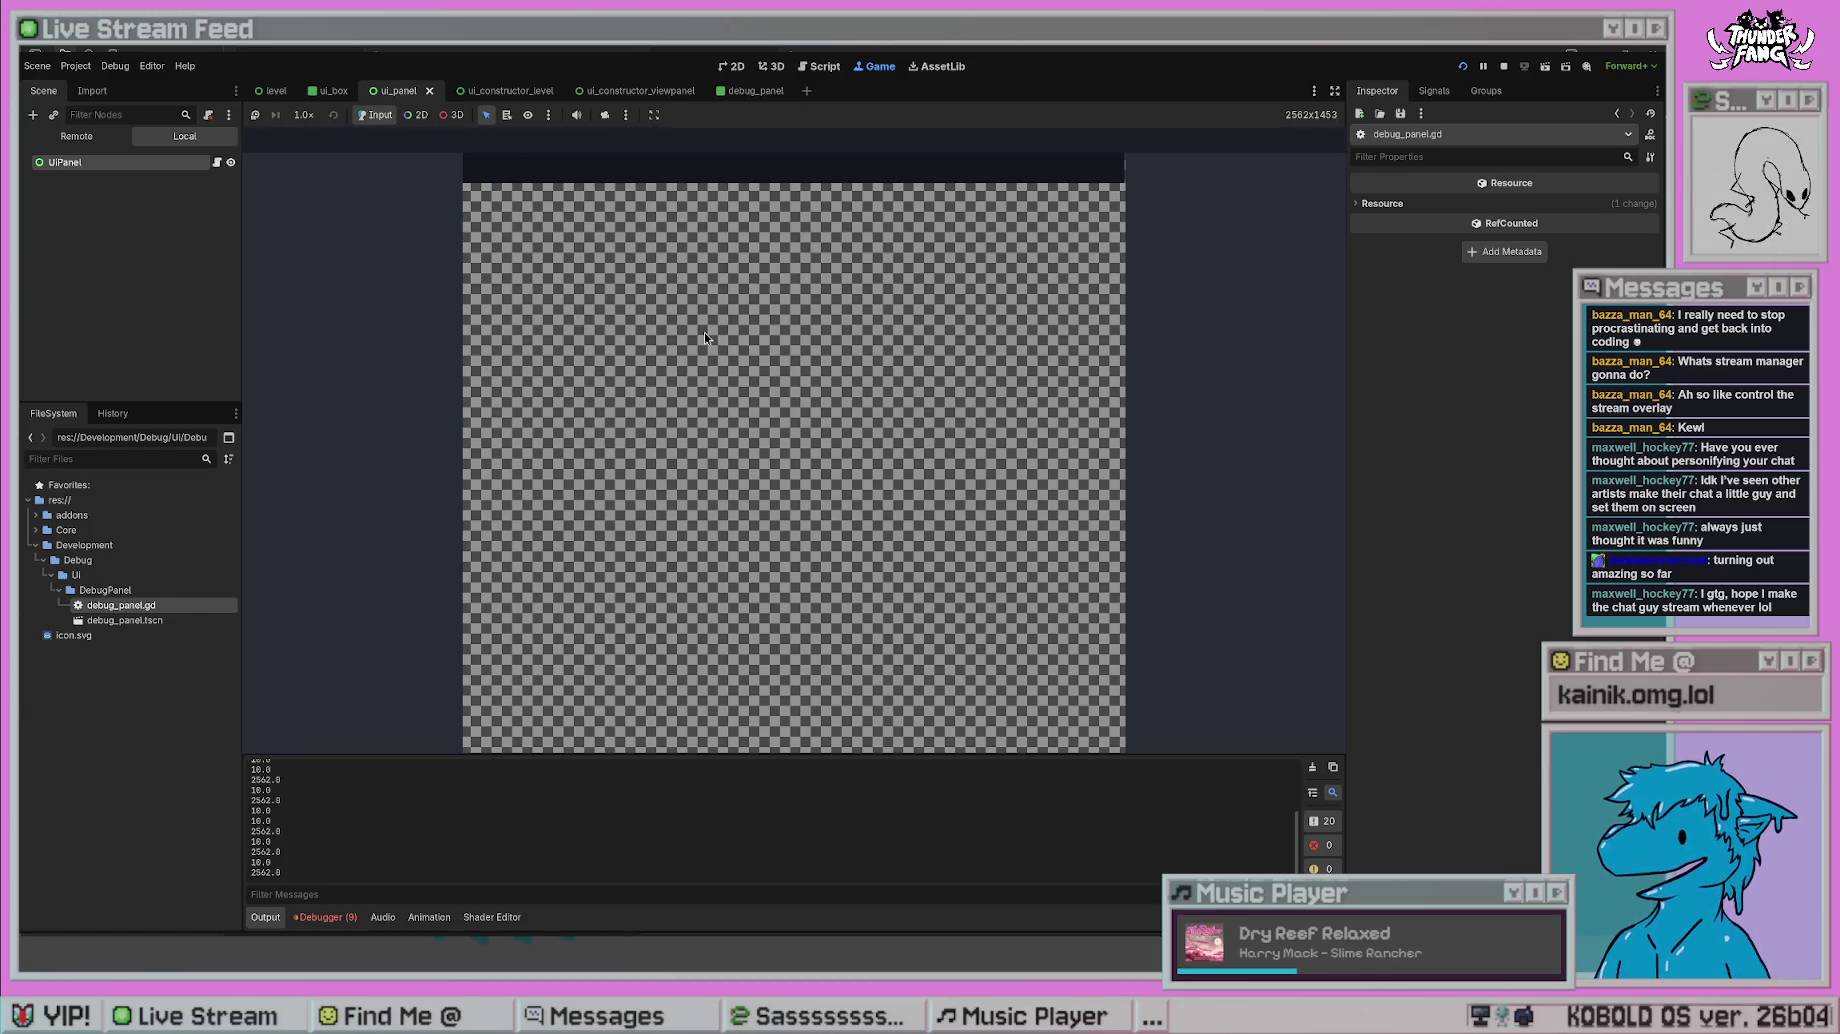
key(F8)
- Delete the top_bar resize-type line
click(880, 374)
triple_click(932, 446)
drag(932, 446, 654, 437)
key(shift+Down)
key(BackSpace)
key(BackSpace)
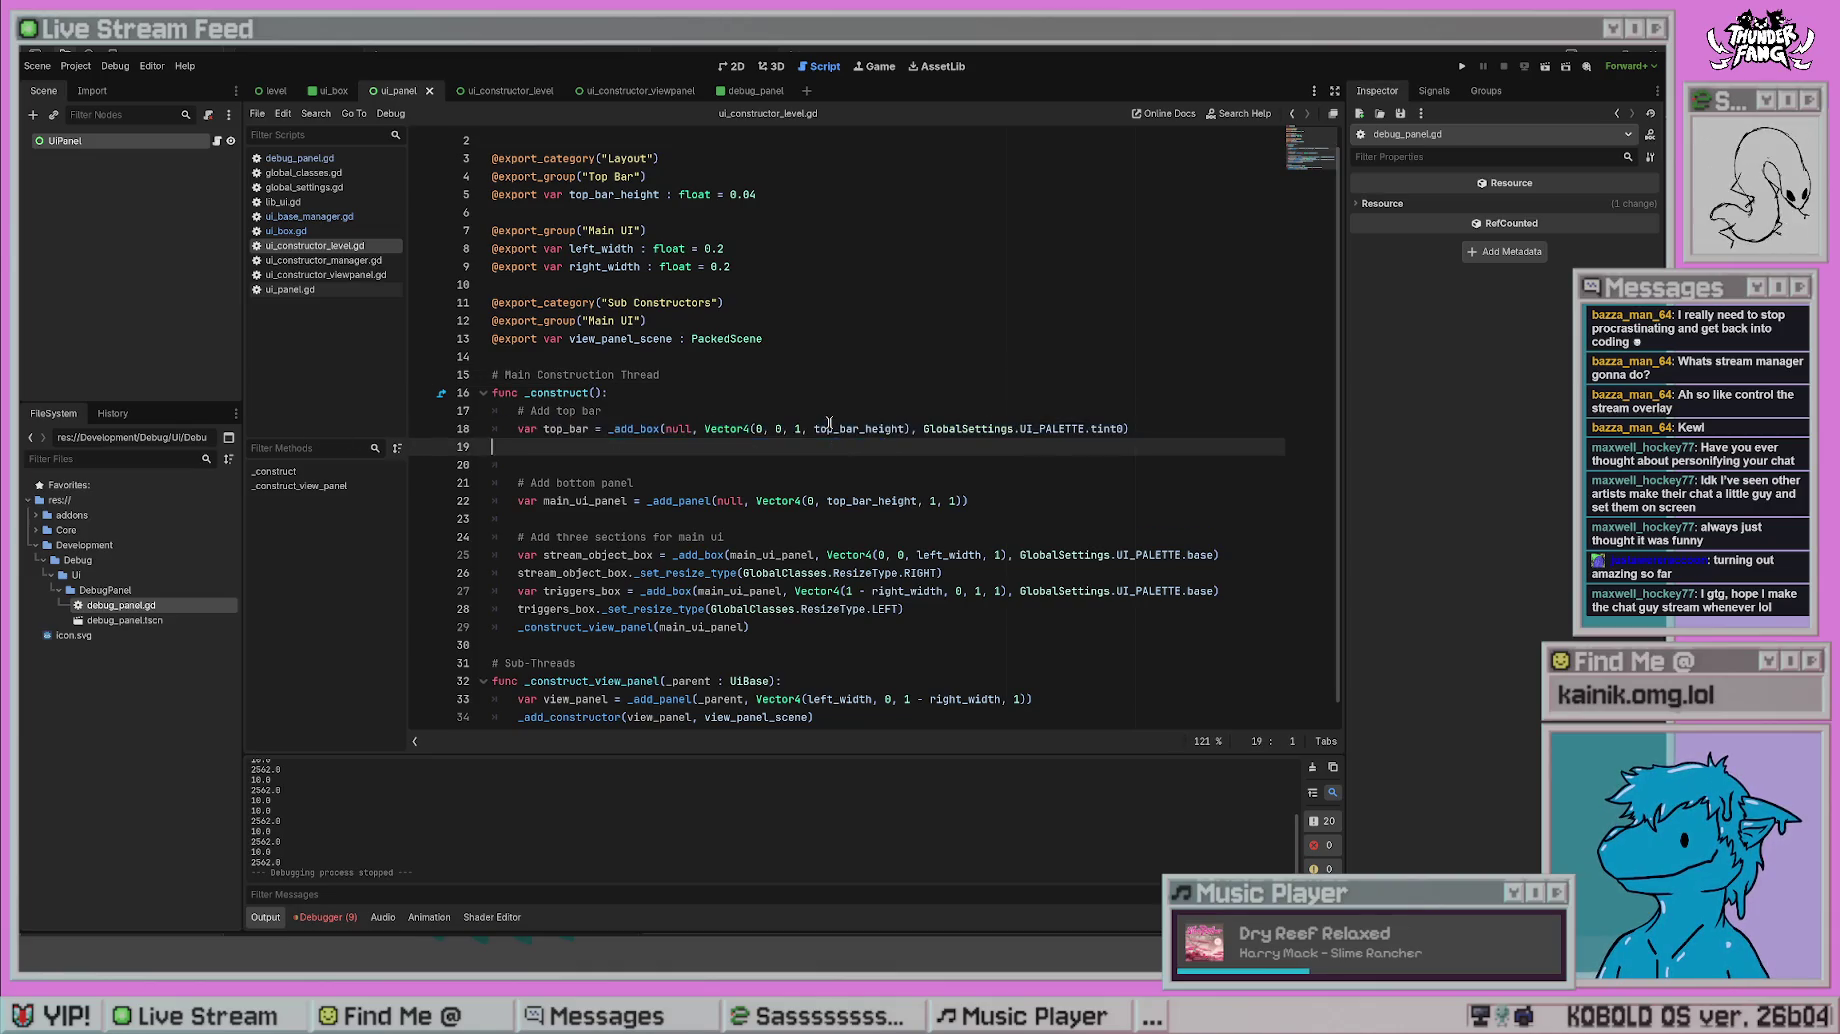
- Move the _construct_view_panel call back above triggers_box with Alt+Up
click(806, 522)
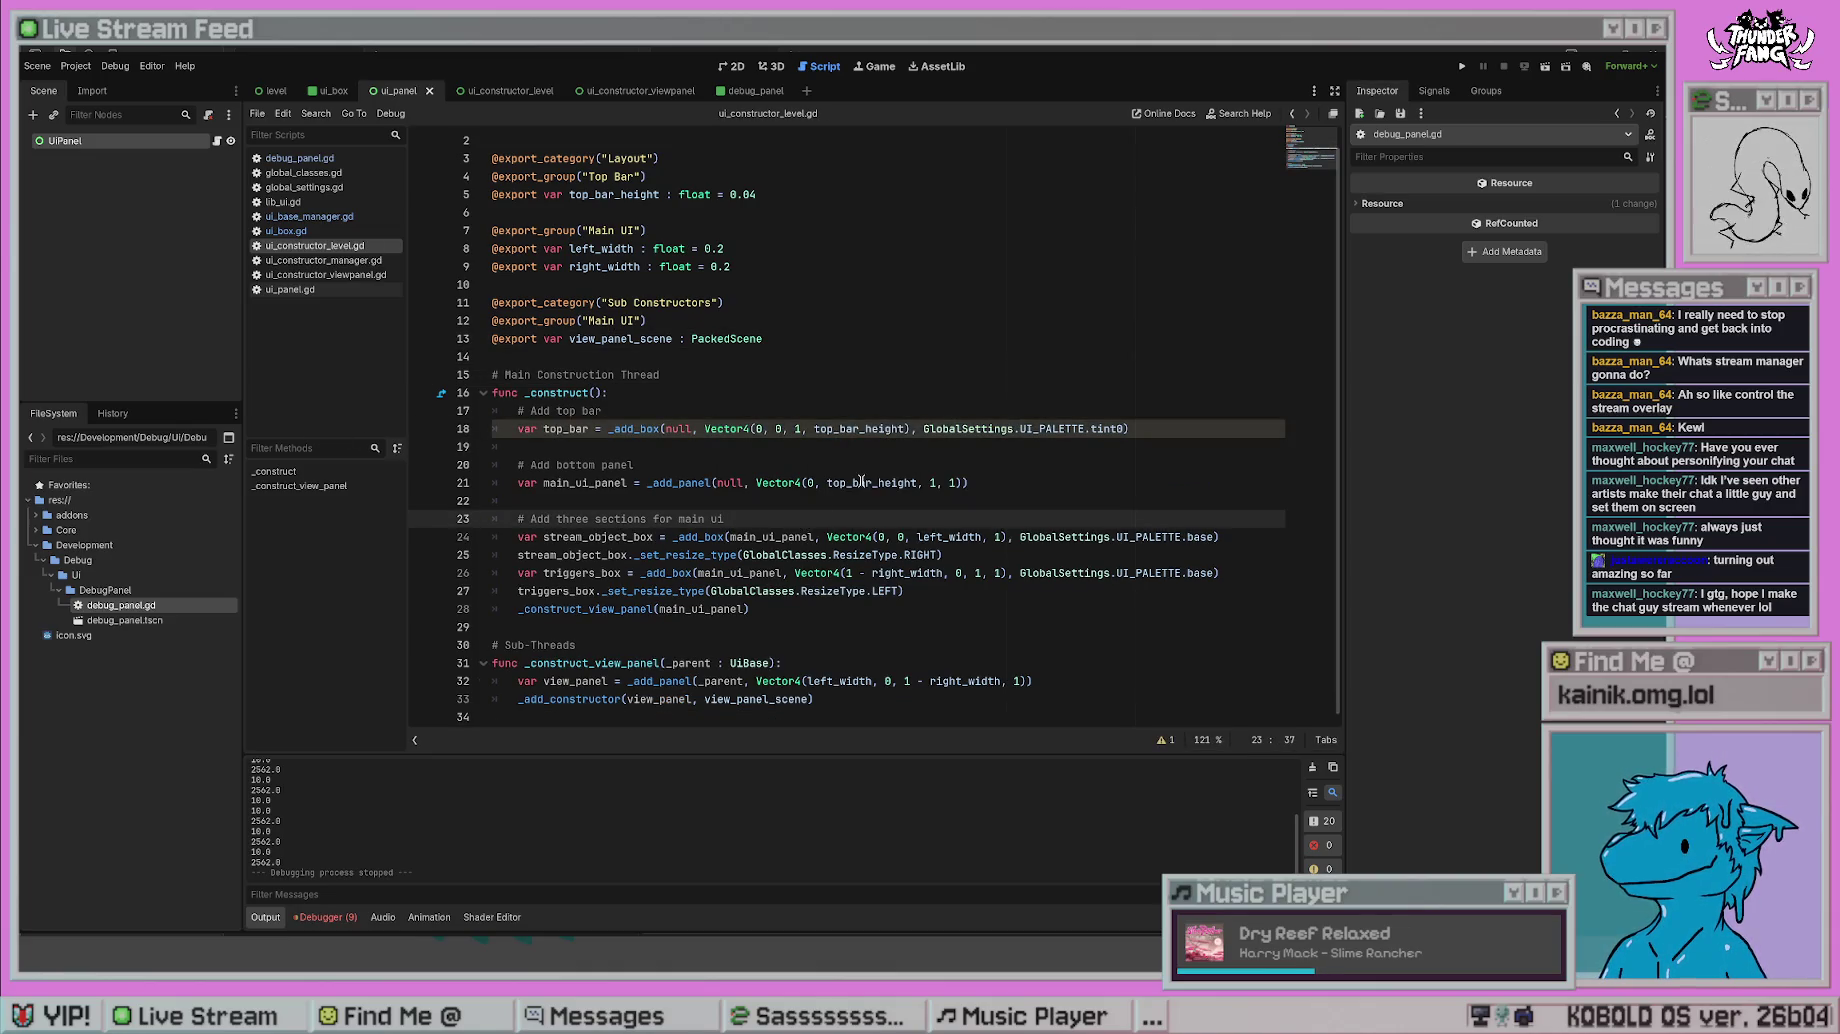
click(793, 614)
key(alt+Up)
key(alt+Up)
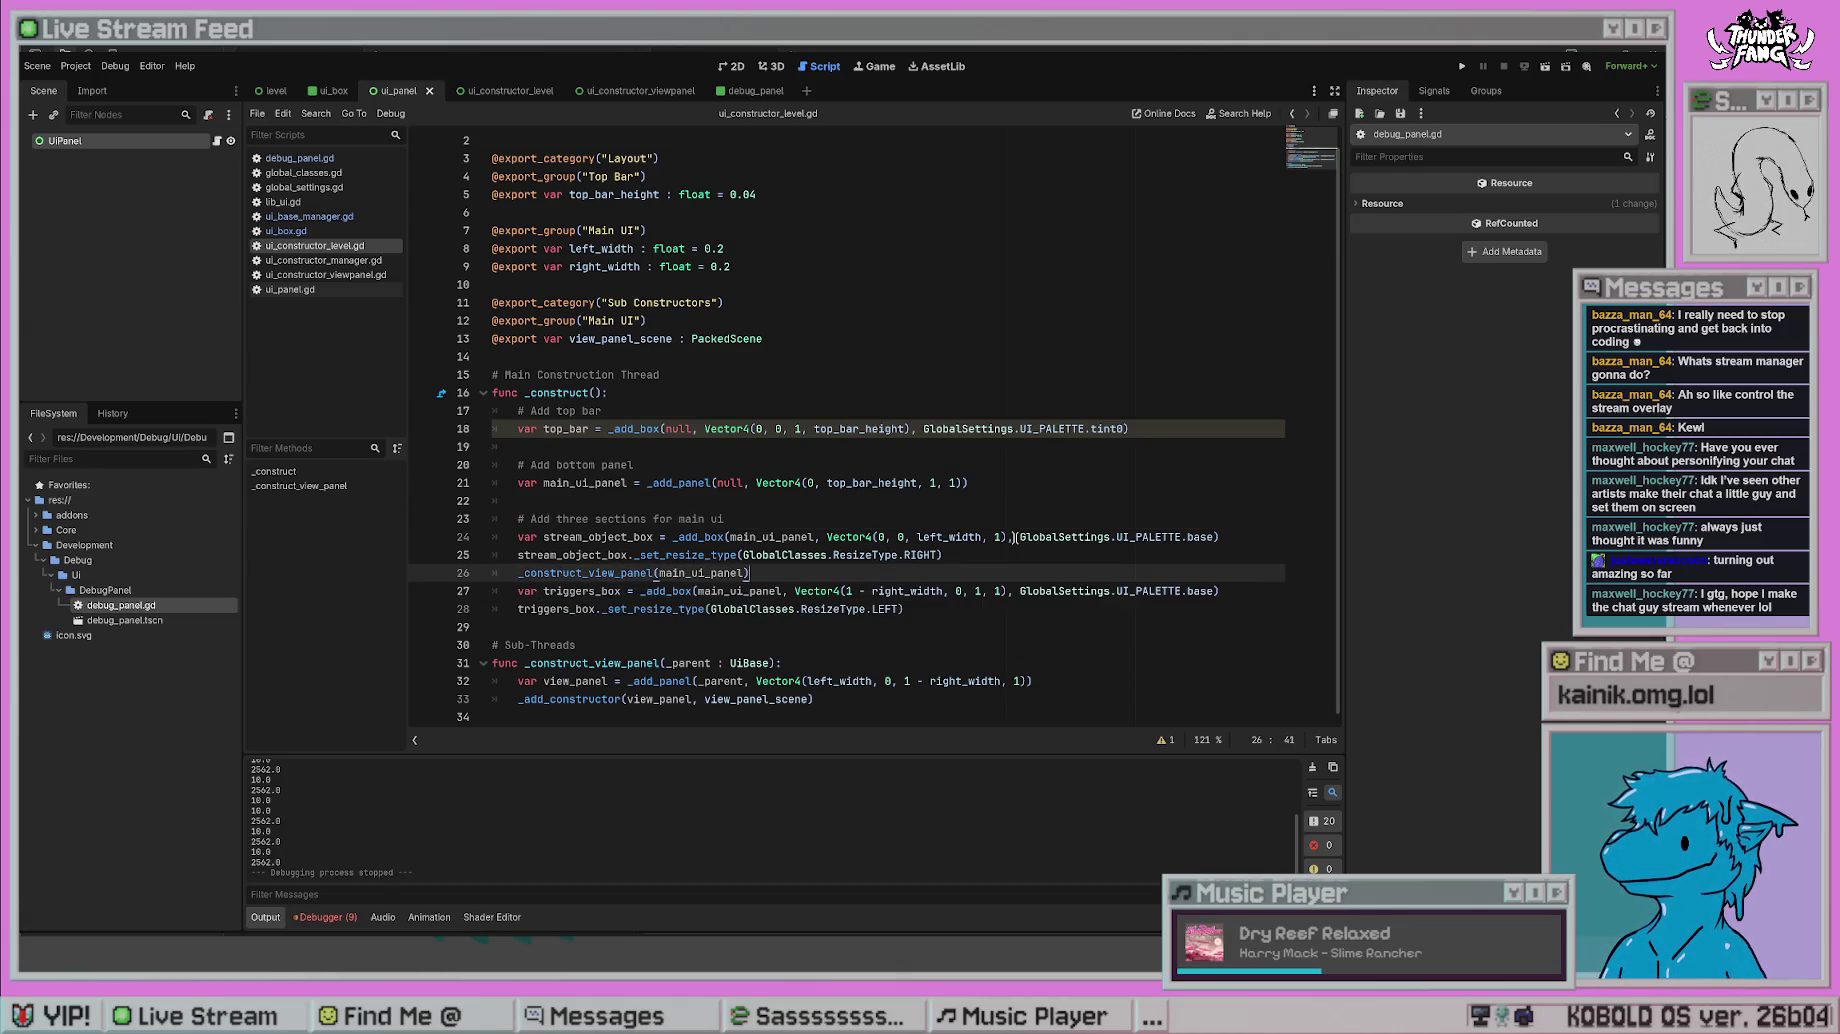
click(1003, 603)
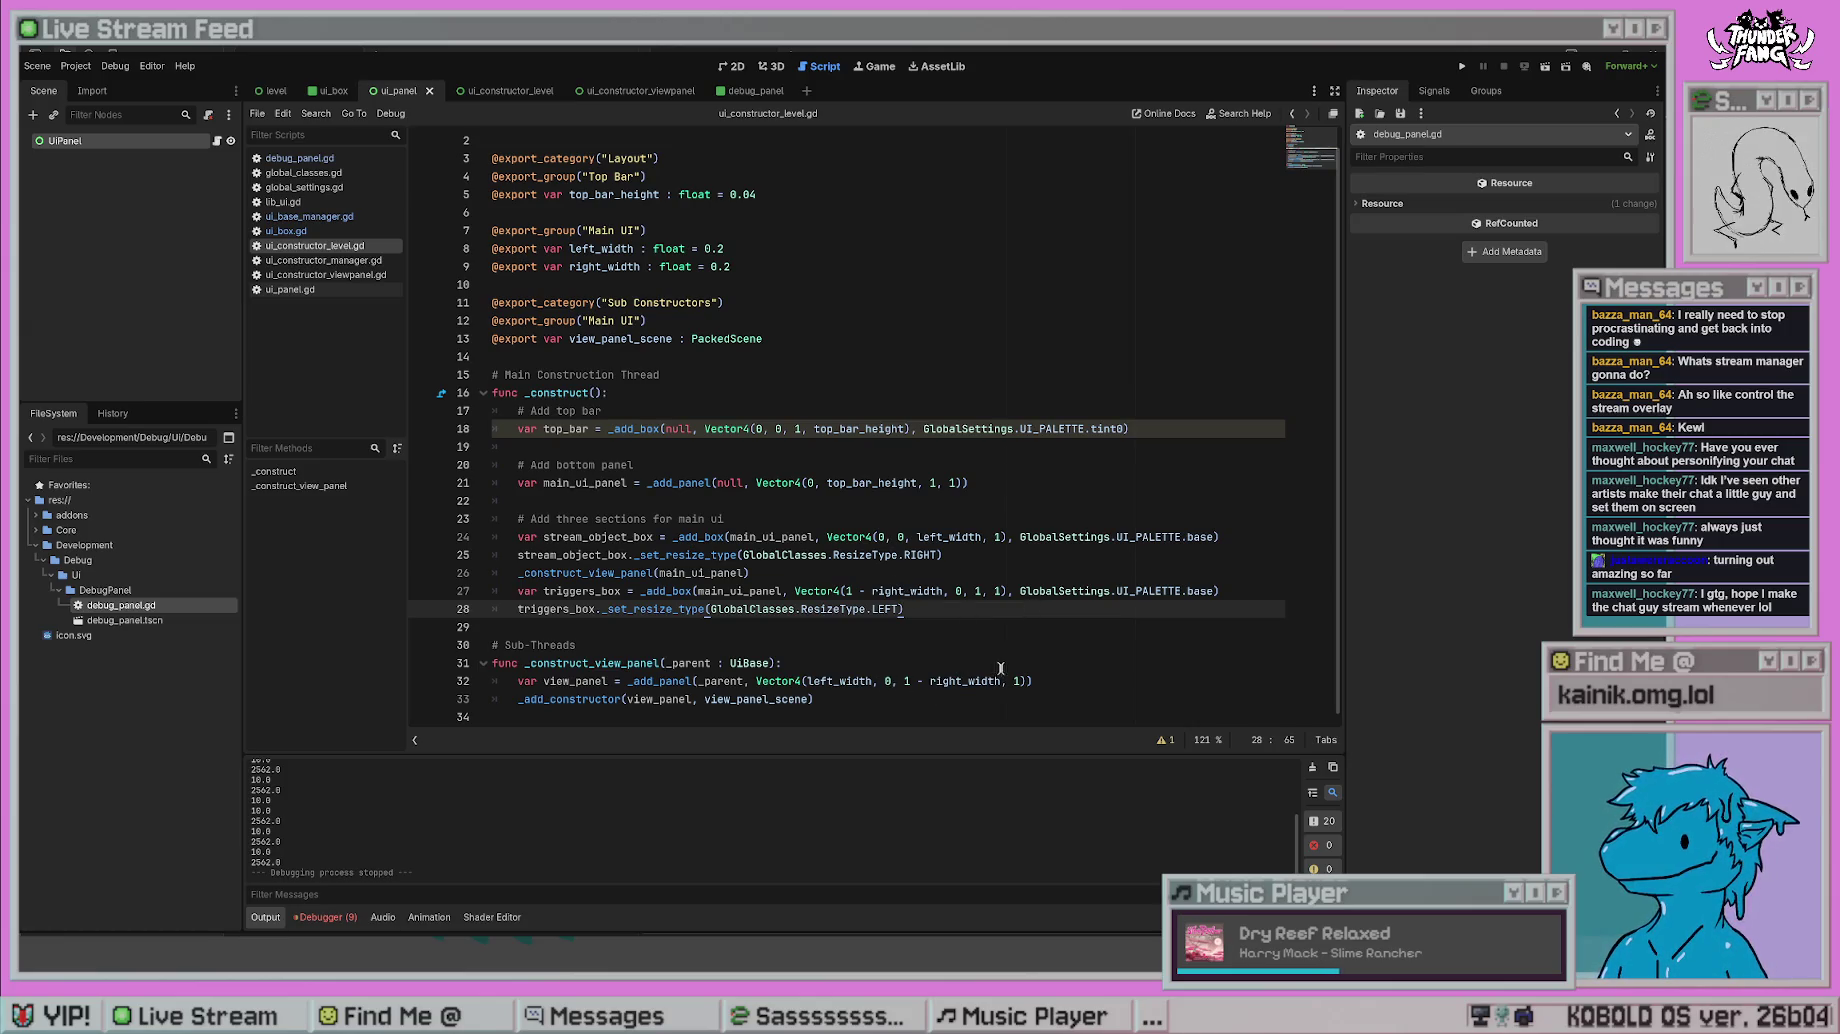
click(1063, 679)
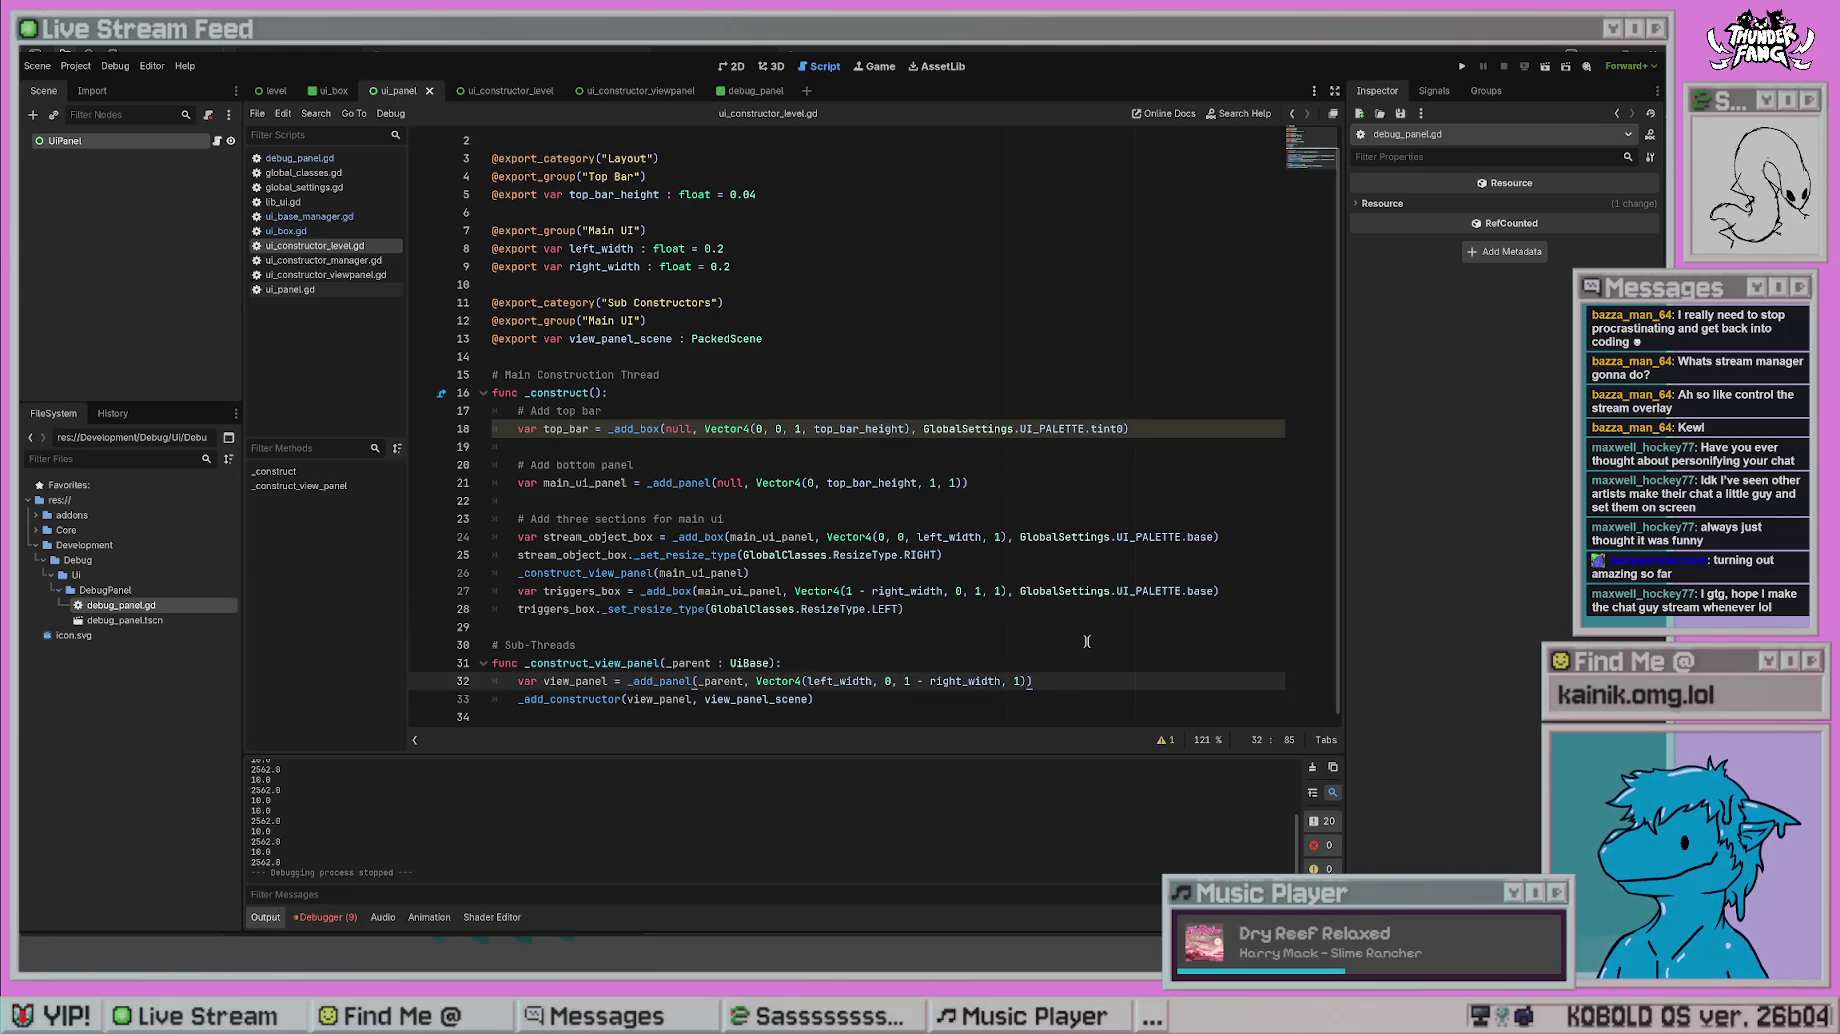
- Add view_panel._set_resize_type(GlobalClasses.ResizeType.LEFT | GlobalClasses.ResizeType.RIGHT) and run the project
key(Return)
text(view_pan)
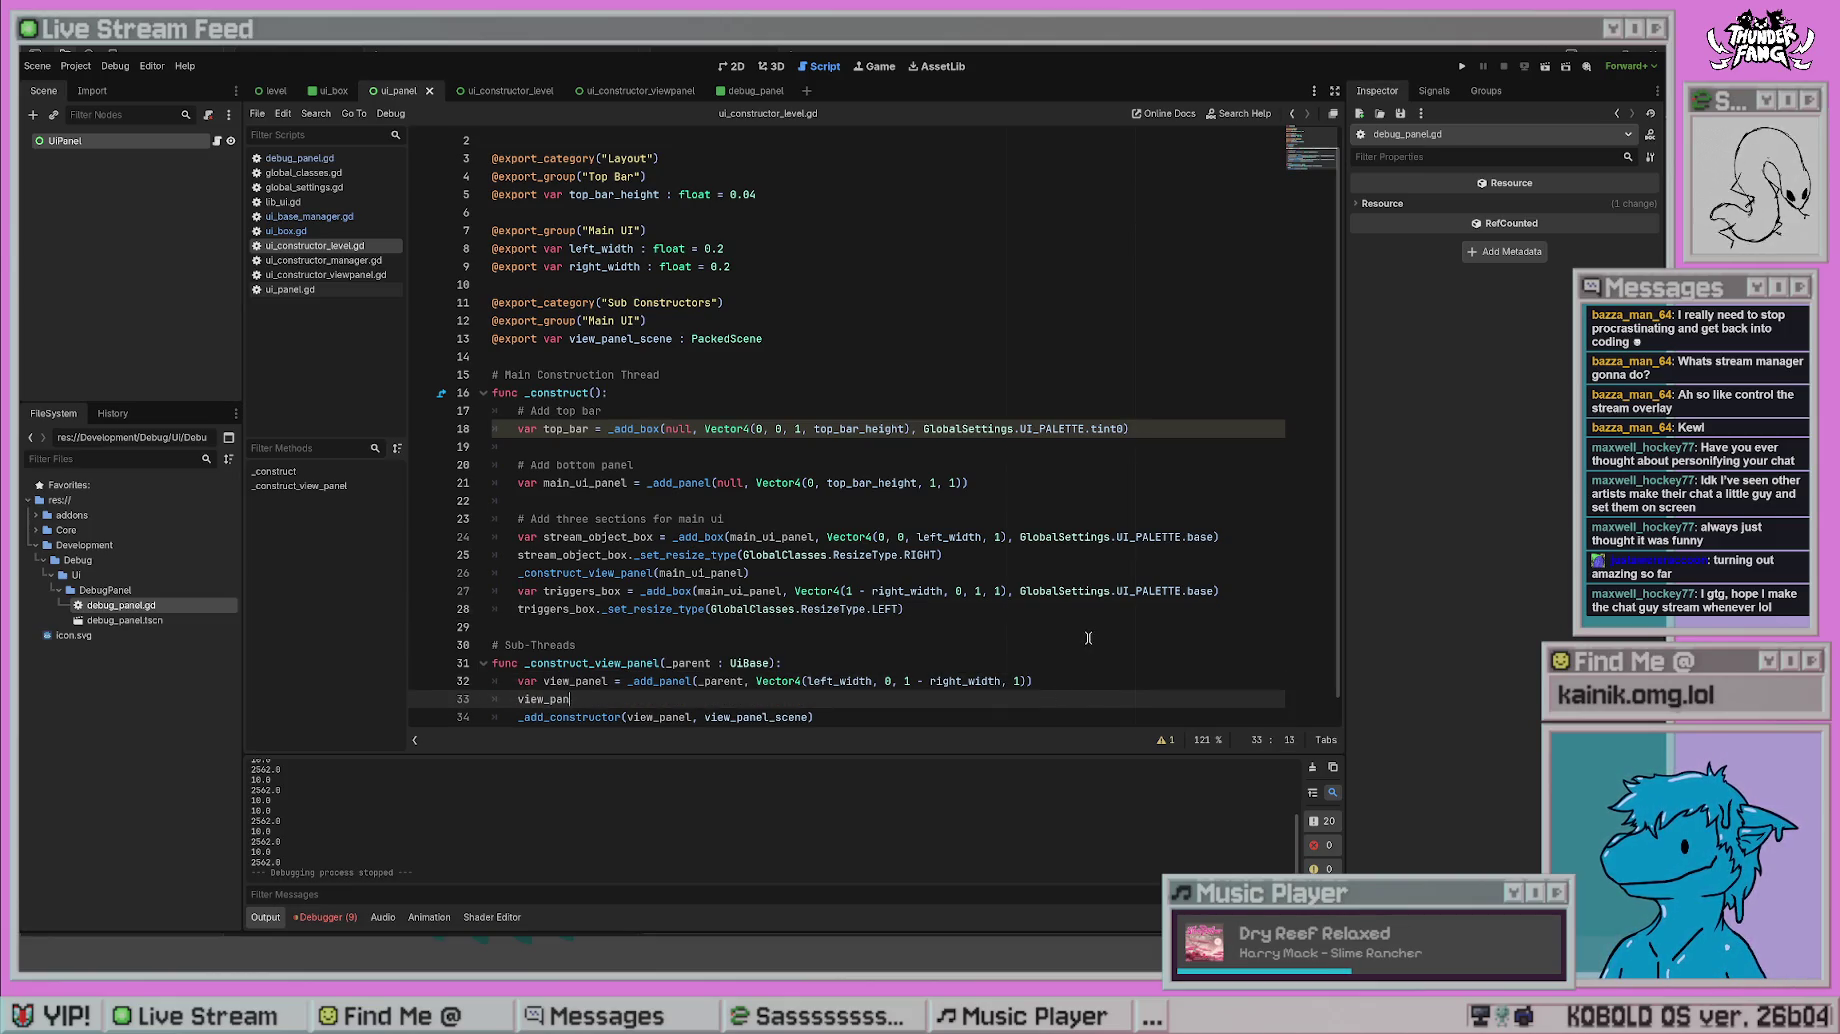
text(el)
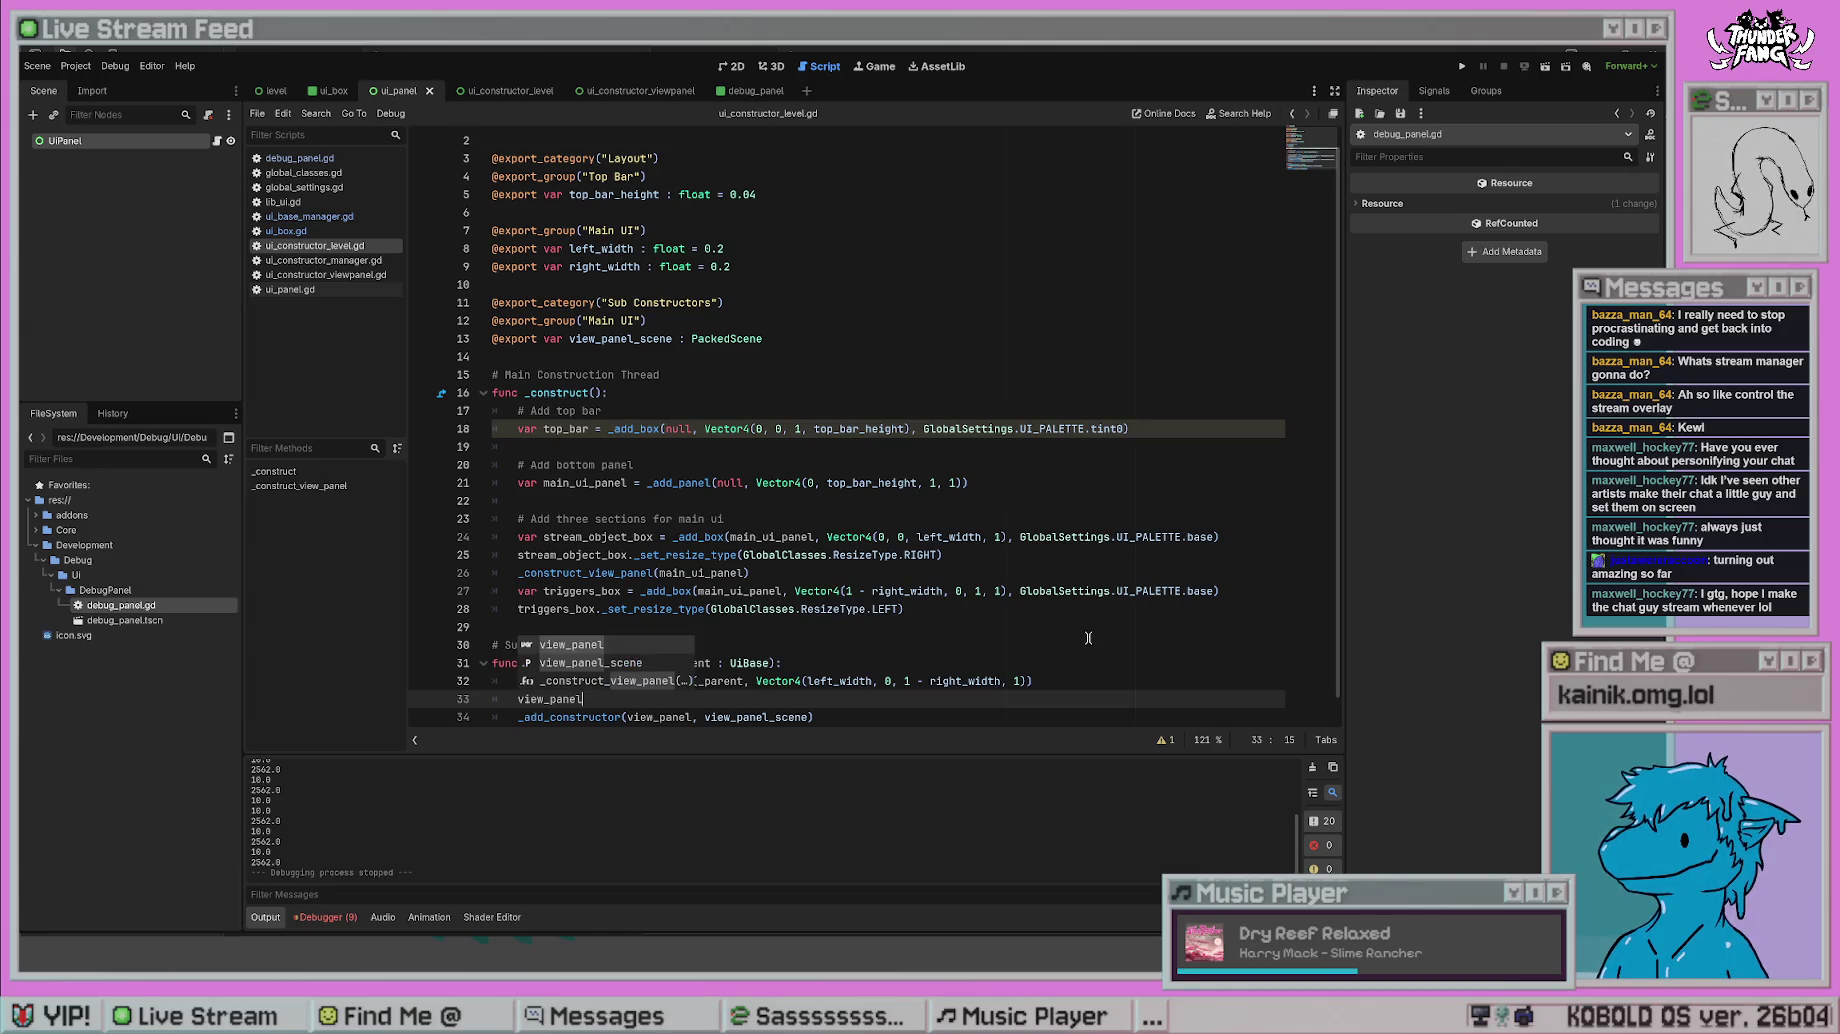
text(._set_re)
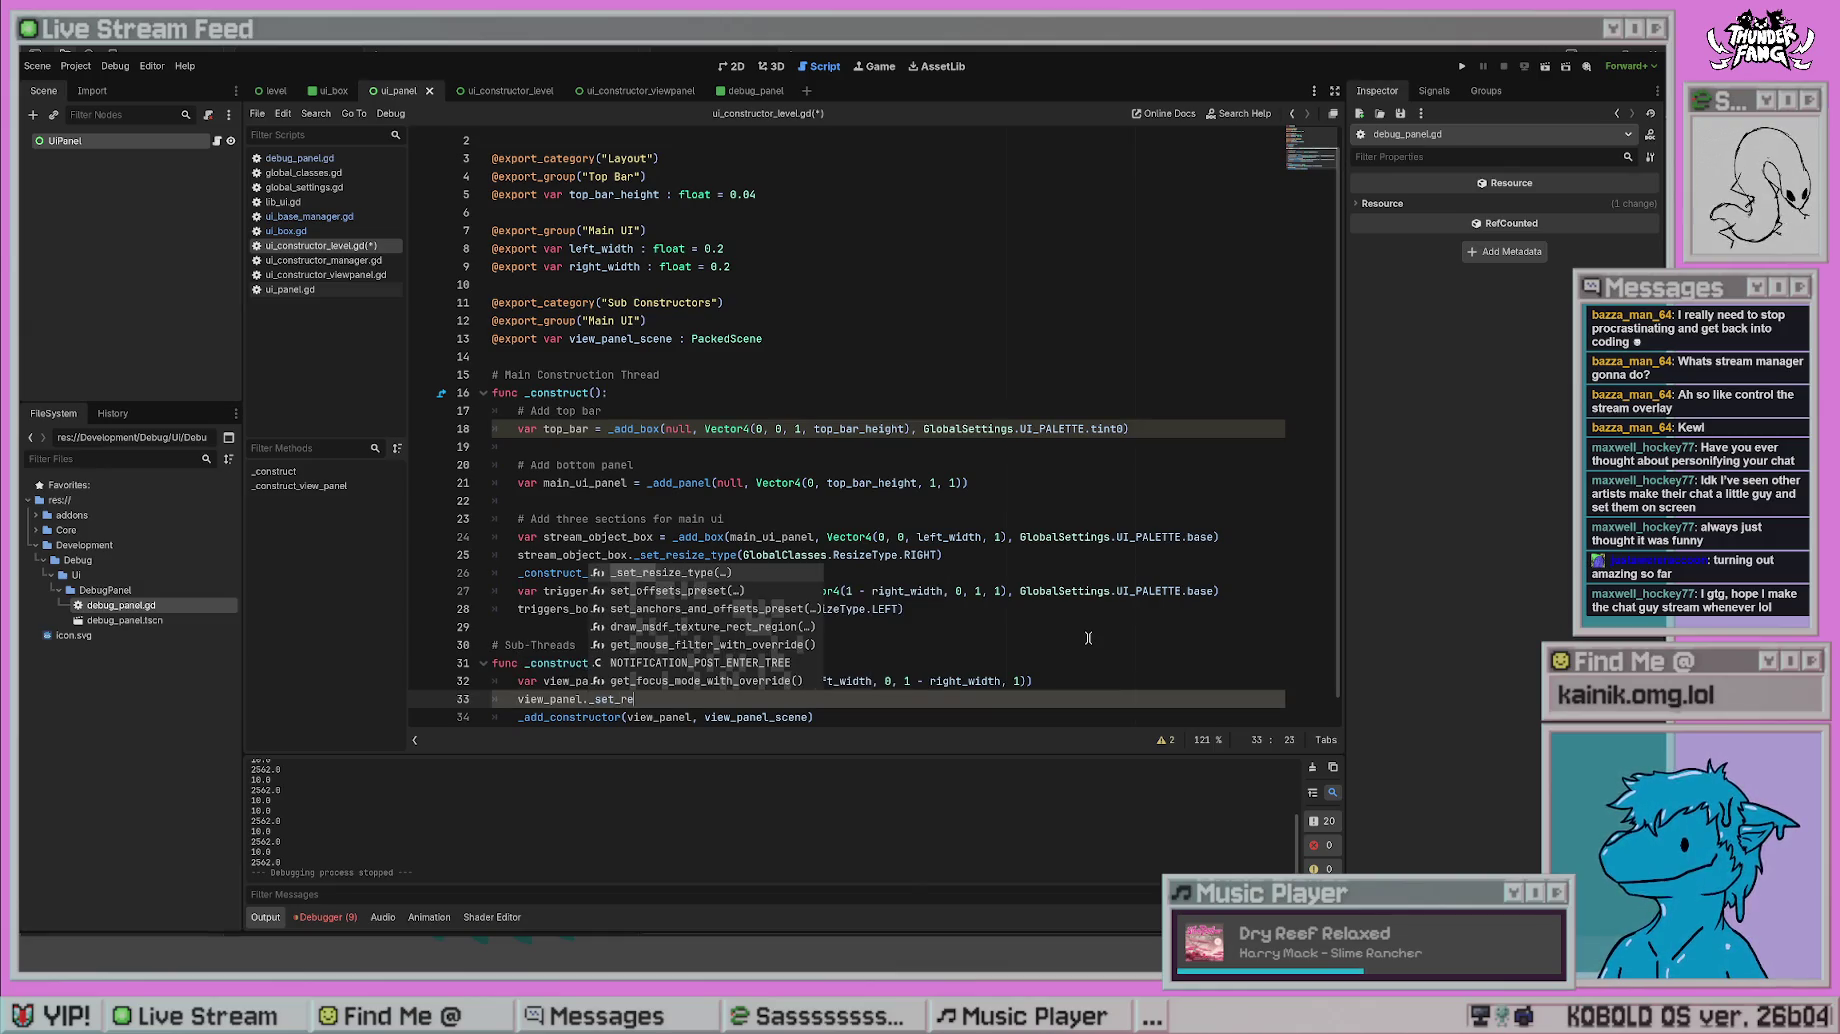
key(Return)
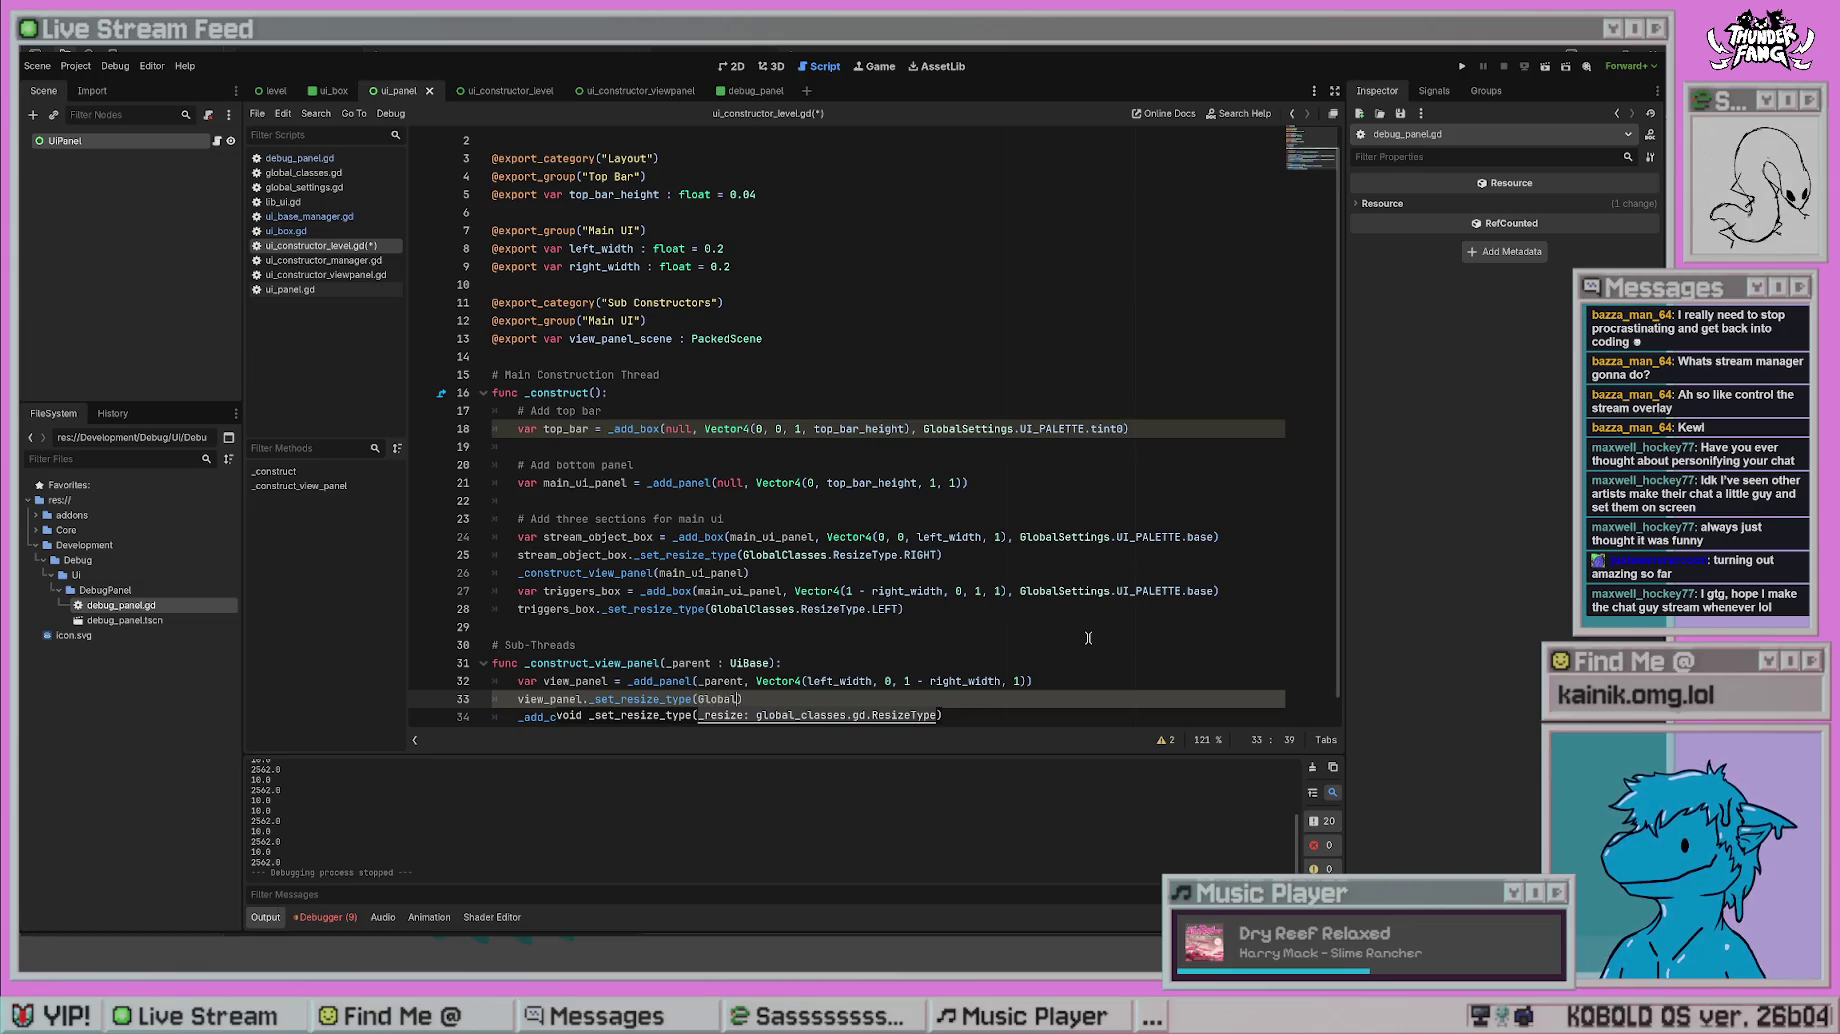
text(sses.Resiz)
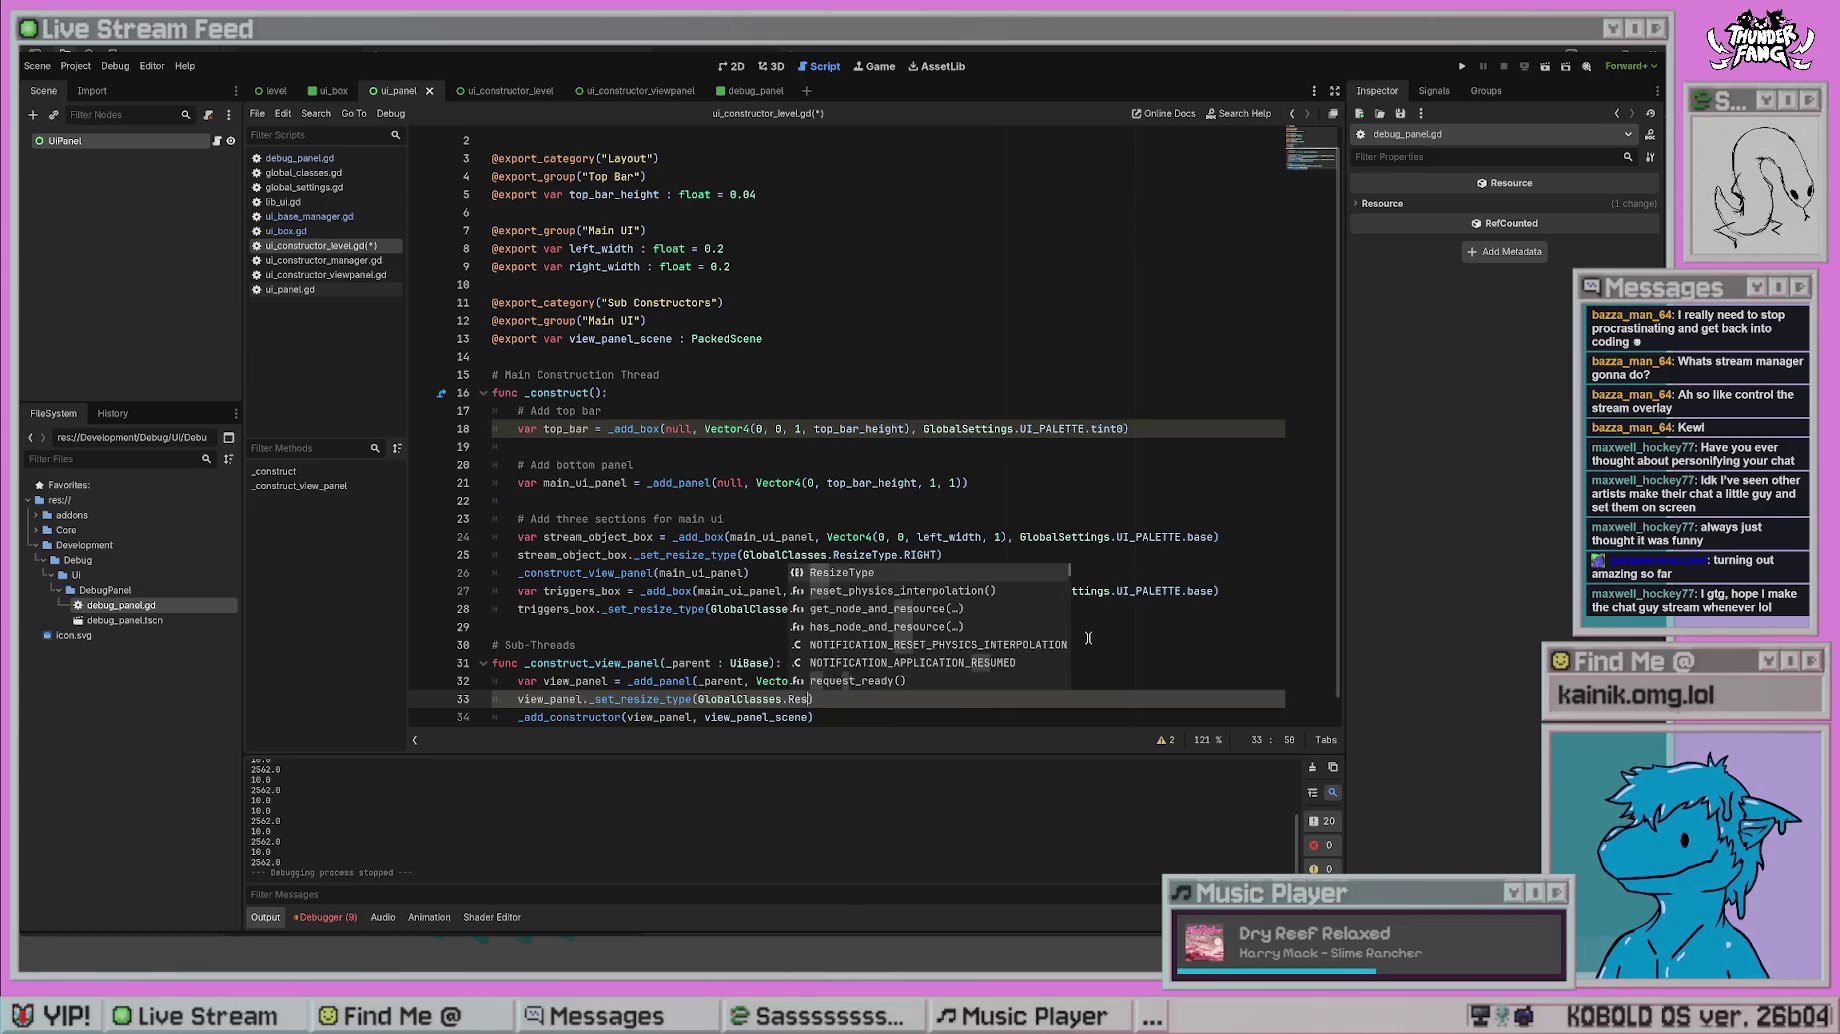
text(eType.LEF)
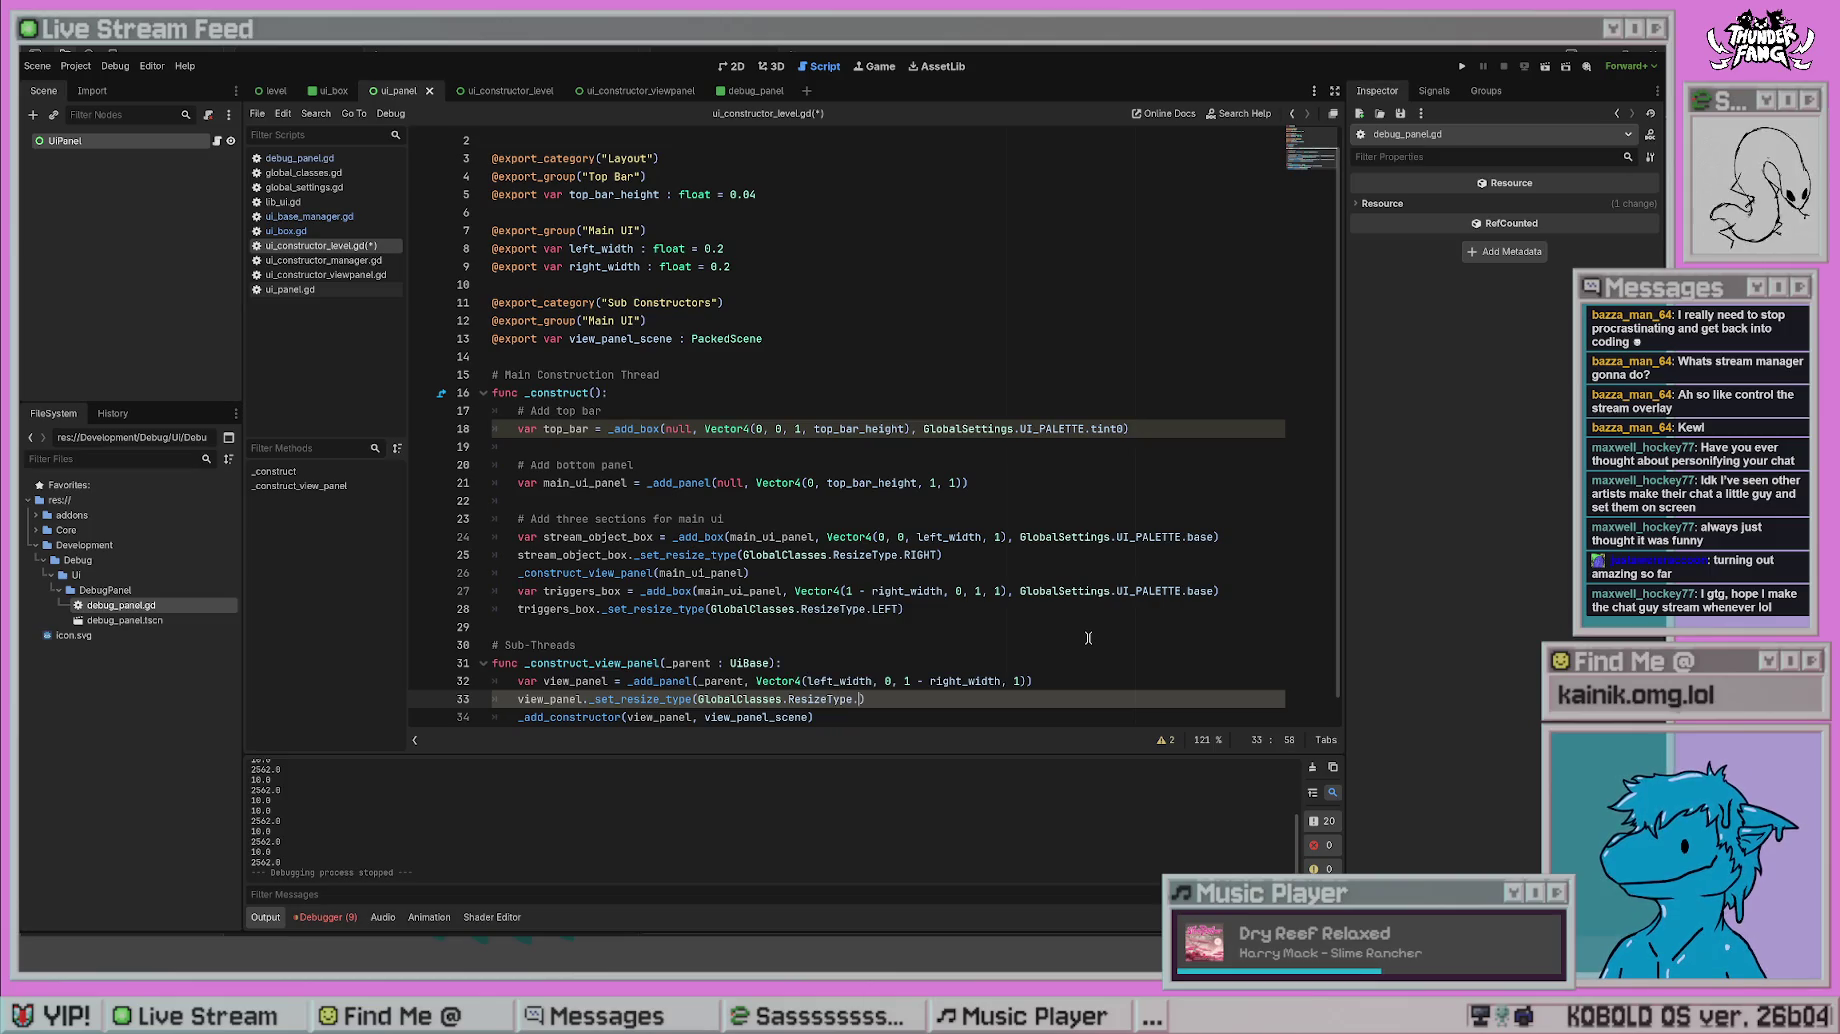
text(T |)
text( GlobalClasses.Resiz)
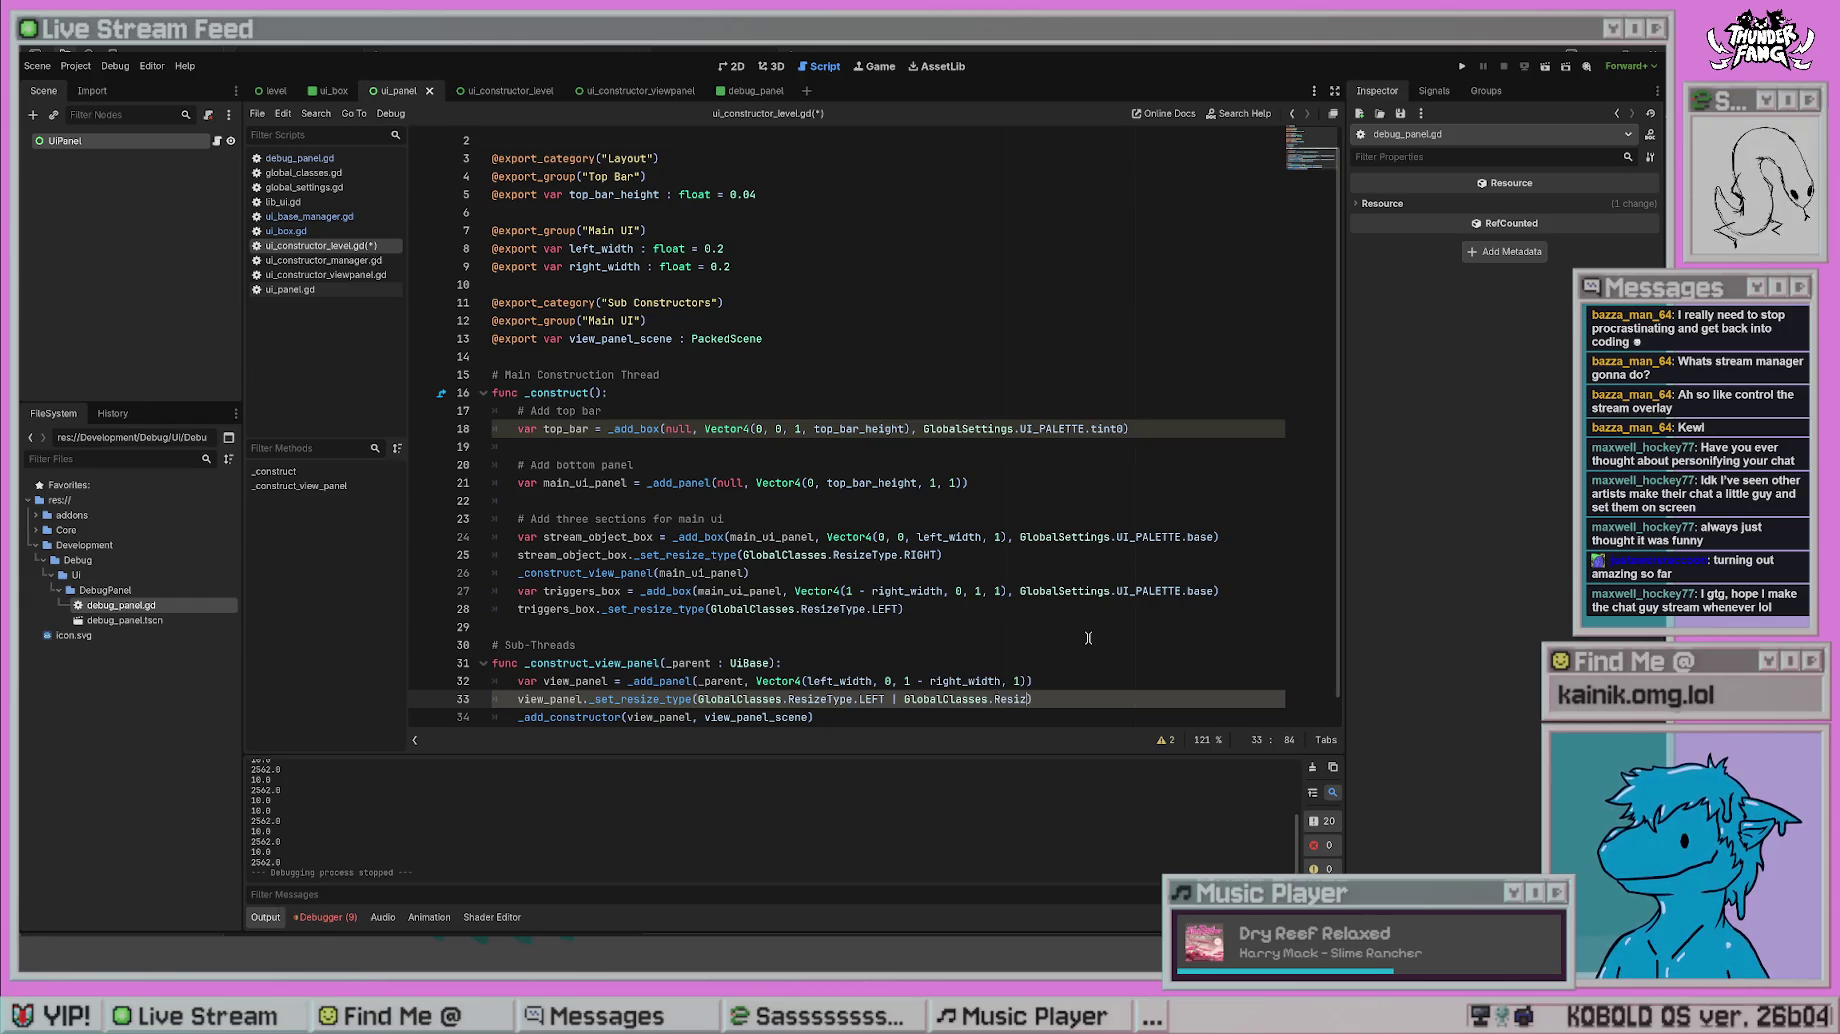
text(RIGHT)
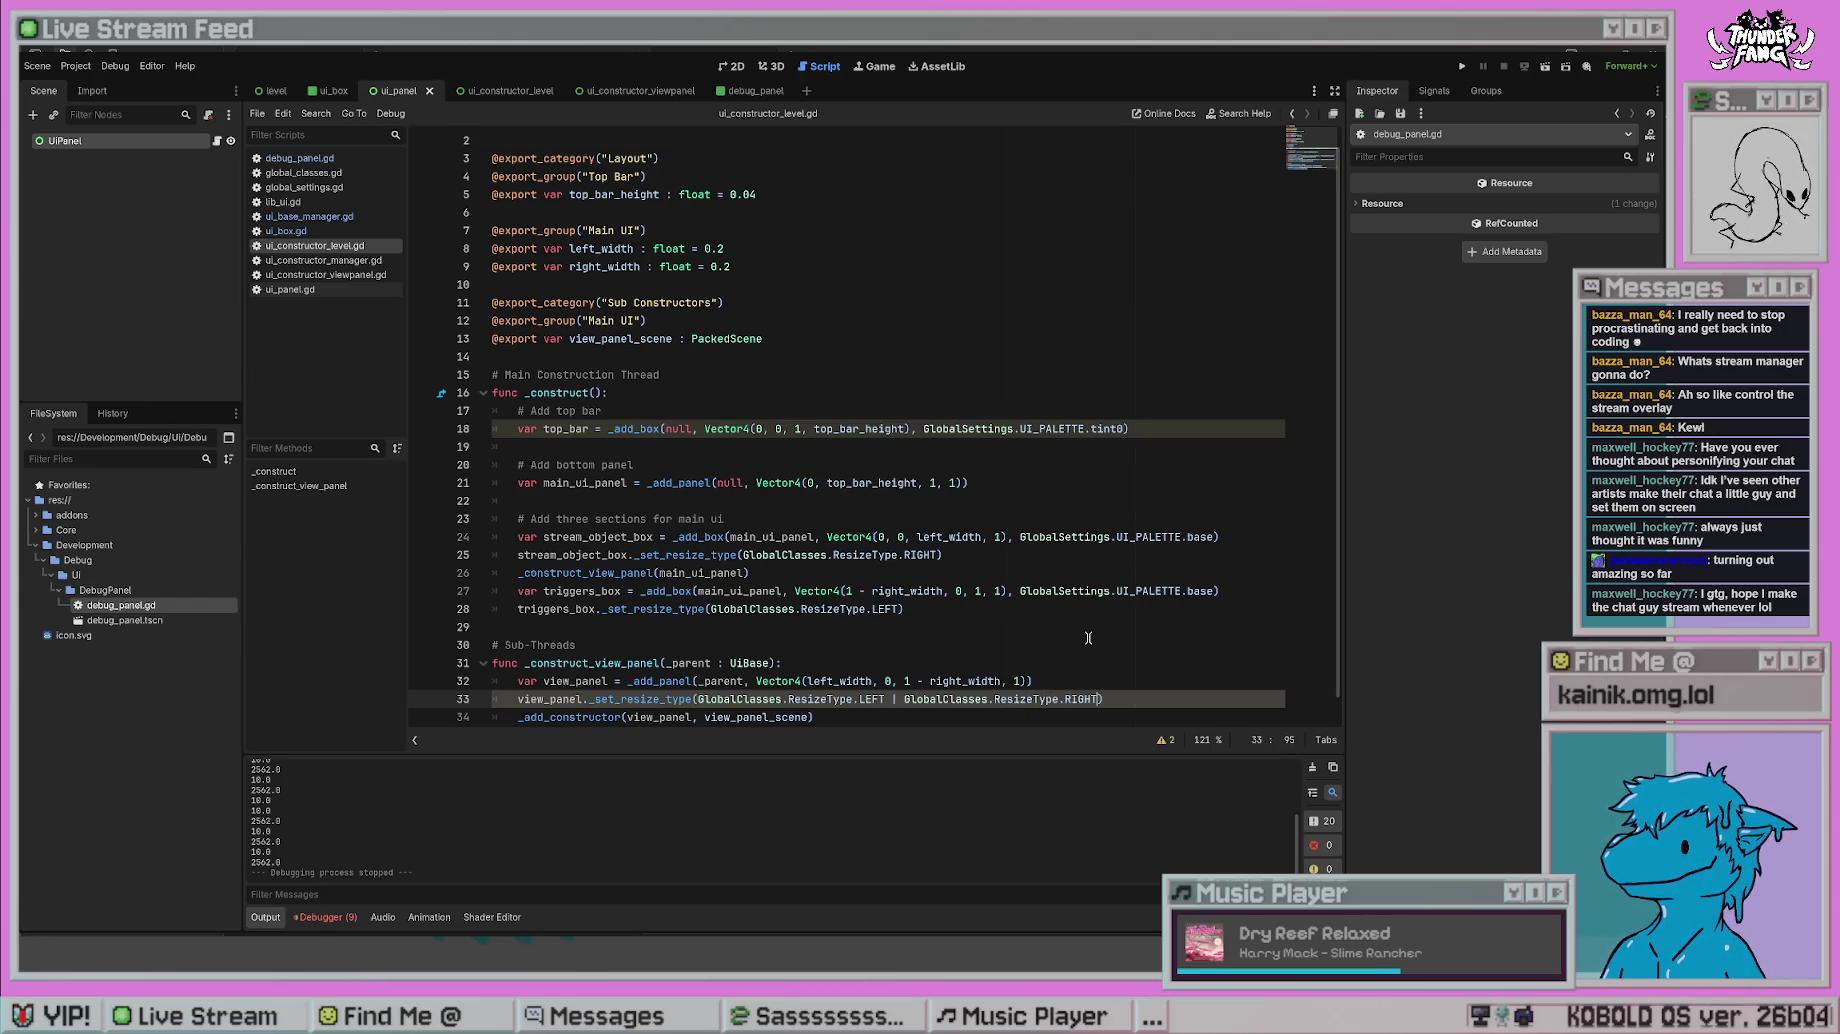
key(F5)
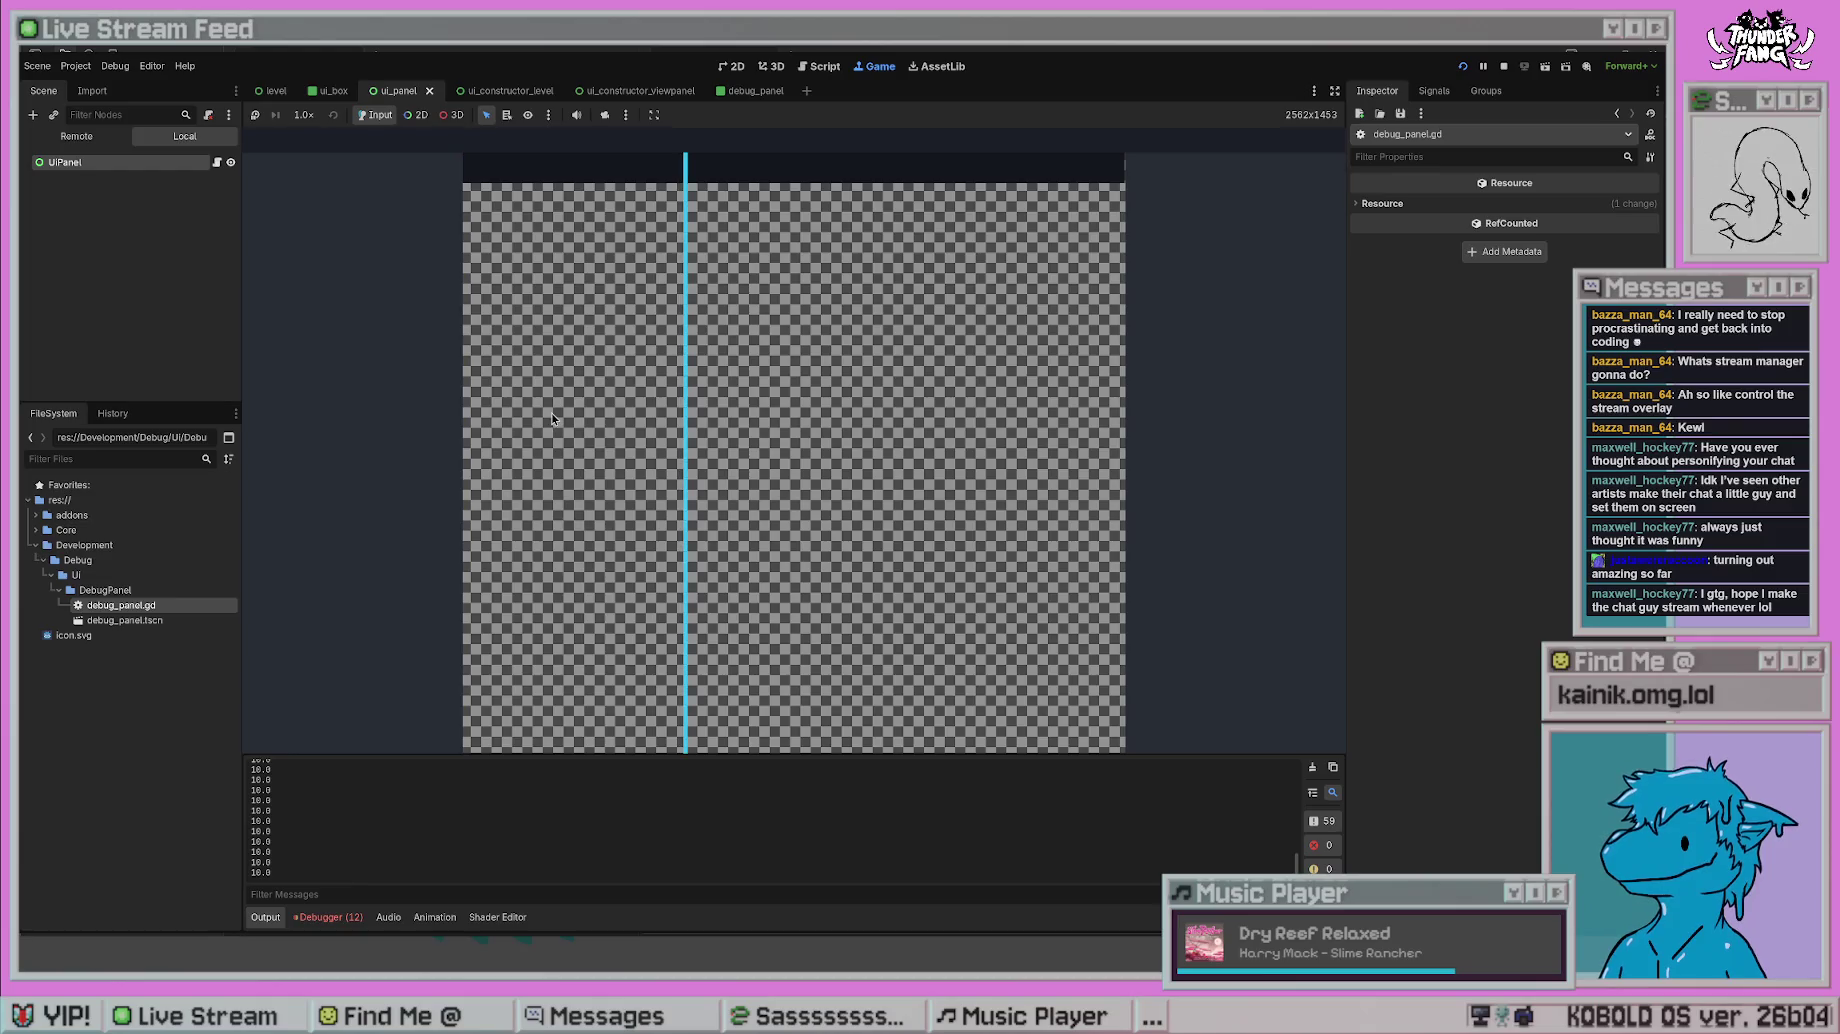
- Repair the GlobalClasses.ResizeType reference at the end of line 33 and rerun the game
key(F8)
click(798, 509)
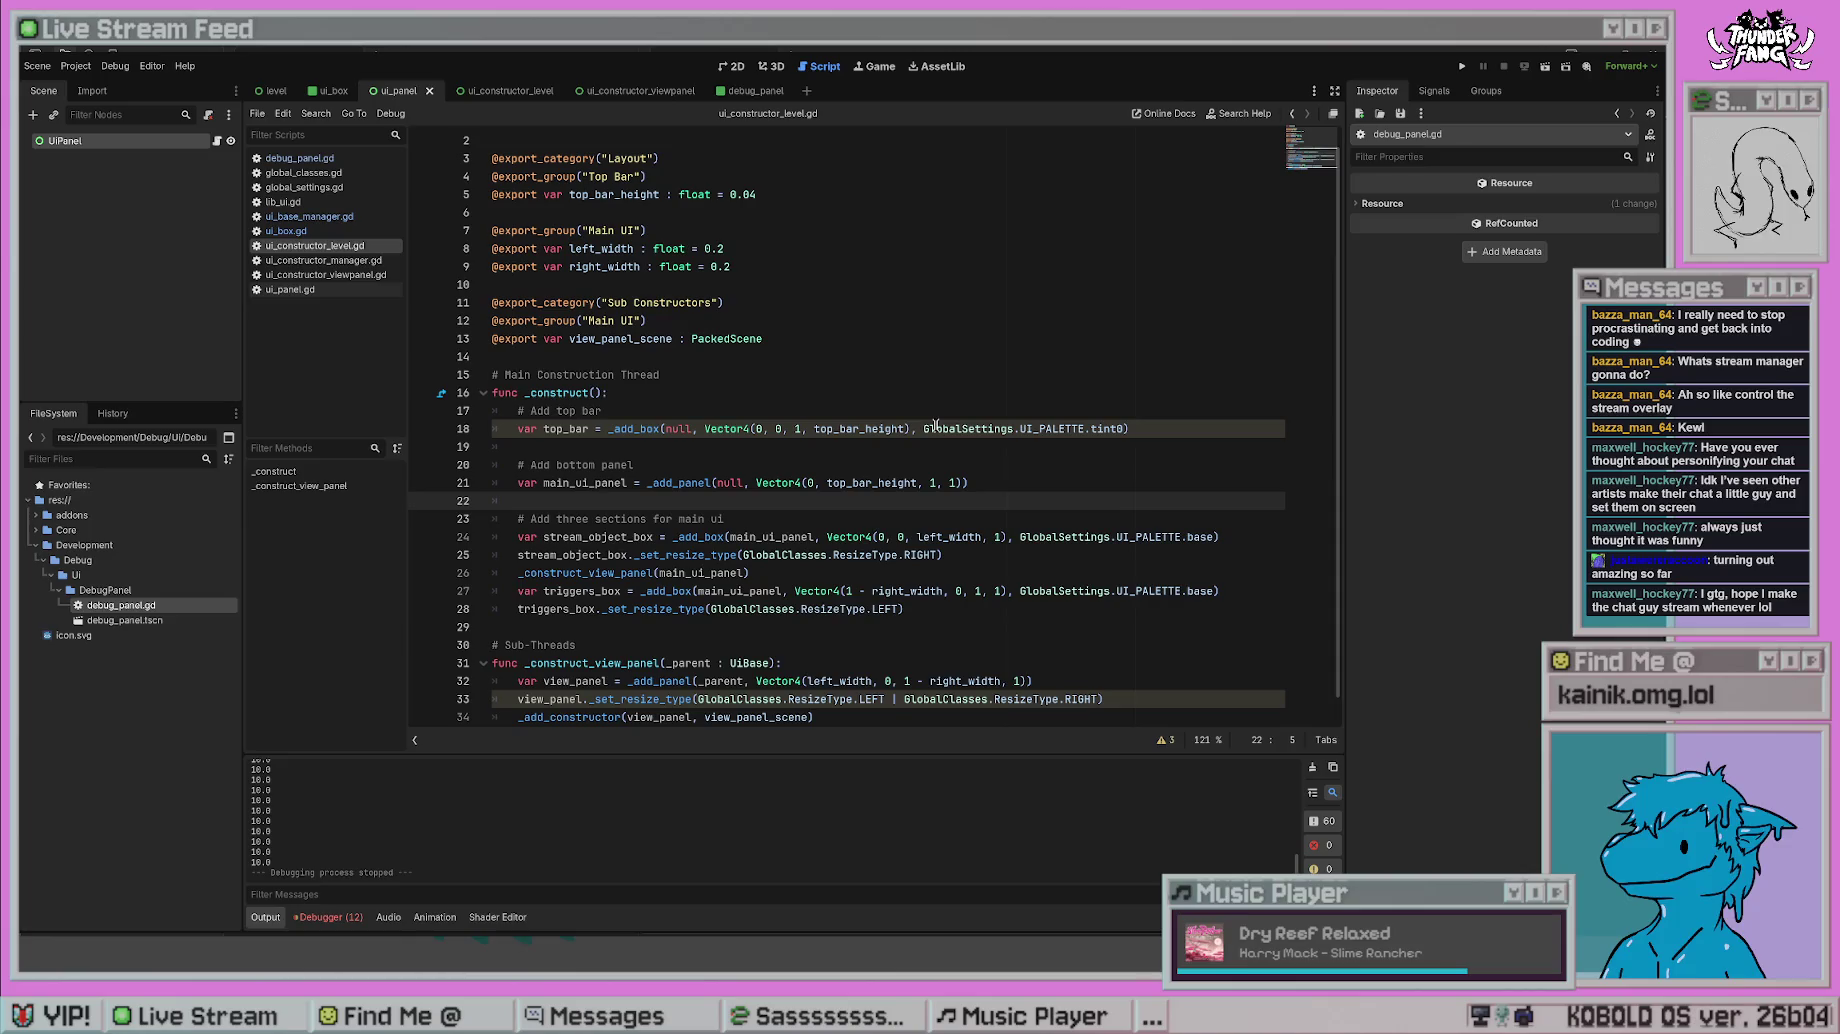
click(1097, 700)
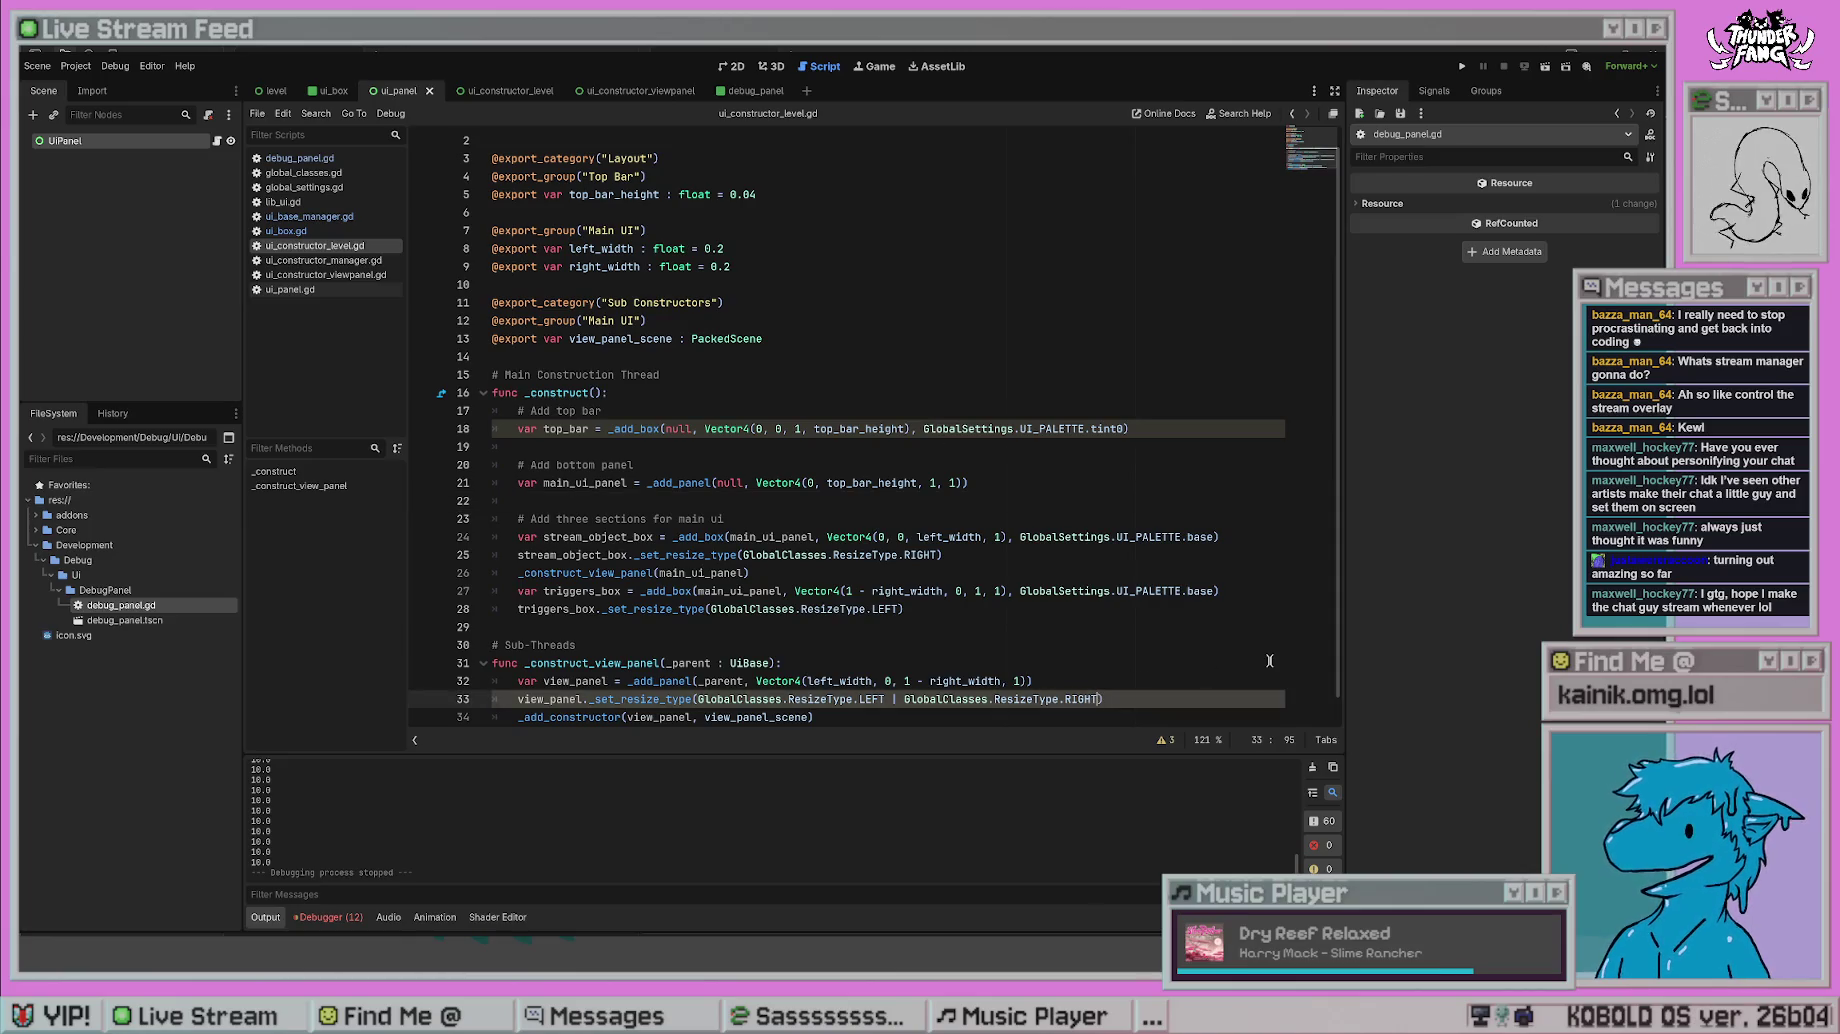
text(| 0)
key(BackSpace)
text(balClasses.ResizeType.TOP)
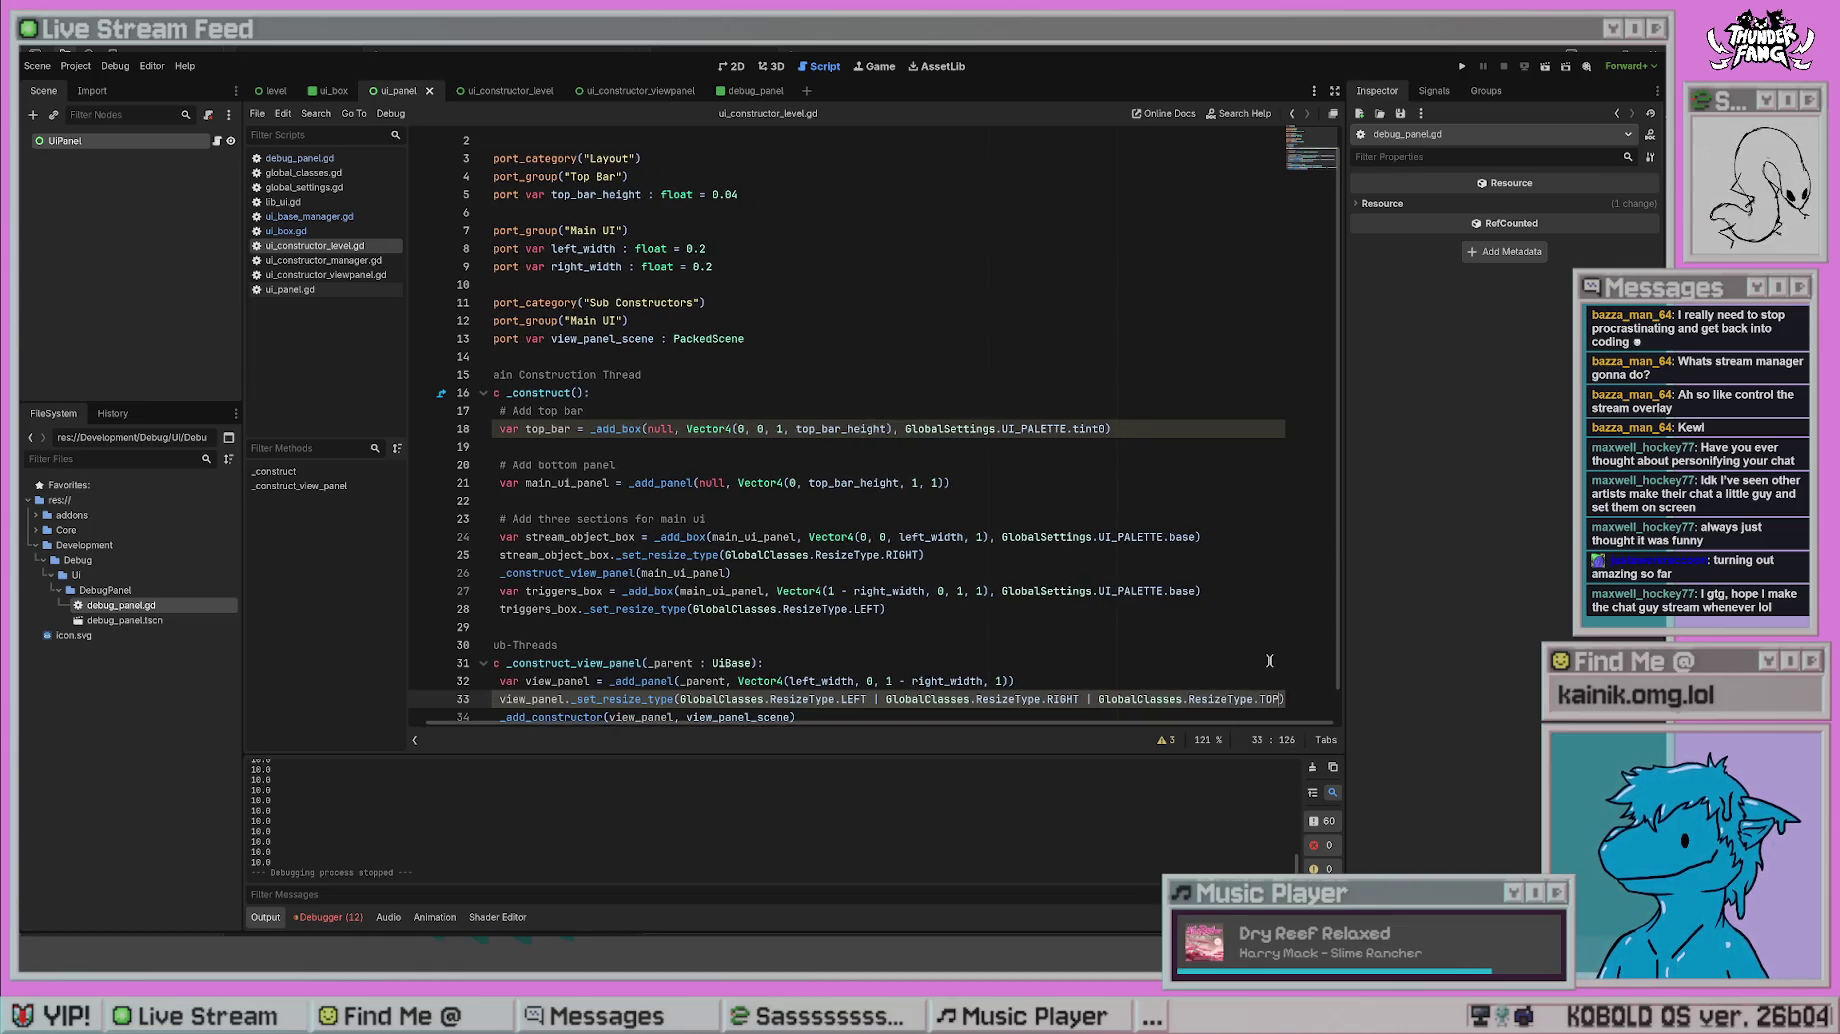
key(F5)
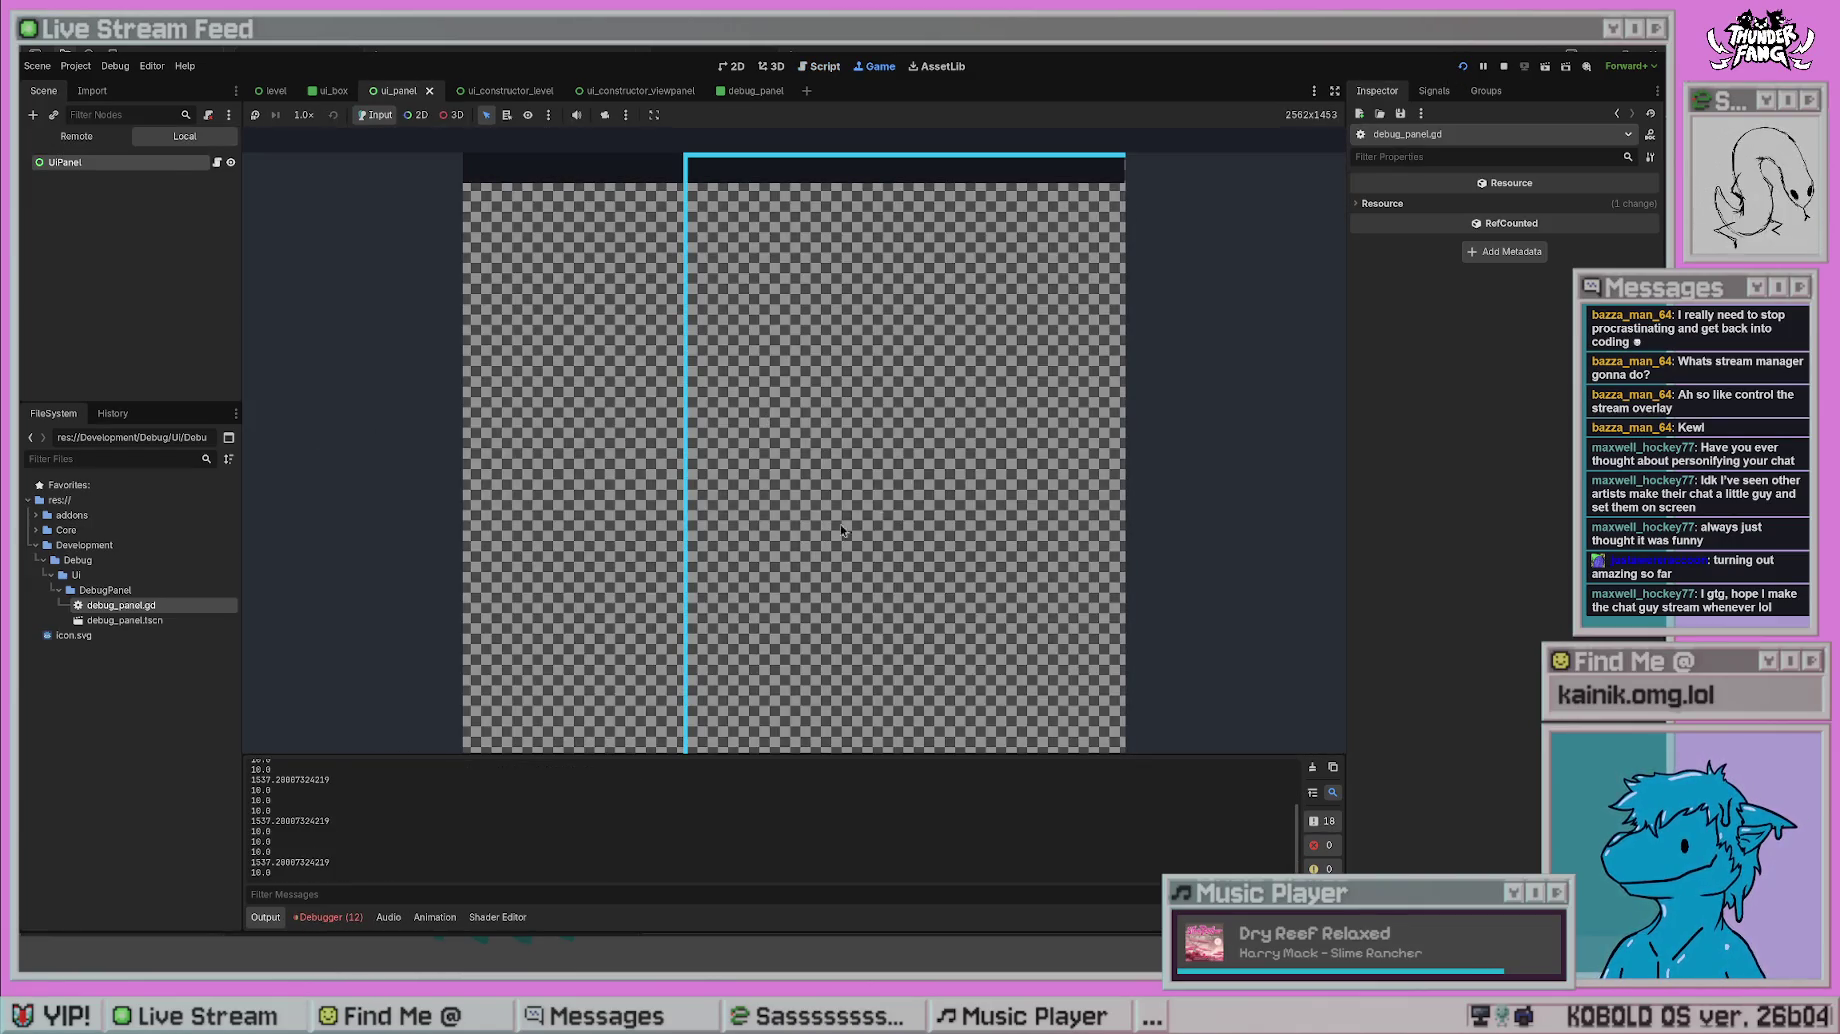
- Append '| GlobalClasses.ResizeType.BOTTOM' to the view panel's resize type, test-run, then stop
key(F8)
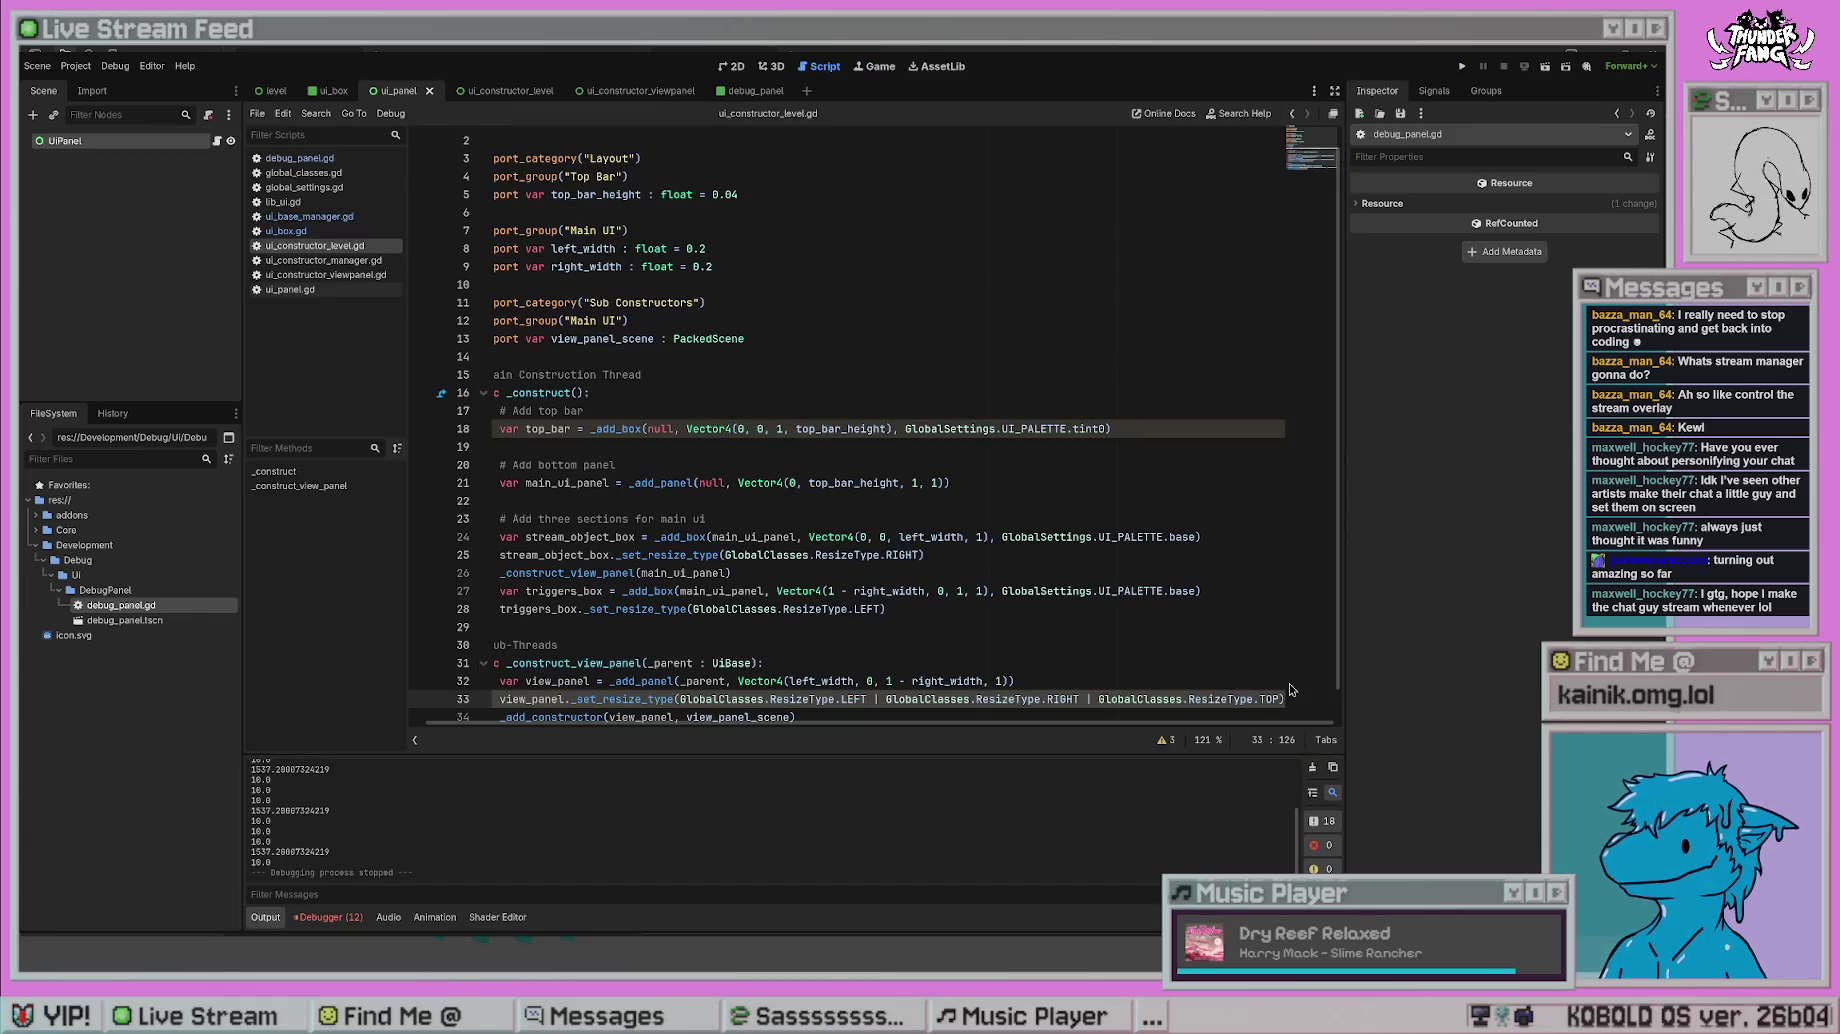
text(| Glob)
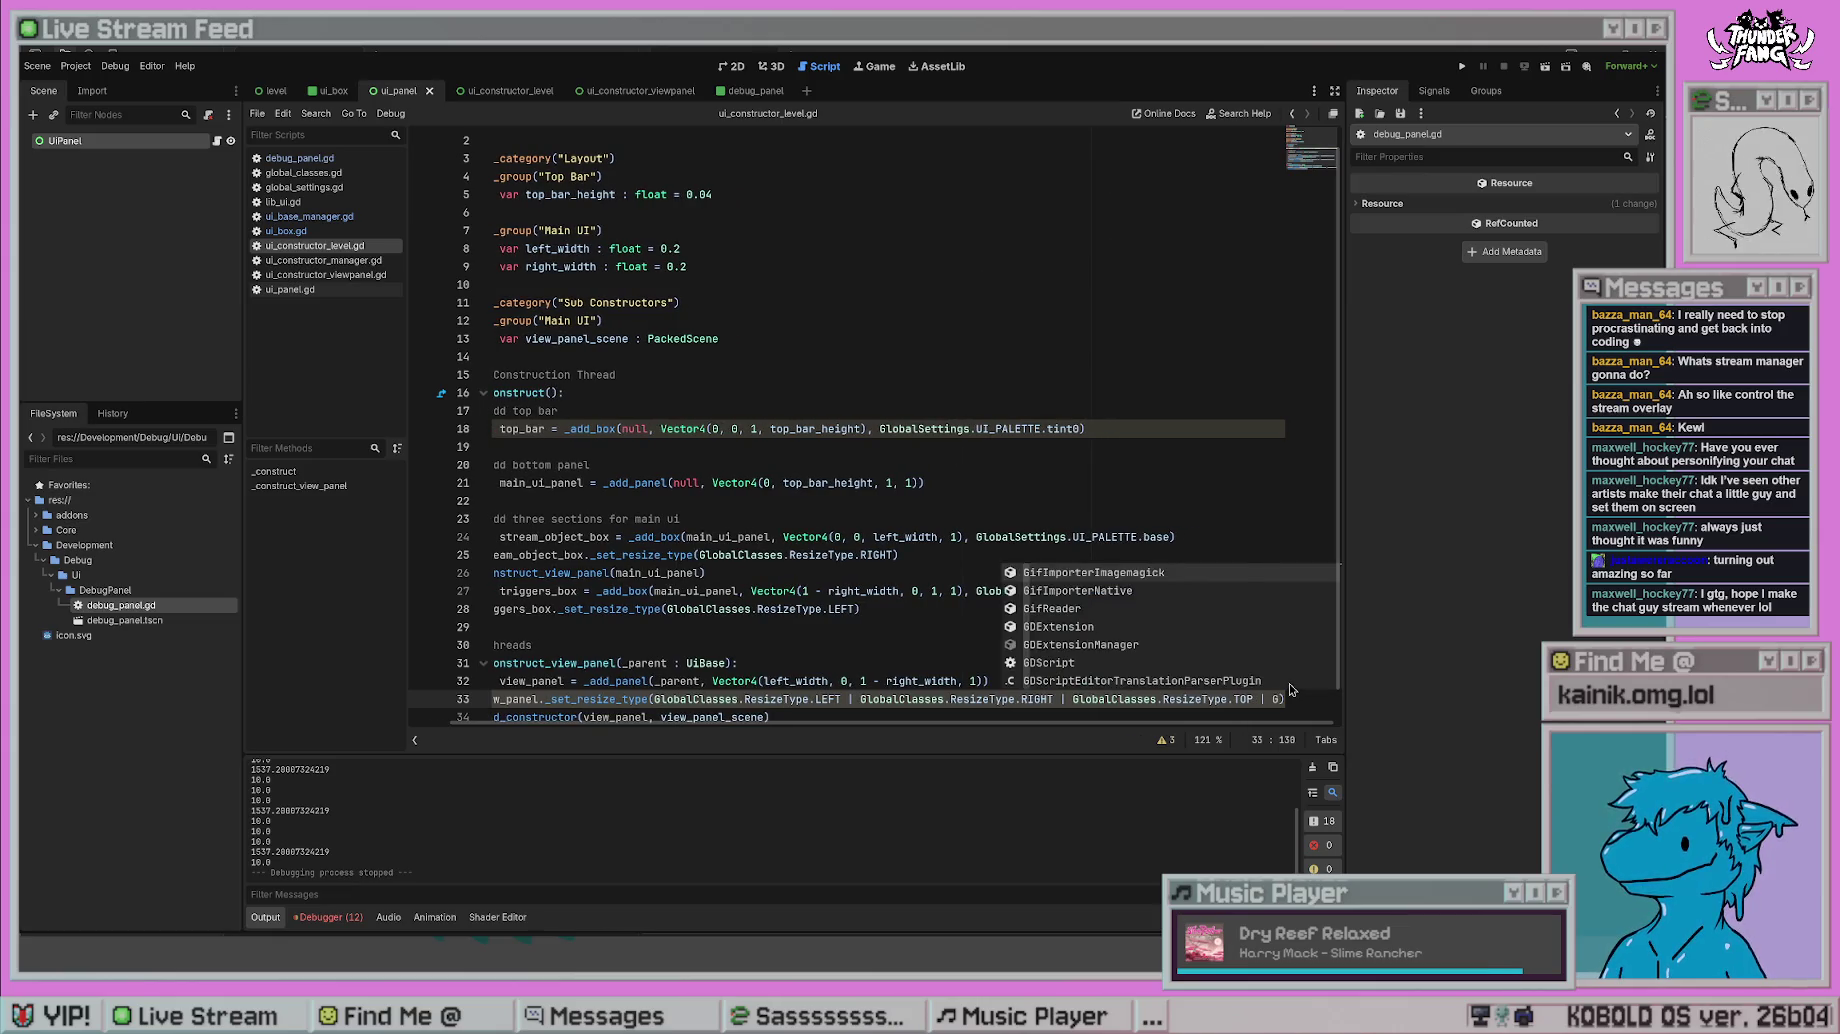
text(alClasses.Resiz)
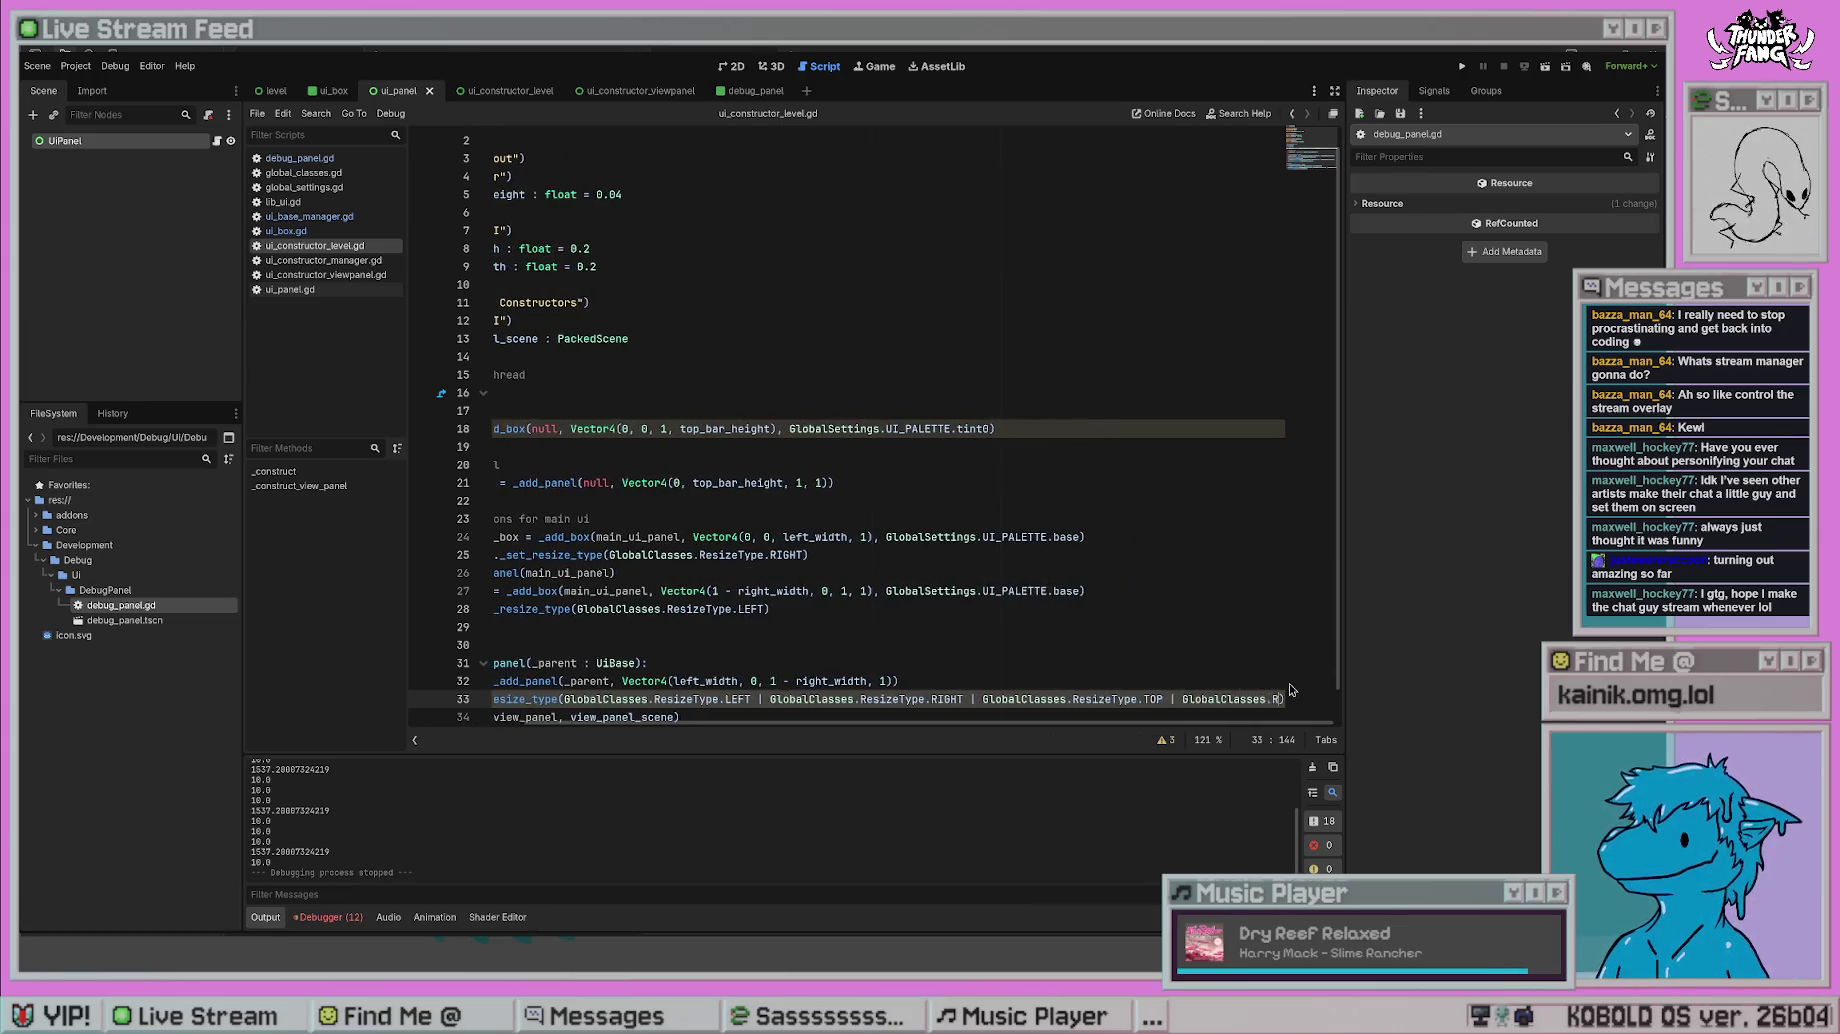
text(eType.BOTTOM)
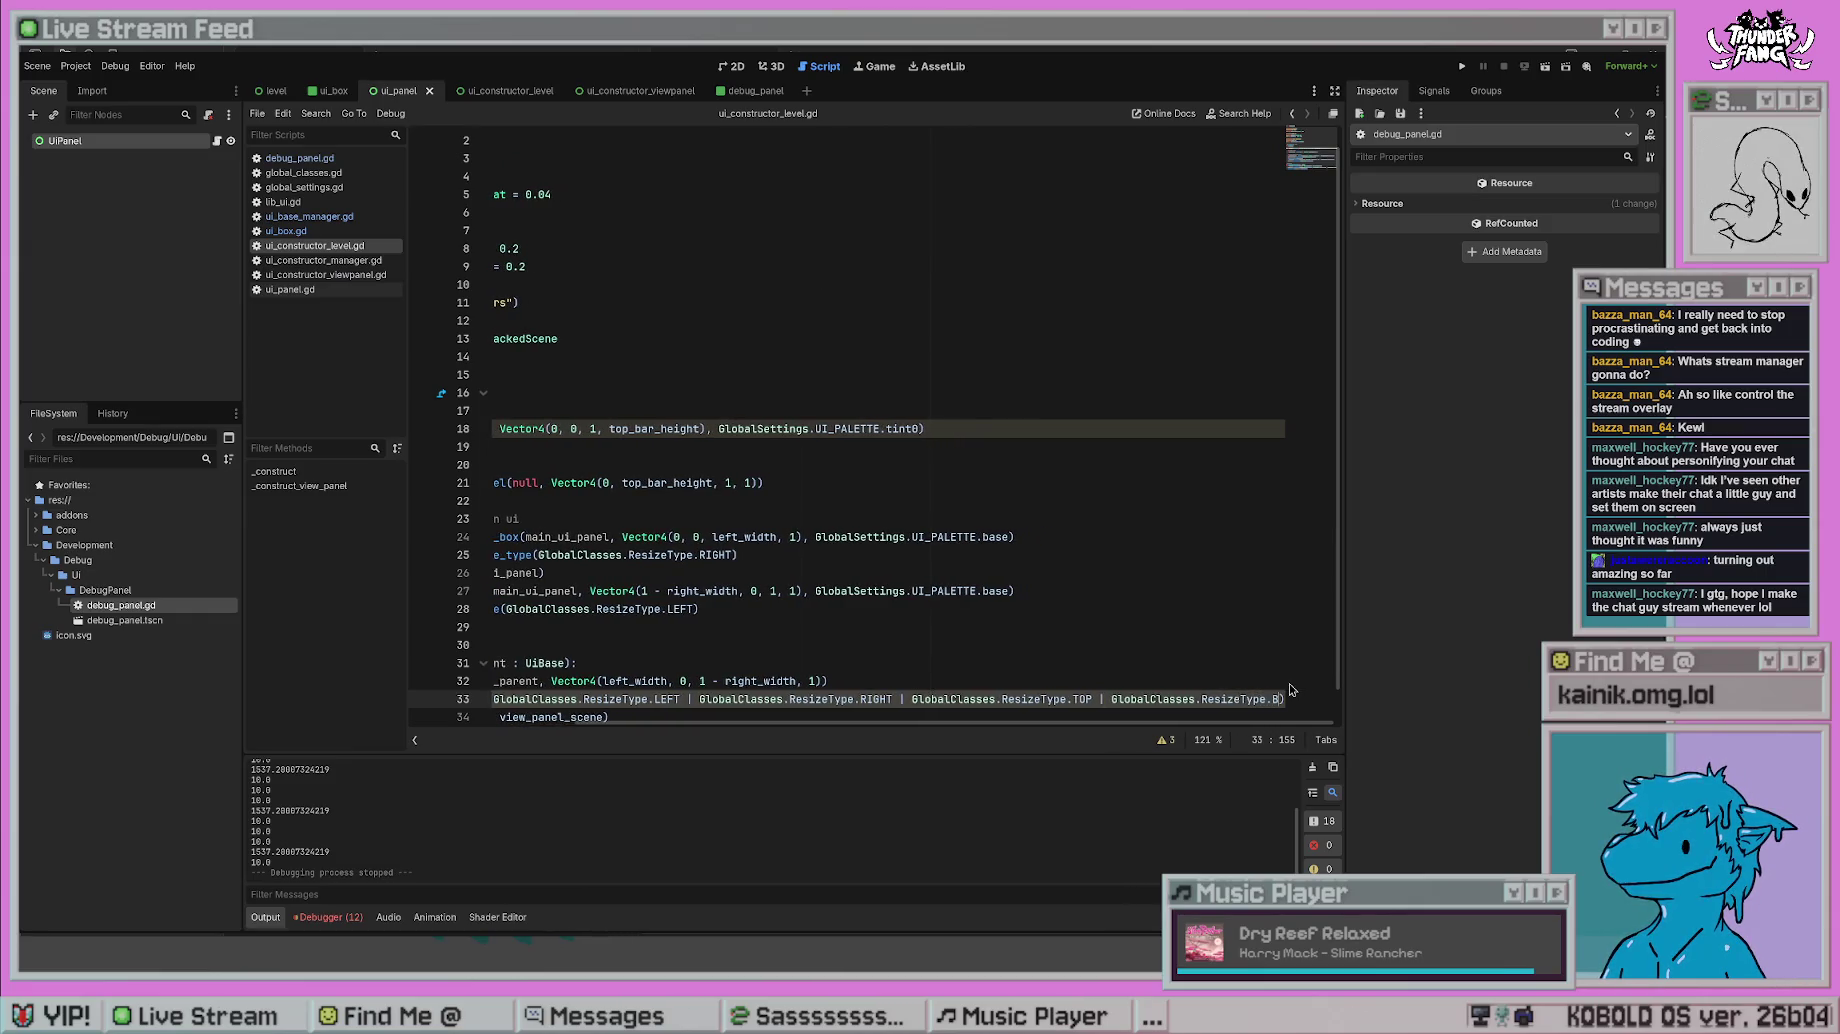
click(1278, 665)
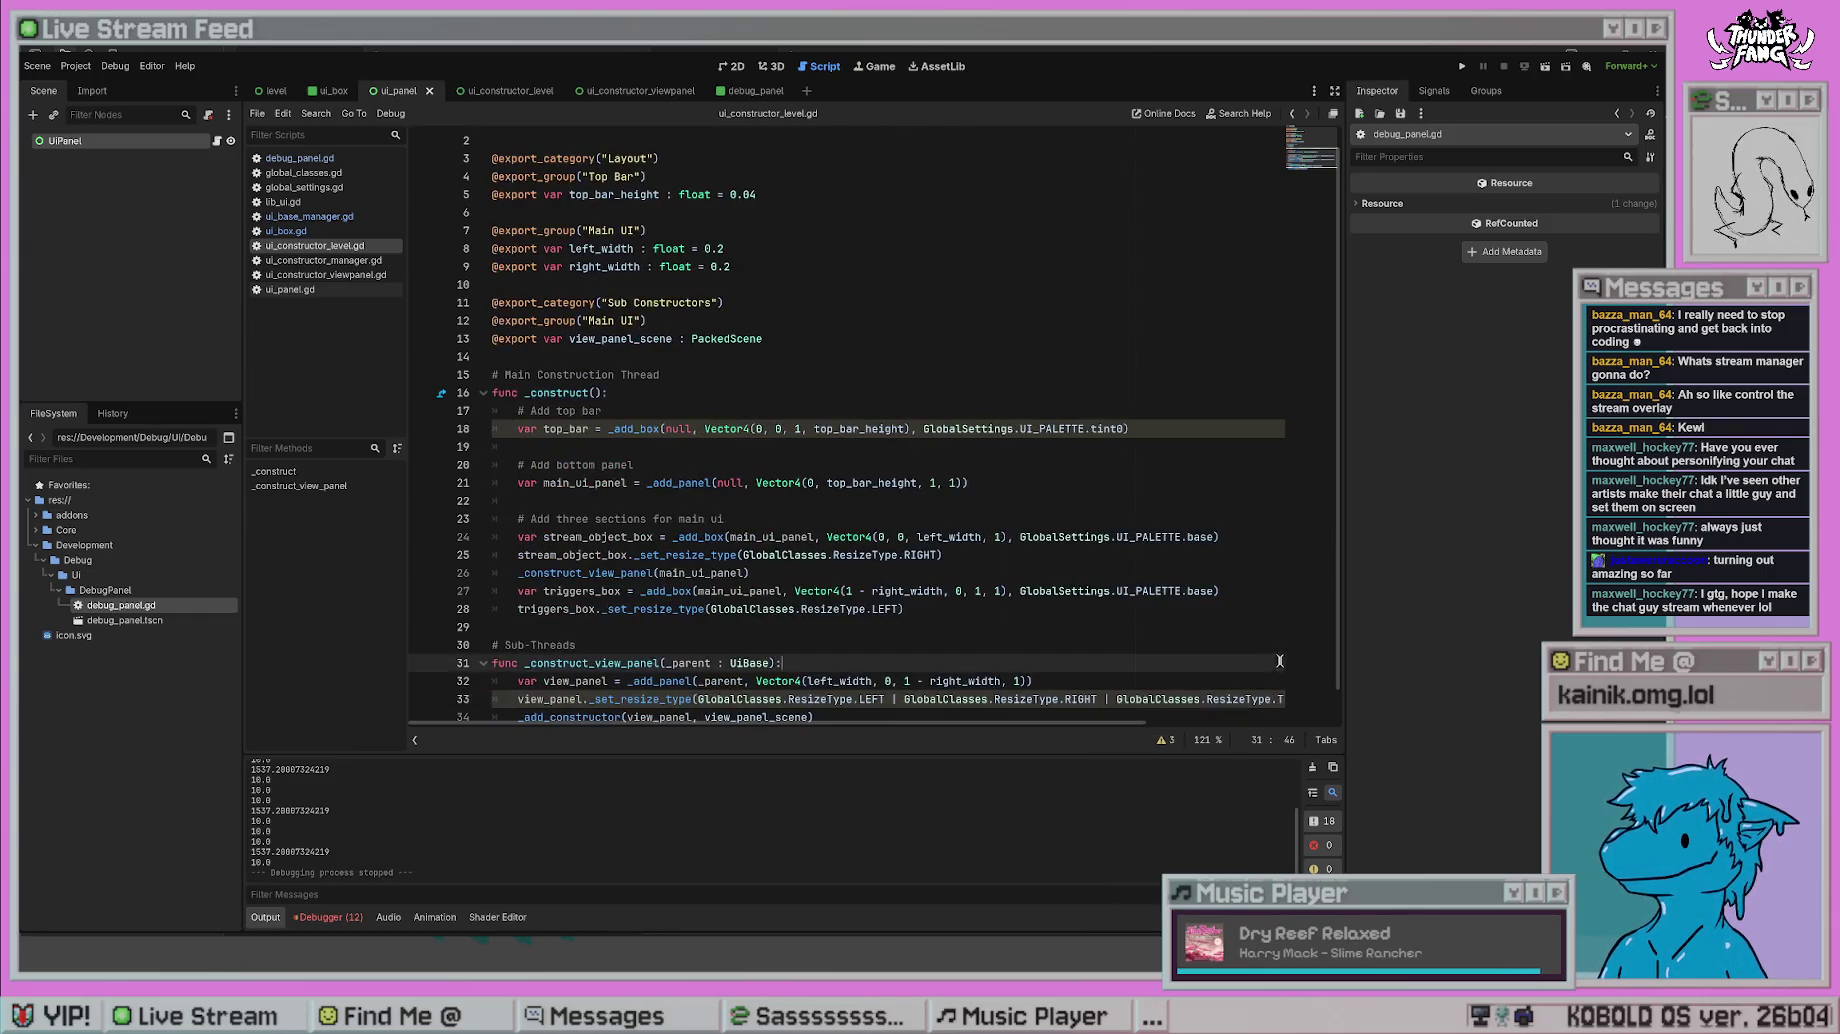
click(1462, 66)
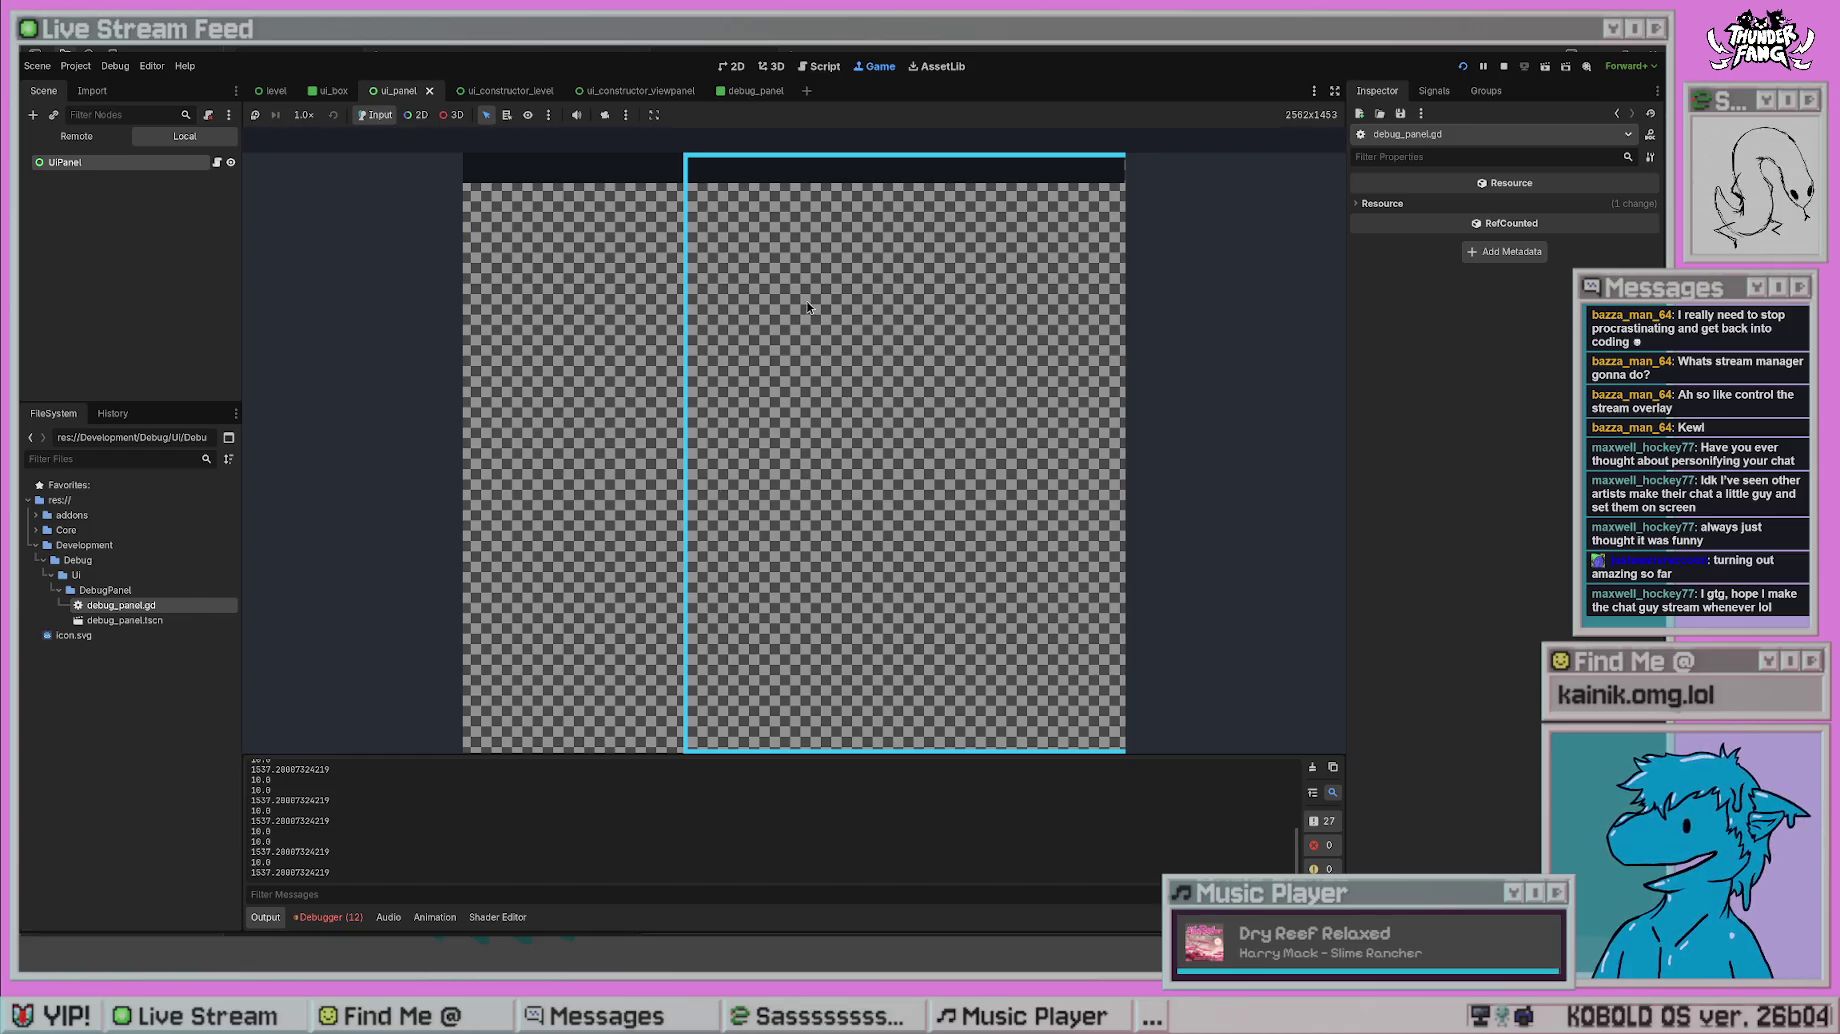
key(F8)
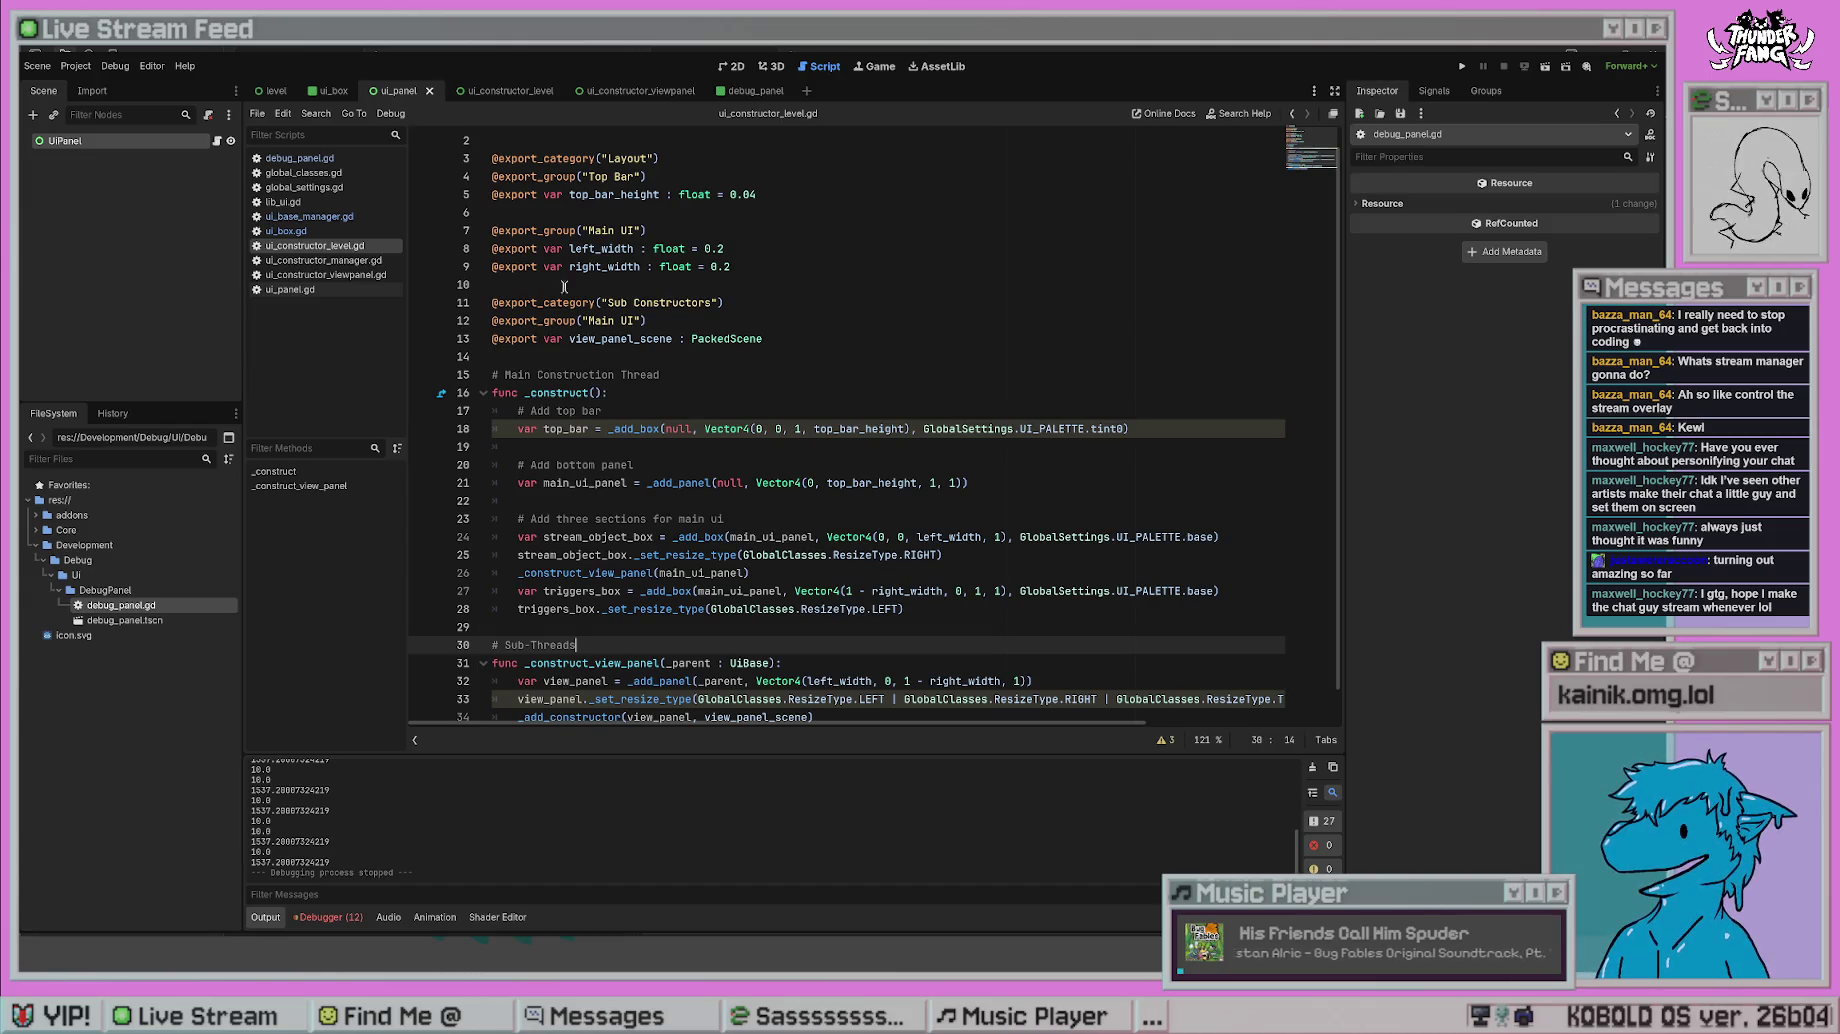
- Review ui_constructor_manager.gd and the buffer-width line 11 in lib_ui.gd
click(320, 260)
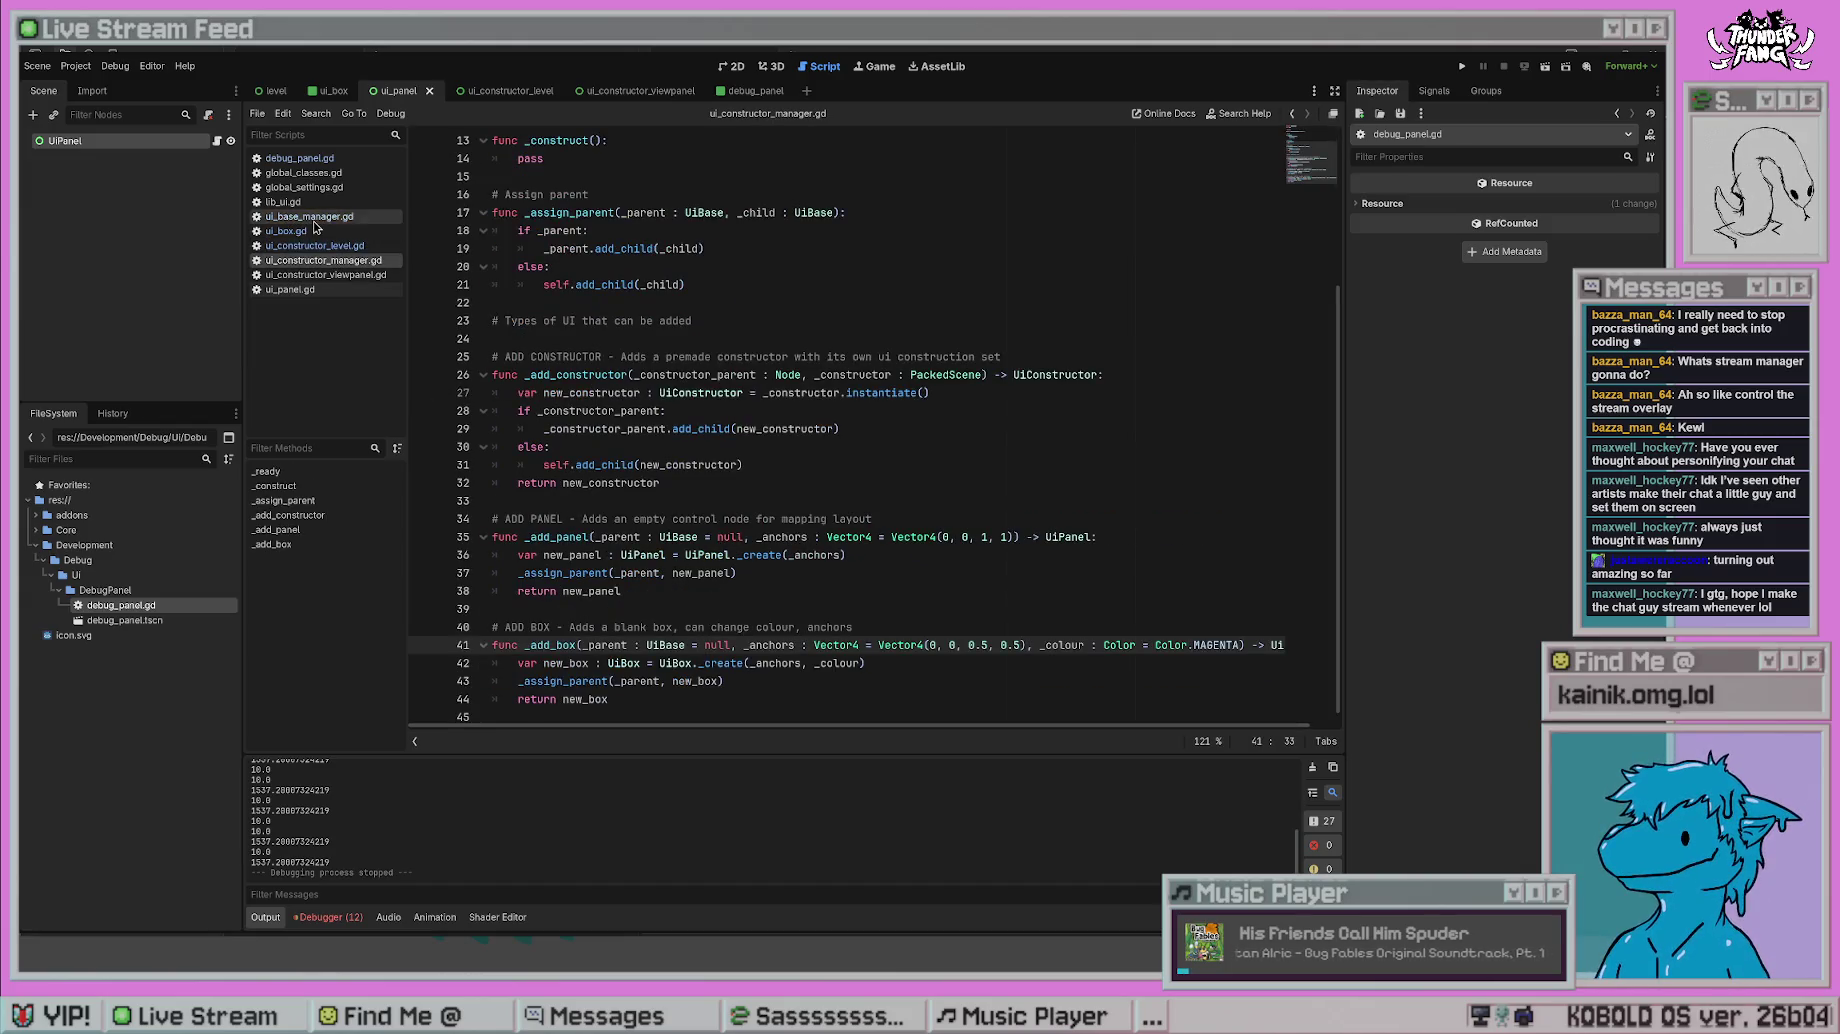
click(283, 201)
scroll(762, 390, up, 5)
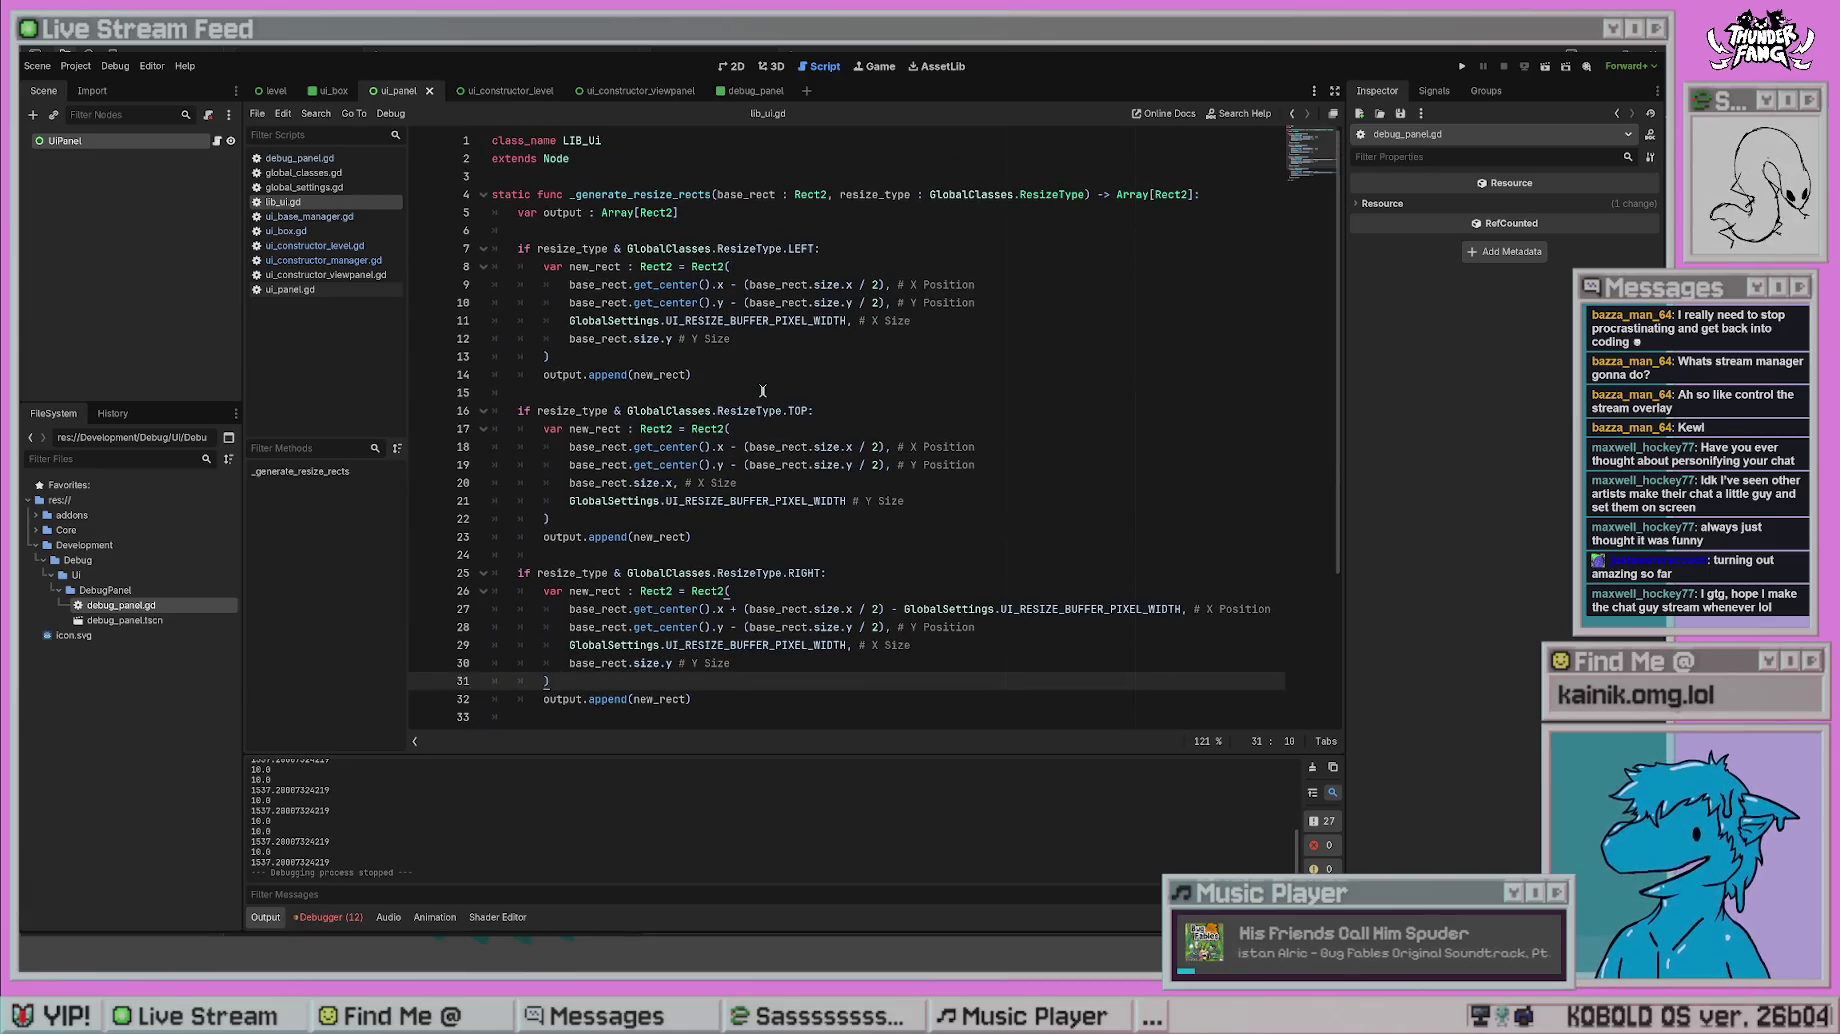
click(762, 320)
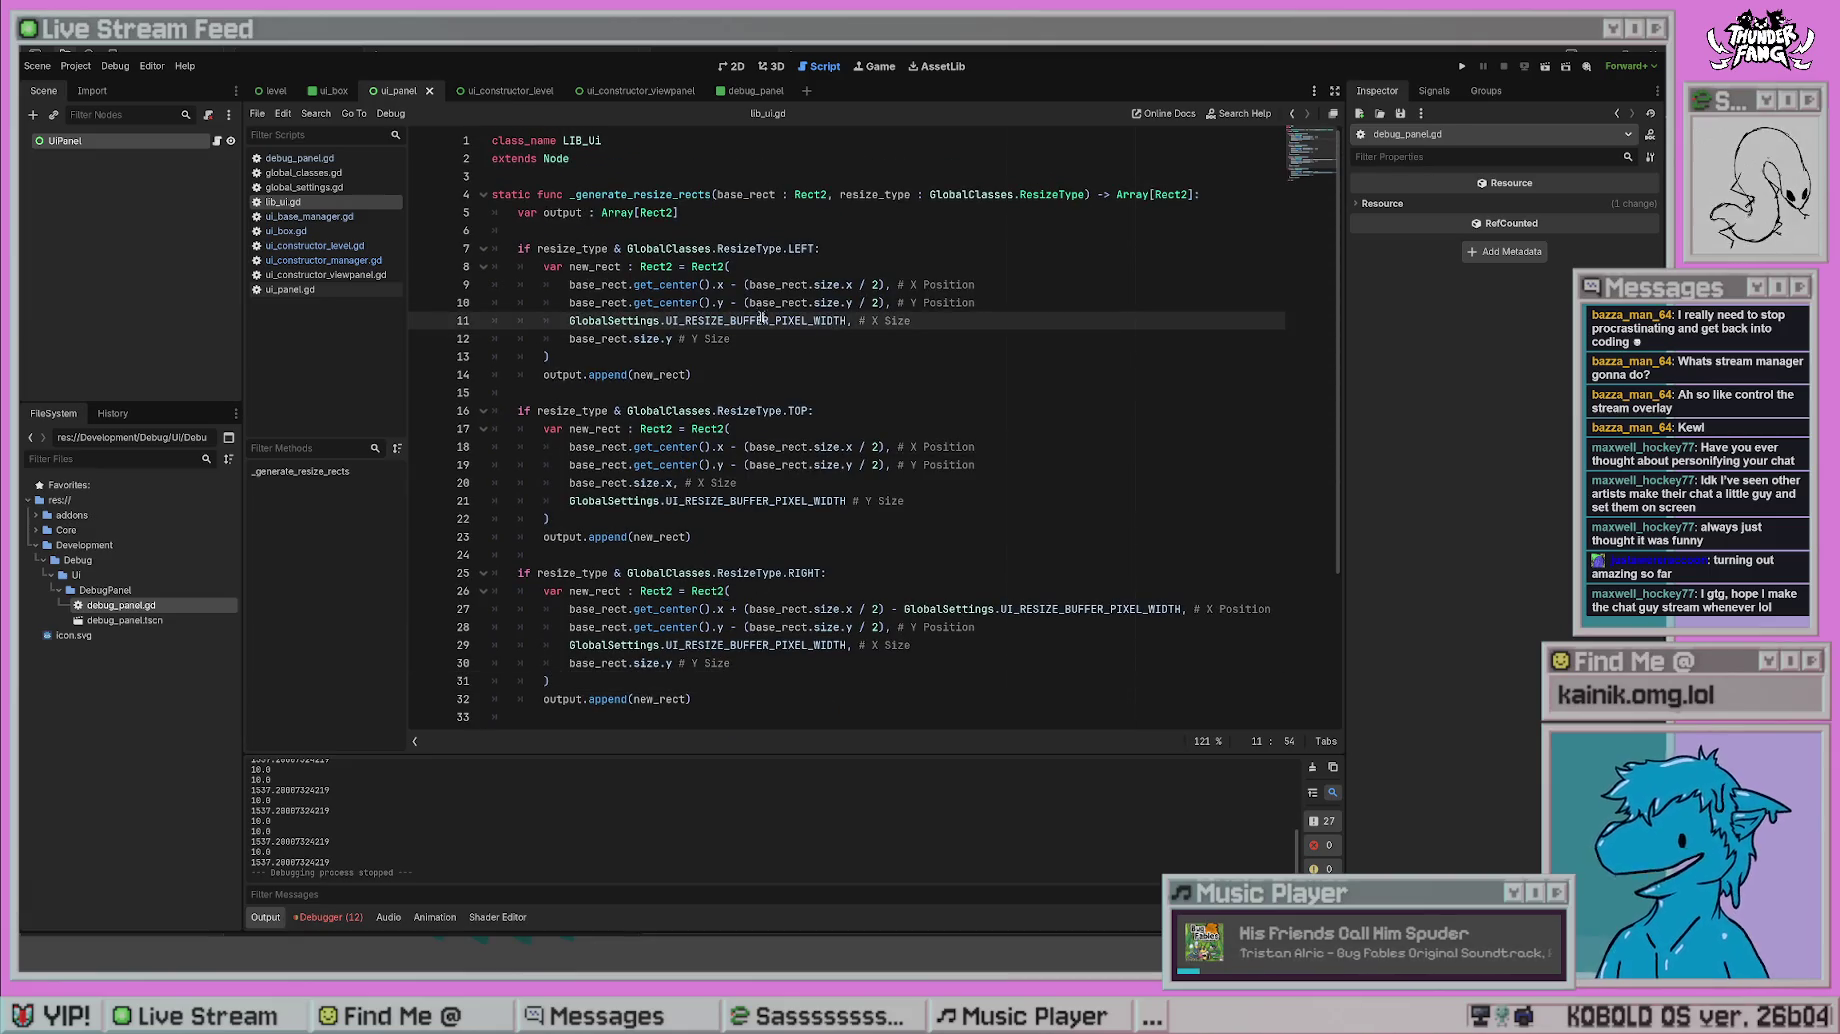
- Review the hover and debug panel code in ui_base_manager.gd, then jump to _generate_resize_rects
click(316, 216)
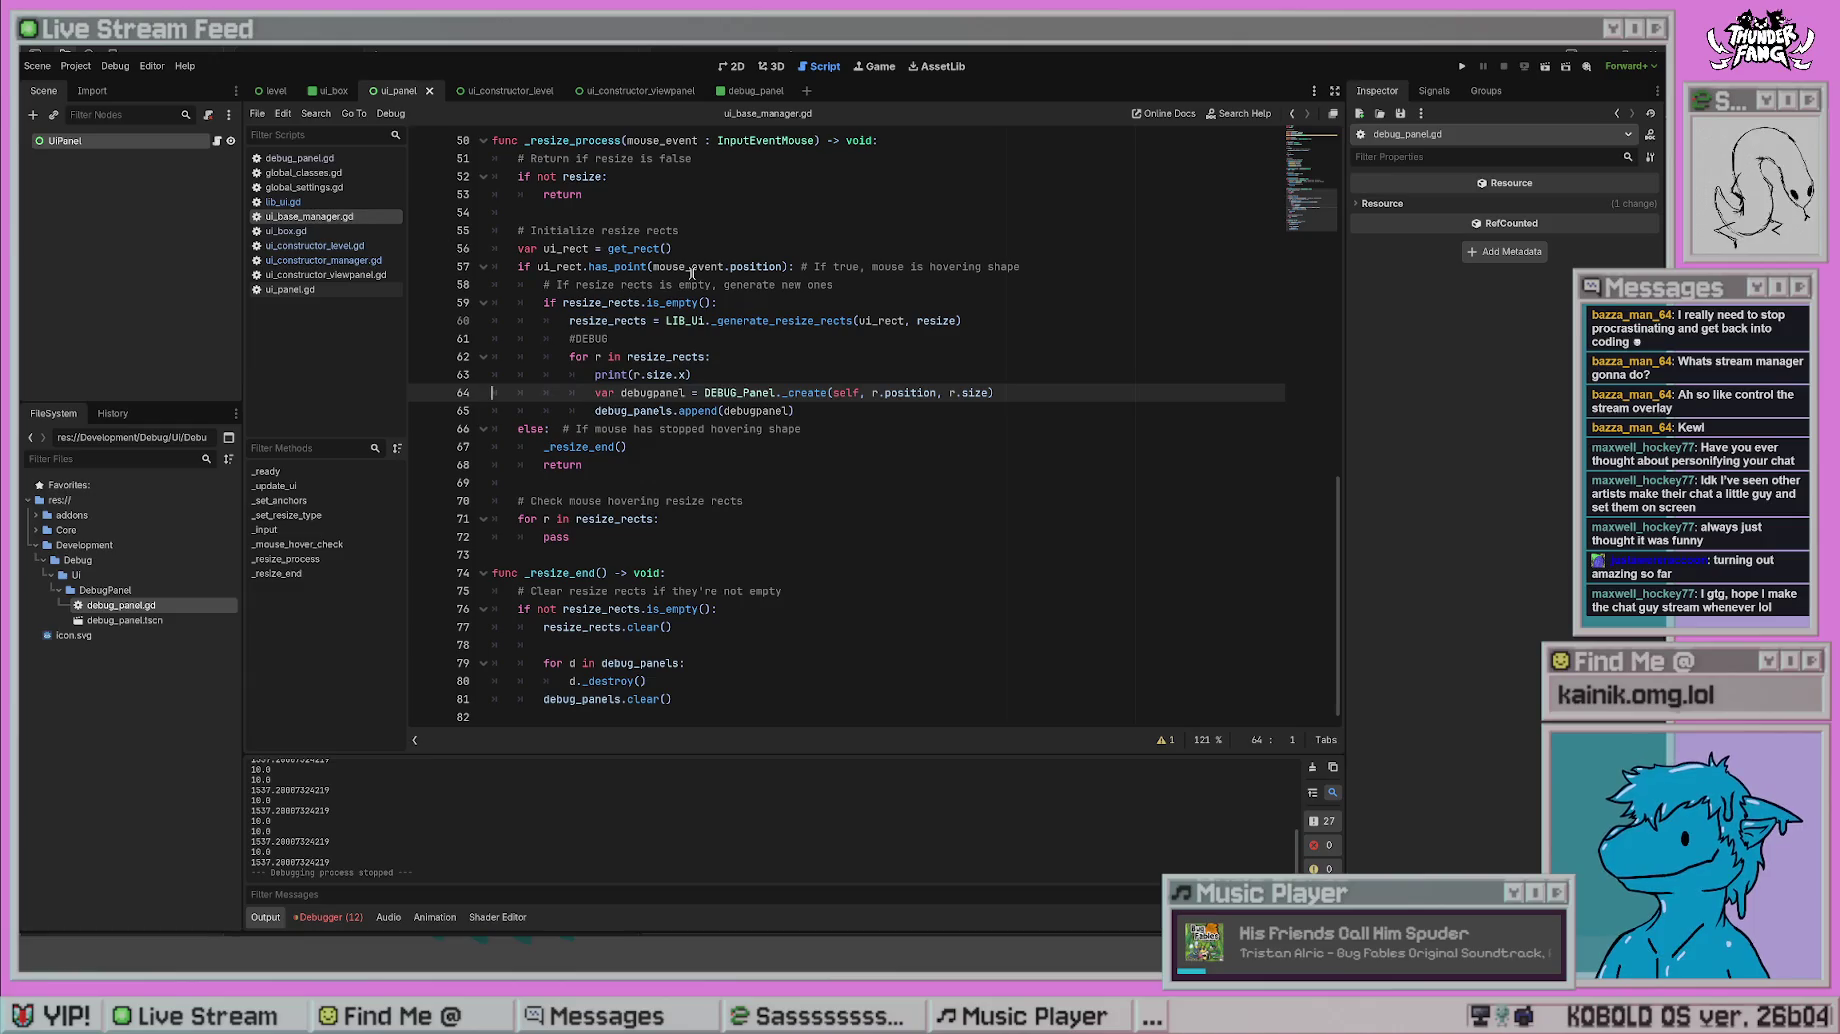
click(691, 268)
click(678, 430)
click(692, 573)
scroll(693, 603, up, 15)
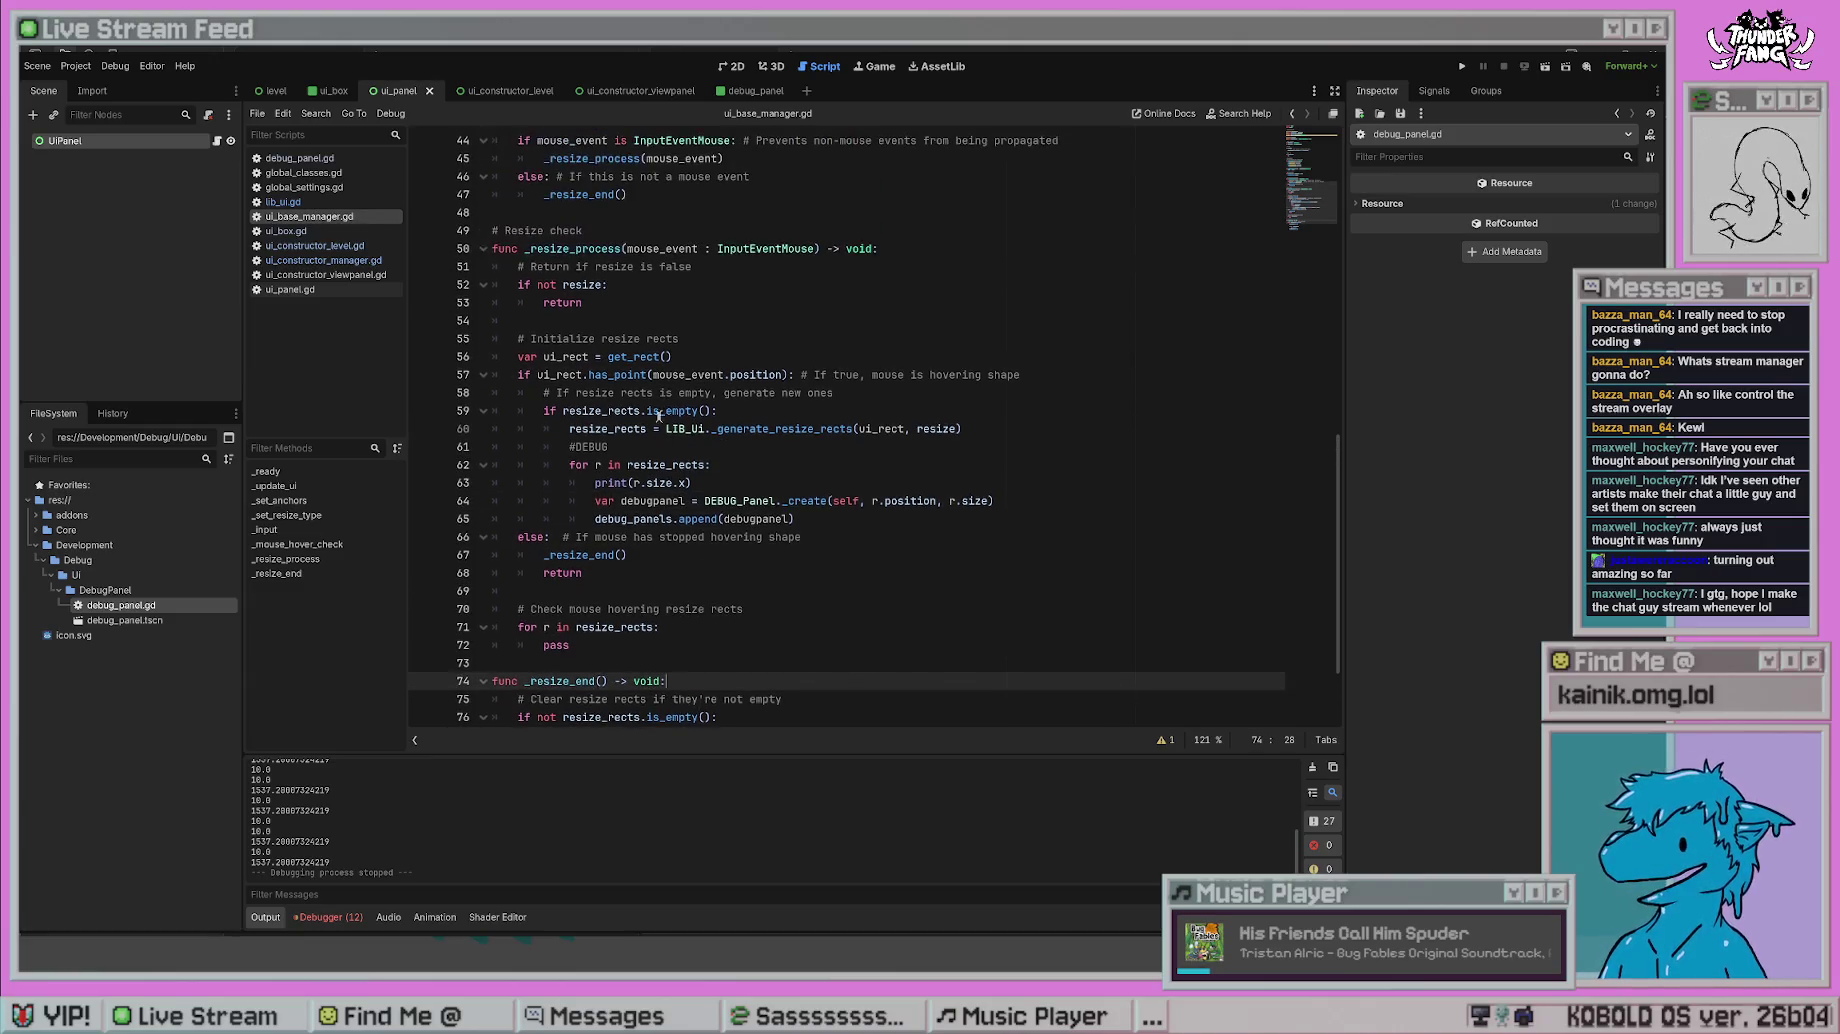
scroll(691, 436, up, 2)
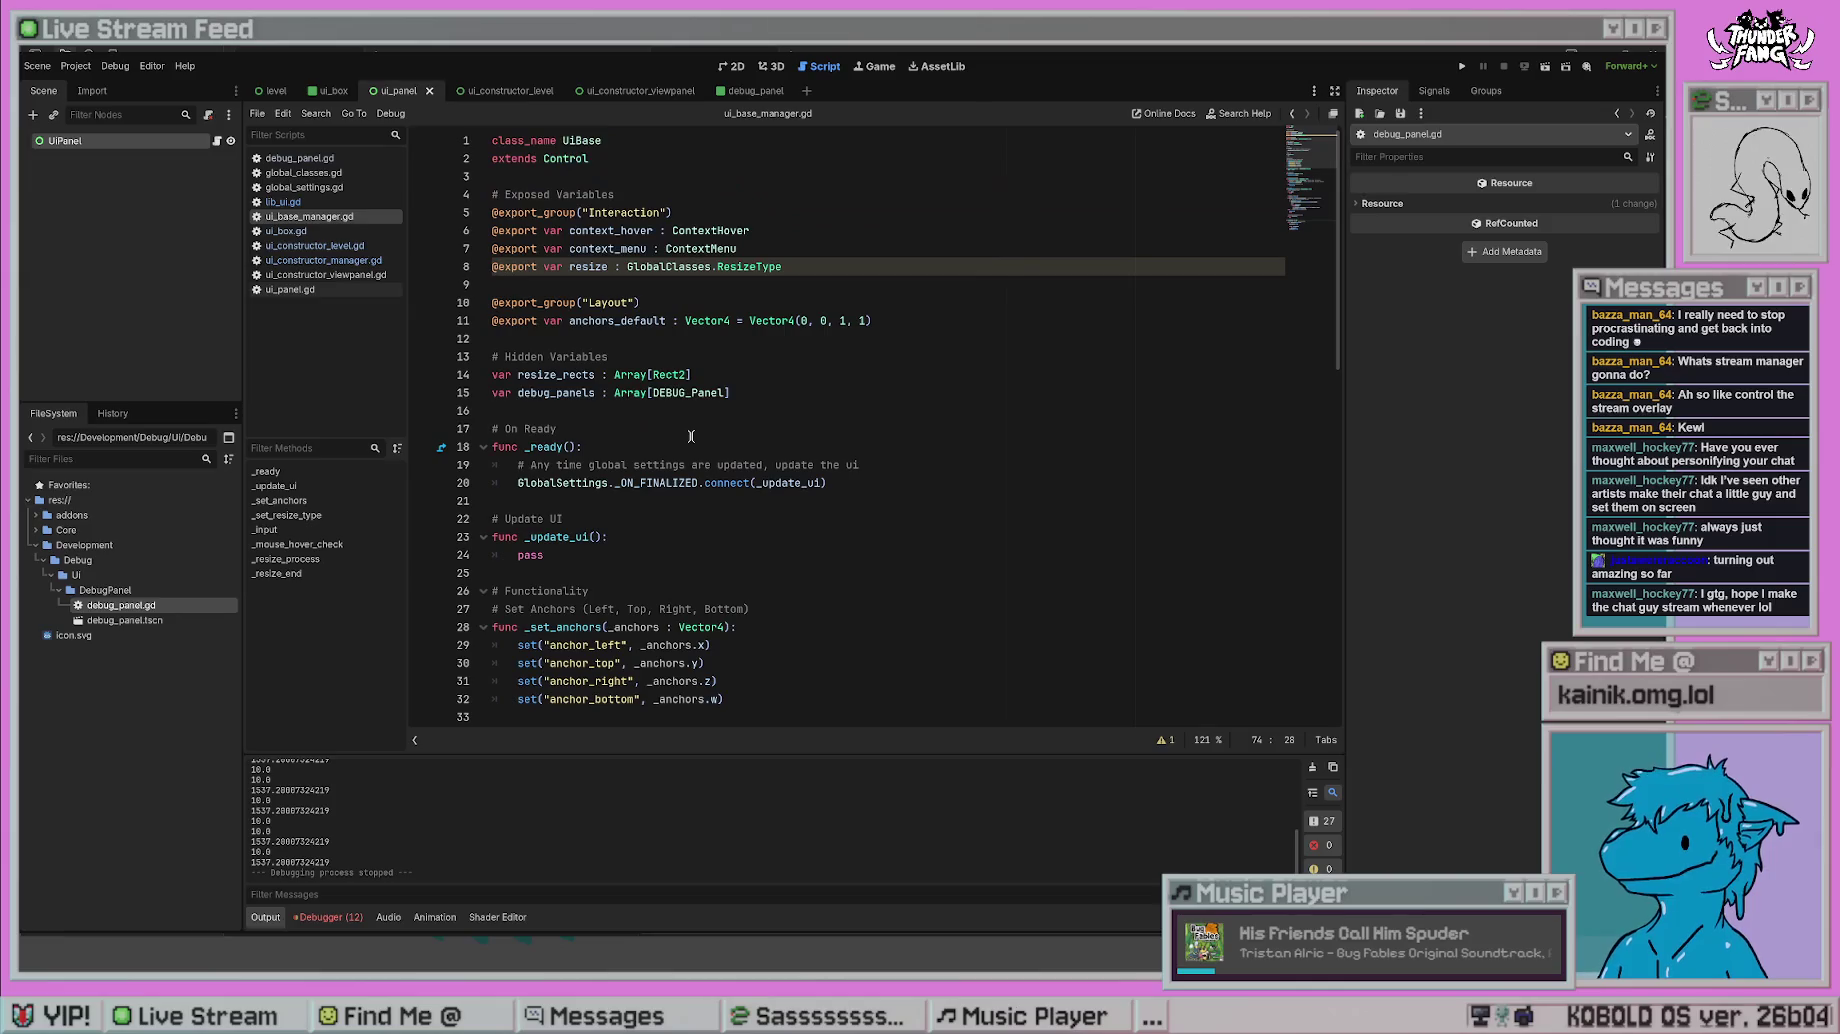
scroll(738, 472, down, 16)
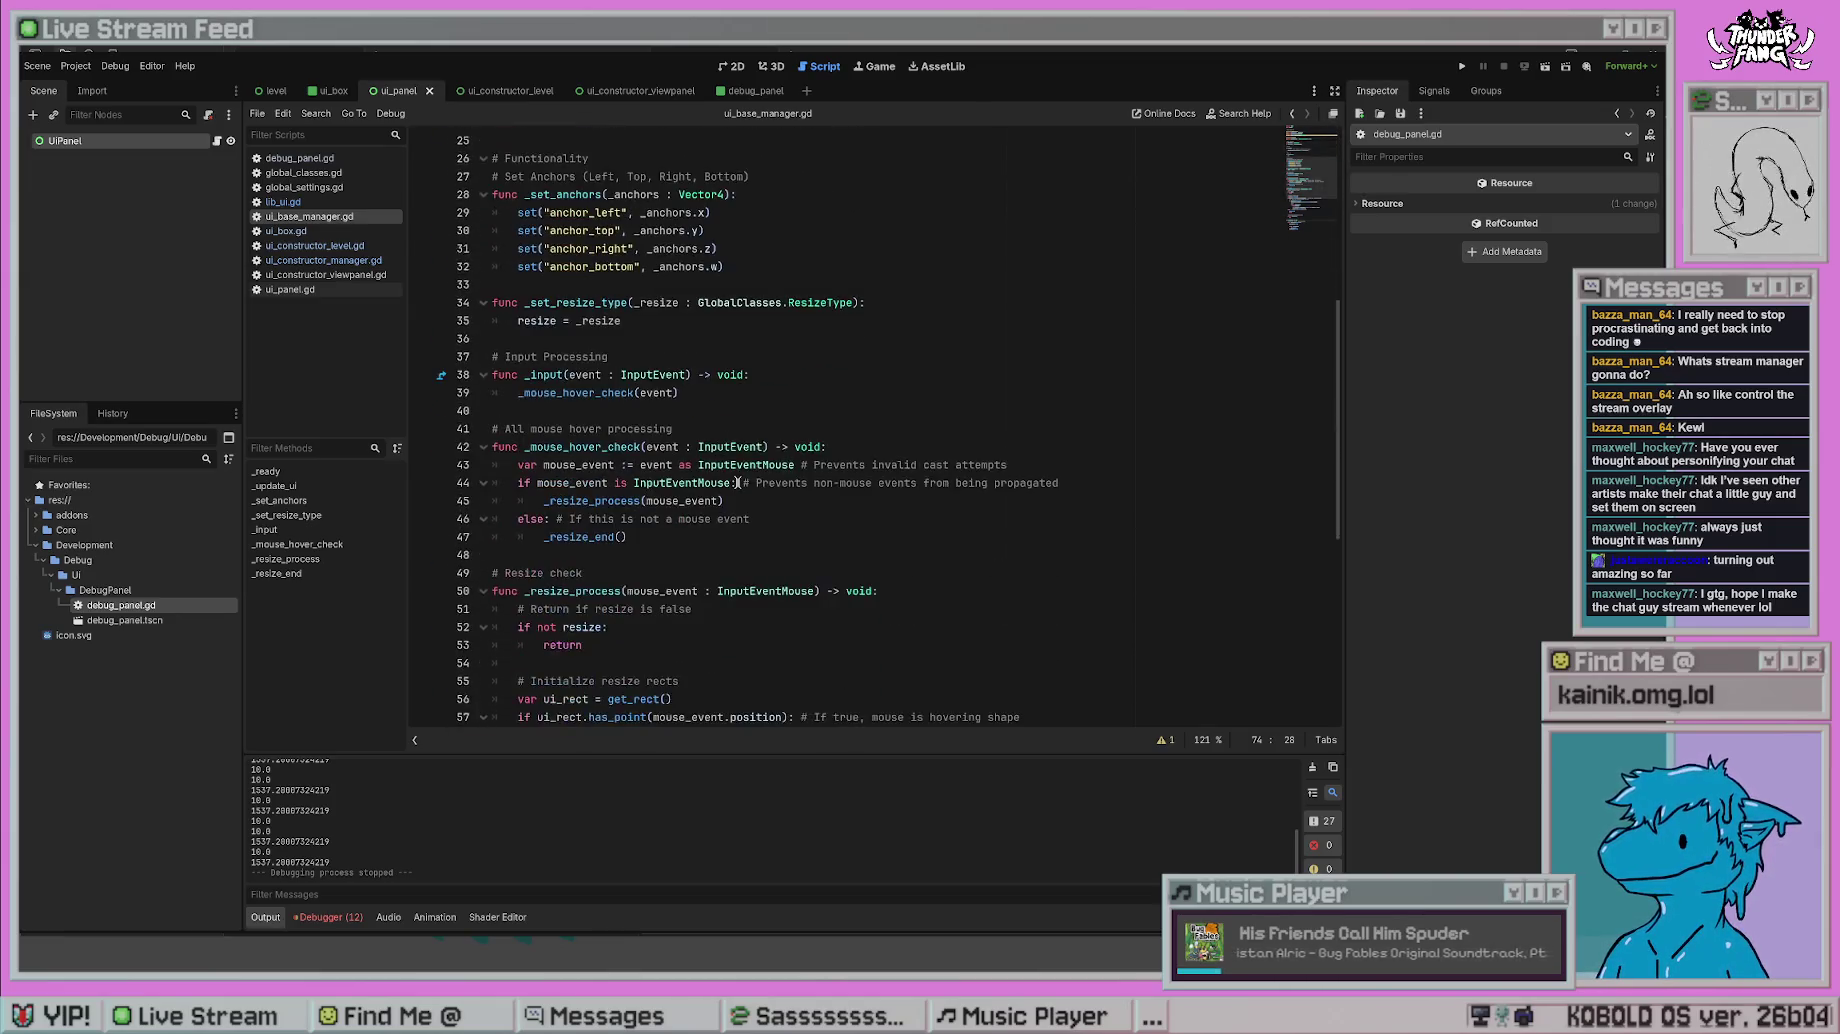
scroll(737, 481, down, 1)
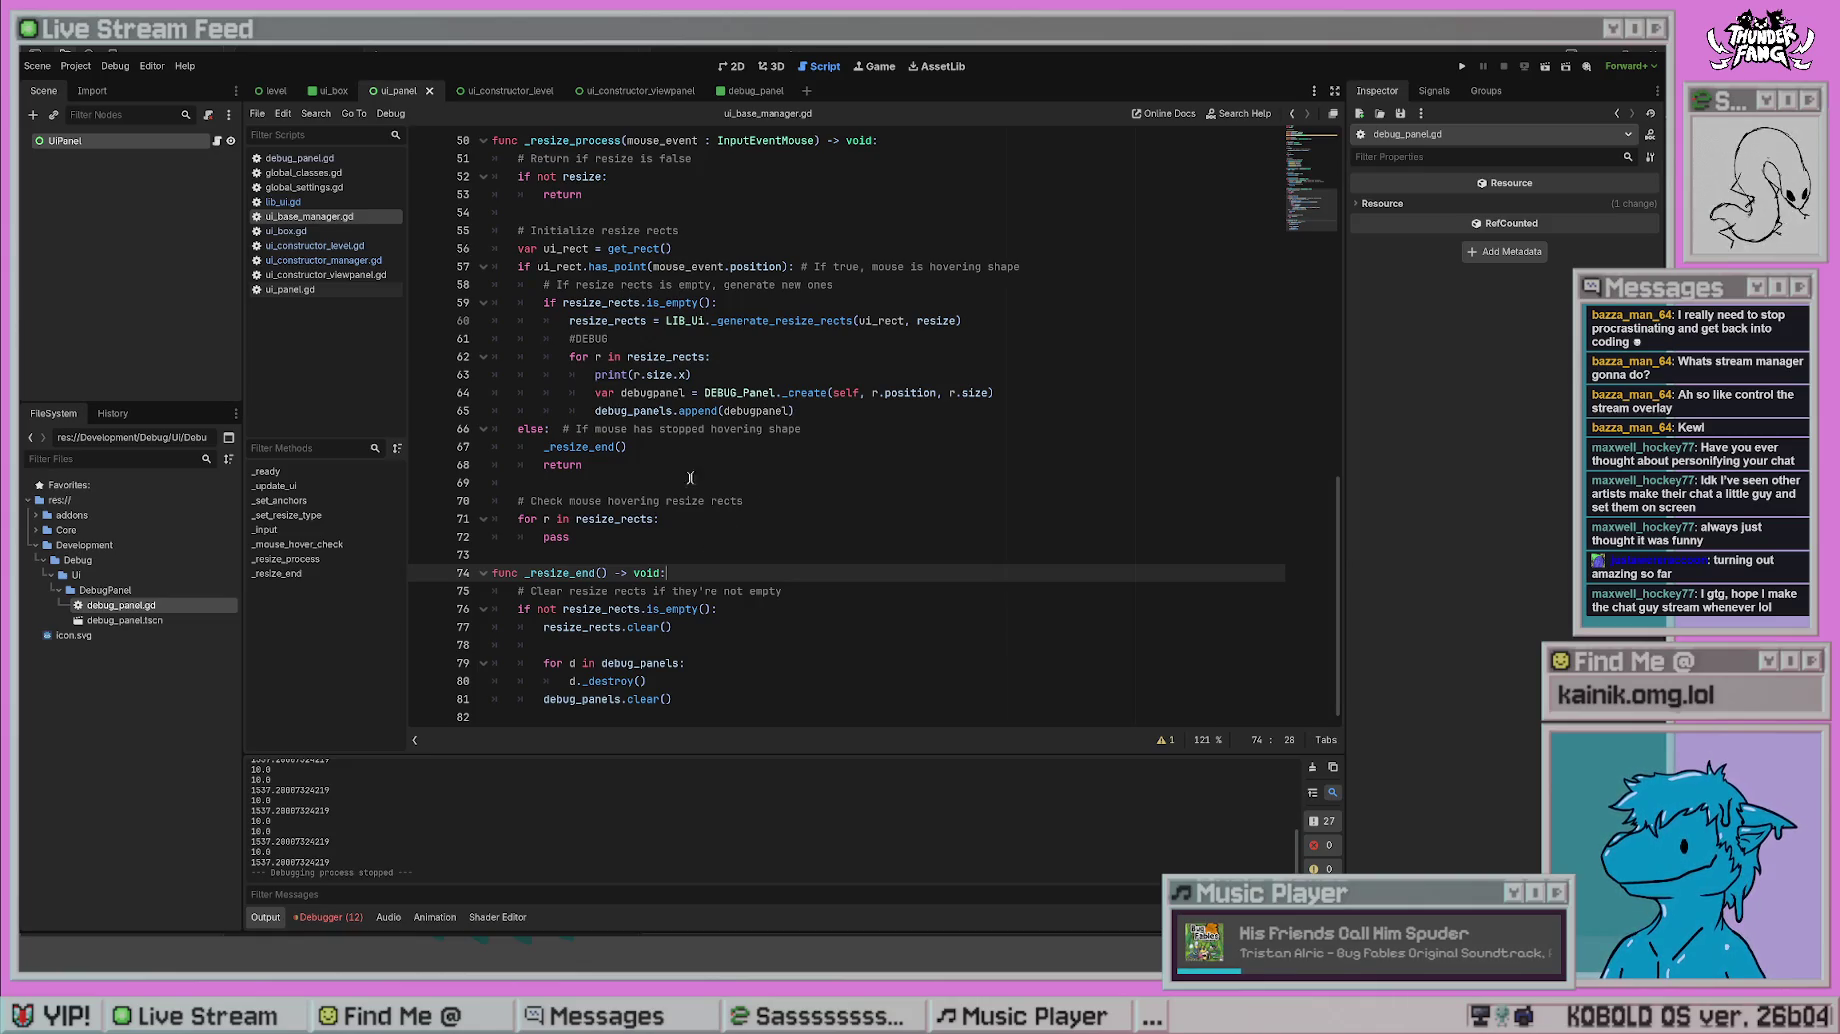
ctrl+click(819, 321)
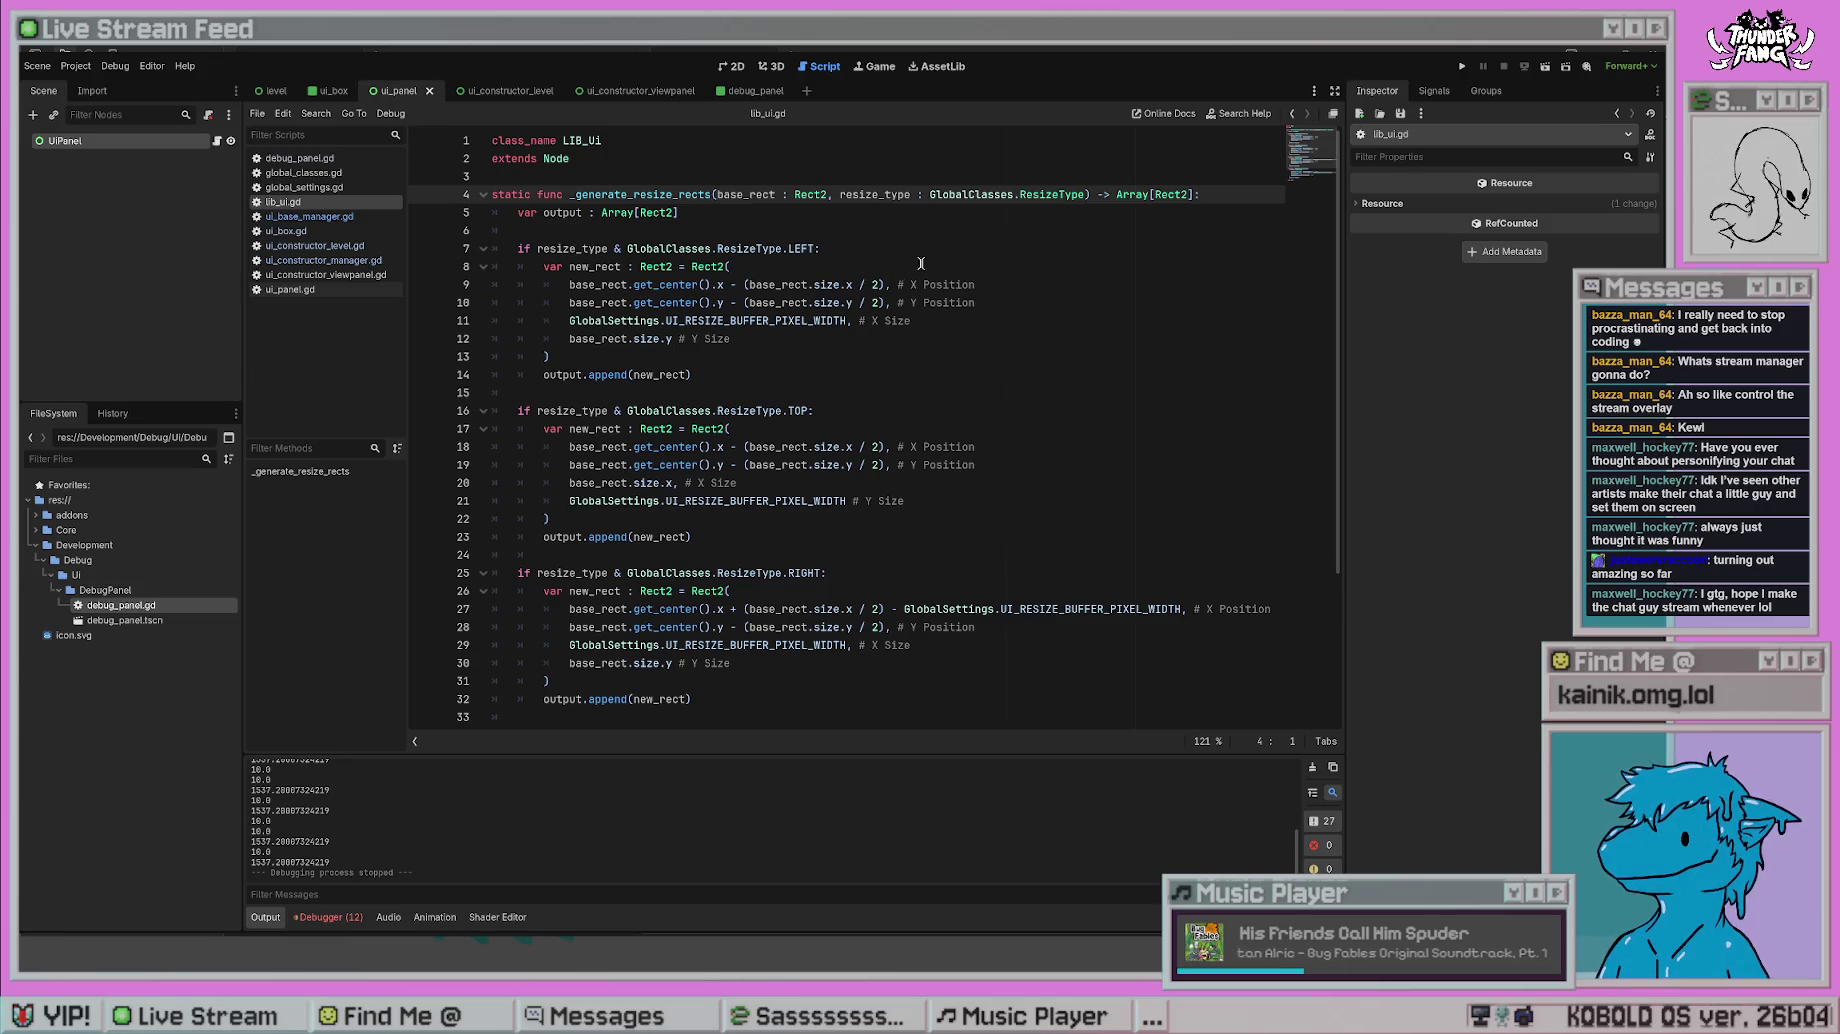
- Start a trial DEBUG_Panel._create call on new lines in lib_ui.gd using autocomplete
click(904, 230)
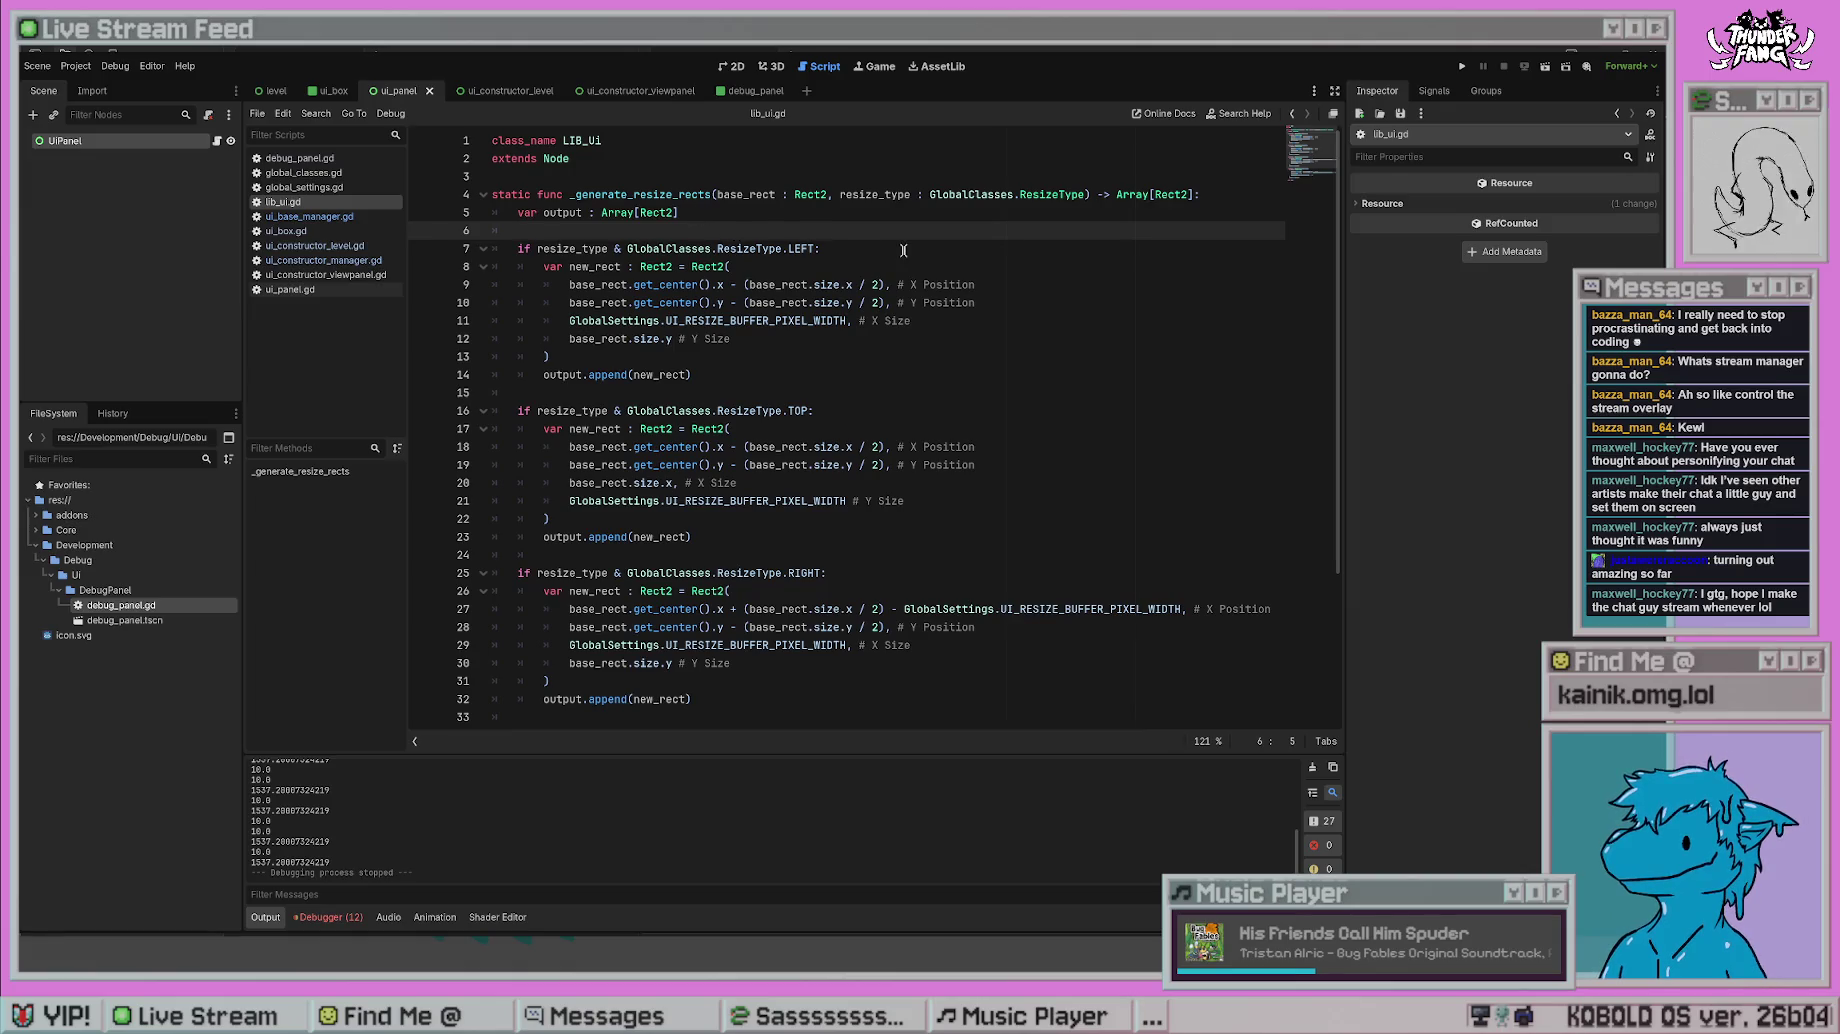
key(Return)
key(Return)
key(Up)
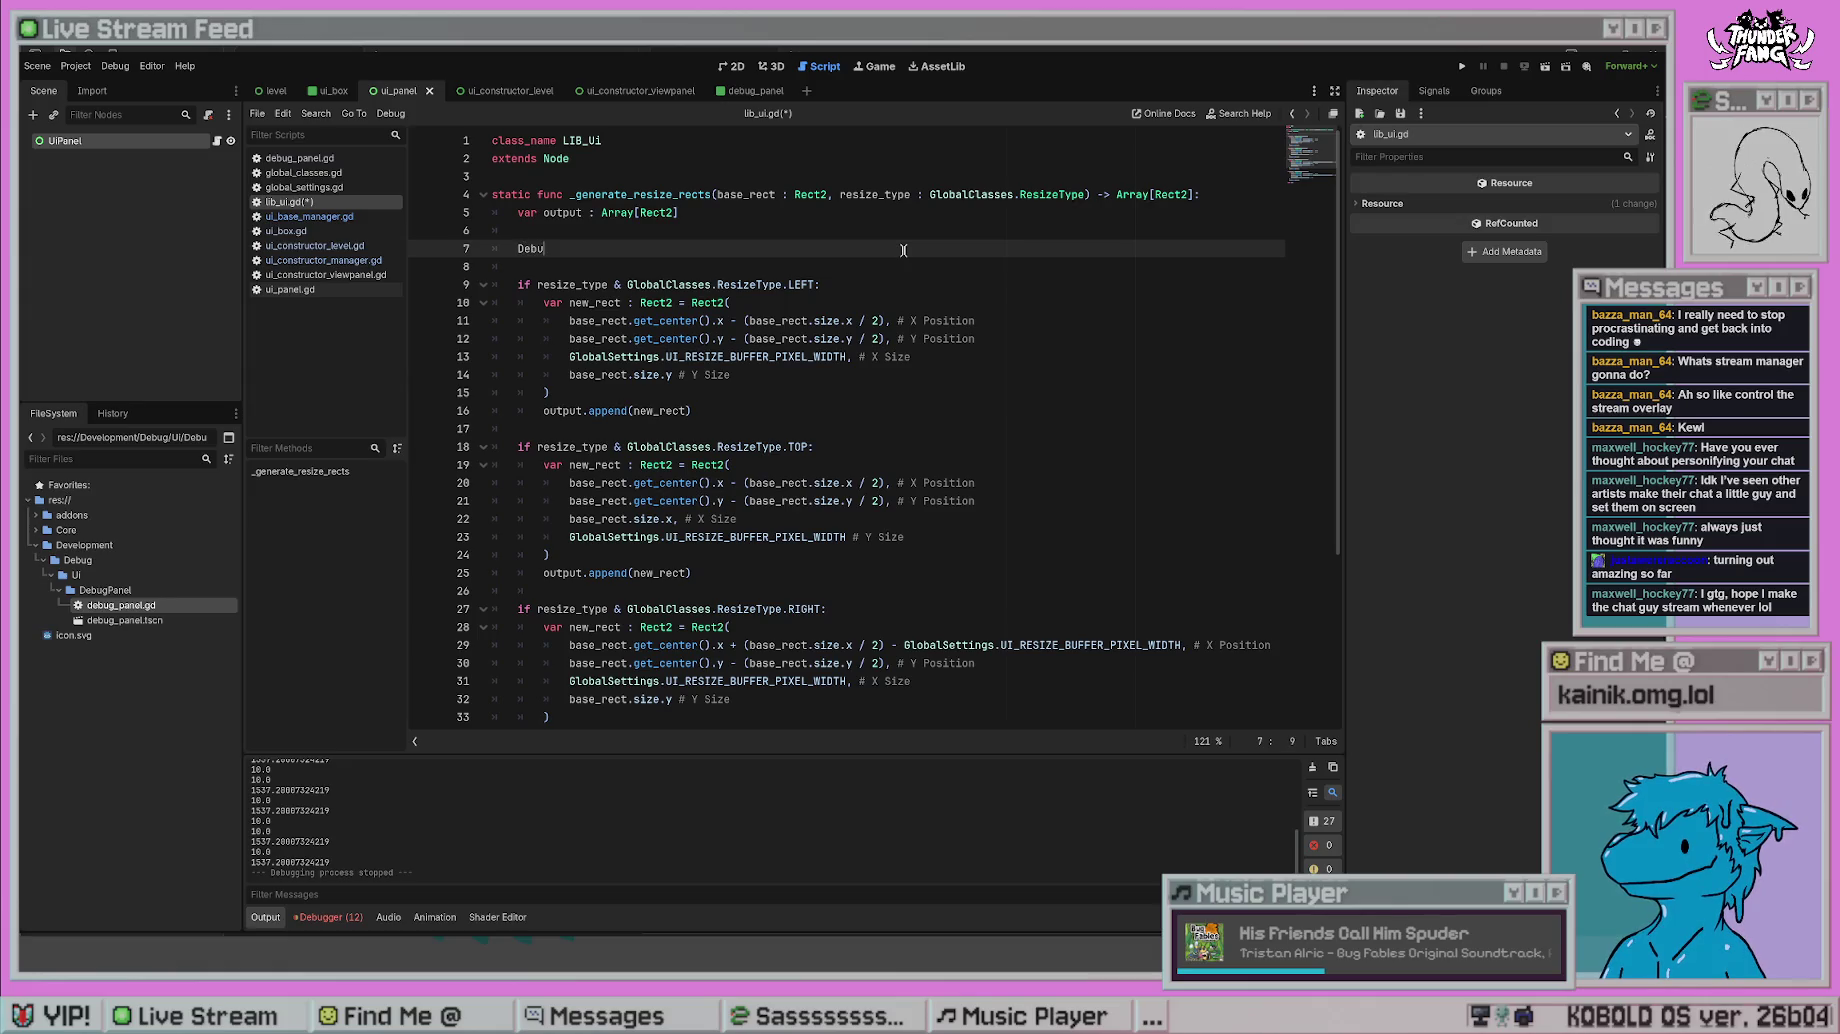
text(g)
key(Return)
text(.)
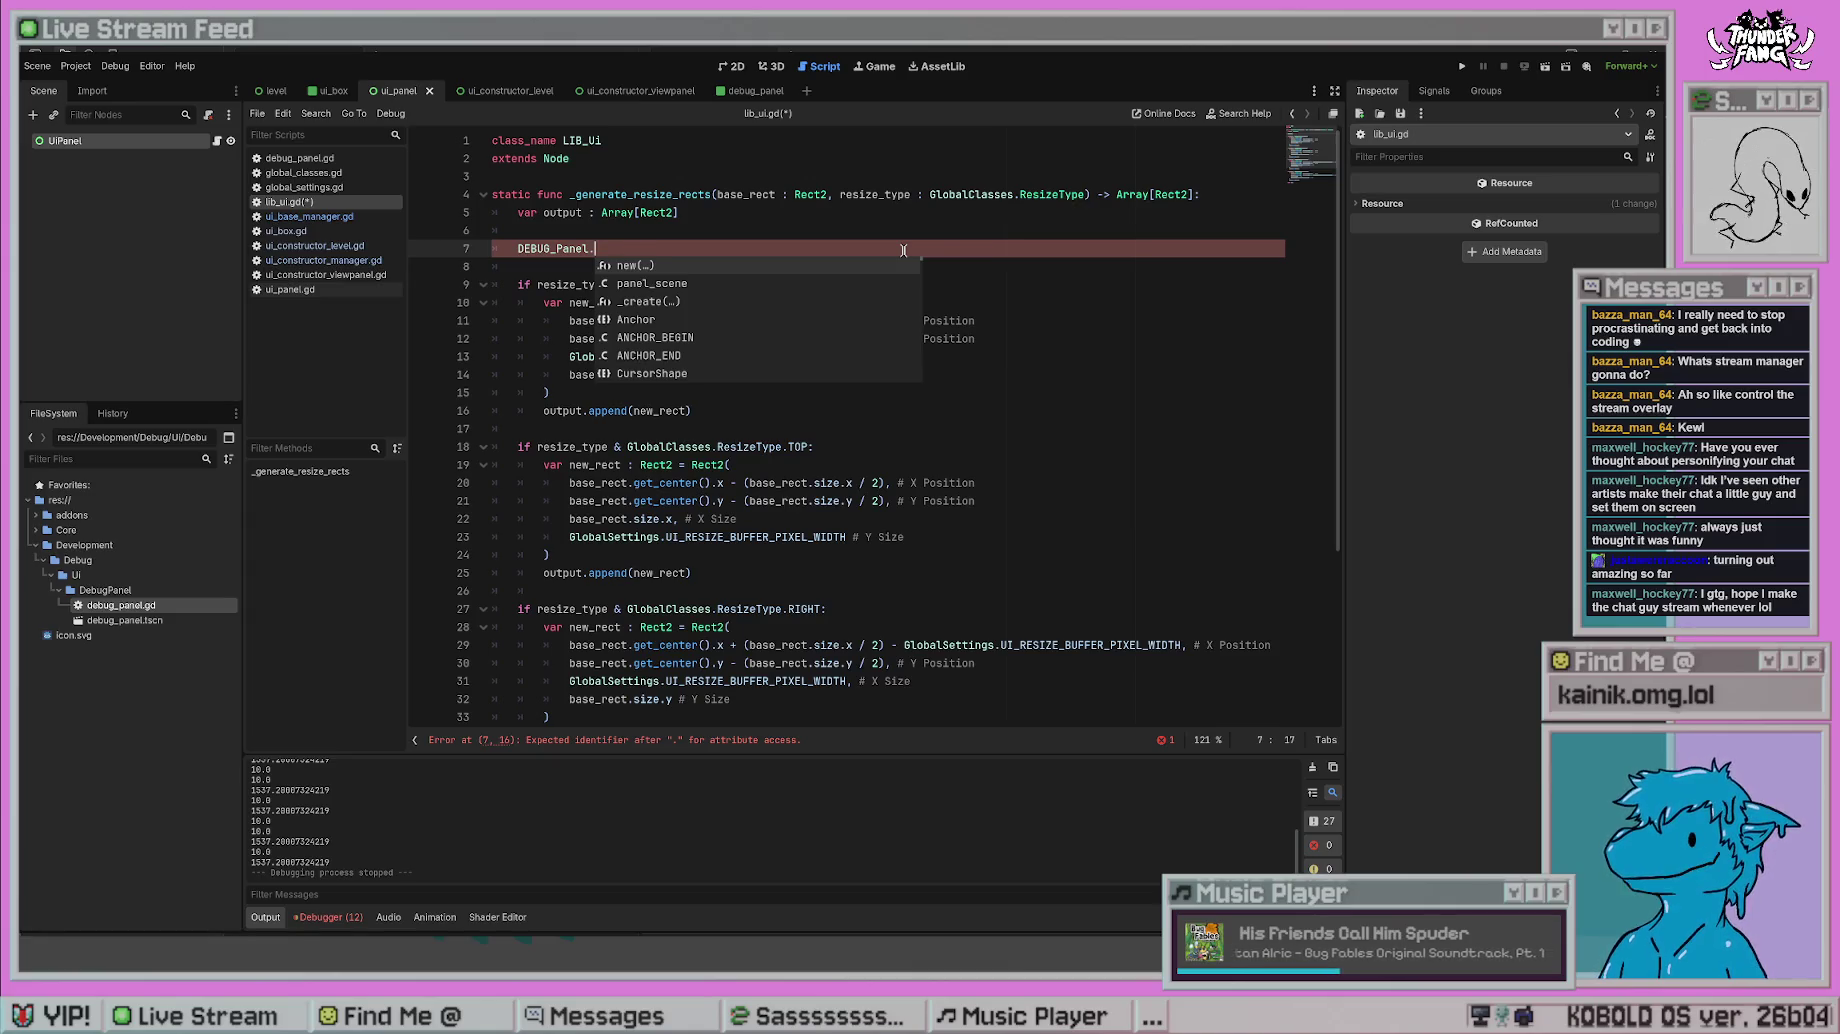
text(_)
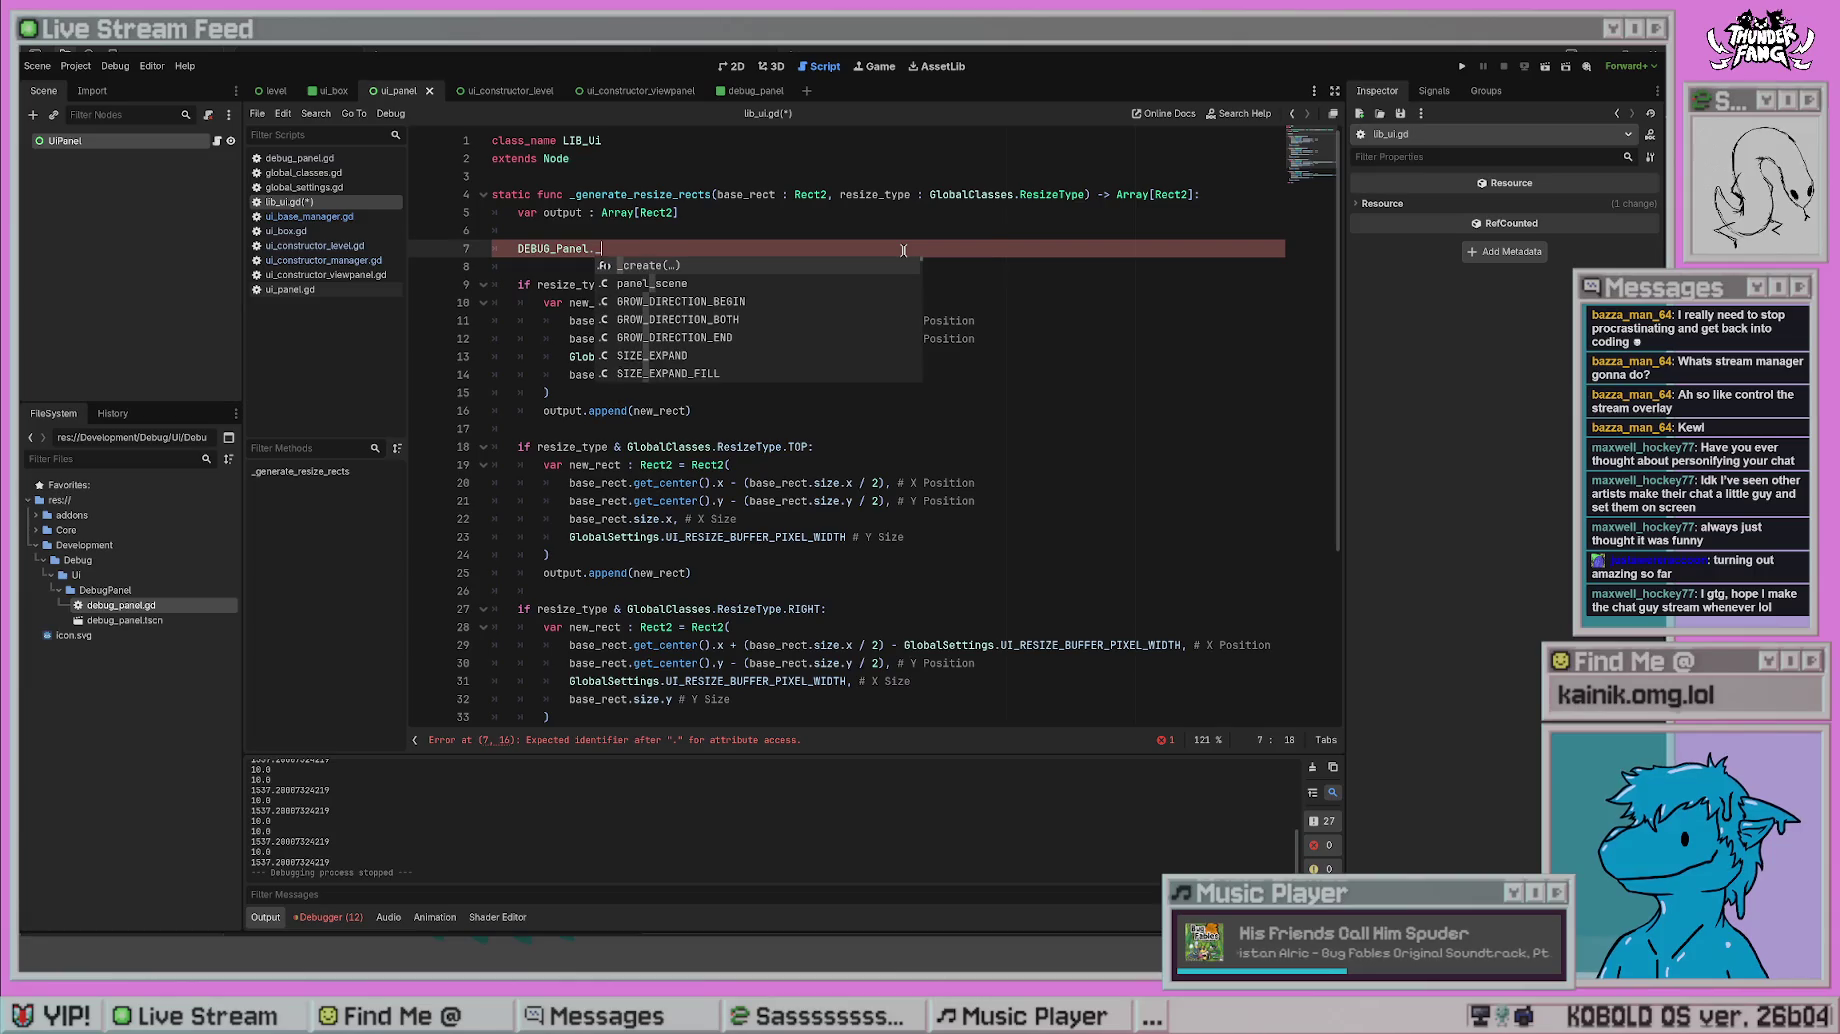
key(Return)
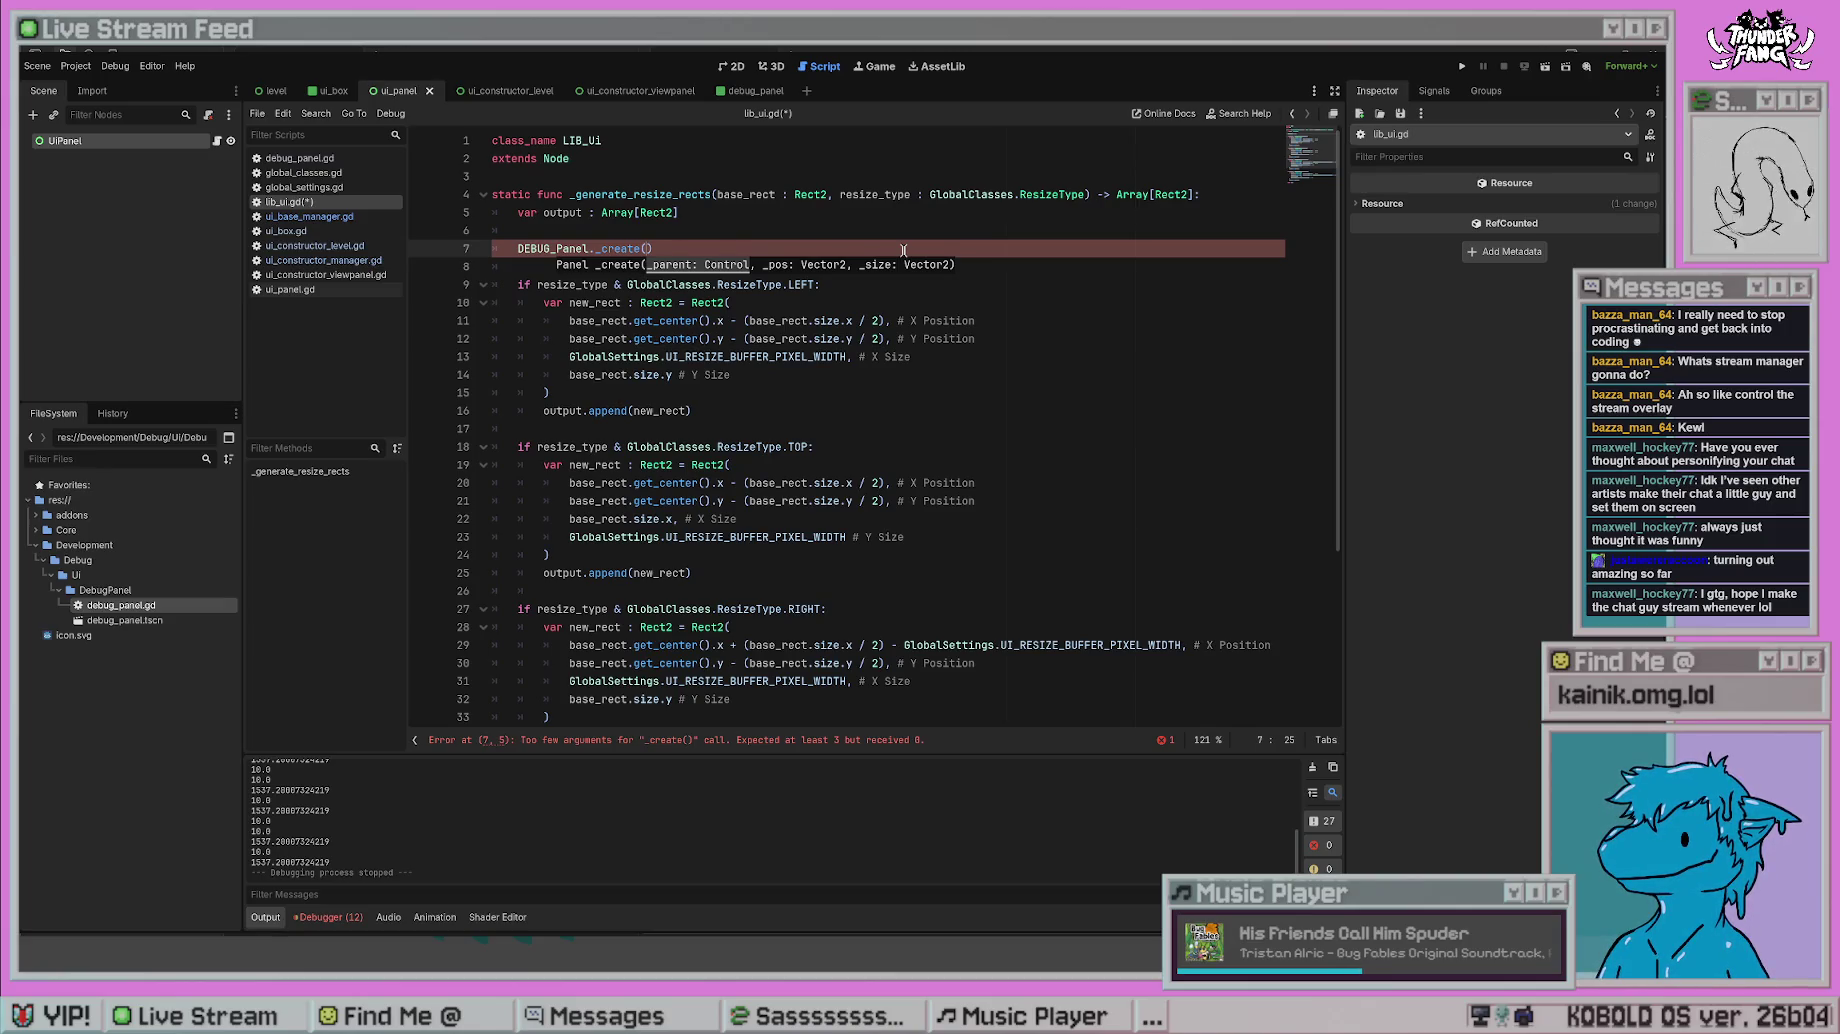
text(base)
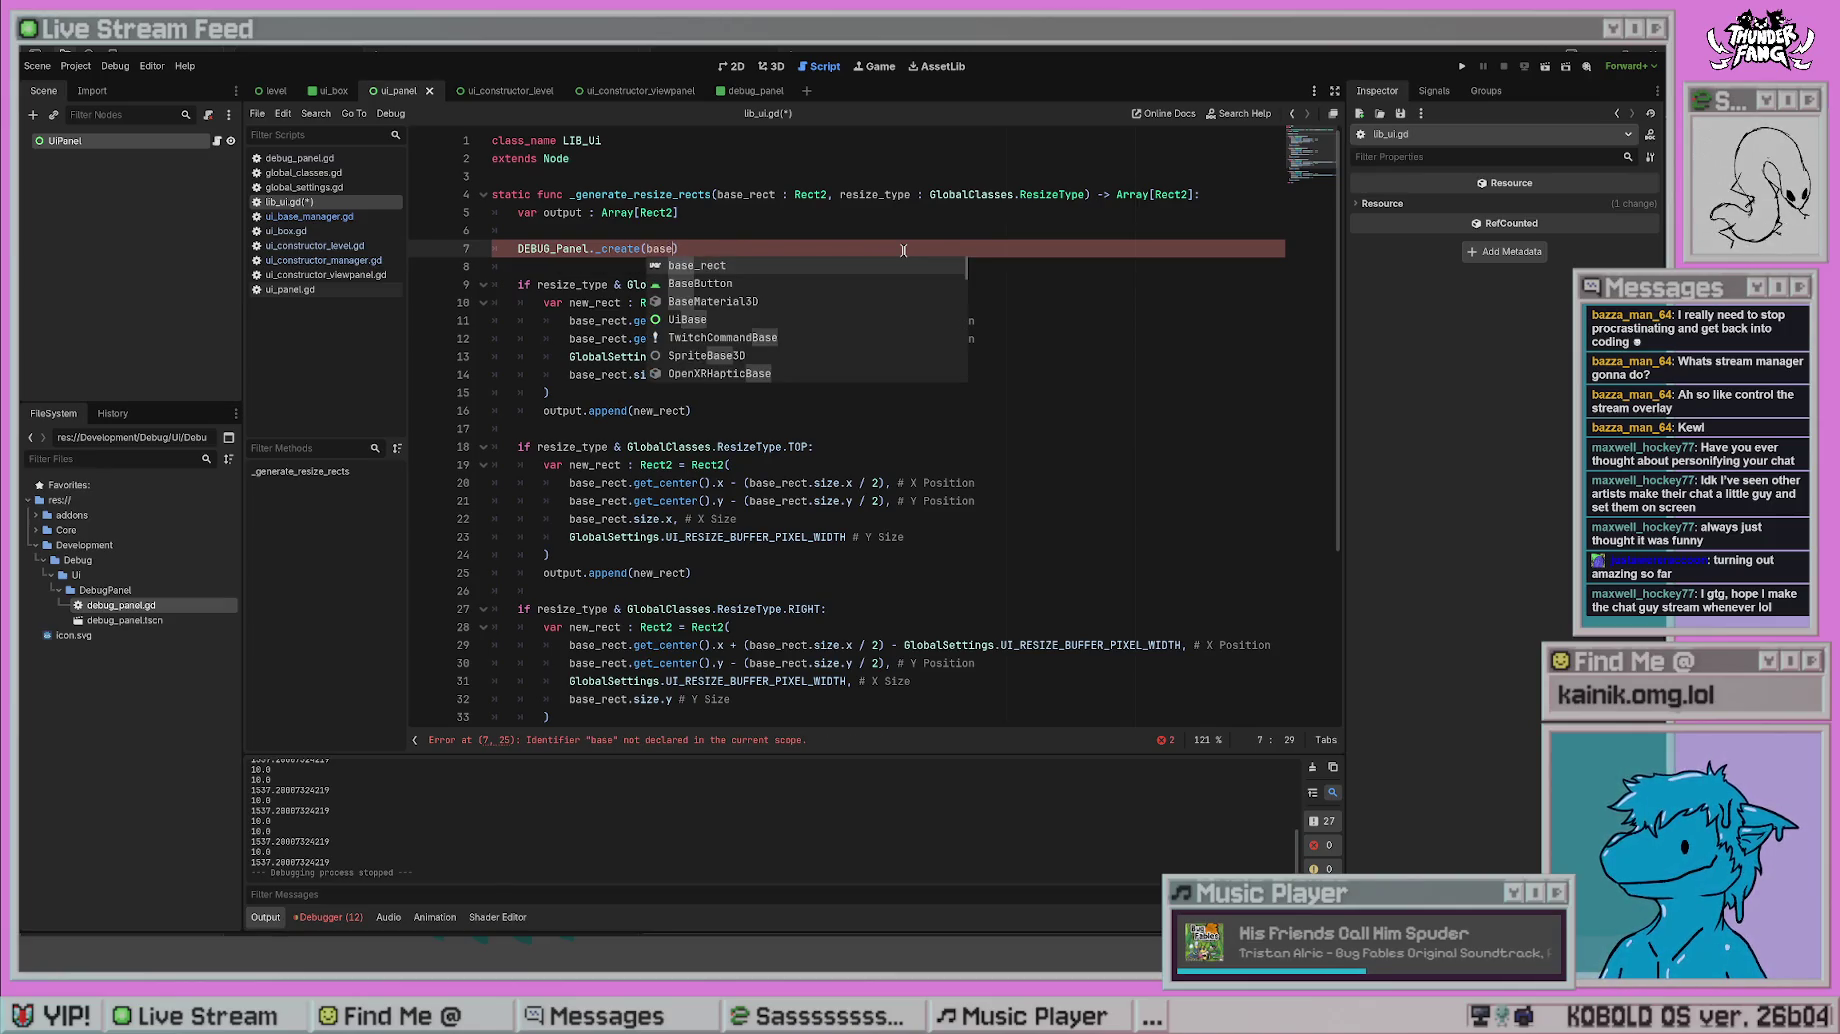
key(BackSpace)
key(BackSpace)
key(BackSpace)
key(BackSpace)
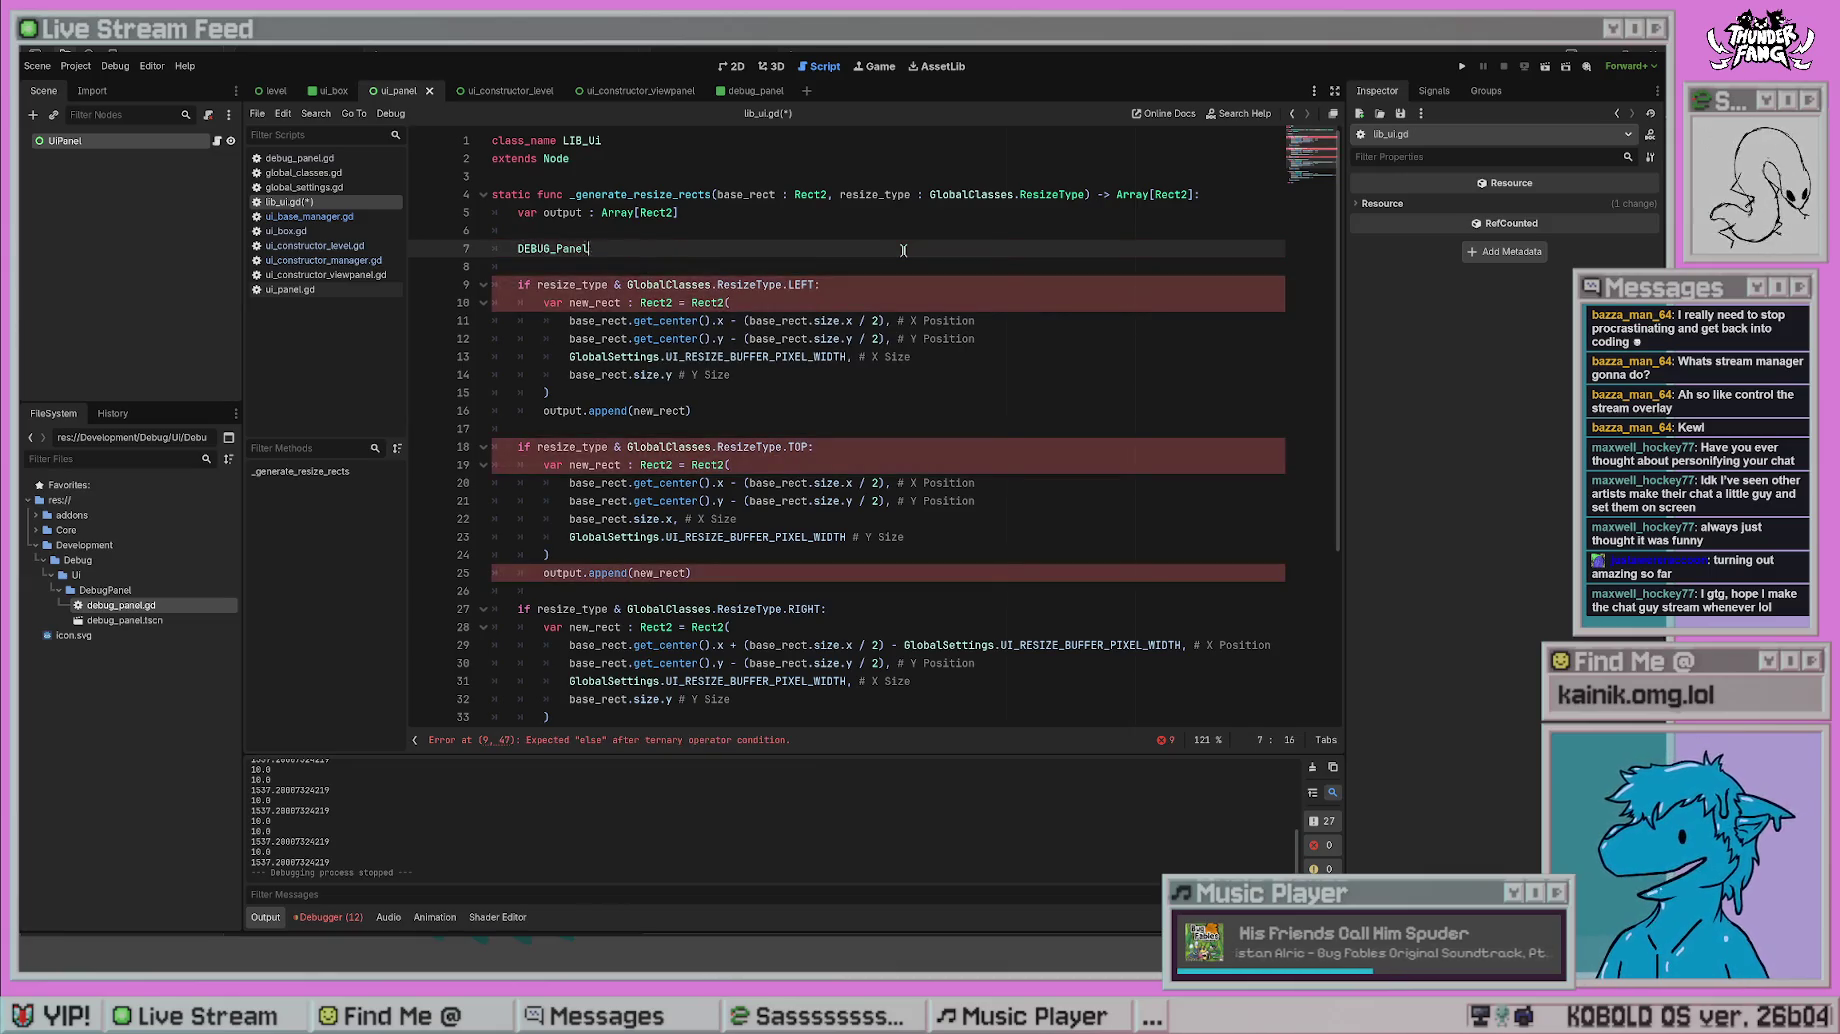
- Revert lib_ui.gd to its saved state and switch to ui_constructor_manager.gd
click(903, 250)
key(ctrl+s)
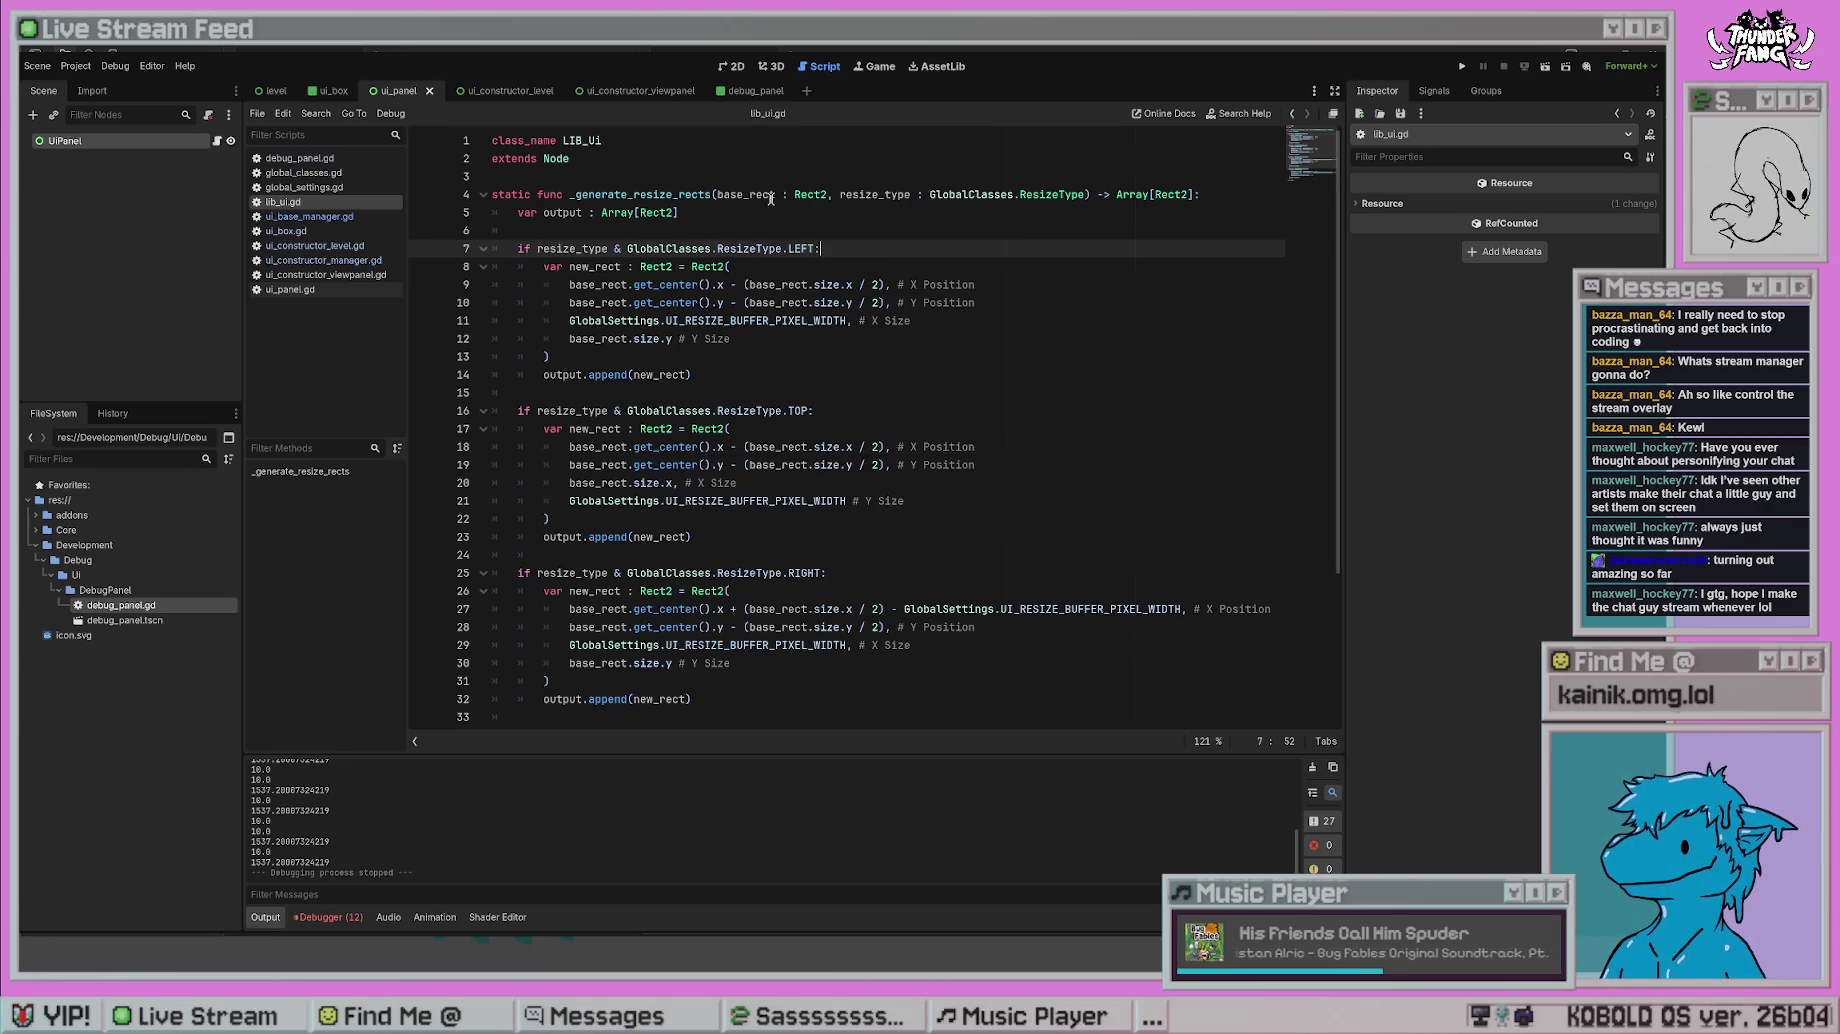
click(1045, 340)
click(1017, 326)
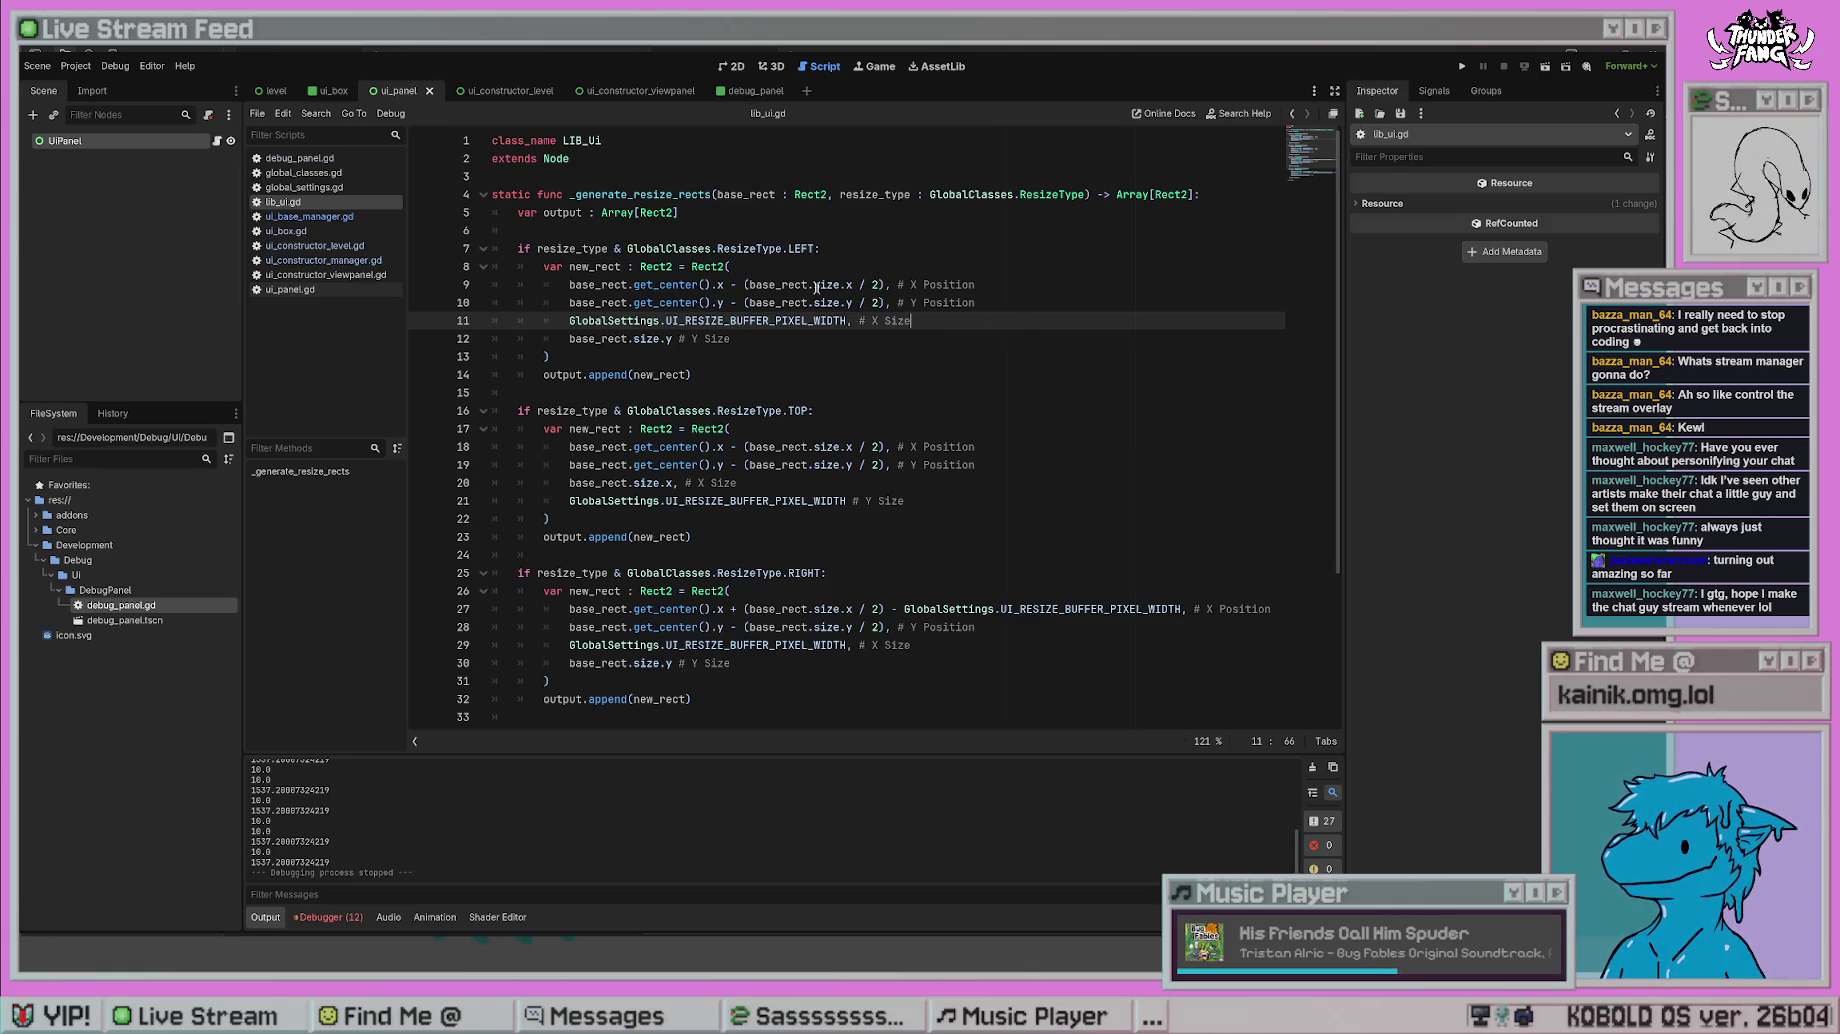
click(763, 208)
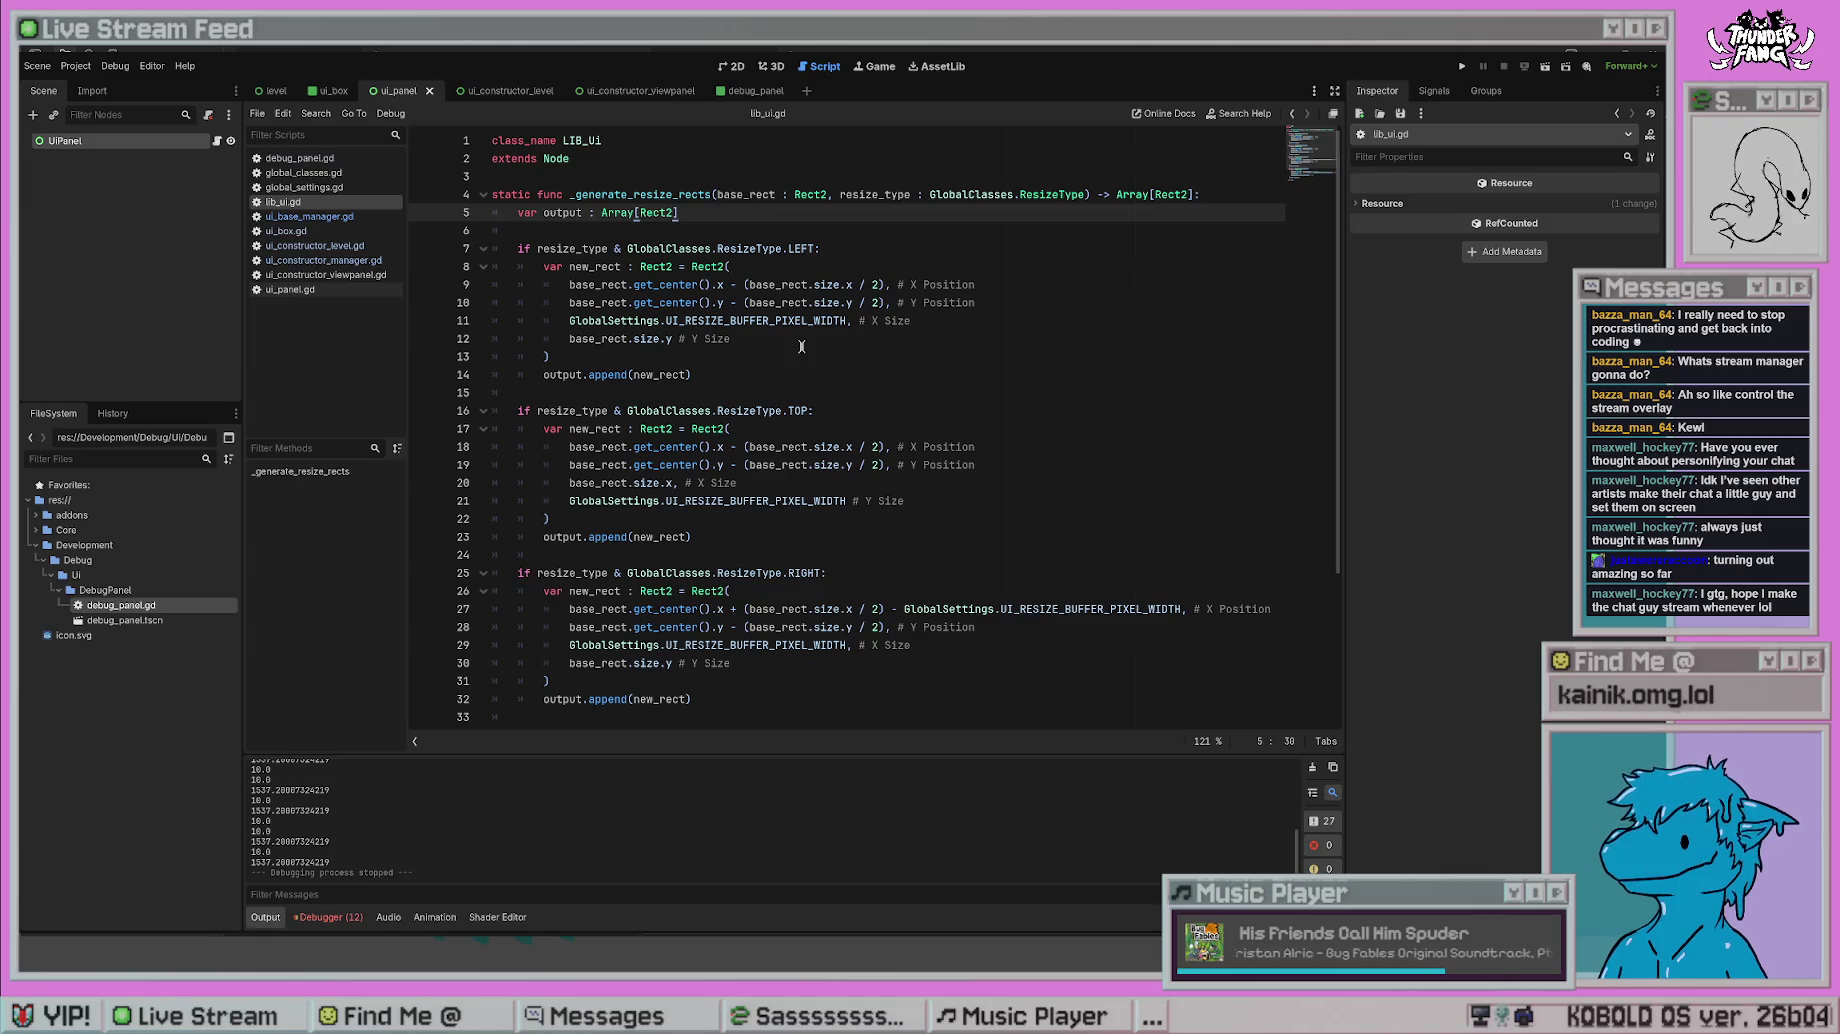
click(345, 261)
scroll(1088, 525, down, 1)
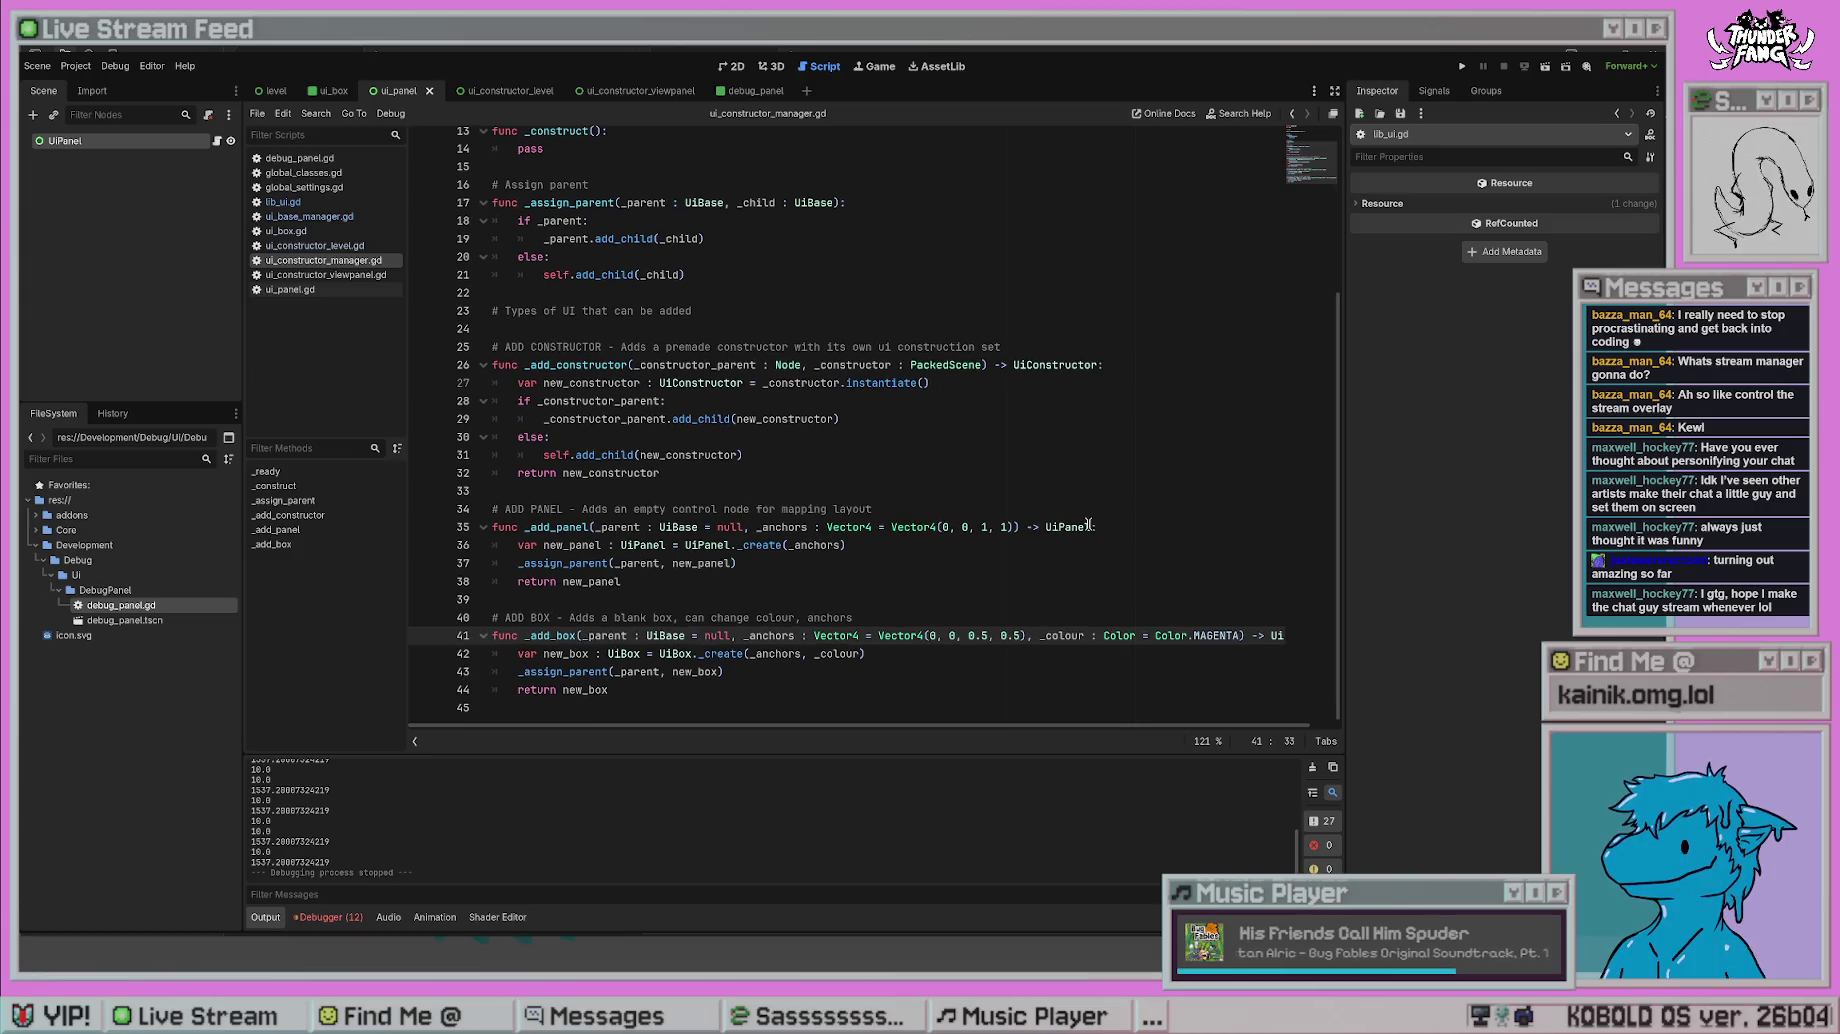
- In ui_base_manager.gd, replace r.position with Vector2.ZERO on line 64 and run the game
click(318, 216)
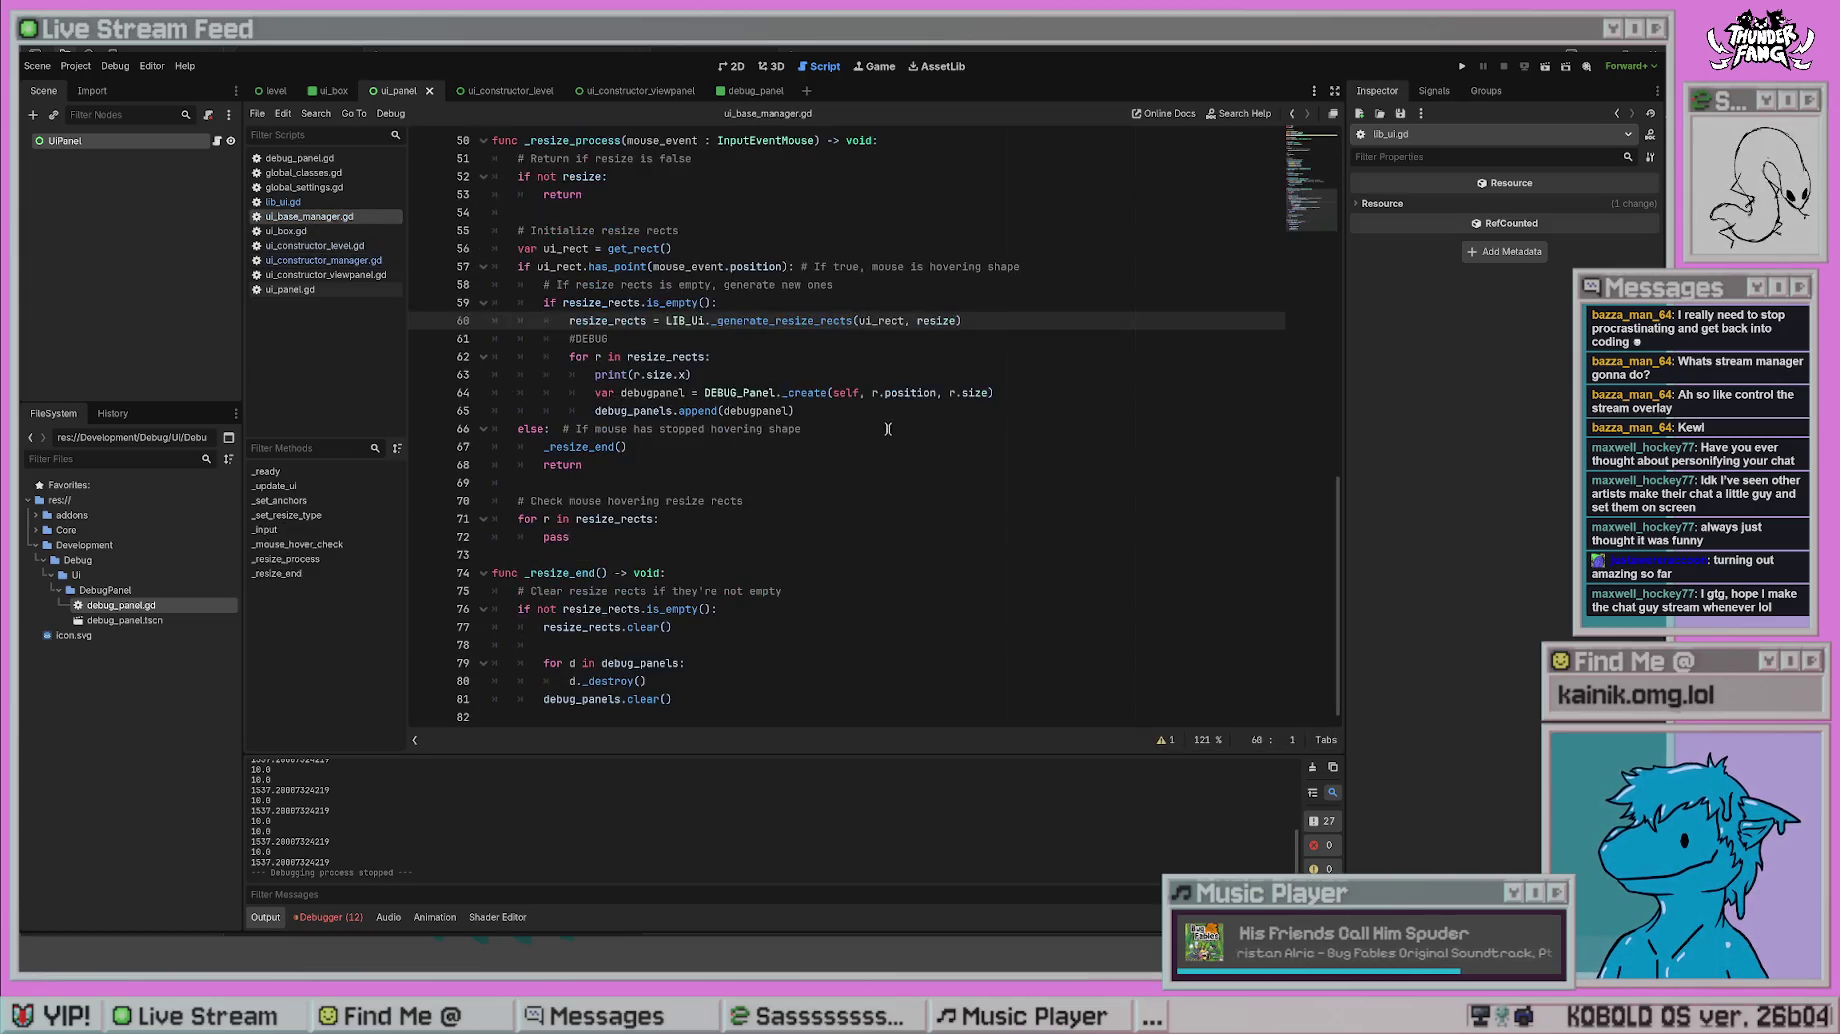
click(855, 408)
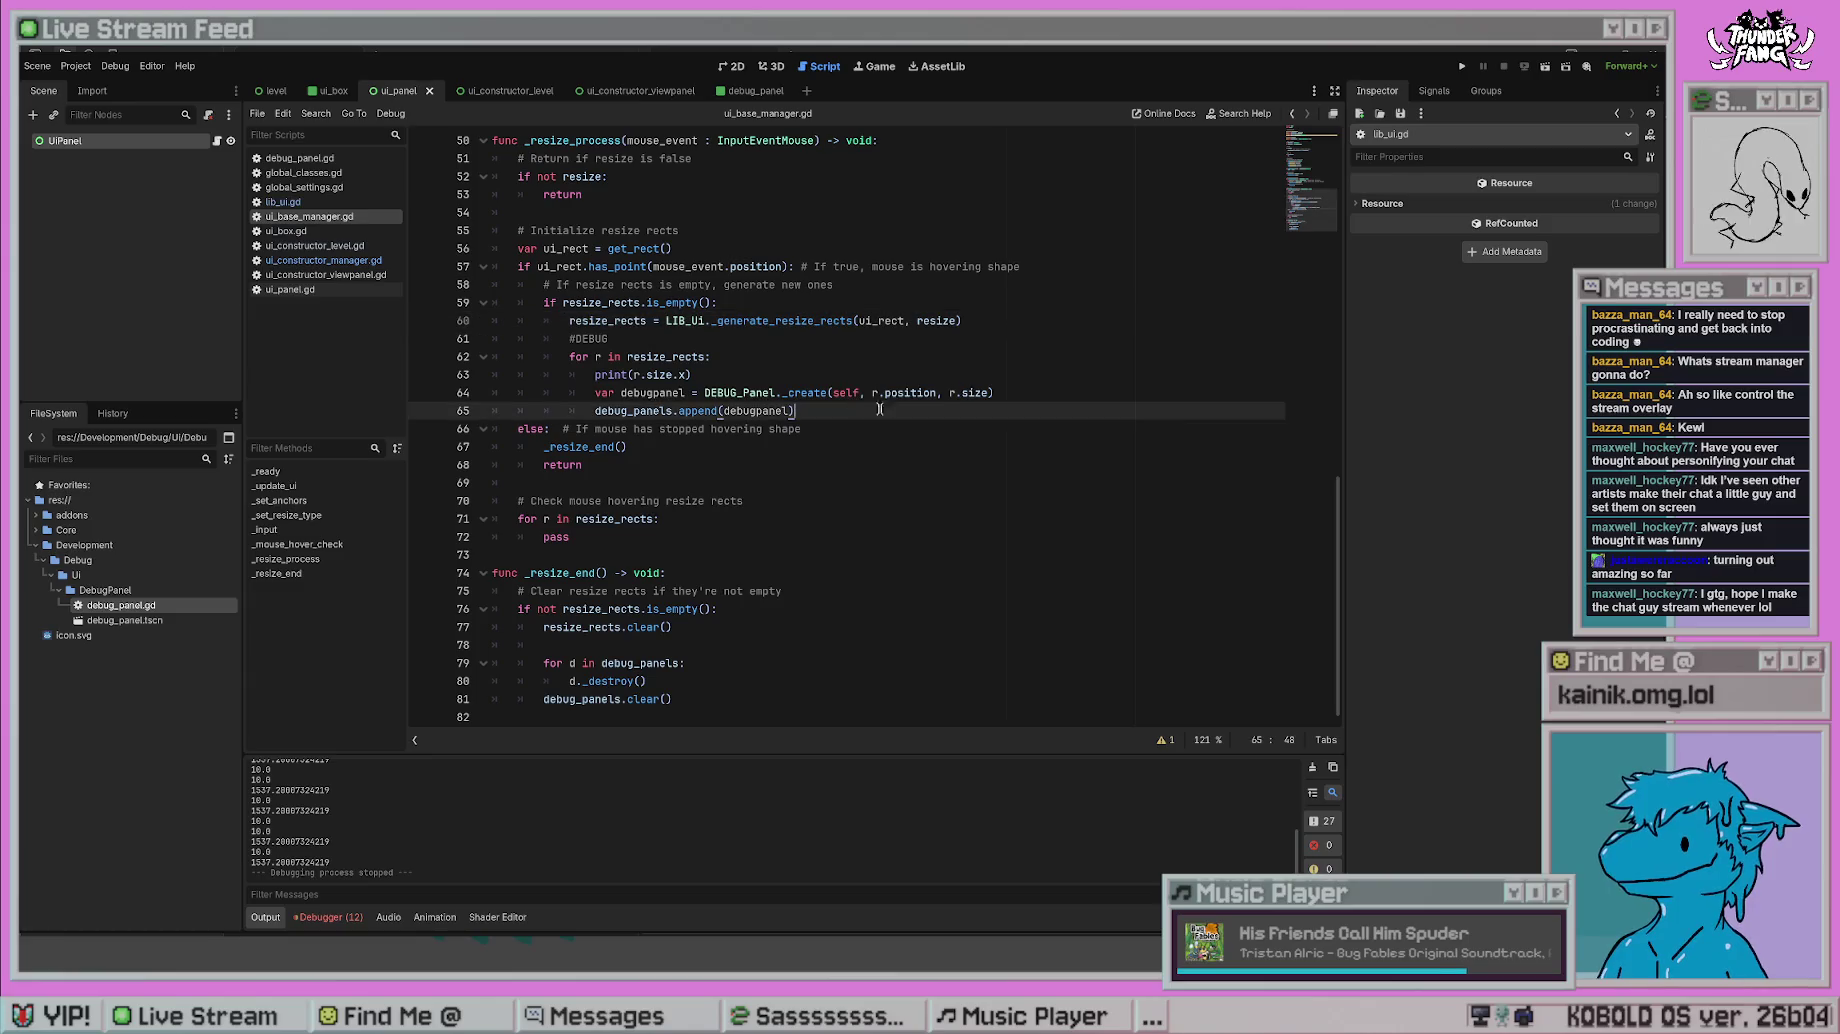
click(914, 394)
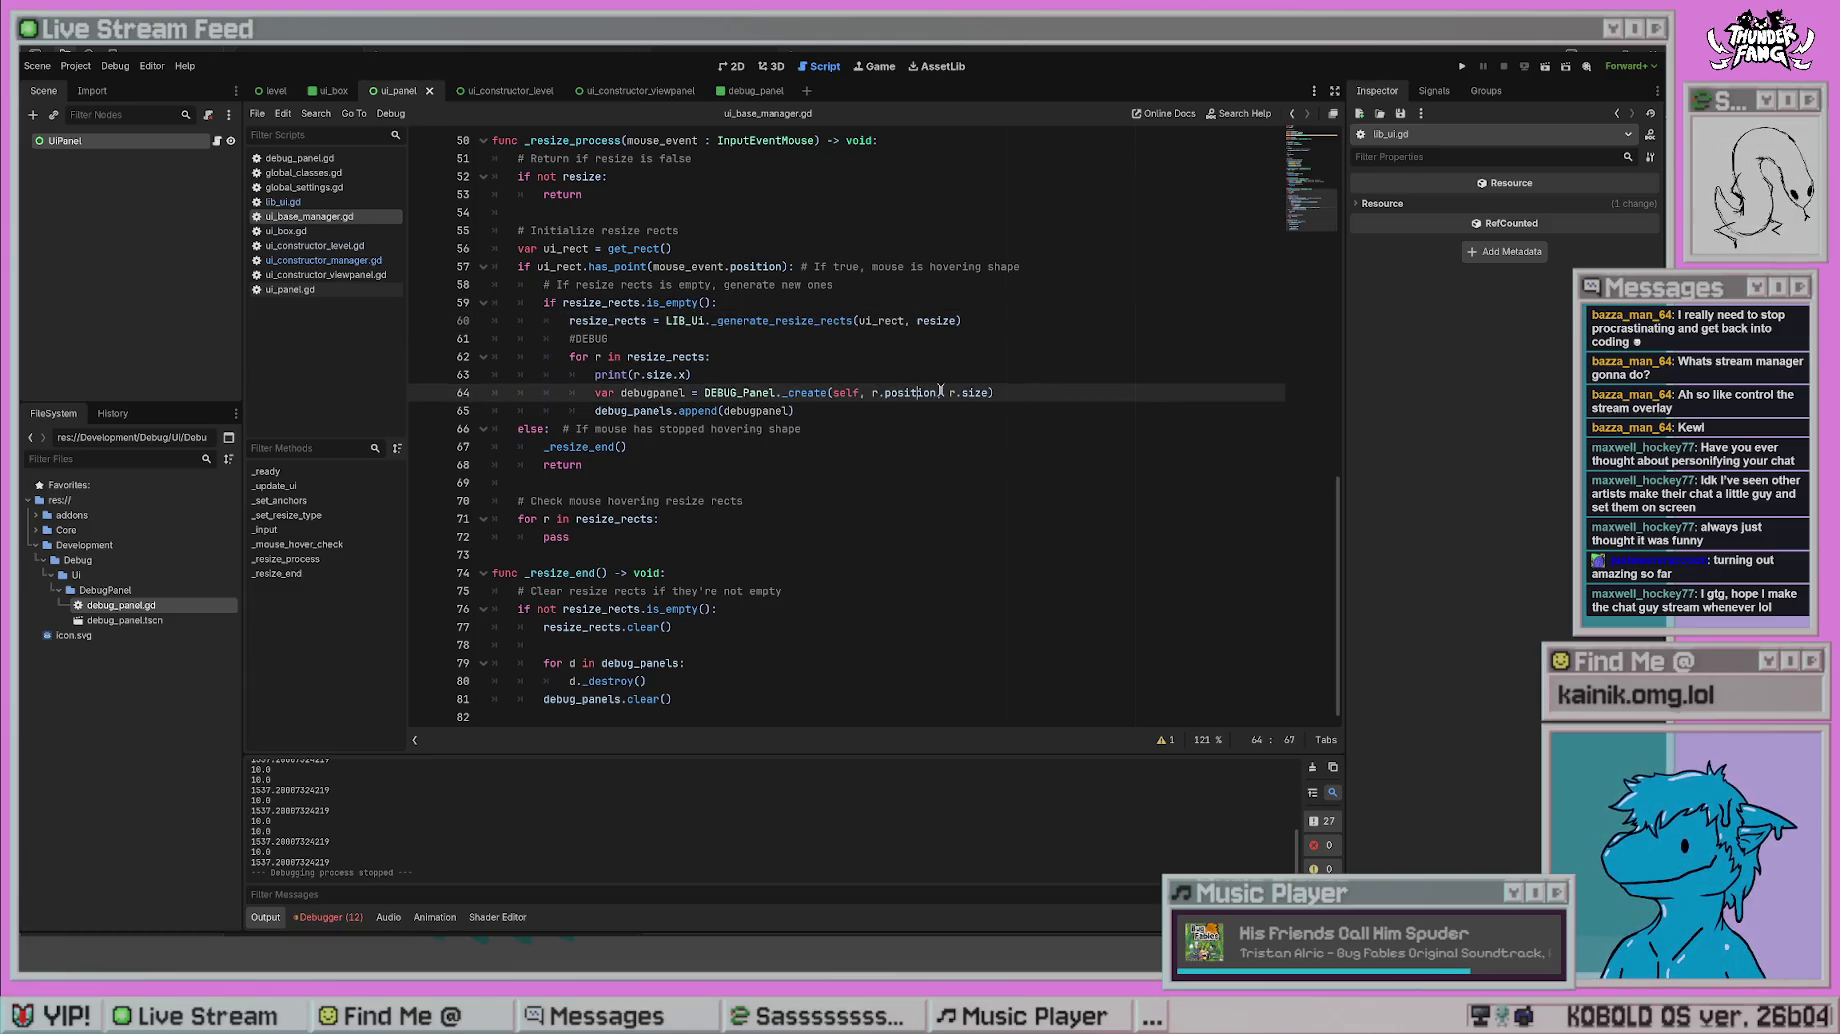
drag(936, 392, 871, 392)
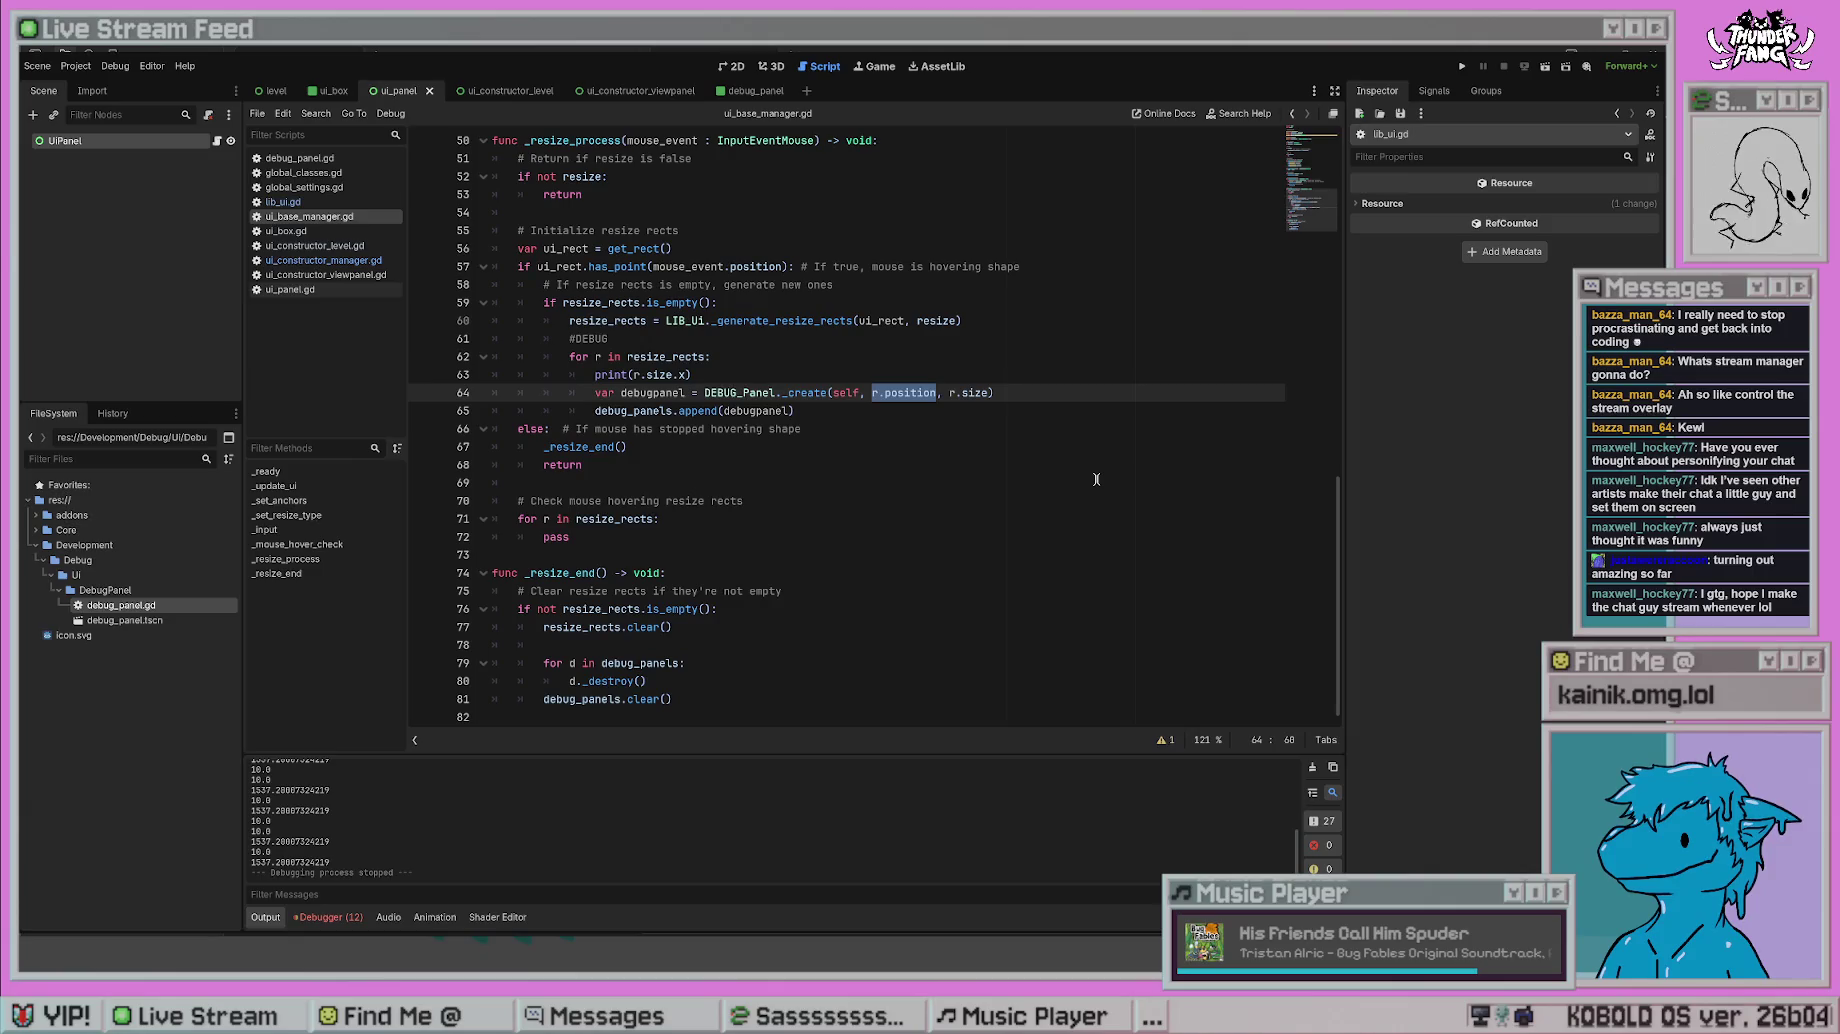
text(Vector)
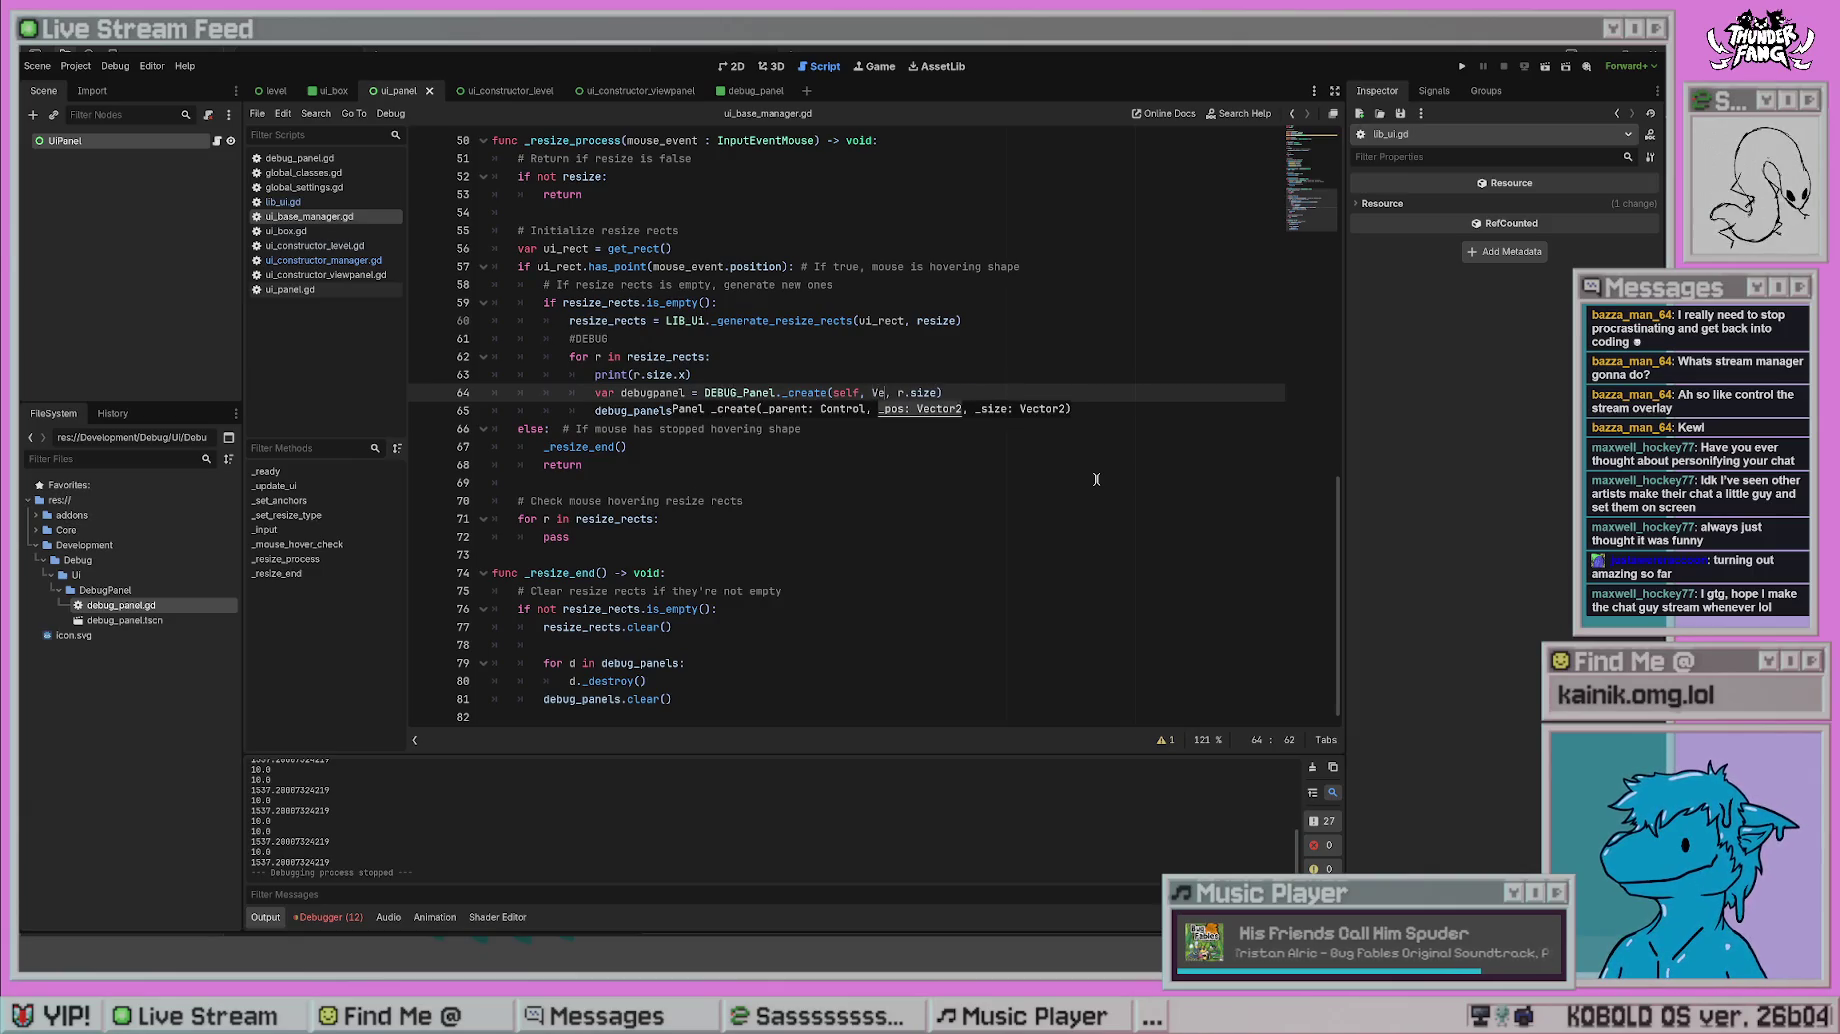
text(2.ZERO)
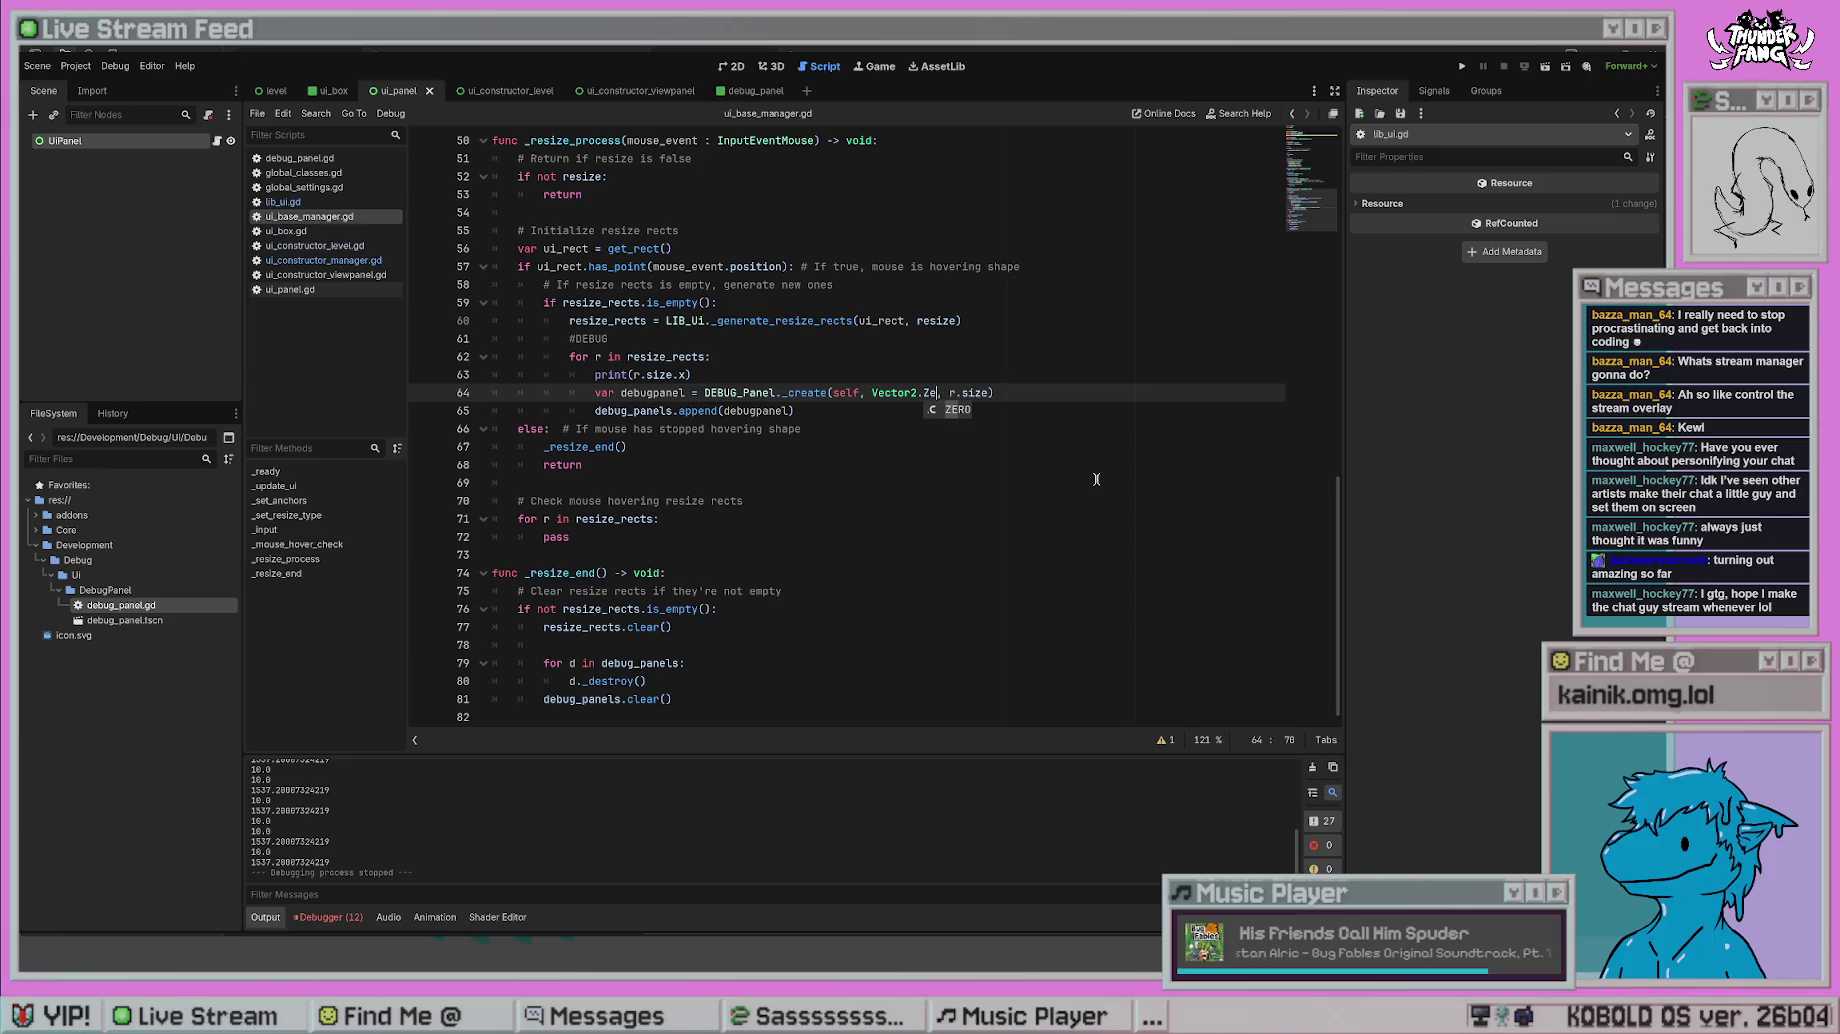
click(1096, 479)
key(F5)
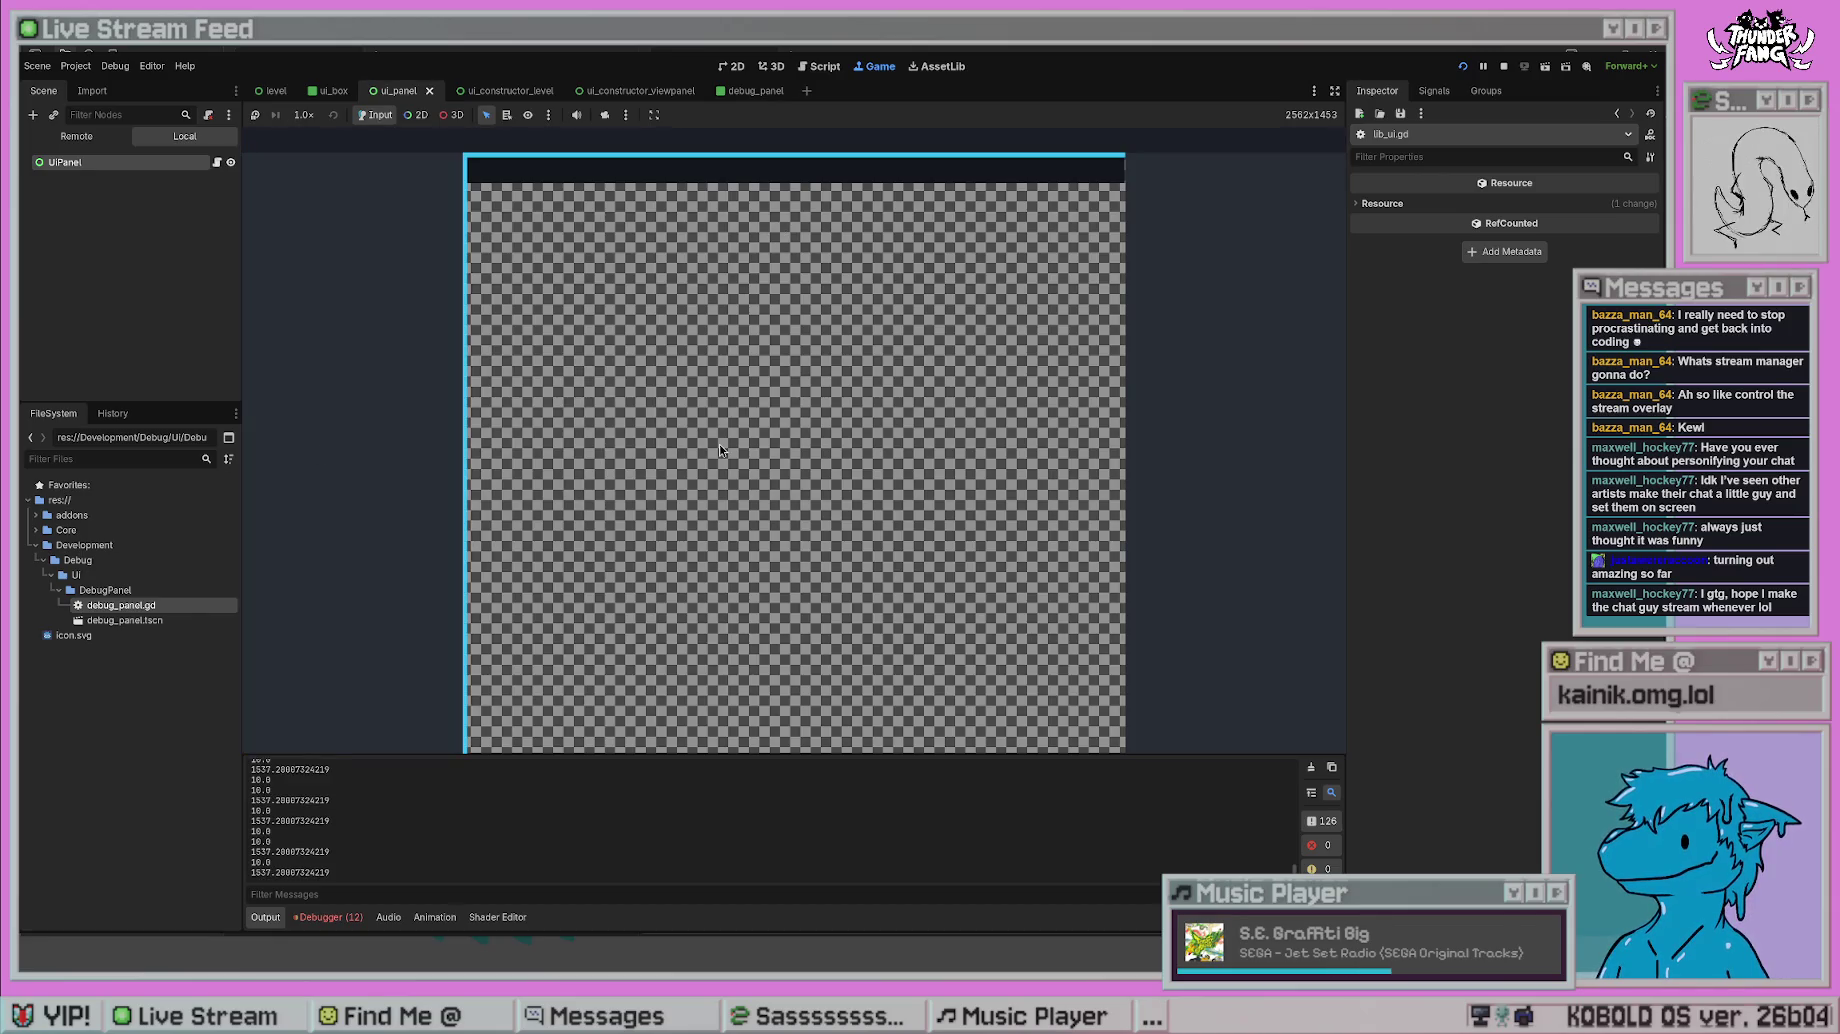
- Stop the game, change line 64's Vector2.ZERO back to r.position, and run again
key(F8)
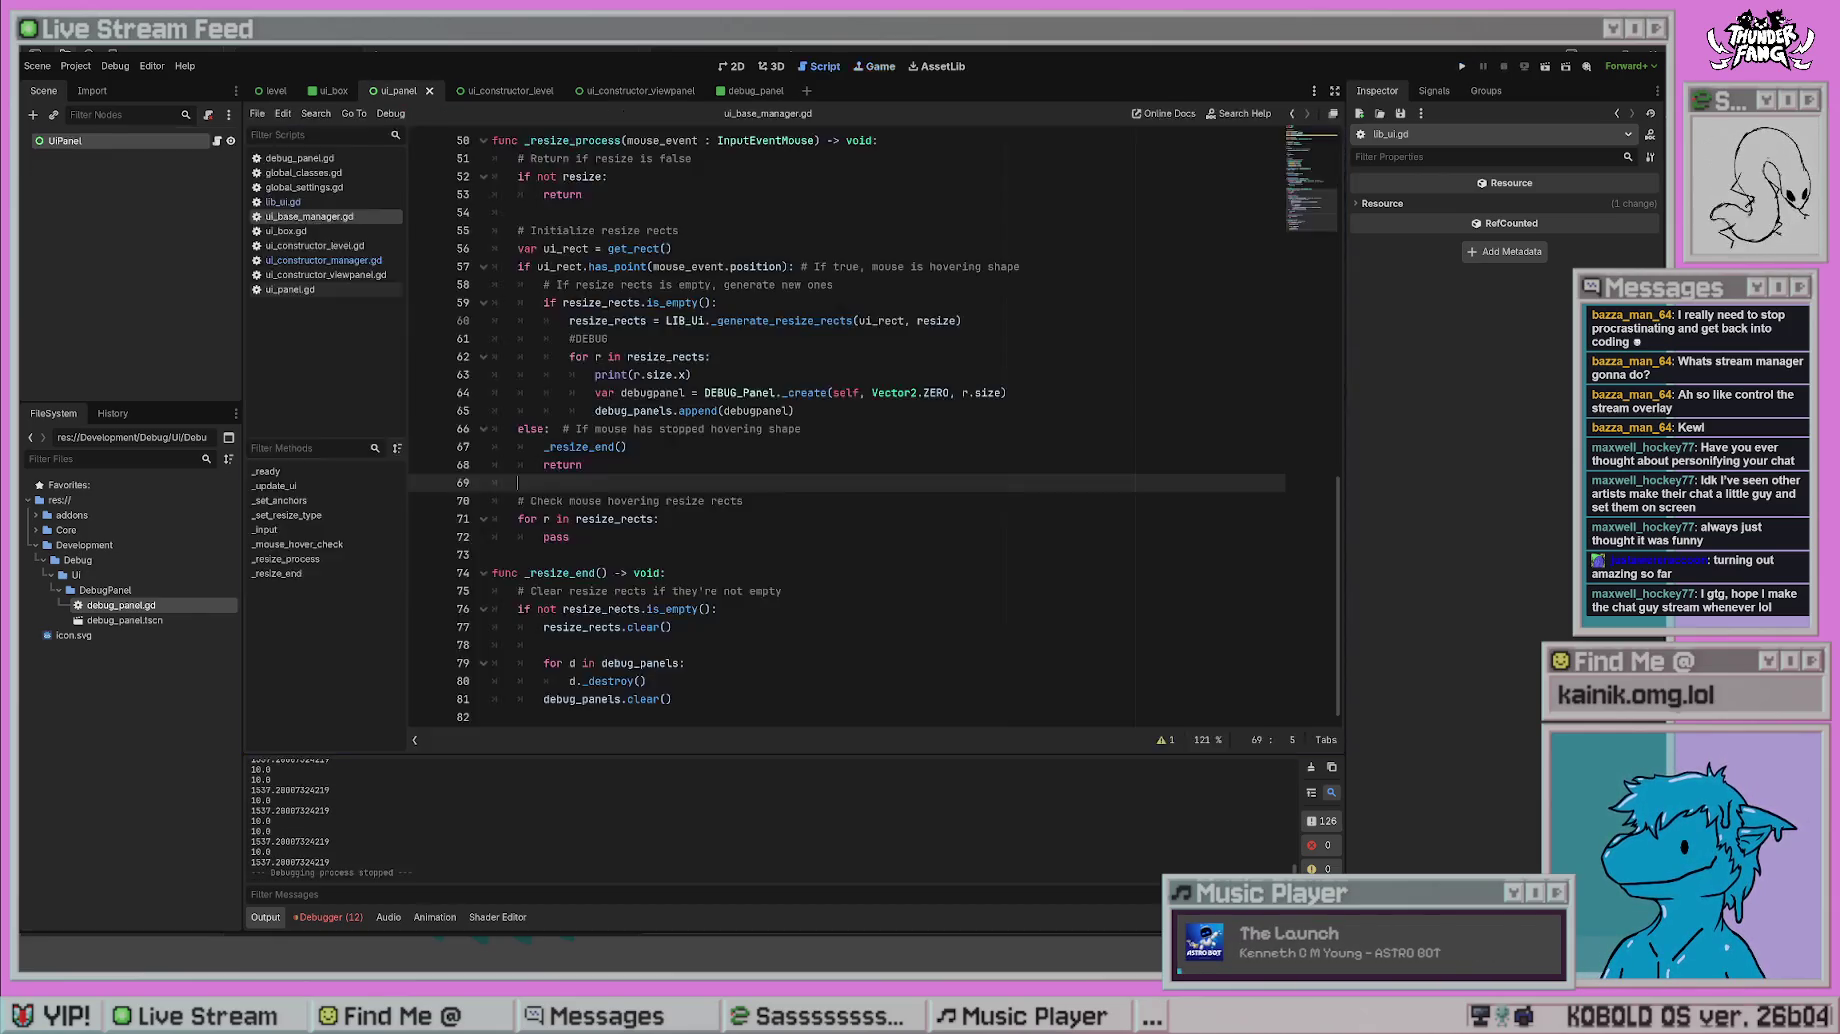
click(842, 543)
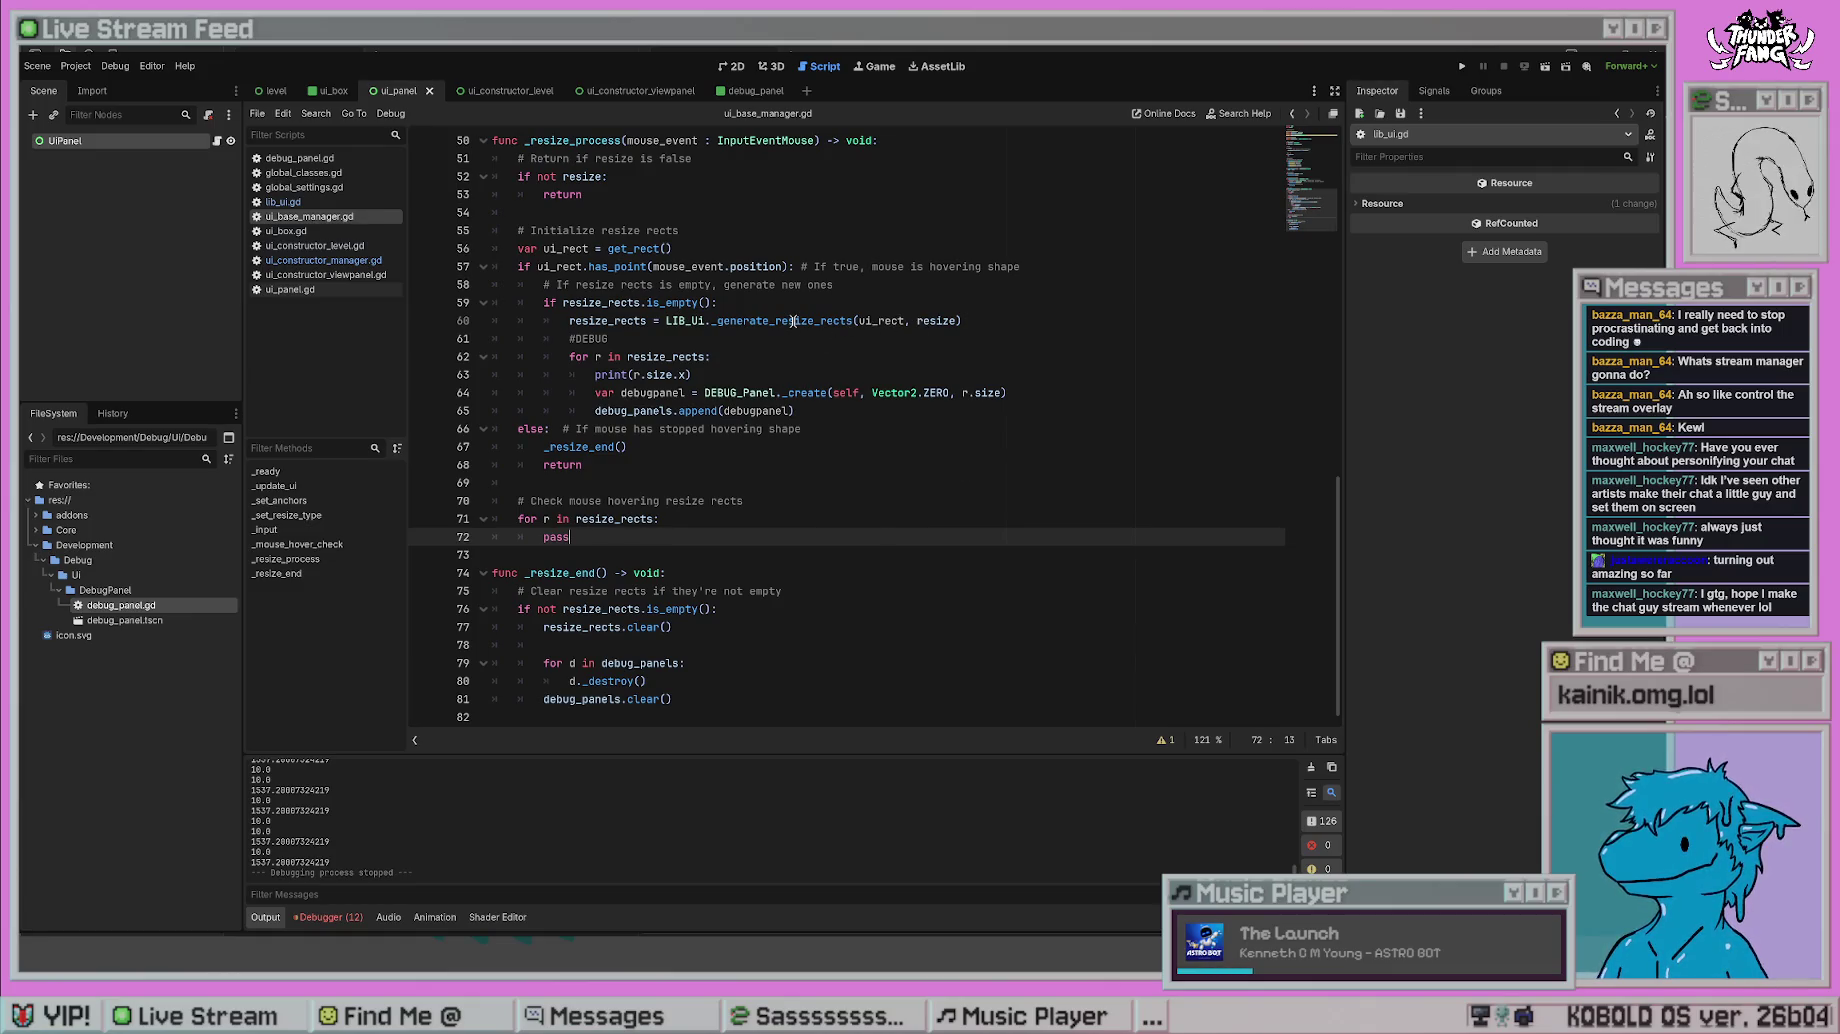
click(844, 516)
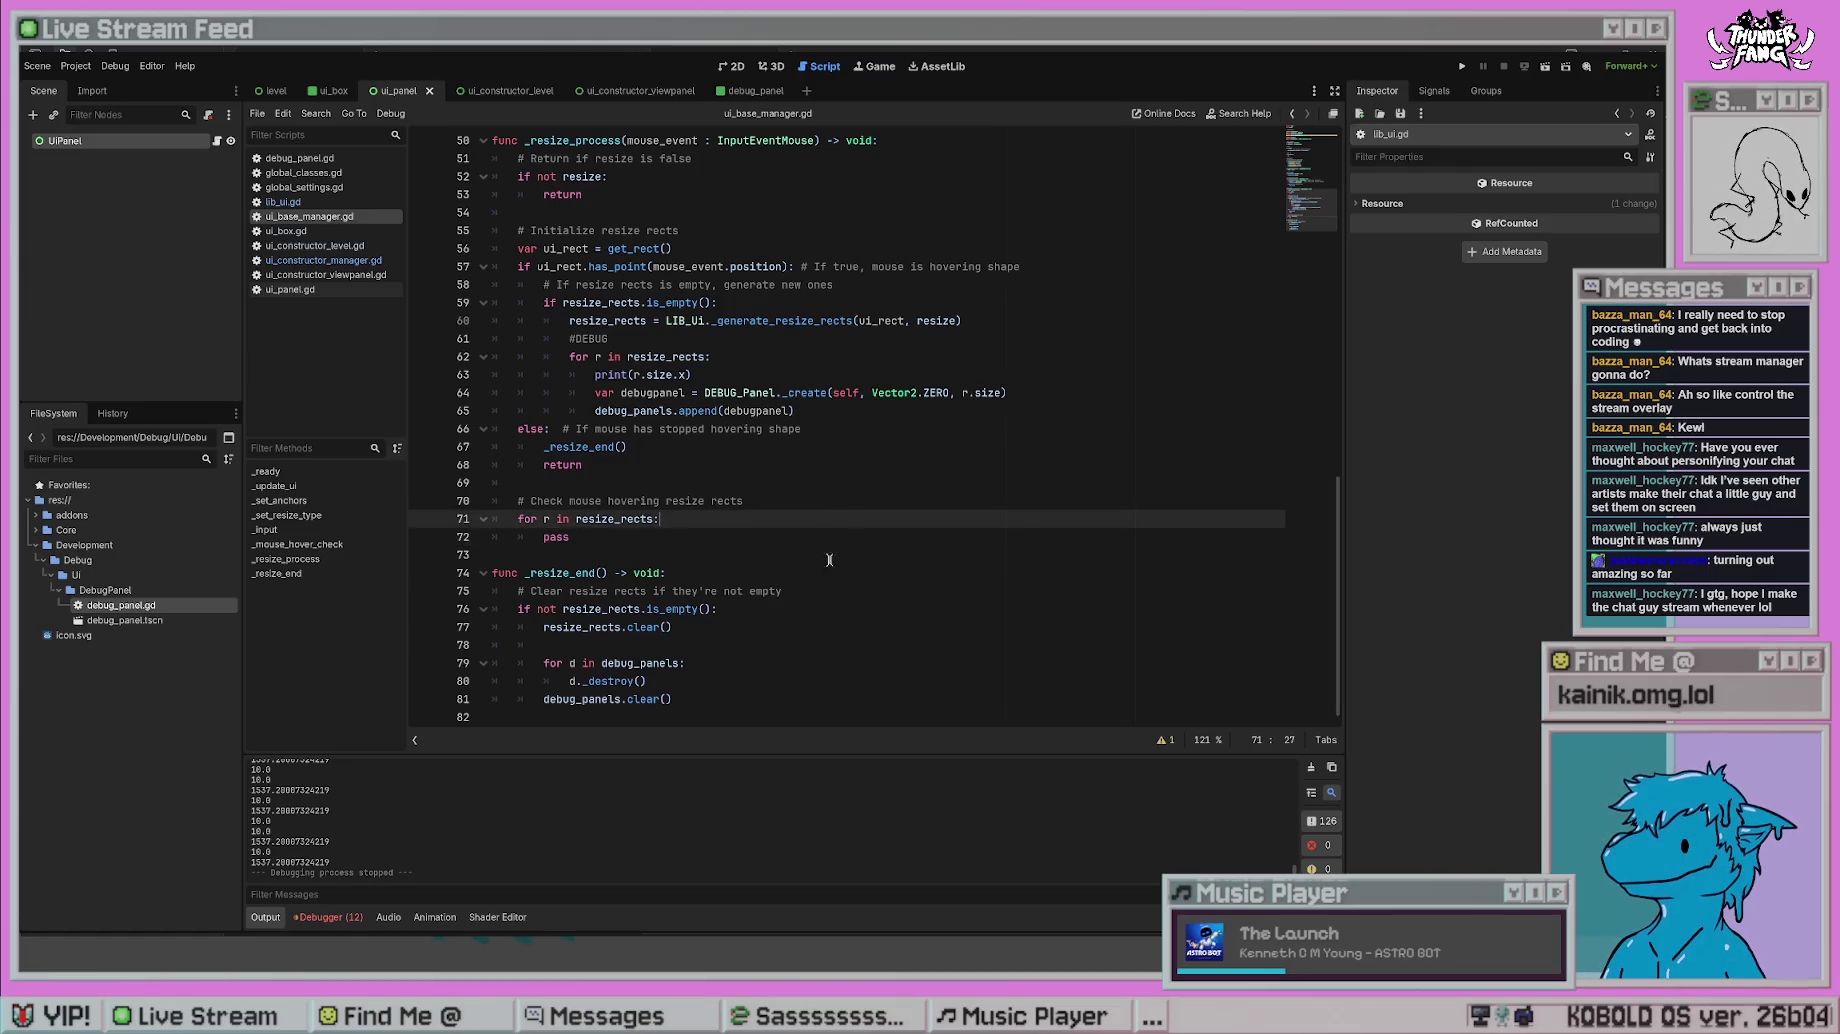
scroll(700, 470, up, 3)
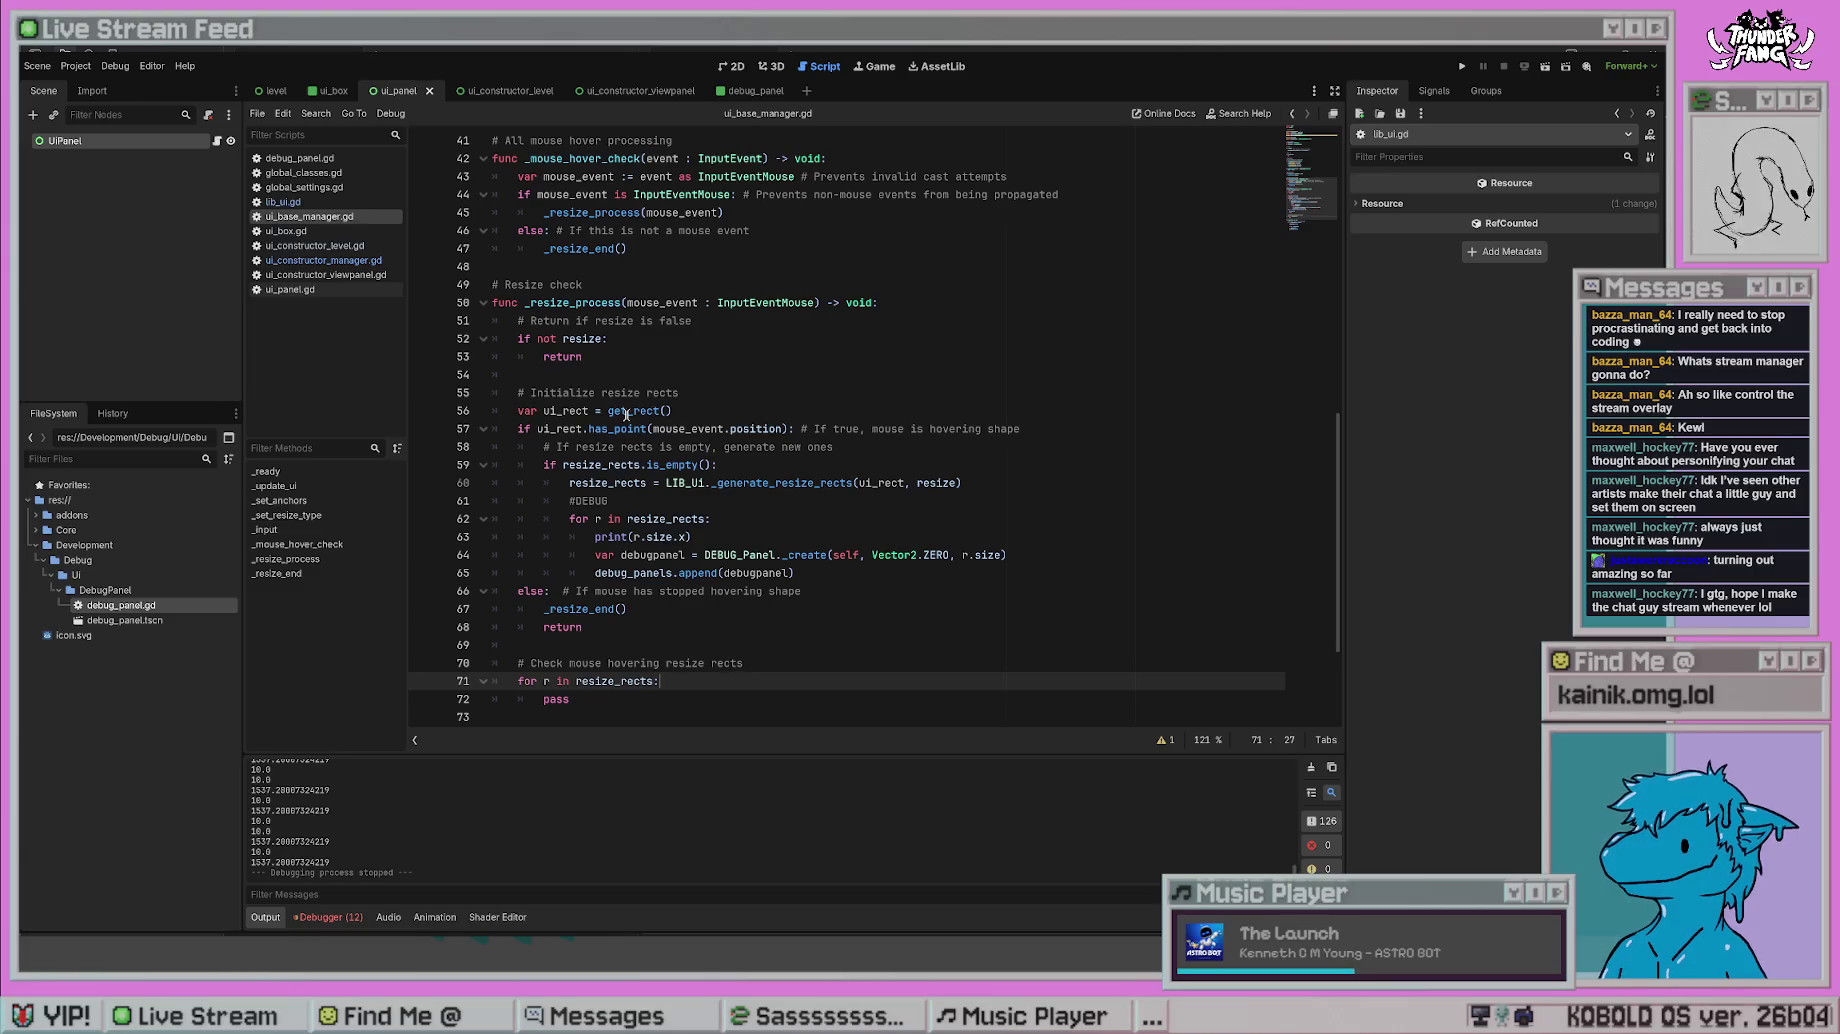
click(784, 372)
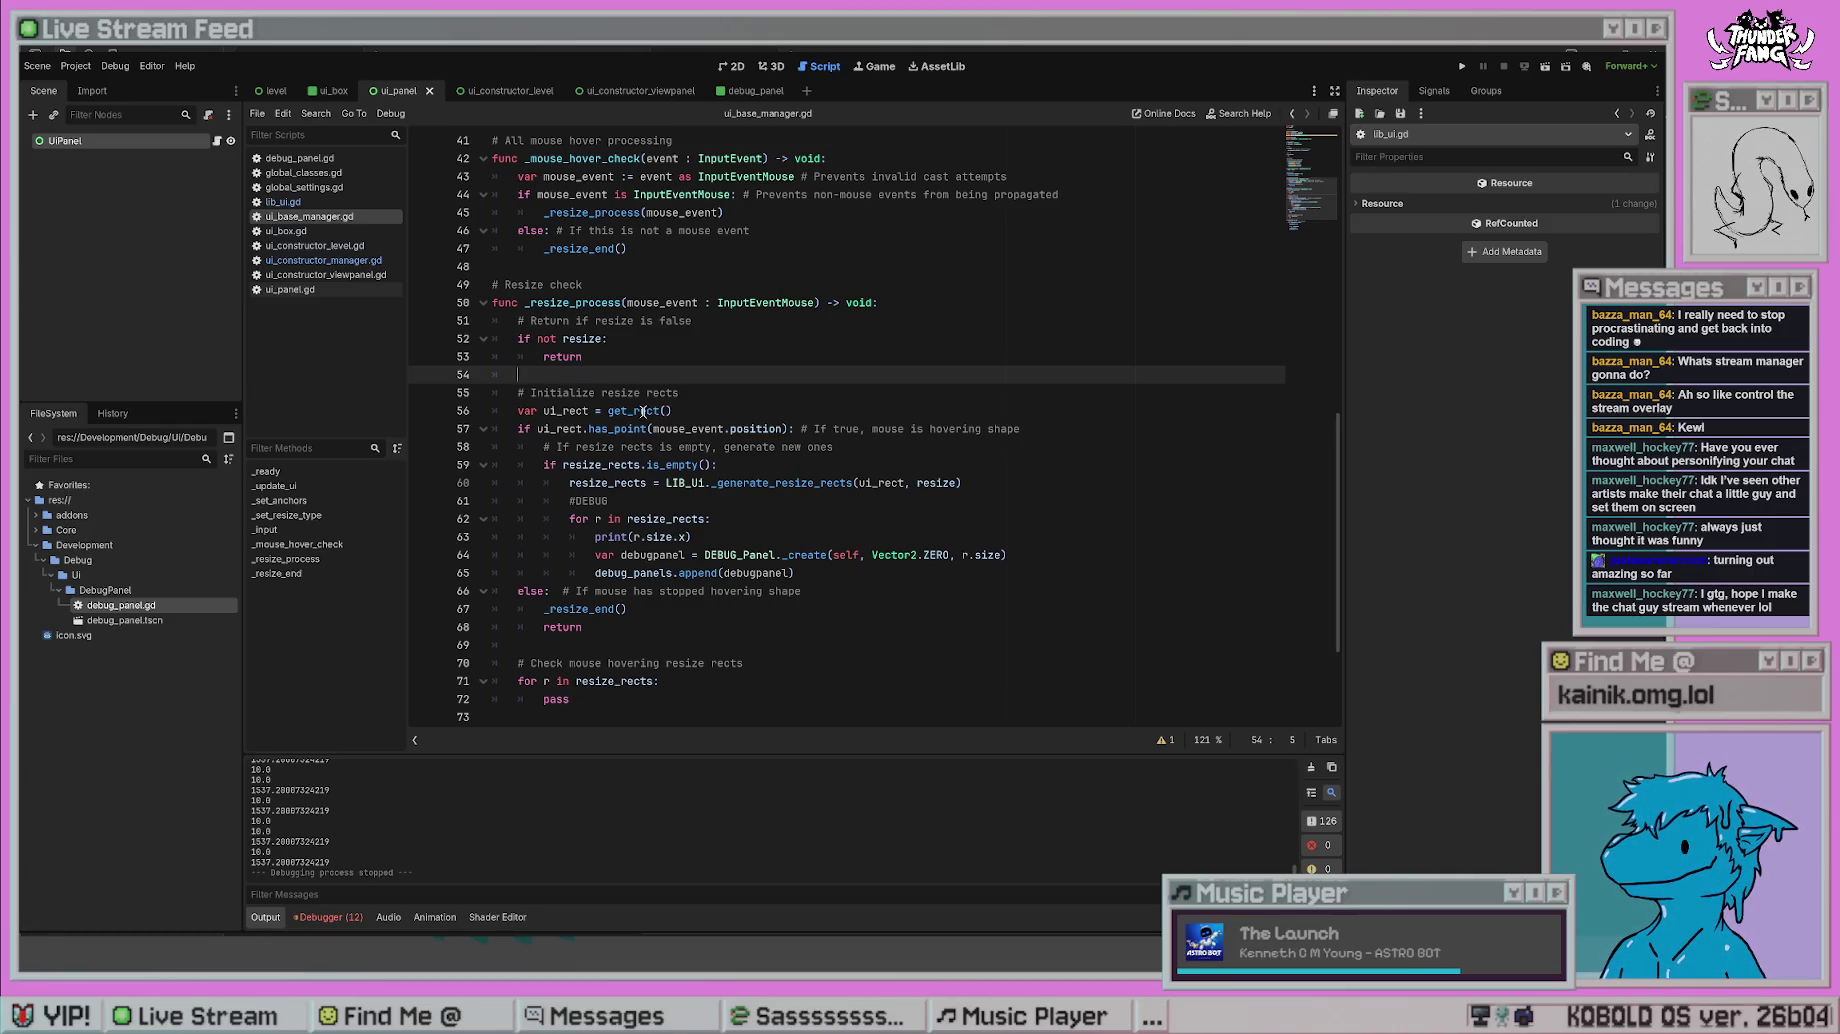
click(782, 338)
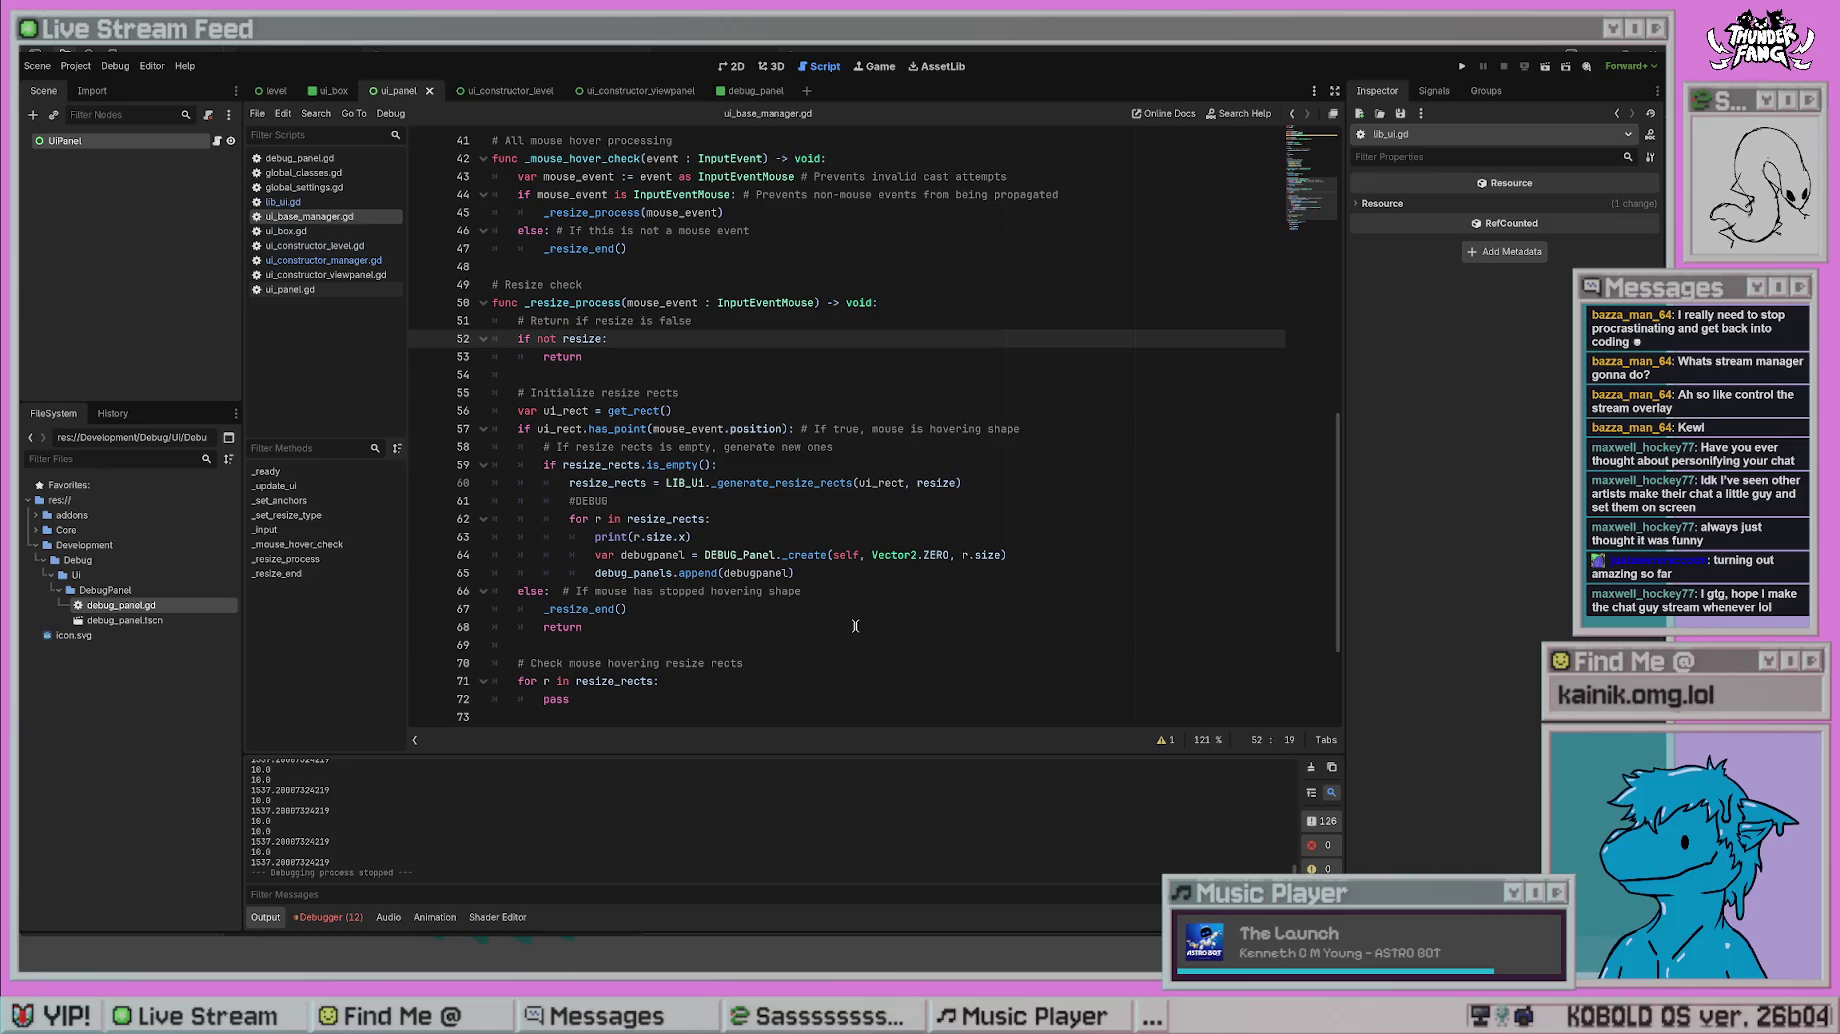
click(877, 592)
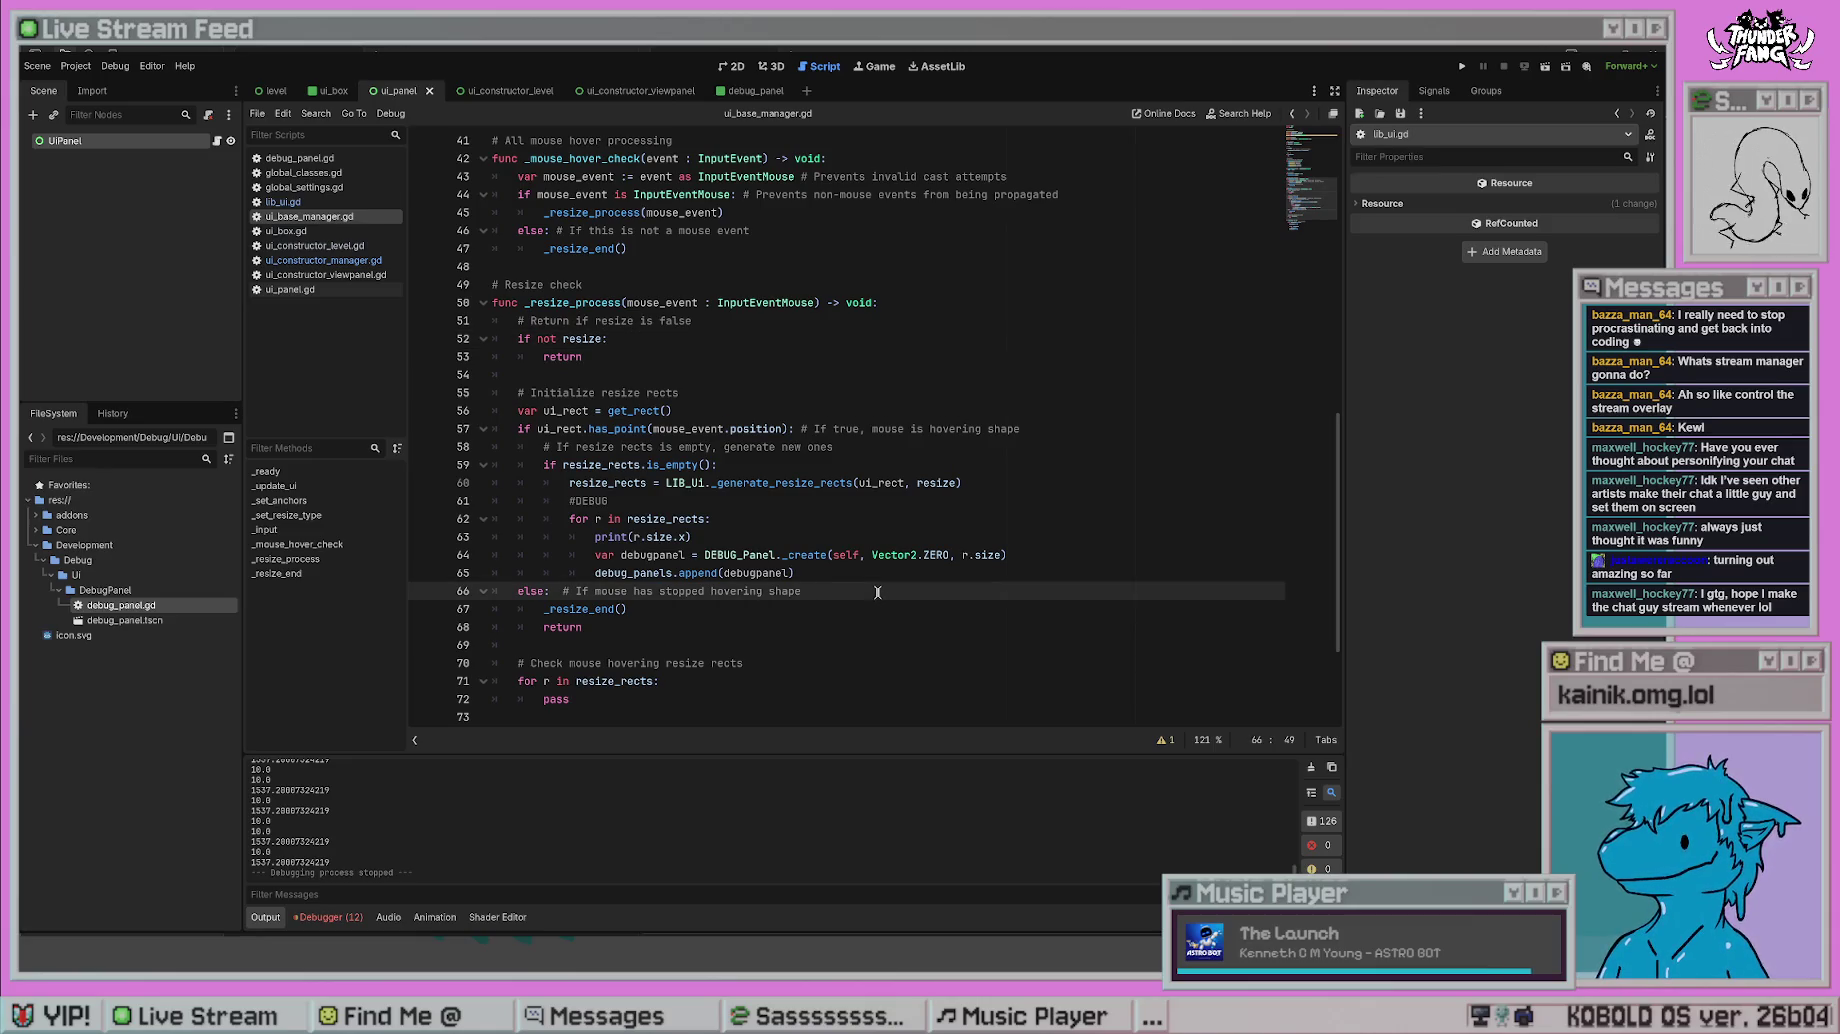
drag(871, 554, 937, 554)
text(r.position)
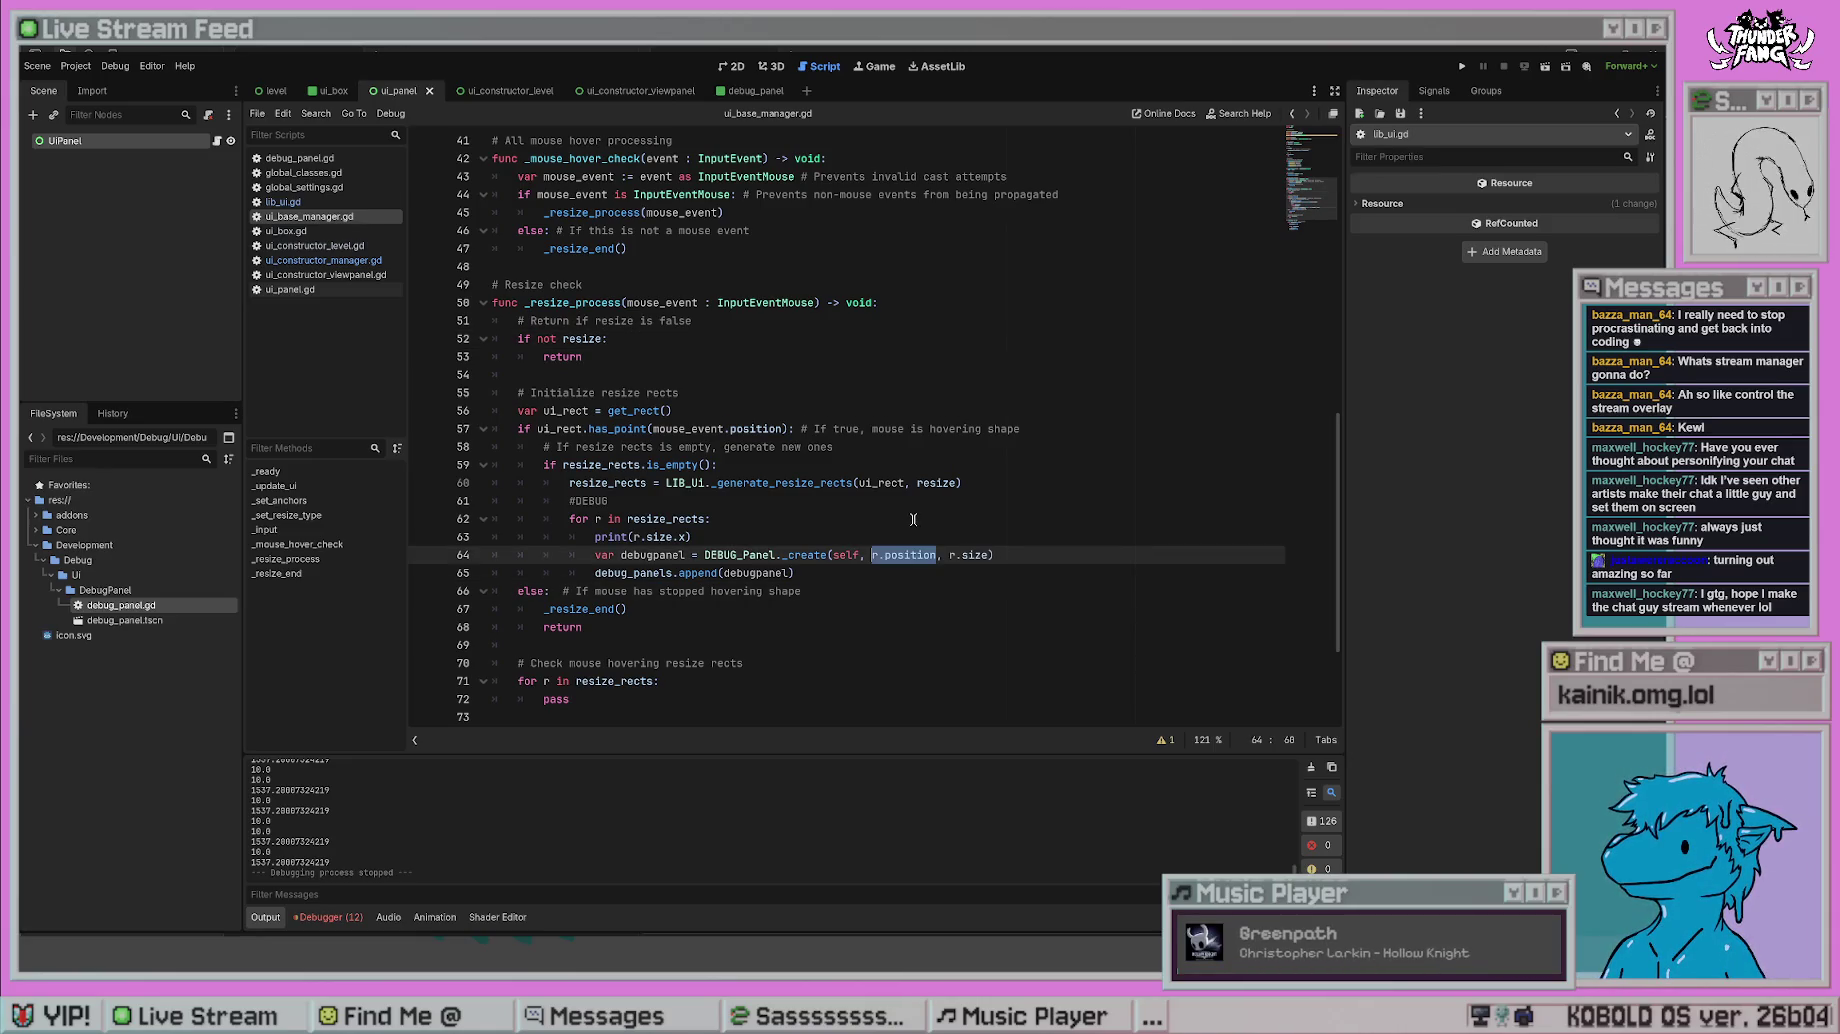
click(913, 519)
click(1465, 66)
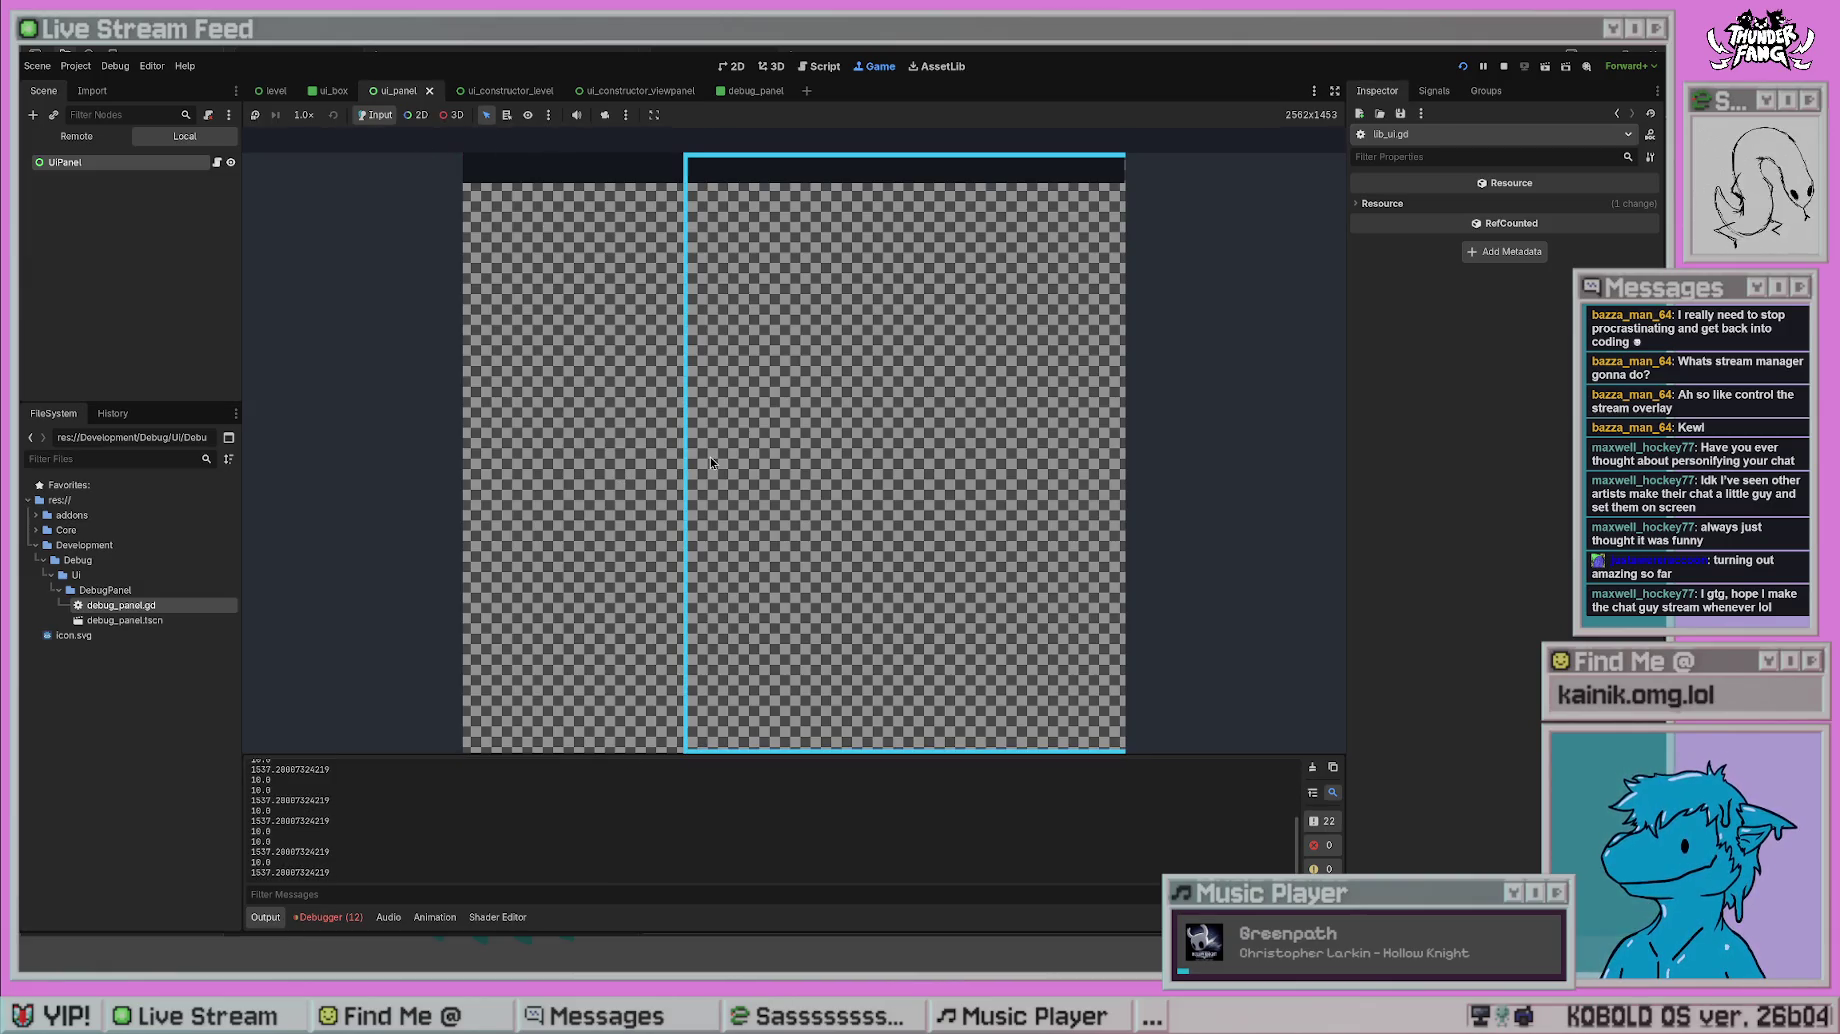
- Stop the game, undo, and put Vector2.Zero on line 64, then save
key(F8)
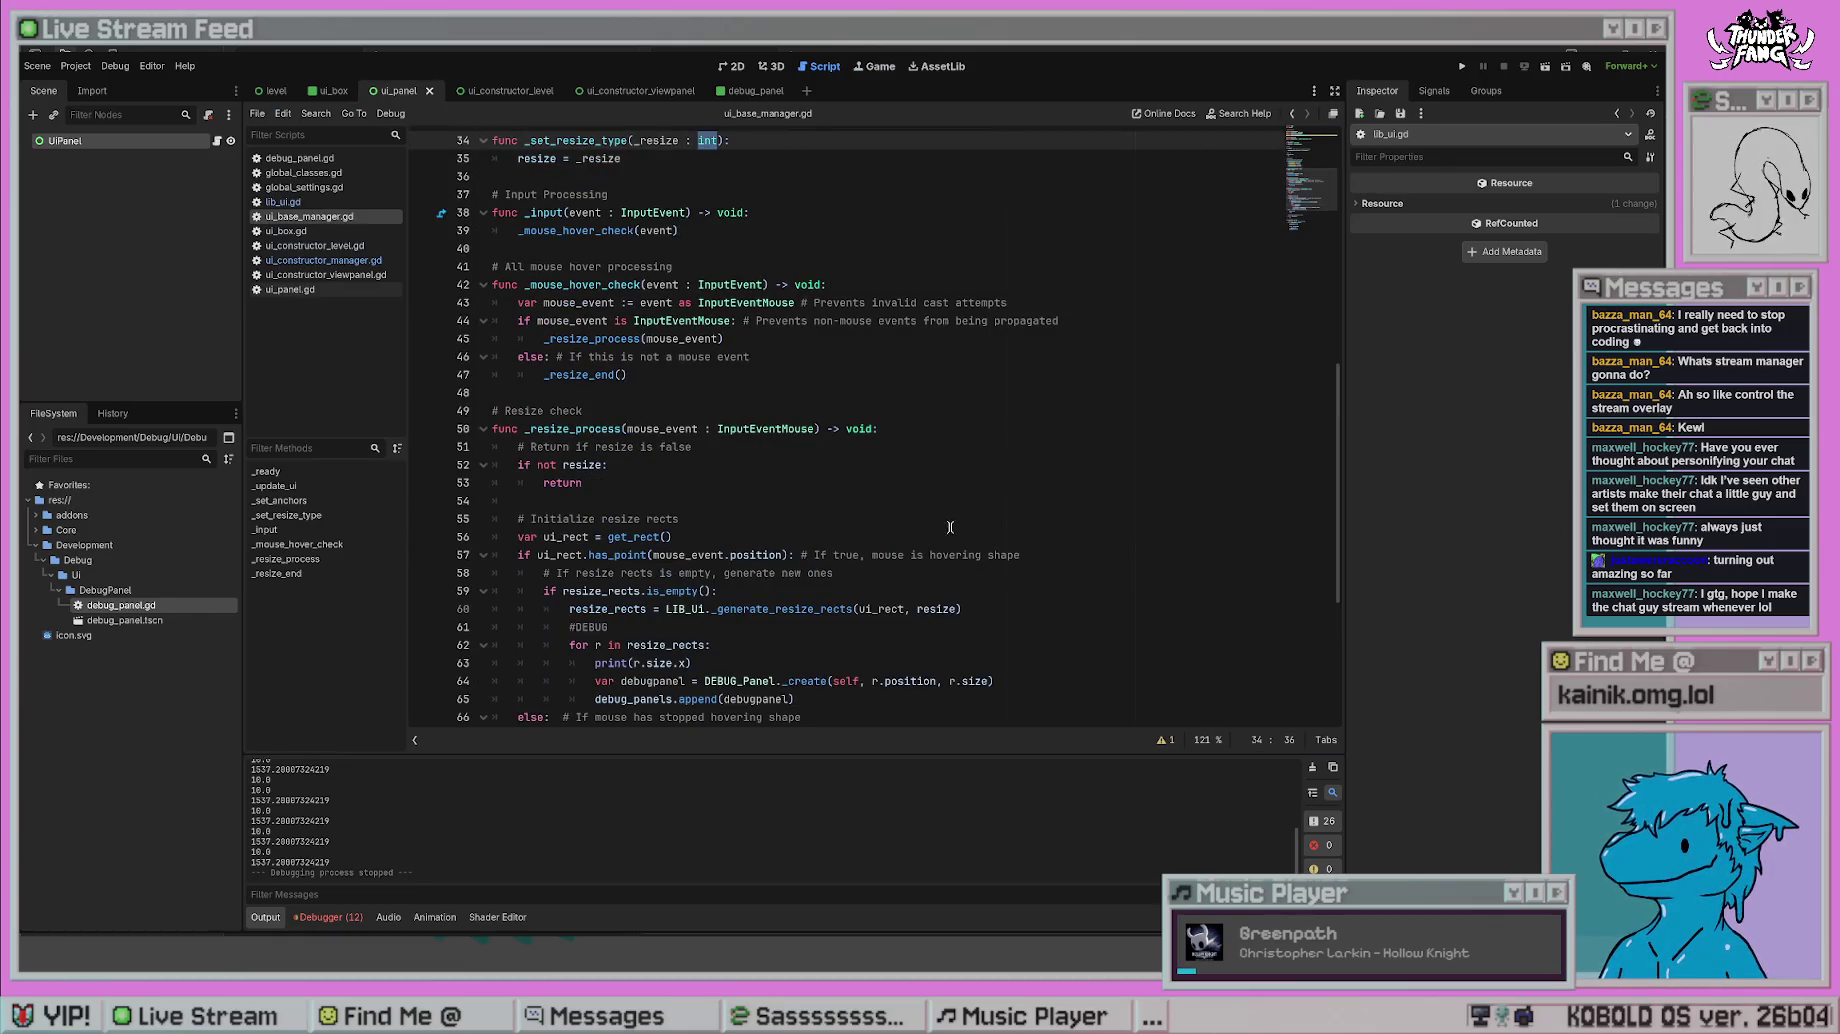
key(ctrl+z)
key(ctrl+z)
key(ctrl+z)
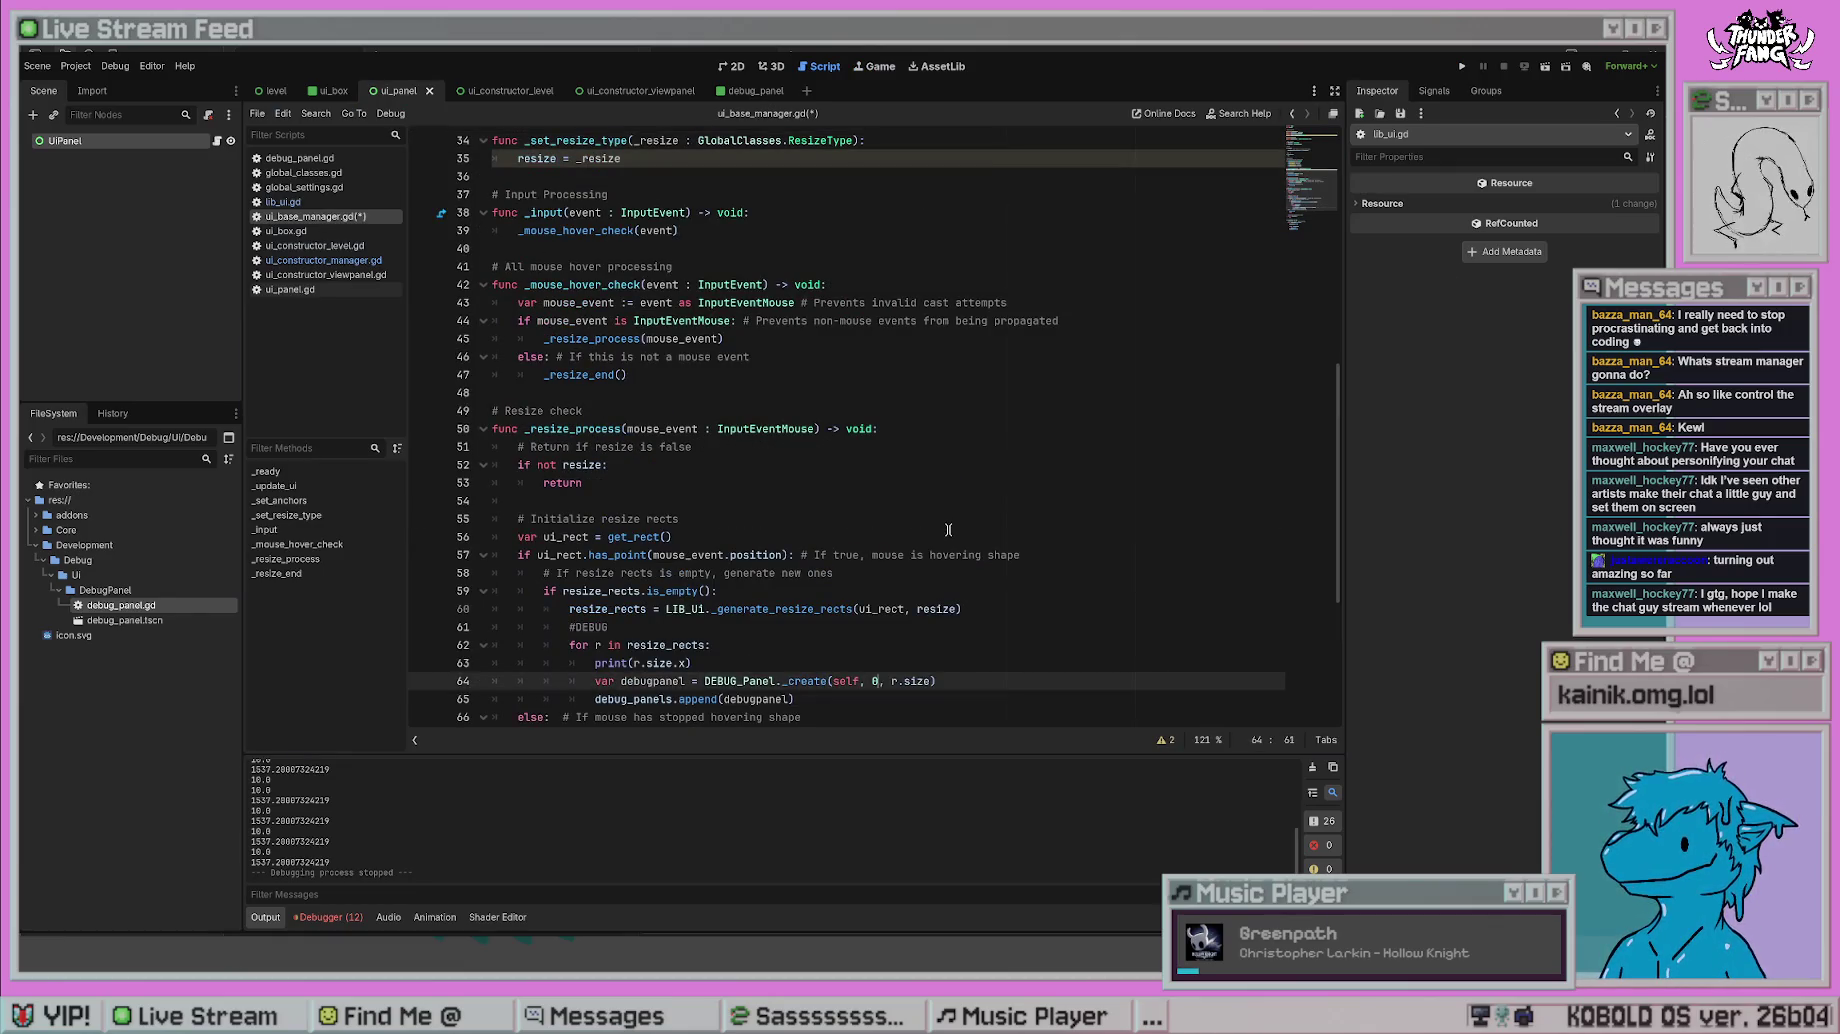
text(Vector2.Zero)
click(948, 532)
key(ctrl+s)
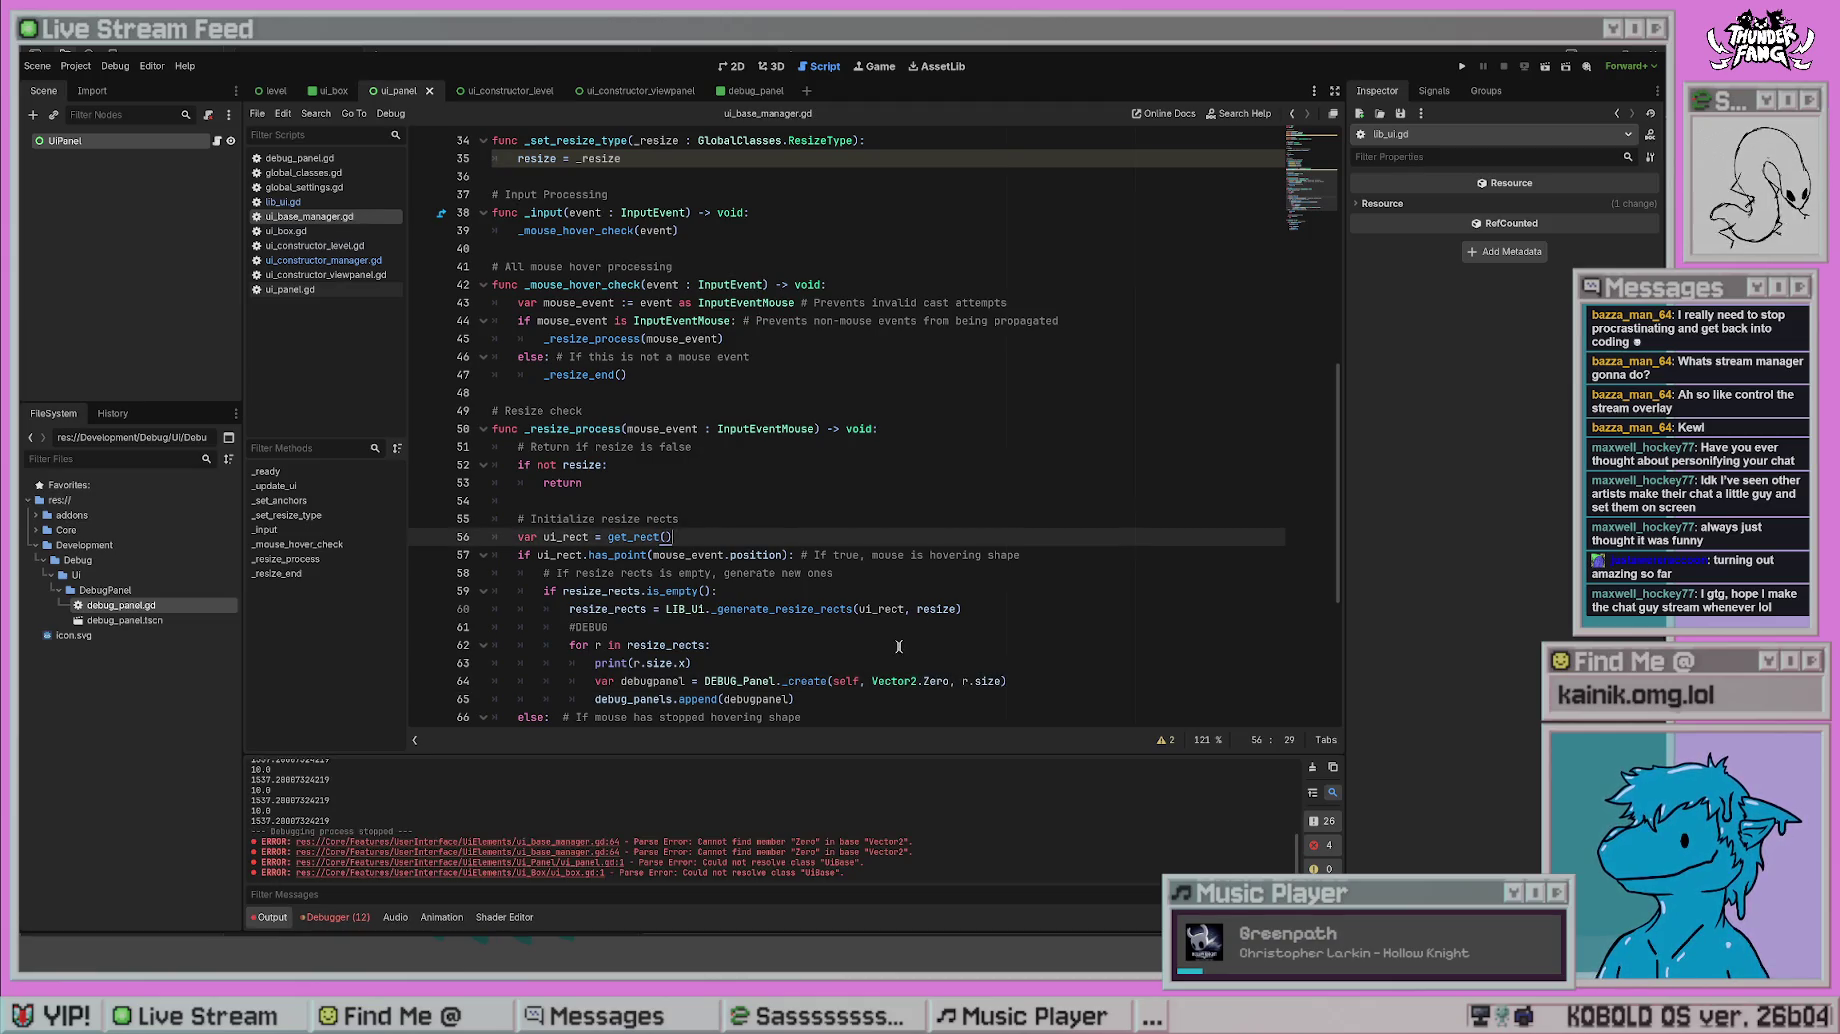
- Correct Vector2.Zero to Vector2.ZERO on line 64 and save the script
scroll(940, 545, down, 1)
click(931, 558)
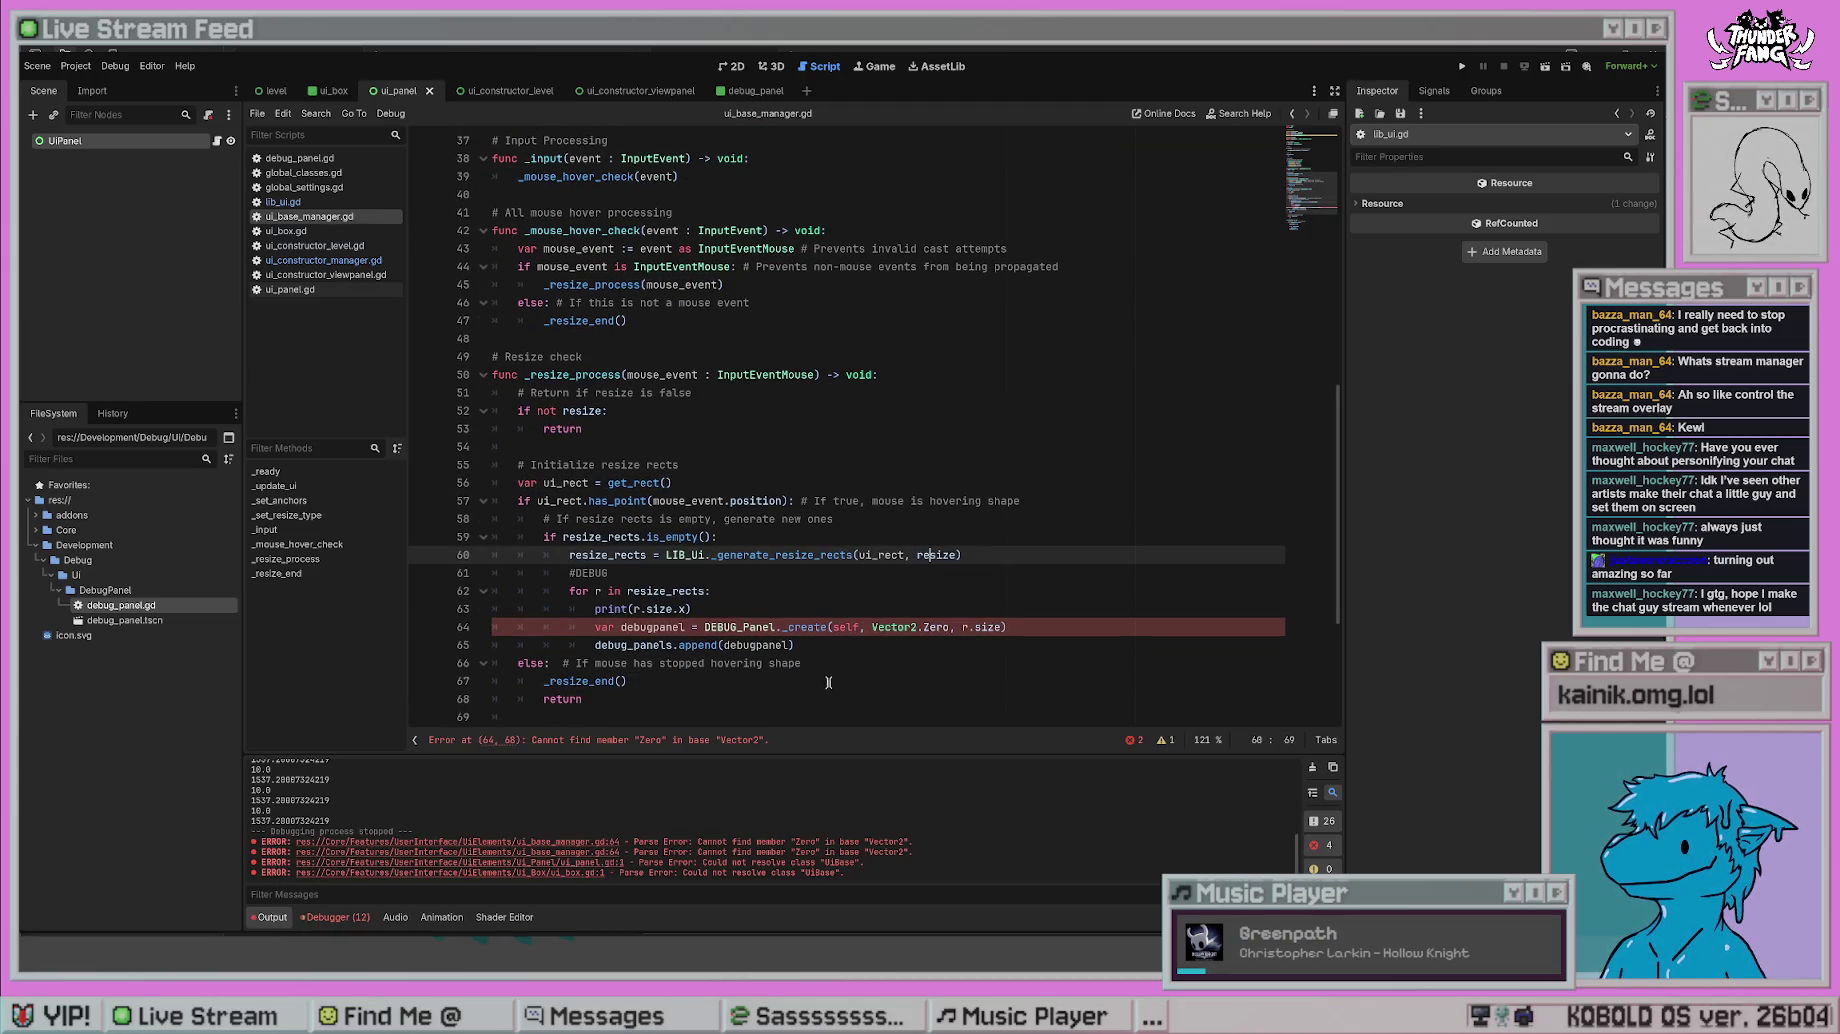
double_click(942, 627)
text(ZERO)
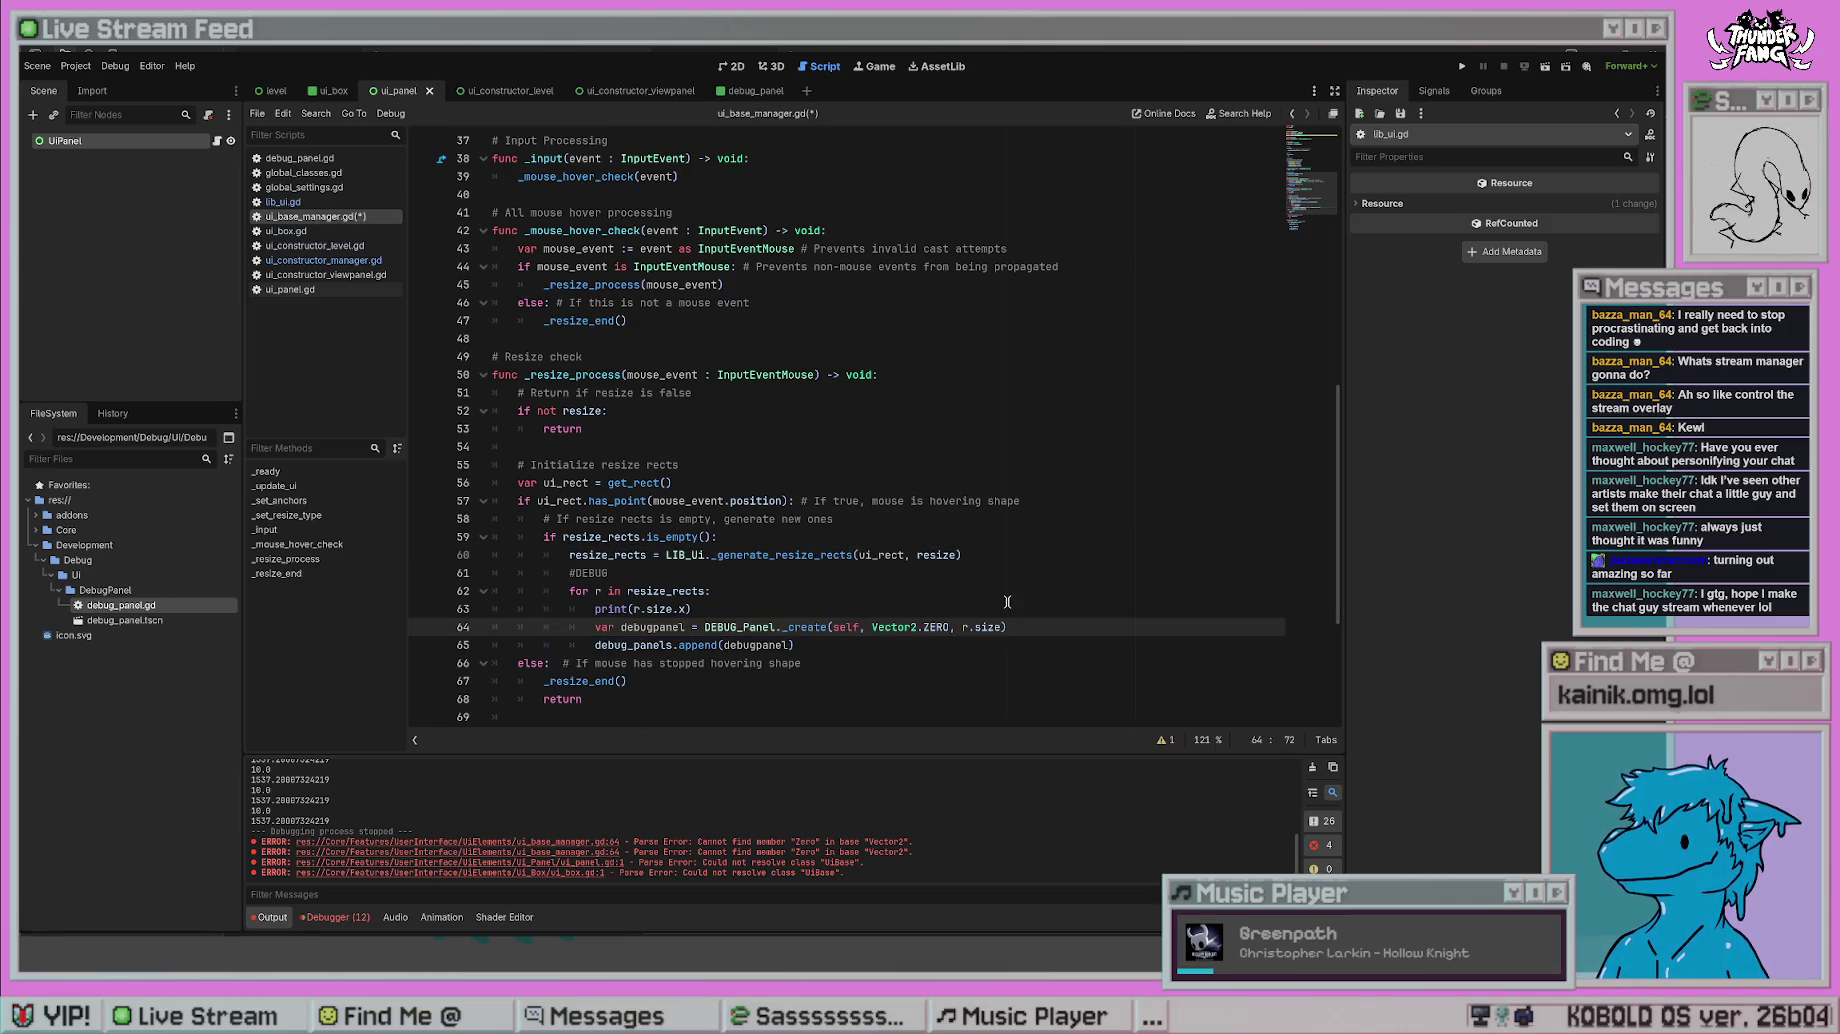
key(ctrl+s)
- Check the debug panel call on line 64 and run the project again
click(1010, 663)
scroll(1030, 680, down, 3)
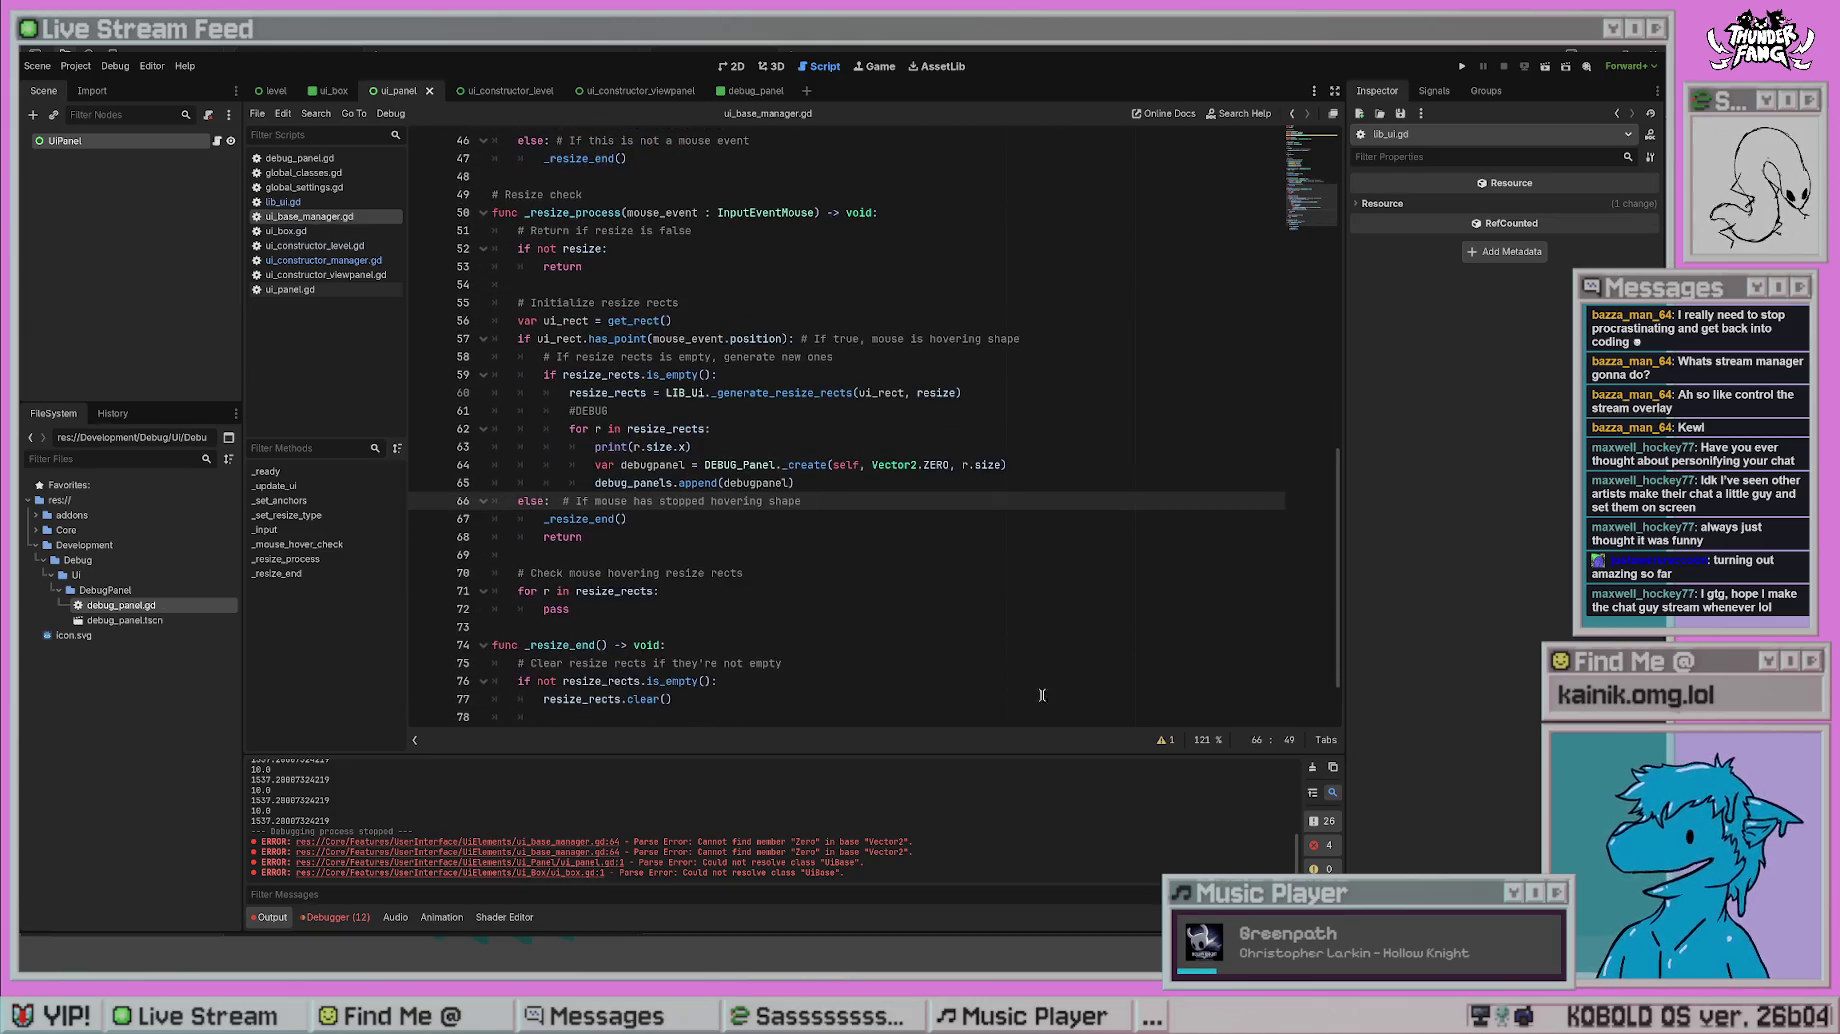
drag(703, 464, 975, 464)
click(956, 608)
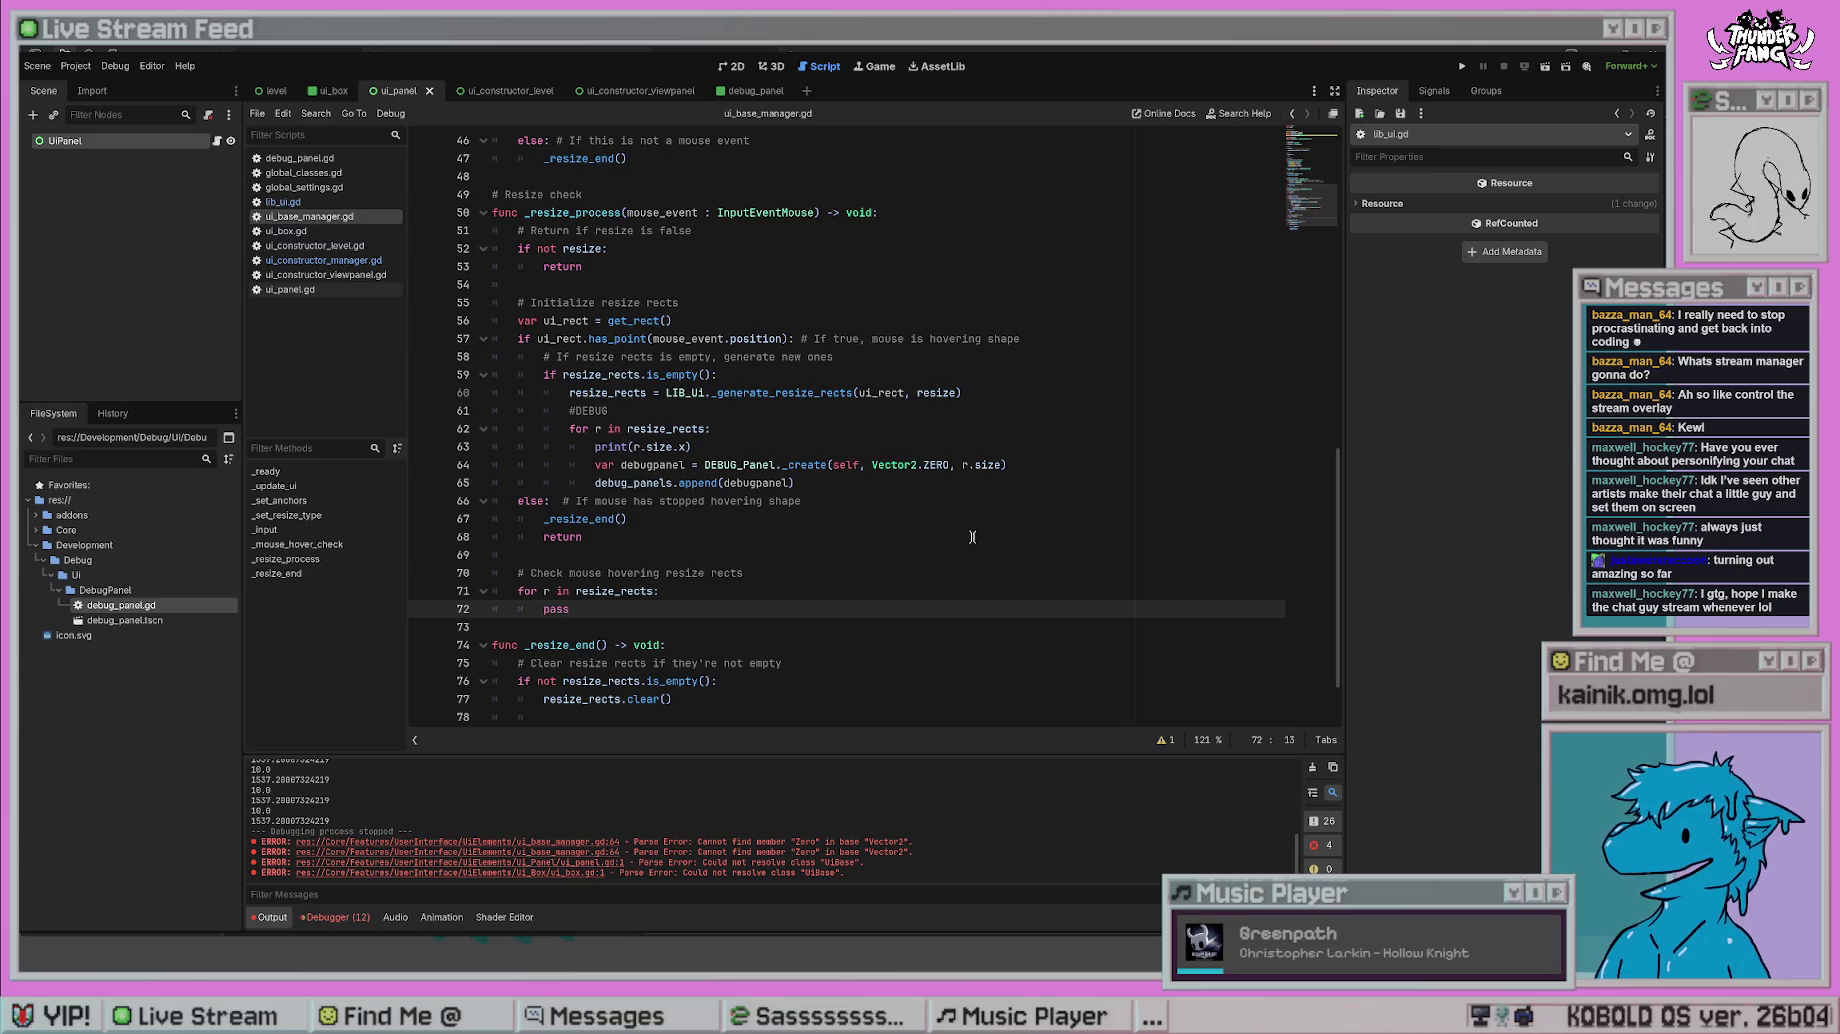
scroll(810, 473, up, 1)
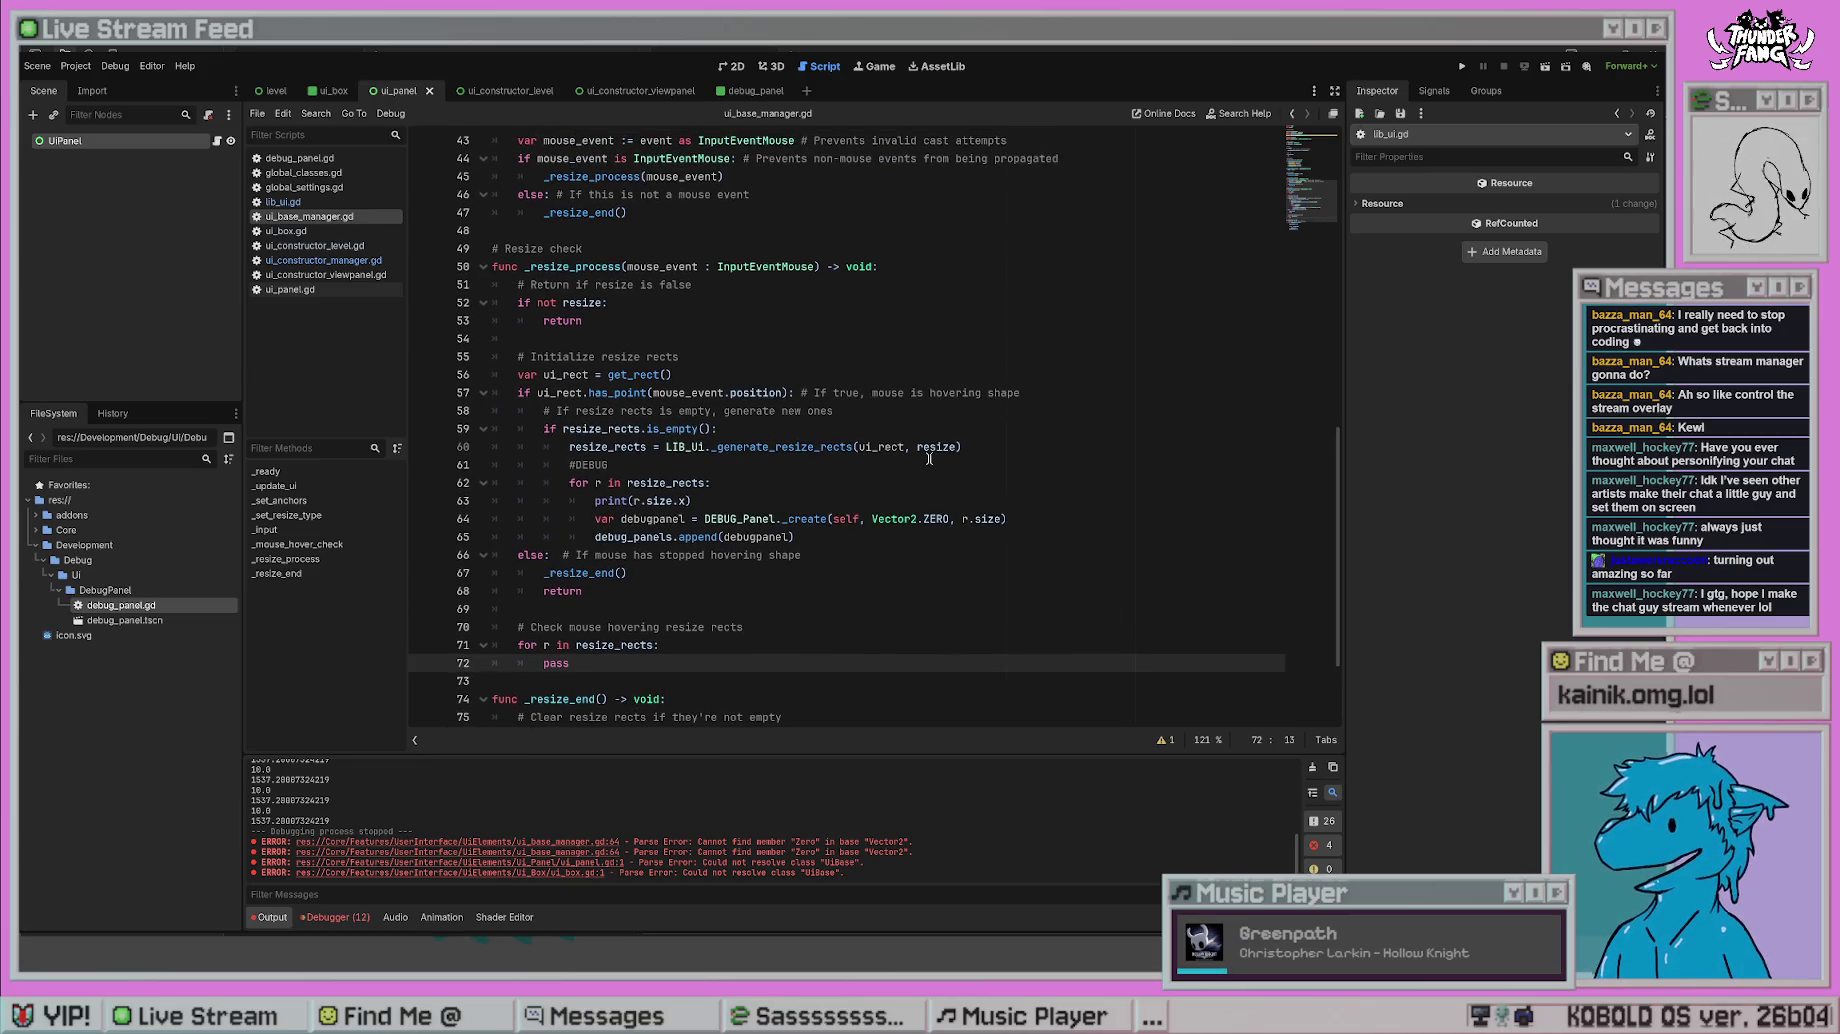
click(606, 374)
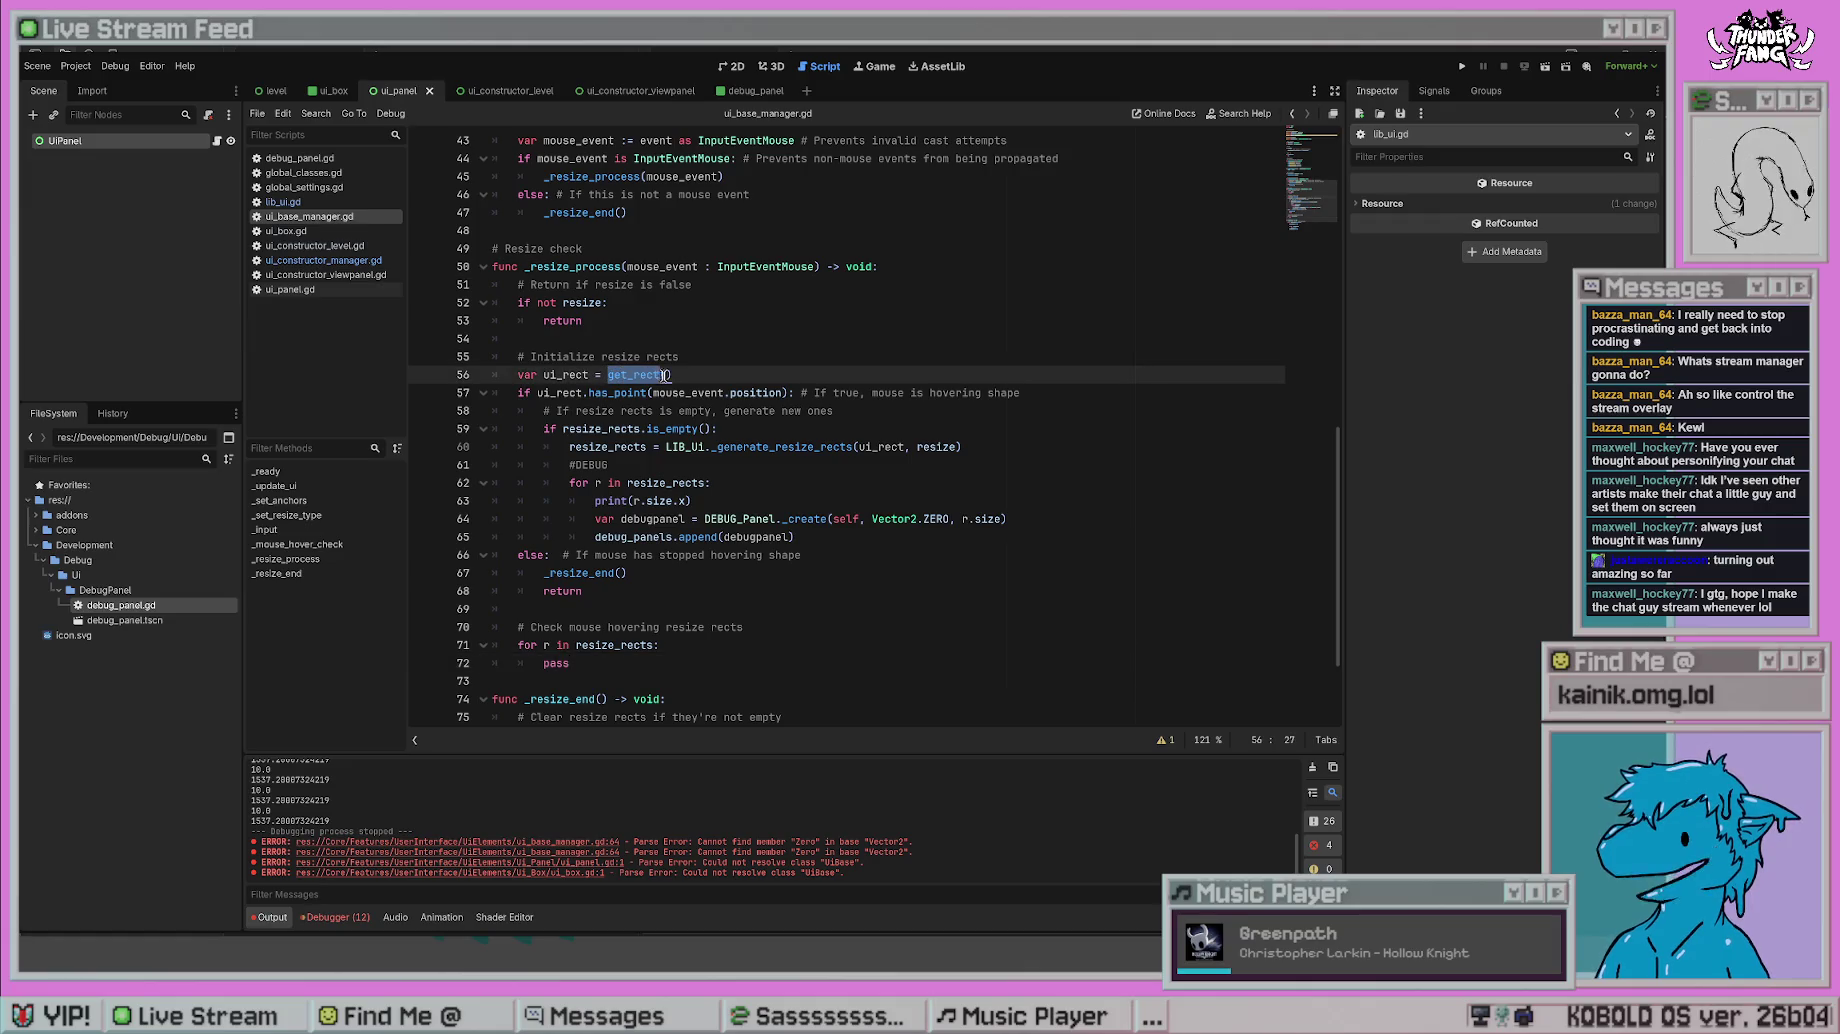
click(1462, 66)
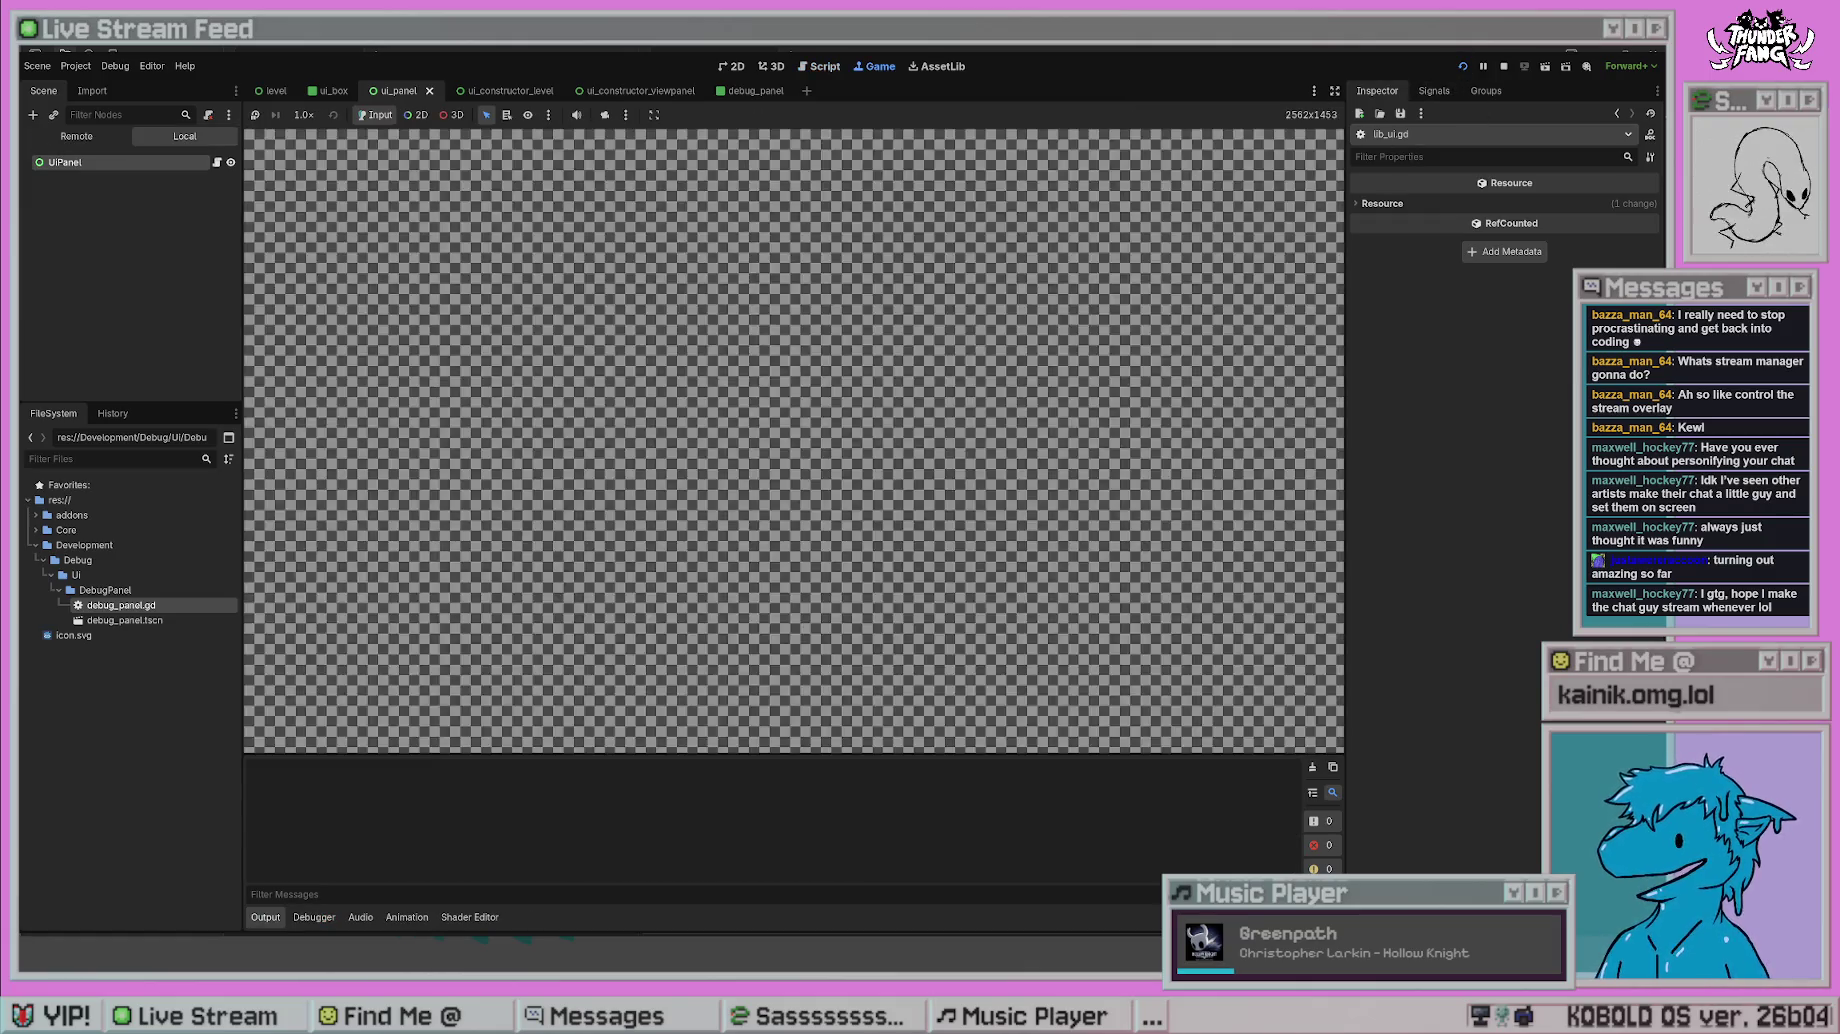